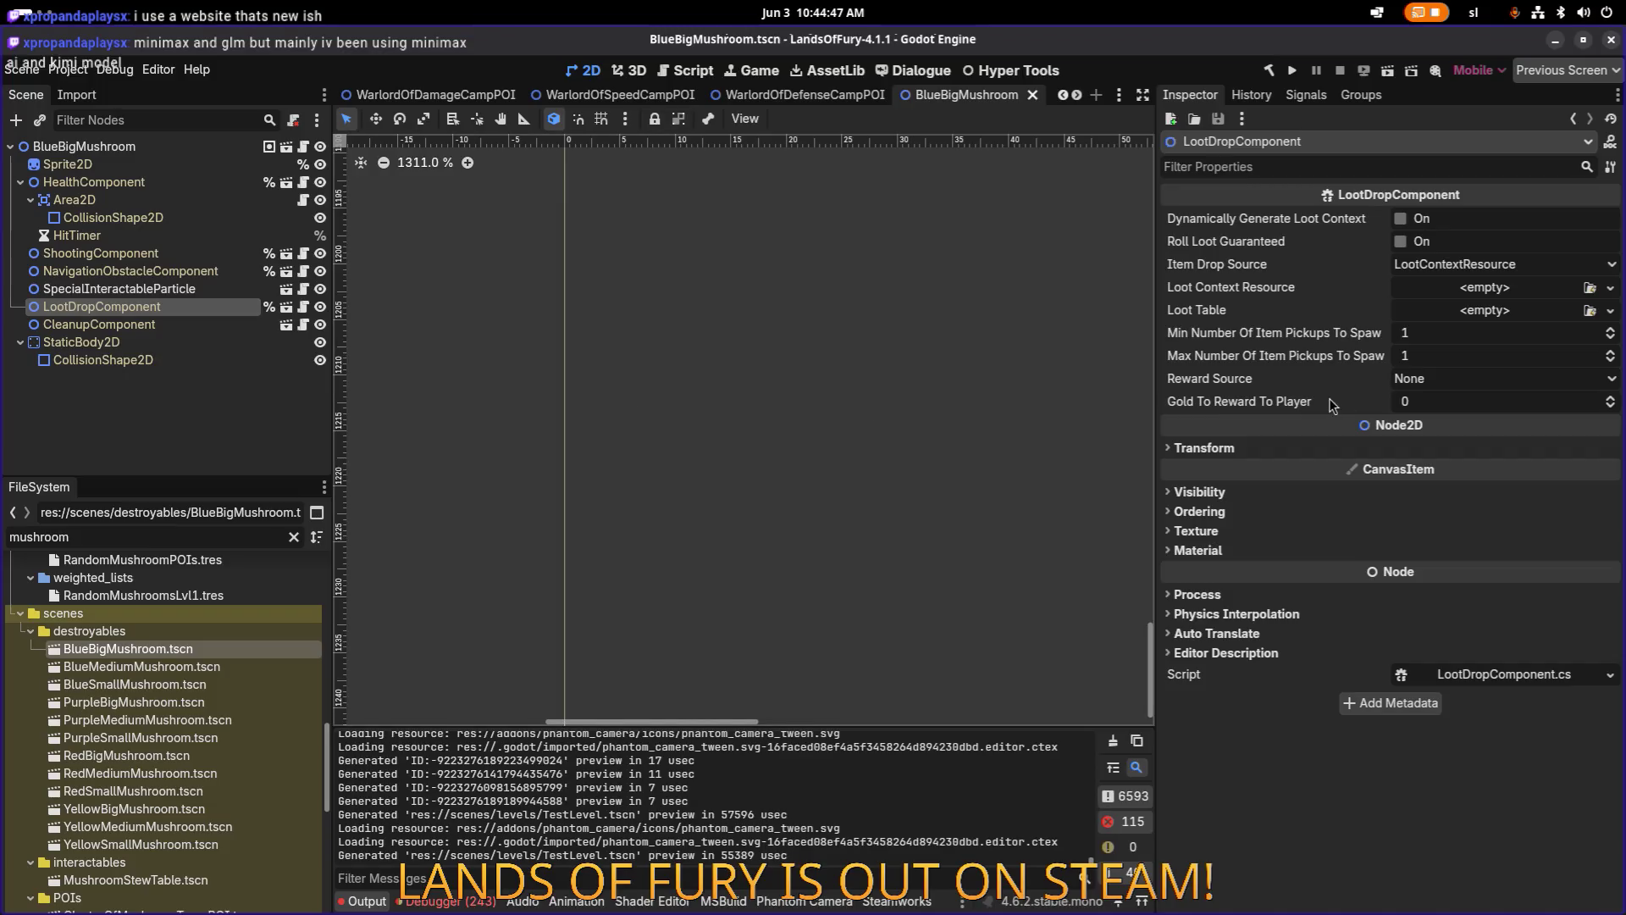
Inspect BlueBigMushroom's component nodes, ending on the ShootingComponent settings.
{"action": "left_click", "coordinate": [181, 289]}
{"action": "left_click", "coordinate": [164, 325]}
{"action": "left_click", "coordinate": [168, 342]}
{"action": "left_click", "coordinate": [176, 291]}
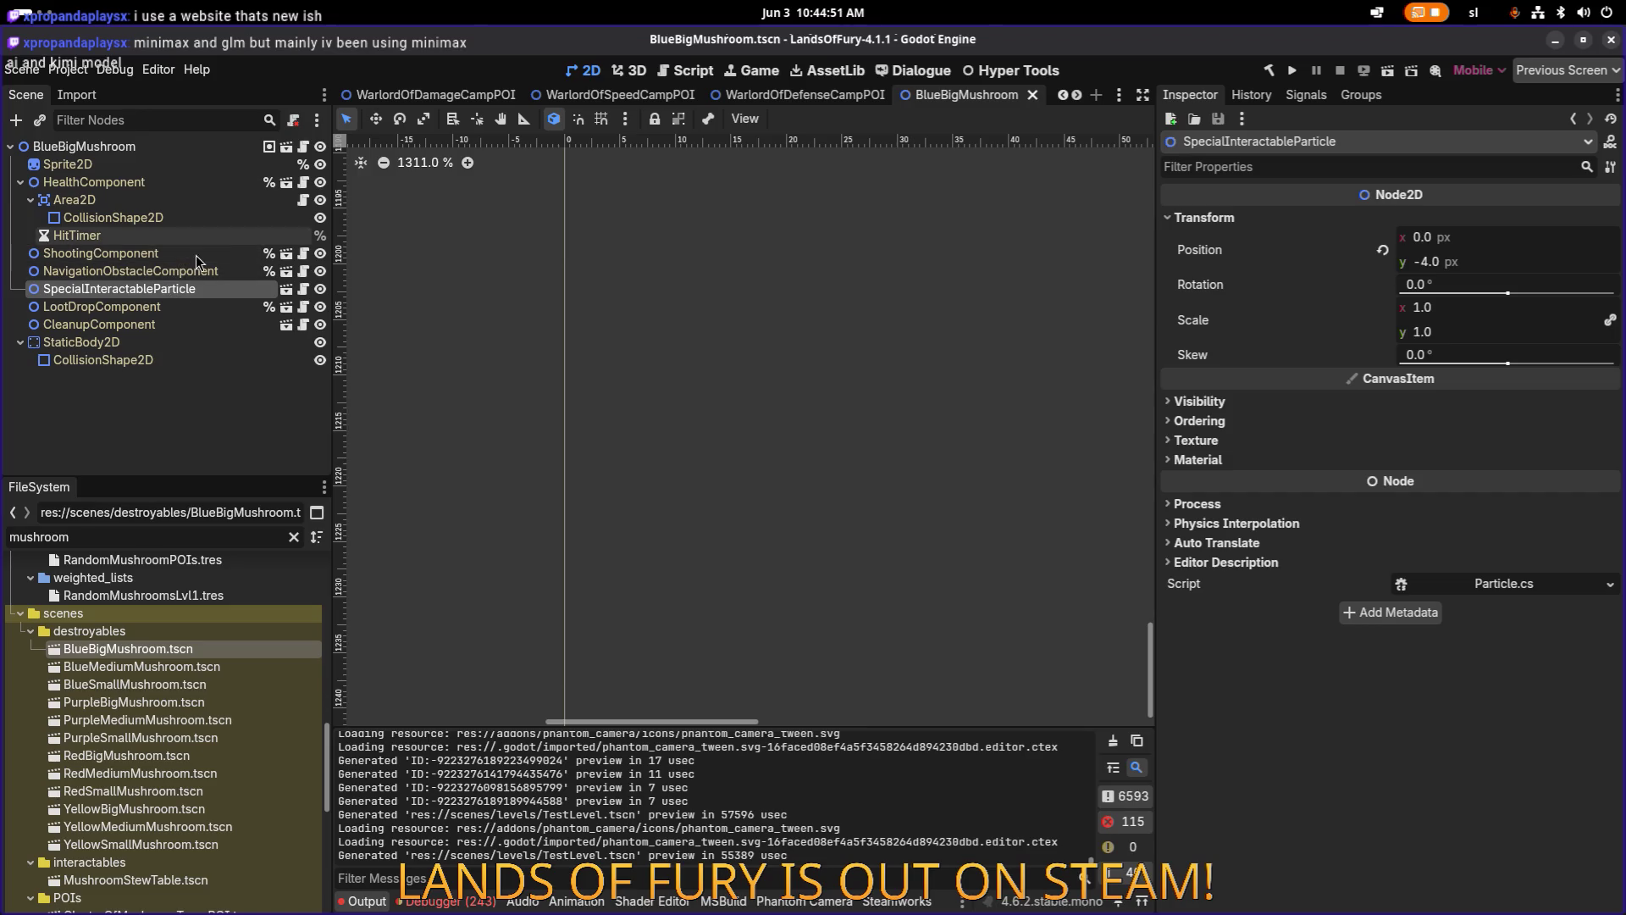
{"action": "left_click", "coordinate": [175, 149]}
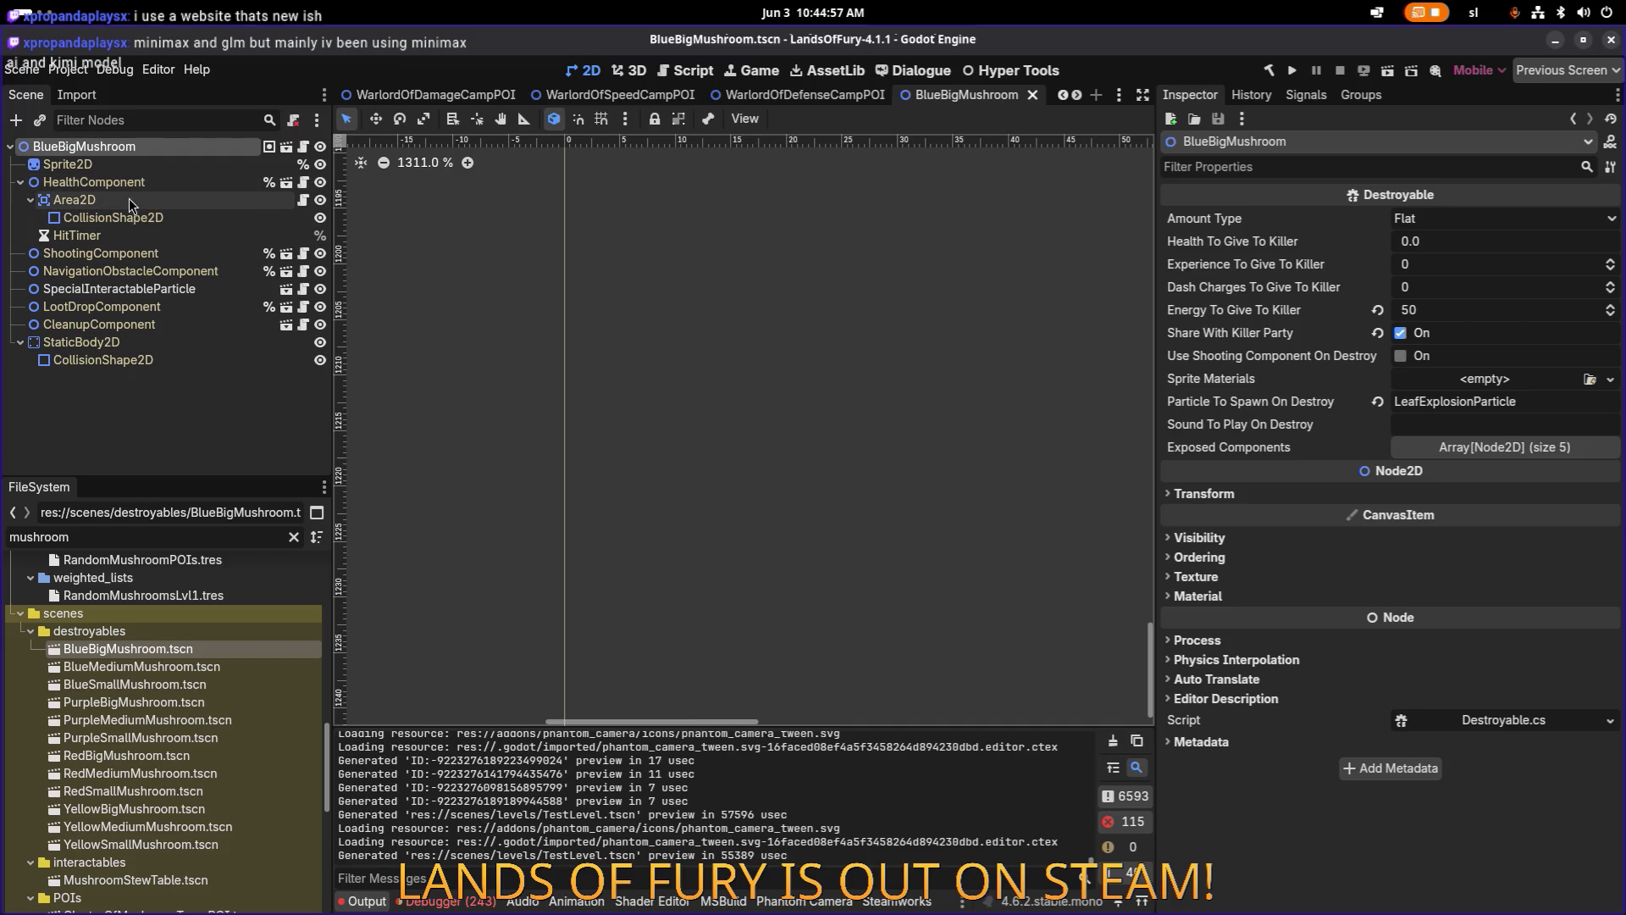
{"action": "left_click", "coordinate": [169, 251]}
Filter the FileSystem dock by 'spore' to list the spore shooter resources.
{"action": "scroll", "coordinate": [145, 662], "scroll_direction": "up", "scroll_amount": 4}
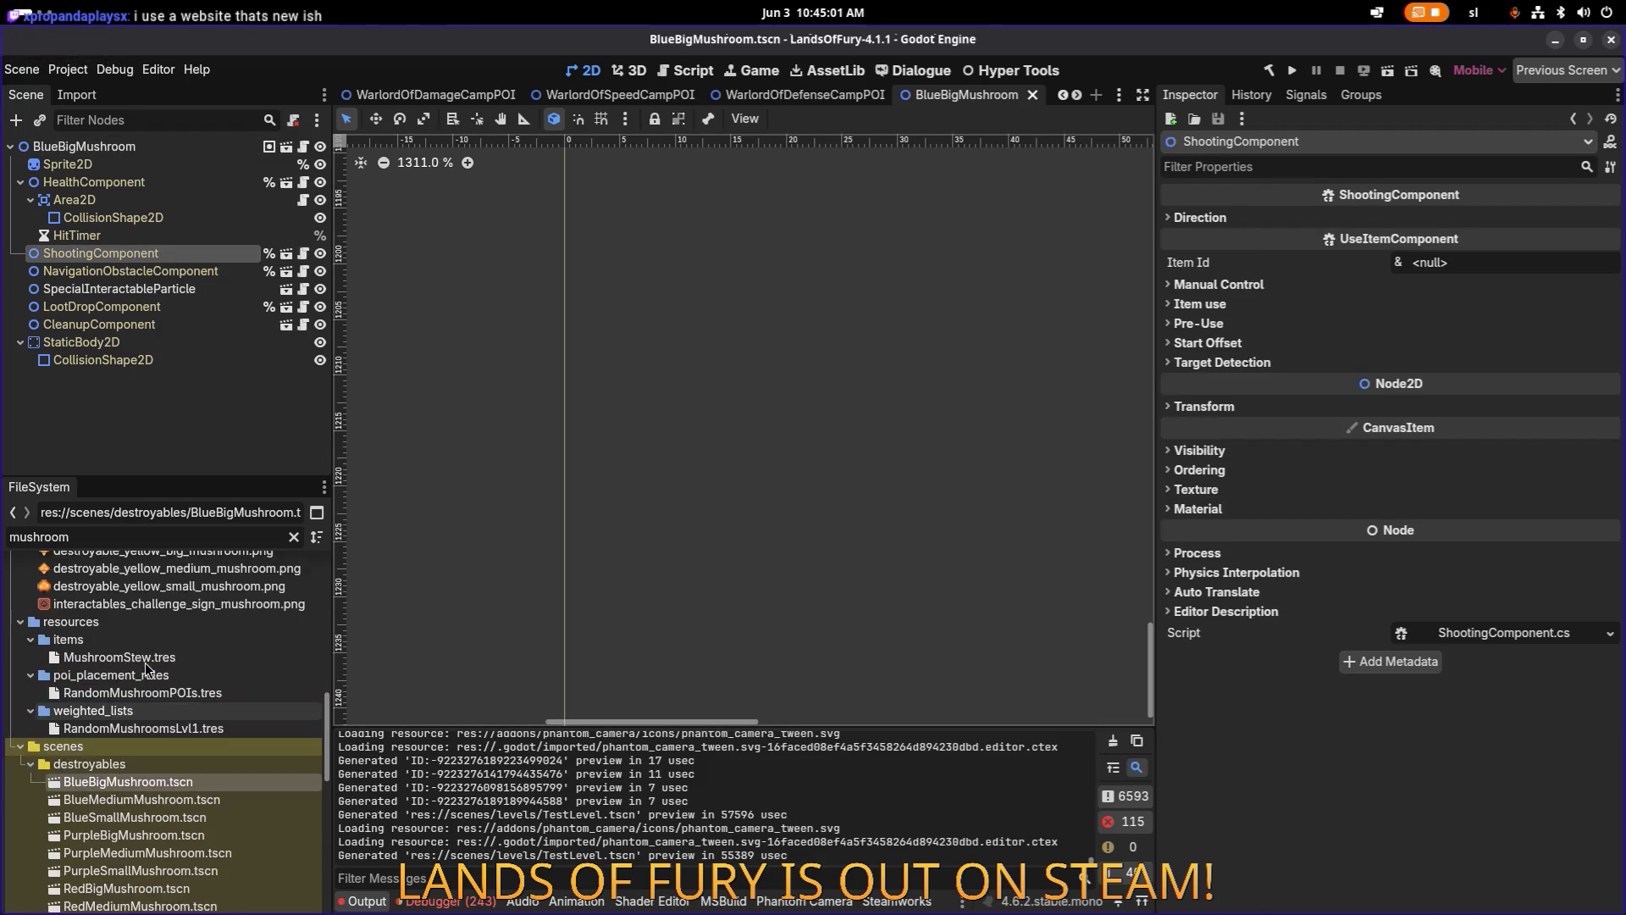
{"action": "scroll", "coordinate": [171, 659], "scroll_direction": "down", "scroll_amount": 12}
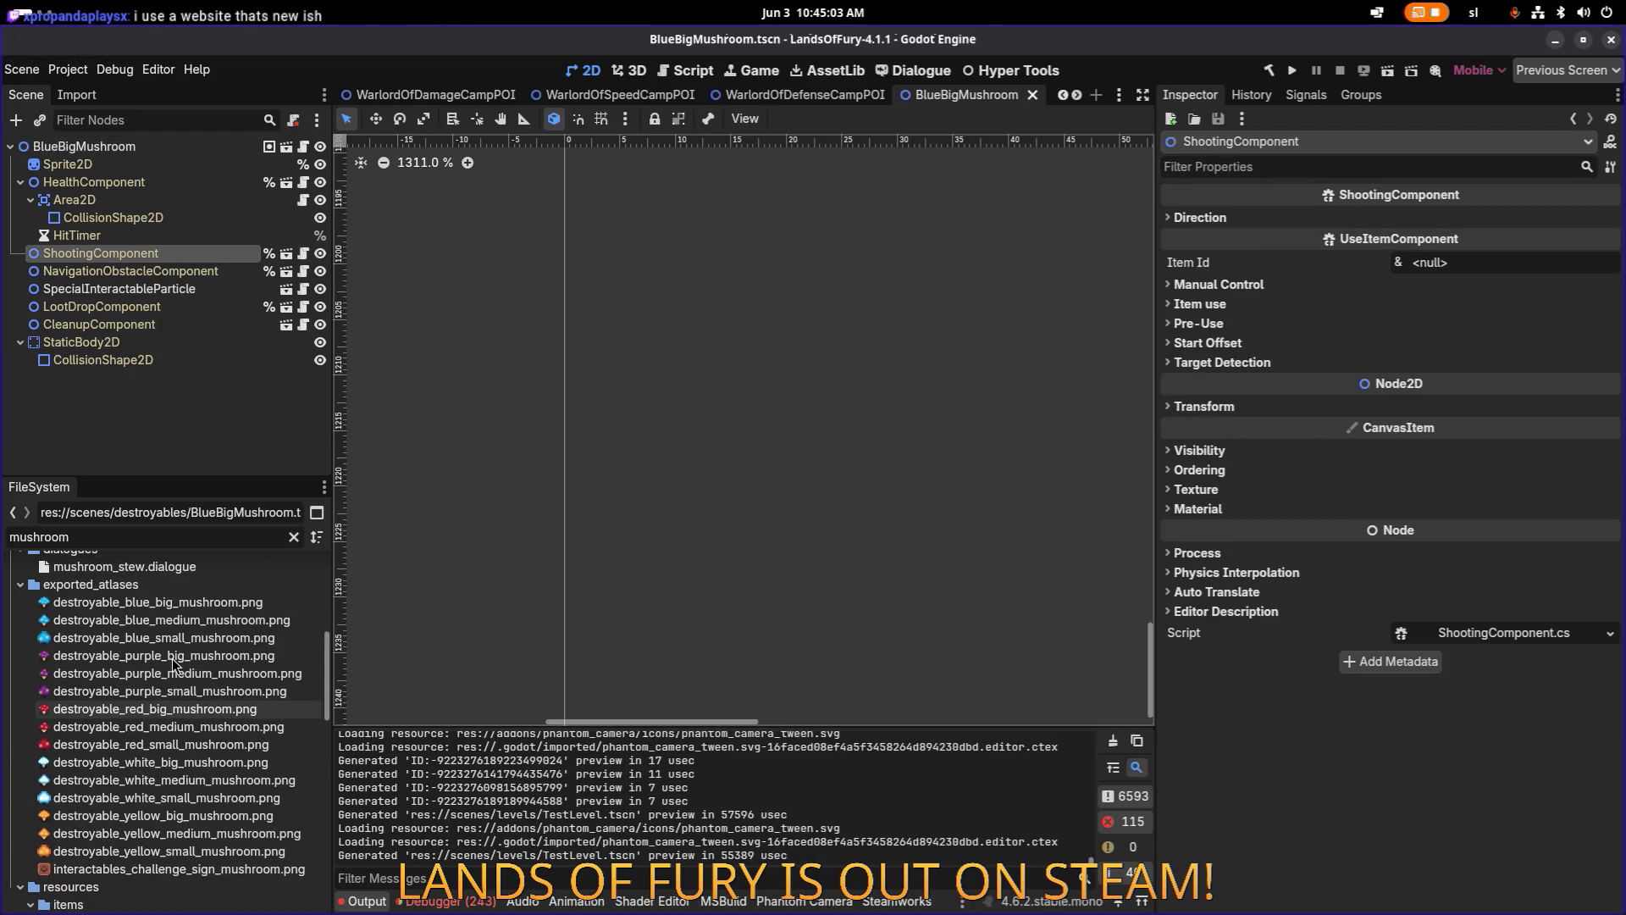
{"action": "double_click", "coordinate": [197, 537]}
{"action": "type", "text": "spore"}
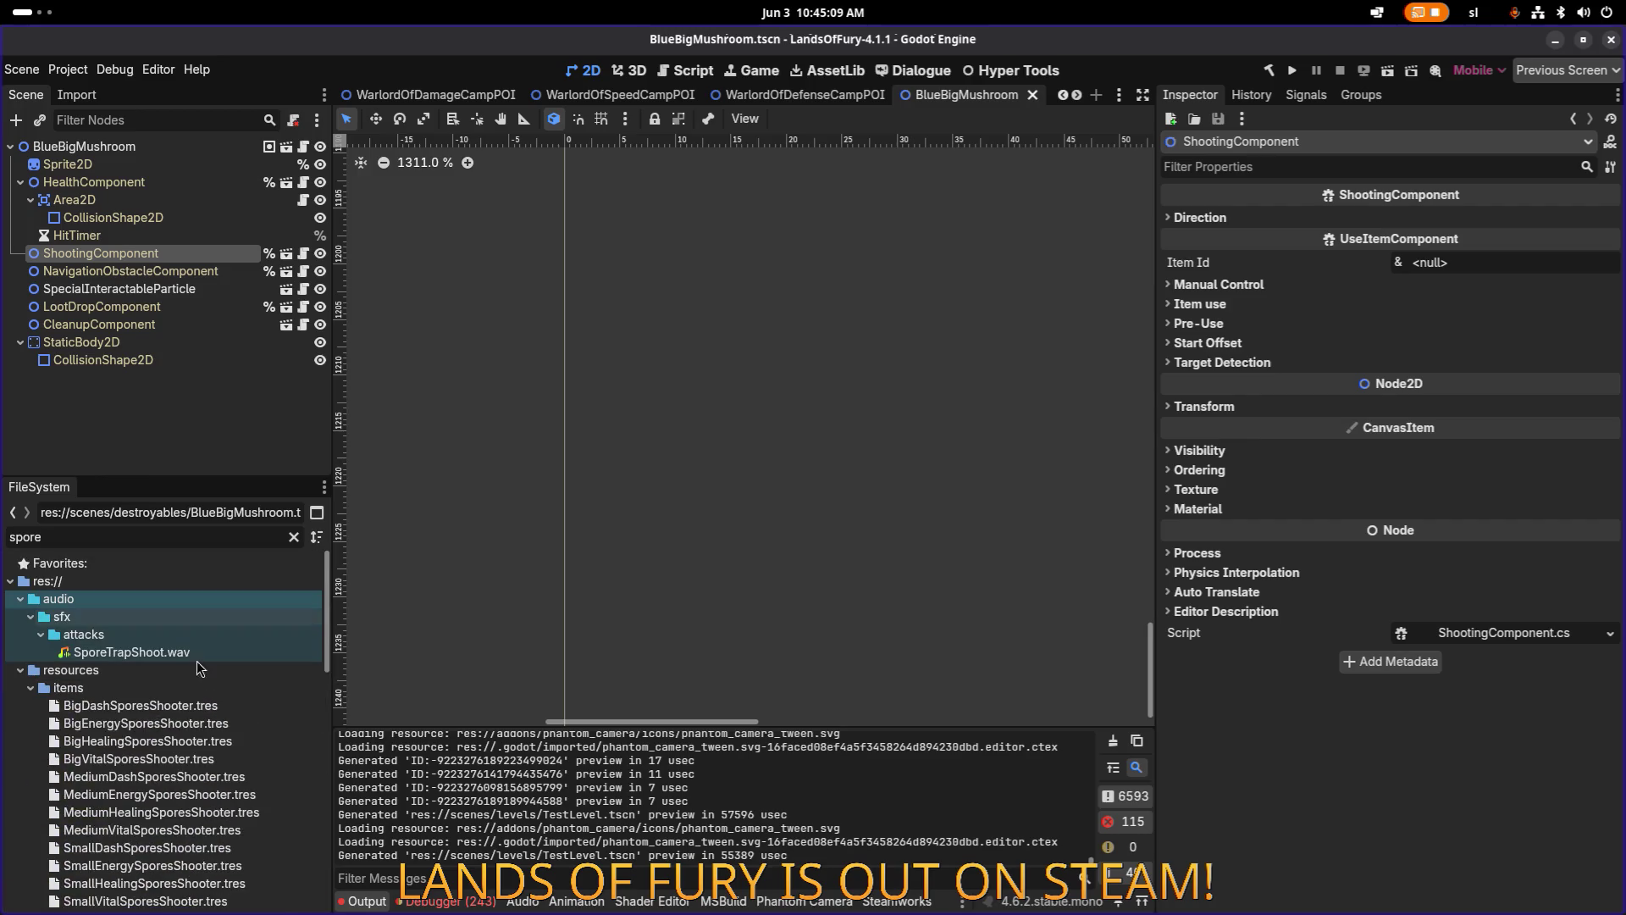
Open the BigDashSporesShooter and BigEnergySporesShooter resources and select the big_energy_spores_shooter id.
{"action": "double_click", "coordinate": [190, 708]}
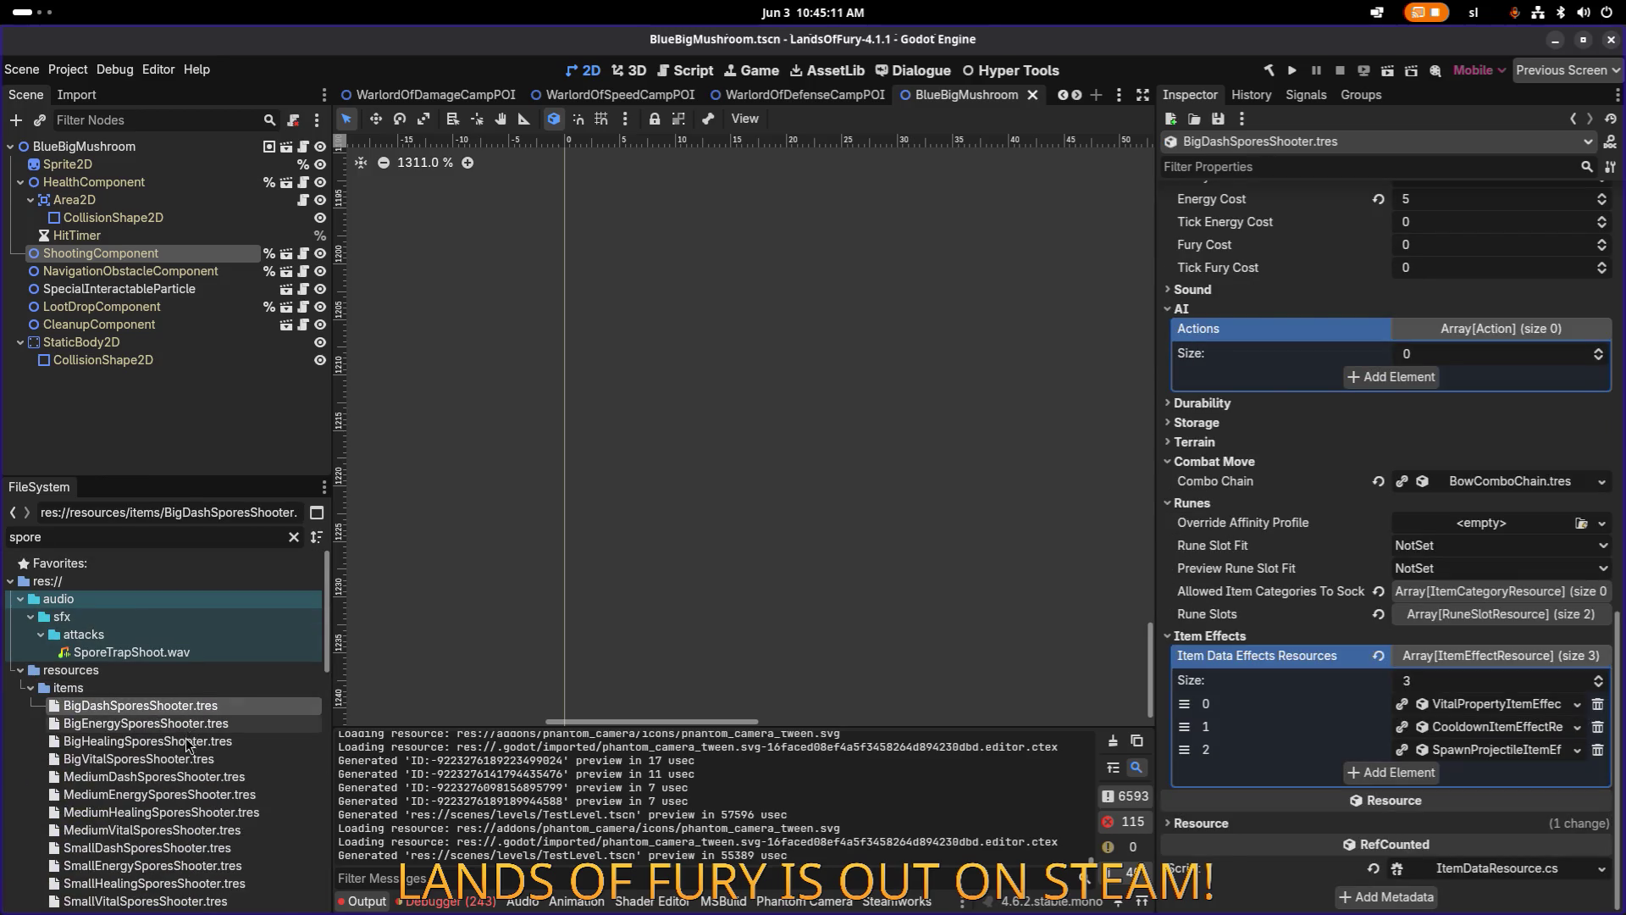
{"action": "scroll", "coordinate": [188, 745], "scroll_direction": "down", "scroll_amount": 2}
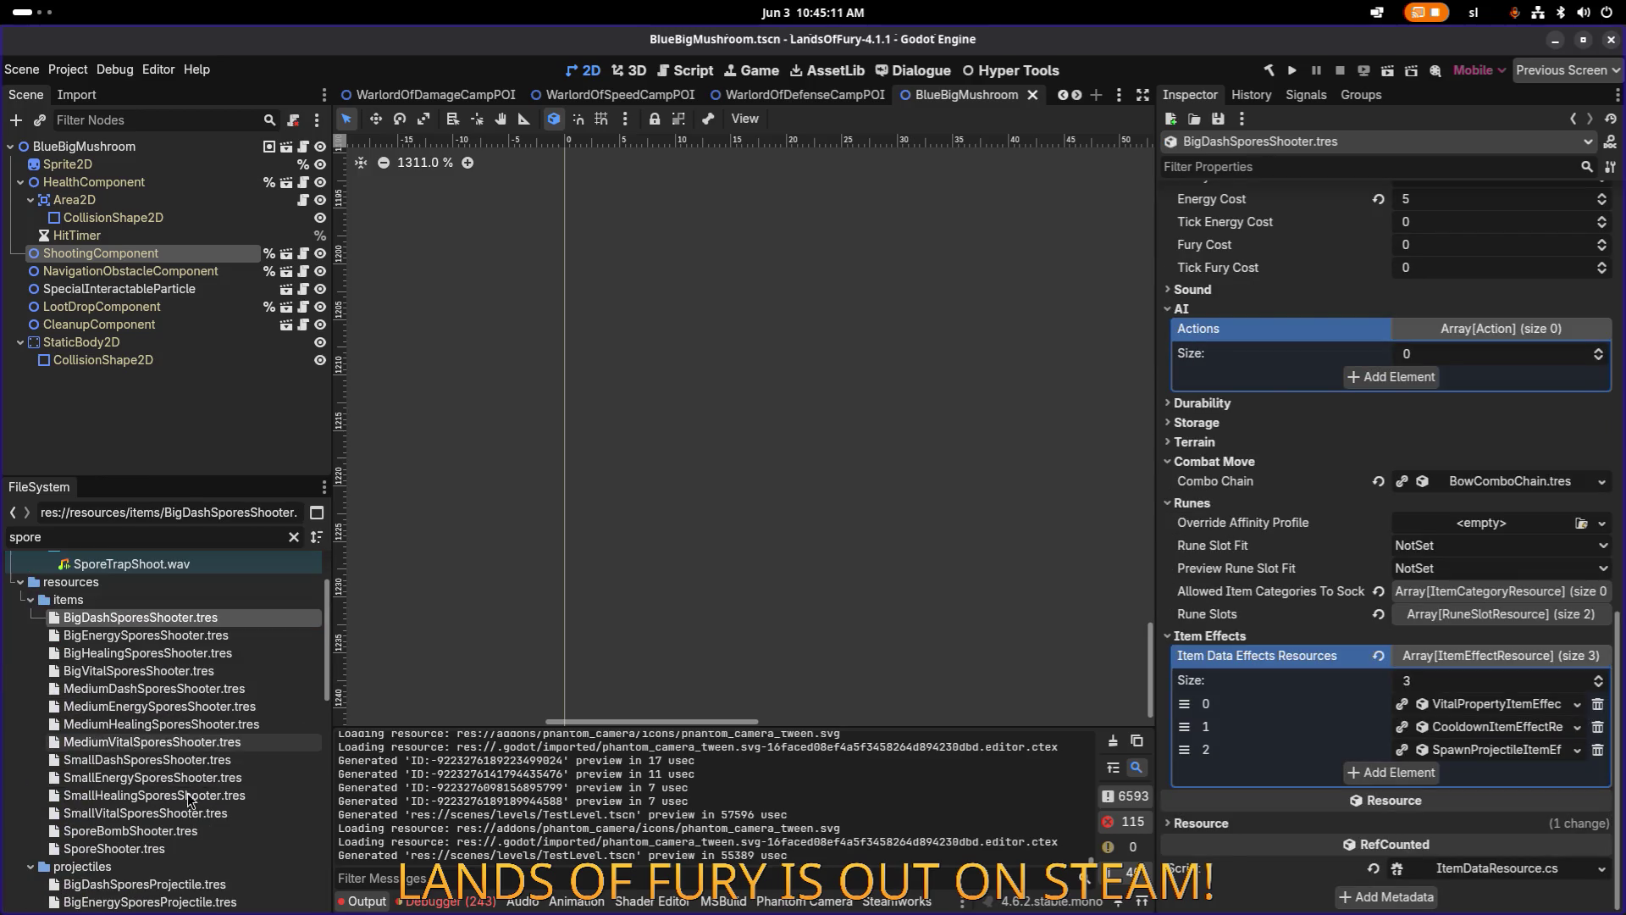
{"action": "double_click", "coordinate": [203, 641]}
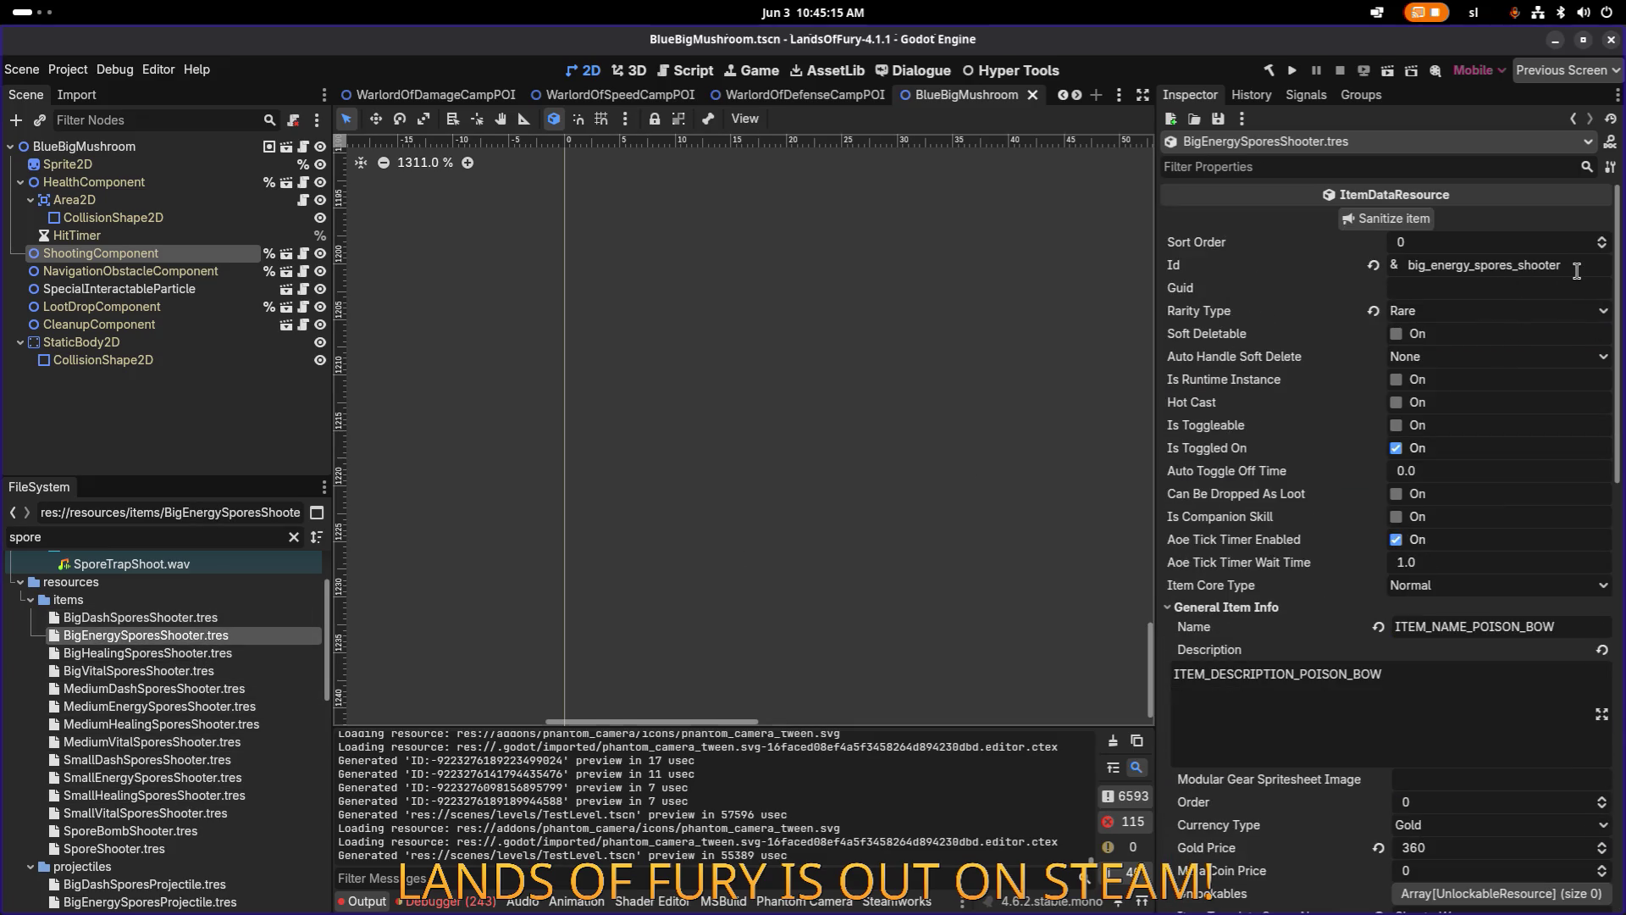
{"action": "double_click", "coordinate": [1567, 273]}
Filter the FileSystem dock by 'mushroom' to list the mushroom scenes.
{"action": "left_click", "coordinate": [203, 424]}
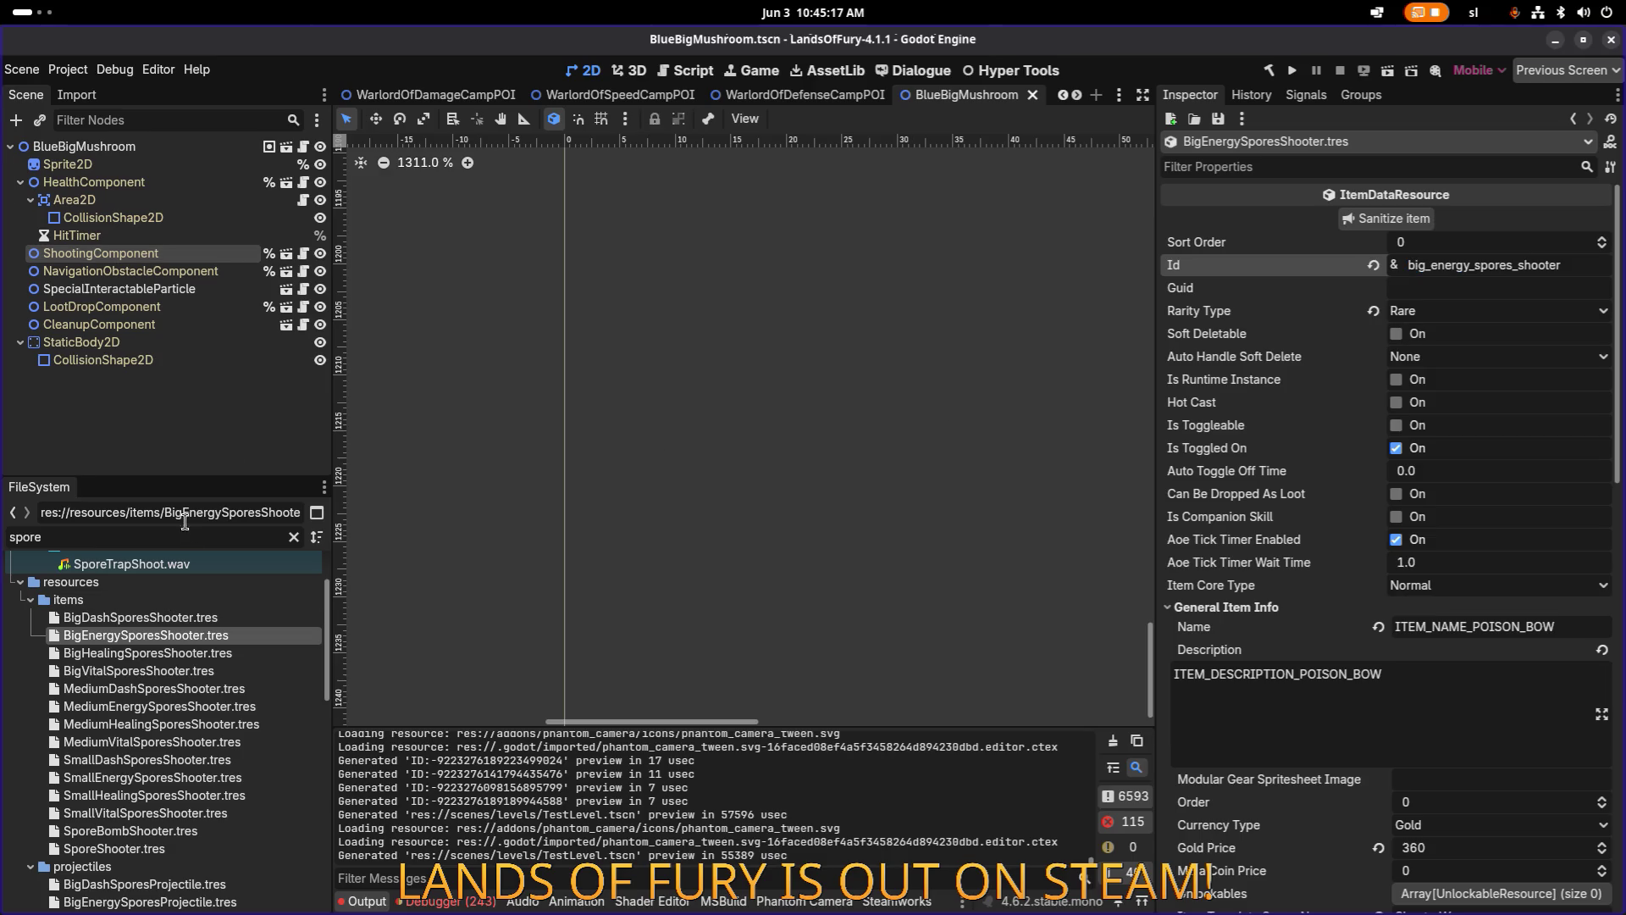
{"action": "type", "text": "mushroom"}
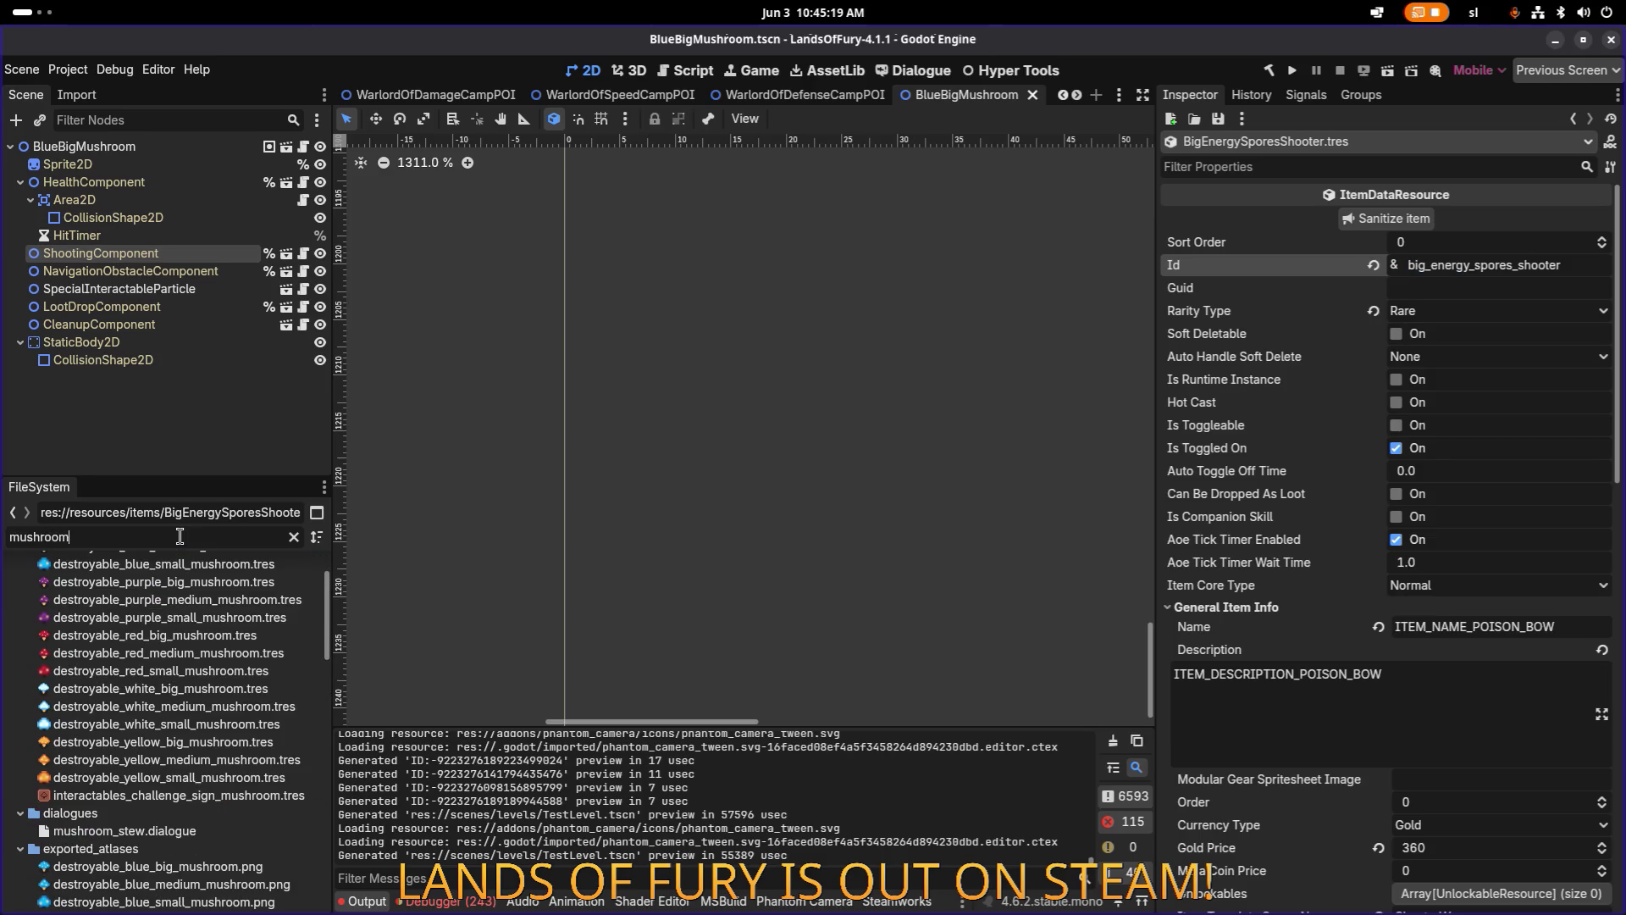
{"action": "scroll", "coordinate": [183, 715], "scroll_direction": "down", "scroll_amount": 10}
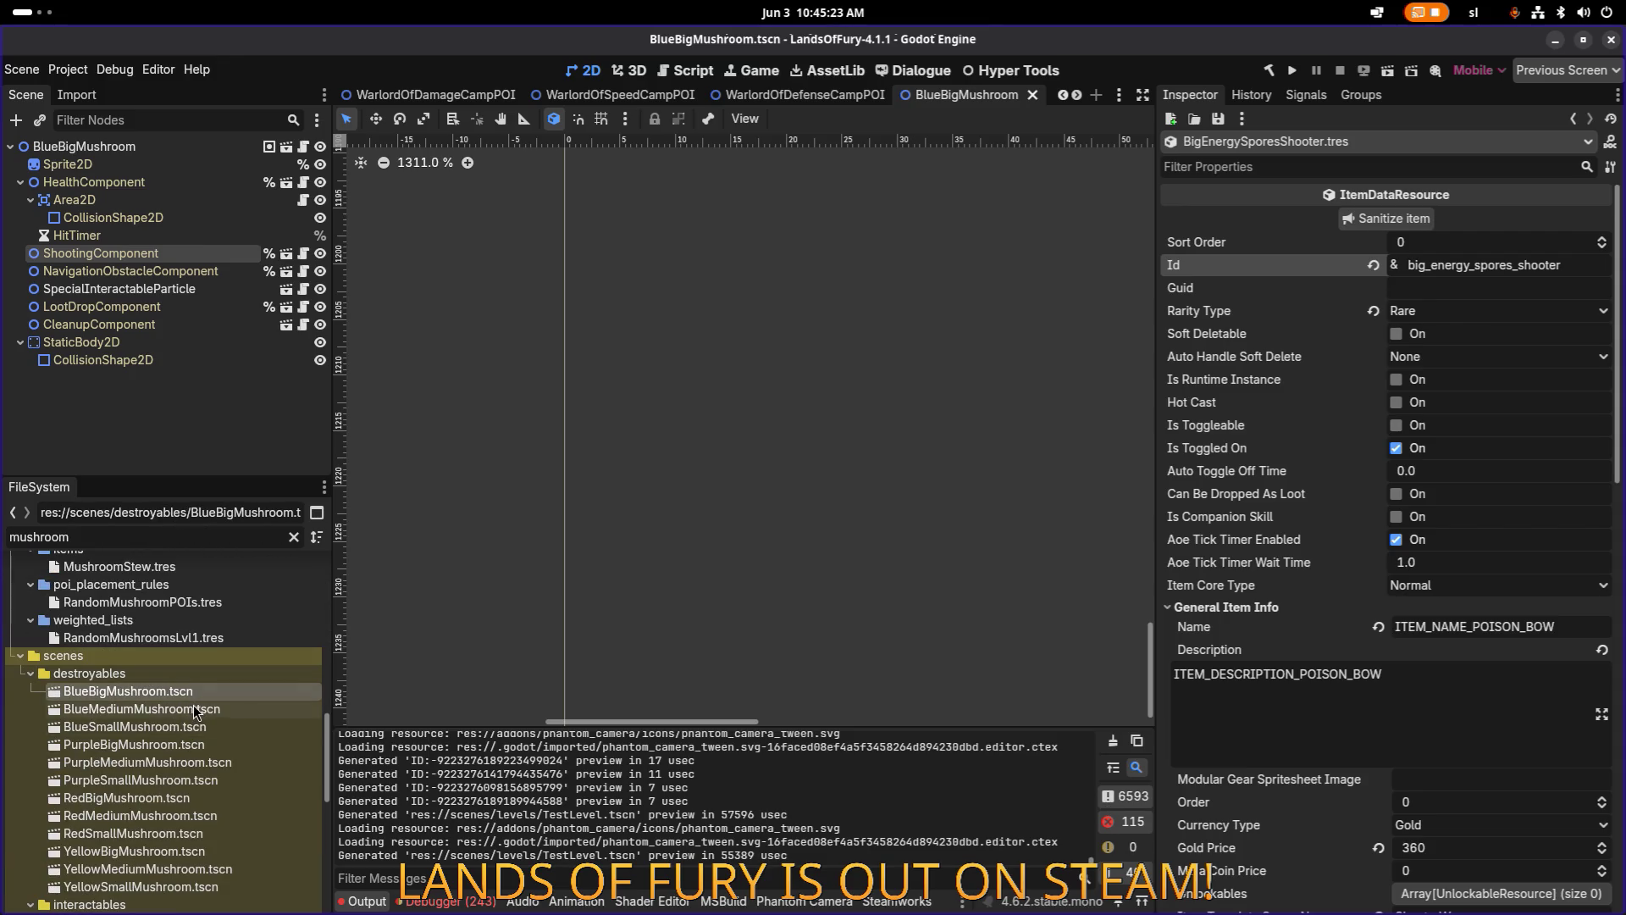
Browse BlueBigMushroom's root, HealthComponent, Area2D and particle nodes.
{"action": "left_click", "coordinate": [194, 690]}
{"action": "left_click", "coordinate": [216, 149]}
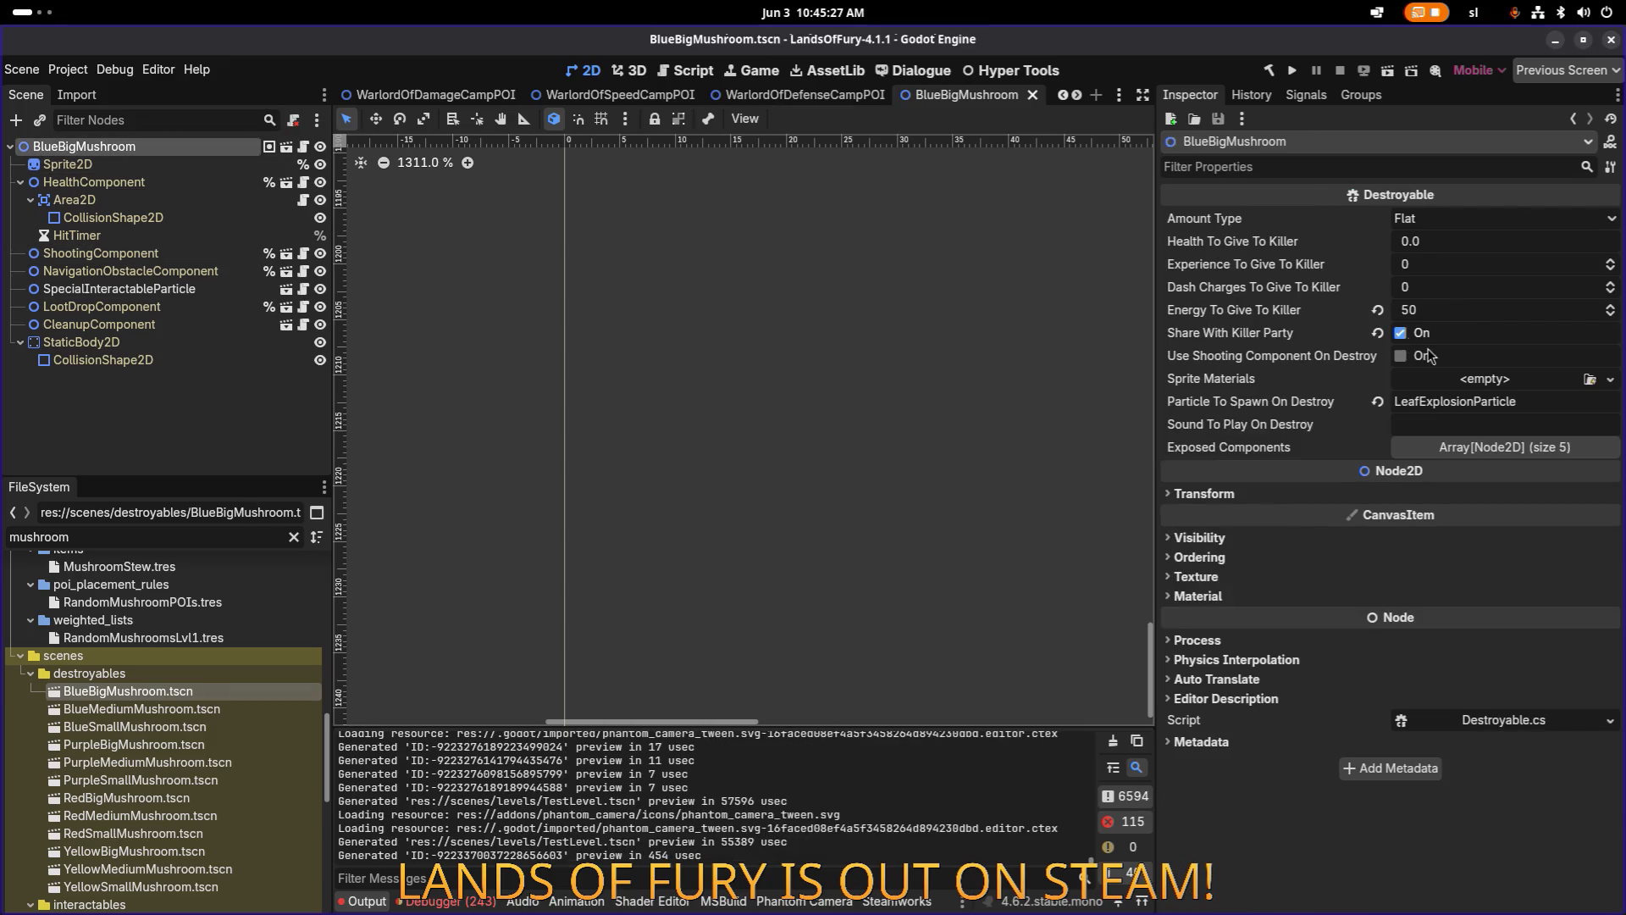
{"action": "left_click", "coordinate": [153, 181]}
{"action": "left_click", "coordinate": [161, 151]}
{"action": "left_click", "coordinate": [161, 200]}
{"action": "left_click", "coordinate": [173, 289]}
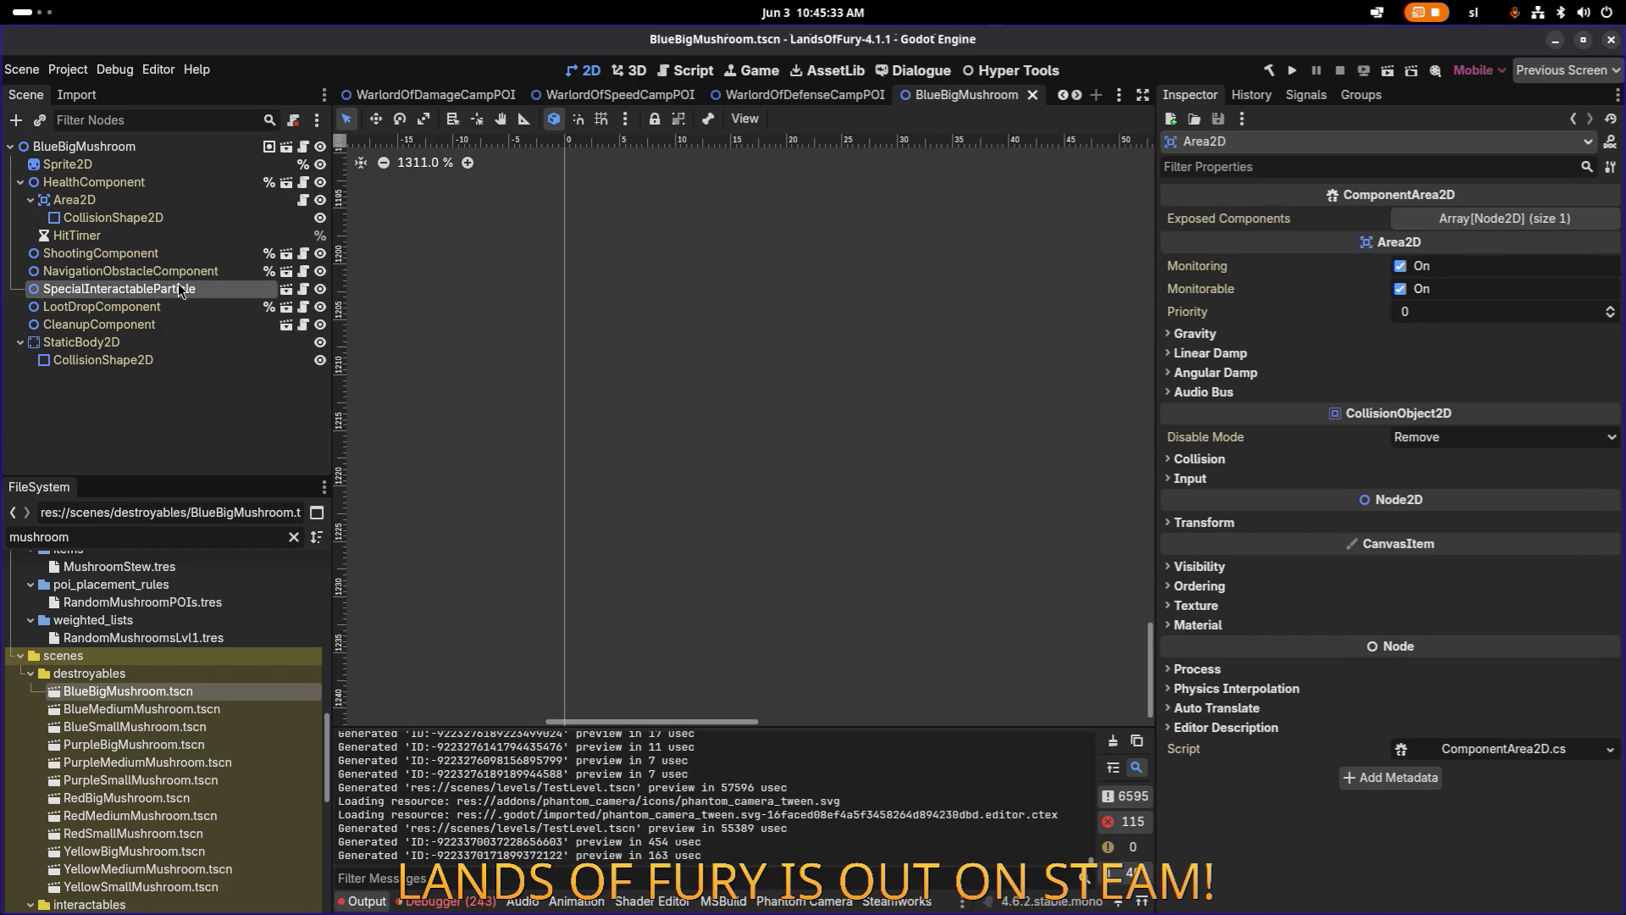
{"action": "left_click", "coordinate": [178, 271]}
{"action": "left_click", "coordinate": [163, 236]}
{"action": "left_click", "coordinate": [164, 218]}
{"action": "left_click", "coordinate": [158, 199]}
{"action": "left_click", "coordinate": [150, 148]}
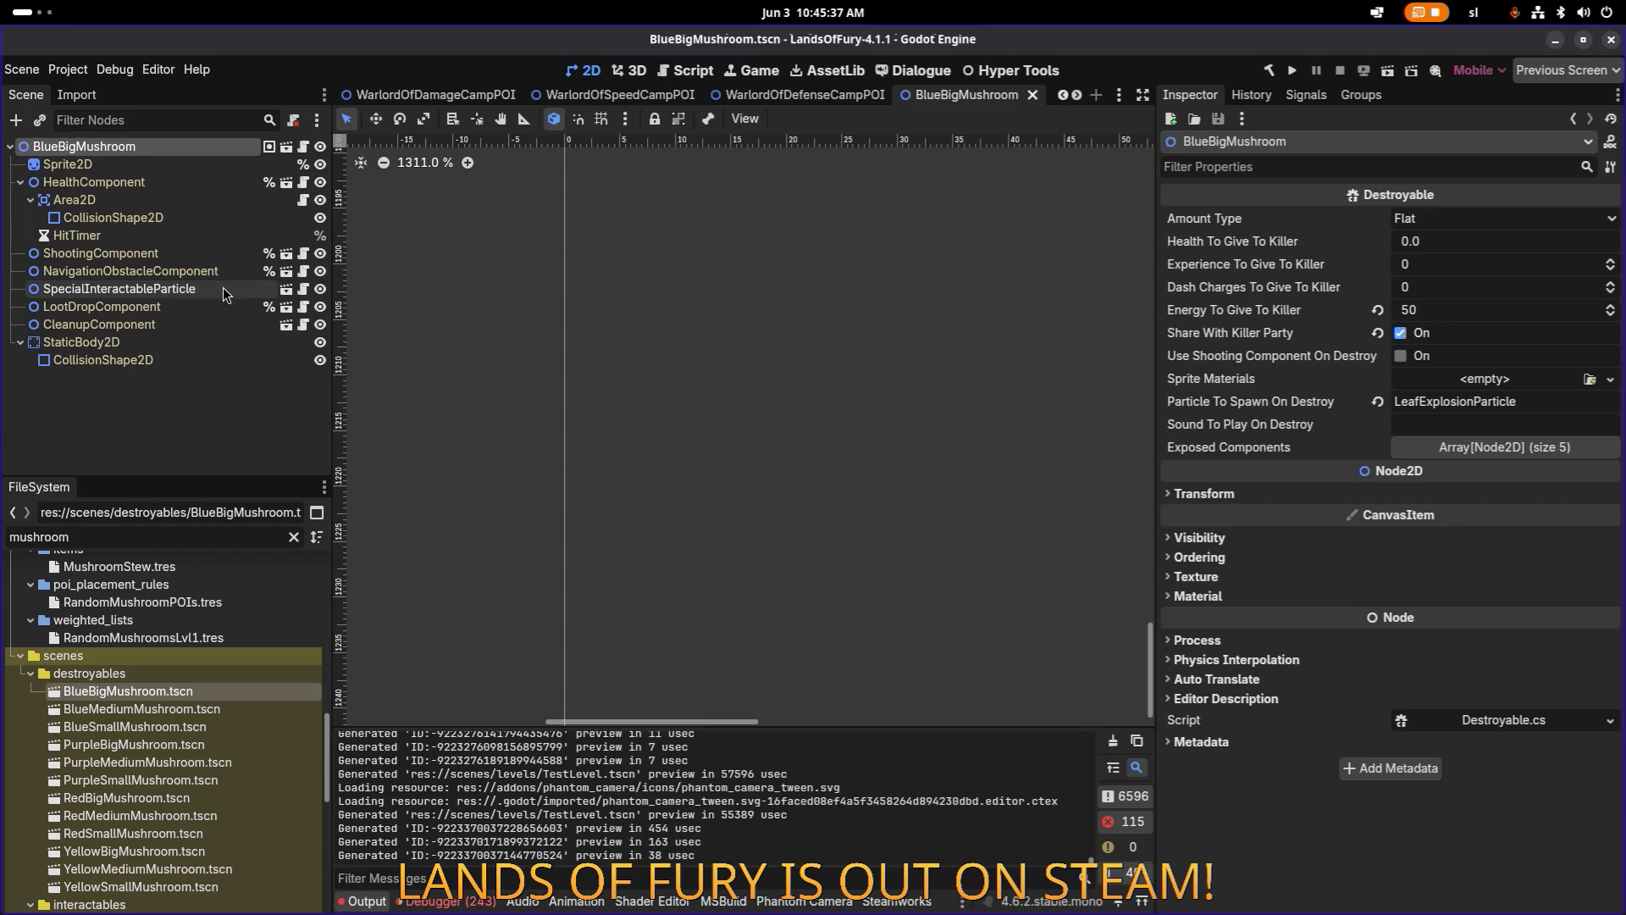
Set the ShootingComponent Item Id to big_energy_spores_shooter and save.
{"action": "left_click", "coordinate": [184, 256]}
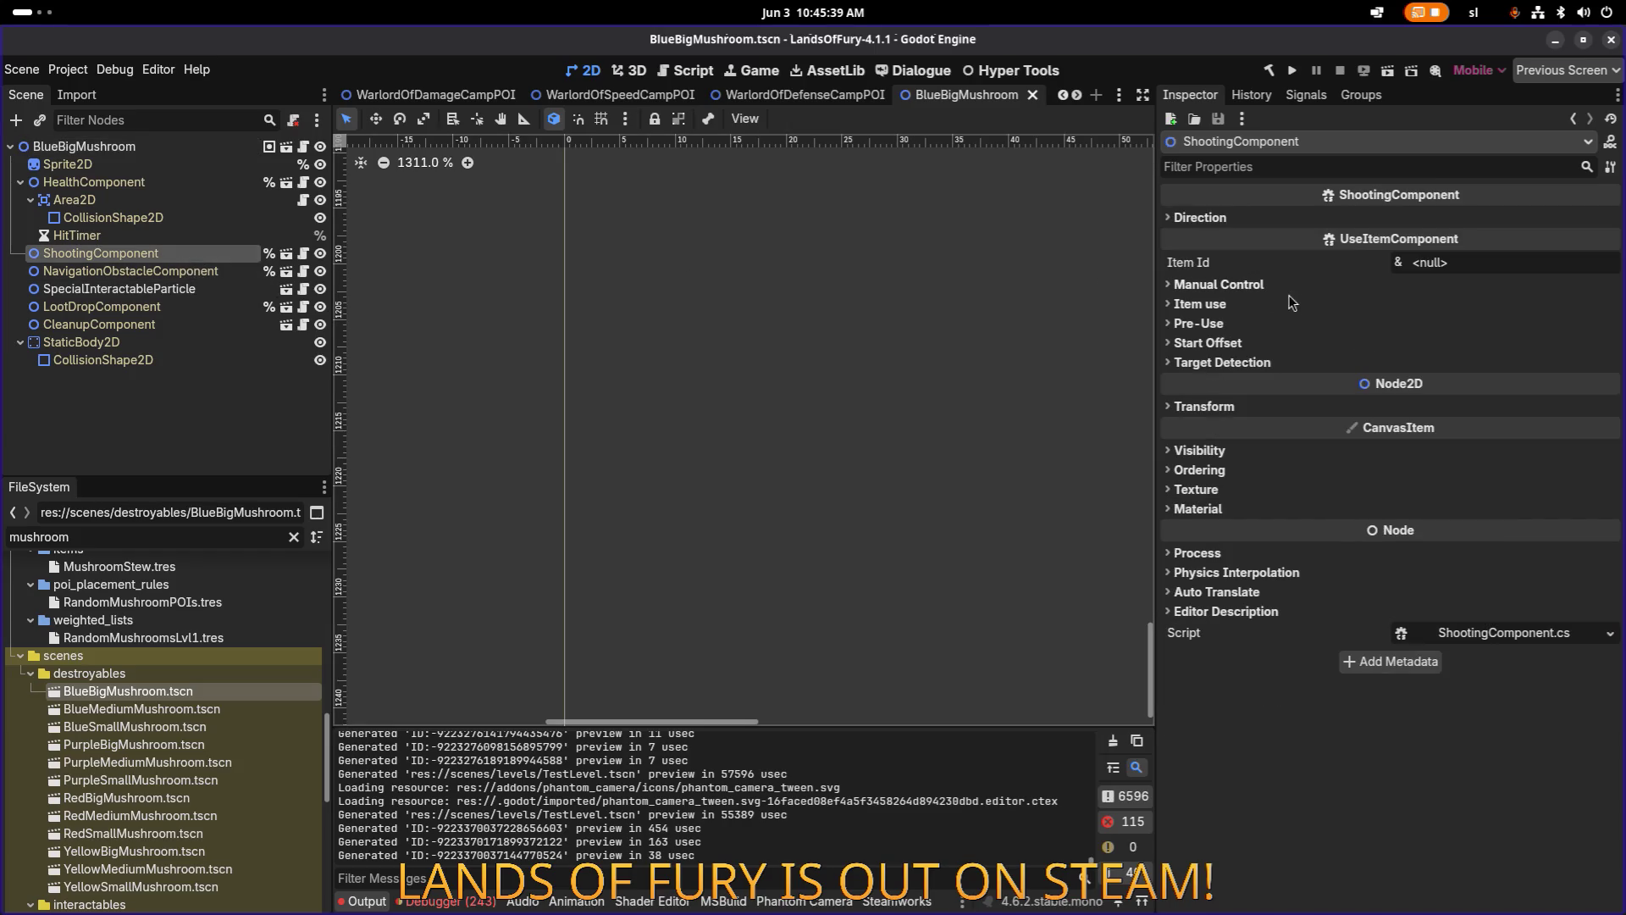
{"action": "left_click", "coordinate": [1467, 258]}
{"action": "type", "text": "big_energy_spores_shooter"}
{"action": "key", "text": "Return"}
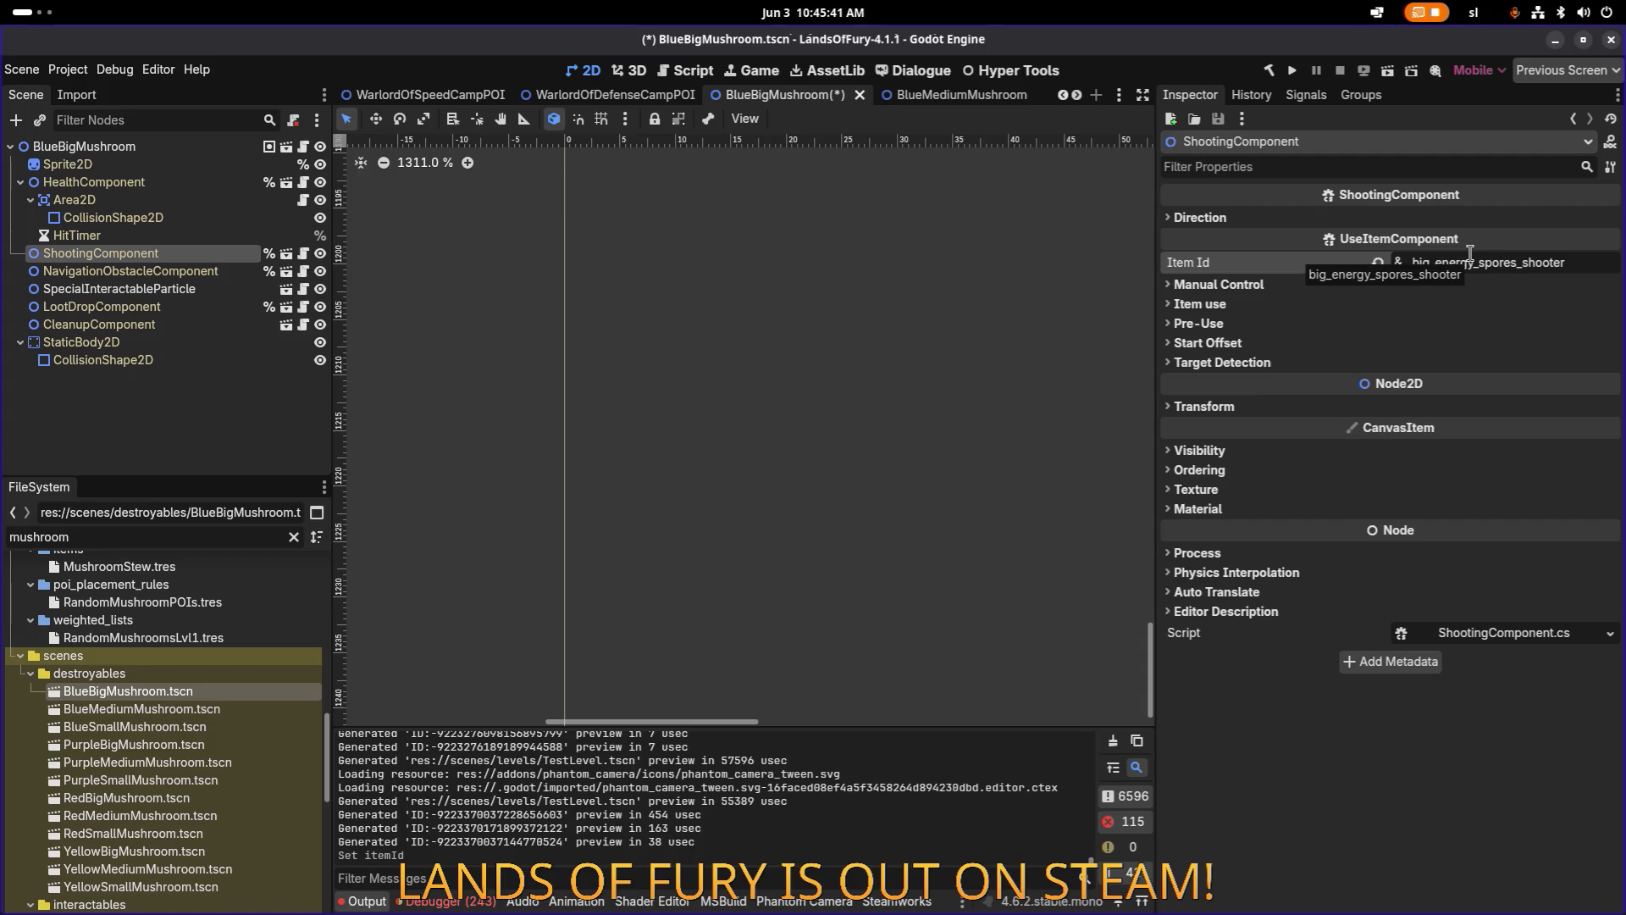
{"action": "key", "text": "ctrl+s"}
On the root, disable party sharing, set killer energy to 0, enable shooting on destroy, save.
{"action": "left_click", "coordinate": [136, 146]}
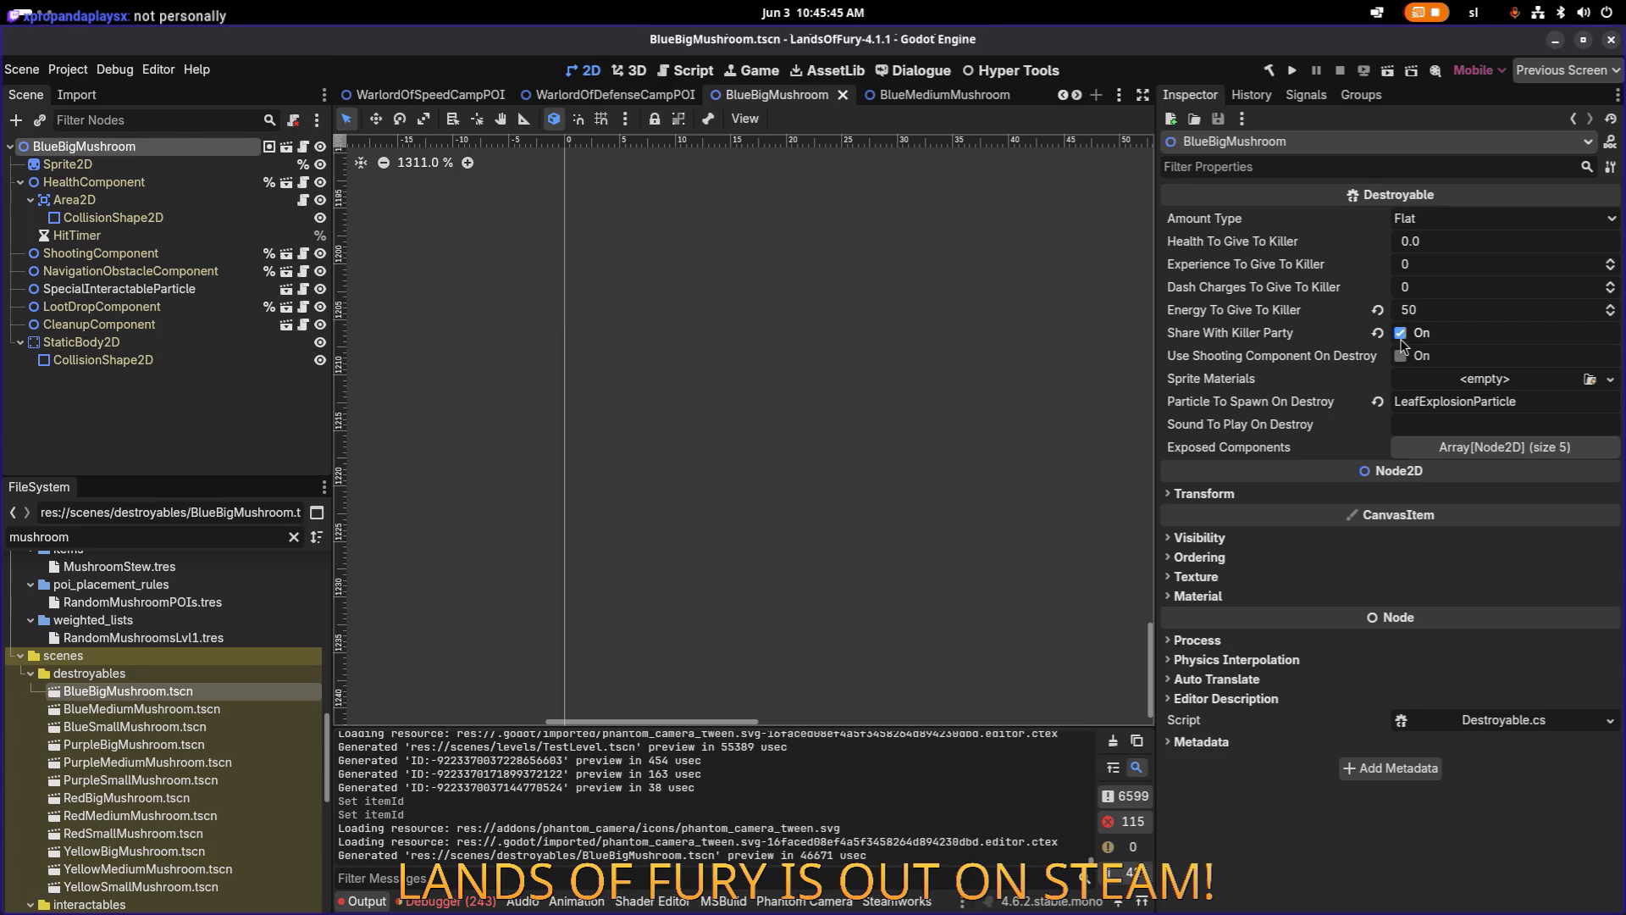
{"action": "left_click", "coordinate": [1401, 333]}
{"action": "left_click", "coordinate": [1451, 312]}
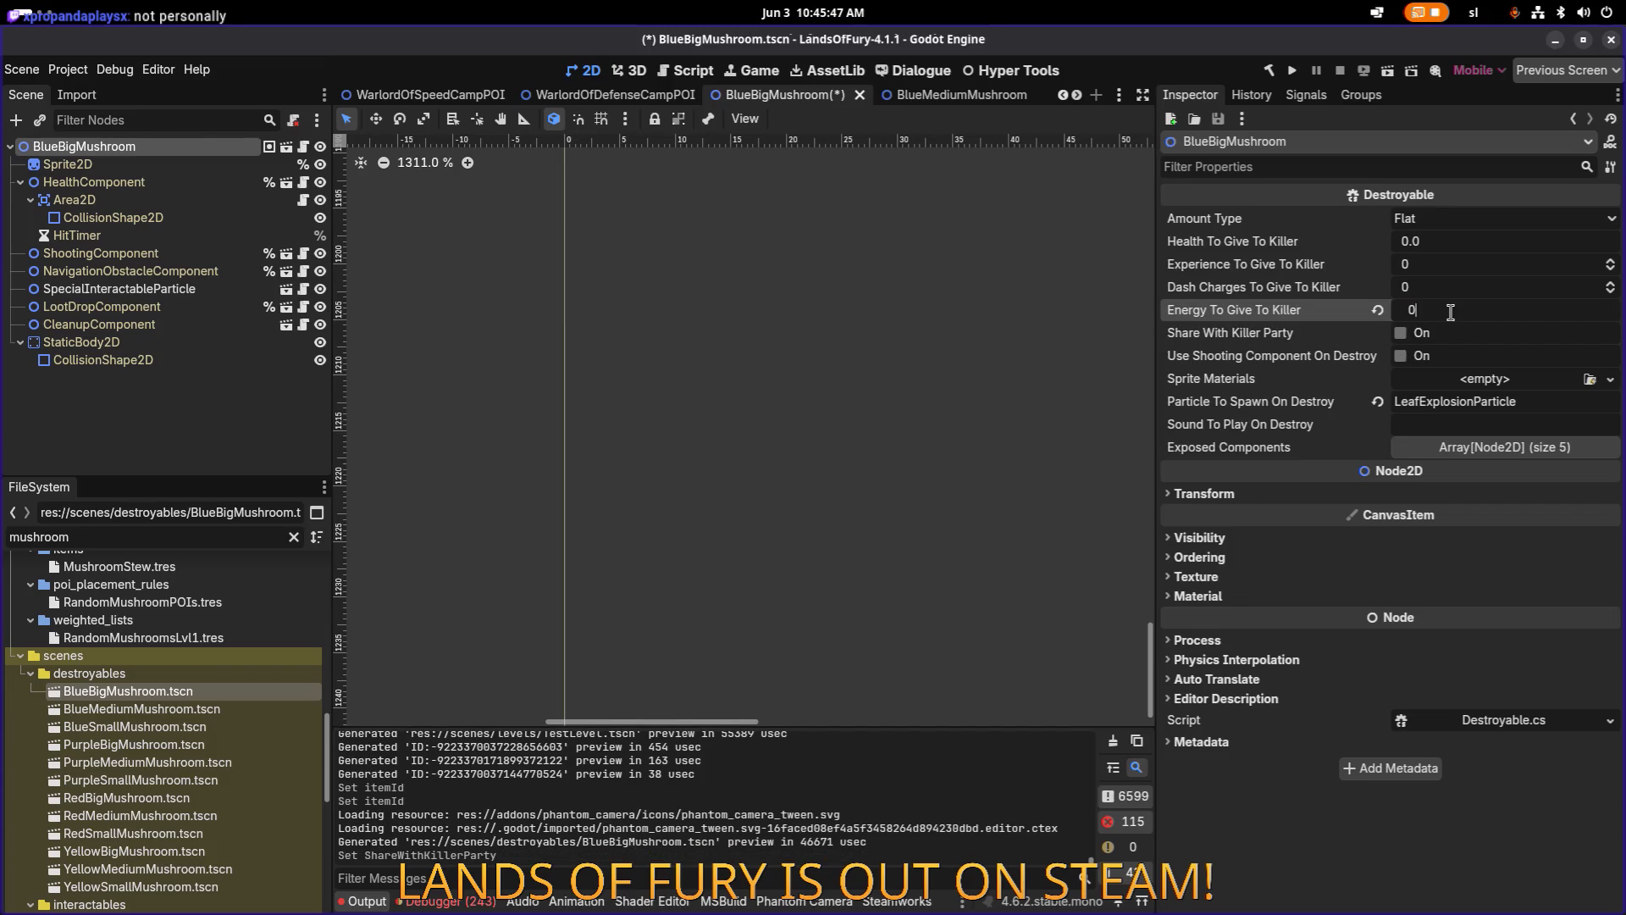
{"action": "key", "text": "Return"}
{"action": "left_click", "coordinate": [1406, 354]}
{"action": "key", "text": "ctrl+s"}
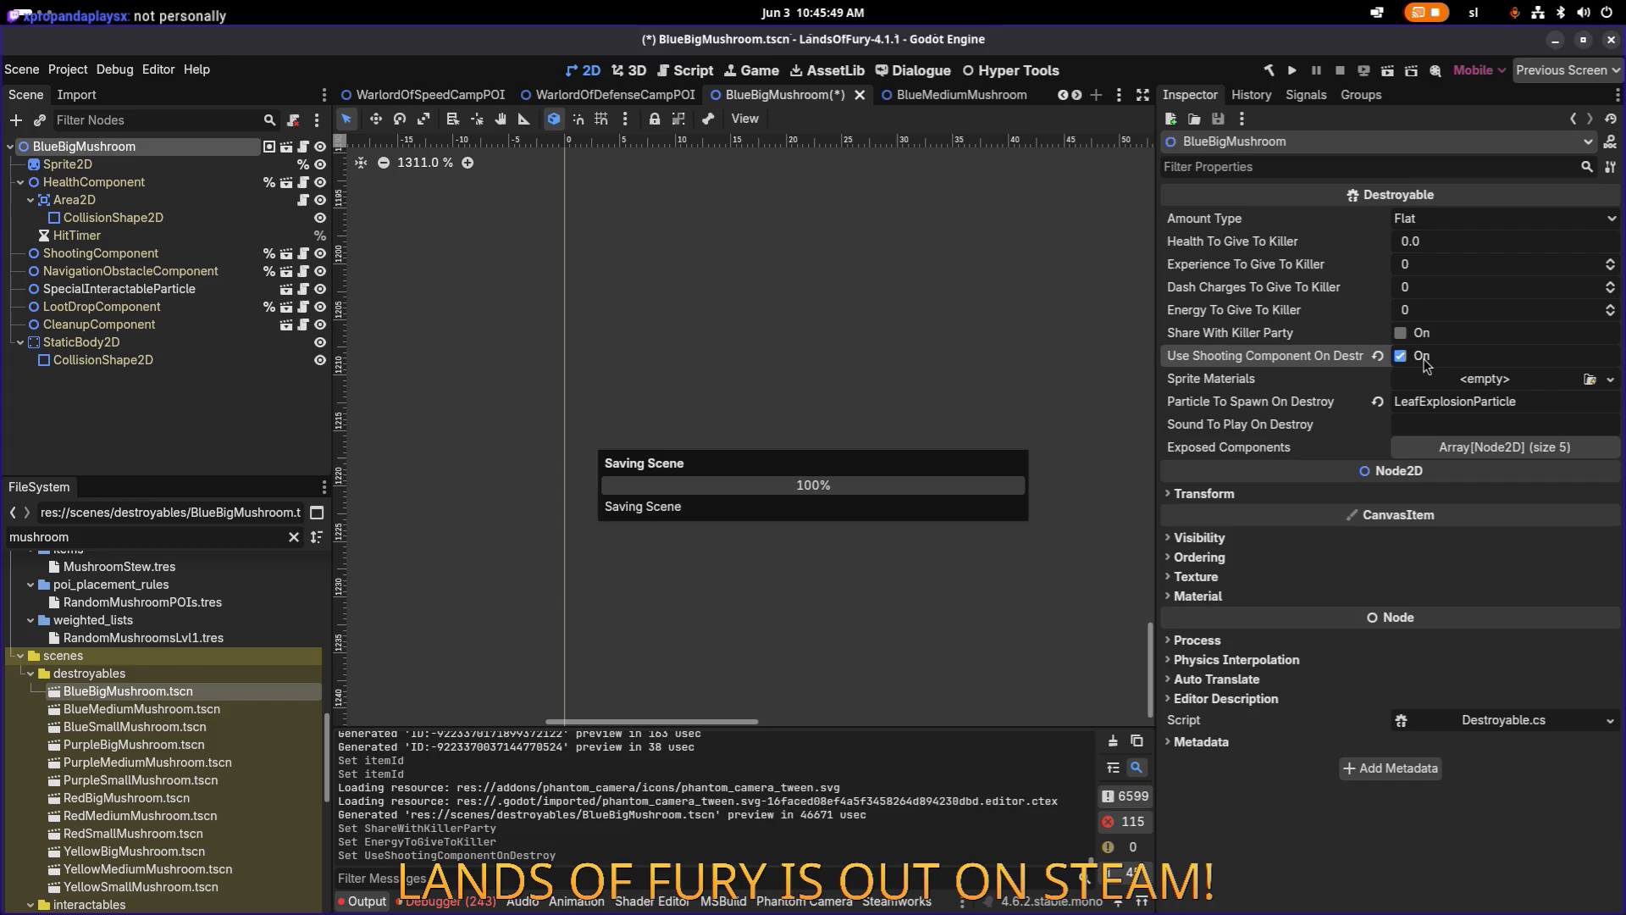
{"action": "left_click", "coordinate": [172, 711]}
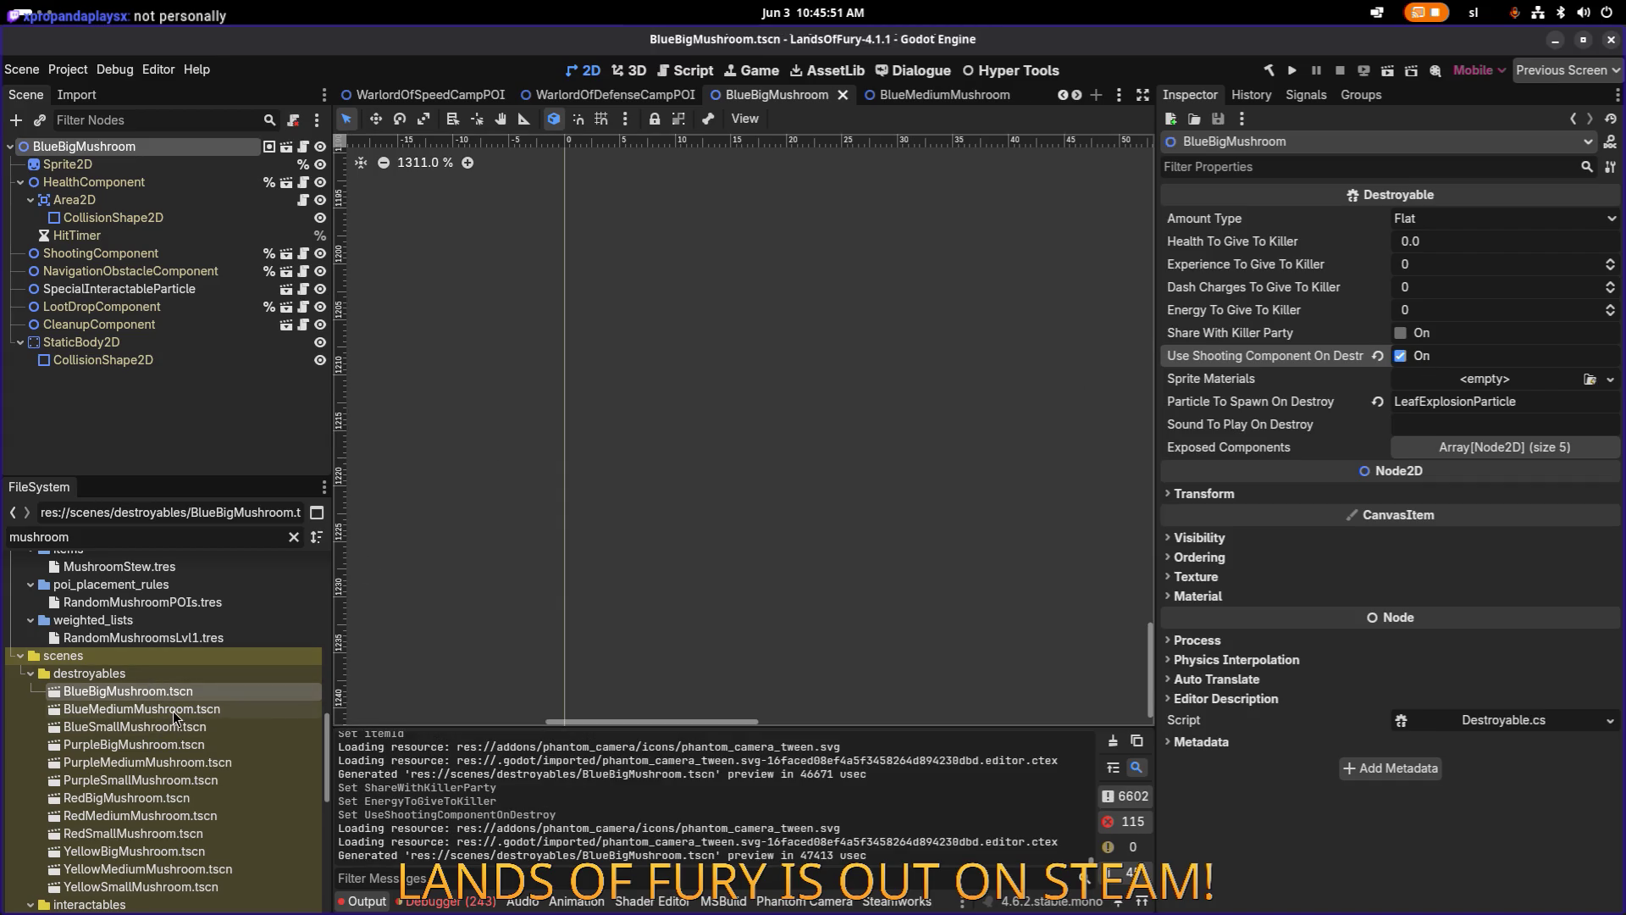
Open BlueMediumMushroom, set killer energy to 0, disable party sharing, and save.
{"action": "double_click", "coordinate": [176, 709]}
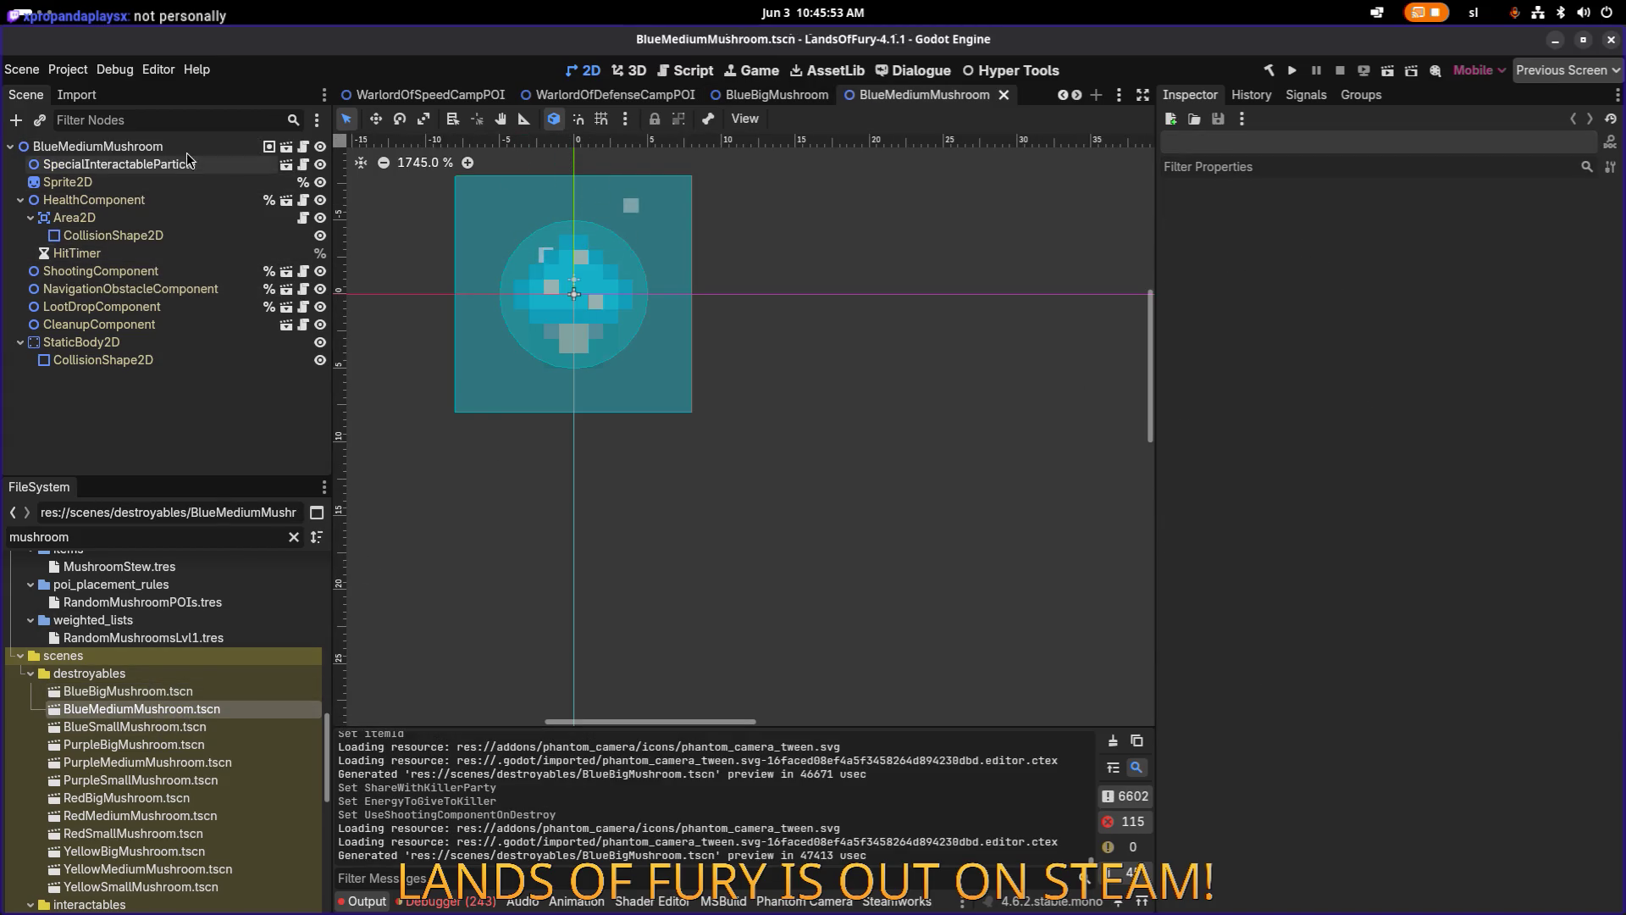
{"action": "left_click", "coordinate": [97, 147]}
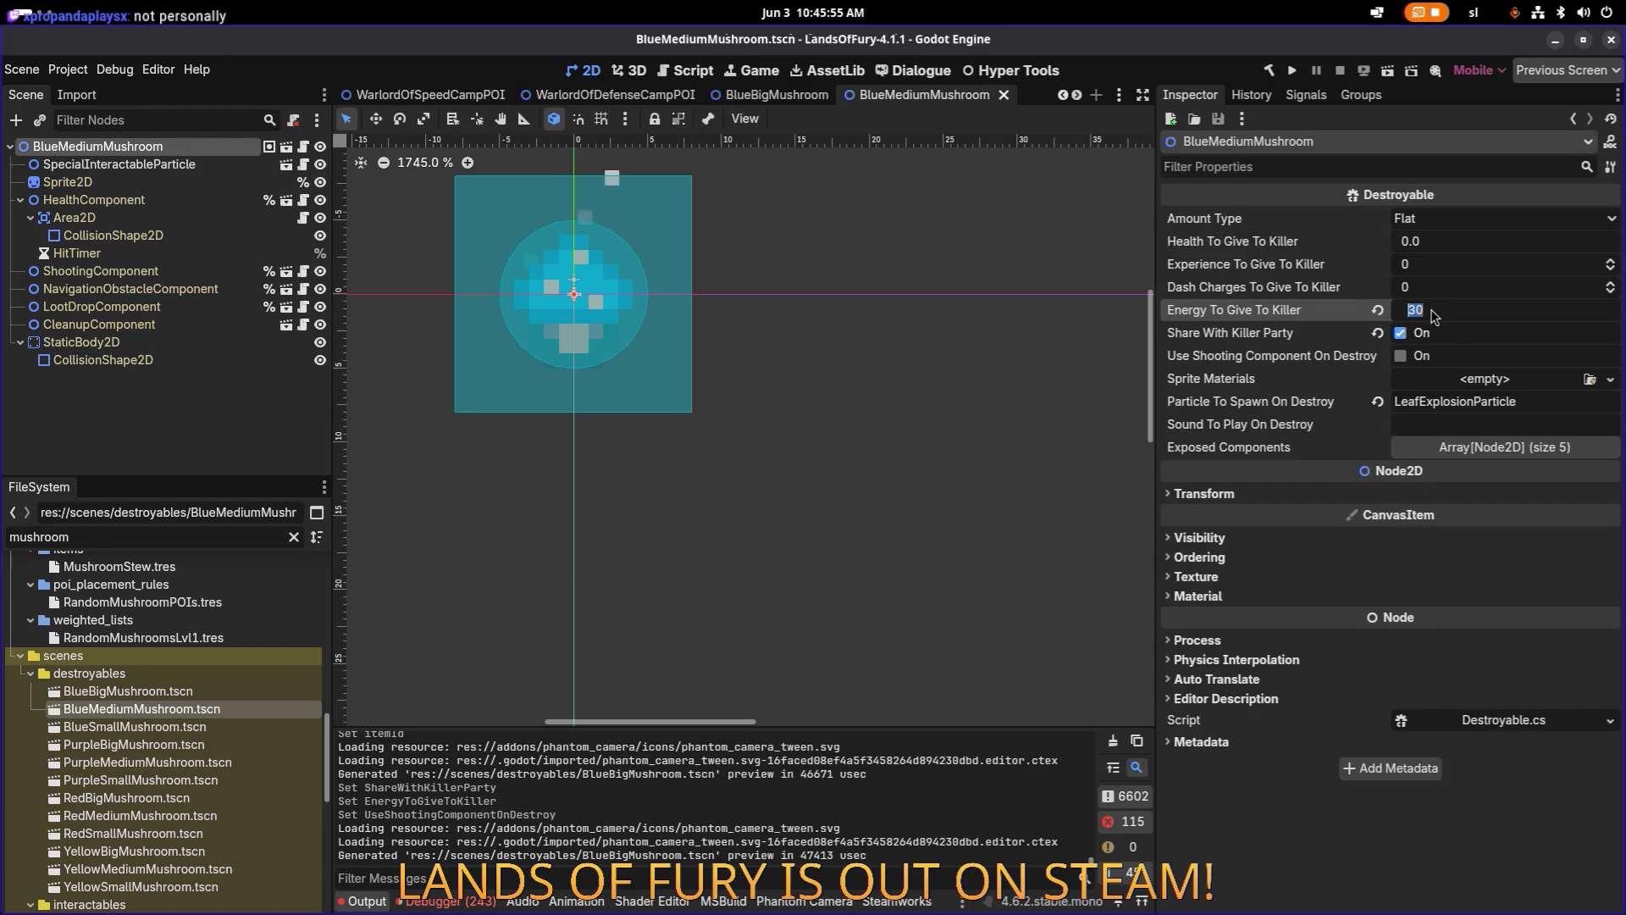
{"action": "type", "text": "0"}
{"action": "key", "text": "Return"}
{"action": "left_click", "coordinate": [1401, 333]}
{"action": "key", "text": "ctrl+s"}
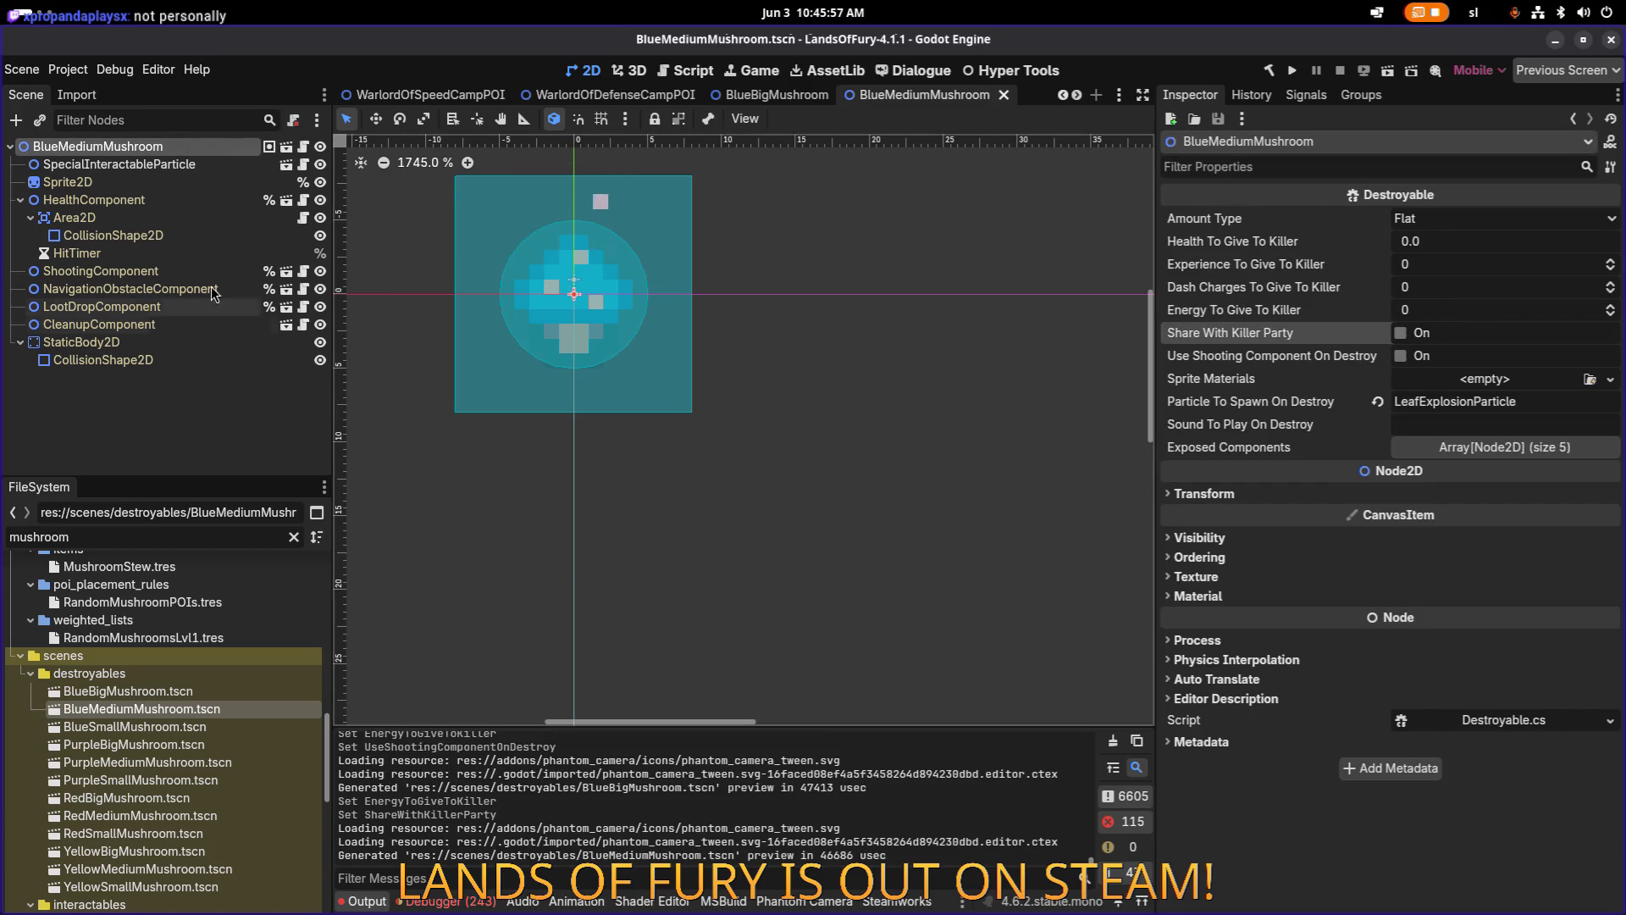
Set the ShootingComponent Item Id to medium_energy_spores_shooter, save, and open BlueSmallMushroom.
{"action": "left_click", "coordinate": [181, 236]}
{"action": "left_click", "coordinate": [181, 201]}
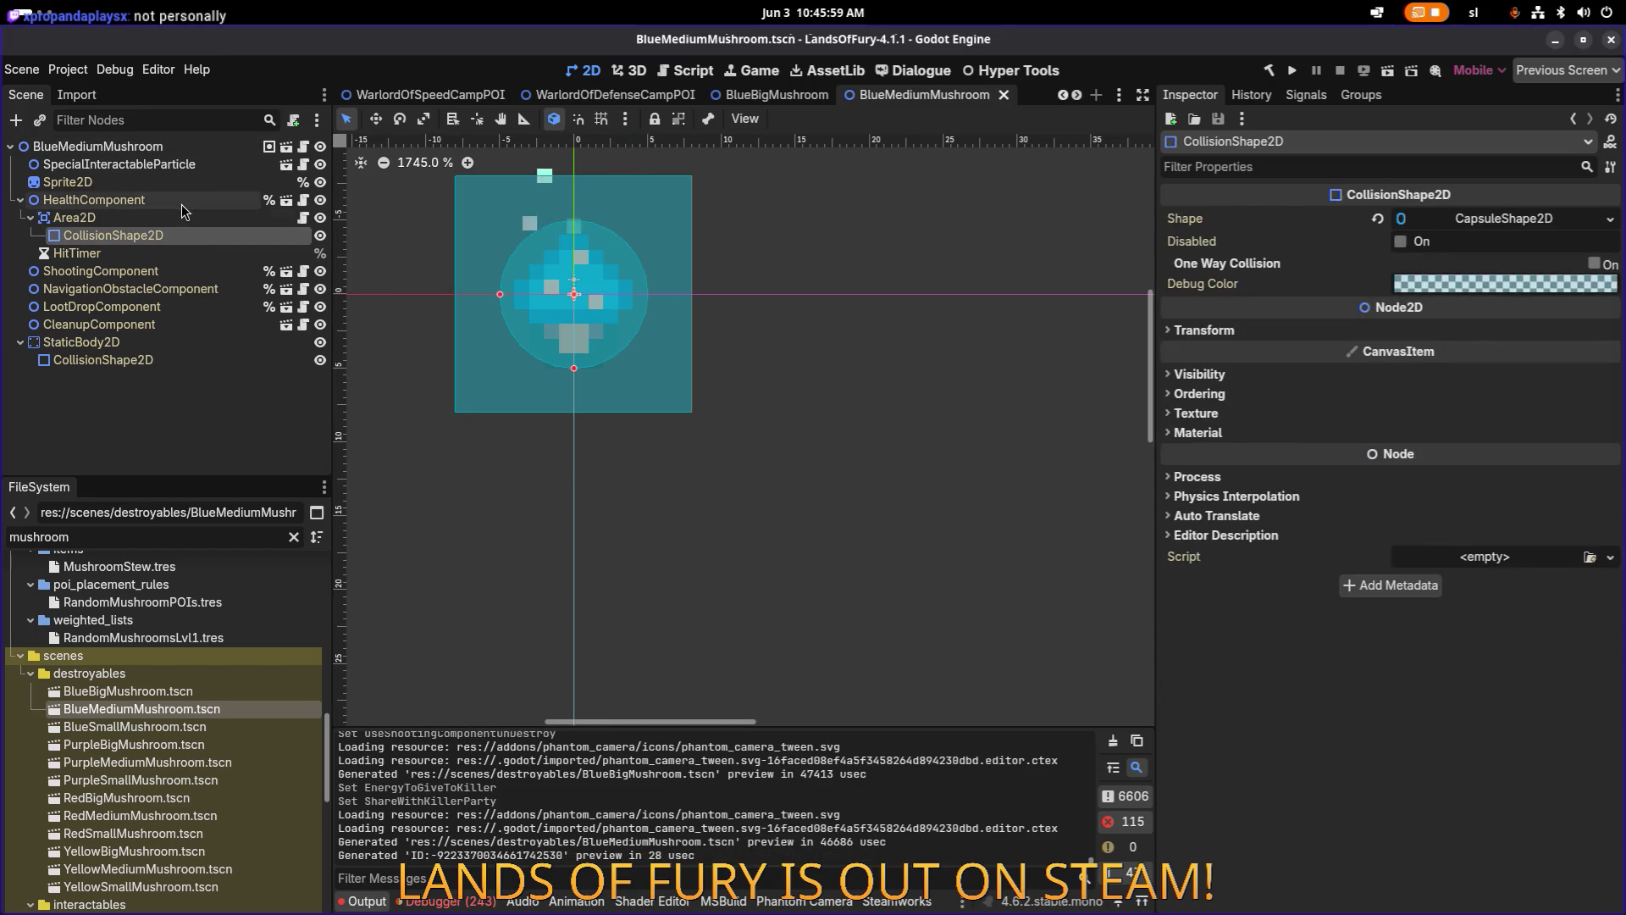
{"action": "left_click", "coordinate": [186, 289]}
{"action": "left_click", "coordinate": [185, 271]}
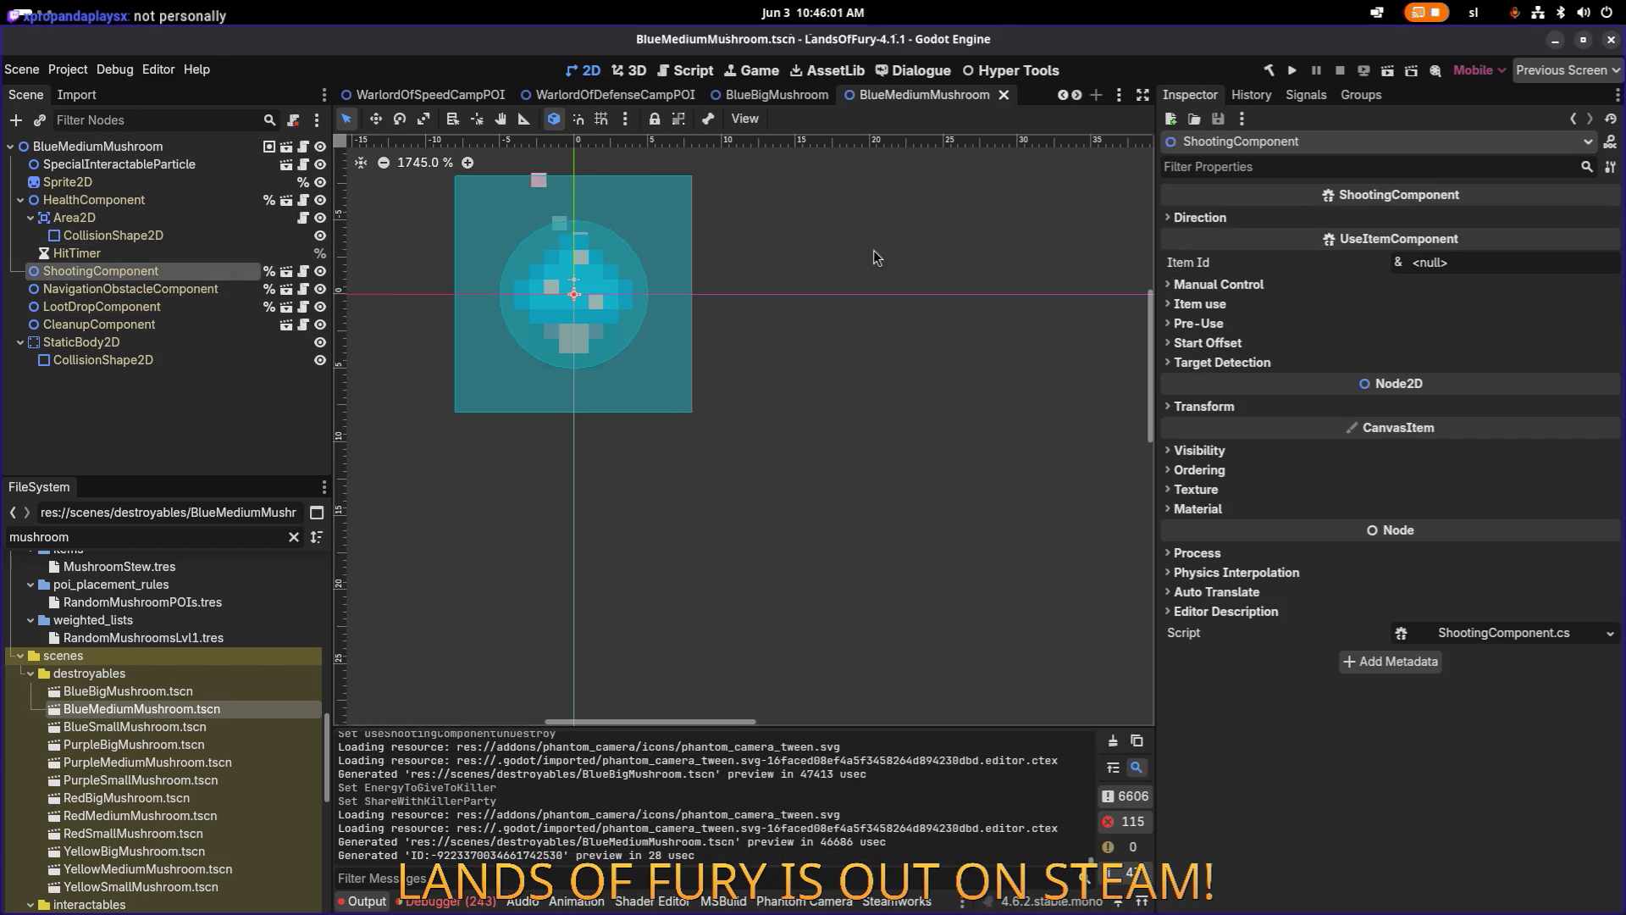
{"action": "left_click", "coordinate": [1220, 220]}
{"action": "left_click", "coordinate": [1226, 222]}
{"action": "left_click", "coordinate": [1491, 262]}
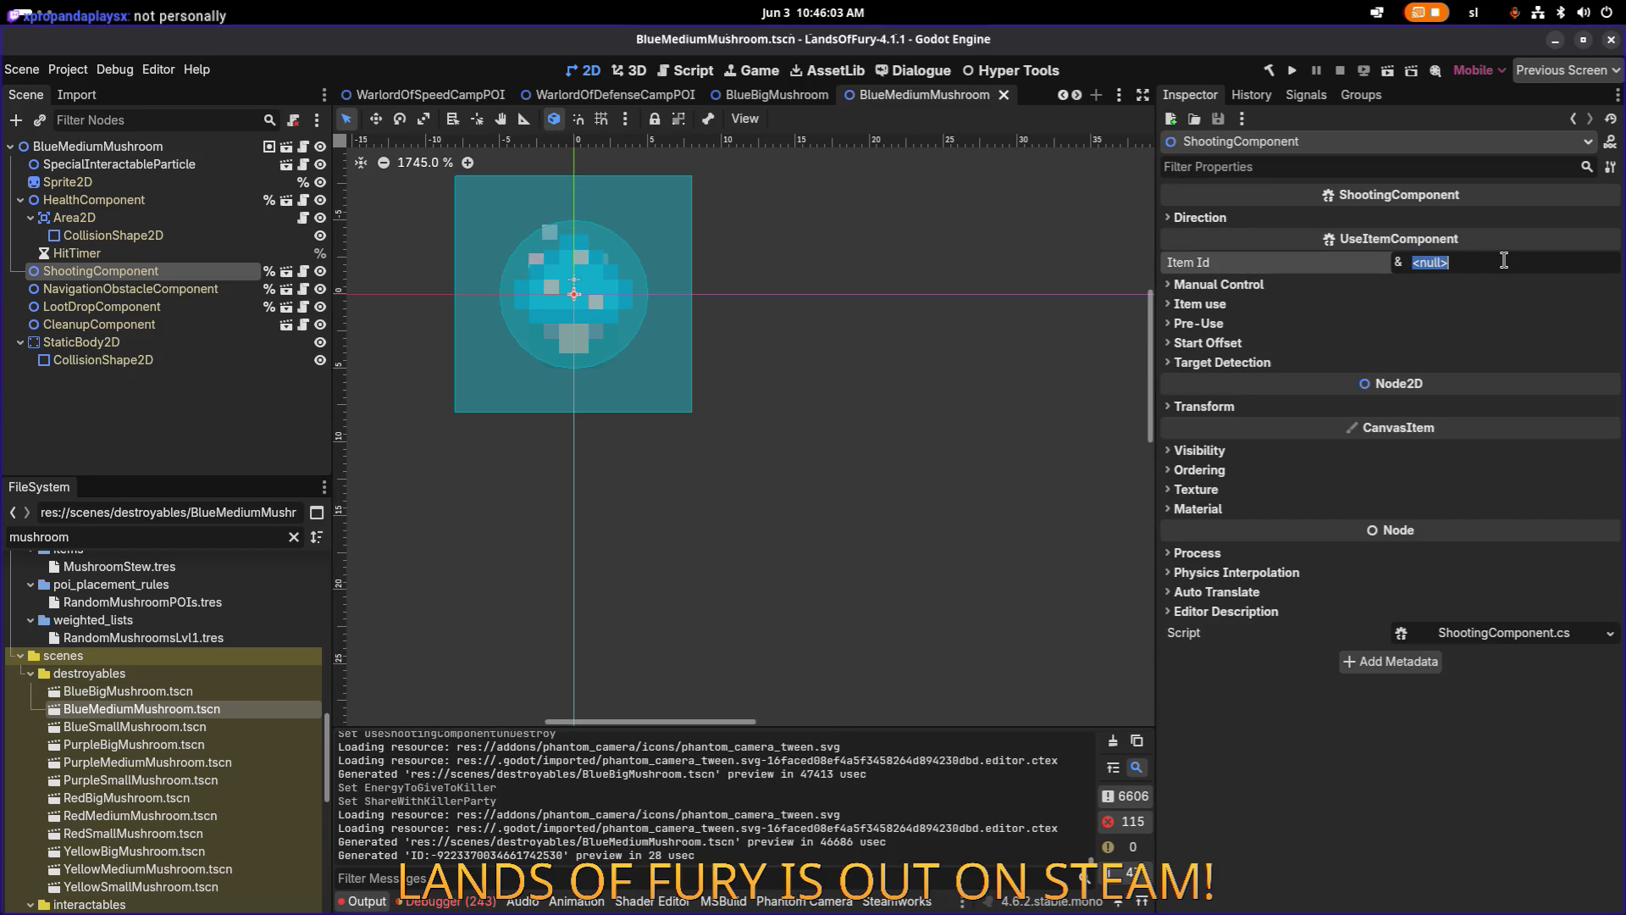
{"action": "type", "text": "big_energy_spores_shooter"}
{"action": "key", "text": "Return"}
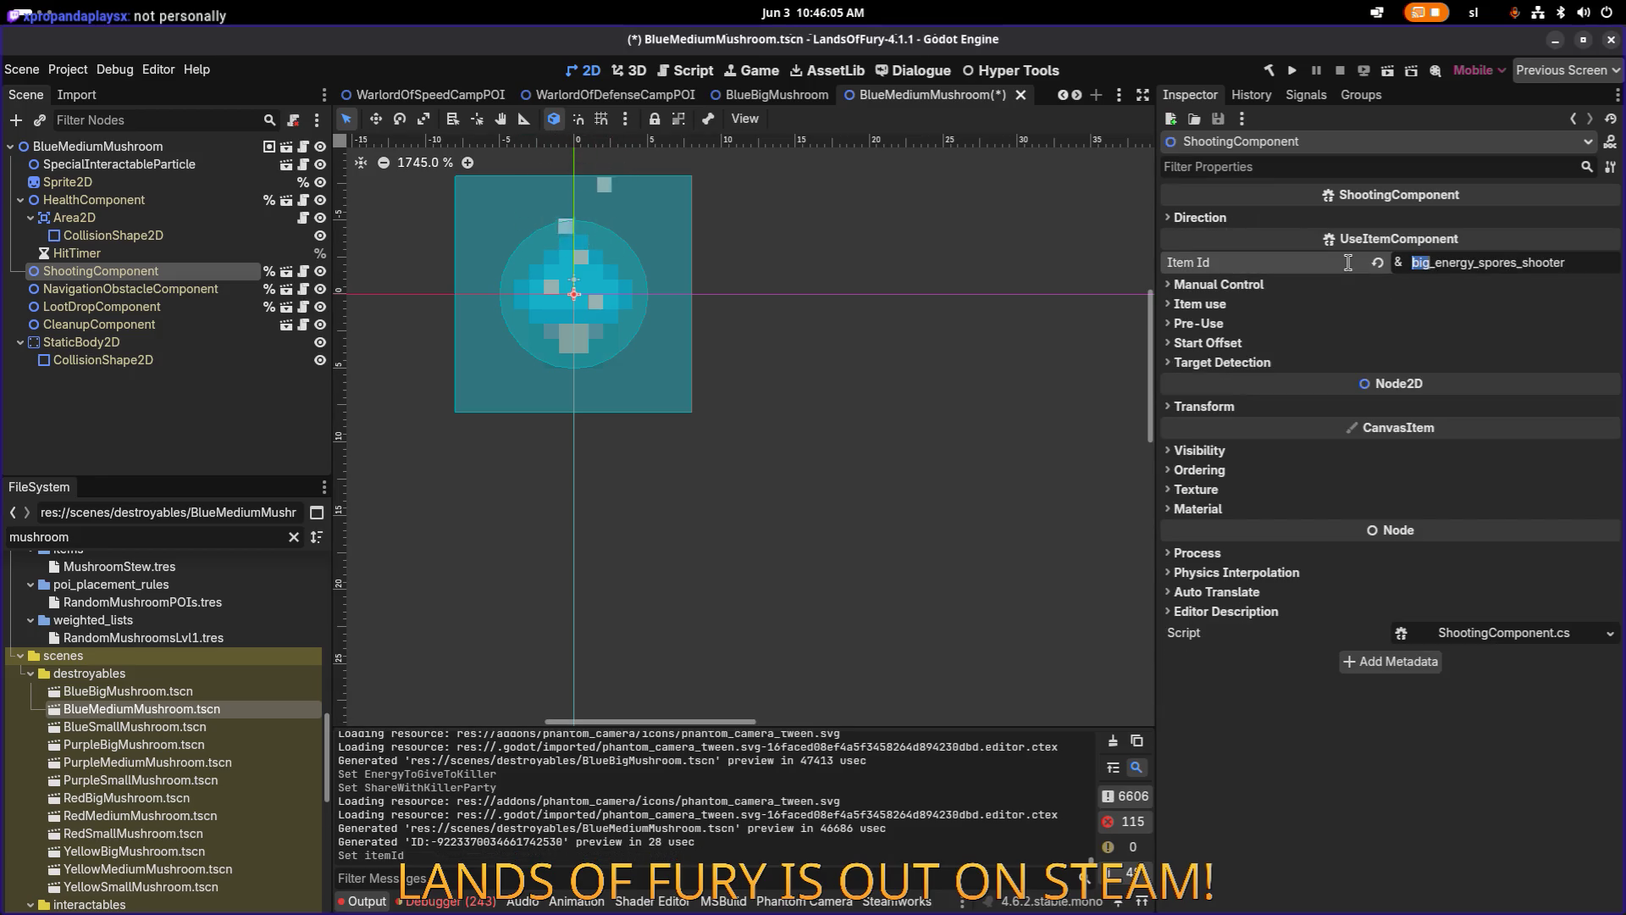
{"action": "type", "text": "medium"}
{"action": "key", "text": "ctrl+s"}
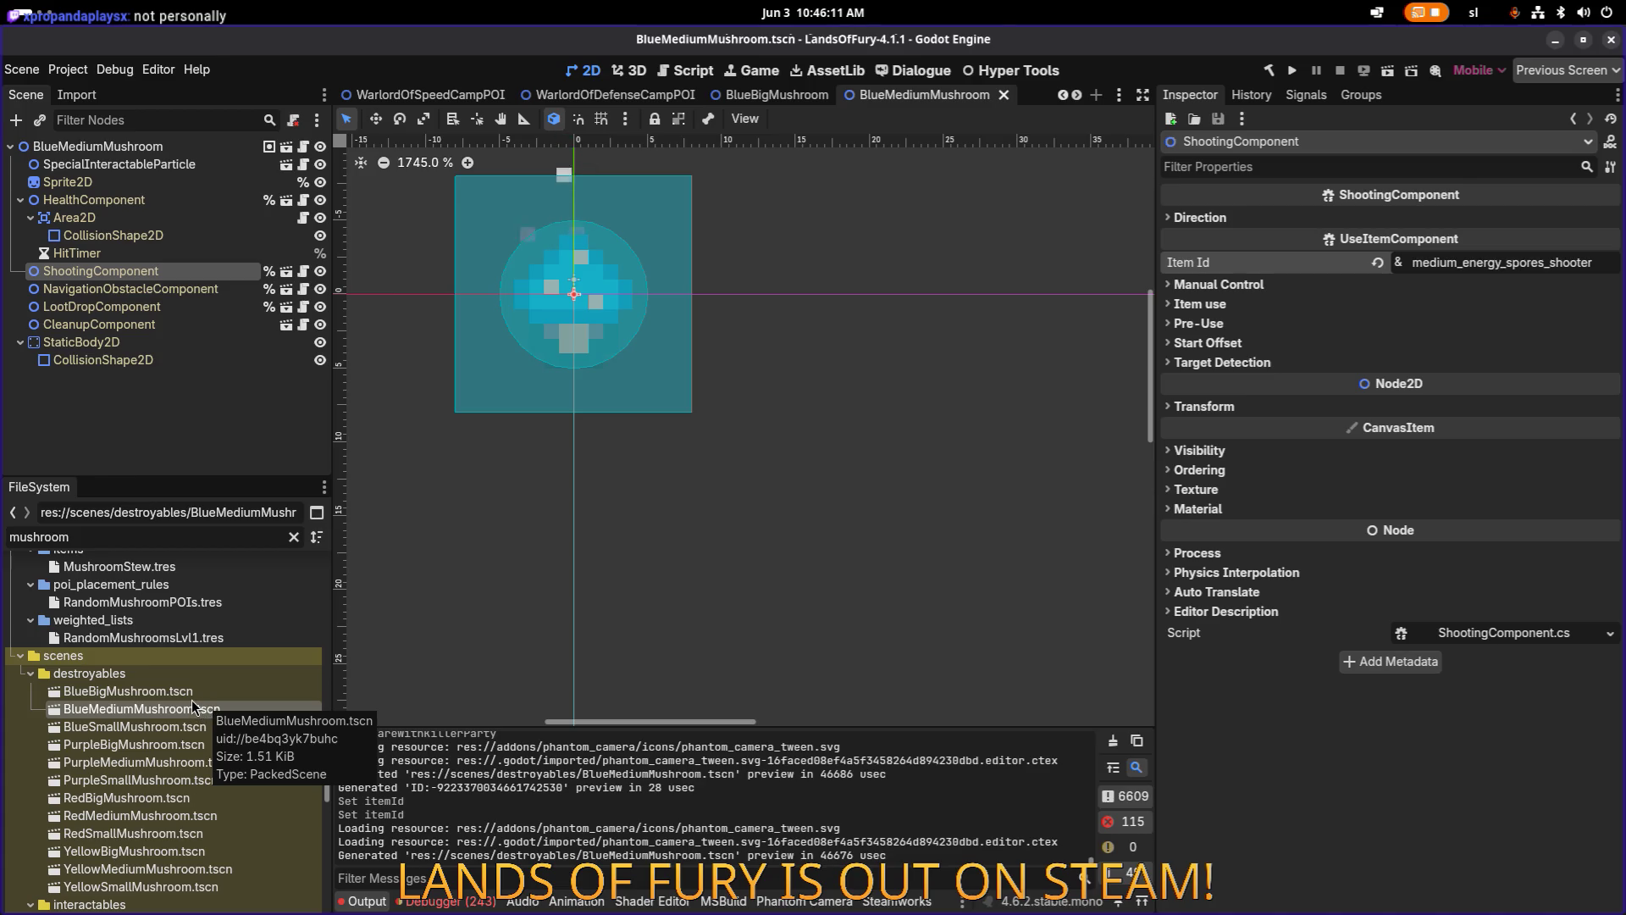
{"action": "double_click", "coordinate": [170, 726]}
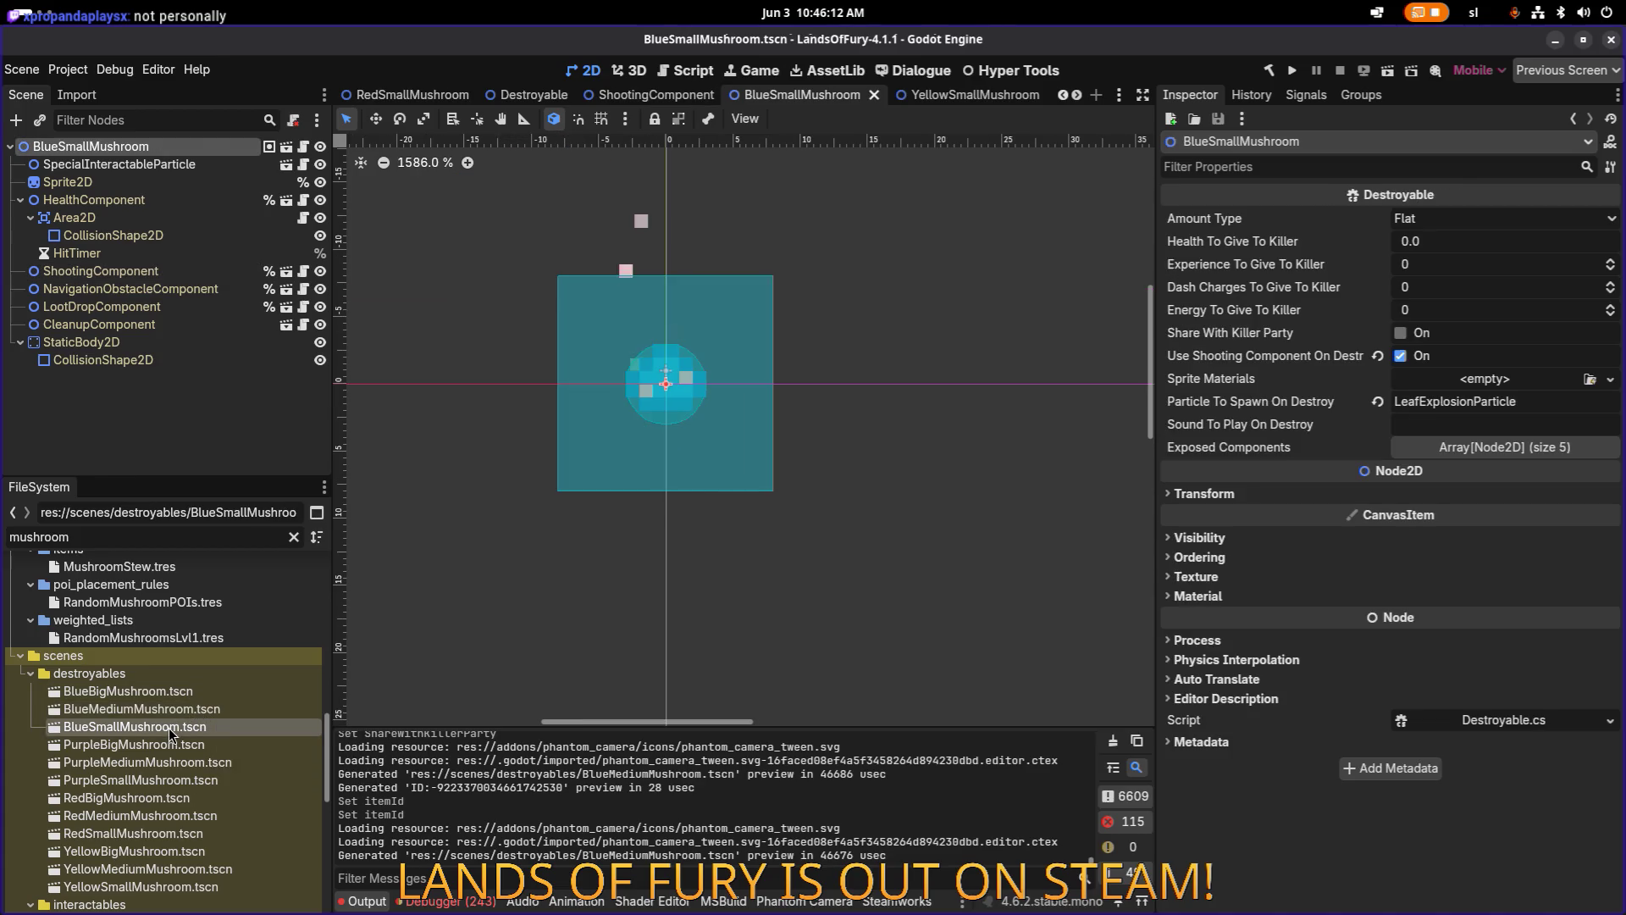
Confirm BlueSmallMushroom fires small_energy_spores_shooter, then open the PurpleBigMushroom scene.
{"action": "left_click", "coordinate": [170, 201]}
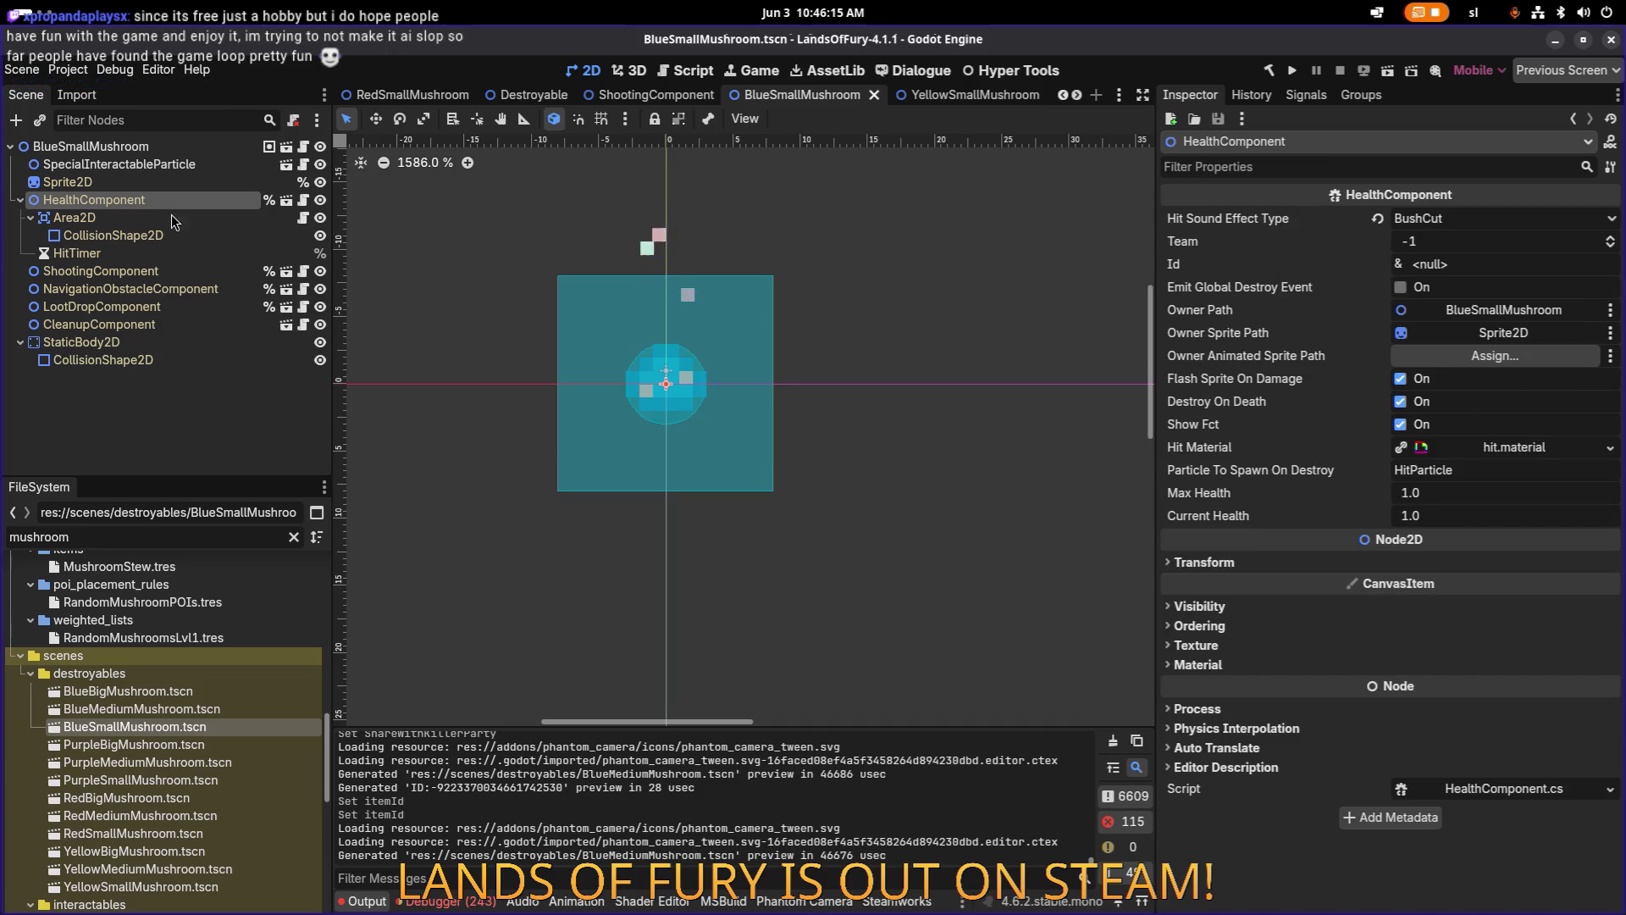
{"action": "left_click", "coordinate": [161, 271]}
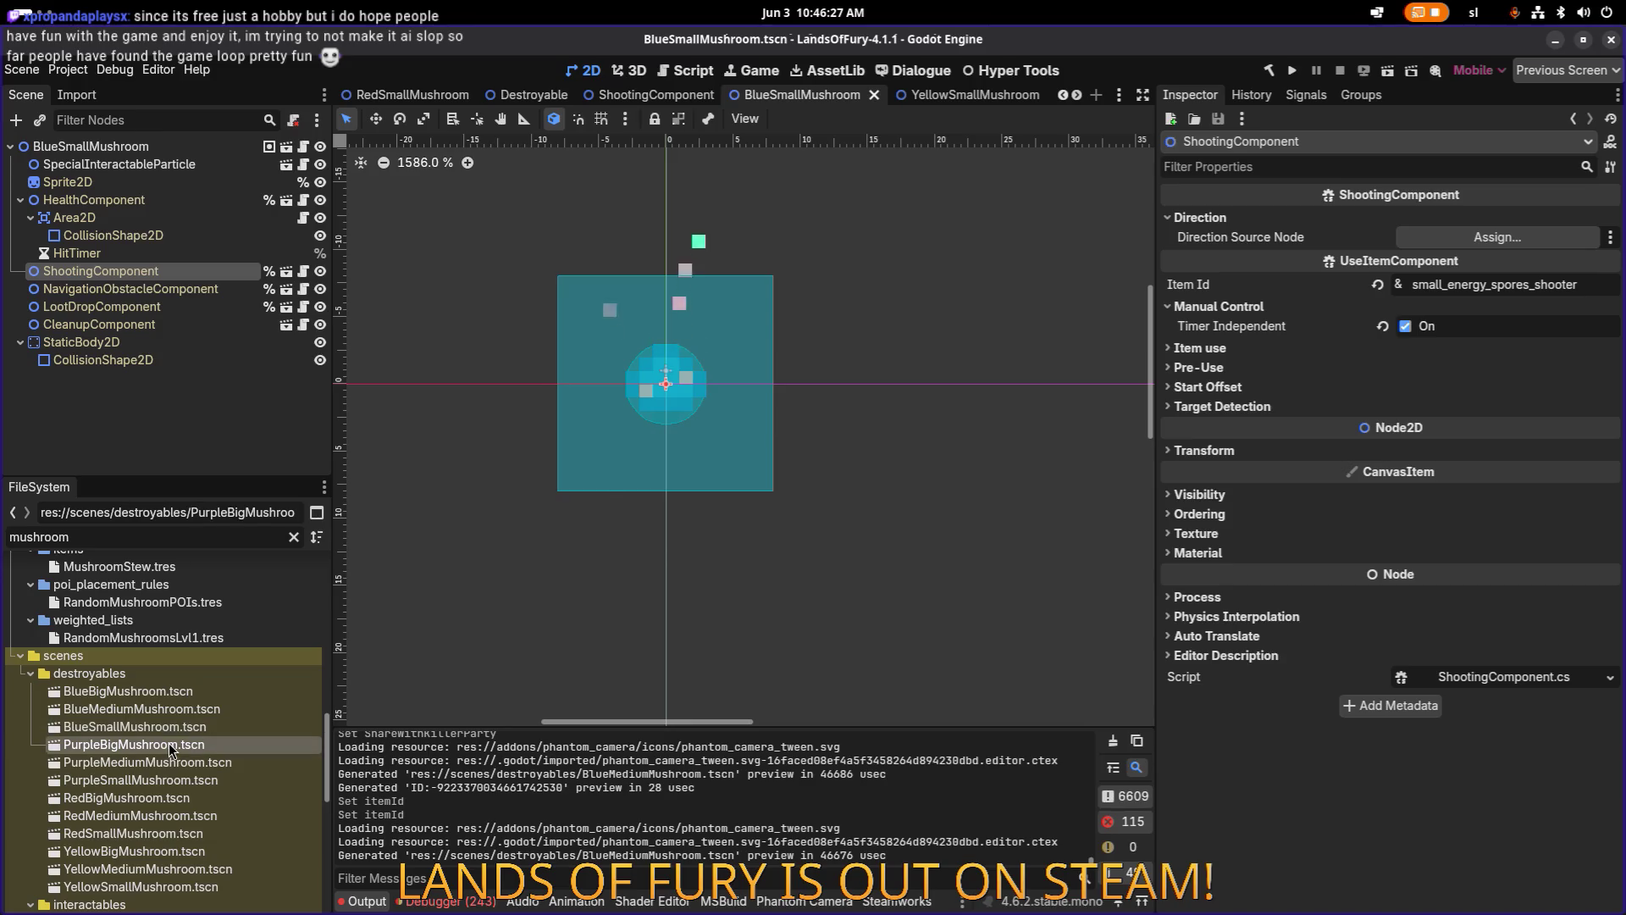
{"action": "double_click", "coordinate": [169, 743]}
{"action": "double_click", "coordinate": [169, 727]}
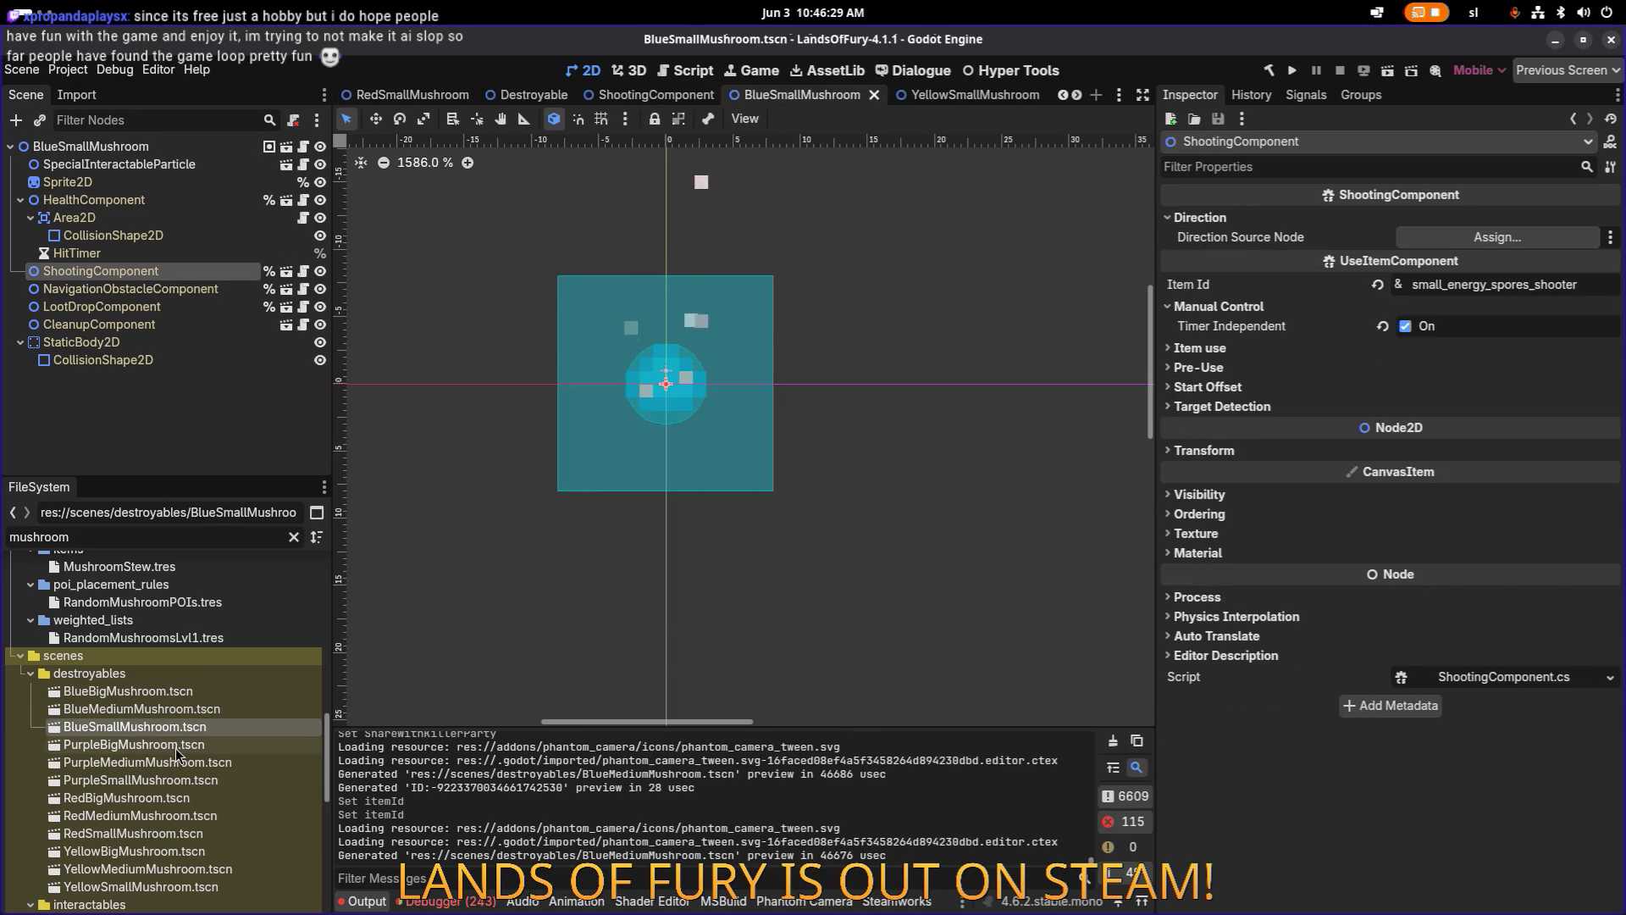
{"action": "double_click", "coordinate": [175, 745]}
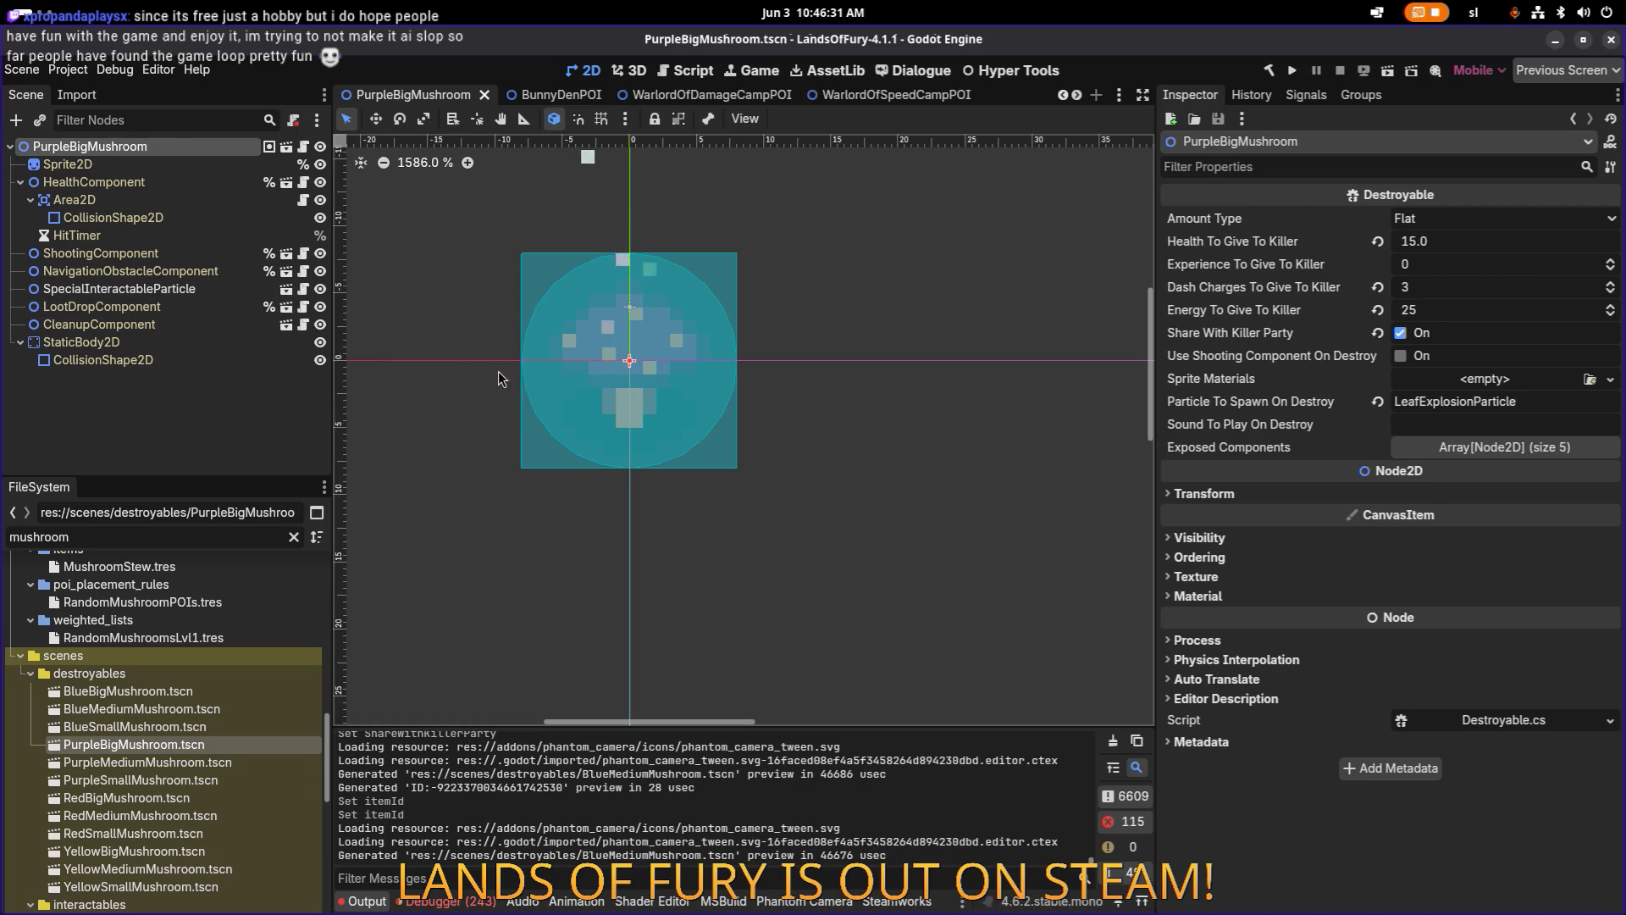
Open the purple mushroom scene from the FileSystem dock in its own tab.
{"action": "scroll", "coordinate": [513, 374], "scroll_direction": "left", "scroll_amount": 5}
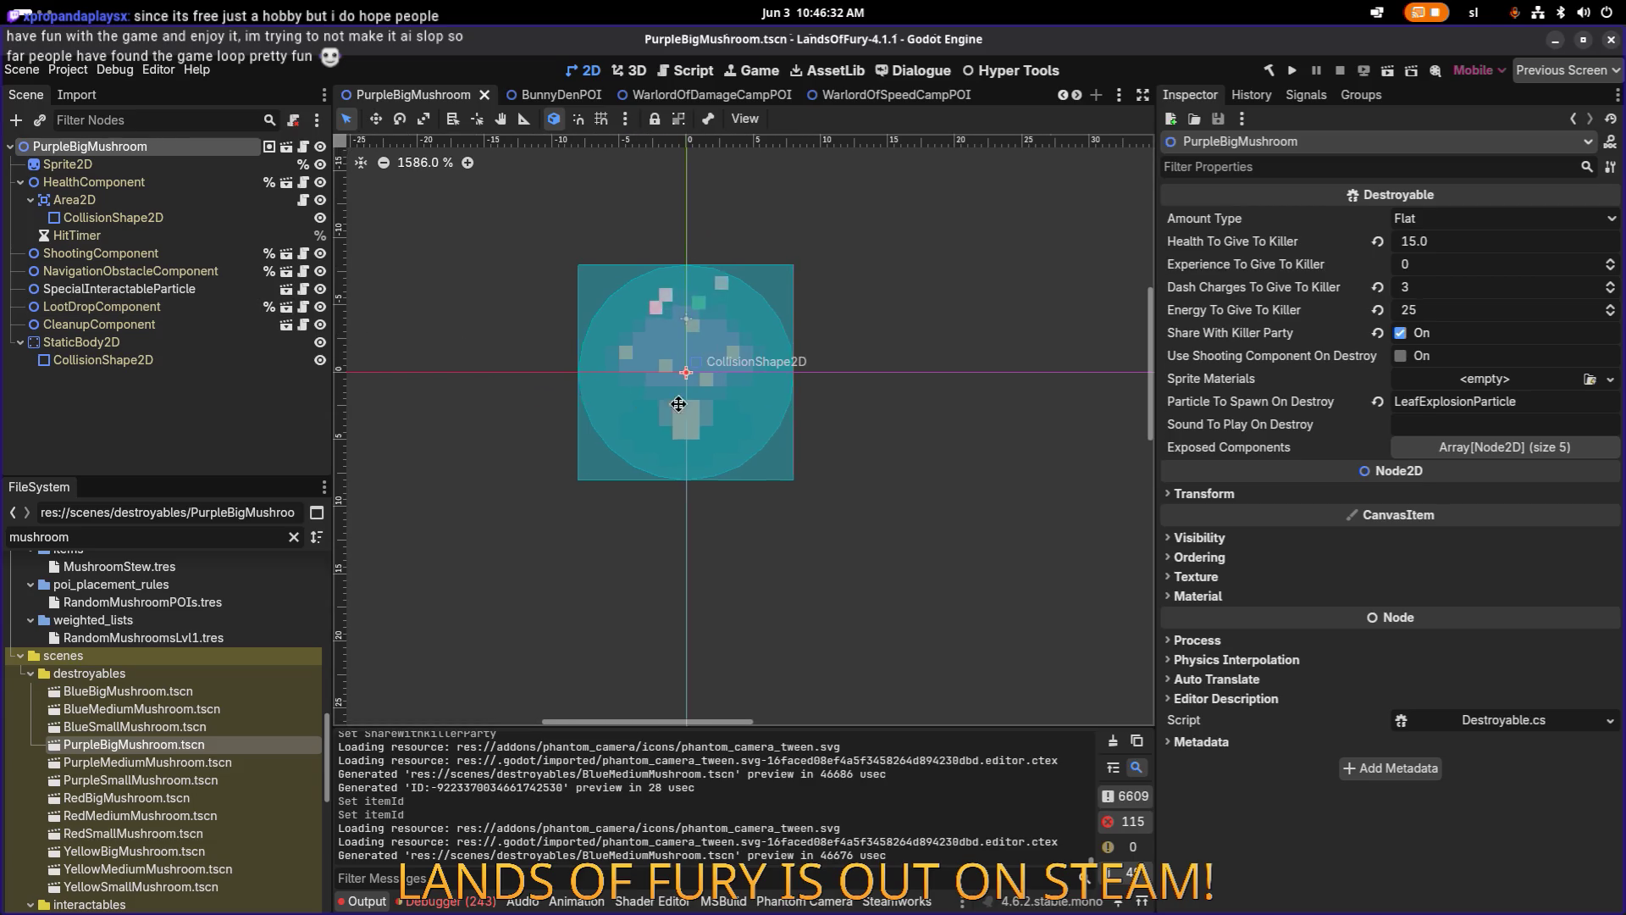
{"action": "left_click", "coordinate": [211, 760]}
{"action": "double_click", "coordinate": [211, 759]}
{"action": "double_click", "coordinate": [203, 745]}
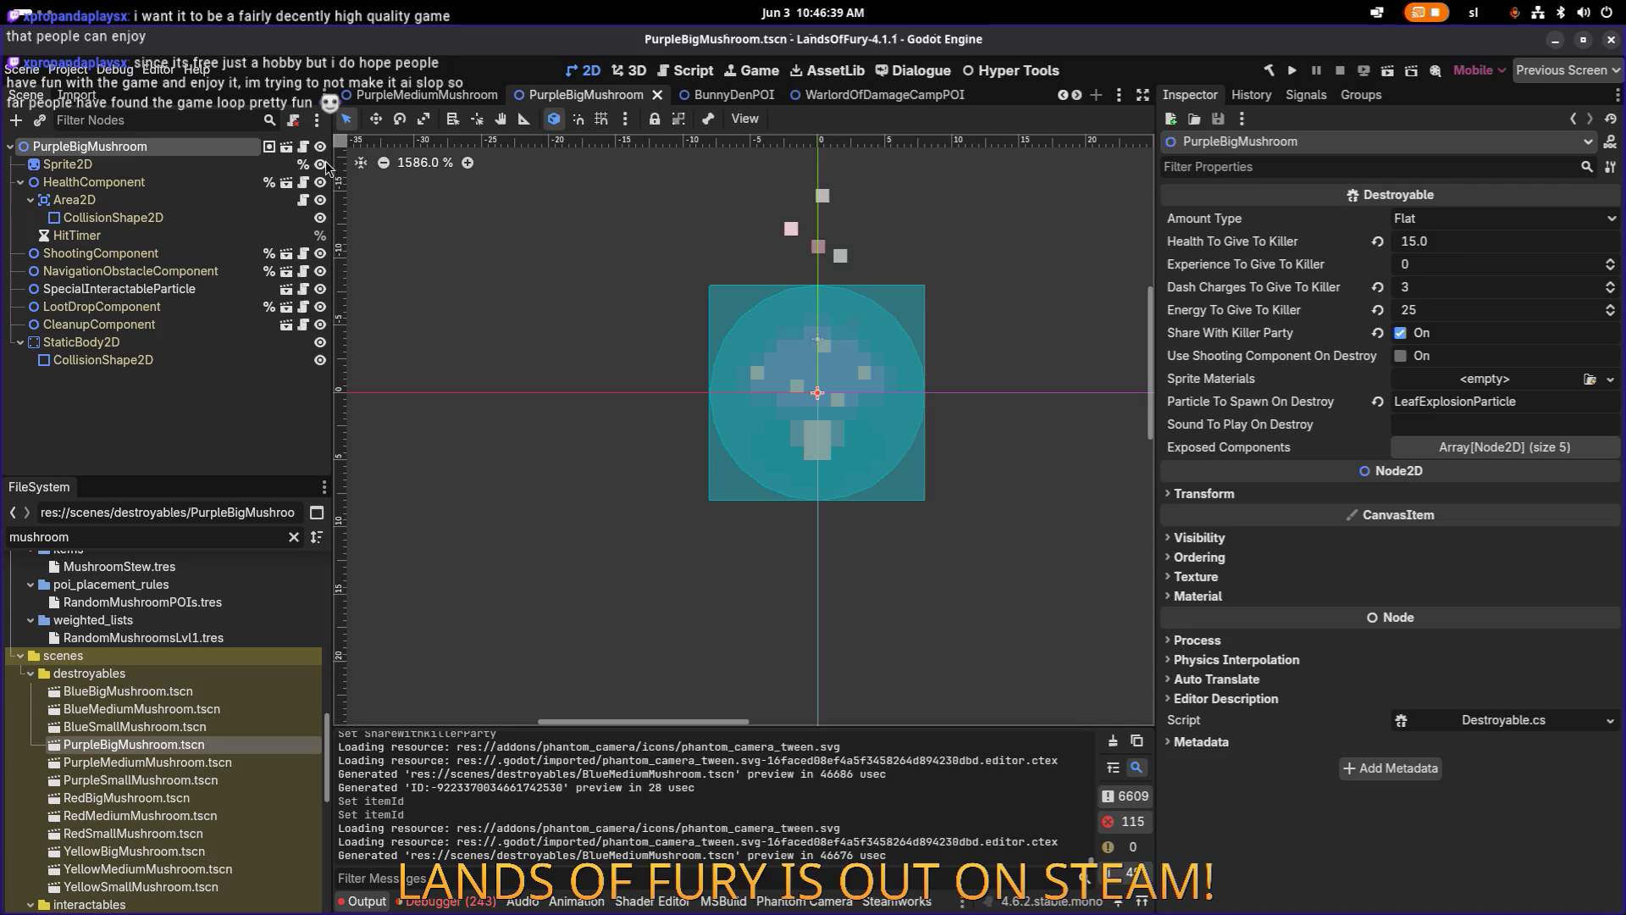
{"action": "scroll", "coordinate": [1027, 230], "scroll_direction": "up", "scroll_amount": 1}
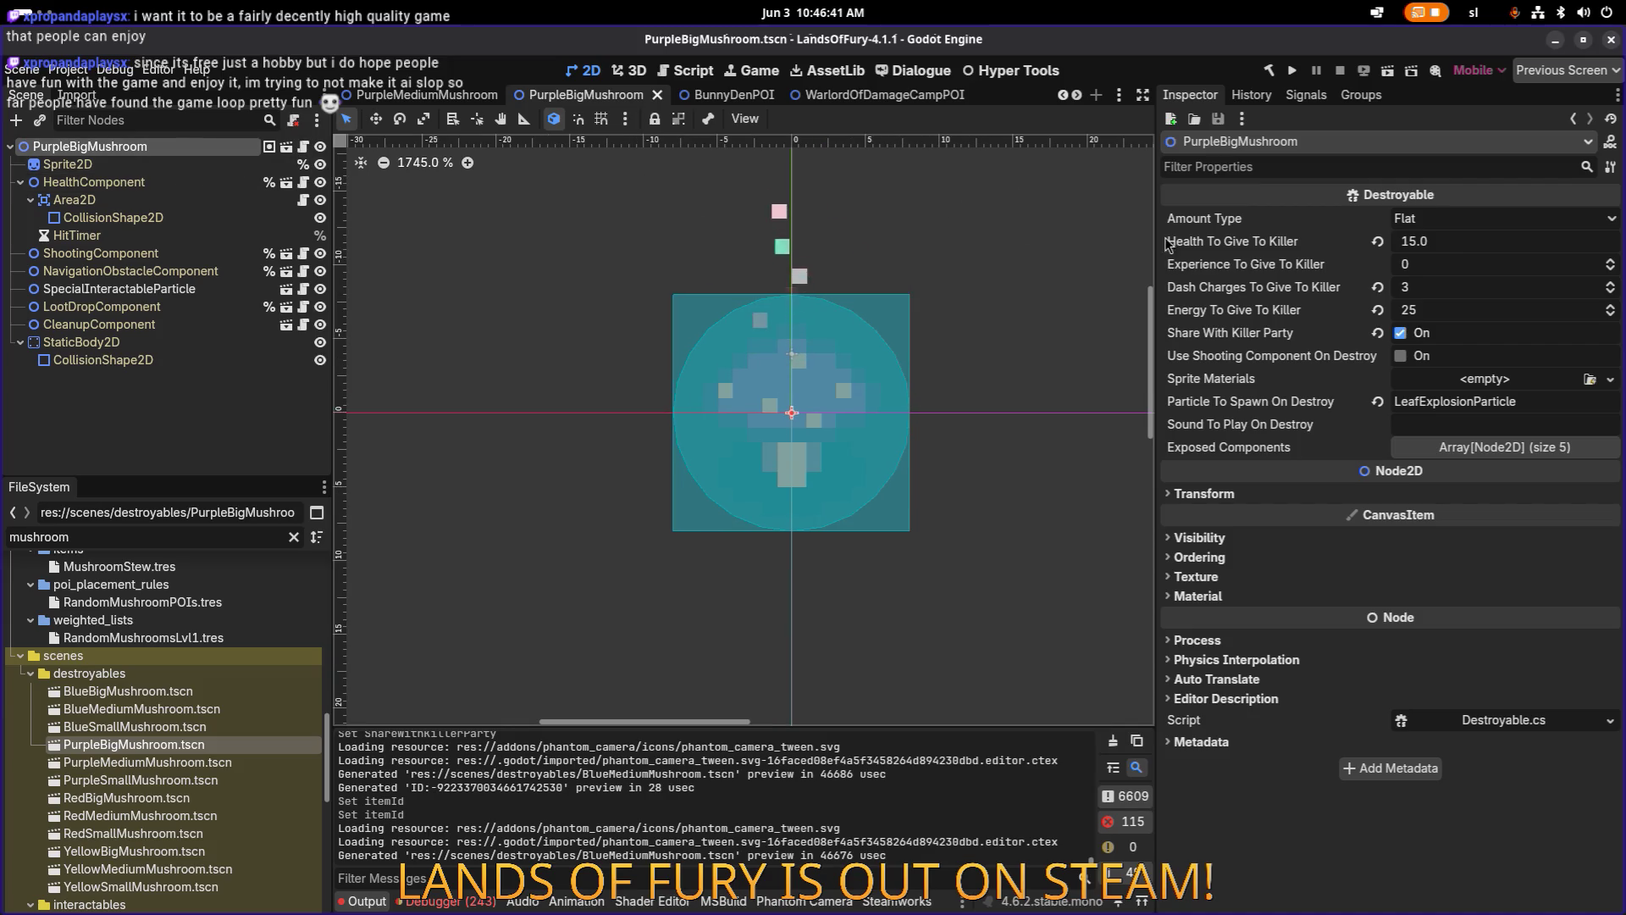
Zero the killer rewards, disable party sharing, enable shooting on destroy, and save.
{"action": "left_click", "coordinate": [1474, 251]}
{"action": "type", "text": "0"}
{"action": "key", "text": "Tab"}
{"action": "key", "text": "Tab"}
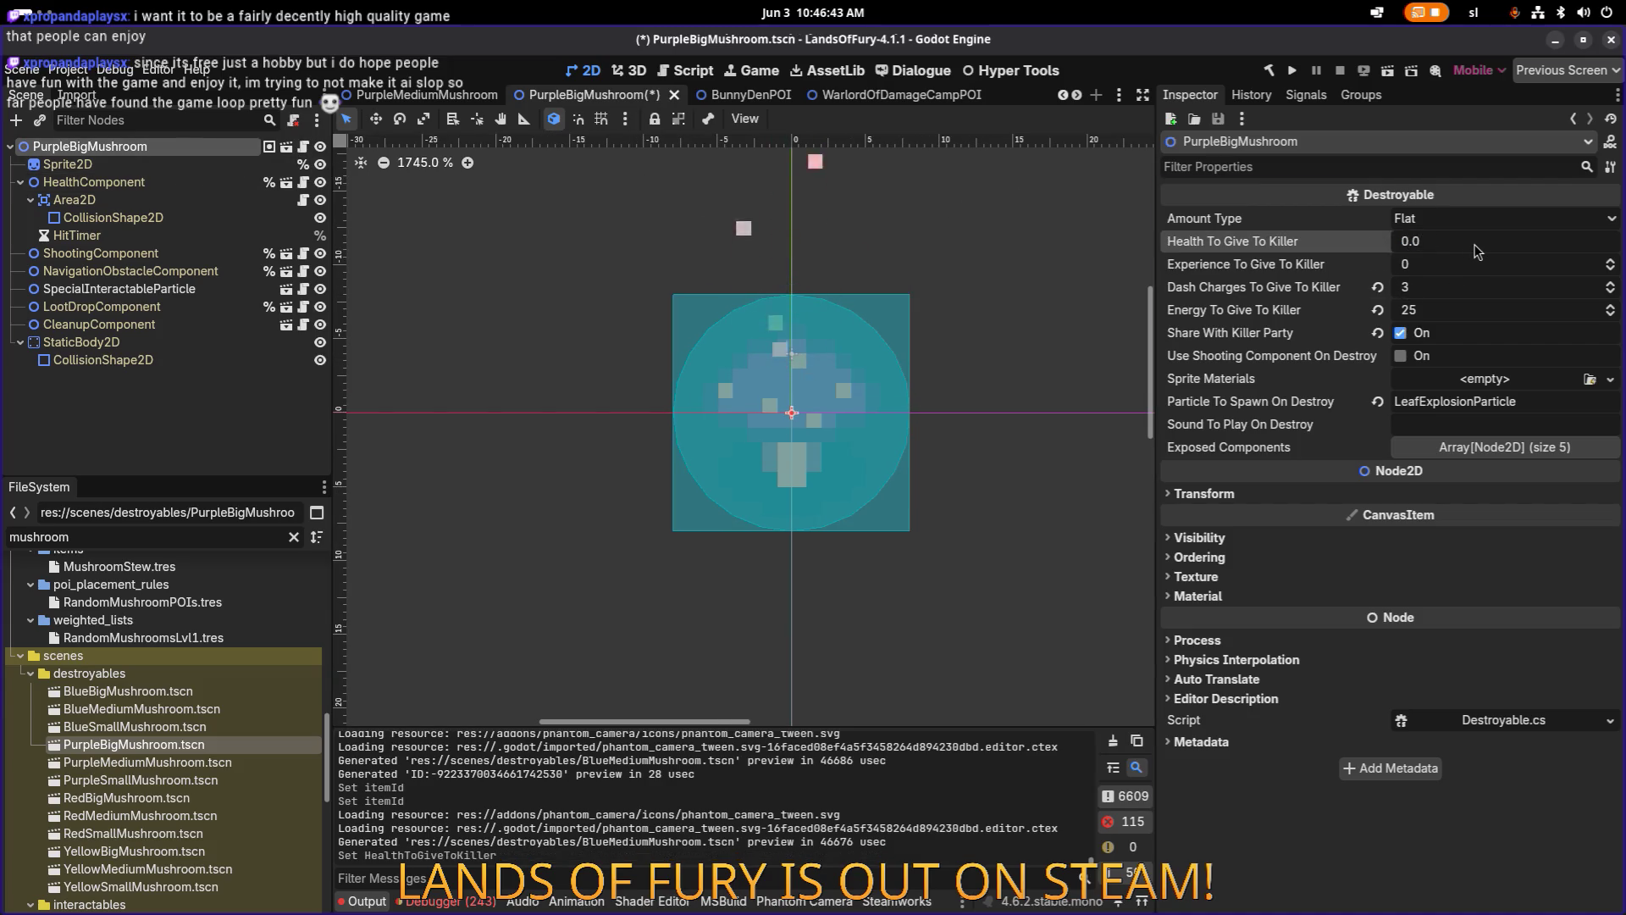
{"action": "type", "text": "0"}
{"action": "key", "text": "Return"}
{"action": "key", "text": "Tab"}
{"action": "type", "text": "0"}
{"action": "key", "text": "Return"}
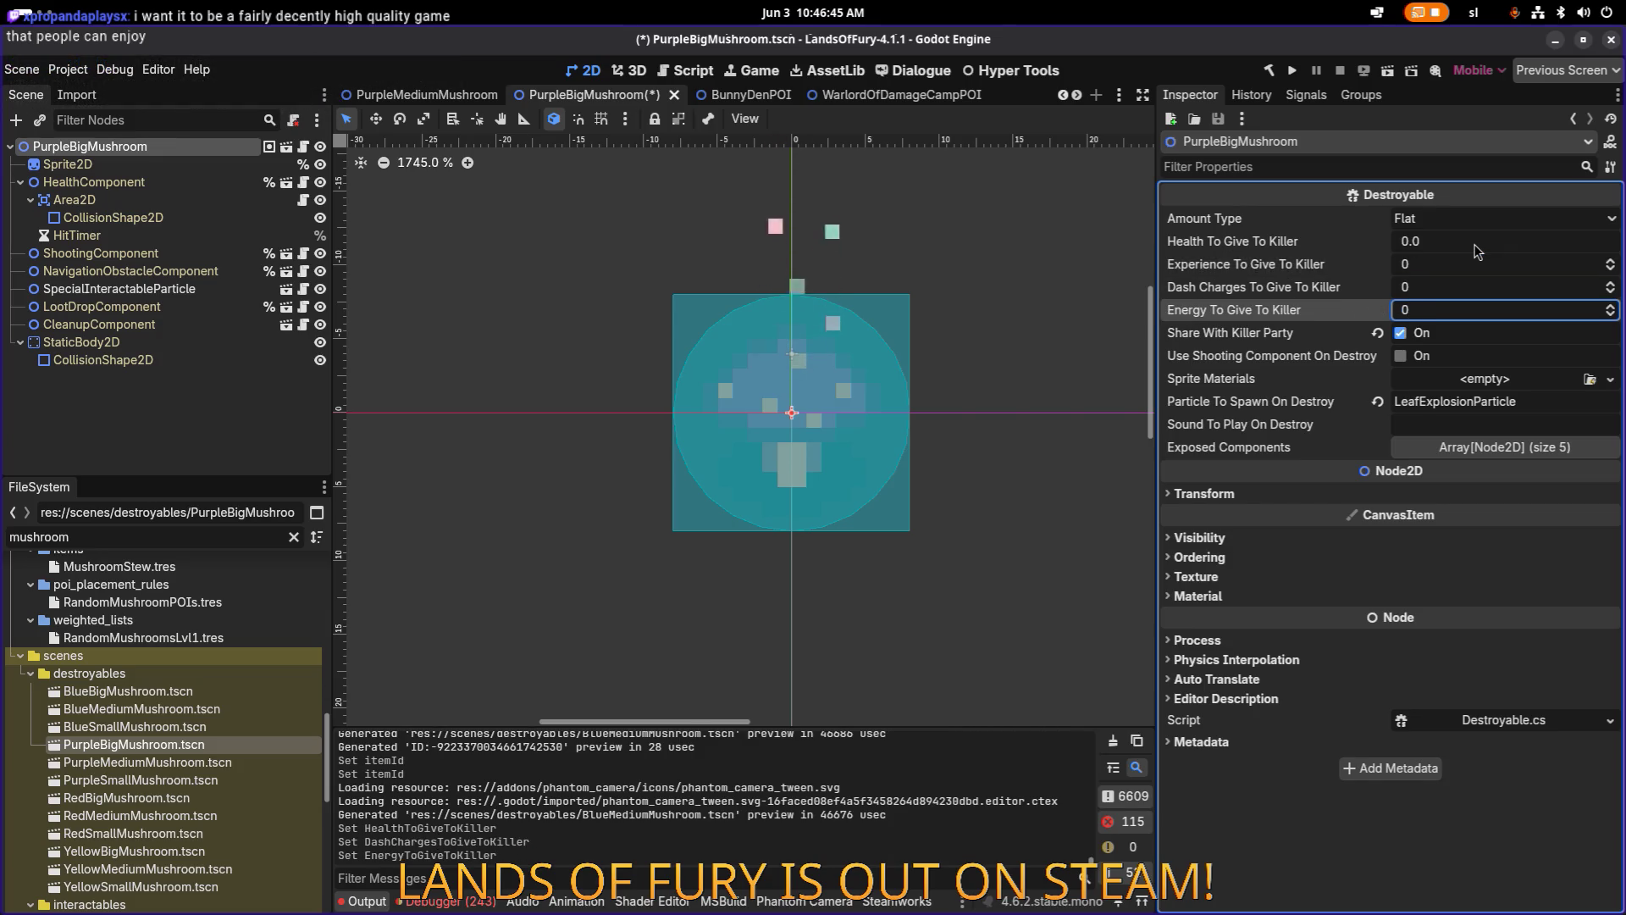
{"action": "left_click", "coordinate": [1401, 333]}
{"action": "left_click", "coordinate": [1400, 356]}
{"action": "key", "text": "ctrl+s"}
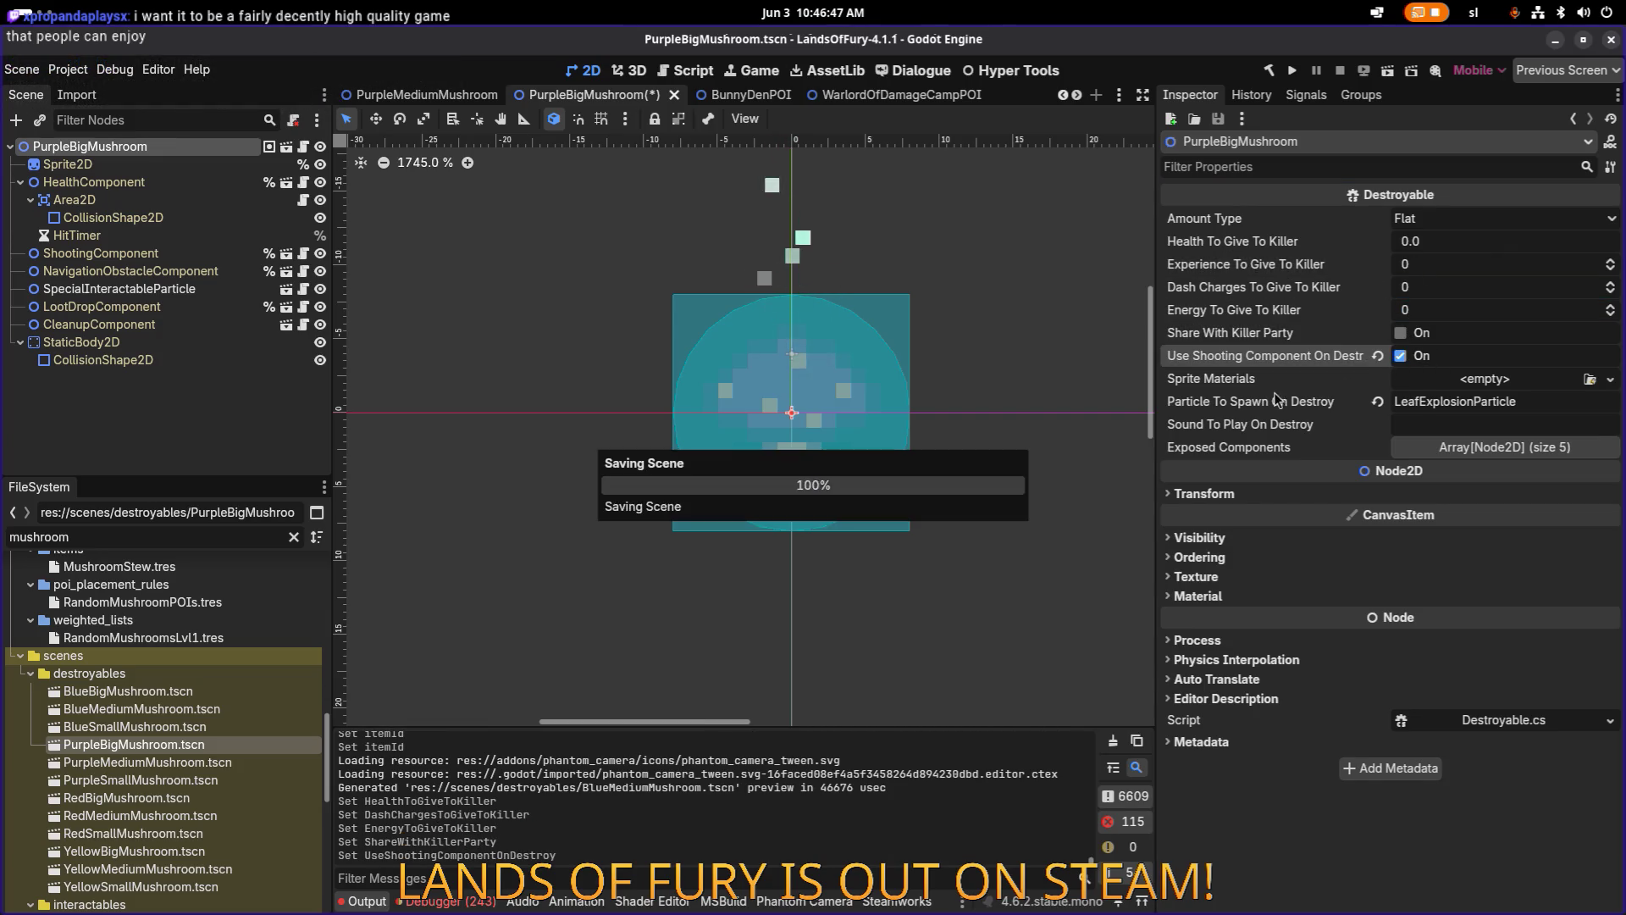
Set the ShootingComponent Item Id to big_vital_spores_shooter and save.
{"action": "left_click", "coordinate": [216, 258]}
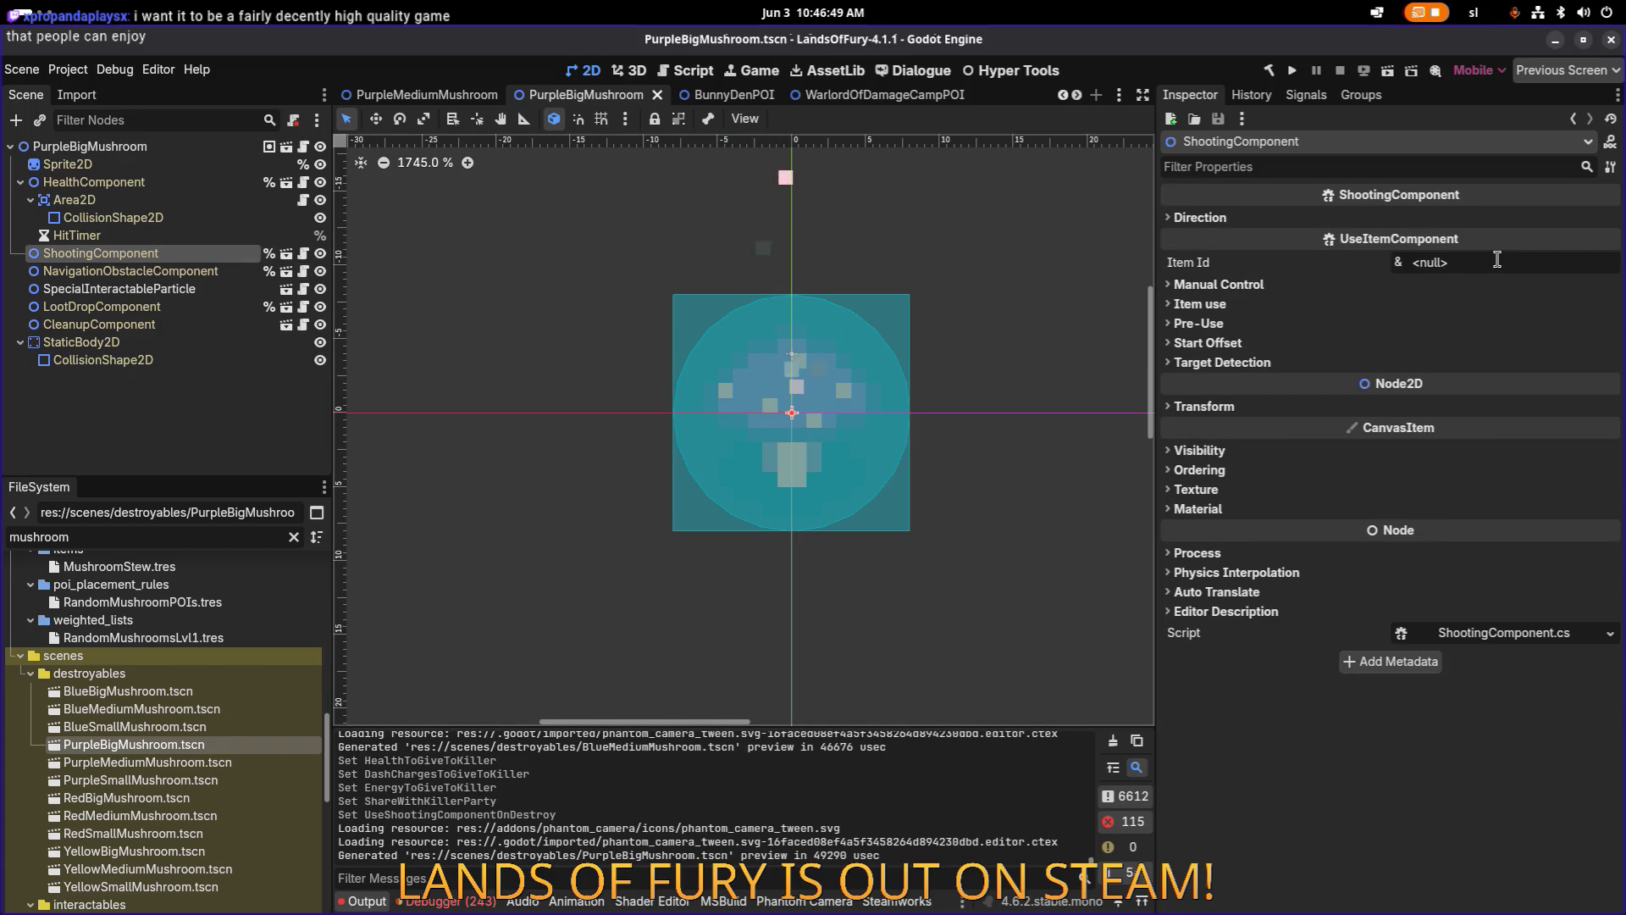
{"action": "left_click", "coordinate": [1496, 262]}
{"action": "type", "text": "big_energy_spores_shooter"}
{"action": "left_click_drag", "start_coordinate": [1478, 262], "coordinate": [1450, 262]}
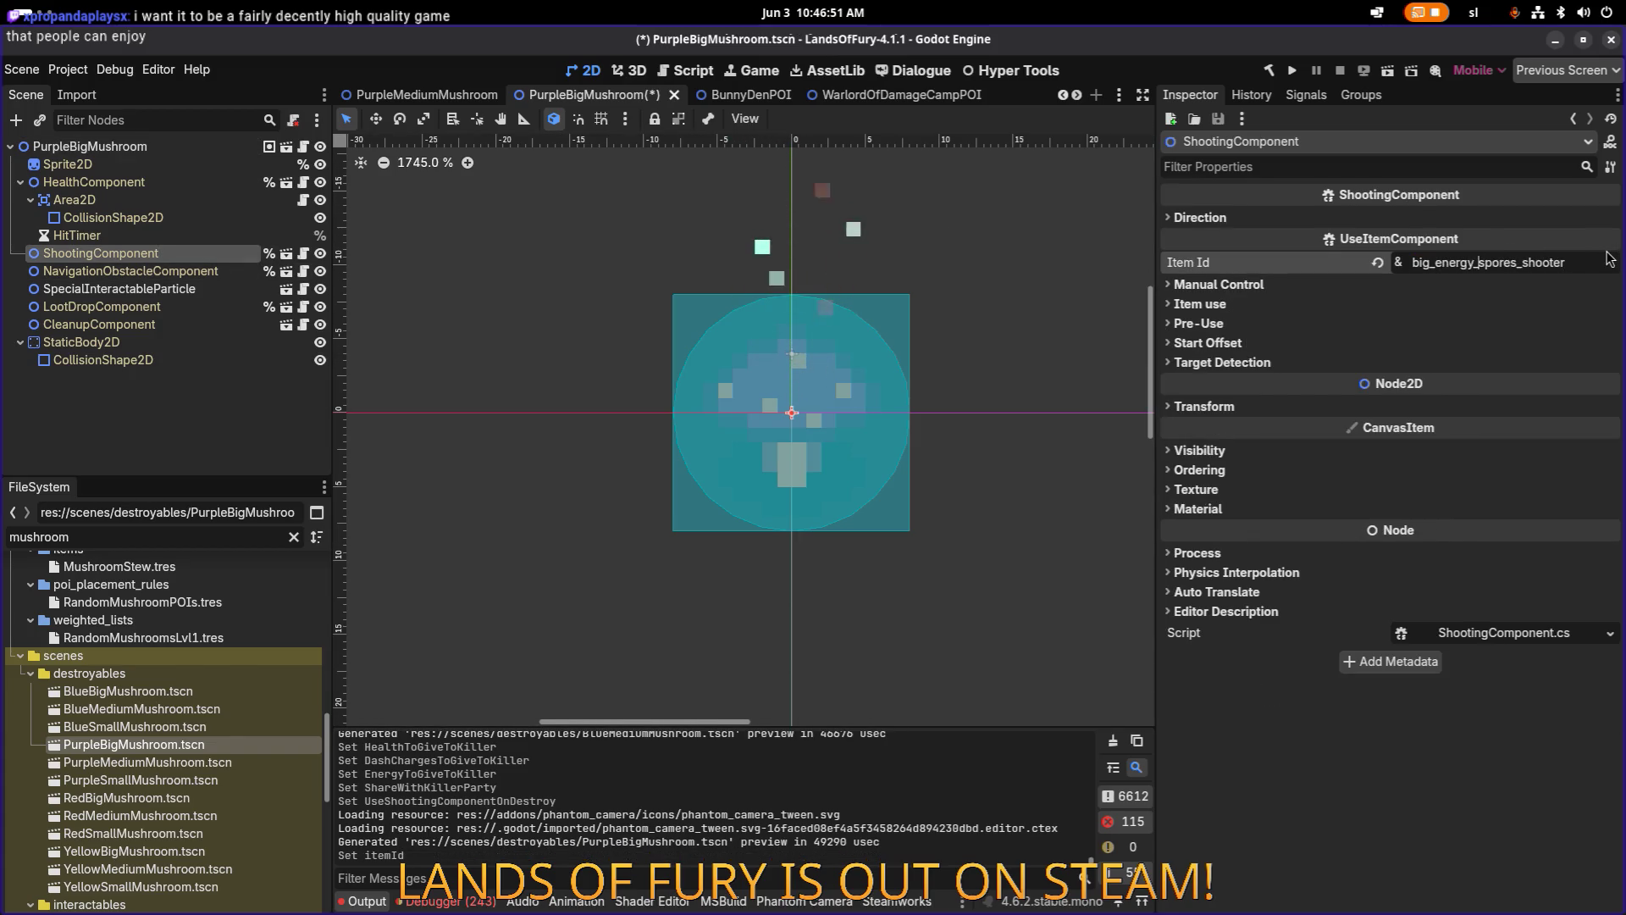
{"action": "key", "text": "BackSpace"}
{"action": "key", "text": "BackSpace"}
{"action": "key", "text": "BackSpace"}
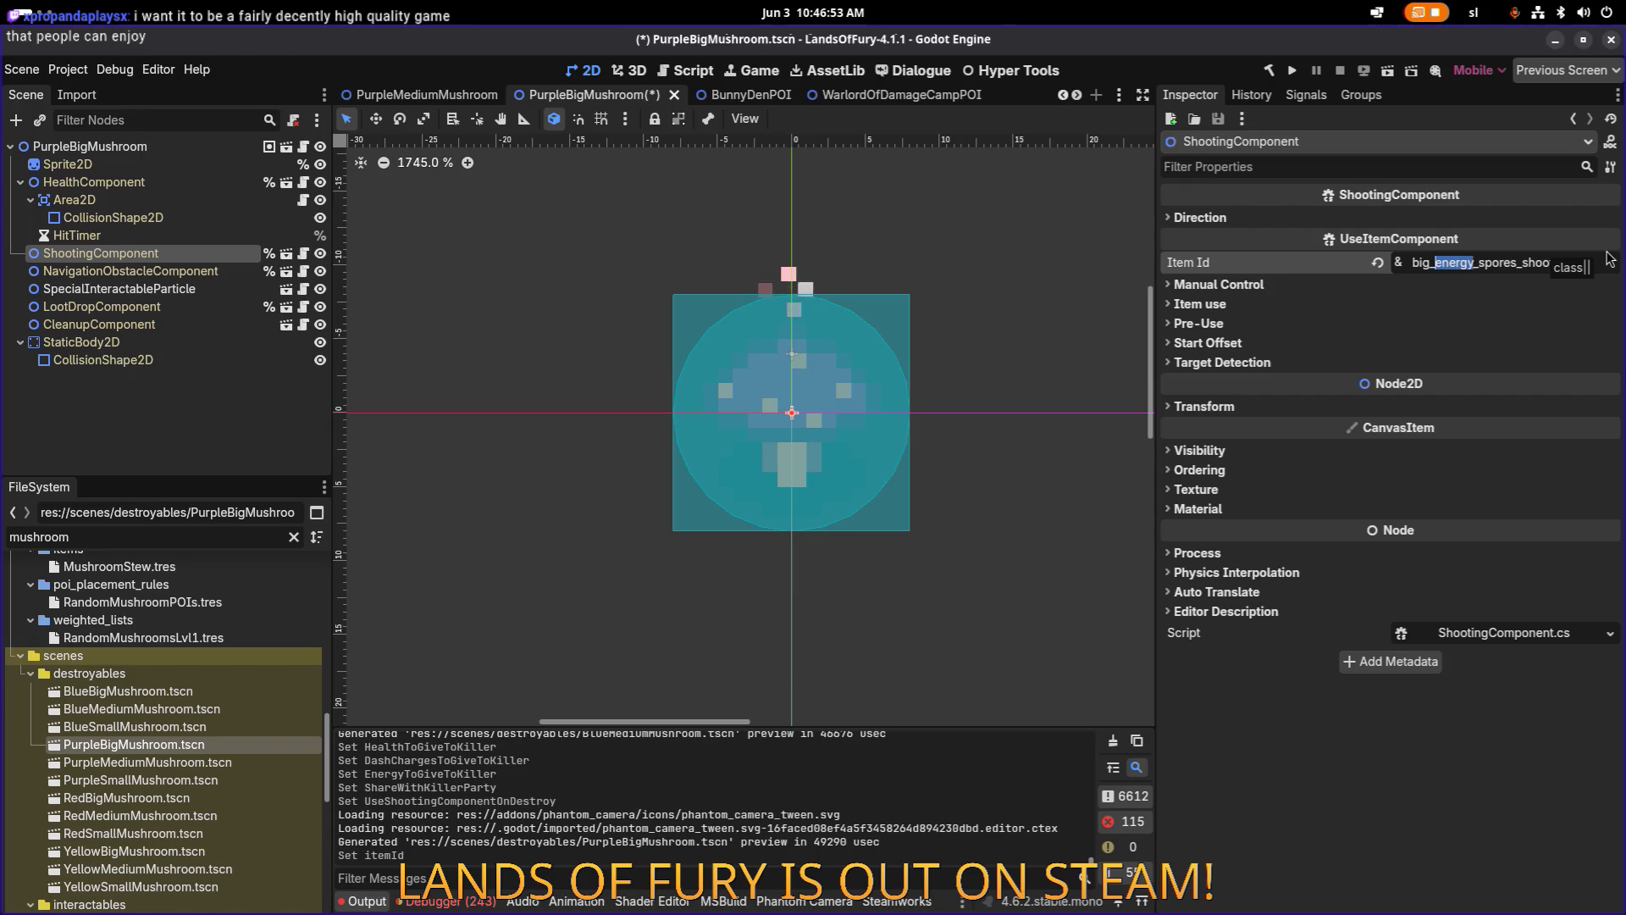
{"action": "type", "text": "vital"}
{"action": "key", "text": "Return"}
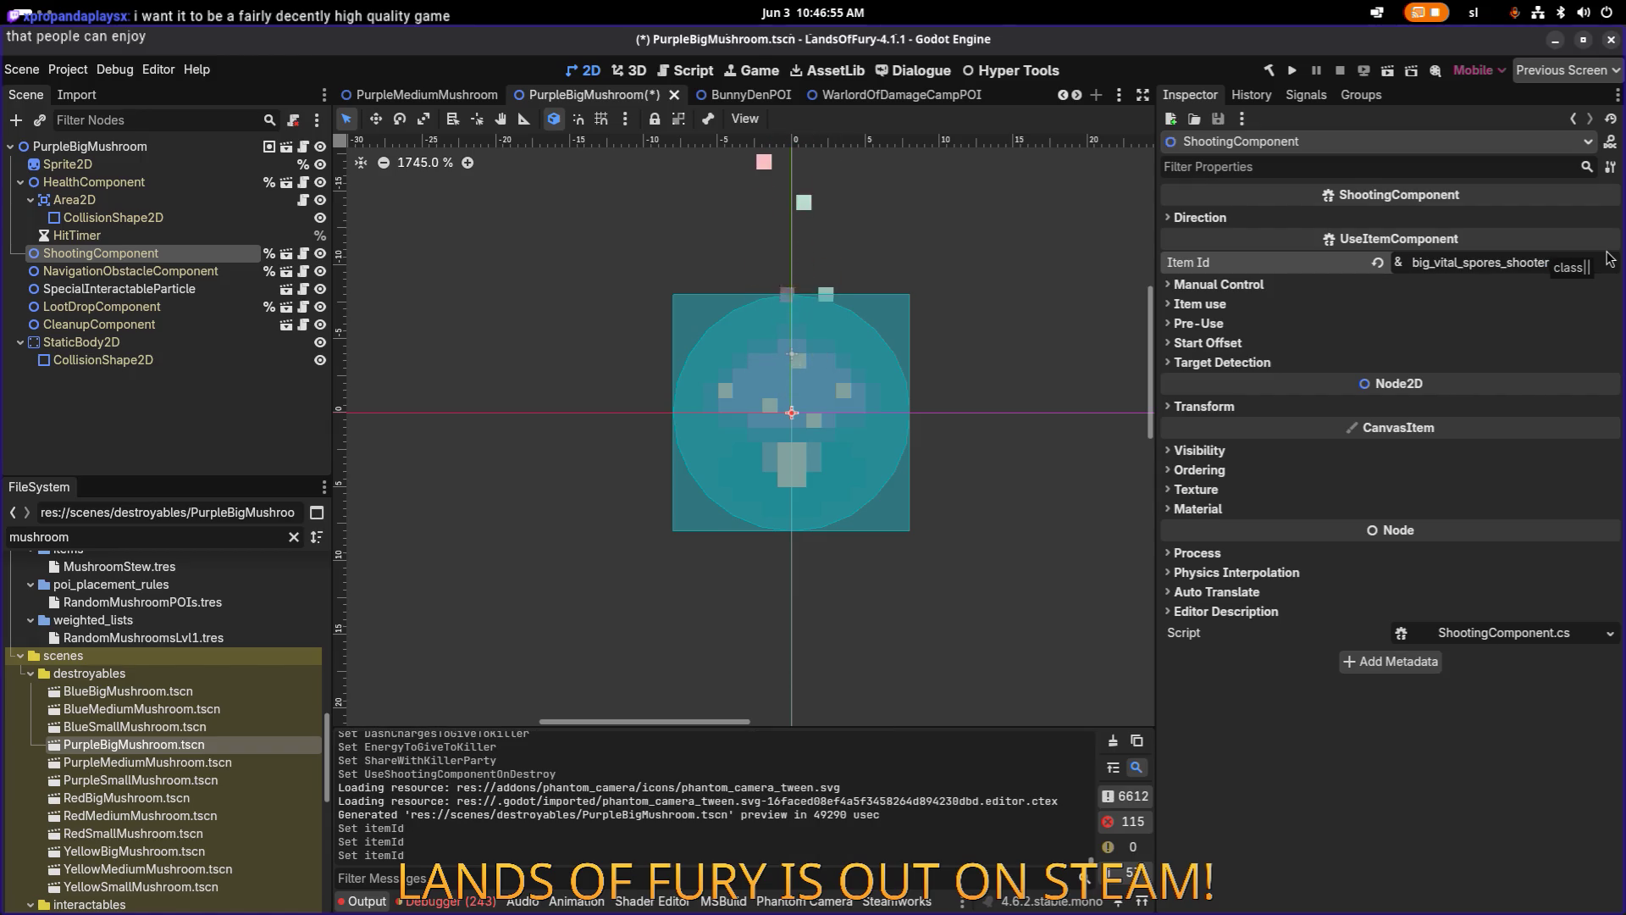
{"action": "key", "text": "ctrl+s"}
{"action": "double_click", "coordinate": [147, 763]}
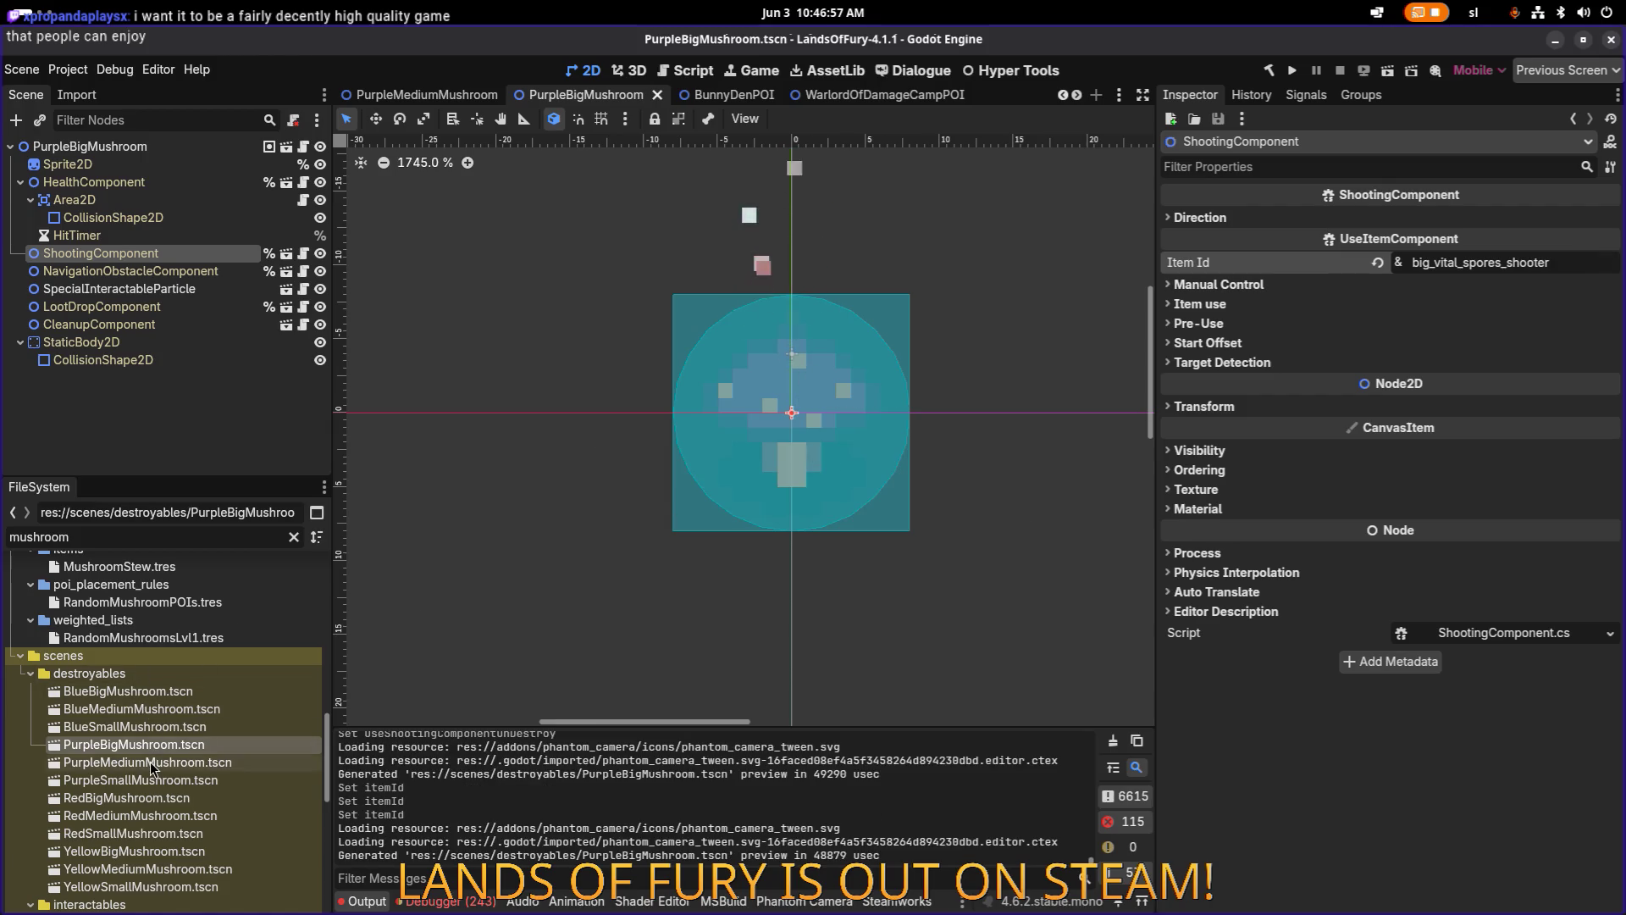
Set PurpleMediumMushroom's health, dash and energy rewards for the killer to 0 and save.
{"action": "left_click", "coordinate": [1451, 243]}
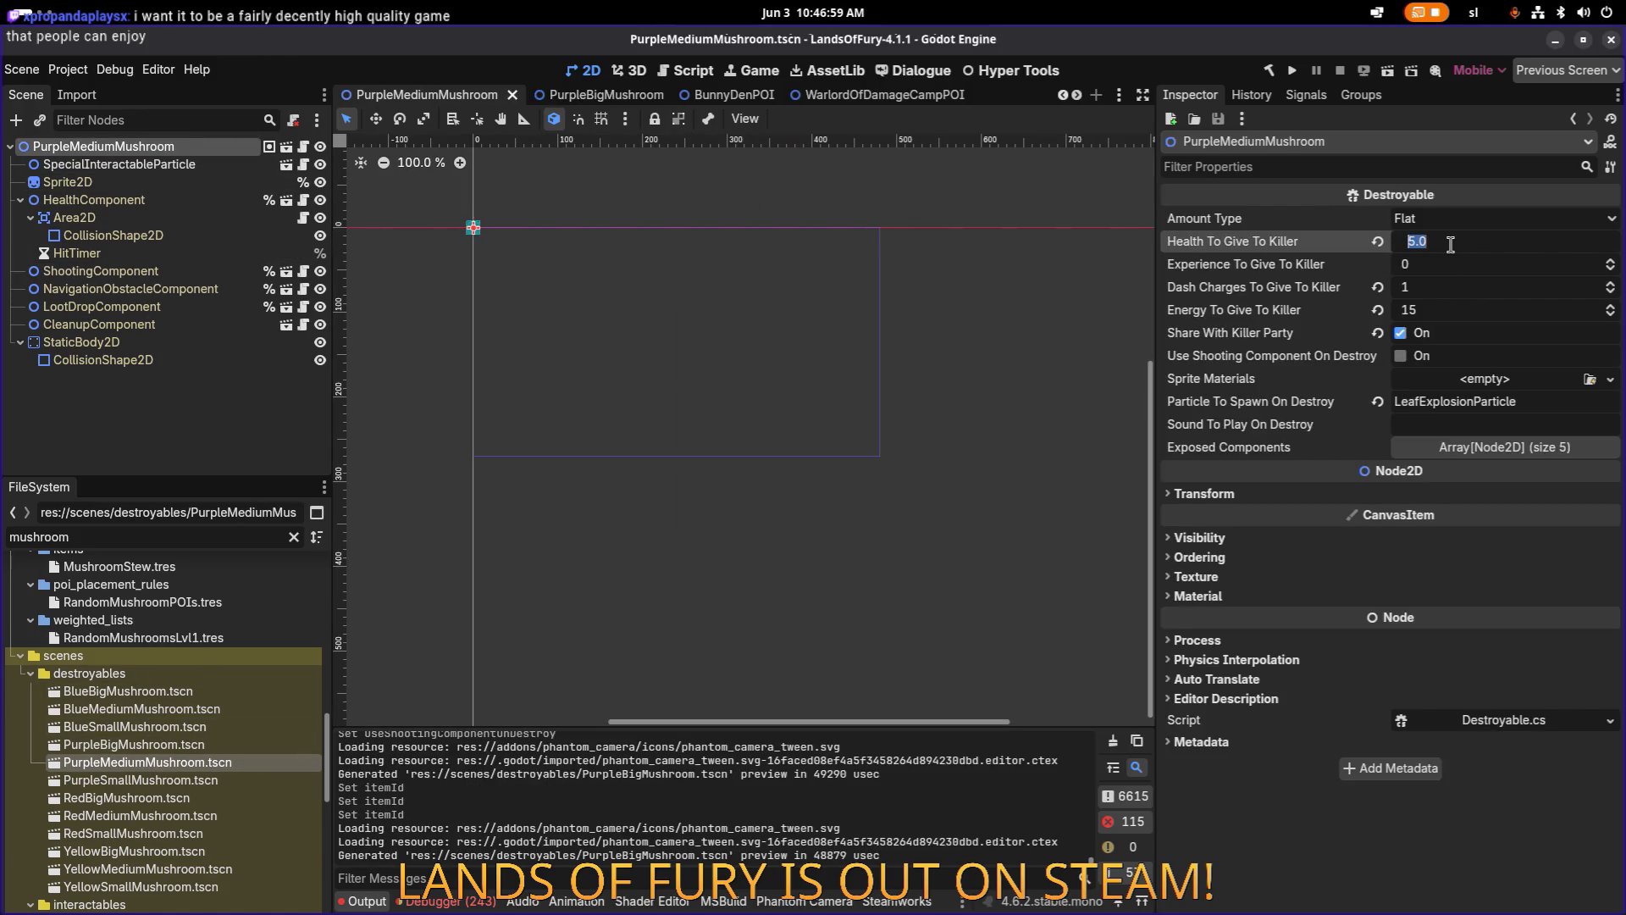
{"action": "type", "text": "0"}
{"action": "key", "text": "Tab"}
{"action": "key", "text": "Tab"}
{"action": "type", "text": "0"}
{"action": "key", "text": "Tab"}
{"action": "type", "text": "0"}
{"action": "key", "text": "Return"}
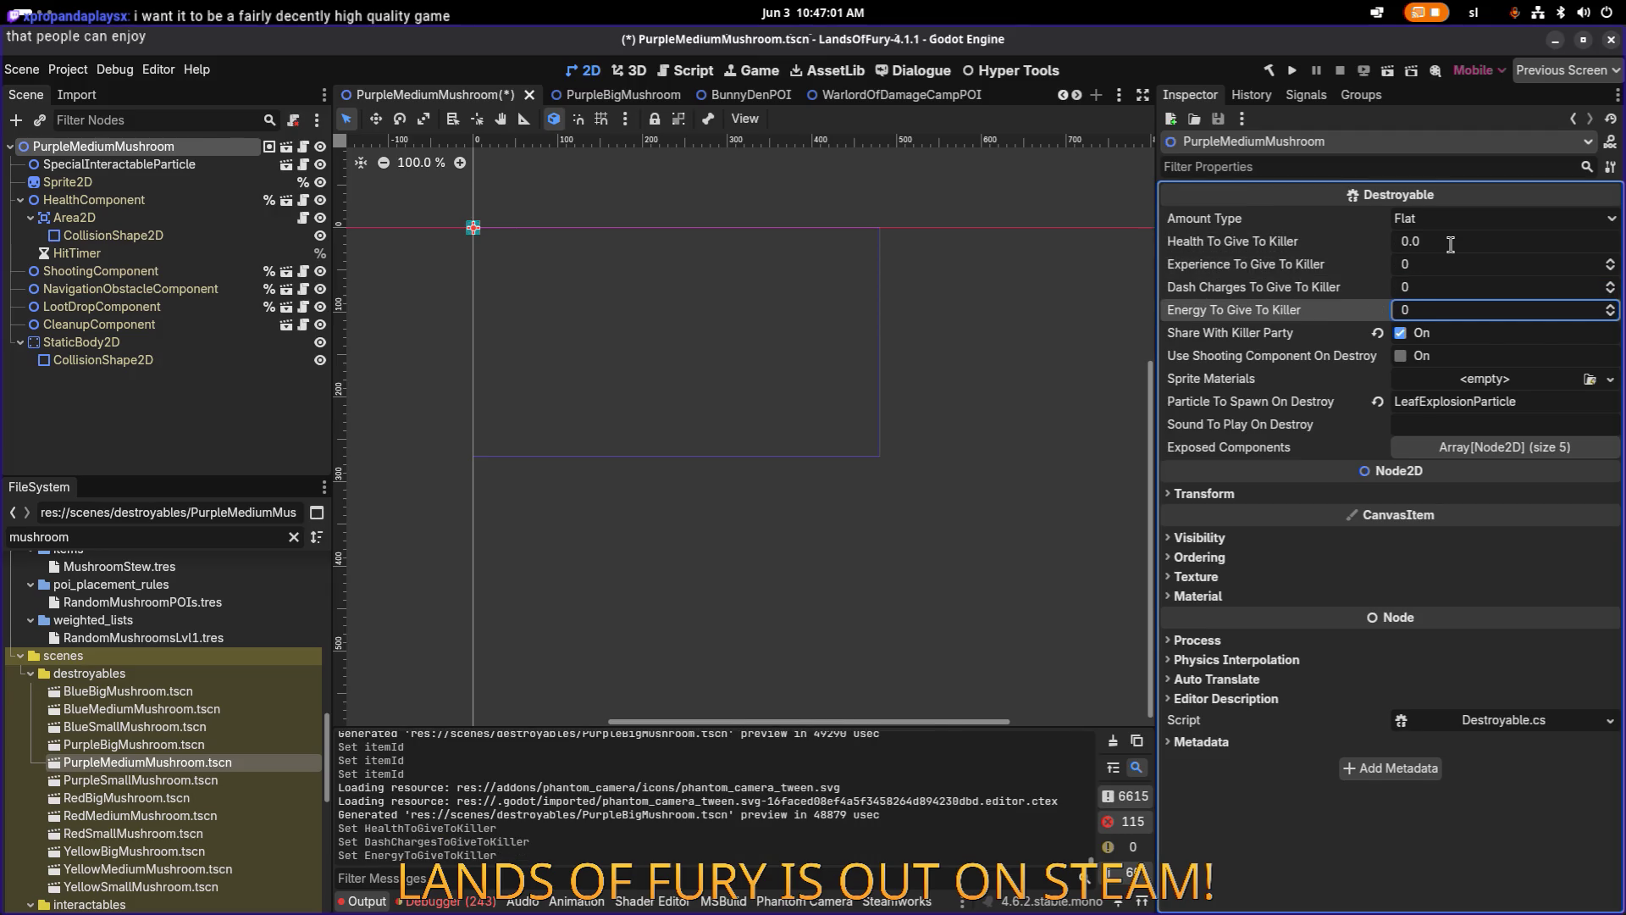
{"action": "key", "text": "ctrl+s"}
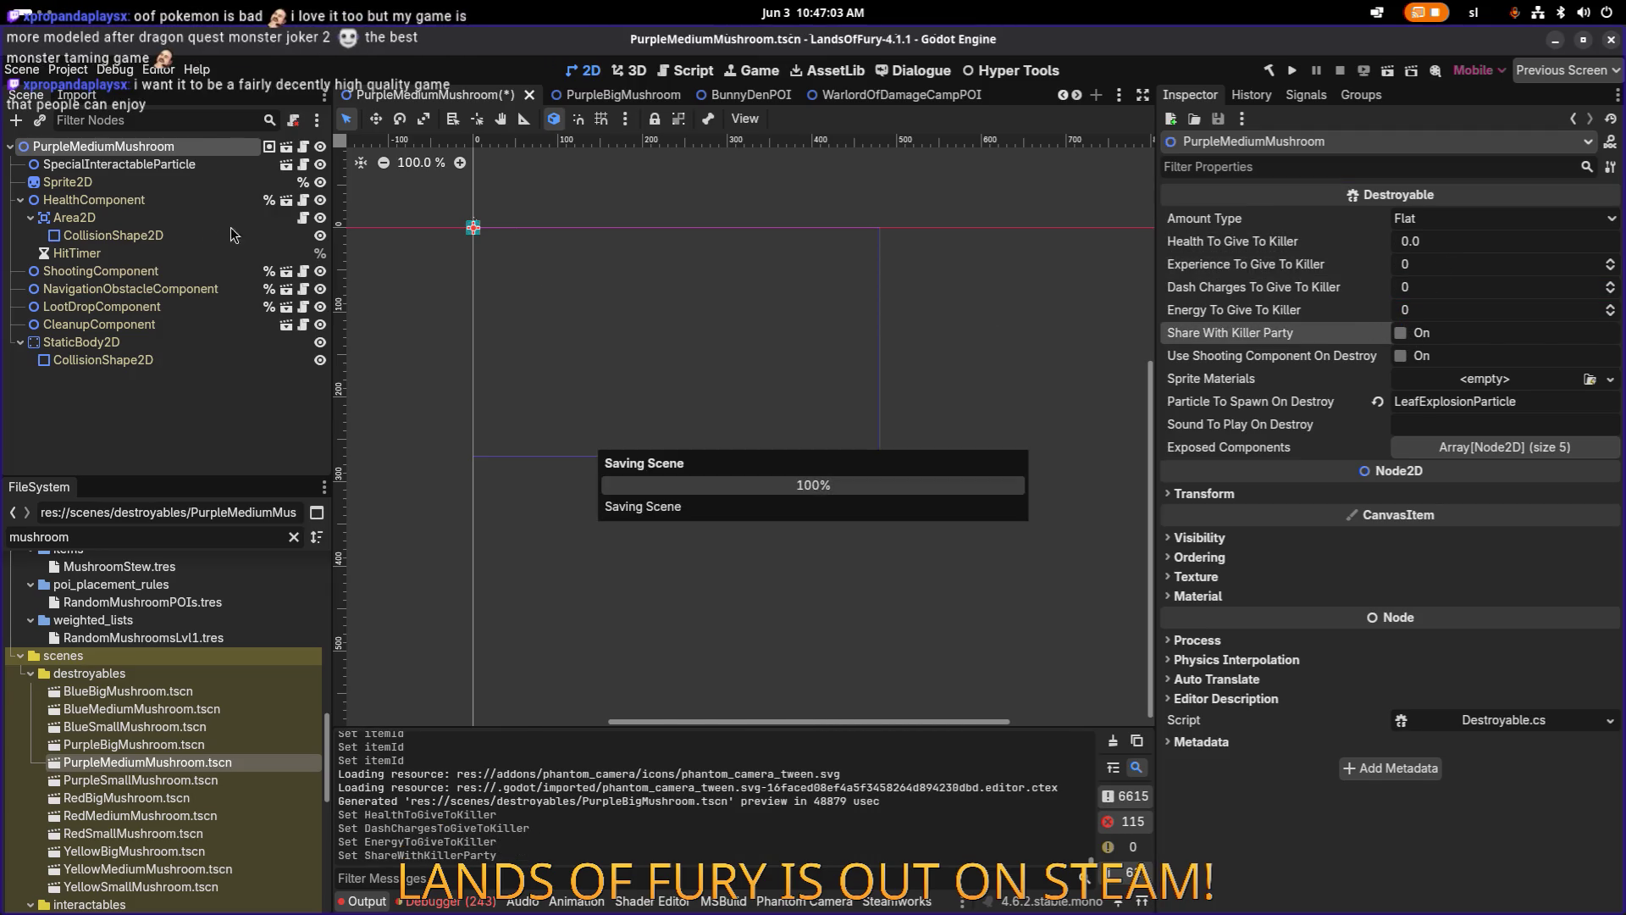
Set the ShootingComponent Item Id to medium_vital_spores_shooter and save.
{"action": "left_click", "coordinate": [169, 201]}
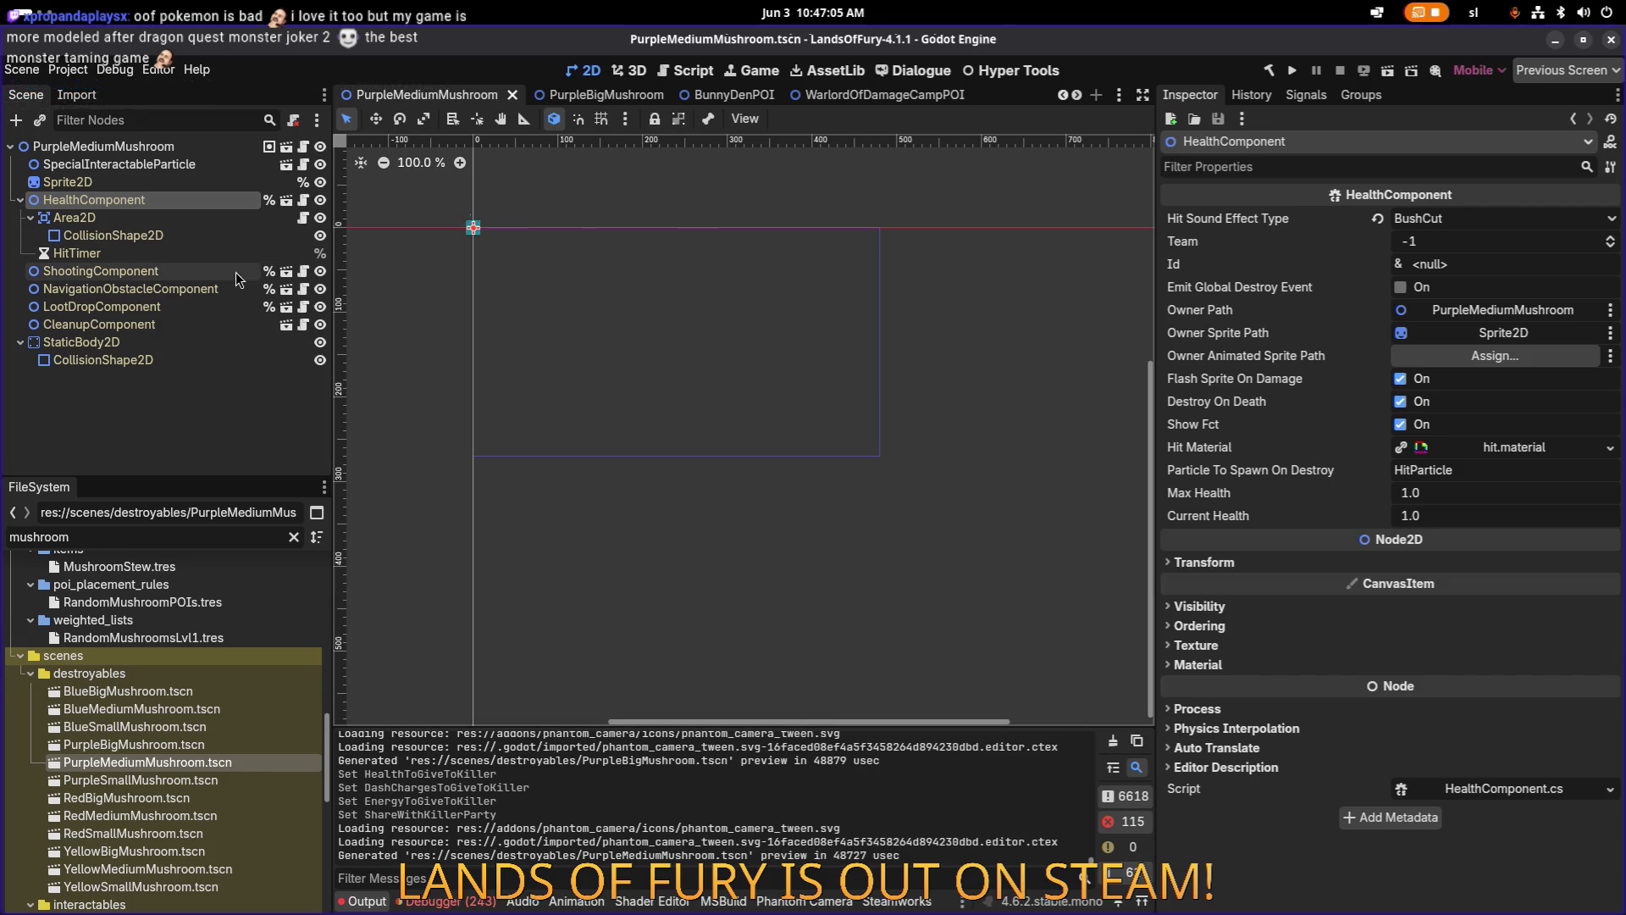
{"action": "left_click", "coordinate": [254, 272]}
{"action": "left_click", "coordinate": [1534, 261]}
{"action": "type", "text": "big_vital_spores_shooter"}
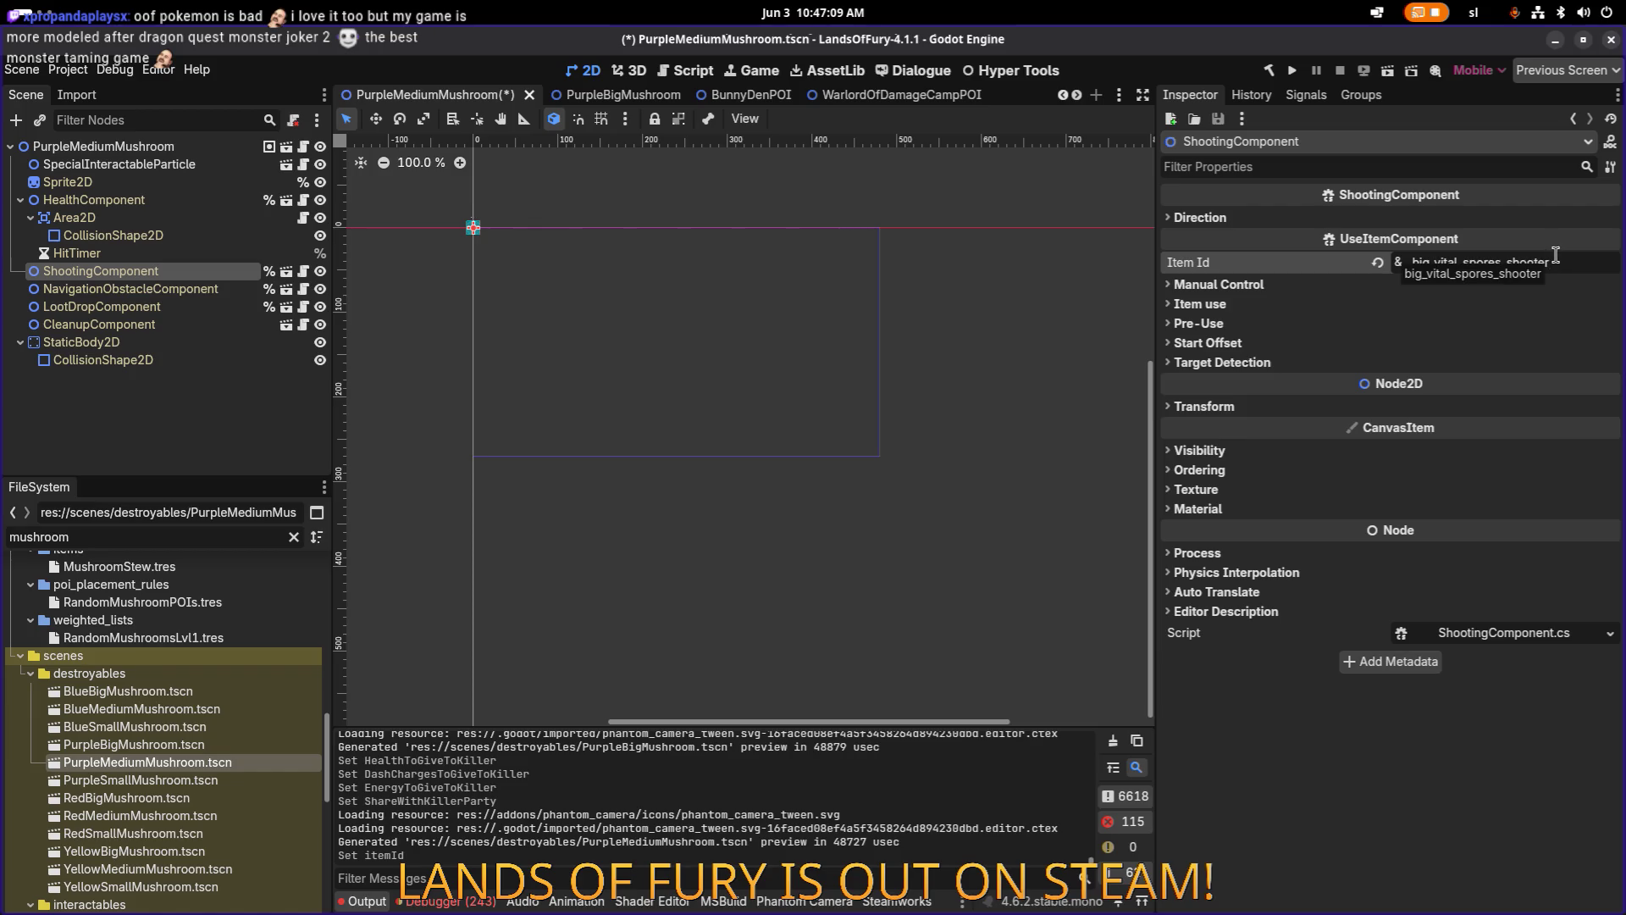
{"action": "key", "text": "BackSpace"}
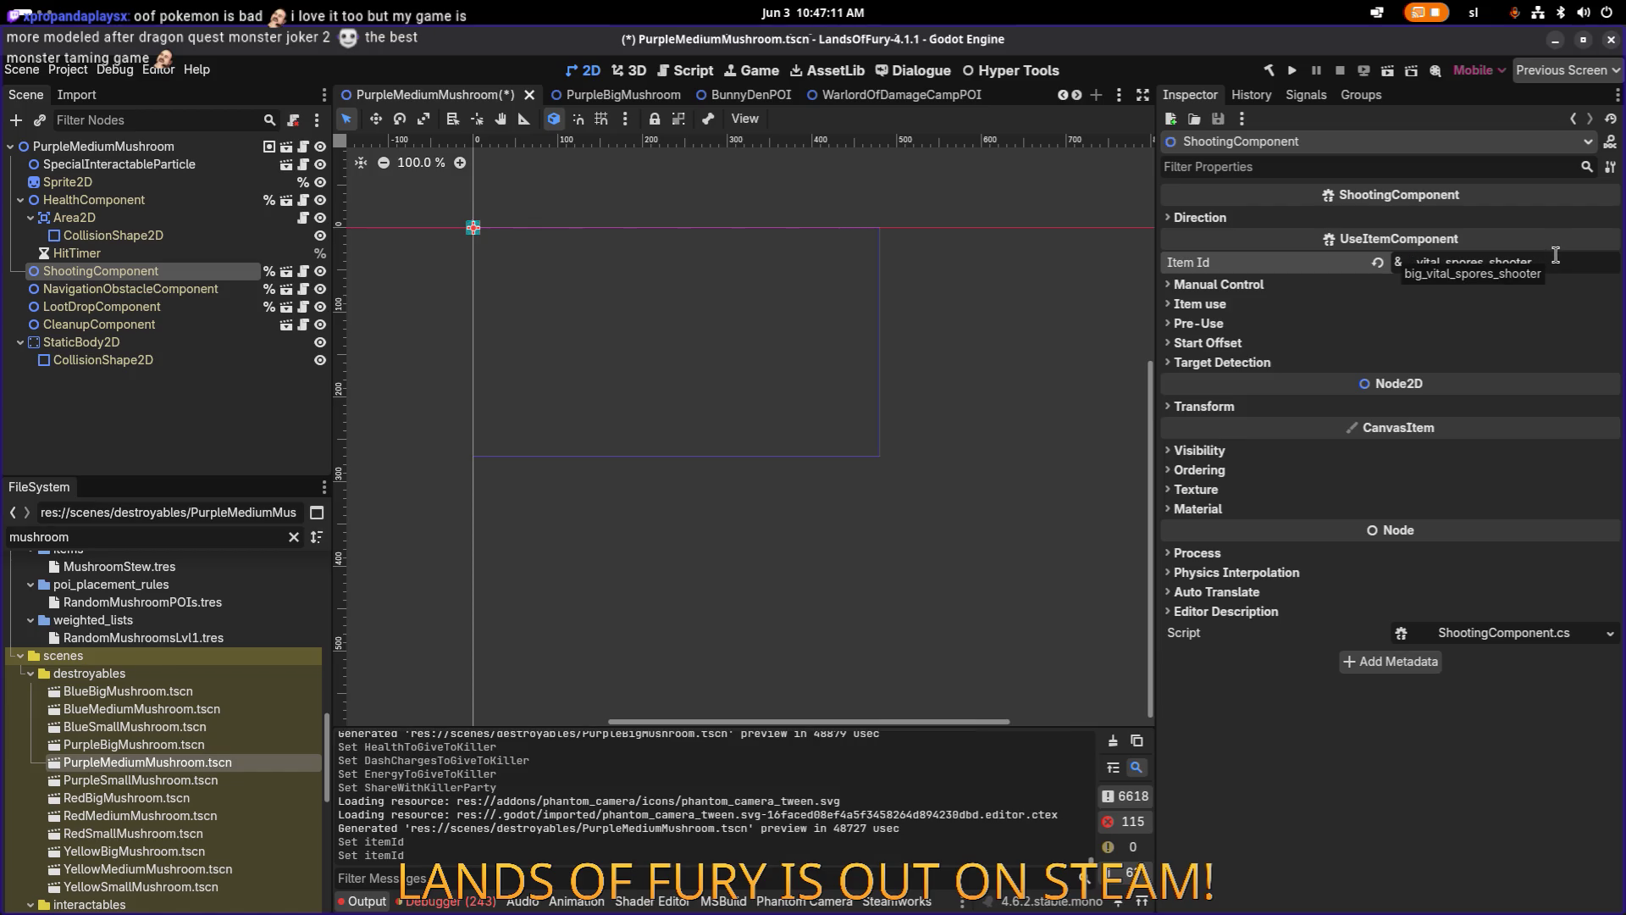
{"action": "type", "text": "medium"}
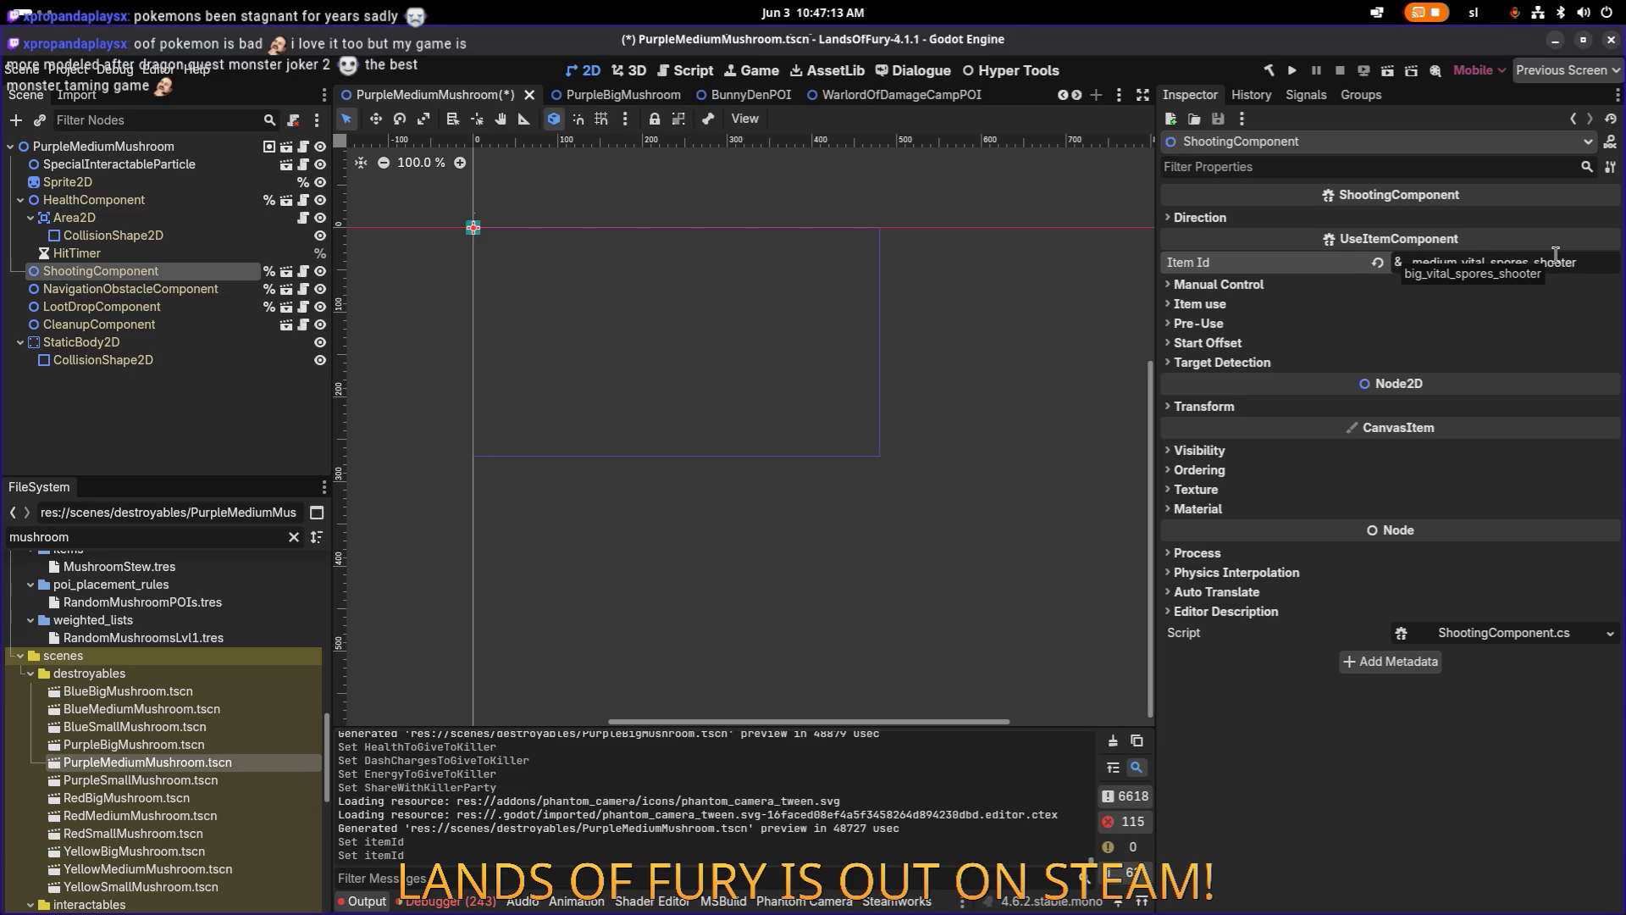
{"action": "key", "text": "ctrl+s"}
Check PurpleSmallMushroom's shooter item, then open the RedBigMushroom scene.
{"action": "double_click", "coordinate": [157, 780]}
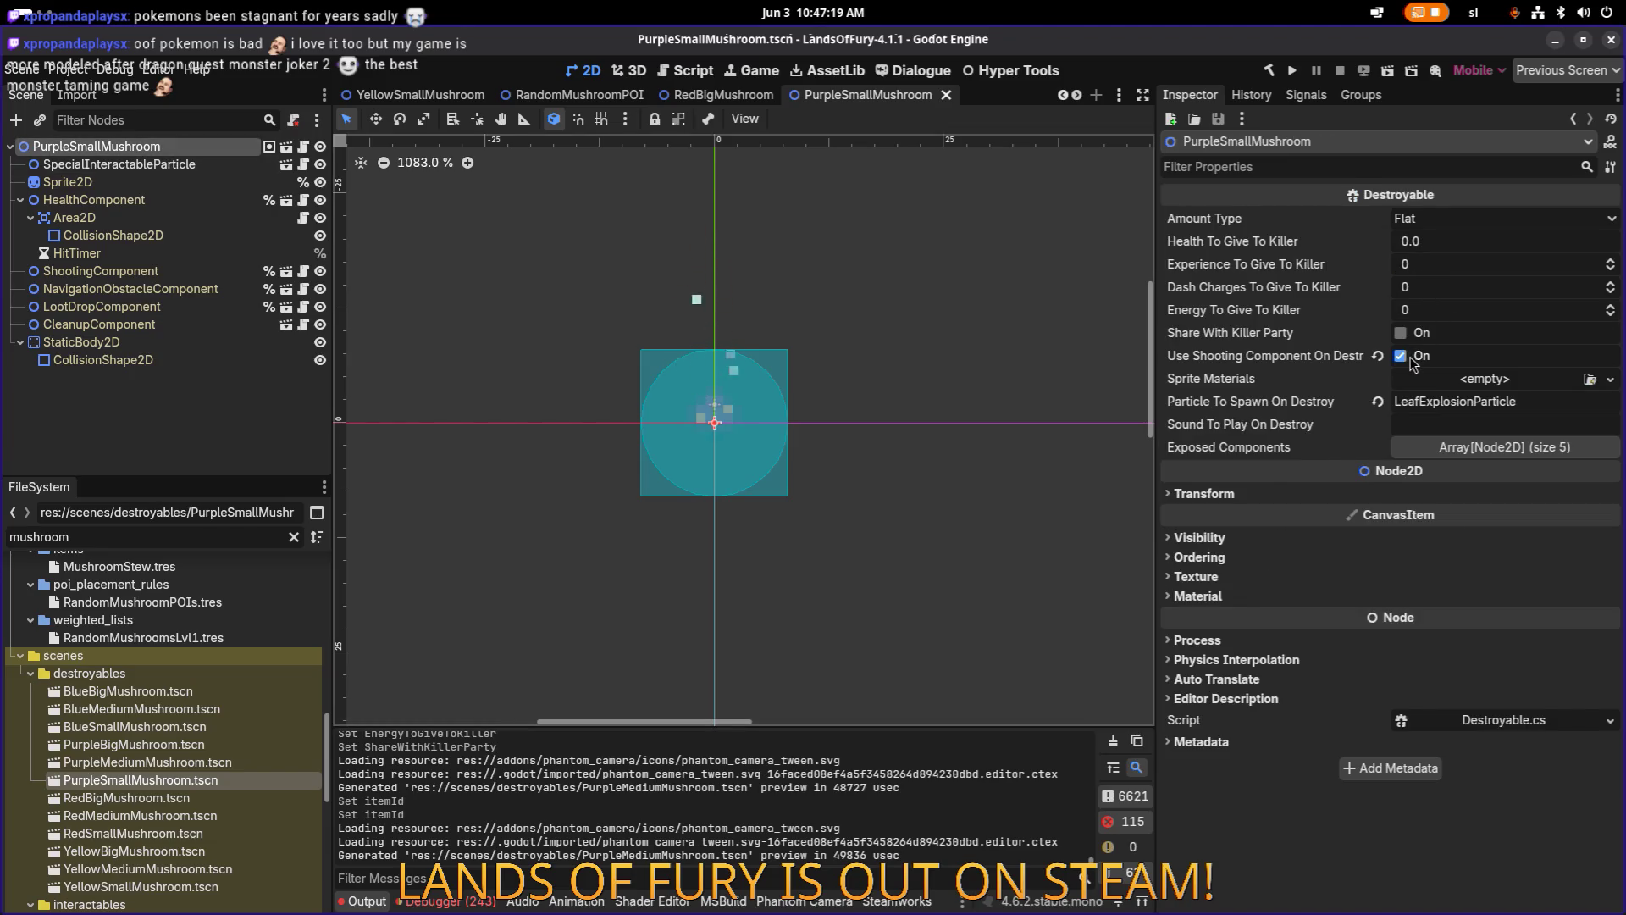
{"action": "left_click", "coordinate": [195, 274]}
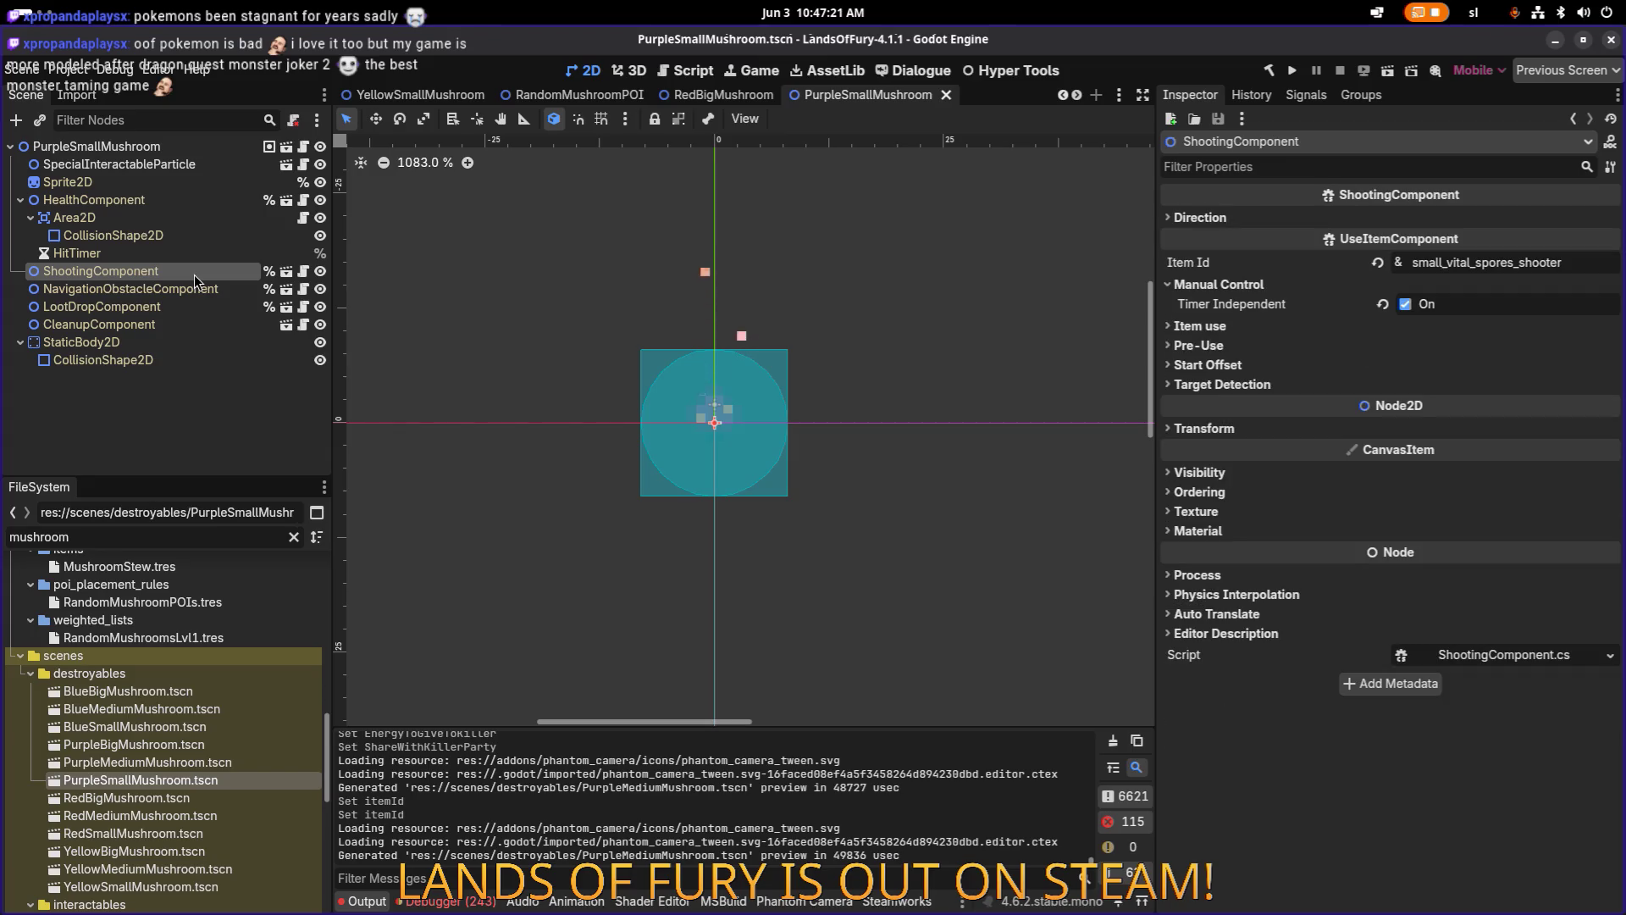
{"action": "double_click", "coordinate": [169, 798]}
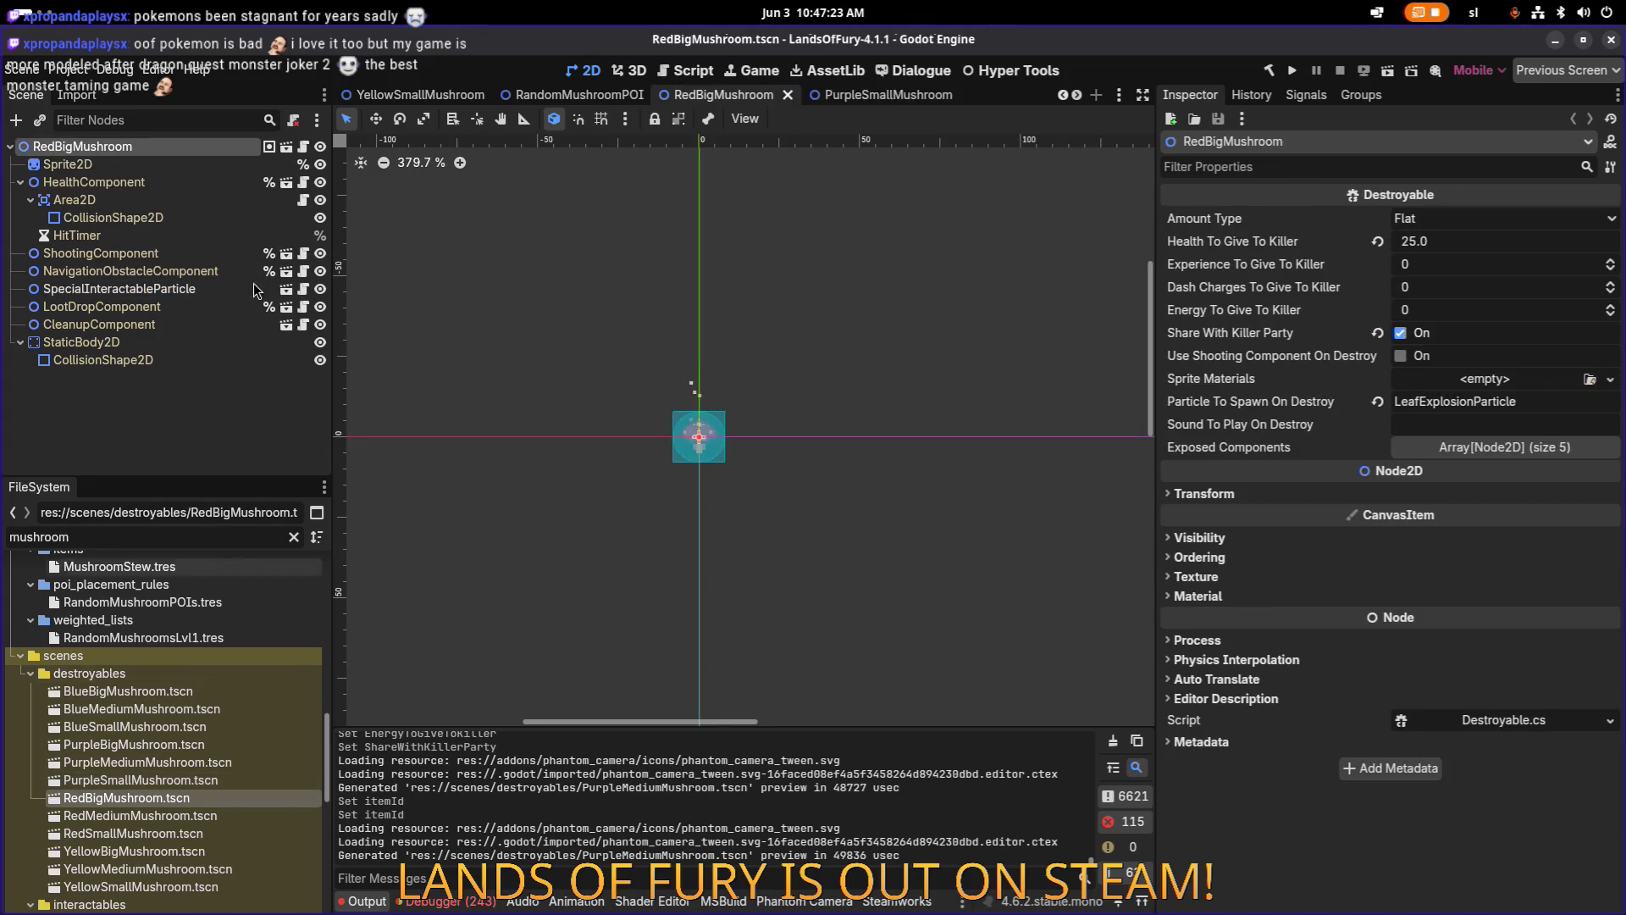
Zero RedBigMushroom's killer health reward, disable party sharing, enable shooting on destroy, and save.
{"action": "left_click", "coordinate": [1483, 246]}
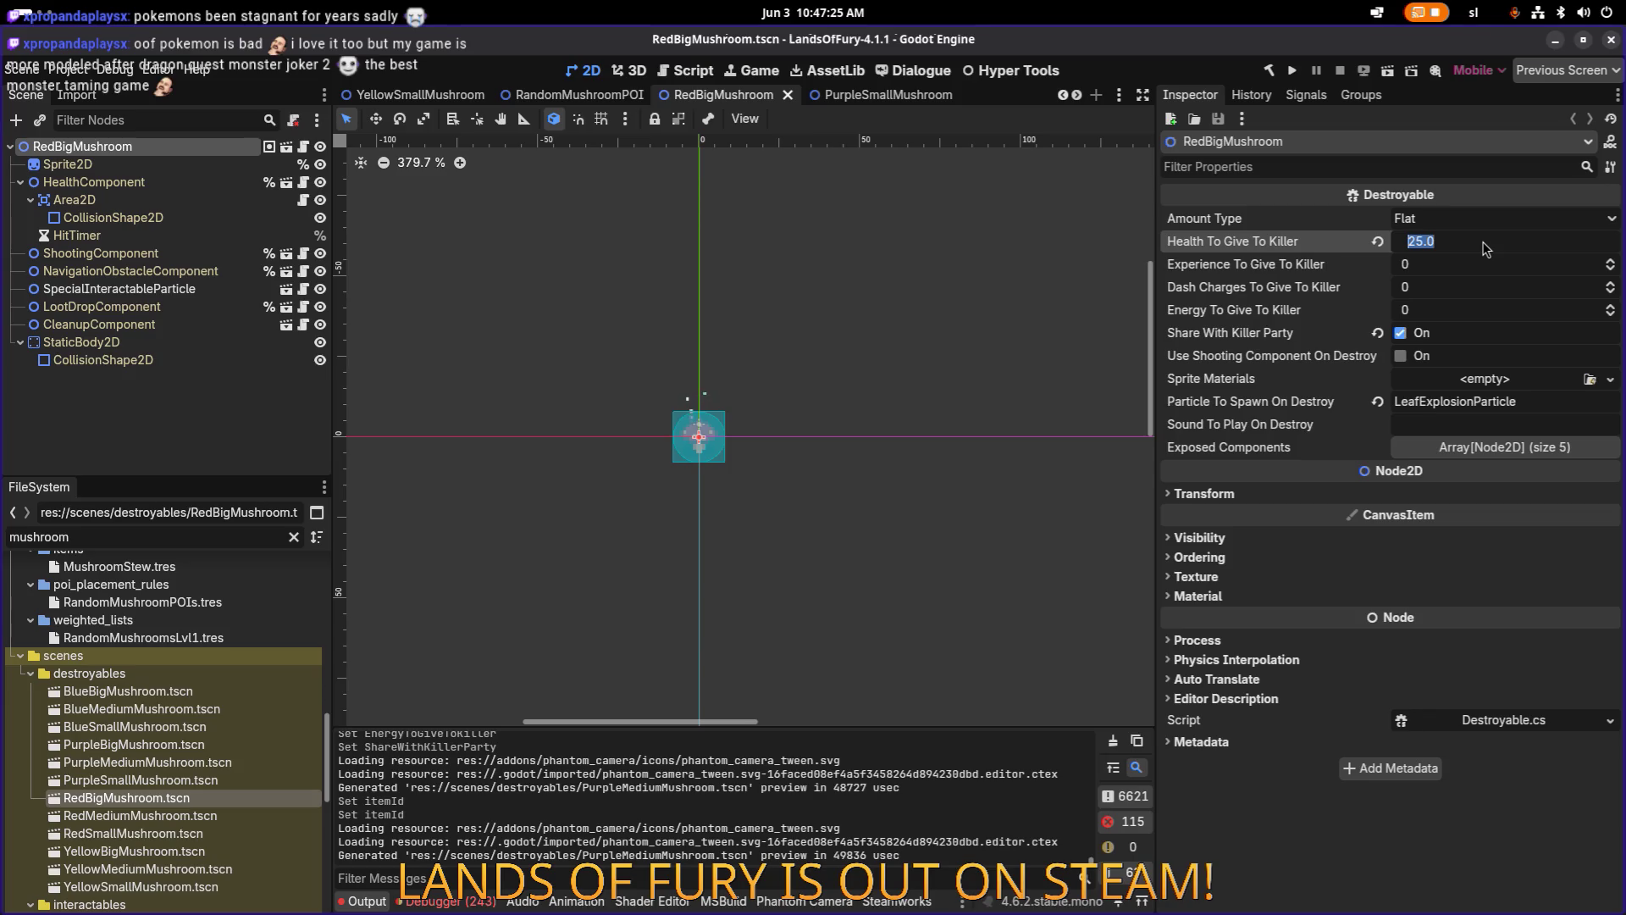
{"action": "type", "text": "0"}
{"action": "key", "text": "Tab"}
{"action": "key", "text": "Tab"}
{"action": "key", "text": "Tab"}
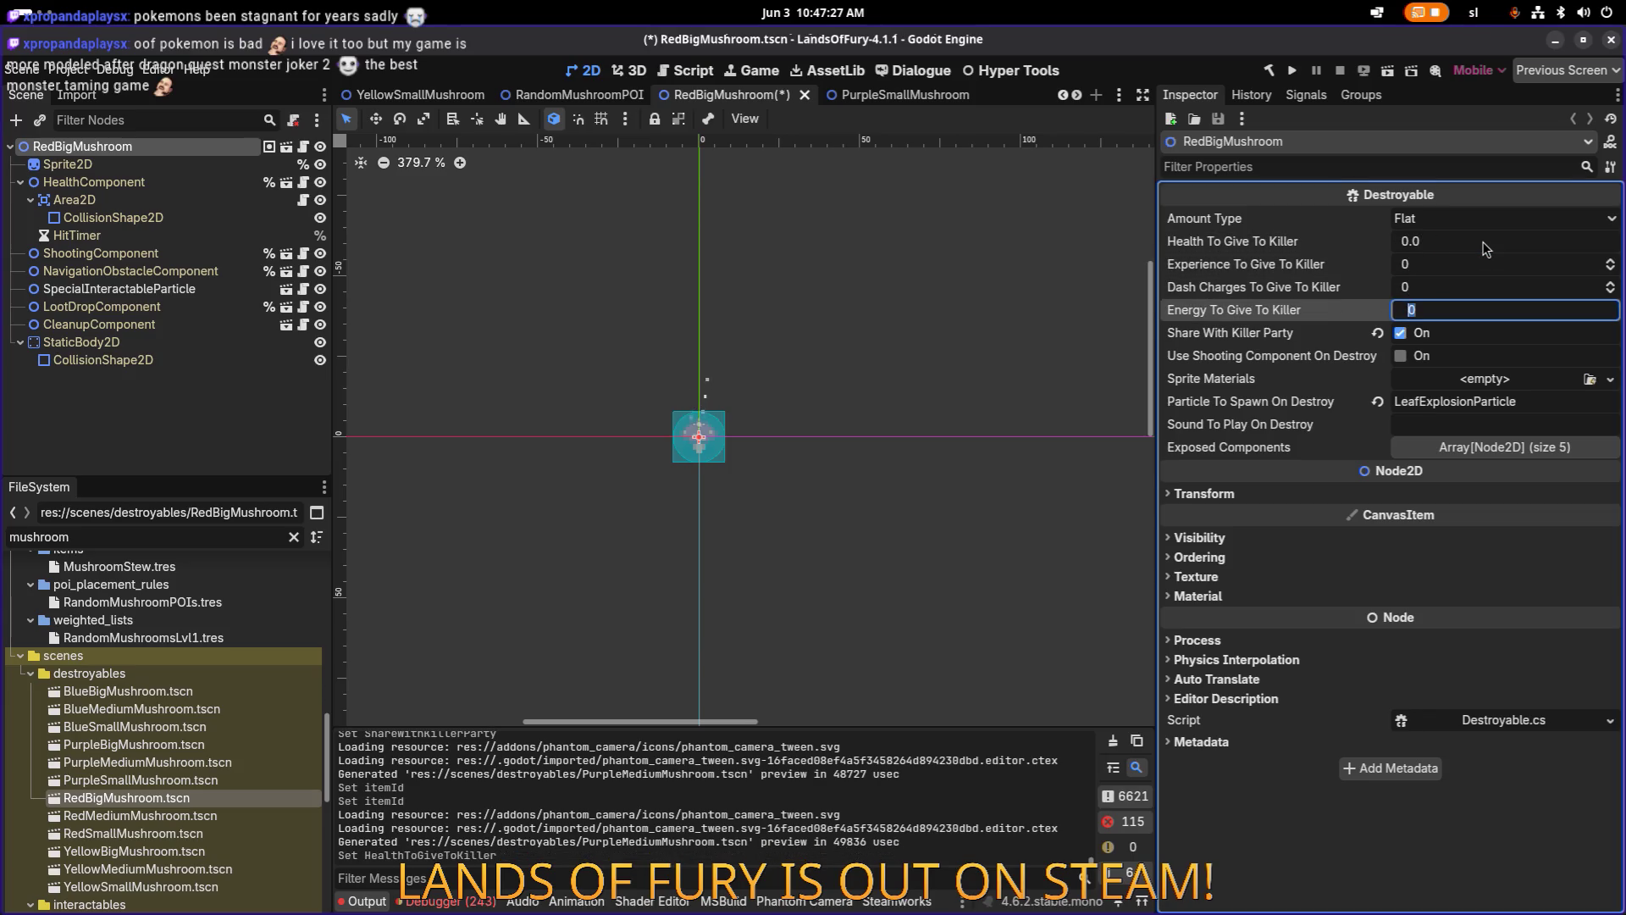
{"action": "left_click", "coordinate": [1403, 333]}
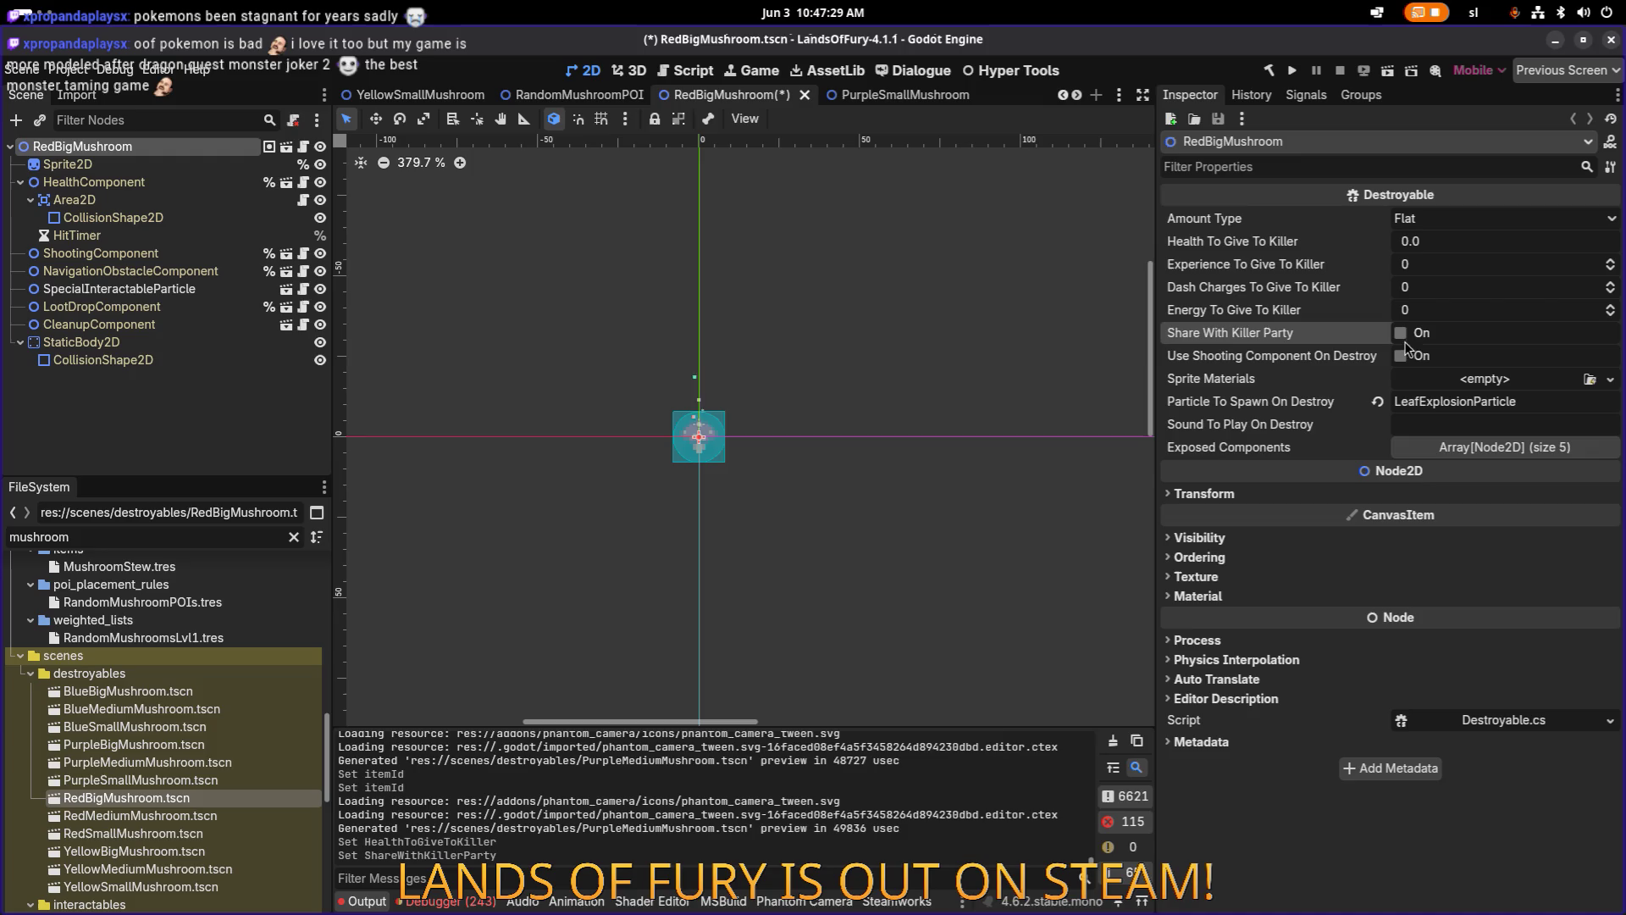
{"action": "left_click", "coordinate": [1401, 356]}
{"action": "key", "text": "ctrl+s"}
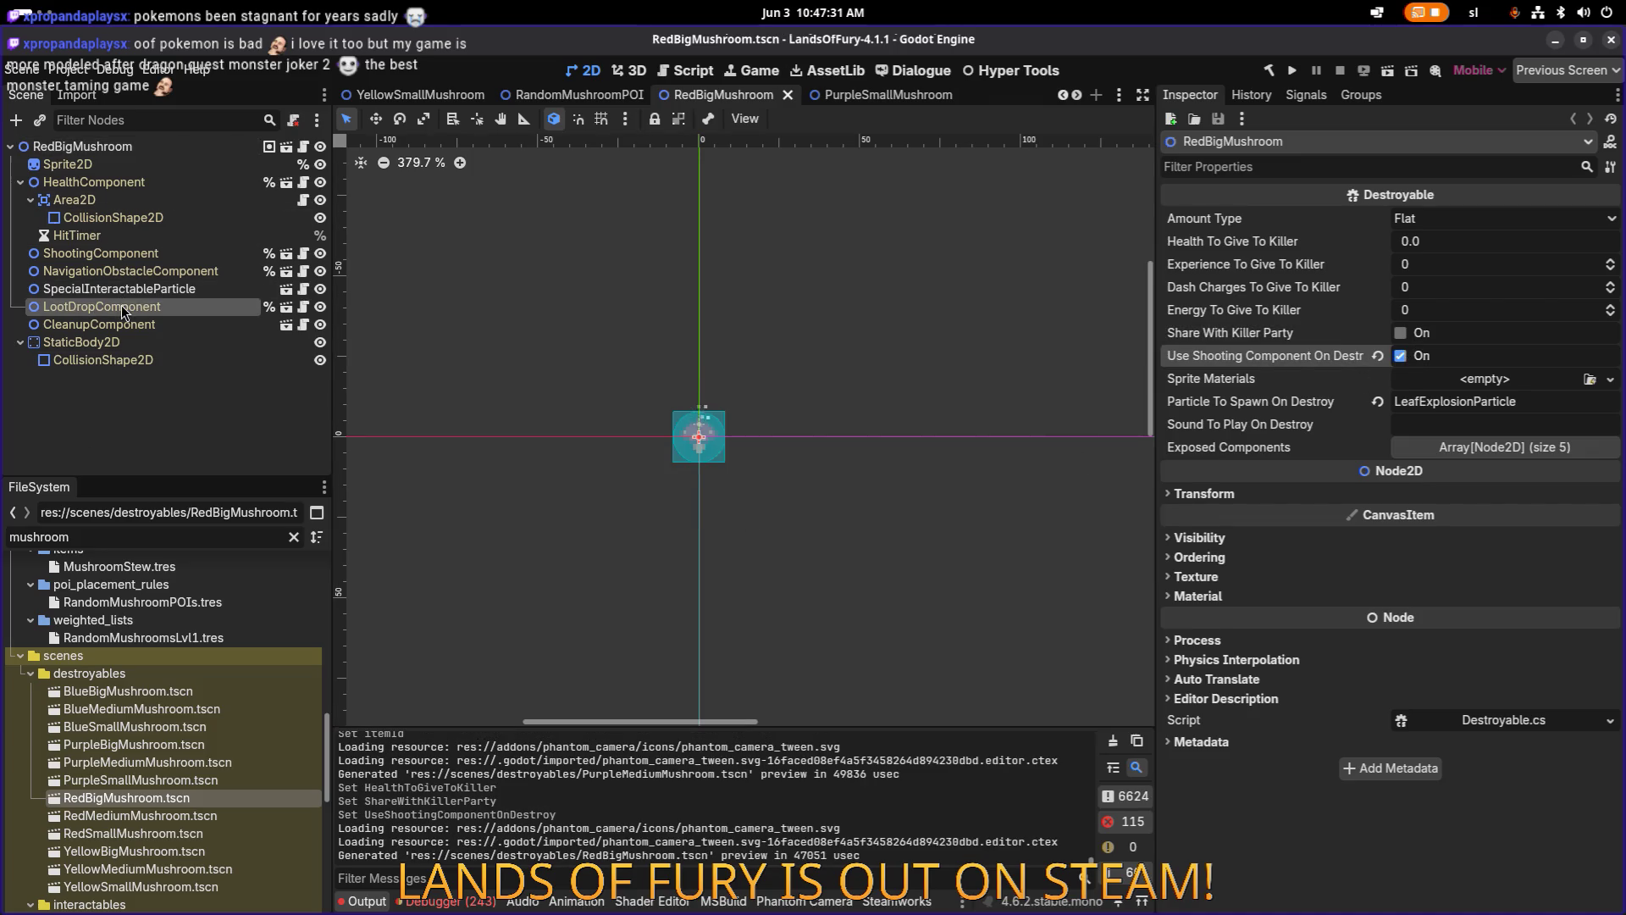
Set the ShootingComponent Item Id to big_healing_spores_shooter and save.
{"action": "left_click", "coordinate": [76, 236]}
{"action": "left_click", "coordinate": [99, 253]}
{"action": "left_click", "coordinate": [1518, 262]}
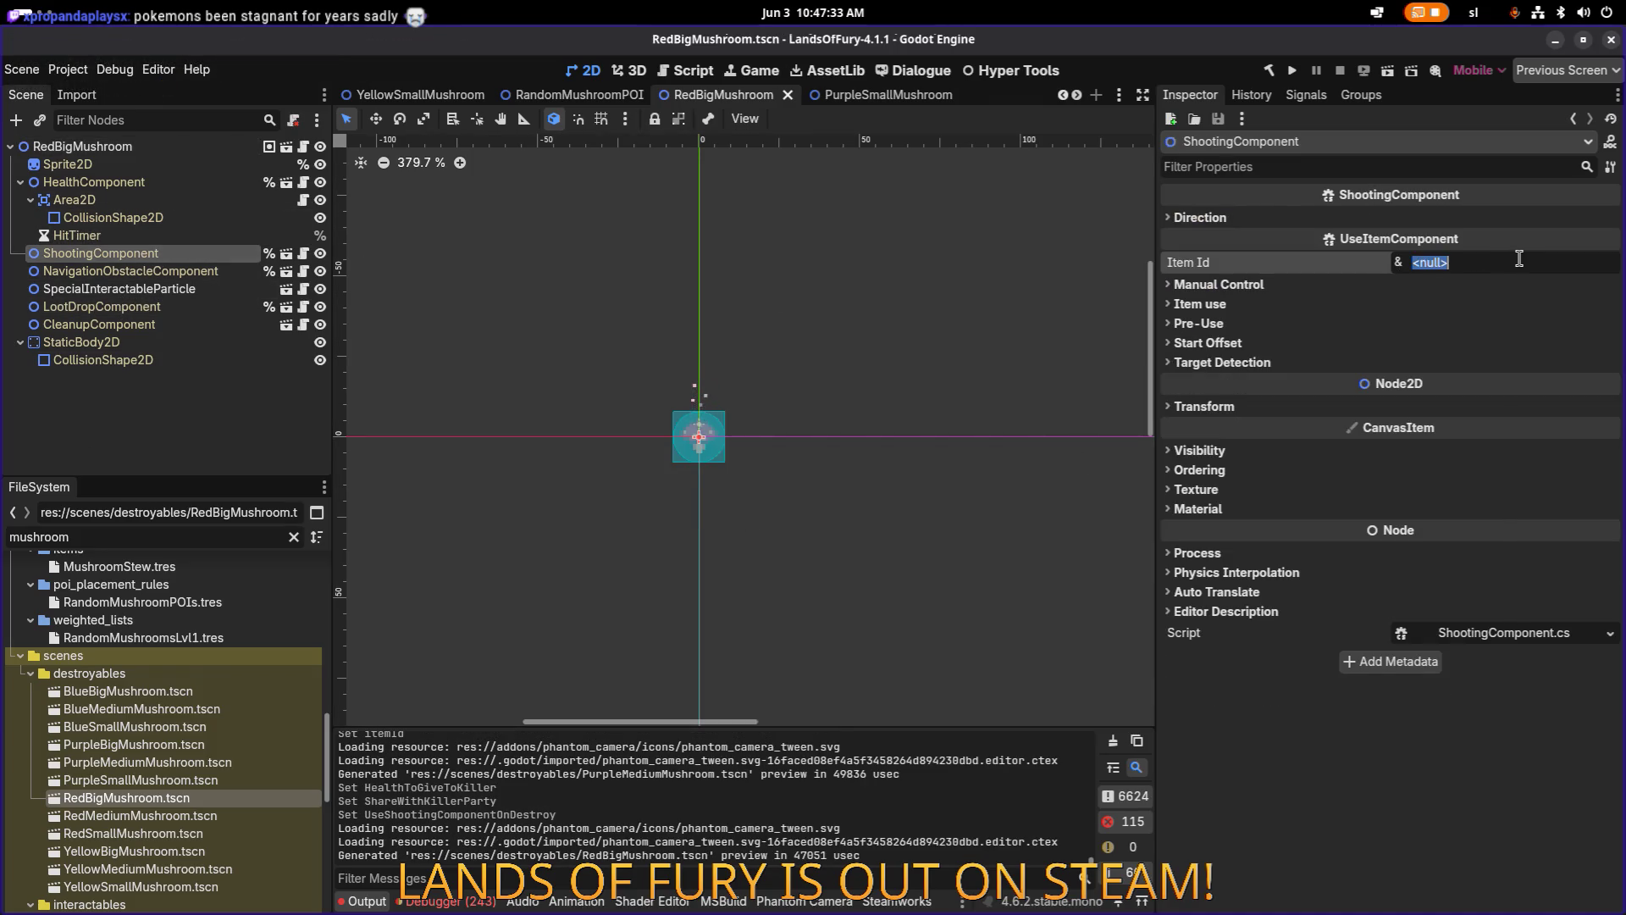
{"action": "type", "text": "big_vital_spores_shooter"}
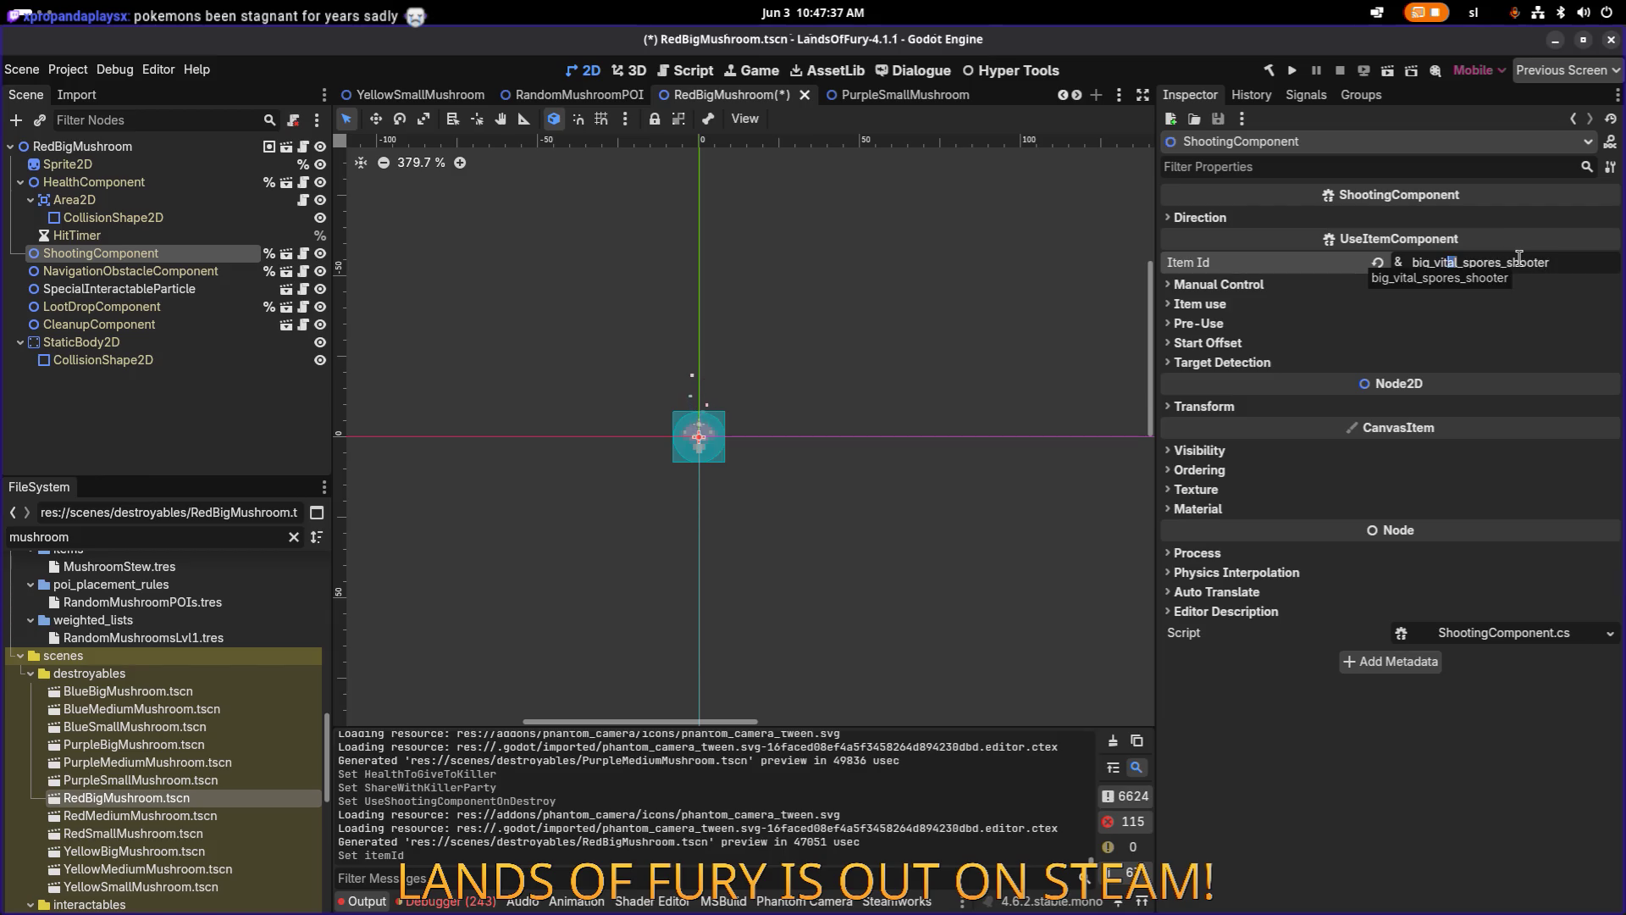
{"action": "type", "text": "ealing"}
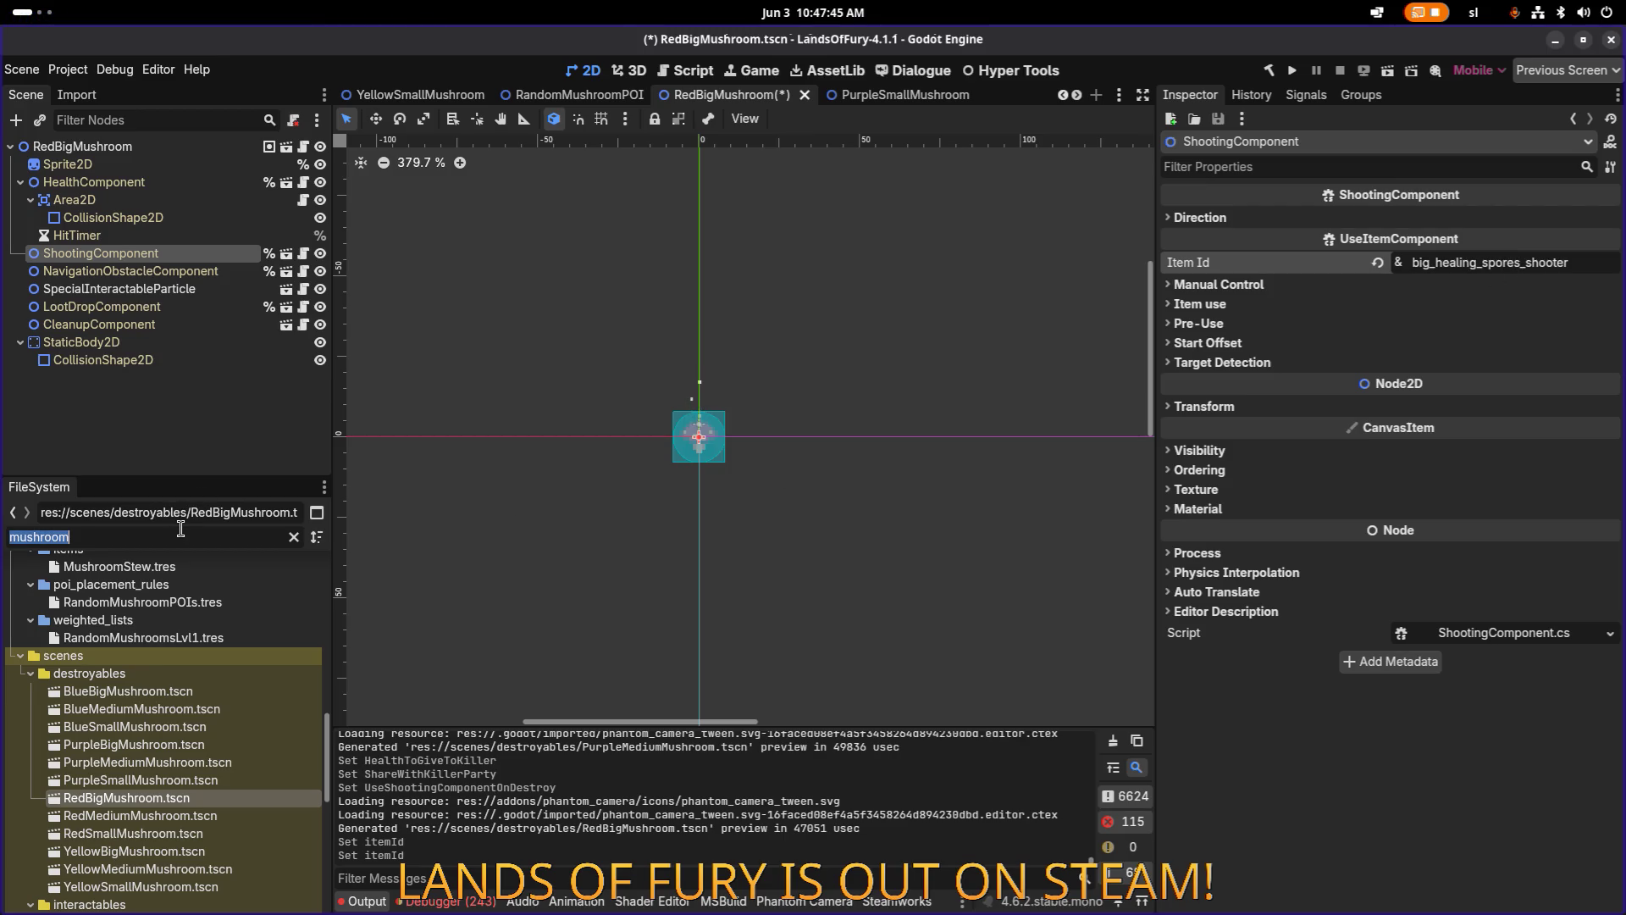
{"action": "type", "text": "healingspo"}
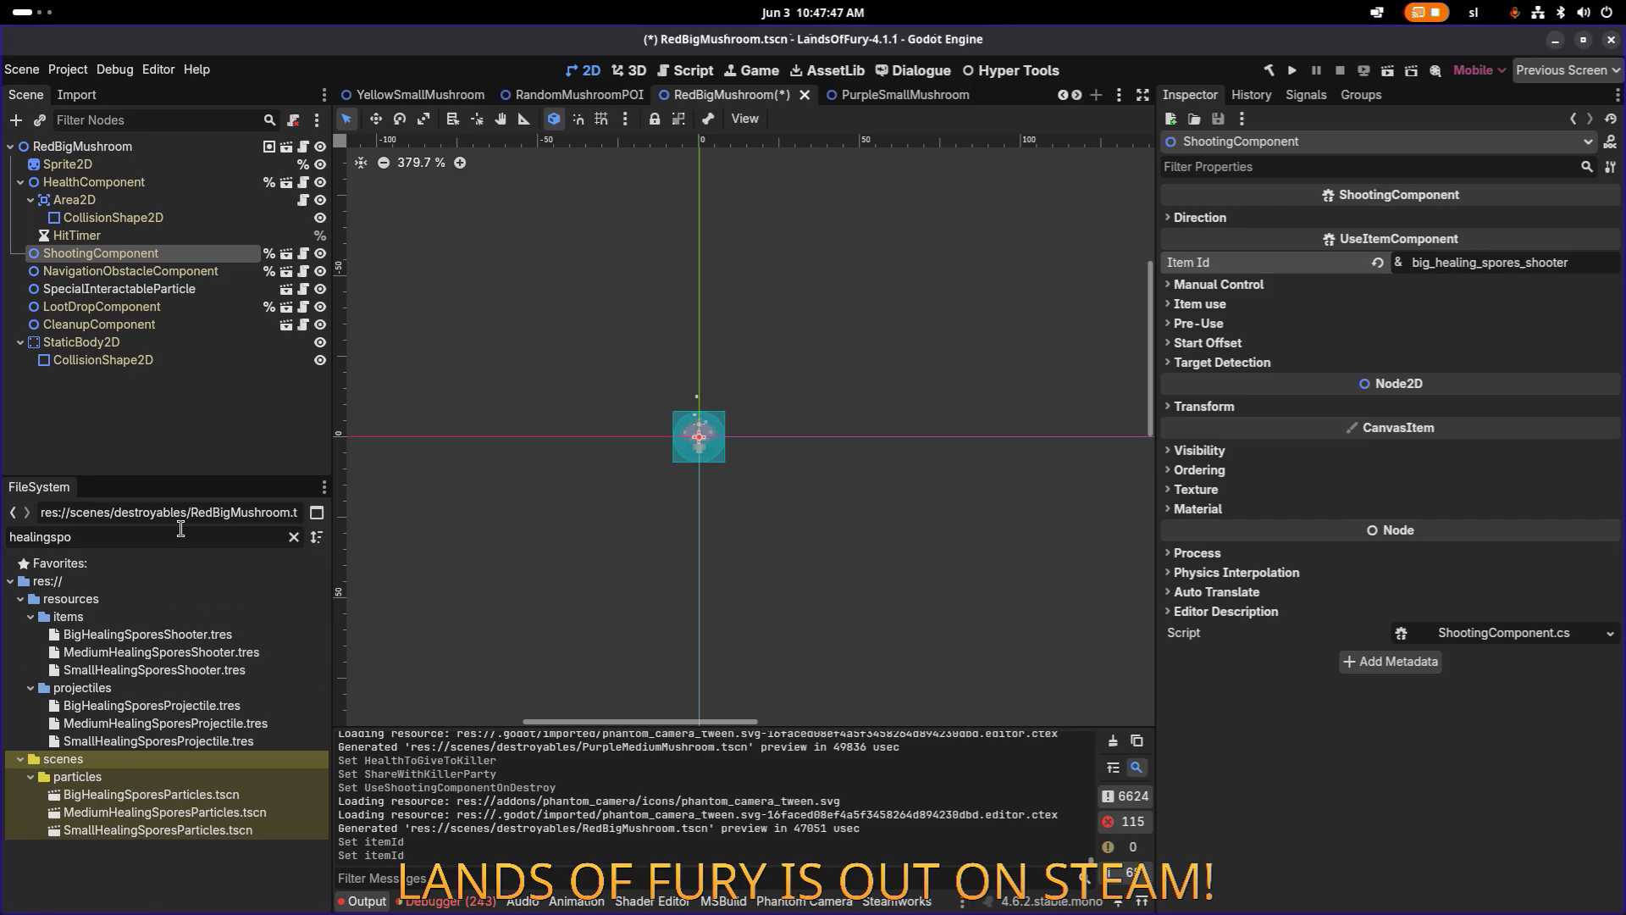
{"action": "type", "text": "+"}
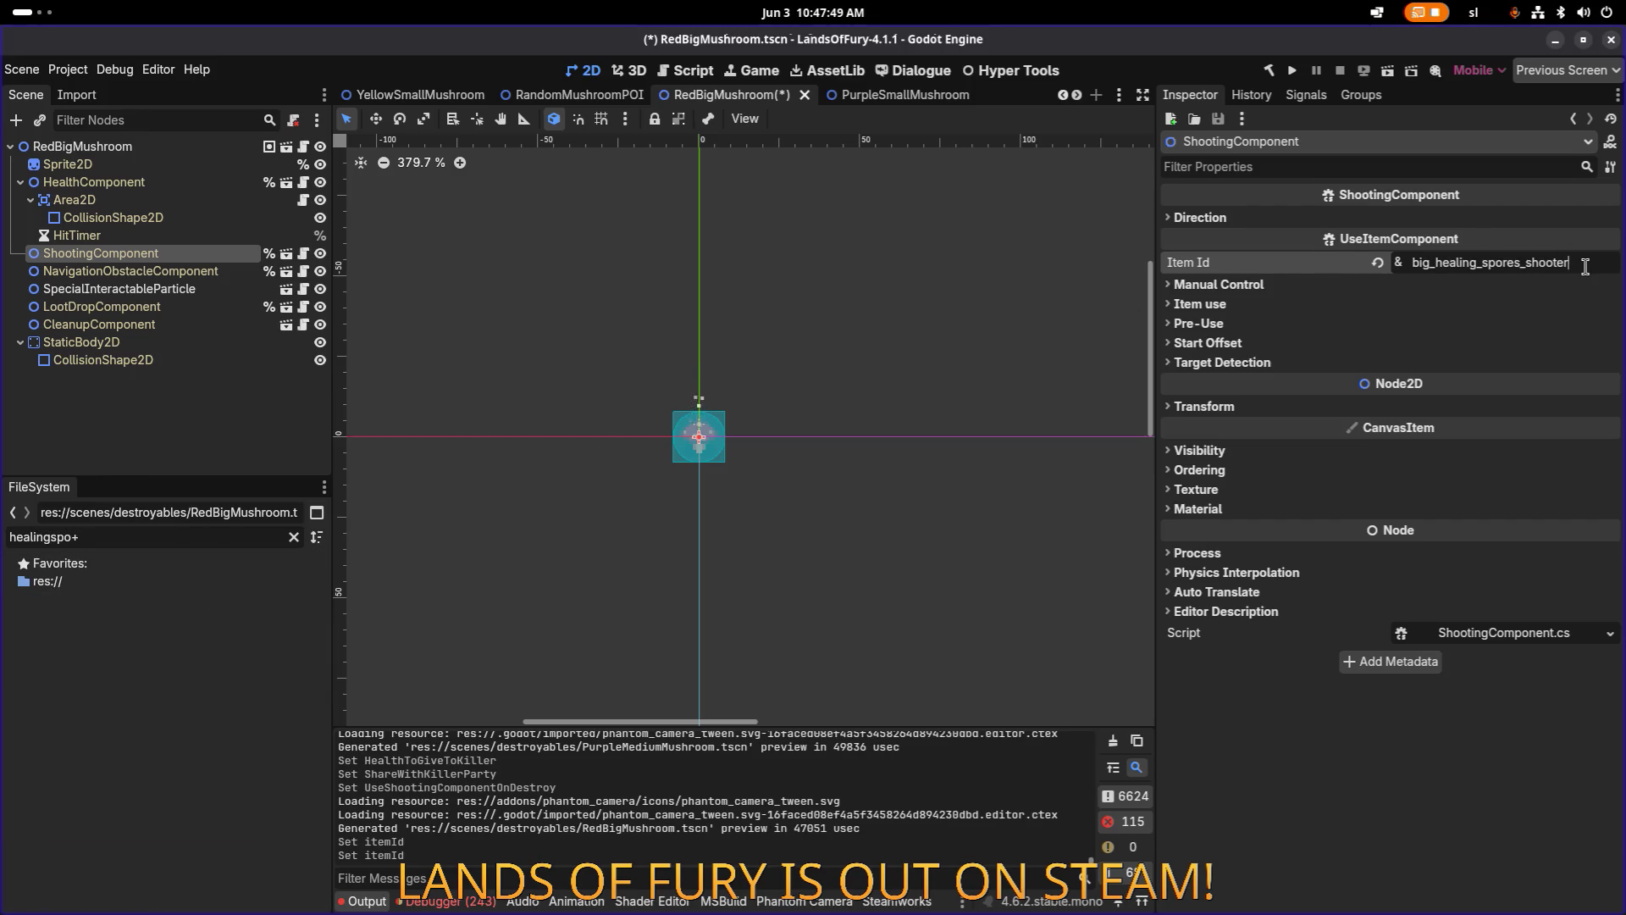
{"action": "double_click", "coordinate": [1576, 266]}
{"action": "key", "text": "ctrl+s"}
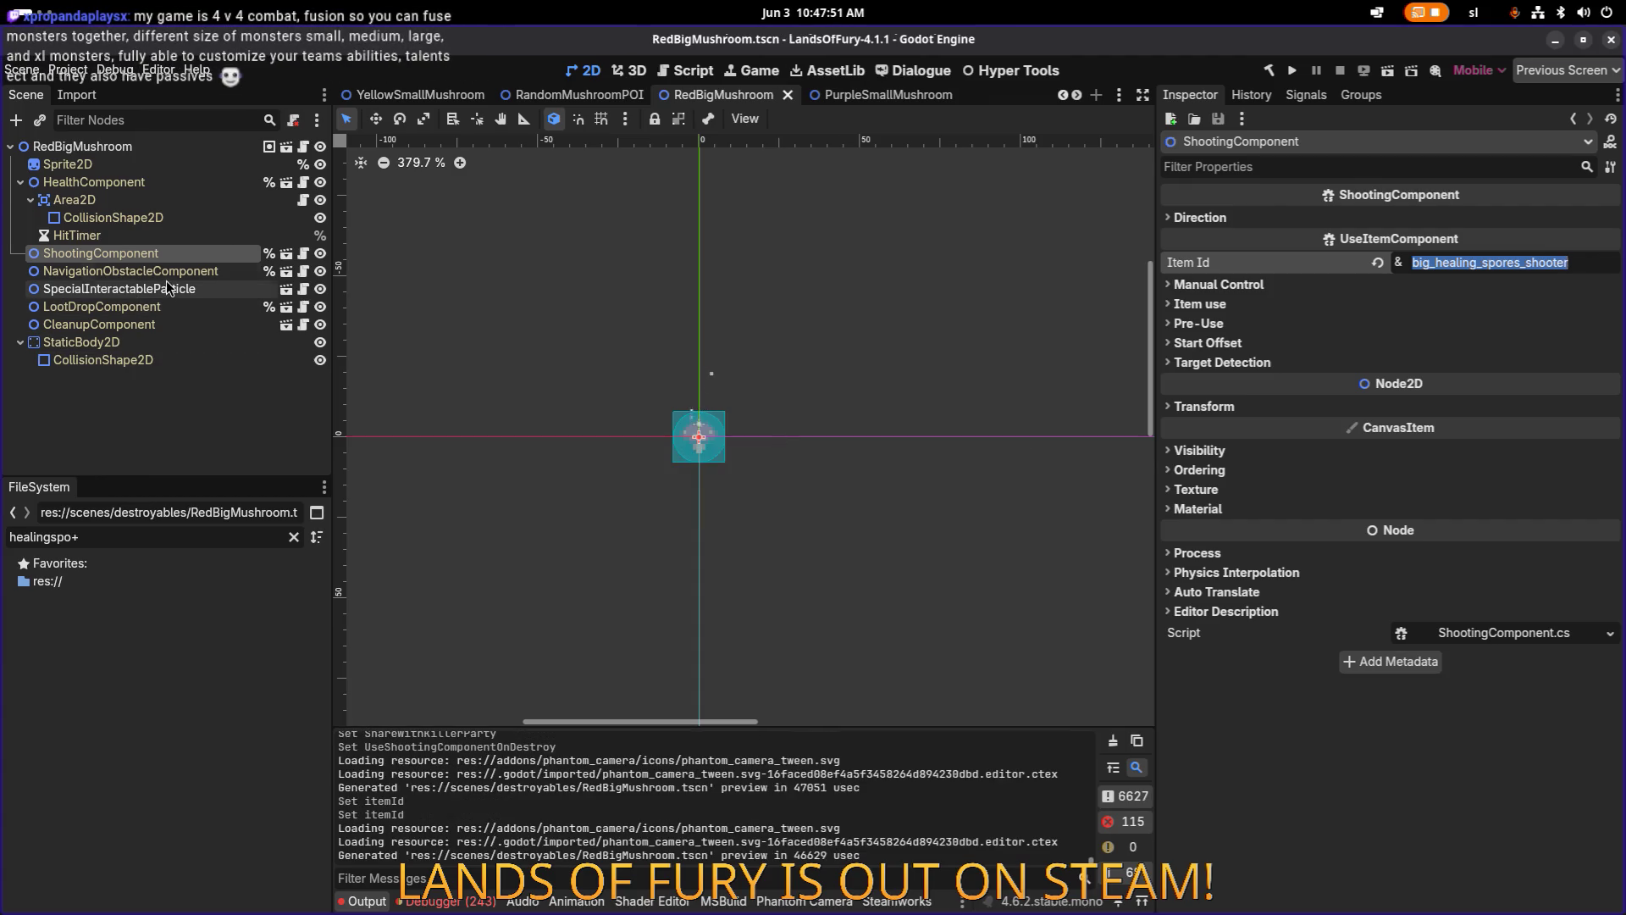
Review RedBigMushroom's root destroy settings and its ShootingComponent item.
{"action": "left_click", "coordinate": [166, 273]}
{"action": "left_click", "coordinate": [202, 146]}
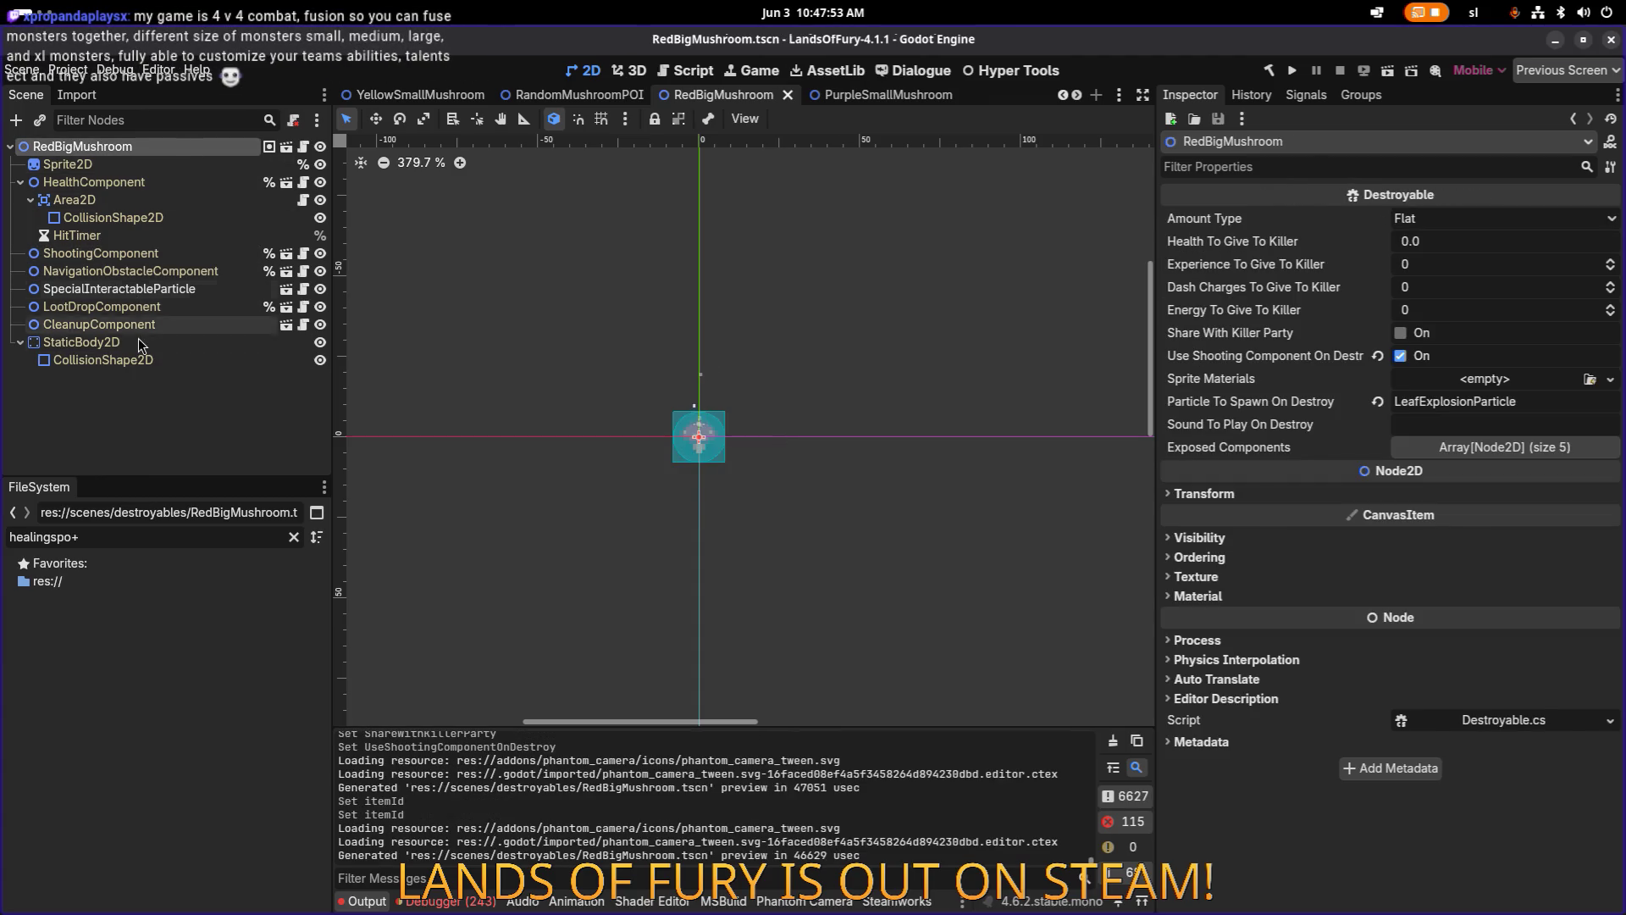
{"action": "left_click", "coordinate": [161, 255]}
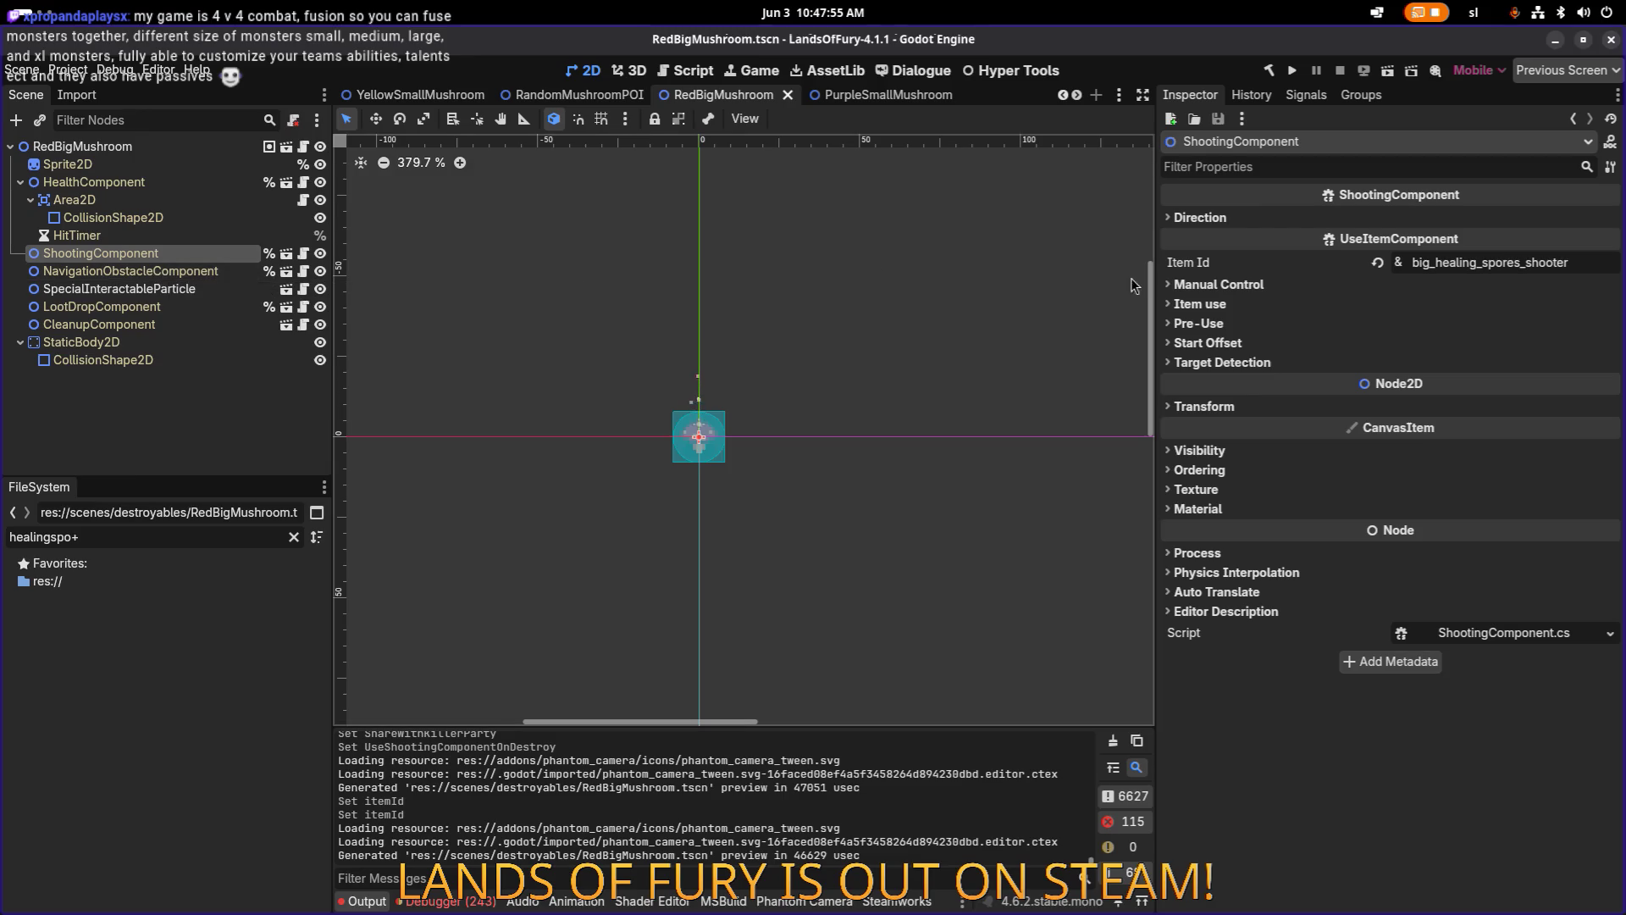
{"action": "left_click", "coordinate": [179, 140]}
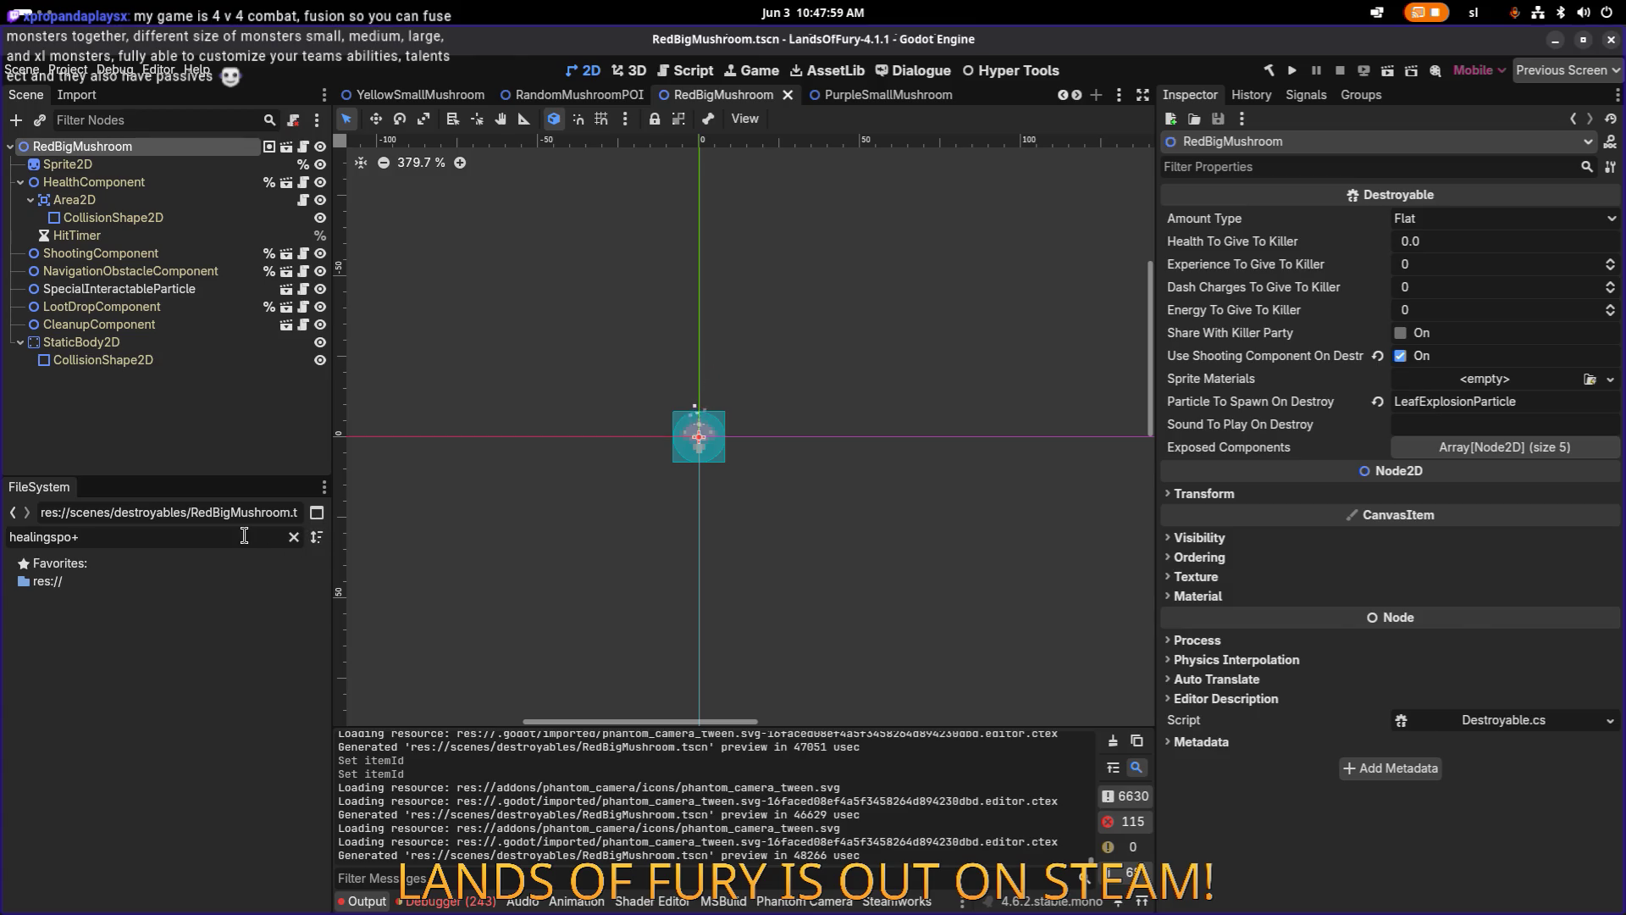
Filter the FileSystem dock by 'mushroom' and open RedMediumMushroom.tscn.
{"action": "type", "text": "mushroom"}
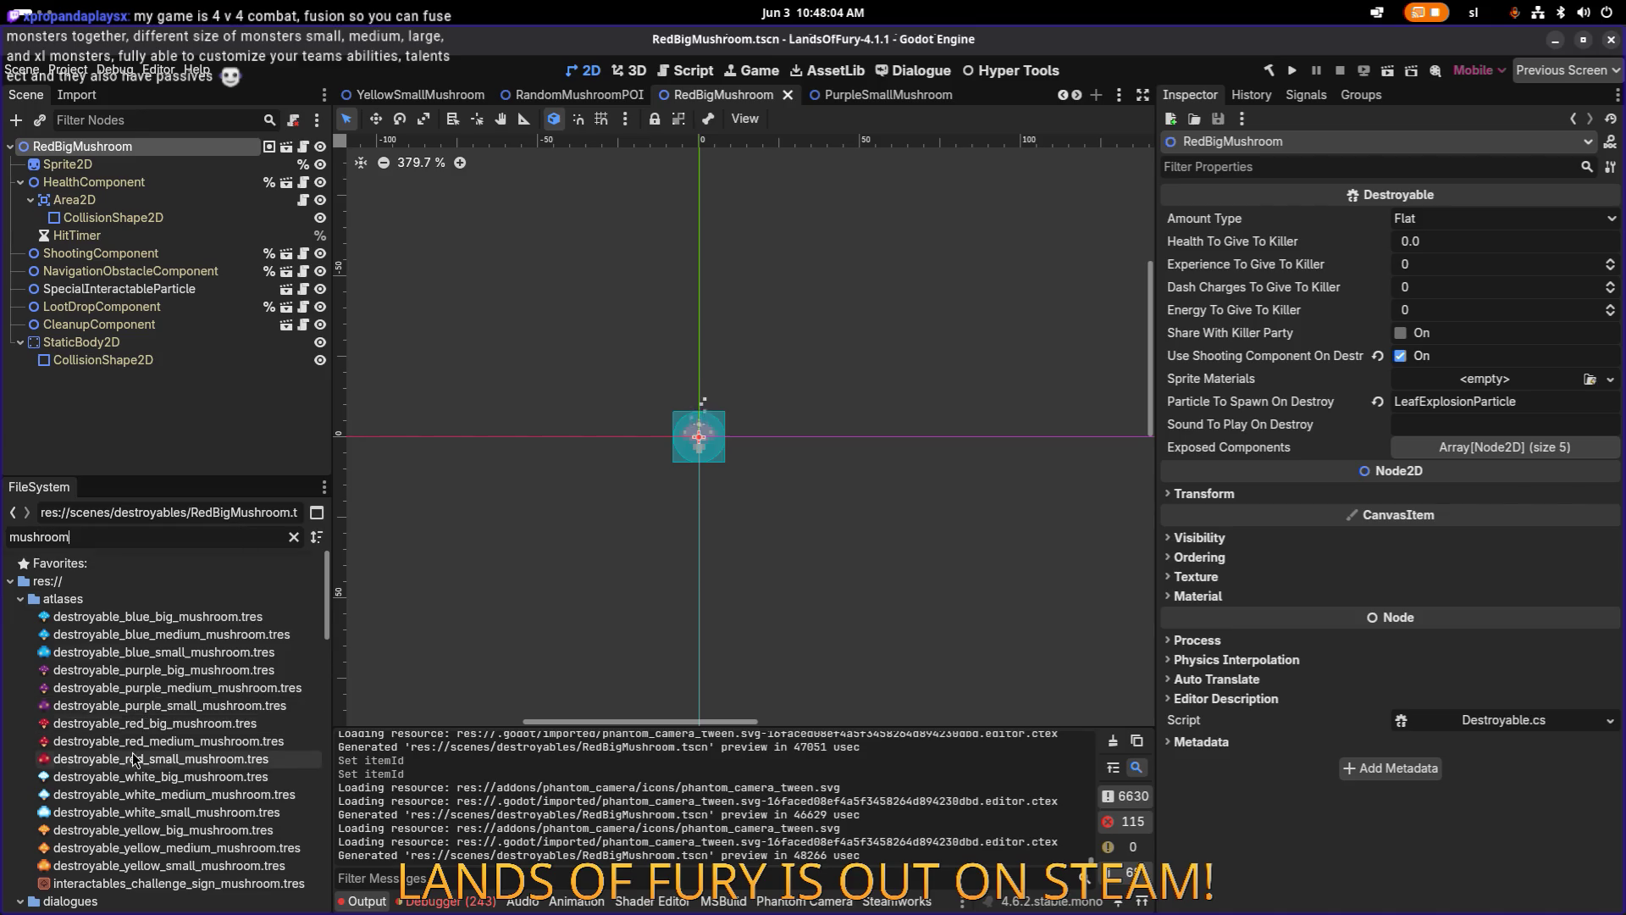
{"action": "scroll", "coordinate": [133, 760], "scroll_direction": "down", "scroll_amount": 5}
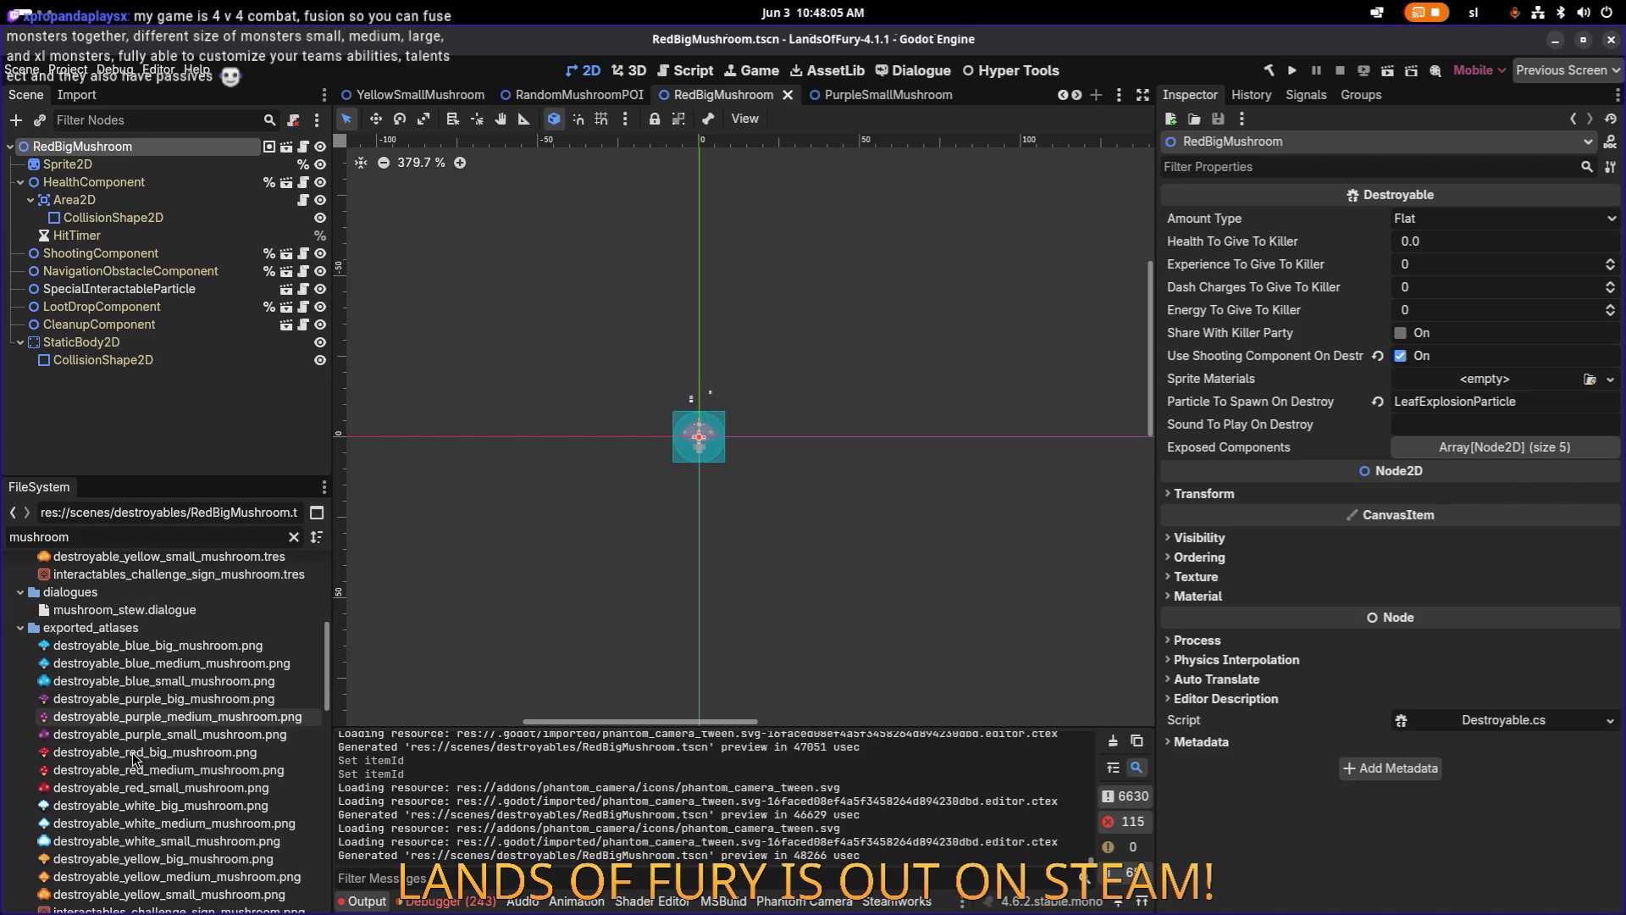
{"action": "scroll", "coordinate": [170, 704], "scroll_direction": "up", "scroll_amount": 3}
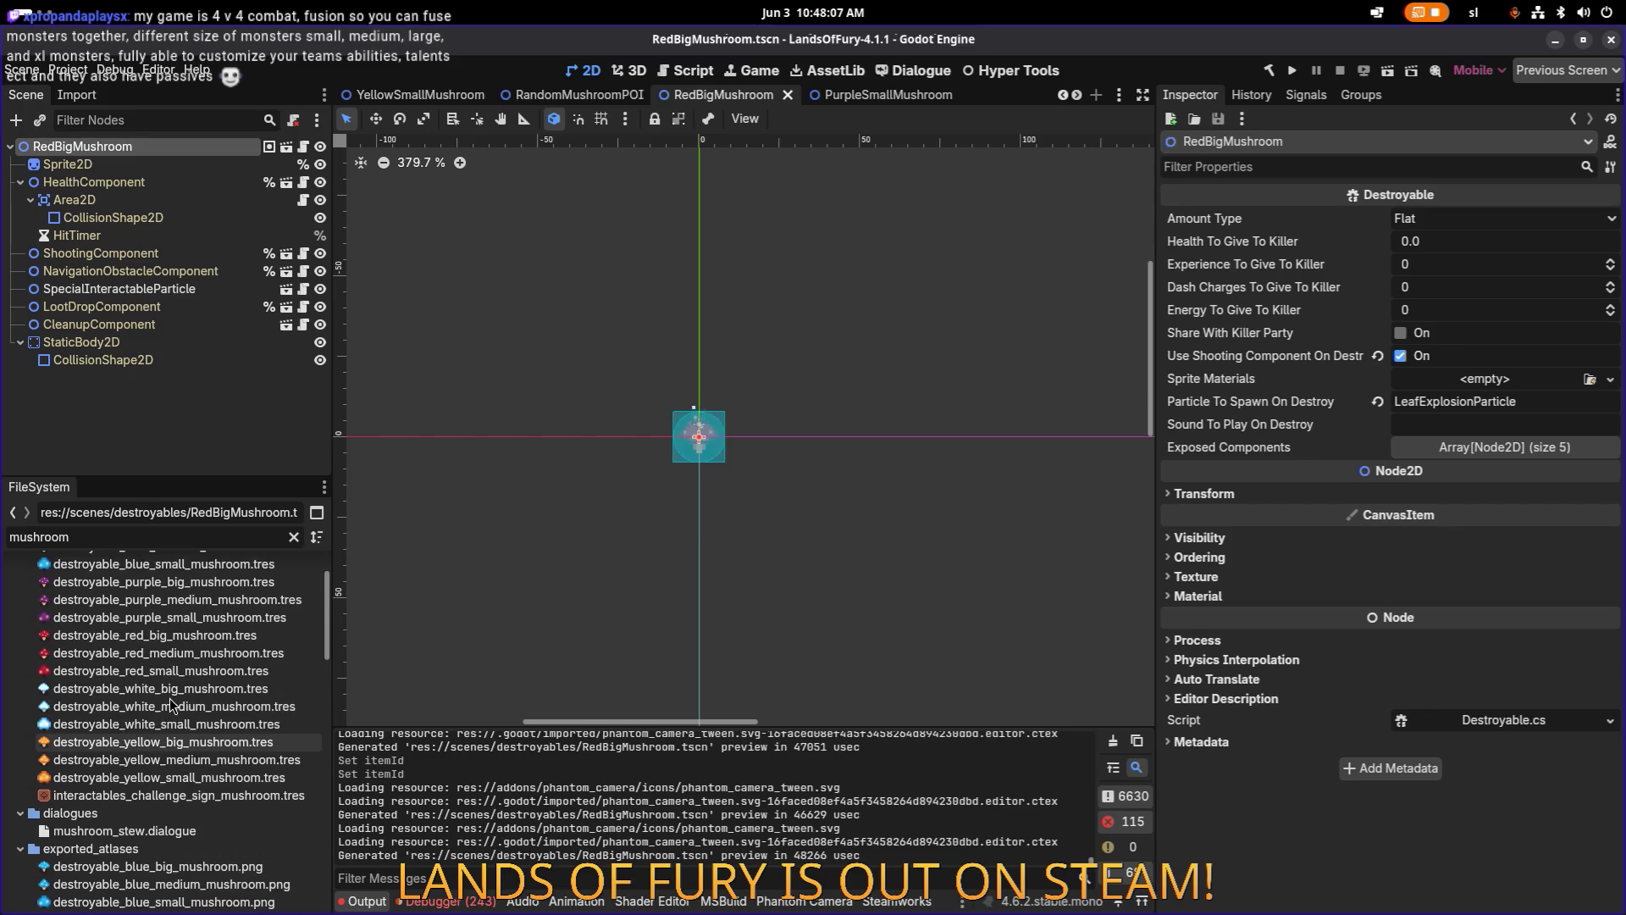
{"action": "scroll", "coordinate": [171, 704], "scroll_direction": "down", "scroll_amount": 10}
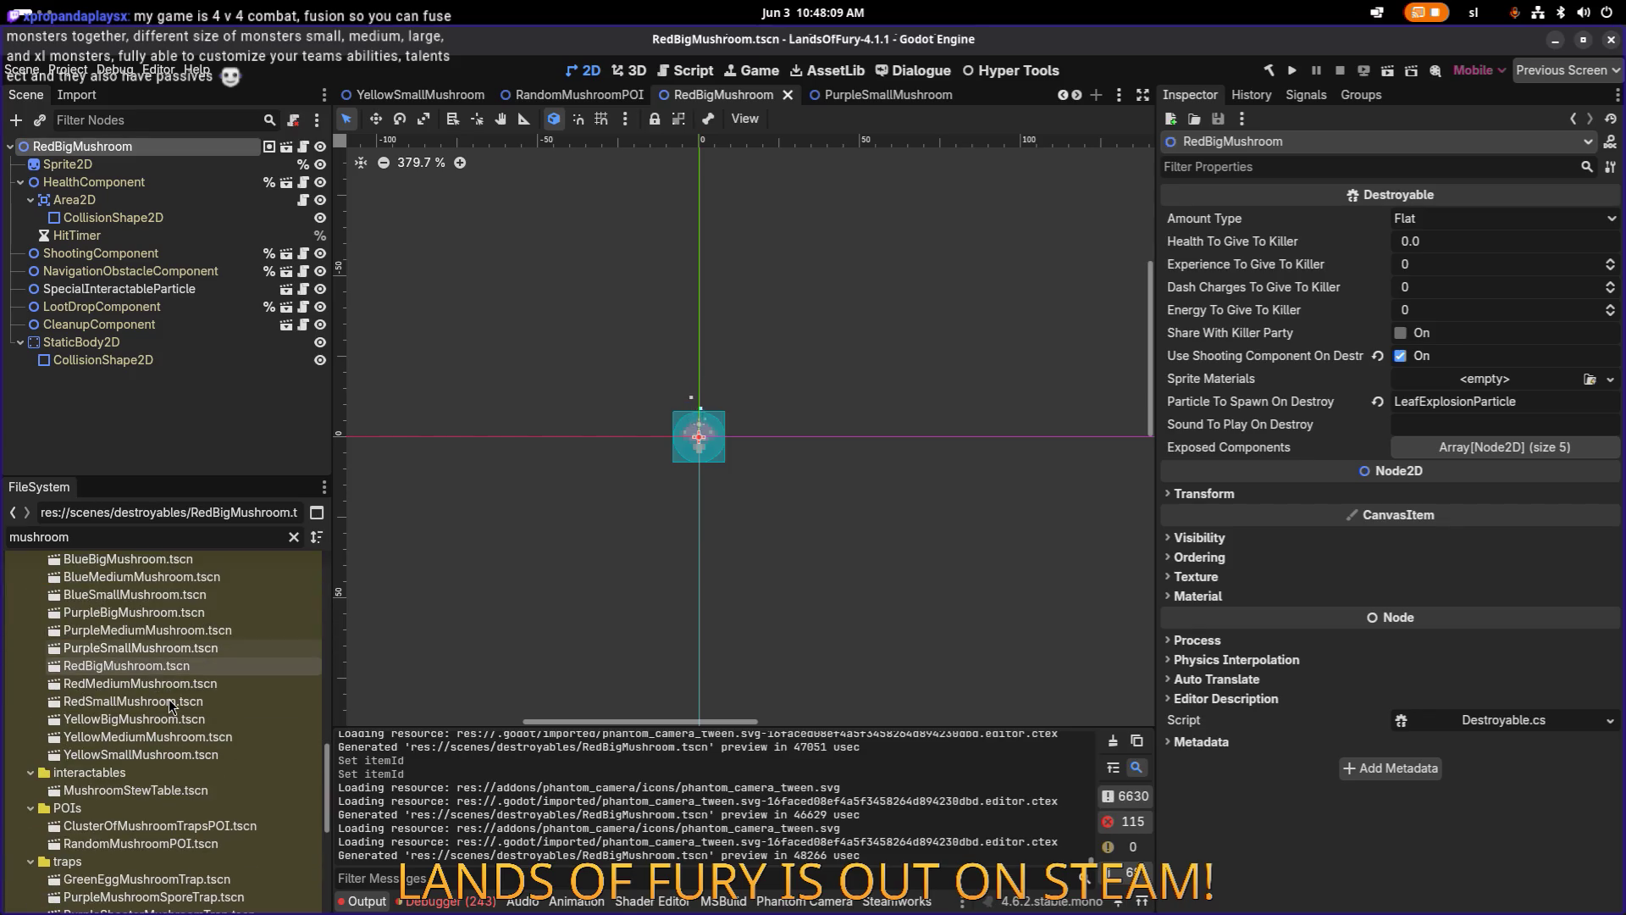
{"action": "double_click", "coordinate": [180, 684]}
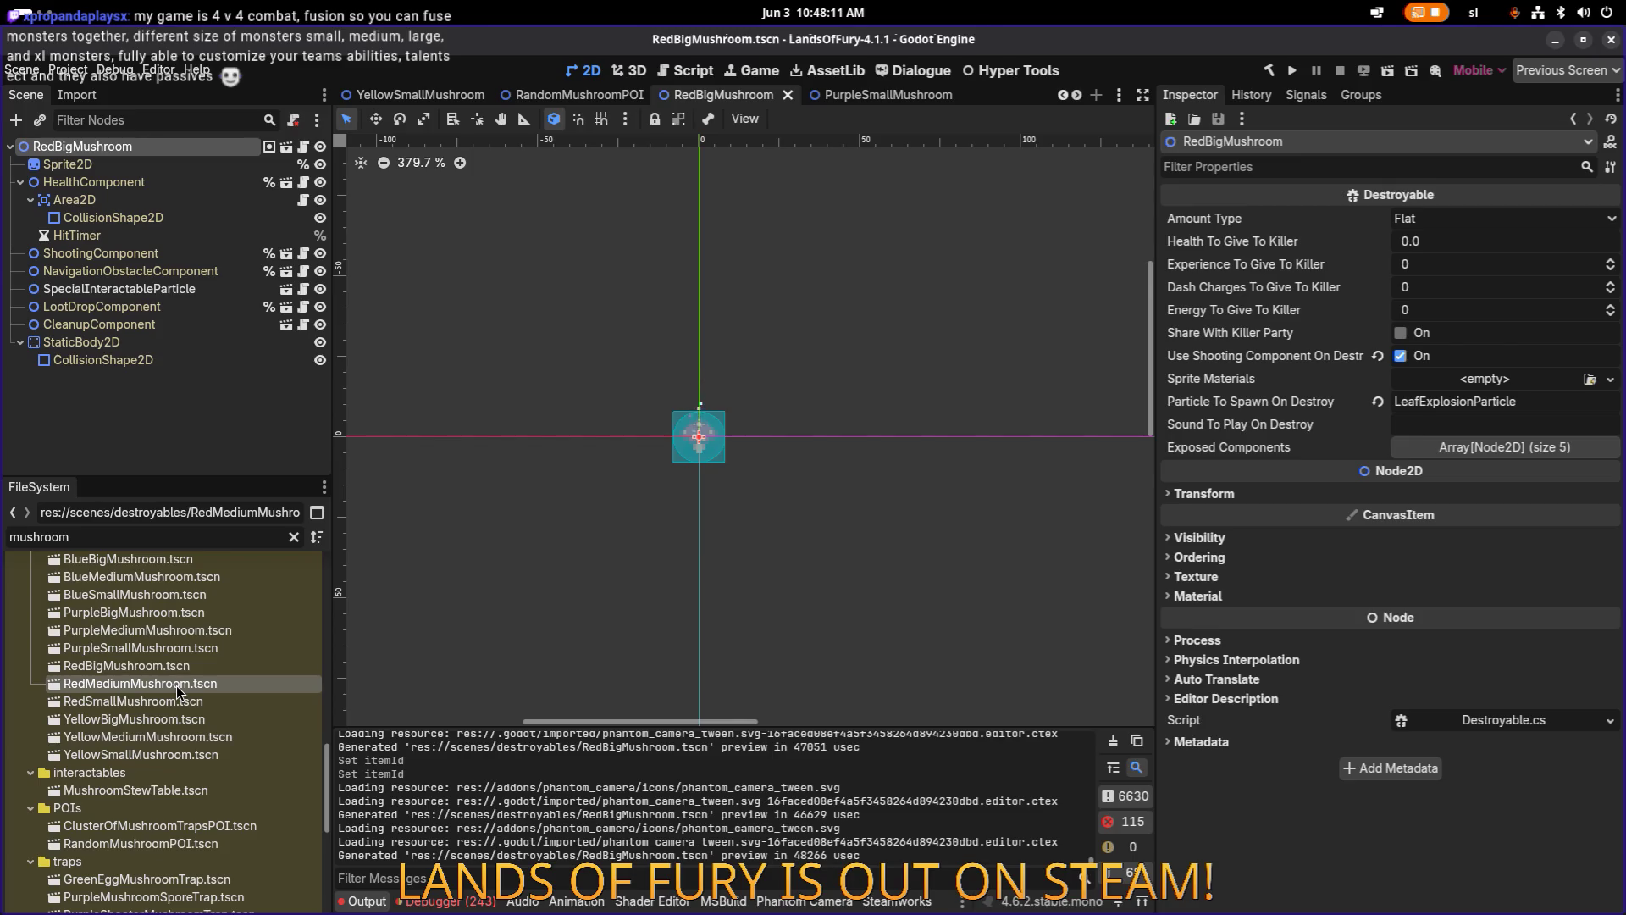
On the RedMediumMushroom root, set Health To Give To Killer to 0, untick party sharing, enable shooting on destroy.
{"action": "left_click", "coordinate": [149, 201]}
{"action": "left_click", "coordinate": [96, 147]}
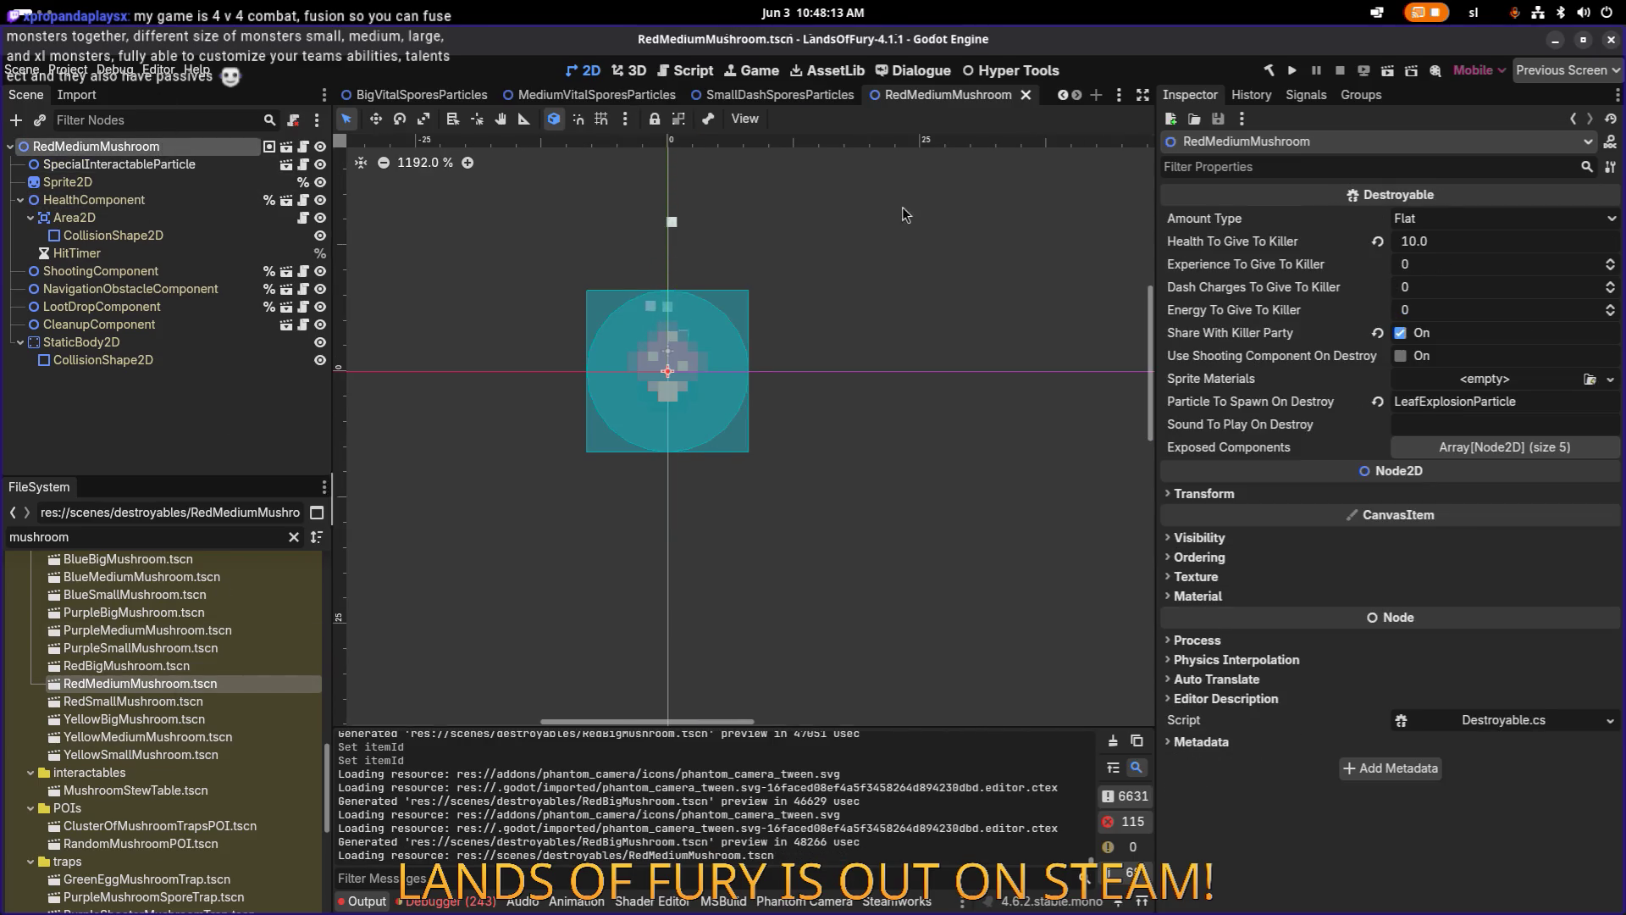
{"action": "left_click", "coordinate": [1532, 241]}
{"action": "type", "text": "0"}
{"action": "key", "text": "Return"}
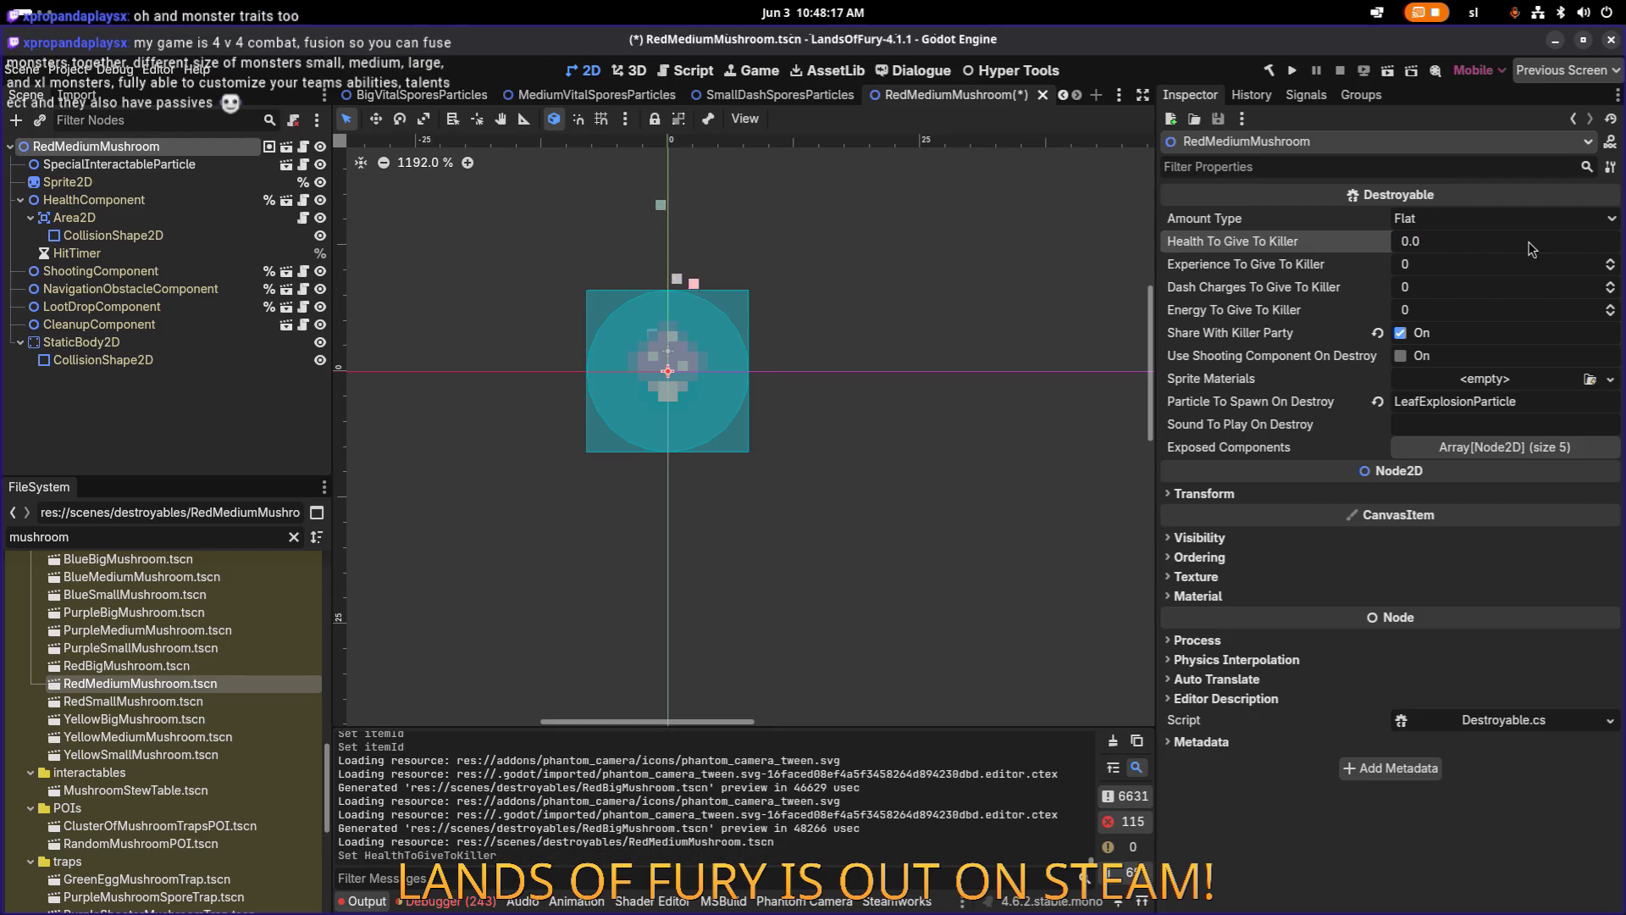
{"action": "left_click", "coordinate": [1400, 332]}
{"action": "left_click", "coordinate": [1401, 356]}
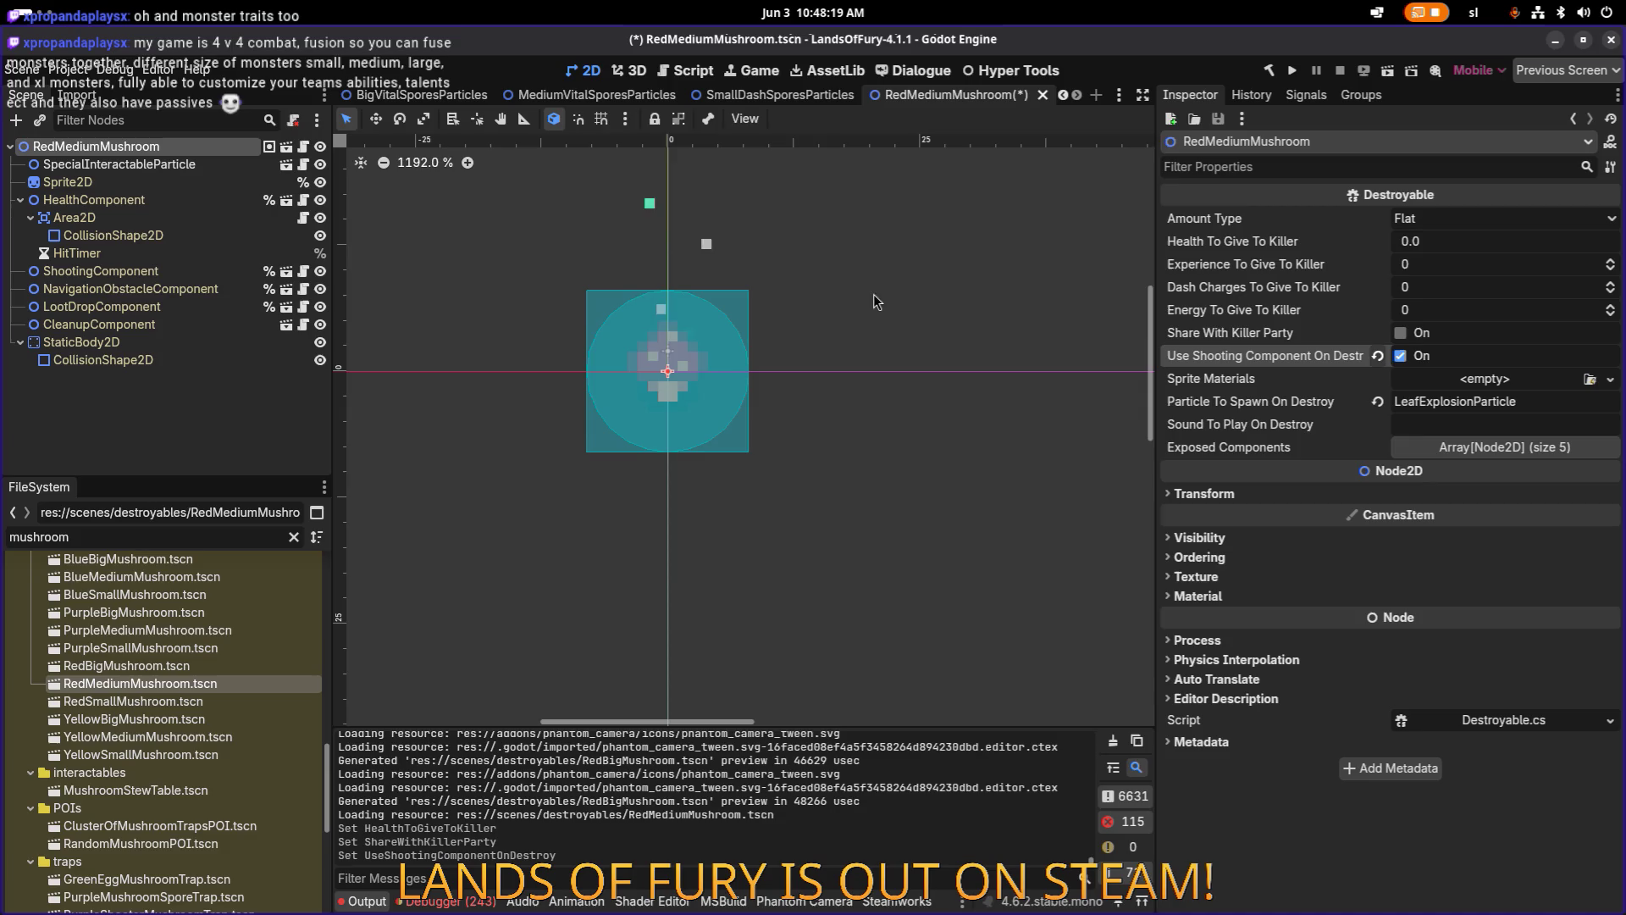
Change the ShootingComponent item id to medium_healing_spores_shooter and save the scene.
{"action": "left_click", "coordinate": [245, 288]}
{"action": "left_click", "coordinate": [246, 273]}
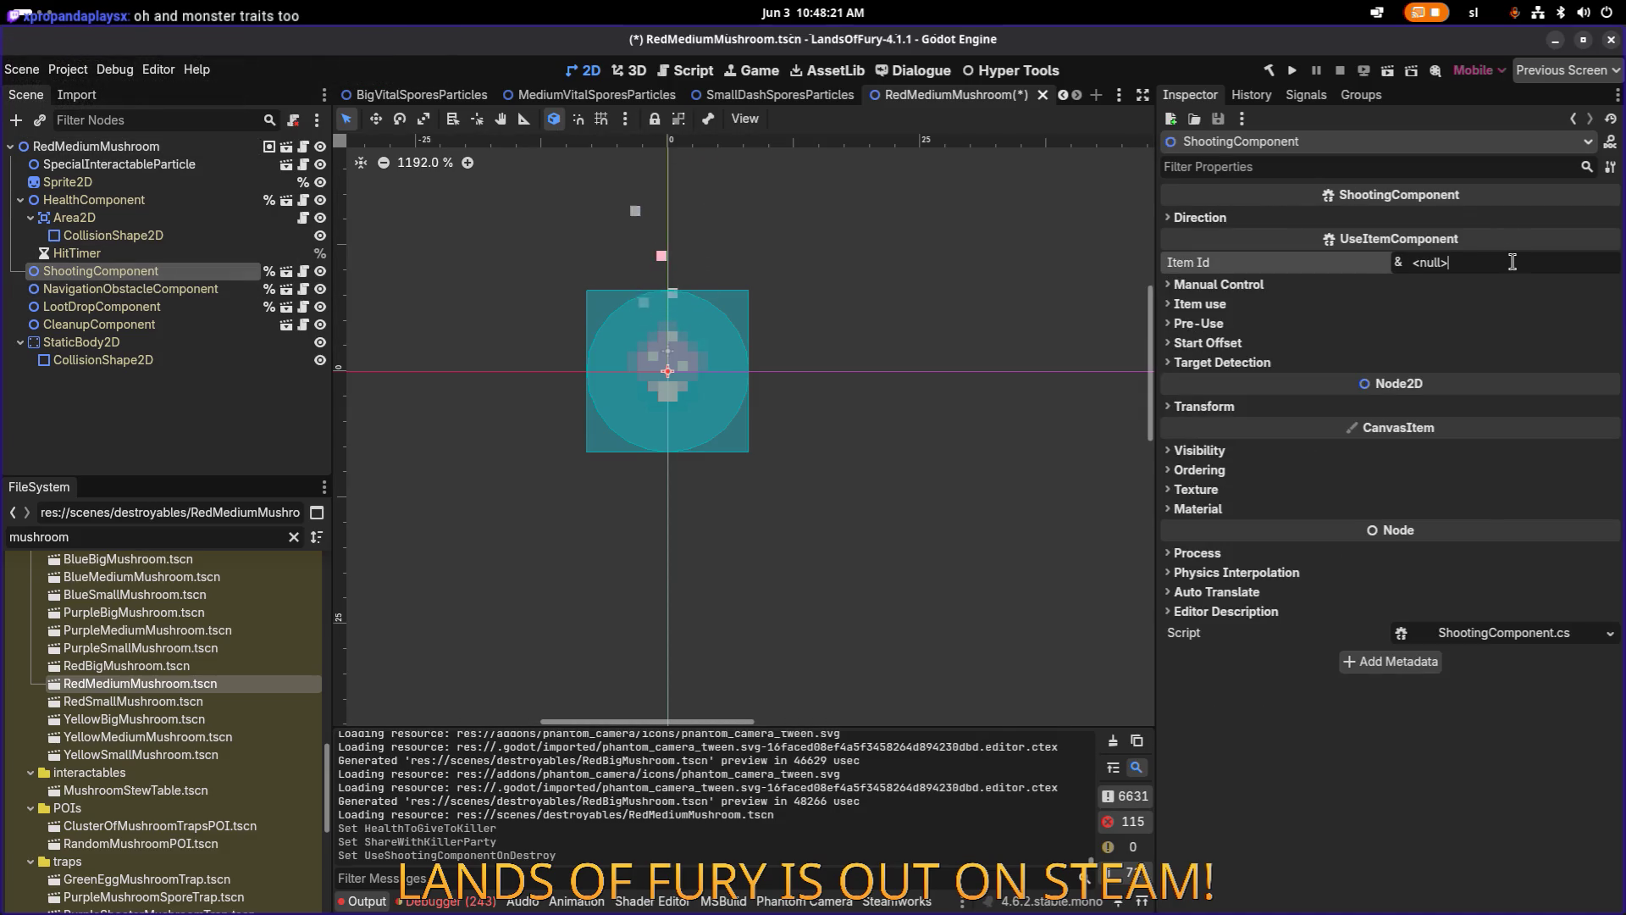
{"action": "left_click_drag", "start_coordinate": [1432, 263], "coordinate": [1325, 257]}
{"action": "type", "text": "medium_healing_spores_shooter"}
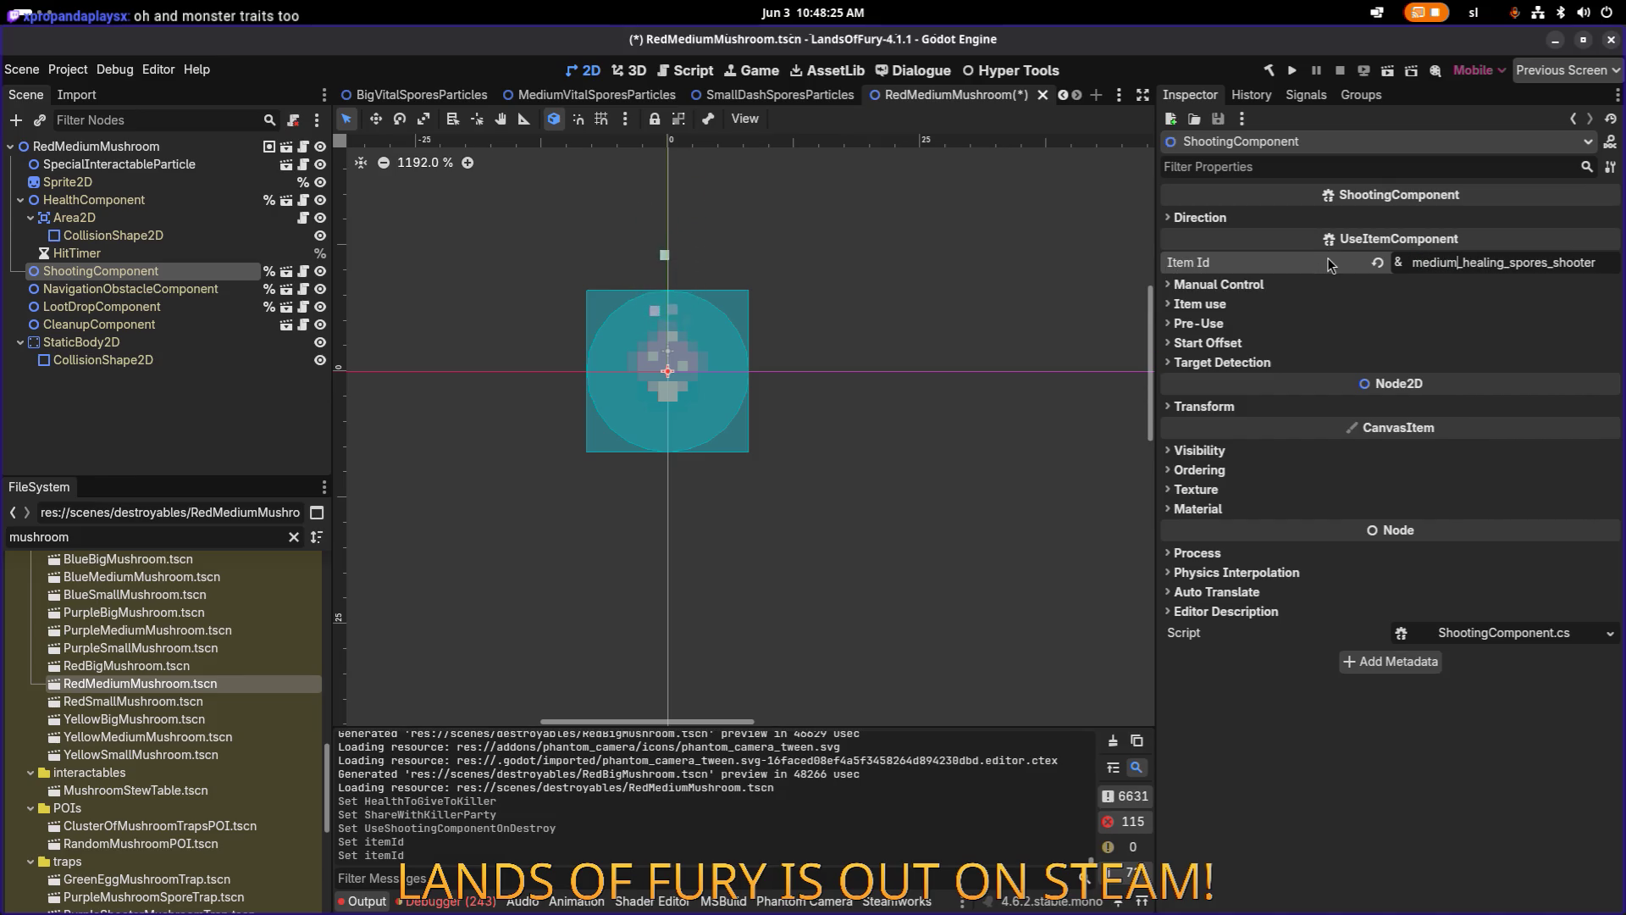
{"action": "key", "text": "Return"}
{"action": "key", "text": "ctrl+s"}
{"action": "key", "text": "ctrl+s"}
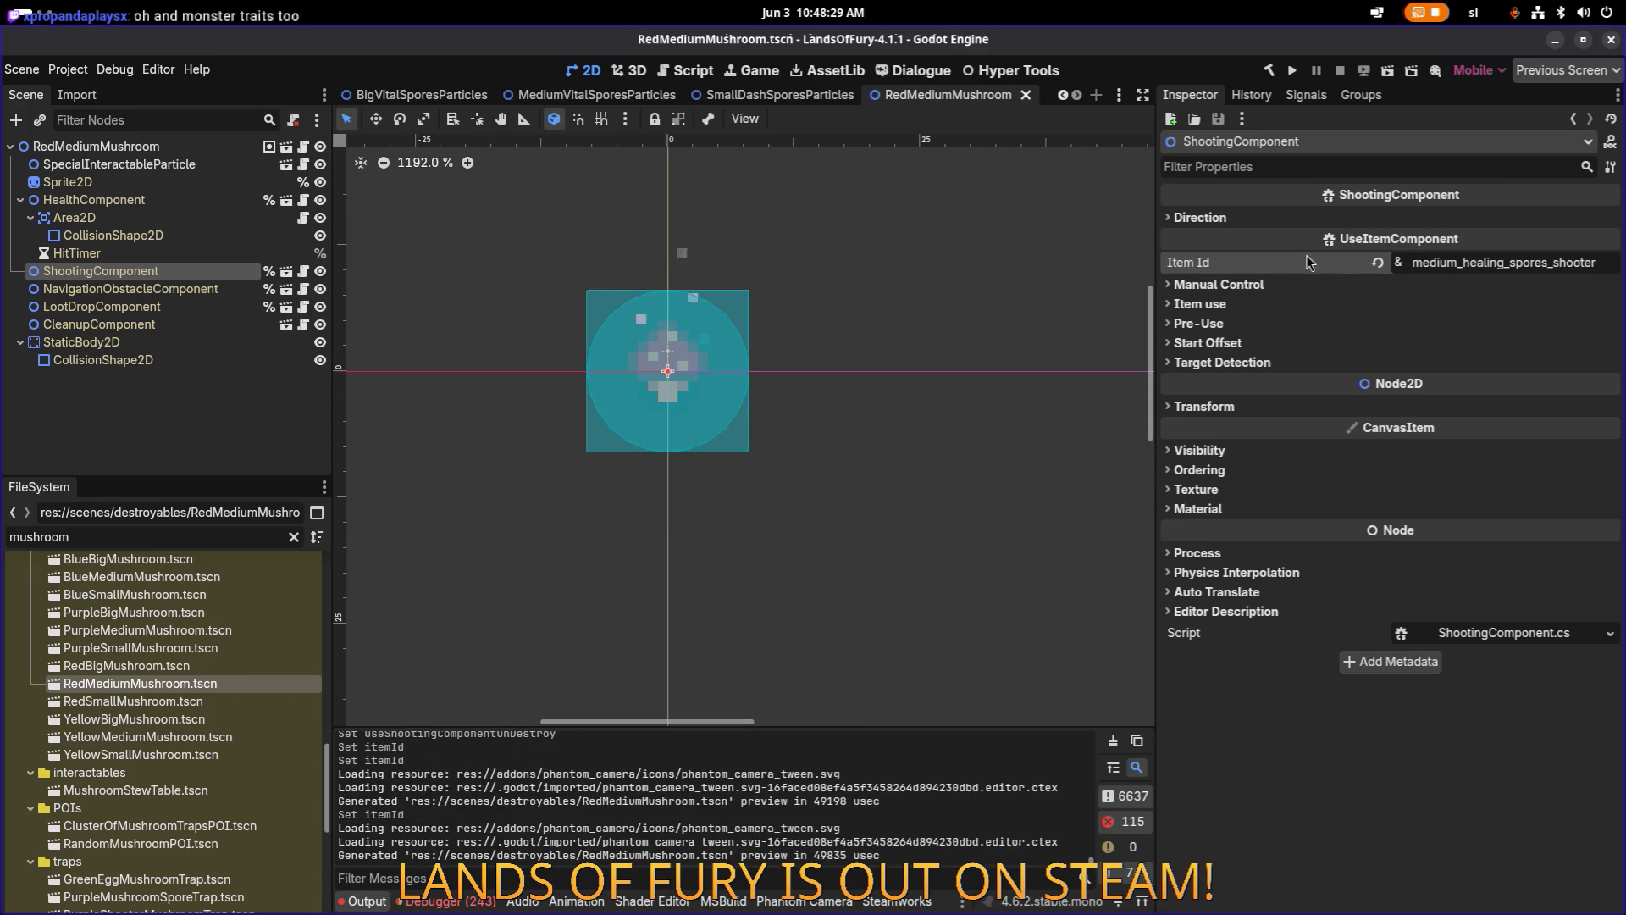
Open RedSmallMushroom.tscn and review its sprite texture and root destroy settings.
{"action": "double_click", "coordinate": [207, 708]}
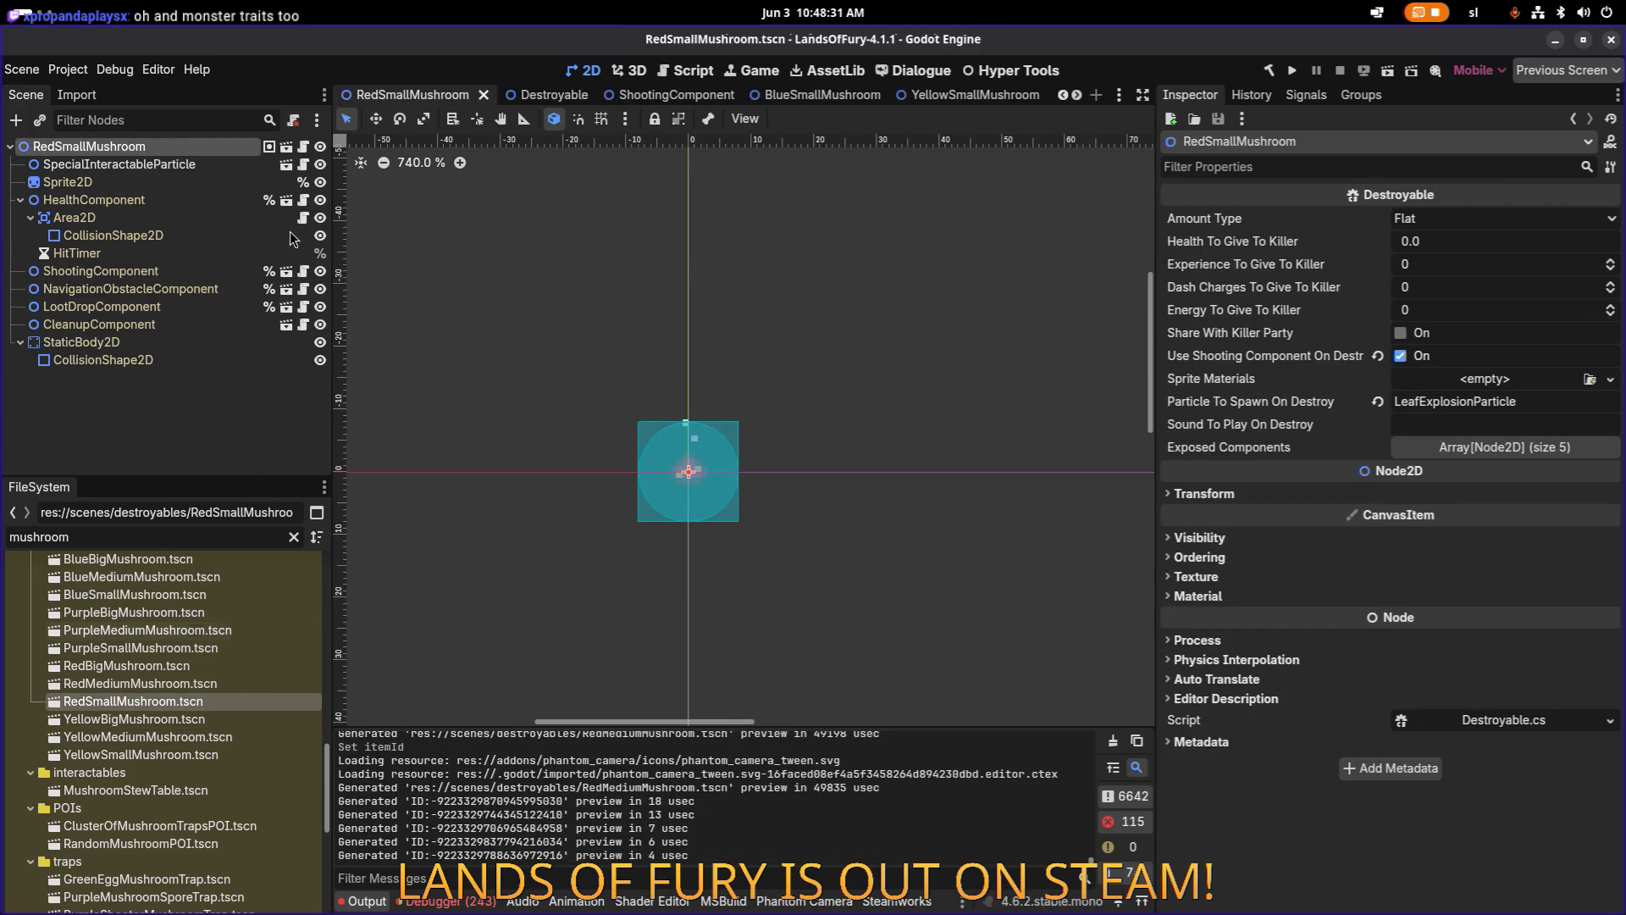
{"action": "left_click", "coordinate": [211, 159]}
{"action": "left_click", "coordinate": [212, 149]}
{"action": "left_click", "coordinate": [197, 181]}
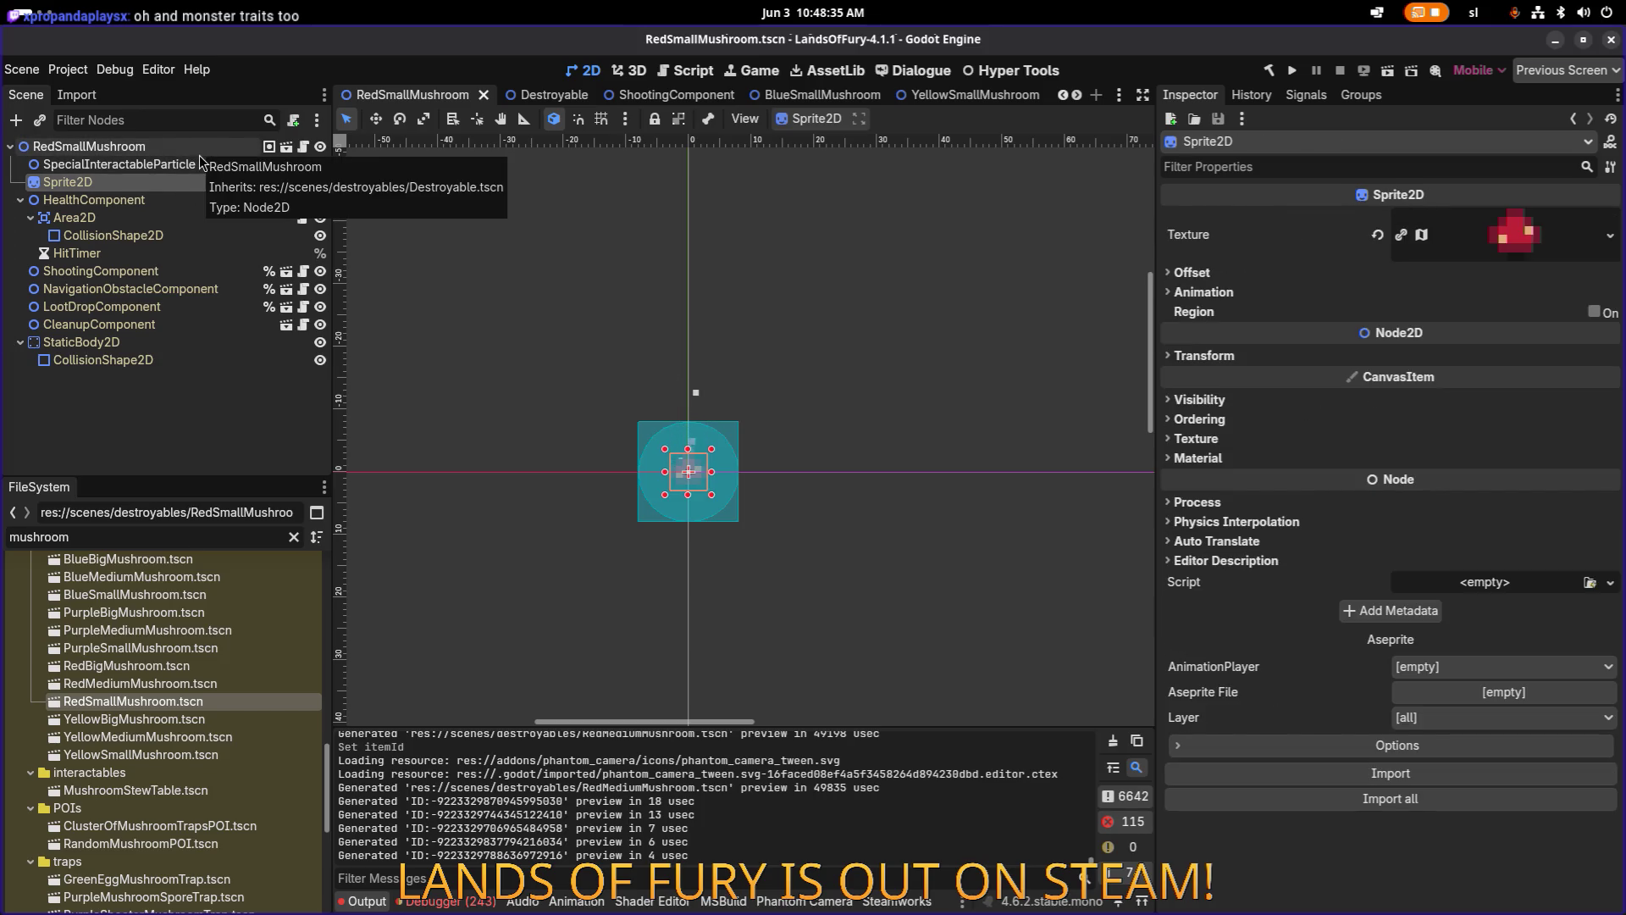
{"action": "left_click", "coordinate": [200, 147]}
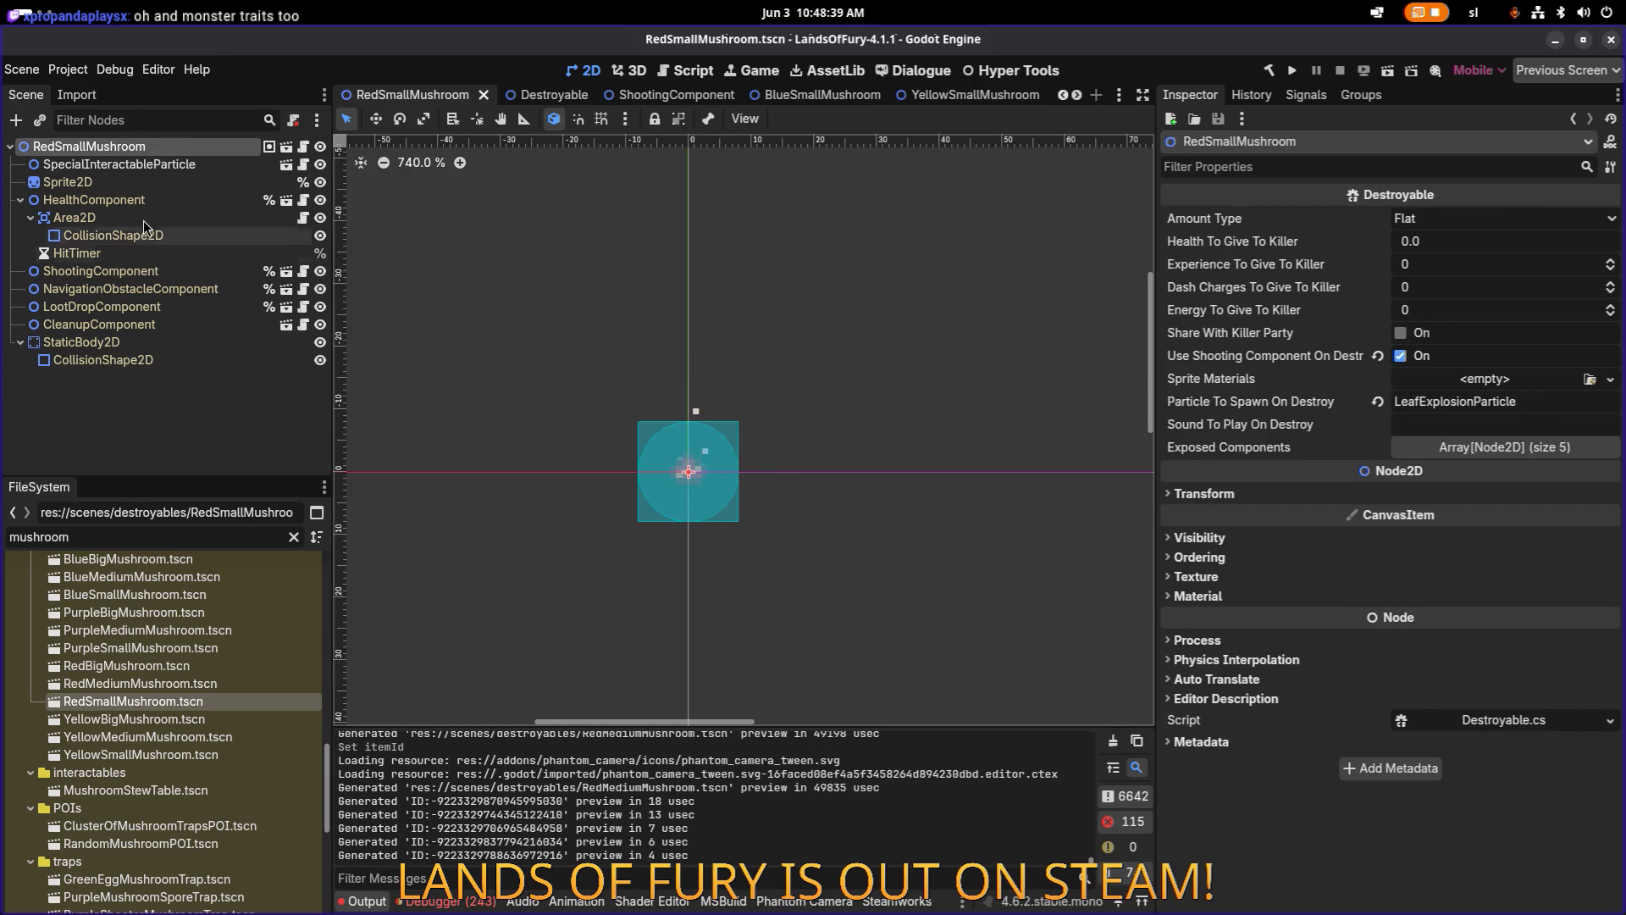
Confirm its ShootingComponent fires small_healing_spores_shooter, then open YellowBigMushroom.tscn.
{"action": "left_click", "coordinate": [166, 269]}
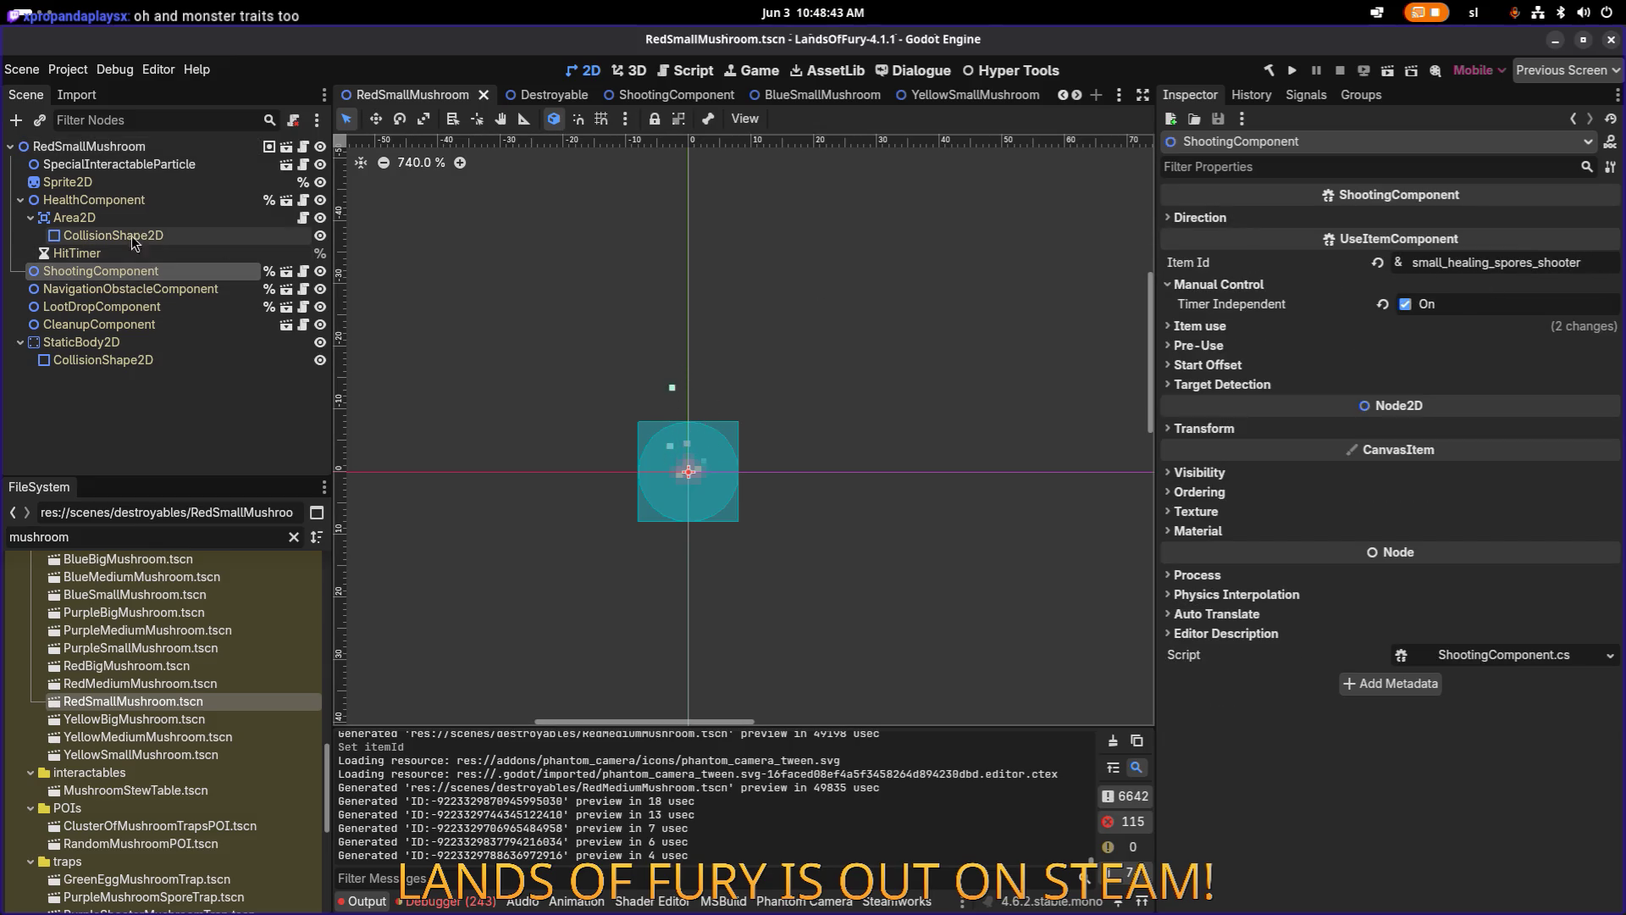
{"action": "left_click", "coordinate": [155, 145]}
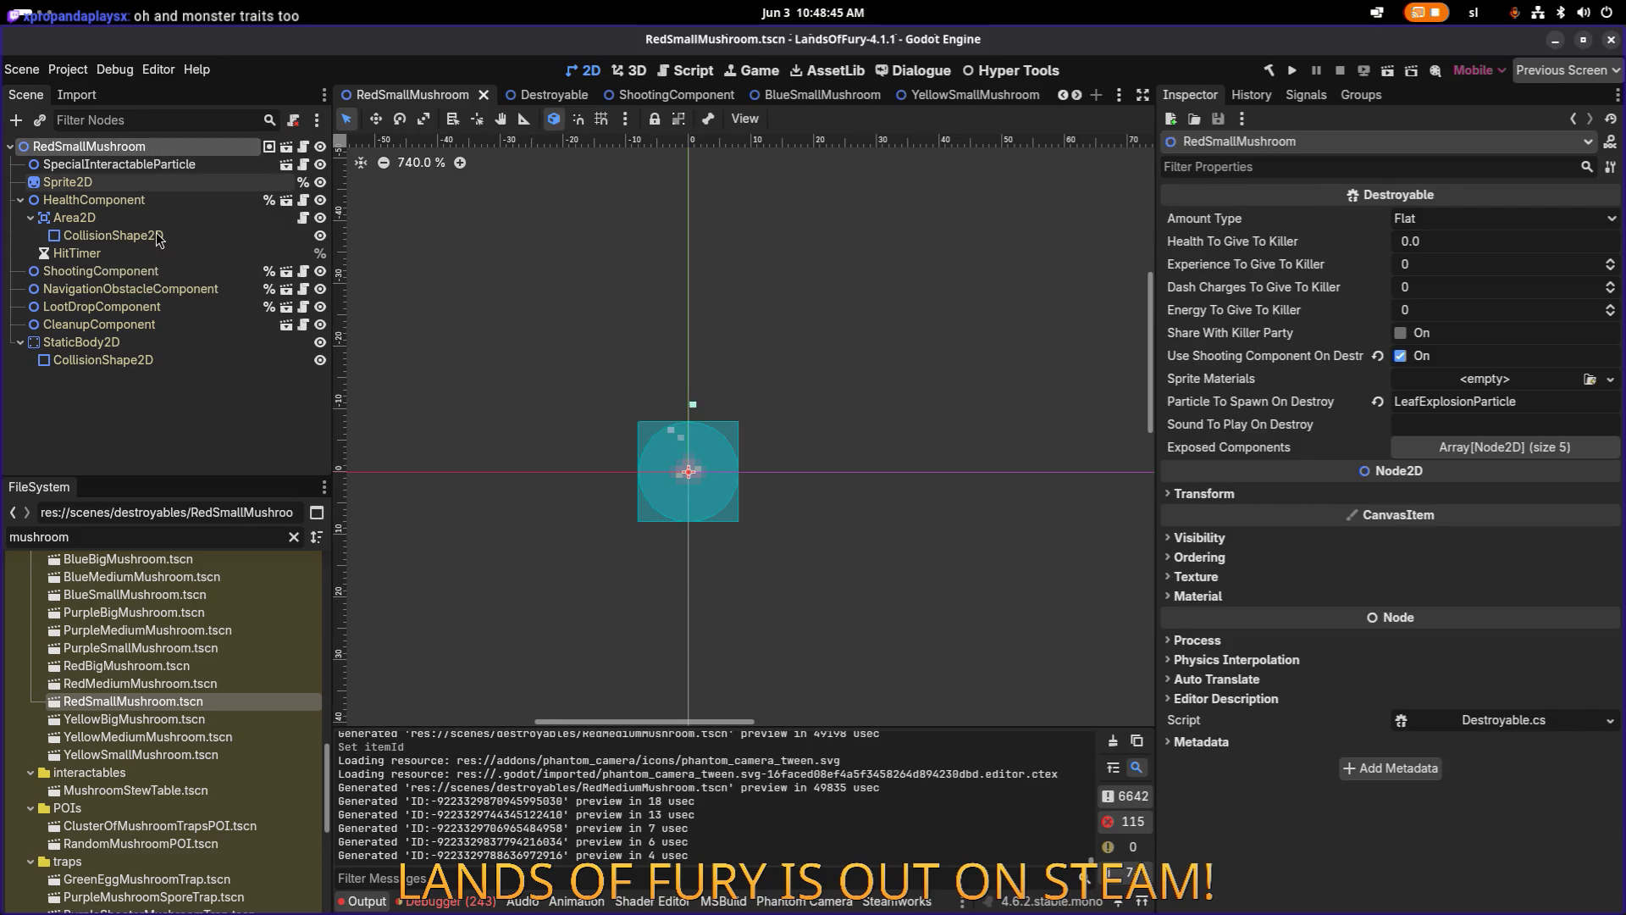
{"action": "double_click", "coordinate": [199, 724]}
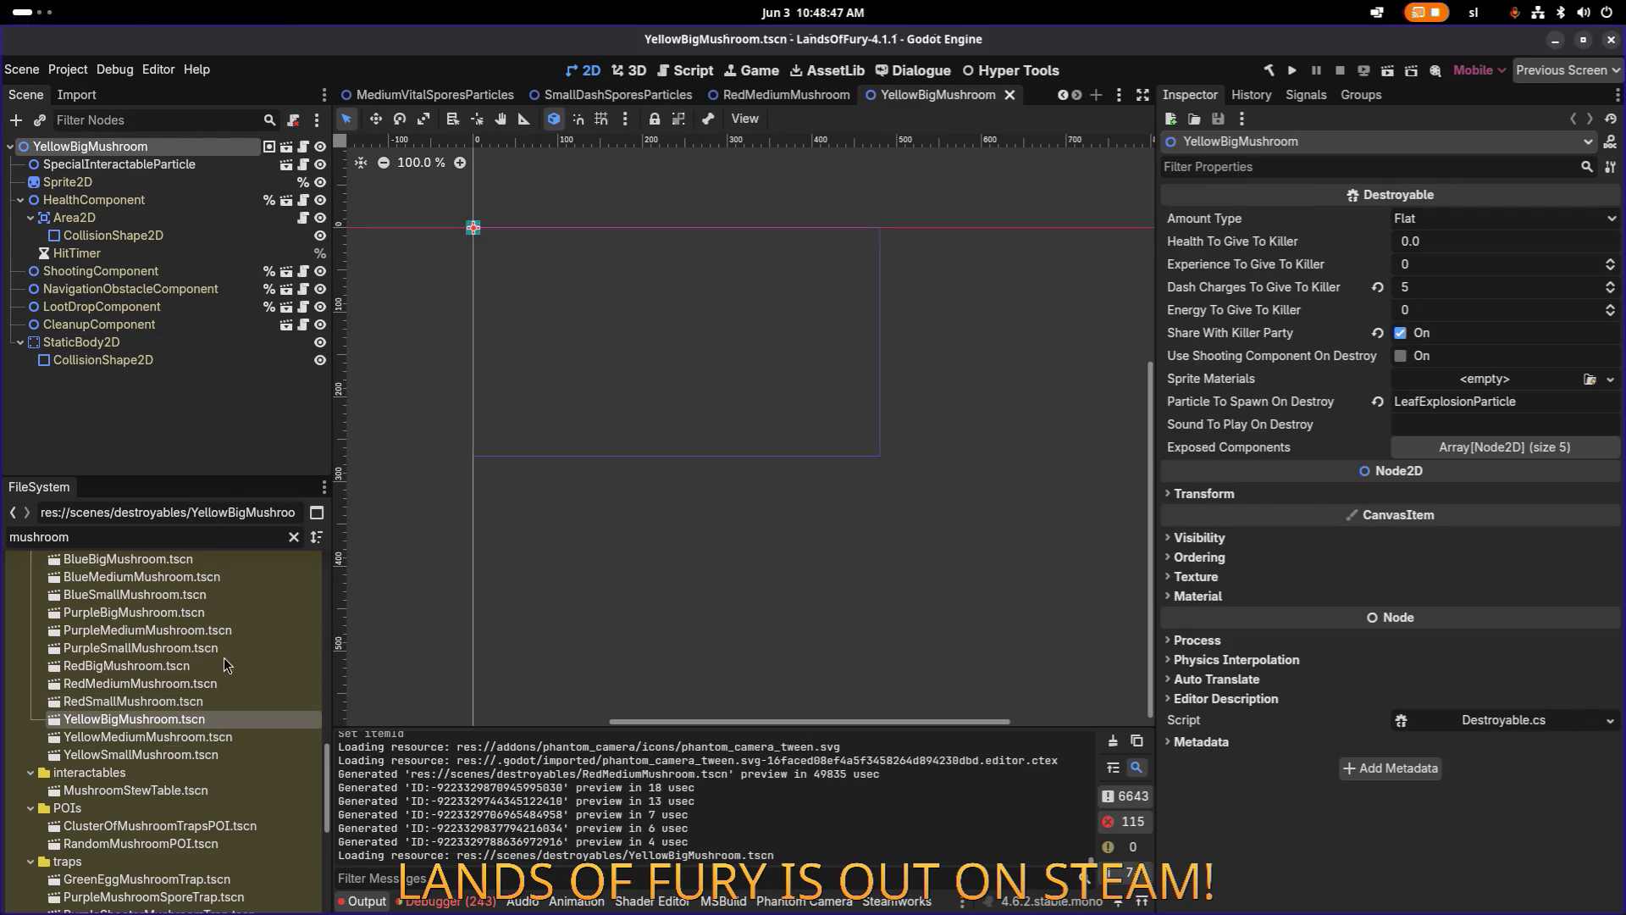
On YellowBigMushroom's root, set dash charges to give to 0, untick party sharing, enable shooting on destroy.
{"action": "left_click", "coordinate": [134, 156]}
{"action": "left_click", "coordinate": [139, 146]}
{"action": "scroll", "coordinate": [1091, 275], "scroll_direction": "down", "scroll_amount": 1}
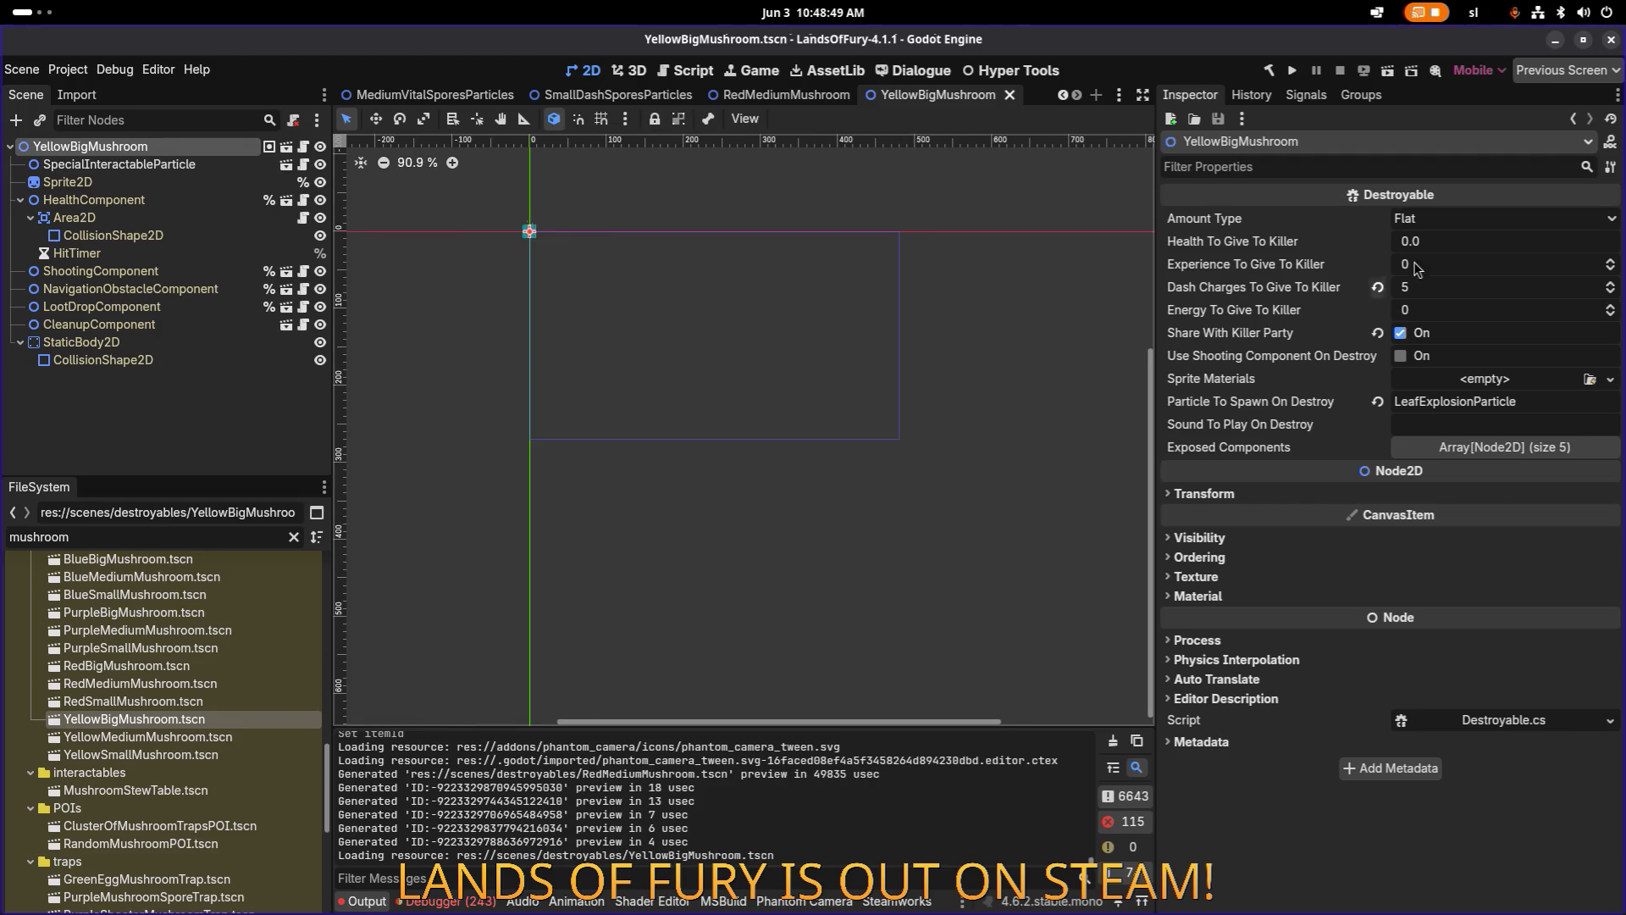
{"action": "left_click", "coordinate": [1440, 286]}
{"action": "type", "text": "0"}
{"action": "key", "text": "Return"}
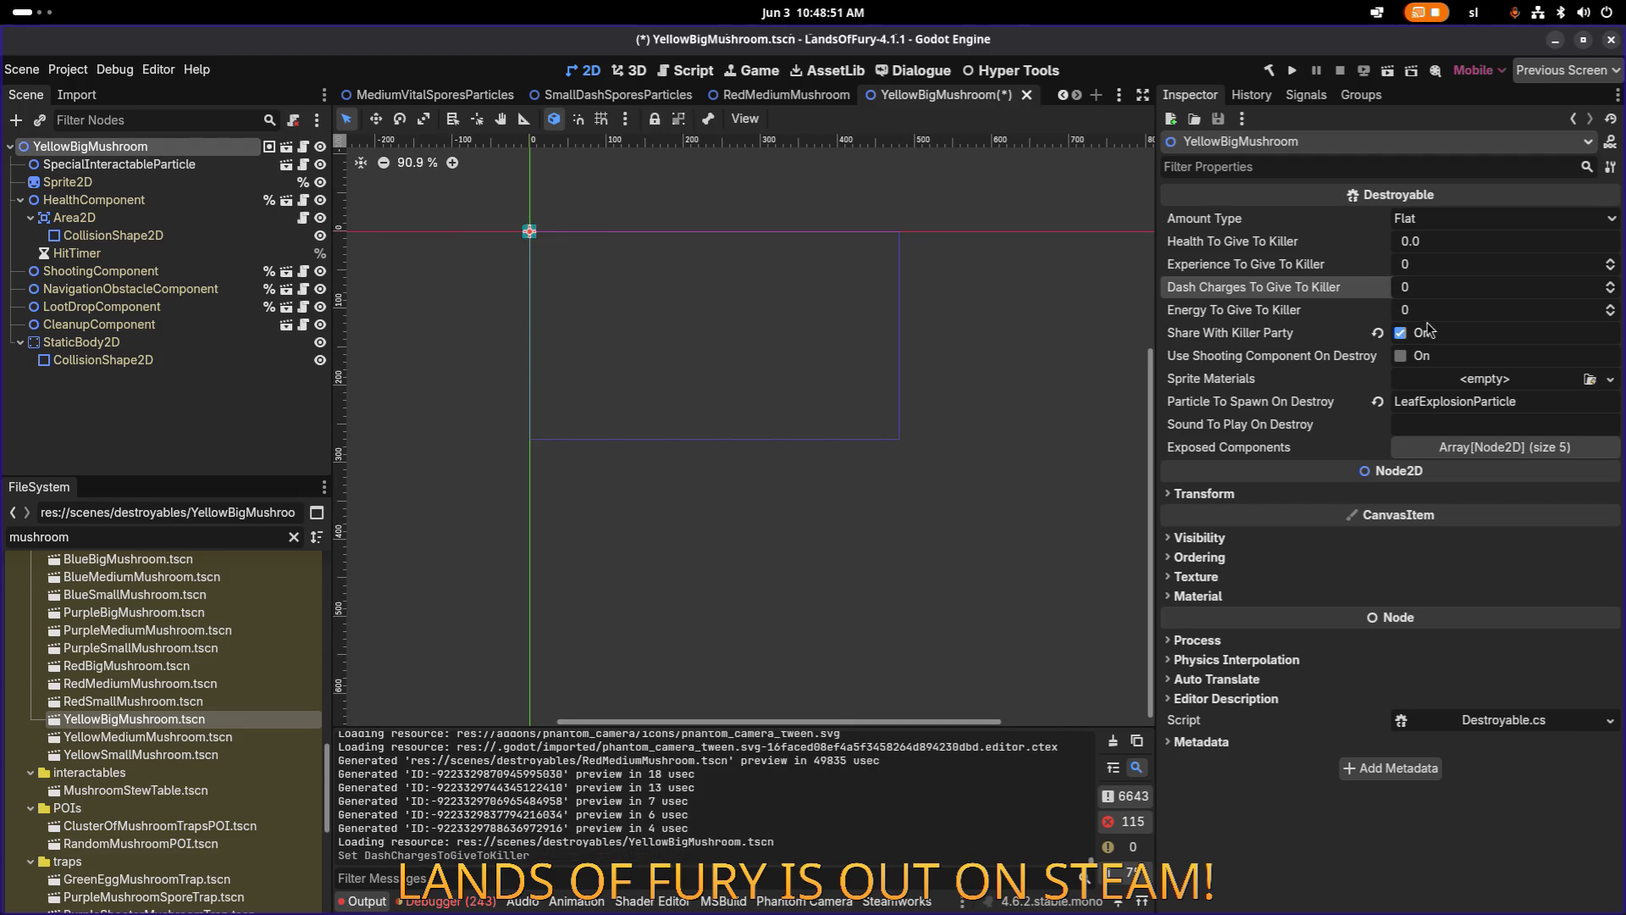
{"action": "left_click", "coordinate": [1427, 333]}
{"action": "left_click", "coordinate": [1426, 355]}
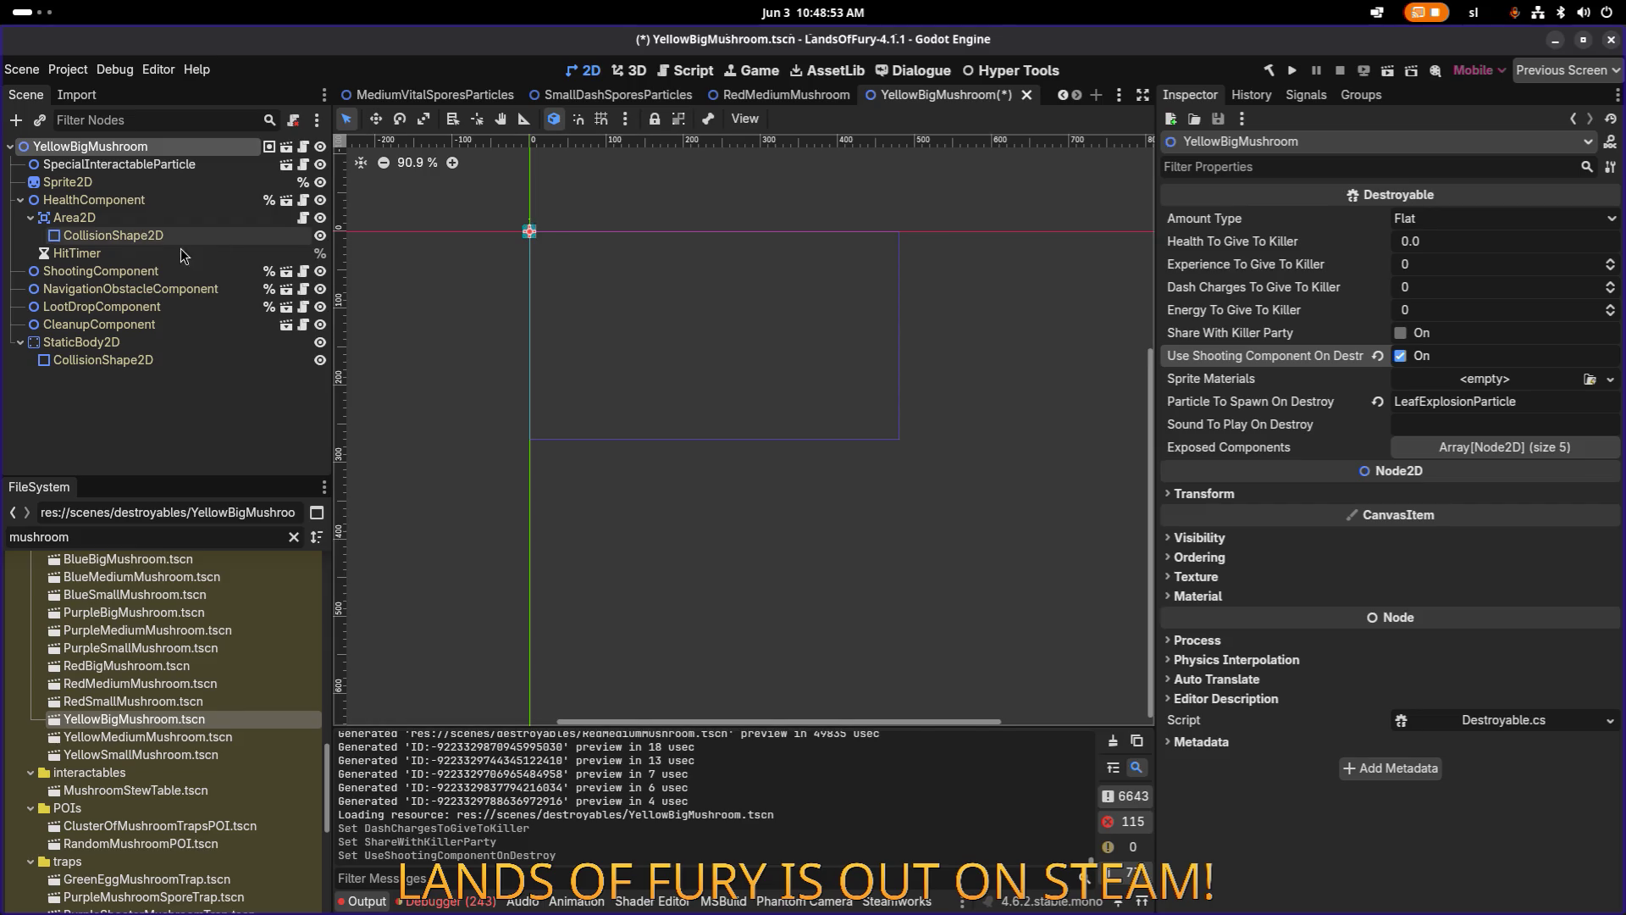
Set the ShootingComponent item id to big_dash_spores_shooter, save, and open YellowMediumMushroom.tscn.
{"action": "left_click", "coordinate": [170, 273]}
{"action": "left_click", "coordinate": [1478, 262]}
{"action": "type", "text": "medium_healing_spores_shooter"}
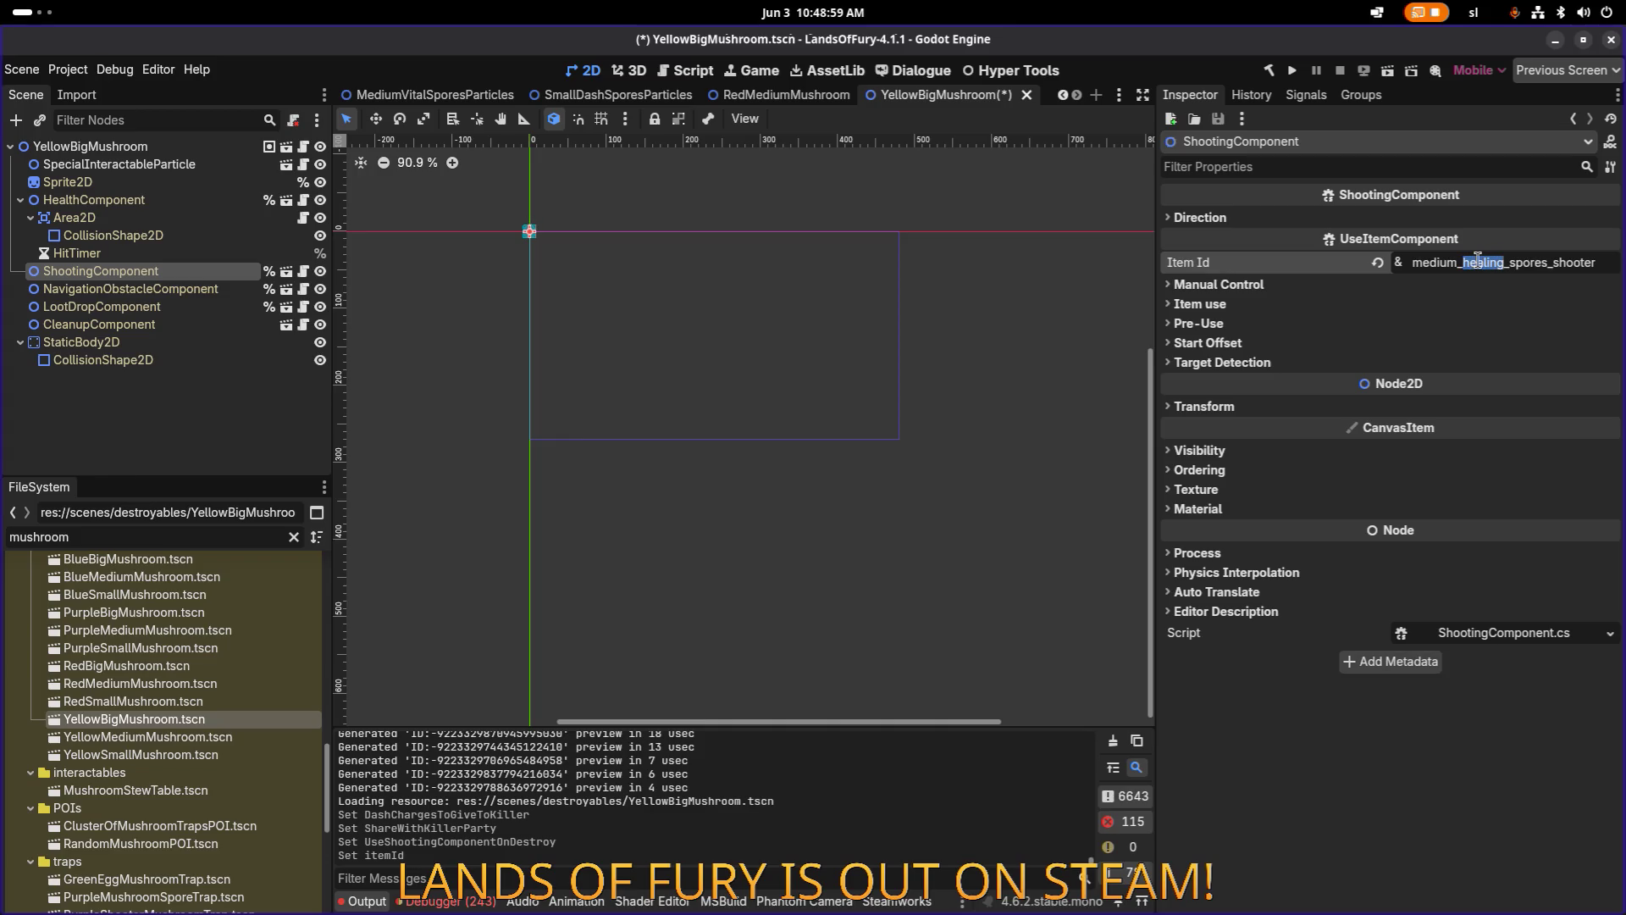
{"action": "type", "text": "dash"}
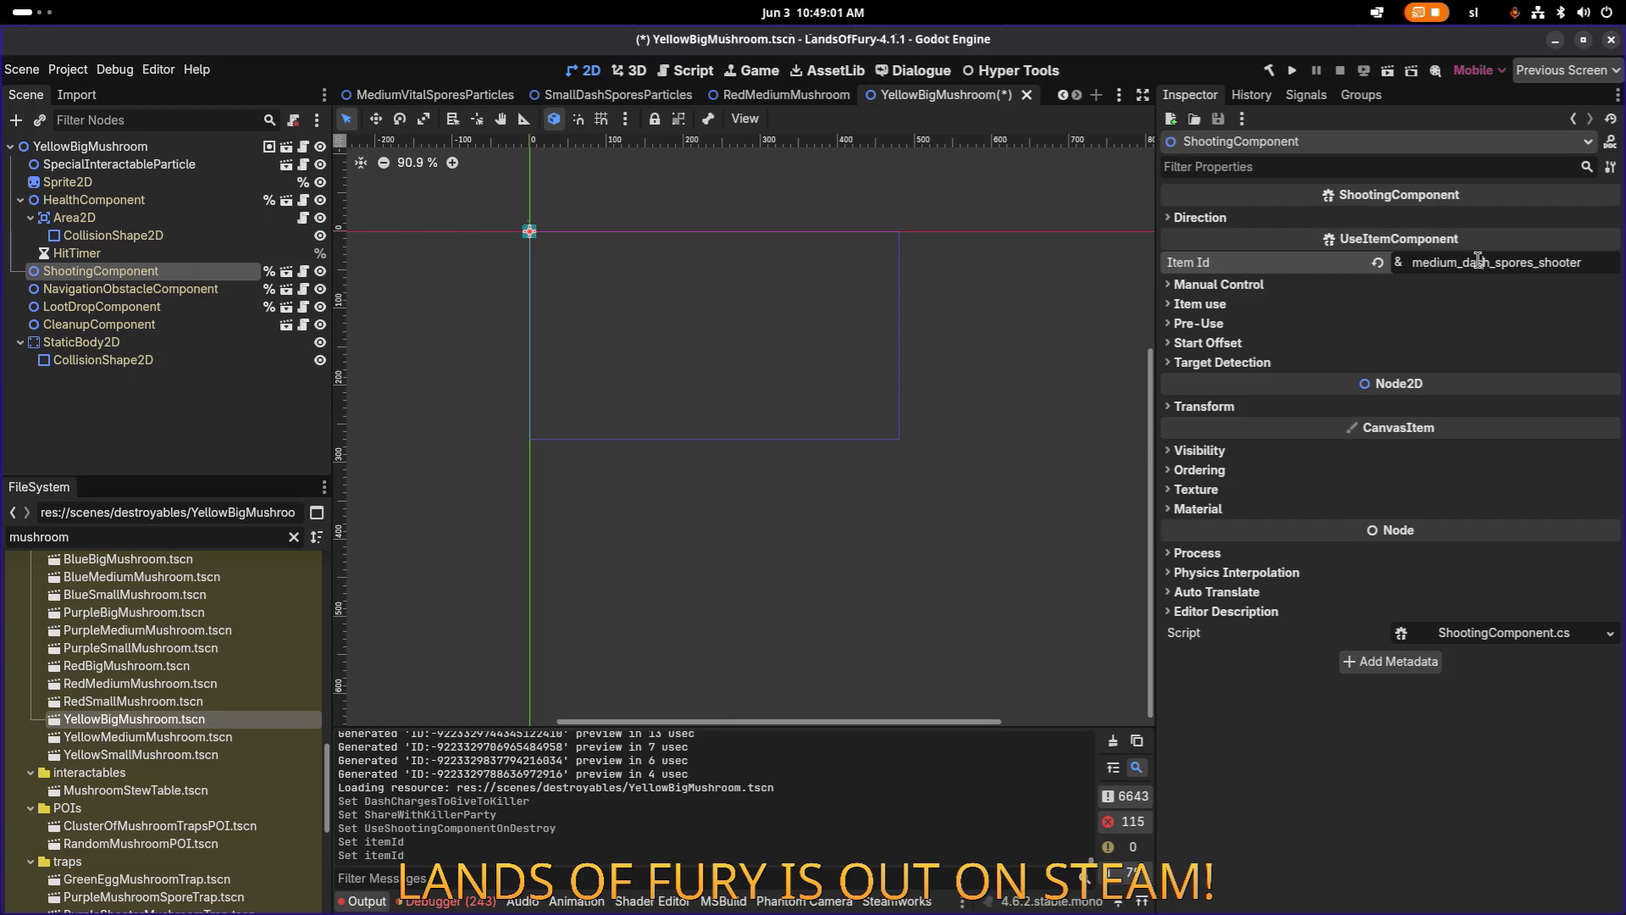
{"action": "key", "text": "Home"}
{"action": "key", "text": "ctrl+shift+Right"}
{"action": "type", "text": "big"}
{"action": "key", "text": "ctrl+a"}
{"action": "key", "text": "ctrl+s"}
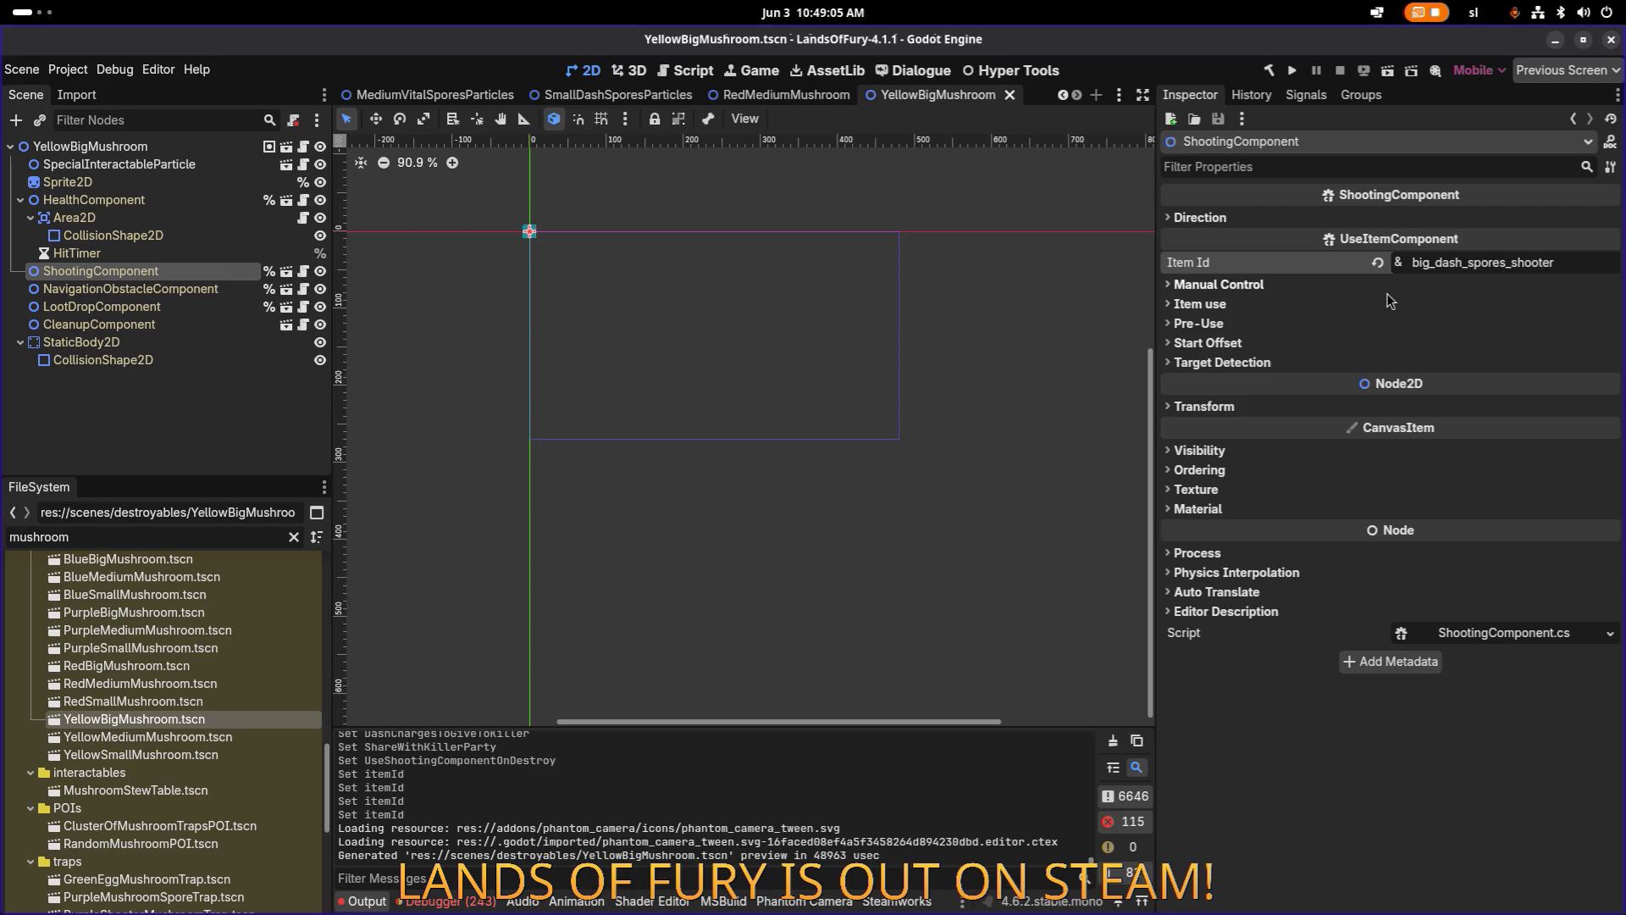
{"action": "double_click", "coordinate": [150, 738]}
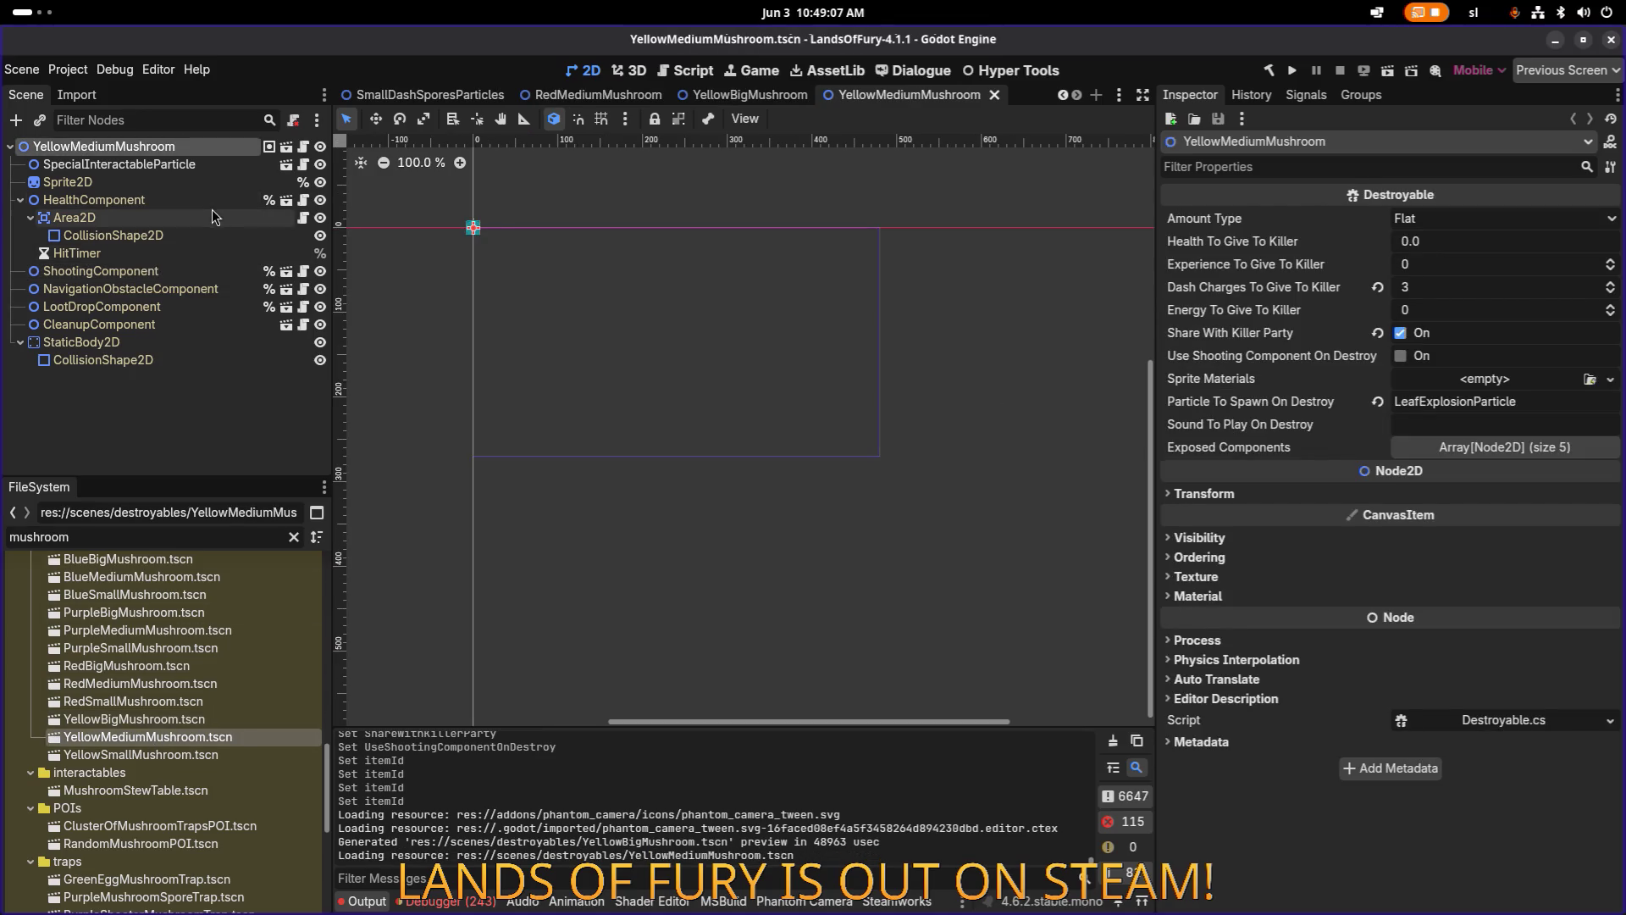
Compare with YellowBigMushroom, then give YellowMediumMushroom 0 dash charges for killers, no party sharing, and save.
{"action": "double_click", "coordinate": [185, 720]}
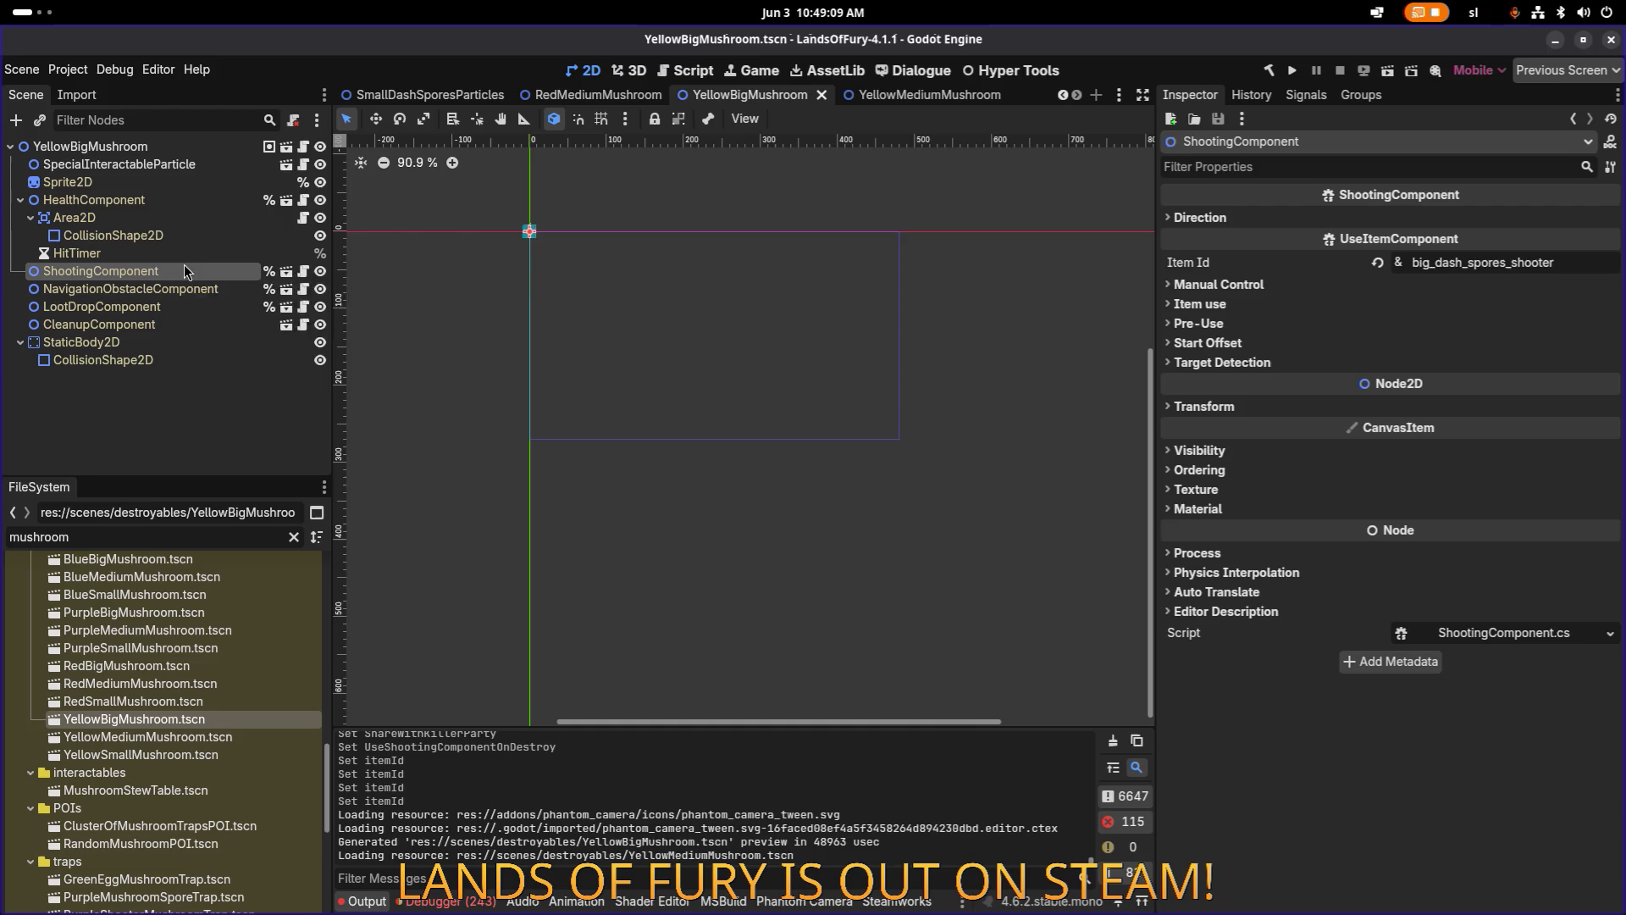
{"action": "left_click", "coordinate": [156, 149]}
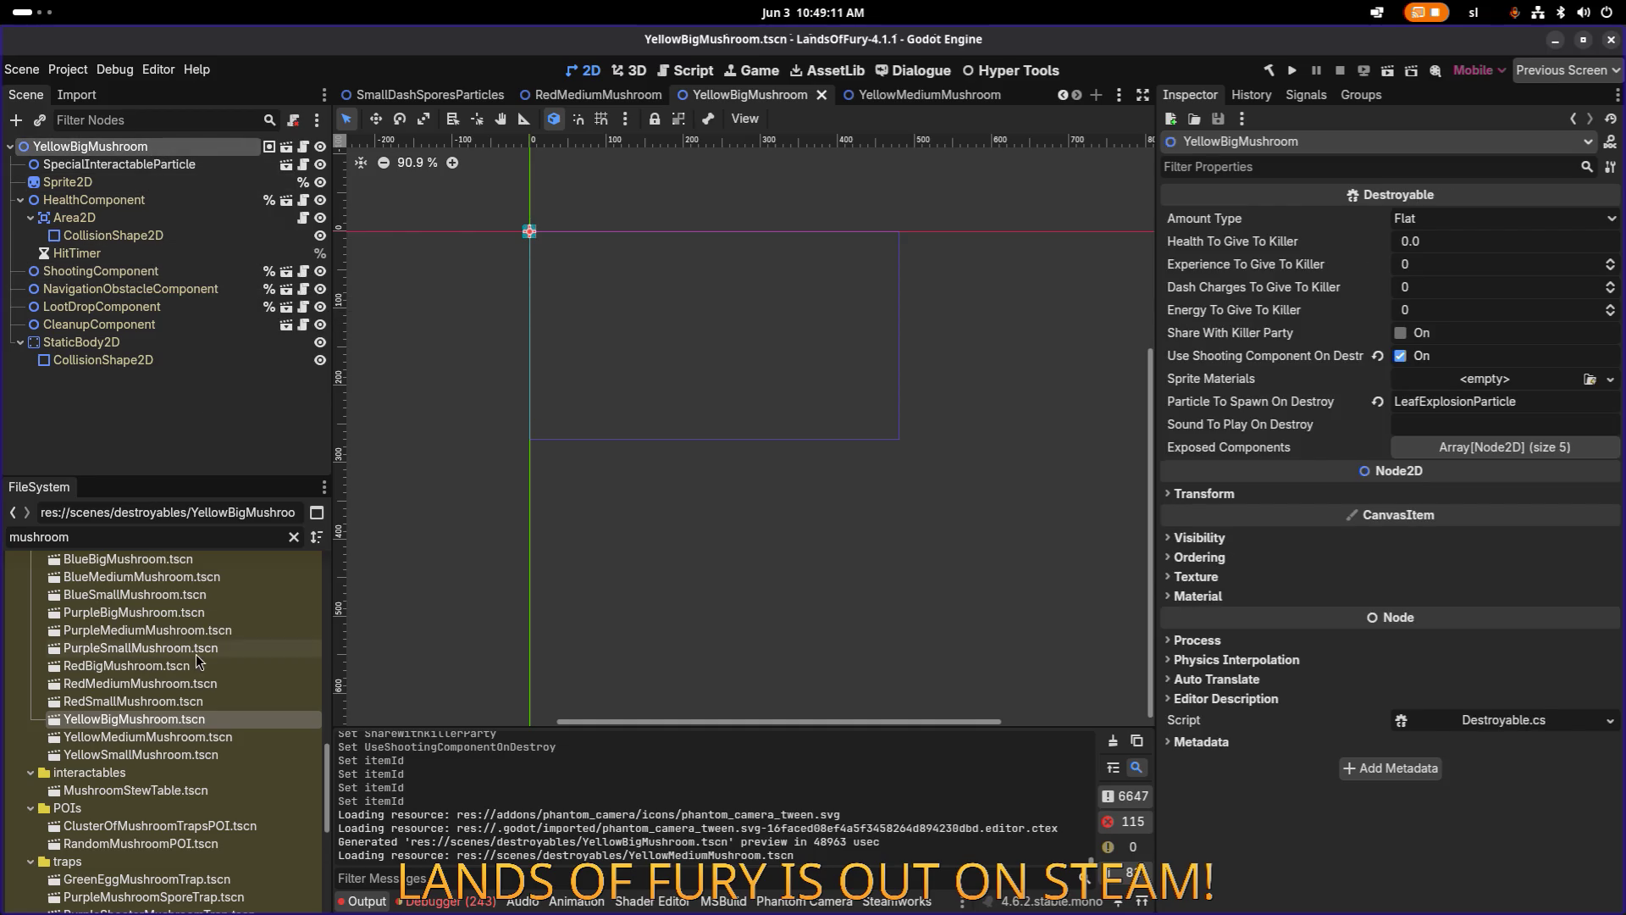
{"action": "double_click", "coordinate": [173, 738]}
{"action": "left_click", "coordinate": [216, 146]}
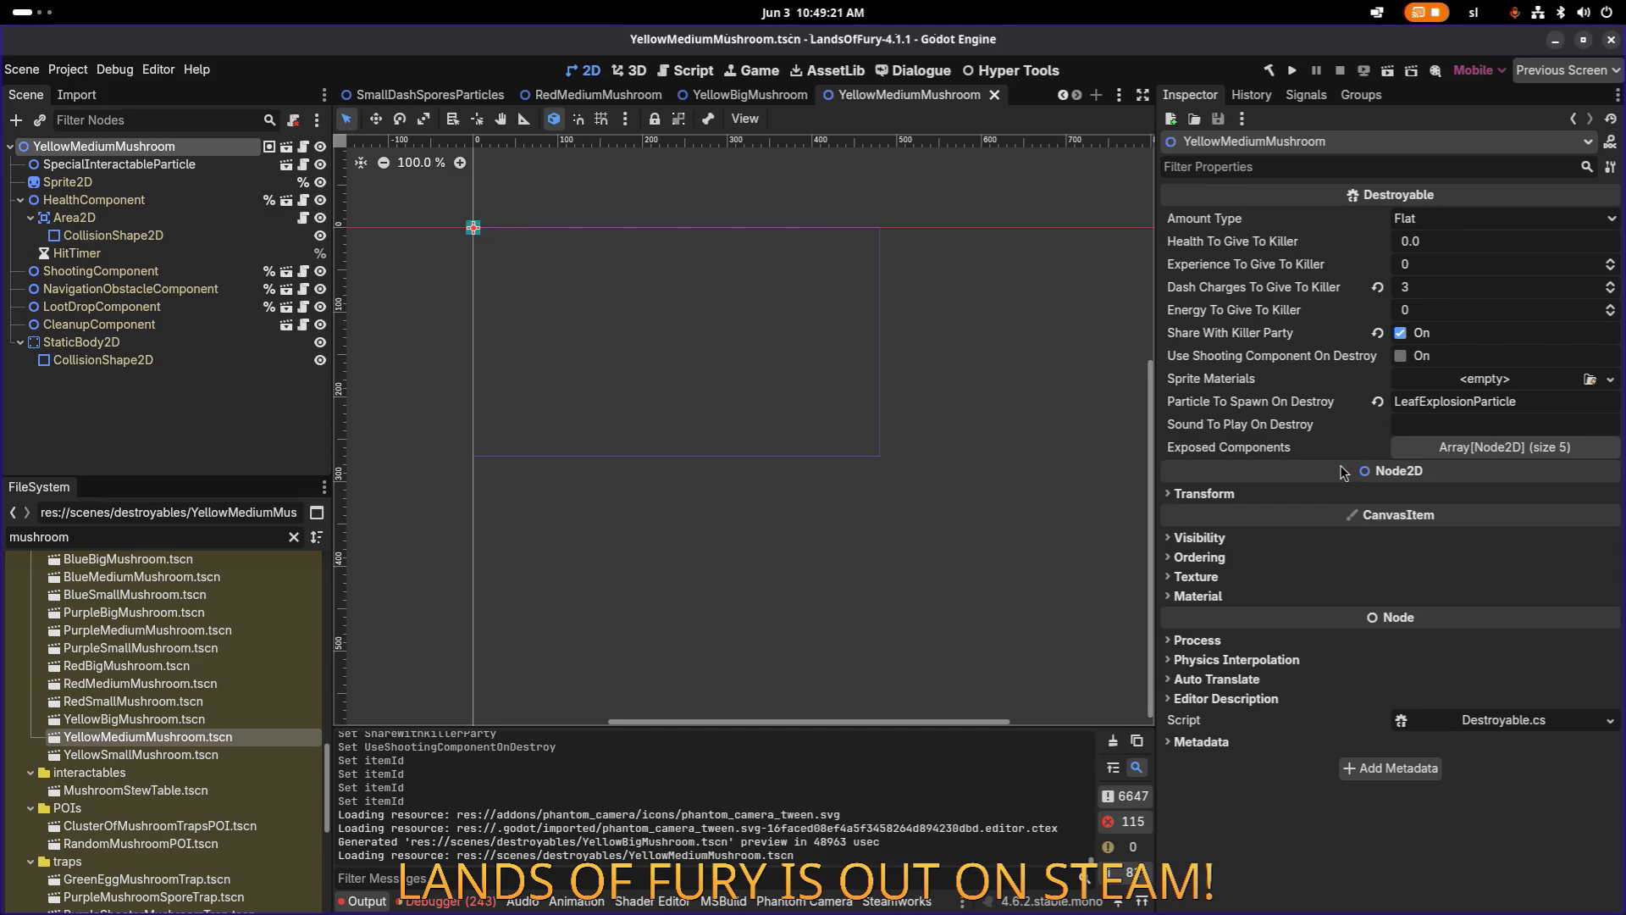
{"action": "left_click_drag", "start_coordinate": [1413, 292], "coordinate": [1440, 293]}
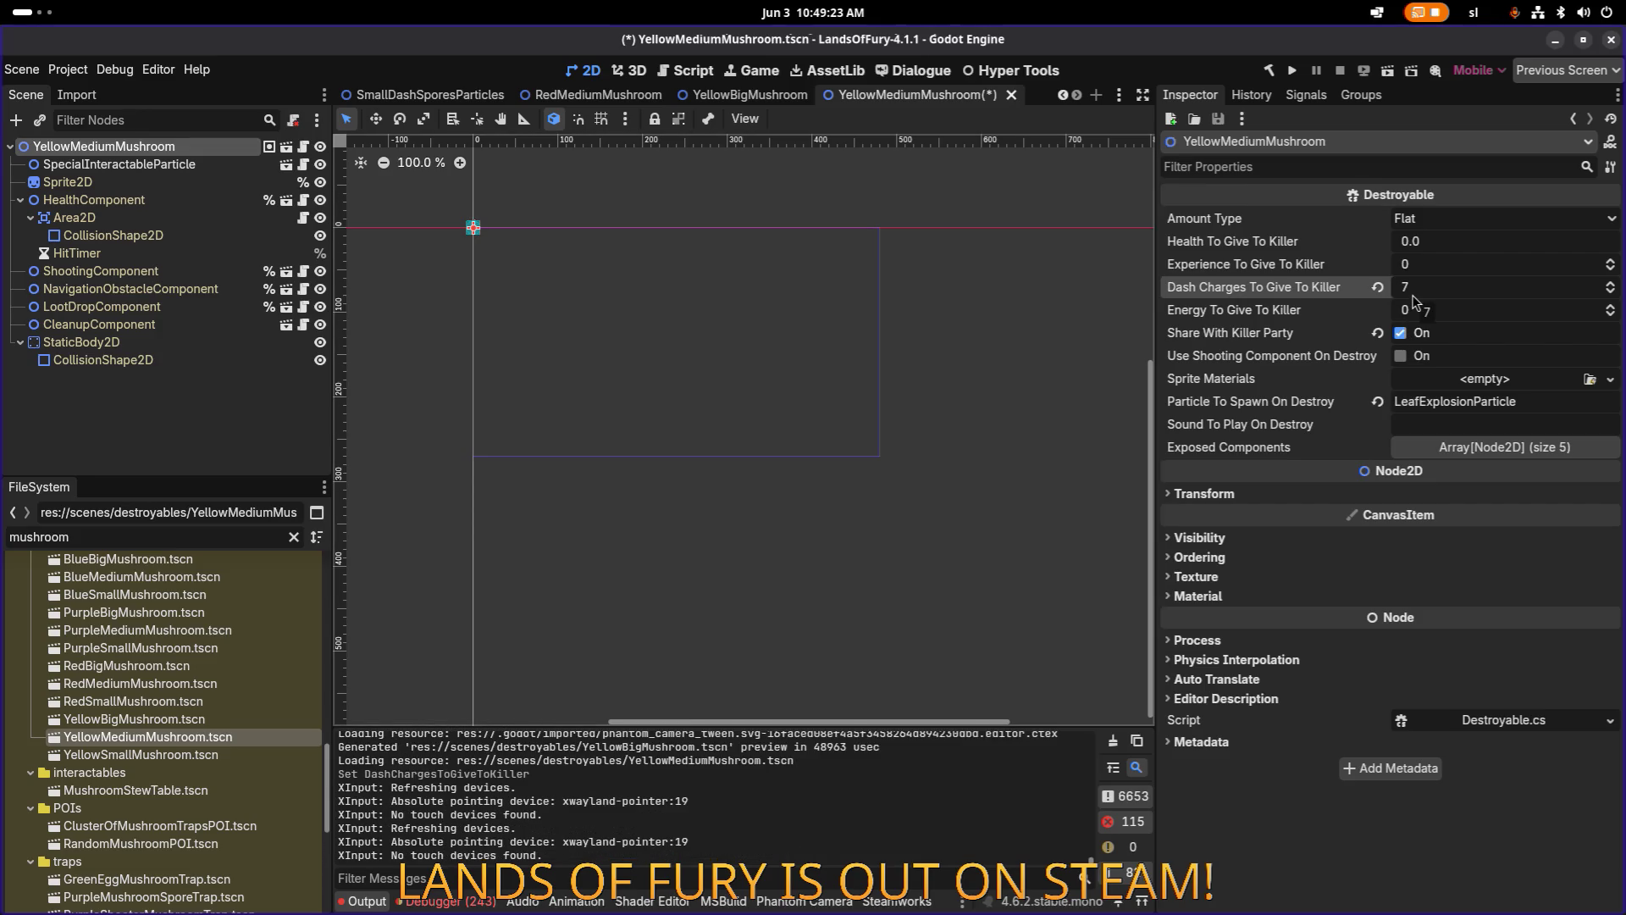
{"action": "left_click", "coordinate": [1423, 297]}
{"action": "type", "text": "0"}
{"action": "key", "text": "Return"}
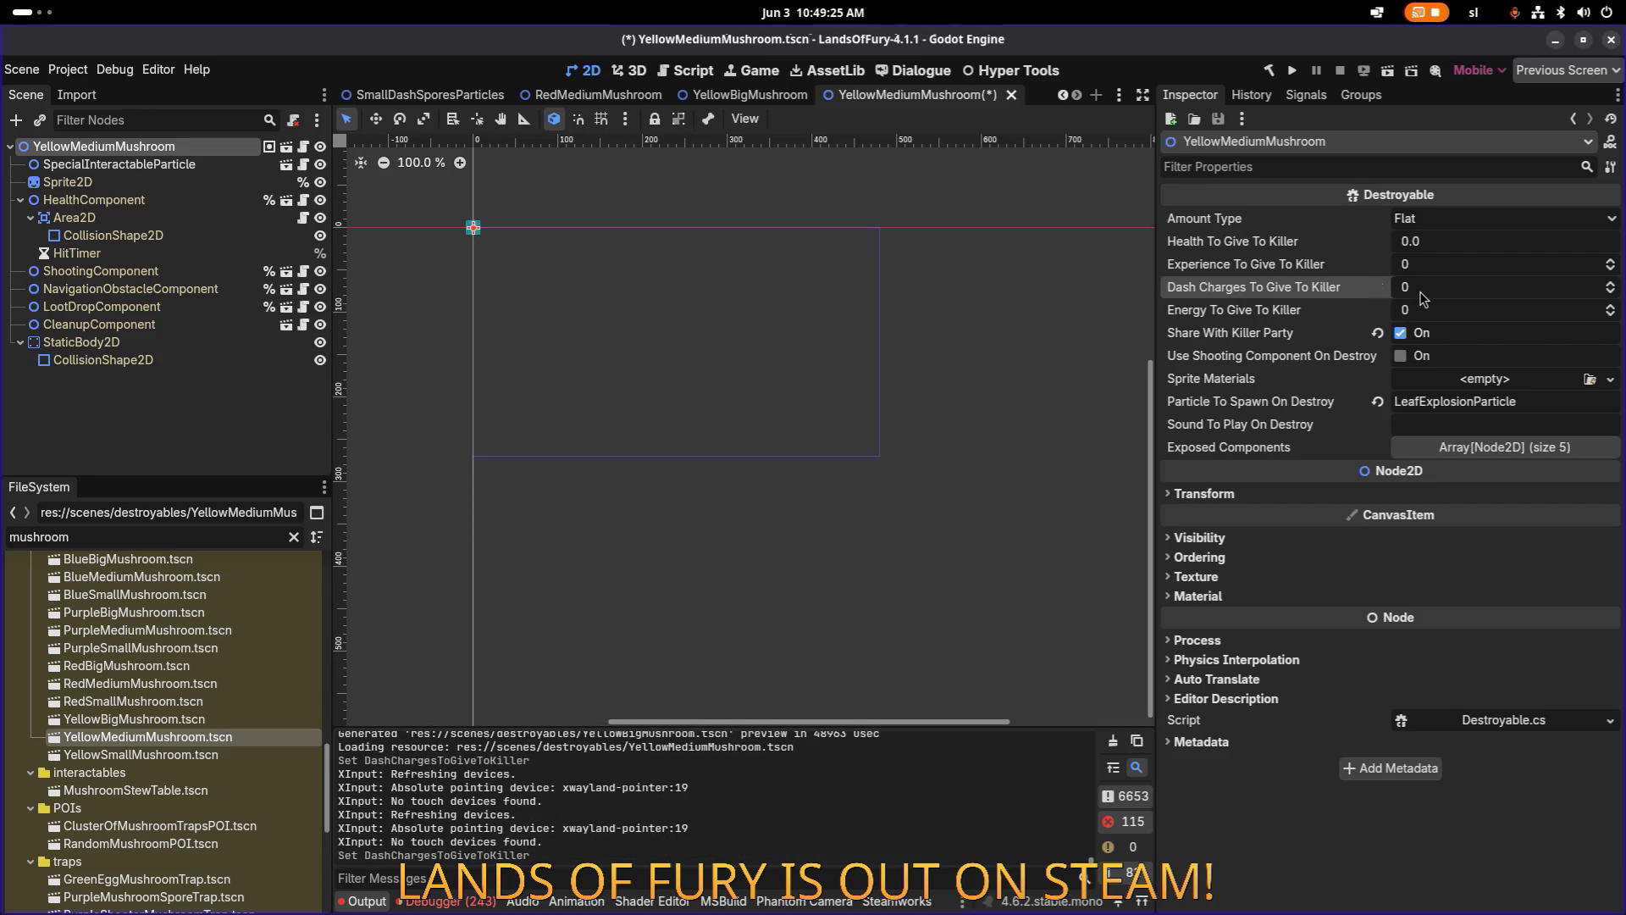
{"action": "left_click", "coordinate": [1399, 334]}
{"action": "key", "text": "ctrl+s"}
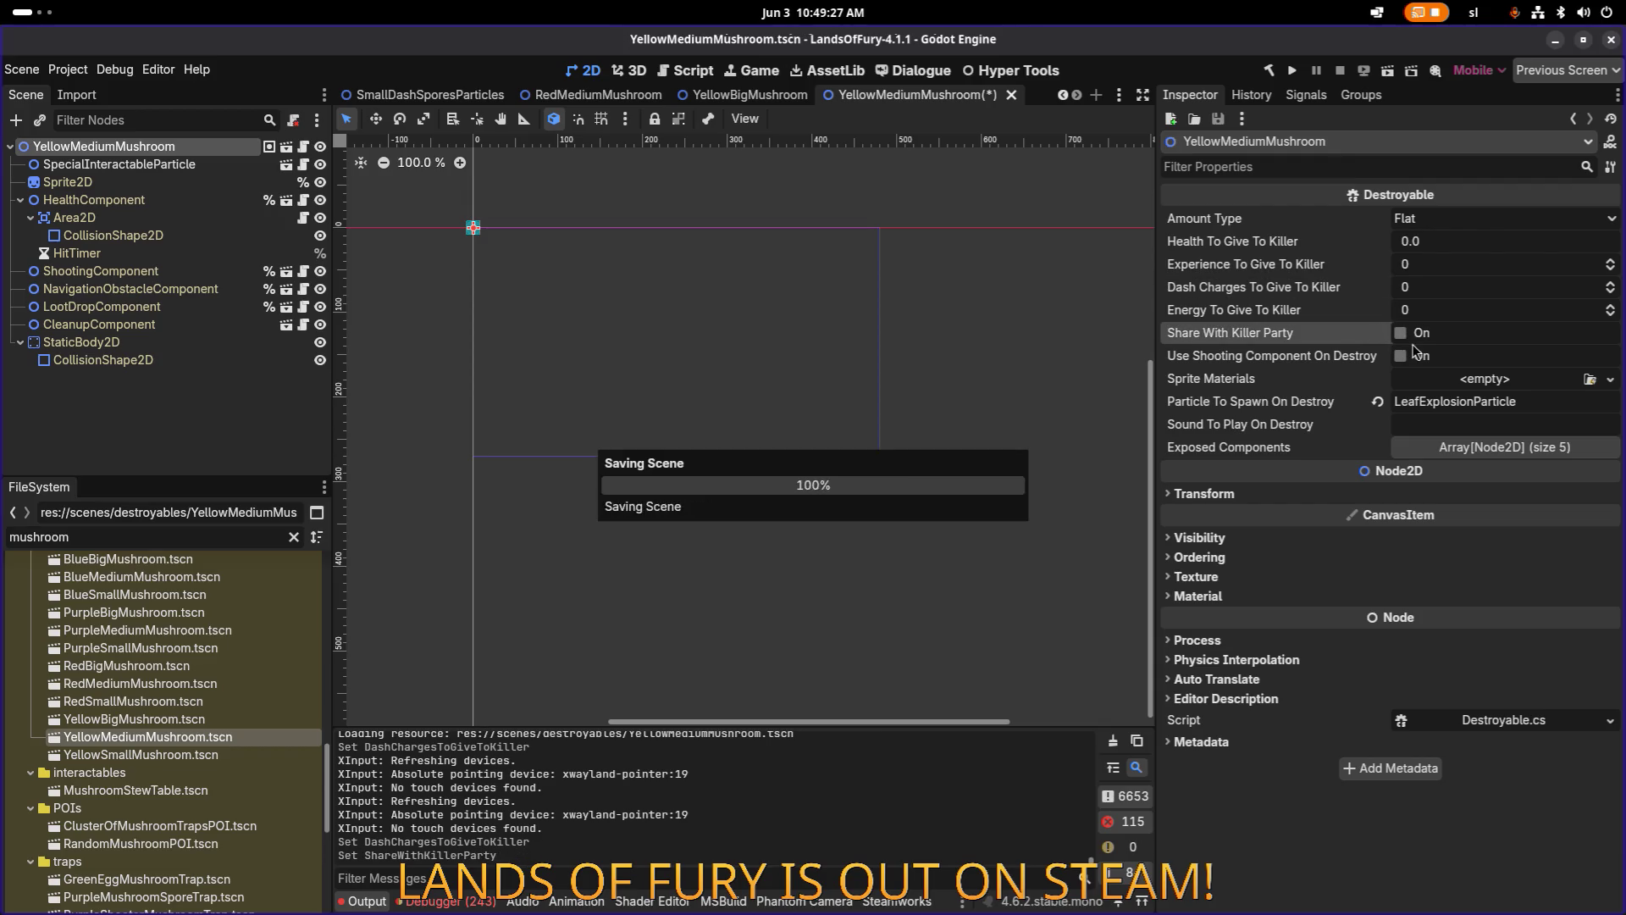
Set the ShootingComponent item id to medium_dash_spores_shooter and save.
{"action": "left_click", "coordinate": [174, 292]}
{"action": "key", "text": "Down"}
{"action": "key", "text": "Down"}
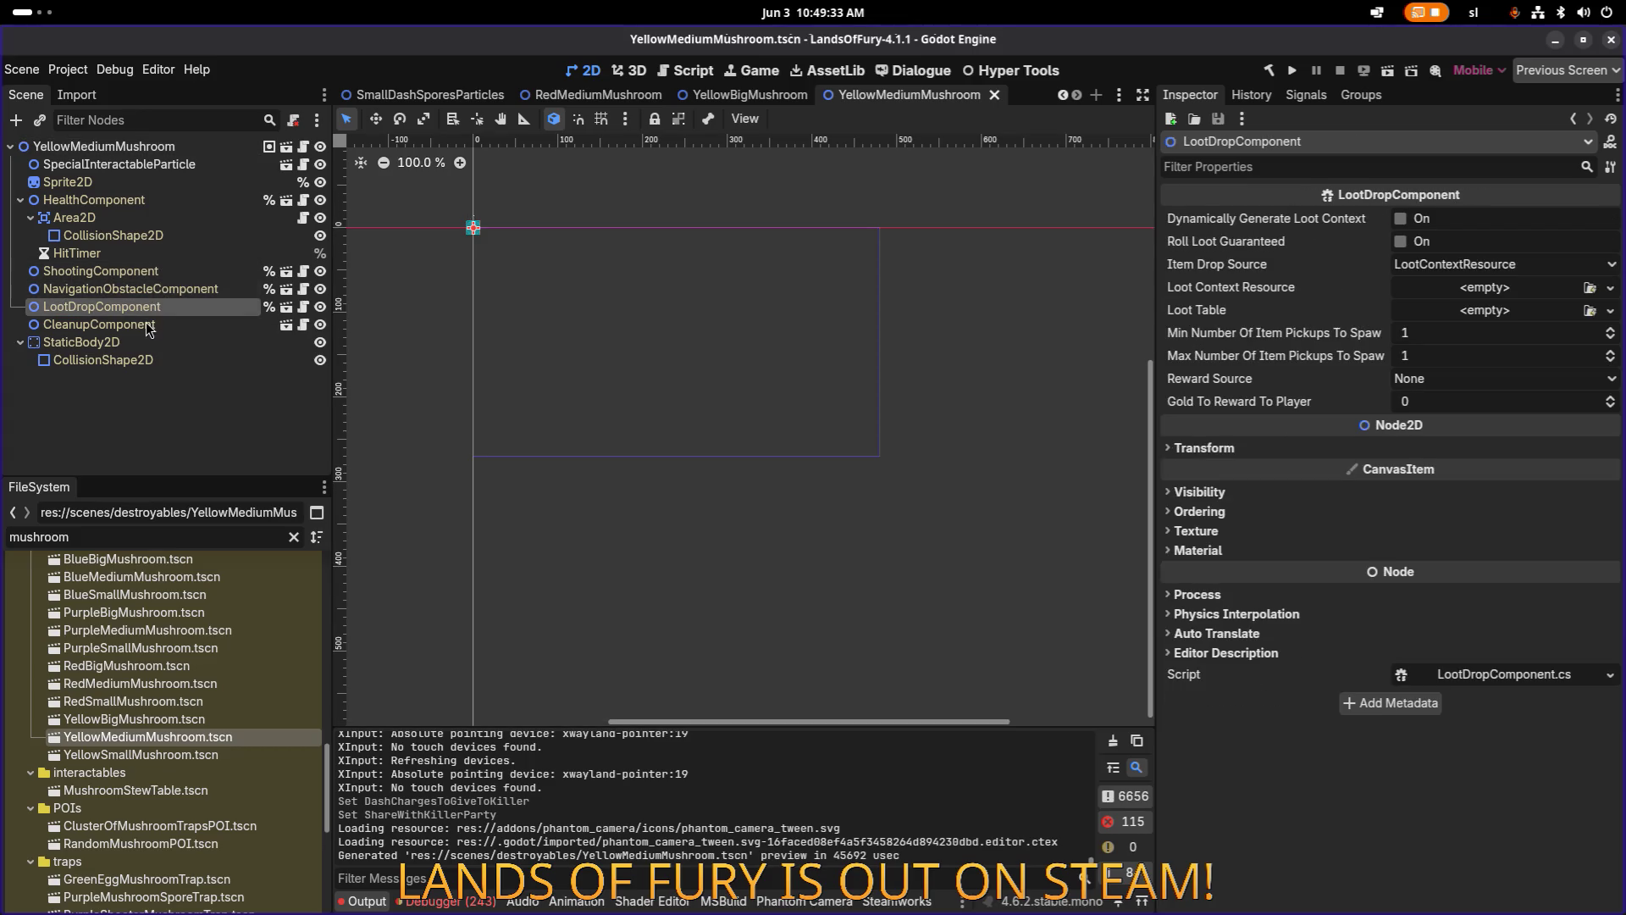
{"action": "left_click", "coordinate": [152, 271]}
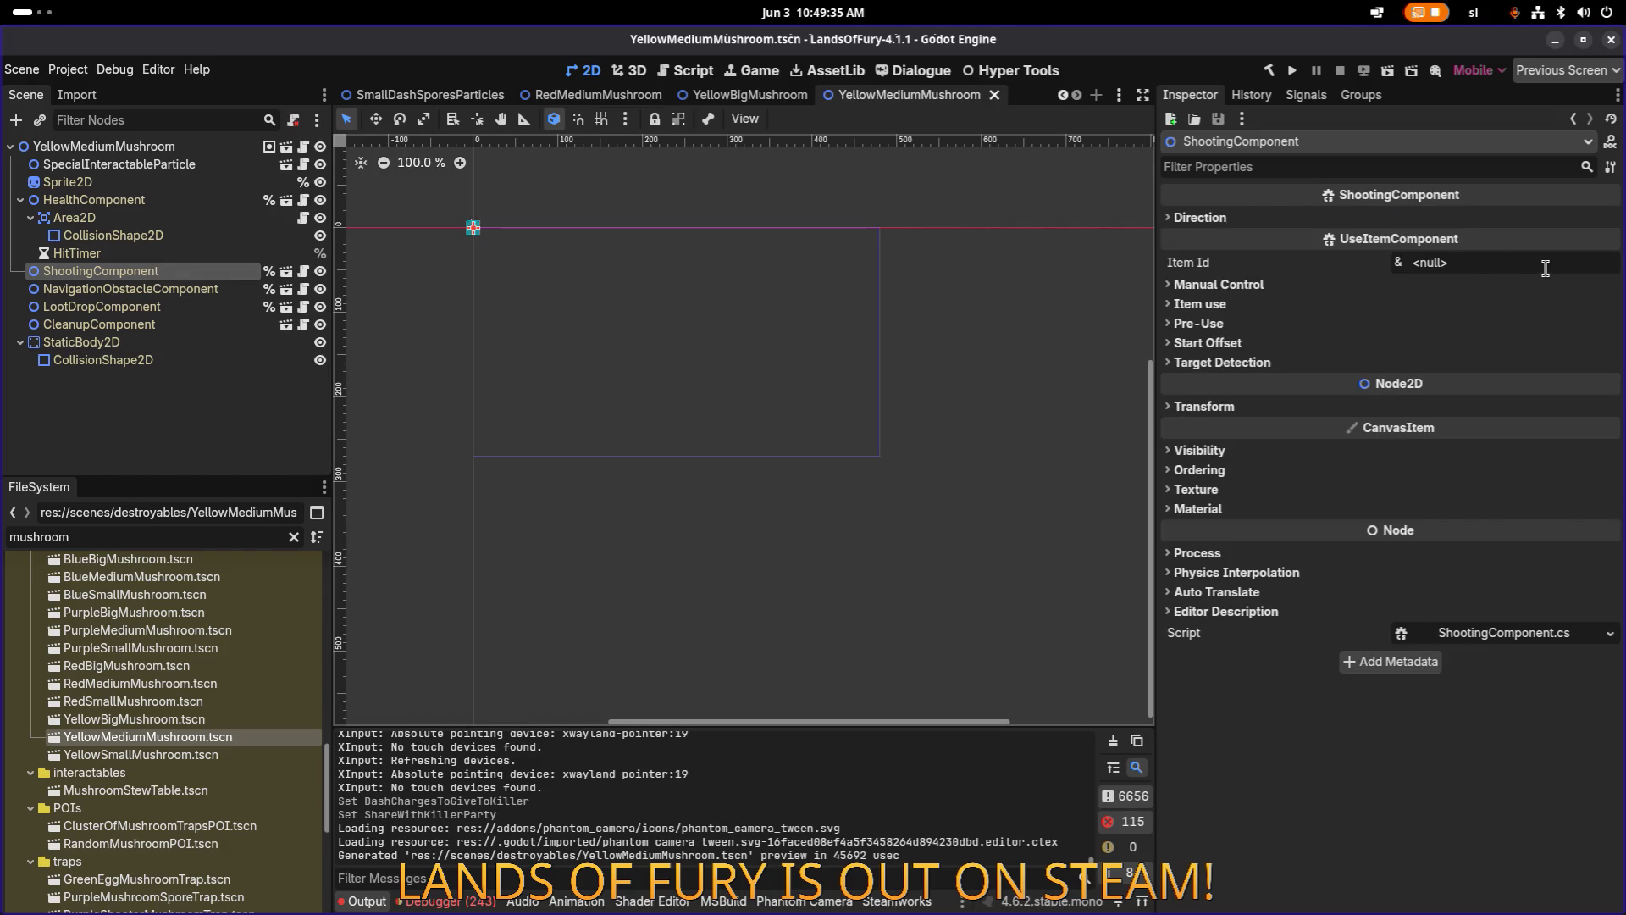
{"action": "left_click", "coordinate": [1546, 263]}
{"action": "type", "text": "big_dash_spores_shooter"}
{"action": "key", "text": "Return"}
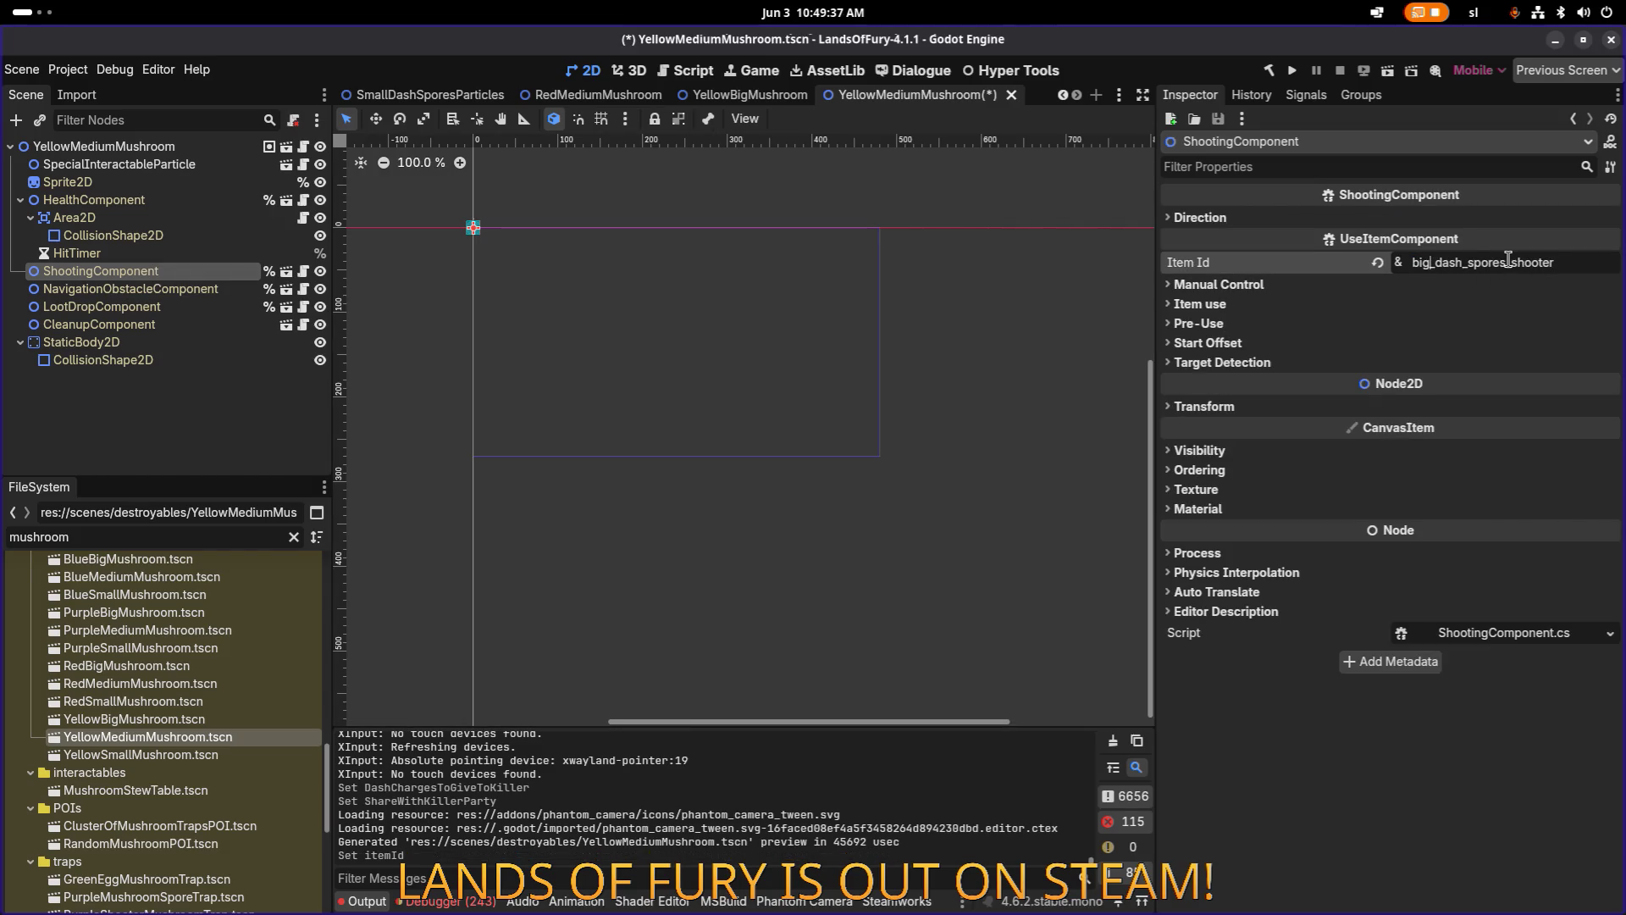
{"action": "type", "text": "medium"}
{"action": "key", "text": "ctrl+s"}
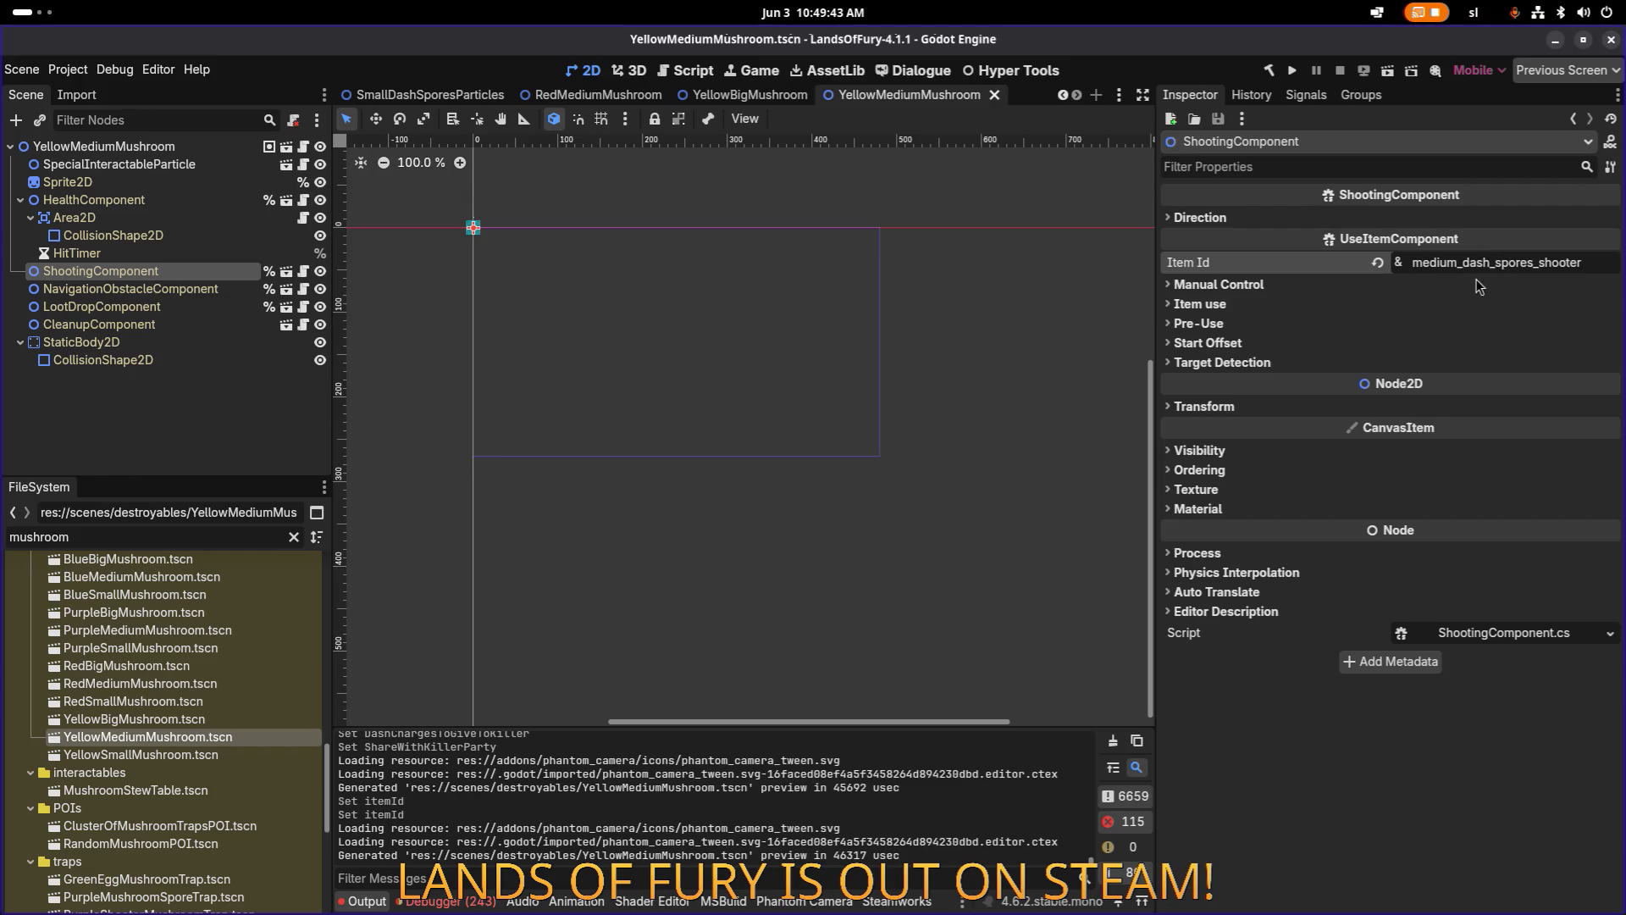
Enable Use Shooting Component On Destroy on the root, save, and reopen YellowBigMushroom.
{"action": "left_click", "coordinate": [221, 146]}
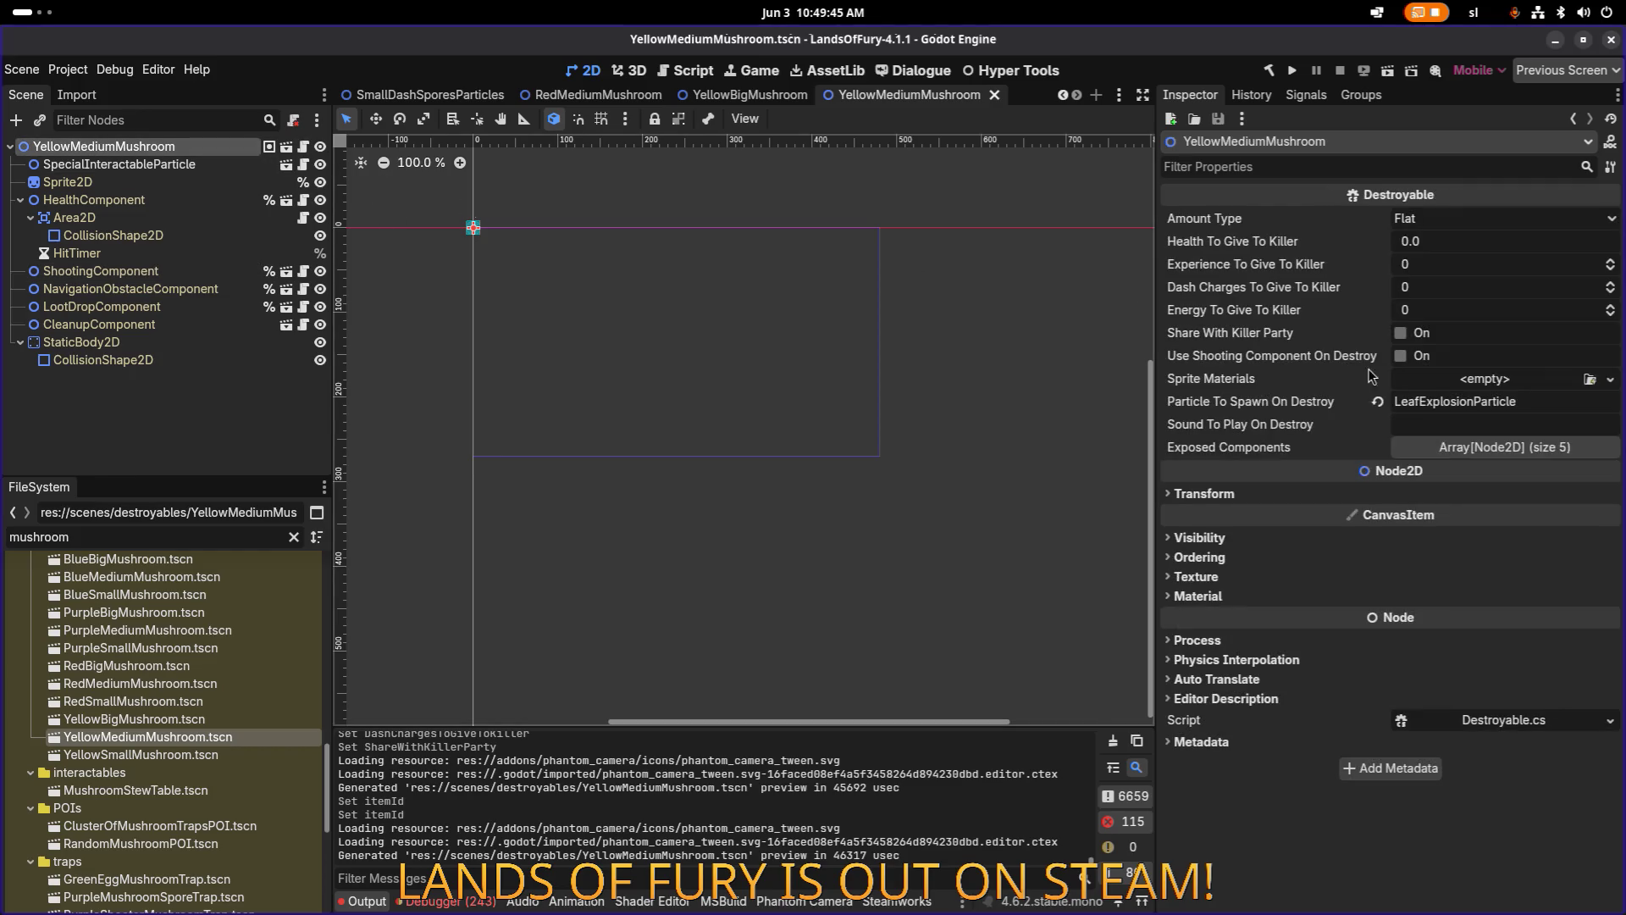
{"action": "left_click", "coordinate": [1416, 359]}
{"action": "key", "text": "ctrl+s"}
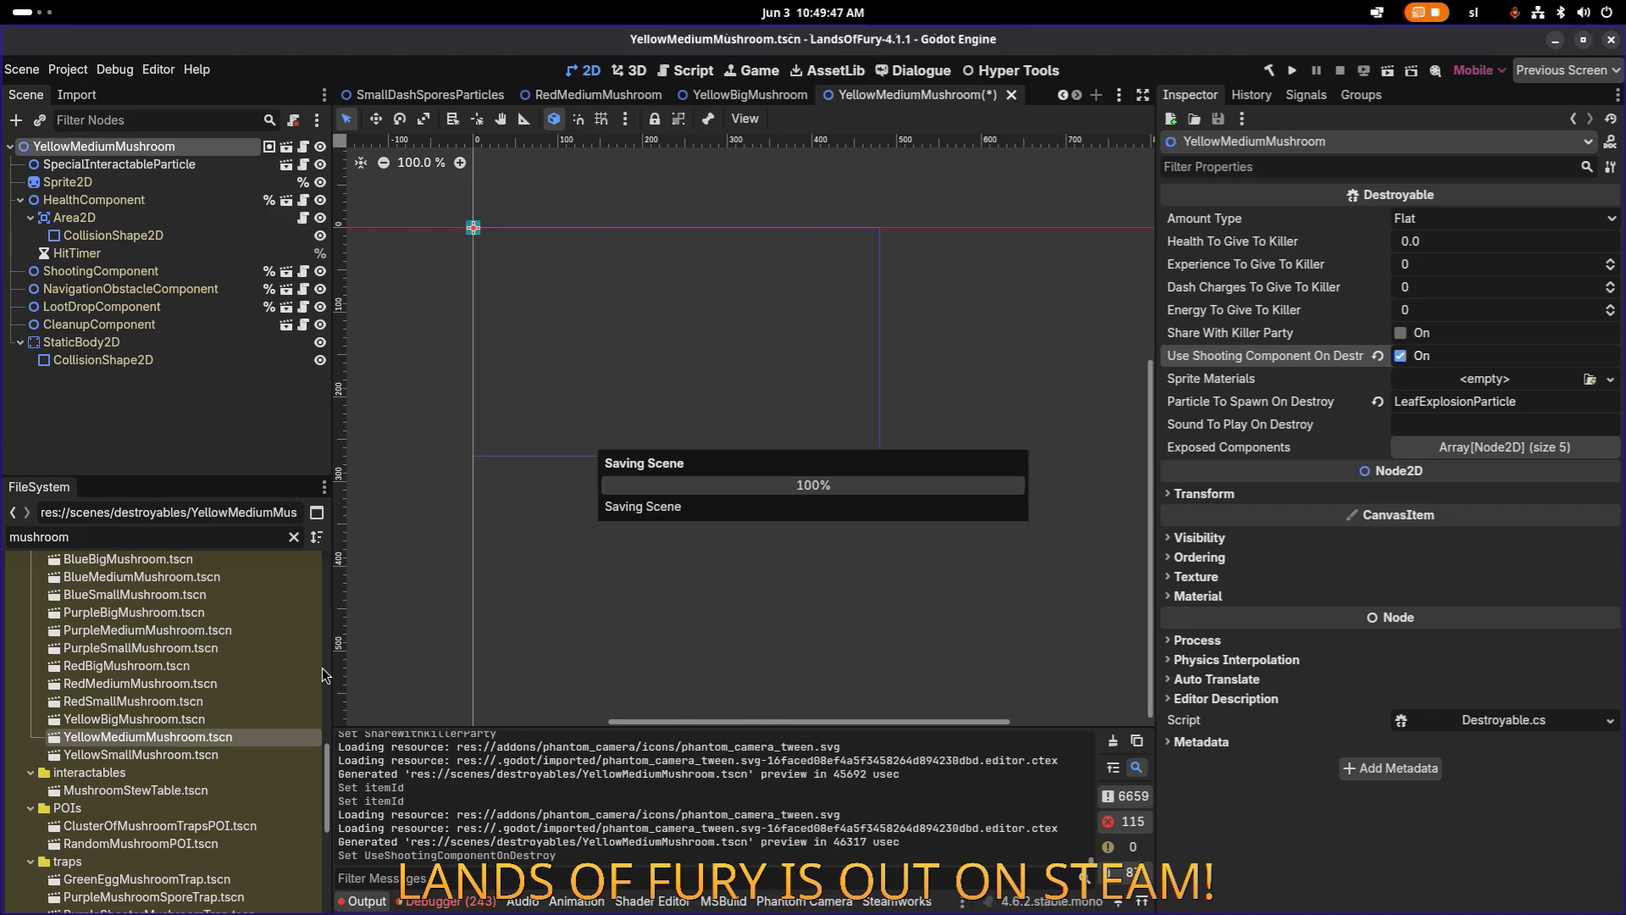
{"action": "double_click", "coordinate": [229, 716]}
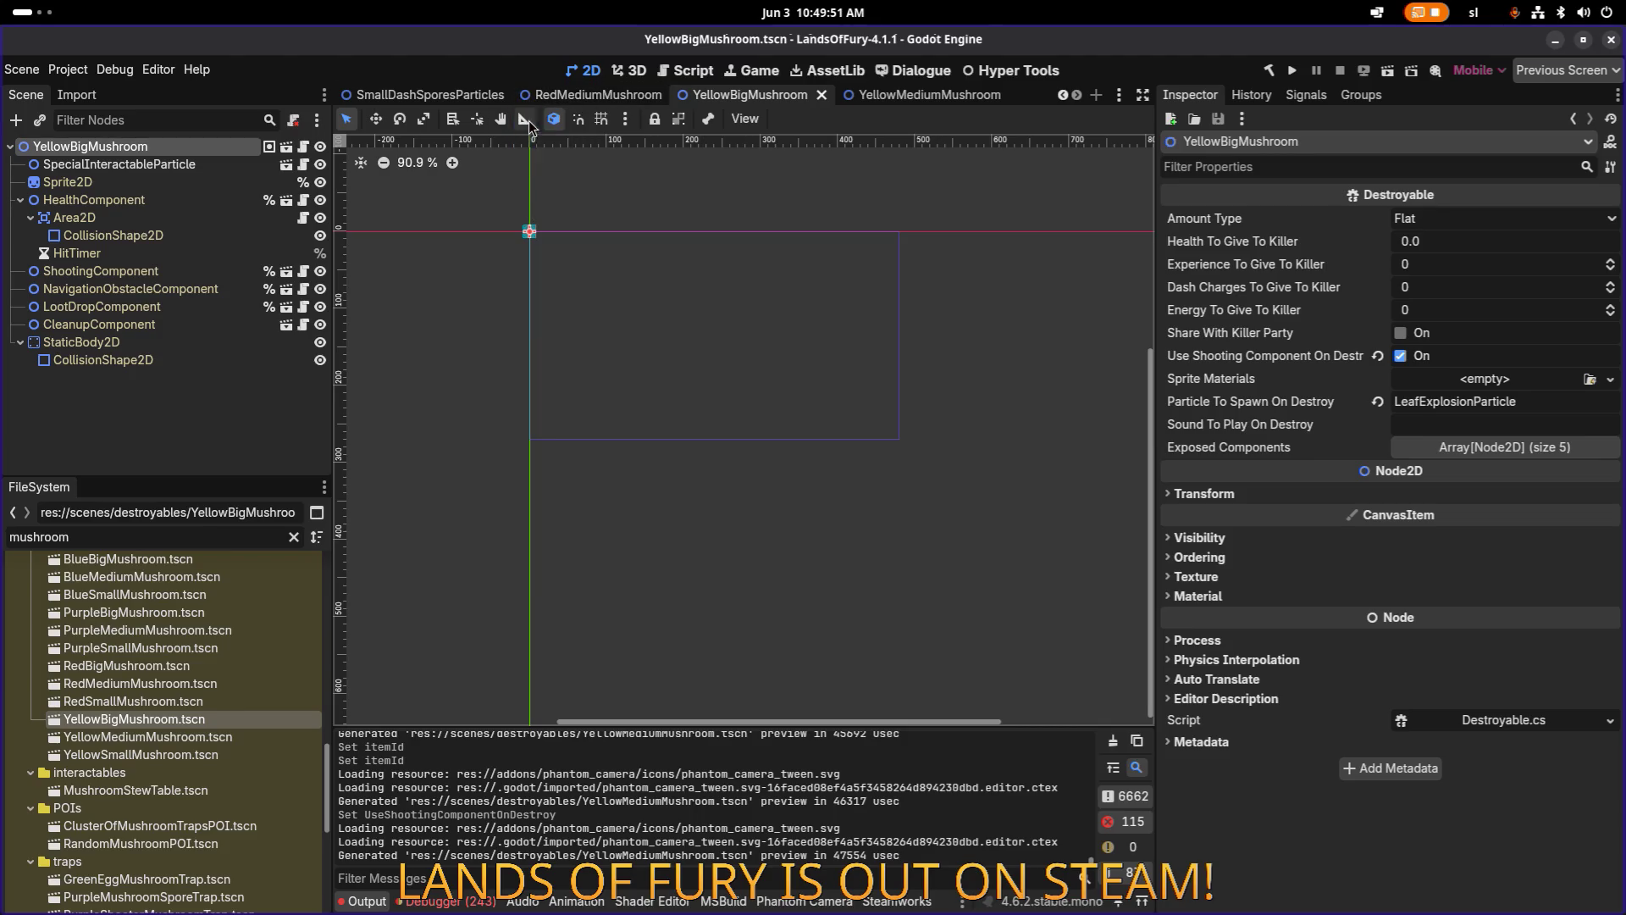
Close the YellowBigMushroom scene tab.
{"action": "middle_click", "coordinate": [769, 93]}
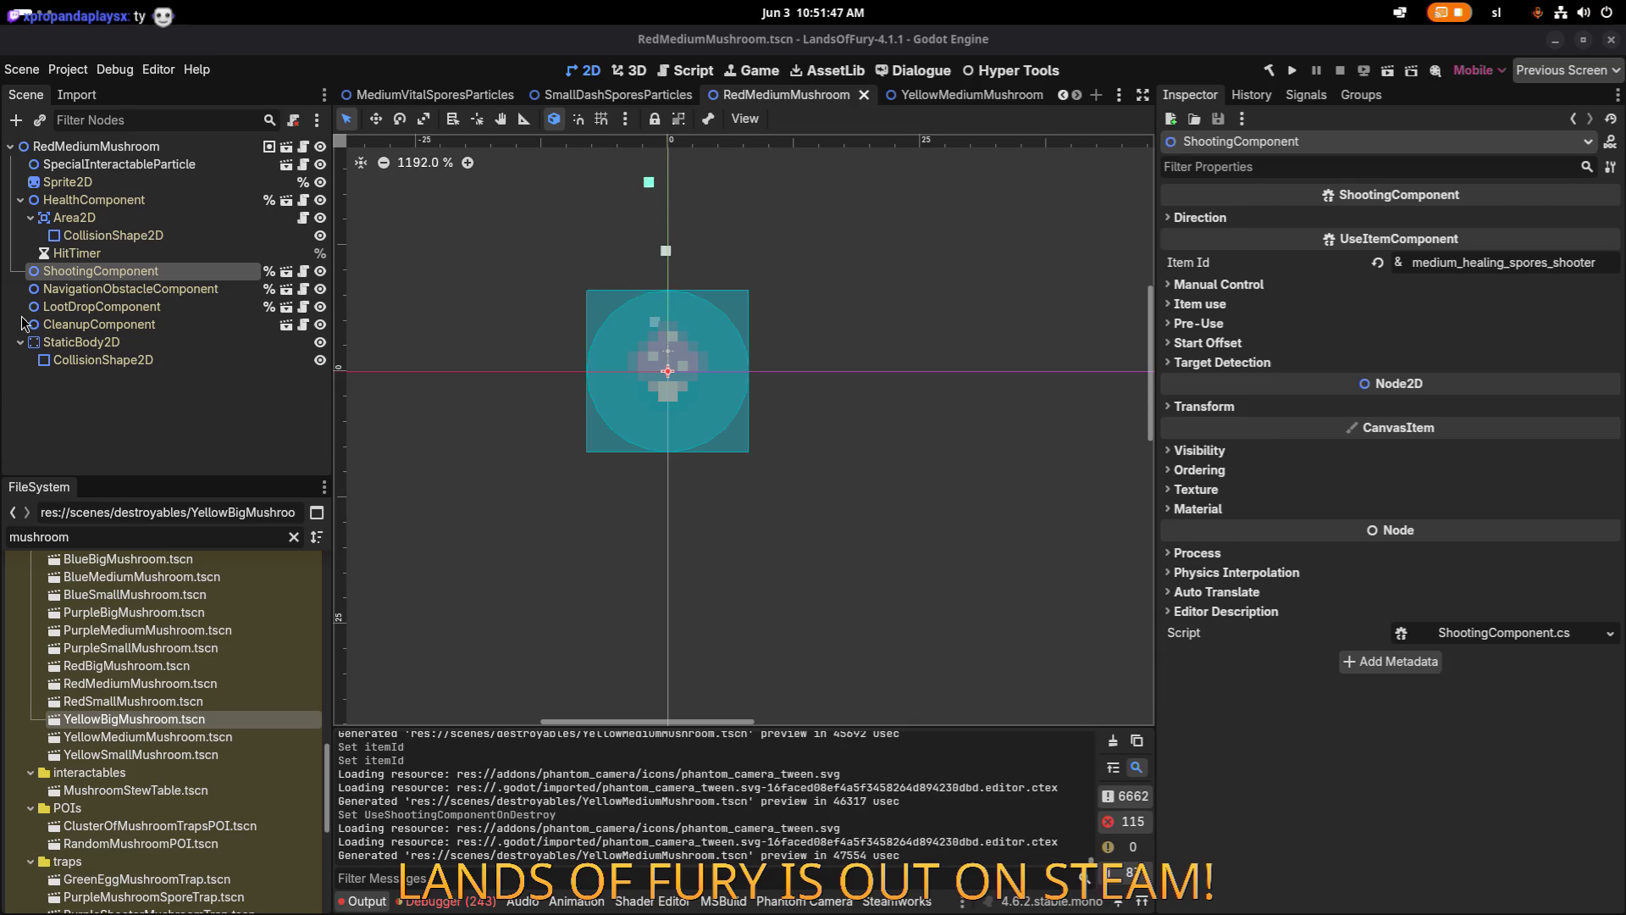
Inspect RedMediumMushroom's cleanup, special interactable particle and navigation obstacle components.
{"action": "left_click", "coordinate": [157, 324]}
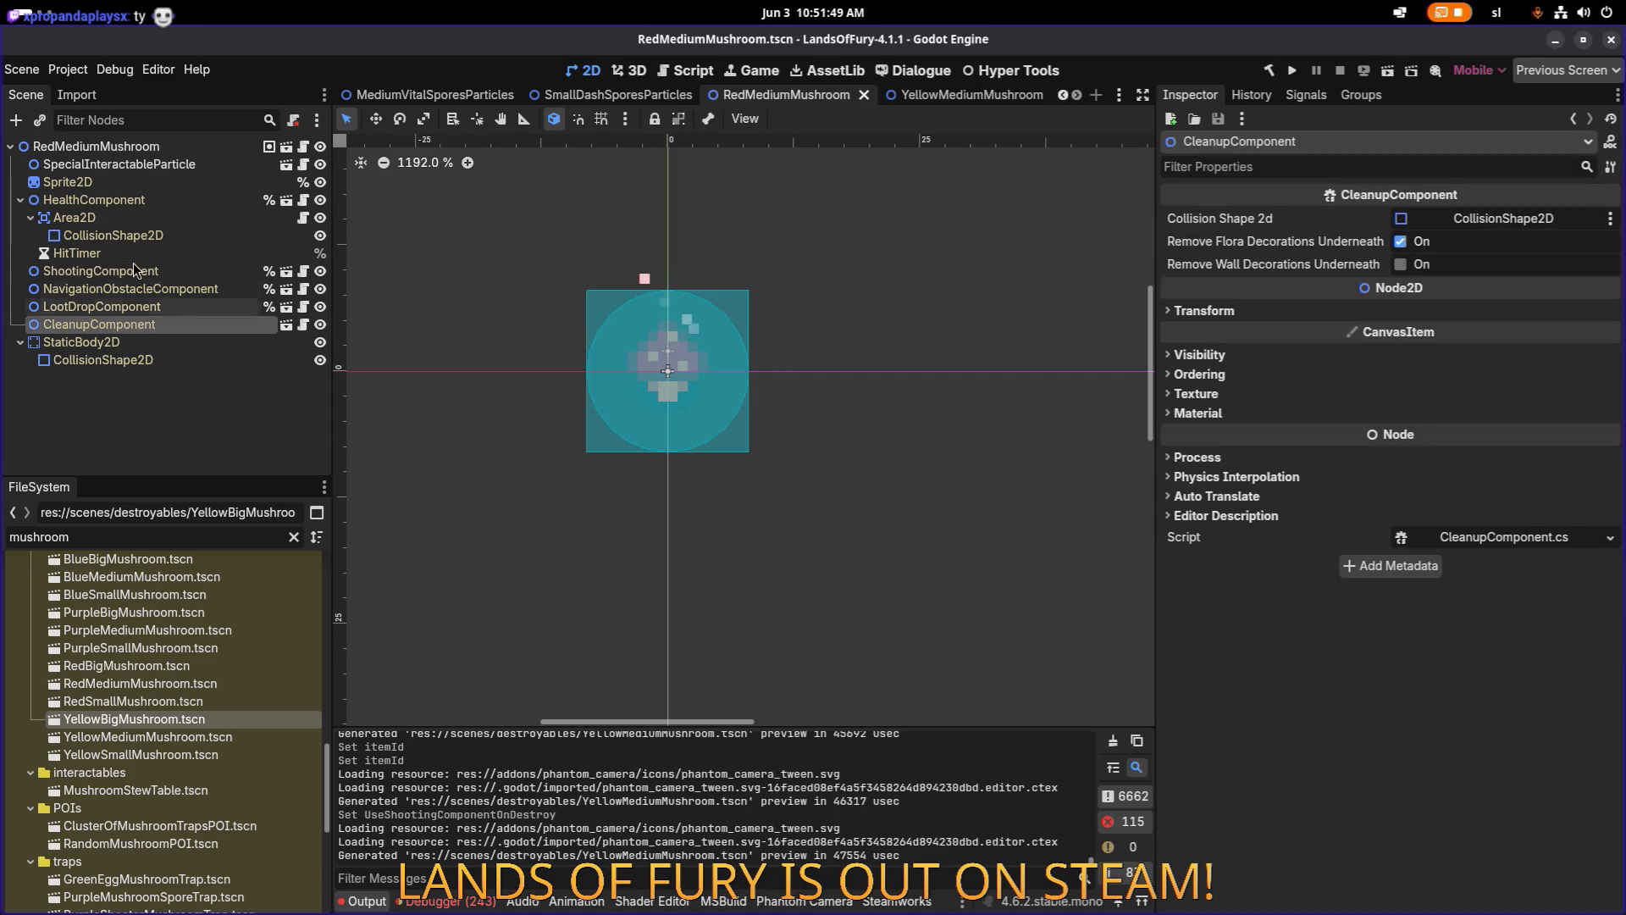
{"action": "left_click", "coordinate": [153, 164]}
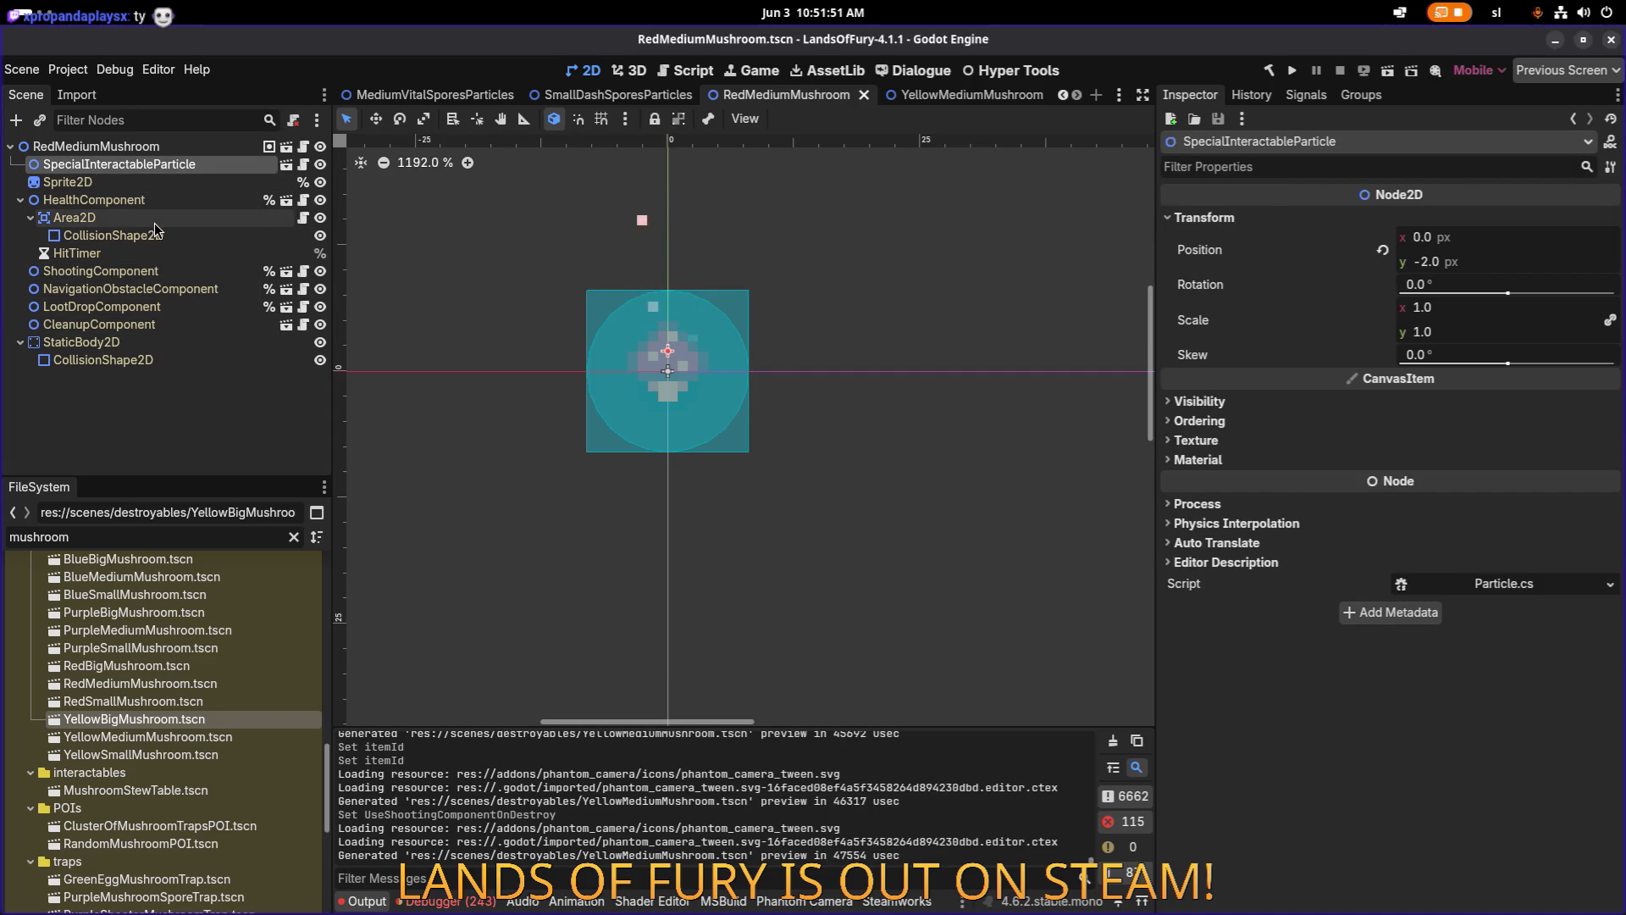
{"action": "left_click", "coordinate": [158, 289]}
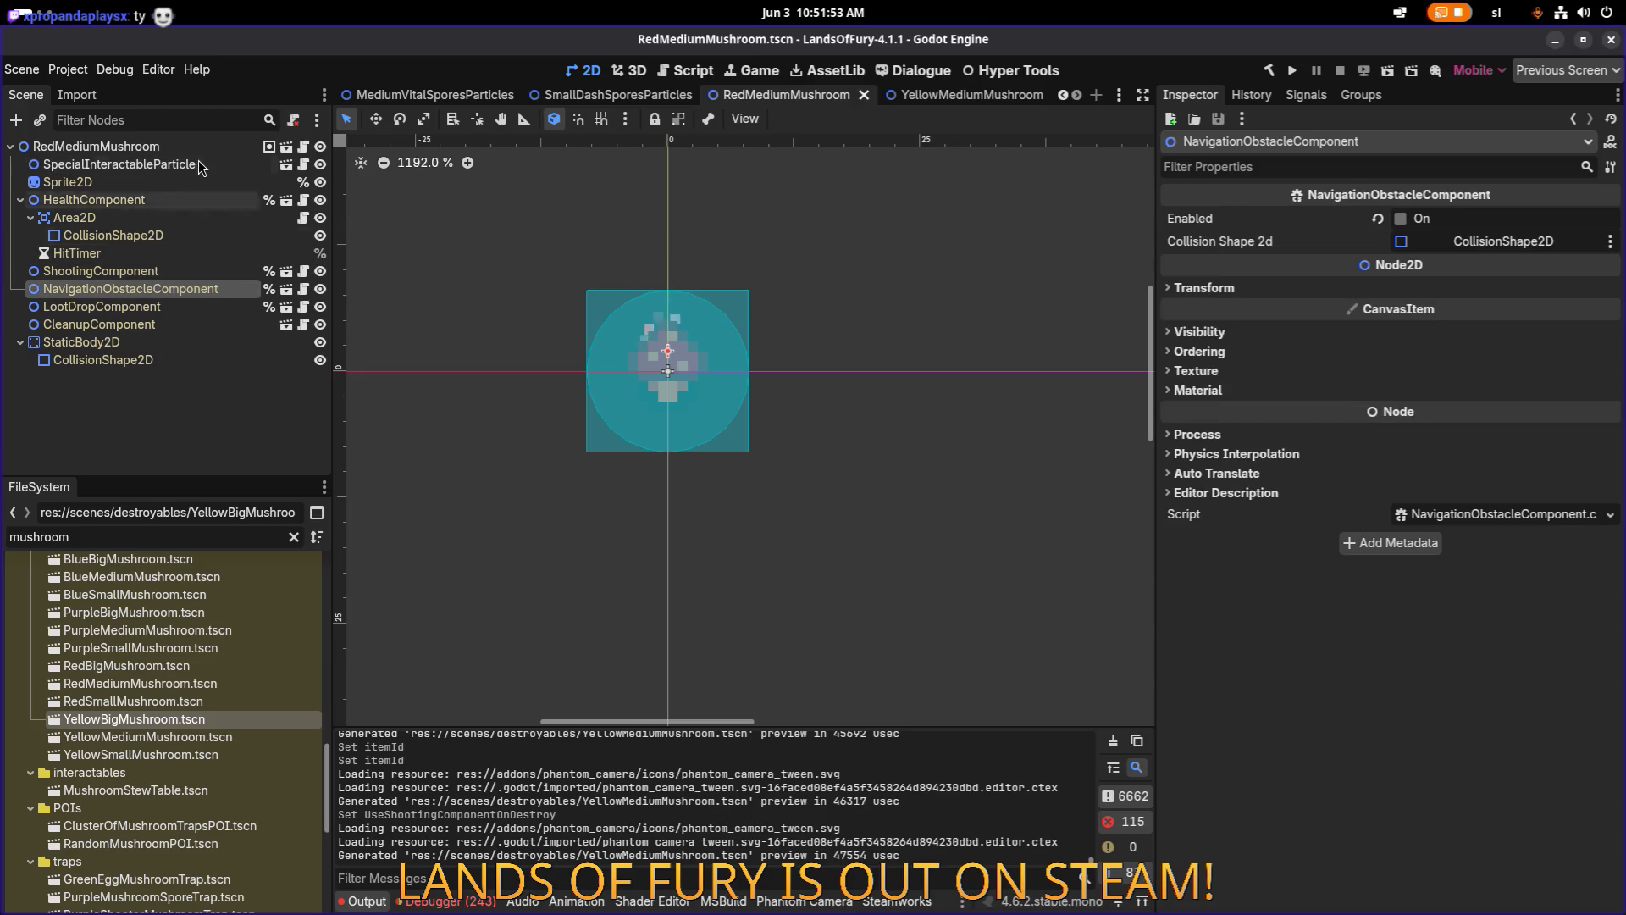
{"action": "scroll", "coordinate": [410, 268], "scroll_direction": "left", "scroll_amount": 2}
{"action": "left_click", "coordinate": [141, 420]}
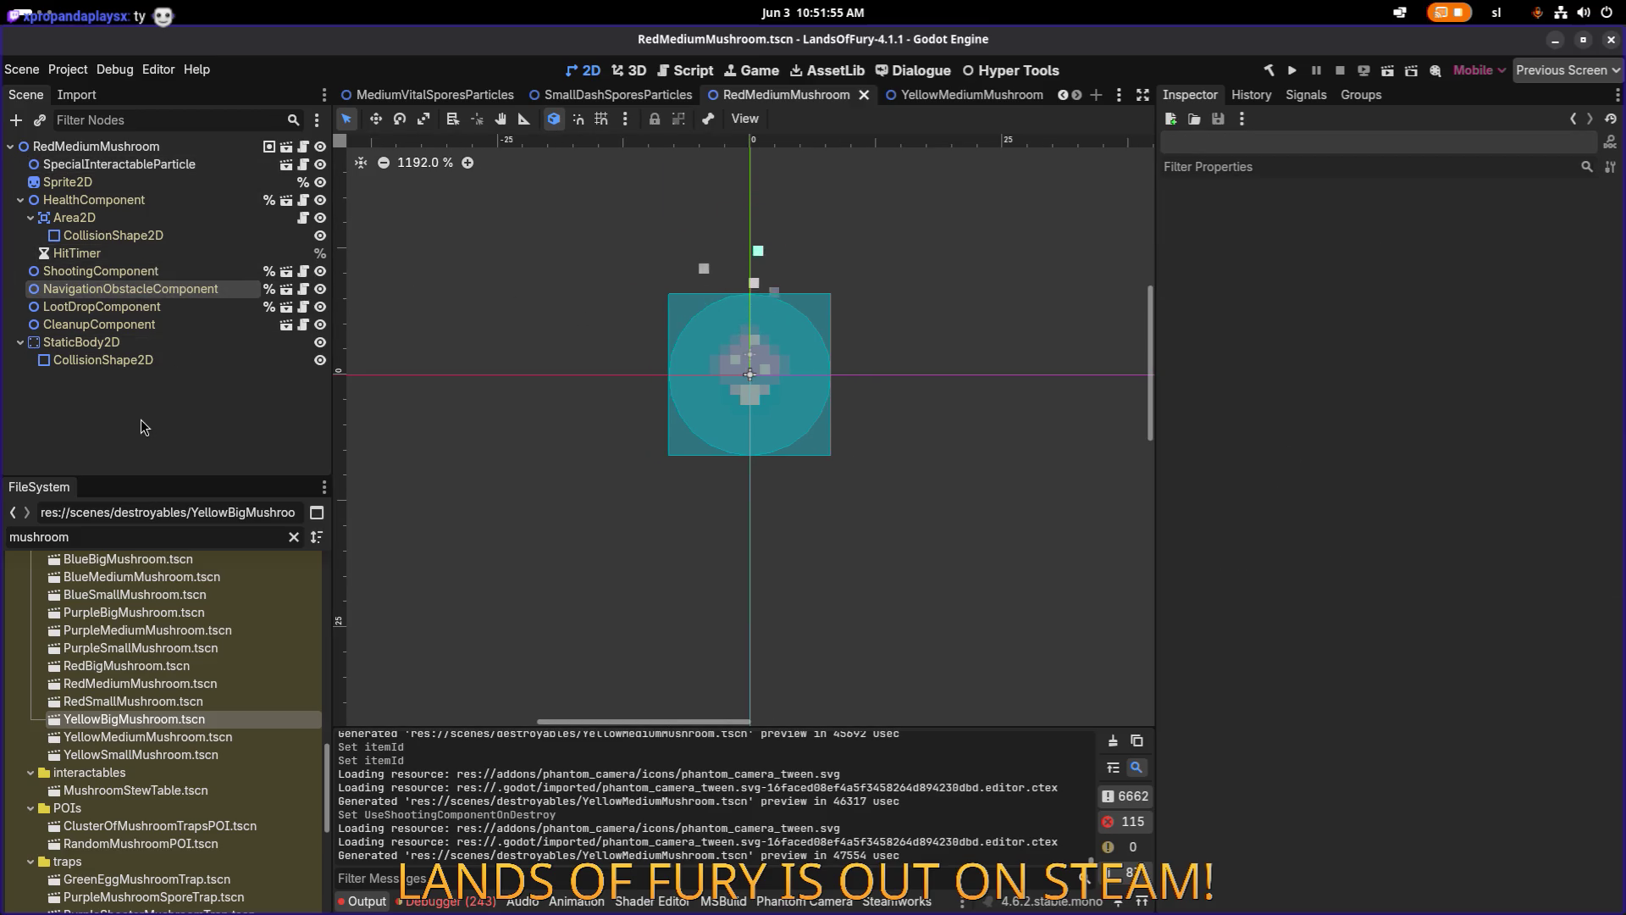
Search the scene picker for 'testel' to open TestLevel.tscn.
{"action": "key", "text": "ctrl+shift+o"}
{"action": "type", "text": "testel"}
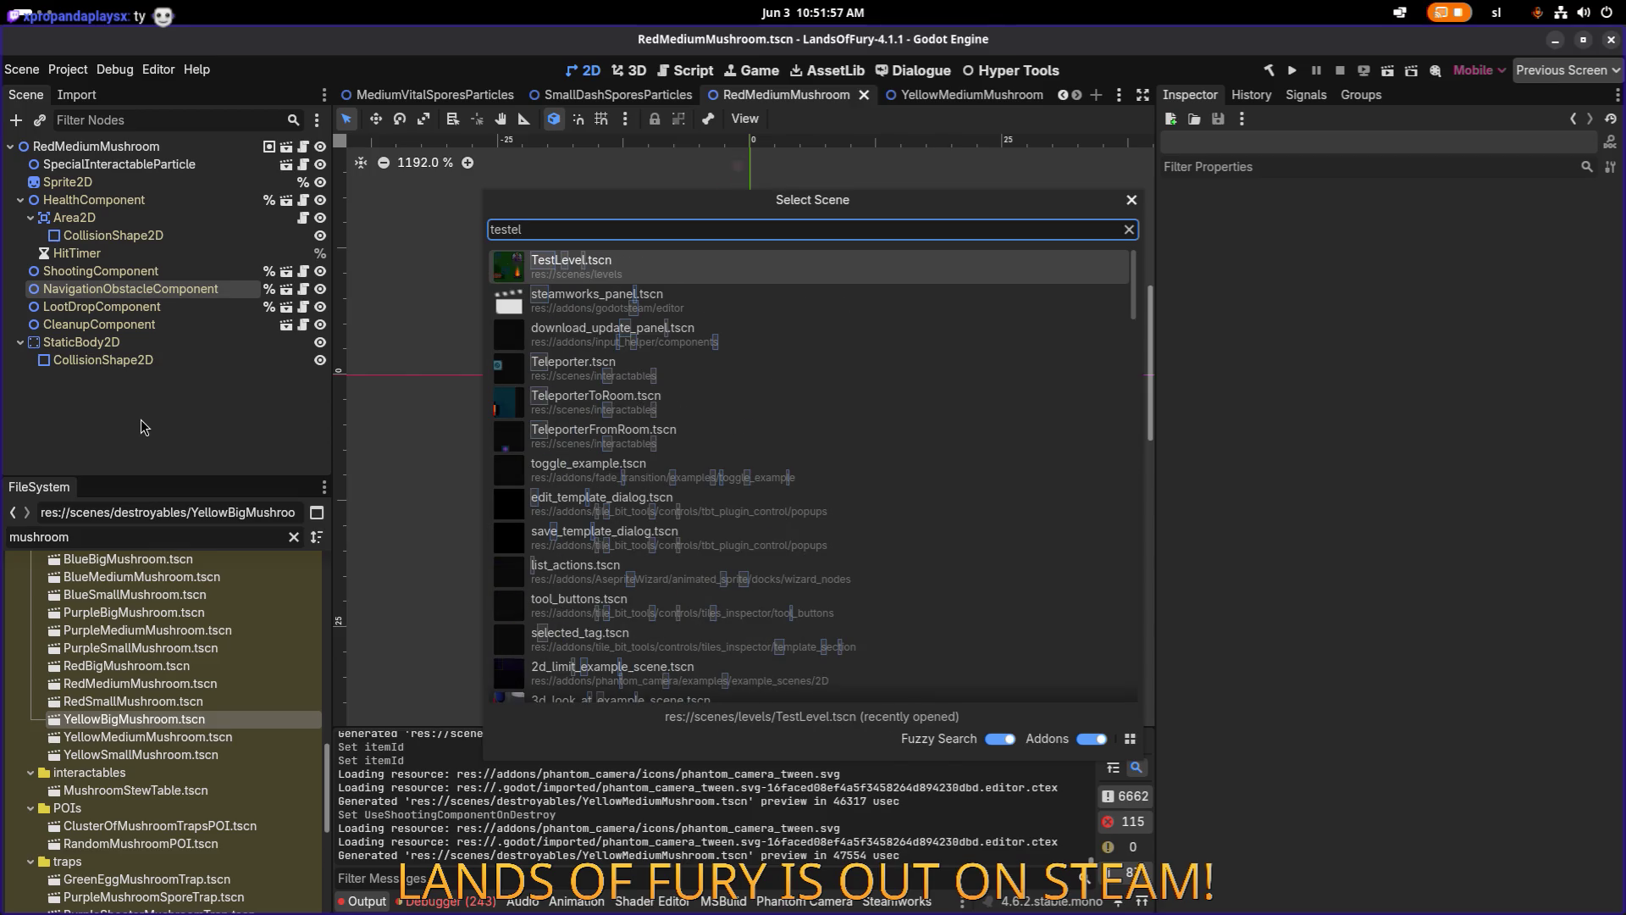
{"action": "key", "text": "Return"}
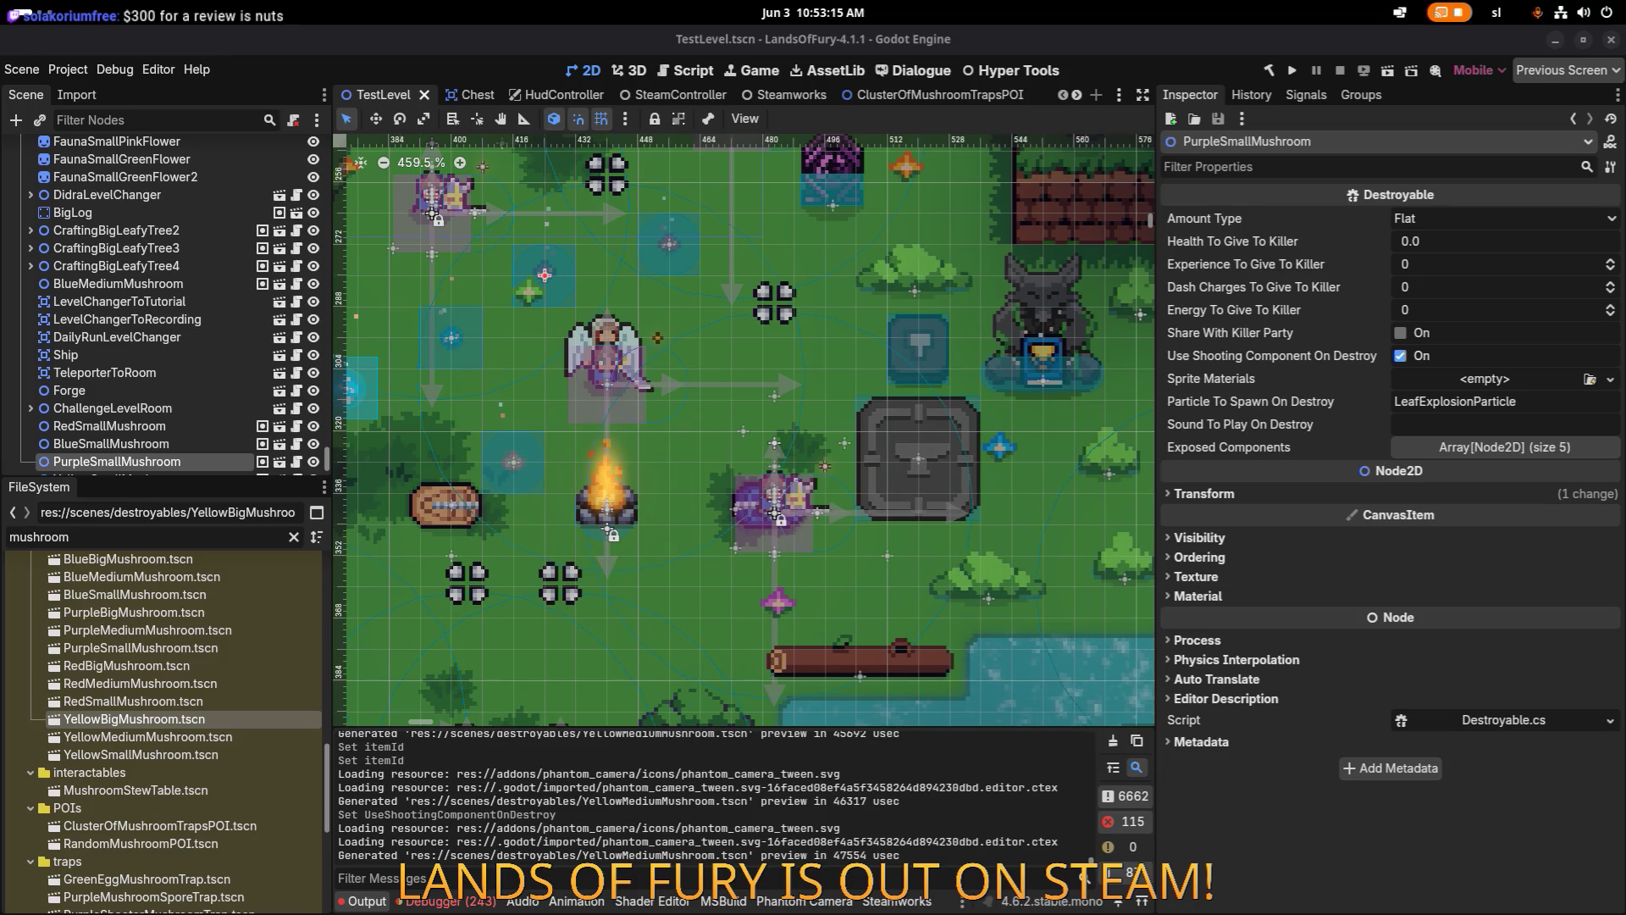
Clear the 'mushroom' file filter and save the TestLevel scene.
{"action": "left_click", "coordinate": [250, 539]}
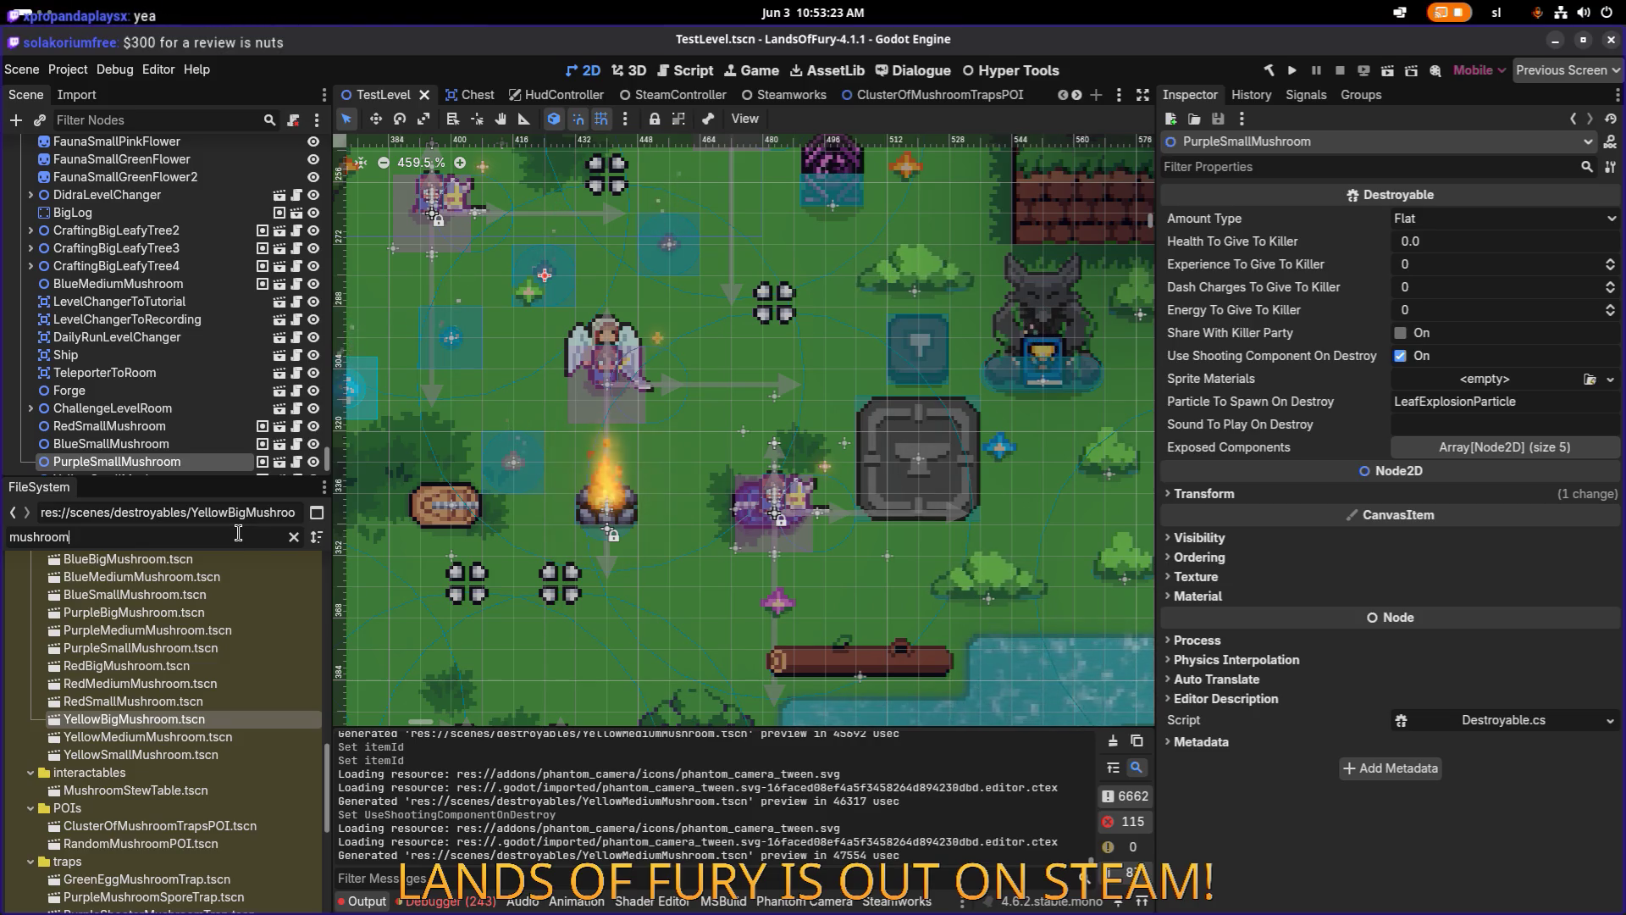
{"action": "double_click", "coordinate": [238, 533]}
{"action": "key", "text": "BackSpace"}
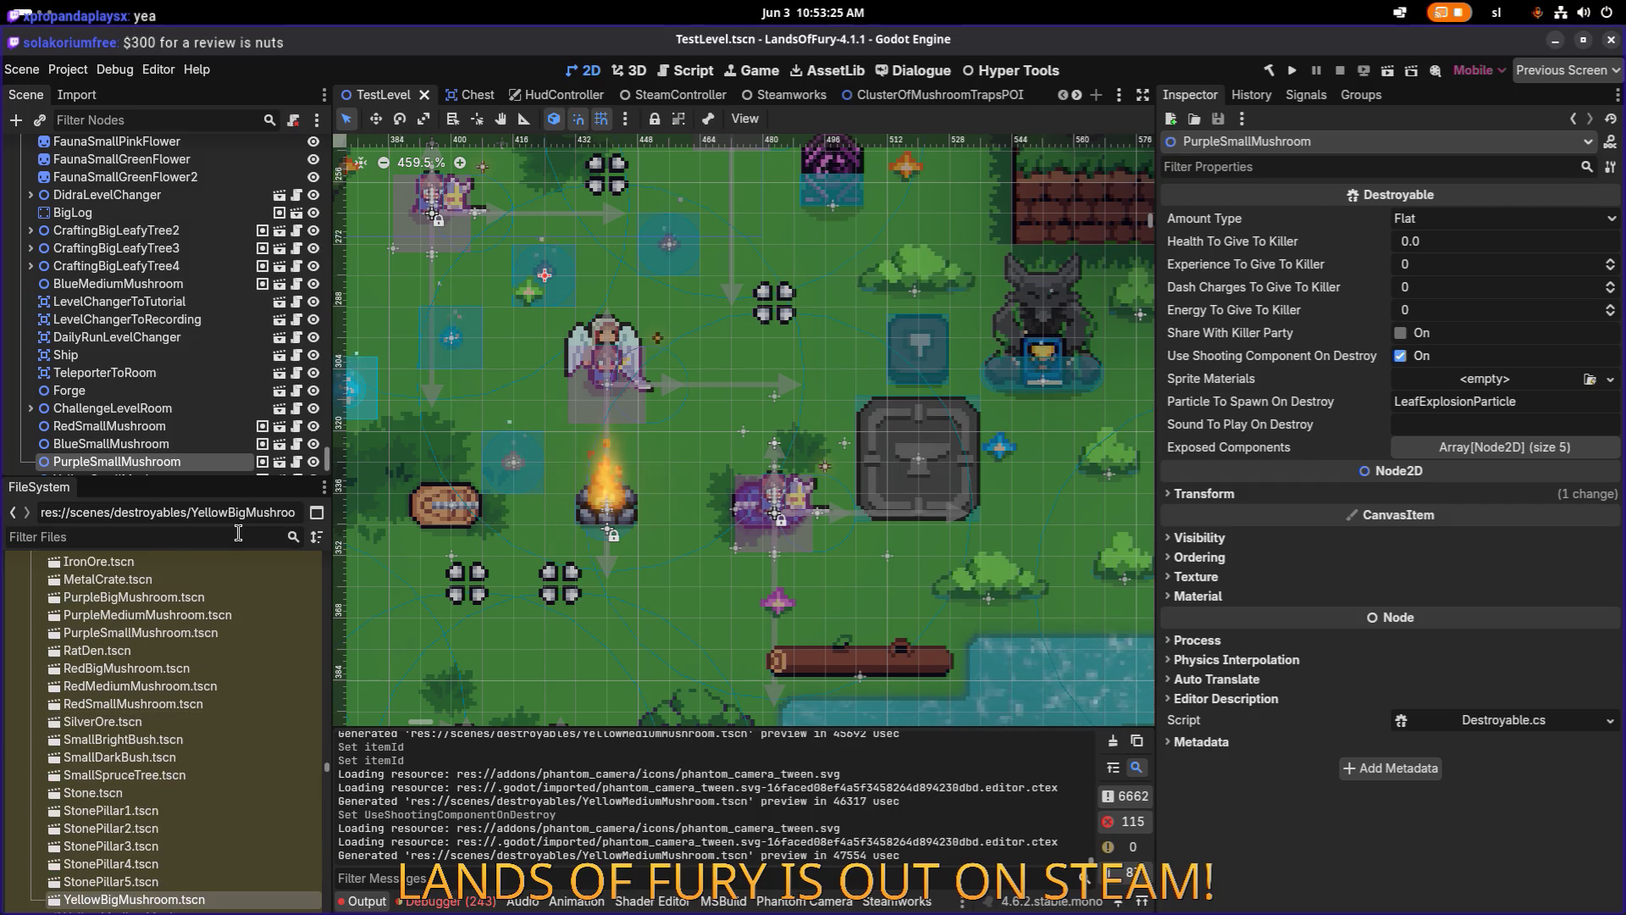
{"action": "key", "text": "ctrl+s"}
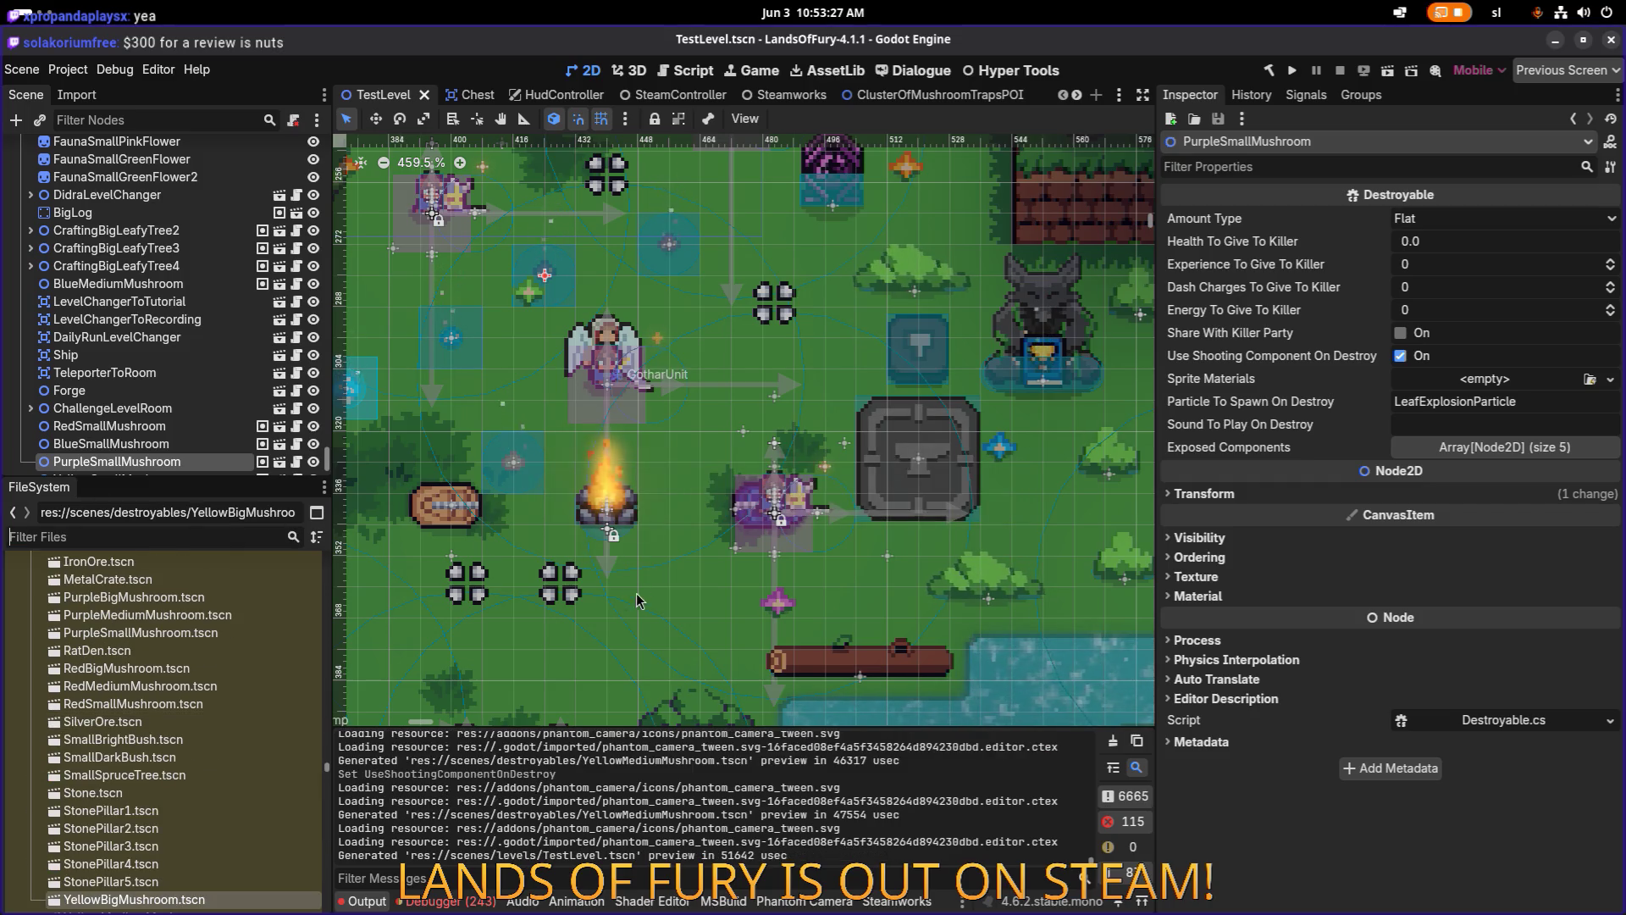
Browse the level's nodes, inspecting ChallengeLevelRoom, Ship and BigSpruceTree83.
{"action": "scroll", "coordinate": [760, 471], "scroll_direction": "down", "scroll_amount": 6}
{"action": "left_click", "coordinate": [746, 447]}
{"action": "scroll", "coordinate": [746, 446], "scroll_direction": "down", "scroll_amount": 1}
{"action": "scroll", "coordinate": [746, 446], "scroll_direction": "up", "scroll_amount": 7}
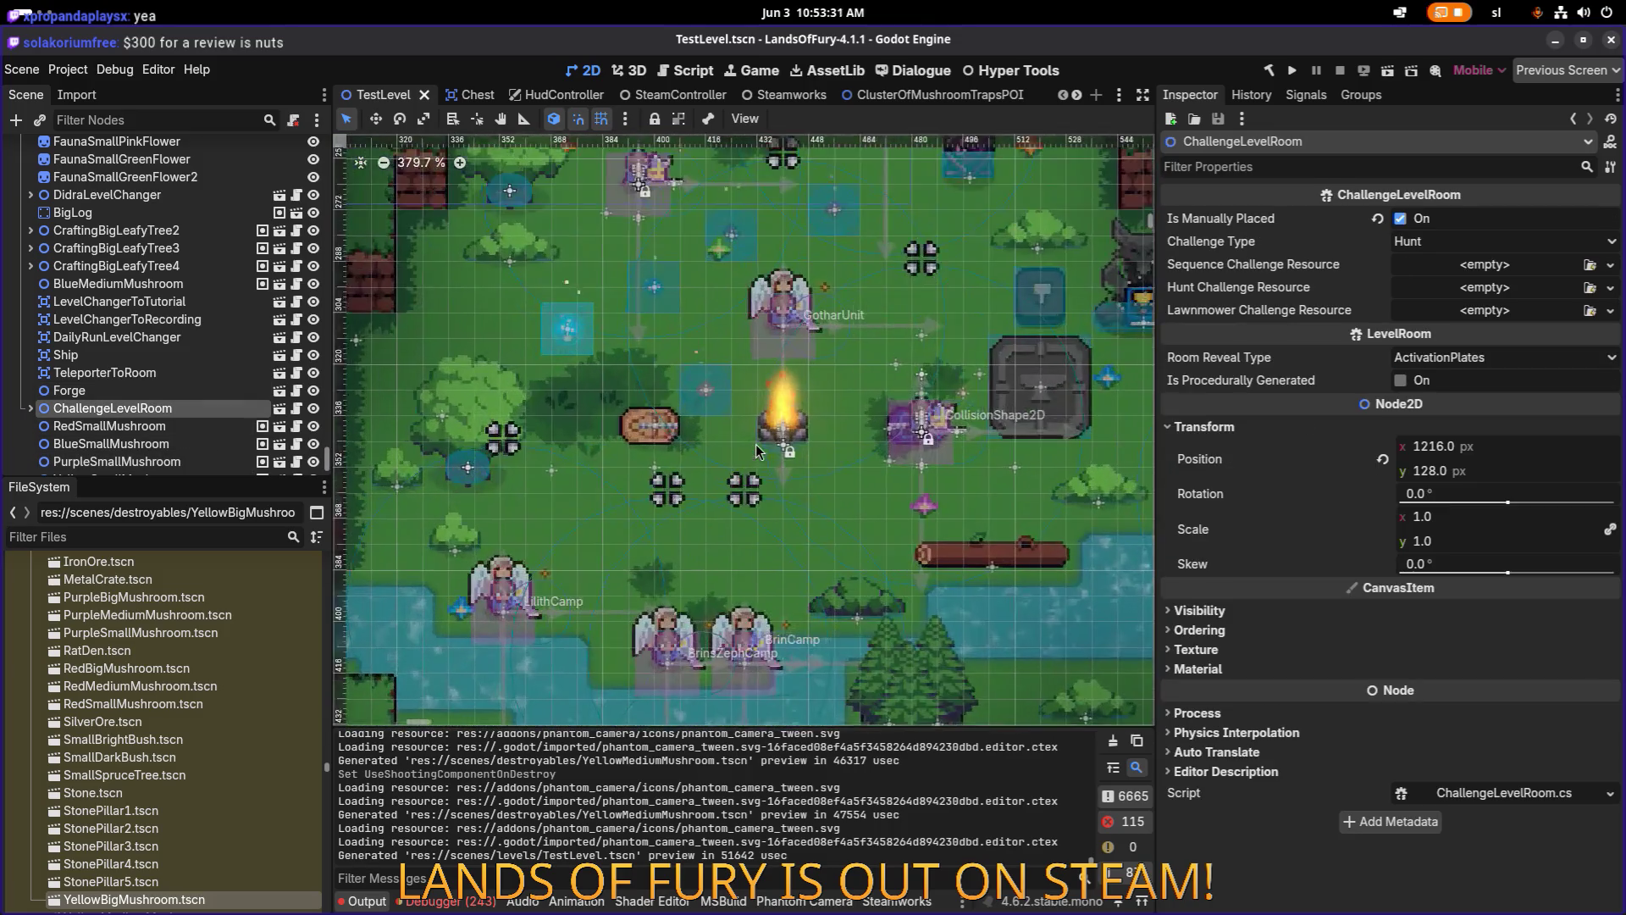
{"action": "scroll", "coordinate": [637, 449], "scroll_direction": "up", "scroll_amount": 3}
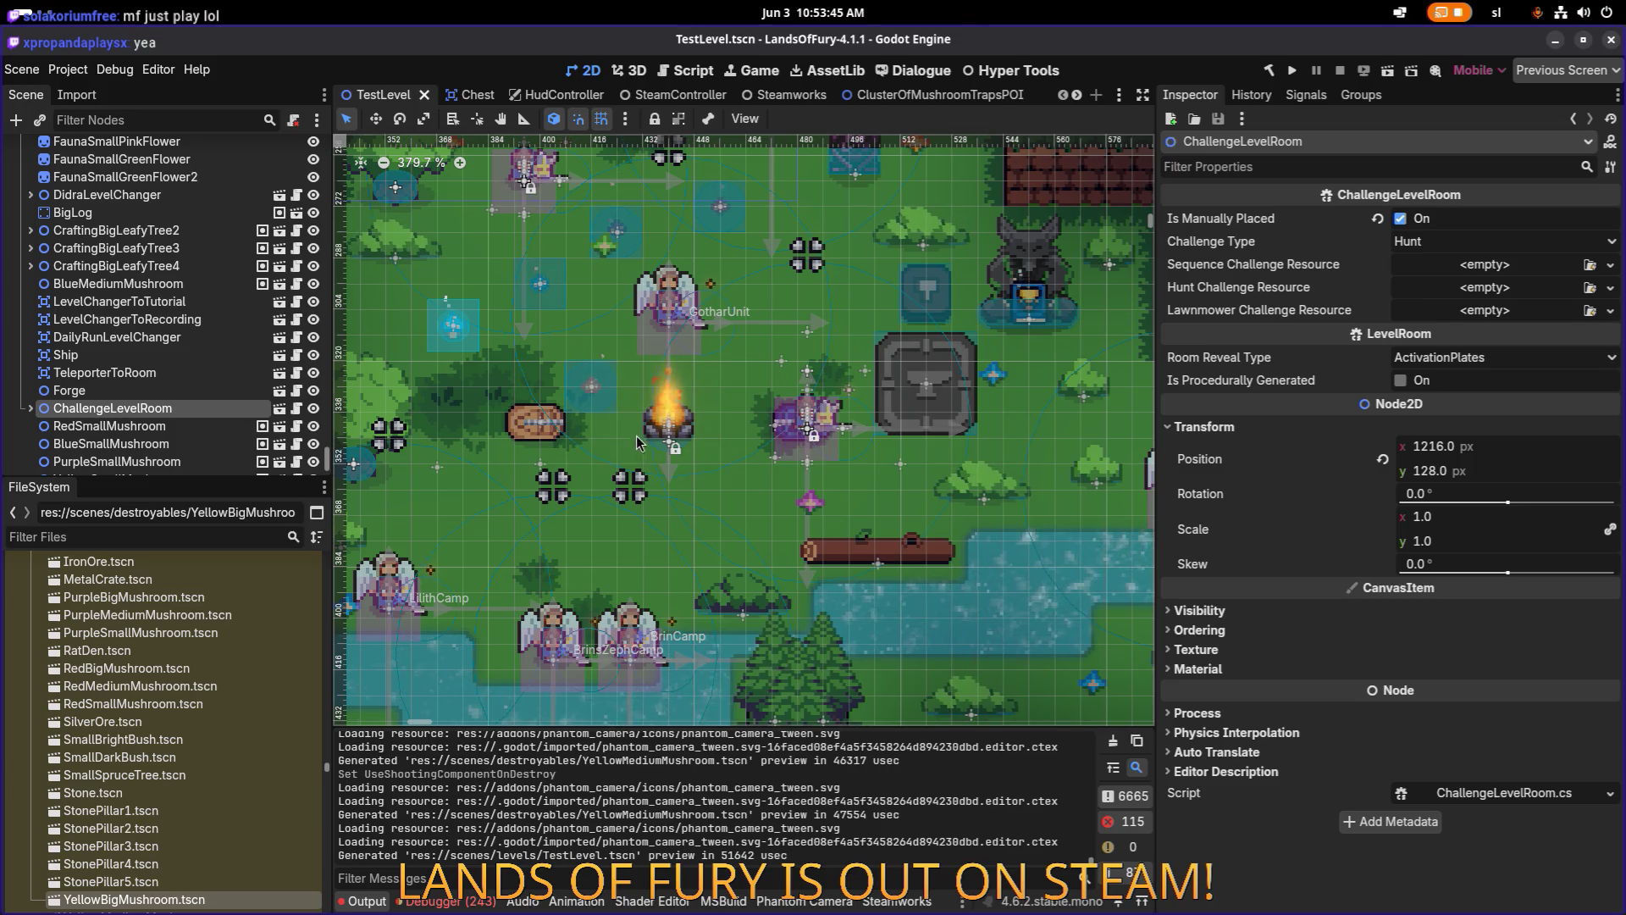
{"action": "scroll", "coordinate": [677, 432], "scroll_direction": "down", "scroll_amount": 5}
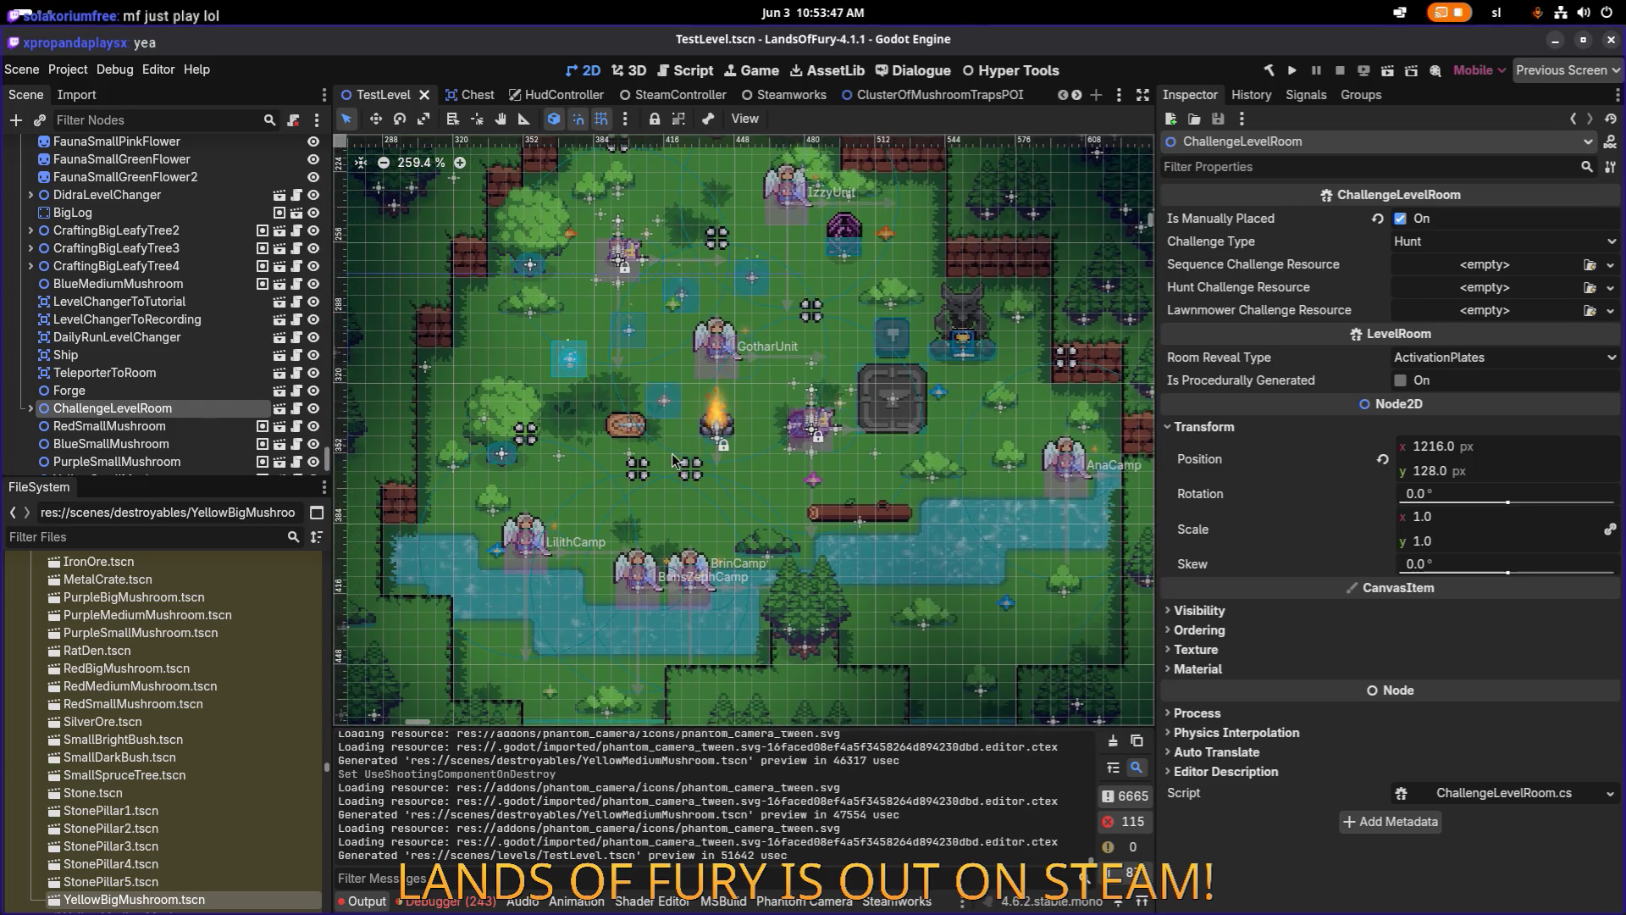
{"action": "scroll", "coordinate": [669, 461], "scroll_direction": "up", "scroll_amount": 2}
{"action": "scroll", "coordinate": [488, 457], "scroll_direction": "down", "scroll_amount": 2}
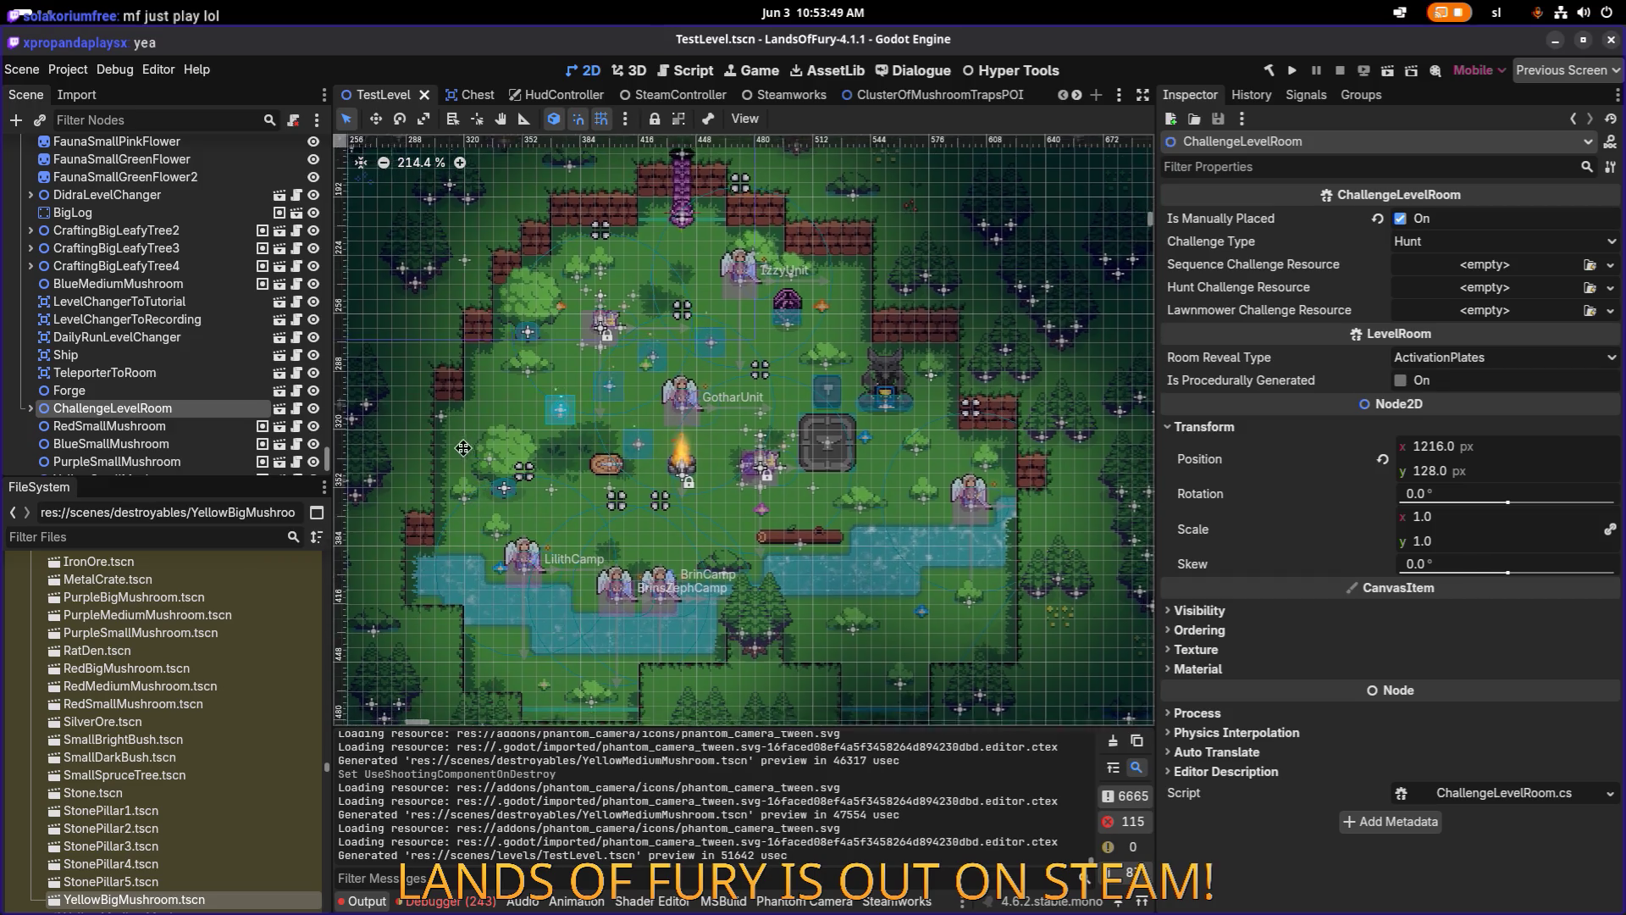
{"action": "scroll", "coordinate": [489, 458], "scroll_direction": "down", "scroll_amount": 1}
{"action": "left_click", "coordinate": [65, 355]}
{"action": "scroll", "coordinate": [116, 188], "scroll_direction": "down", "scroll_amount": 5}
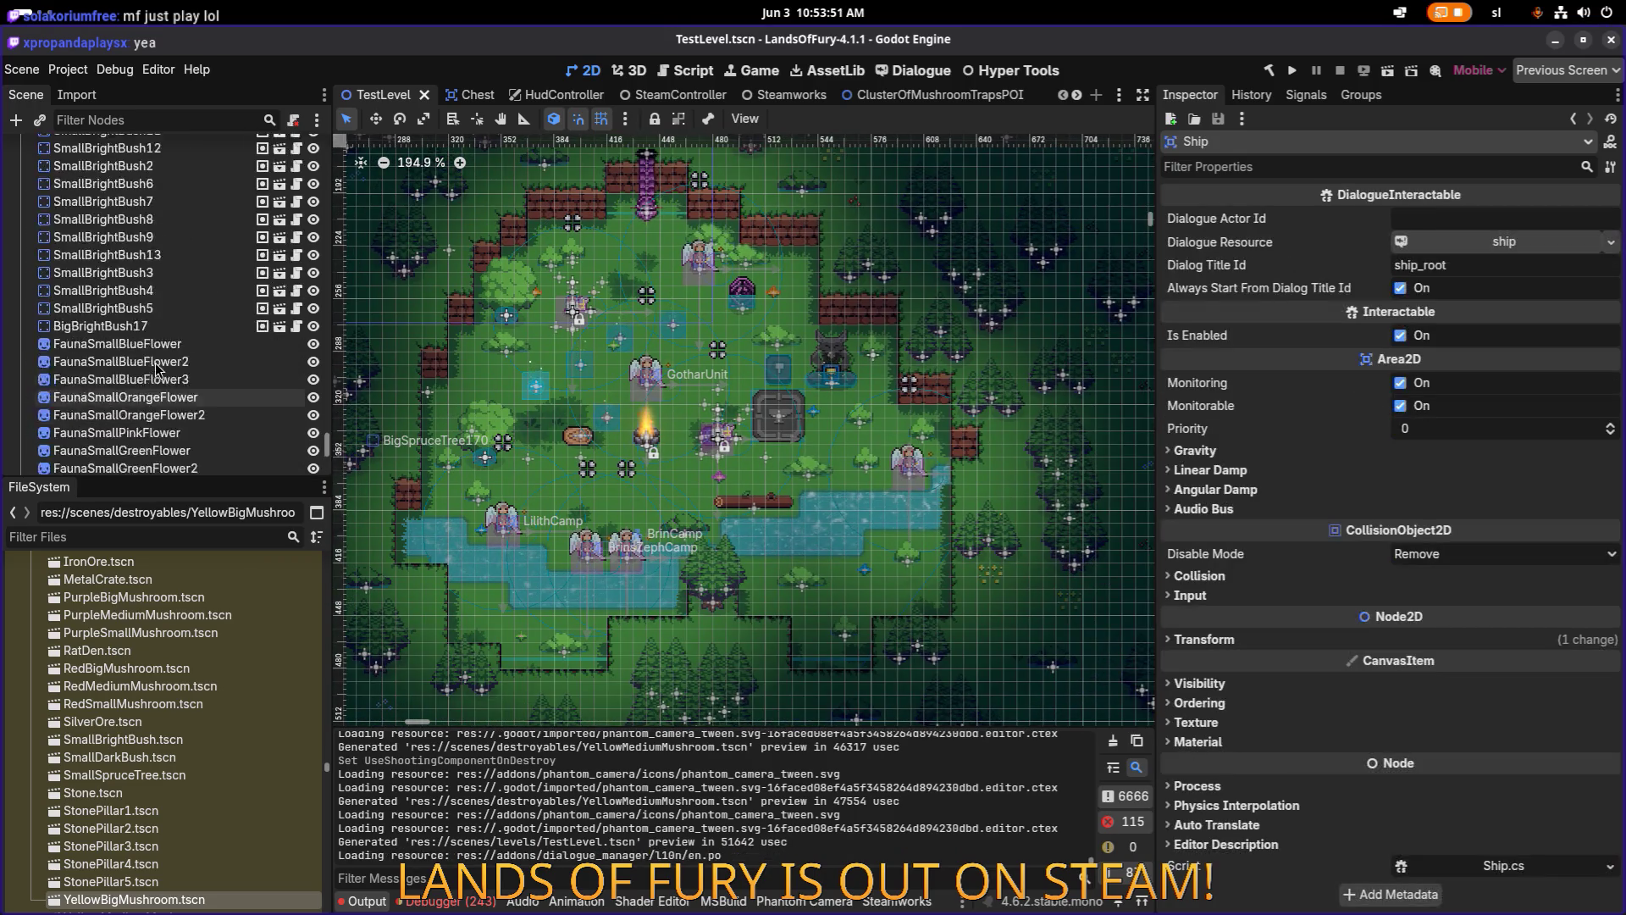
{"action": "scroll", "coordinate": [116, 188], "scroll_direction": "up", "scroll_amount": 20}
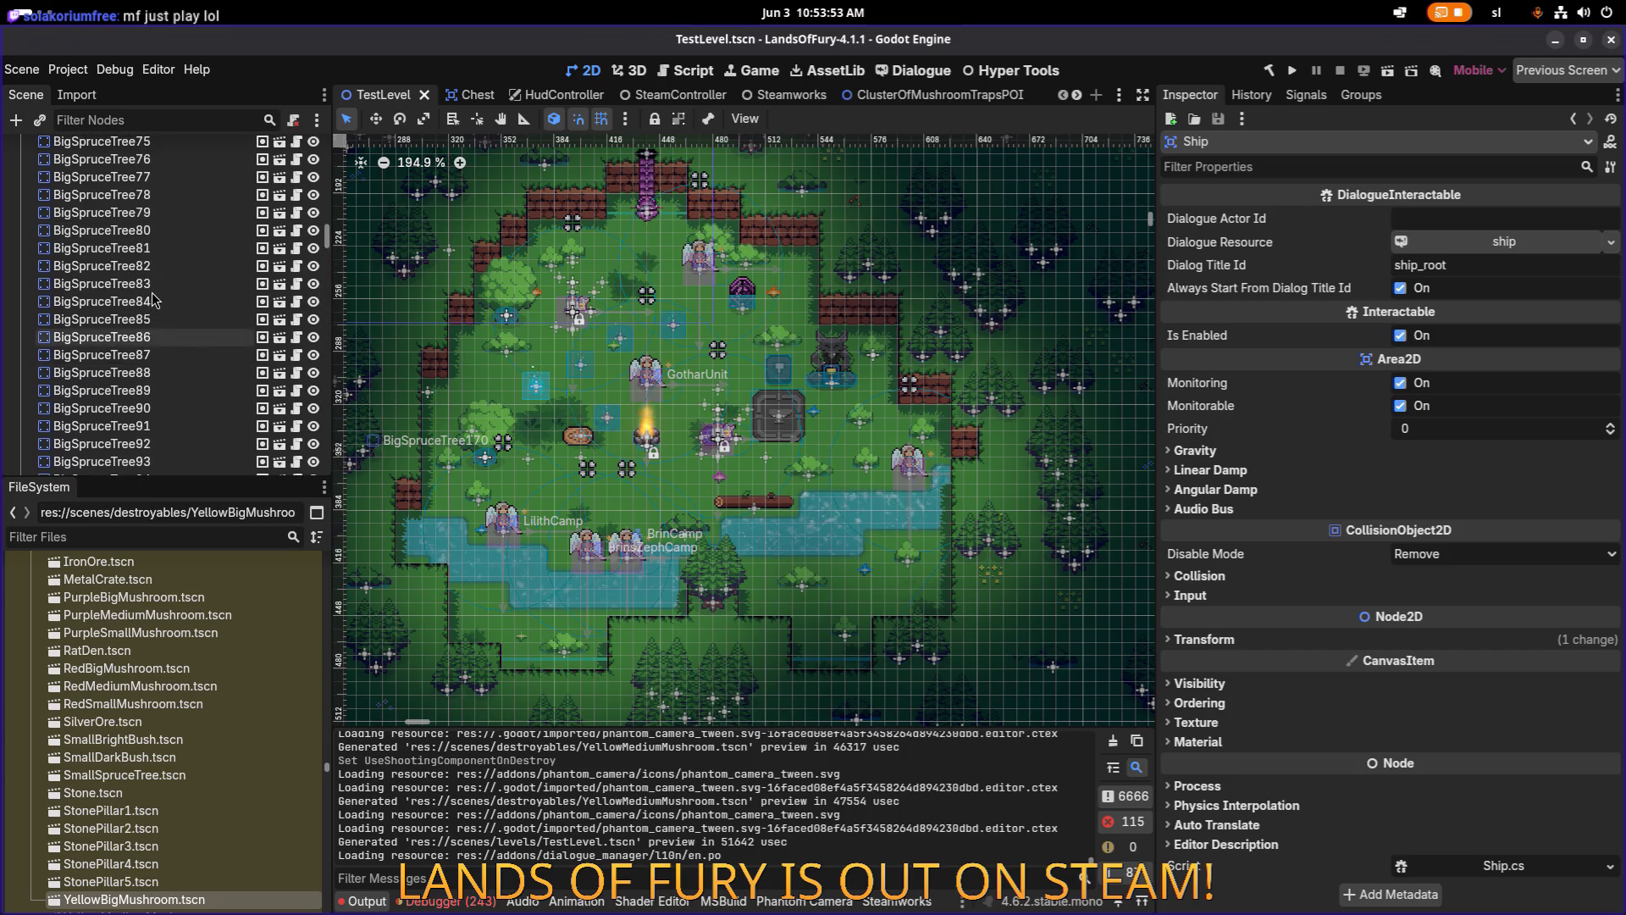
{"action": "left_click", "coordinate": [127, 285]}
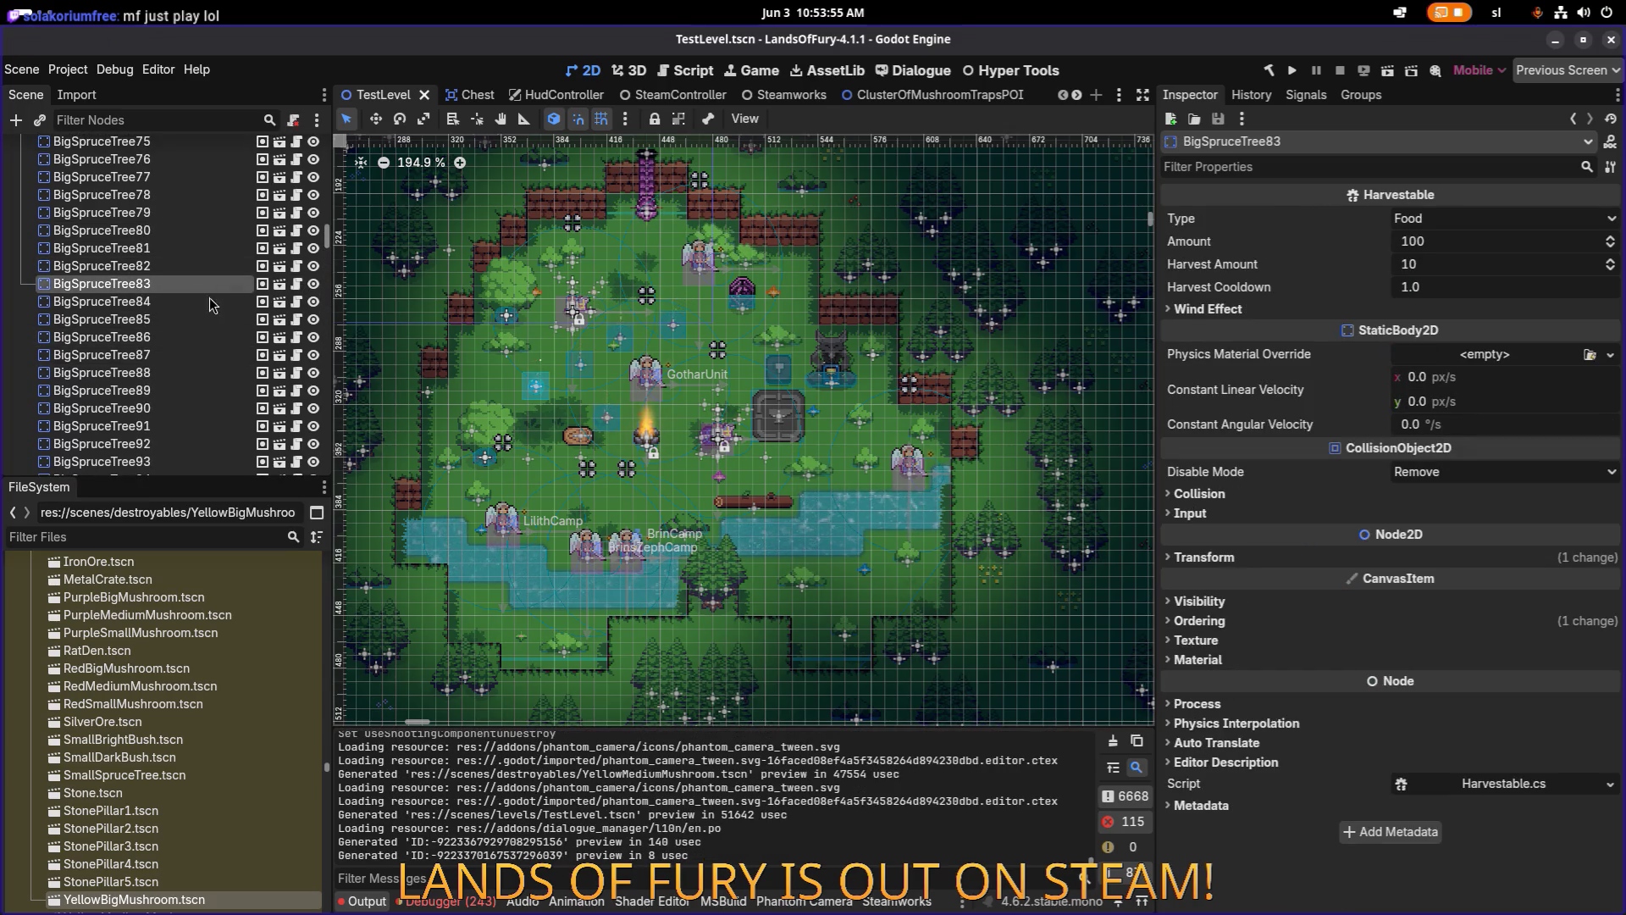
Filter the FileSystem by 'mushroom' and scroll down to the destroyable mushroom scenes.
{"action": "left_click", "coordinate": [196, 538]}
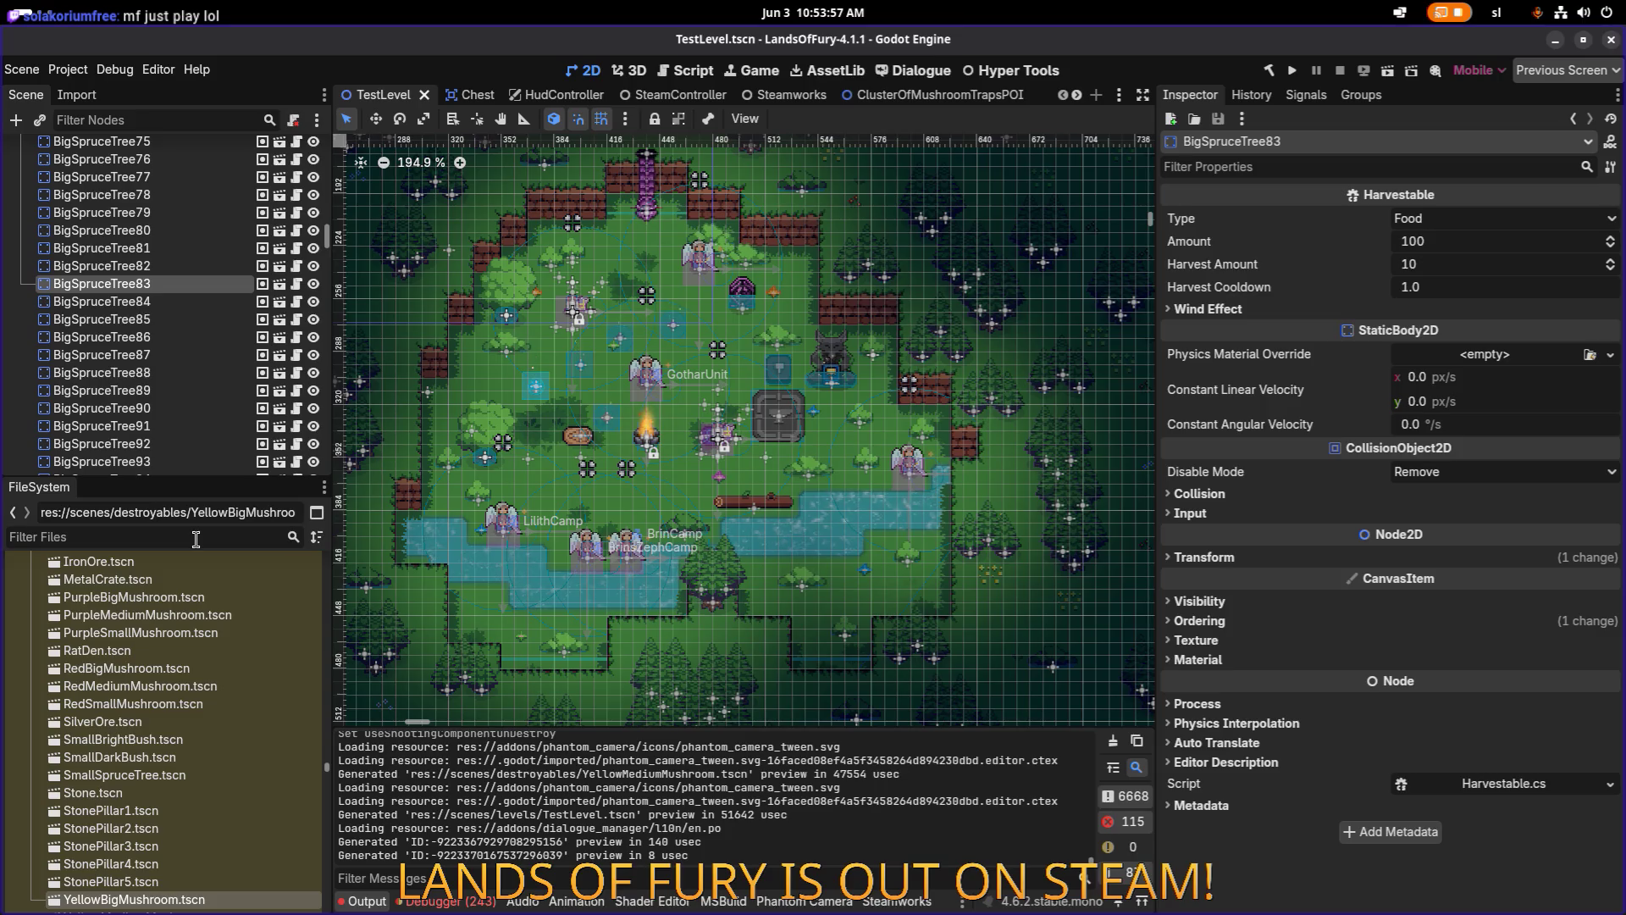
{"action": "type", "text": "u"}
{"action": "key", "text": "BackSpace"}
{"action": "type", "text": "mushroome"}
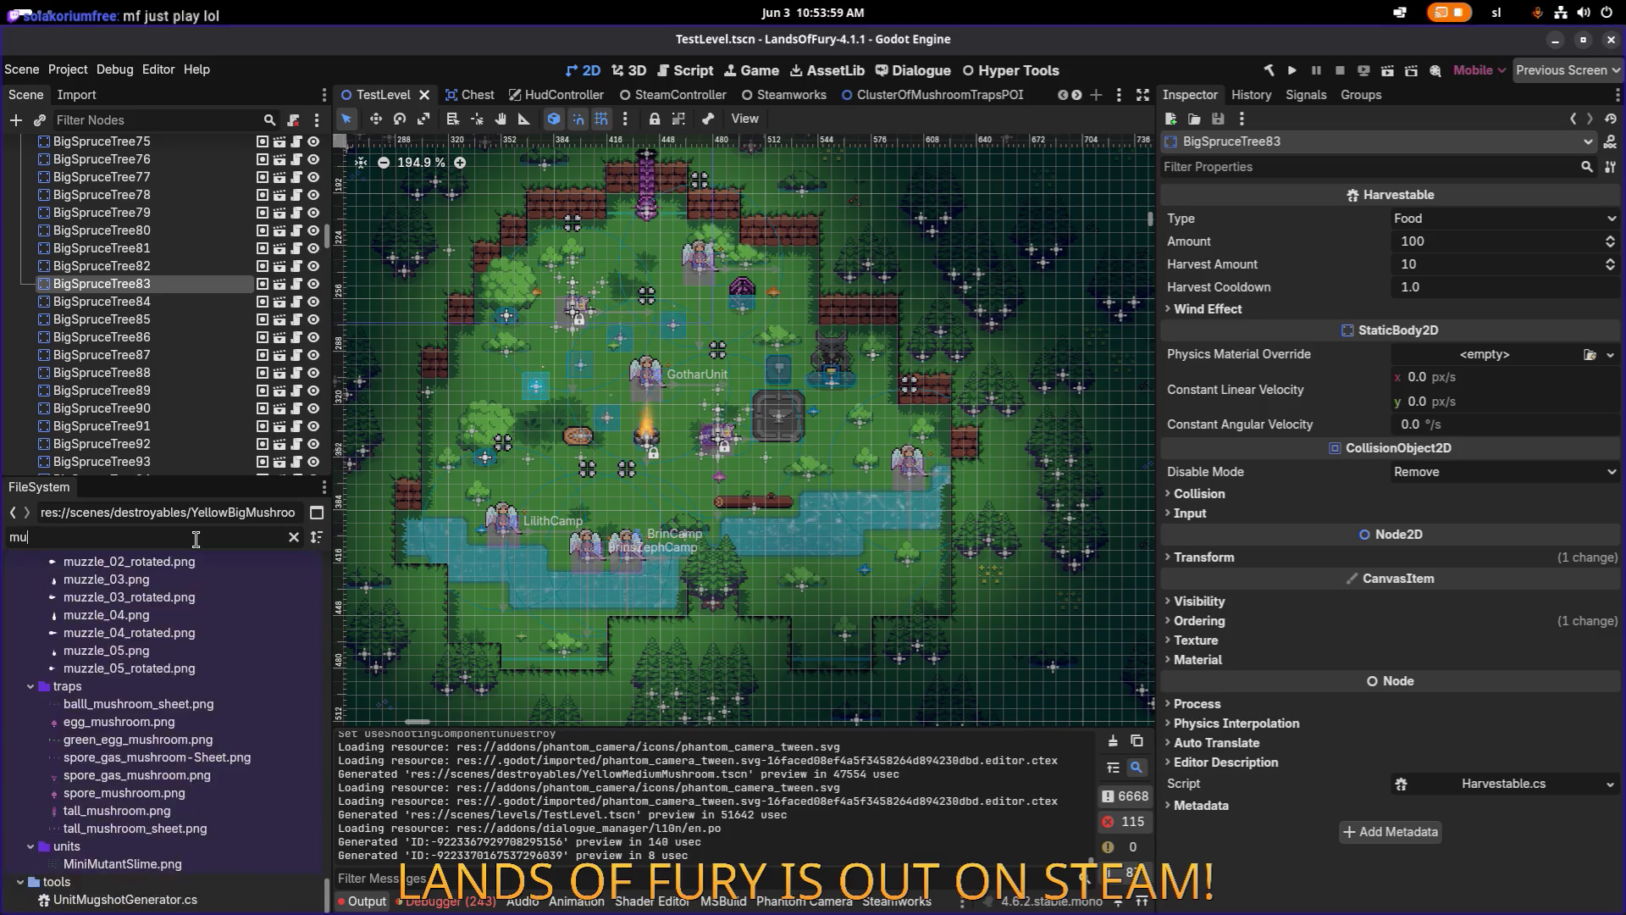
{"action": "key", "text": "BackSpace"}
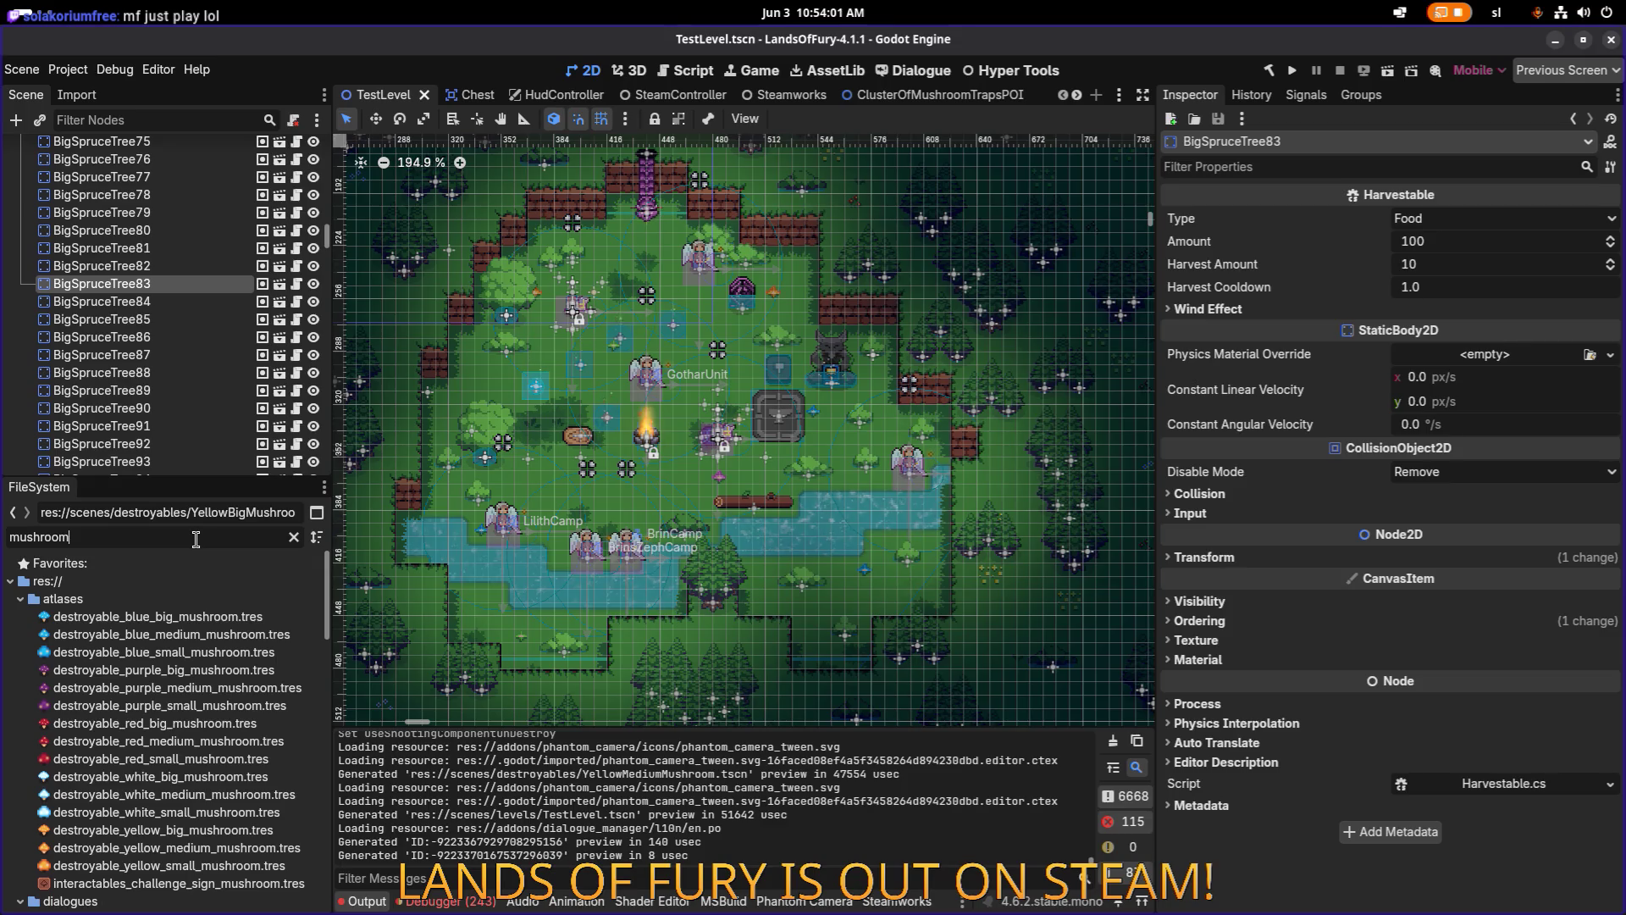
{"action": "scroll", "coordinate": [209, 590], "scroll_direction": "down", "scroll_amount": 15}
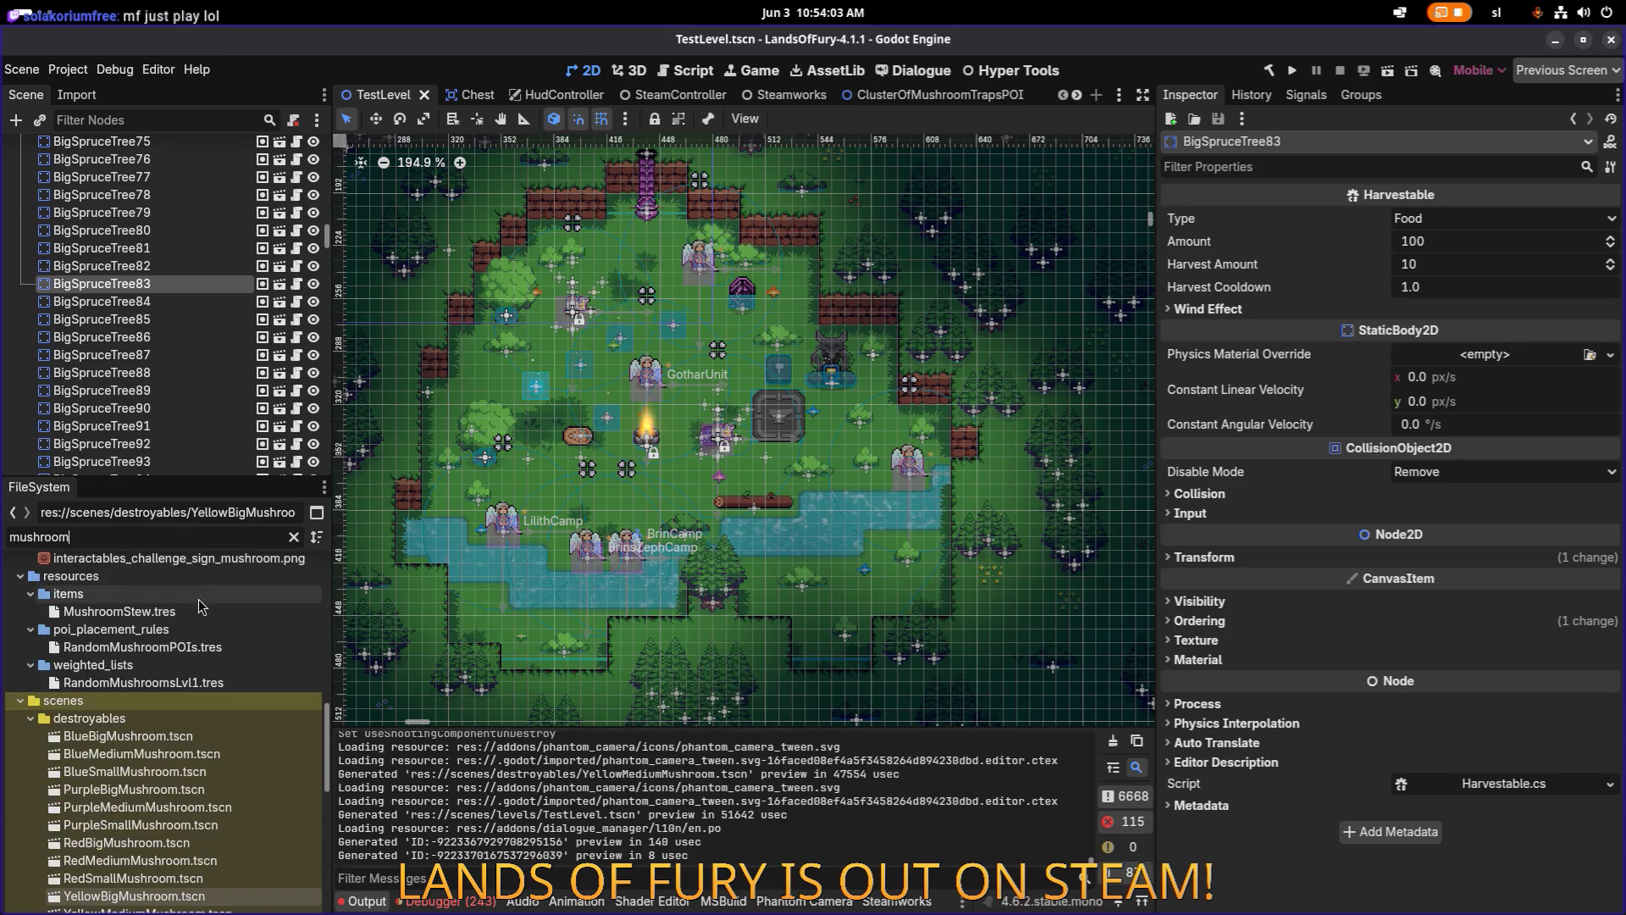
{"action": "scroll", "coordinate": [196, 608], "scroll_direction": "down", "scroll_amount": 2}
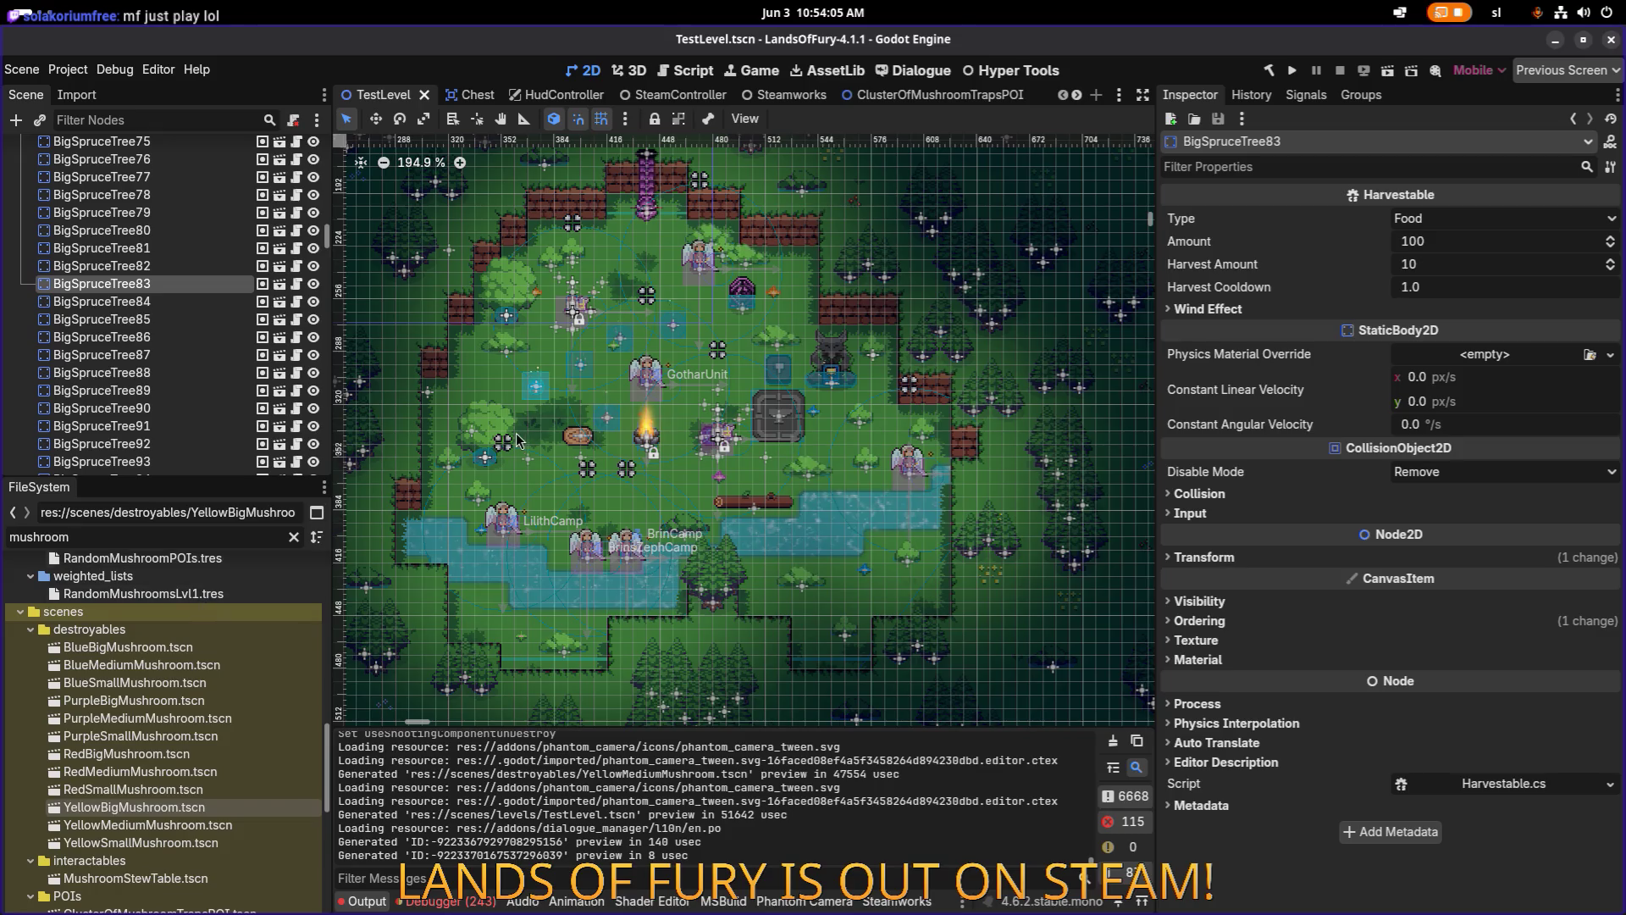
Select RedSmallMushroom through YellowSmallMushroom in the Scene dock and delete all four nodes.
{"action": "left_click", "coordinate": [203, 248]}
{"action": "scroll", "coordinate": [191, 288], "scroll_direction": "down", "scroll_amount": 5}
{"action": "scroll", "coordinate": [190, 306], "scroll_direction": "down", "scroll_amount": 10}
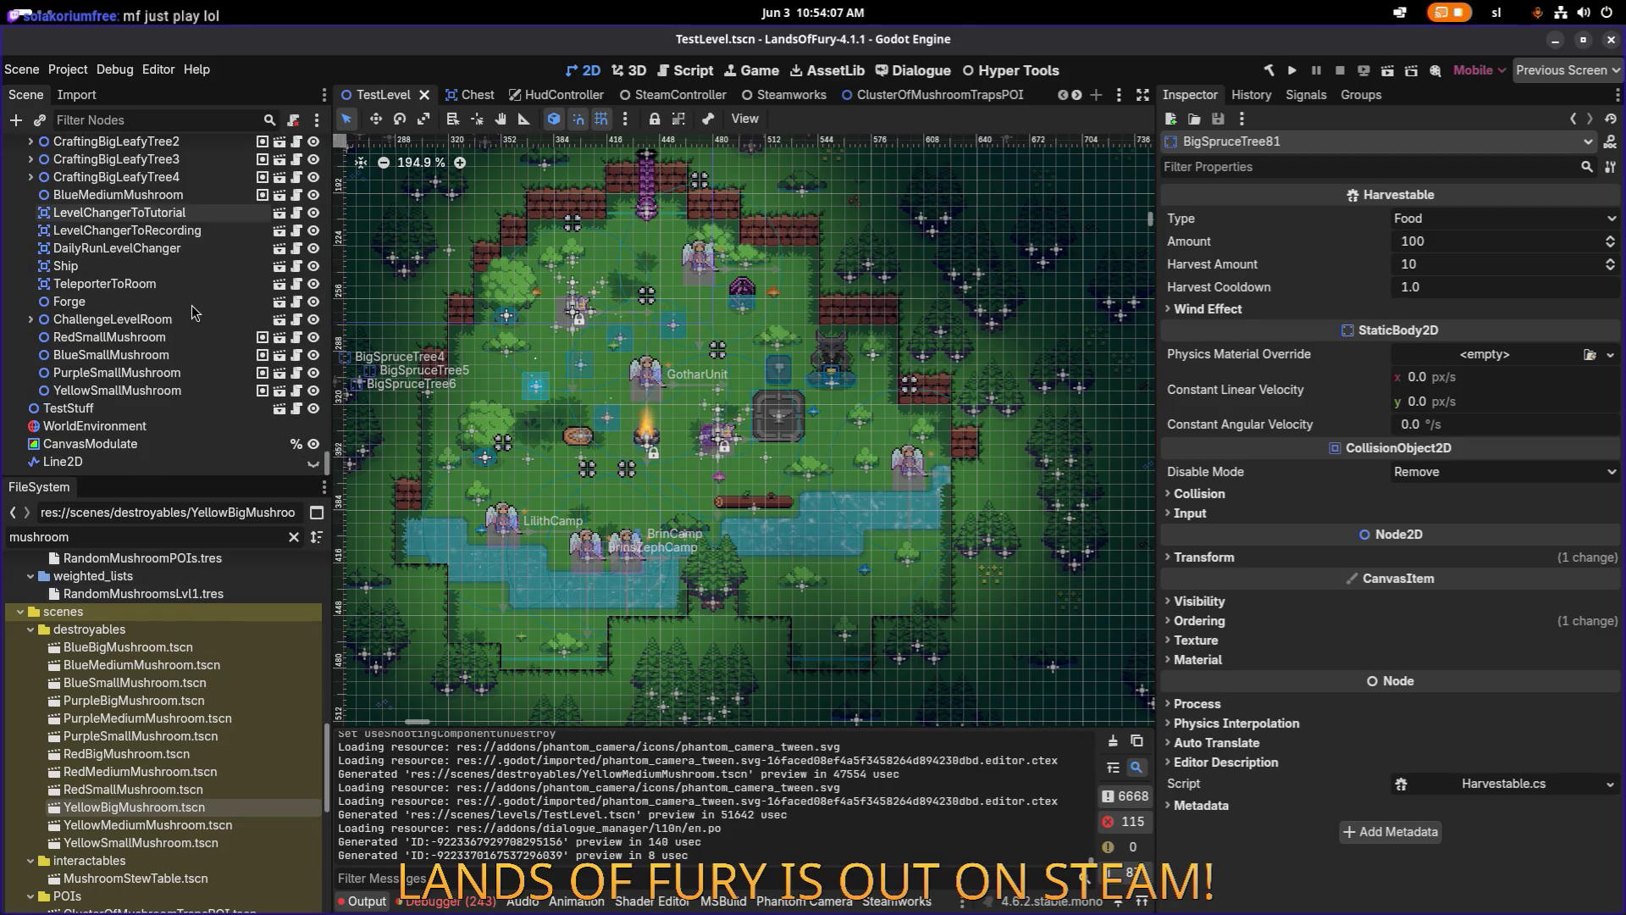
{"action": "scroll", "coordinate": [188, 293], "scroll_direction": "down", "scroll_amount": 4}
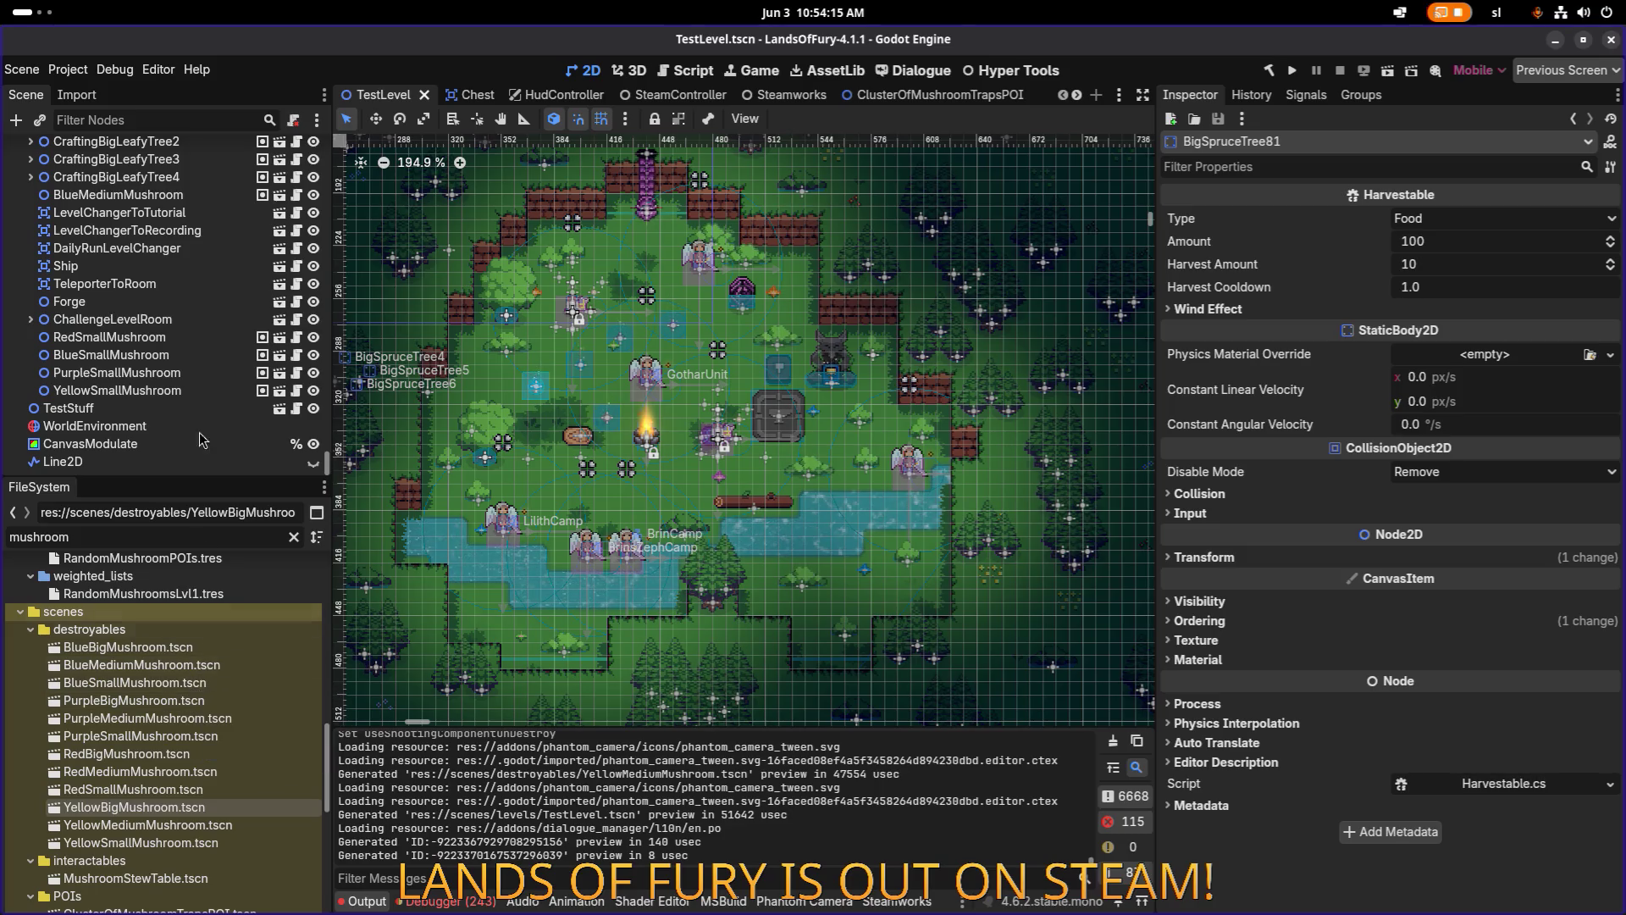
{"action": "left_click", "coordinate": [191, 338]}
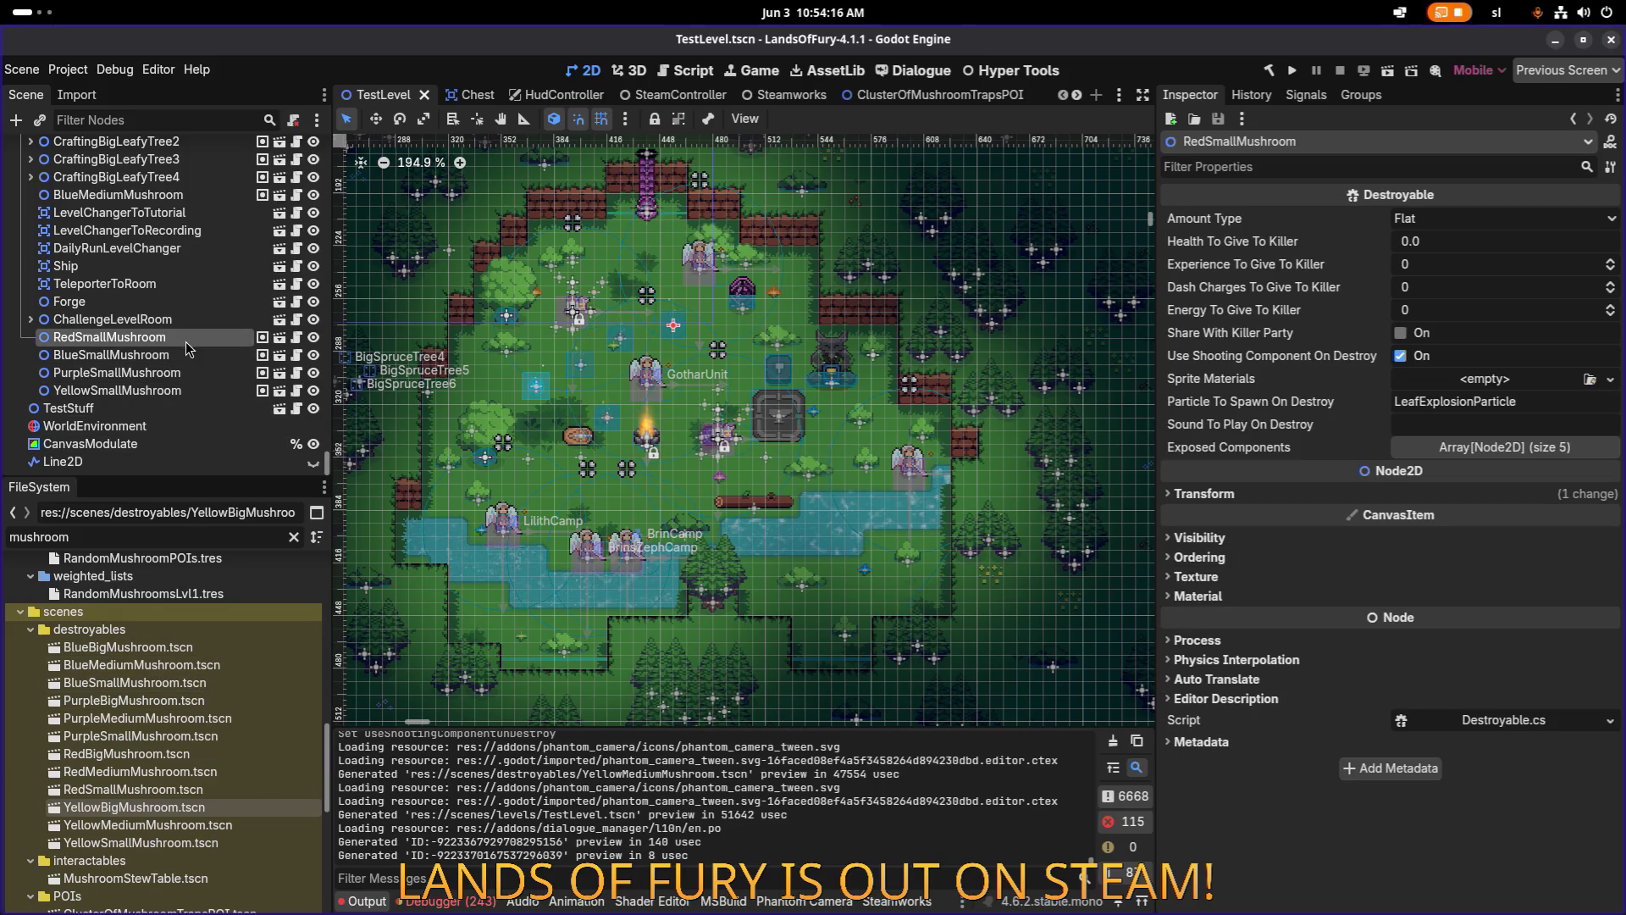
{"action": "left_click", "coordinate": [190, 391], "text": "shift"}
{"action": "key", "text": "Delete"}
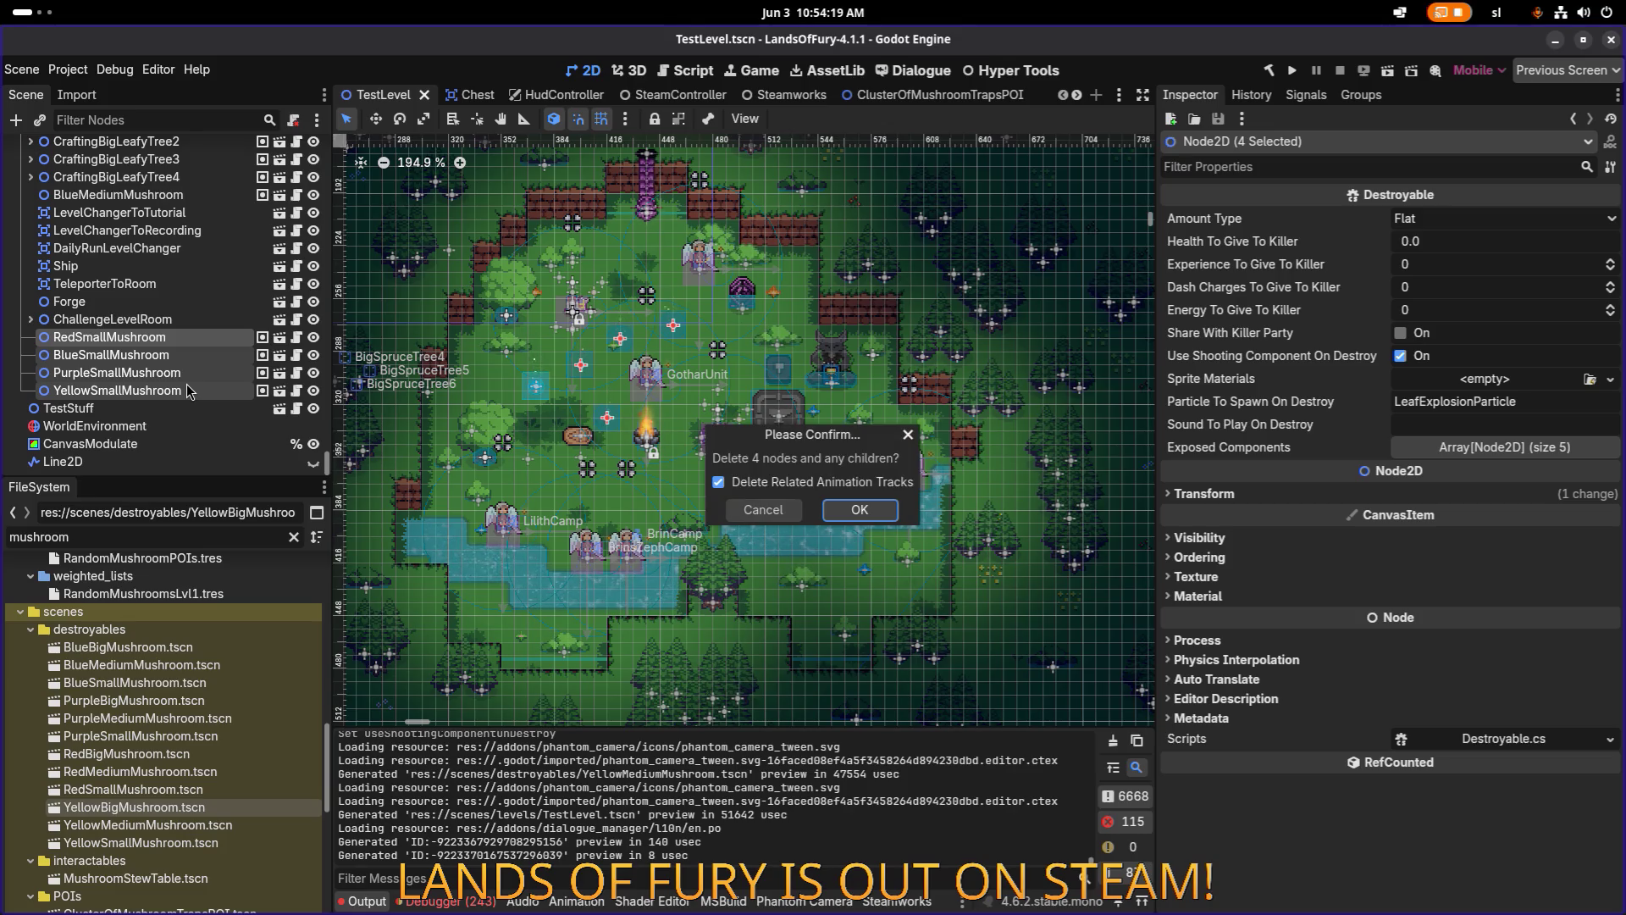
{"action": "key", "text": "Return"}
{"action": "left_click", "coordinate": [189, 391]}
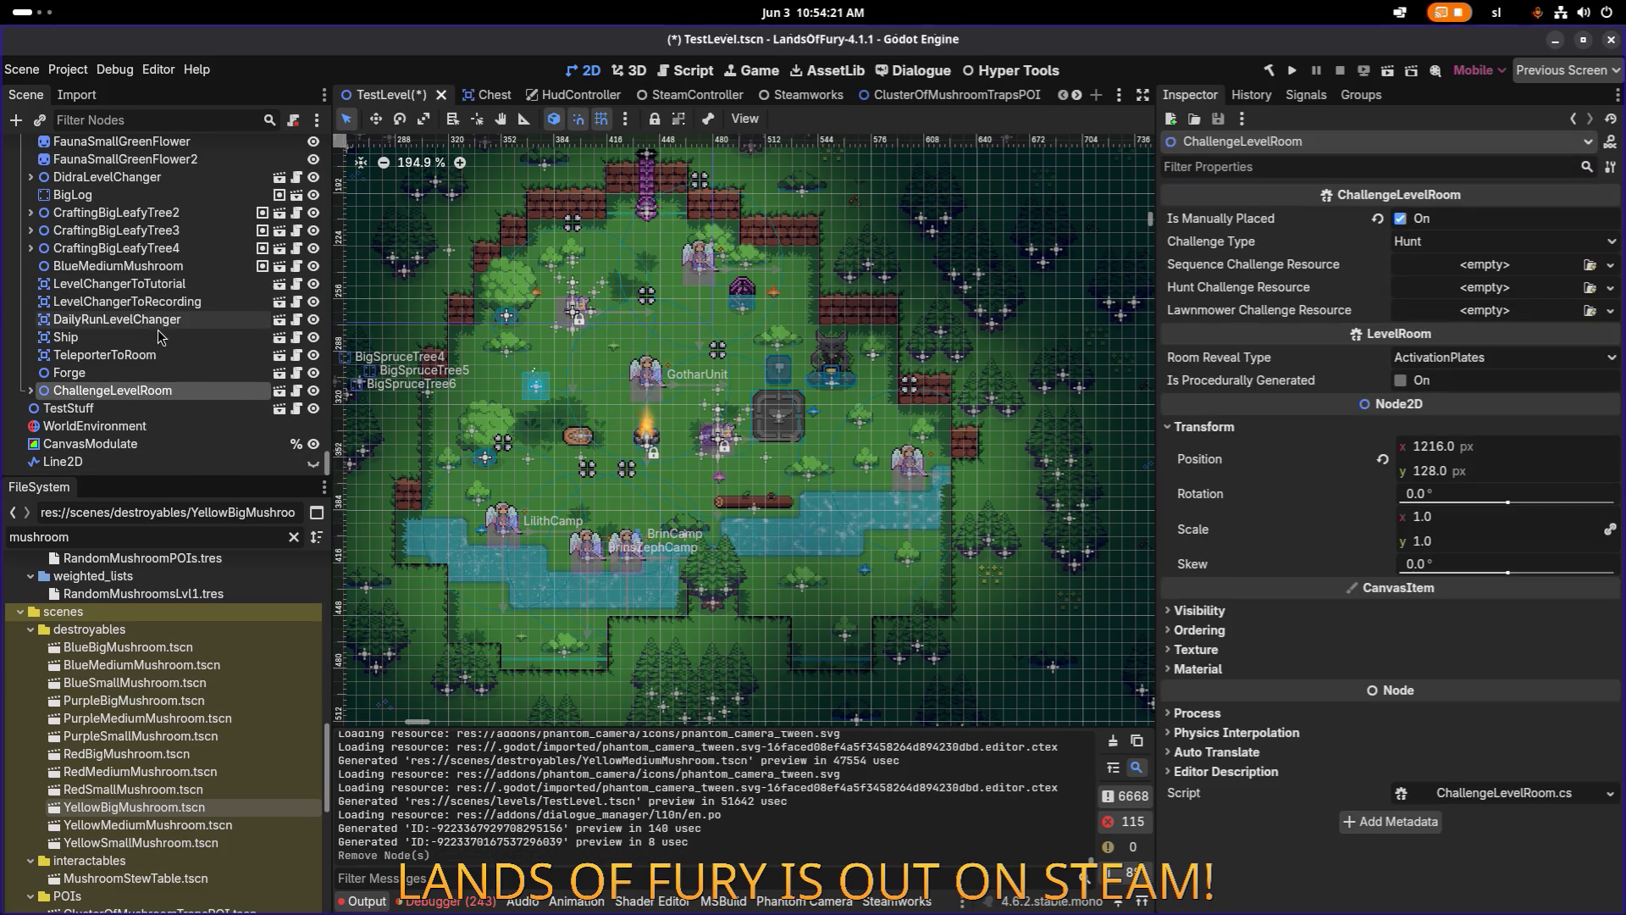
{"action": "scroll", "coordinate": [161, 339], "scroll_direction": "up", "scroll_amount": 5}
{"action": "scroll", "coordinate": [162, 339], "scroll_direction": "down", "scroll_amount": 5}
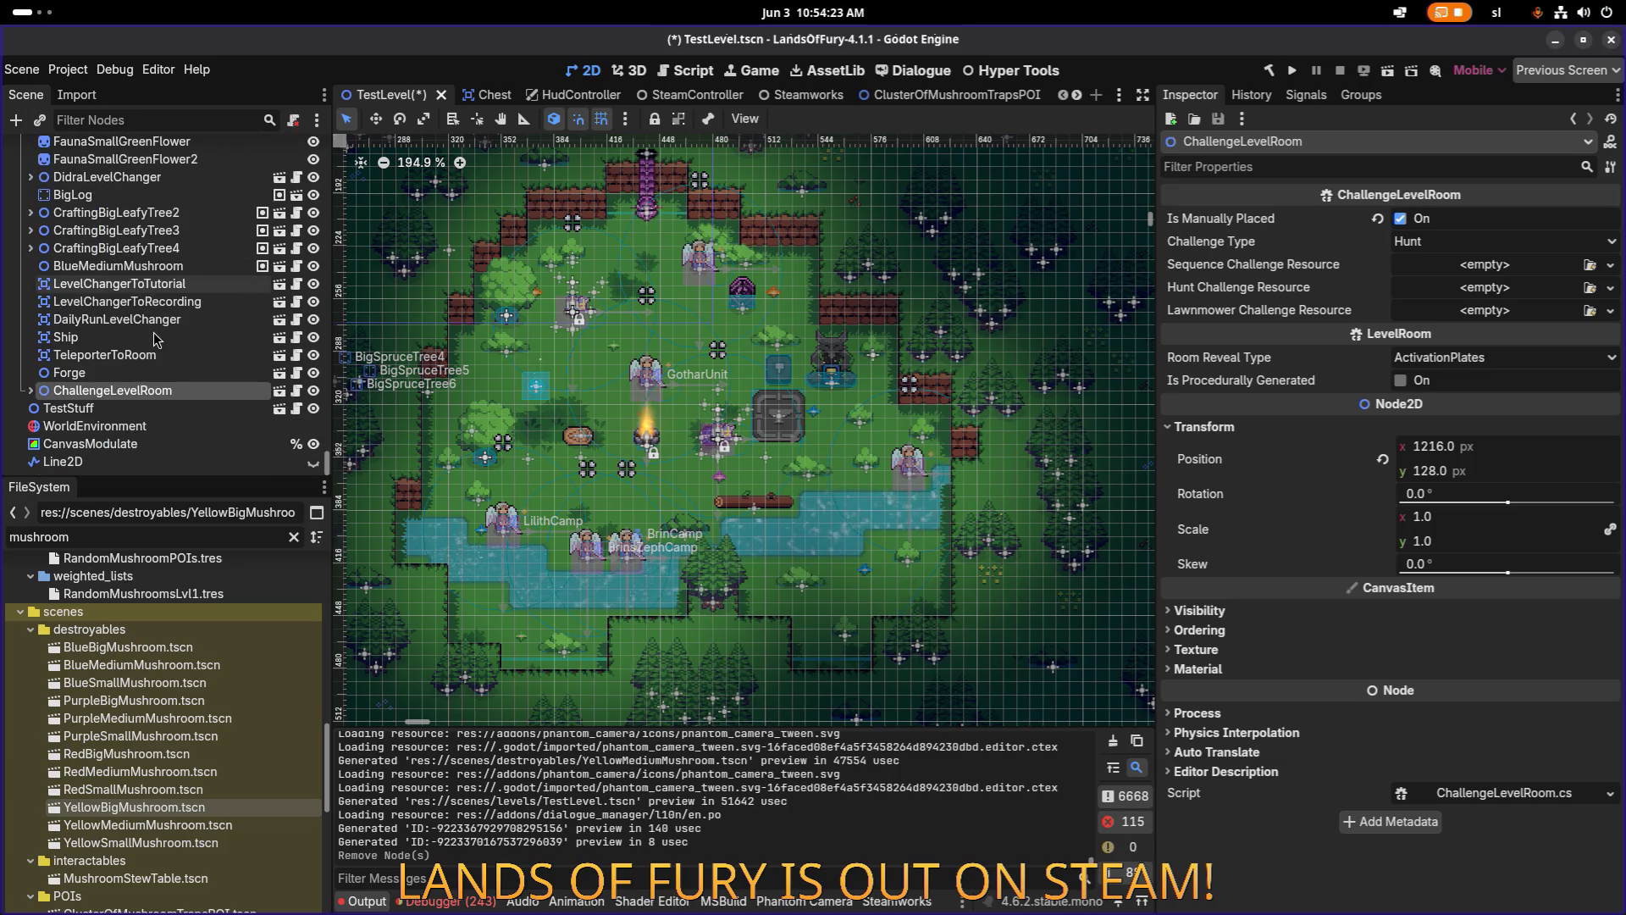
Drag the three Blue mushroom scenes into the level and reposition them in the hierarchy.
{"action": "left_click", "coordinate": [133, 650]}
{"action": "left_click", "coordinate": [140, 685], "text": "shift"}
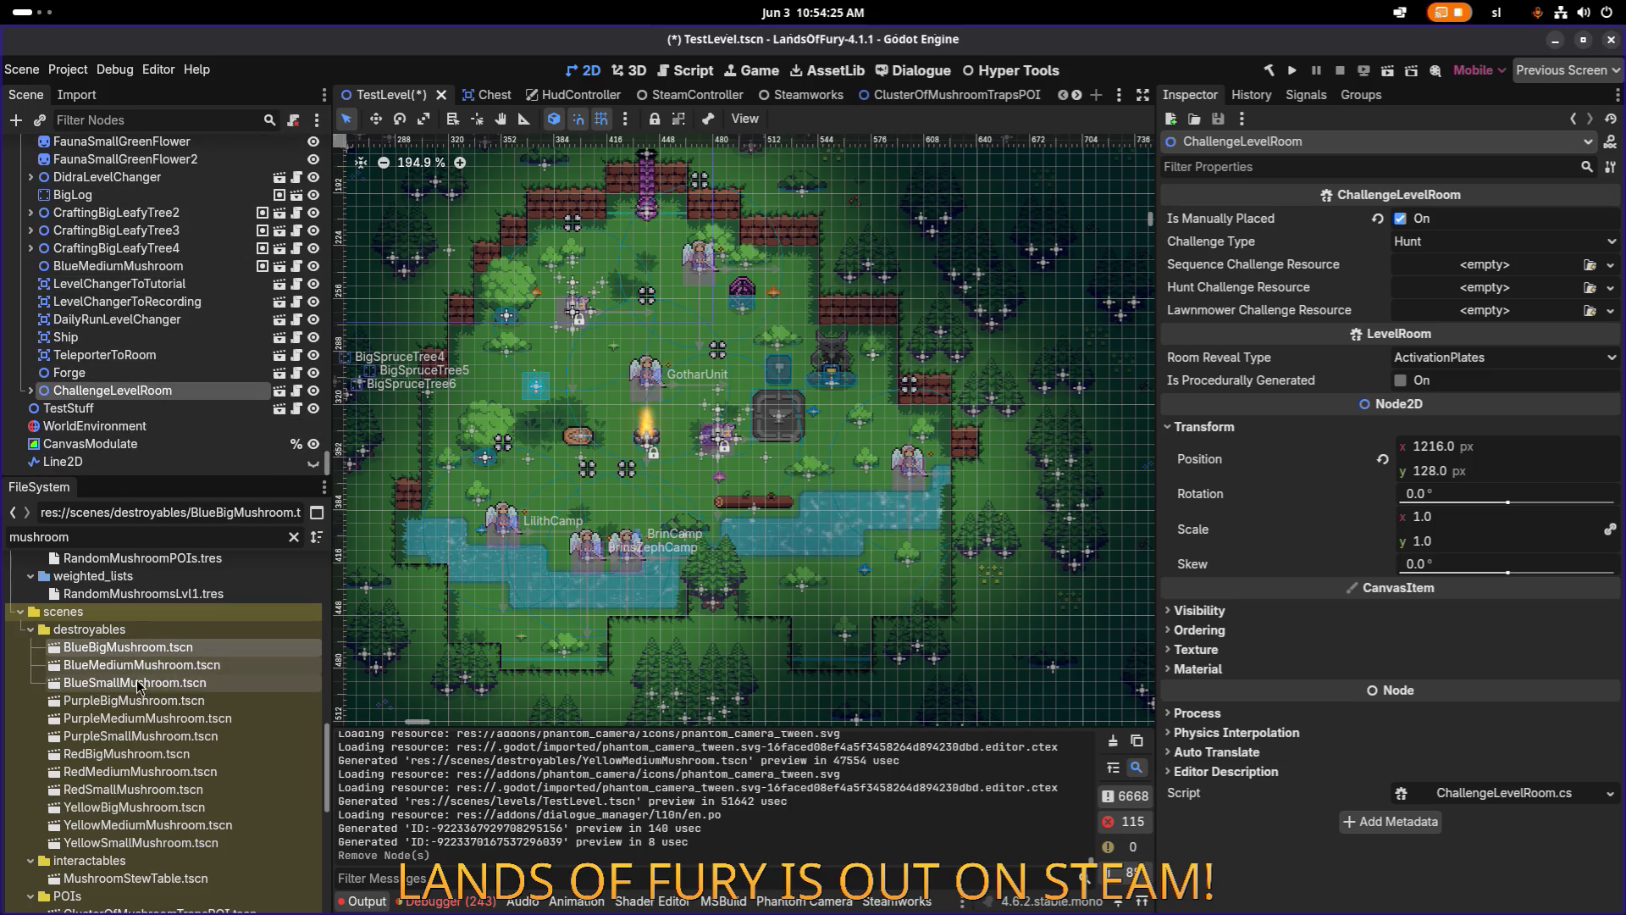
{"action": "mouse_move", "coordinate": [148, 665]}
{"action": "left_mouse_down"}
{"action": "mouse_move", "coordinate": [168, 411]}
{"action": "mouse_move", "coordinate": [167, 445]}
{"action": "left_mouse_up"}
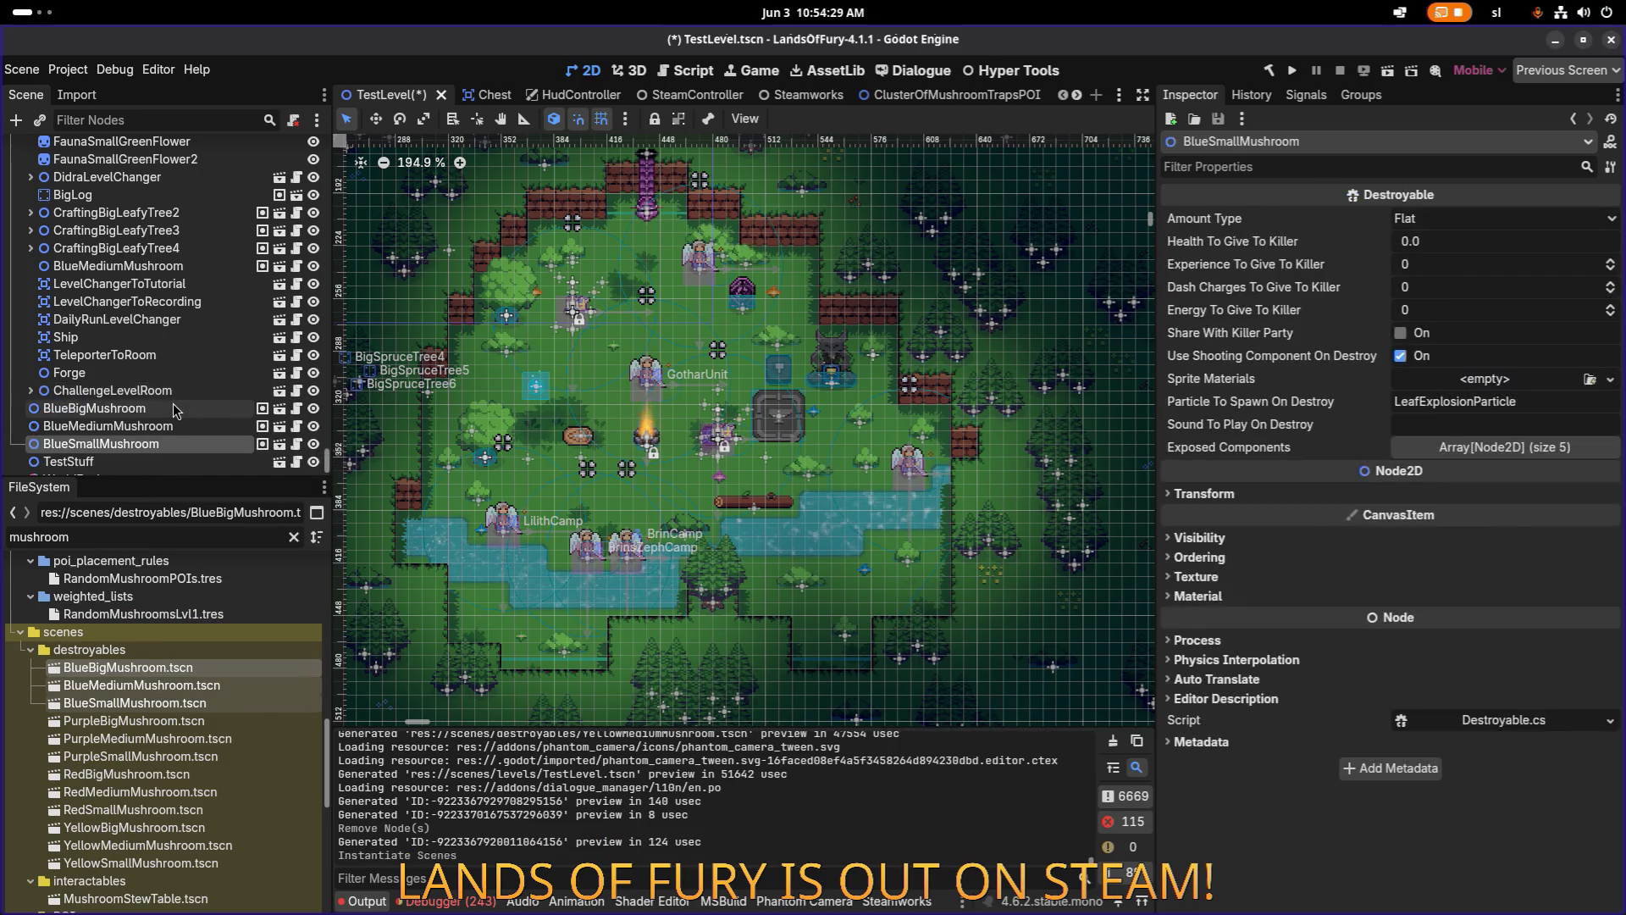
{"action": "left_click", "coordinate": [82, 413], "text": "shift"}
{"action": "left_click_drag", "start_coordinate": [108, 413], "coordinate": [135, 400]}
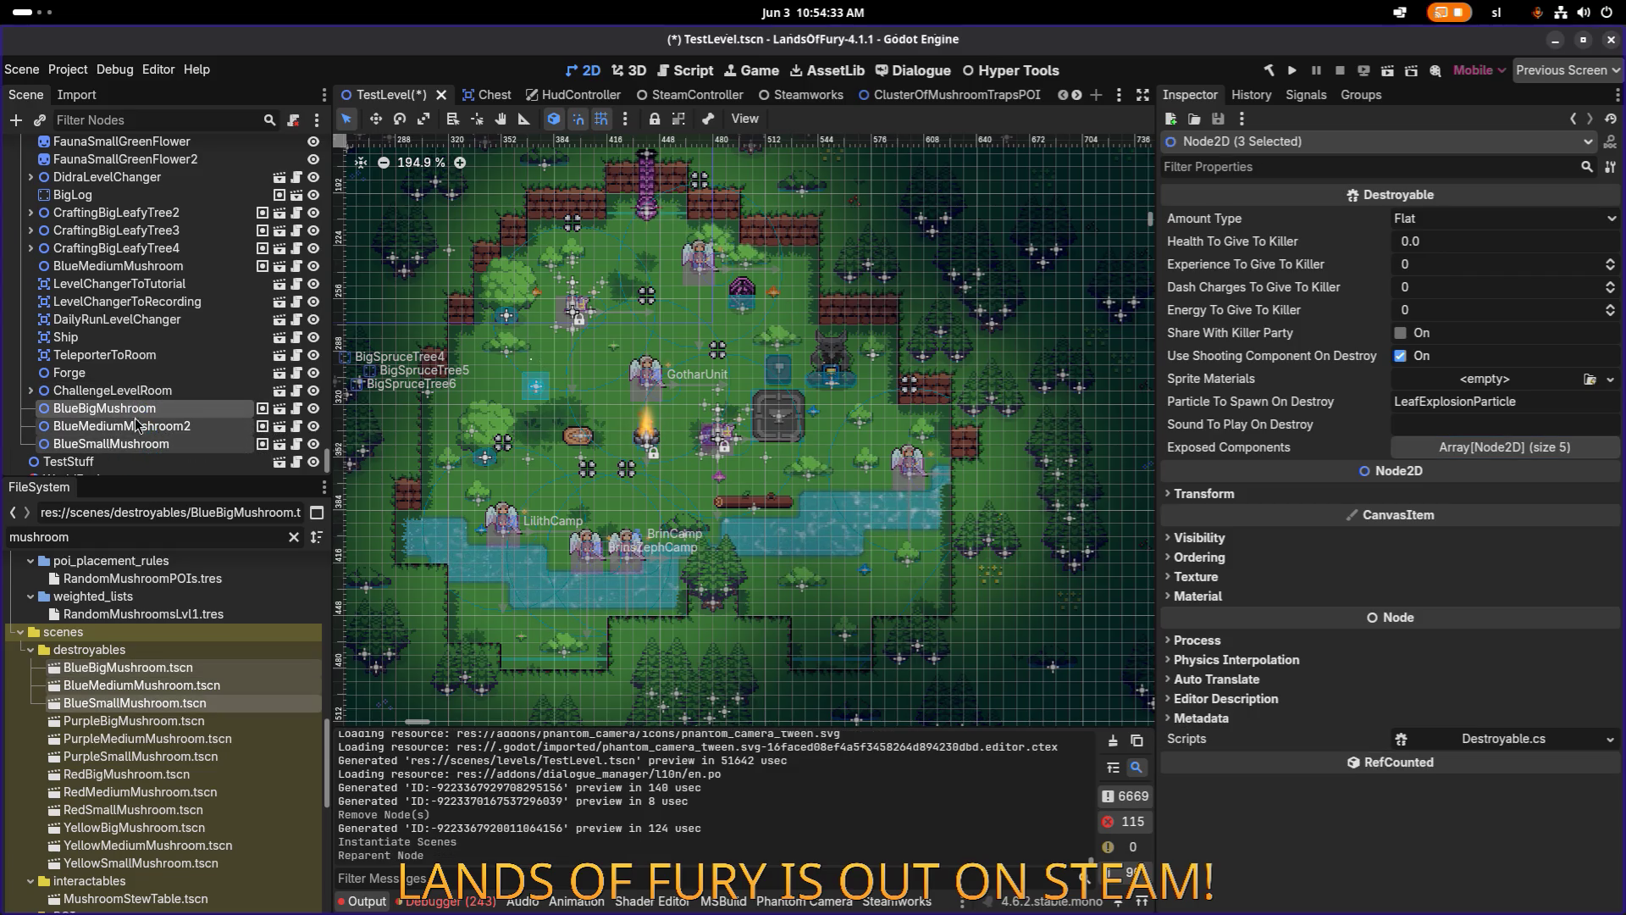
Add the nine Purple, Red and Yellow mushroom scenes to the level.
{"action": "left_click", "coordinate": [162, 721]}
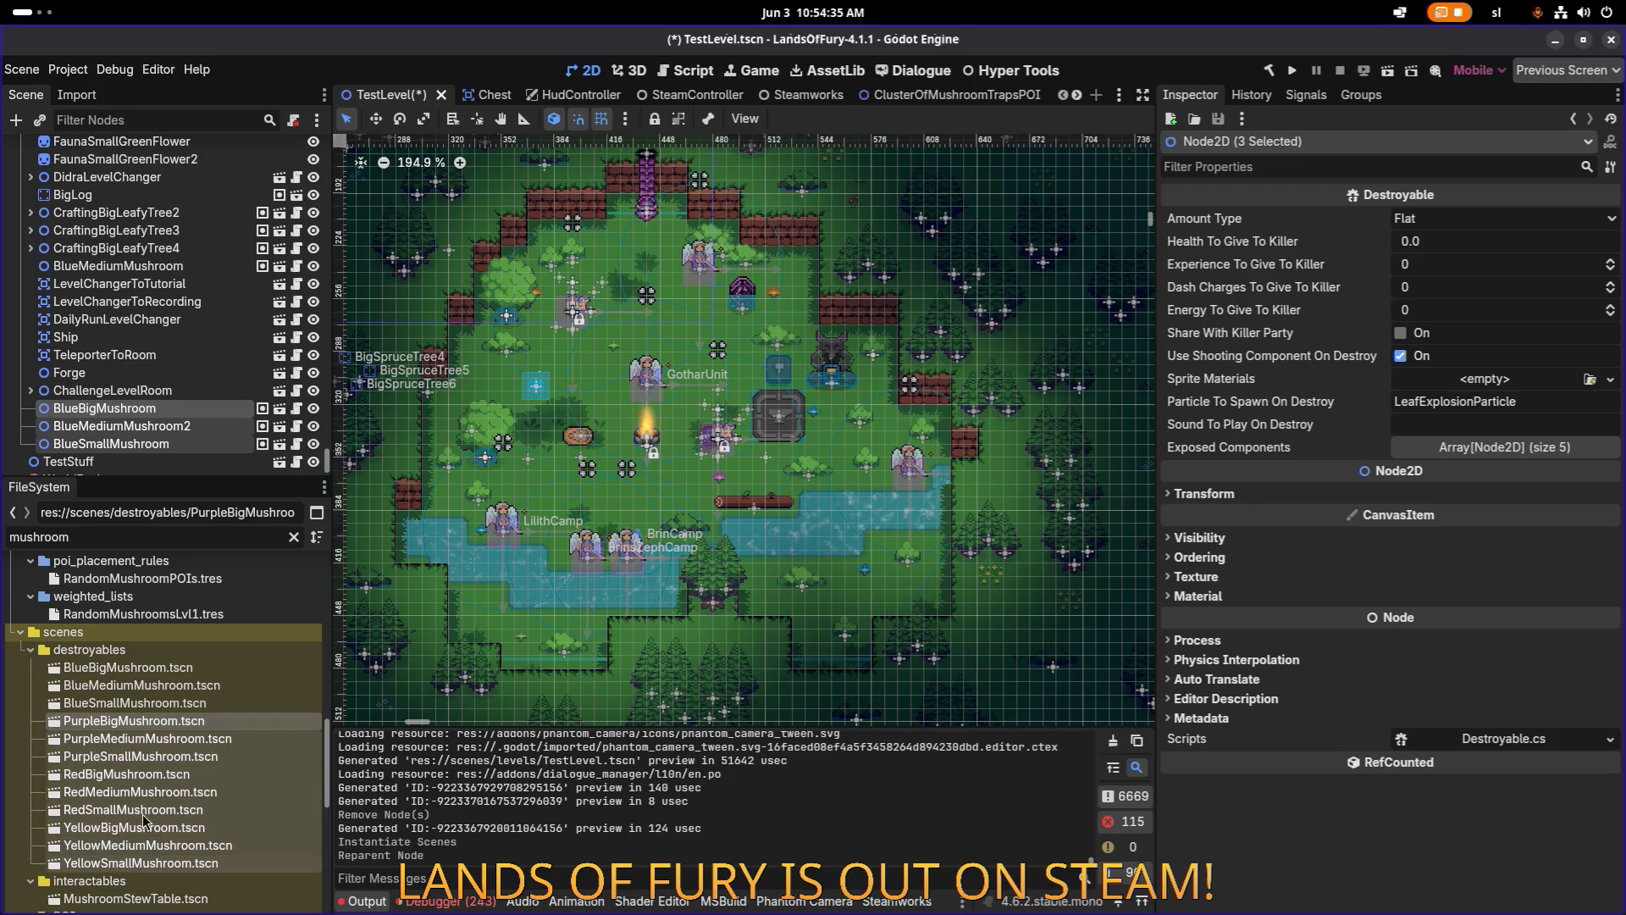
{"action": "mouse_move", "coordinate": [134, 721]}
{"action": "left_mouse_down"}
{"action": "mouse_move", "coordinate": [221, 395]}
{"action": "mouse_move", "coordinate": [221, 409]}
{"action": "left_mouse_up"}
{"action": "left_click", "coordinate": [104, 266]}
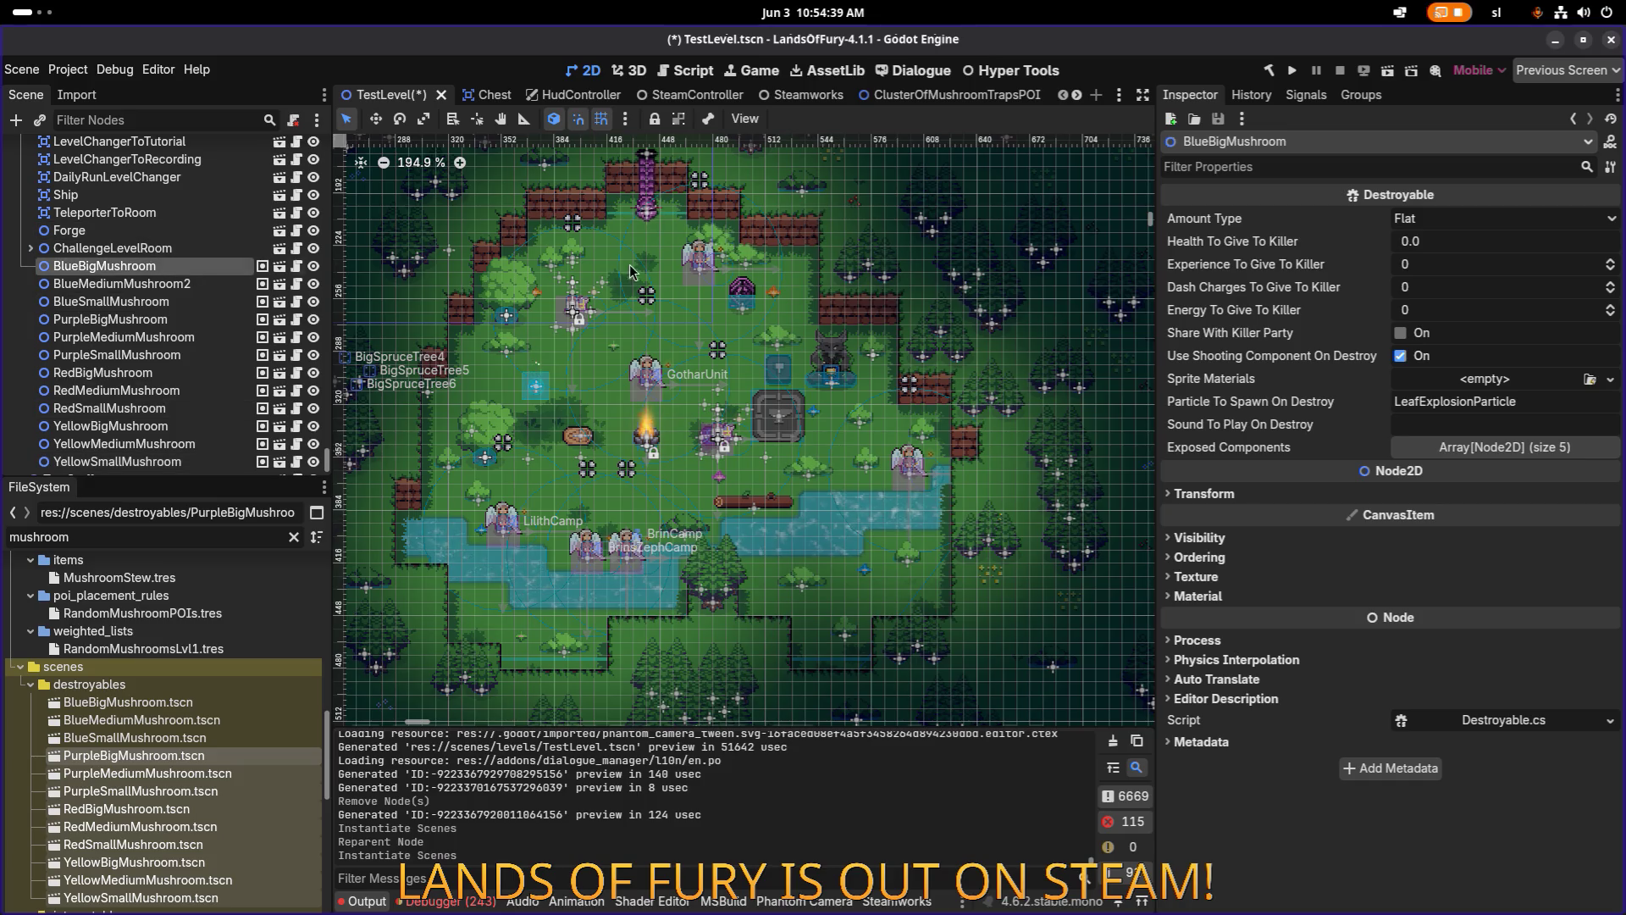
Move BlueBigMushroom and BlueMediumMushroom2 side by side near the central campfire.
{"action": "scroll", "coordinate": [798, 479], "scroll_direction": "down", "scroll_amount": 6}
{"action": "scroll", "coordinate": [633, 393], "scroll_direction": "up", "scroll_amount": 5}
{"action": "key", "text": "w"}
{"action": "mouse_move", "coordinate": [523, 275]}
{"action": "left_mouse_down"}
{"action": "mouse_move", "coordinate": [826, 468]}
{"action": "mouse_move", "coordinate": [739, 436]}
{"action": "mouse_move", "coordinate": [709, 452]}
{"action": "left_mouse_up"}
{"action": "scroll", "coordinate": [826, 468], "scroll_direction": "up", "scroll_amount": 10}
{"action": "scroll", "coordinate": [569, 363], "scroll_direction": "down", "scroll_amount": 10}
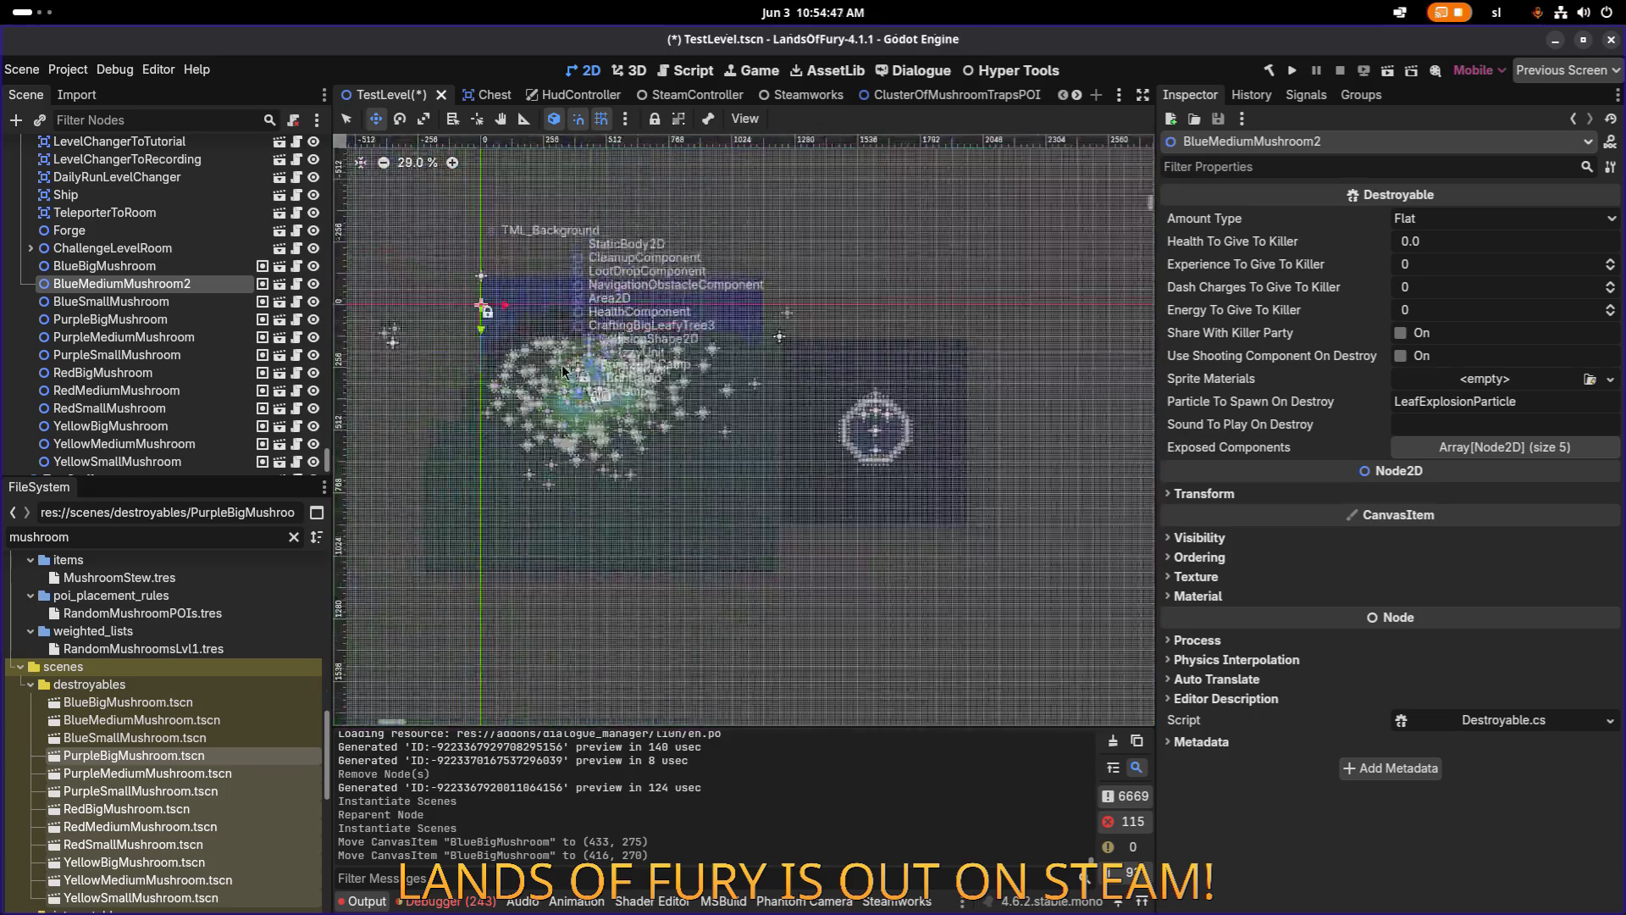
{"action": "mouse_move", "coordinate": [494, 296]}
{"action": "left_mouse_down"}
{"action": "mouse_move", "coordinate": [859, 474]}
{"action": "mouse_move", "coordinate": [845, 536]}
{"action": "left_mouse_up"}
{"action": "scroll", "coordinate": [845, 536], "scroll_direction": "up", "scroll_amount": 12}
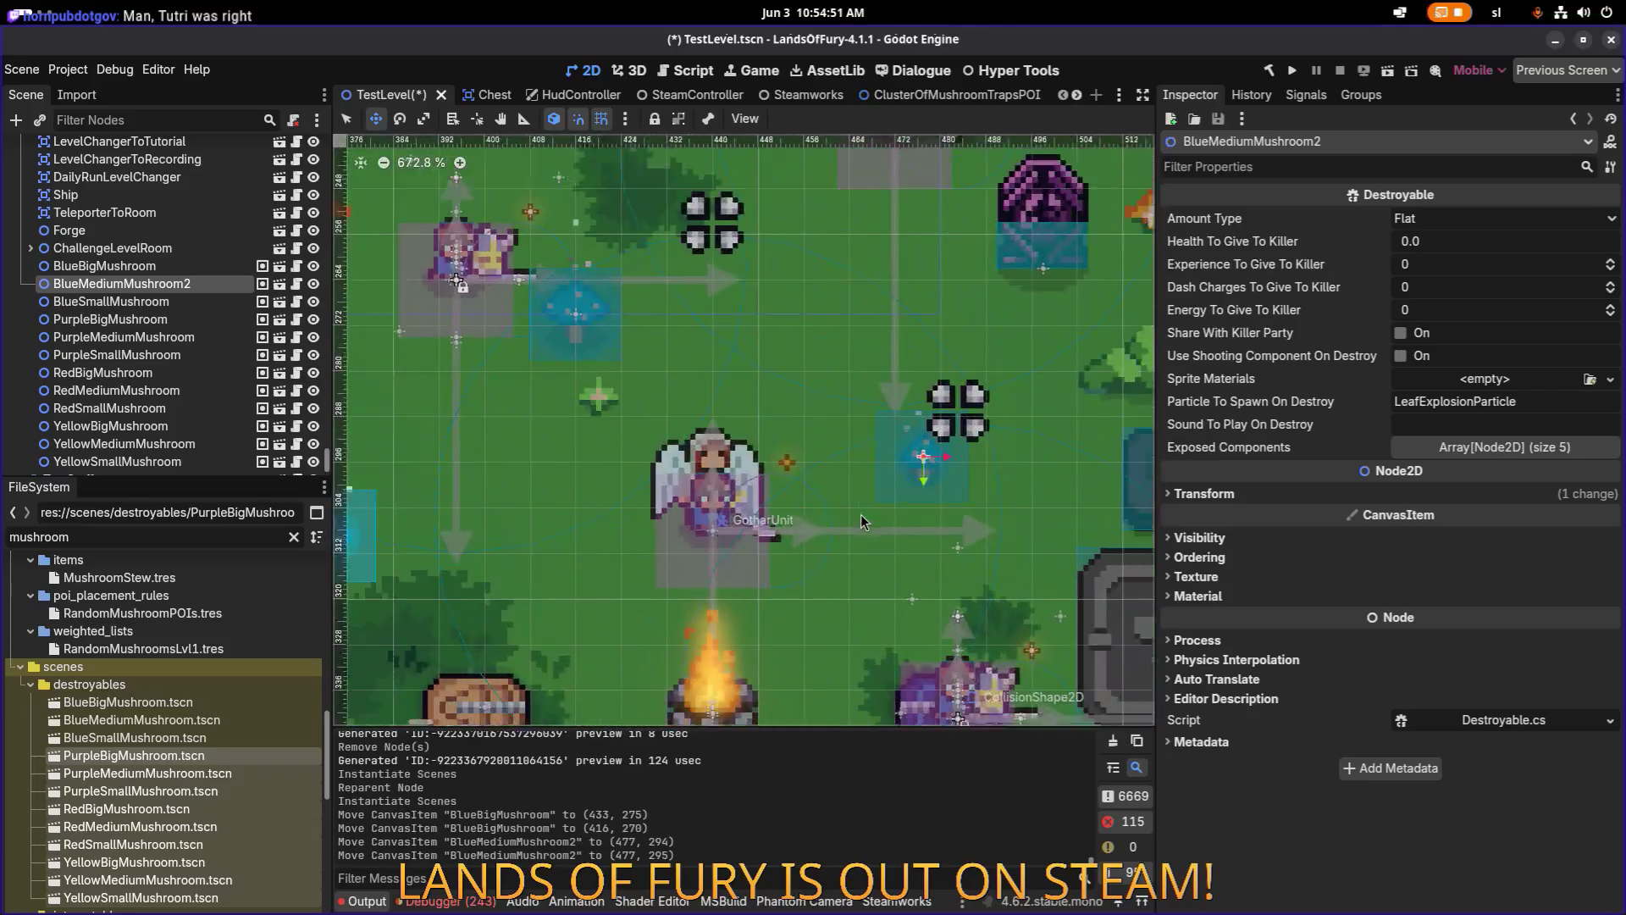
{"action": "scroll", "coordinate": [862, 521], "scroll_direction": "down", "scroll_amount": 1}
{"action": "mouse_move", "coordinate": [922, 466]}
{"action": "left_mouse_down"}
{"action": "mouse_move", "coordinate": [687, 336]}
{"action": "mouse_move", "coordinate": [735, 339]}
{"action": "left_mouse_up"}
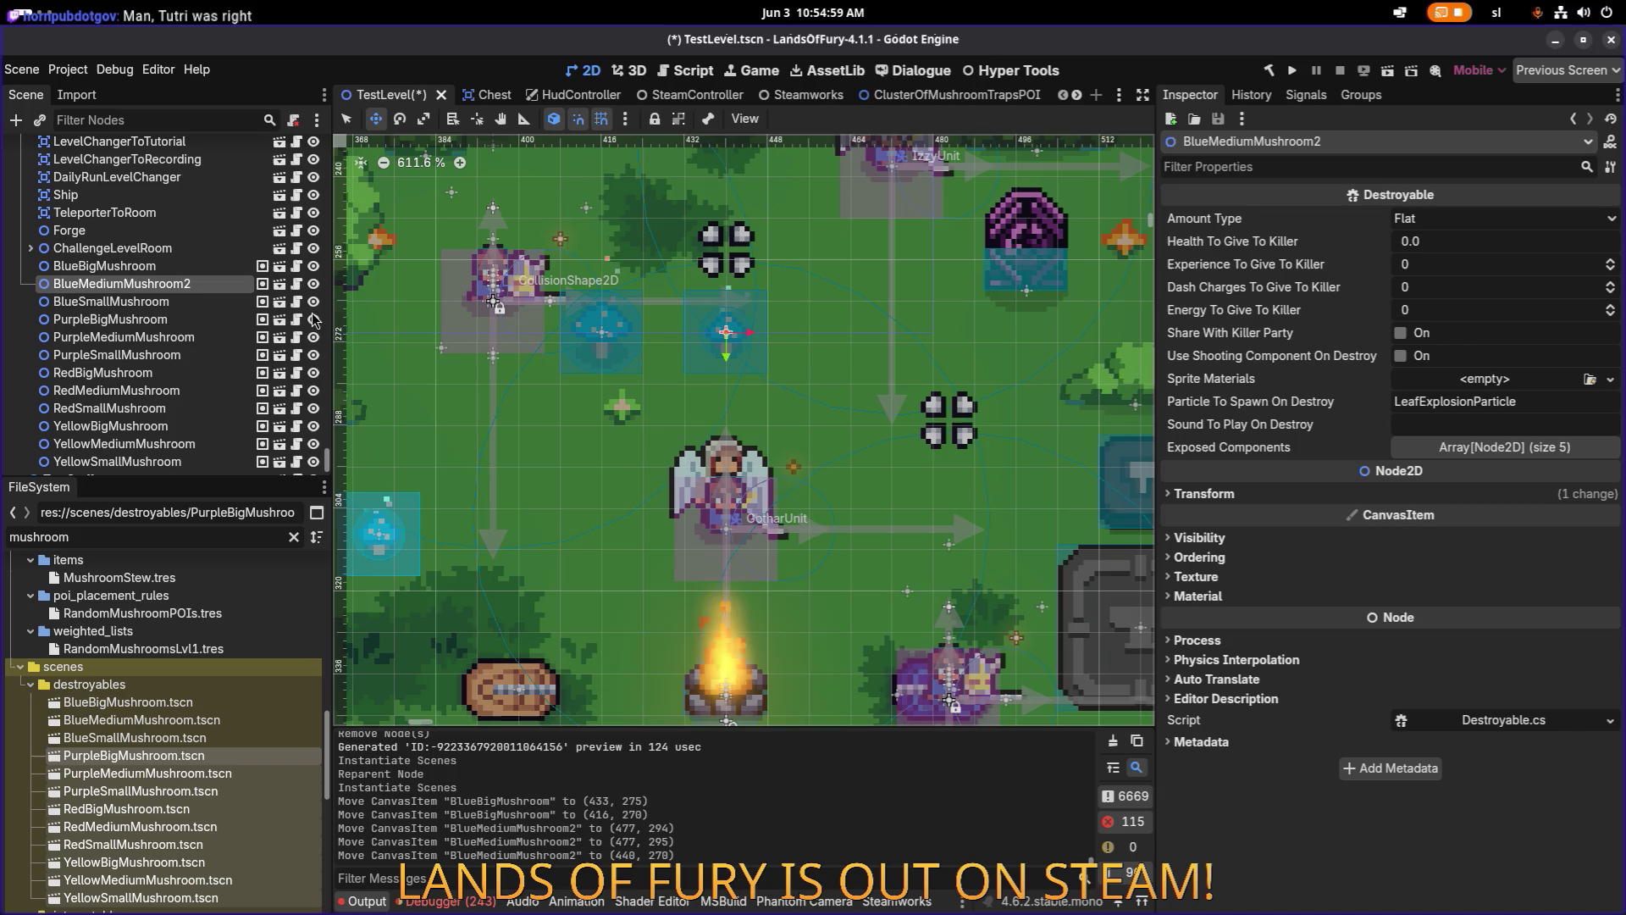
Place BlueSmallMushroom in line with the other blue mushrooms at y 270.
{"action": "left_click", "coordinate": [199, 301]}
{"action": "scroll", "coordinate": [563, 430], "scroll_direction": "down", "scroll_amount": 10}
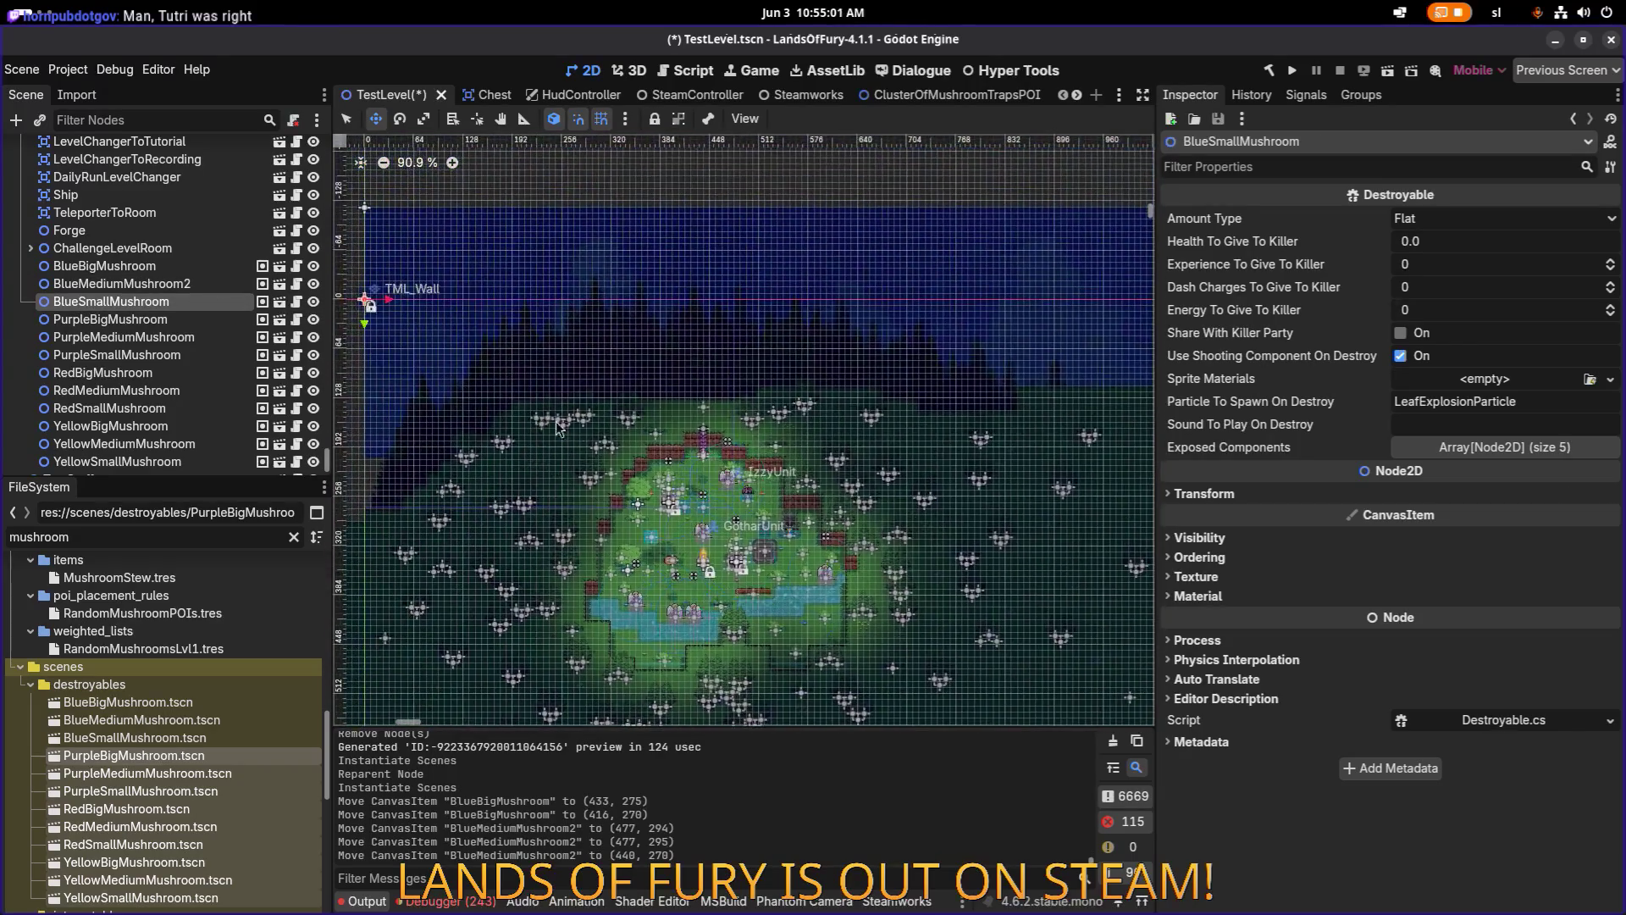
{"action": "scroll", "coordinate": [563, 430], "scroll_direction": "down", "scroll_amount": 5}
{"action": "left_click_drag", "start_coordinate": [470, 371], "coordinate": [671, 483]}
{"action": "scroll", "coordinate": [636, 486], "scroll_direction": "up", "scroll_amount": 11}
{"action": "left_click_drag", "start_coordinate": [892, 461], "coordinate": [563, 279]}
{"action": "scroll", "coordinate": [525, 271], "scroll_direction": "up", "scroll_amount": 6}
{"action": "left_click_drag", "start_coordinate": [736, 303], "coordinate": [725, 305]}
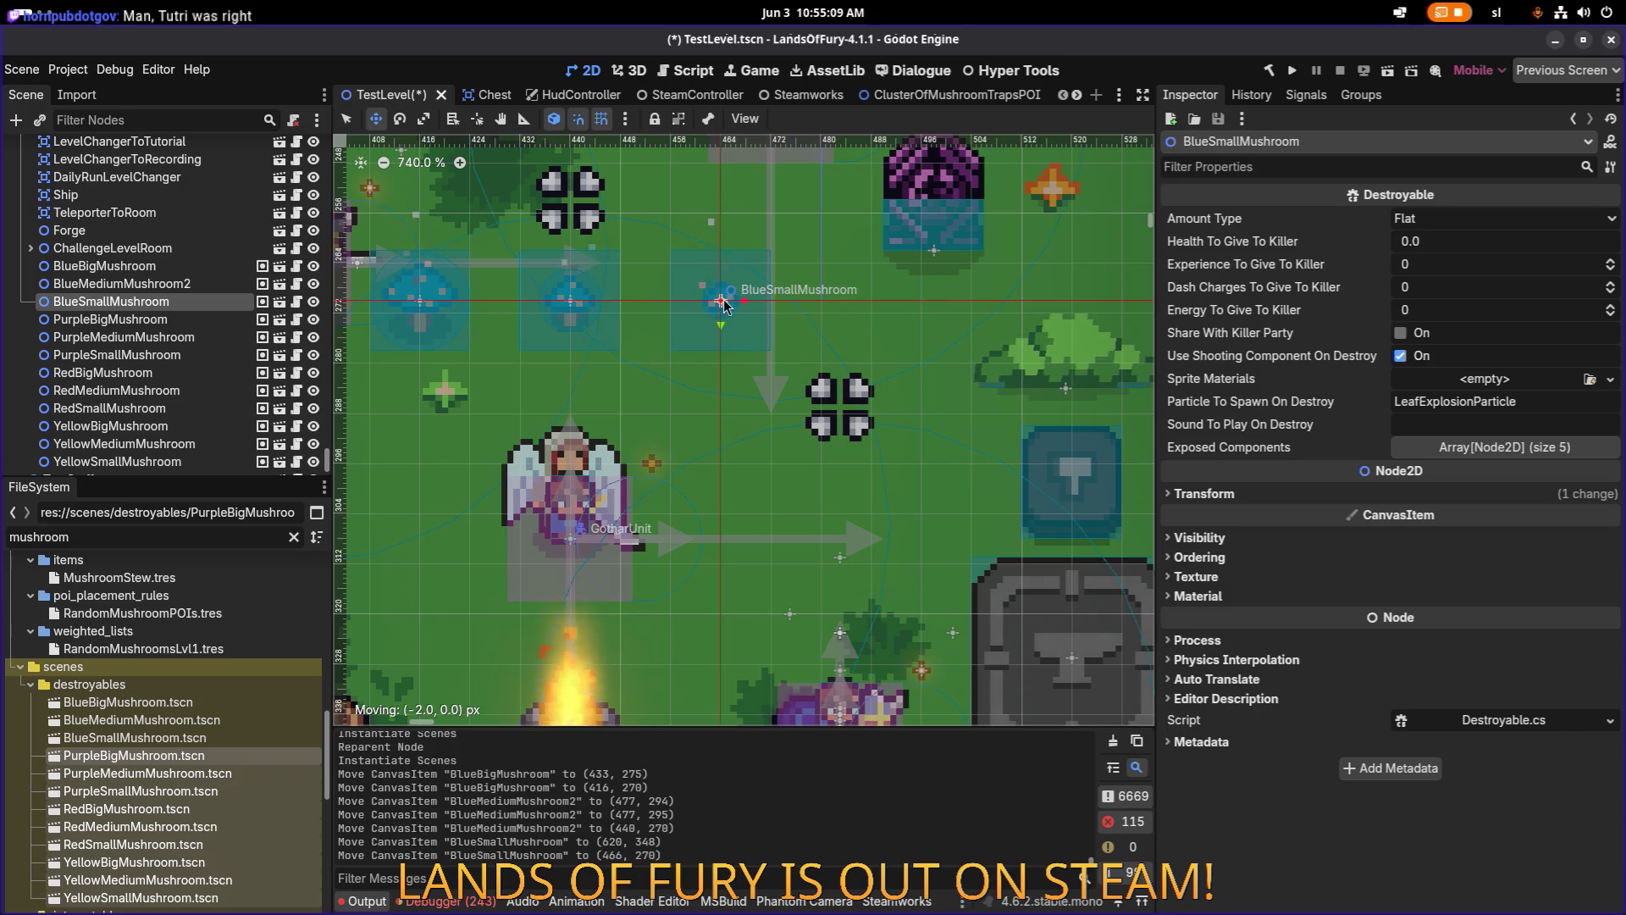
{"action": "scroll", "coordinate": [726, 305], "scroll_direction": "down", "scroll_amount": 6}
{"action": "left_click", "coordinate": [110, 318]}
{"action": "scroll", "coordinate": [581, 355], "scroll_direction": "down", "scroll_amount": 5}
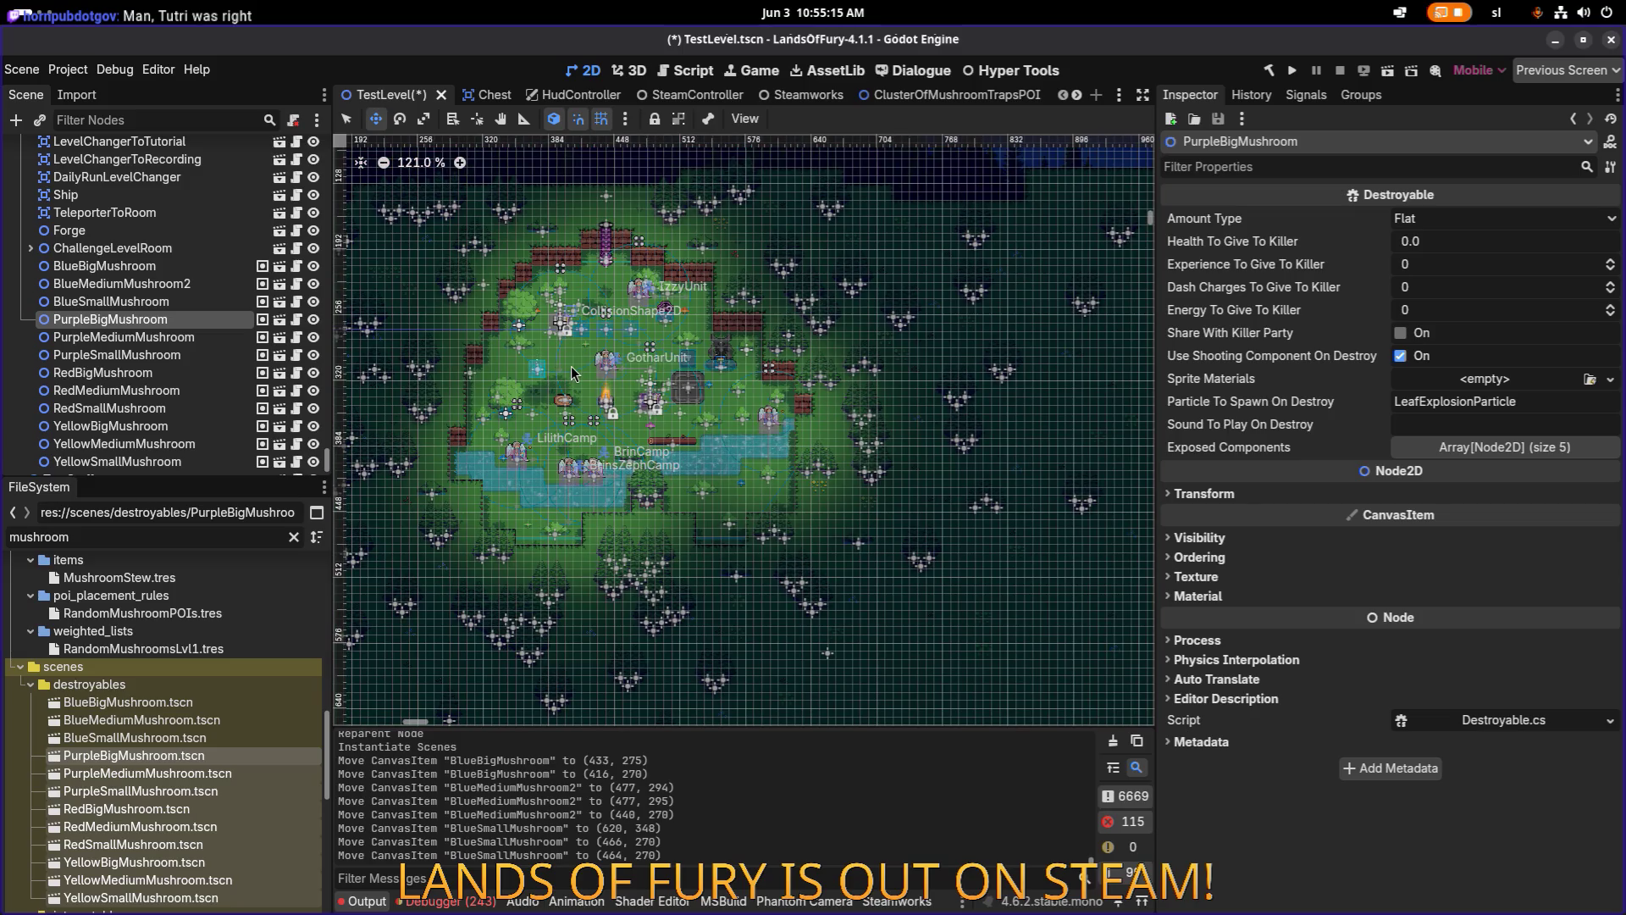
Move PurpleBigMushroom into the camp area of the glade.
{"action": "scroll", "coordinate": [572, 373], "scroll_direction": "left", "scroll_amount": 2}
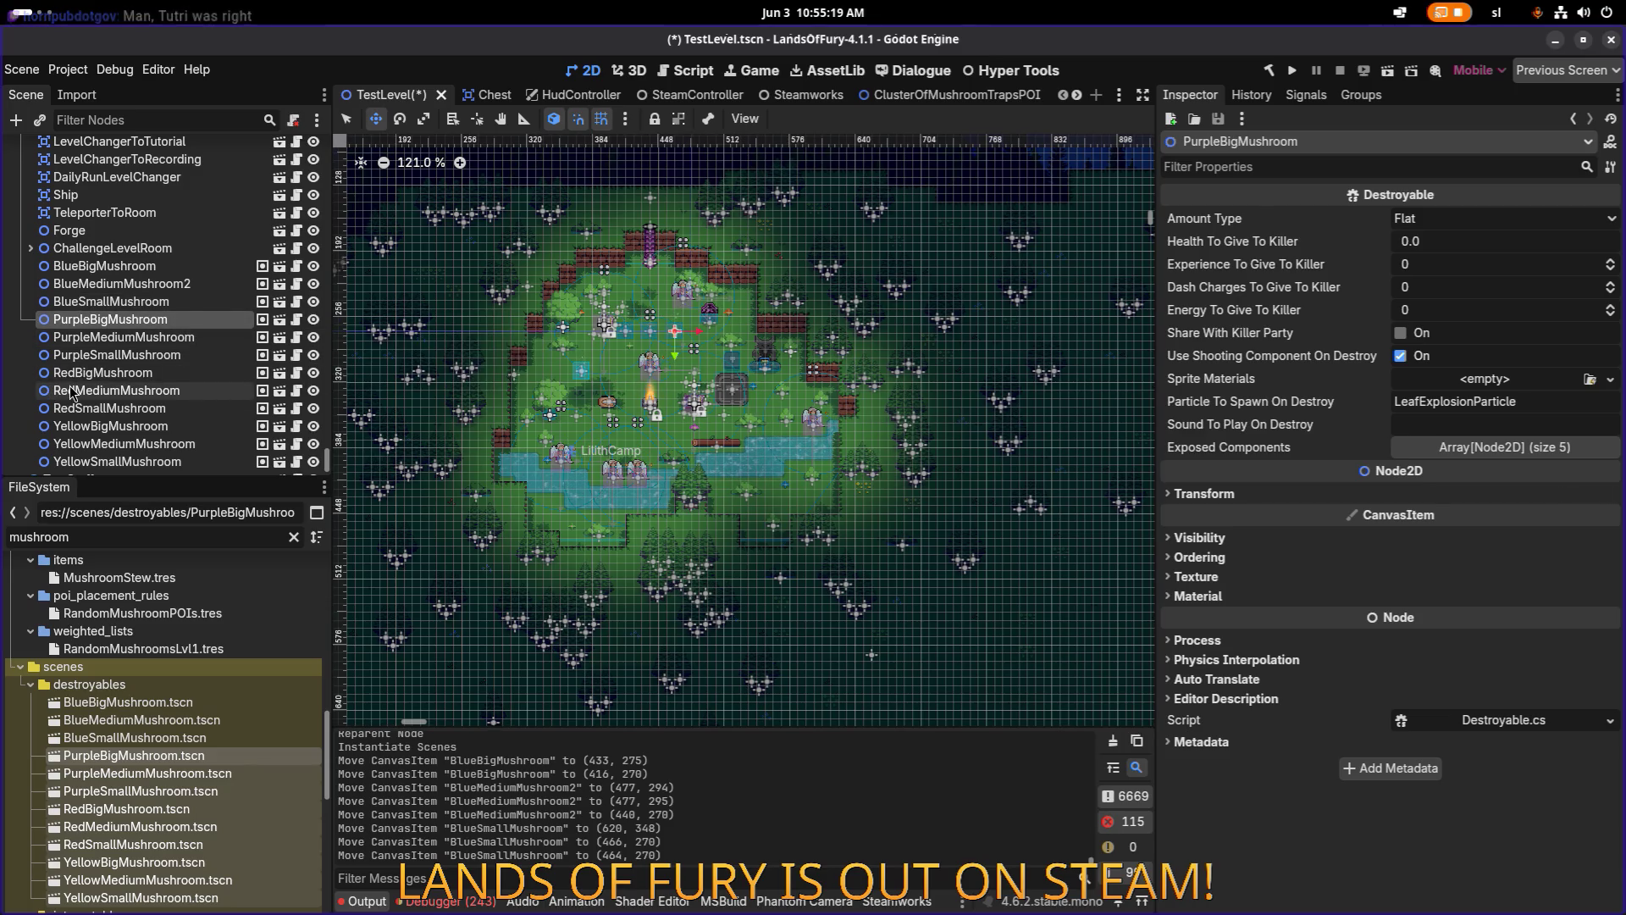
{"action": "scroll", "coordinate": [644, 367], "scroll_direction": "up", "scroll_amount": 7}
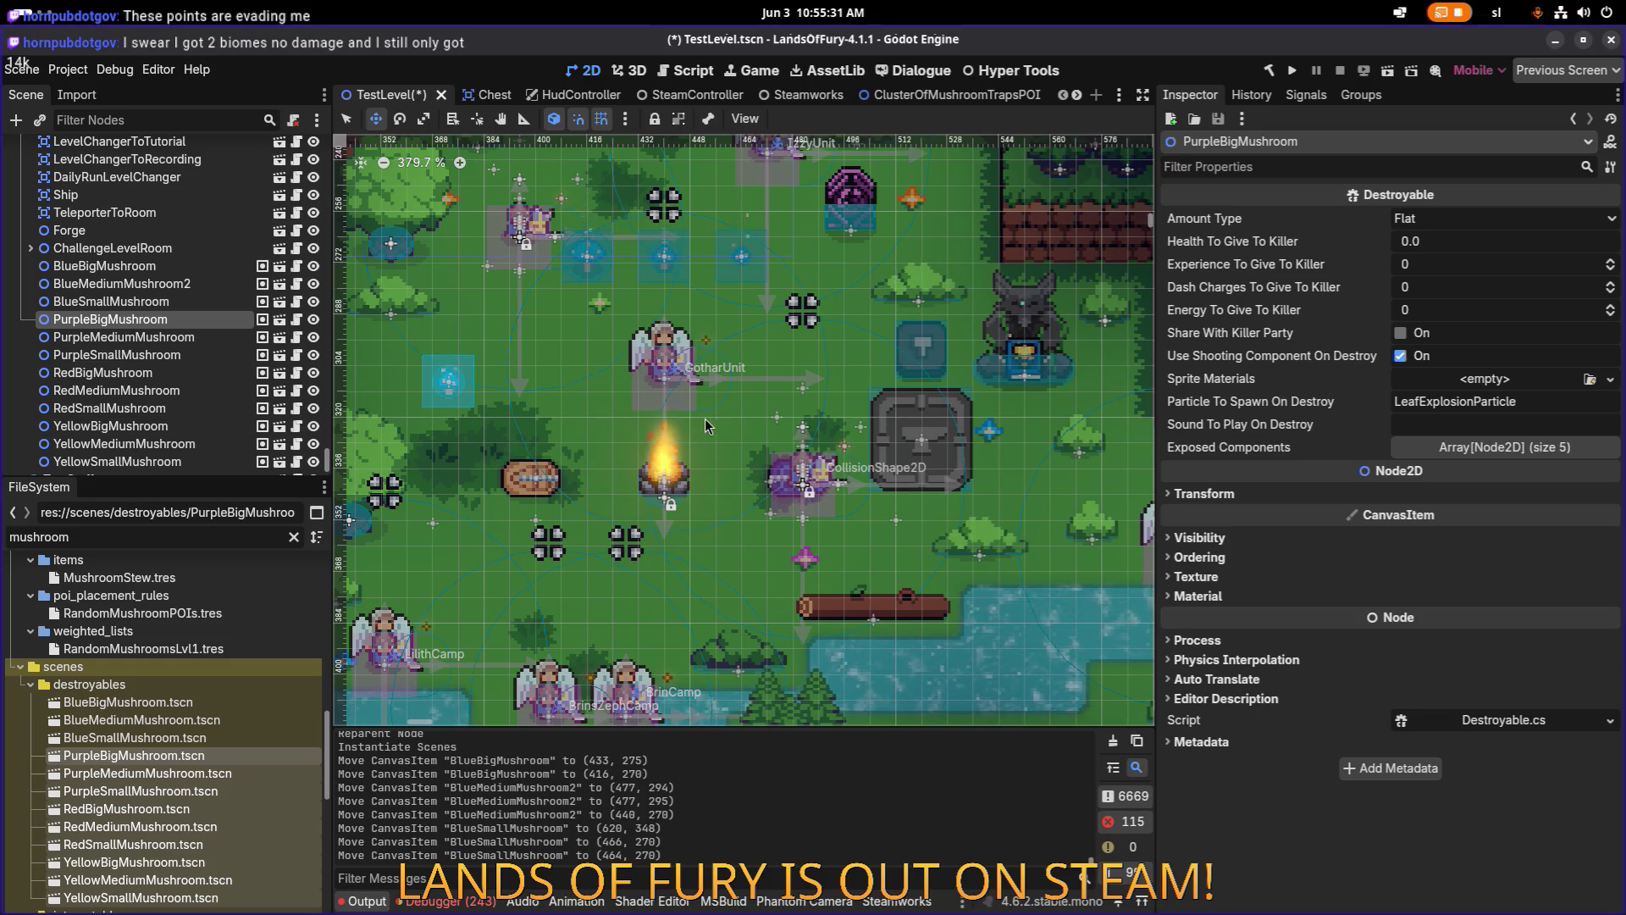
{"action": "scroll", "coordinate": [381, 407], "scroll_direction": "left", "scroll_amount": 4}
{"action": "left_click", "coordinate": [140, 302]}
{"action": "left_click", "coordinate": [141, 319]}
{"action": "scroll", "coordinate": [887, 358], "scroll_direction": "down", "scroll_amount": 7}
{"action": "mouse_move", "coordinate": [886, 359]}
{"action": "left_mouse_down"}
{"action": "mouse_move", "coordinate": [883, 407]}
{"action": "mouse_move", "coordinate": [691, 390]}
{"action": "mouse_move", "coordinate": [714, 398]}
{"action": "left_mouse_up"}
{"action": "scroll", "coordinate": [884, 408], "scroll_direction": "up", "scroll_amount": 7}
{"action": "scroll", "coordinate": [847, 411], "scroll_direction": "right", "scroll_amount": 3}
Place PurpleMediumMushroom in the cluster beside the blue mushrooms.
{"action": "double_click", "coordinate": [131, 338]}
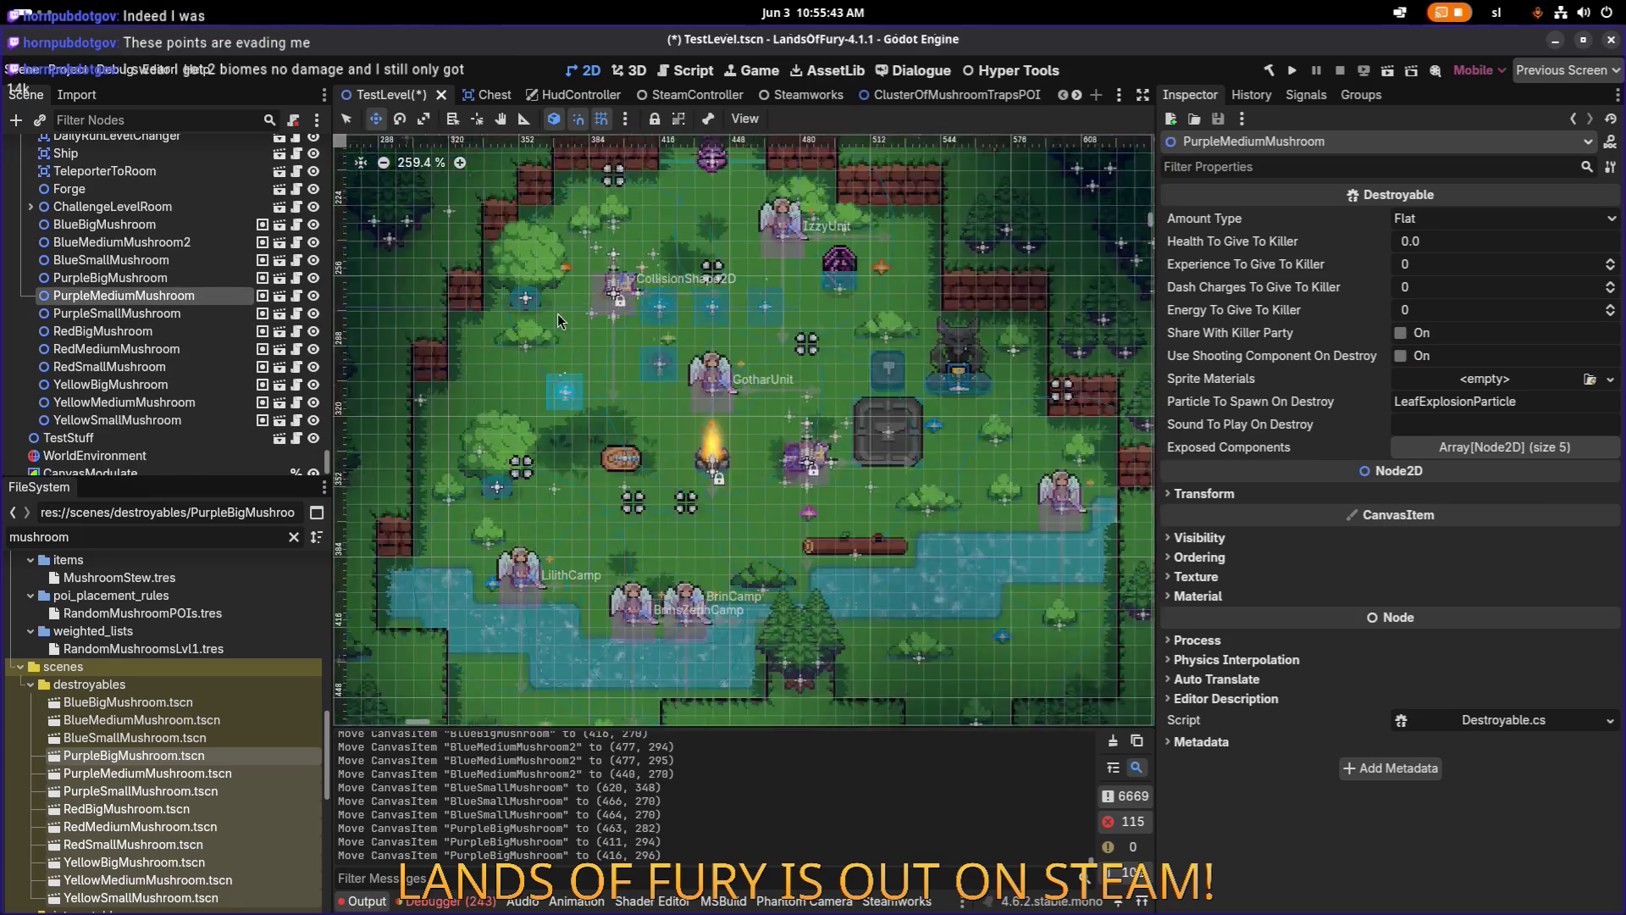
{"action": "left_click_drag", "start_coordinate": [477, 282], "coordinate": [674, 398]}
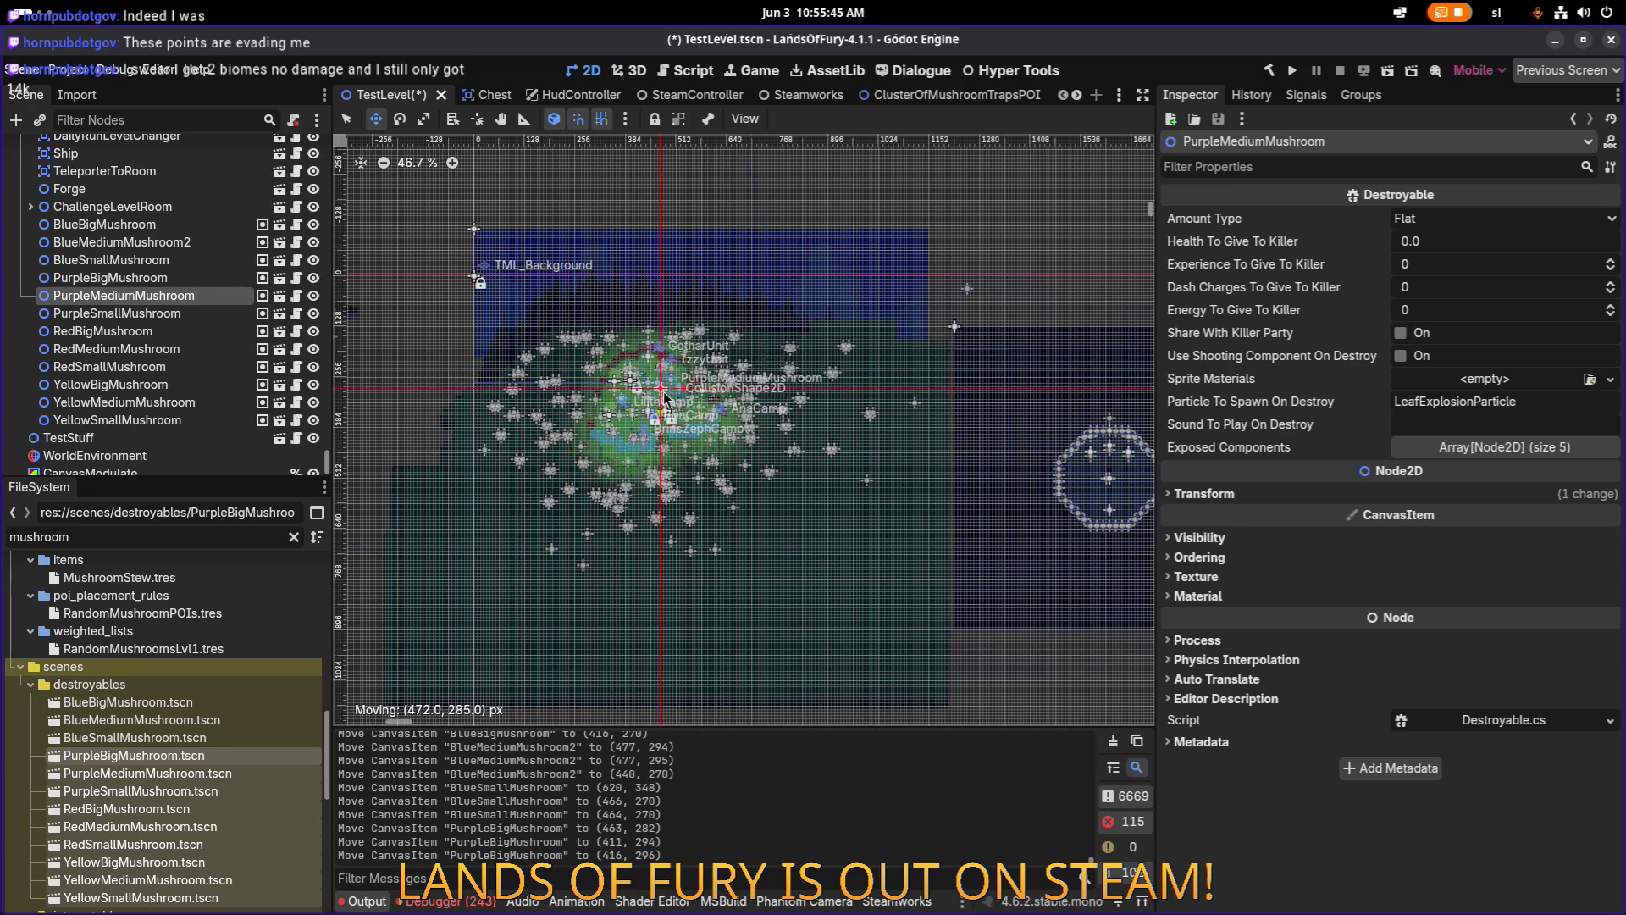
{"action": "scroll", "coordinate": [669, 395], "scroll_direction": "up", "scroll_amount": 8}
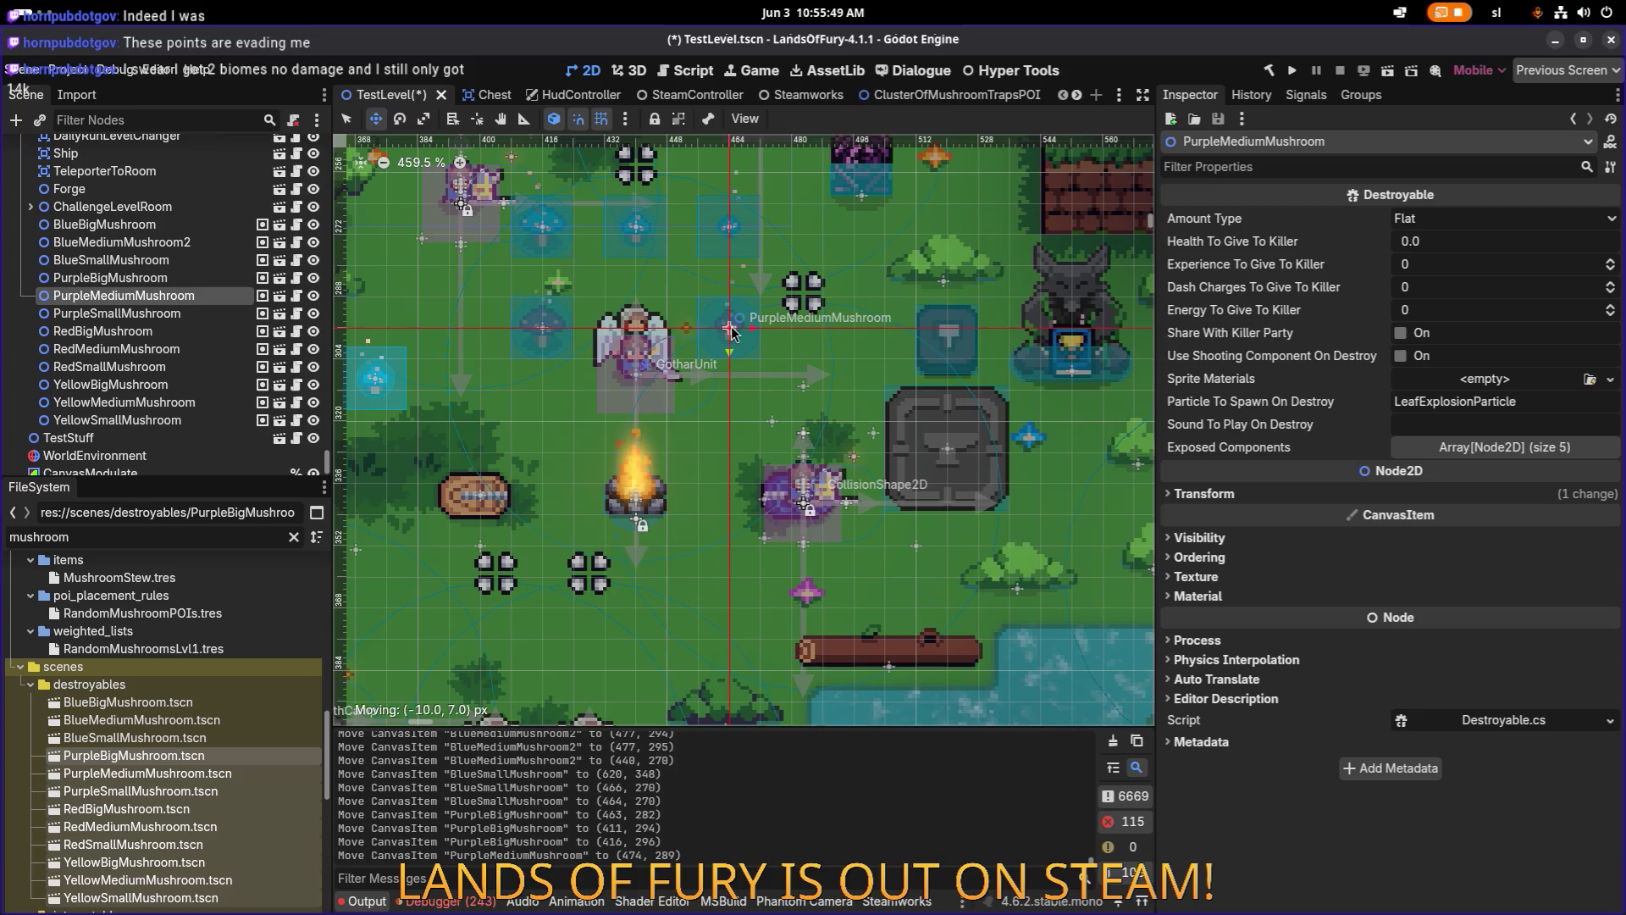
{"action": "left_click_drag", "start_coordinate": [732, 332], "coordinate": [732, 332]}
Move PurpleSmallMushroom from the origin into the cluster, shifted a little right.
{"action": "left_click", "coordinate": [117, 313]}
{"action": "scroll", "coordinate": [530, 236], "scroll_direction": "down", "scroll_amount": 8}
{"action": "scroll", "coordinate": [530, 236], "scroll_direction": "down", "scroll_amount": 10}
{"action": "scroll", "coordinate": [437, 235], "scroll_direction": "up", "scroll_amount": 10}
{"action": "left_click_drag", "start_coordinate": [436, 237], "coordinate": [989, 606]}
{"action": "scroll", "coordinate": [989, 607], "scroll_direction": "up", "scroll_amount": 5}
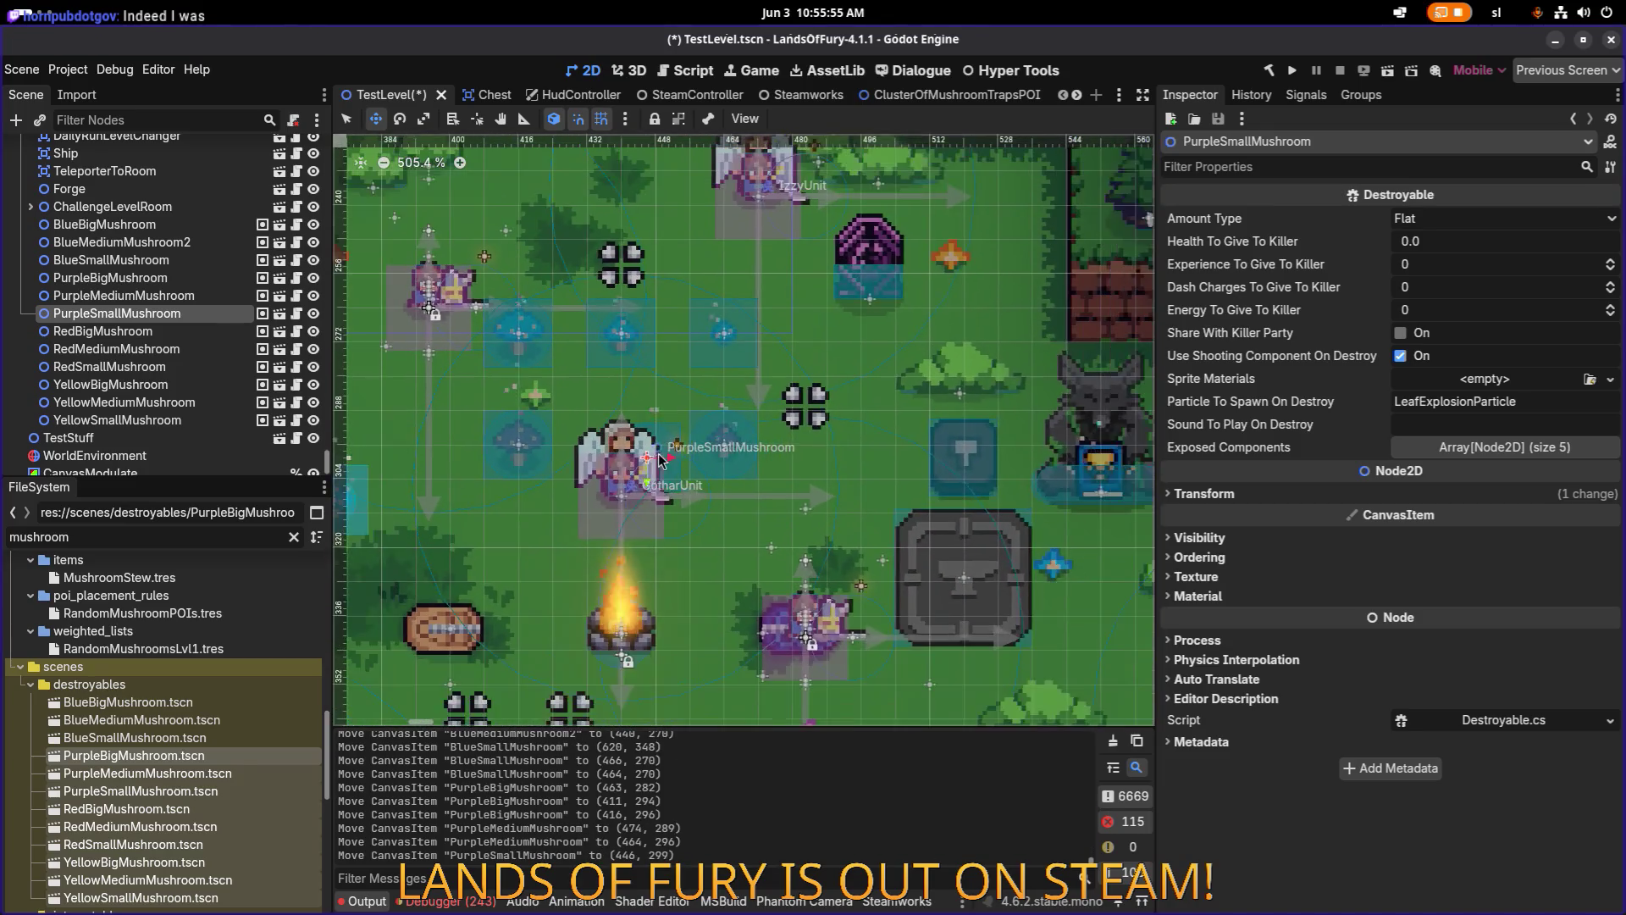
{"action": "left_click_drag", "start_coordinate": [829, 465], "coordinate": [868, 444]}
{"action": "scroll", "coordinate": [593, 382], "scroll_direction": "down", "scroll_amount": 6}
Place RedBigMushroom in the glade near the campfire, nudged slightly left.
{"action": "left_click", "coordinate": [552, 348]}
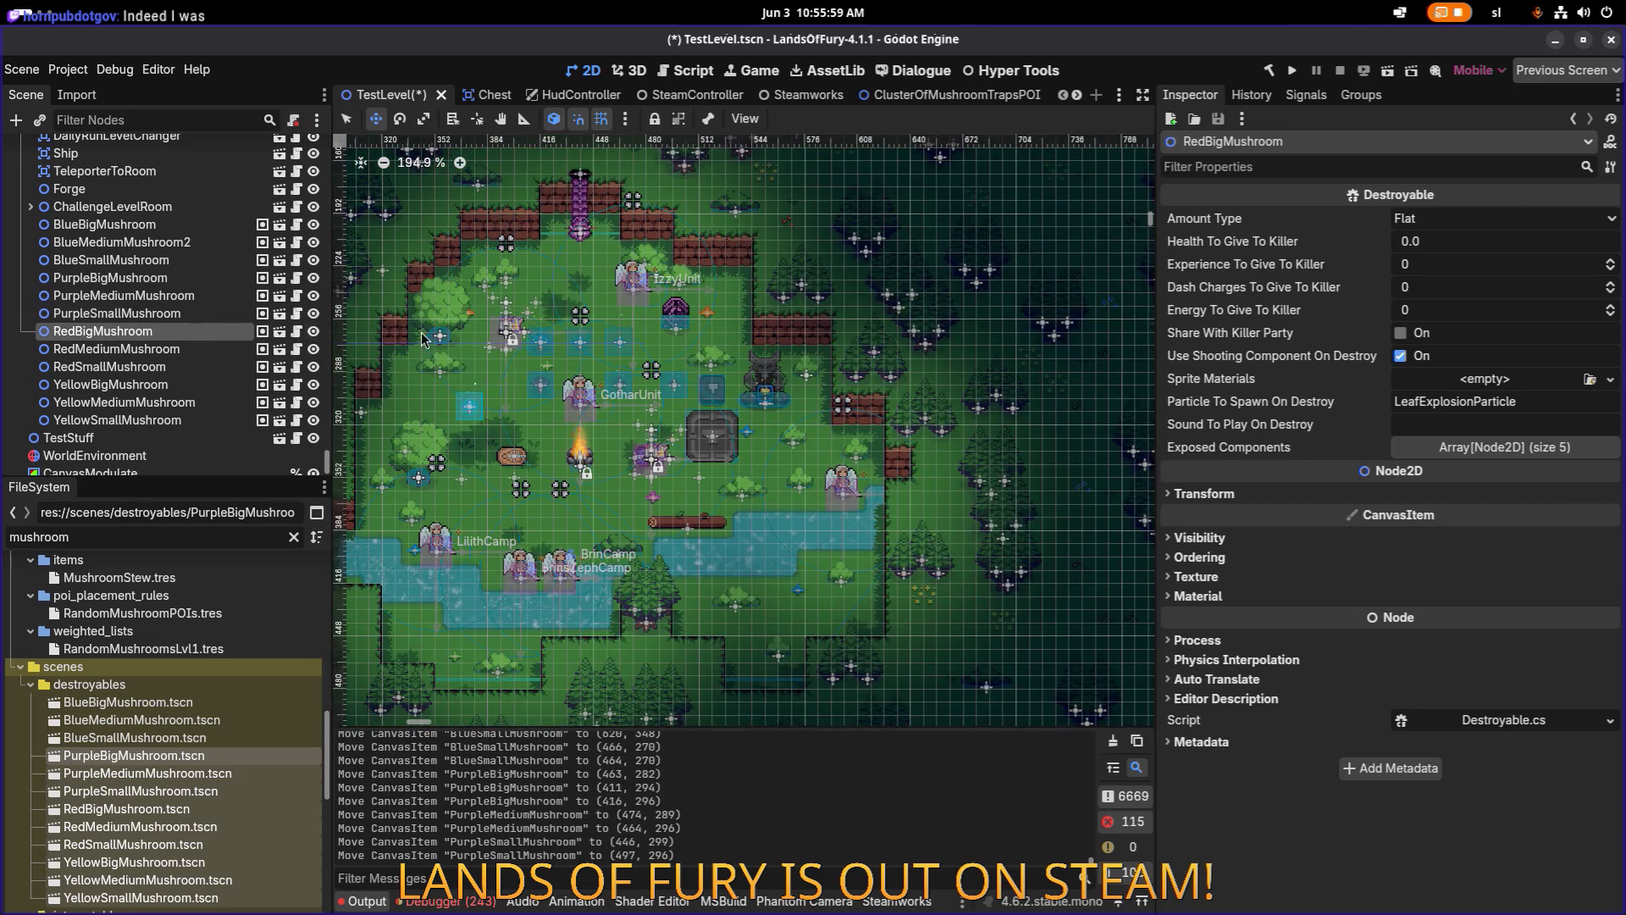
{"action": "scroll", "coordinate": [552, 347], "scroll_direction": "down", "scroll_amount": 4}
{"action": "scroll", "coordinate": [551, 347], "scroll_direction": "left", "scroll_amount": 5}
{"action": "scroll", "coordinate": [612, 323], "scroll_direction": "up", "scroll_amount": 2}
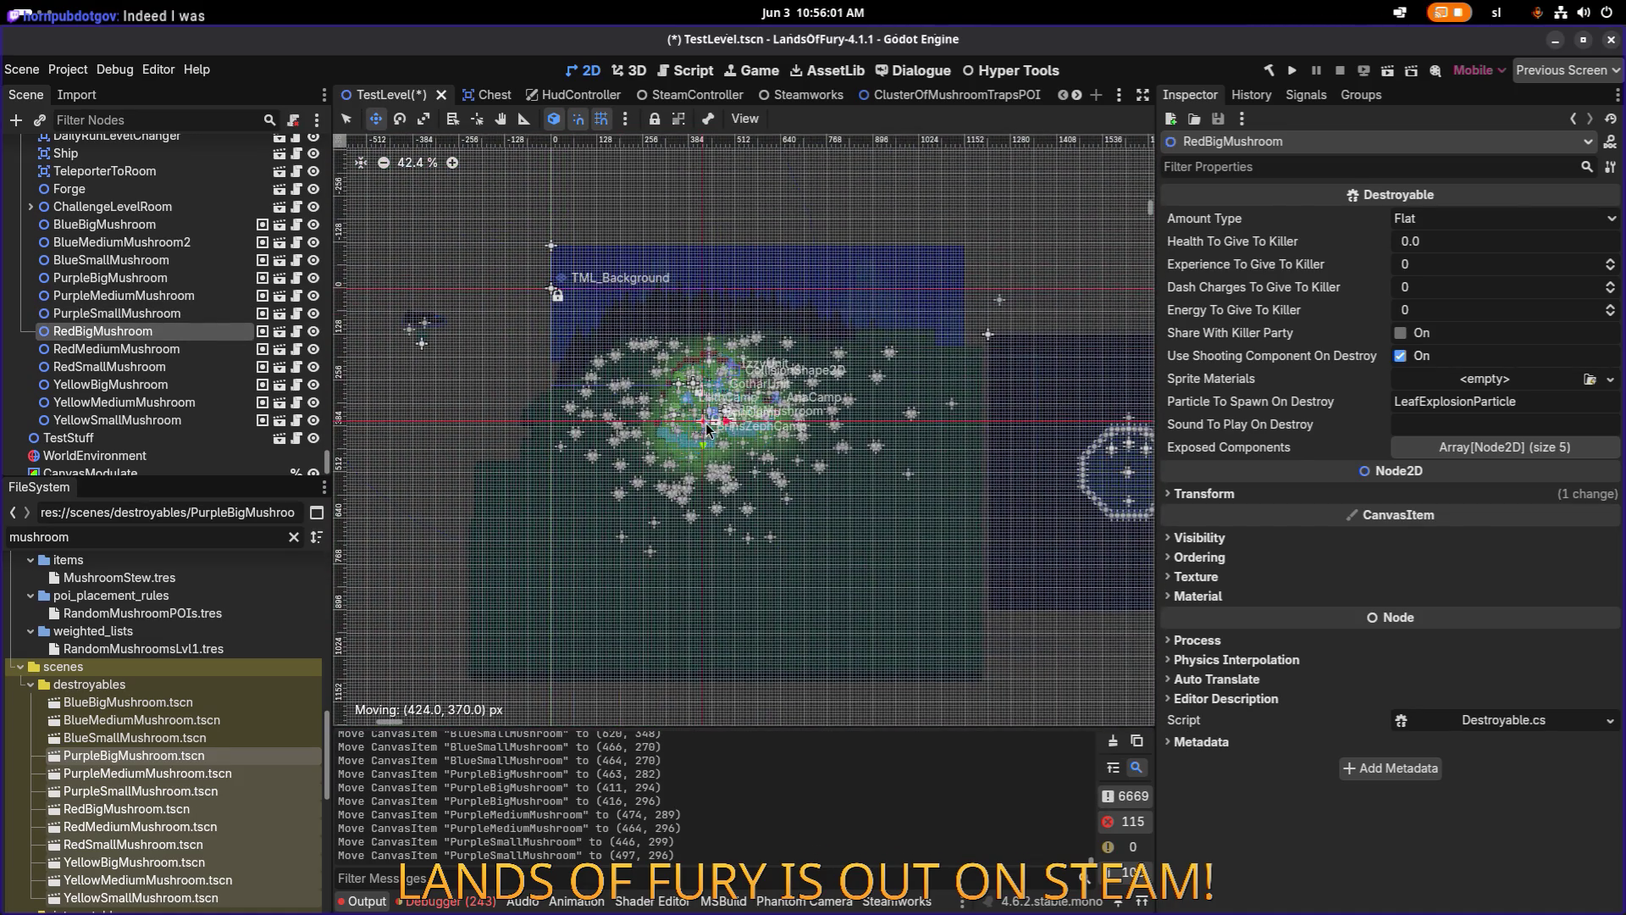
{"action": "left_click_drag", "start_coordinate": [707, 429], "coordinate": [708, 430]}
{"action": "scroll", "coordinate": [707, 429], "scroll_direction": "up", "scroll_amount": 12}
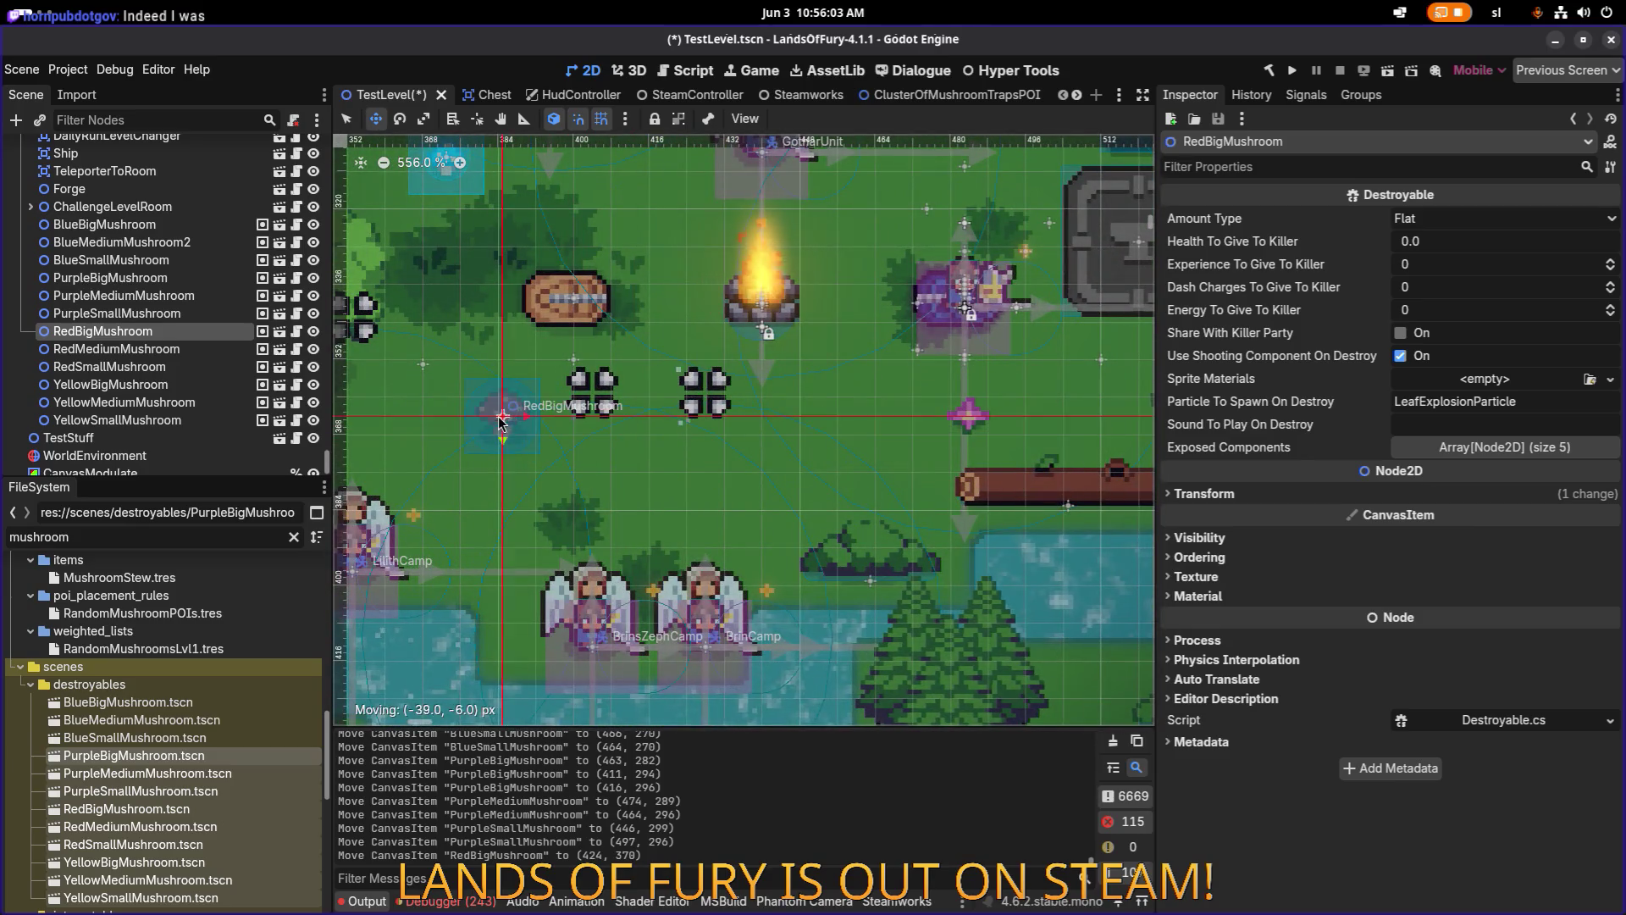
{"action": "left_click_drag", "start_coordinate": [535, 437], "coordinate": [535, 438]}
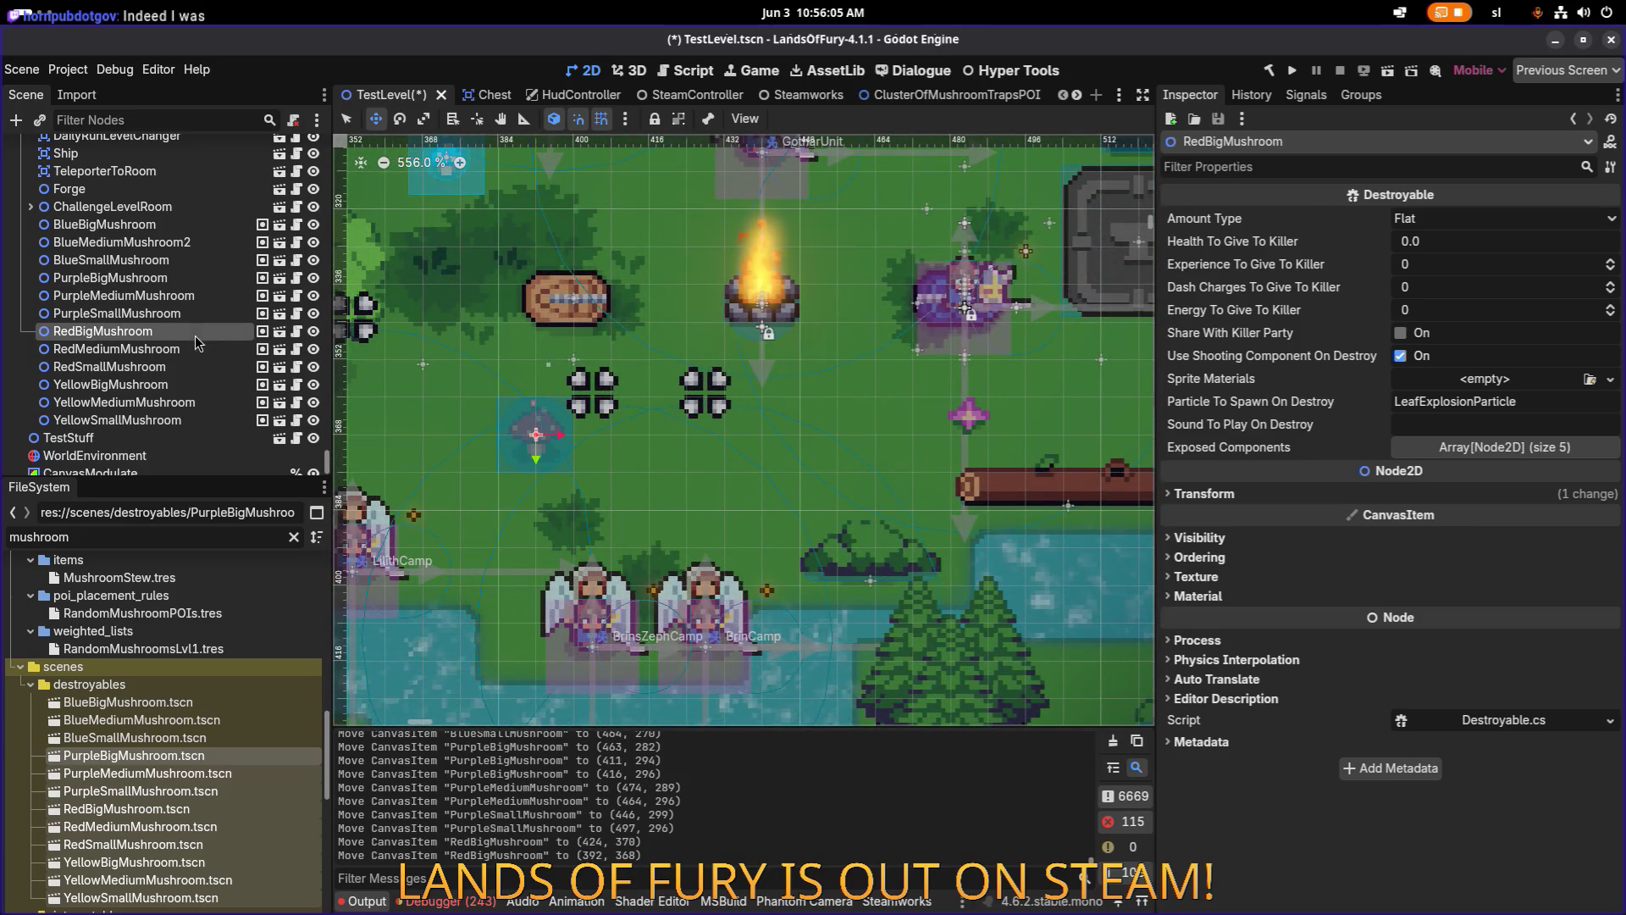
Place RedMediumMushroom beside the red big mushroom.
{"action": "left_click", "coordinate": [535, 437]}
{"action": "scroll", "coordinate": [645, 371], "scroll_direction": "down", "scroll_amount": 15}
{"action": "scroll", "coordinate": [646, 371], "scroll_direction": "up", "scroll_amount": 4}
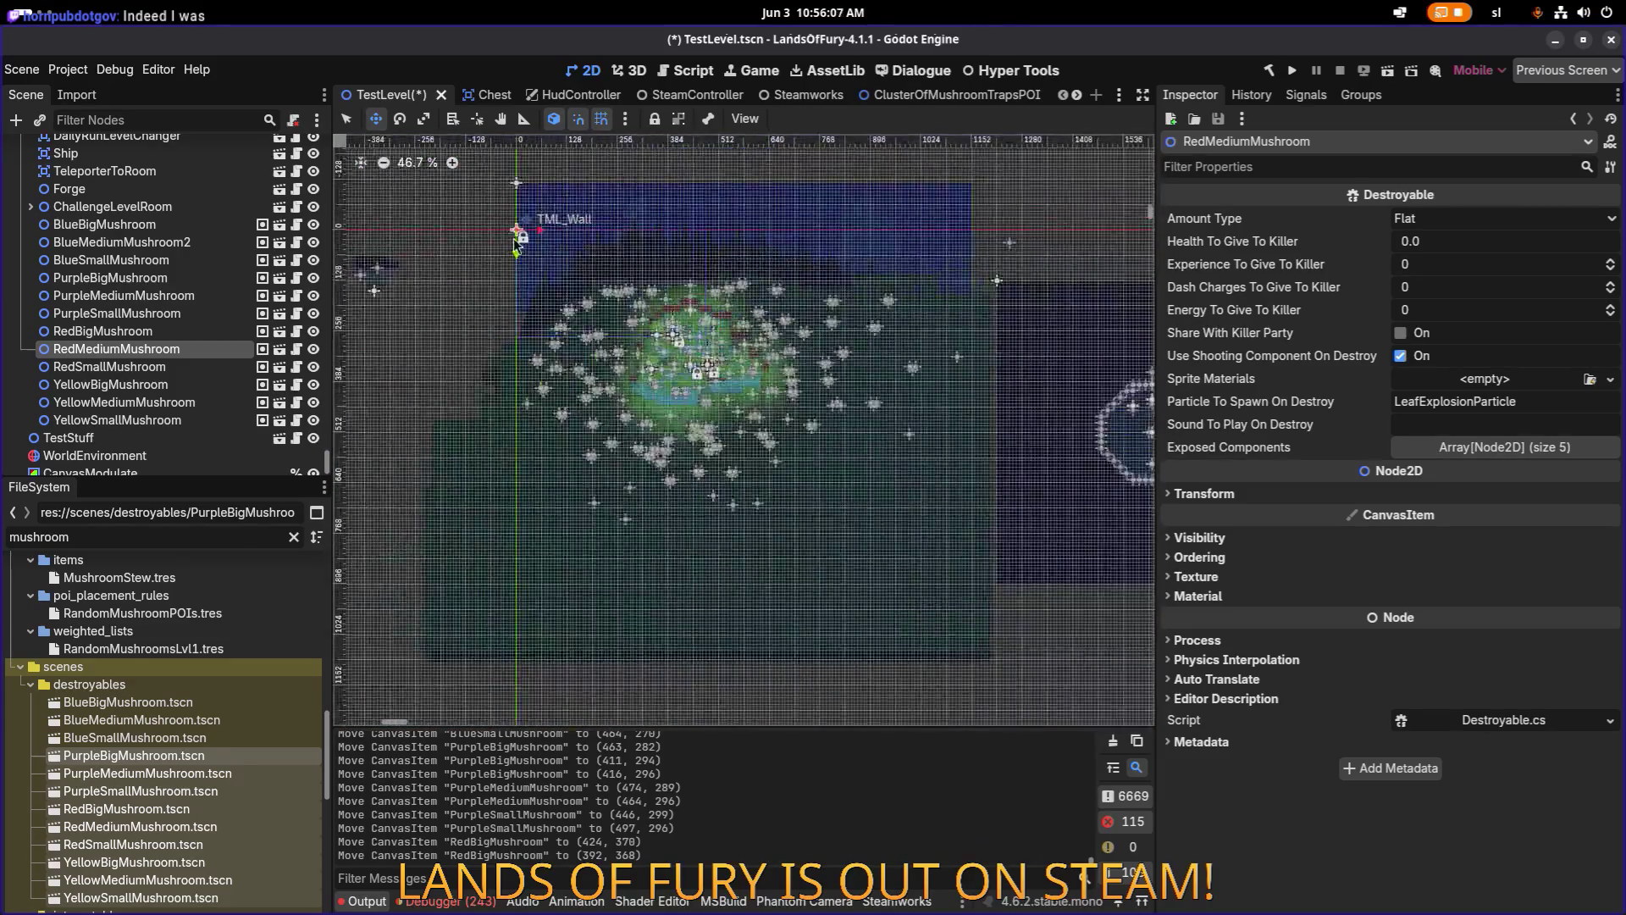
{"action": "scroll", "coordinate": [663, 381], "scroll_direction": "up", "scroll_amount": 7}
{"action": "mouse_move", "coordinate": [663, 380]}
{"action": "left_mouse_down"}
{"action": "mouse_move", "coordinate": [689, 404]}
{"action": "mouse_move", "coordinate": [714, 398]}
{"action": "left_mouse_up"}
{"action": "scroll", "coordinate": [689, 404], "scroll_direction": "up", "scroll_amount": 5}
{"action": "scroll", "coordinate": [714, 397], "scroll_direction": "down", "scroll_amount": 9}
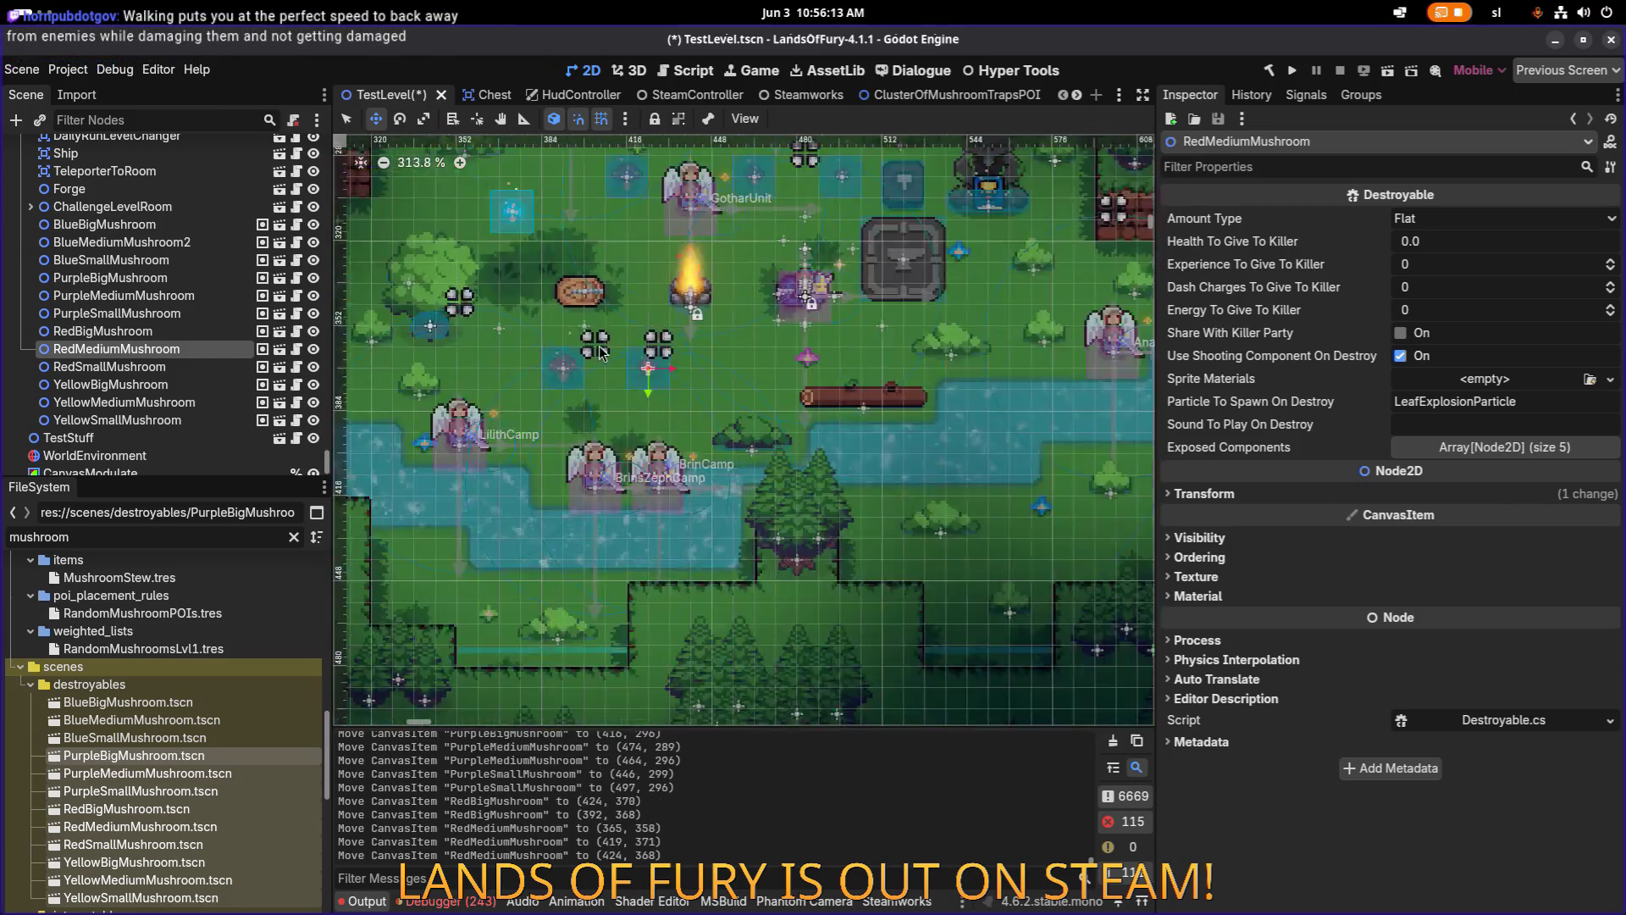
Bring RedSmallMushroom into the glade, lined up with the other red mushrooms.
{"action": "left_click", "coordinate": [109, 366]}
{"action": "scroll", "coordinate": [440, 333], "scroll_direction": "down", "scroll_amount": 3}
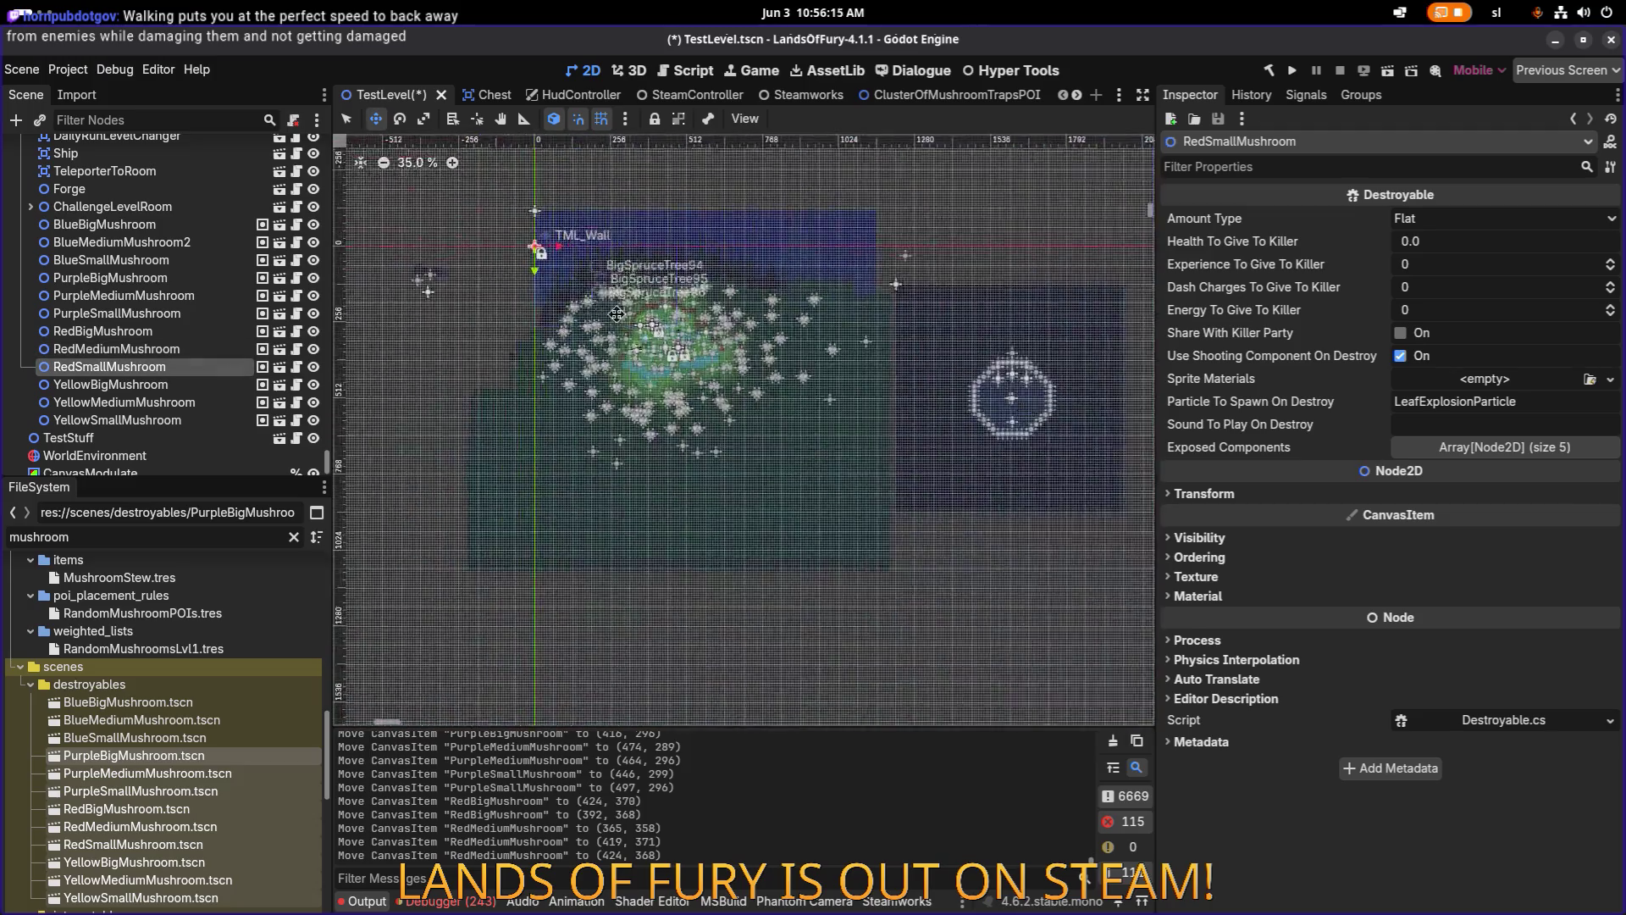
{"action": "left_click_drag", "start_coordinate": [567, 266], "coordinate": [758, 401]}
{"action": "scroll", "coordinate": [759, 402], "scroll_direction": "up", "scroll_amount": 9}
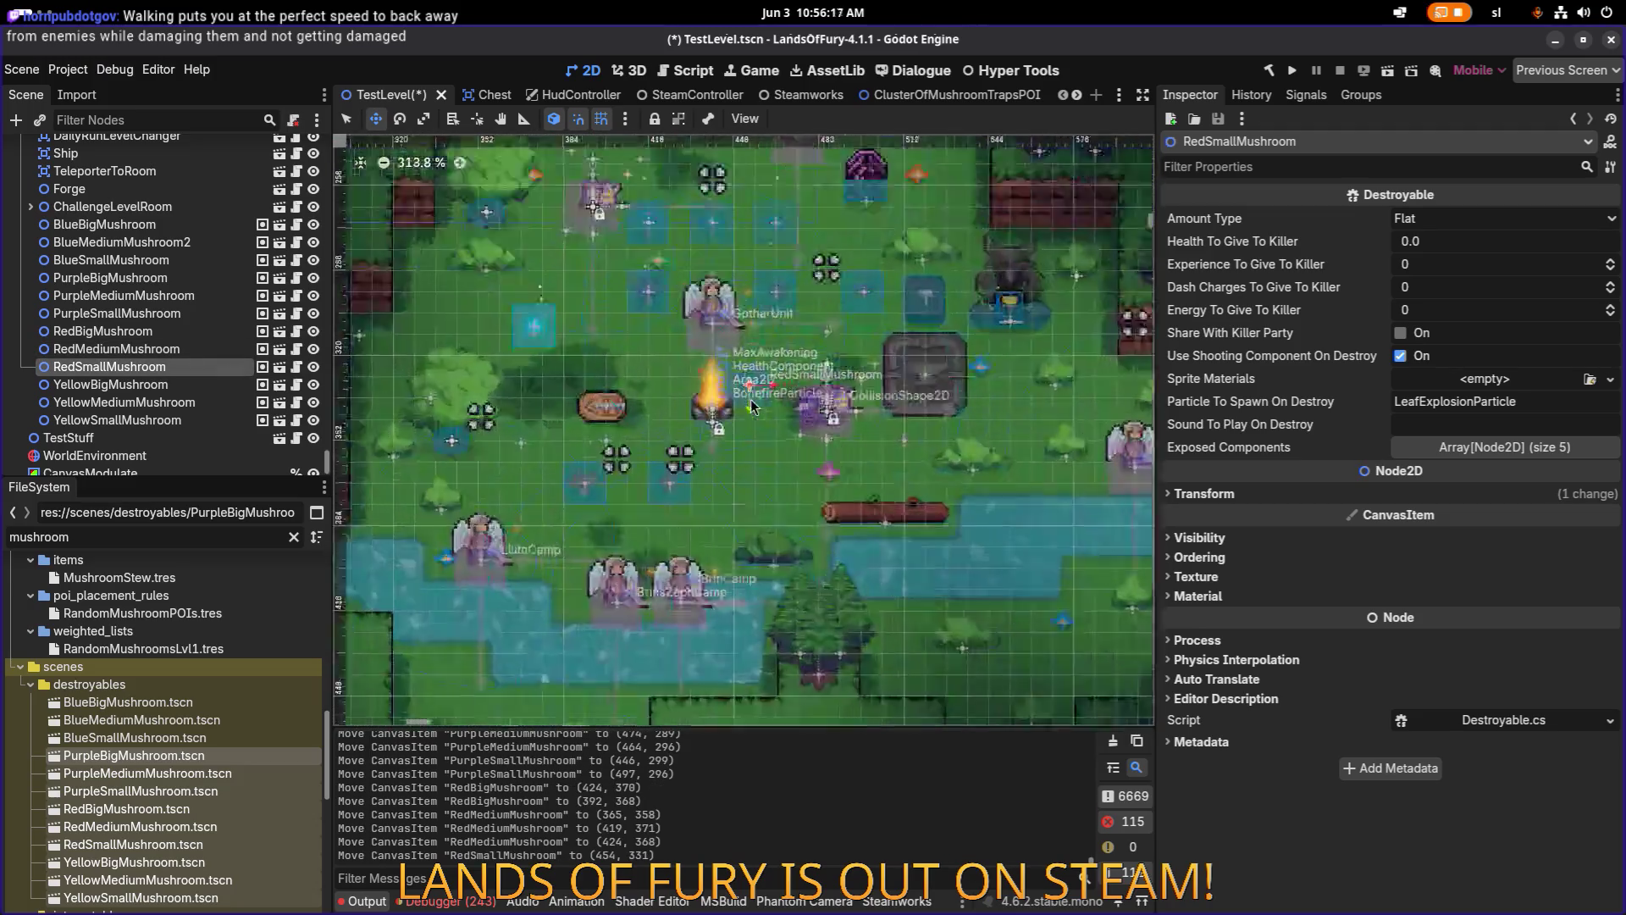
{"action": "left_click_drag", "start_coordinate": [748, 471], "coordinate": [760, 513]}
{"action": "left_click", "coordinate": [197, 384]}
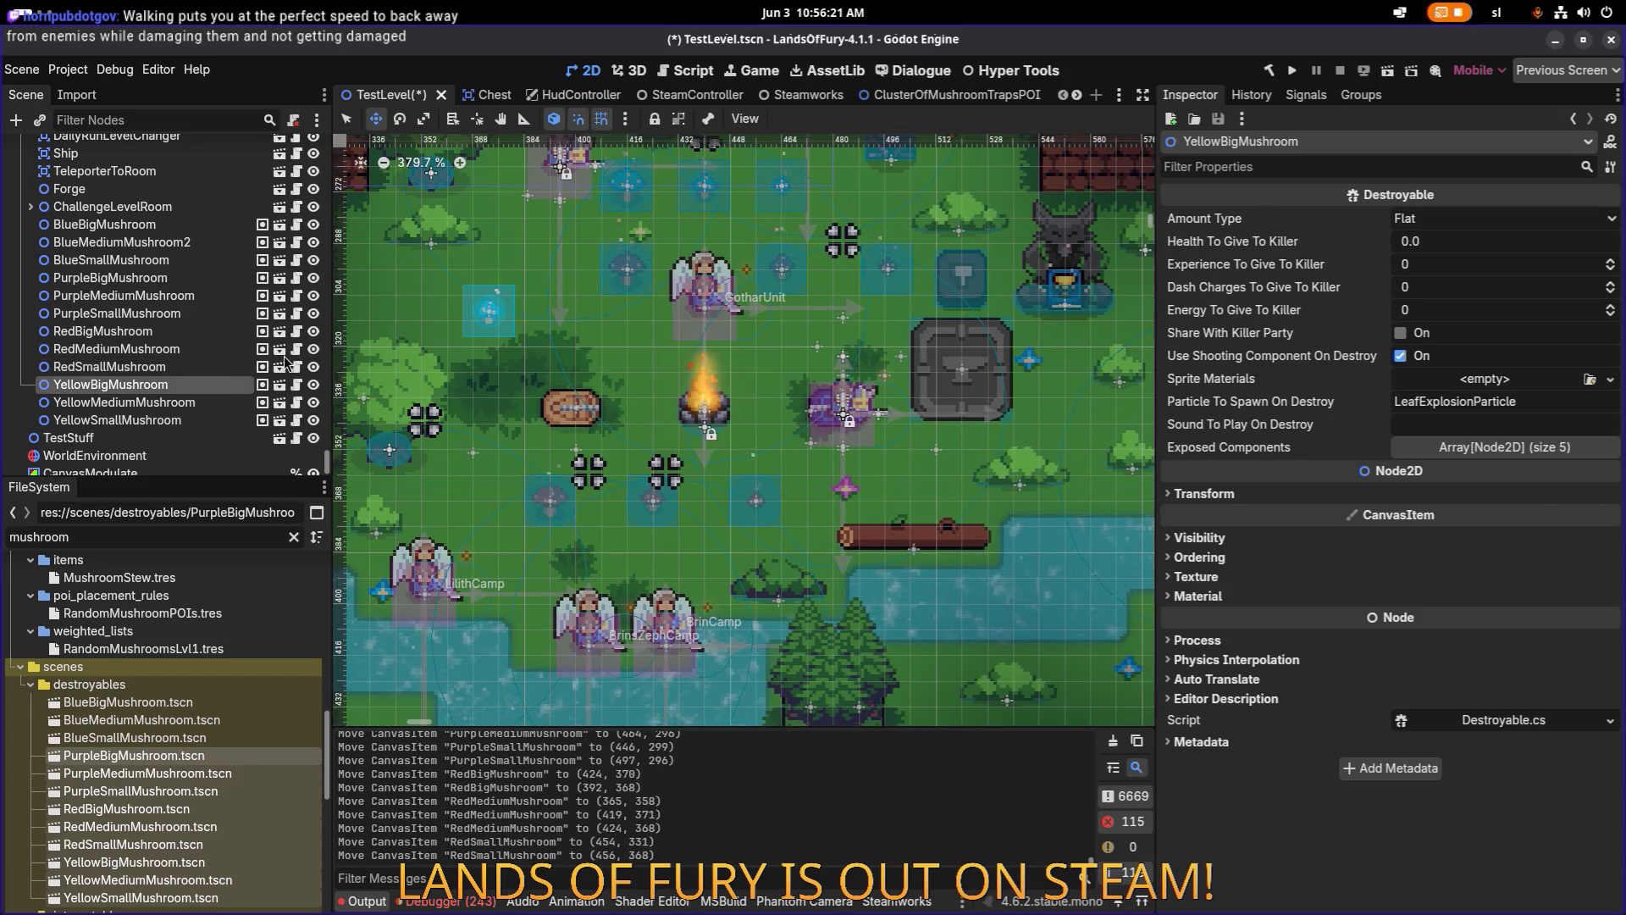
Move YellowBigMushroom into the glade, ending just below the pond.
{"action": "scroll", "coordinate": [495, 226], "scroll_direction": "down", "scroll_amount": 7}
{"action": "left_click_drag", "start_coordinate": [428, 206], "coordinate": [805, 437]}
{"action": "scroll", "coordinate": [800, 437], "scroll_direction": "up", "scroll_amount": 5}
{"action": "scroll", "coordinate": [873, 301], "scroll_direction": "down", "scroll_amount": 1}
{"action": "left_click_drag", "start_coordinate": [877, 342], "coordinate": [869, 507]}
{"action": "scroll", "coordinate": [869, 507], "scroll_direction": "down", "scroll_amount": 3}
{"action": "scroll", "coordinate": [869, 507], "scroll_direction": "right", "scroll_amount": 5}
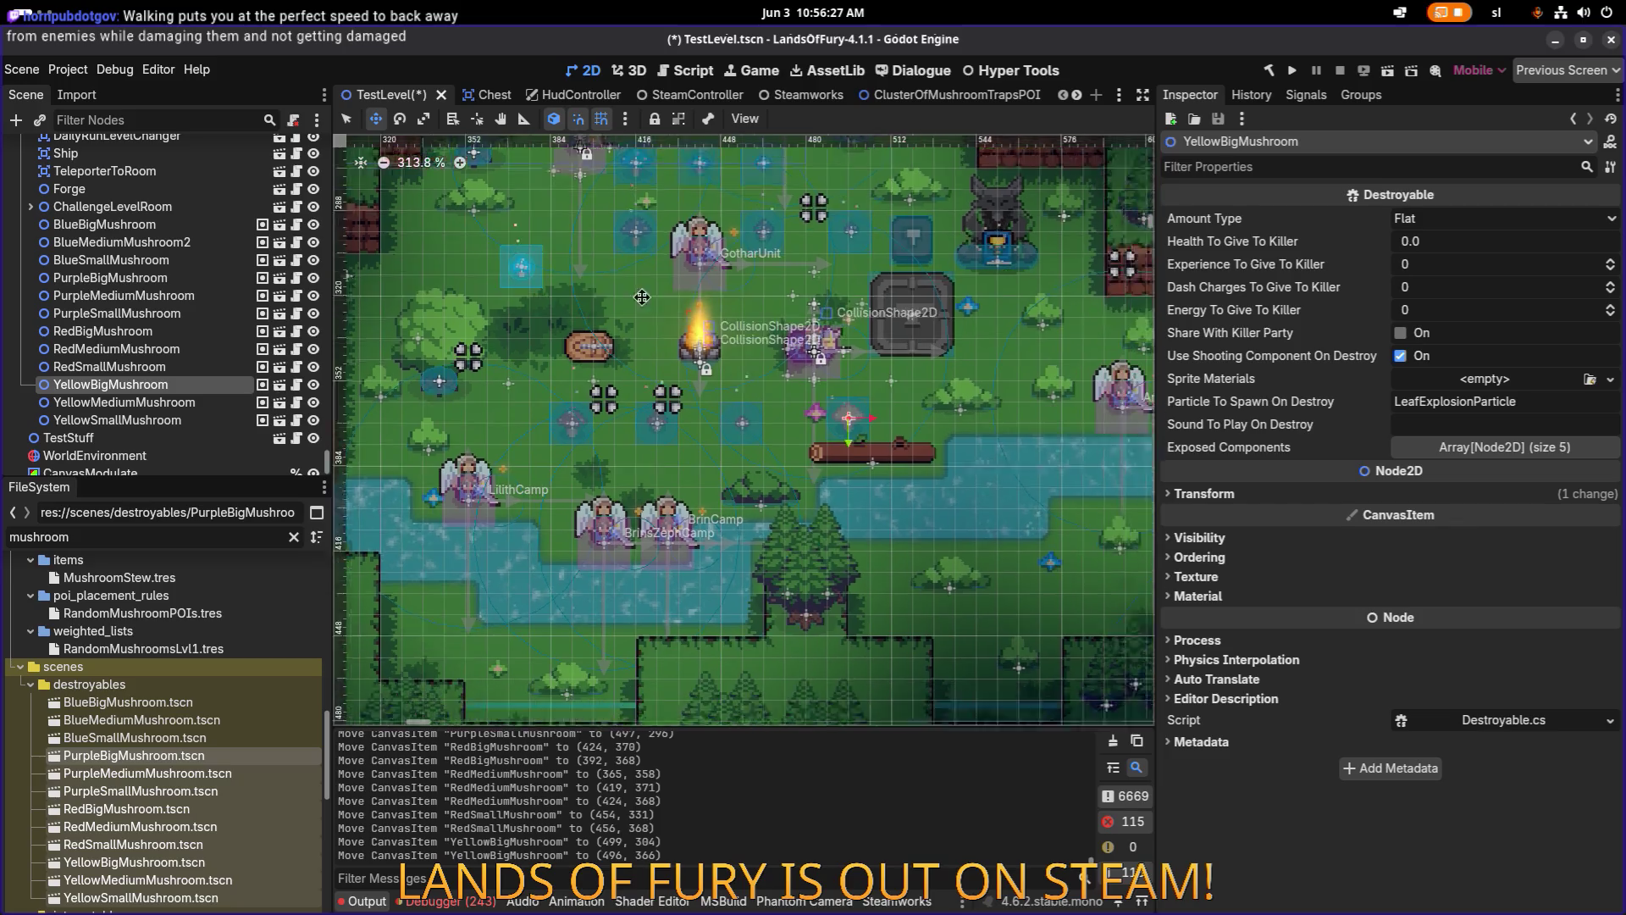
{"action": "mouse_move", "coordinate": [705, 353]}
{"action": "left_mouse_down"}
{"action": "mouse_move", "coordinate": [866, 508]}
{"action": "mouse_move", "coordinate": [833, 549]}
{"action": "left_mouse_up"}
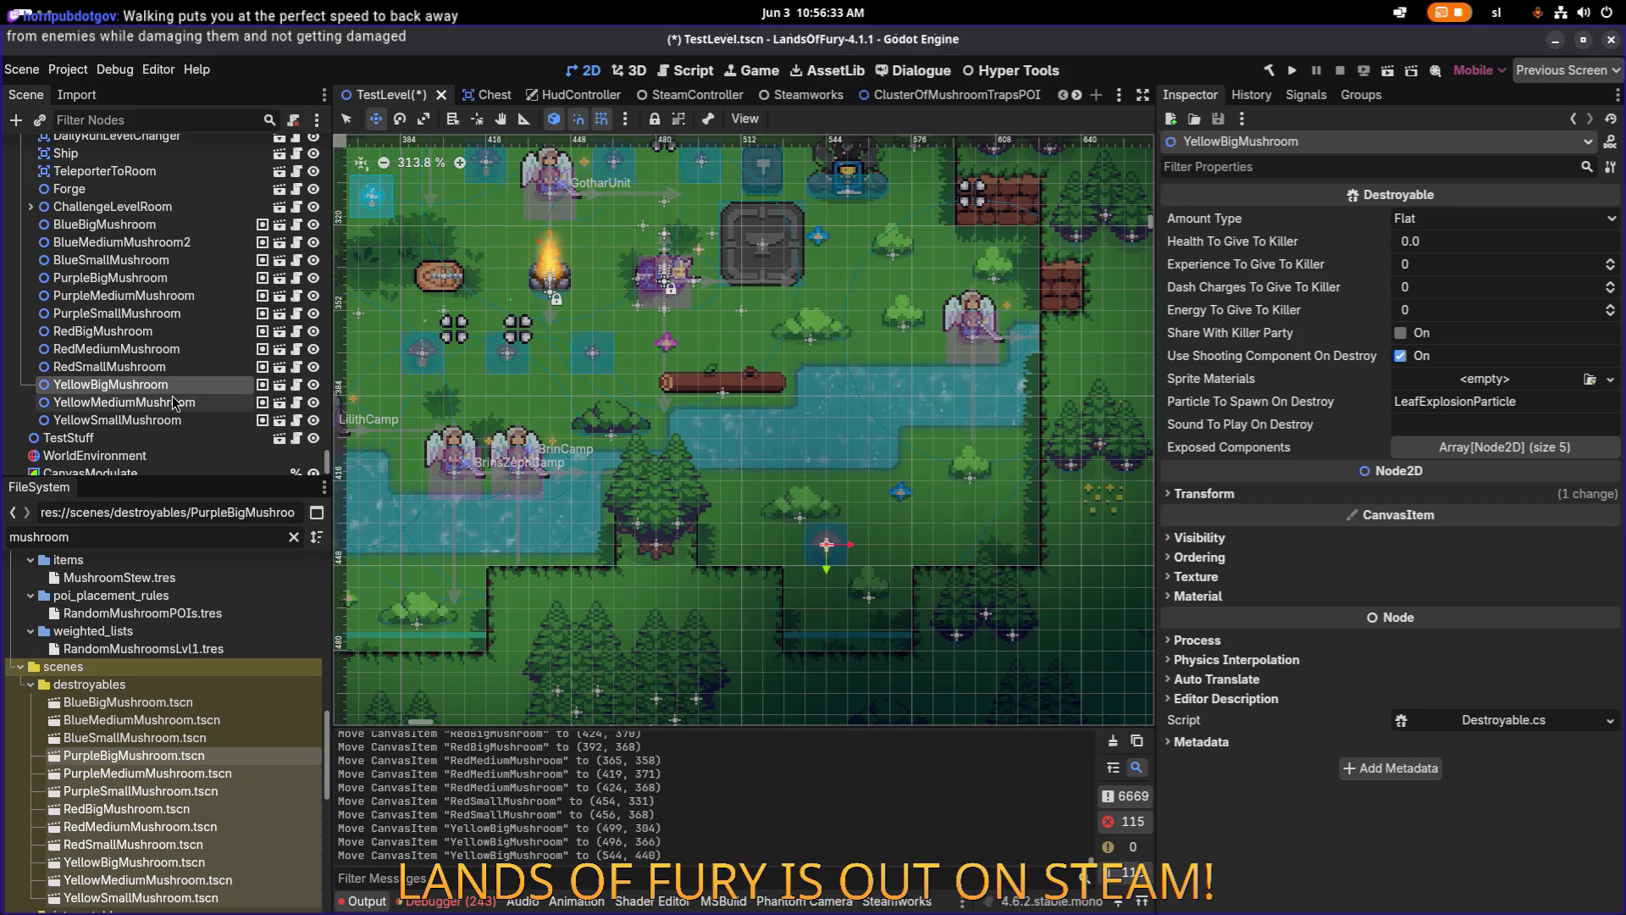
Move YellowMediumMushroom below the pond next to the big one.
{"action": "left_click", "coordinate": [123, 401]}
{"action": "scroll", "coordinate": [526, 296], "scroll_direction": "down", "scroll_amount": 10}
{"action": "scroll", "coordinate": [525, 297], "scroll_direction": "up", "scroll_amount": 9}
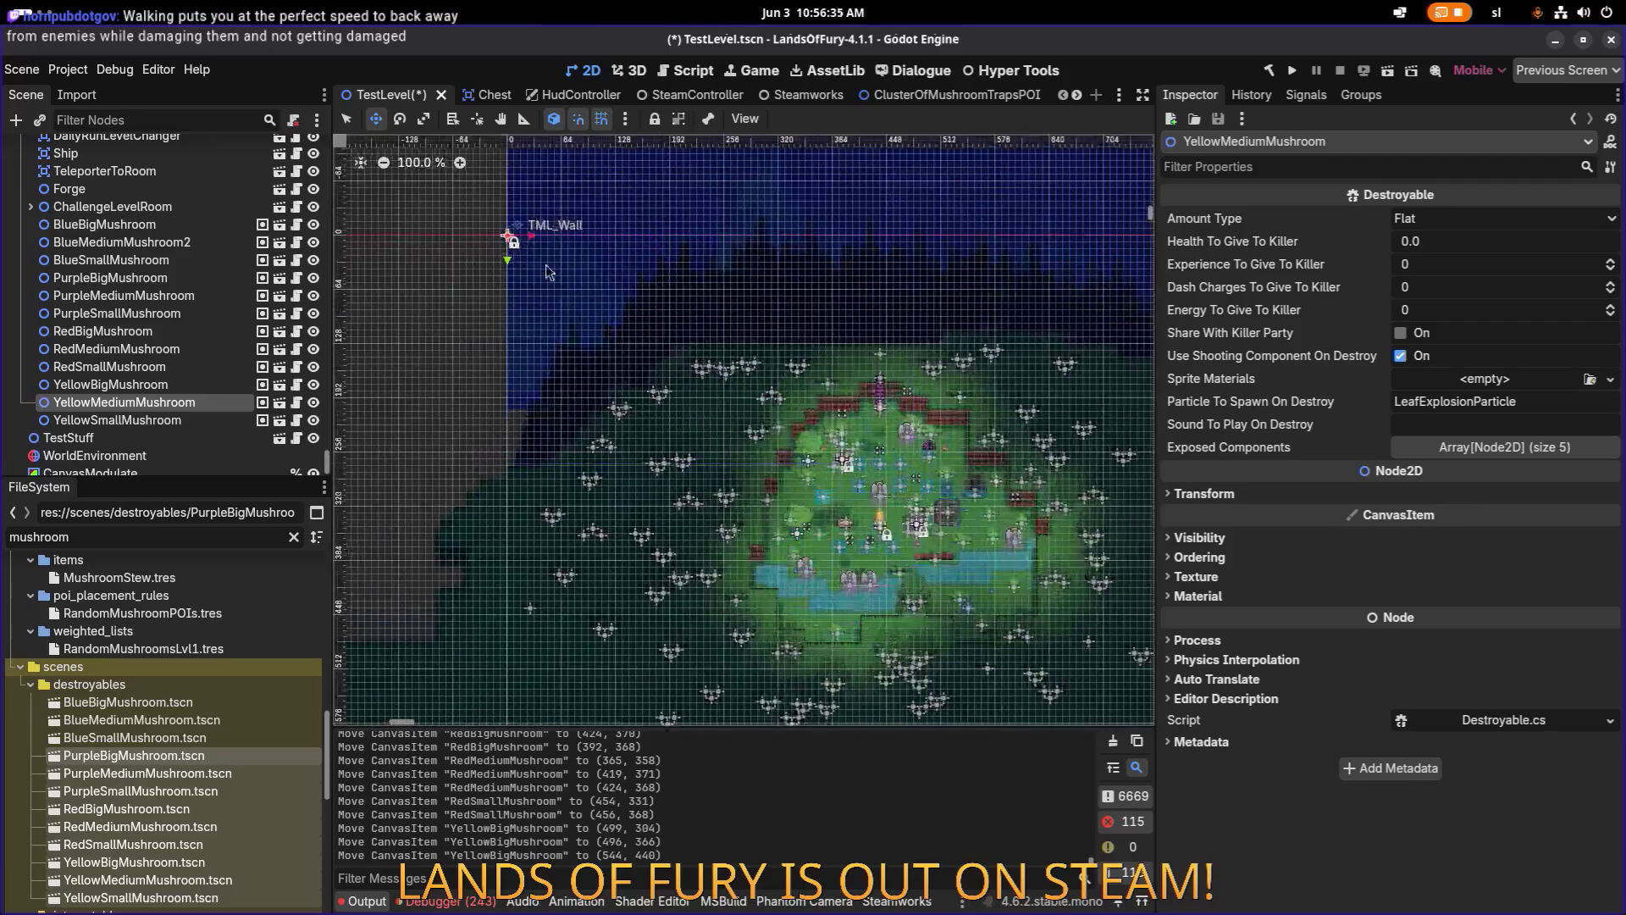
{"action": "left_click_drag", "start_coordinate": [629, 319], "coordinate": [1084, 635]}
{"action": "scroll", "coordinate": [974, 593], "scroll_direction": "up", "scroll_amount": 7}
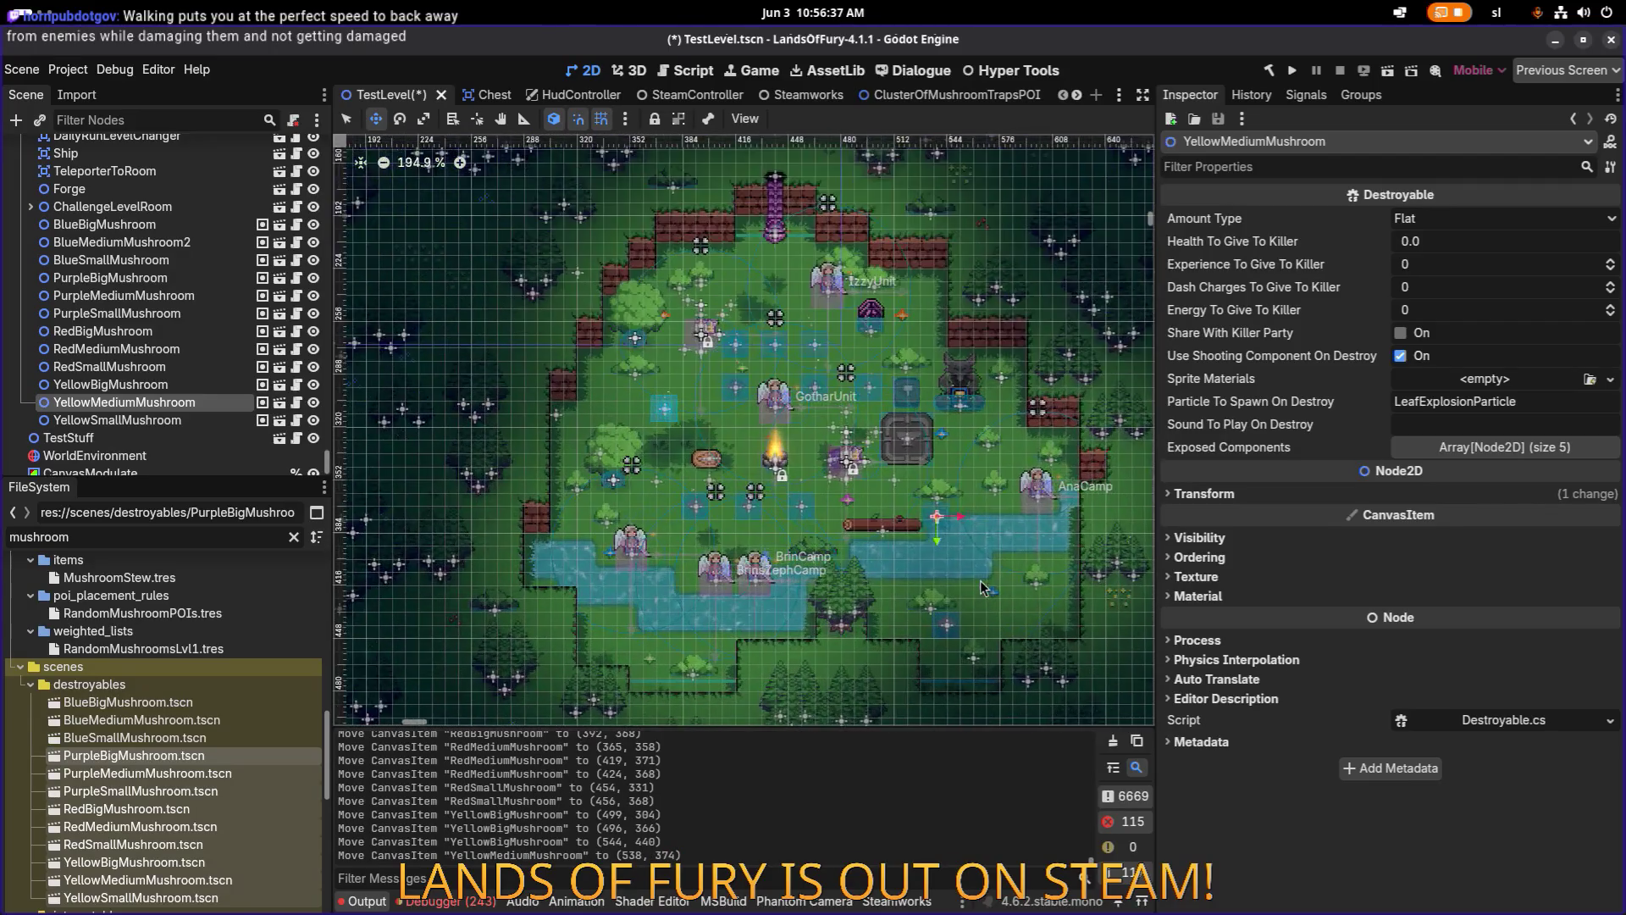
{"action": "scroll", "coordinate": [926, 446], "scroll_direction": "up", "scroll_amount": 2}
{"action": "mouse_move", "coordinate": [873, 377]}
{"action": "left_mouse_down"}
{"action": "mouse_move", "coordinate": [944, 479]}
{"action": "mouse_move", "coordinate": [903, 499]}
{"action": "left_mouse_up"}
{"action": "scroll", "coordinate": [945, 479], "scroll_direction": "up", "scroll_amount": 10}
Bring YellowSmallMushroom into the glade row and pan to show the whole glade.
{"action": "left_click", "coordinate": [118, 419]}
{"action": "scroll", "coordinate": [694, 293], "scroll_direction": "down", "scroll_amount": 20}
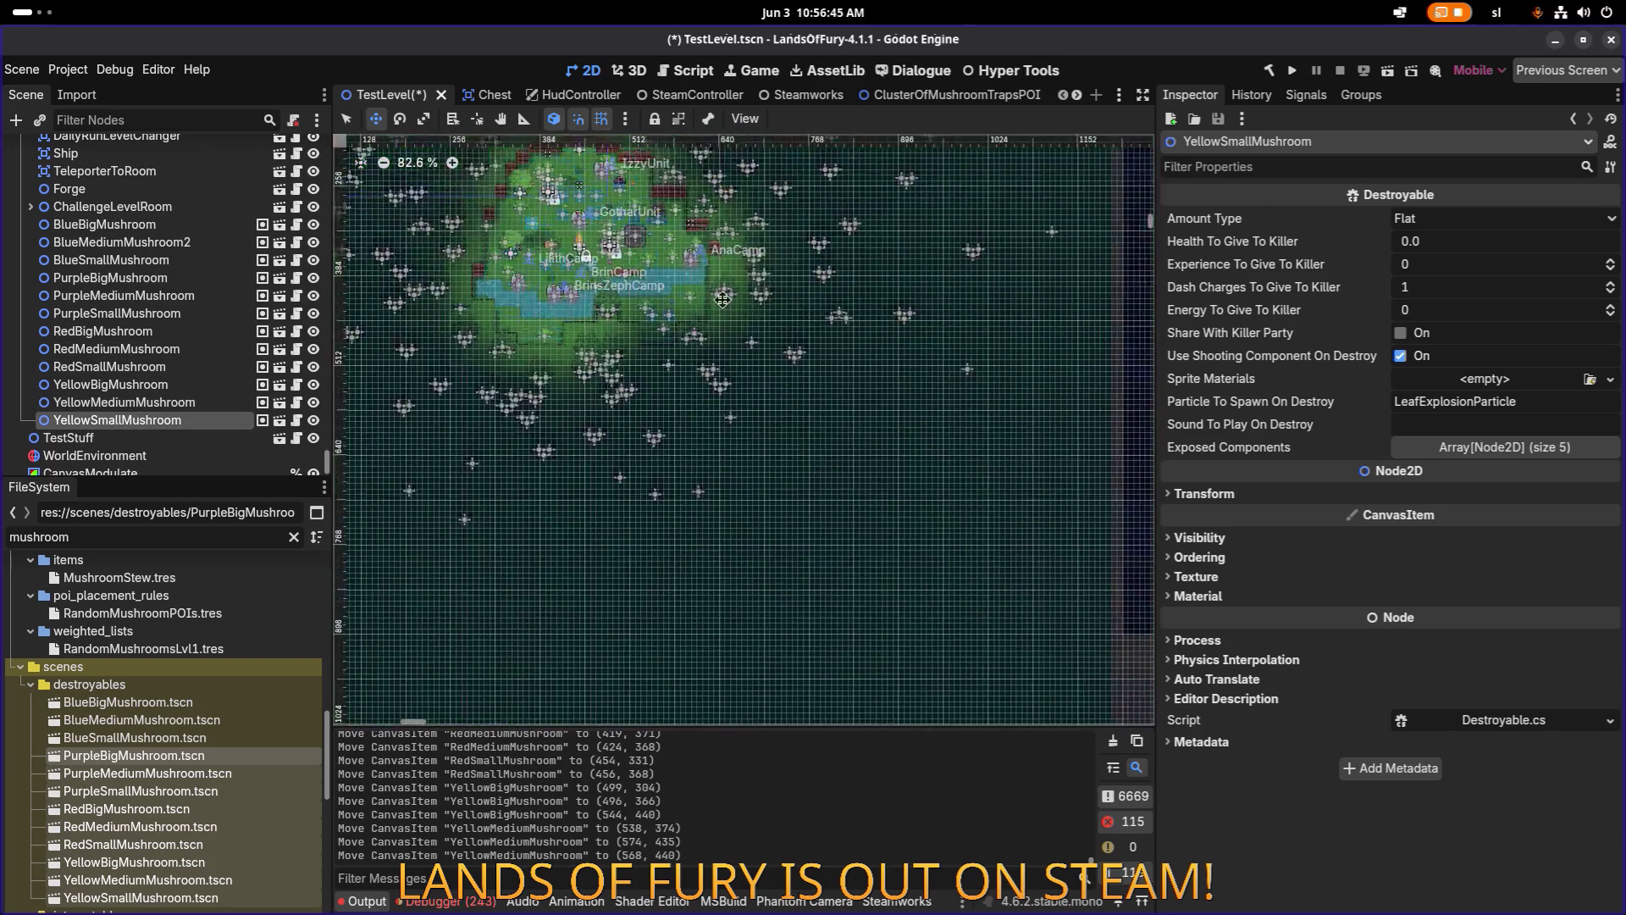
{"action": "scroll", "coordinate": [694, 294], "scroll_direction": "down", "scroll_amount": 7}
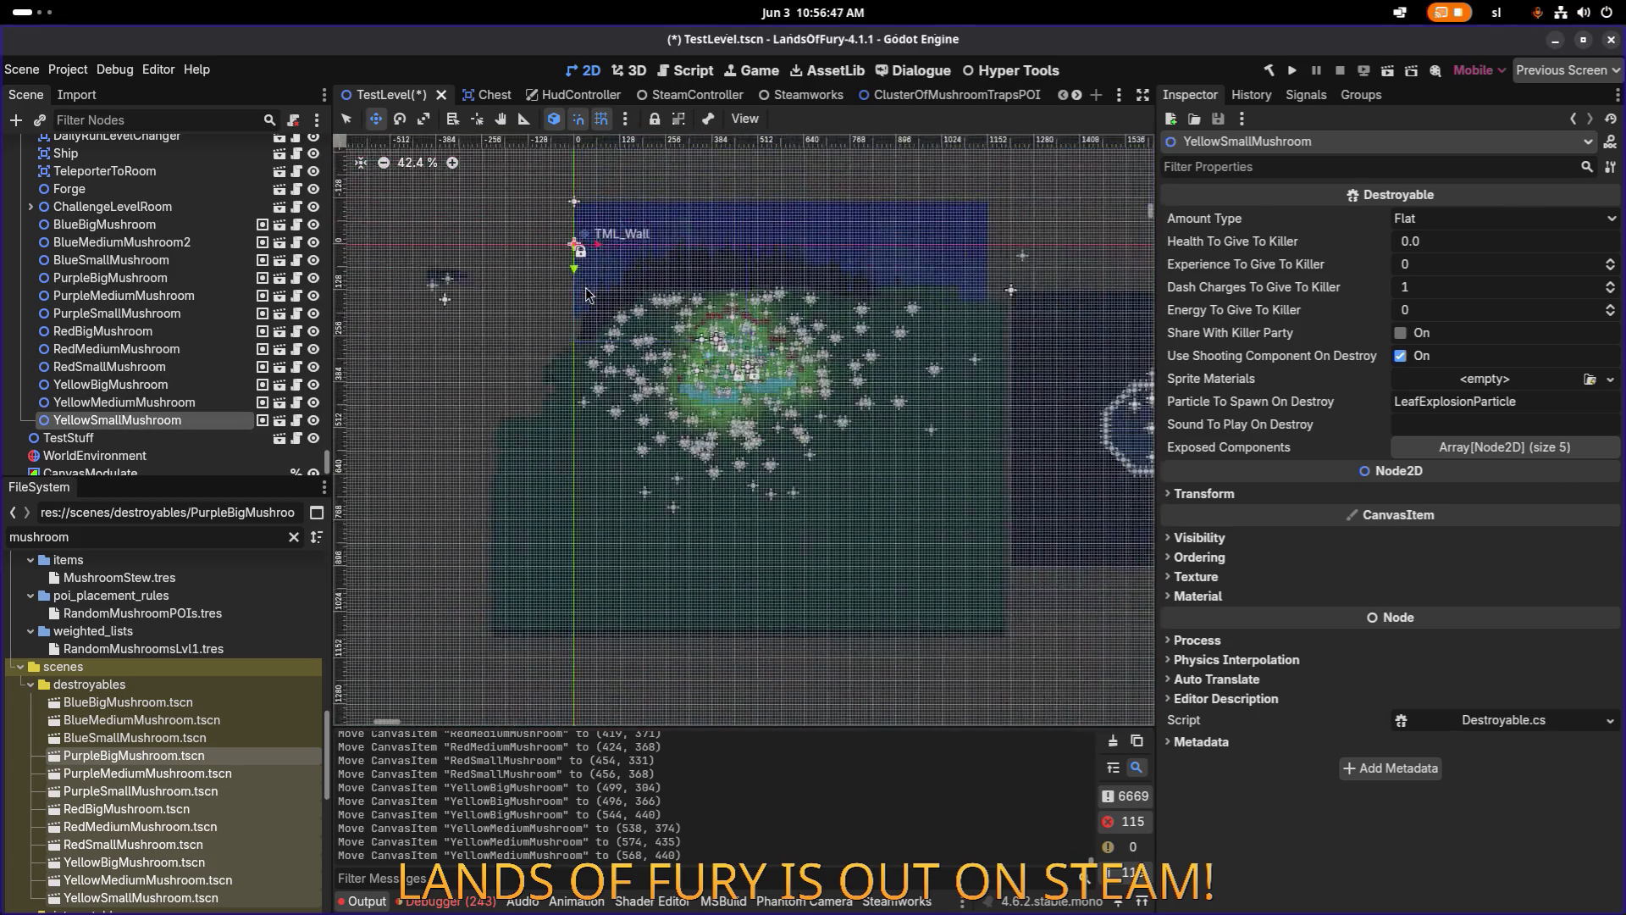
{"action": "mouse_move", "coordinate": [575, 248]}
{"action": "left_mouse_down"}
{"action": "mouse_move", "coordinate": [881, 381]}
{"action": "mouse_move", "coordinate": [787, 375]}
{"action": "mouse_move", "coordinate": [804, 390]}
{"action": "mouse_move", "coordinate": [805, 542]}
{"action": "mouse_move", "coordinate": [790, 563]}
{"action": "left_mouse_up"}
{"action": "scroll", "coordinate": [787, 375], "scroll_direction": "up", "scroll_amount": 18}
{"action": "scroll", "coordinate": [796, 550], "scroll_direction": "up", "scroll_amount": 7}
{"action": "scroll", "coordinate": [797, 550], "scroll_direction": "down", "scroll_amount": 1}
{"action": "scroll", "coordinate": [583, 408], "scroll_direction": "down", "scroll_amount": 9}
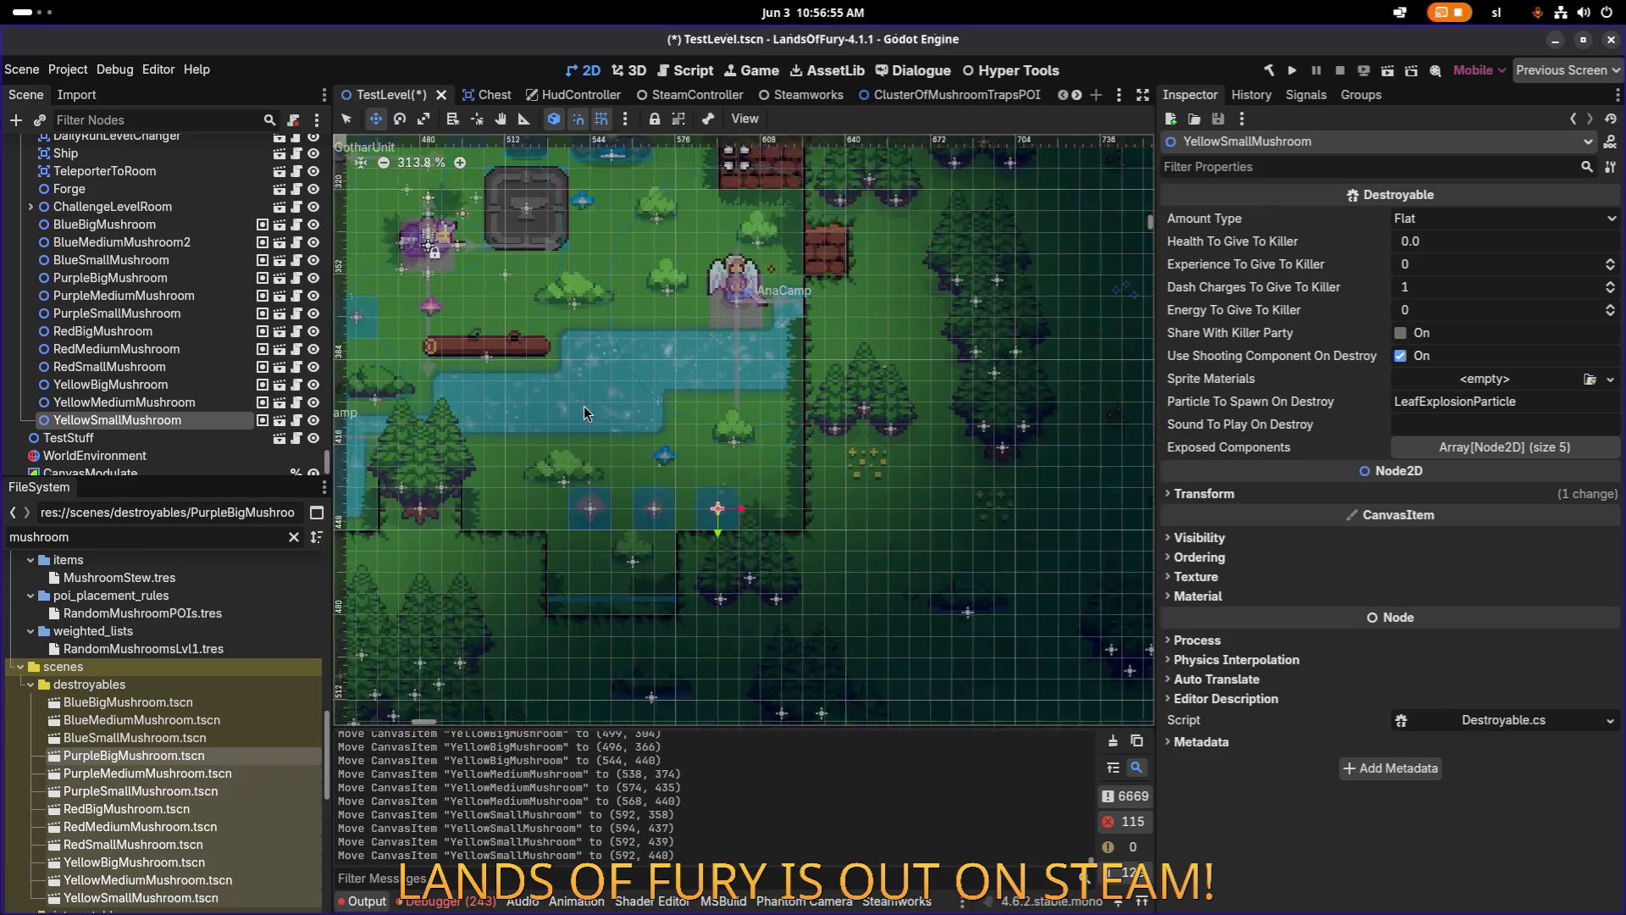
{"action": "left_click_drag", "start_coordinate": [525, 312], "coordinate": [783, 409]}
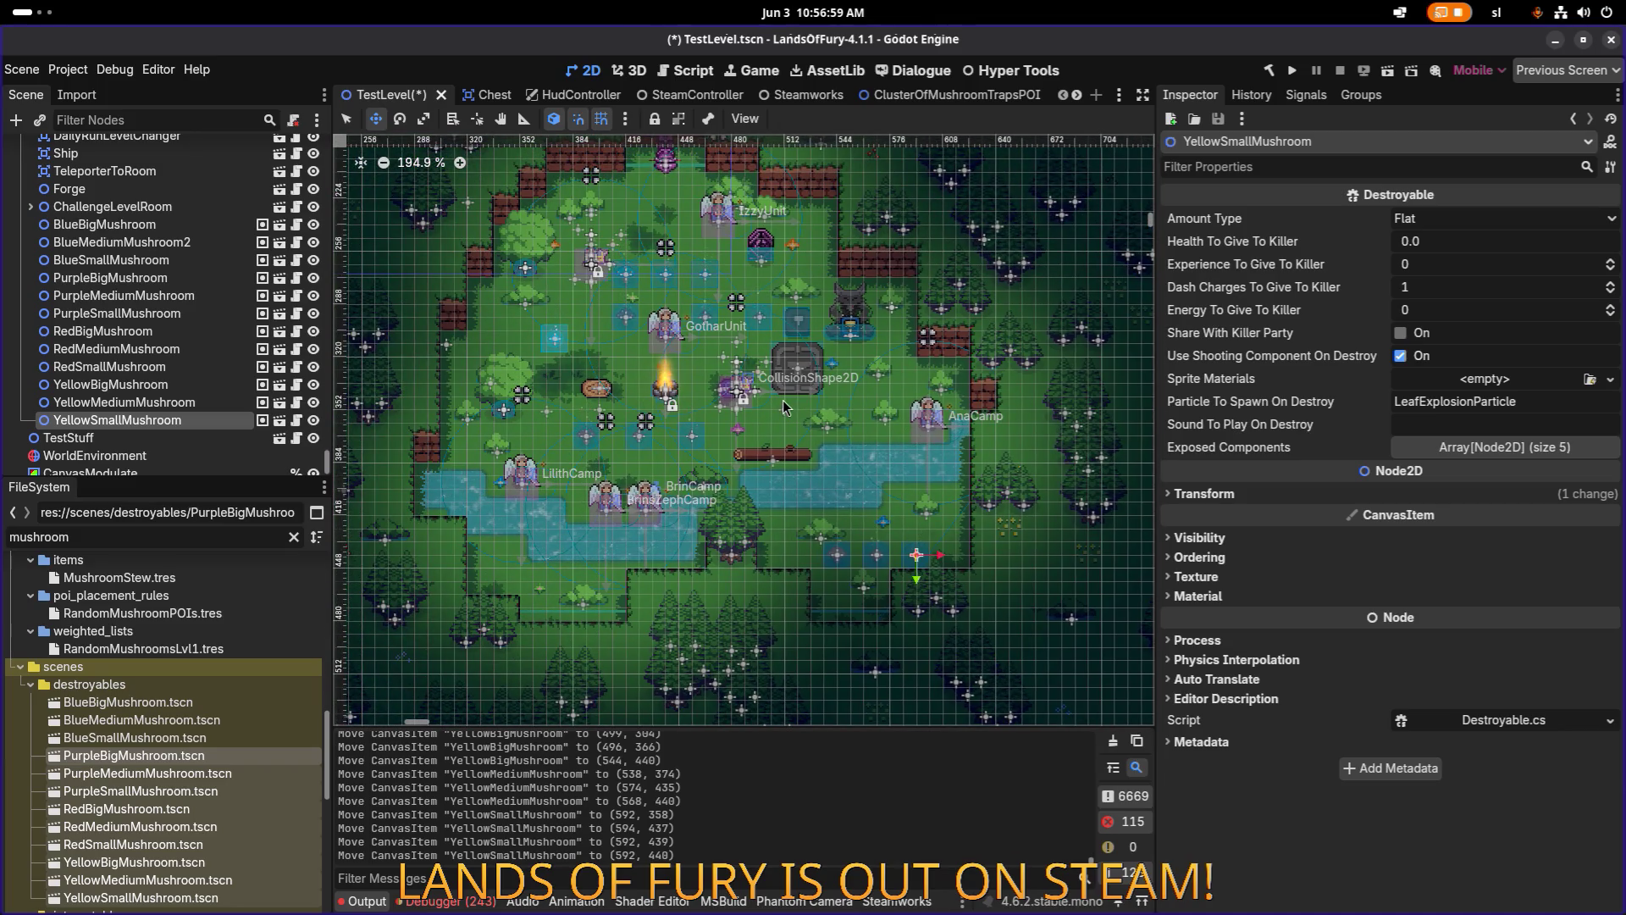
Save TestLevel.tscn and run the game.
{"action": "key", "text": "ctrl+s"}
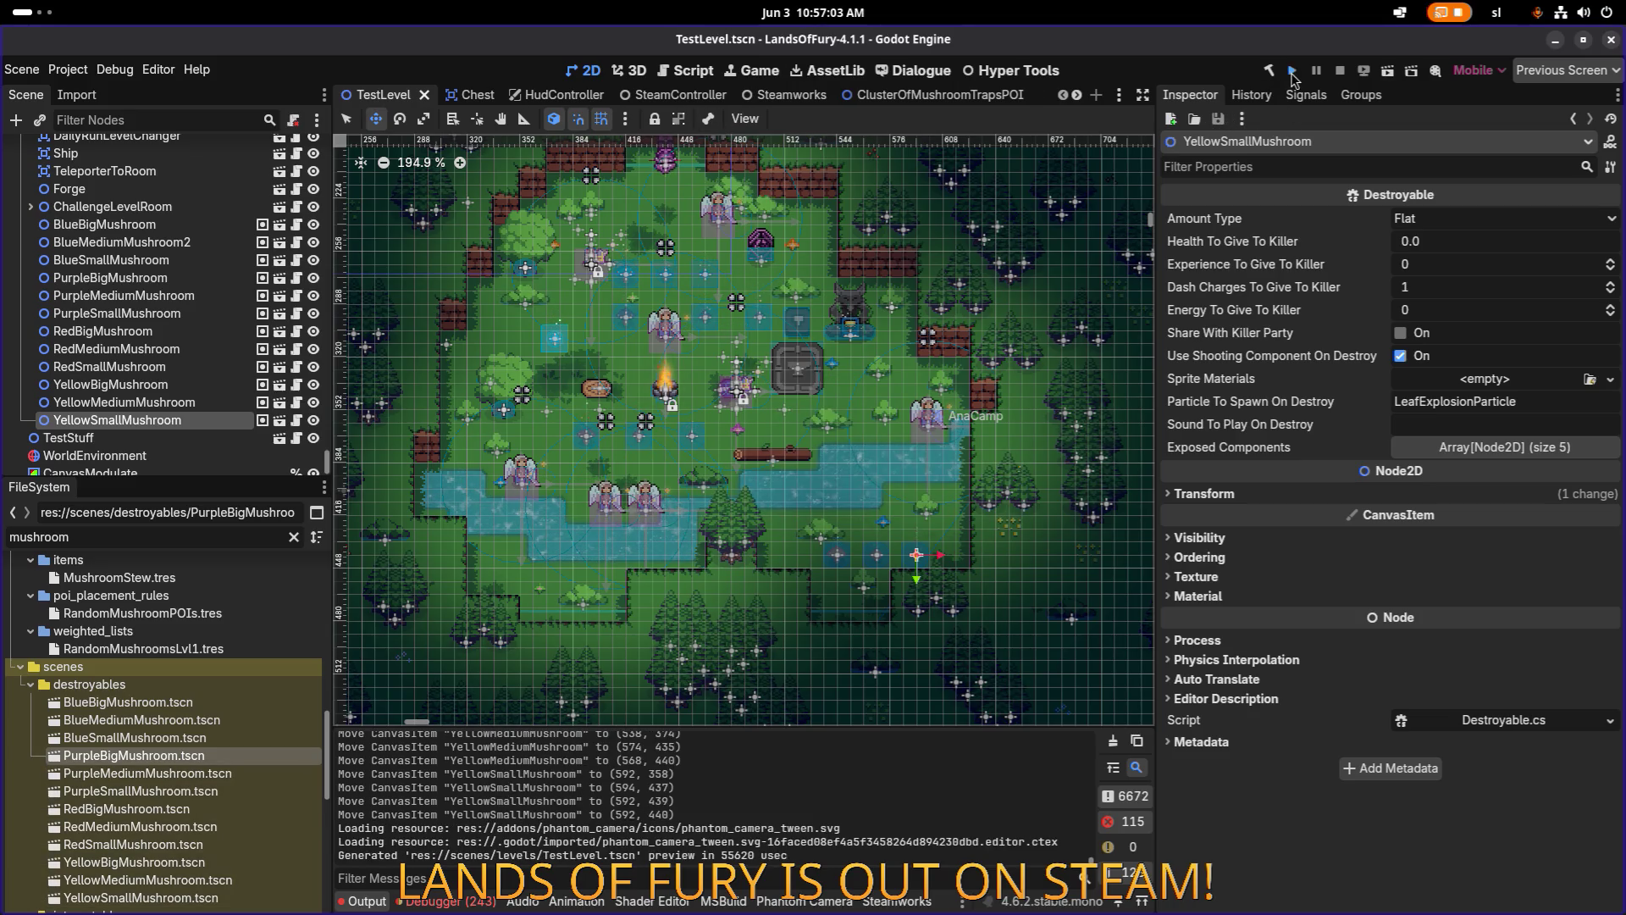
{"action": "left_click", "coordinate": [1292, 71]}
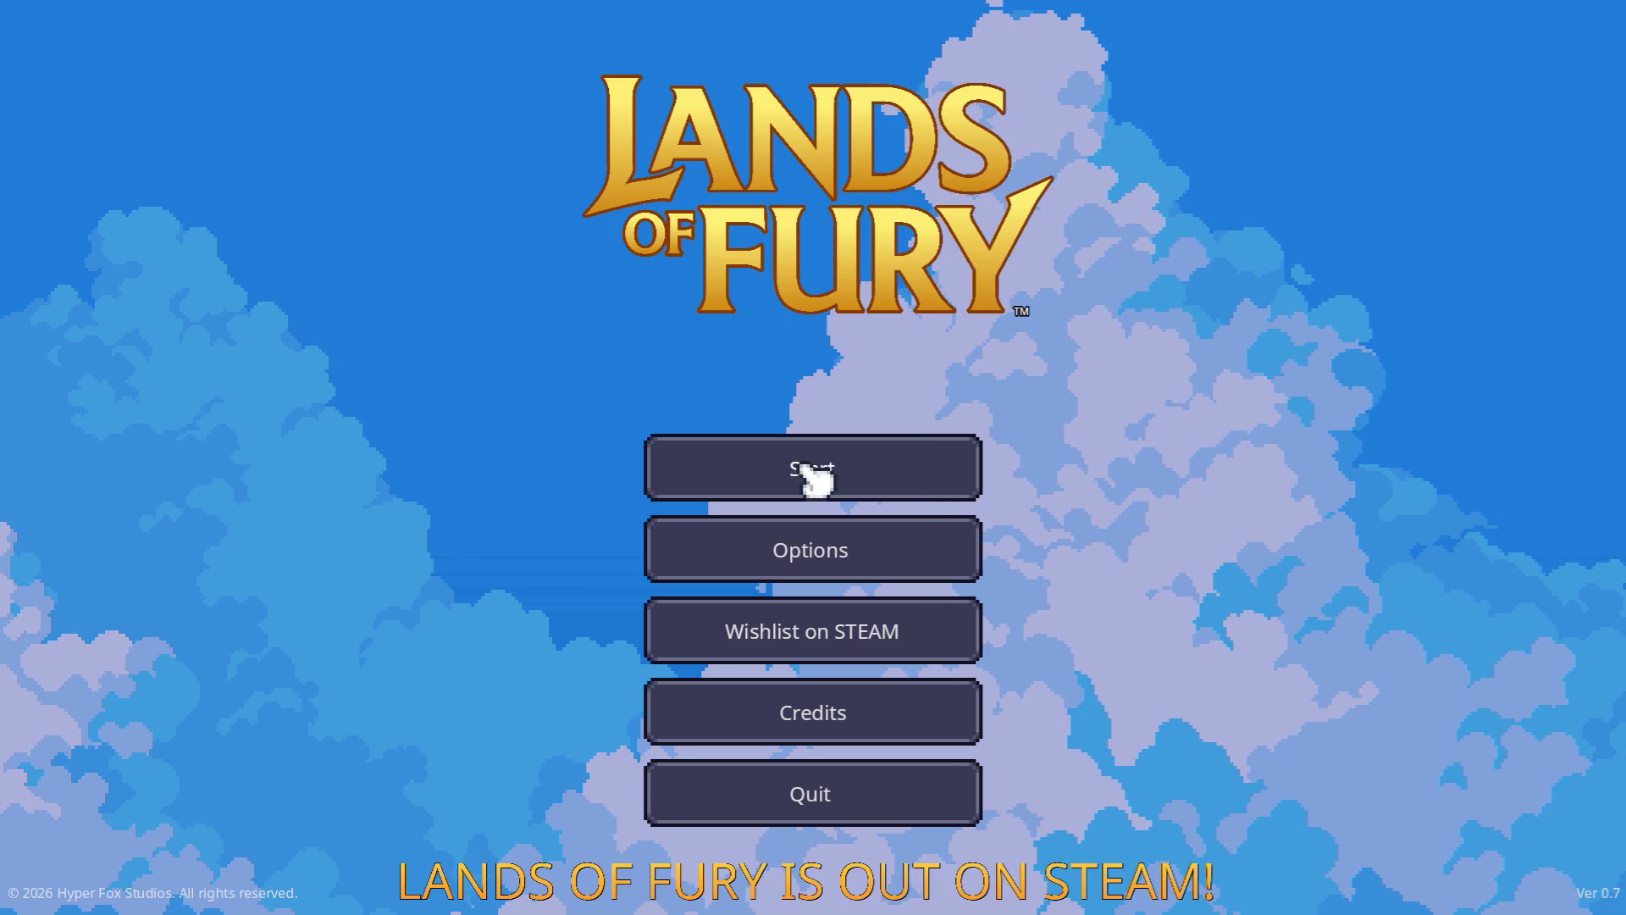
Start with the first profile, equip the sword, and attack around the anvil.
{"action": "left_click", "coordinate": [715, 470]}
{"action": "left_click", "coordinate": [734, 469]}
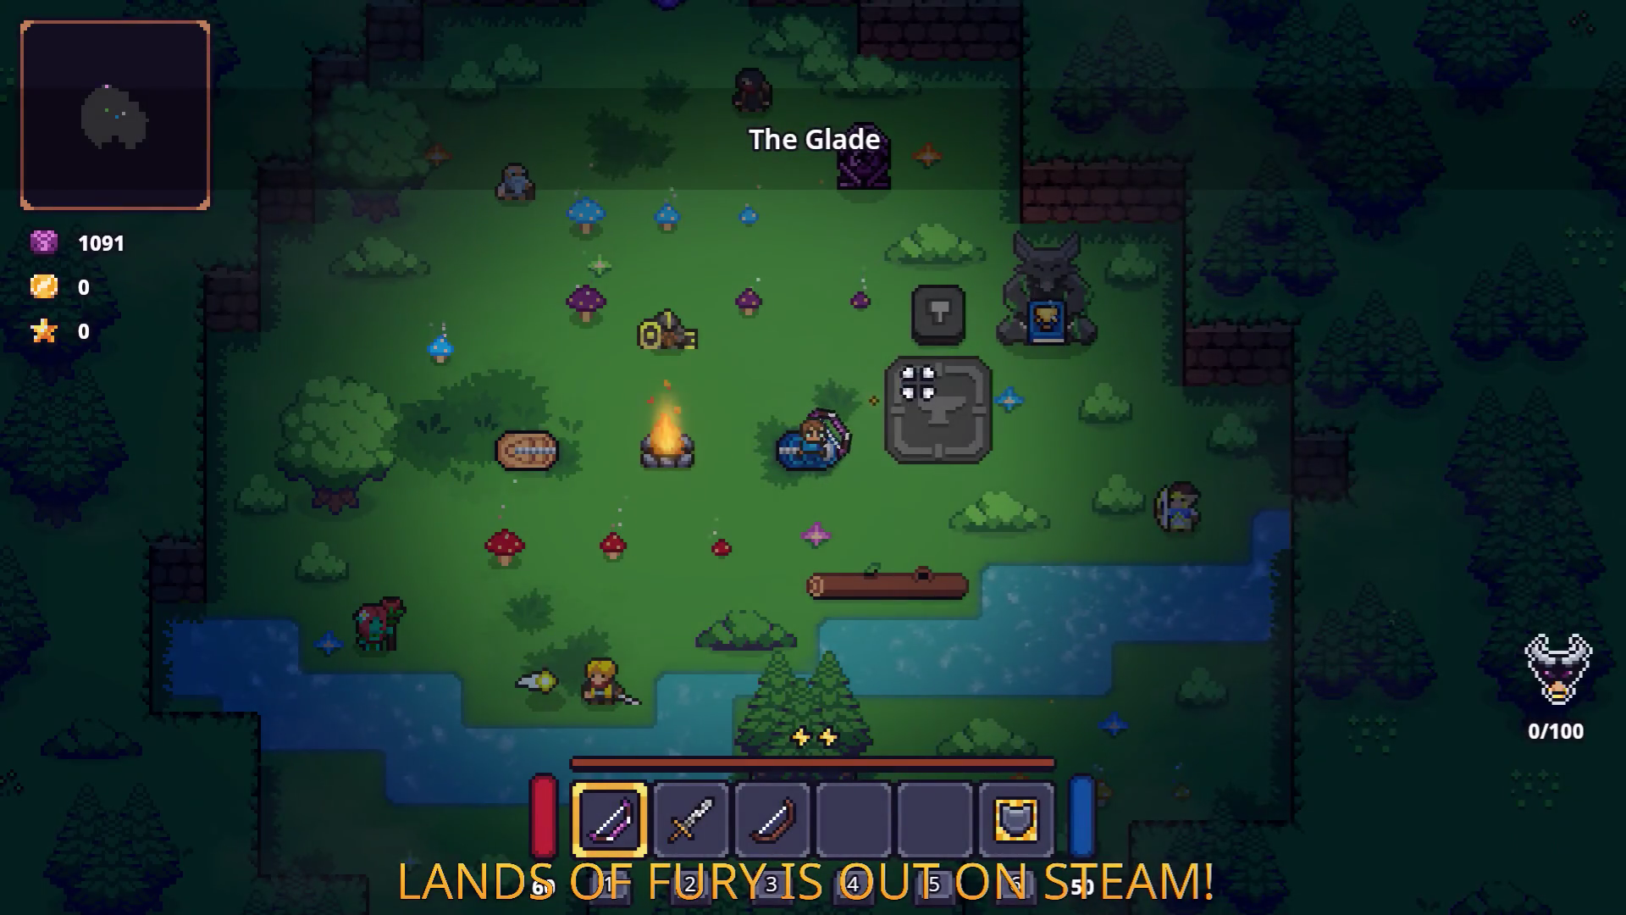
{"action": "key", "text": "2"}
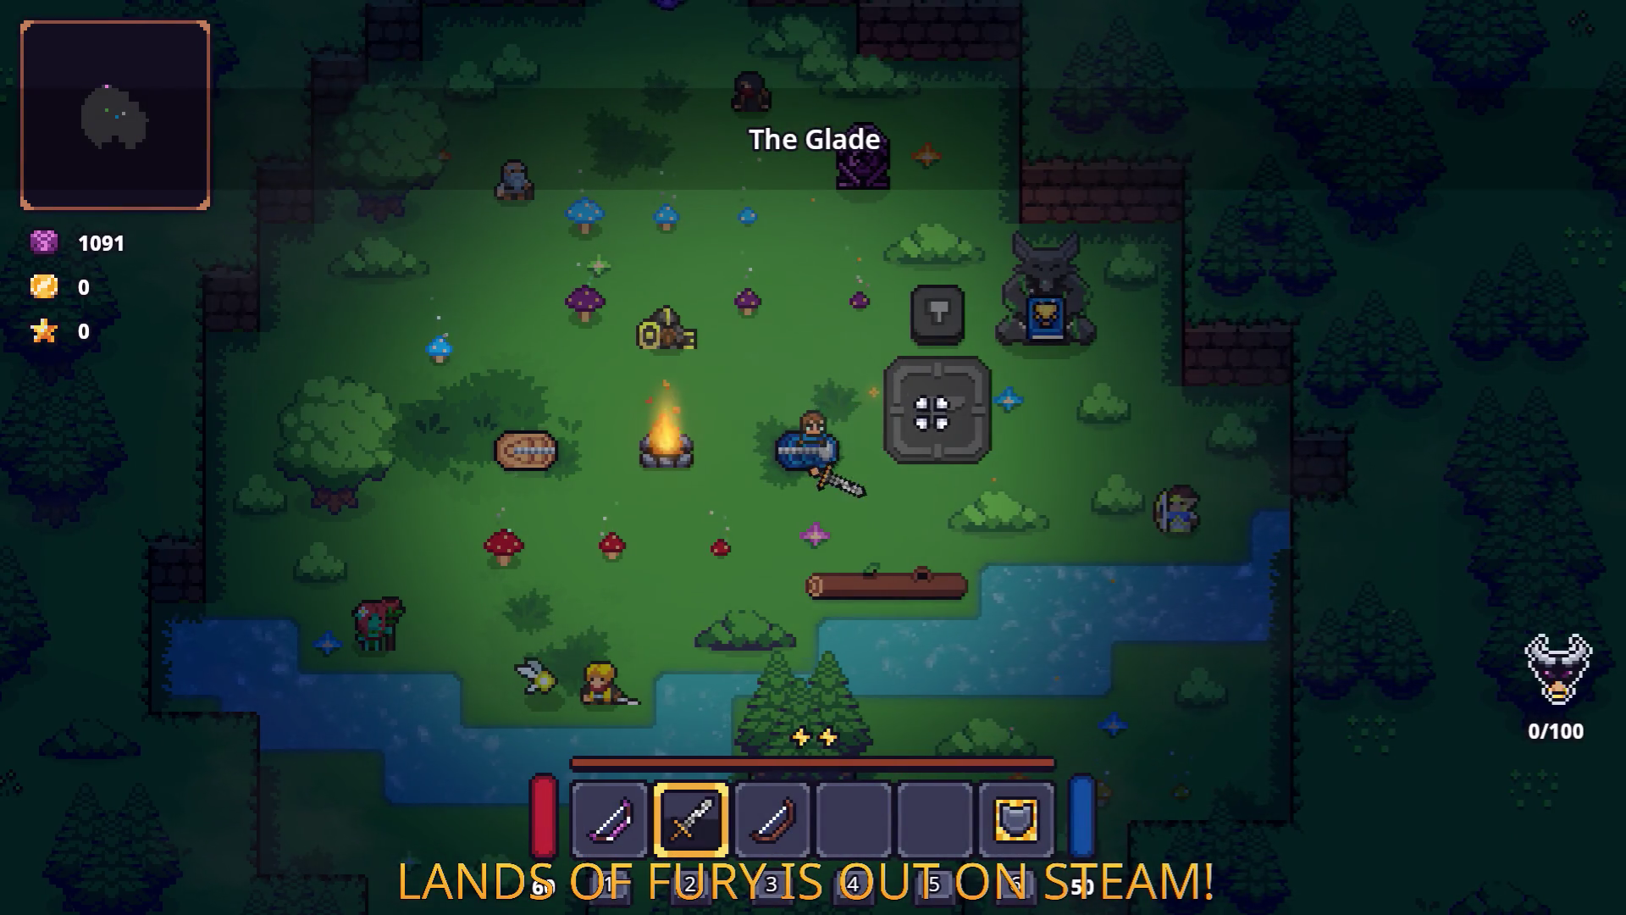
{"action": "key", "text": "d"}
{"action": "left_click", "coordinate": [932, 412]}
{"action": "left_click", "coordinate": [932, 413]}
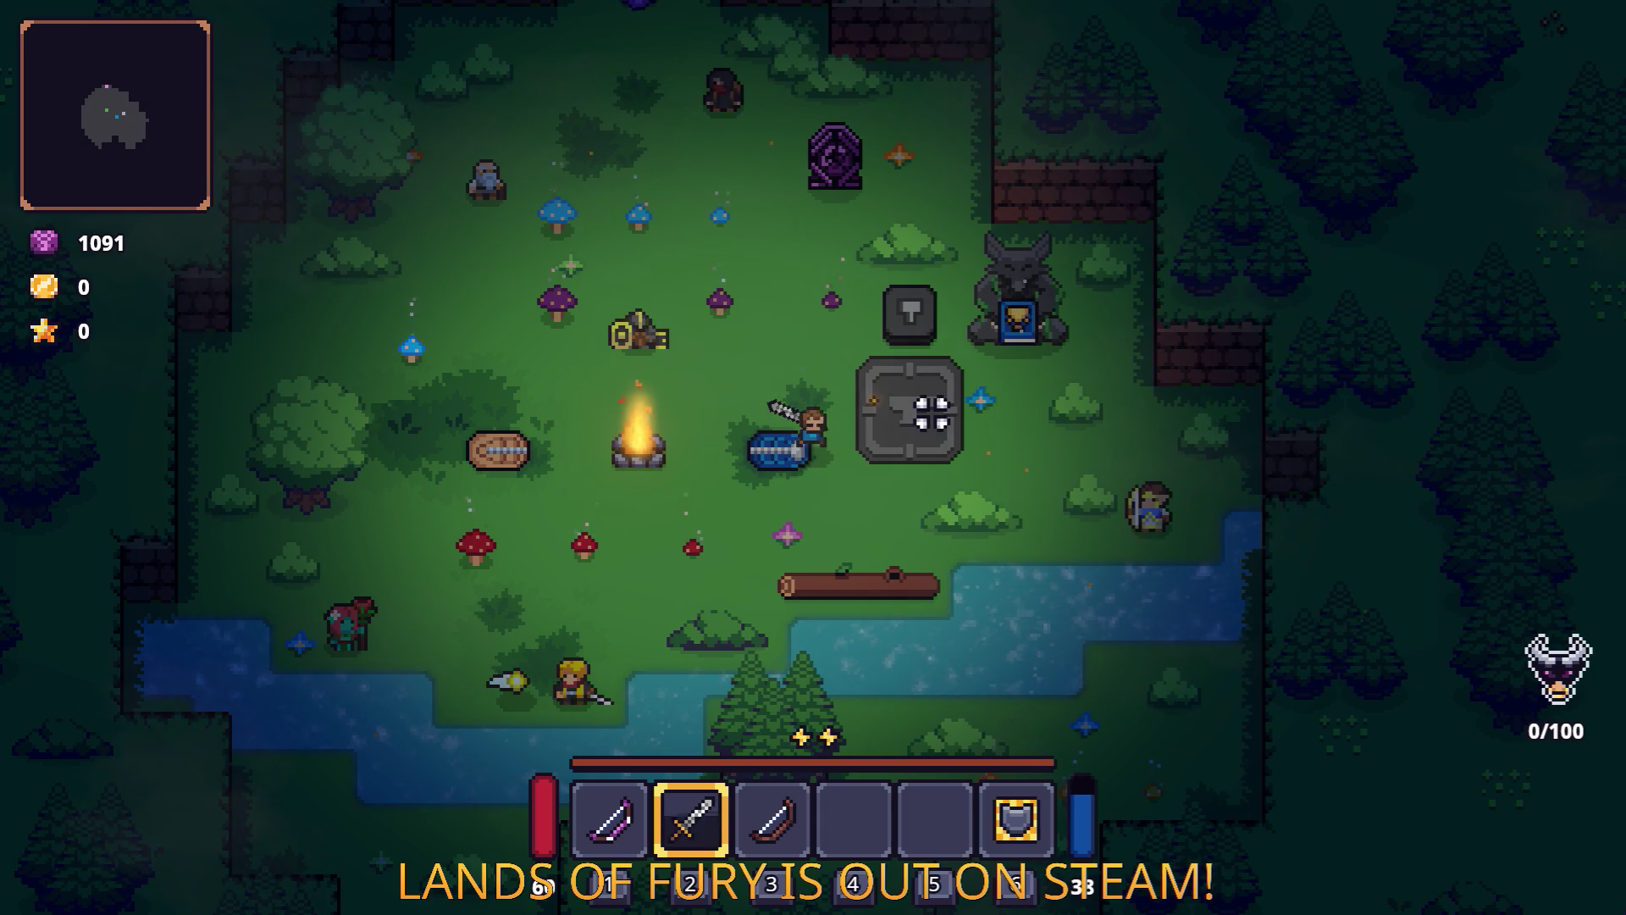
{"action": "left_click", "coordinate": [932, 413]}
{"action": "left_click", "coordinate": [928, 412]}
{"action": "left_click", "coordinate": [881, 390]}
{"action": "left_click", "coordinate": [877, 396]}
Walk up-left toward the mushrooms, check the inventory, then quit with F8.
{"action": "key", "text": "w"}
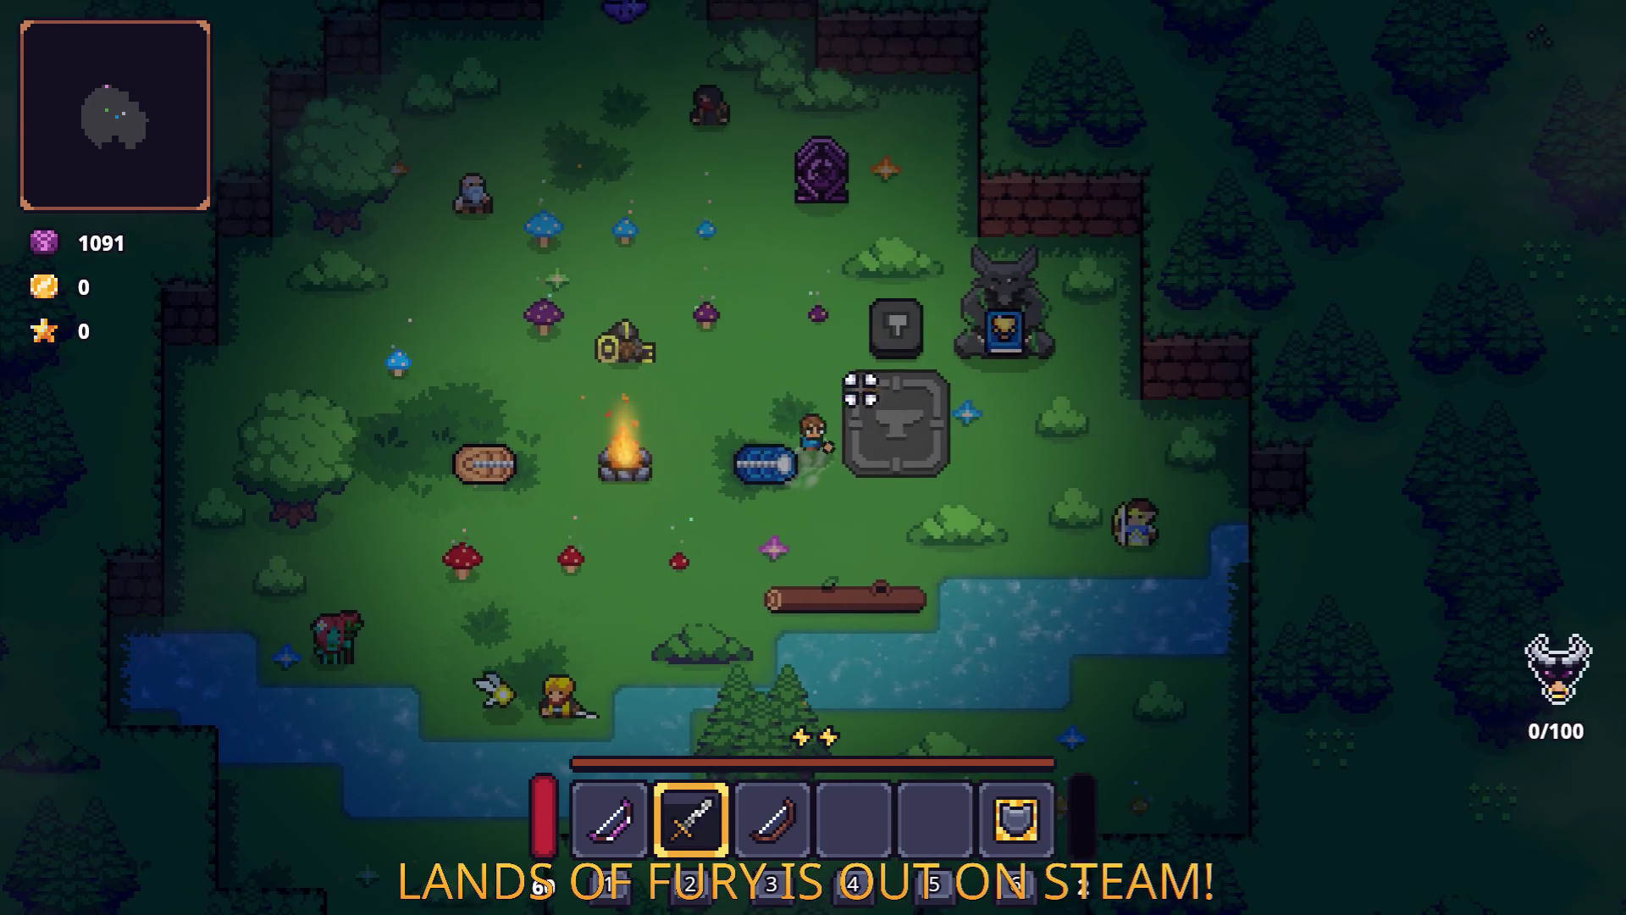
{"action": "key", "text": "a"}
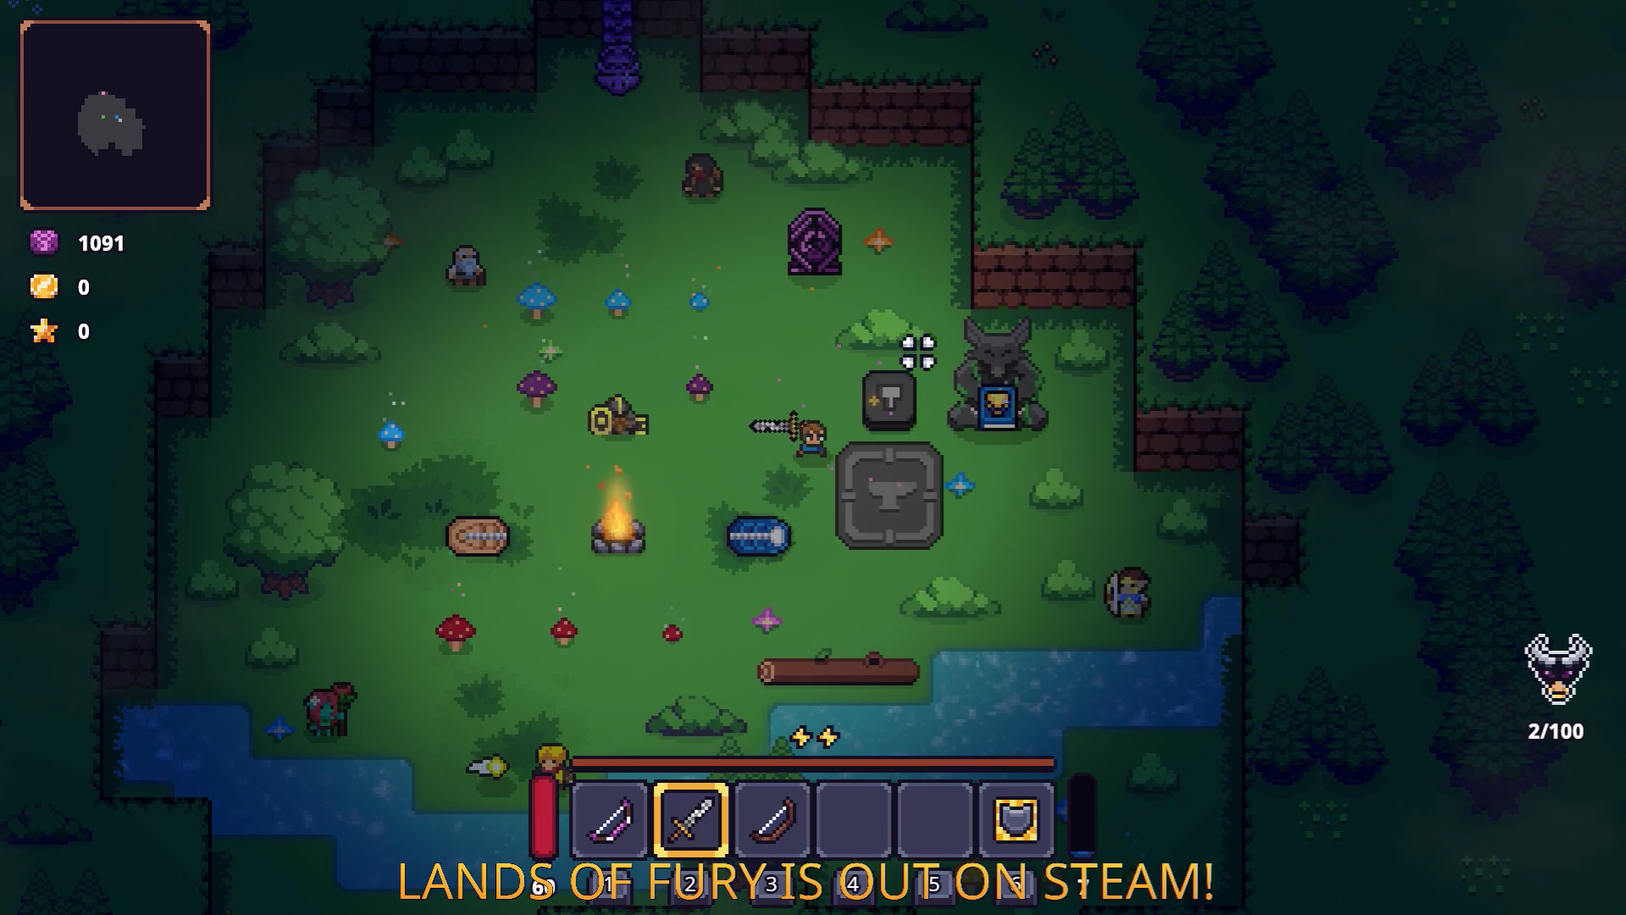
{"action": "key", "text": "a"}
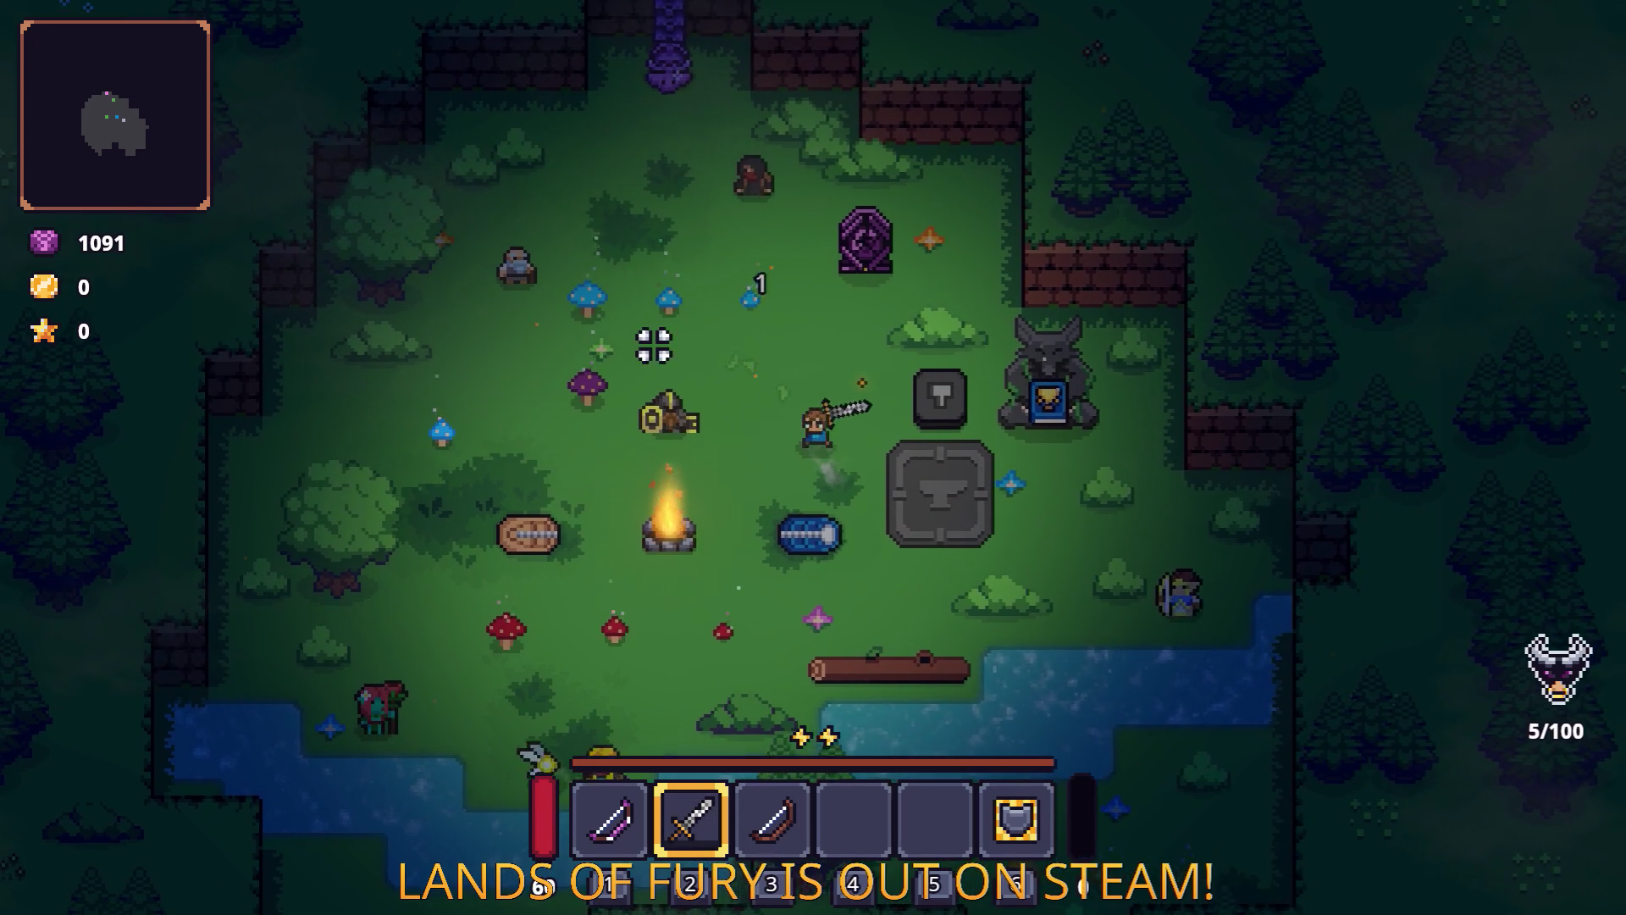
{"action": "key", "text": "Tab"}
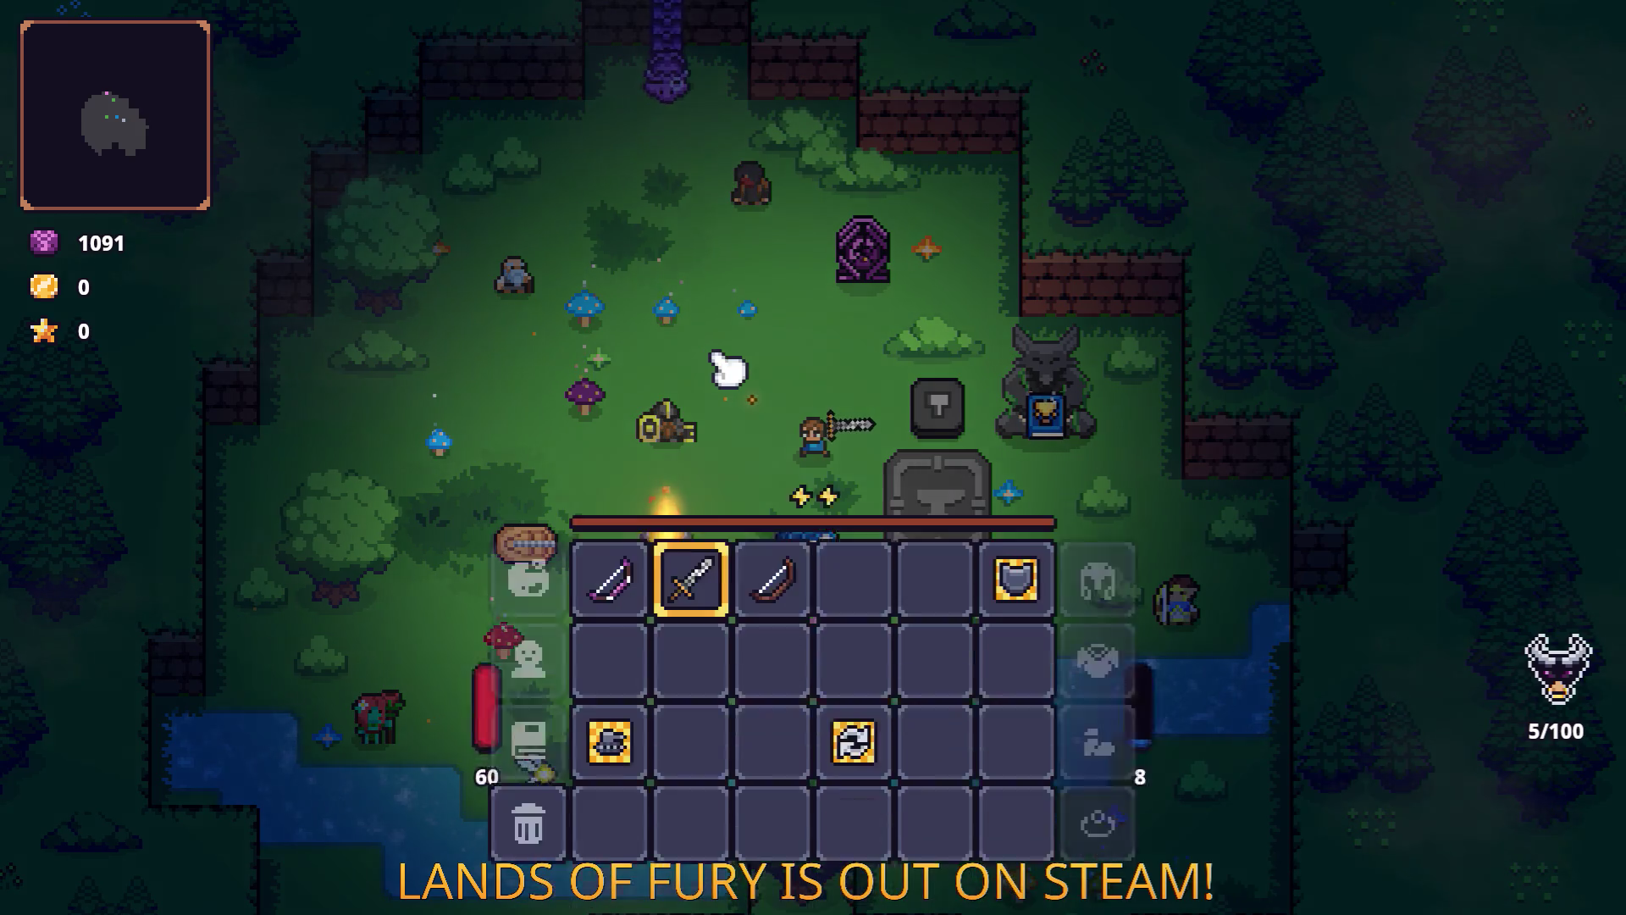
{"action": "key", "text": "F8"}
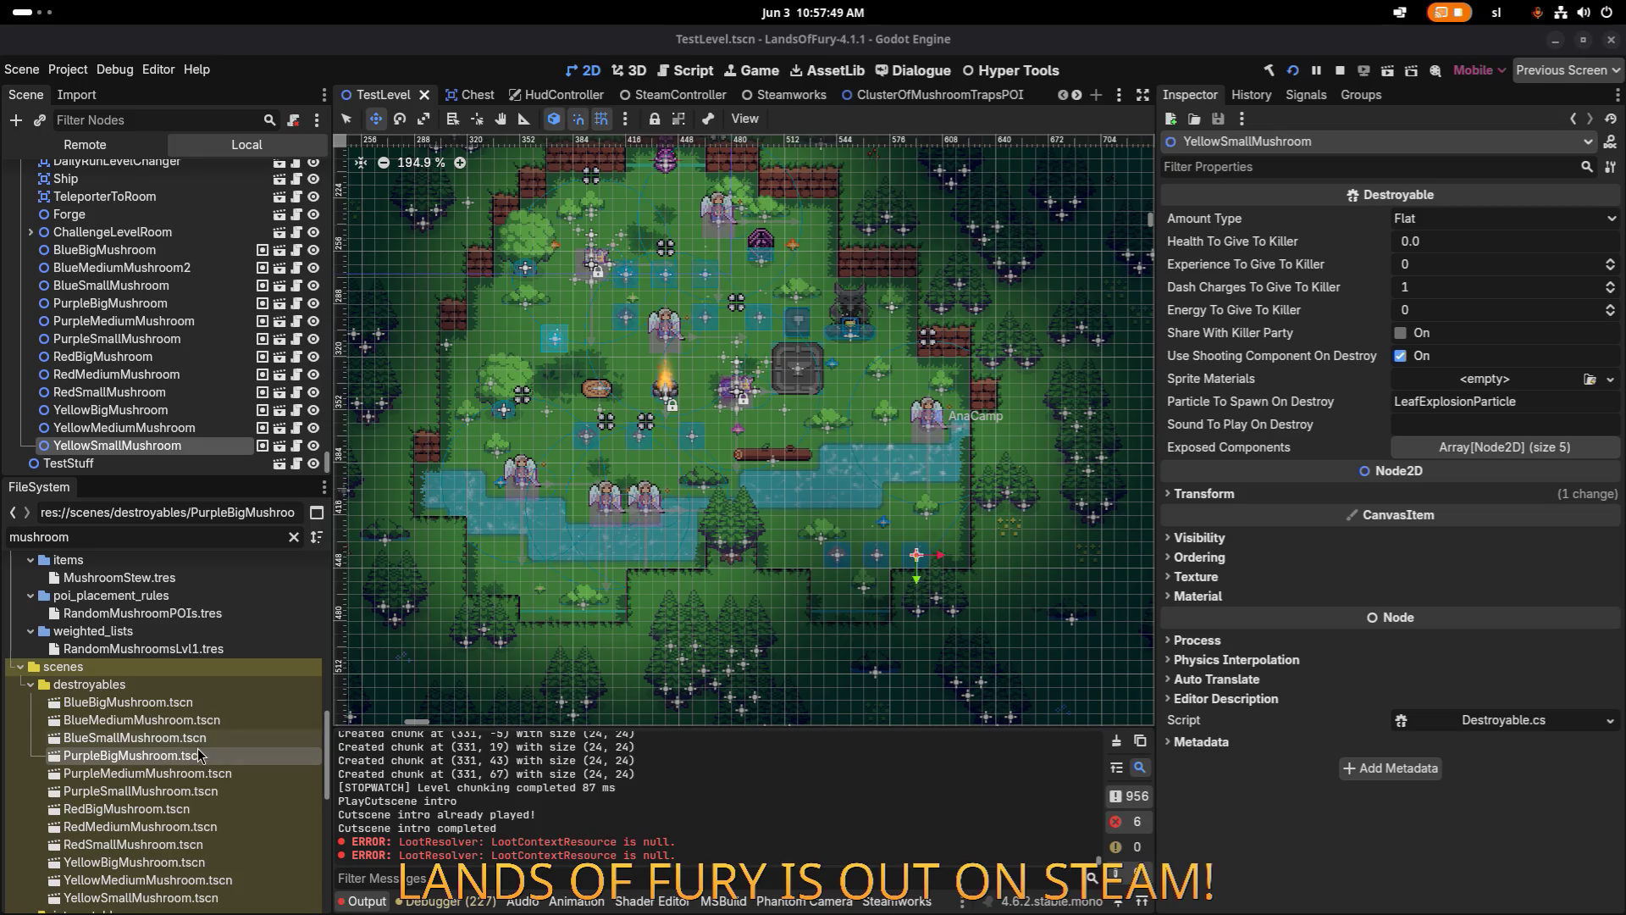
Open the PurpleMediumMushroom scene and inspect its Area2D and Destroyable properties.
{"action": "double_click", "coordinate": [205, 775]}
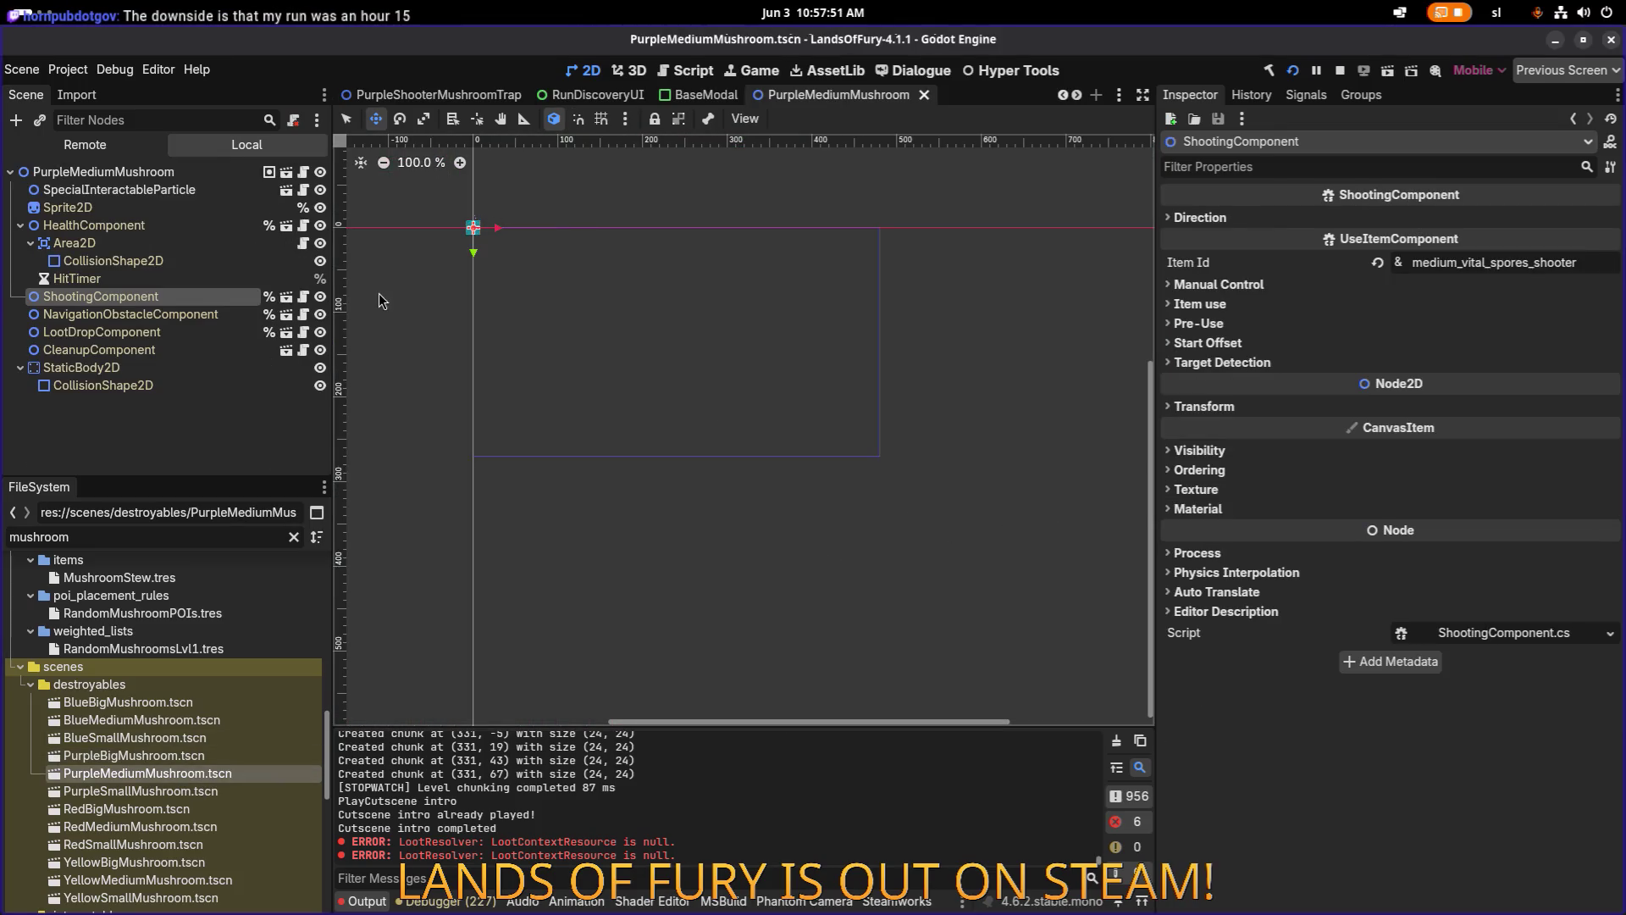
{"action": "left_click", "coordinate": [201, 244]}
{"action": "left_click", "coordinate": [178, 172]}
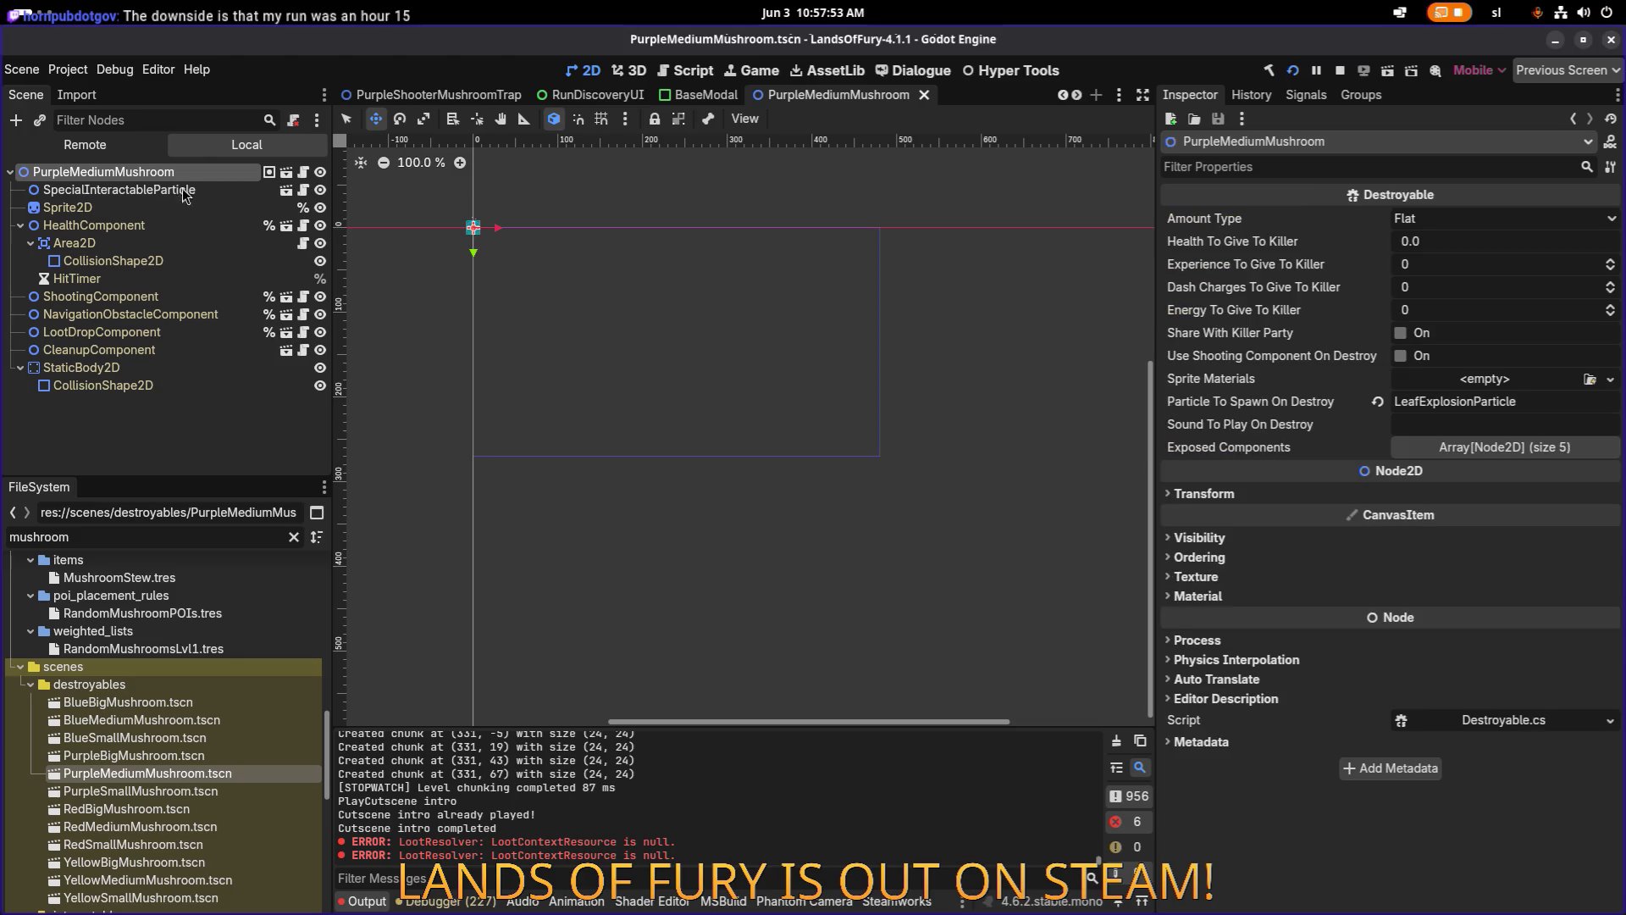
{"action": "scroll", "coordinate": [208, 643], "scroll_direction": "up", "scroll_amount": 10}
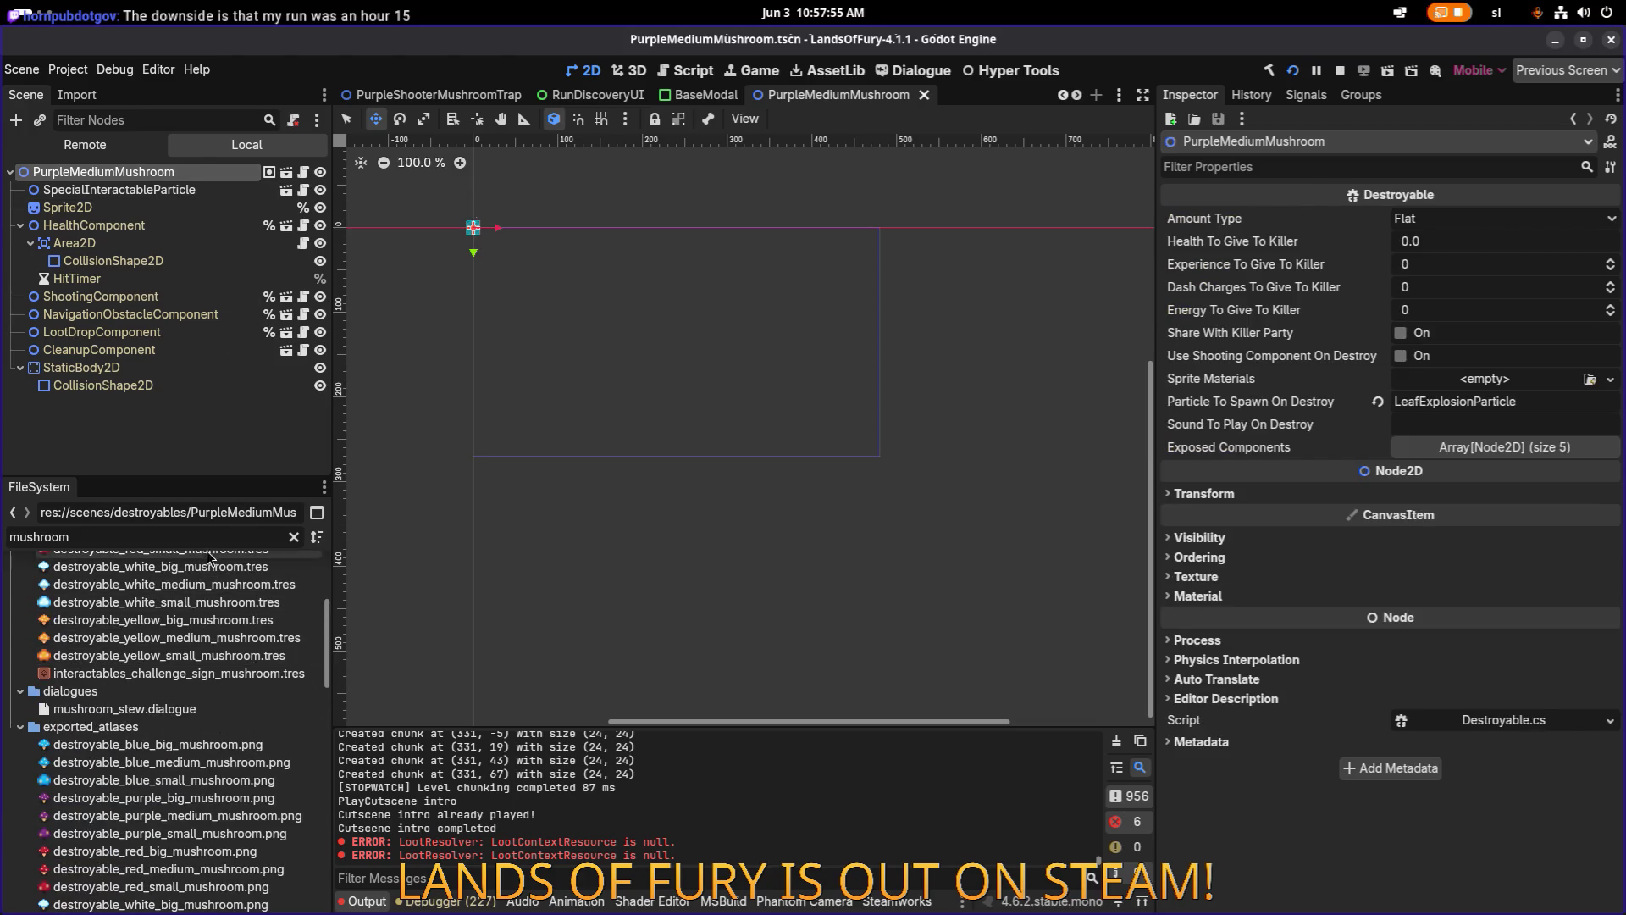
{"action": "type", "text": "mediummu"}
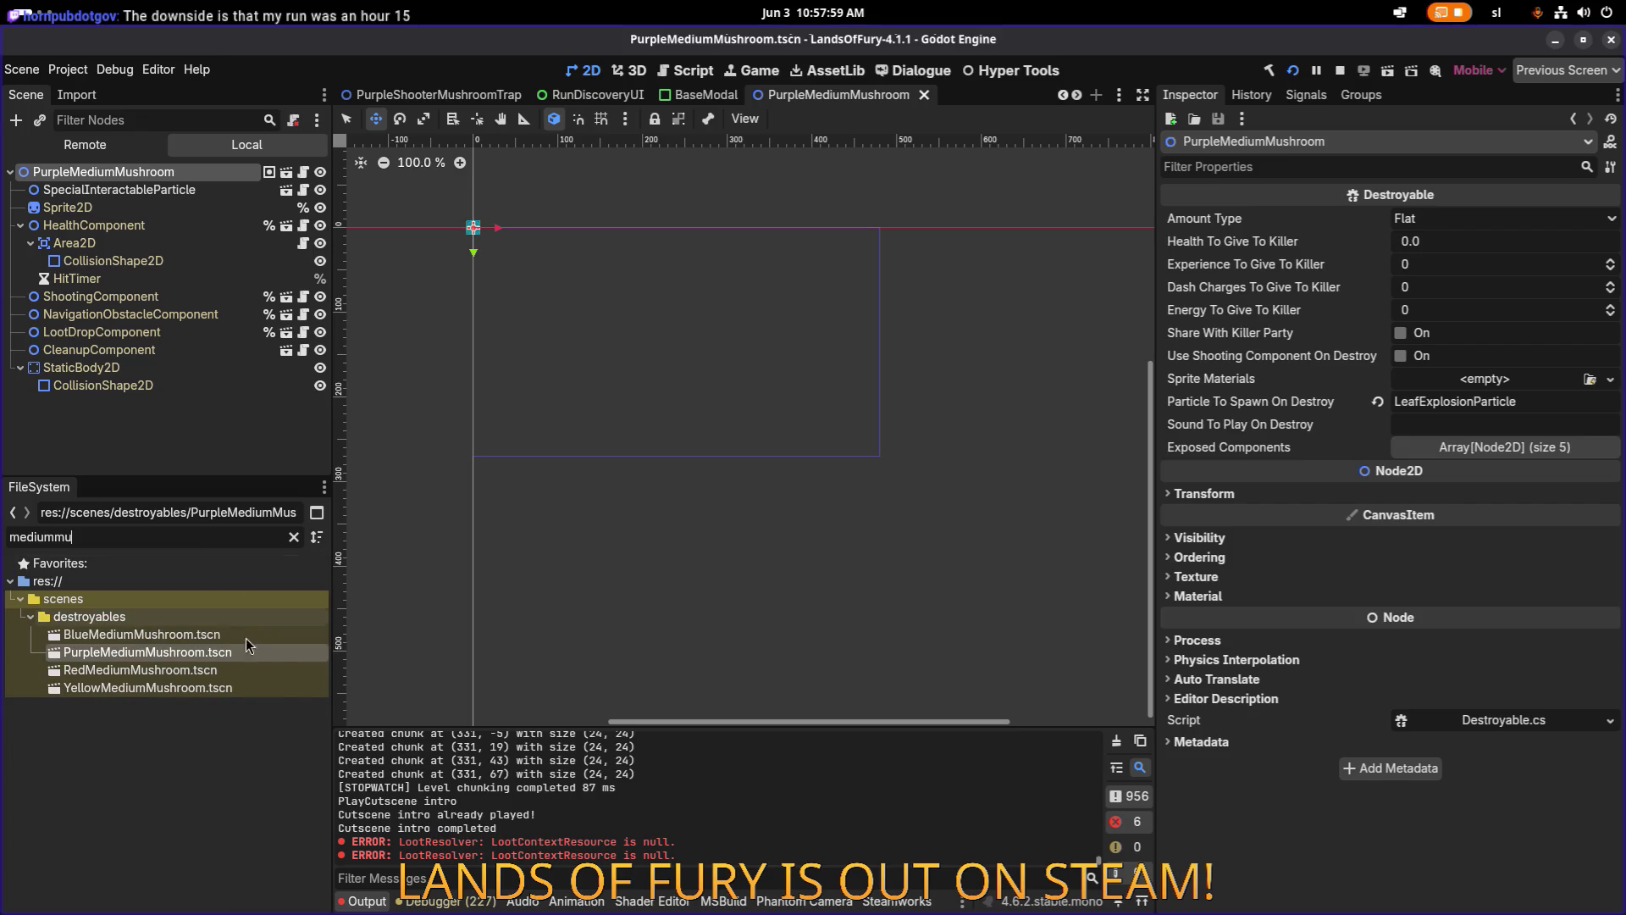
{"action": "left_click", "coordinate": [232, 650]}
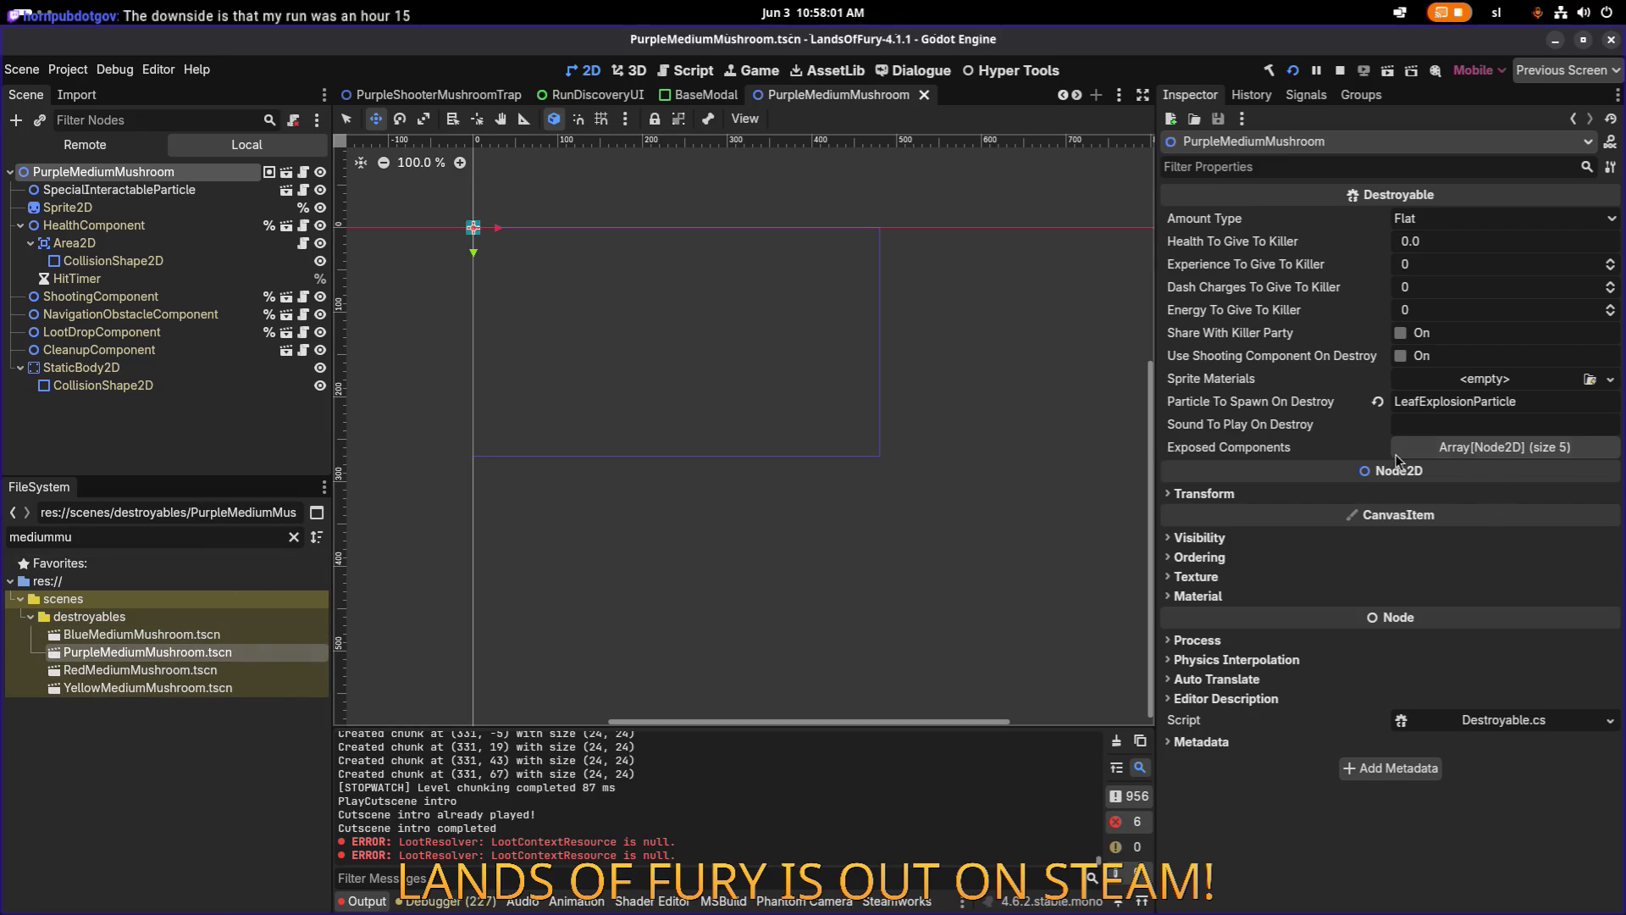
Refilter the FileSystem to the VitalSpores shooters and select SmallVitalSporesShooter.tres.
{"action": "left_click", "coordinate": [219, 536]}
{"action": "type", "text": "purpl"}
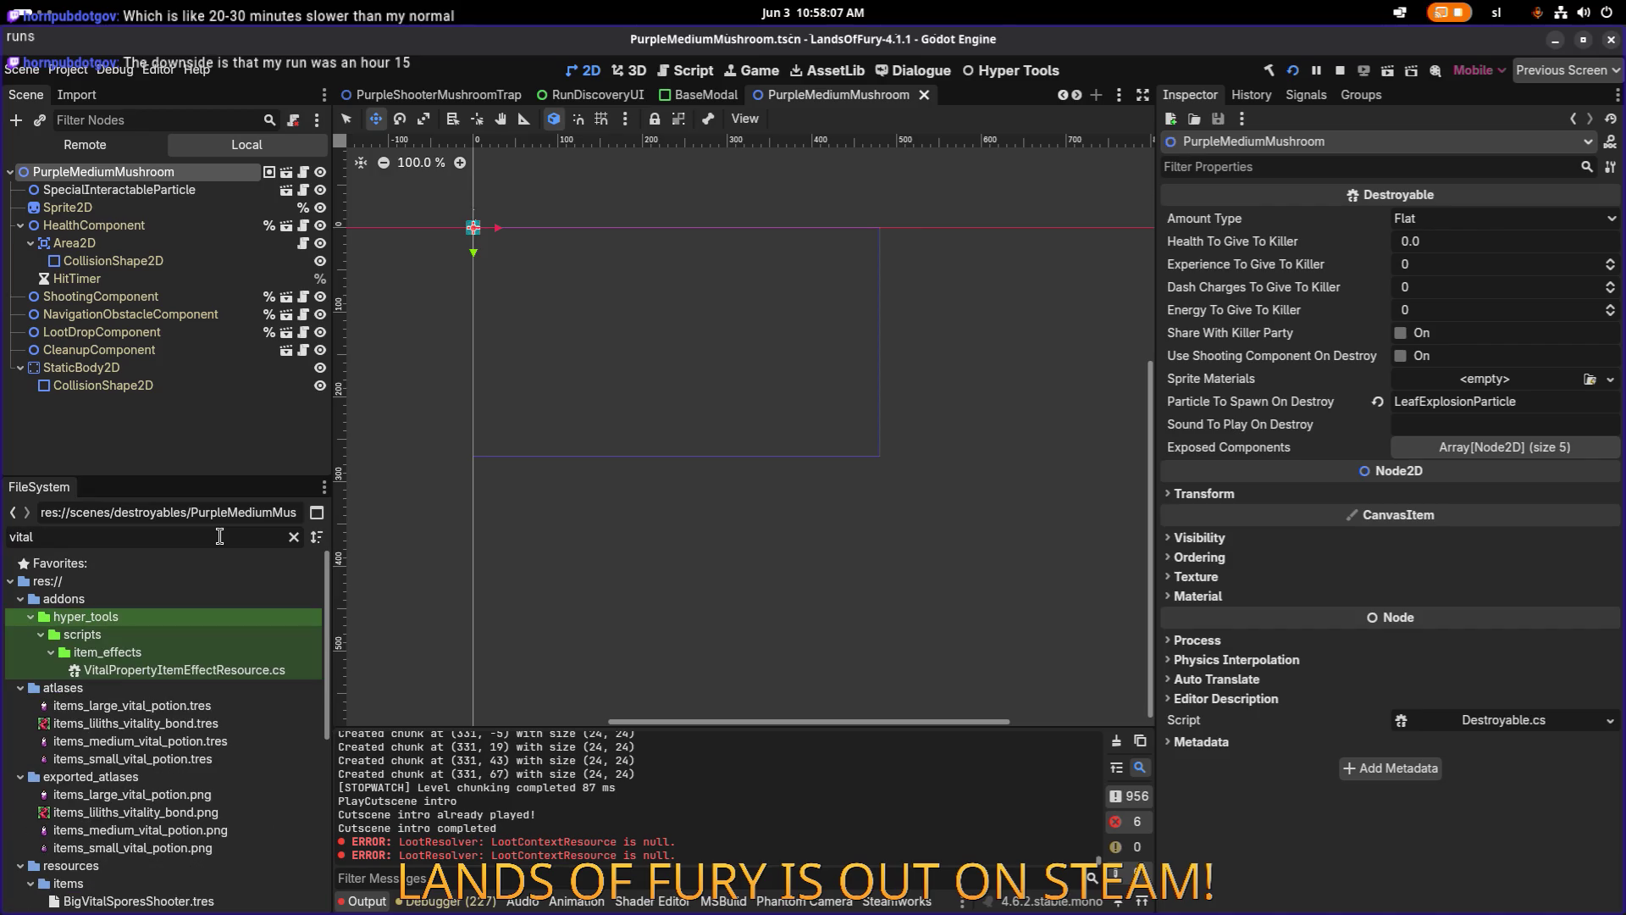
{"action": "type", "text": "s"}
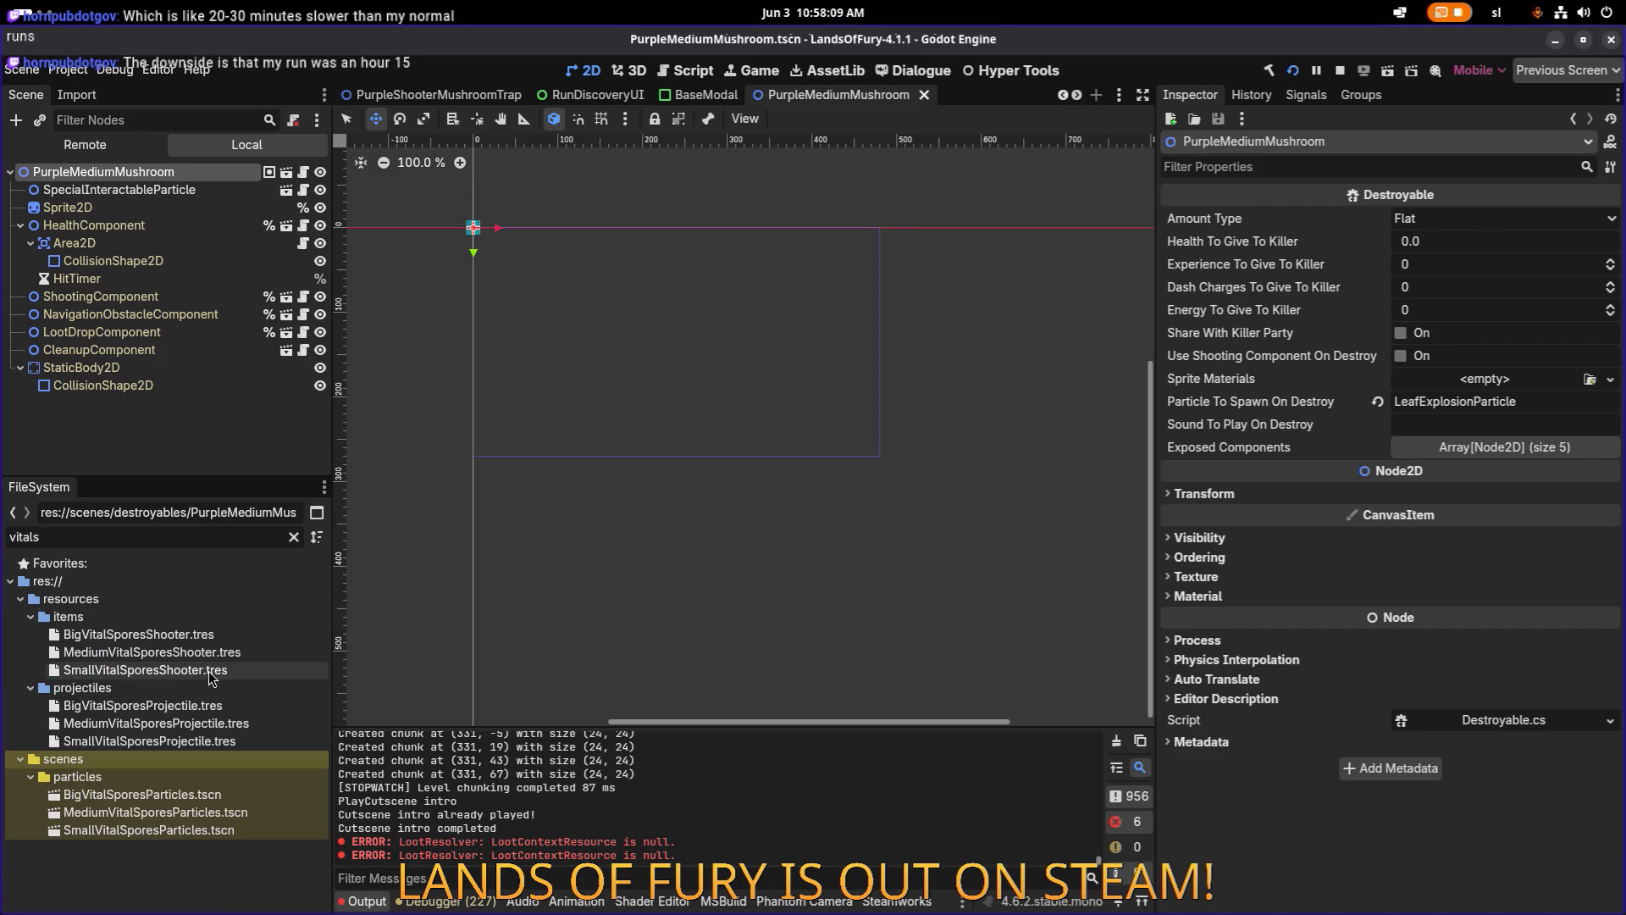
{"action": "left_click", "coordinate": [216, 653]}
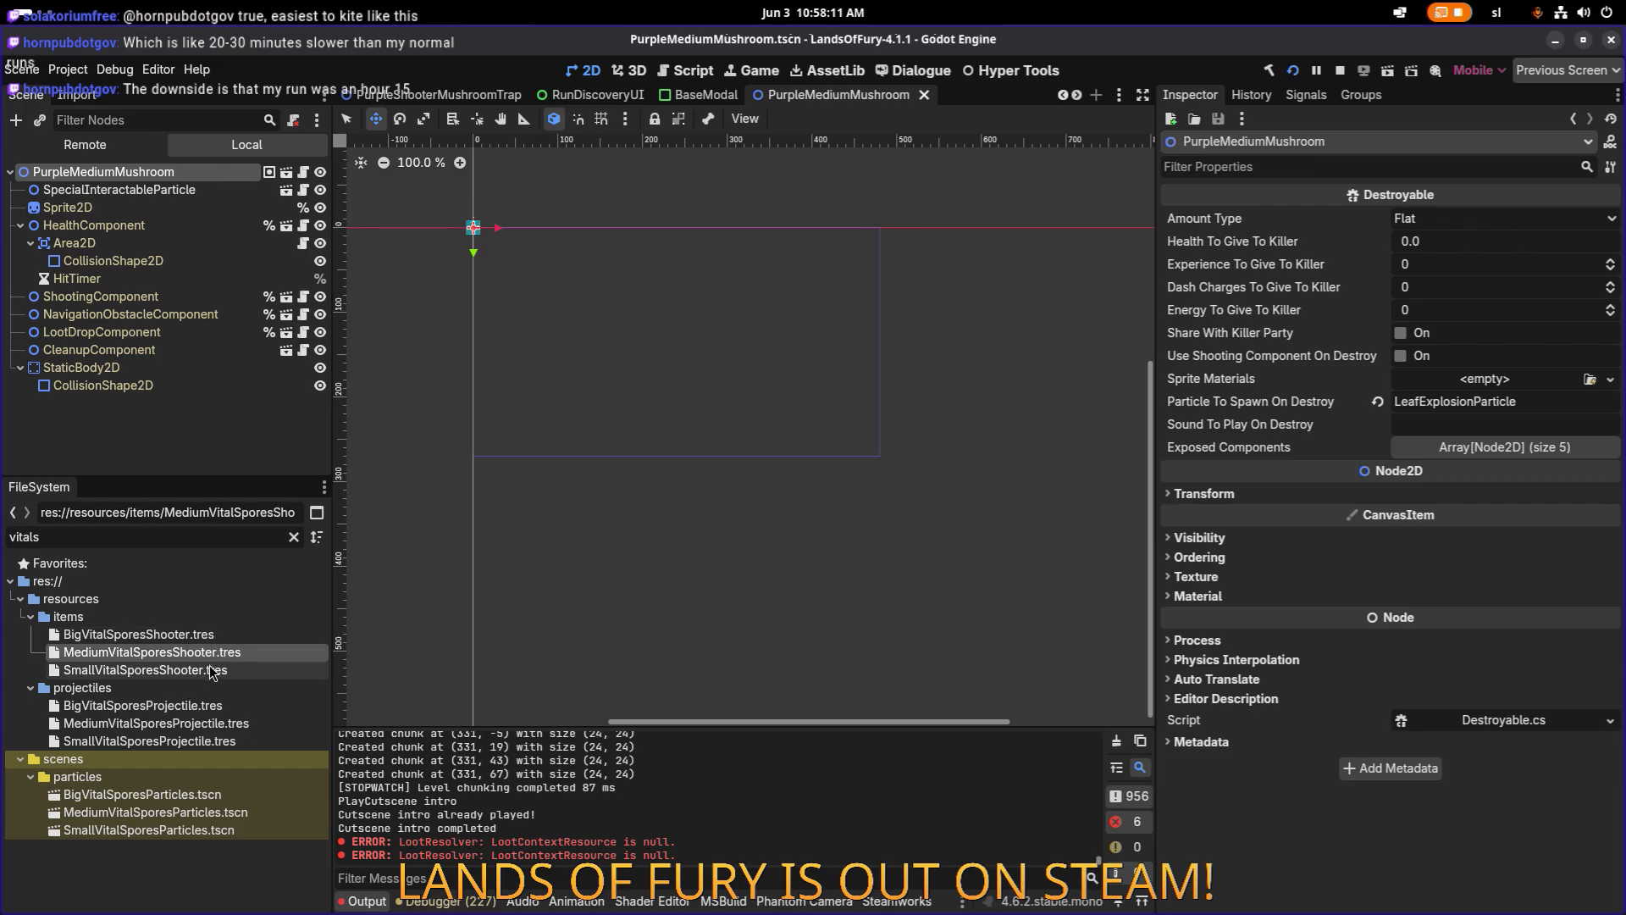
{"action": "left_click", "coordinate": [203, 670]}
Compare item effect 1's Health settings with effect 2's DashCharge settings.
{"action": "scroll", "coordinate": [1429, 570], "scroll_direction": "down", "scroll_amount": 10}
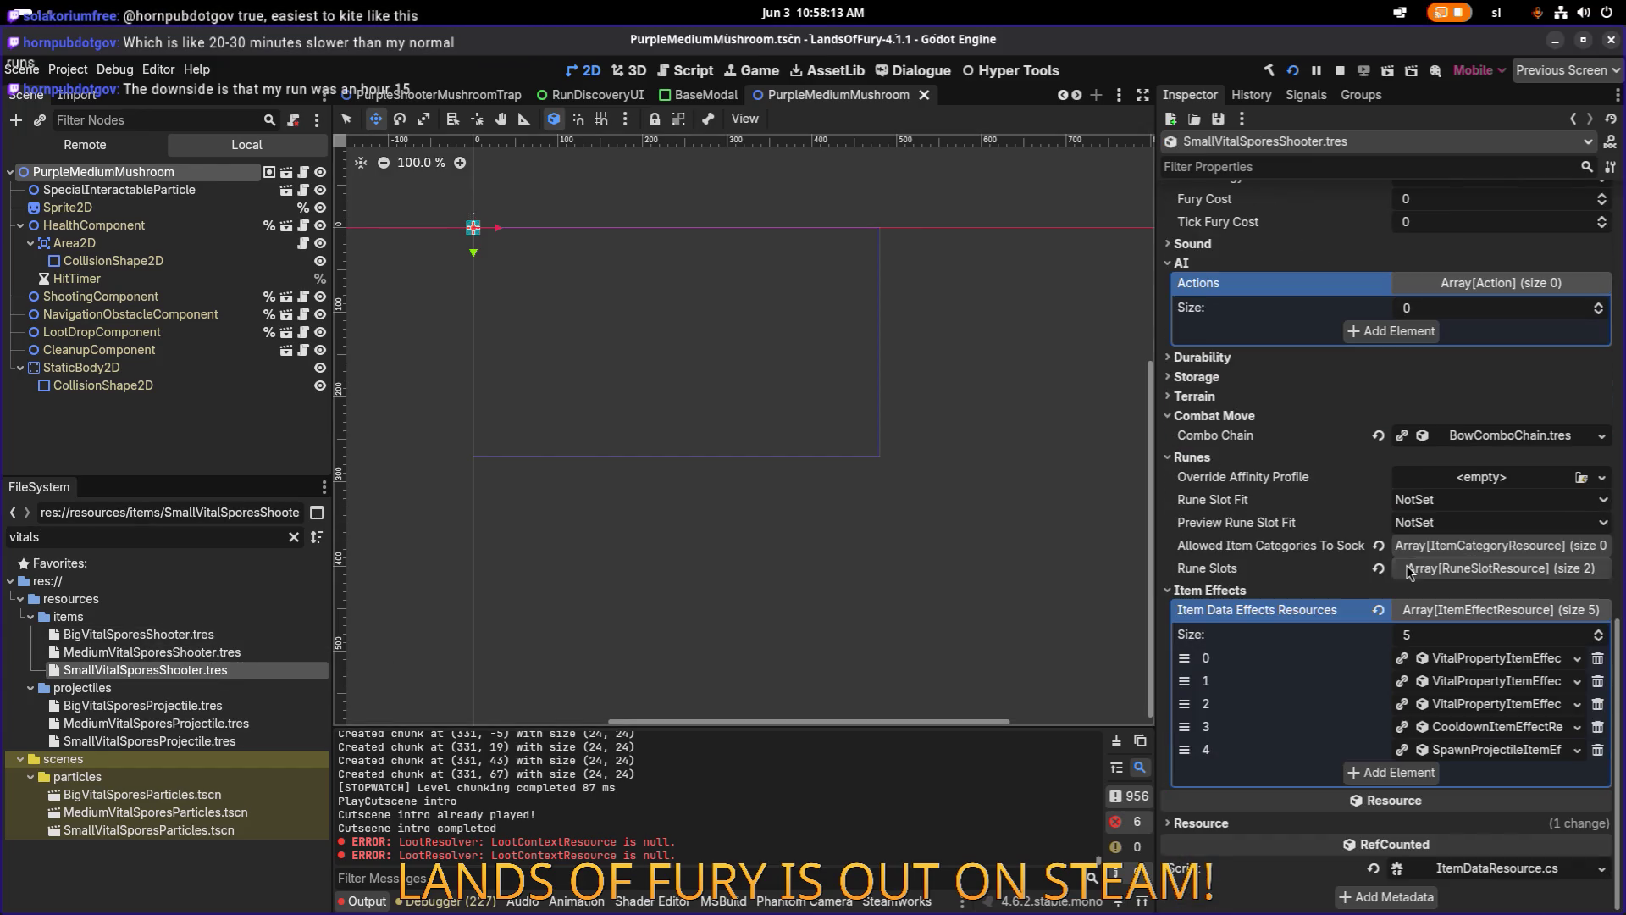
{"action": "left_click", "coordinate": [1463, 704]}
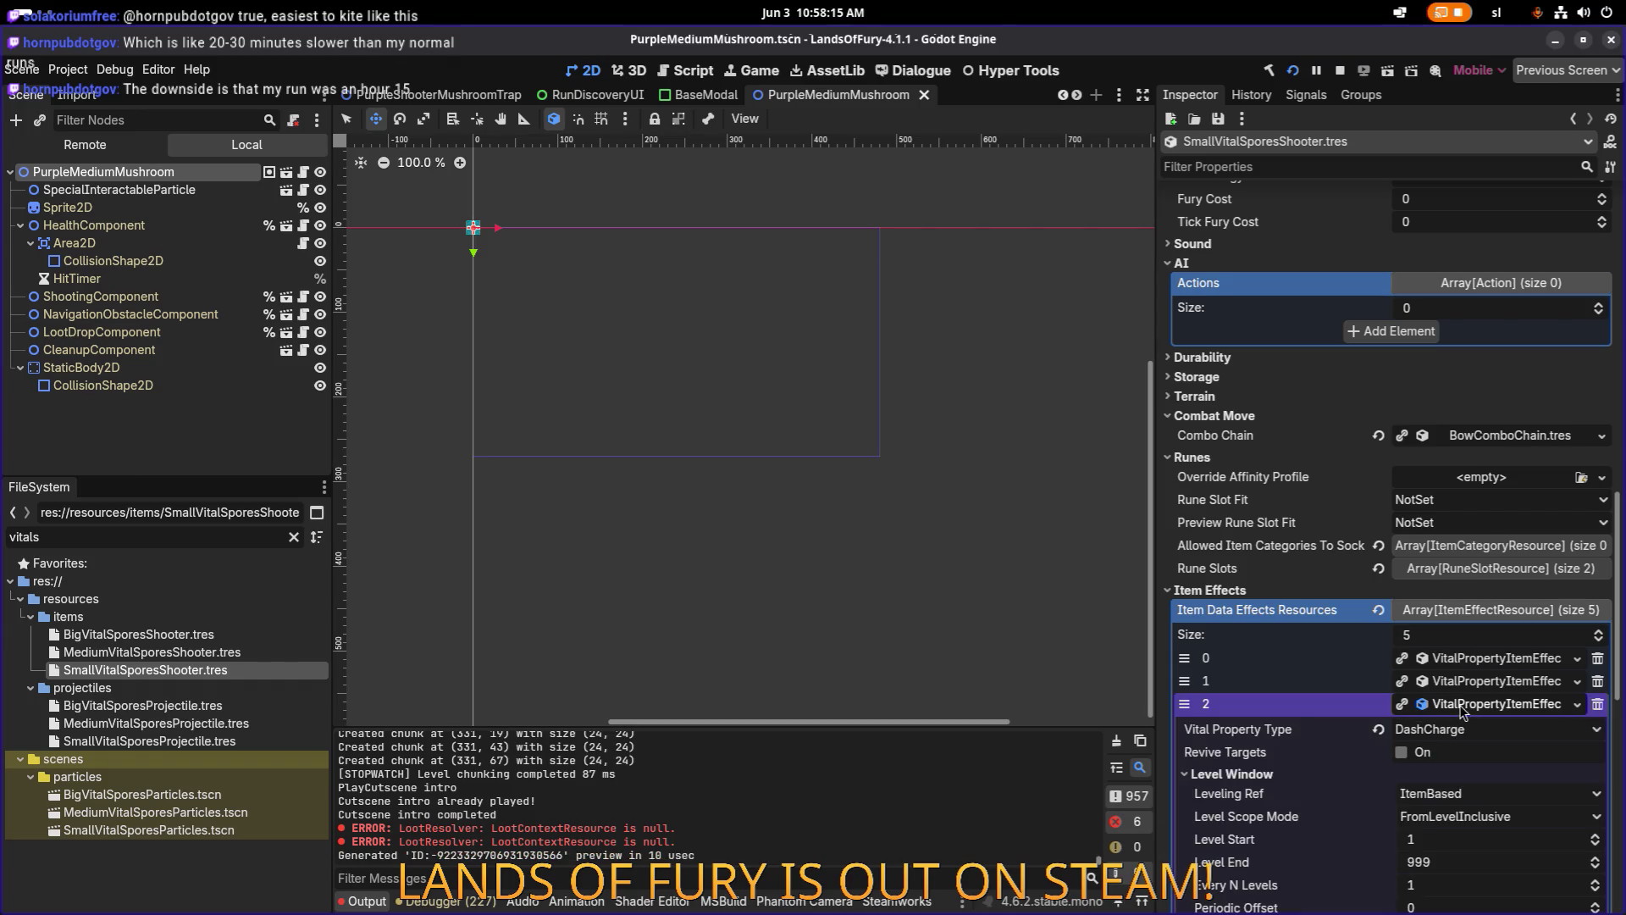
{"action": "scroll", "coordinate": [1440, 593], "scroll_direction": "down", "scroll_amount": 5}
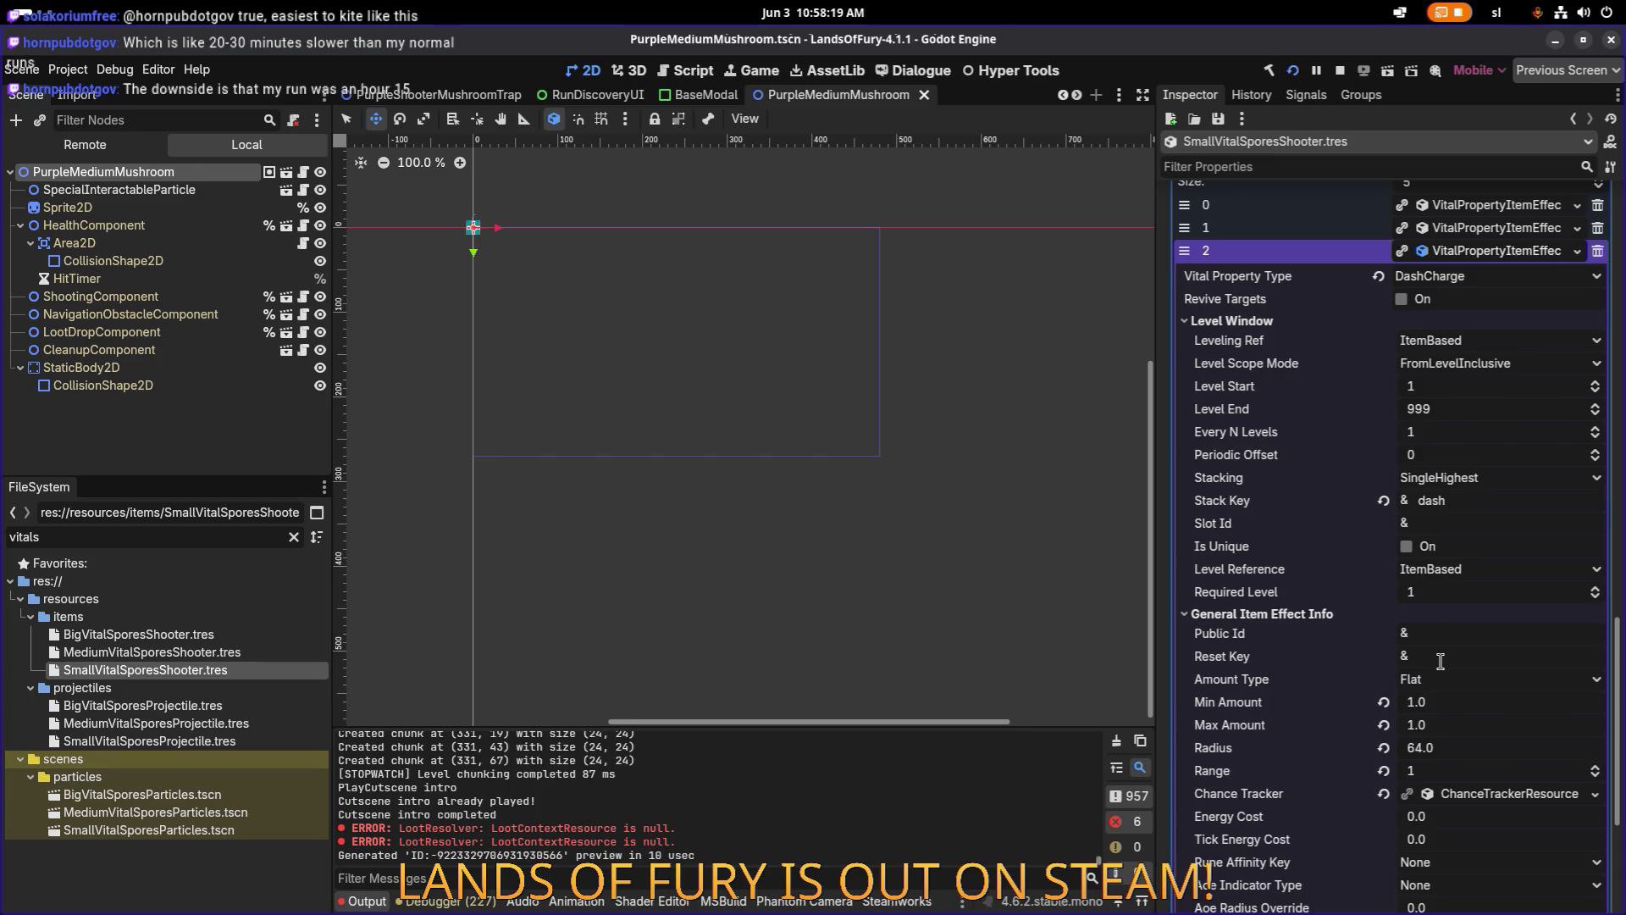
{"action": "left_click", "coordinate": [1259, 326]}
{"action": "left_click", "coordinate": [1486, 229]}
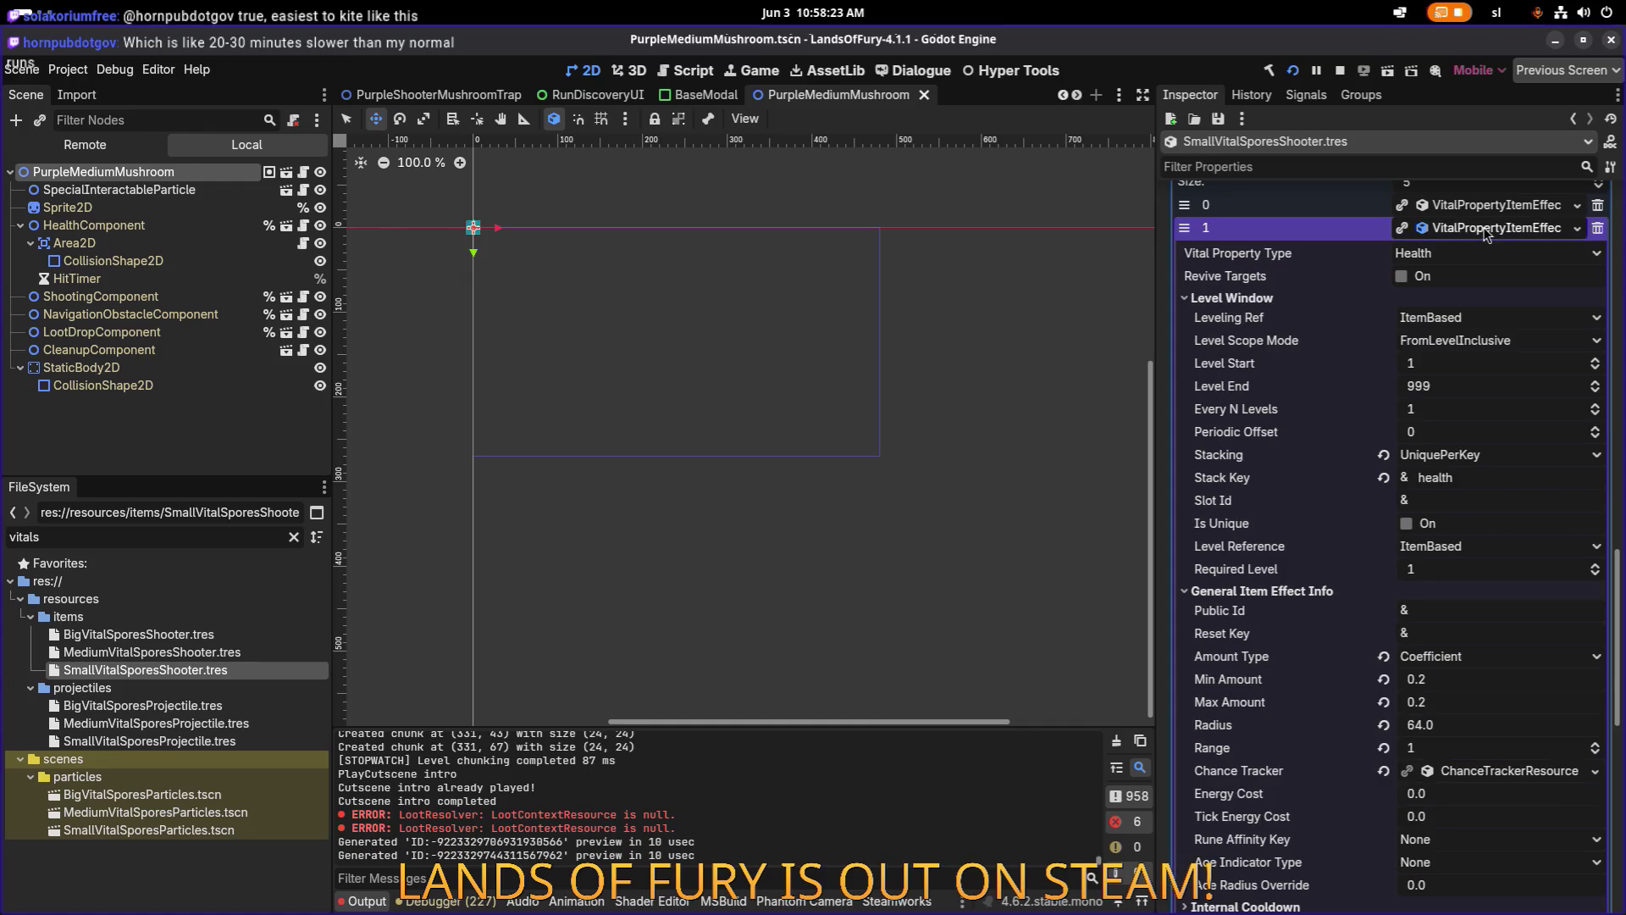
{"action": "left_click", "coordinate": [1486, 229]}
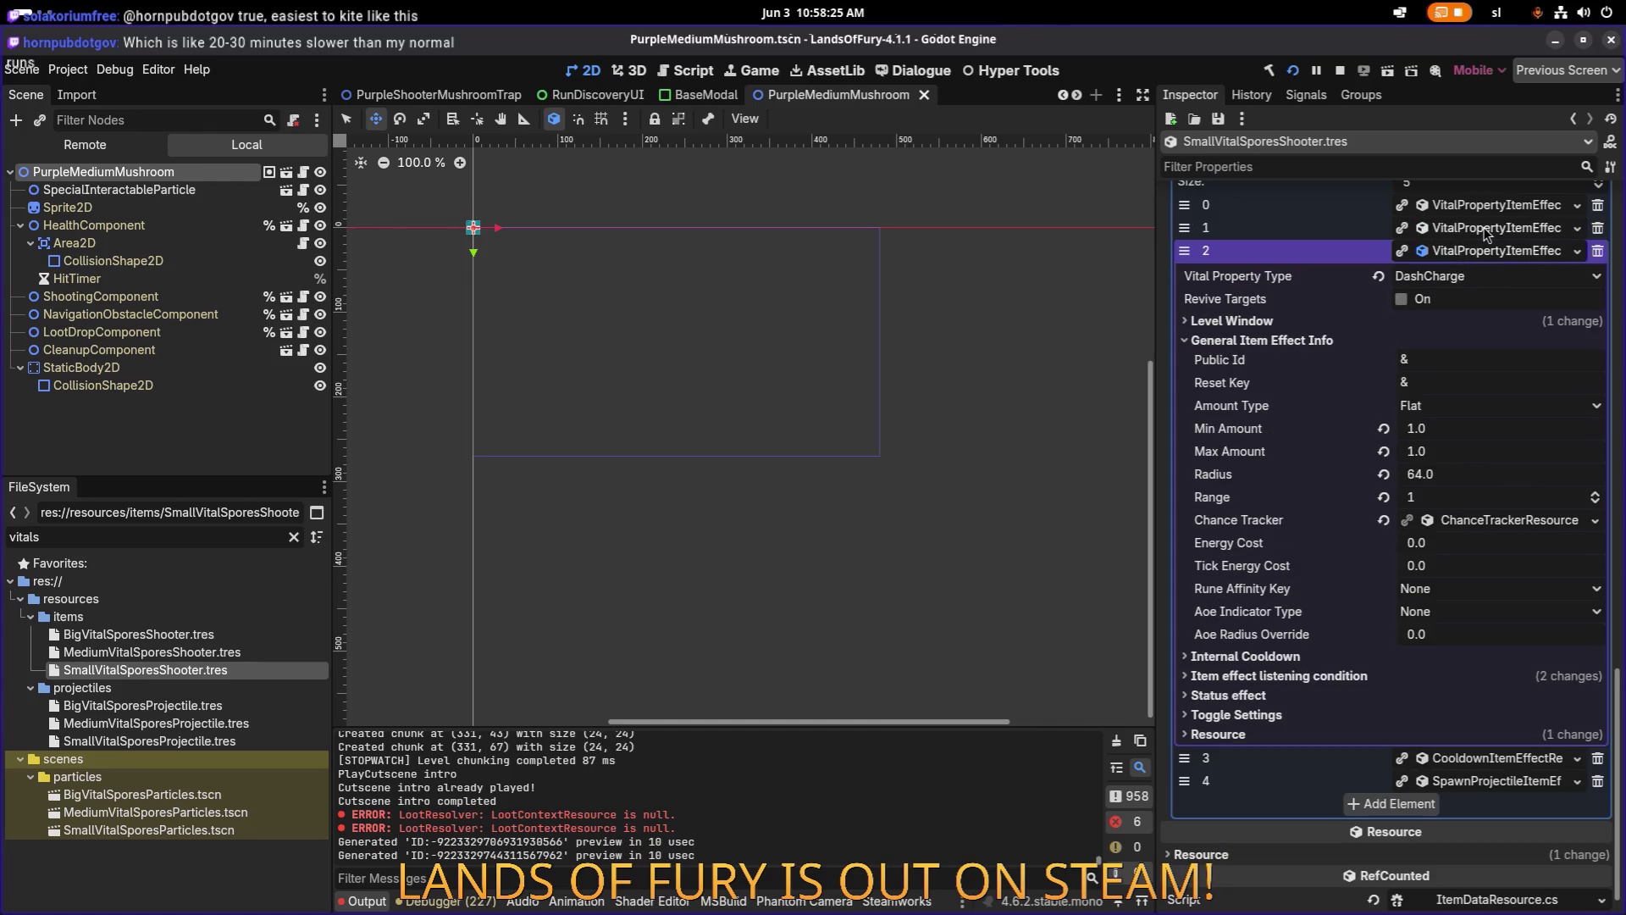
{"action": "left_click", "coordinate": [1487, 229]}
{"action": "left_click", "coordinate": [1487, 228]}
{"action": "left_click", "coordinate": [1484, 251]}
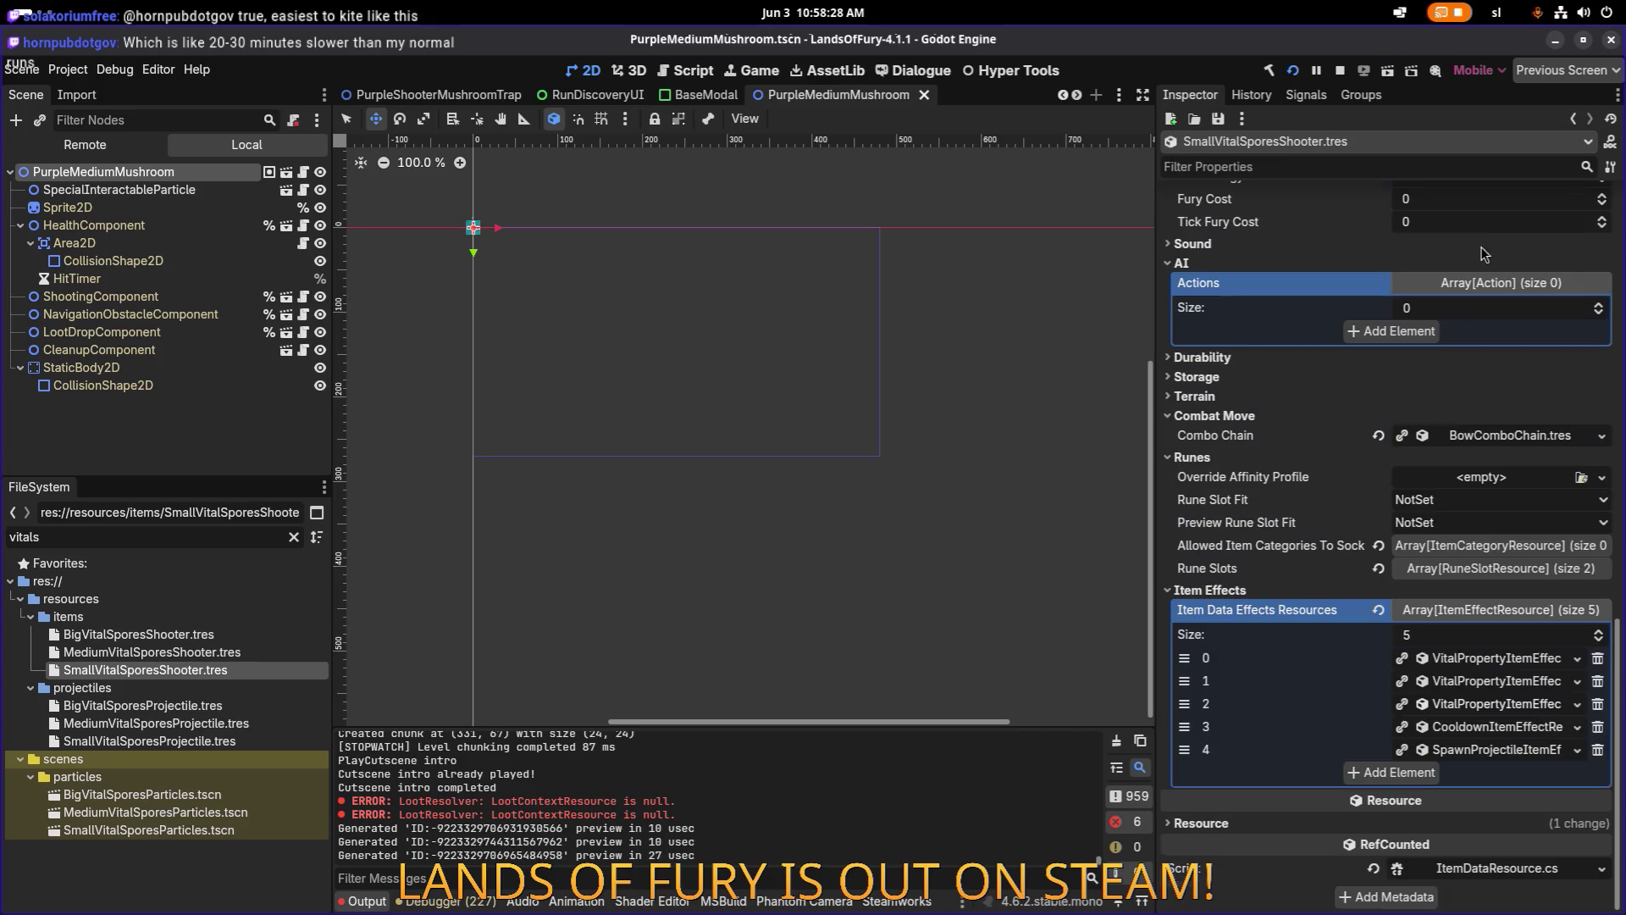
Expand item effects 0, 1 and 2 in turn to review each one's settings.
{"action": "left_click", "coordinate": [1493, 657]}
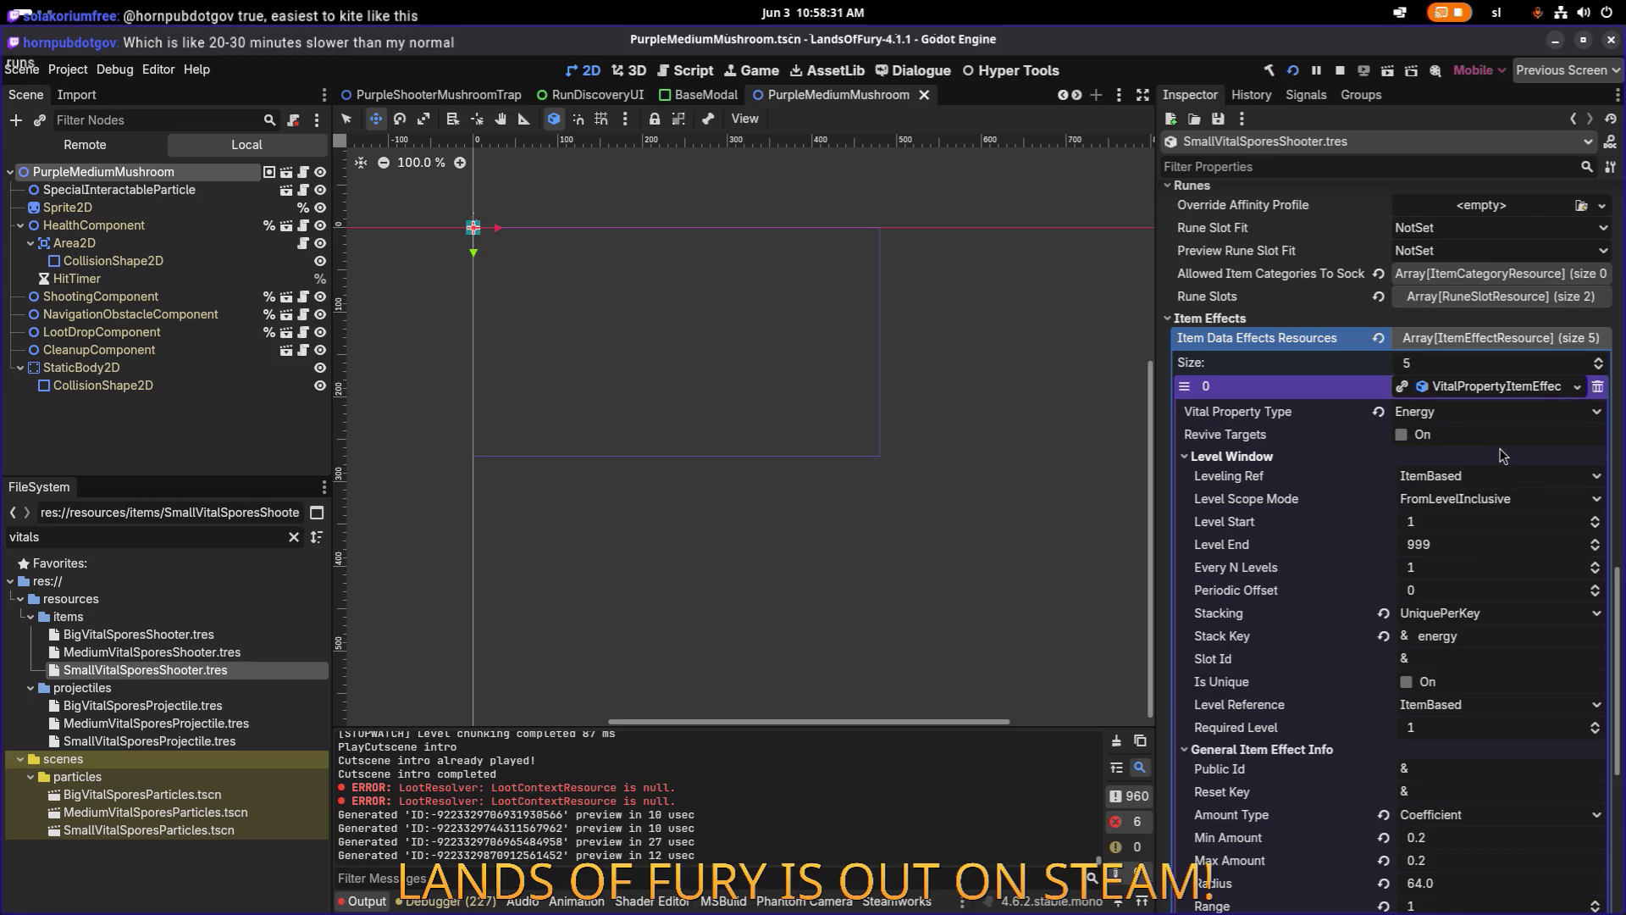
{"action": "scroll", "coordinate": [1500, 449], "scroll_direction": "down", "scroll_amount": 2}
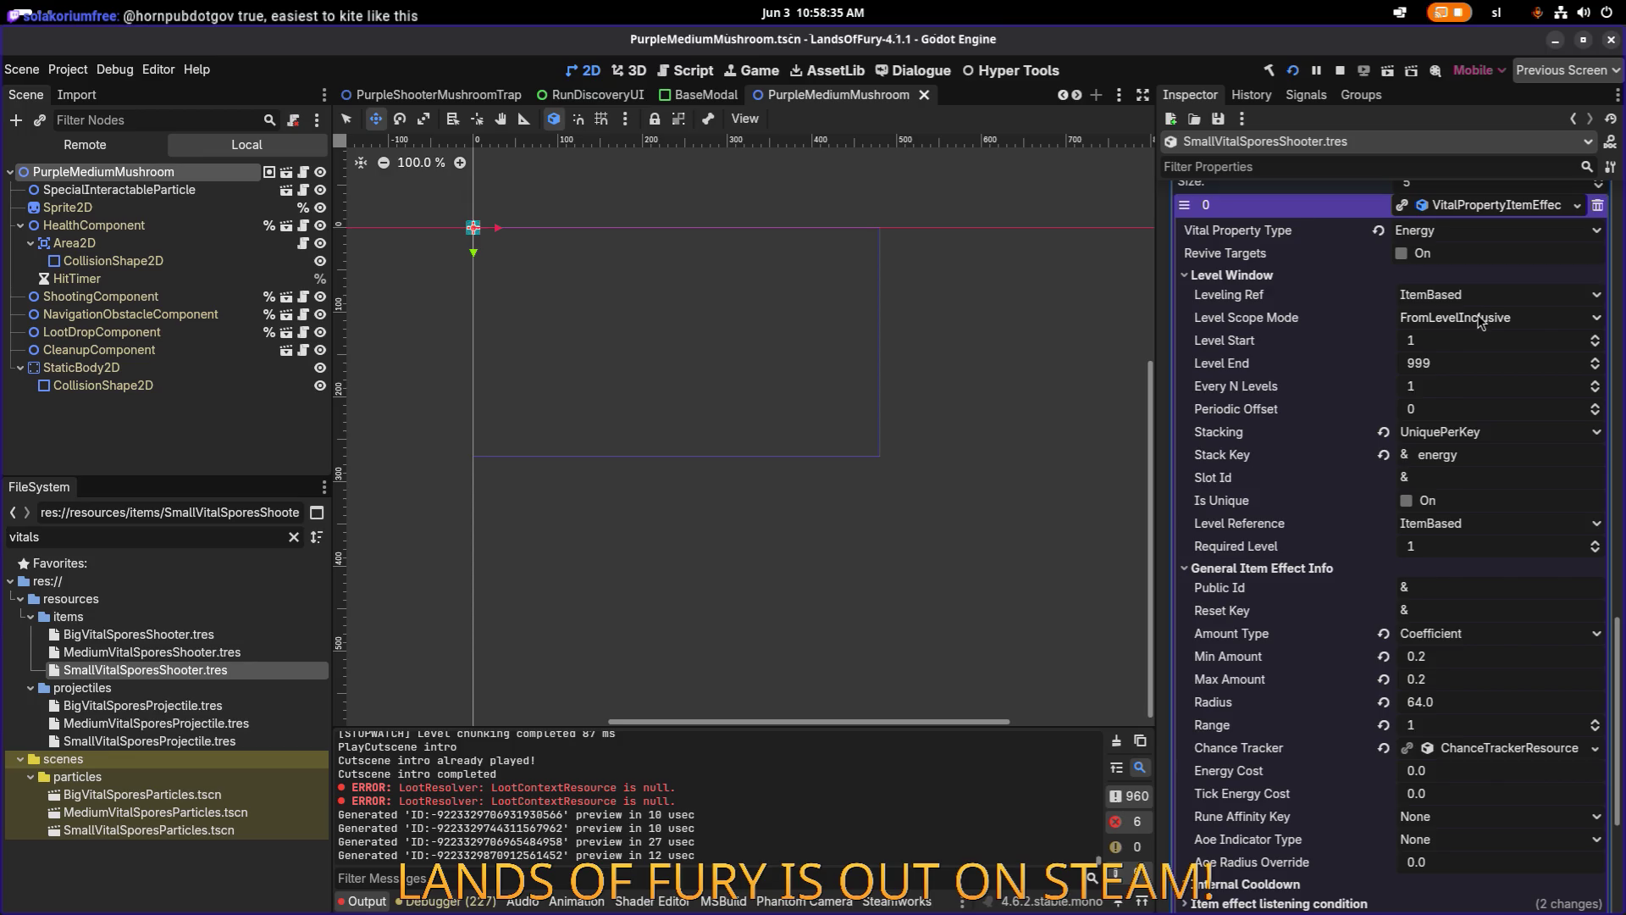
{"action": "left_click", "coordinate": [1486, 211]}
{"action": "left_click", "coordinate": [1473, 688]}
{"action": "scroll", "coordinate": [1474, 678], "scroll_direction": "down", "scroll_amount": 4}
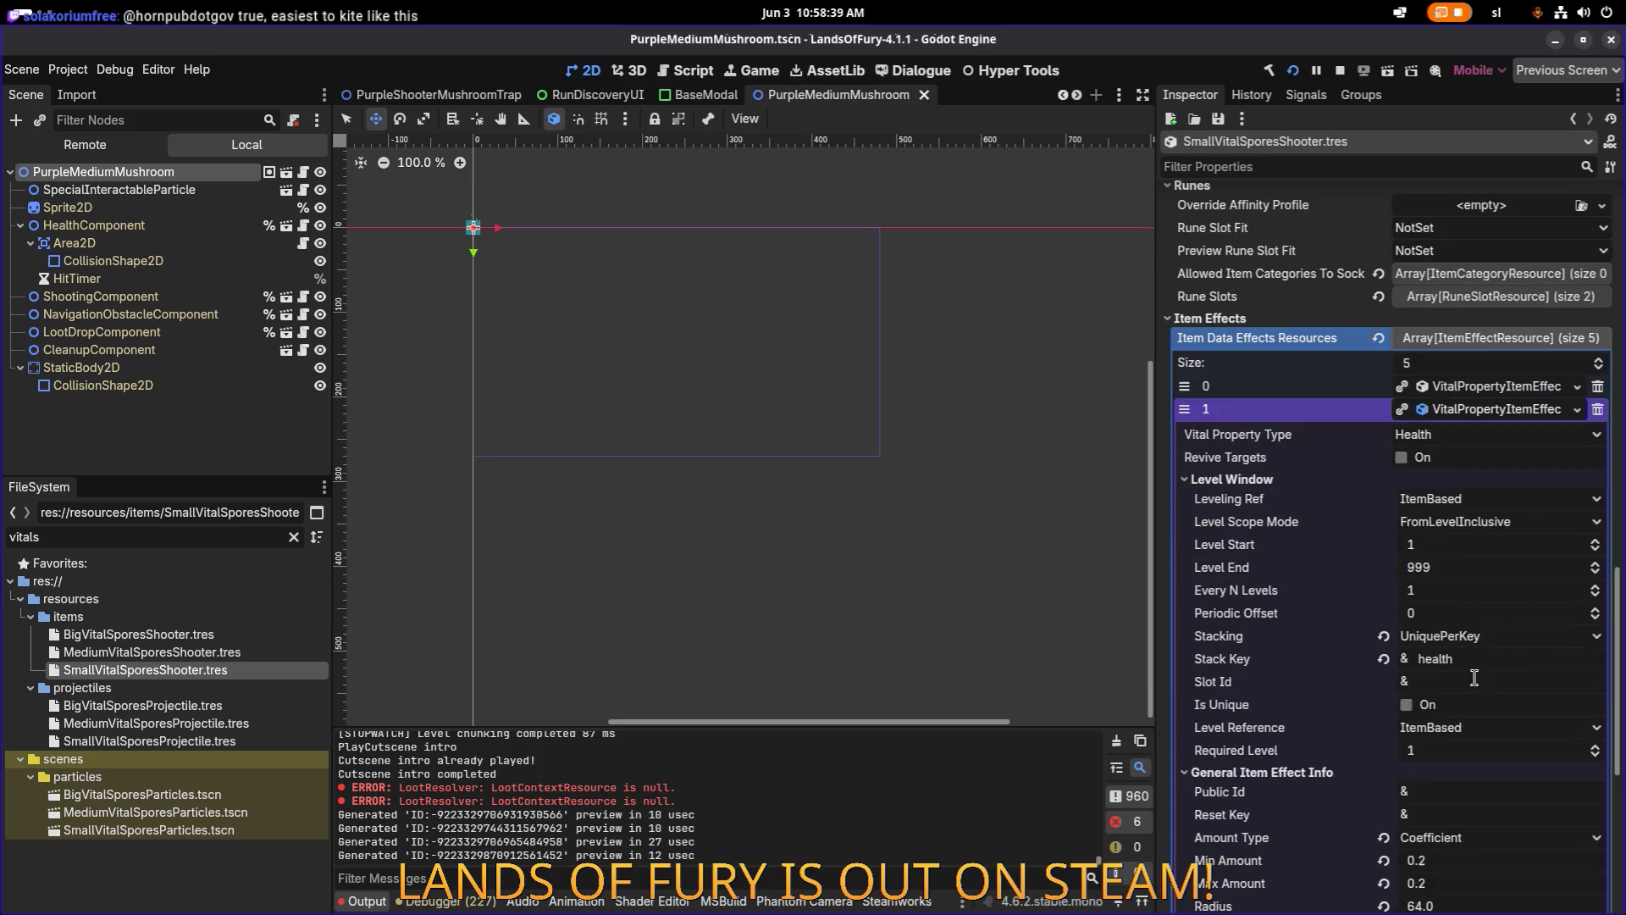
{"action": "scroll", "coordinate": [1474, 668], "scroll_direction": "down", "scroll_amount": 5}
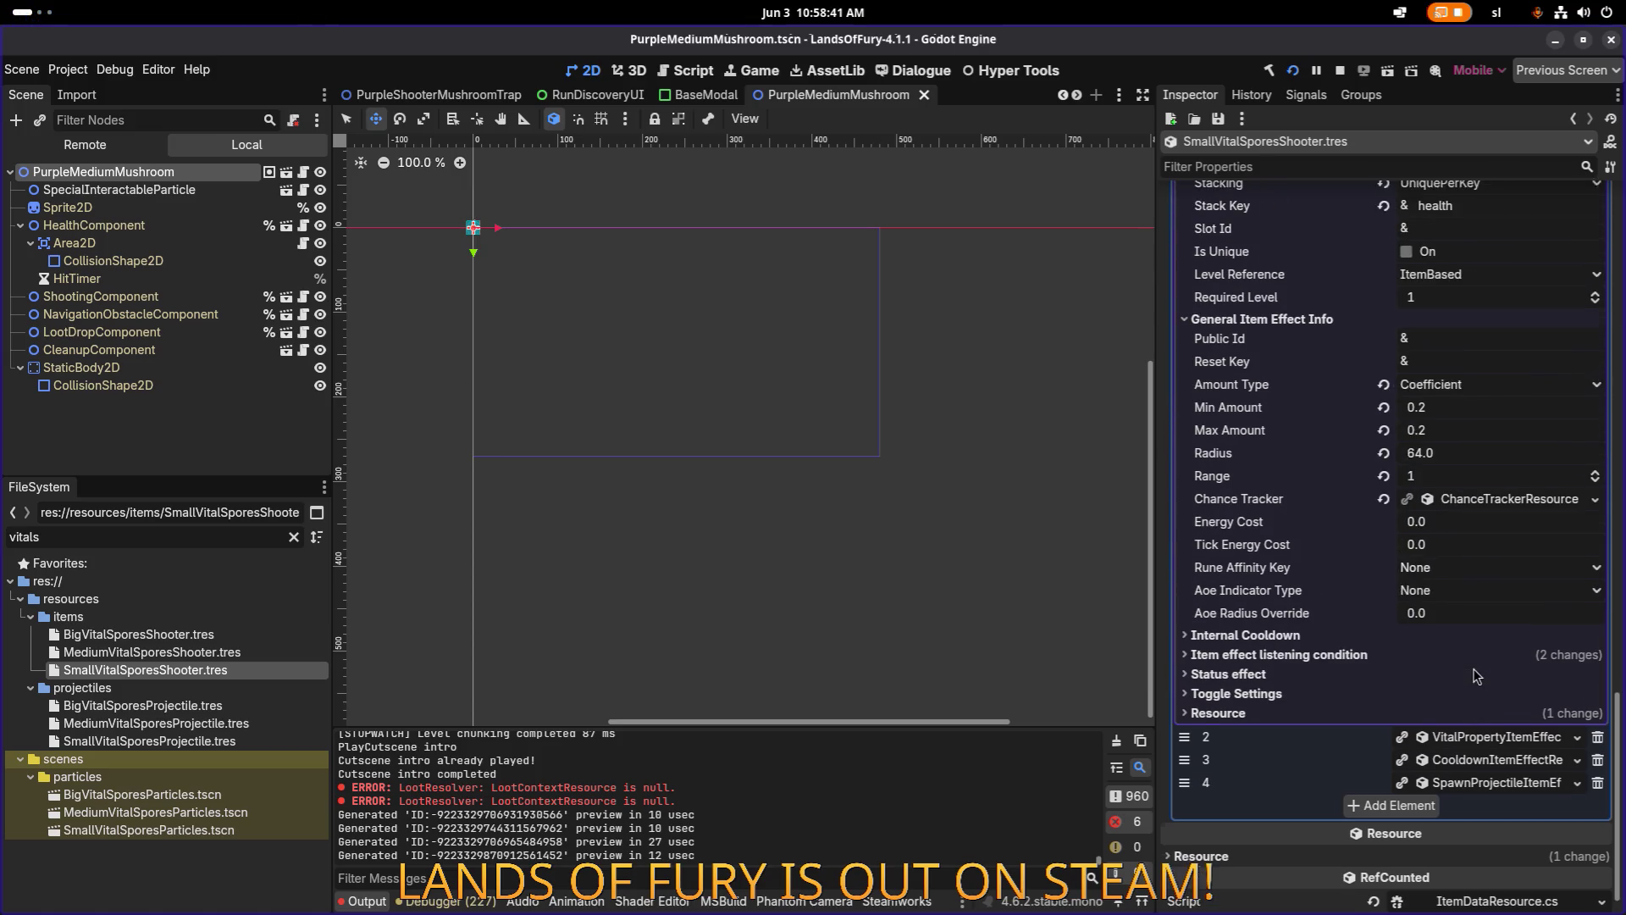
{"action": "left_click", "coordinate": [1474, 708]}
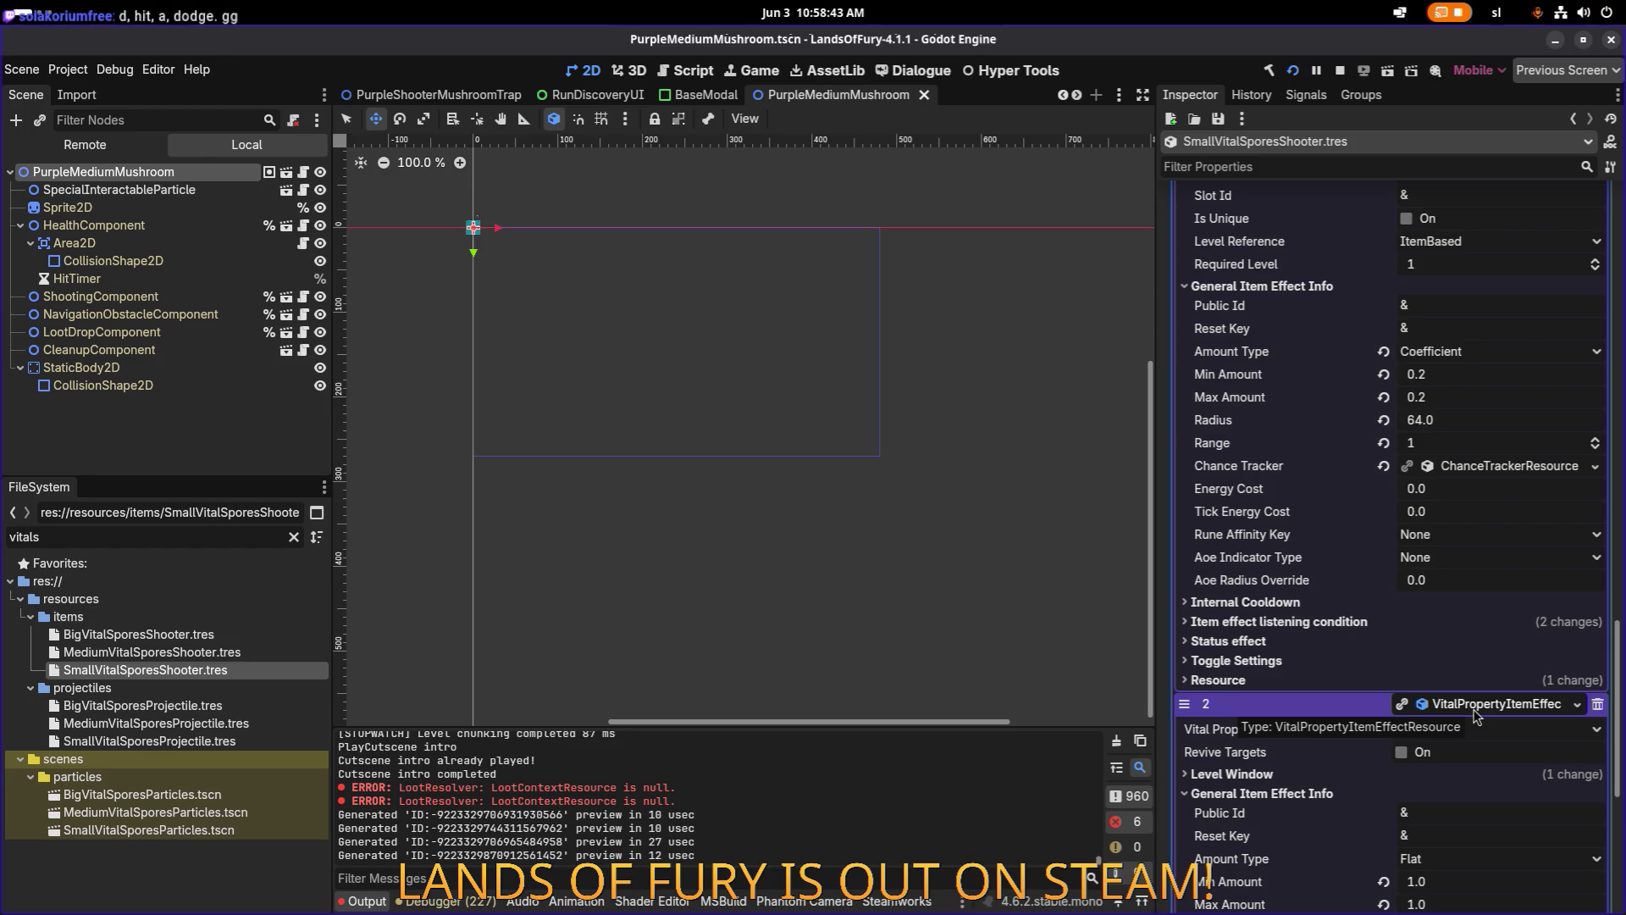
{"action": "key", "text": "alt+Tab"}
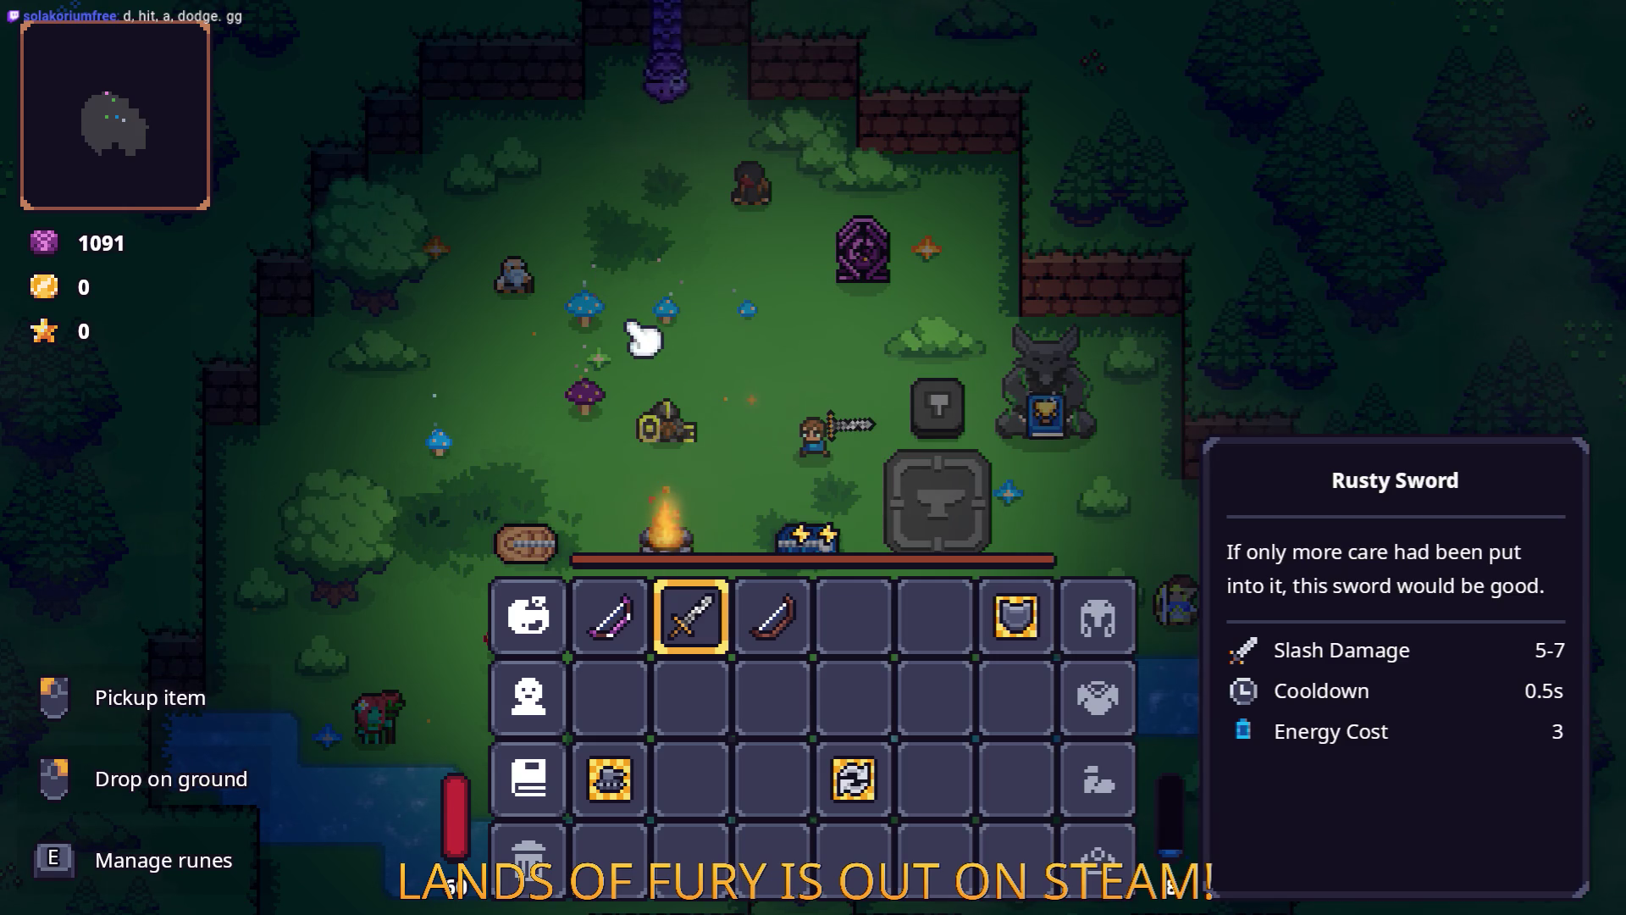
Move the Rusty Sword to another quick slot, close the inventory, and roam the camp.
{"action": "mouse_move", "coordinate": [690, 616]}
{"action": "left_mouse_down"}
{"action": "mouse_move", "coordinate": [856, 617]}
{"action": "mouse_move", "coordinate": [693, 623]}
{"action": "left_mouse_up"}
{"action": "key", "text": "i"}
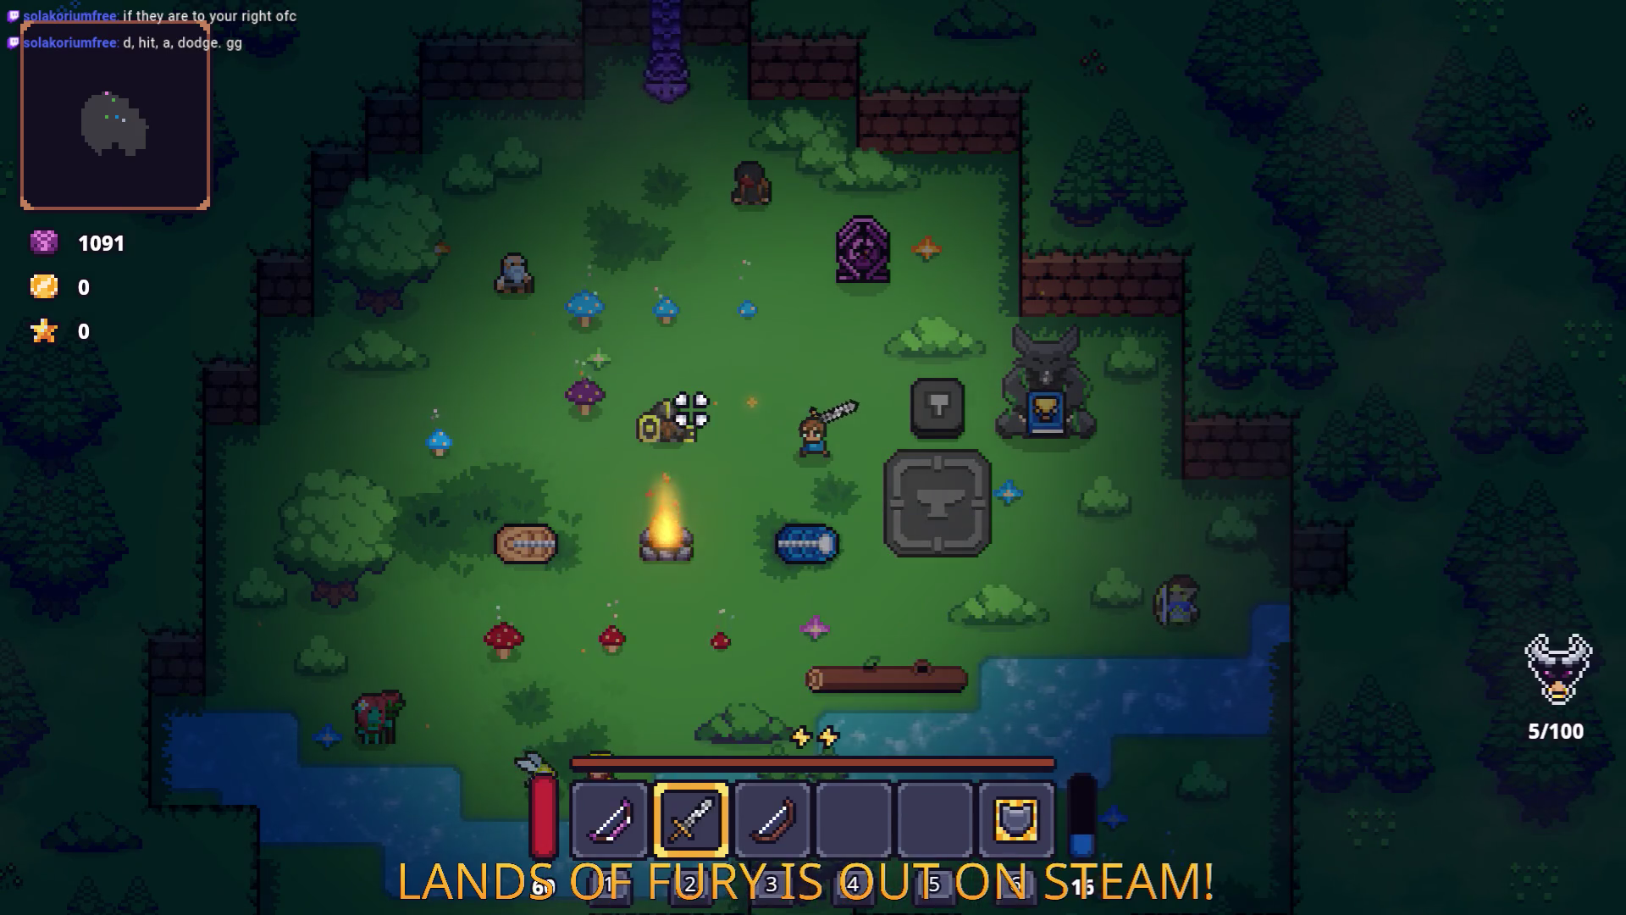
{"action": "key", "text": "a"}
{"action": "key", "text": "a"}
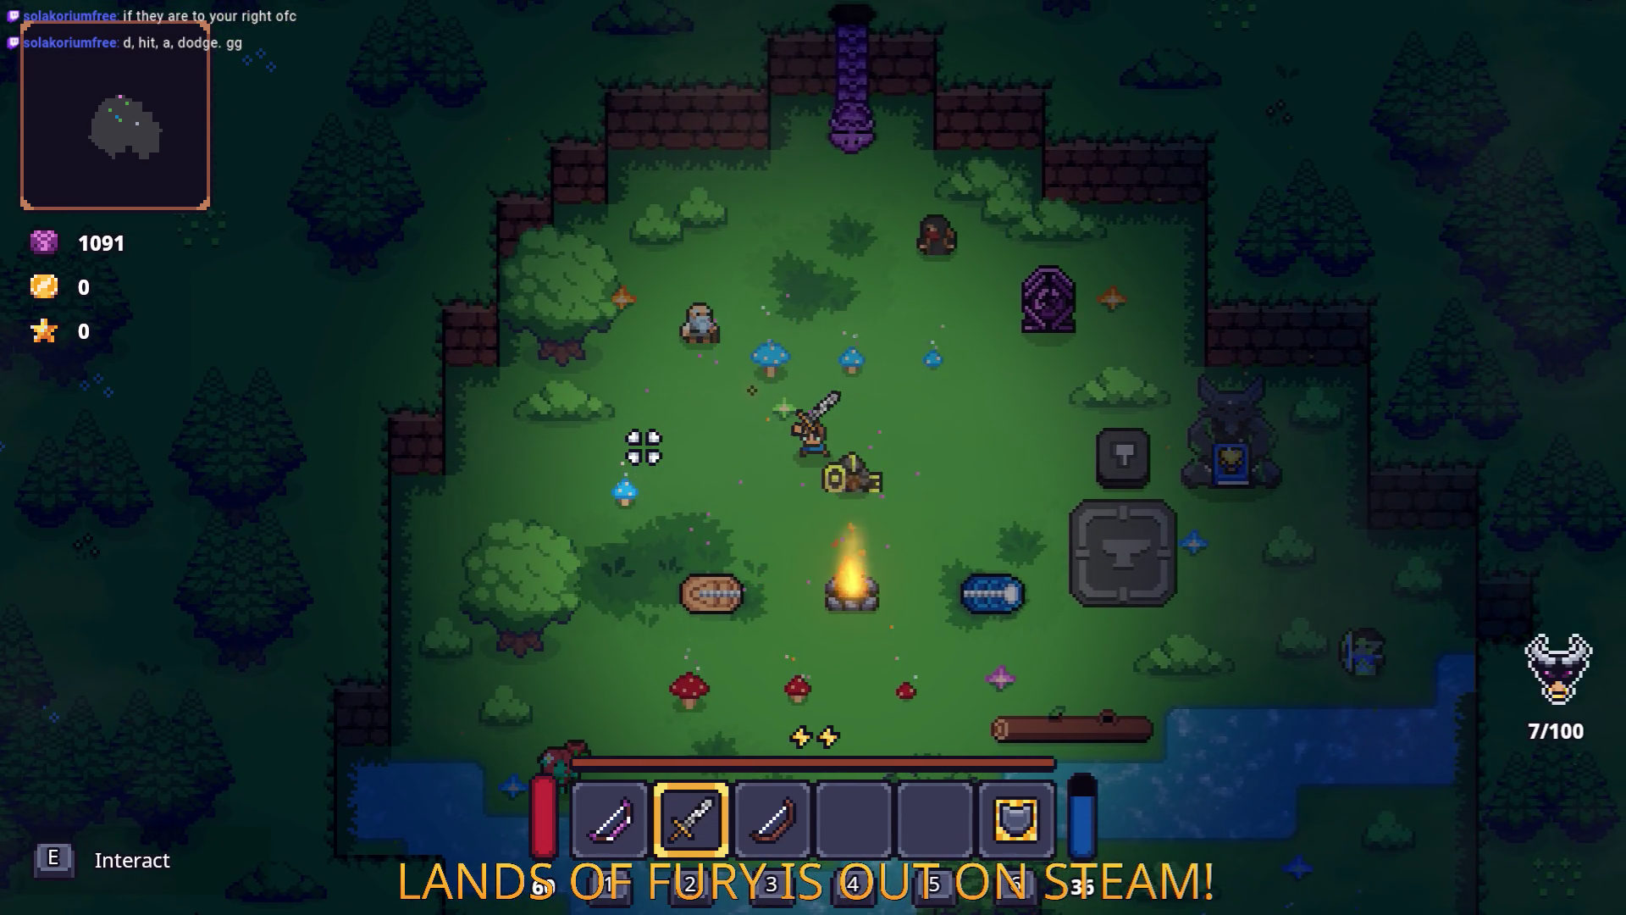
{"action": "key", "text": "d"}
{"action": "key", "text": "w"}
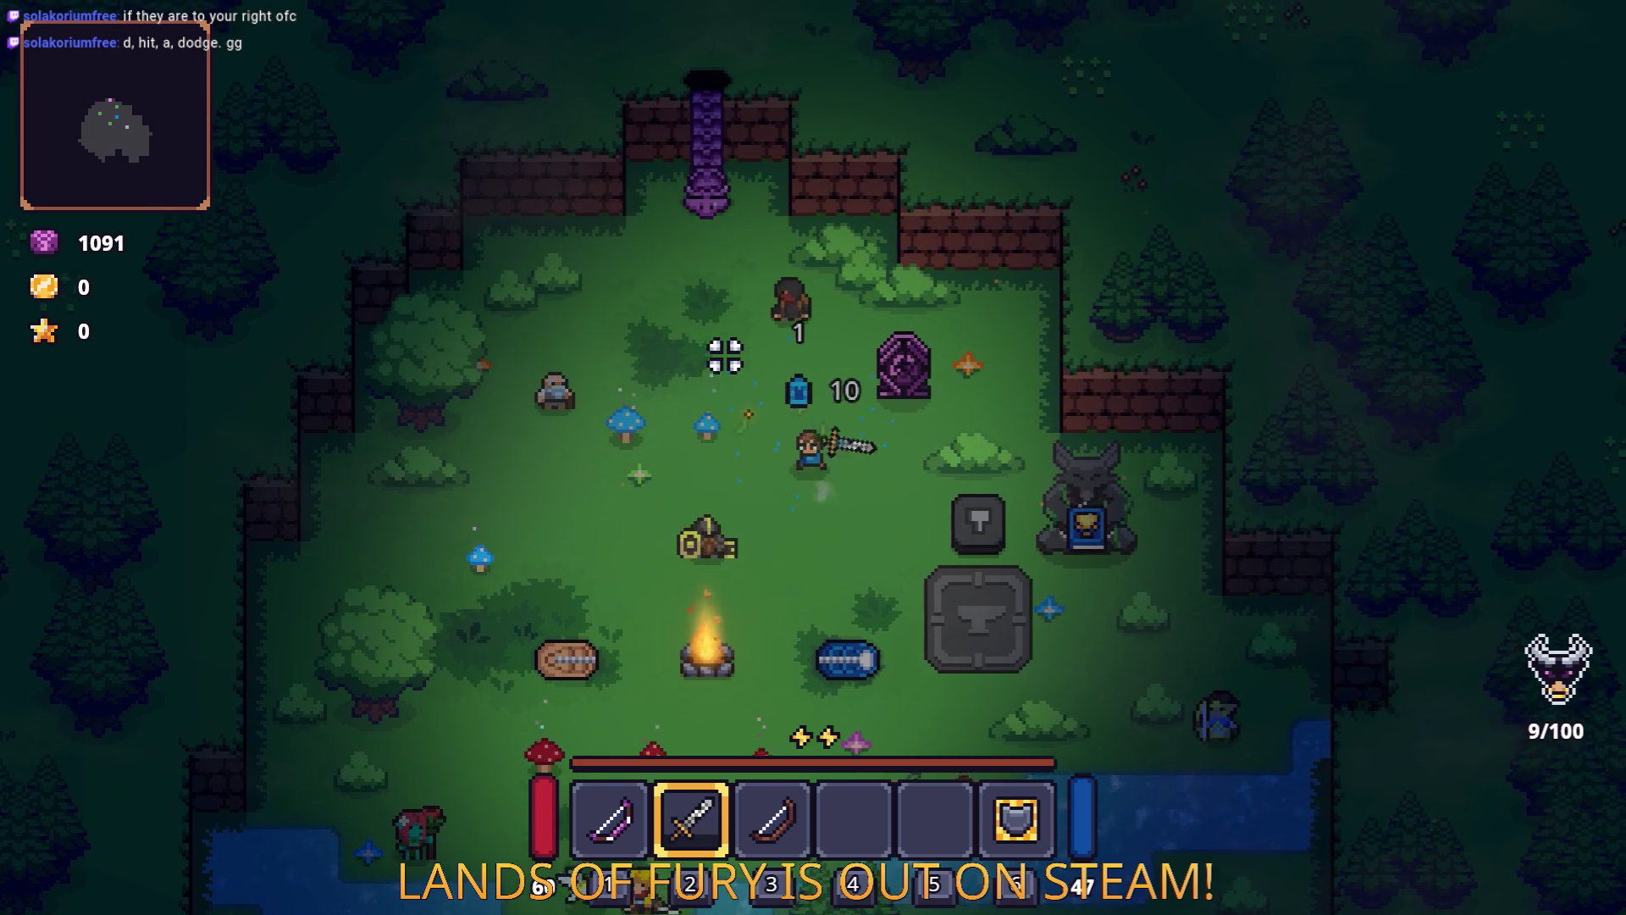
{"action": "key", "text": "a"}
{"action": "key", "text": "d"}
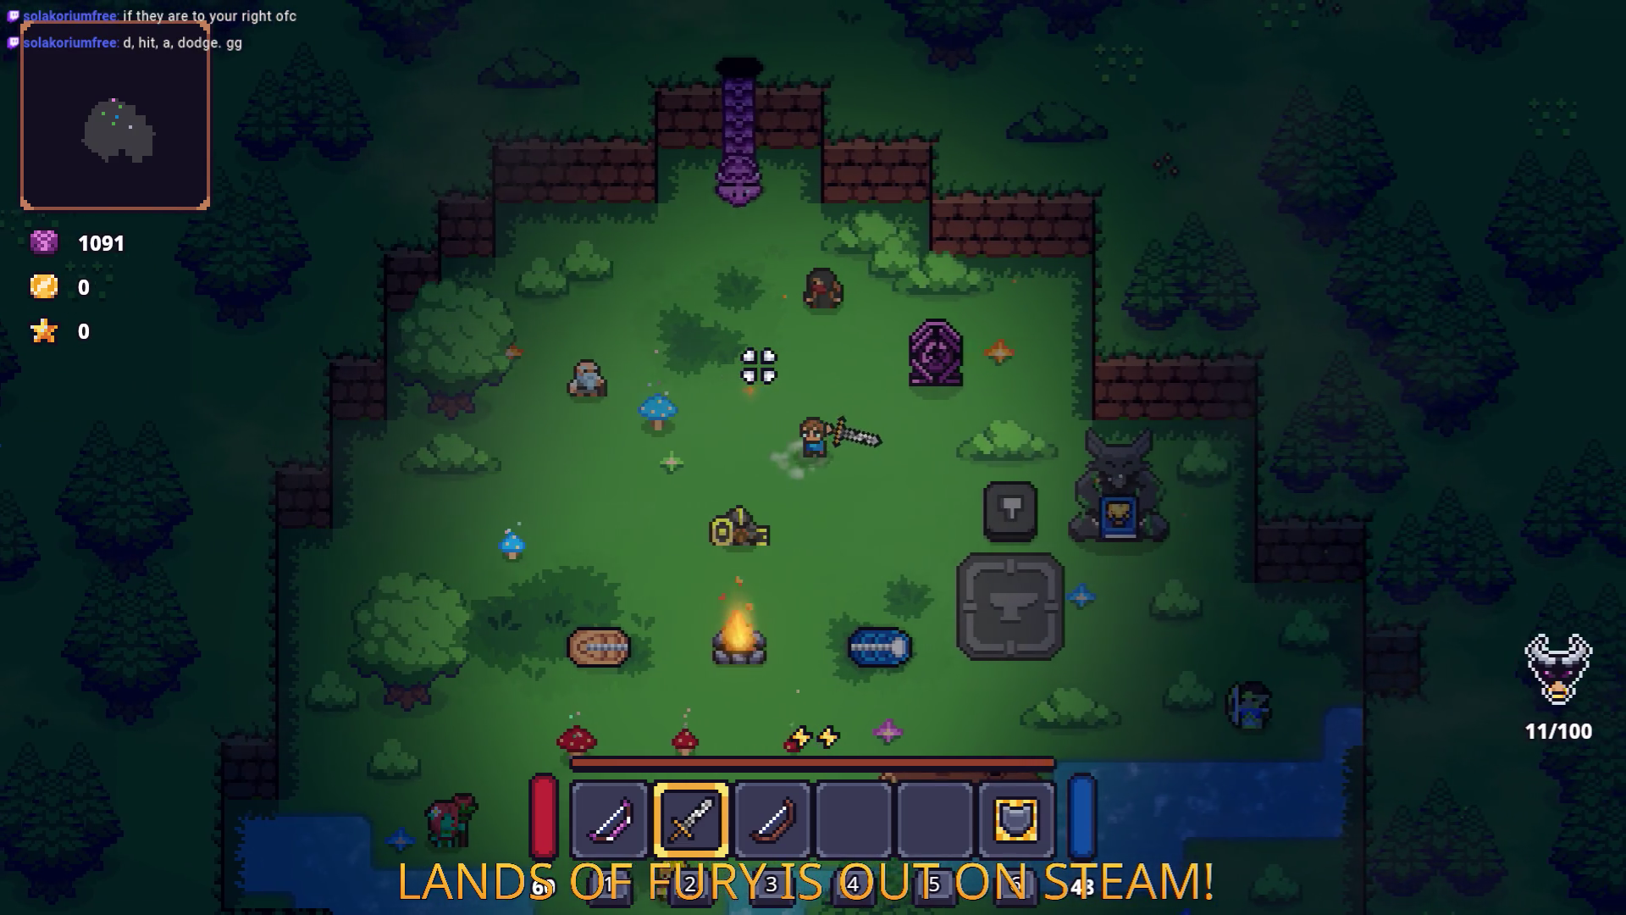
Glance at the inventory, walk left, then restart the run from the pause menu.
{"action": "key", "text": "Tab"}
{"action": "key", "text": "Tab"}
{"action": "key", "text": "a"}
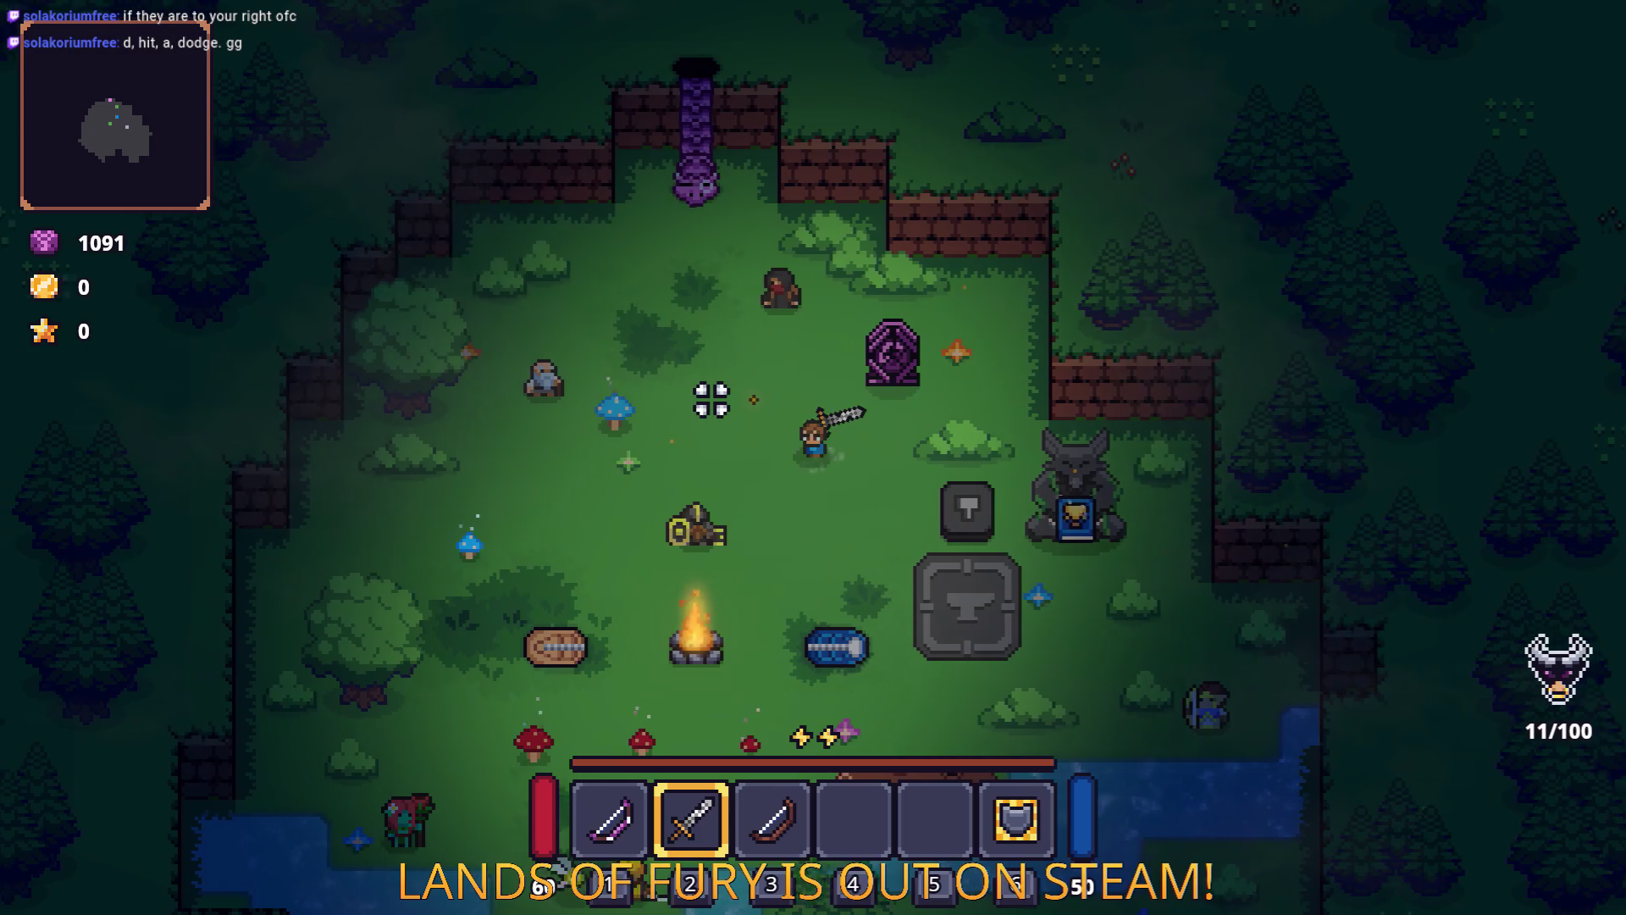
{"action": "key", "text": "Escape"}
{"action": "left_click", "coordinate": [799, 621]}
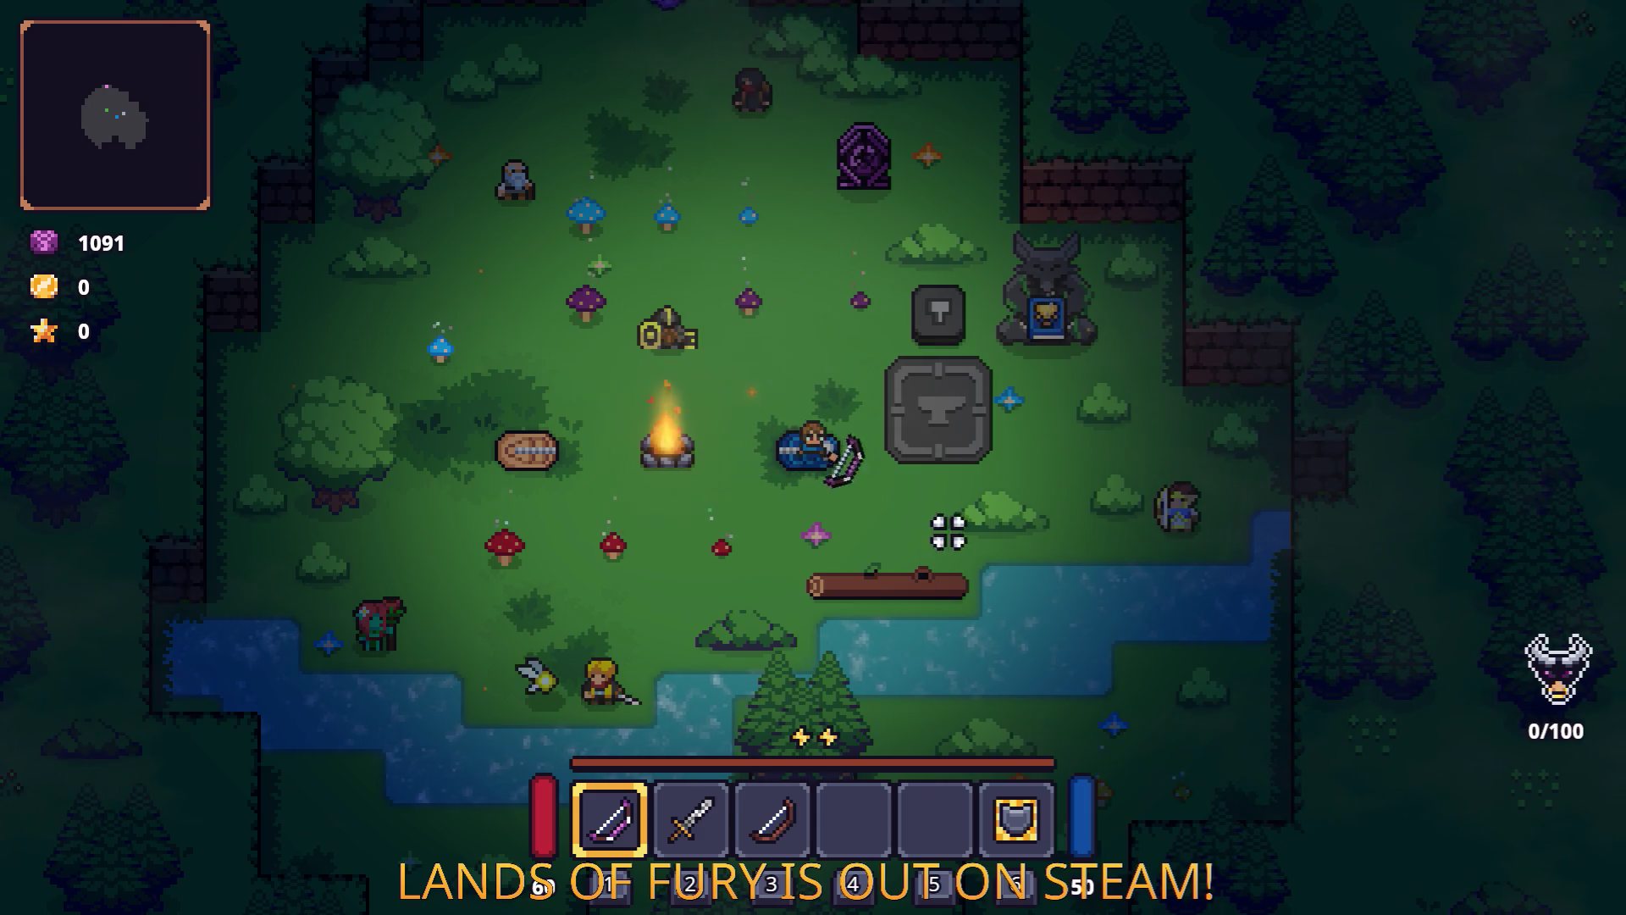
Dash right, switch to the sword, and swing it repeatedly while walking up-left.
{"action": "key", "text": "space"}
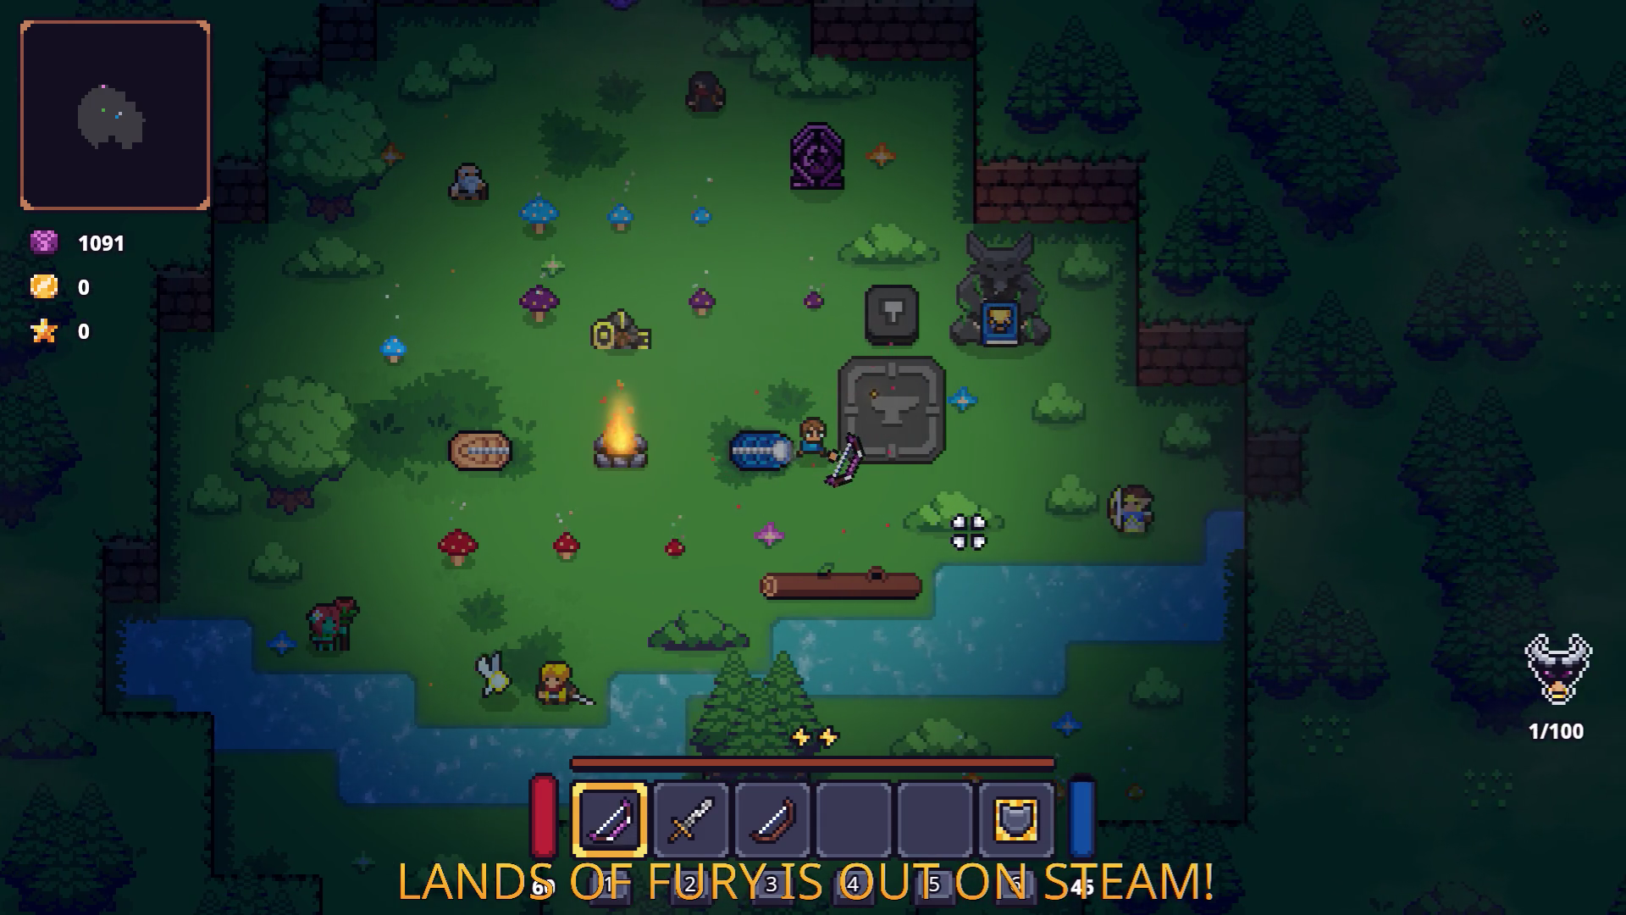
{"action": "key", "text": "3"}
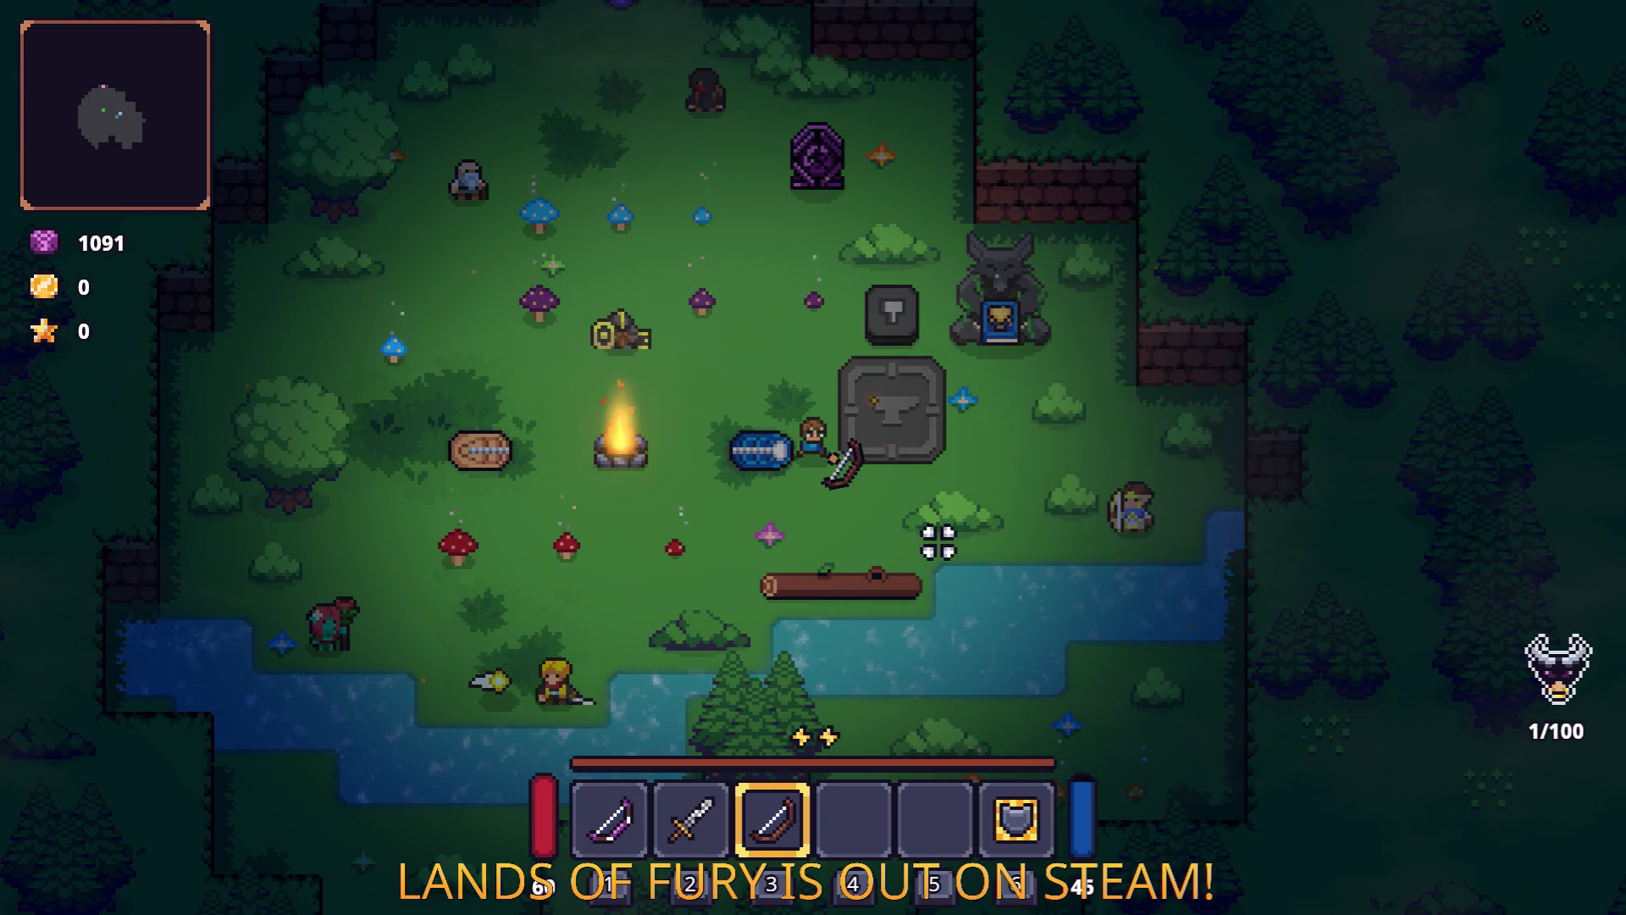
{"action": "key", "text": "2"}
{"action": "left_click", "coordinate": [966, 532]}
{"action": "left_click", "coordinate": [942, 488]}
{"action": "left_click", "coordinate": [873, 453]}
{"action": "left_click", "coordinate": [704, 389]}
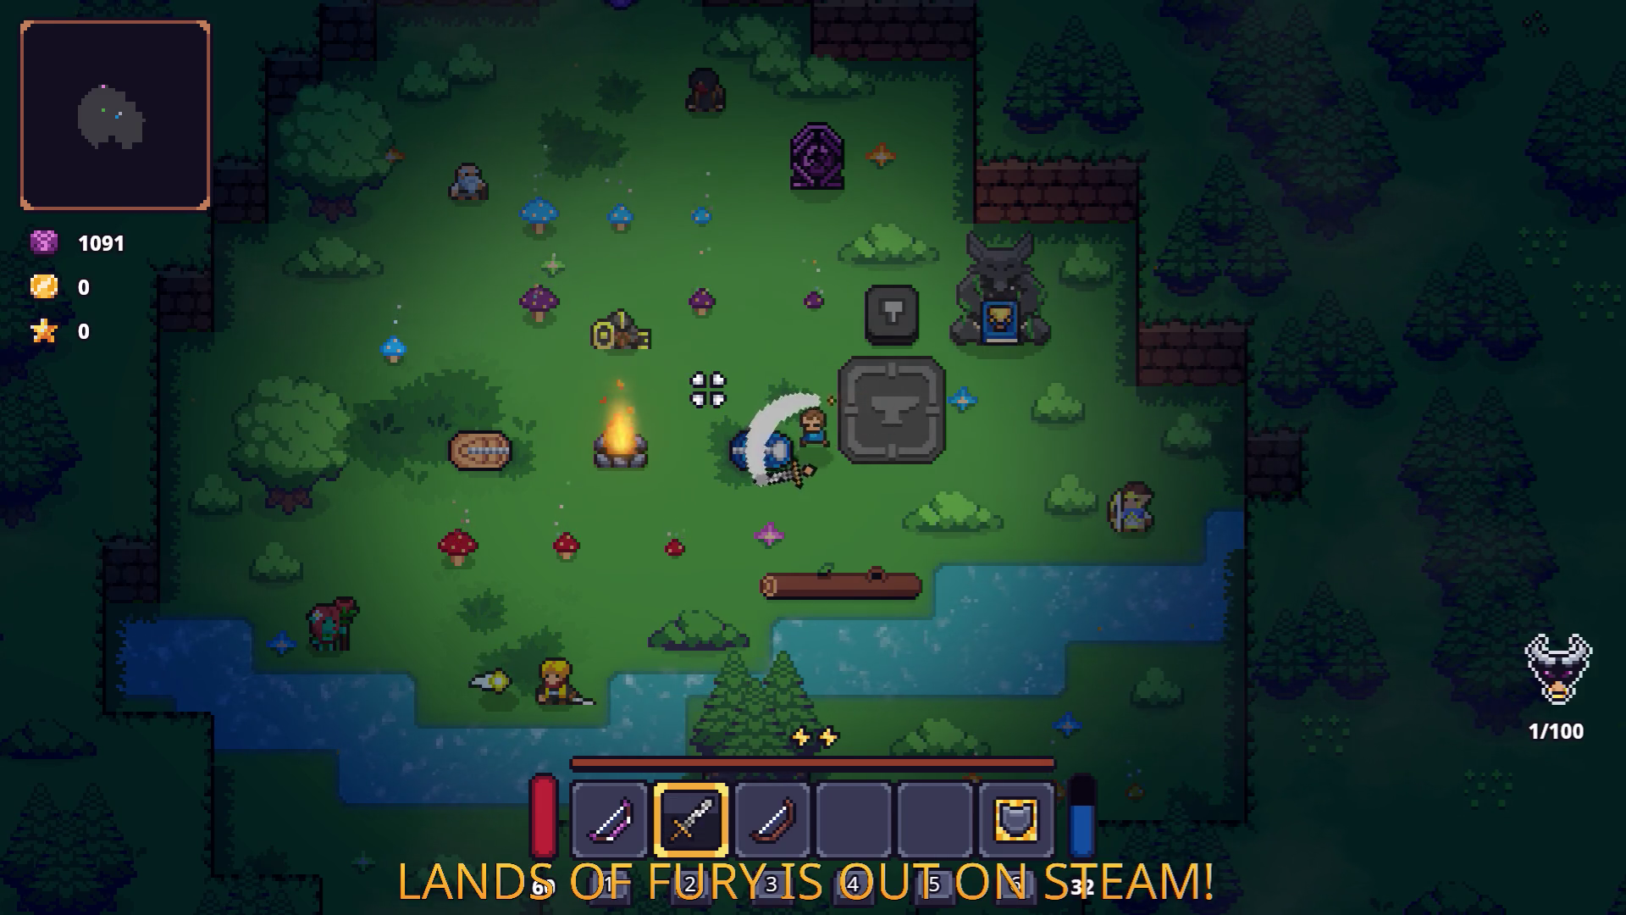
{"action": "left_click", "coordinate": [745, 346]}
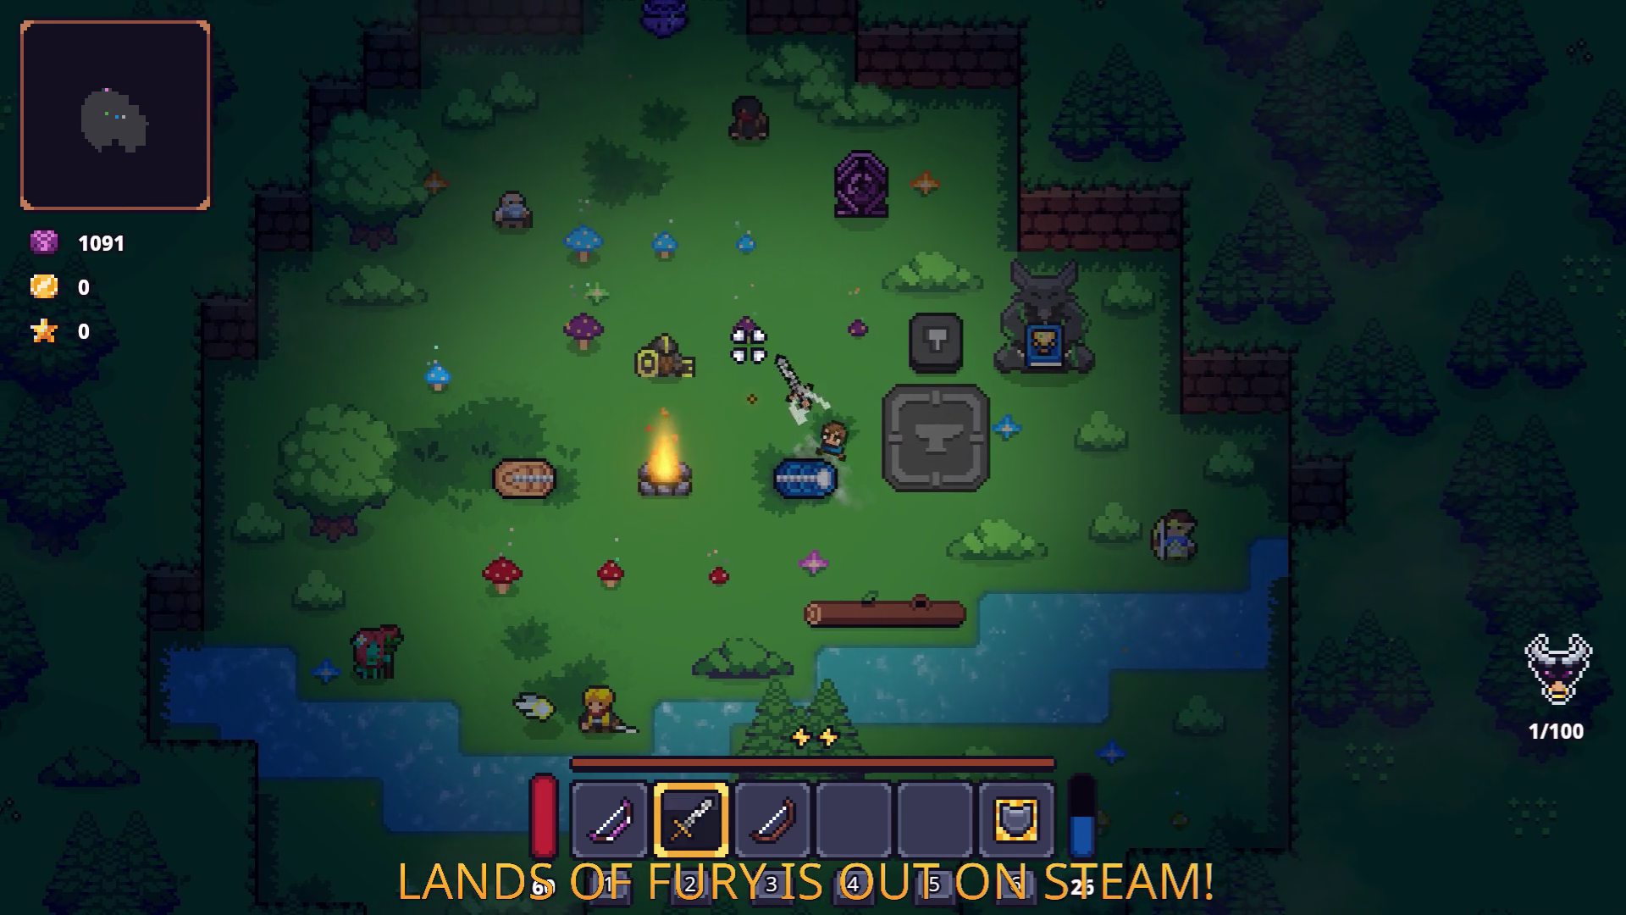
{"action": "key", "text": "w+a"}
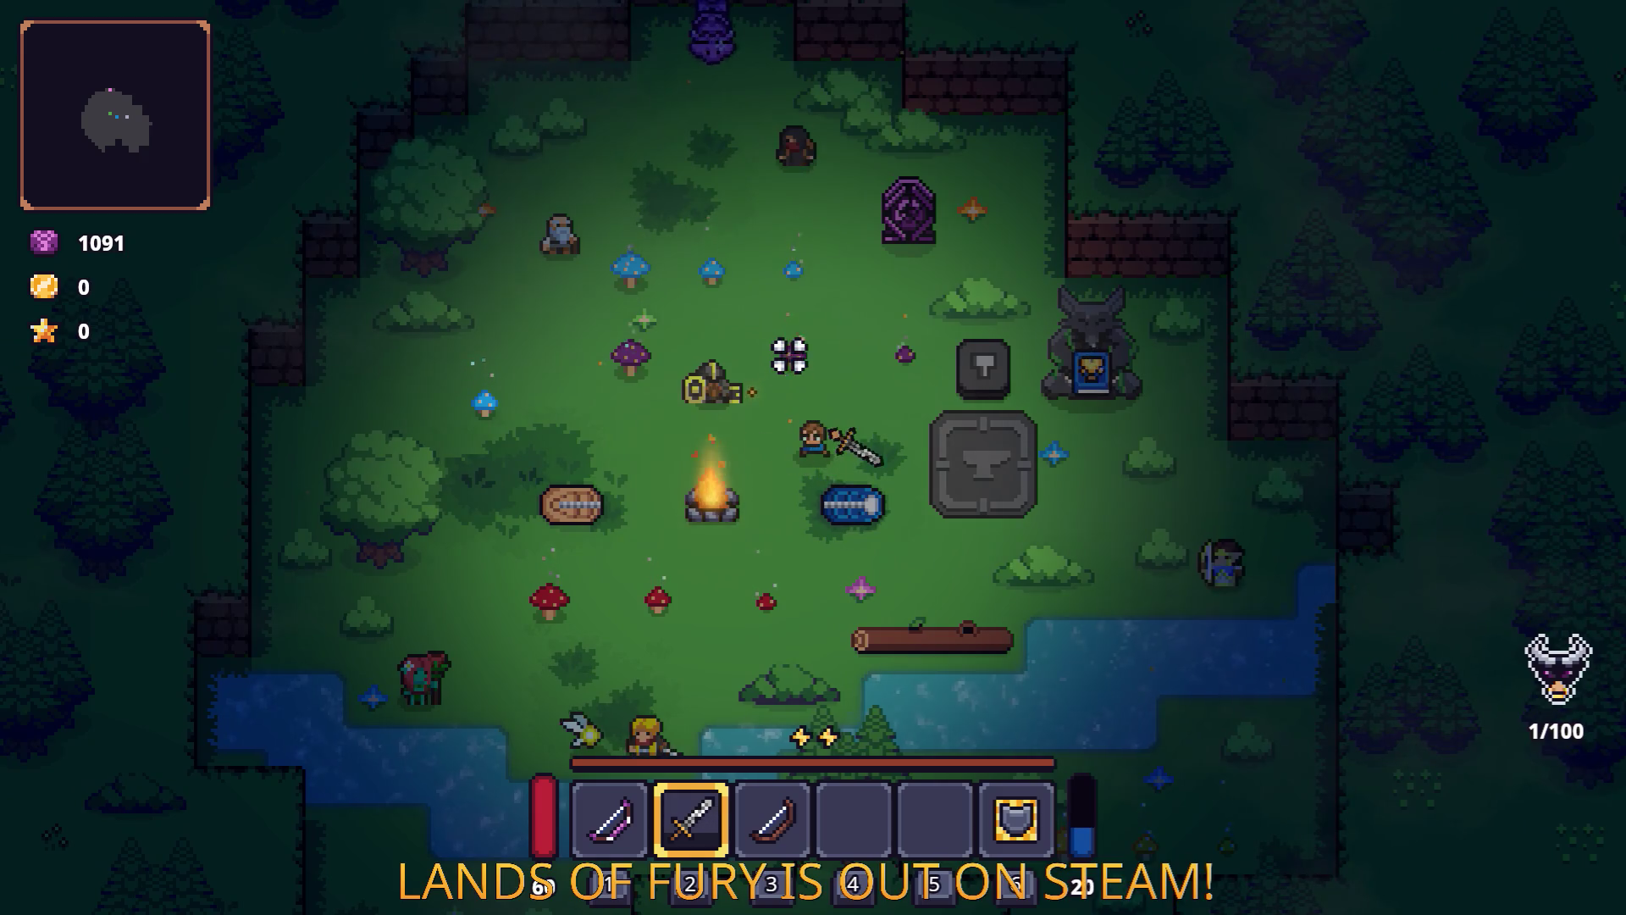
{"action": "left_click", "coordinate": [799, 355]}
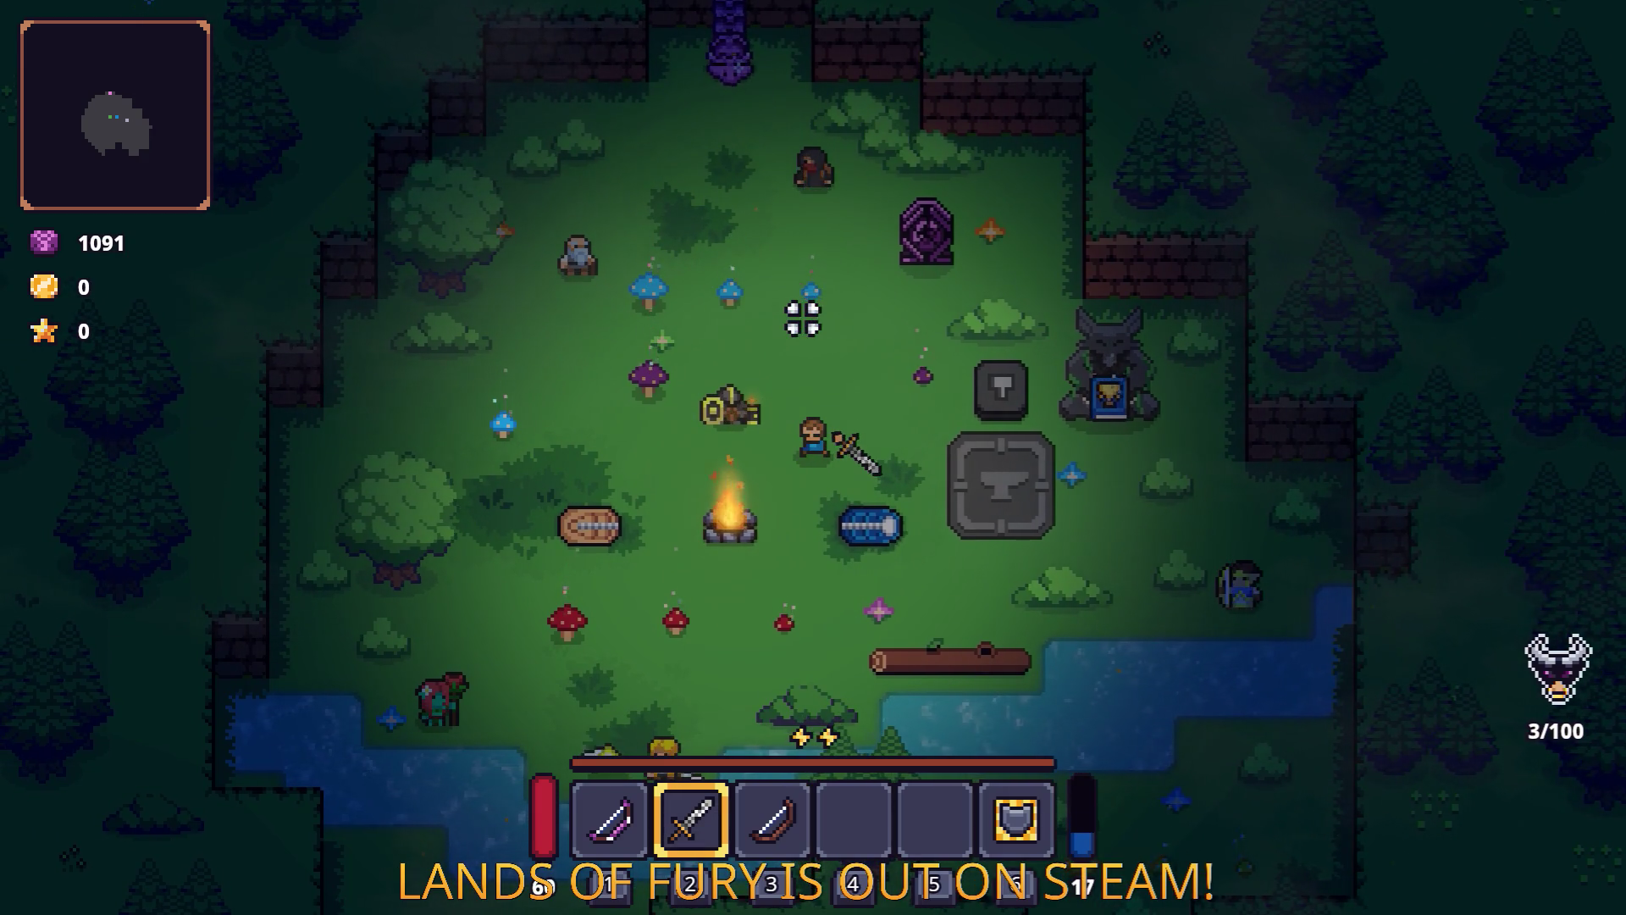
Open the inventory, then leave the game and return to the Godot editor.
{"action": "key", "text": "i"}
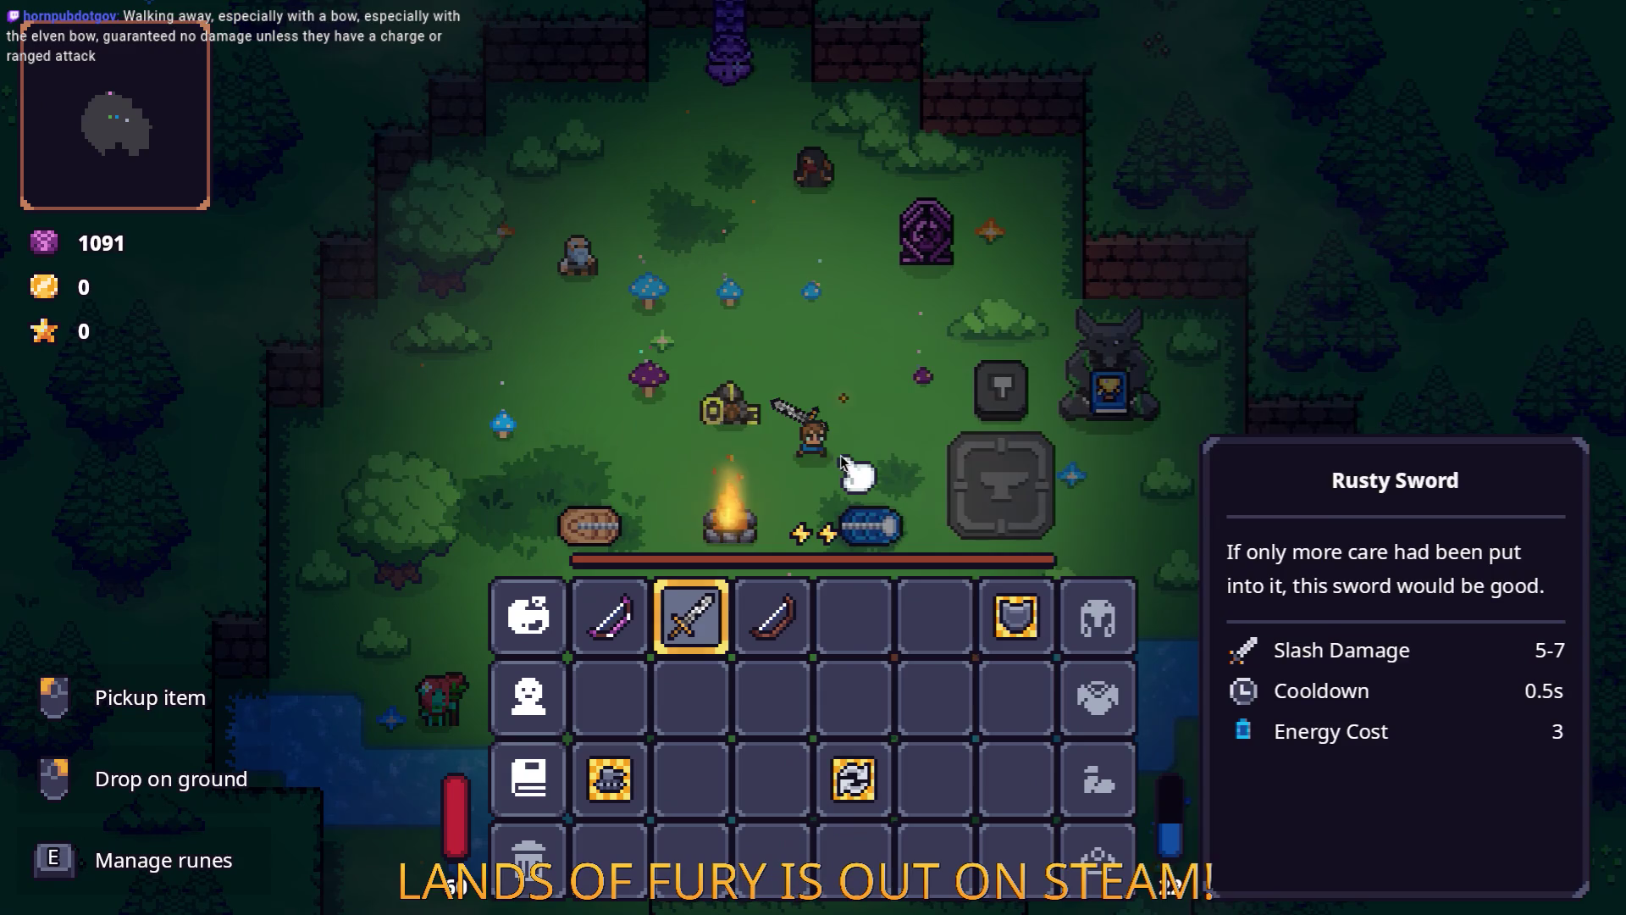
{"action": "key", "text": "alt+Tab"}
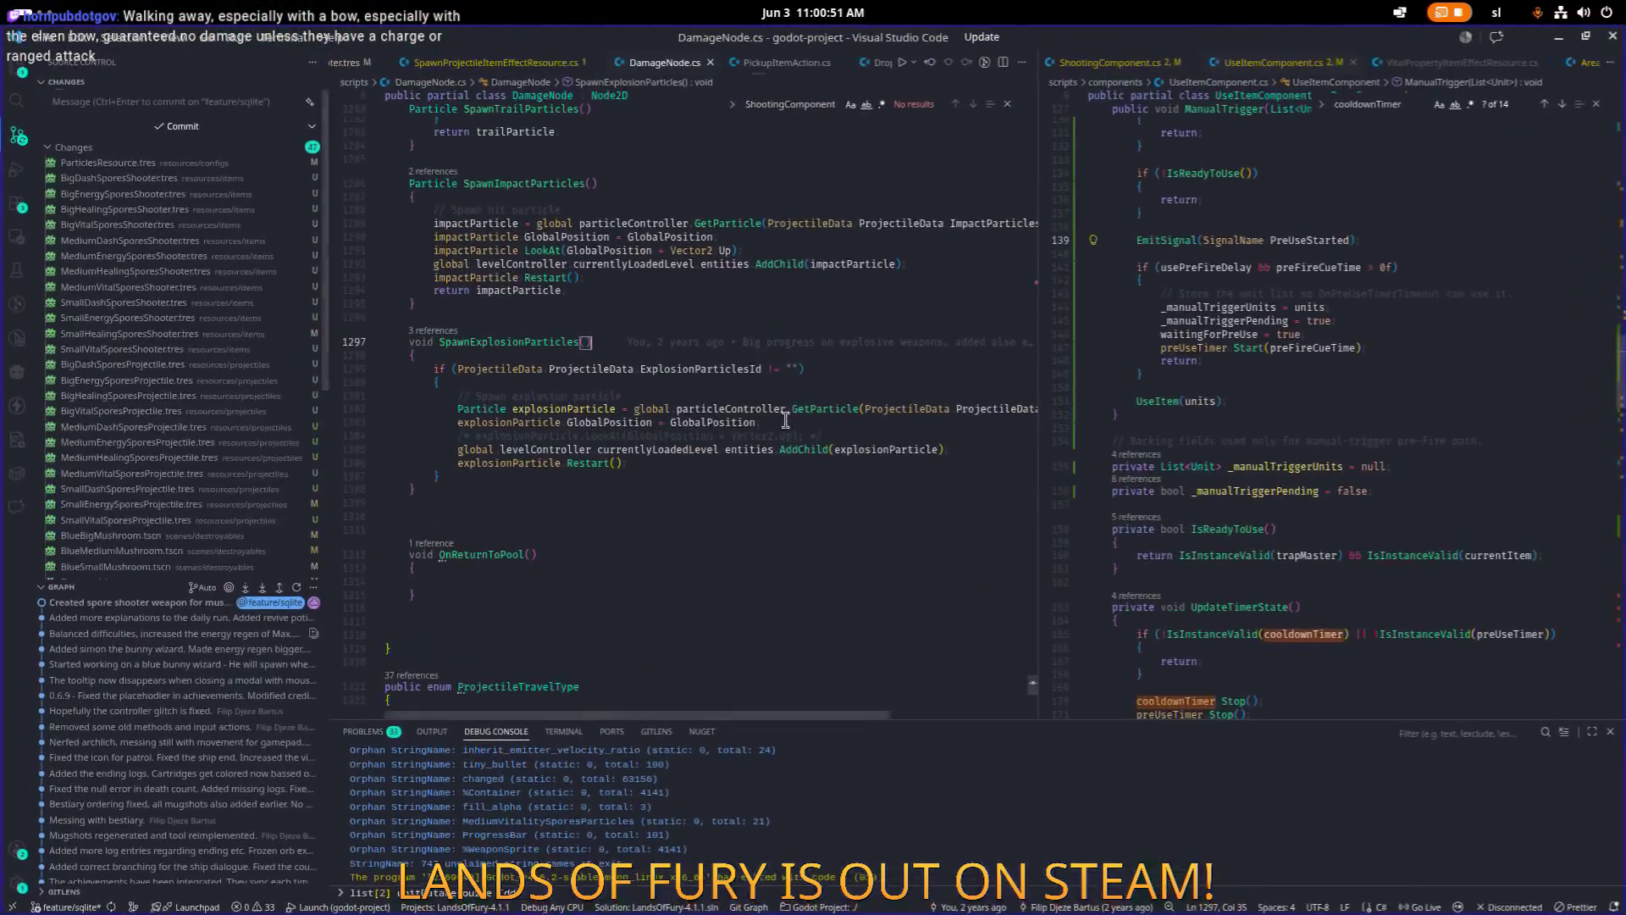
{"action": "key", "text": "alt+Tab"}
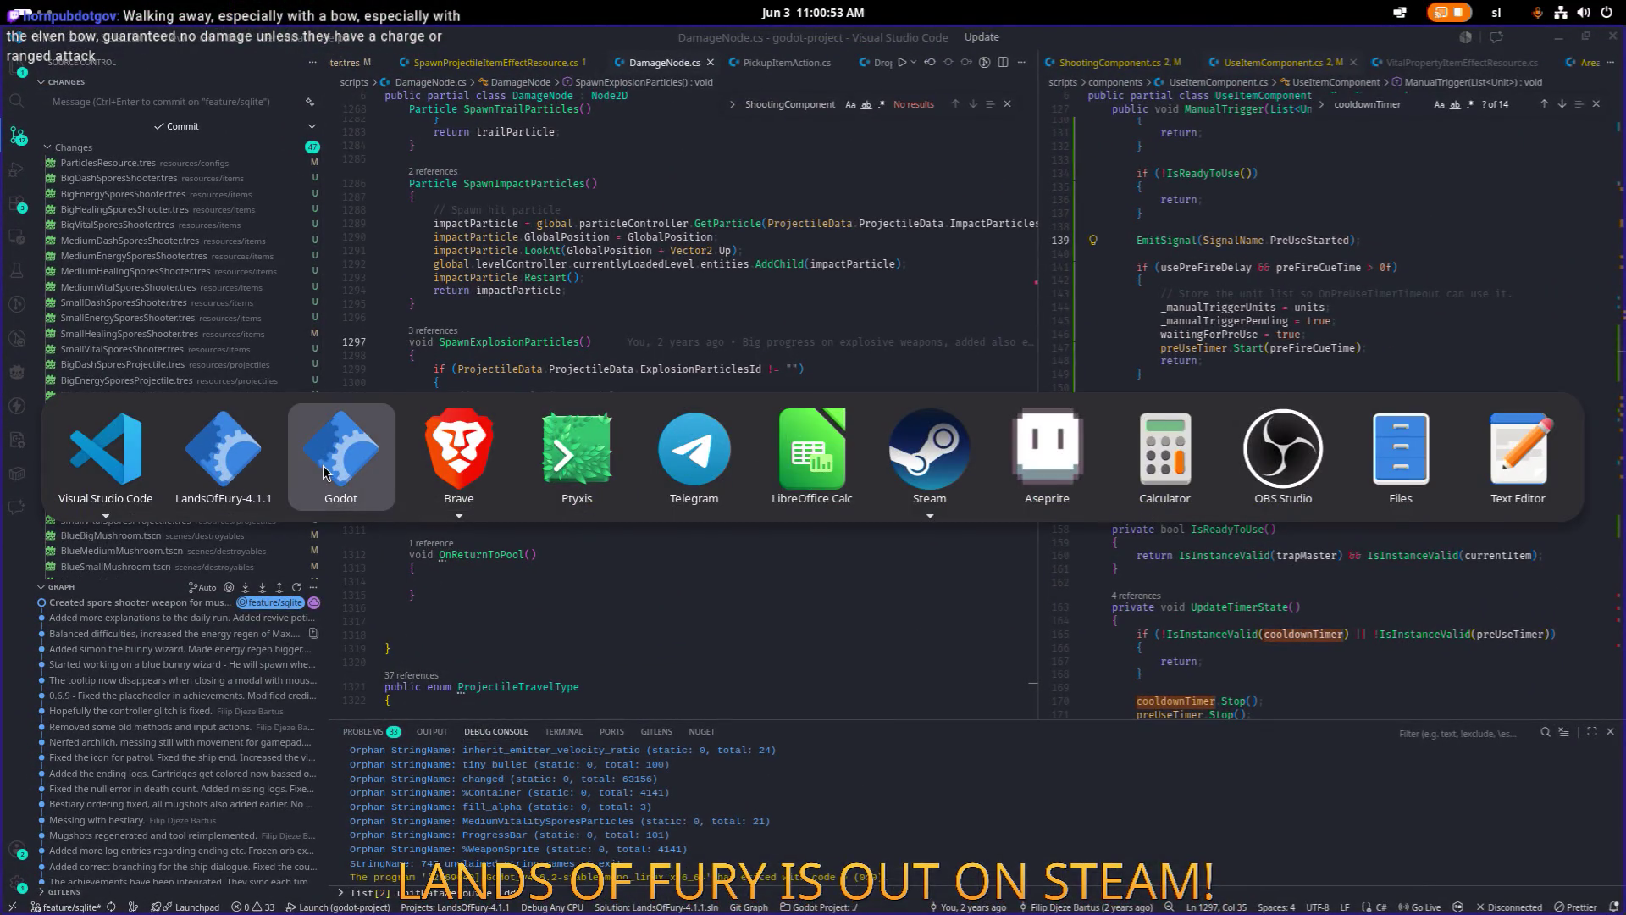
{"action": "left_click", "coordinate": [339, 470]}
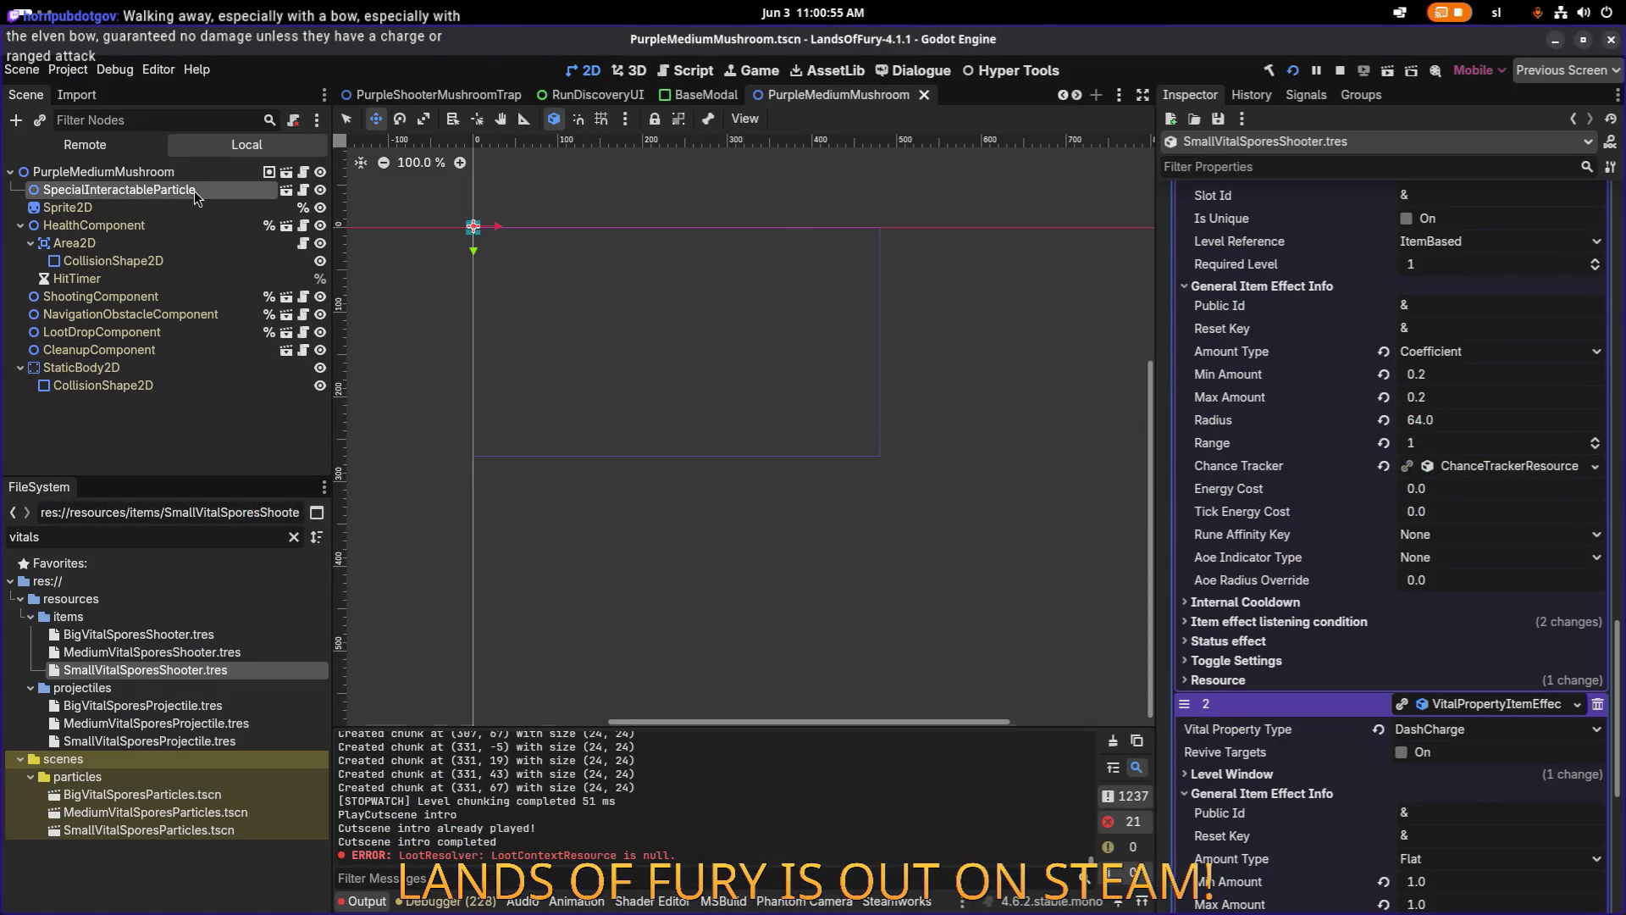
Enable Use Shooting Component On Destroy on PurpleMediumMushroom, save, and check its ShootingComponent.
{"action": "left_click", "coordinate": [205, 177]}
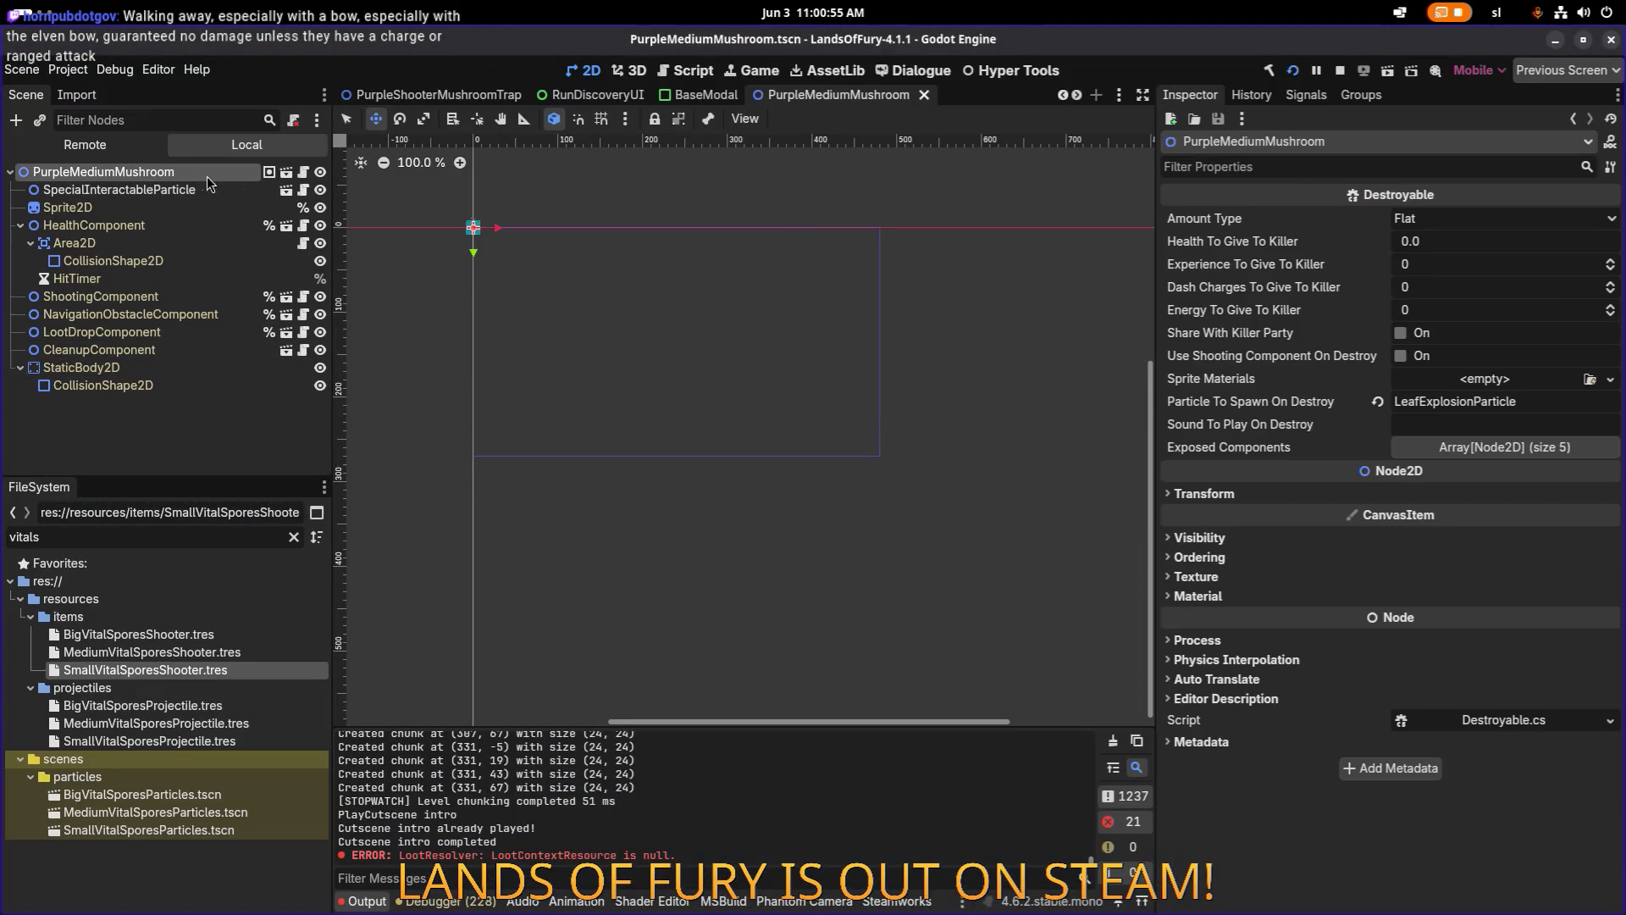
{"action": "left_click", "coordinate": [1411, 358]}
{"action": "key", "text": "ctrl+s"}
{"action": "left_click", "coordinate": [183, 302]}
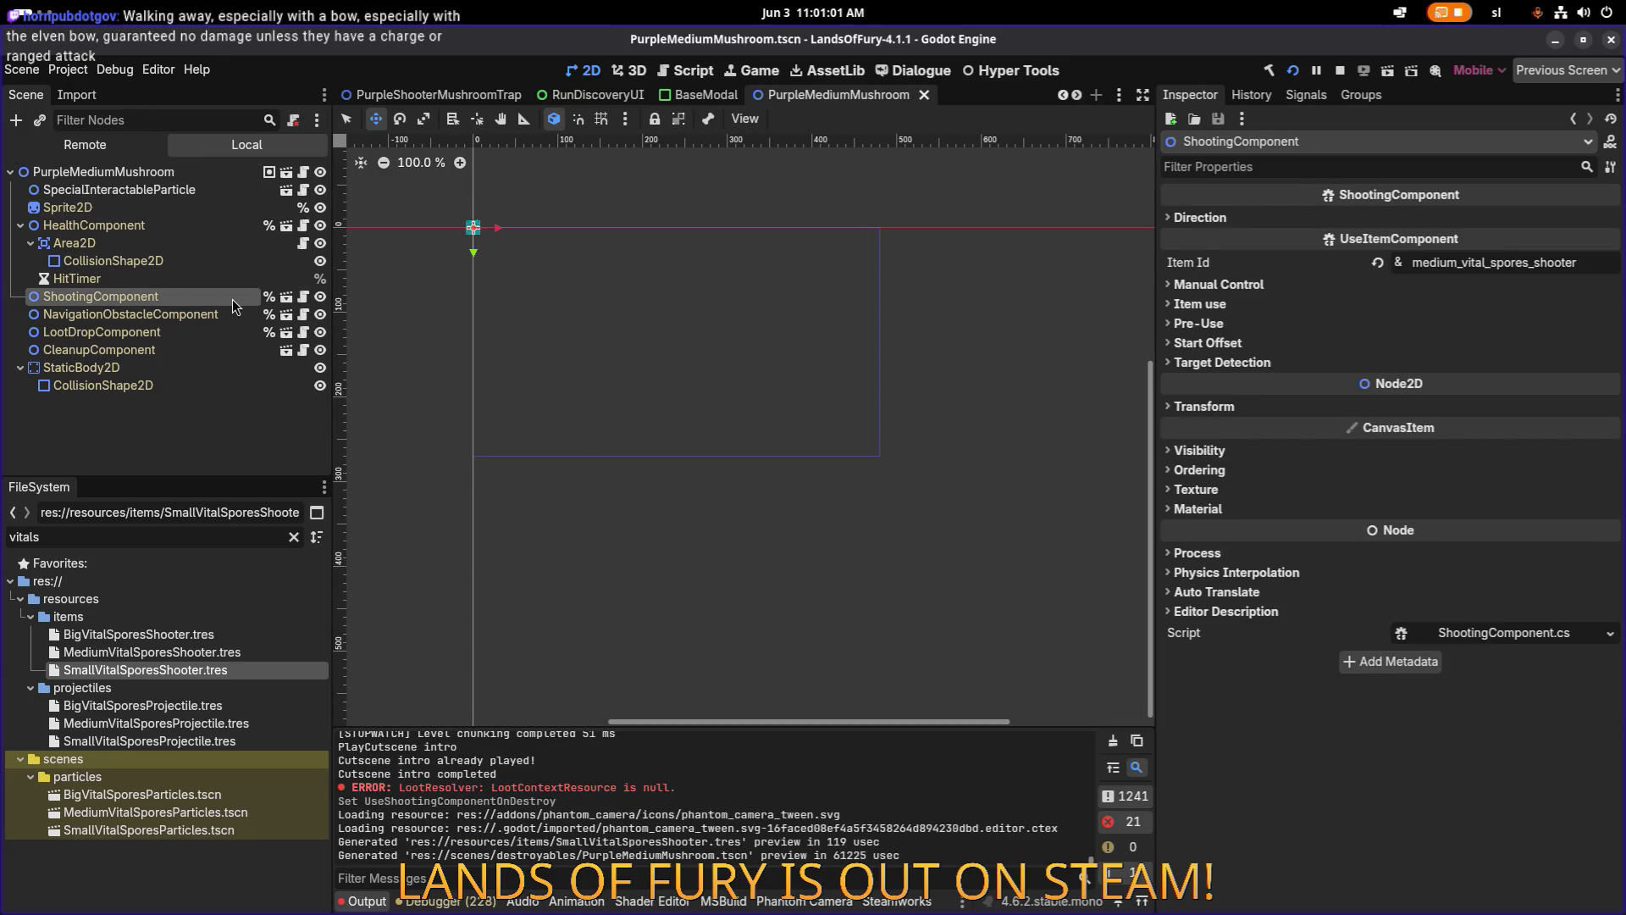
{"action": "key", "text": "alt+Tab"}
{"action": "key", "text": "alt+Tab"}
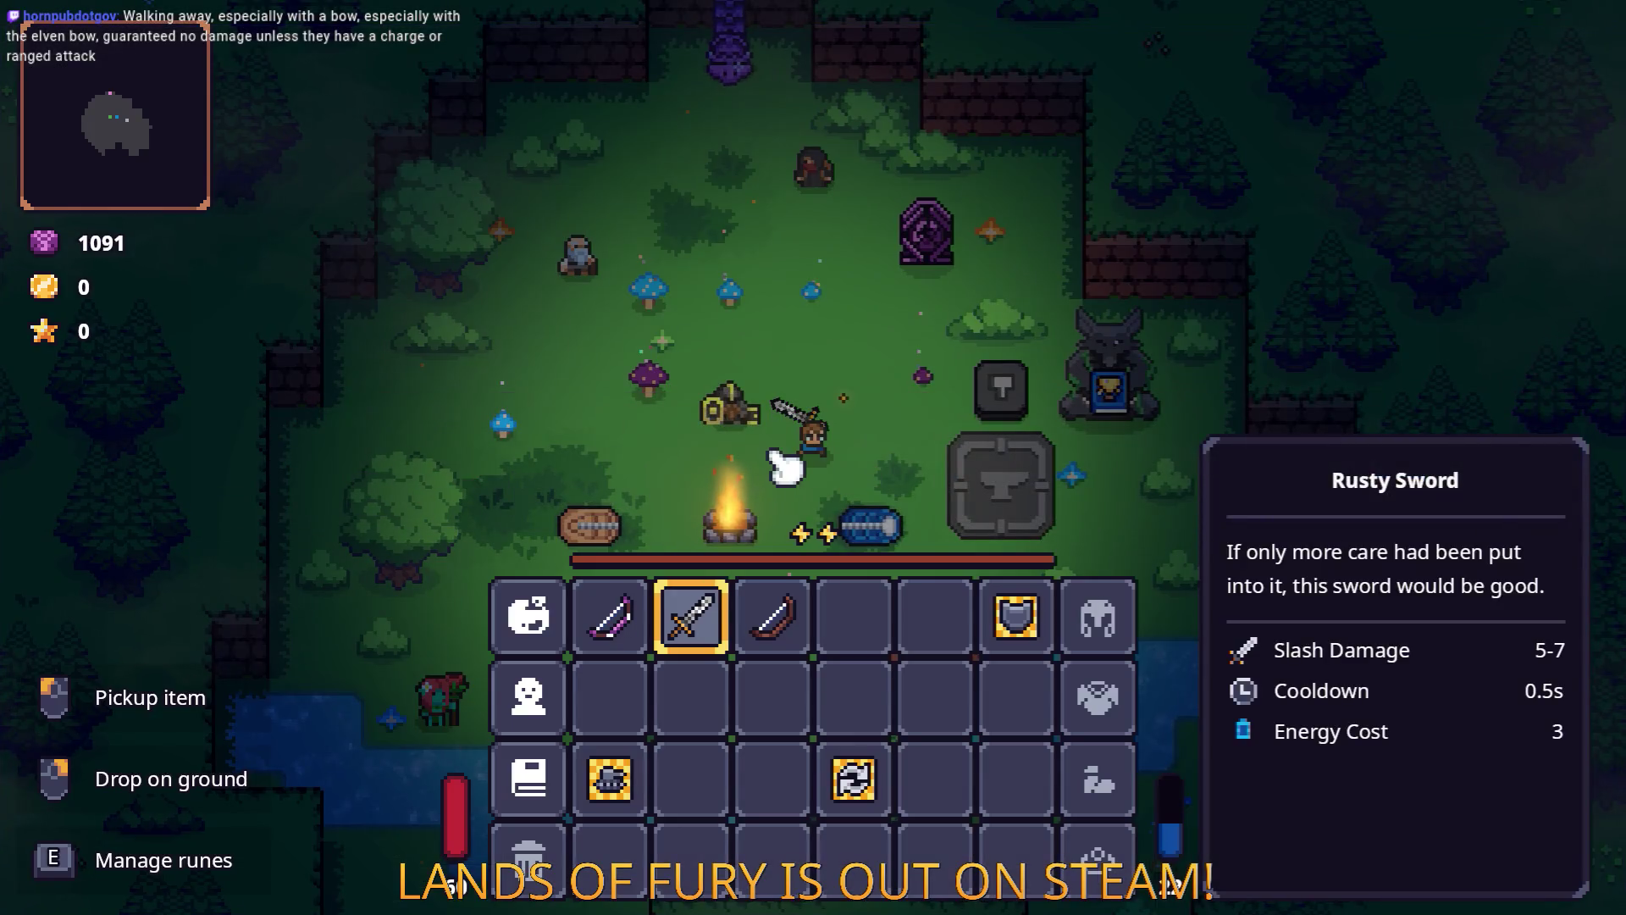
Close the inventory, then walk, swing the sword and dash around the camp clearing.
{"action": "key", "text": "Tab"}
{"action": "key", "text": "d"}
{"action": "key", "text": "w"}
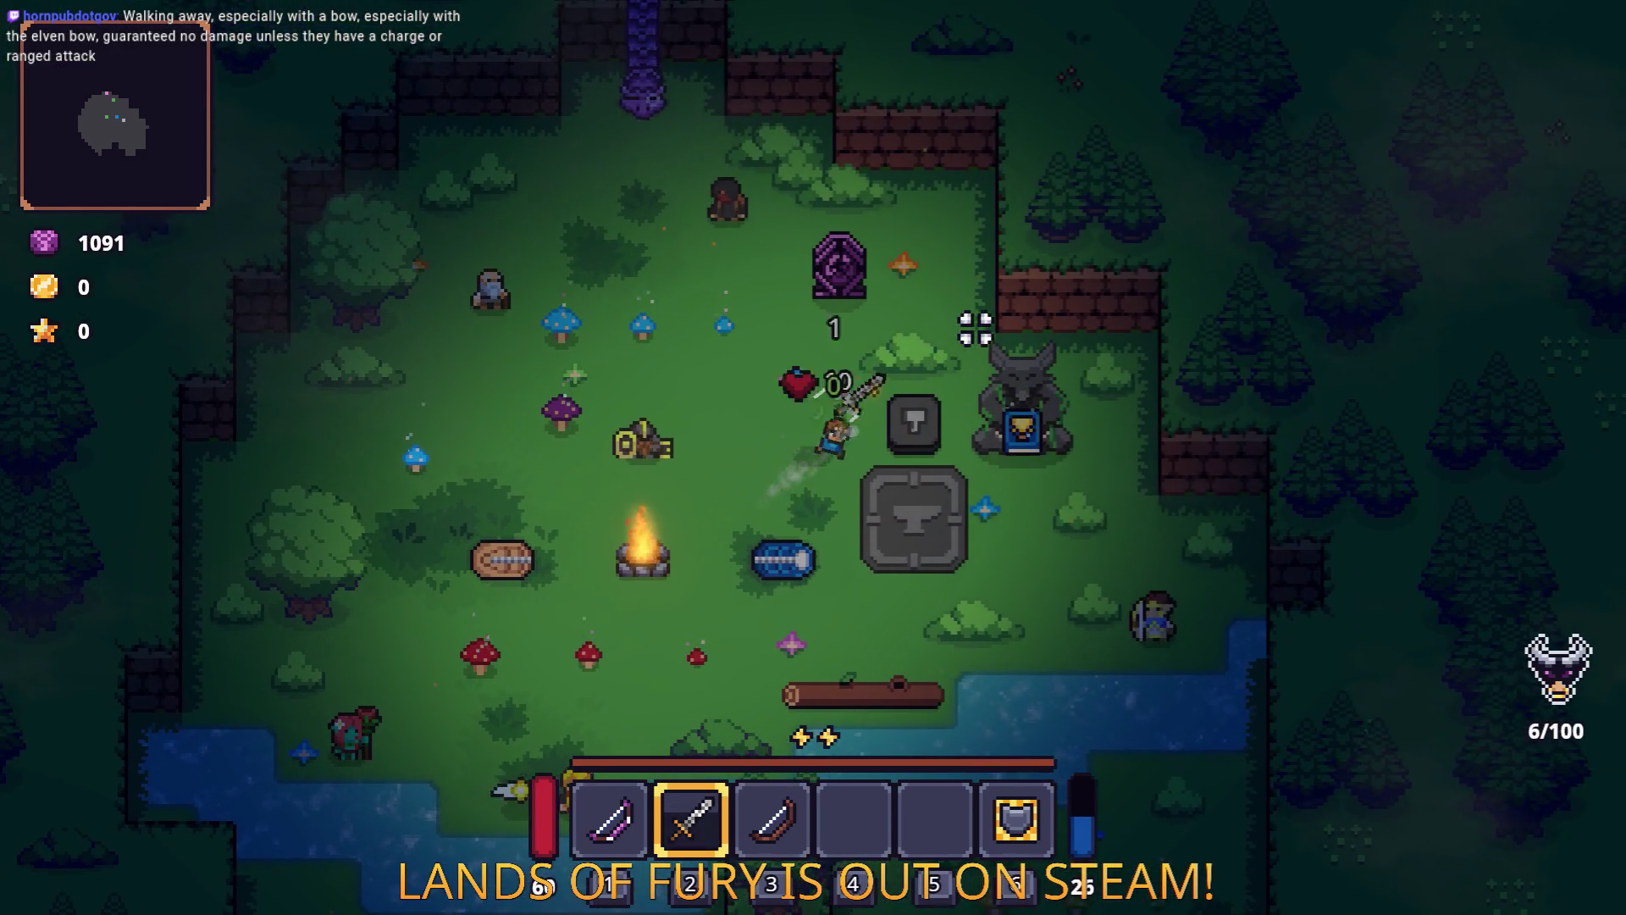
{"action": "left_click", "coordinate": [719, 414]}
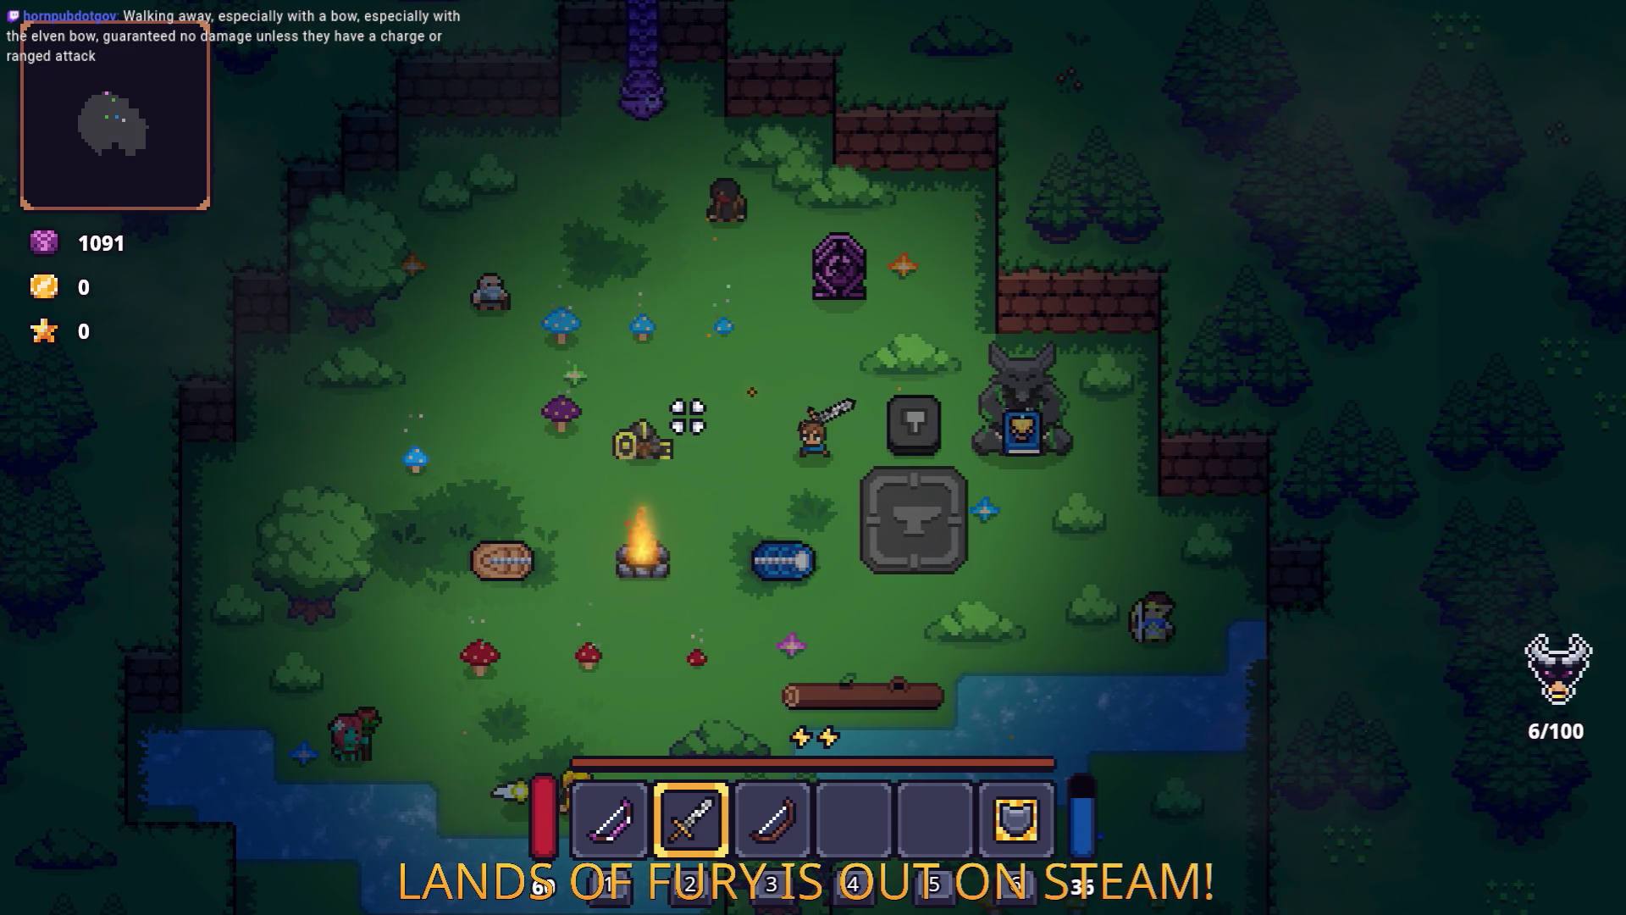
{"action": "left_click", "coordinate": [712, 360]}
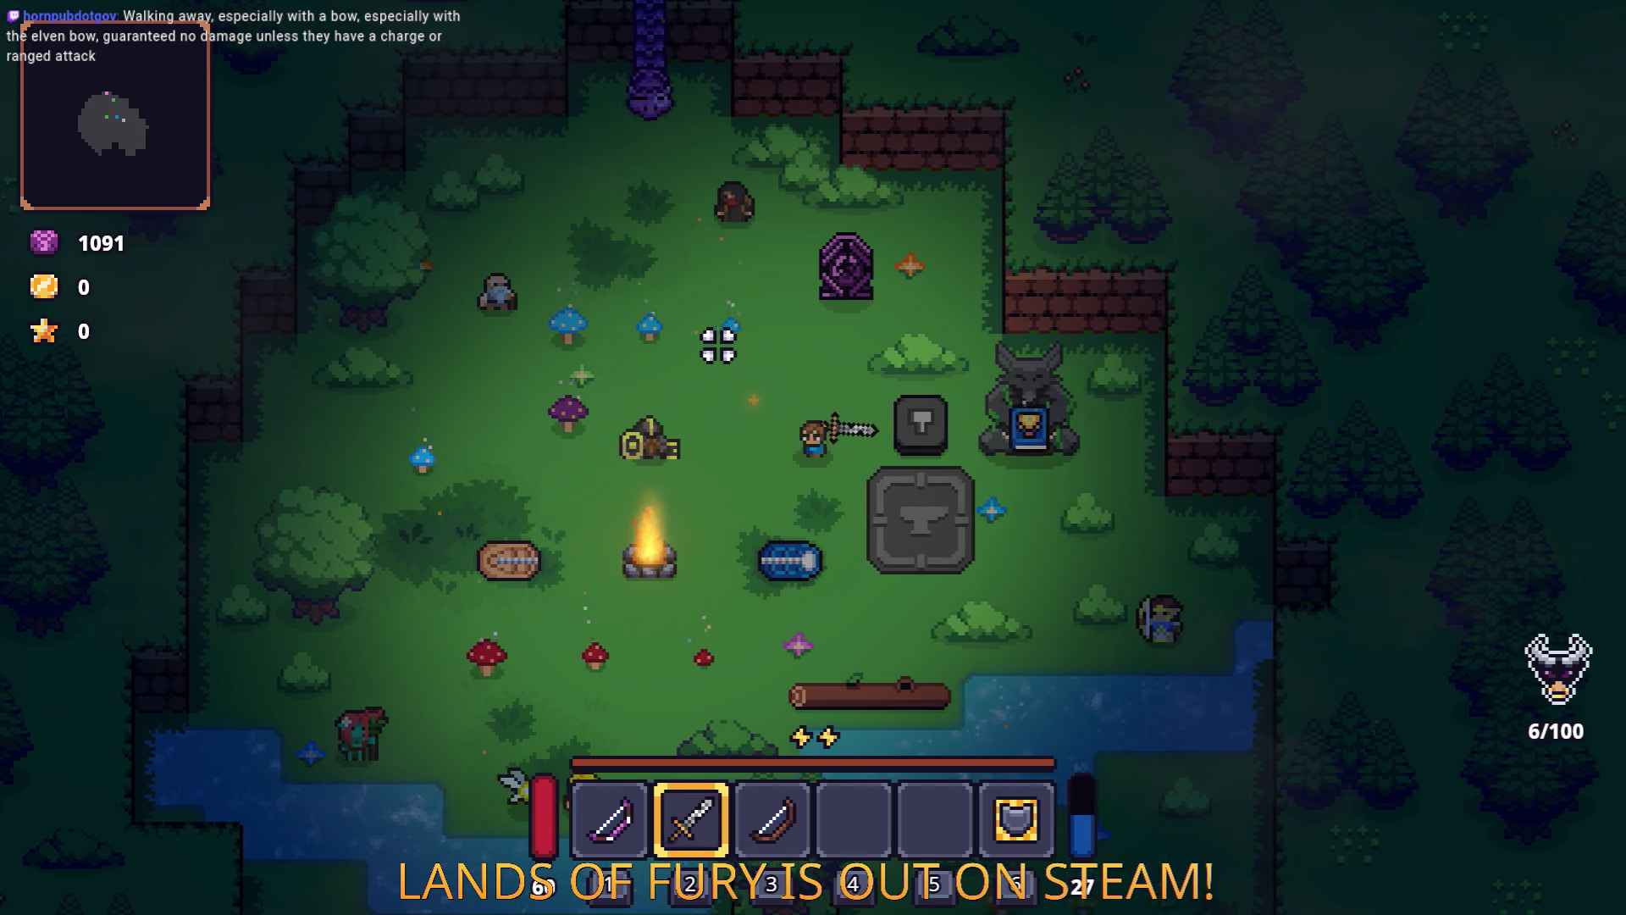
{"action": "key", "text": "space"}
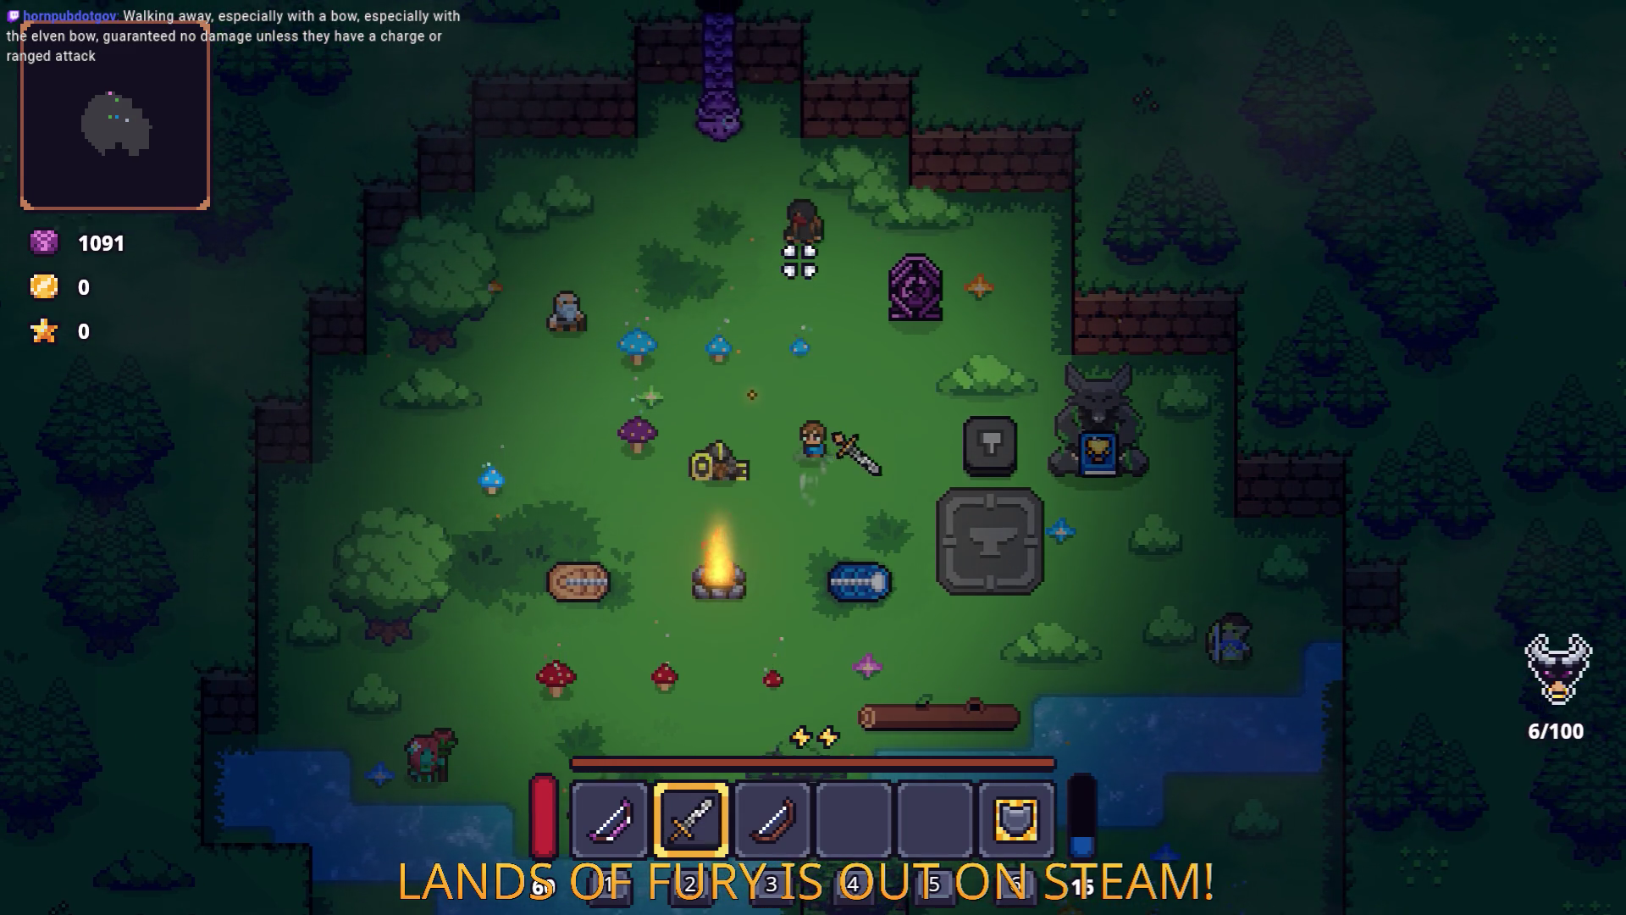
{"action": "key", "text": "w"}
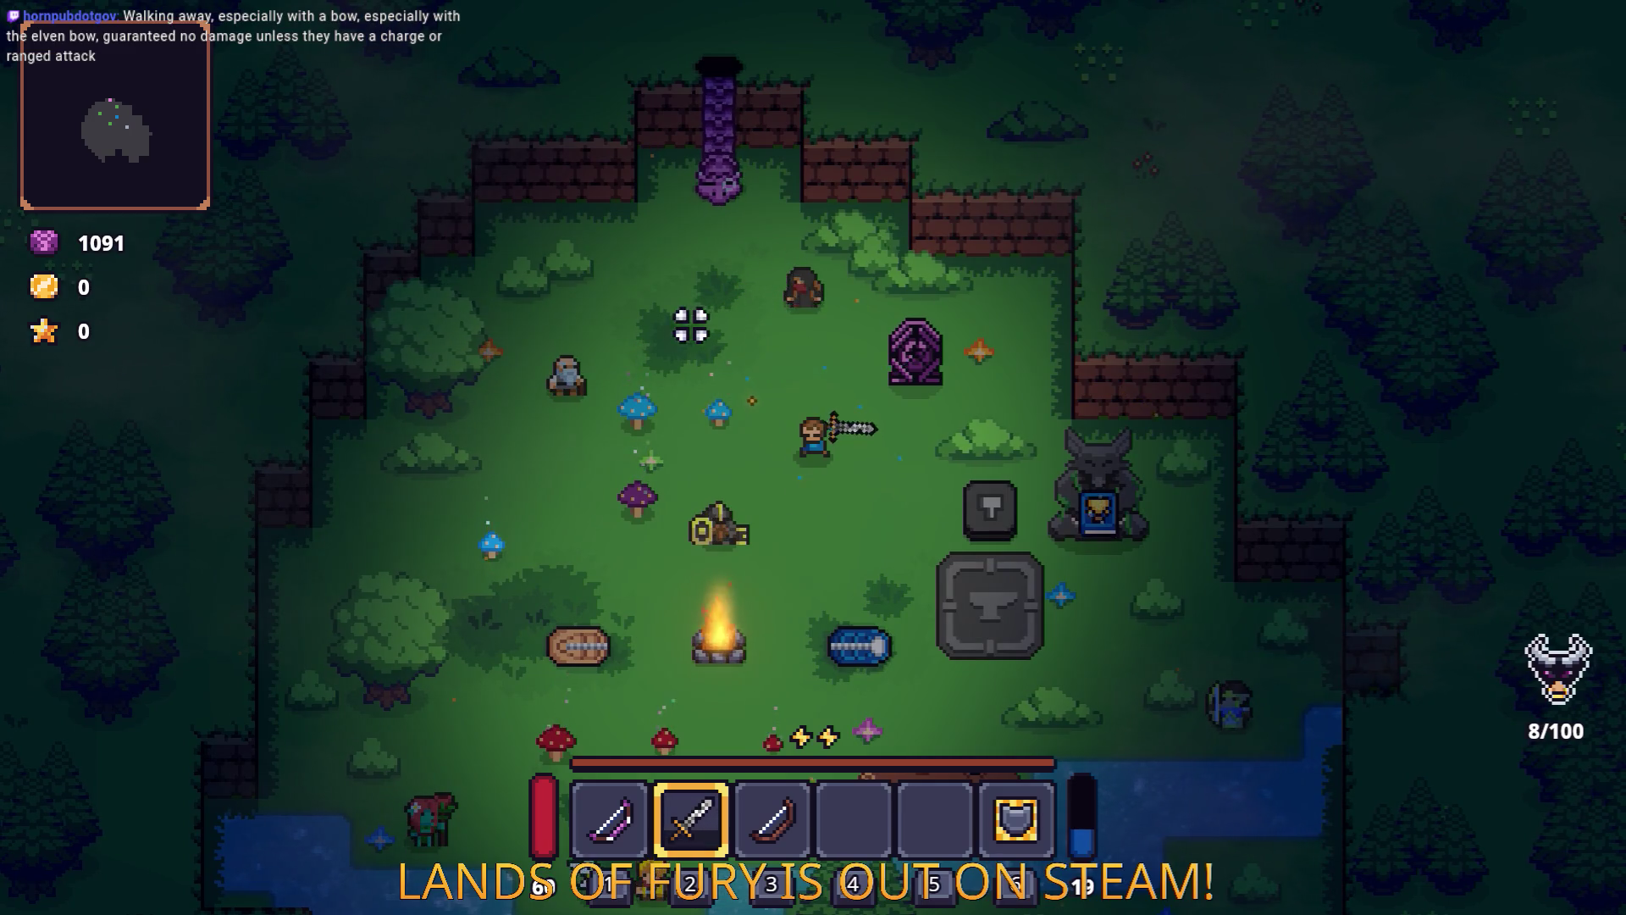
{"action": "key", "text": "a"}
Reopen the inventory and bring the Godot editor to the front.
{"action": "key", "text": "Tab"}
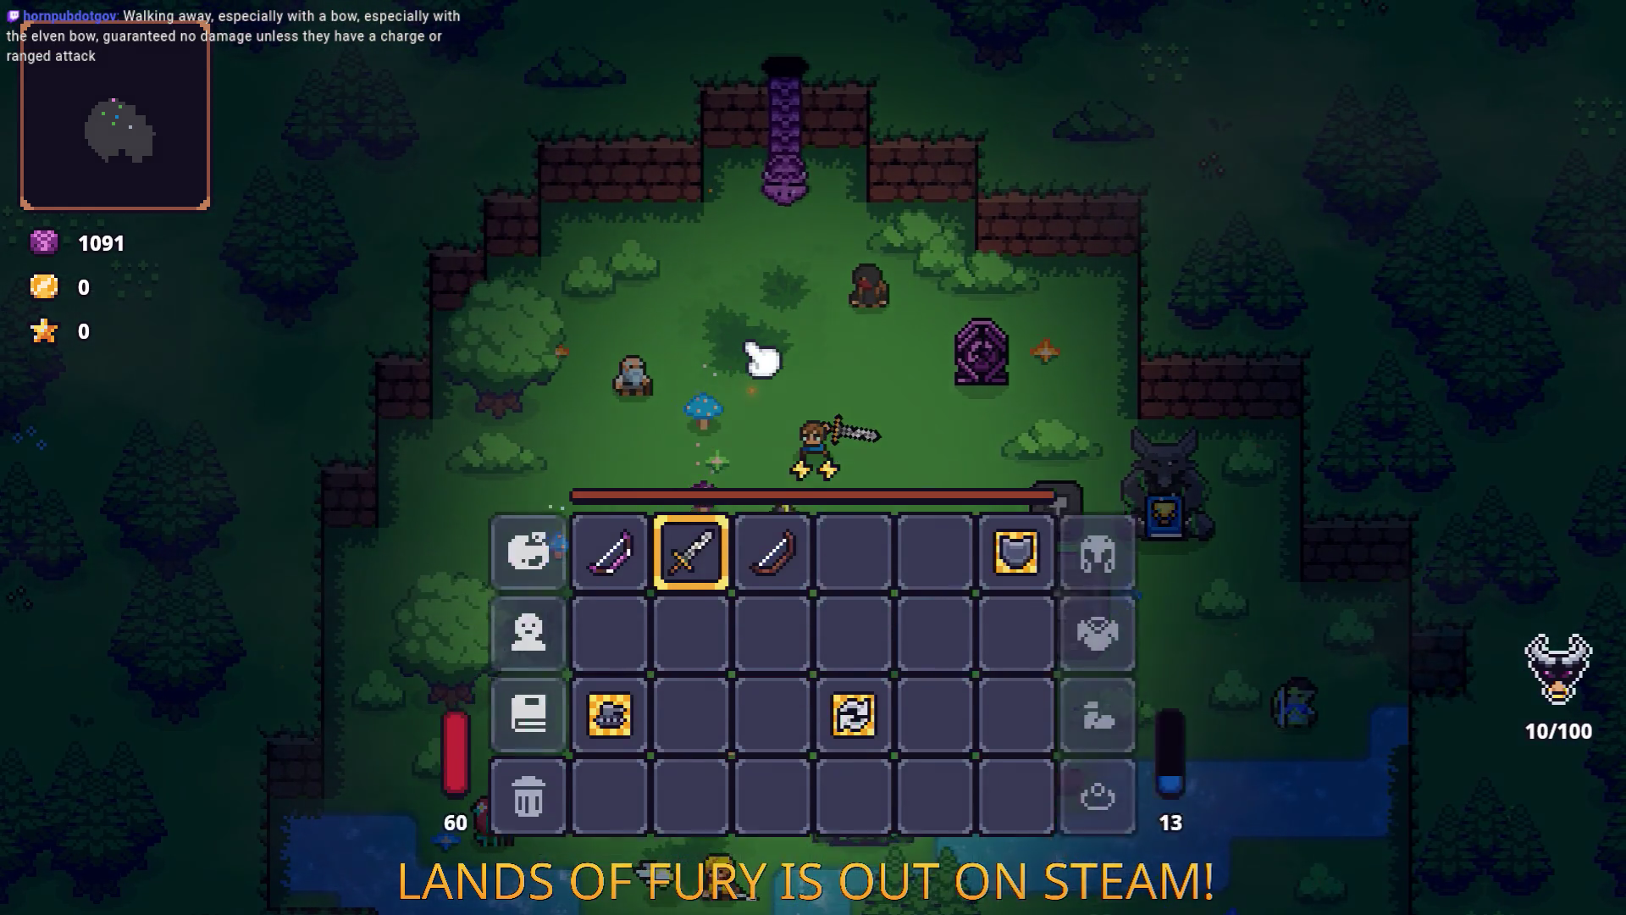
{"action": "key", "text": "alt+Tab"}
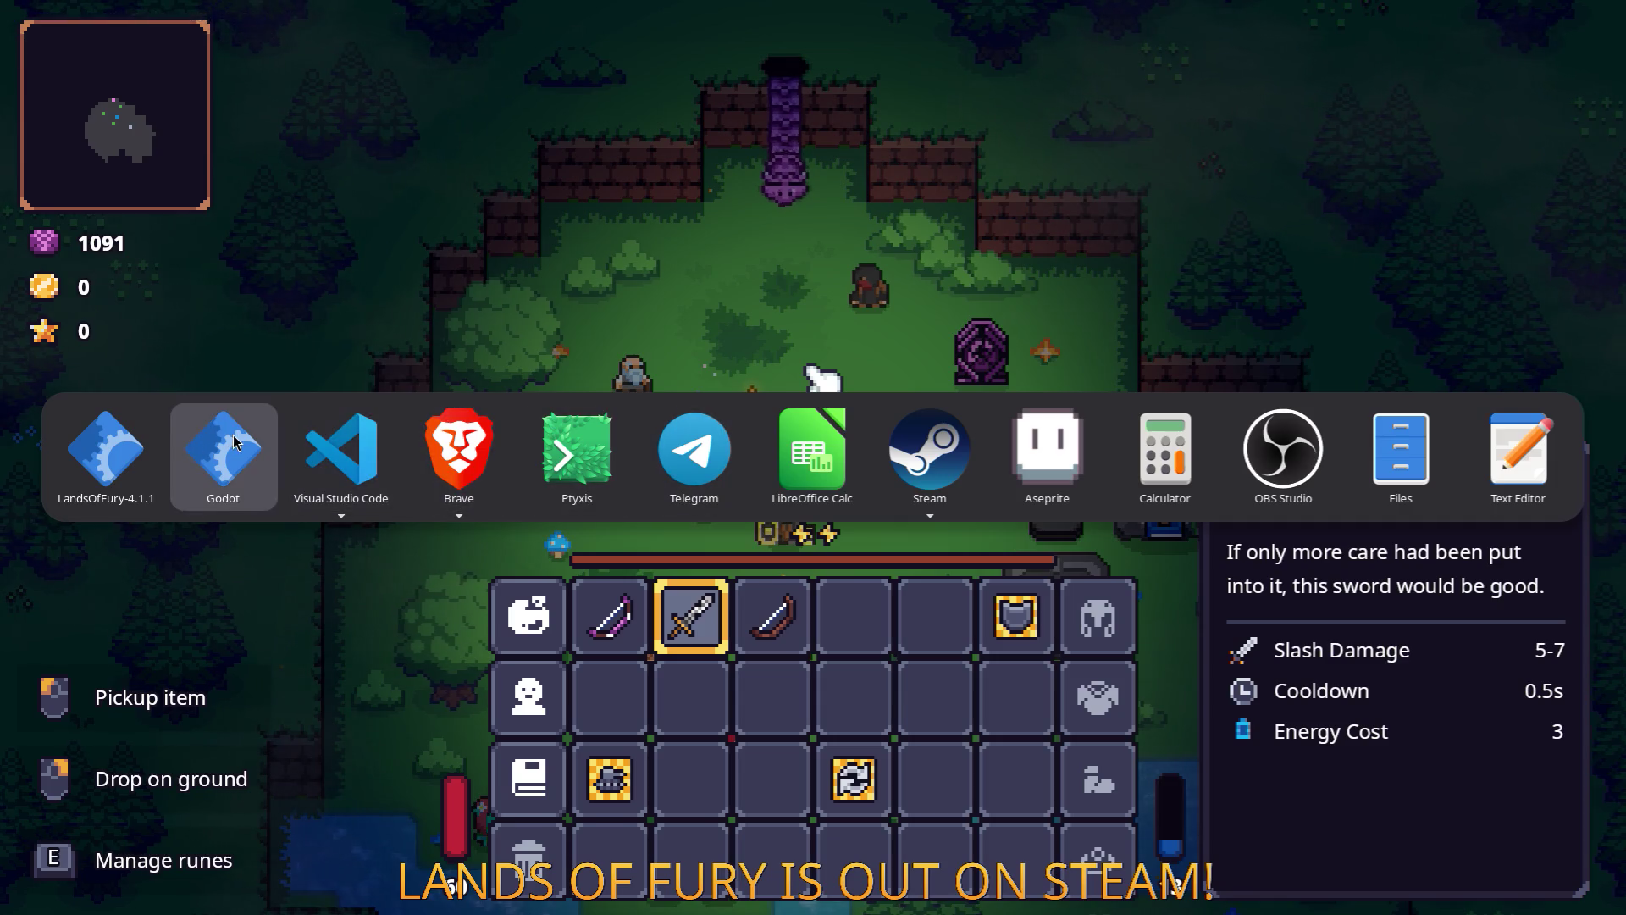
{"action": "left_click", "coordinate": [235, 442]}
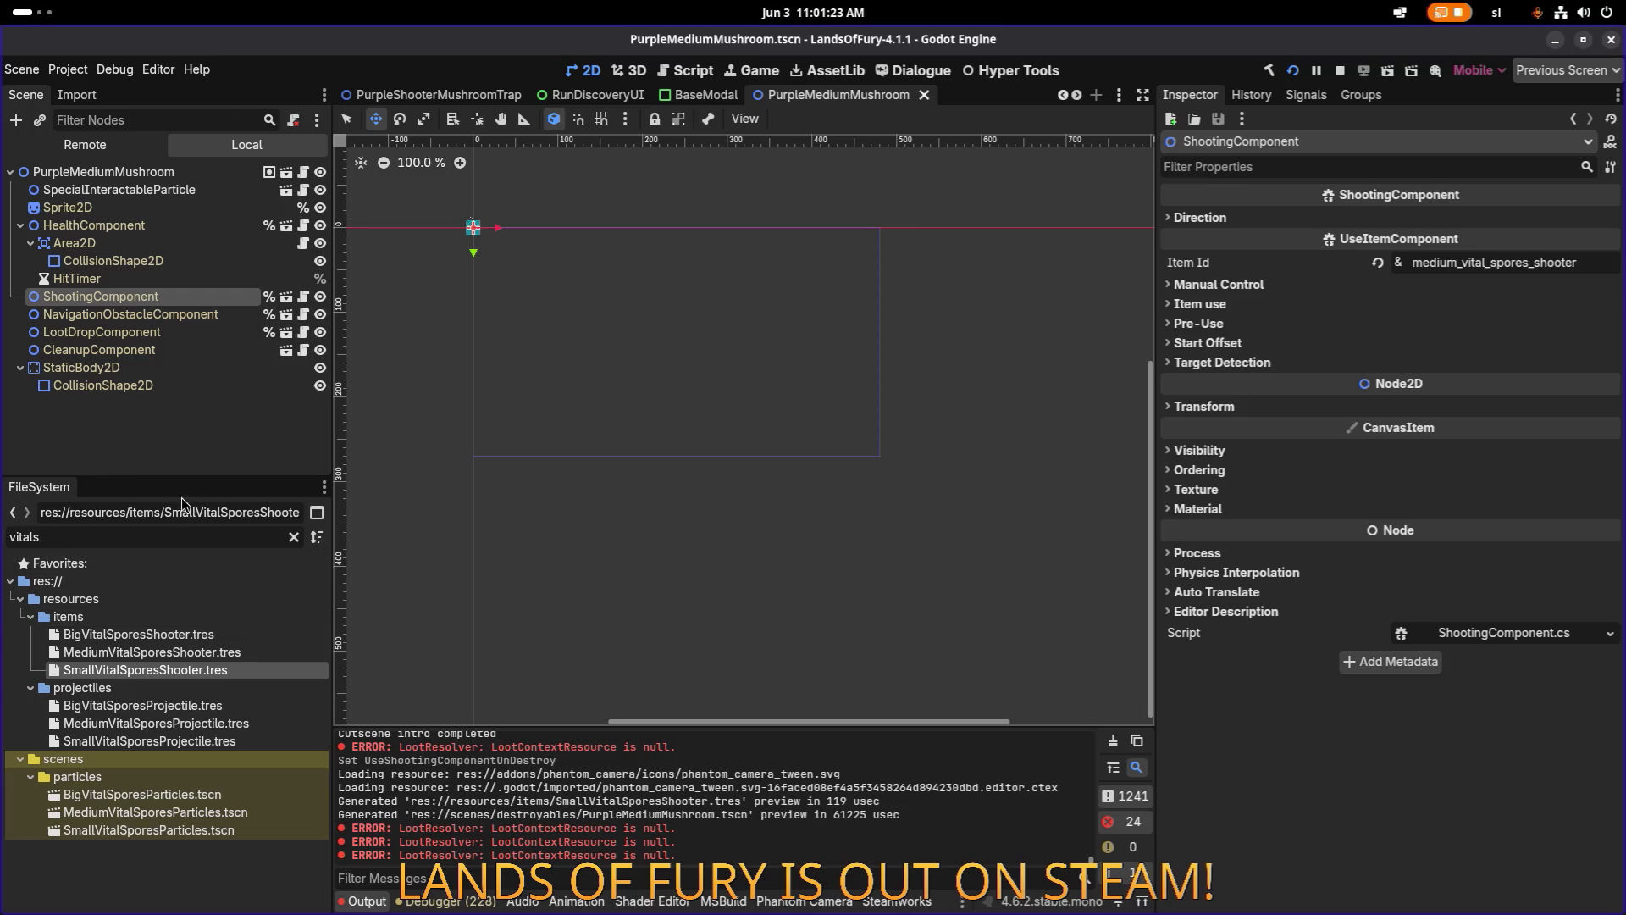
Filter the FileSystem for mushroom files and open BlueMediumMushroom.tscn.
{"action": "double_click", "coordinate": [160, 539]}
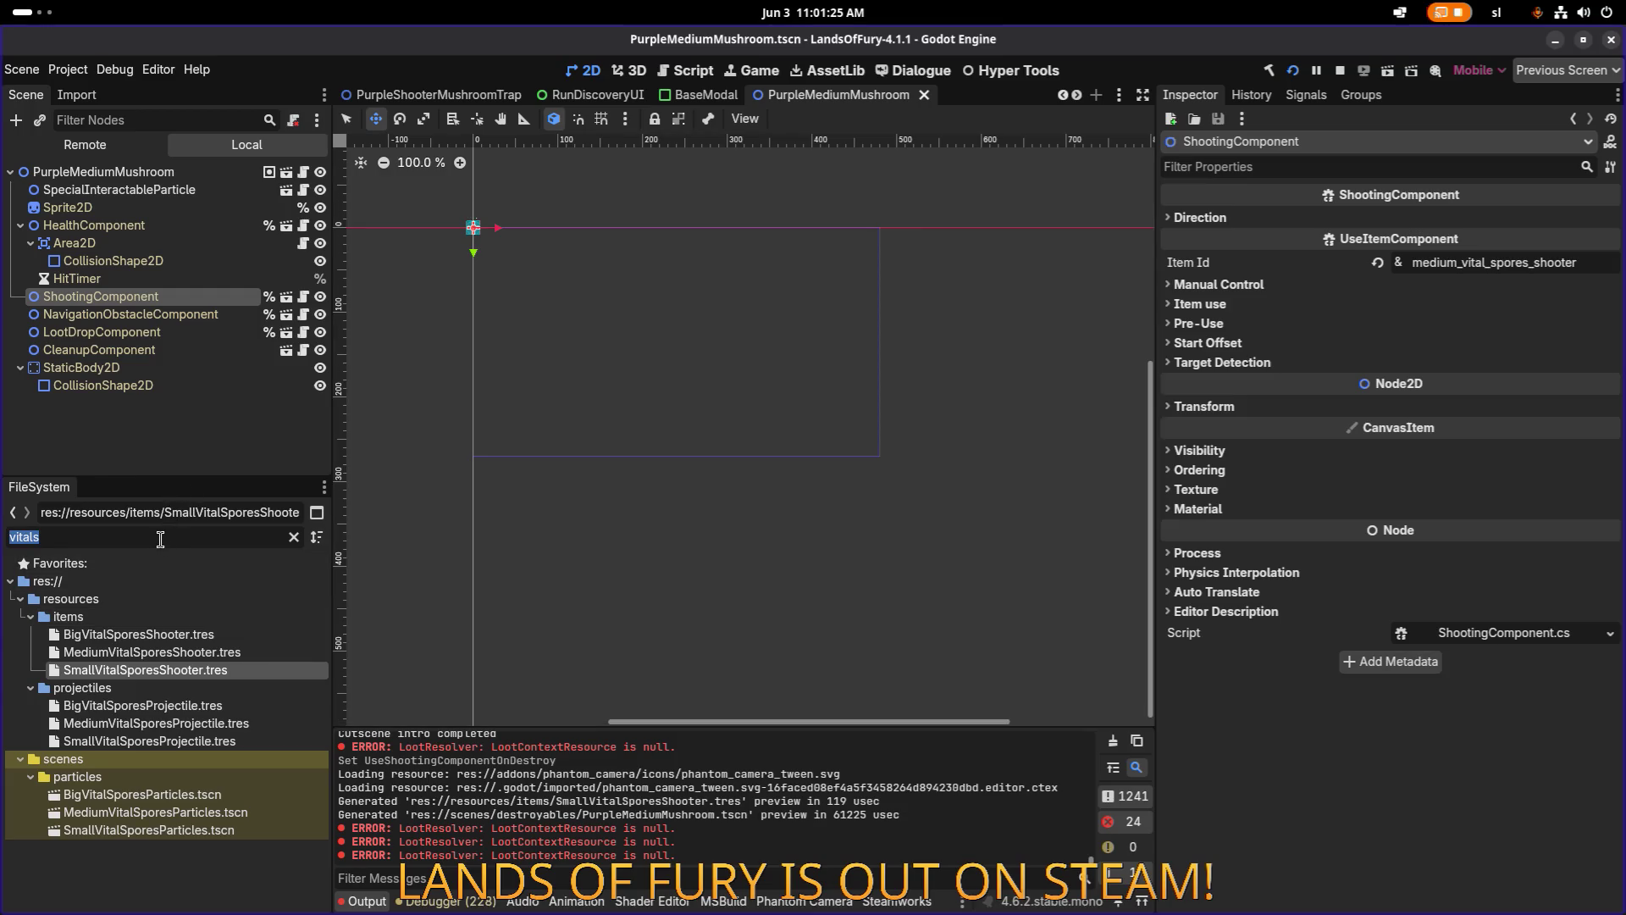
{"action": "type", "text": "me"}
{"action": "key", "text": "BackSpace"}
{"action": "type", "text": "u"}
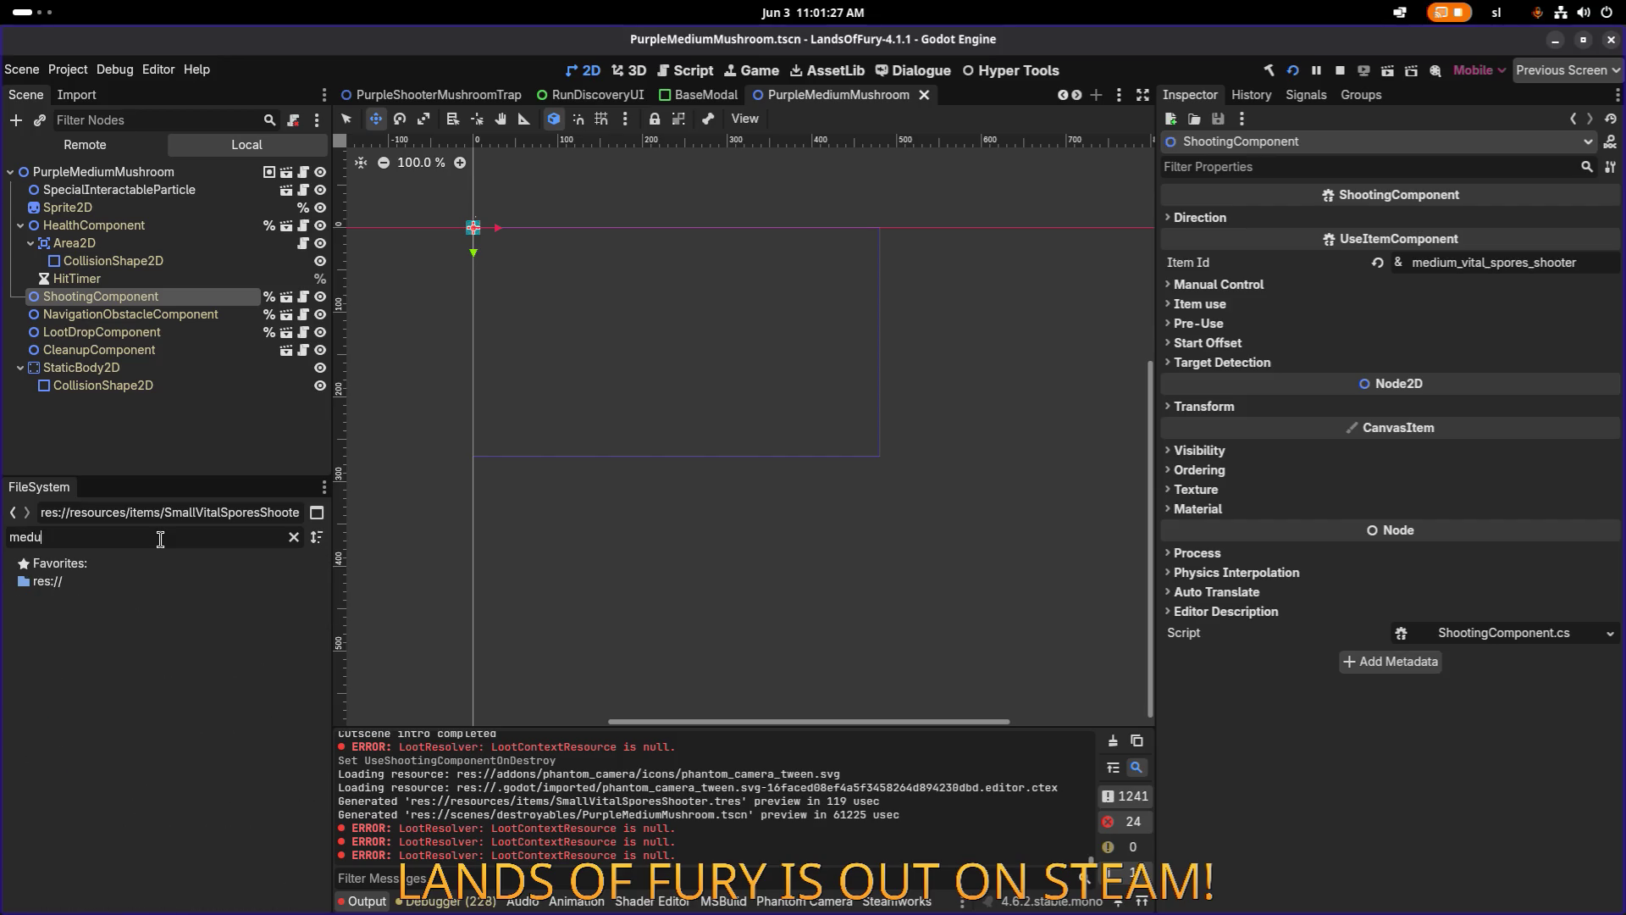
{"action": "type", "text": "shroom"}
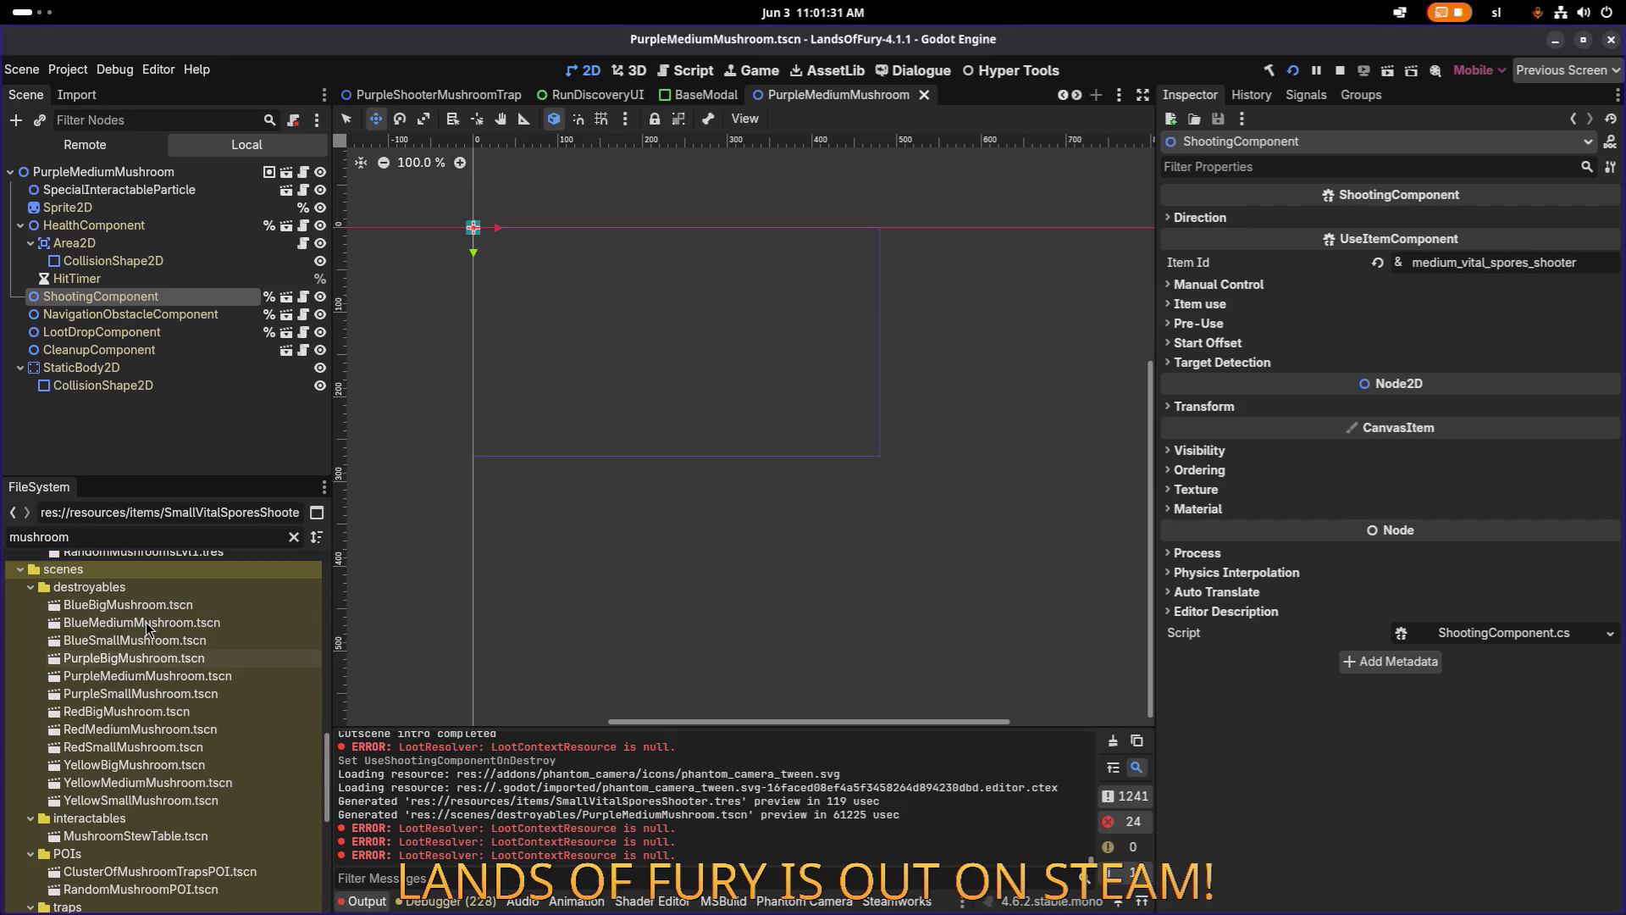
{"action": "scroll", "coordinate": [146, 621], "scroll_direction": "up", "scroll_amount": 5}
{"action": "left_click", "coordinate": [174, 673]}
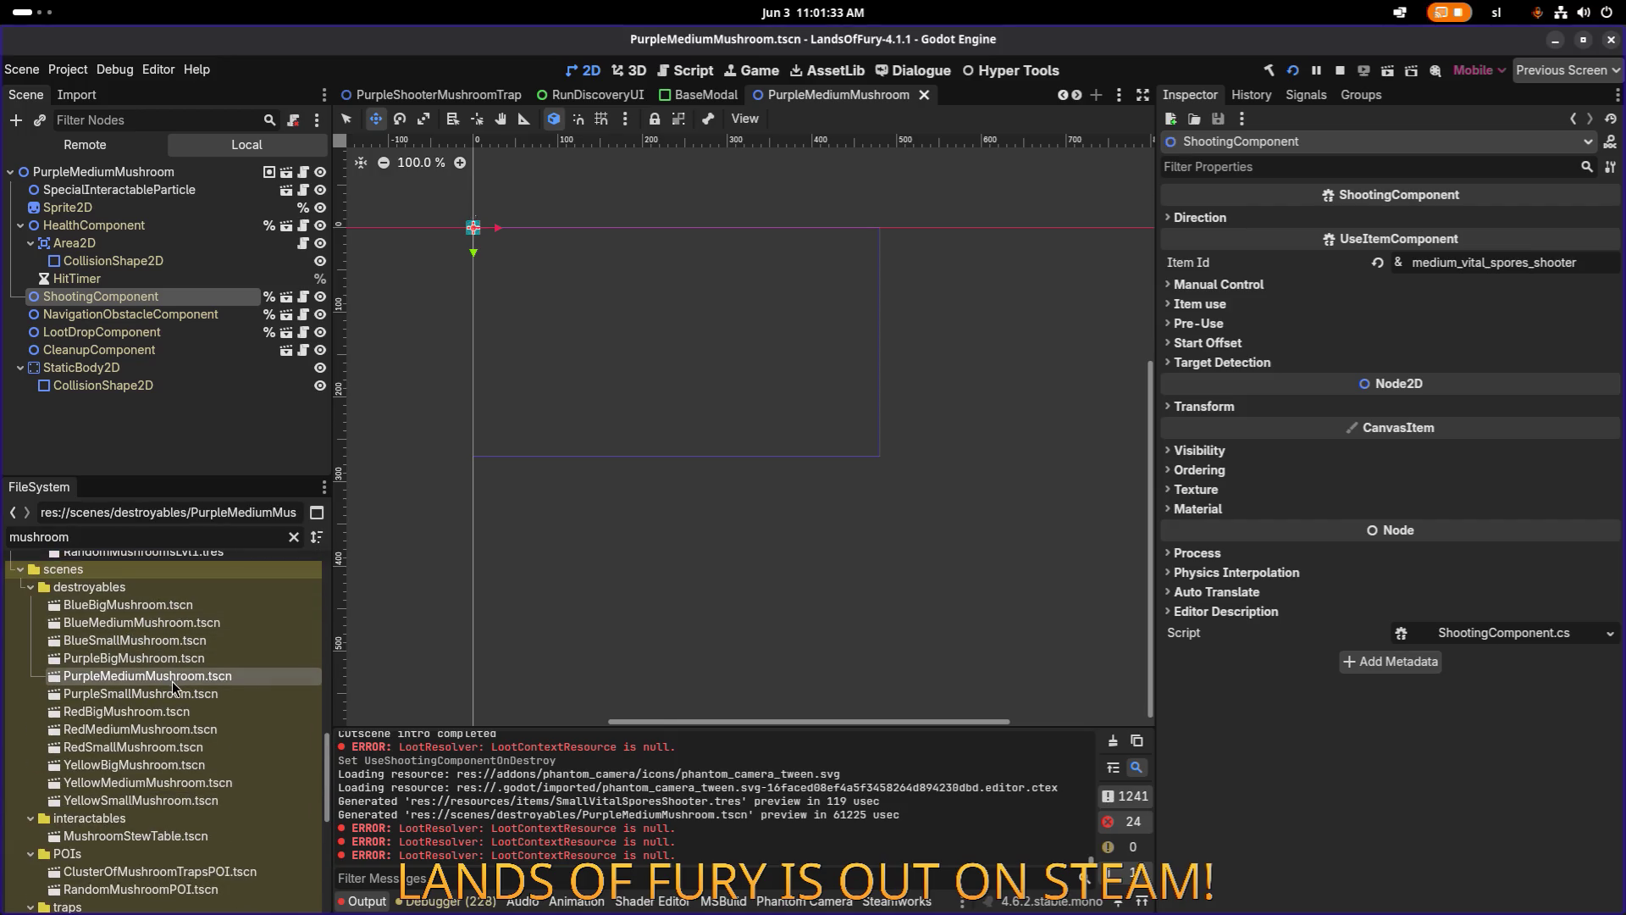
{"action": "left_click", "coordinate": [182, 625]}
{"action": "double_click", "coordinate": [182, 627]}
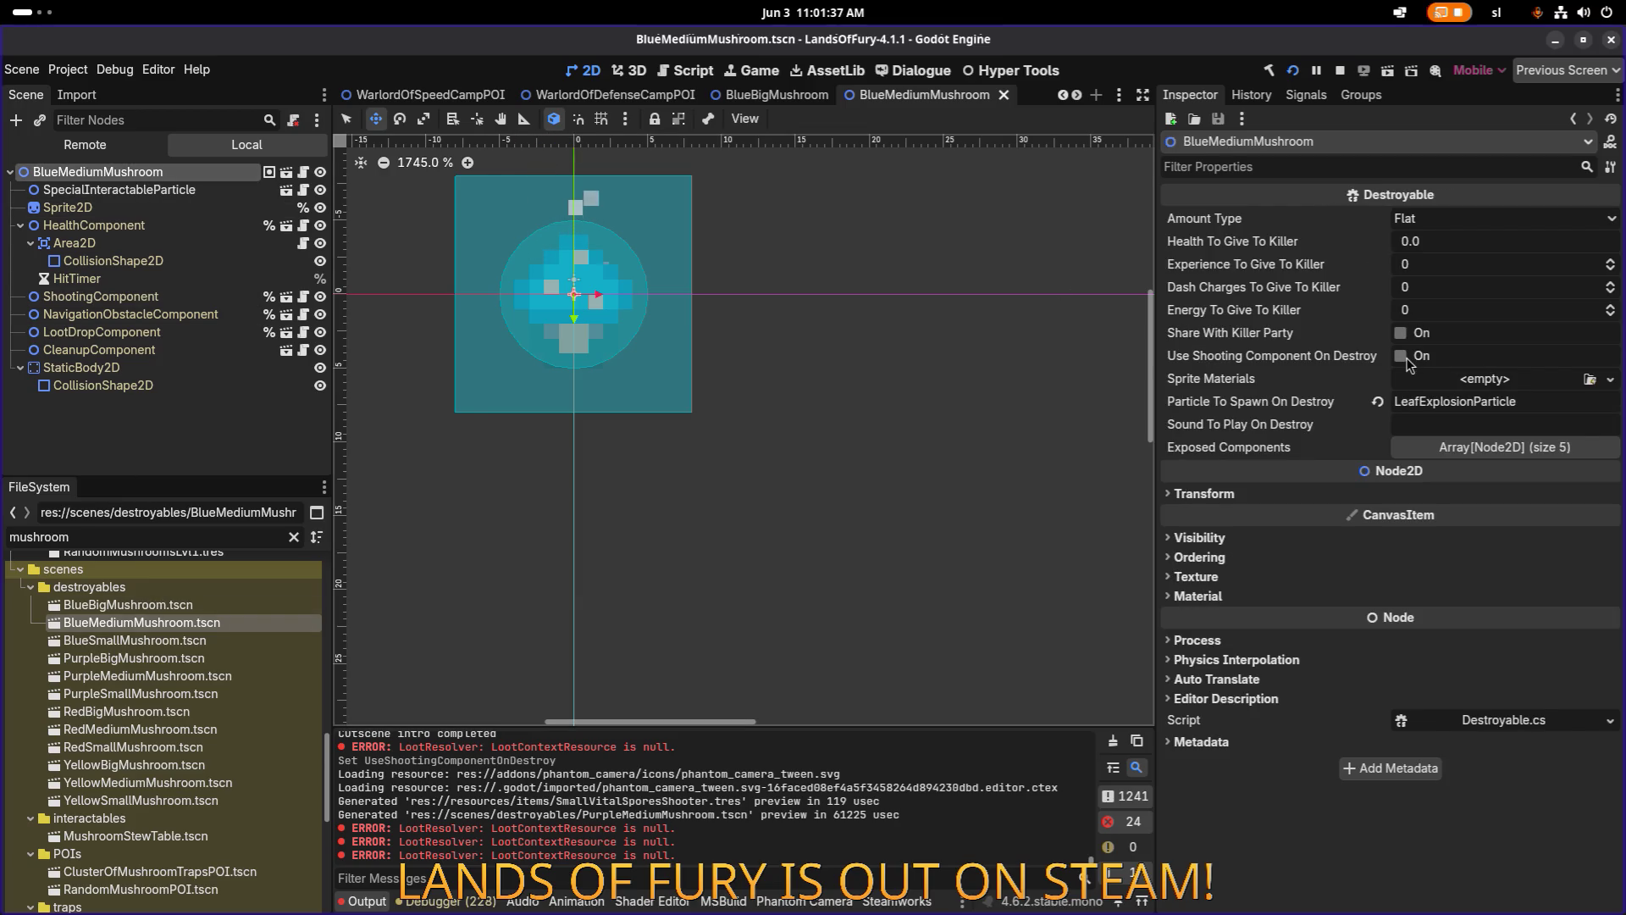
Enable shooting on destroy for BlueMediumMushroom, save, and check its ShootingComponent item id.
{"action": "left_click", "coordinate": [1402, 356]}
{"action": "key", "text": "ctrl+s"}
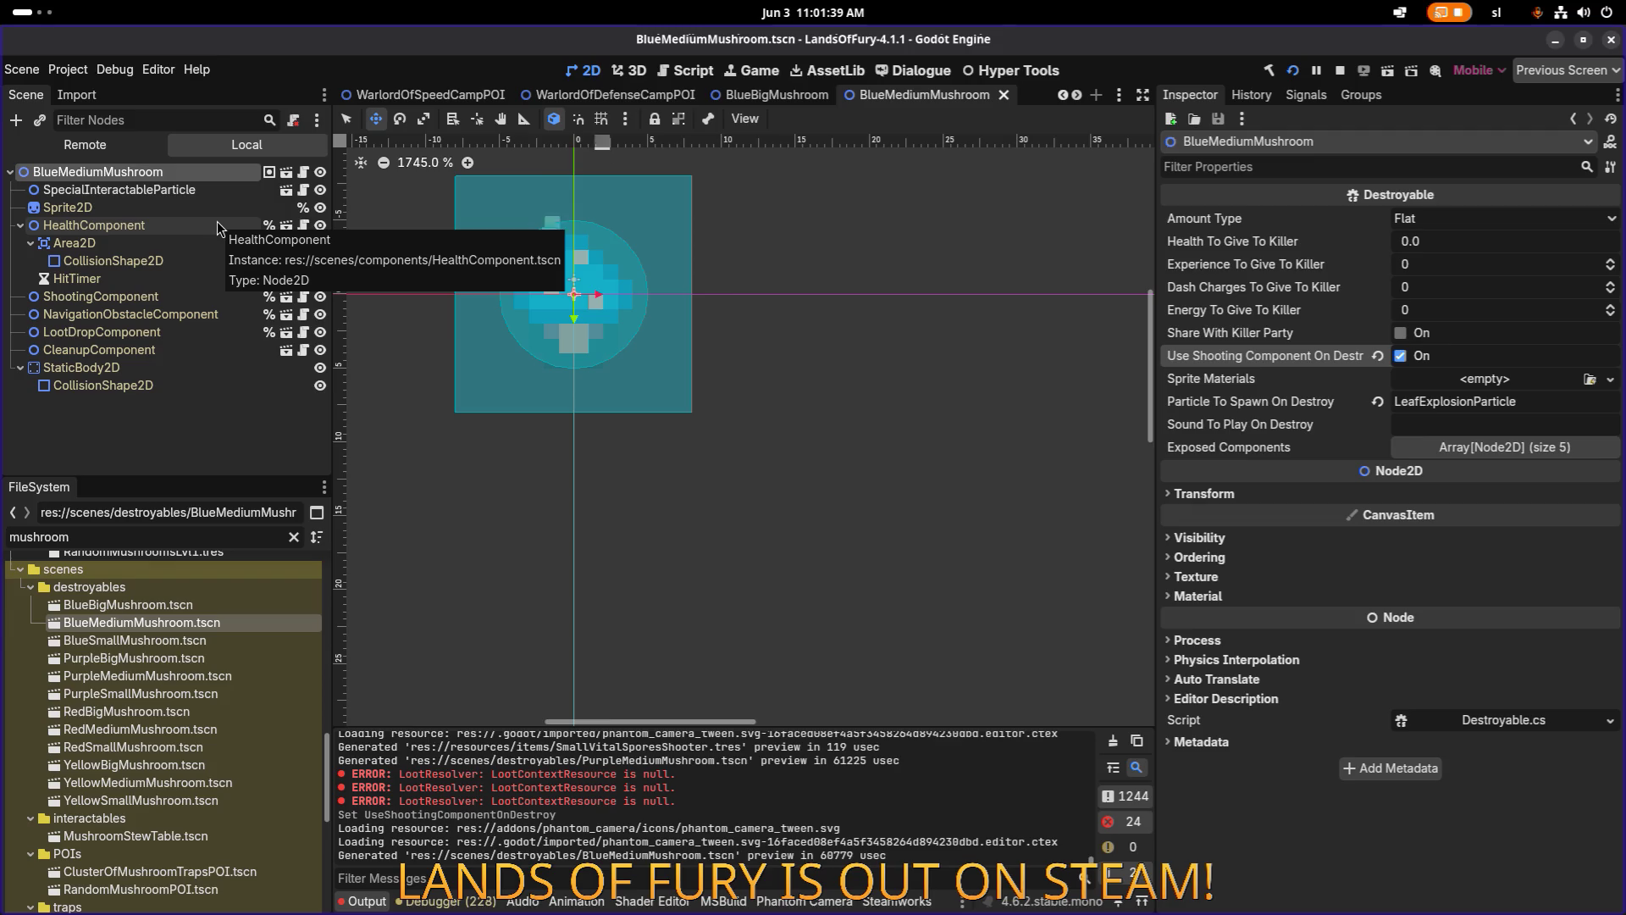
{"action": "left_click", "coordinate": [218, 224]}
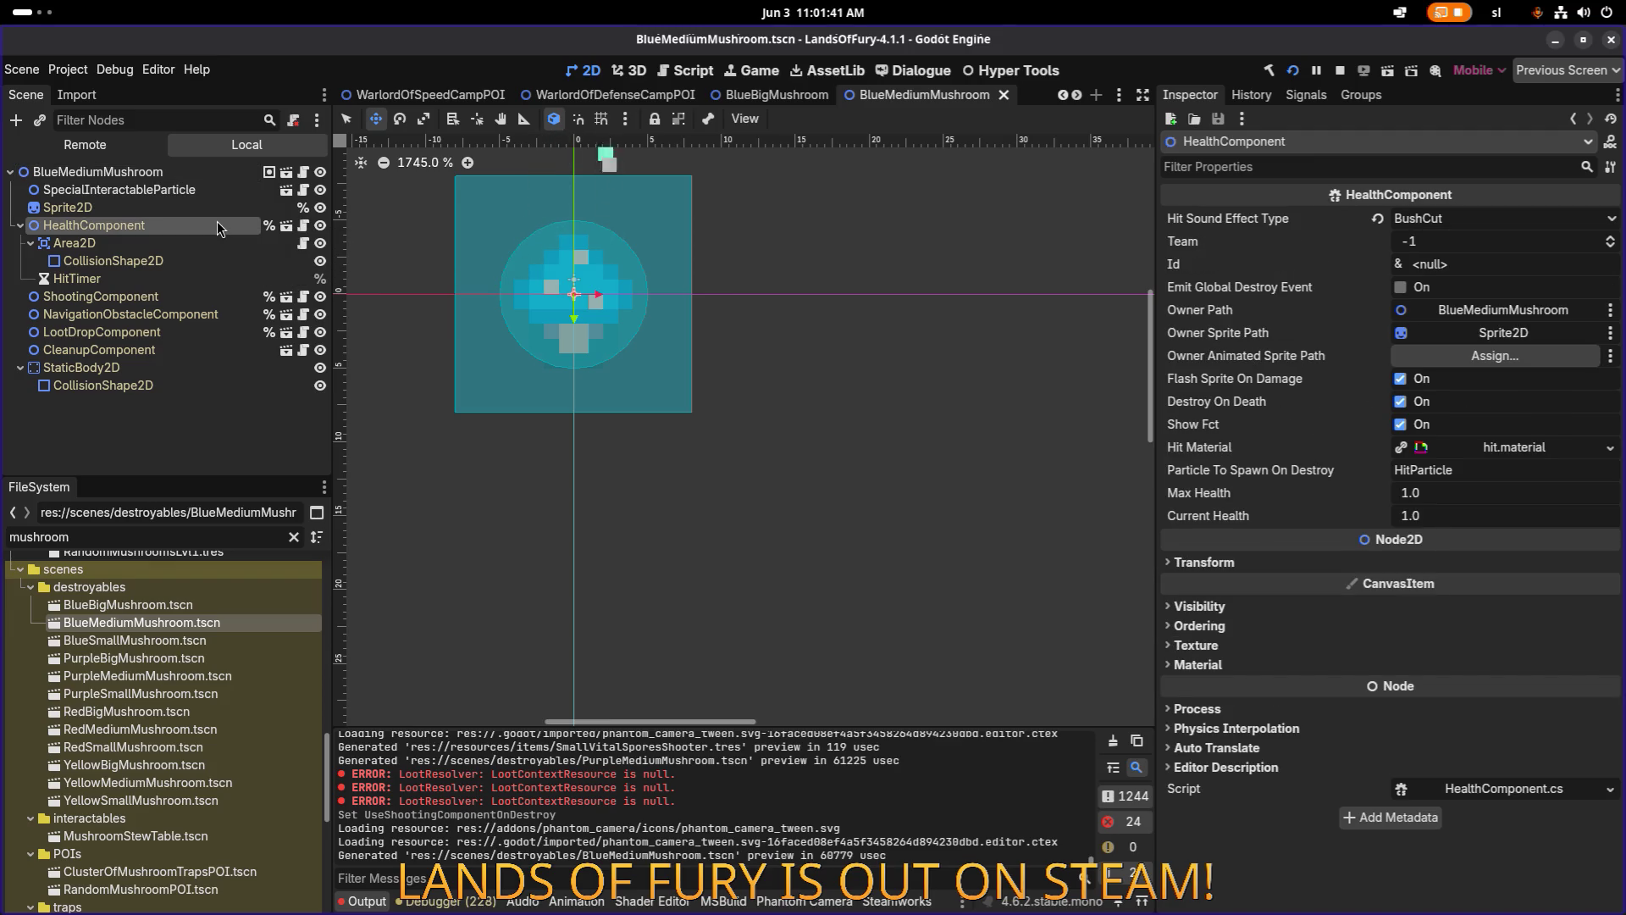
{"action": "left_click", "coordinate": [181, 297]}
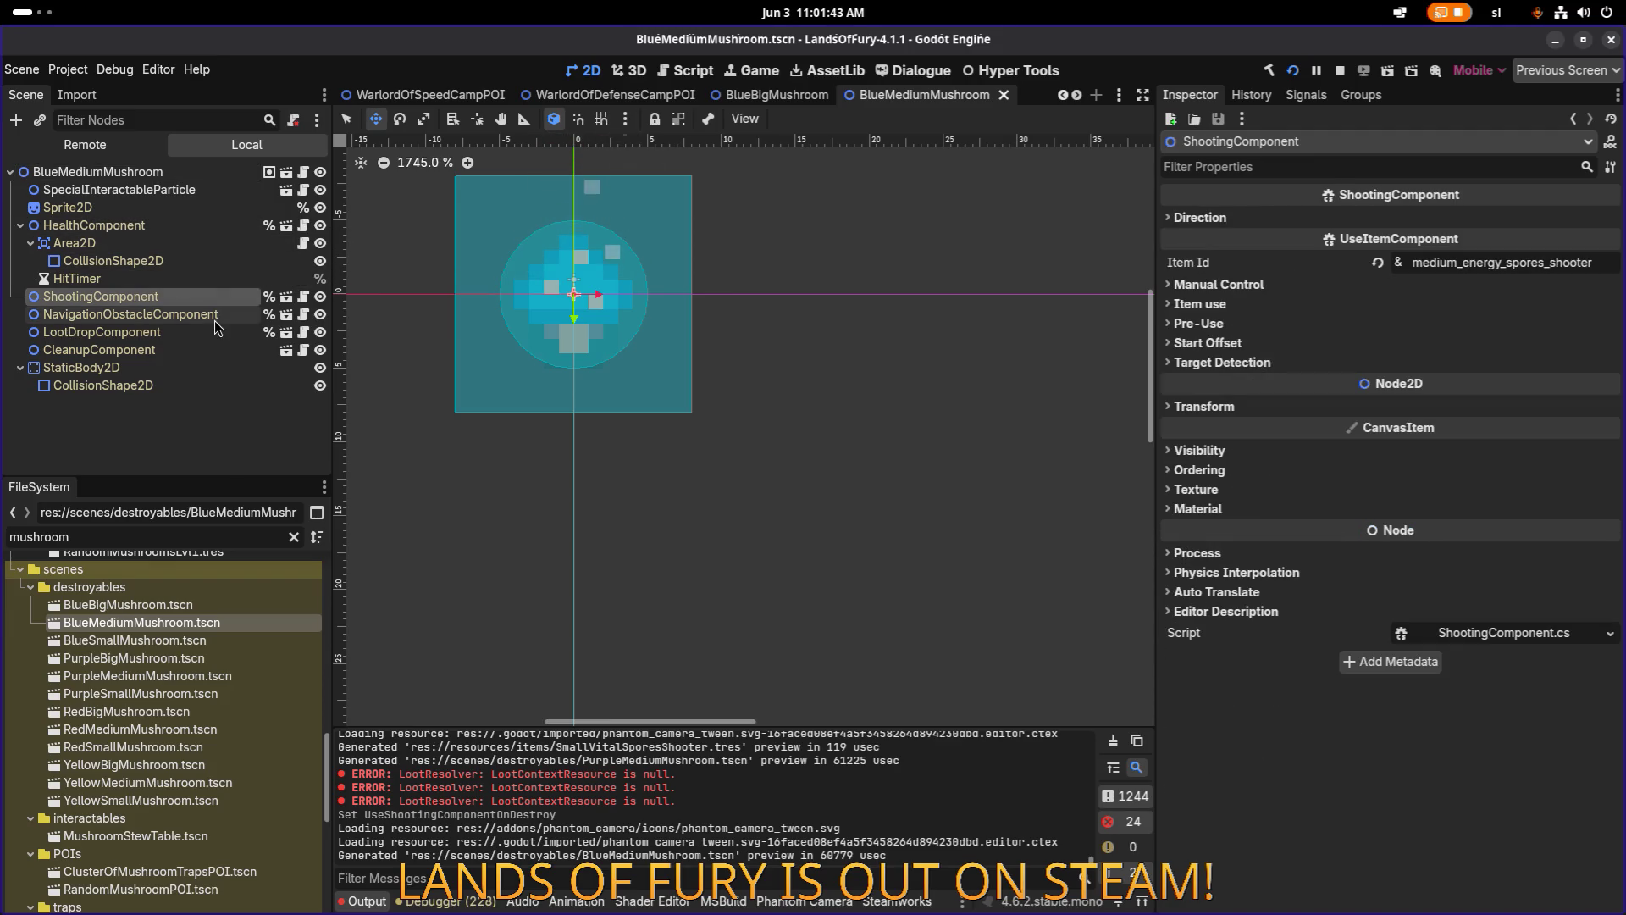
Open BlueBigMushroom.tscn to check its destroyable settings, then return to the game.
{"action": "double_click", "coordinate": [161, 607]}
{"action": "left_click", "coordinate": [171, 212]}
{"action": "left_click", "coordinate": [171, 171]}
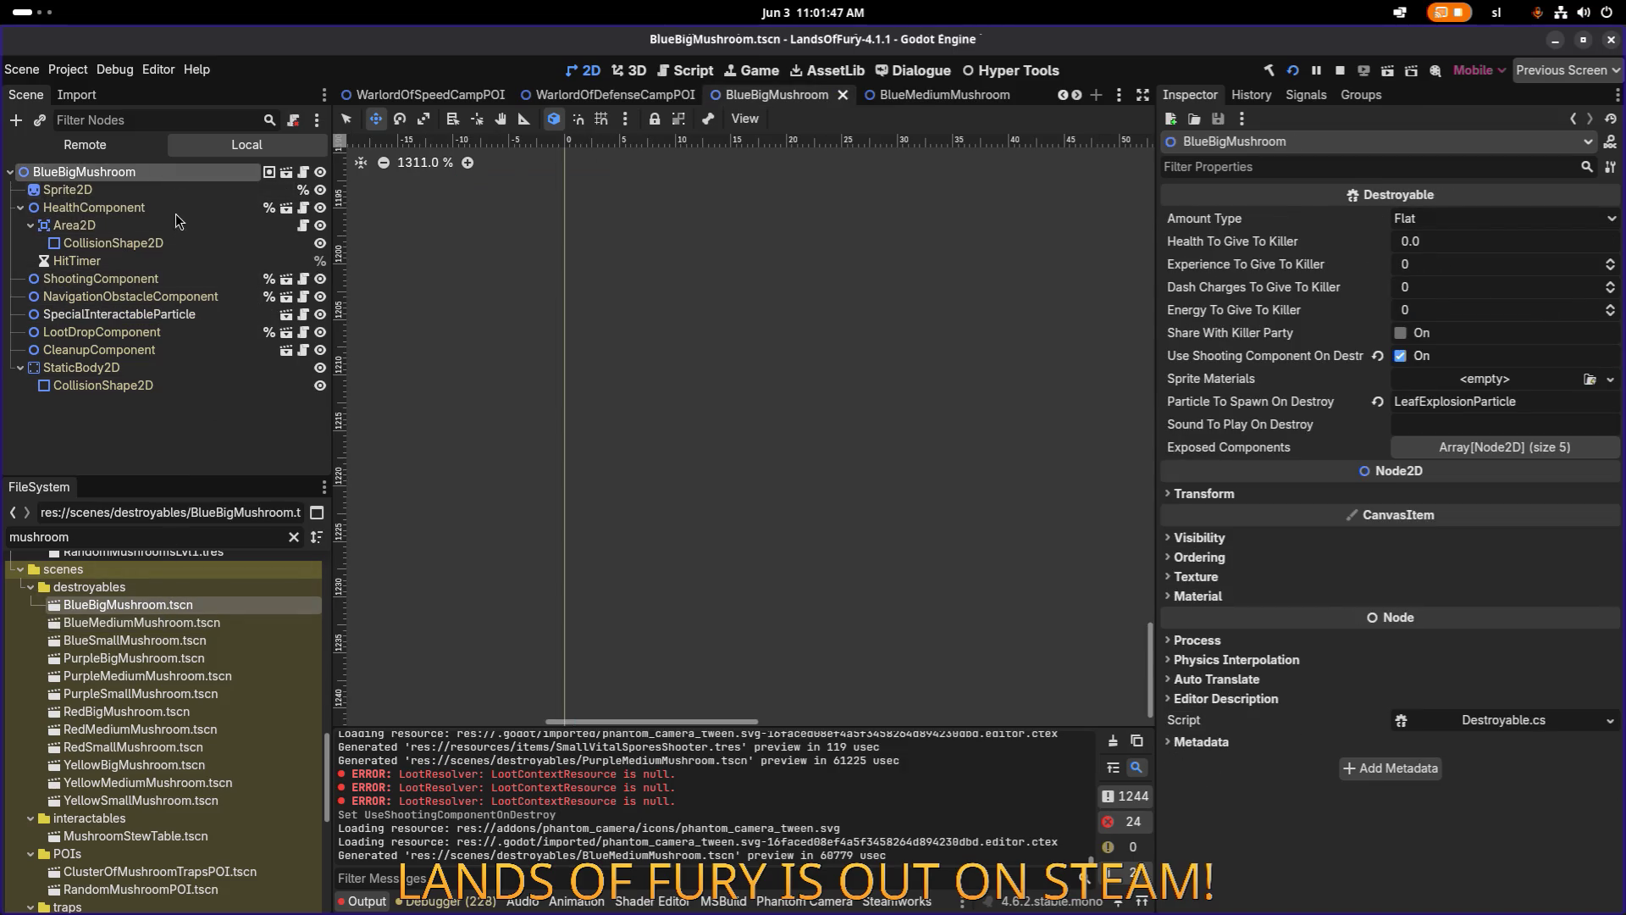
{"action": "key", "text": "alt+Tab"}
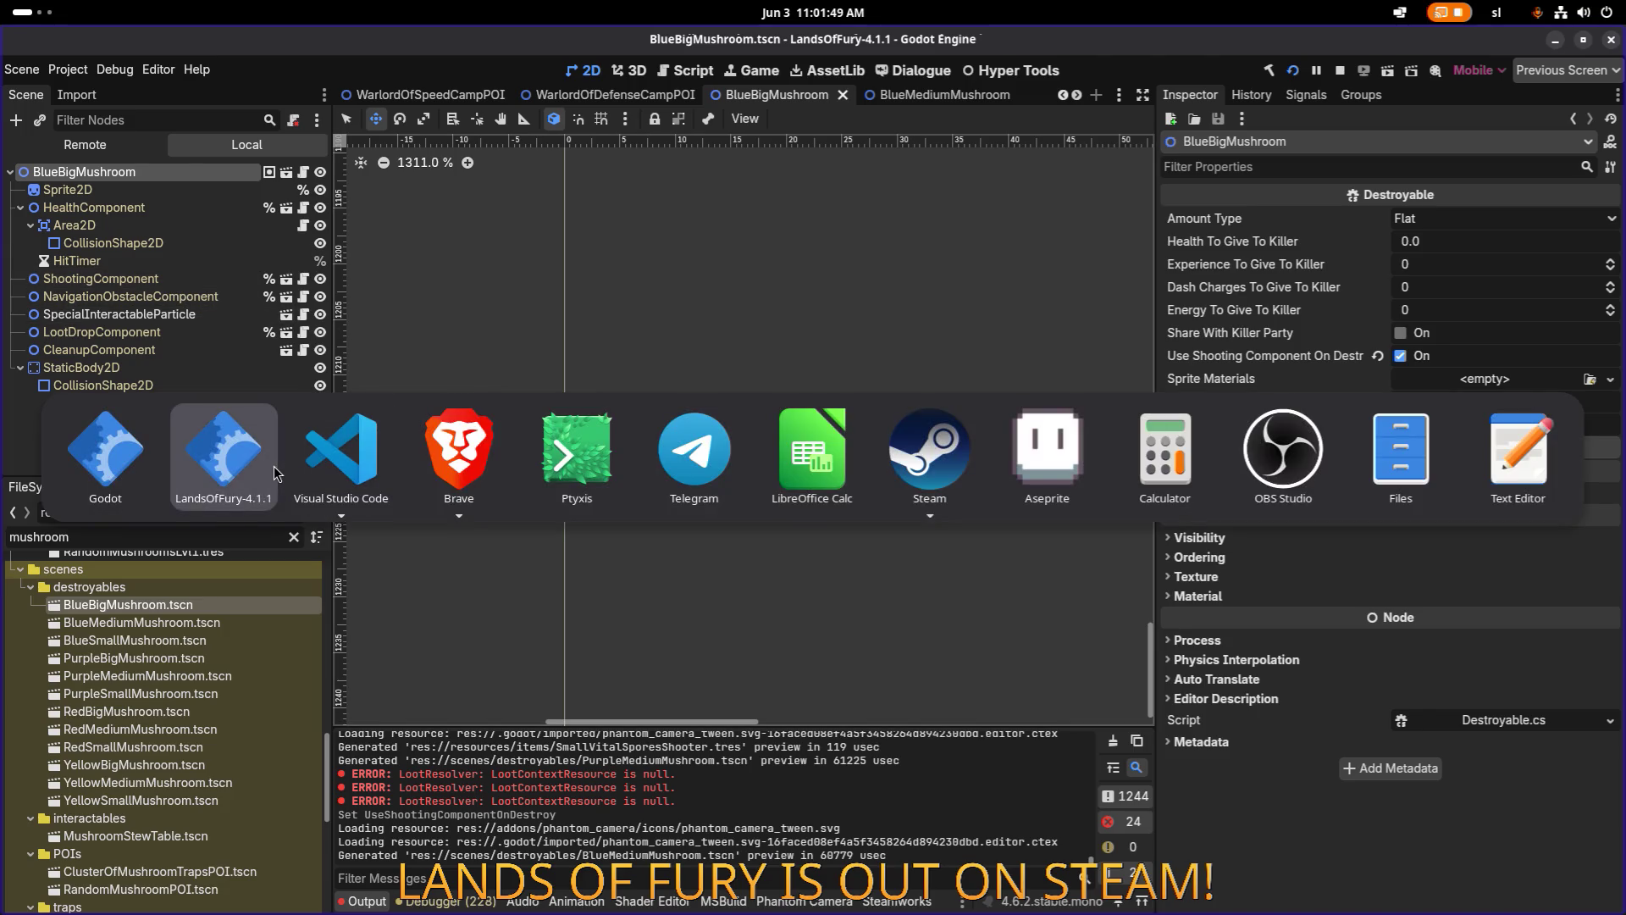
{"action": "left_click", "coordinate": [275, 473]}
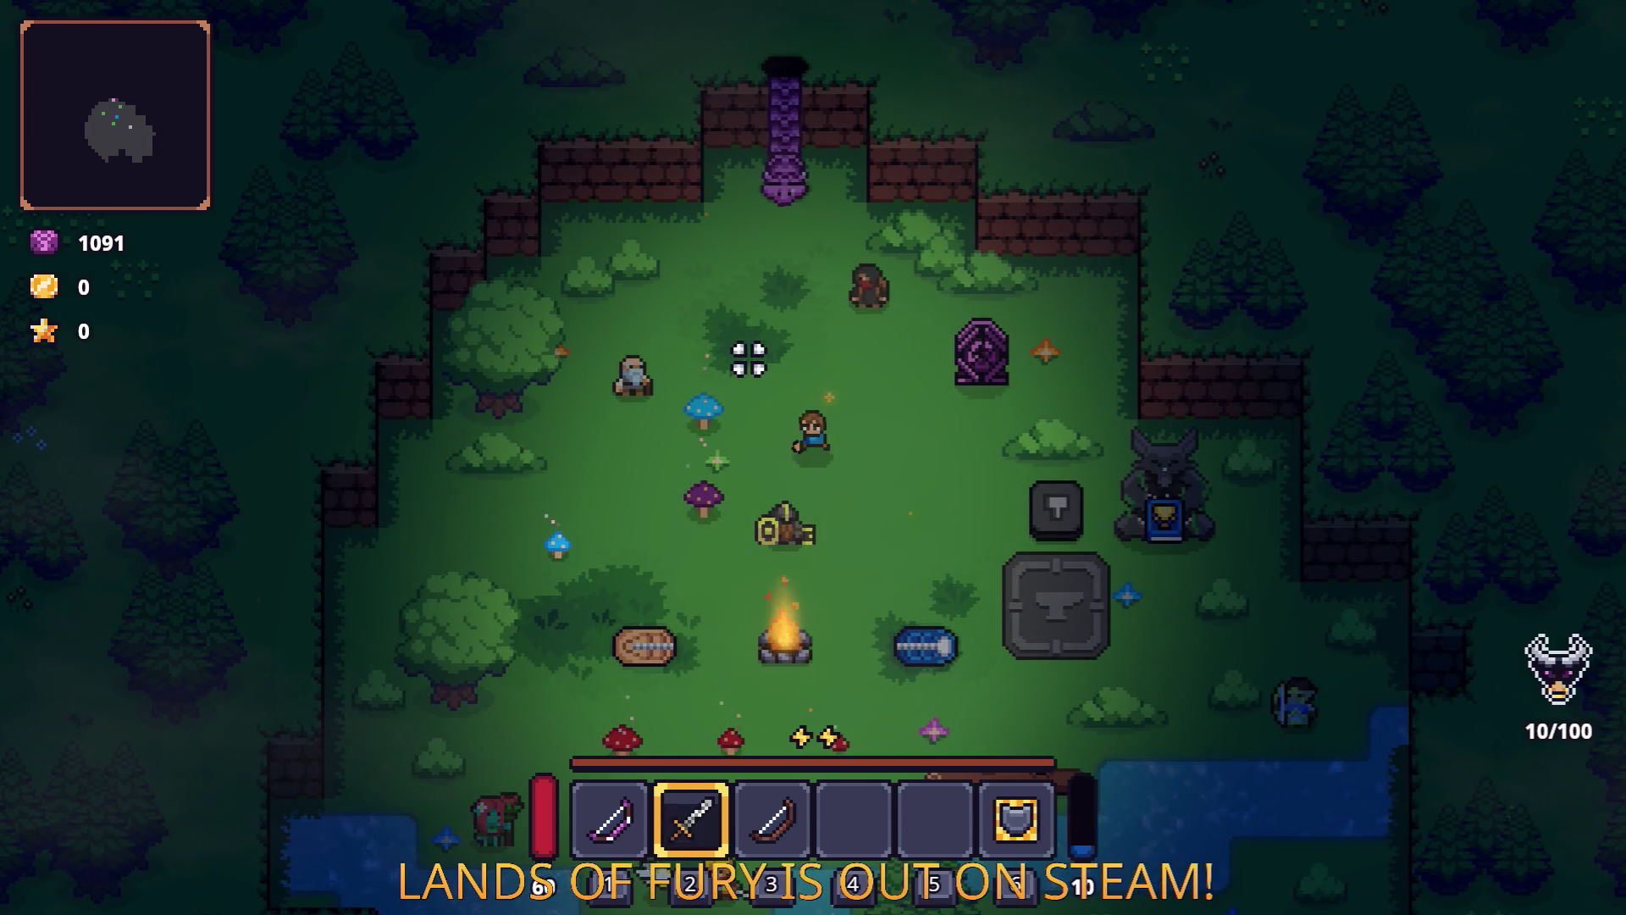
Walk up-left and swing the sword three times toward the left.
{"action": "key", "text": "w"}
{"action": "key", "text": "a"}
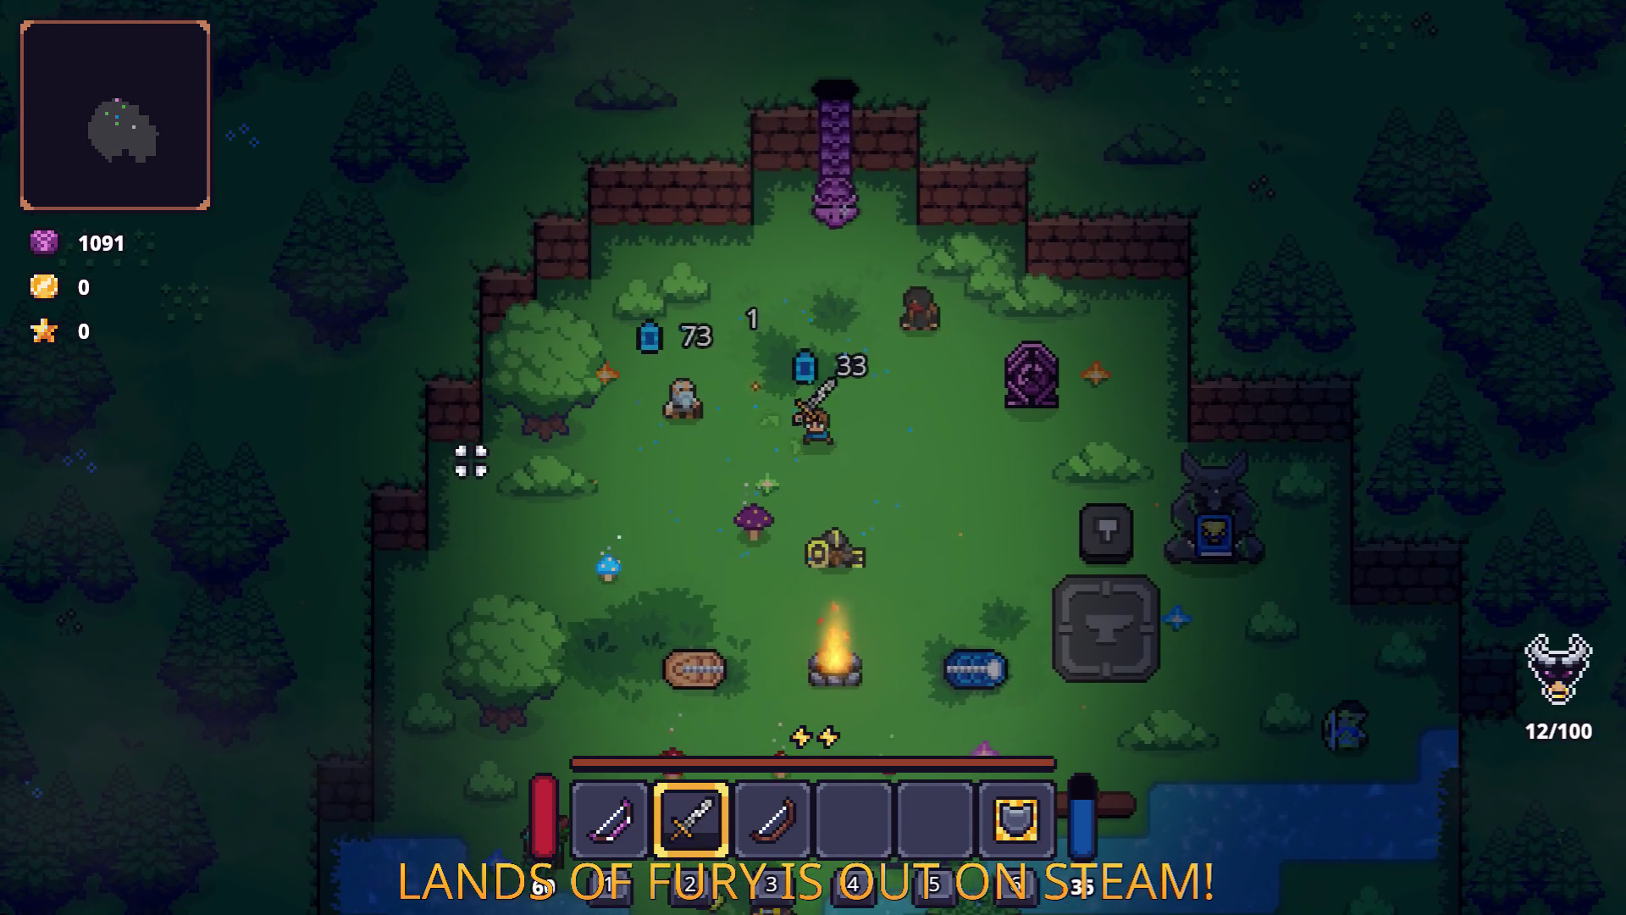
{"action": "left_click", "coordinate": [678, 403]}
{"action": "left_click", "coordinate": [624, 418]}
{"action": "left_click", "coordinate": [610, 429]}
{"action": "key", "text": "d"}
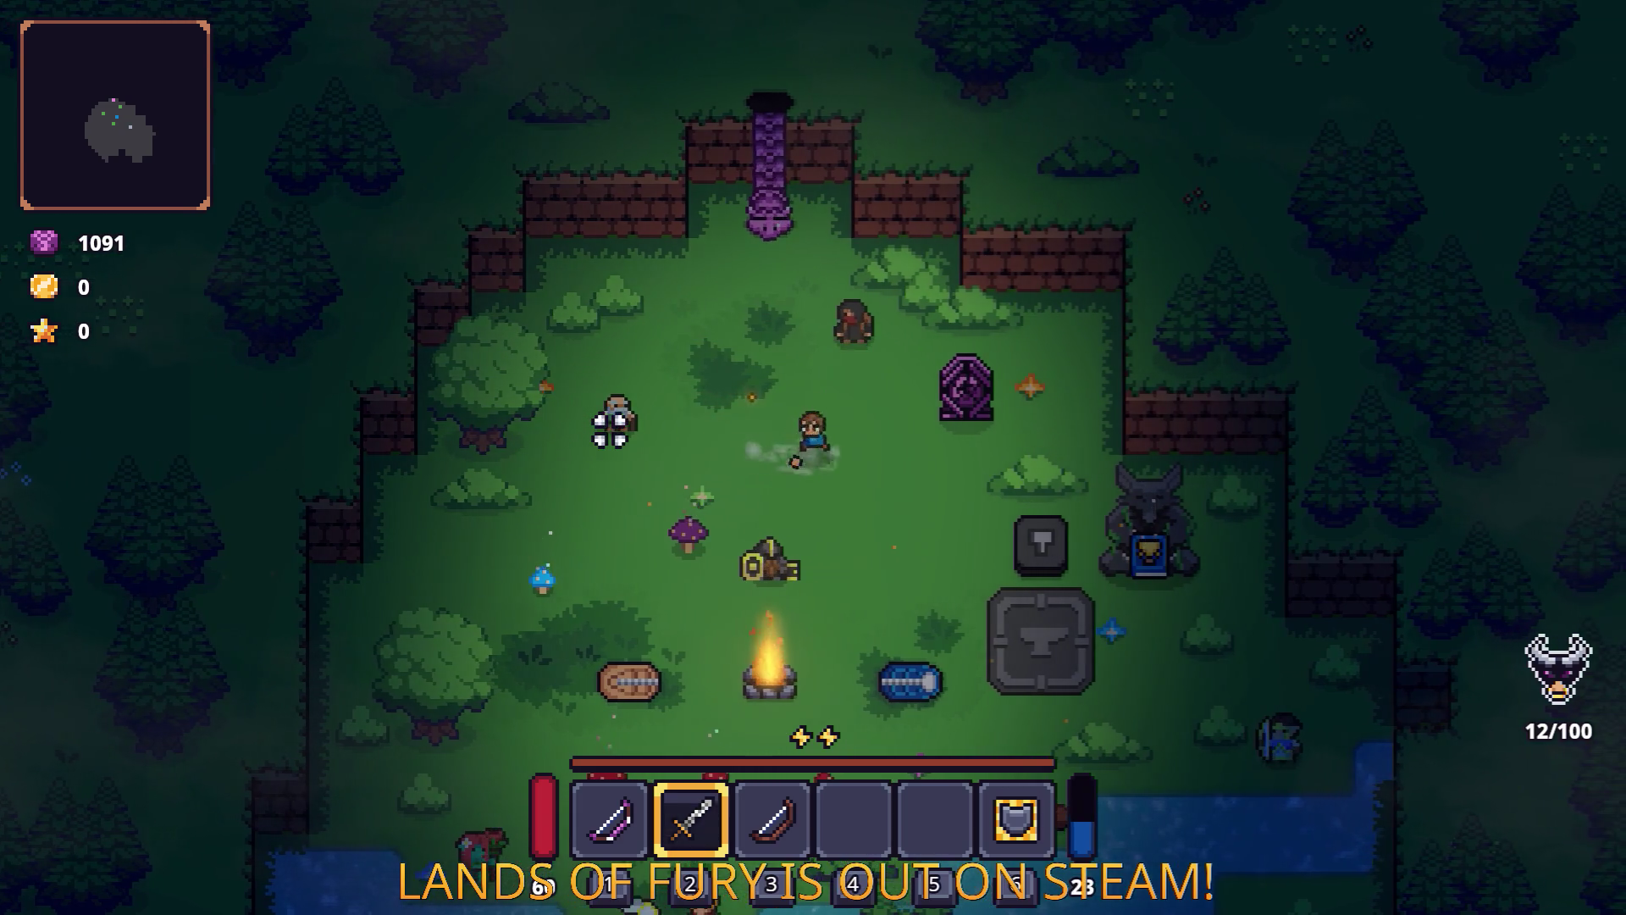
{"action": "key", "text": "s"}
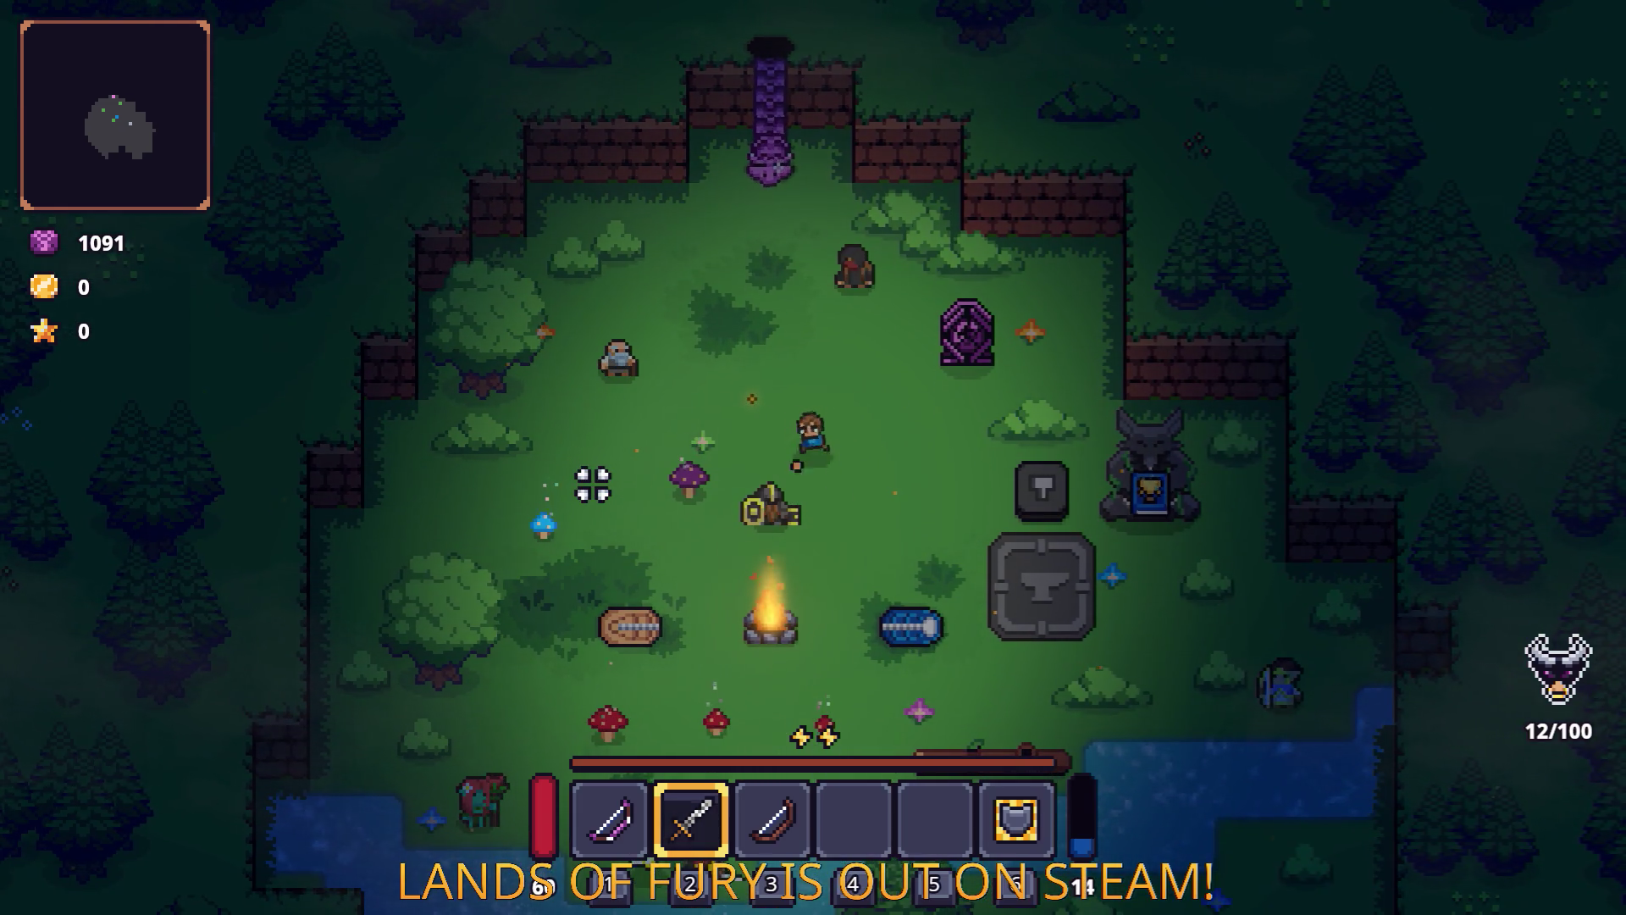
{"action": "key", "text": "s"}
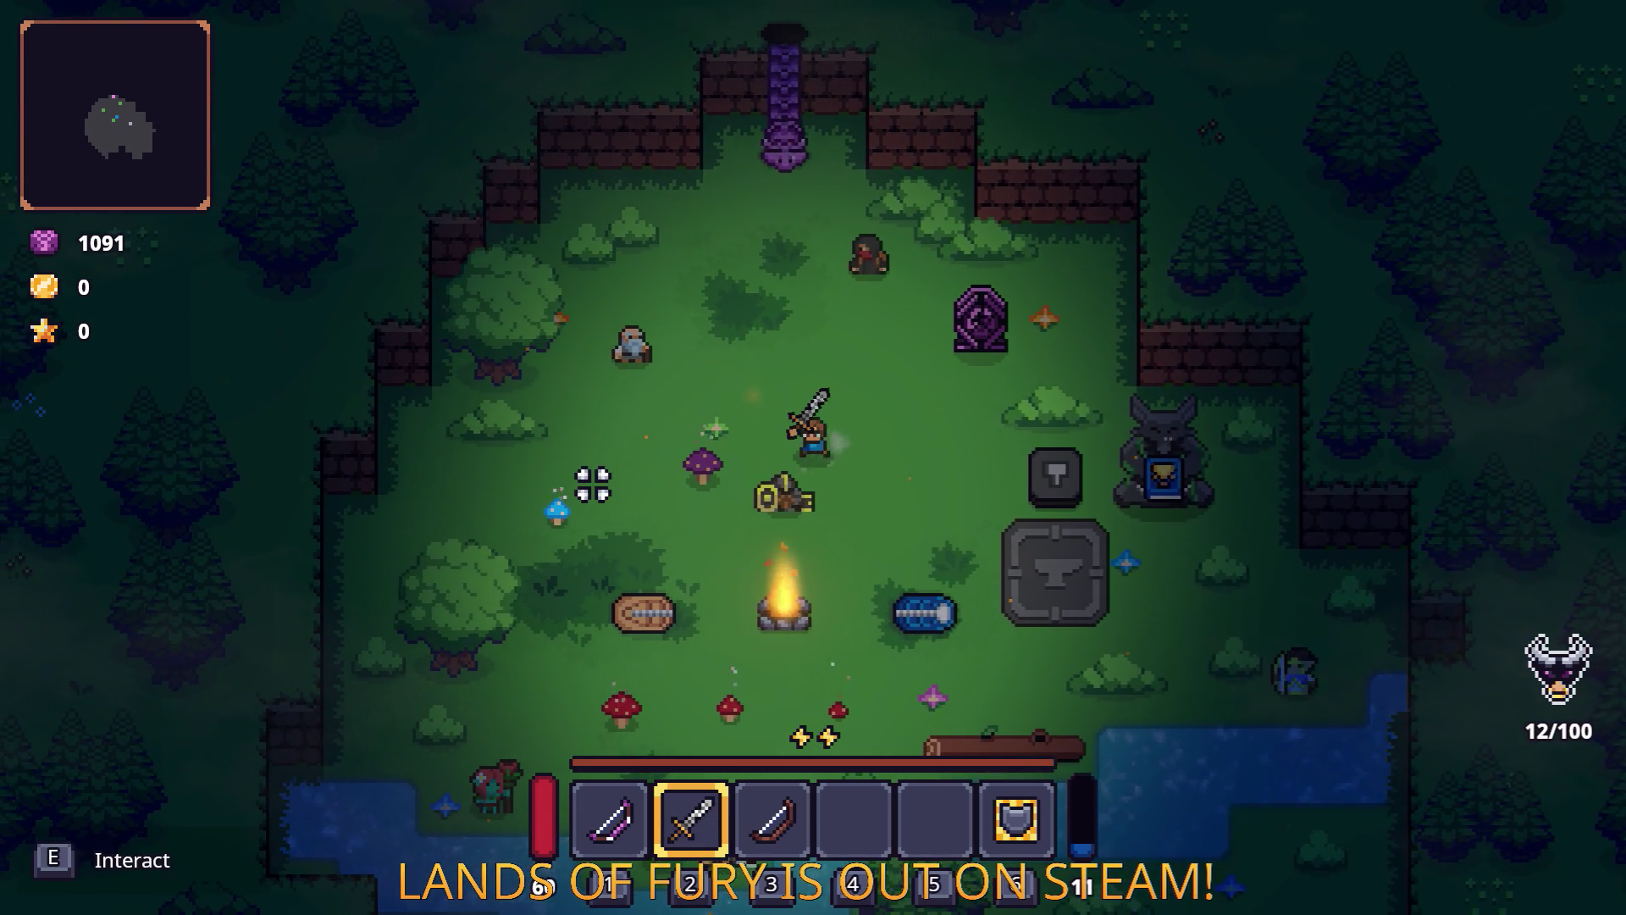
Collect pickups past the chest, campfire and bedroll to 16/100, then type Level.Sp in the console.
{"action": "key", "text": "a"}
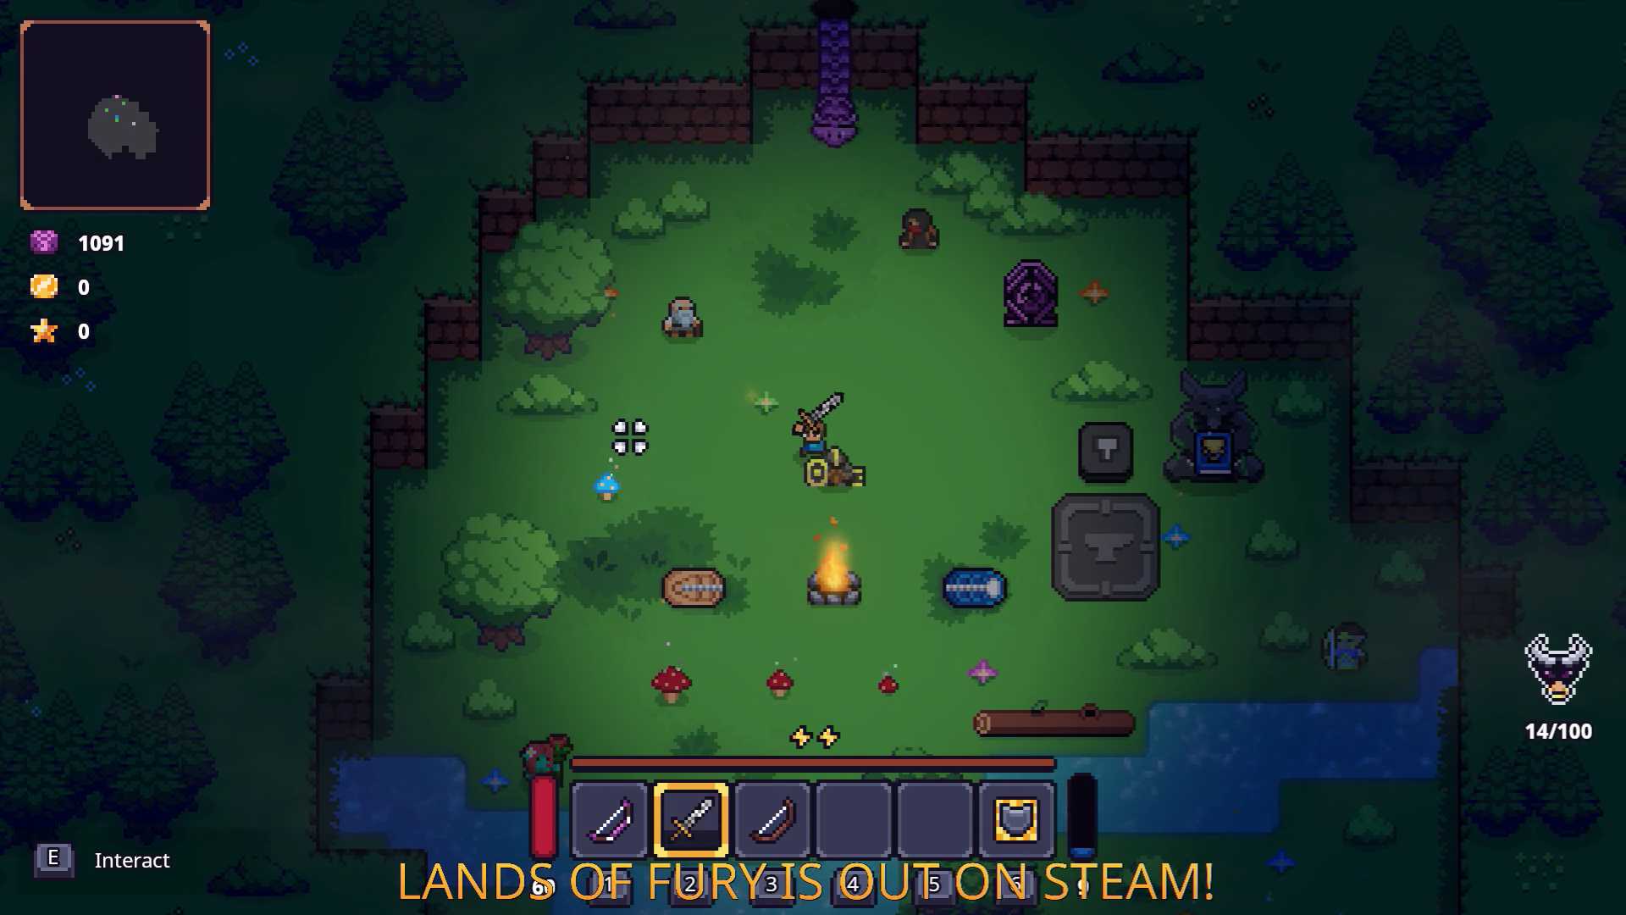
{"action": "key", "text": "a"}
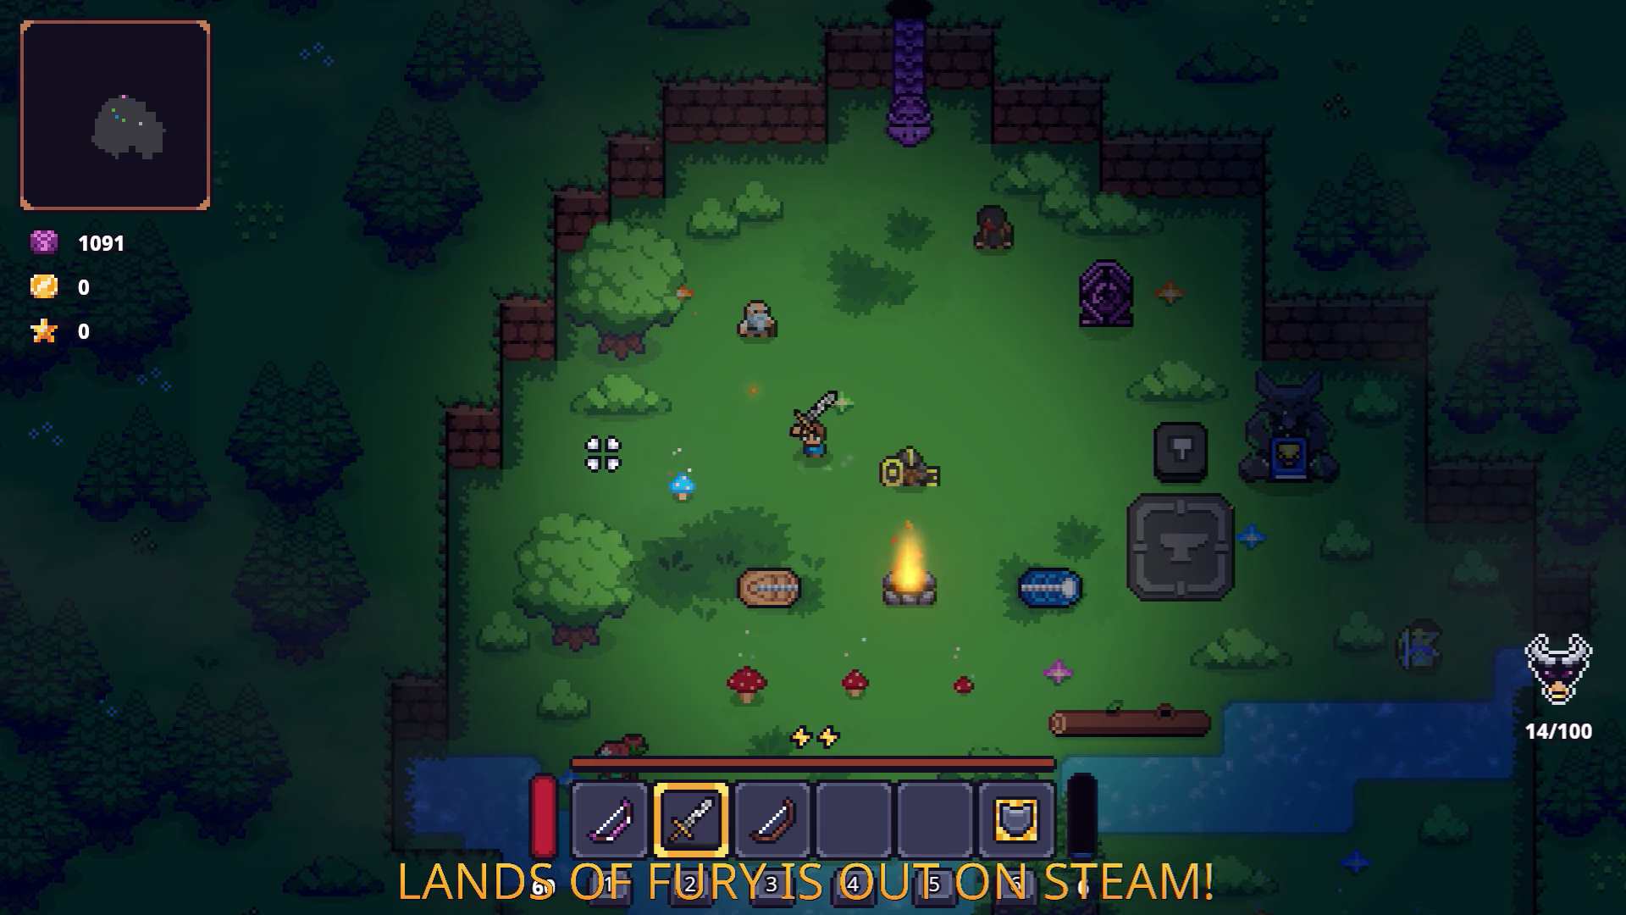
{"action": "key", "text": "a"}
{"action": "key", "text": "s"}
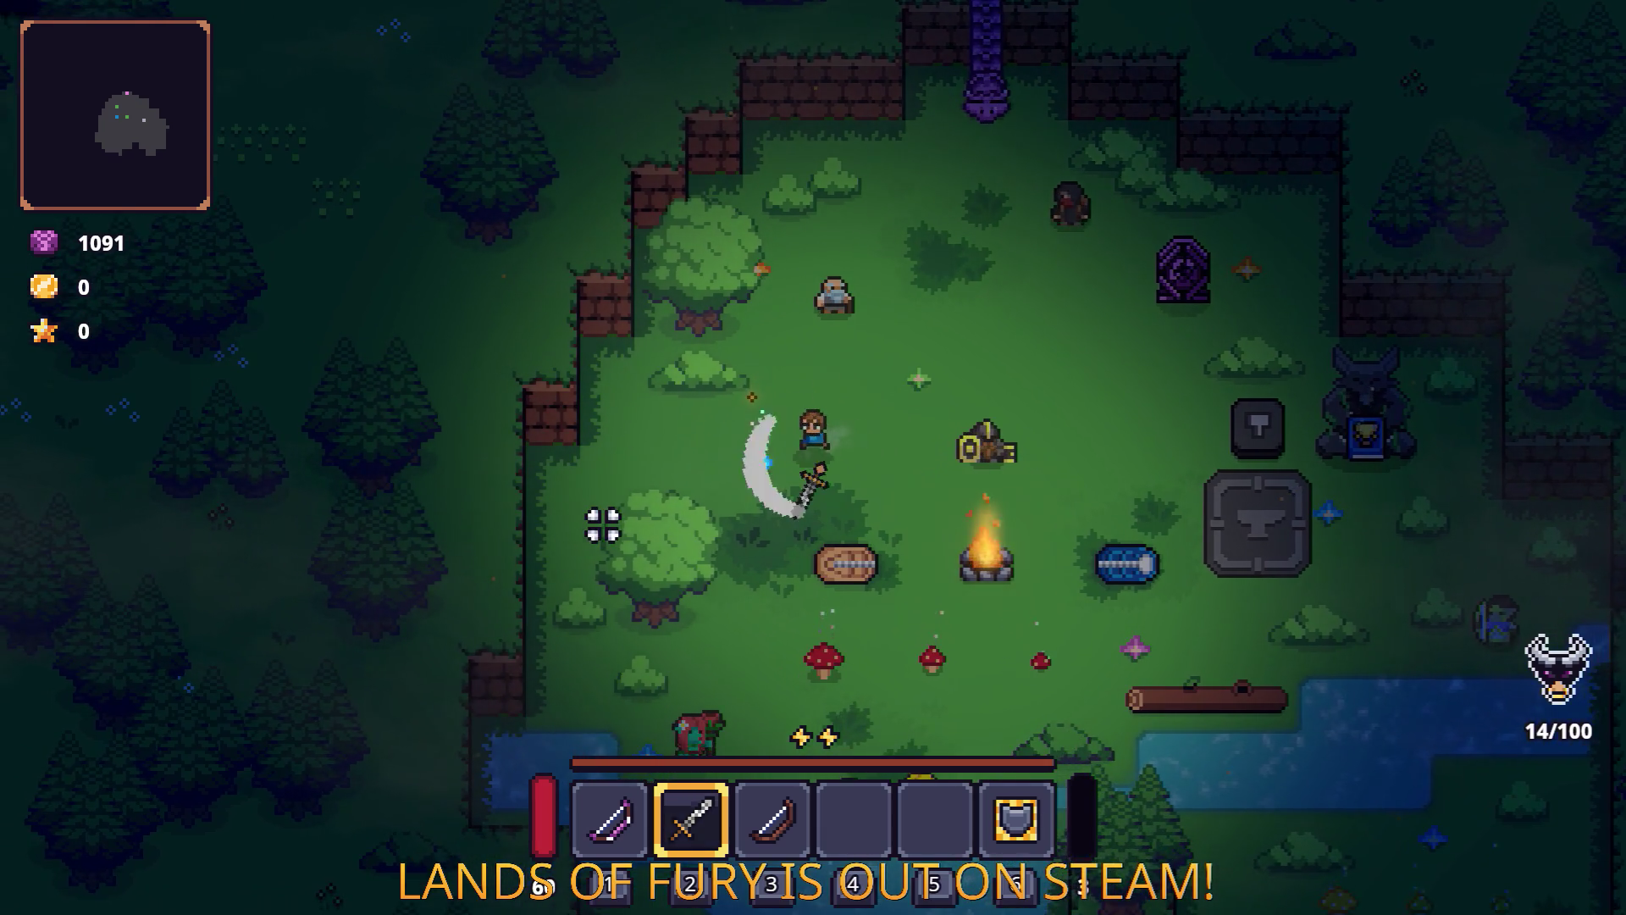
{"action": "key", "text": "d"}
{"action": "key", "text": "s"}
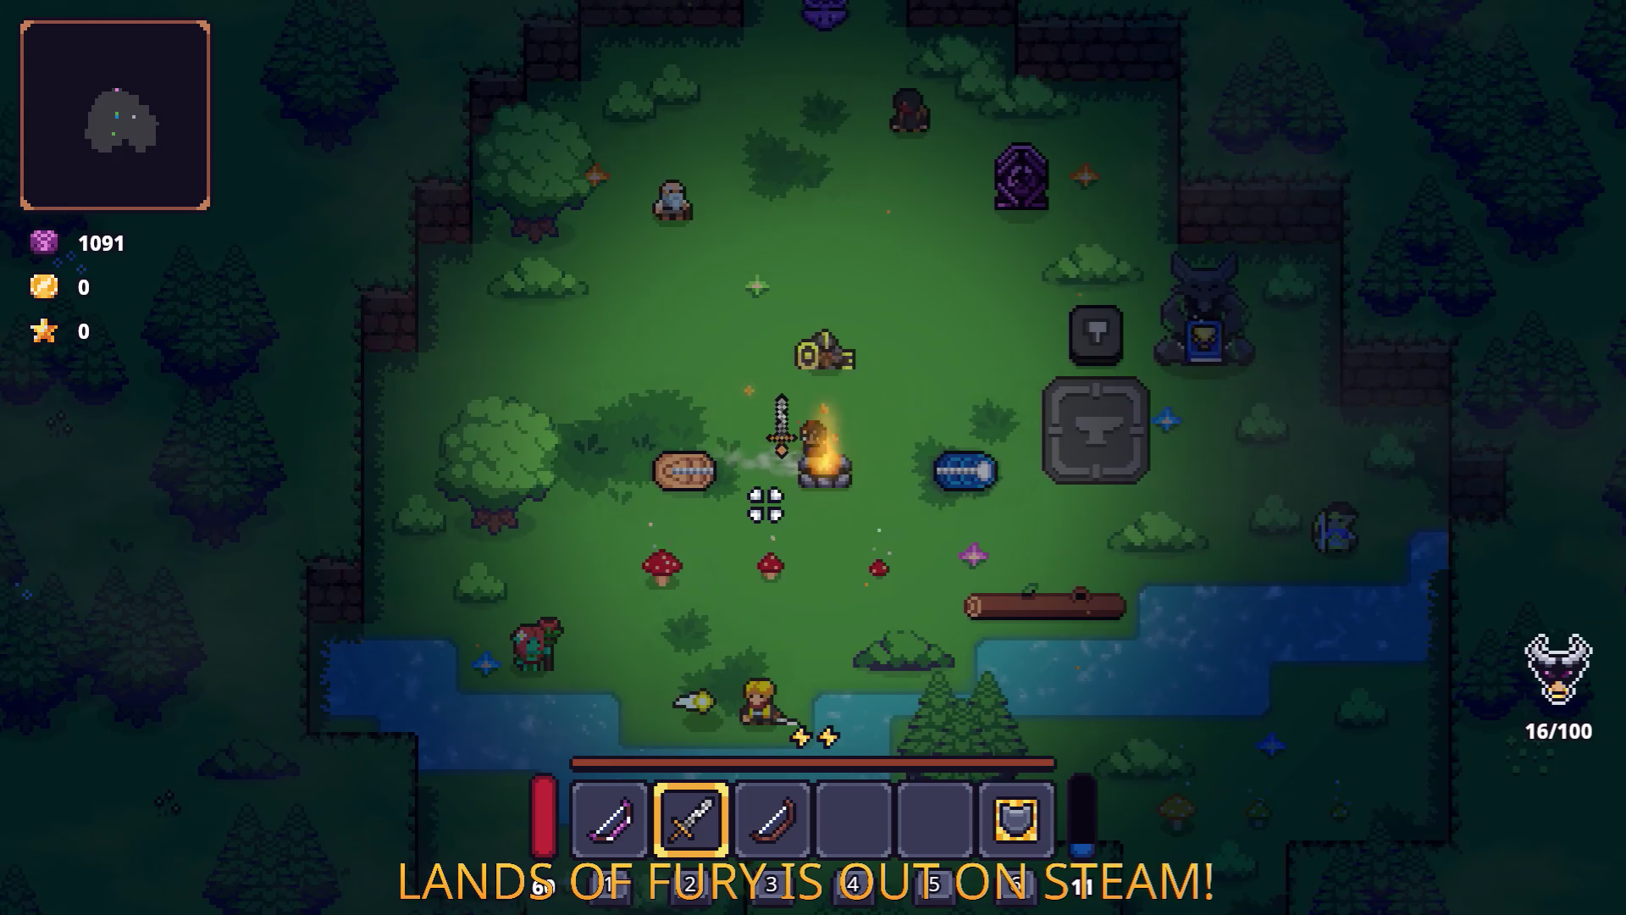
{"action": "key", "text": "d"}
{"action": "key", "text": "s"}
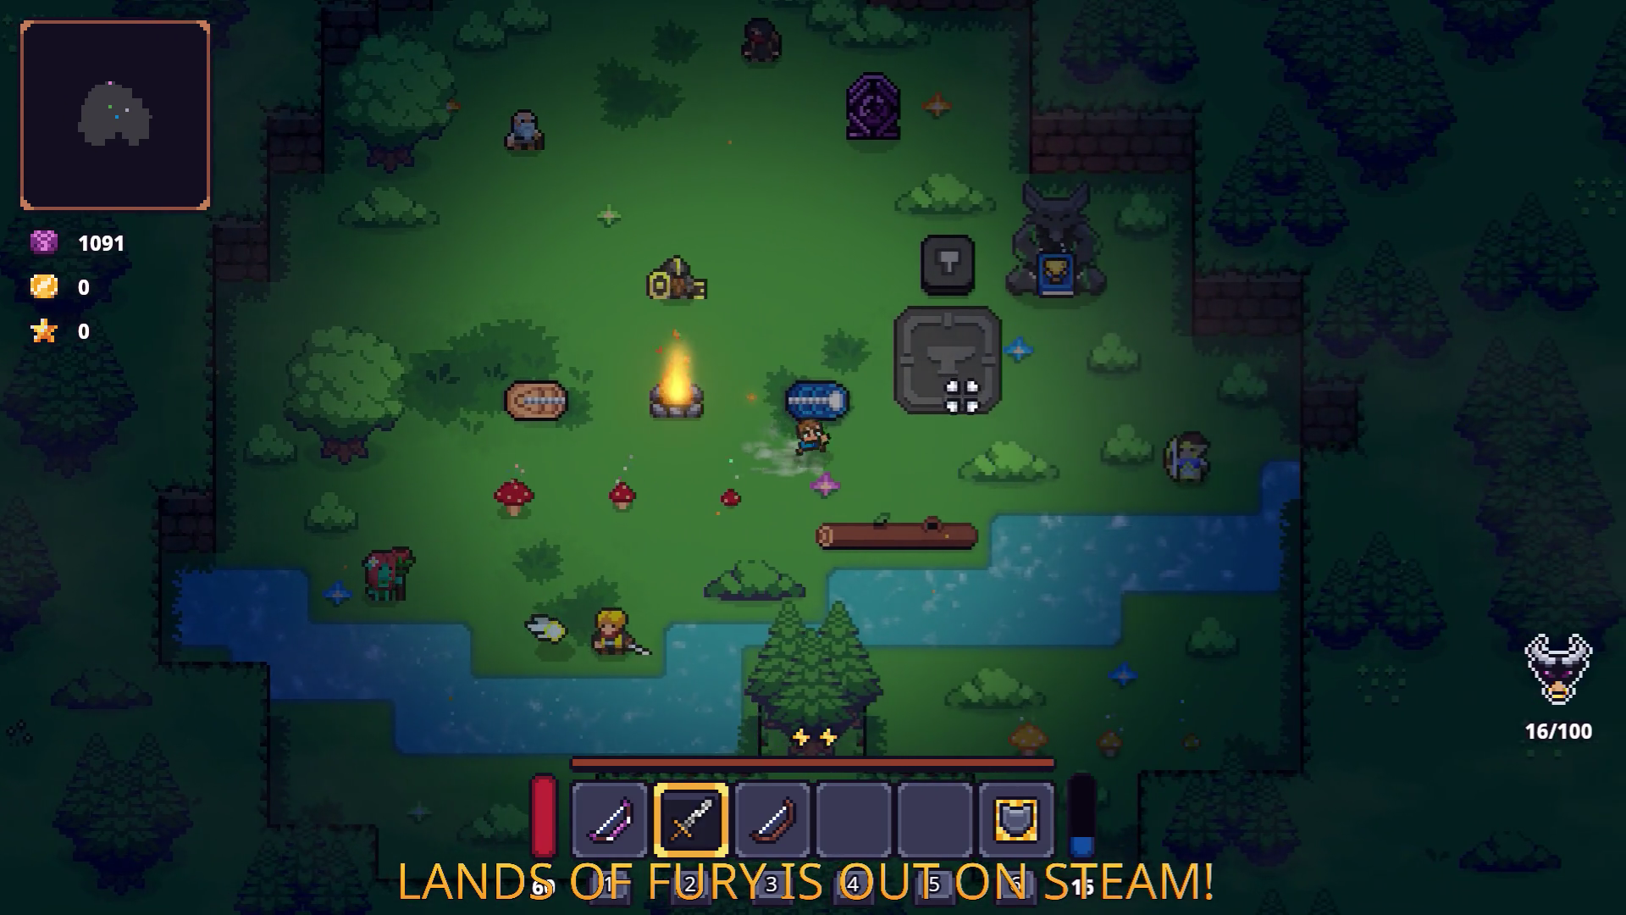
{"action": "key", "text": "w"}
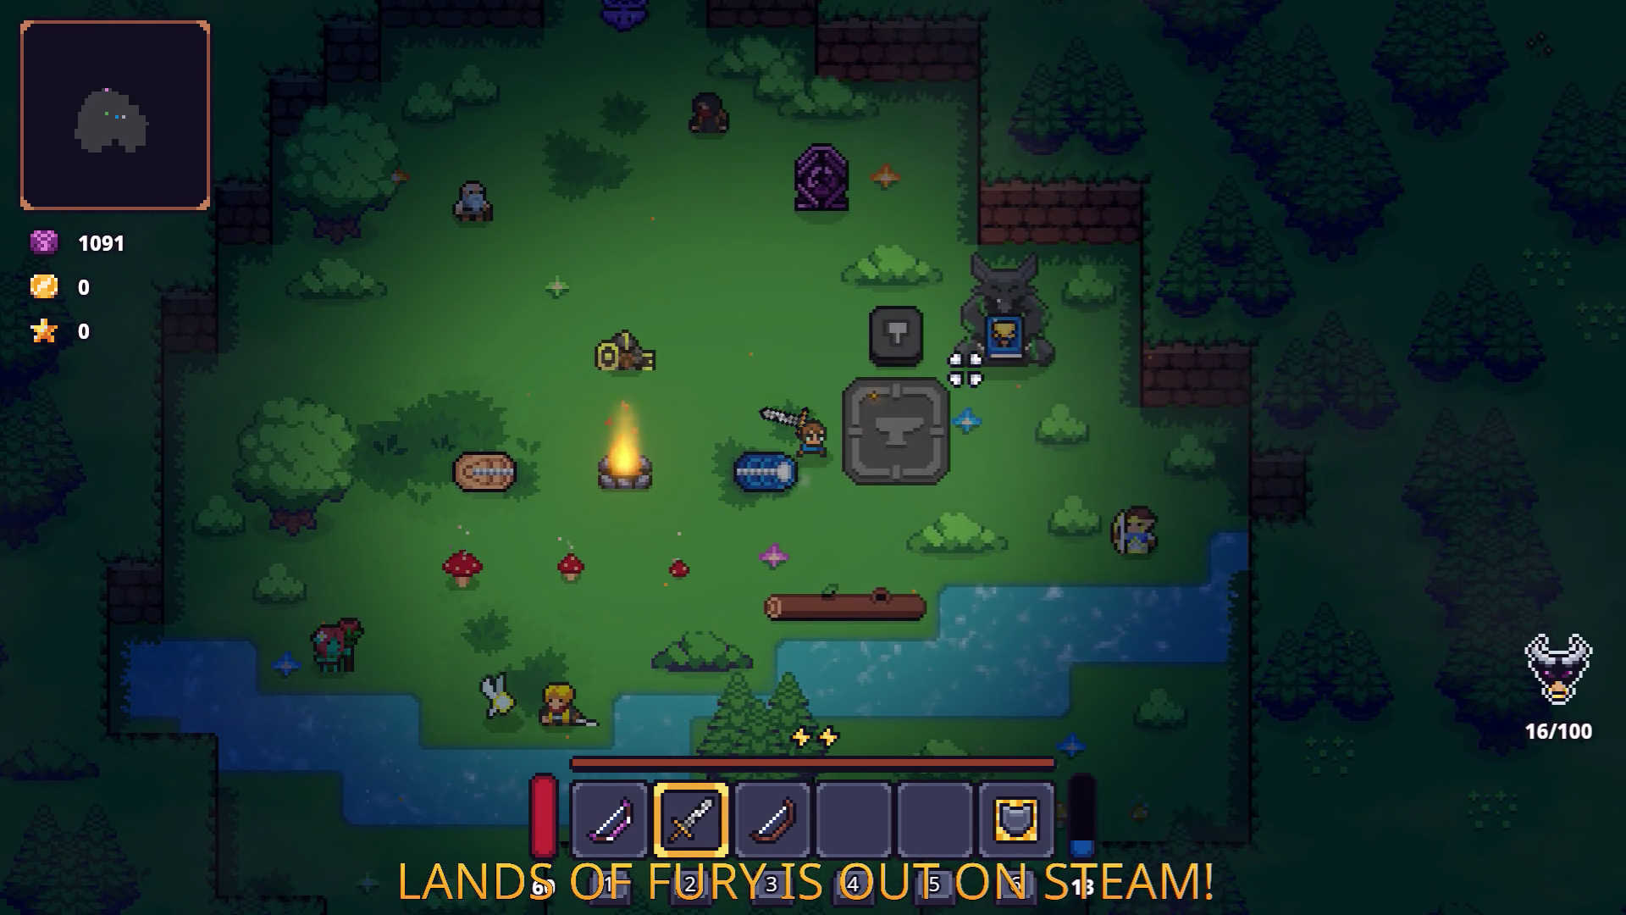
{"action": "key", "text": "grave"}
{"action": "type", "text": "Lev"}
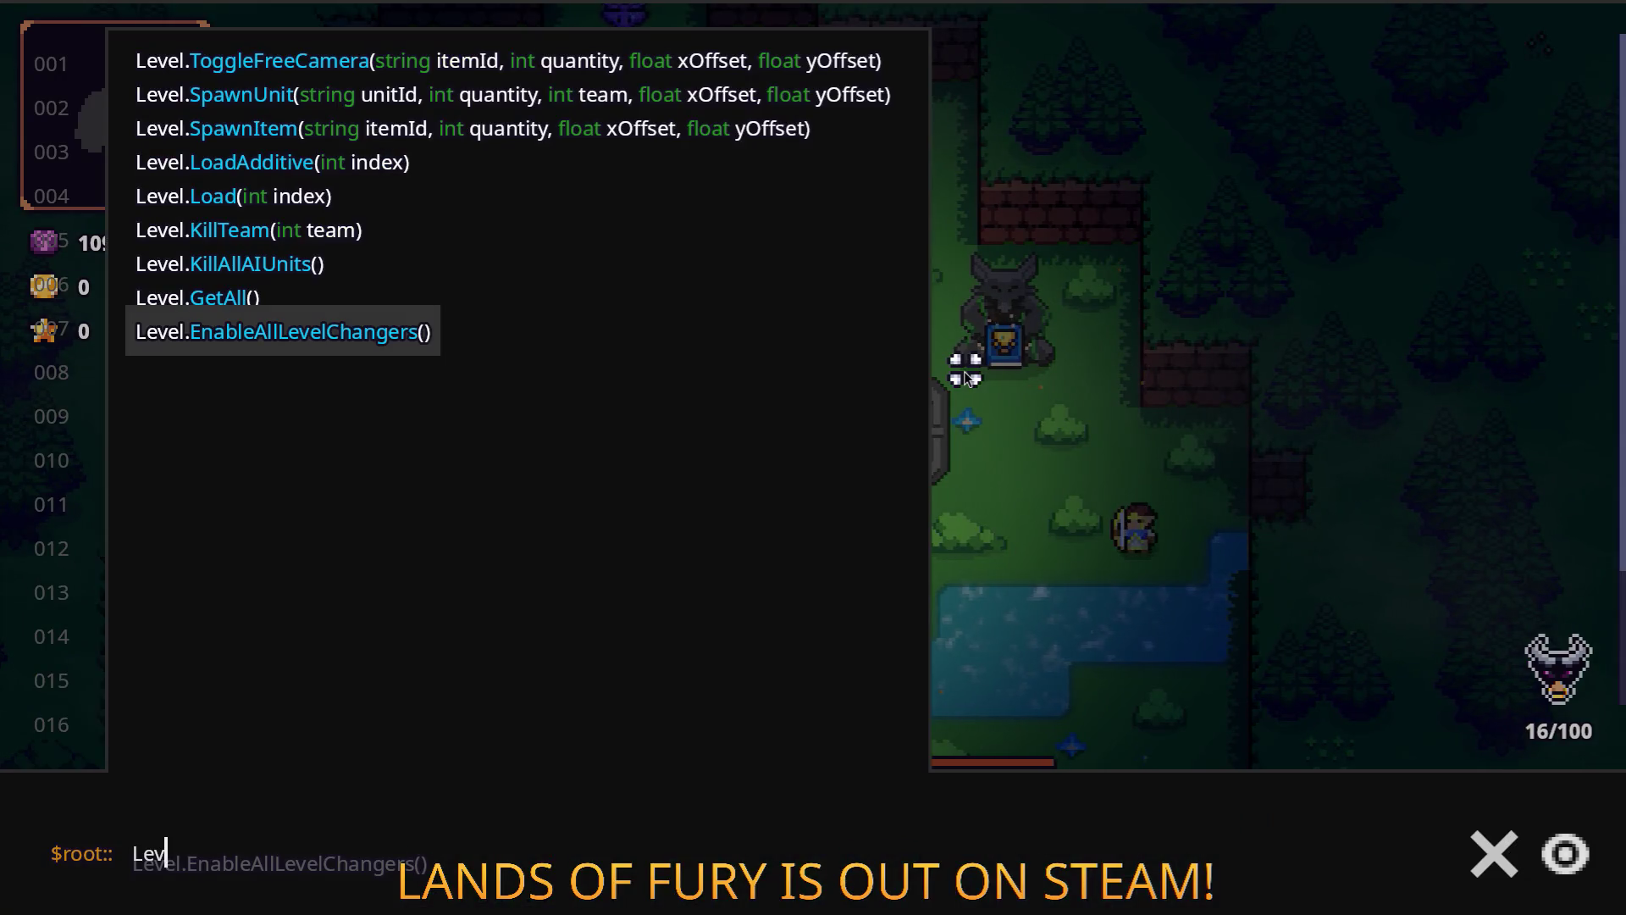
{"action": "type", "text": "el.Sp"}
Run Level.SpawnUnit(zombie,1,2,0) to spawn a team-2 zombie, then close the console.
{"action": "key", "text": "Up"}
{"action": "key", "text": "Tab"}
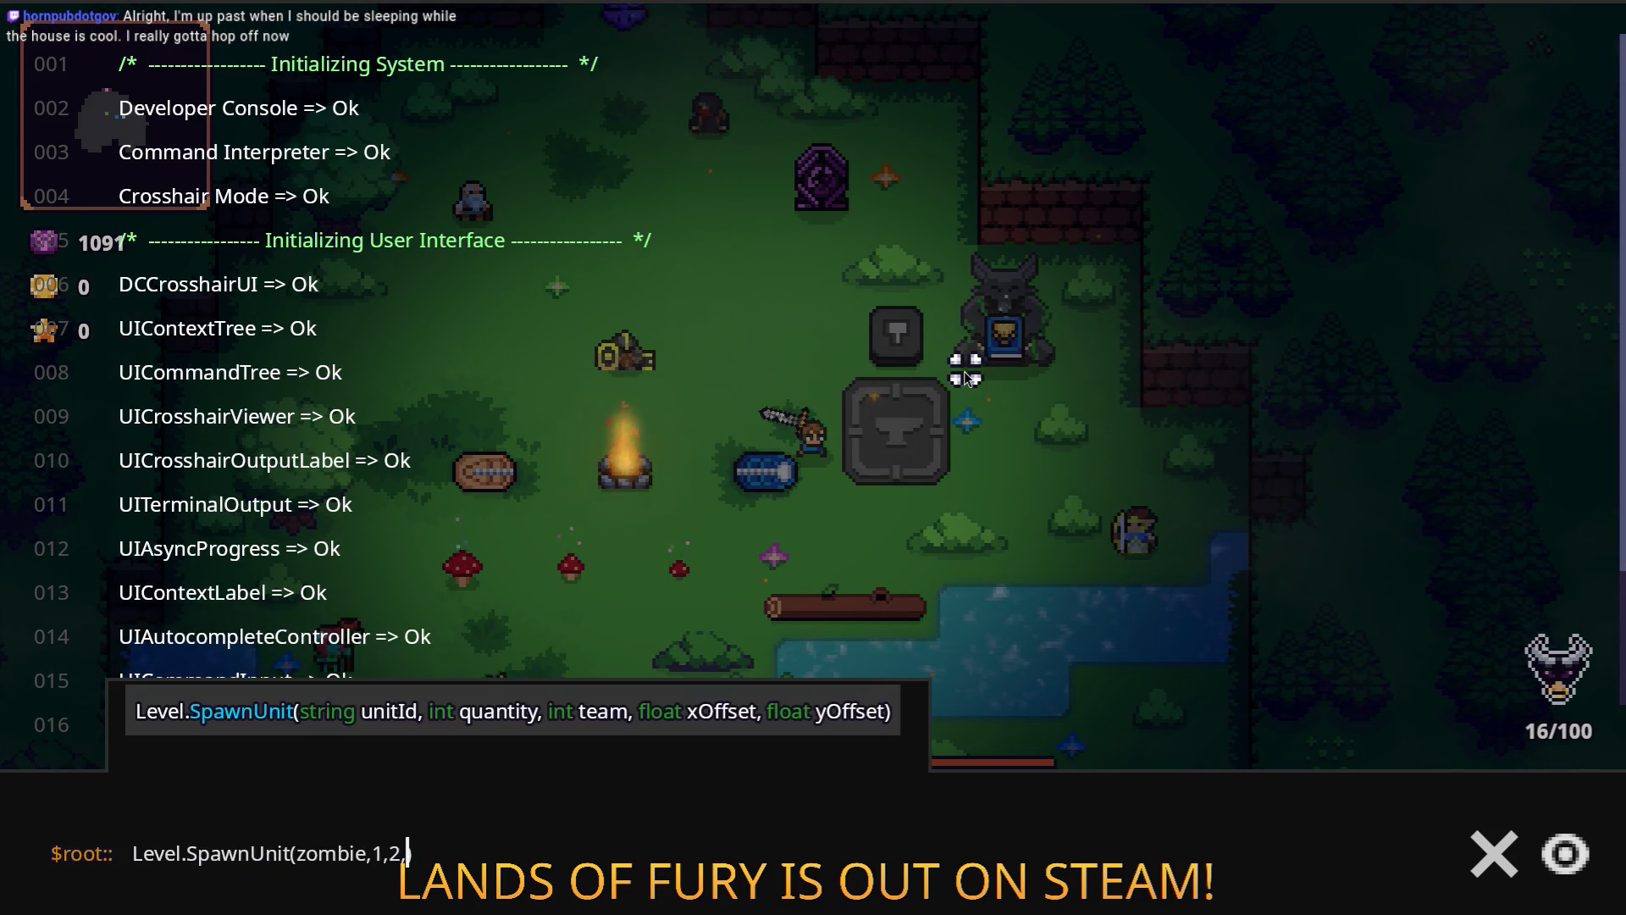
{"action": "type", "text": ",0)"}
{"action": "key", "text": "Return"}
{"action": "key", "text": "grave"}
Walk down past the spawned unit, through the water and across the grass to the ghost.
{"action": "key", "text": "d"}
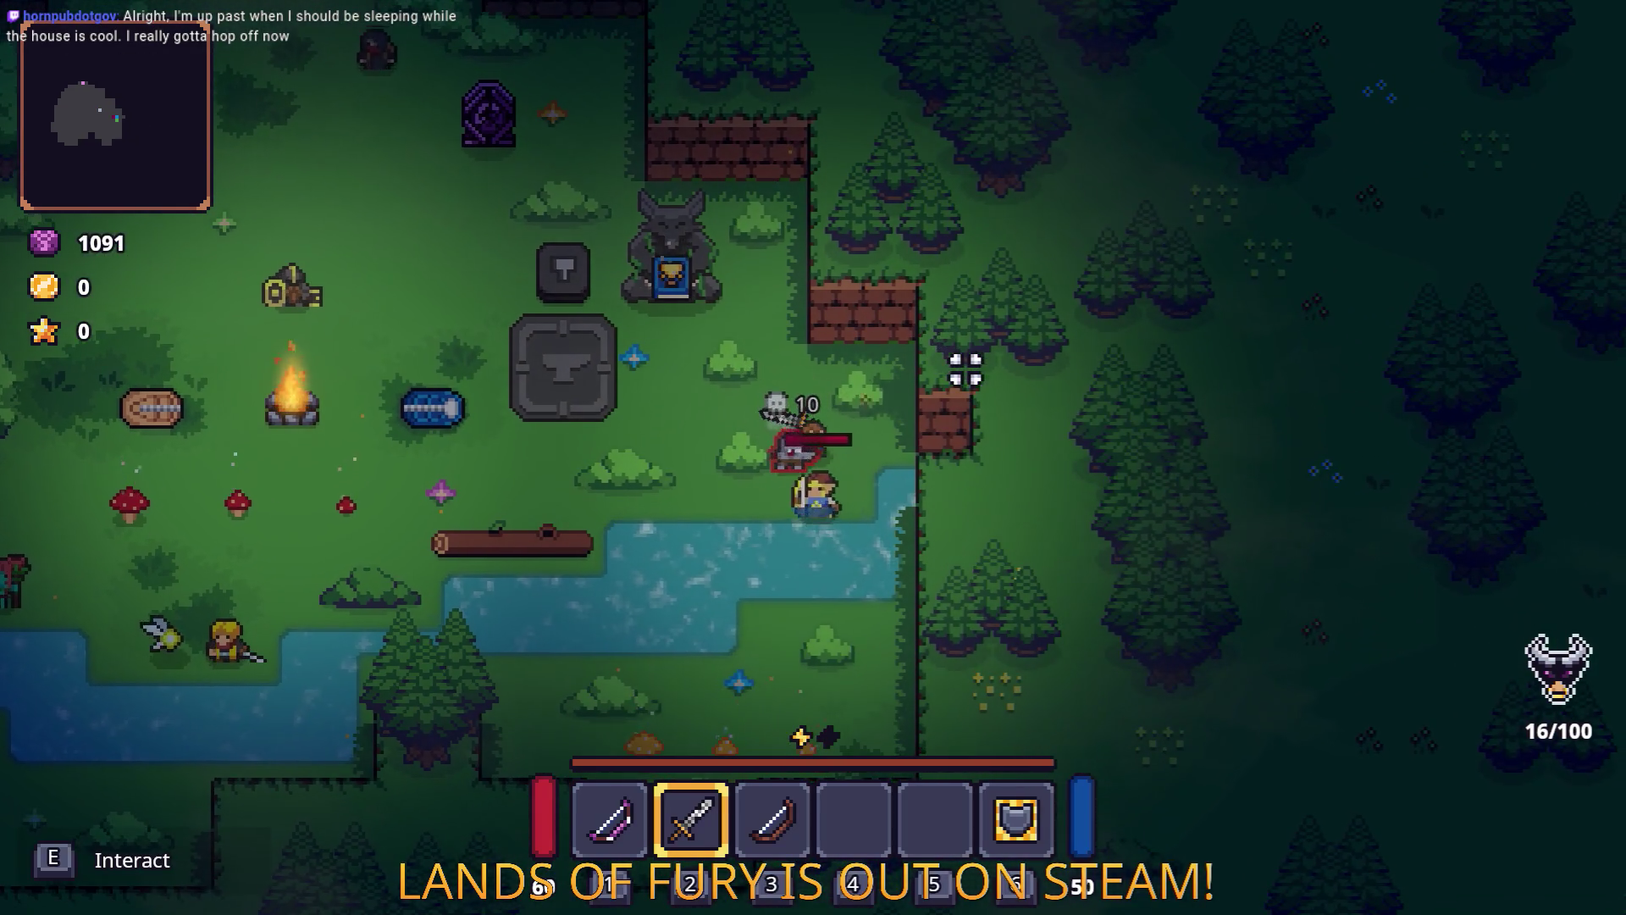
{"action": "key", "text": "s"}
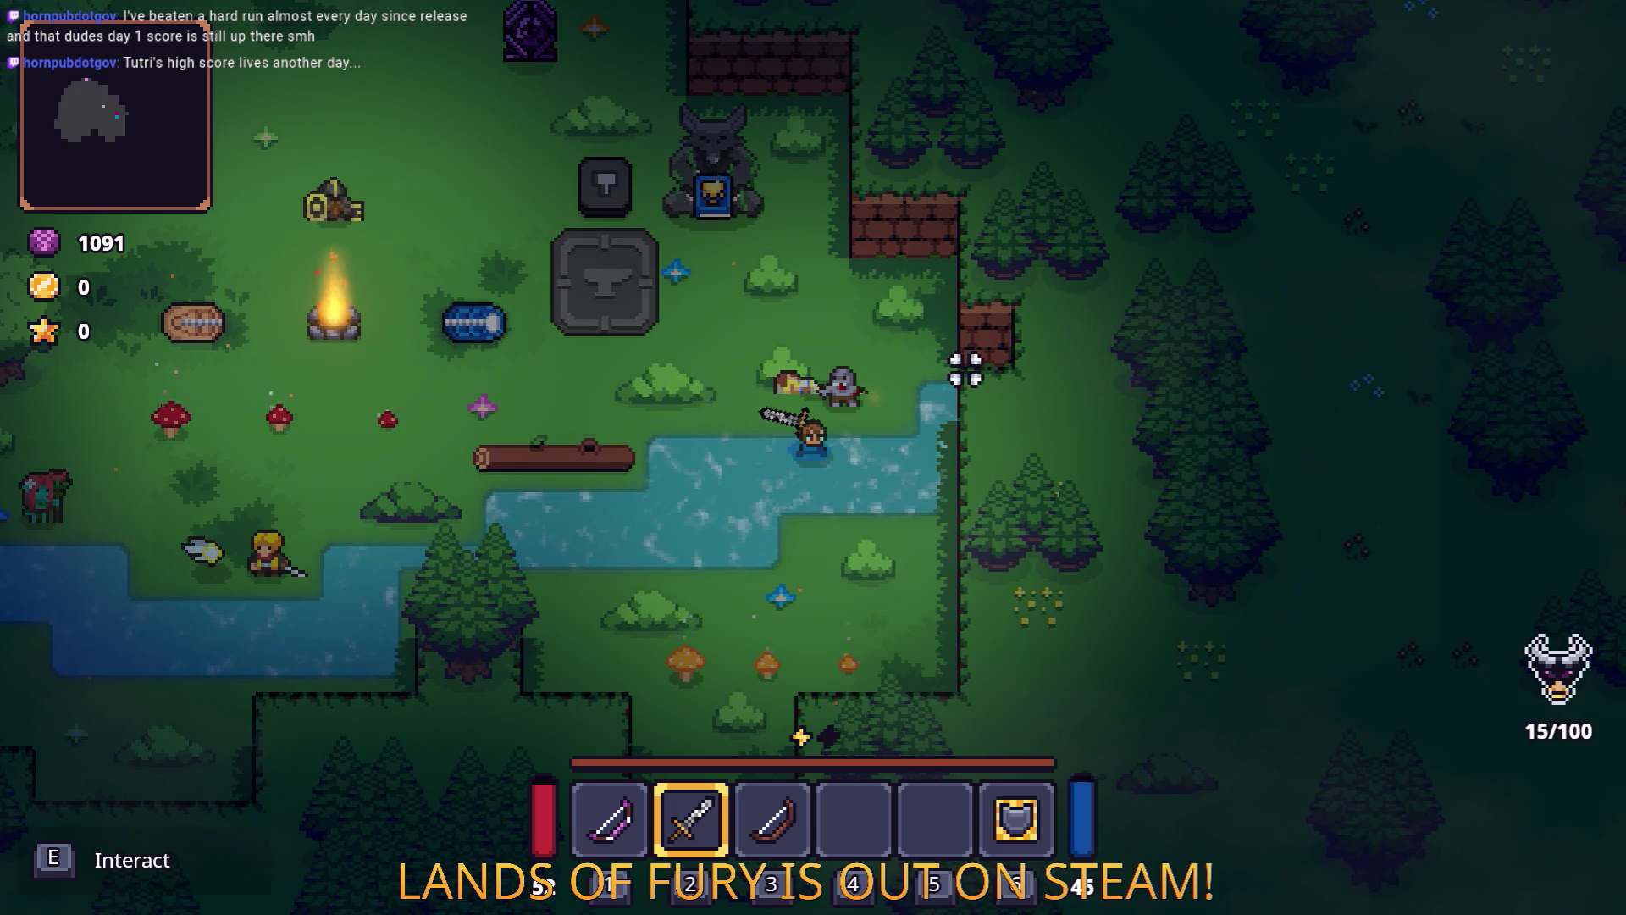
{"action": "key", "text": "a"}
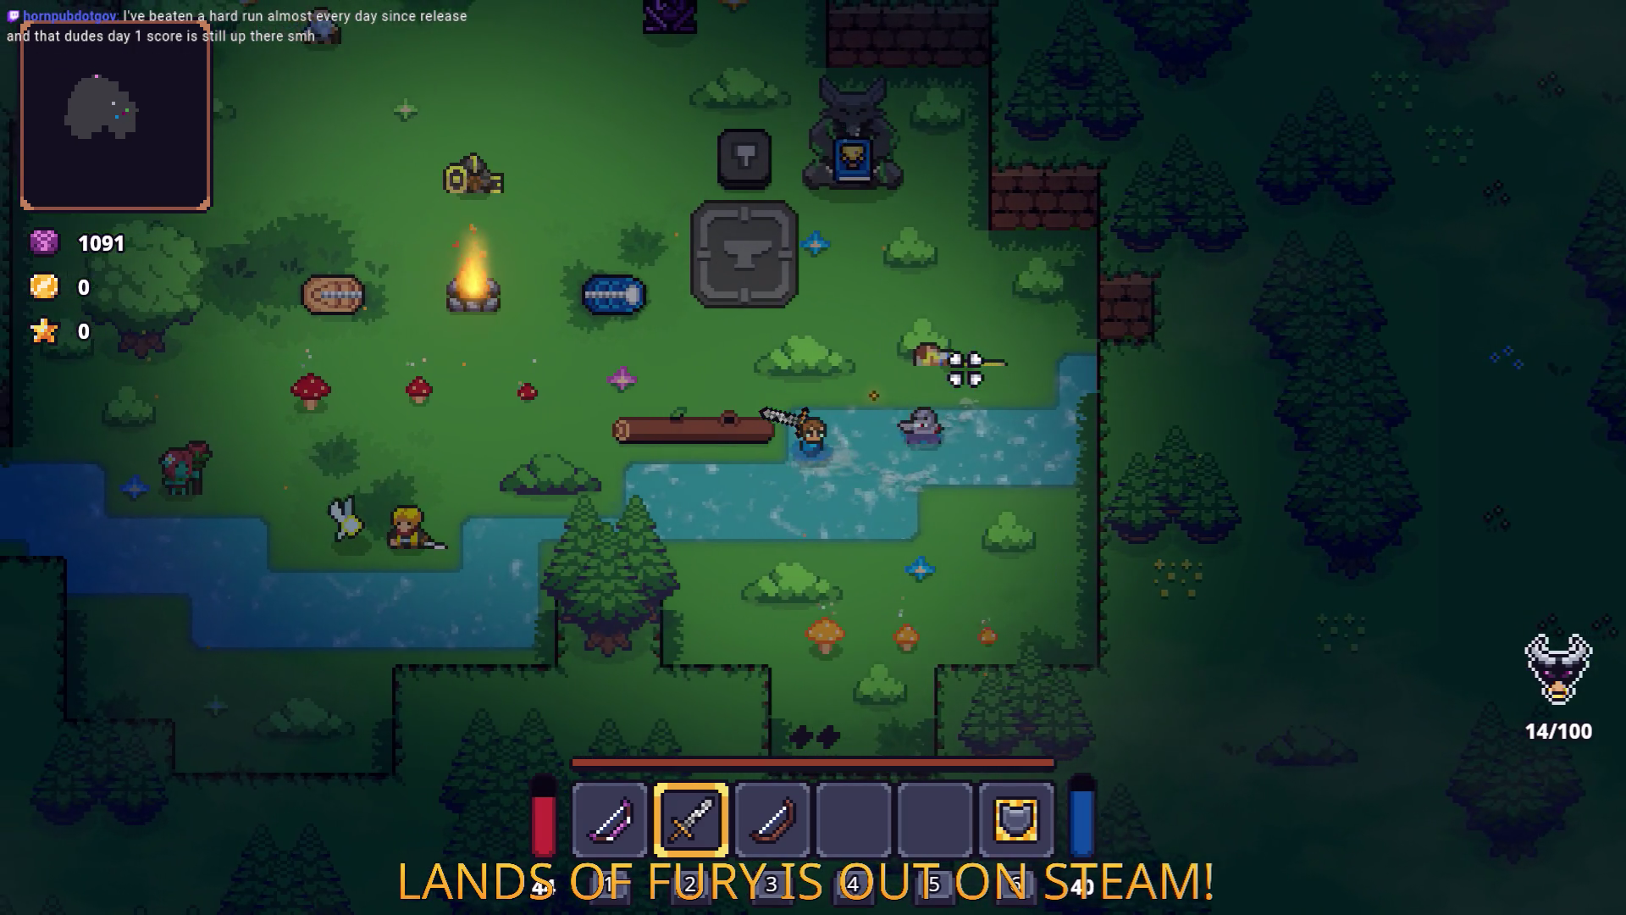
{"action": "key", "text": "w+a"}
{"action": "key", "text": "w+a"}
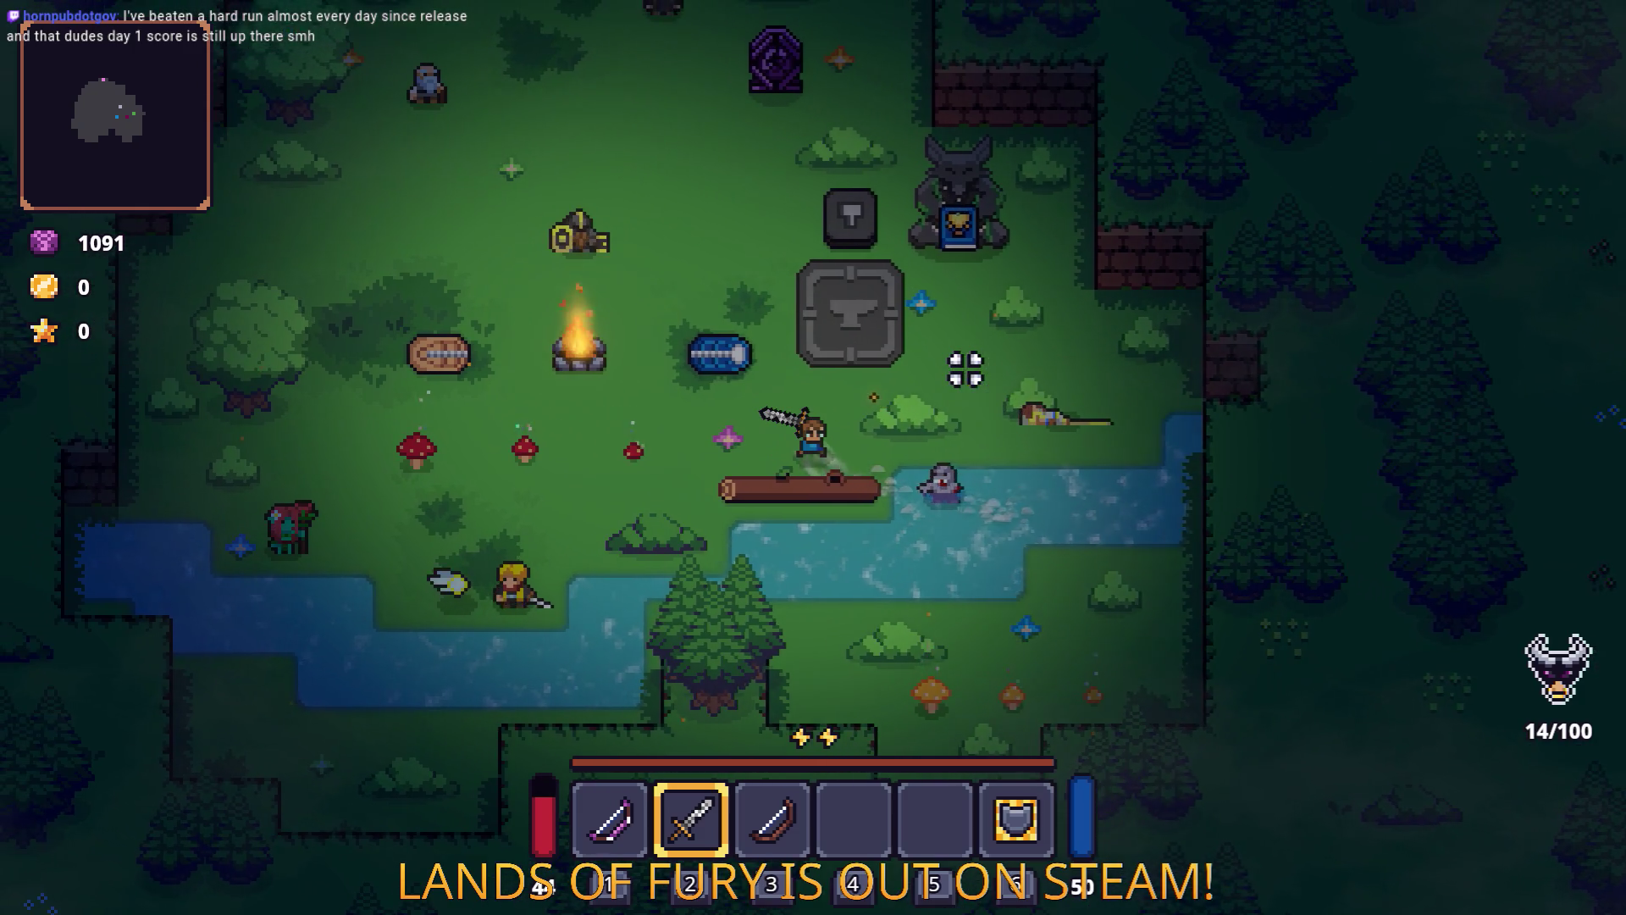
{"action": "key", "text": "a"}
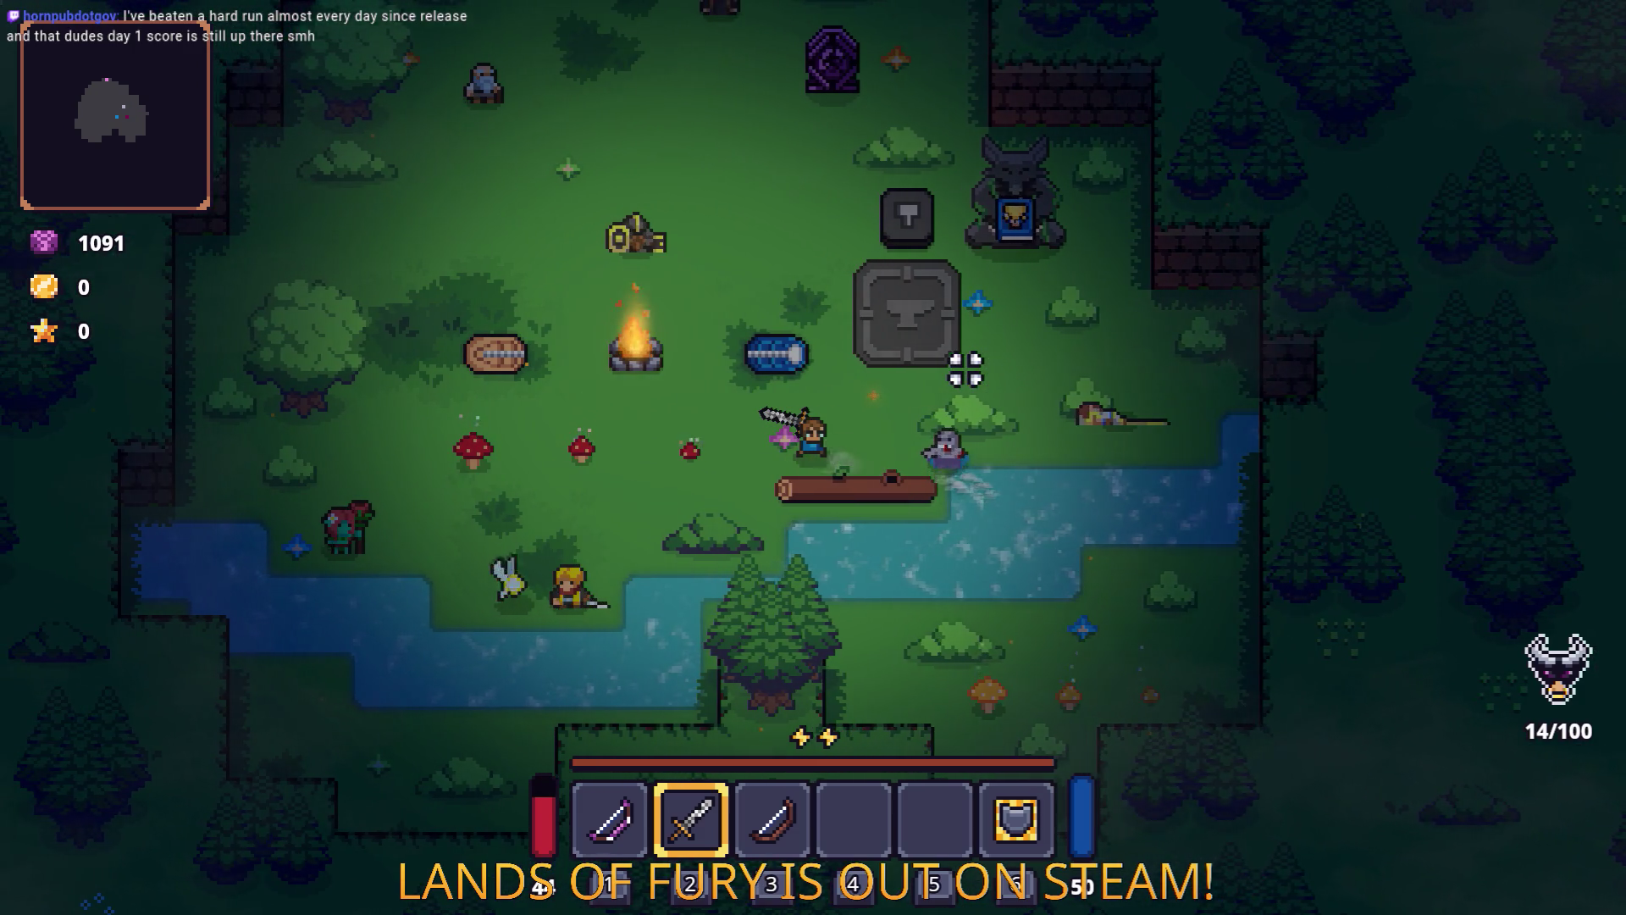
{"action": "key", "text": "a"}
{"action": "key", "text": "w+d"}
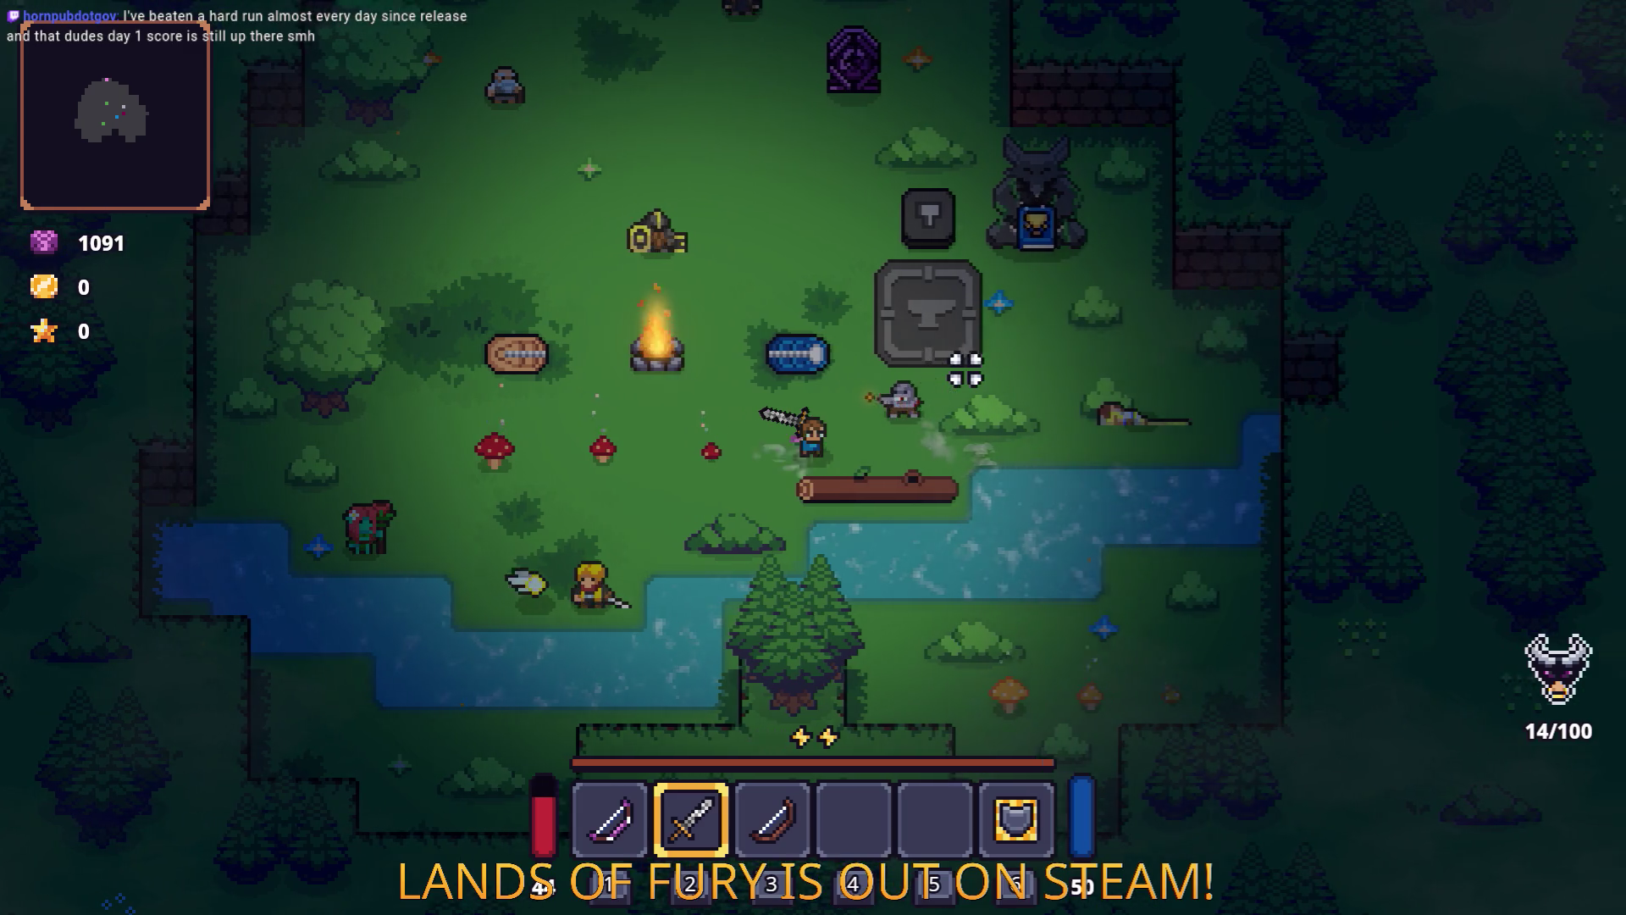
Slash the ghost with the sword until it dies, bringing gold to 1606.
{"action": "left_click", "coordinate": [954, 240]}
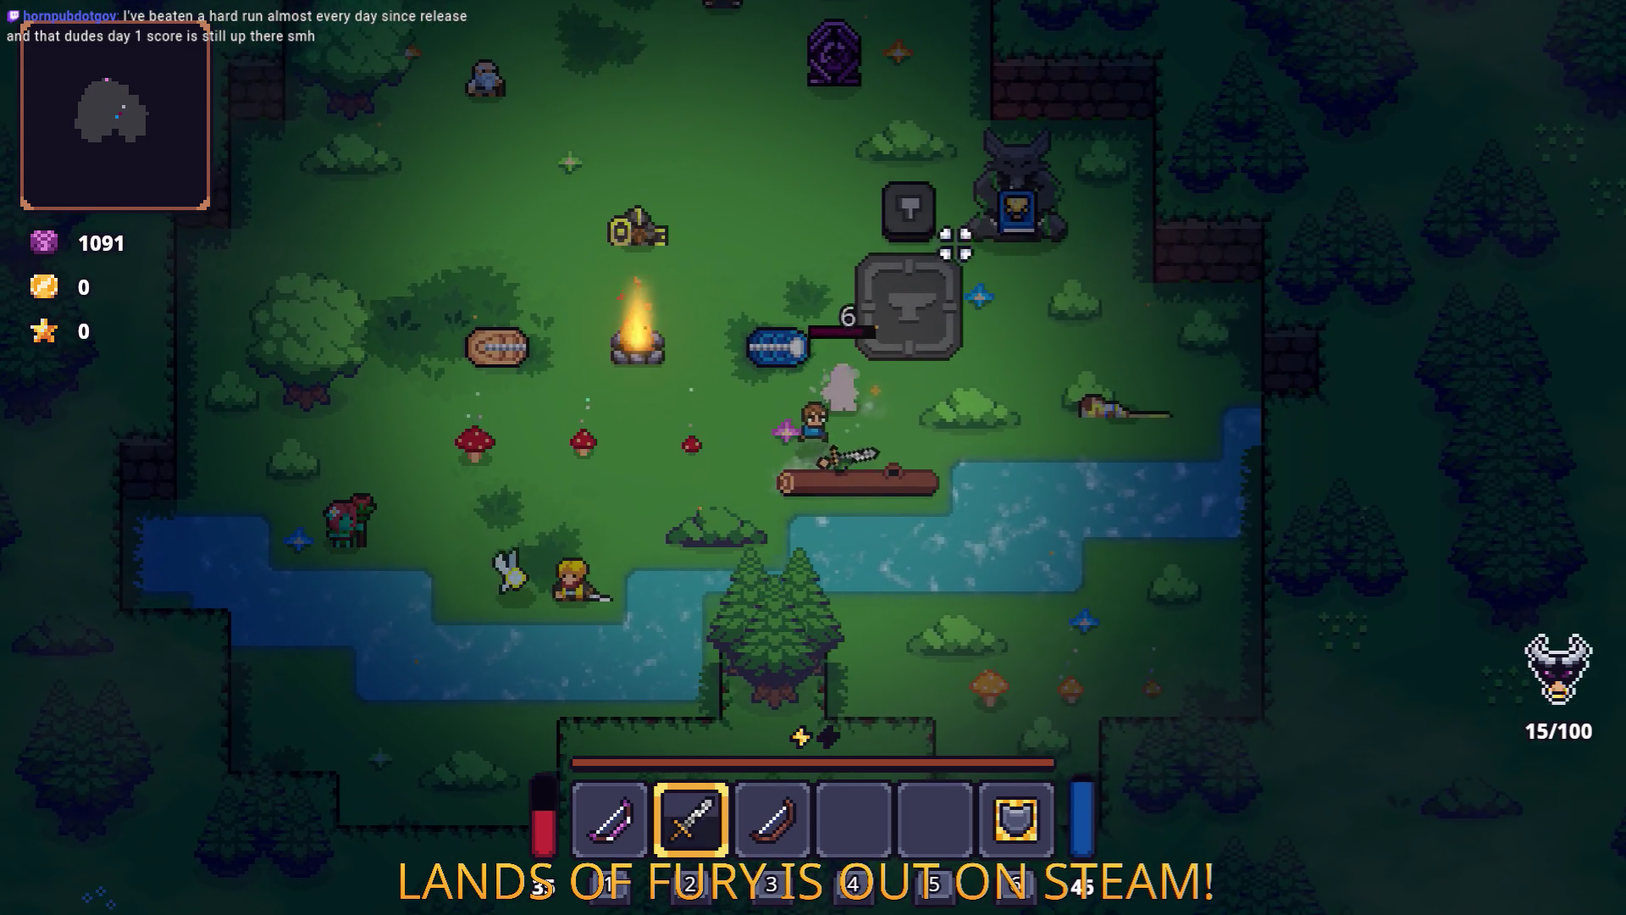
{"action": "left_click", "coordinate": [888, 237]}
{"action": "left_click", "coordinate": [881, 235]}
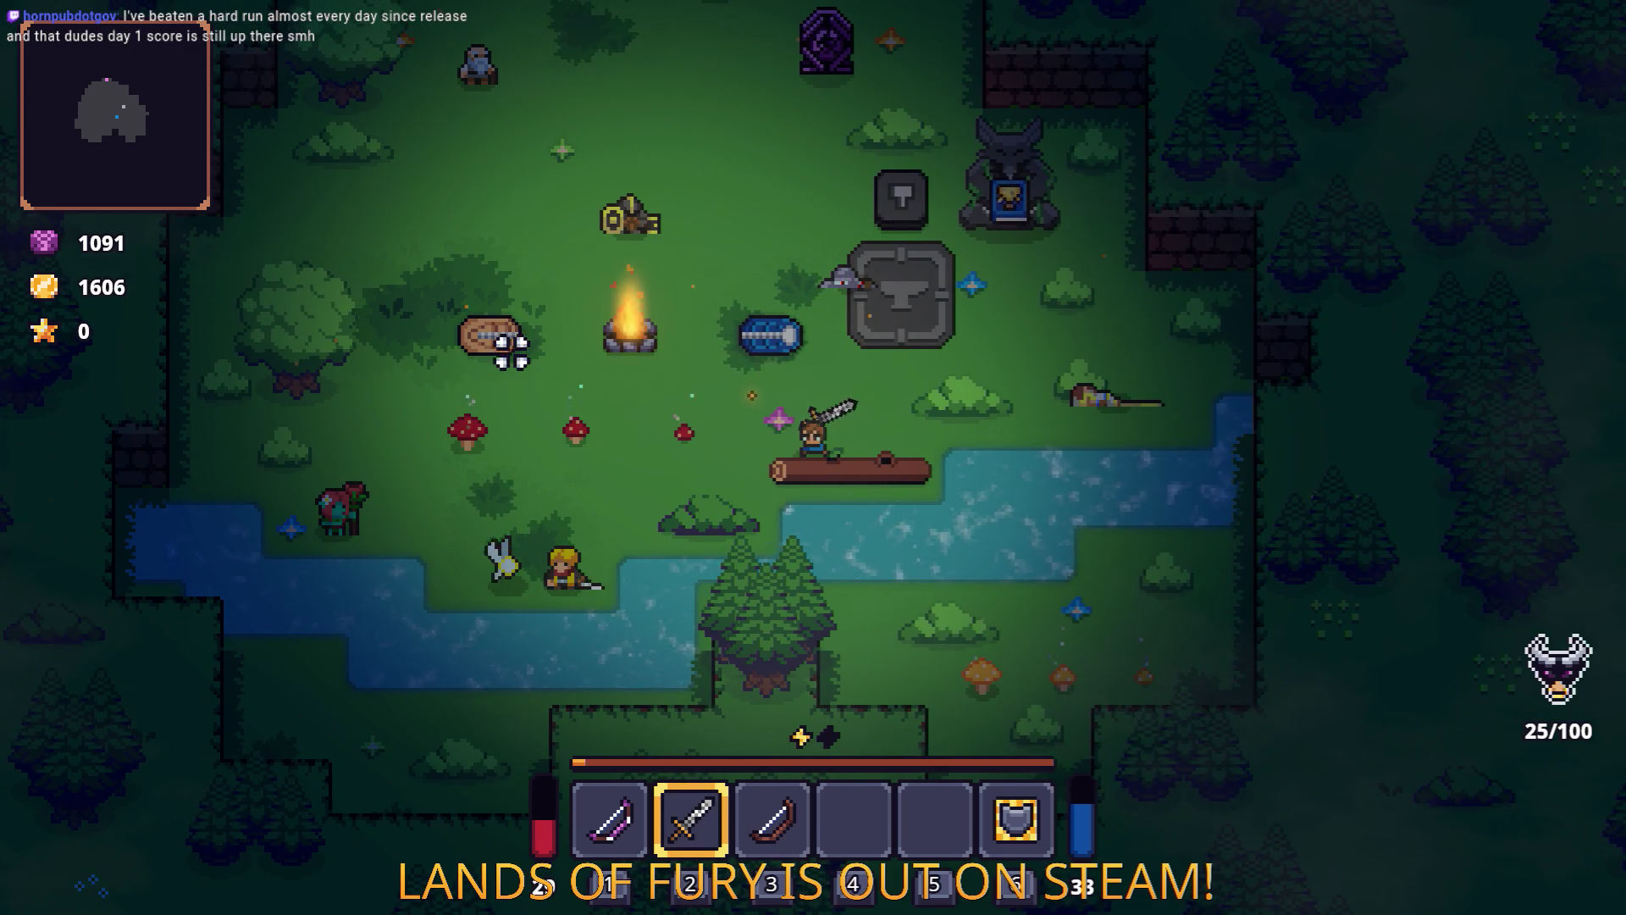
{"action": "left_click", "coordinate": [857, 258]}
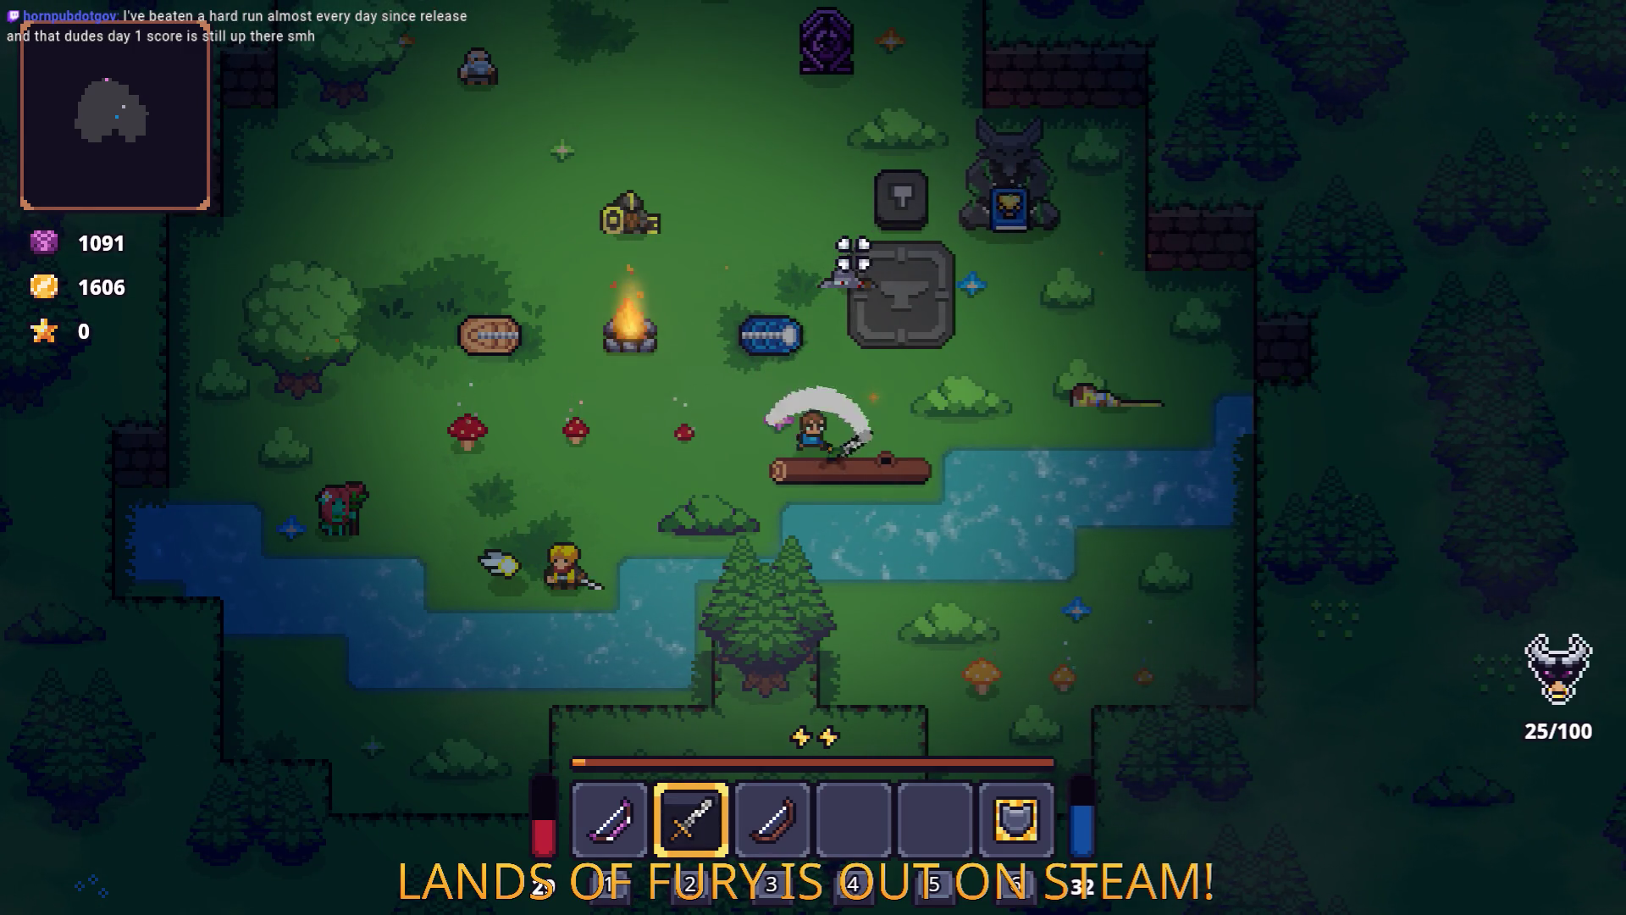
{"action": "key", "text": "a"}
{"action": "left_click", "coordinate": [700, 283]}
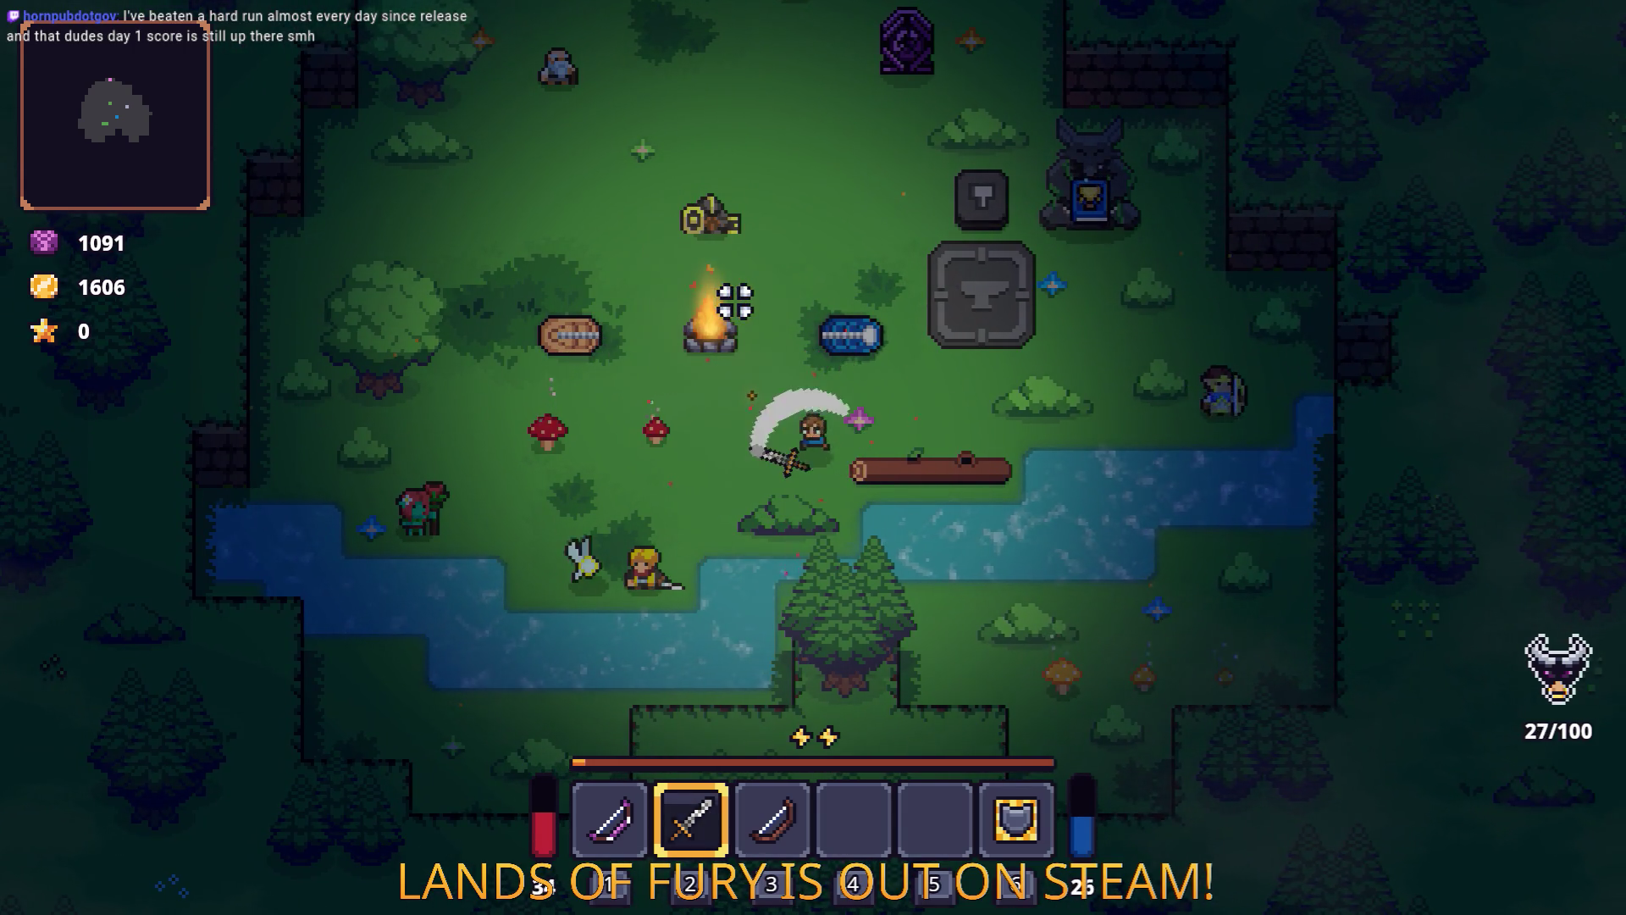
Open the inventory and switch back to the Godot editor.
{"action": "key", "text": "Tab"}
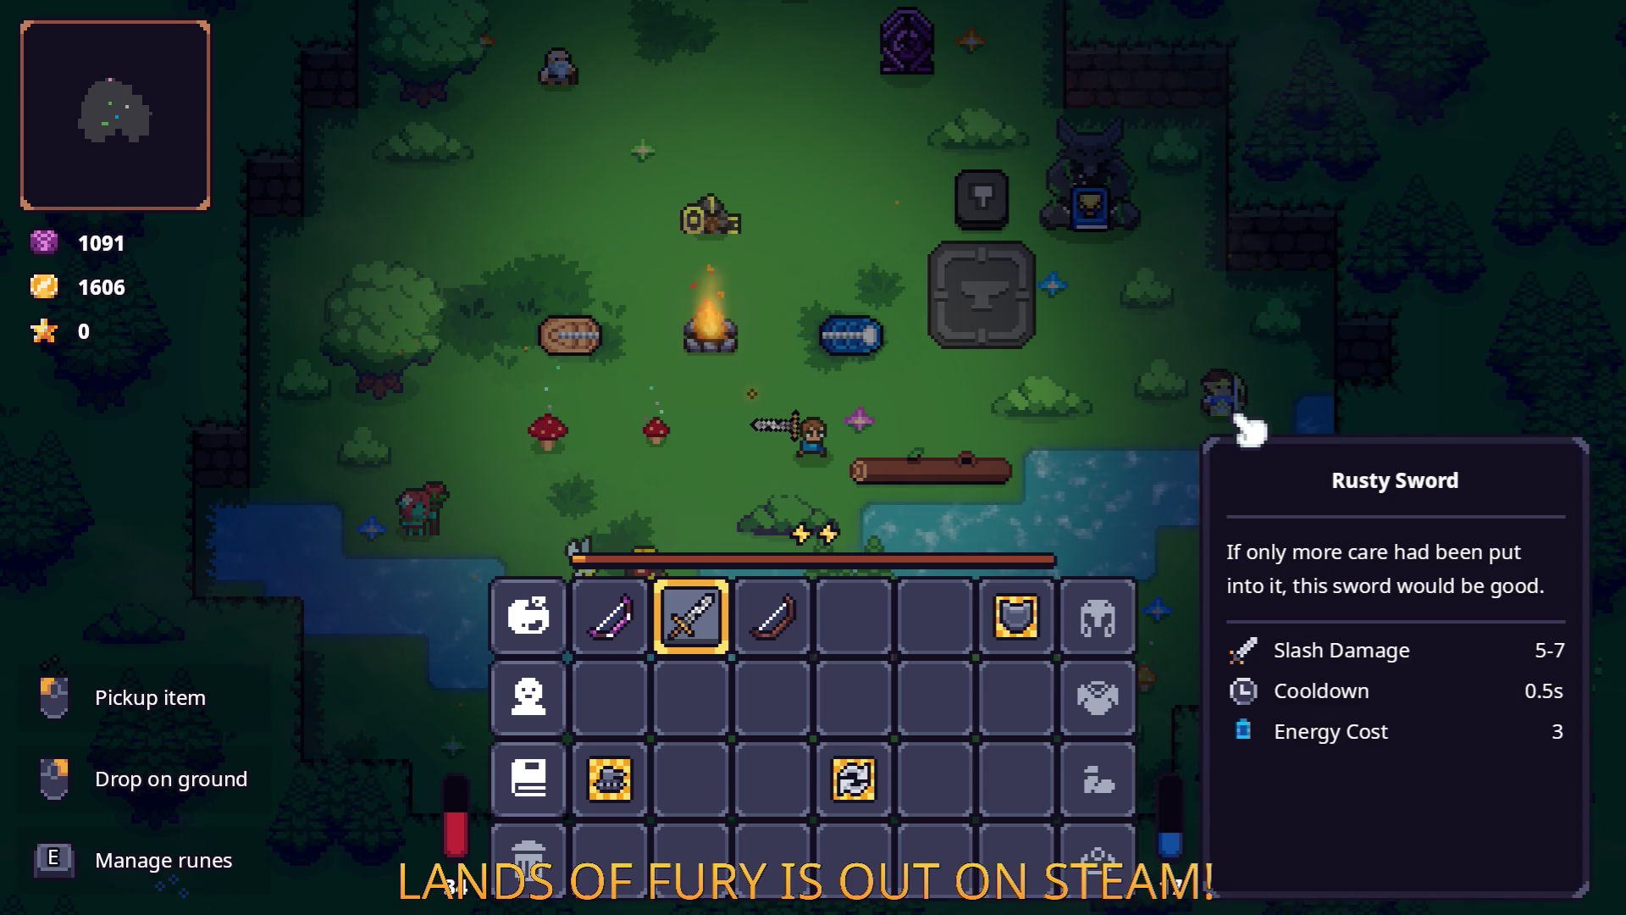
{"action": "key", "text": "alt+Tab"}
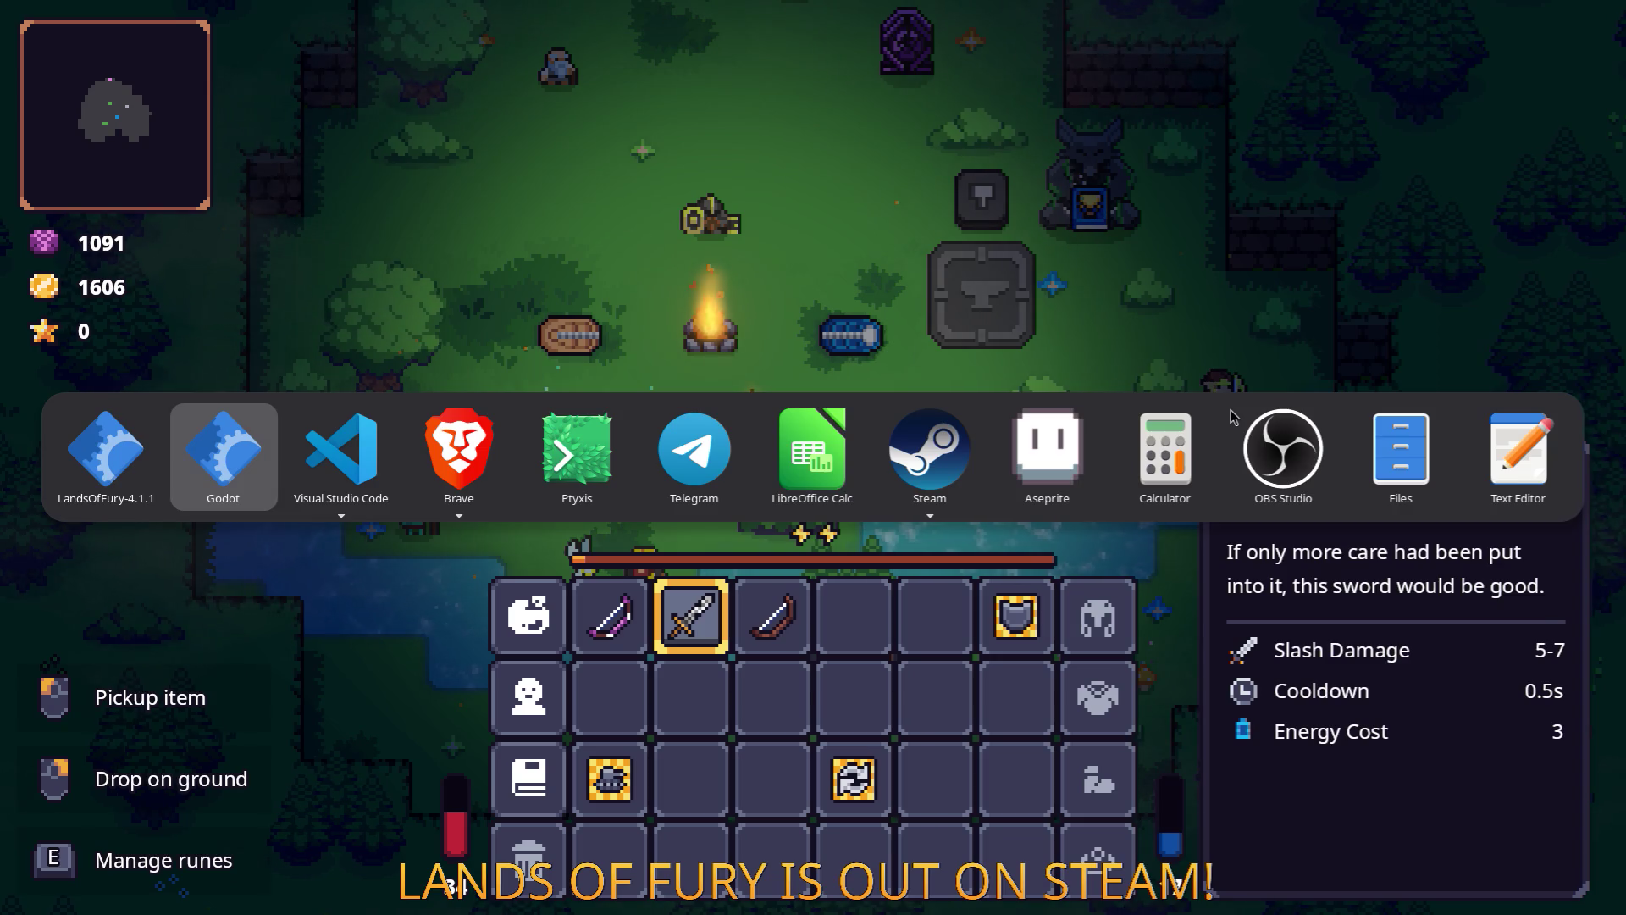
{"action": "key", "text": "Tab"}
{"action": "key", "text": "Tab"}
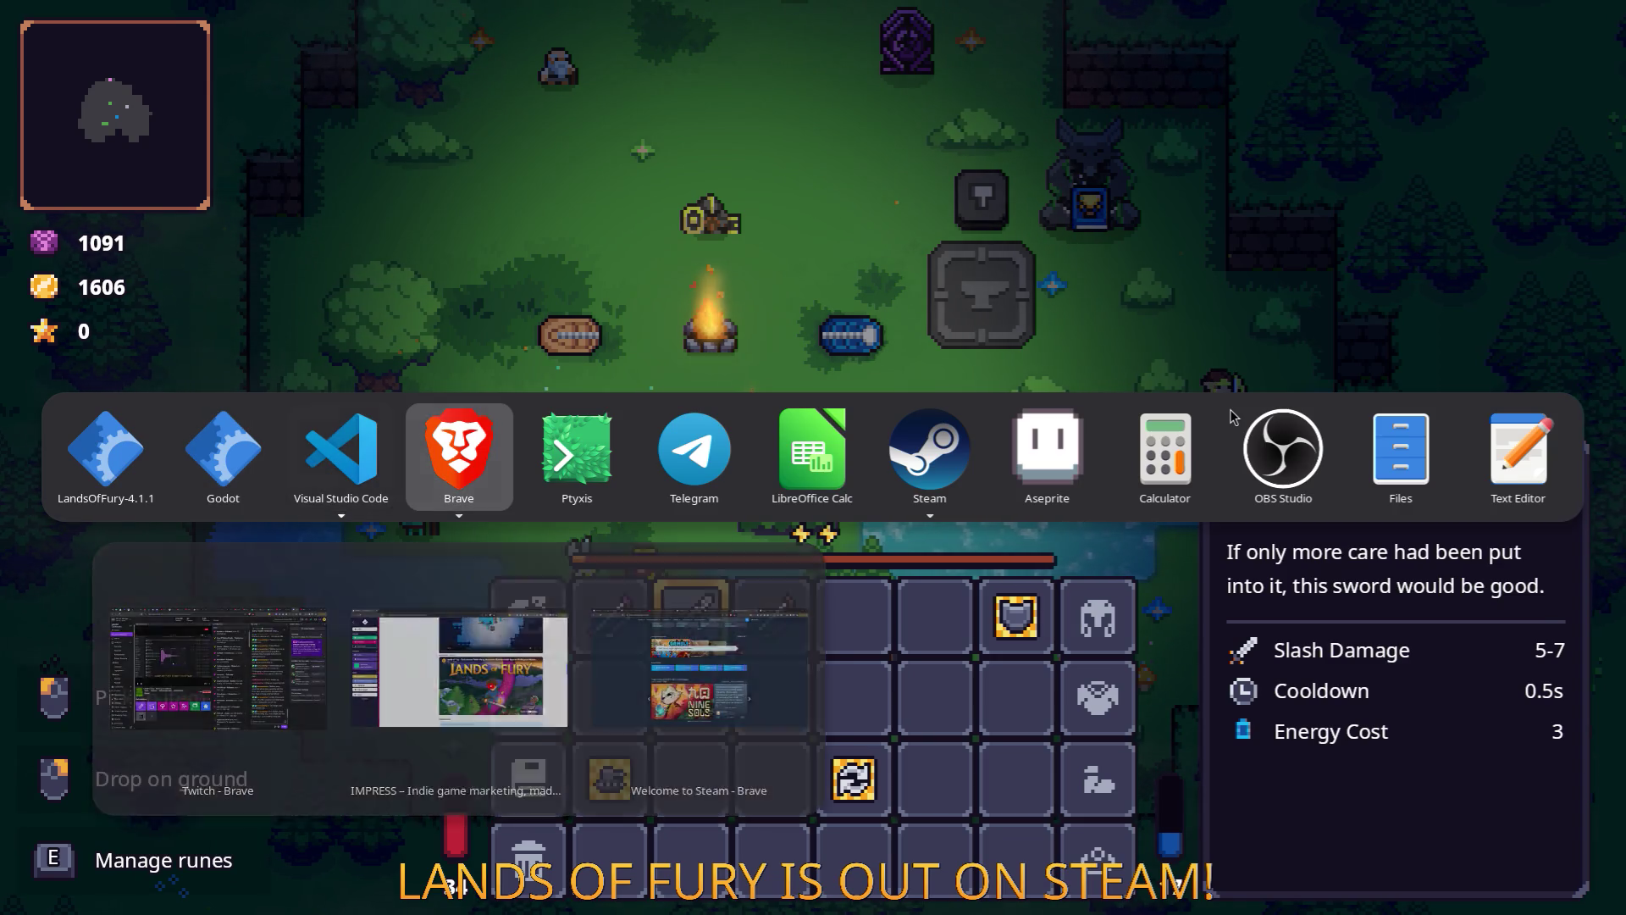
{"action": "key", "text": "shift+Tab"}
{"action": "key", "text": "shift+Tab"}
{"action": "key", "text": "alt"}
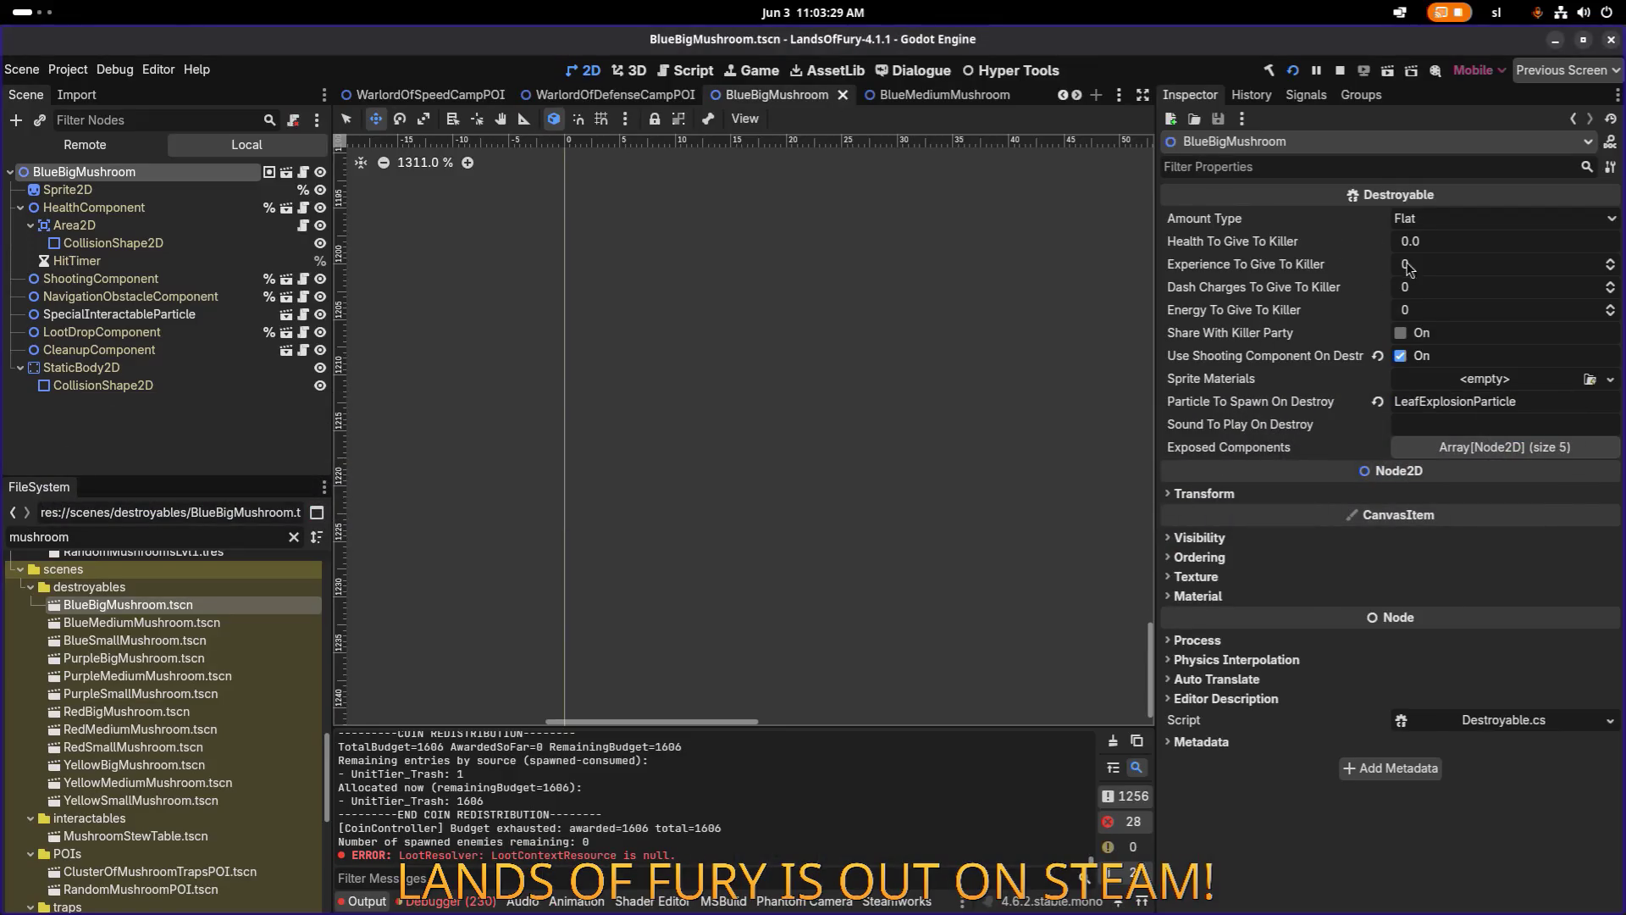
Open the RedMedium, RedBig and RedSmall mushroom scenes and inspect their root and child nodes.
{"action": "left_click", "coordinate": [182, 628]}
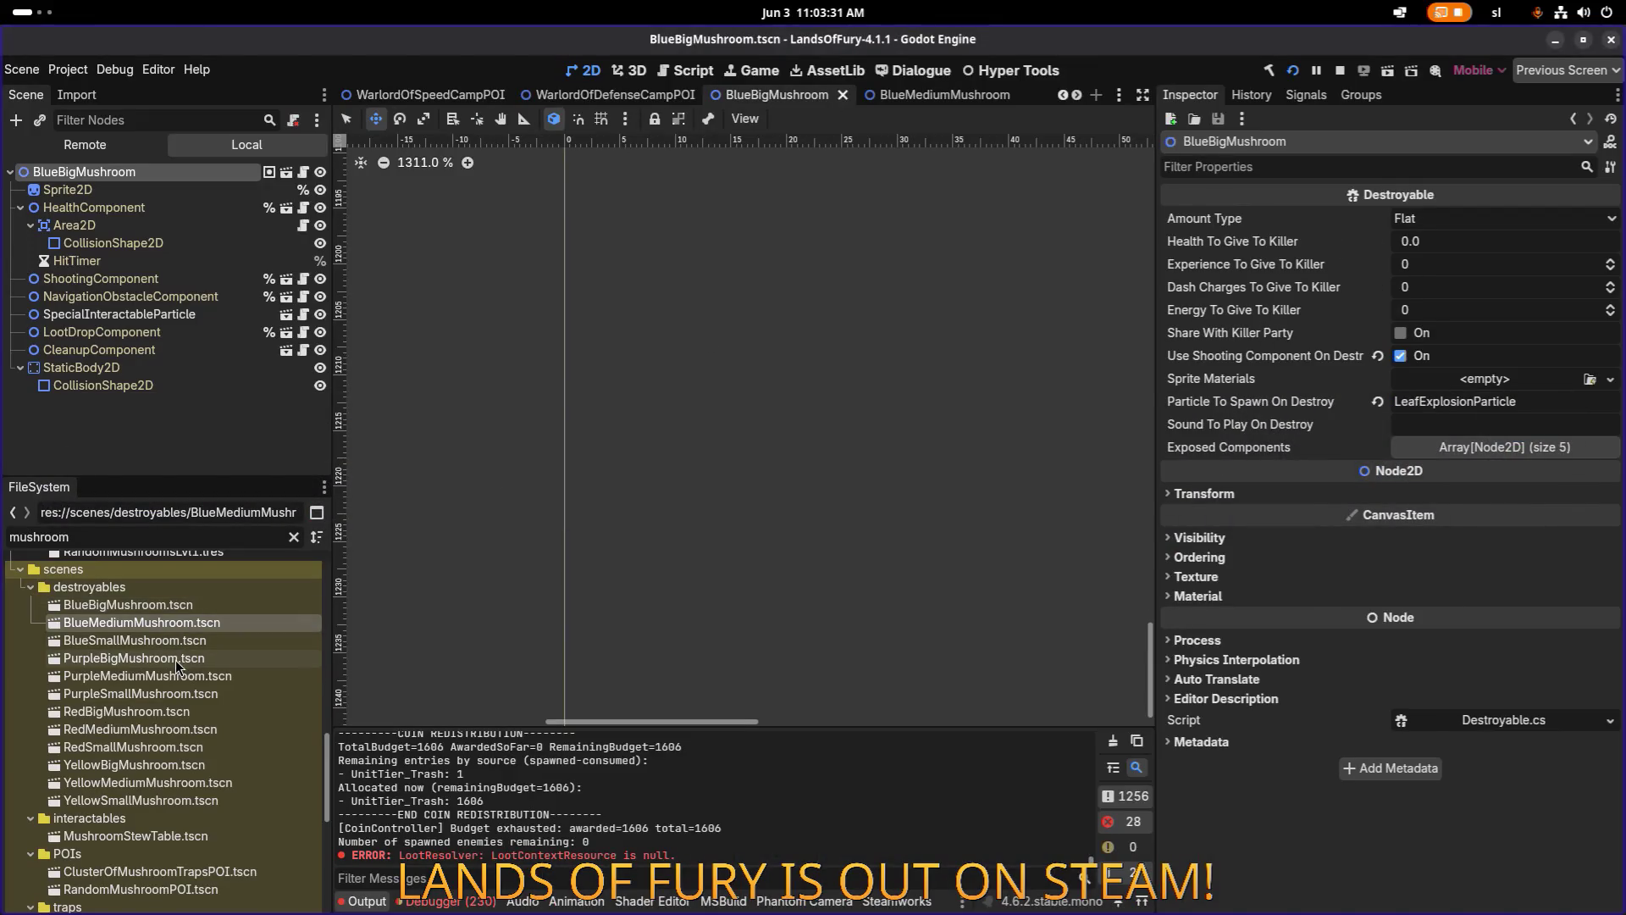
{"action": "double_click", "coordinate": [175, 730]}
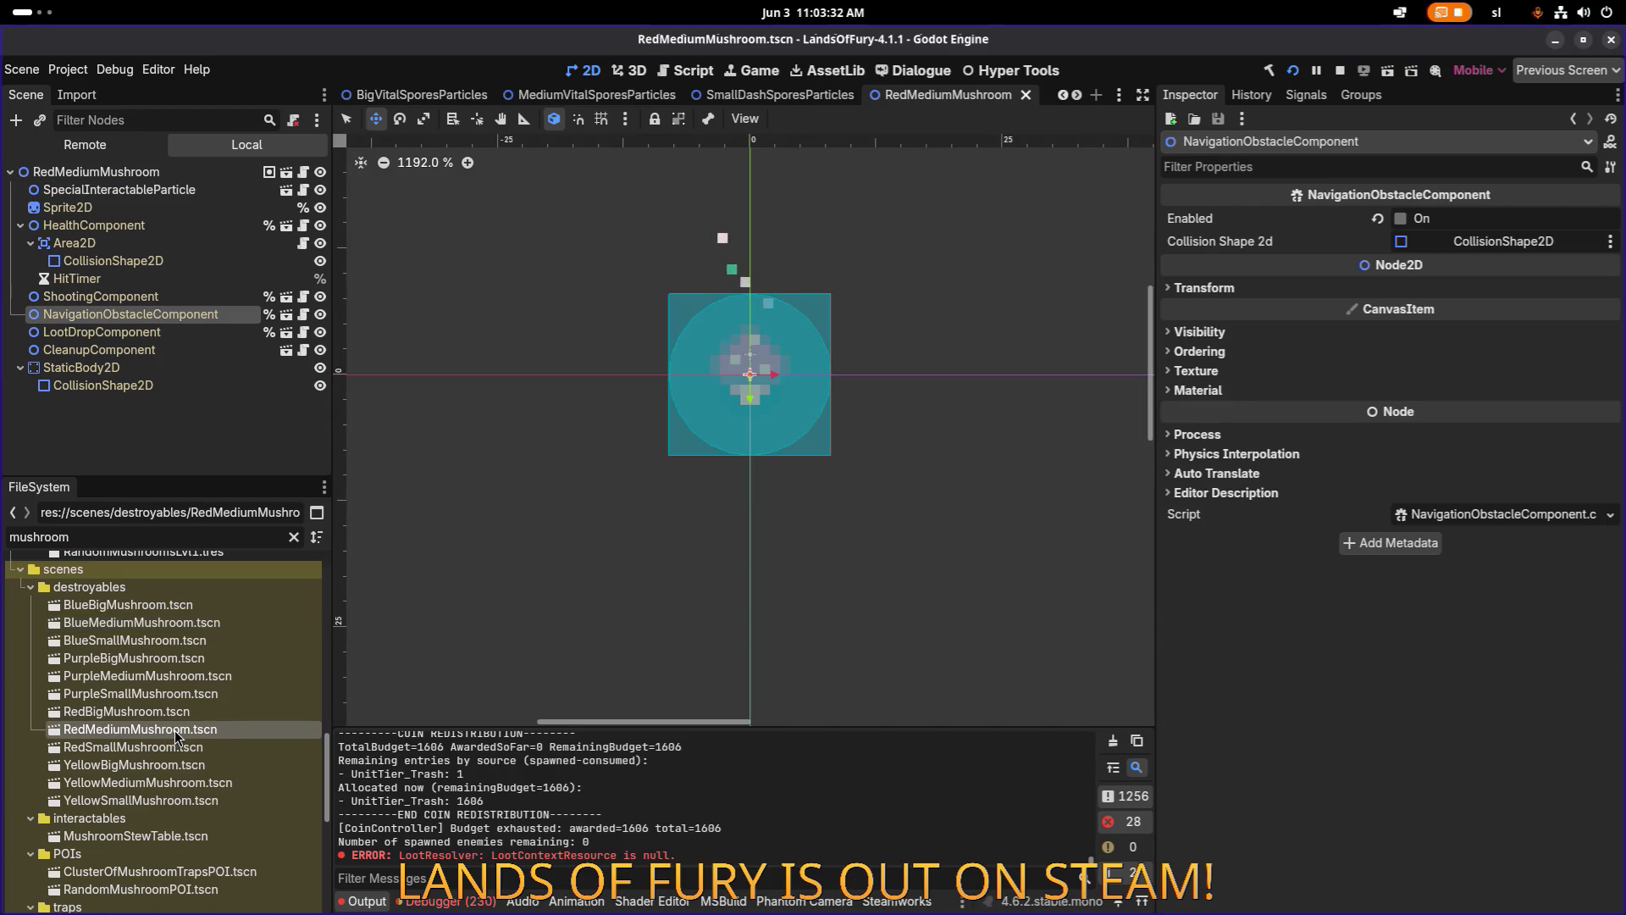
{"action": "left_click", "coordinate": [163, 172]}
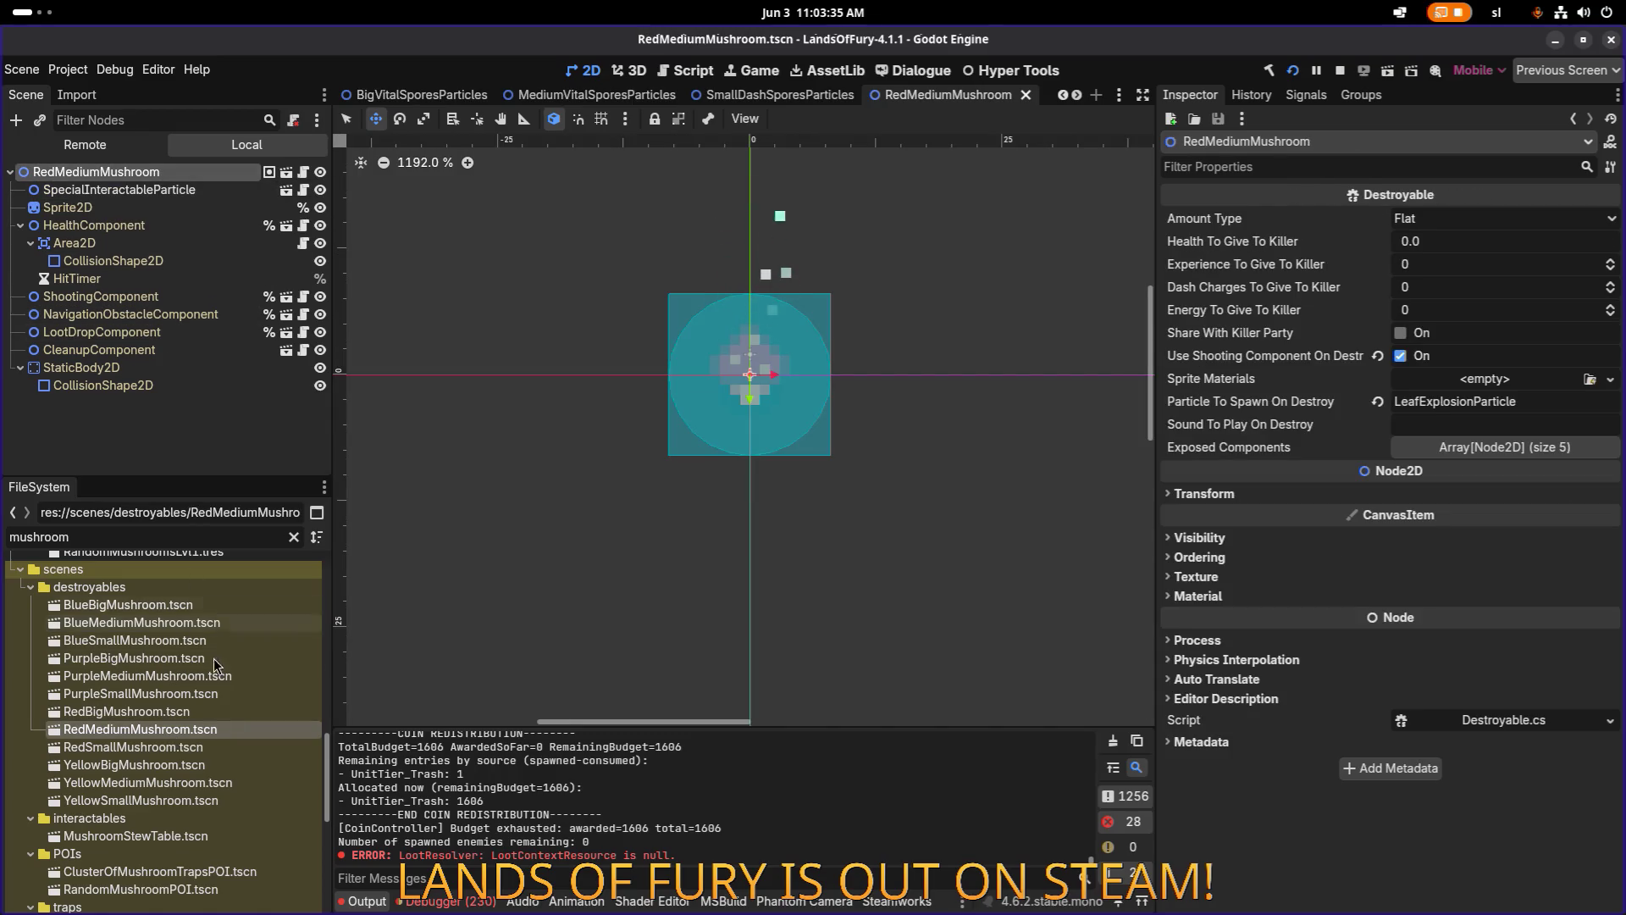
{"action": "left_click", "coordinate": [186, 714]}
{"action": "double_click", "coordinate": [186, 713]}
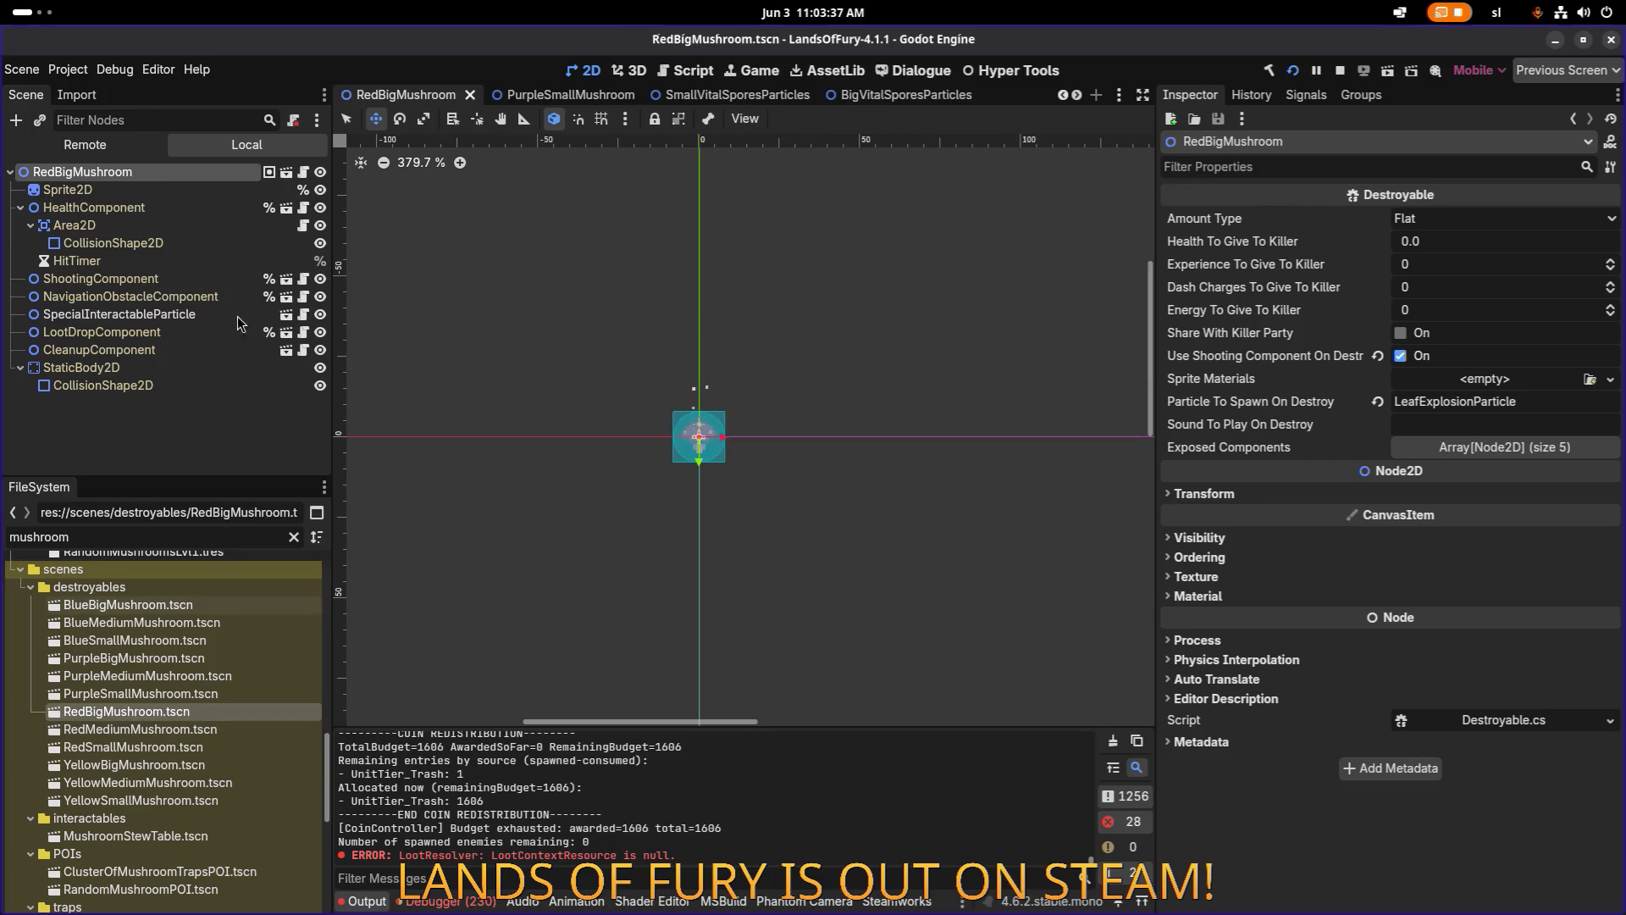
{"action": "double_click", "coordinate": [151, 748]}
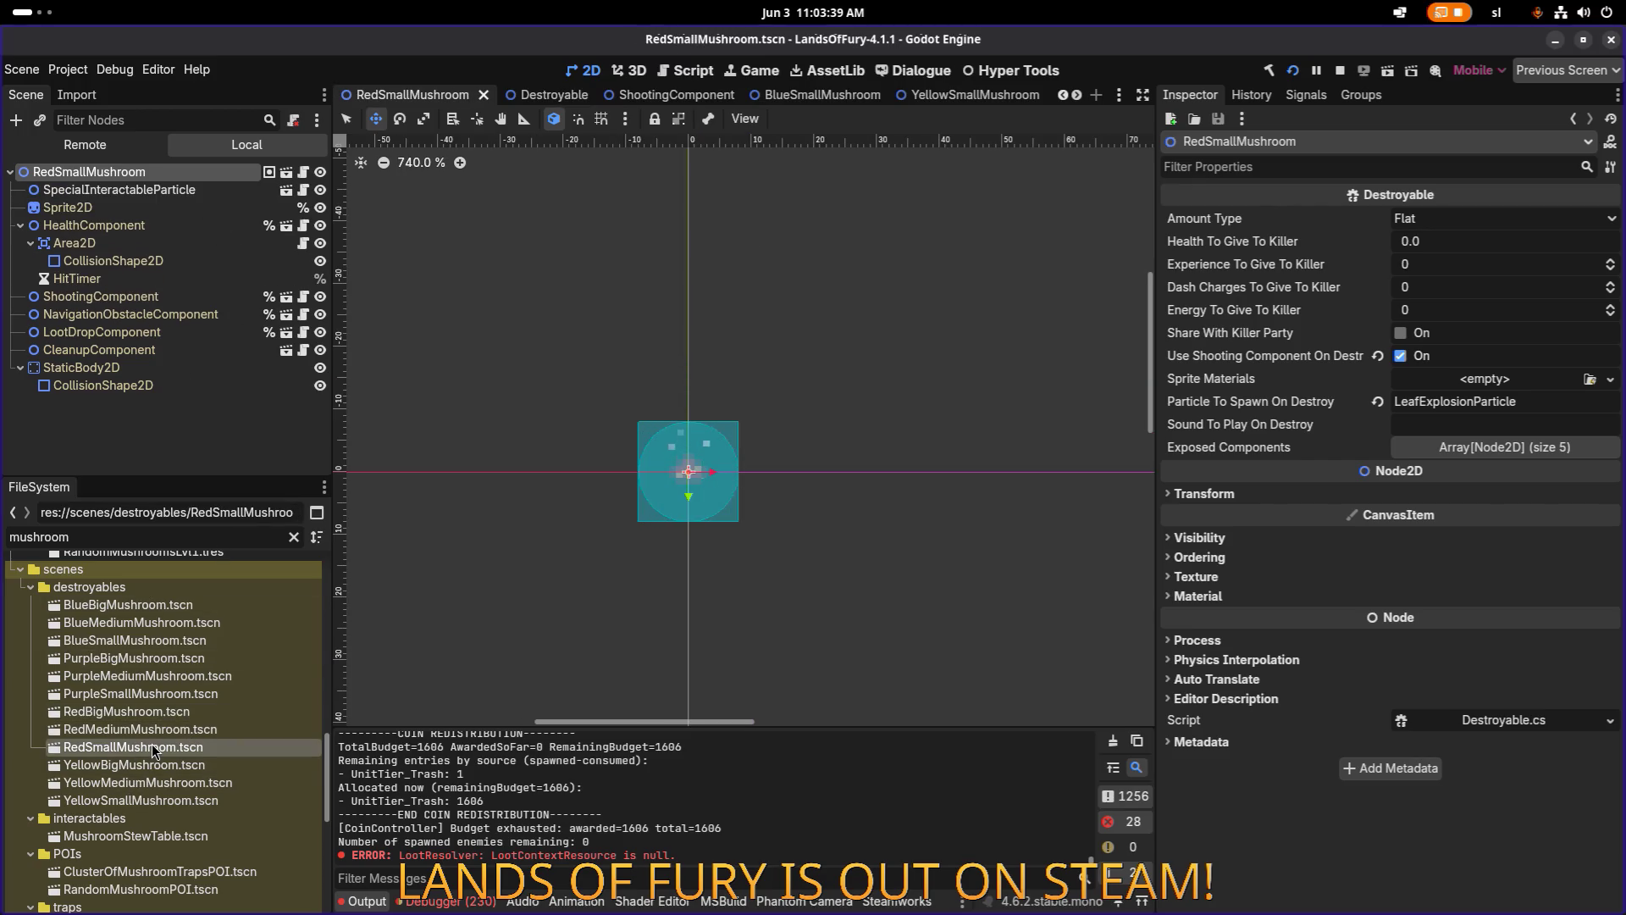
{"action": "left_click", "coordinate": [242, 208]}
{"action": "left_click", "coordinate": [236, 189]}
{"action": "left_click", "coordinate": [238, 172]}
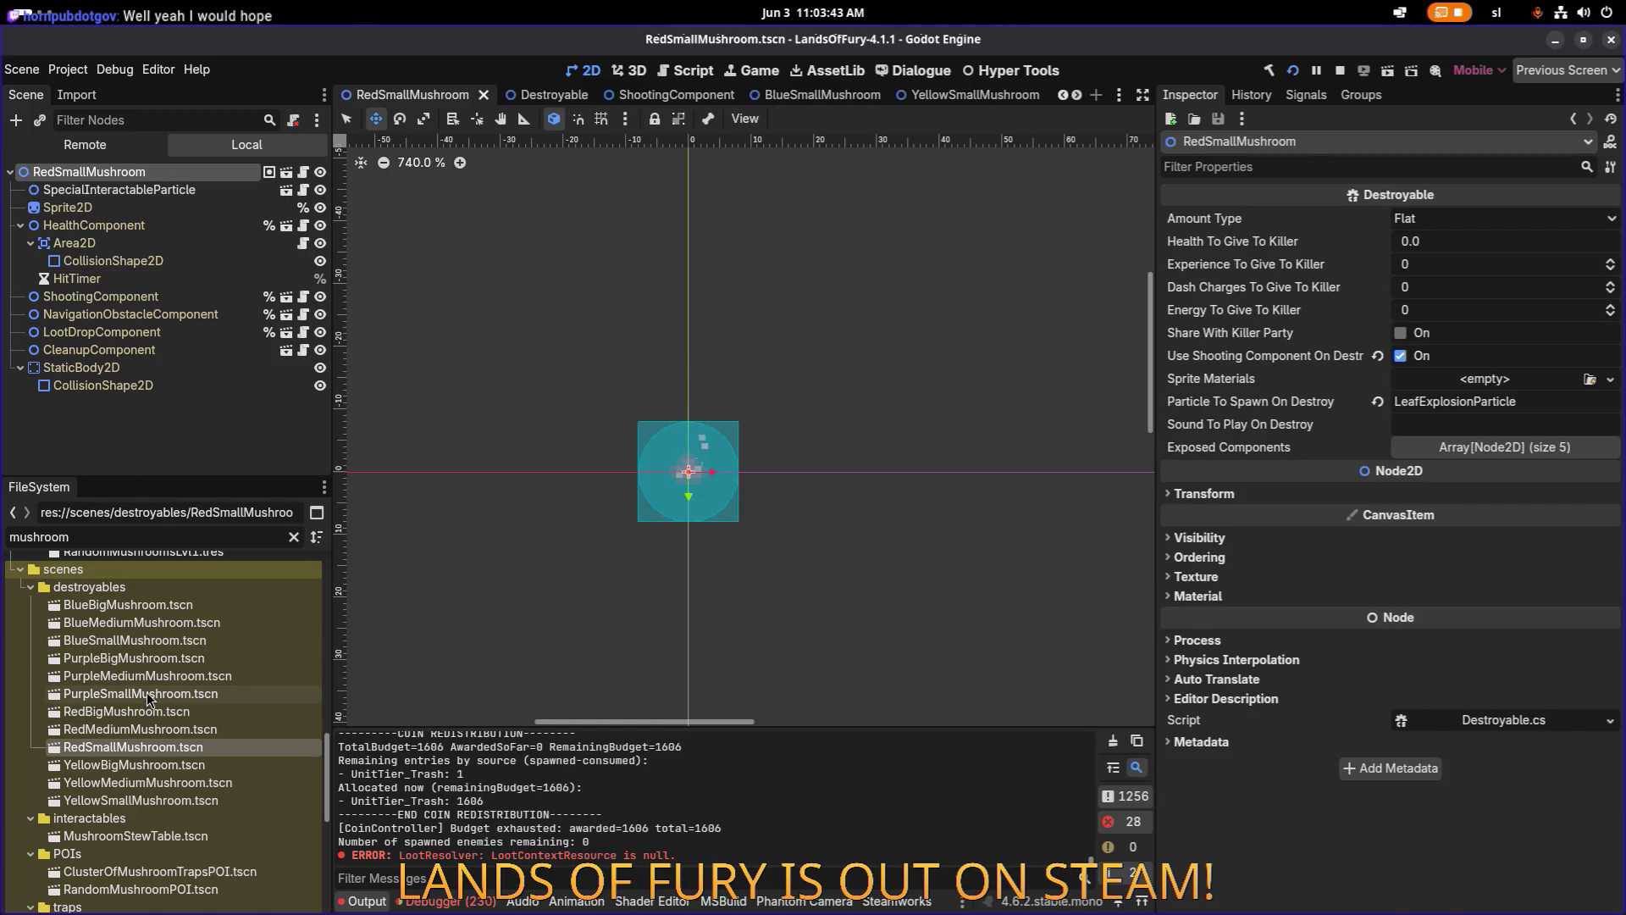
Reopen RedBigMushroom, then view PurpleSmallMushroom's root Destroyable properties.
{"action": "double_click", "coordinate": [129, 714]}
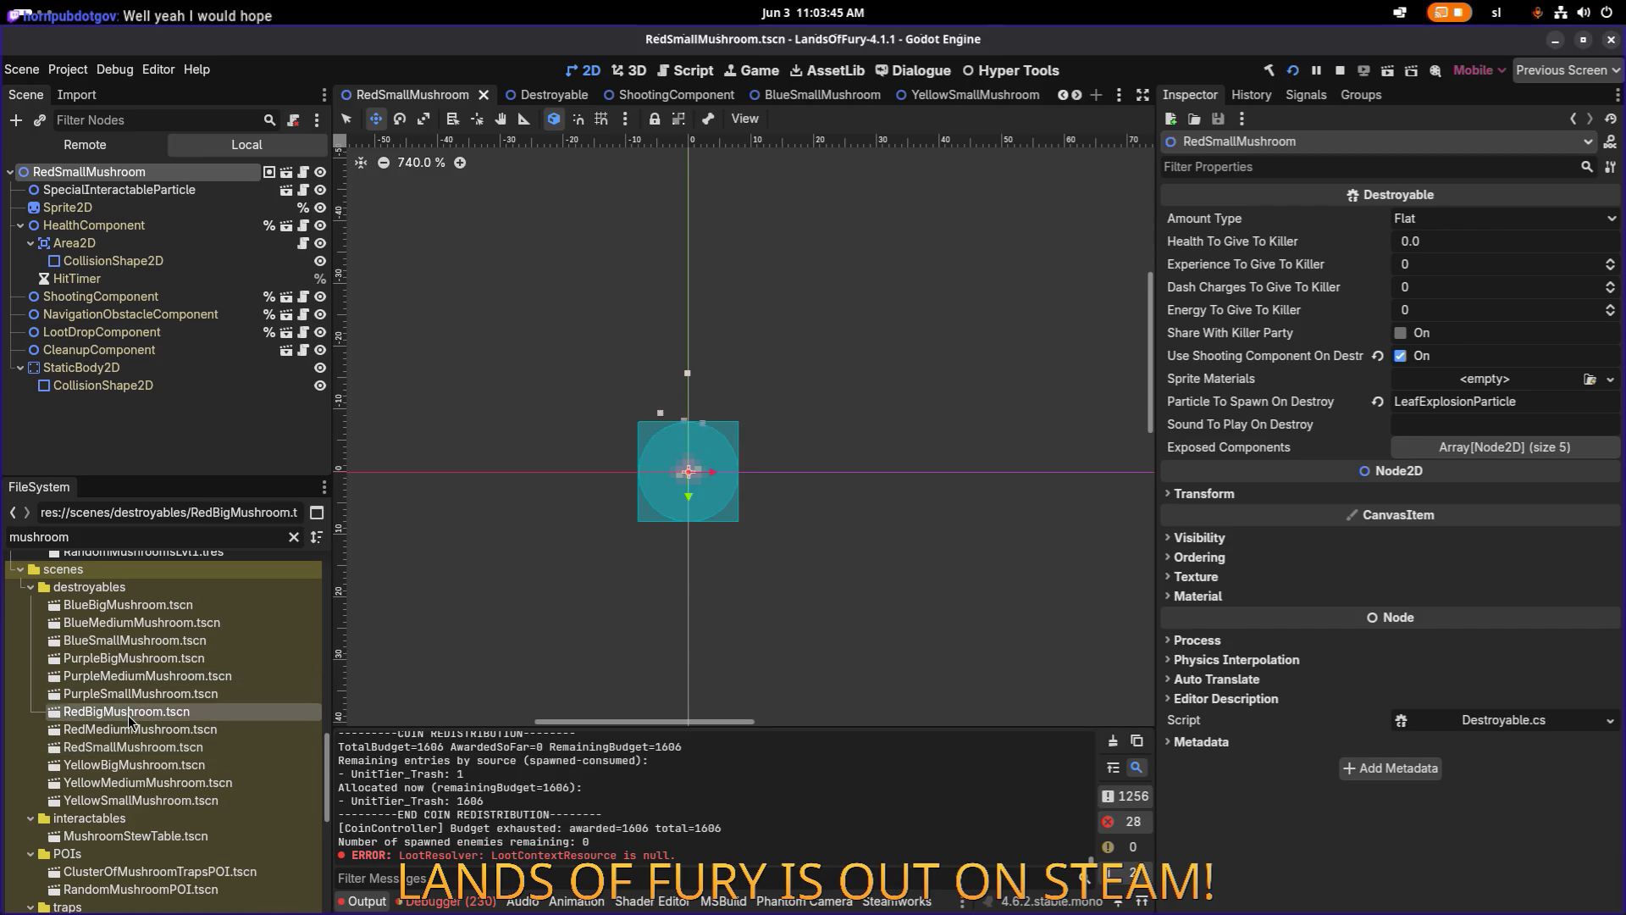
{"action": "double_click", "coordinate": [136, 695]}
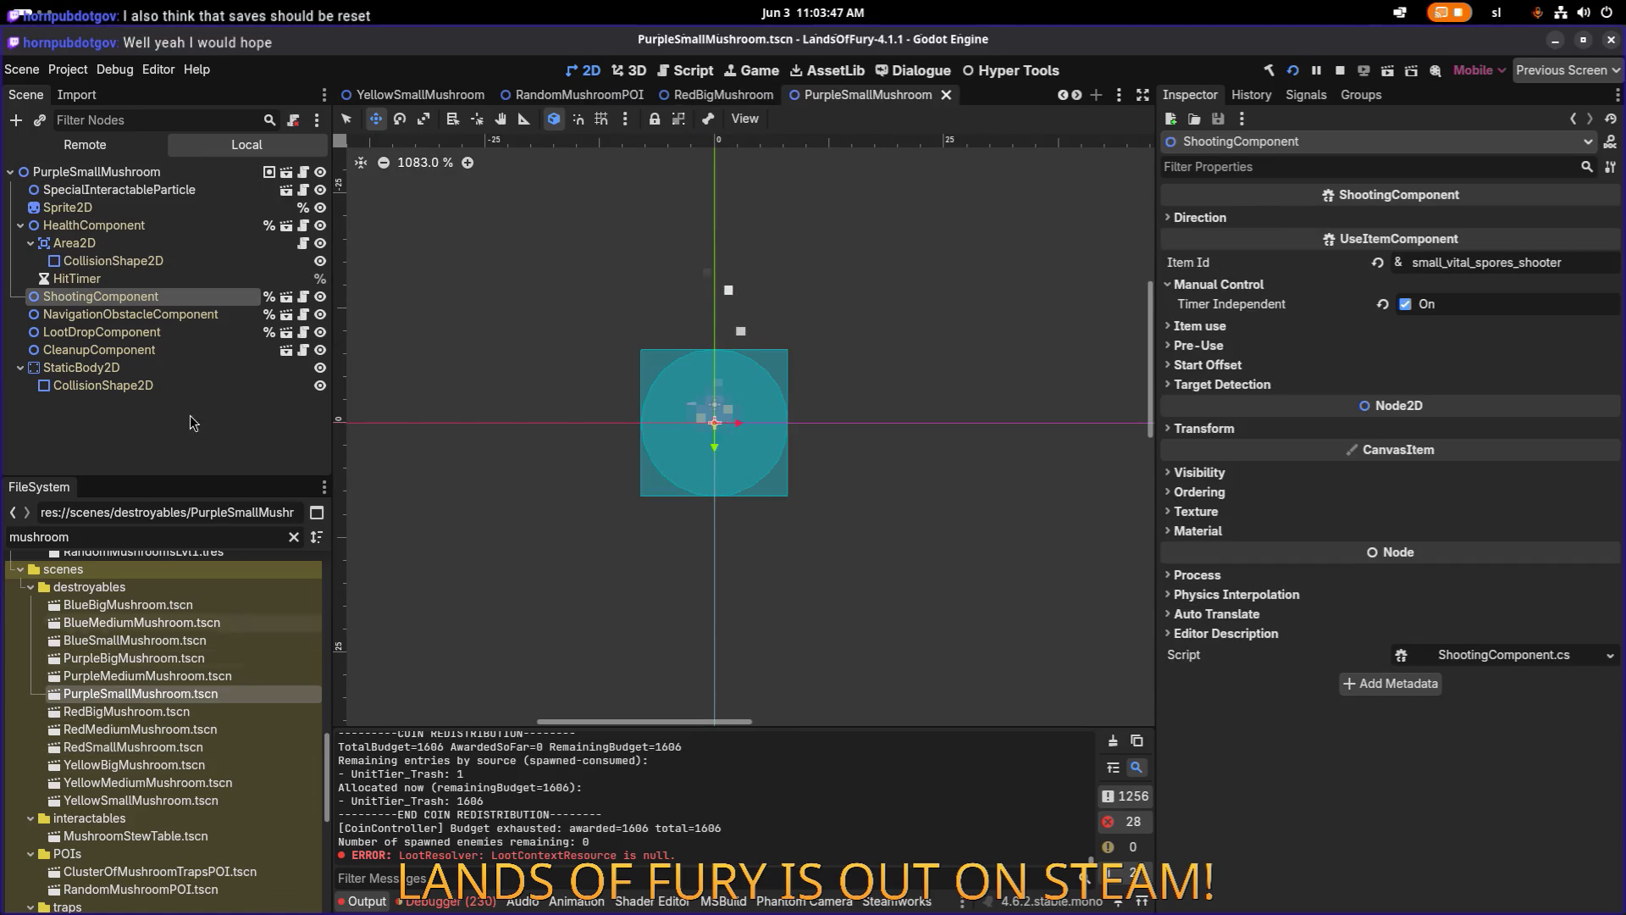
{"action": "left_click", "coordinate": [110, 172]}
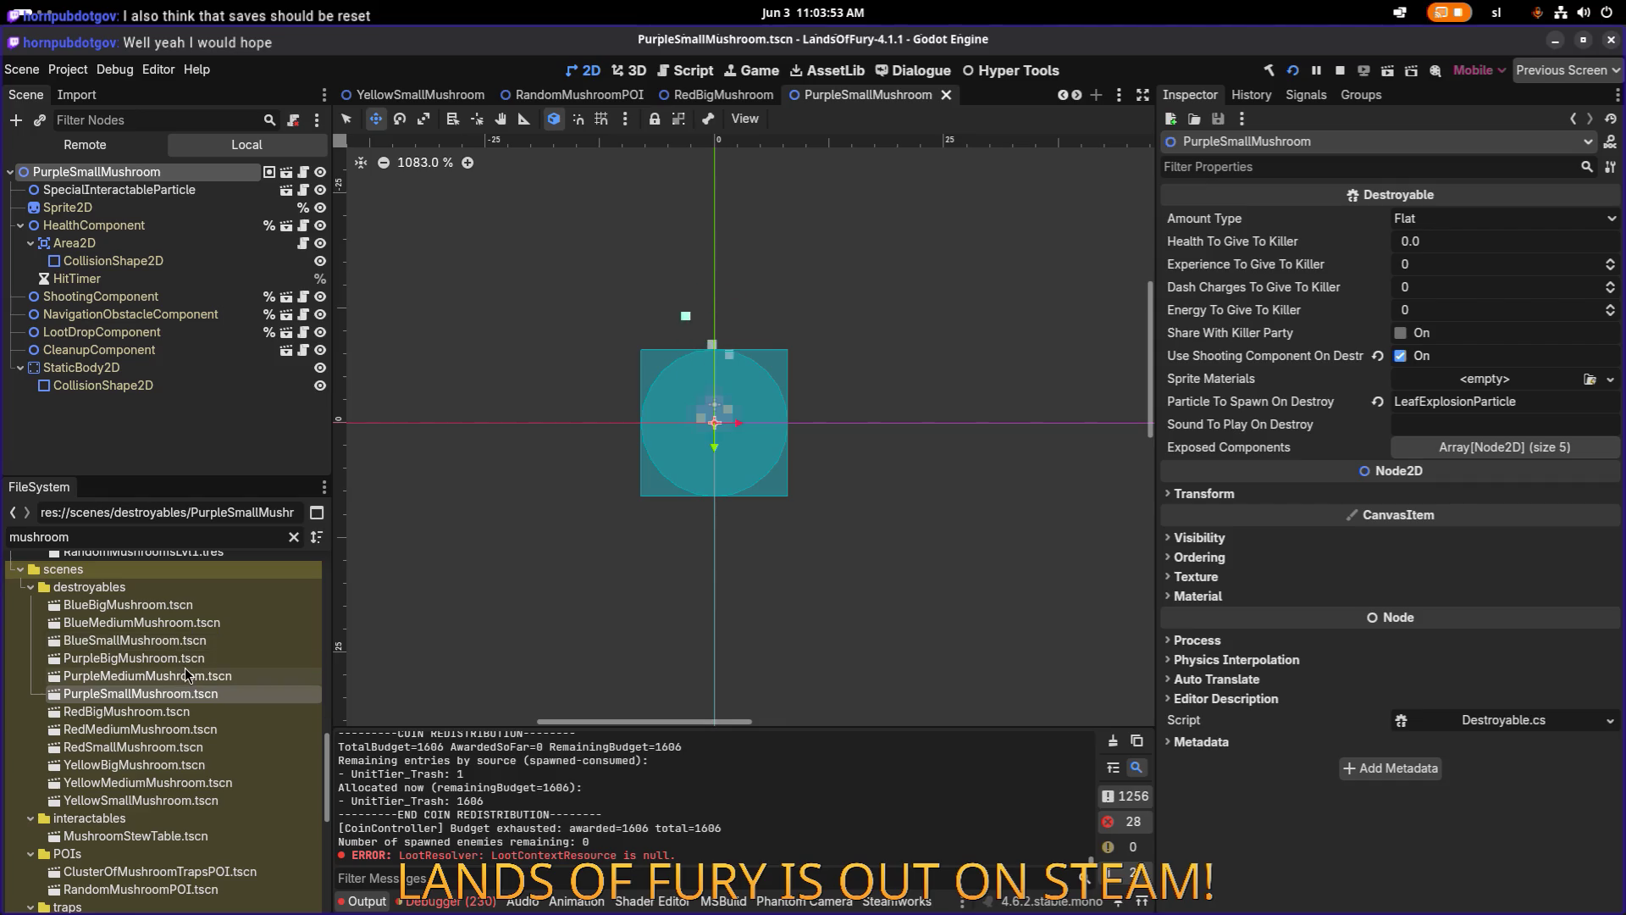
Compare the BlueSmall, BlueMedium and BlueBig mushroom scenes, ending on PurpleBigMushroom.
{"action": "double_click", "coordinate": [175, 637]}
{"action": "double_click", "coordinate": [214, 620]}
{"action": "double_click", "coordinate": [188, 600]}
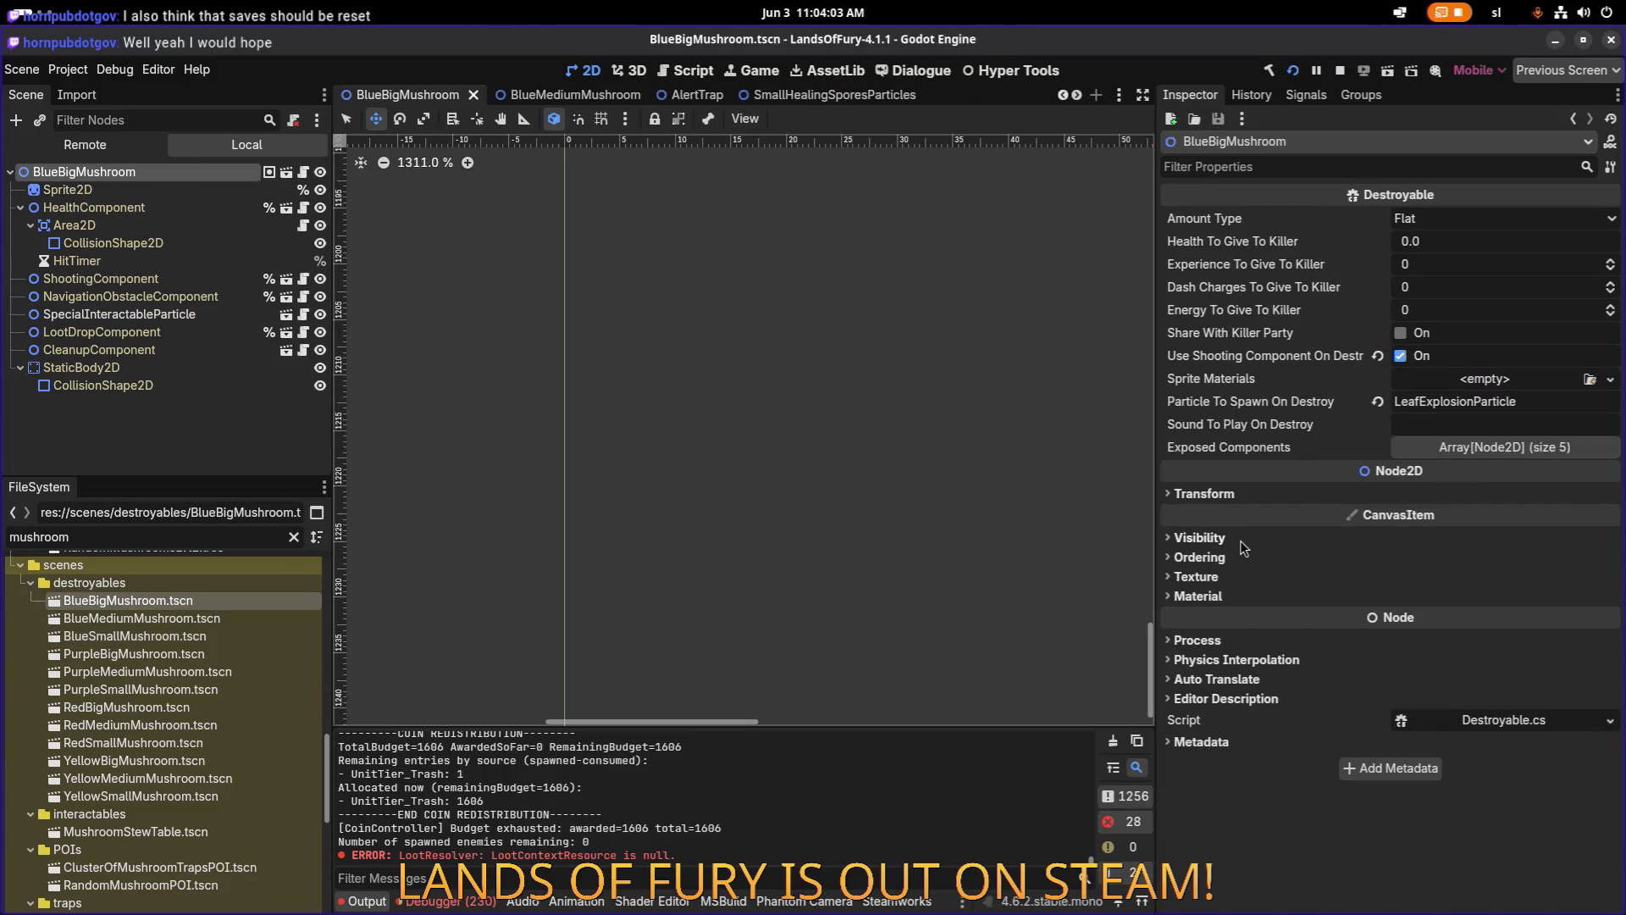
{"action": "double_click", "coordinate": [201, 621]}
{"action": "double_click", "coordinate": [209, 601]}
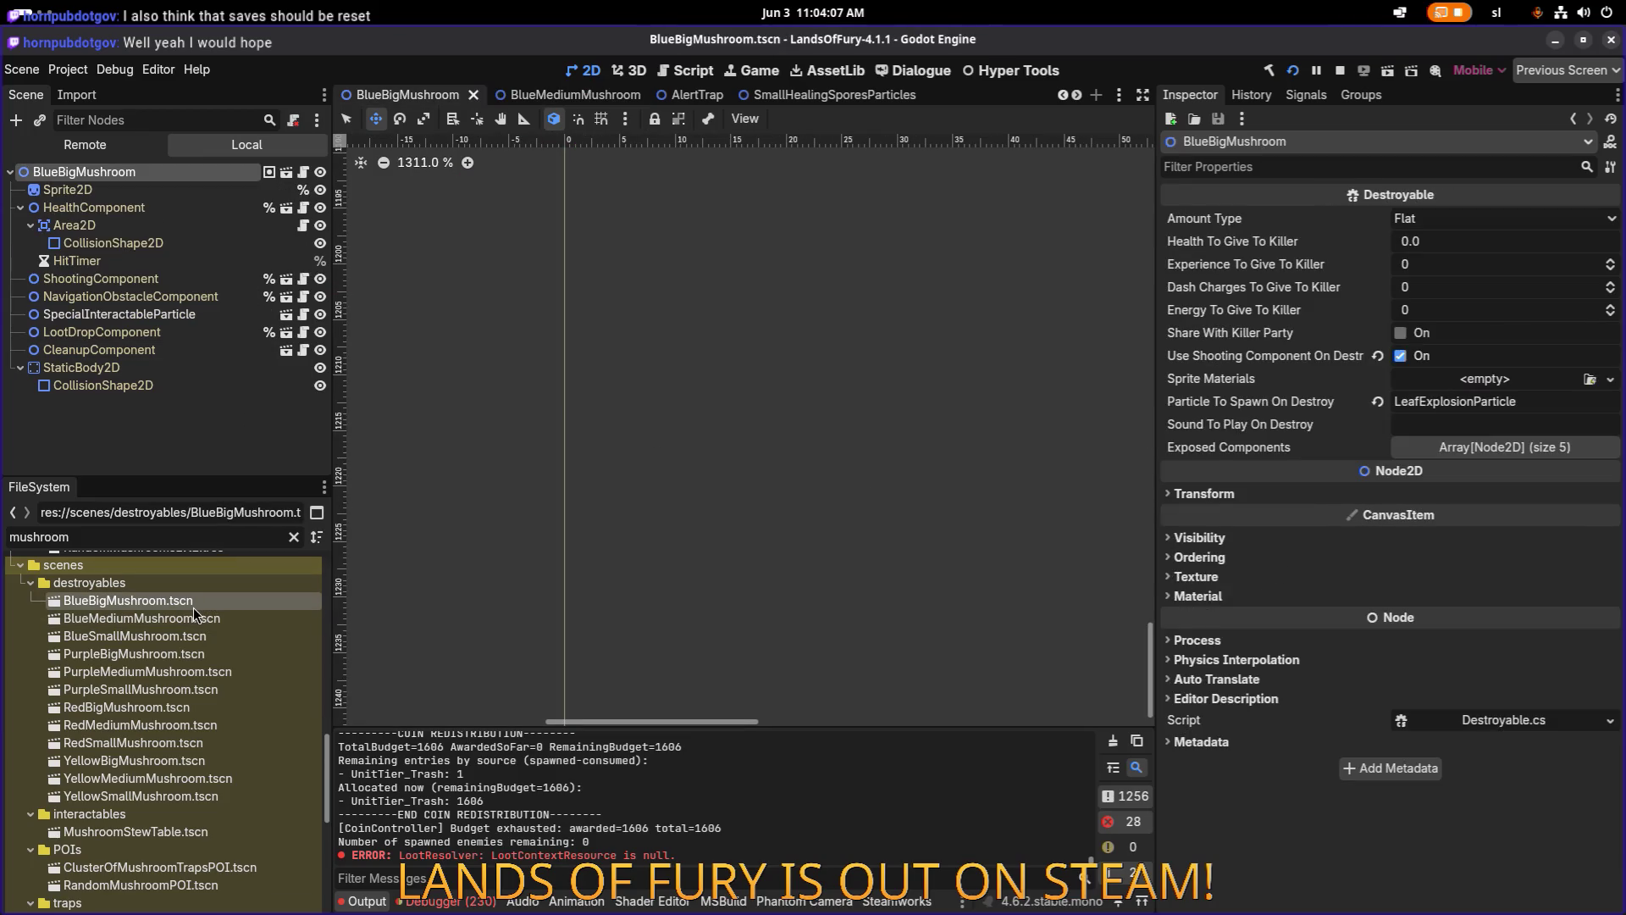
{"action": "left_click", "coordinate": [199, 225]}
{"action": "left_click", "coordinate": [210, 175]}
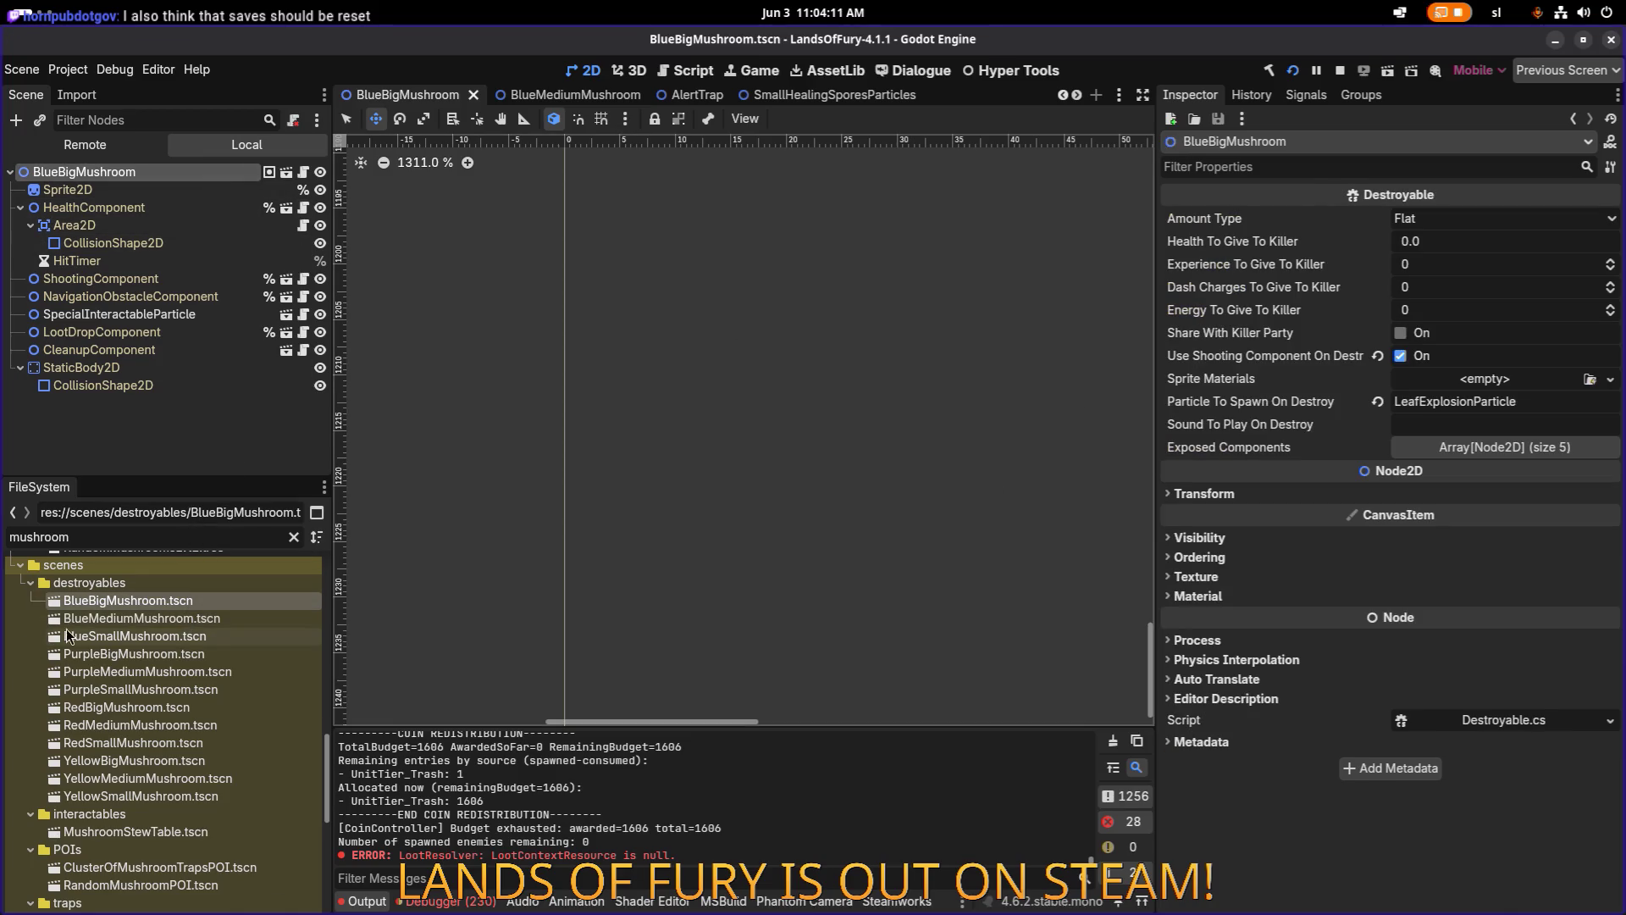
{"action": "double_click", "coordinate": [94, 619]}
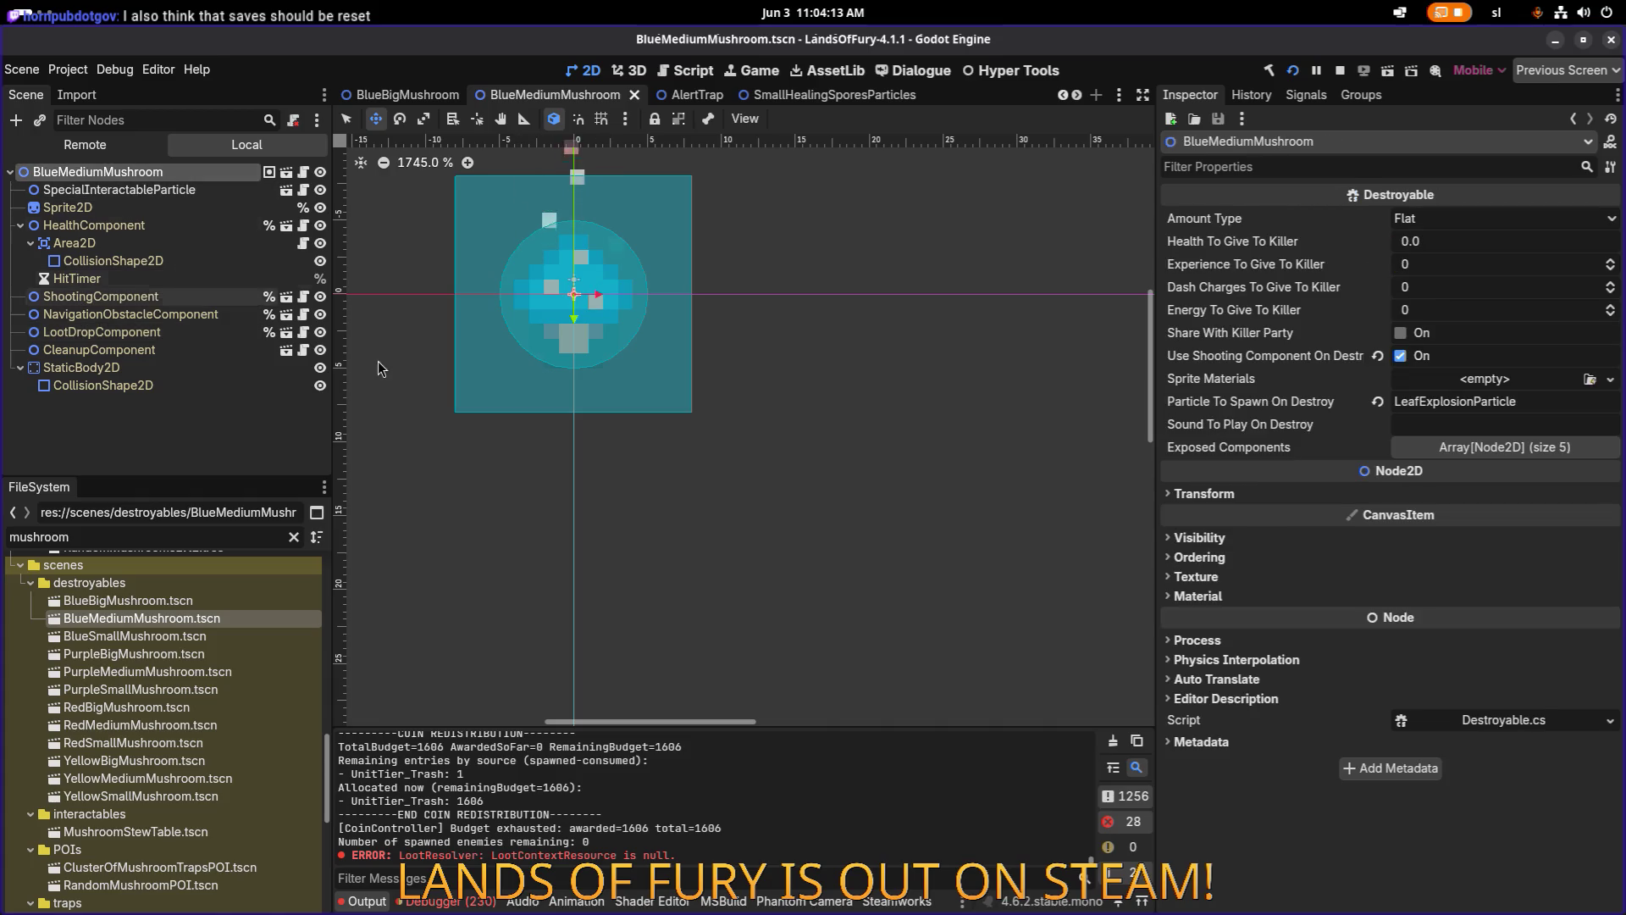
{"action": "double_click", "coordinate": [144, 636]}
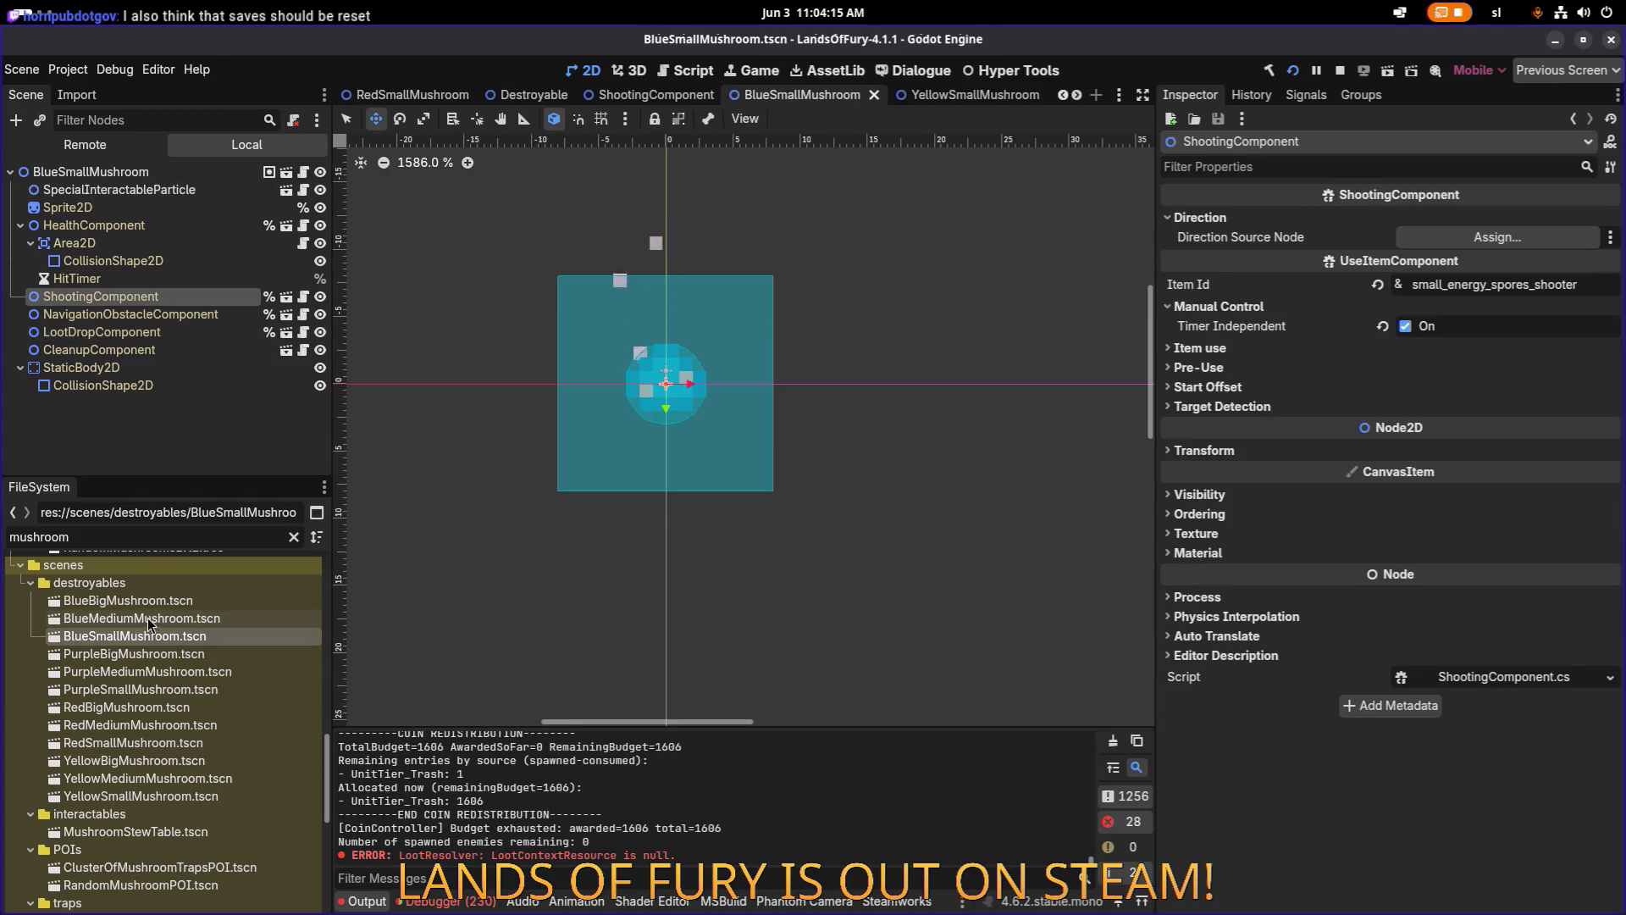
{"action": "double_click", "coordinate": [140, 655]}
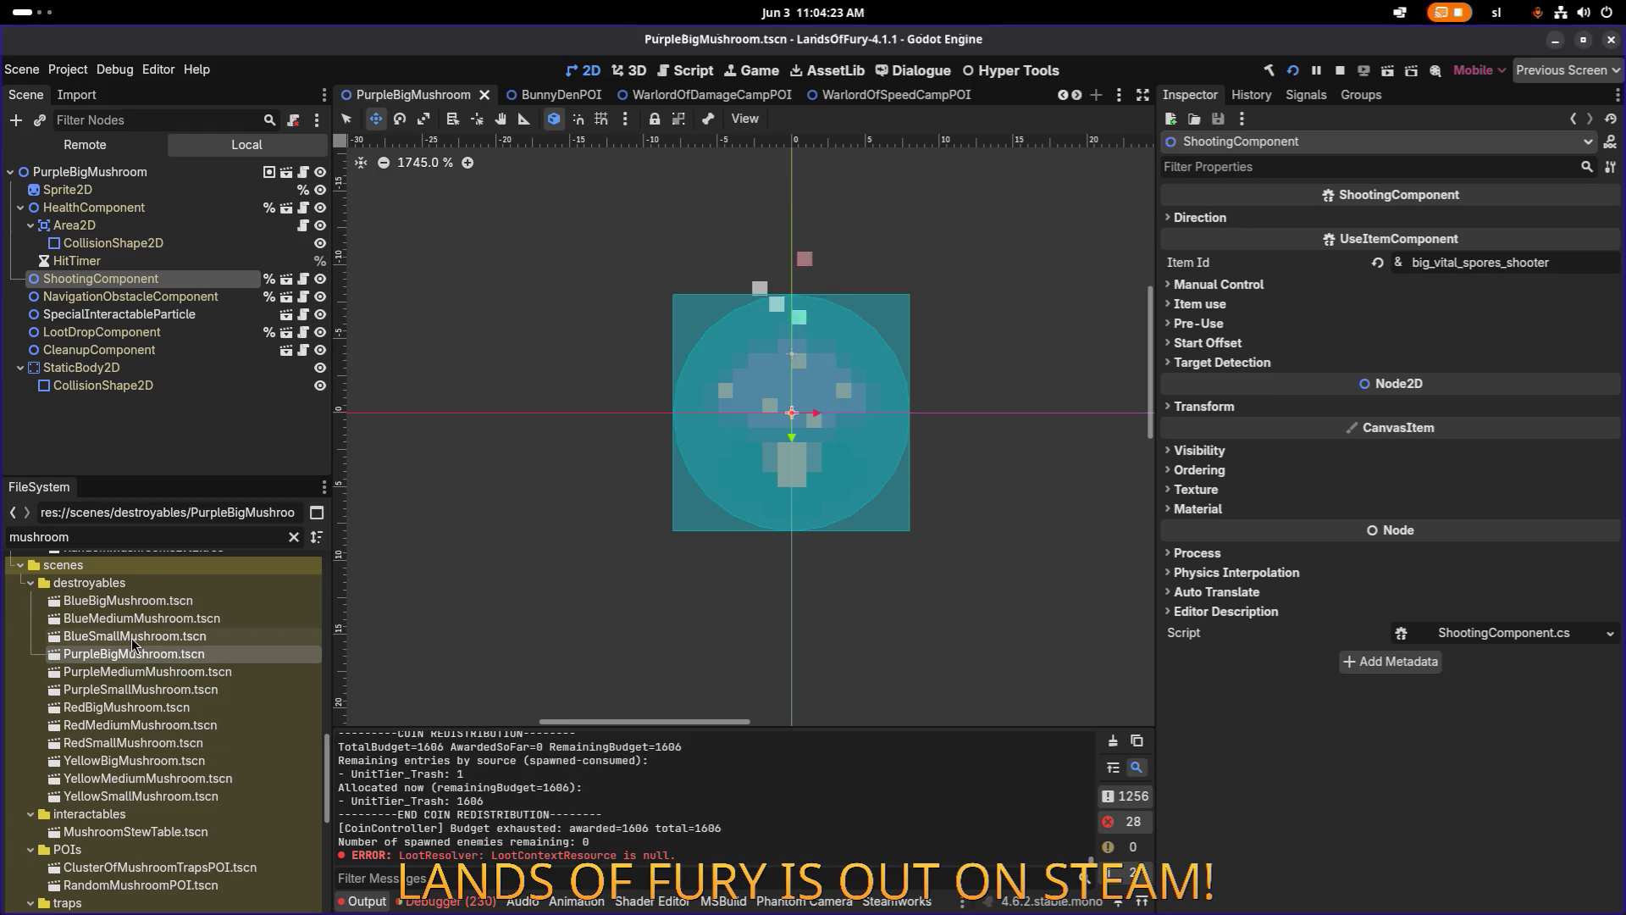
Open PurpleMediumMushroom and zoom, pan and widen the 2D view around the mushroom.
{"action": "double_click", "coordinate": [101, 675]}
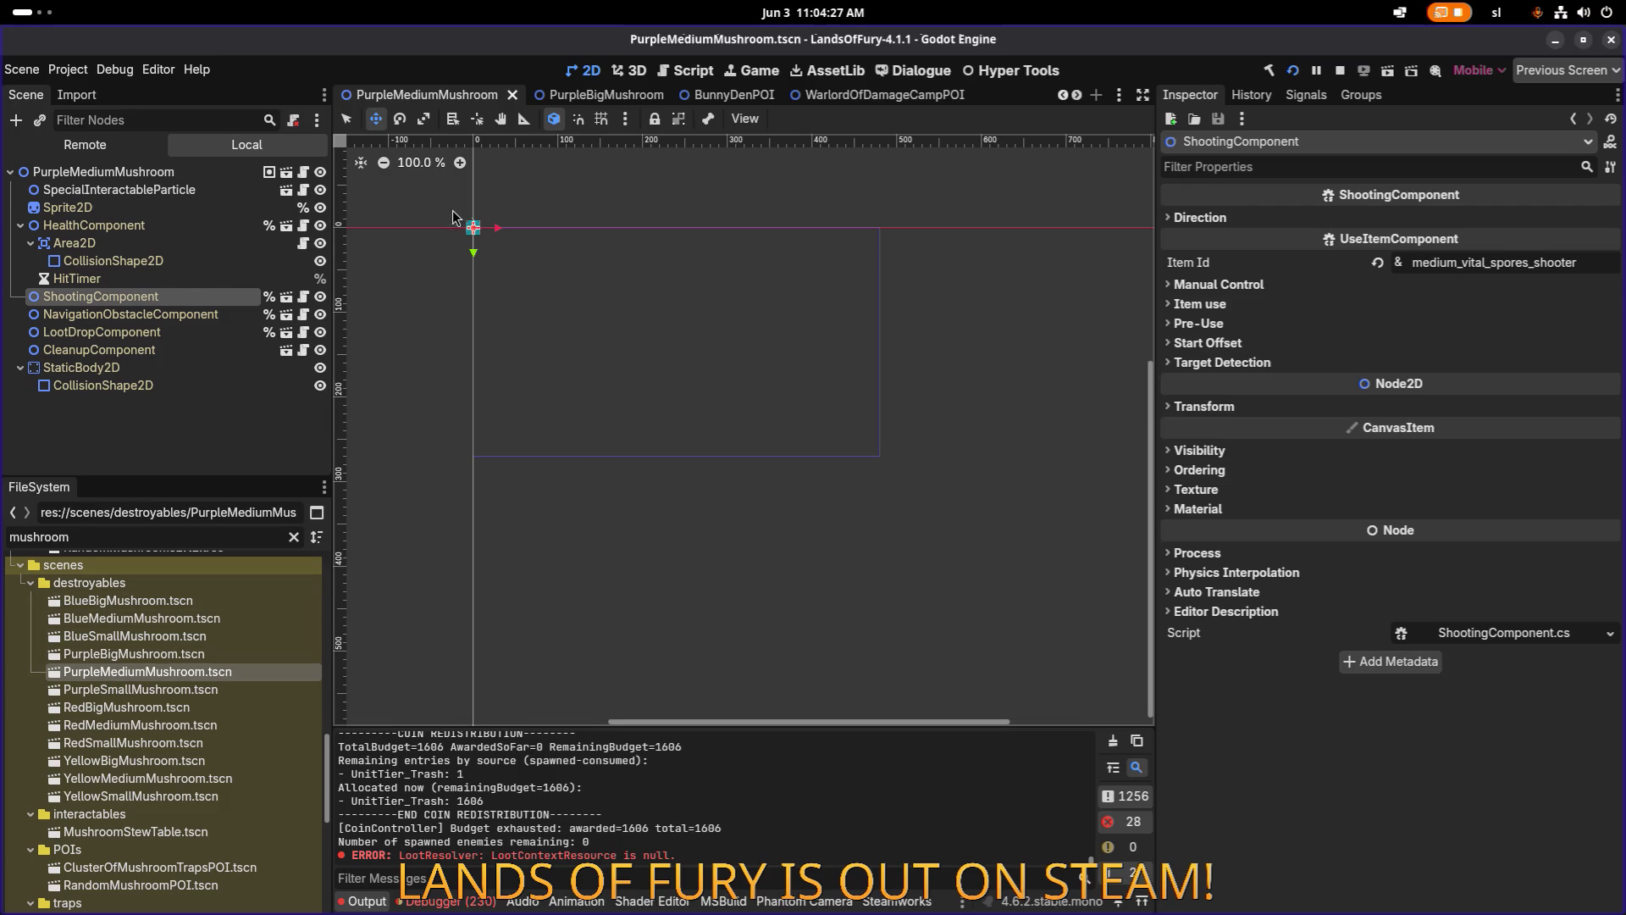
{"action": "scroll", "coordinate": [457, 222], "scroll_direction": "up", "scroll_amount": 15}
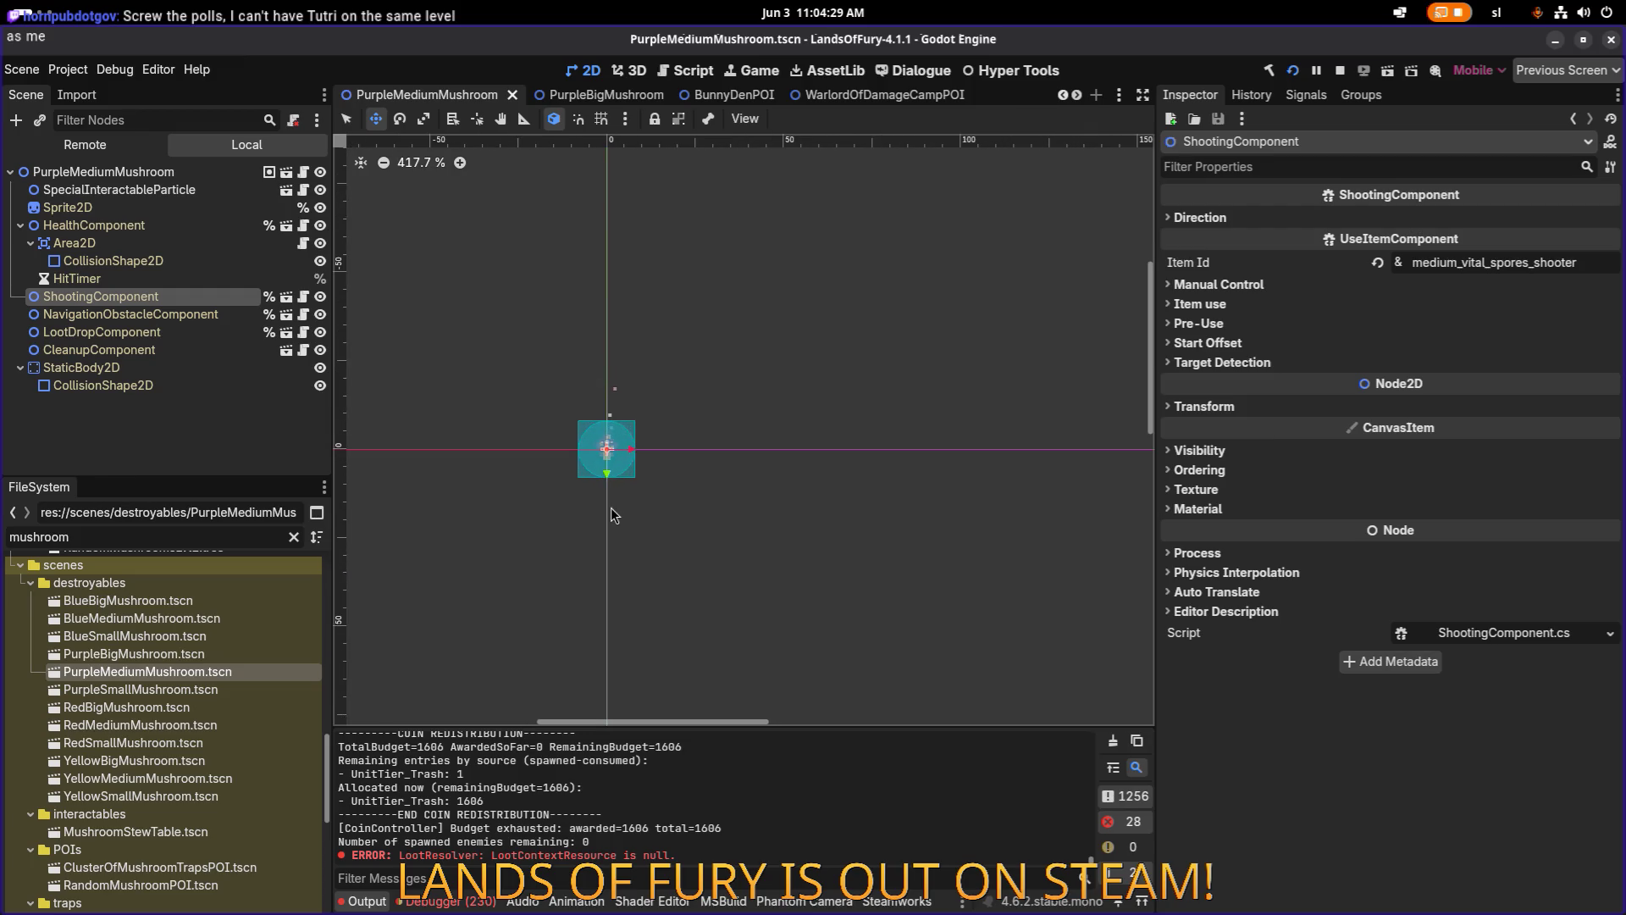
{"action": "left_click_drag", "start_coordinate": [612, 514], "coordinate": [811, 490]}
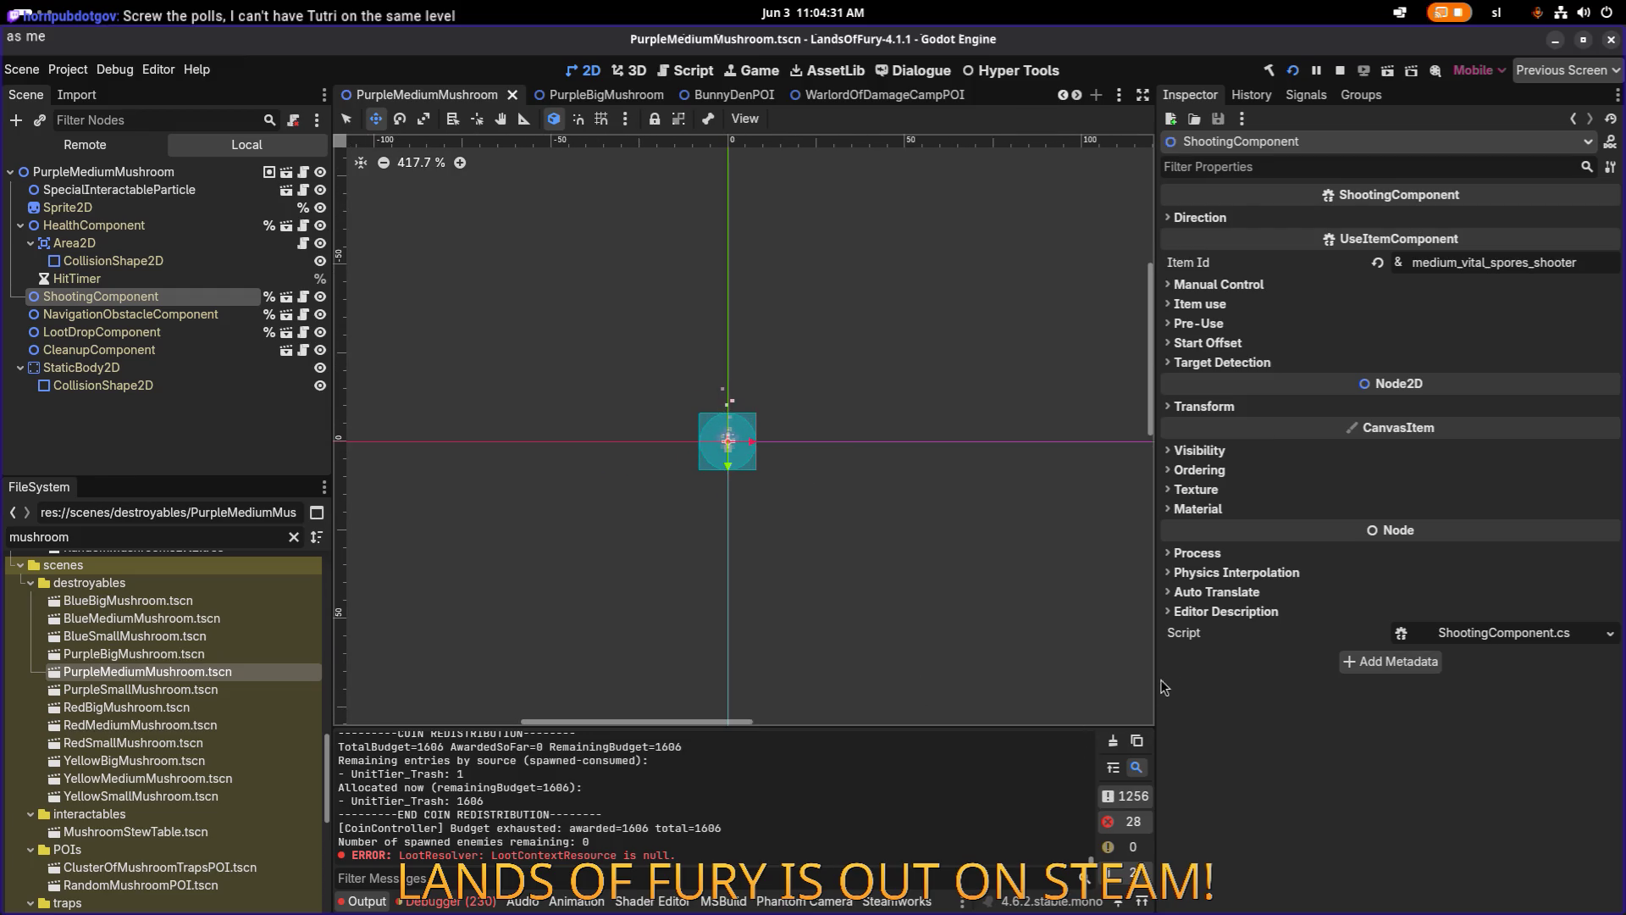
{"action": "left_click_drag", "start_coordinate": [1158, 669], "coordinate": [1212, 668]}
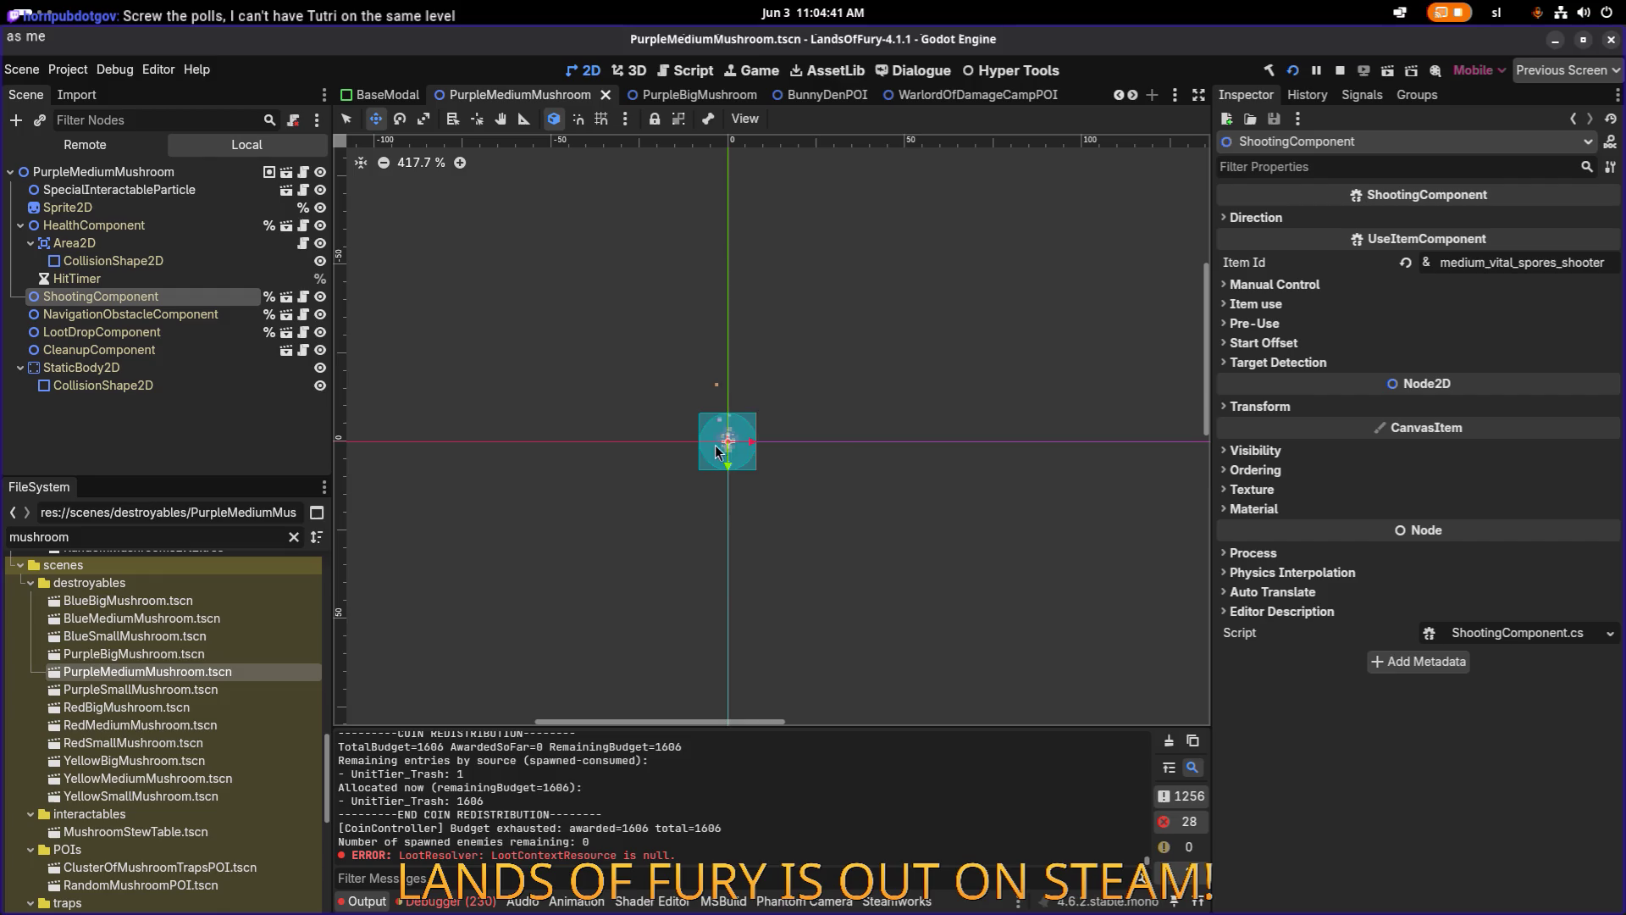
{"action": "left_click_drag", "start_coordinate": [756, 432], "coordinate": [801, 372]}
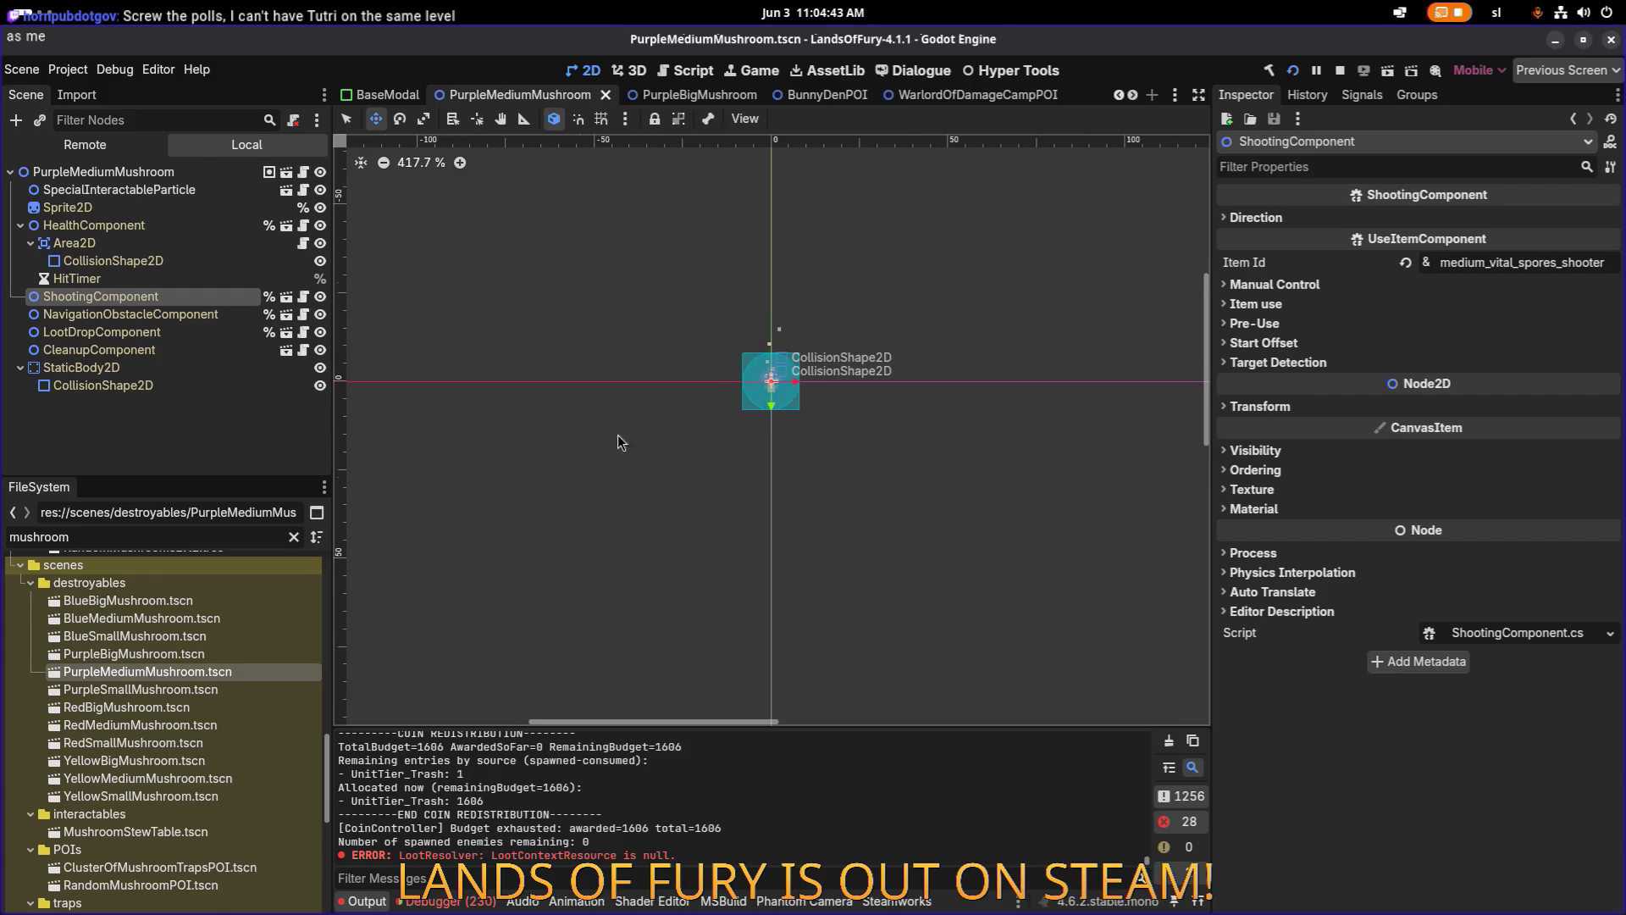
Reopen PurpleBigMushroom, review BlueSmallMushroom's shooting item, then open BlueBigMushroom.
{"action": "double_click", "coordinate": [178, 653]}
{"action": "left_click", "coordinate": [178, 637]}
{"action": "double_click", "coordinate": [178, 637]}
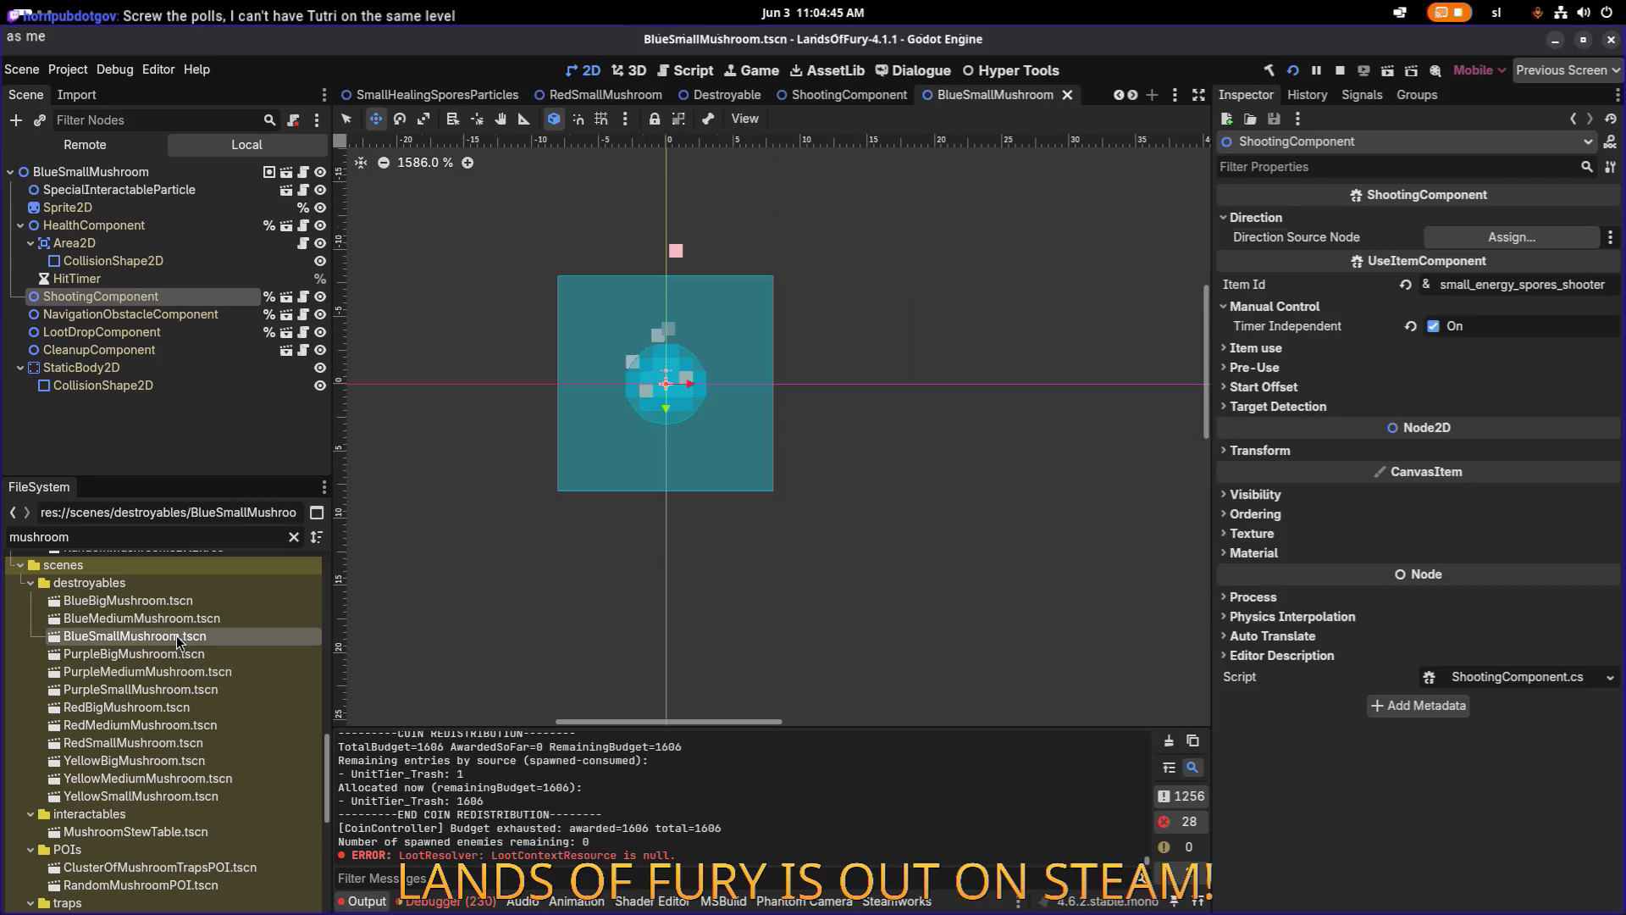
{"action": "scroll", "coordinate": [180, 626], "scroll_direction": "down", "scroll_amount": 2}
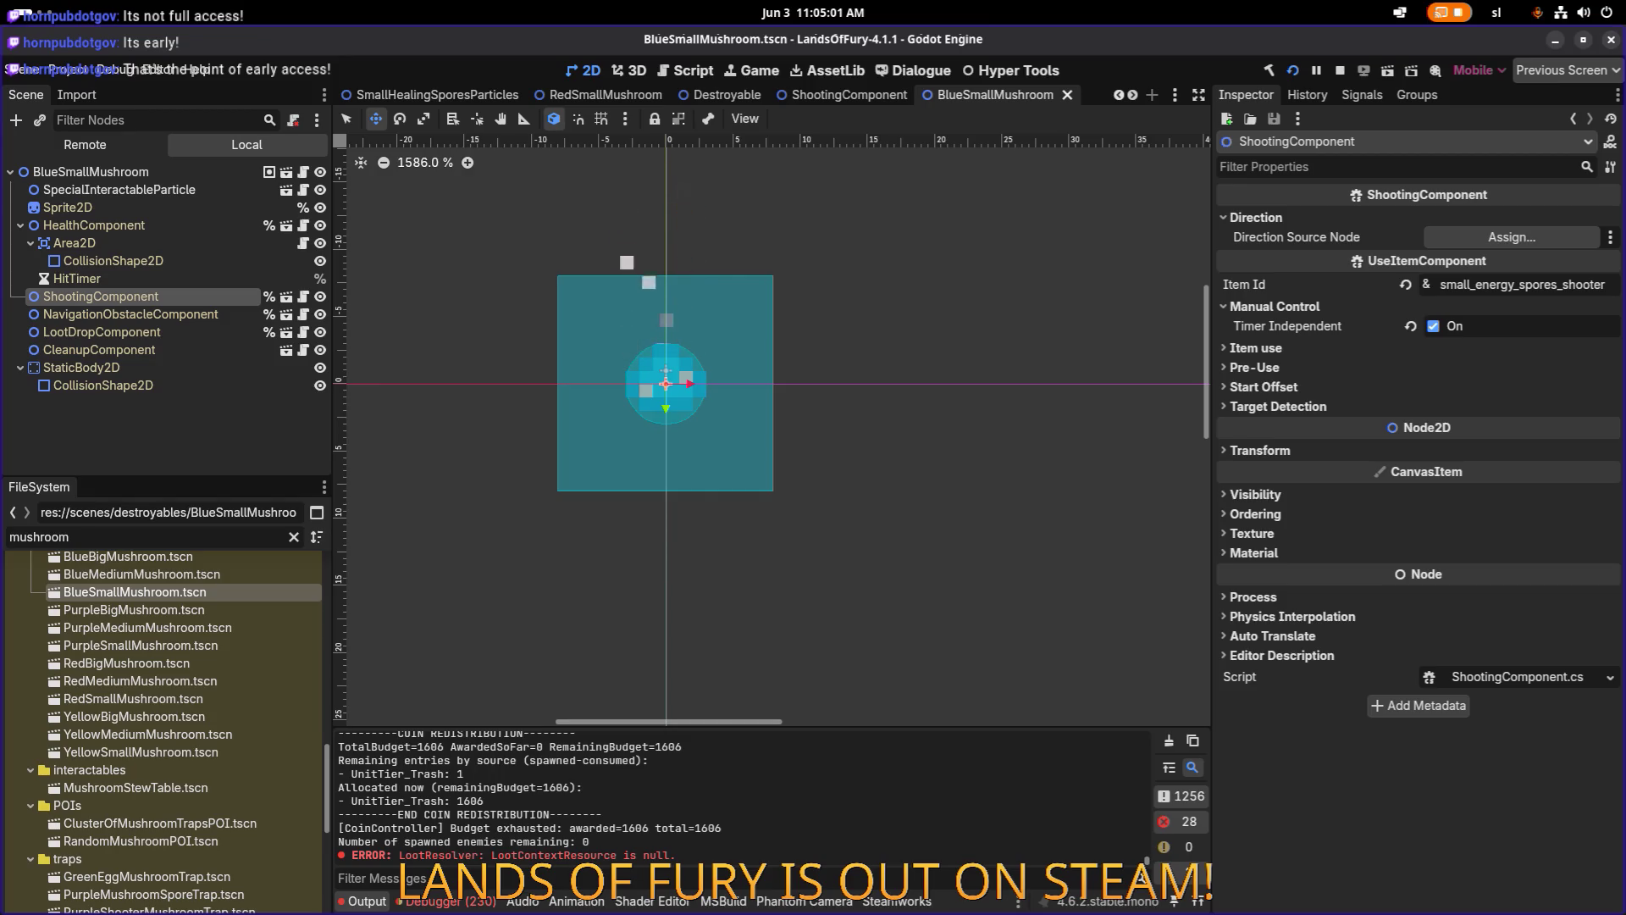
{"action": "scroll", "coordinate": [181, 653], "scroll_direction": "up", "scroll_amount": 3}
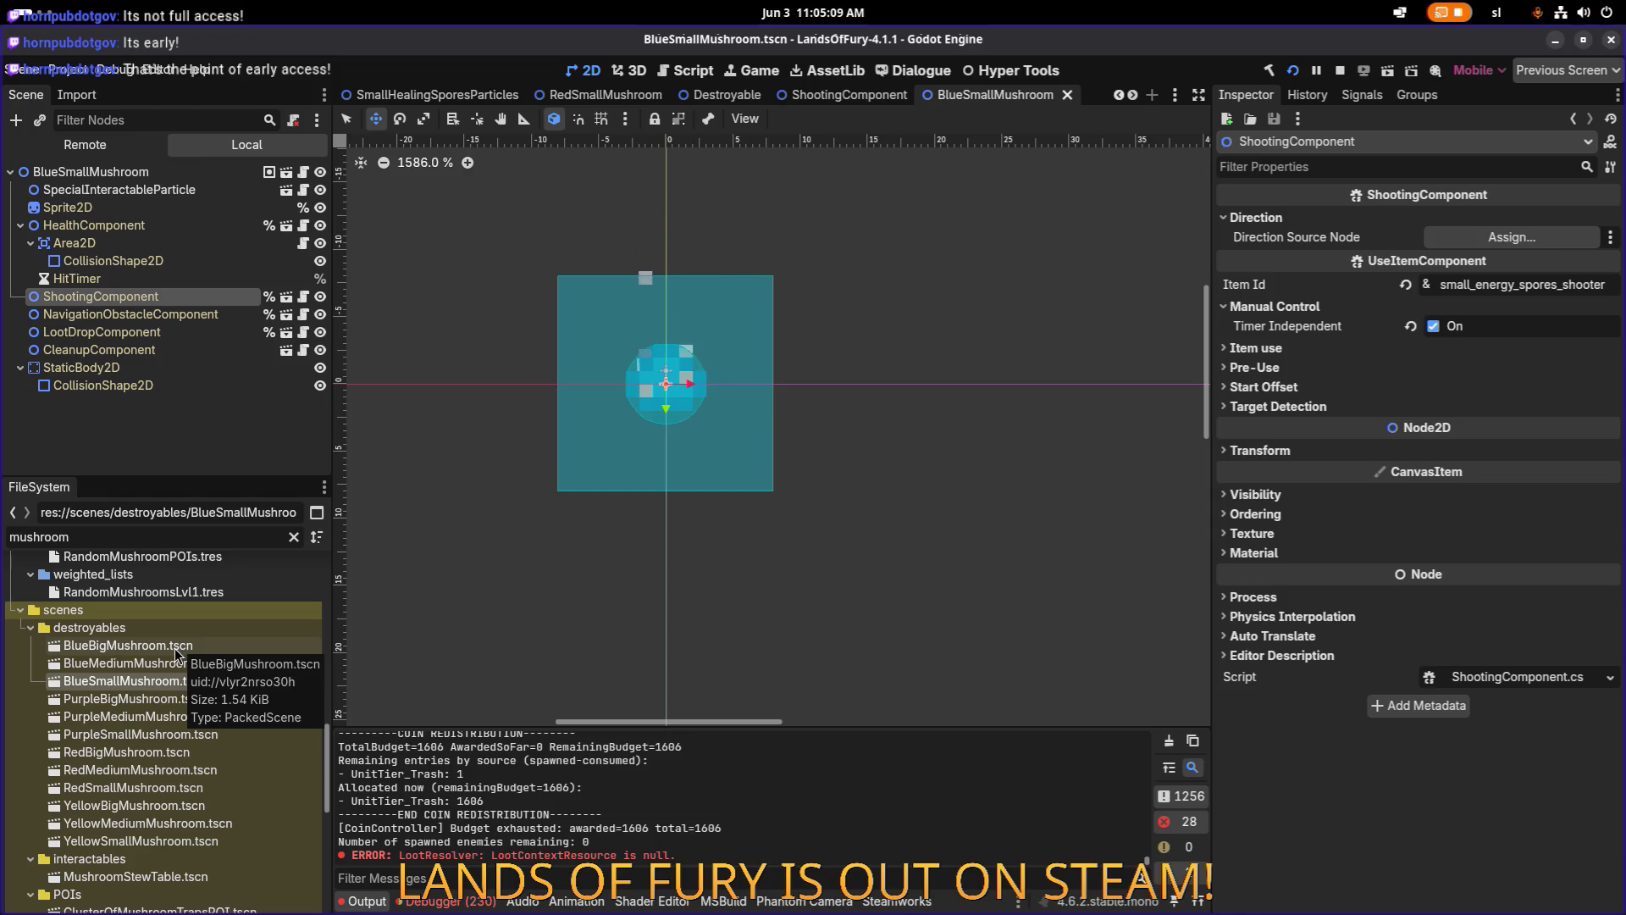
{"action": "double_click", "coordinate": [165, 647]}
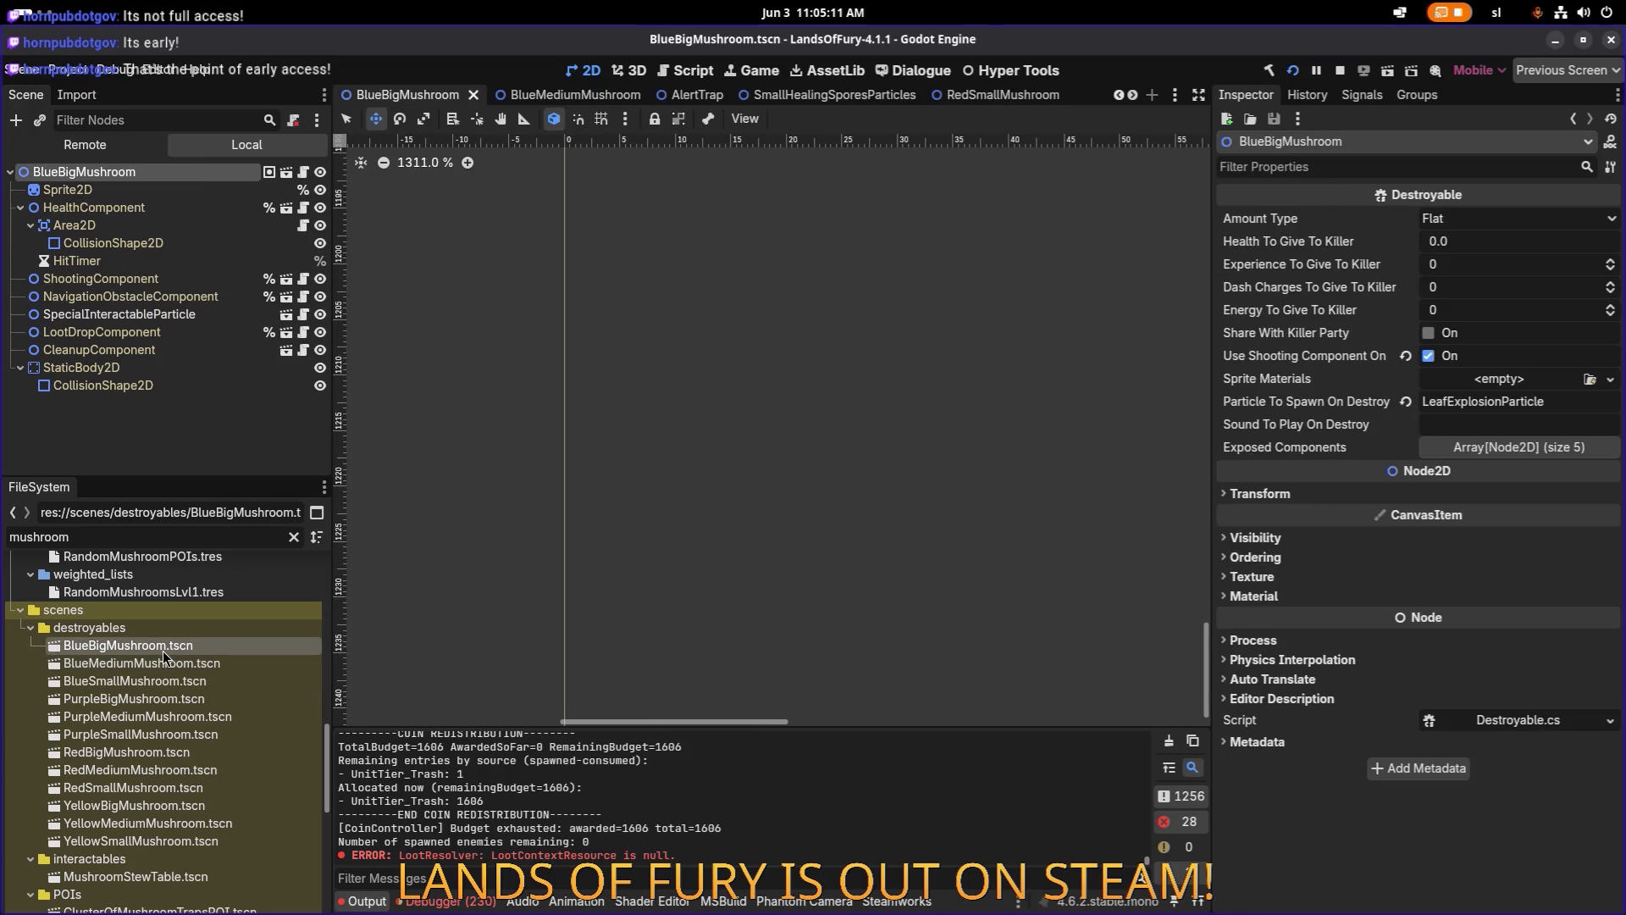
Filter the FileSystem by 'sporeshoo', then broaden the filter to 'shooter'.
{"action": "scroll", "coordinate": [203, 597], "scroll_direction": "up", "scroll_amount": 4}
{"action": "key", "text": "ctrl+a"}
{"action": "type", "text": "sporeshoo"}
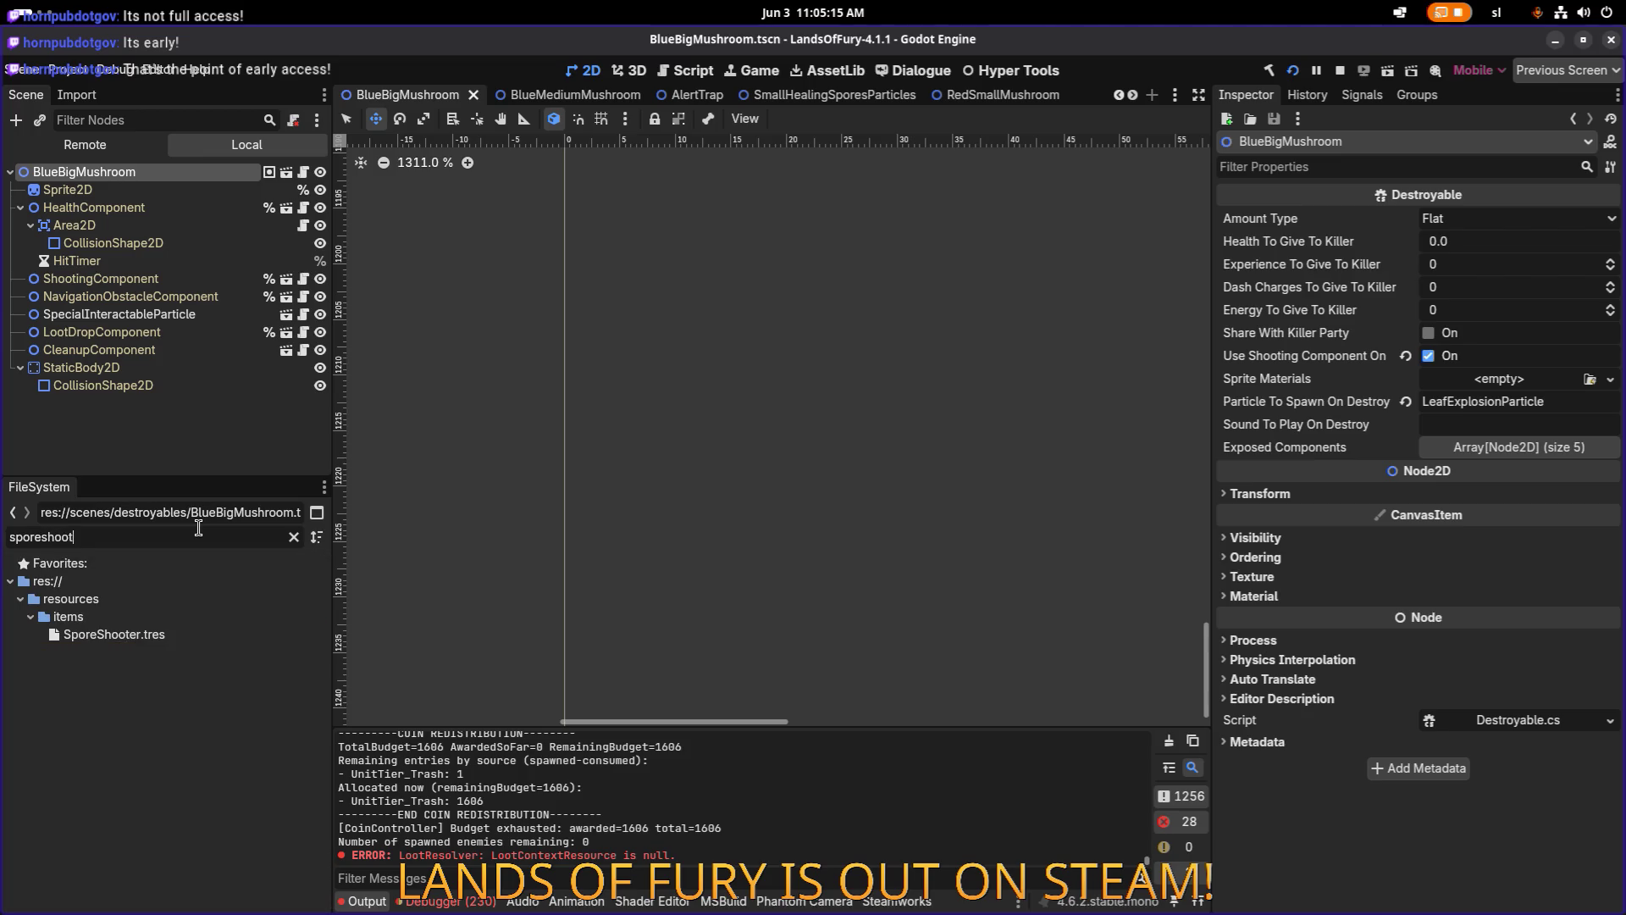
{"action": "key", "text": "ctrl+a"}
{"action": "type", "text": "sho"}
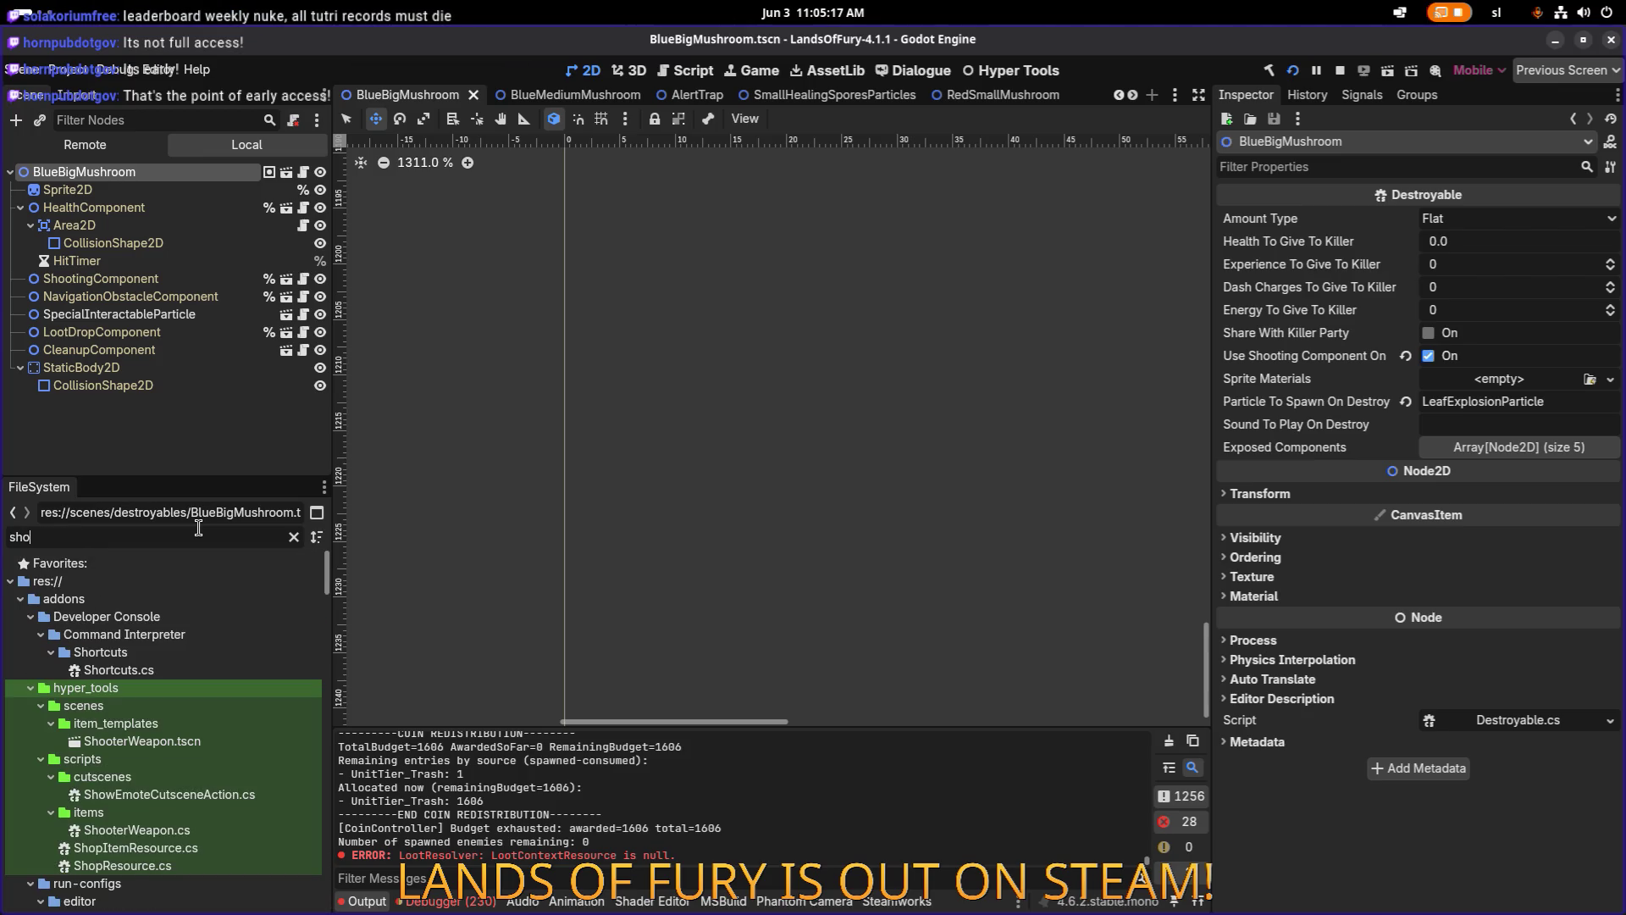
{"action": "type", "text": "oter"}
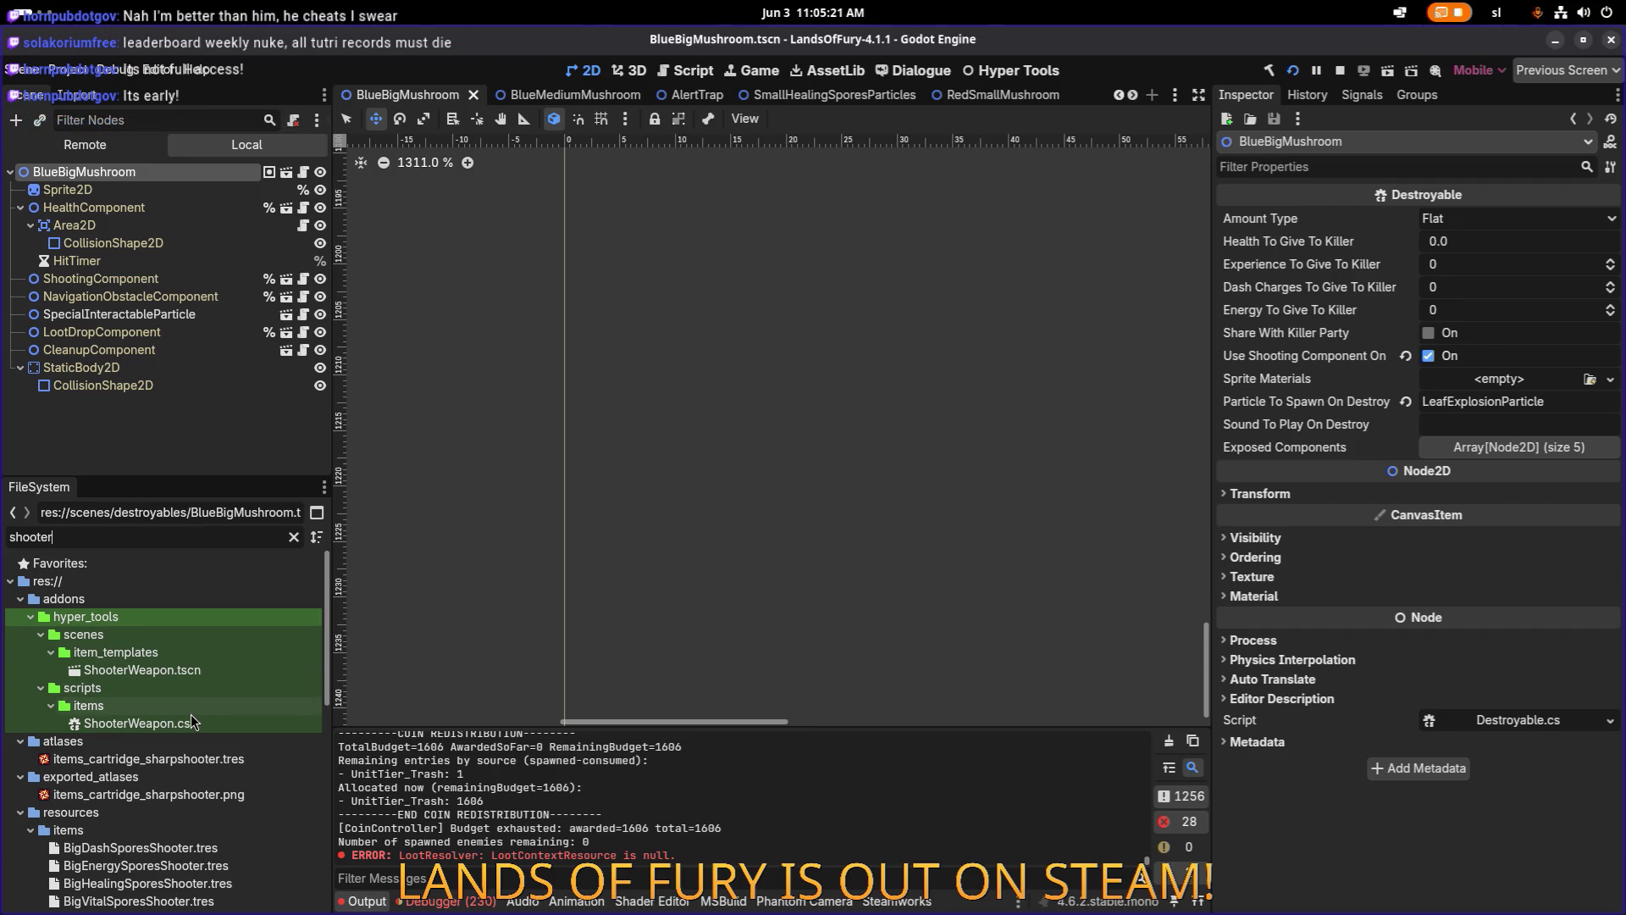
{"action": "scroll", "coordinate": [190, 715], "scroll_direction": "down", "scroll_amount": 3}
View the Big Dash, Energy, Healing and Vital SporesShooter.tres resources, ending on BigDashSporesShooter.tres.
{"action": "left_click", "coordinate": [191, 765]}
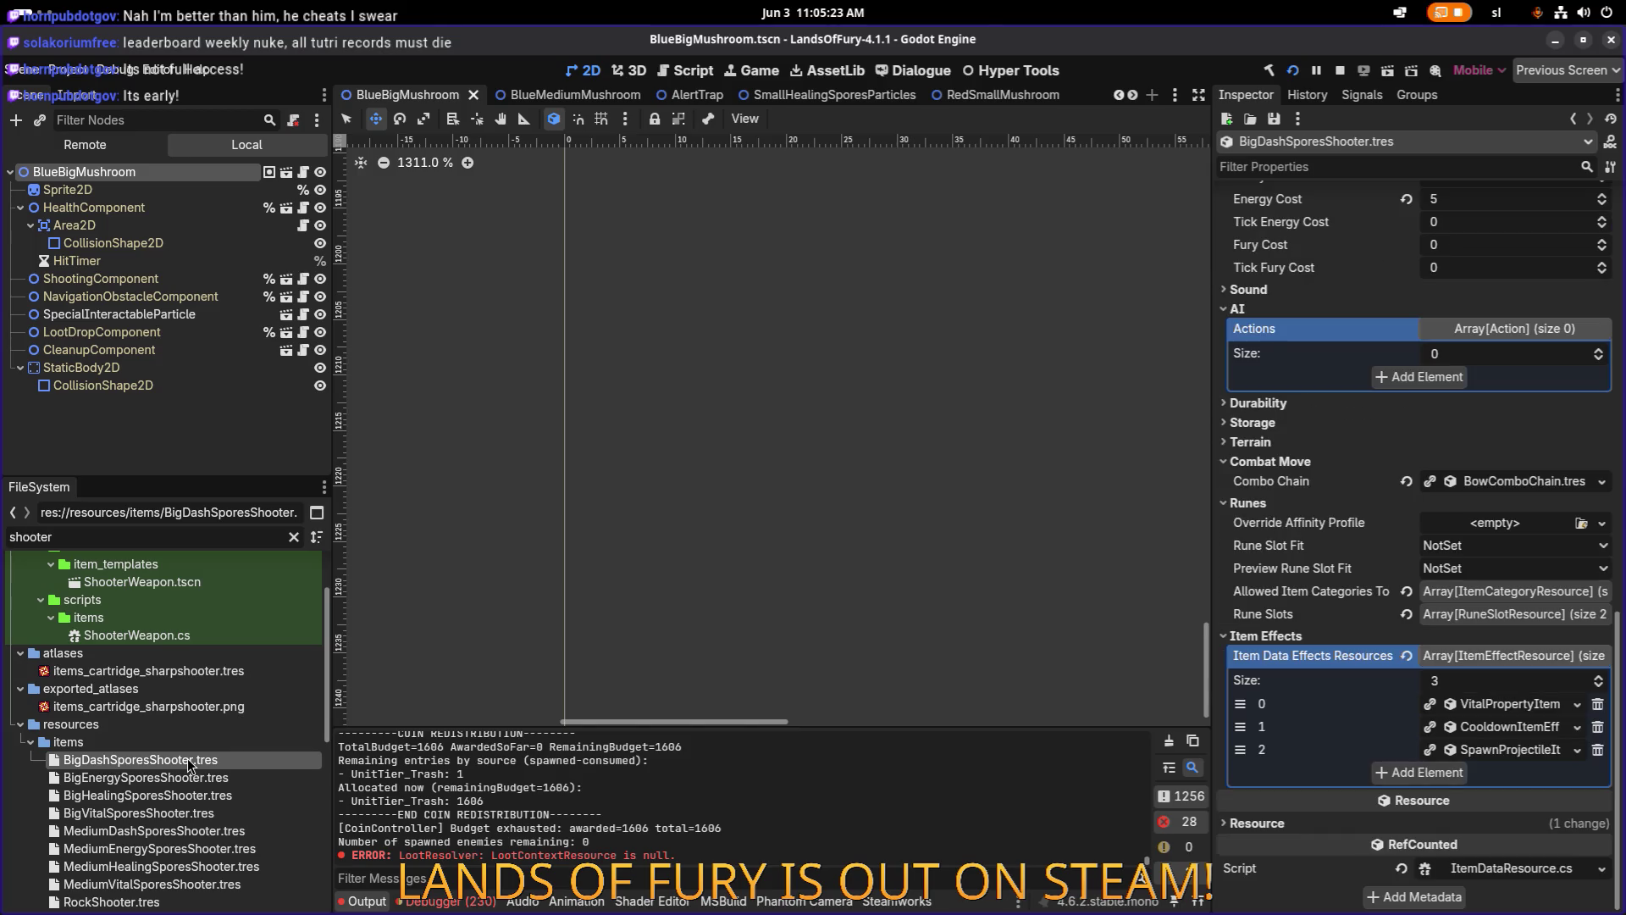
{"action": "left_click", "coordinate": [180, 777]}
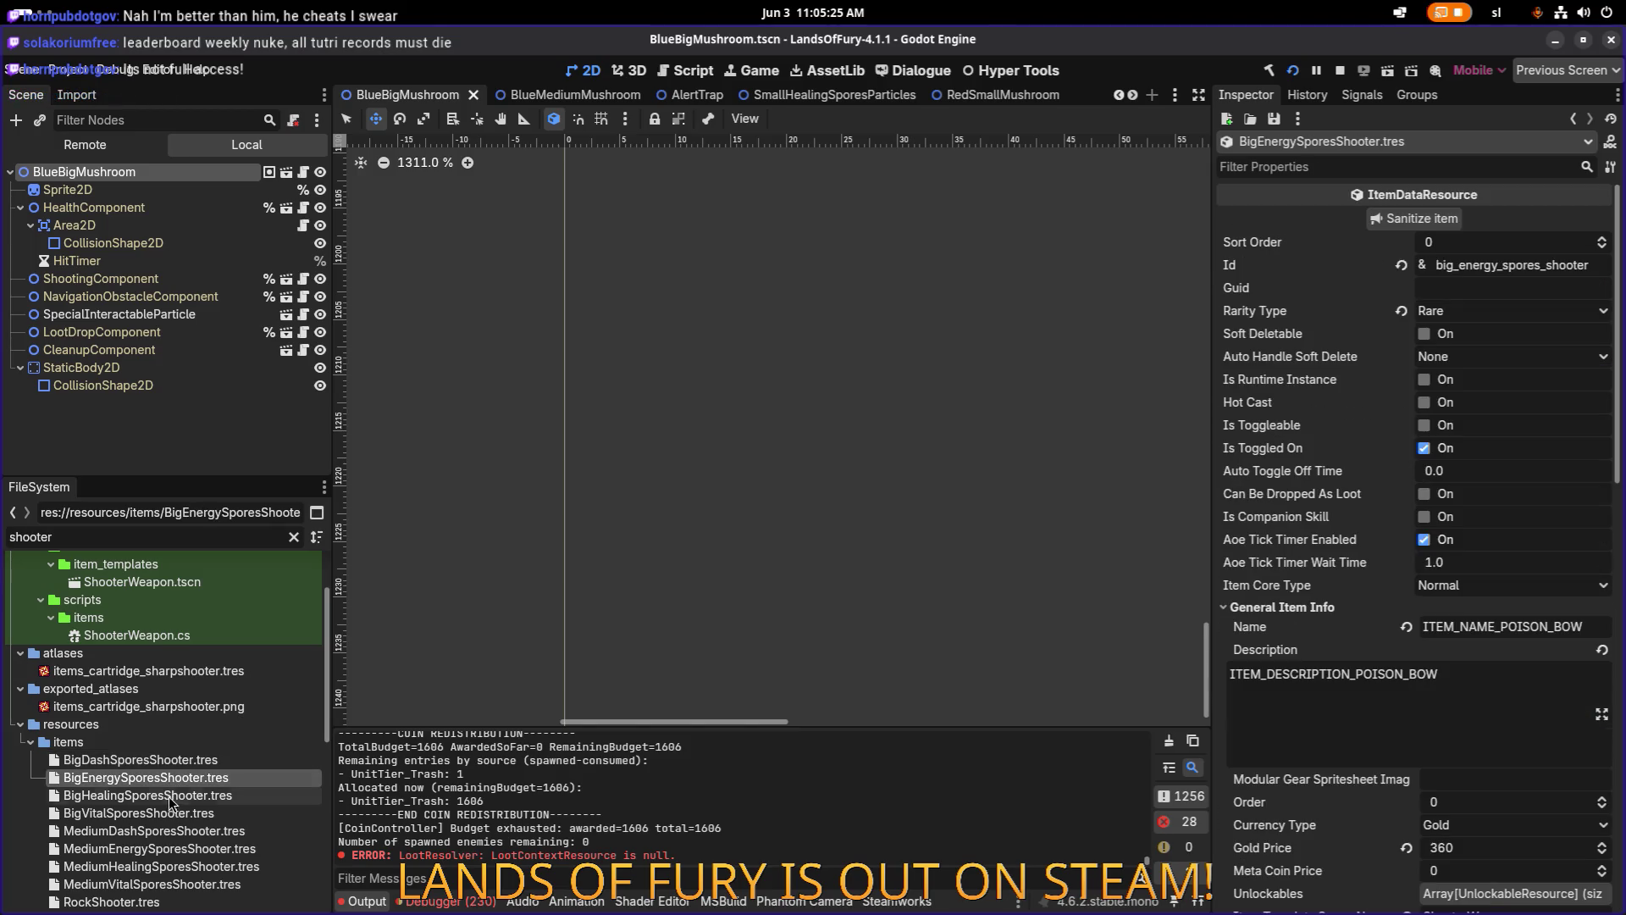
{"action": "left_click", "coordinate": [173, 797]}
{"action": "left_click", "coordinate": [184, 814]}
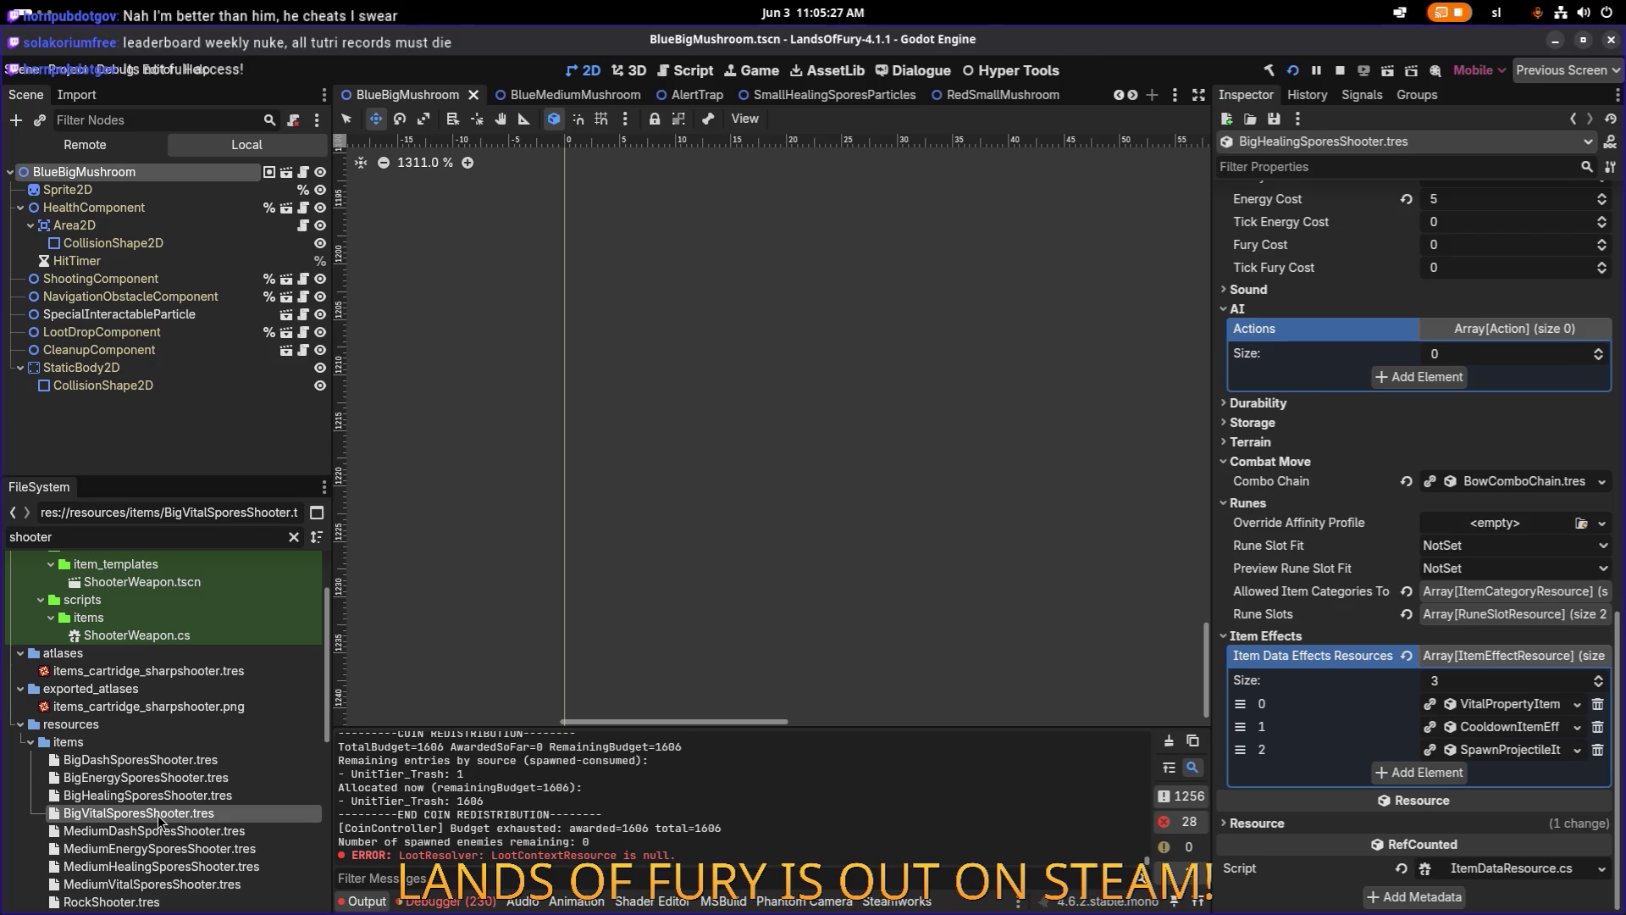
{"action": "scroll", "coordinate": [184, 820], "scroll_direction": "down", "scroll_amount": 3}
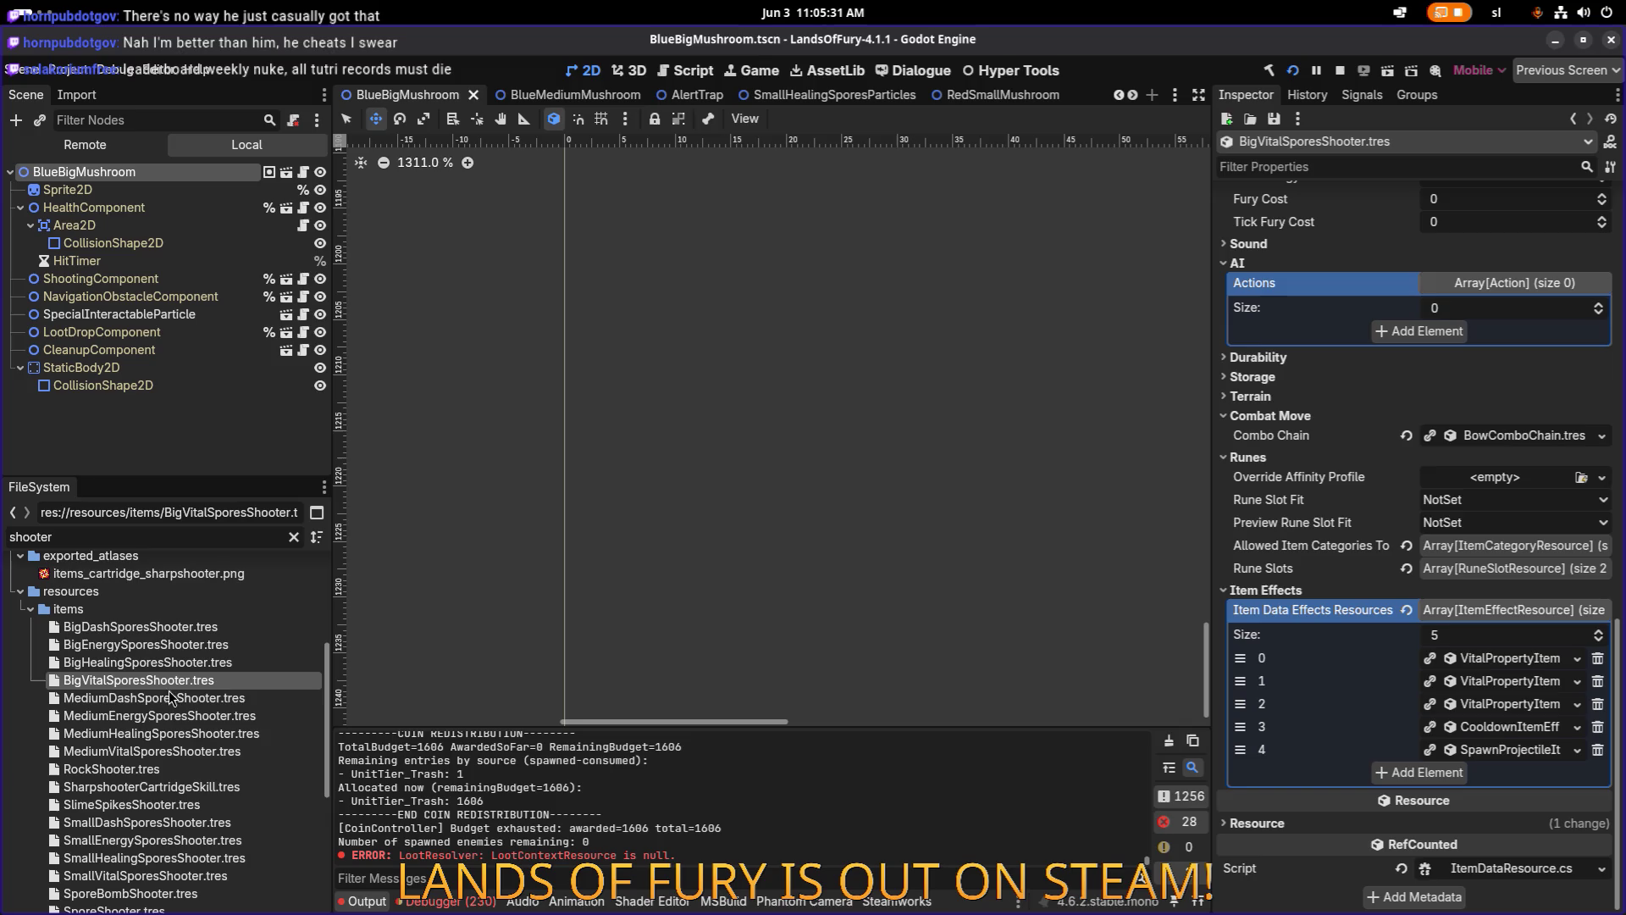
{"action": "left_click", "coordinate": [181, 662]}
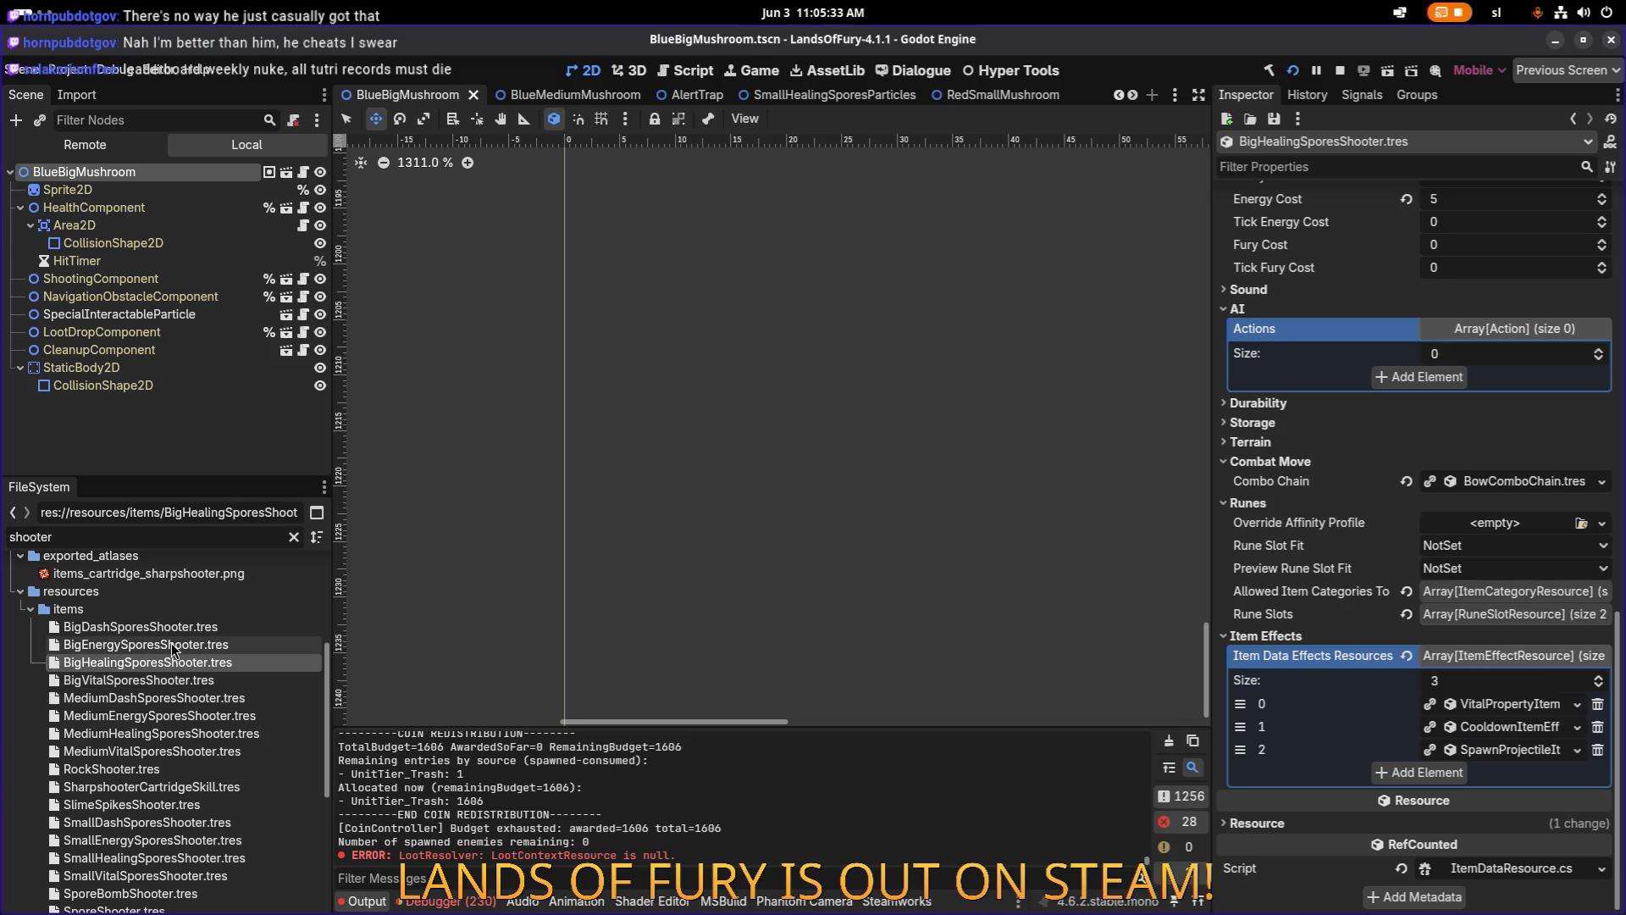
{"action": "left_click", "coordinate": [172, 645]}
{"action": "left_click", "coordinate": [176, 628]}
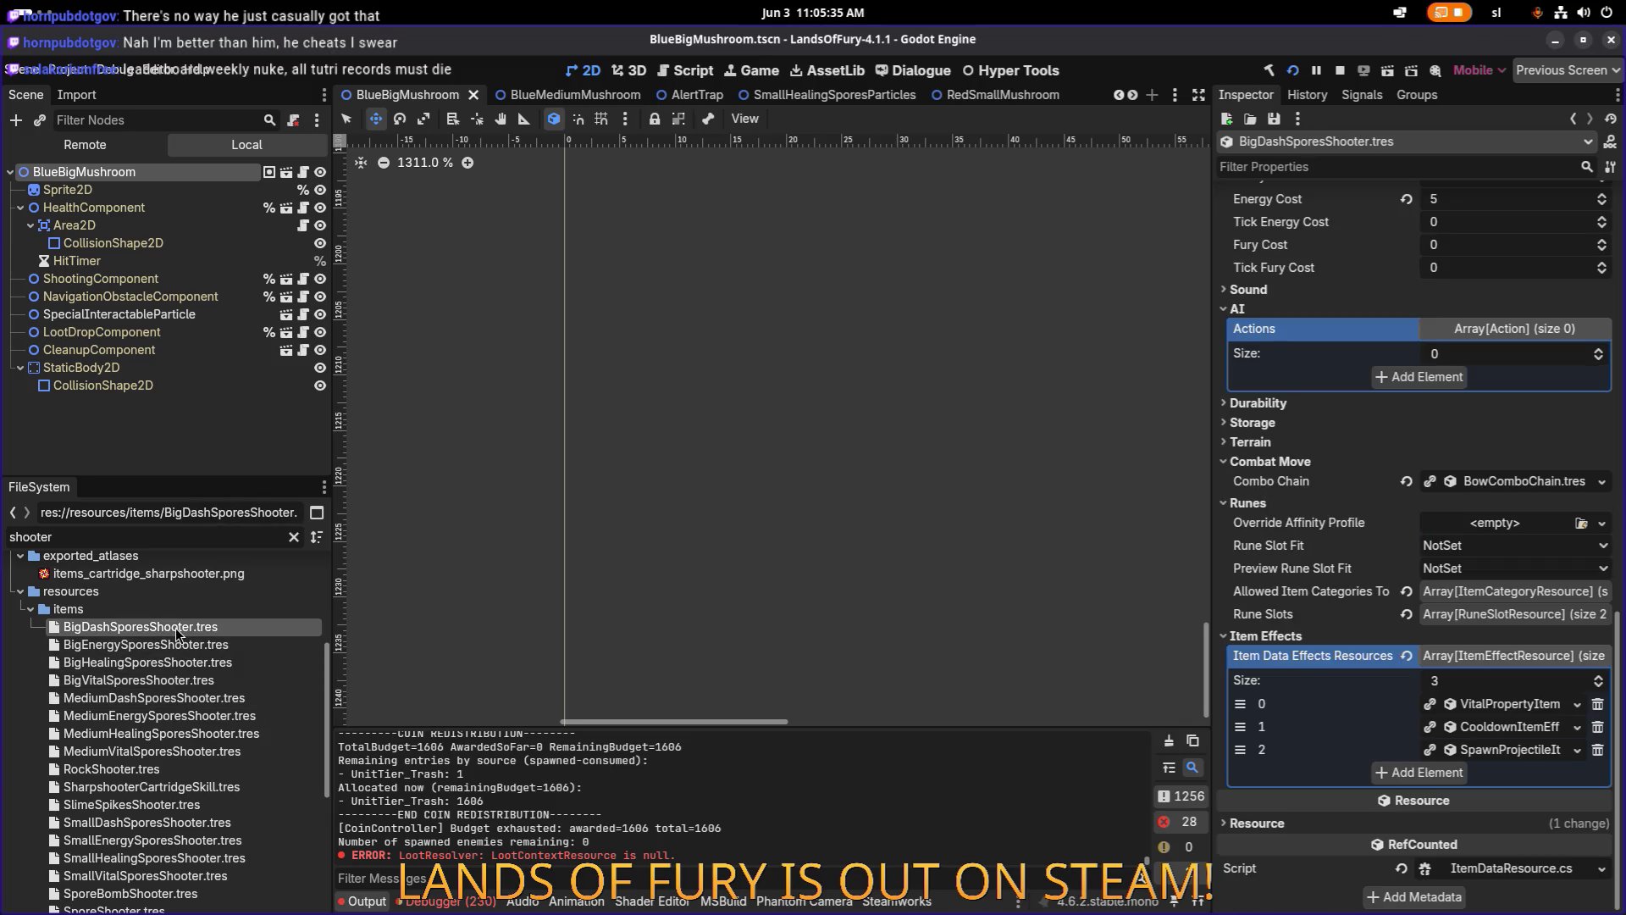
{"action": "left_click", "coordinate": [188, 683]}
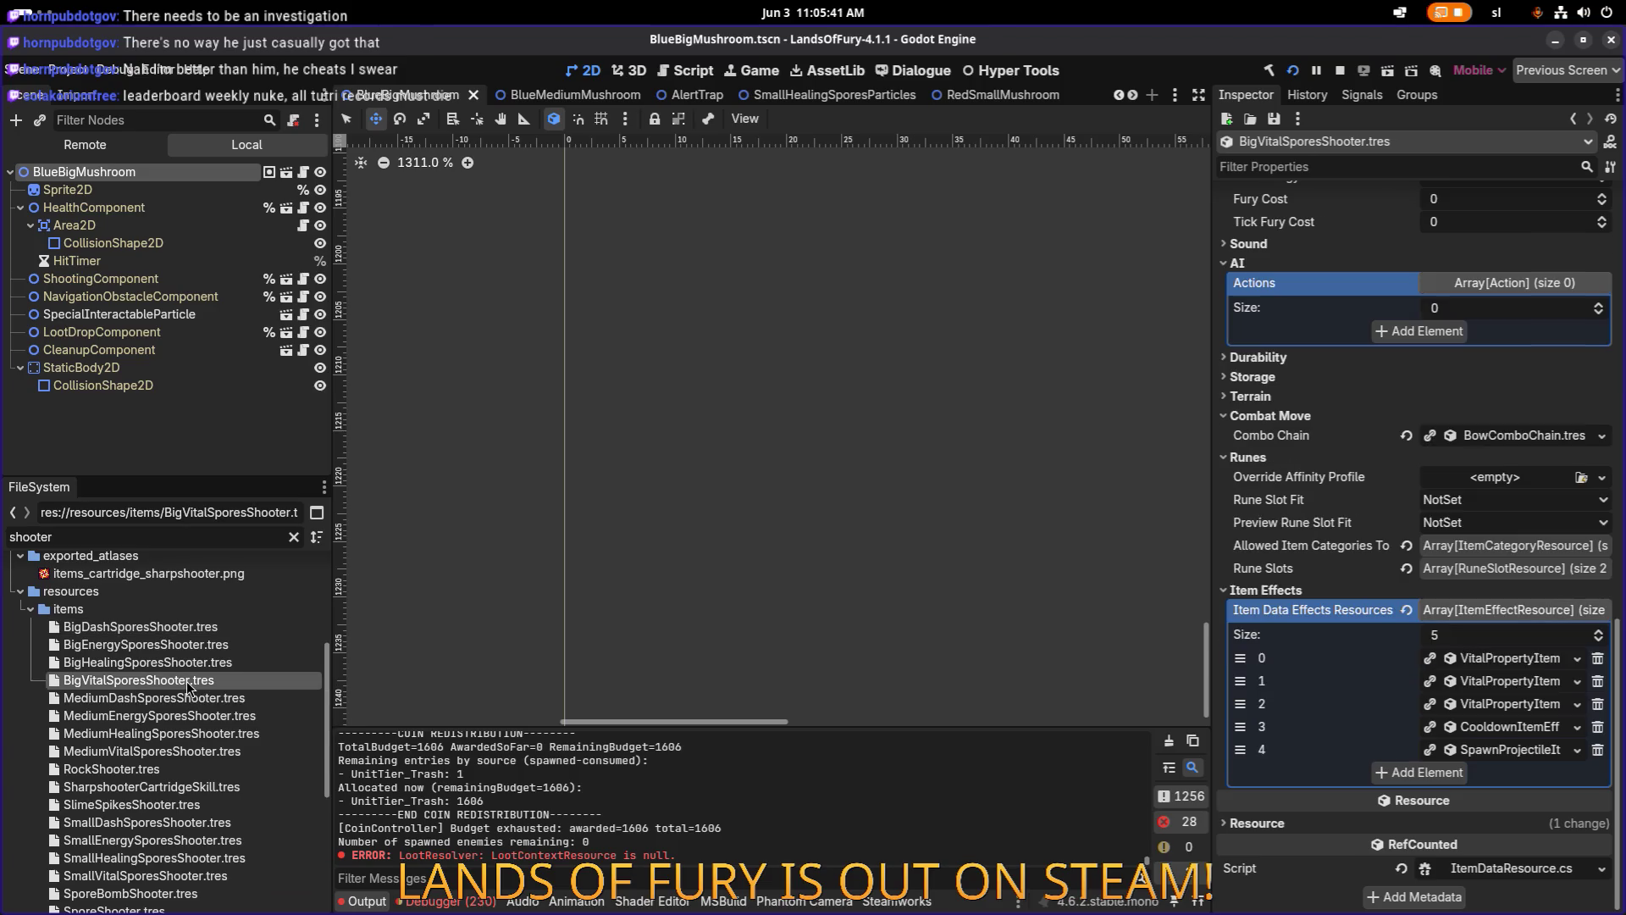
{"action": "left_click", "coordinate": [193, 663]}
{"action": "left_click", "coordinate": [195, 646]}
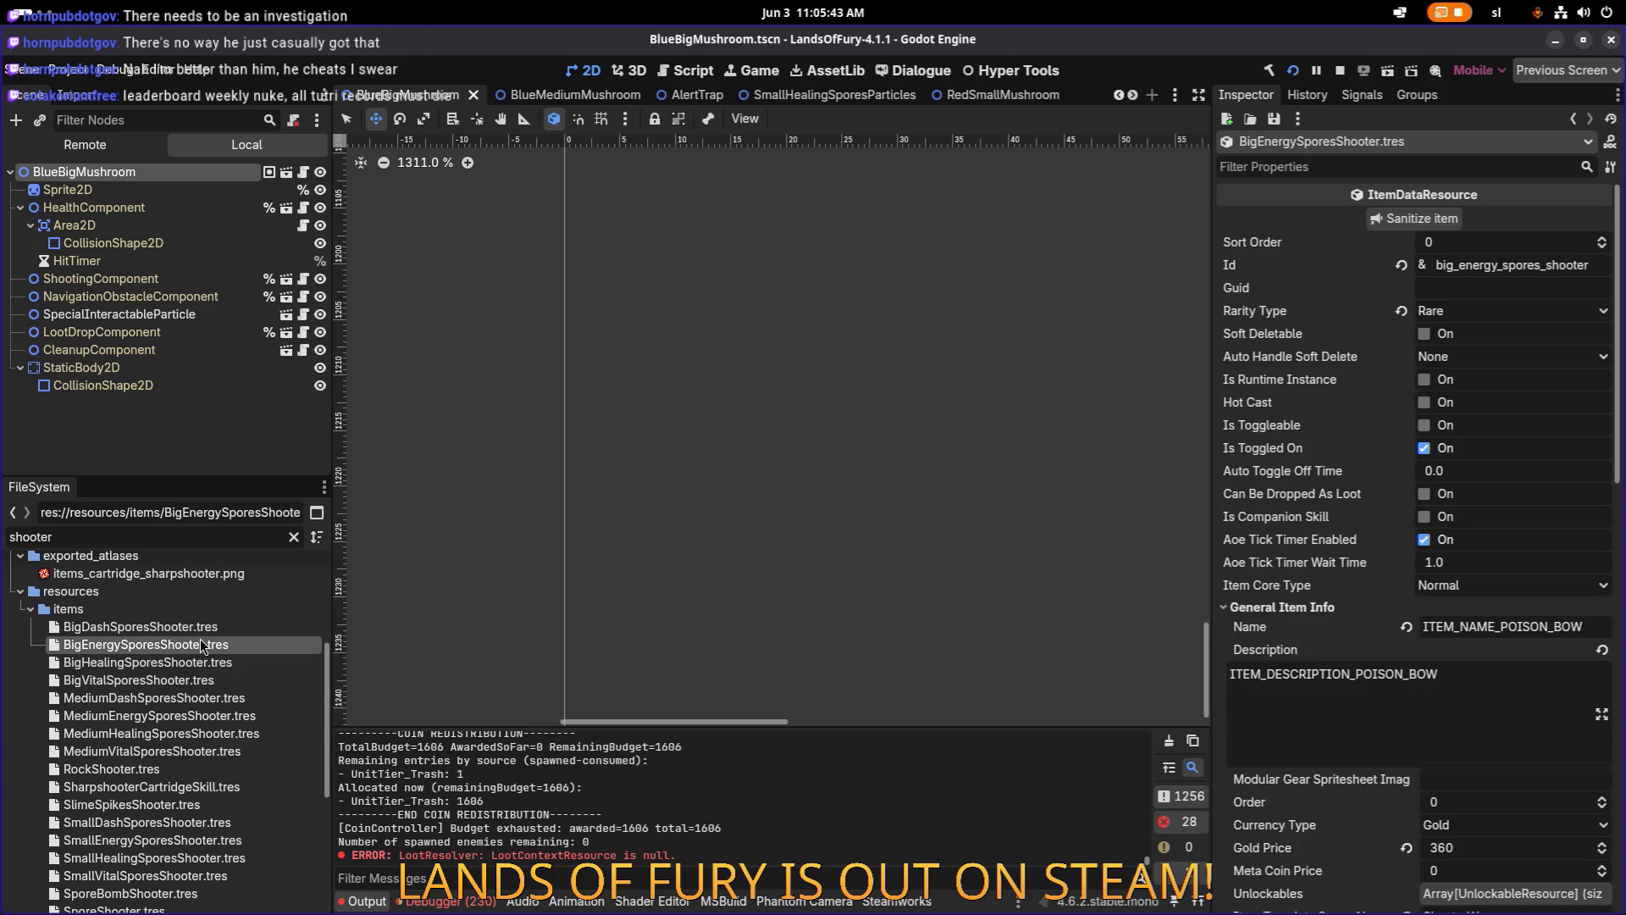
{"action": "left_click", "coordinate": [203, 629]}
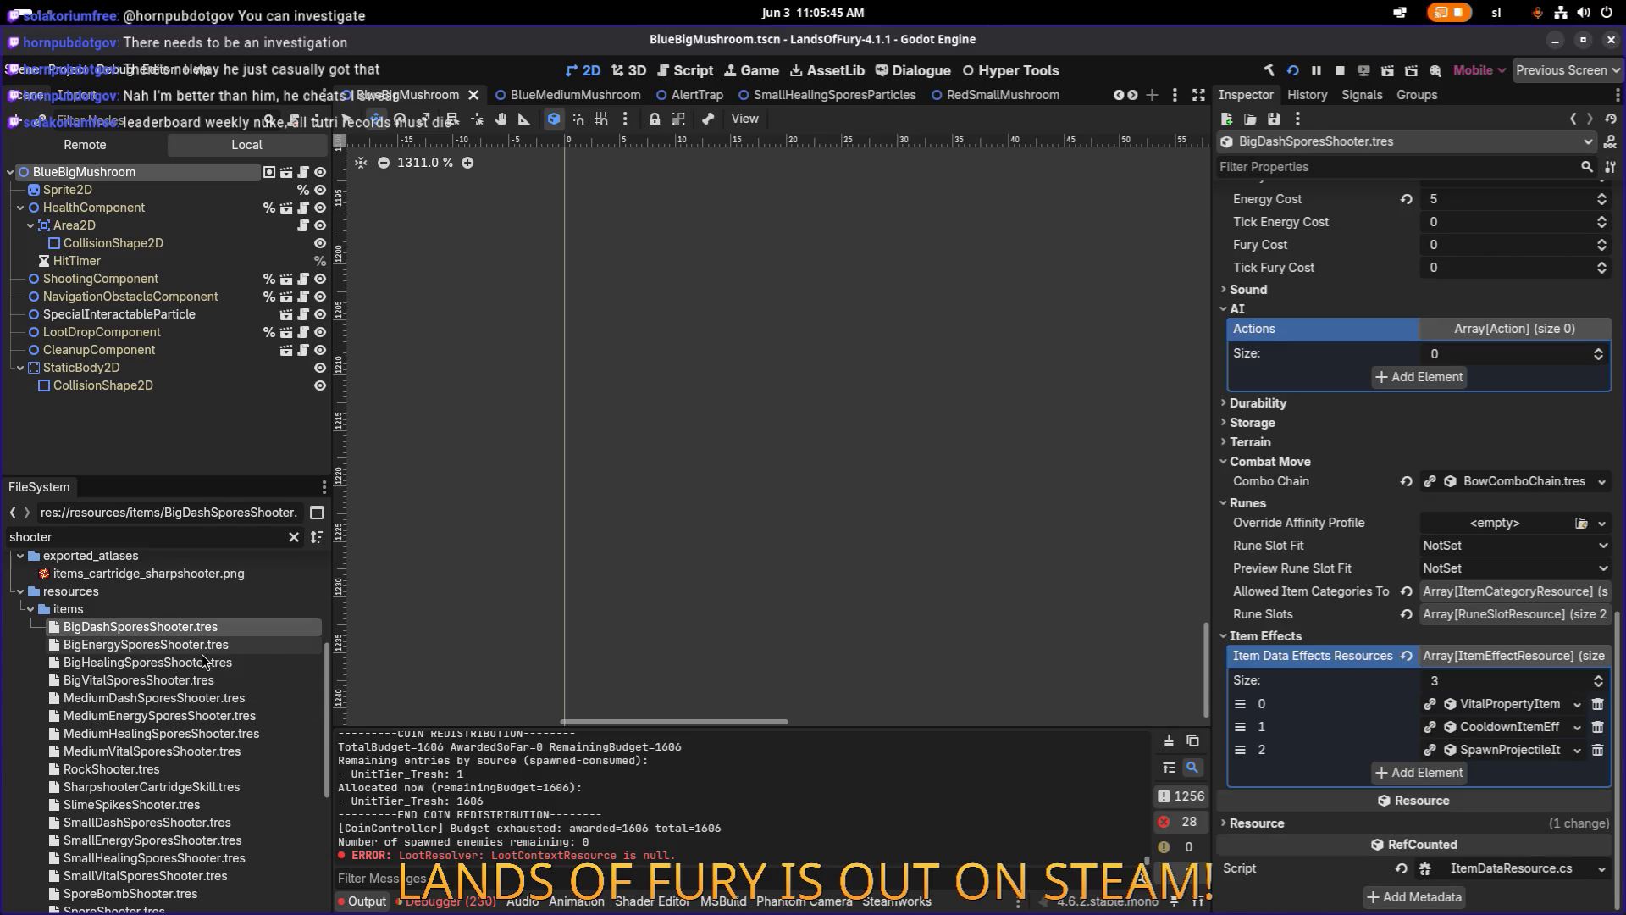
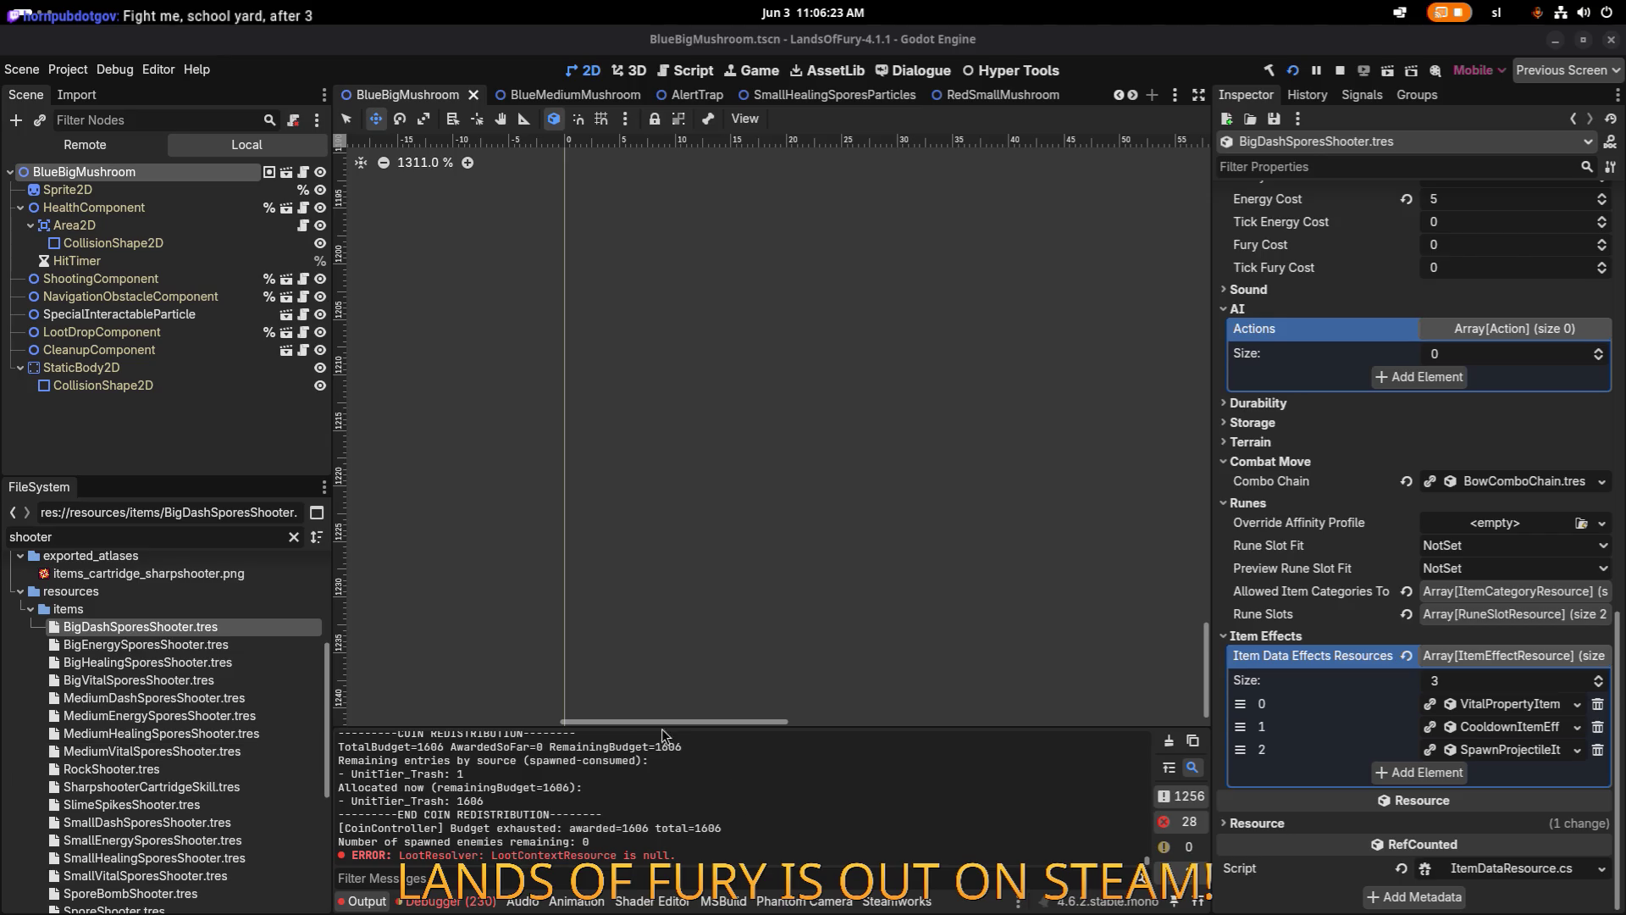
Check the BlueBigMushroom's HealthComponent, then open the SporeShooter and SmallHealingSporesShooter items.
{"action": "left_click", "coordinate": [201, 210]}
{"action": "left_click", "coordinate": [1145, 508]}
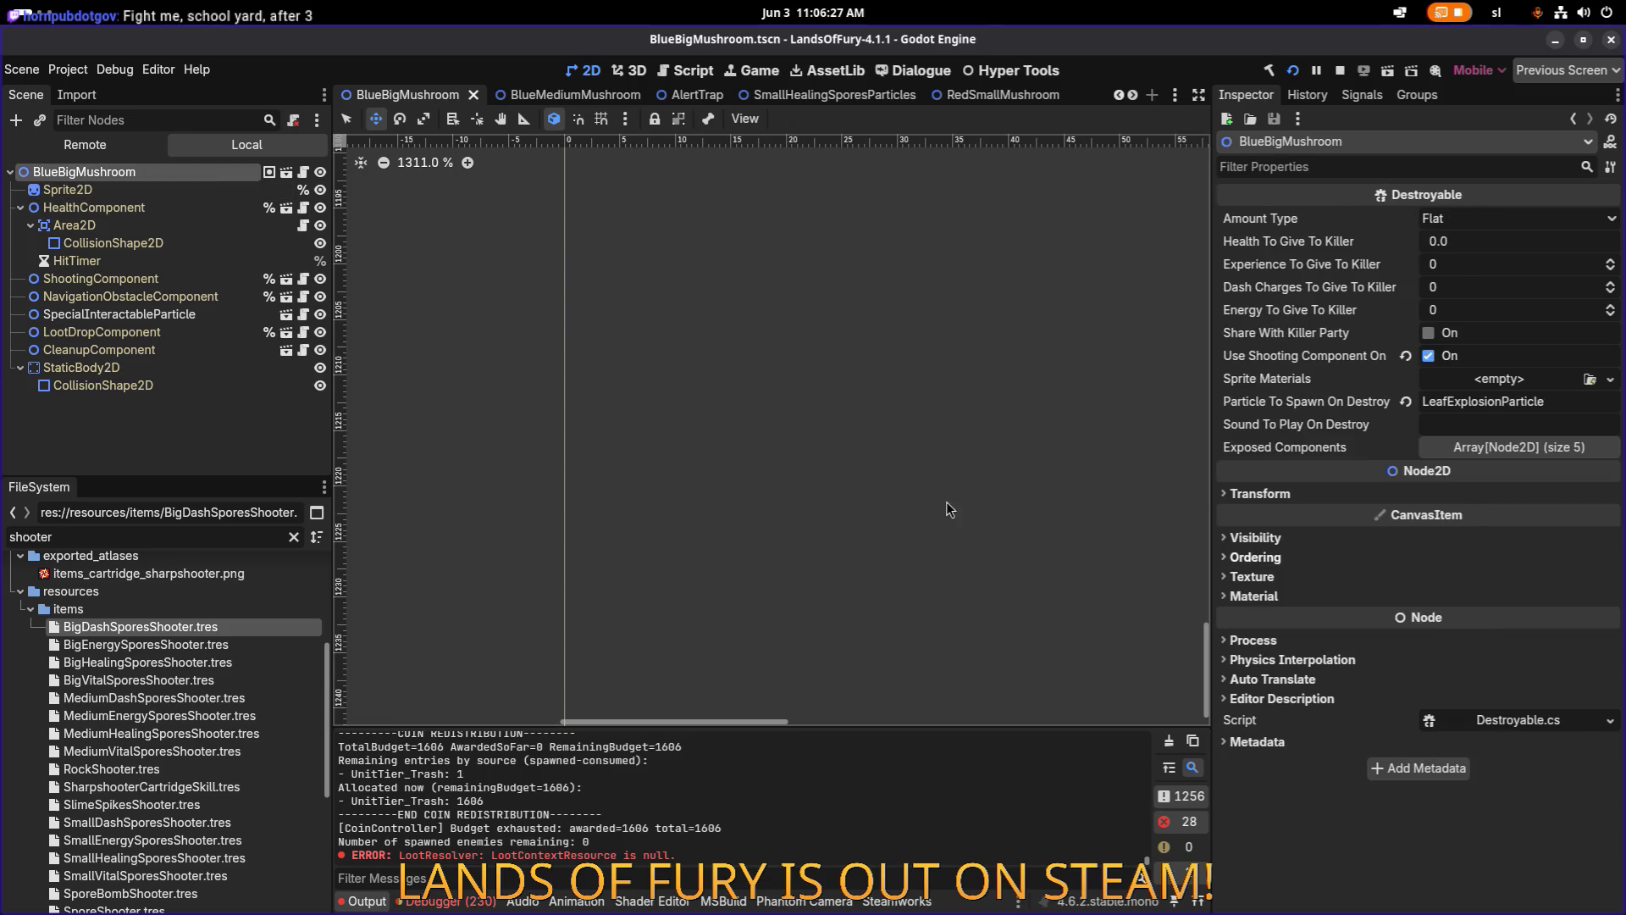
{"action": "mouse_move", "coordinate": [246, 628]}
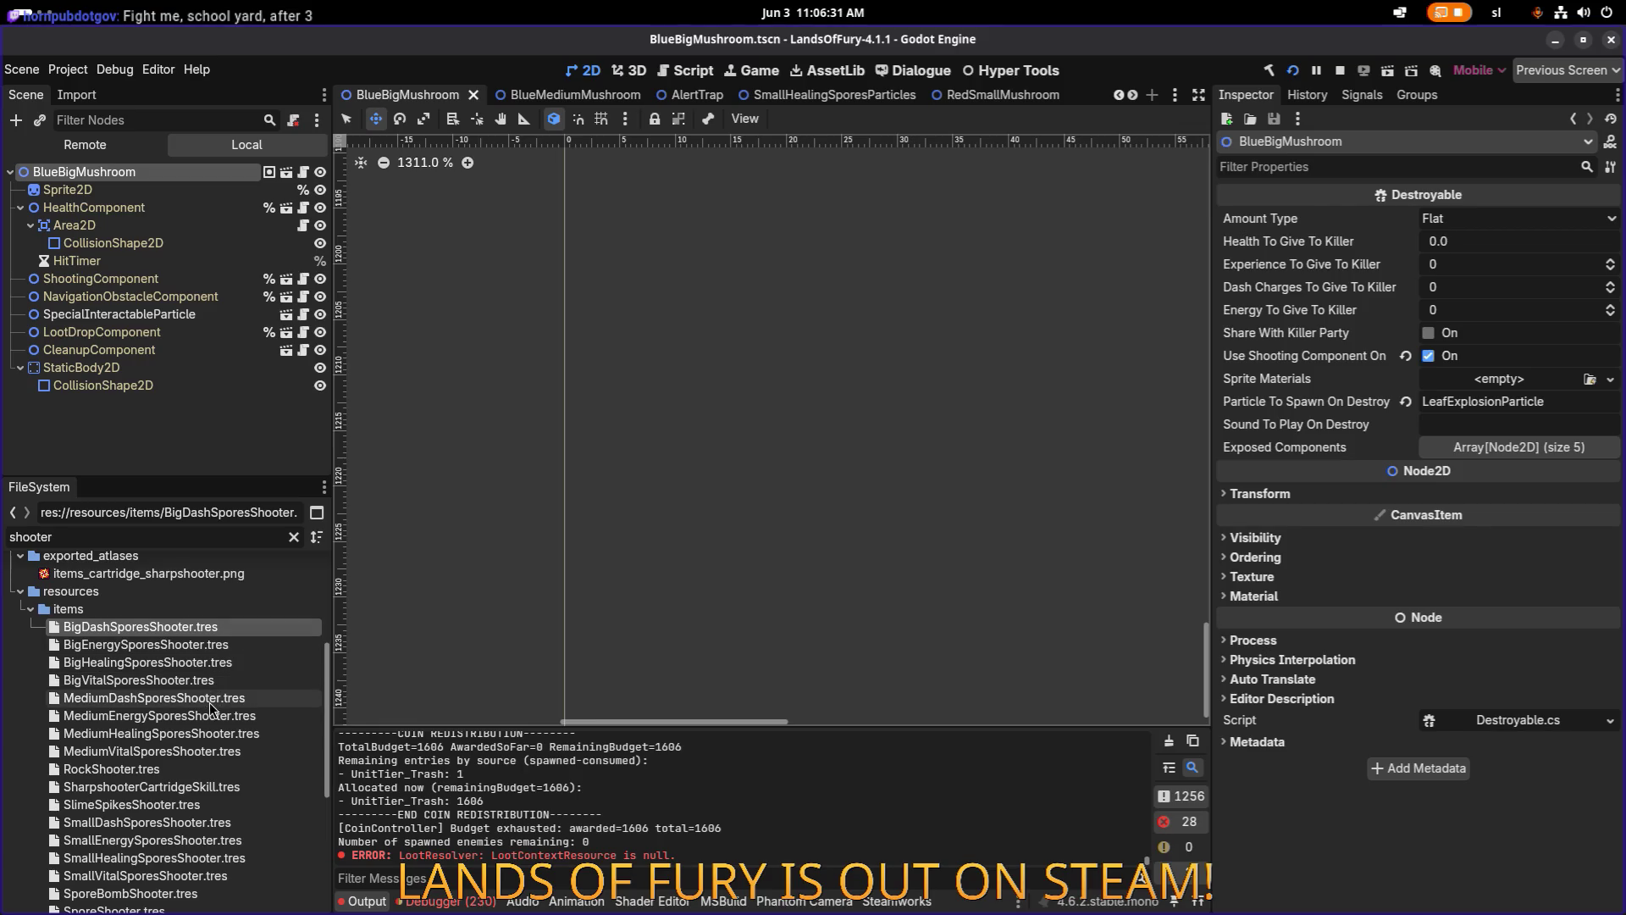
{"action": "scroll", "coordinate": [186, 822], "scroll_direction": "down", "scroll_amount": 3}
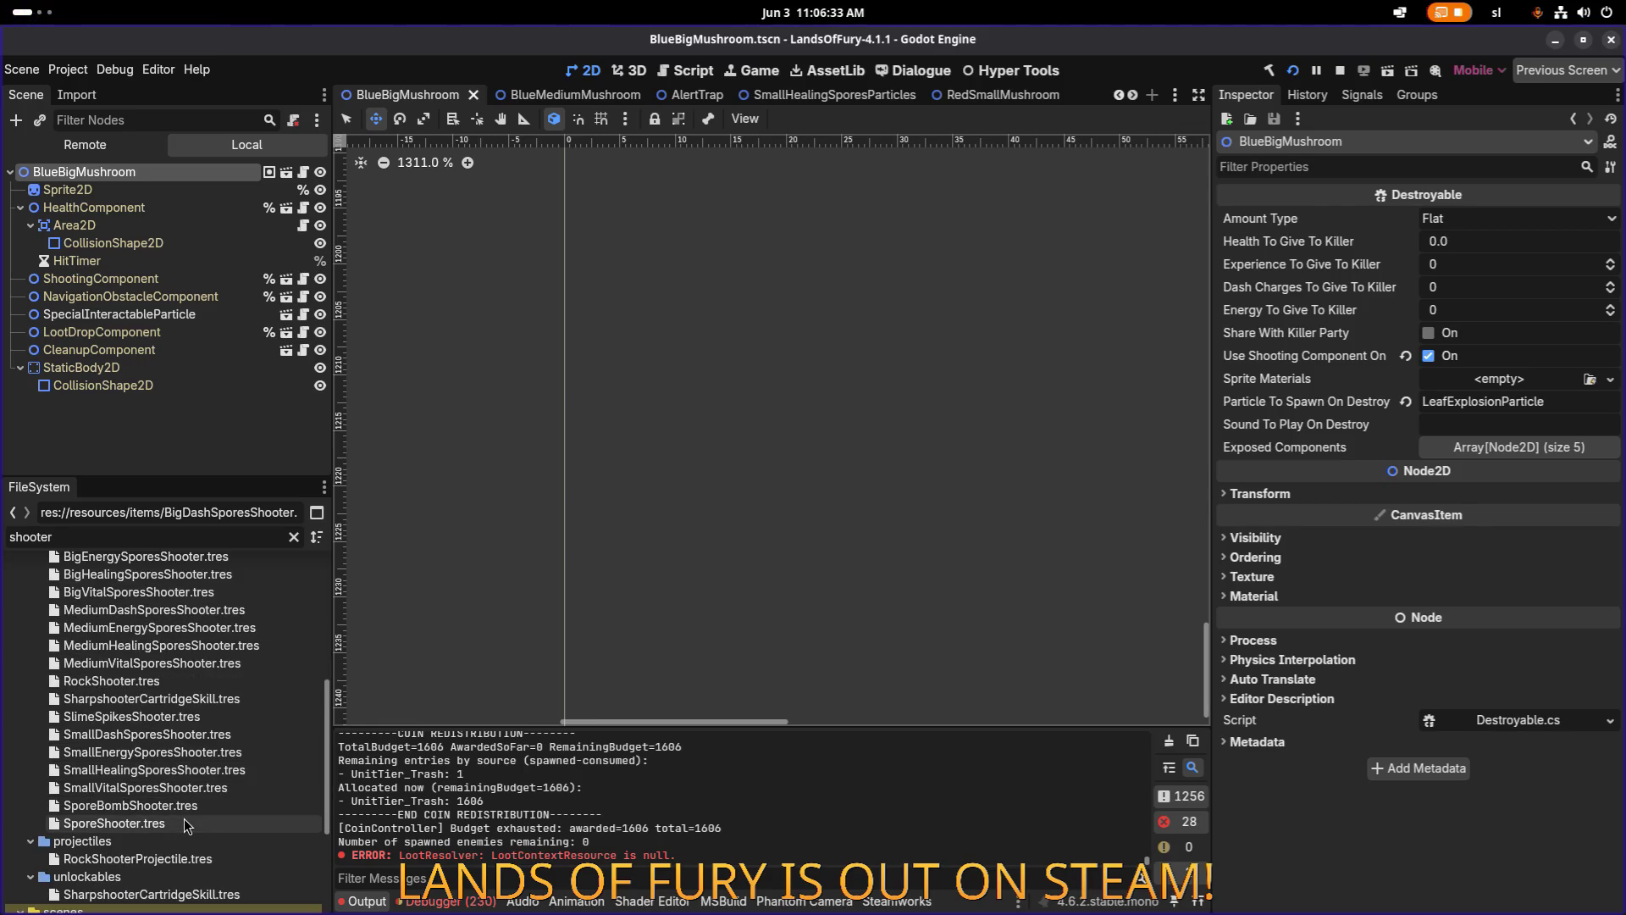
{"action": "left_click", "coordinate": [173, 823]}
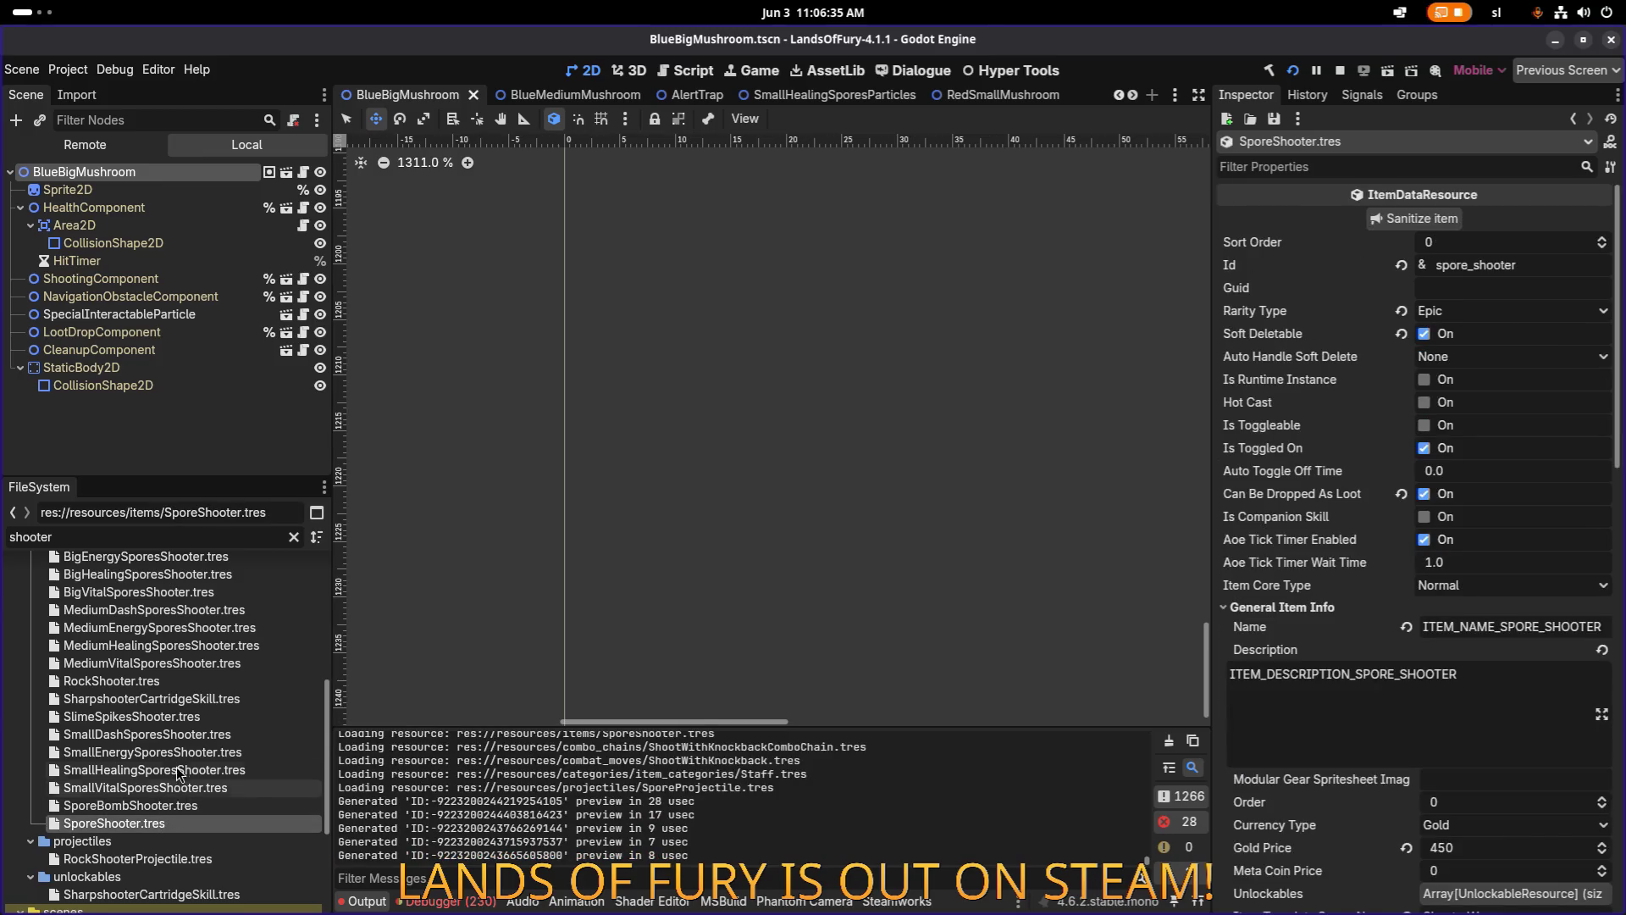
{"action": "left_click", "coordinate": [174, 770]}
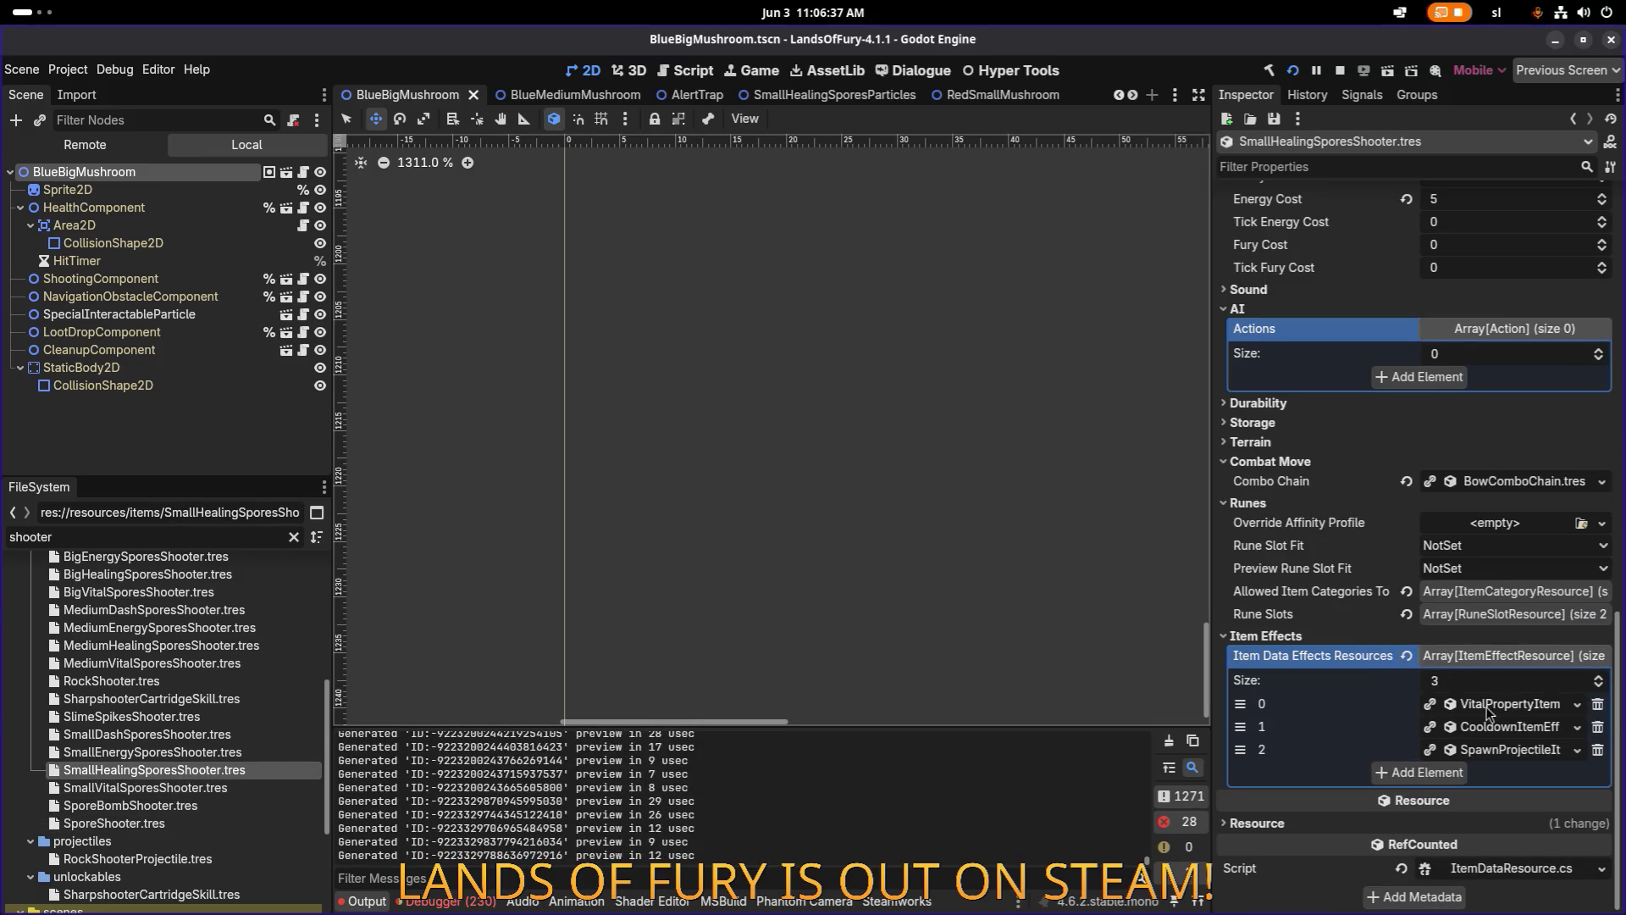
Expand SmallHealingSporesShooter's spawn projectile effect and widen the Inspector to read it.
{"action": "left_click", "coordinate": [1497, 752]}
{"action": "scroll", "coordinate": [1426, 741], "scroll_direction": "down", "scroll_amount": 5}
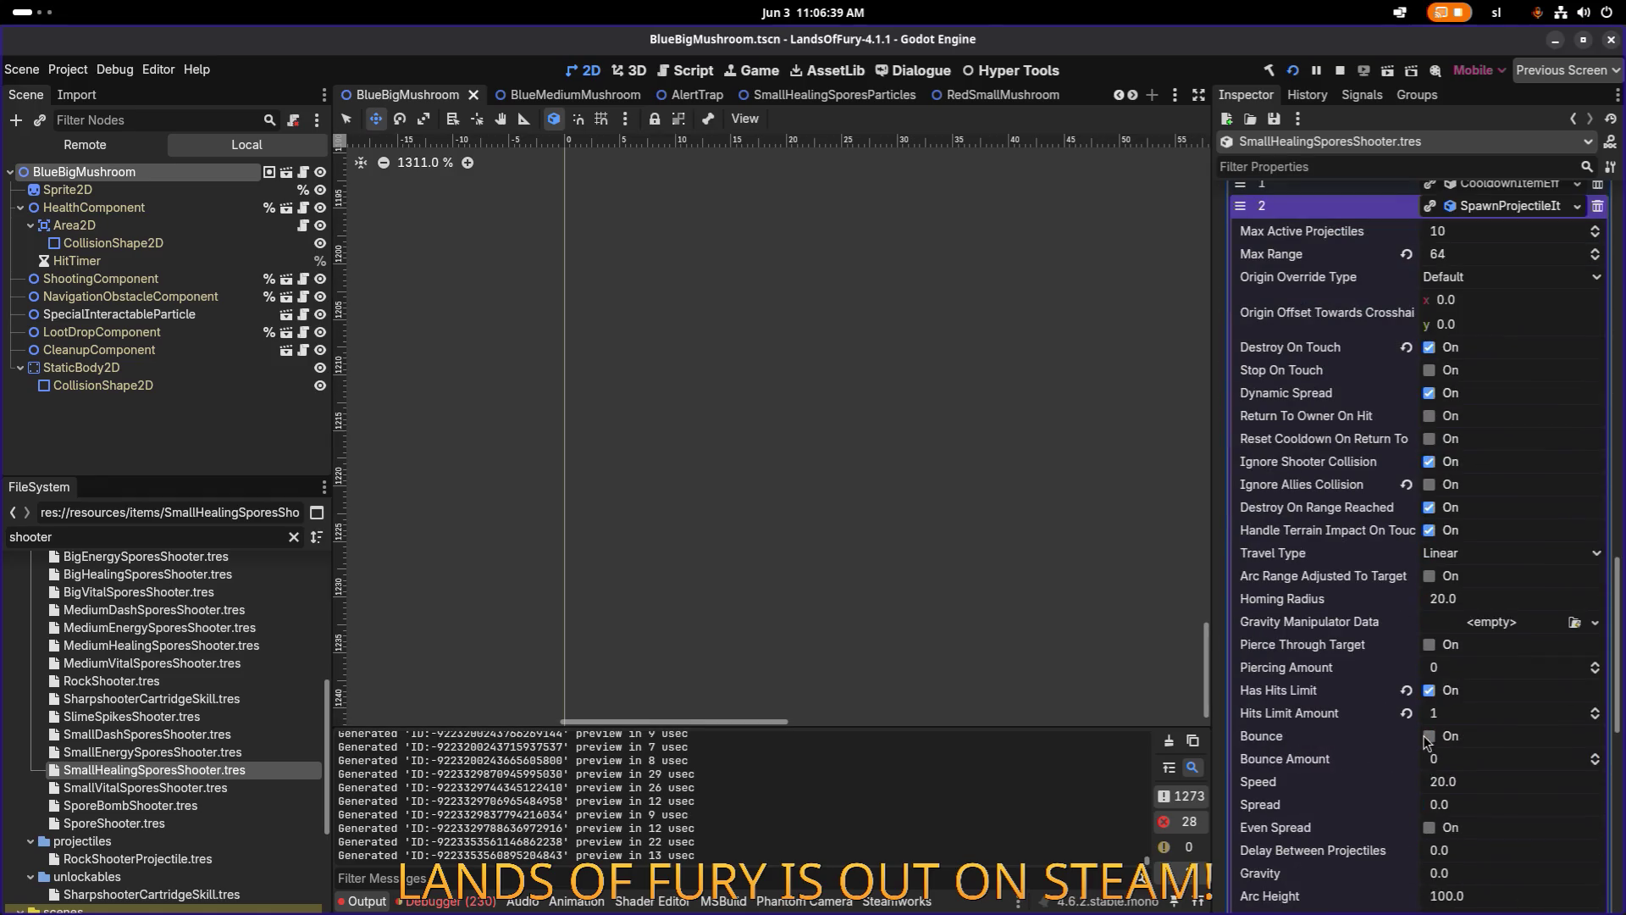
{"action": "scroll", "coordinate": [1410, 746], "scroll_direction": "down", "scroll_amount": 3}
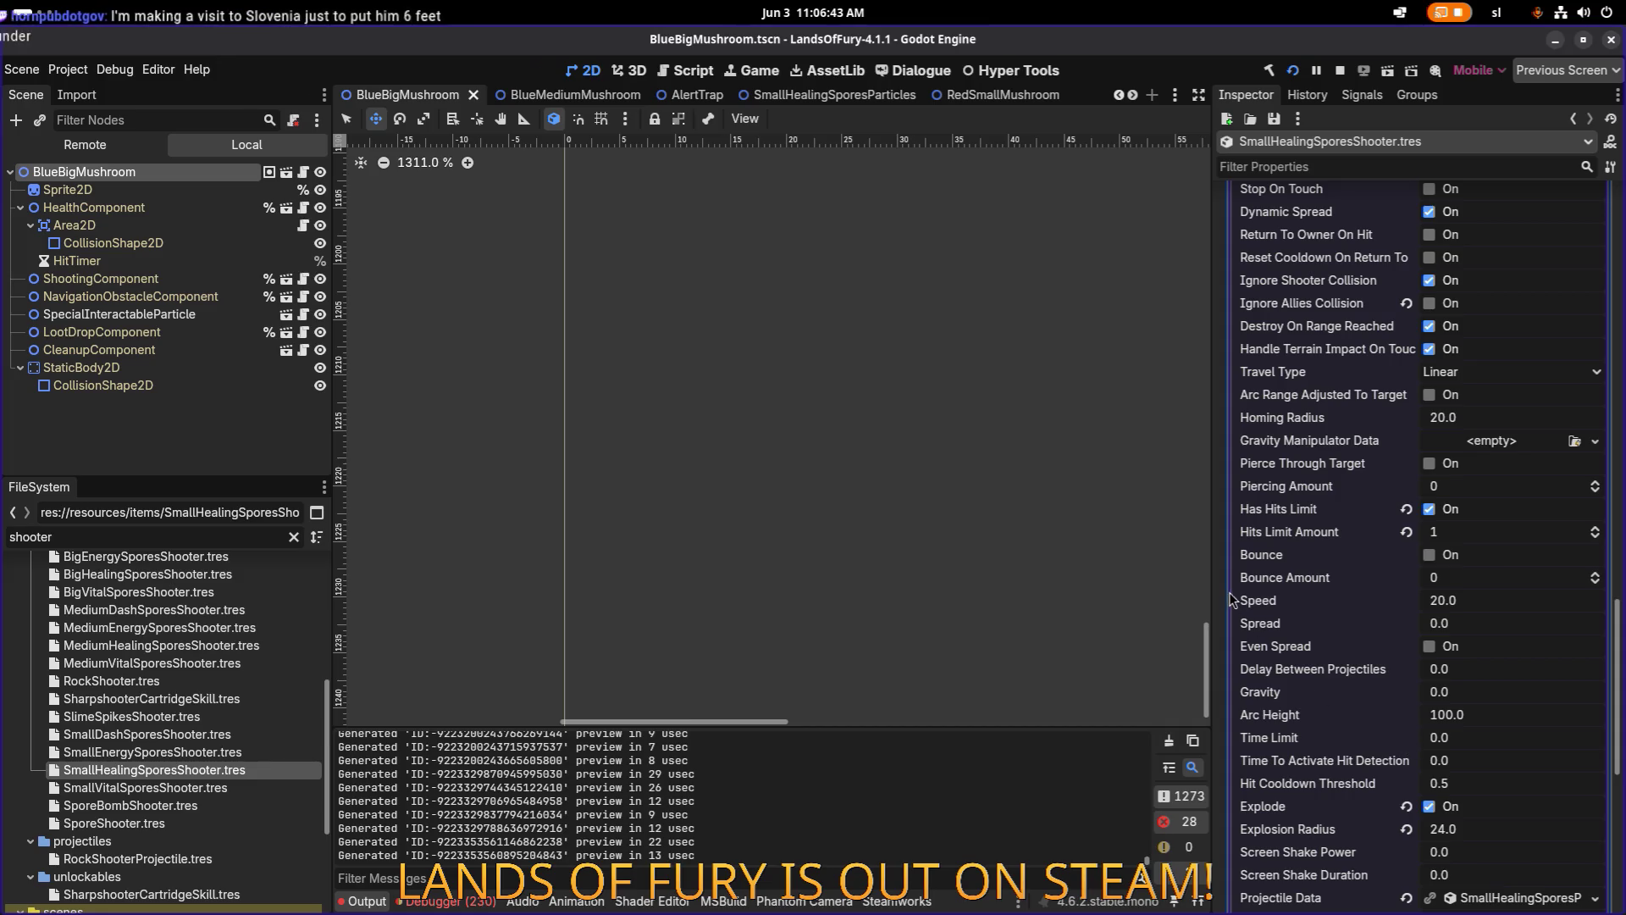
{"action": "left_click_drag", "start_coordinate": [1201, 590], "coordinate": [1149, 591]}
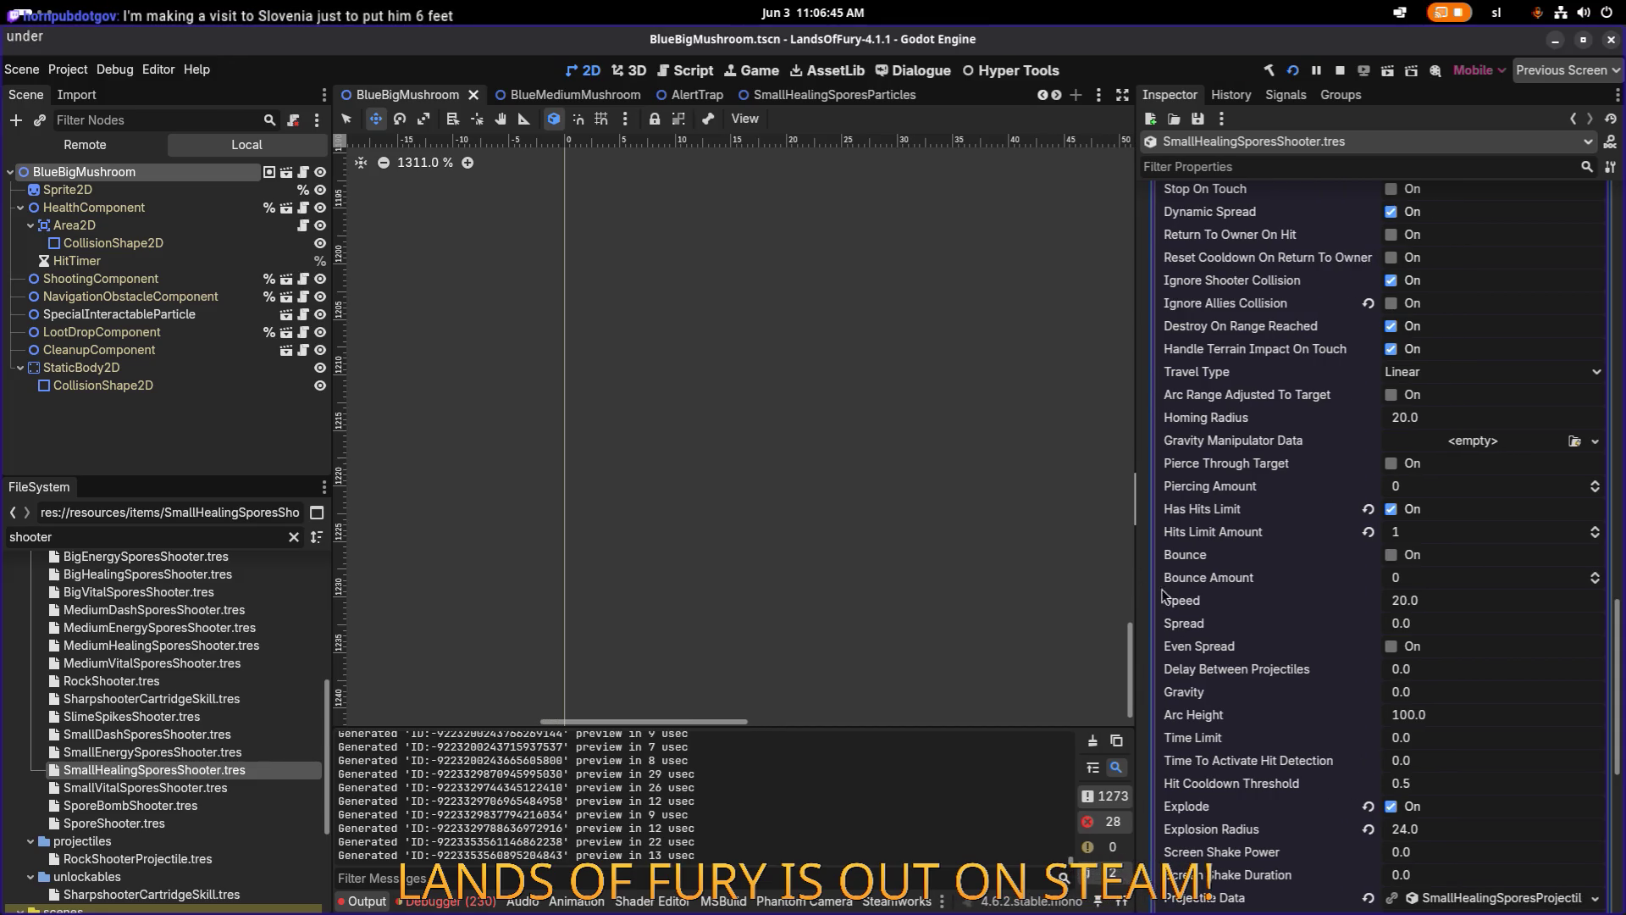
{"action": "scroll", "coordinate": [1284, 672], "scroll_direction": "down", "scroll_amount": 8}
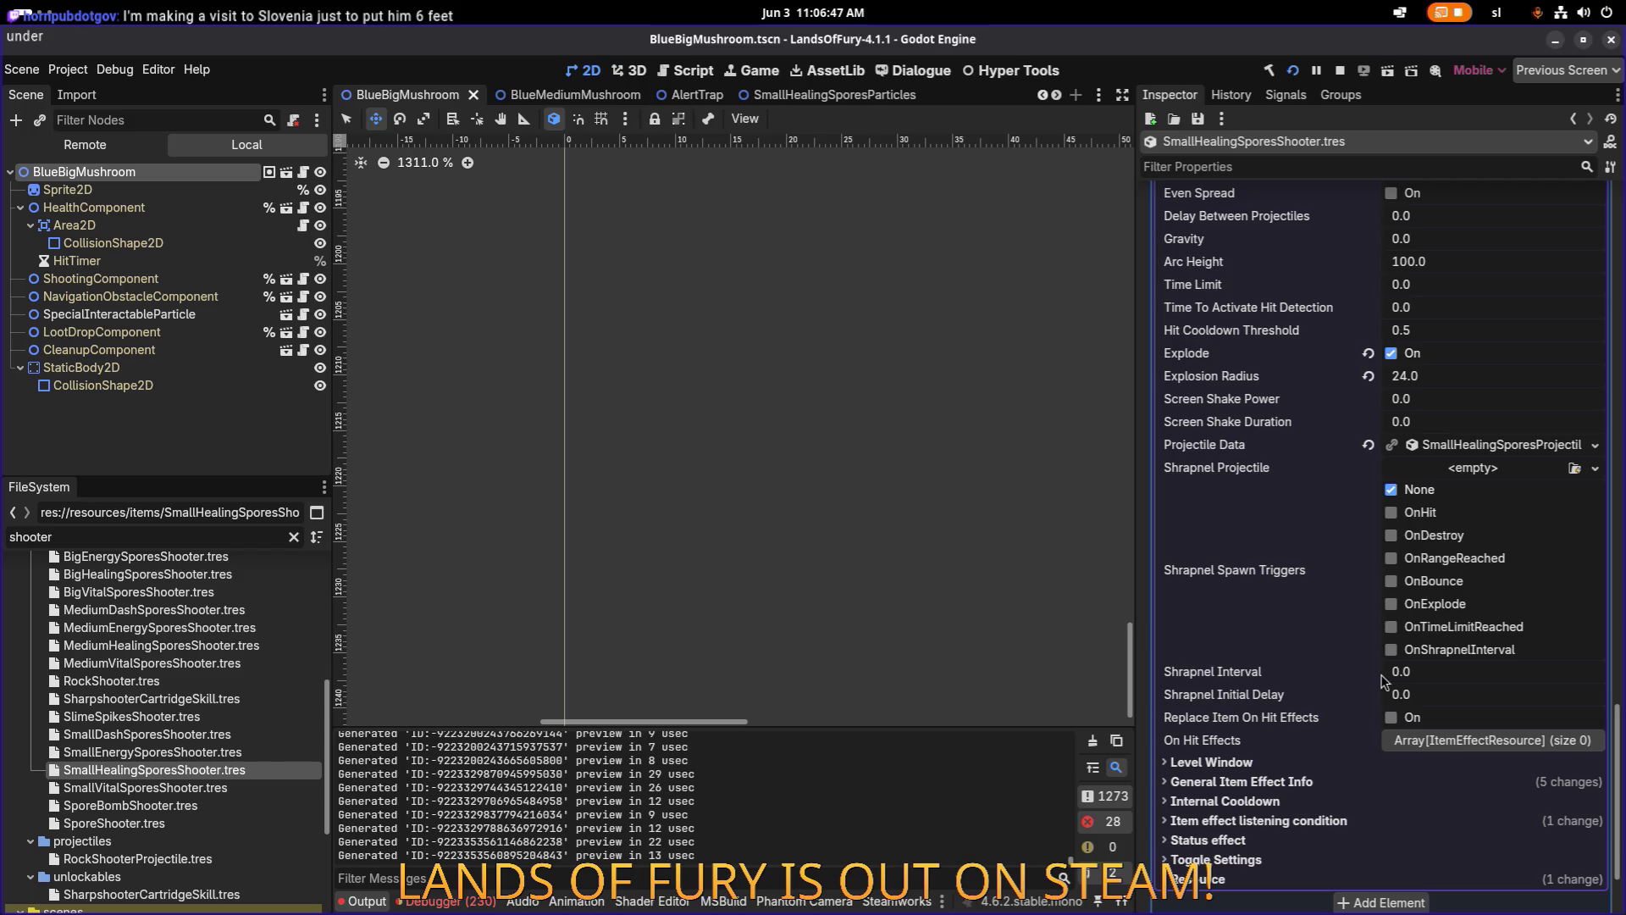
Compare the SmallEnergy, SmallHealing and SmallDash spore shooters, then switch to the running game.
{"action": "left_click", "coordinate": [250, 753]}
{"action": "left_click", "coordinate": [241, 771]}
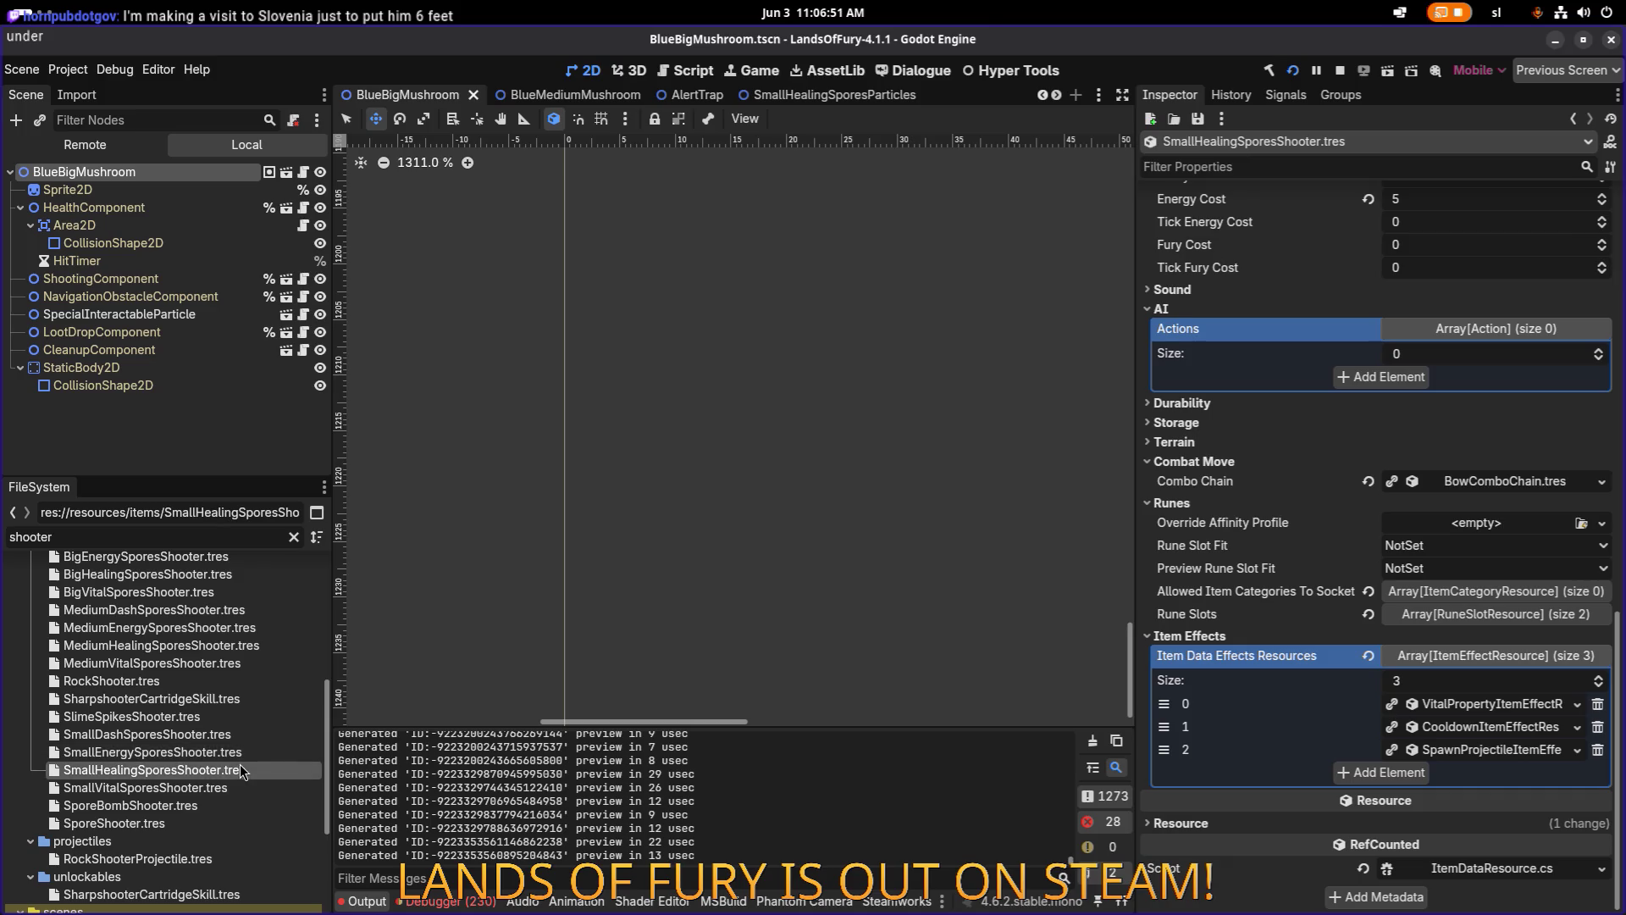
{"action": "left_click", "coordinate": [247, 735]}
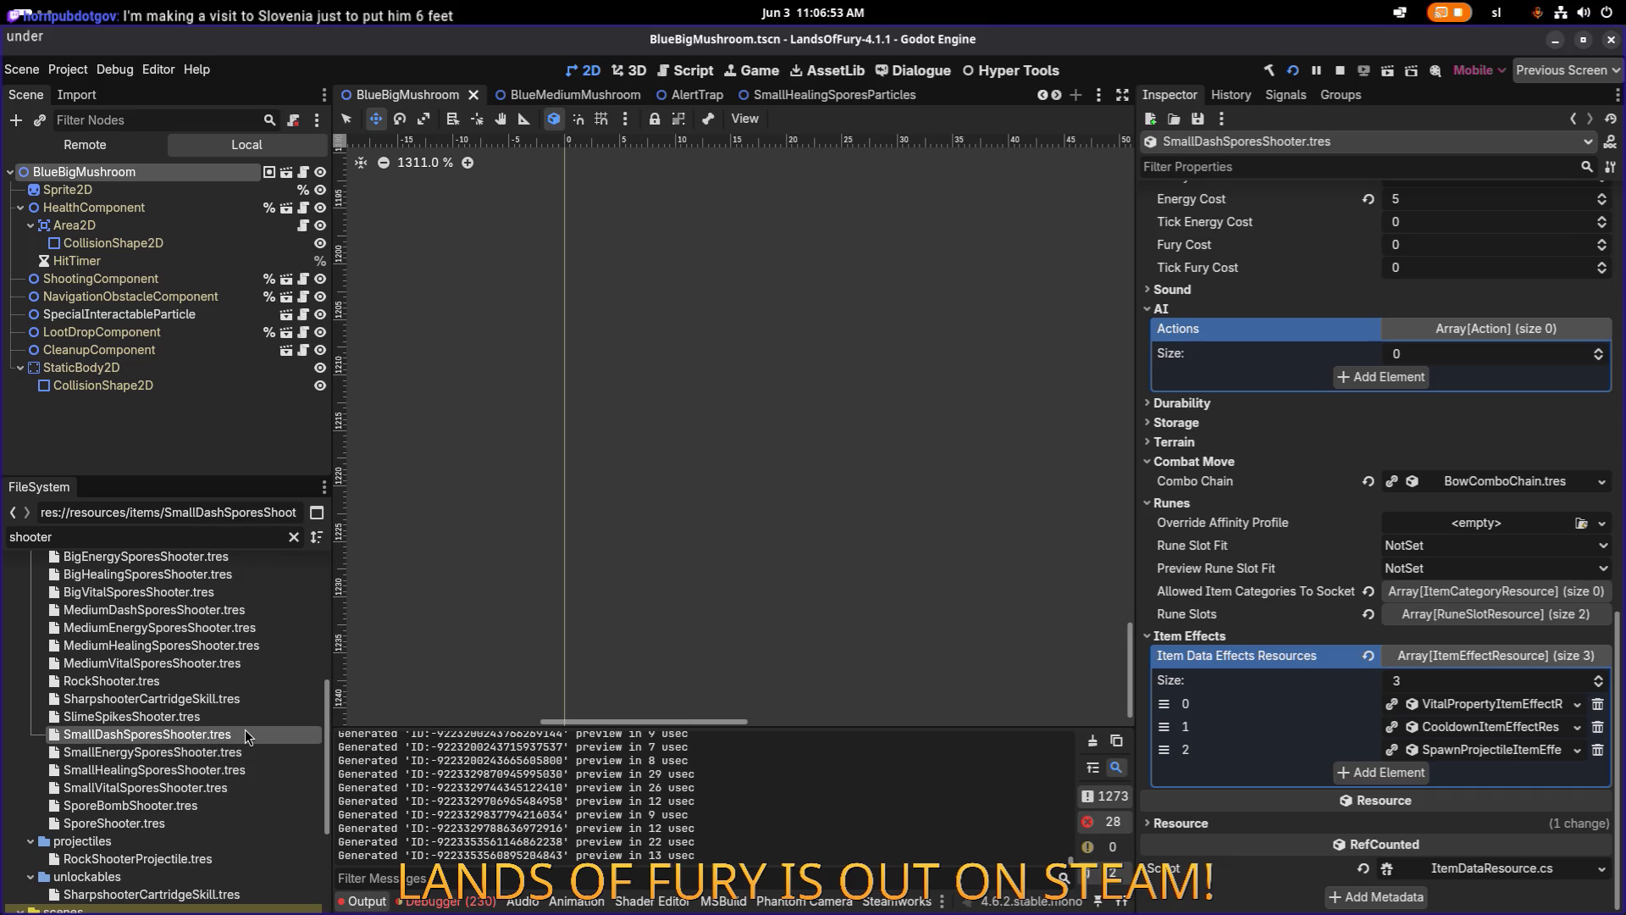
{"action": "key", "text": "alt+Tab"}
{"action": "left_click", "coordinate": [347, 436]}
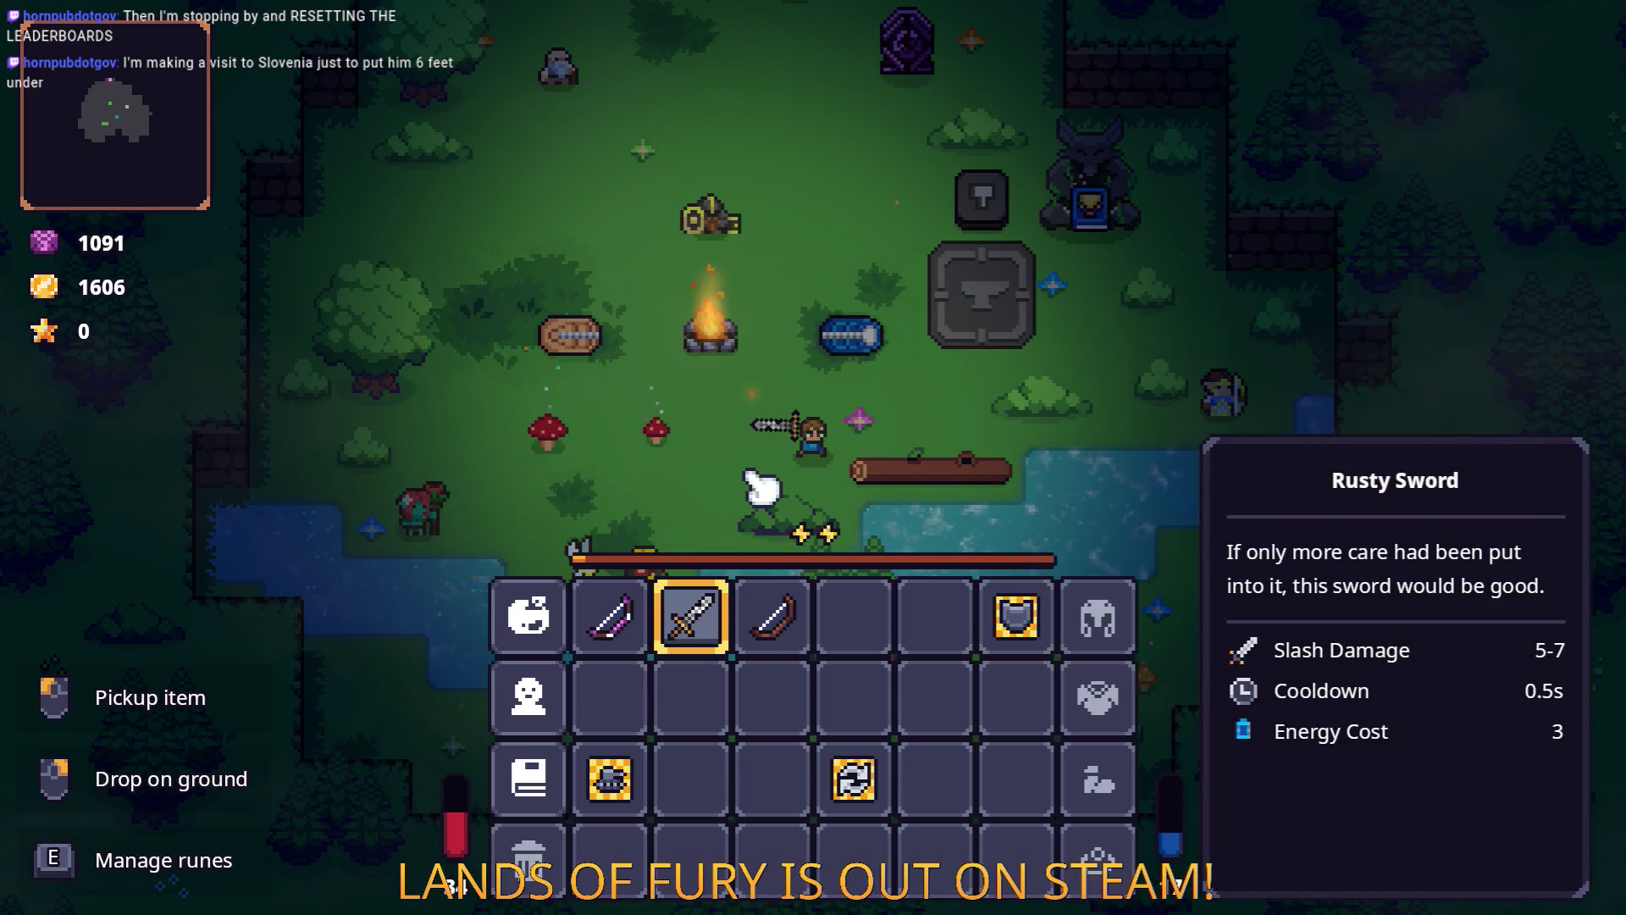
Close the inventory, pause Lands of Fury and restart the run.
{"action": "key", "text": "Tab"}
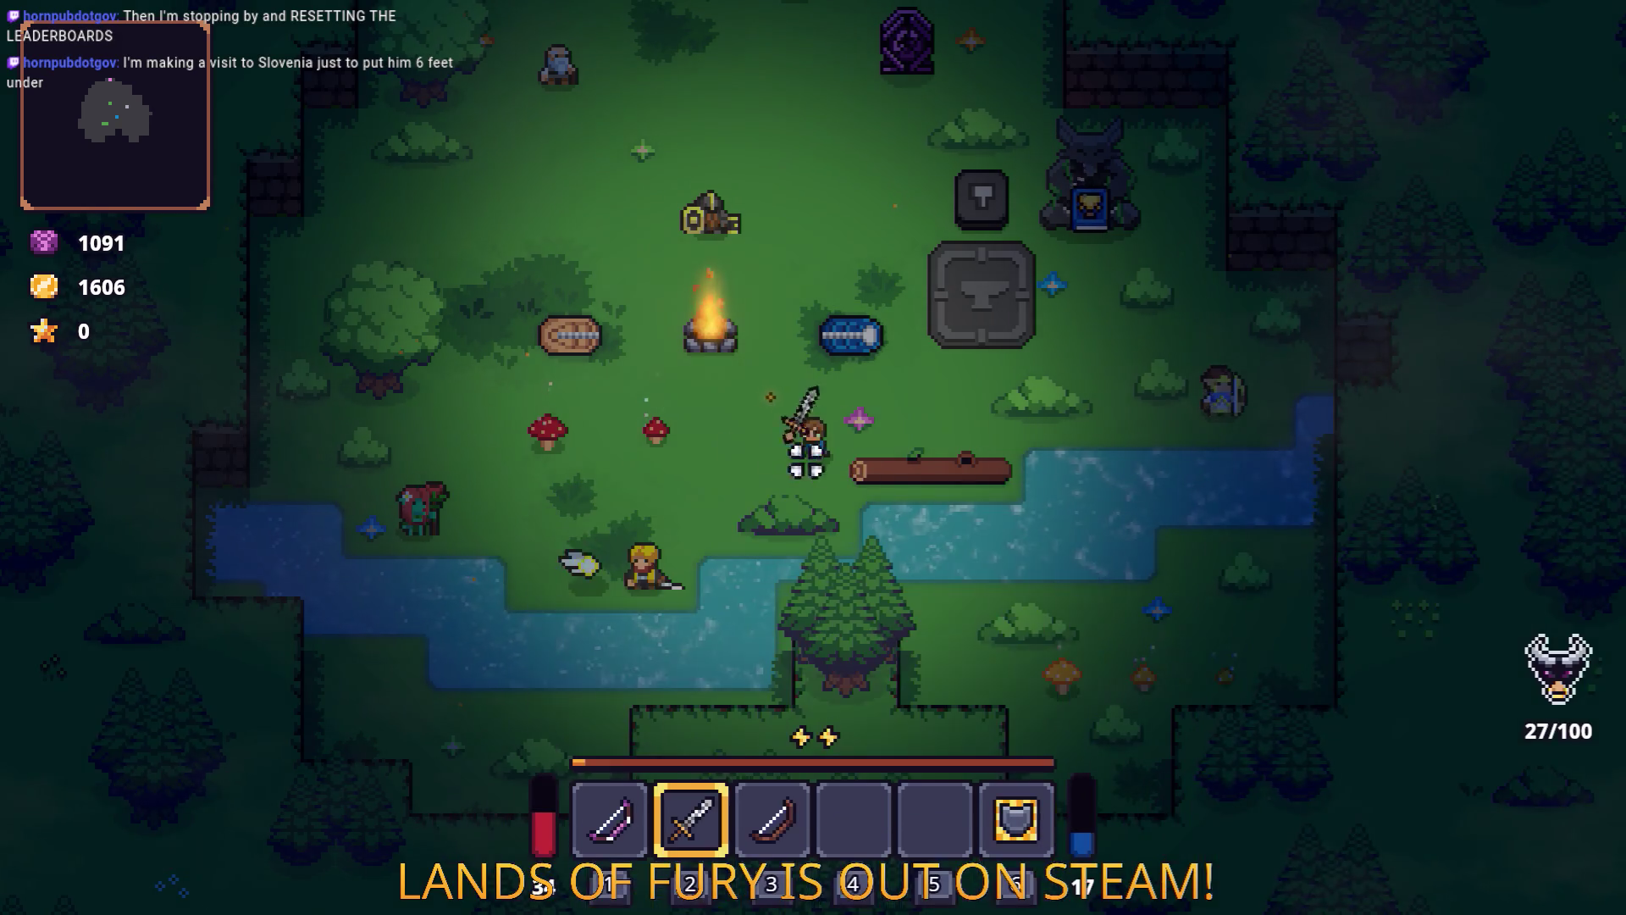
{"action": "key", "text": "a"}
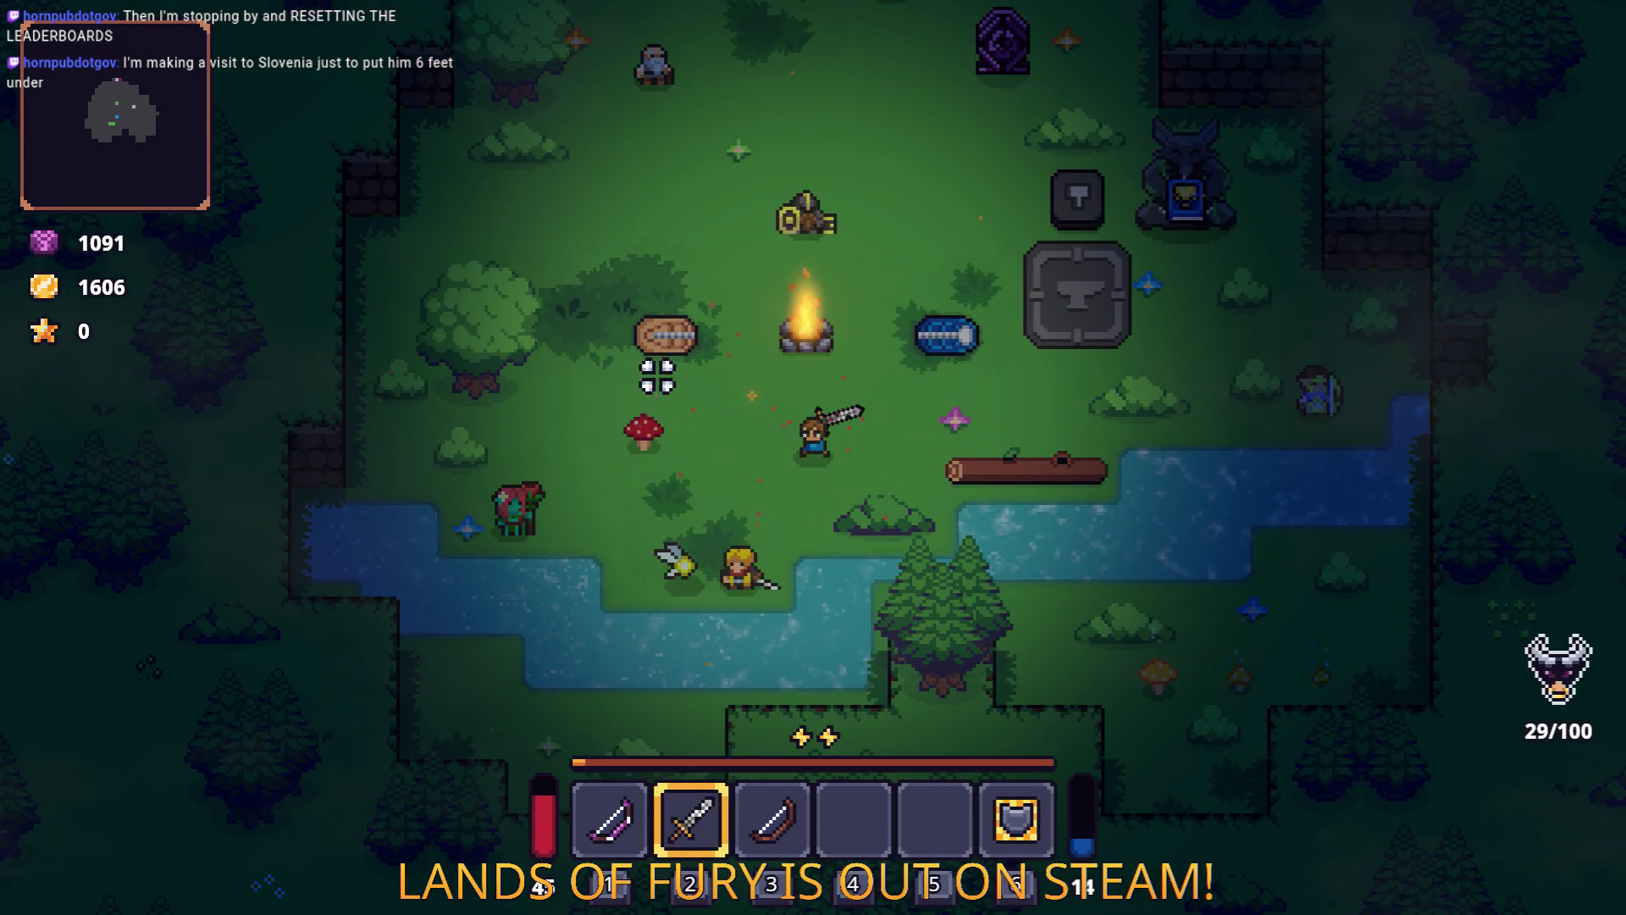
{"action": "key", "text": "Escape"}
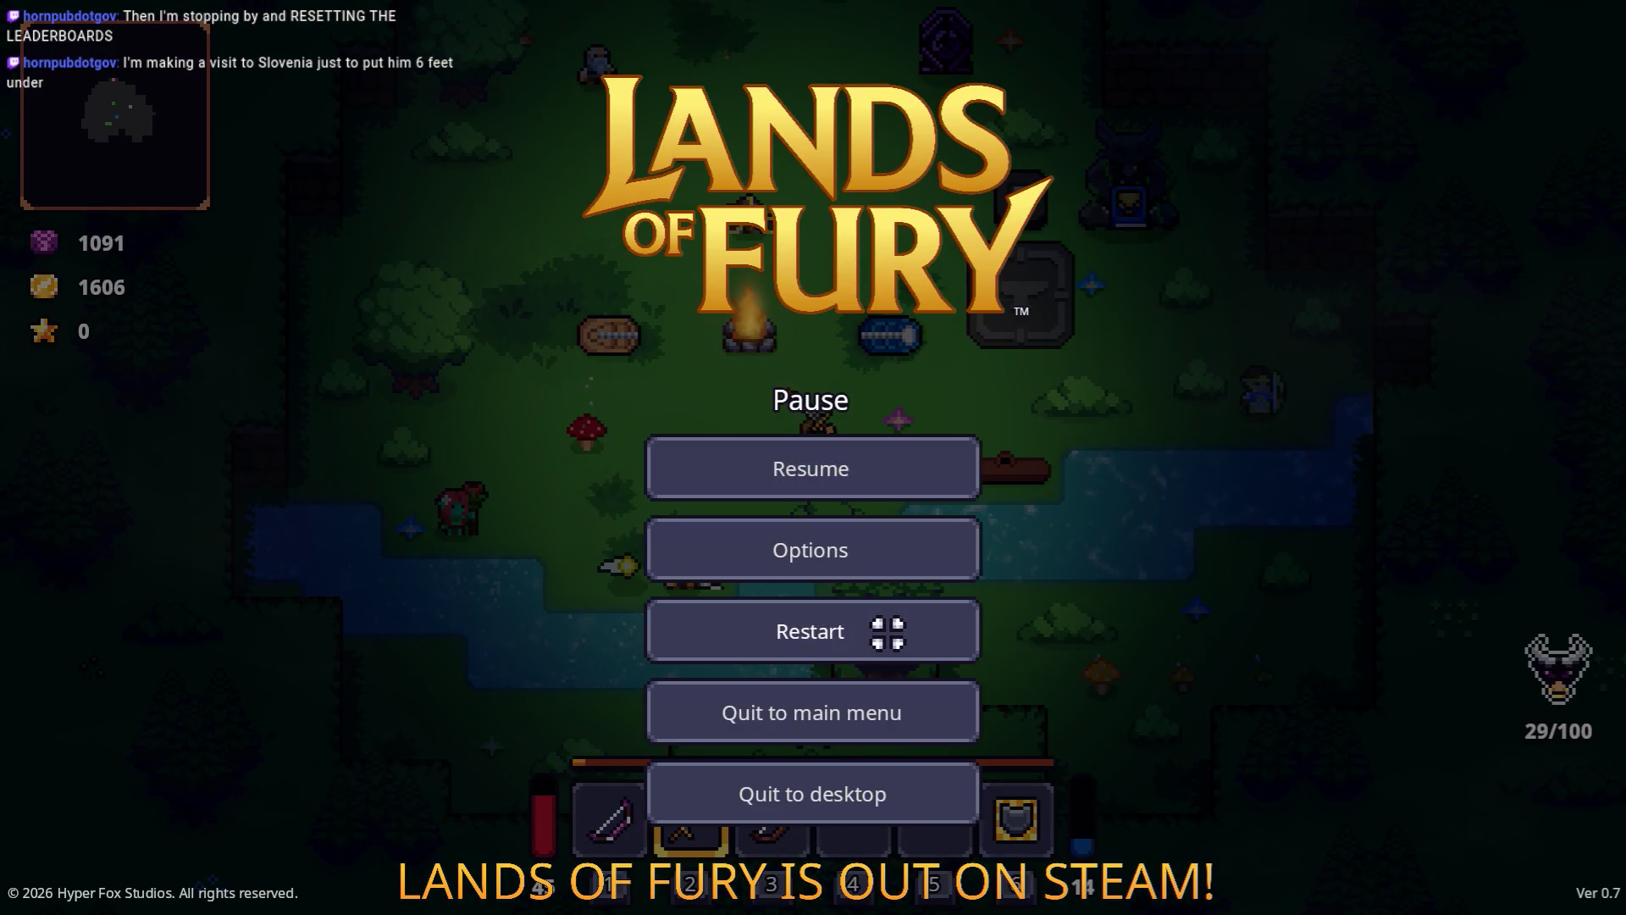
{"action": "left_click", "coordinate": [892, 632]}
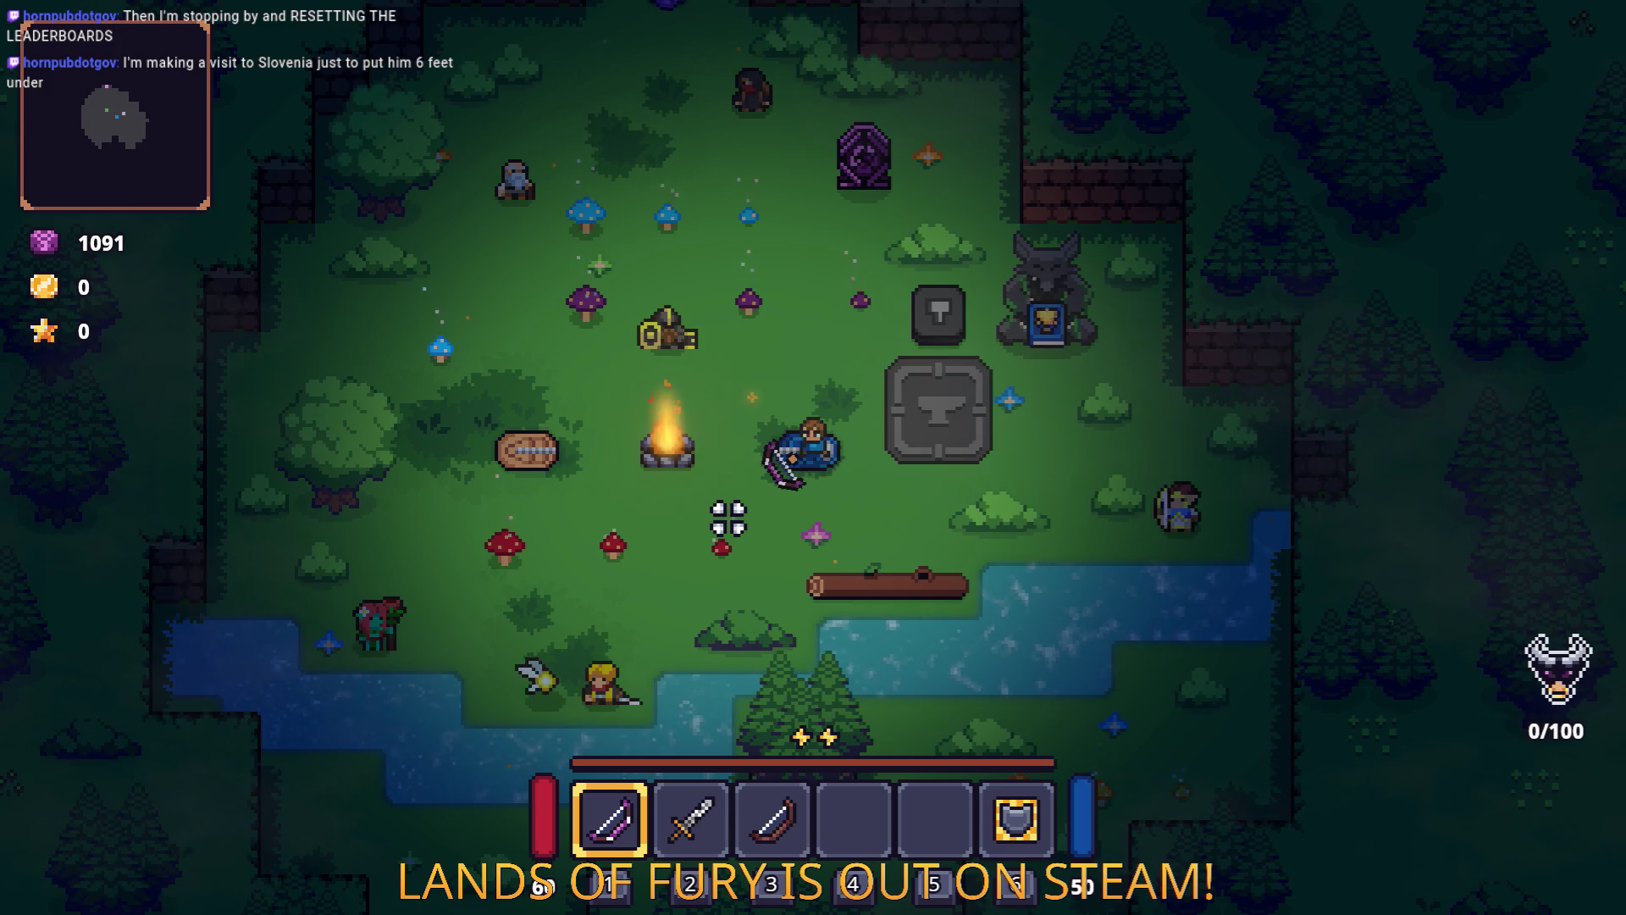
Shoot the bow to the right, equip the sword and walk right.
{"action": "left_click", "coordinate": [989, 511]}
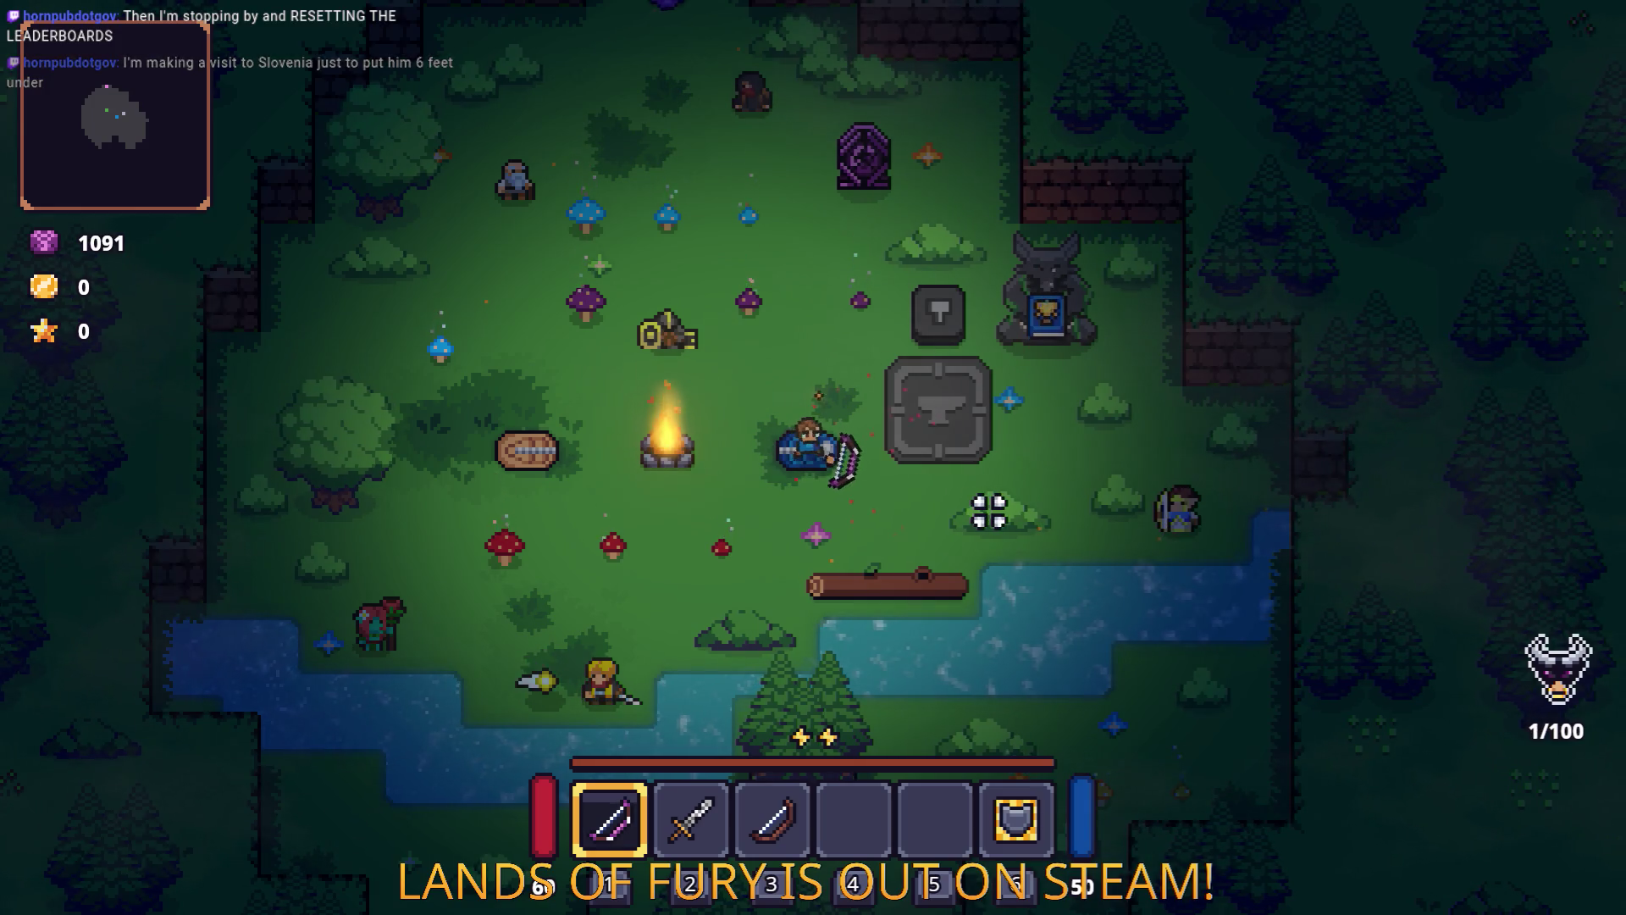
{"action": "key", "text": "d"}
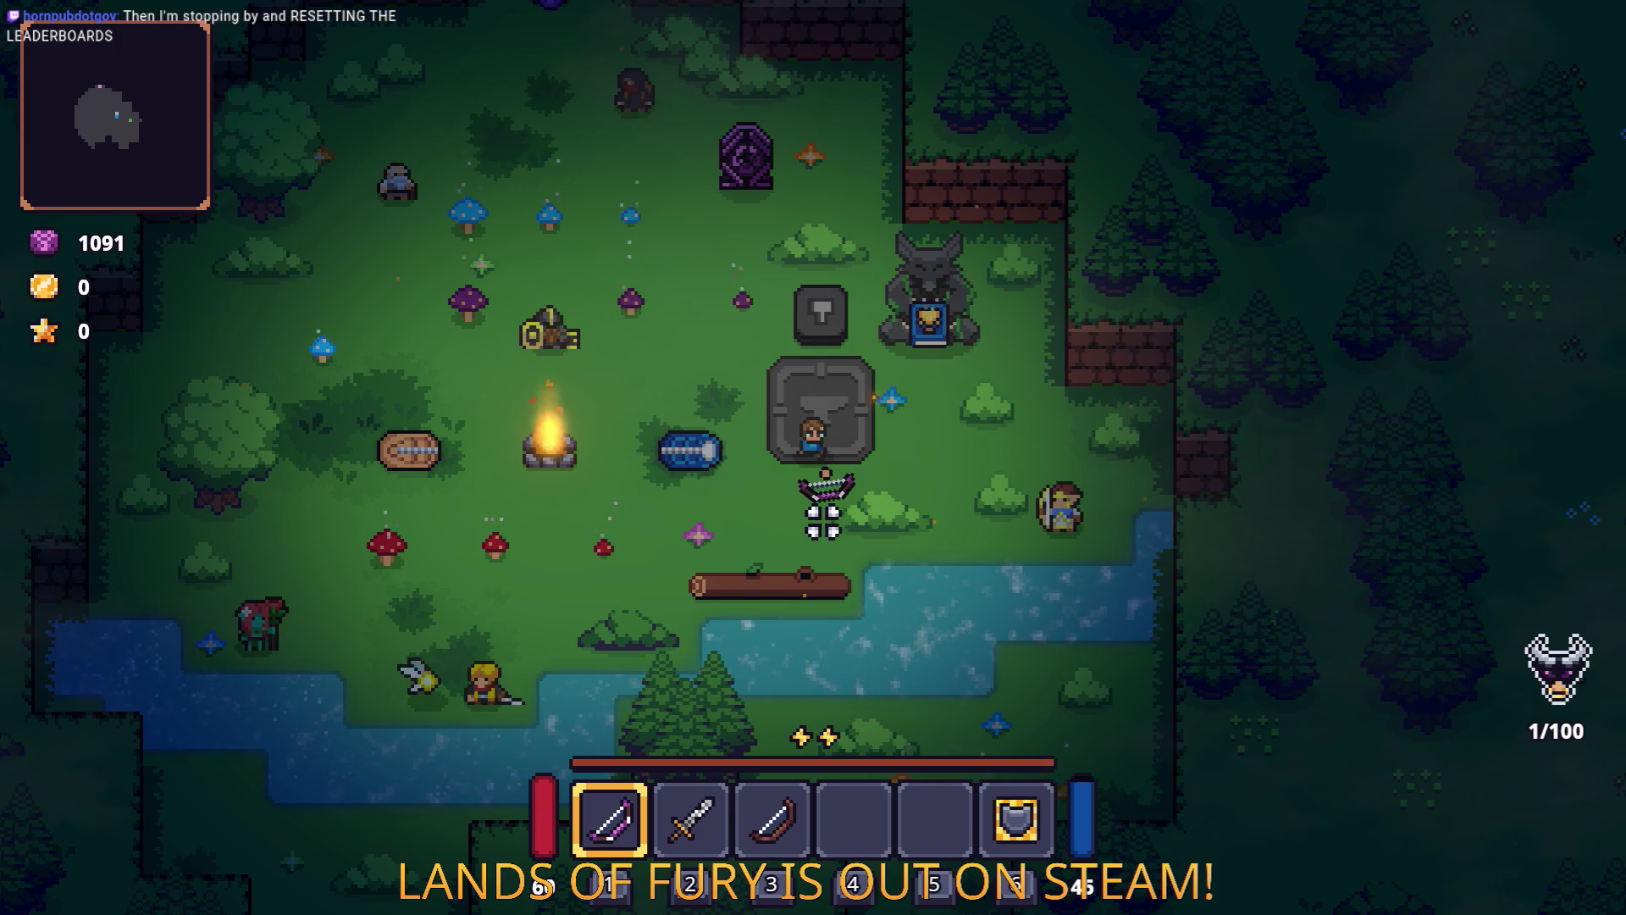
{"action": "key", "text": "2"}
{"action": "key", "text": "d"}
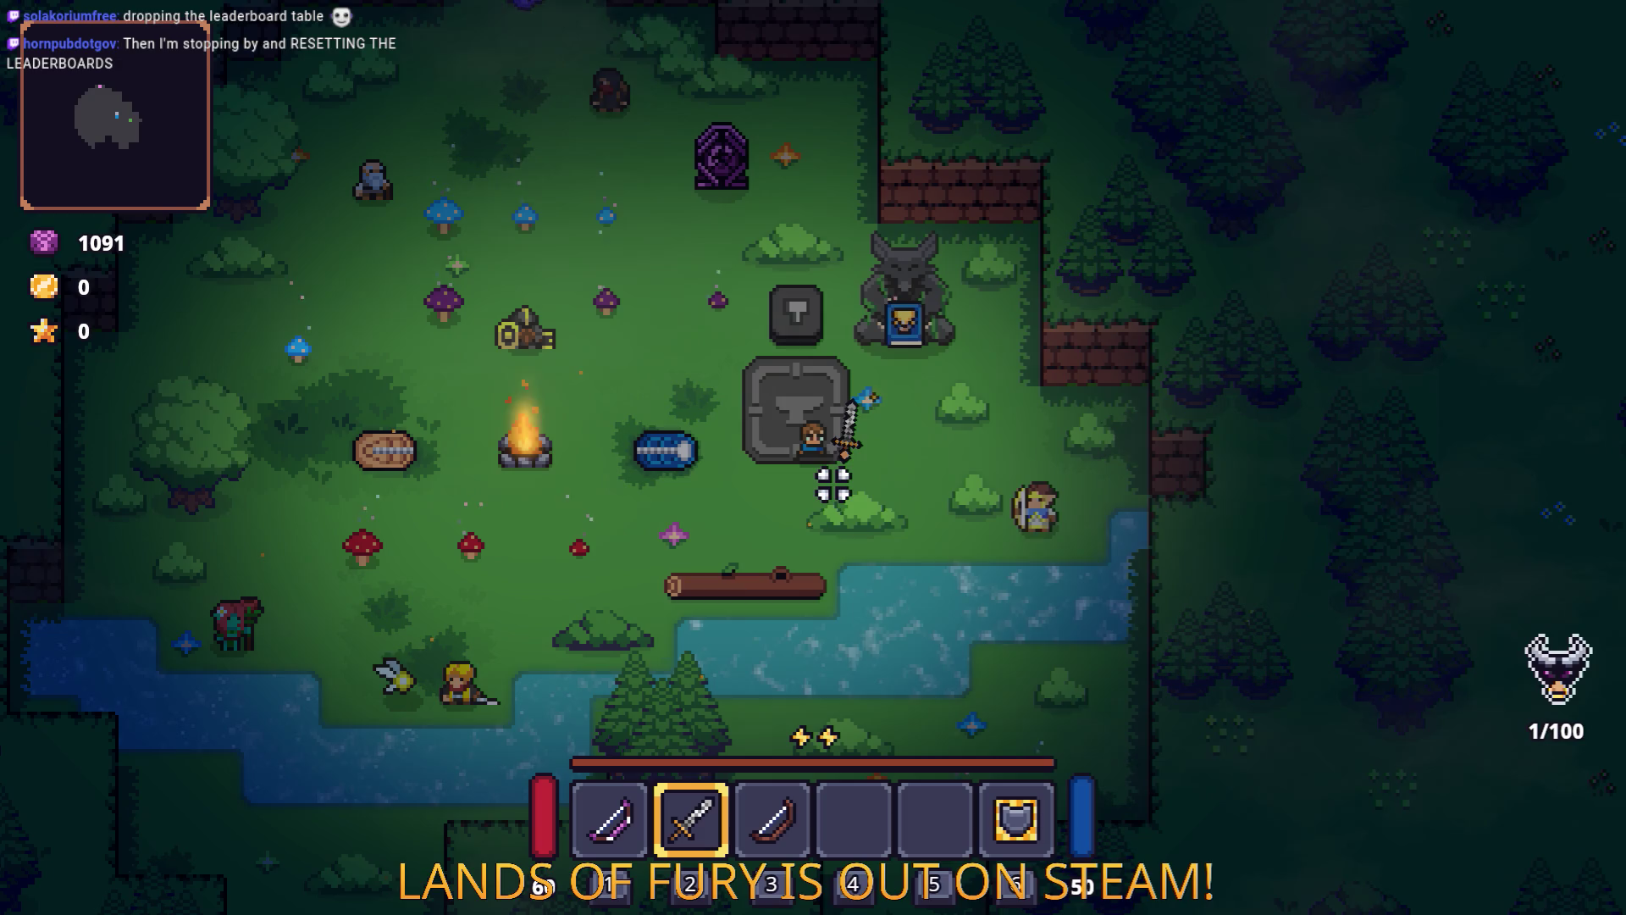
Rerun the previous zombie spawn command from the developer console.
{"action": "key", "text": "grave"}
{"action": "type", "text": "L"}
{"action": "key", "text": "BackSpace"}
{"action": "key", "text": "Up"}
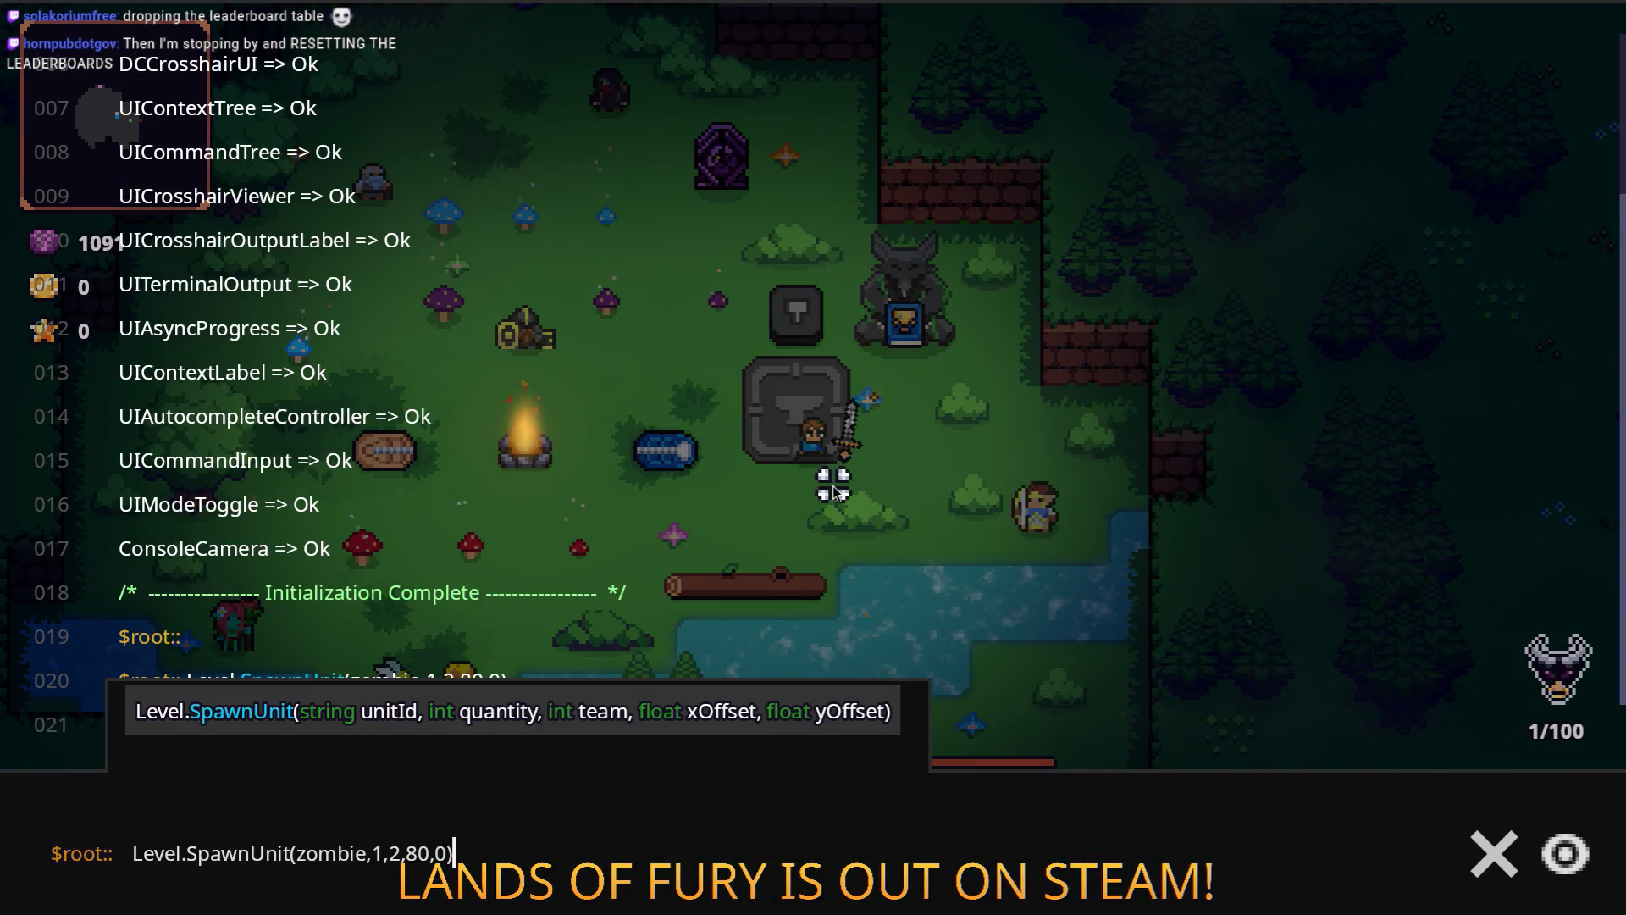
{"action": "key", "text": "Return"}
{"action": "key", "text": "grave"}
Fight the spawned zombies around the campfire with sword swings.
{"action": "key", "text": "d"}
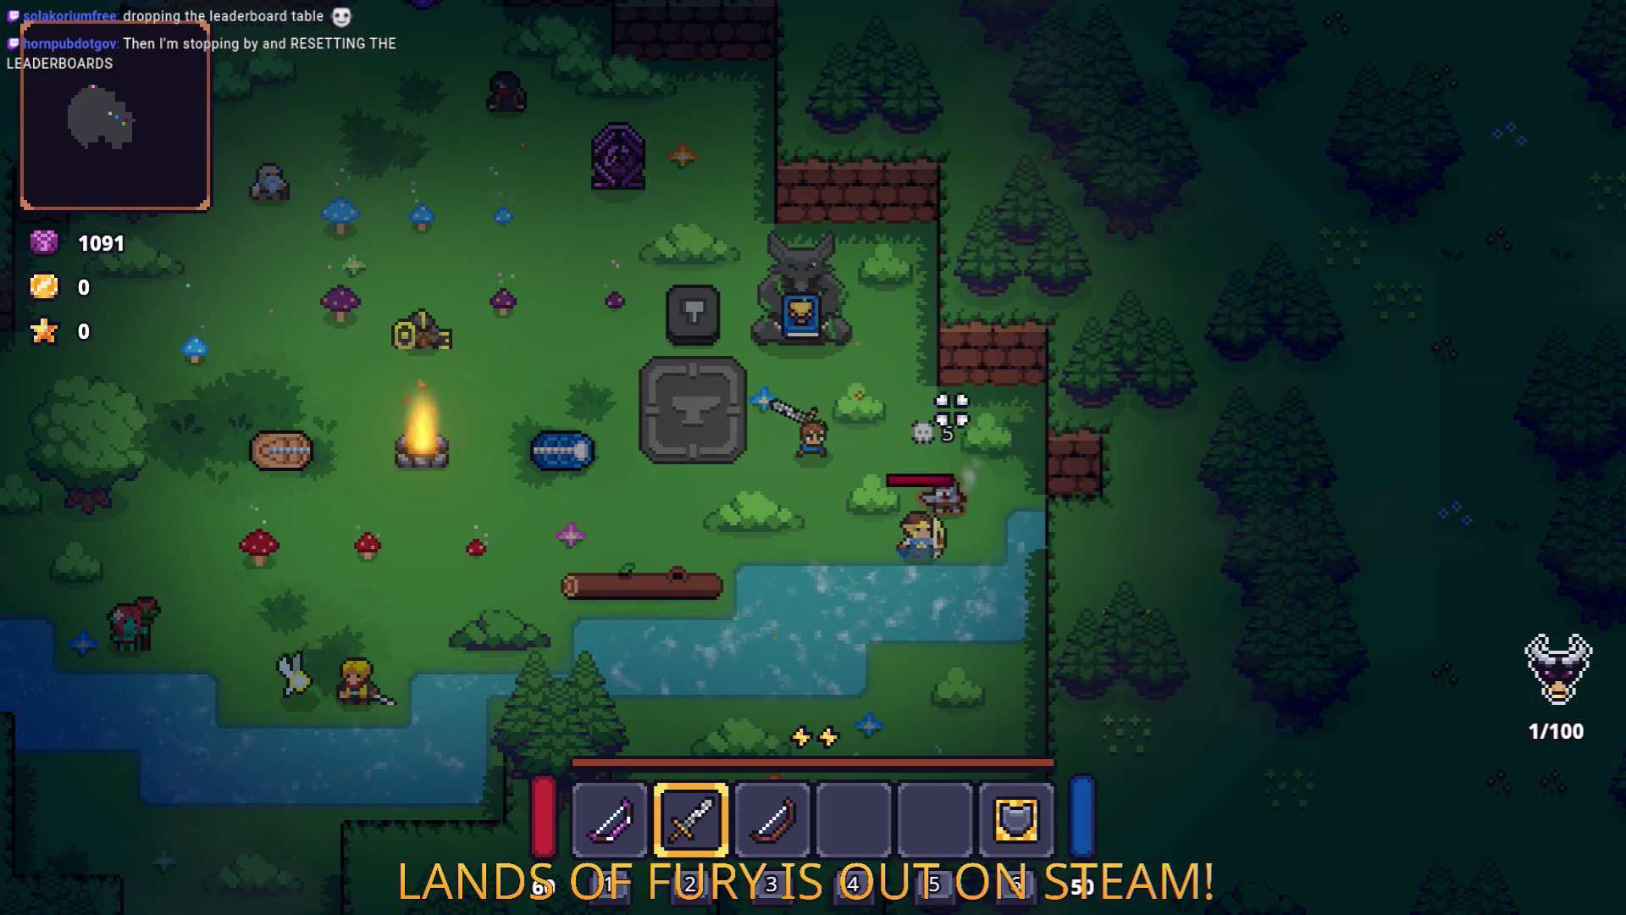
{"action": "key", "text": "a"}
{"action": "key", "text": "s"}
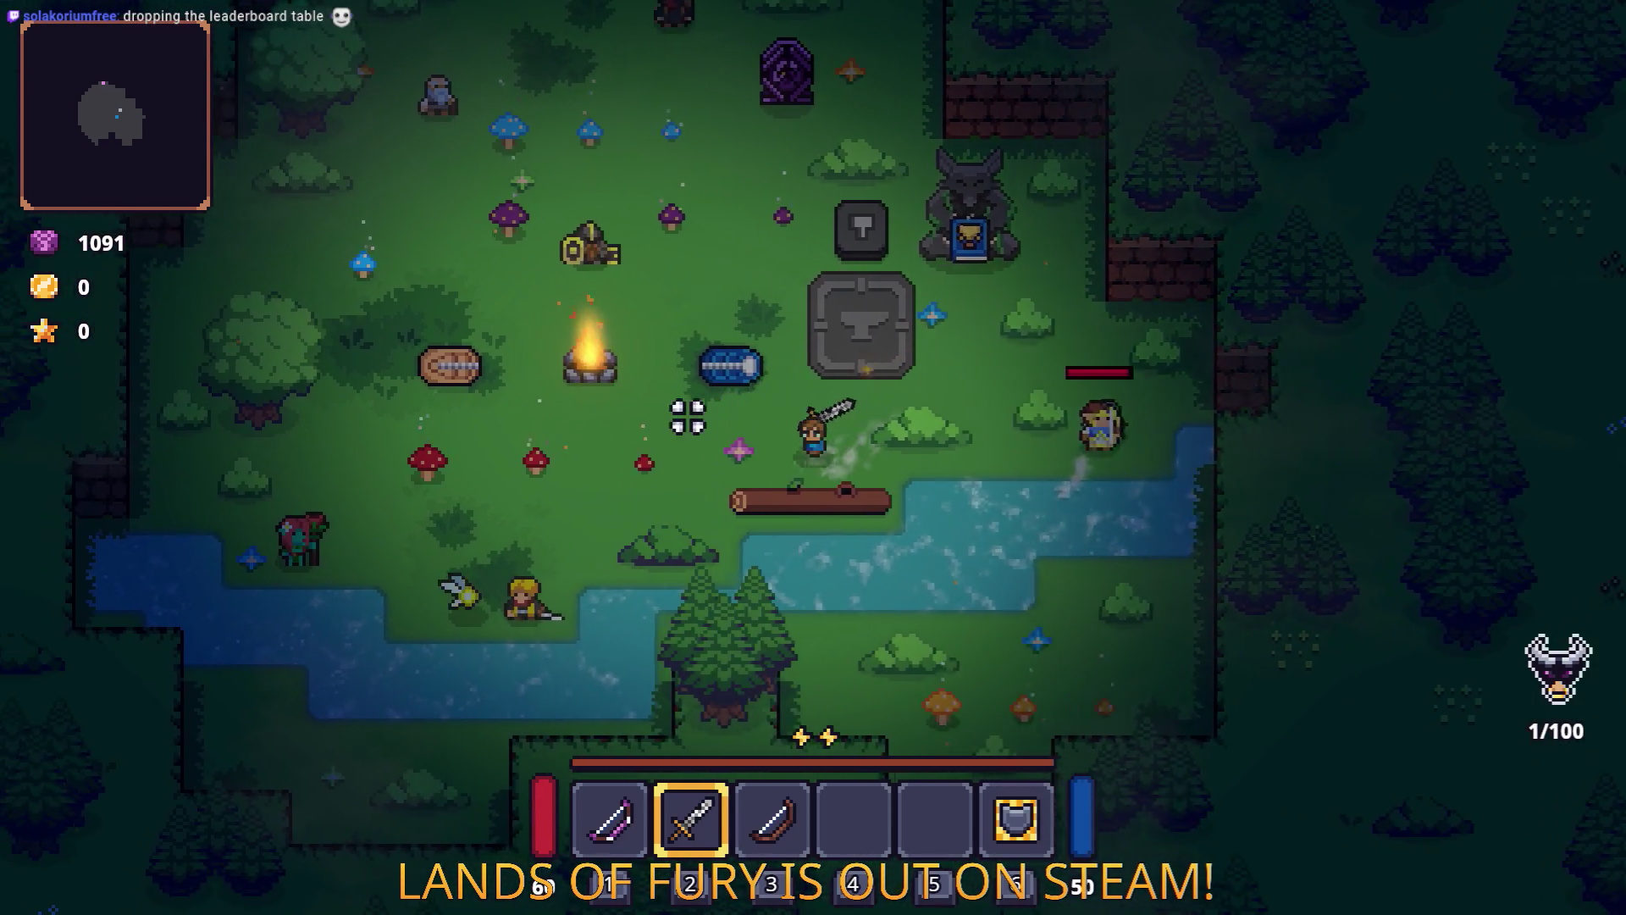
{"action": "key", "text": "a"}
{"action": "left_click", "coordinate": [626, 475]}
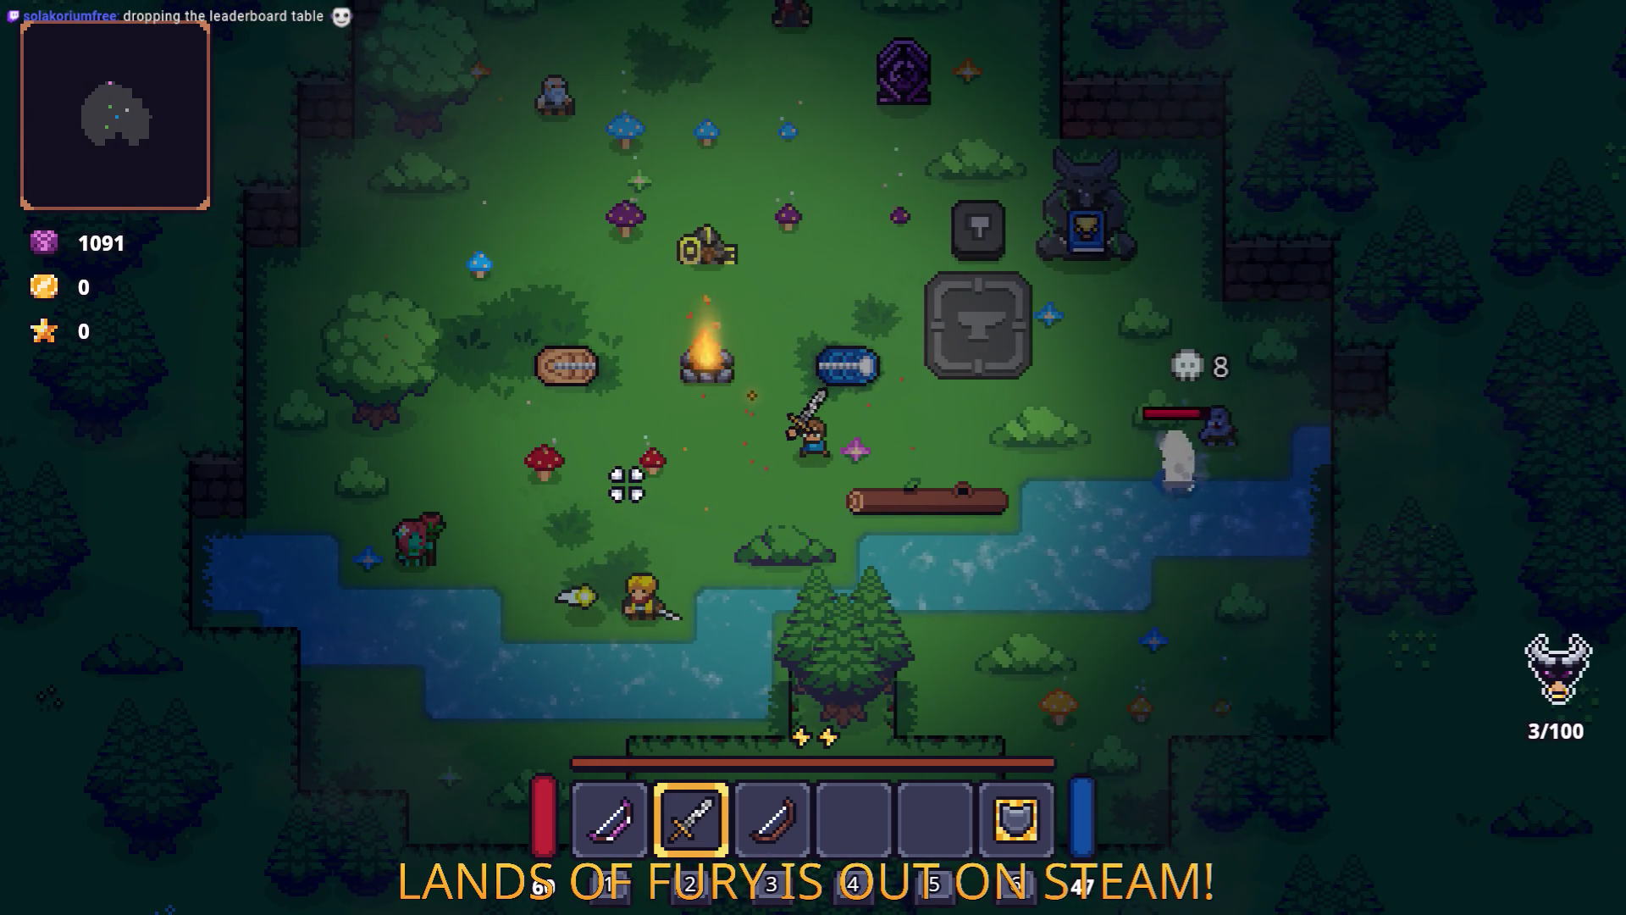
{"action": "key", "text": "d"}
{"action": "left_click", "coordinate": [1107, 454]}
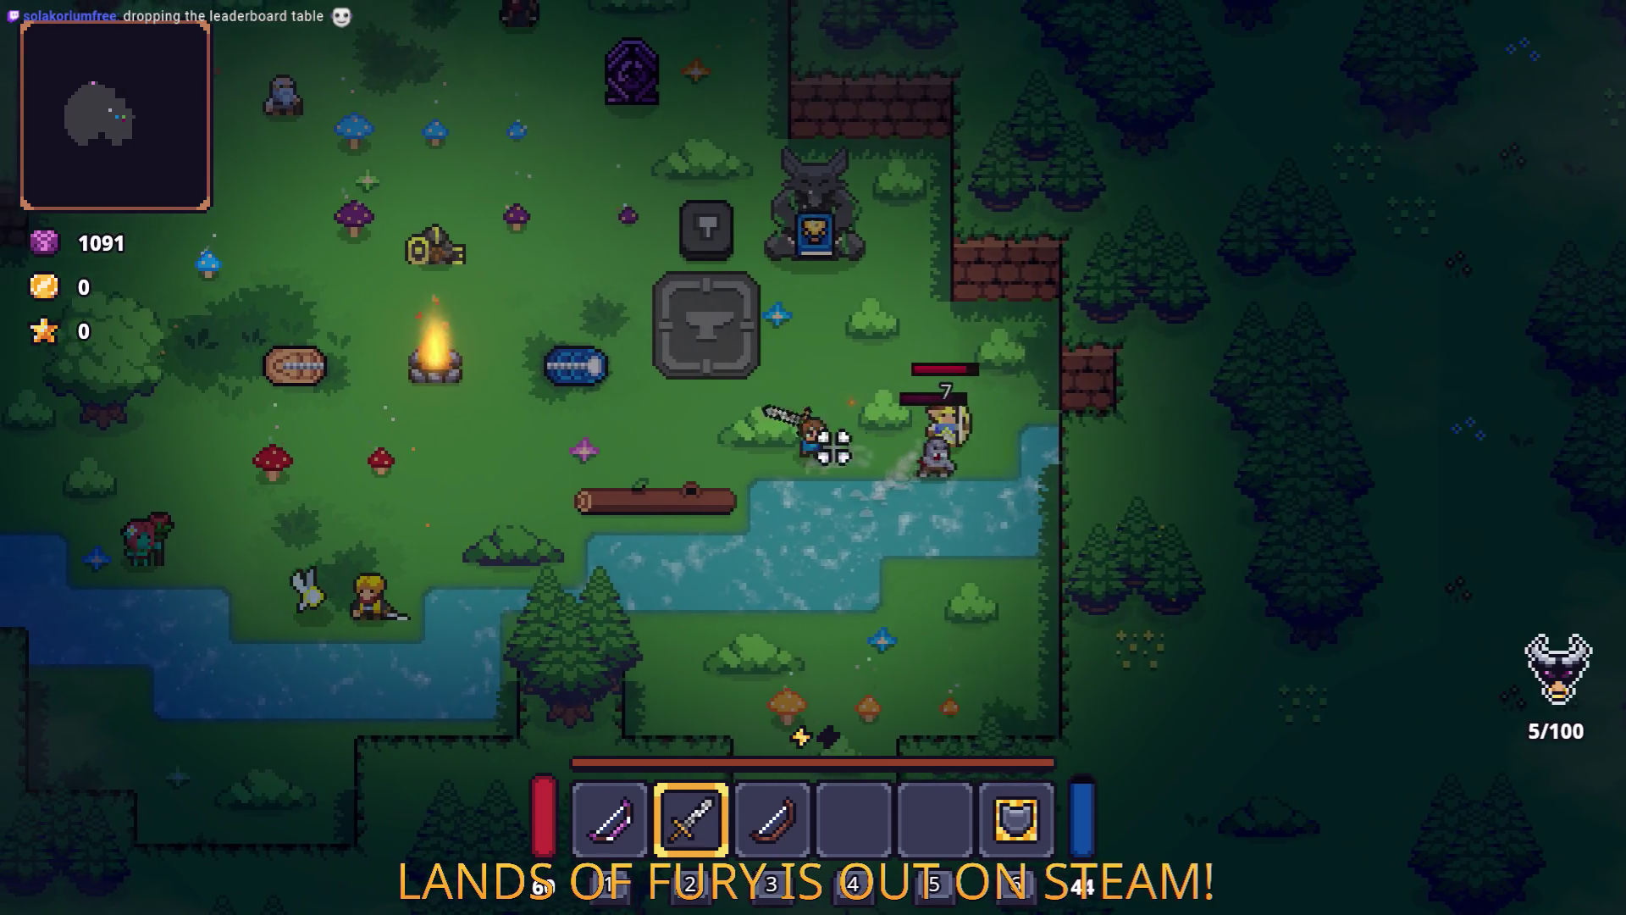
{"action": "key", "text": "a"}
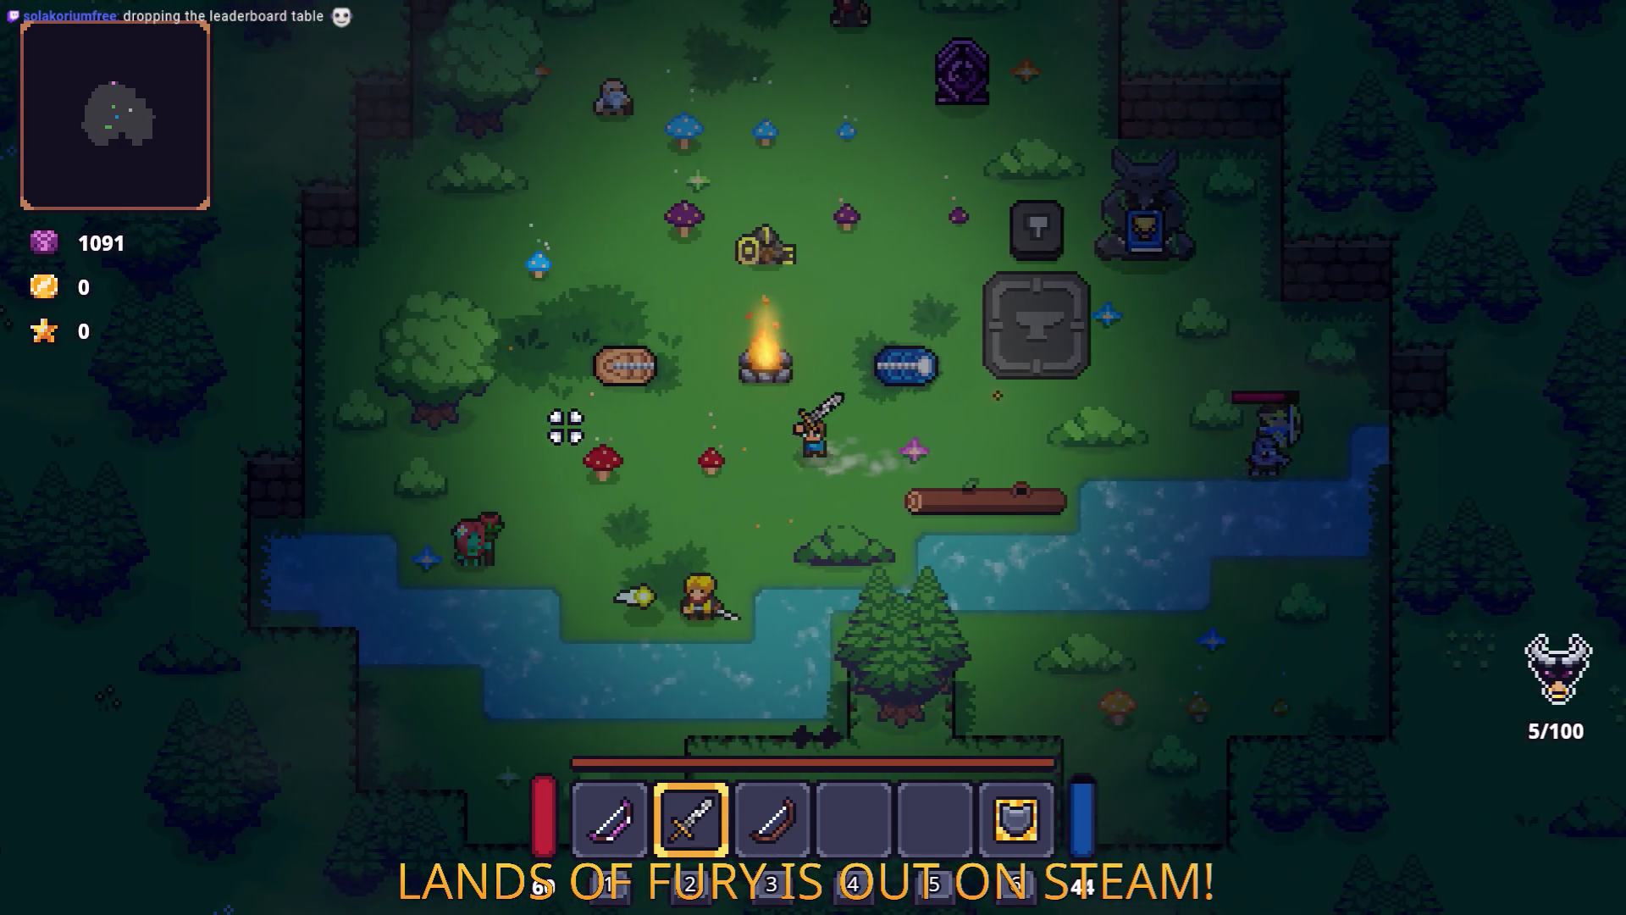
{"action": "key", "text": "d"}
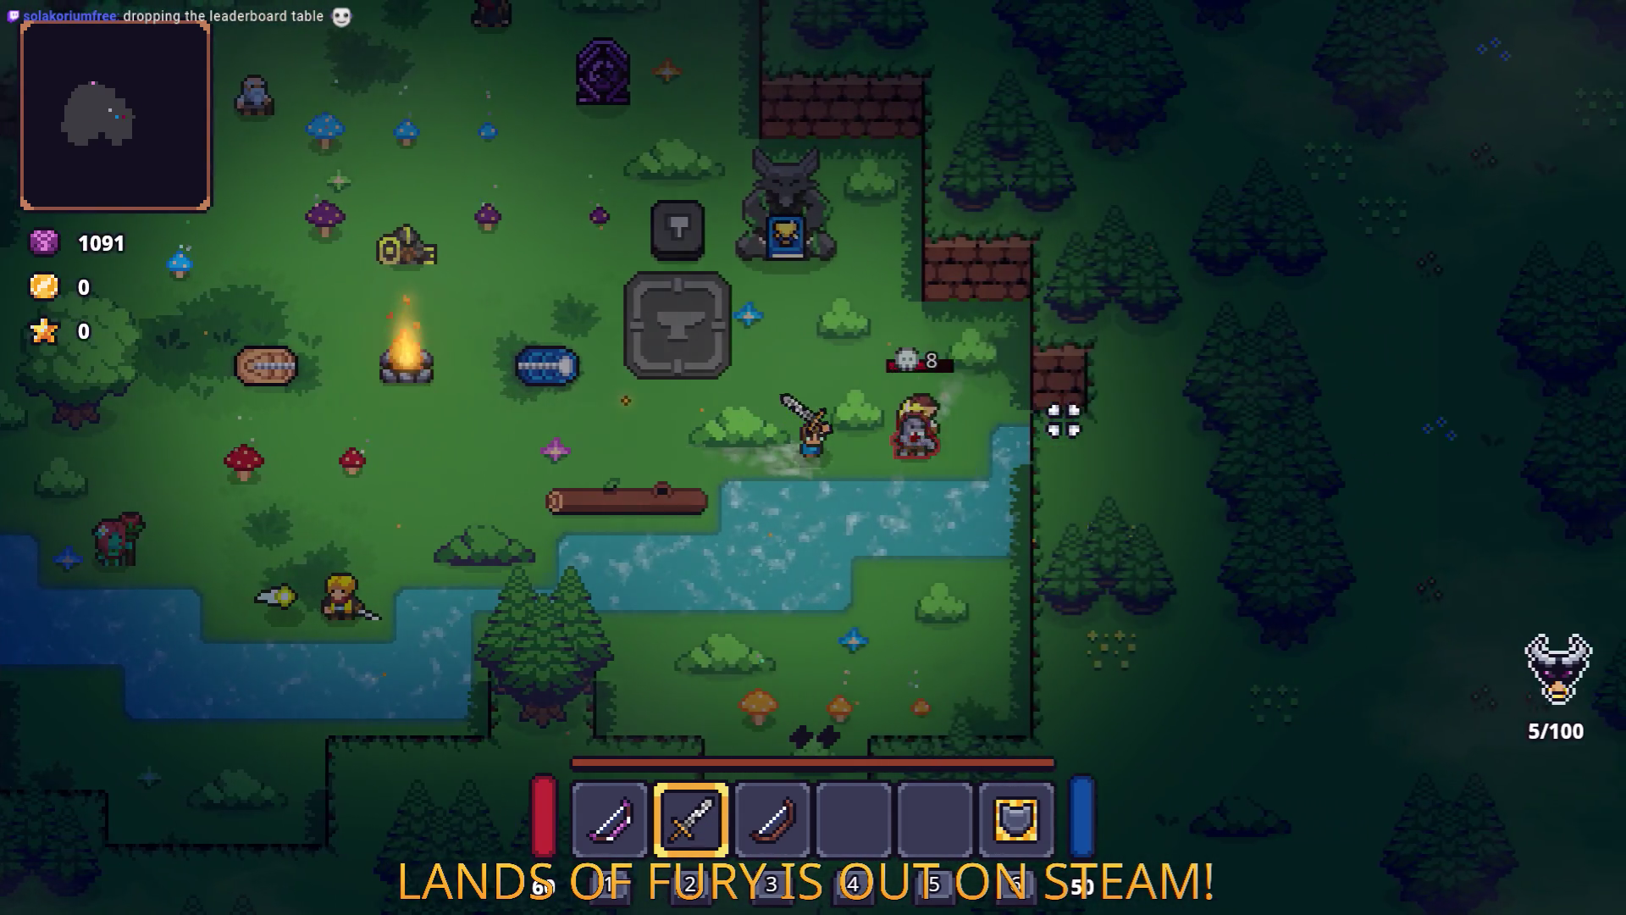
Spawn more zombies from the console and walk toward the zombie group.
{"action": "key", "text": "grave"}
{"action": "key", "text": "grave"}
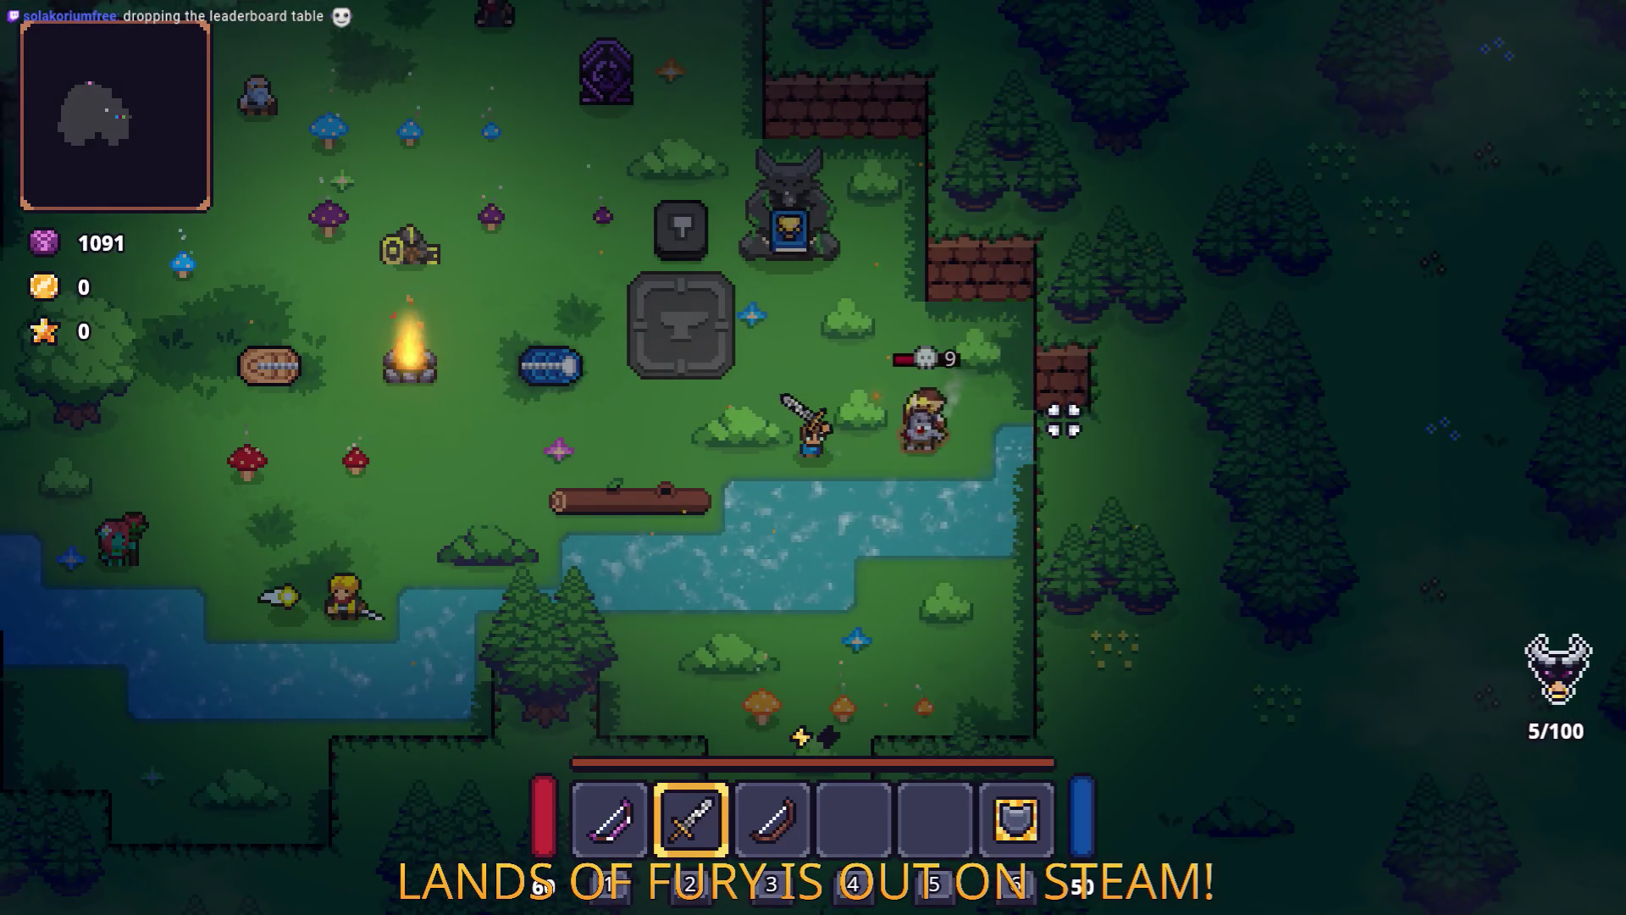
{"action": "key", "text": "a"}
{"action": "key", "text": "grave"}
{"action": "key", "text": "Return"}
{"action": "key", "text": "grave"}
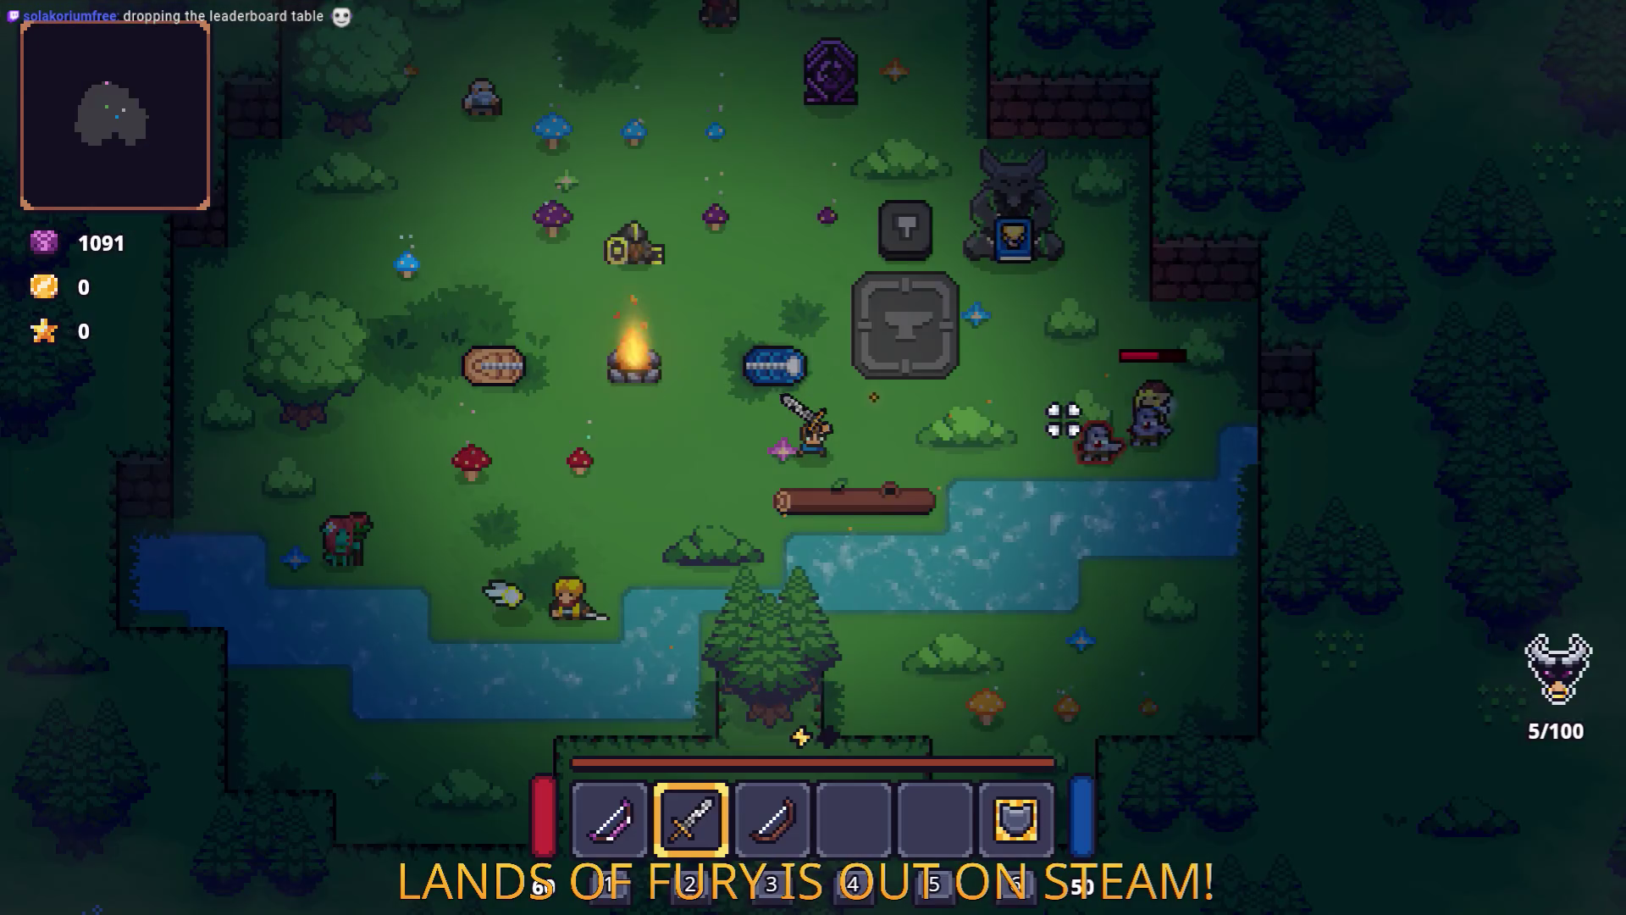
{"action": "key", "text": "d"}
{"action": "key", "text": "grave"}
{"action": "key", "text": "Return"}
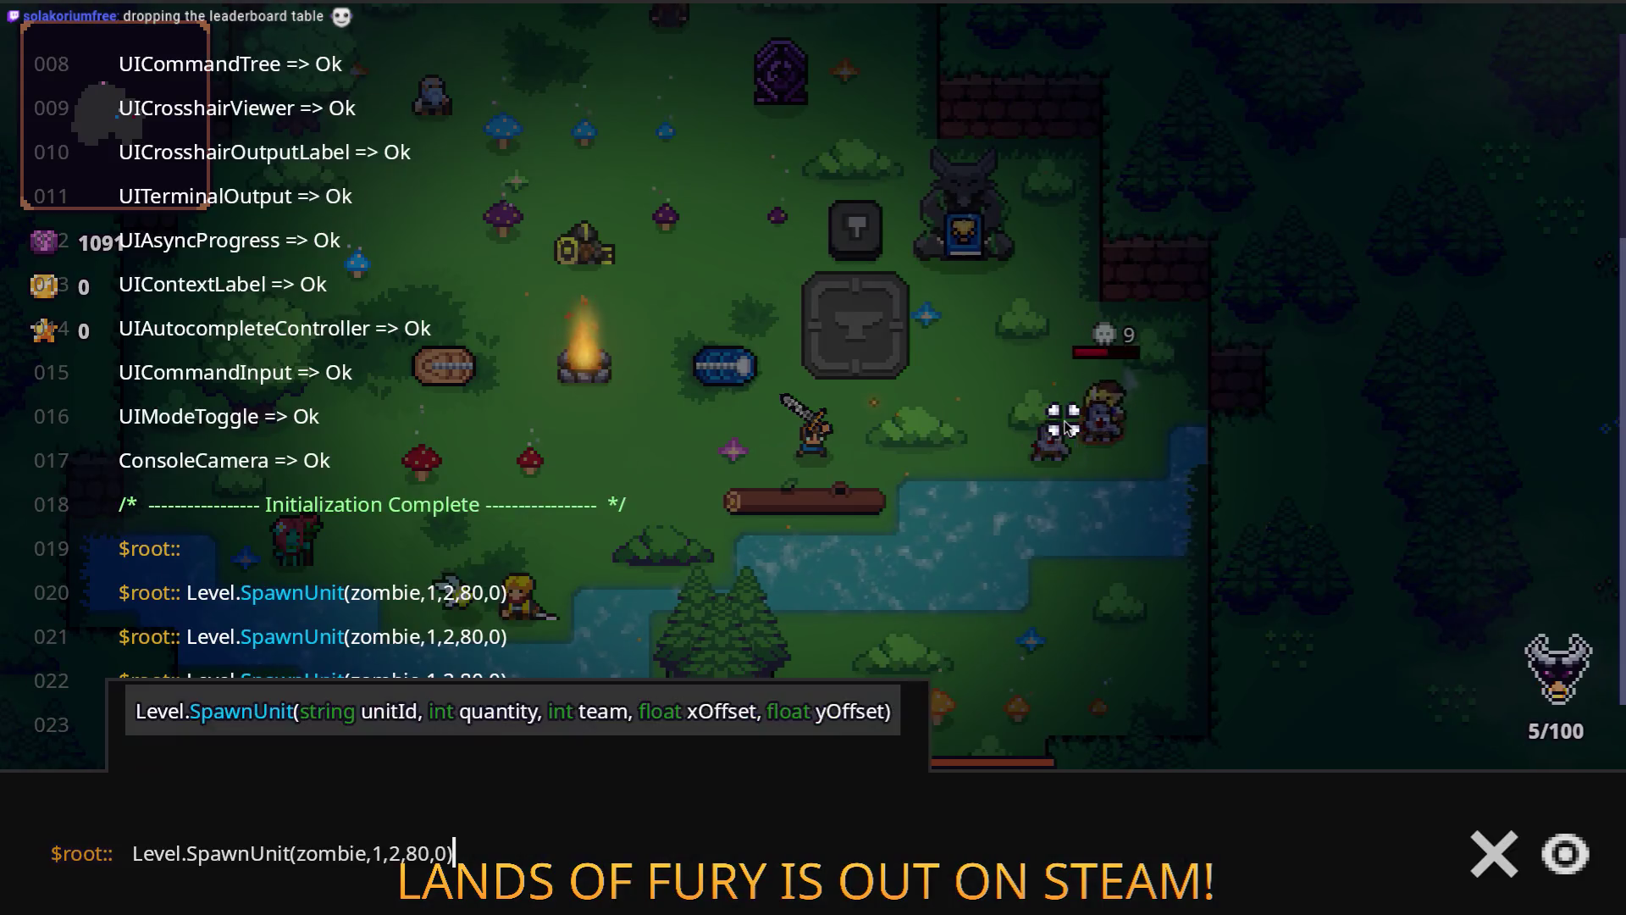
{"action": "key", "text": "grave"}
{"action": "key", "text": "d"}
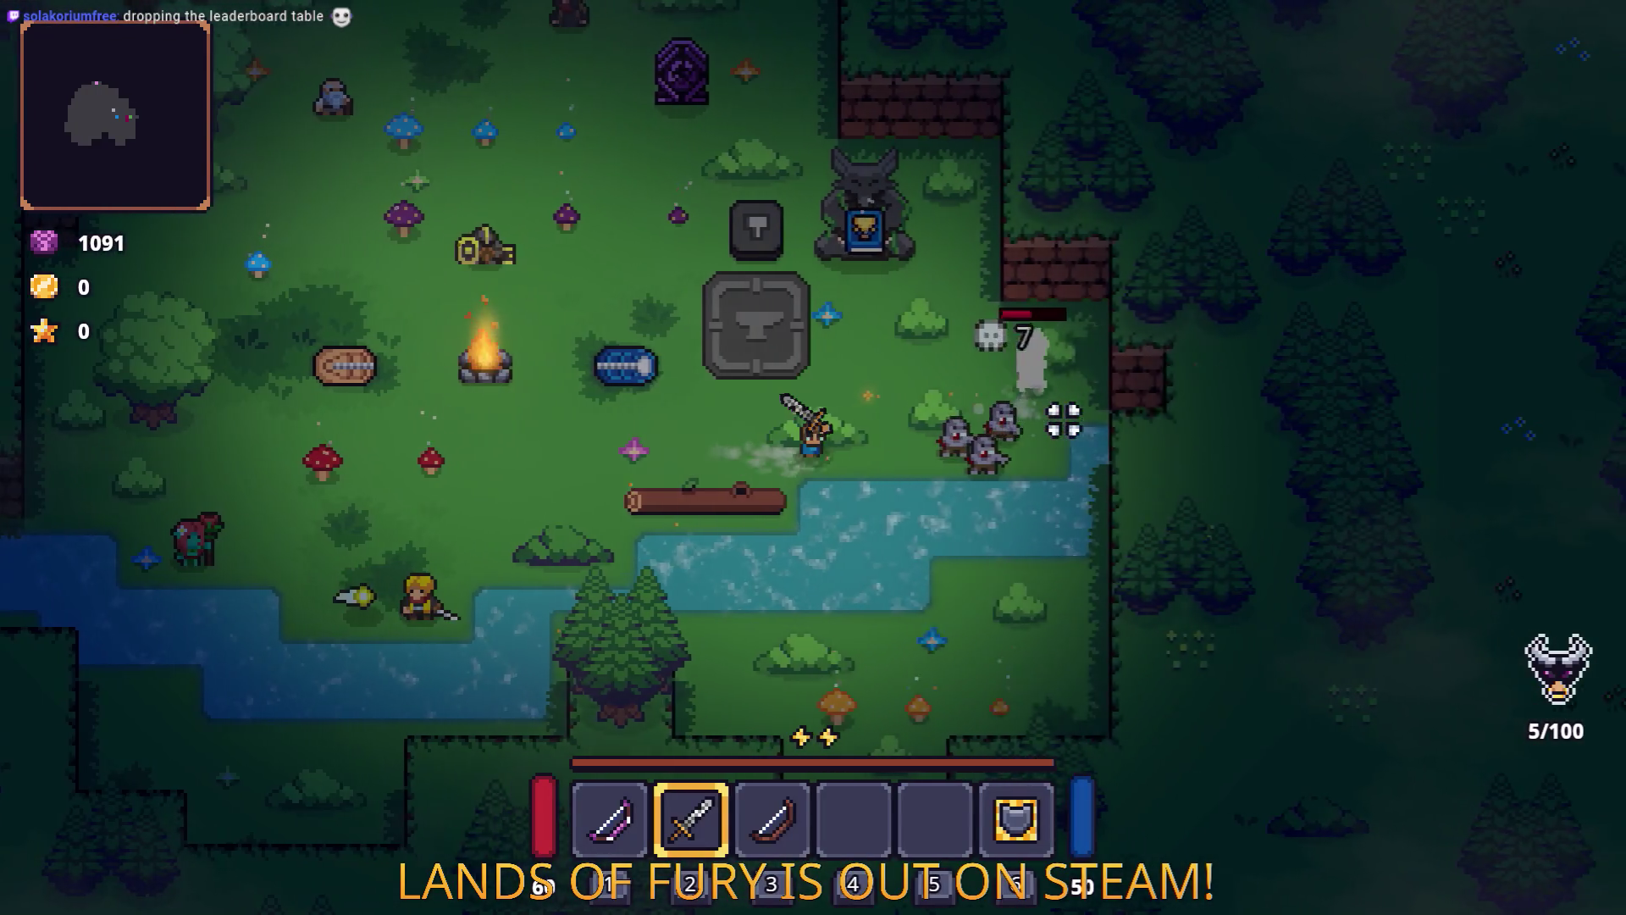
{"action": "key", "text": "w"}
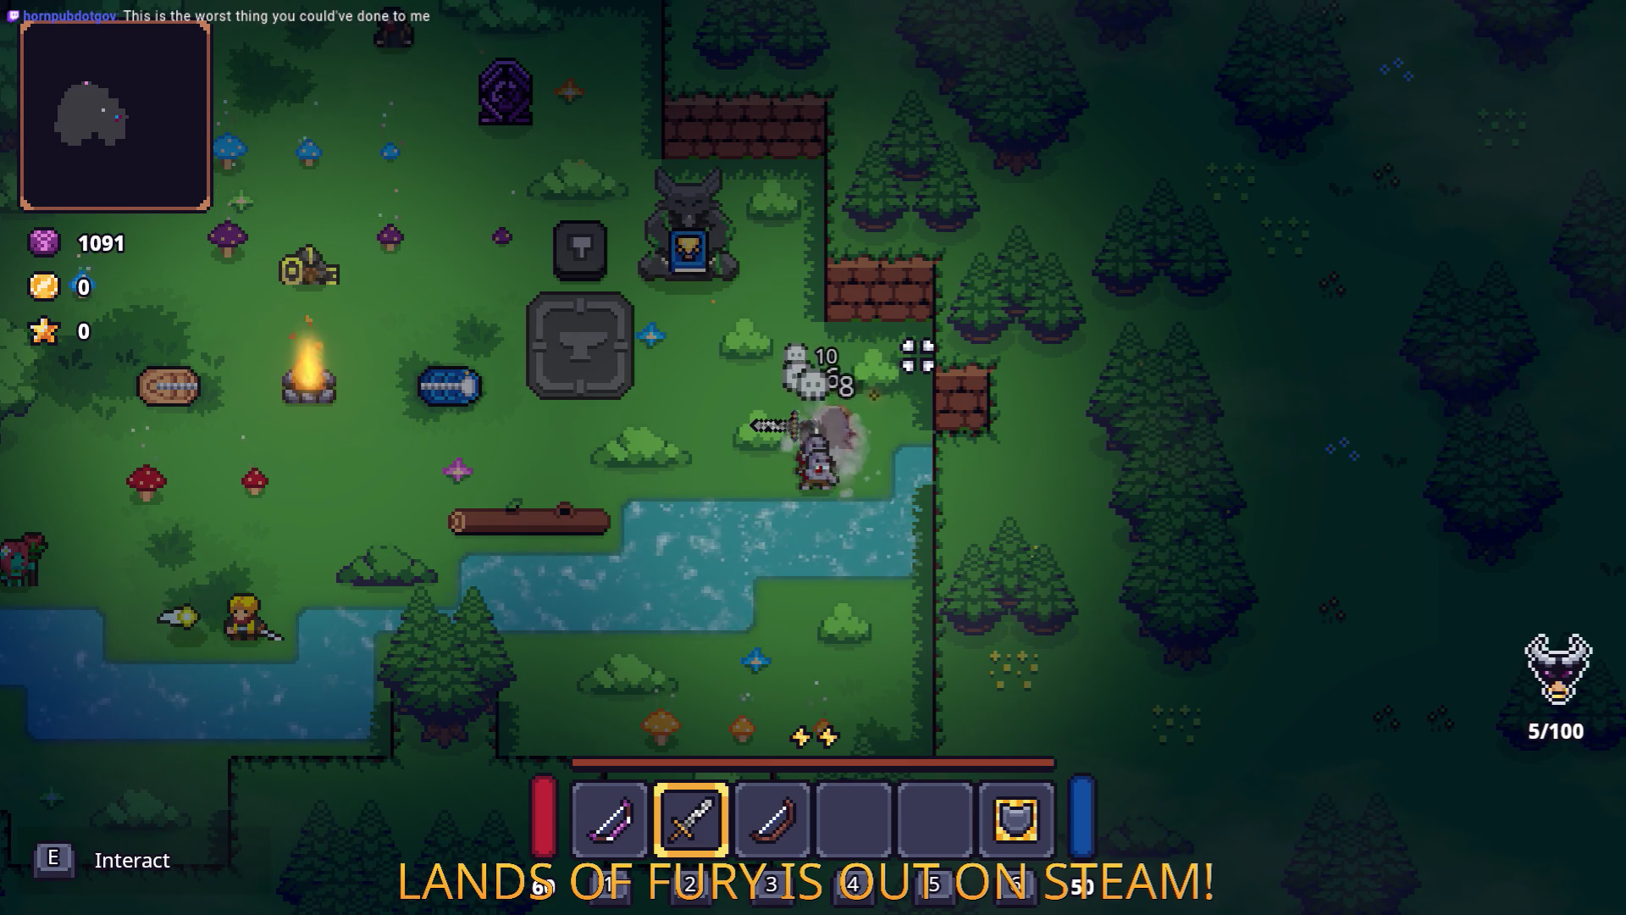
Fight the zombies near the shrine, swinging the sword while backing down-left.
{"action": "key", "text": "w"}
{"action": "left_click", "coordinate": [915, 358]}
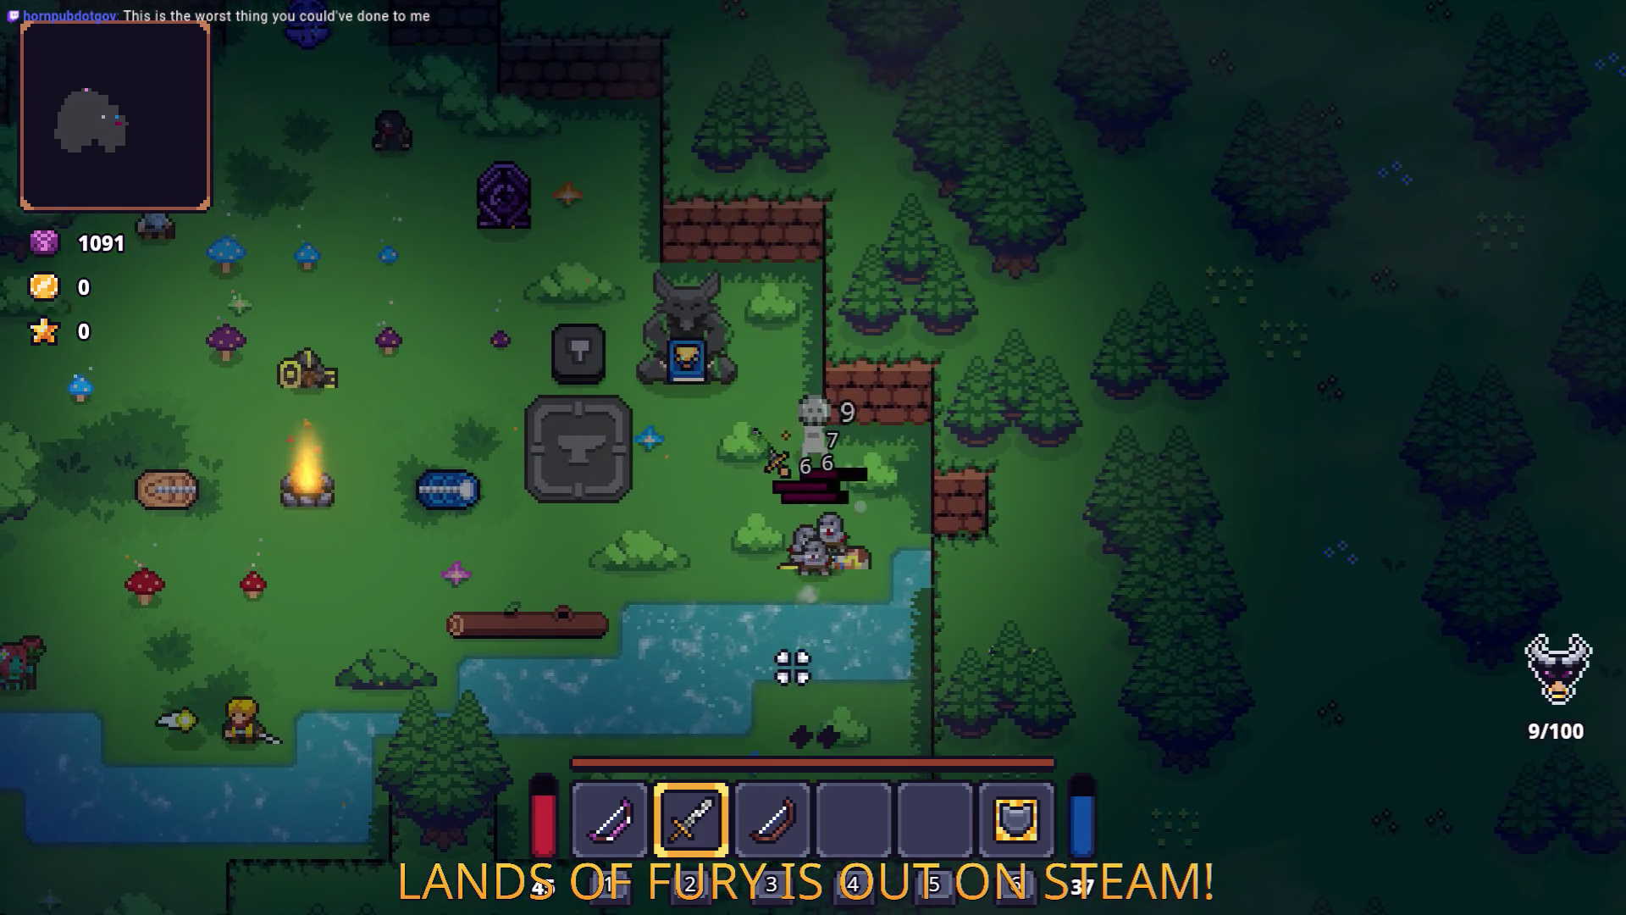
{"action": "left_click", "coordinate": [823, 677]}
{"action": "key", "text": "s"}
{"action": "left_click", "coordinate": [822, 677]}
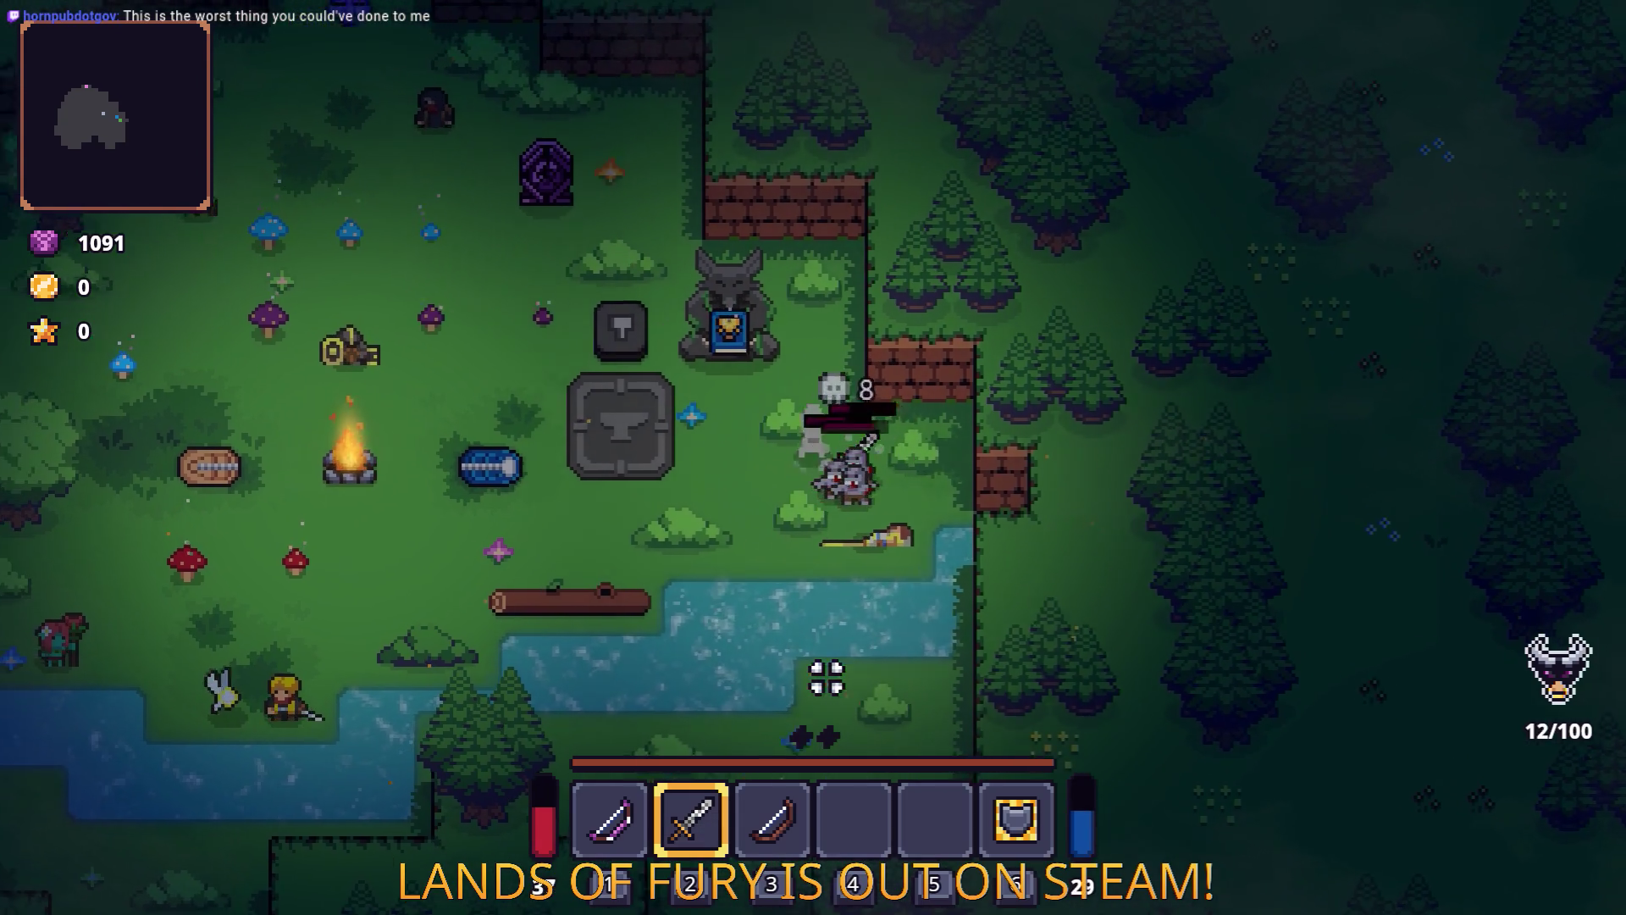
{"action": "key", "text": "a"}
{"action": "left_click", "coordinate": [969, 585]}
{"action": "left_click", "coordinate": [989, 543]}
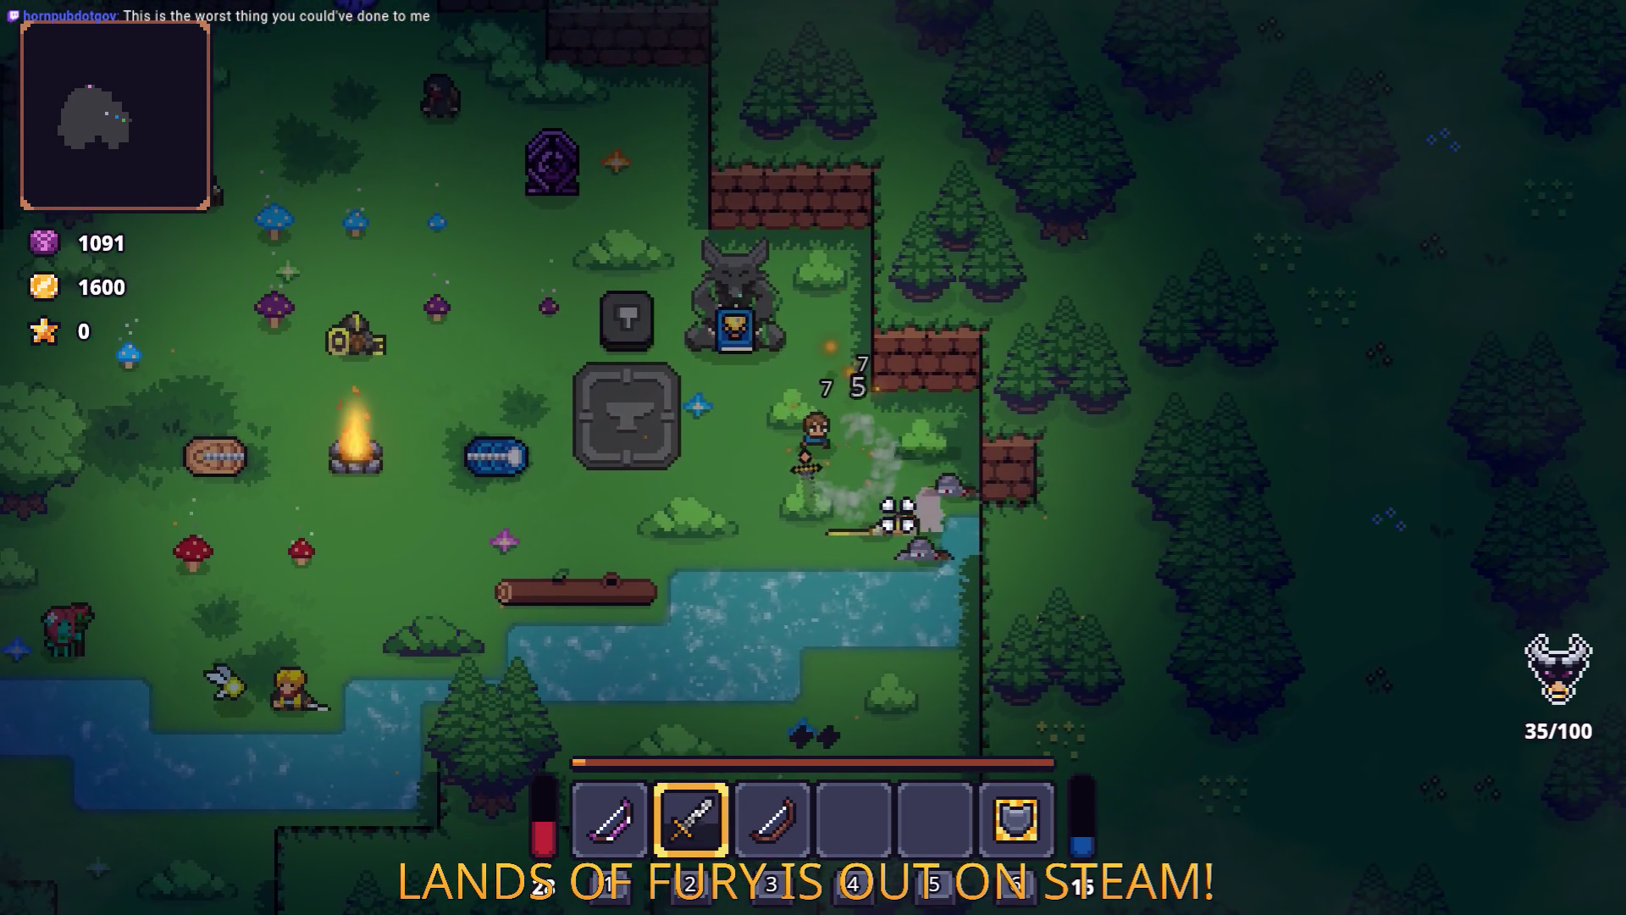
{"action": "key", "text": "a"}
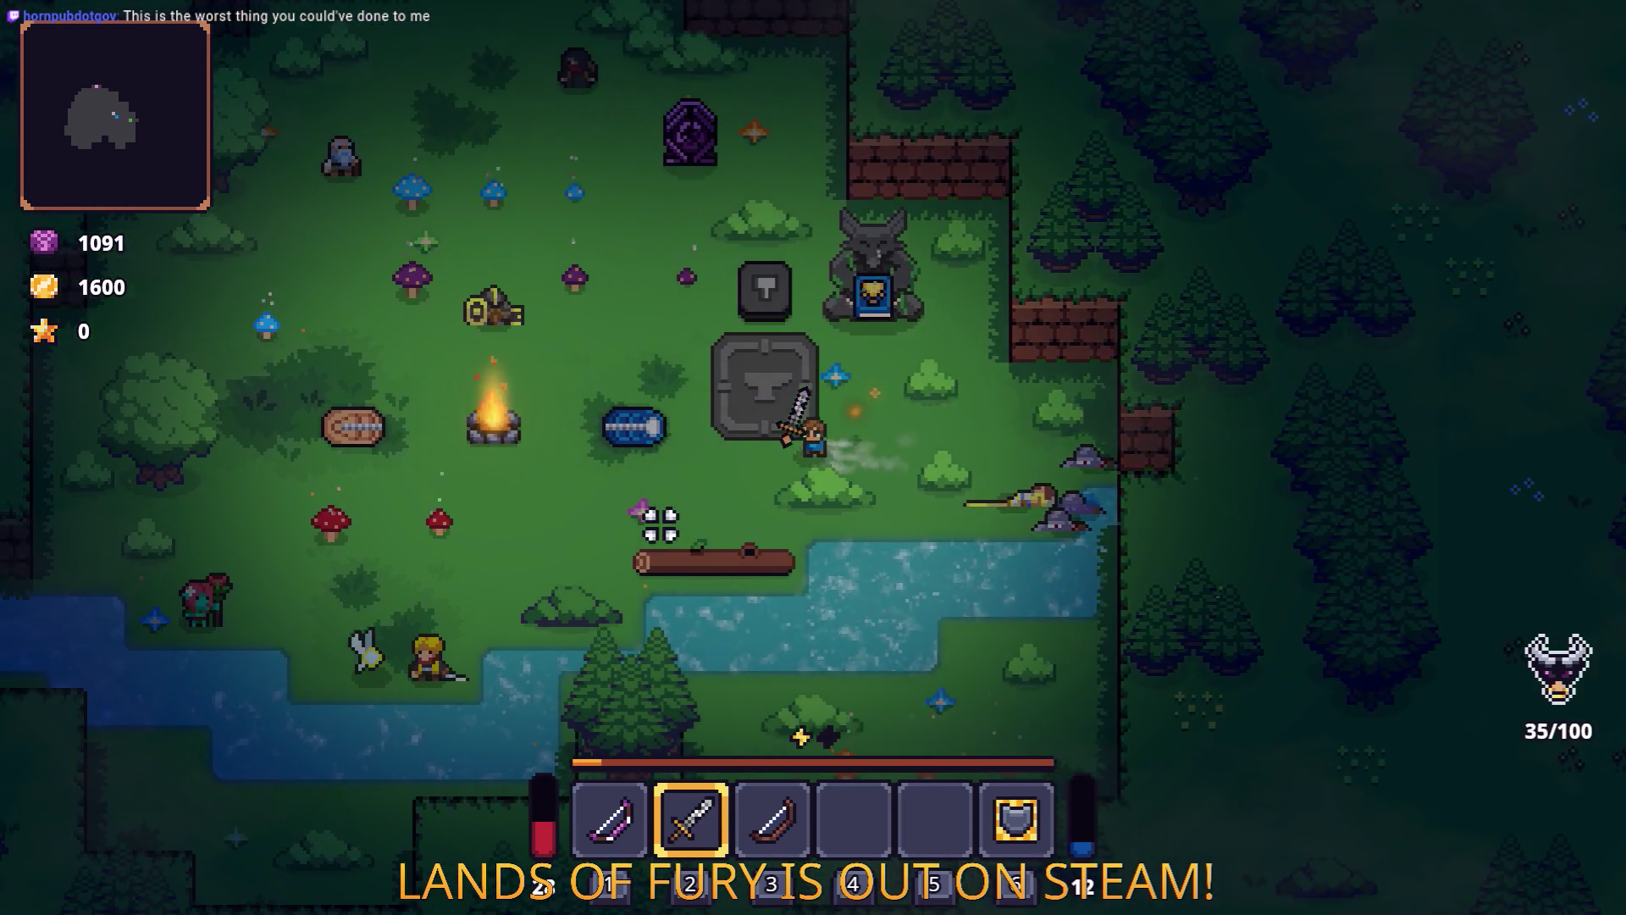
{"action": "key", "text": "a"}
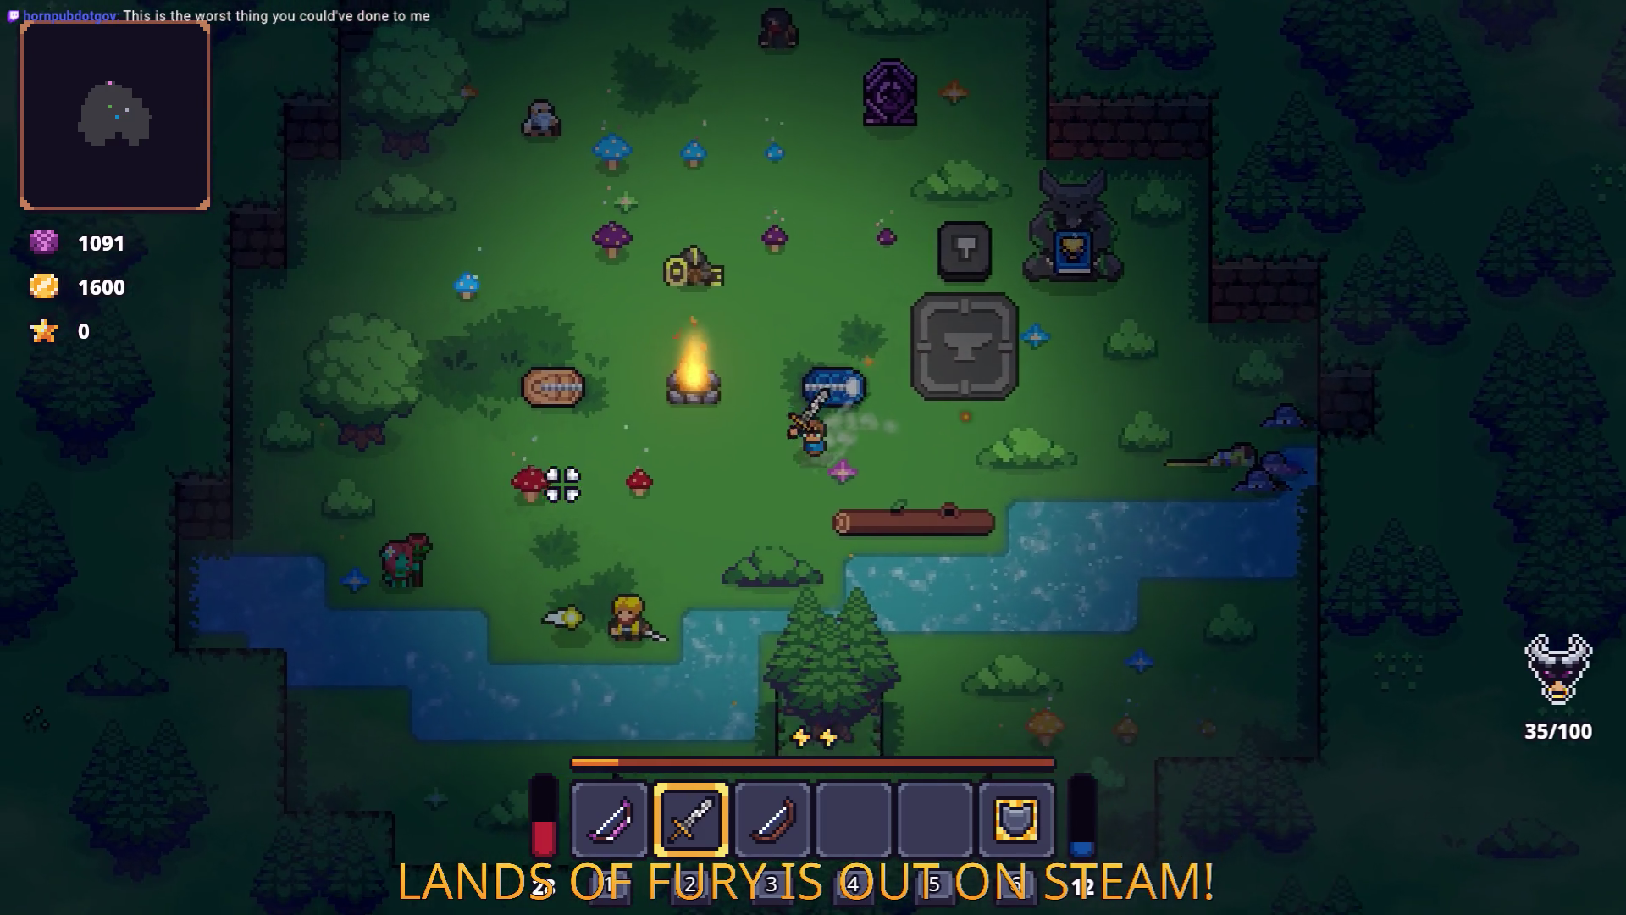
Keep fighting across the glade toward the campfire, then restart the run.
{"action": "left_click", "coordinate": [566, 477]}
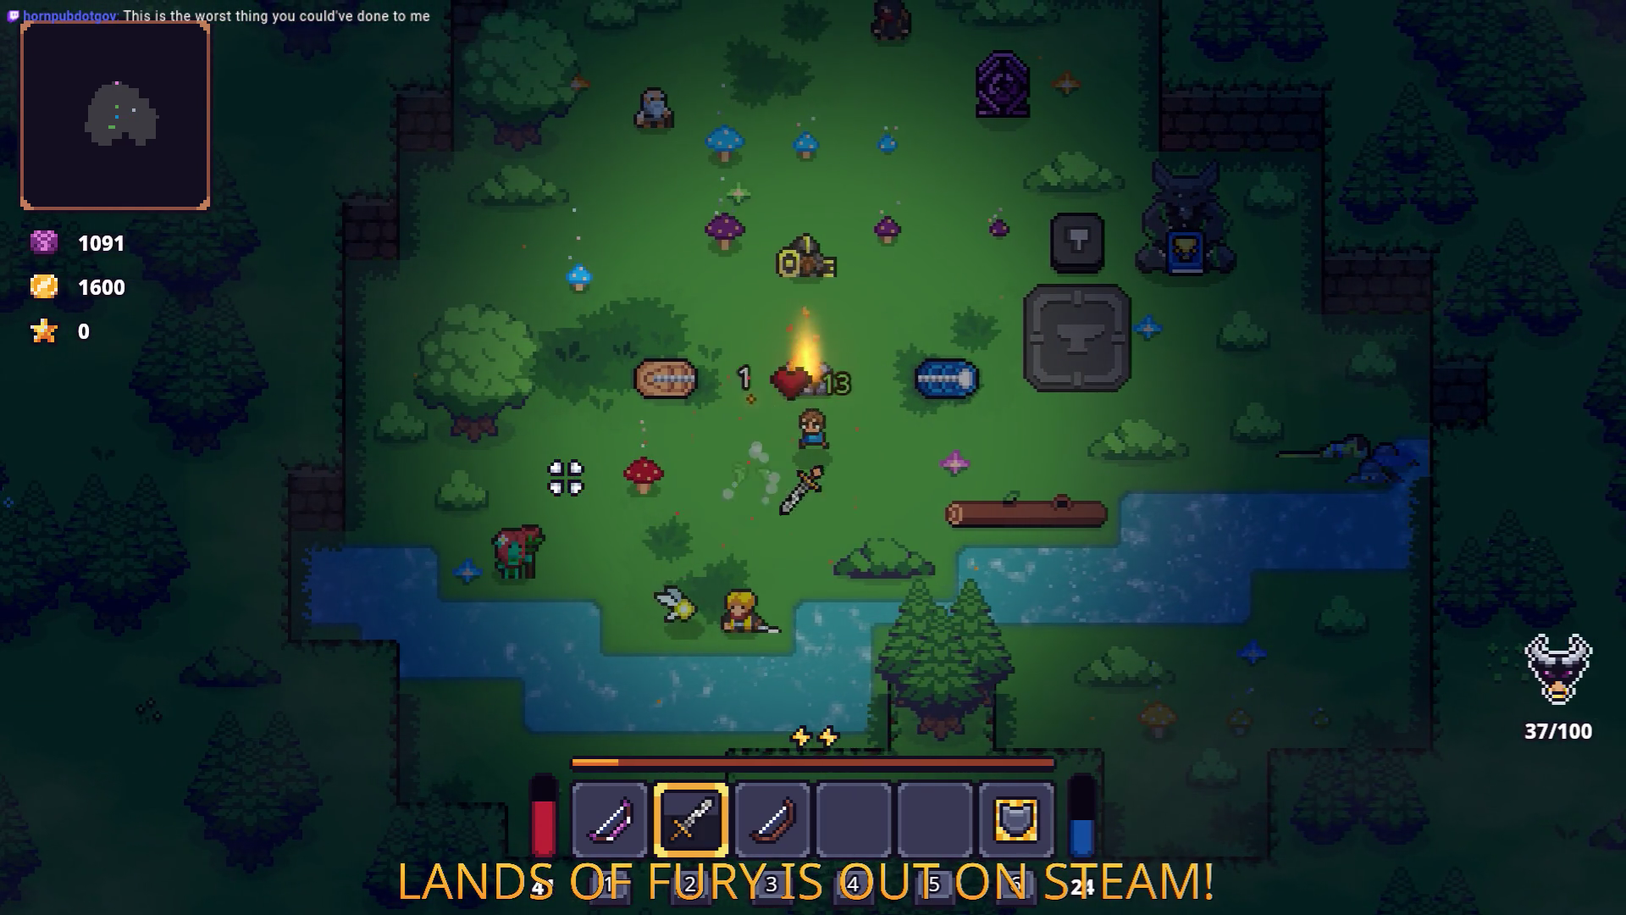
{"action": "key", "text": "a"}
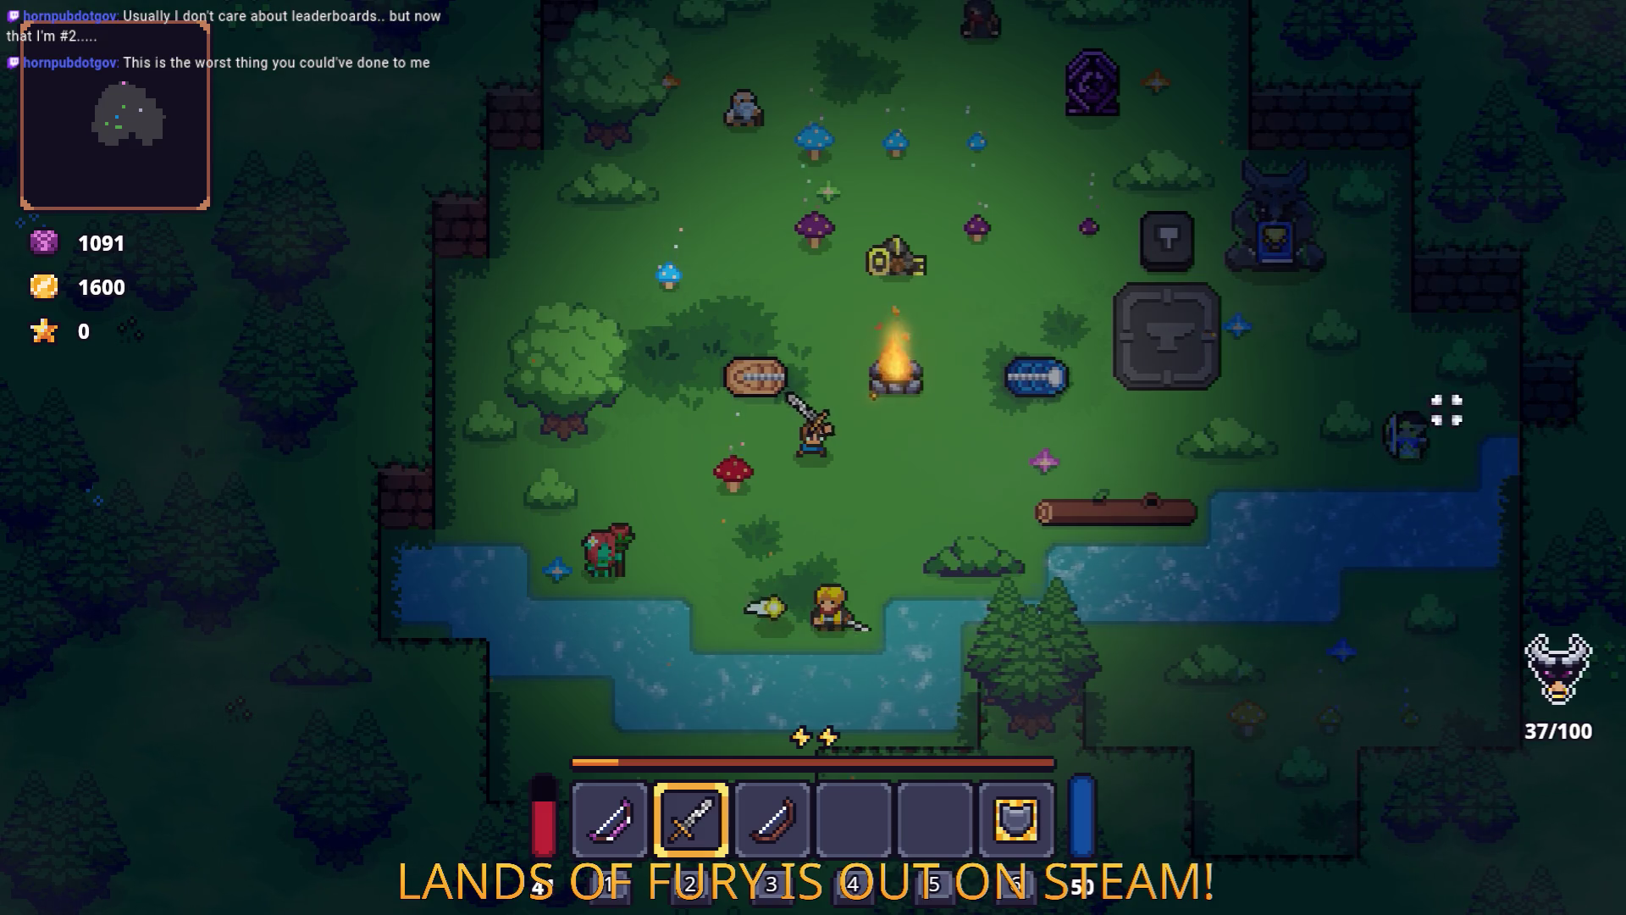
{"action": "key", "text": "a"}
{"action": "left_click", "coordinate": [628, 443]}
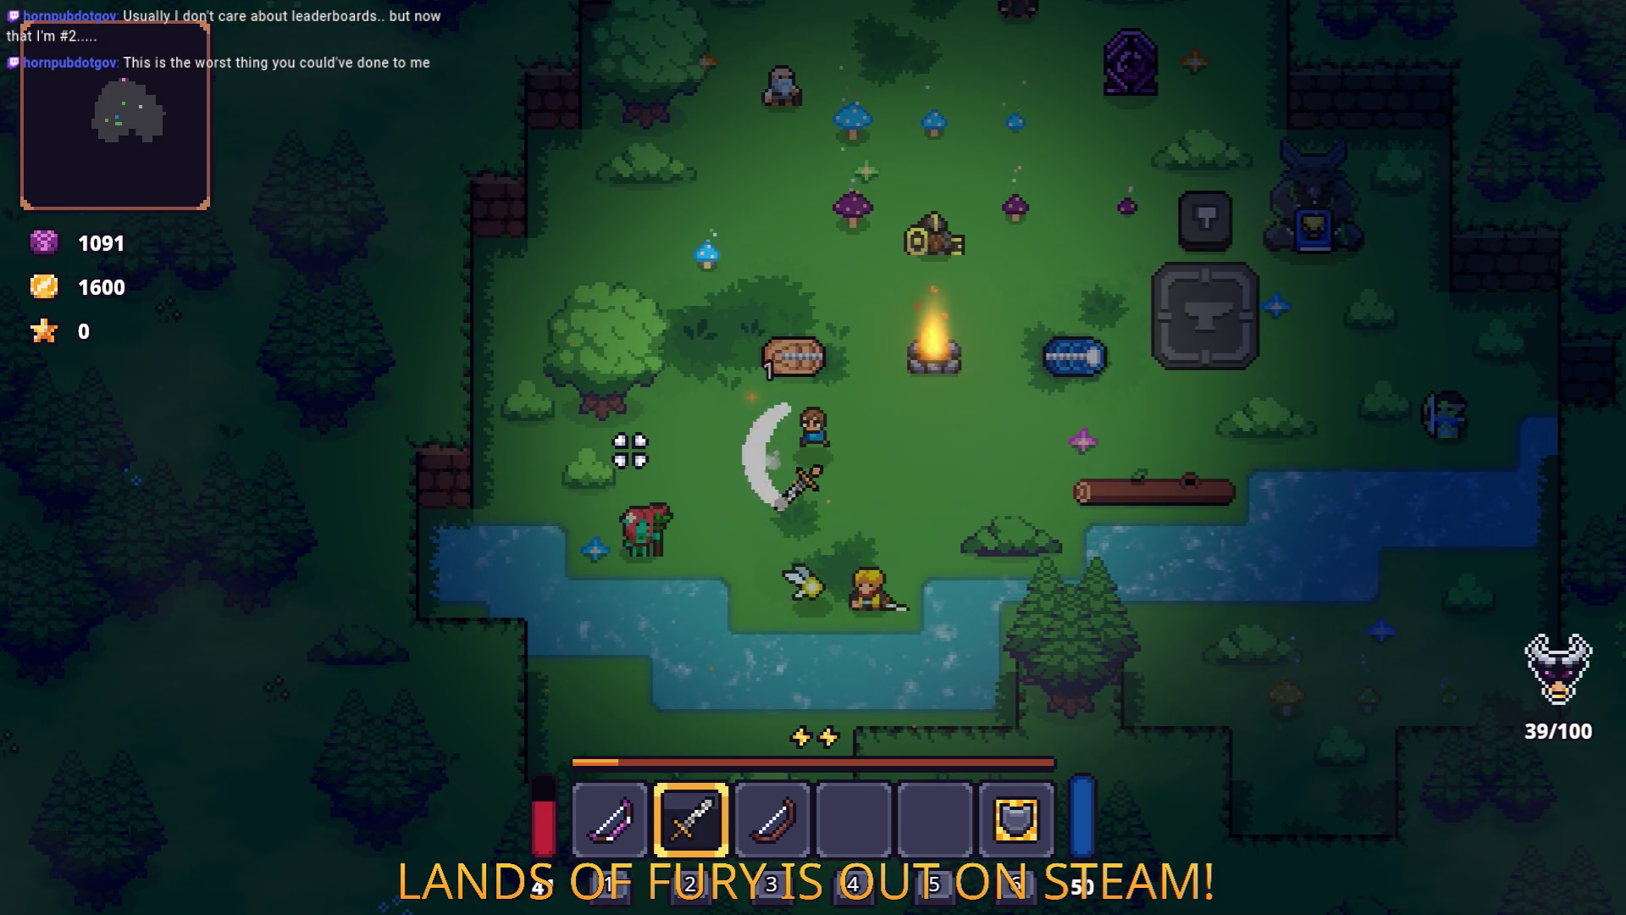
{"action": "key", "text": "d"}
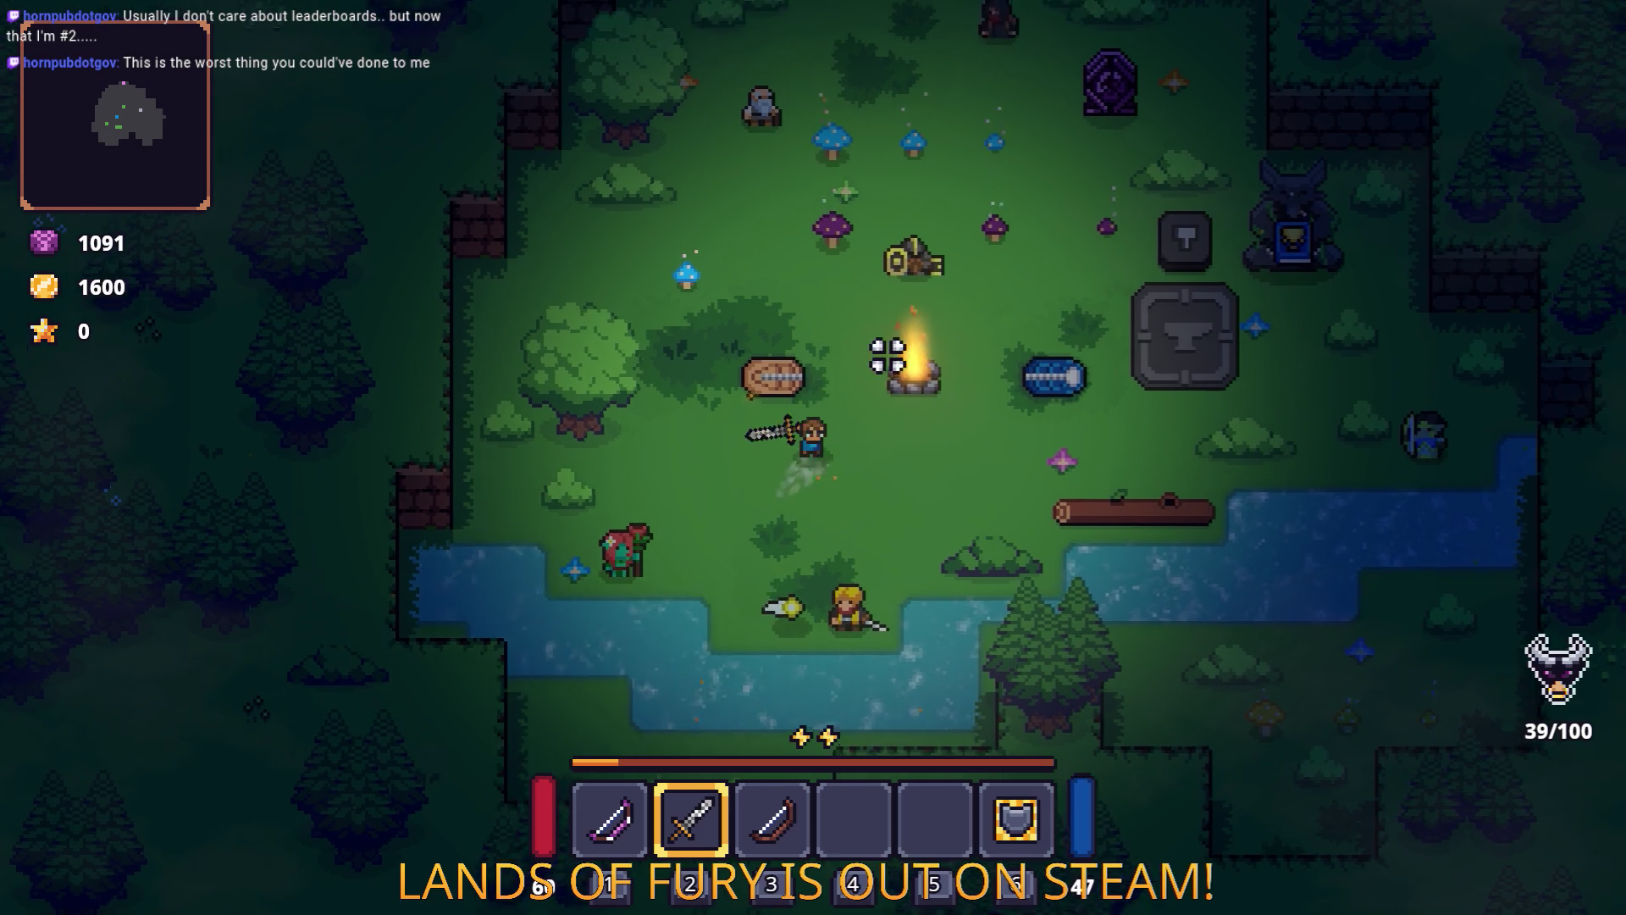
{"action": "key", "text": "w"}
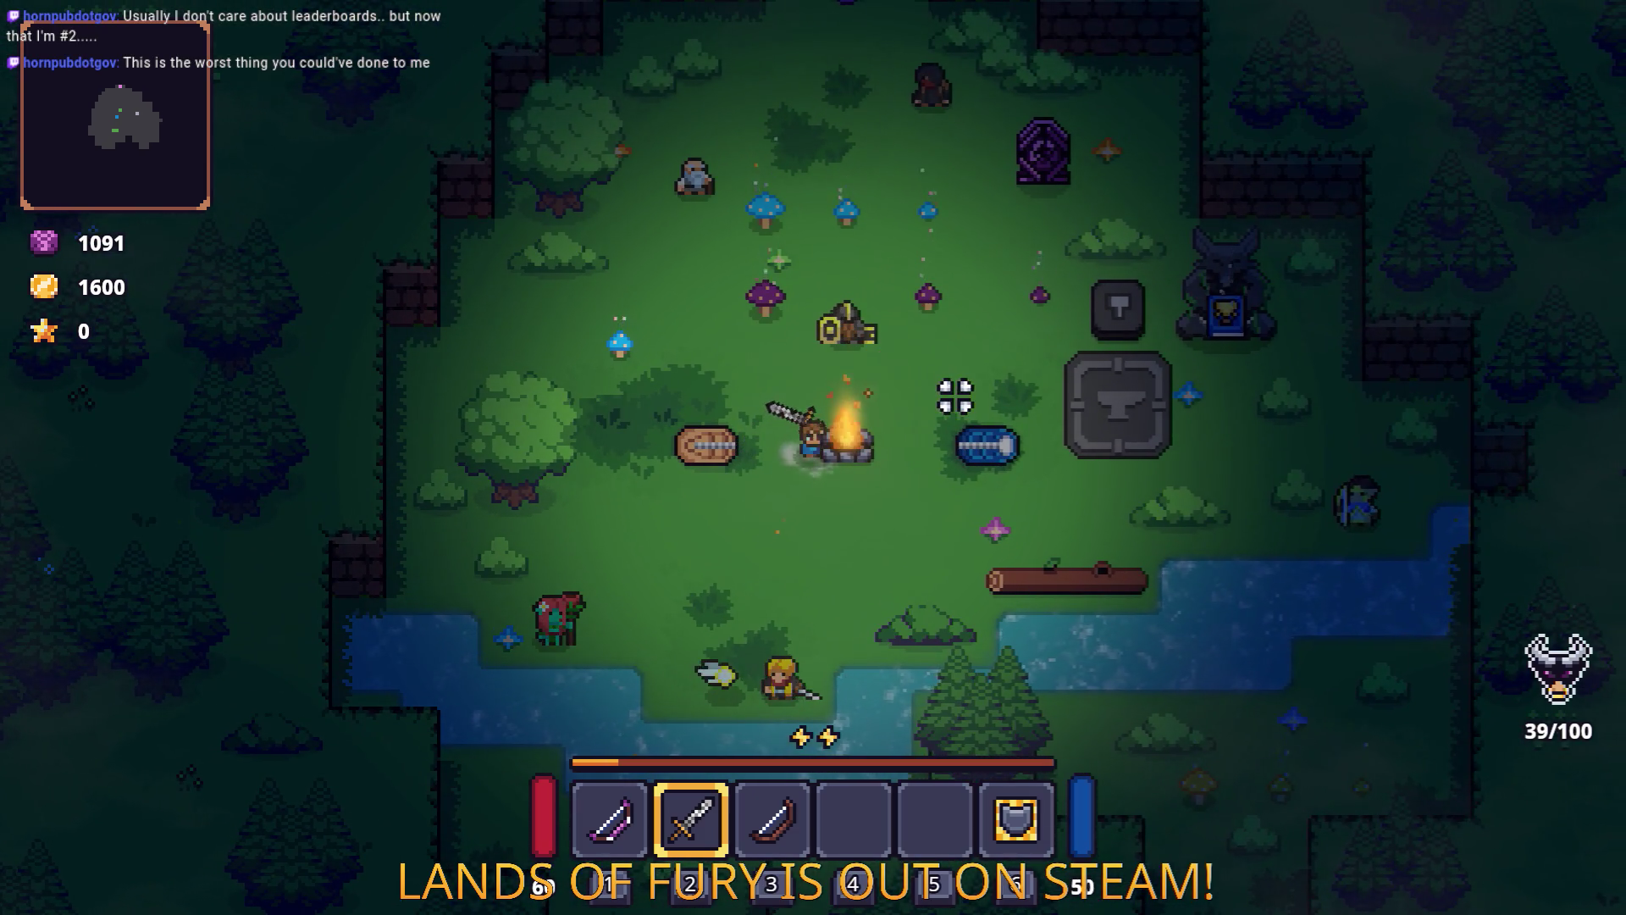
{"action": "key", "text": "s"}
{"action": "key", "text": "a"}
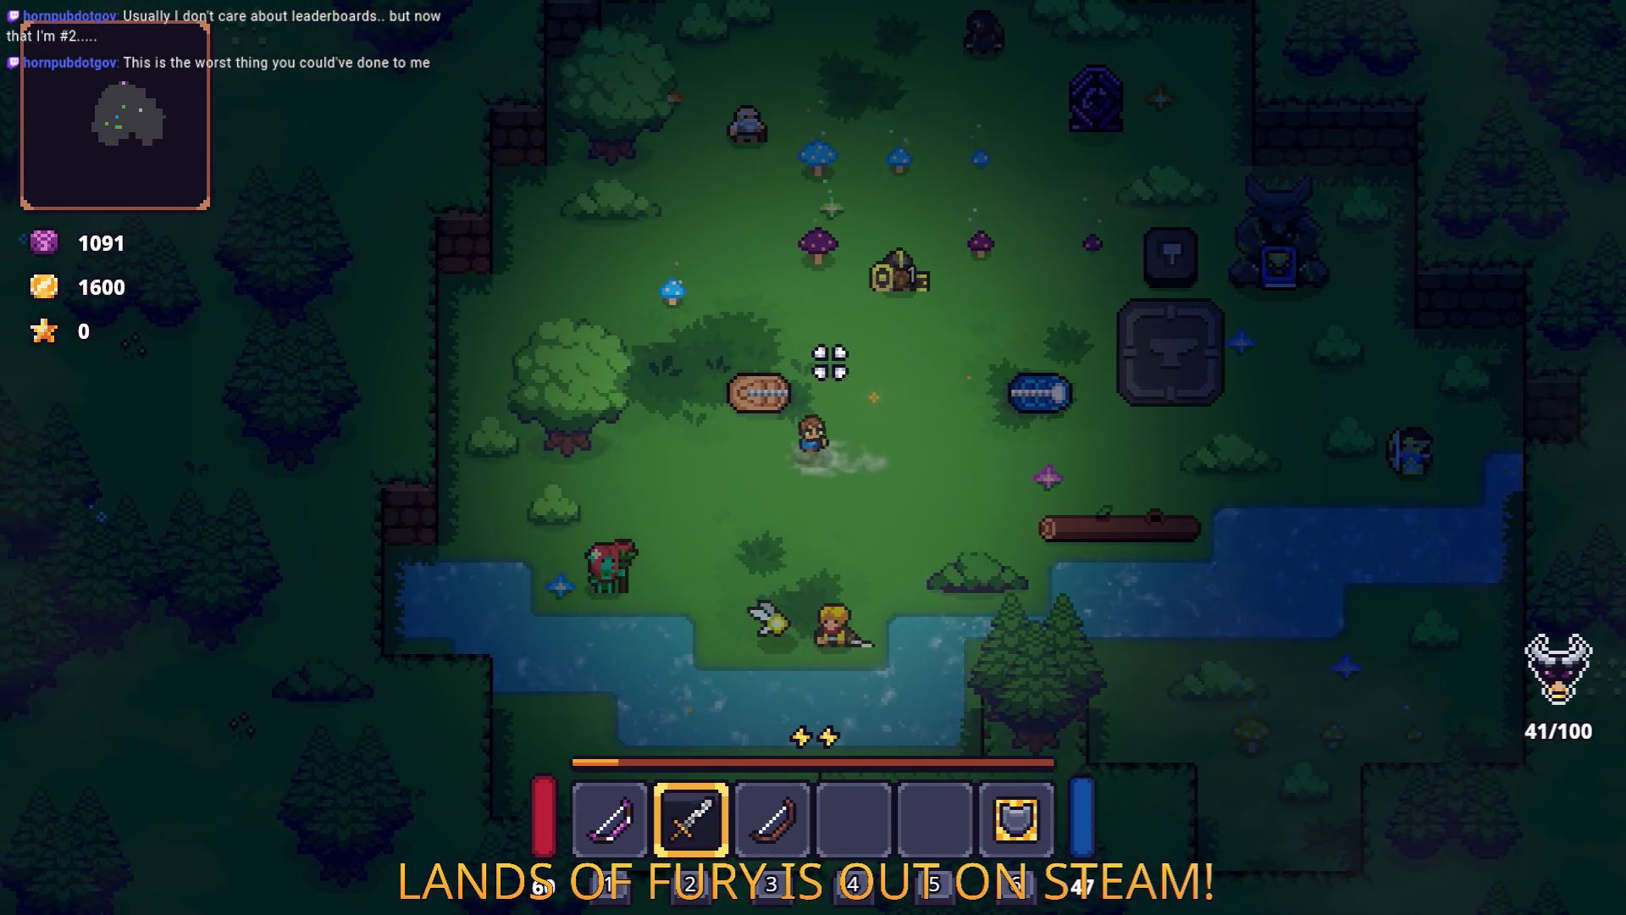
{"action": "left_click", "coordinate": [775, 650]}
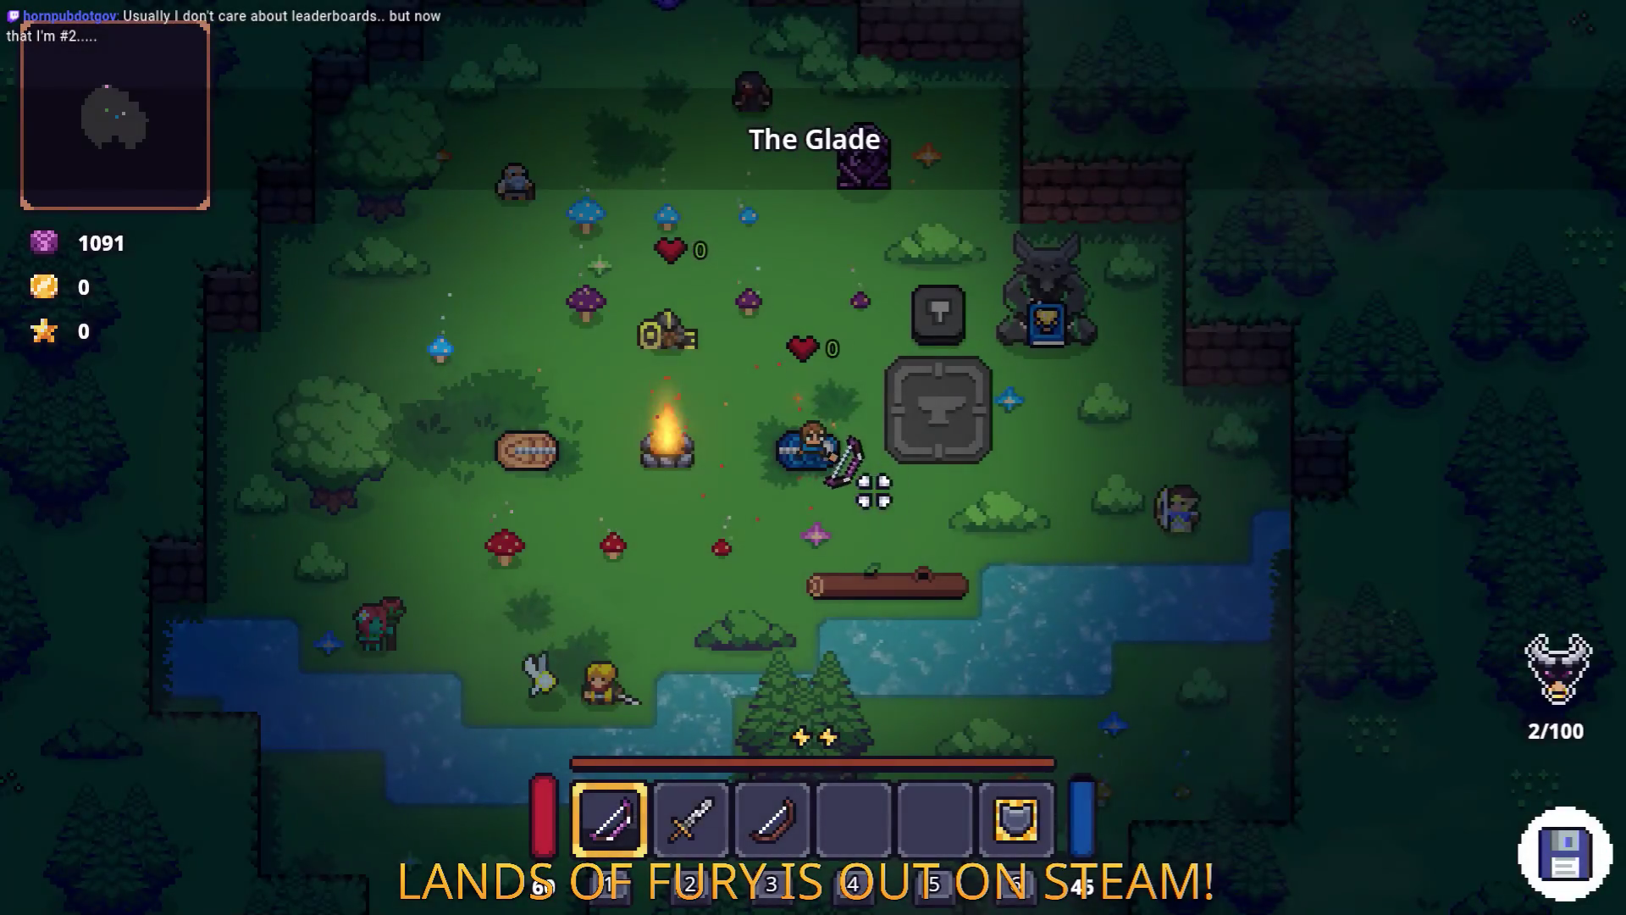
Equip the sword and attack enemies while moving down-left through The Glade.
{"action": "key", "text": "2"}
{"action": "left_click", "coordinate": [847, 478]}
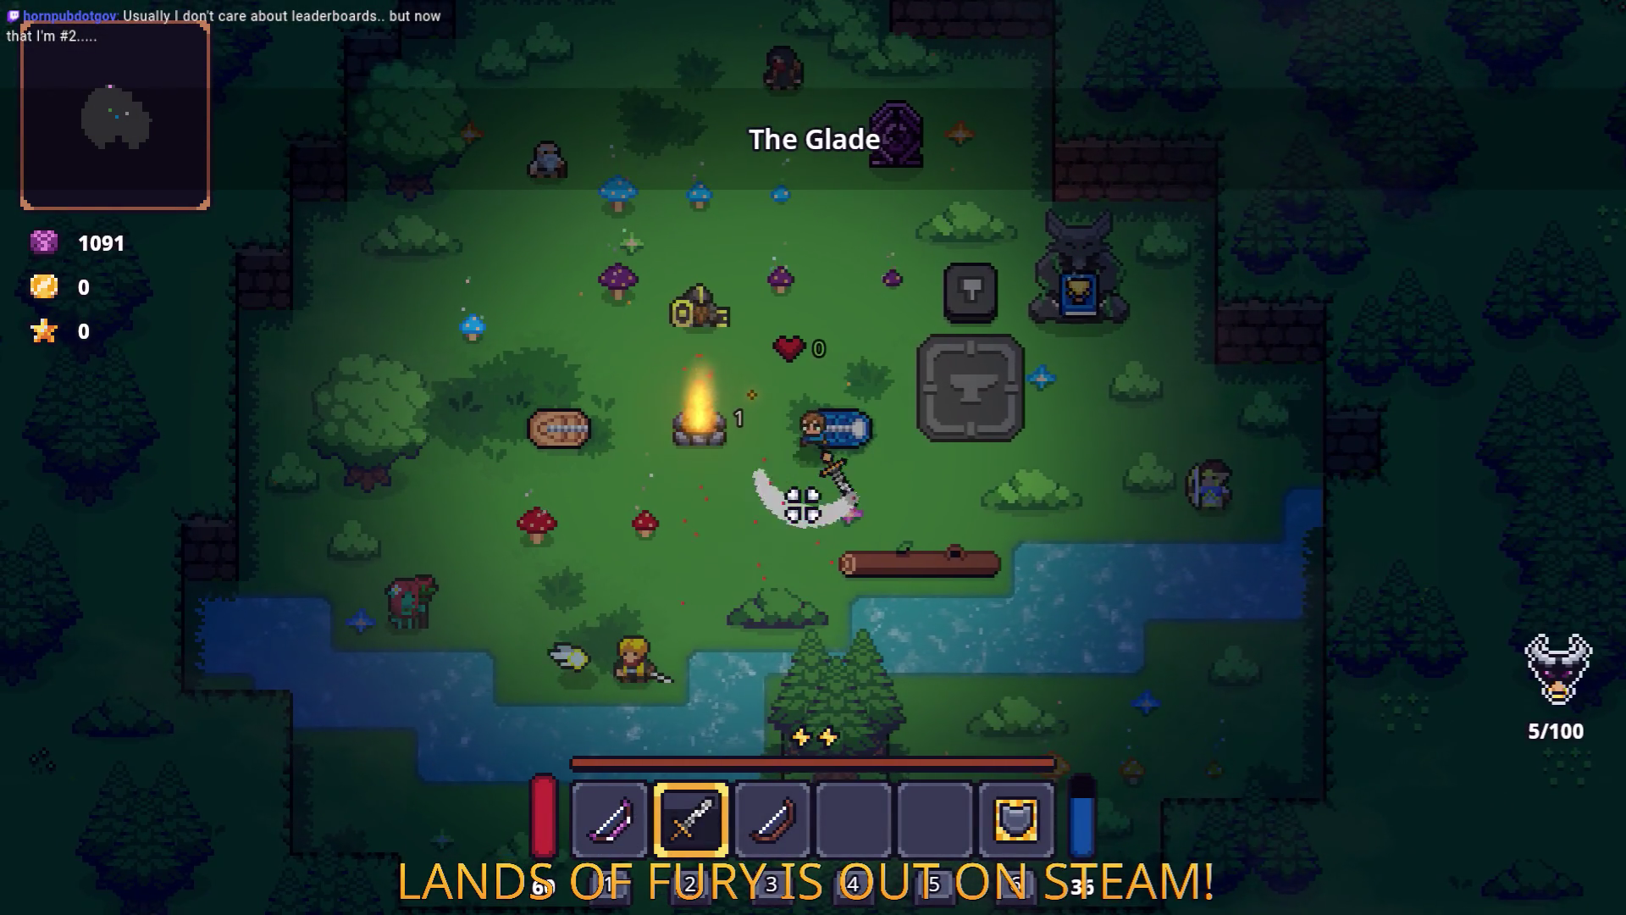
{"action": "key", "text": "s"}
{"action": "key", "text": "a"}
{"action": "left_click", "coordinate": [657, 454]}
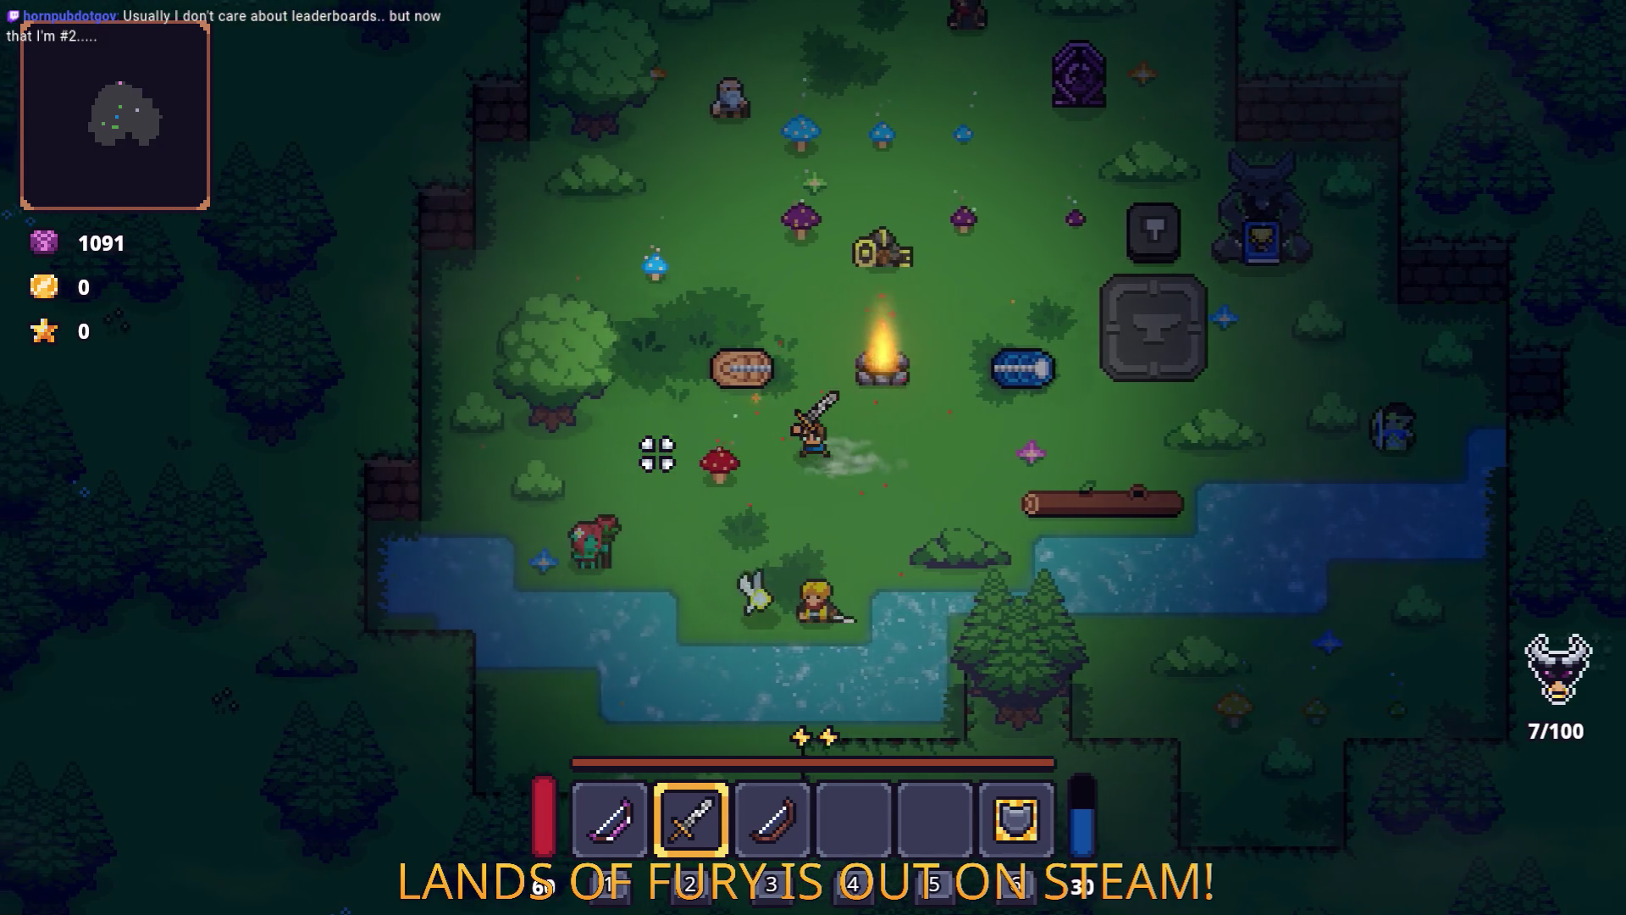
{"action": "key", "text": "a"}
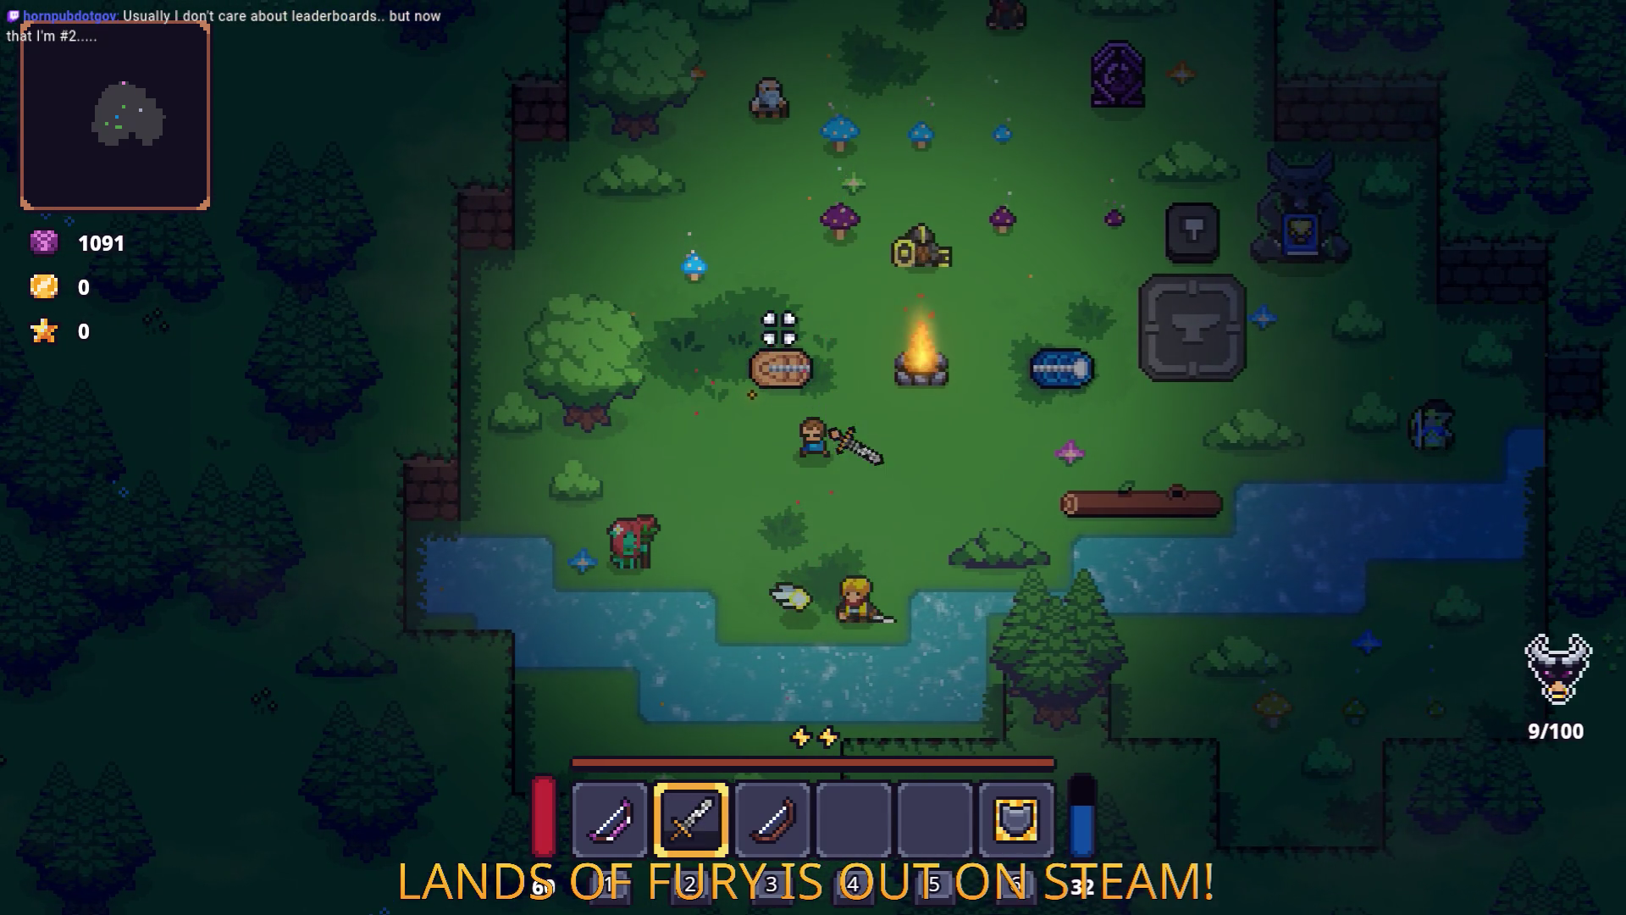
Attack more enemies while moving up and right, then return to the Godot editor.
{"action": "key", "text": "w"}
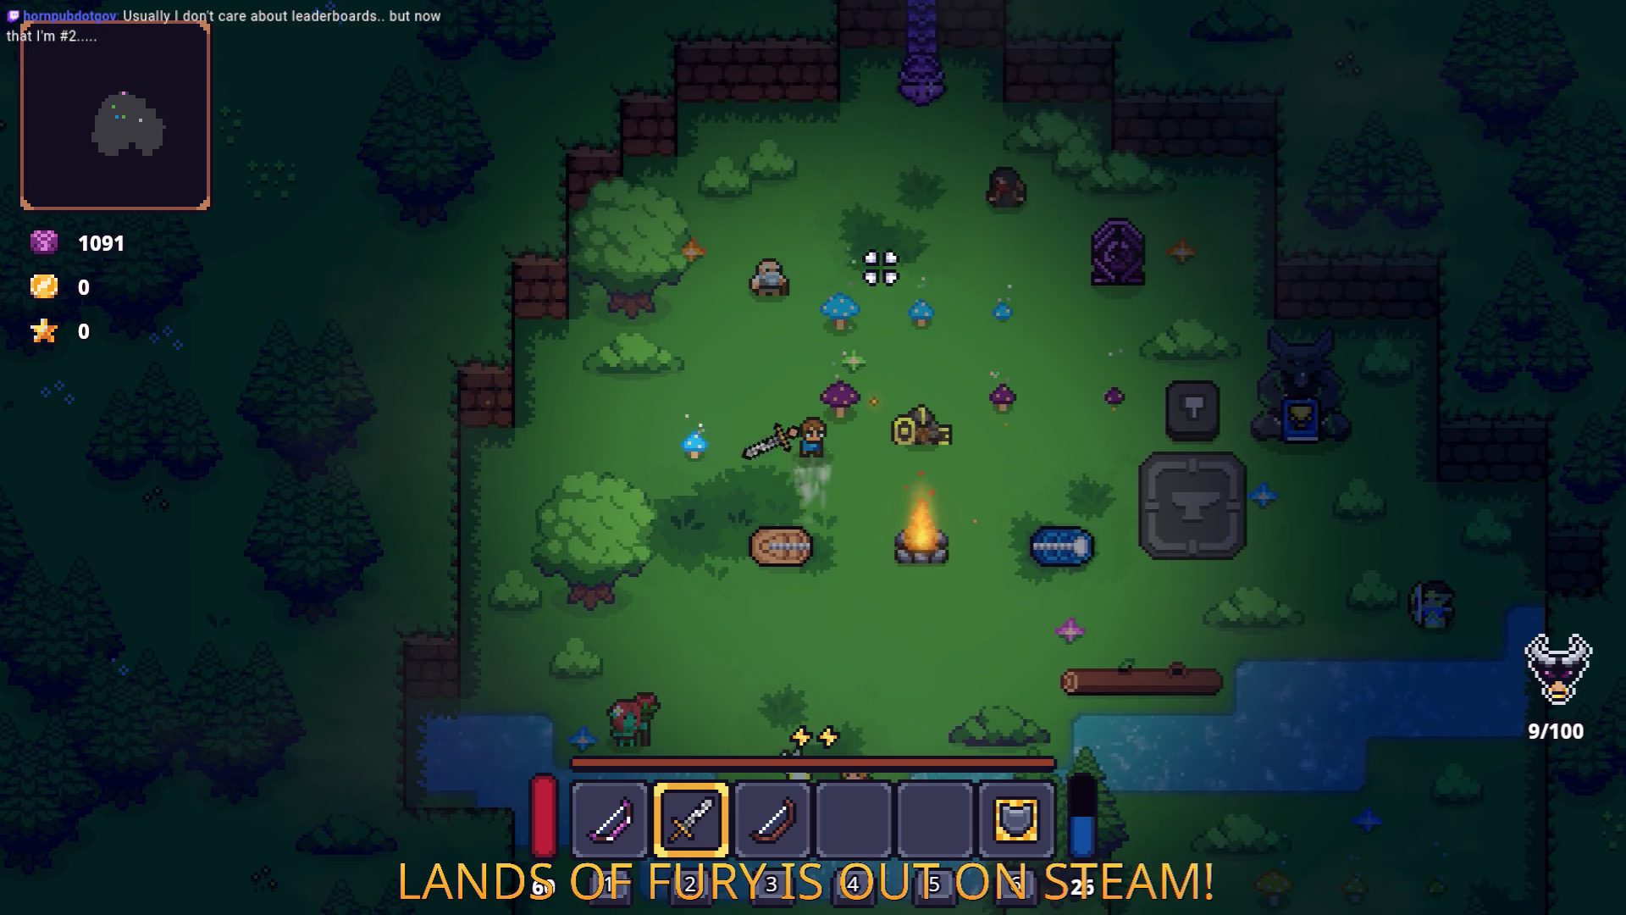
{"action": "key", "text": "d"}
{"action": "left_click", "coordinate": [906, 271]}
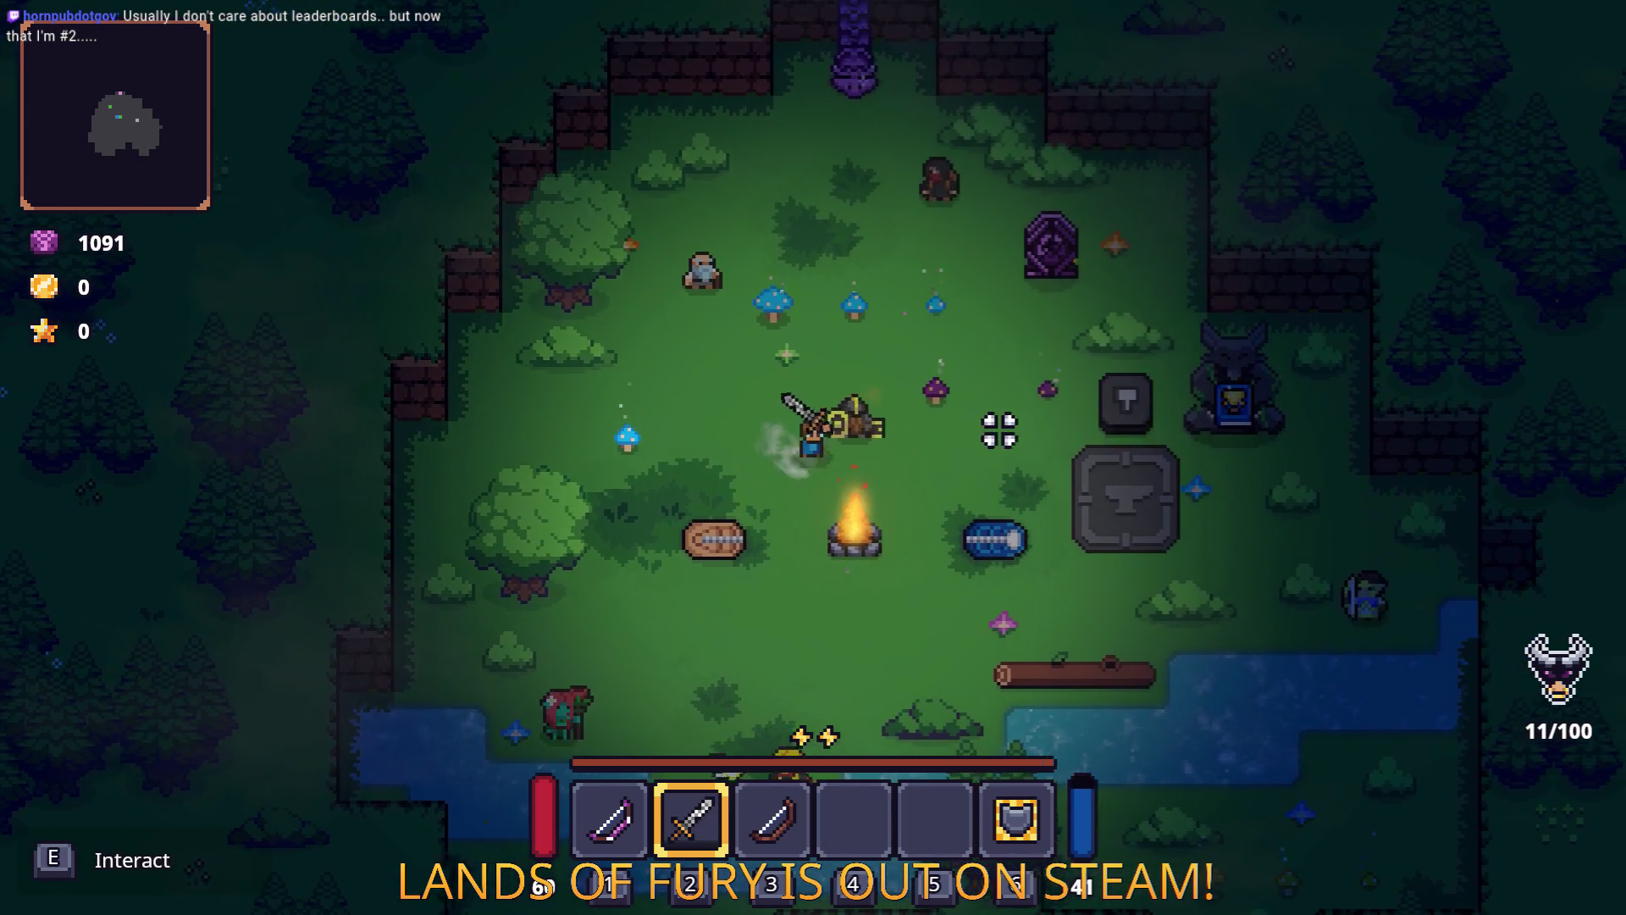
{"action": "key", "text": "d"}
{"action": "left_click", "coordinate": [951, 363]}
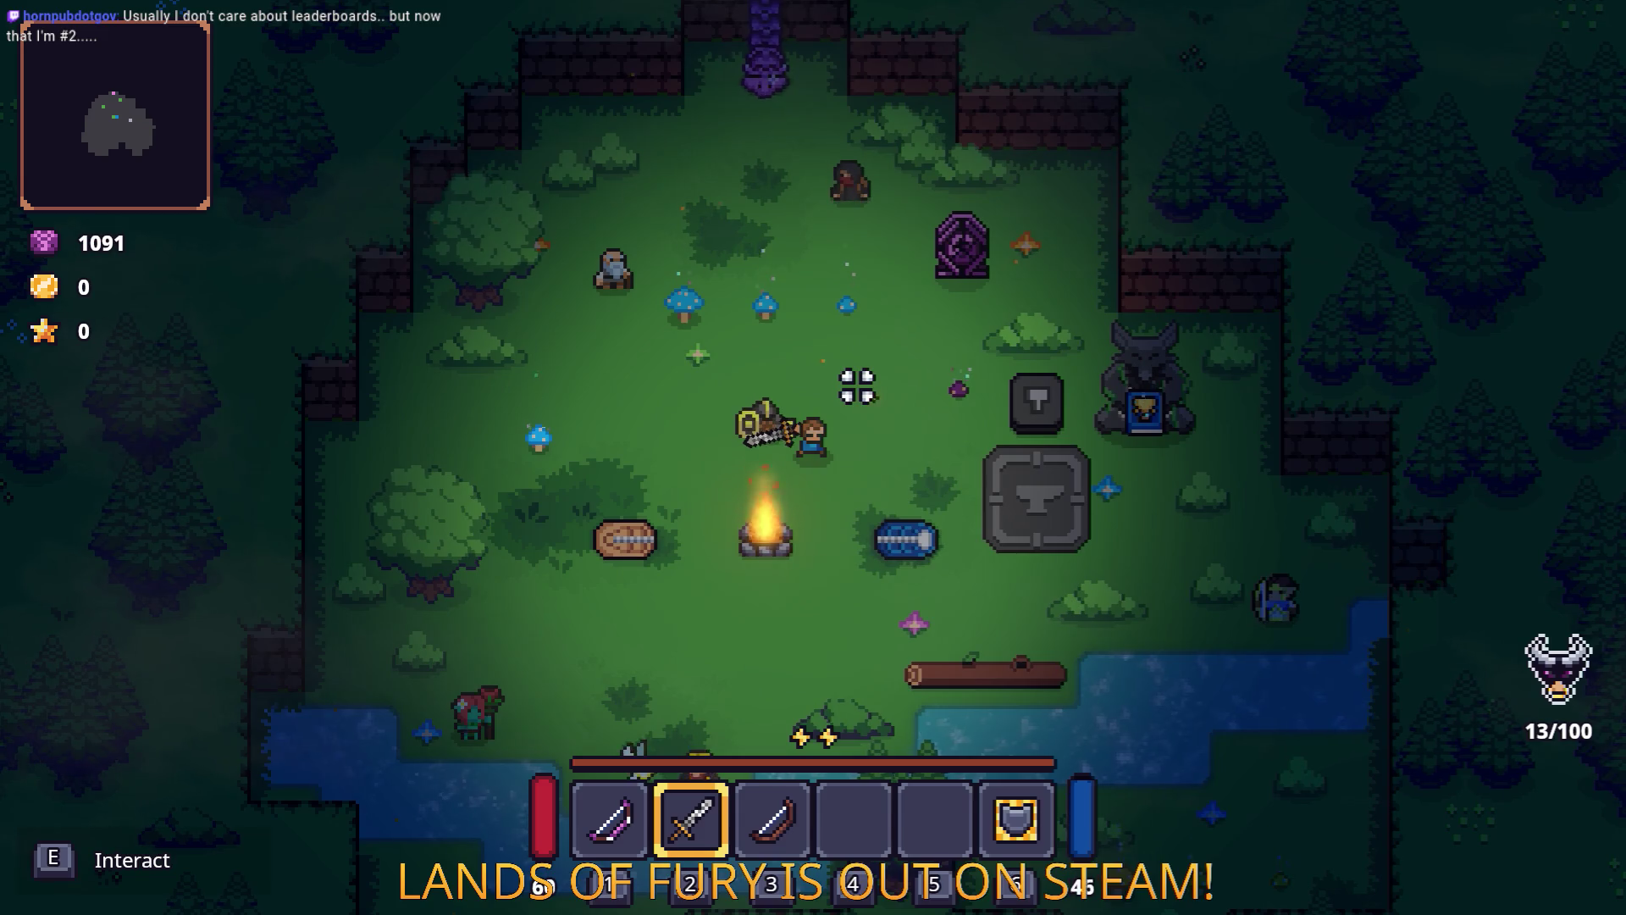
{"action": "key", "text": "alt+Tab"}
{"action": "left_click", "coordinate": [258, 460]}
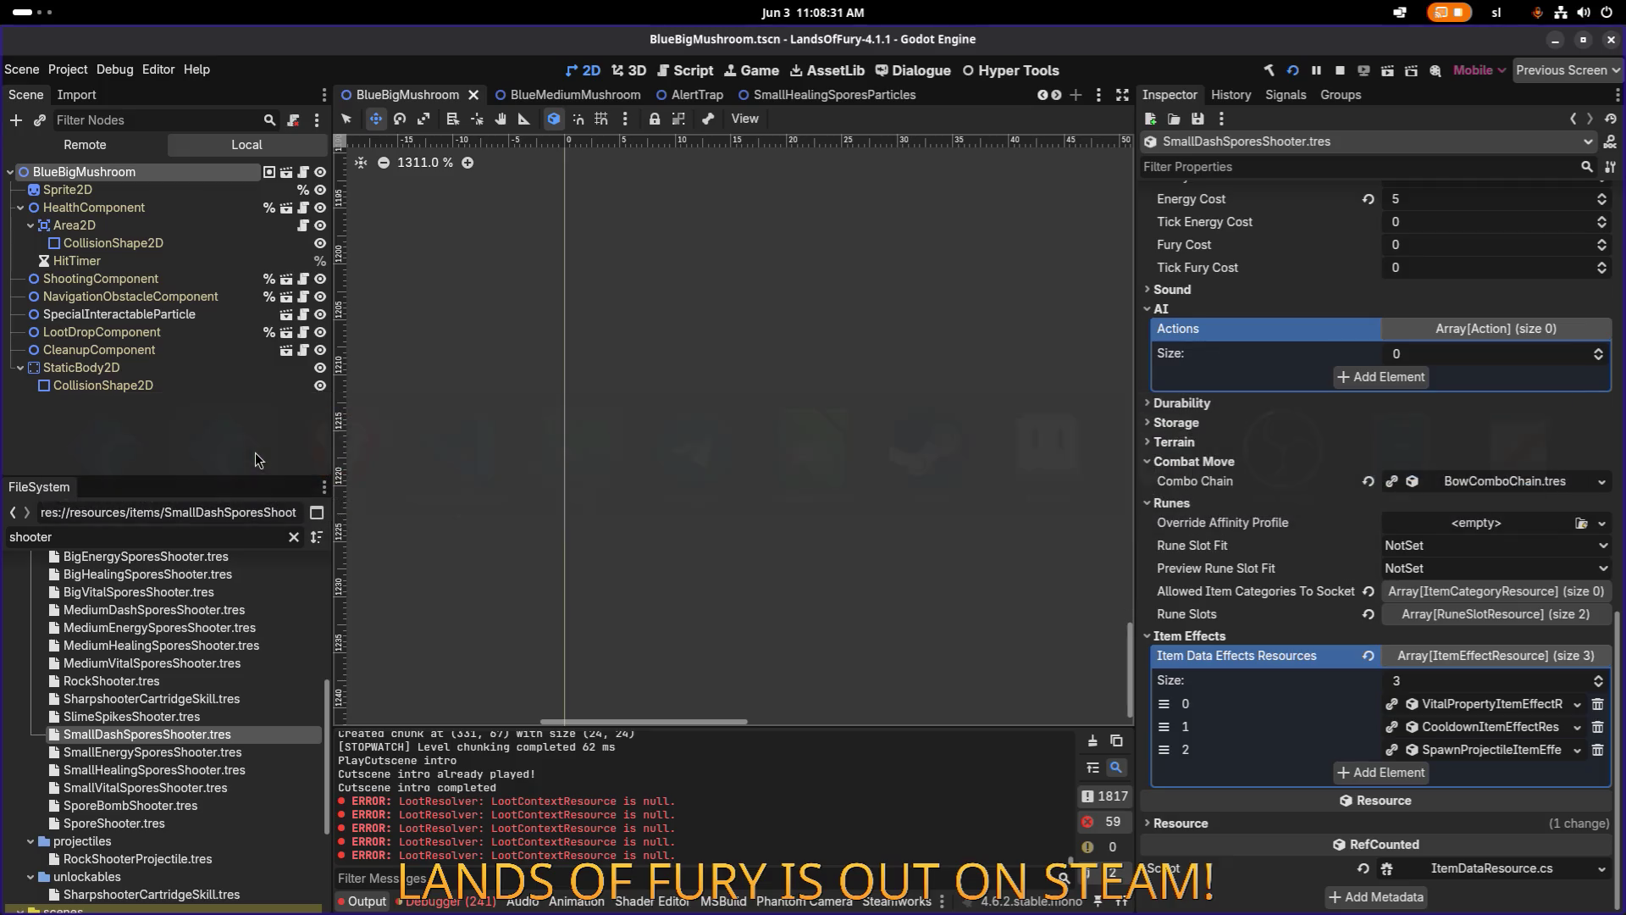
Open MediumVitalSporesShooter.tres and expand its projectile-spawning item effect.
{"action": "left_click", "coordinate": [192, 671]}
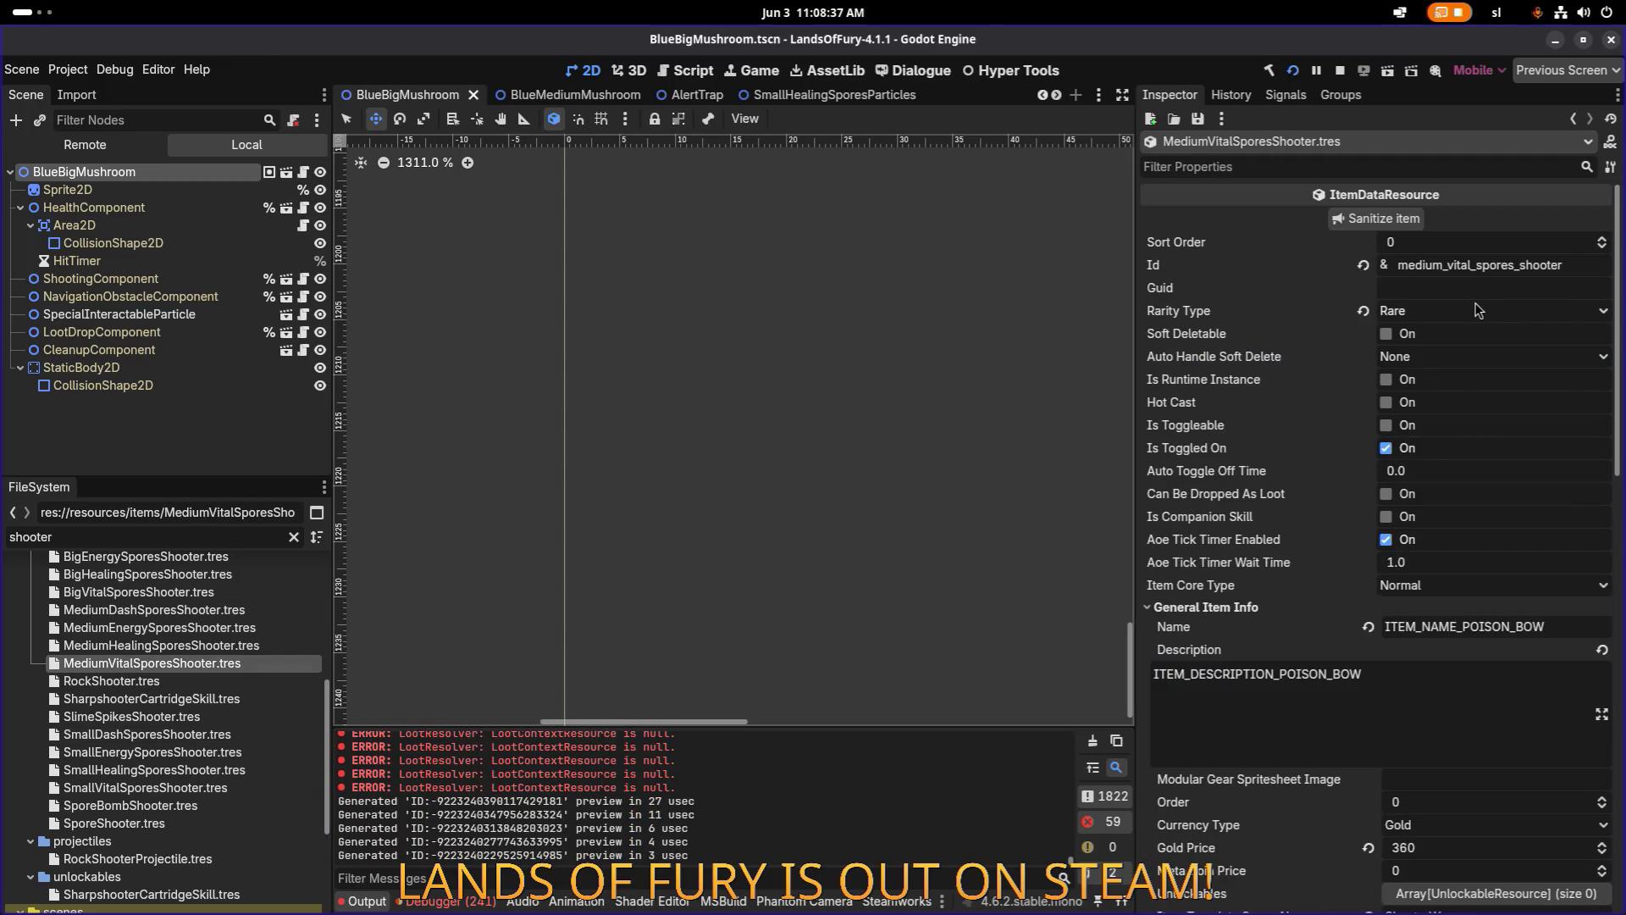
{"action": "scroll", "coordinate": [1478, 310], "scroll_direction": "down", "scroll_amount": 10}
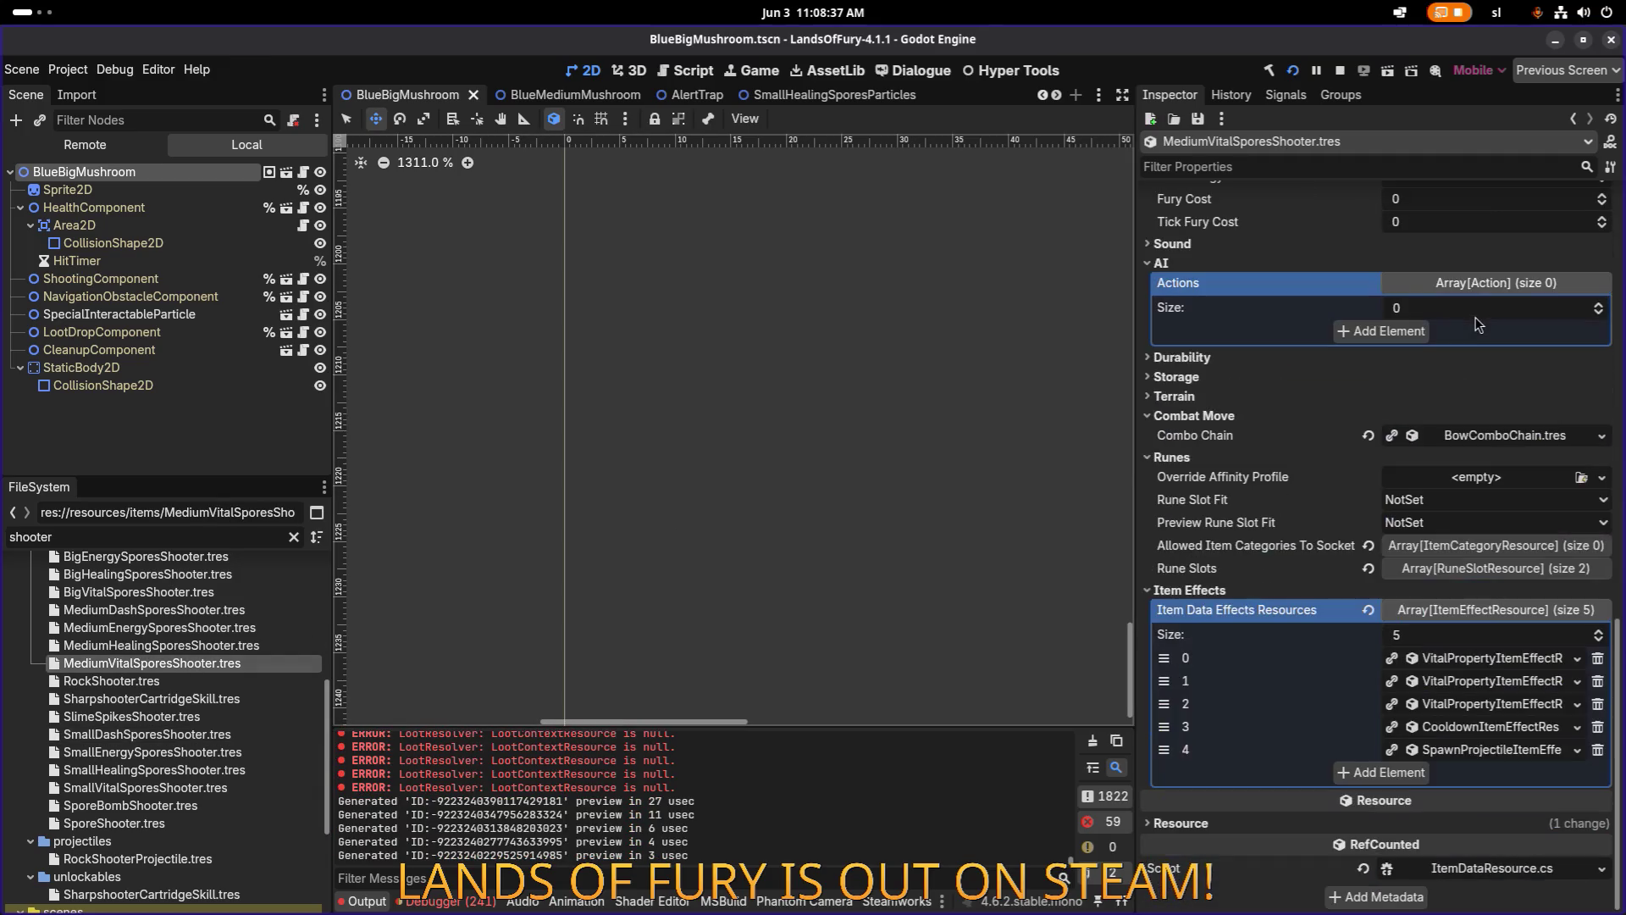
{"action": "left_click", "coordinate": [1499, 751]}
{"action": "scroll", "coordinate": [1491, 729], "scroll_direction": "down", "scroll_amount": 3}
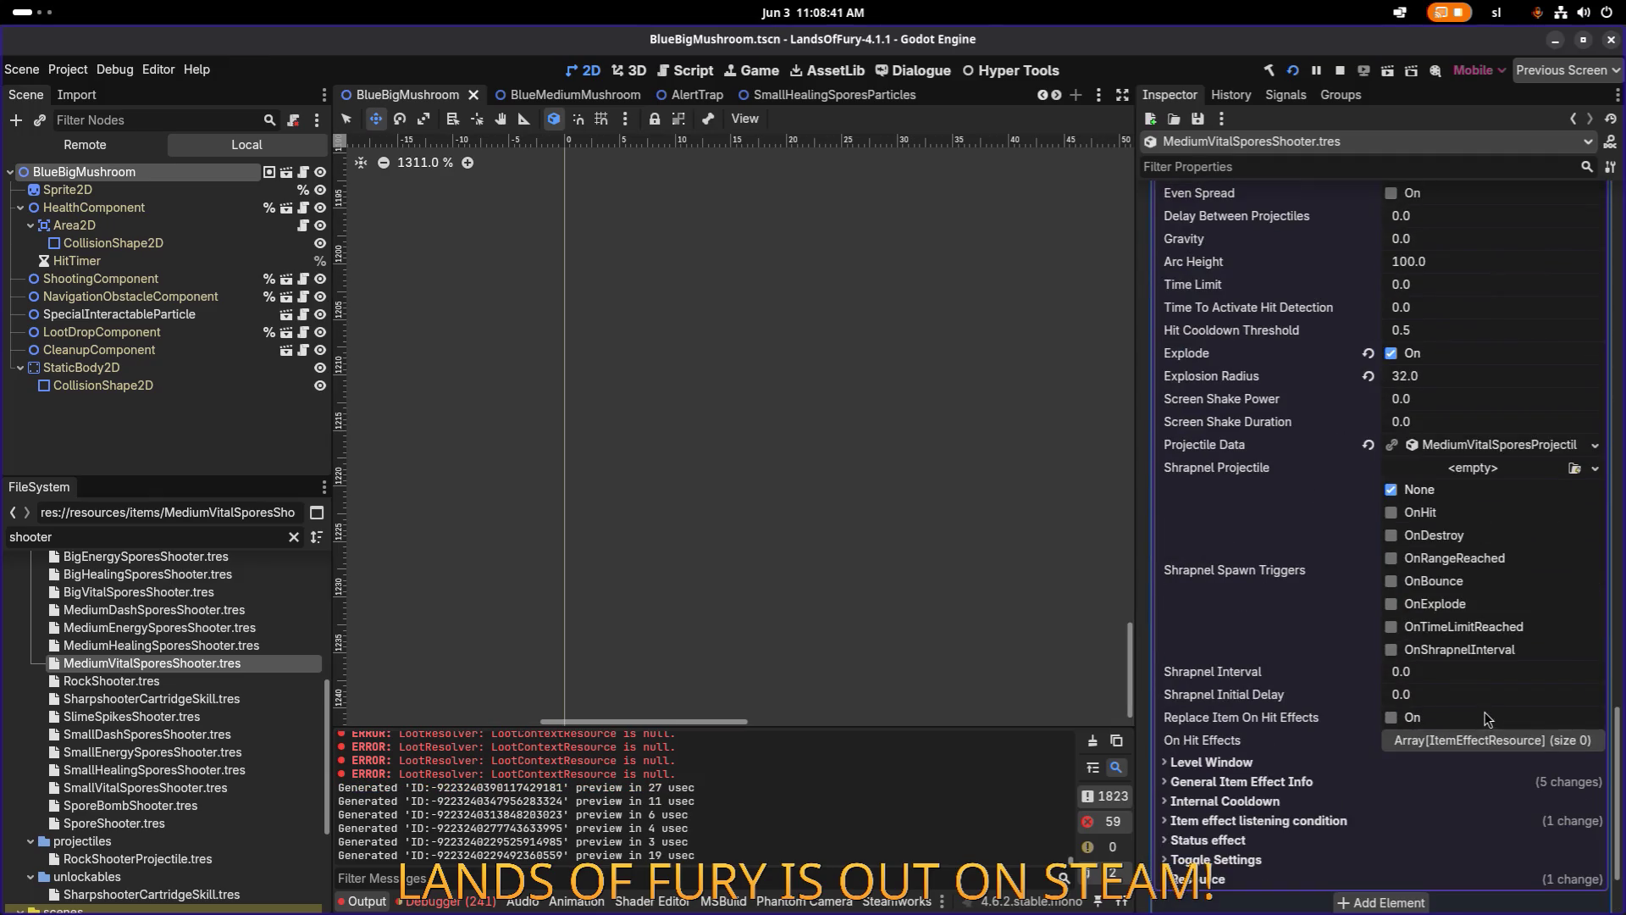
Recheck the mushroom nodes, then filter FileSystem for 'mediumvi' and then 'purpleme'.
{"action": "left_click", "coordinate": [203, 211]}
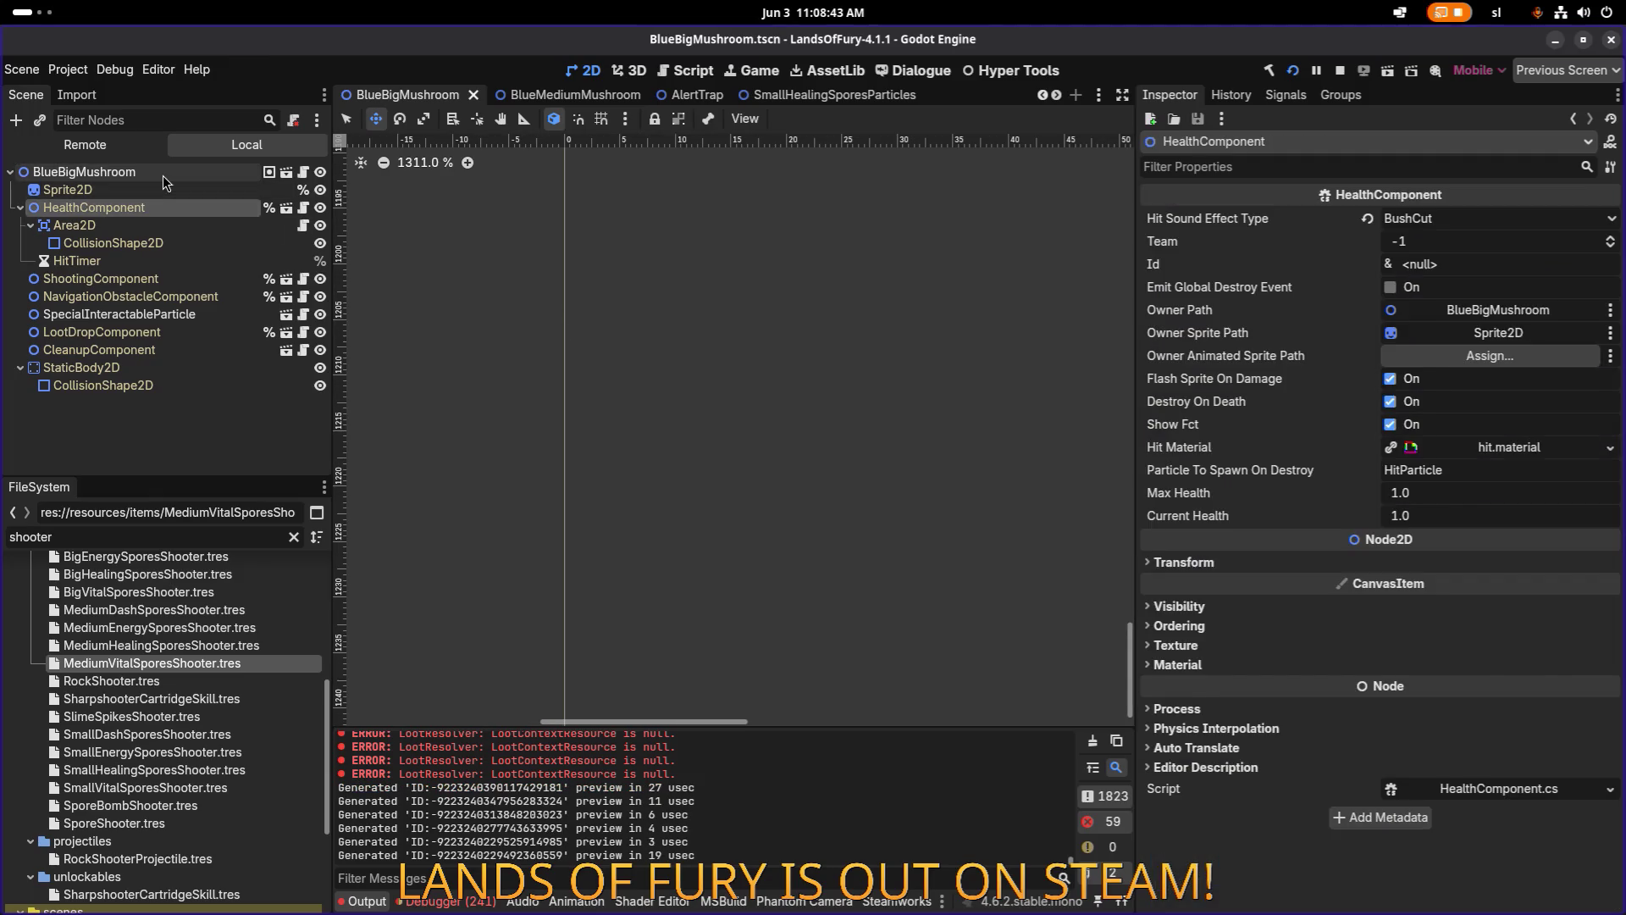
{"action": "left_click", "coordinate": [163, 175]}
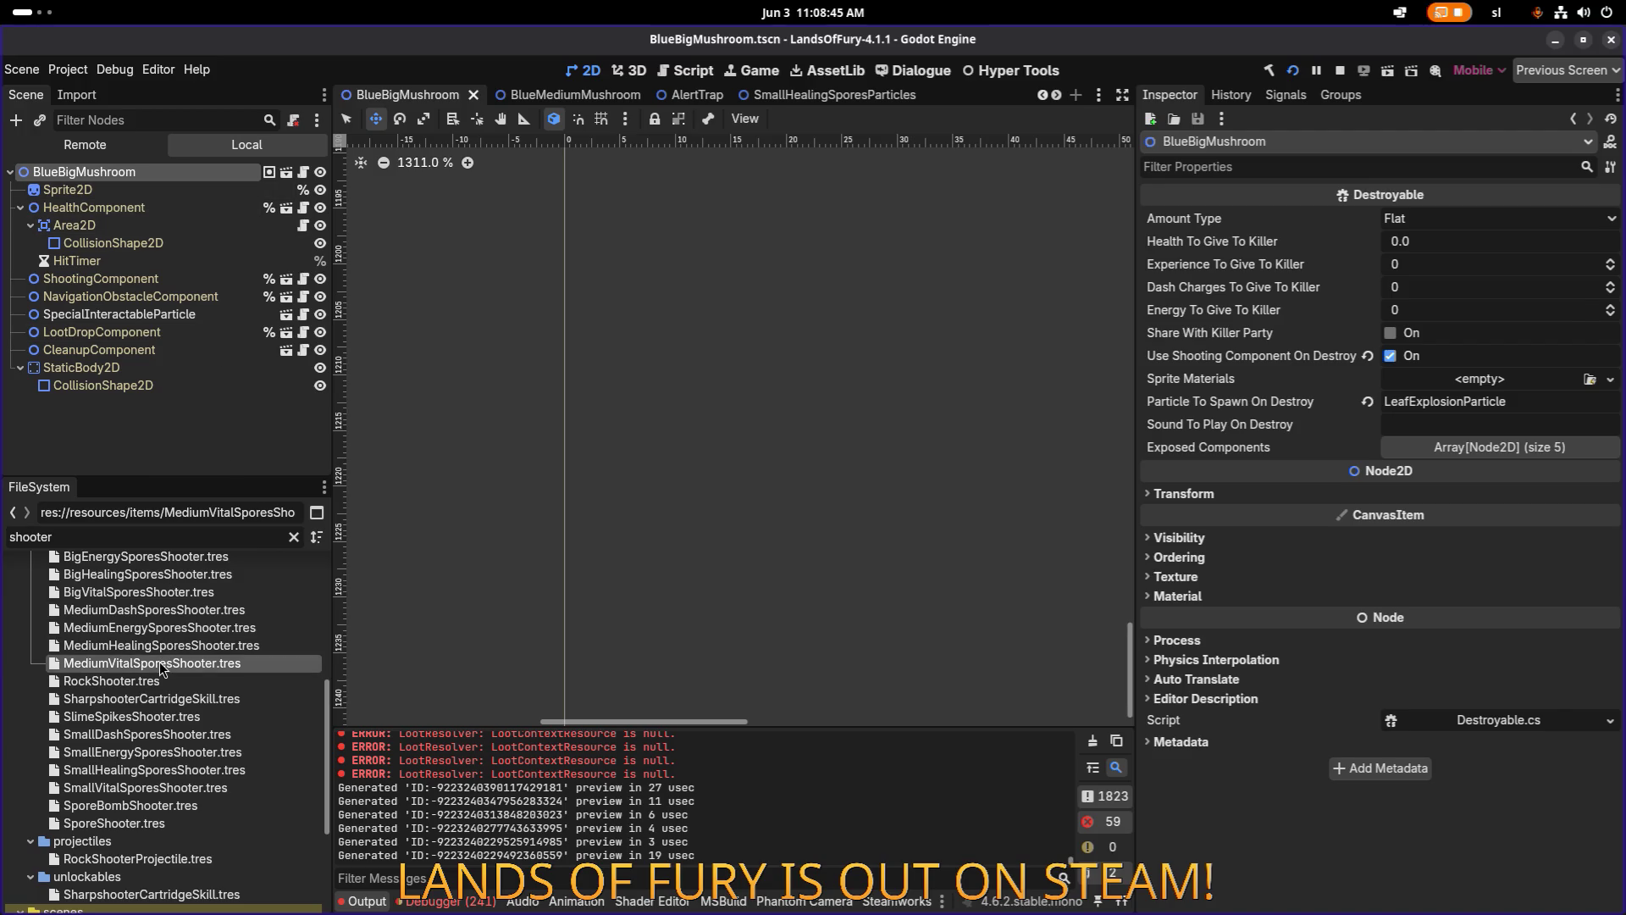
{"action": "left_click", "coordinate": [163, 666]}
{"action": "double_click", "coordinate": [162, 537]}
{"action": "type", "text": "mediumvi"}
{"action": "double_click", "coordinate": [163, 537]}
{"action": "type", "text": "purple"}
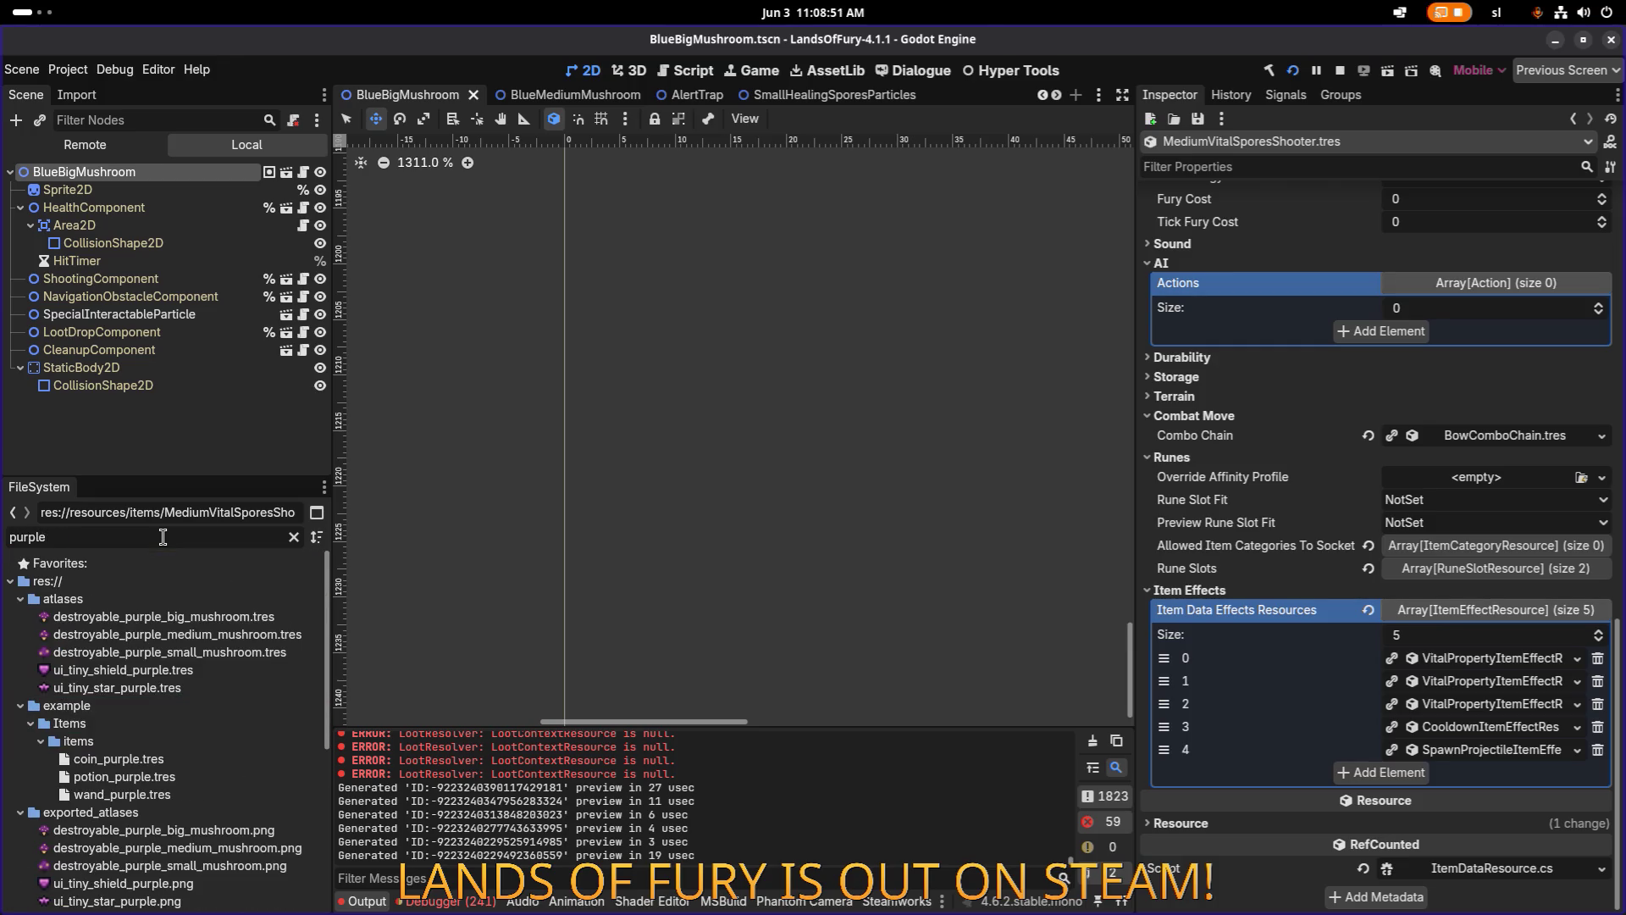
{"action": "type", "text": "me"}
{"action": "double_click", "coordinate": [148, 635]}
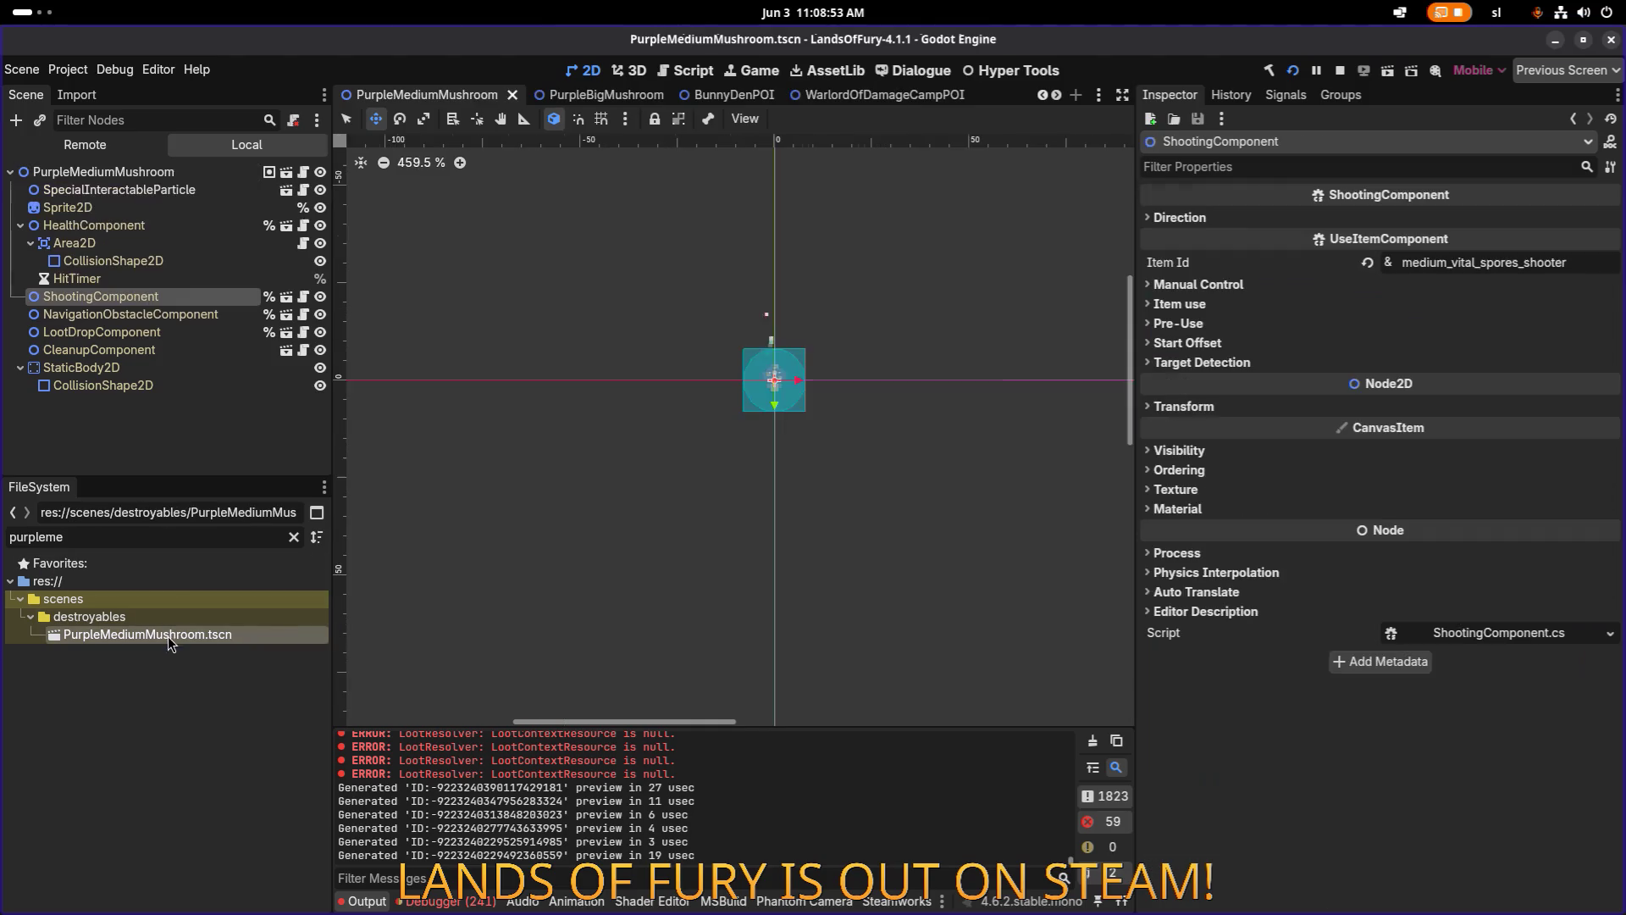
{"action": "left_click", "coordinate": [204, 177]}
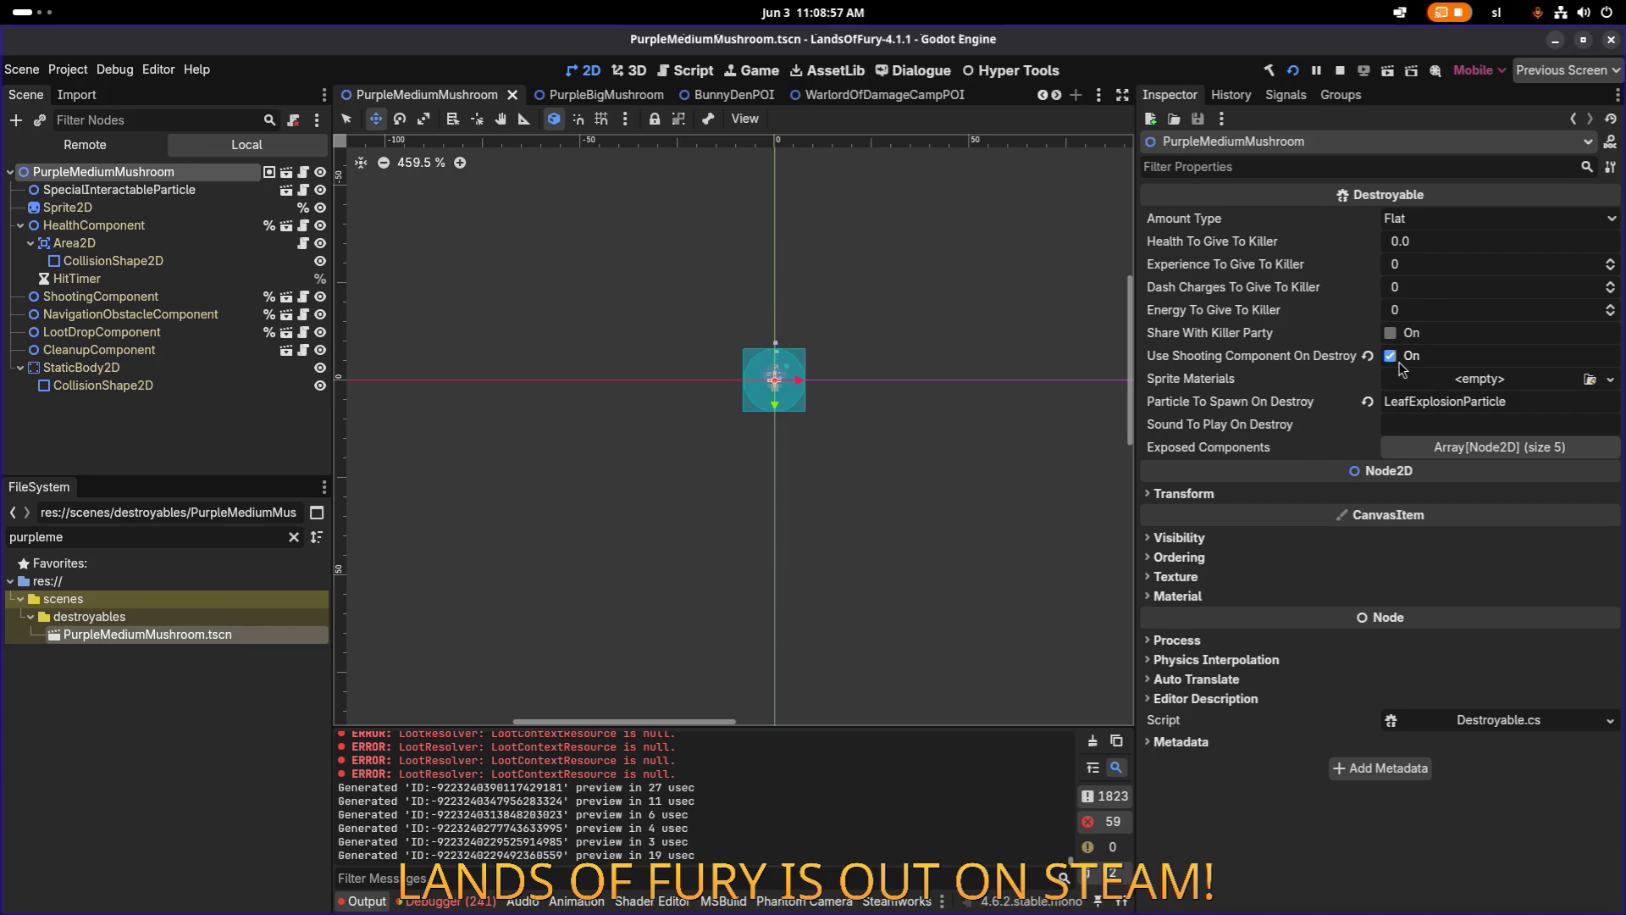
{"action": "left_click", "coordinate": [163, 280]}
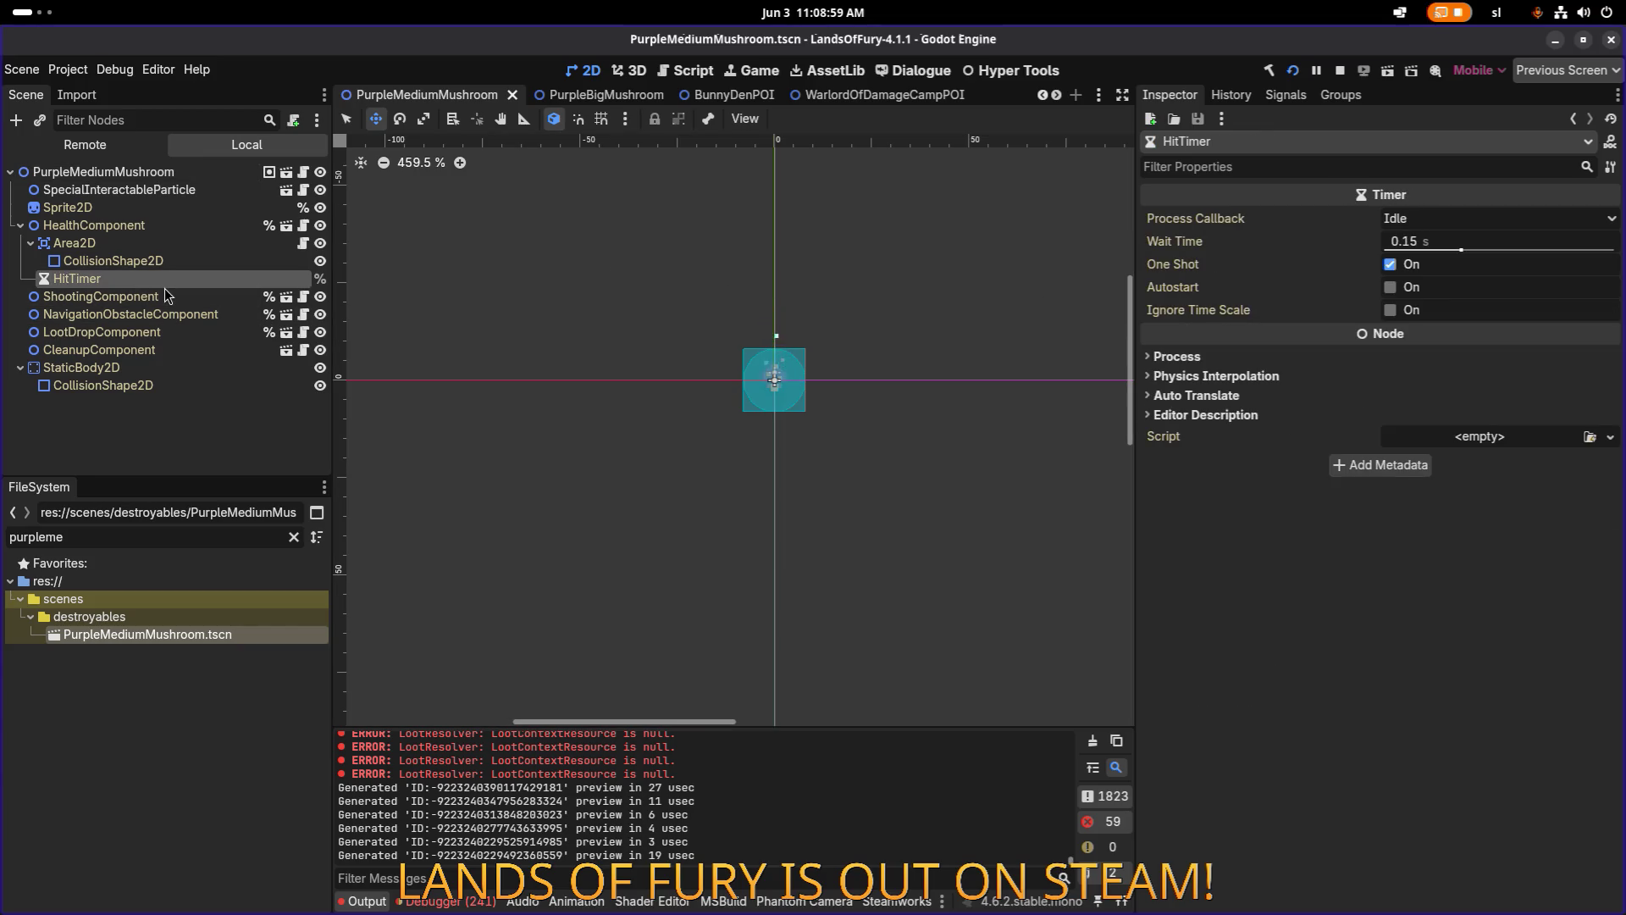
{"action": "left_click", "coordinate": [167, 296]}
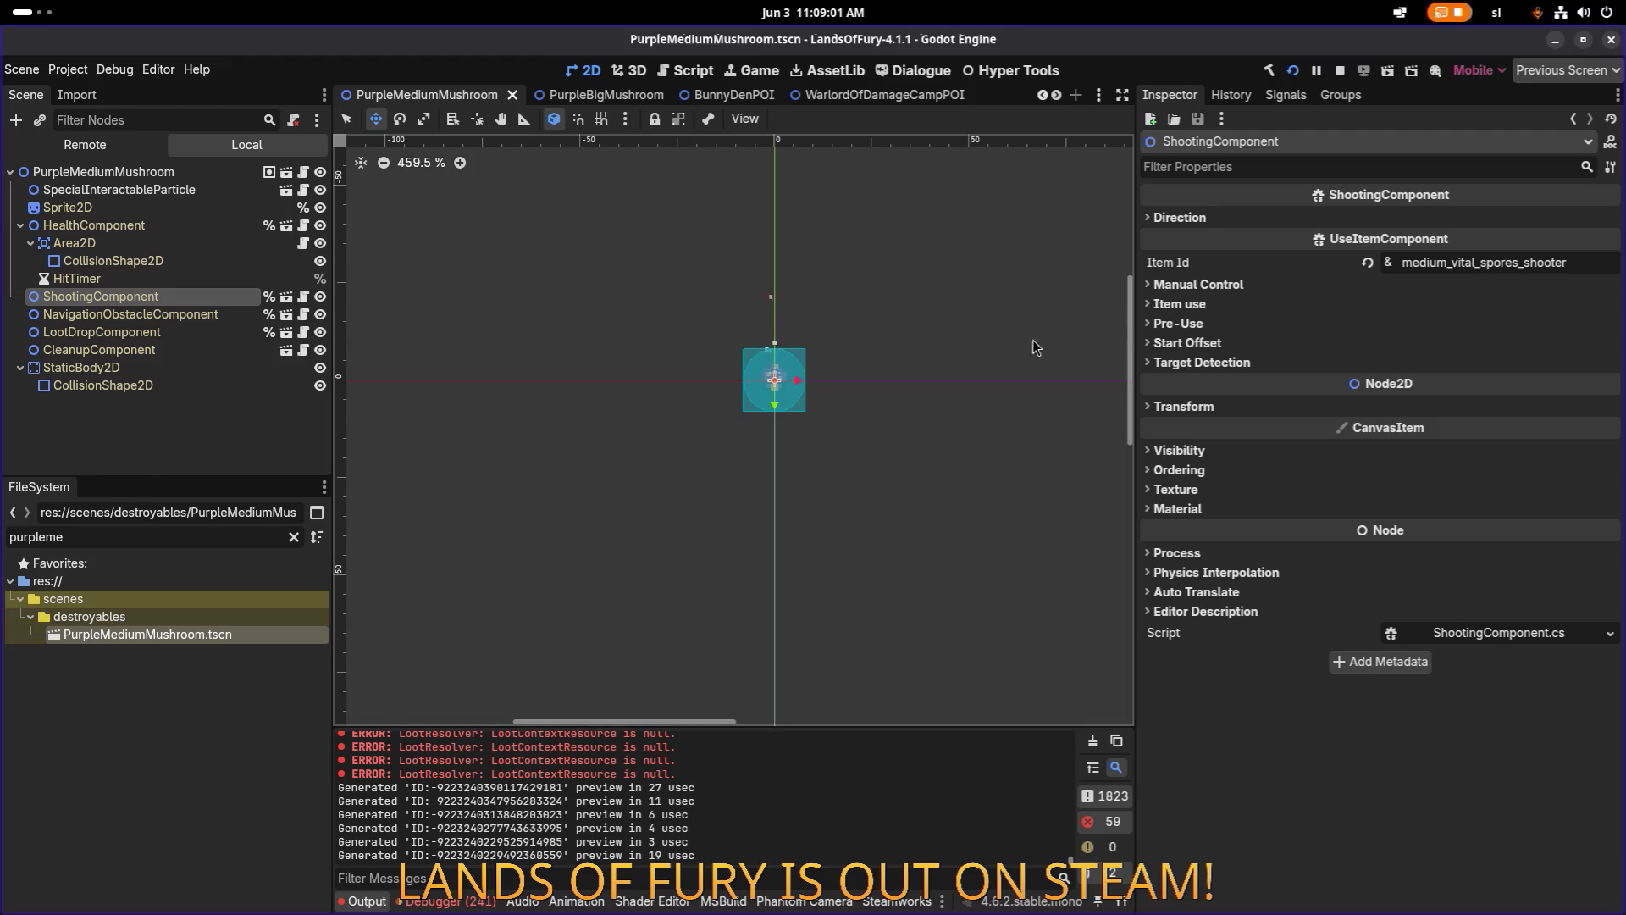
{"action": "left_click", "coordinate": [1586, 265]}
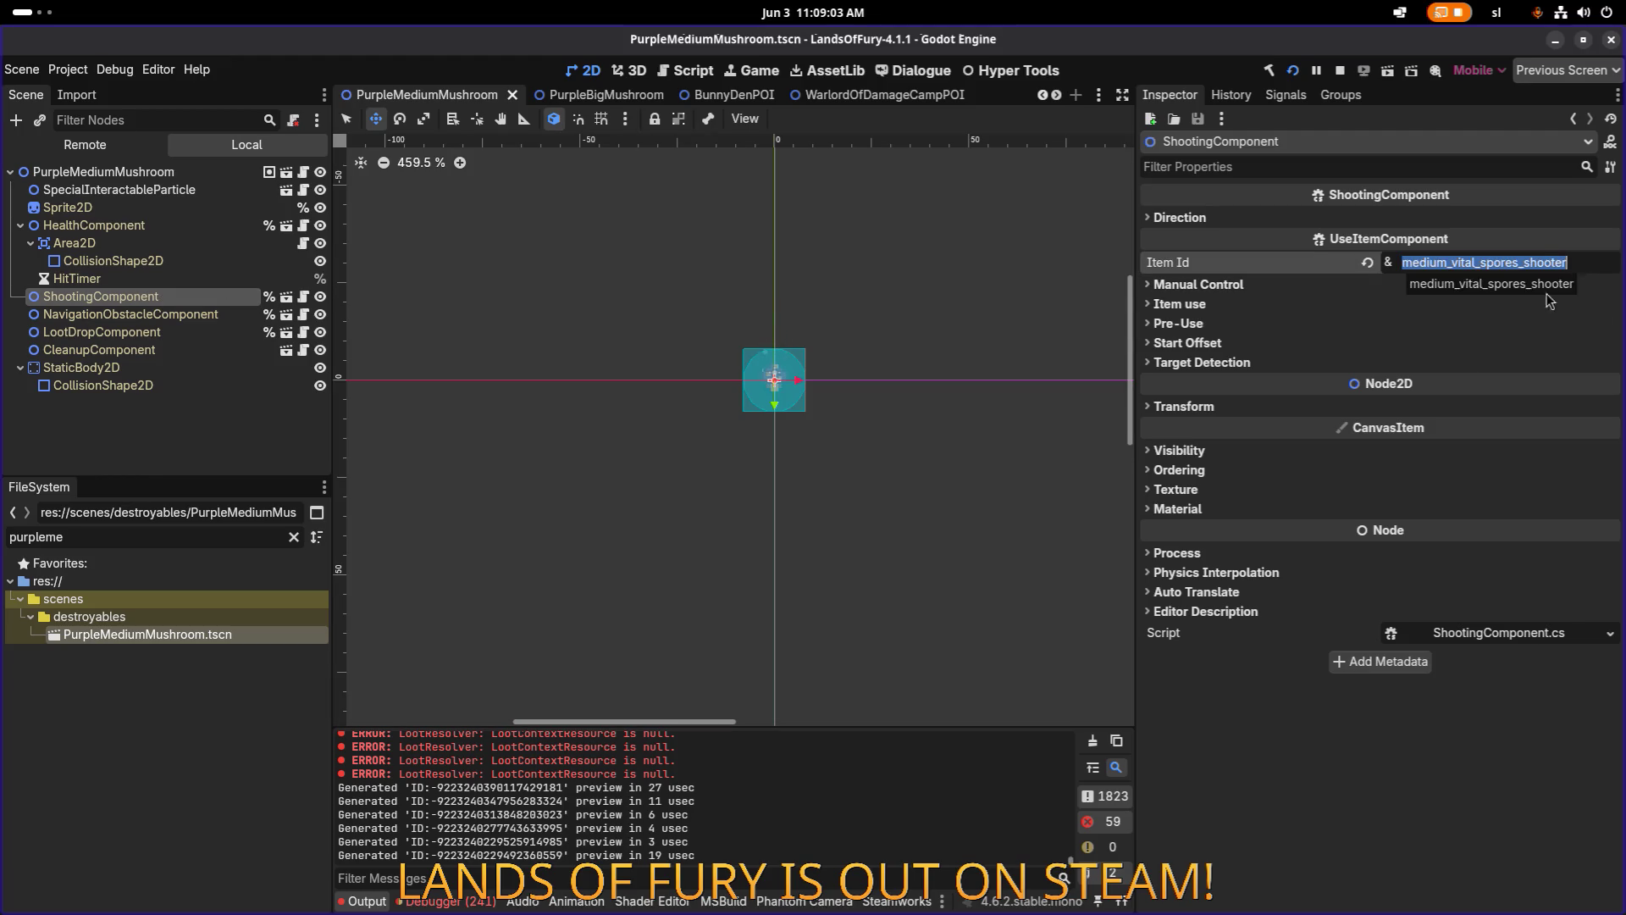
{"action": "left_click", "coordinate": [445, 900]}
{"action": "scroll", "coordinate": [571, 788], "scroll_direction": "down", "scroll_amount": 15}
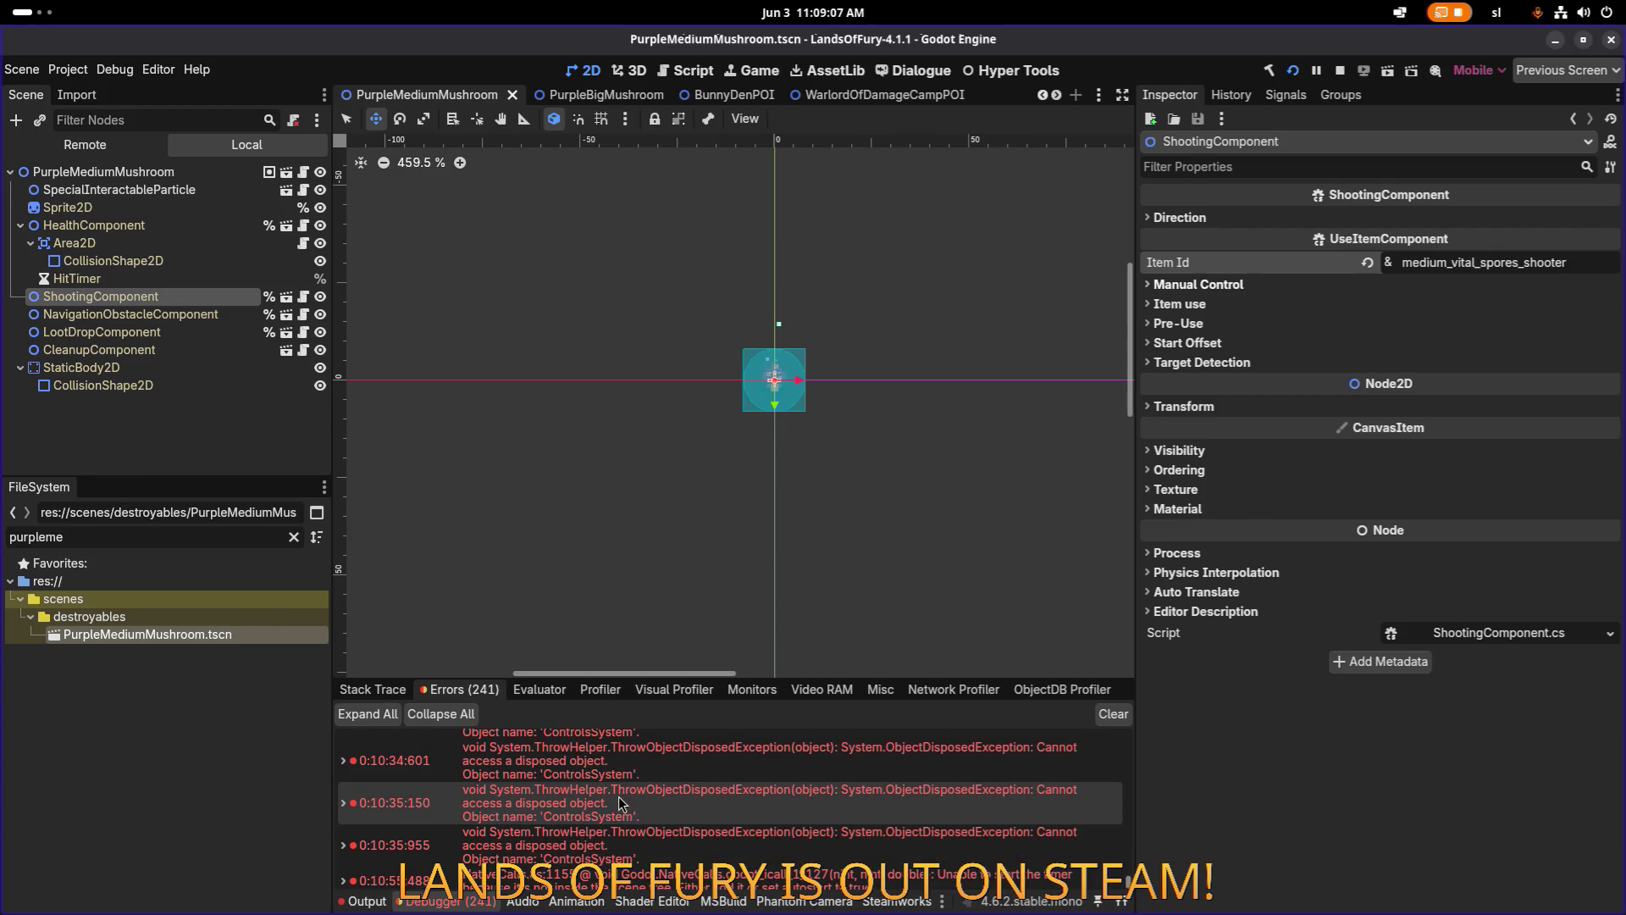
{"action": "scroll", "coordinate": [619, 802], "scroll_direction": "up", "scroll_amount": 10}
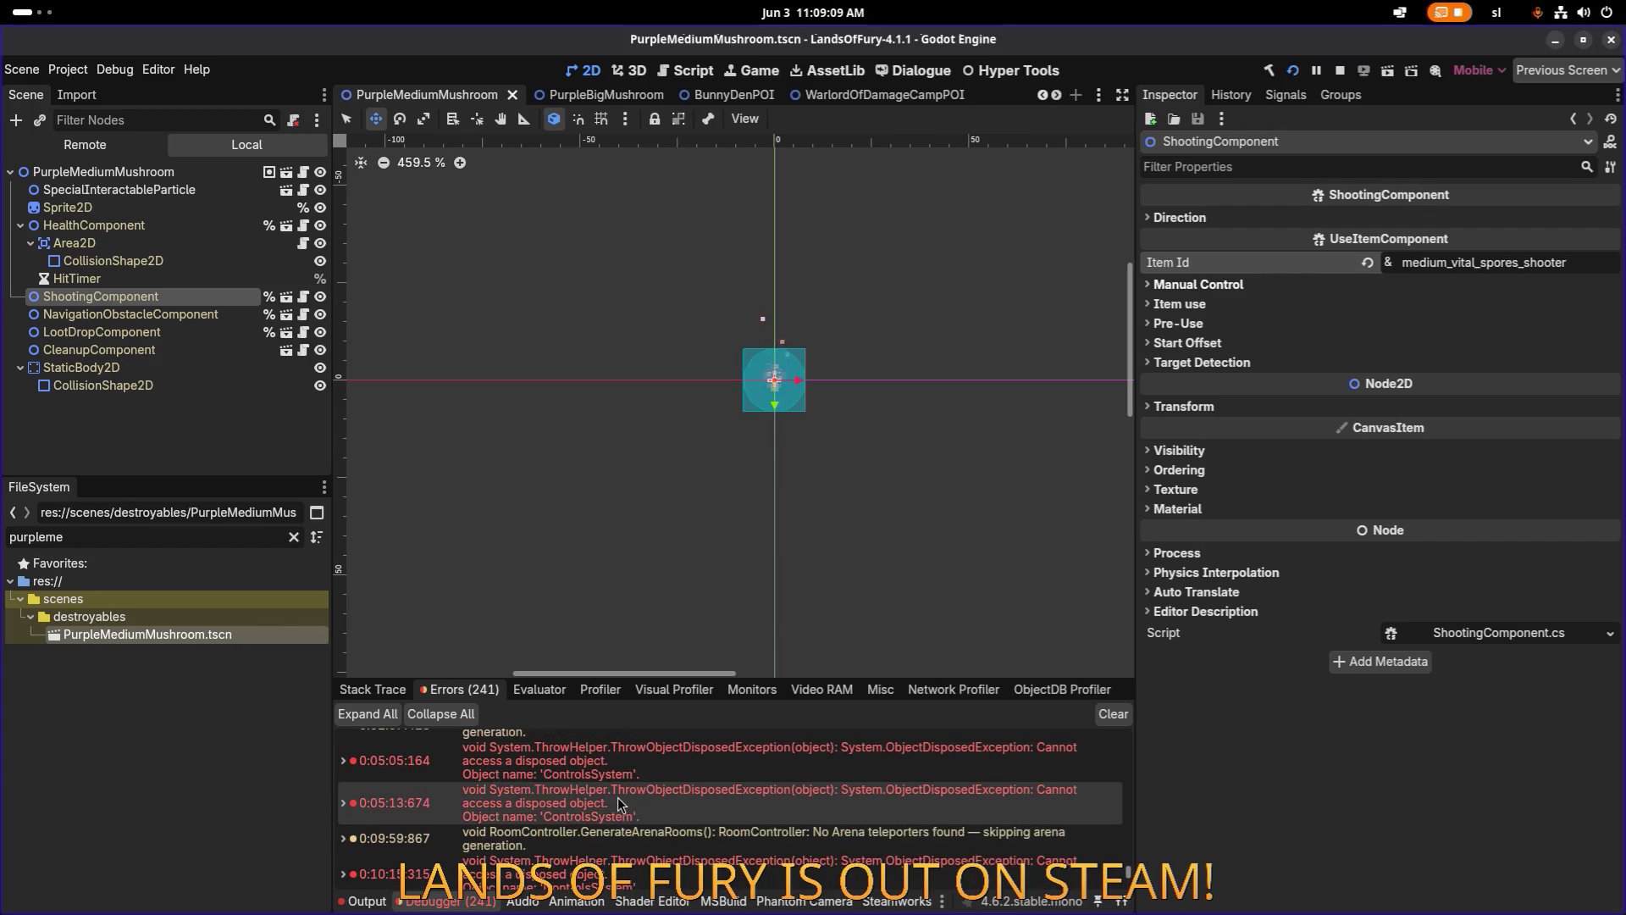
{"action": "scroll", "coordinate": [619, 802], "scroll_direction": "down", "scroll_amount": 10}
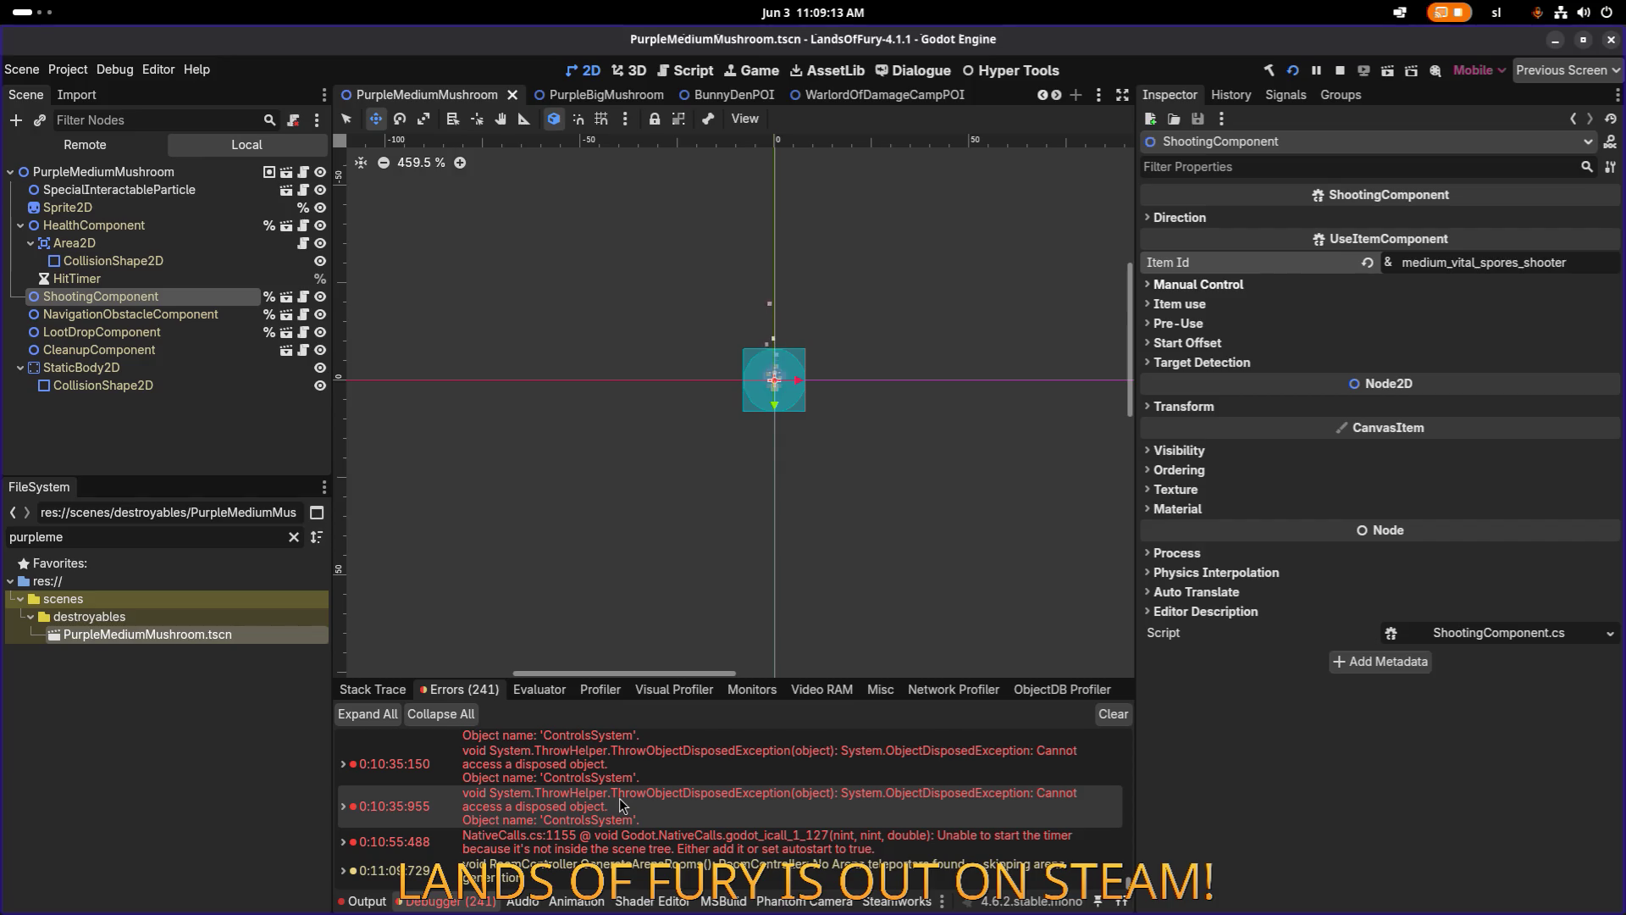
{"action": "mouse_move", "coordinate": [619, 802]}
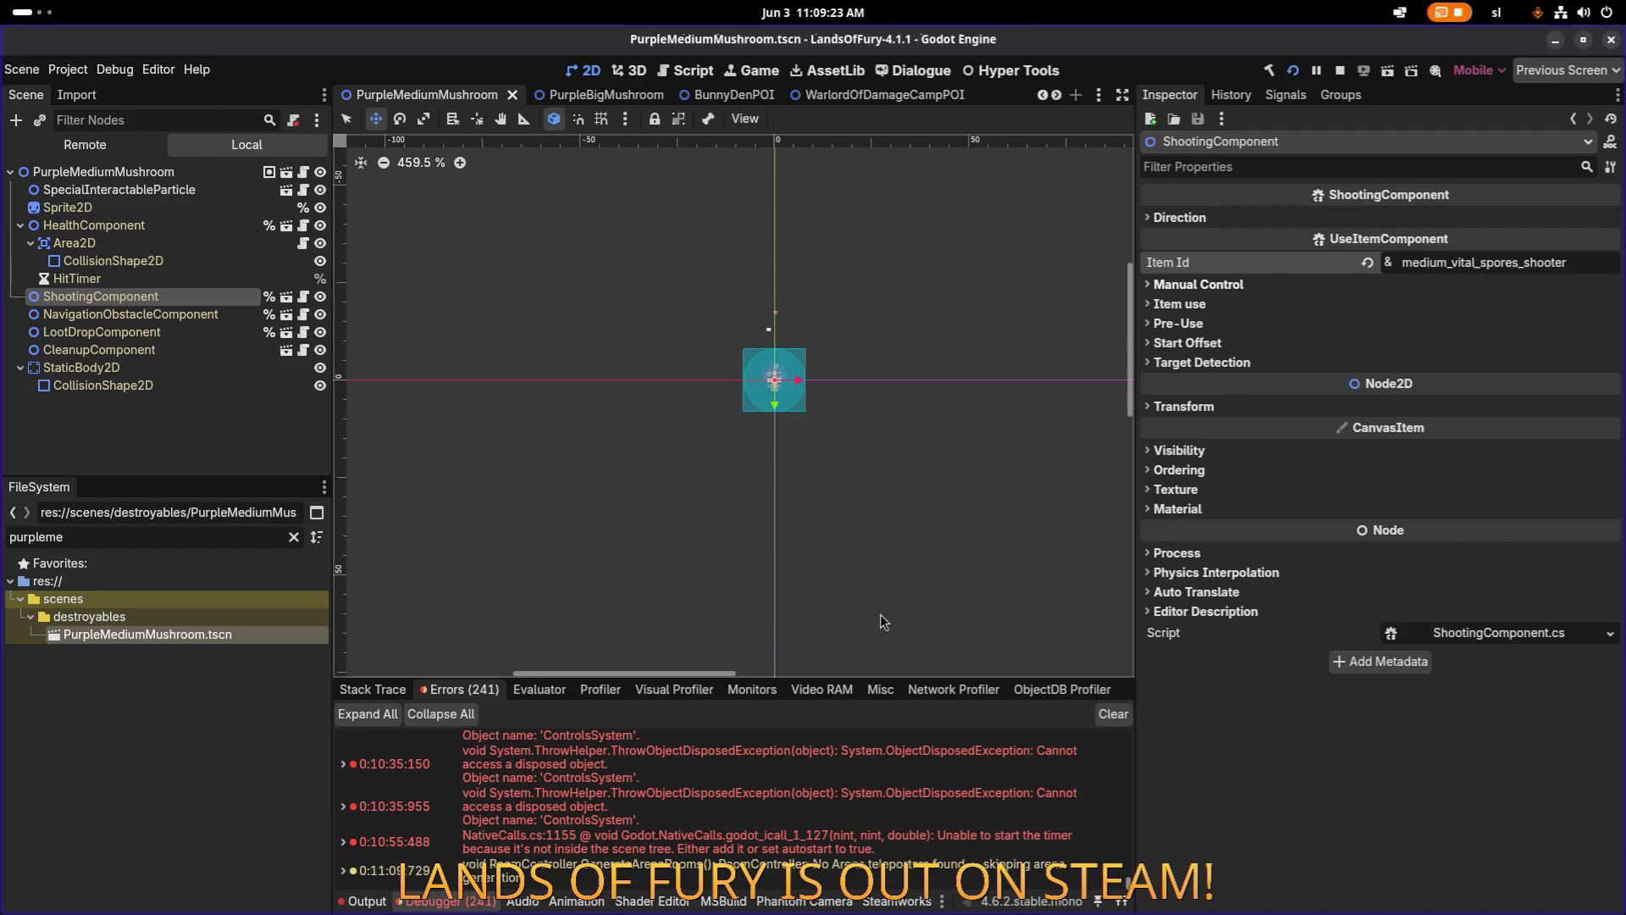
{"action": "key", "text": "super"}
Go to Lands of Fury's Community Hub in Steam and open its Global Leaderboards.
{"action": "left_click", "coordinate": [957, 471]}
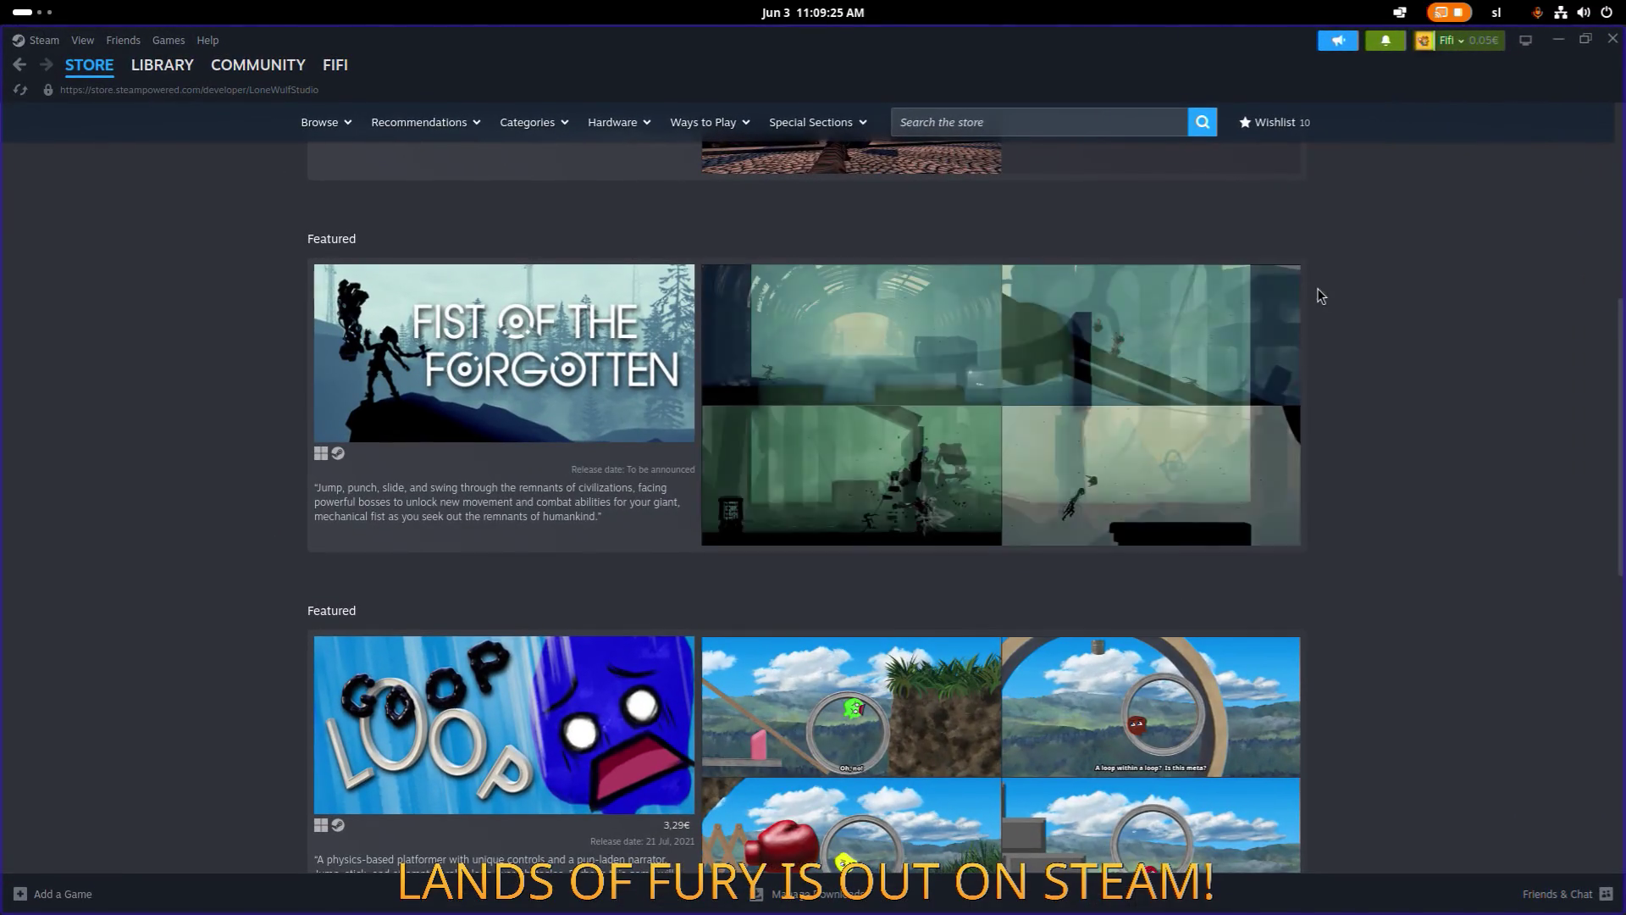
{"action": "left_click", "coordinate": [169, 67]}
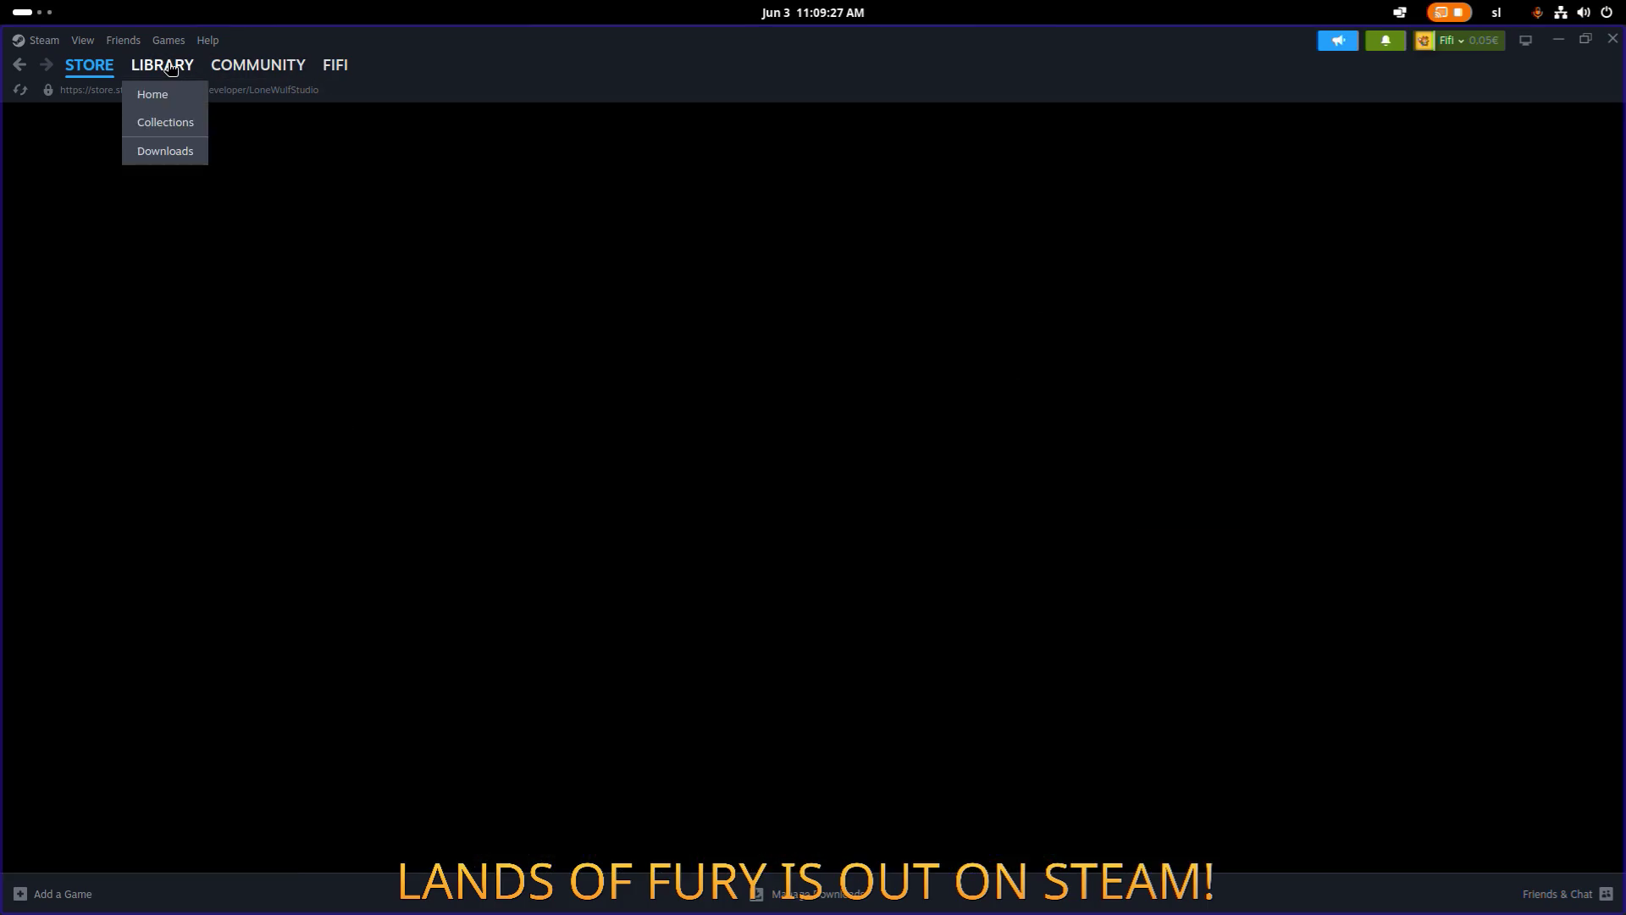
{"action": "left_click", "coordinate": [525, 406]}
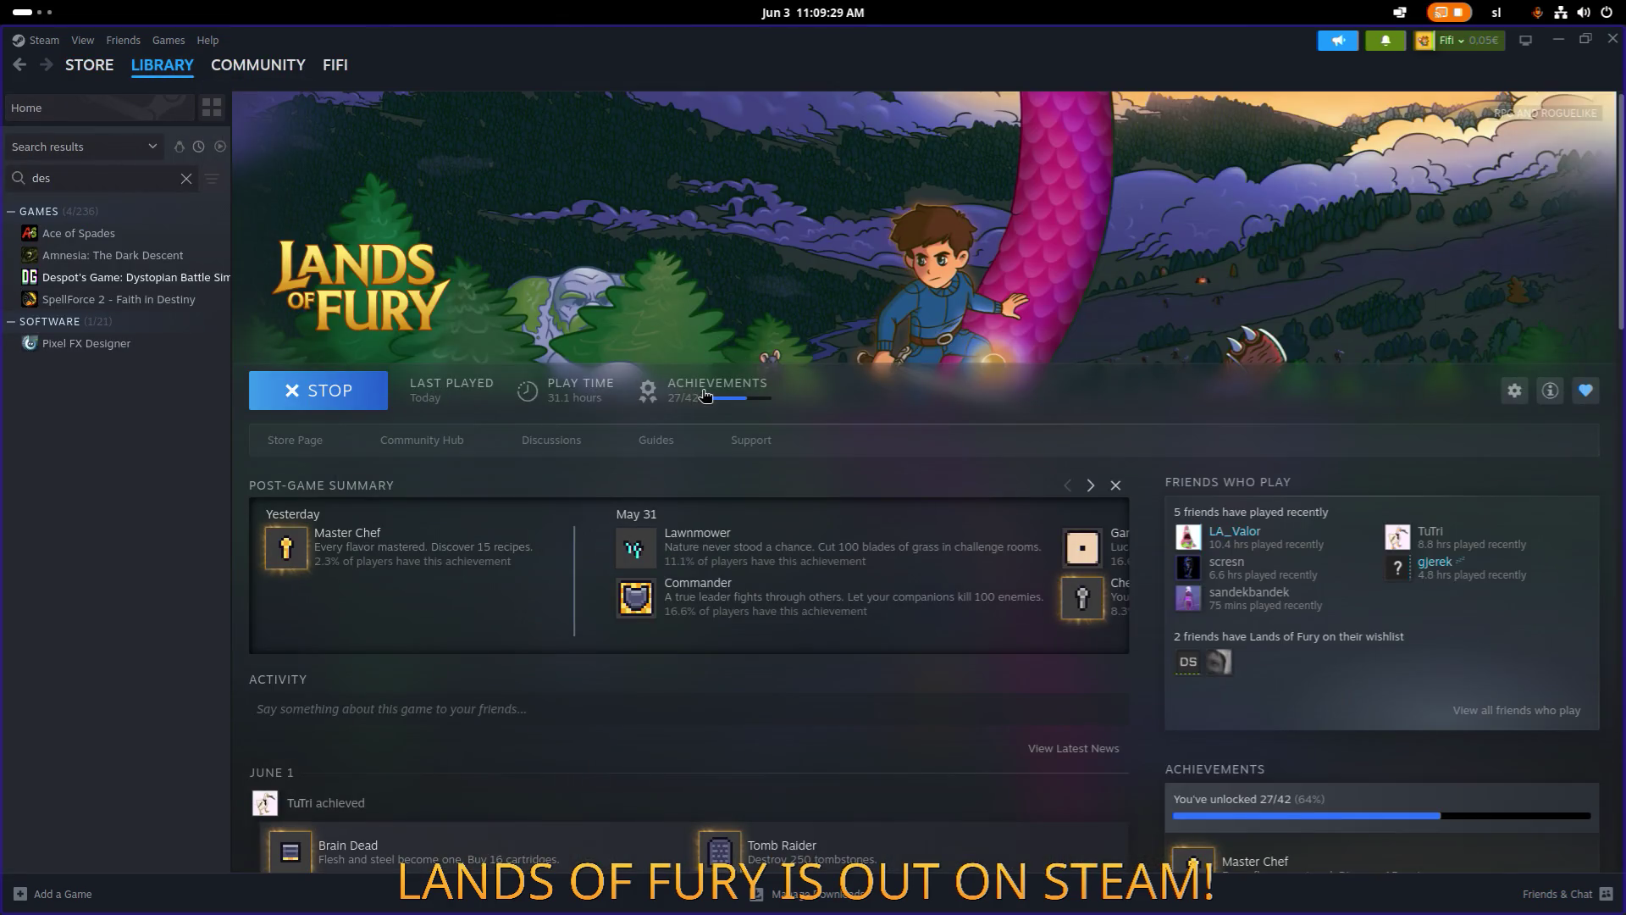
{"action": "scroll", "coordinate": [781, 388], "scroll_direction": "down", "scroll_amount": 2}
{"action": "scroll", "coordinate": [516, 424], "scroll_direction": "up", "scroll_amount": 1}
{"action": "scroll", "coordinate": [462, 395], "scroll_direction": "down", "scroll_amount": 1}
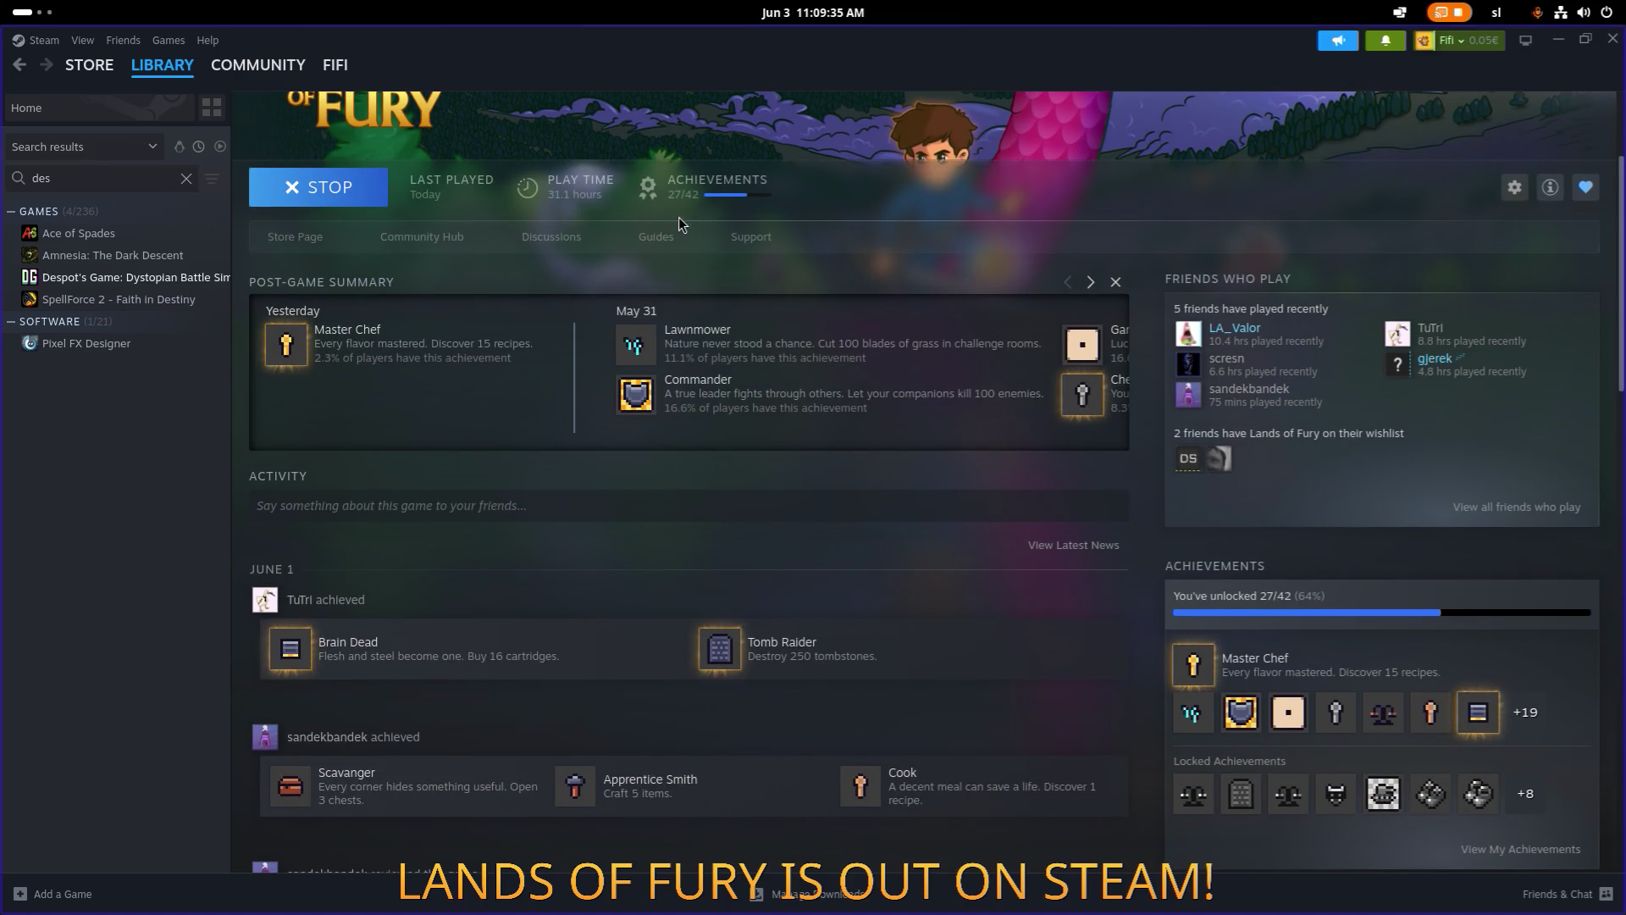
{"action": "left_click", "coordinate": [421, 237]}
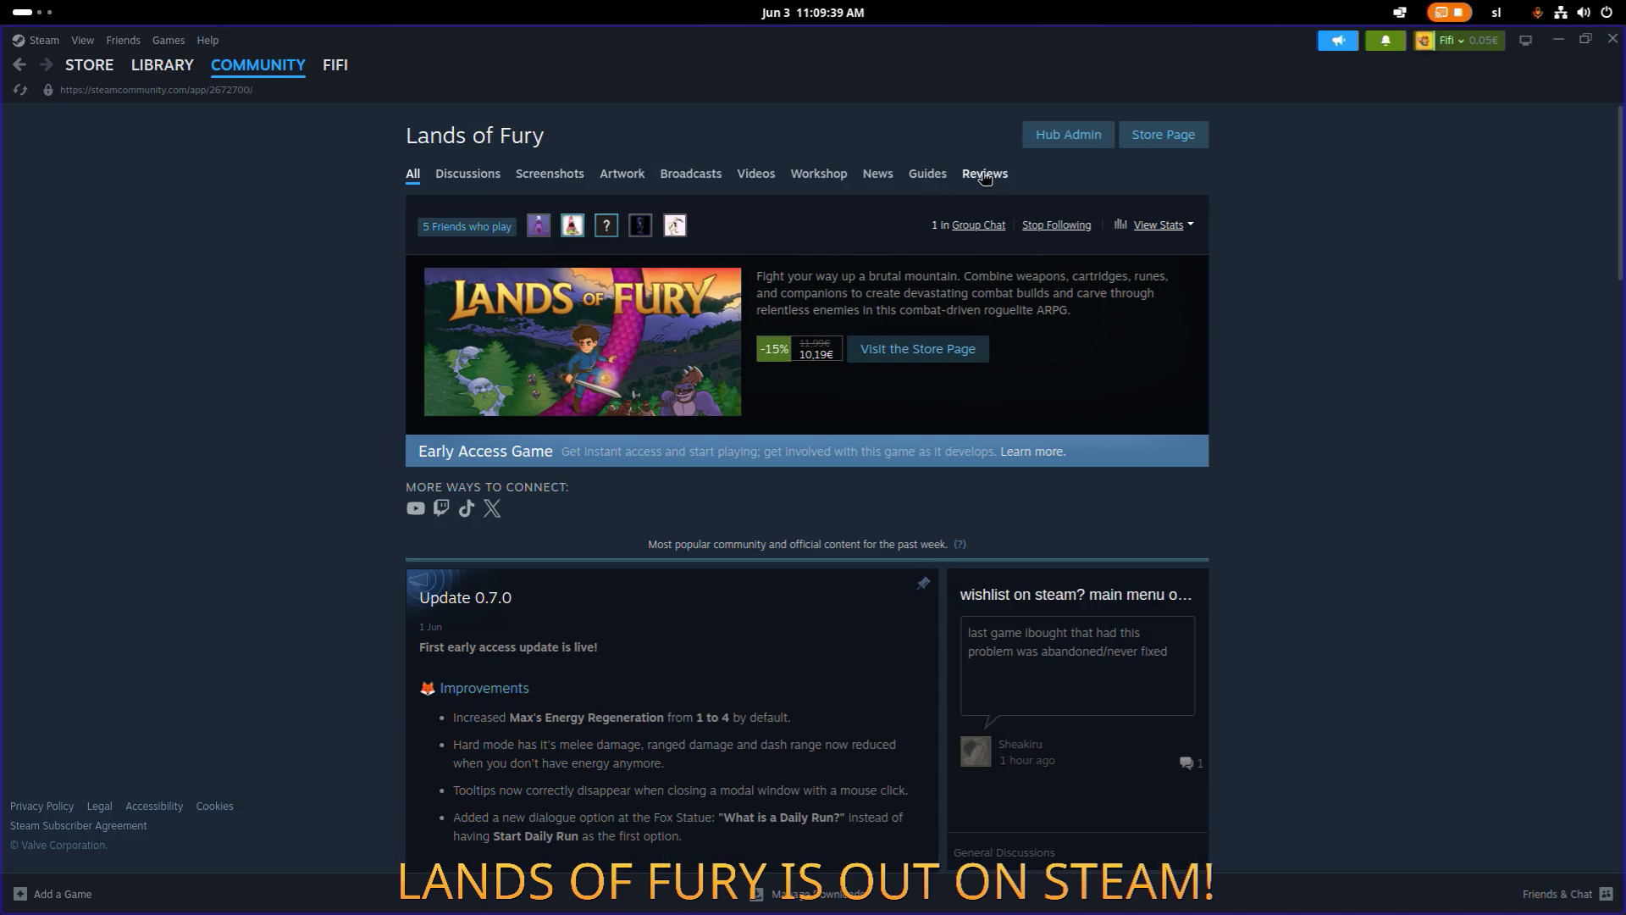
{"action": "left_click", "coordinate": [1201, 230]}
{"action": "left_click", "coordinate": [1120, 298]}
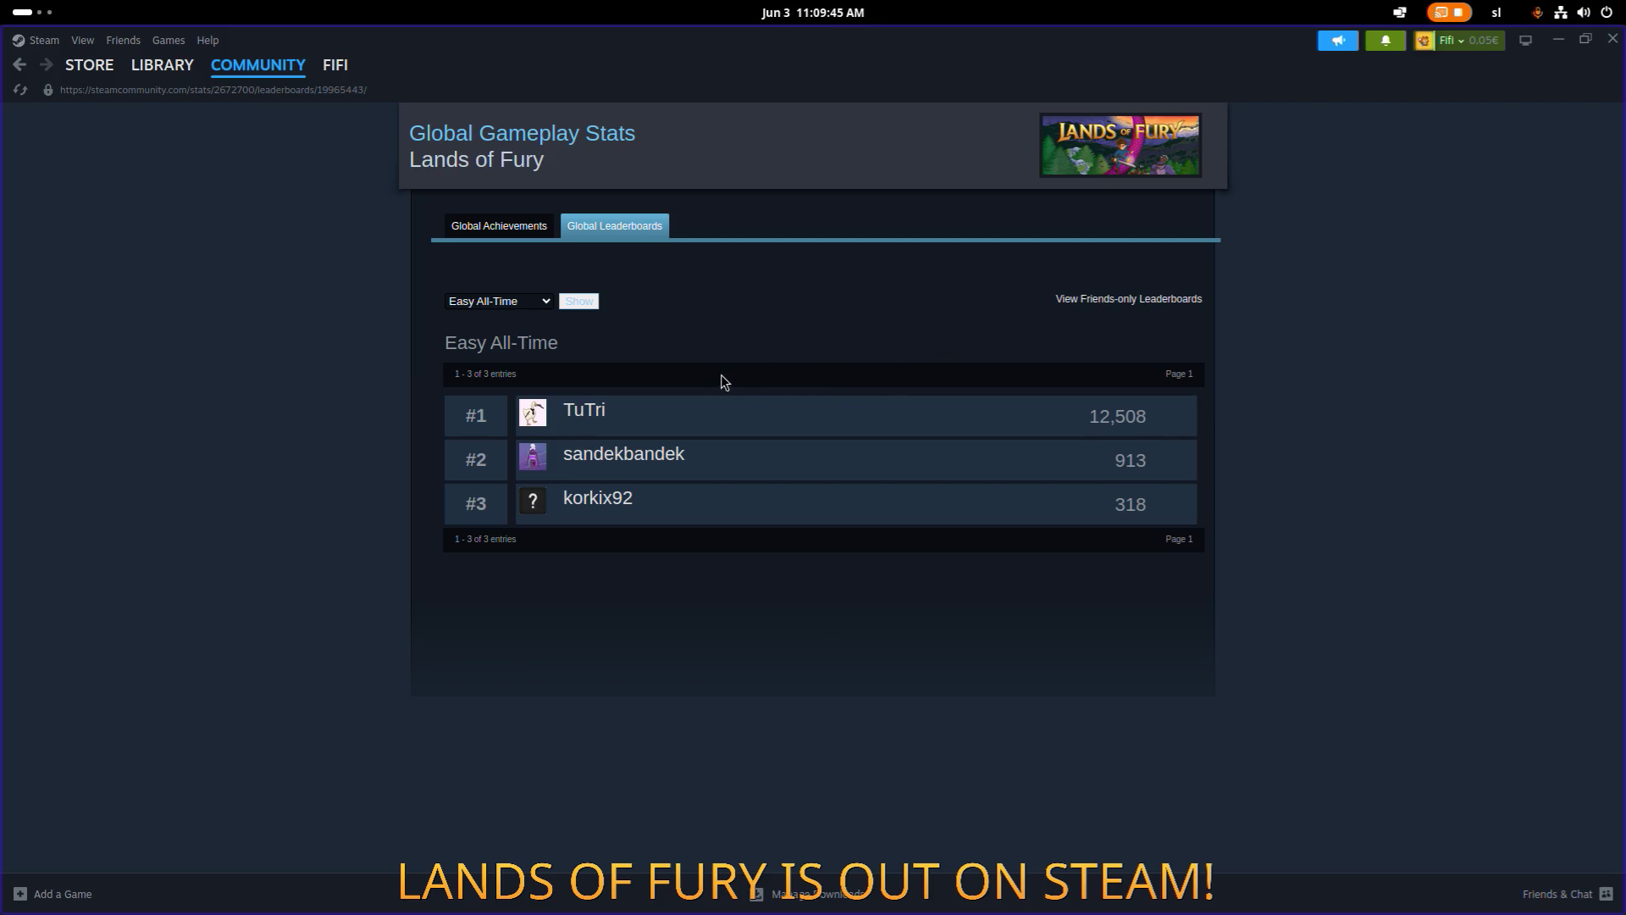
Load the Easy, Normal and Hard All-Time leaderboards in turn.
{"action": "left_click", "coordinate": [580, 302]}
{"action": "left_click", "coordinate": [496, 303]}
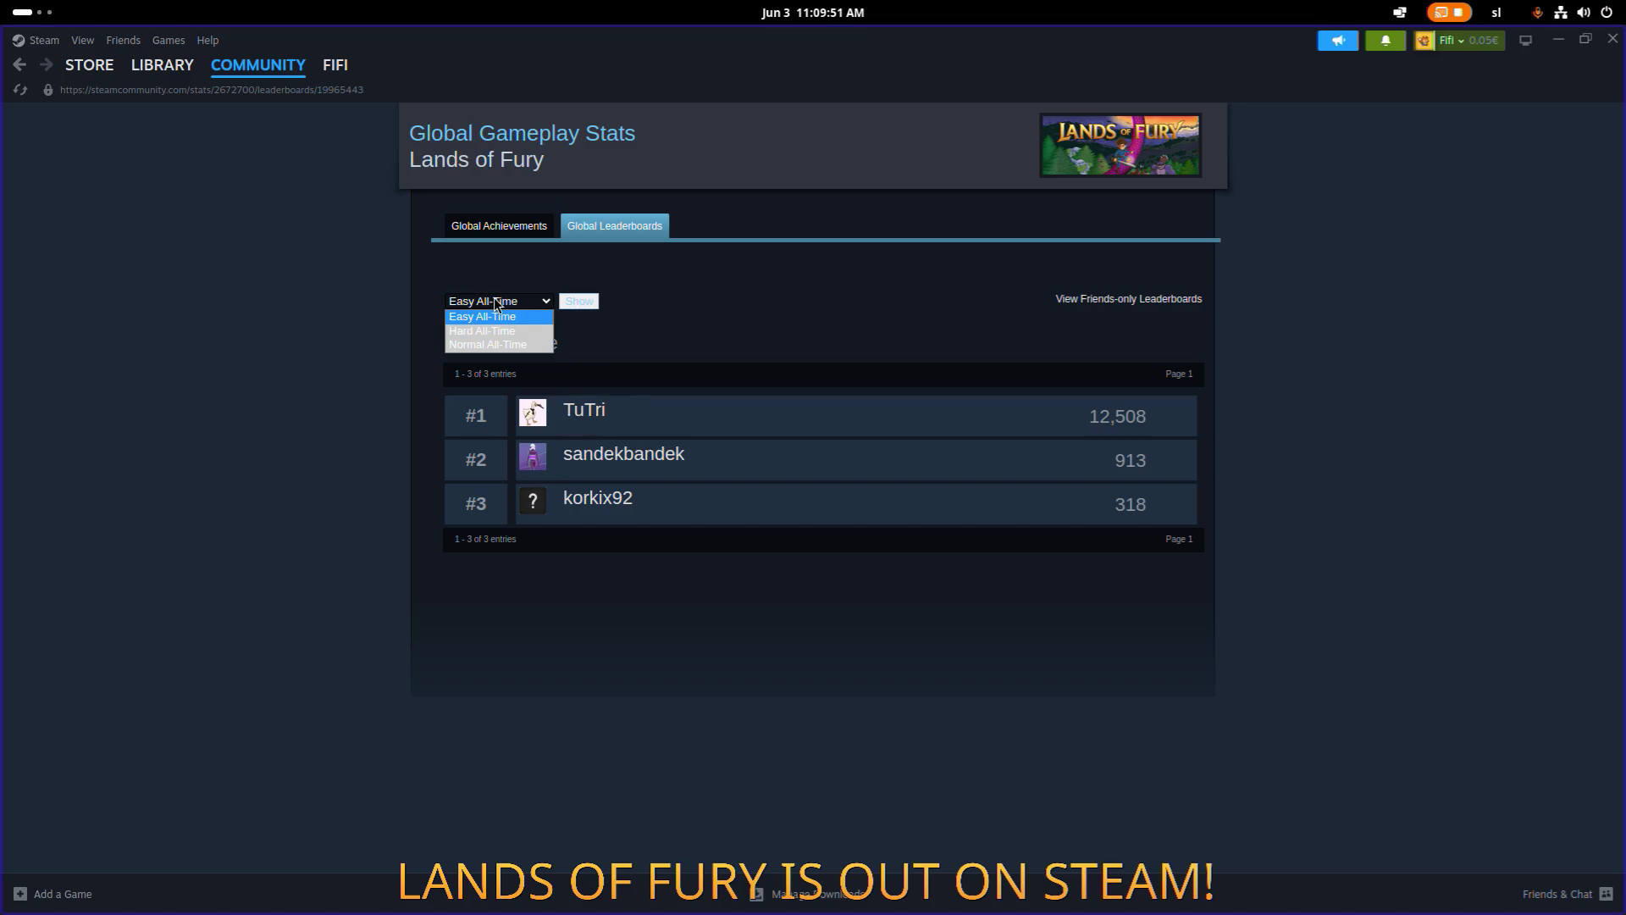
{"action": "left_click", "coordinate": [494, 334]}
{"action": "left_click", "coordinate": [579, 303]}
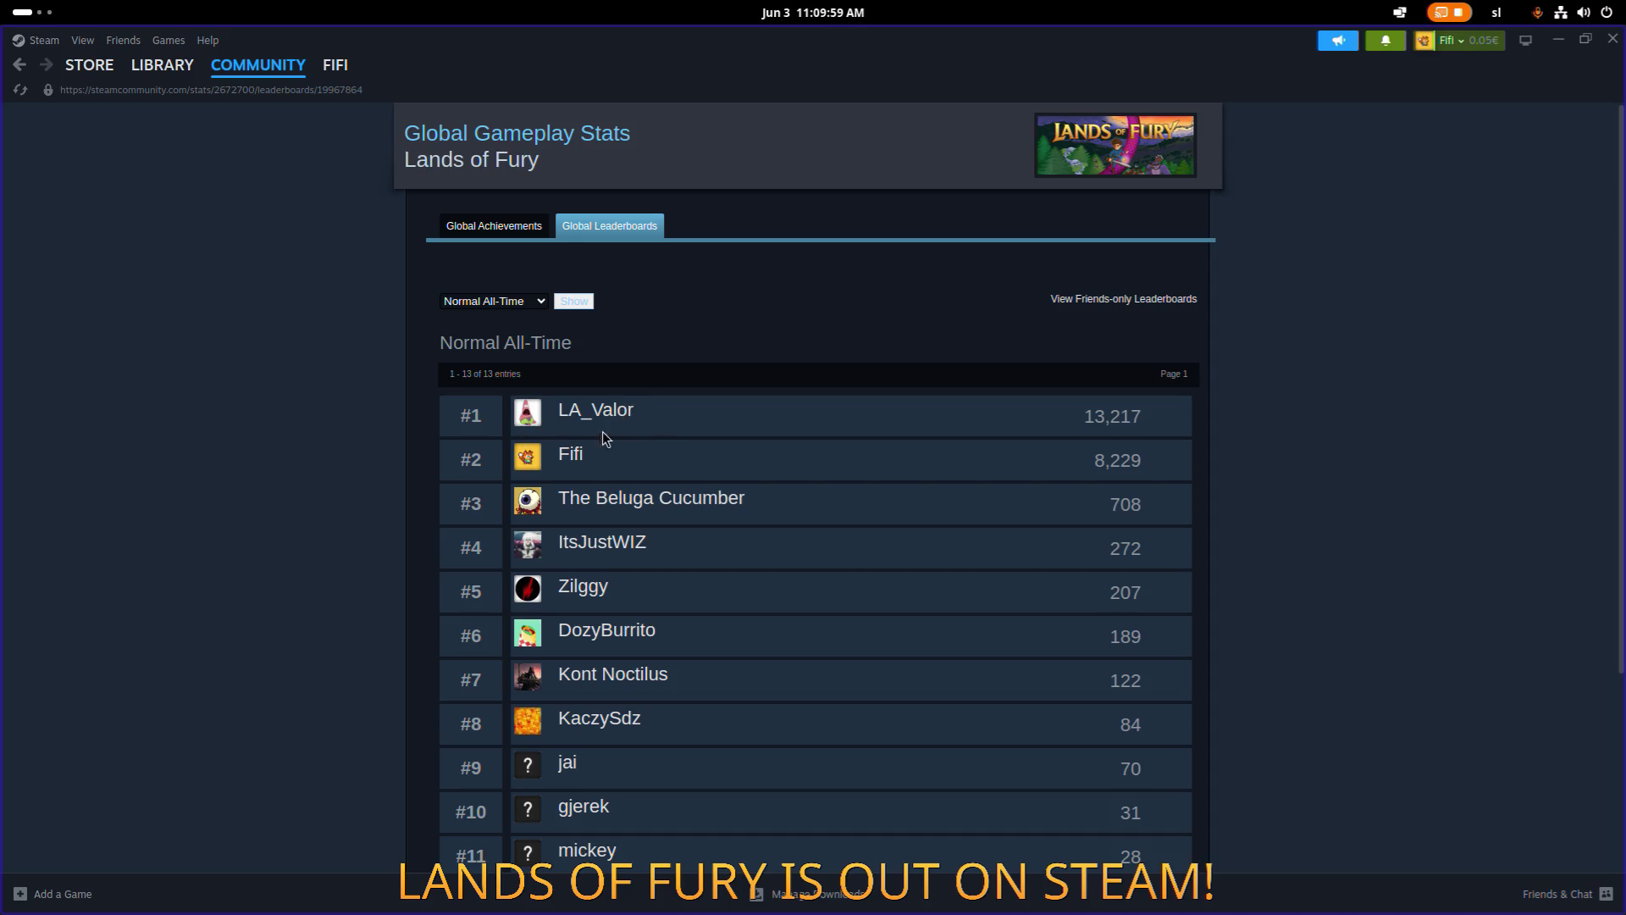
{"action": "left_click", "coordinate": [491, 300]}
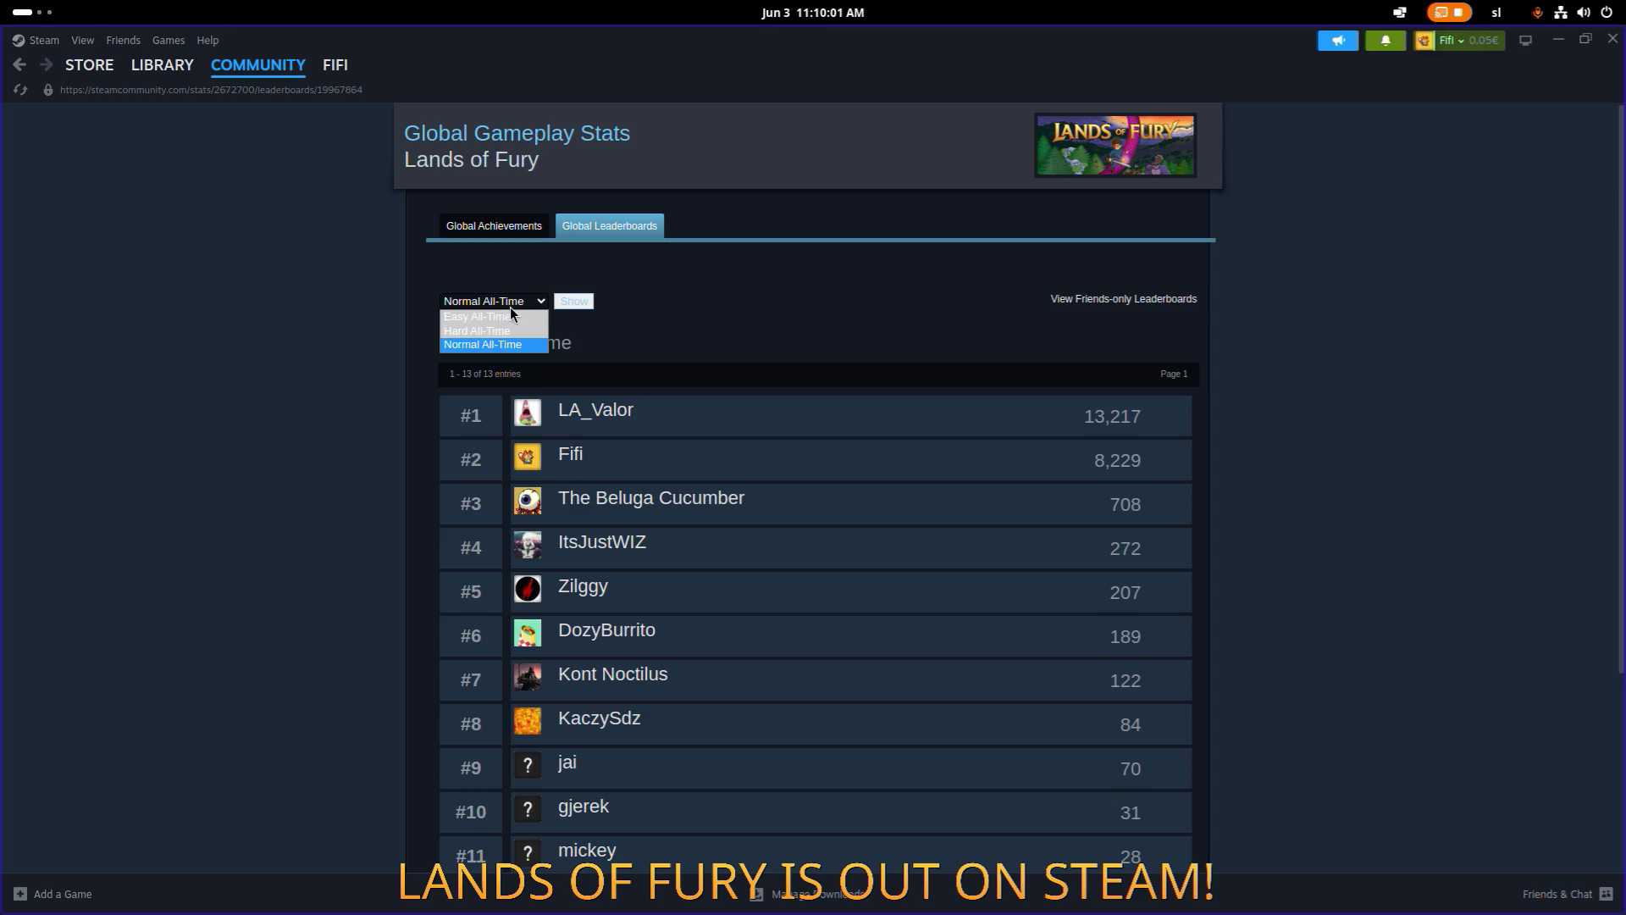
{"action": "left_click", "coordinate": [500, 321]}
{"action": "left_click", "coordinate": [576, 304]}
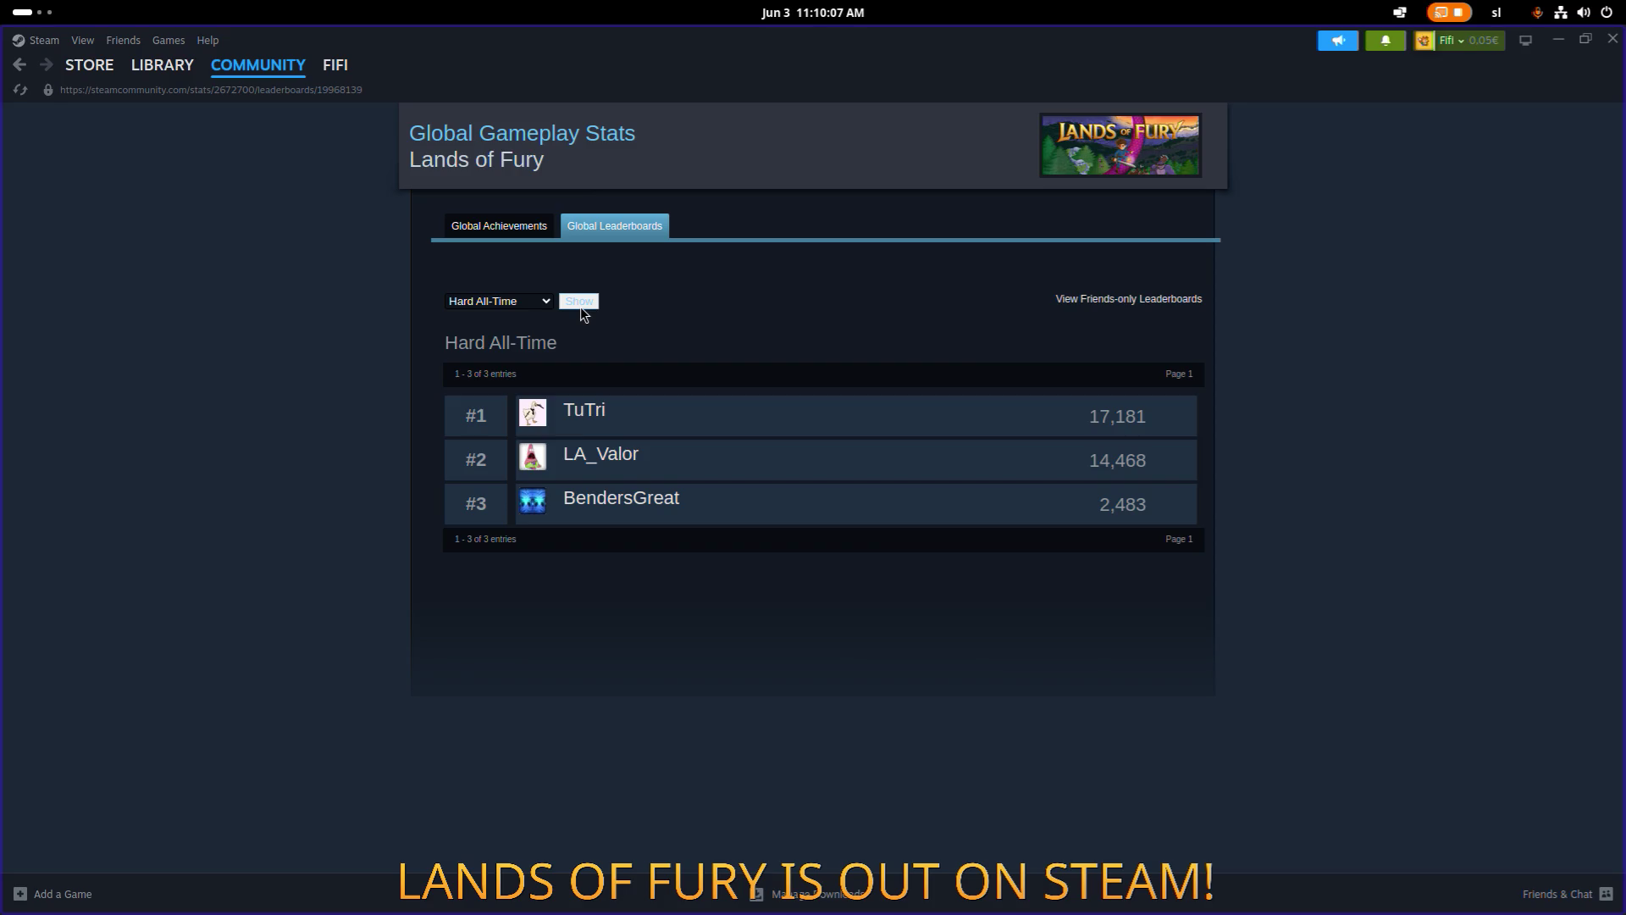
Reload the Normal All-Time leaderboard and scroll through its entries.
{"action": "left_click", "coordinate": [500, 301]}
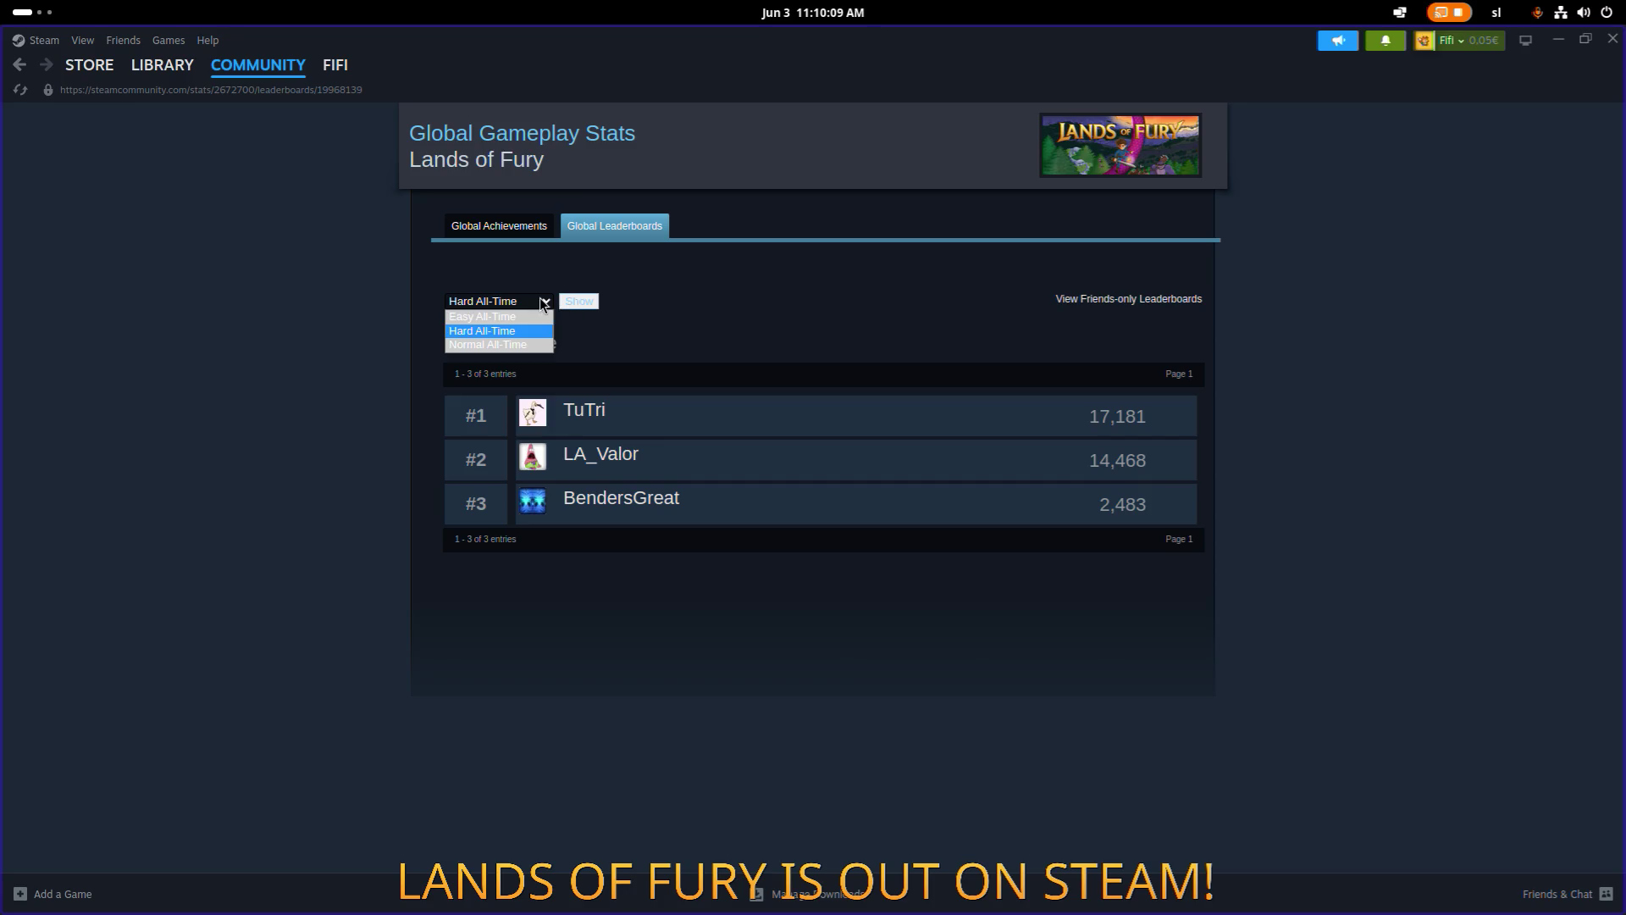
{"action": "left_click", "coordinate": [491, 312]}
{"action": "left_click", "coordinate": [592, 302]}
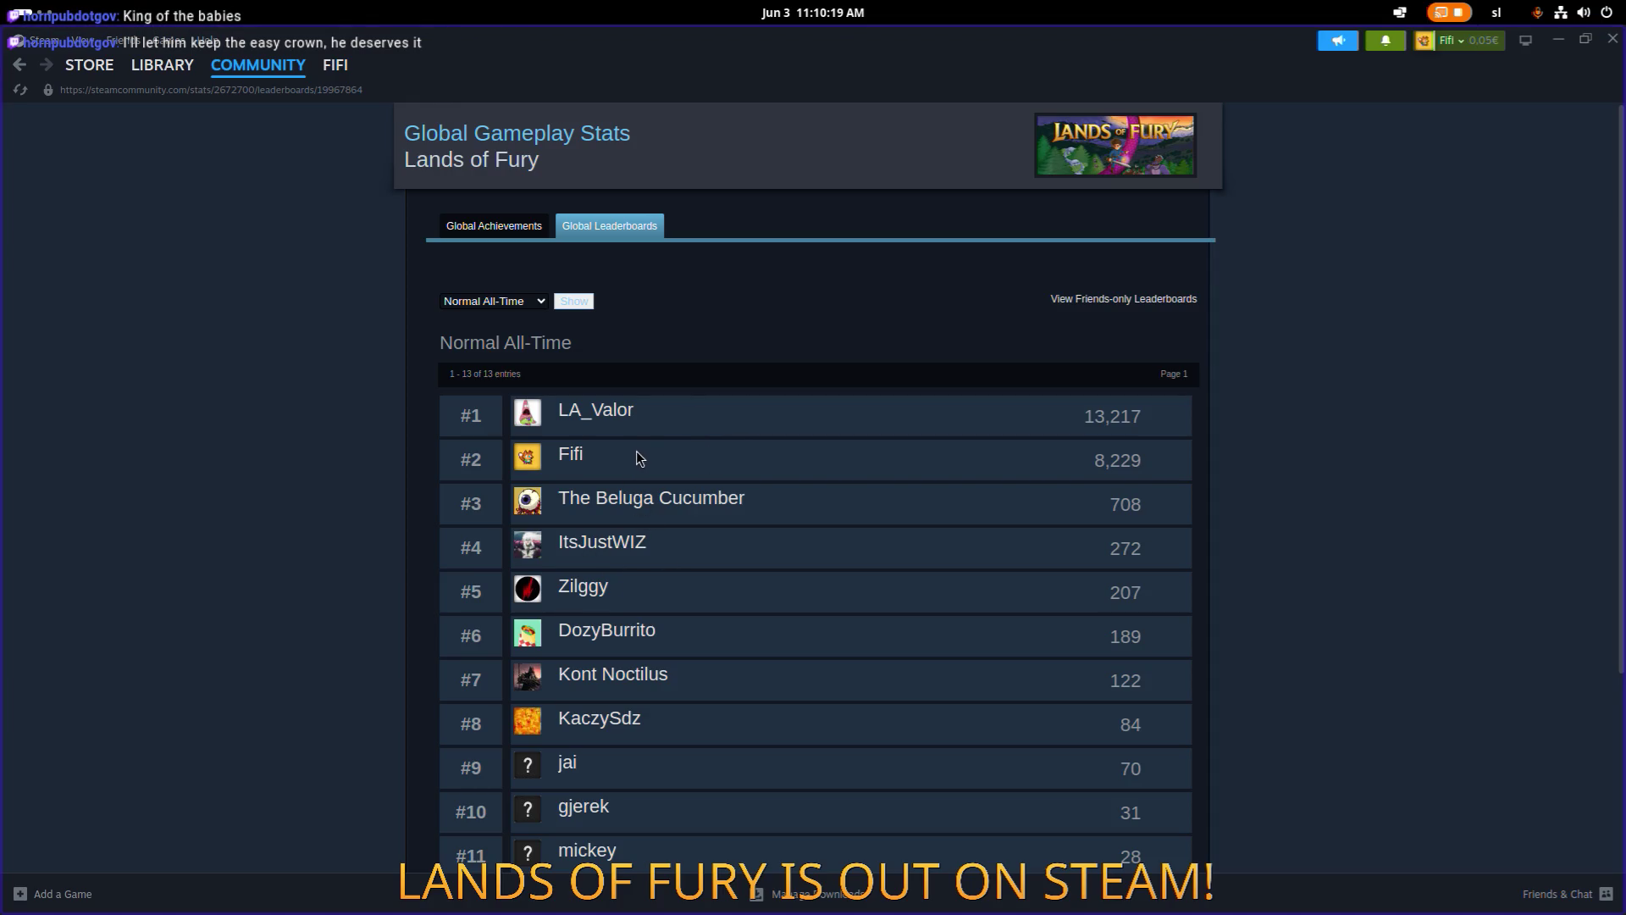
{"action": "scroll", "coordinate": [621, 459], "scroll_direction": "down", "scroll_amount": 3}
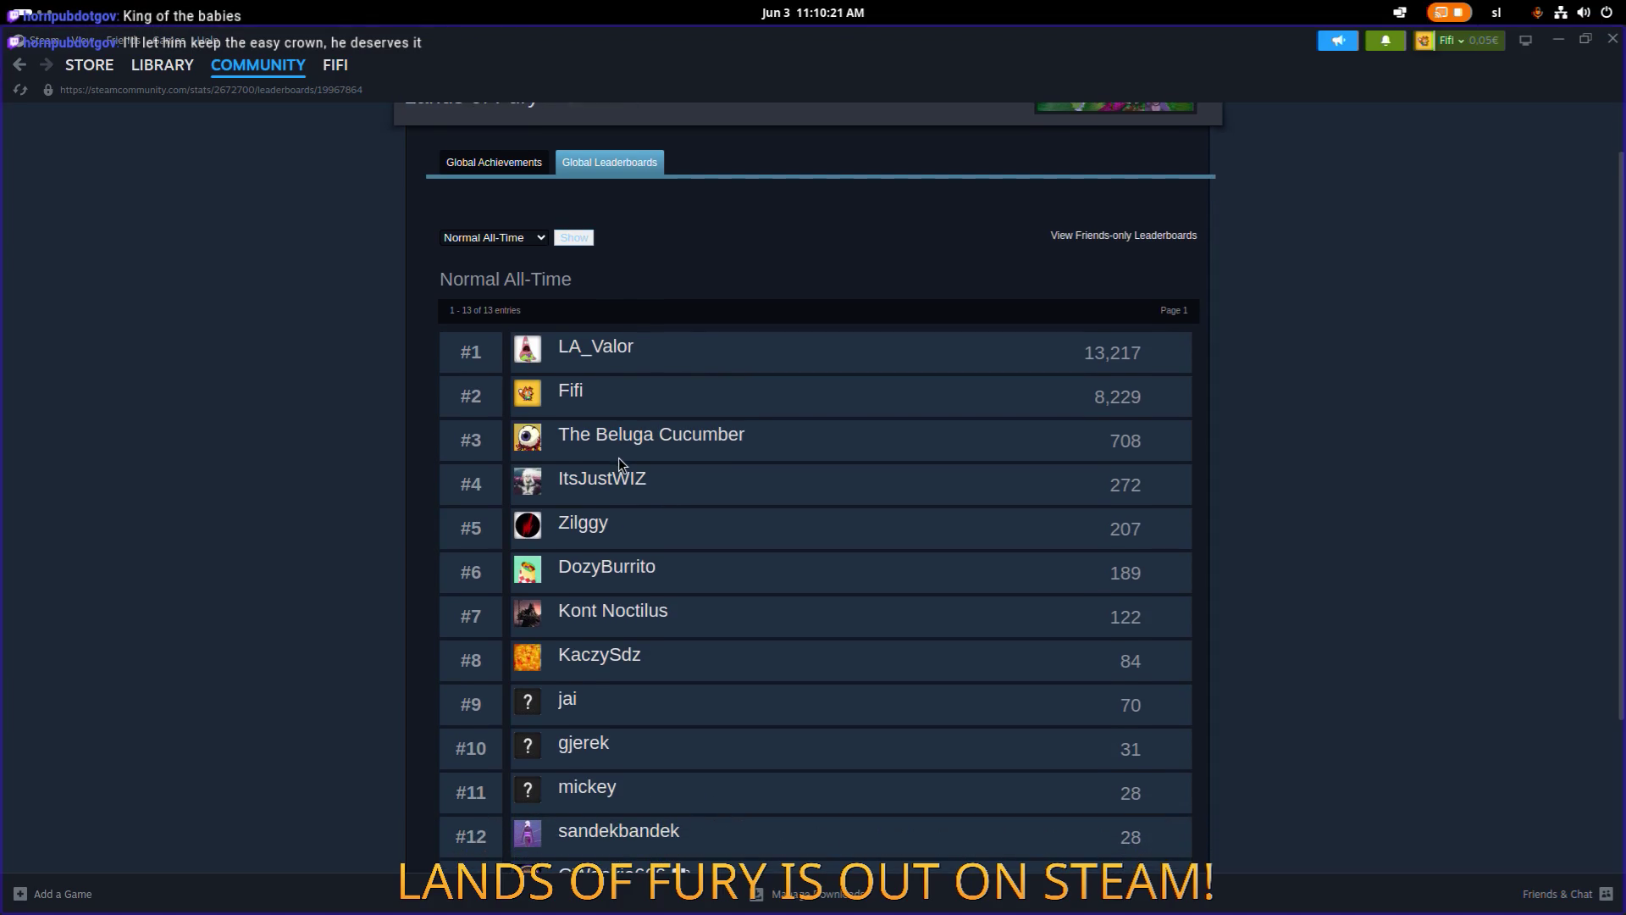
{"action": "scroll", "coordinate": [624, 466], "scroll_direction": "up", "scroll_amount": 3}
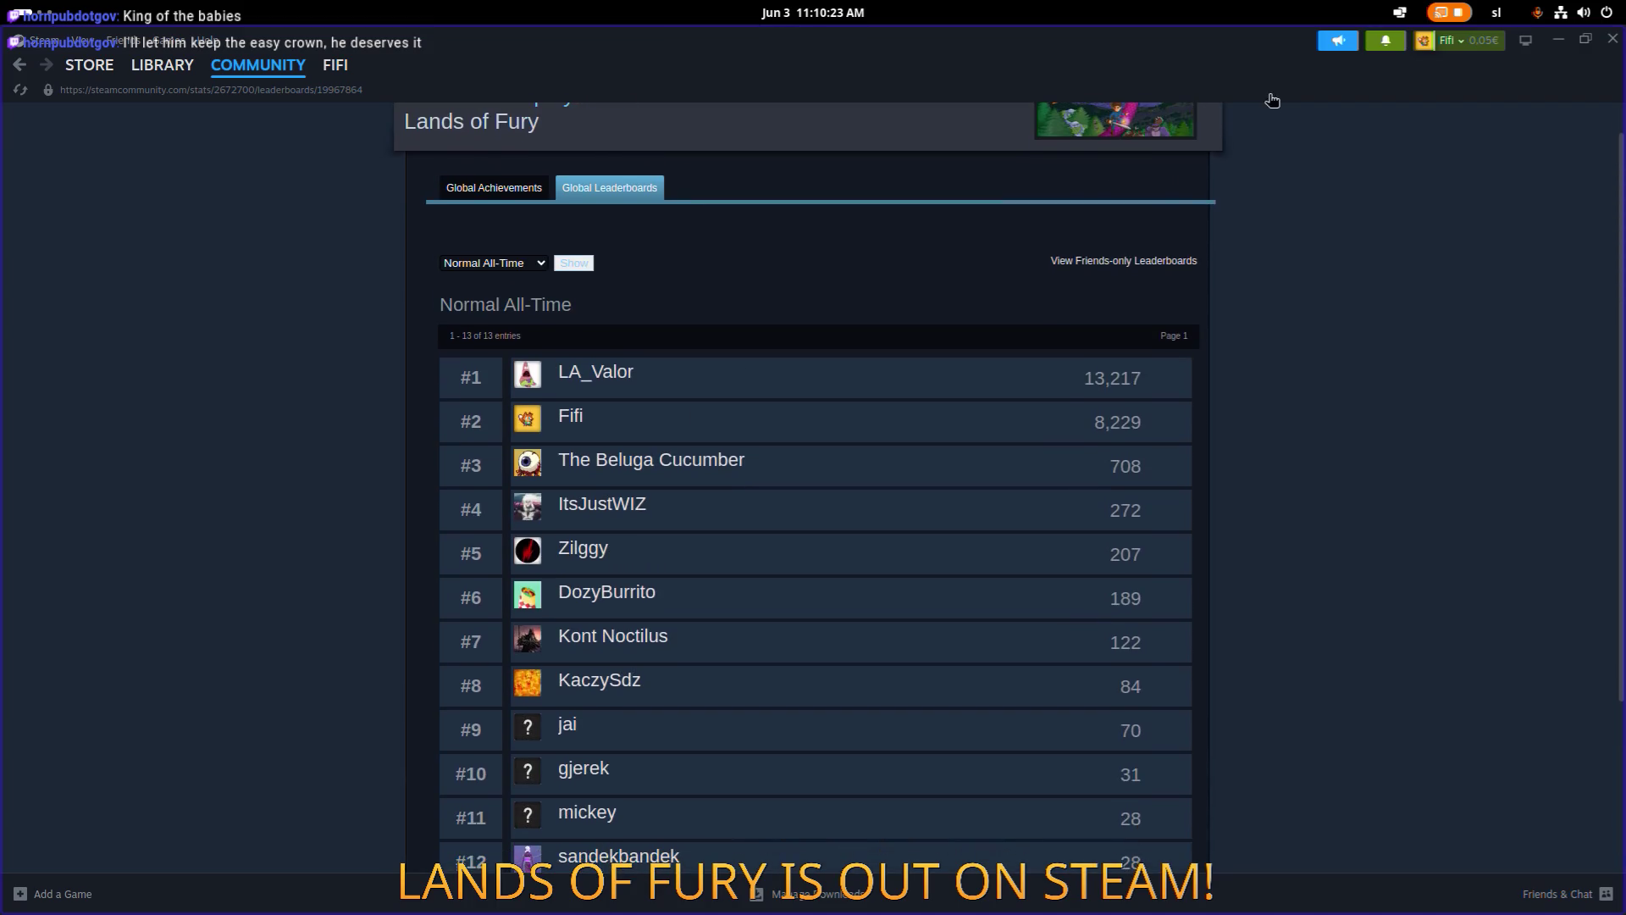
Hide Steam to view the Godot editor, then switch back to the discussion thread.
{"action": "key", "text": "super+h"}
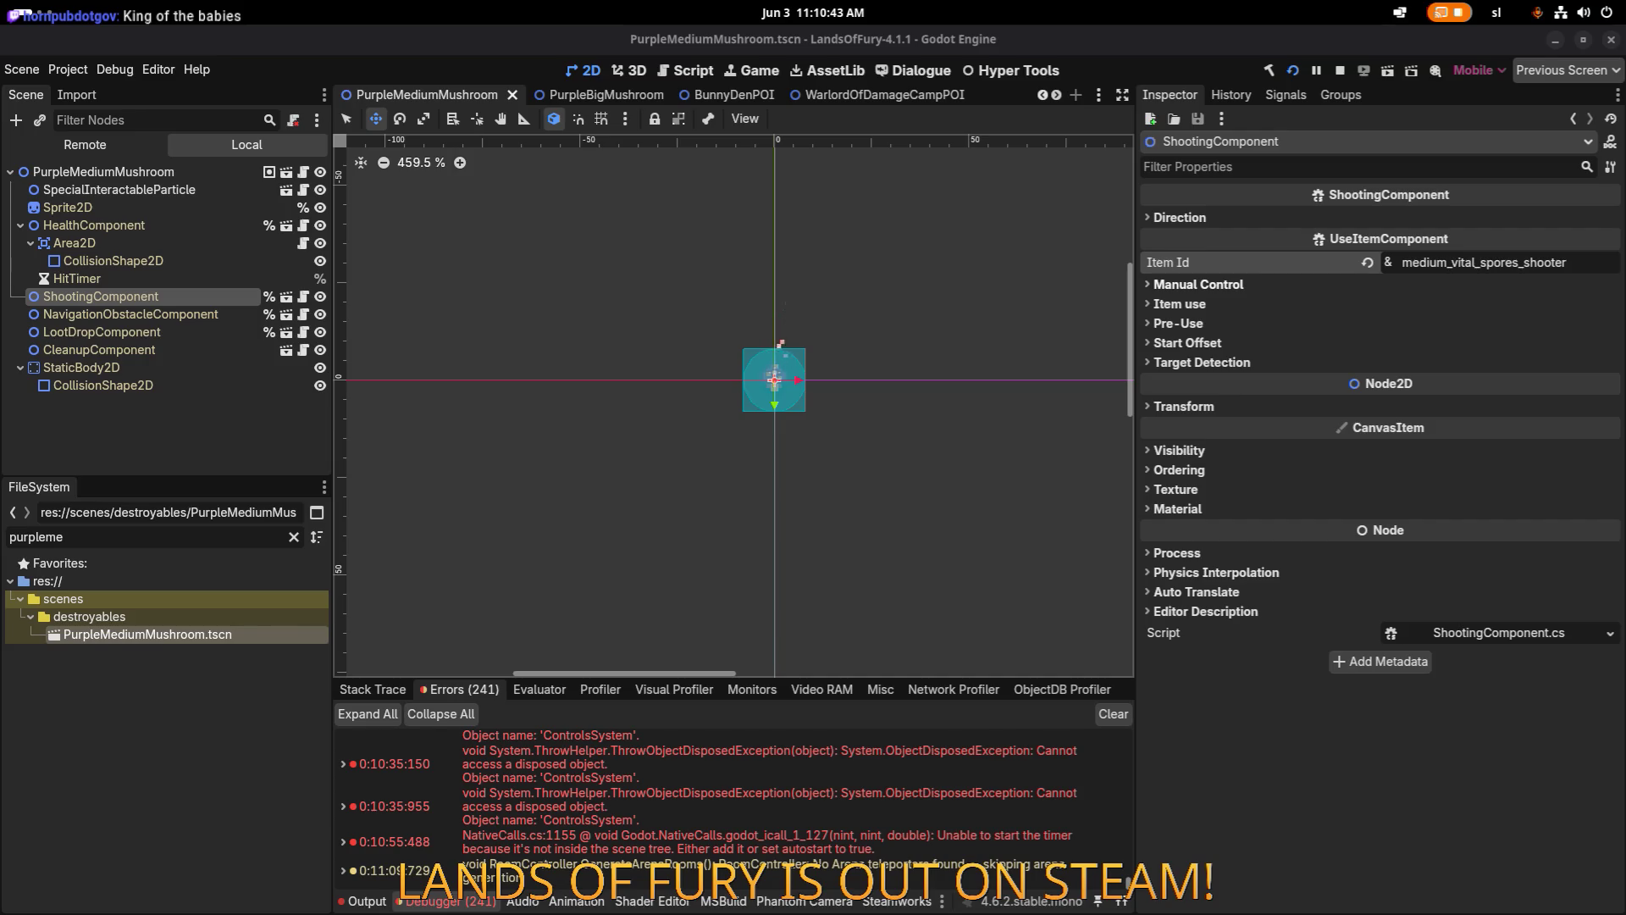
{"action": "key", "text": "alt+Tab"}
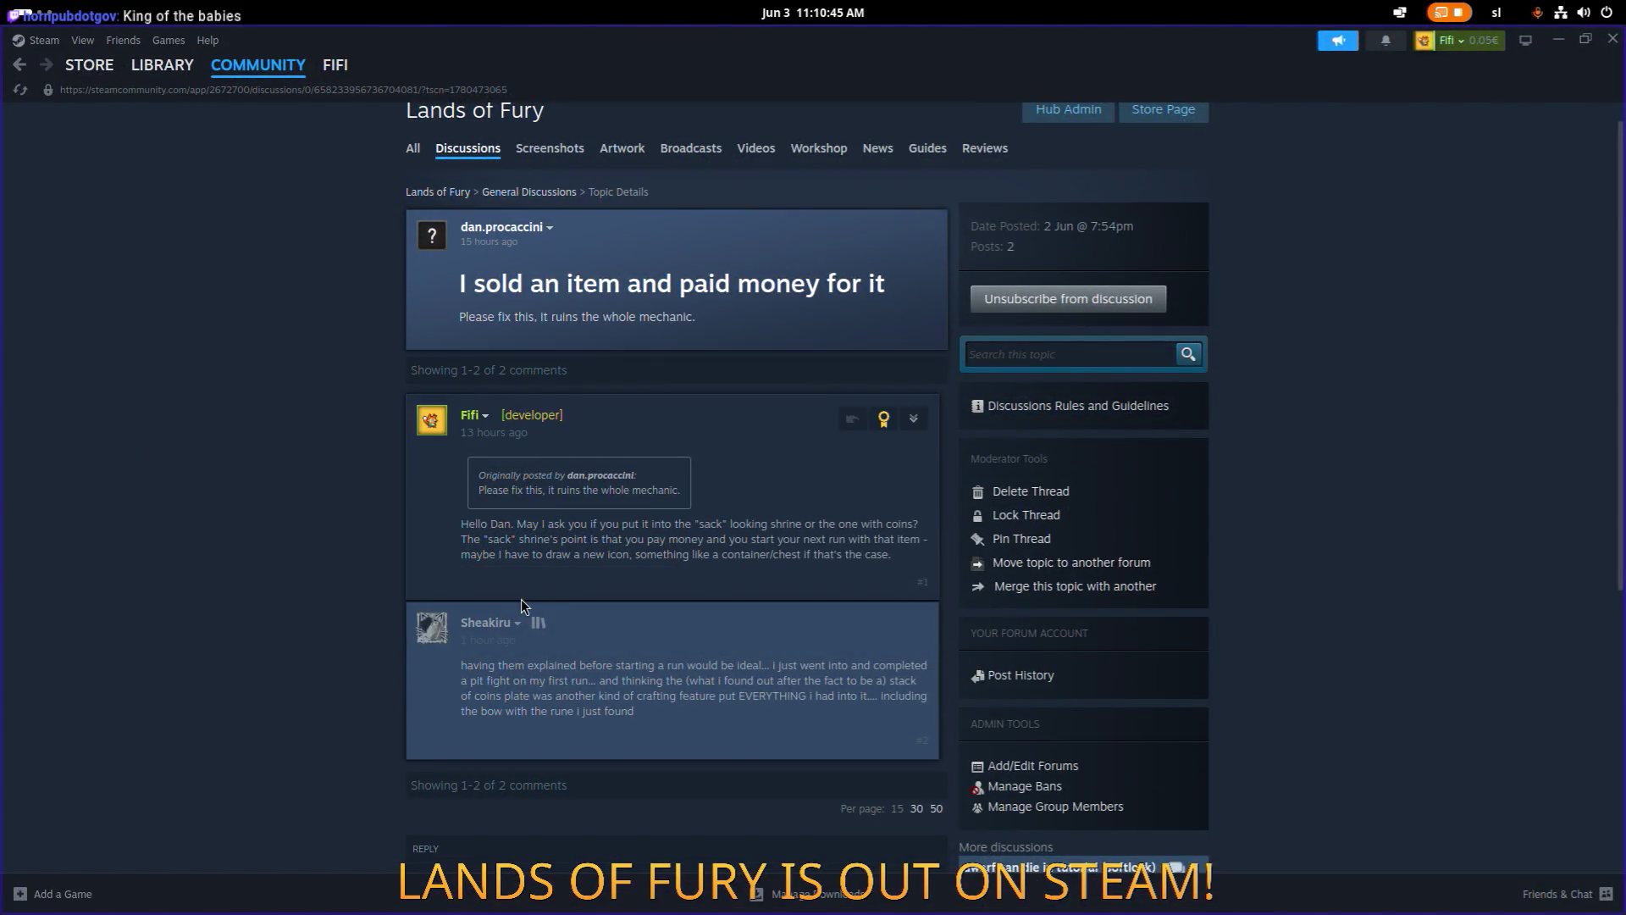
Quote the second player's post into a new reply.
{"action": "scroll", "coordinate": [621, 632], "scroll_direction": "down", "scroll_amount": 1}
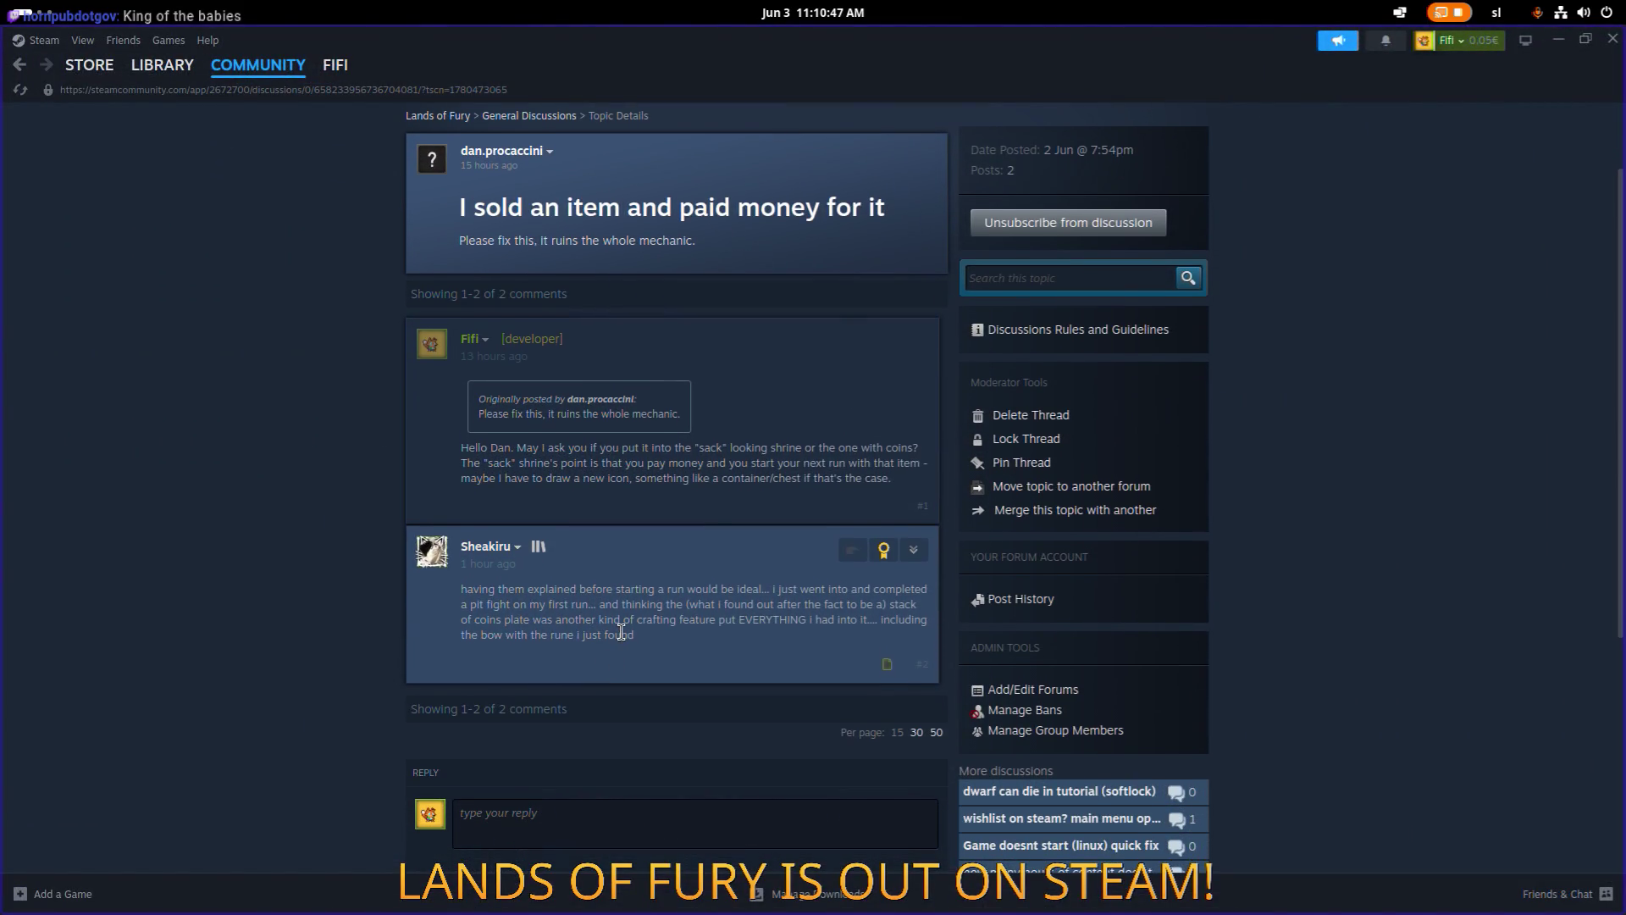
{"action": "double_click", "coordinate": [619, 633]}
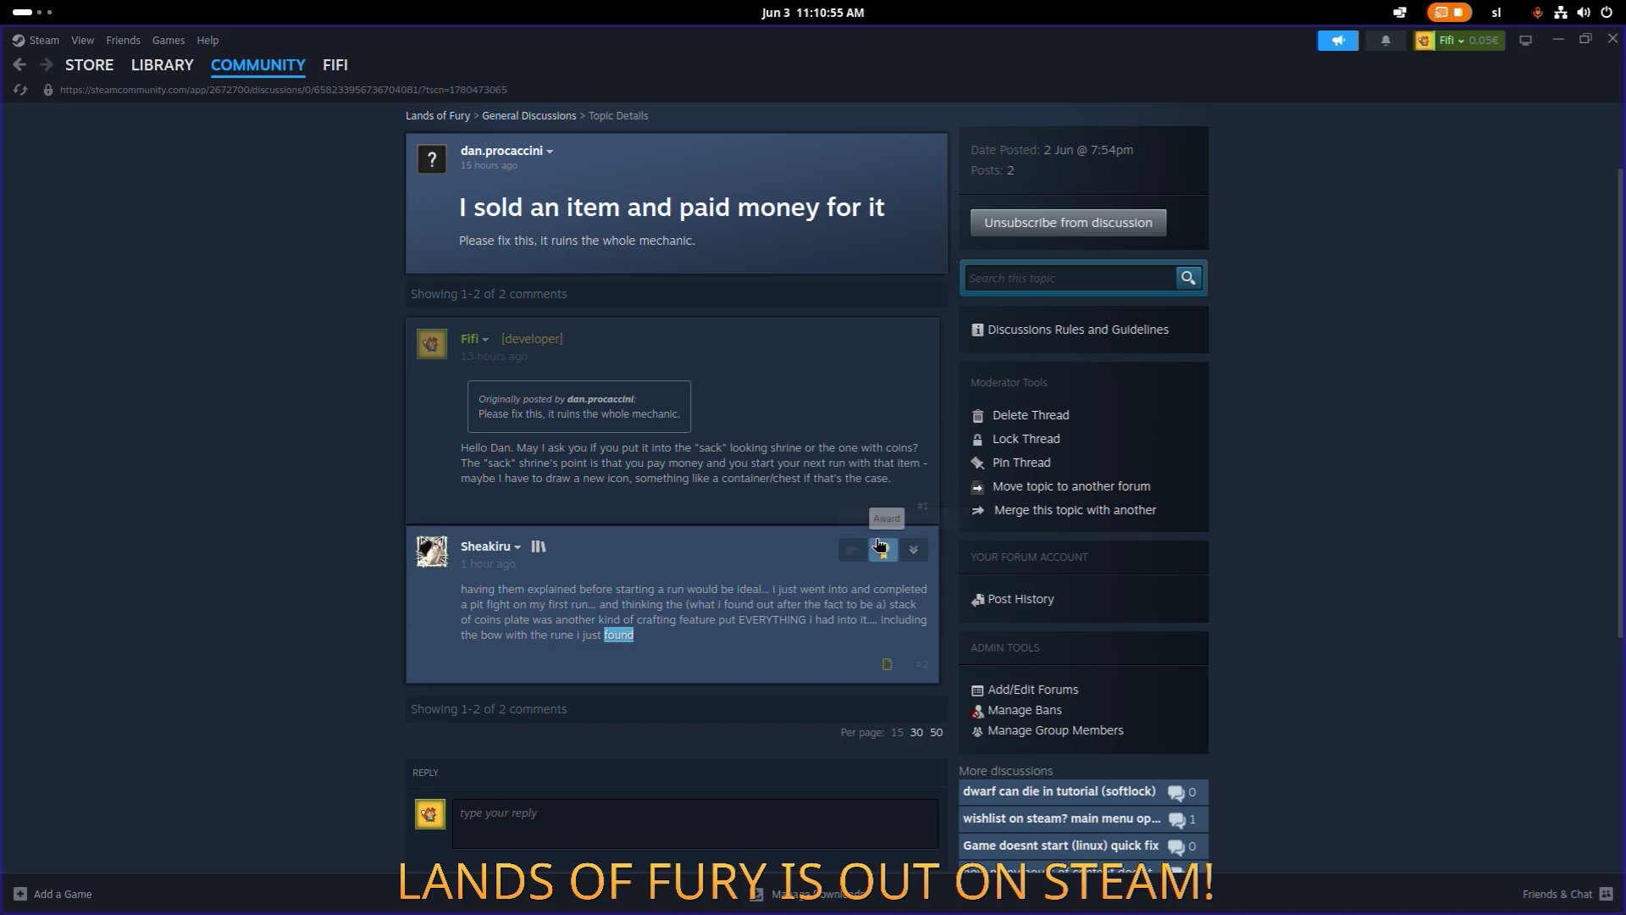
{"action": "left_click", "coordinate": [851, 549]}
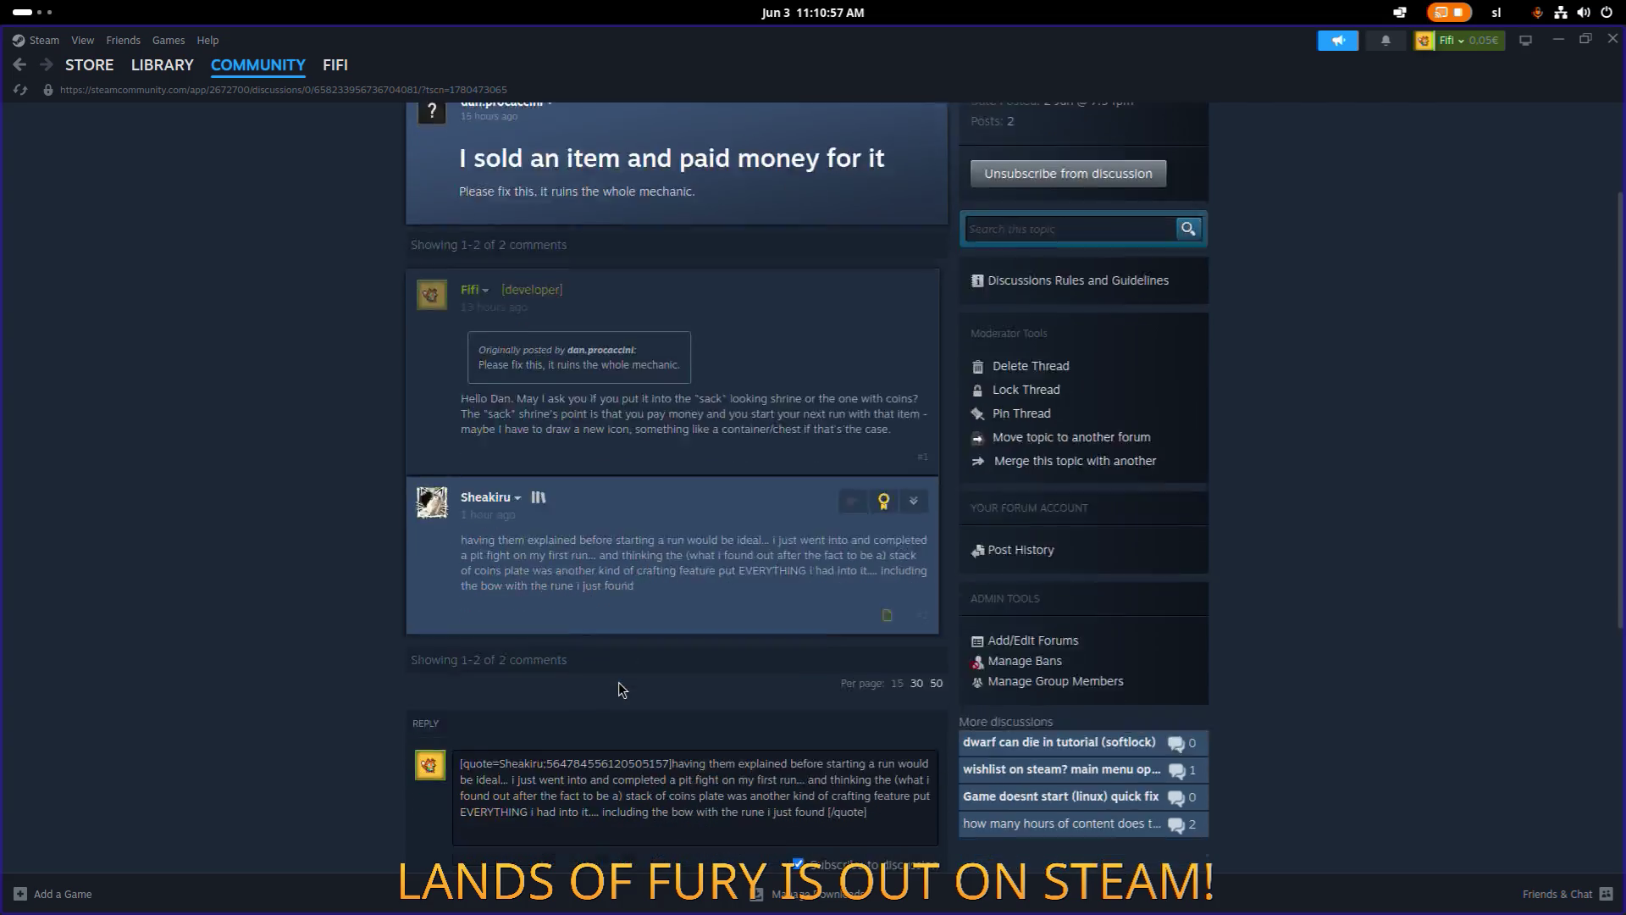
{"action": "scroll", "coordinate": [621, 689], "scroll_direction": "down", "scroll_amount": 4}
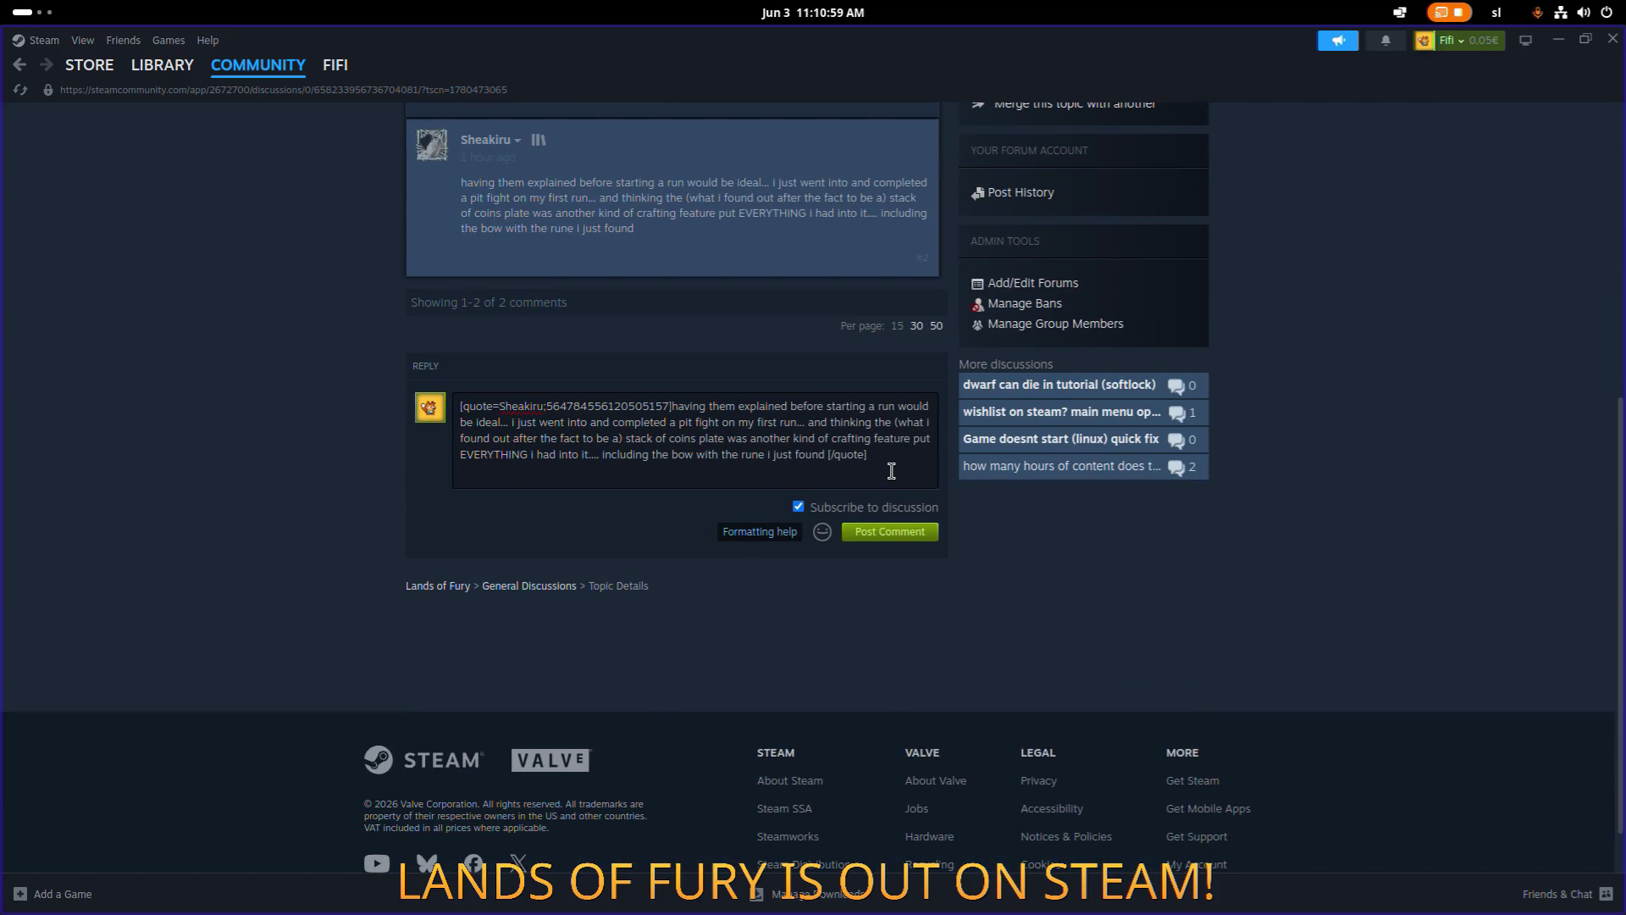
{"action": "key", "text": "Return"}
{"action": "type", "text": "I'll cook something up! Sorry for that :/"}
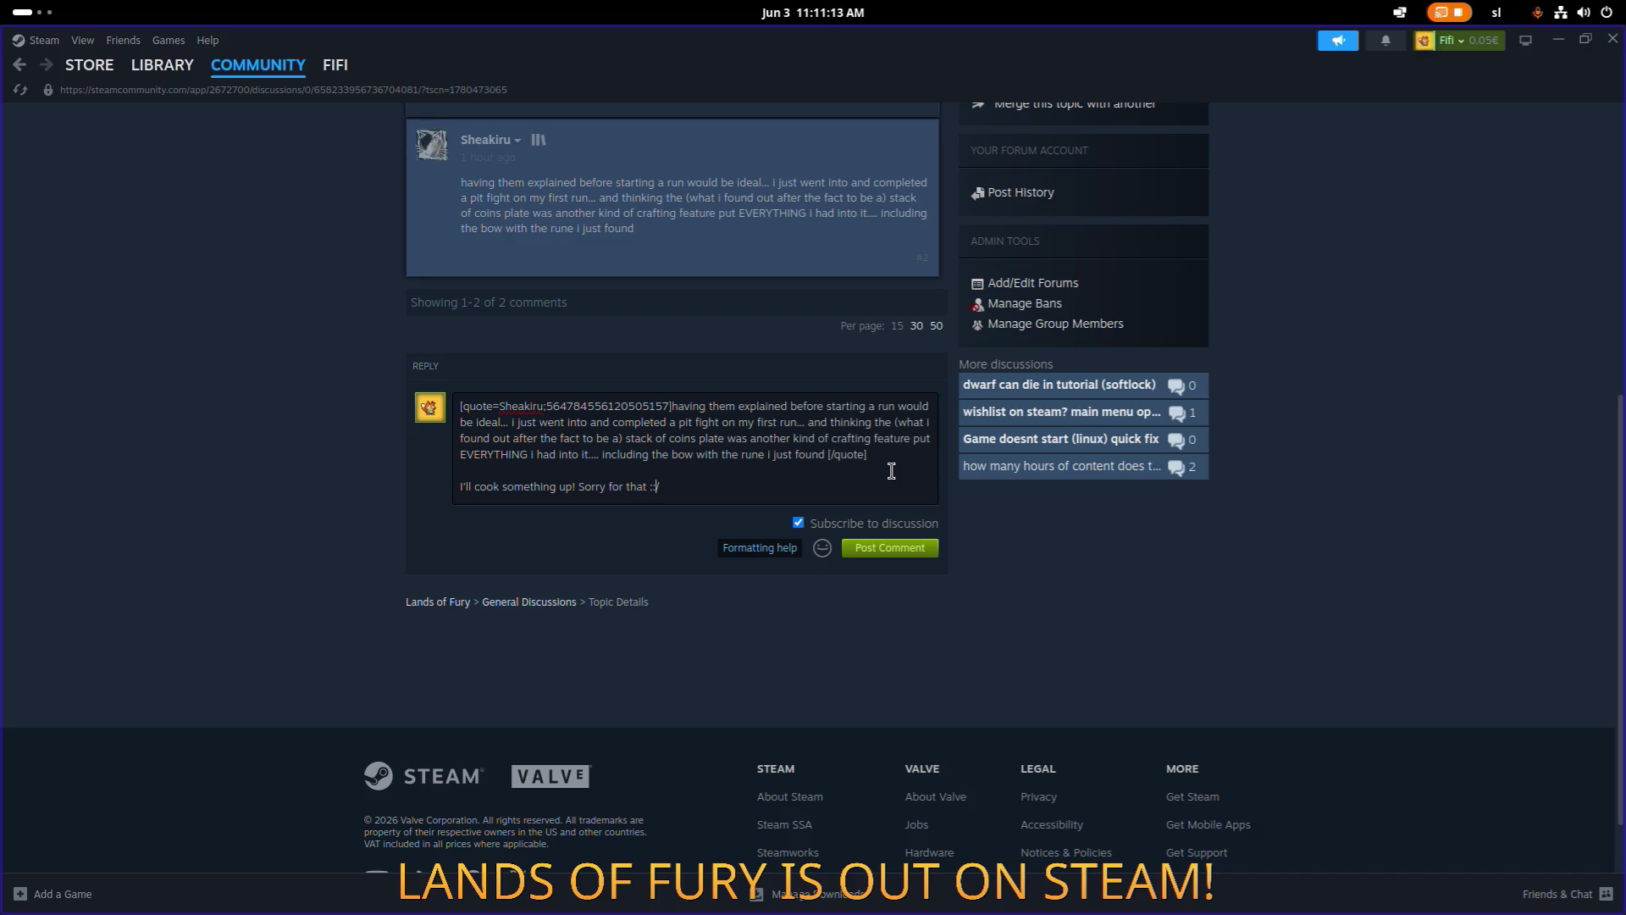
{"action": "scroll", "coordinate": [803, 390], "scroll_direction": "up", "scroll_amount": 3}
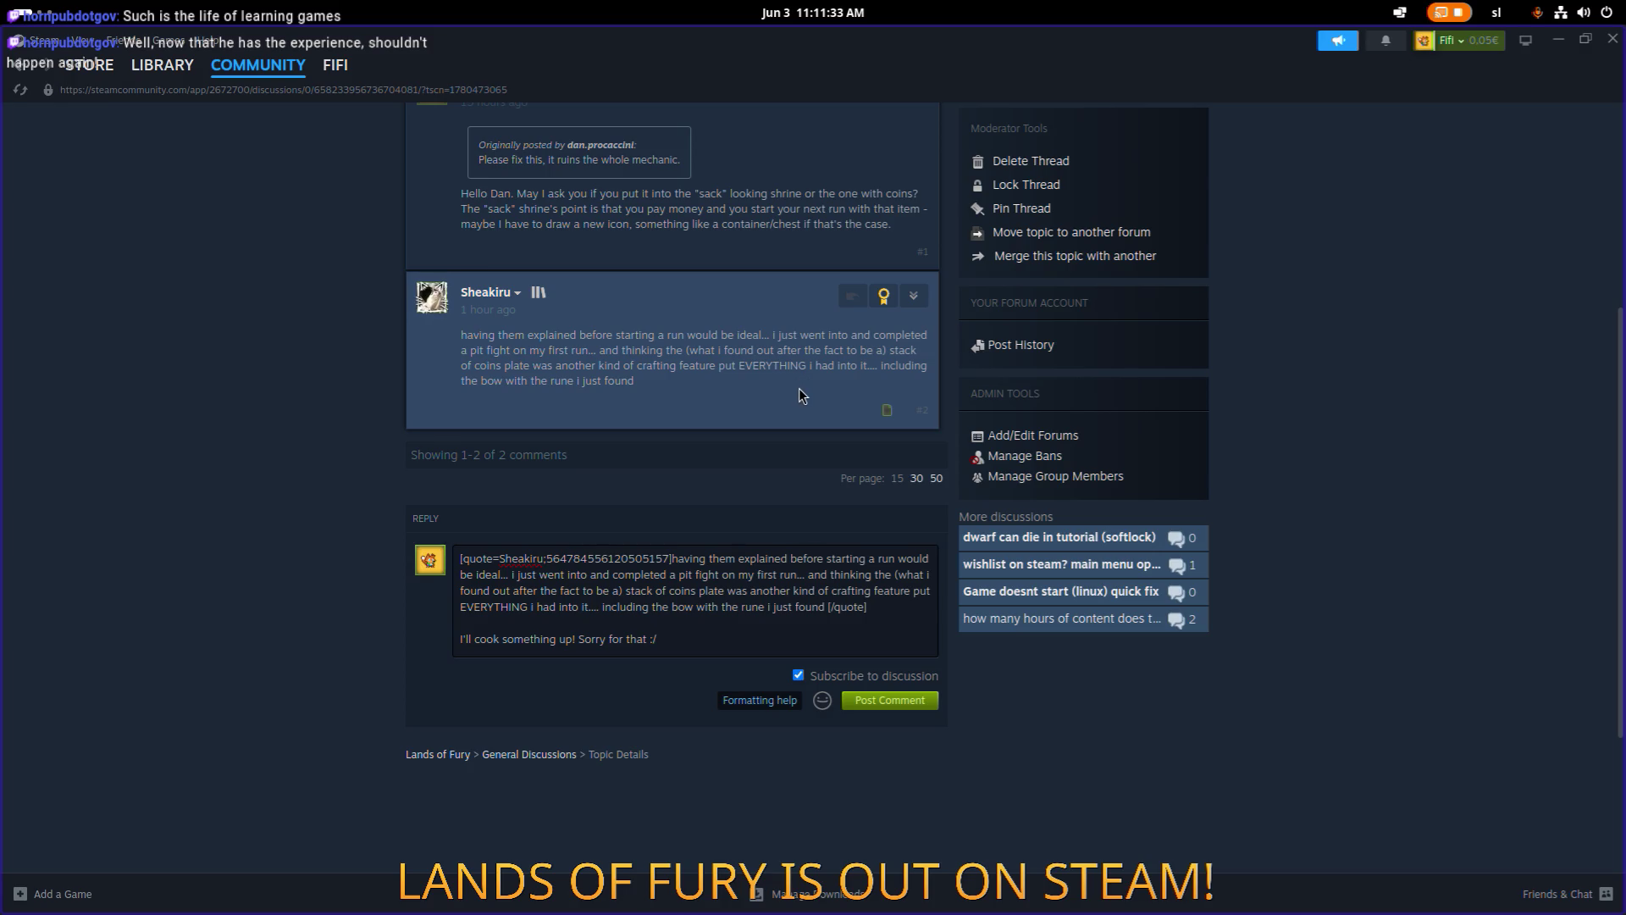
{"action": "scroll", "coordinate": [766, 499], "scroll_direction": "up", "scroll_amount": 1}
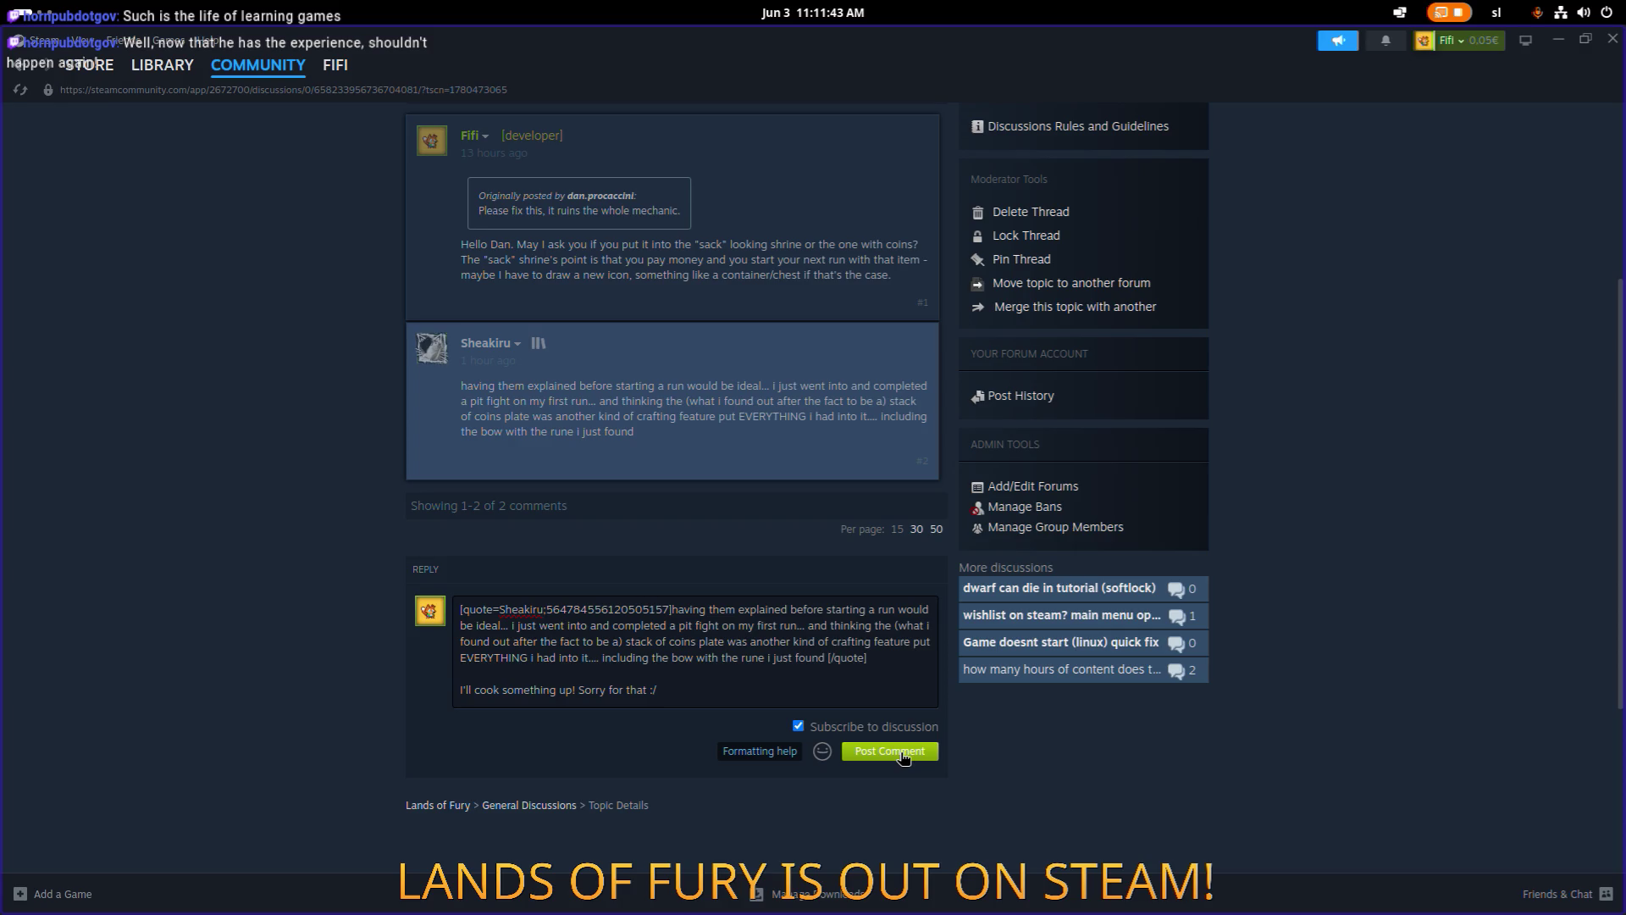
Reword the reply to "I'm so sorry for that :/ I'll cook something up!".
{"action": "left_click", "coordinate": [577, 691]}
{"action": "type", "text": "I'm so"}
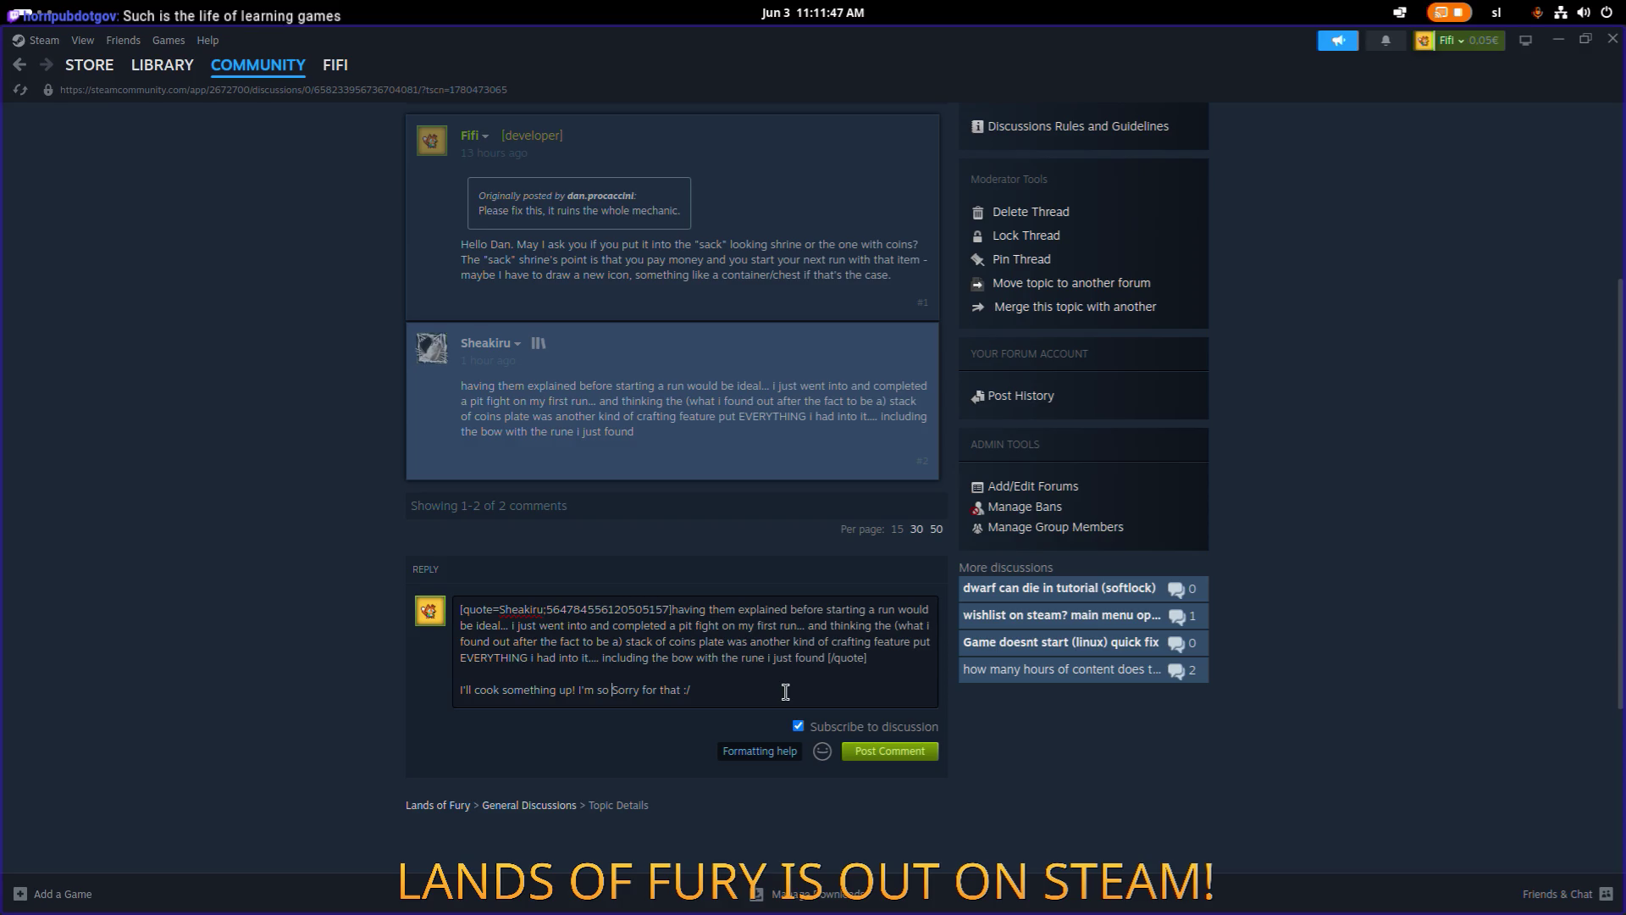
{"action": "key", "text": "Delete"}
{"action": "type", "text": "s"}
{"action": "key", "text": "End"}
{"action": "key", "text": "ctrl+shift+Right"}
{"action": "key", "text": "ctrl+shift+Right"}
{"action": "key", "text": "ctrl+shift+Right"}
{"action": "key", "text": "BackSpace"}
{"action": "key", "text": "End"}
{"action": "key", "text": "ctrl+z"}
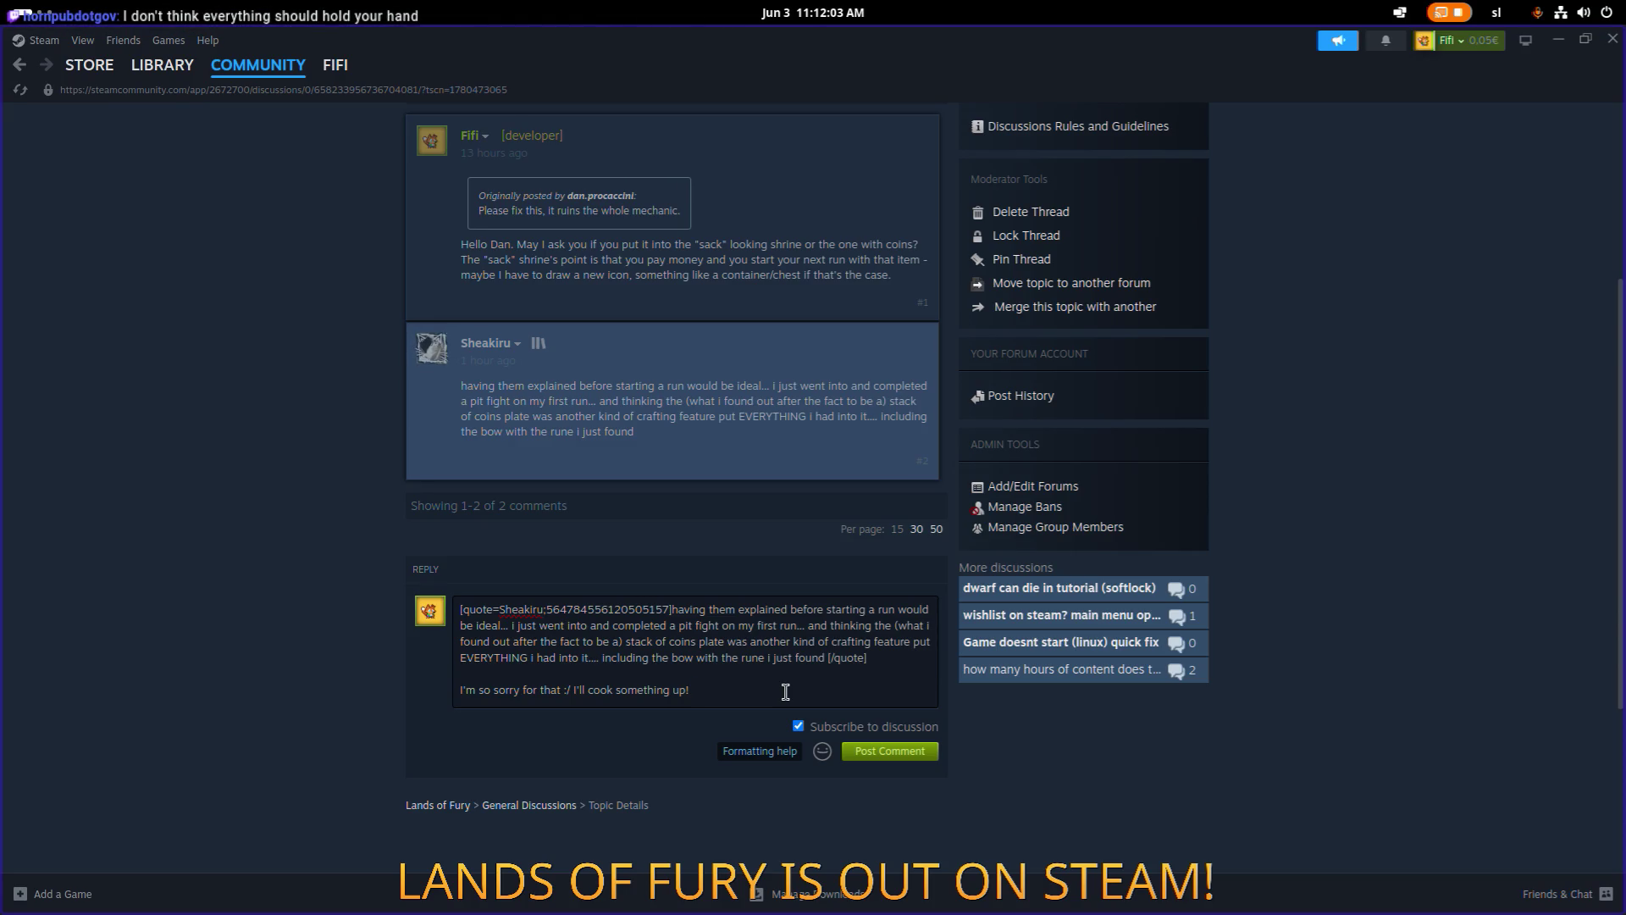
Write the reply proposing a 'Sell' or 'Store' keyword above the shrine, fixing typos.
{"action": "type", "text": "Maybe evebn"}
{"action": "key", "text": "BackSpace"}
{"action": "key", "text": "BackSpace"}
{"action": "type", "text": "n a "}
{"action": "type", "text": "keyword ab"}
{"action": "type", "text": "ove the price "}
{"action": "type", "text": "- s"}
{"action": "key", "text": "BackSpace"}
{"action": "key", "text": "BackSpace"}
{"action": "key", "text": "BackSpace"}
{"action": "type", "text": "shrine - Sell o"}
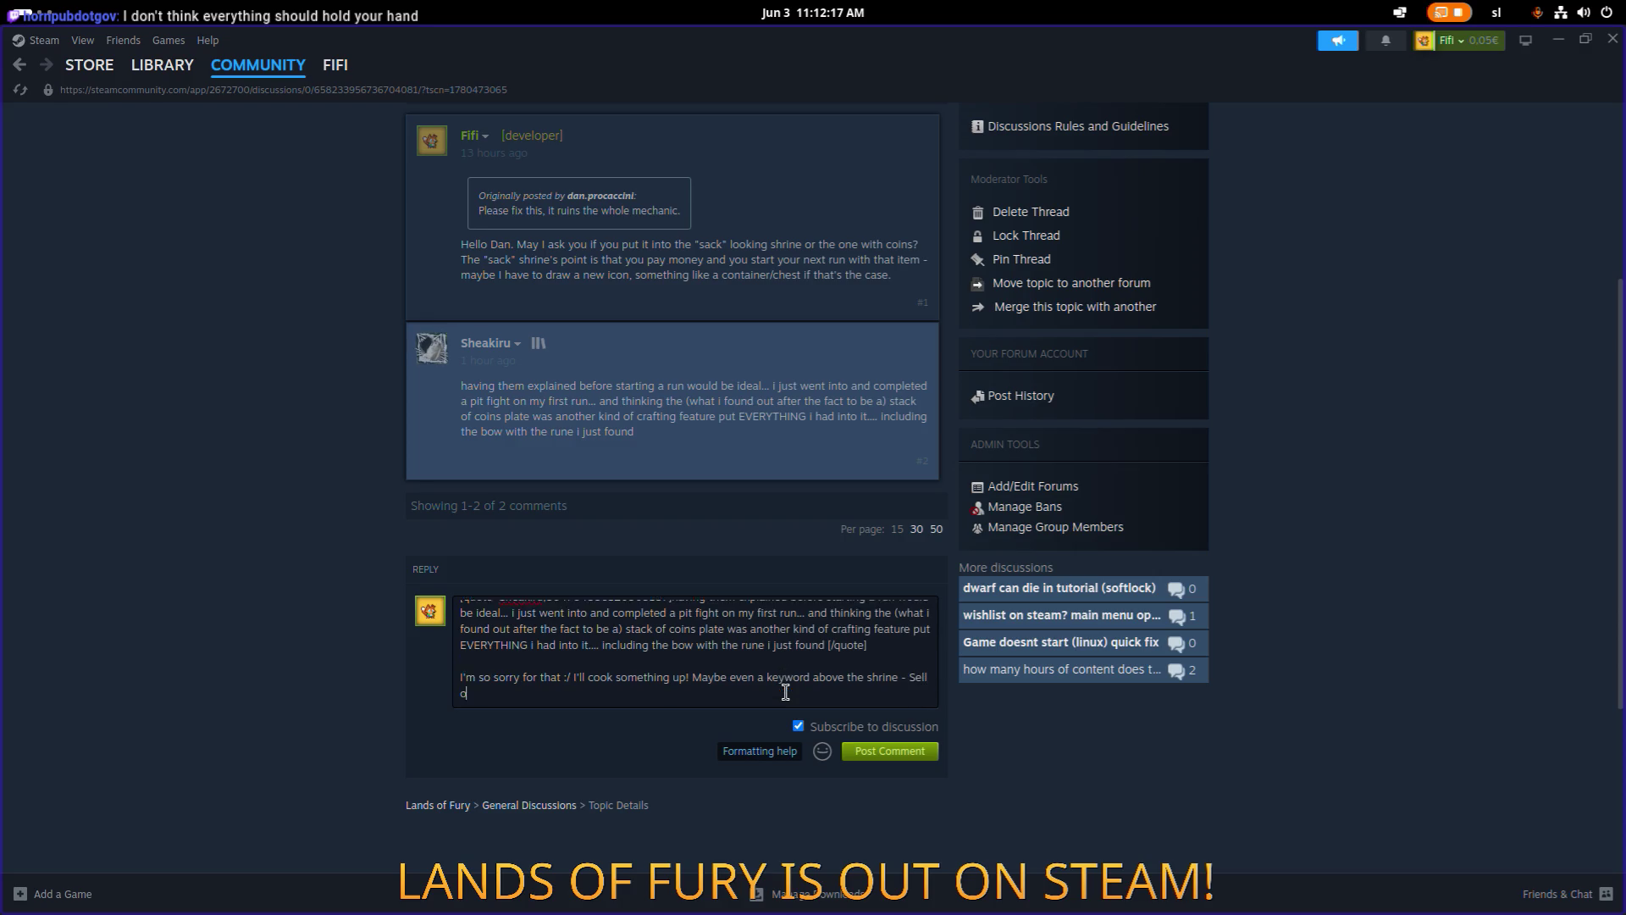
{"action": "type", "text": "r Store"}
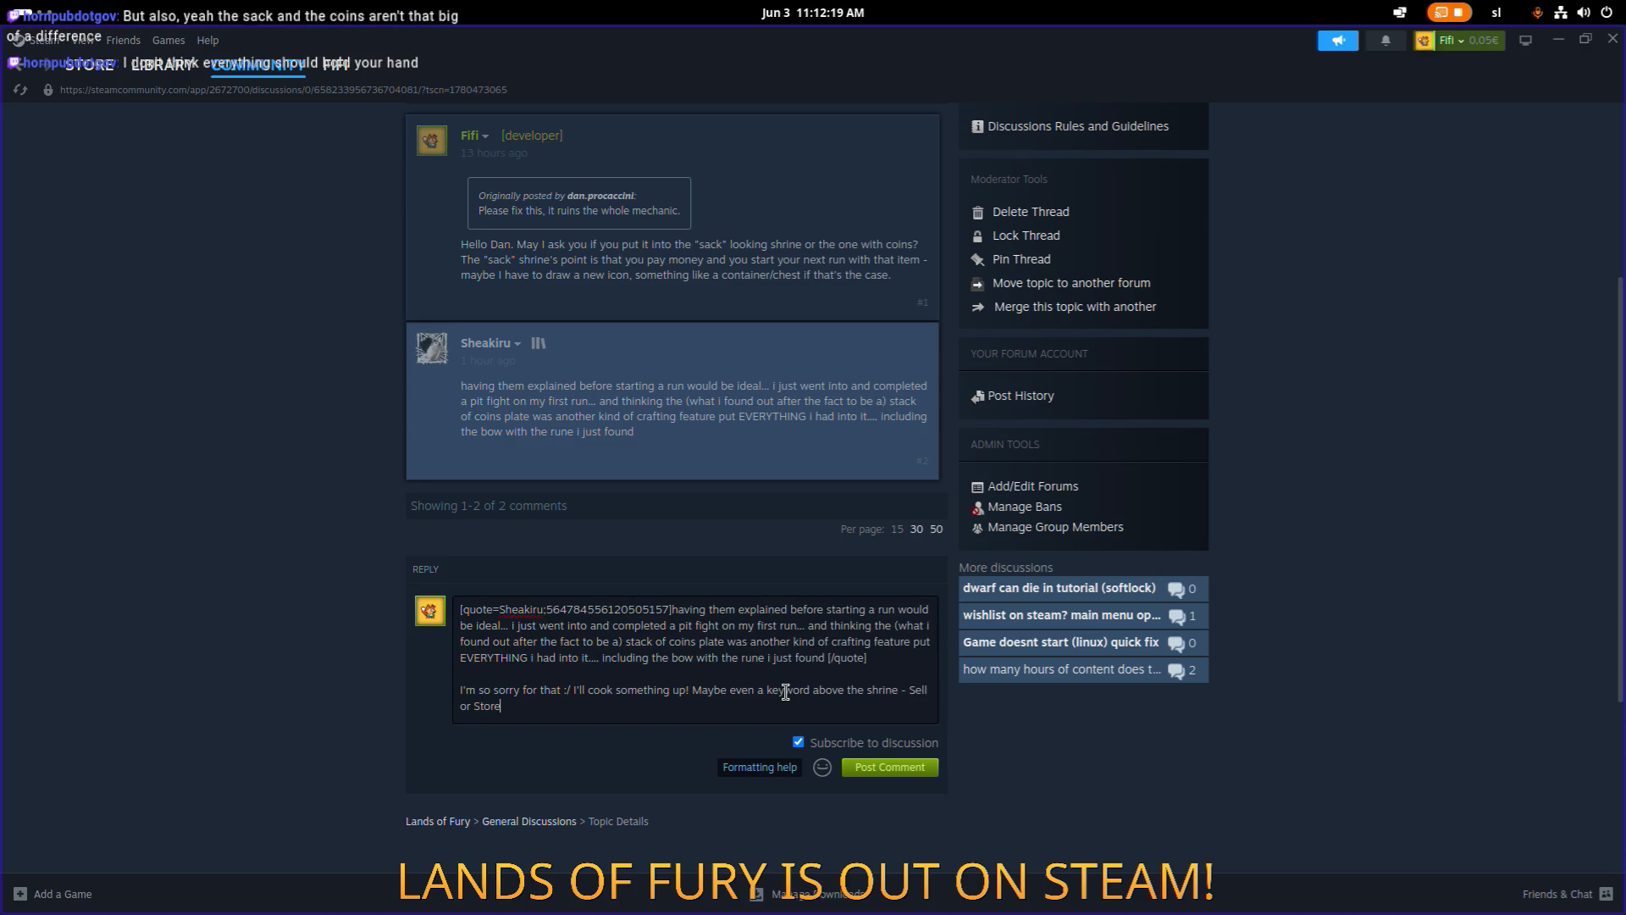
{"action": "type", "text": ". I t"}
{"action": "type", "text": "hink that w"}
{"action": "key", "text": "ctrl+BackSpace"}
{"action": "key", "text": "ctrl+BackSpace"}
{"action": "key", "text": "ctrl+BackSpace"}
{"action": "type", "text": "Do you think that wo"}
{"action": "type", "text": "uld "}
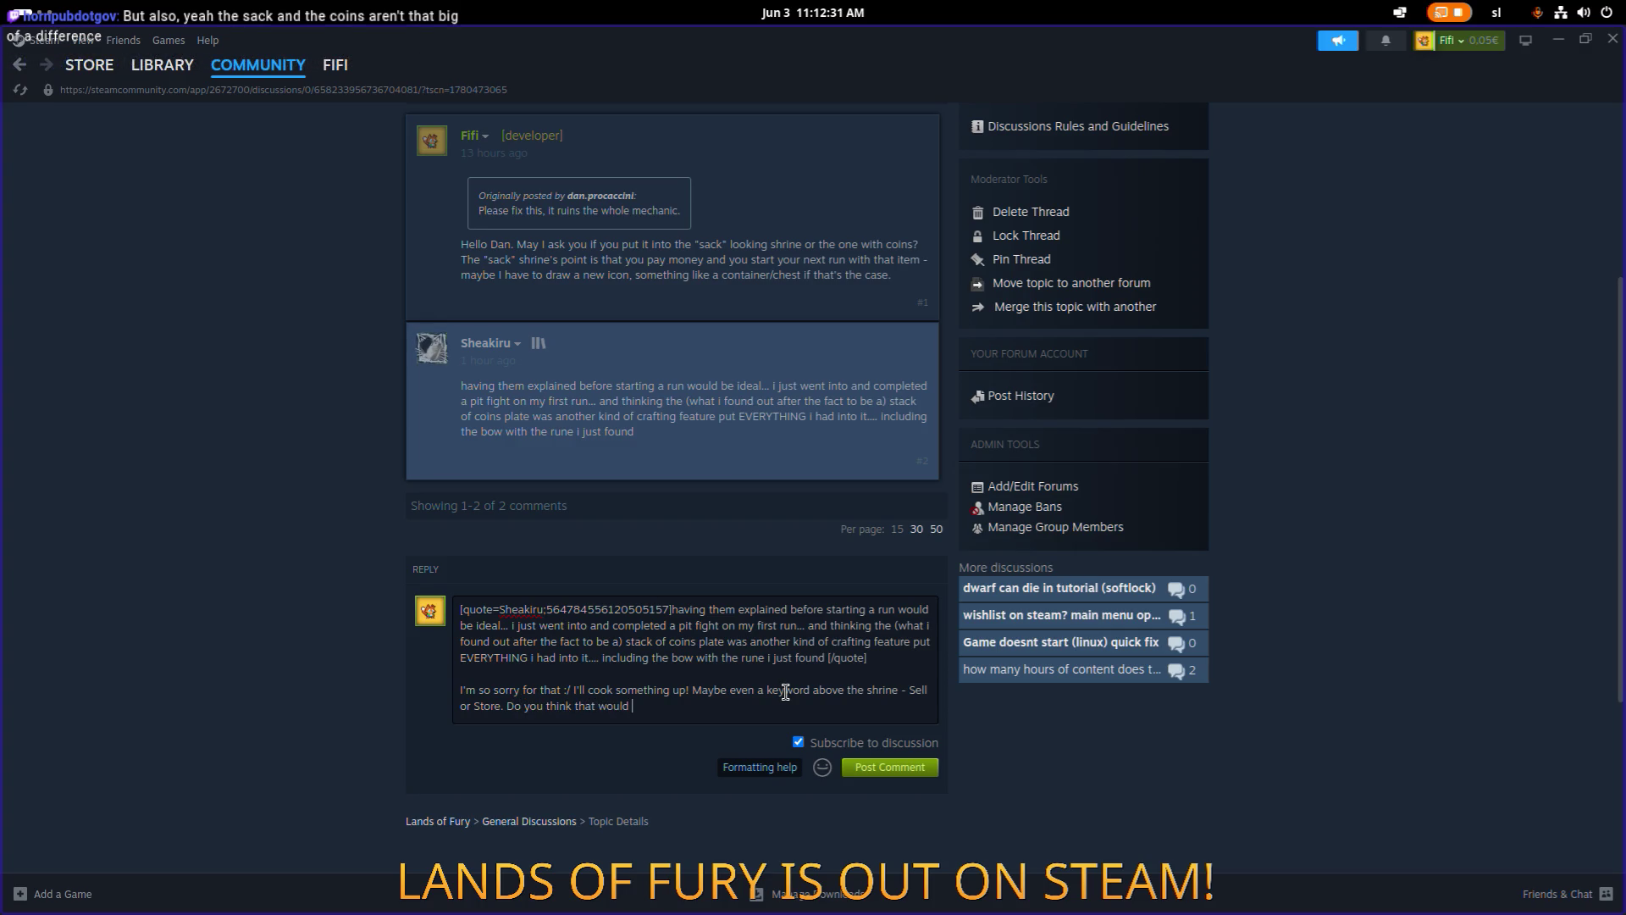
{"action": "type", "text": "solve the inconve"}
{"action": "type", "text": "ni"}
End the reply asking whether that would prevent the confusion, and post the comment.
{"action": "key", "text": "BackSpace"}
{"action": "key", "text": "BackSpace"}
{"action": "key", "text": "BackSpace"}
{"action": "type", "text": "it"}
{"action": "key", "text": "BackSpace"}
{"action": "key", "text": "BackSpace"}
{"action": "key", "text": "BackSpace"}
{"action": "type", "text": "would be "}
{"action": "type", "text": "good enoug"}
{"action": "type", "text": "h?"}
{"action": "type", "text": " to prevene"}
{"action": "key", "text": "BackSpace"}
{"action": "type", "text": "t the confusion?"}
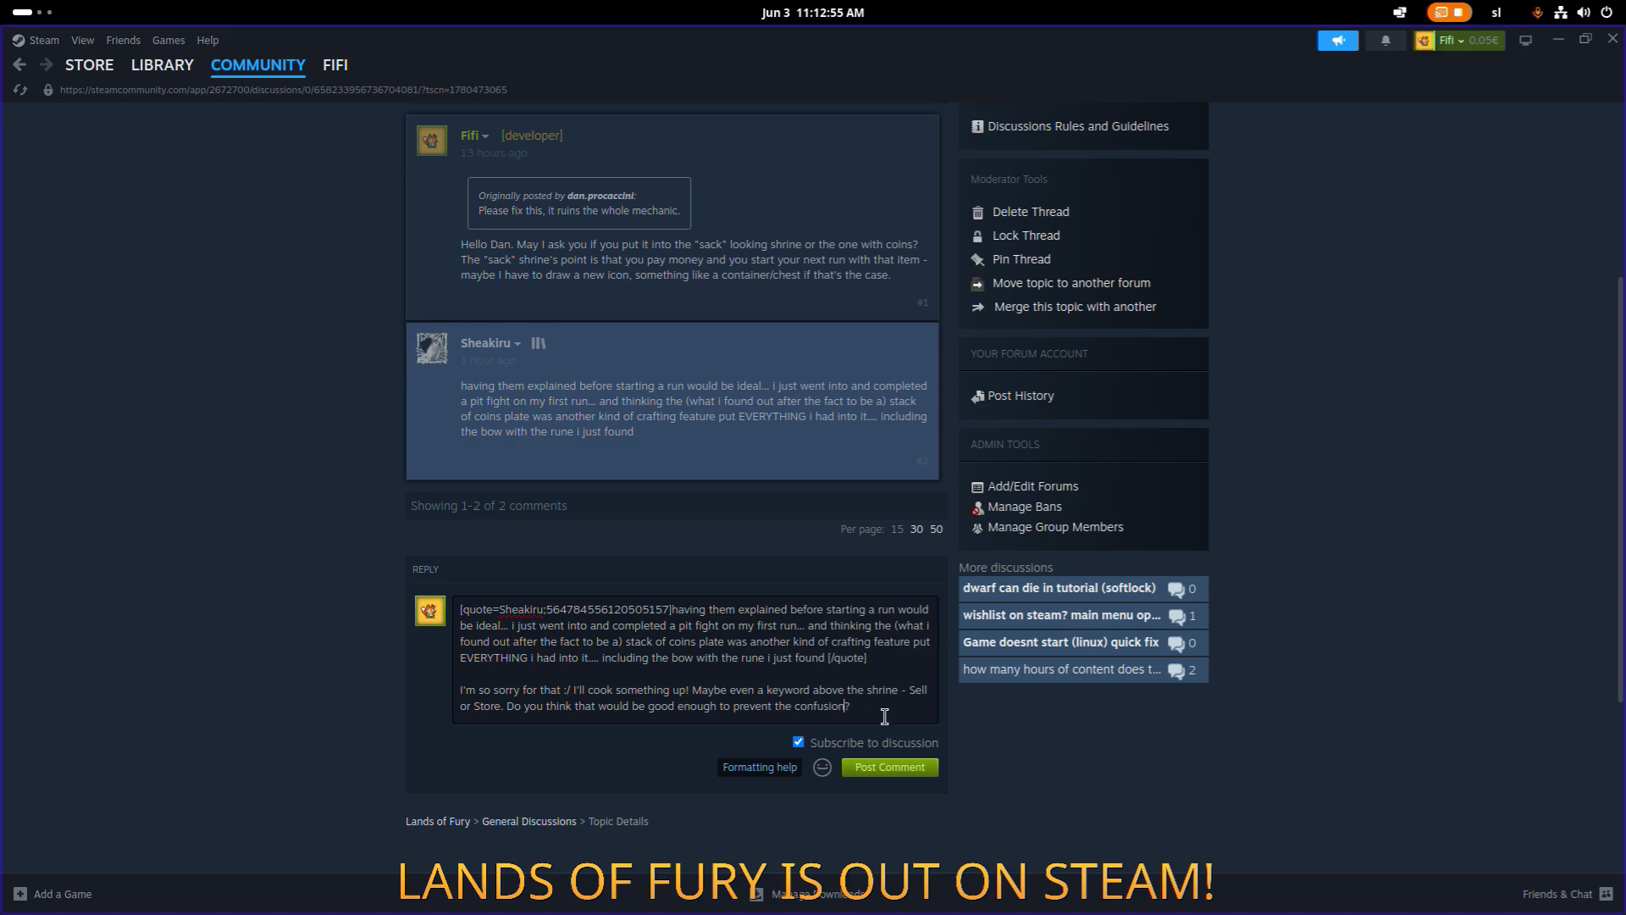
{"action": "left_click", "coordinate": [887, 767]}
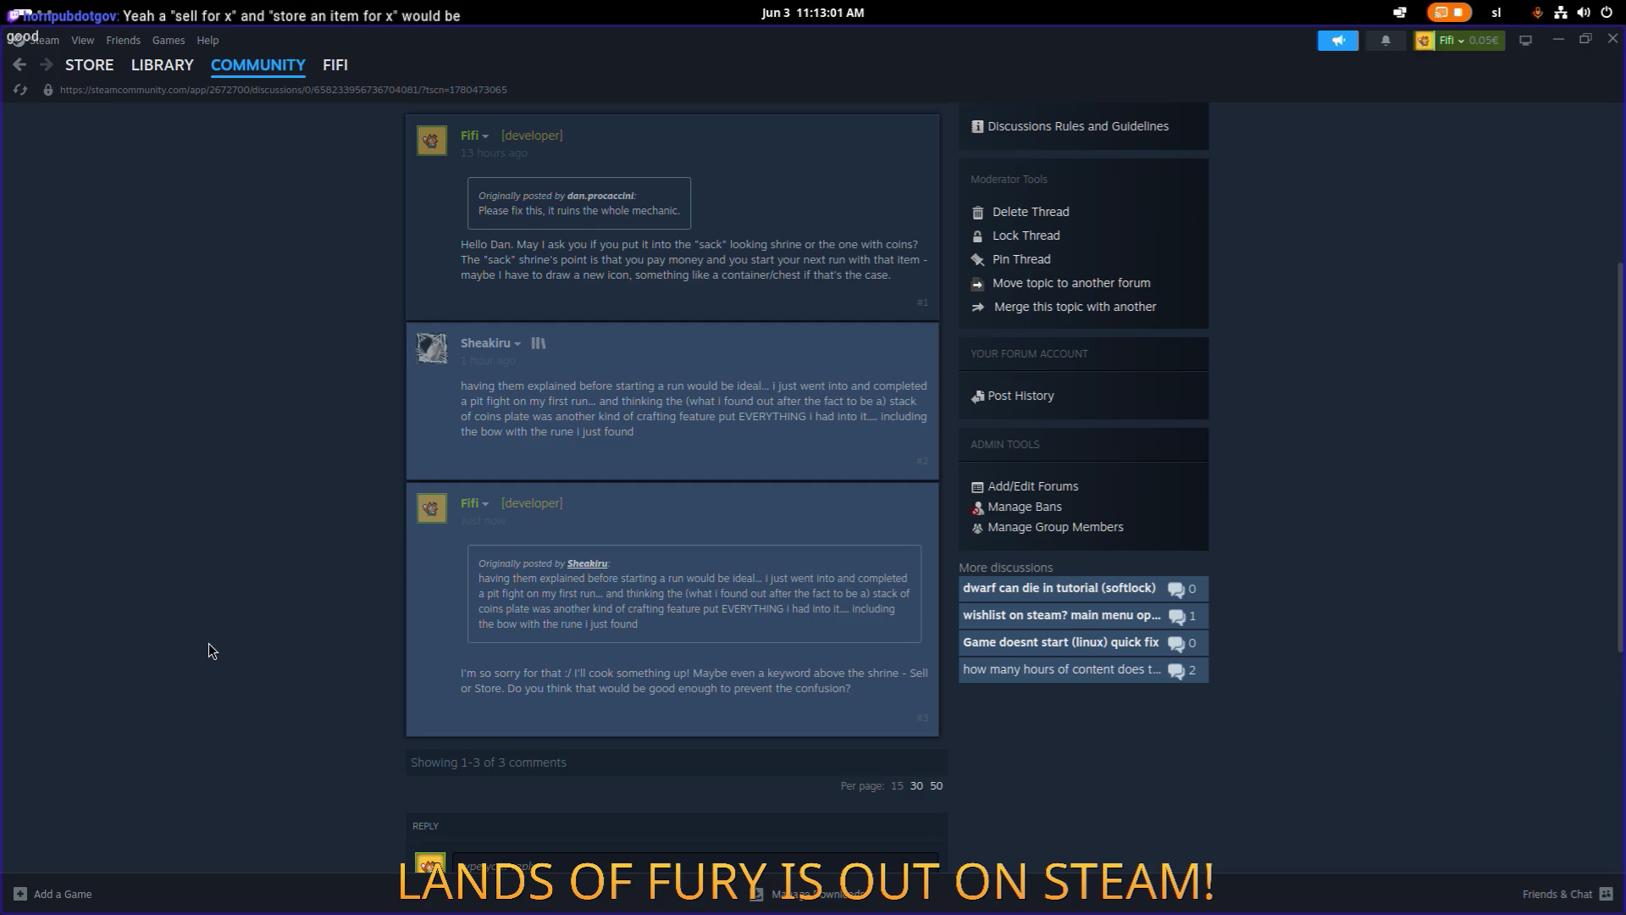
{"action": "scroll", "coordinate": [95, 671], "scroll_direction": "down", "scroll_amount": 1}
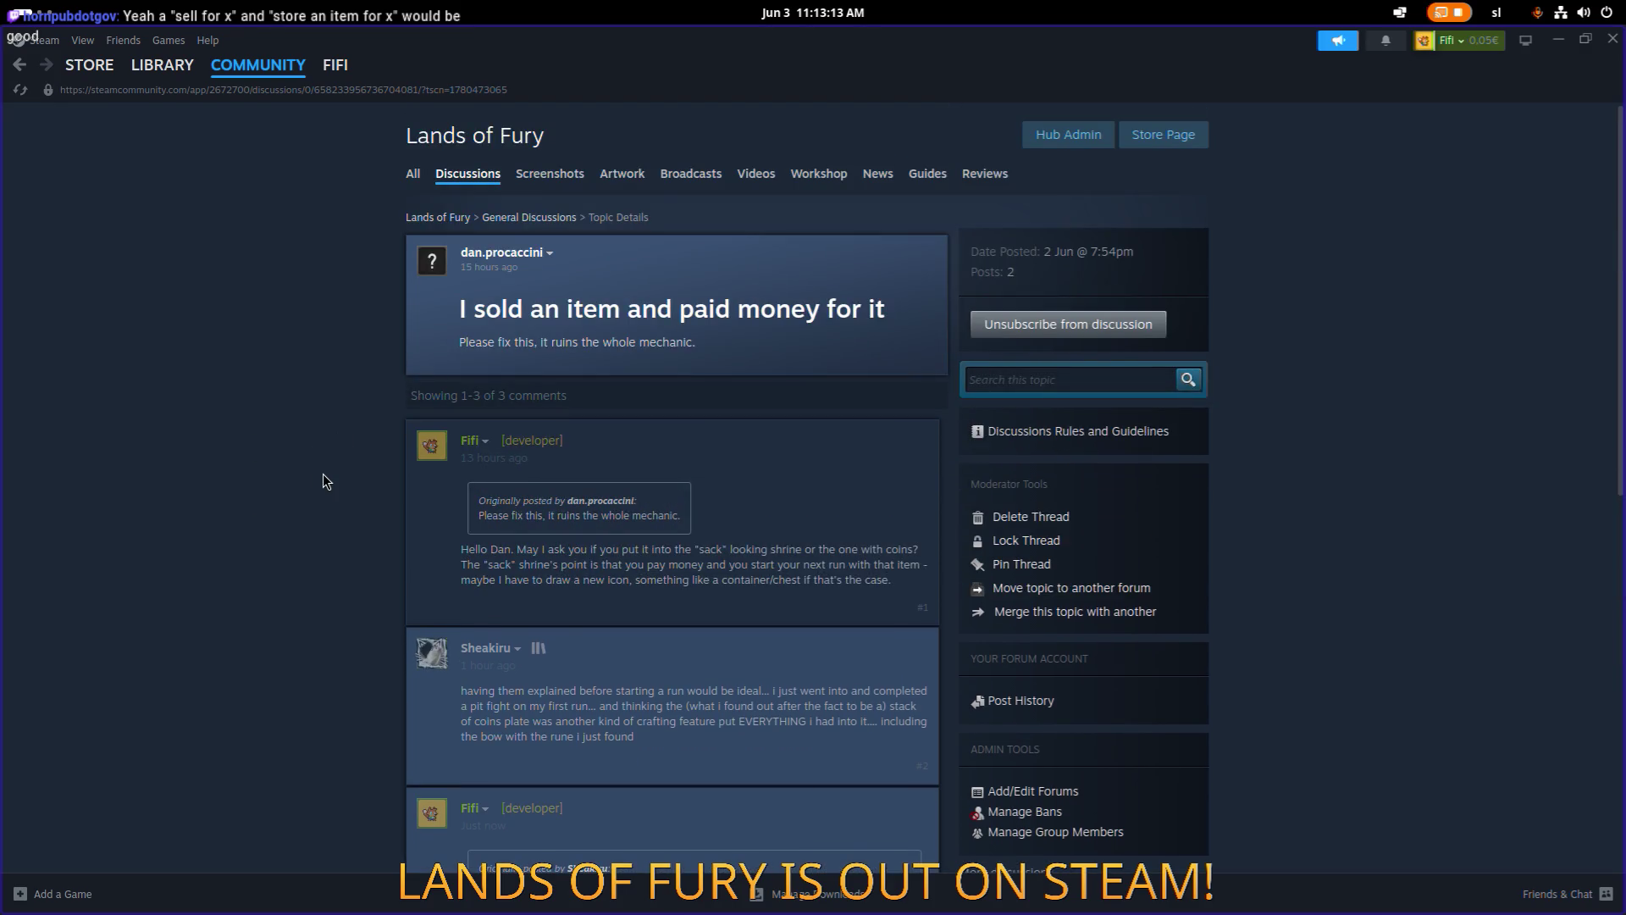
Show the Lands of Fury reviews sorted by Most Recent in All Languages.
{"action": "left_click", "coordinate": [970, 176]}
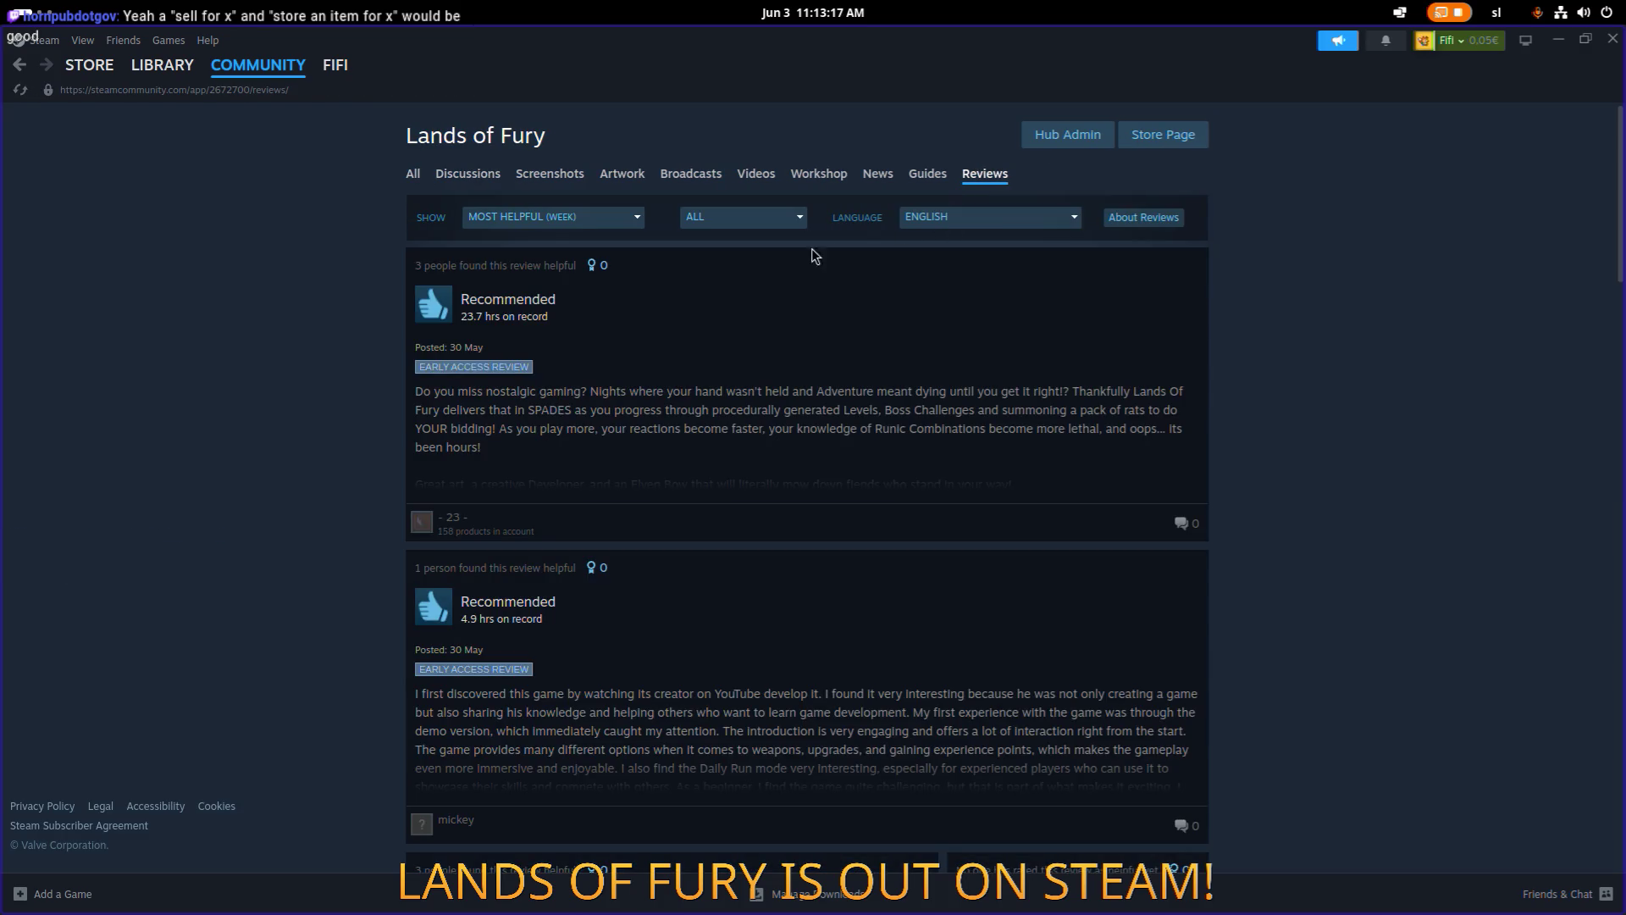
{"action": "left_click", "coordinate": [631, 219]}
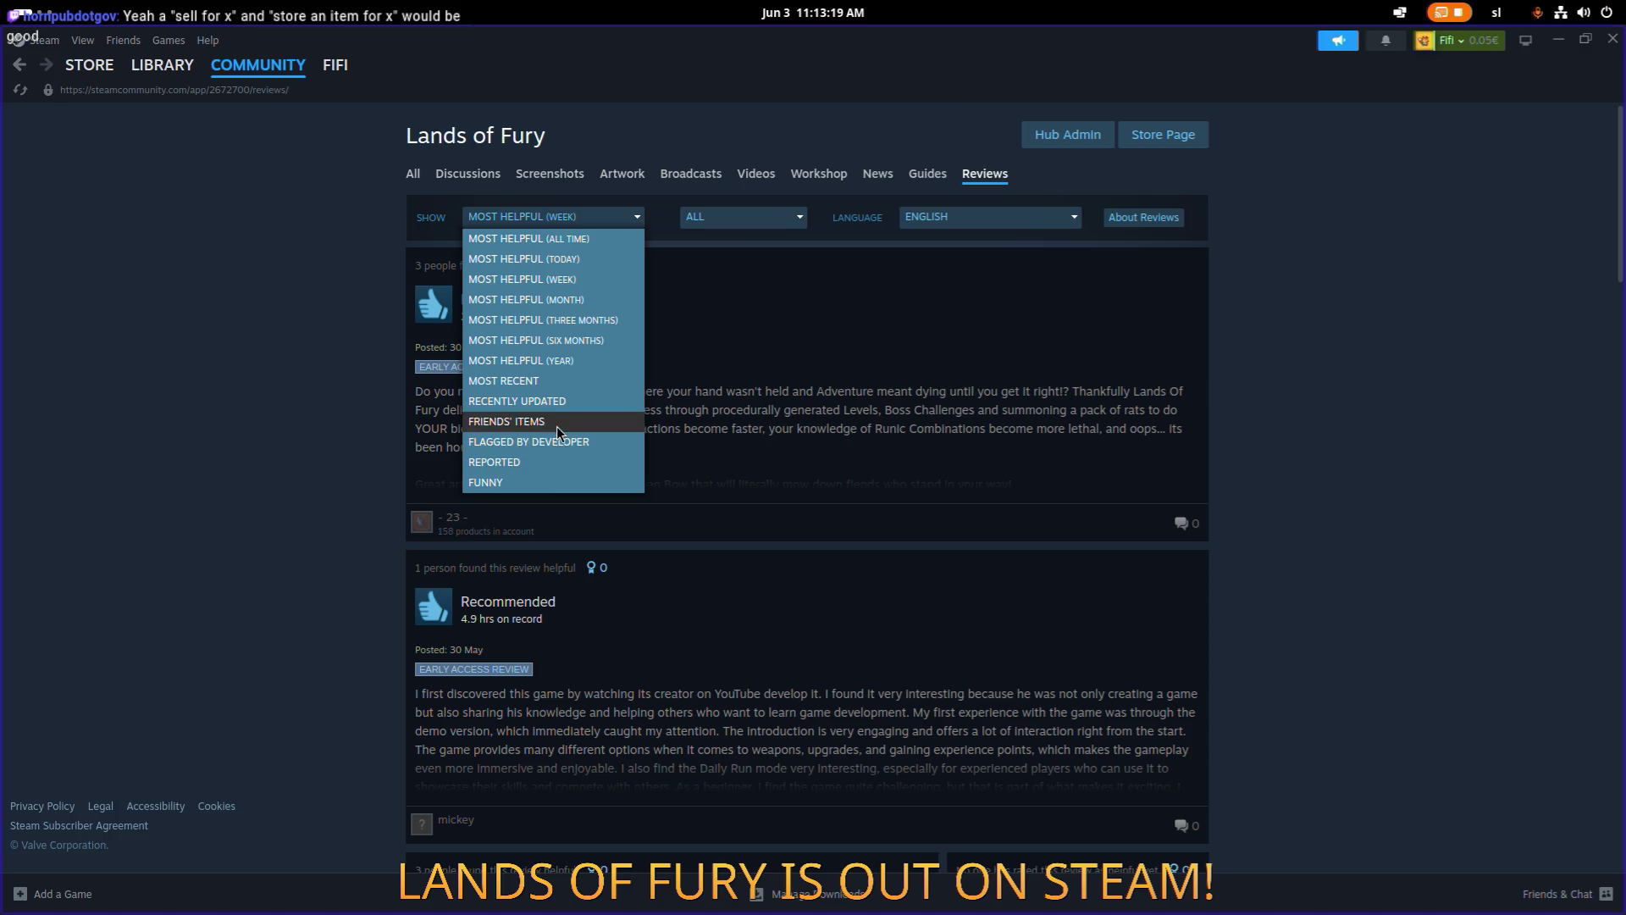
{"action": "left_click", "coordinate": [559, 380]}
{"action": "left_click", "coordinate": [779, 220]}
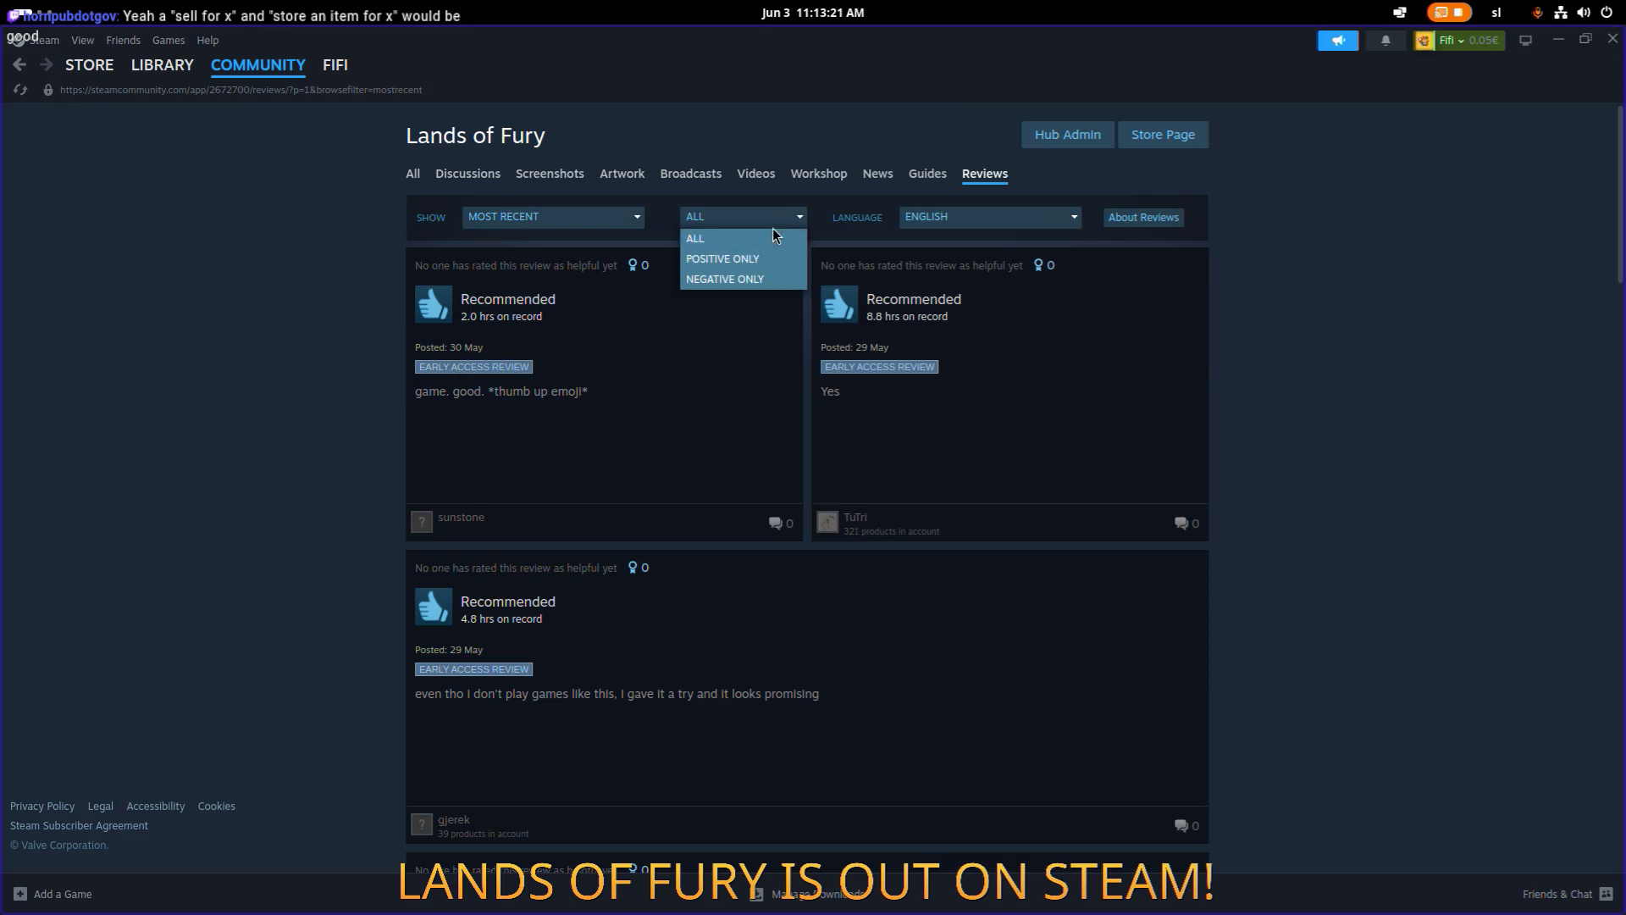
{"action": "left_click", "coordinate": [970, 217]}
{"action": "left_click", "coordinate": [971, 240]}
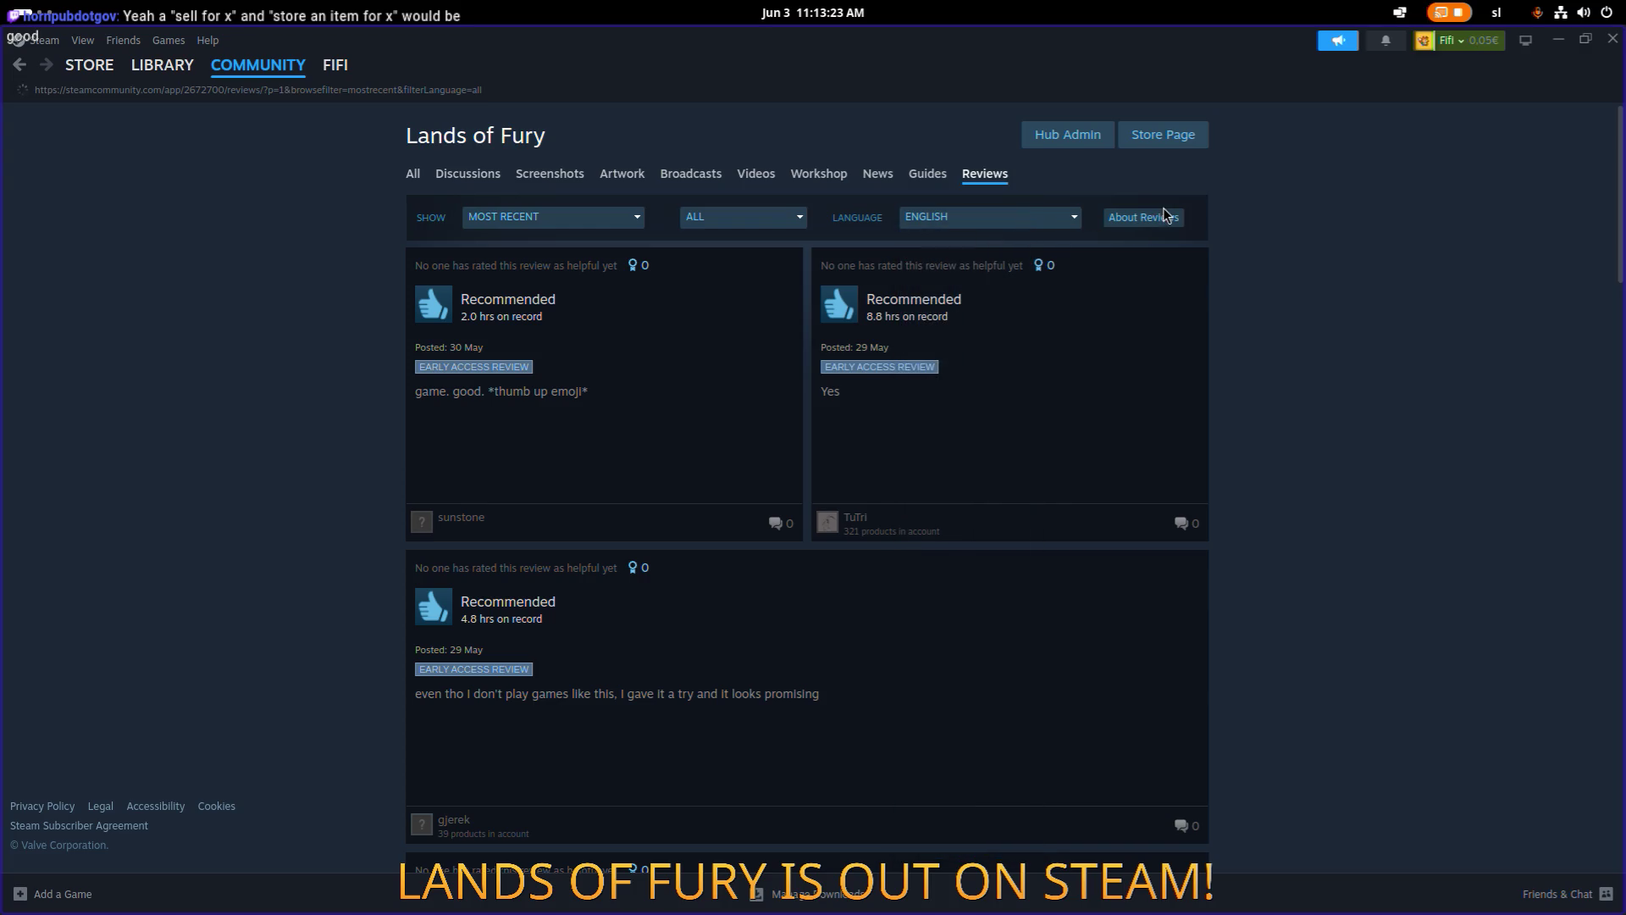
Read through the reviews, all Recommended, then minimize Steam back to Godot.
{"action": "scroll", "coordinate": [1007, 281], "scroll_direction": "down", "scroll_amount": 5}
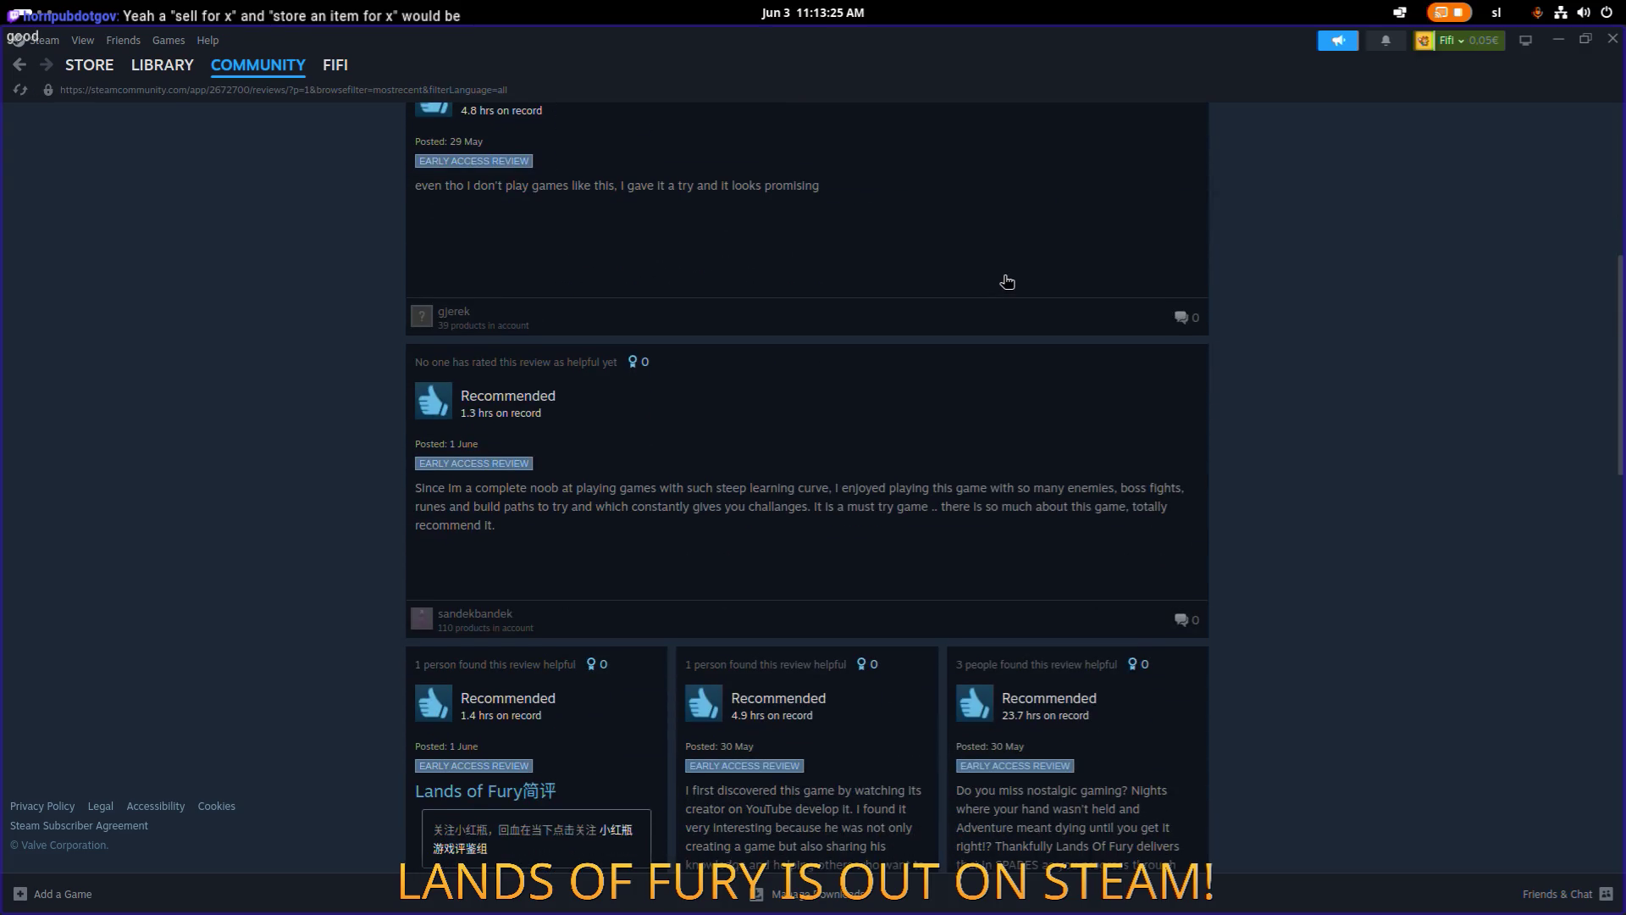
{"action": "scroll", "coordinate": [1007, 282], "scroll_direction": "down", "scroll_amount": 5}
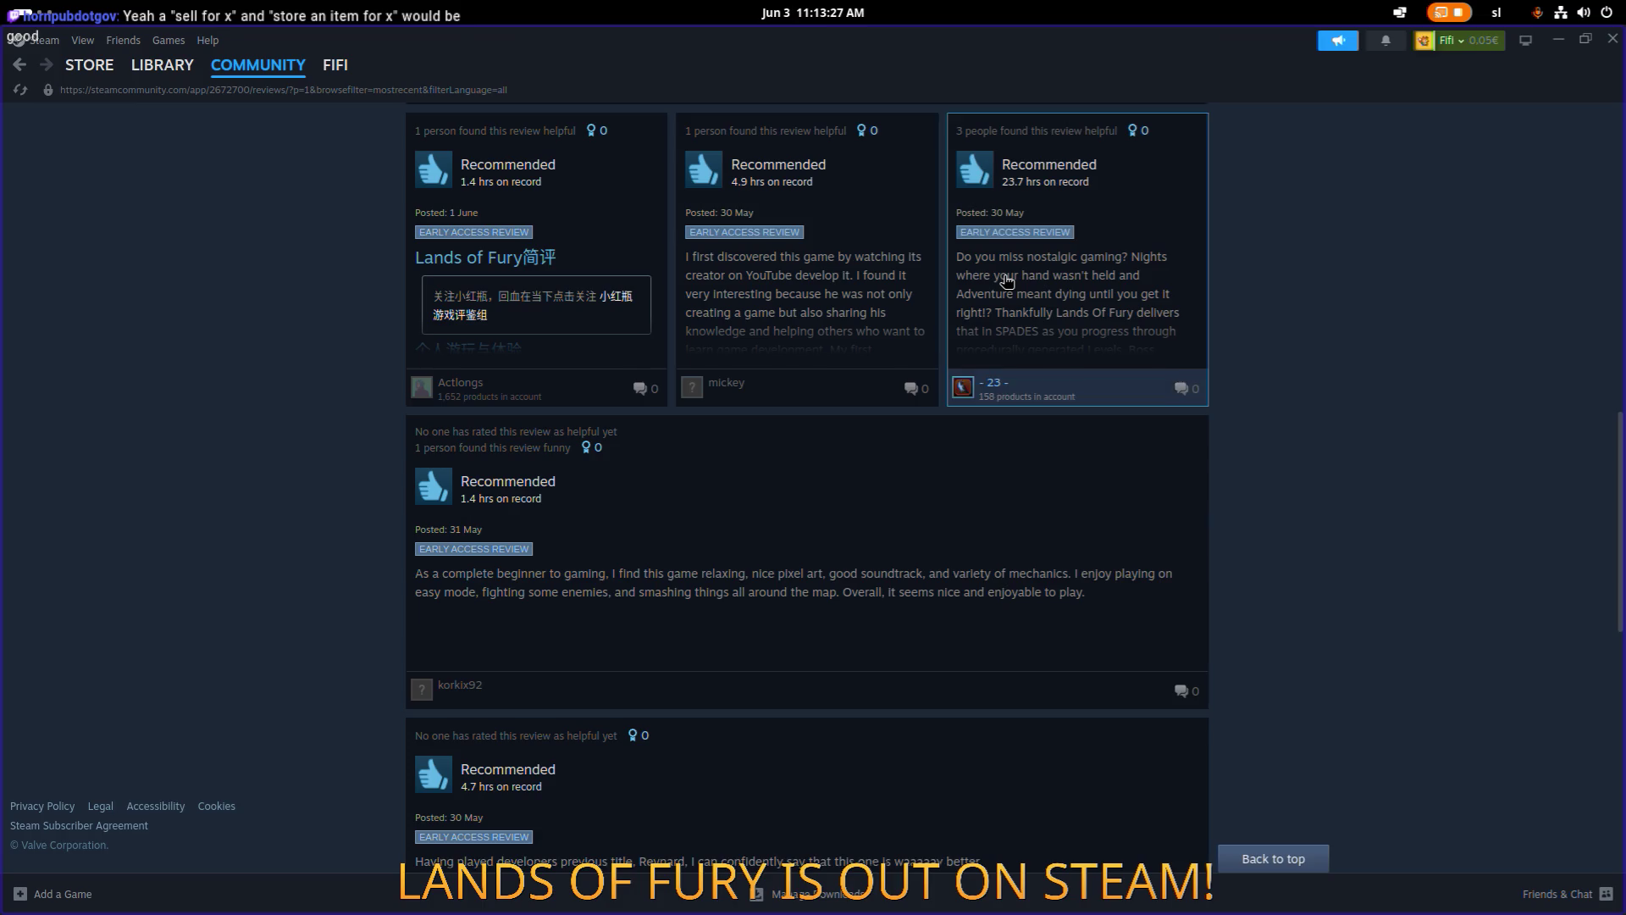
{"action": "scroll", "coordinate": [1008, 281], "scroll_direction": "down", "scroll_amount": 10}
{"action": "scroll", "coordinate": [1007, 282], "scroll_direction": "down", "scroll_amount": 5}
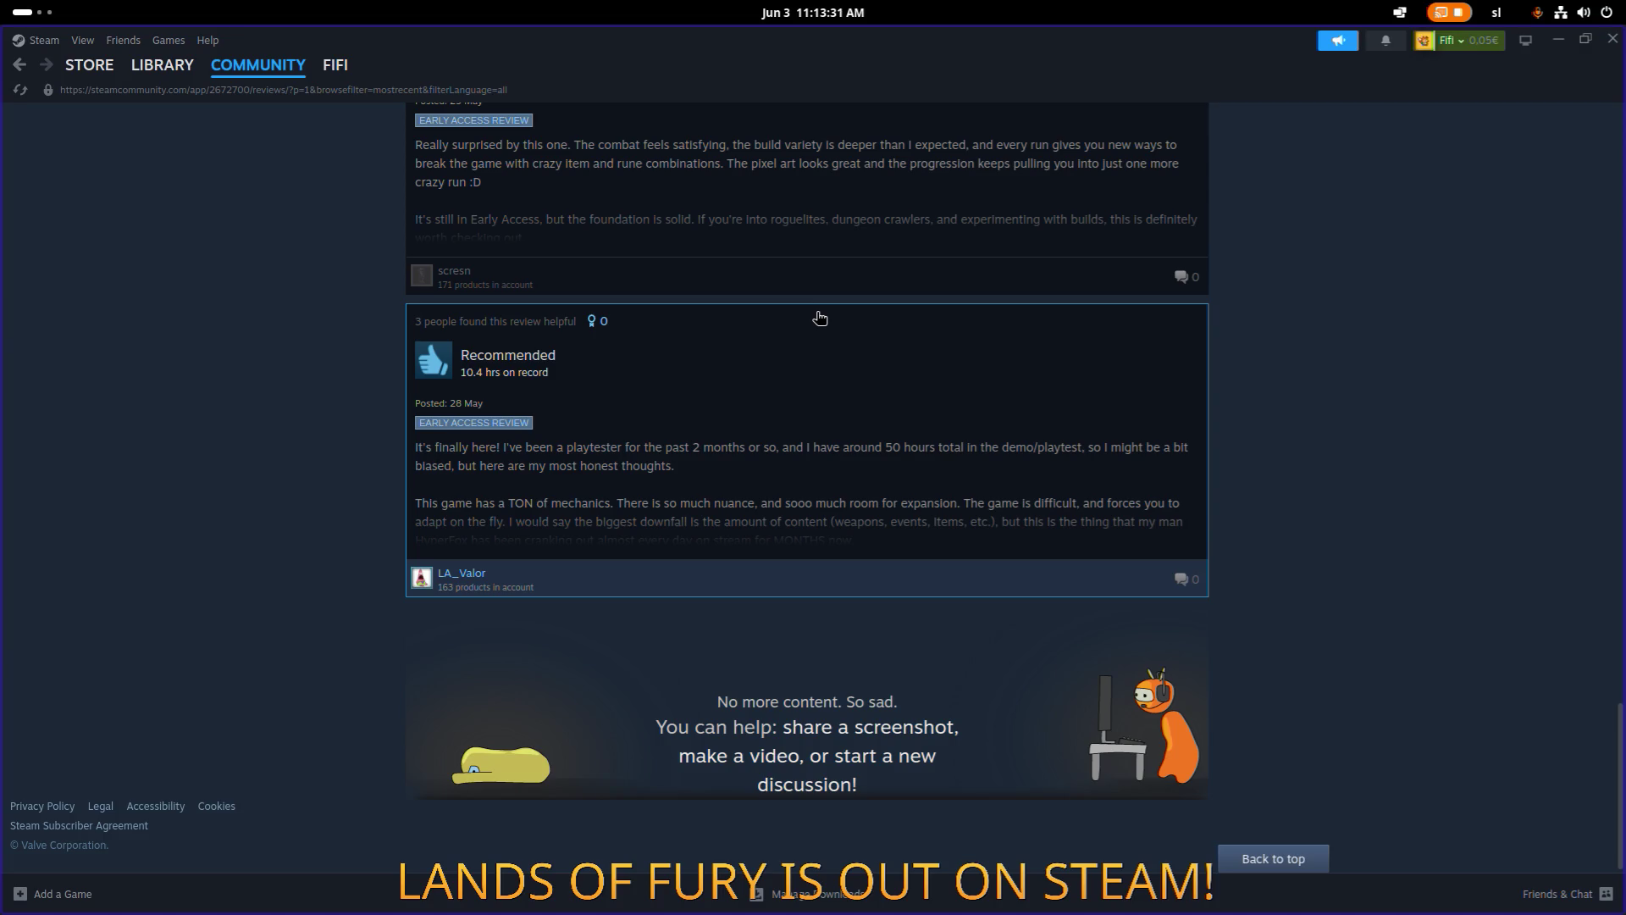
{"action": "scroll", "coordinate": [820, 317], "scroll_direction": "up", "scroll_amount": 20}
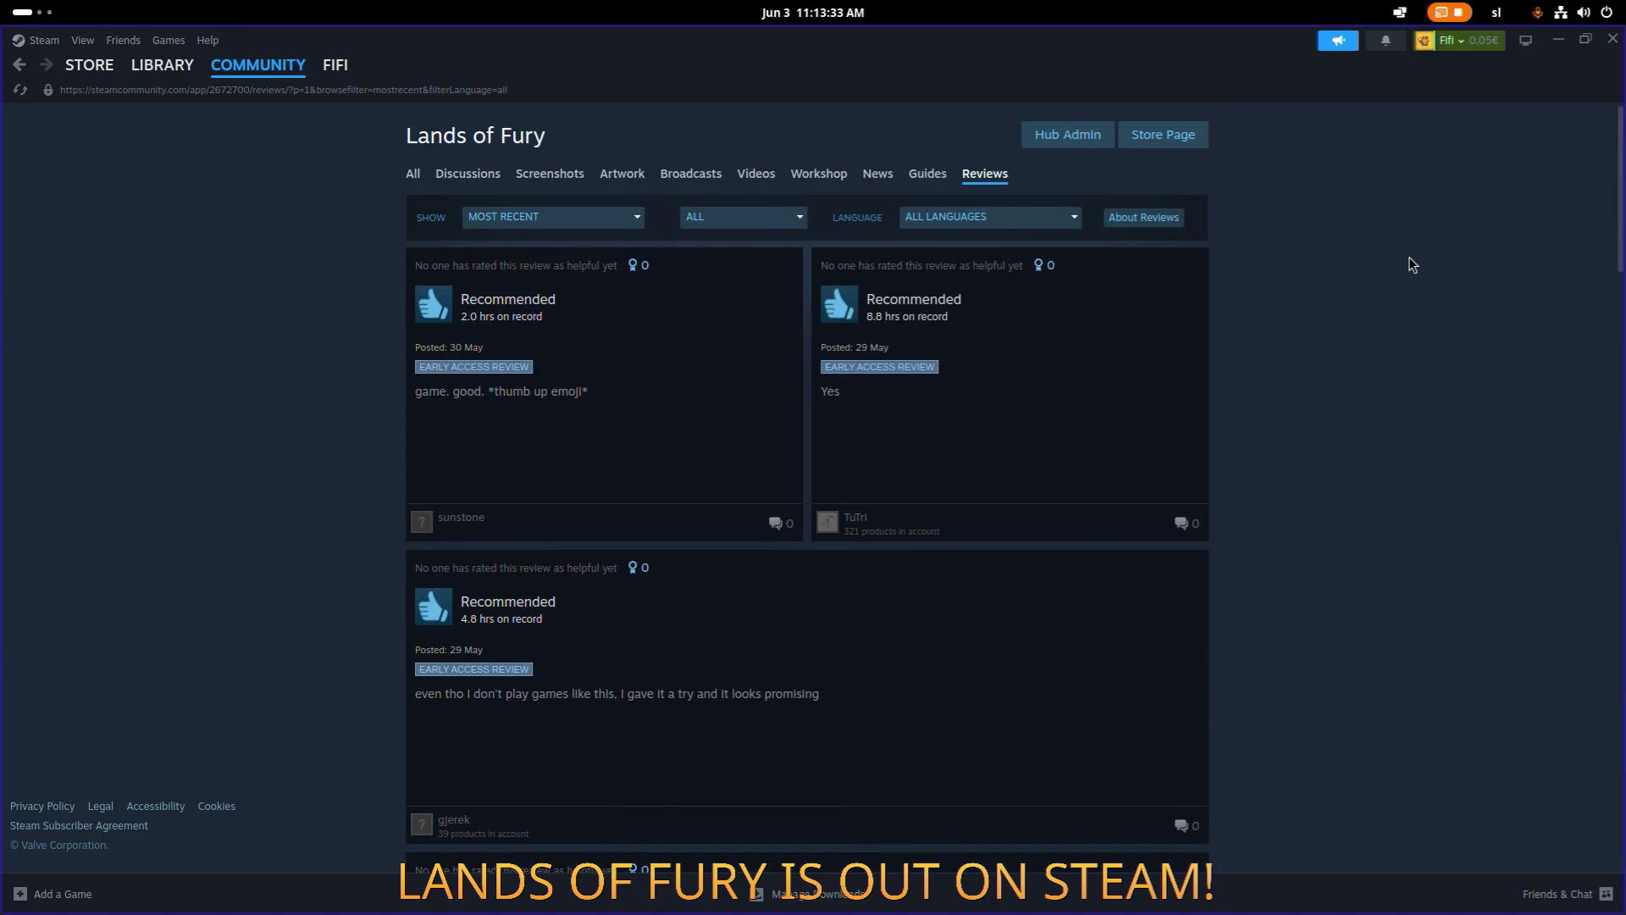
{"action": "left_click", "coordinate": [1559, 40]}
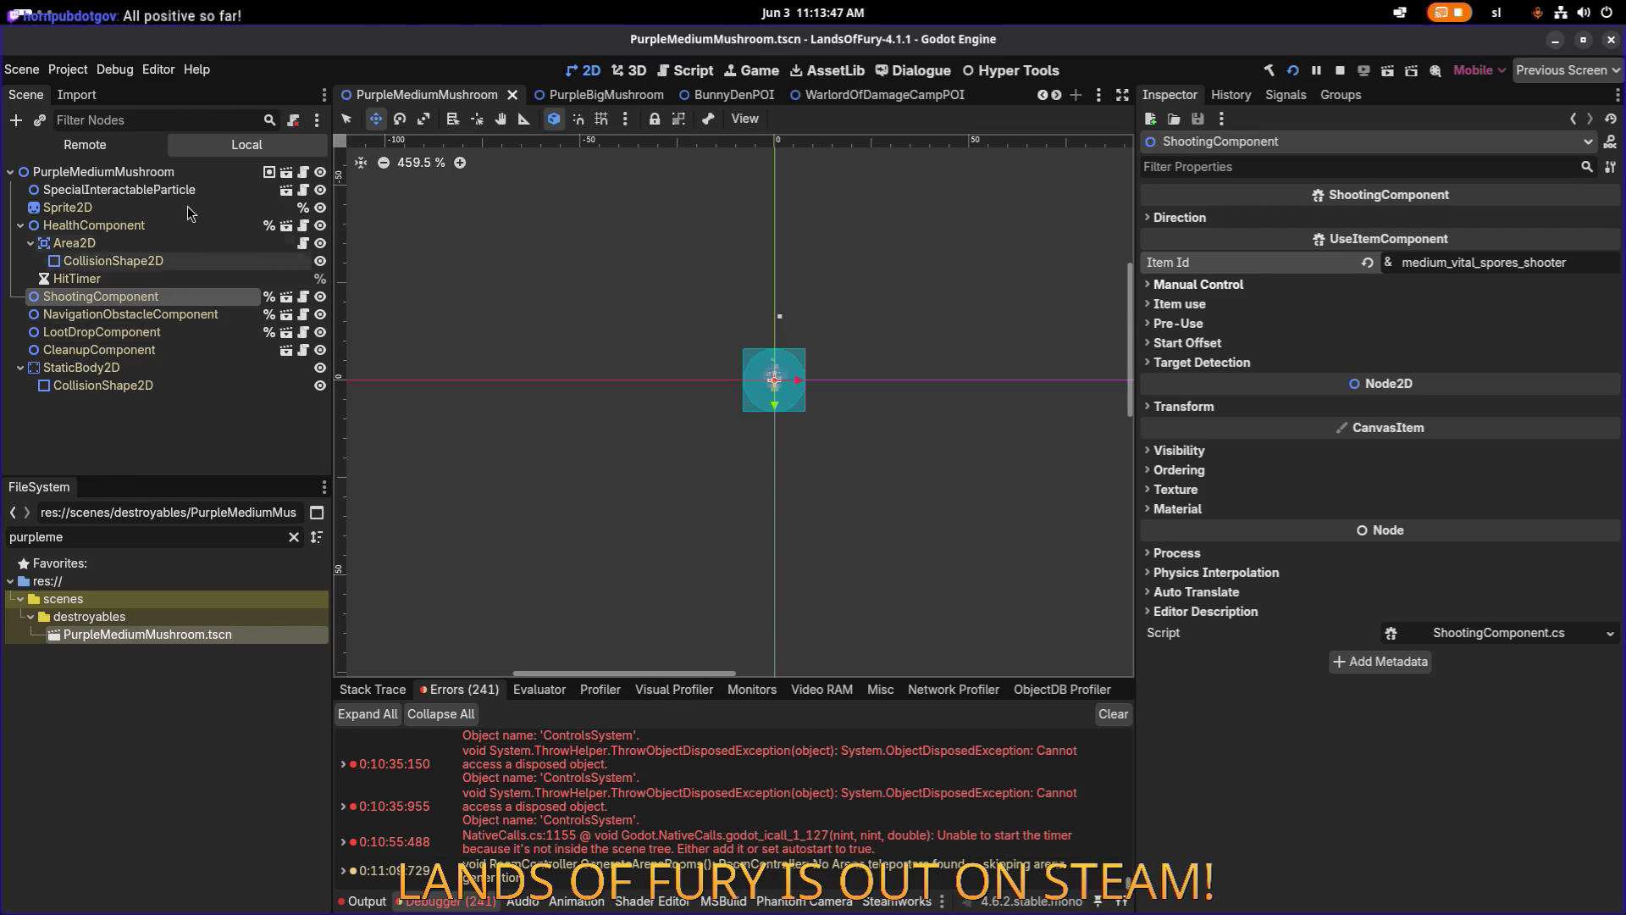
{"action": "left_click", "coordinate": [204, 176]}
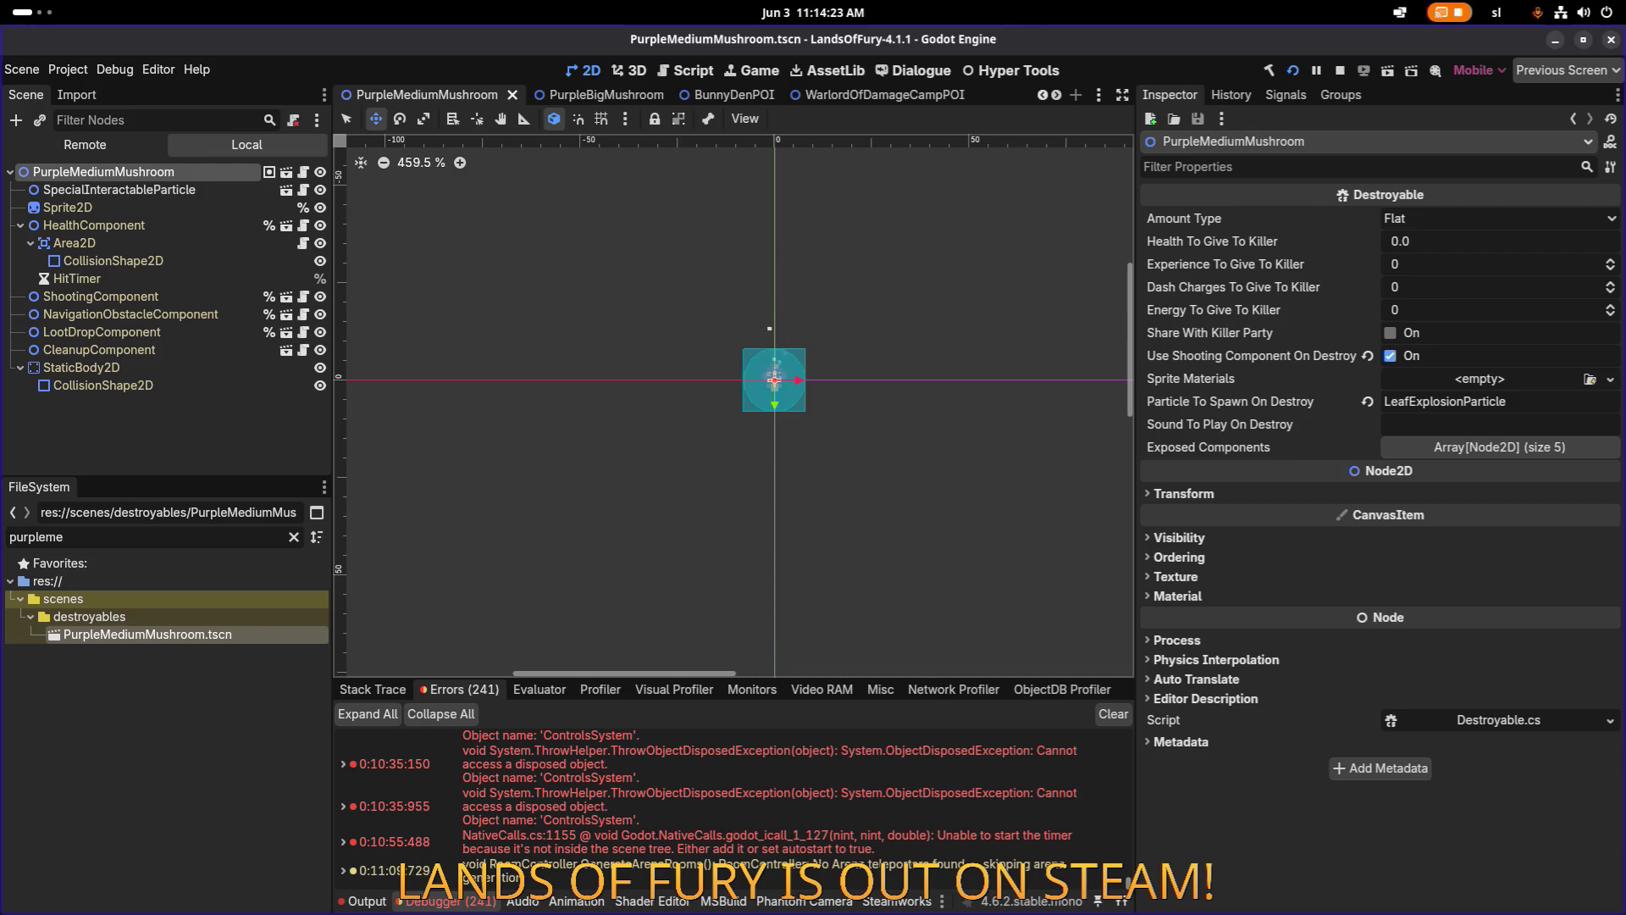
{"action": "scroll", "coordinate": [365, 475], "scroll_direction": "down", "scroll_amount": 1}
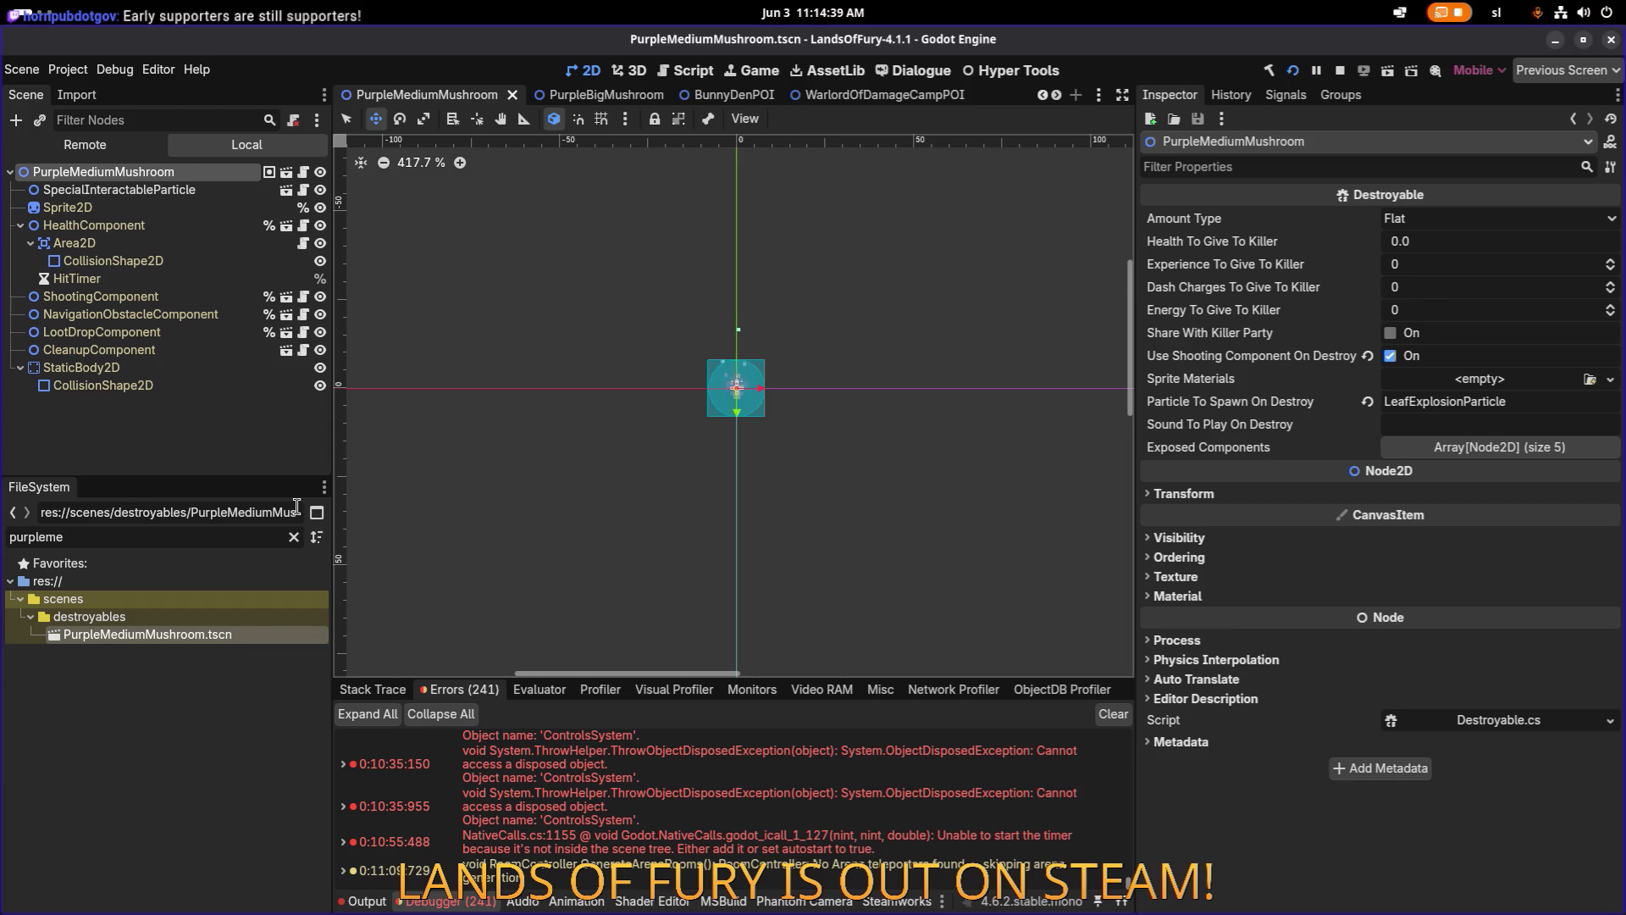
{"action": "left_click", "coordinate": [226, 669]}
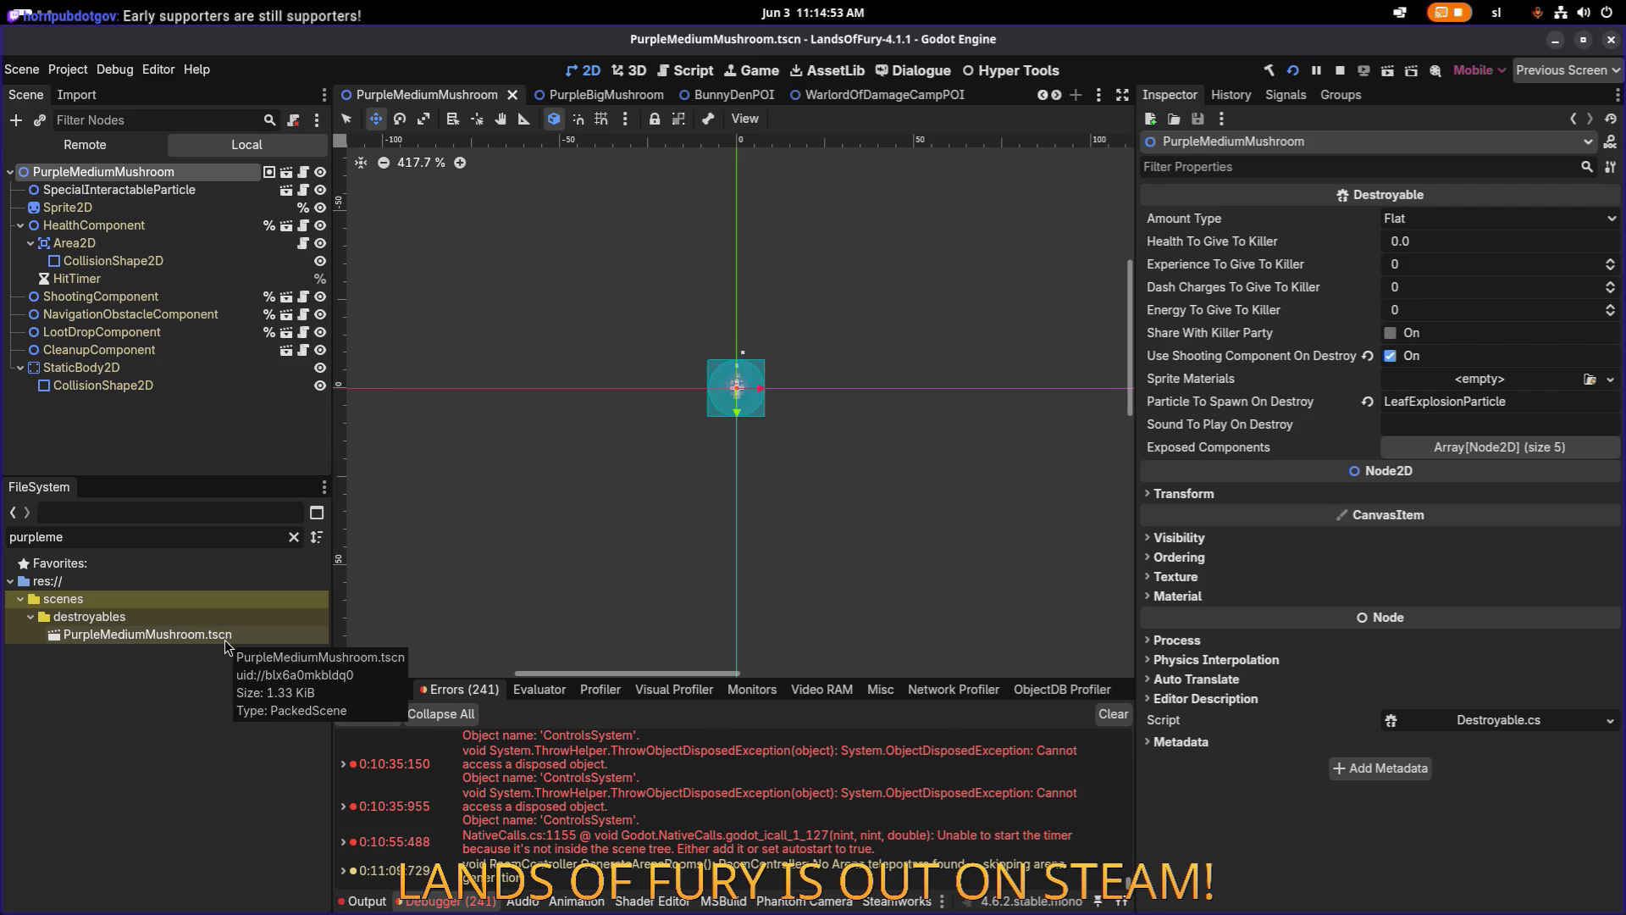
{"action": "left_click", "coordinate": [176, 436]}
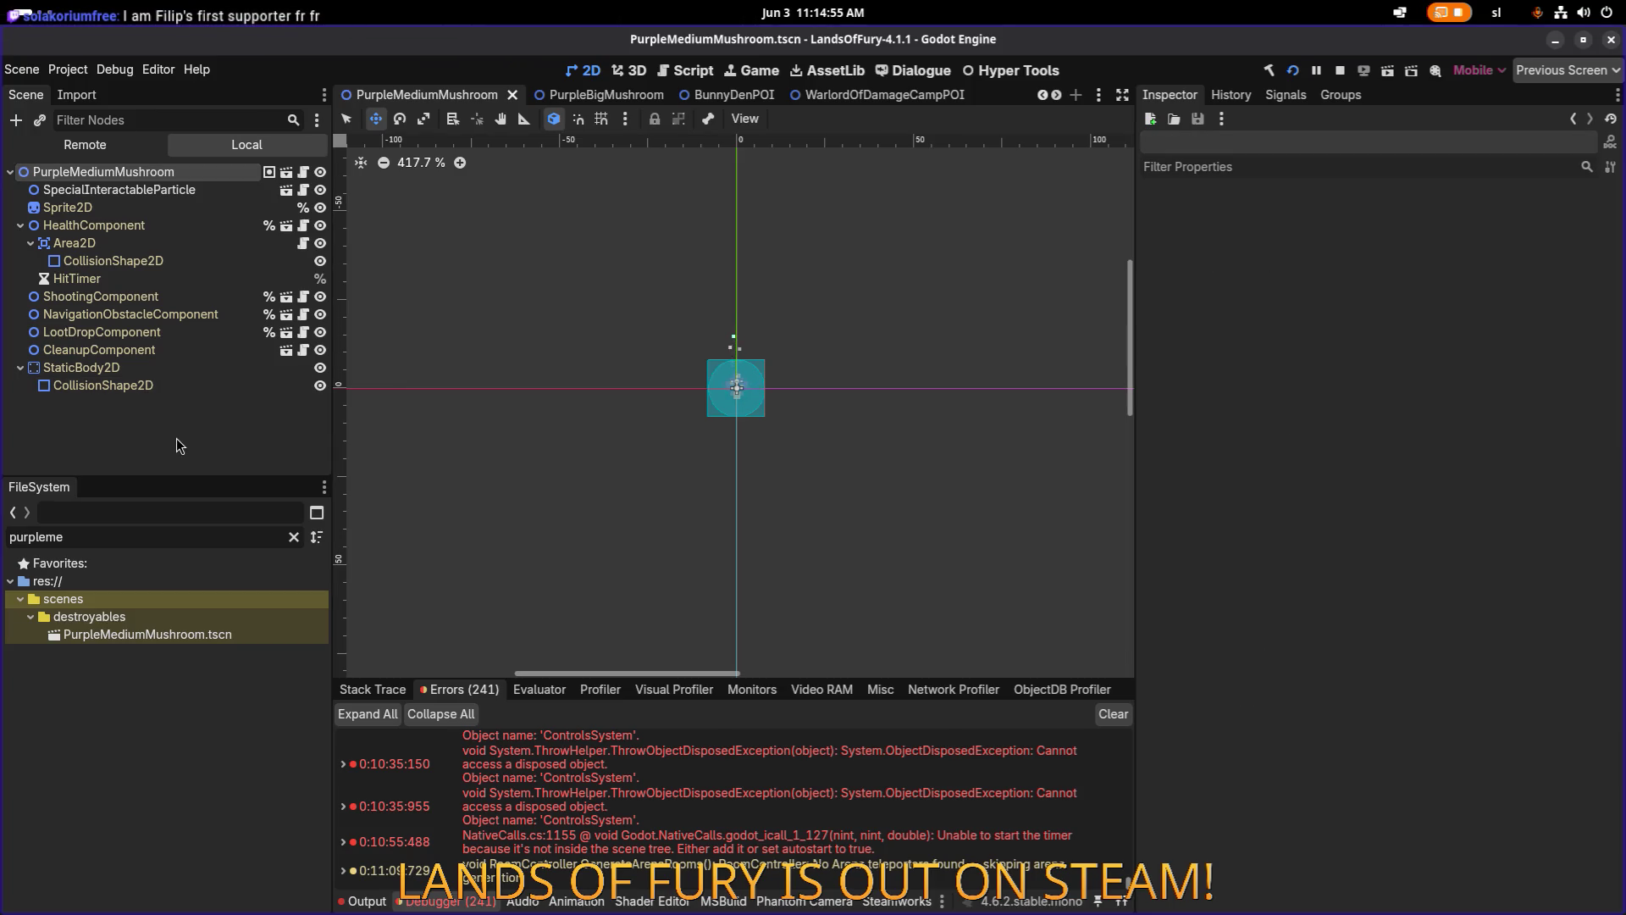
Open PawnShrine.tscn through Quick Open Scene by searching 'pawn'.
{"action": "key", "text": "ctrl+shift+o"}
{"action": "type", "text": "pawn"}
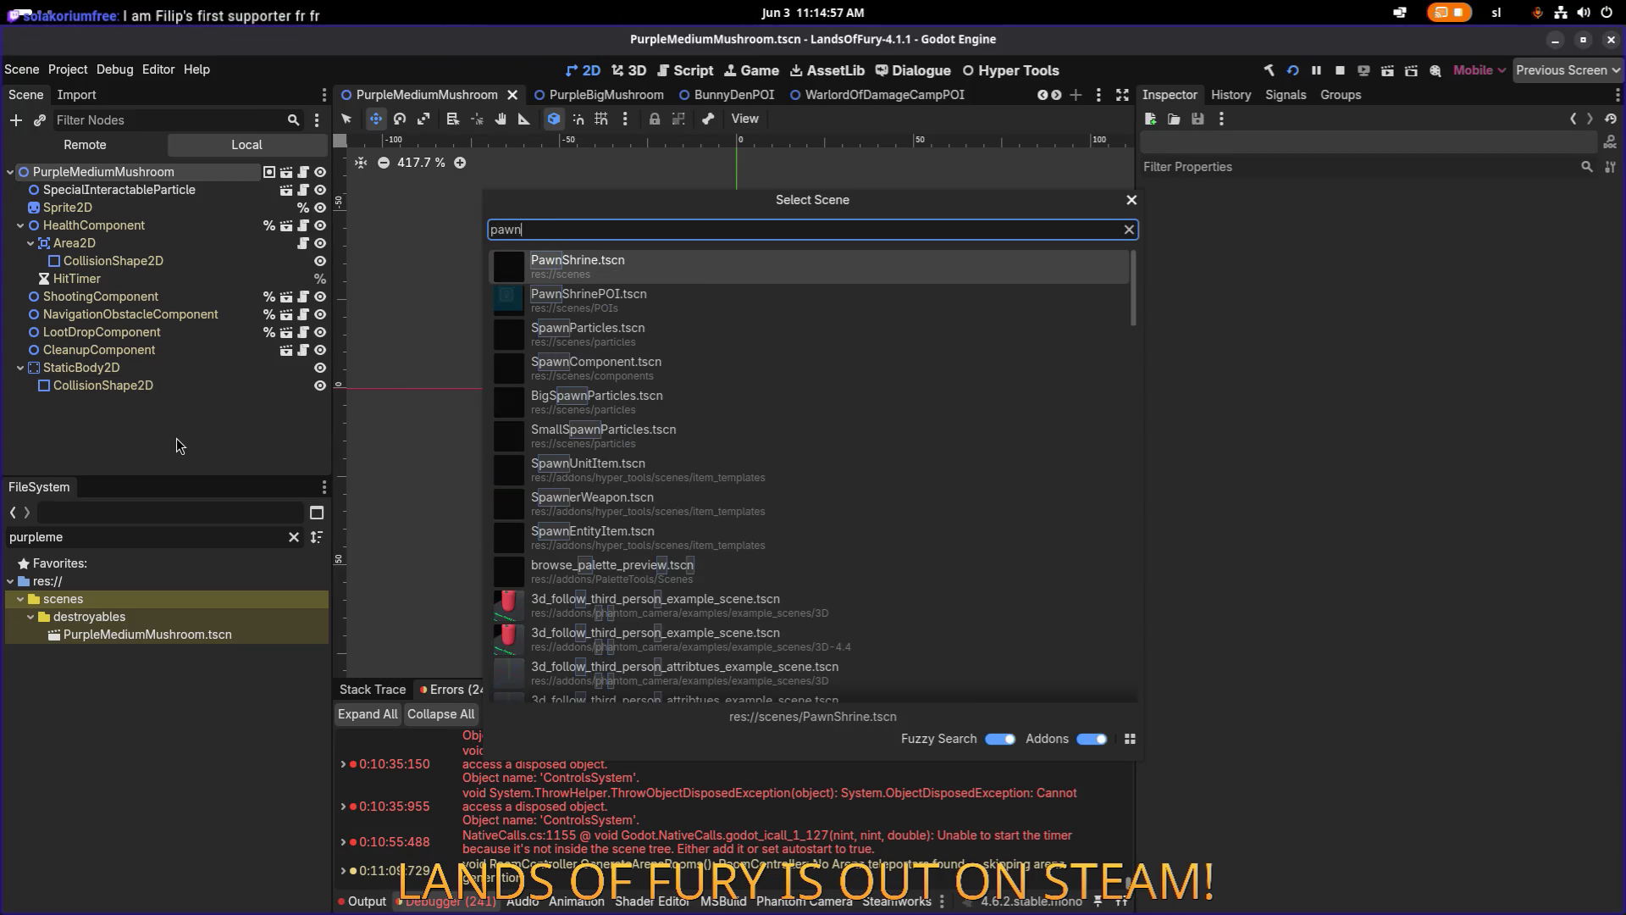
{"action": "key", "text": "Return"}
{"action": "scroll", "coordinate": [593, 322], "scroll_direction": "down", "scroll_amount": 5}
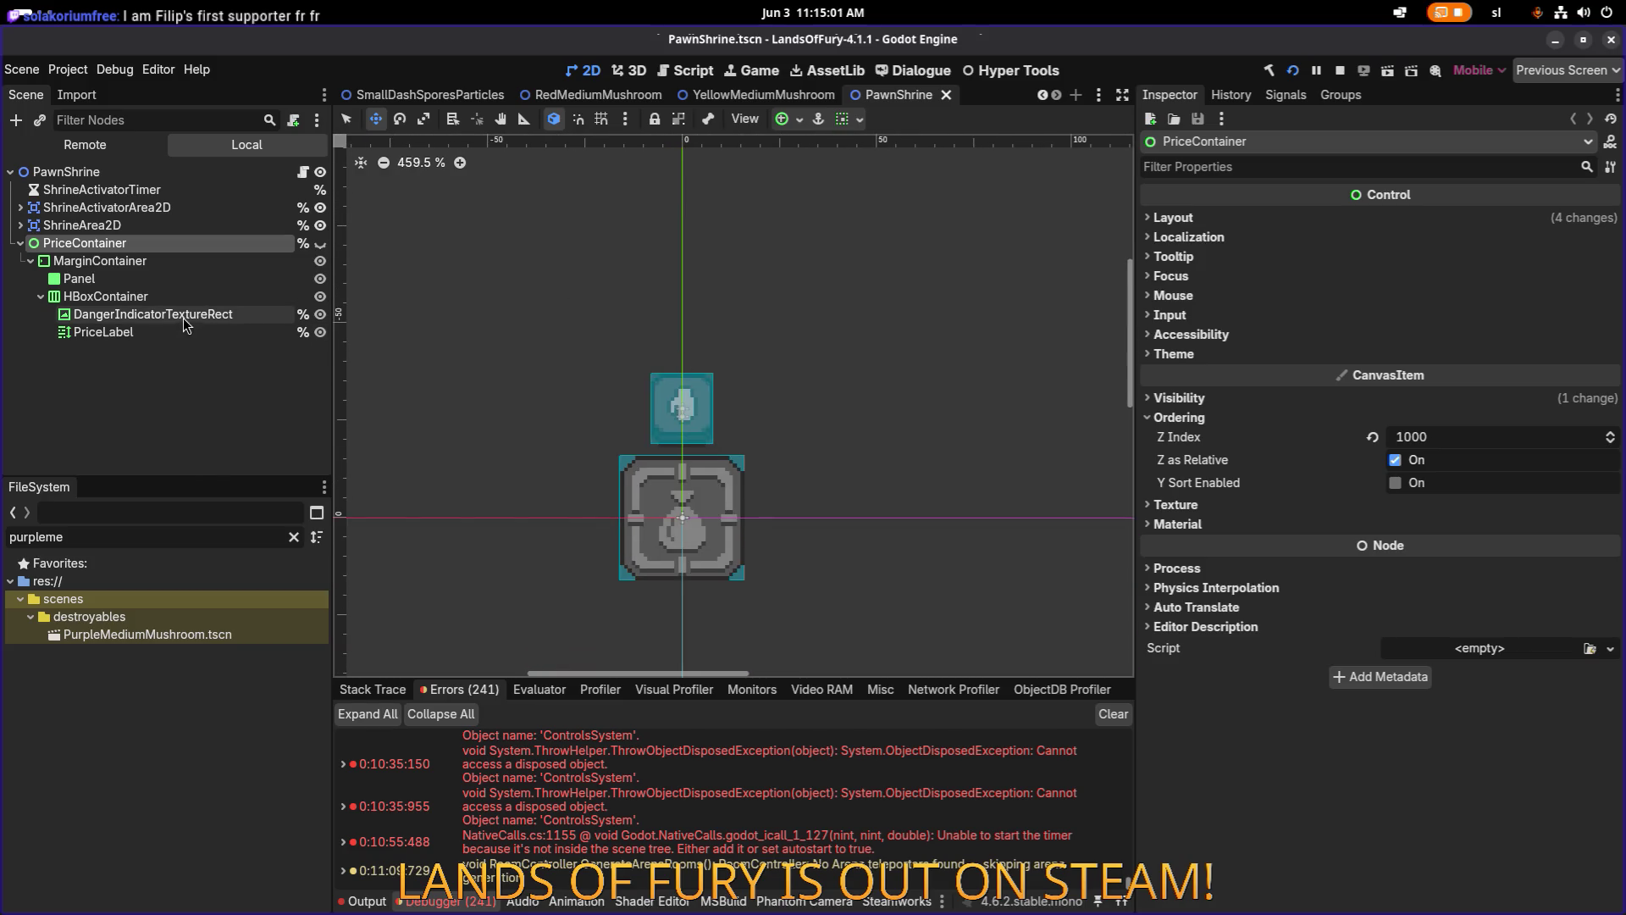
Inspect the price nodes and make the shrine's PriceContainer visible.
{"action": "left_click", "coordinate": [195, 261]}
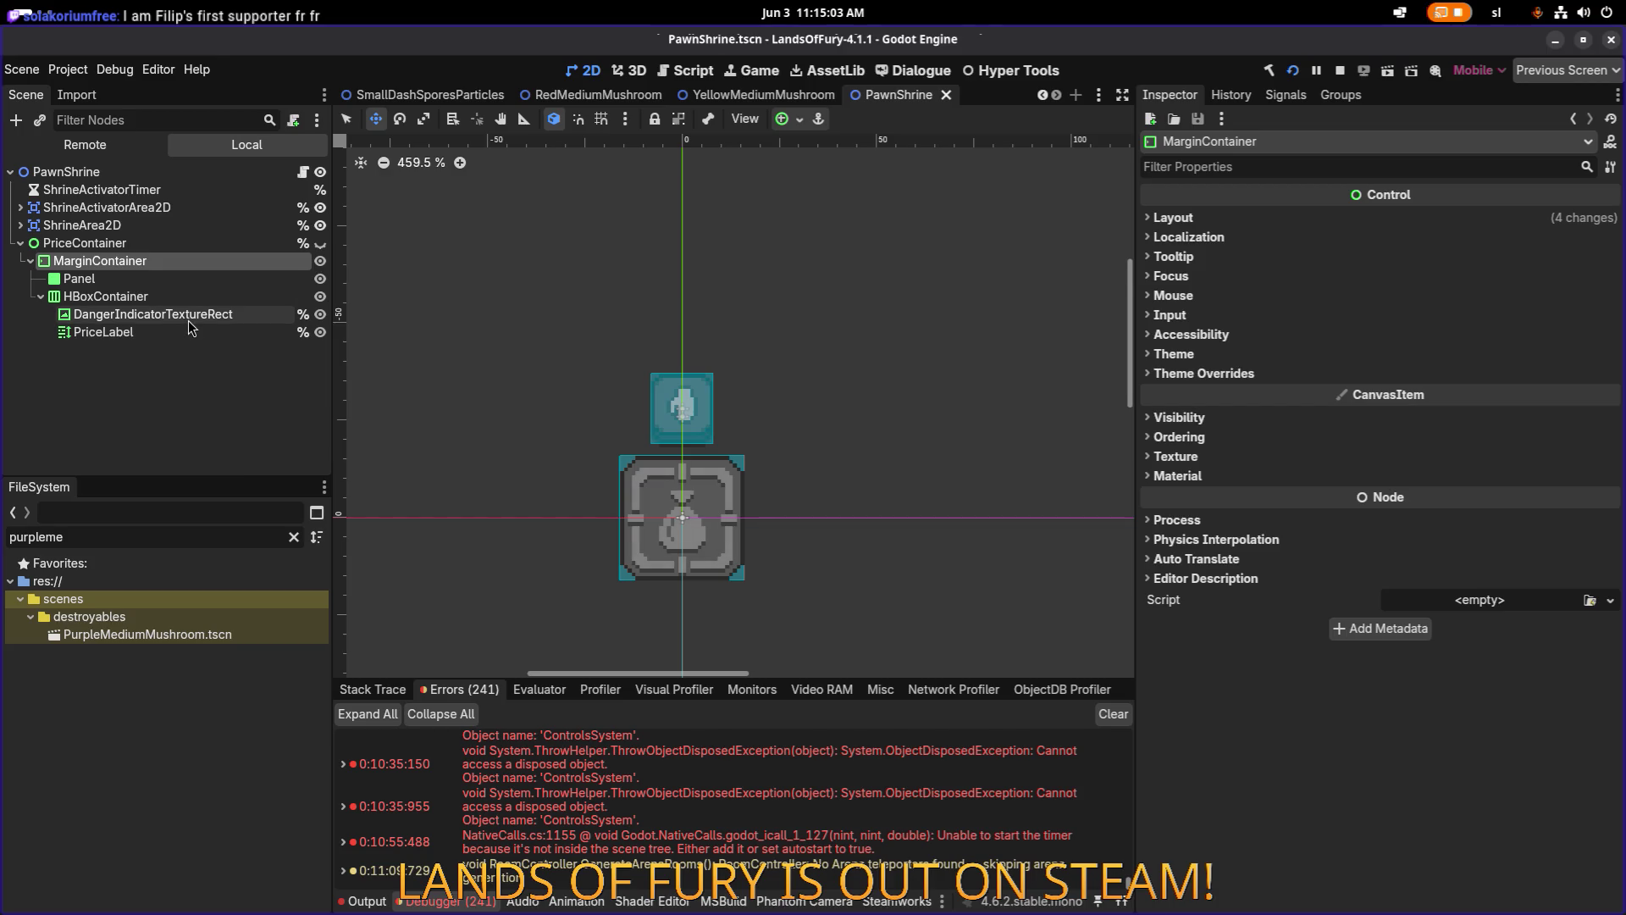
{"action": "left_click", "coordinate": [188, 317]}
{"action": "left_click", "coordinate": [236, 333]}
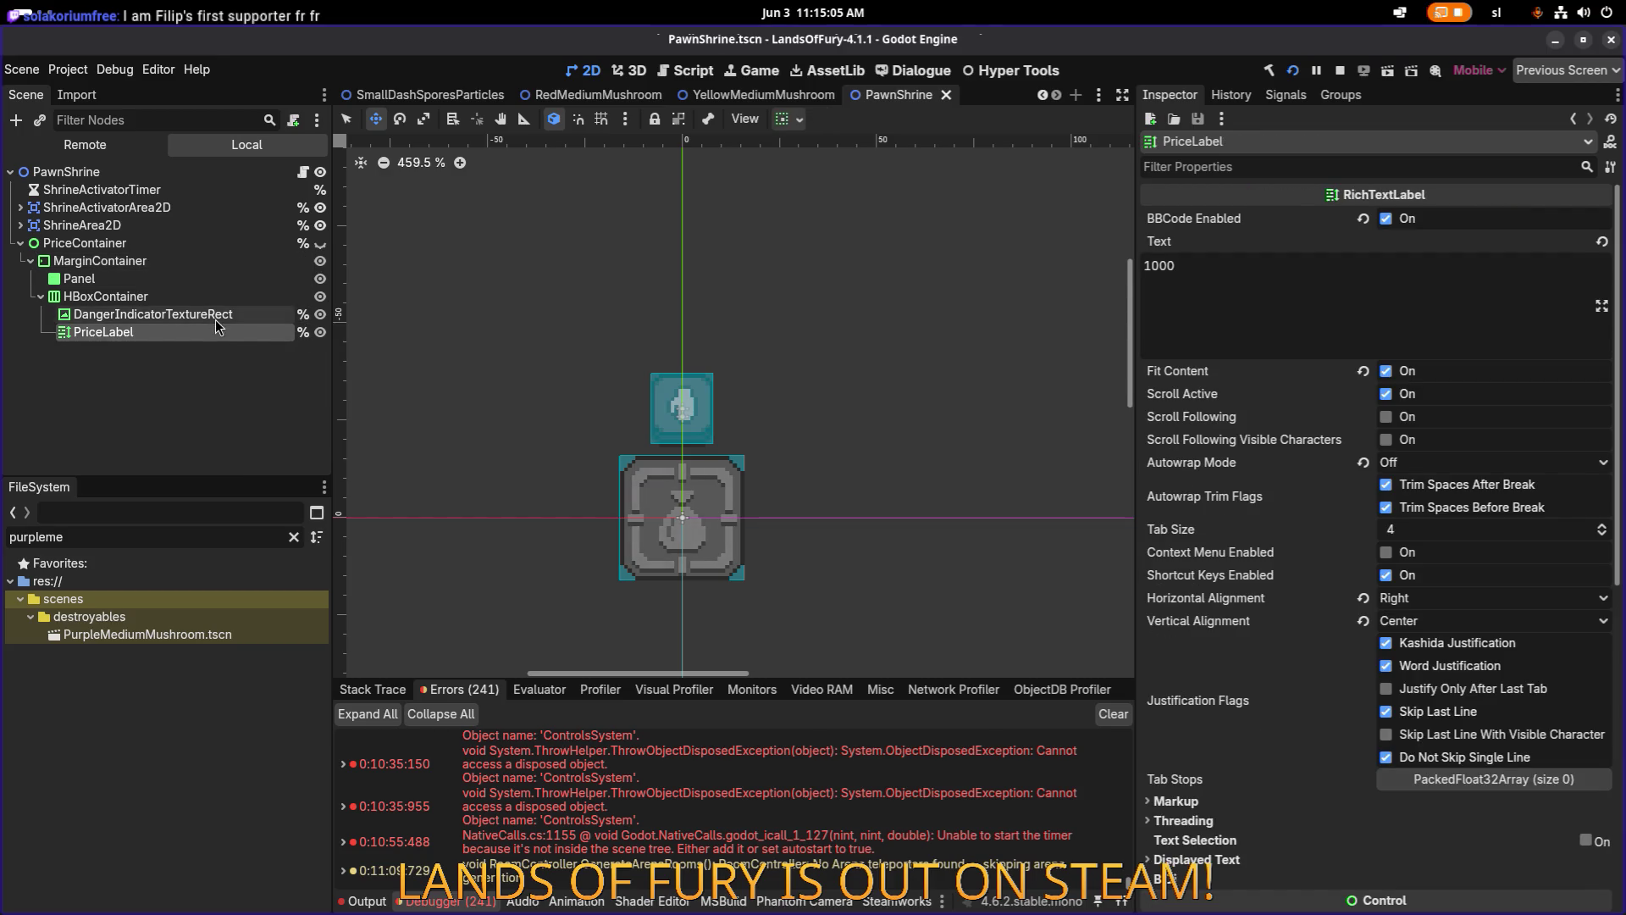
{"action": "left_click", "coordinate": [216, 318]}
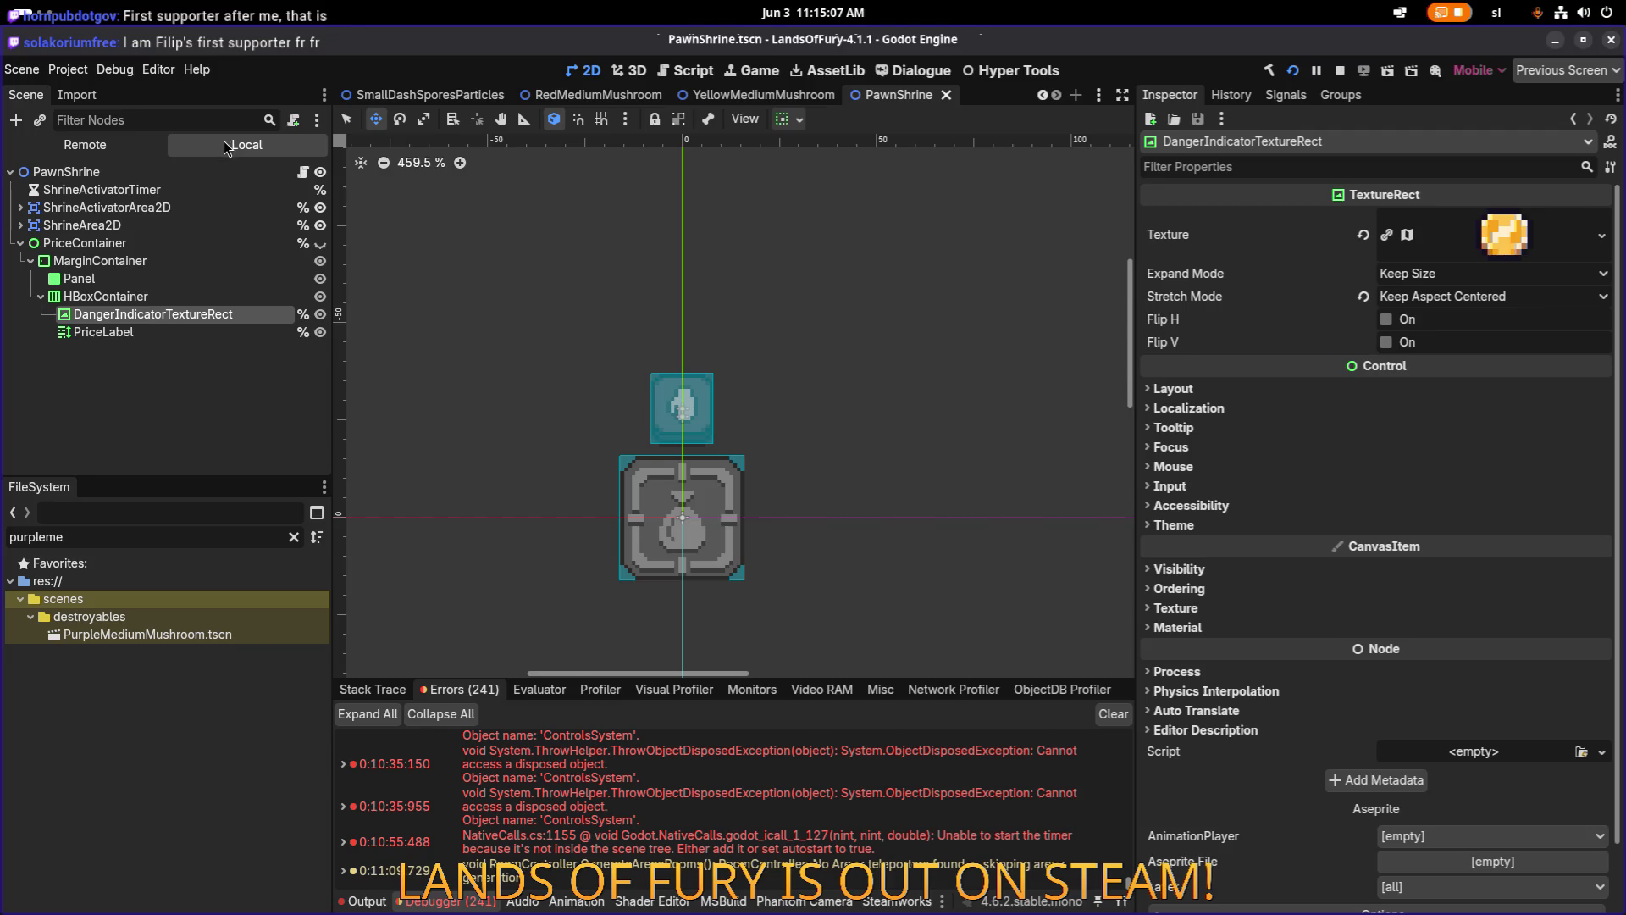
{"action": "left_click", "coordinate": [320, 243]}
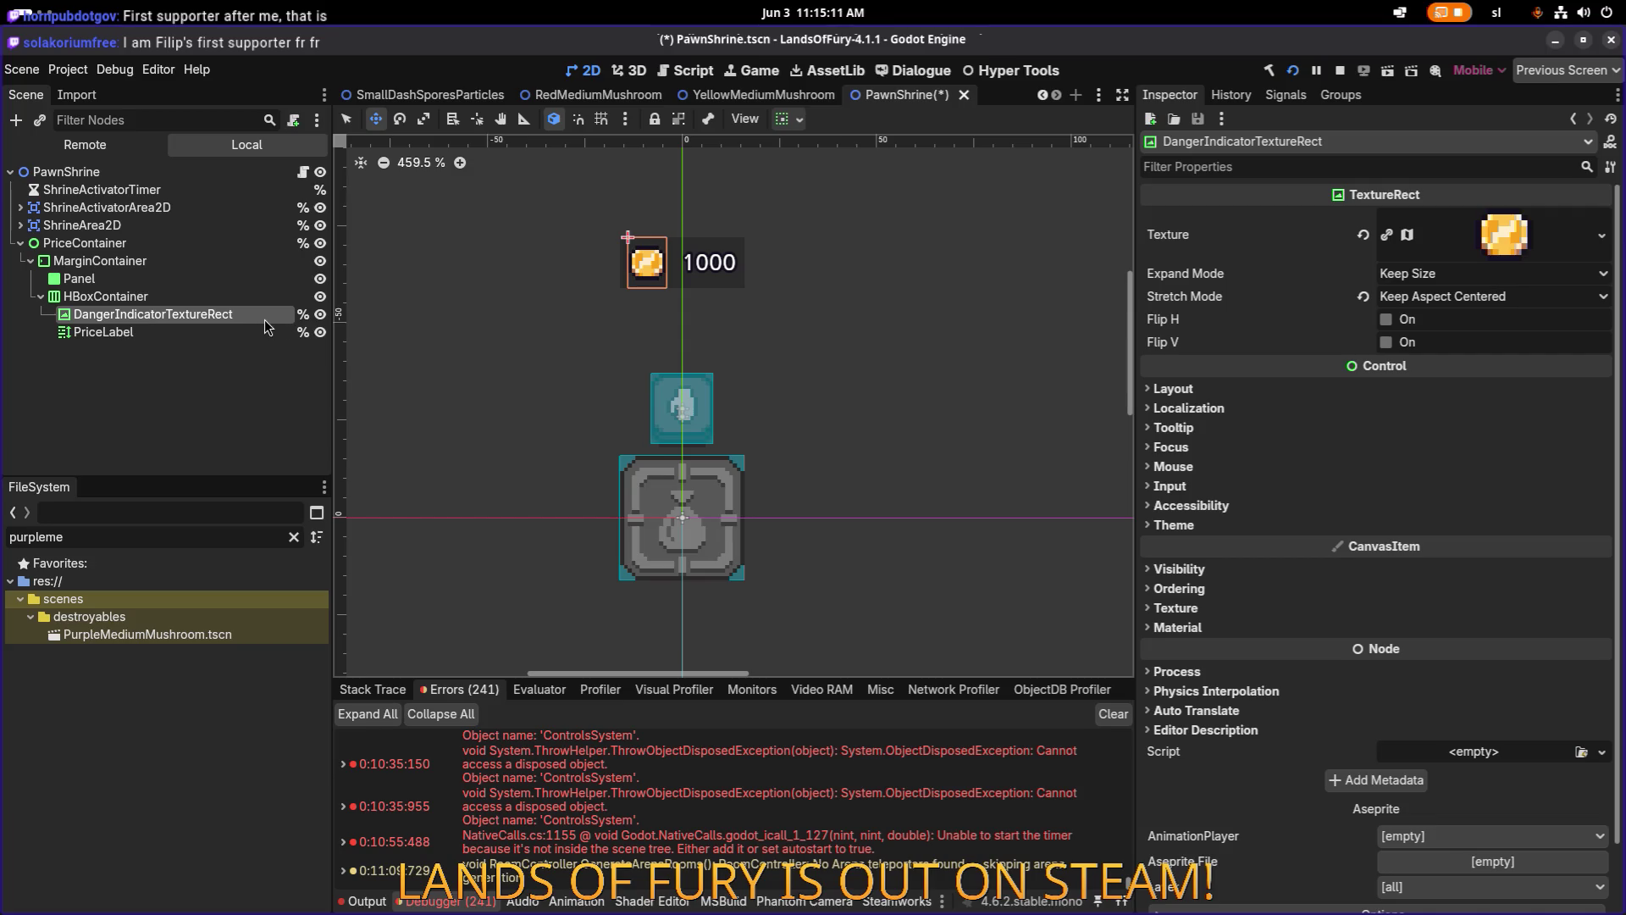
Select PriceLabel and prefix its Text with 'Sell for'.
{"action": "left_click", "coordinate": [150, 297]}
{"action": "left_click", "coordinate": [161, 313]}
{"action": "left_click", "coordinate": [164, 328]}
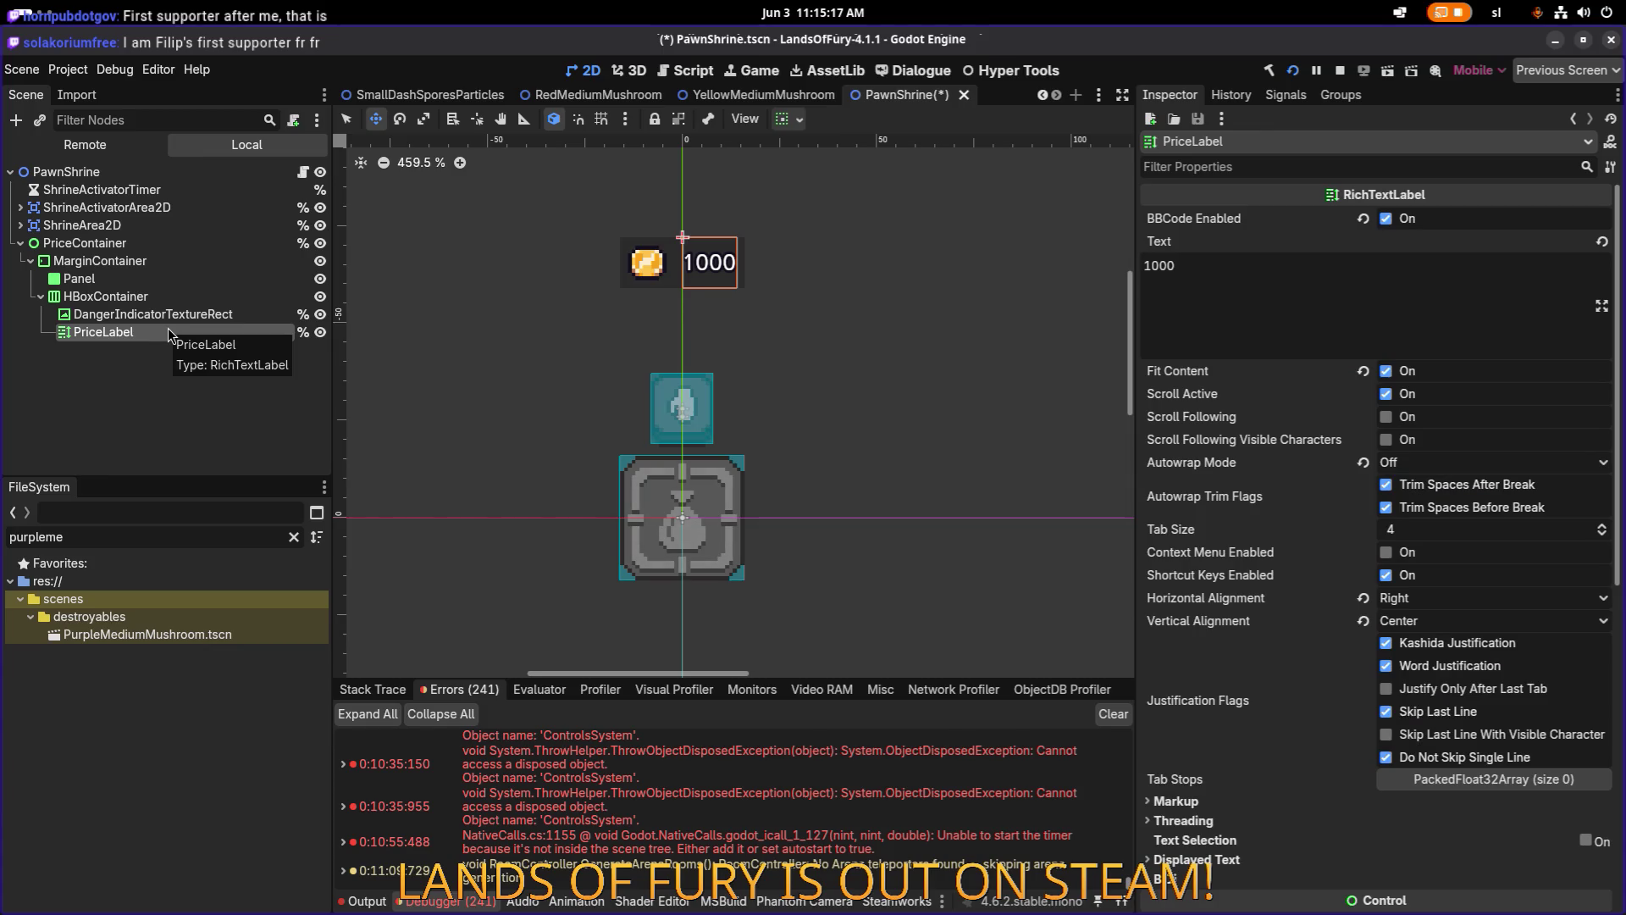
{"action": "left_click", "coordinate": [1255, 301]}
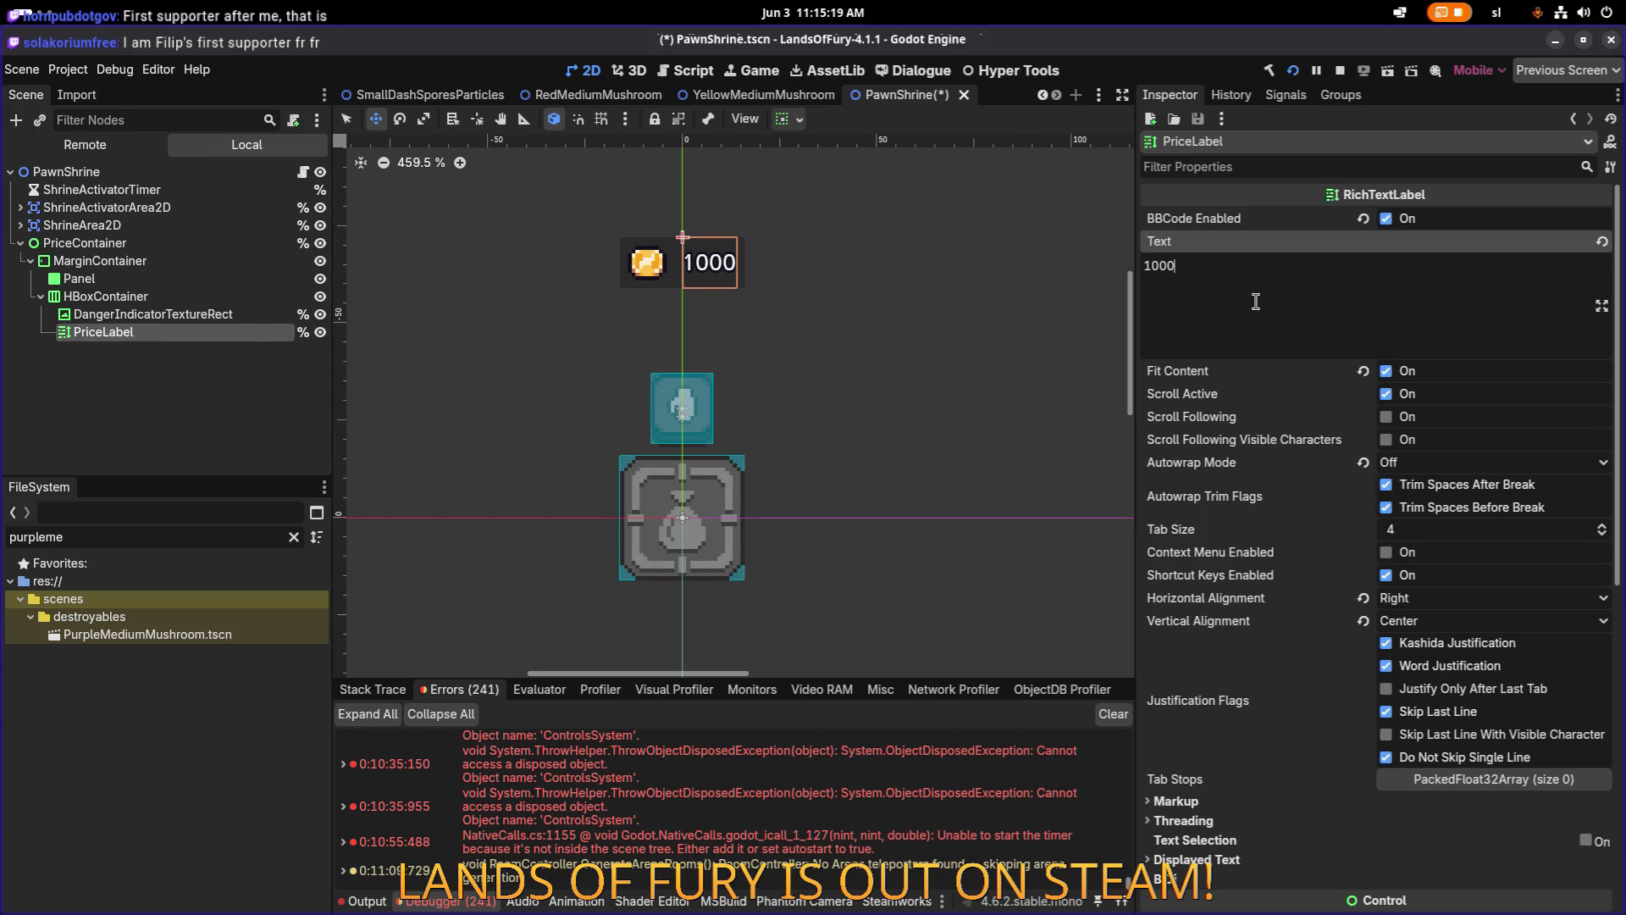
{"action": "type", "text": "Sell for"}
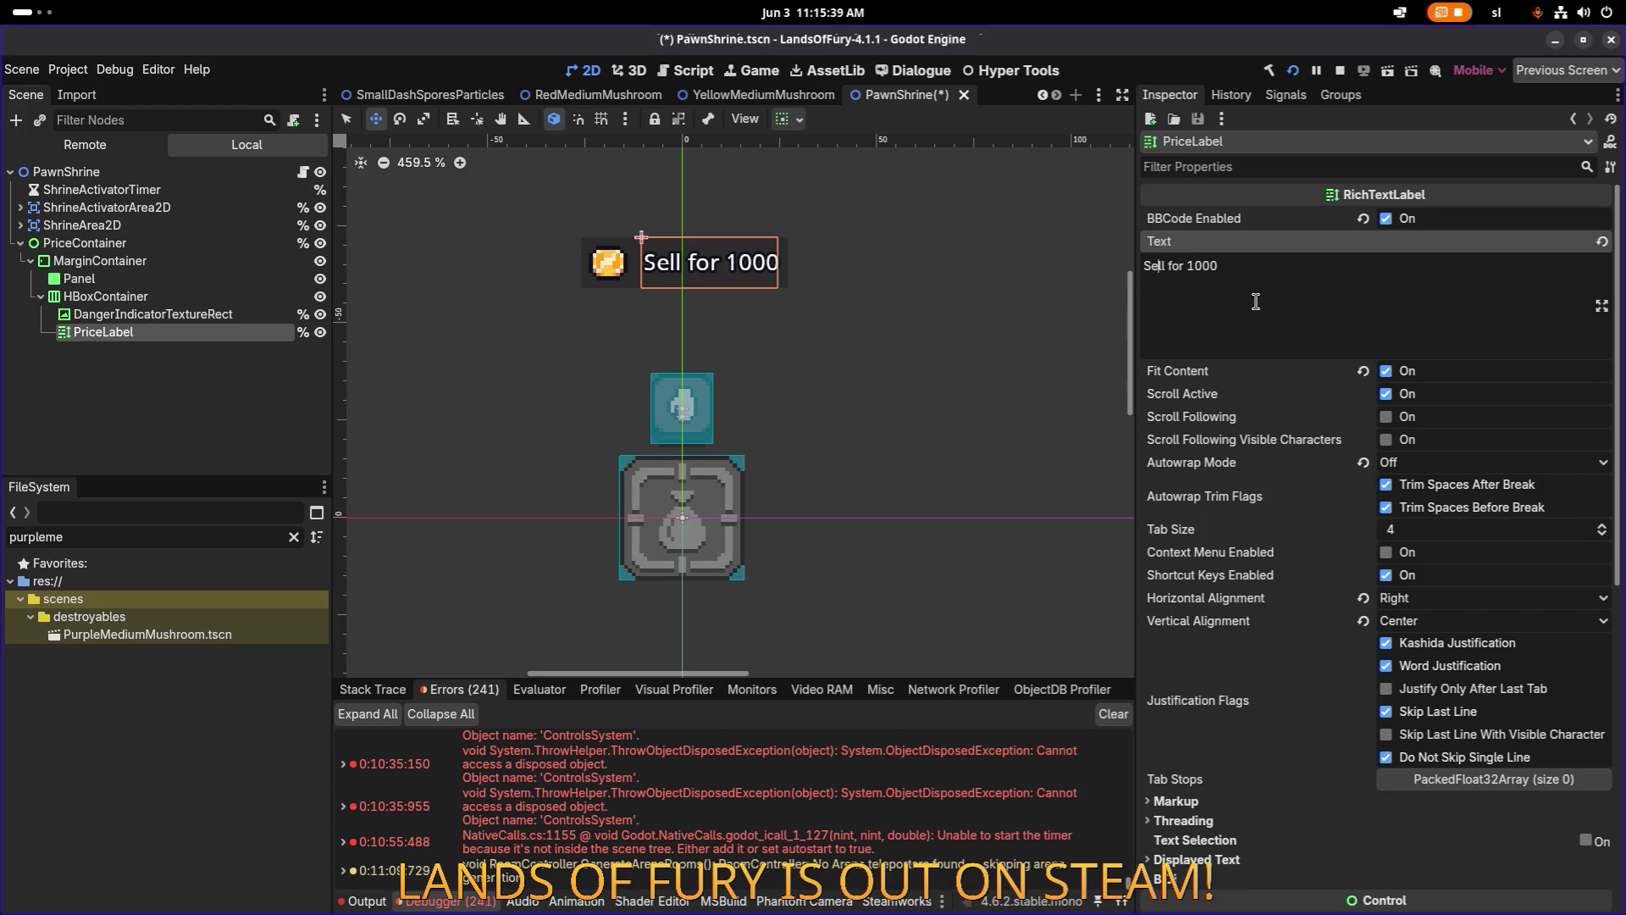
Swap 'Sell' for 'Store', then delete 'Store for ' so PriceLabel reads just '1000'.
{"action": "key", "text": "ctrl+shift+Left"}
{"action": "type", "text": "Store"}
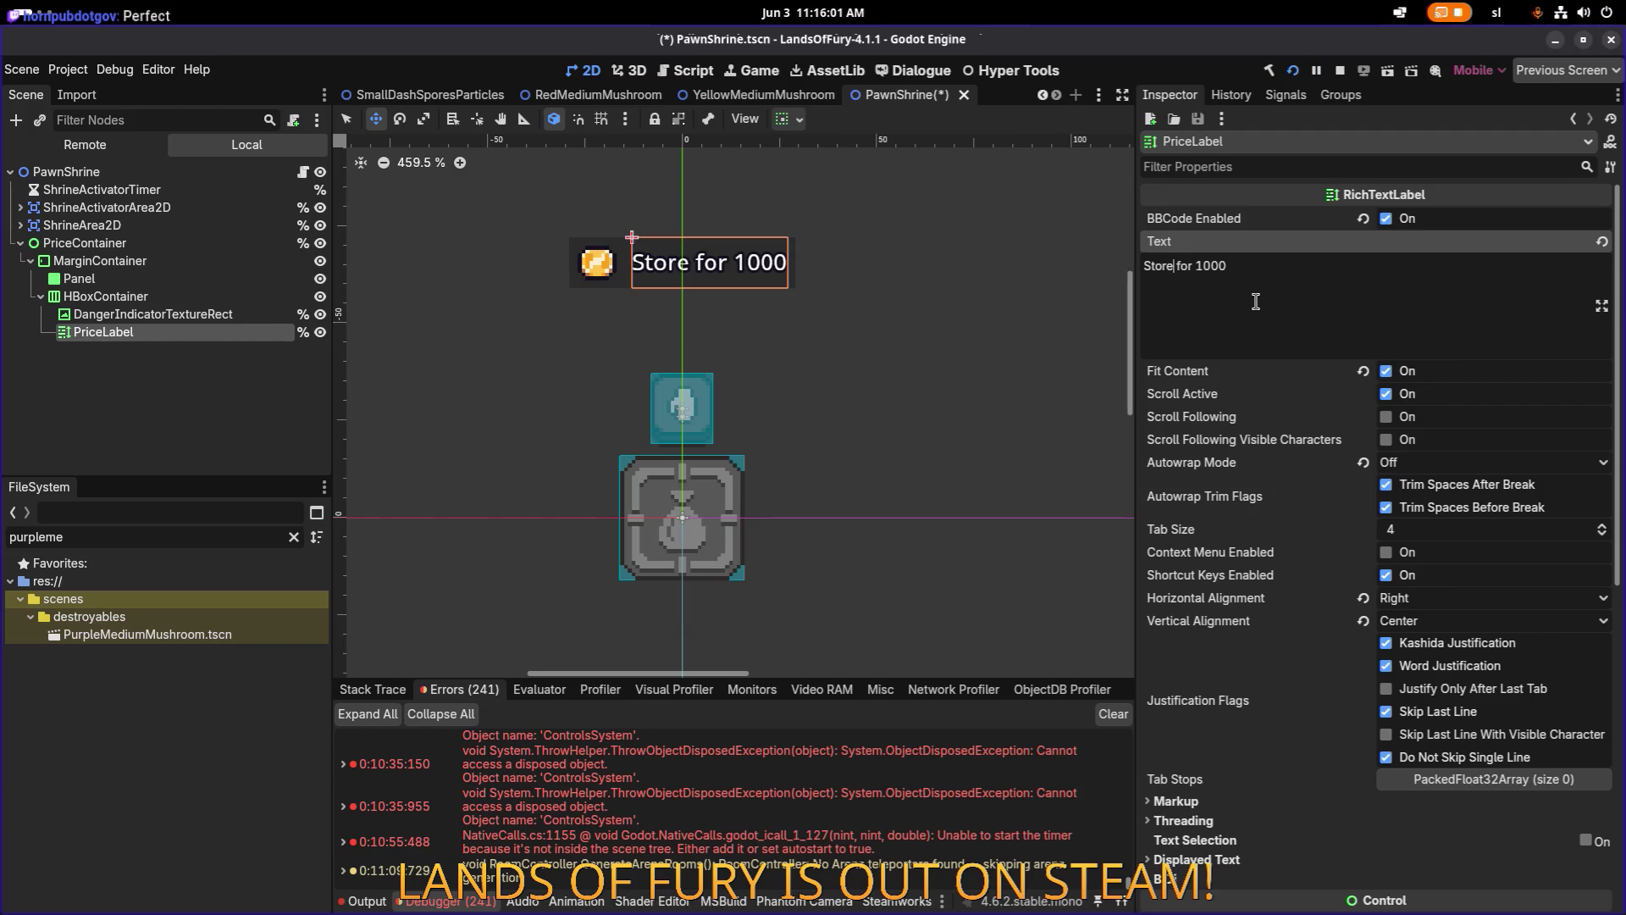
{"action": "key", "text": "Right"}
{"action": "key", "text": "Right"}
{"action": "key", "text": "Left"}
{"action": "key", "text": "shift+Home"}
{"action": "key", "text": "BackSpace"}
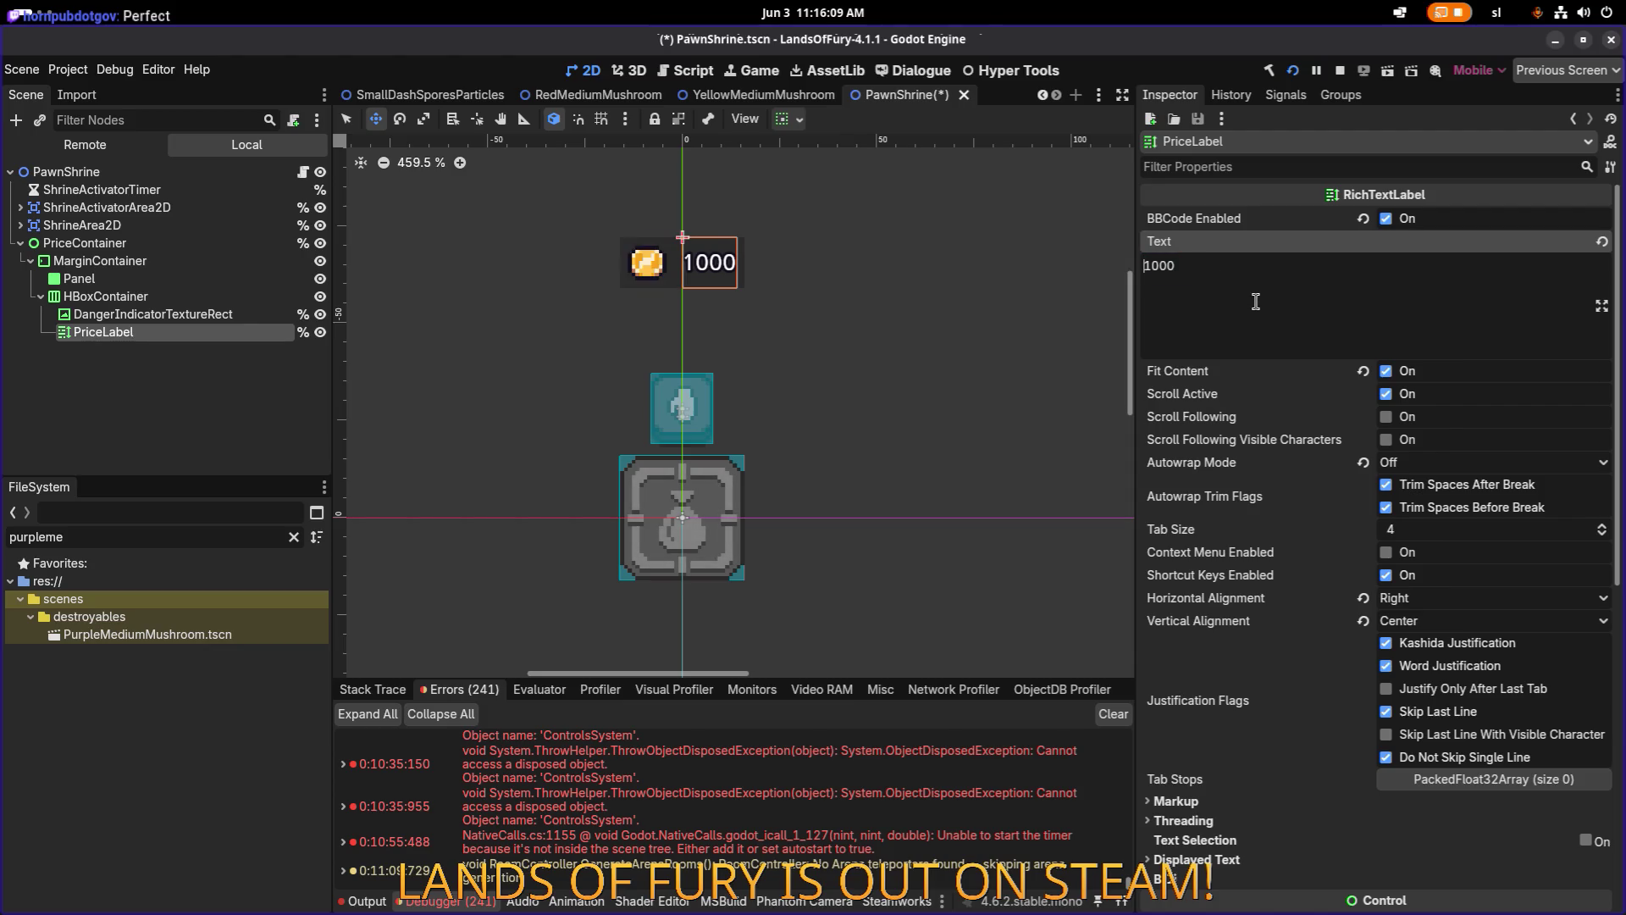
{"action": "left_click", "coordinate": [218, 315]}
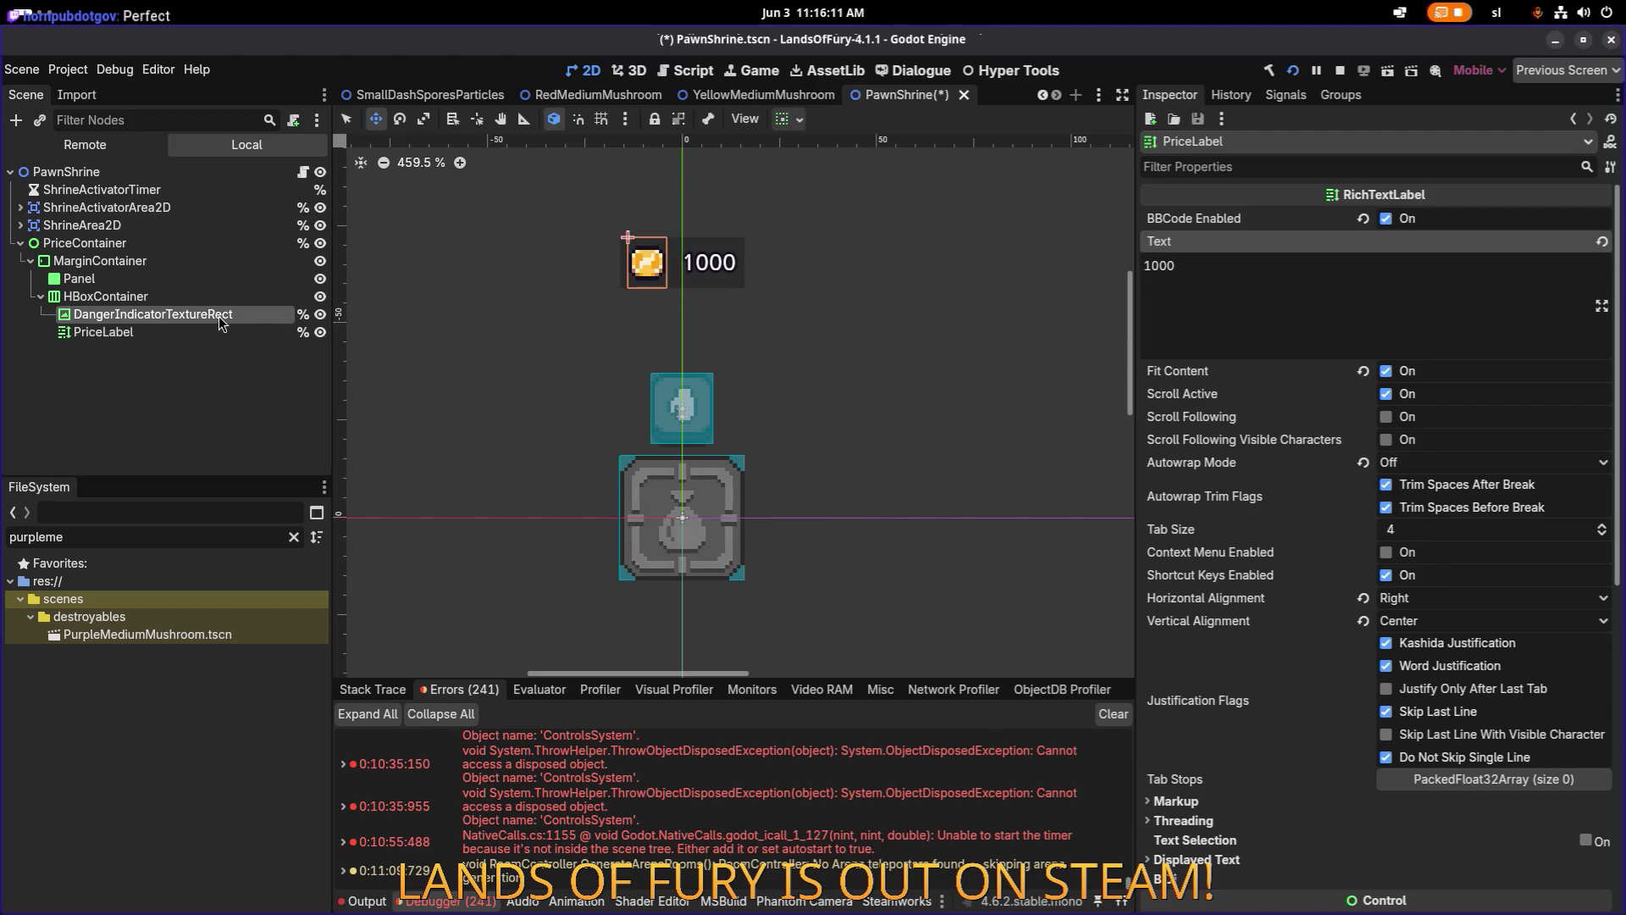
{"action": "left_click", "coordinate": [216, 332]}
{"action": "key", "text": "ctrl+d"}
{"action": "left_click_drag", "start_coordinate": [171, 354], "coordinate": [197, 310]}
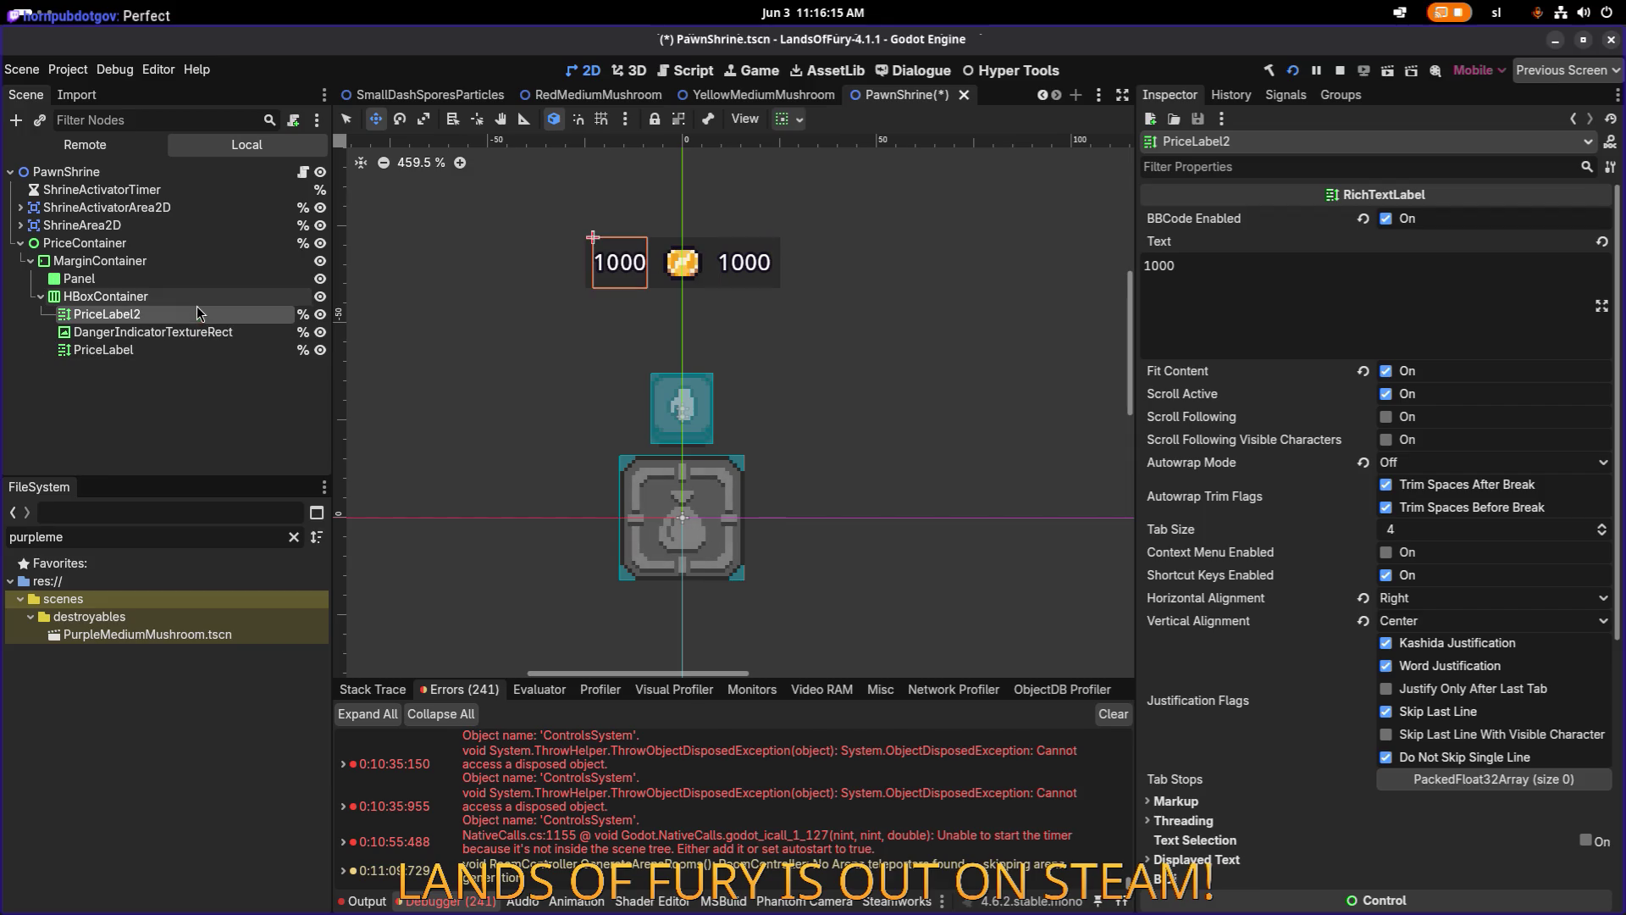
{"action": "left_click", "coordinate": [1324, 294]}
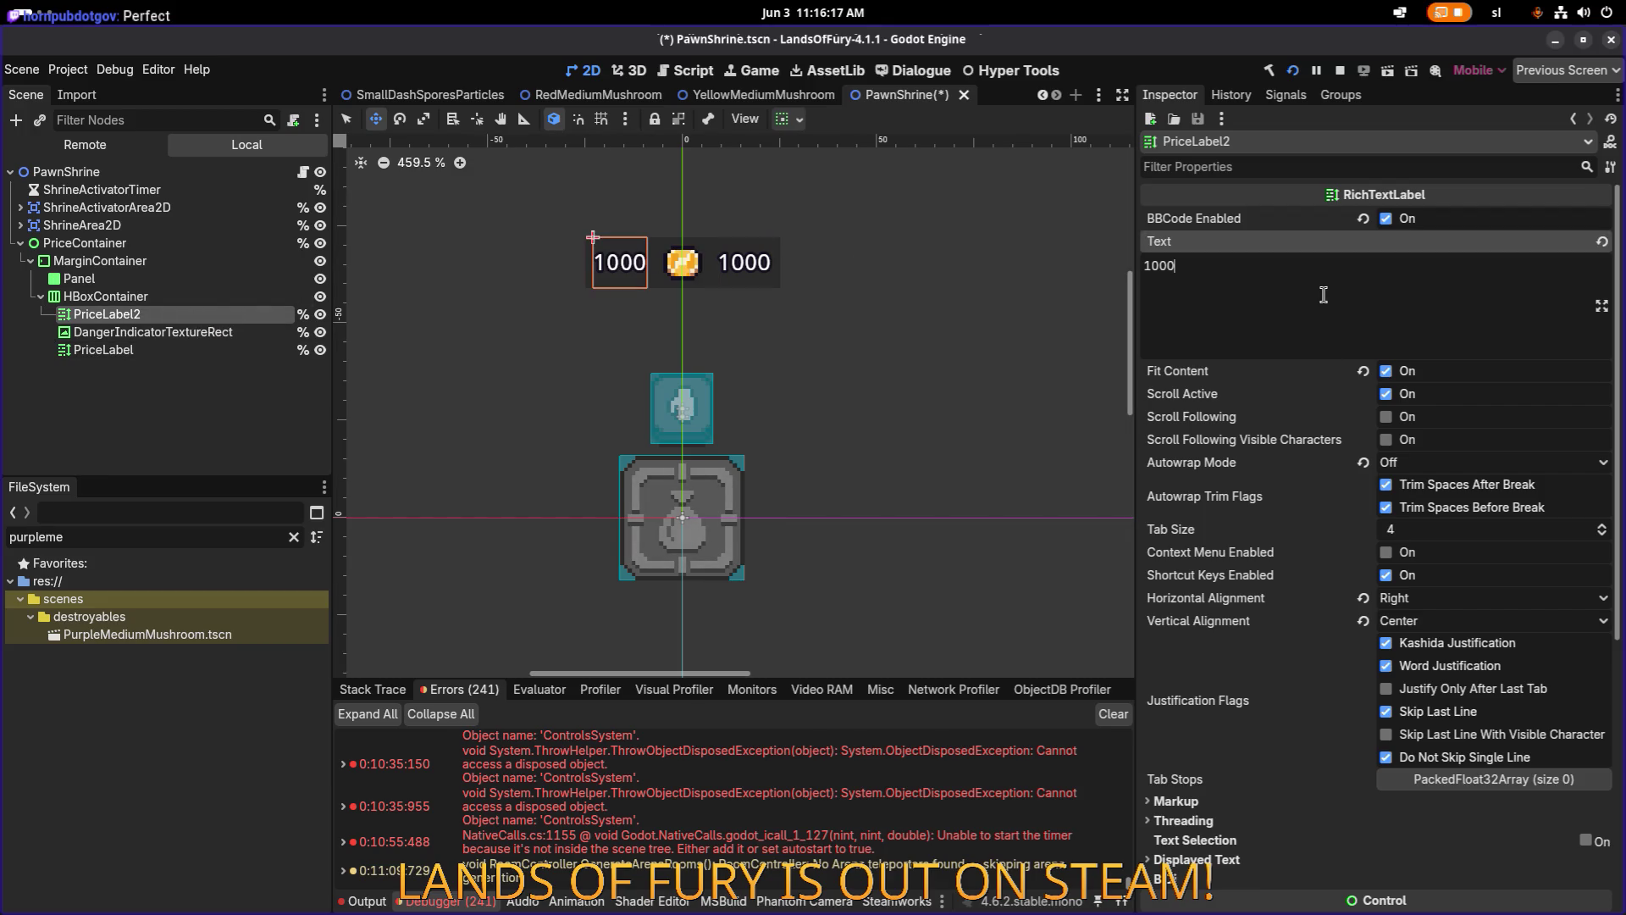
{"action": "key", "text": "ctrl+a"}
{"action": "type", "text": "Store for"}
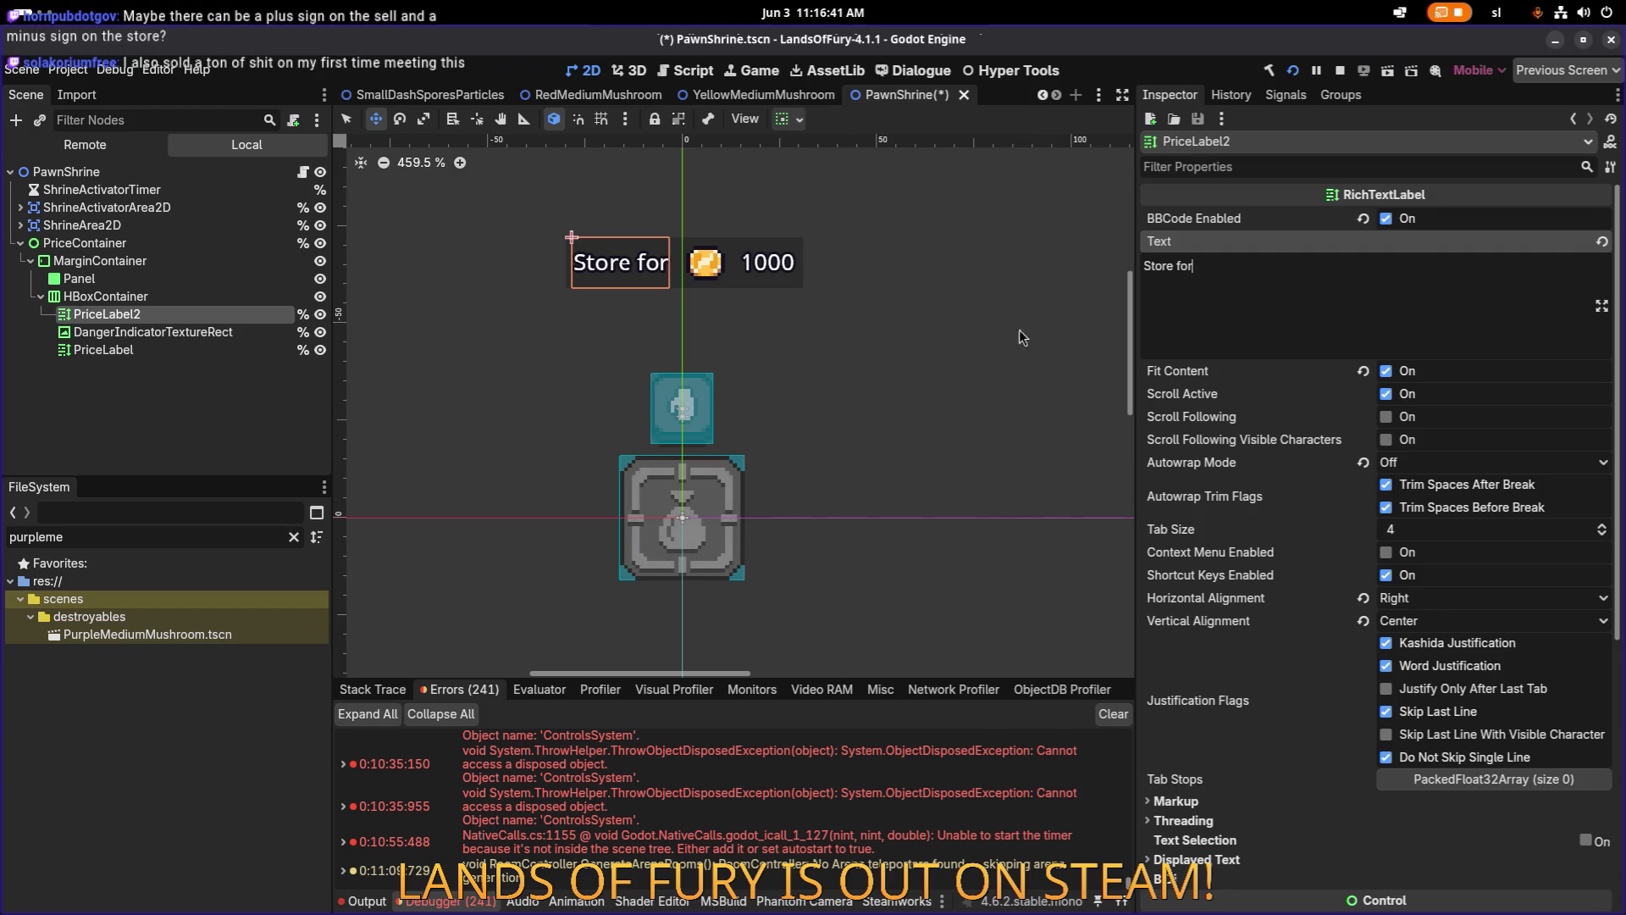
{"action": "left_click", "coordinate": [222, 333]}
{"action": "left_click_drag", "start_coordinate": [222, 334], "coordinate": [210, 358]}
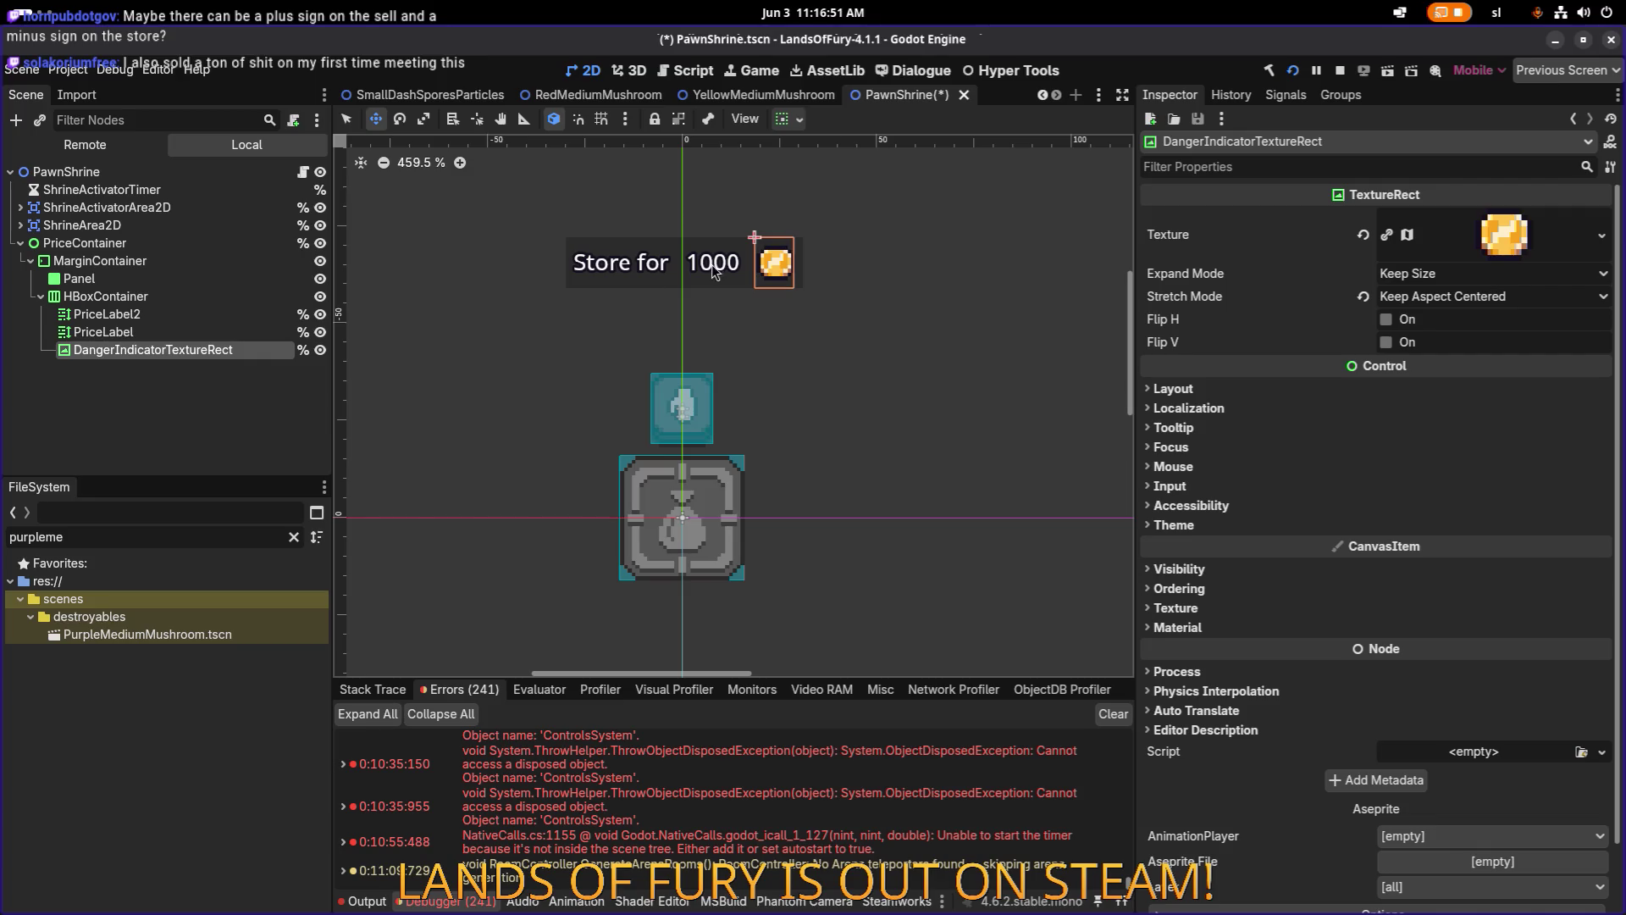
{"action": "left_click", "coordinate": [212, 321]}
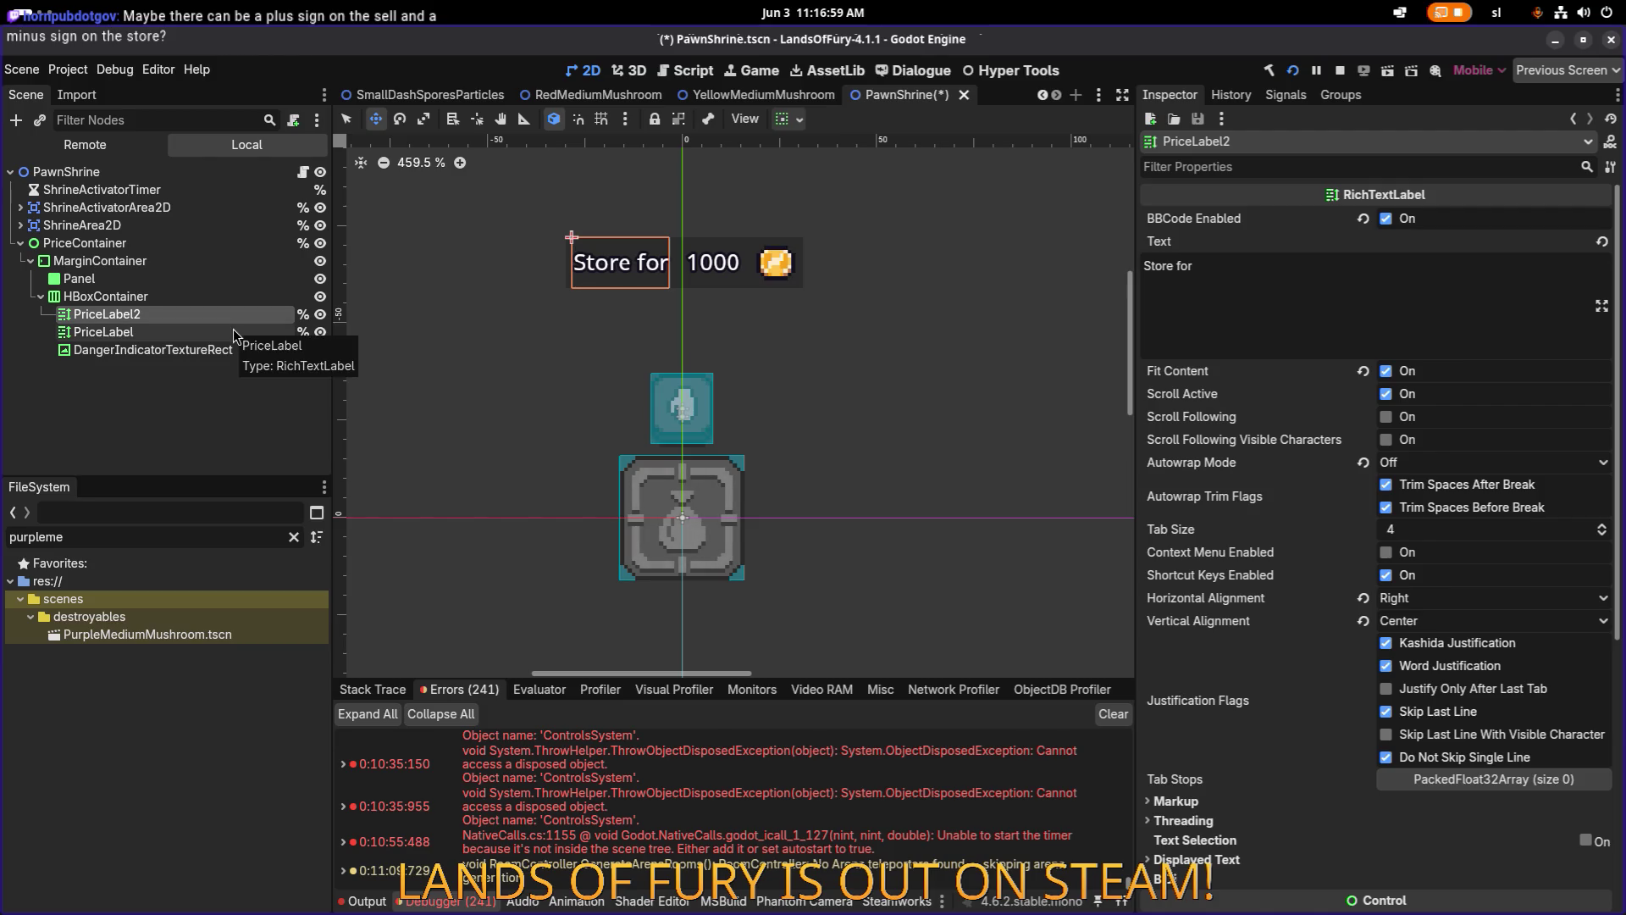
{"action": "key", "text": "Down"}
{"action": "key", "text": "Down"}
{"action": "key", "text": "ctrl+Up"}
{"action": "key", "text": "Down"}
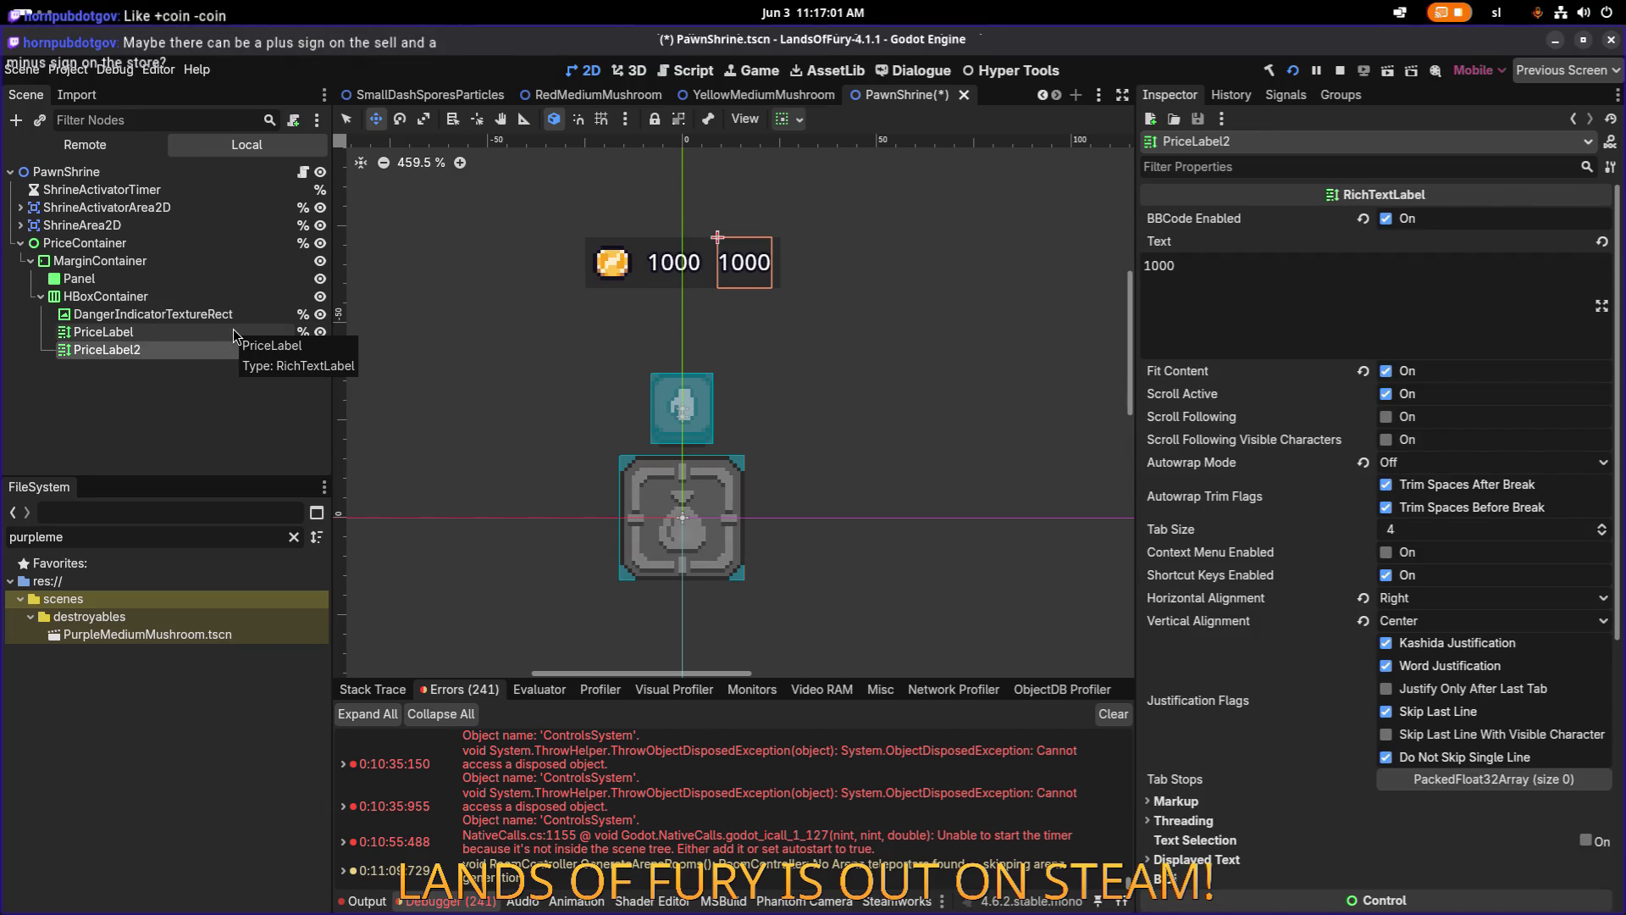
{"action": "key", "text": "Delete"}
{"action": "left_click", "coordinate": [205, 315]}
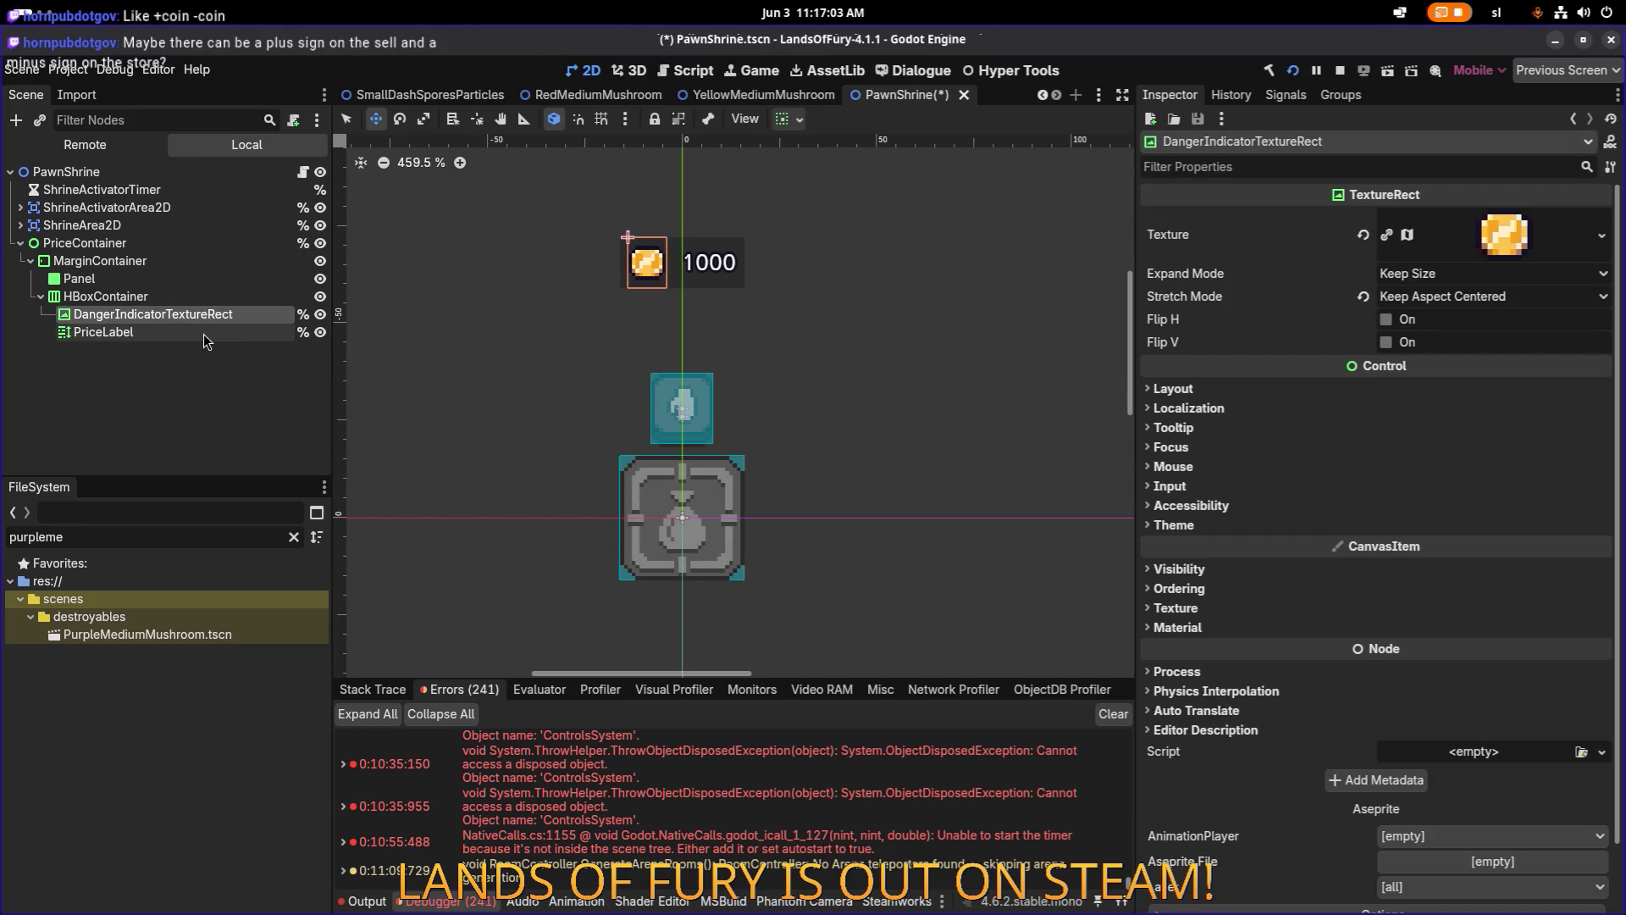
{"action": "left_click", "coordinate": [207, 338]}
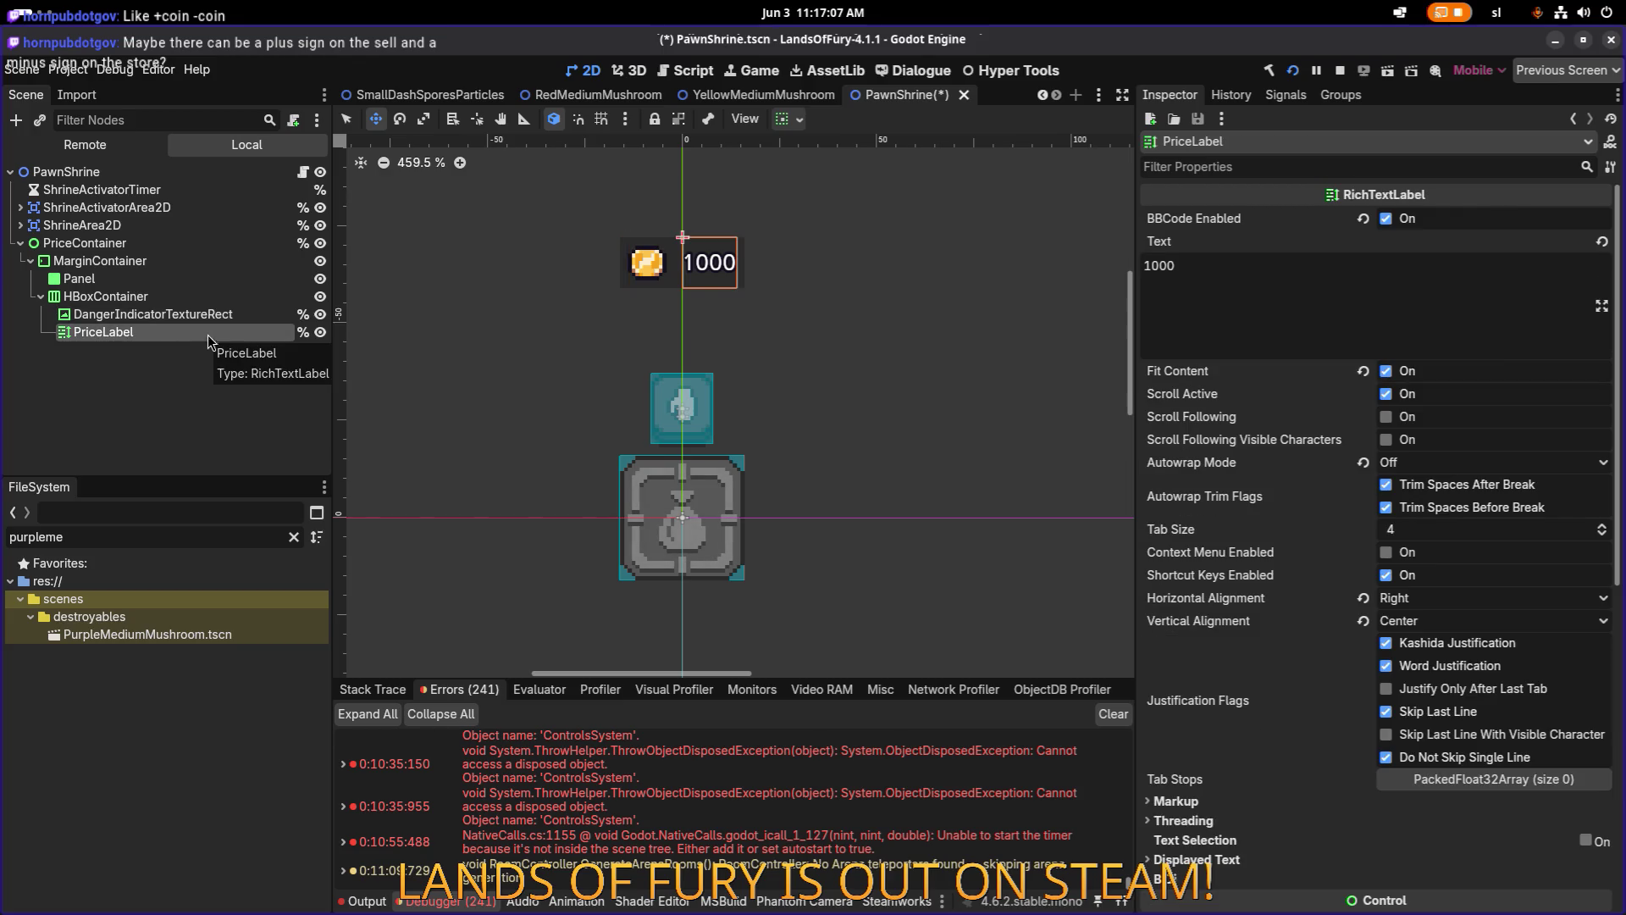
{"action": "left_click", "coordinate": [219, 318]}
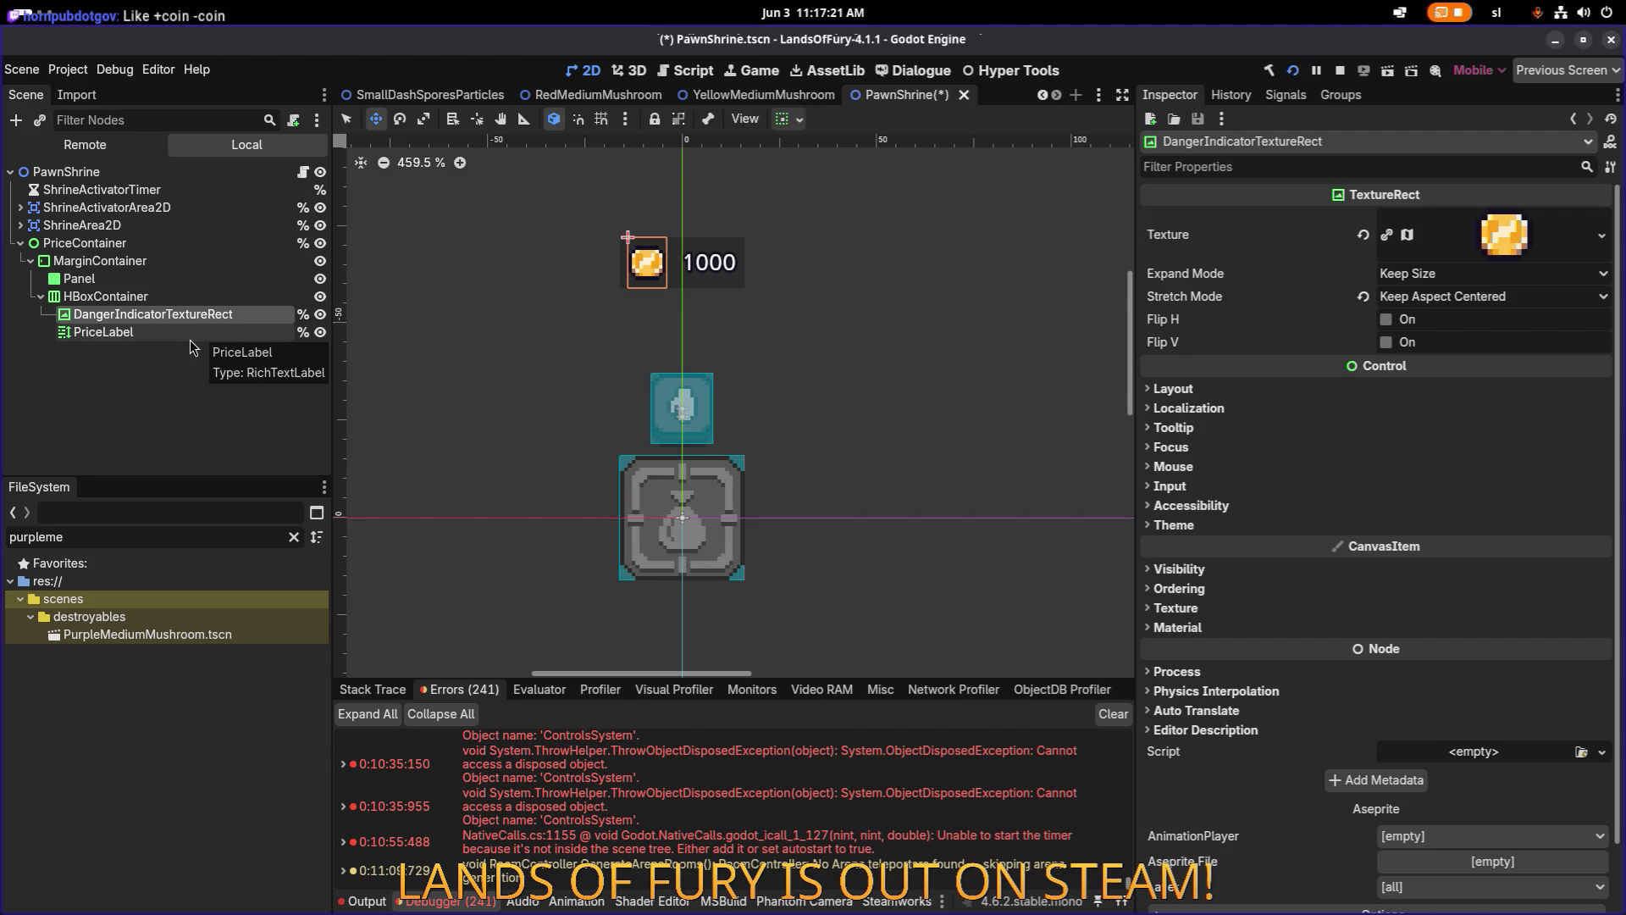
{"action": "left_click", "coordinate": [195, 332]}
{"action": "scroll", "coordinate": [1120, 305], "scroll_direction": "up", "scroll_amount": 1}
{"action": "left_click", "coordinate": [1215, 287]}
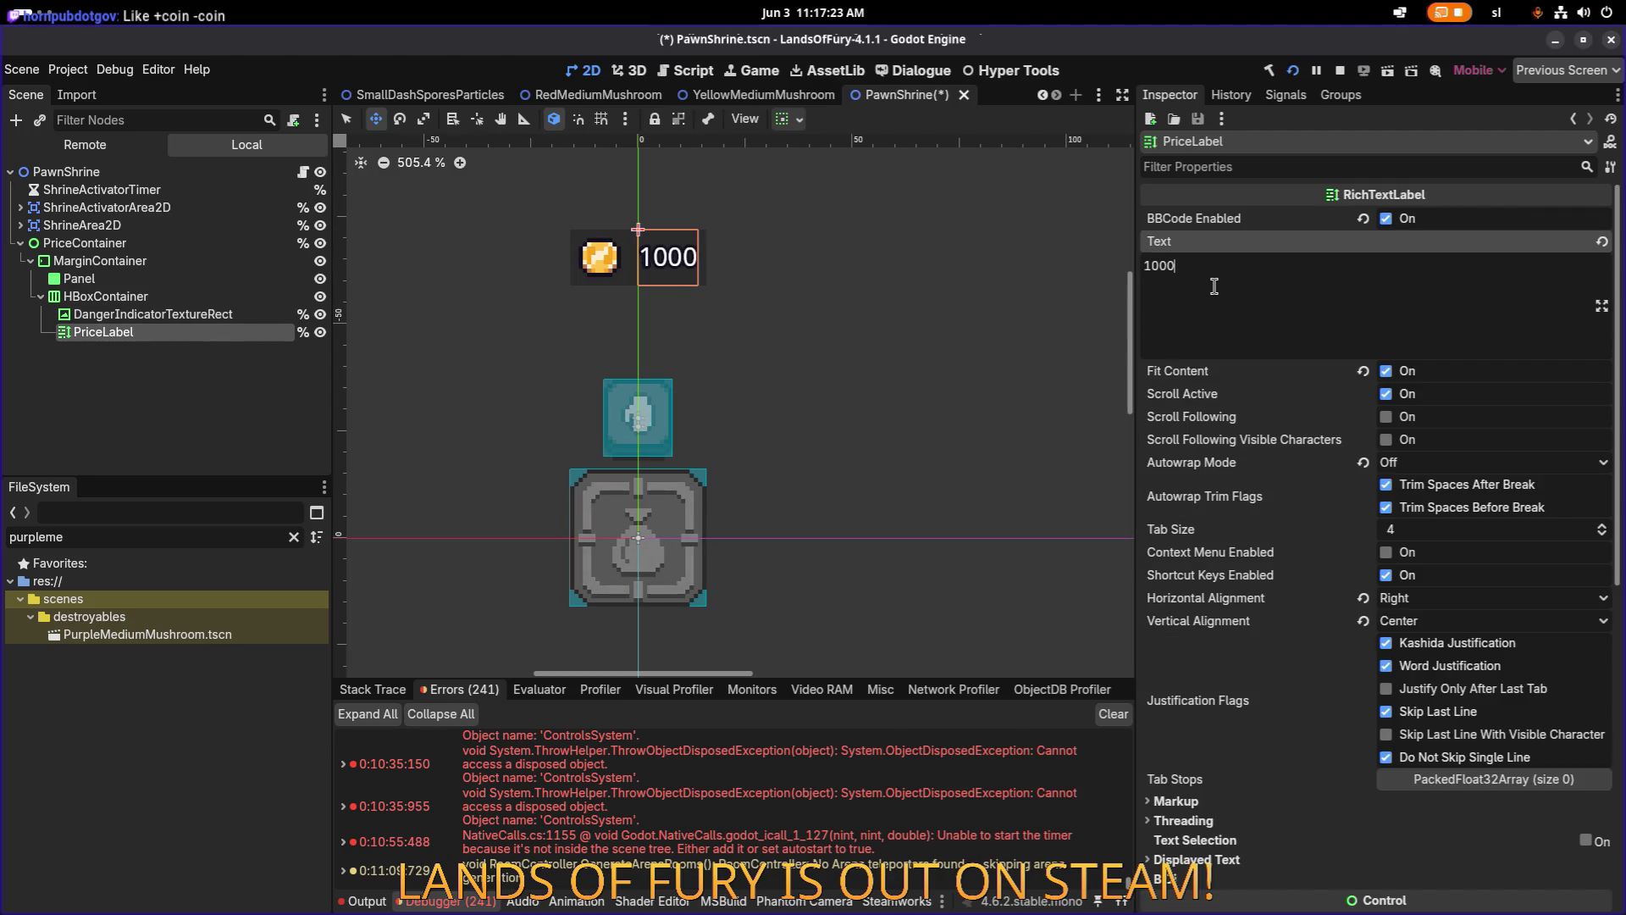
{"action": "type", "text": "+"}
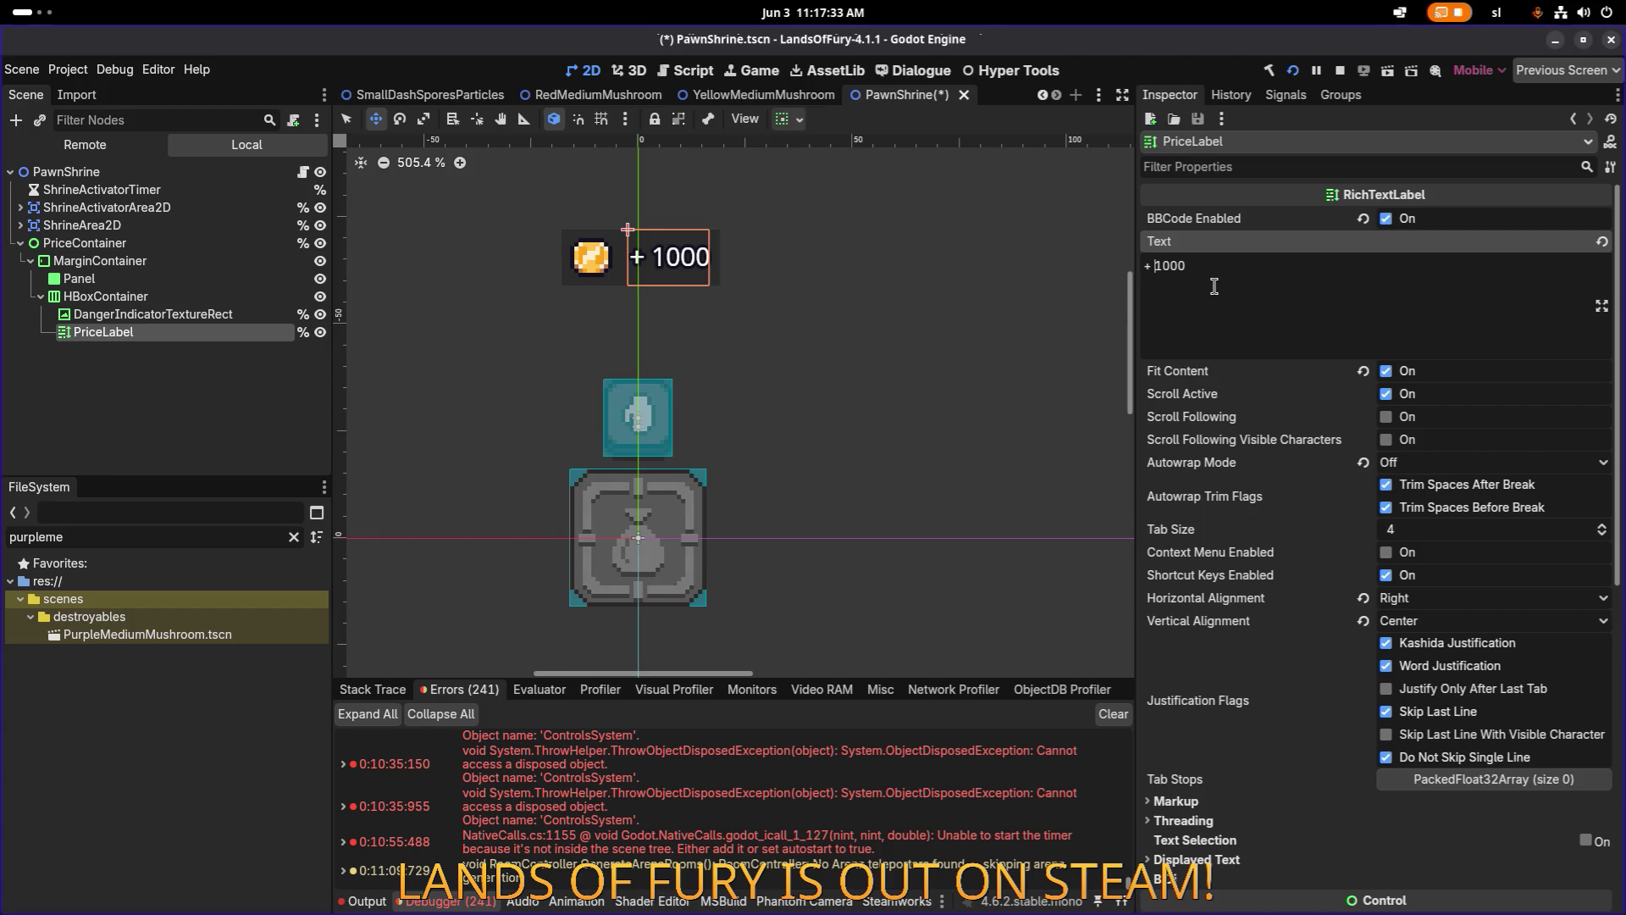
{"action": "key", "text": "BackSpace"}
{"action": "key", "text": "BackSpace"}
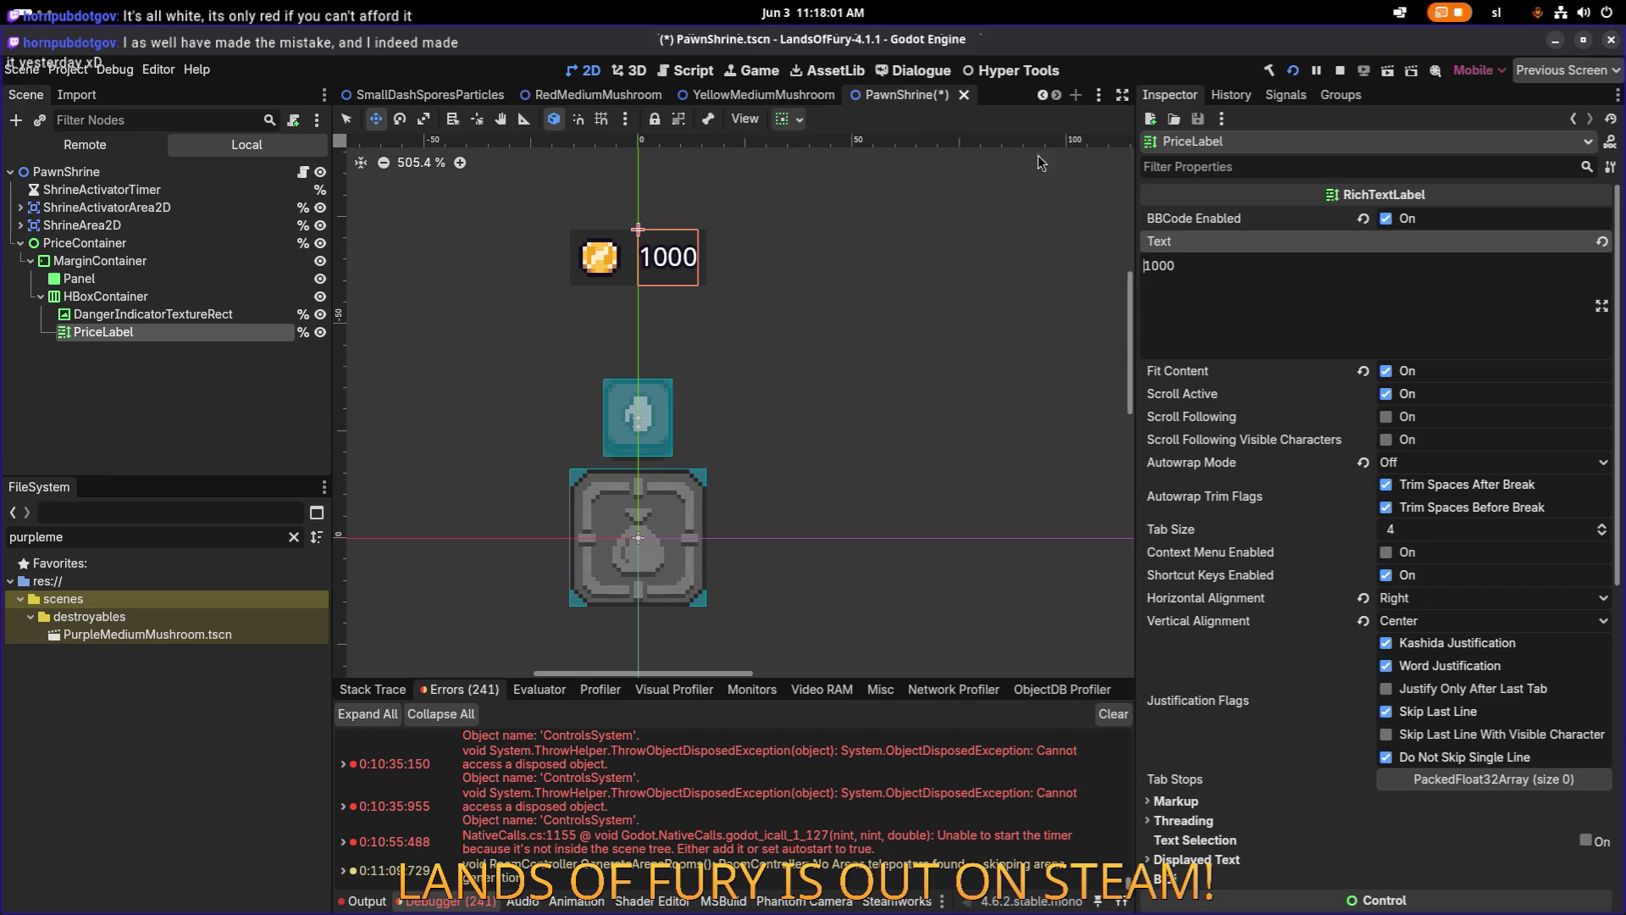
{"action": "left_click", "coordinate": [966, 95]}
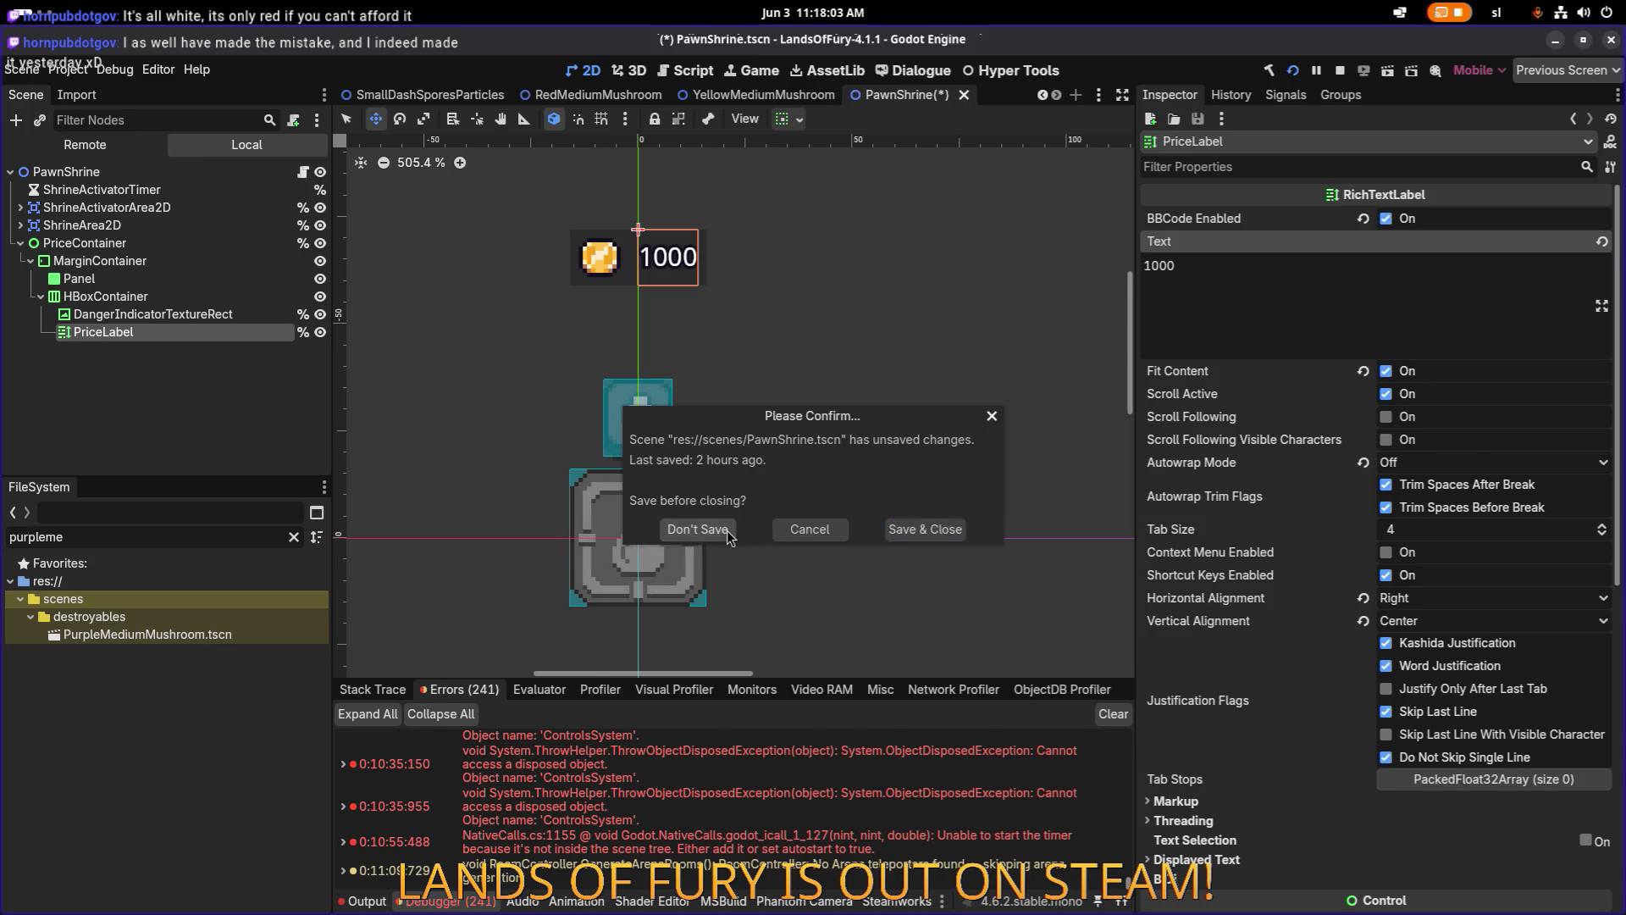
Discard the PawnShrine changes and reopen PawnShrine.tscn from a FileSystem filter.
{"action": "left_click", "coordinate": [697, 530]}
{"action": "double_click", "coordinate": [200, 544]}
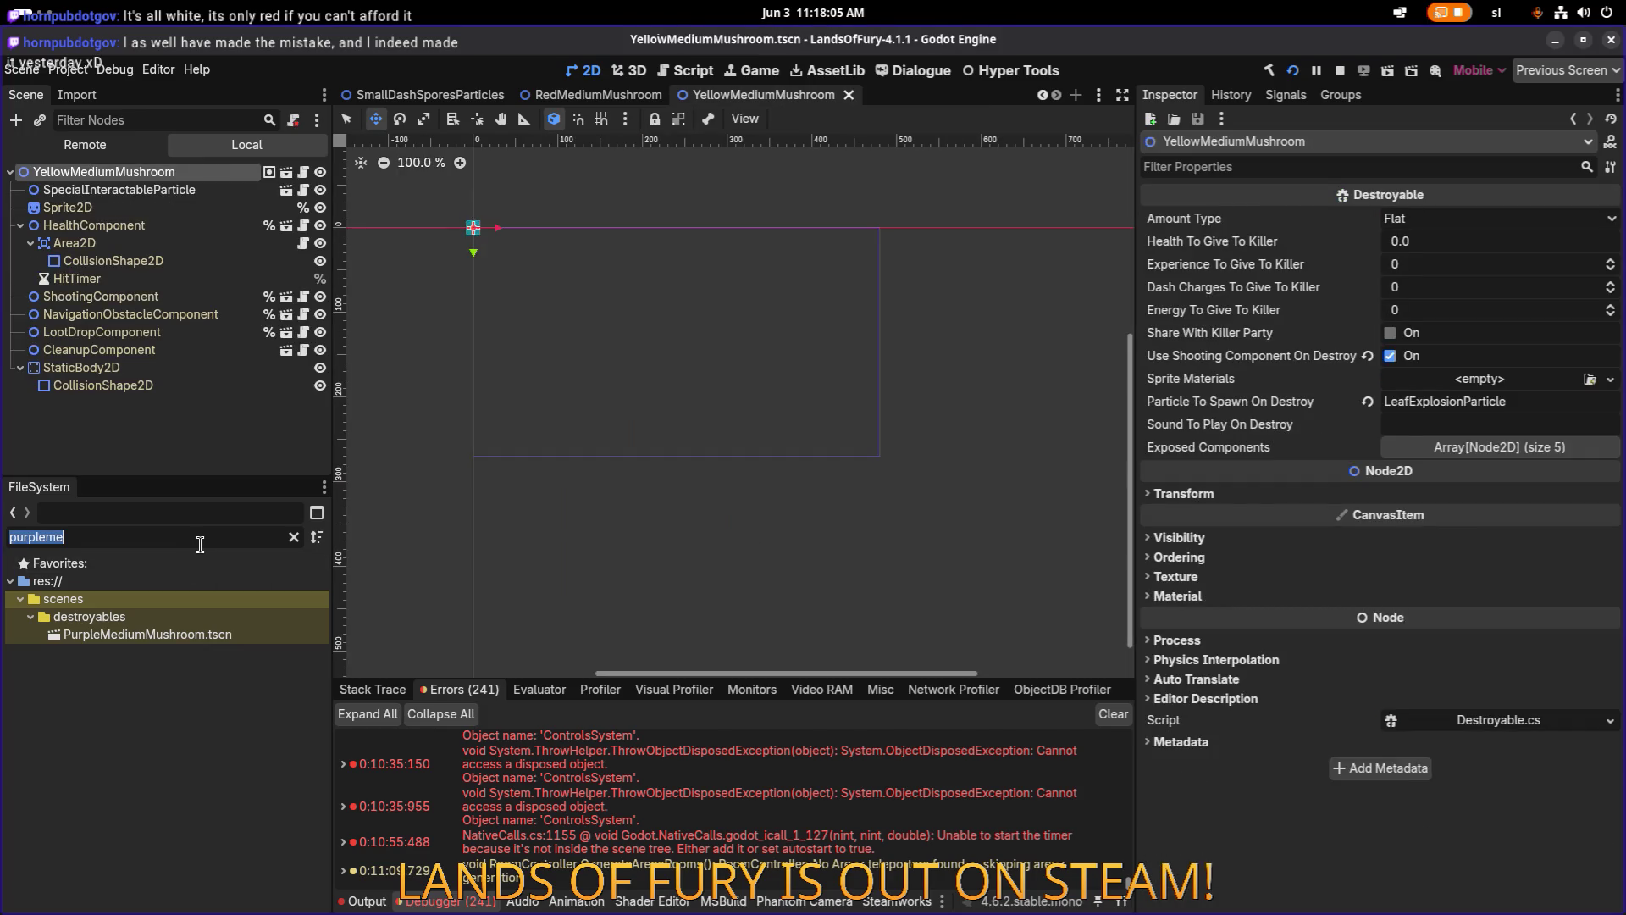
{"action": "type", "text": "paw"}
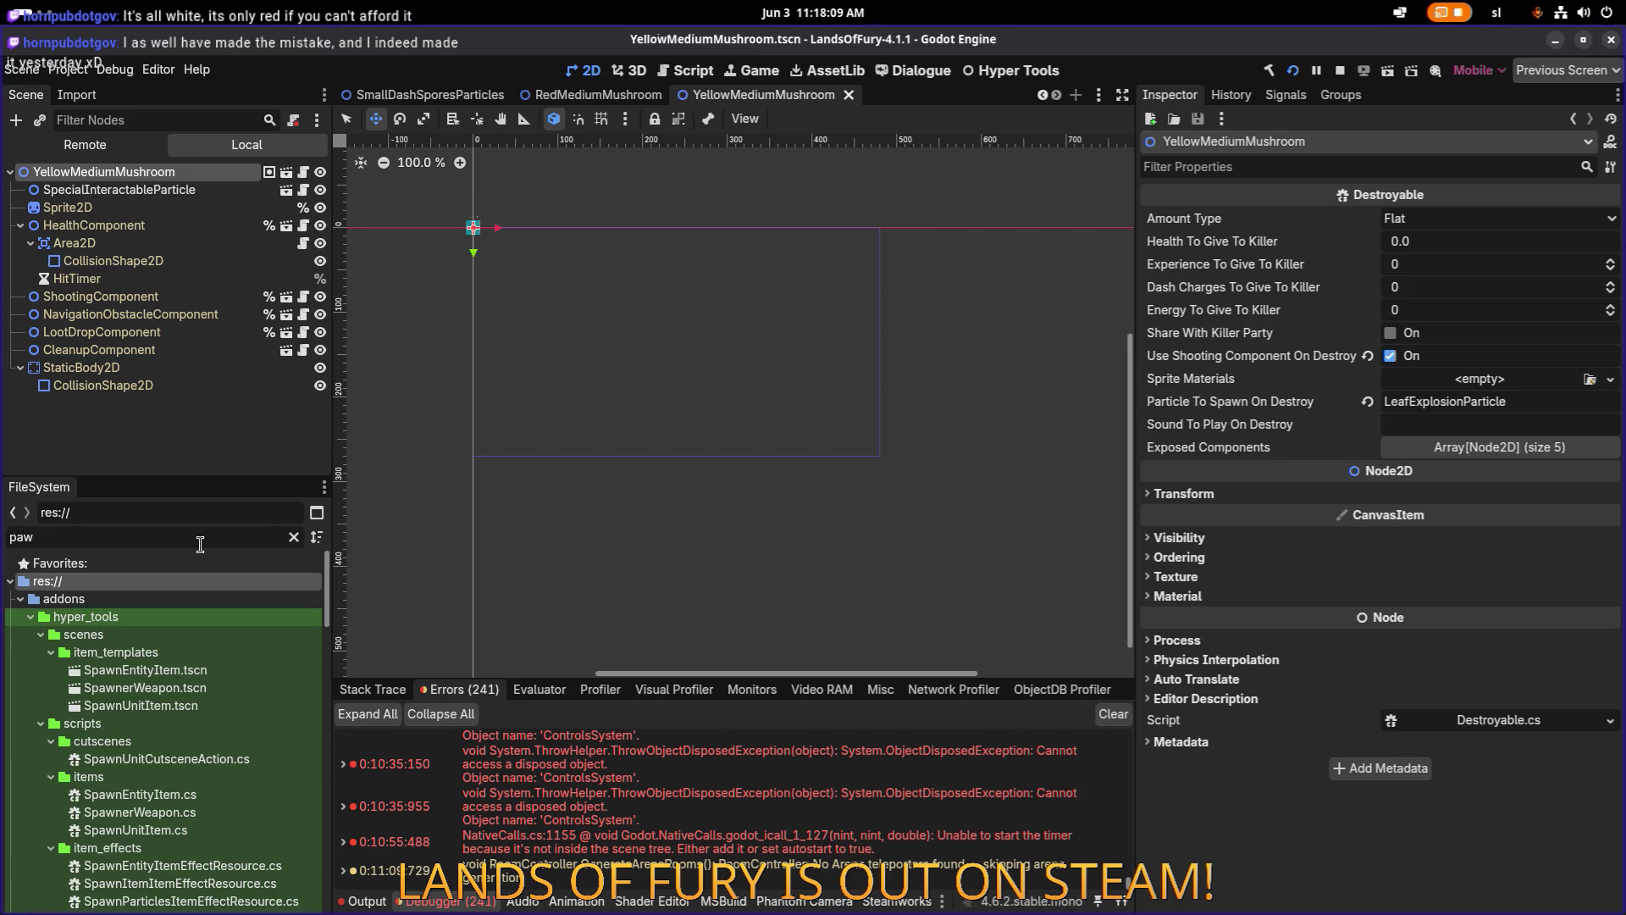
{"action": "type", "text": "nnsh"}
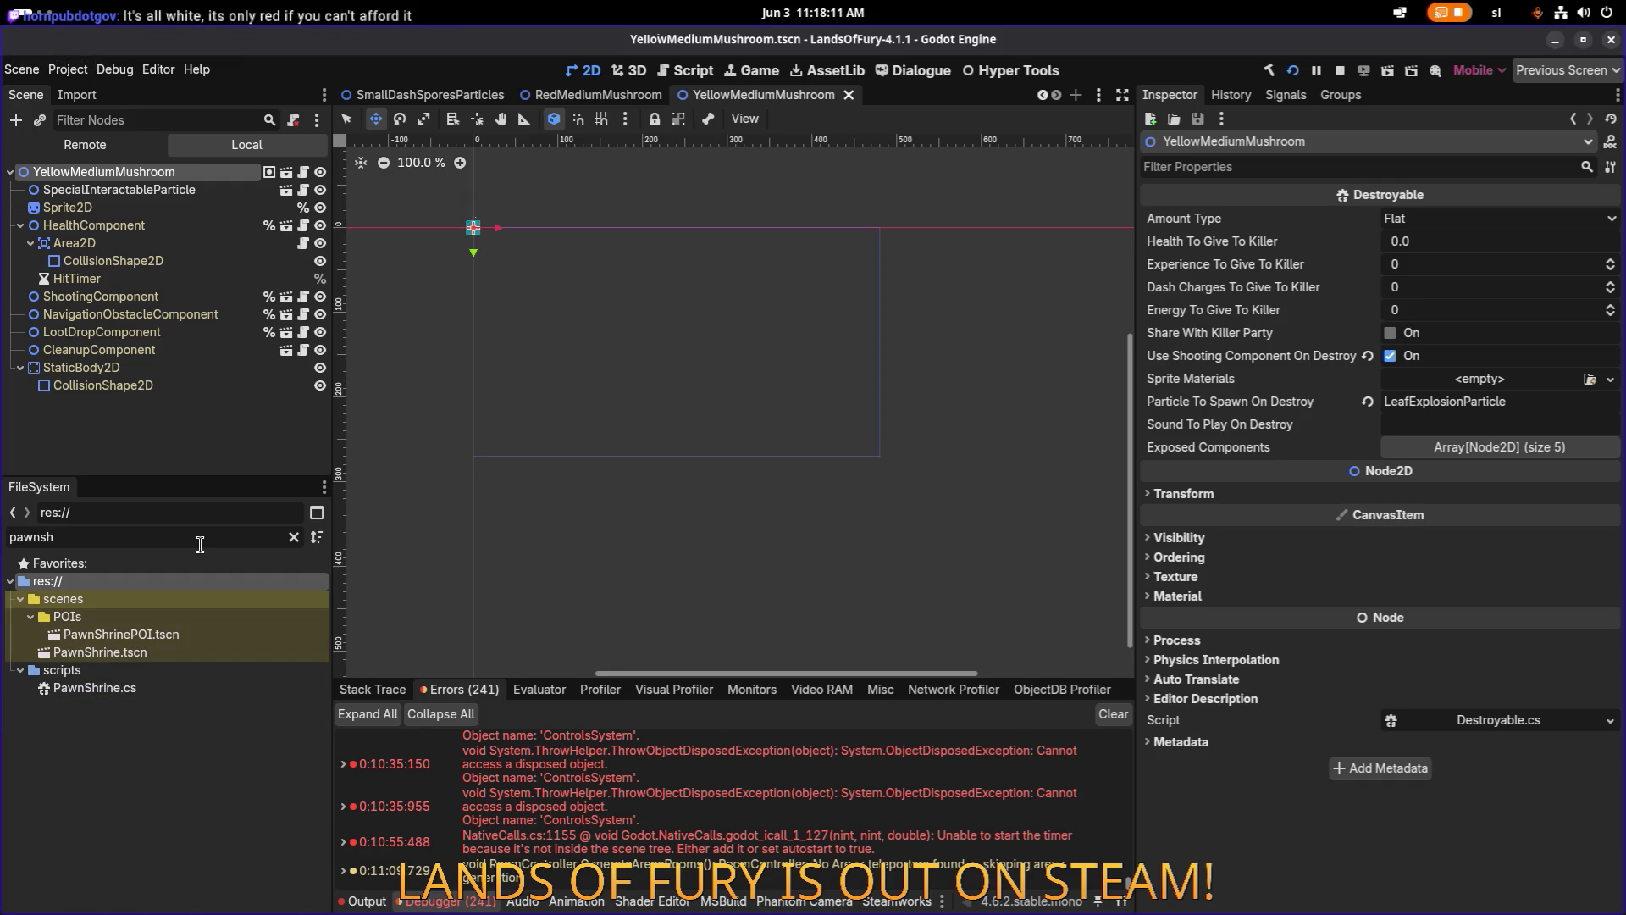
{"action": "double_click", "coordinate": [195, 650]}
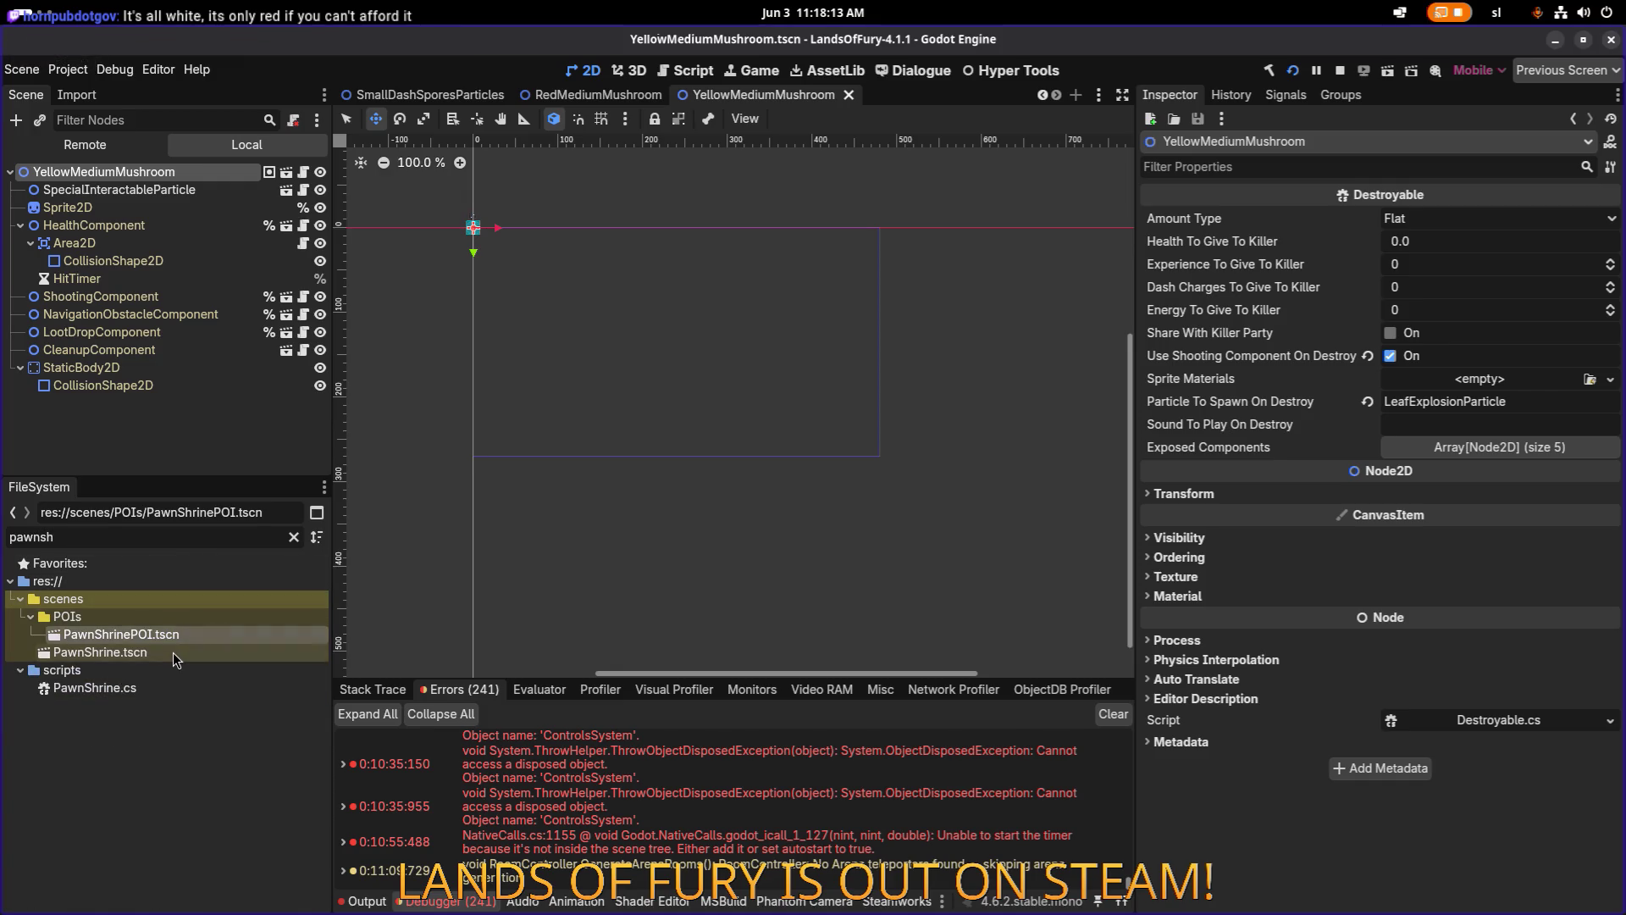
Make the shrine's price panel visible on the canvas.
{"action": "scroll", "coordinate": [693, 465], "scroll_direction": "down", "scroll_amount": 3}
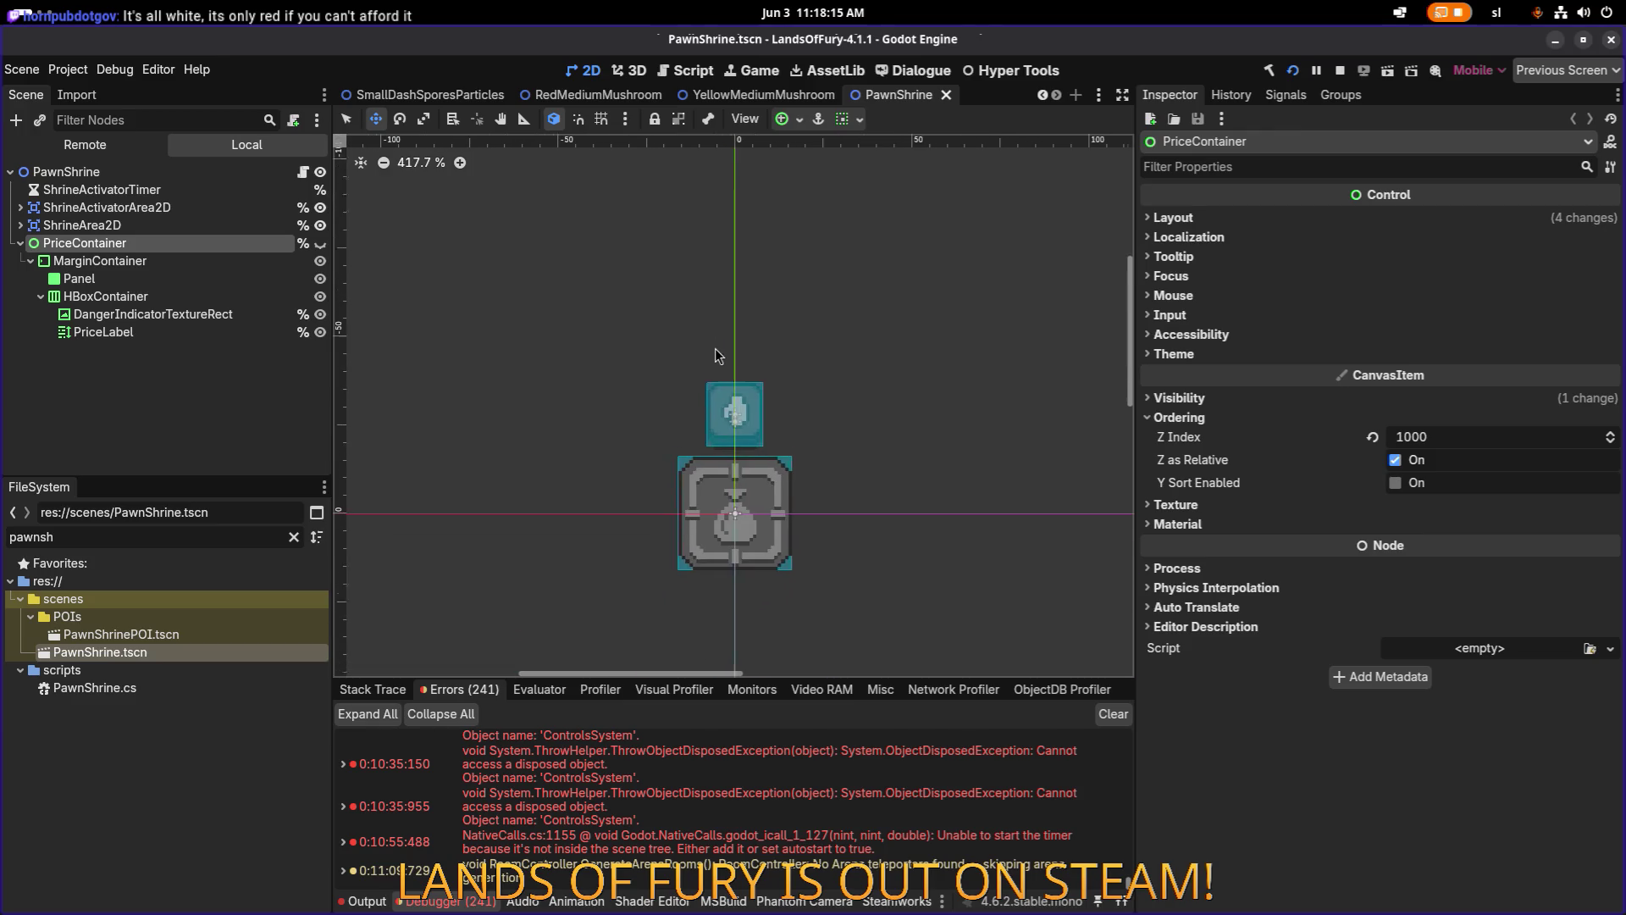
{"action": "left_click", "coordinate": [229, 296]}
{"action": "left_click", "coordinate": [229, 225]}
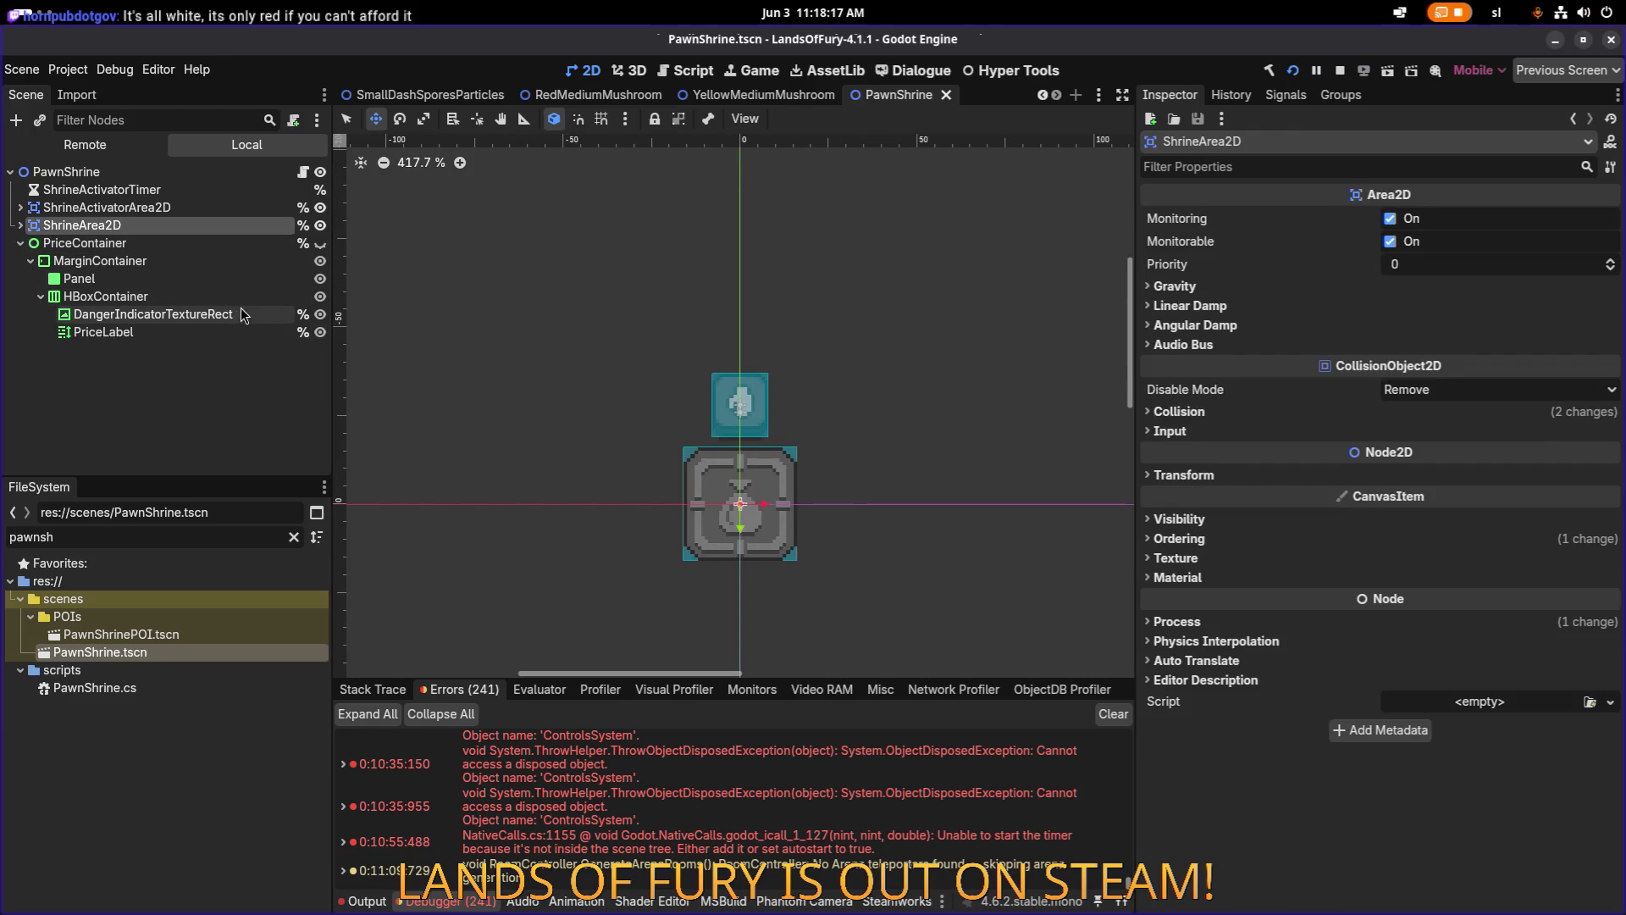
{"action": "left_click", "coordinate": [321, 243]}
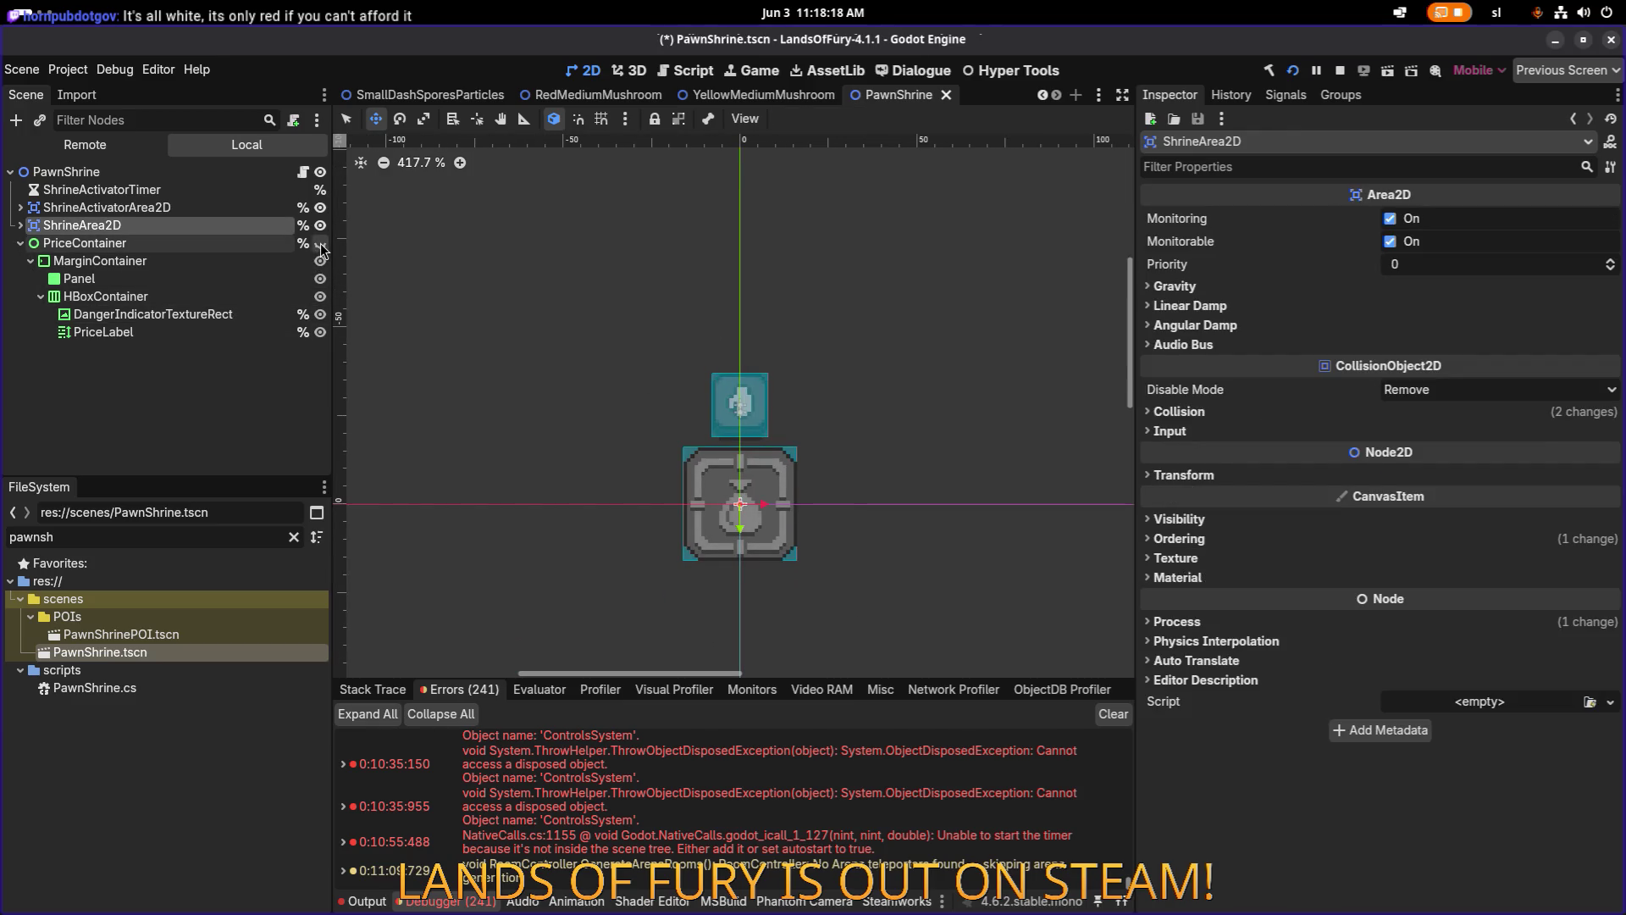
Set the PriceLabel Text to 'Sell for 1000', correcting a typo.
{"action": "left_click", "coordinate": [235, 296]}
{"action": "left_click", "coordinate": [236, 315]}
{"action": "left_click", "coordinate": [224, 332]}
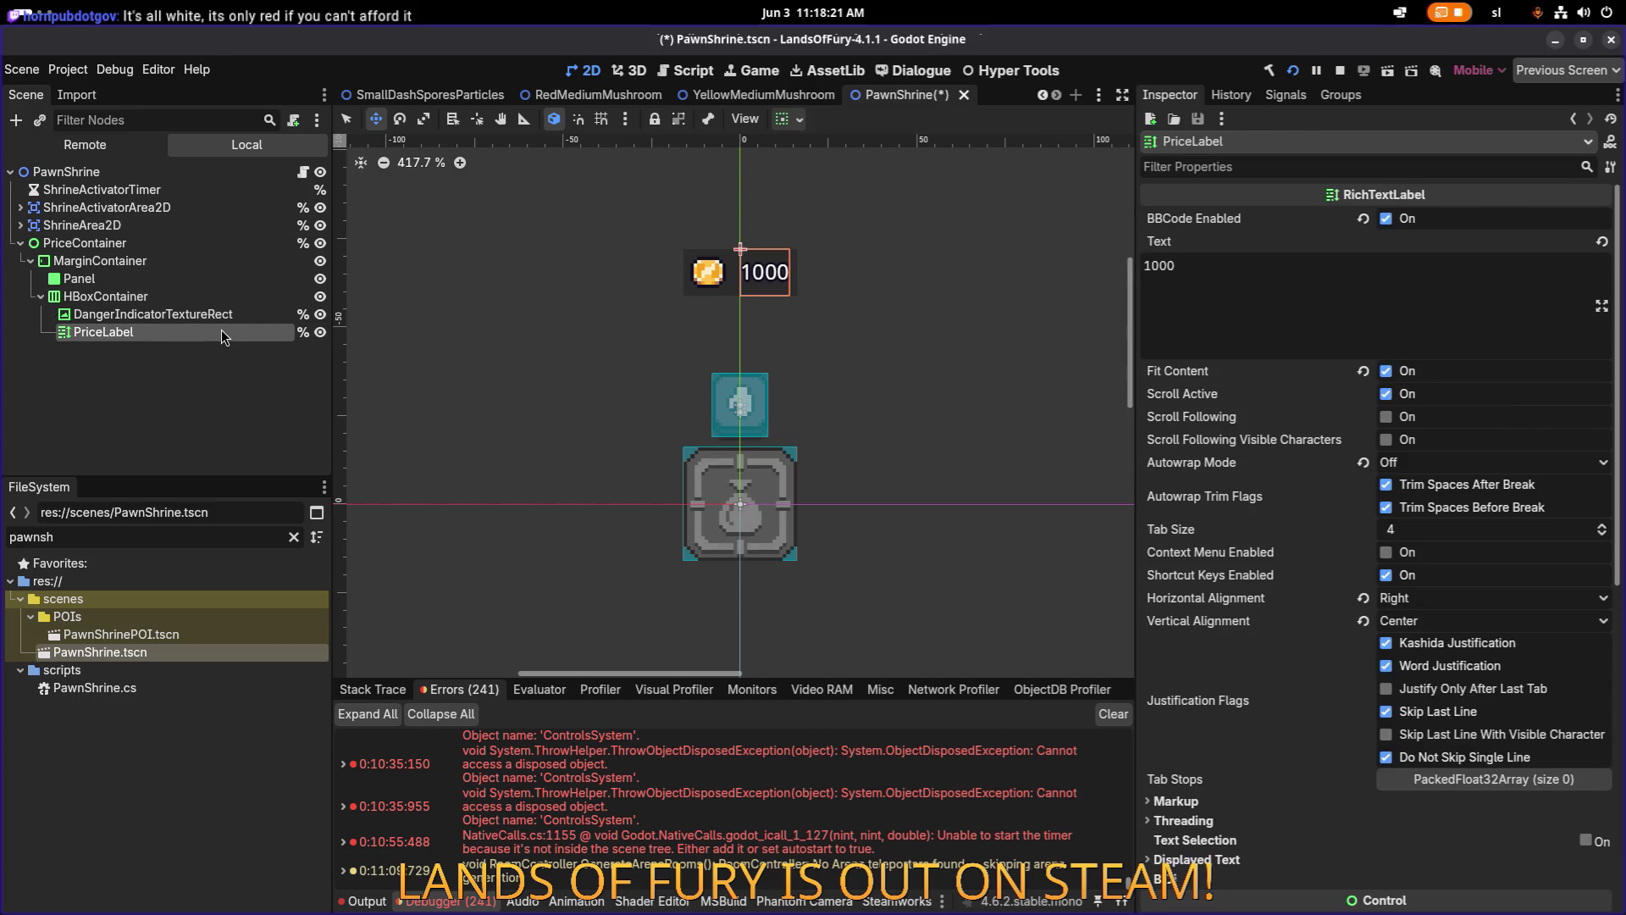
{"action": "left_click", "coordinate": [1271, 293]}
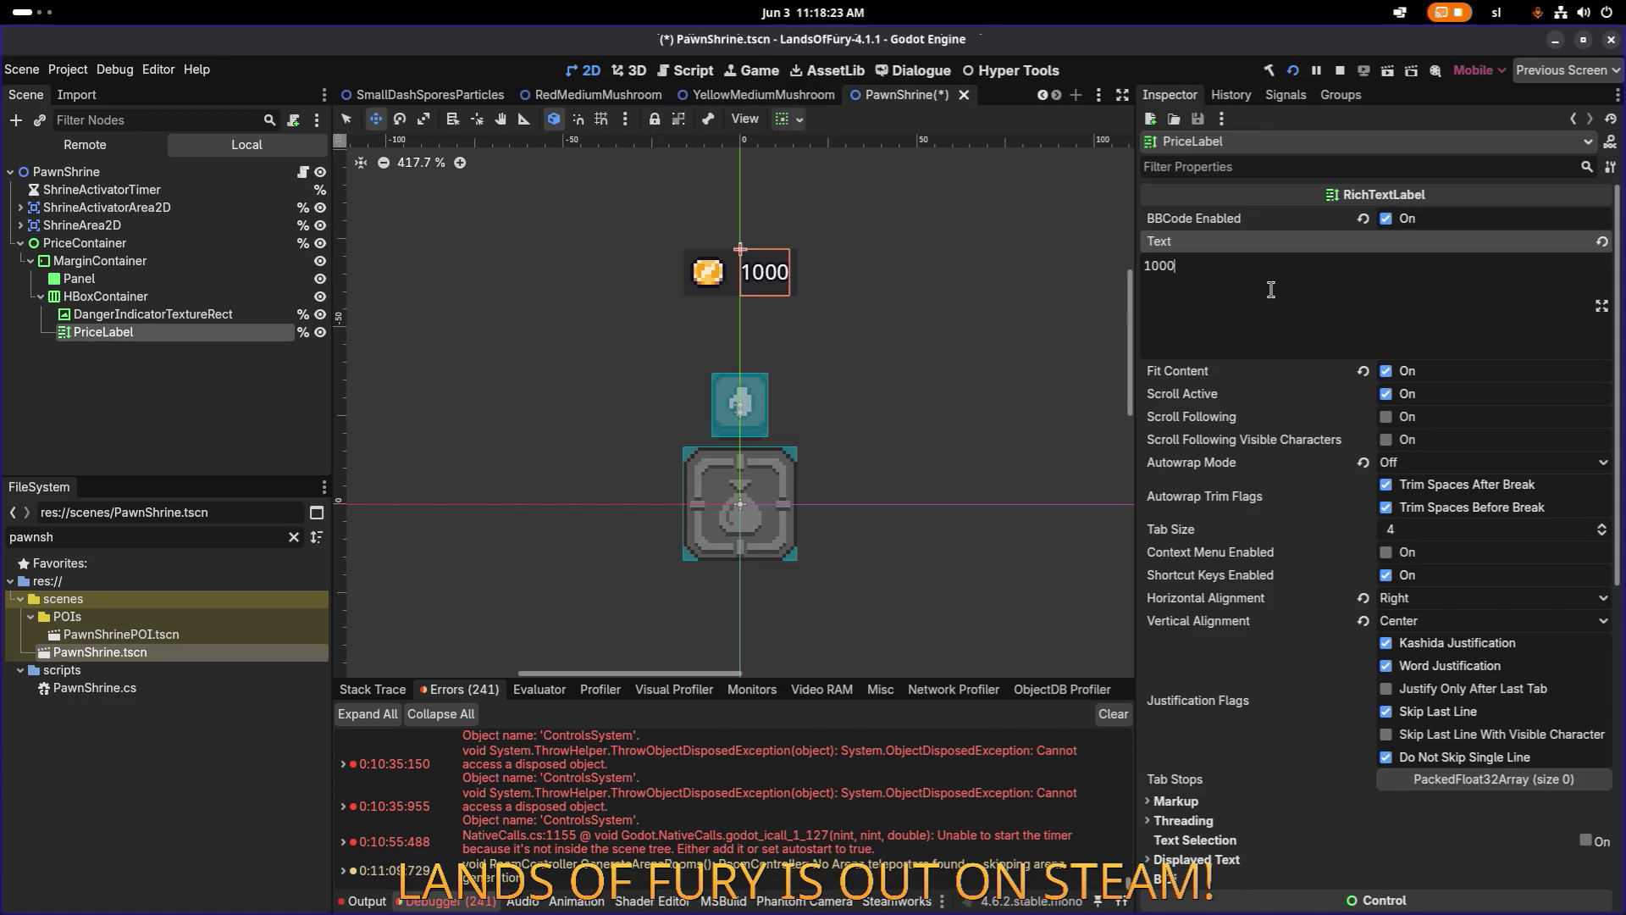
{"action": "type", "text": "Sellf "}
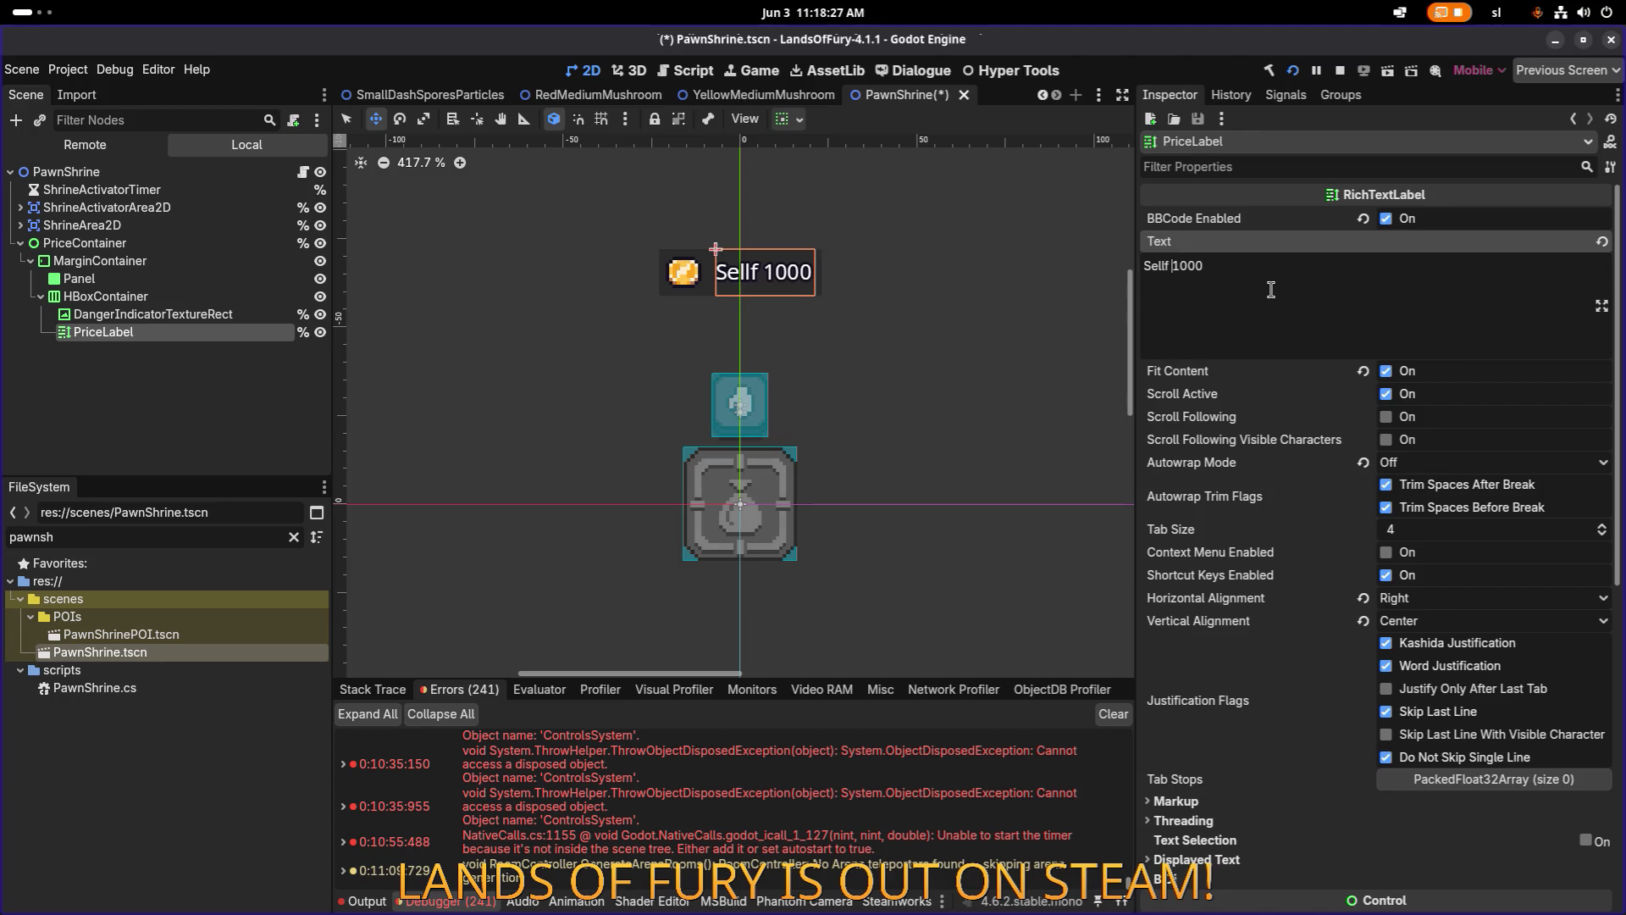
{"action": "type", "text": "fo"}
{"action": "key", "text": "BackSpace"}
{"action": "key", "text": "BackSpace"}
{"action": "key", "text": "BackSpace"}
{"action": "type", "text": "for"}
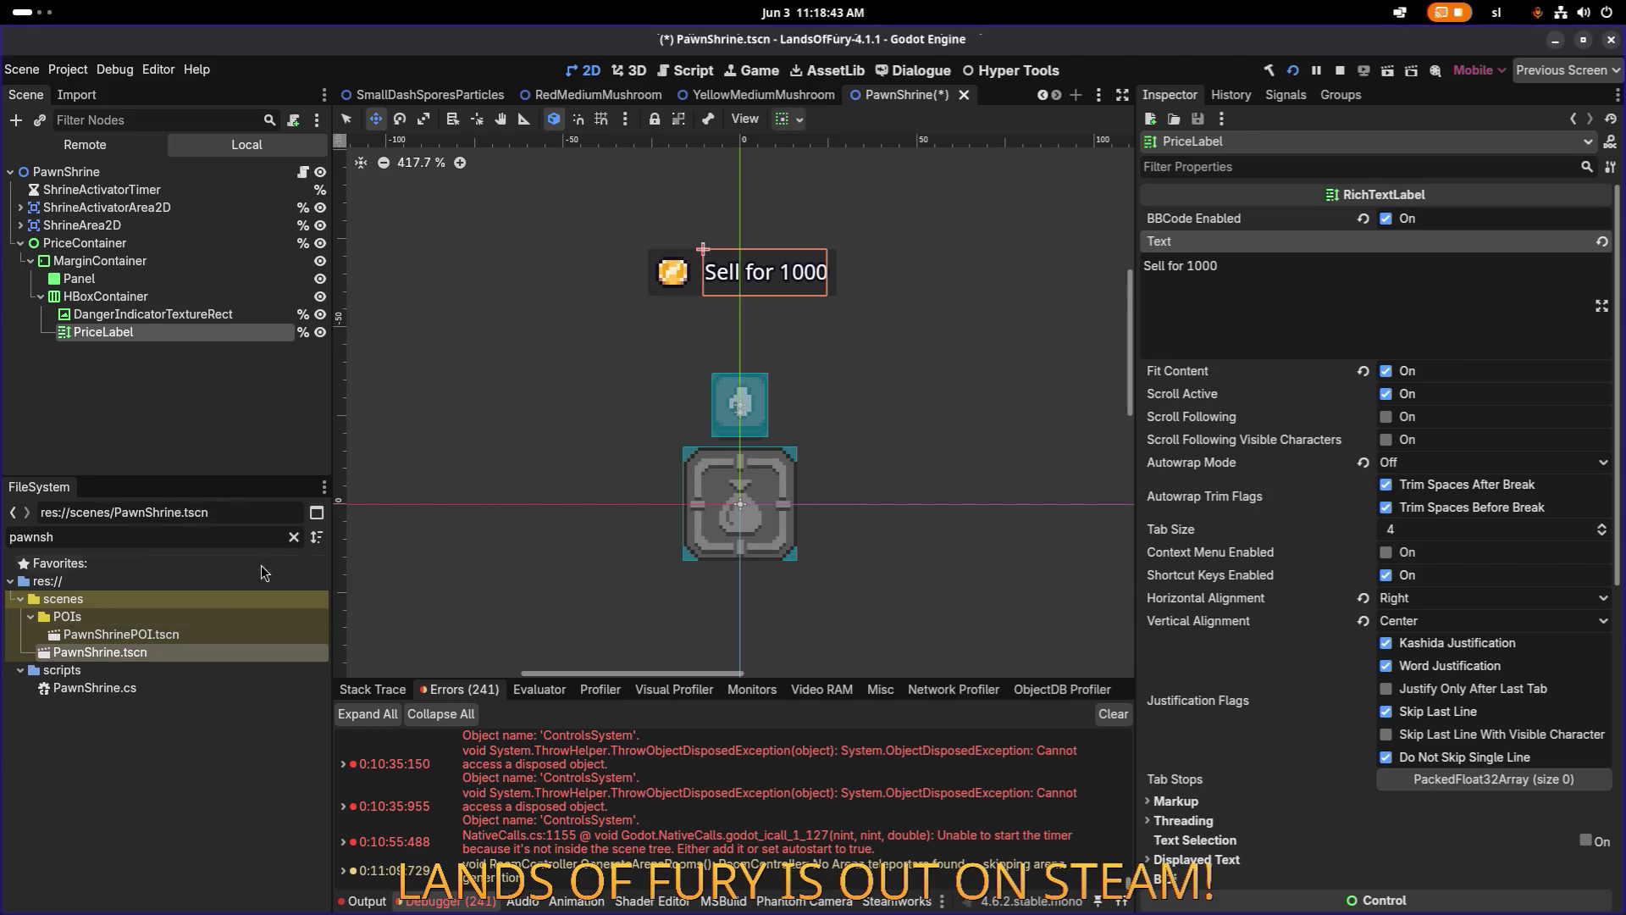
Filter the FileSystem for 'storage' and open StorageShrine.tscn.
{"action": "left_click", "coordinate": [294, 536]}
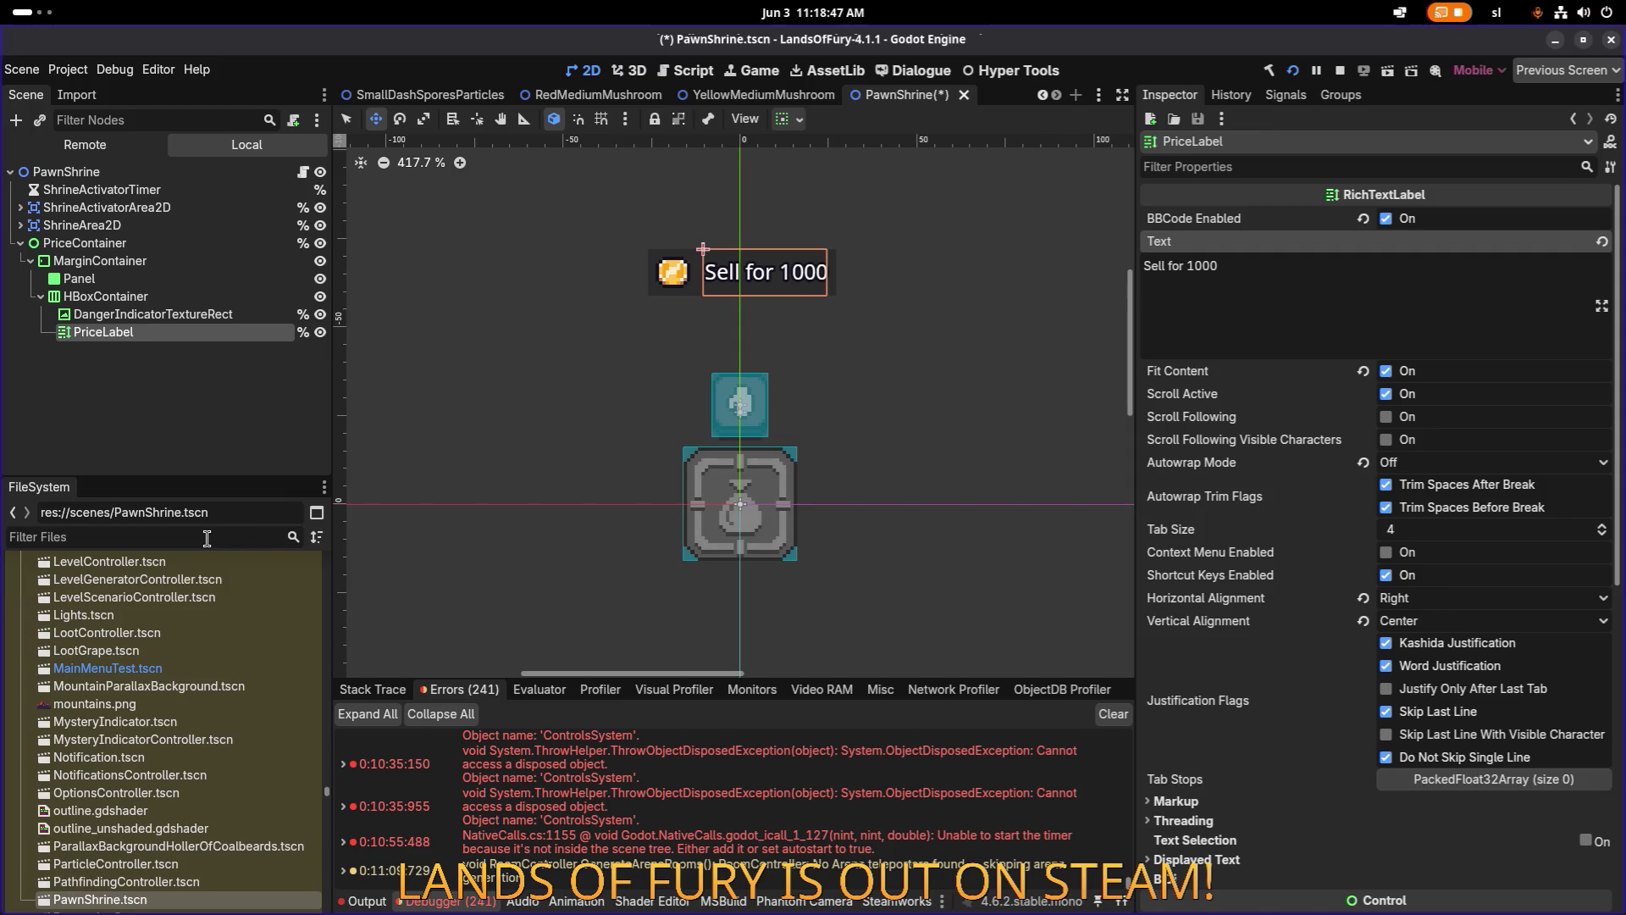
{"action": "type", "text": "storage"}
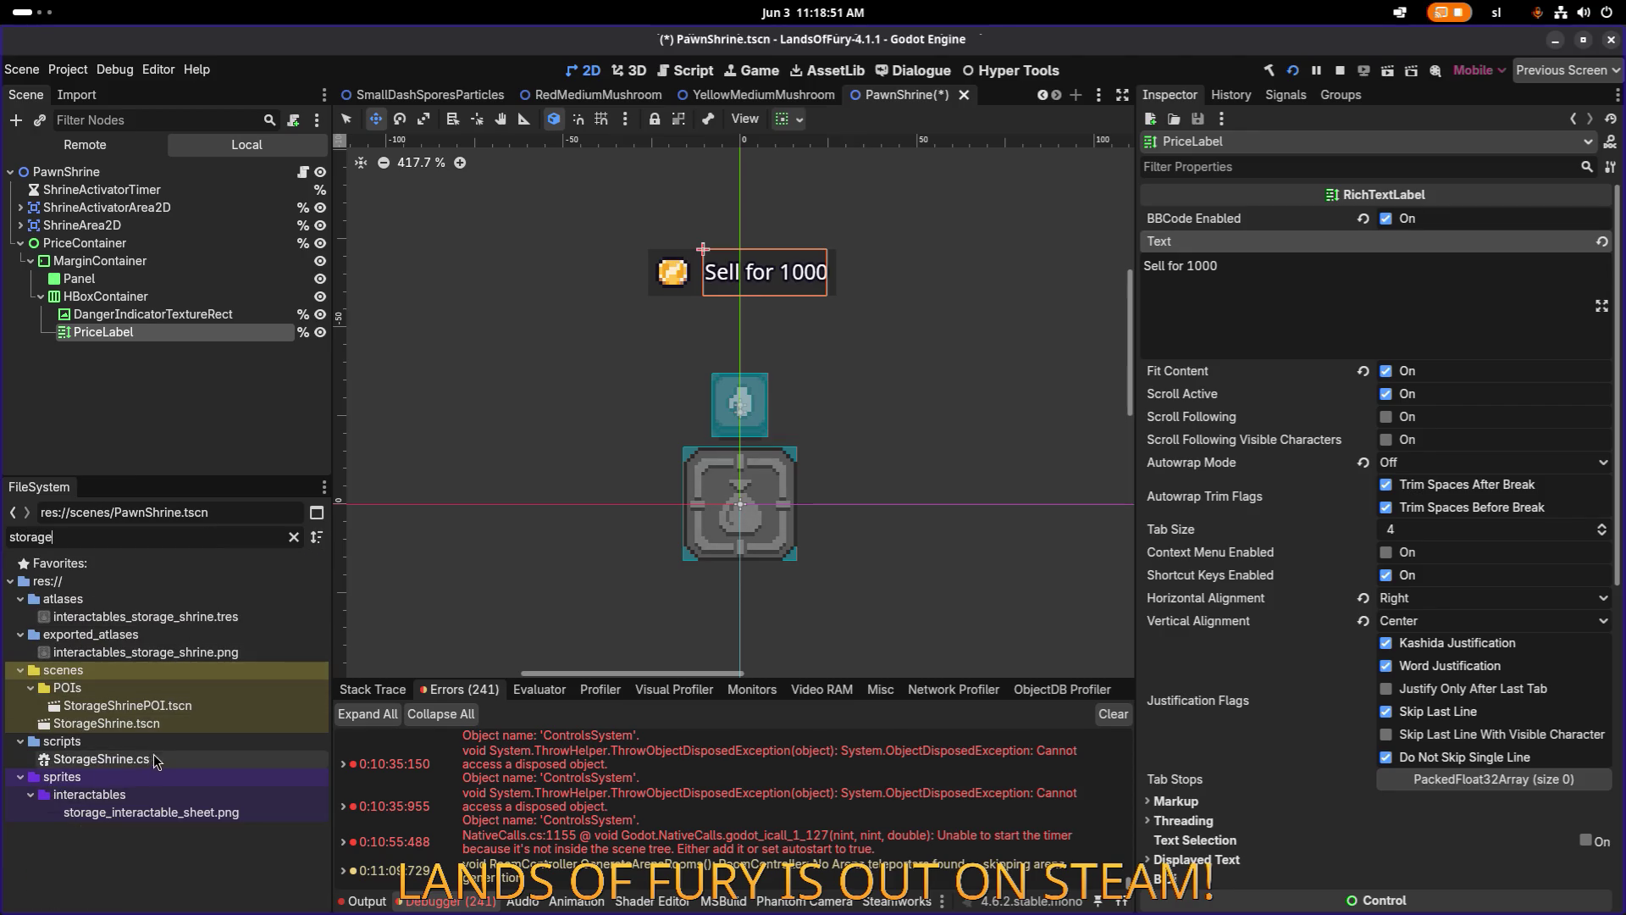
{"action": "double_click", "coordinate": [171, 723]}
Make the StorageShrine's PriceContainer visible and expand its children.
{"action": "left_click", "coordinate": [292, 246]}
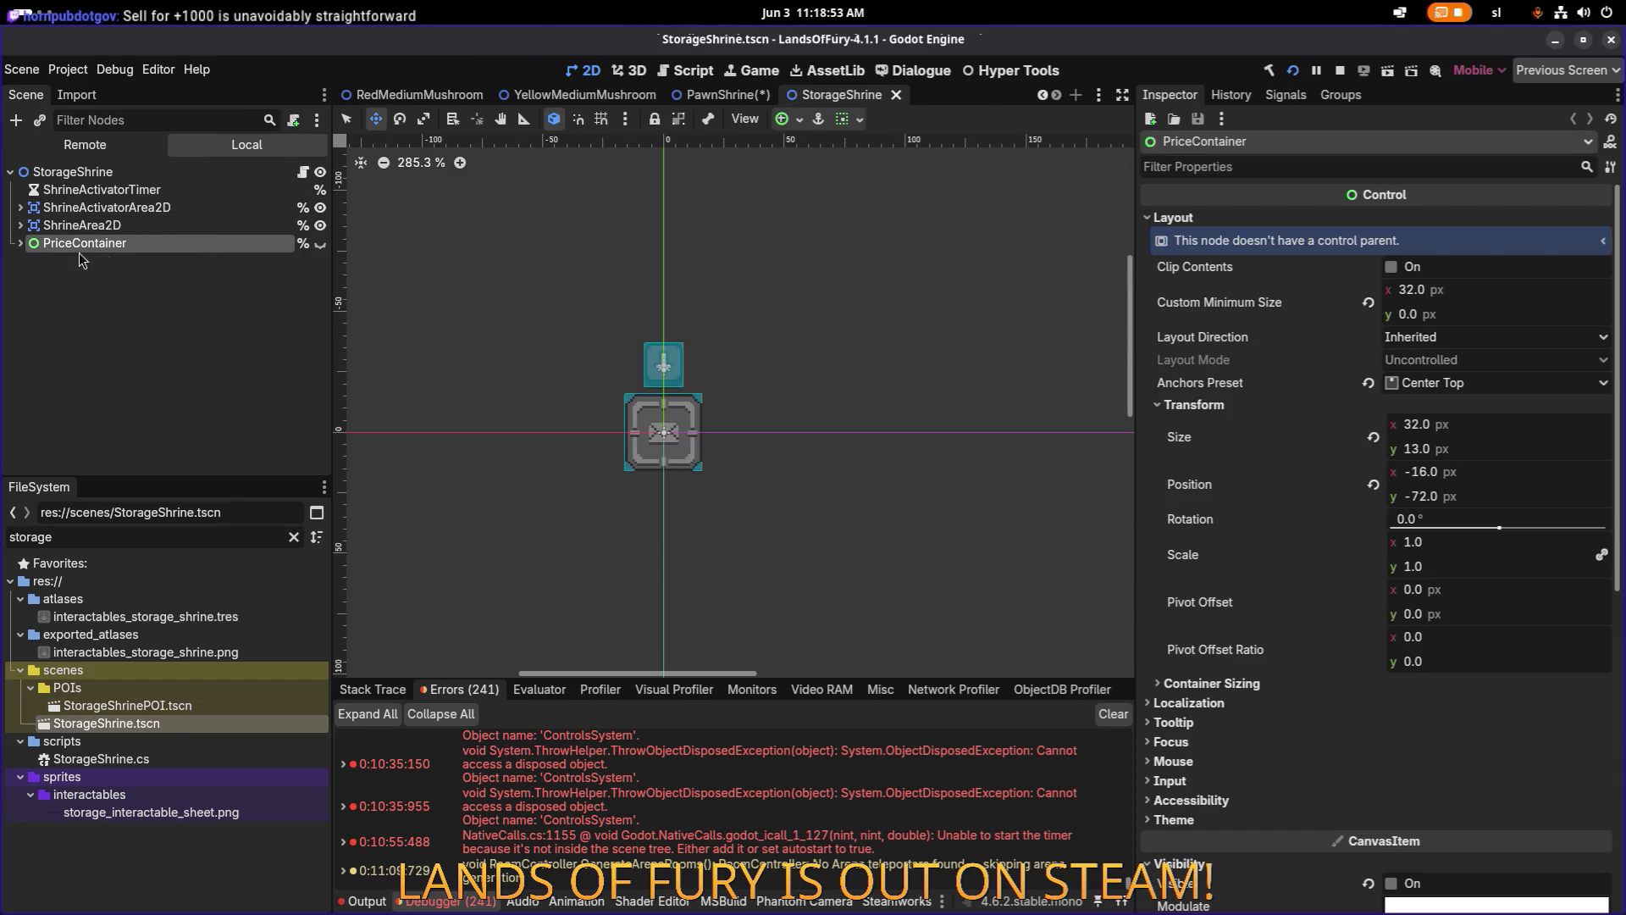
{"action": "left_click", "coordinate": [320, 245]}
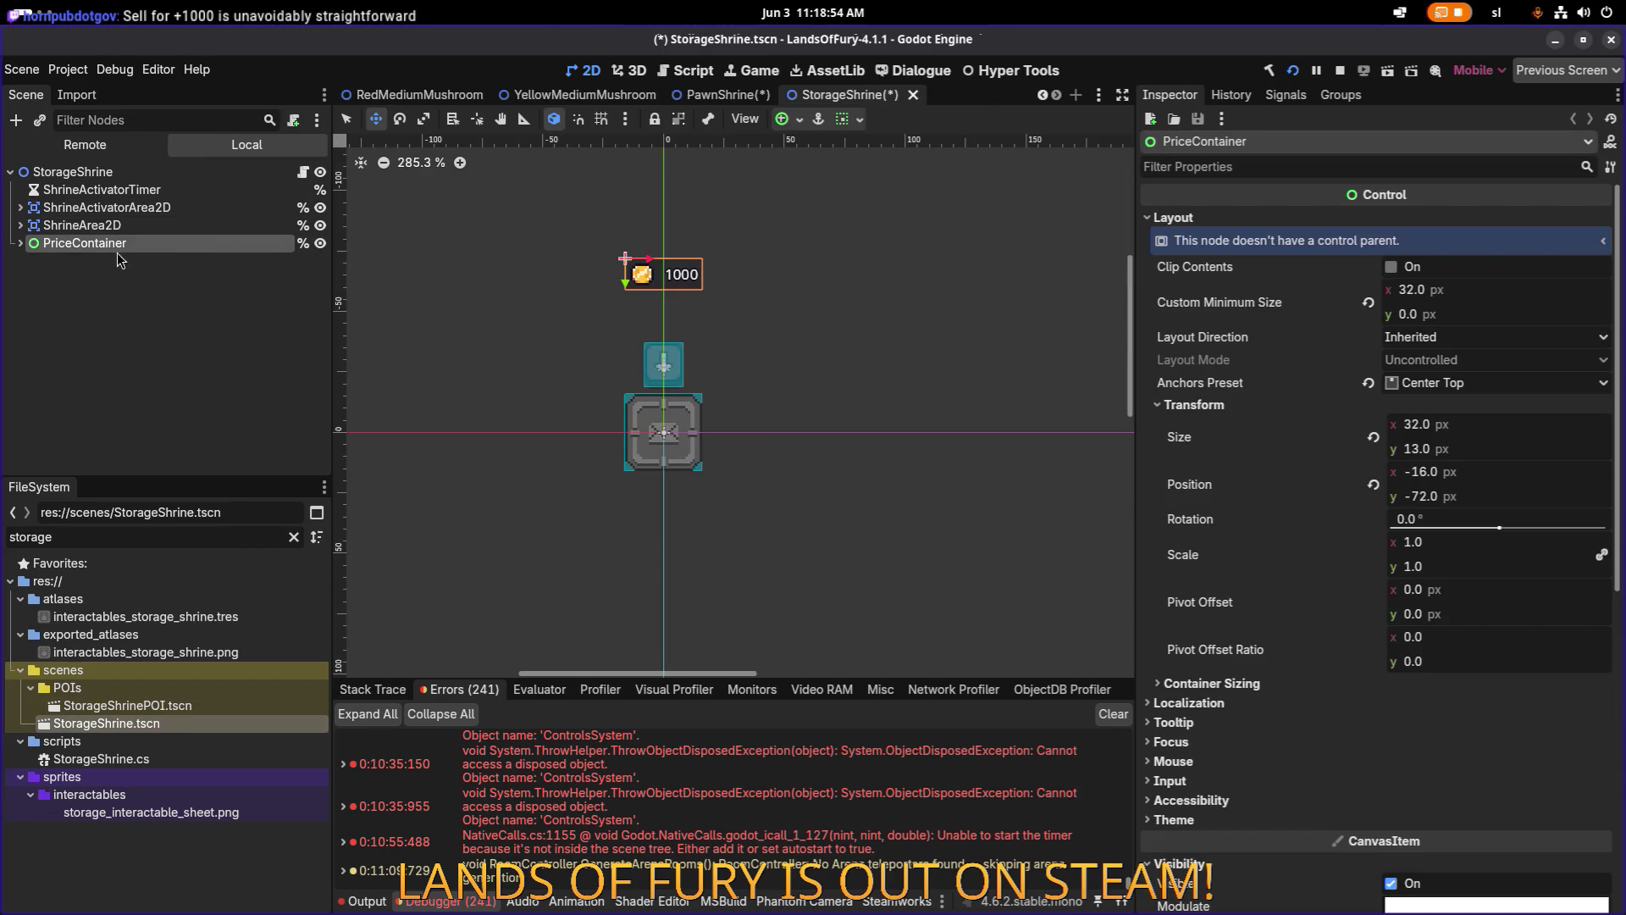
{"action": "left_click", "coordinate": [21, 243]}
Set the PriceLabel Text to 'Store for 1000', removing a stray minus sign.
{"action": "left_click", "coordinate": [140, 298]}
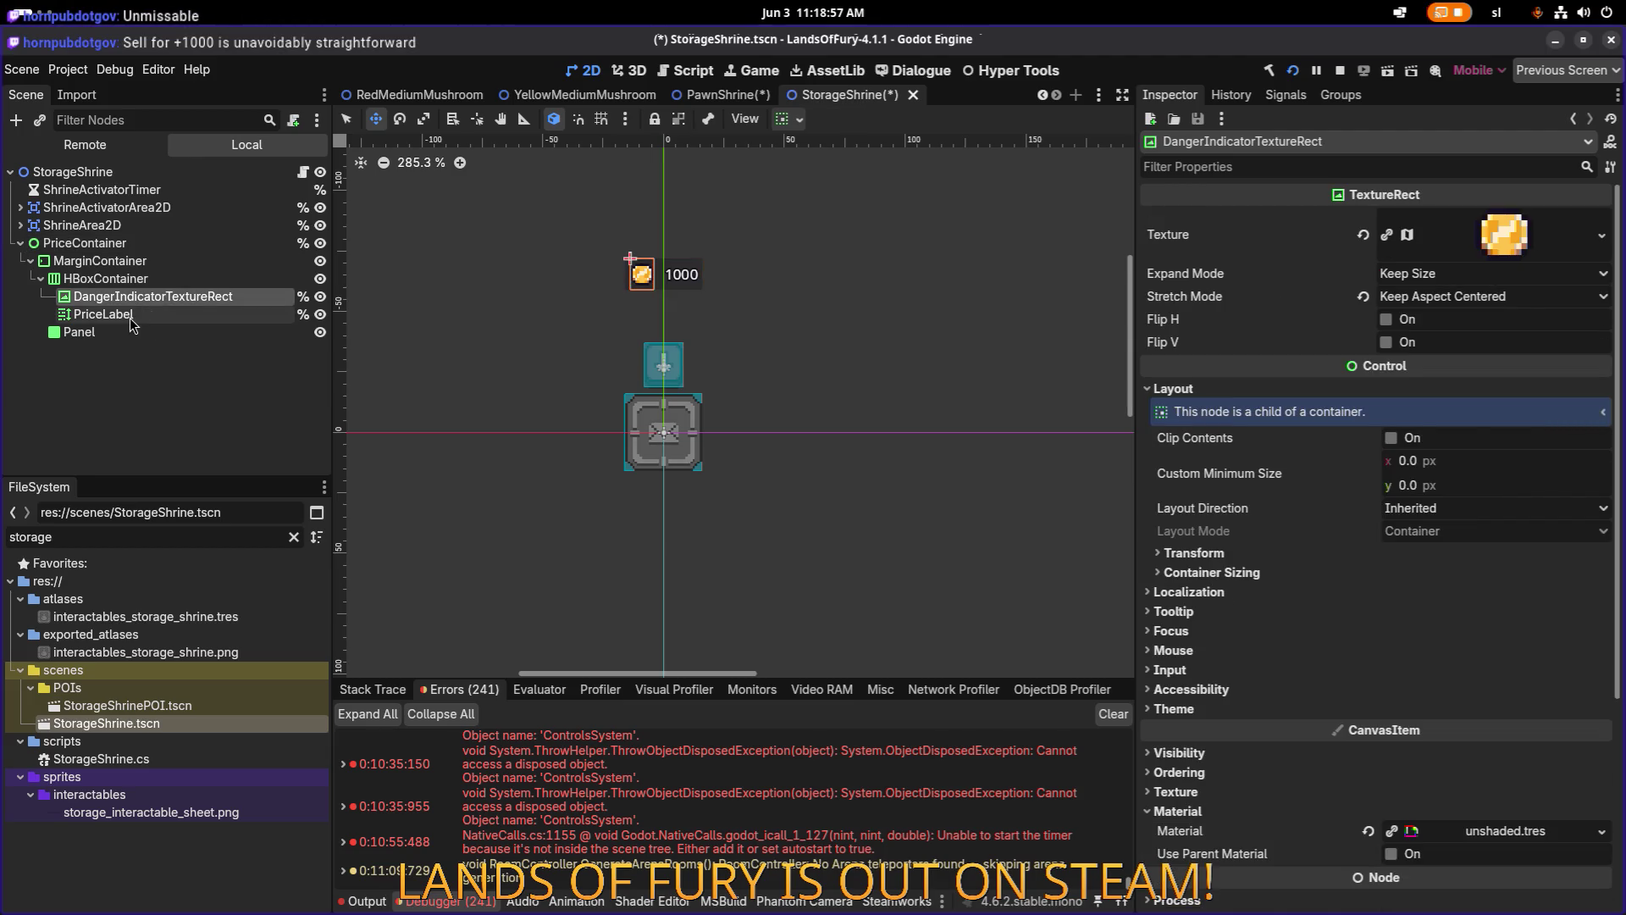
{"action": "left_click", "coordinate": [150, 314]}
{"action": "left_click", "coordinate": [1259, 297]}
{"action": "key", "text": "Home"}
{"action": "type", "text": "Store for"}
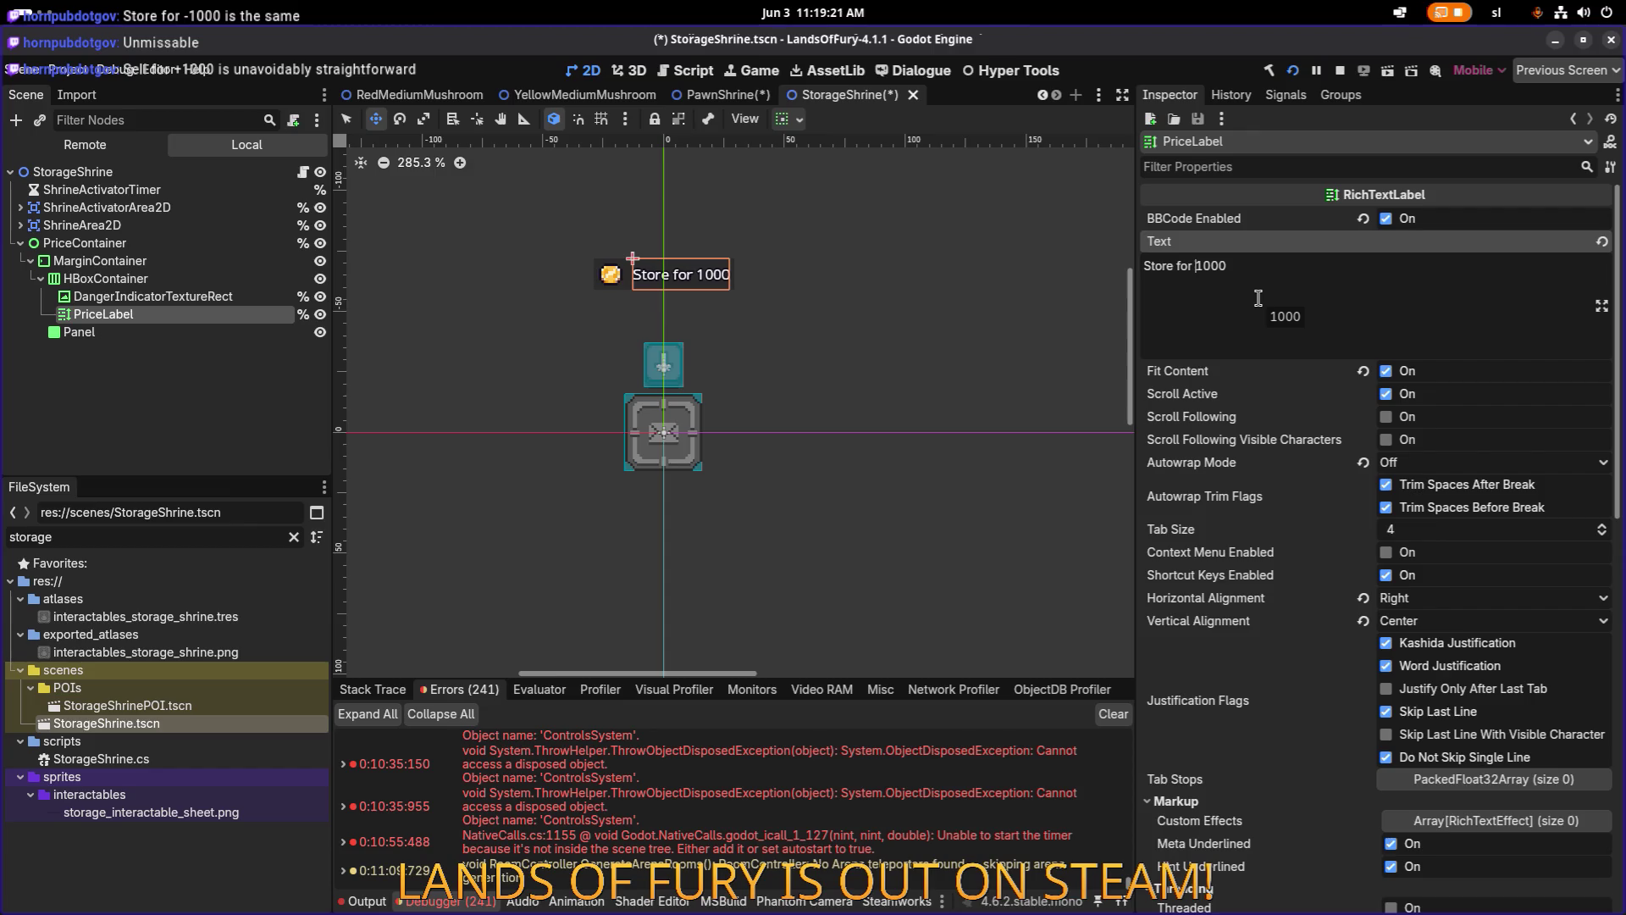
{"action": "type", "text": "-"}
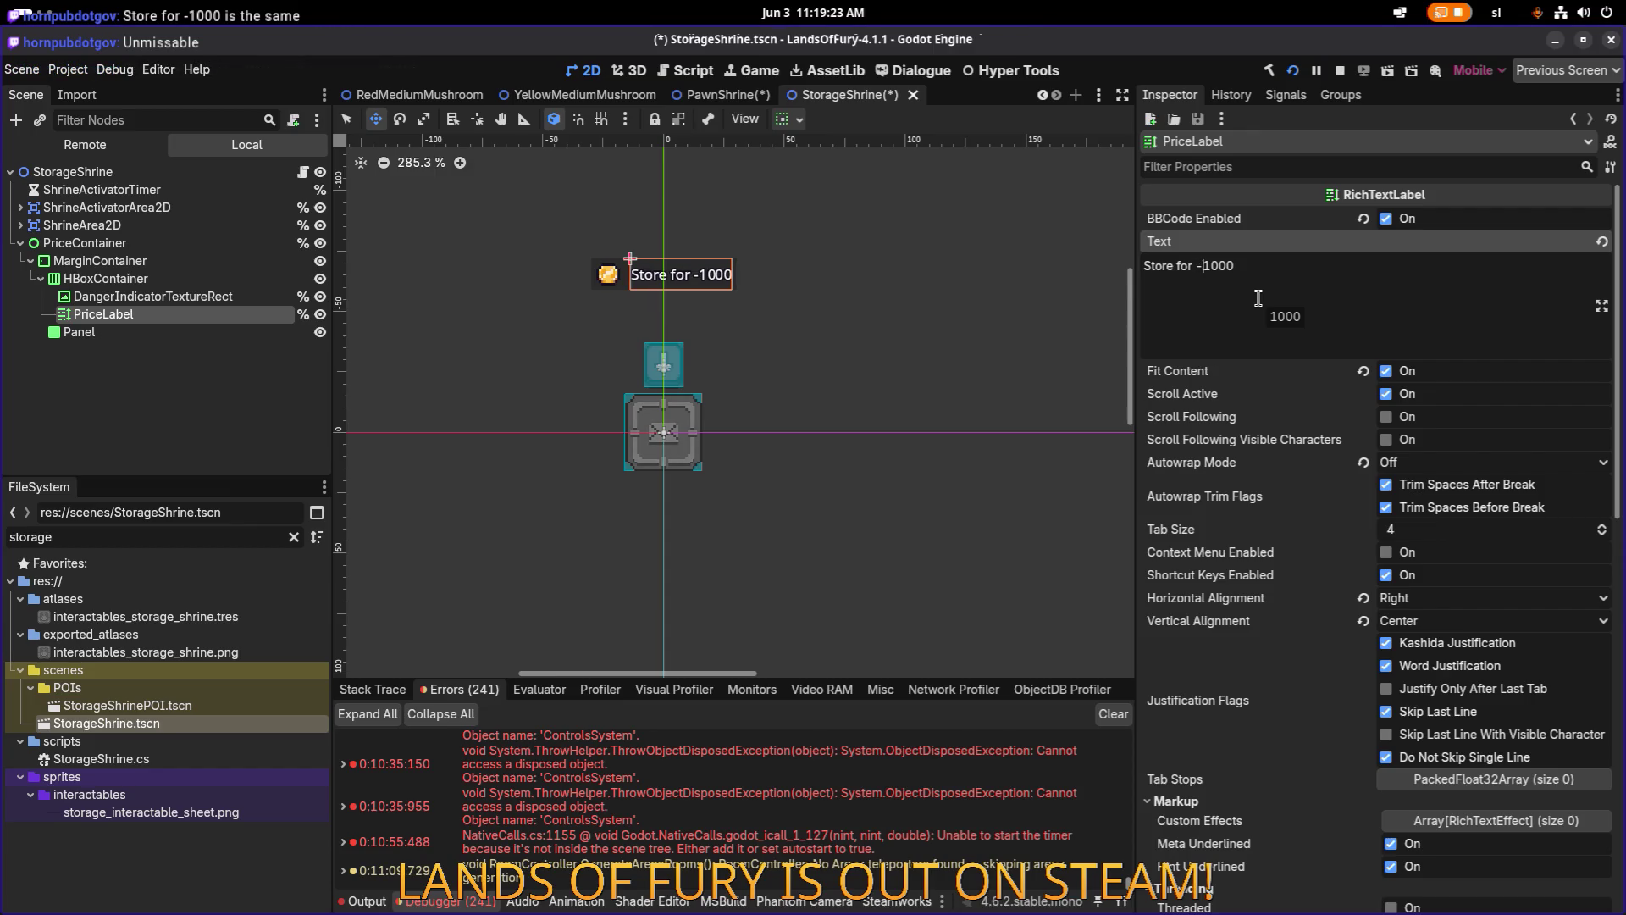
{"action": "scroll", "coordinate": [682, 278], "scroll_direction": "up", "scroll_amount": 4}
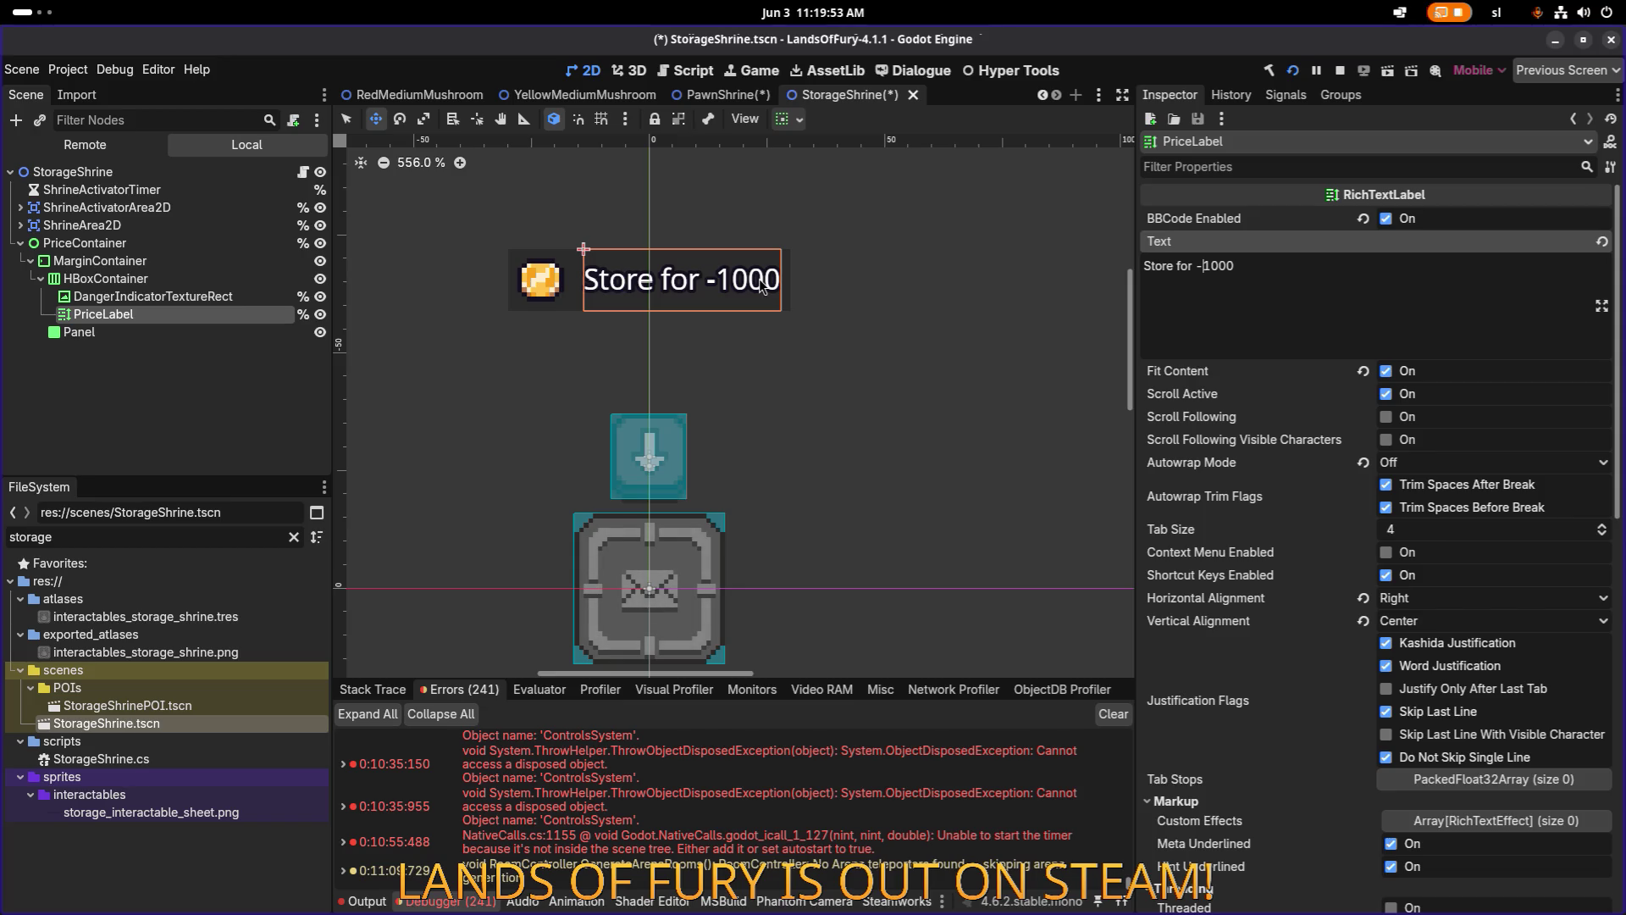
{"action": "key", "text": "BackSpace"}
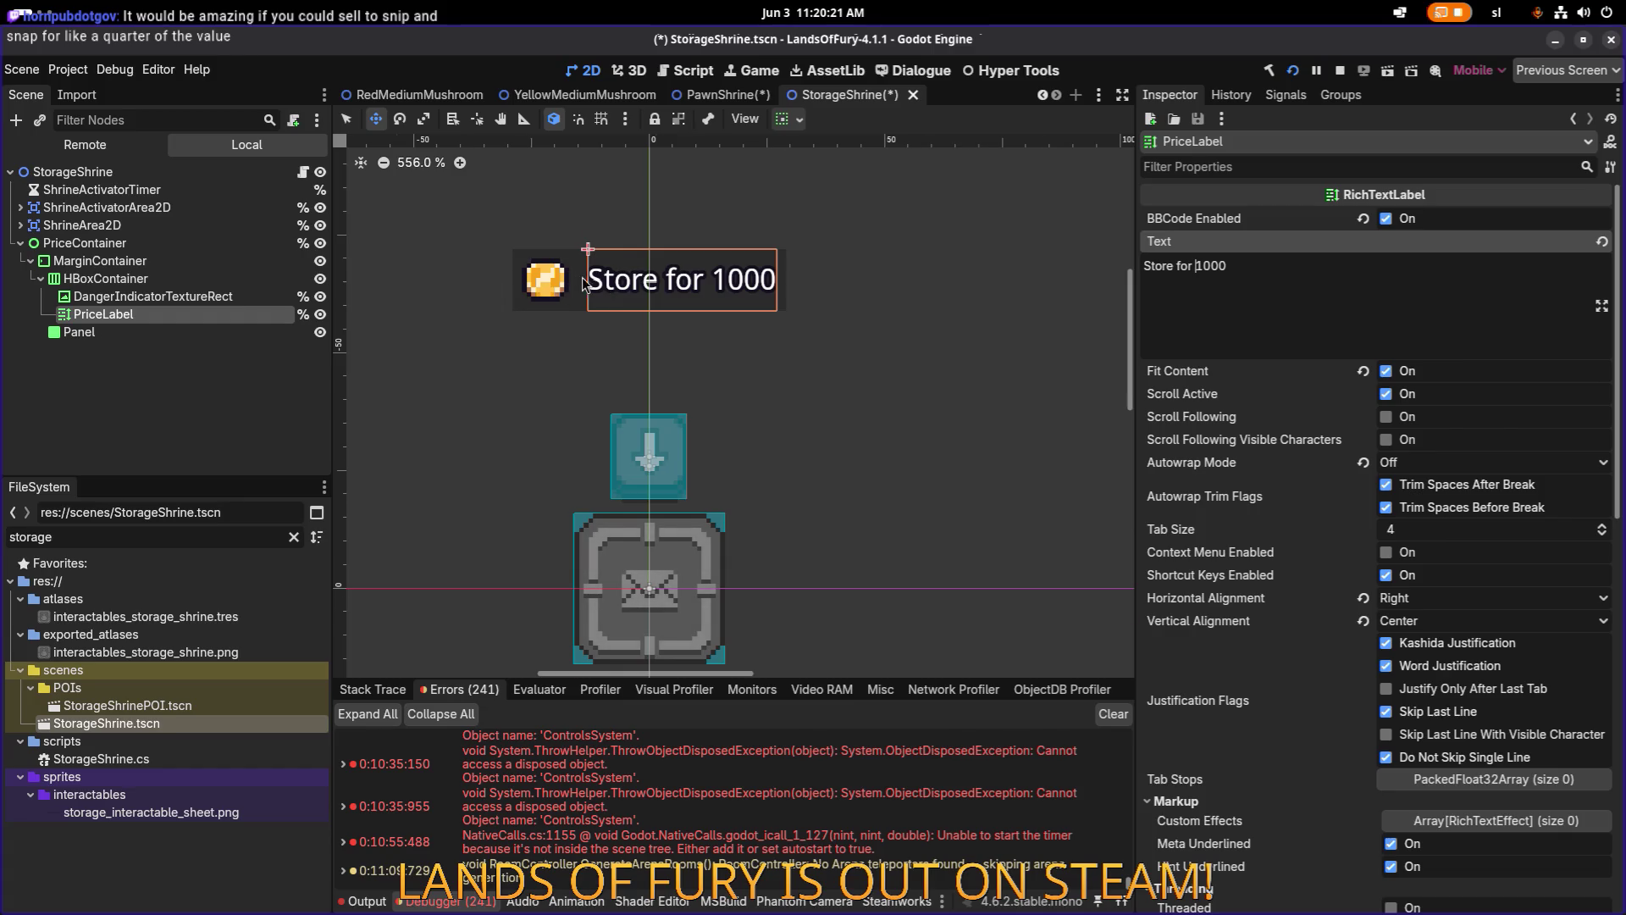
Check the price icon, HBoxContainer and MarginContainer nodes in the Scene tree.
{"action": "scroll", "coordinate": [583, 284], "scroll_direction": "up", "scroll_amount": 3}
{"action": "scroll", "coordinate": [582, 280], "scroll_direction": "down", "scroll_amount": 3}
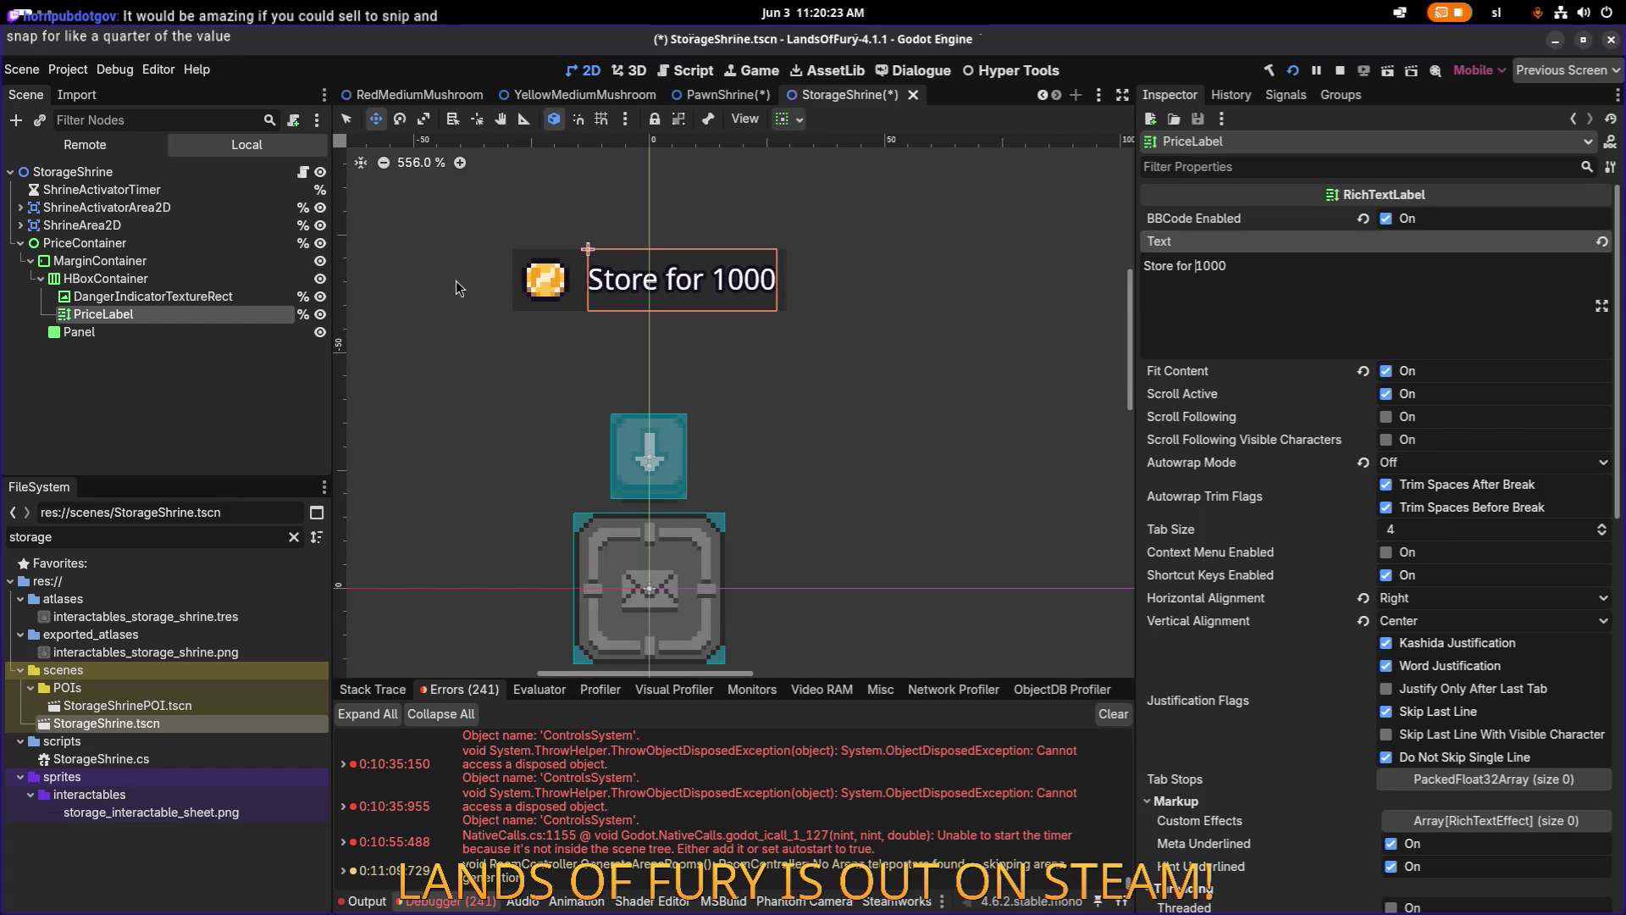
{"action": "left_click", "coordinate": [169, 295]}
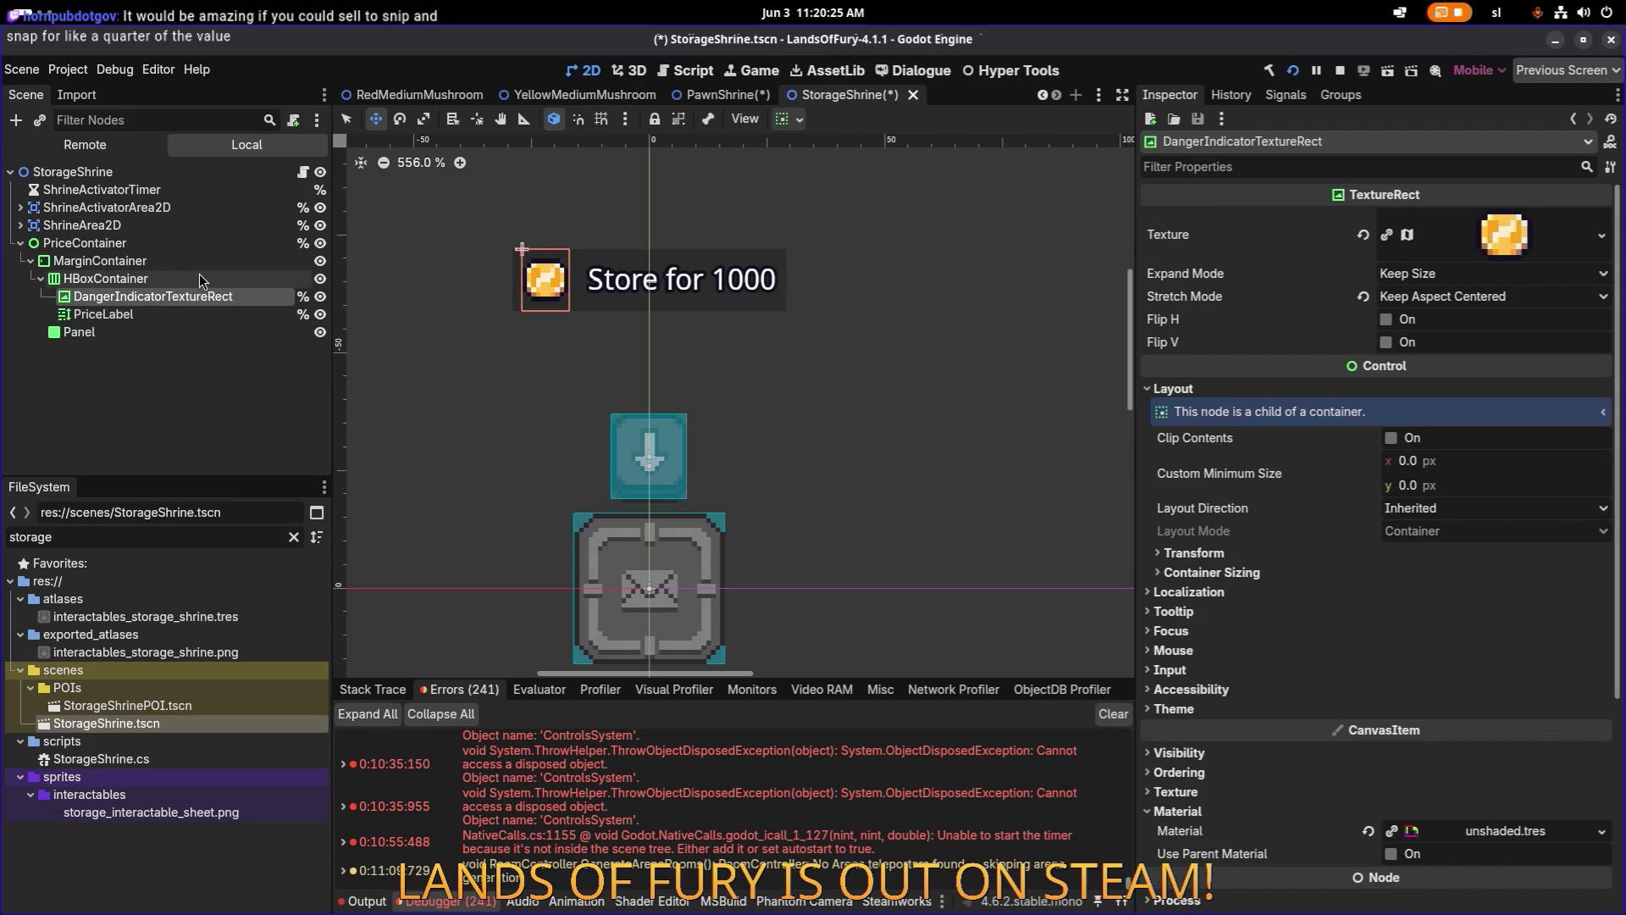
{"action": "left_click", "coordinate": [194, 280]}
{"action": "left_click", "coordinate": [188, 263]}
{"action": "left_click", "coordinate": [173, 282]}
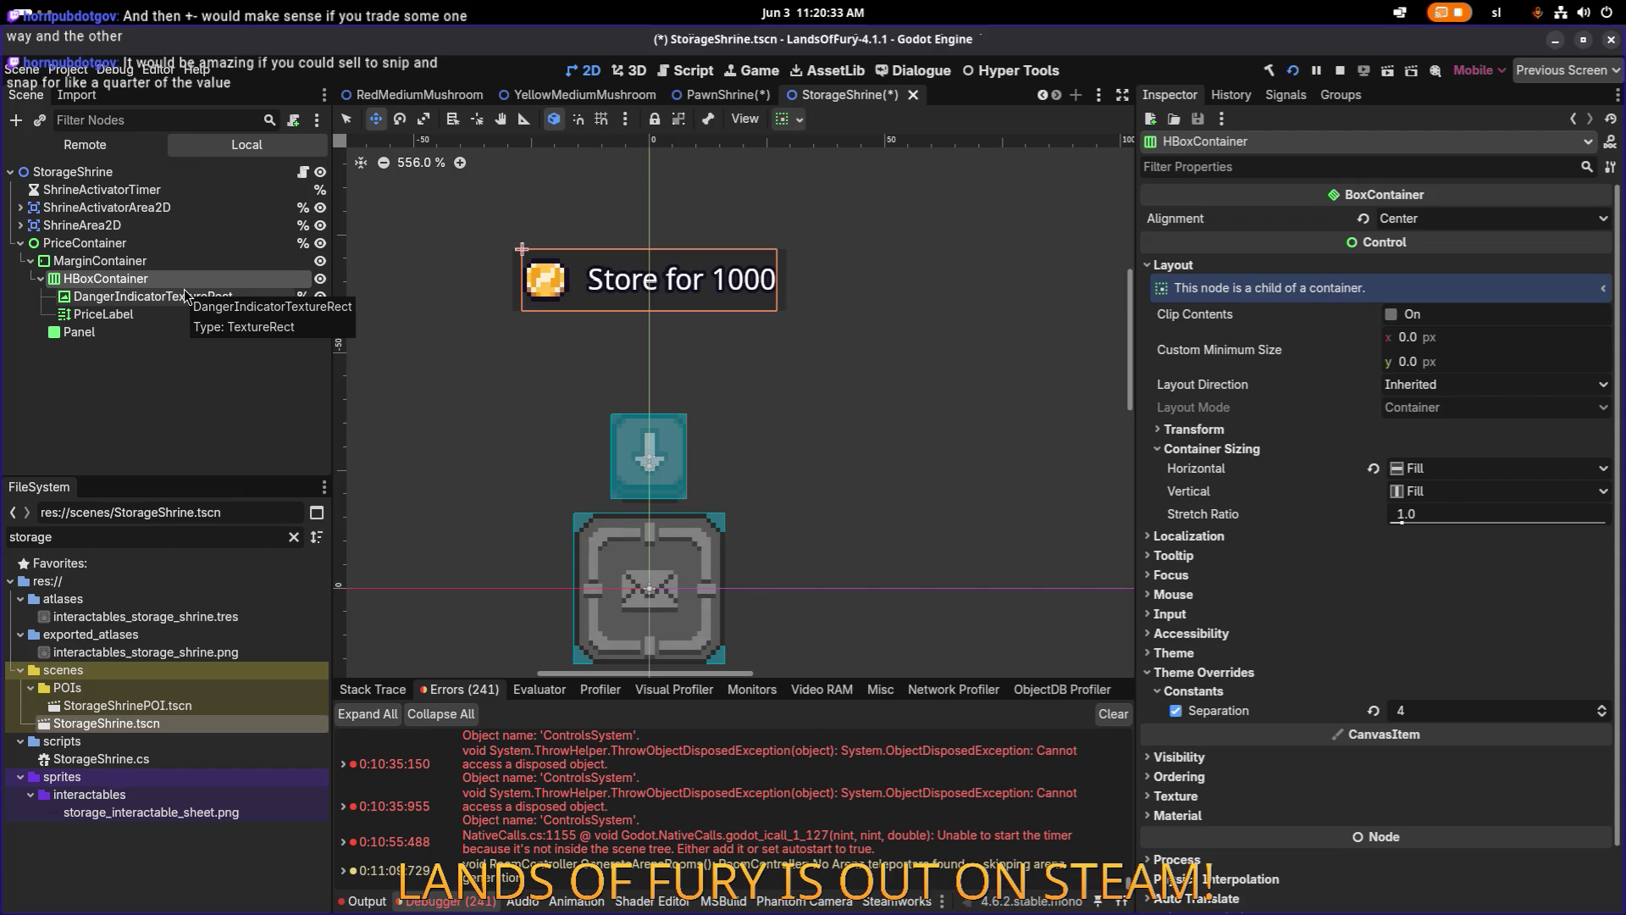
Reselect the PriceLabel node, then bring Steam to the front.
{"action": "scroll", "coordinate": [440, 281], "scroll_direction": "down", "scroll_amount": 2}
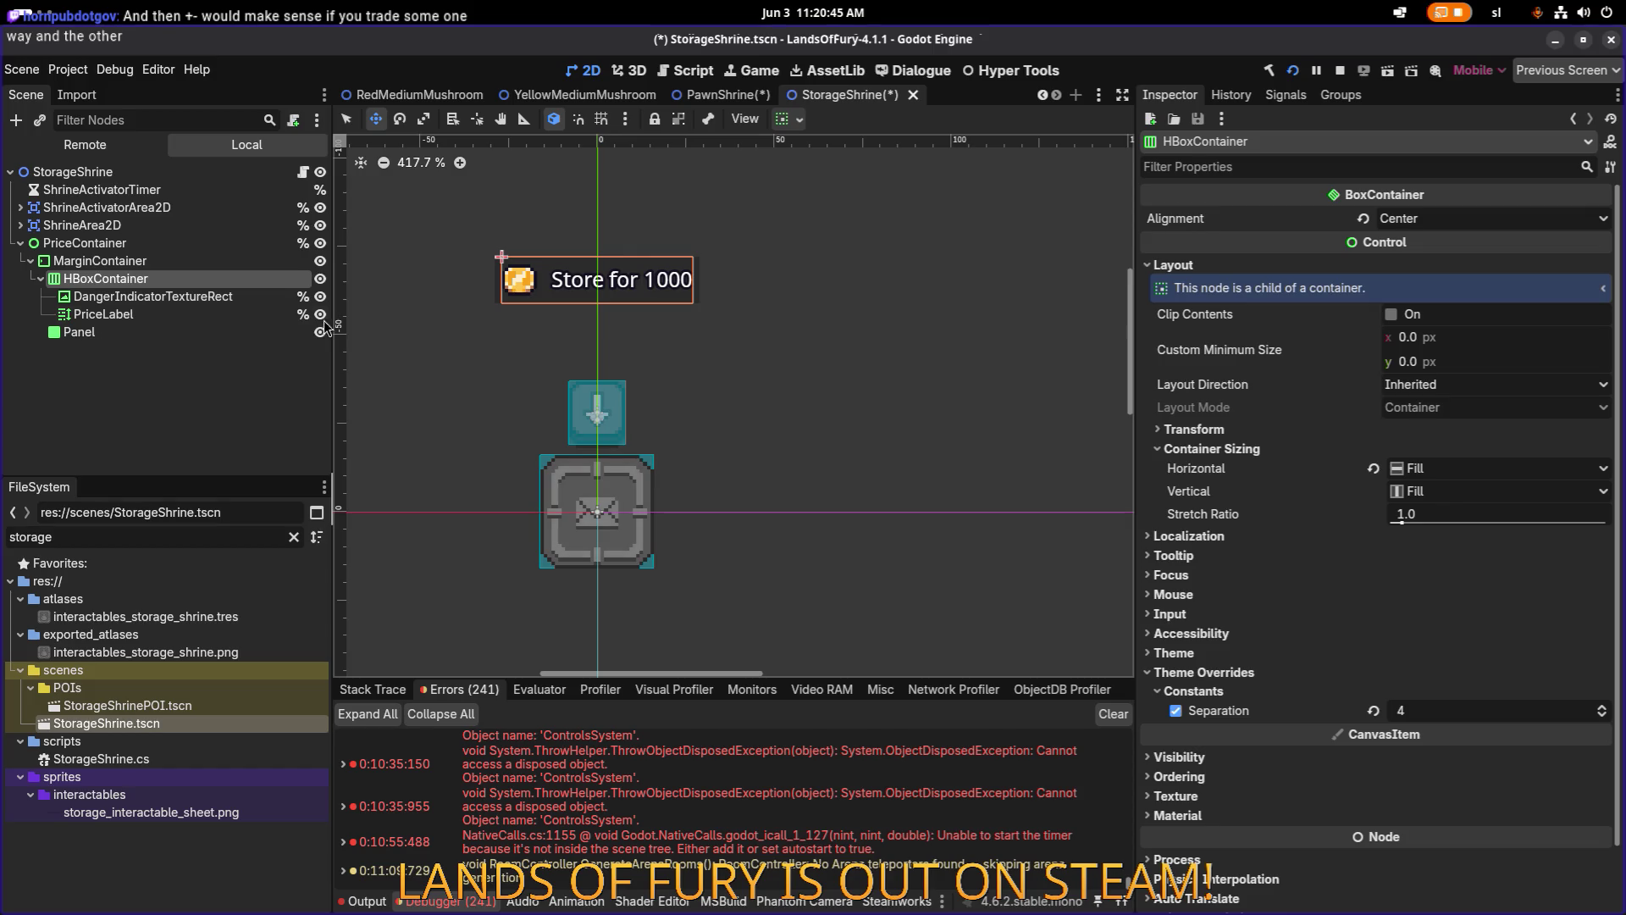
{"action": "left_click", "coordinate": [210, 297]}
{"action": "left_click", "coordinate": [196, 313]}
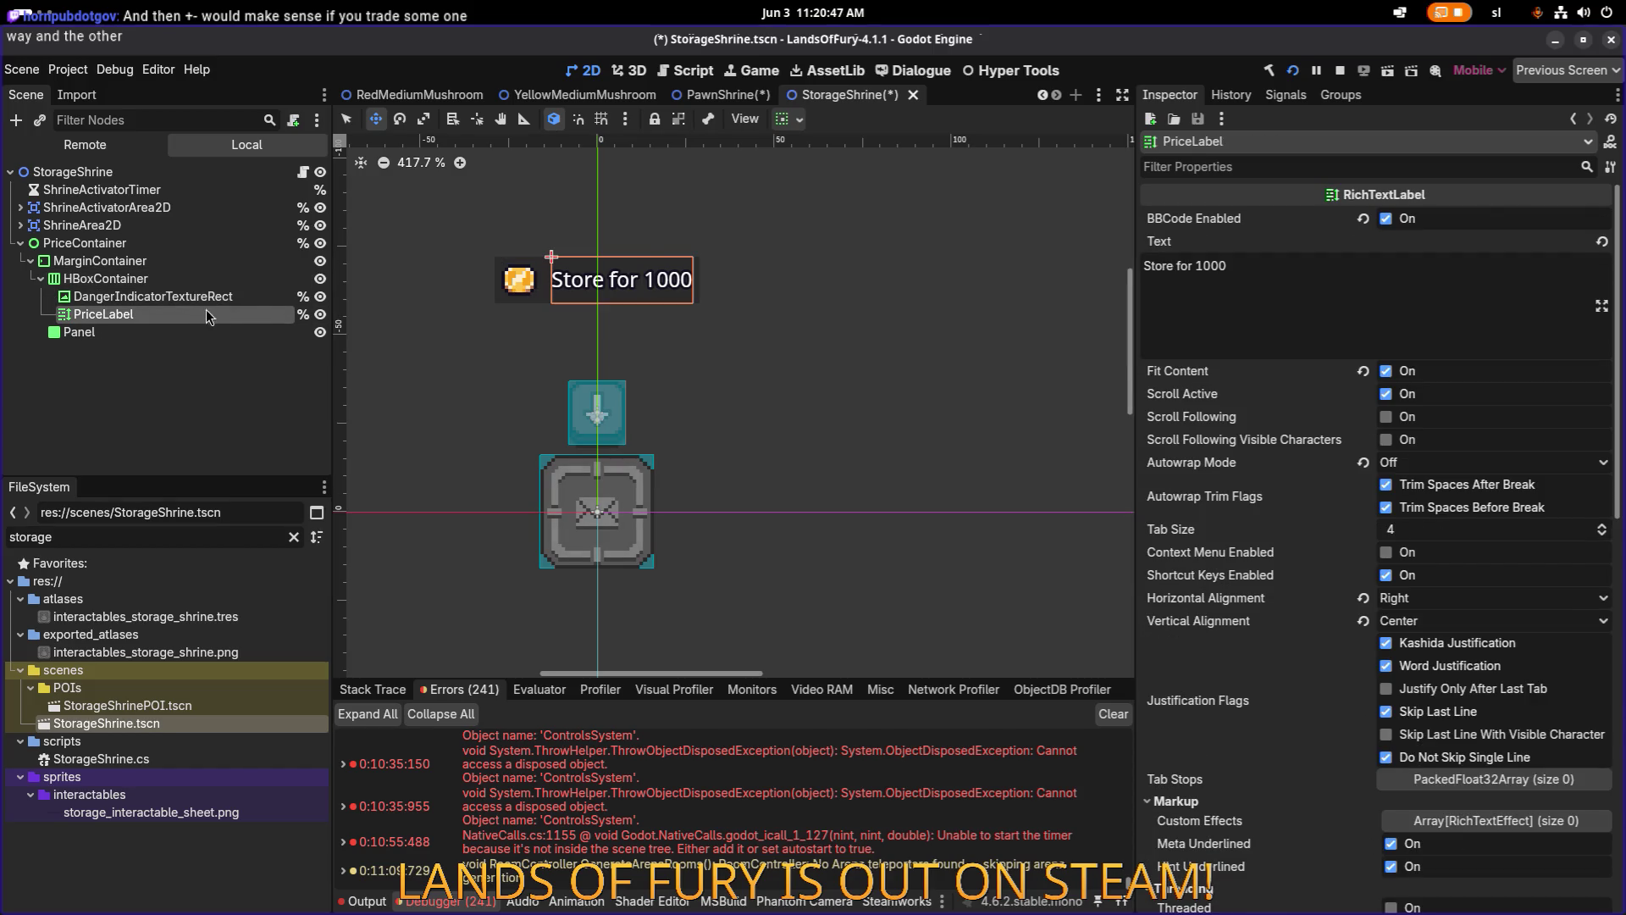
{"action": "key", "text": "super"}
{"action": "left_click", "coordinate": [933, 441]}
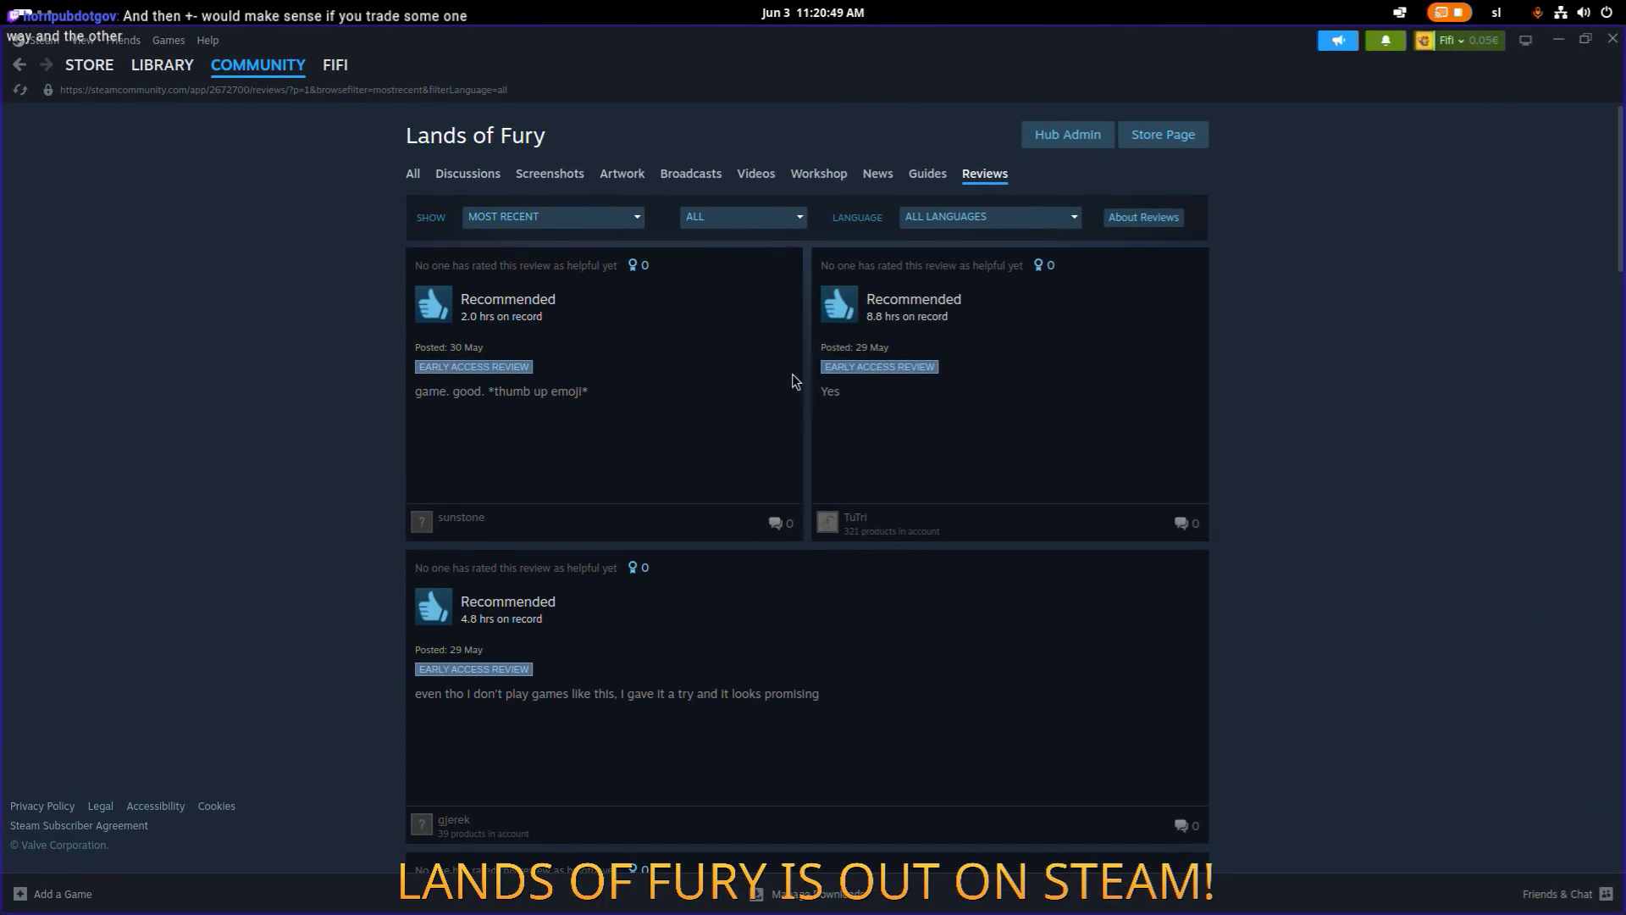
Open the shrine-confusion thread from notifications and read the player's latest comment.
{"action": "left_click", "coordinate": [1386, 41]}
{"action": "left_click", "coordinate": [1347, 115]}
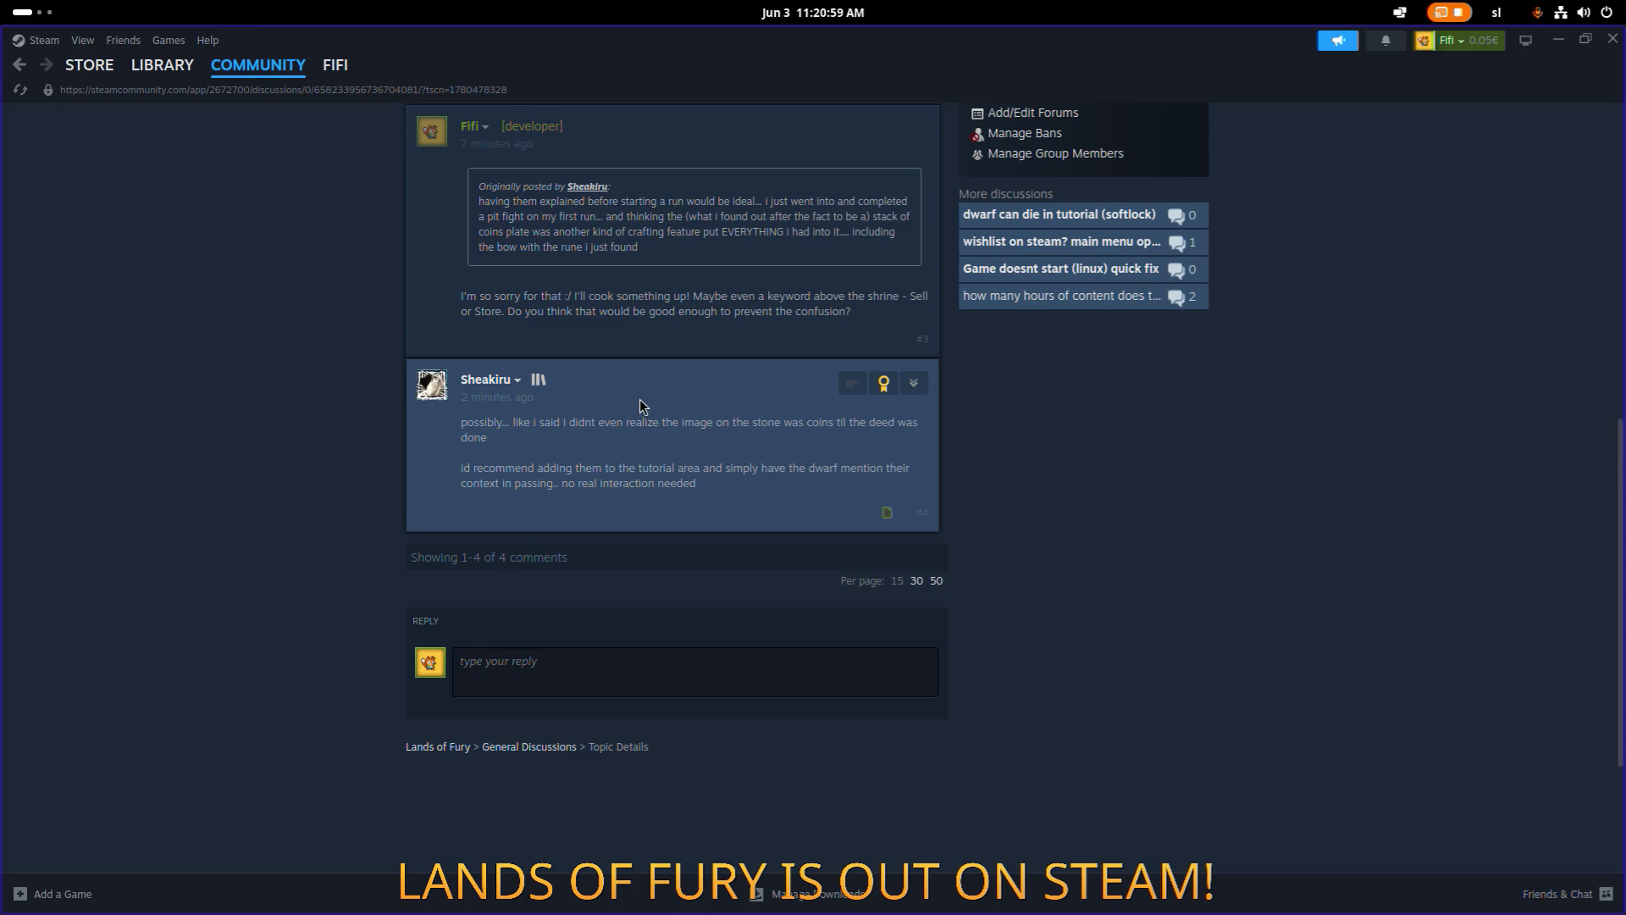
{"action": "mouse_move", "coordinate": [712, 486]}
{"action": "left_mouse_down"}
{"action": "mouse_move", "coordinate": [623, 483]}
{"action": "mouse_move", "coordinate": [470, 448]}
{"action": "mouse_move", "coordinate": [461, 429]}
{"action": "left_mouse_up"}
{"action": "left_click", "coordinate": [740, 477]}
{"action": "scroll", "coordinate": [700, 471], "scroll_direction": "up", "scroll_amount": 2}
{"action": "scroll", "coordinate": [700, 471], "scroll_direction": "up", "scroll_amount": 4}
{"action": "scroll", "coordinate": [705, 474], "scroll_direction": "down", "scroll_amount": 7}
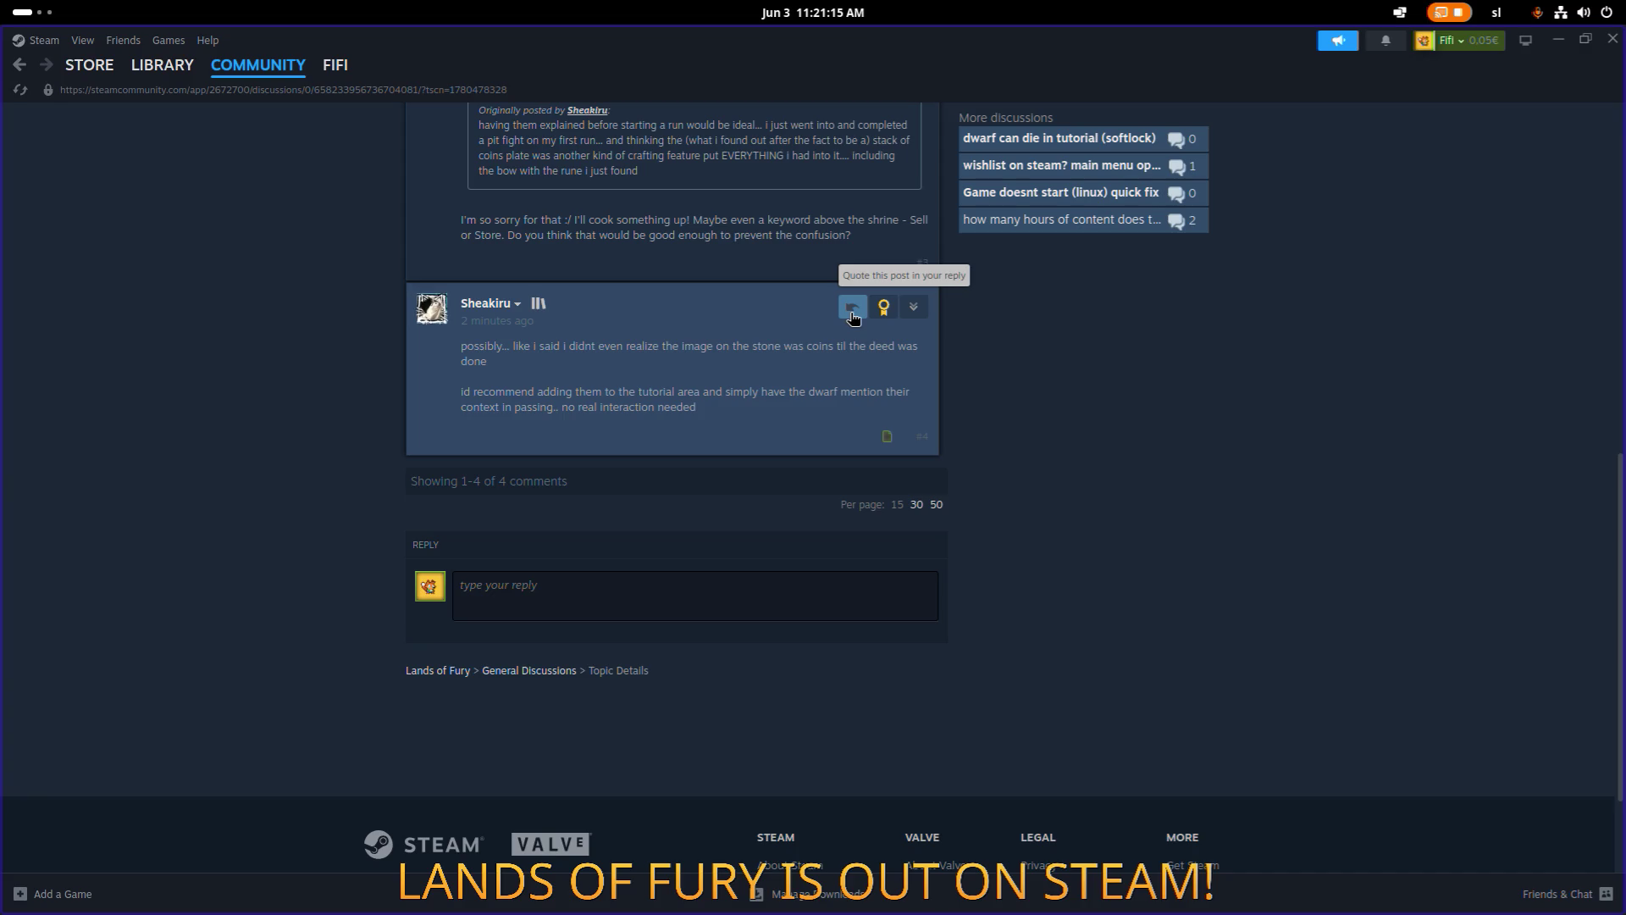
Quote the player's post and draft a reply beginning 'I'll work on it'.
{"action": "left_click", "coordinate": [853, 308]}
{"action": "type", "text": "I'll work on it!"}
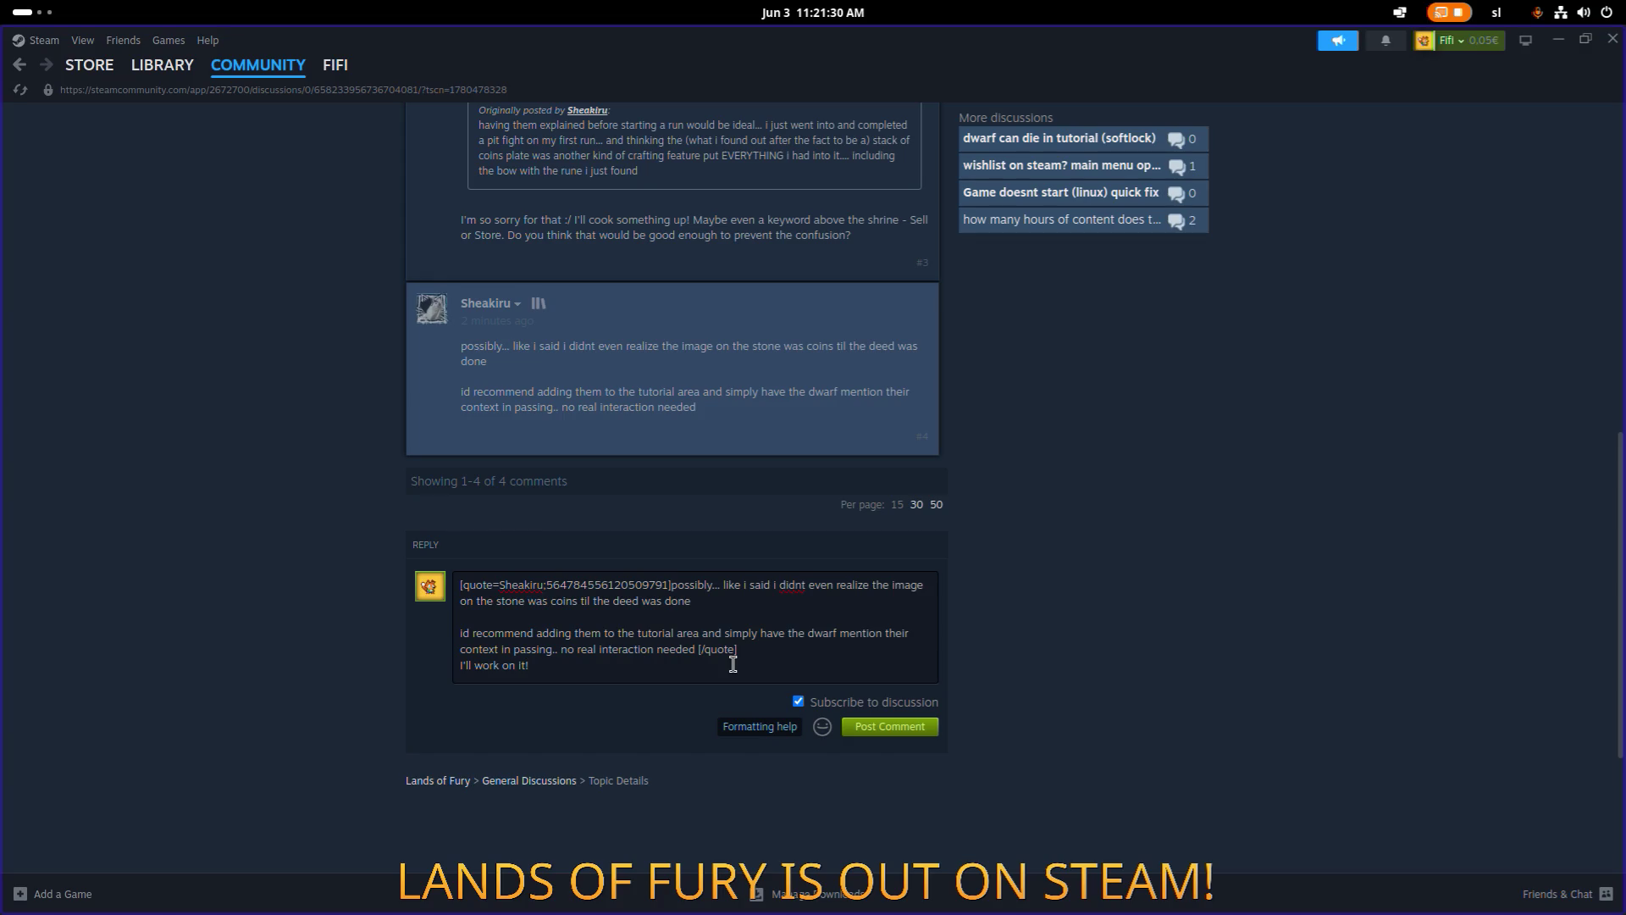
{"action": "key", "text": "Return"}
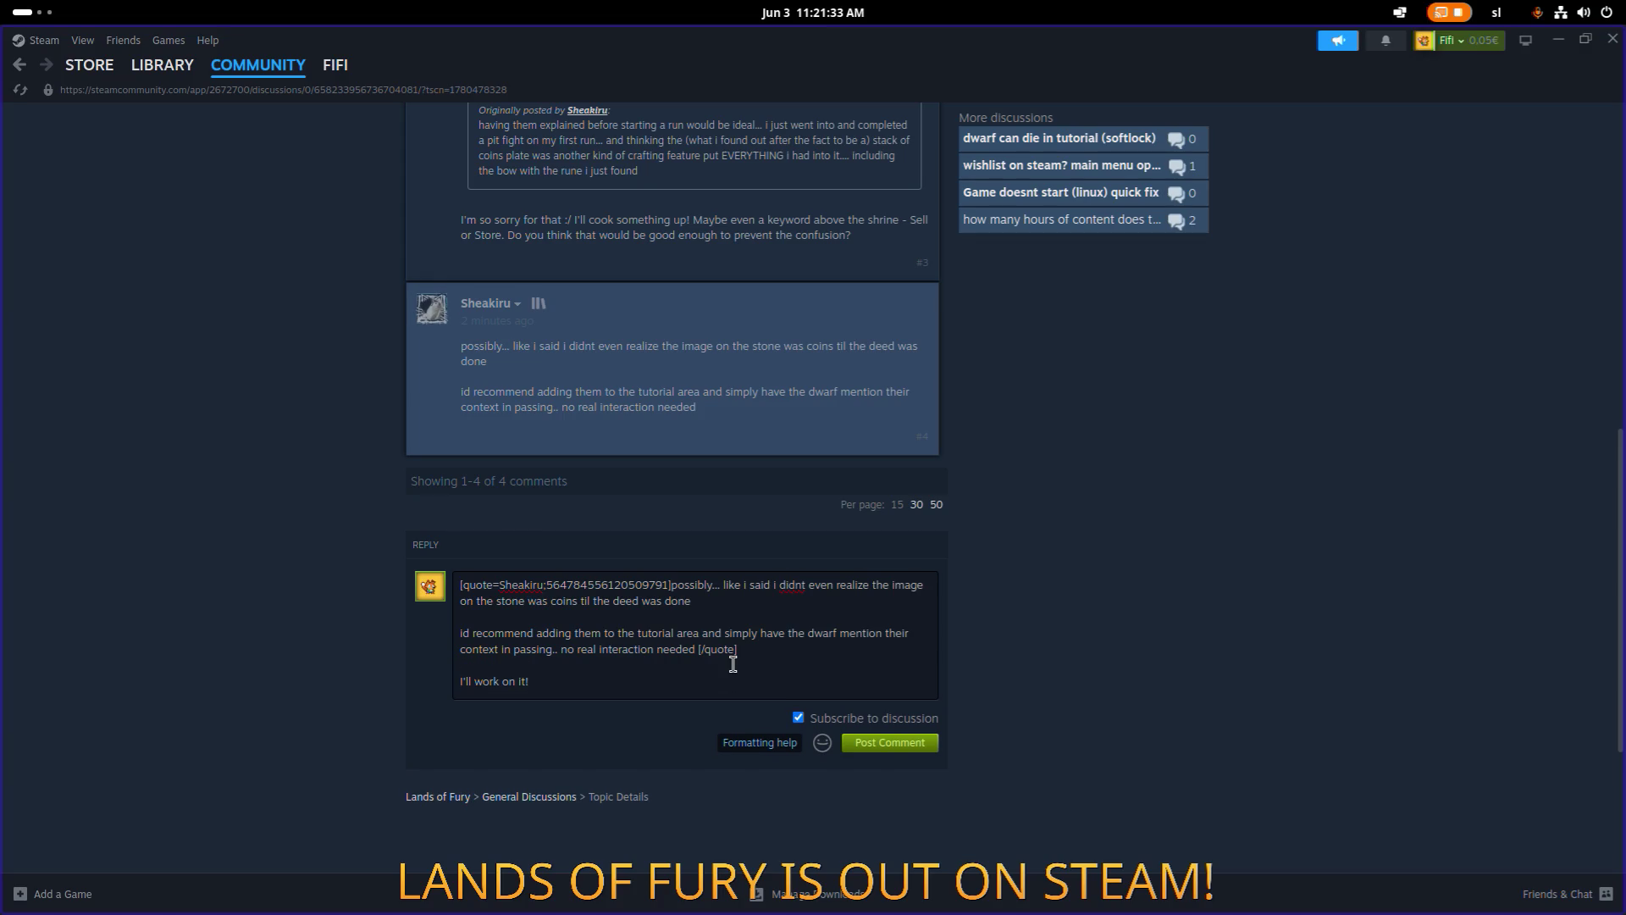
{"action": "type", "text": "Smalle"}
{"action": "type", "text": "r update regar"}
{"action": "type", "text": "ding \""}
{"action": "type", "text": "S"}
{"action": "key", "text": "BackSpace"}
{"action": "key", "text": "BackSpace"}
{"action": "key", "text": "BackSpace"}
{"action": "type", "text": "fee"}
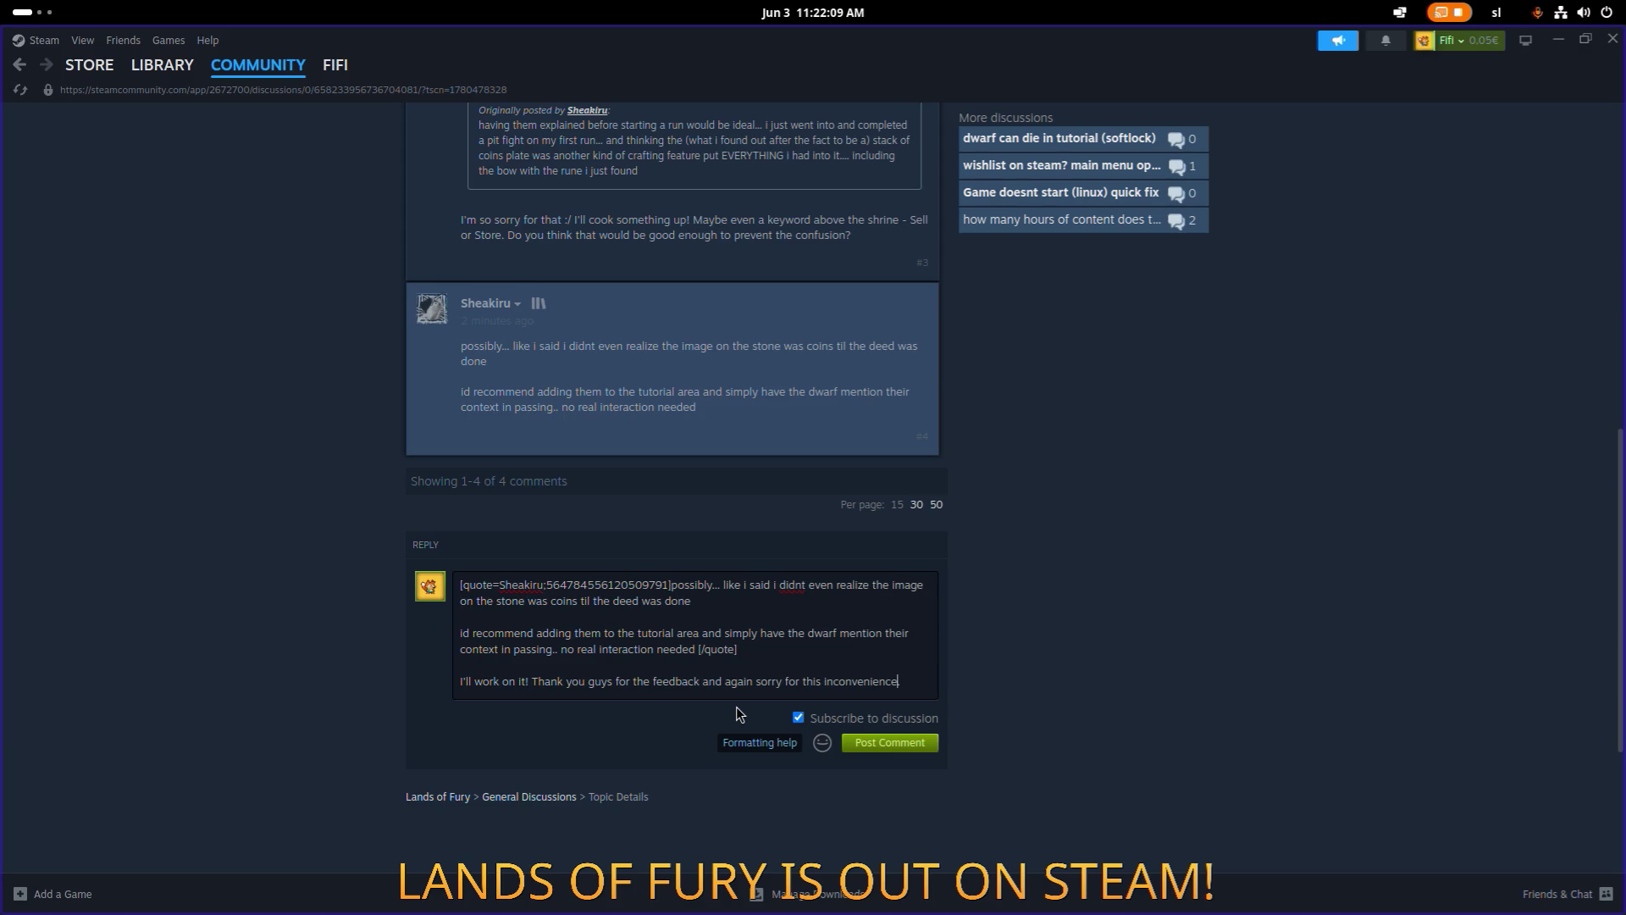
Change 'work on' to 'fix' so the reply promises 'I'll fix it!', then post it.
{"action": "key", "text": "ctrl+shift+Left"}
{"action": "scroll", "coordinate": [231, 338], "scroll_direction": "down", "scroll_amount": 1}
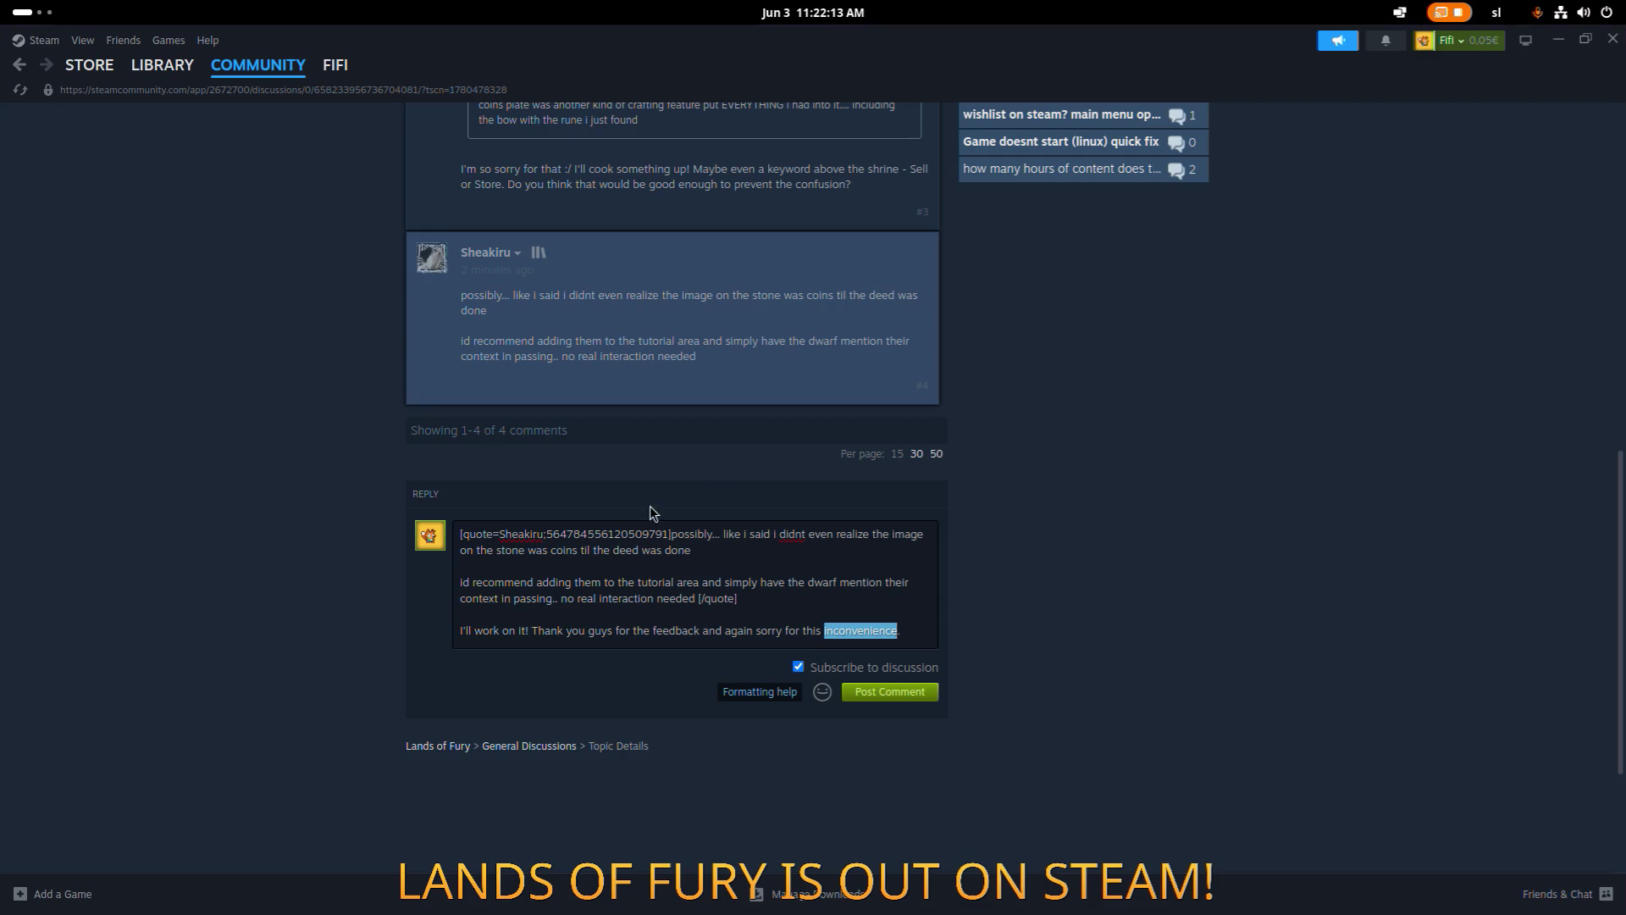
{"action": "left_click", "coordinate": [666, 628]}
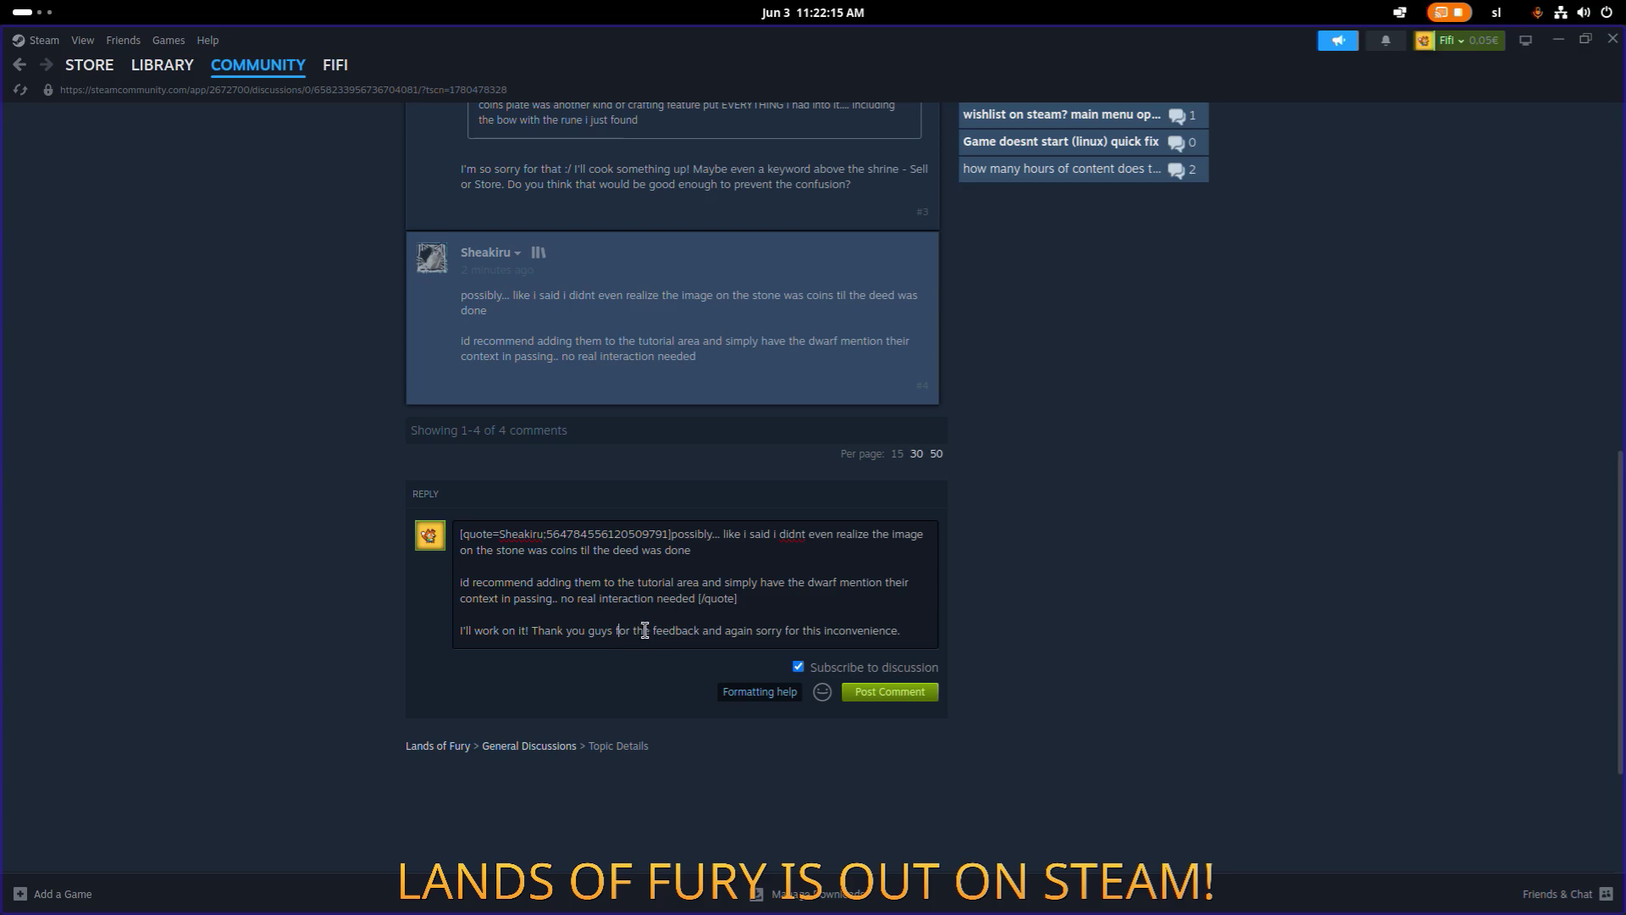
{"action": "left_click", "coordinate": [714, 630]}
{"action": "key", "text": "End"}
{"action": "left_click", "coordinate": [474, 632]}
{"action": "key", "text": "ctrl+shift+Right"}
{"action": "key", "text": "ctrl+shift+Right"}
{"action": "type", "text": "fix"}
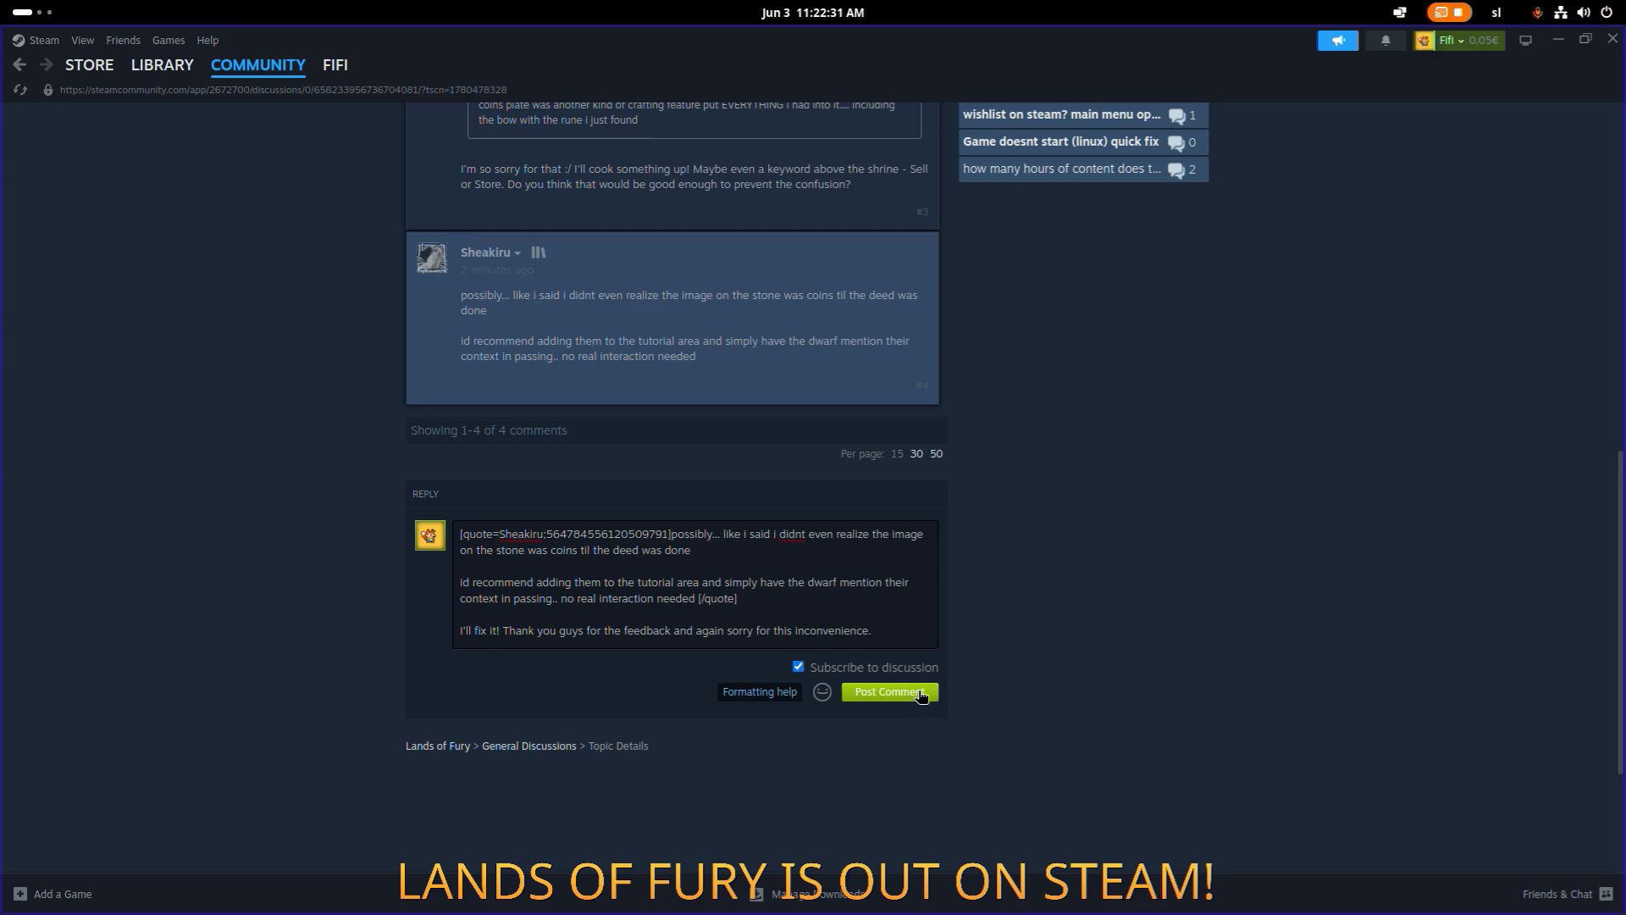
{"action": "left_click", "coordinate": [925, 696]}
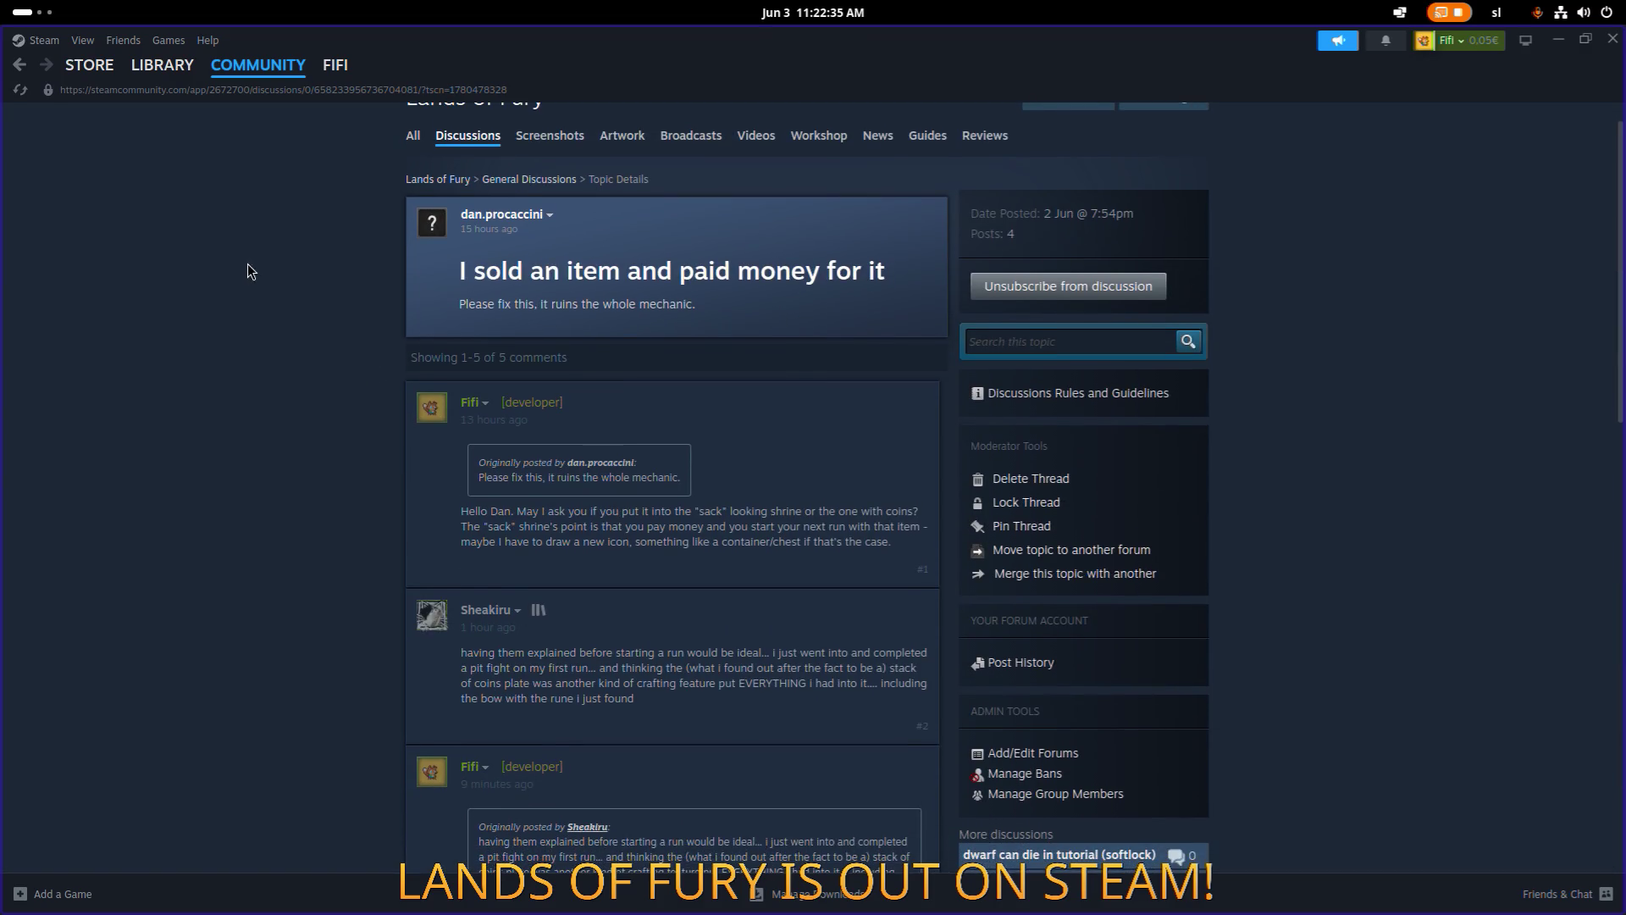
Look over the 'Game doesnt start (linux) quick fix' thread, then open 'wishlist on steam?'.
{"action": "left_click", "coordinate": [462, 176]}
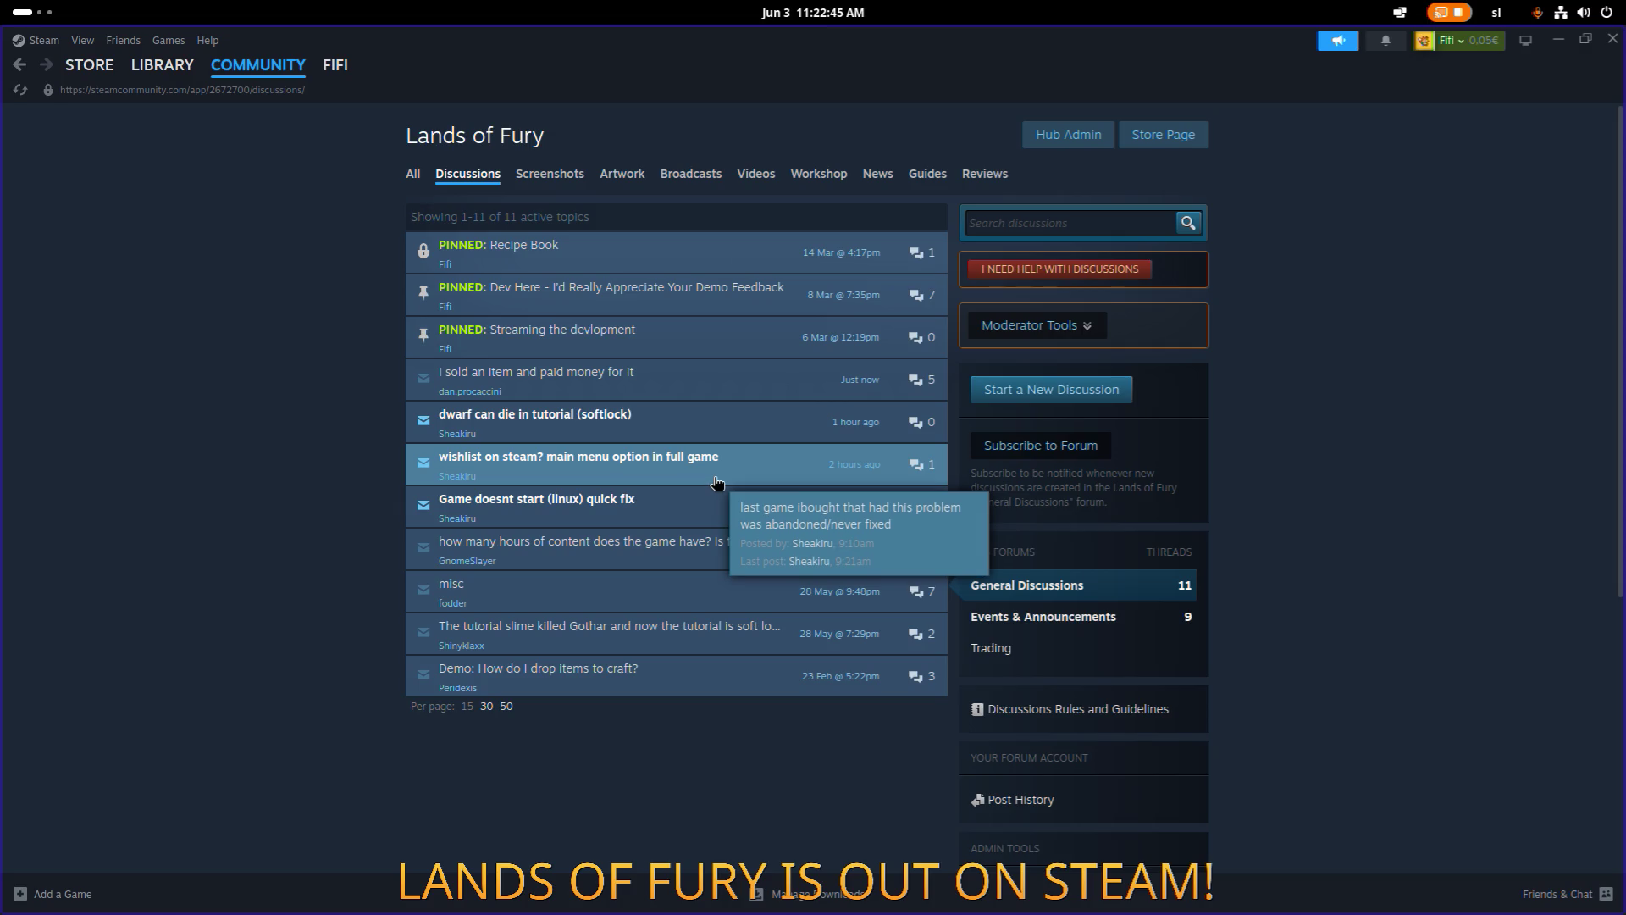
{"action": "left_click", "coordinate": [671, 507]}
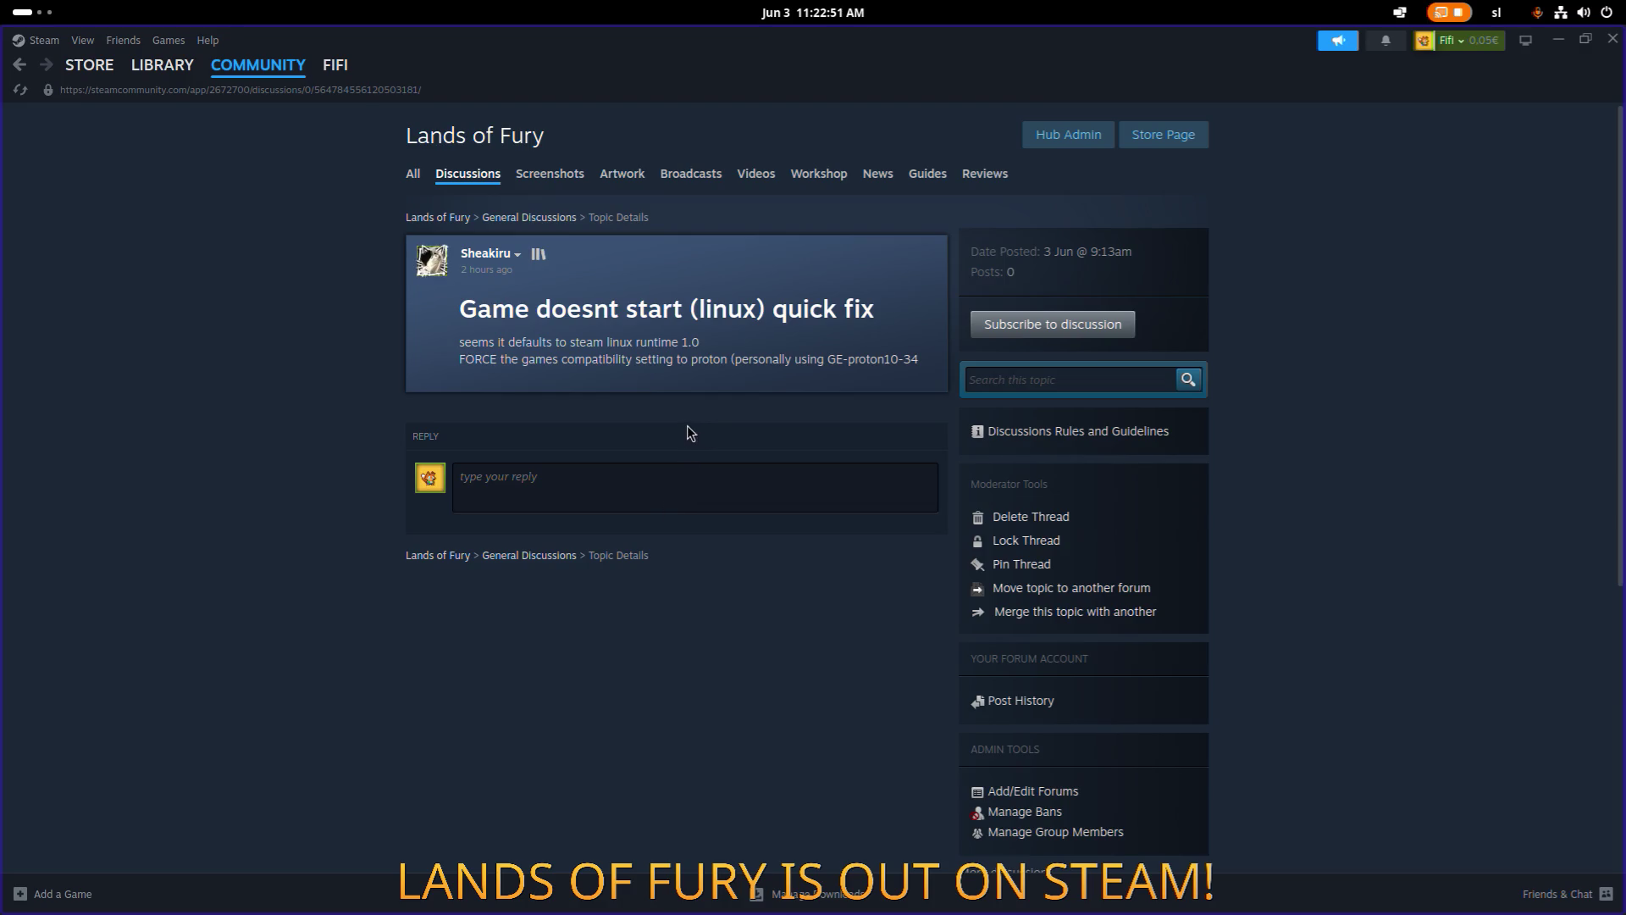
{"action": "mouse_move", "coordinate": [580, 388]}
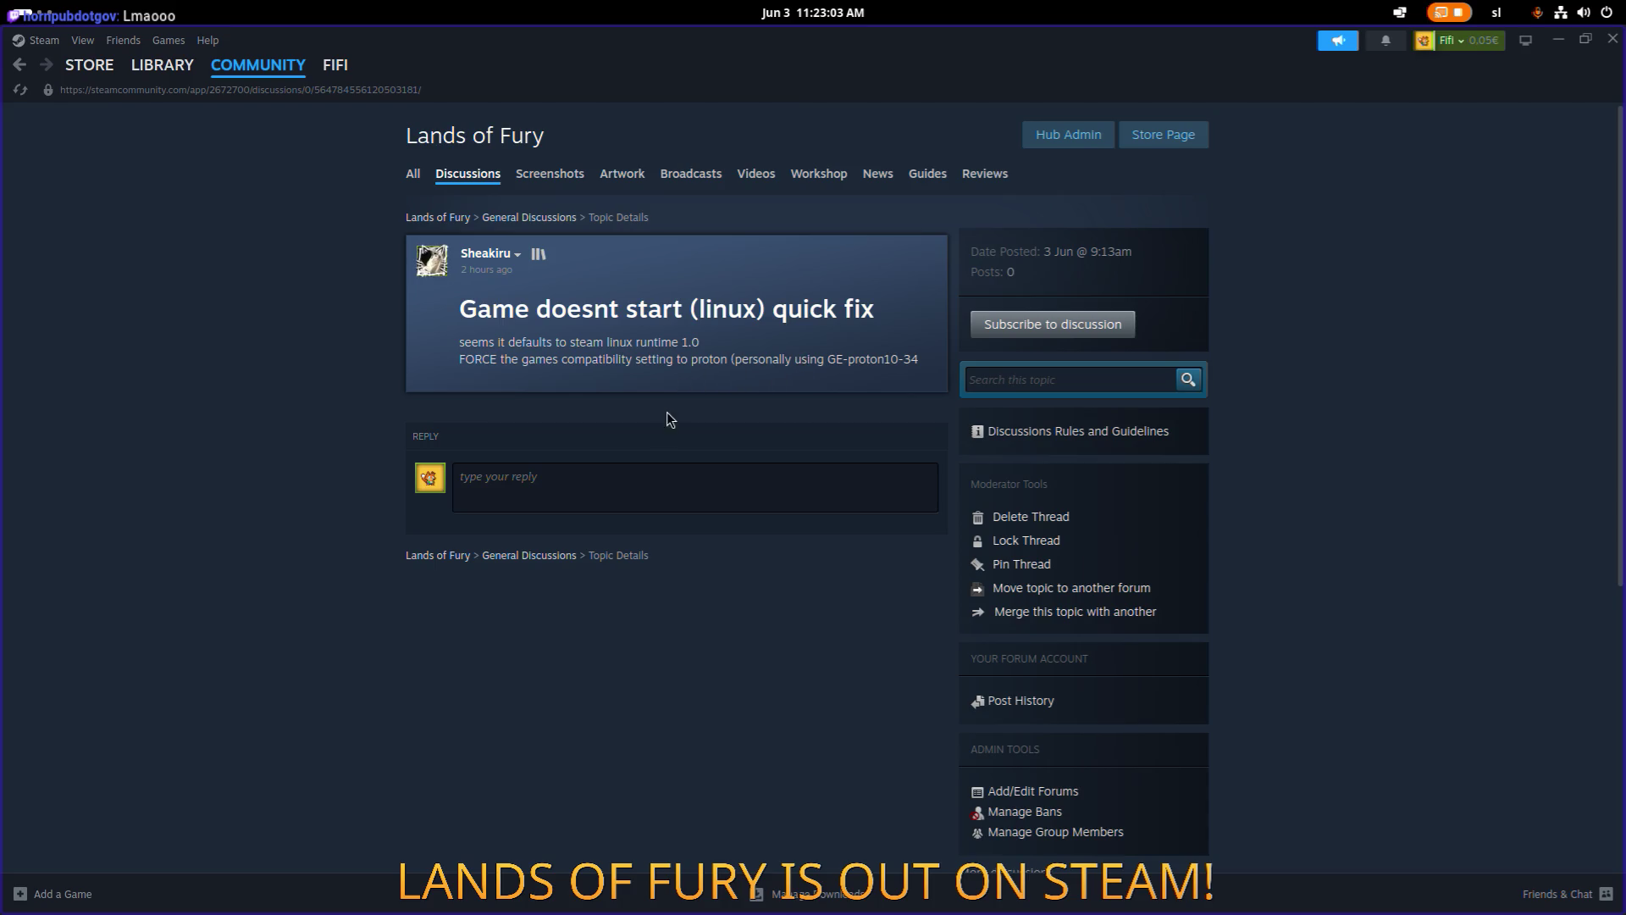
{"action": "key", "text": "alt+Left"}
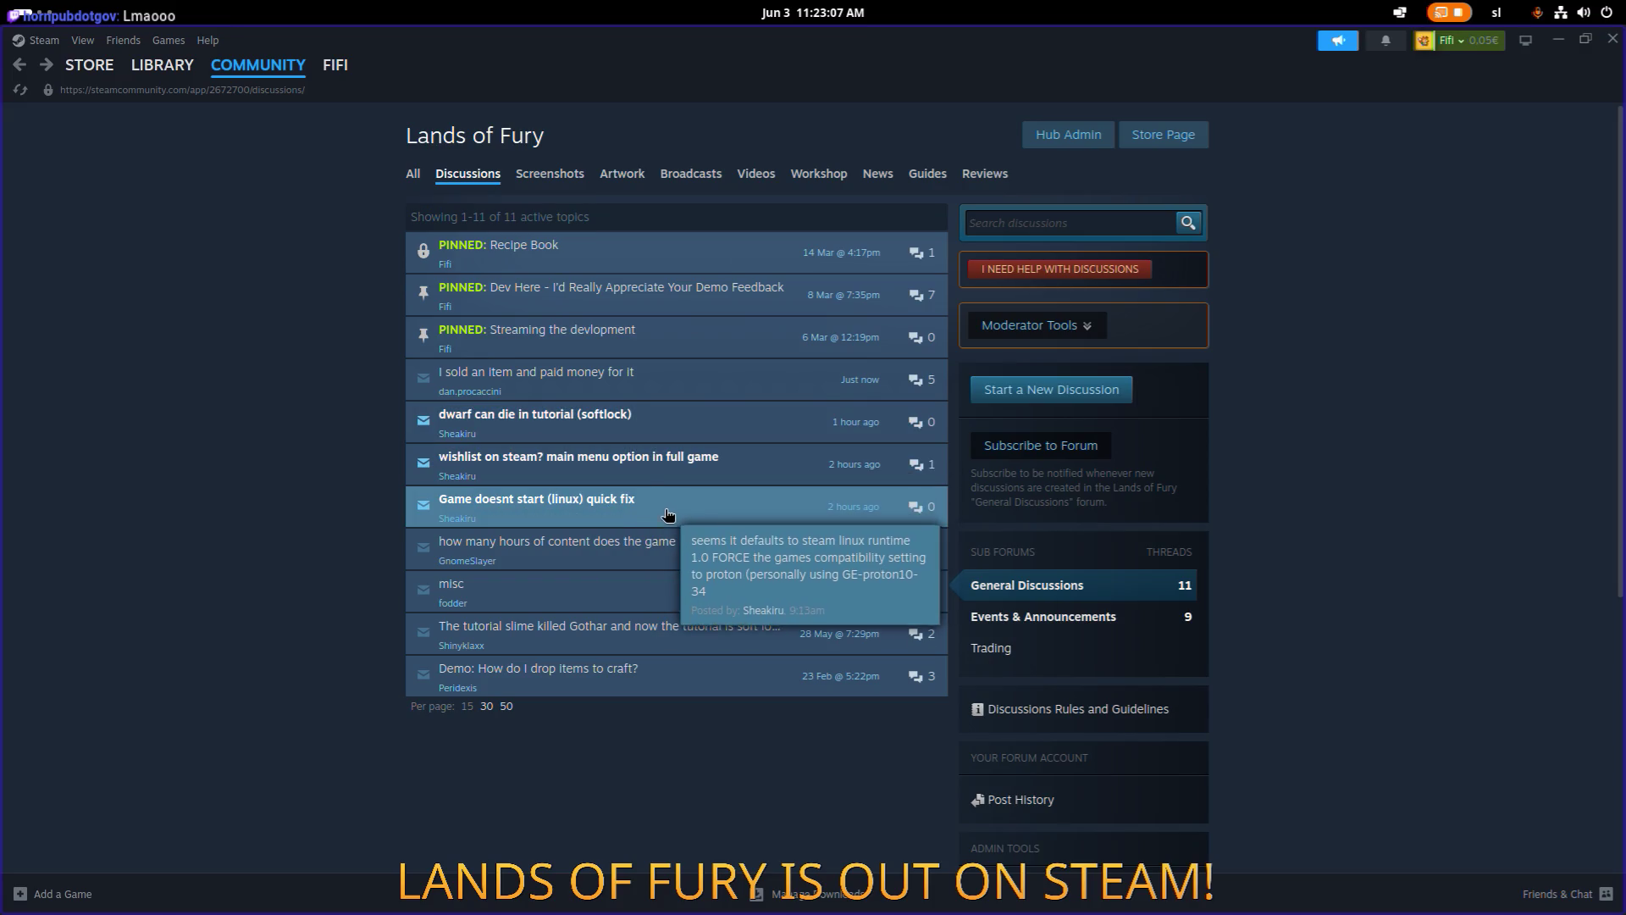
{"action": "mouse_move", "coordinate": [686, 469]}
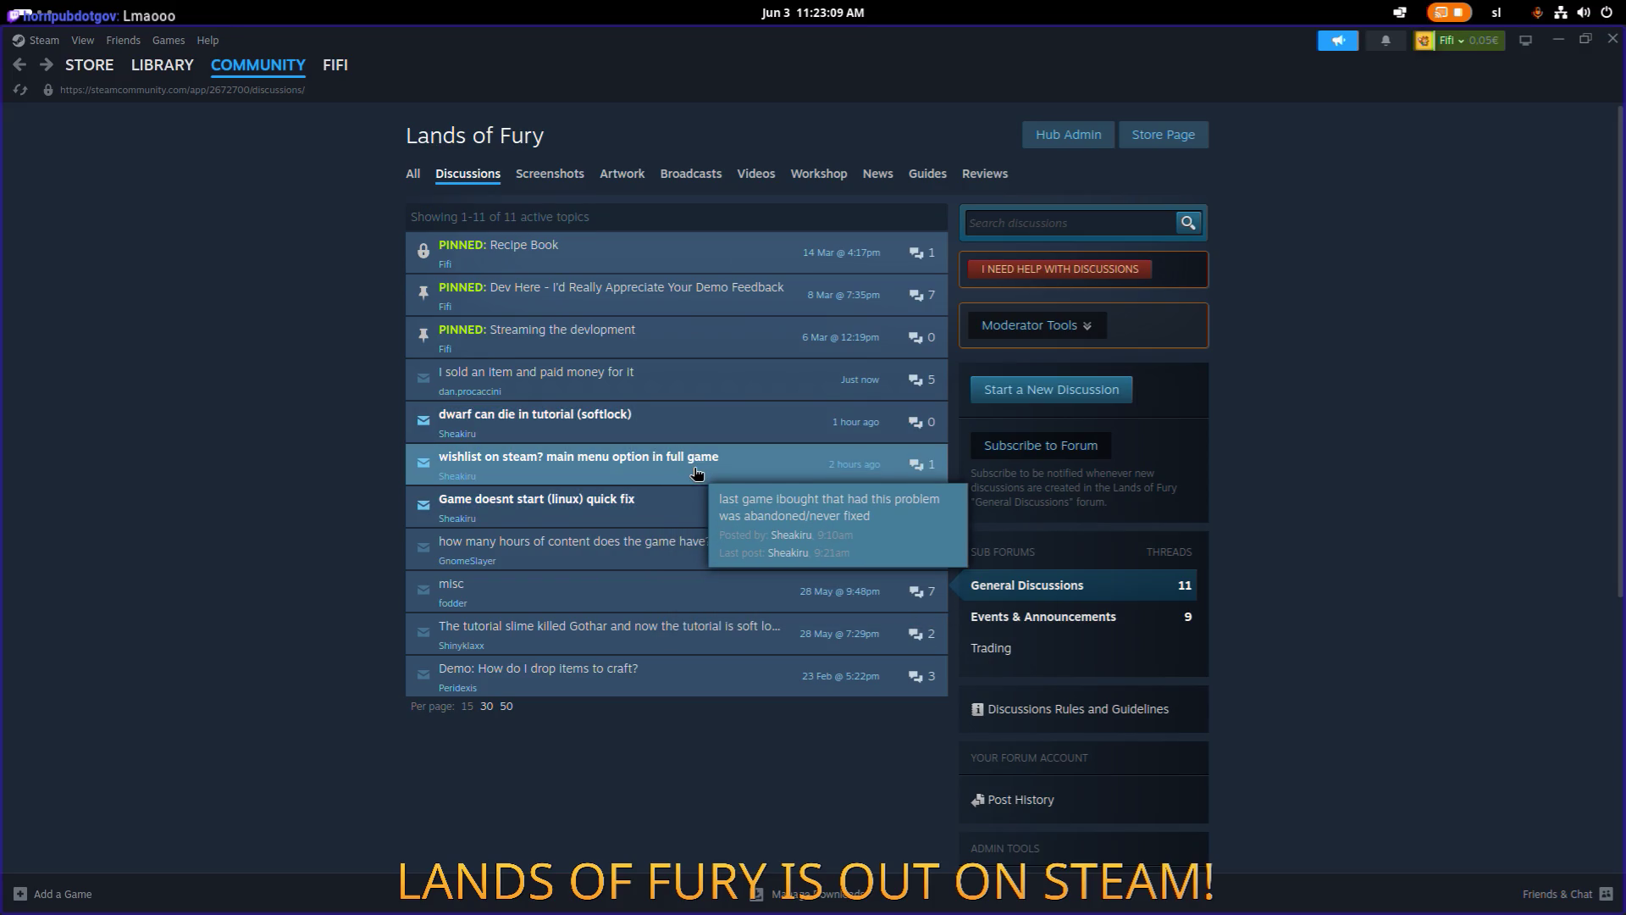
{"action": "left_click", "coordinate": [694, 470]}
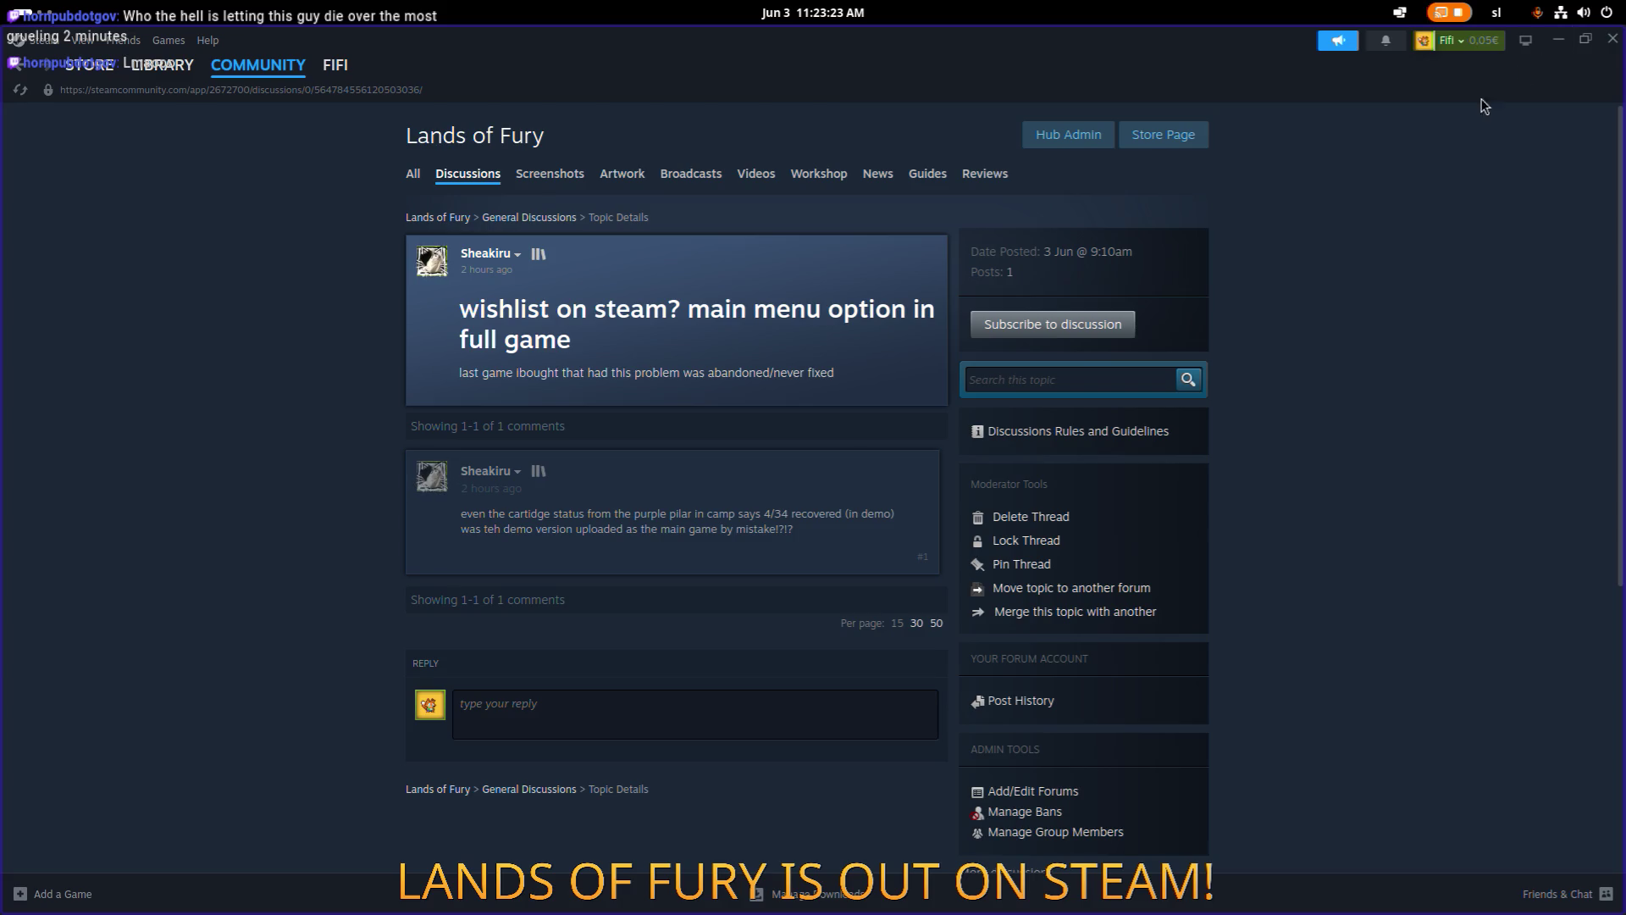
Bring Steam back in front and quote the player's cartridge-status comment.
{"action": "left_click", "coordinate": [1565, 42]}
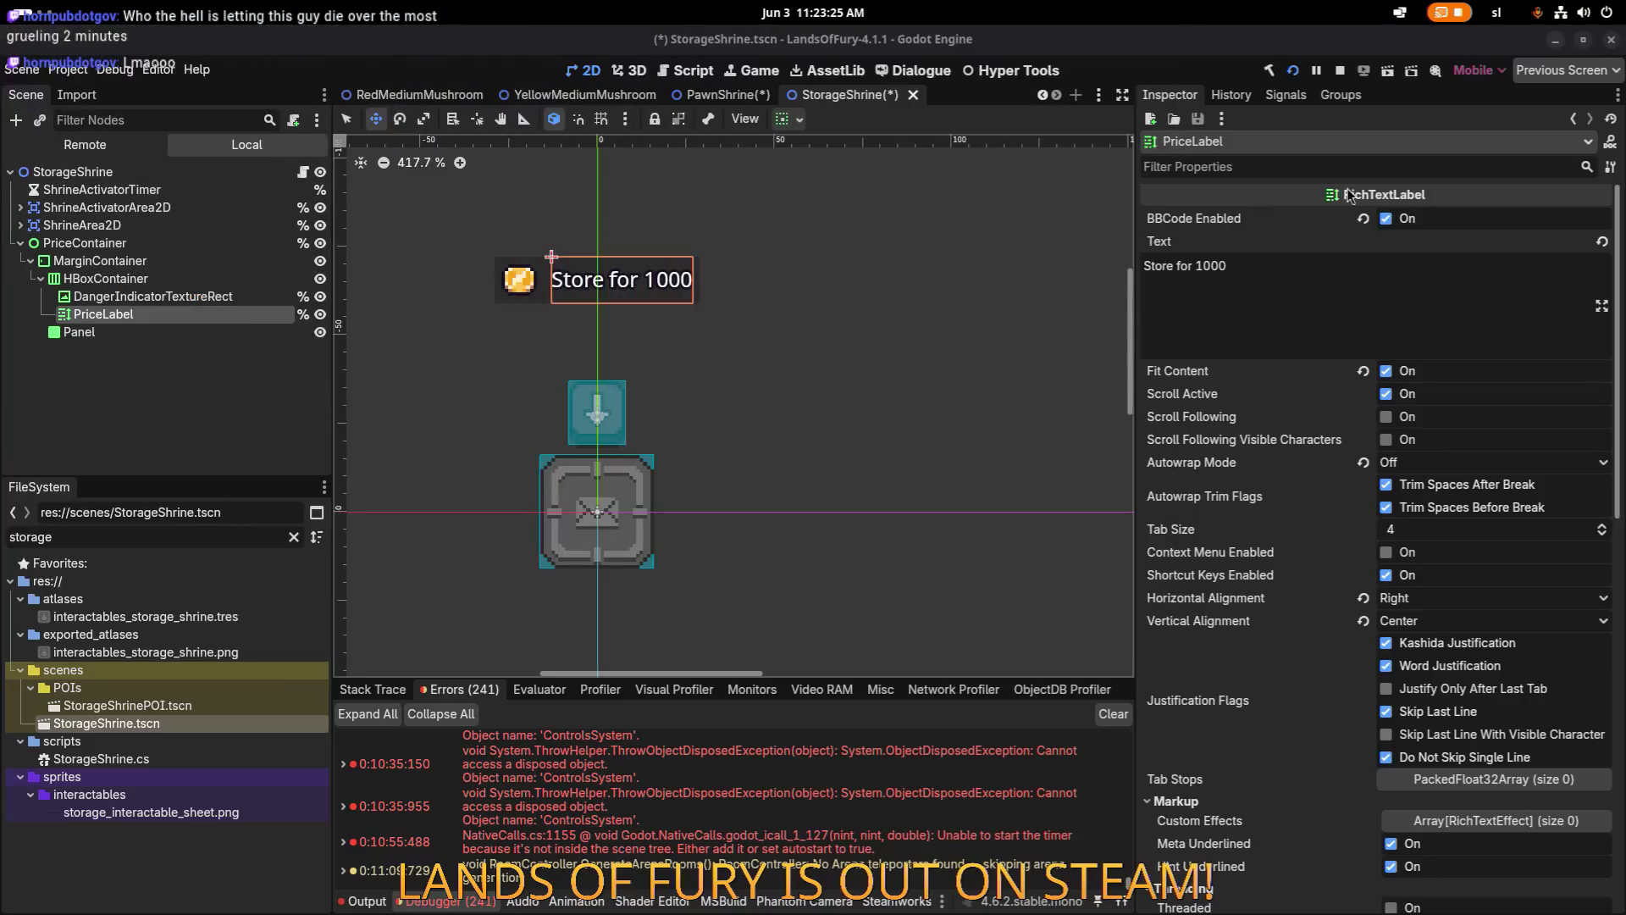
{"action": "key", "text": "alt+Tab"}
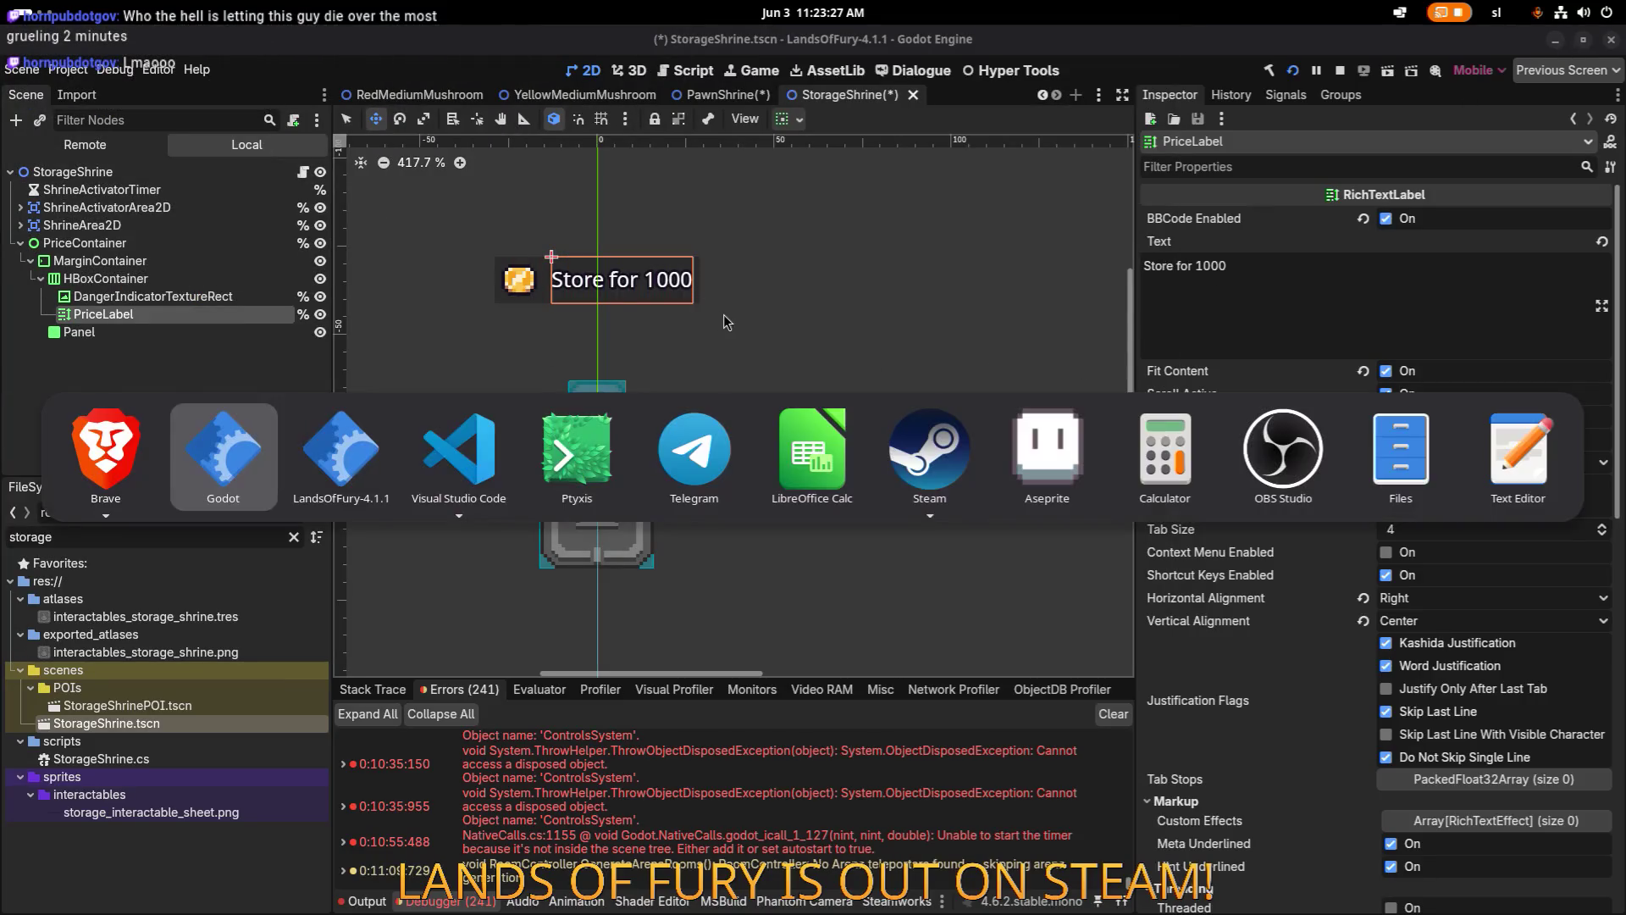
{"action": "left_click", "coordinate": [926, 457]}
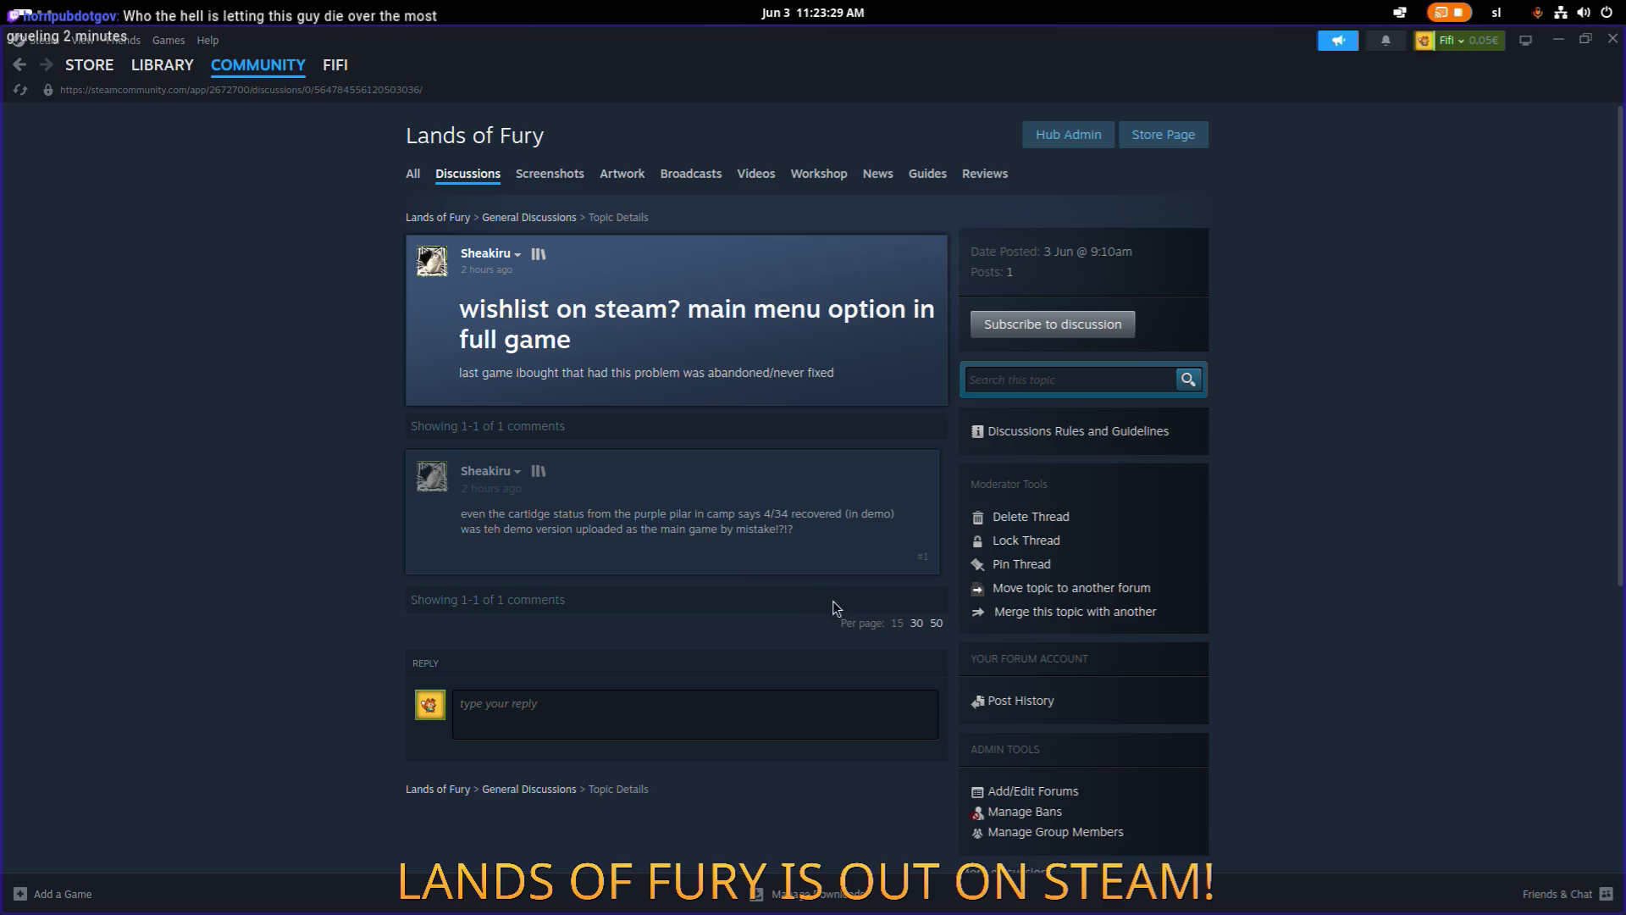
{"action": "left_click", "coordinate": [901, 472]}
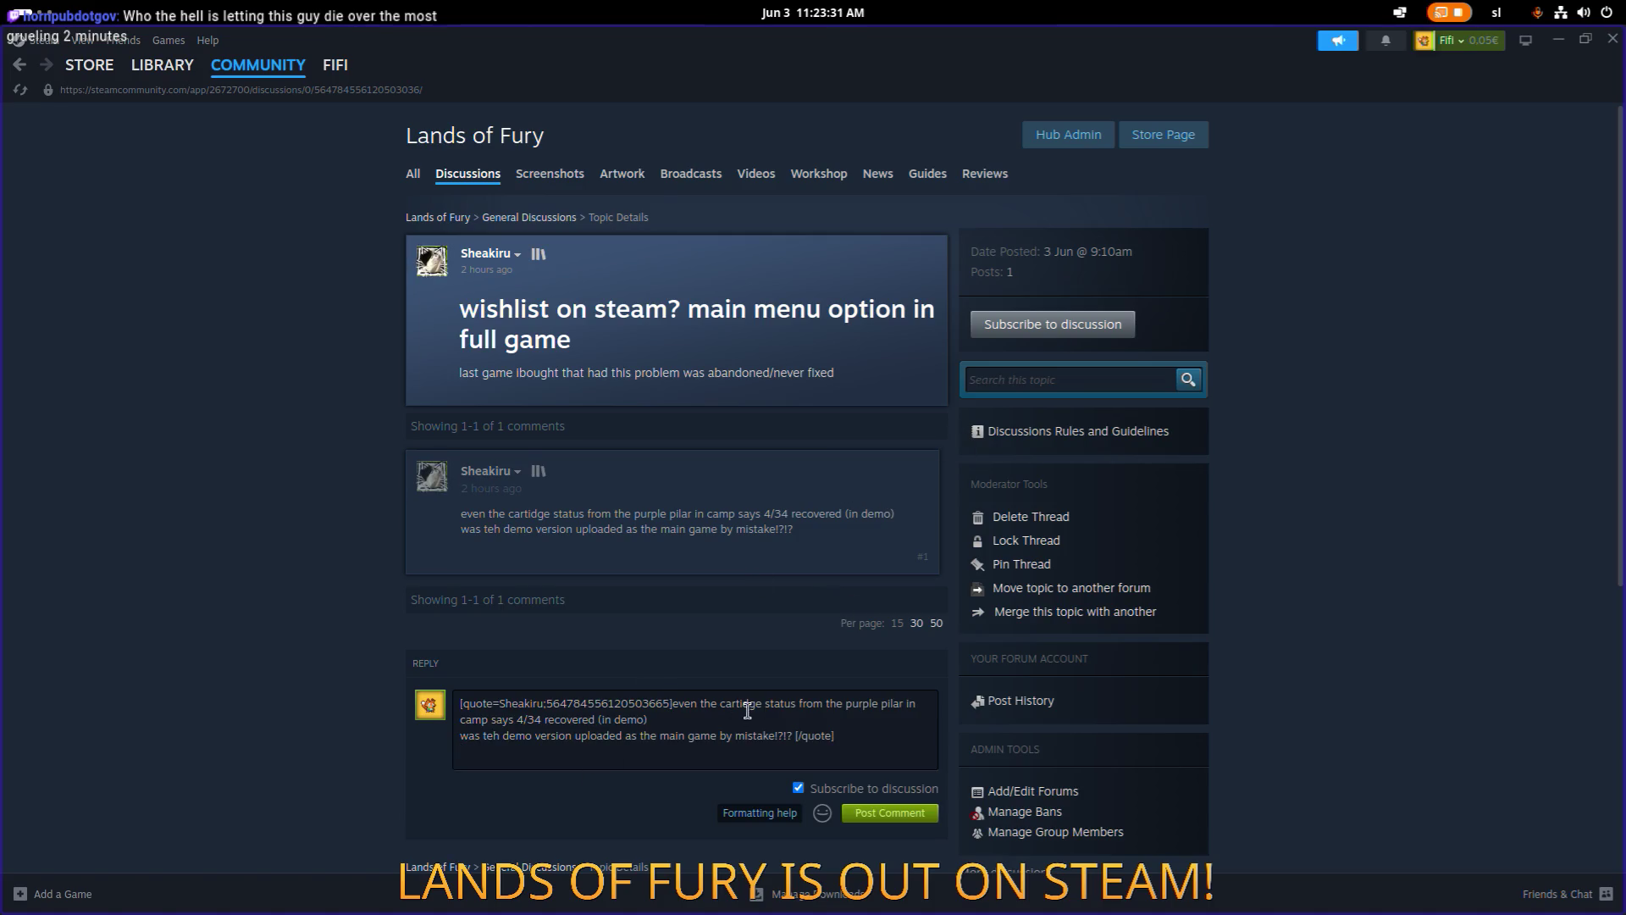
Draft the reply below the quote, reworking openings like 'Working on this one'.
{"action": "key", "text": "Return"}
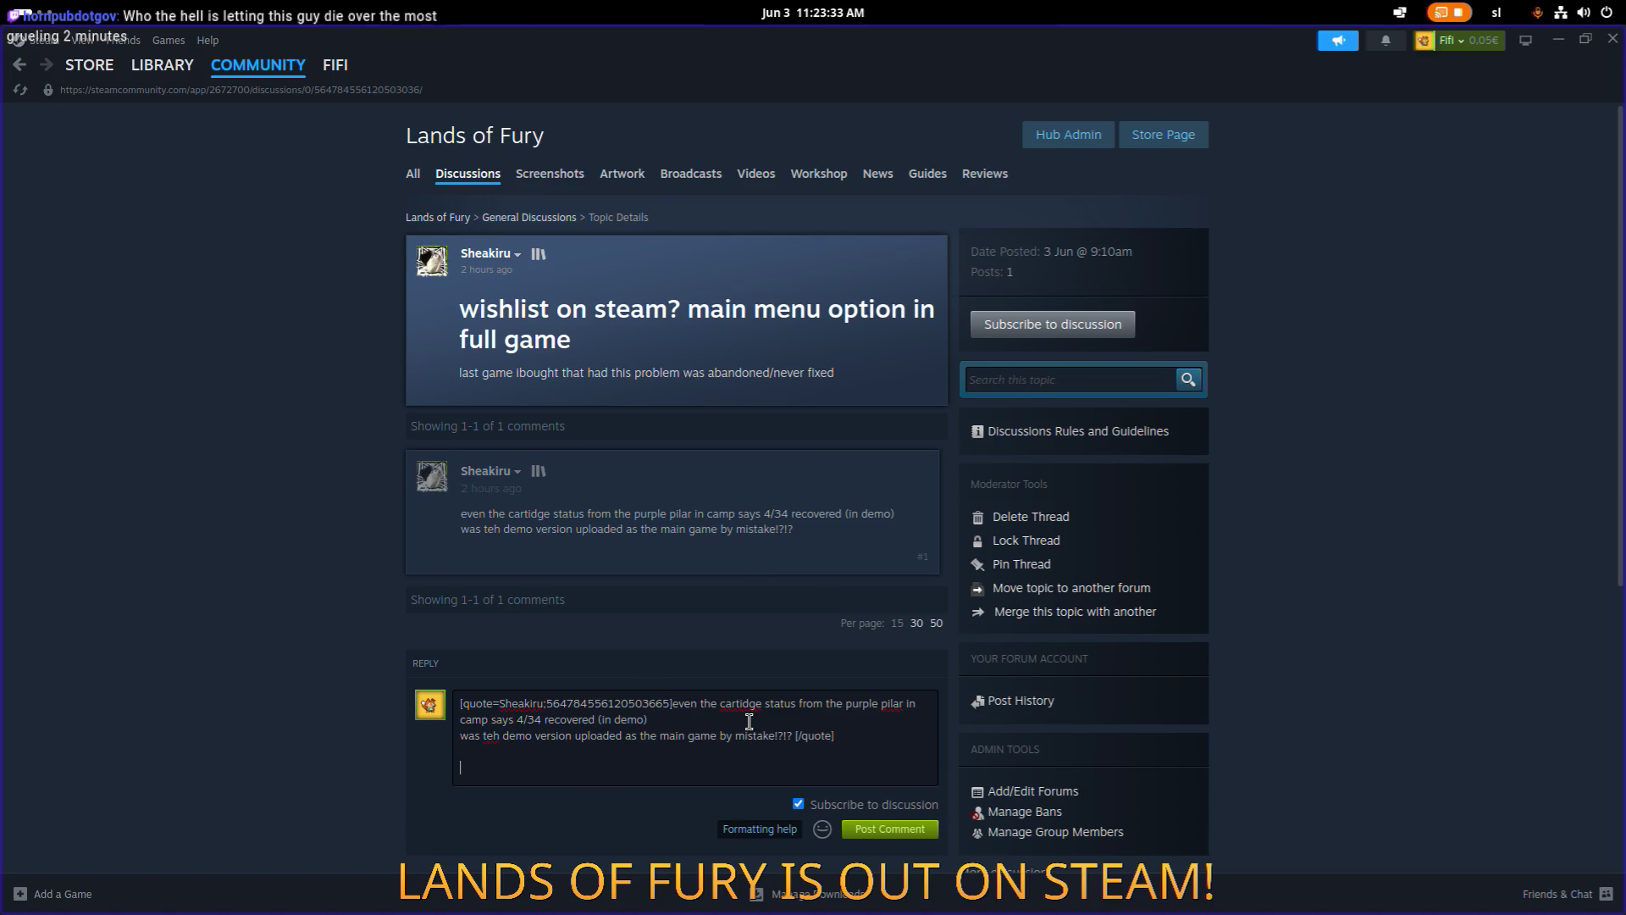
{"action": "type", "text": "Work"}
{"action": "type", "text": "ing on this one"}
{"action": "key", "text": "shift+Home"}
{"action": "key", "text": "BackSpace"}
{"action": "type", "text": "Thanks for another "}
{"action": "type", "text": "one"}
{"action": "key", "text": "BackSpace"}
{"action": "key", "text": "BackSpace"}
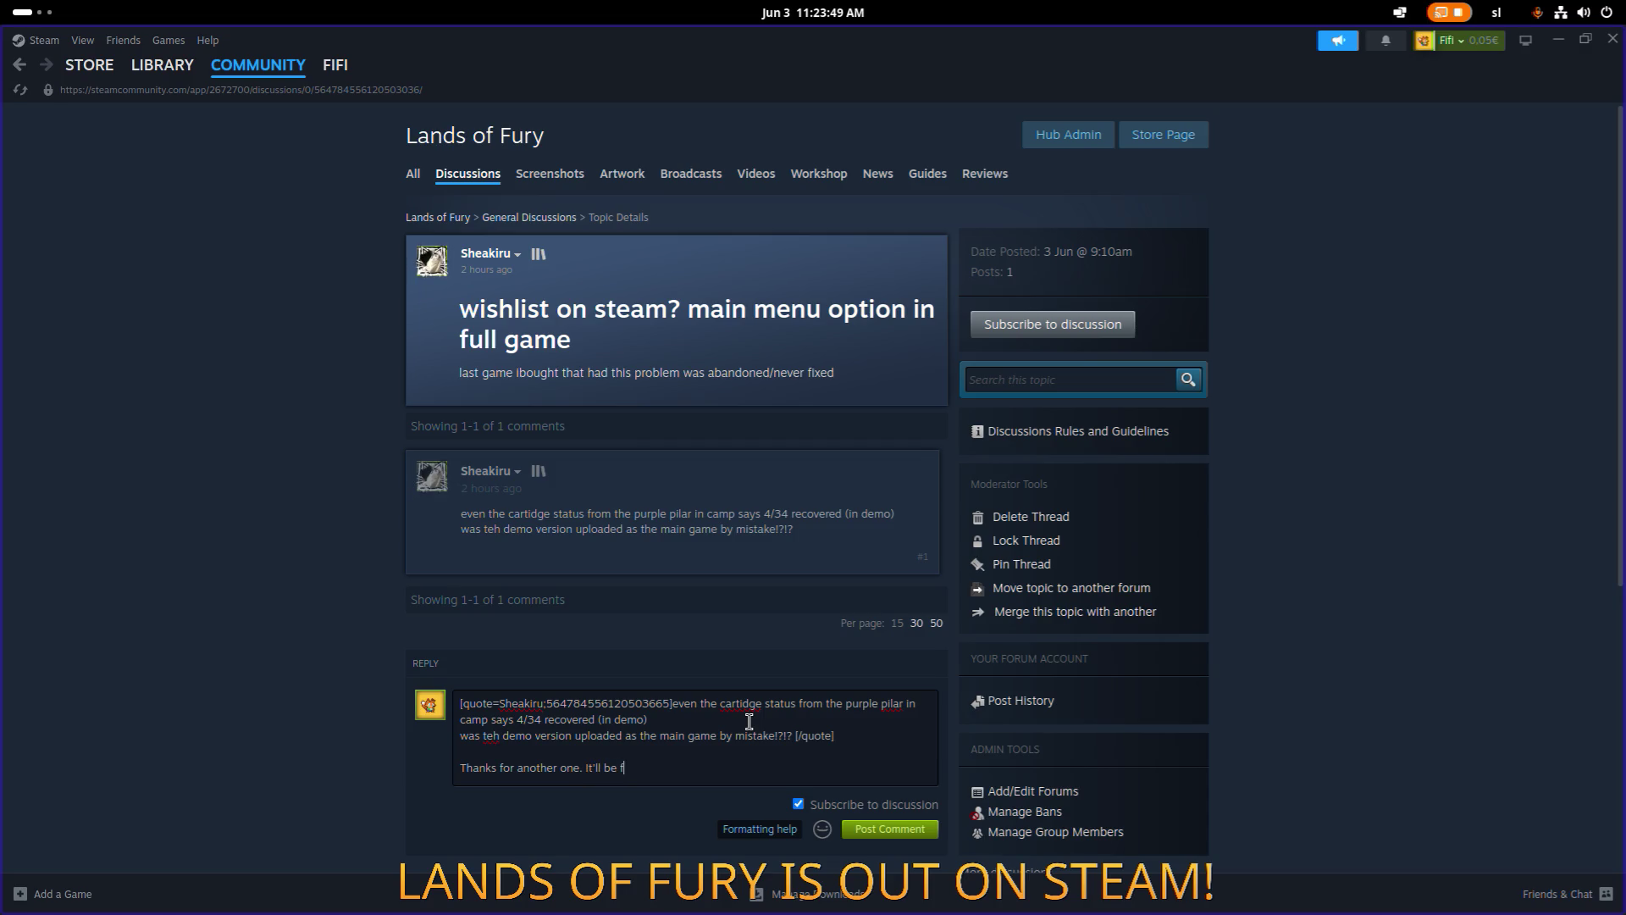
{"action": "key", "text": "BackSpace"}
{"action": "key", "text": "BackSpace"}
{"action": "key", "text": "BackSpace"}
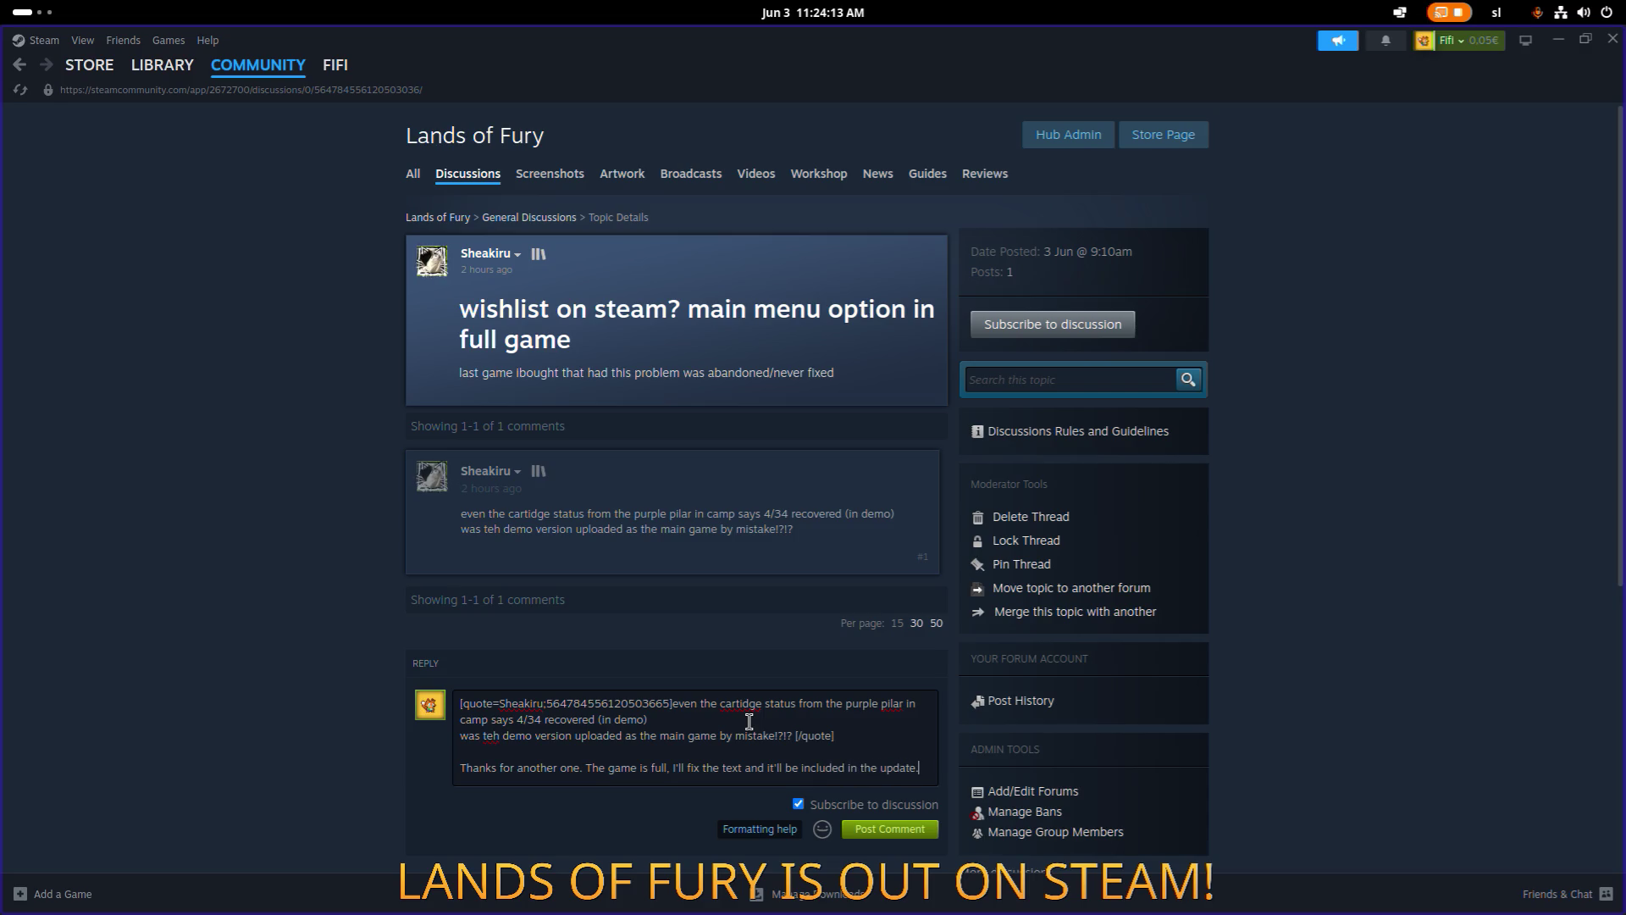
Insert 'uploaded' after 'The' in the reply and post the comment.
{"action": "key", "text": "shift+Home"}
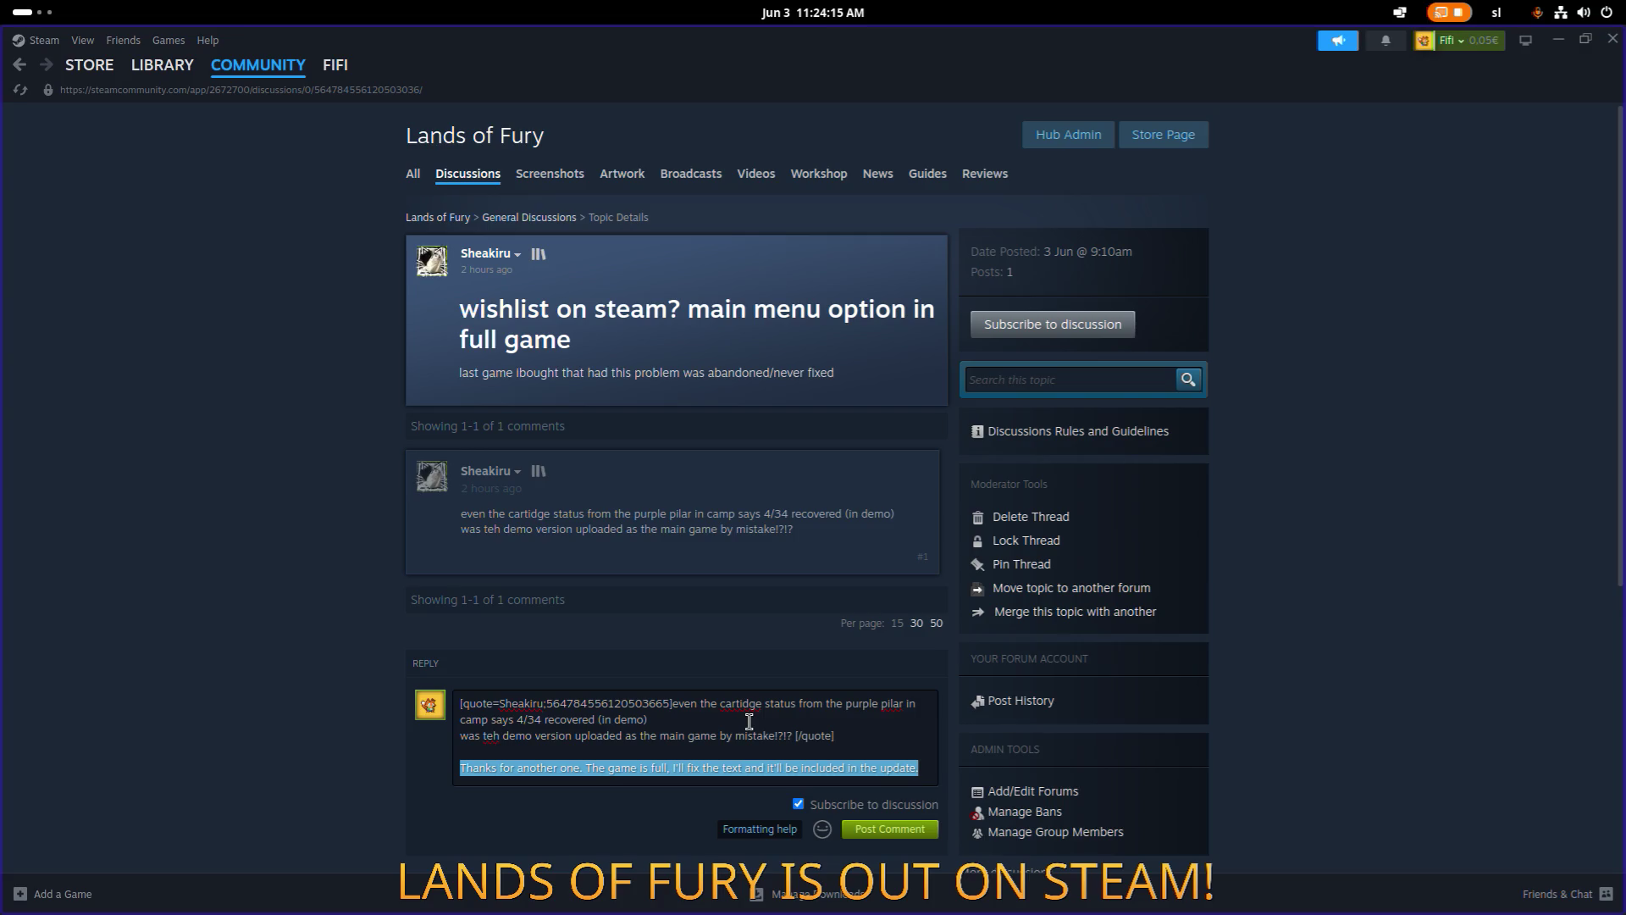
{"action": "key", "text": "Left"}
{"action": "key", "text": "ctrl+Right"}
{"action": "key", "text": "ctrl+Right"}
{"action": "key", "text": "ctrl+Right"}
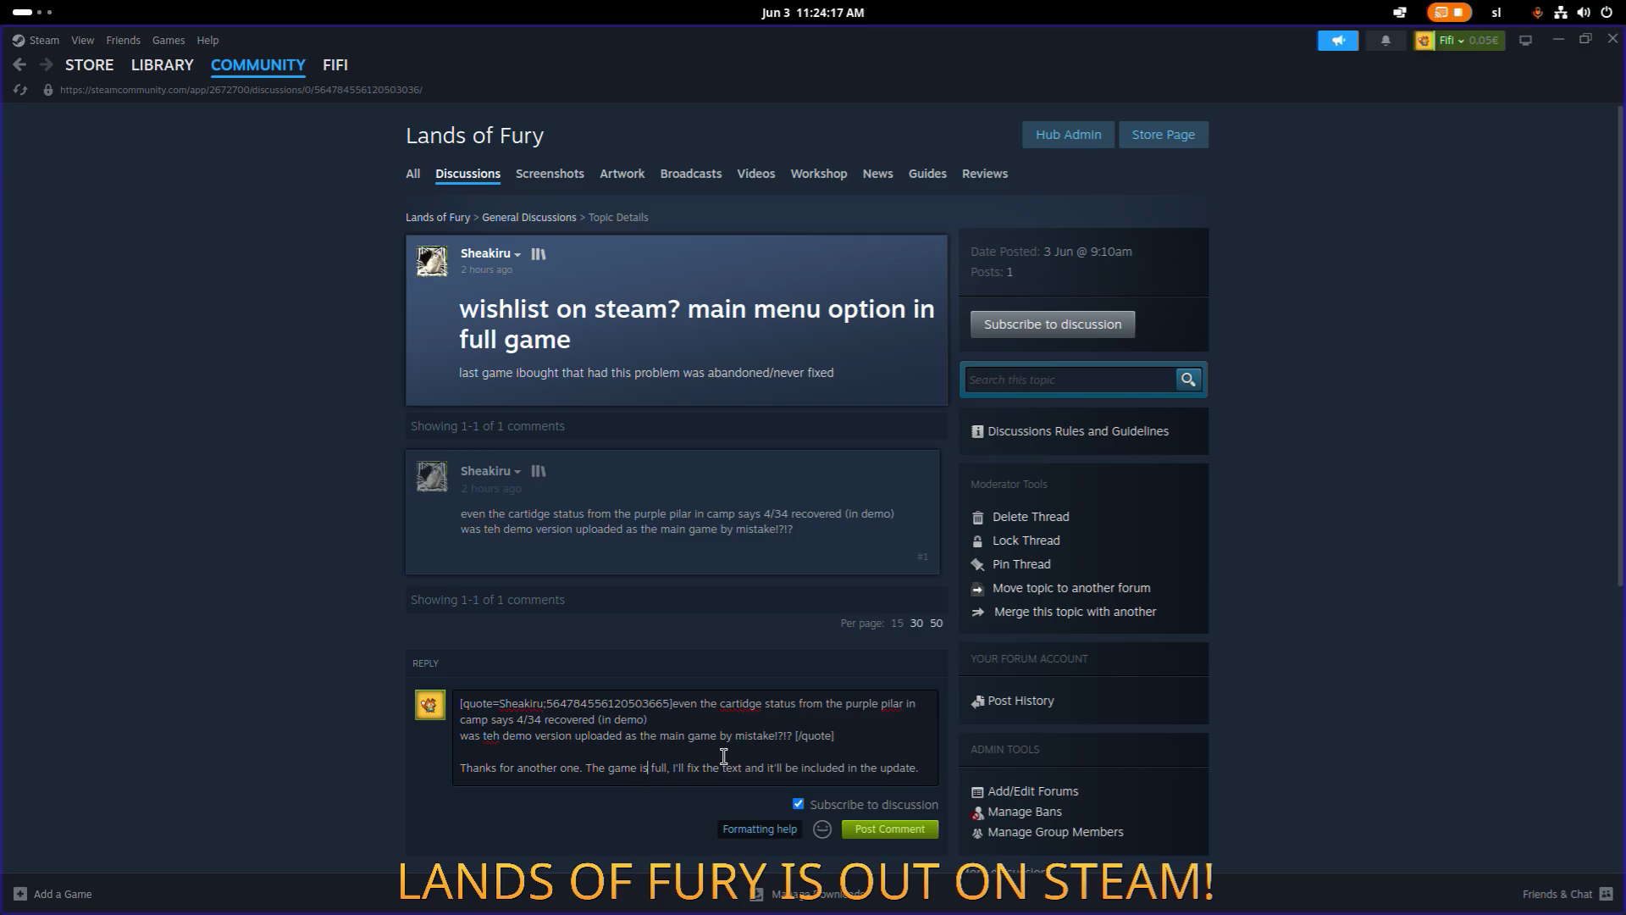
{"action": "type", "text": "upload"}
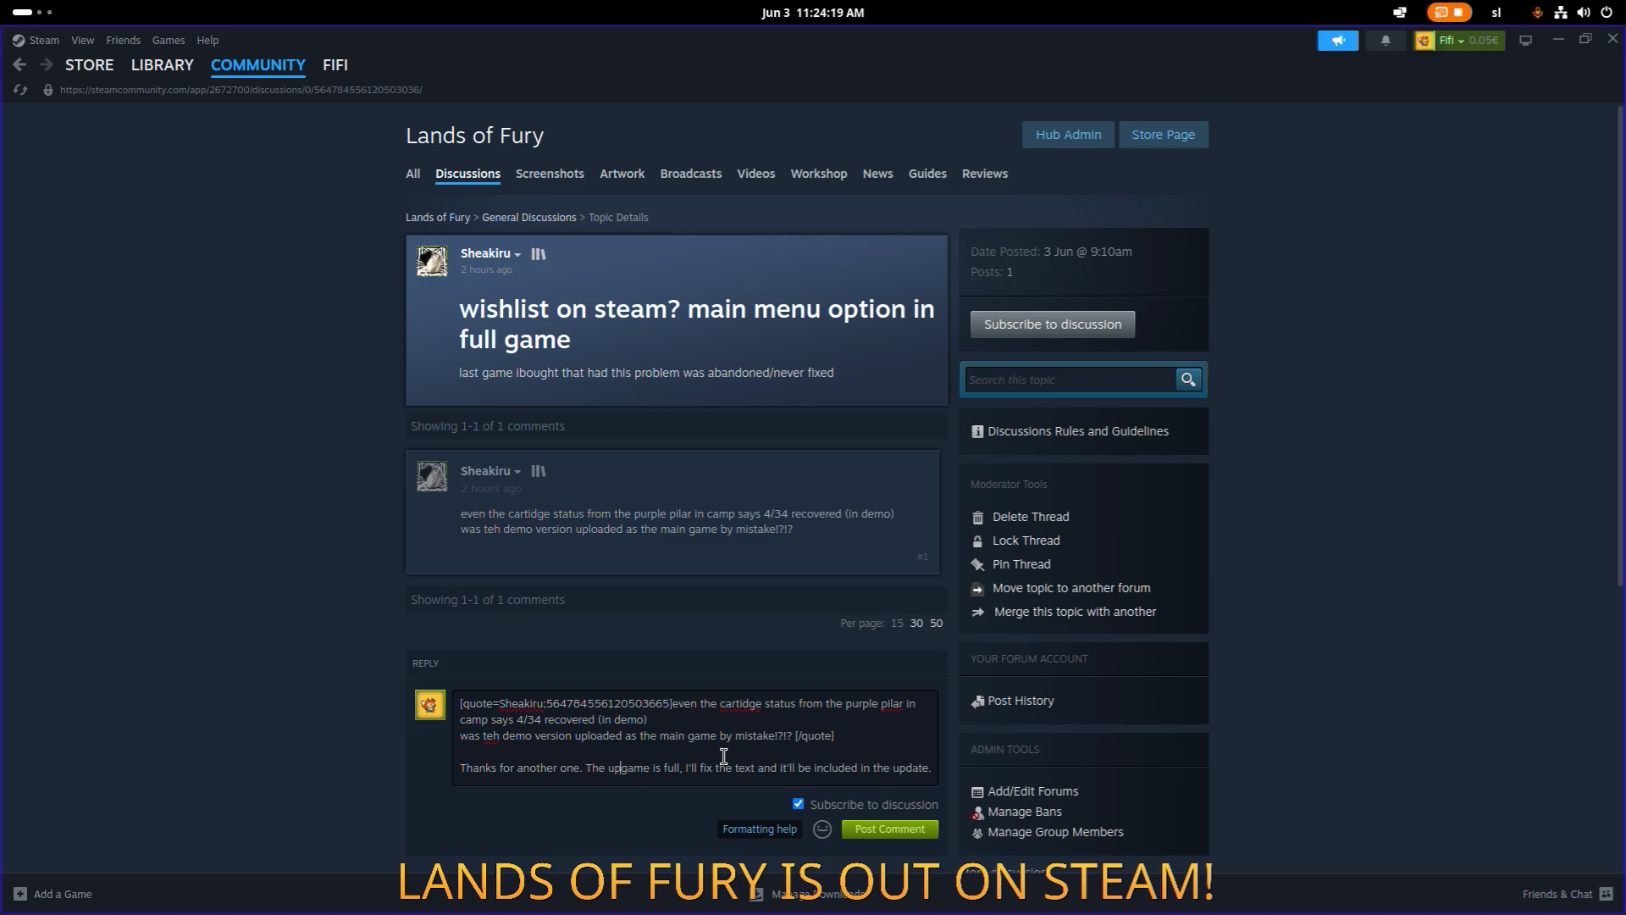
{"action": "type", "text": "ed"}
{"action": "key", "text": "ctrl+End"}
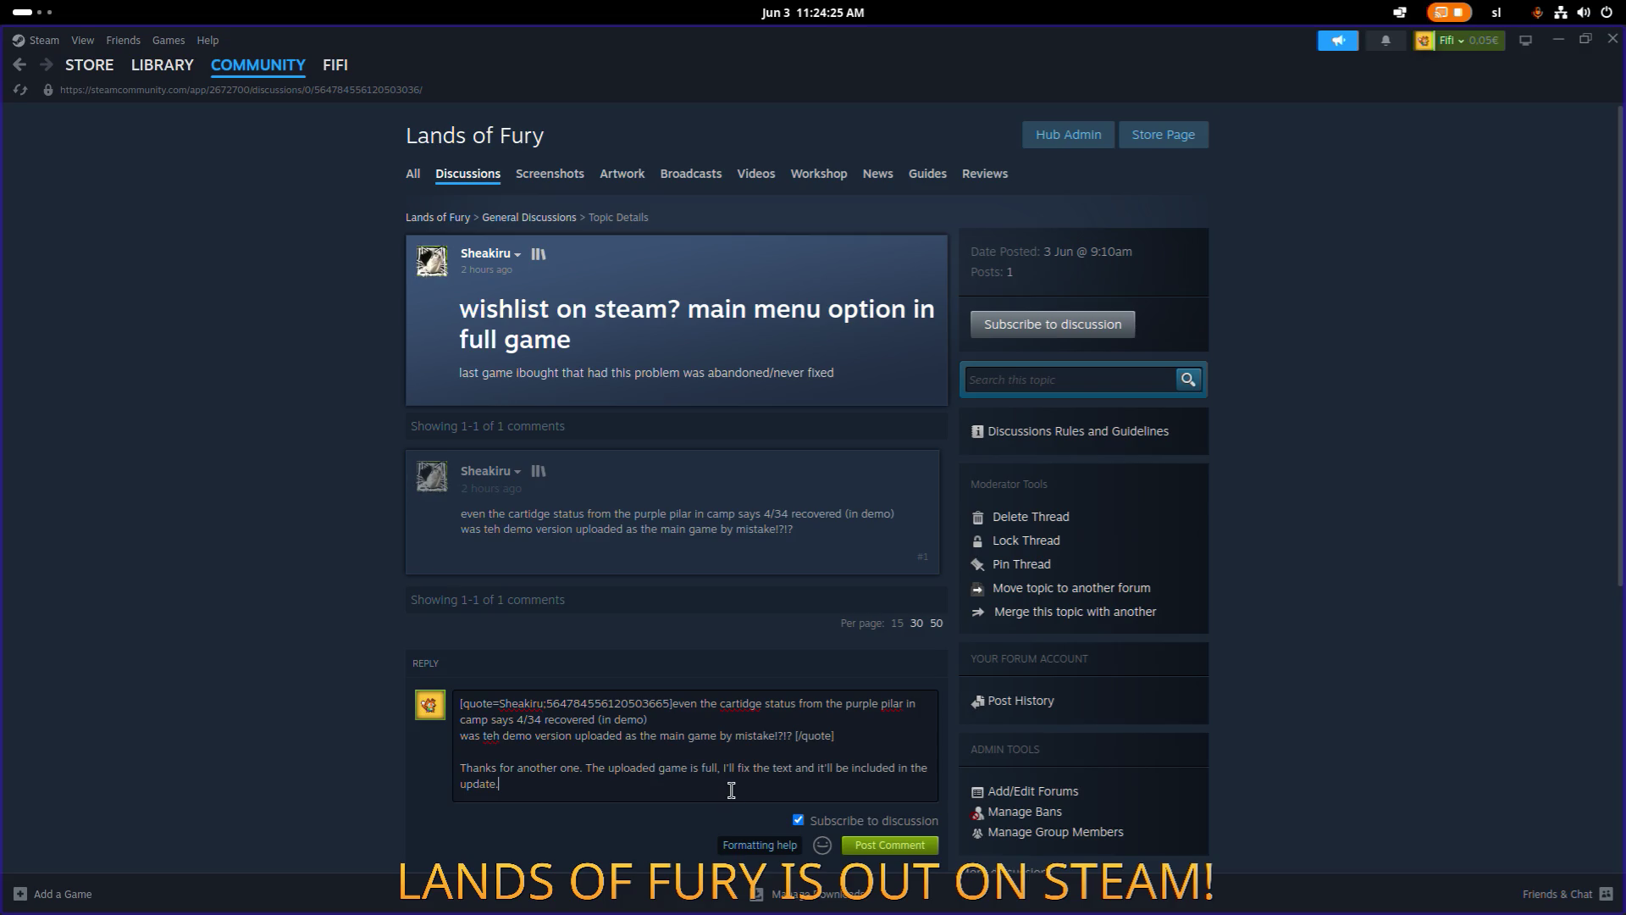
{"action": "triple_click", "coordinate": [731, 789]}
{"action": "left_click", "coordinate": [881, 844]}
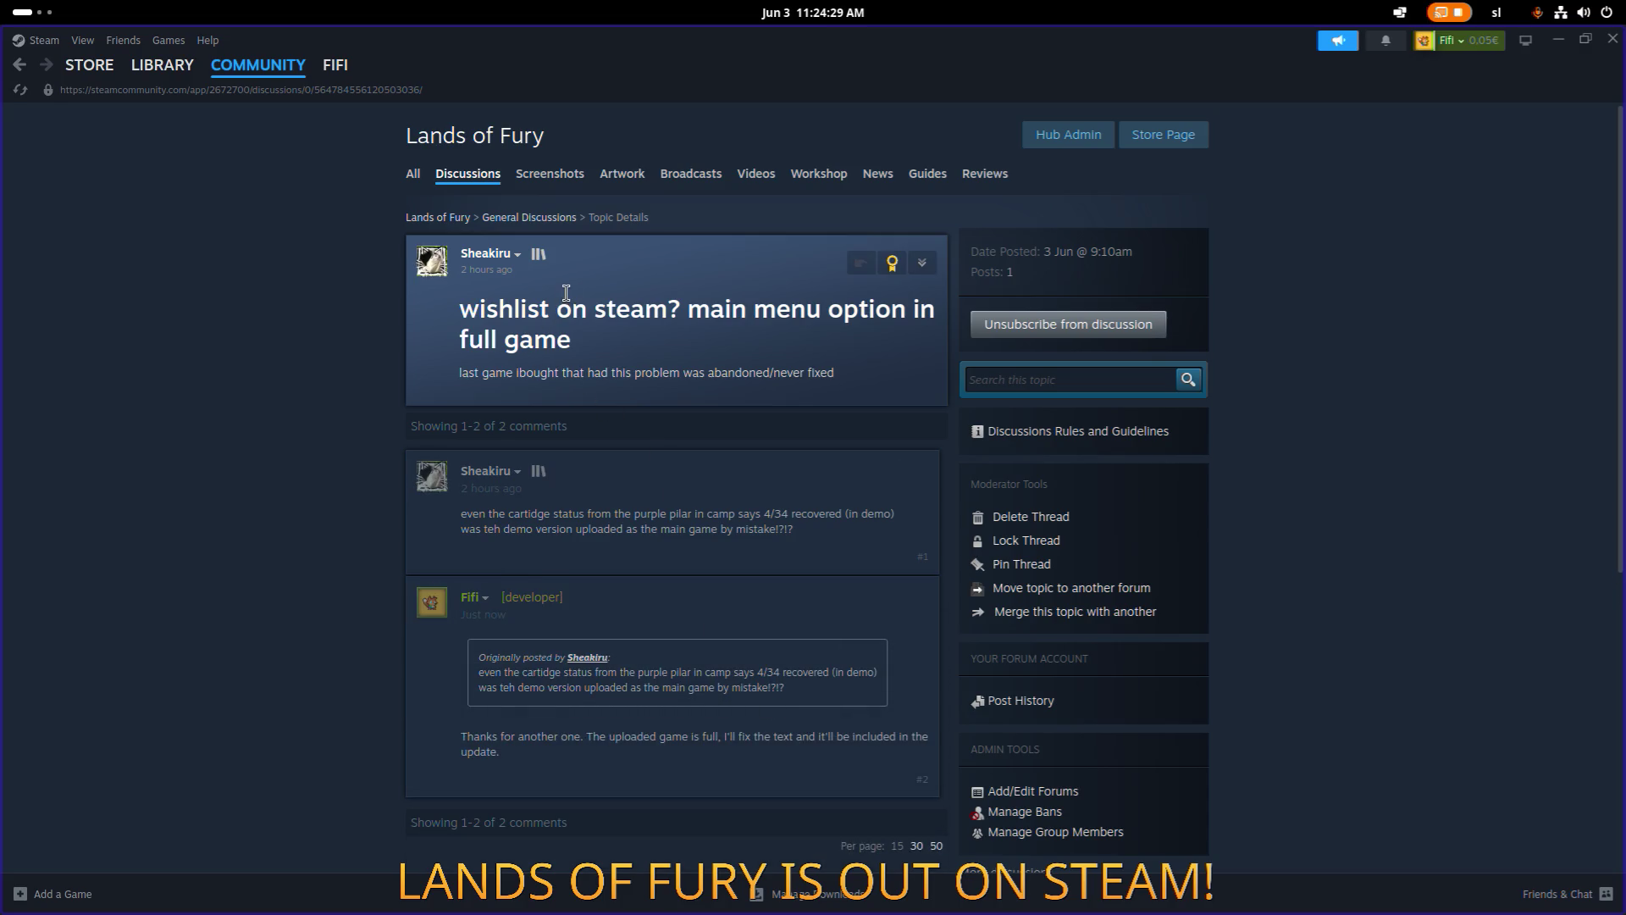
Open the 'dwarf can die in tutorial (softlock)' discussion thread and start a reply.
{"action": "left_click", "coordinate": [479, 176]}
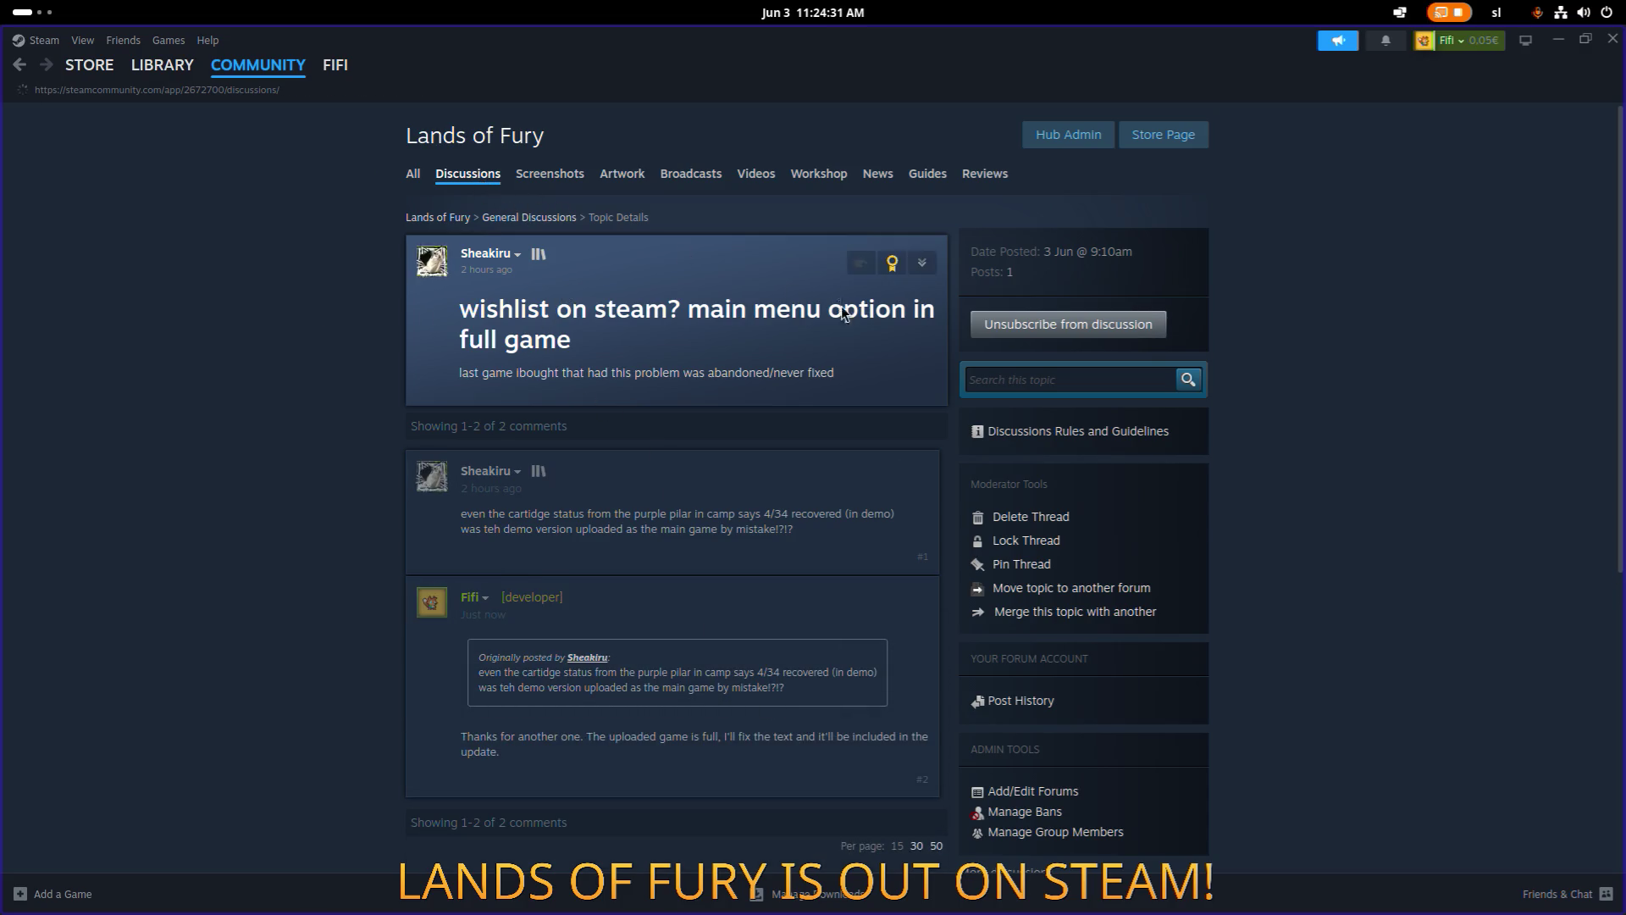
{"action": "left_click", "coordinate": [686, 480]}
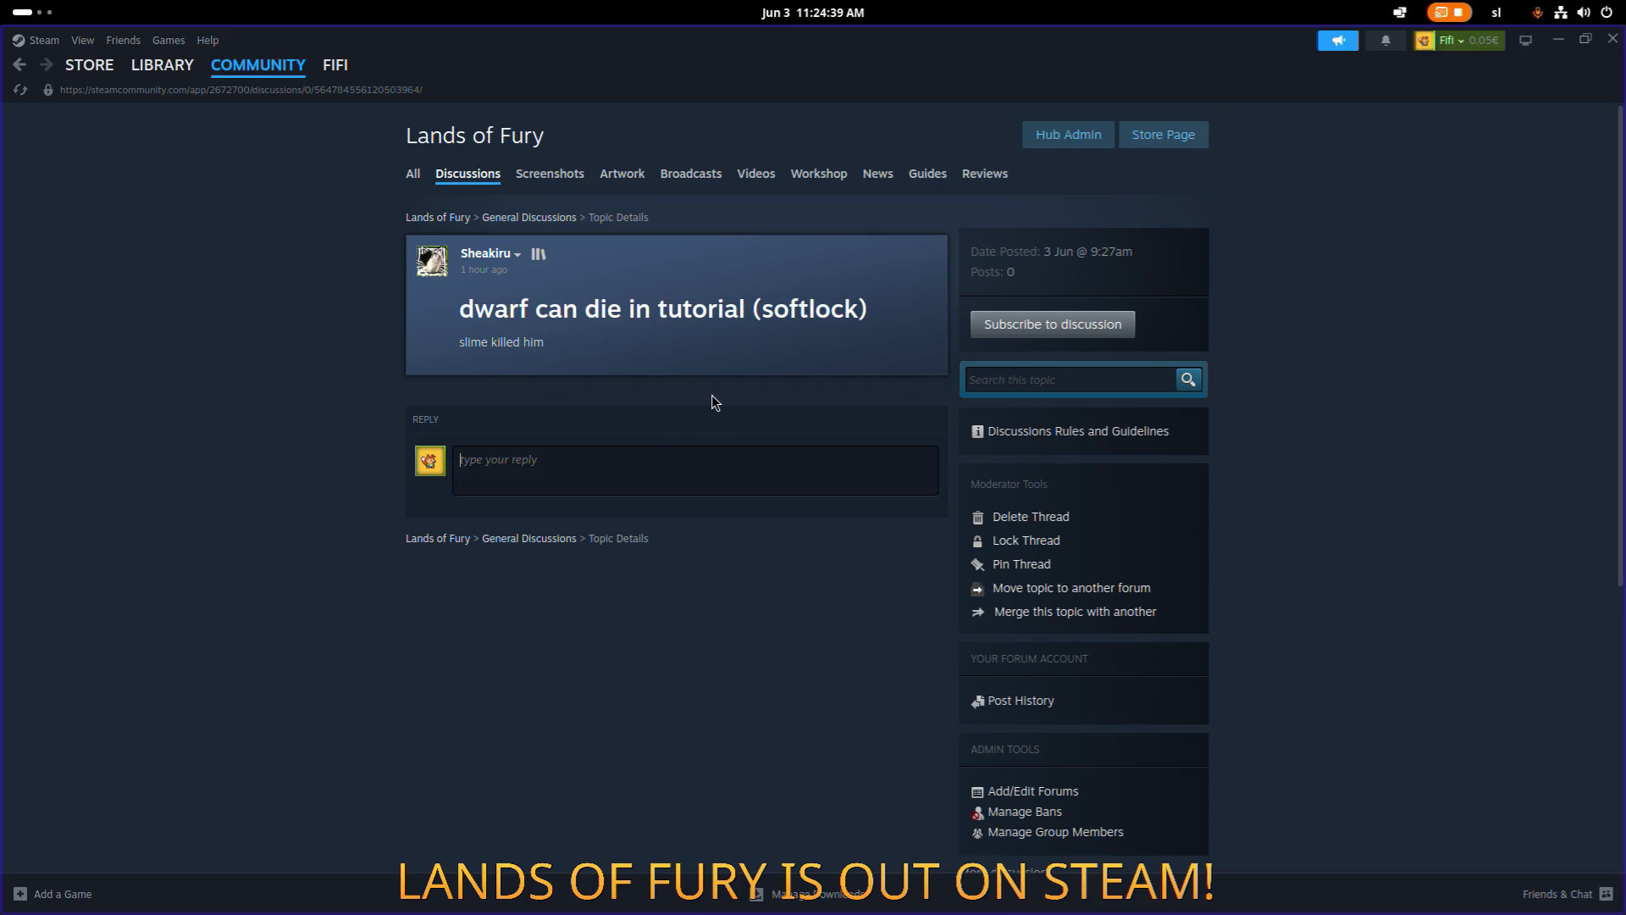
{"action": "left_click", "coordinate": [674, 450]}
{"action": "scroll", "coordinate": [374, 392], "scroll_direction": "down", "scroll_amount": 1}
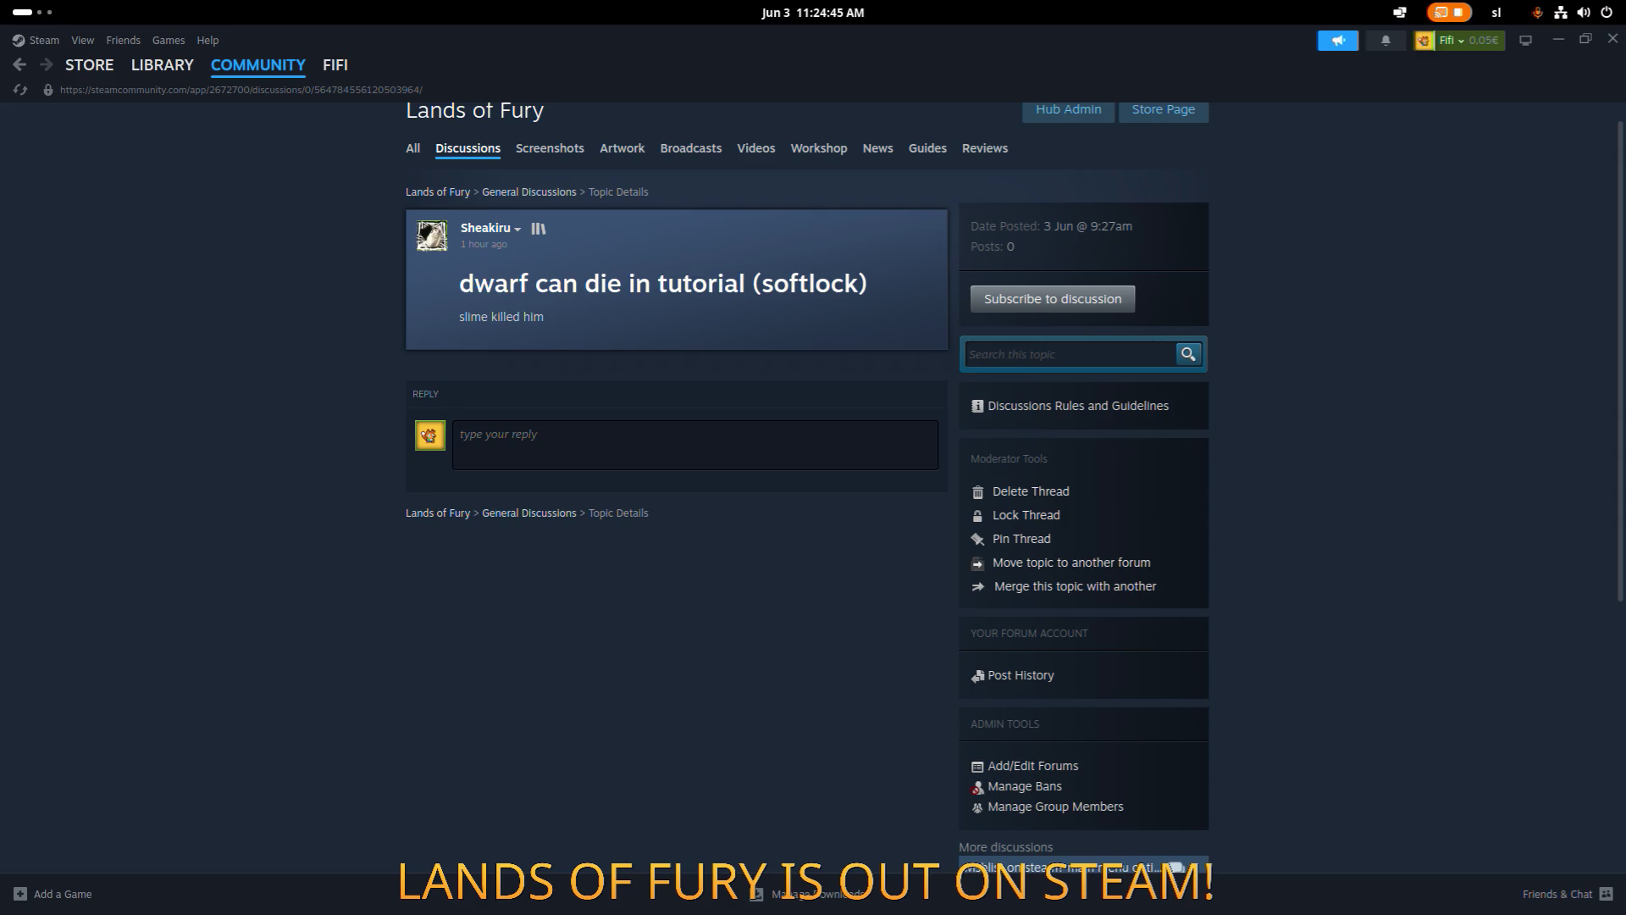
{"action": "left_click", "coordinate": [565, 441]}
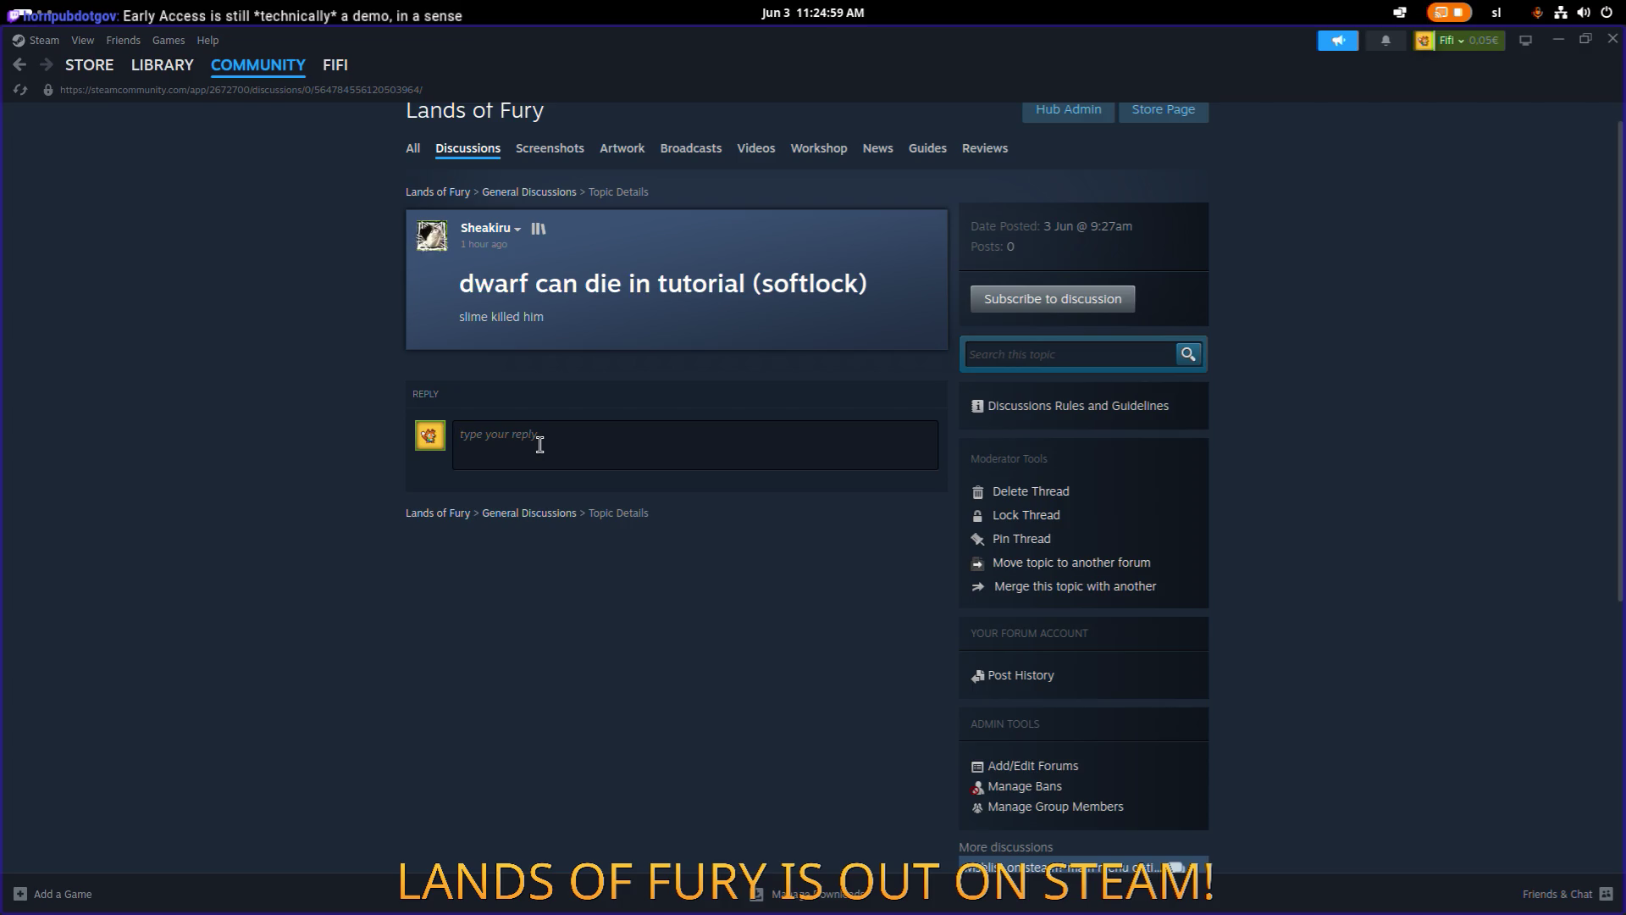
Paste the earlier reply, add ':( you let him suffer for 2 minutes?!' and delete the thank-you sentences.
{"action": "type", "text": "Thanks for another one. The uploaded game is full, I'll fix the text and it'll be included in the update."}
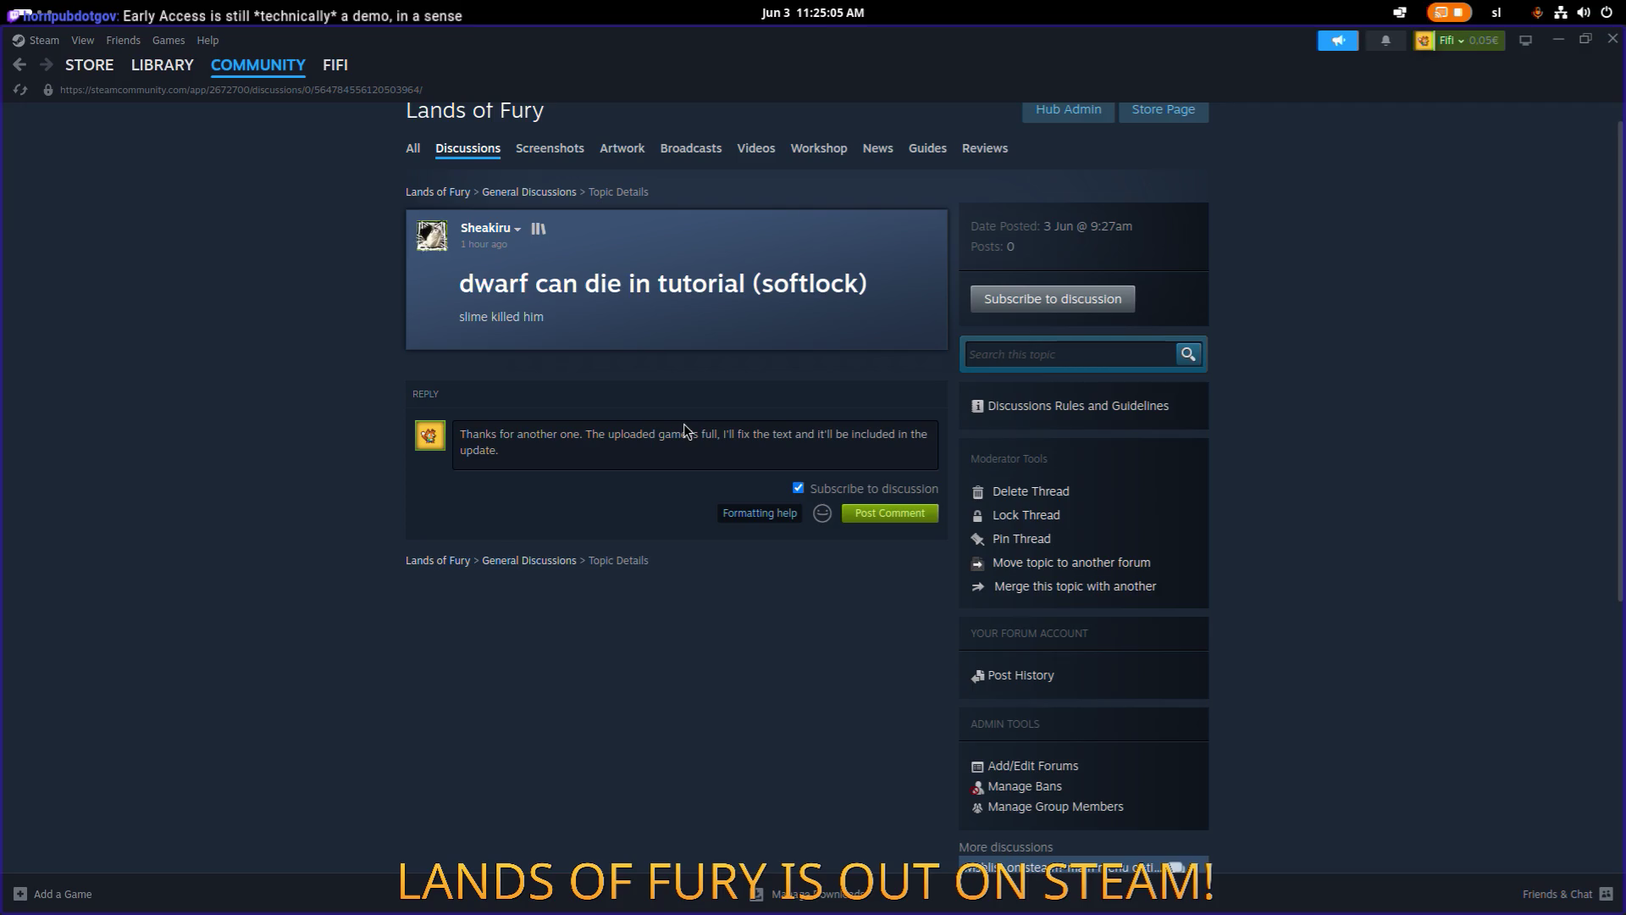
{"action": "type", "text": ":( "}
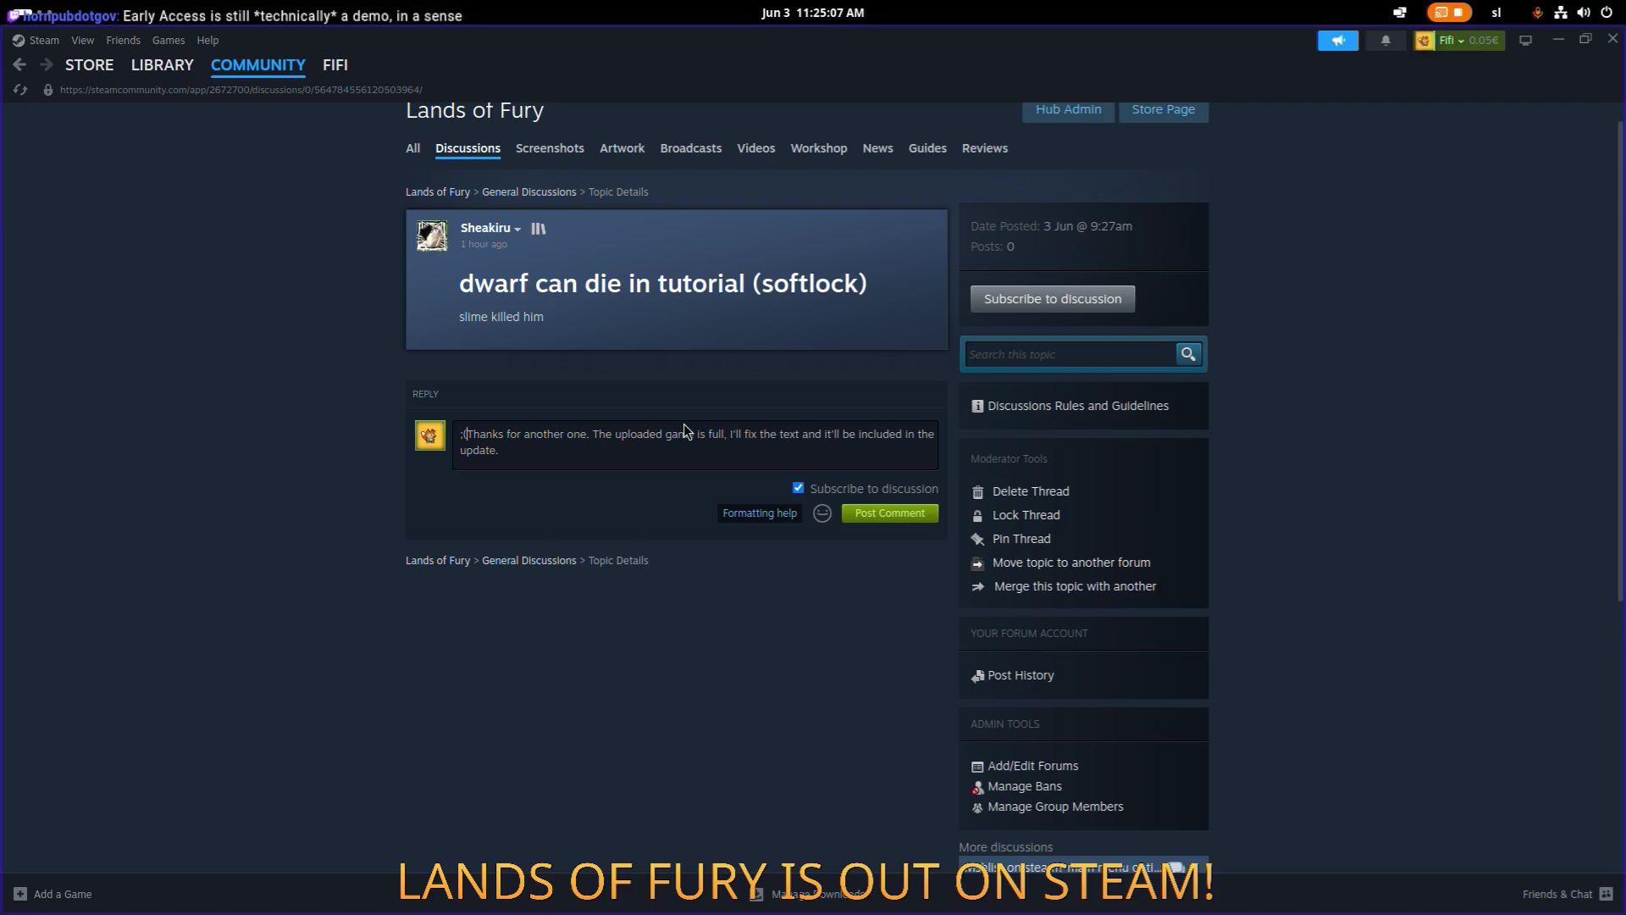
{"action": "type", "text": " you"}
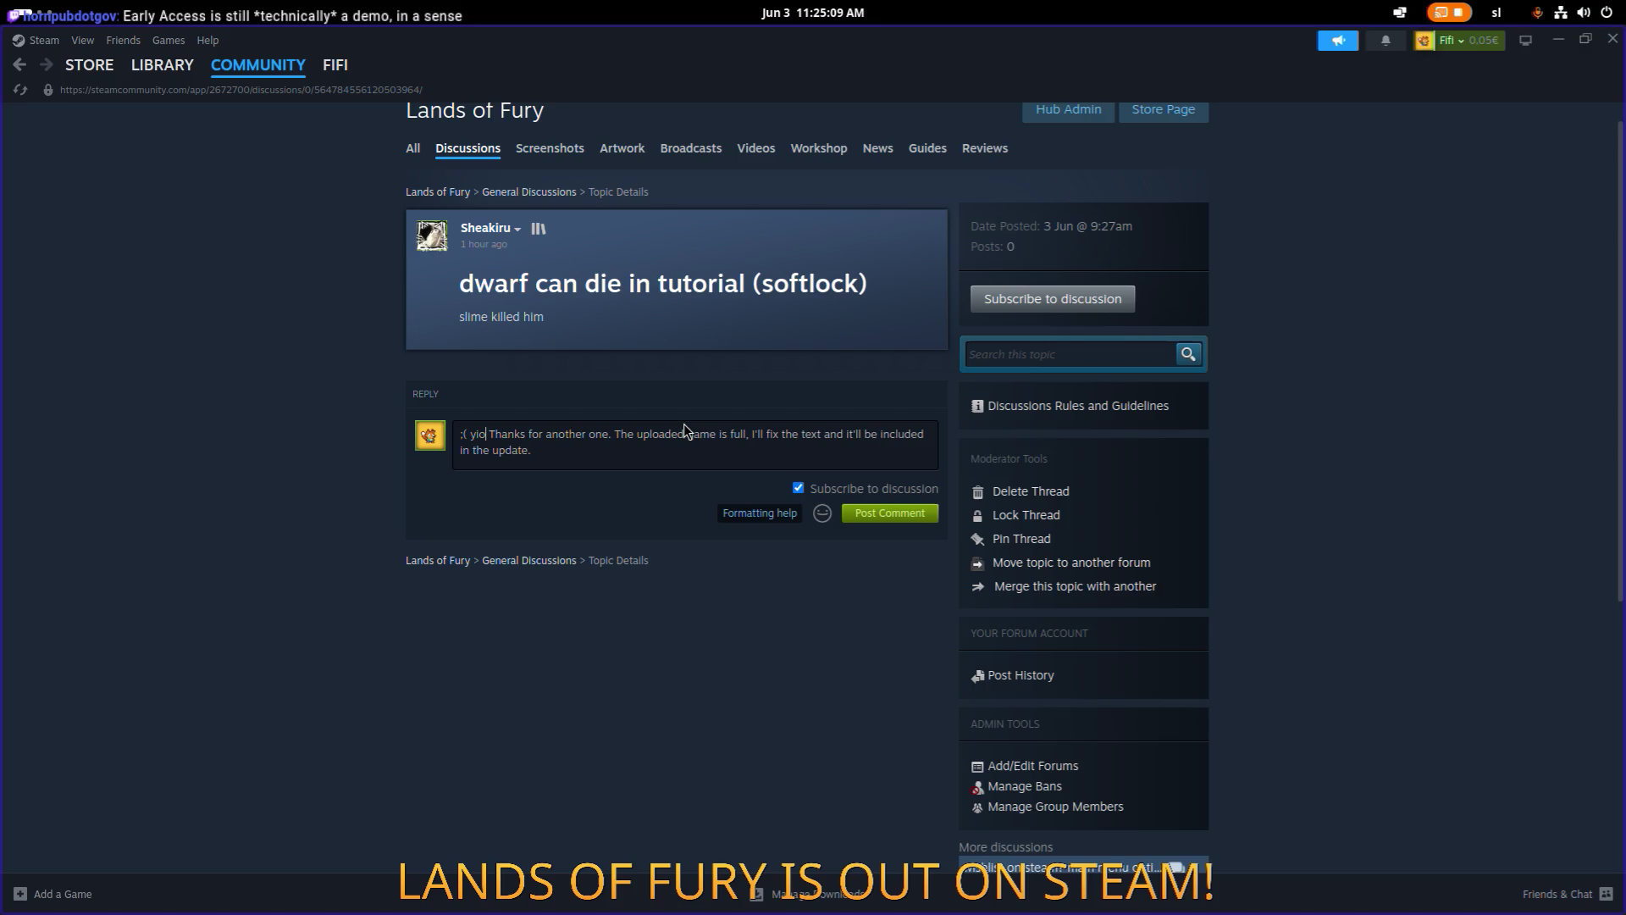
{"action": "type", "text": " let him suff"}
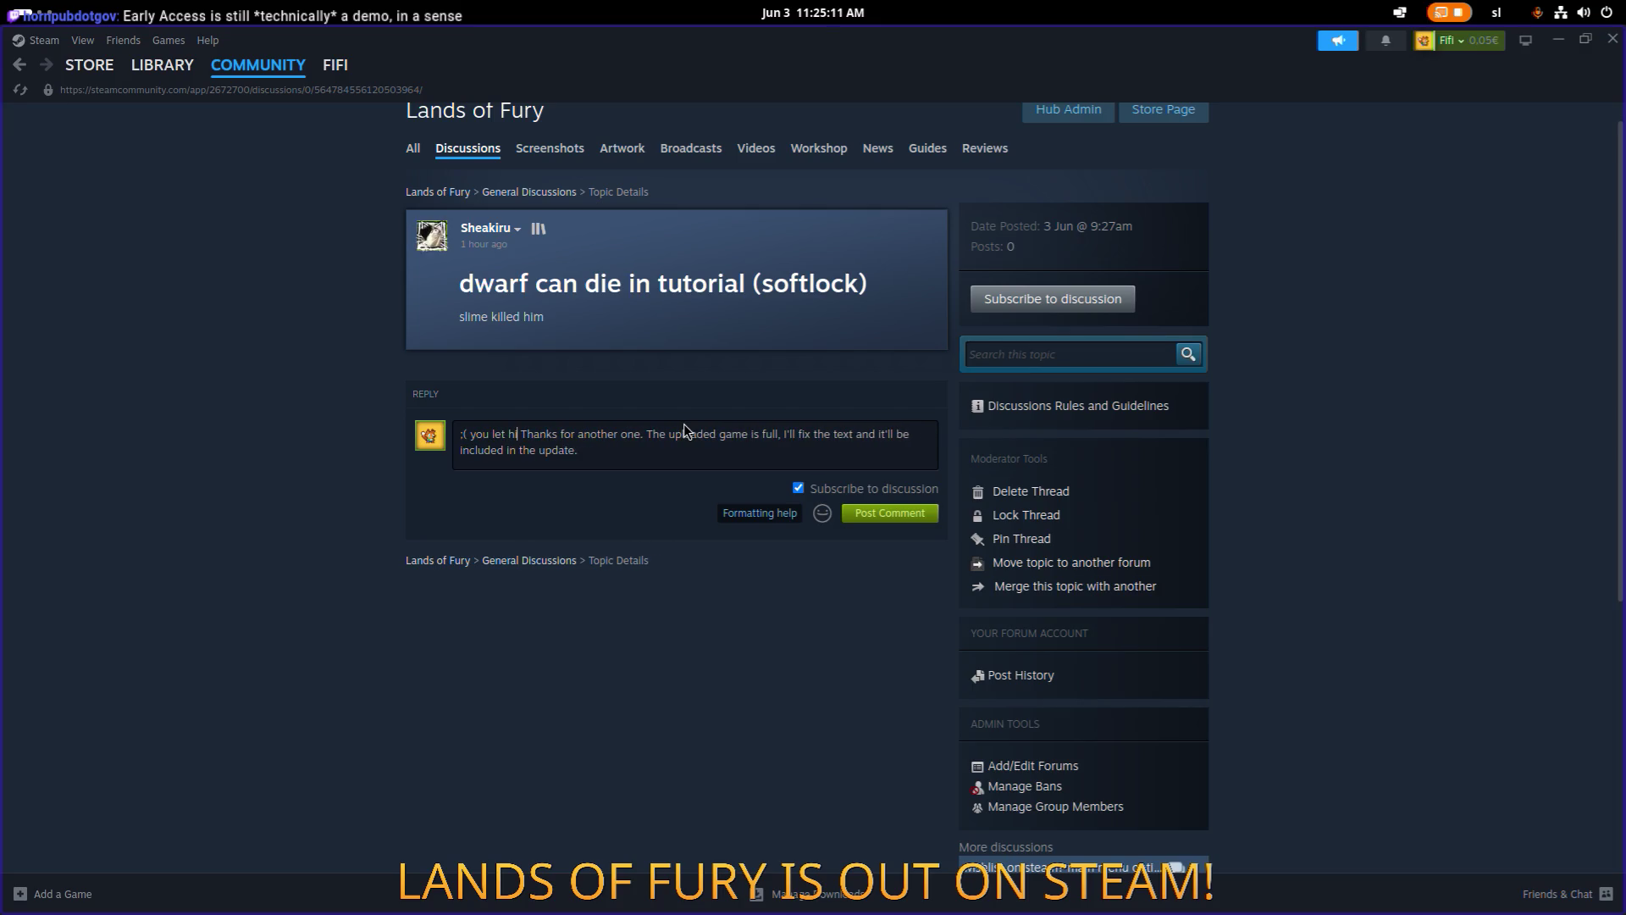
{"action": "type", "text": "er for 2 m"}
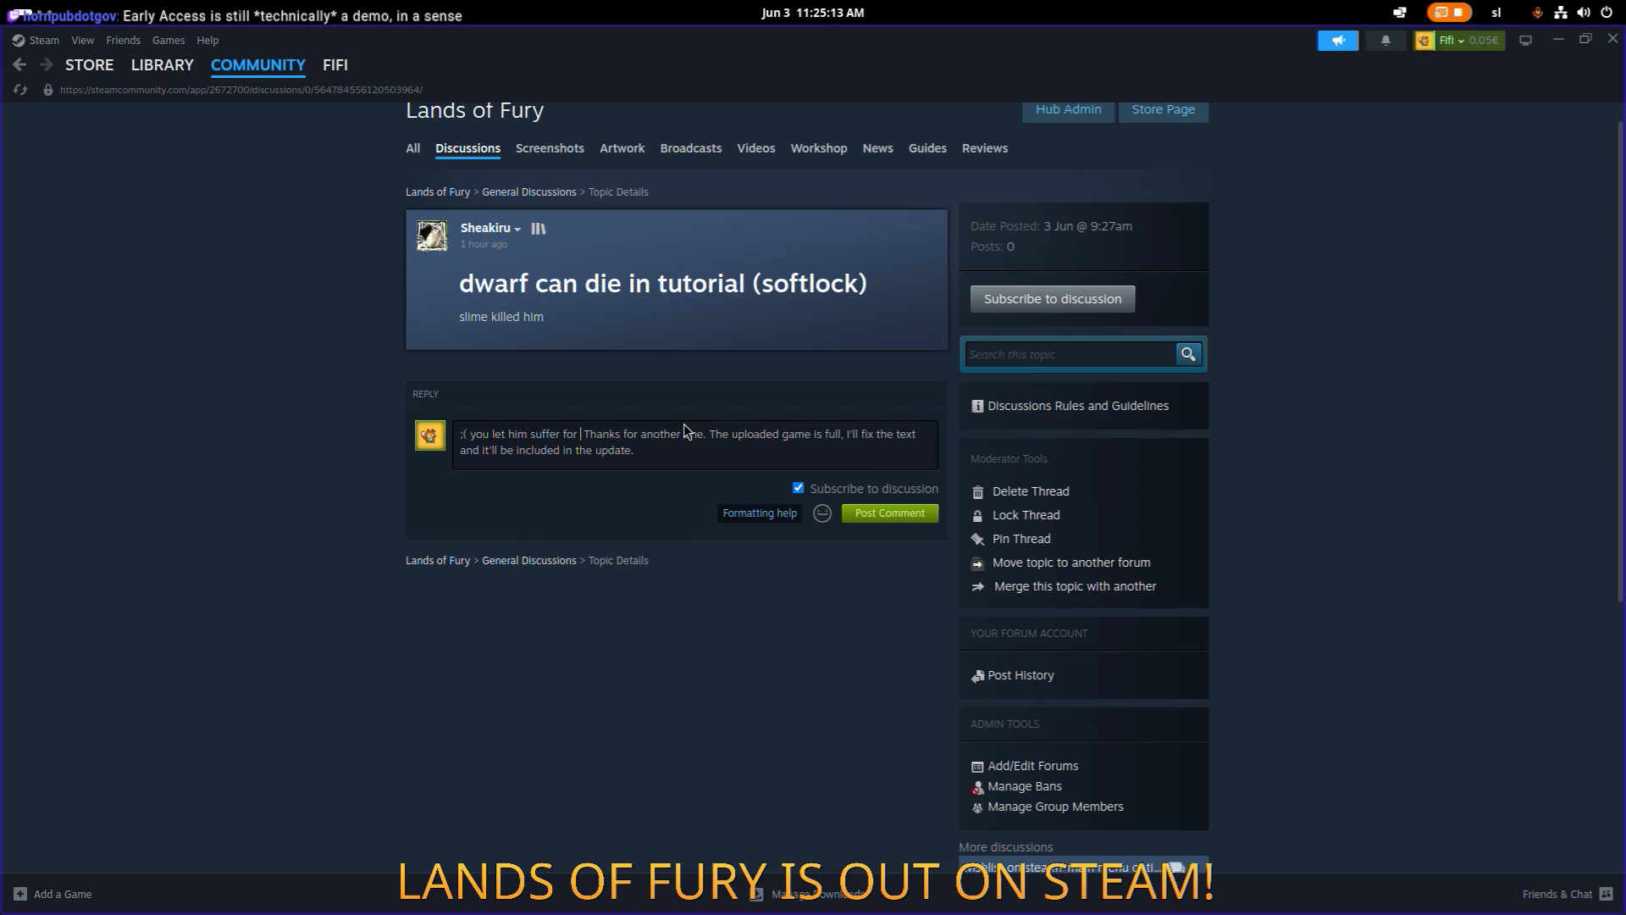
{"action": "type", "text": "inutes?"}
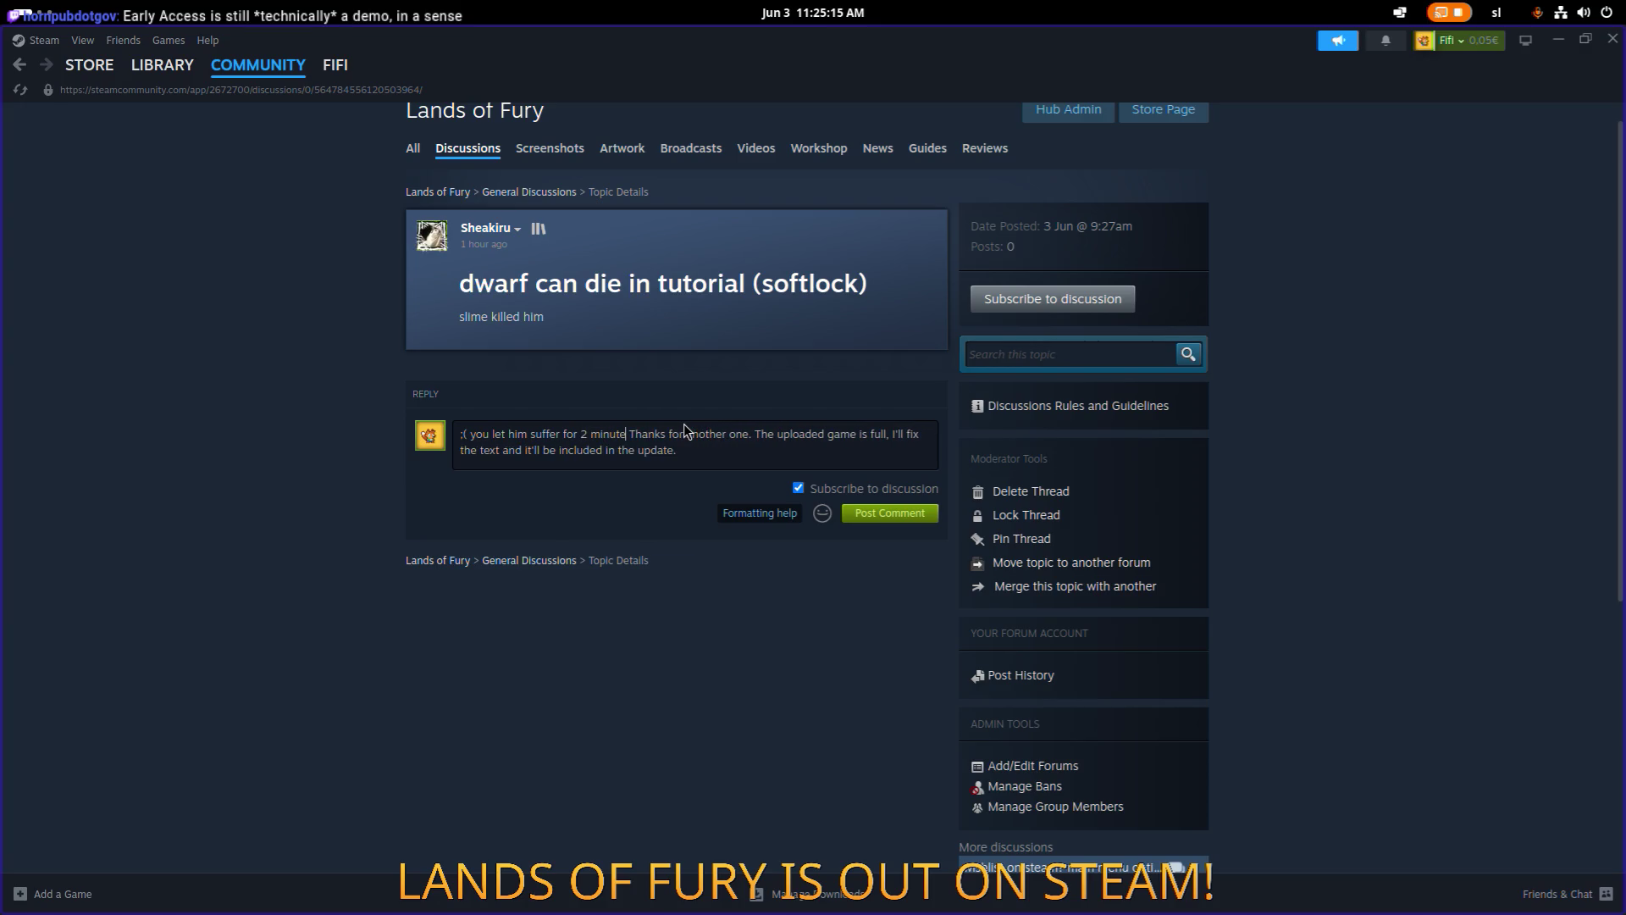
{"action": "type", "text": "!"}
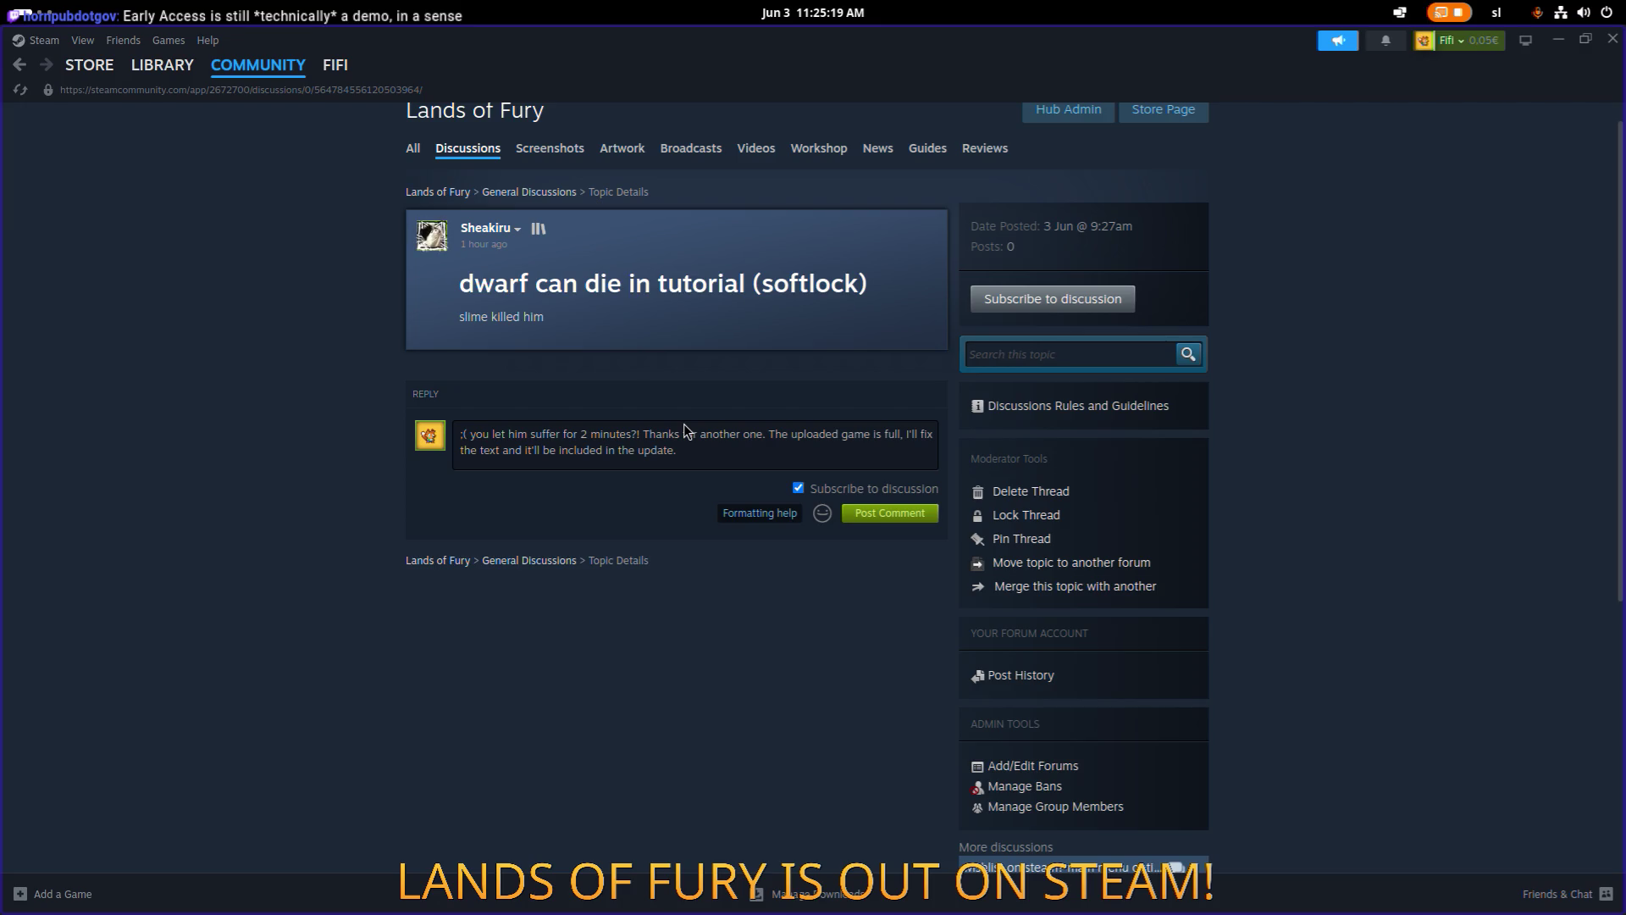
{"action": "key", "text": "shift+Down"}
{"action": "left_click", "coordinate": [684, 423], "text": "shift"}
{"action": "key", "text": "ctrl+shift+Right"}
{"action": "key", "text": "ctrl+shift+Right"}
{"action": "key", "text": "ctrl+shift+Right"}
{"action": "key", "text": "shift+Right"}
{"action": "key", "text": "shift+Right"}
{"action": "key", "text": "BackSpace"}
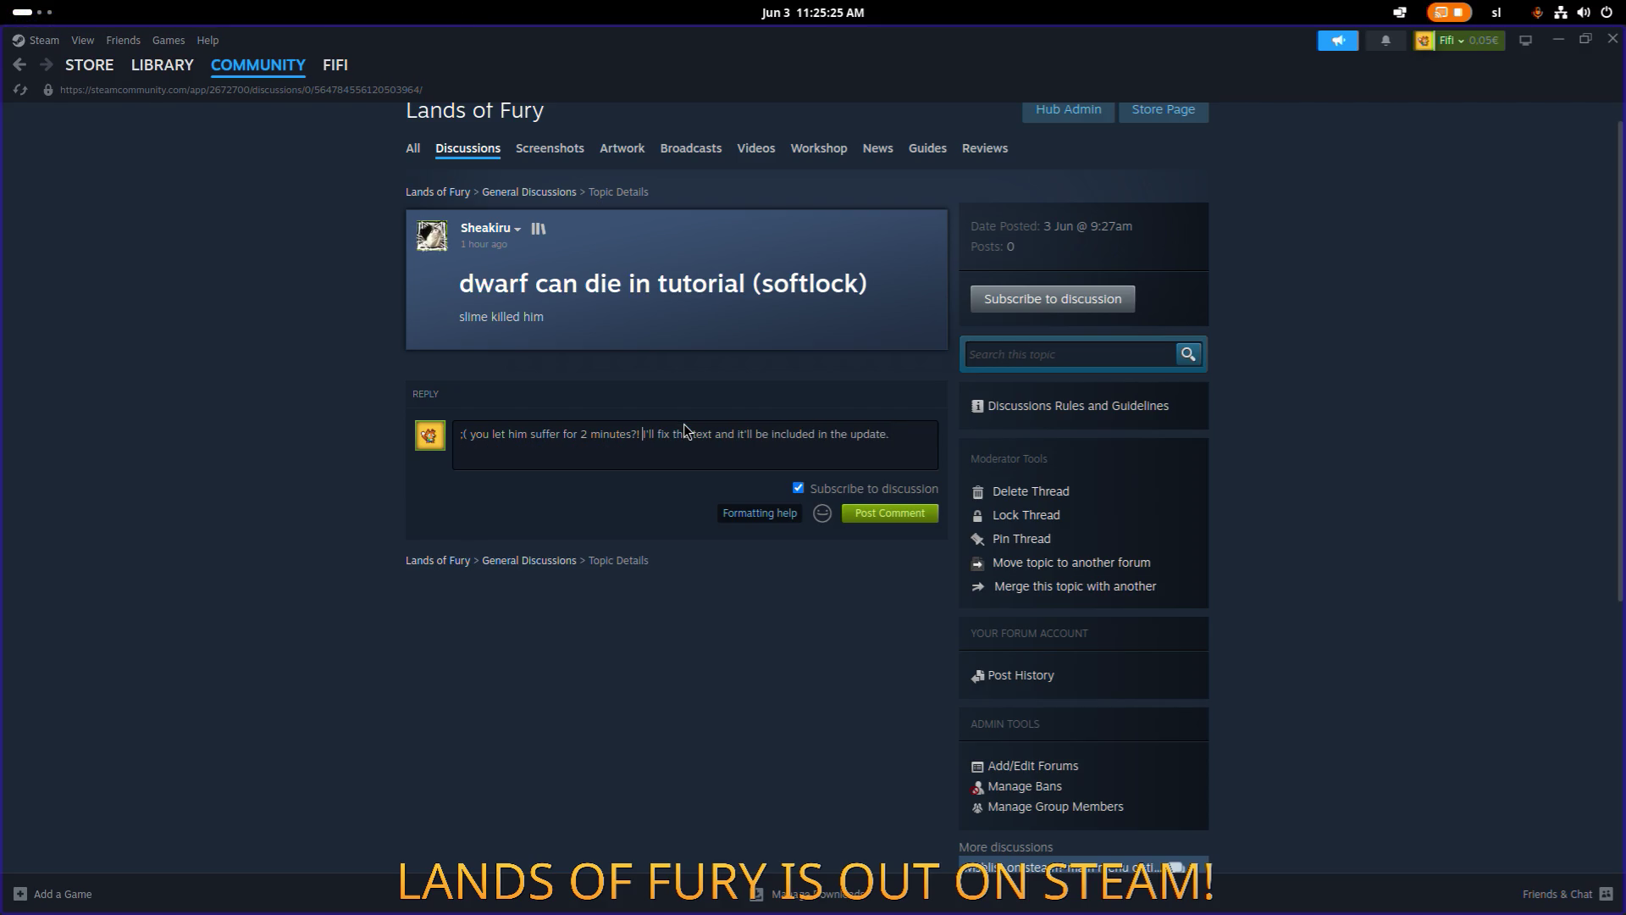
Change the reply's ending to 'I'll fix asap. He'll be immortal :D'.
{"action": "left_click", "coordinate": [688, 433]}
{"action": "type", "text": "asap. "}
{"action": "type", "text": "He'll be "}
{"action": "type", "text": "immortal"}
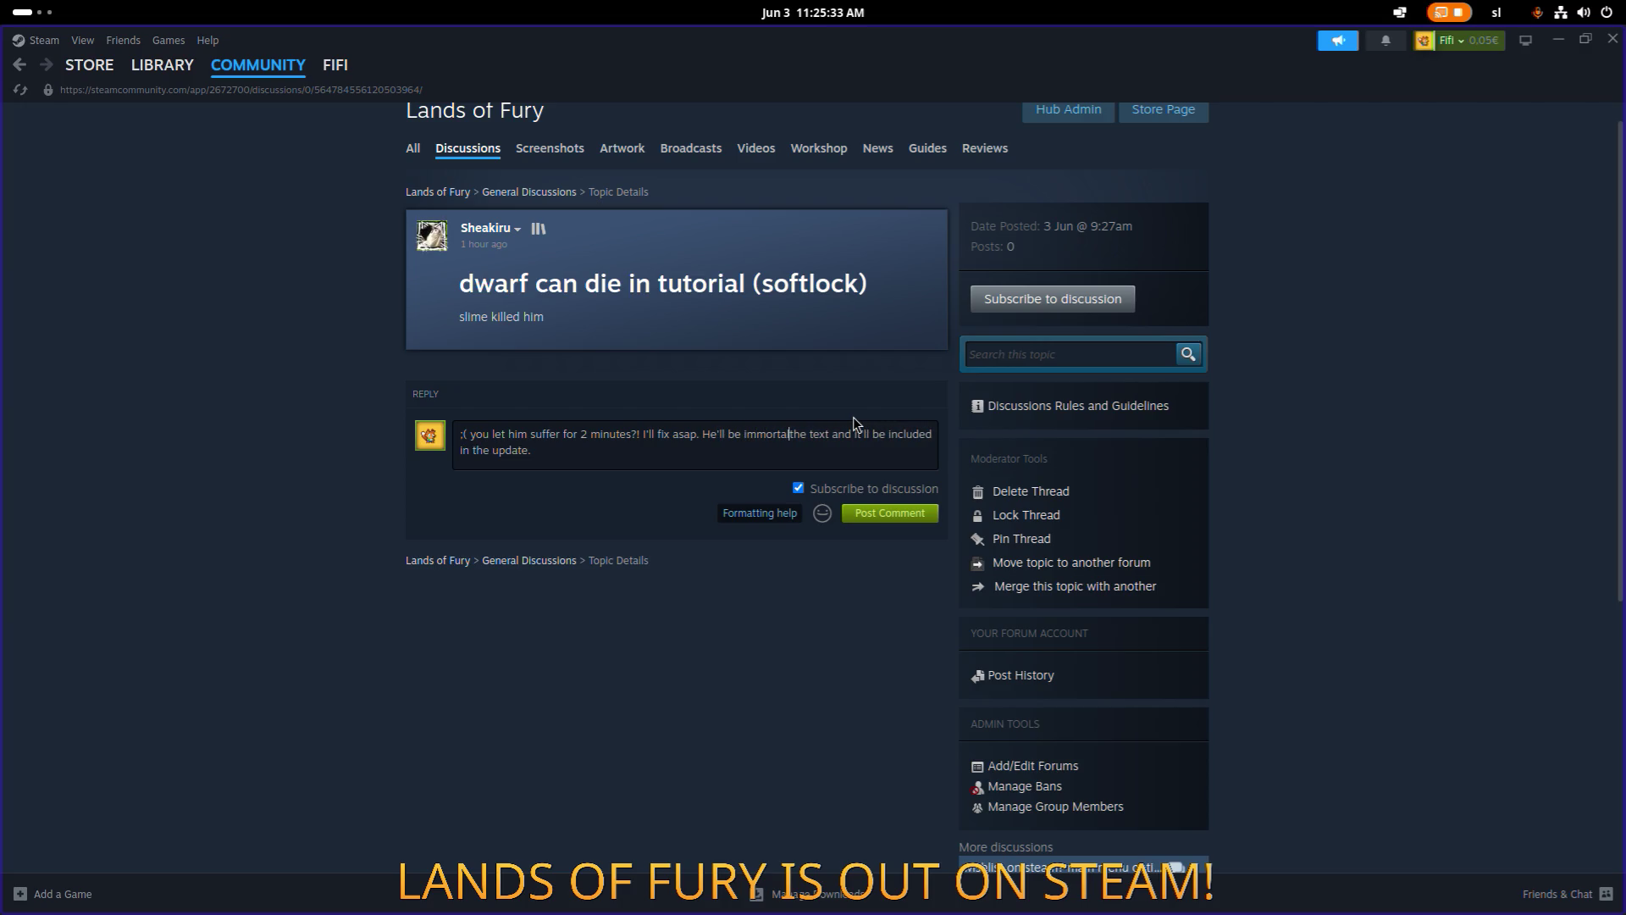
{"action": "key", "text": "shift+End"}
{"action": "key", "text": "shift+Left"}
{"action": "key", "text": "shift+Left"}
{"action": "key", "text": "shift+Left"}
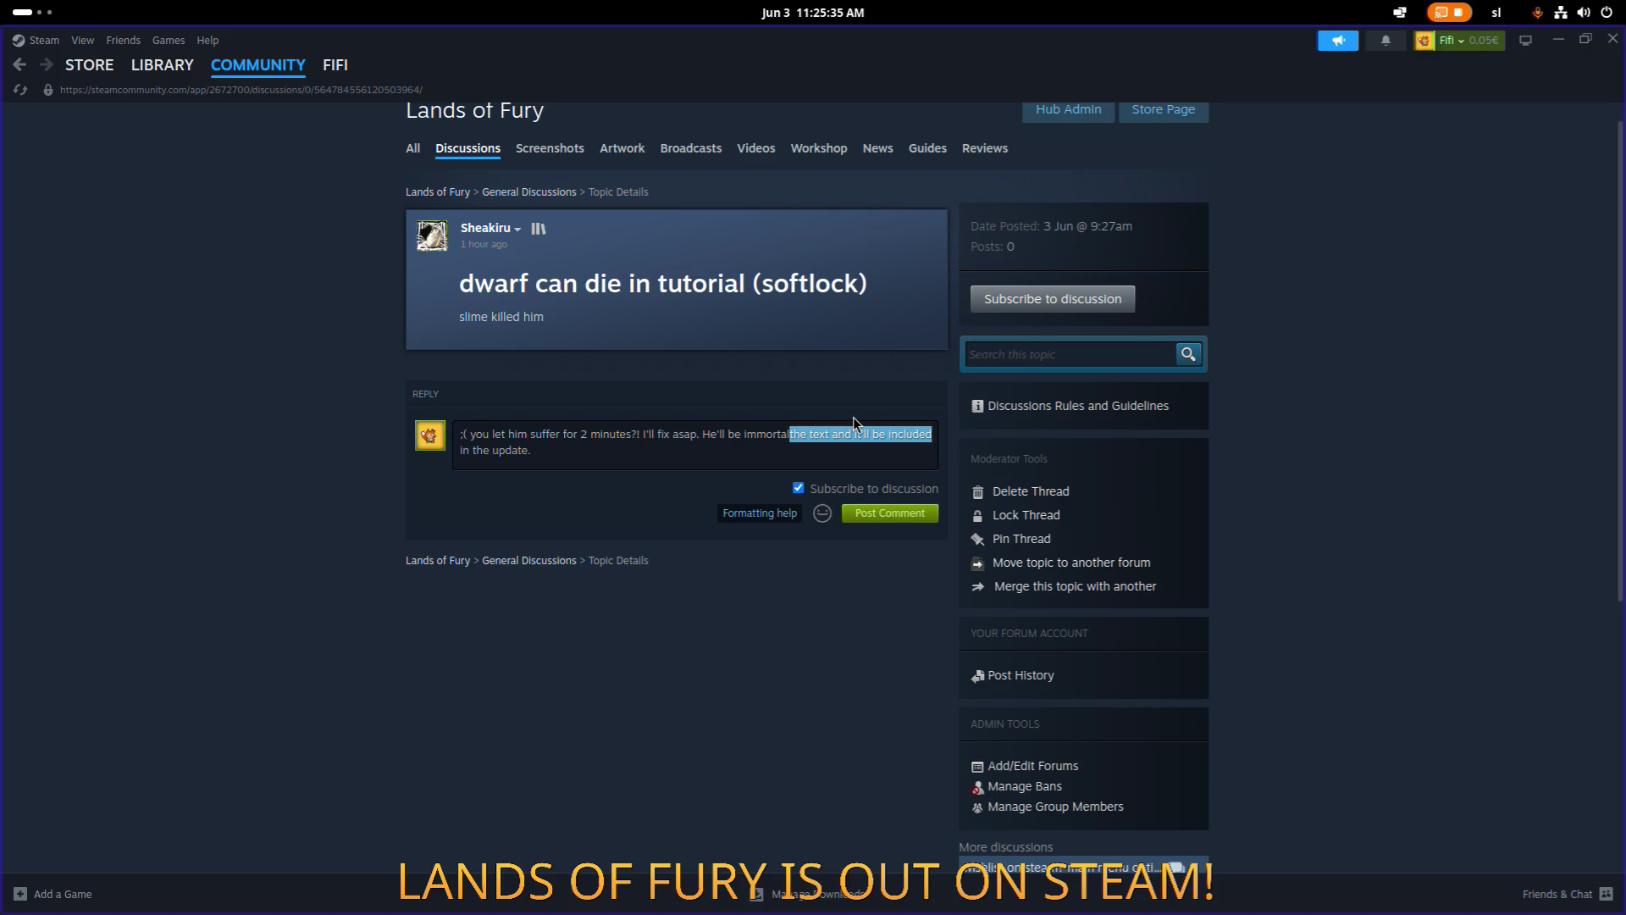
{"action": "key", "text": "ctrl+shift+End"}
{"action": "key", "text": "Delete"}
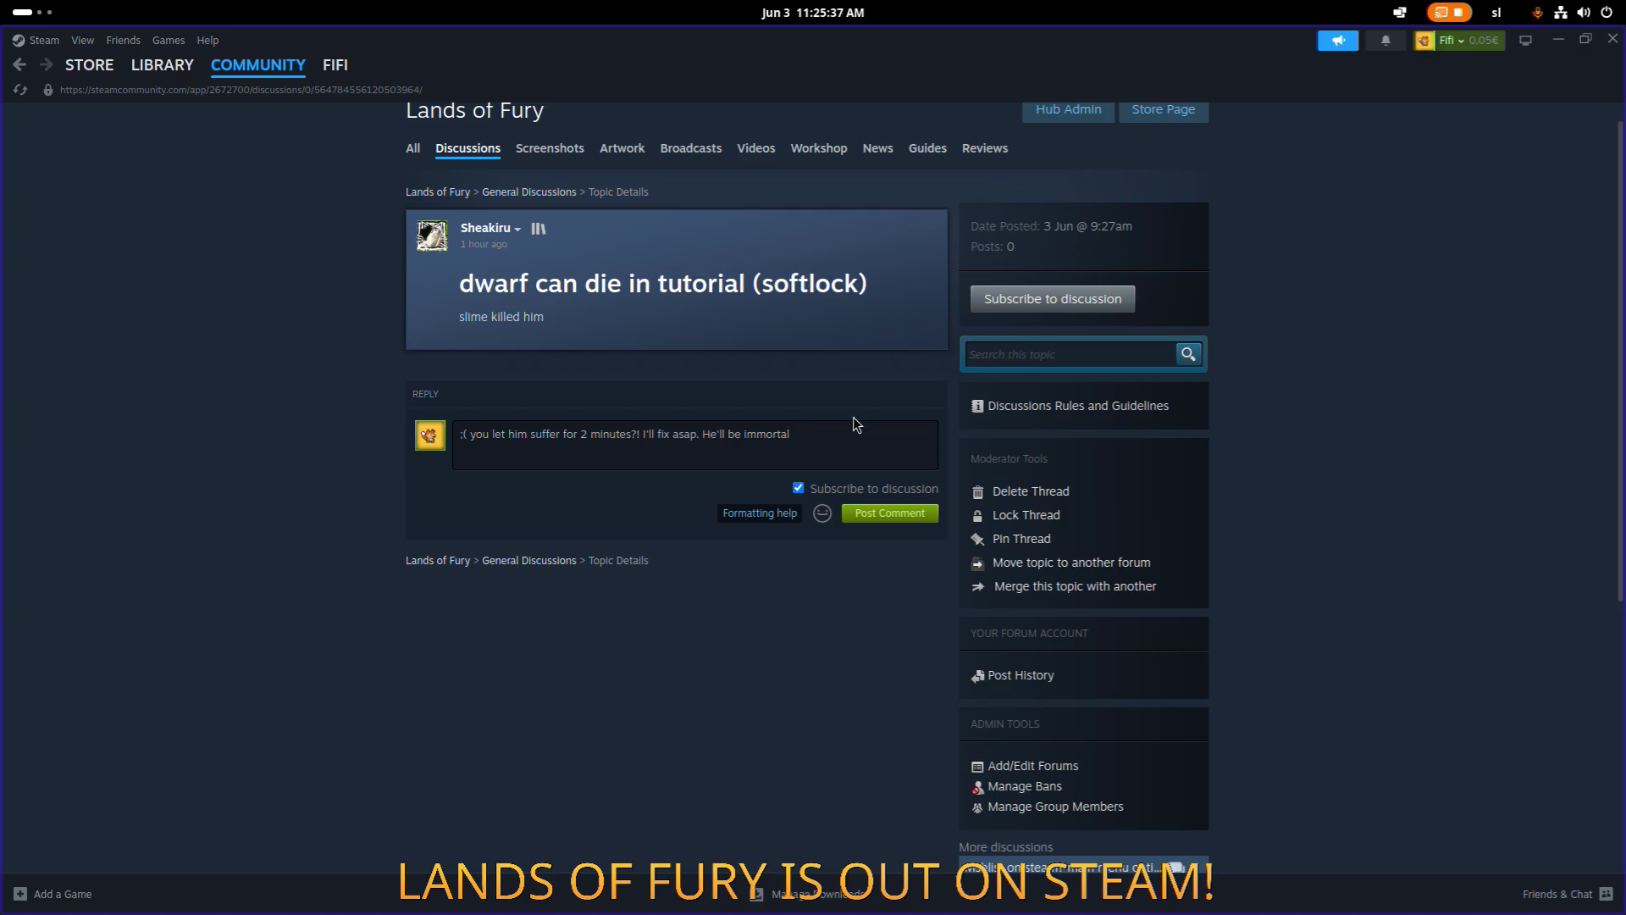
{"action": "type", "text": " :D"}
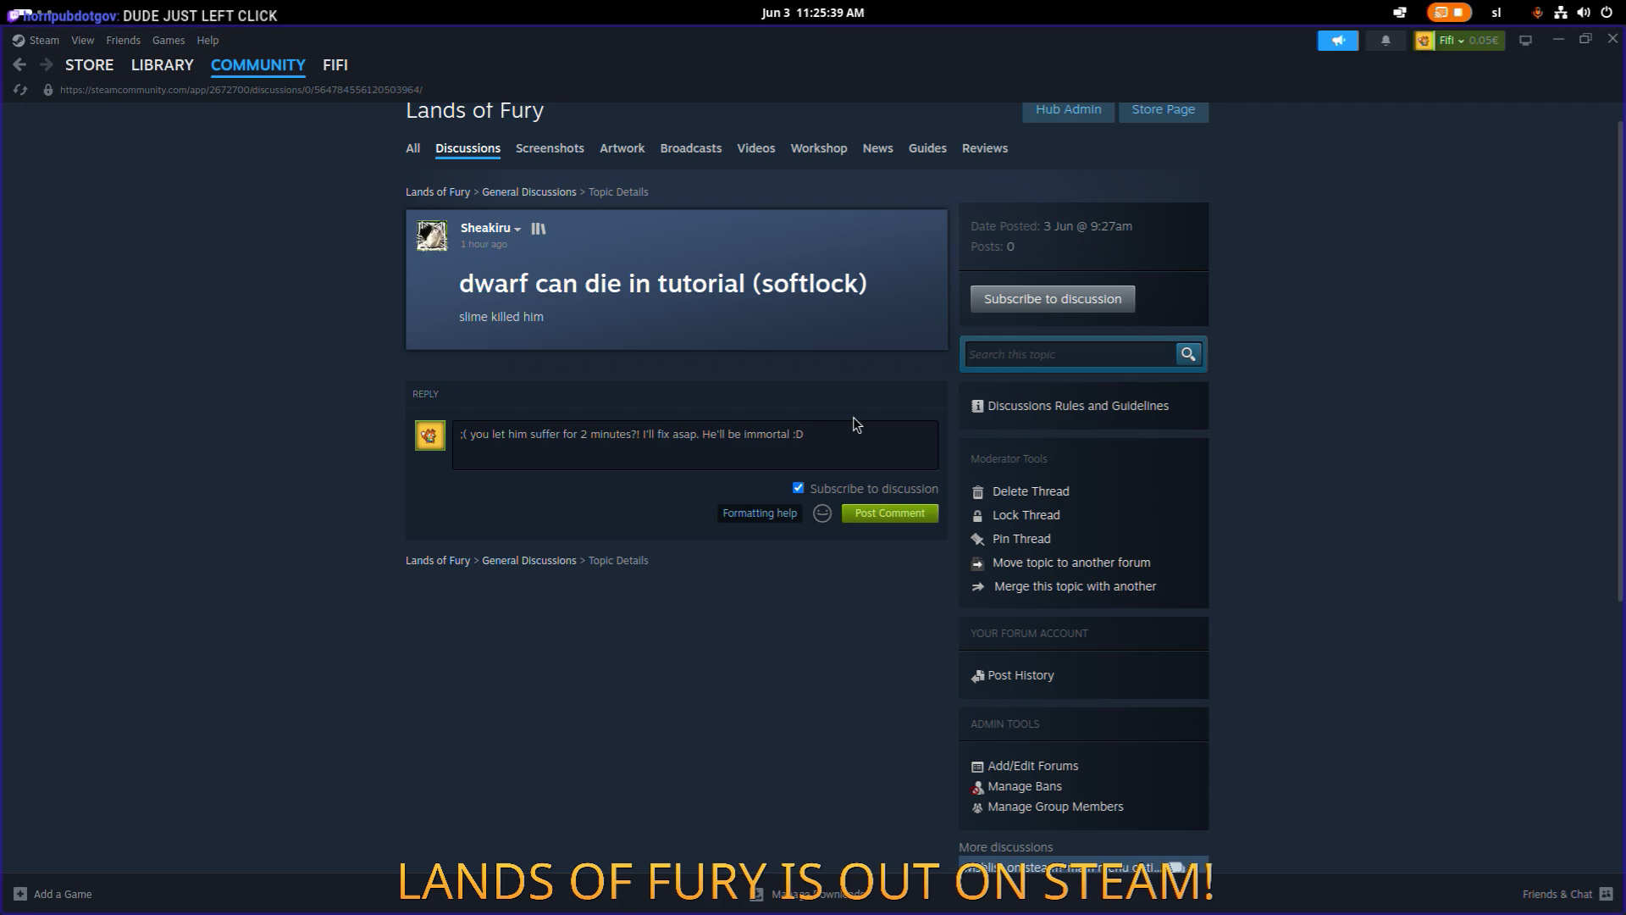
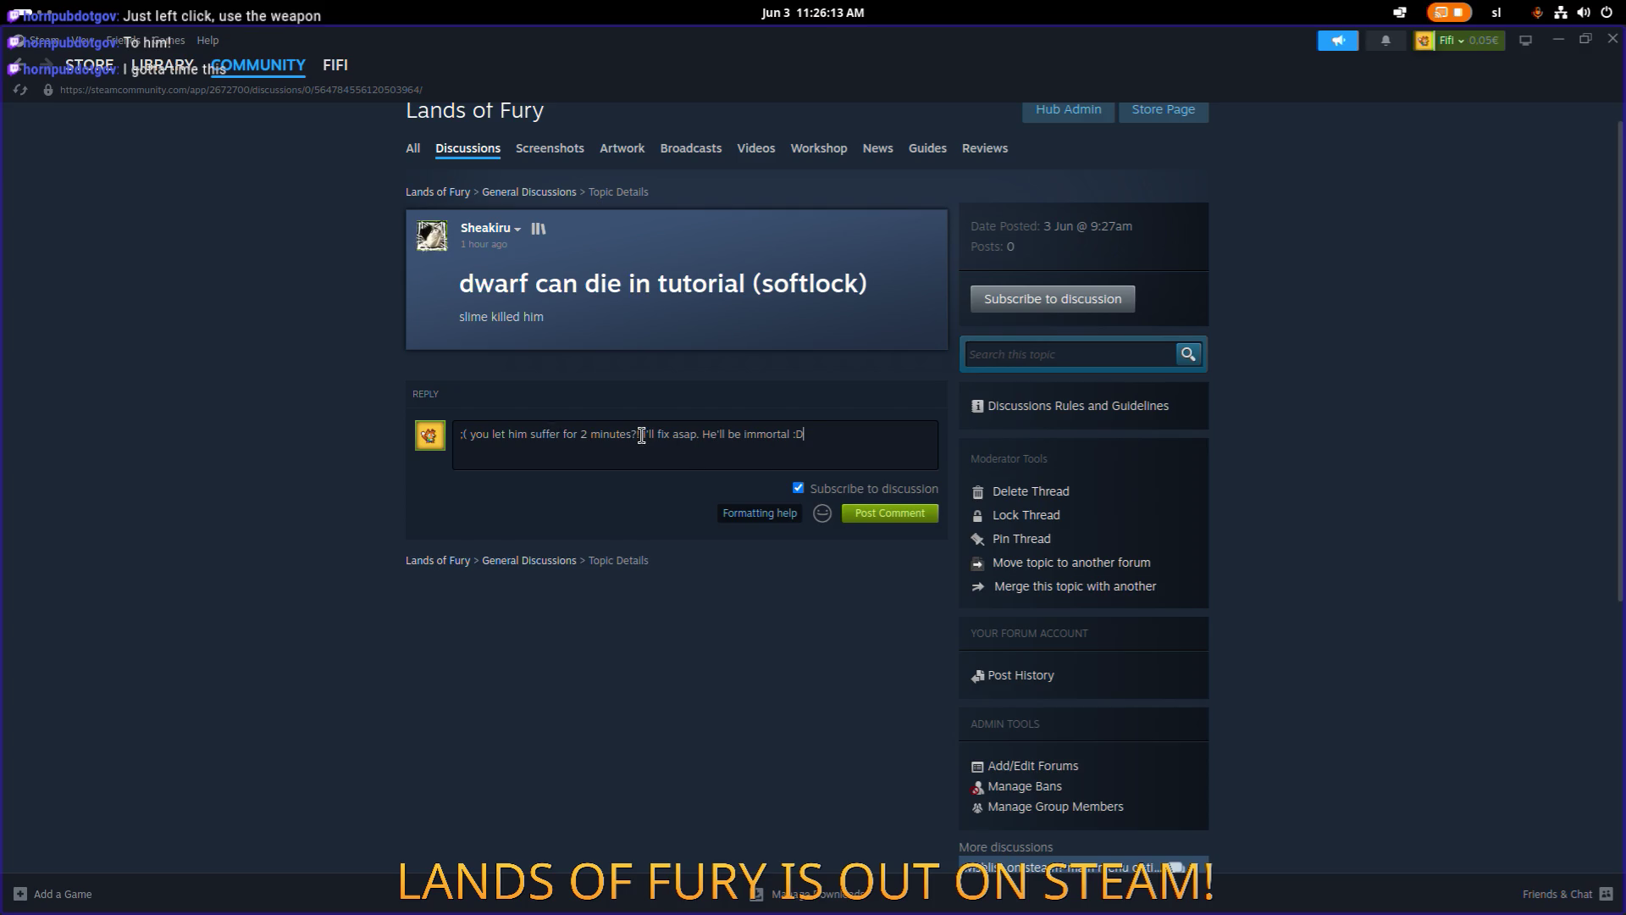
Switch from Steam to the running LandsOfFury-4.1.1 game window.
{"action": "key", "text": "alt+Tab"}
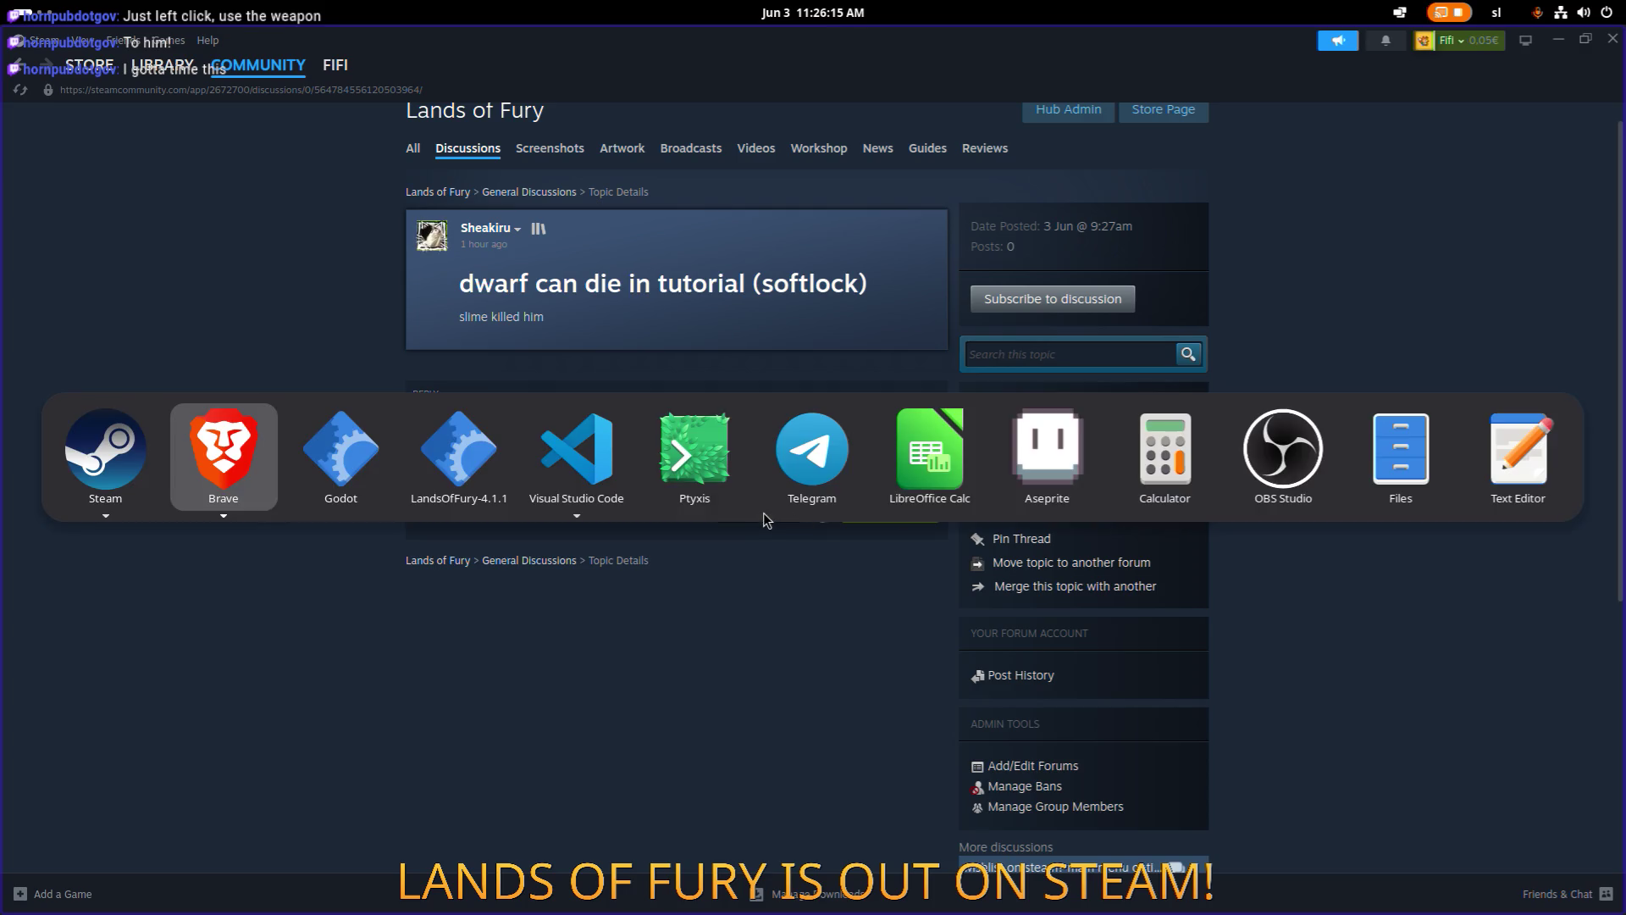
{"action": "left_click", "coordinate": [342, 474]}
{"action": "key", "text": "alt+Tab"}
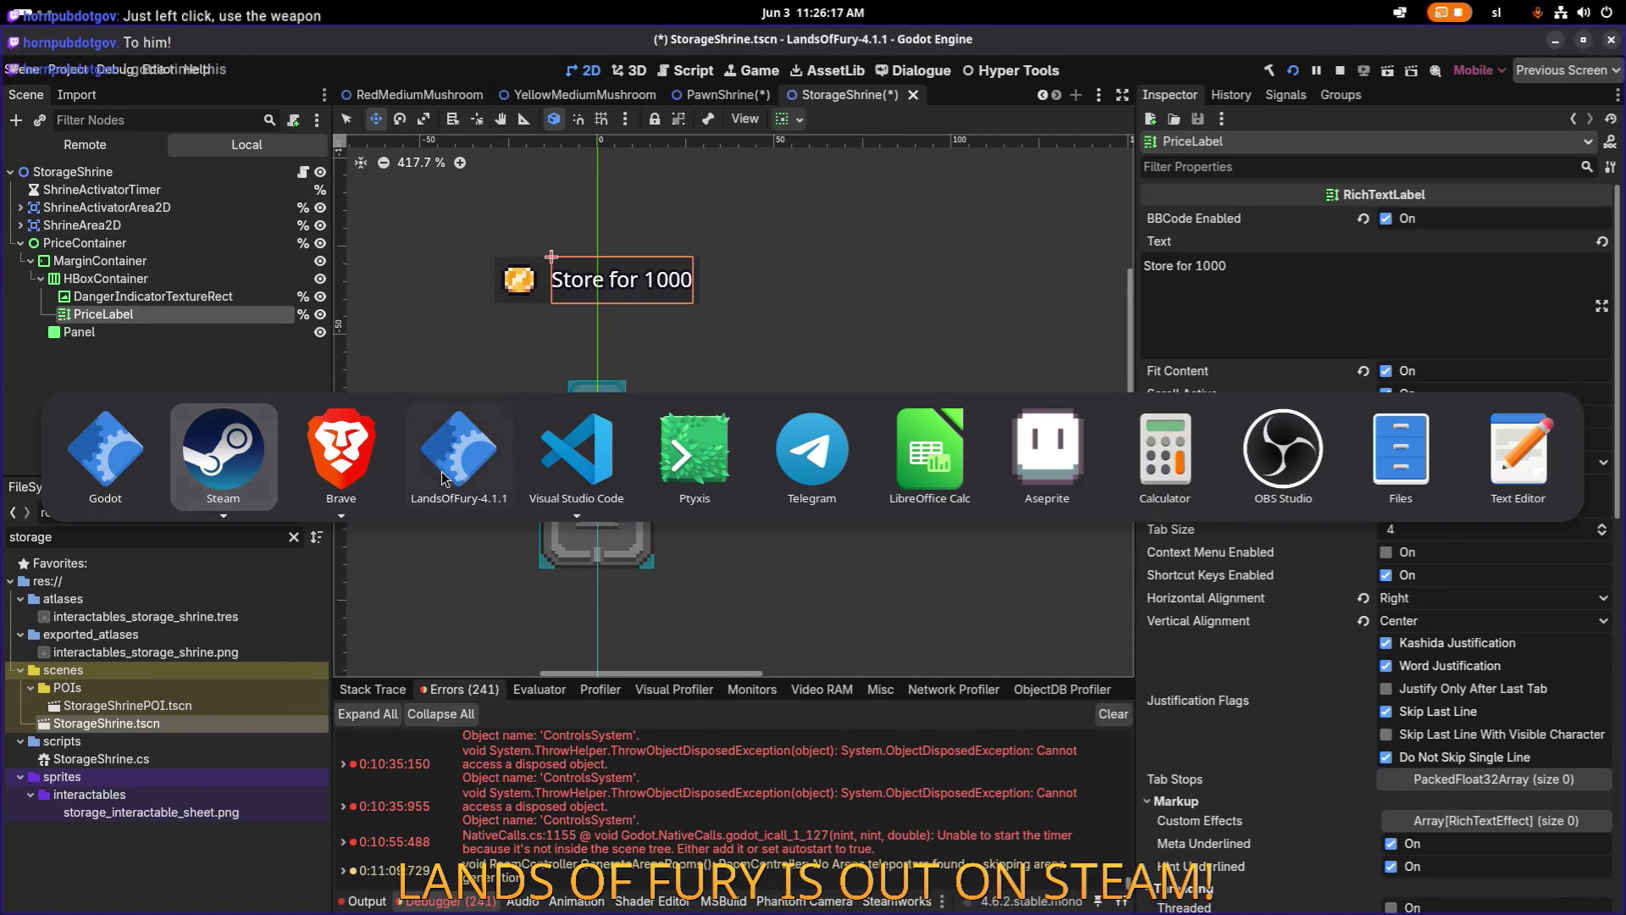
{"action": "left_click", "coordinate": [441, 479]}
Talk to Gothar and ask him how to wield the weapon.
{"action": "key", "text": "Tab"}
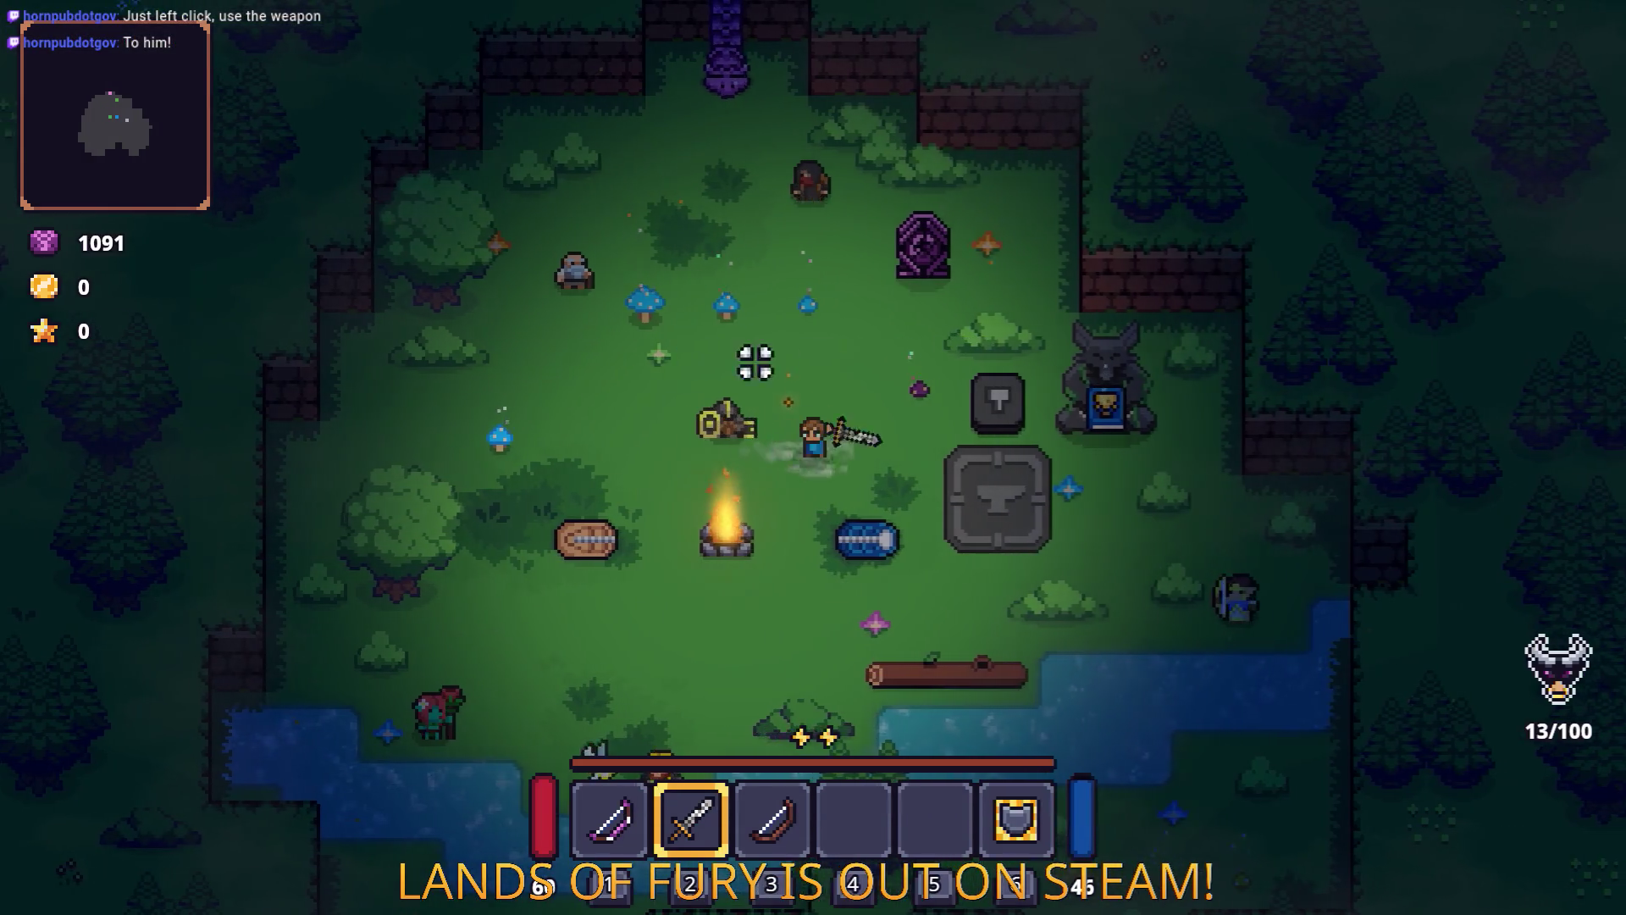
{"action": "key", "text": "a"}
{"action": "key", "text": "e"}
{"action": "key", "text": "Down"}
{"action": "key", "text": "Down"}
{"action": "key", "text": "Down"}
{"action": "key", "text": "Down"}
{"action": "key", "text": "e"}
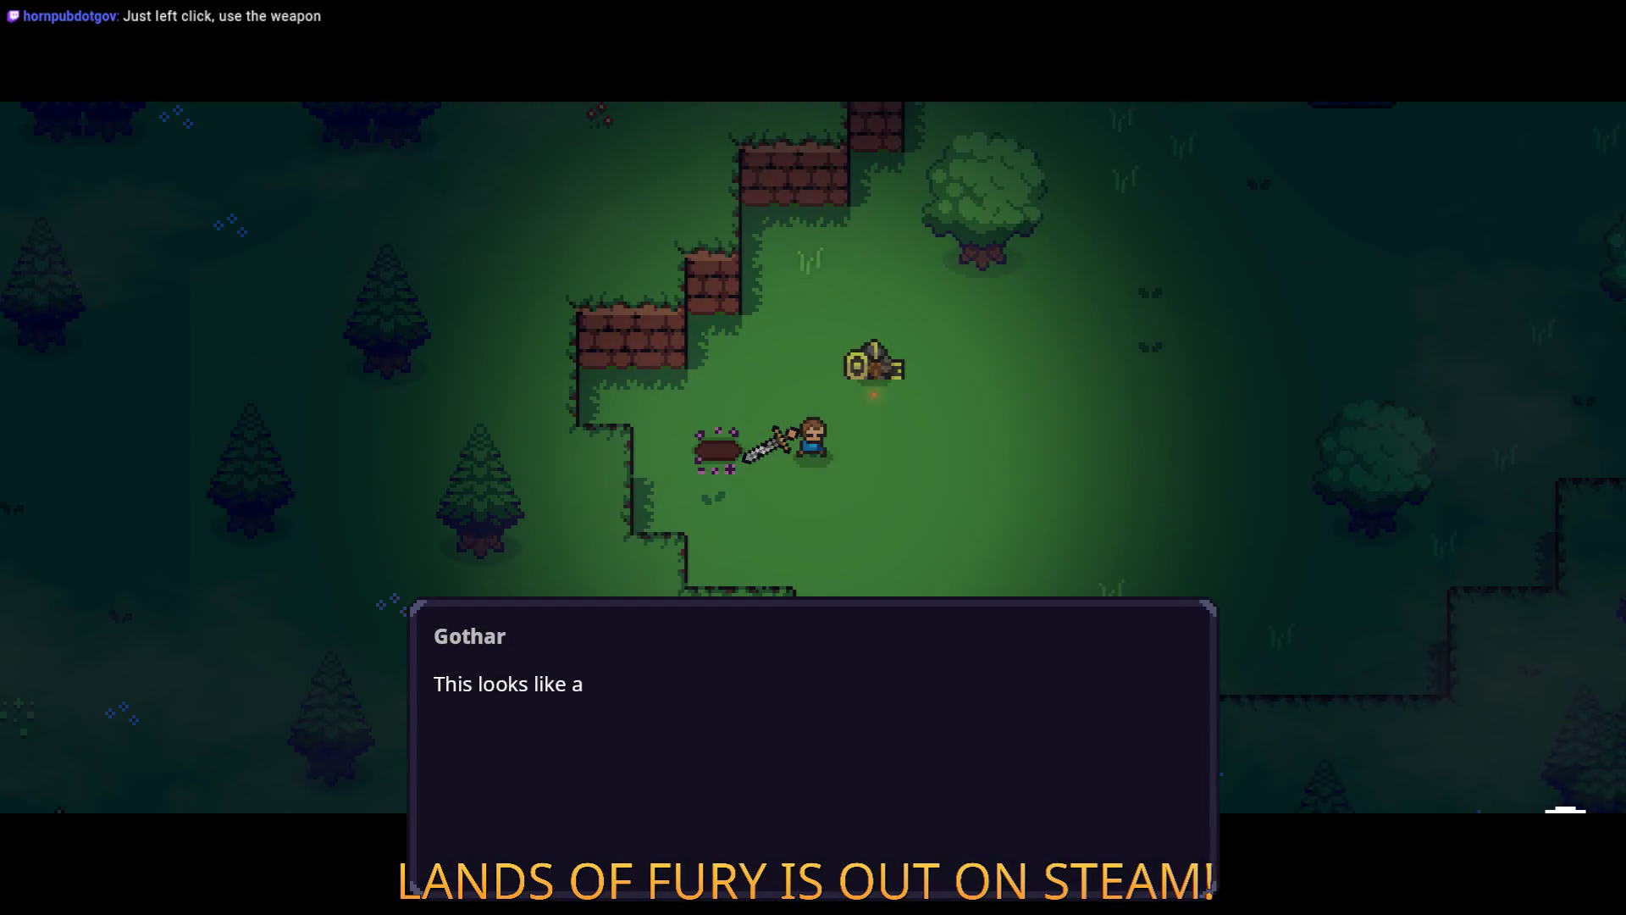
{"action": "key", "text": "e"}
{"action": "key", "text": "e"}
{"action": "key", "text": "e"}
{"action": "key", "text": "e"}
{"action": "key", "text": "e"}
Chop down the tree for a wooden stick and break the crate for a rope.
{"action": "key", "text": "d"}
{"action": "key", "text": "w"}
{"action": "key", "text": "space"}
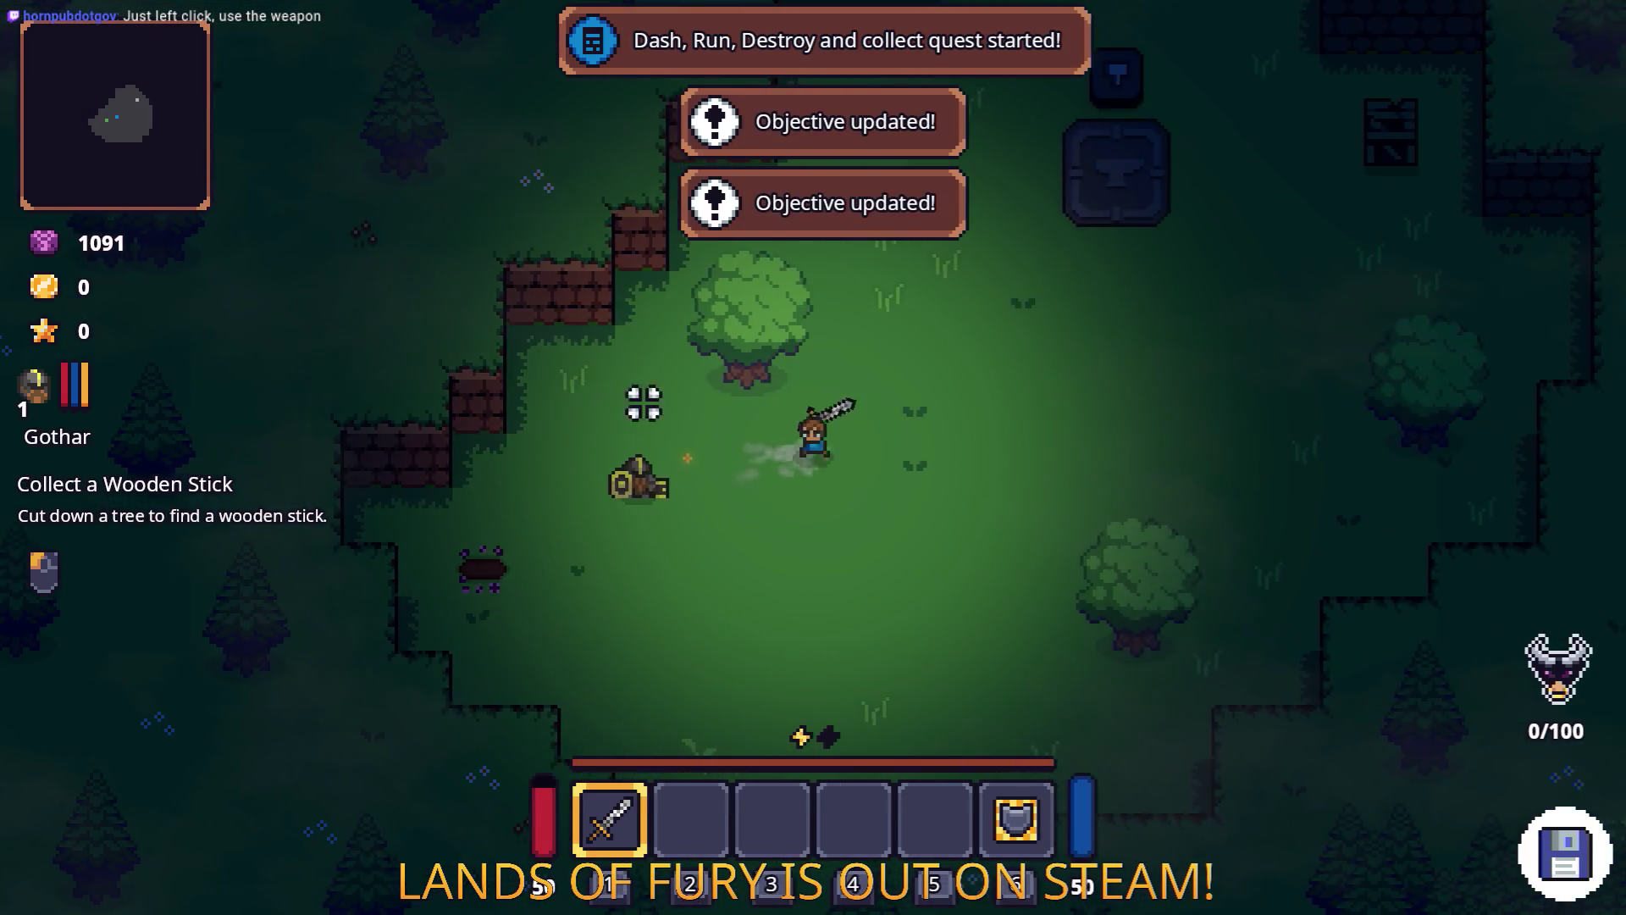
{"action": "left_click", "coordinate": [722, 305]}
{"action": "left_click", "coordinate": [810, 265]}
{"action": "key", "text": "d"}
{"action": "key", "text": "w"}
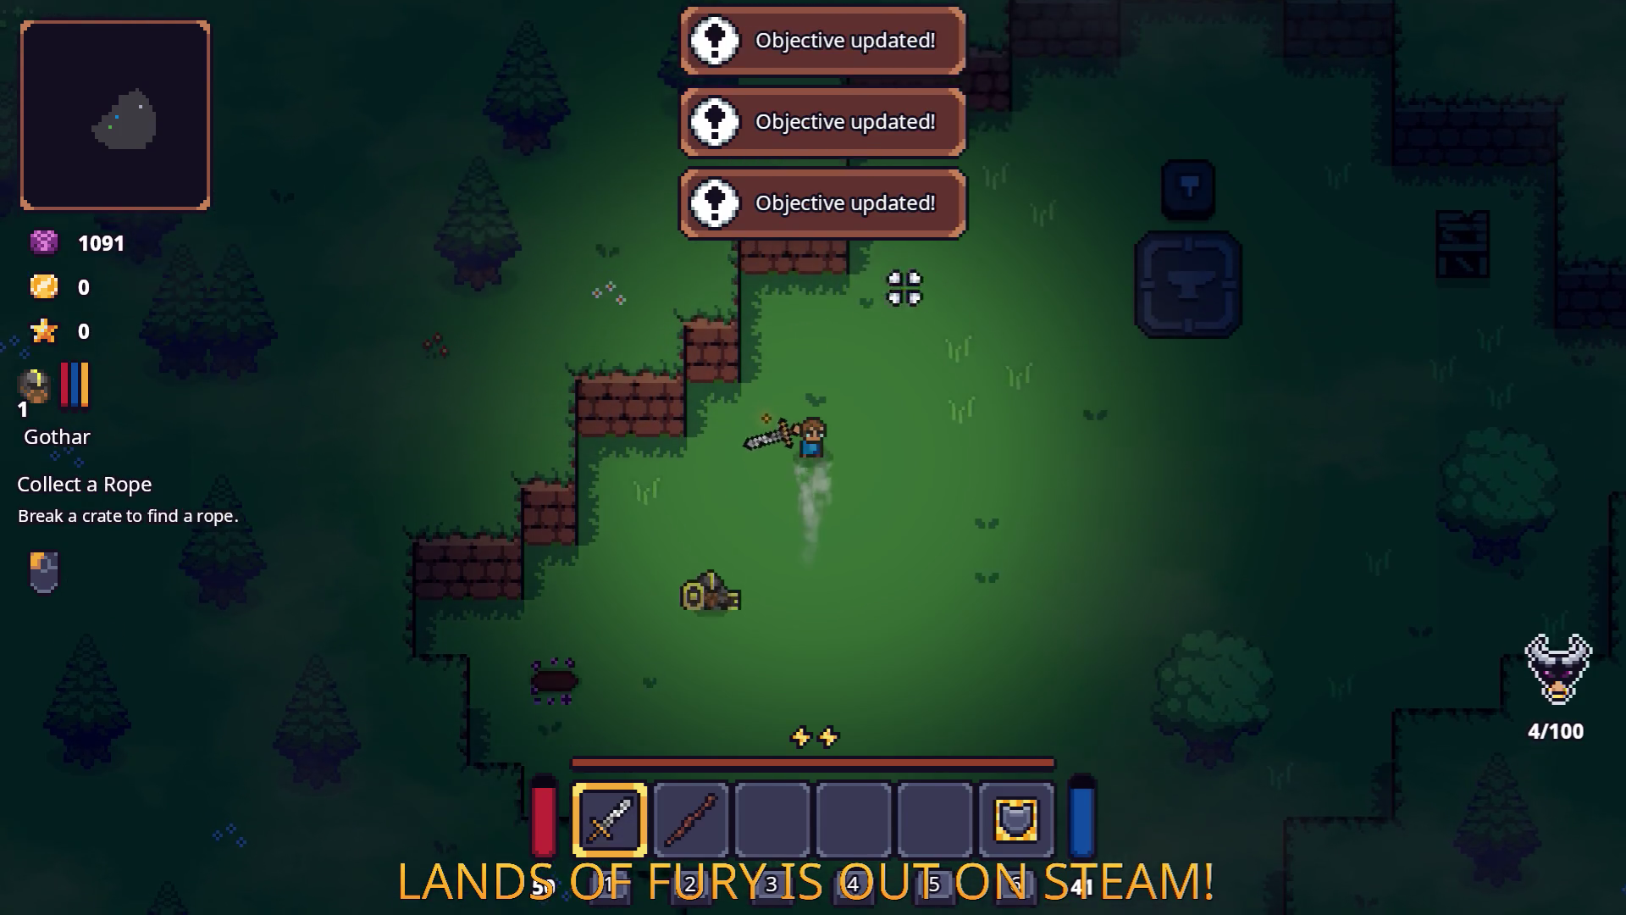
{"action": "key", "text": "space"}
{"action": "key", "text": "d"}
{"action": "key", "text": "w"}
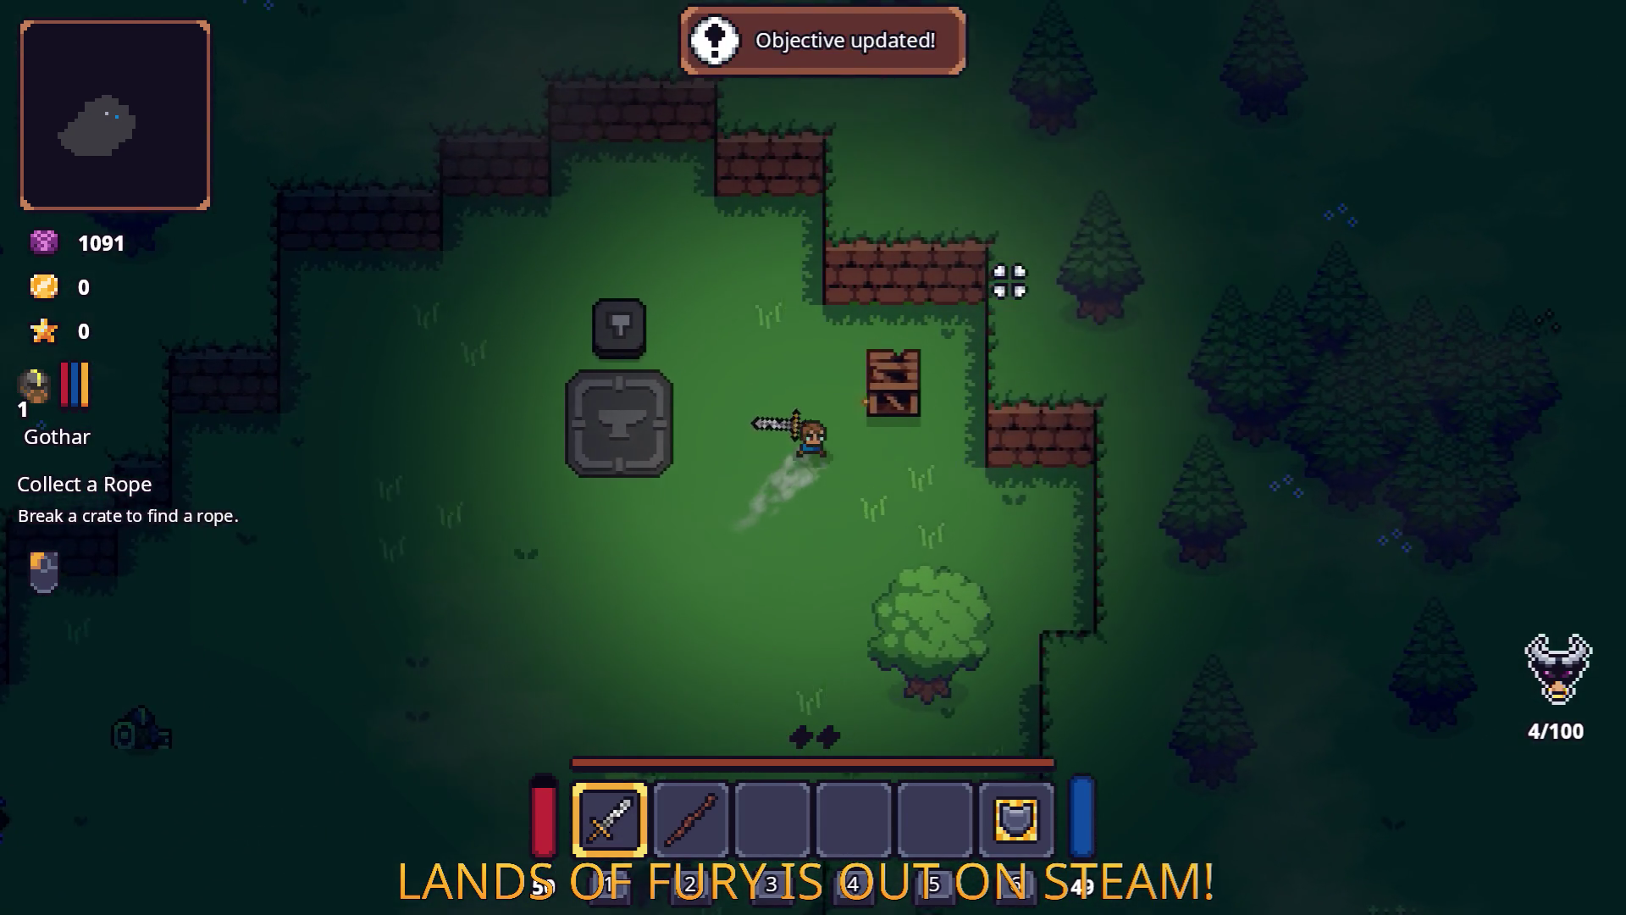
{"action": "left_click", "coordinate": [1030, 285]}
{"action": "key", "text": "w"}
Report the stick and rope to Gothar, follow him to the forge, and start the crafting quest.
{"action": "key", "text": "a"}
{"action": "key", "text": "s"}
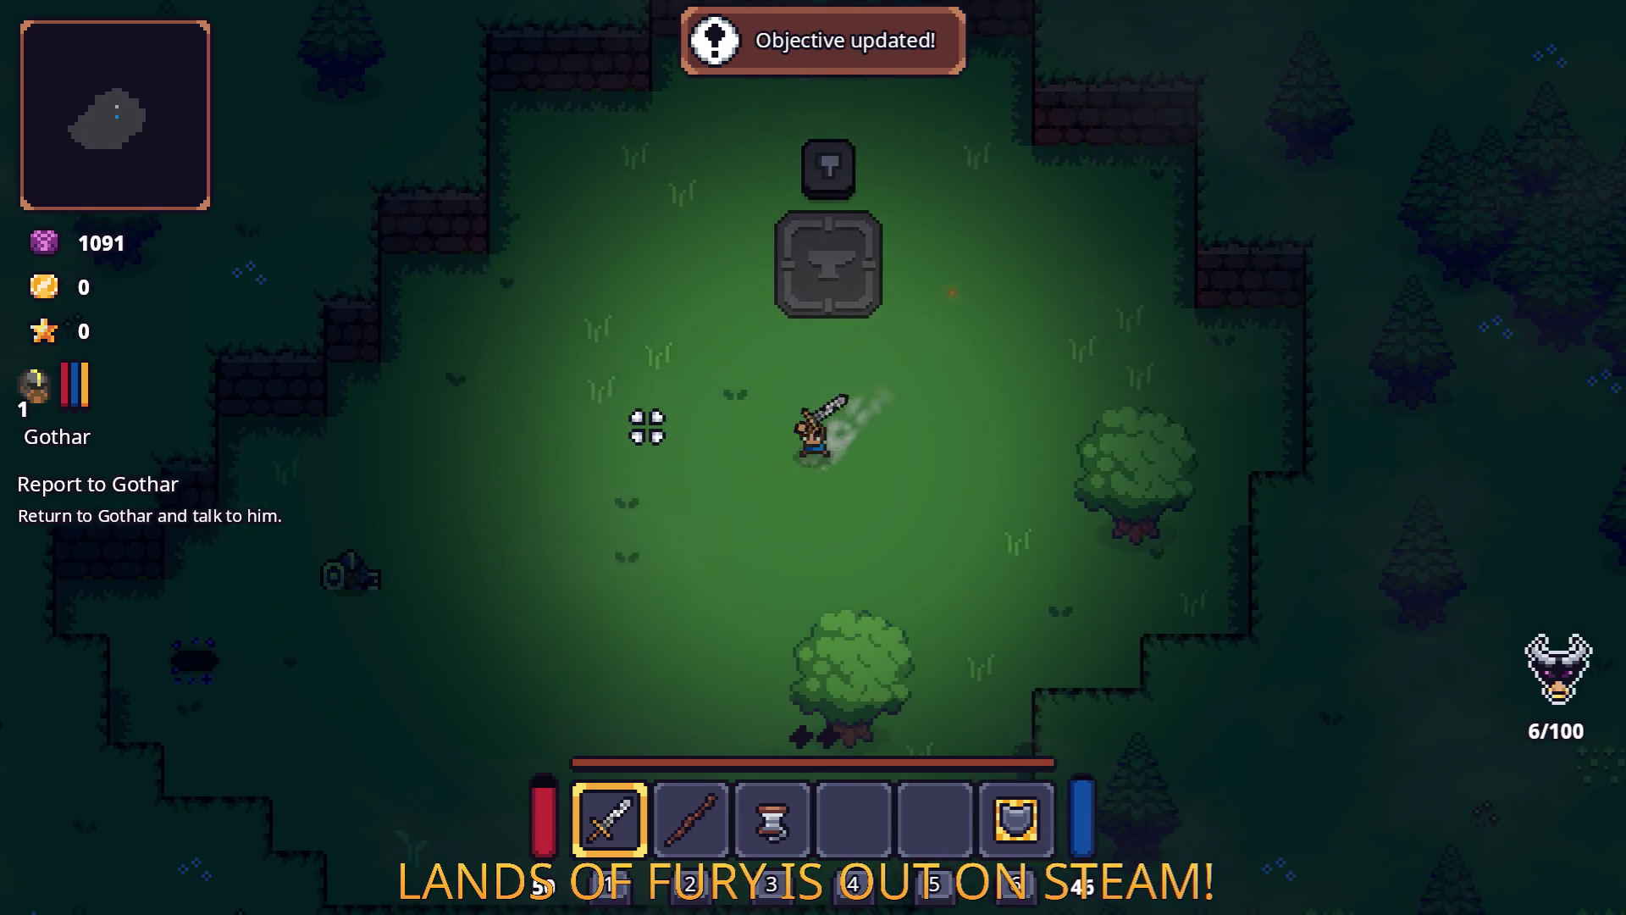
{"action": "key", "text": "a"}
{"action": "key", "text": "s"}
{"action": "key", "text": "e"}
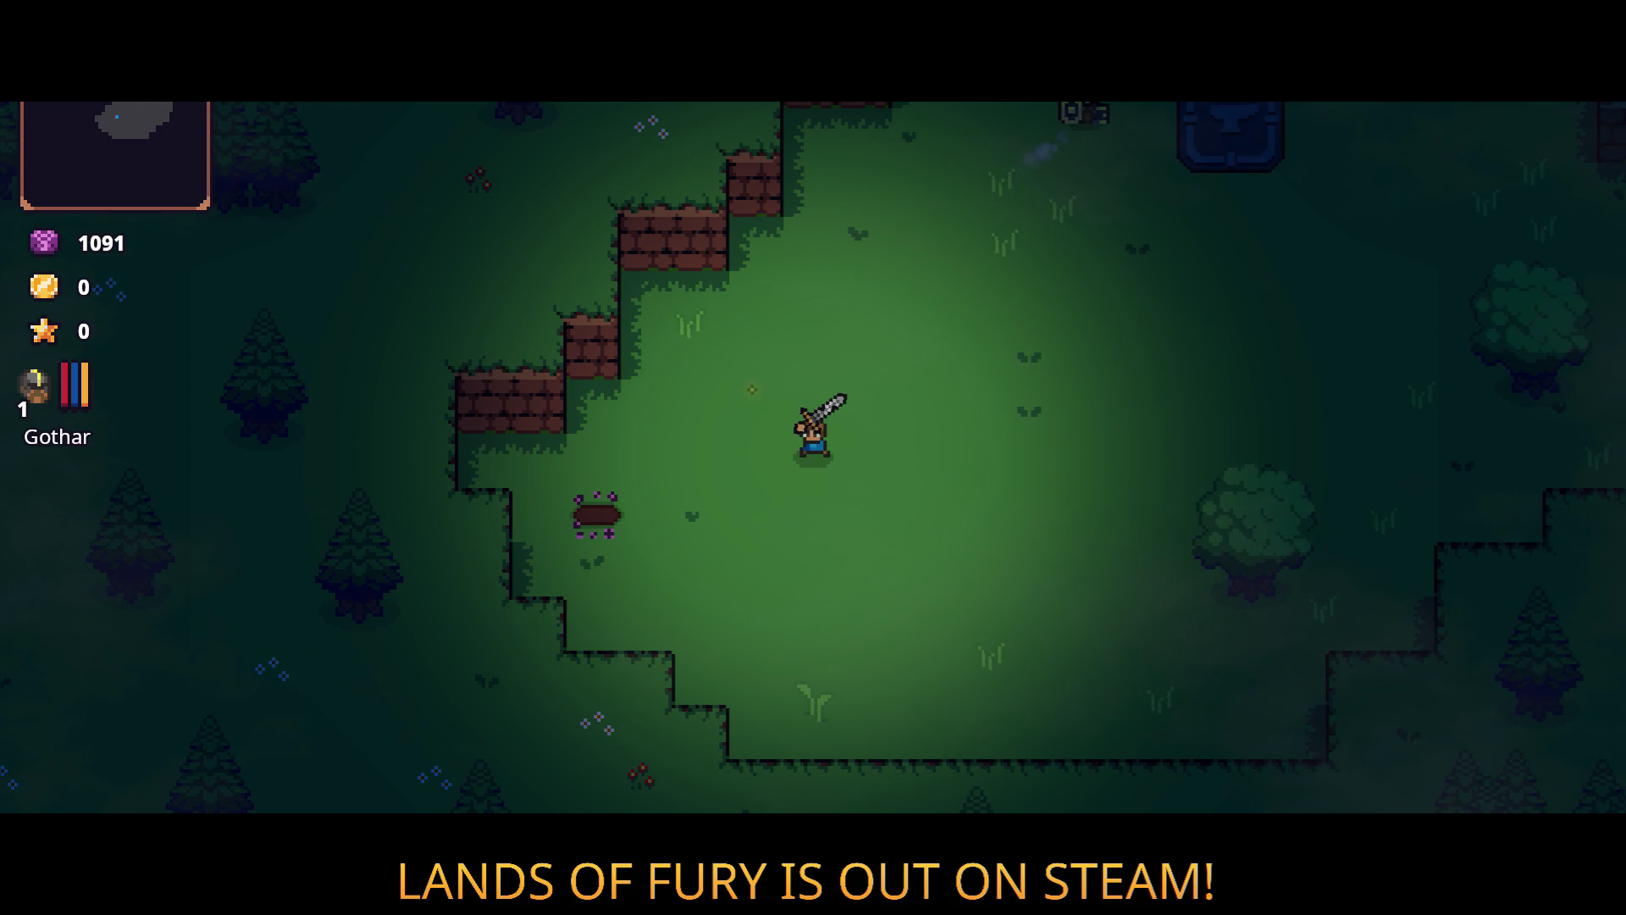
{"action": "key", "text": "d"}
{"action": "key", "text": "w"}
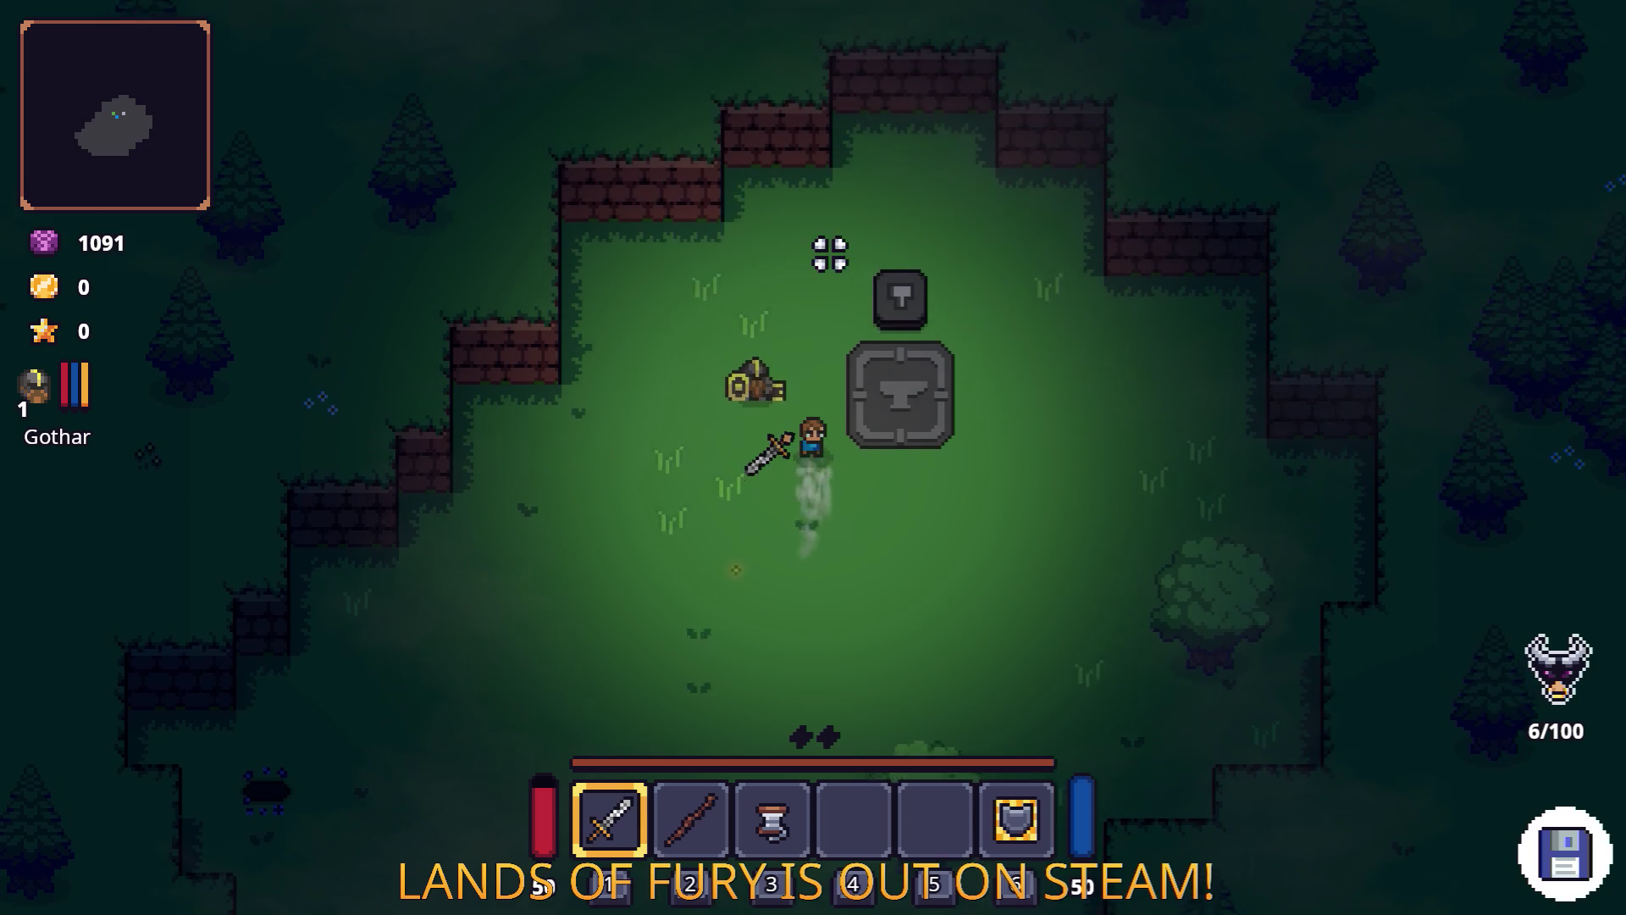
{"action": "left_click", "coordinate": [628, 339]}
{"action": "left_click", "coordinate": [629, 338]}
{"action": "left_click", "coordinate": [634, 337]}
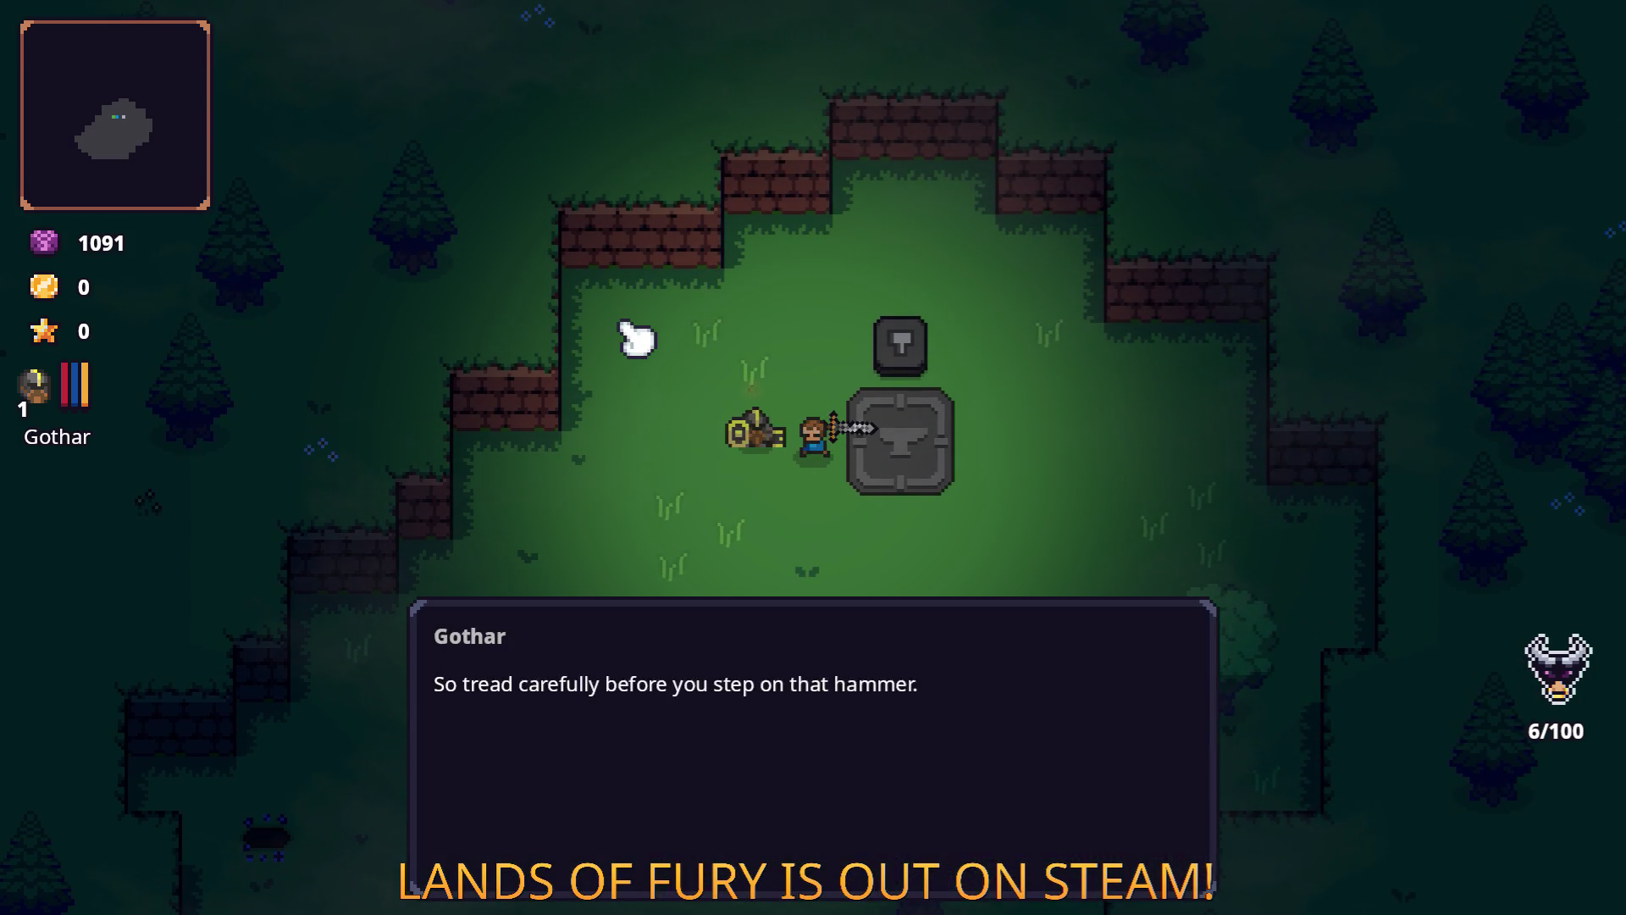
{"action": "left_click", "coordinate": [637, 338]}
{"action": "key", "text": "d"}
{"action": "key", "text": "Tab"}
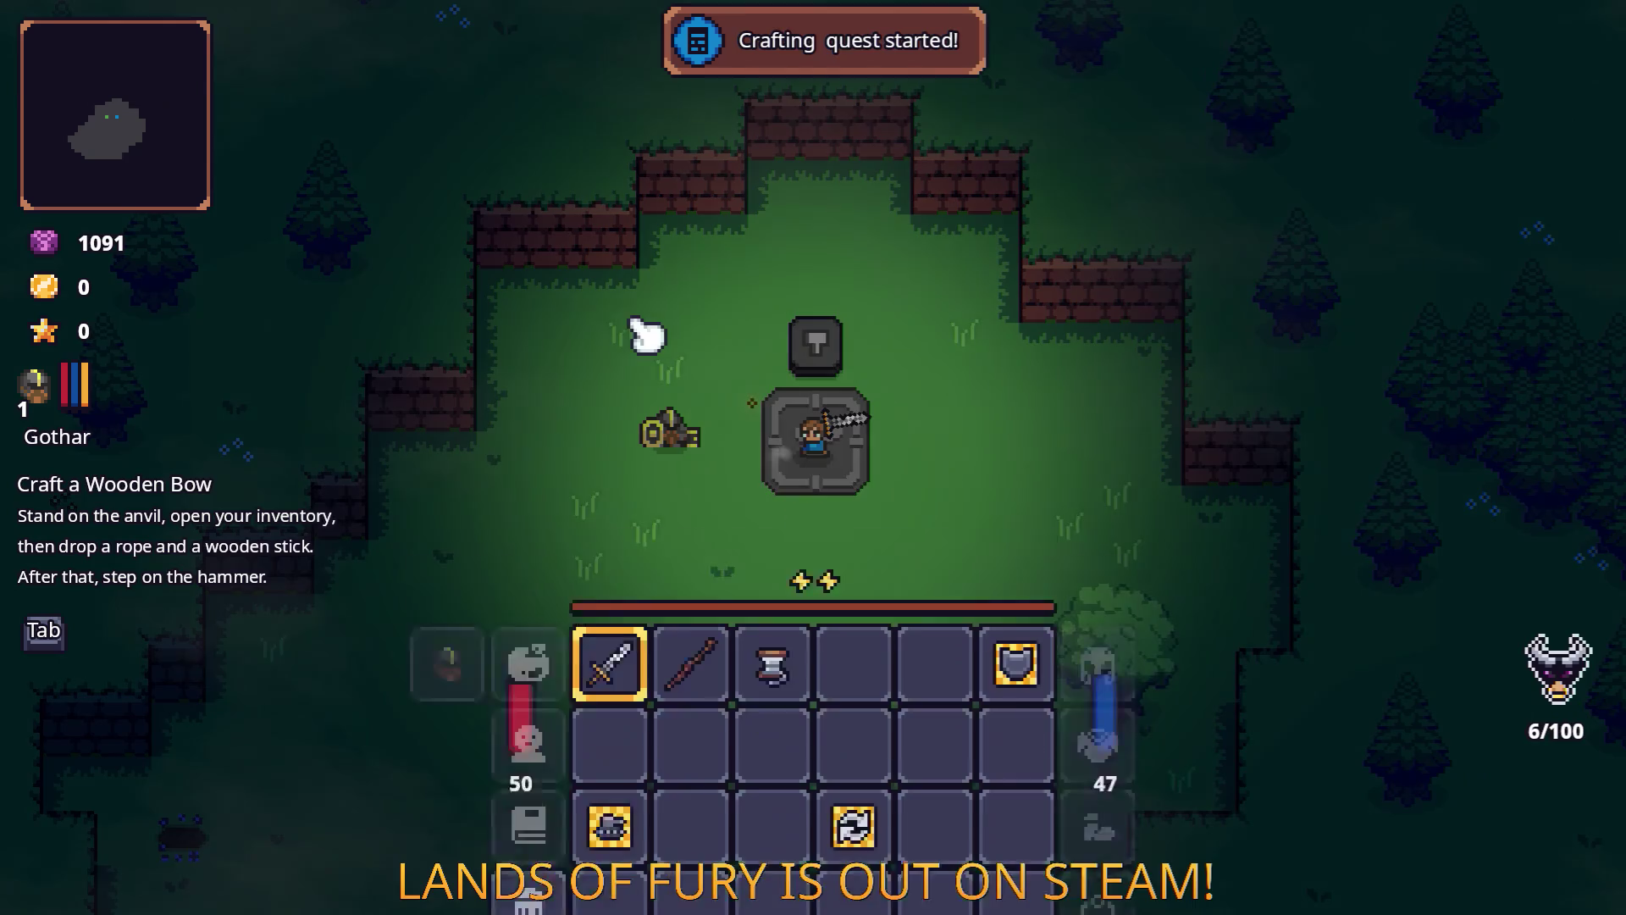
Craft a Wooden Bow by dropping the stick and rope on the anvil and stepping on the hammer.
{"action": "key", "text": "Tab"}
{"action": "key", "text": "Tab"}
{"action": "right_click", "coordinate": [720, 614]}
{"action": "right_click", "coordinate": [774, 612]}
{"action": "key", "text": "Tab"}
{"action": "key", "text": "w"}
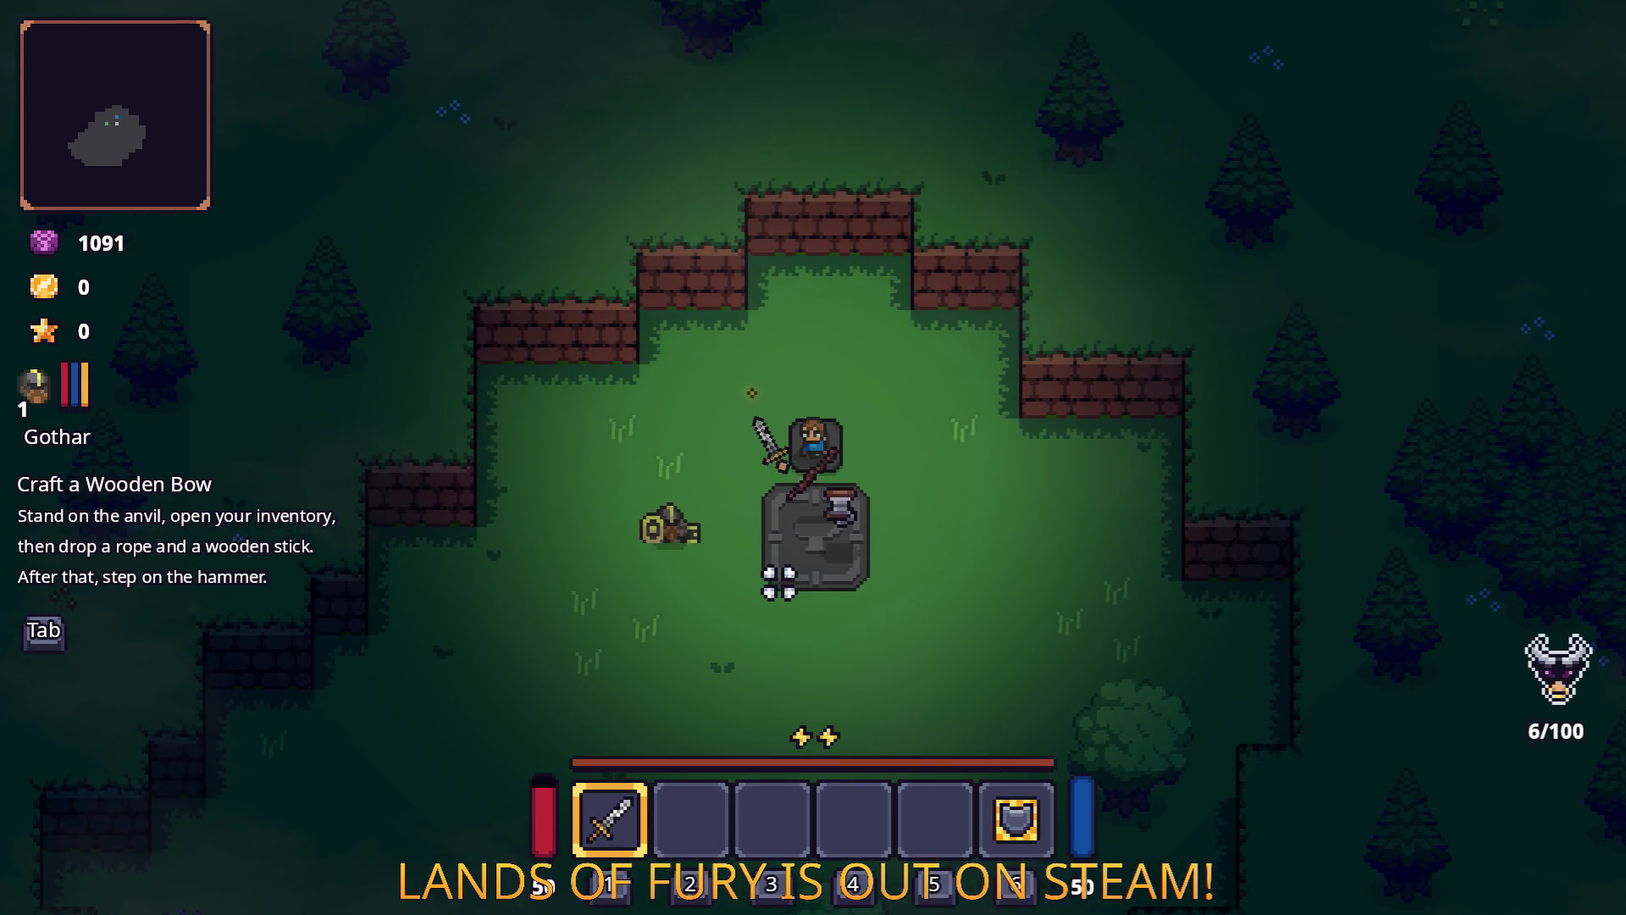
Return to Gothar to start the Defeat a Slime quest.
{"action": "key", "text": "s"}
{"action": "key", "text": "a"}
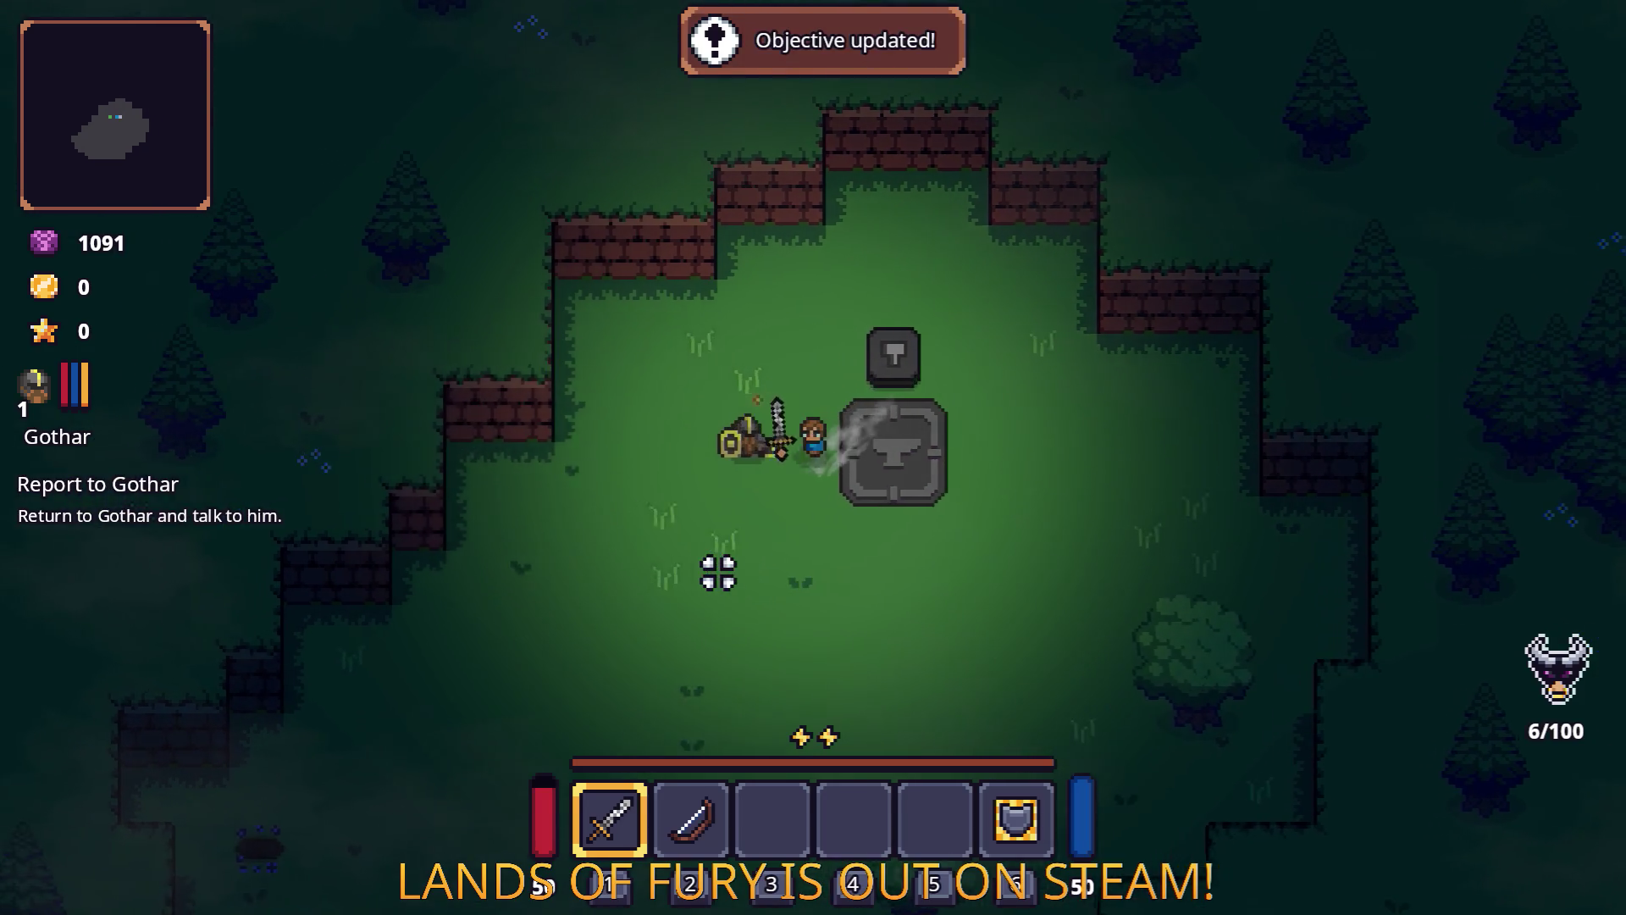
{"action": "key", "text": "e"}
{"action": "key", "text": "e"}
{"action": "key", "text": "e"}
{"action": "key", "text": "e"}
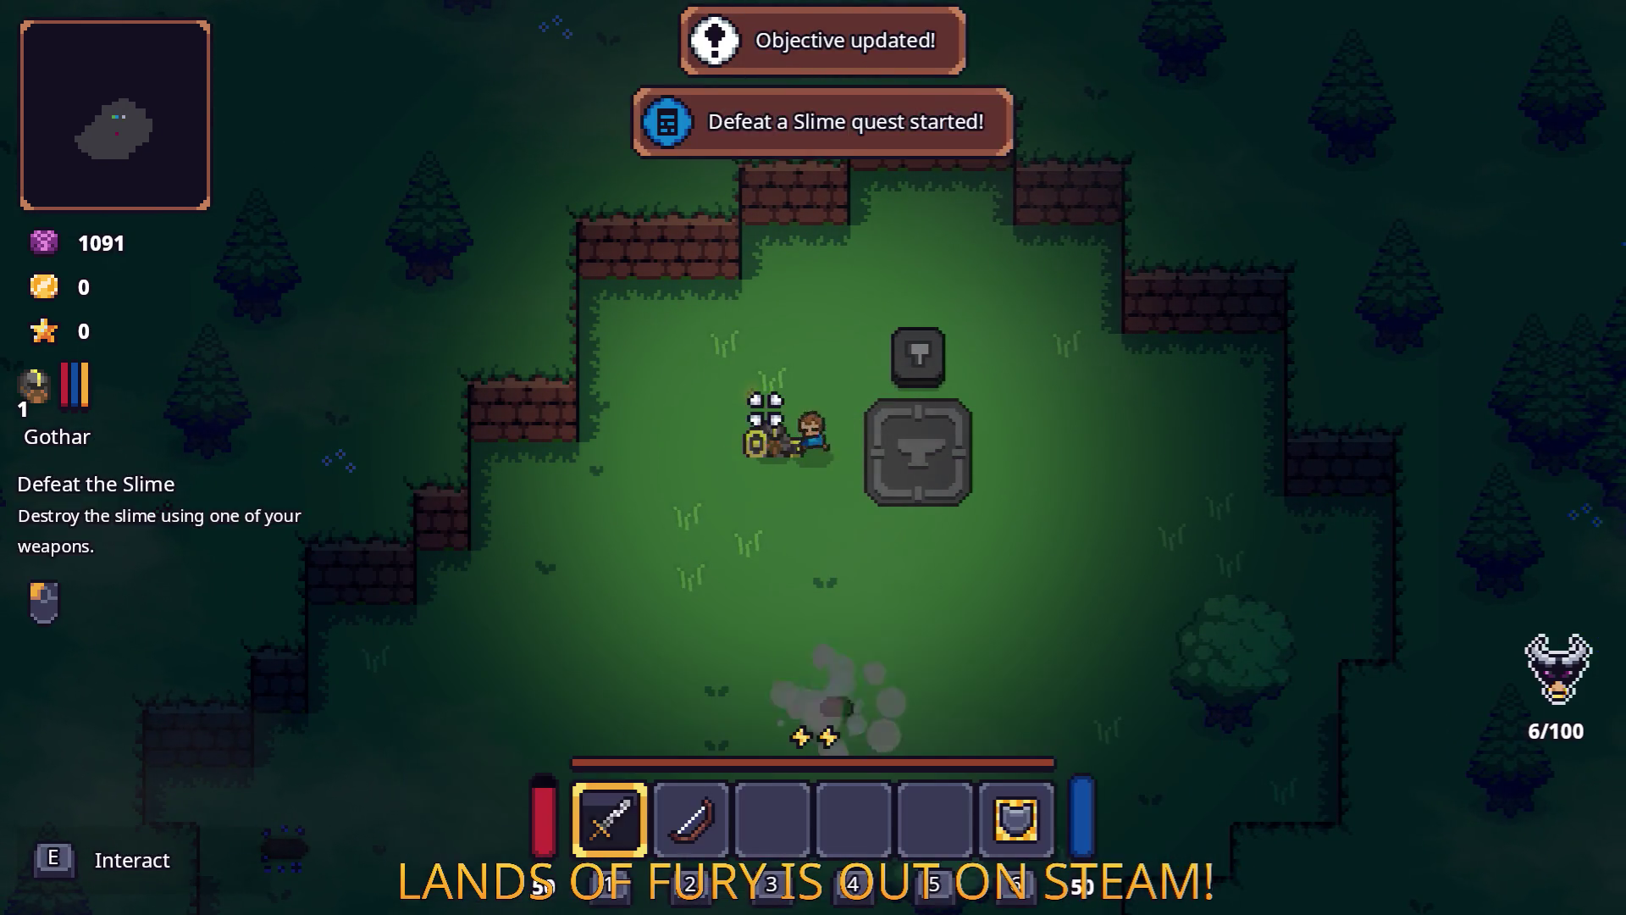
{"action": "key", "text": "d"}
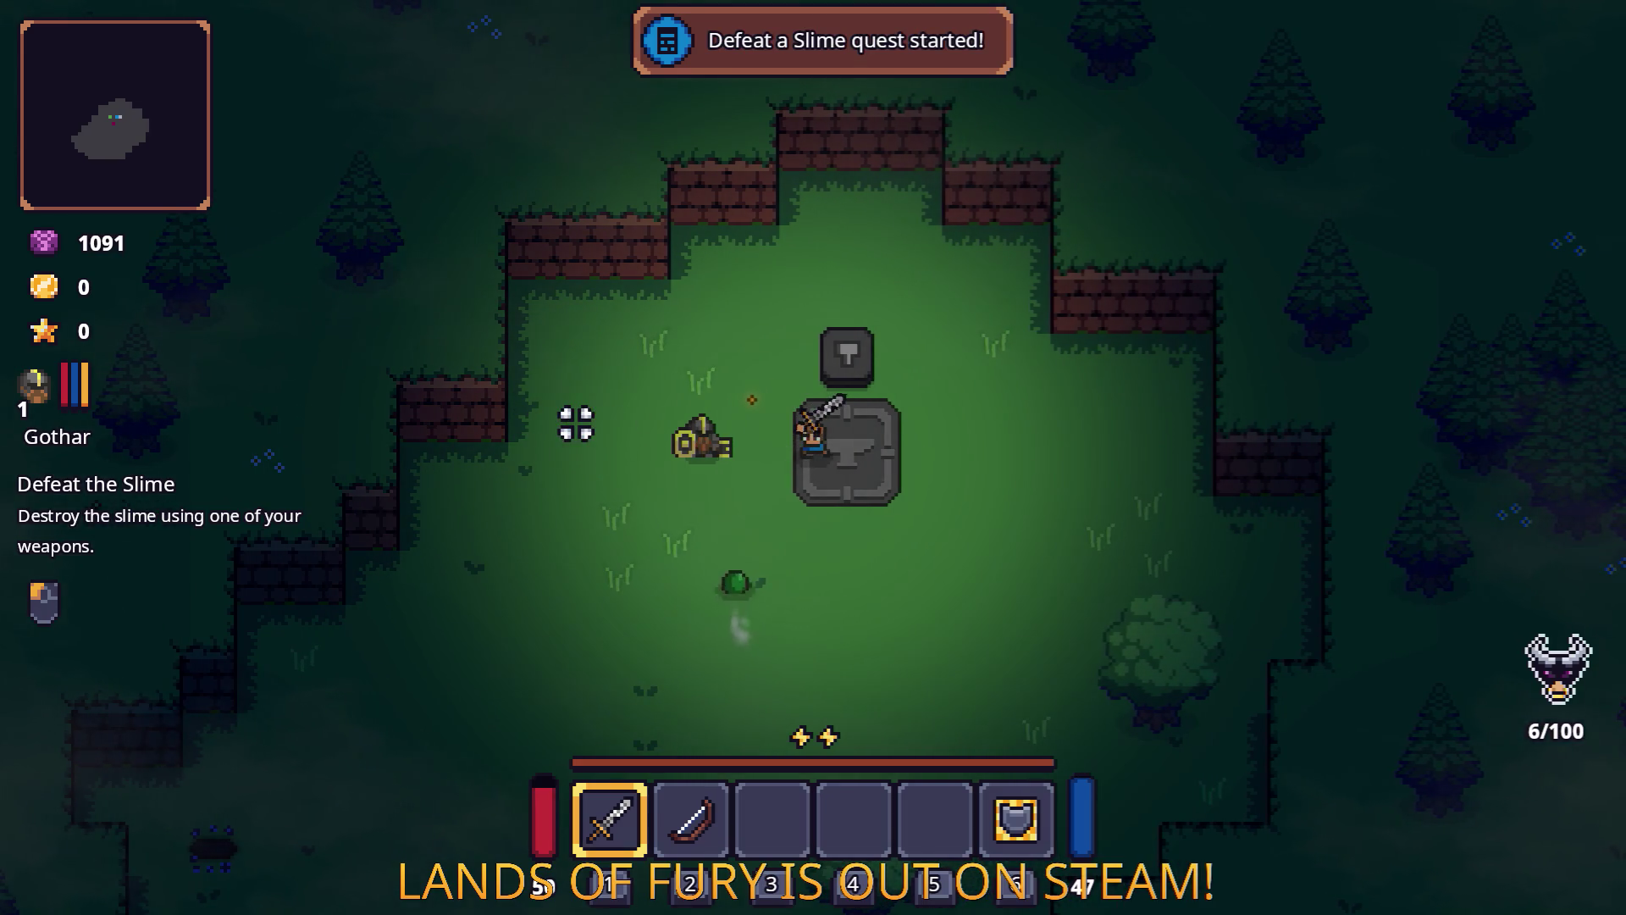
{"action": "key", "text": "d"}
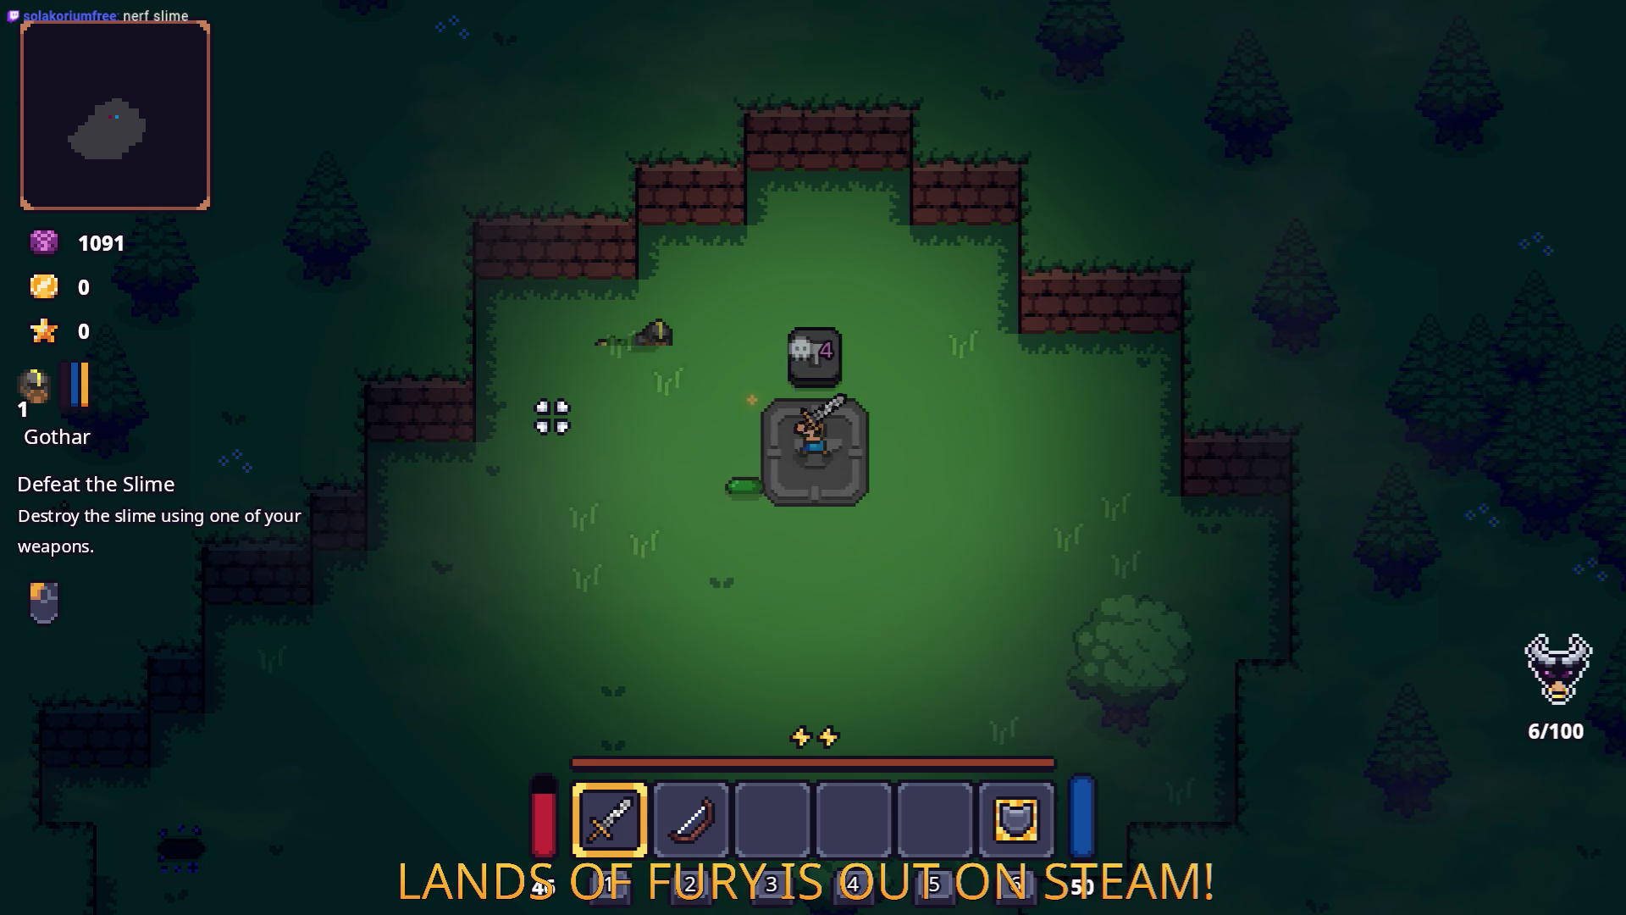
Quit the game to the desktop from the pause menu.
{"action": "key", "text": "d"}
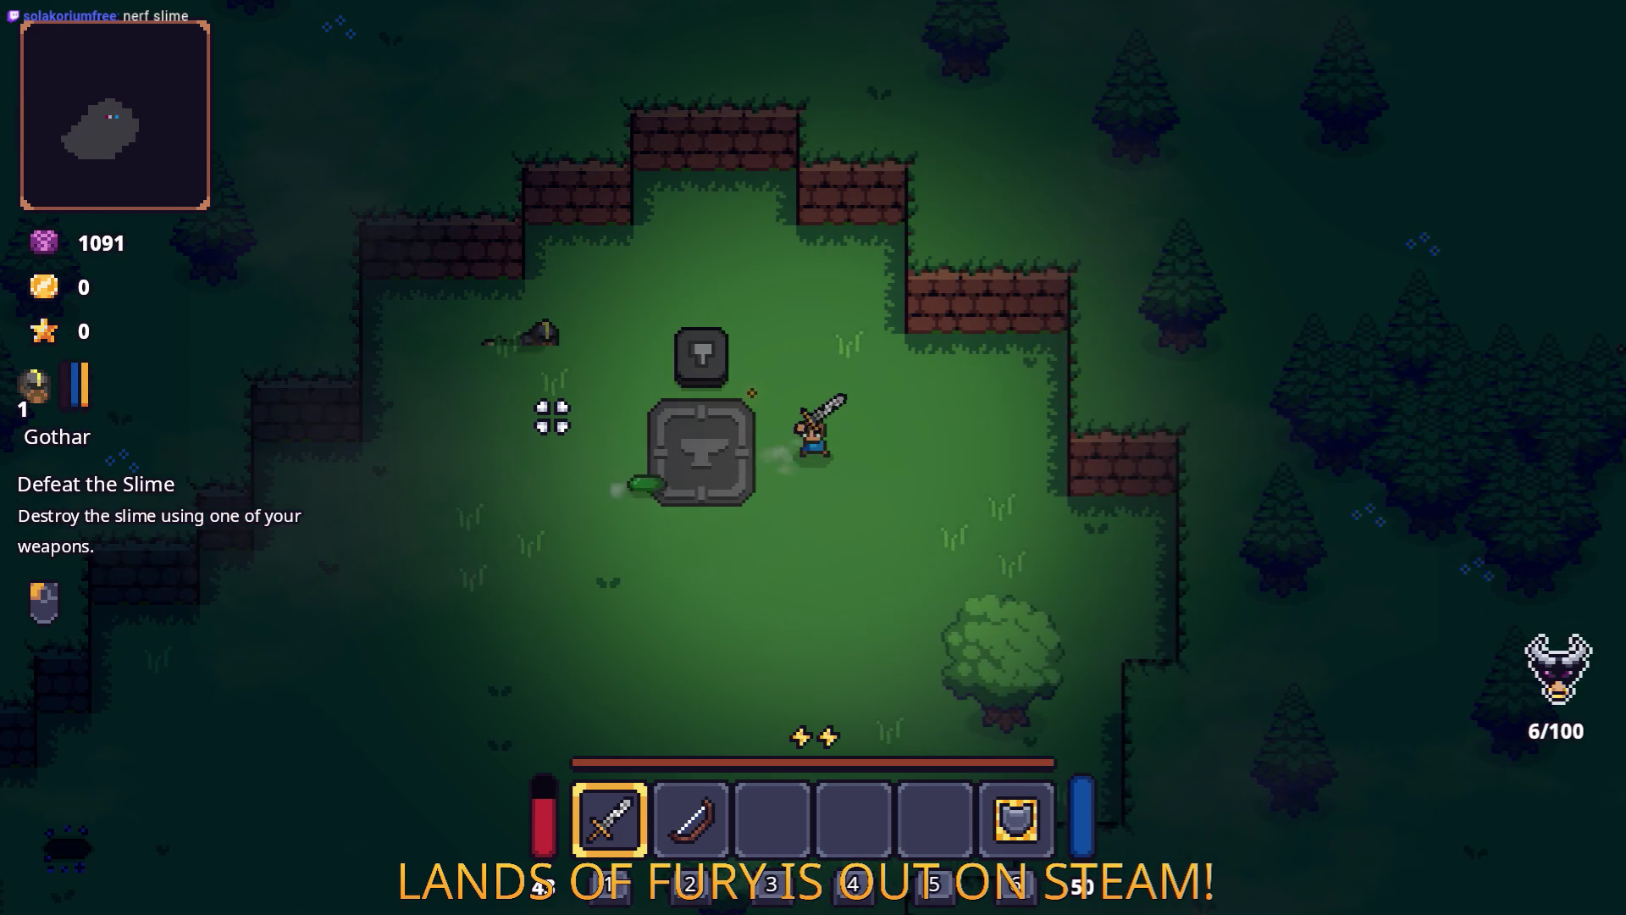
{"action": "key", "text": "Escape"}
{"action": "key", "text": "Down"}
{"action": "key", "text": "Down"}
{"action": "key", "text": "Down"}
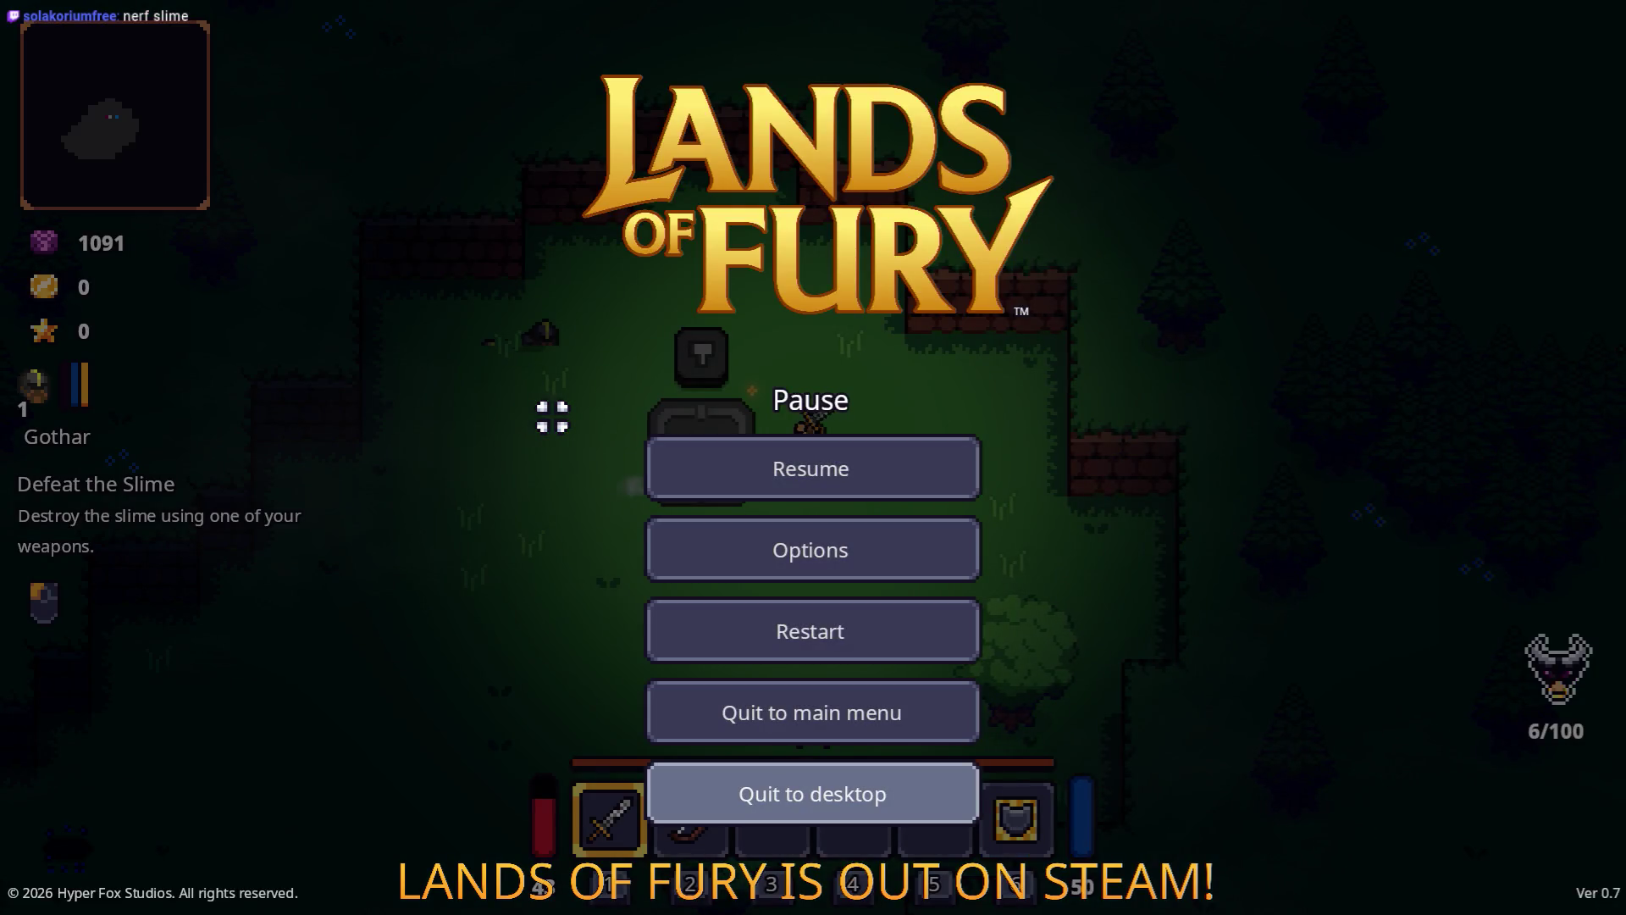
{"action": "key", "text": "Return"}
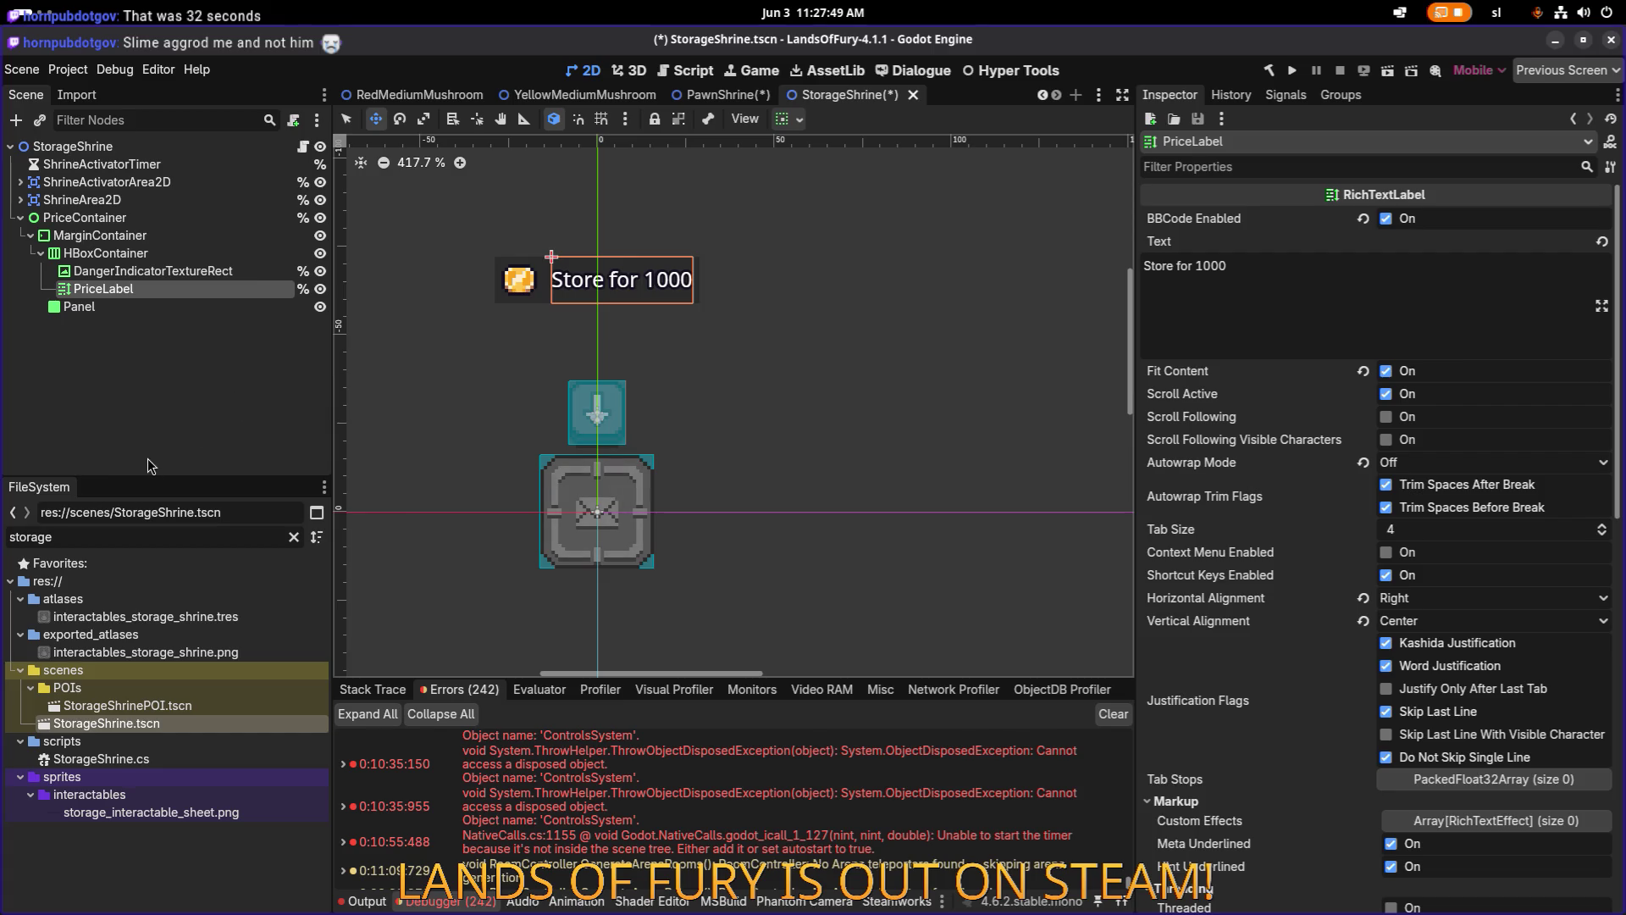
Switch from Godot to the Steam softlock discussion thread.
{"action": "key", "text": "alt+Tab"}
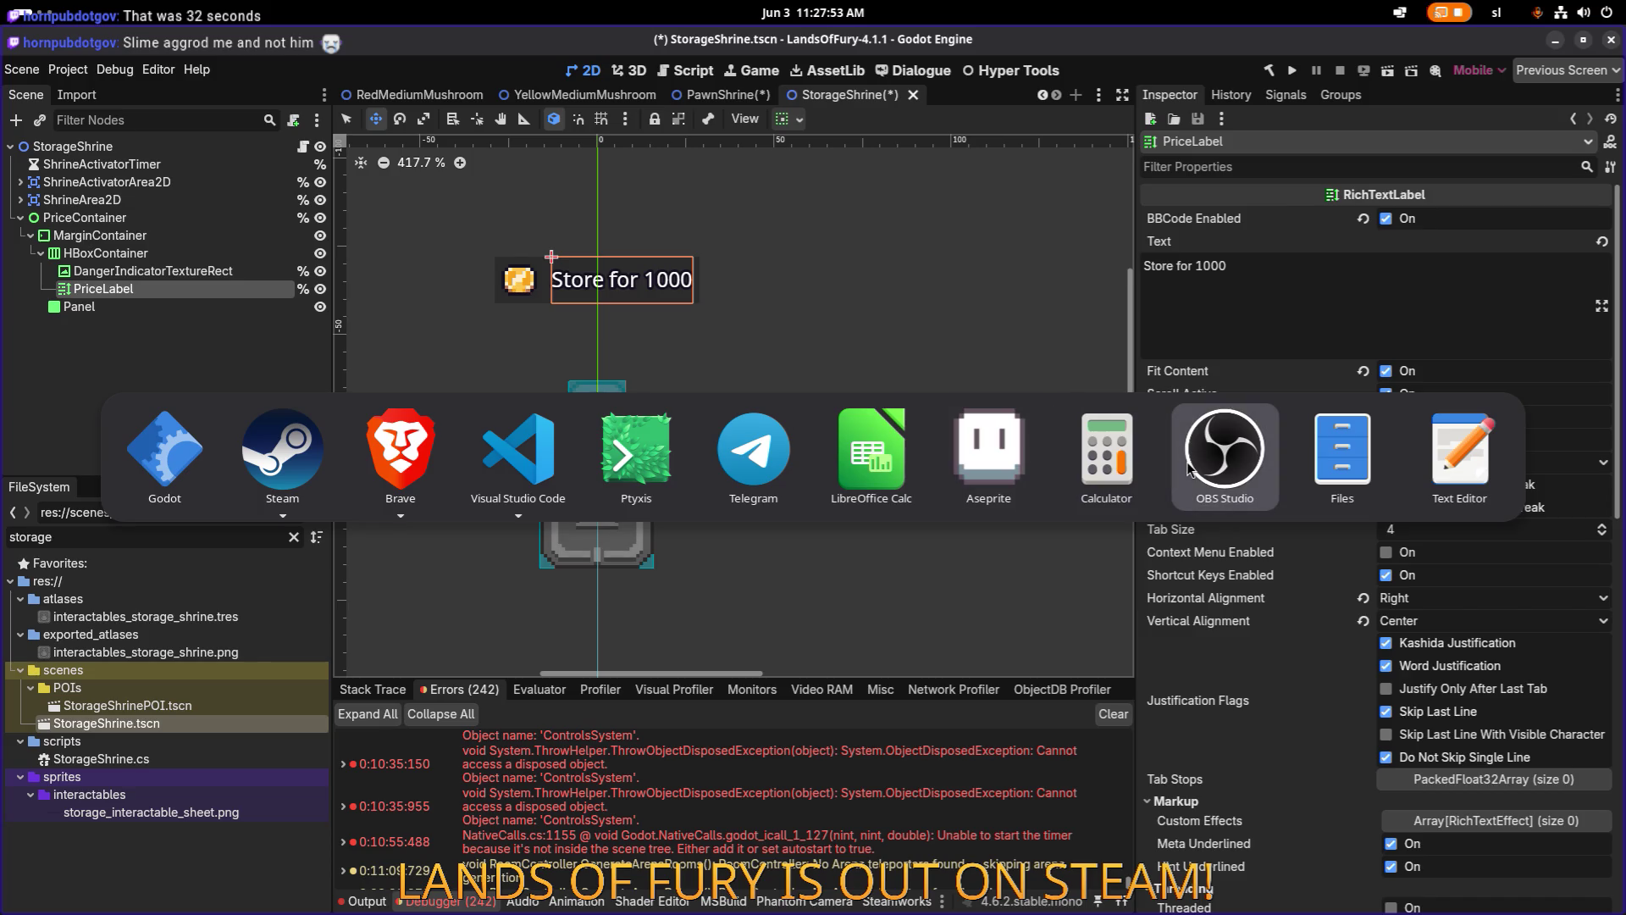
{"action": "left_click", "coordinate": [313, 453]}
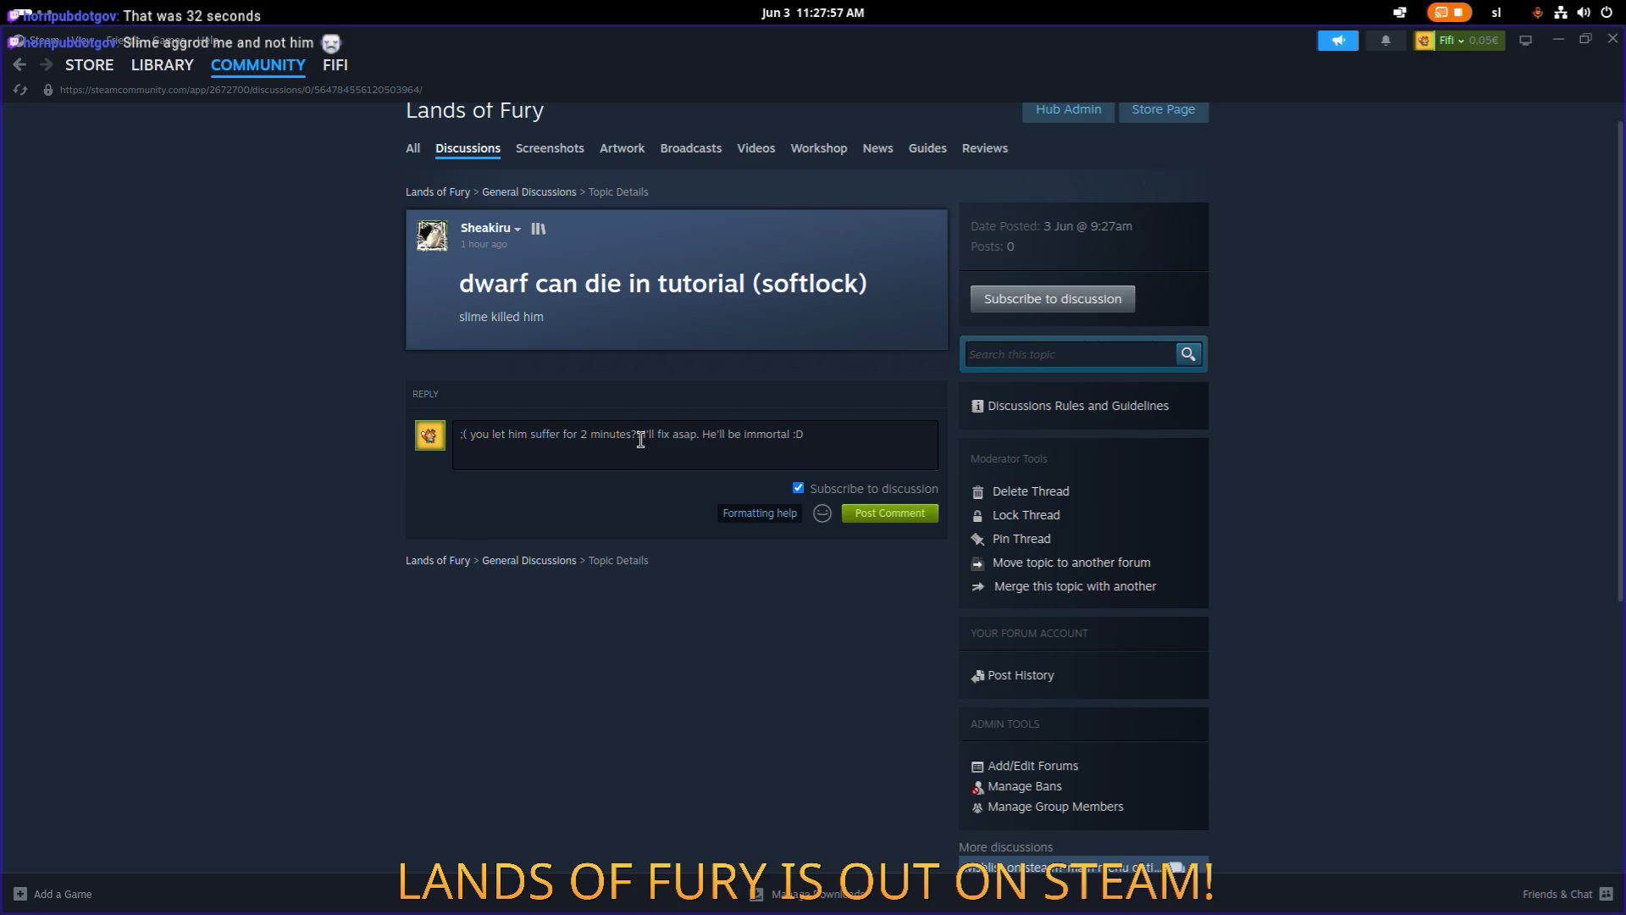
Edit the drafted reply, removing the opening complaint so it starts with 'I'll fix asap'.
{"action": "left_click_drag", "start_coordinate": [702, 436], "coordinate": [451, 434]}
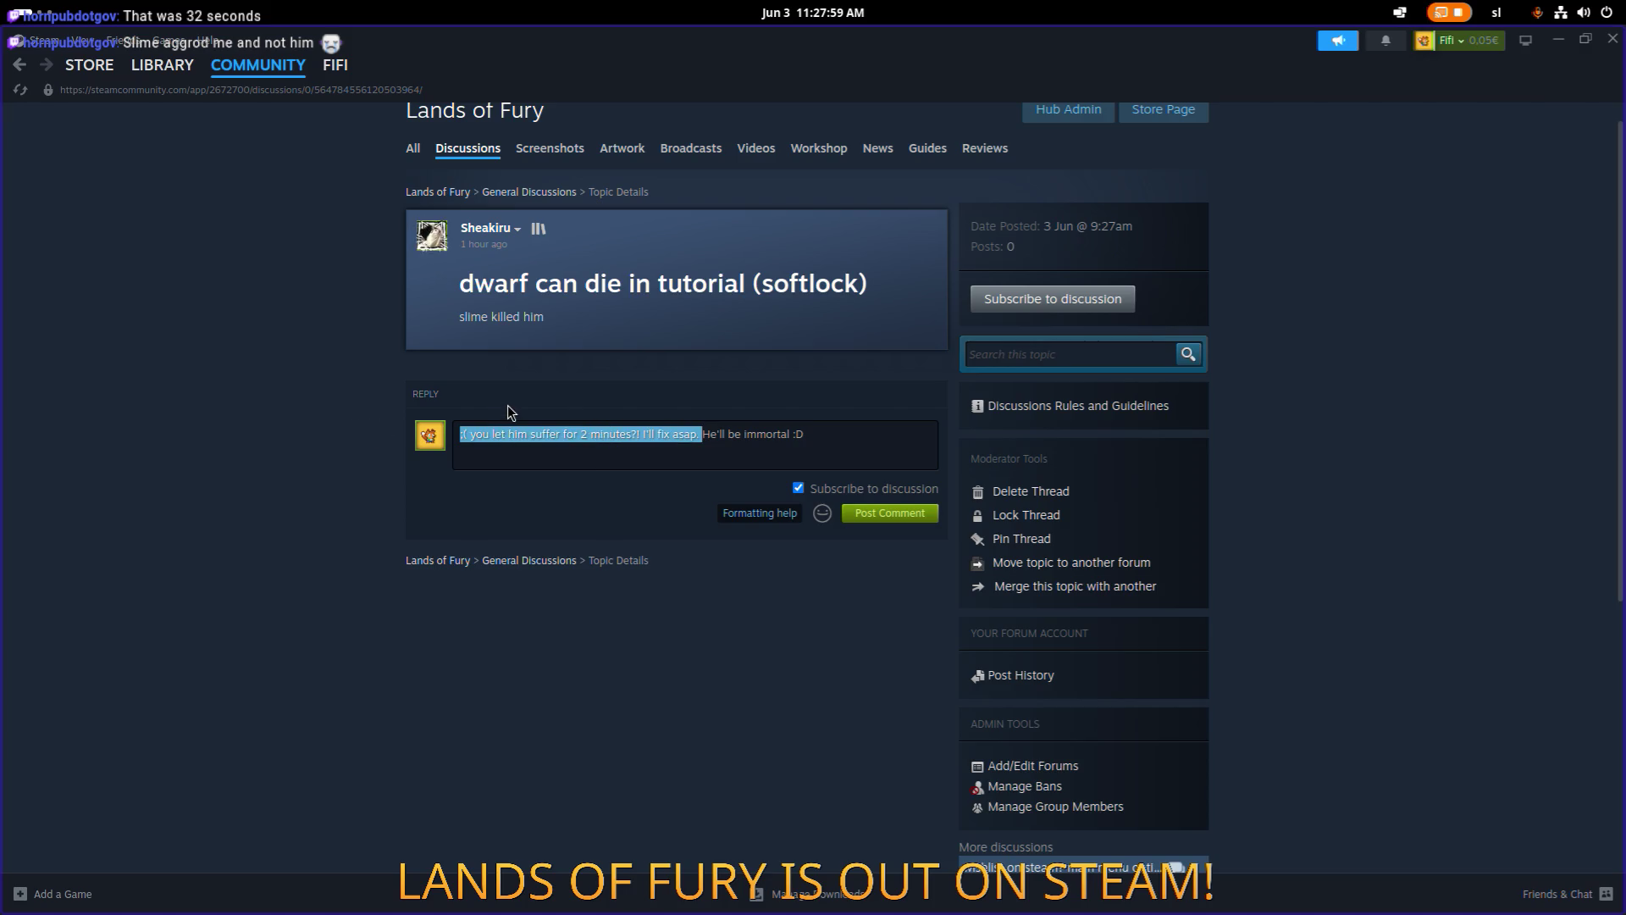
{"action": "key", "text": "BackSpace"}
{"action": "type", "text": "come"}
{"action": "left_click", "coordinate": [573, 434]}
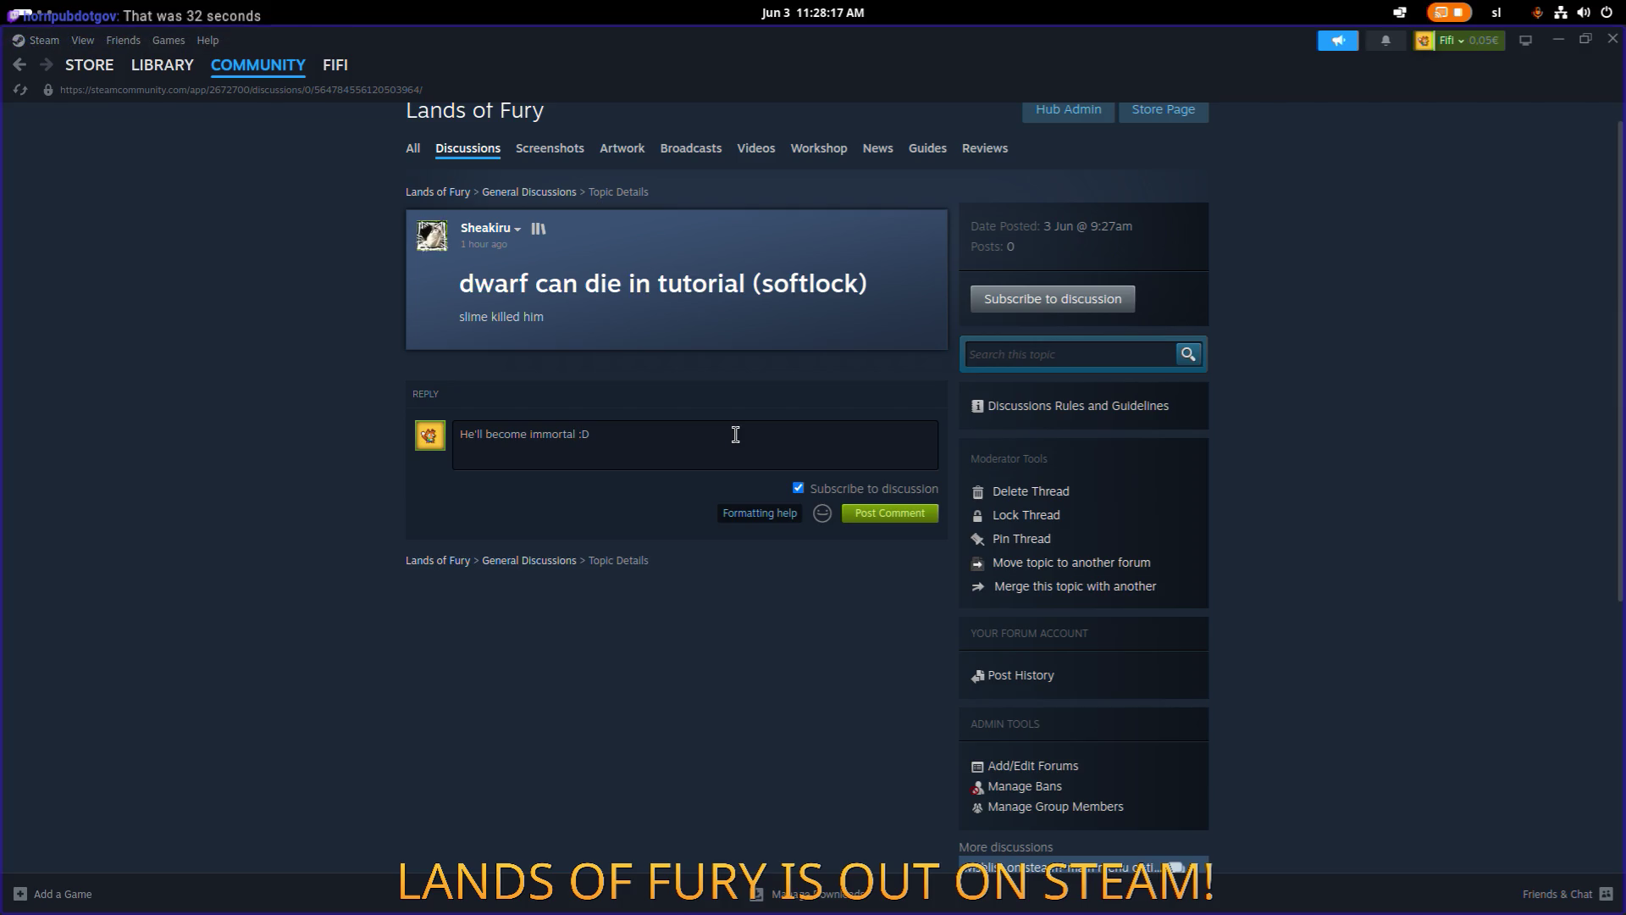
{"action": "key", "text": "ctrl+z"}
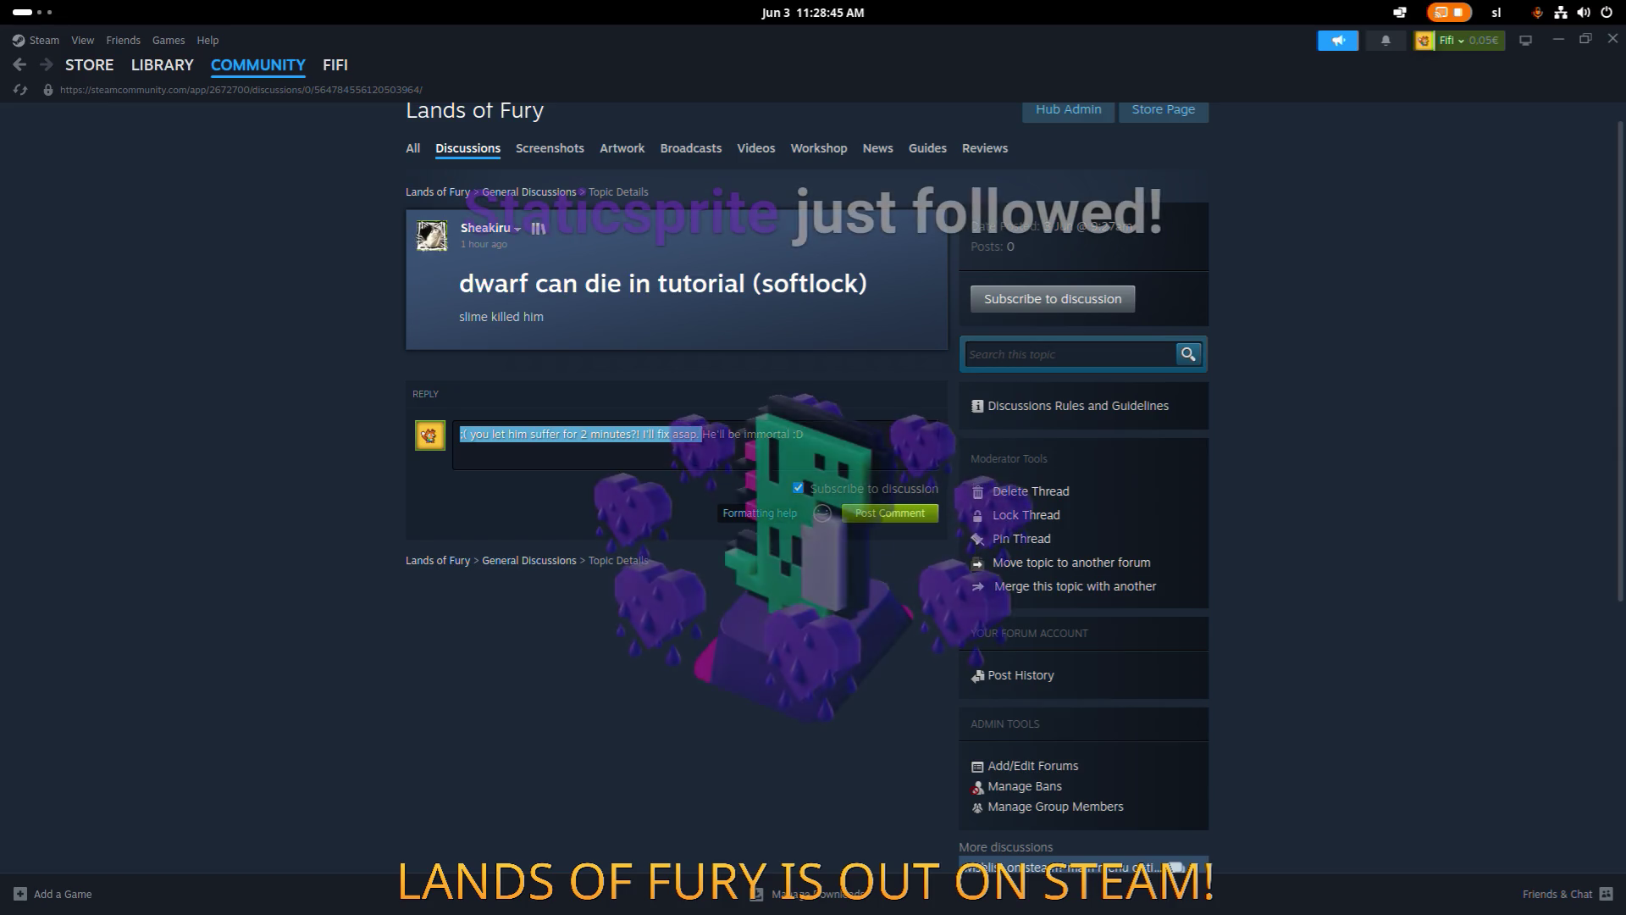
{"action": "key", "text": "alt+Tab"}
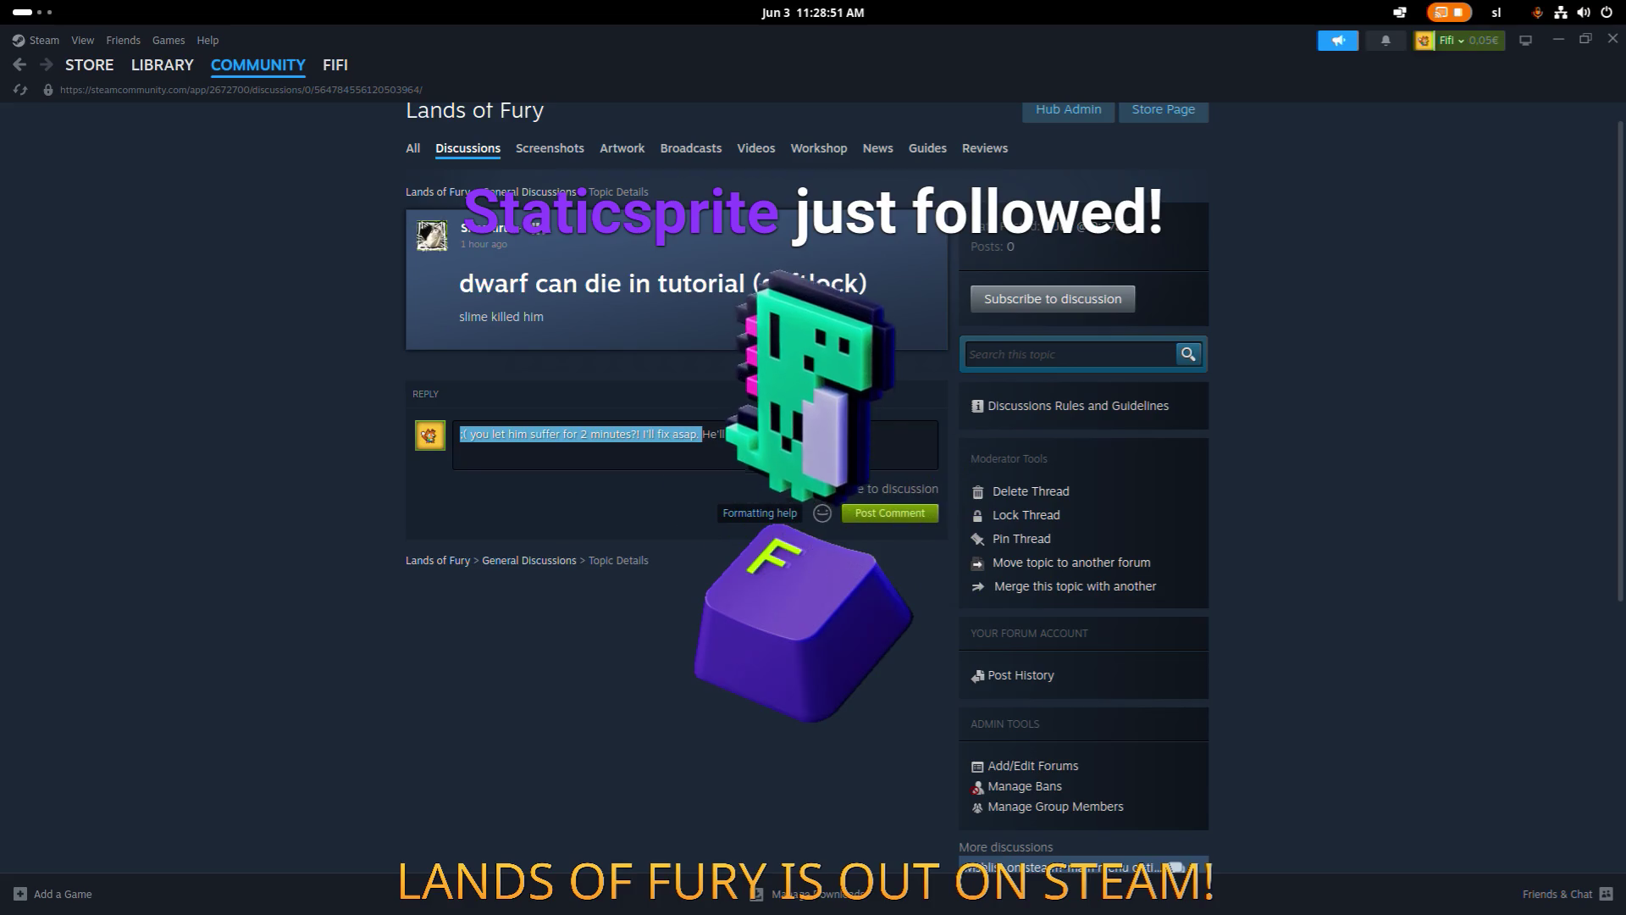
{"action": "left_click", "coordinate": [581, 433]}
{"action": "key", "text": "BackSpace"}
{"action": "type", "text": "3"}
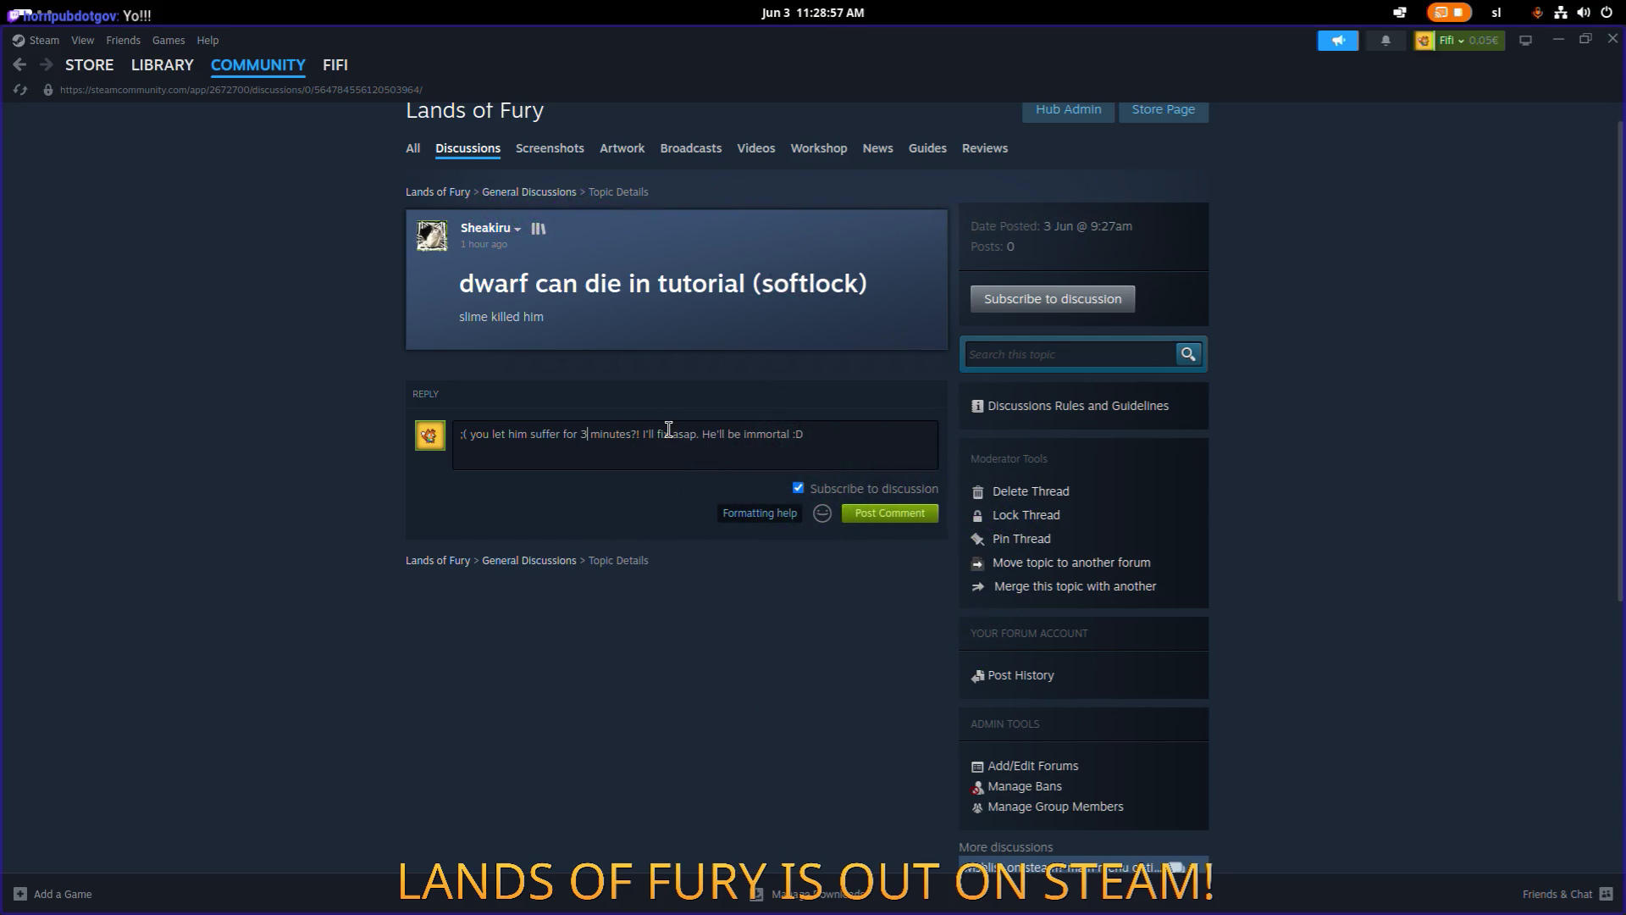
{"action": "key", "text": "shift+Home"}
{"action": "key", "text": "BackSpace"}
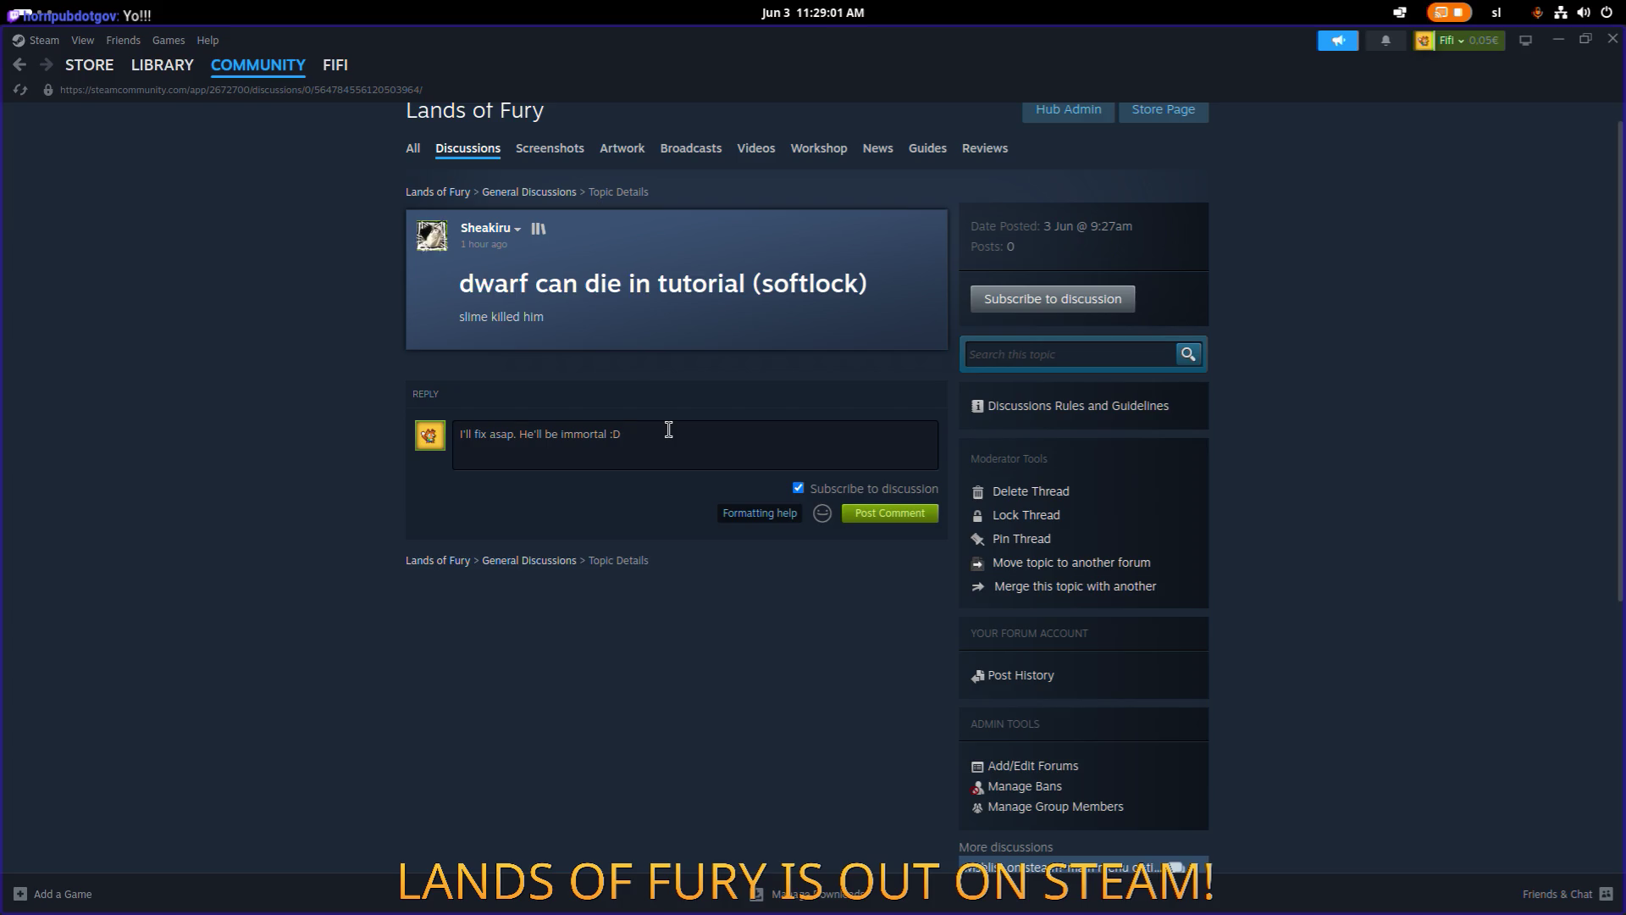
Post the reply, minimize Steam, and select HBoxContainer in Godot's Scene tree.
{"action": "left_click", "coordinate": [915, 513]}
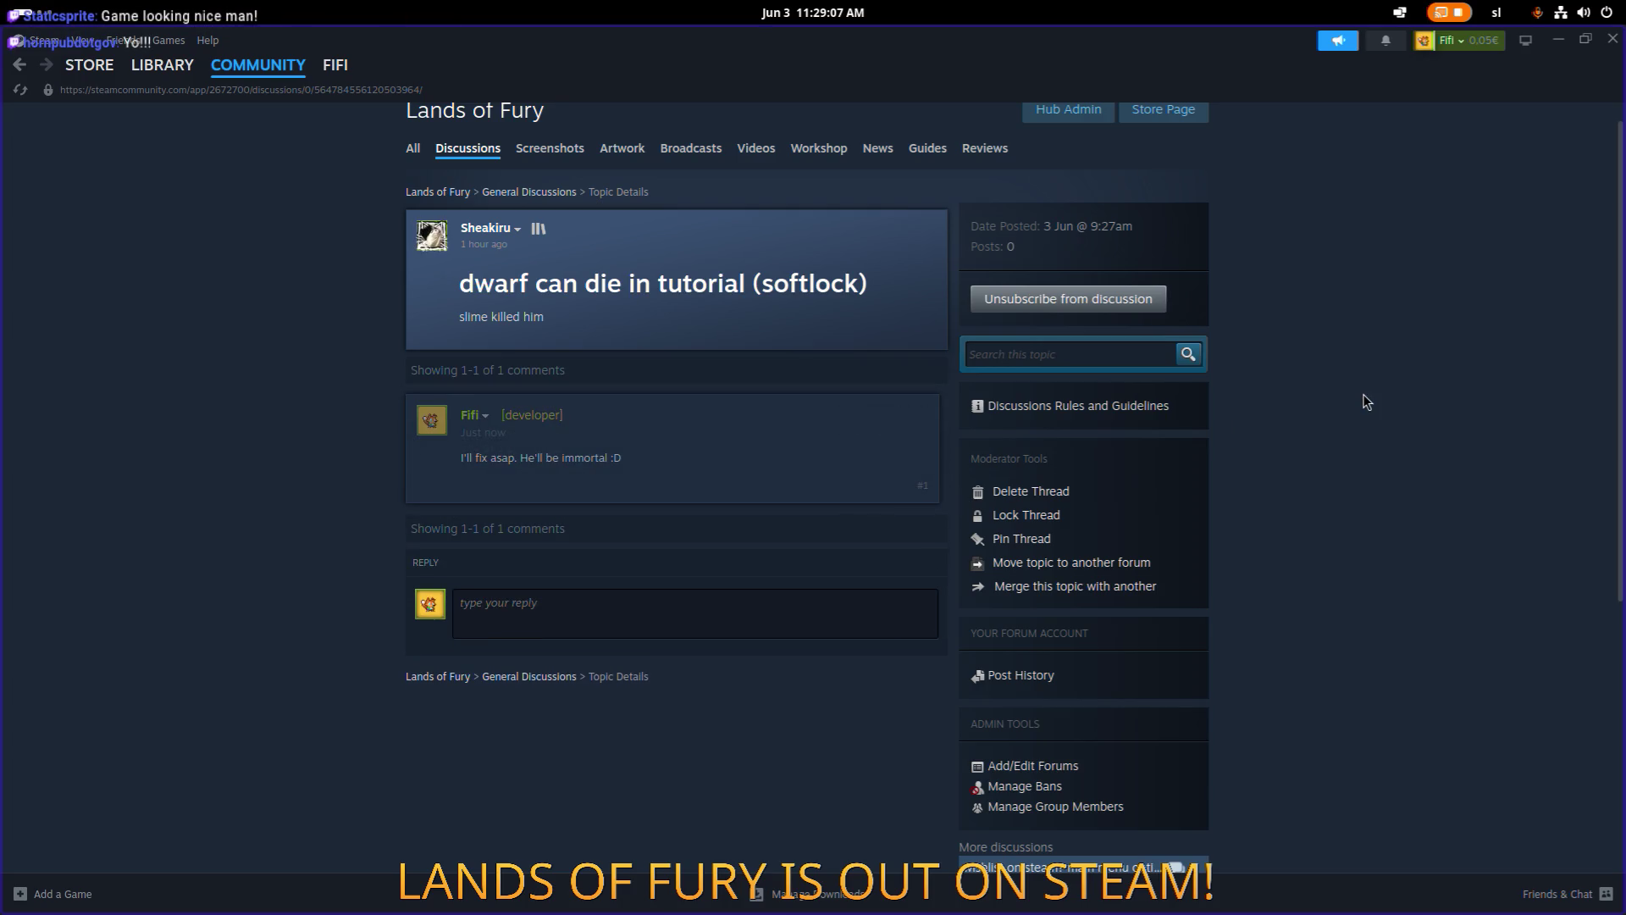
{"action": "left_click", "coordinate": [1558, 41]}
{"action": "left_click", "coordinate": [178, 254]}
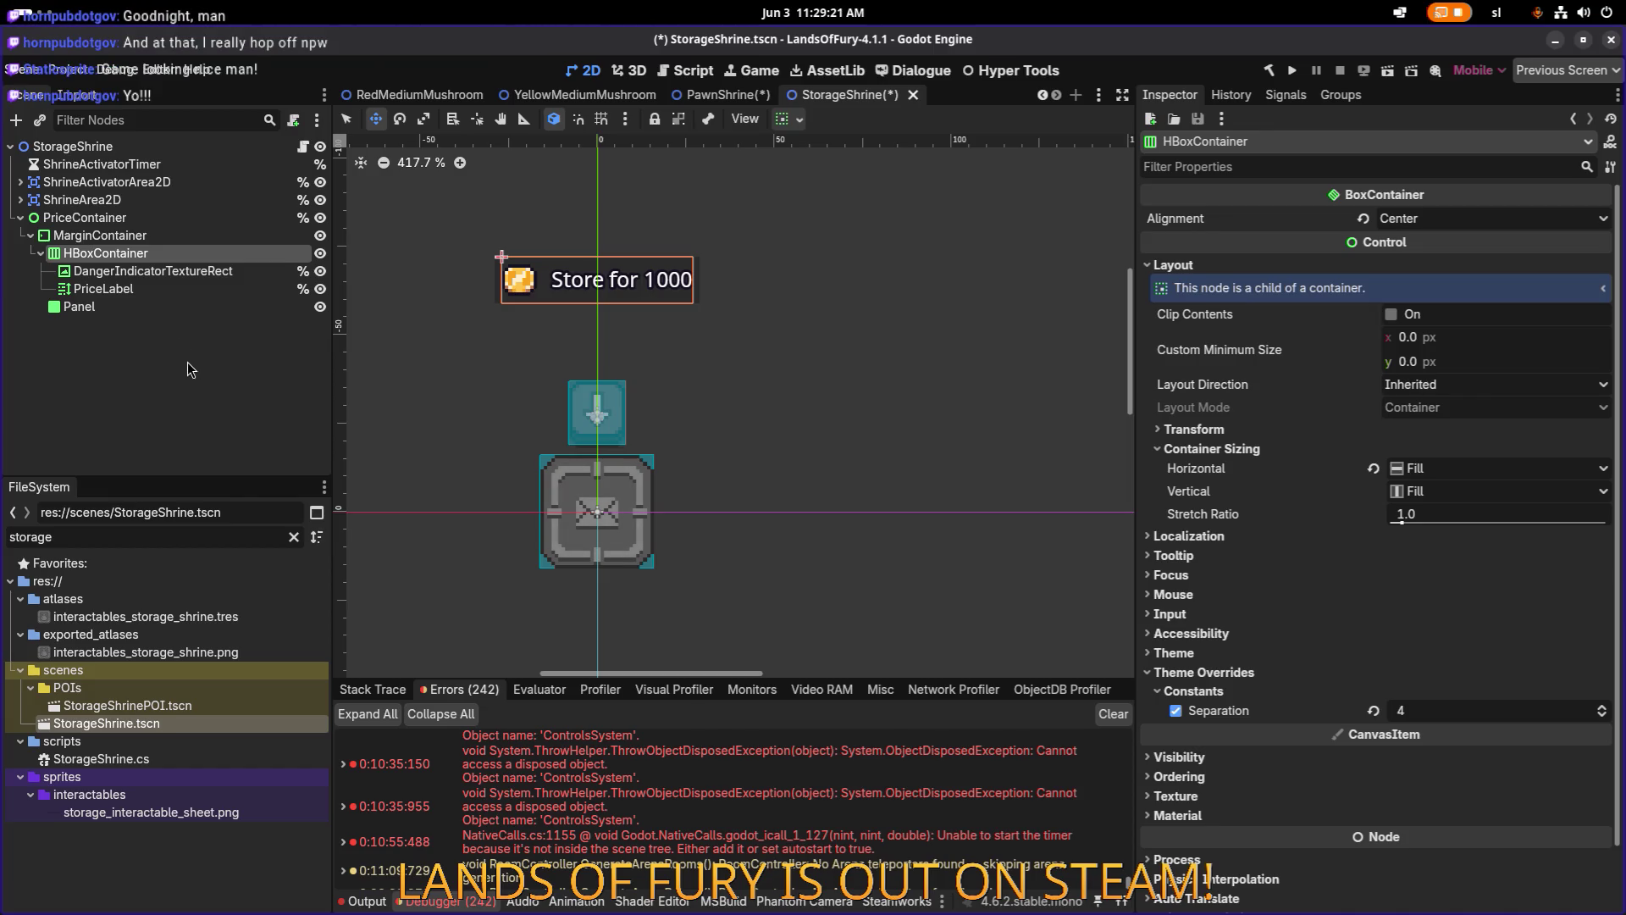
Save the StorageShrine scene.
{"action": "left_click", "coordinate": [198, 352]}
{"action": "left_click", "coordinate": [161, 289]}
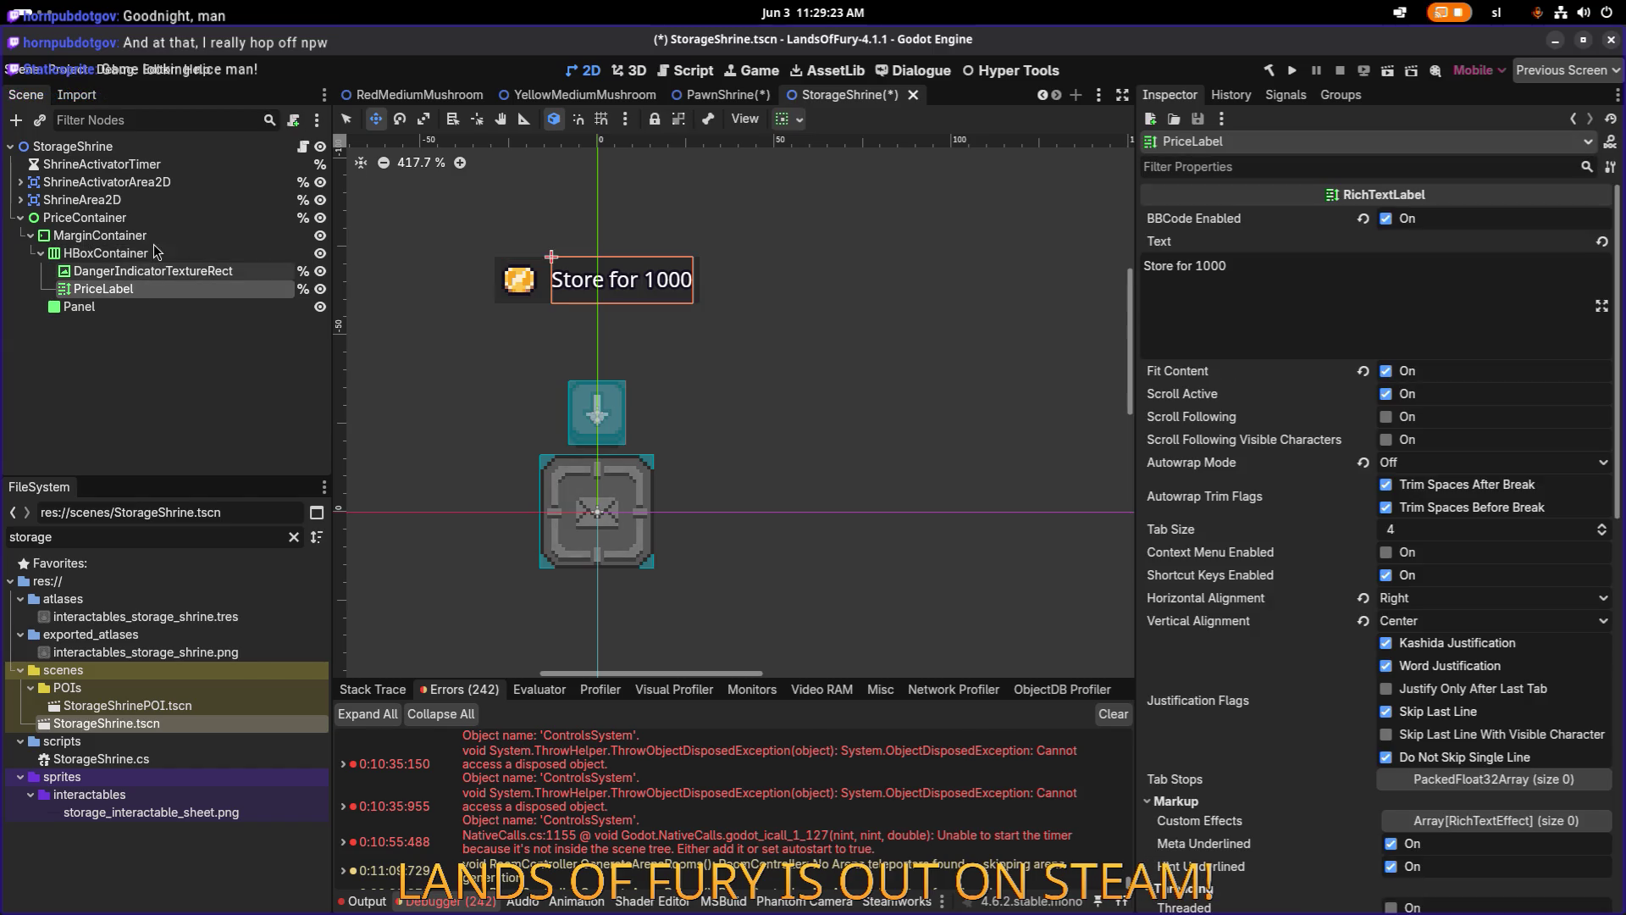
{"action": "left_click", "coordinate": [169, 242]}
{"action": "left_click", "coordinate": [176, 368]}
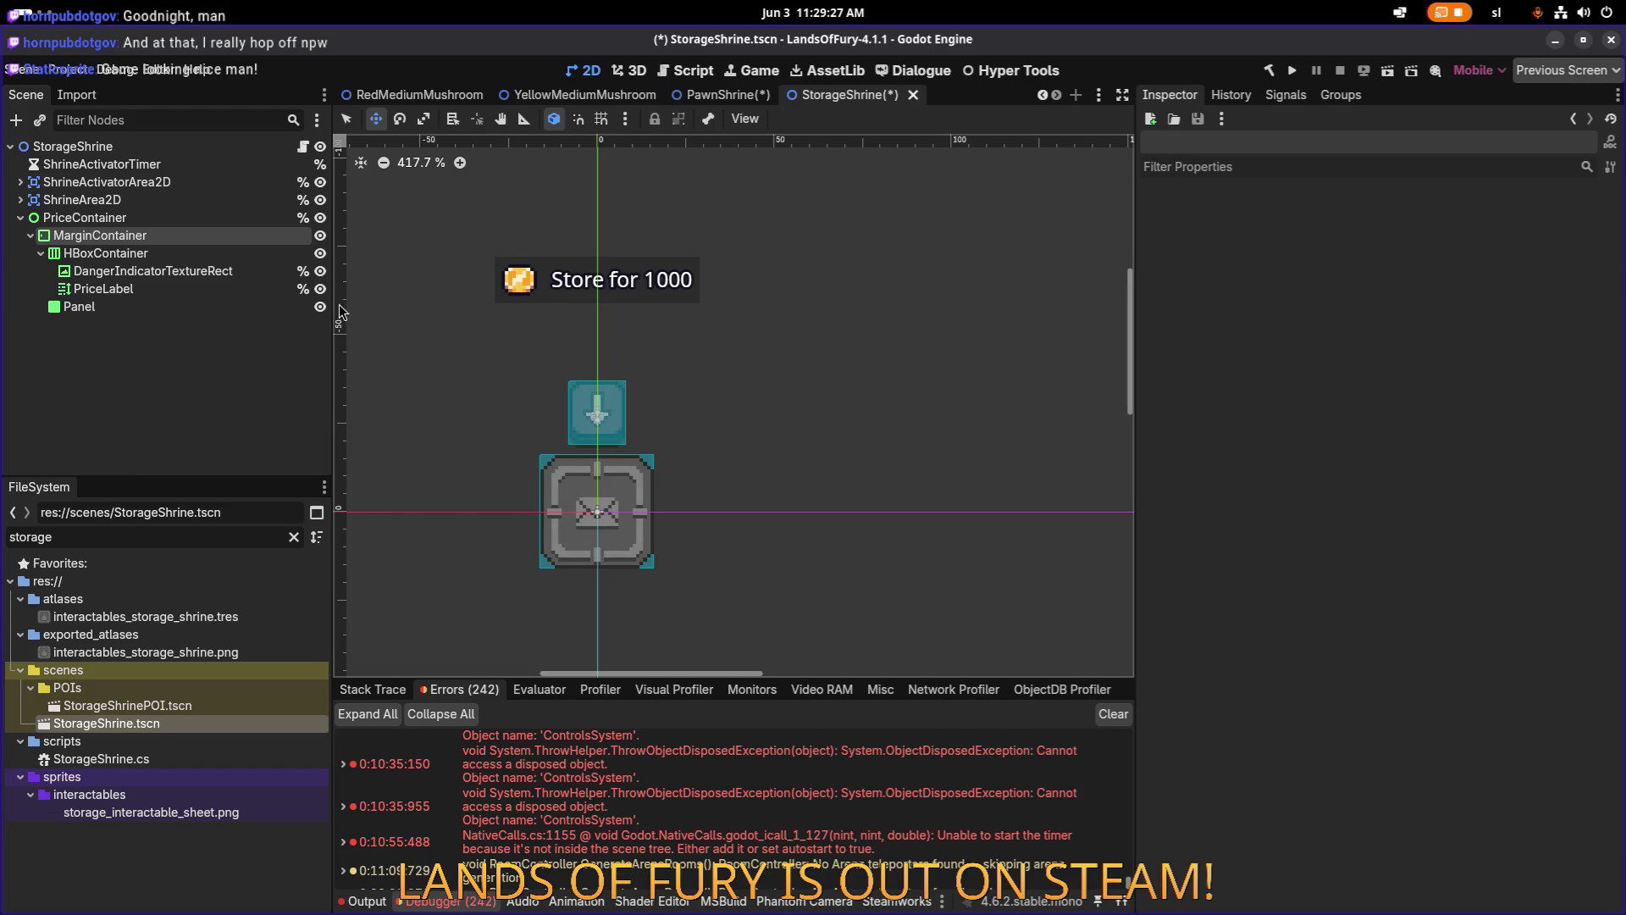
{"action": "key", "text": "ctrl+s"}
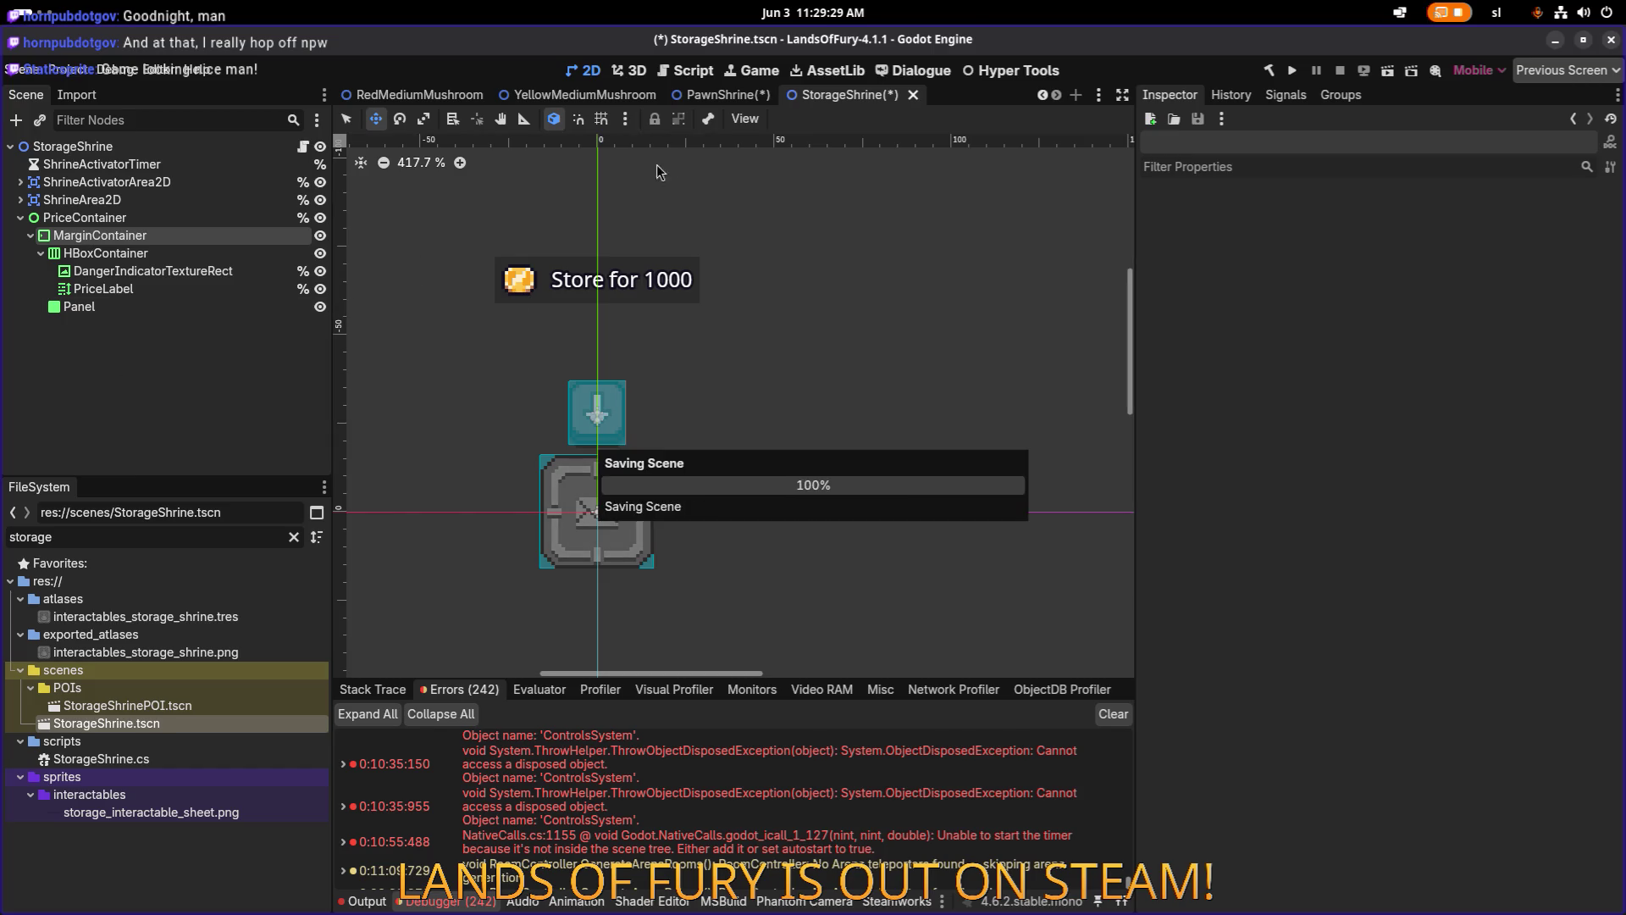
Switch to the PawnShrine scene and save it.
{"action": "left_click", "coordinate": [735, 95]}
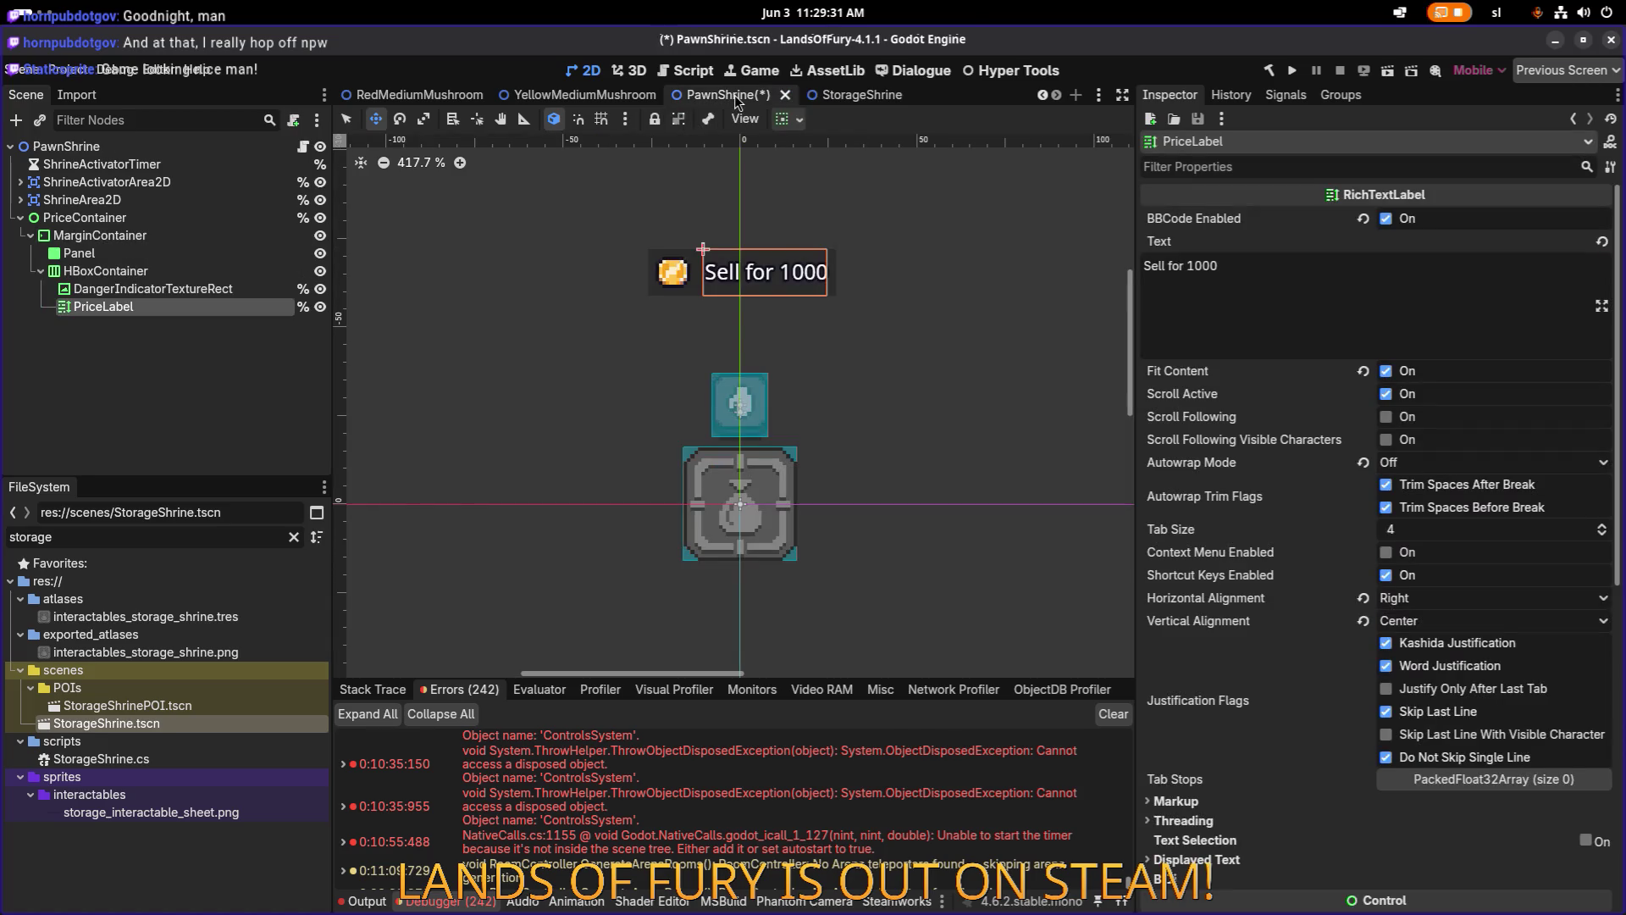
{"action": "key", "text": "ctrl+s"}
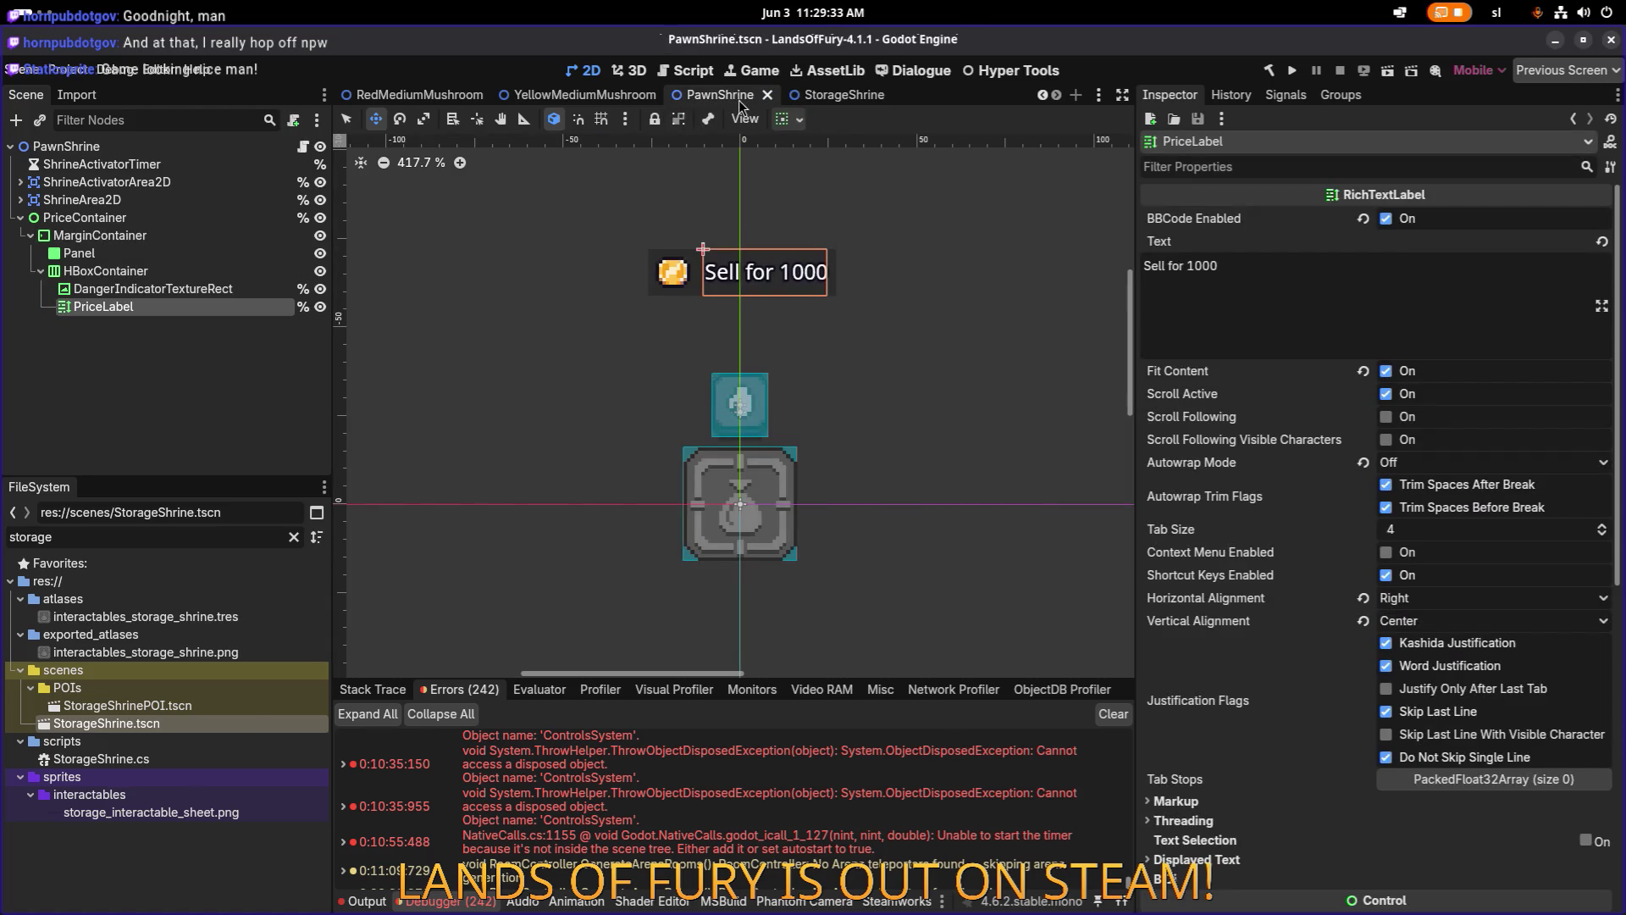
{"action": "left_click", "coordinate": [221, 272]}
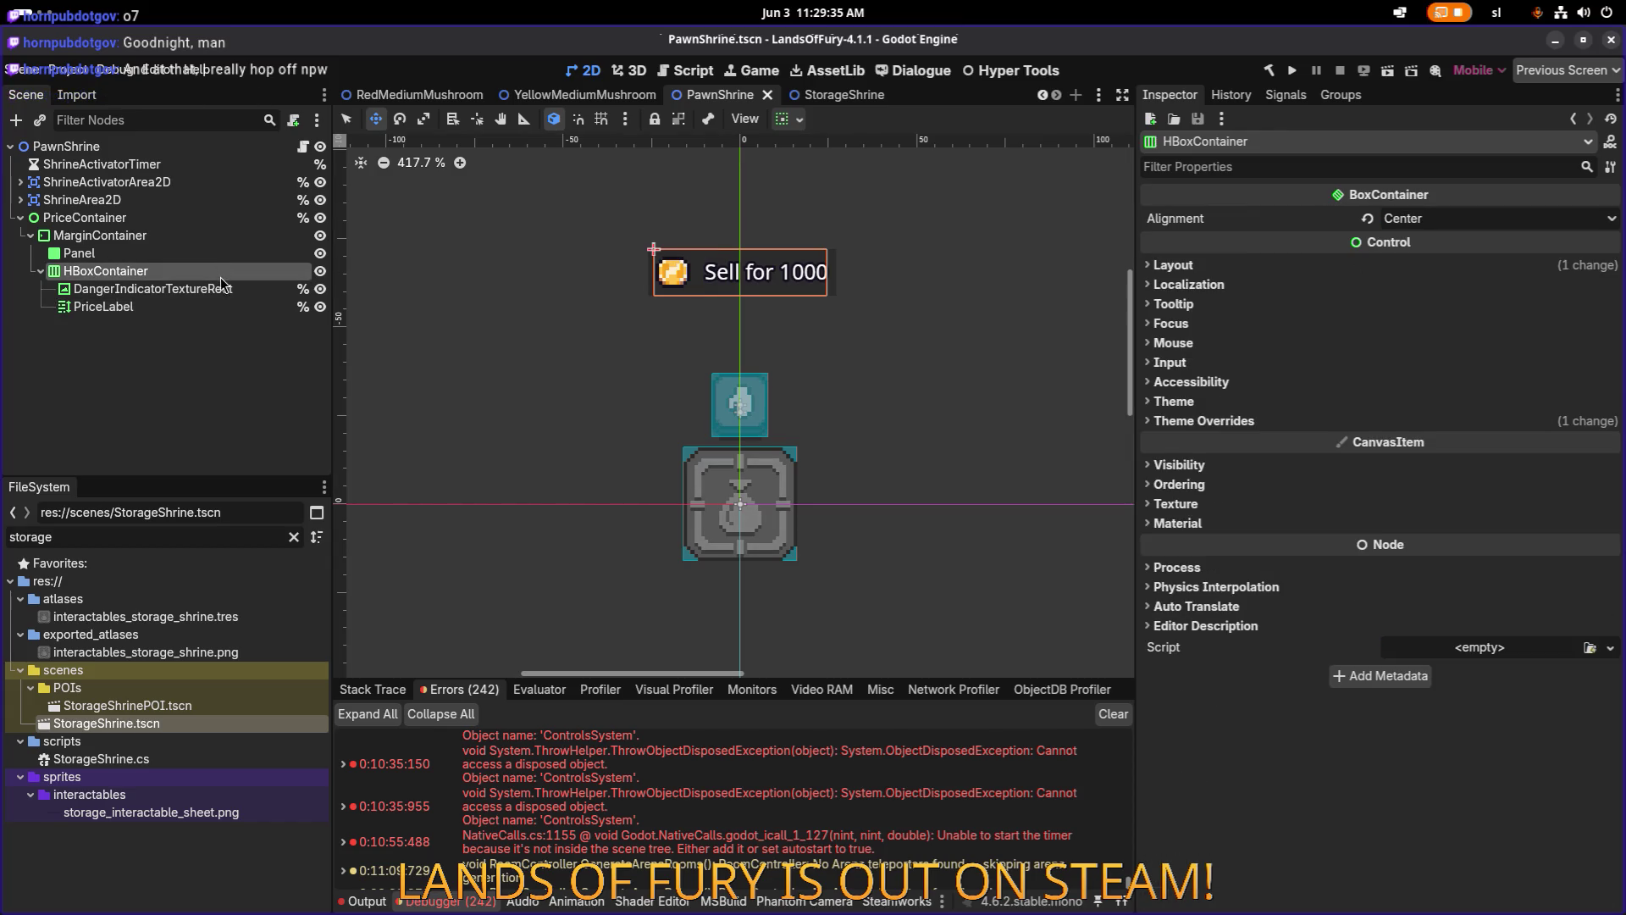
{"action": "left_click", "coordinate": [187, 337]}
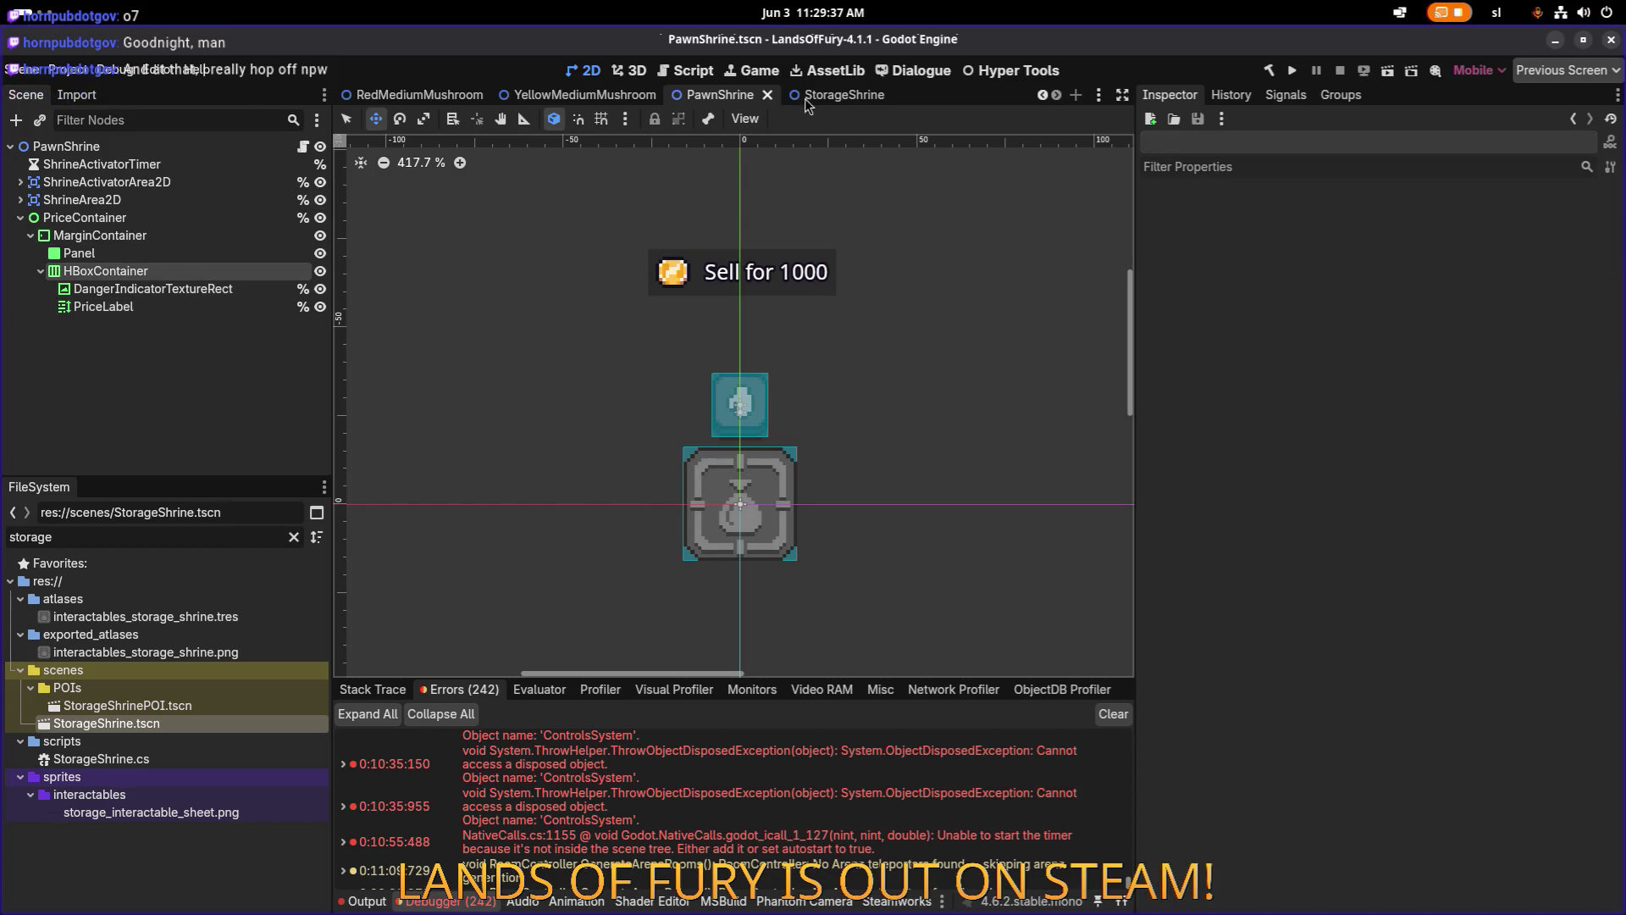
Return to the StorageShrine scene and open StorageShrine.cs in the code editor.
{"action": "left_click", "coordinate": [801, 101]}
{"action": "left_click", "coordinate": [720, 95]}
{"action": "left_click", "coordinate": [780, 100]}
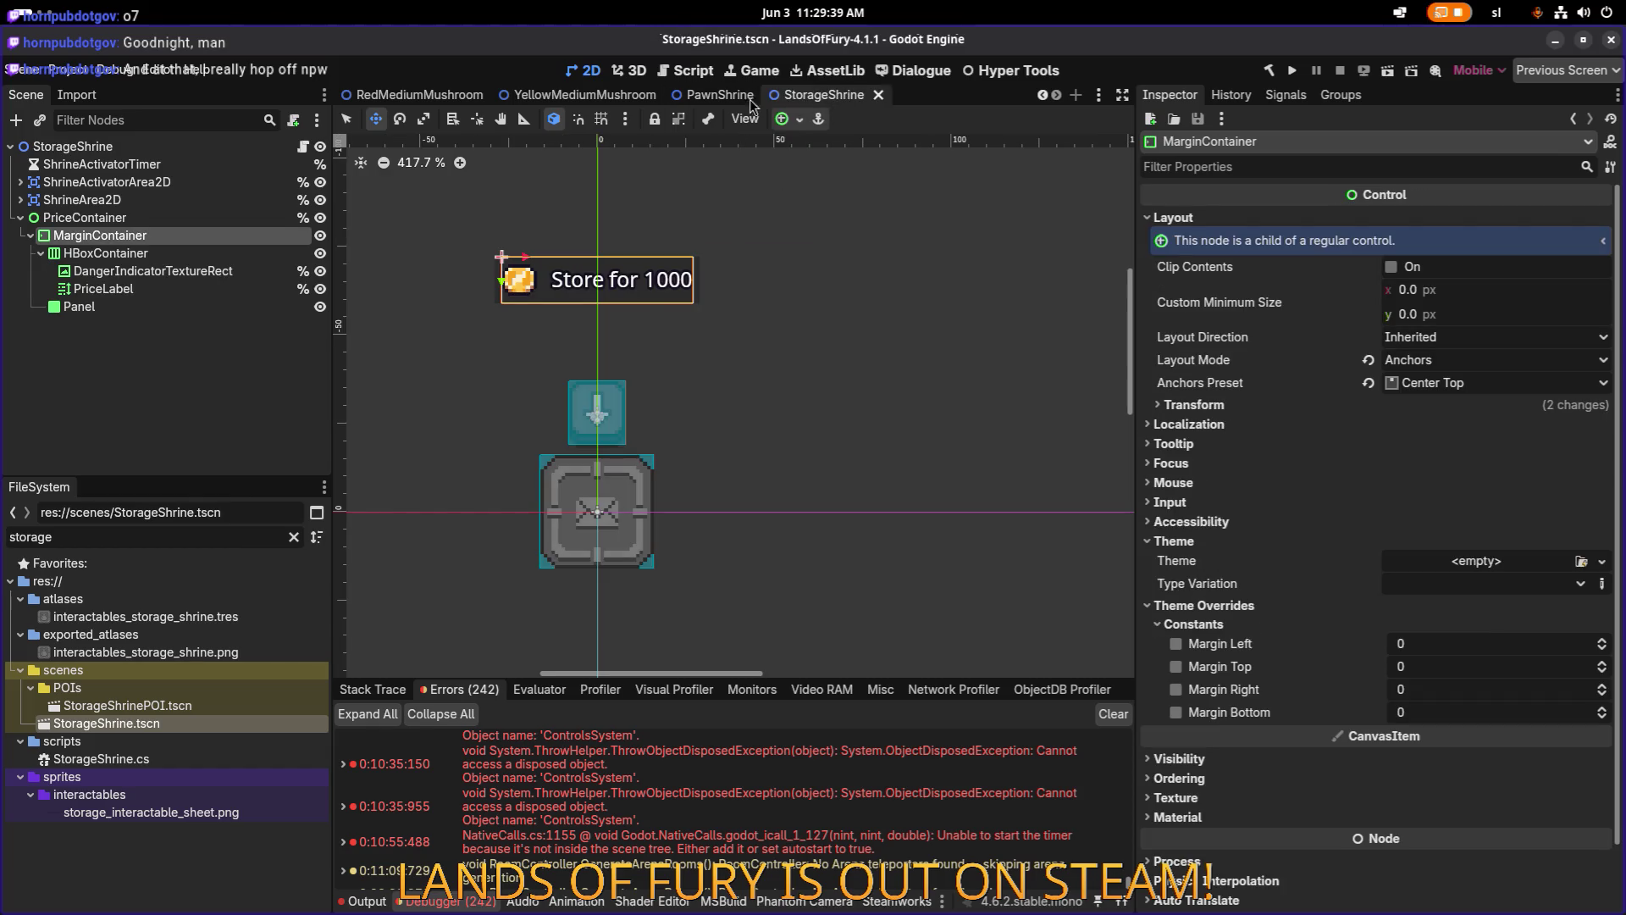
{"action": "left_click", "coordinate": [729, 103]}
{"action": "left_click", "coordinate": [828, 101]}
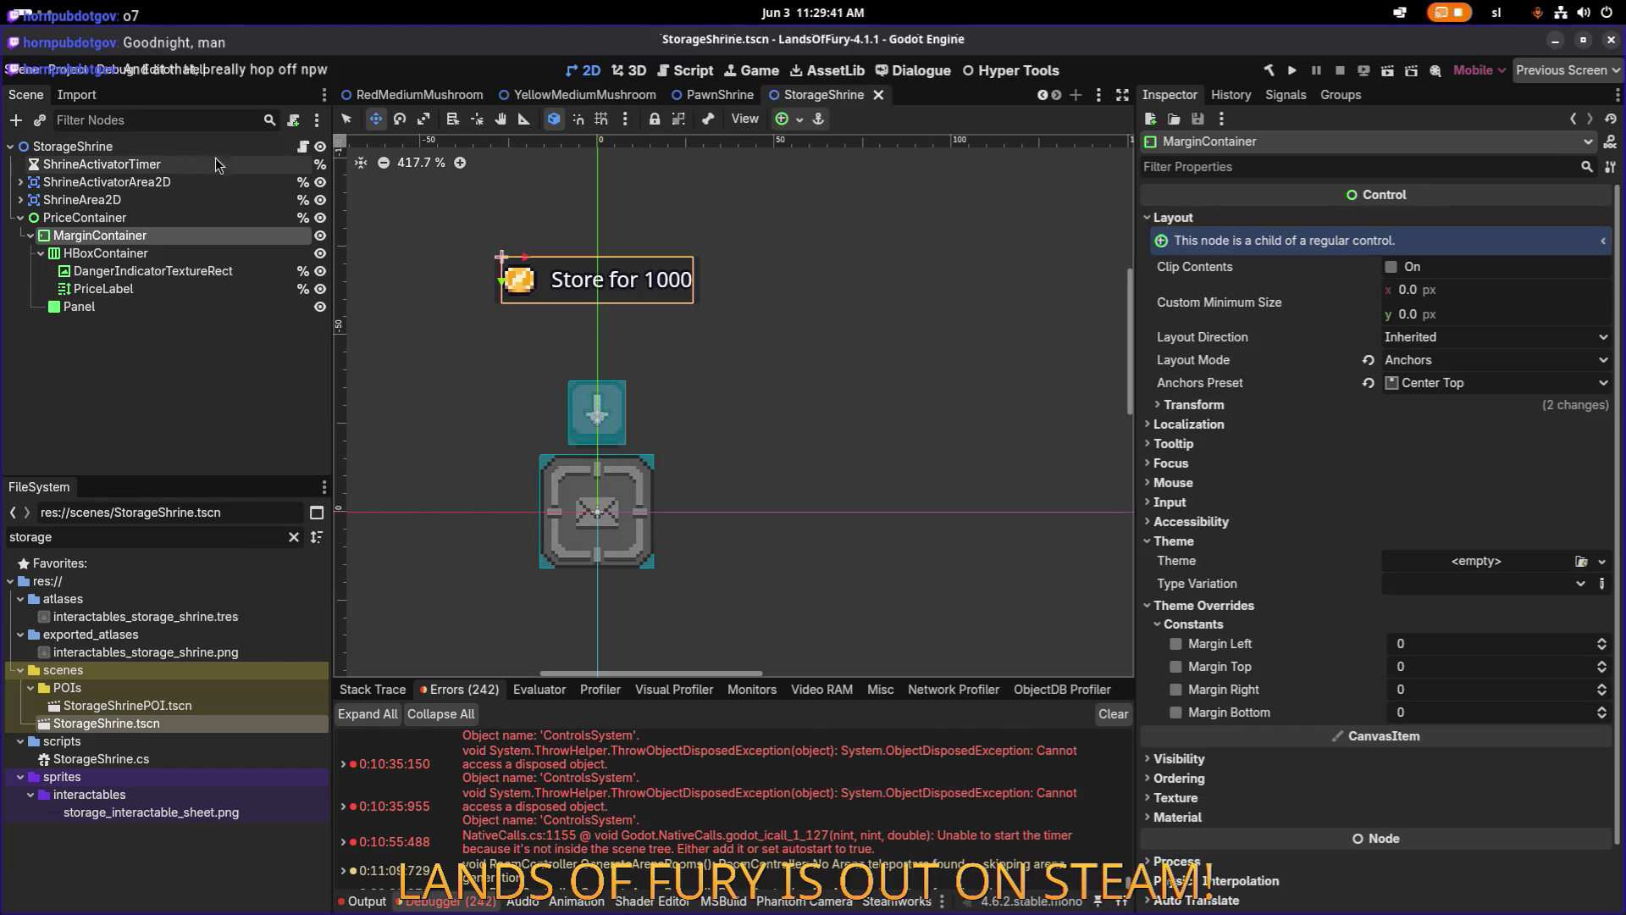
{"action": "left_click", "coordinate": [303, 146]}
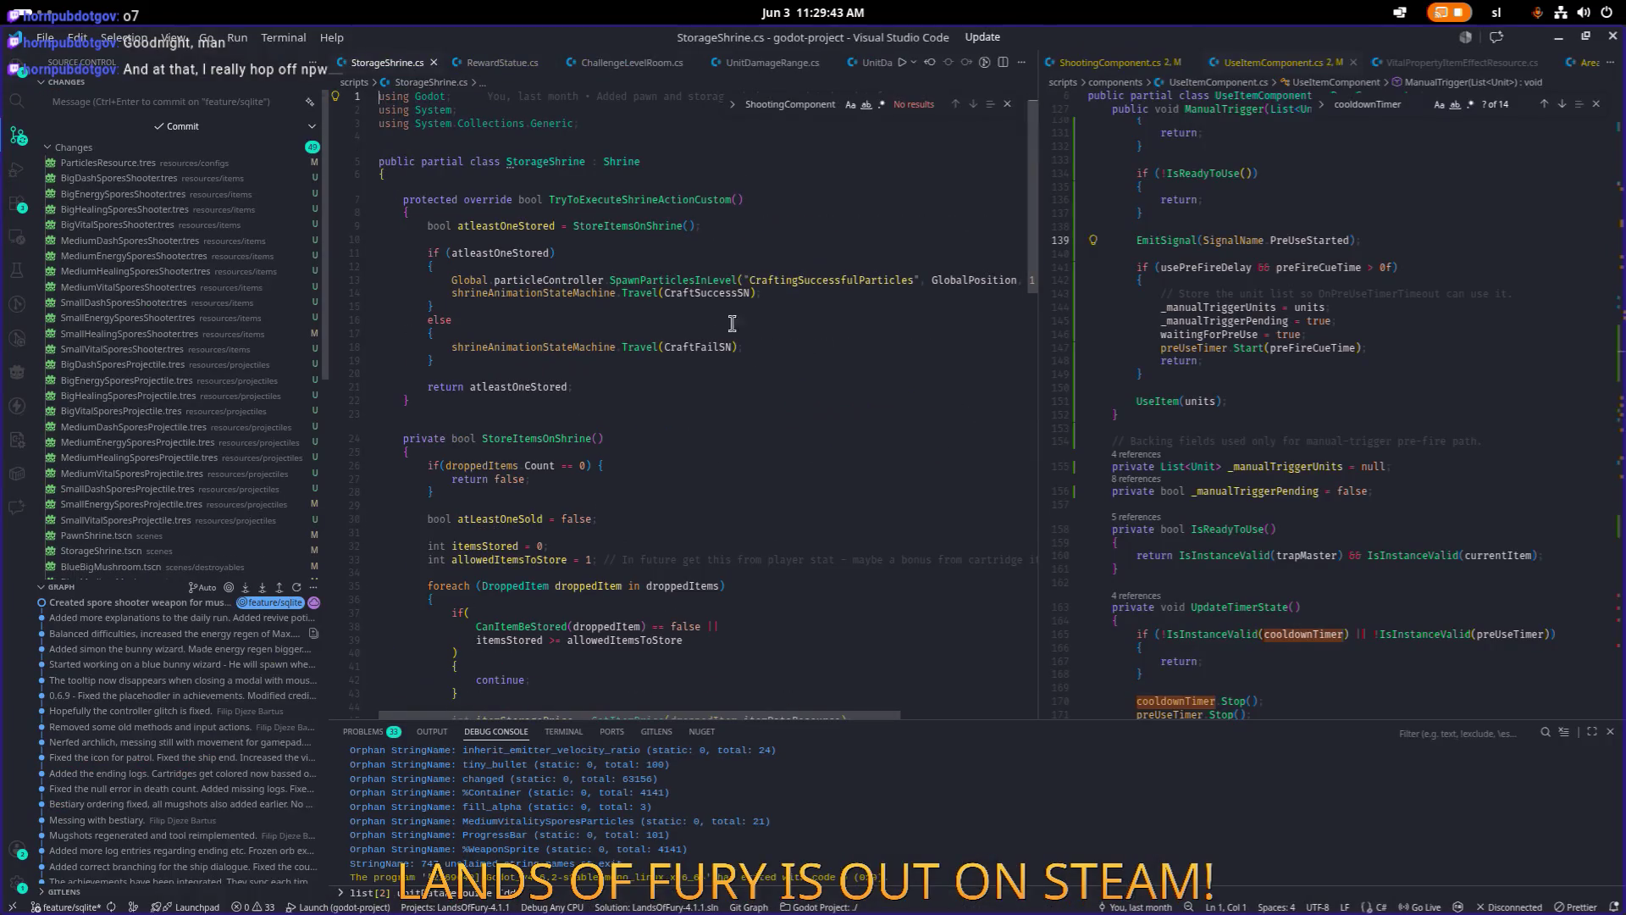
Reposition the code editor window and look over the StorageShrine script.
{"action": "mouse_move", "coordinate": [1155, 41]}
{"action": "left_mouse_down"}
{"action": "mouse_move", "coordinate": [1049, 595]}
{"action": "mouse_move", "coordinate": [1097, 553]}
{"action": "mouse_move", "coordinate": [1184, 17]}
{"action": "left_mouse_up"}
{"action": "scroll", "coordinate": [851, 367], "scroll_direction": "down", "scroll_amount": 20}
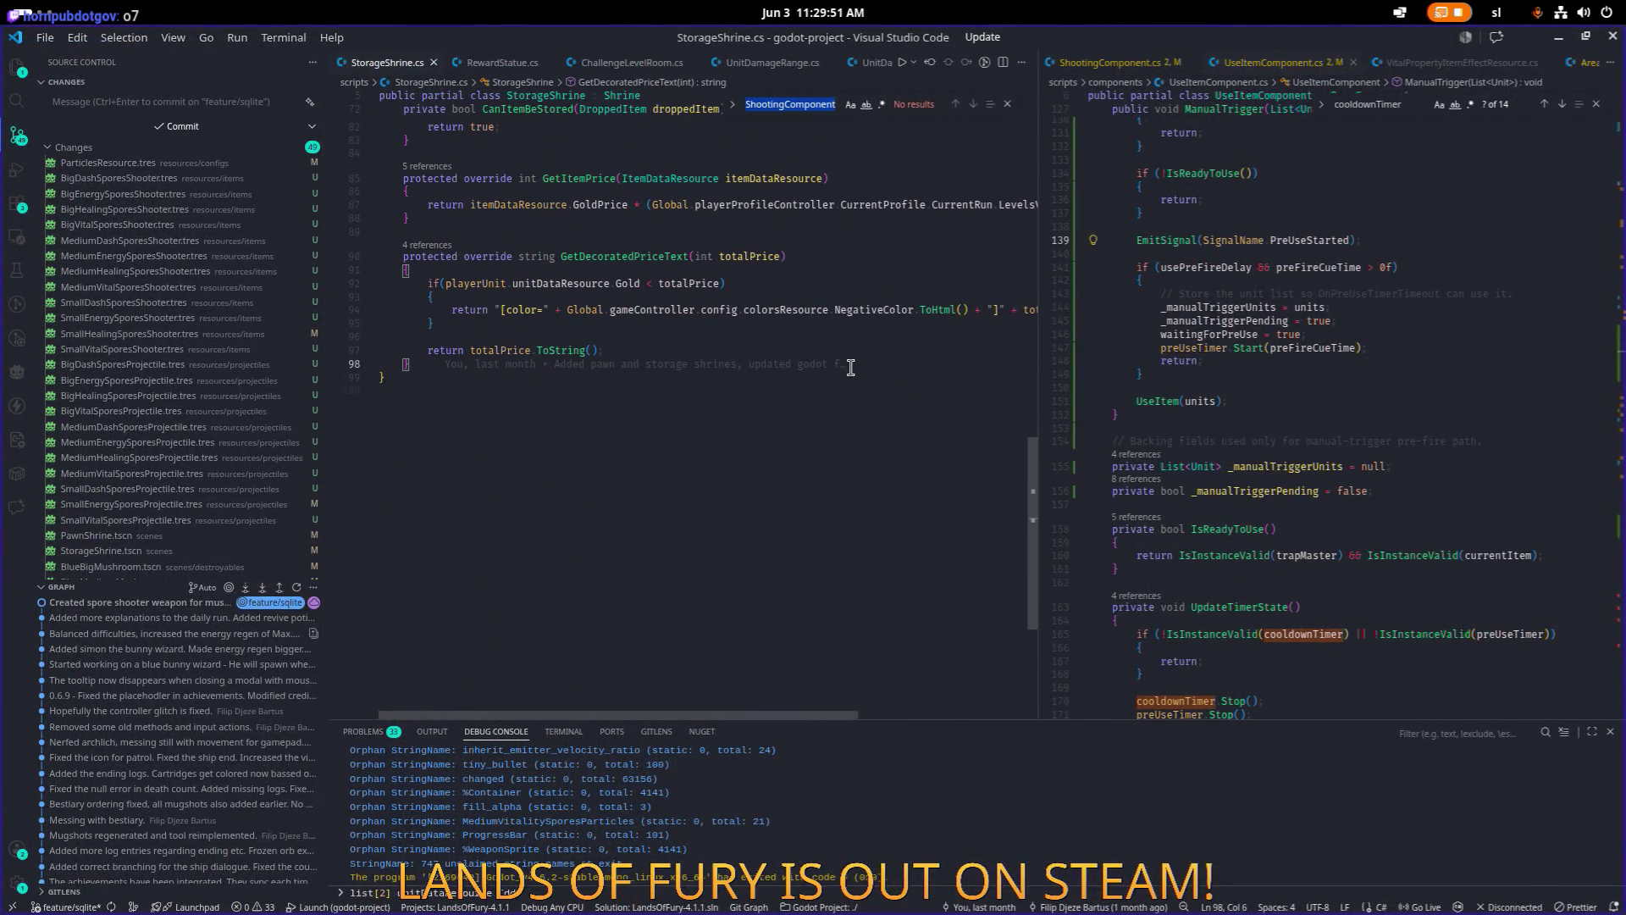
{"action": "type", "text": "tostrin"}
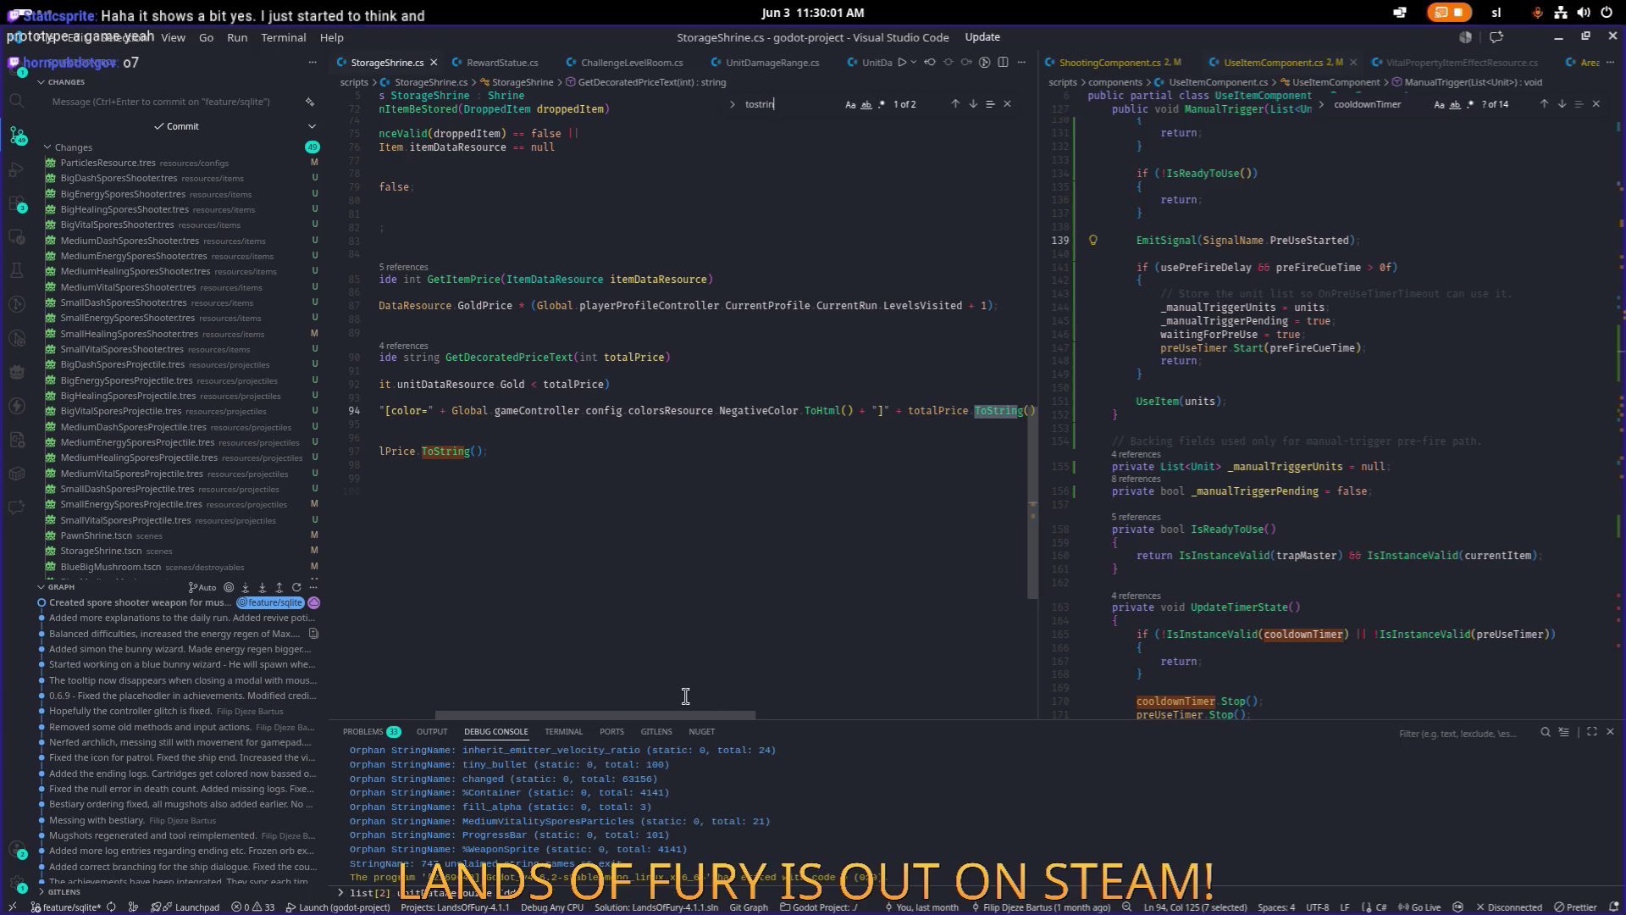
{"action": "mouse_move", "coordinate": [689, 714]}
{"action": "left_mouse_down"}
{"action": "mouse_move", "coordinate": [796, 709]}
{"action": "mouse_move", "coordinate": [611, 711]}
{"action": "mouse_move", "coordinate": [638, 693]}
{"action": "left_mouse_up"}
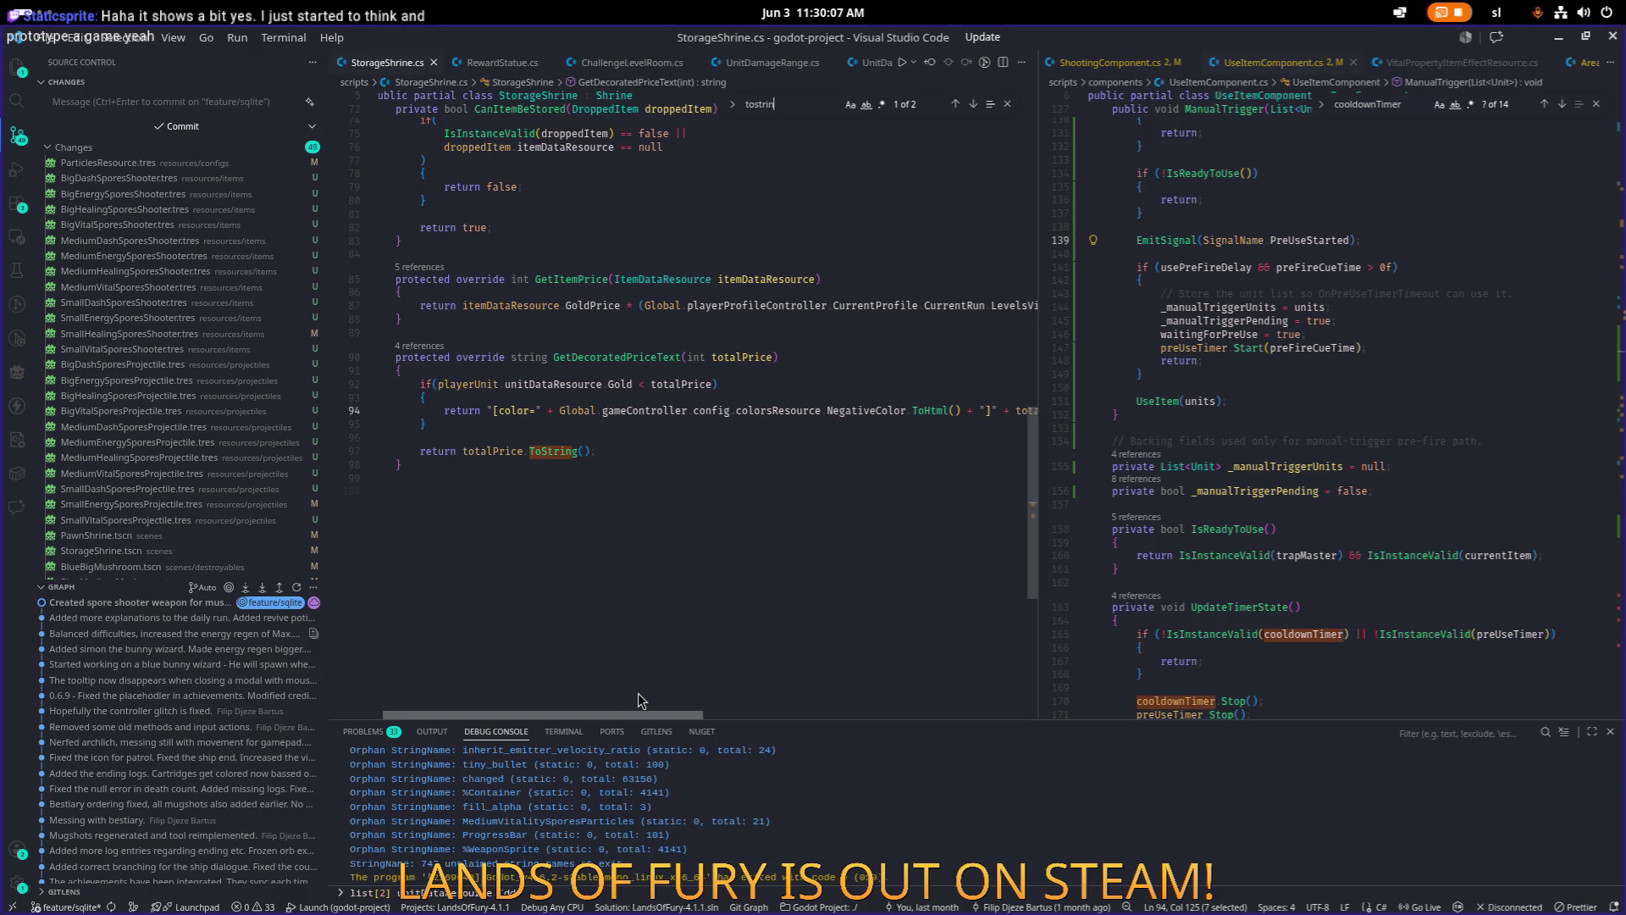
{"action": "mouse_move", "coordinate": [638, 693]}
{"action": "left_mouse_down"}
{"action": "mouse_move", "coordinate": [742, 695]}
{"action": "mouse_move", "coordinate": [620, 693]}
{"action": "left_mouse_up"}
Add 'string prefixText = Tr("SELL_FOR");' at the start of GetDecoratedPriceText.
{"action": "left_click", "coordinate": [801, 371]}
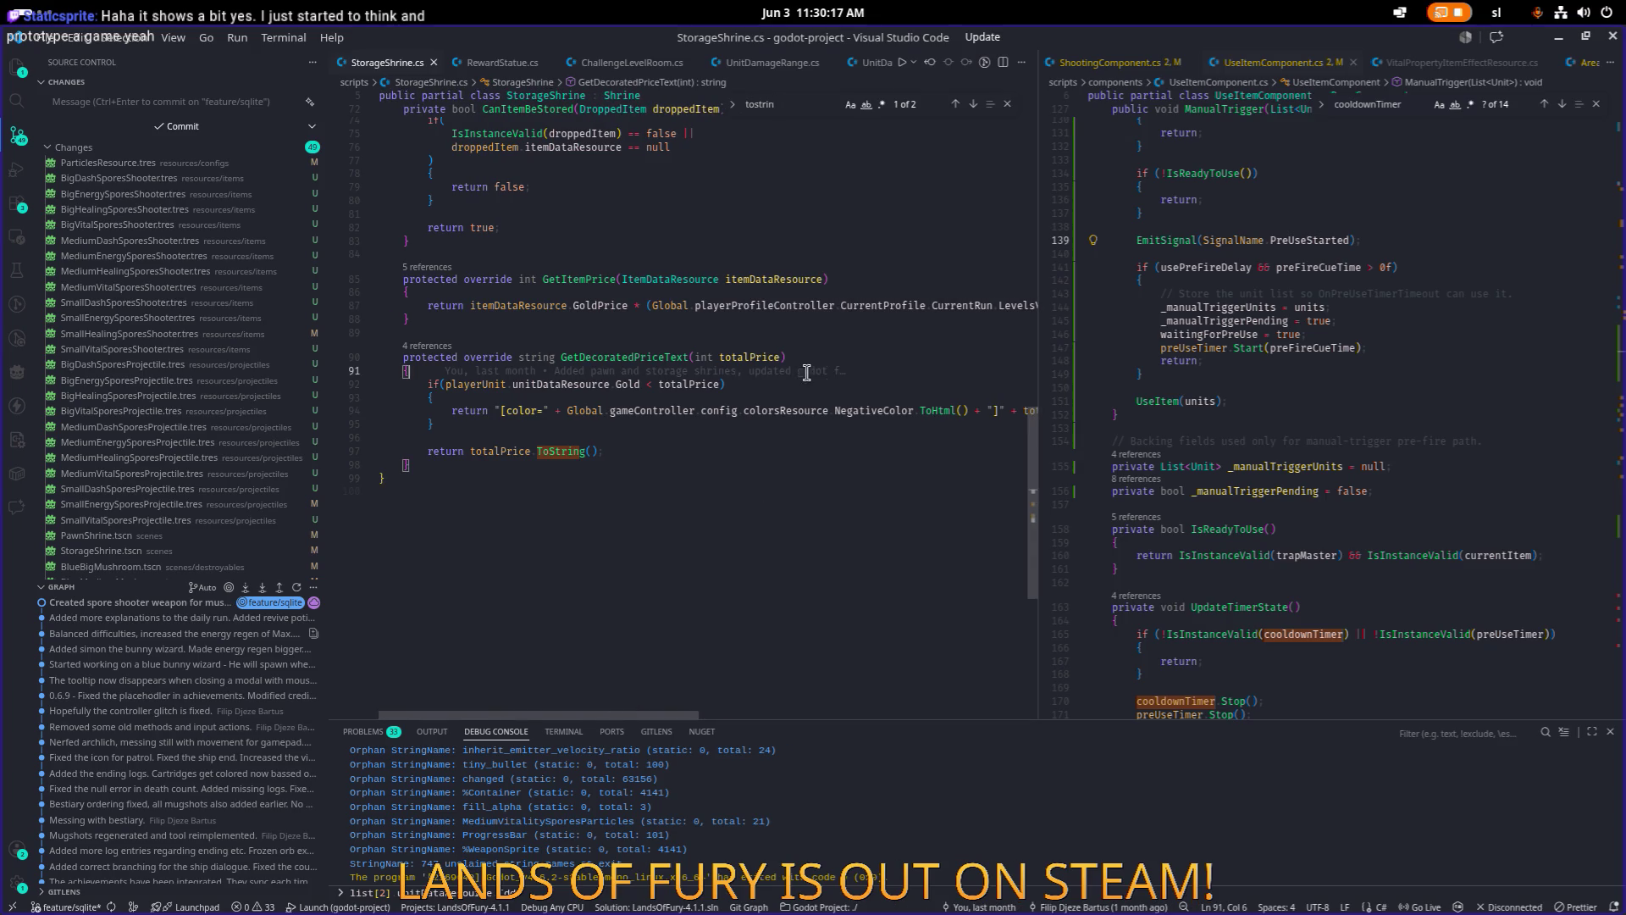
{"action": "key", "text": "Return"}
{"action": "key", "text": "Return"}
{"action": "key", "text": "Up"}
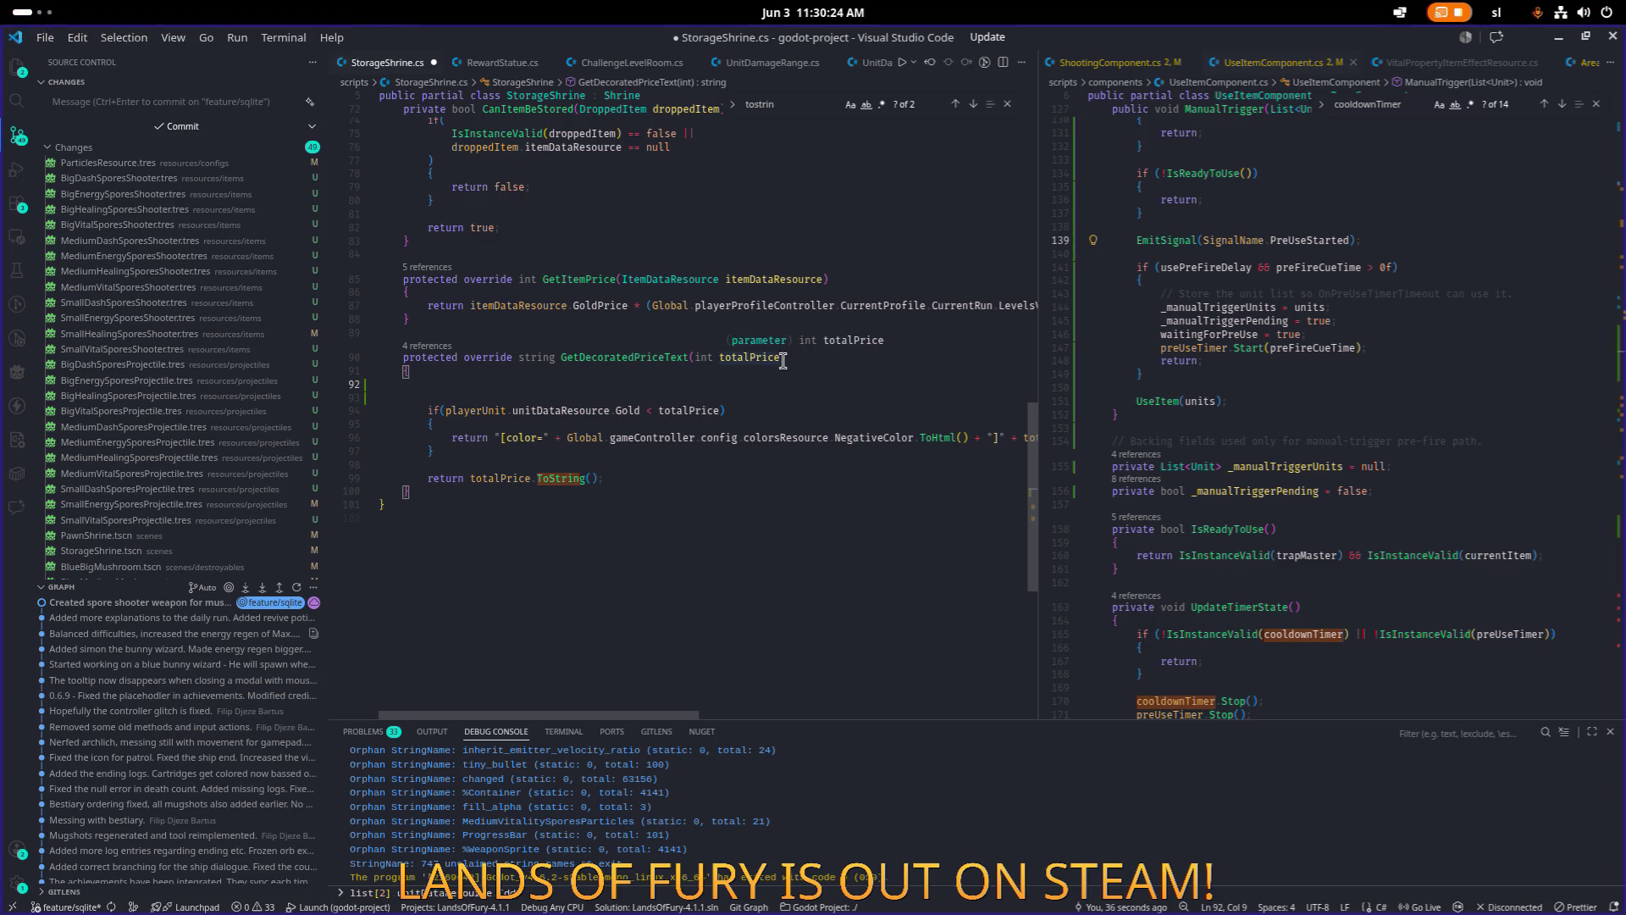
{"action": "type", "text": "string "}
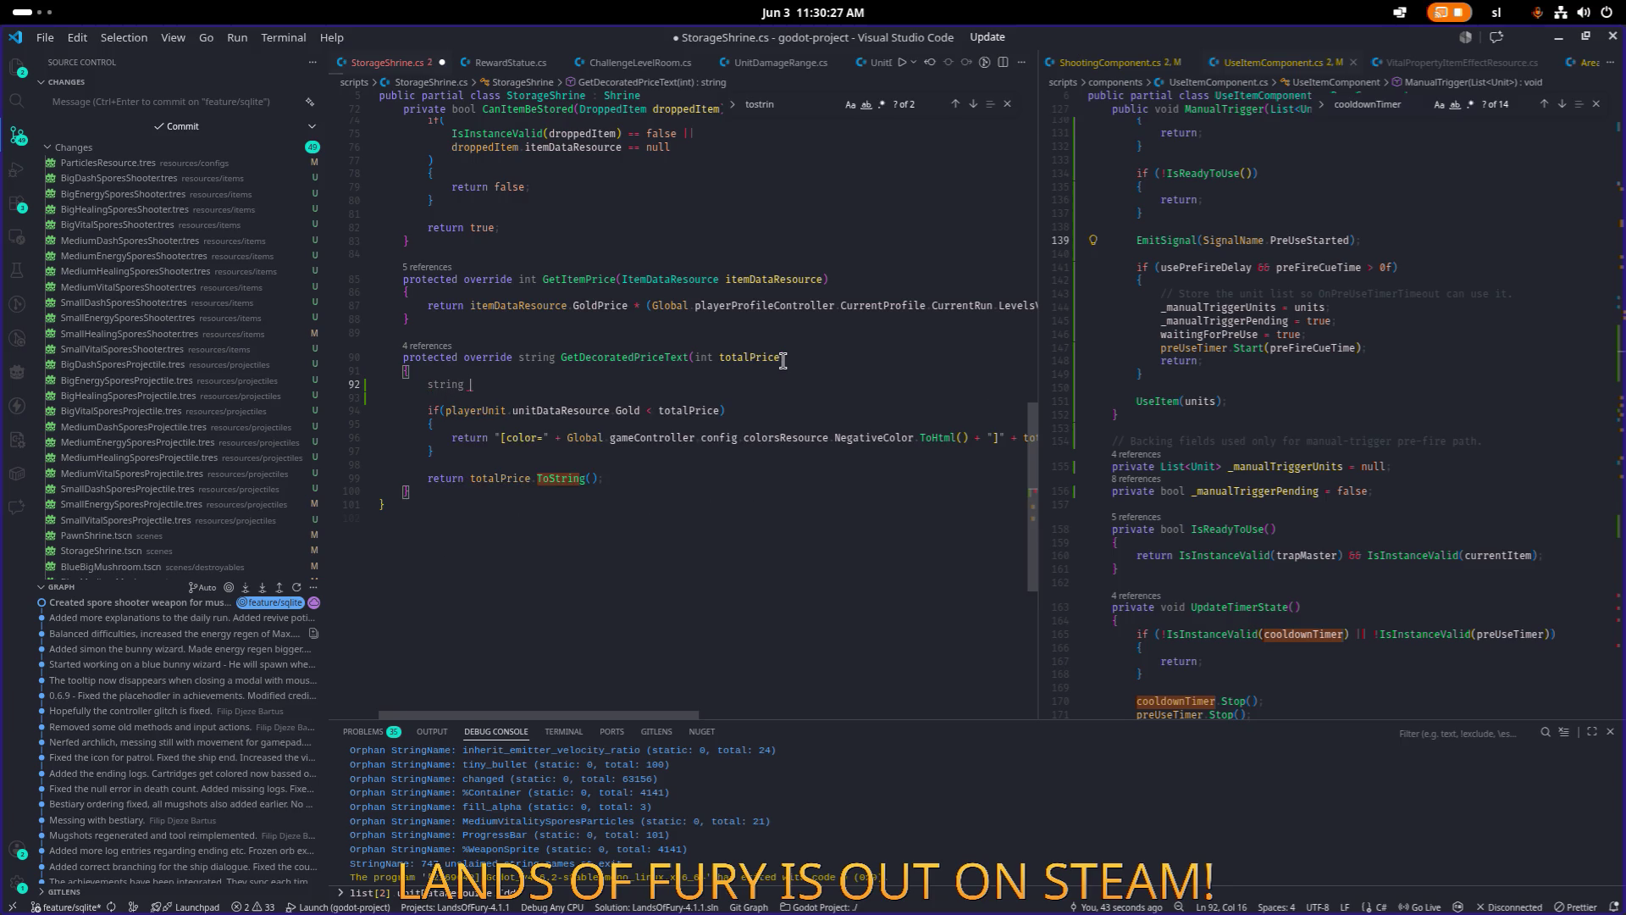
{"action": "type", "text": "prefixText"}
{"action": "type", "text": " = T"}
{"action": "type", "text": "r(\""}
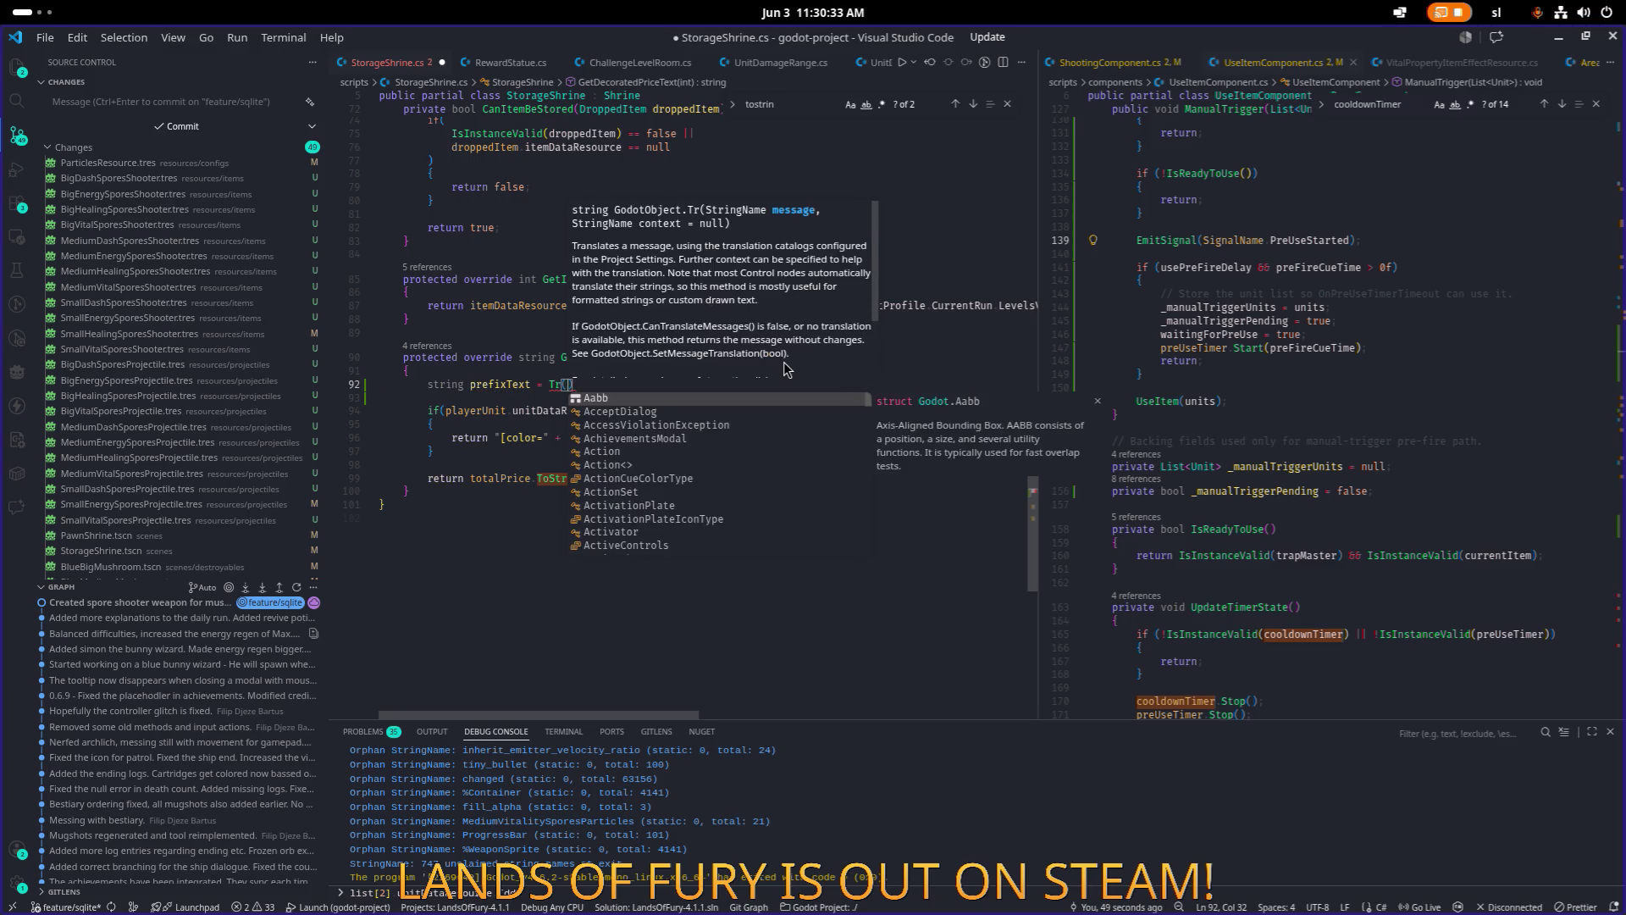
{"action": "type", "text": "SELL_FOR"}
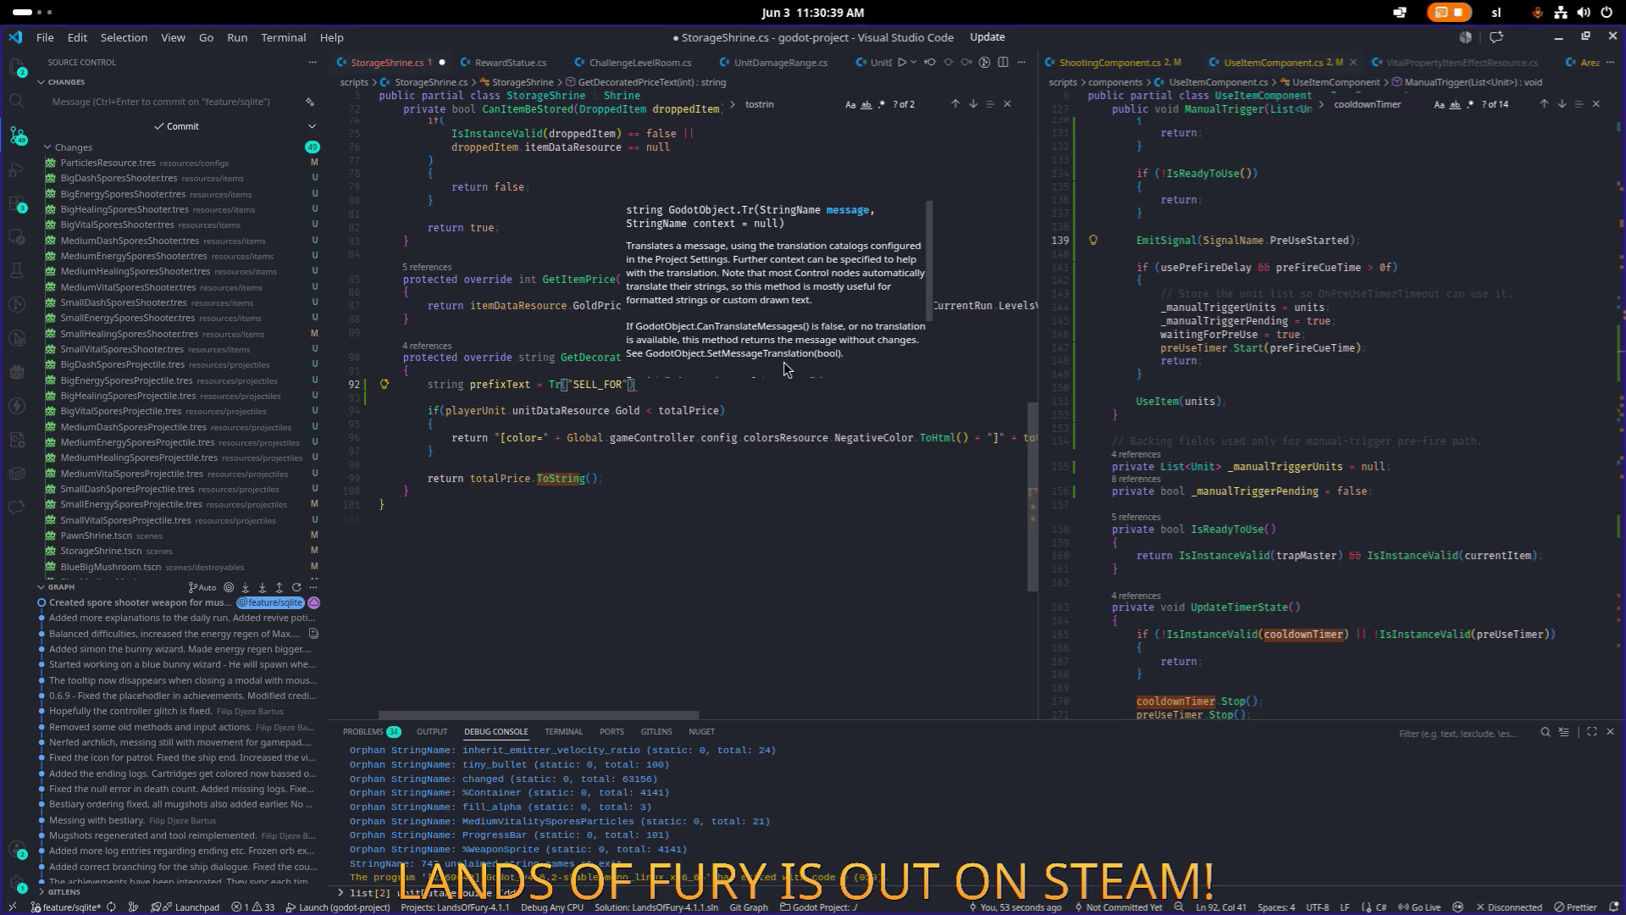
{"action": "type", "text": "\");"}
Prepend 'prefixText + " " +' to the colored price return string on line 96.
{"action": "key", "text": "Down"}
{"action": "key", "text": "Down"}
{"action": "key", "text": "Down"}
{"action": "key", "text": "Down"}
{"action": "key", "text": "Home"}
{"action": "key", "text": "ctrl+Right"}
{"action": "key", "text": "ctrl+Right"}
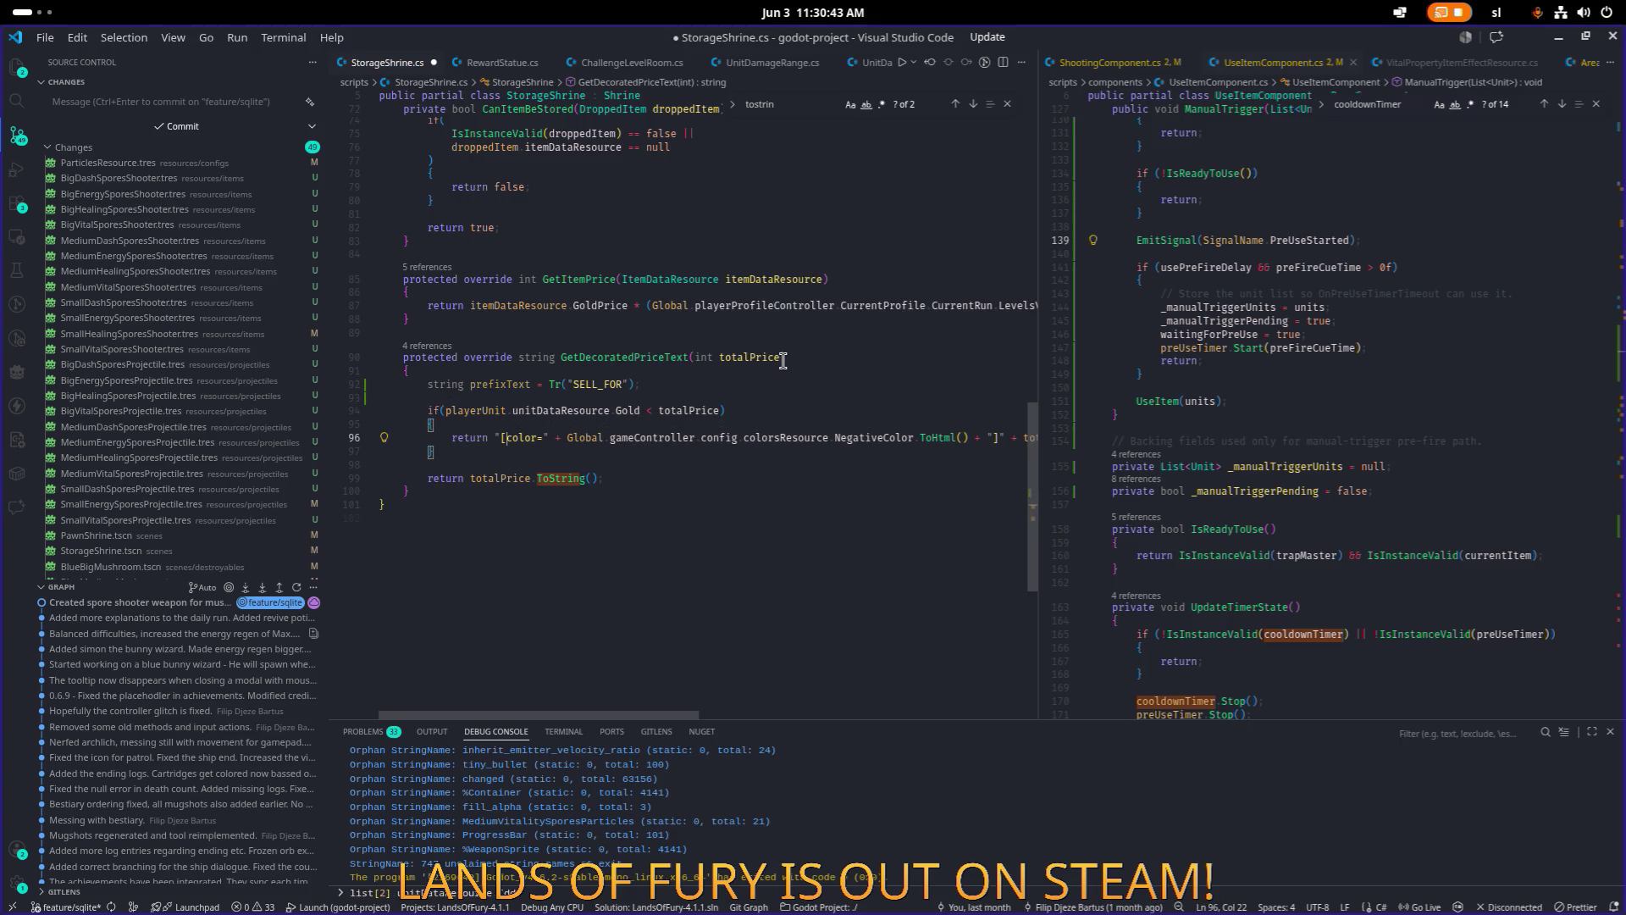
{"action": "type", "text": "$"}
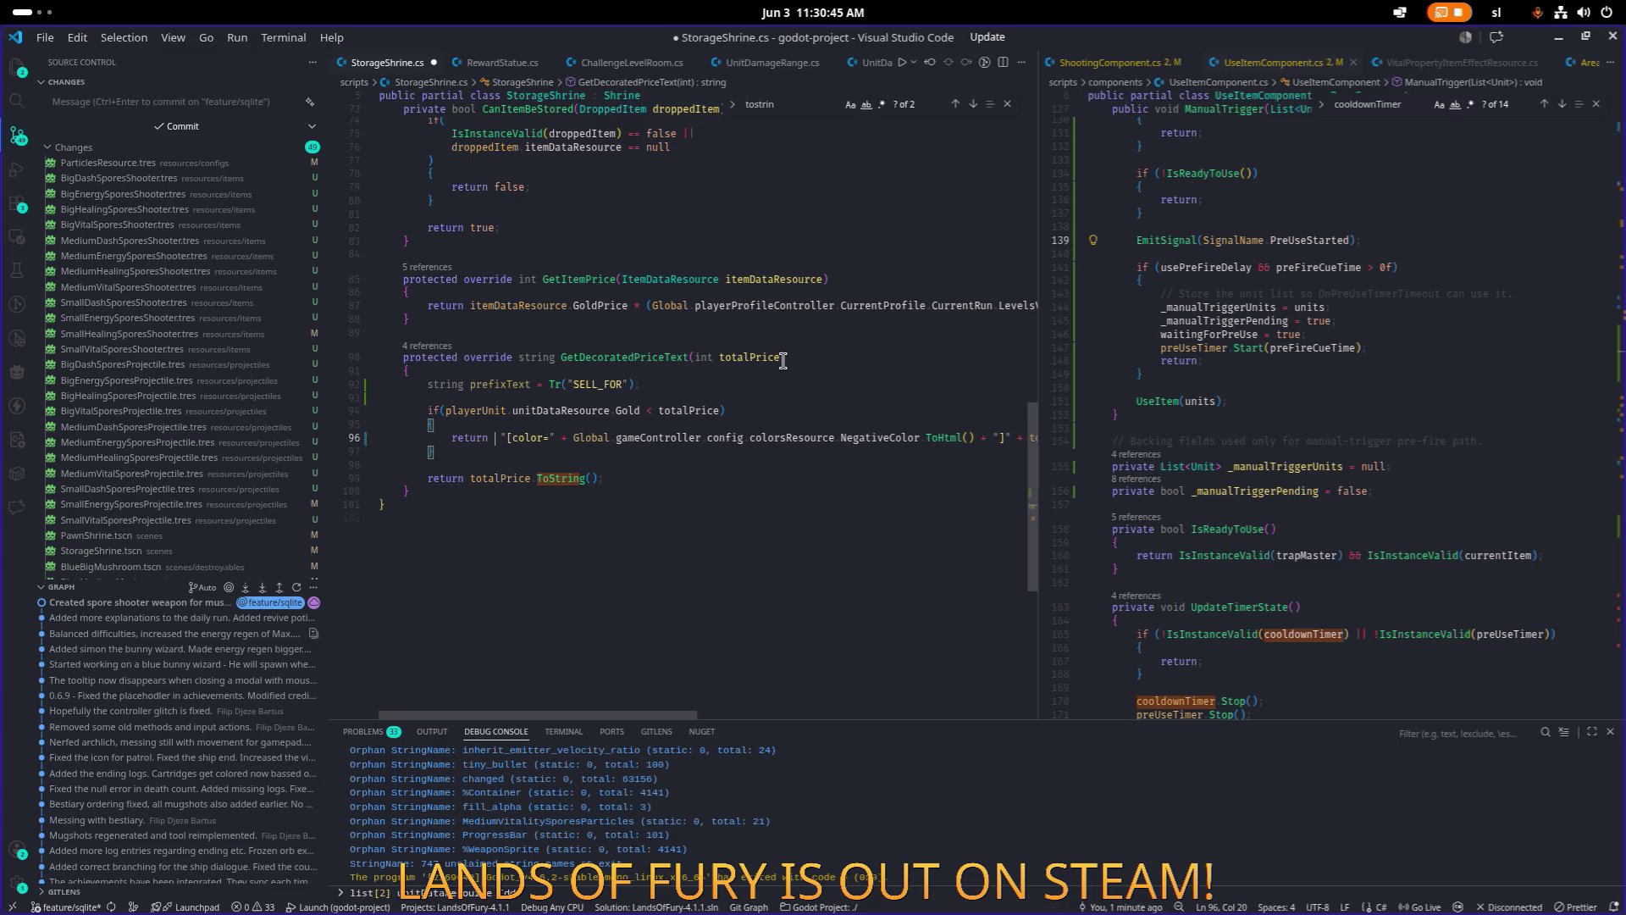
{"action": "type", "text": "pre"}
{"action": "key", "text": "Tab"}
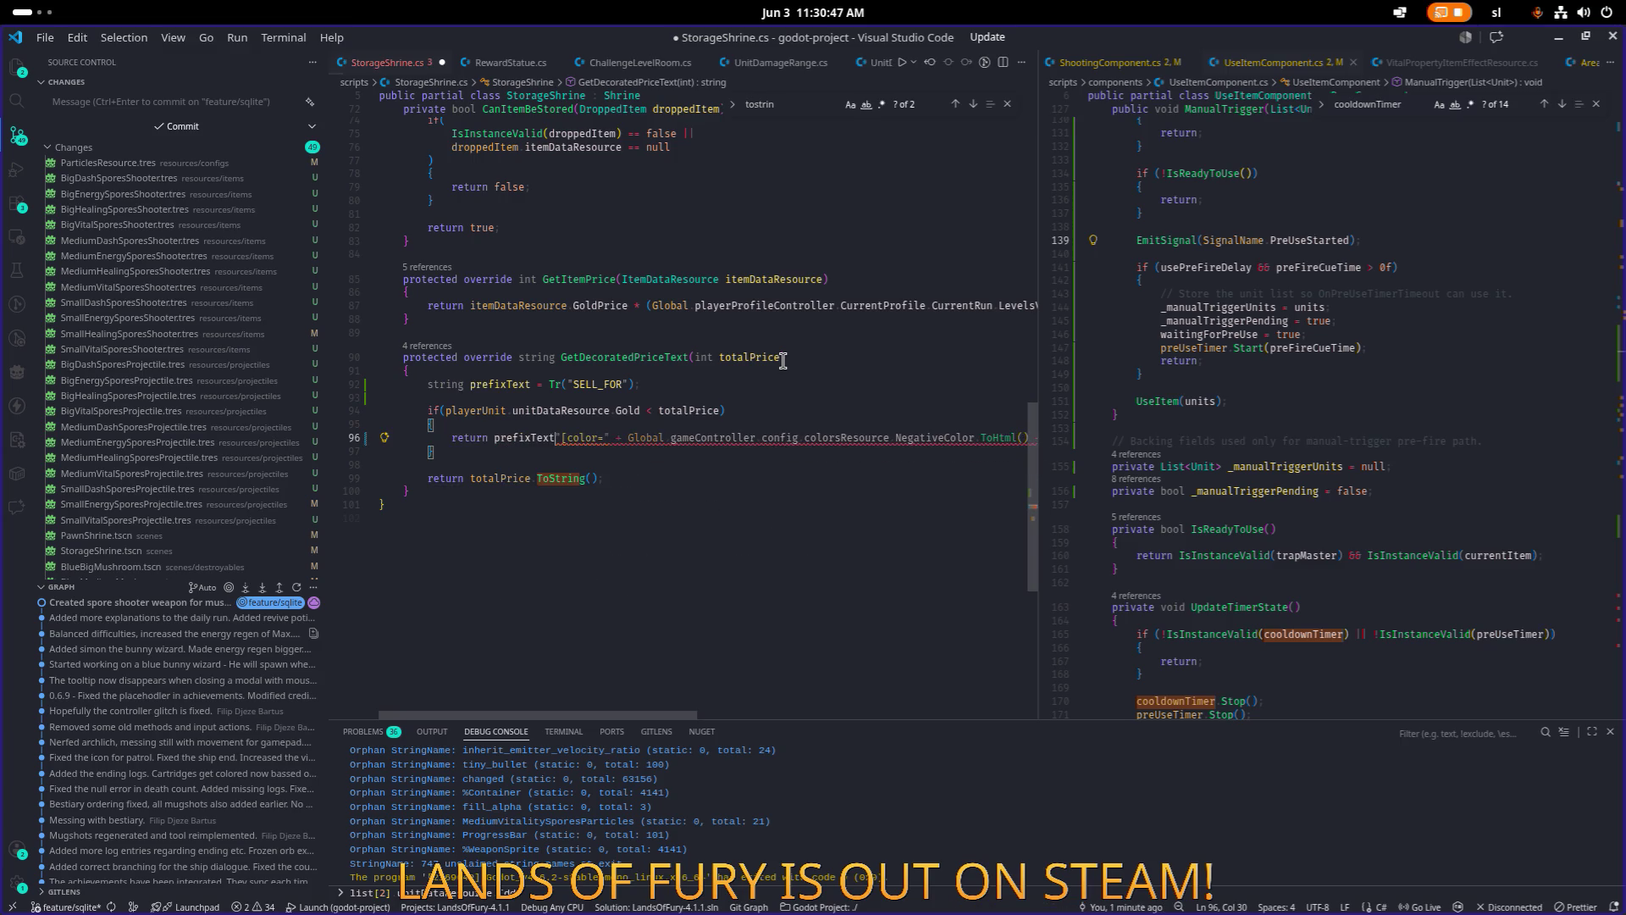
{"action": "type", "text": "+ \" "}
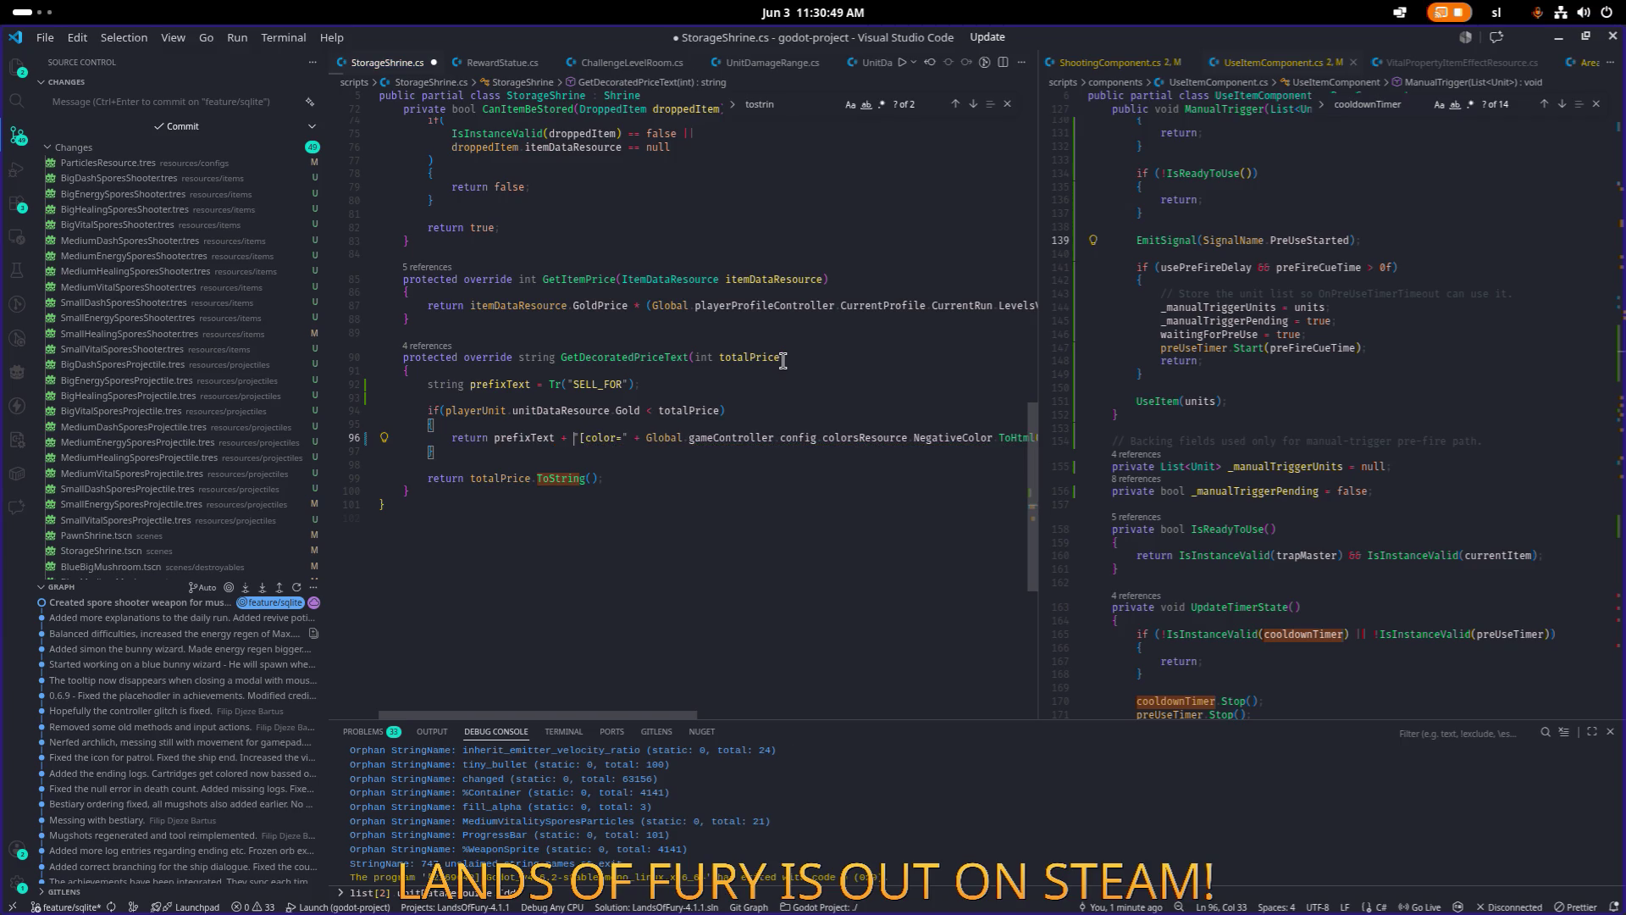
{"action": "type", "text": "\" +"}
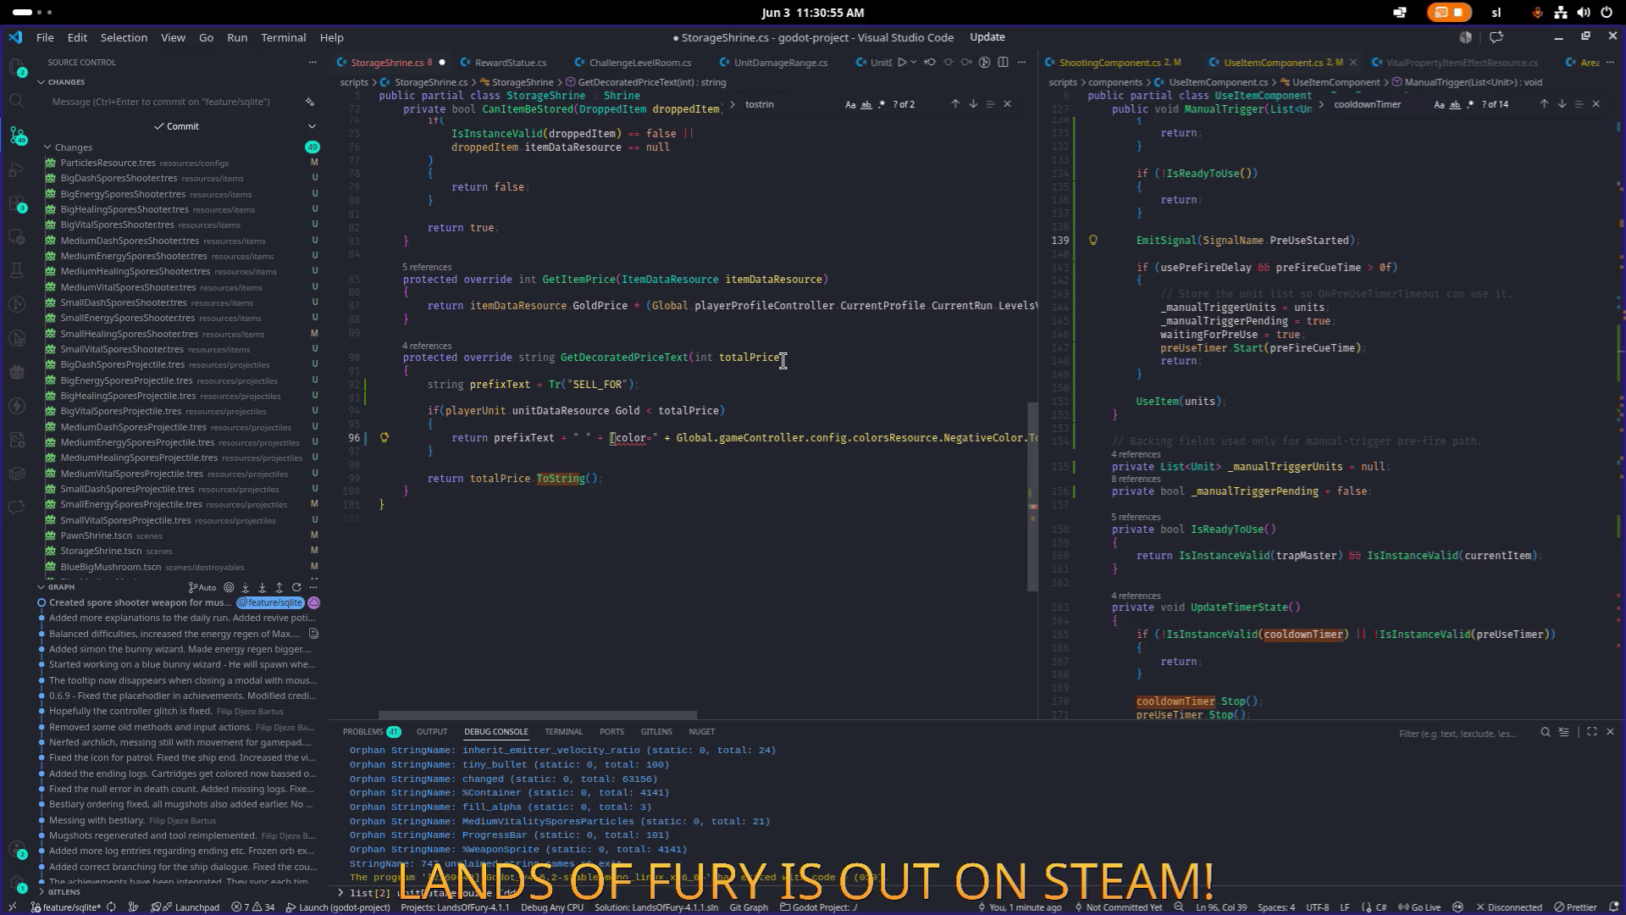
{"action": "key", "text": "ctrl+z"}
{"action": "key", "text": "ctrl+z"}
{"action": "key", "text": "ctrl+z"}
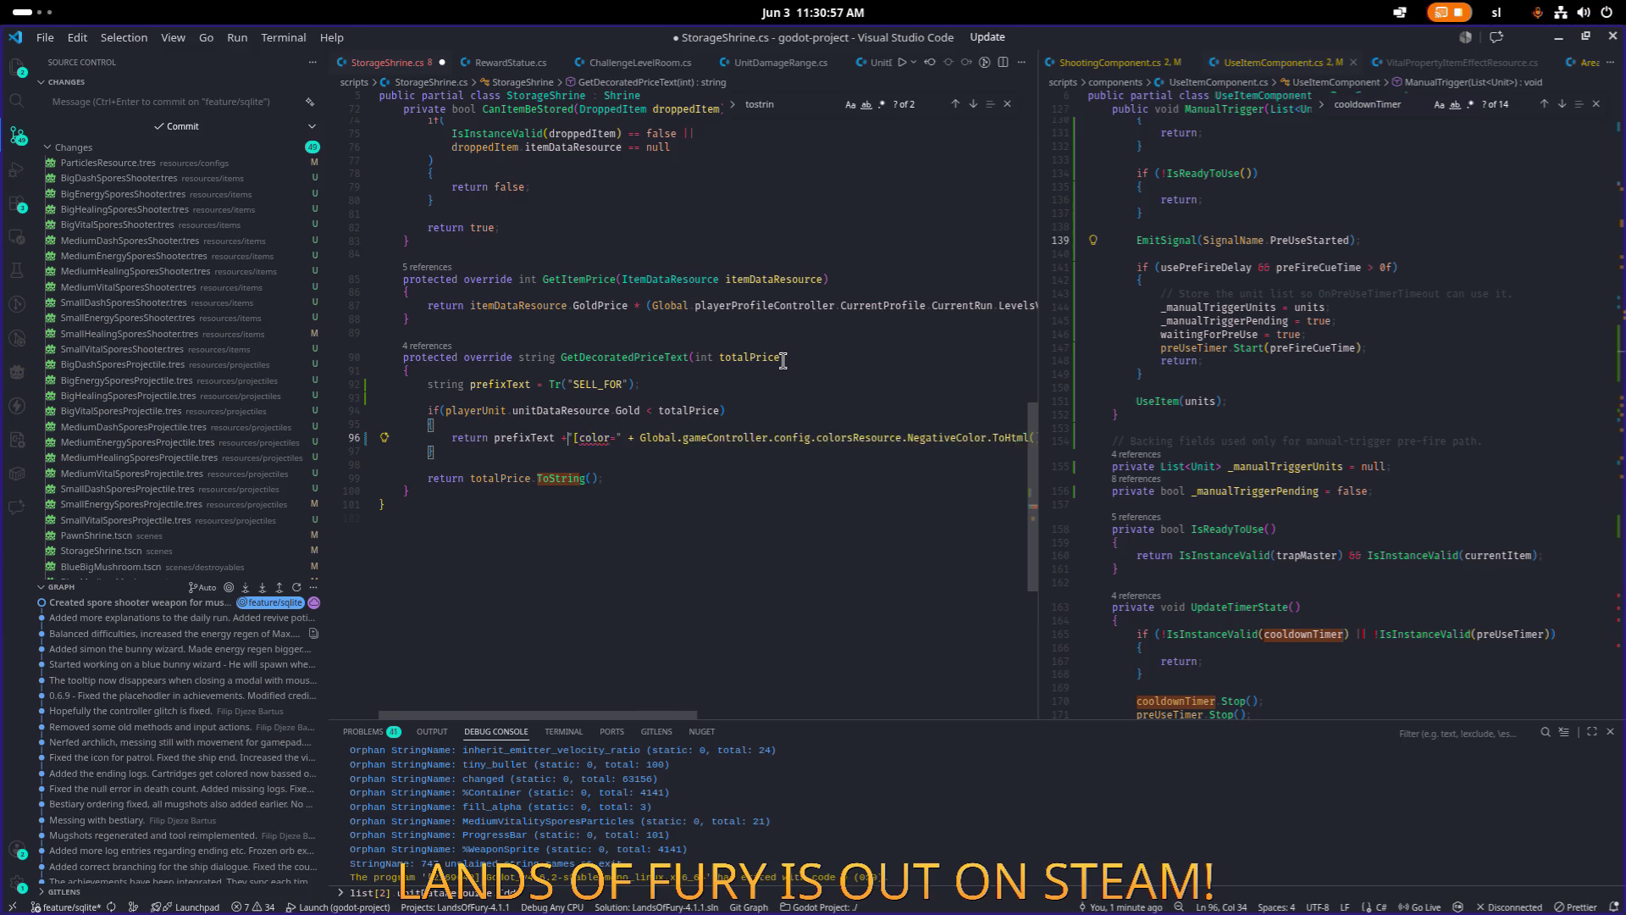
{"action": "key", "text": "ctrl+z"}
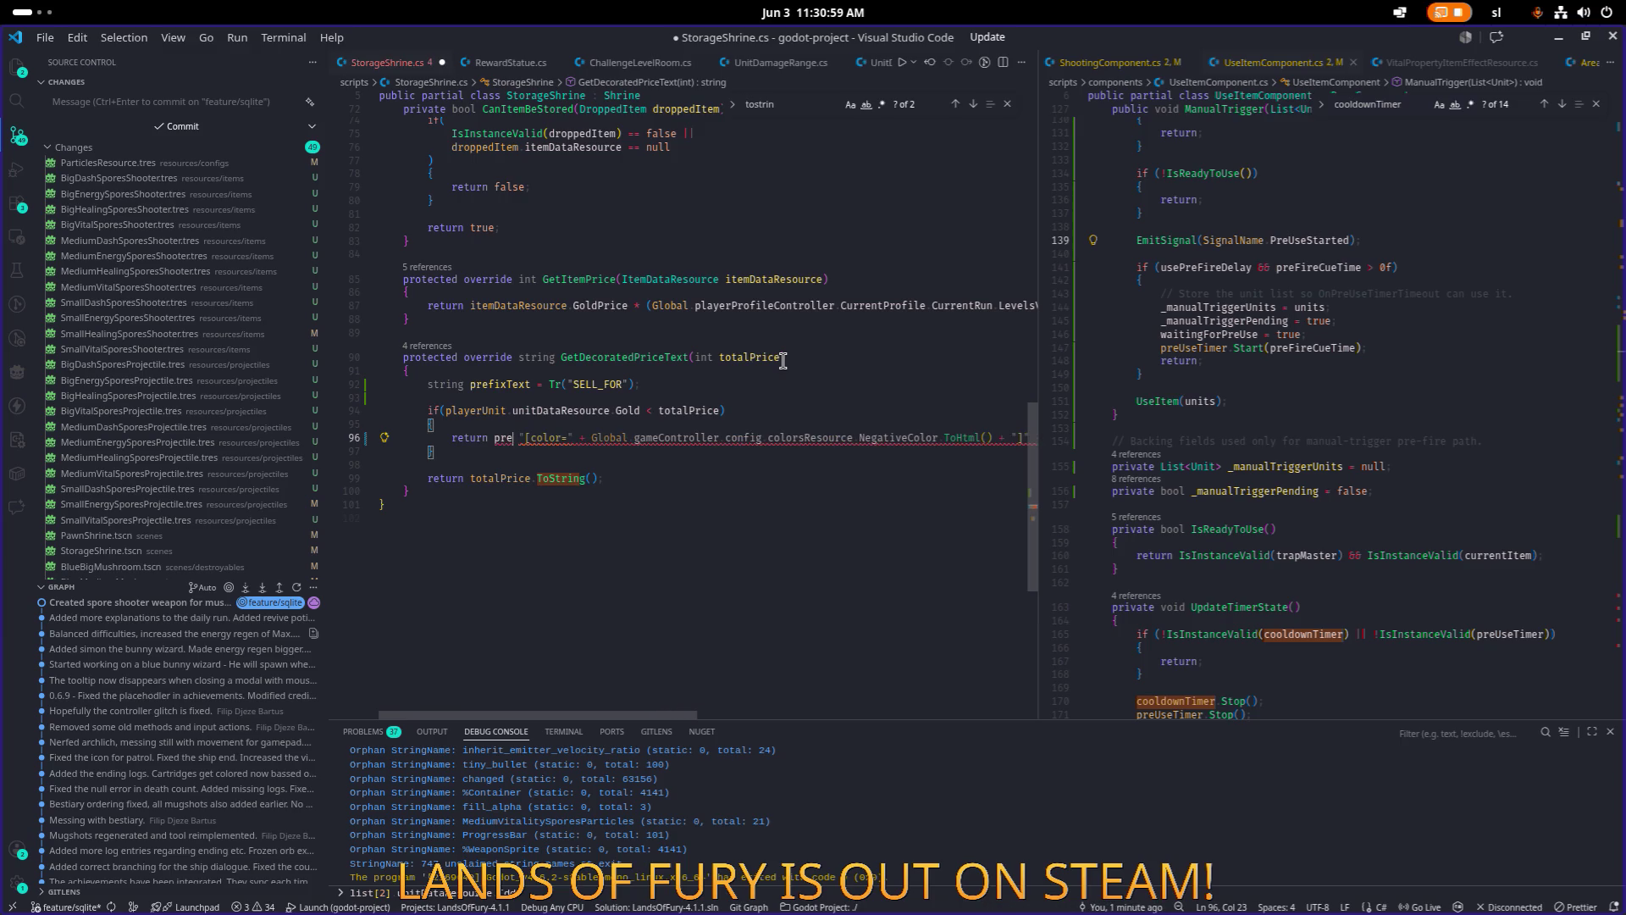
{"action": "key", "text": "ctrl+z"}
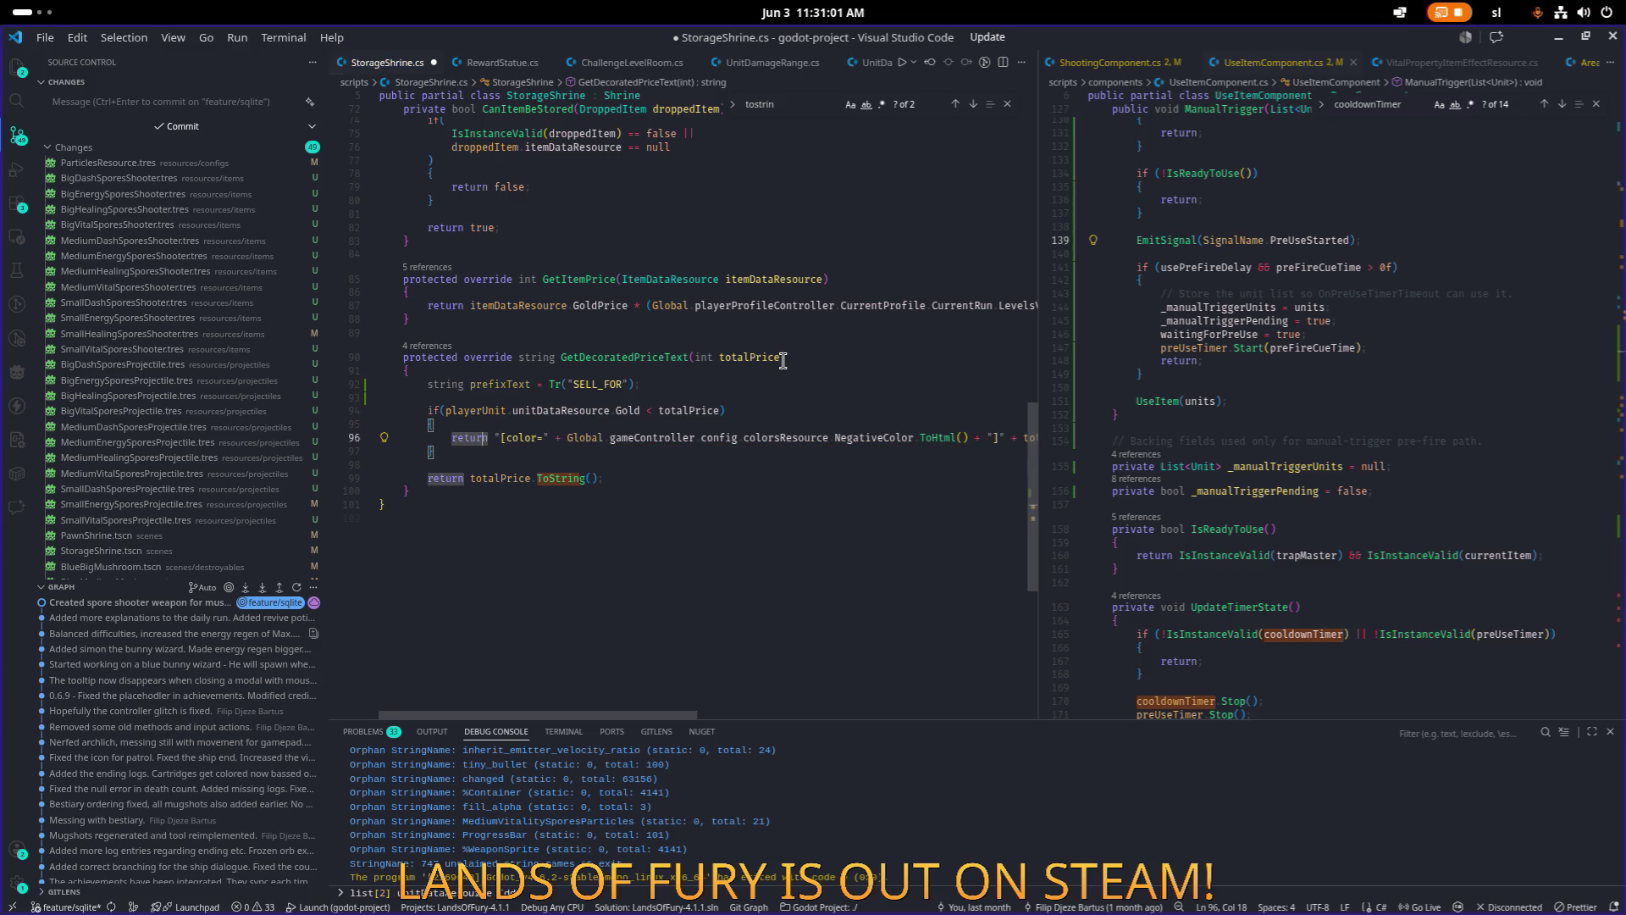
{"action": "type", "text": "prefixText "}
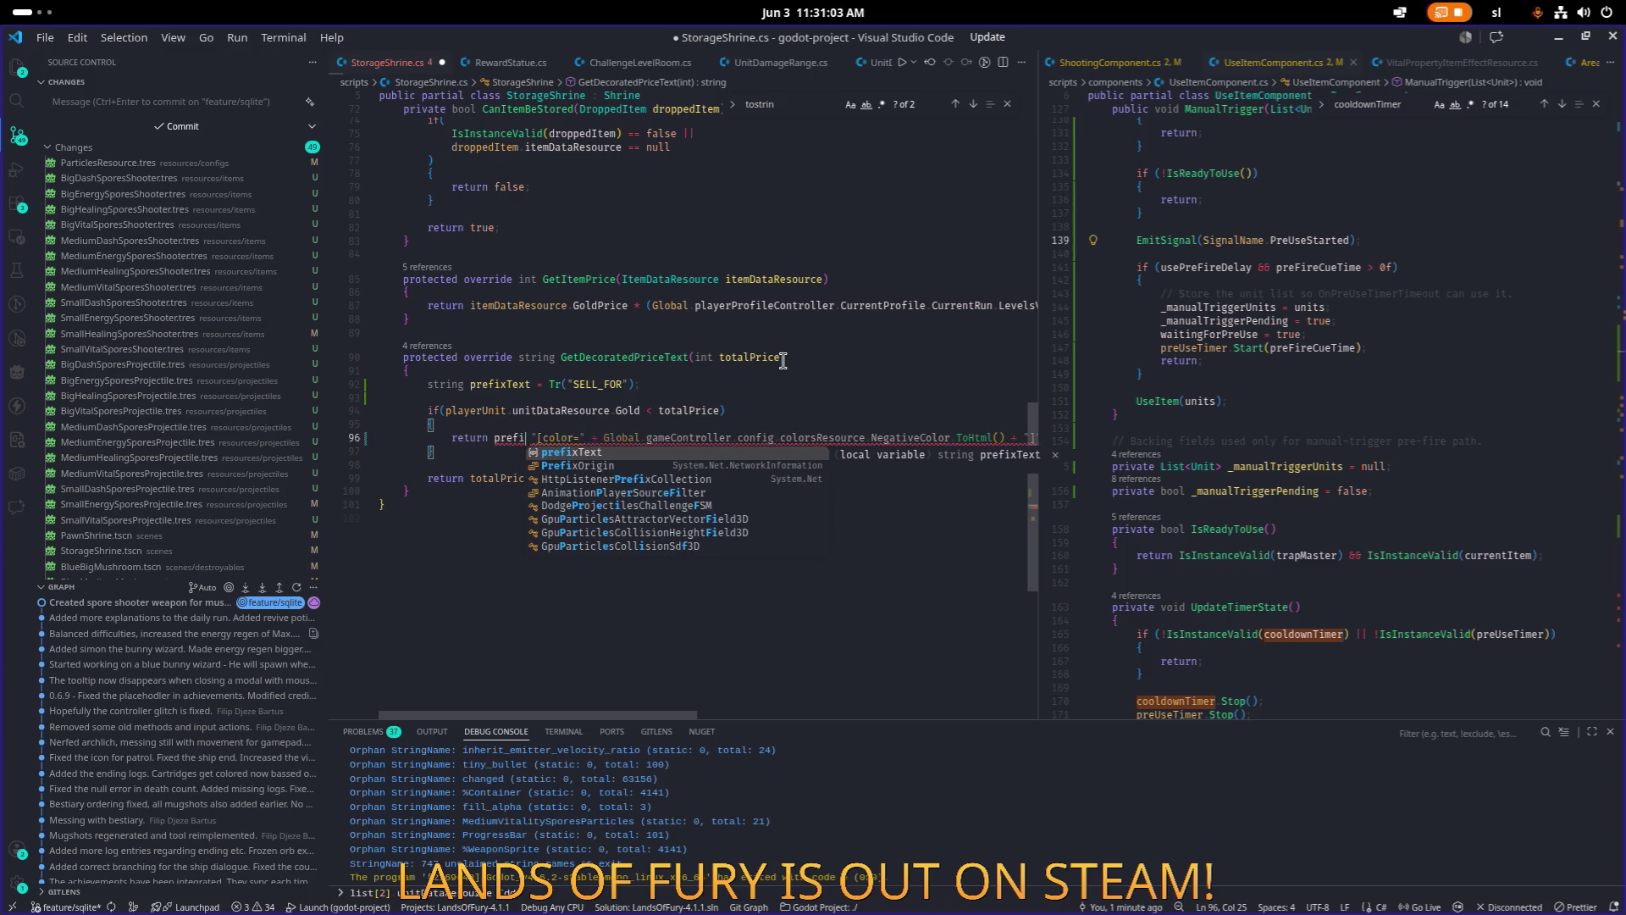
{"action": "type", "text": "+ \" \" "}
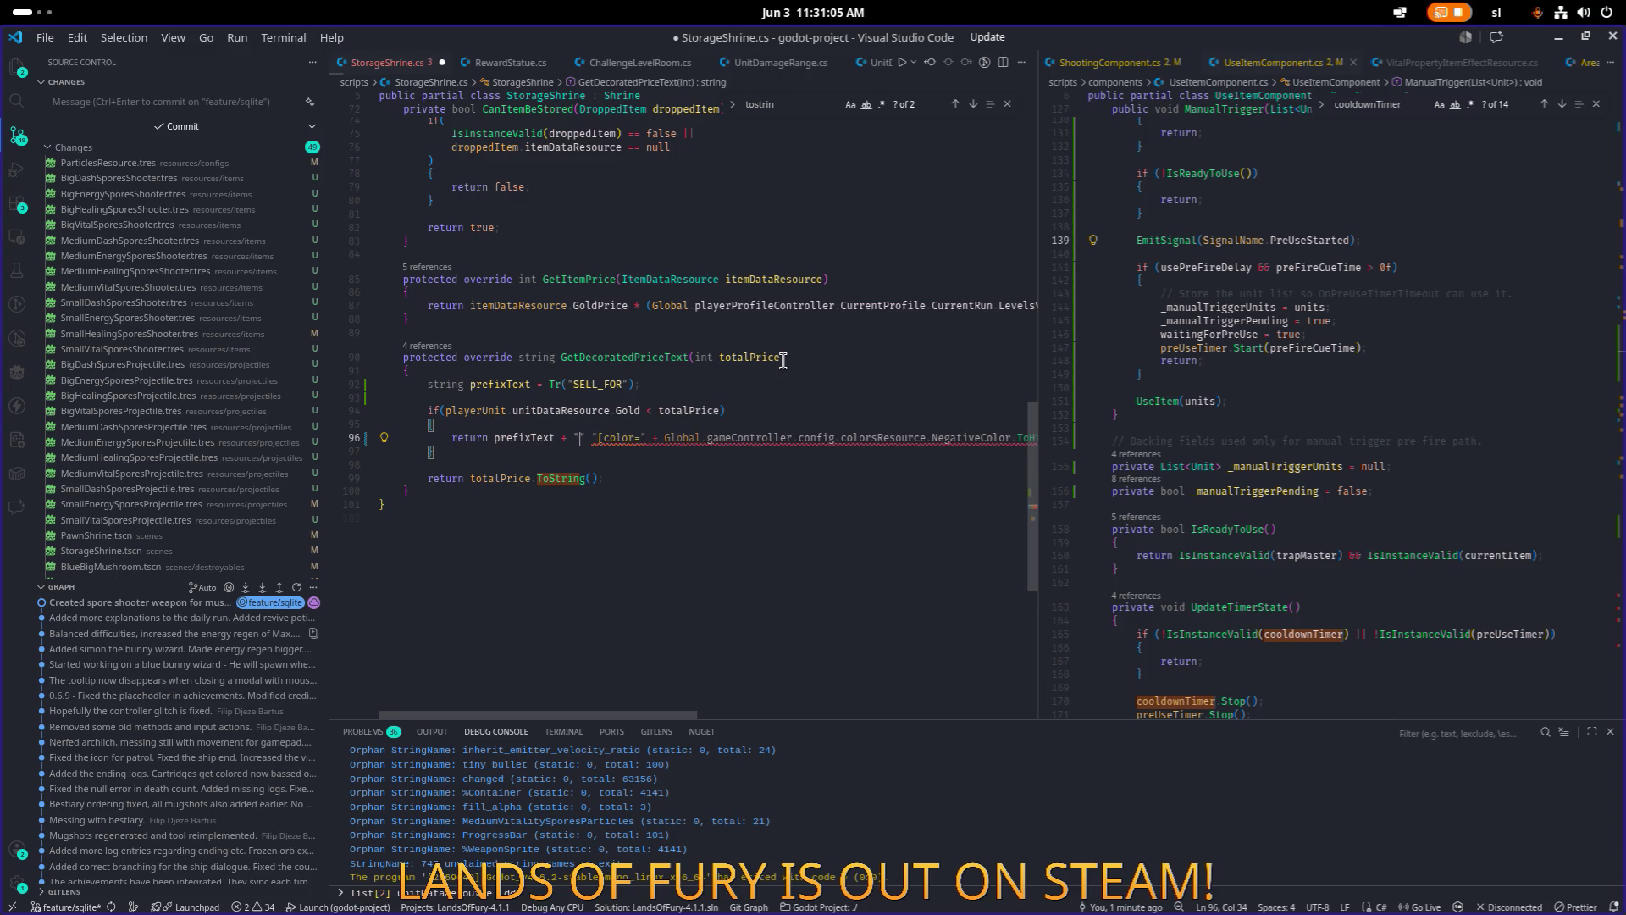
{"action": "type", "text": "+"}
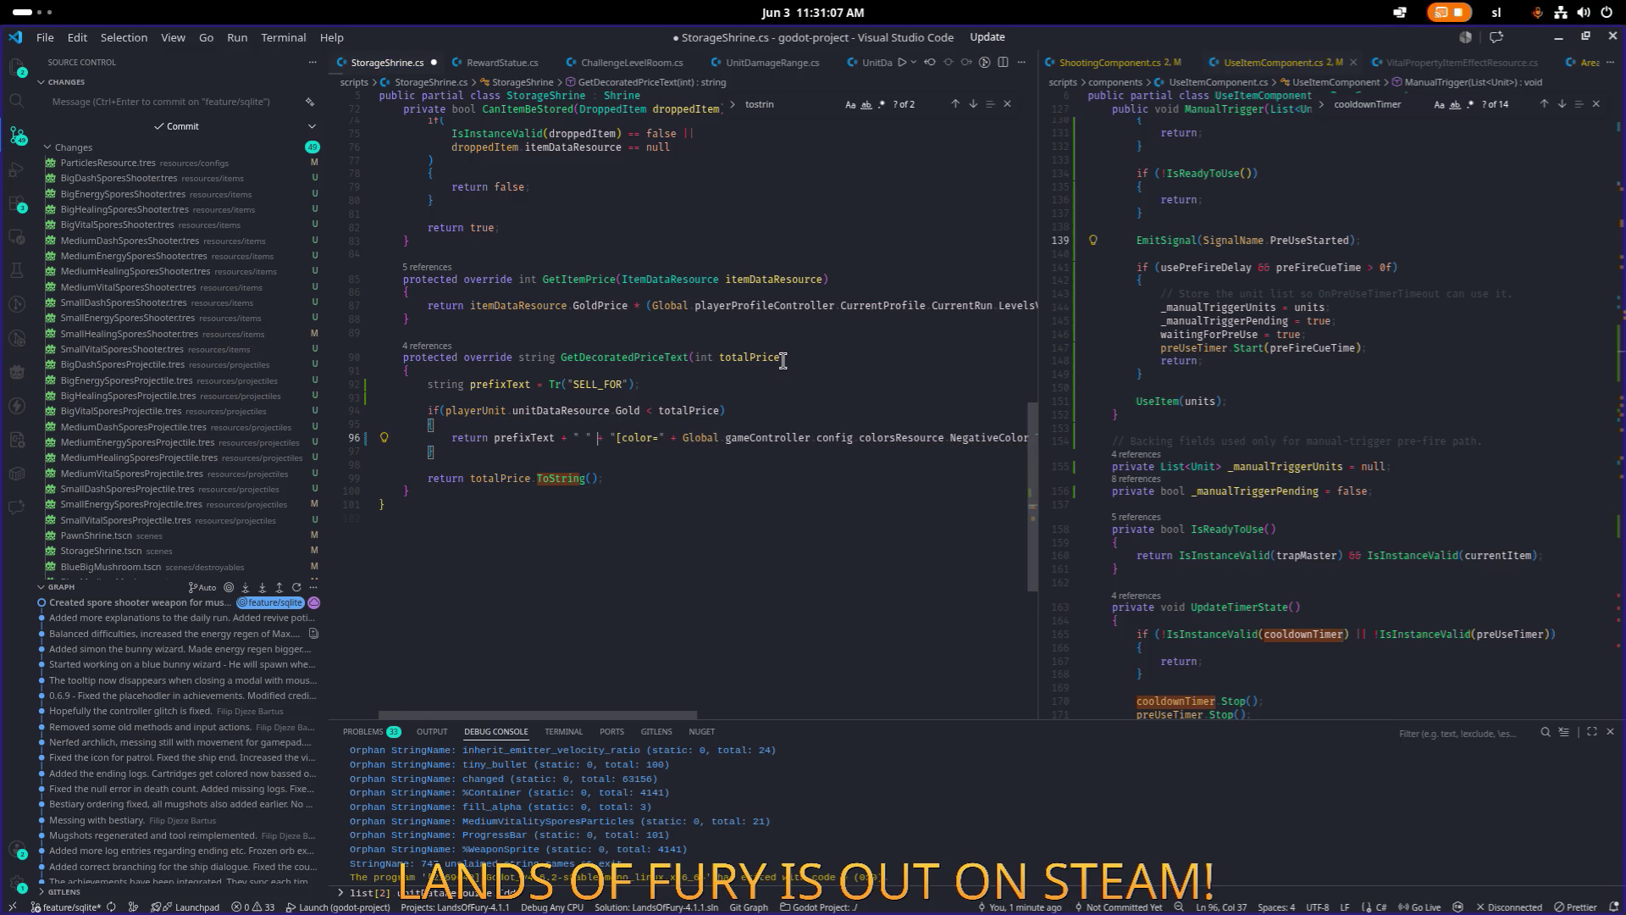
{"action": "key", "text": "BackSpace"}
{"action": "key", "text": "Left"}
Add the same prefix before totalPrice on the plain return line and save the script.
{"action": "key", "text": "shift+Left"}
{"action": "key", "text": "shift+Left"}
{"action": "key", "text": "shift+Left"}
{"action": "key", "text": "ctrl+shift+Left"}
{"action": "key", "text": "ctrl+shift+Left"}
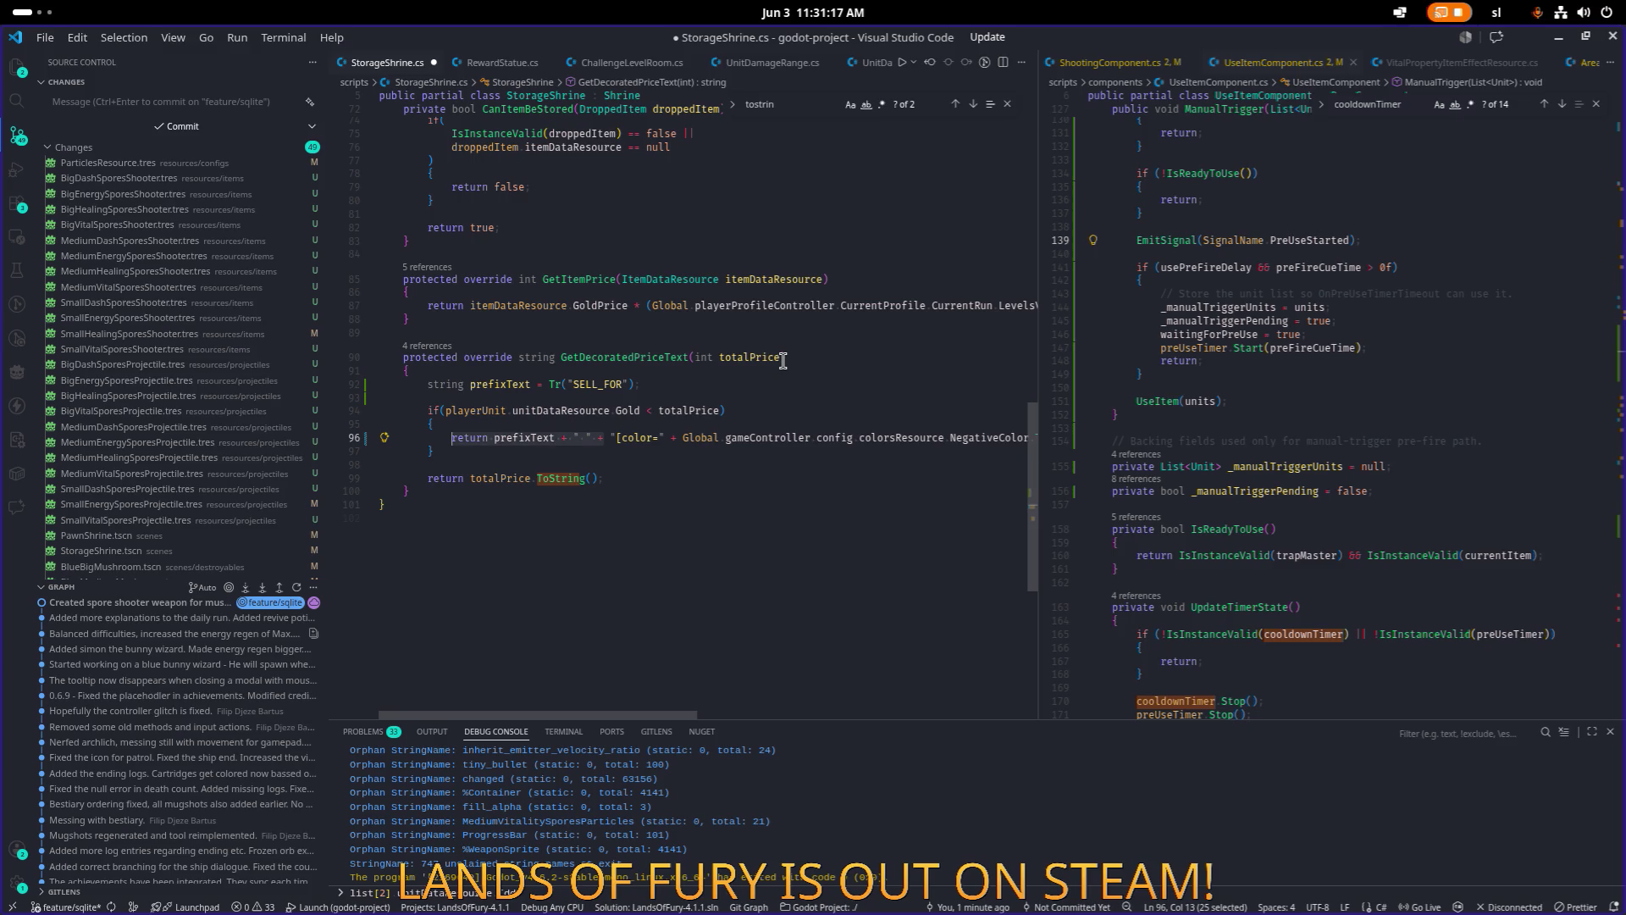
{"action": "key", "text": "shift+Right"}
{"action": "key", "text": "ctrl+c"}
{"action": "key", "text": "Down"}
{"action": "key", "text": "Down"}
{"action": "key", "text": "Down"}
{"action": "key", "text": "ctrl+Left"}
{"action": "key", "text": "ctrl+v"}
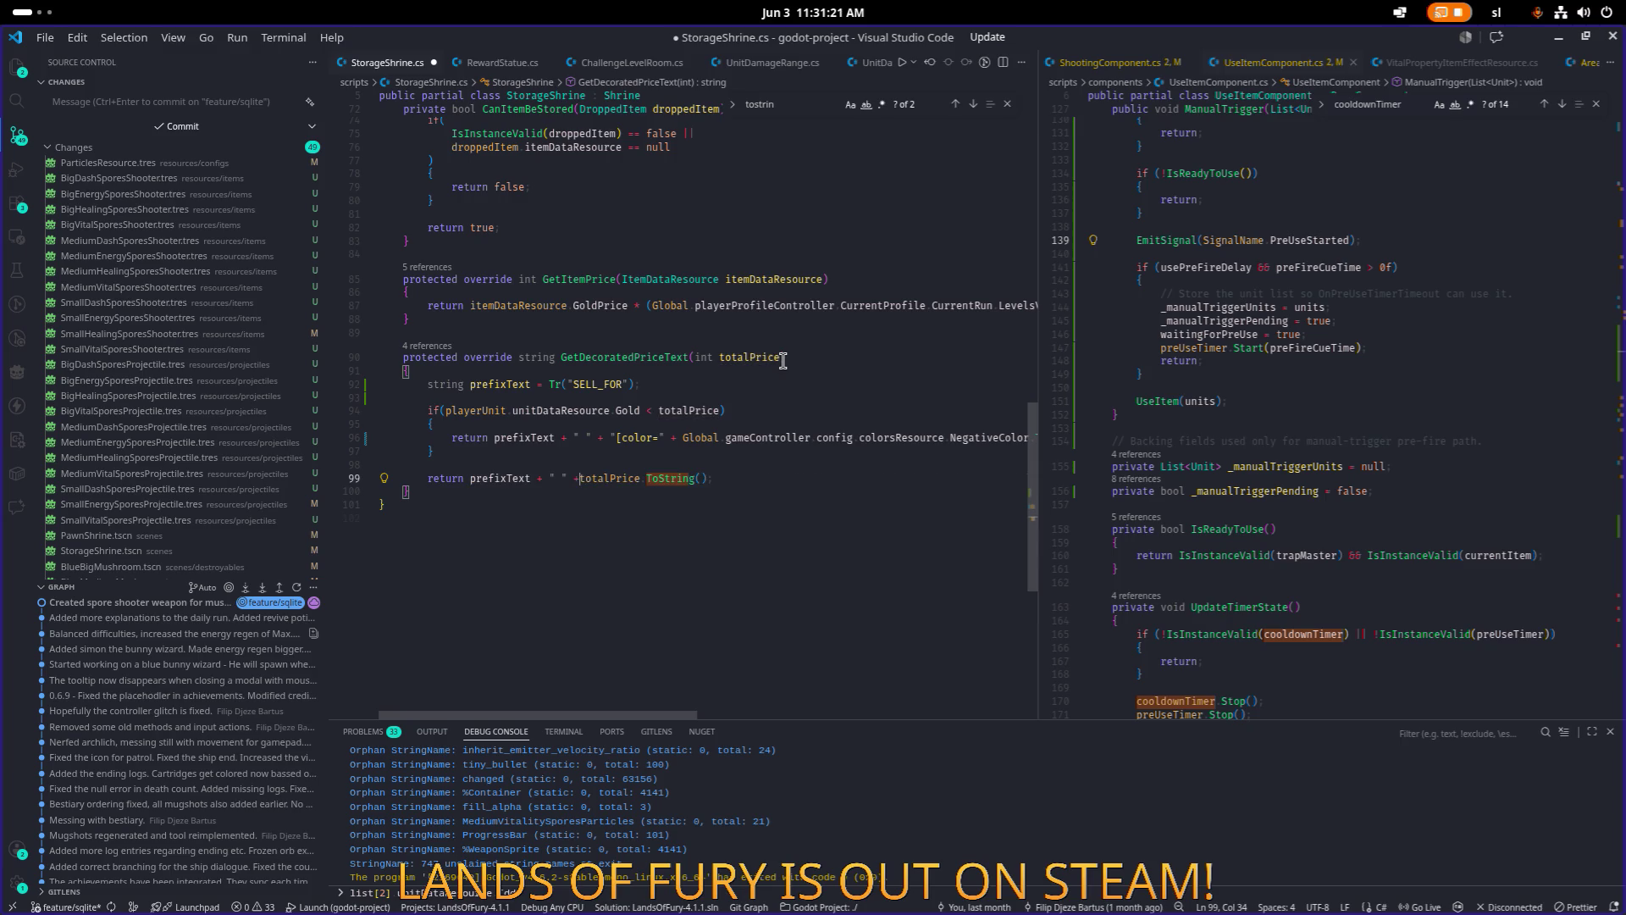
{"action": "key", "text": "ctrl+s"}
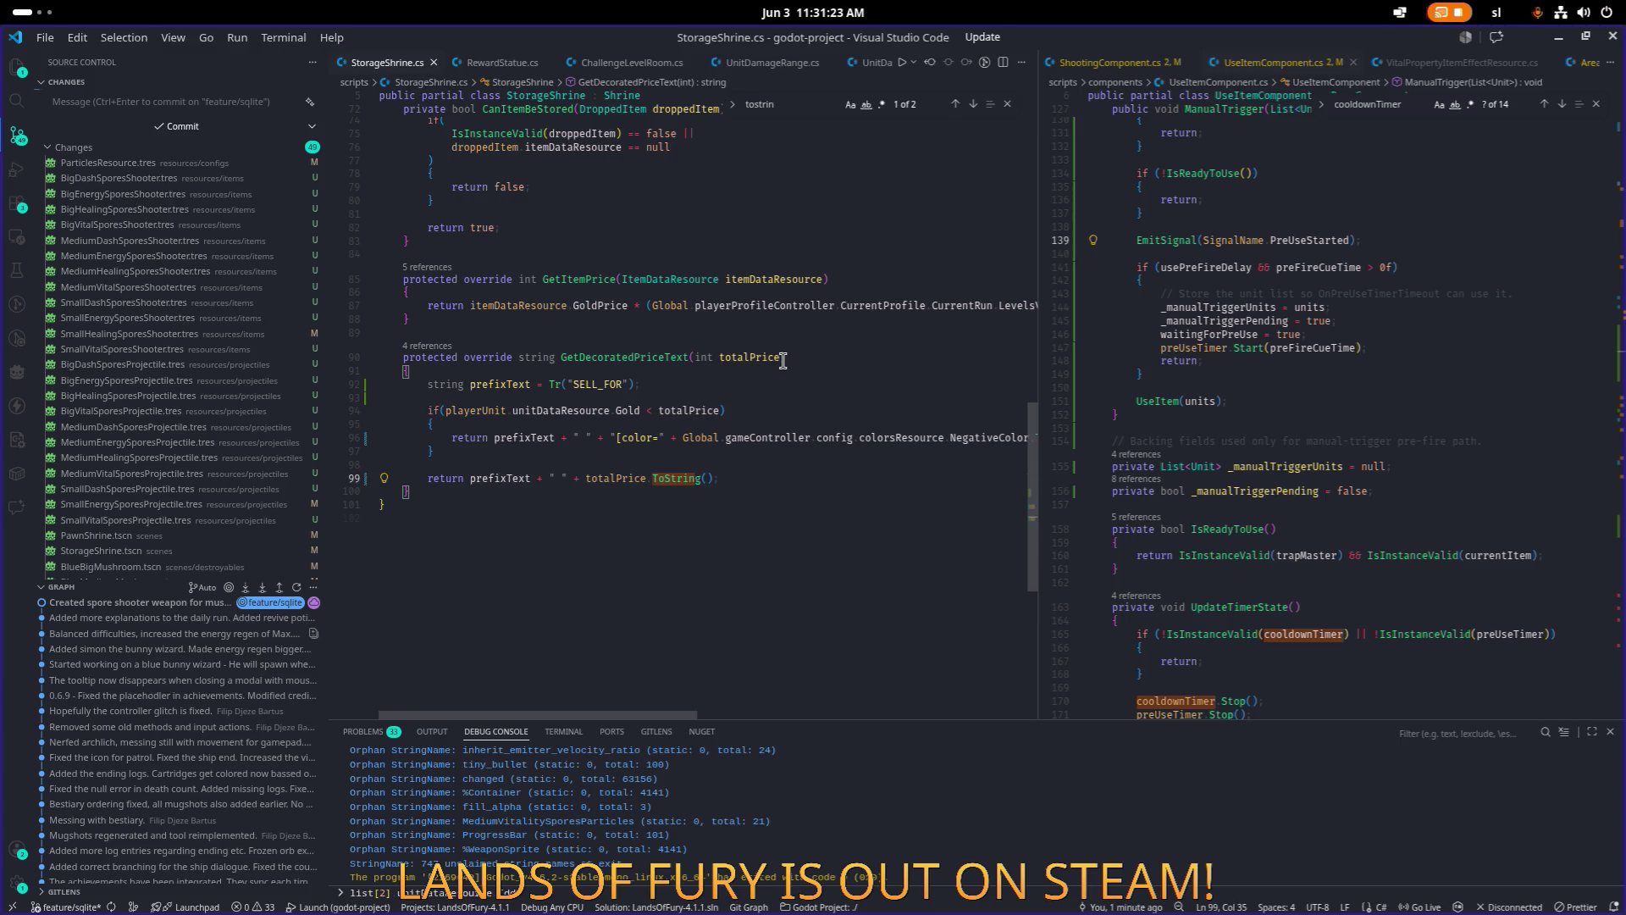
Check where GetDecoratedPriceText is referenced and select the SELL_FOR key.
{"action": "key", "text": "shift+alt+Right"}
{"action": "key", "text": "shift+alt+Right"}
{"action": "key", "text": "shift+alt+Right"}
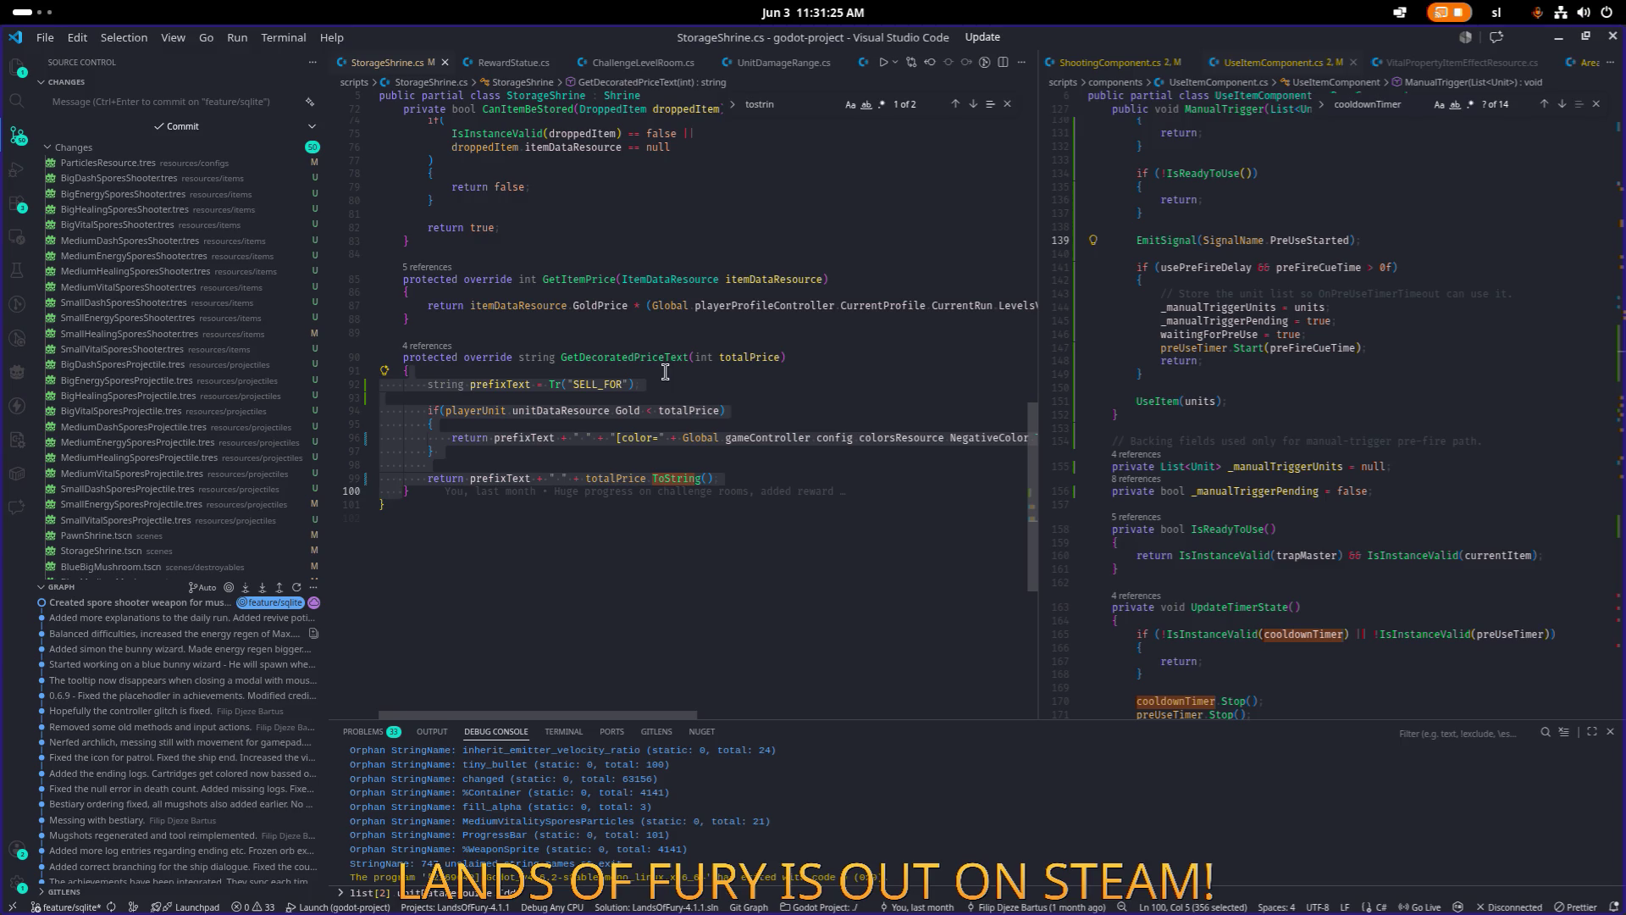
{"action": "double_click", "coordinate": [665, 358]}
{"action": "key", "text": "ctrl+f"}
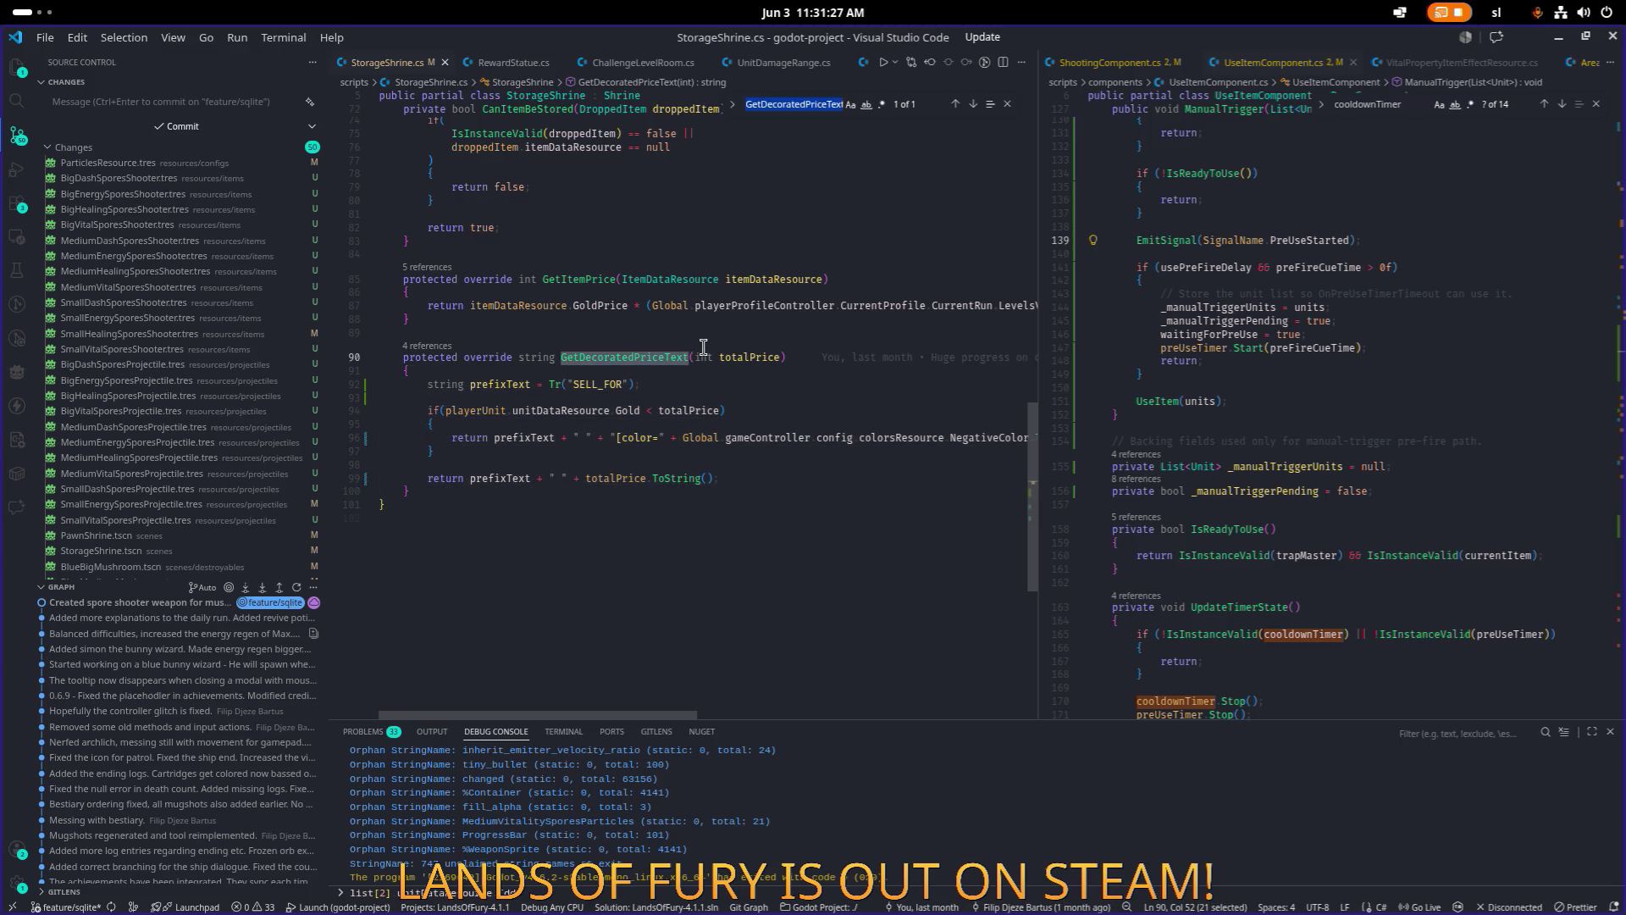
{"action": "left_click", "coordinate": [674, 373]}
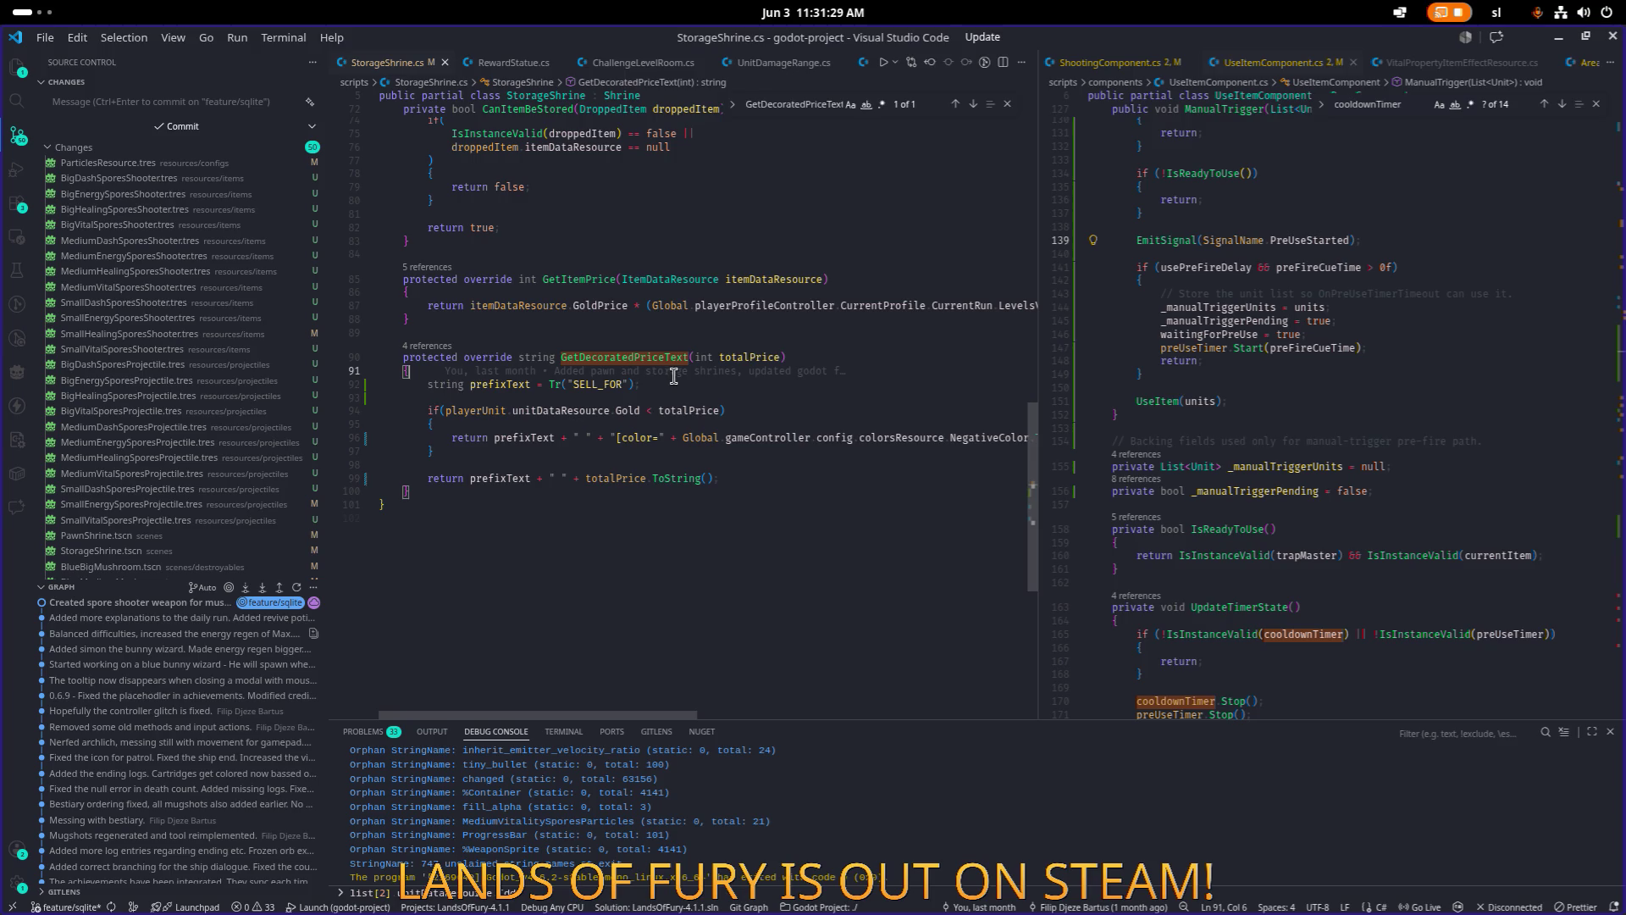
{"action": "left_click", "coordinate": [428, 346]}
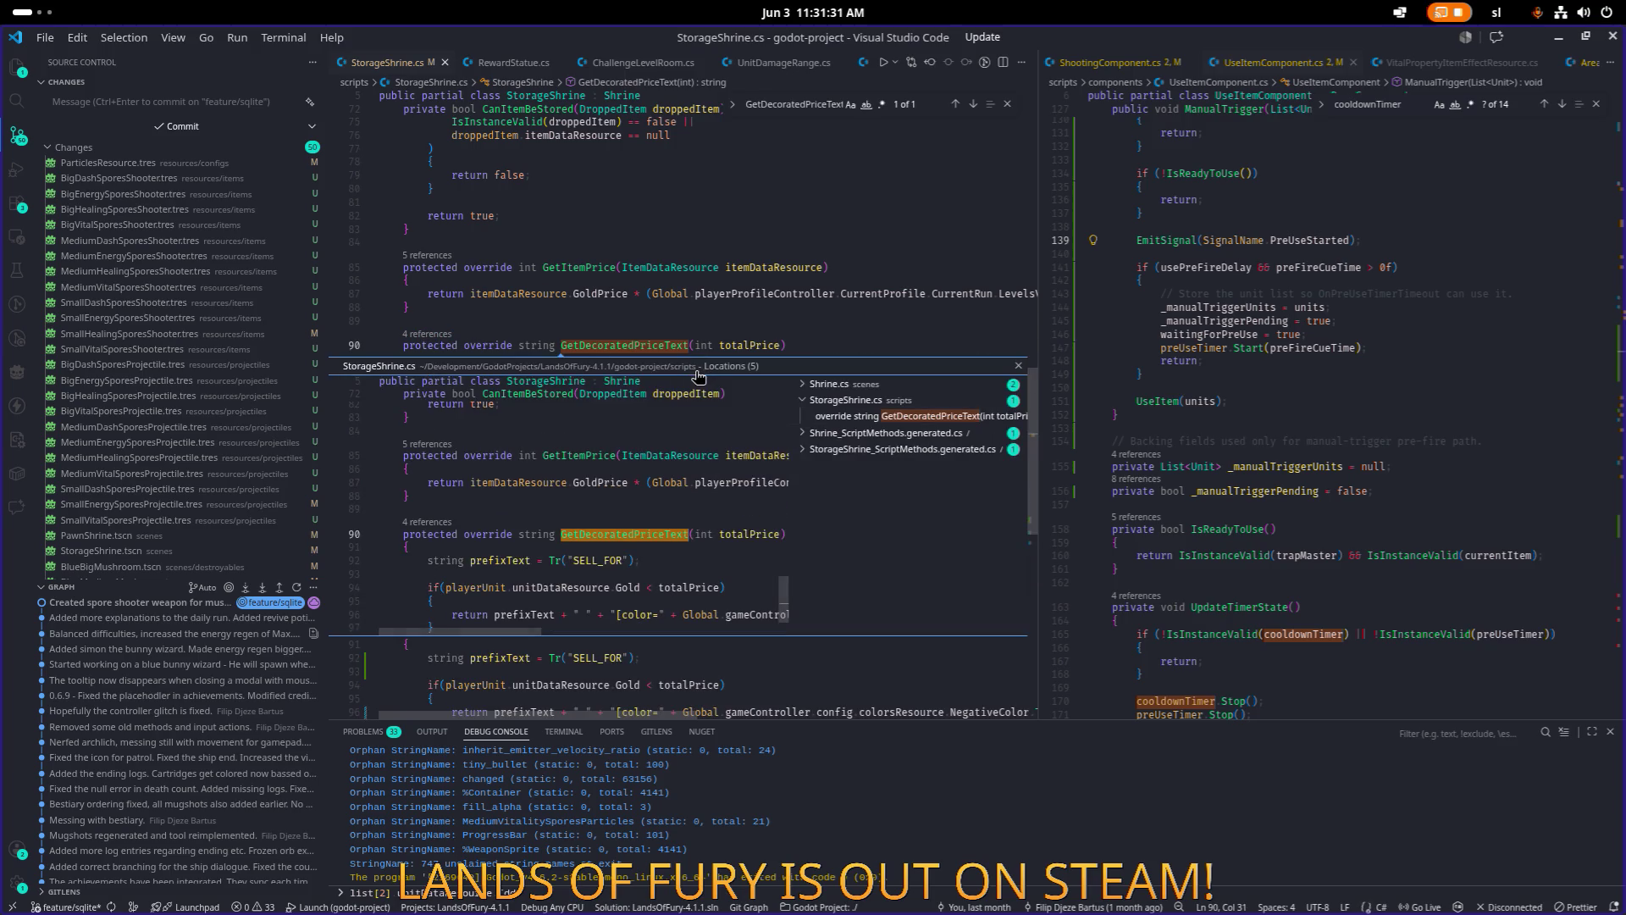
{"action": "key", "text": "Escape"}
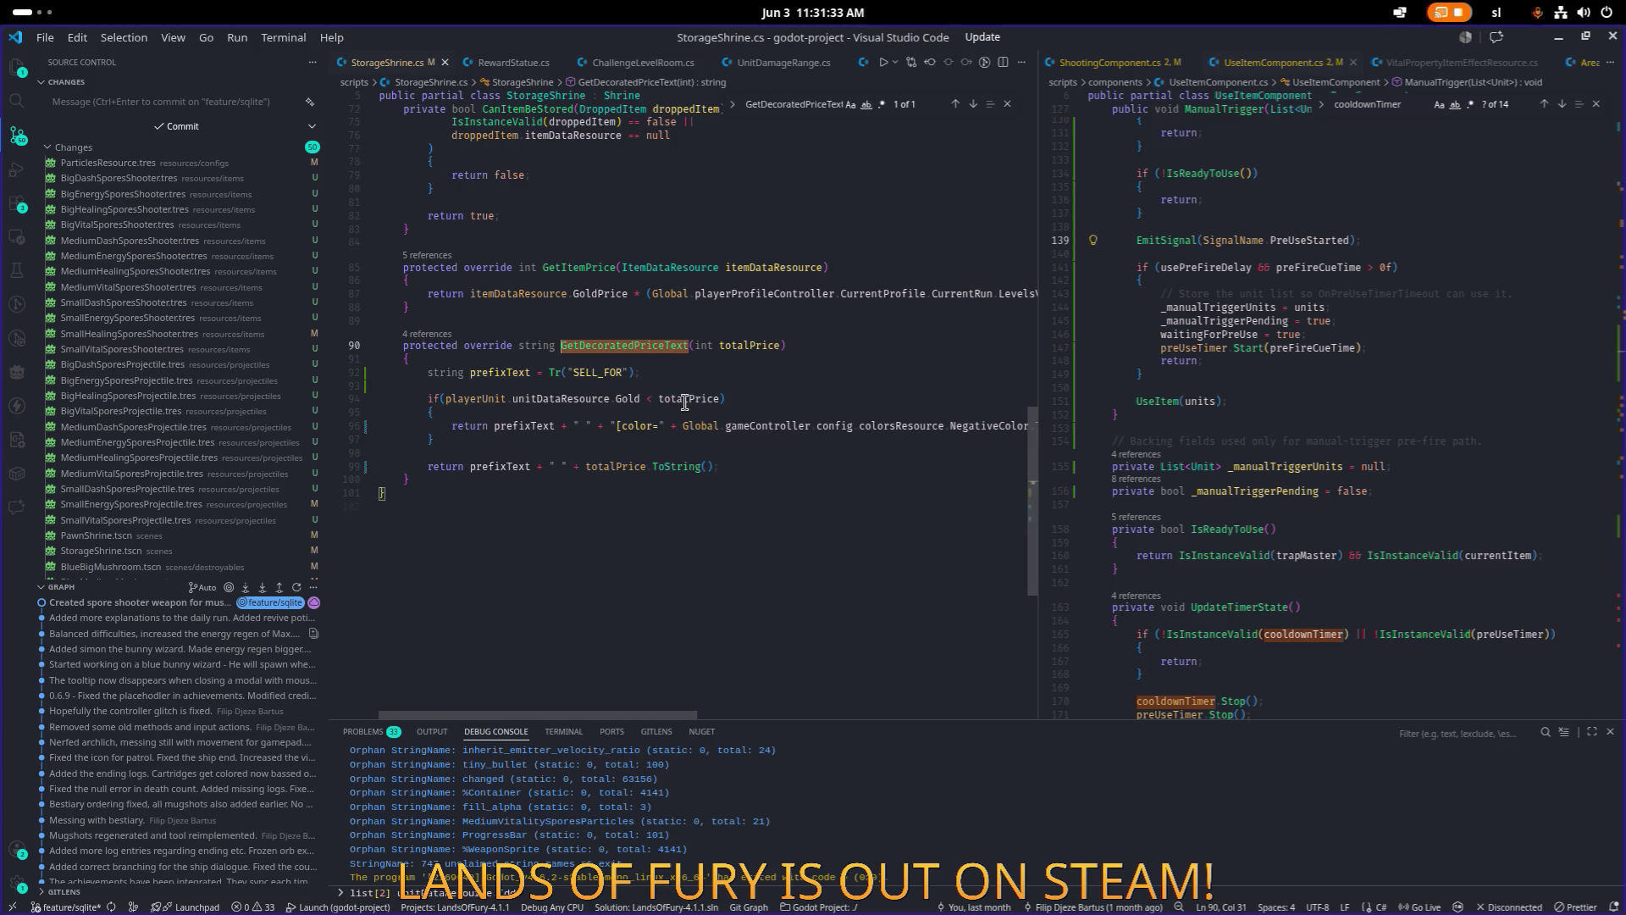
{"action": "left_click", "coordinate": [694, 409]}
{"action": "double_click", "coordinate": [599, 382]}
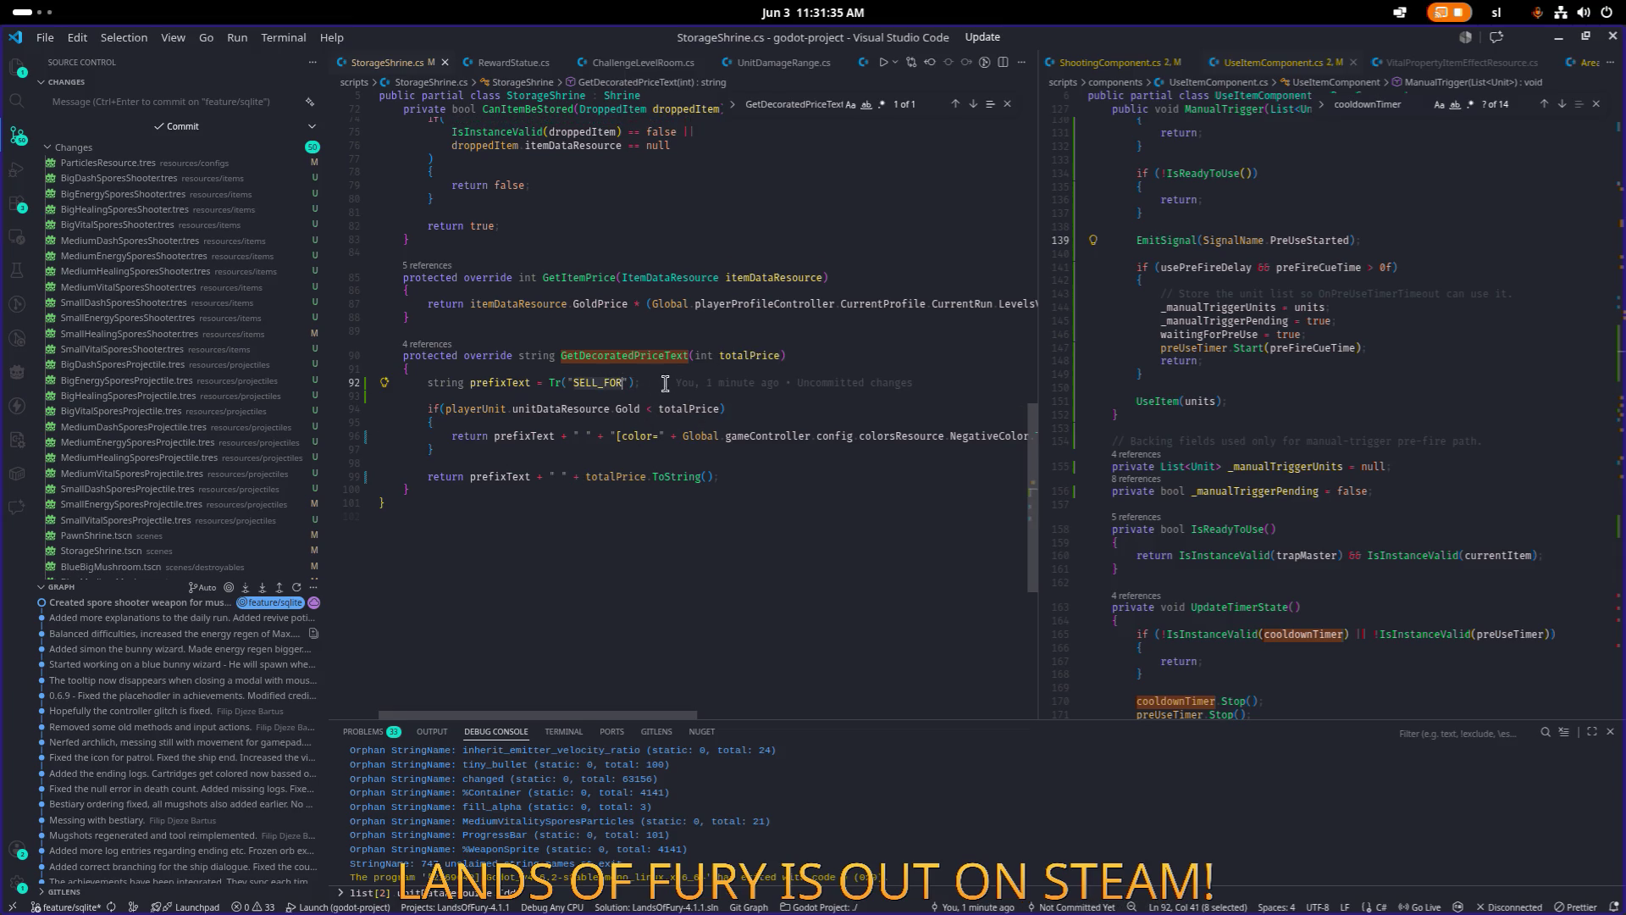
Bring up Translations.csv in LibreOffice Calc and move its window lower.
{"action": "key", "text": "alt+Tab"}
{"action": "key", "text": "Escape"}
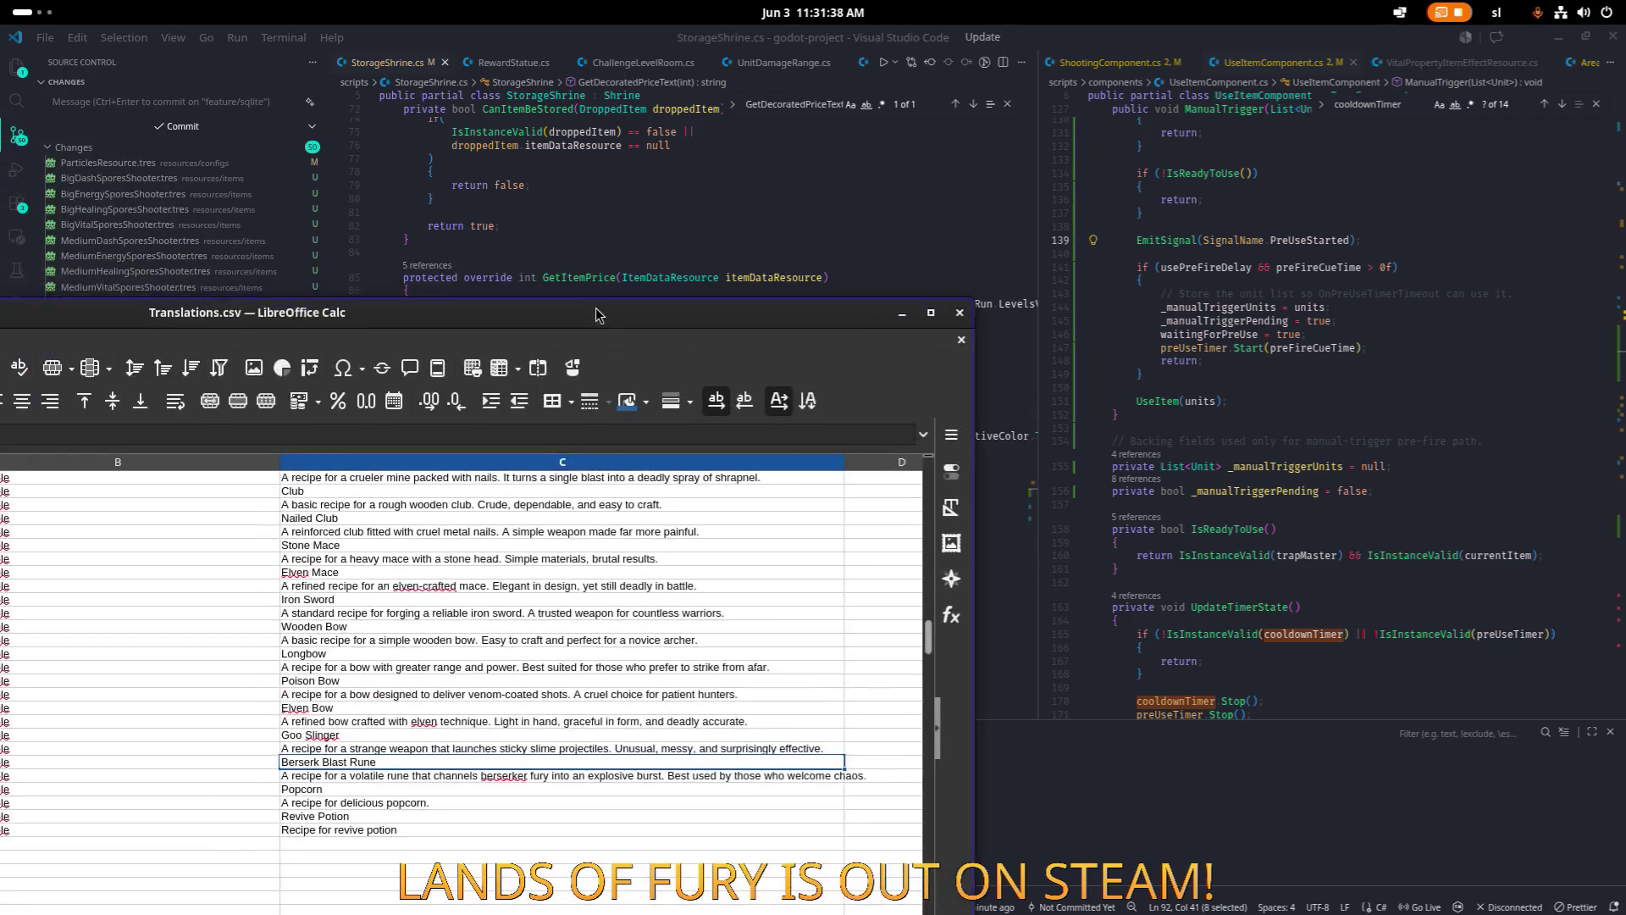
{"action": "left_click_drag", "start_coordinate": [712, 231], "coordinate": [1211, 655]}
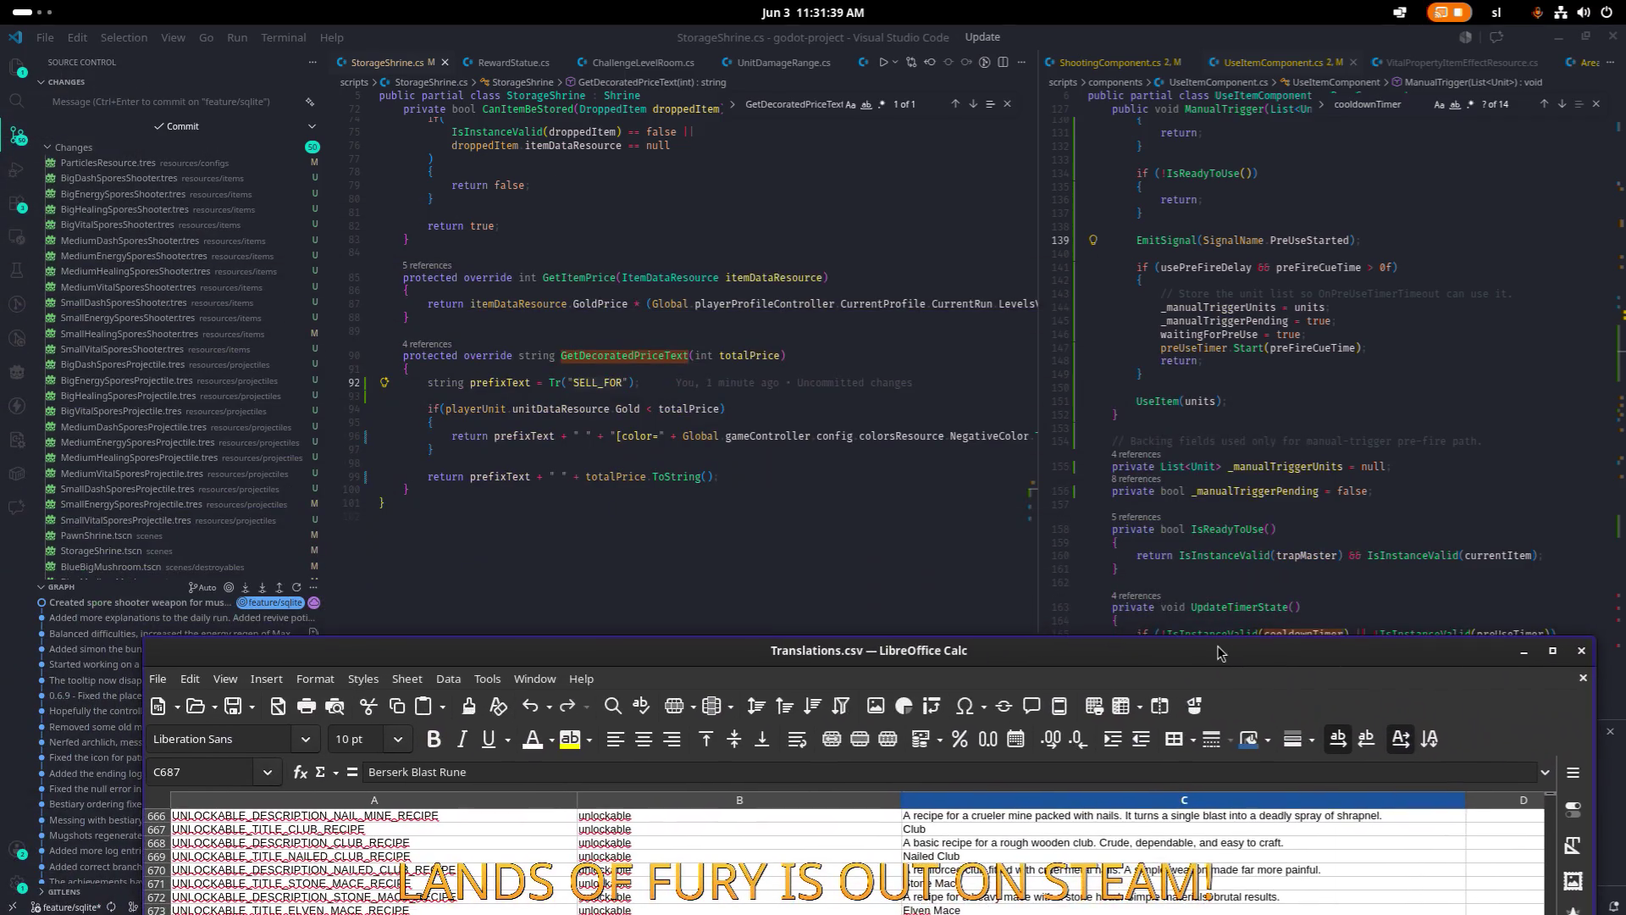
Maximize the Translations spreadsheet and scroll through its entries.
{"action": "double_click", "coordinate": [1209, 640]}
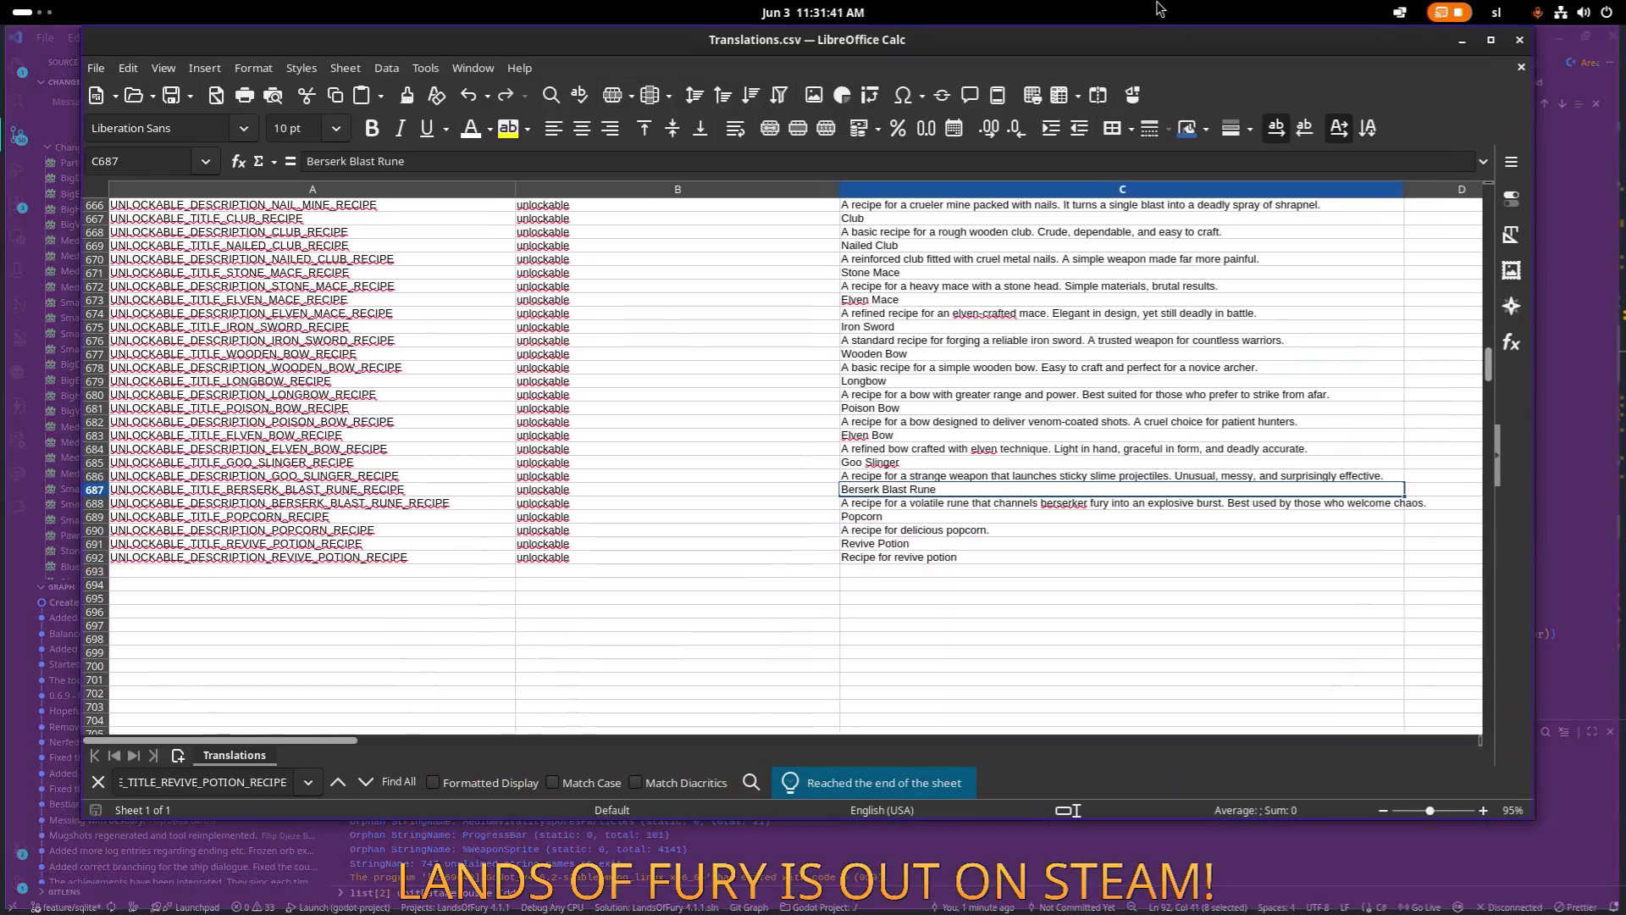
{"action": "left_click", "coordinate": [830, 513]}
{"action": "scroll", "coordinate": [865, 576], "scroll_direction": "down", "scroll_amount": 4}
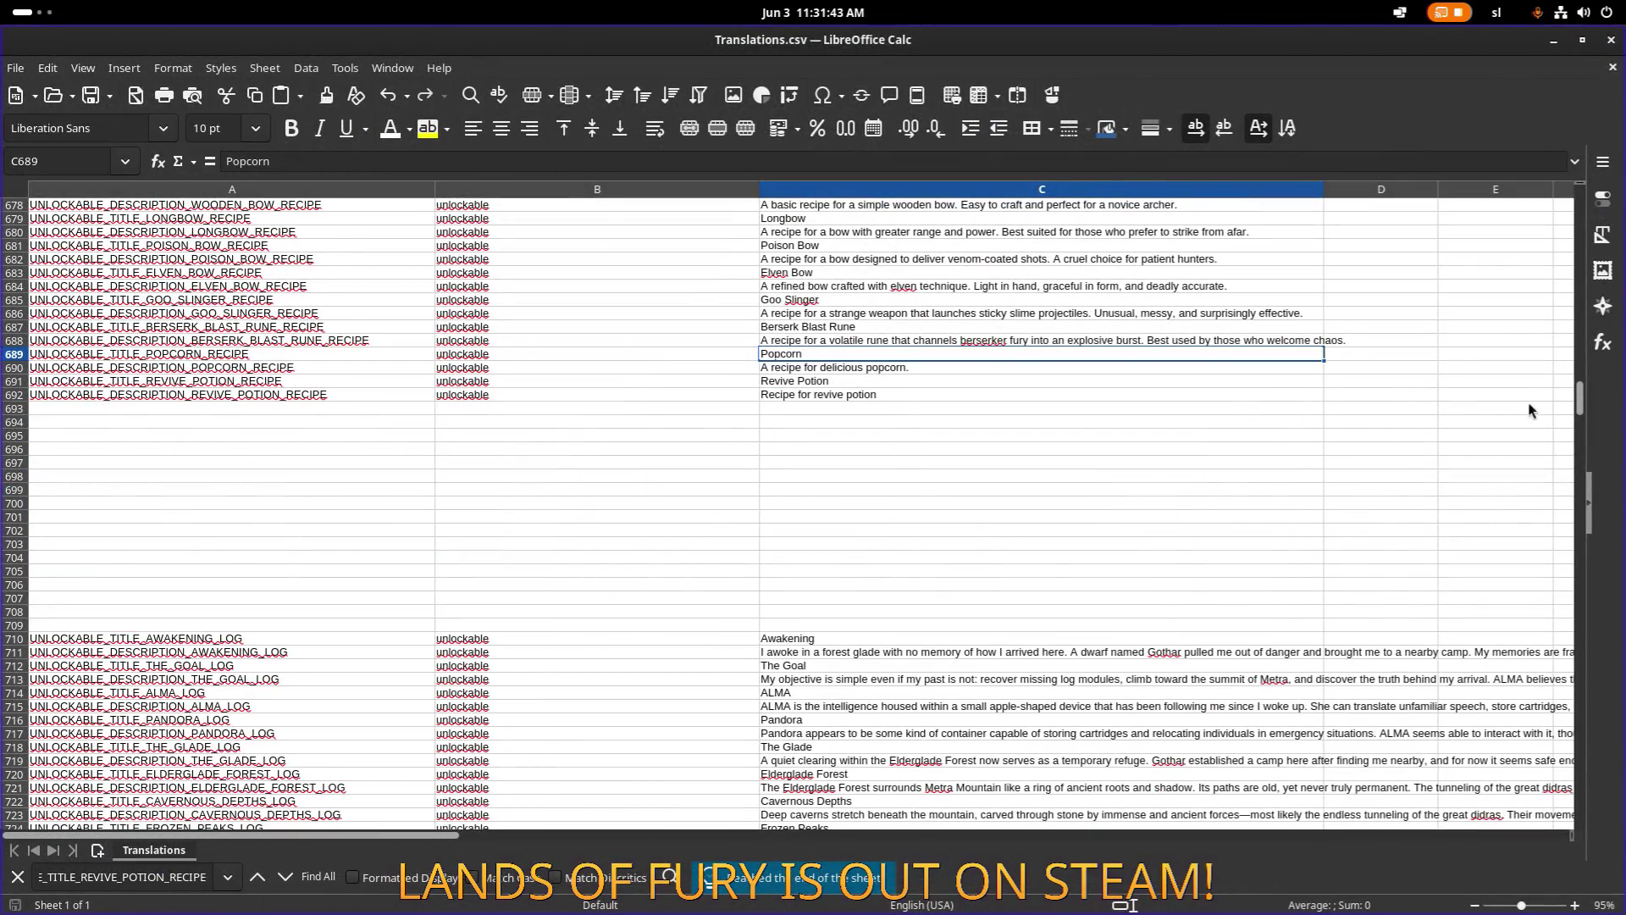
{"action": "scroll", "coordinate": [495, 606], "scroll_direction": "up", "scroll_amount": 20}
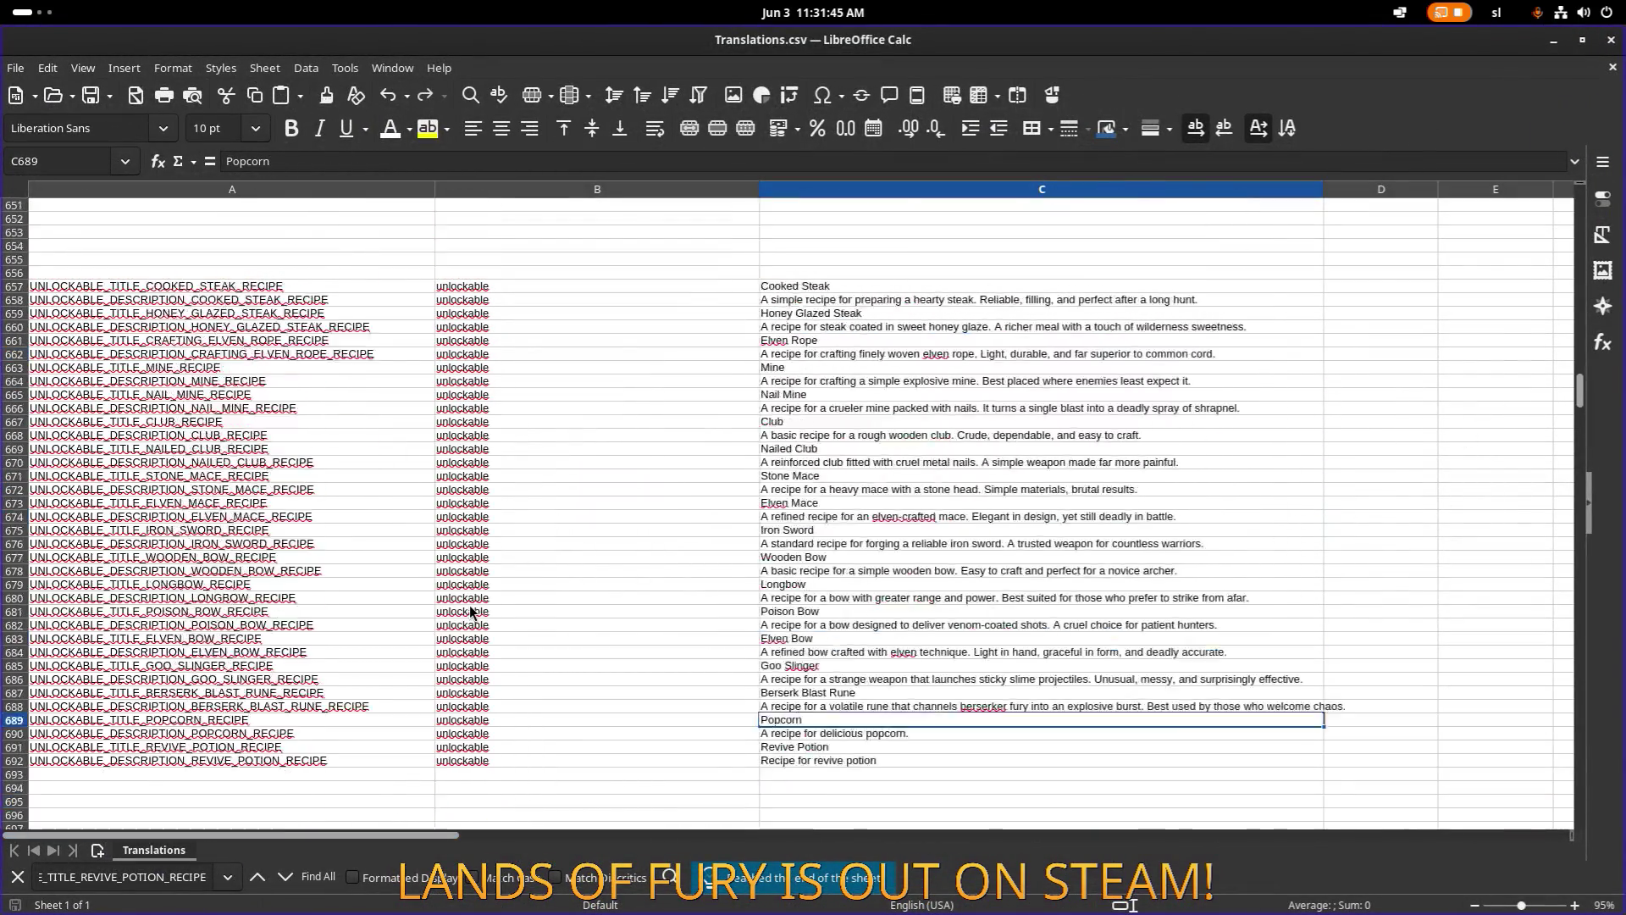
{"action": "left_click_drag", "start_coordinate": [1581, 381], "coordinate": [1580, 217]}
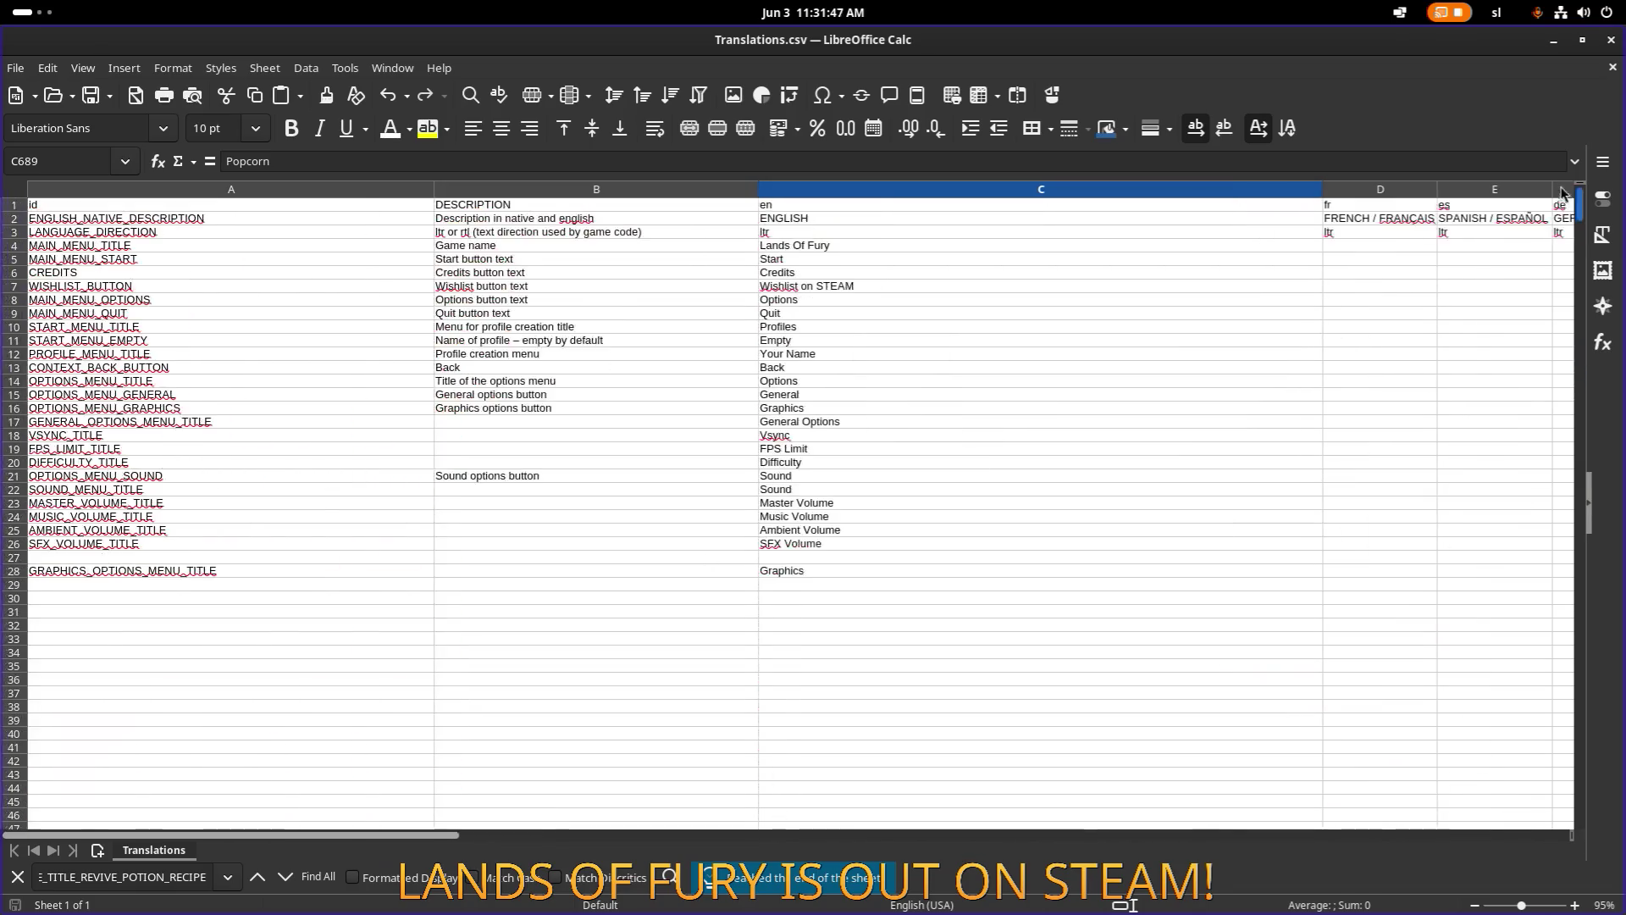
{"action": "scroll", "coordinate": [963, 447], "scroll_direction": "down", "scroll_amount": 20}
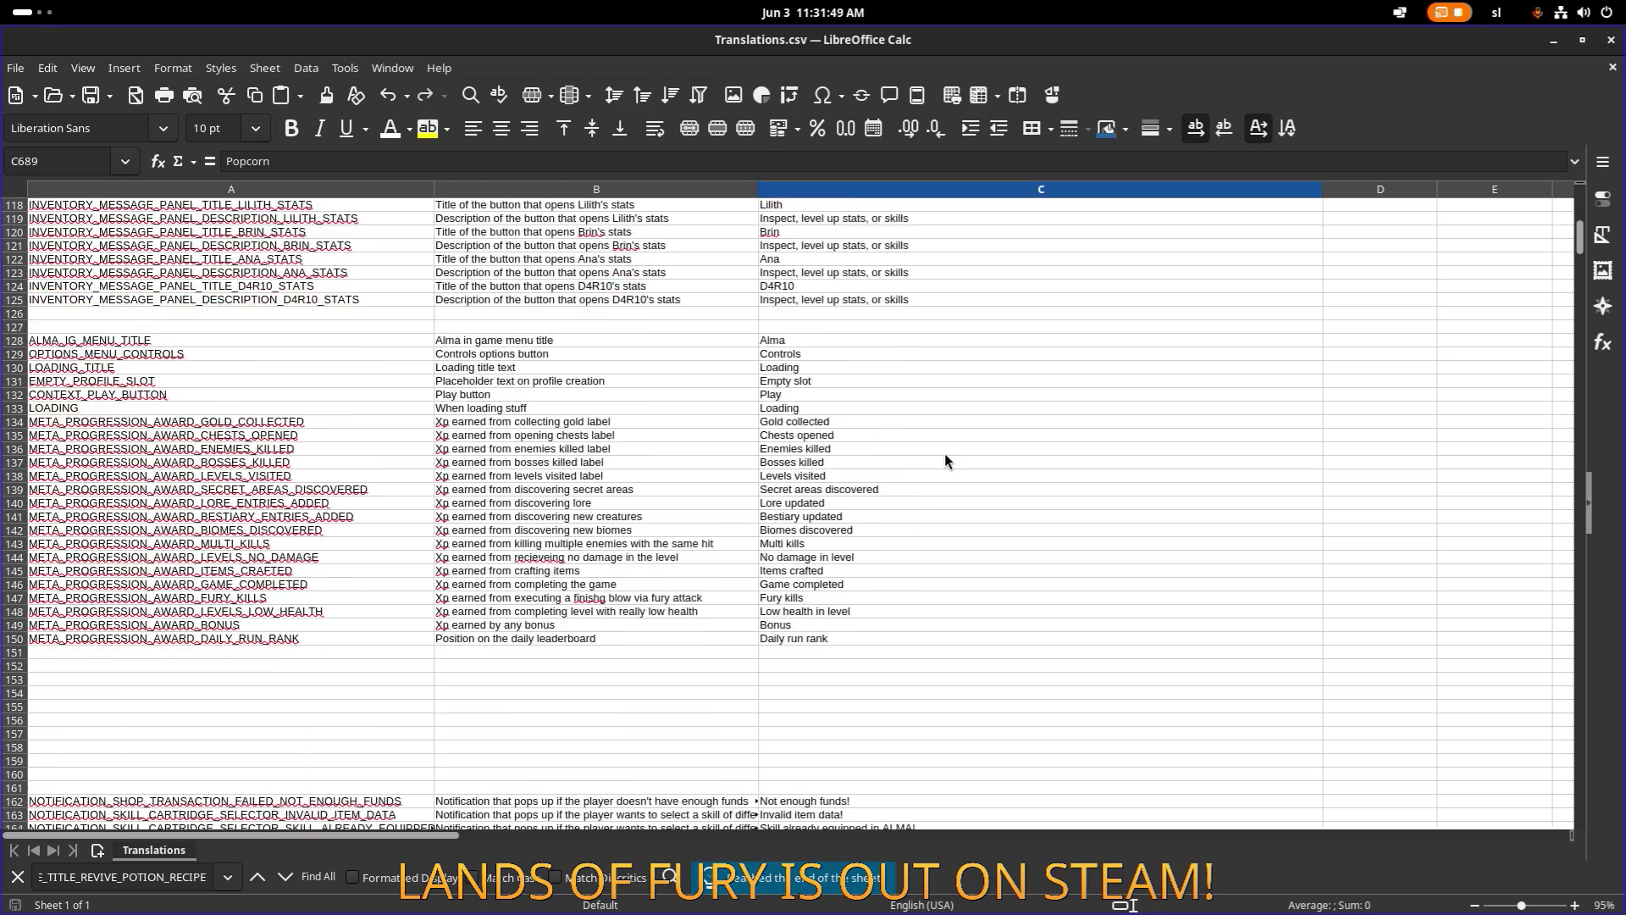
{"action": "scroll", "coordinate": [942, 461], "scroll_direction": "down", "scroll_amount": 20}
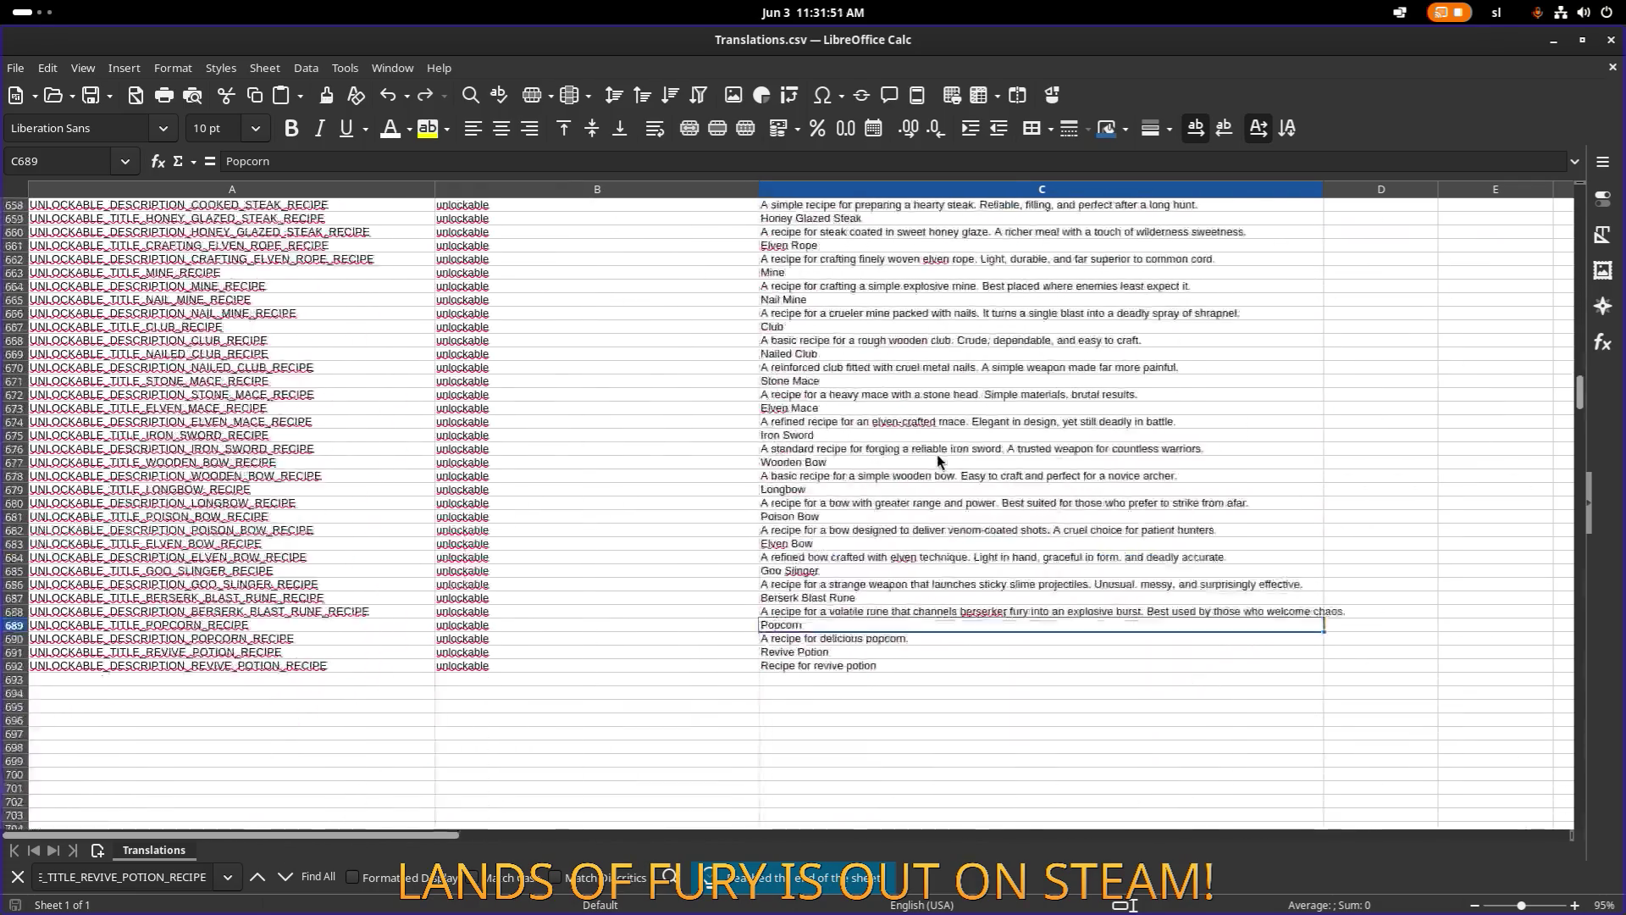
{"action": "scroll", "coordinate": [938, 463], "scroll_direction": "down", "scroll_amount": 20}
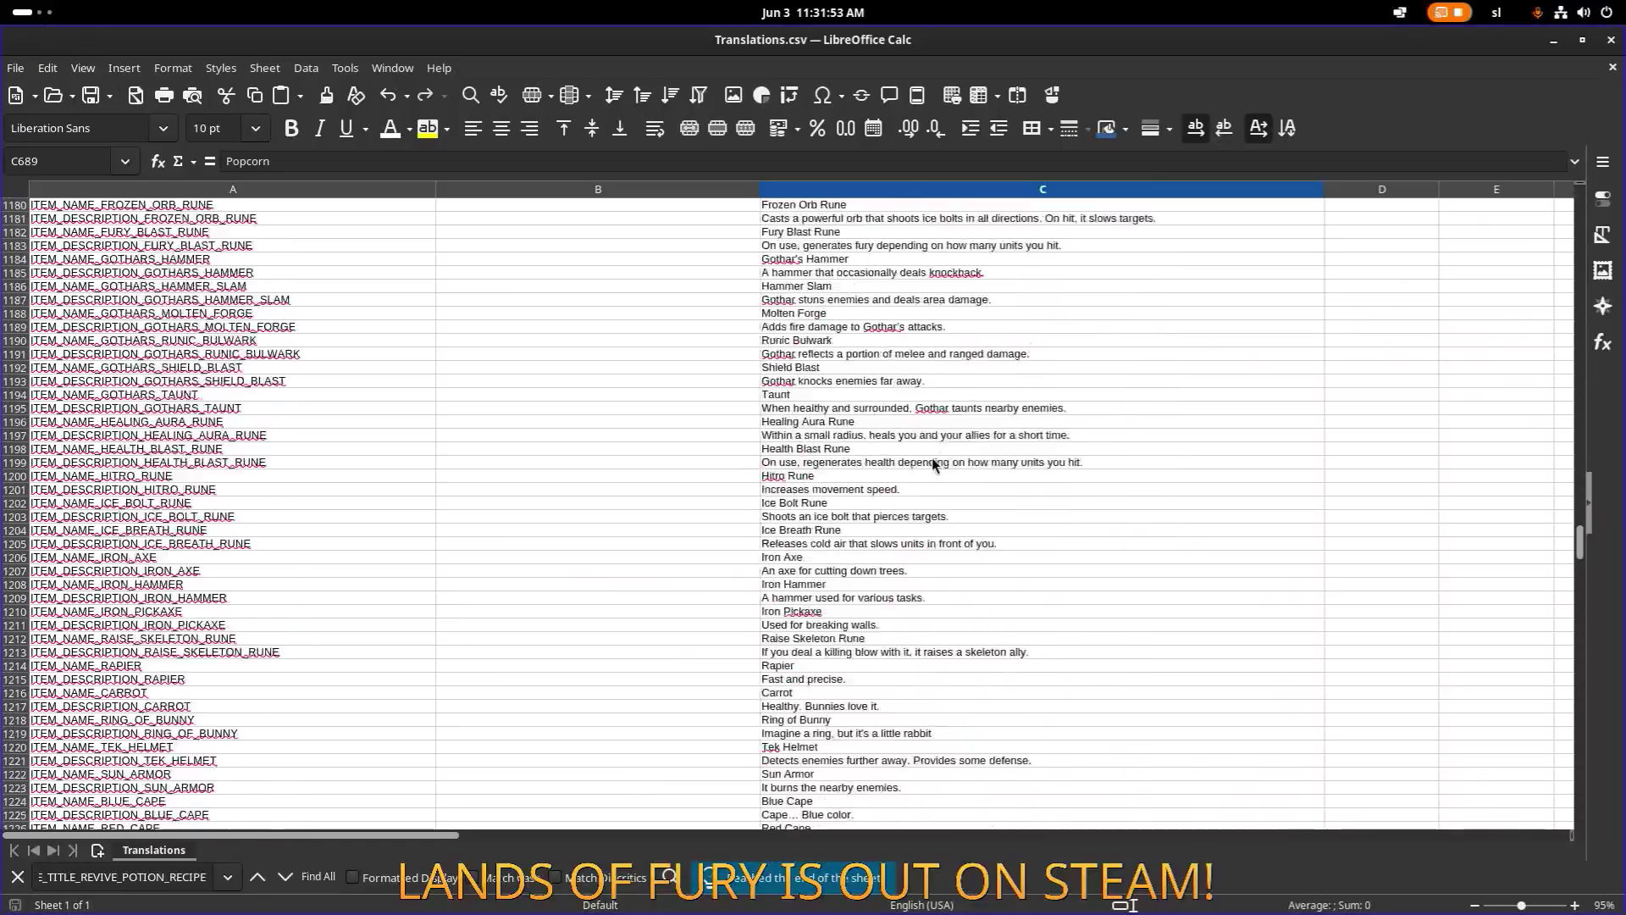
{"action": "scroll", "coordinate": [932, 464], "scroll_direction": "down", "scroll_amount": 20}
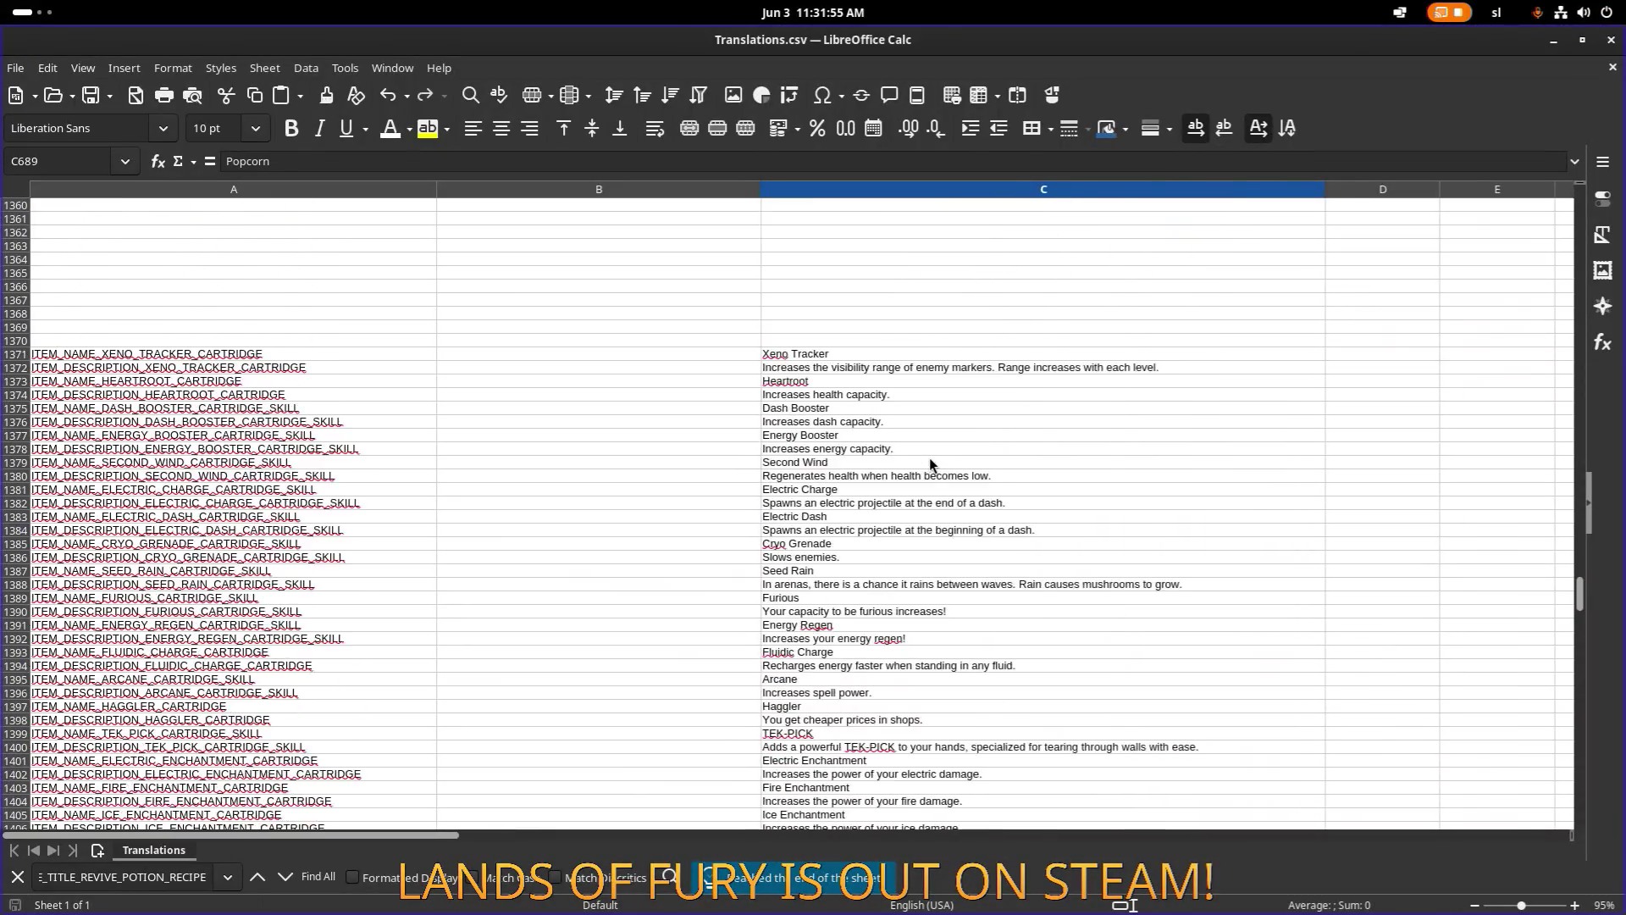
{"action": "scroll", "coordinate": [928, 458], "scroll_direction": "down", "scroll_amount": 20}
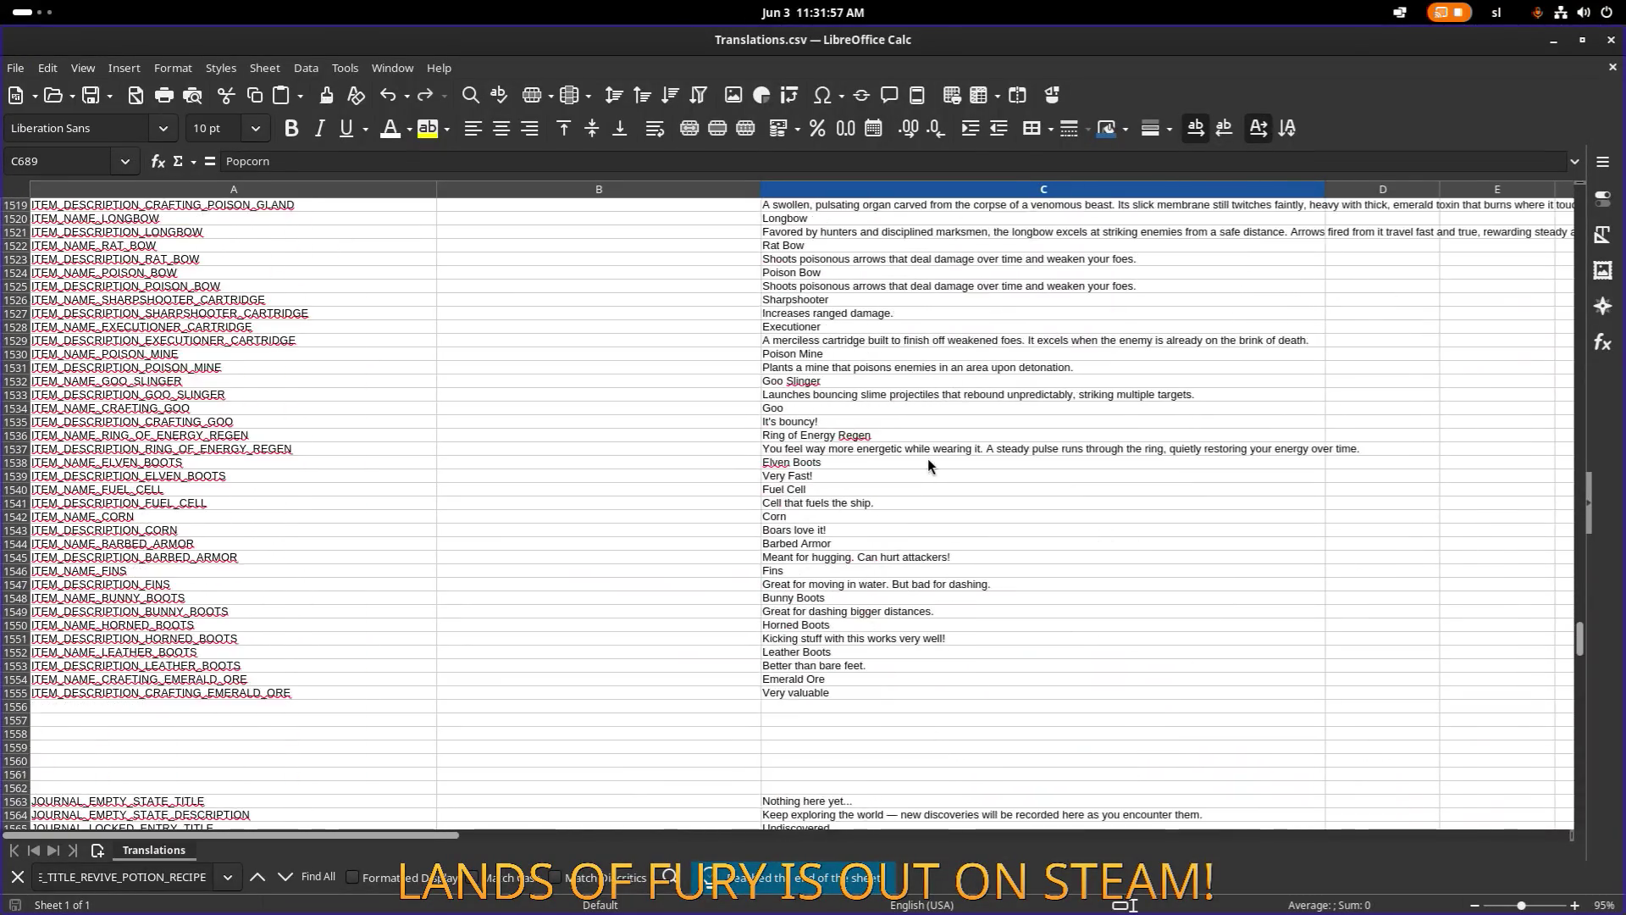
{"action": "scroll", "coordinate": [928, 459], "scroll_direction": "down", "scroll_amount": 20}
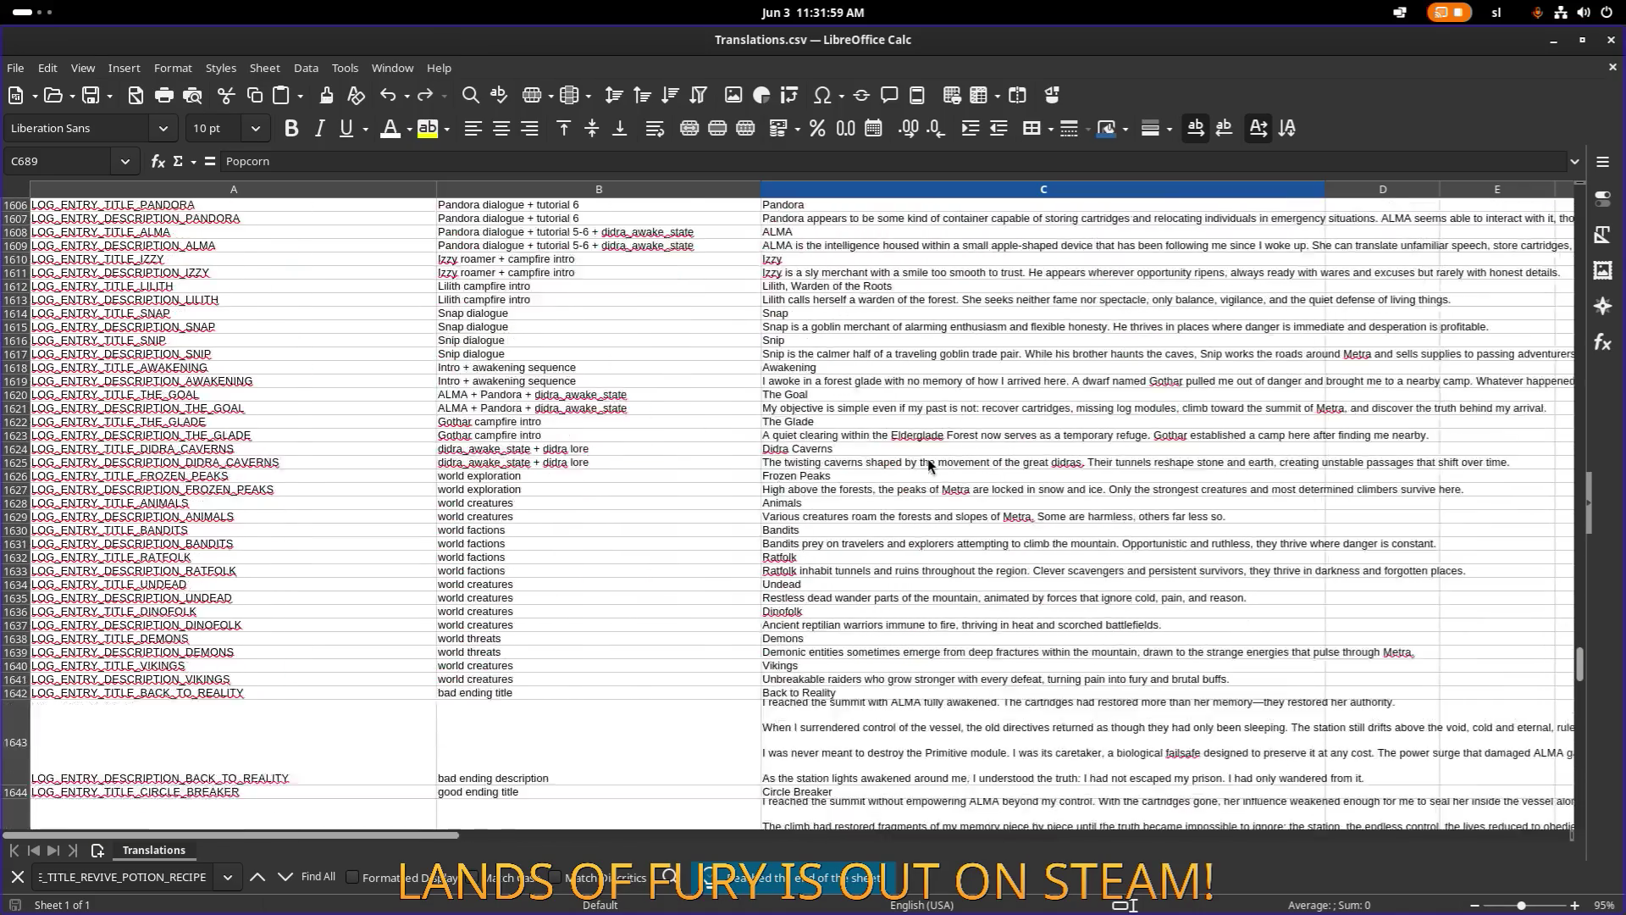
{"action": "scroll", "coordinate": [928, 459], "scroll_direction": "up", "scroll_amount": 20}
{"action": "scroll", "coordinate": [928, 459], "scroll_direction": "up", "scroll_amount": 10}
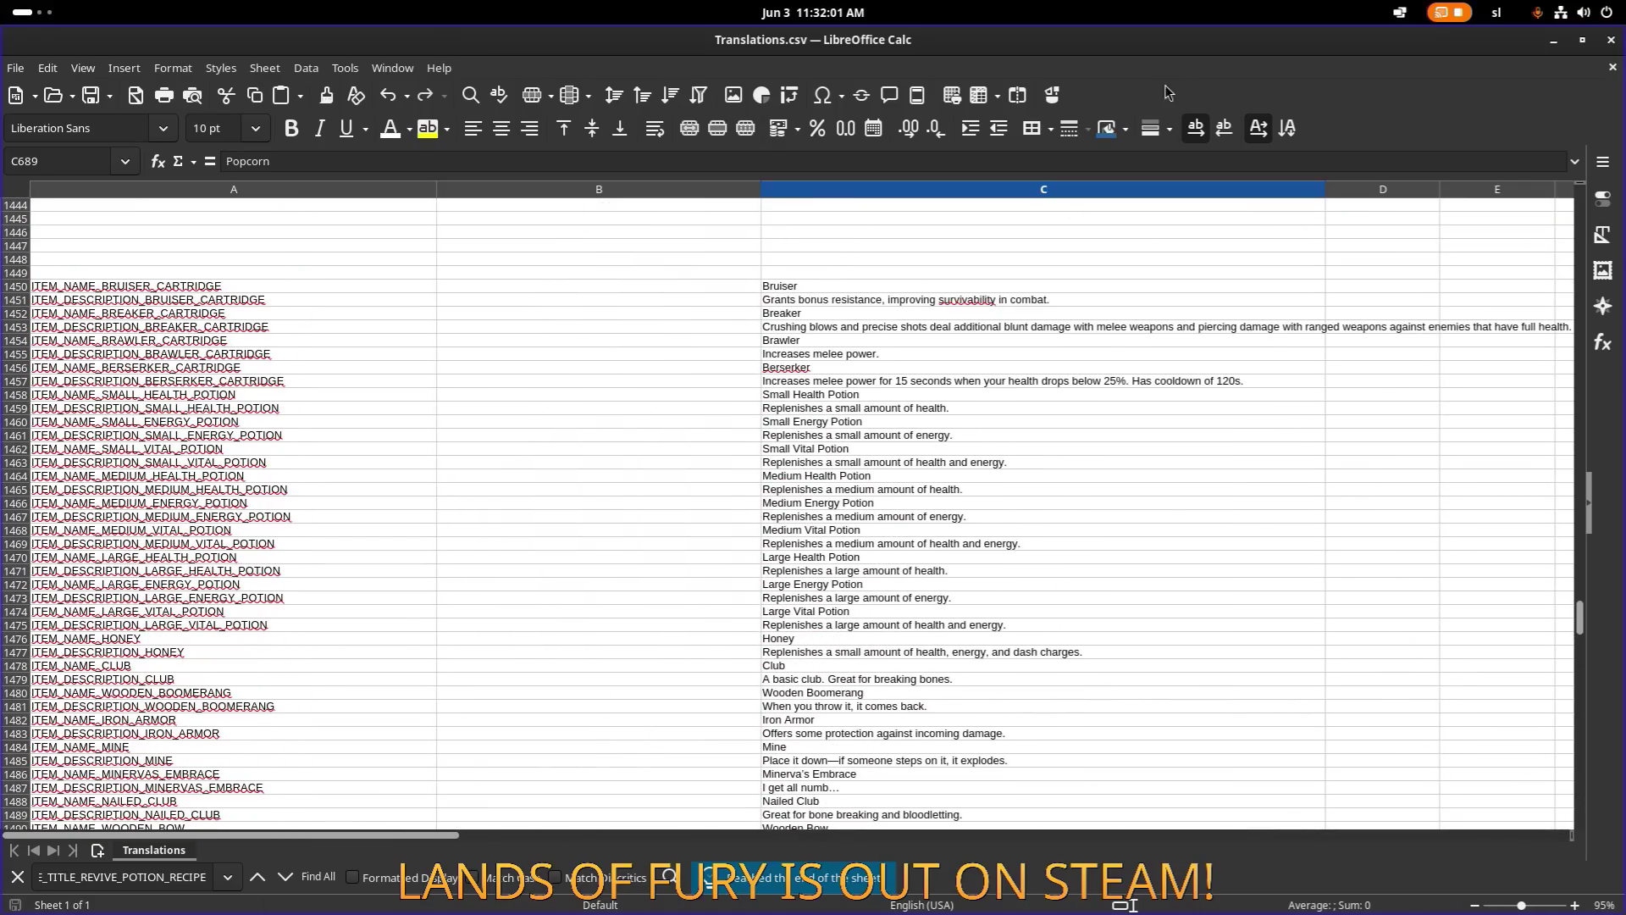
{"action": "scroll", "coordinate": [830, 418], "scroll_direction": "down", "scroll_amount": 20}
{"action": "scroll", "coordinate": [830, 419], "scroll_direction": "down", "scroll_amount": 18}
{"action": "scroll", "coordinate": [826, 475], "scroll_direction": "up", "scroll_amount": 12}
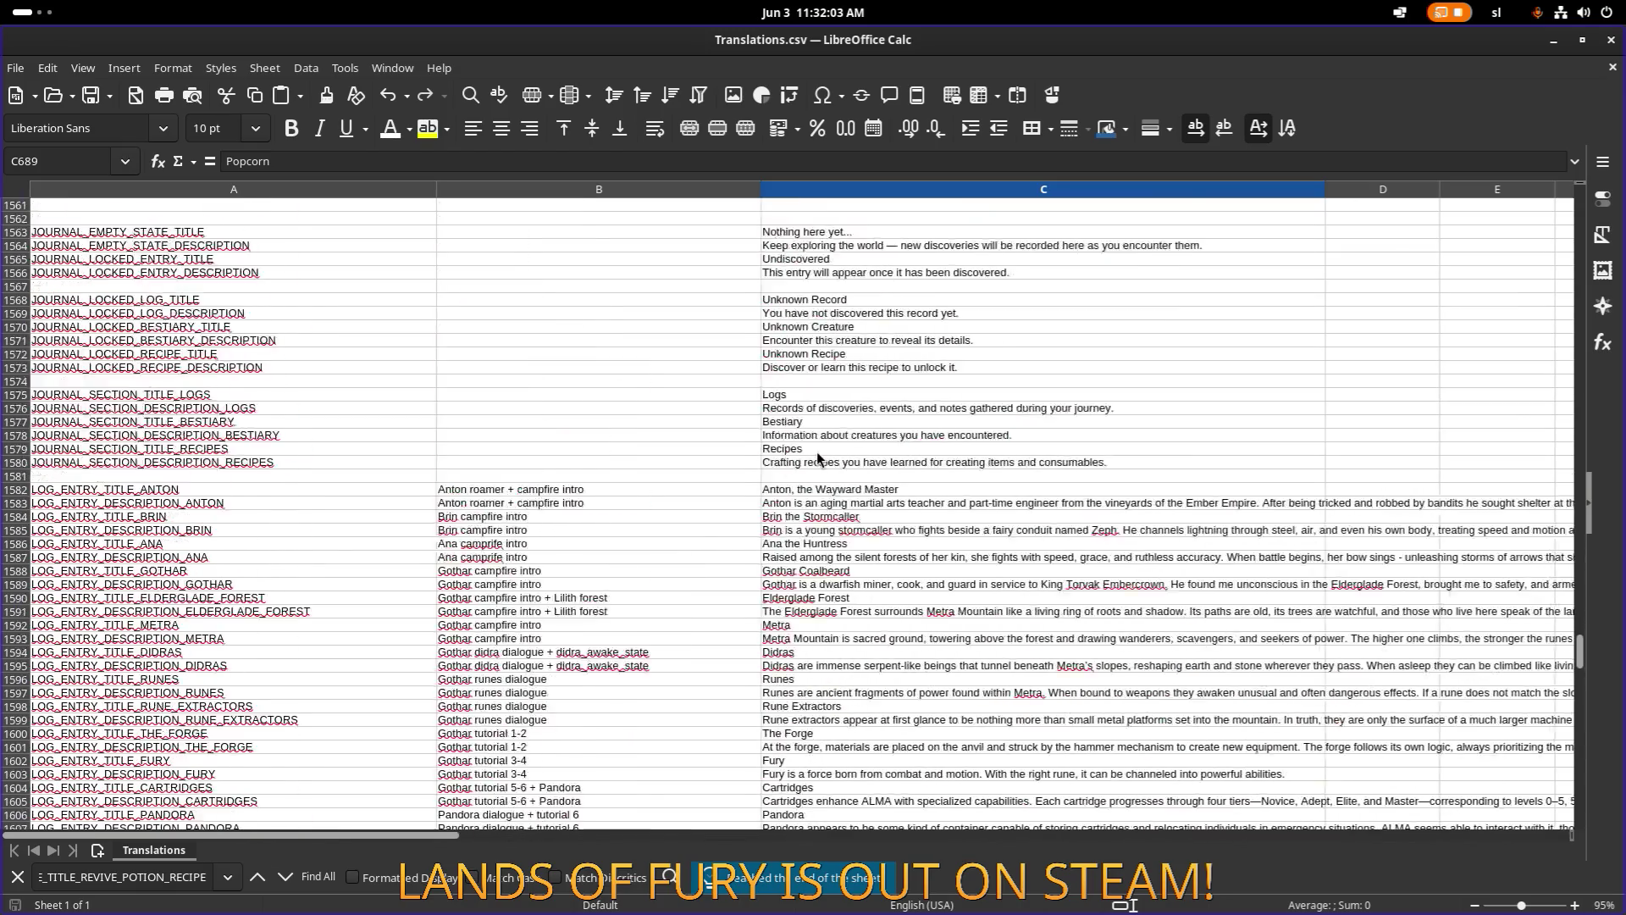
Search the sheet for shrine entries, then select the empty cell below the HINT_ keys.
{"action": "left_click", "coordinate": [826, 506]}
{"action": "key", "text": "ctrl+f"}
{"action": "type", "text": "shrine"}
{"action": "key", "text": "Return"}
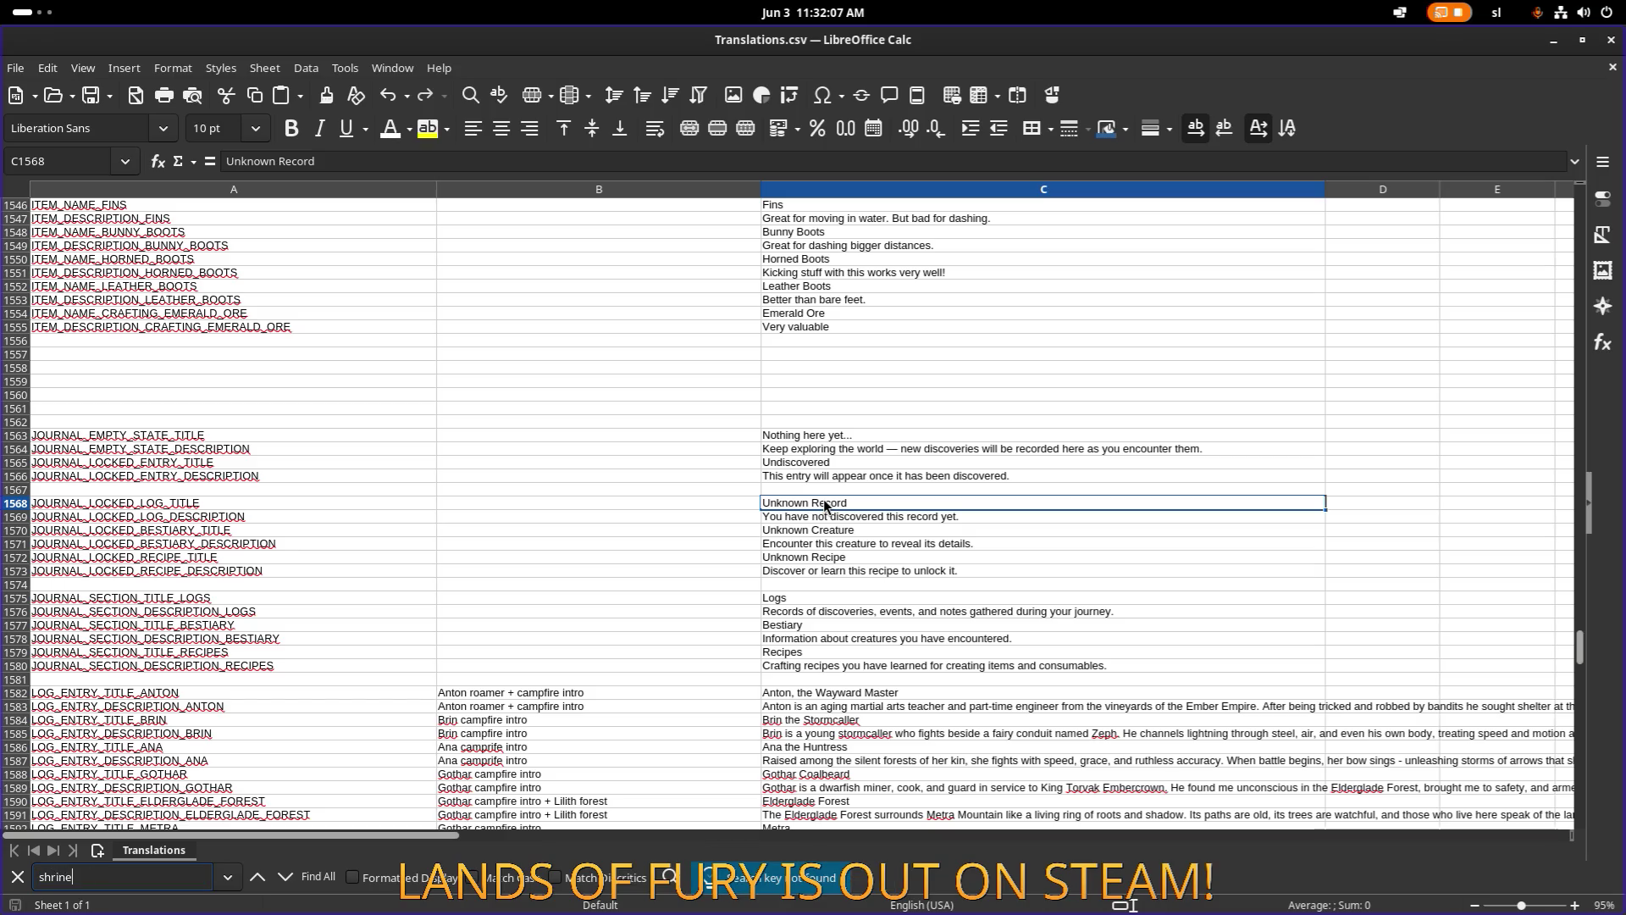
{"action": "scroll", "coordinate": [500, 549], "scroll_direction": "down", "scroll_amount": 20}
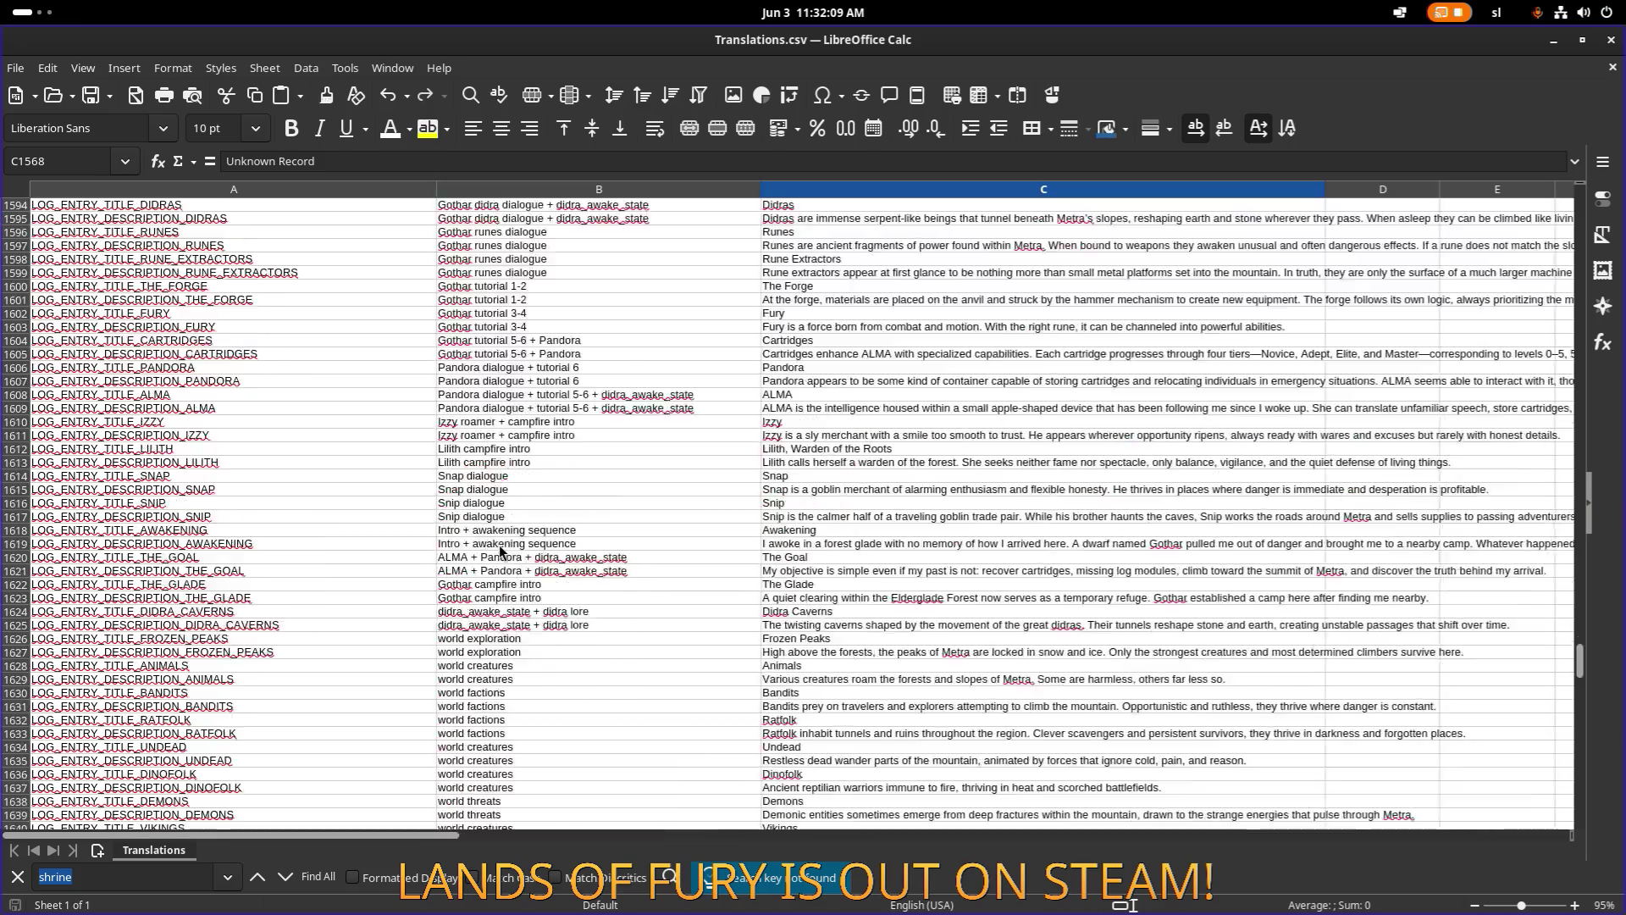
{"action": "scroll", "coordinate": [498, 553], "scroll_direction": "down", "scroll_amount": 20}
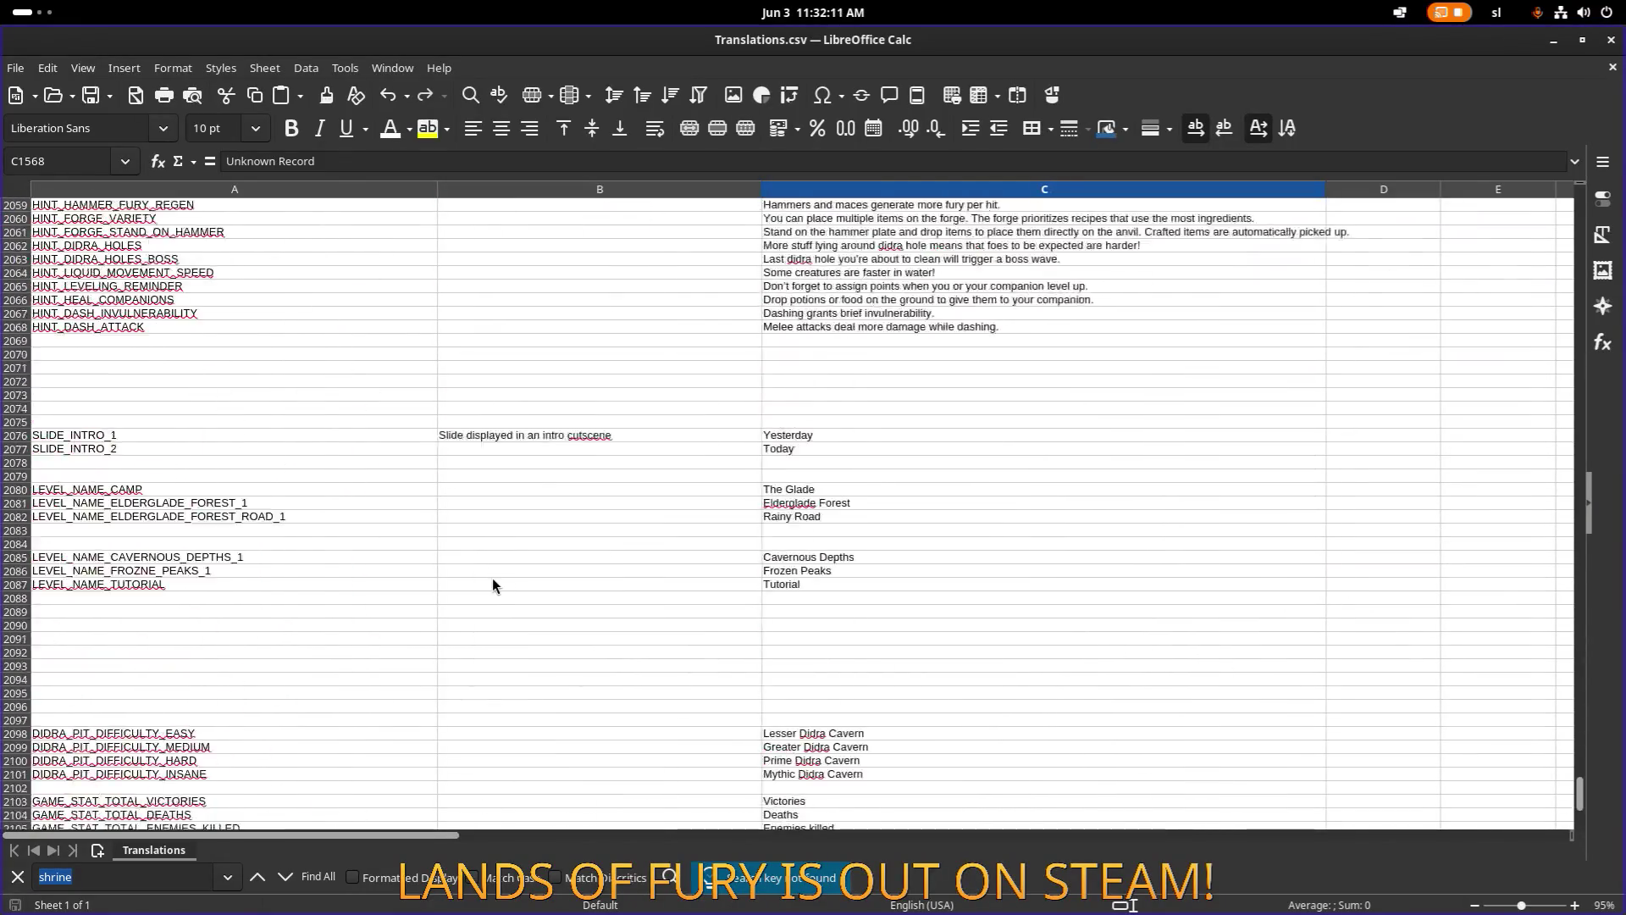
{"action": "left_click", "coordinate": [371, 435]}
{"action": "scroll", "coordinate": [373, 471], "scroll_direction": "up", "scroll_amount": 13}
{"action": "left_click", "coordinate": [252, 576]}
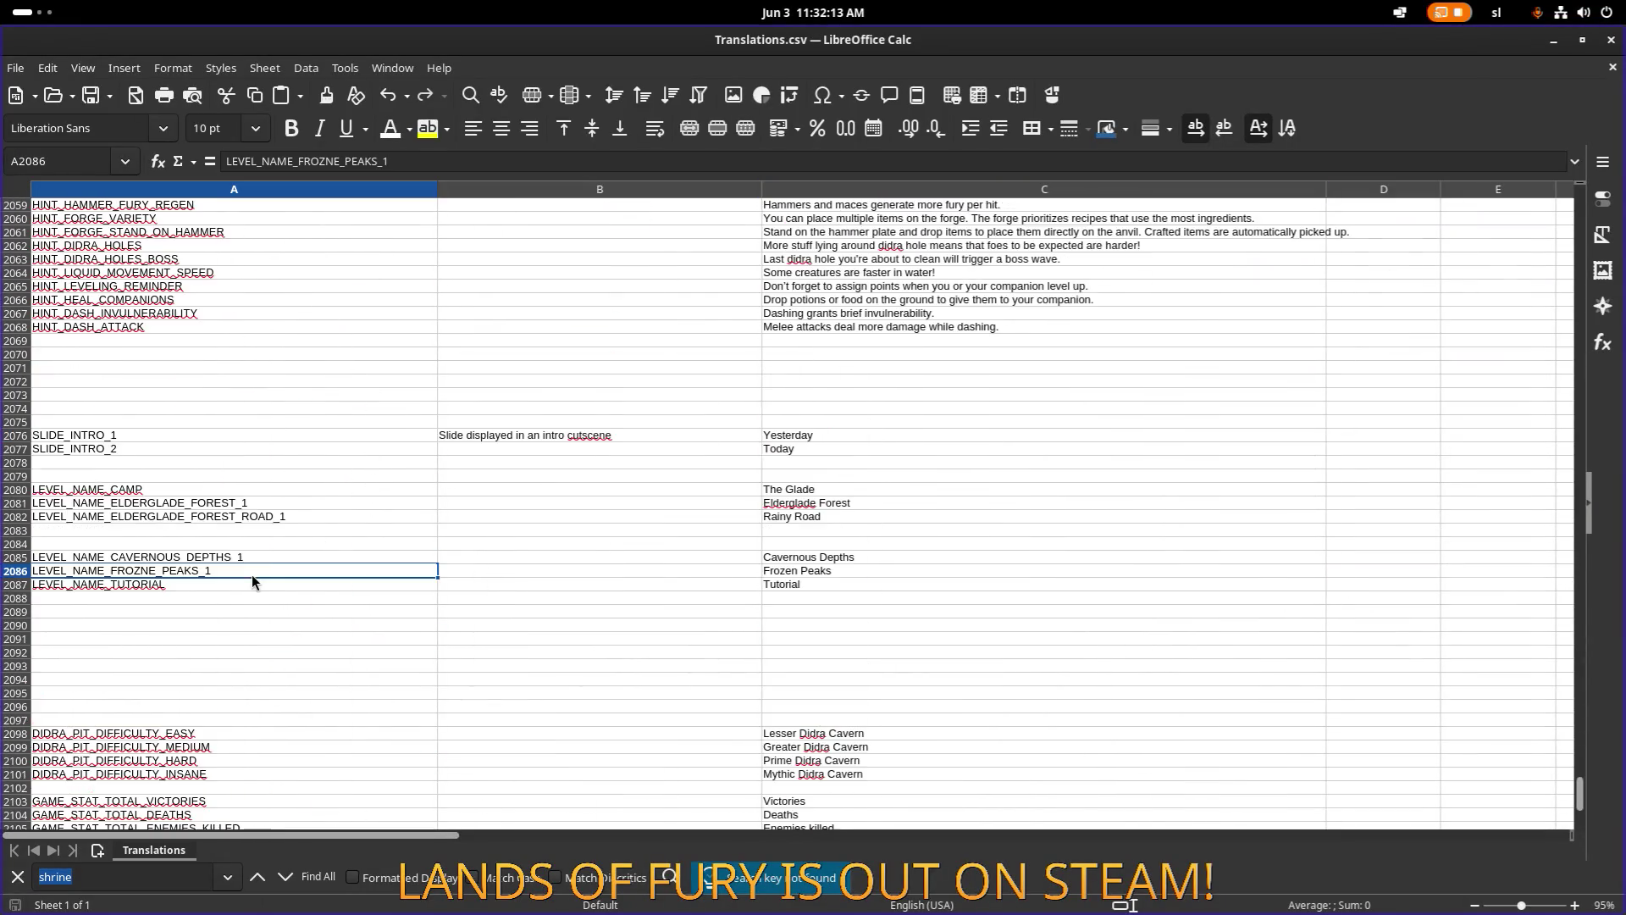
{"action": "scroll", "coordinate": [305, 466], "scroll_direction": "up", "scroll_amount": 3}
{"action": "scroll", "coordinate": [305, 473], "scroll_direction": "up", "scroll_amount": 1}
{"action": "left_click", "coordinate": [263, 520]}
Start a SELL_FOR entry in the blank row after the hint keys, then cancel it.
{"action": "left_click", "coordinate": [227, 505]}
{"action": "type", "text": "SELL_FOR"}
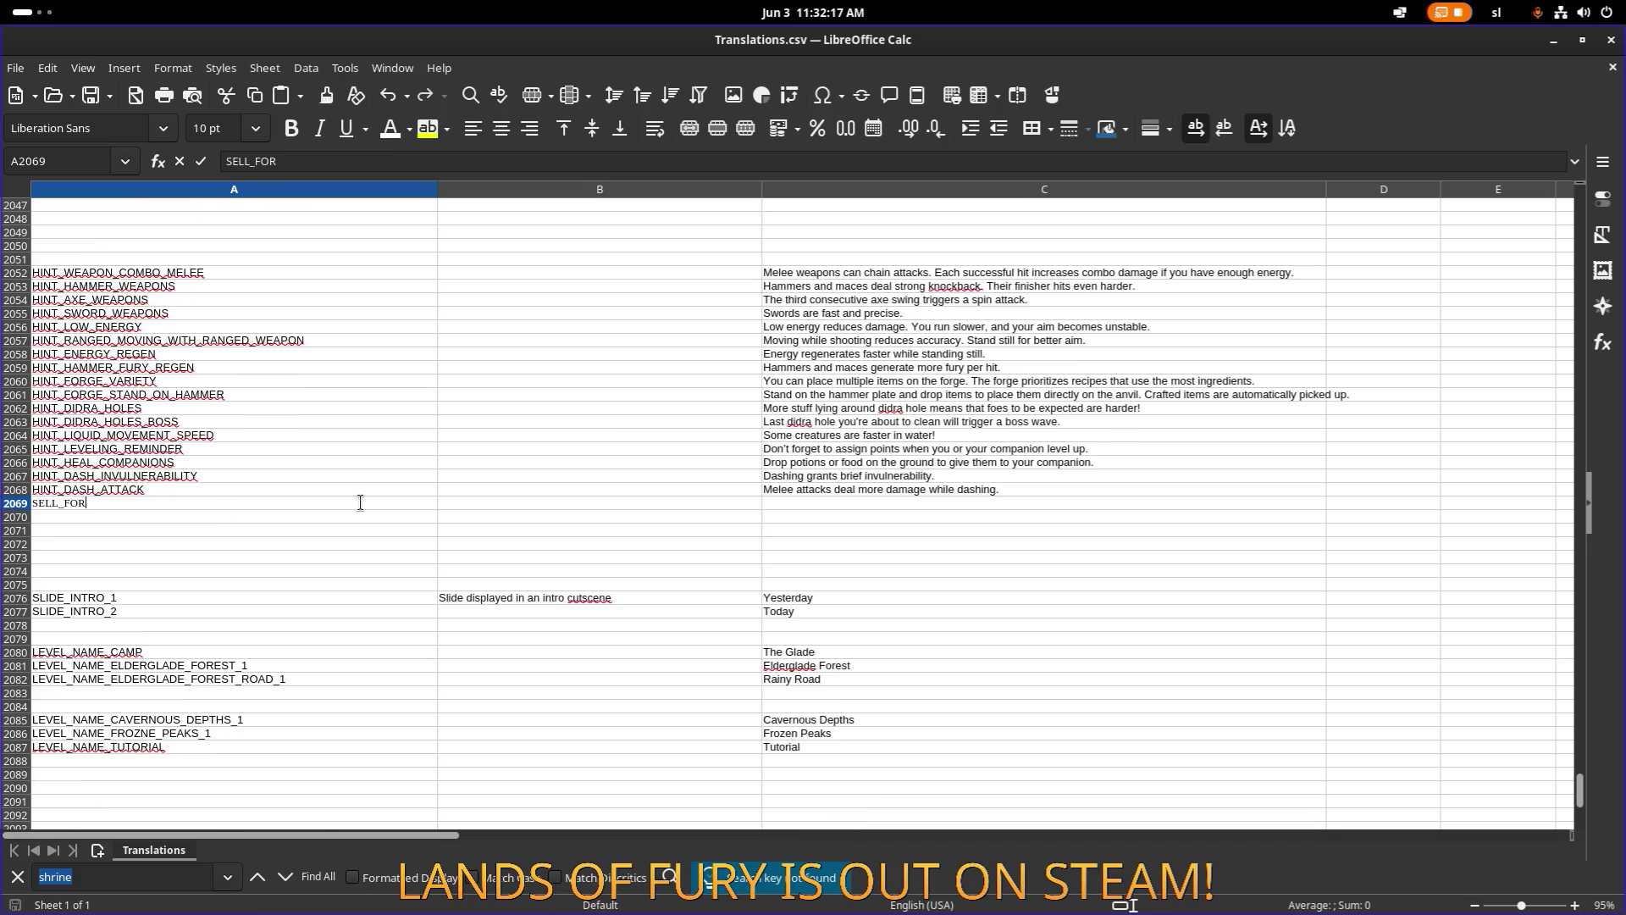
{"action": "key", "text": "ctrl+shift+v"}
{"action": "key", "text": "Return"}
{"action": "key", "text": "Escape"}
Add SHRINE_HINT_SELL_FOR in A2045 and SHRINE_HINT_STORE_FOR below it in A2046.
{"action": "scroll", "coordinate": [333, 373], "scroll_direction": "up", "scroll_amount": 3}
{"action": "left_click", "coordinate": [355, 304]}
{"action": "double_click", "coordinate": [355, 307]}
{"action": "type", "text": "SHRINE"}
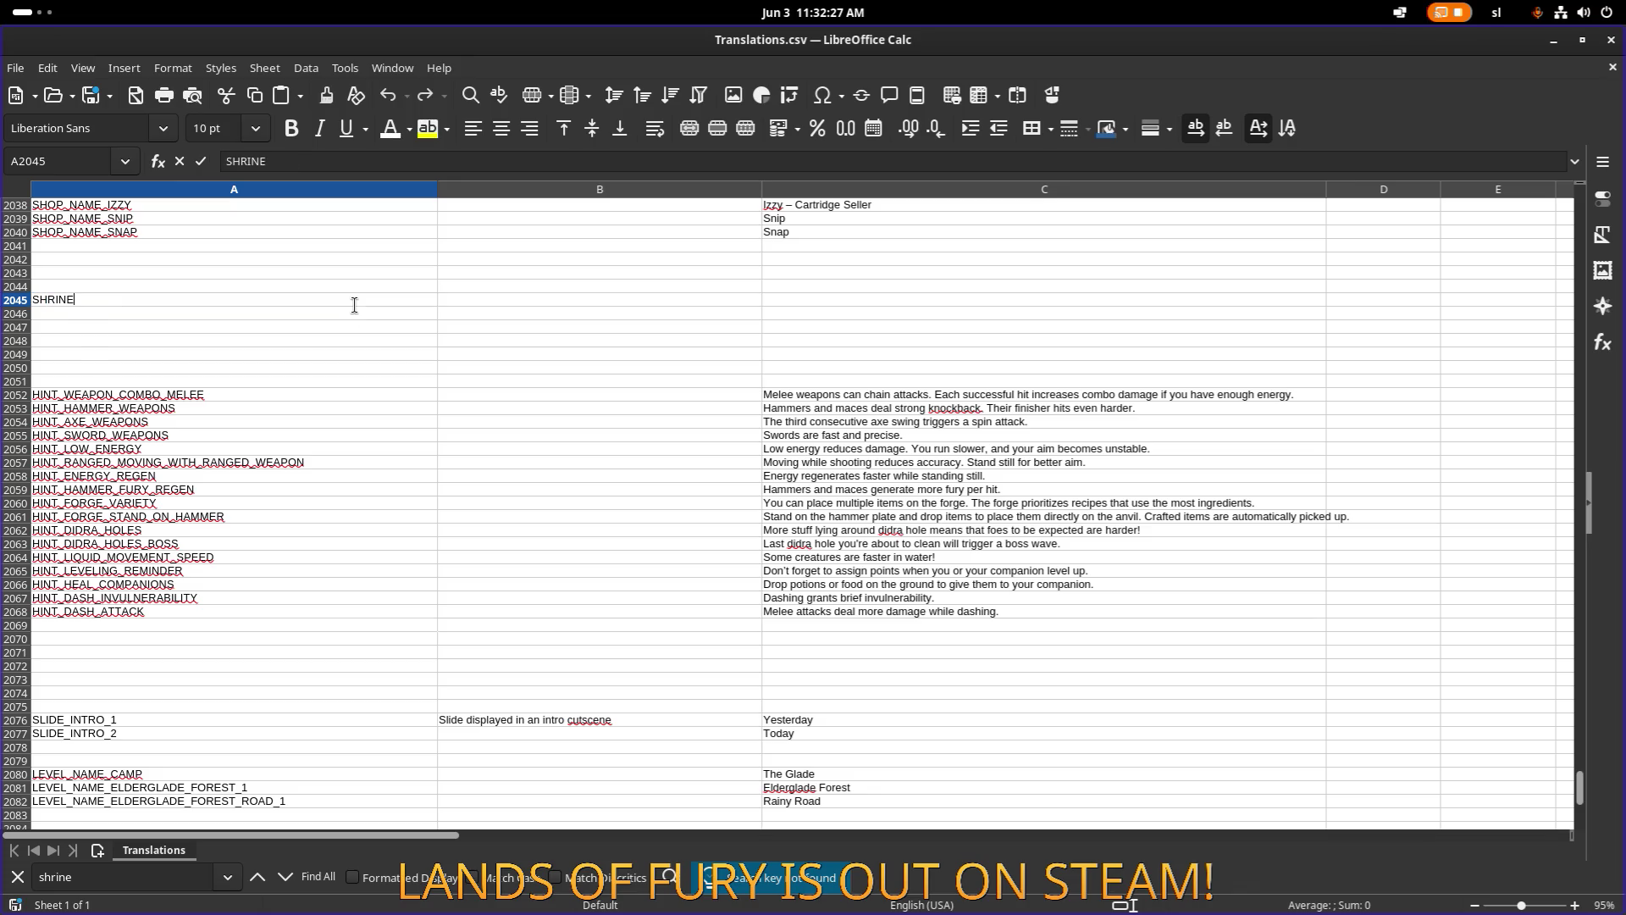
{"action": "type", "text": "HJI"}
{"action": "type", "text": "_:SLL_FOR"}
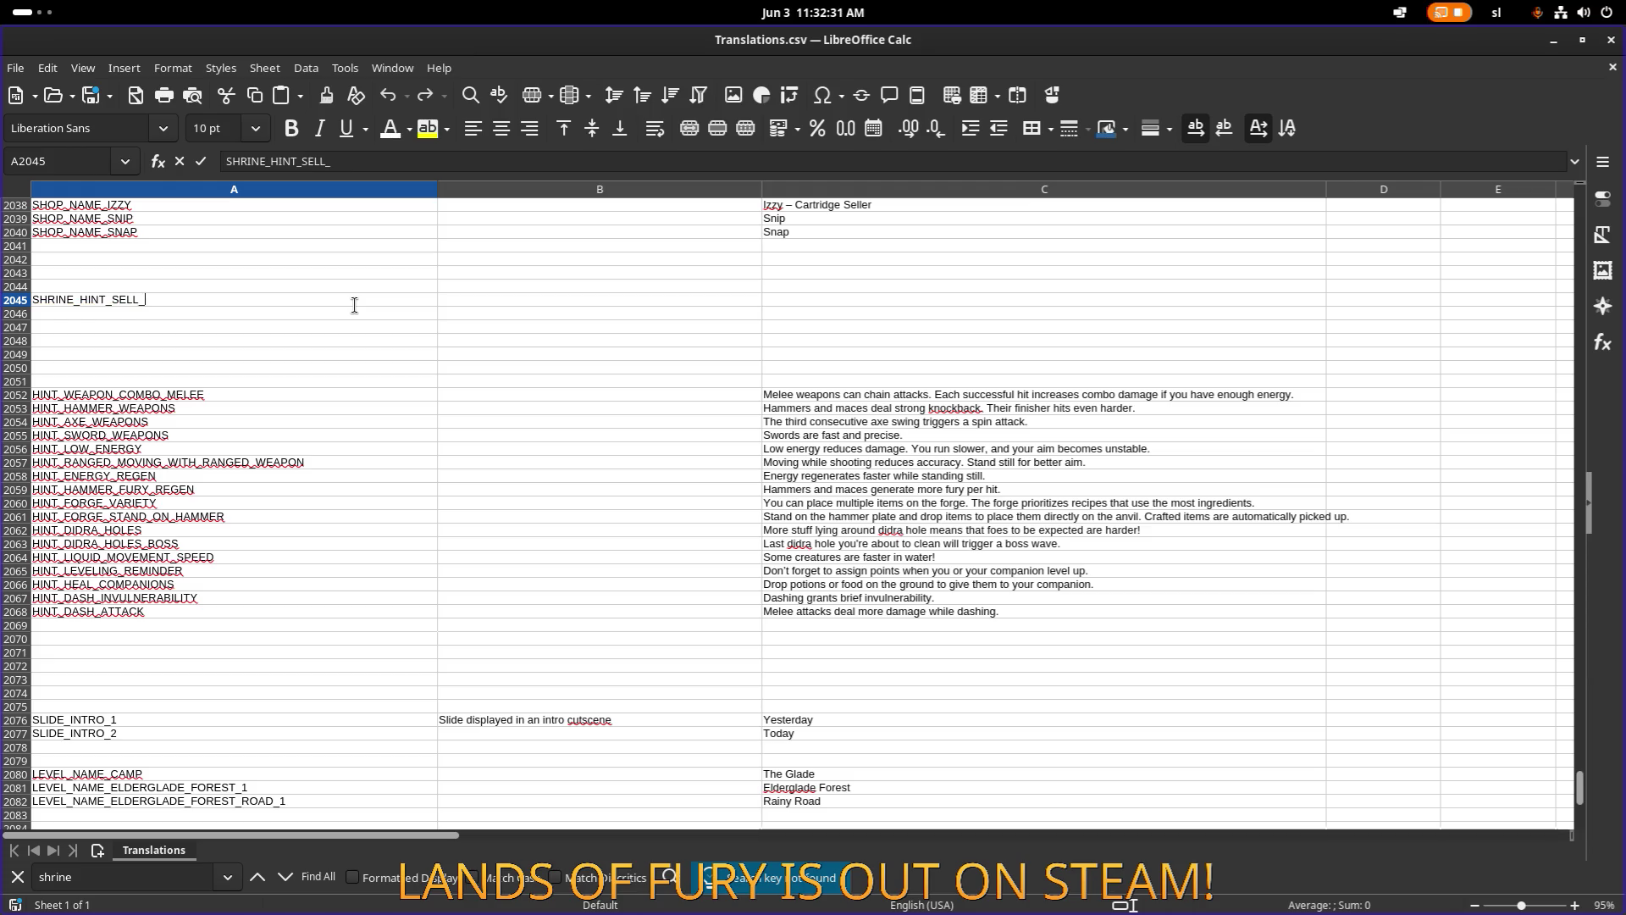
{"action": "key", "text": "Return"}
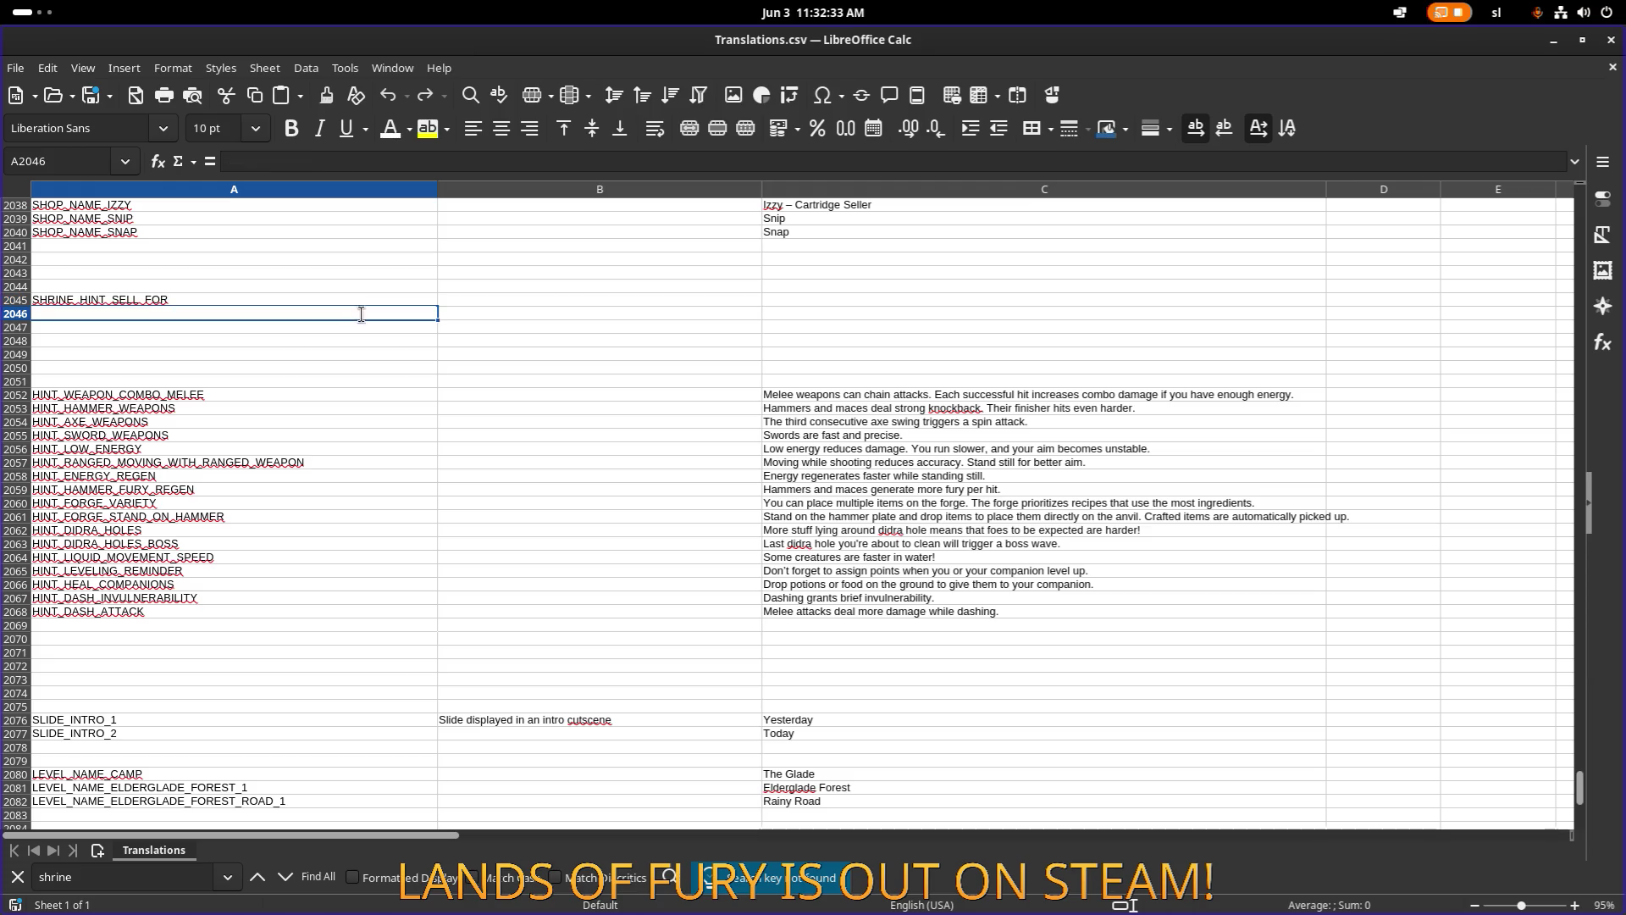
{"action": "key", "text": "ctrl+d"}
{"action": "double_click", "coordinate": [138, 313]}
{"action": "key", "text": "BackSpace"}
{"action": "key", "text": "BackSpace"}
{"action": "key", "text": "BackSpace"}
{"action": "type", "text": "STORE_FOR"}
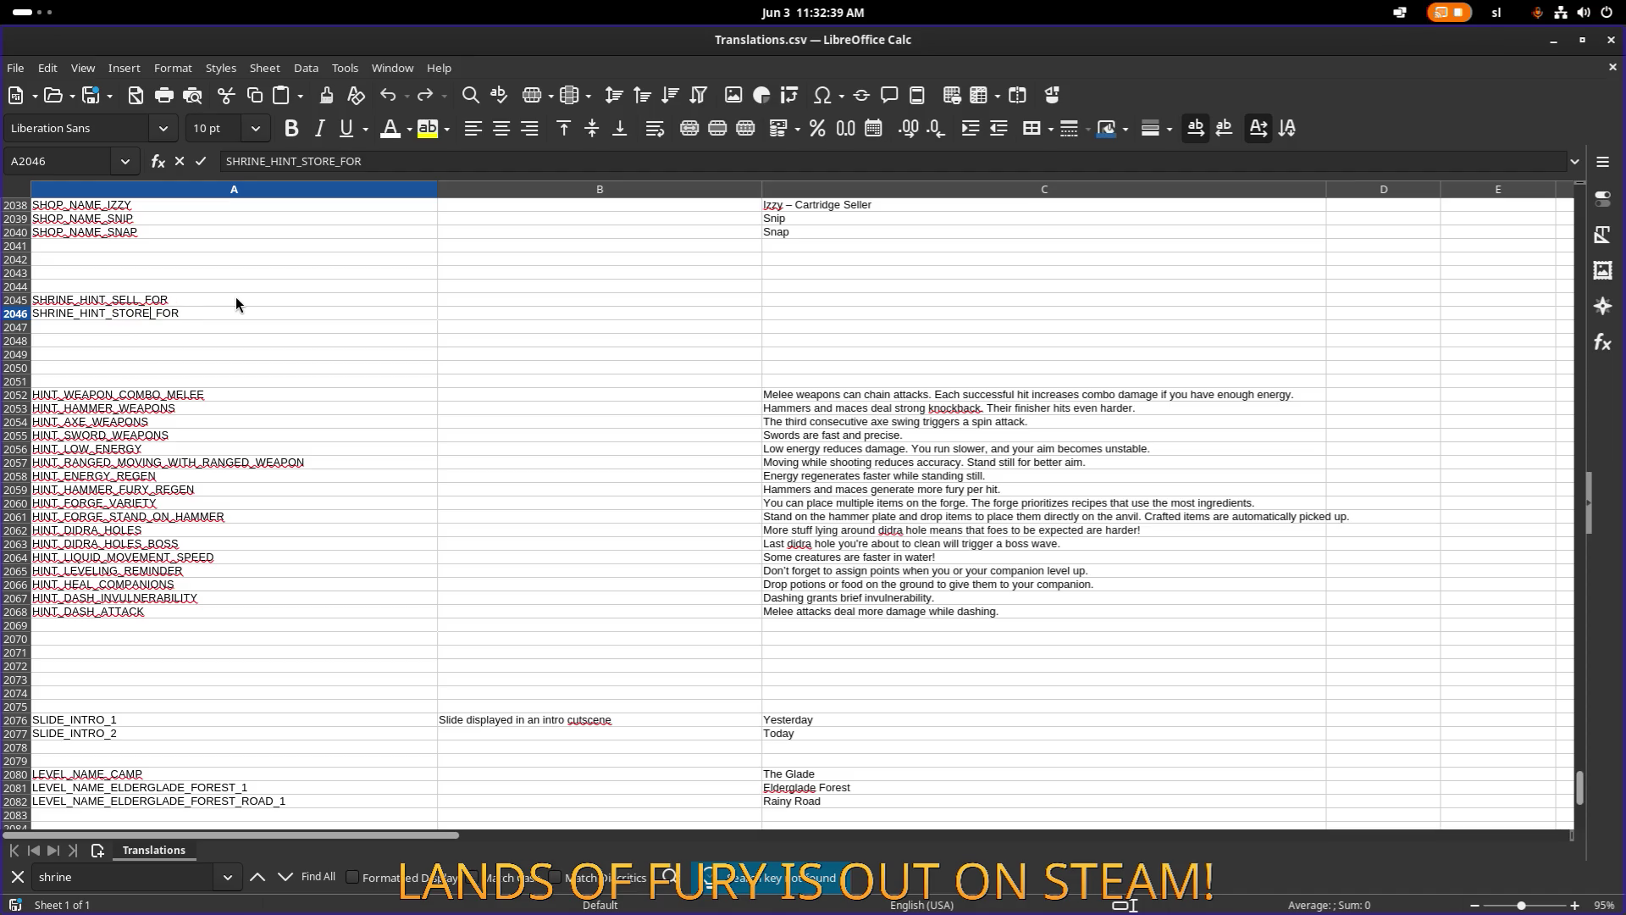
Copy both shrine hint keys and drag the Calc window aside to reveal VS Code.
{"action": "mouse_move", "coordinate": [235, 297]}
{"action": "left_mouse_down"}
{"action": "mouse_move", "coordinate": [313, 307]}
{"action": "mouse_move", "coordinate": [298, 319]}
{"action": "left_mouse_up"}
{"action": "key", "text": "ctrl+c"}
{"action": "key", "text": "Up"}
{"action": "key", "text": "Up"}
{"action": "key", "text": "Up"}
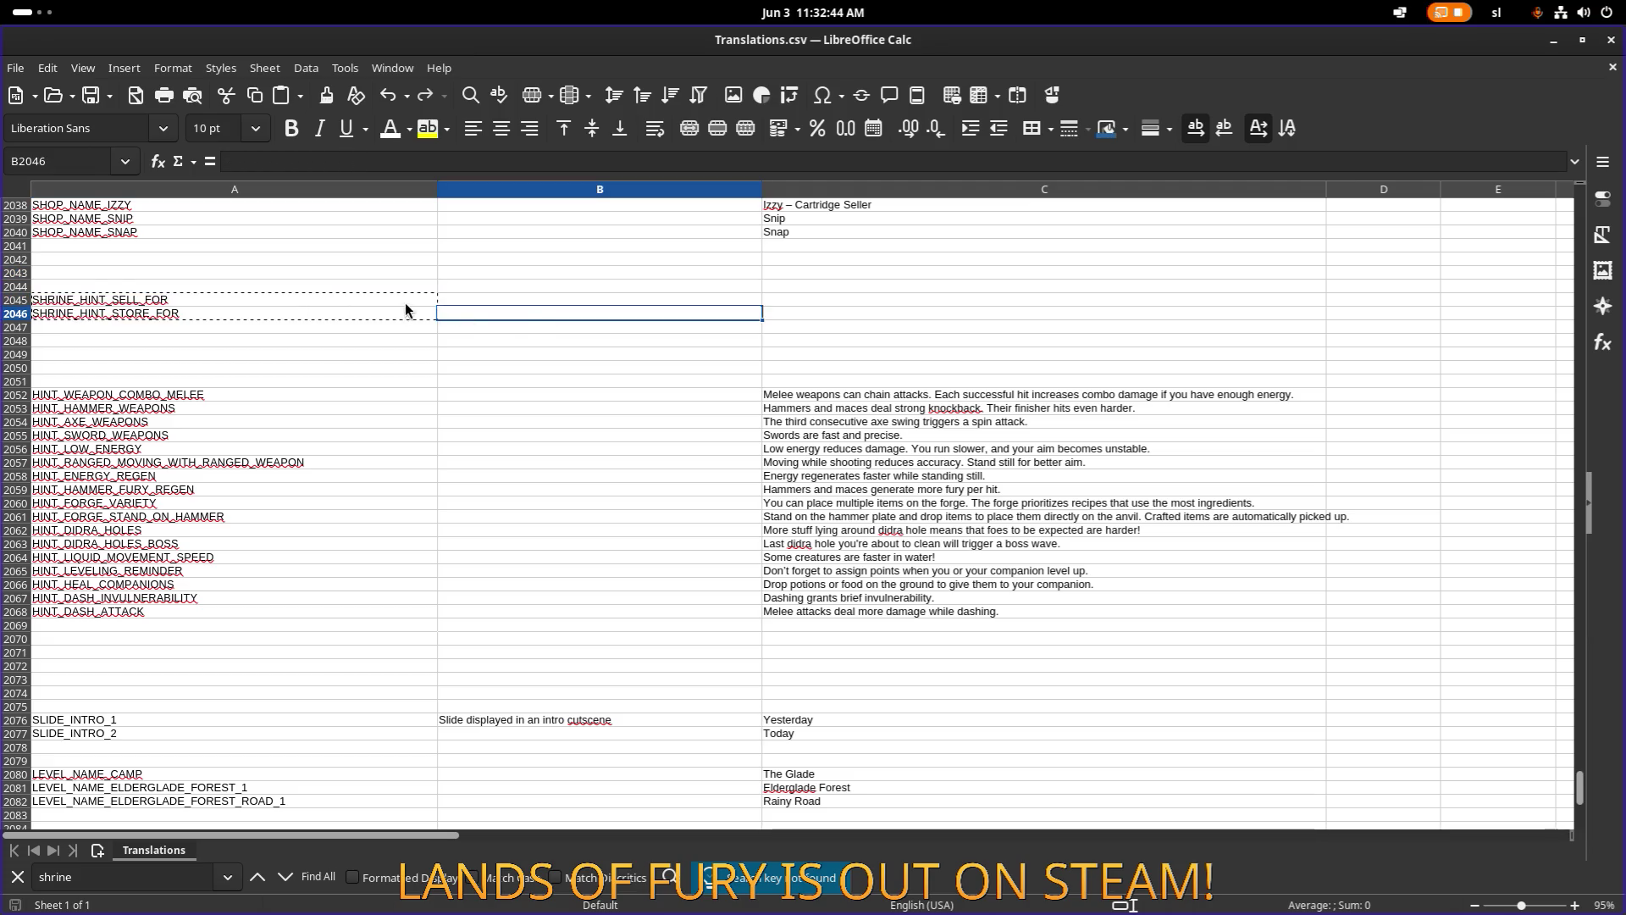
{"action": "left_click", "coordinate": [355, 301]}
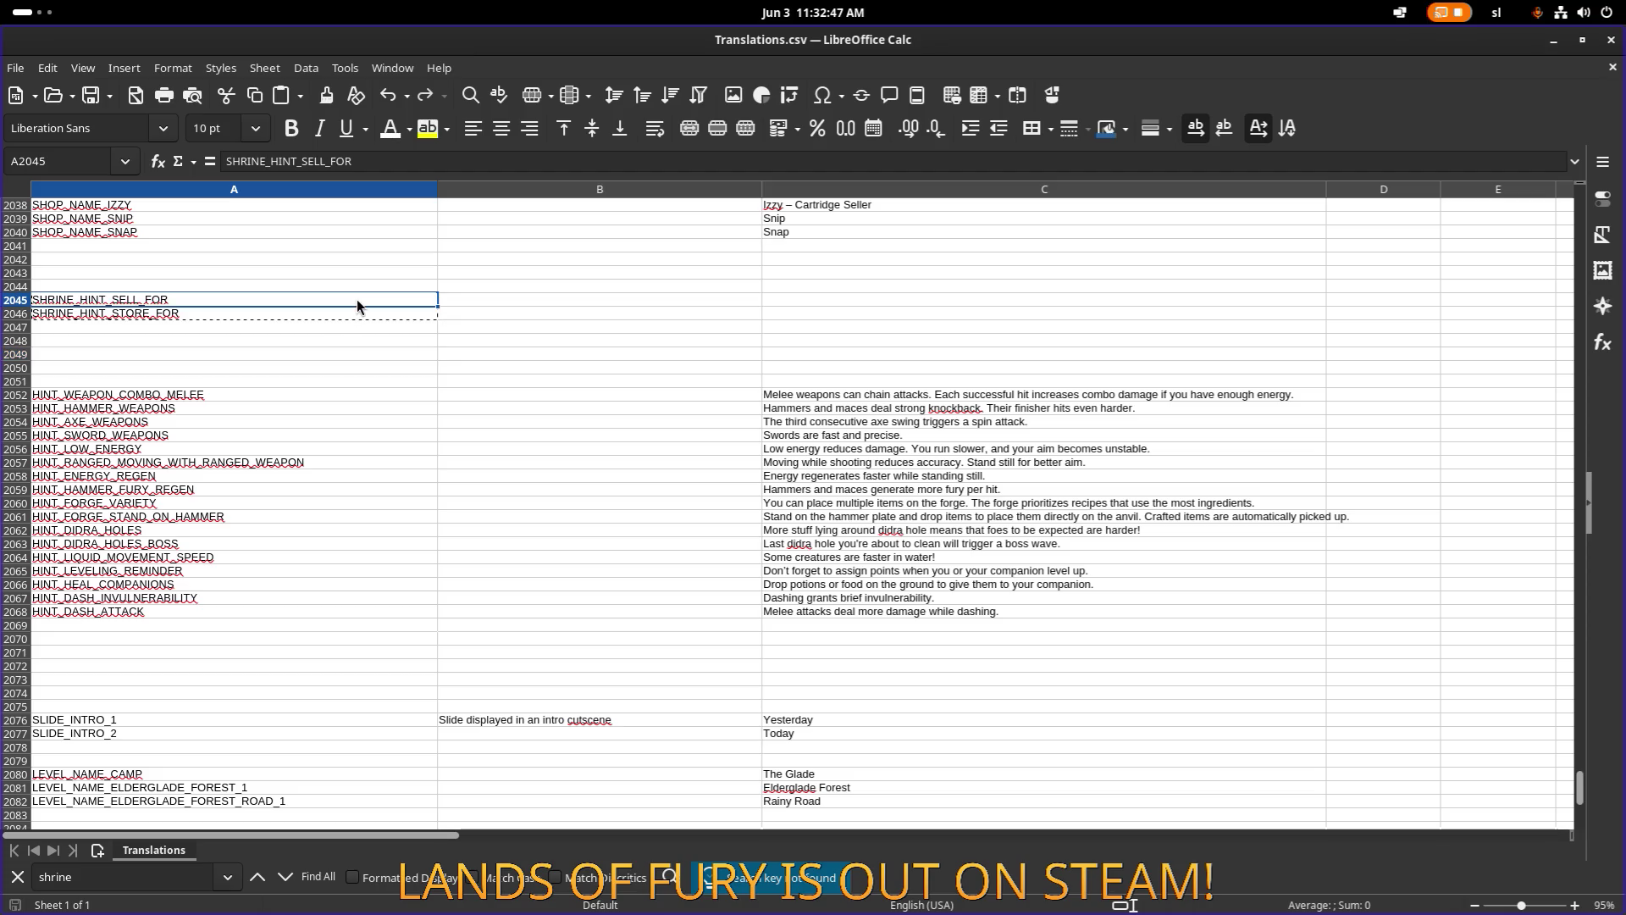
{"action": "mouse_move", "coordinate": [940, 47]}
{"action": "left_mouse_down"}
{"action": "mouse_move", "coordinate": [691, 242]}
{"action": "mouse_move", "coordinate": [0, 245]}
{"action": "left_mouse_up"}
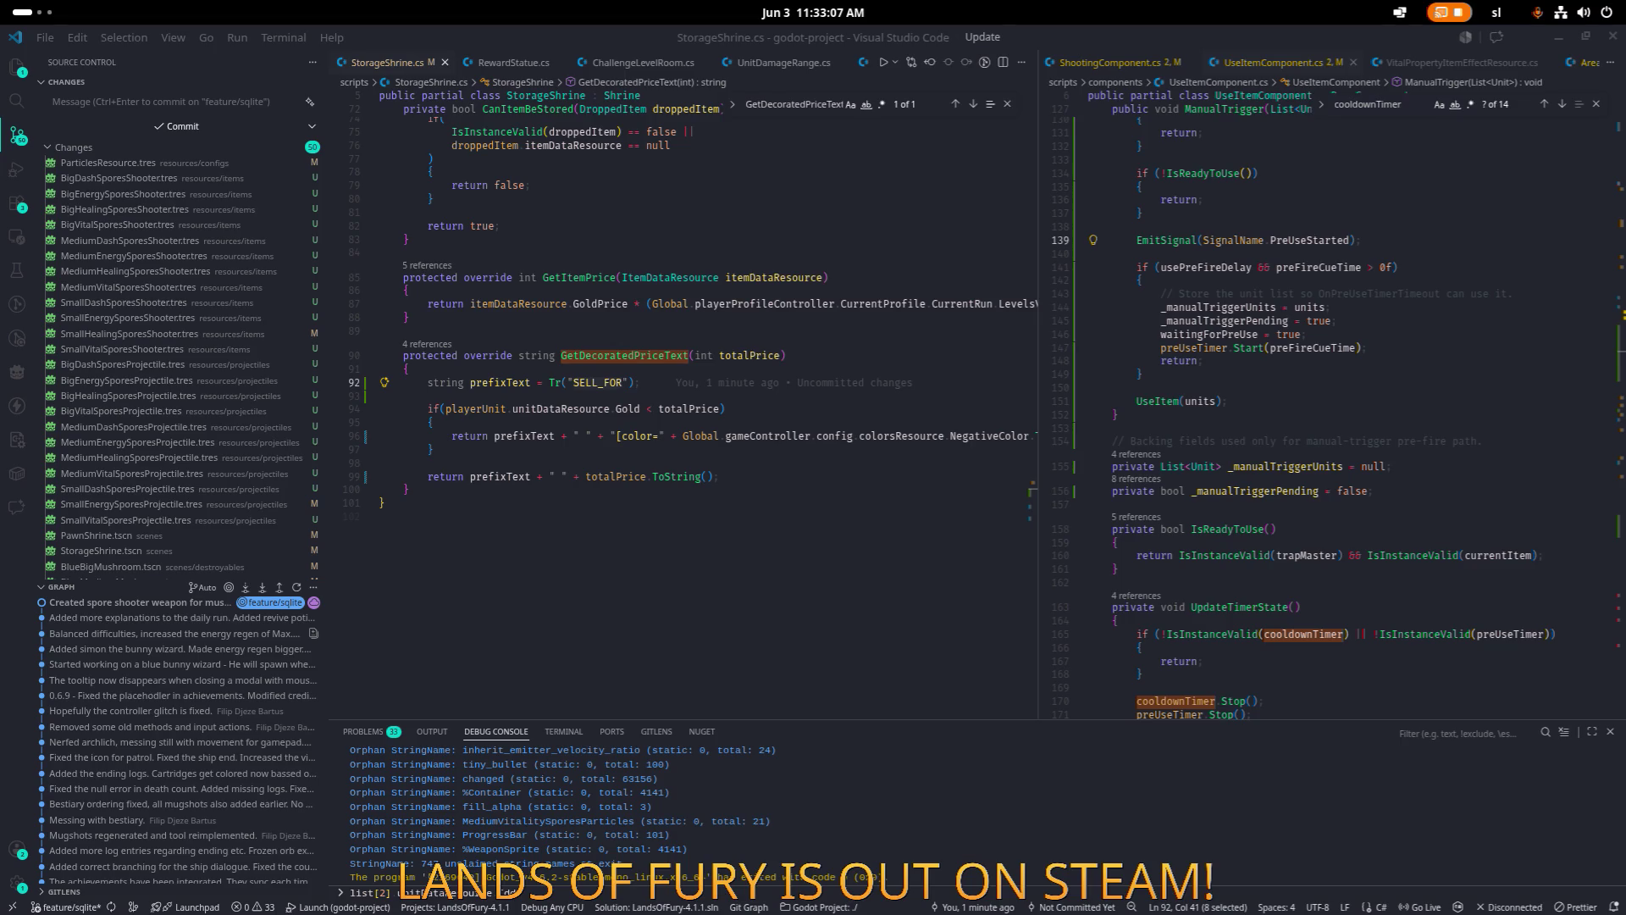
Paste SHRINE_HINT_SELL_FOR over the SELL_FOR key on line 92 of StorageShrine.cs.
{"action": "double_click", "coordinate": [606, 383]}
{"action": "key", "text": "ctrl+v"}
{"action": "left_click", "coordinate": [756, 383]}
{"action": "key", "text": "shift+Home"}
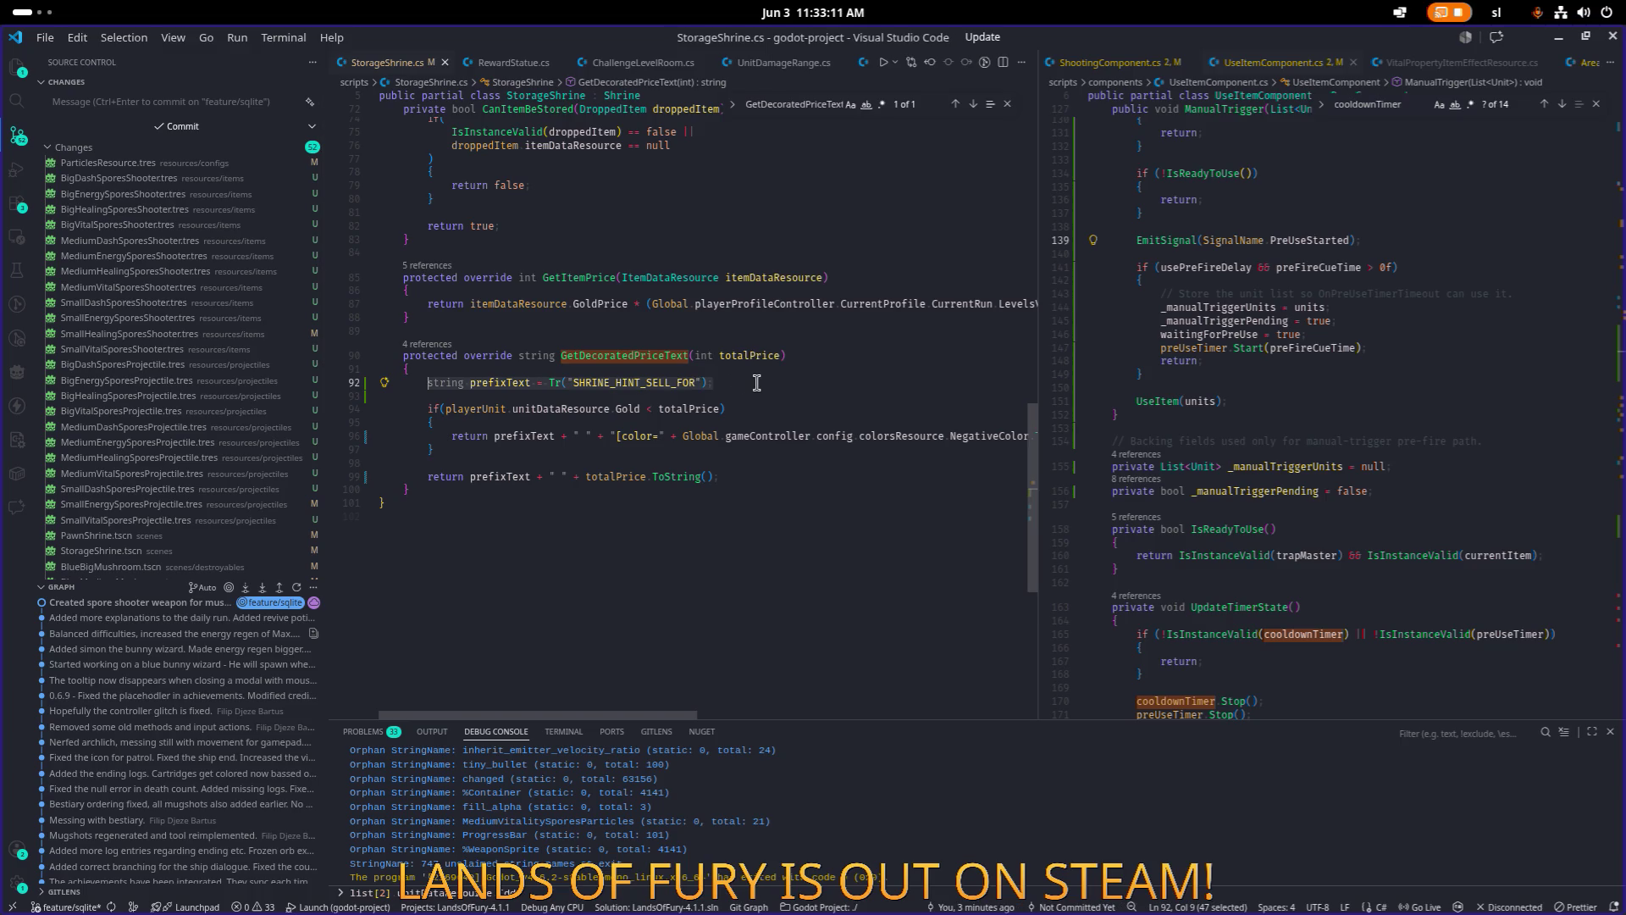
{"action": "left_click", "coordinate": [1292, 401]}
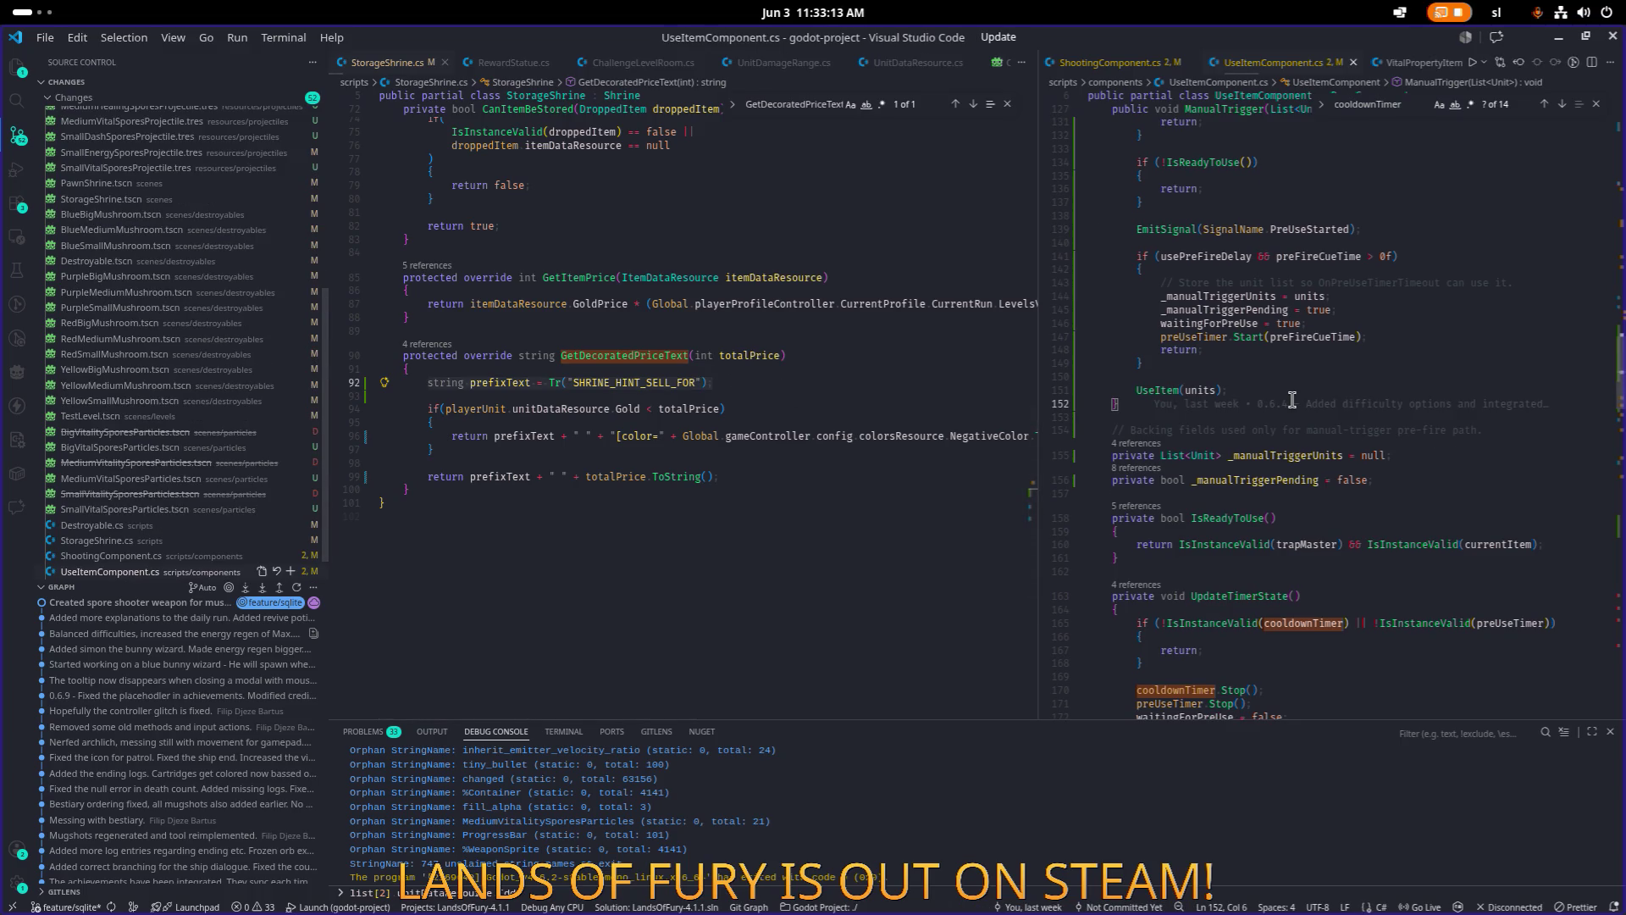
{"action": "key", "text": "ctrl+p"}
{"action": "key", "text": "Escape"}
Change the key to SHRINE_HINT_STORE_FOR and save StorageShrine.cs.
{"action": "left_click", "coordinate": [669, 382]}
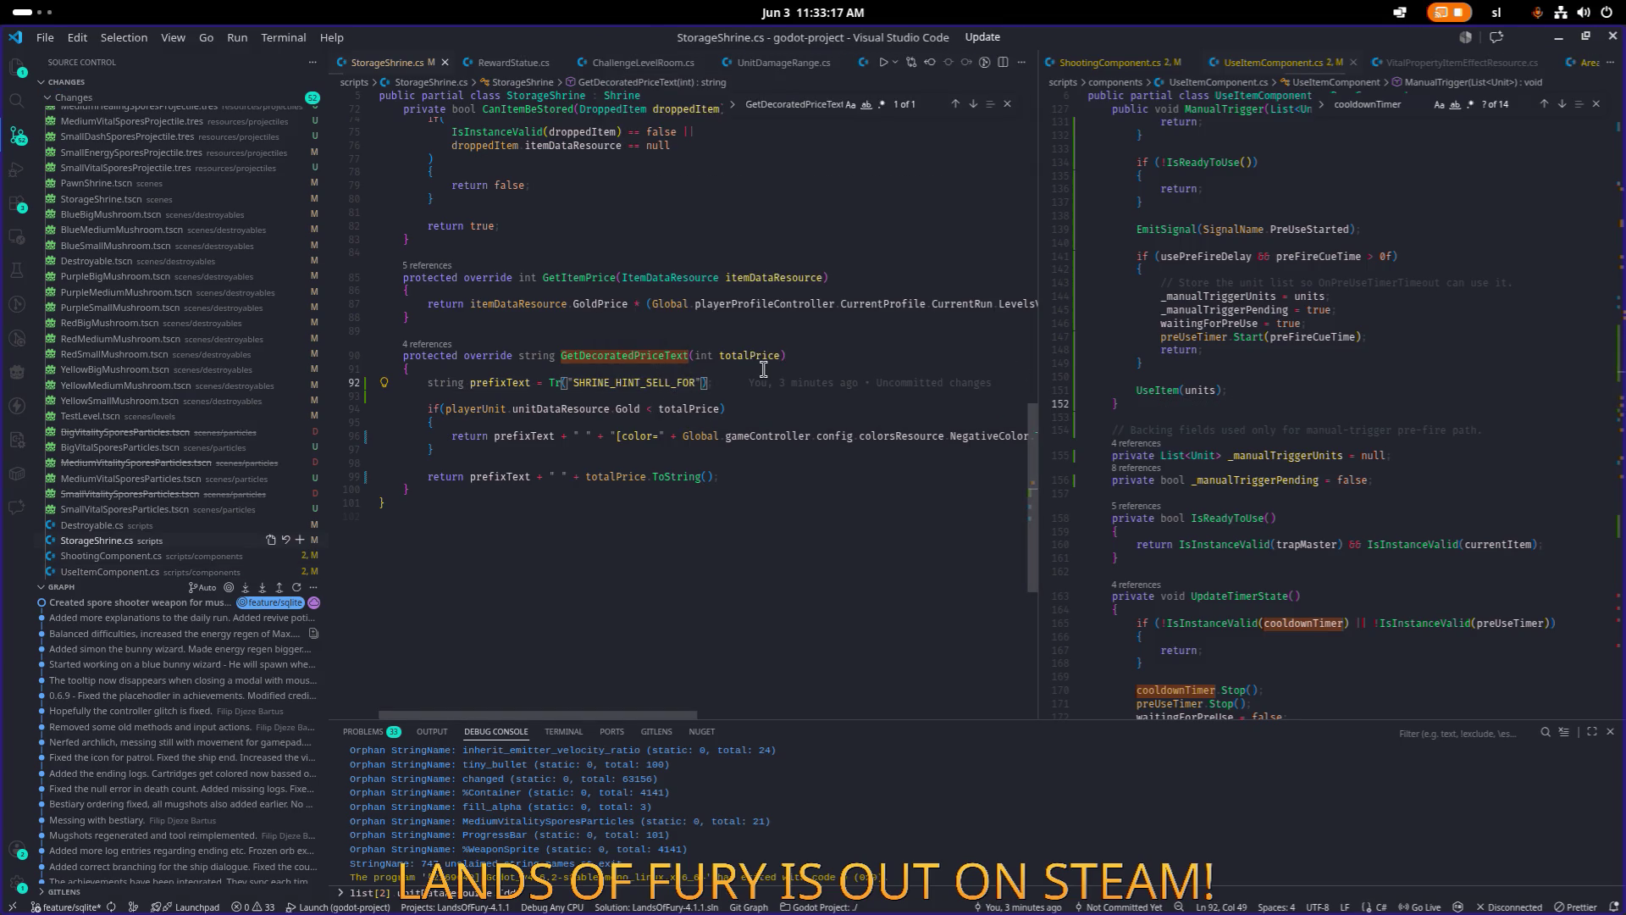
{"action": "key", "text": "BackSpace"}
{"action": "key", "text": "BackSpace"}
{"action": "key", "text": "BackSpace"}
{"action": "type", "text": "STORE"}
{"action": "key", "text": "ctrl+s"}
{"action": "key", "text": "End"}
{"action": "key", "text": "shift+Home"}
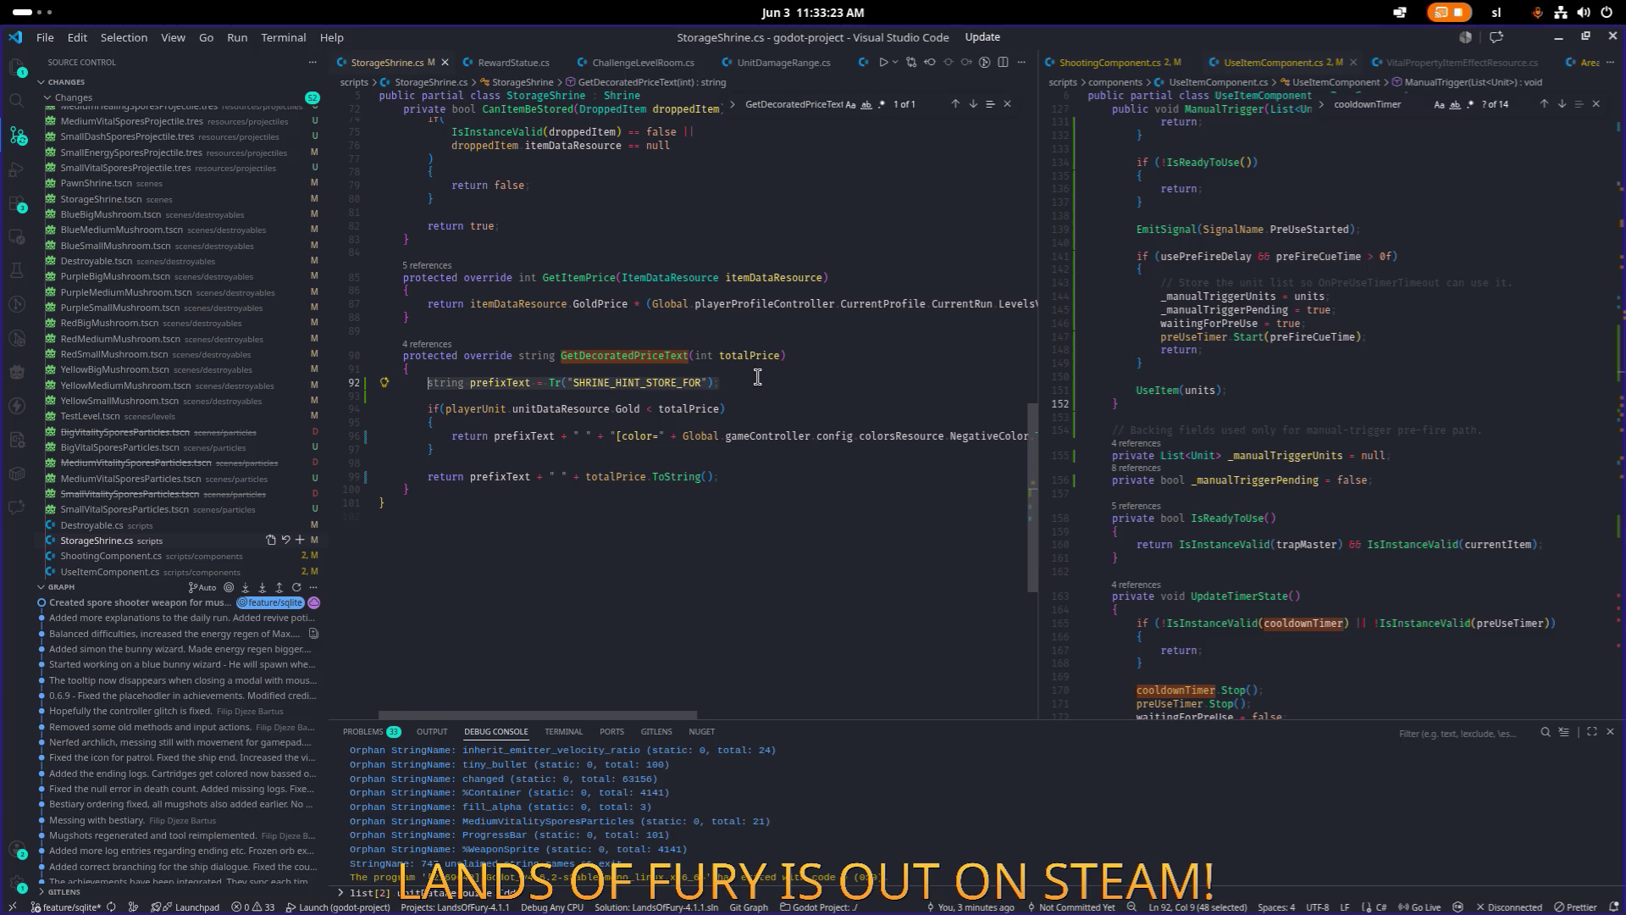
{"action": "left_click", "coordinate": [1148, 362]}
{"action": "key", "text": "ctrl+p"}
Open PawnShrine.cs beside StorageShrine.cs and search it for GetDecoratedPriceText.
{"action": "type", "text": "pawns"}
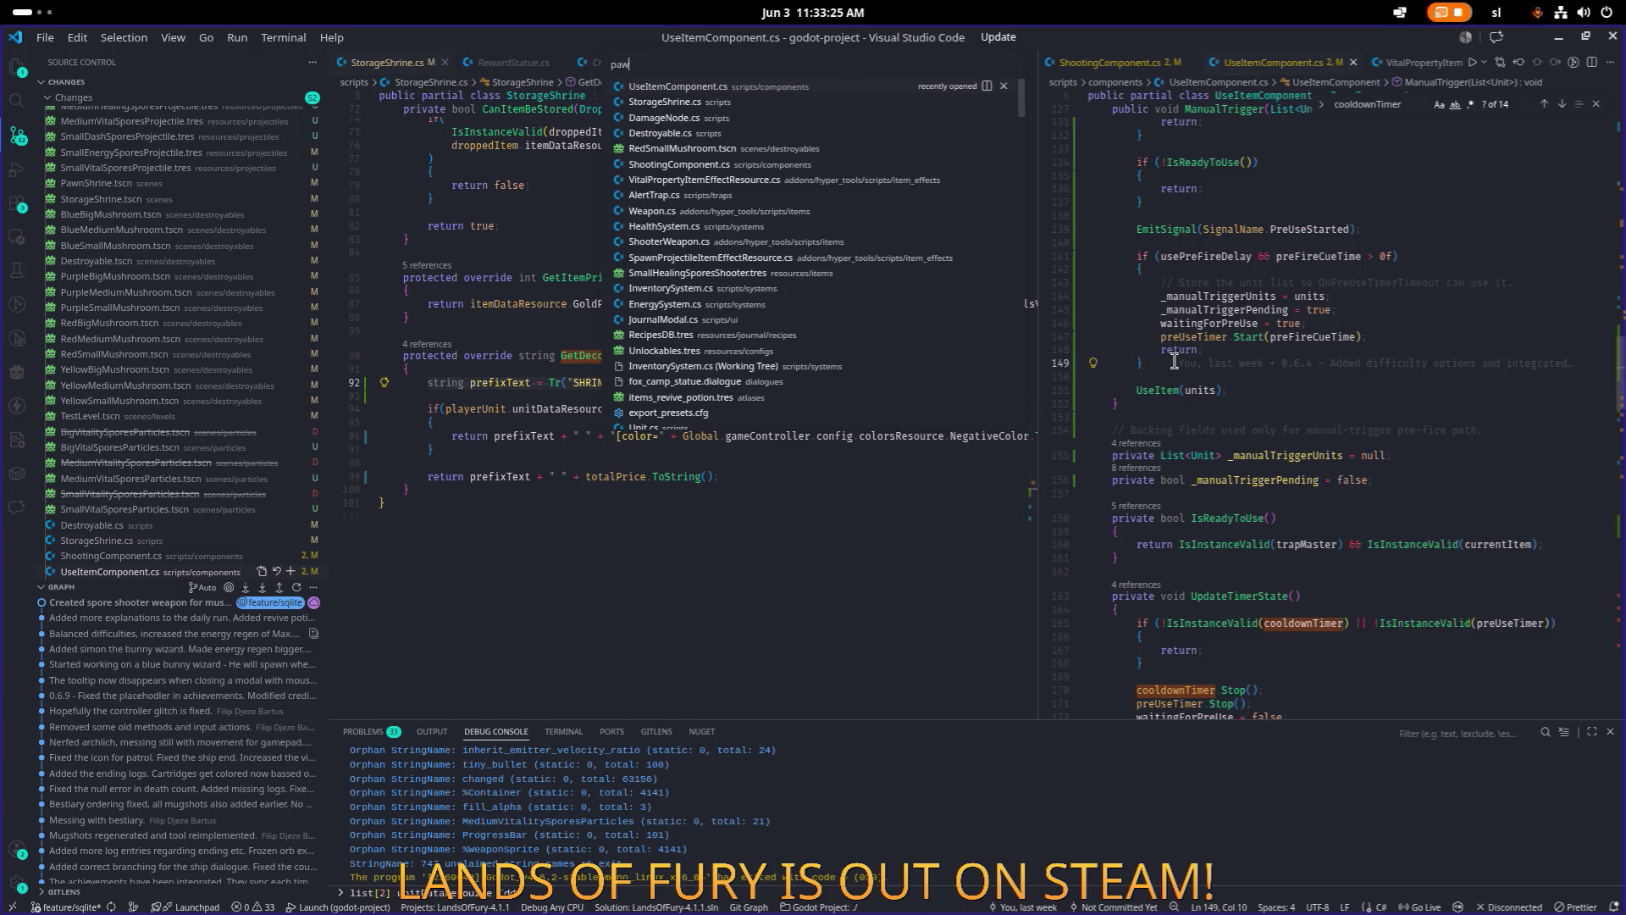
{"action": "key", "text": "Return"}
{"action": "scroll", "coordinate": [1171, 461], "scroll_direction": "up", "scroll_amount": 5}
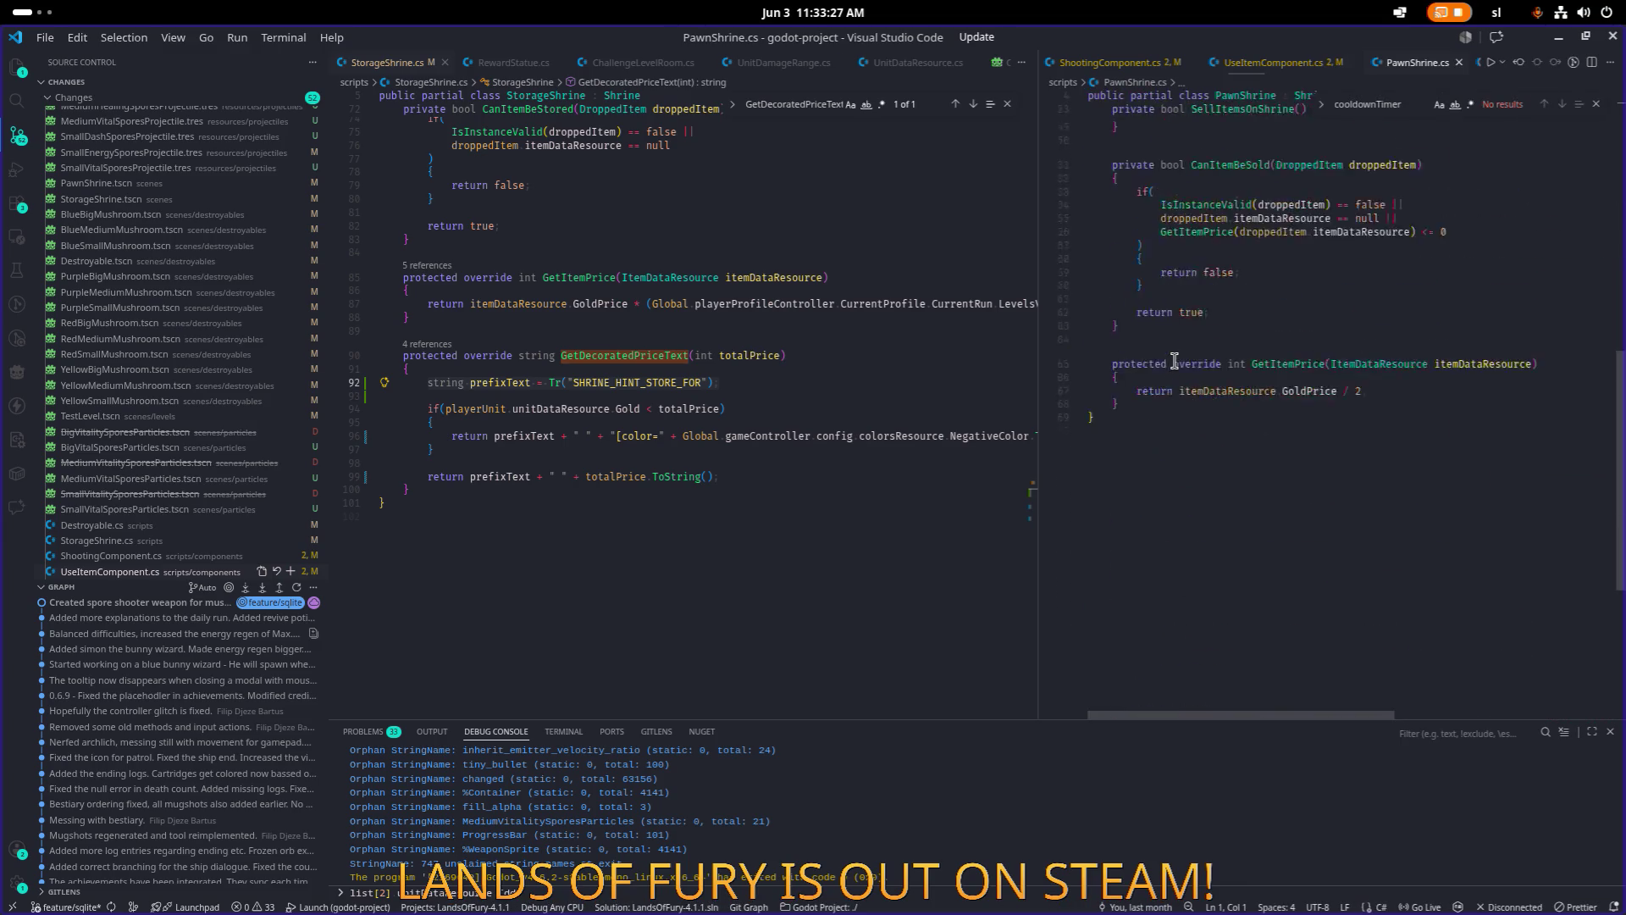
{"action": "scroll", "coordinate": [1258, 371], "scroll_direction": "up", "scroll_amount": 6}
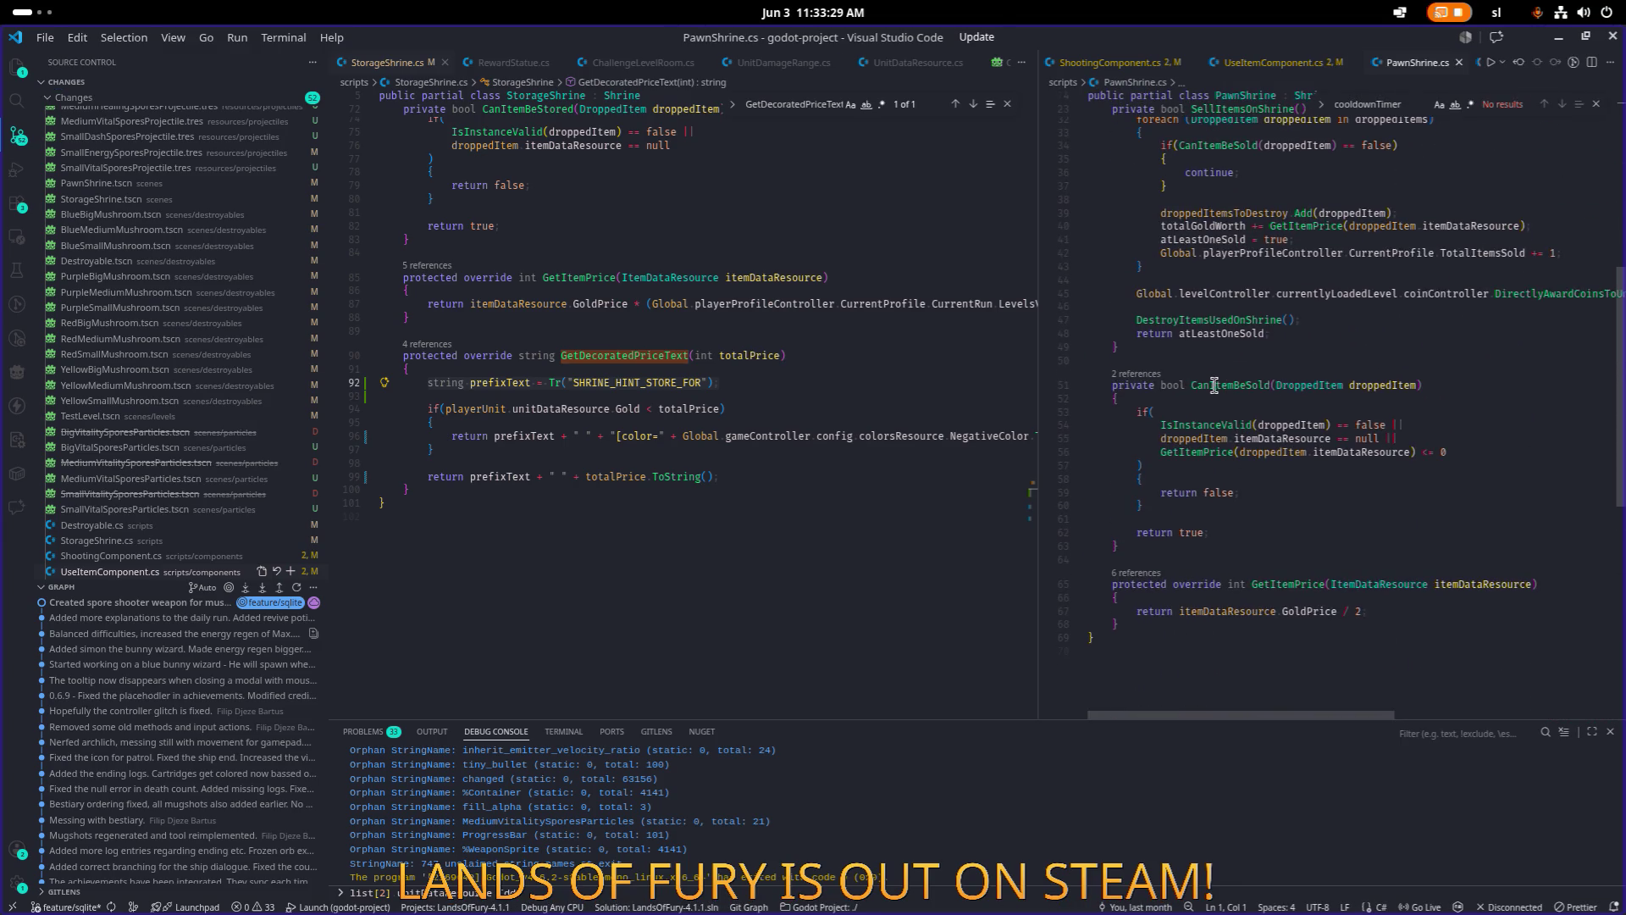
{"action": "key", "text": "ctrl+1"}
{"action": "key", "text": "ctrl+2"}
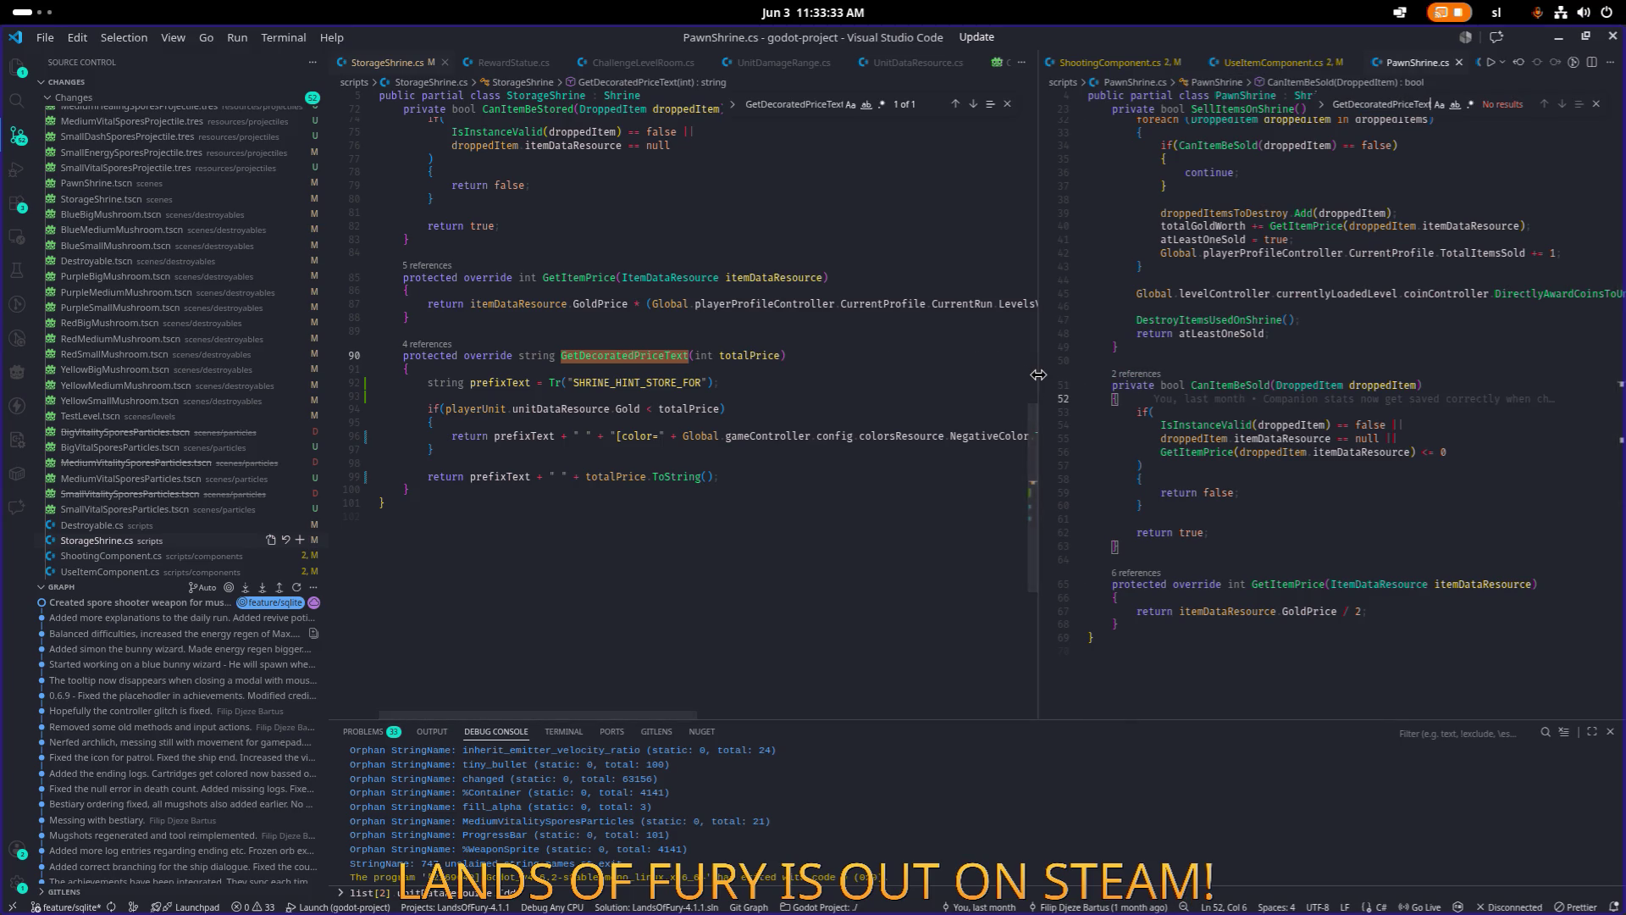
{"action": "left_click_drag", "start_coordinate": [1036, 382], "coordinate": [936, 382]}
Copy StorageShrine's GetDecoratedPriceText method into PawnShrine.cs after GetItemPrice.
{"action": "left_click", "coordinate": [649, 359]}
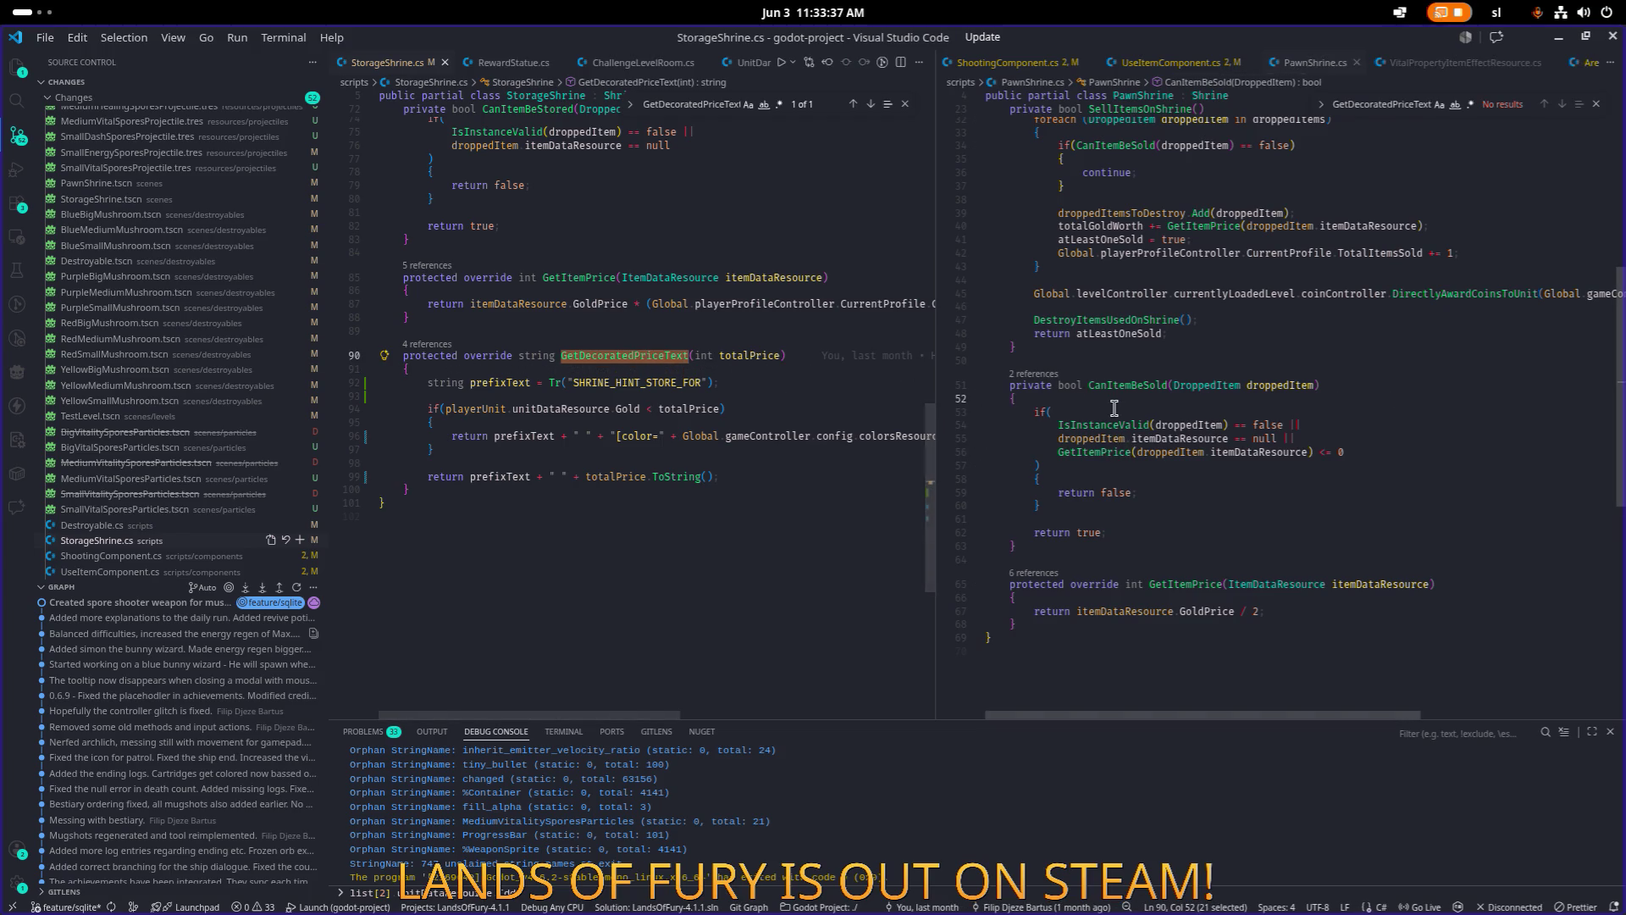
{"action": "left_click", "coordinate": [1327, 474]}
{"action": "left_click", "coordinate": [1597, 105]}
{"action": "left_click", "coordinate": [1235, 364]}
{"action": "left_click", "coordinate": [1215, 494]}
{"action": "left_click", "coordinate": [496, 450]}
{"action": "mouse_move", "coordinate": [432, 491]}
{"action": "left_mouse_down"}
{"action": "mouse_move", "coordinate": [407, 465]}
{"action": "mouse_move", "coordinate": [403, 355]}
{"action": "left_mouse_up"}
{"action": "left_click", "coordinate": [1189, 624]}
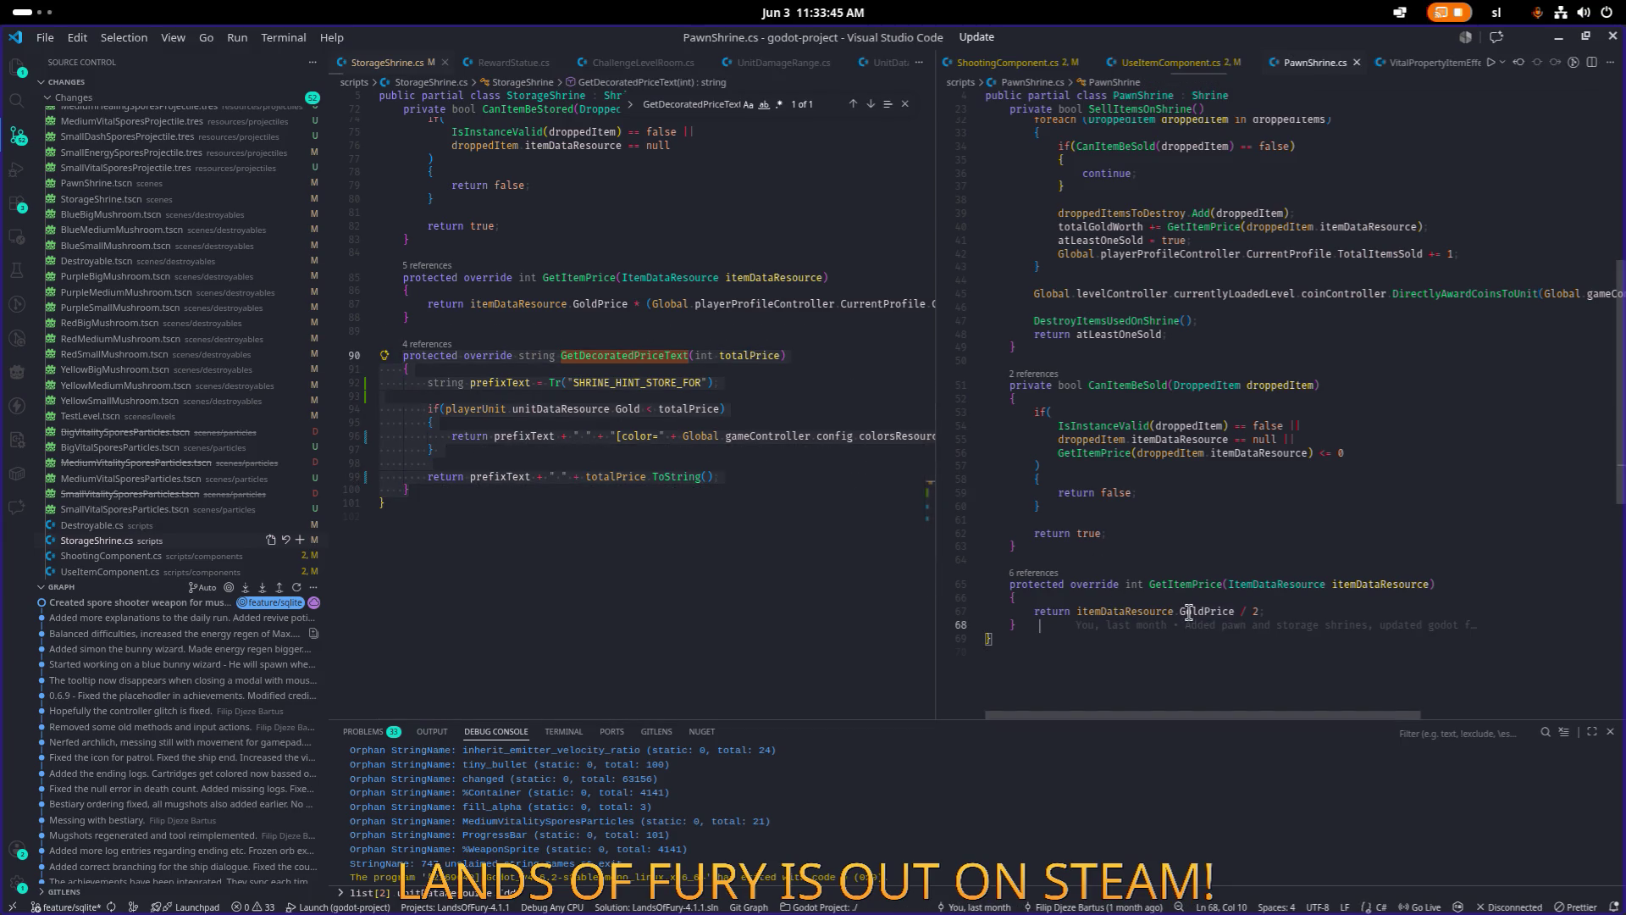
{"action": "key", "text": "Return"}
{"action": "key", "text": "Return"}
{"action": "key", "text": "ctrl+v"}
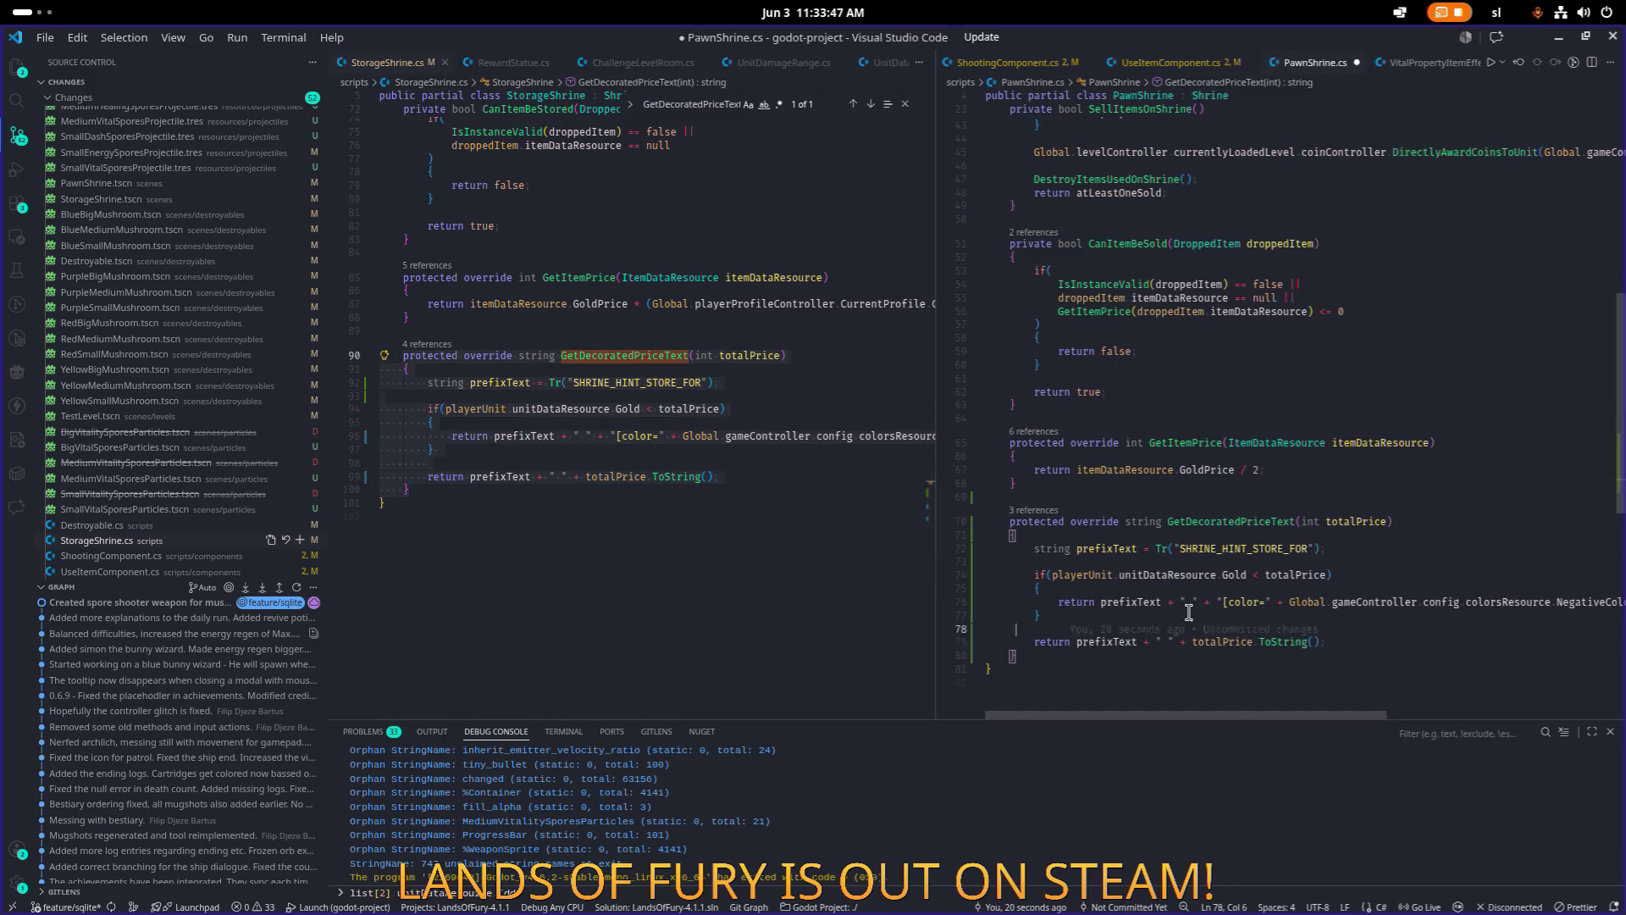
Switch the pasted key to SHRINE_HINT_SELL_FOR, delete the gold check, and save PawnShrine.cs.
{"action": "left_click", "coordinate": [1222, 549]}
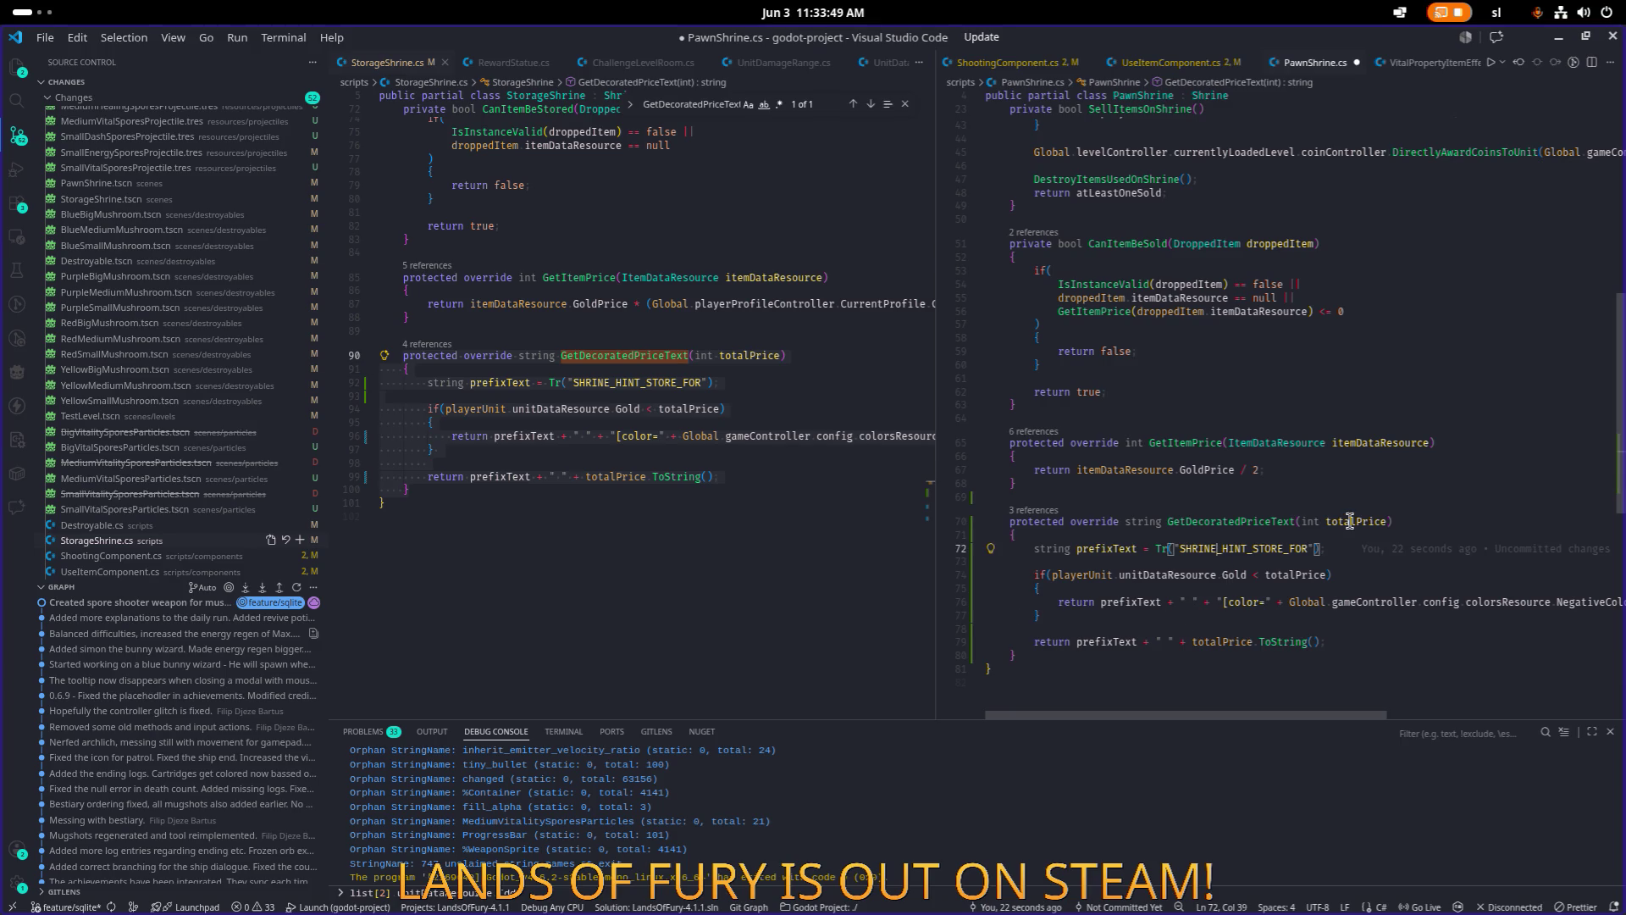
{"action": "key", "text": "shift+Right"}
{"action": "key", "text": "shift+Right"}
{"action": "key", "text": "shift+Right"}
{"action": "type", "text": "SELL"}
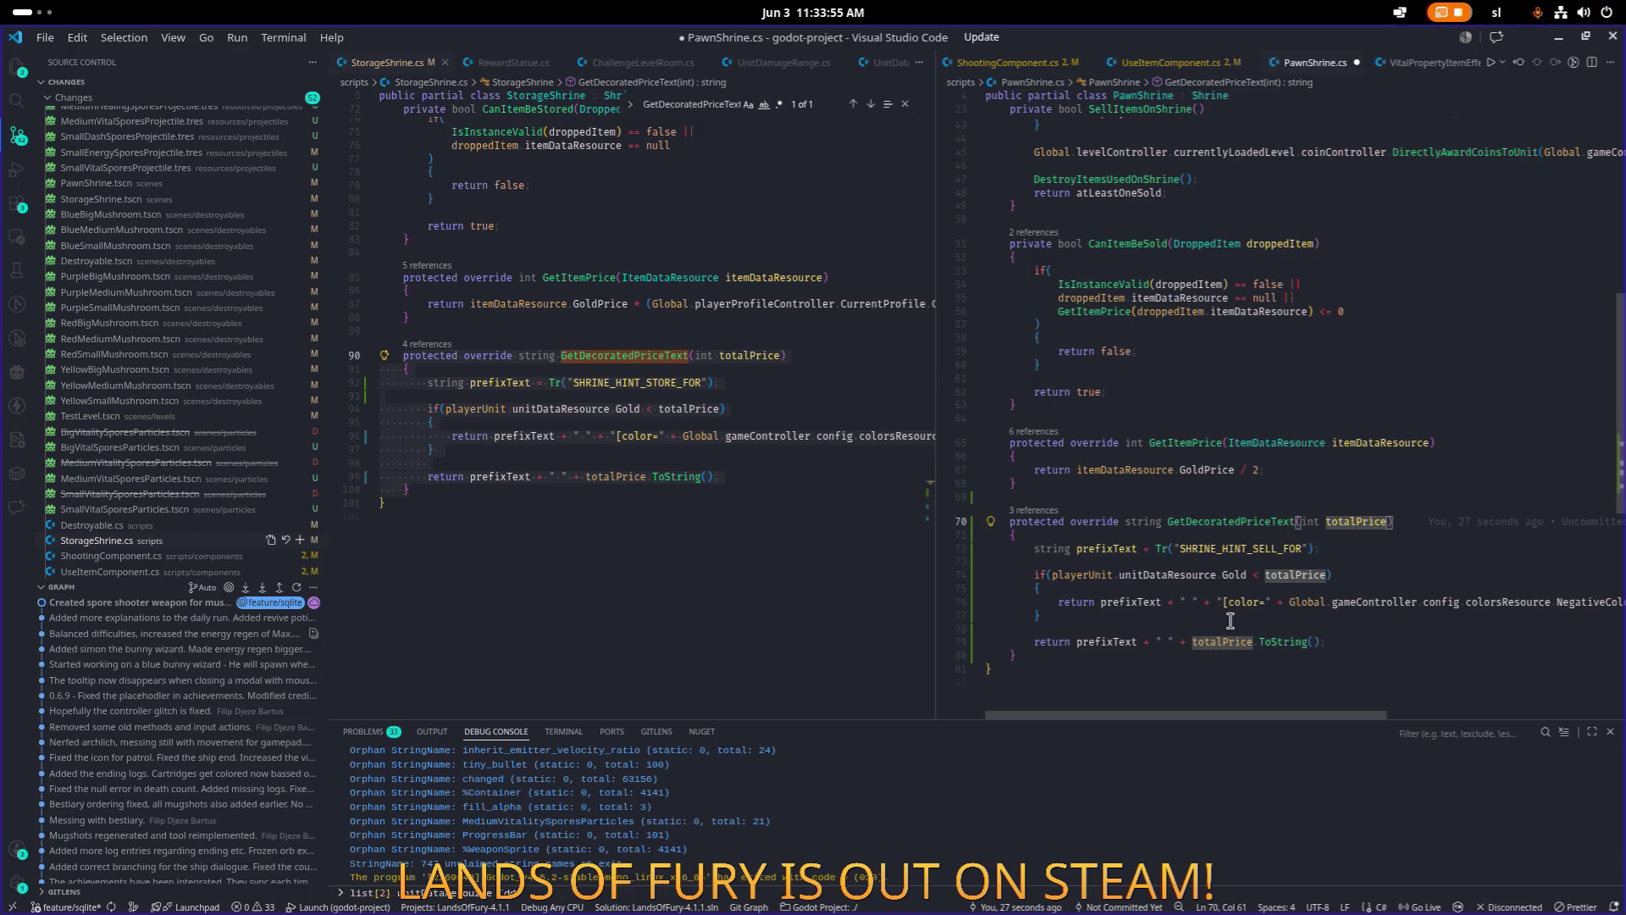
{"action": "left_click", "coordinate": [1271, 609]}
{"action": "key", "text": "shift+Up"}
{"action": "key", "text": "shift+Up"}
{"action": "key", "text": "shift+Up"}
{"action": "key", "text": "shift+Home"}
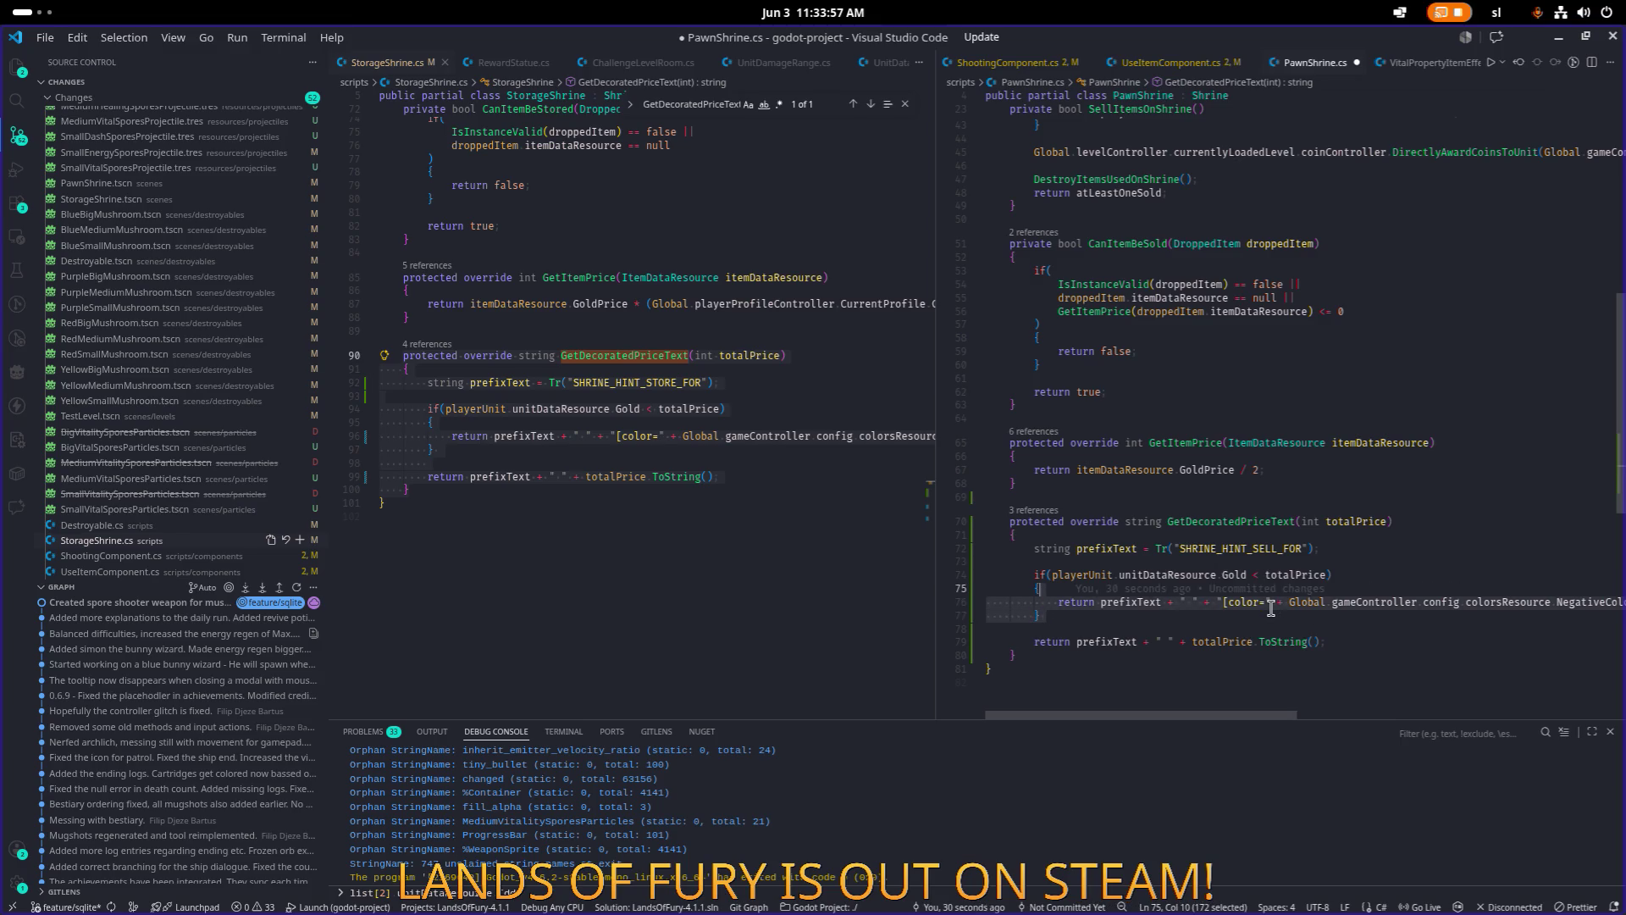
{"action": "key", "text": "BackSpace"}
{"action": "key", "text": "BackSpace"}
{"action": "key", "text": "BackSpace"}
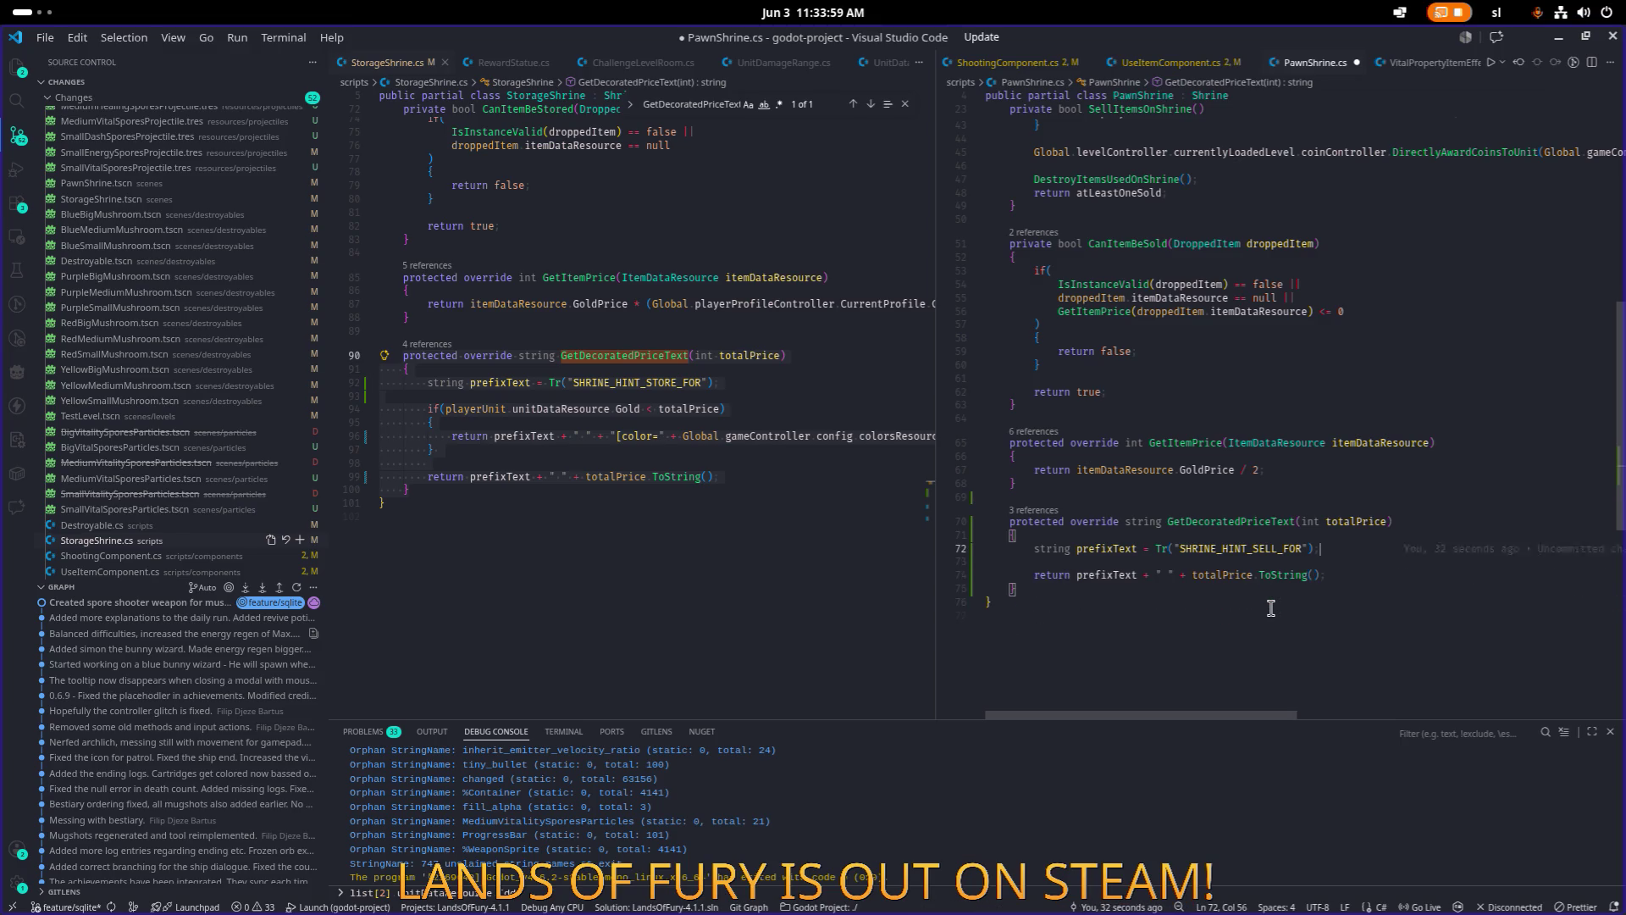
{"action": "key", "text": "ctrl+s"}
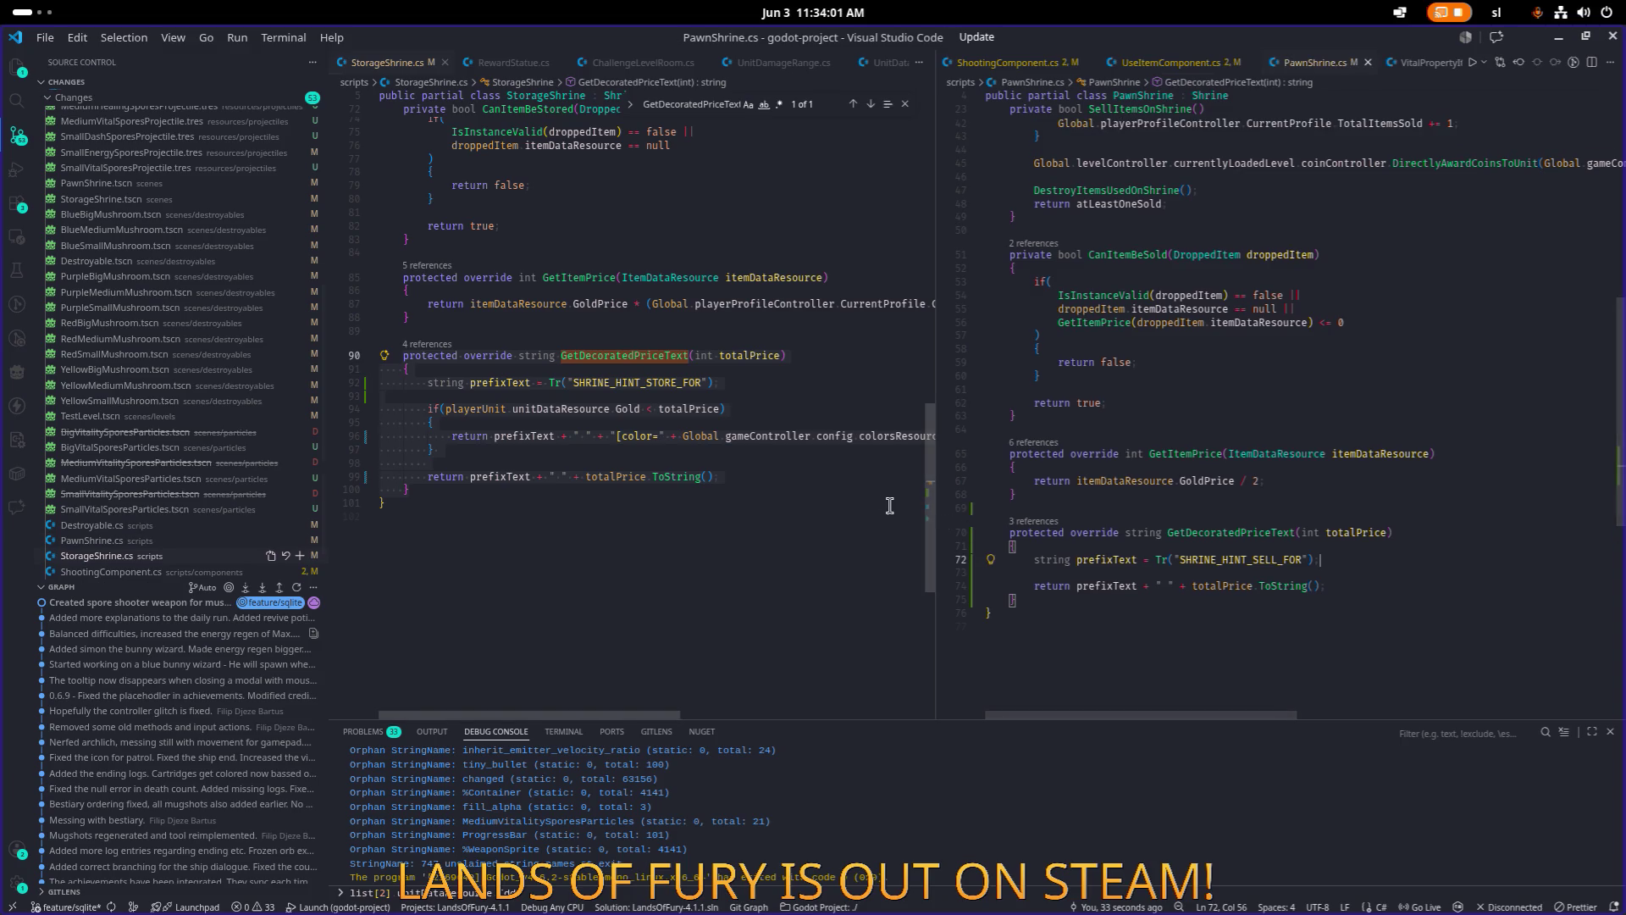
{"action": "left_click", "coordinate": [1371, 559]}
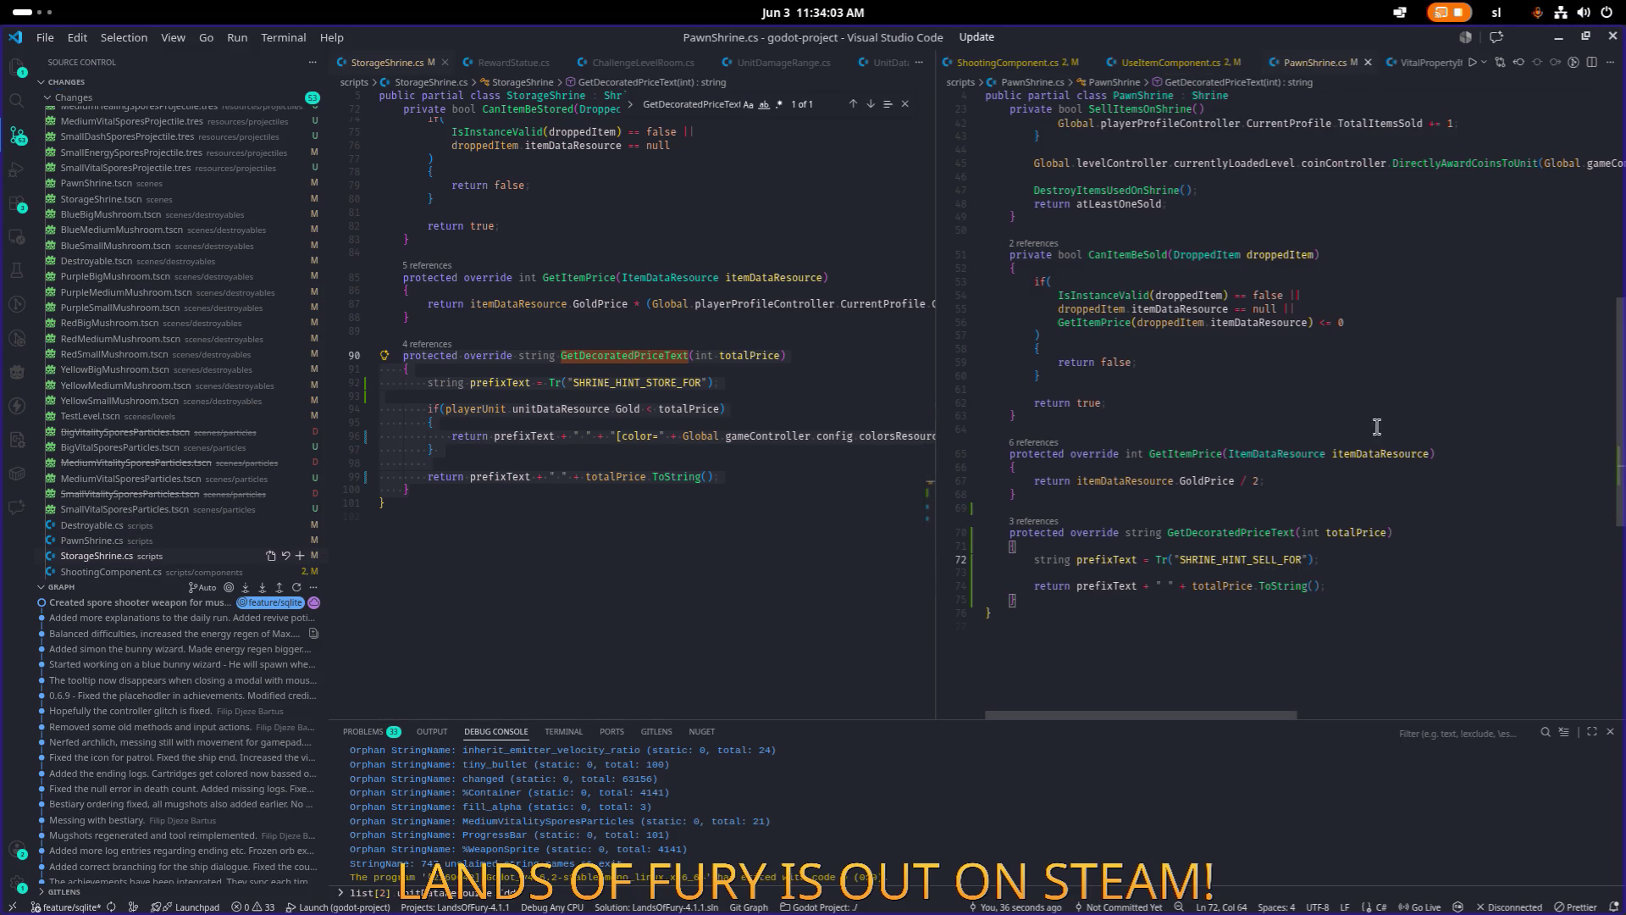
{"action": "left_click", "coordinate": [1557, 39]}
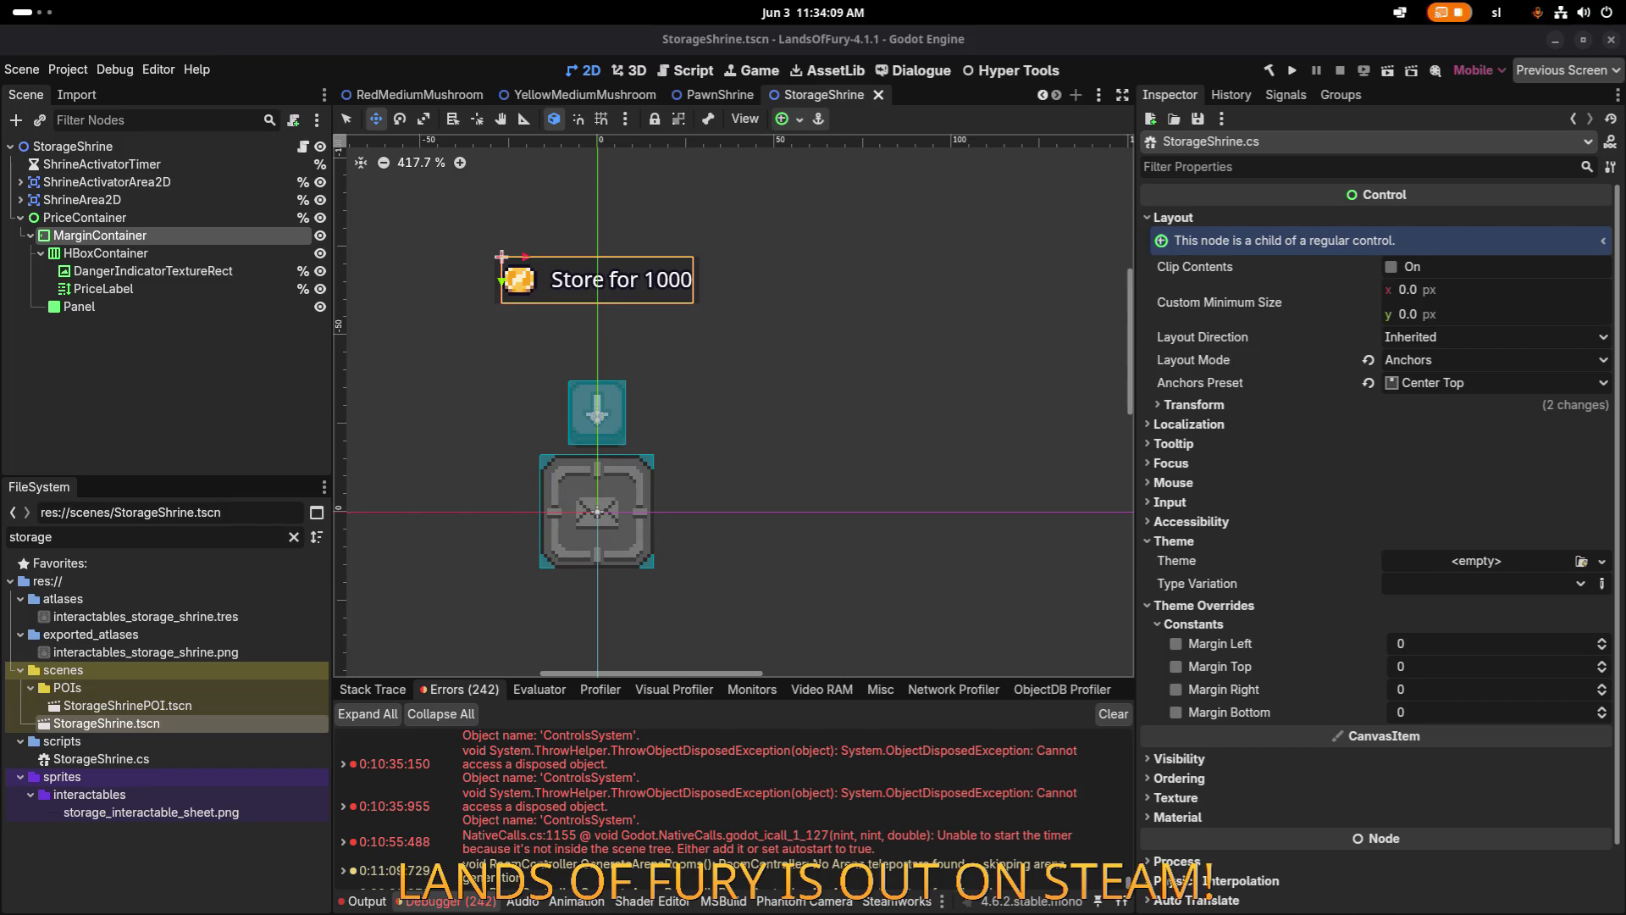
Back in Godot, centre the storage shrine, select ShrineActivatorArea2D, and run the project.
{"action": "left_click", "coordinate": [217, 412]}
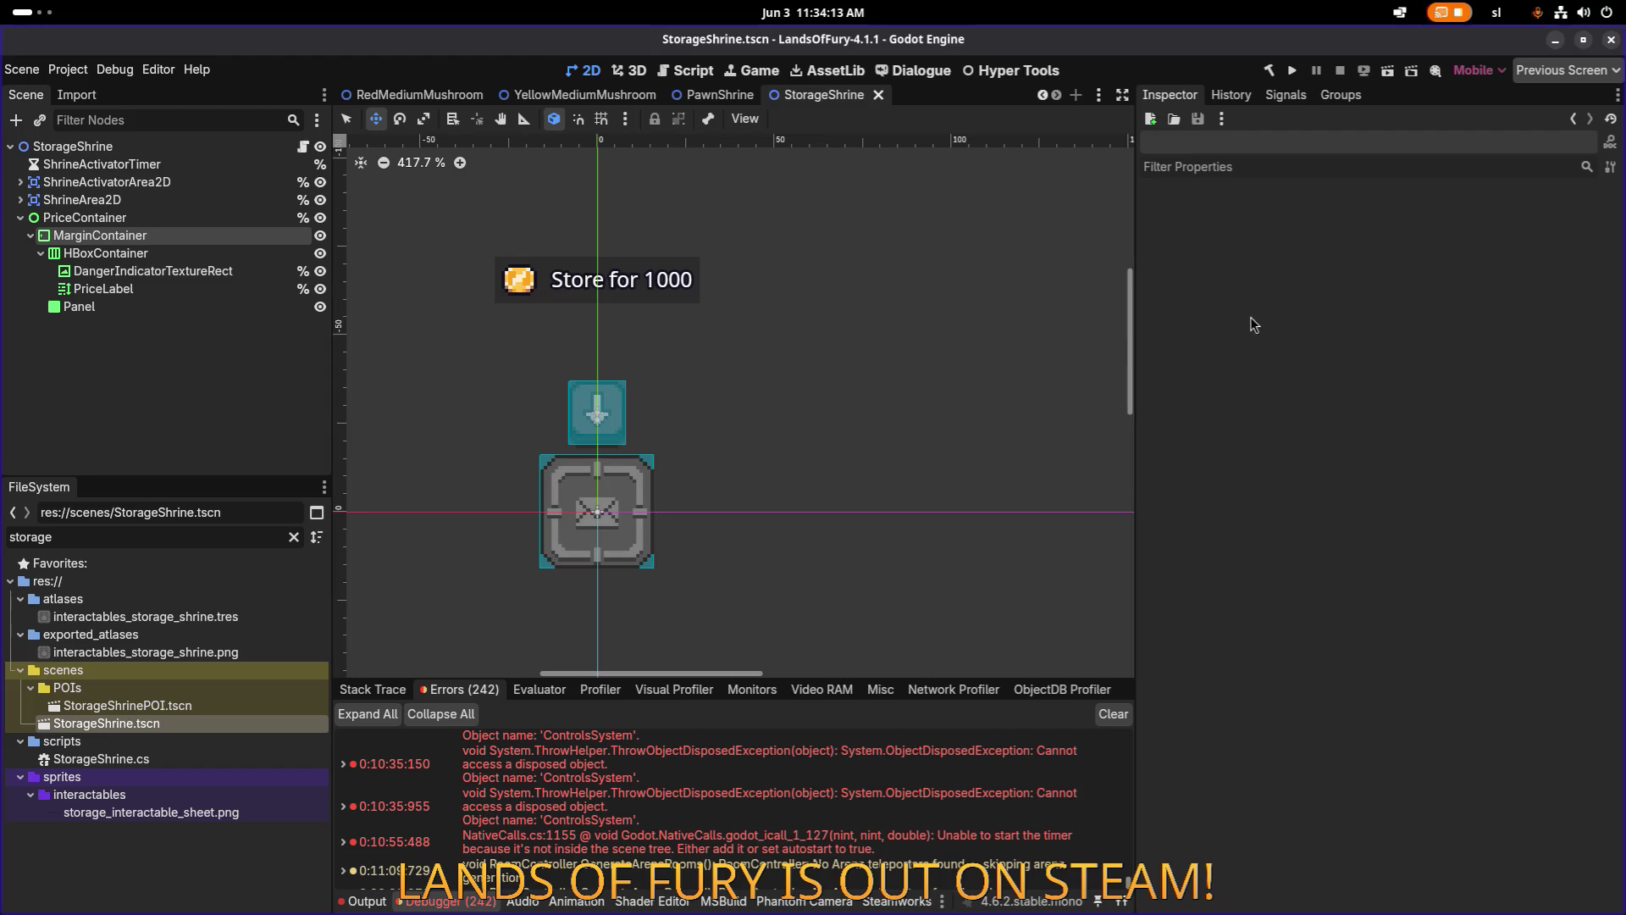
{"action": "scroll", "coordinate": [584, 356], "scroll_direction": "up", "scroll_amount": 1}
{"action": "mouse_move", "coordinate": [594, 339]}
{"action": "left_mouse_down"}
{"action": "mouse_move", "coordinate": [689, 339]}
{"action": "mouse_move", "coordinate": [712, 288]}
{"action": "left_mouse_up"}
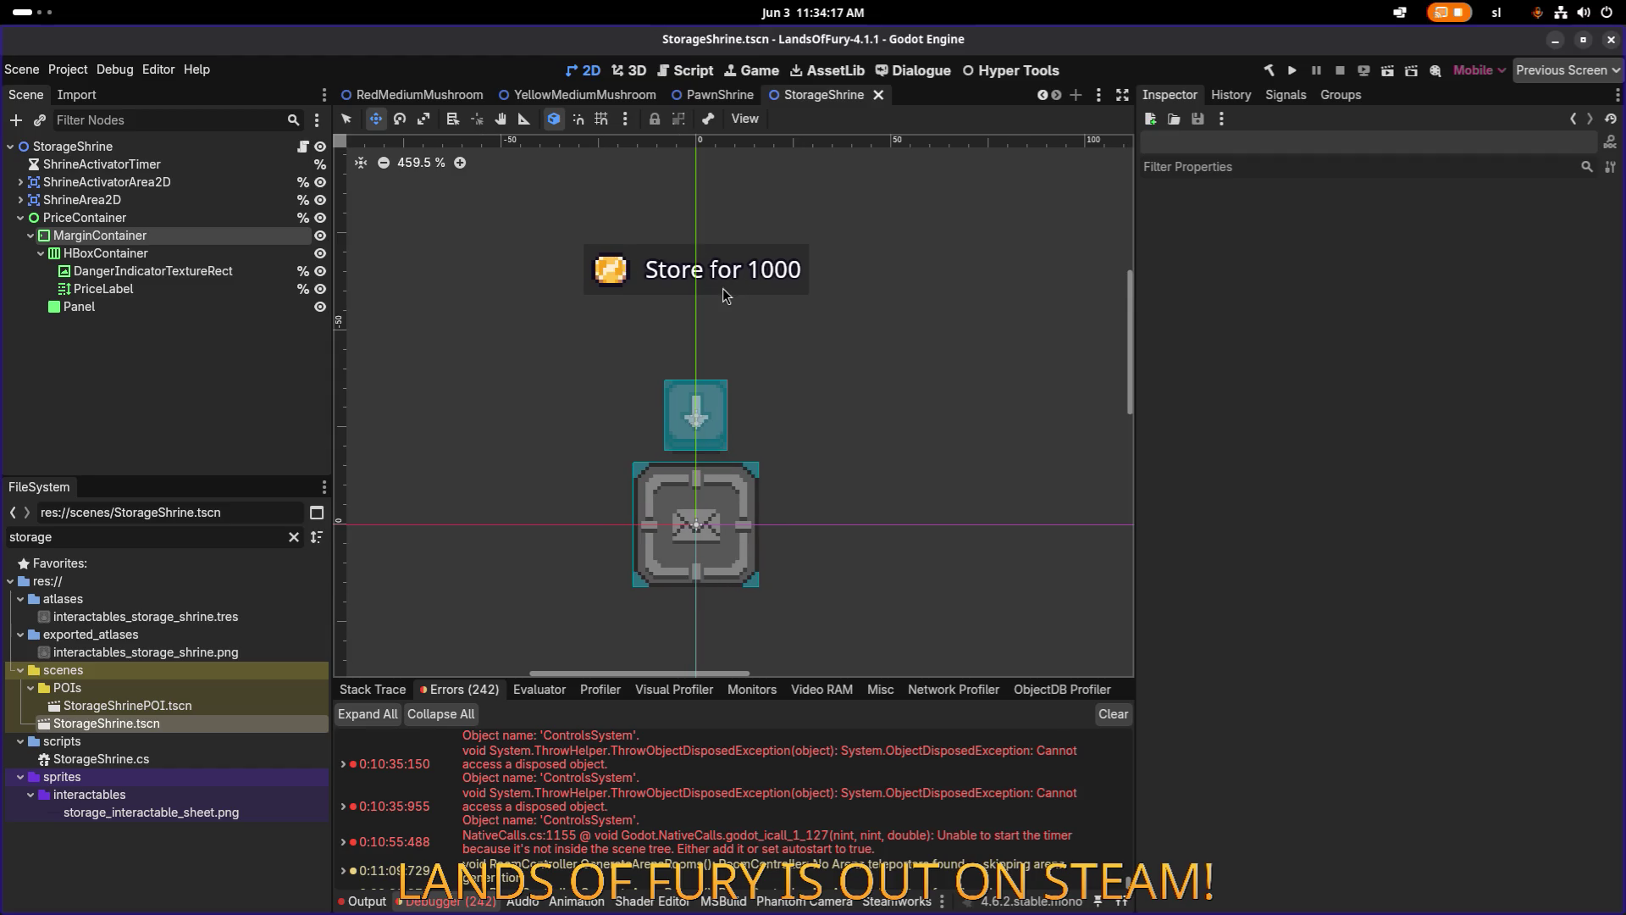
{"action": "left_click", "coordinate": [100, 235]}
{"action": "left_click", "coordinate": [107, 181]}
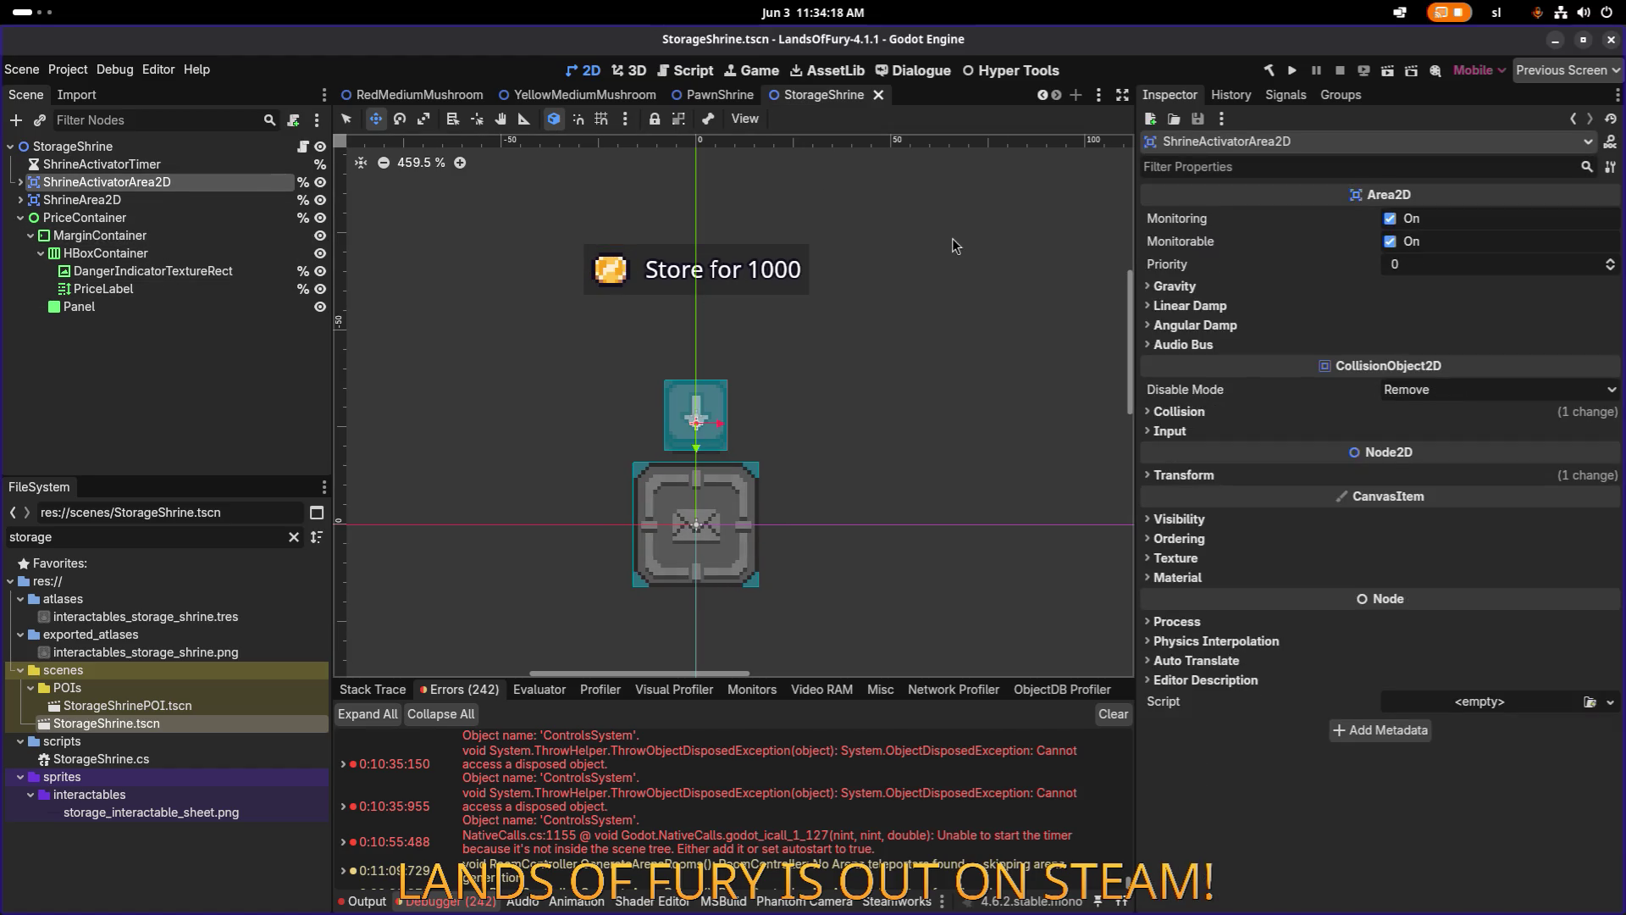
{"action": "left_click", "coordinate": [1293, 72]}
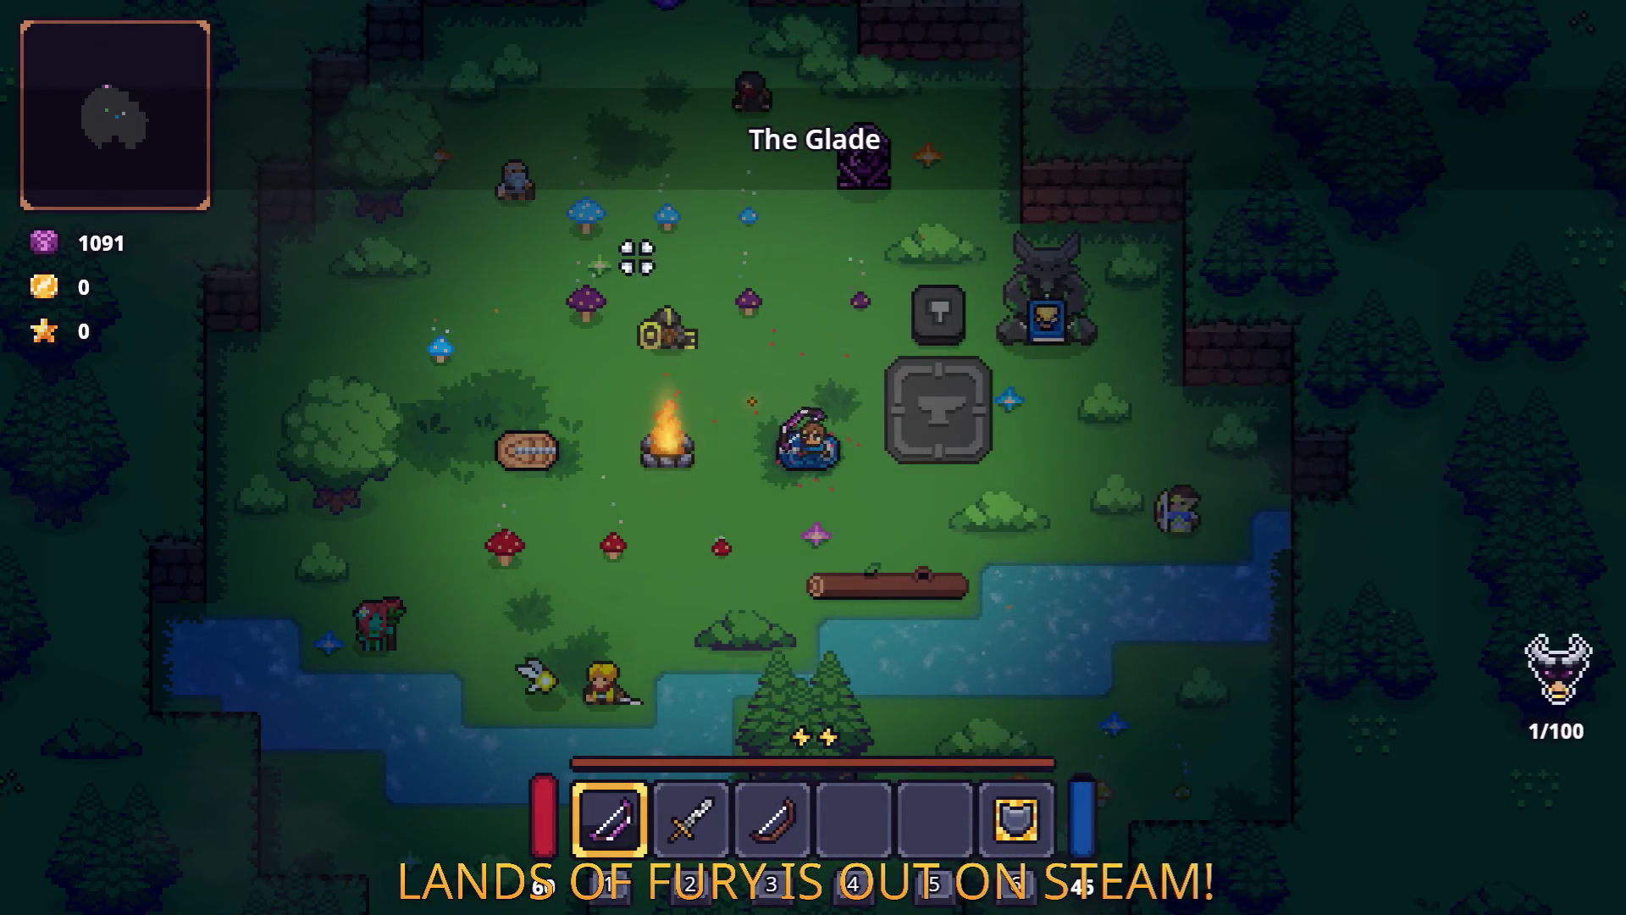
Equip the sword, walk around The Glade, and slash the wooden log target.
{"action": "key", "text": "2"}
{"action": "key", "text": "w"}
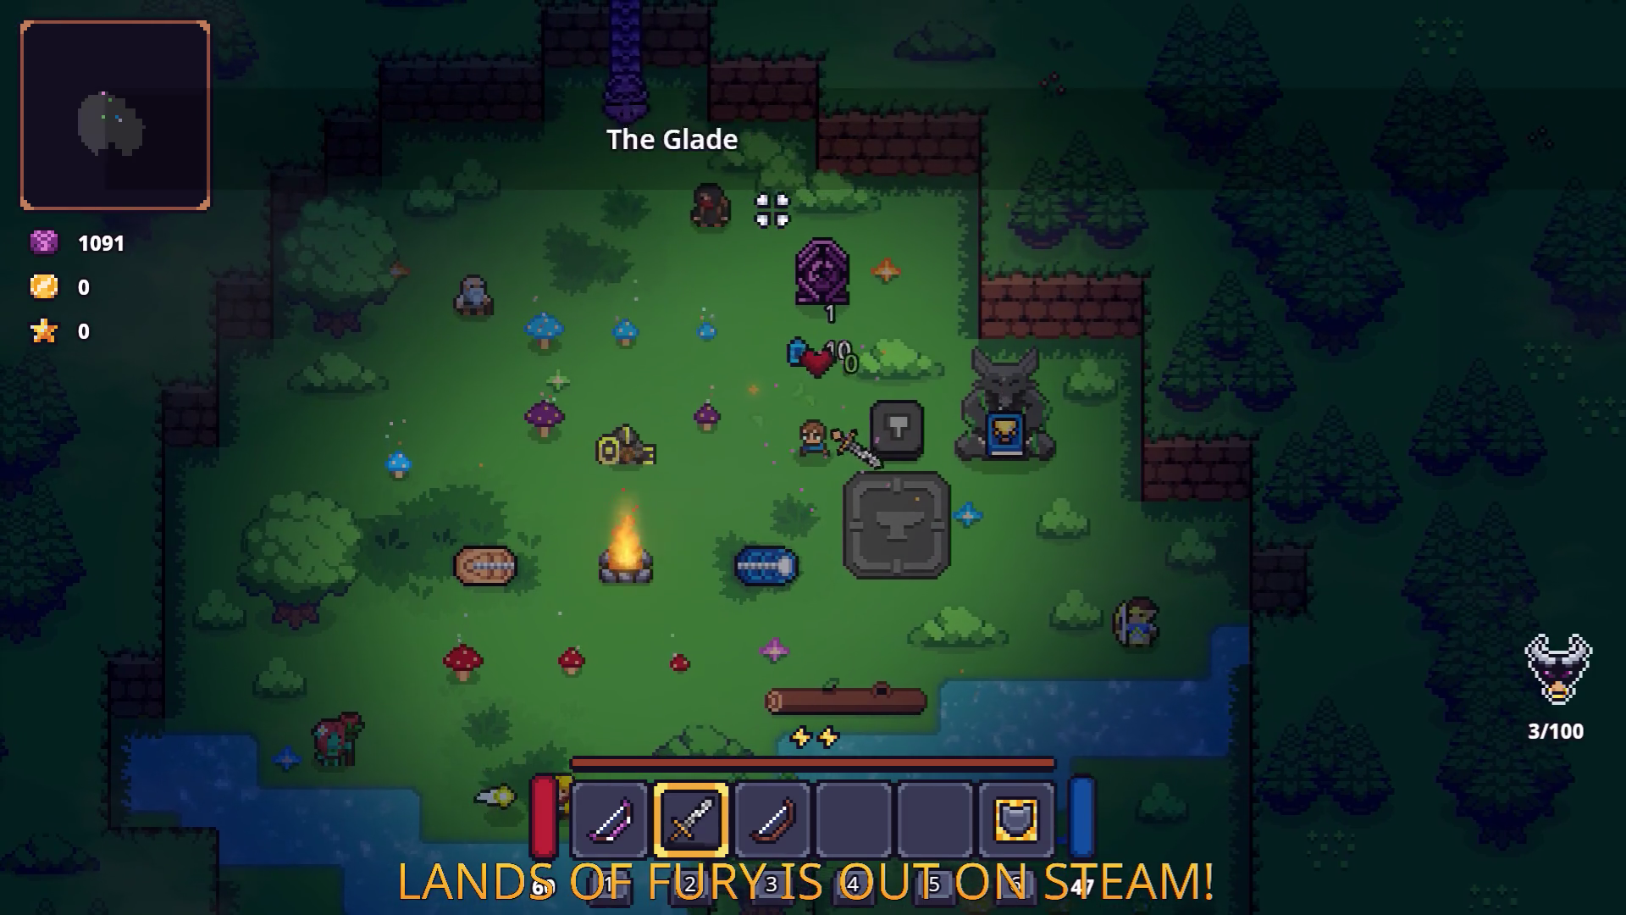
{"action": "key", "text": "a"}
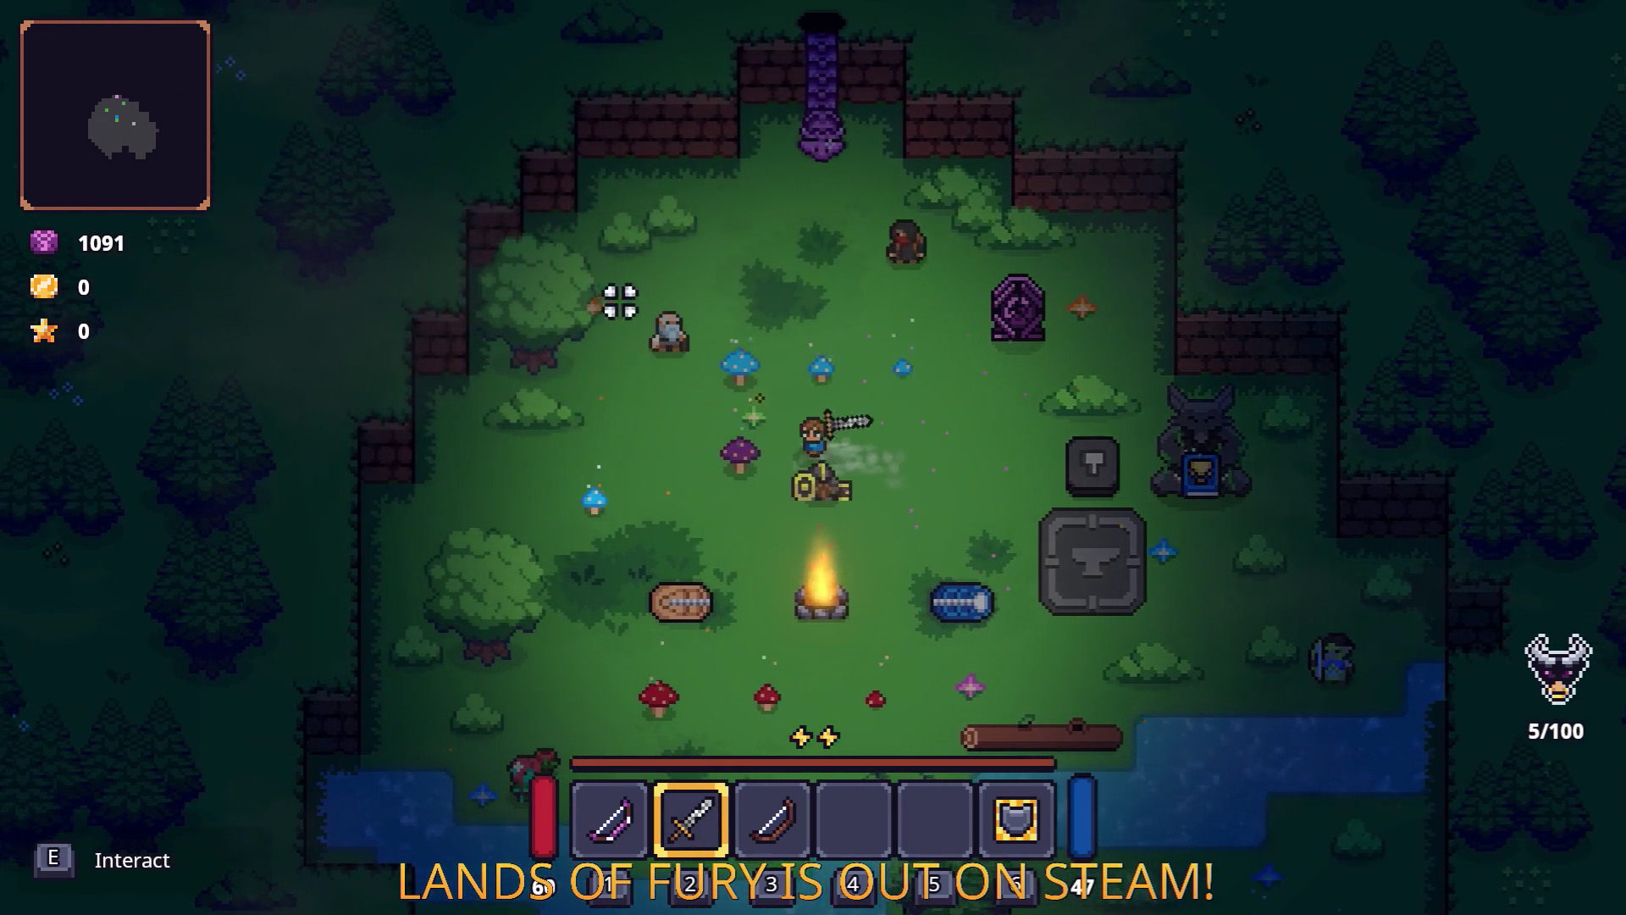
{"action": "key", "text": "a"}
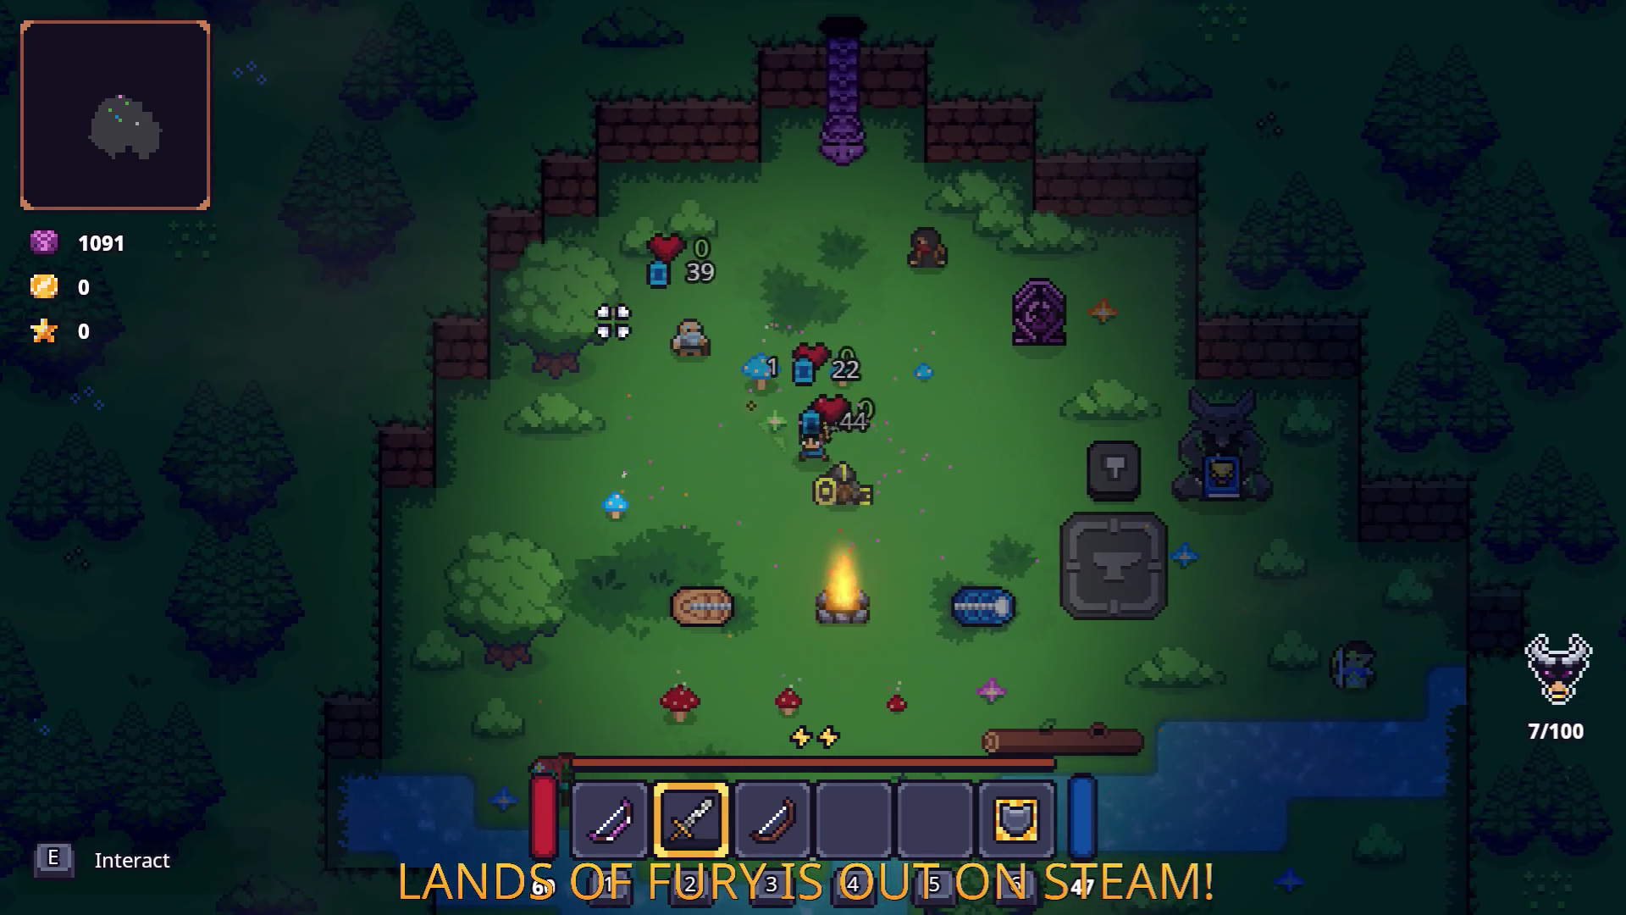
{"action": "key", "text": "w"}
{"action": "key", "text": "d"}
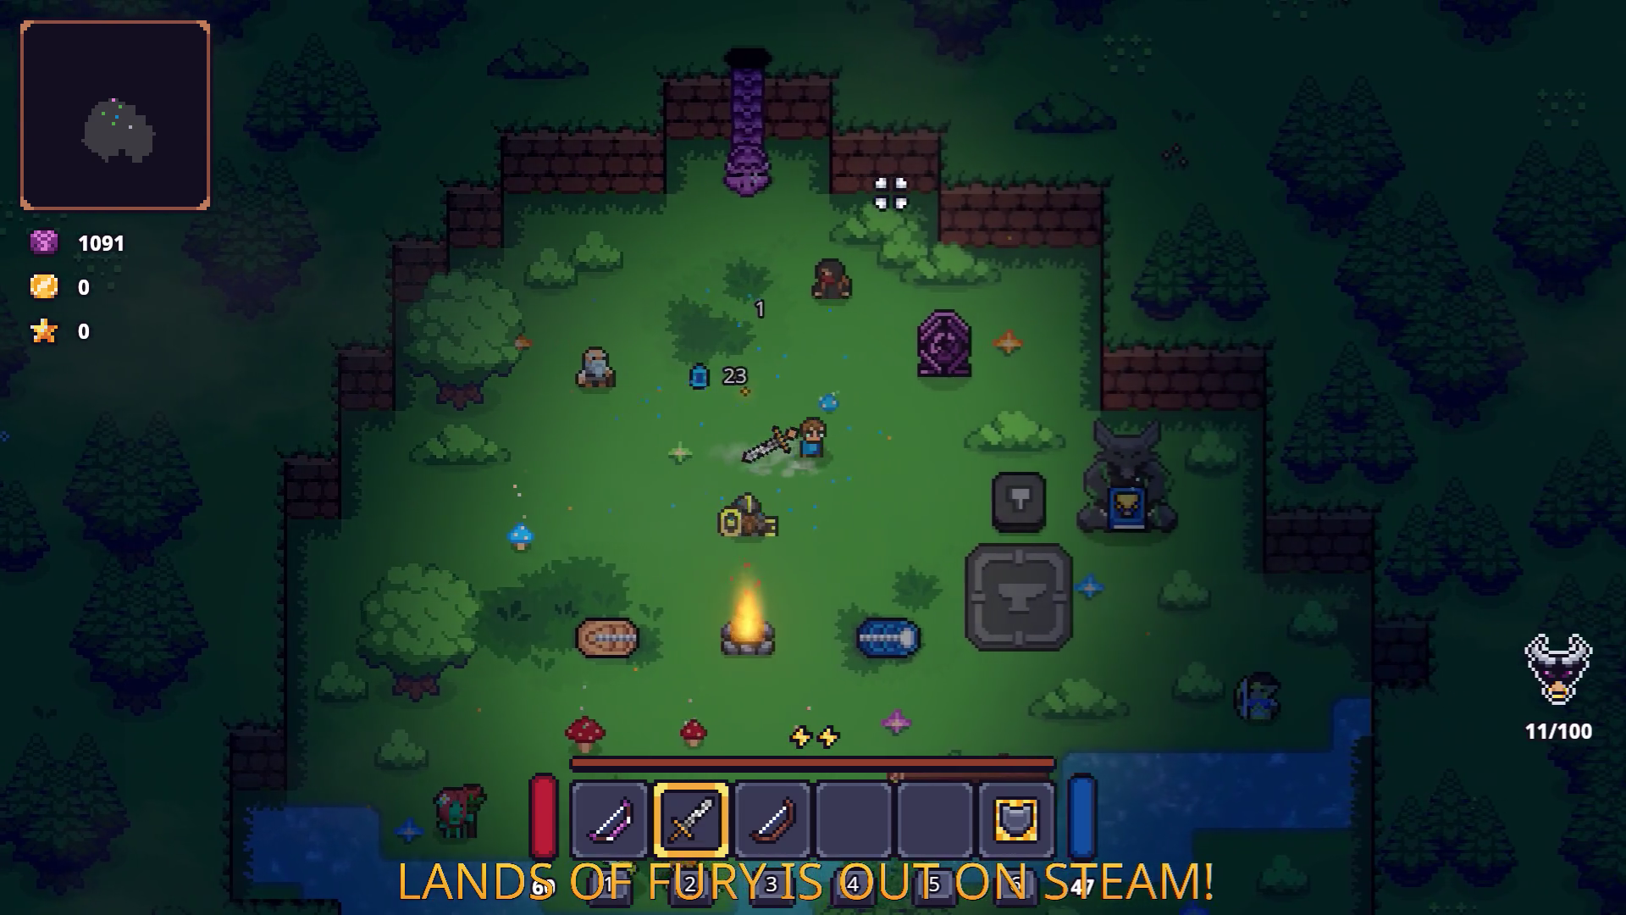
{"action": "key", "text": "s"}
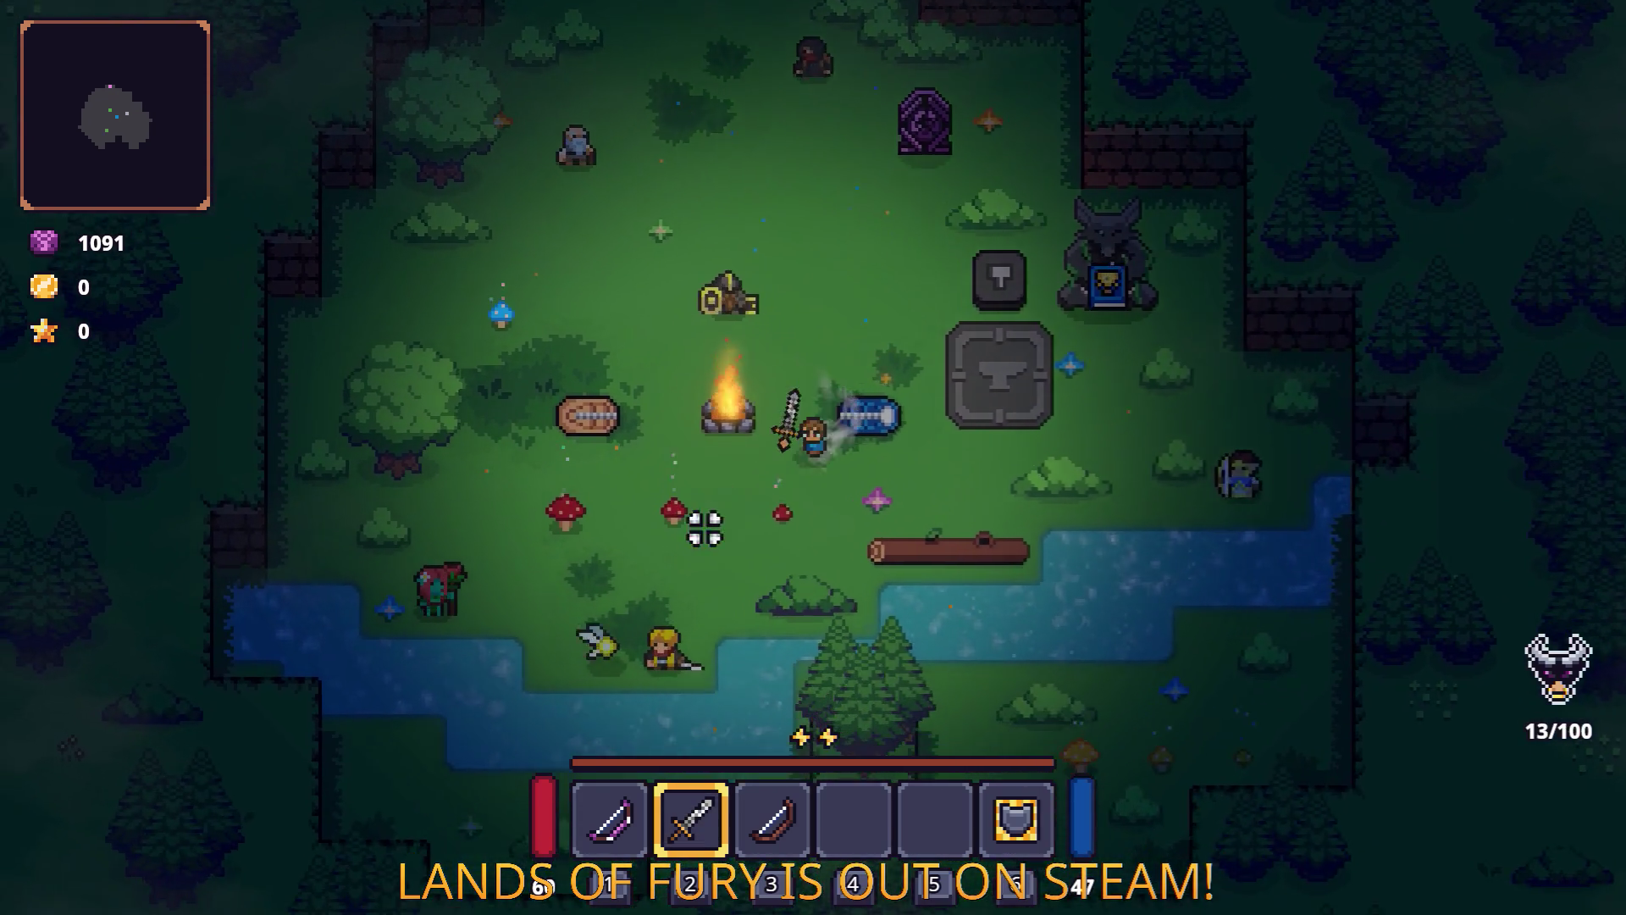
{"action": "key", "text": "a"}
{"action": "left_click", "coordinate": [593, 526]}
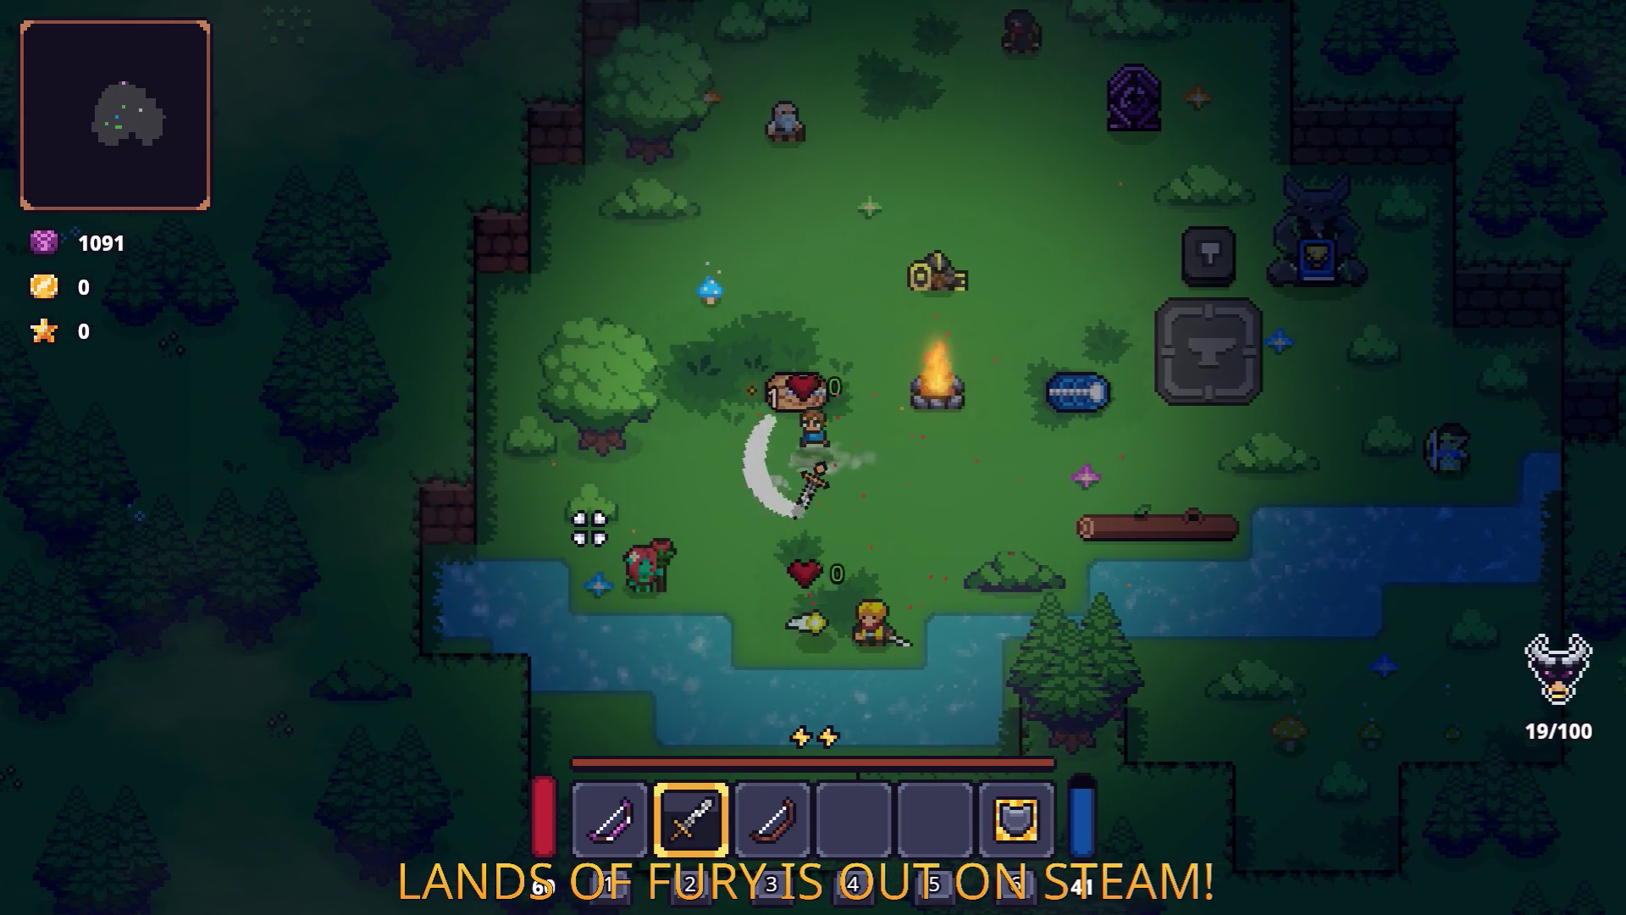
Walk to the purple pillar and use it to travel to Elderglade Forest.
{"action": "key", "text": "w"}
{"action": "left_click", "coordinate": [711, 261]}
{"action": "key", "text": "d"}
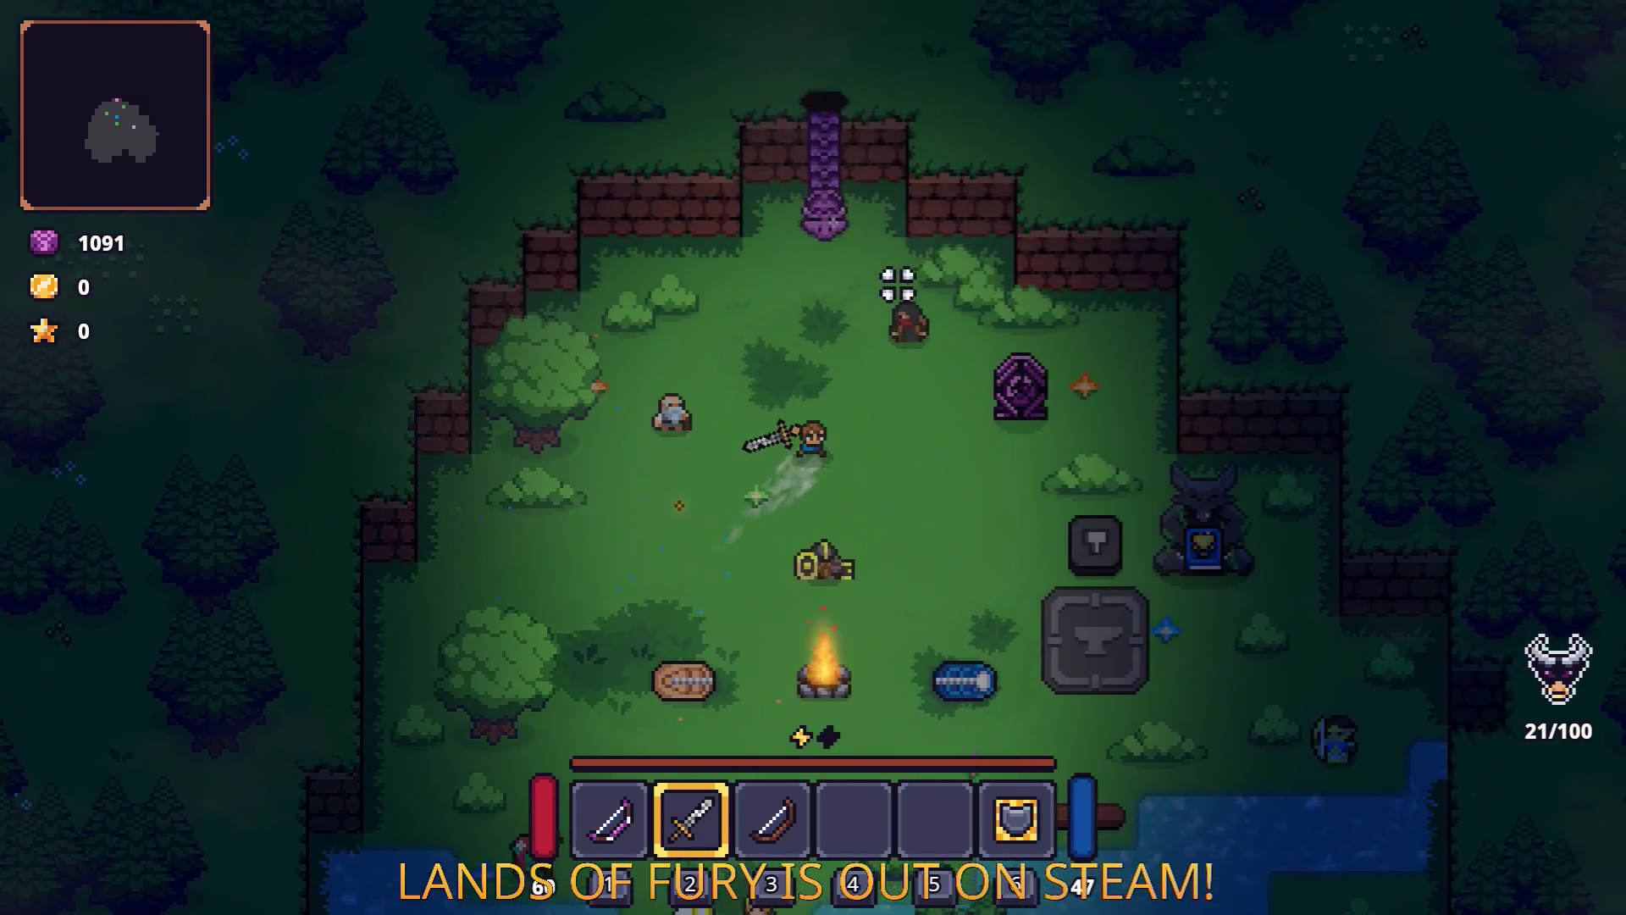
{"action": "key", "text": "w"}
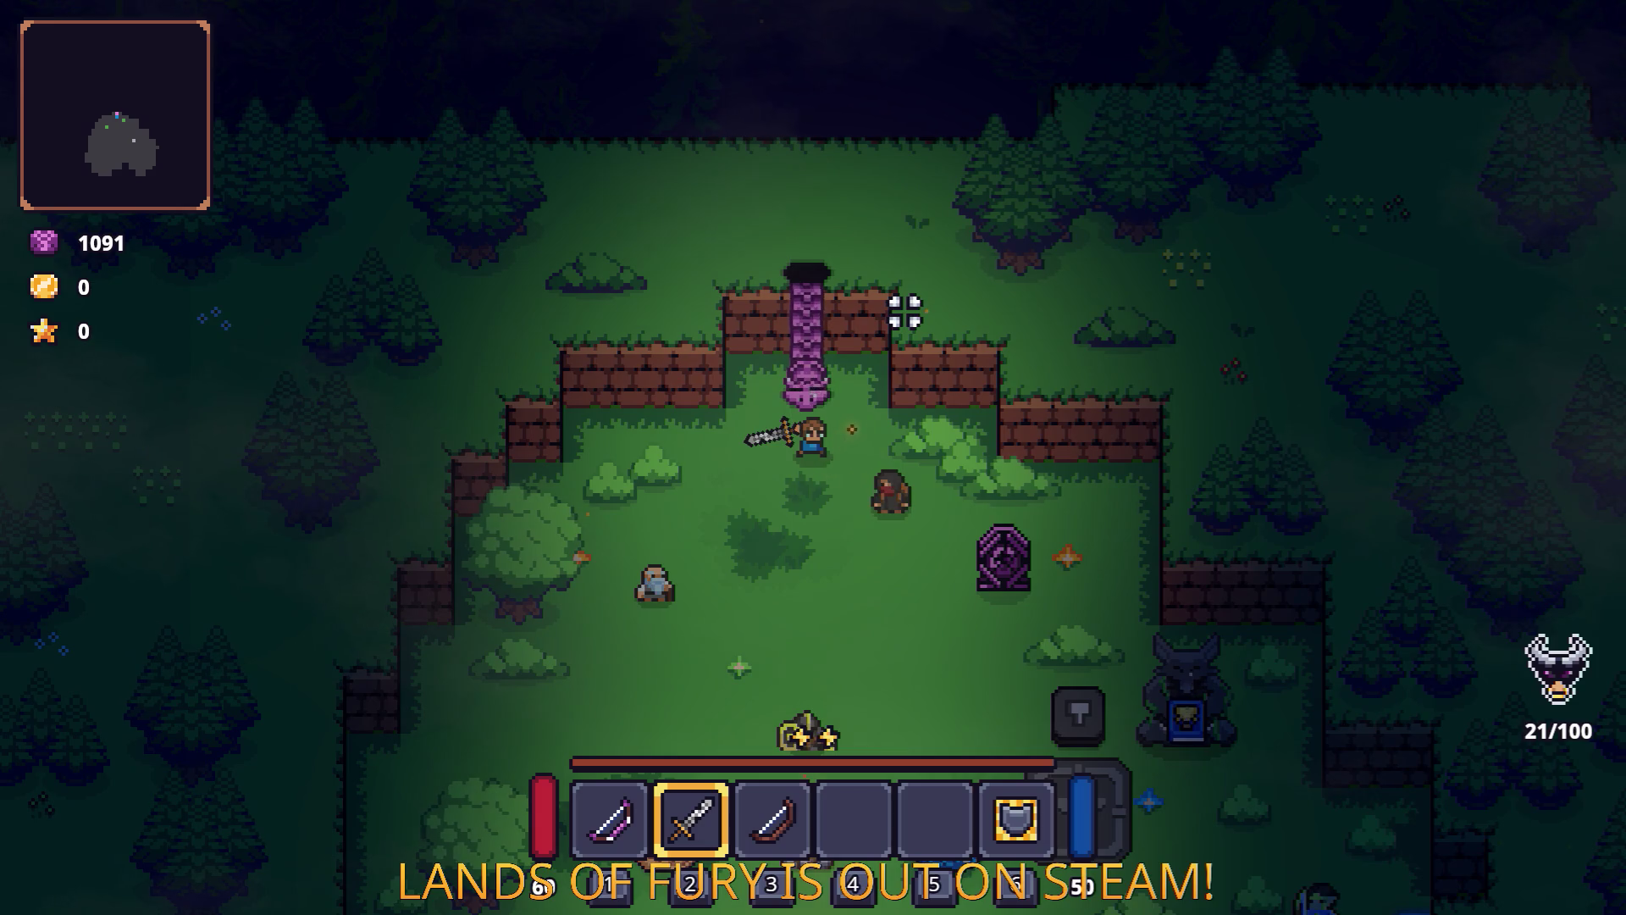
{"action": "key", "text": "e"}
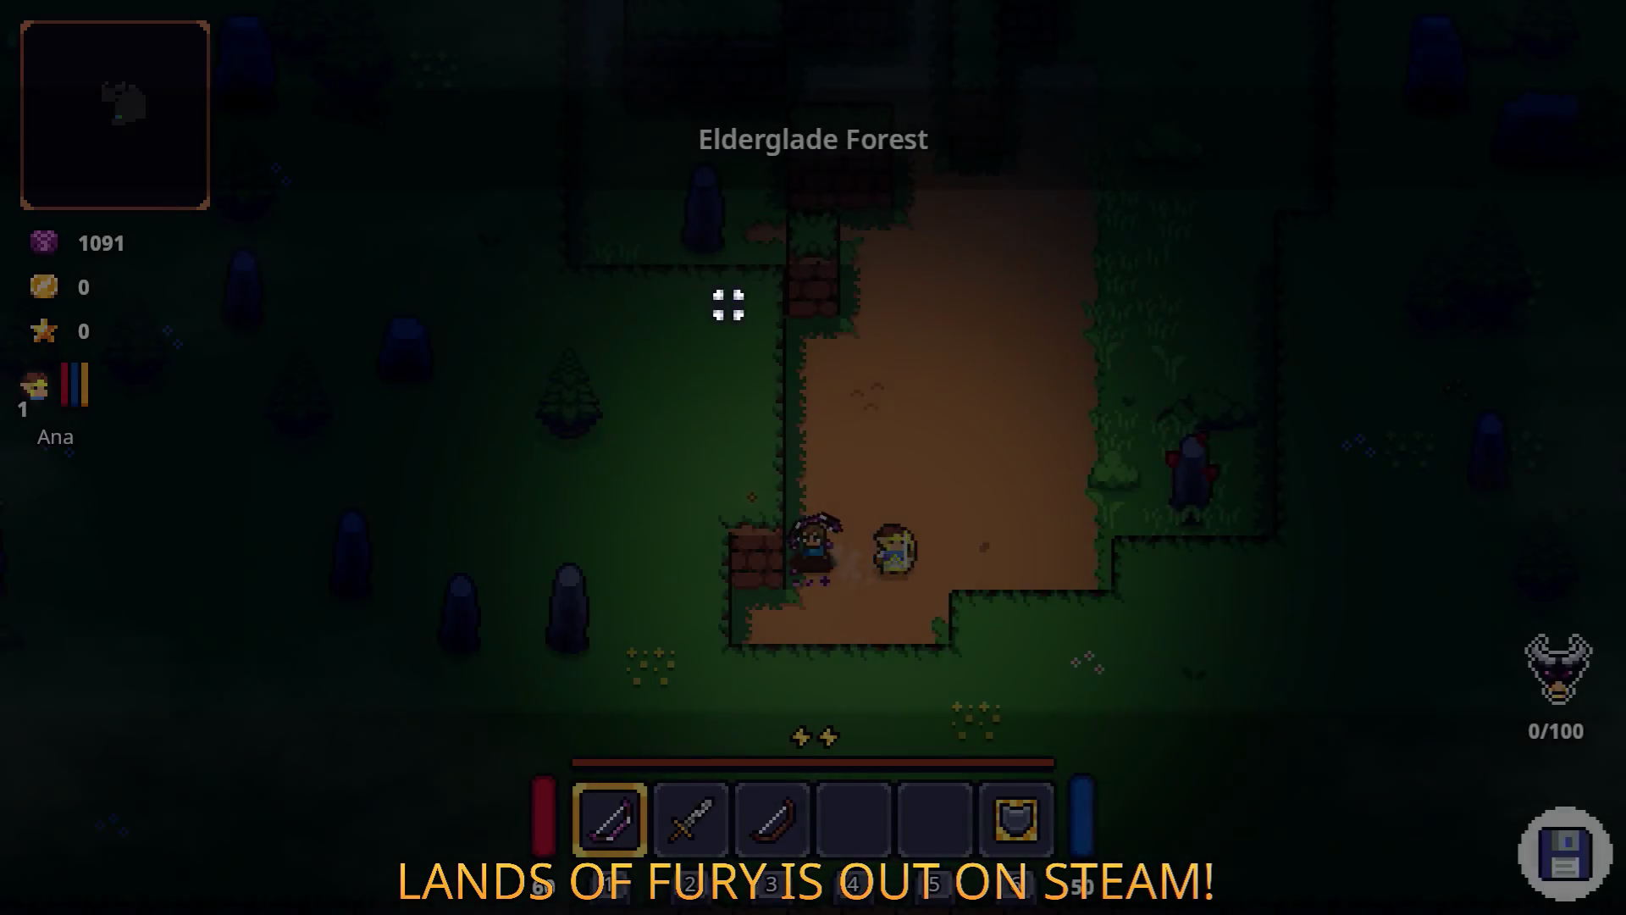
Walk north up the forest dirt path past the large tree, picking up the dropped bomb.
{"action": "key", "text": "w"}
{"action": "key", "text": "d"}
{"action": "key", "text": "w"}
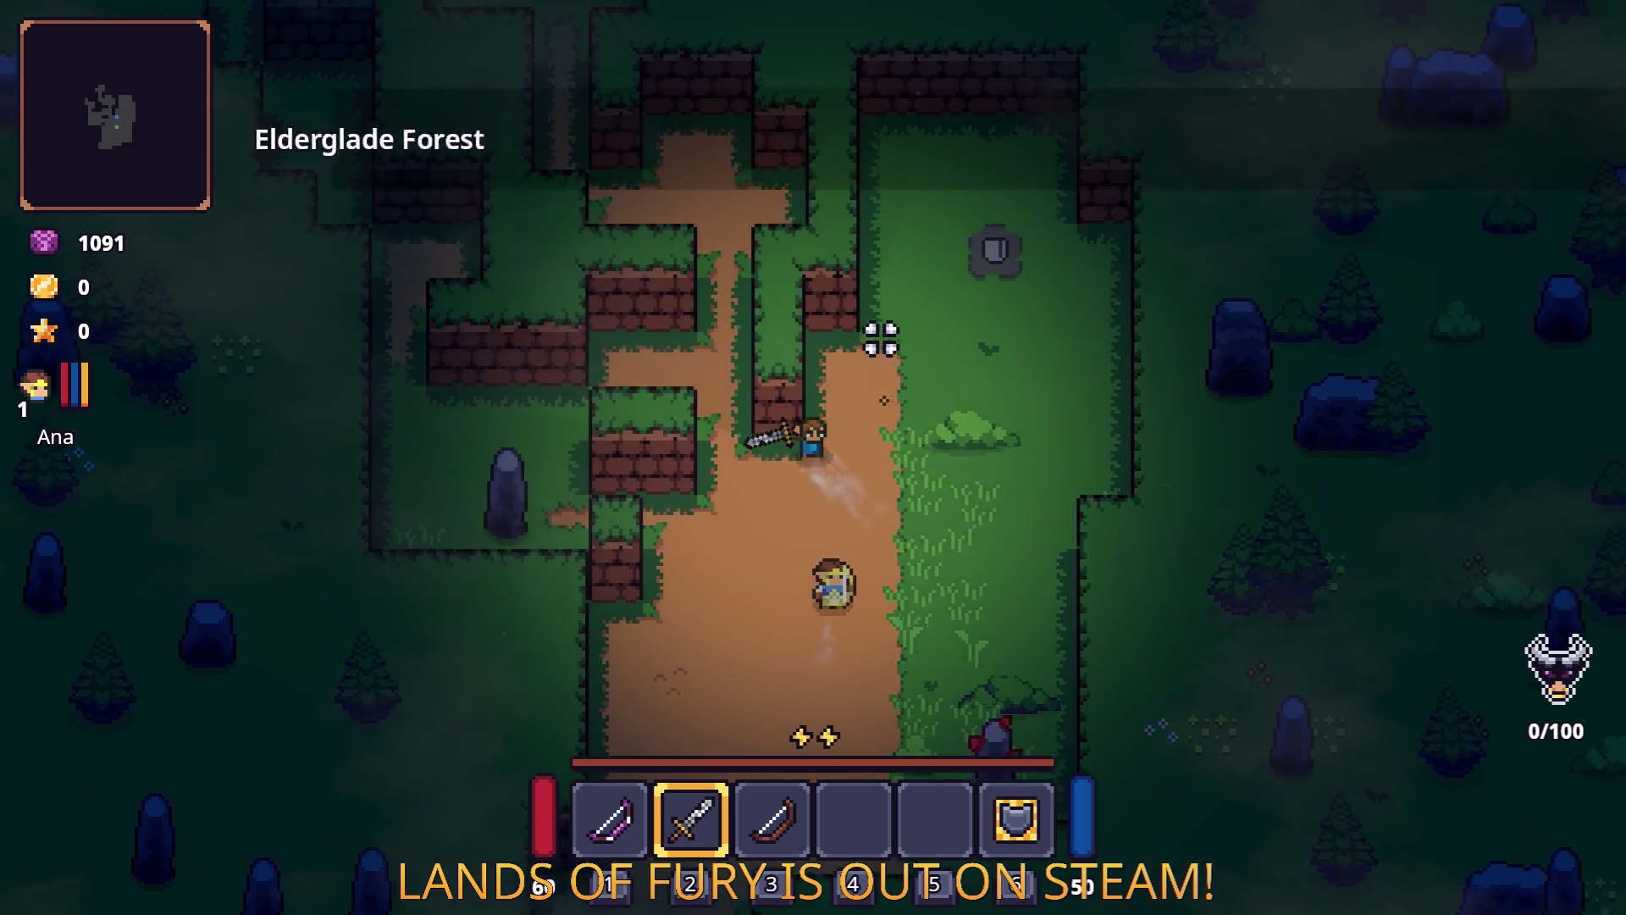
{"action": "key", "text": "w"}
{"action": "key", "text": "a"}
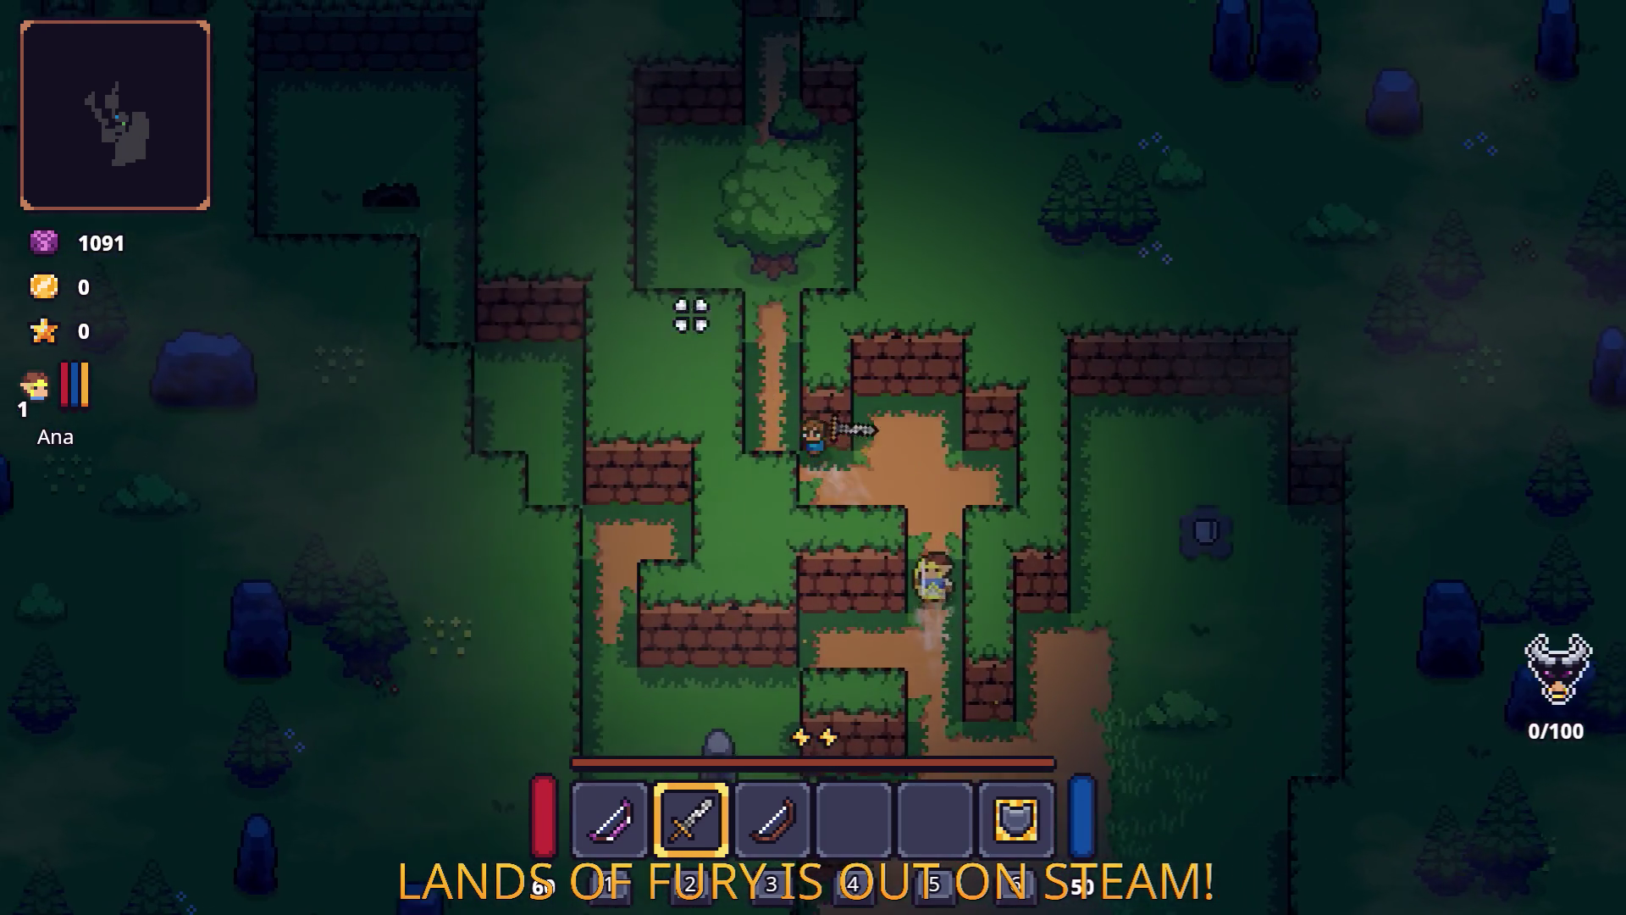
{"action": "key", "text": "w"}
{"action": "key", "text": "a"}
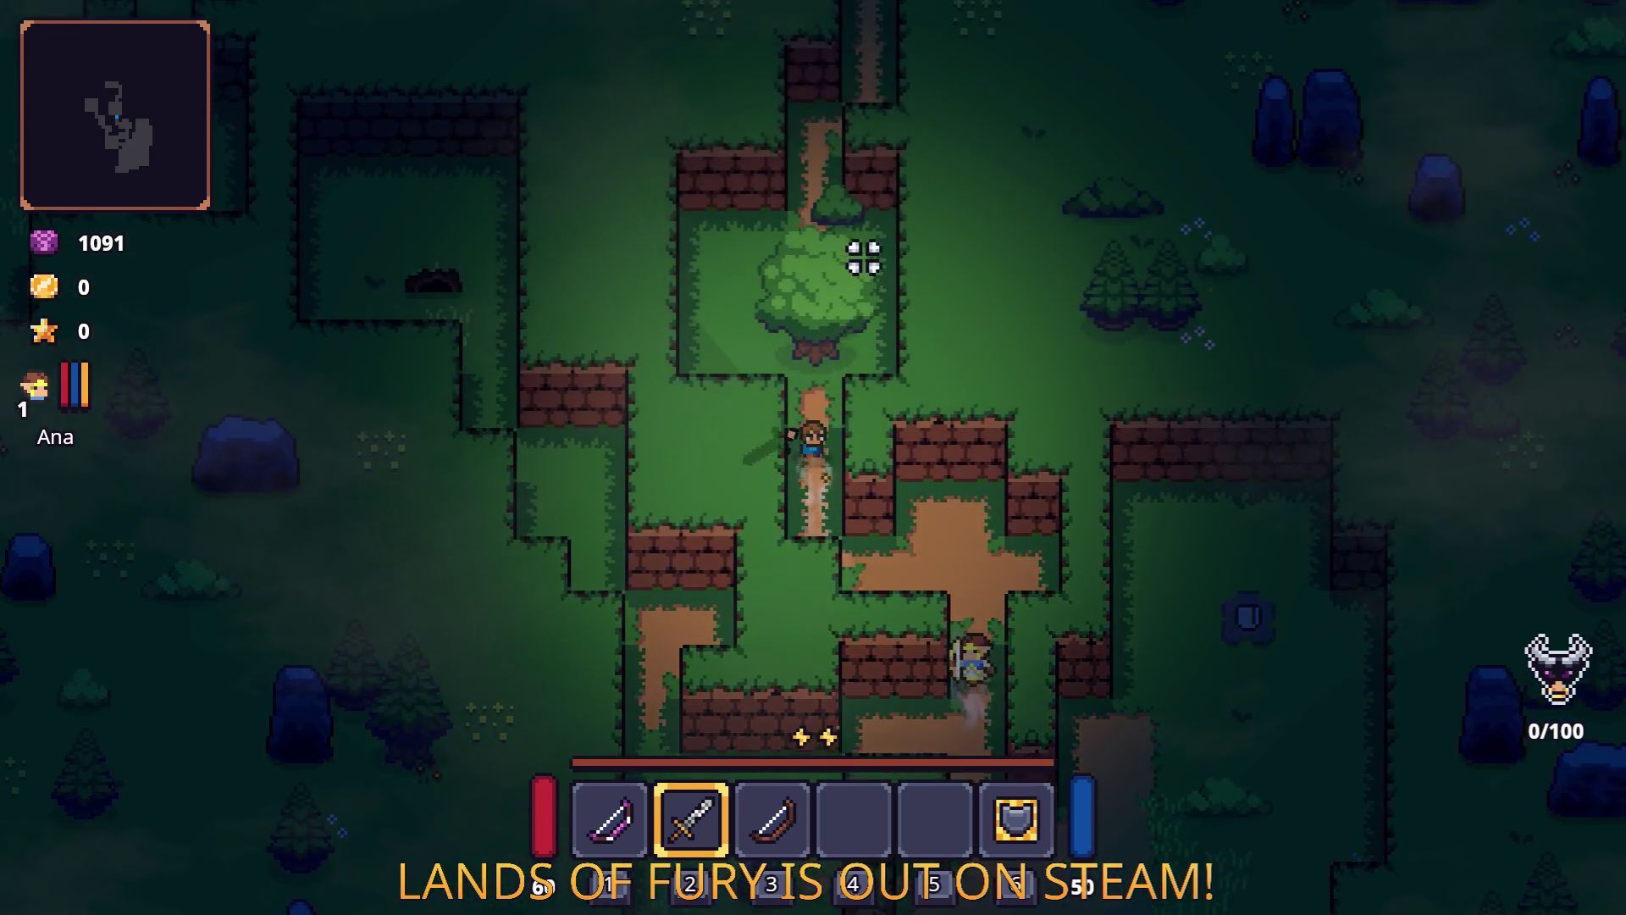
{"action": "key", "text": "w"}
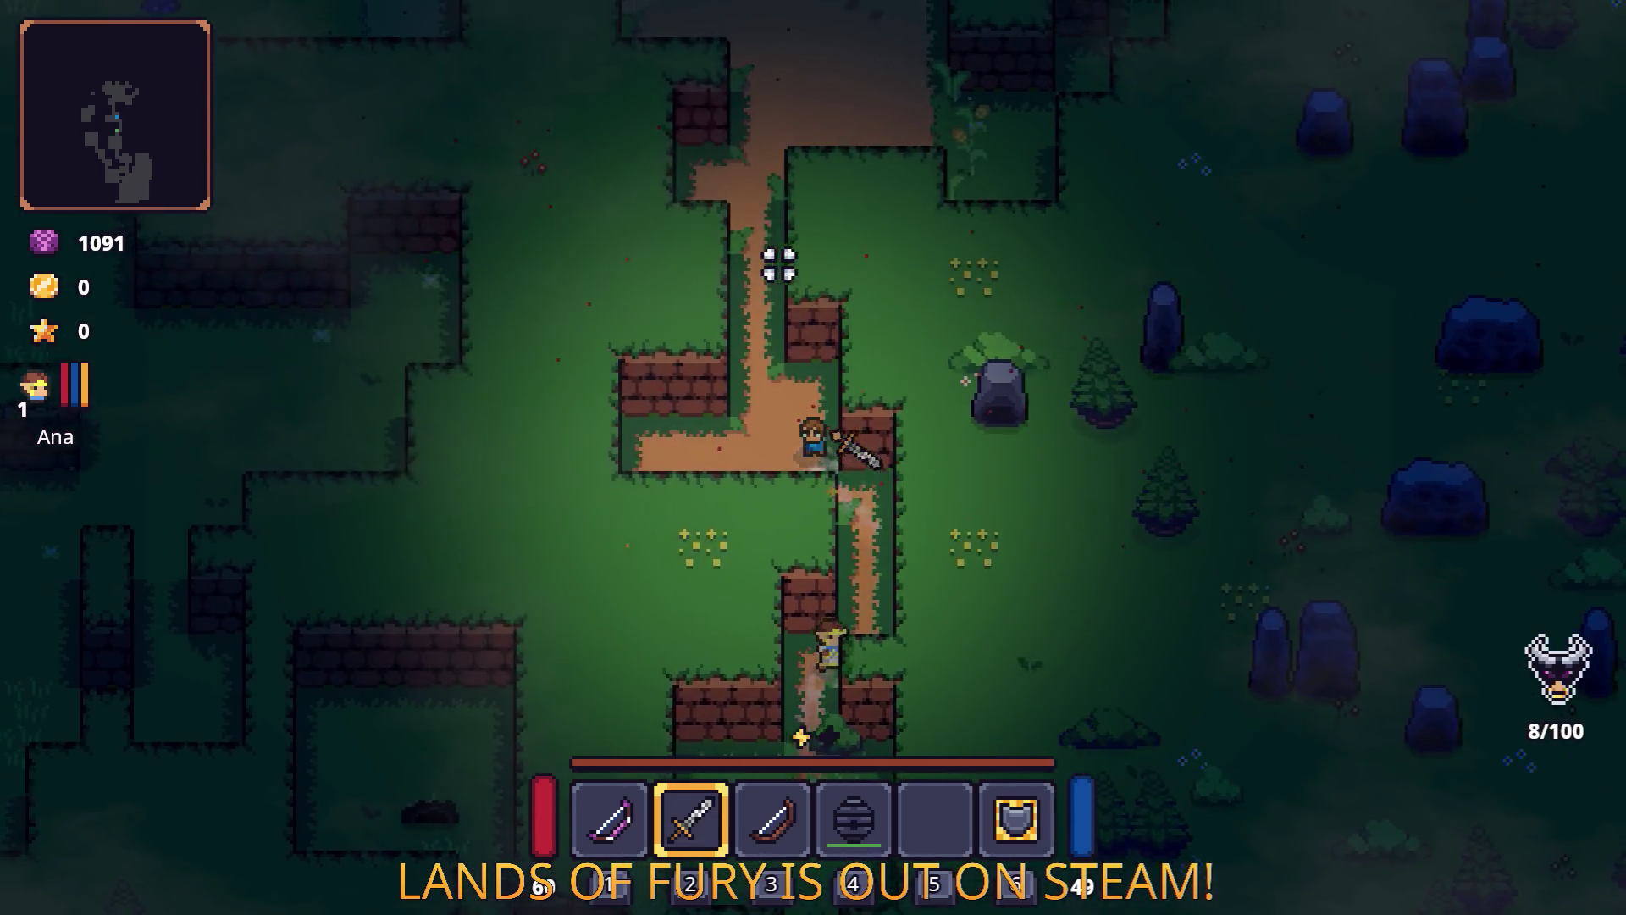
{"action": "key", "text": "w"}
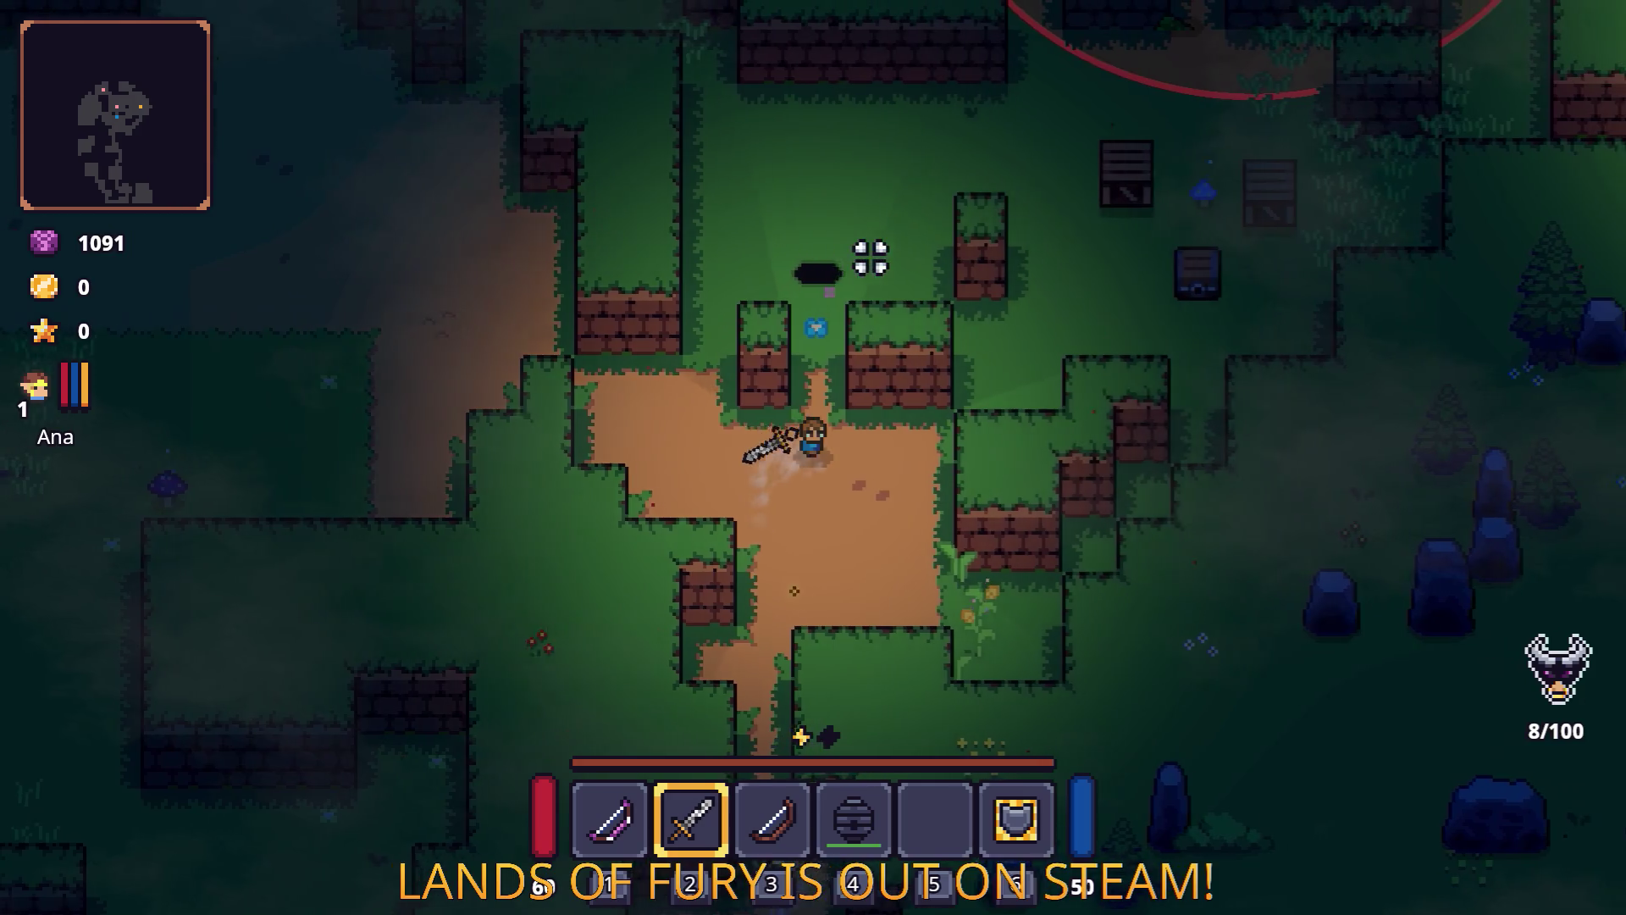
{"action": "key", "text": "a"}
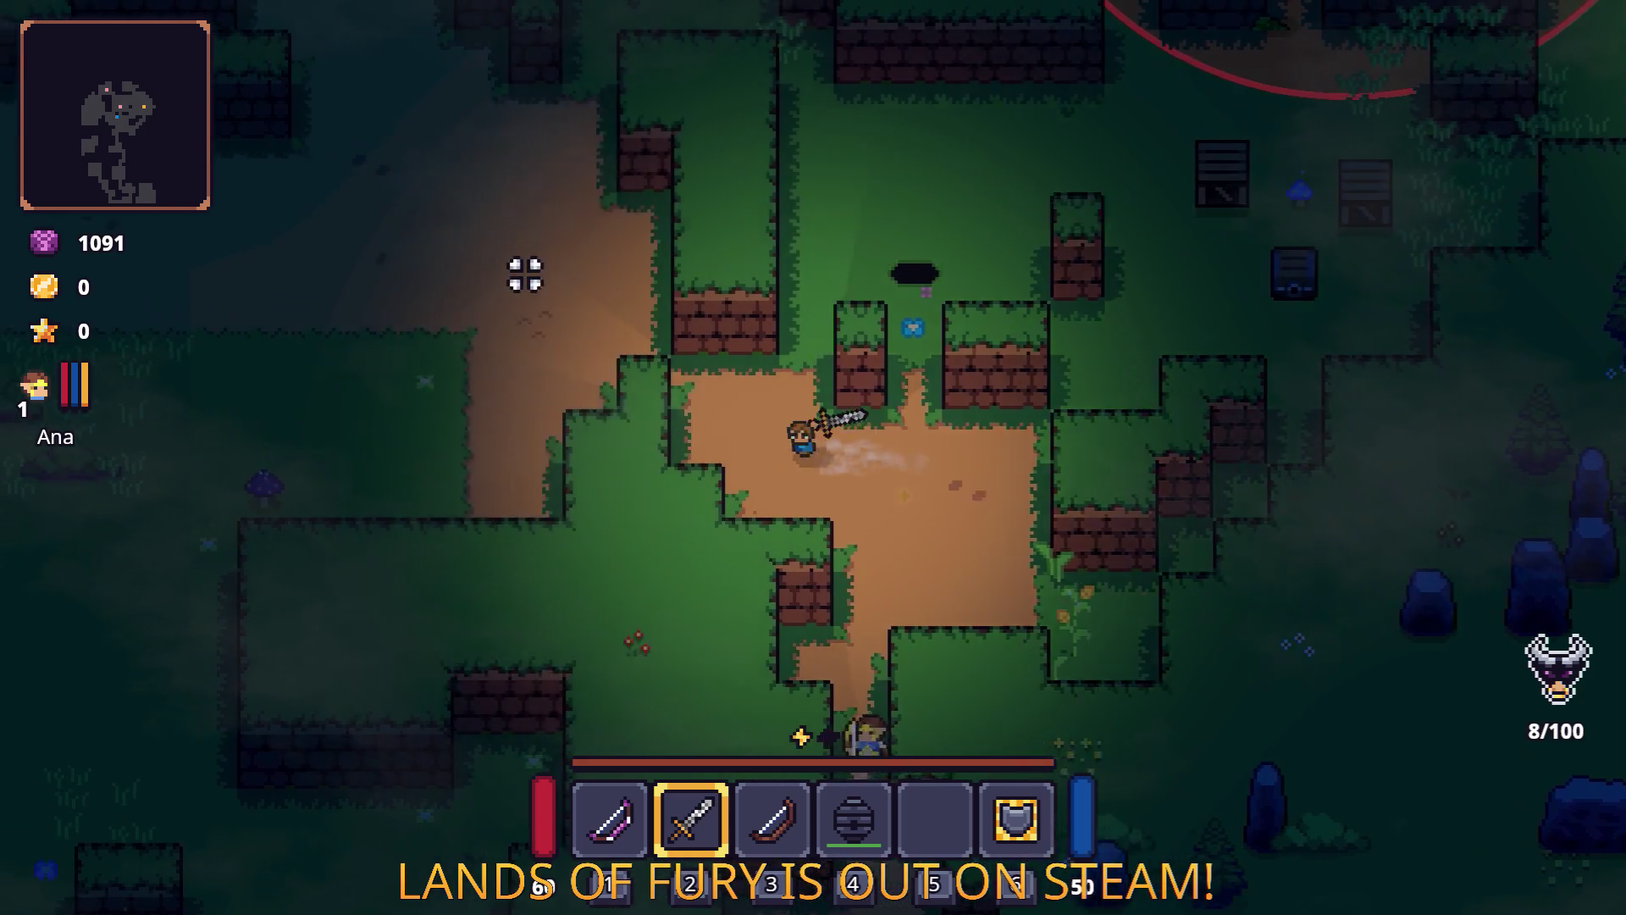
{"action": "key", "text": "w"}
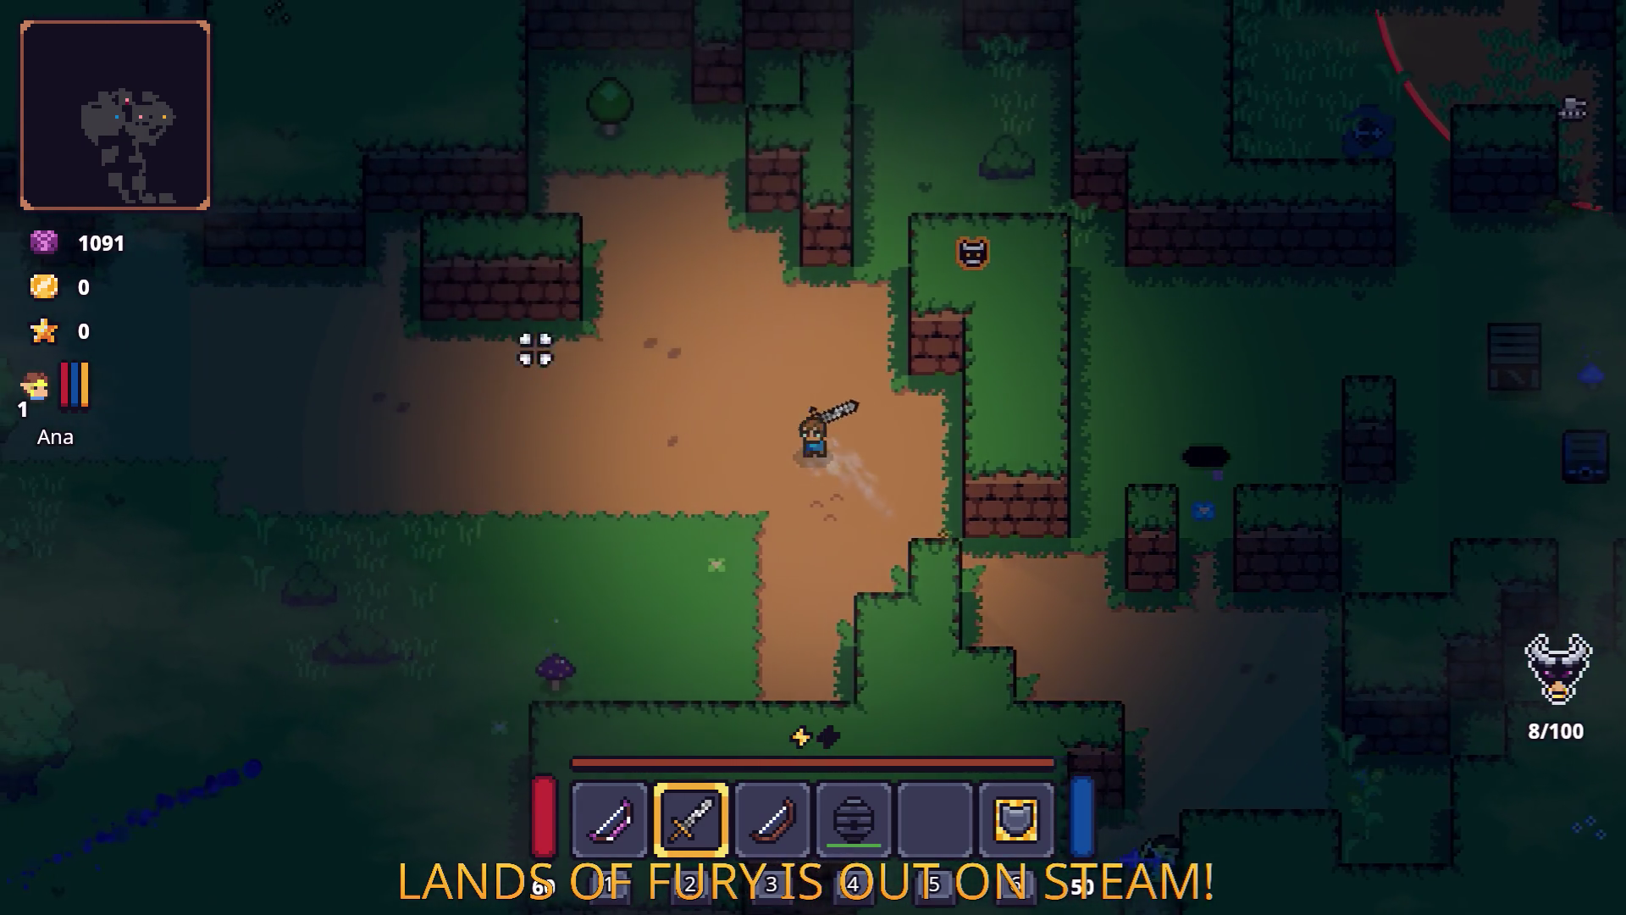
{"action": "key", "text": "s"}
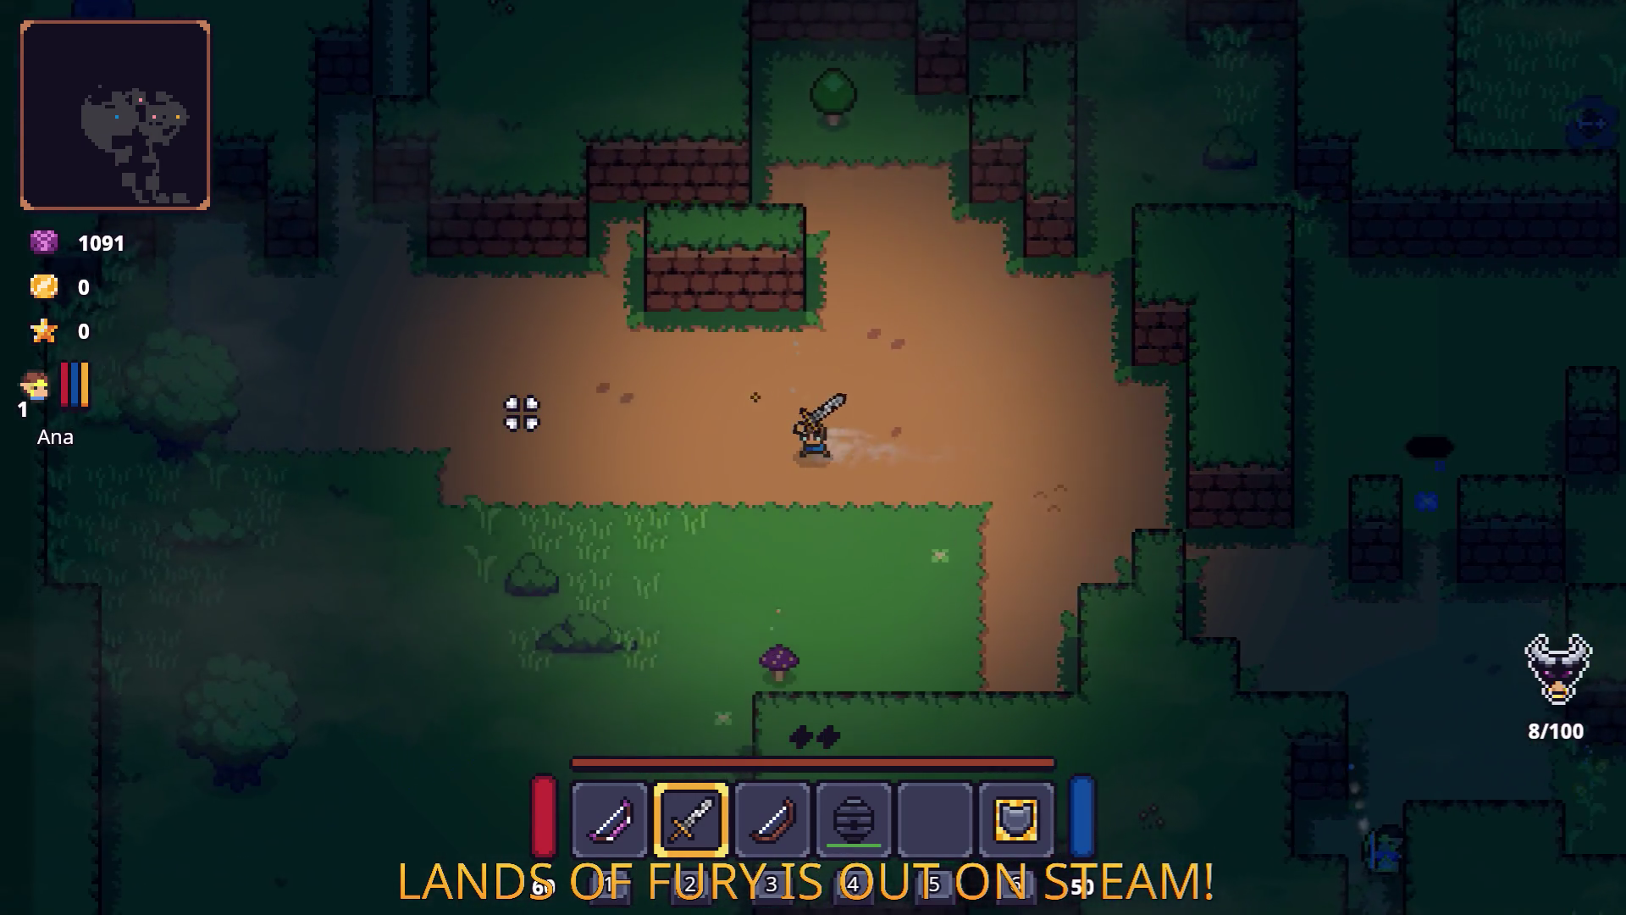
Swing at enemies across the clearing toward the purple stalks, then head east toward the crates.
{"action": "left_click", "coordinate": [639, 599]}
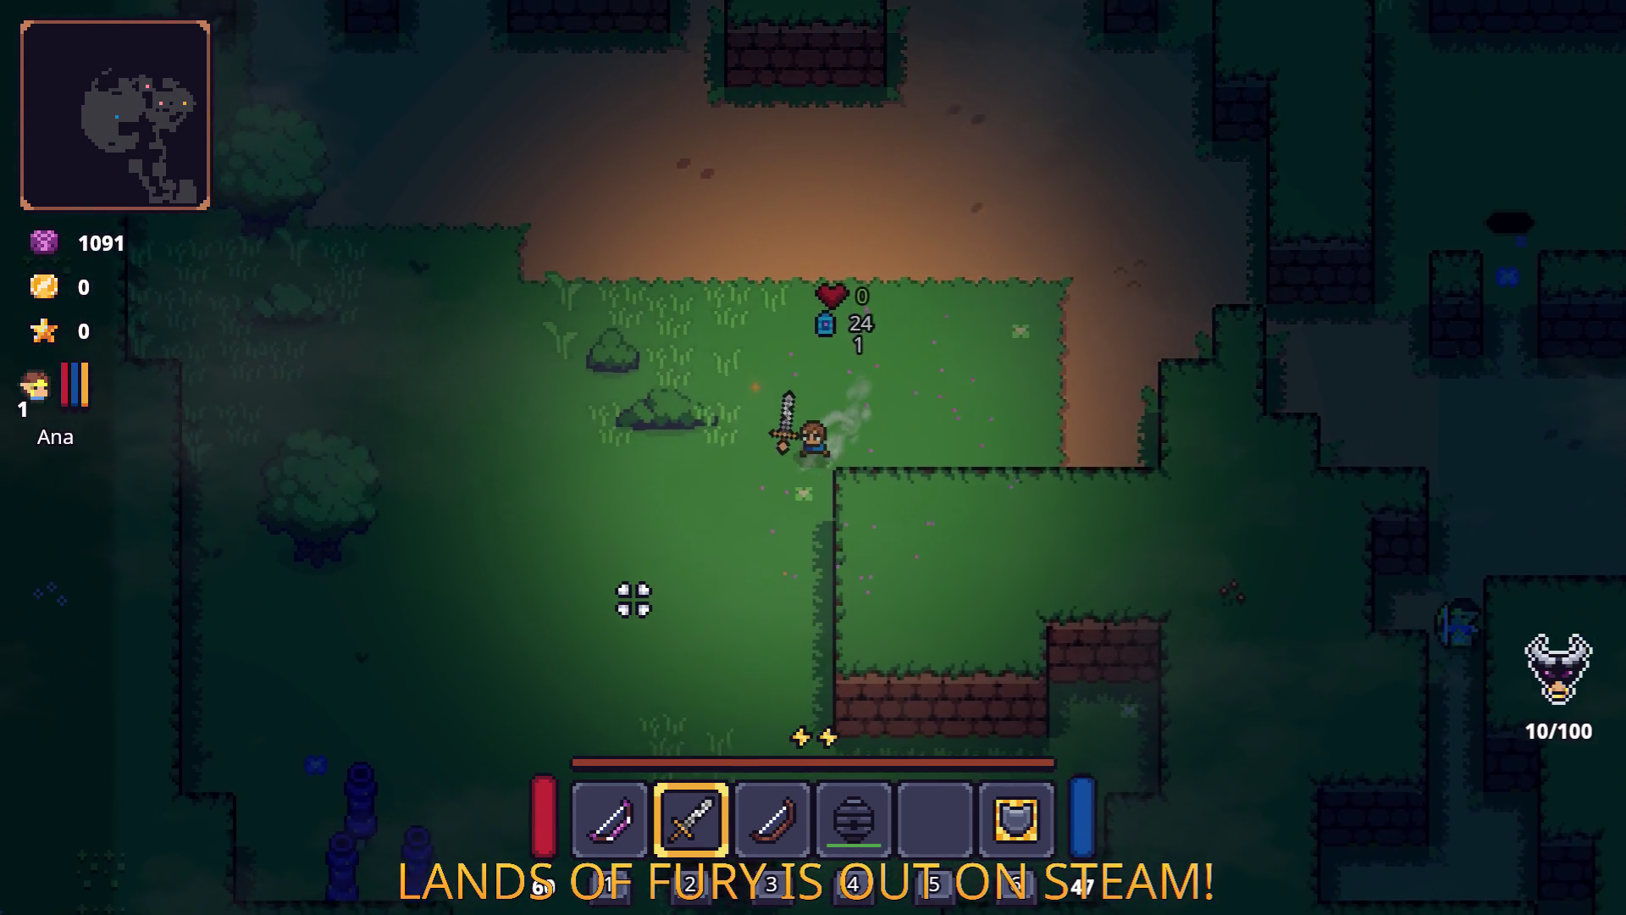
{"action": "key", "text": "s"}
{"action": "key", "text": "a"}
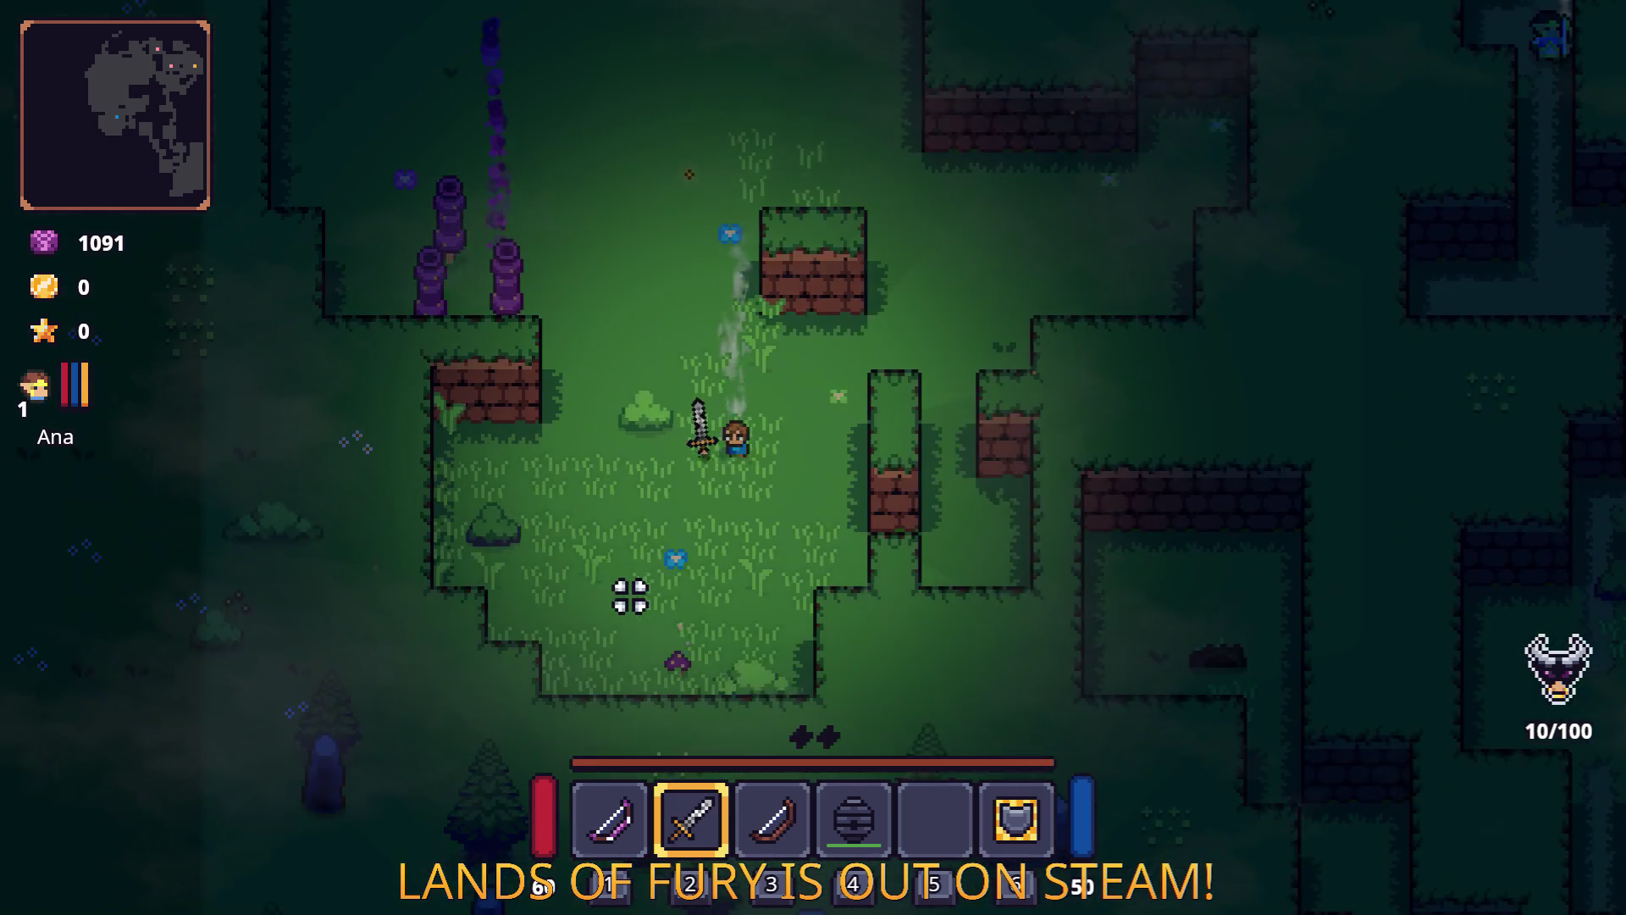
{"action": "key", "text": "s"}
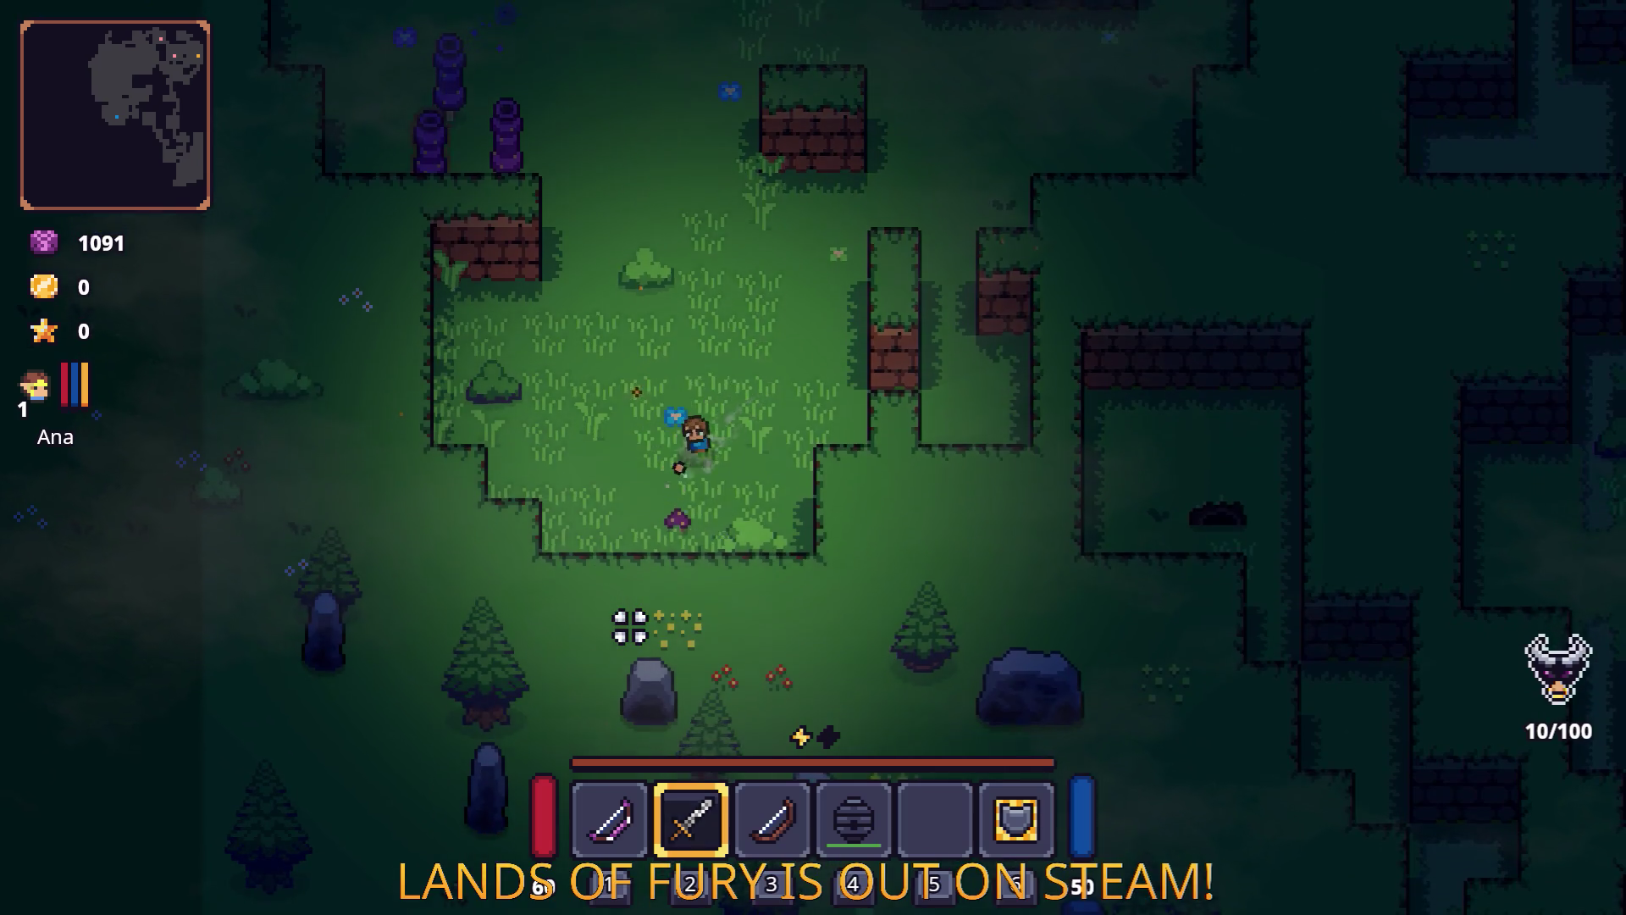
{"action": "left_click", "coordinate": [653, 576]}
{"action": "key", "text": "w"}
{"action": "key", "text": "w"}
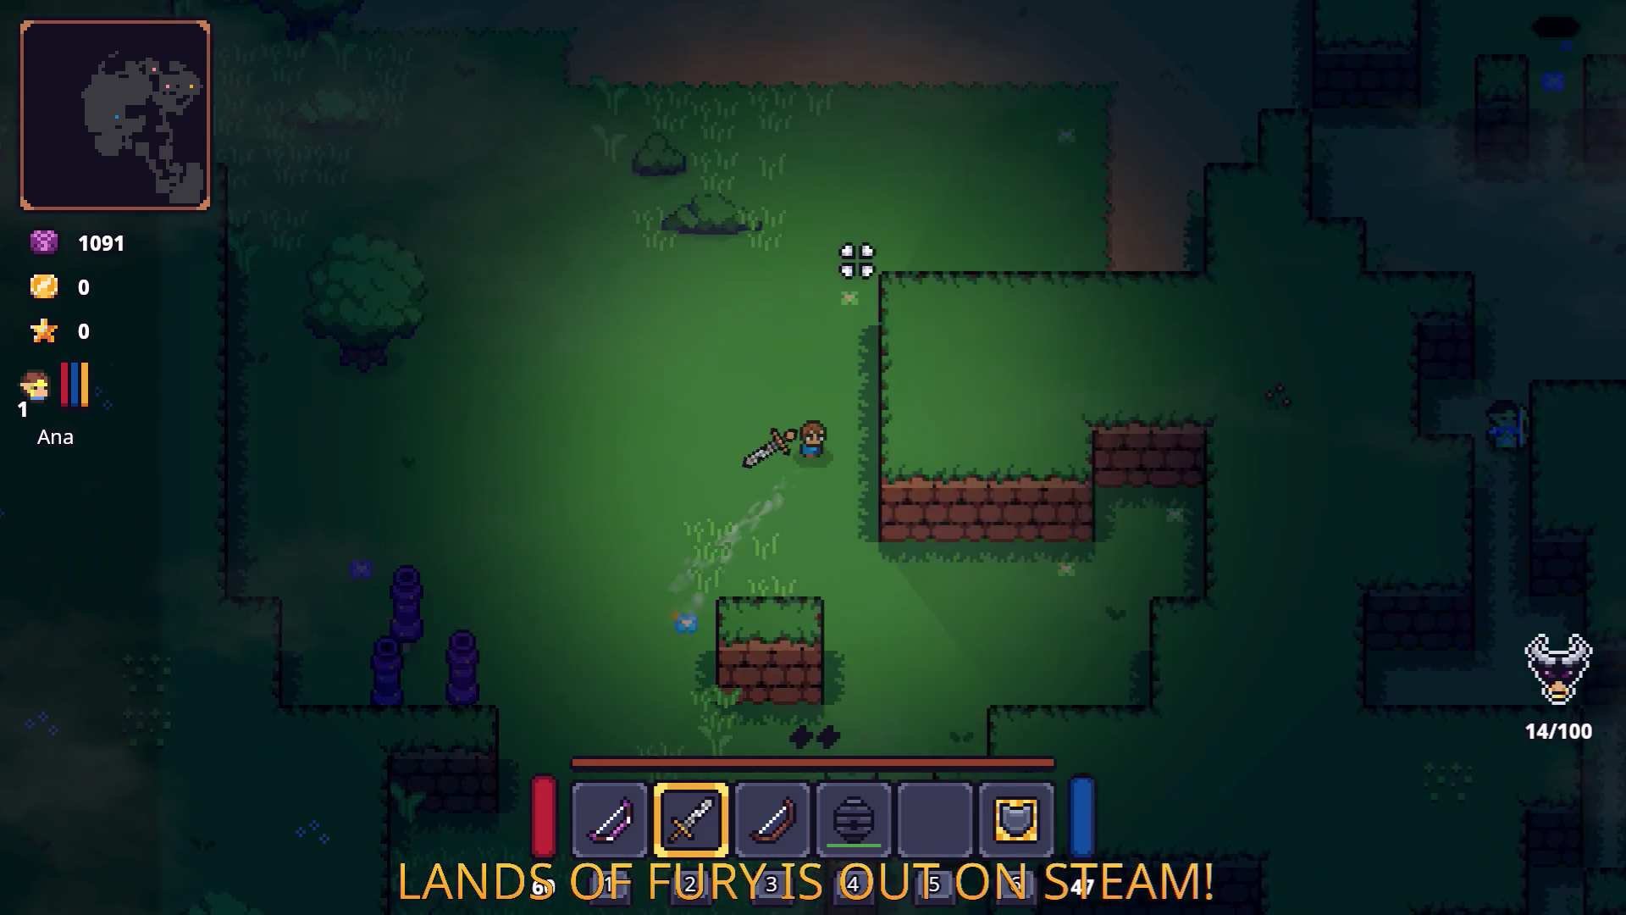
{"action": "key", "text": "d"}
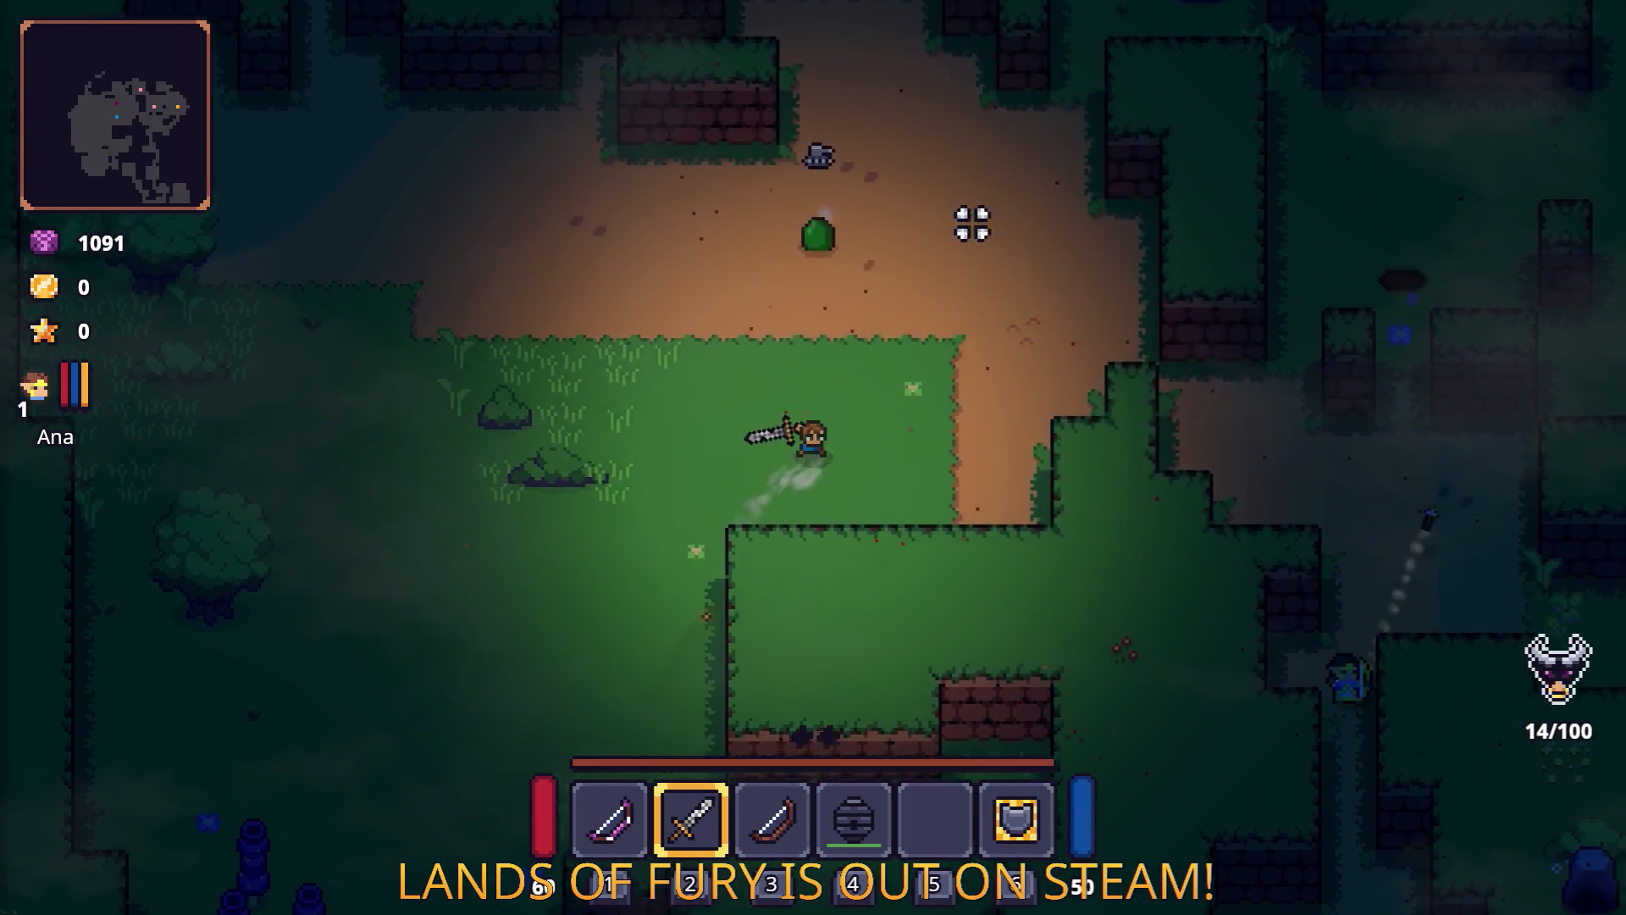
{"action": "key", "text": "d"}
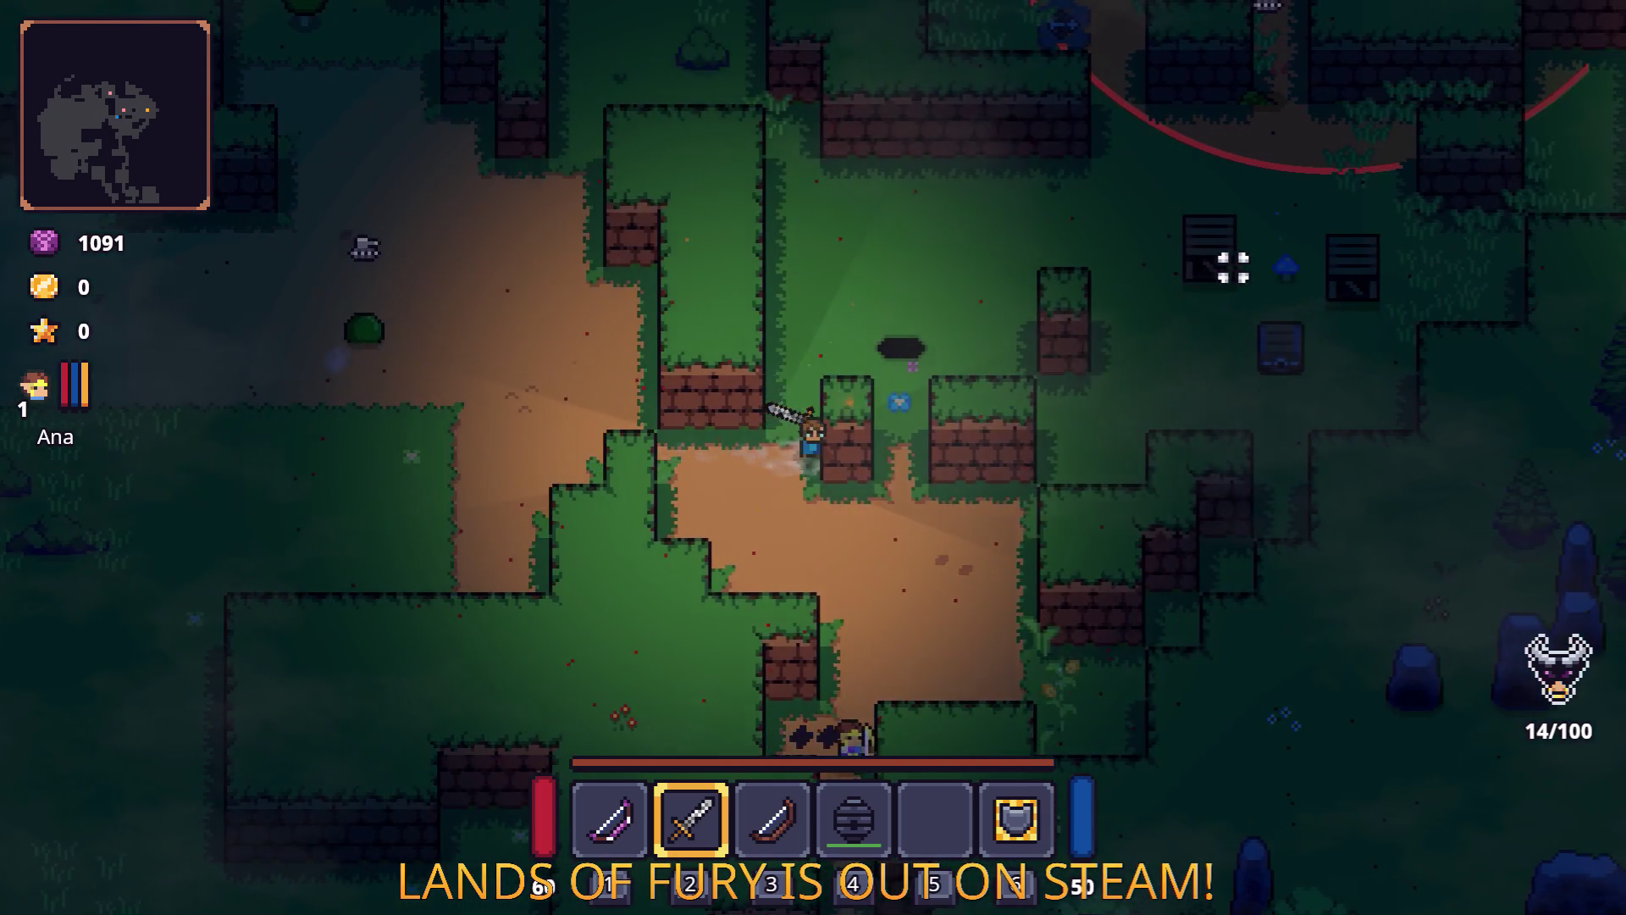
{"action": "key", "text": "d"}
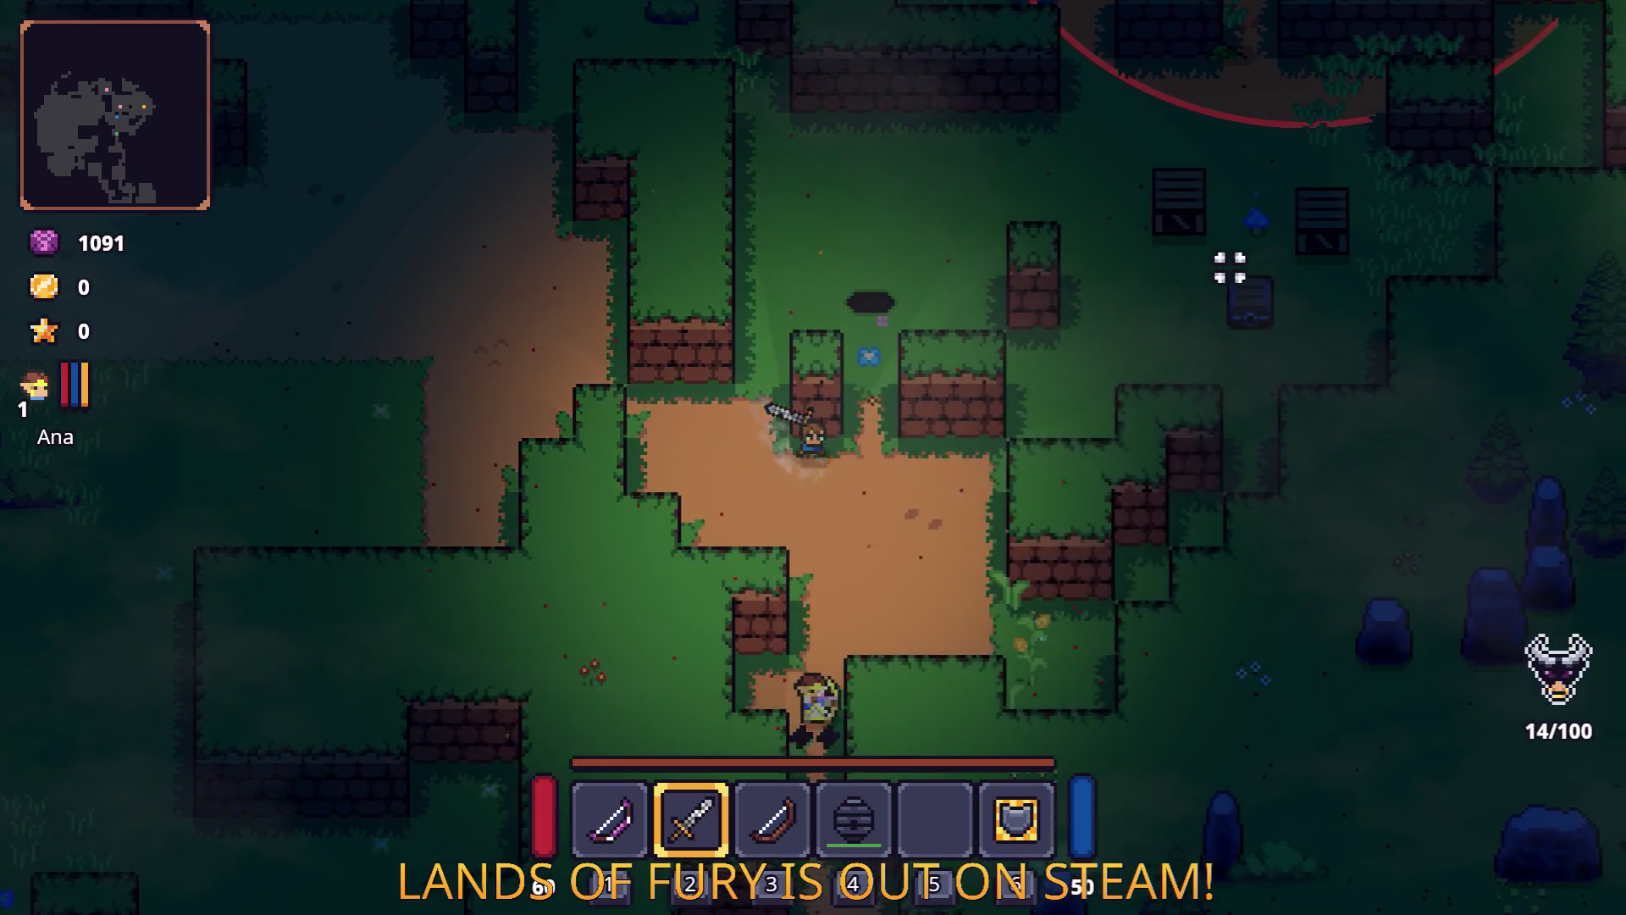
{"action": "key", "text": "w"}
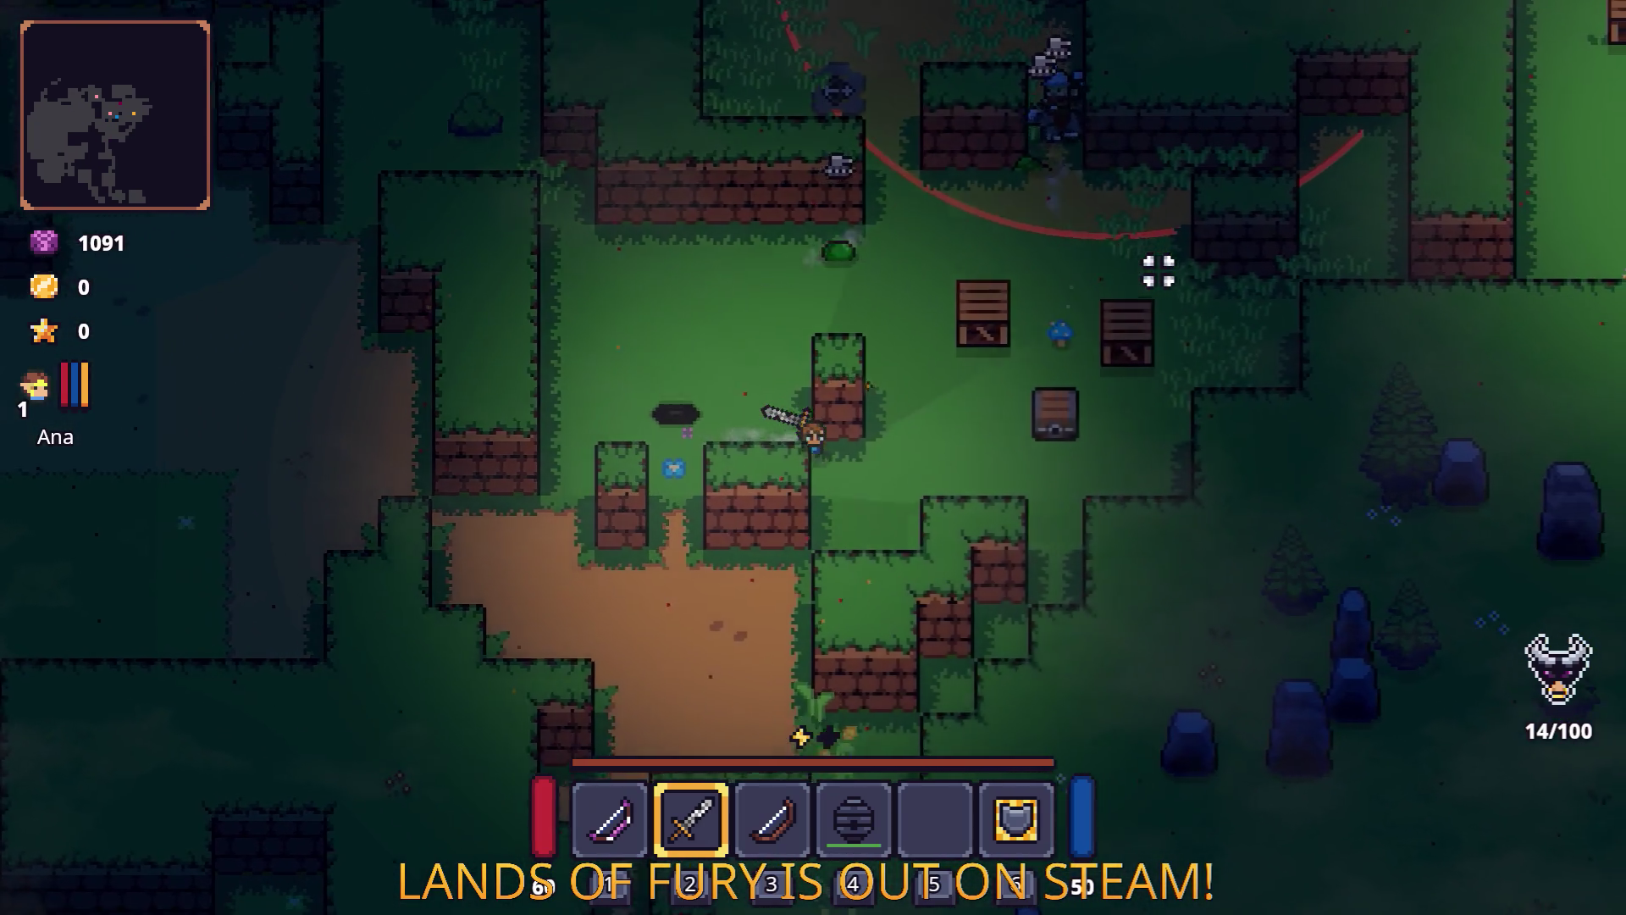
{"action": "key", "text": "d"}
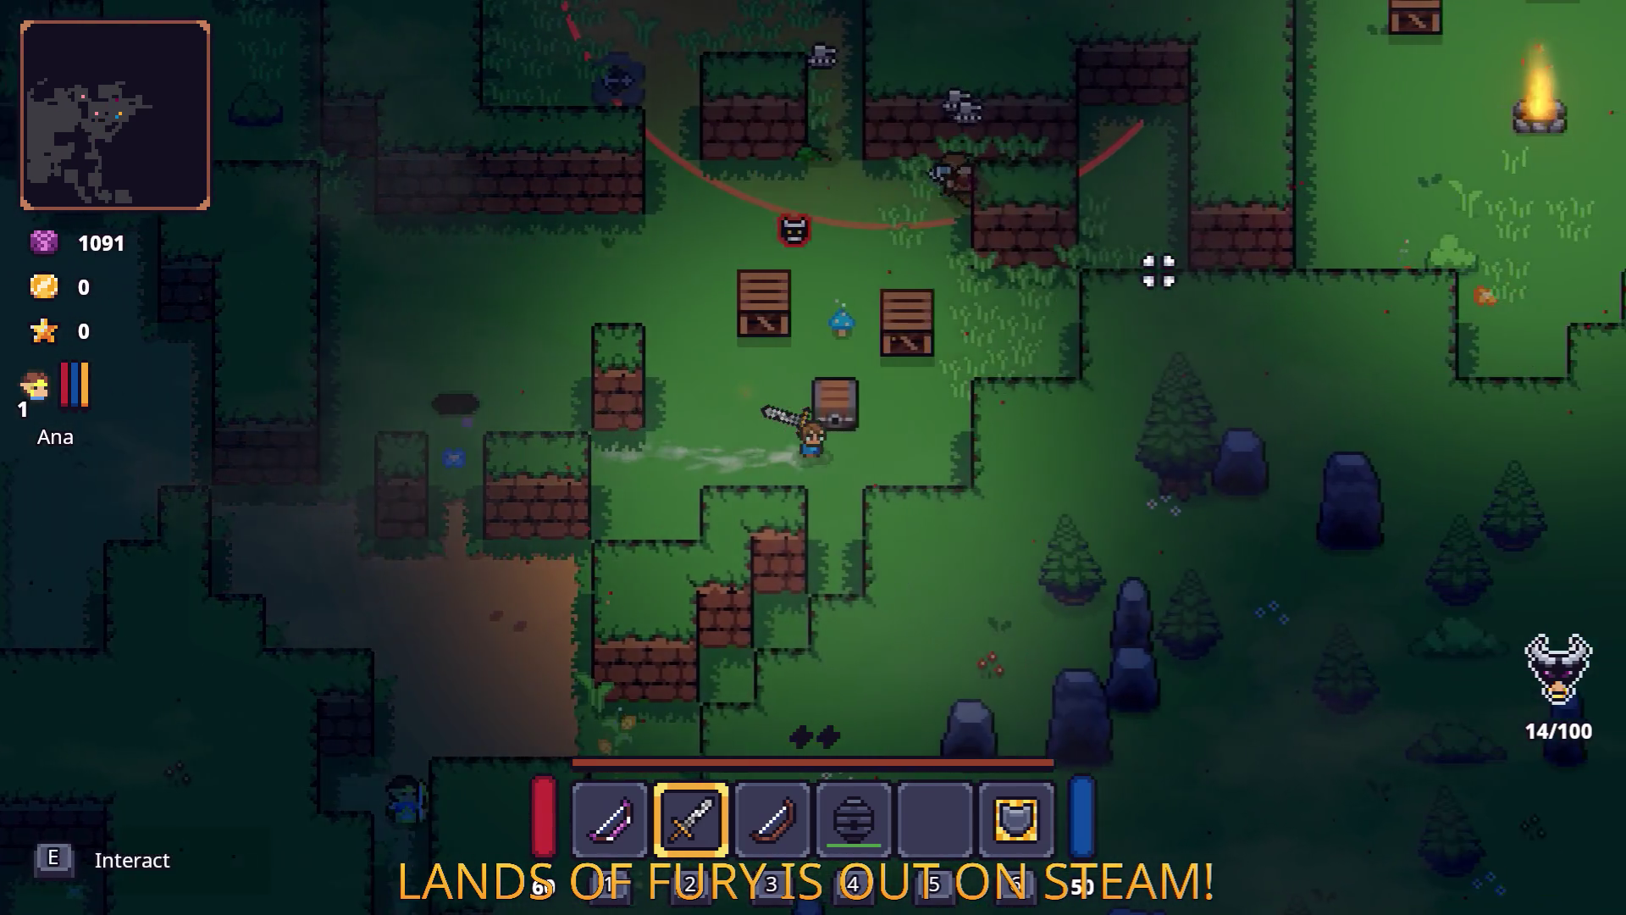
Check the inventory, then head north-east toward the enemies by the campfire.
{"action": "key", "text": "i"}
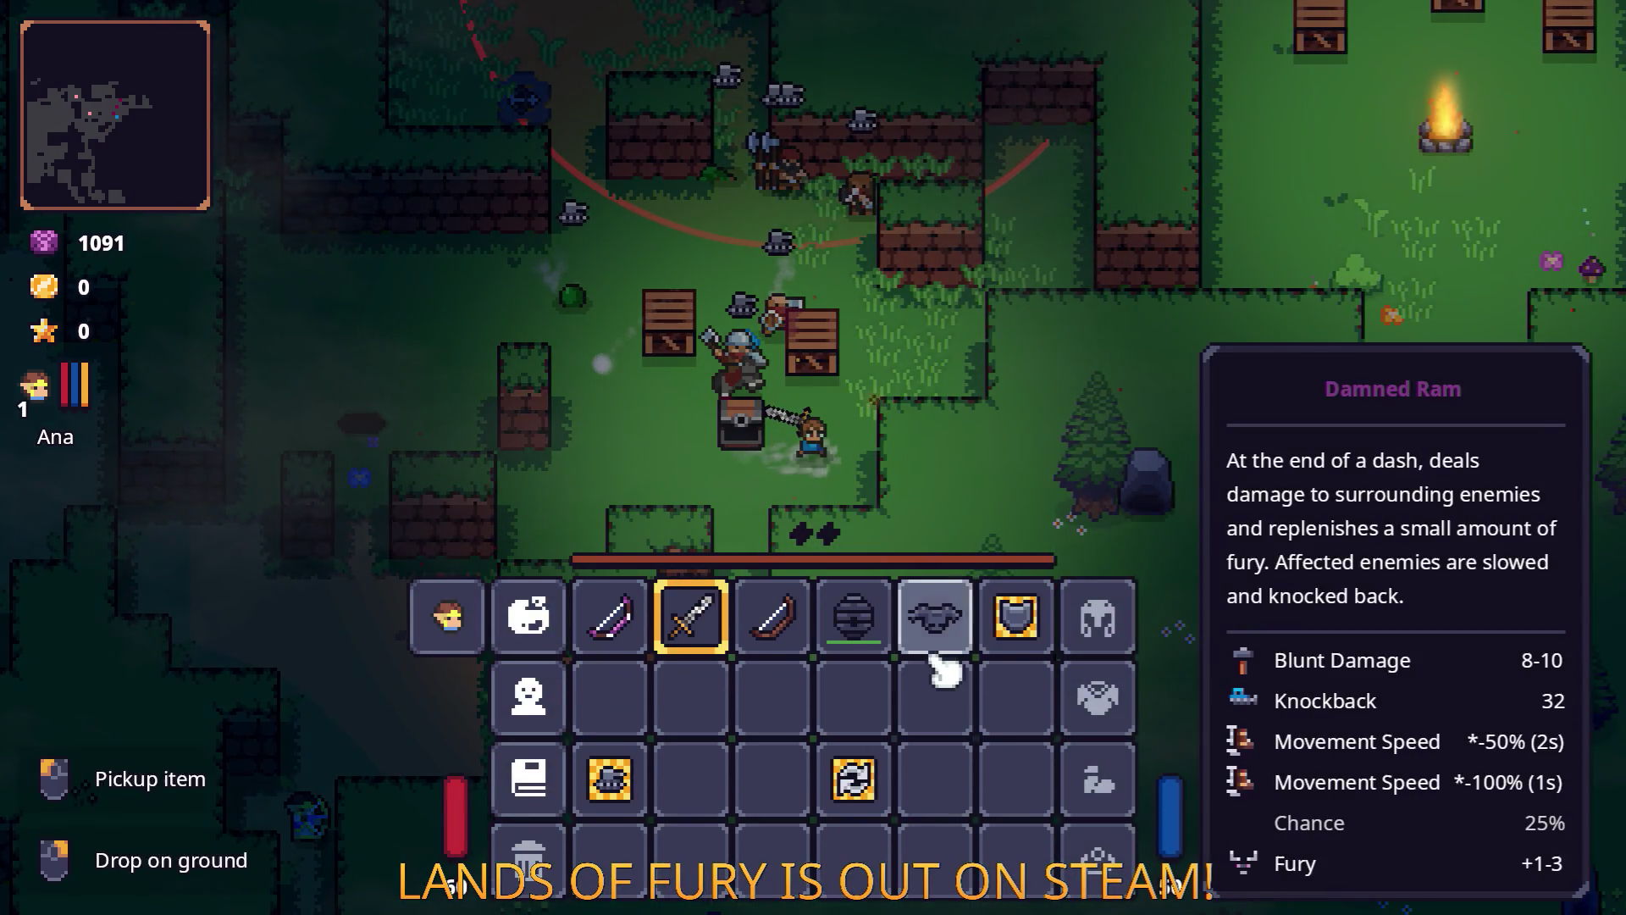
{"action": "key", "text": "i"}
{"action": "key", "text": "a"}
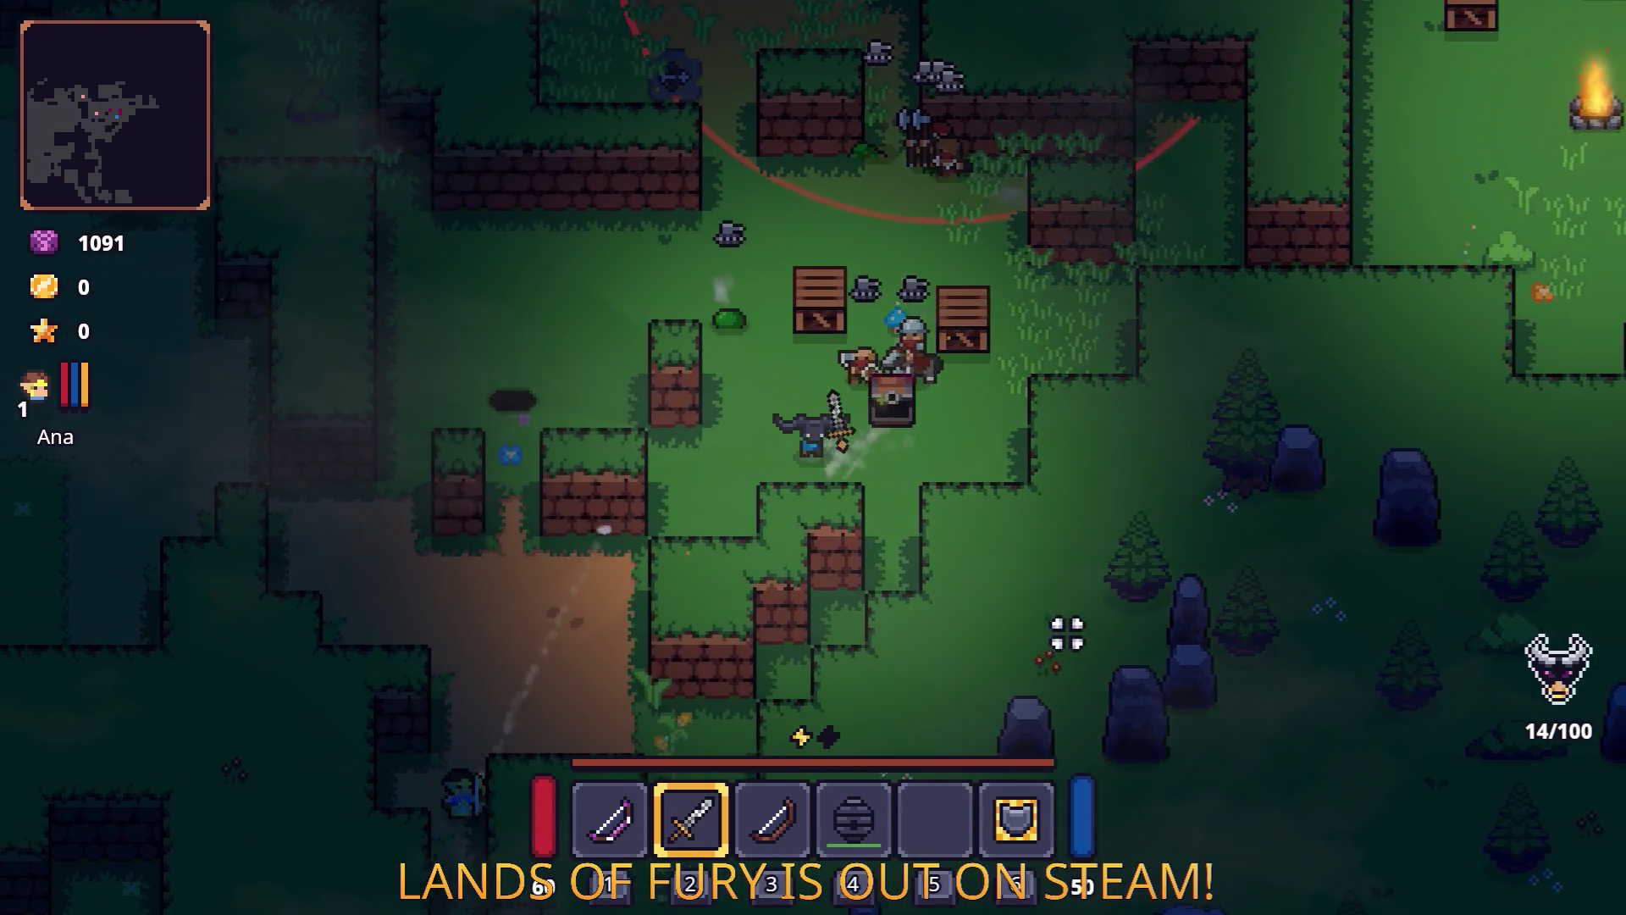
{"action": "key", "text": "w"}
{"action": "key", "text": "d"}
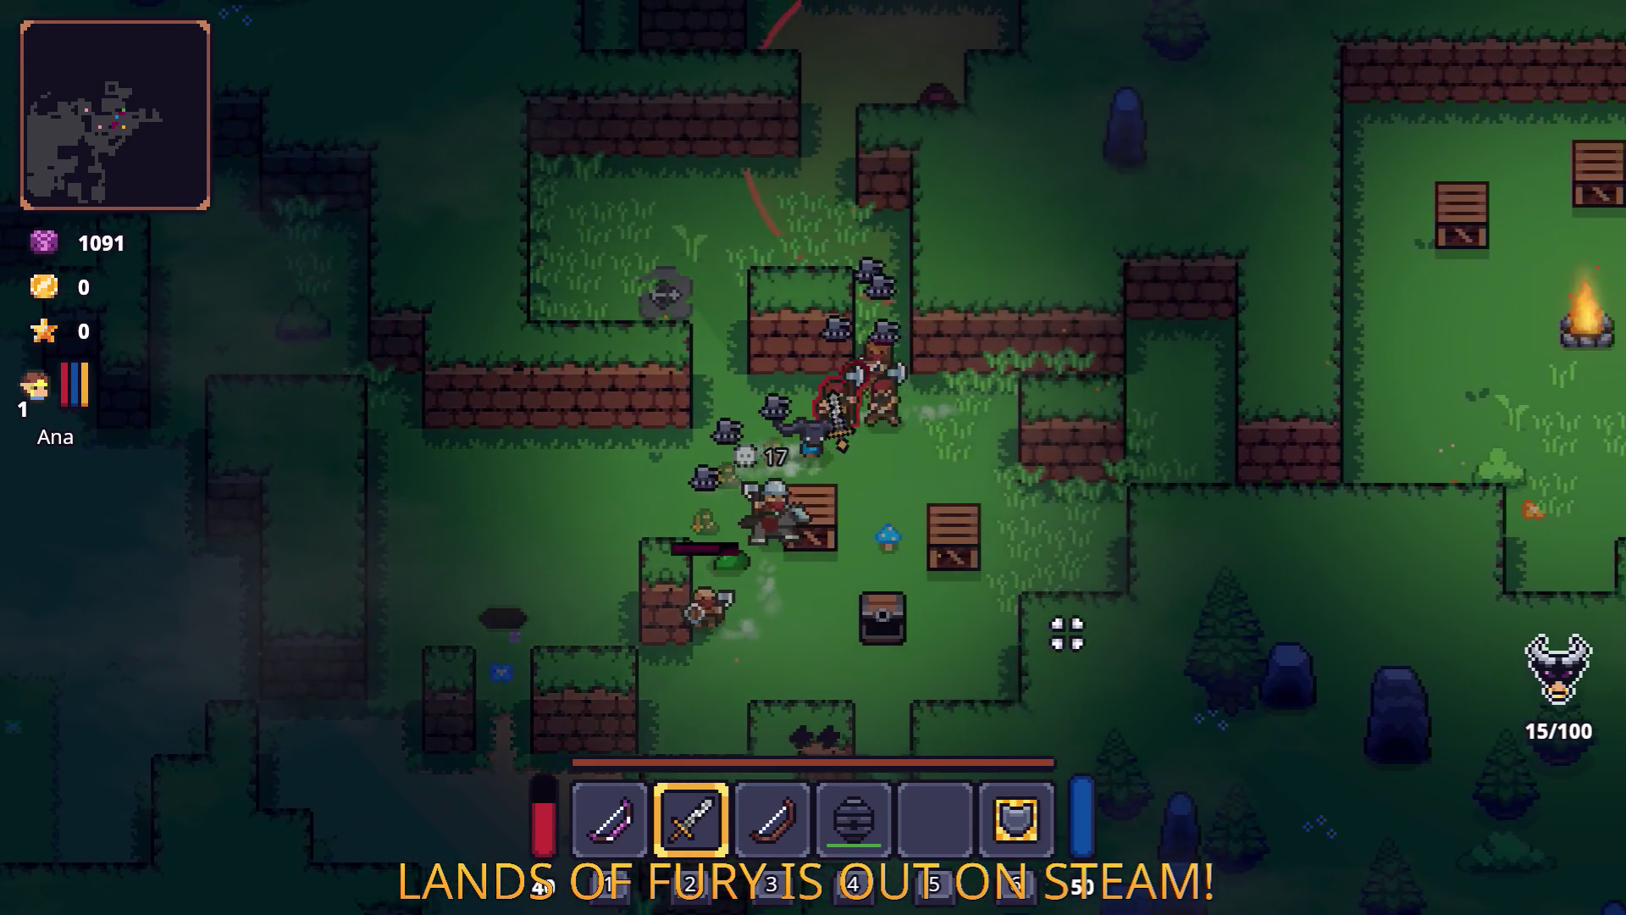
{"action": "key", "text": "d"}
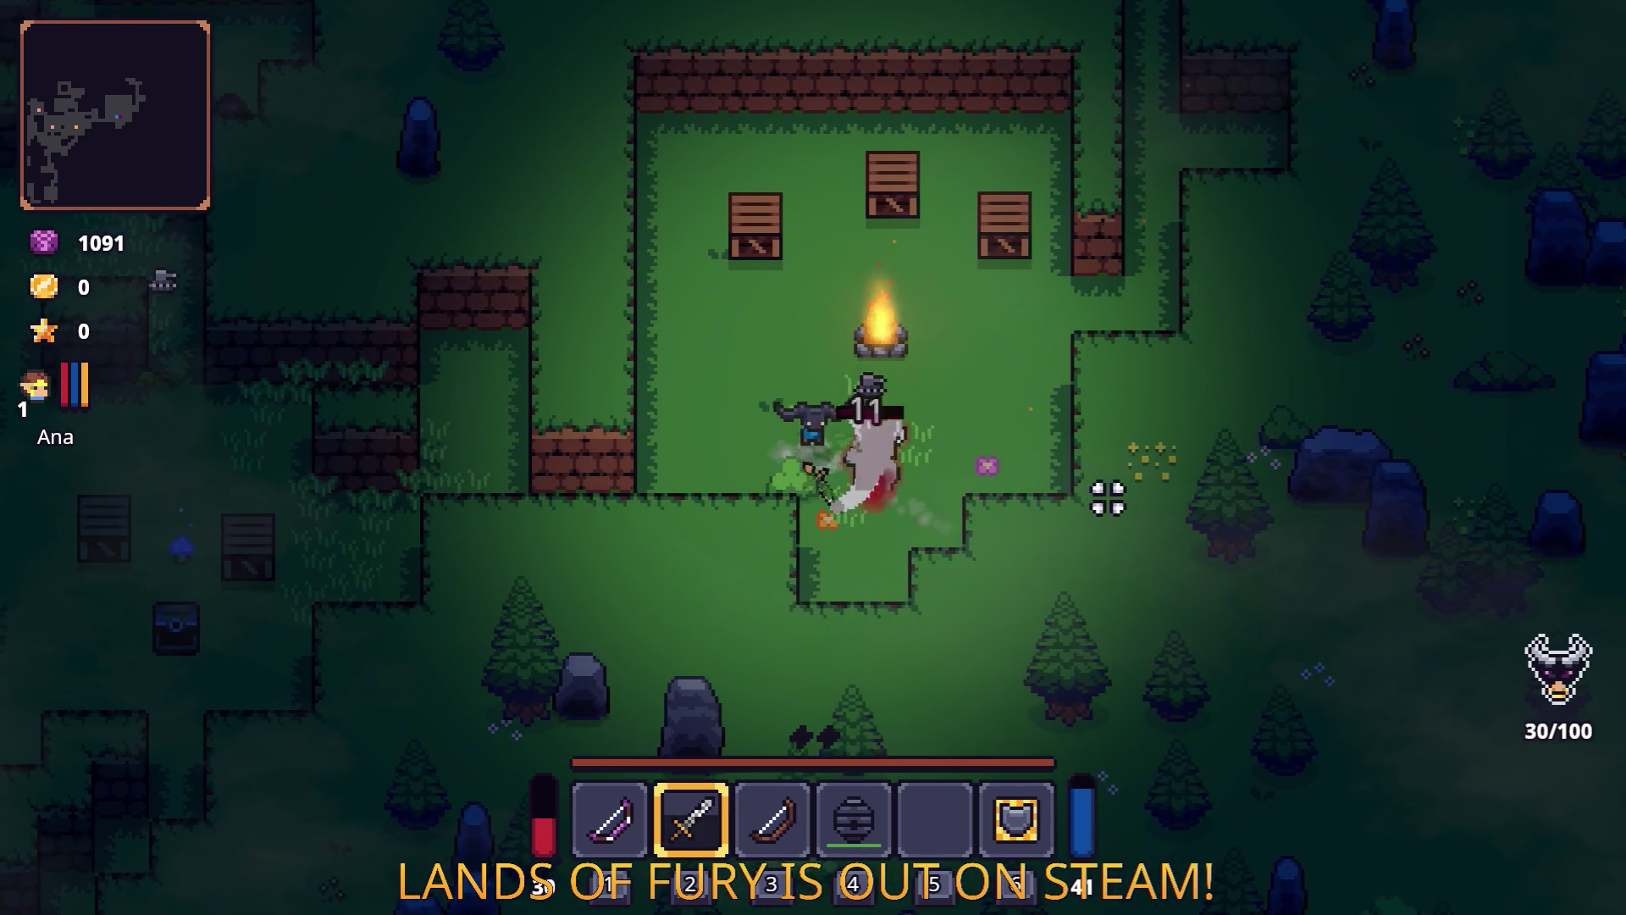
Fight the enemies around the campfire and collect their dropped coins.
{"action": "key", "text": "w"}
{"action": "key", "text": "d"}
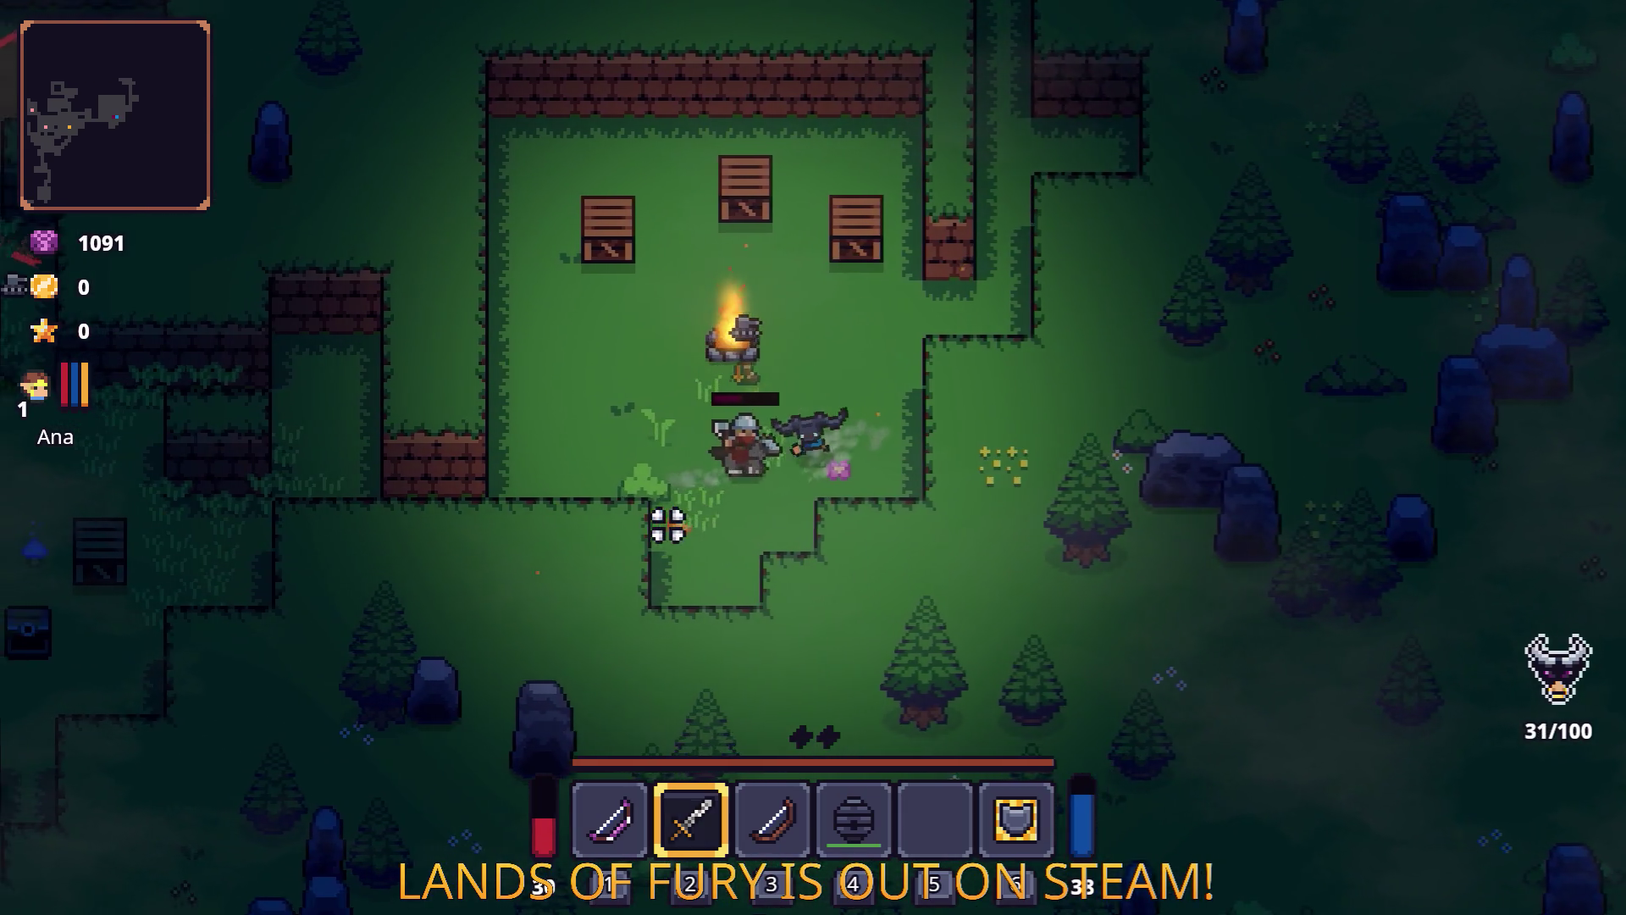
{"action": "left_click", "coordinate": [687, 519]}
{"action": "key", "text": "a"}
{"action": "left_click", "coordinate": [1064, 526]}
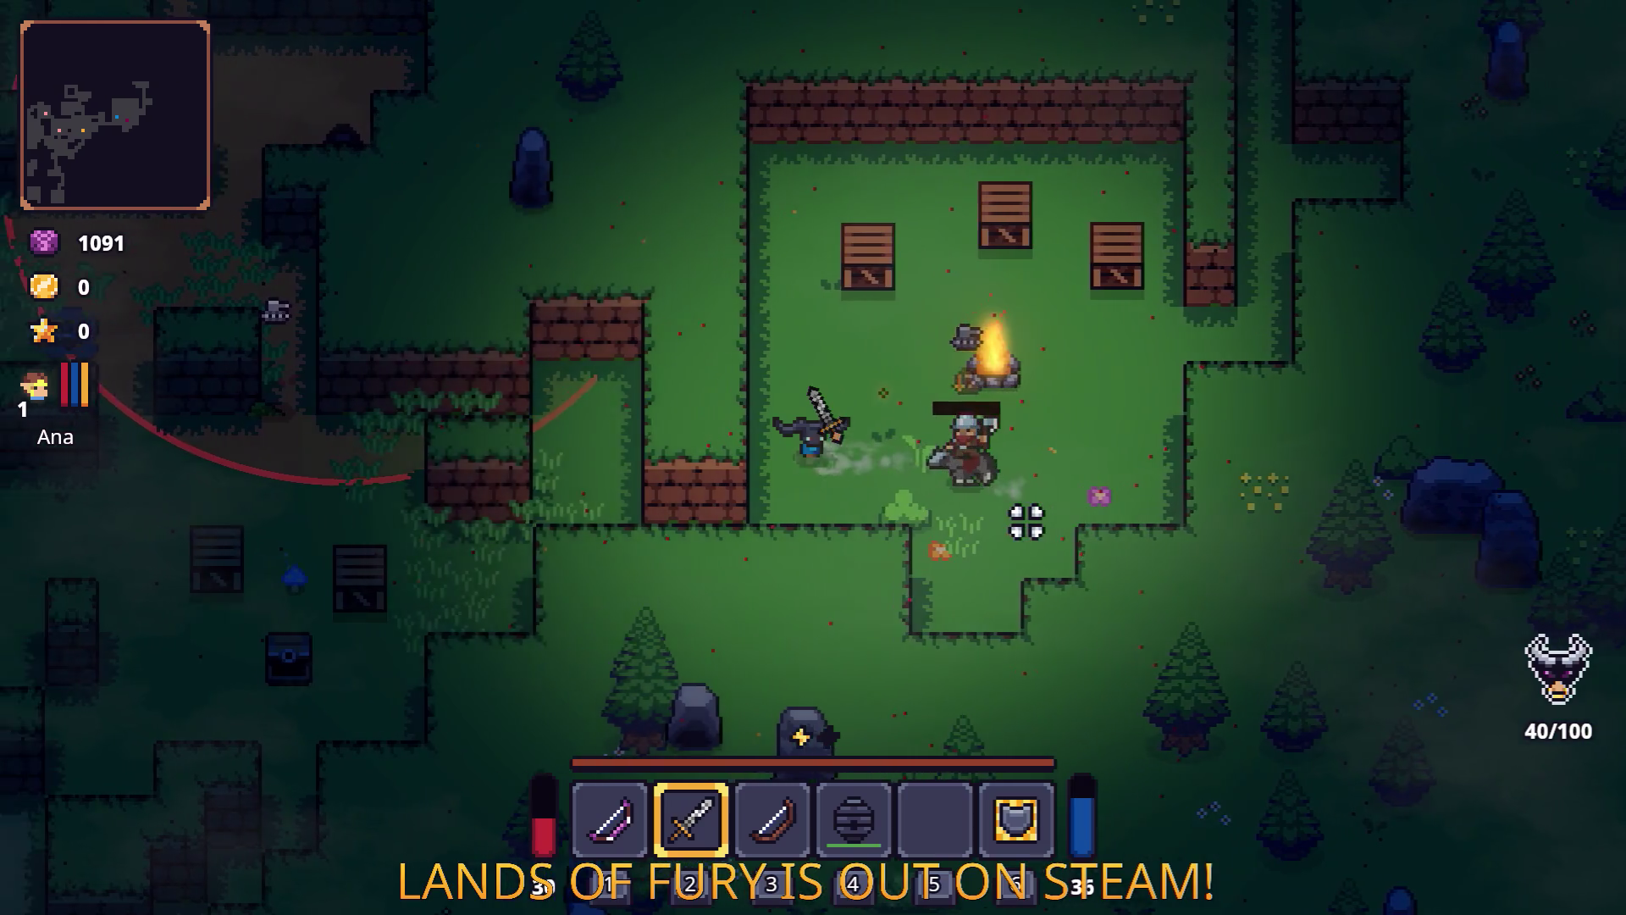
{"action": "key", "text": "d"}
{"action": "key", "text": "w"}
{"action": "left_click", "coordinate": [1027, 522]}
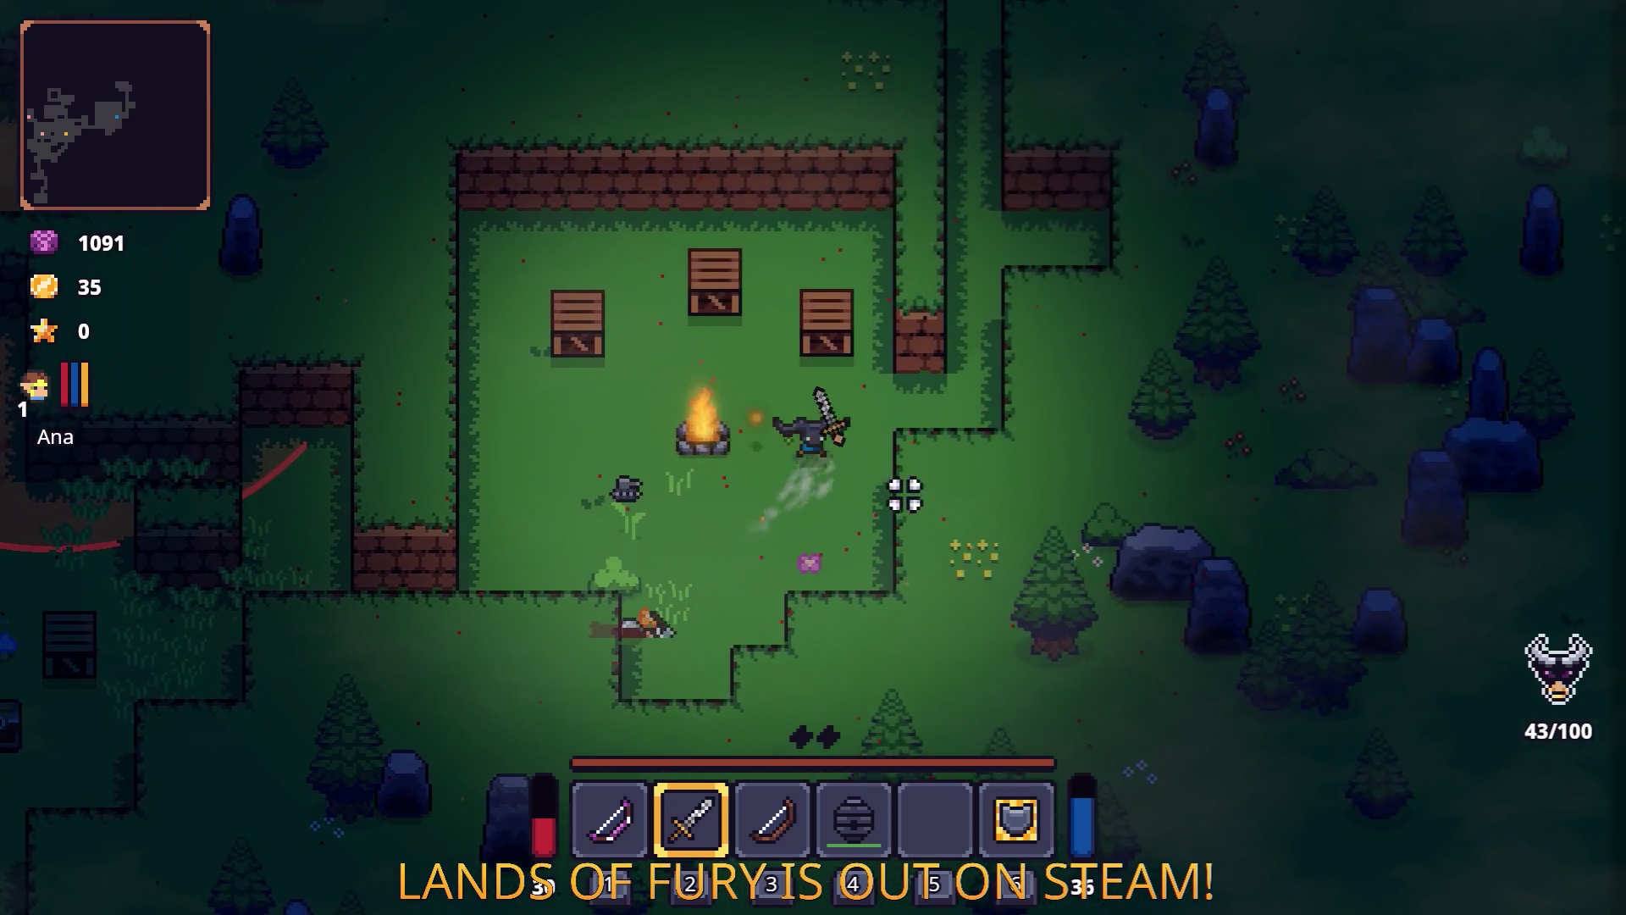
{"action": "left_click", "coordinate": [872, 355]}
{"action": "key", "text": "s"}
{"action": "left_click", "coordinate": [490, 483]}
{"action": "left_click", "coordinate": [435, 515]}
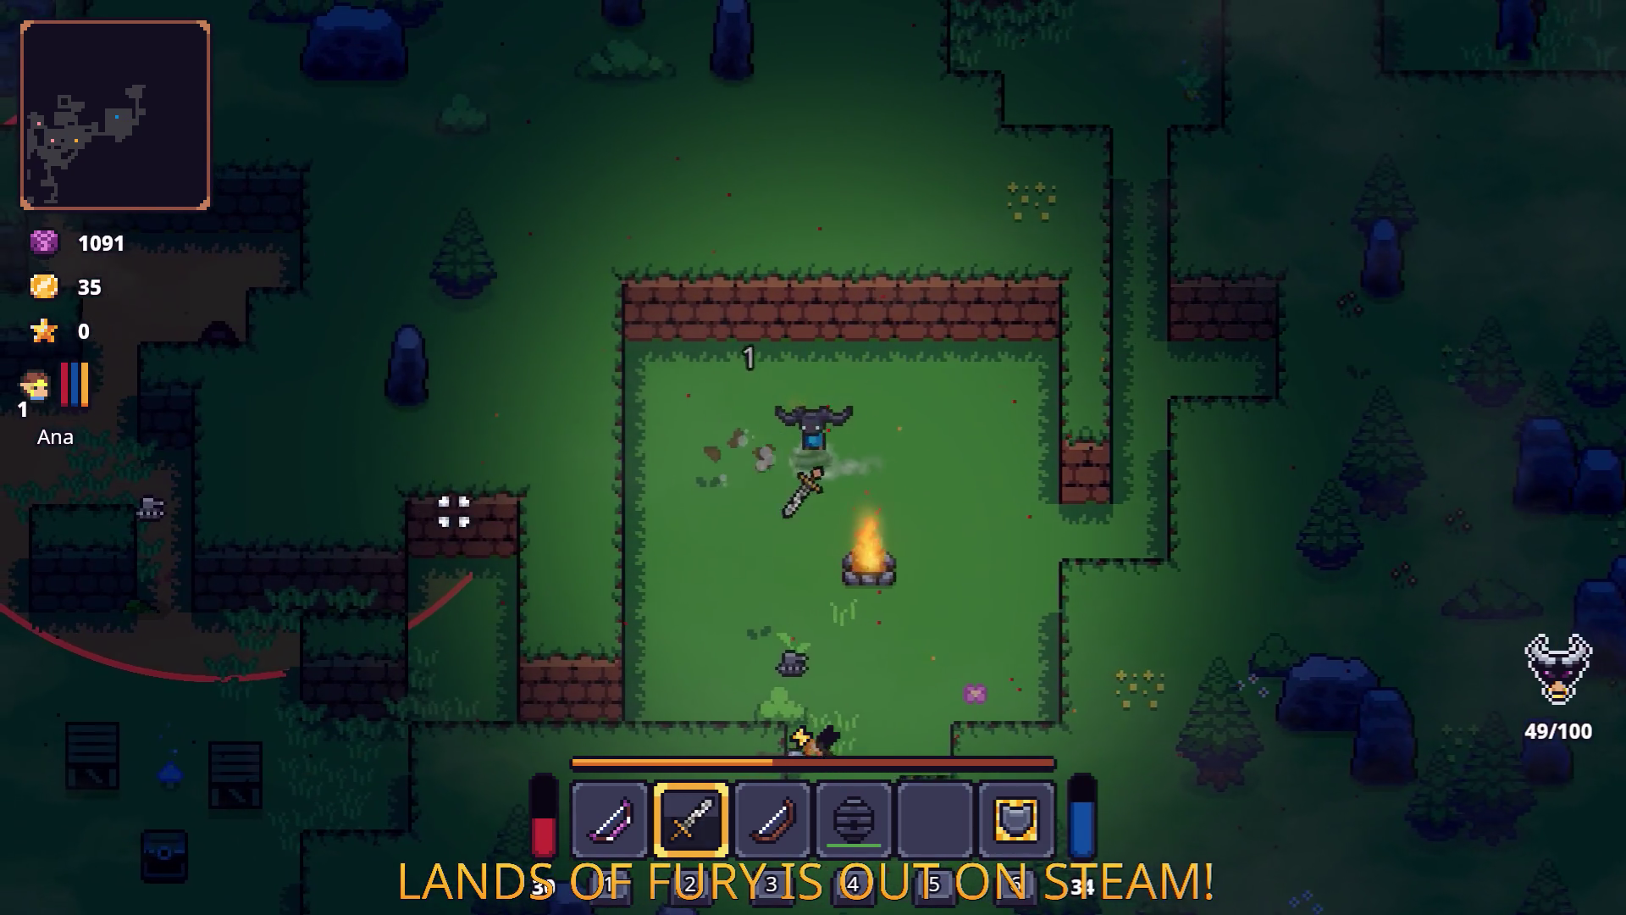
{"action": "key", "text": "d"}
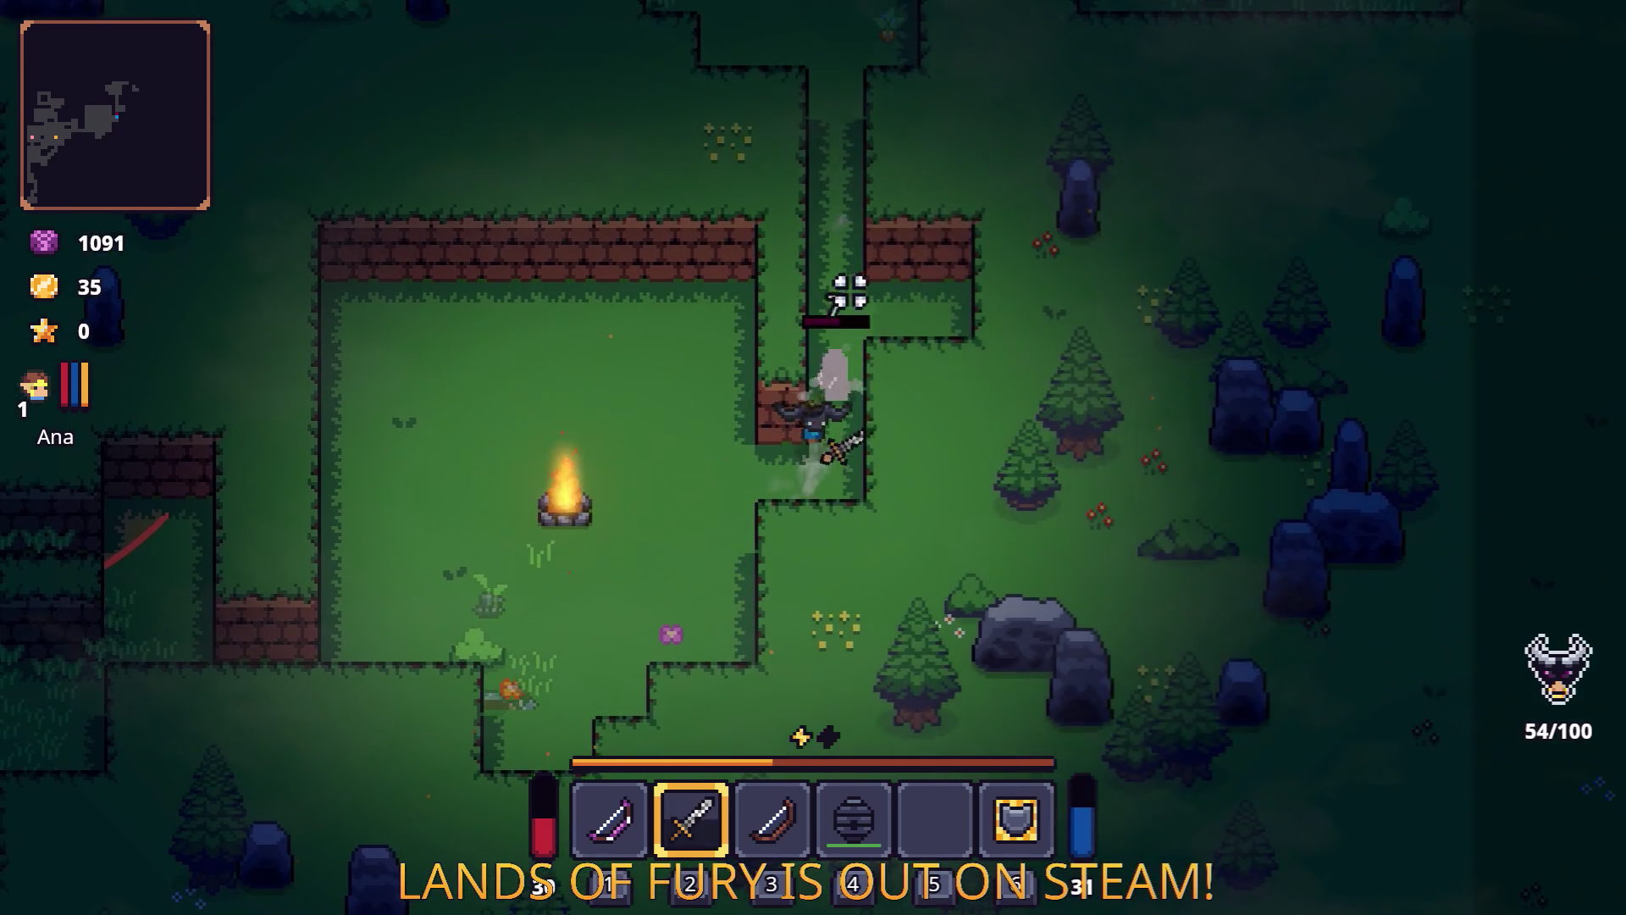
Fight up the corridor north of the clearing and through the gap in the brick wall.
{"action": "key", "text": "w"}
{"action": "left_click", "coordinate": [777, 647]}
{"action": "key", "text": "s"}
{"action": "key", "text": "w"}
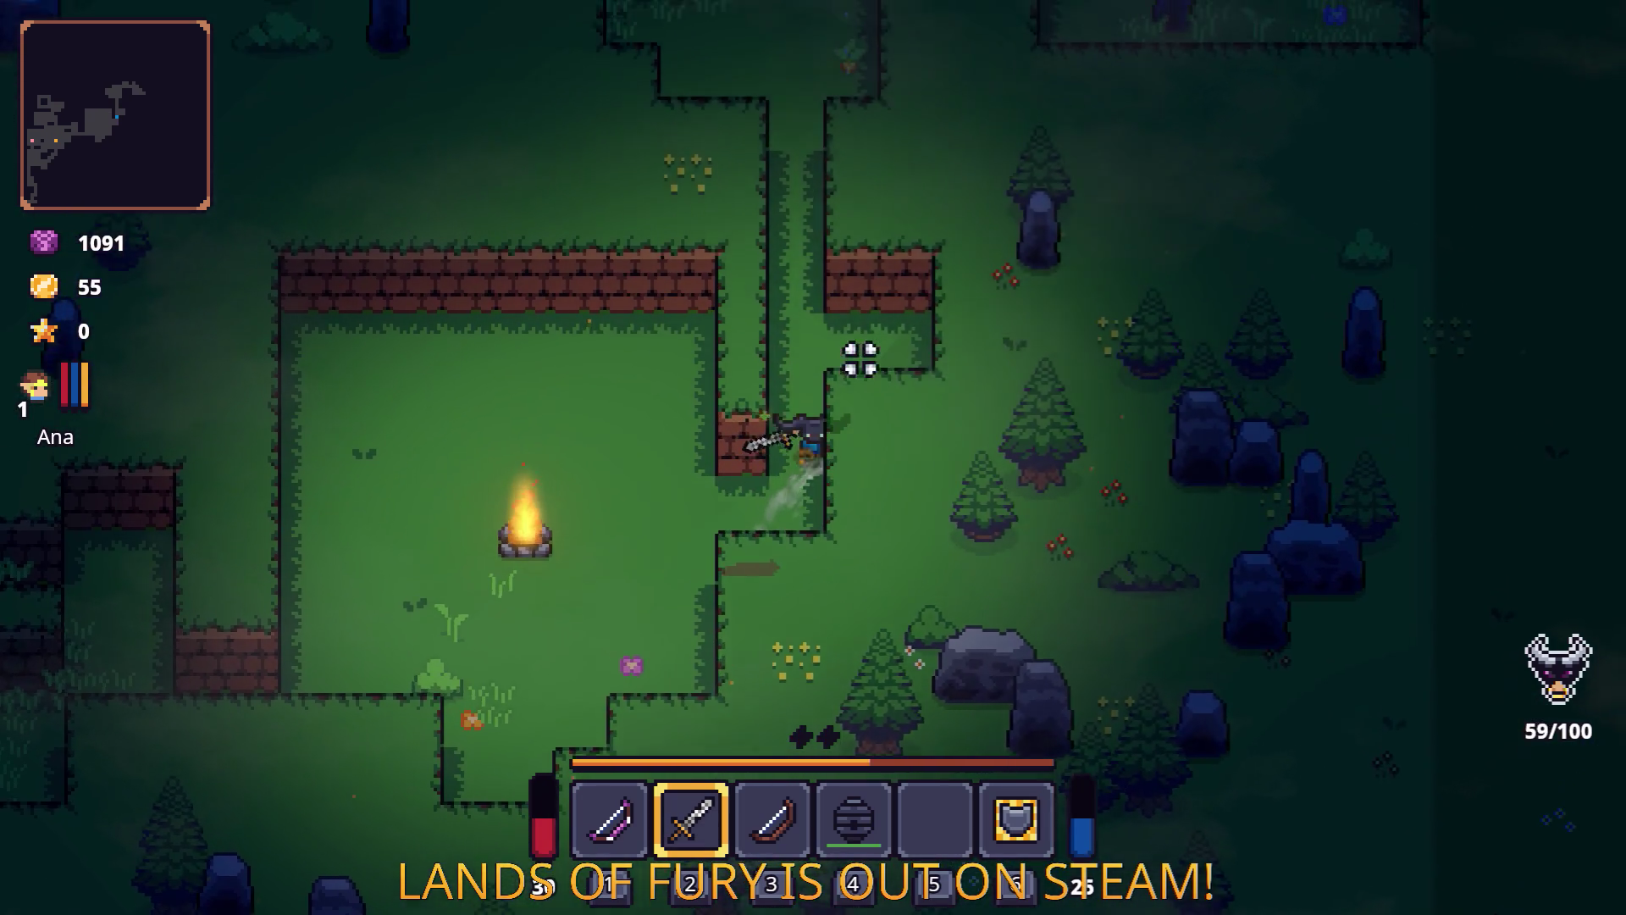
{"action": "key", "text": "w"}
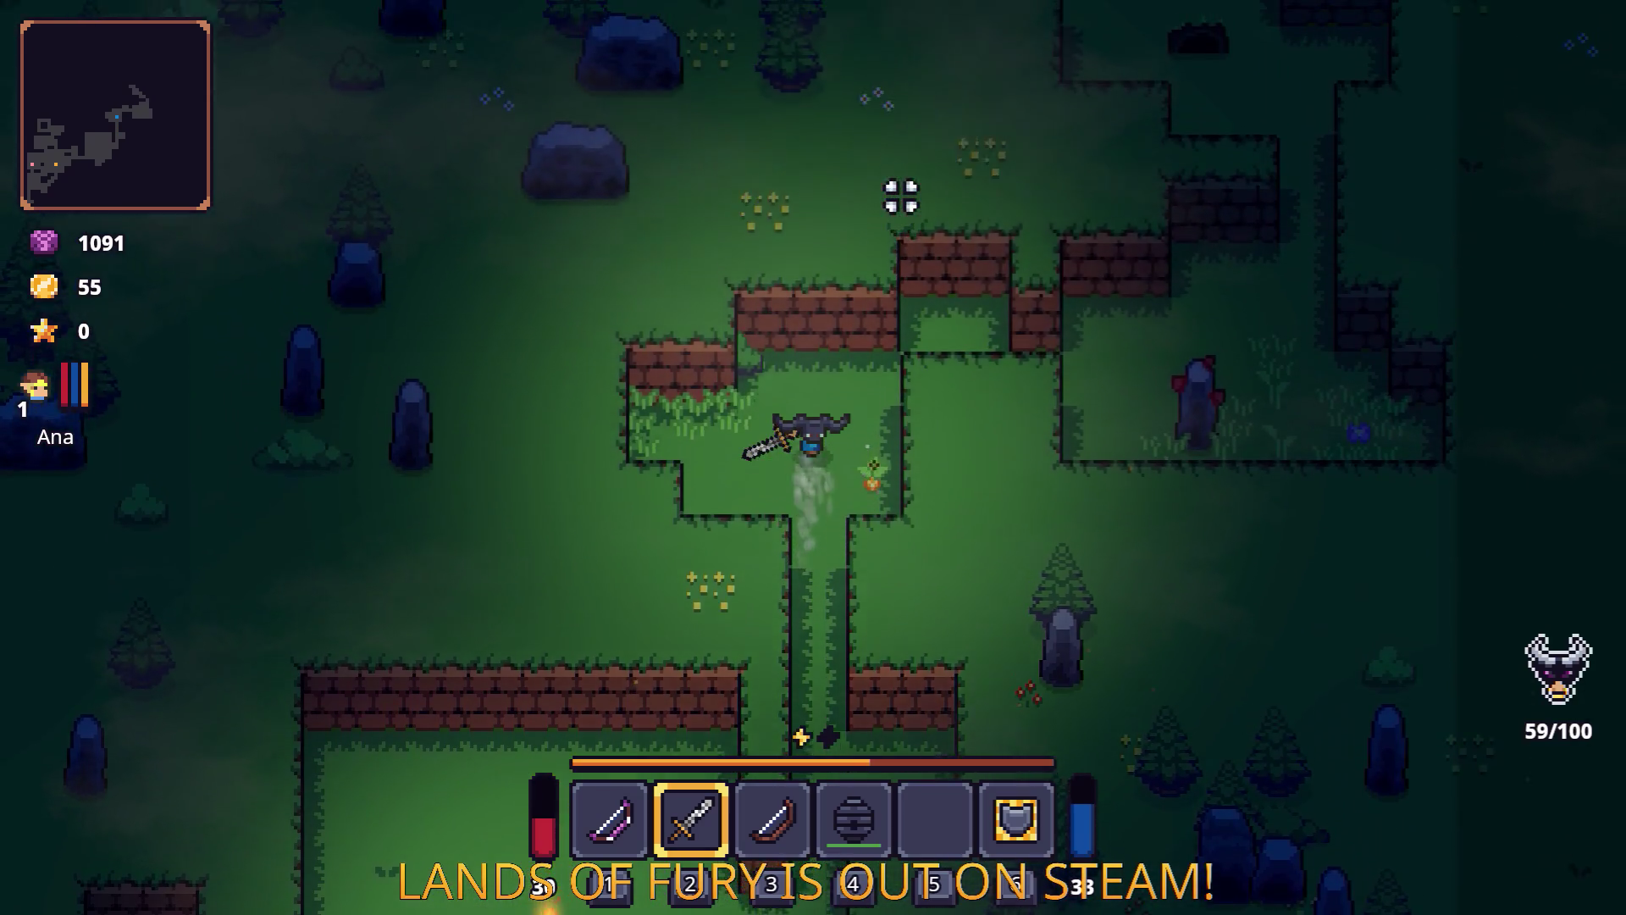
{"action": "key", "text": "w"}
{"action": "key", "text": "d"}
{"action": "key", "text": "d"}
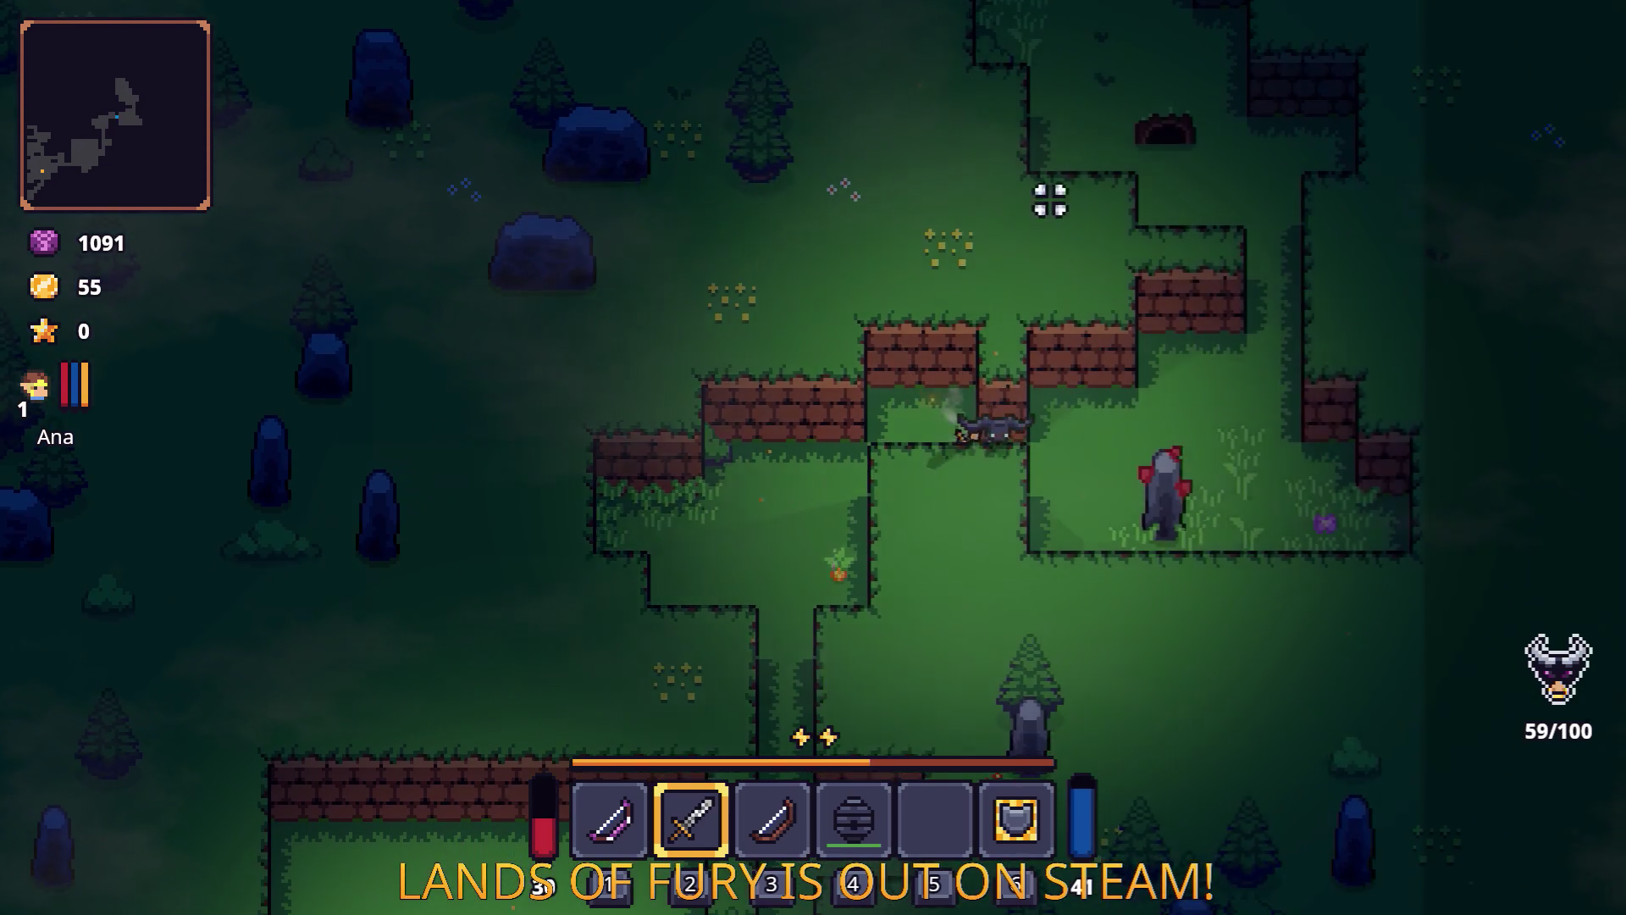
{"action": "key", "text": "w"}
{"action": "key", "text": "w"}
{"action": "left_click", "coordinate": [1477, 200]}
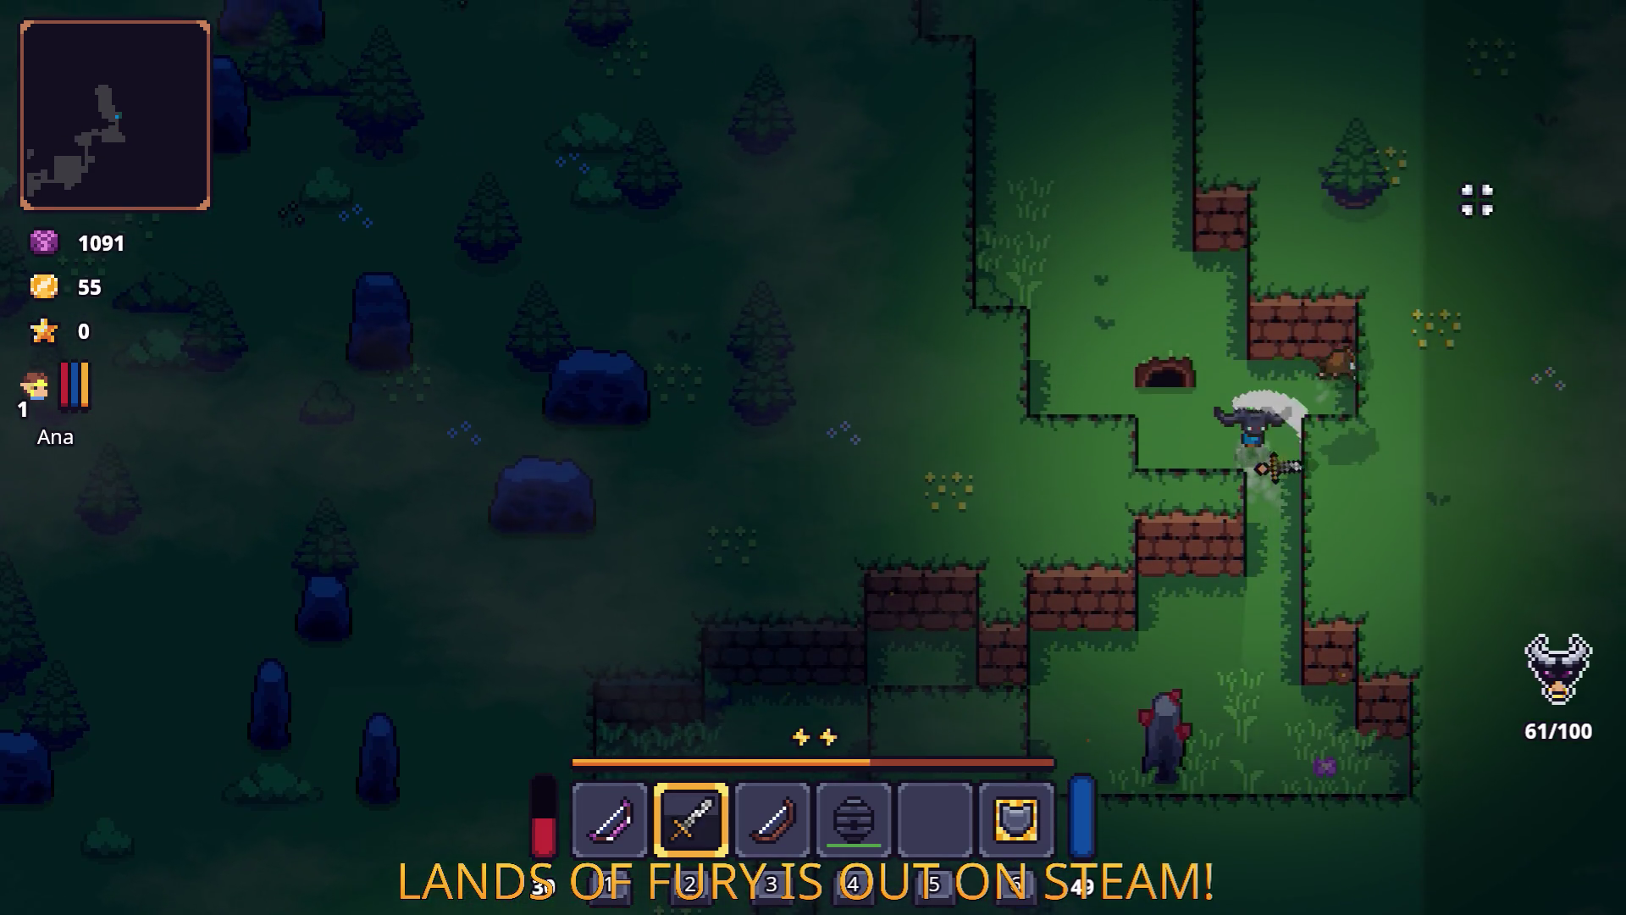
Look over the equipped items in the inventory, then kill the boar.
{"action": "key", "text": "i"}
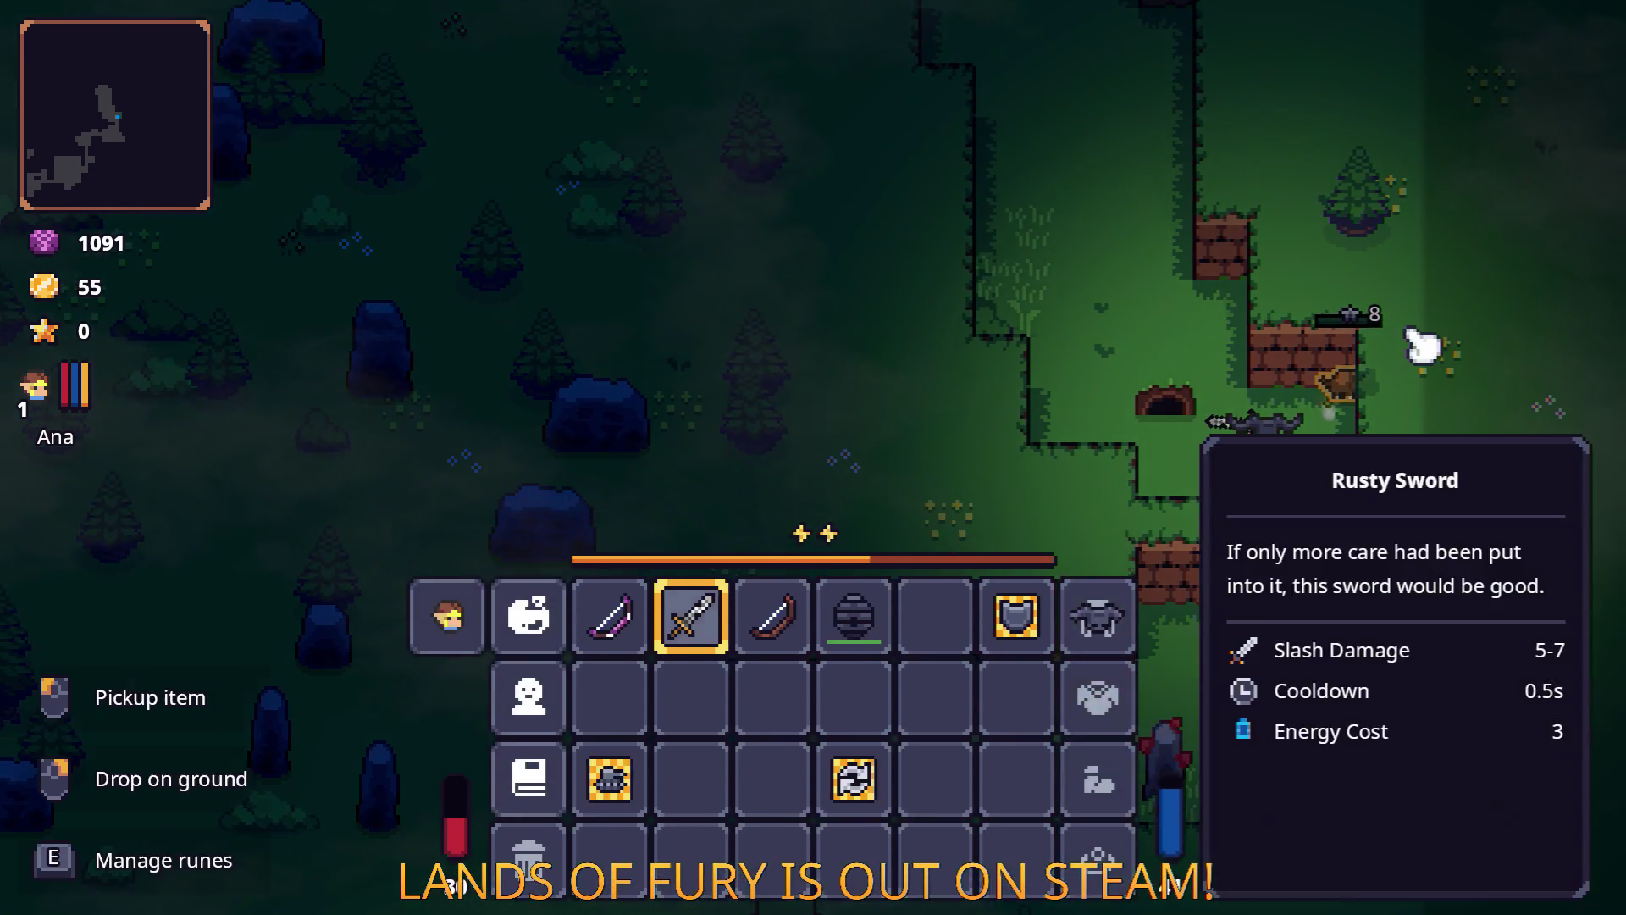
{"action": "key", "text": "i"}
{"action": "key", "text": "w"}
{"action": "key", "text": "a"}
{"action": "key", "text": "w"}
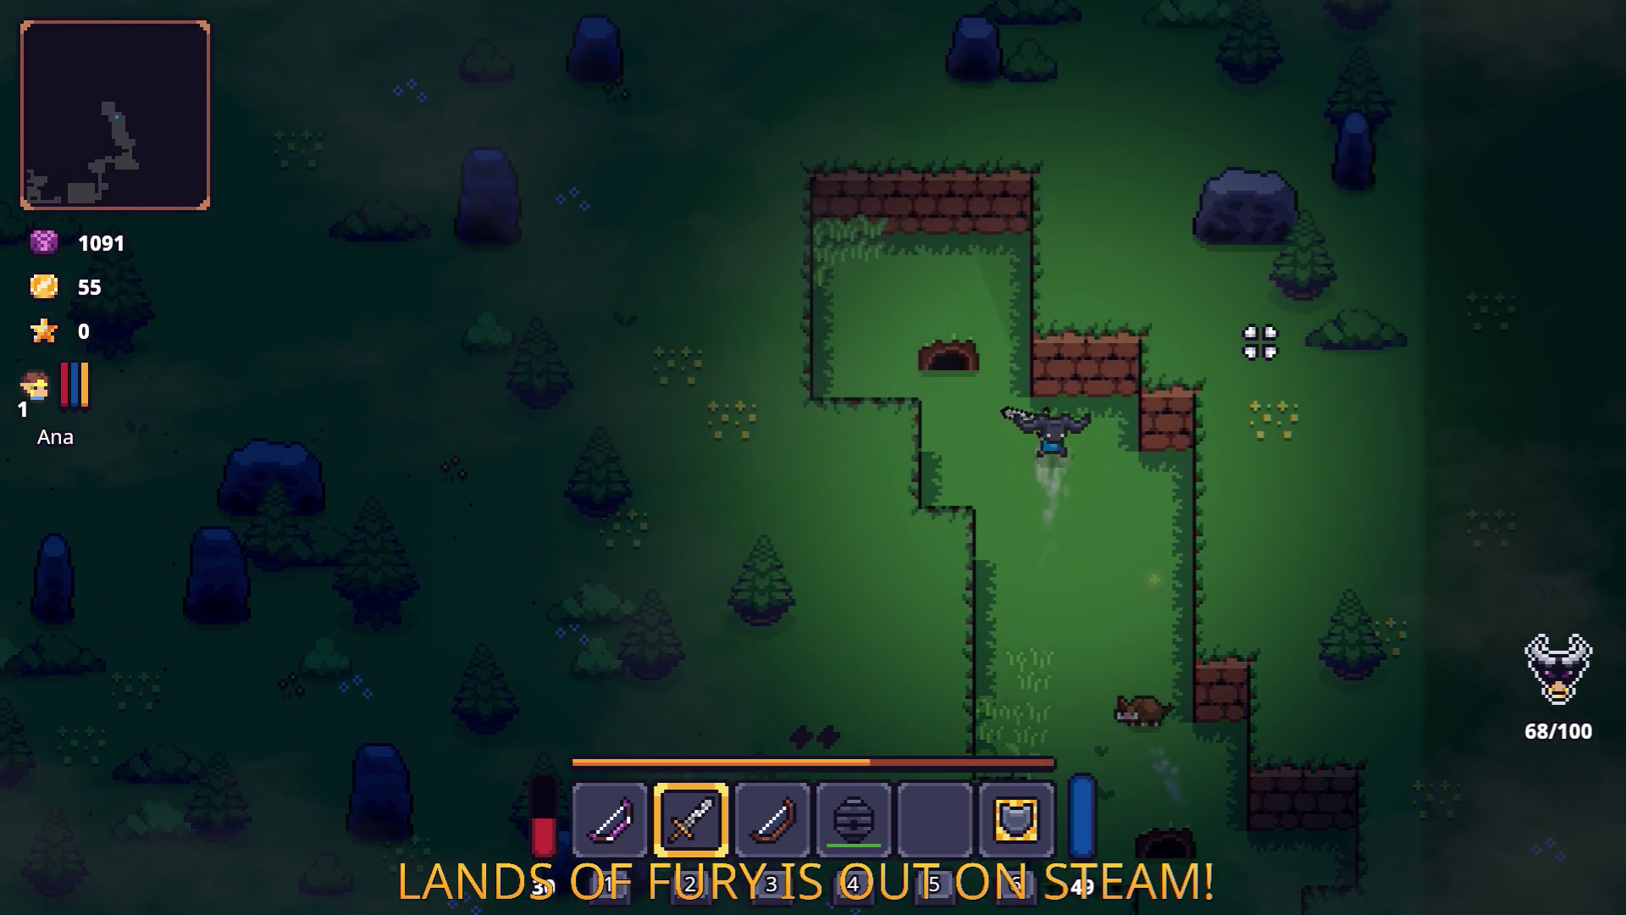
{"action": "left_click", "coordinate": [1300, 545]}
{"action": "key", "text": "s"}
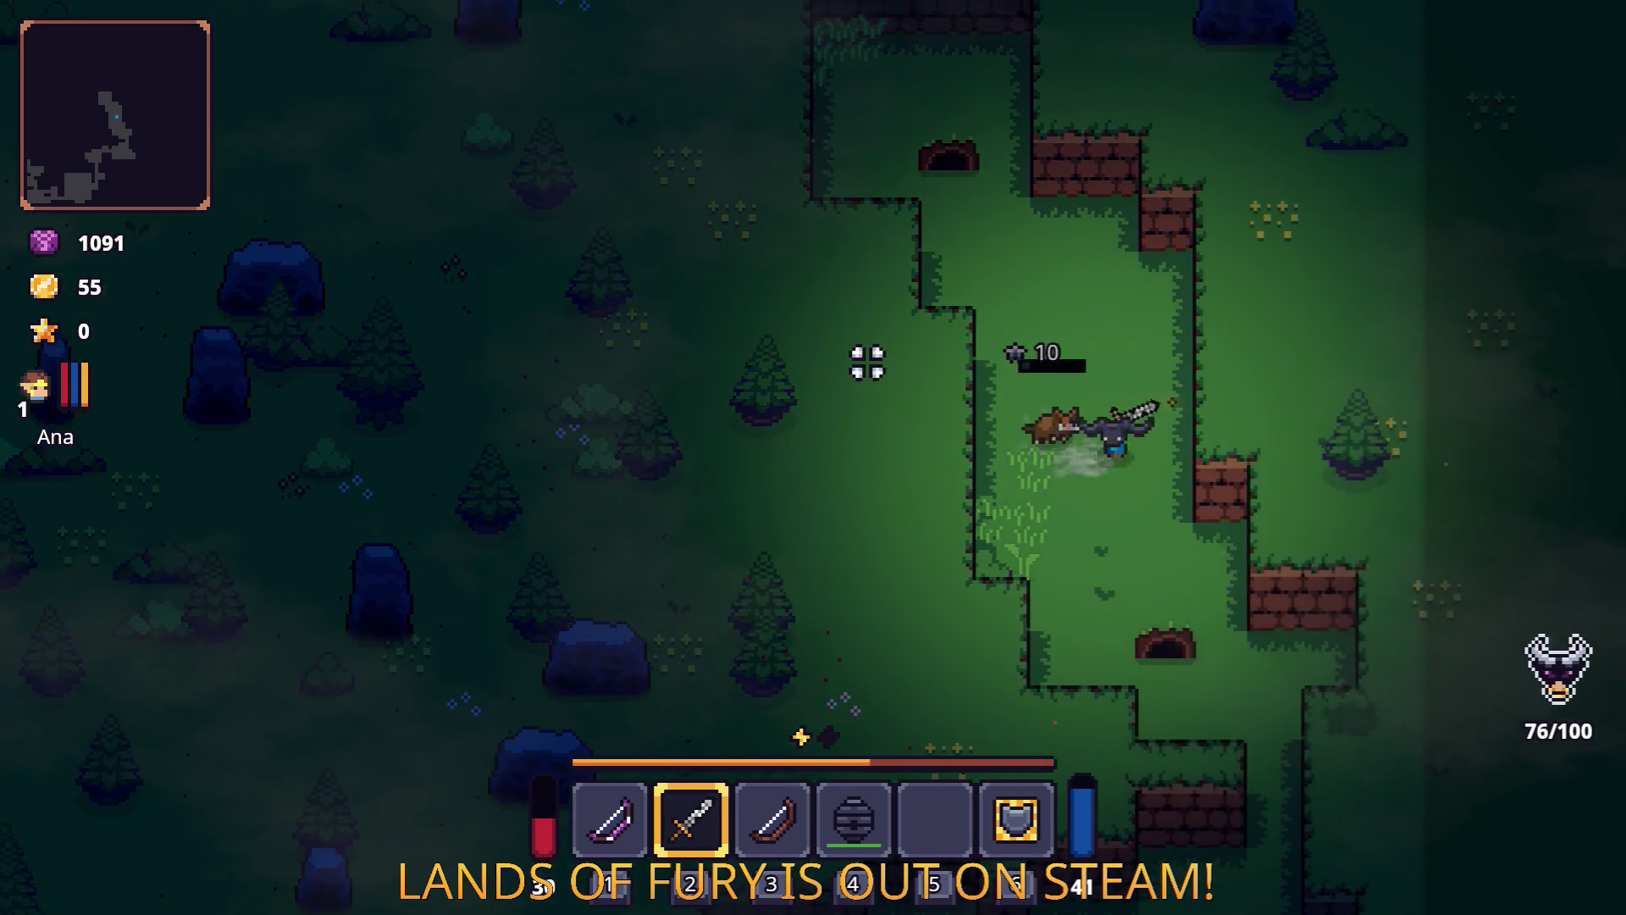
{"action": "left_click", "coordinate": [870, 358]}
Defeat the remaining enemies past the burrow to trigger the level-up.
{"action": "key", "text": "s"}
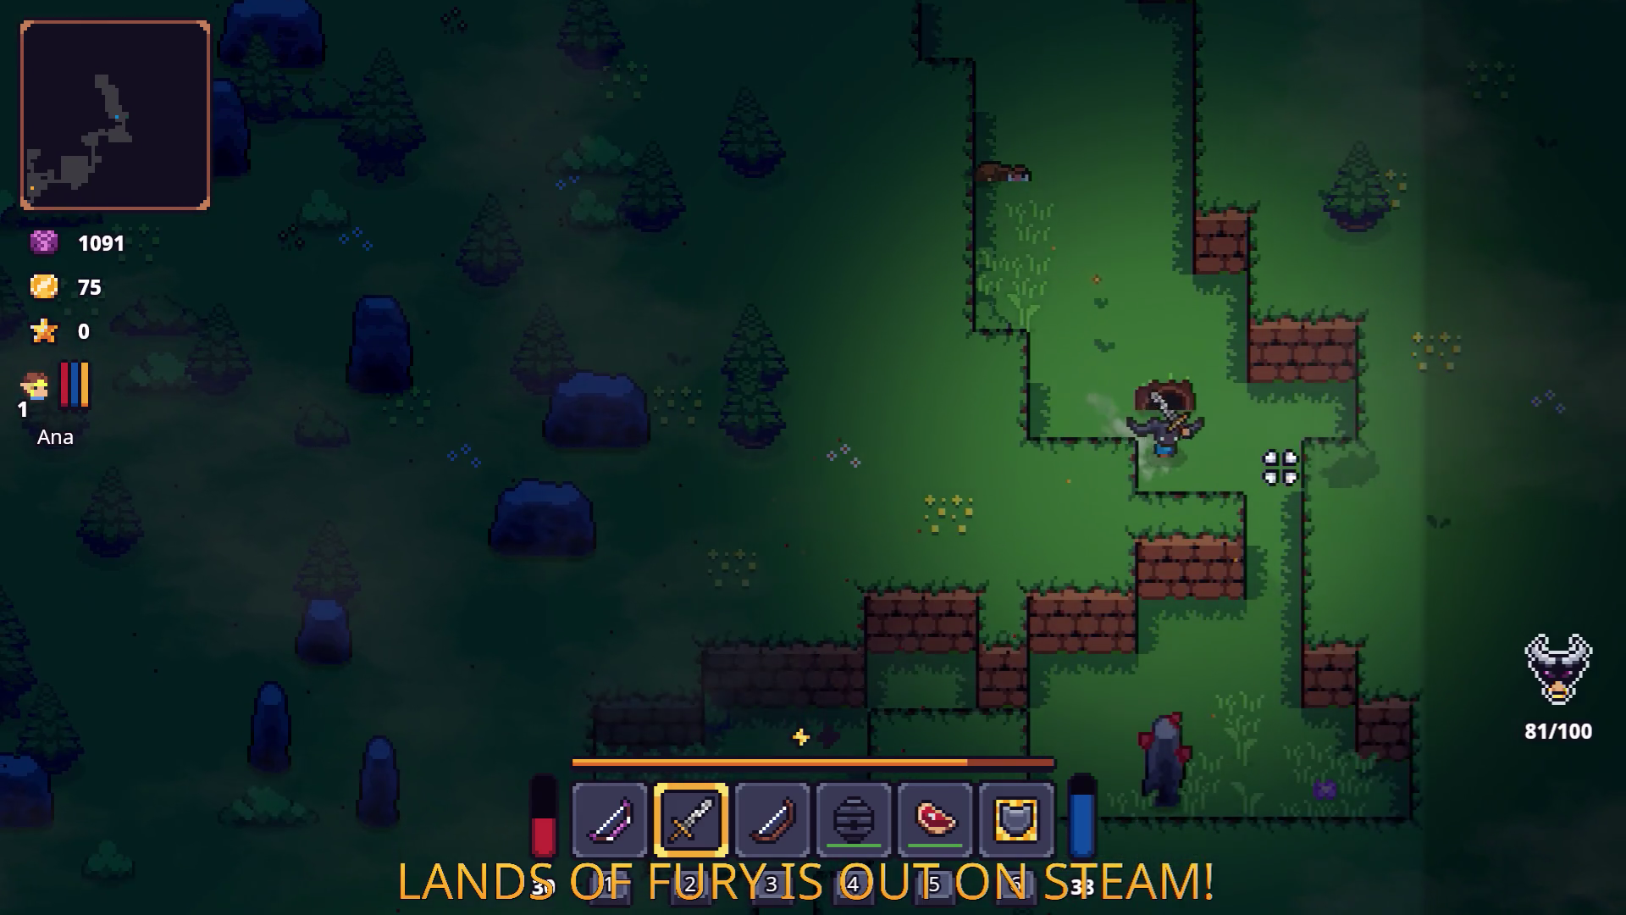
{"action": "key", "text": "d"}
{"action": "left_click", "coordinate": [1409, 434]}
{"action": "left_click", "coordinate": [1408, 440]}
{"action": "left_click", "coordinate": [1408, 440]}
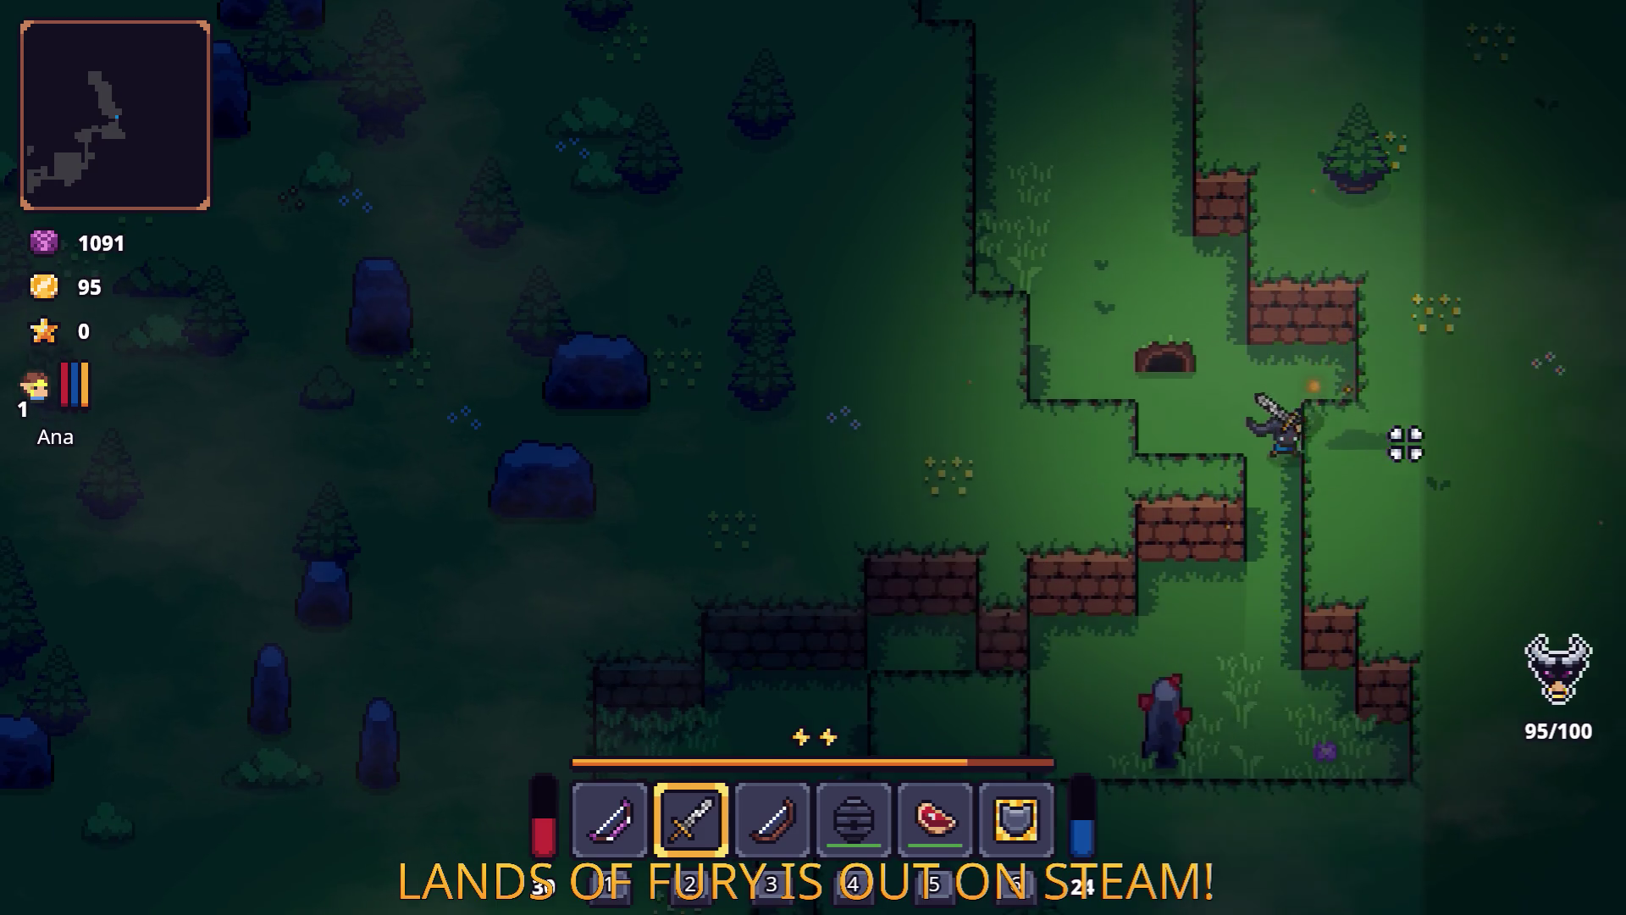
{"action": "key", "text": "s"}
{"action": "left_click", "coordinate": [1074, 547]}
Finish off the last enemy, then collect the carrot and the burning stick by the campfire.
{"action": "key", "text": "a"}
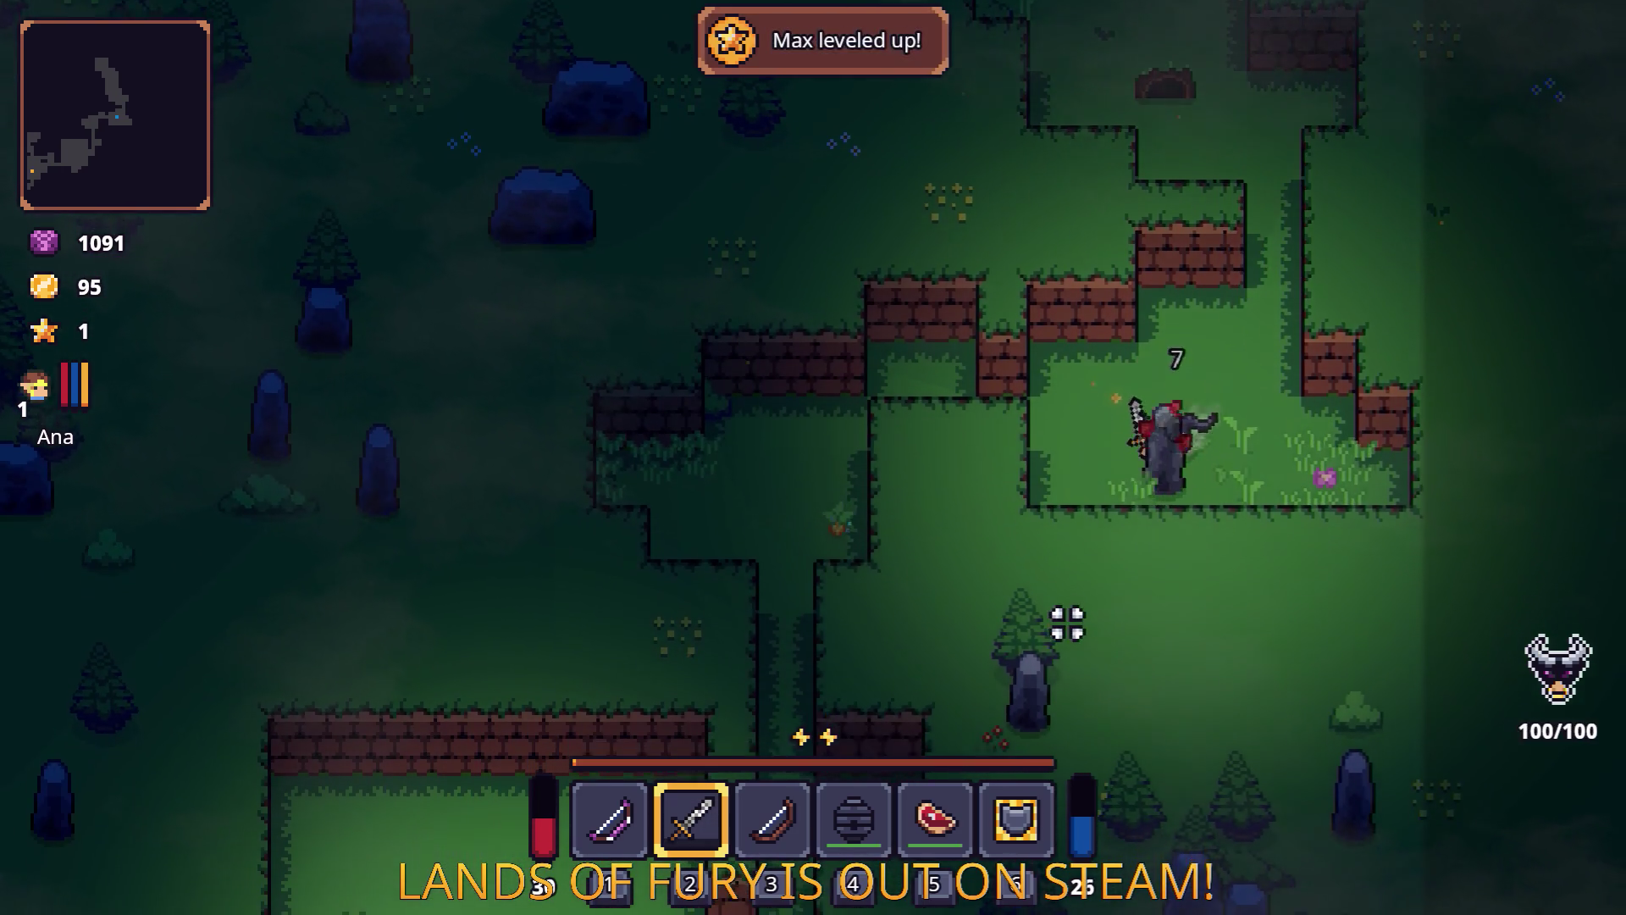
{"action": "left_click", "coordinate": [1071, 627]}
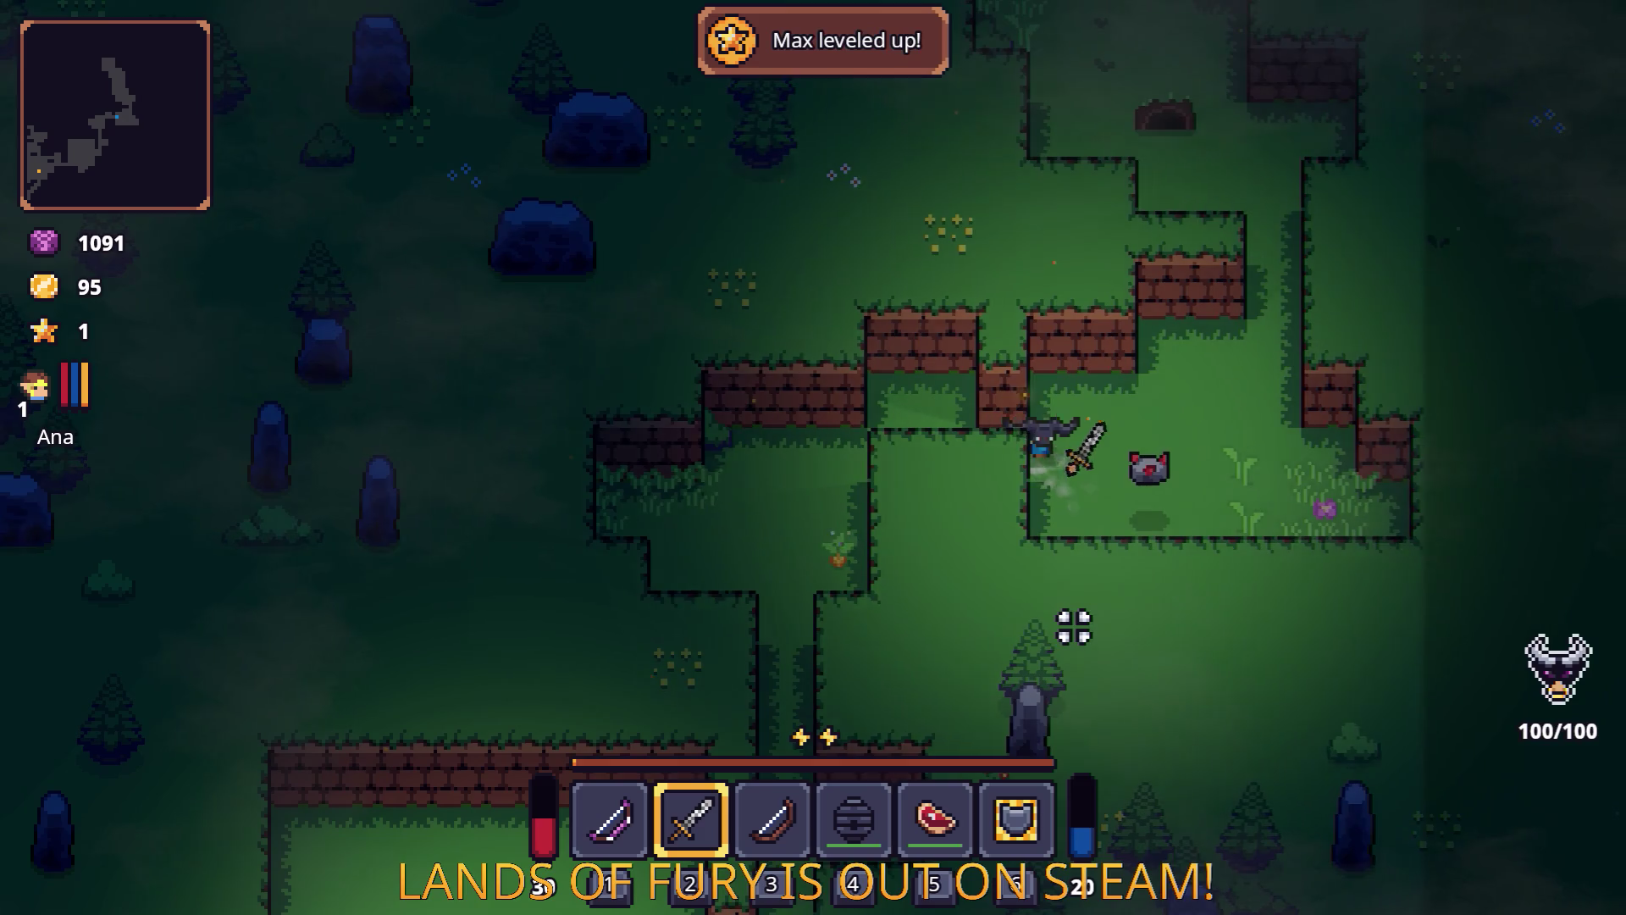
{"action": "key", "text": "a"}
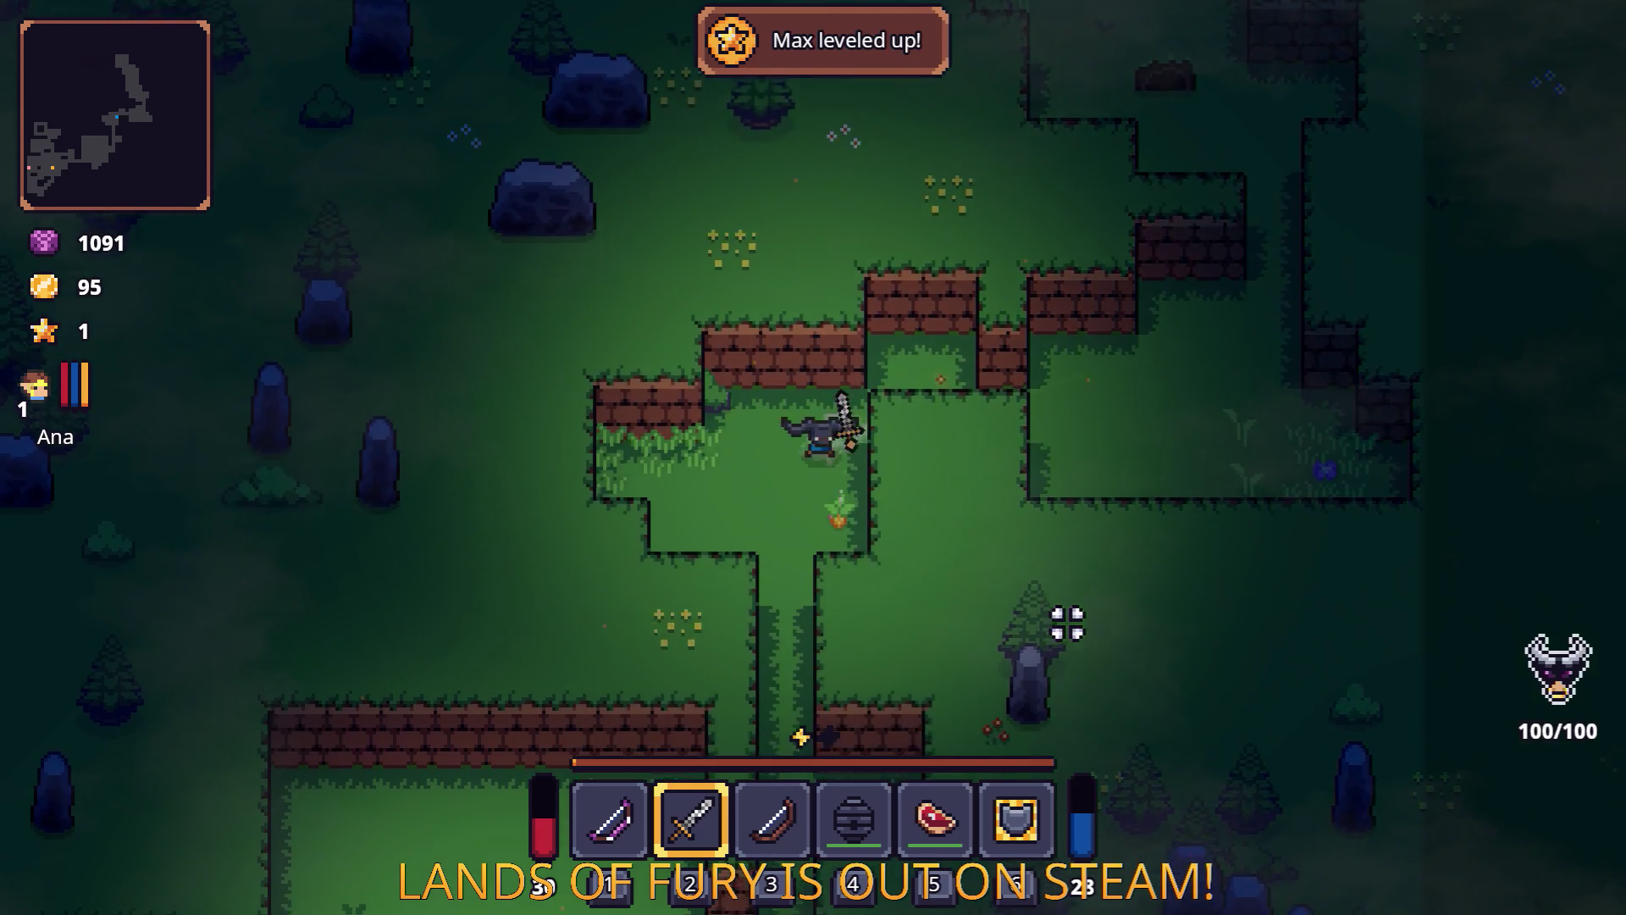
{"action": "key", "text": "s"}
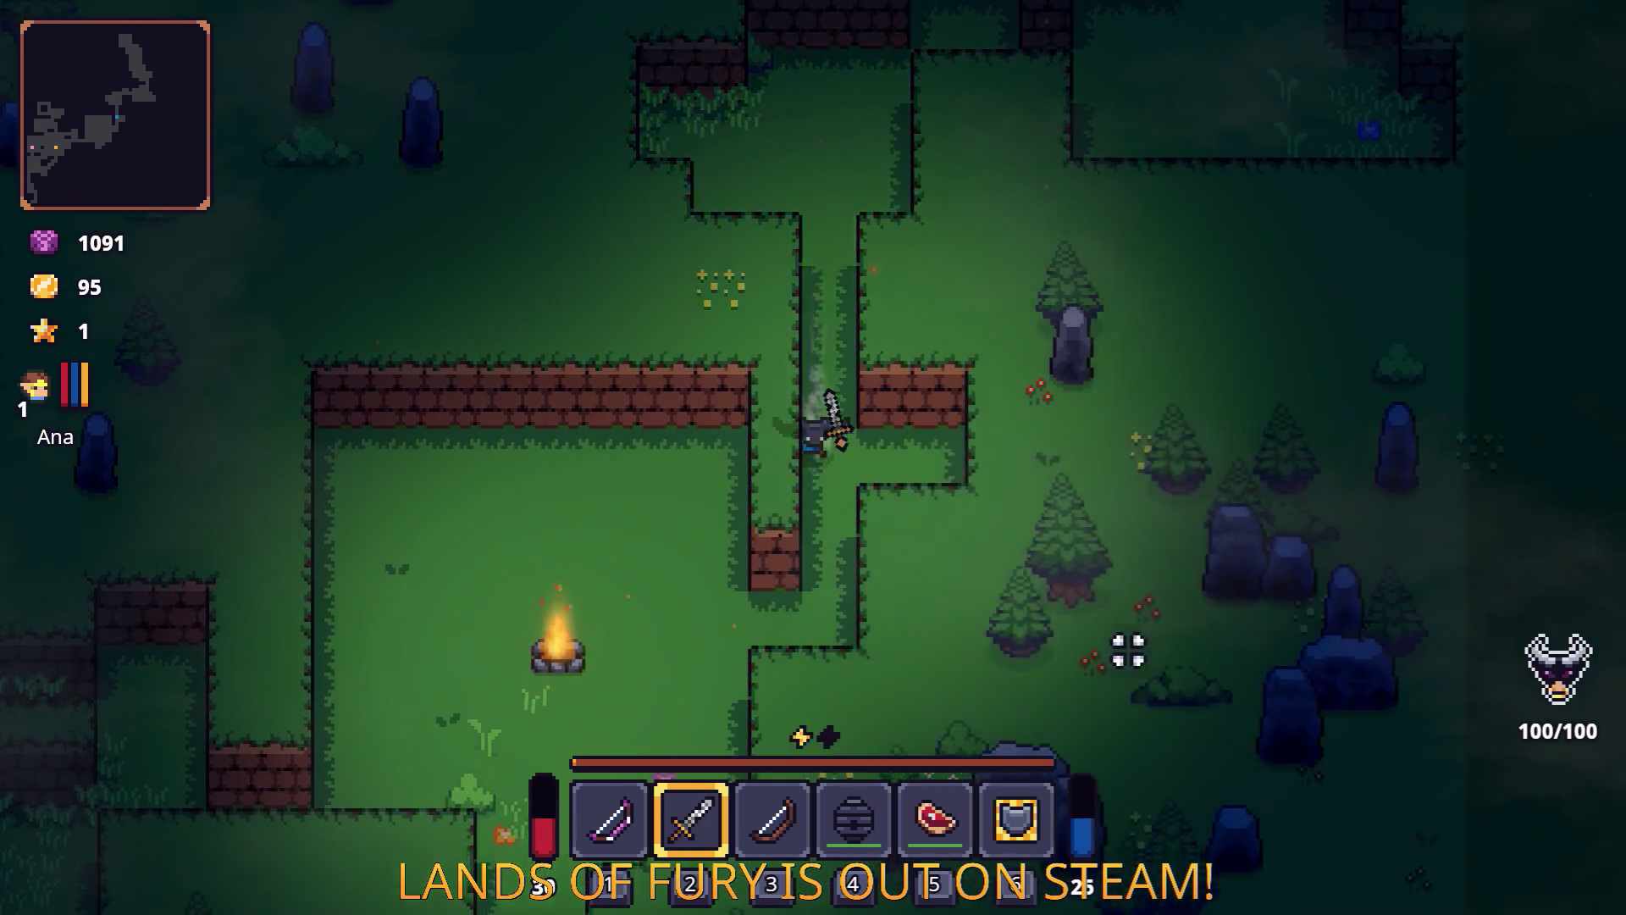
{"action": "key", "text": "a"}
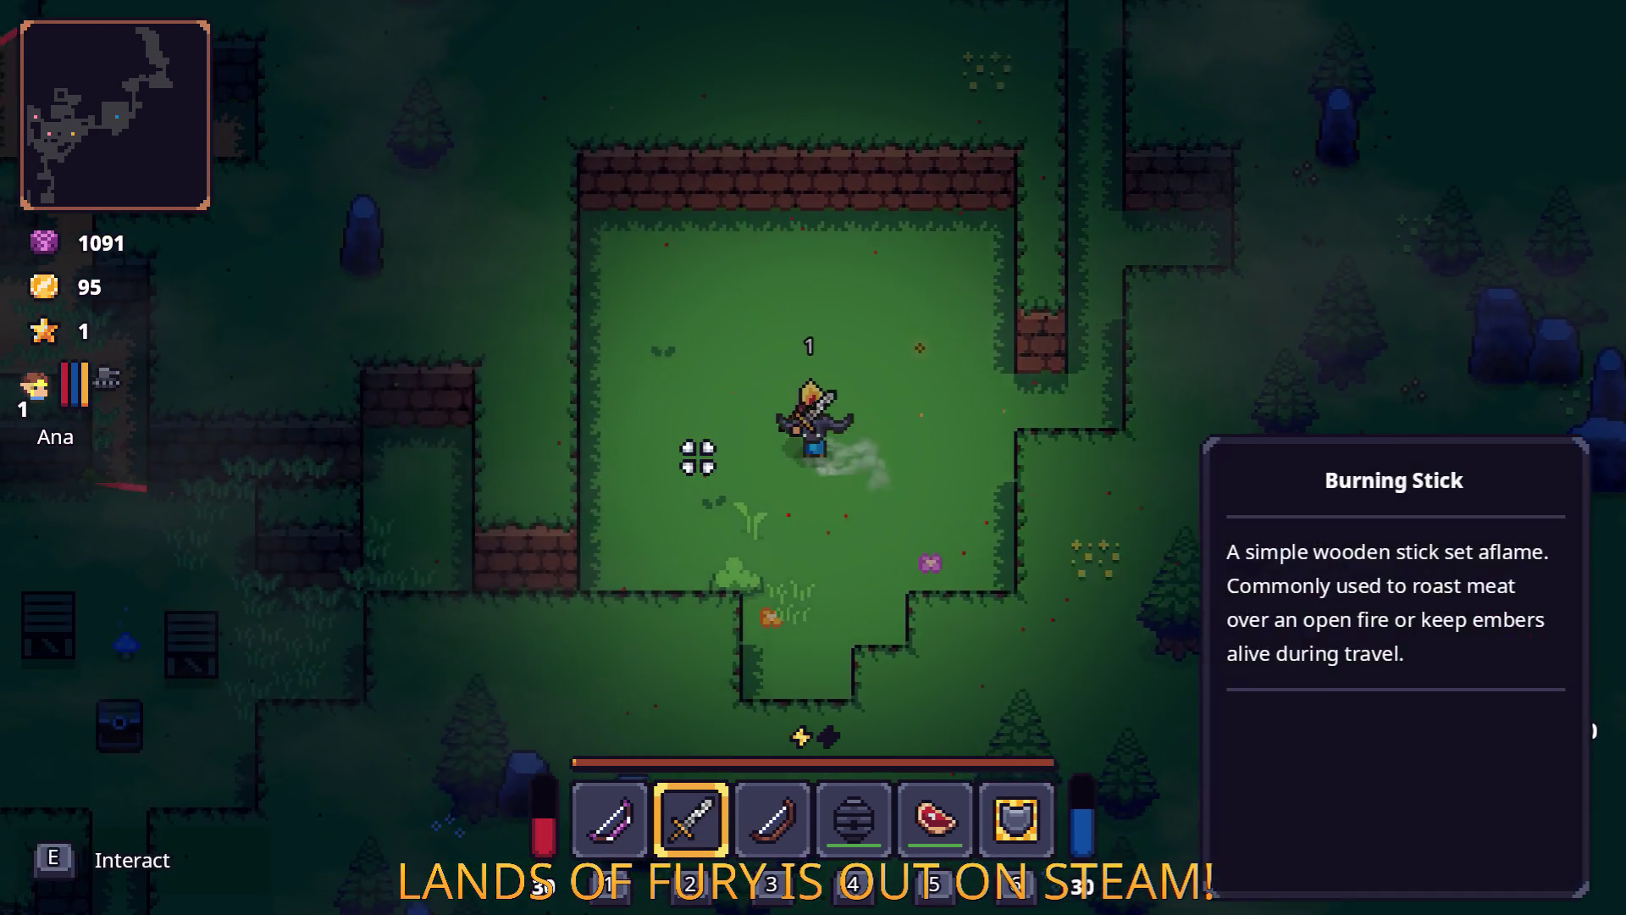
Charge the enemy group near the crates and chest, then work north-west toward the anvil.
{"action": "key", "text": "a"}
{"action": "key", "text": "s"}
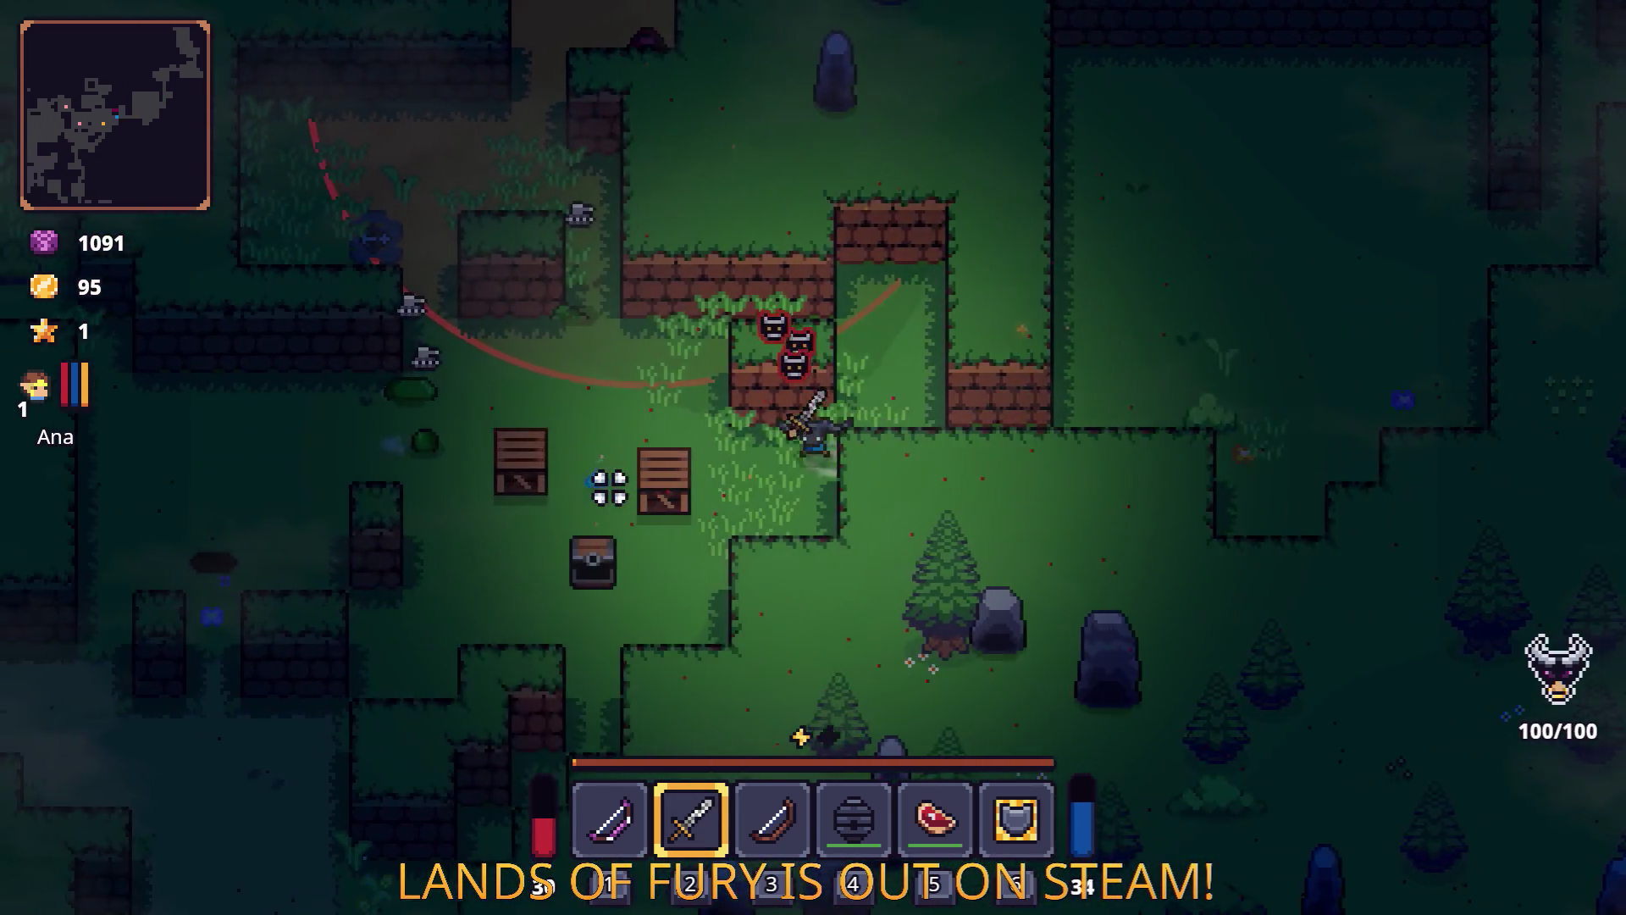
{"action": "key", "text": "a"}
{"action": "key", "text": "w"}
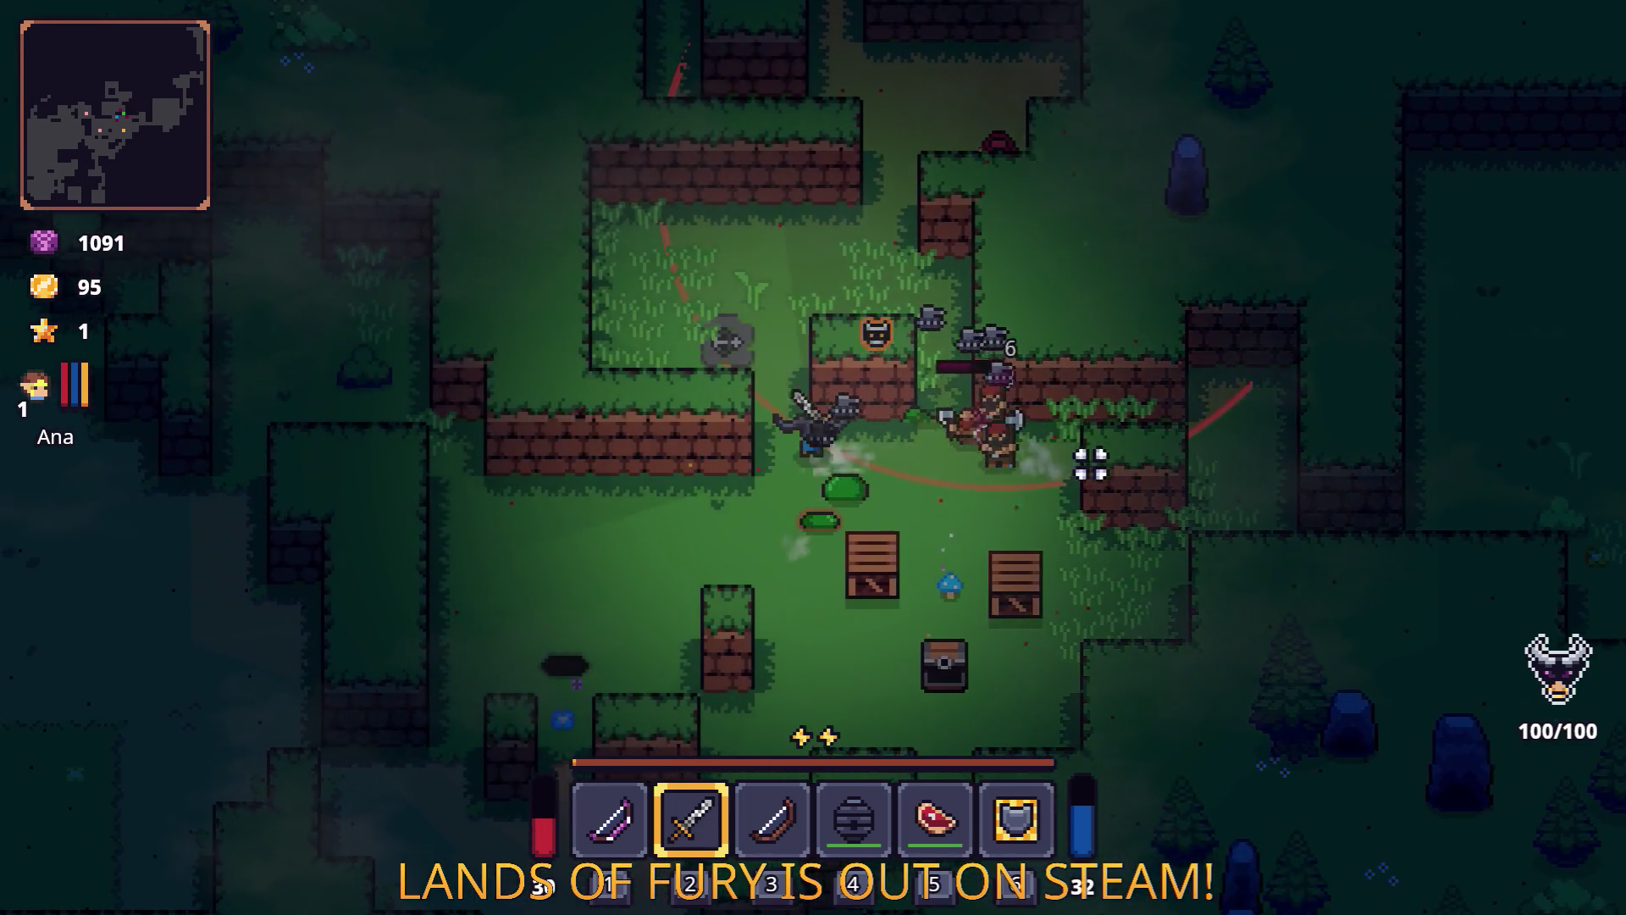
{"action": "key", "text": "w"}
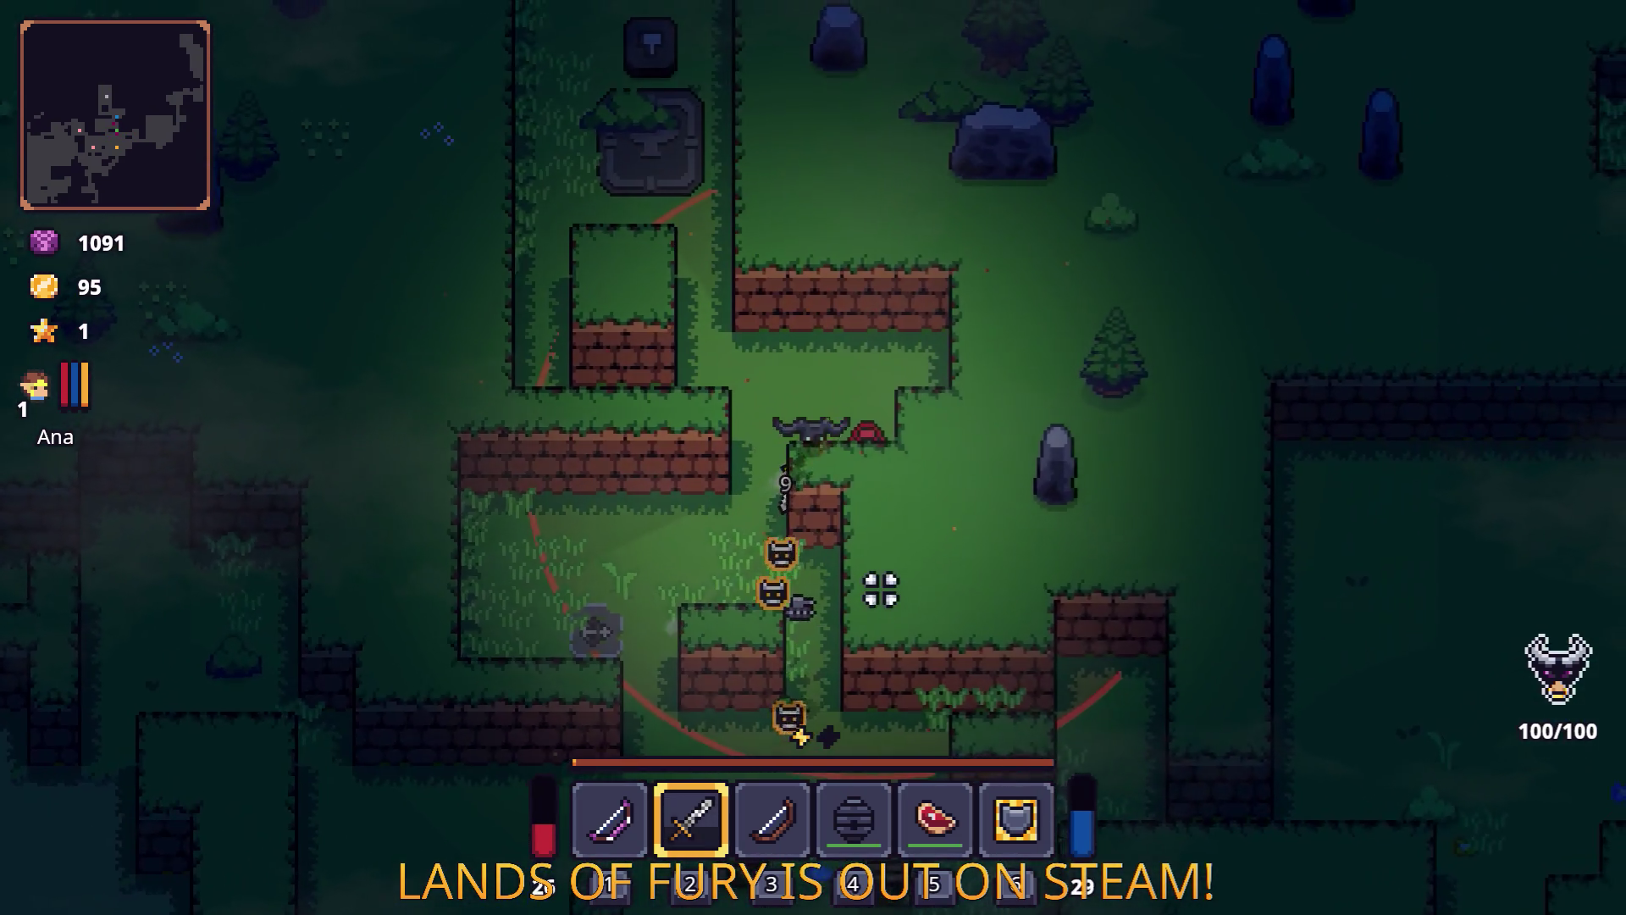
{"action": "key", "text": "w"}
{"action": "key", "text": "a"}
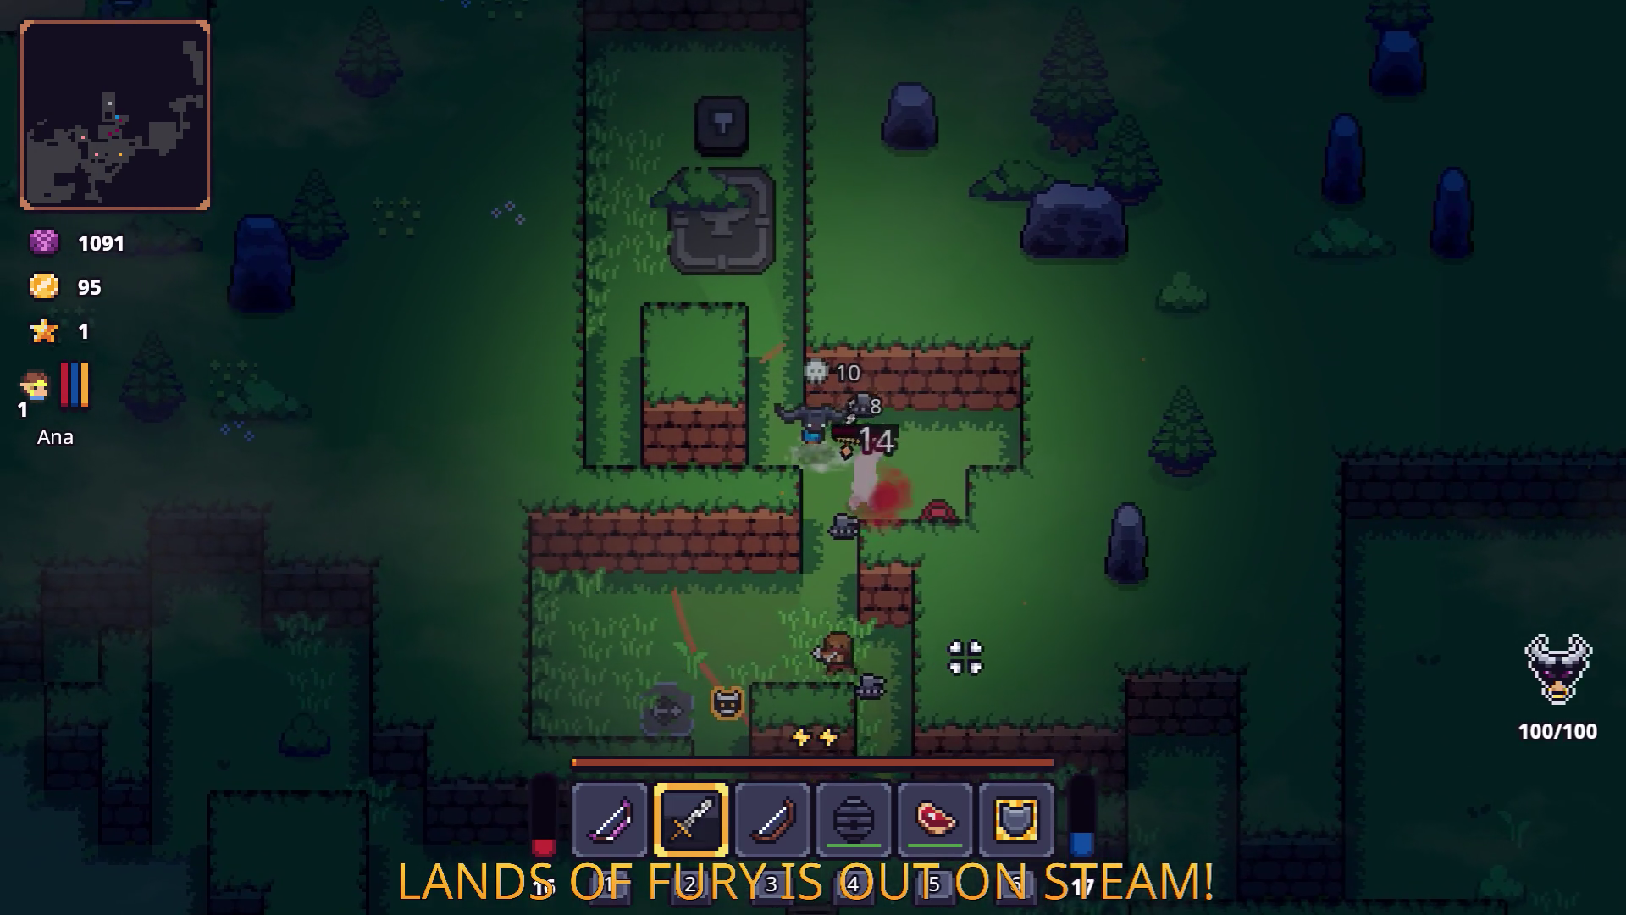
{"action": "key", "text": "w"}
{"action": "key", "text": "a"}
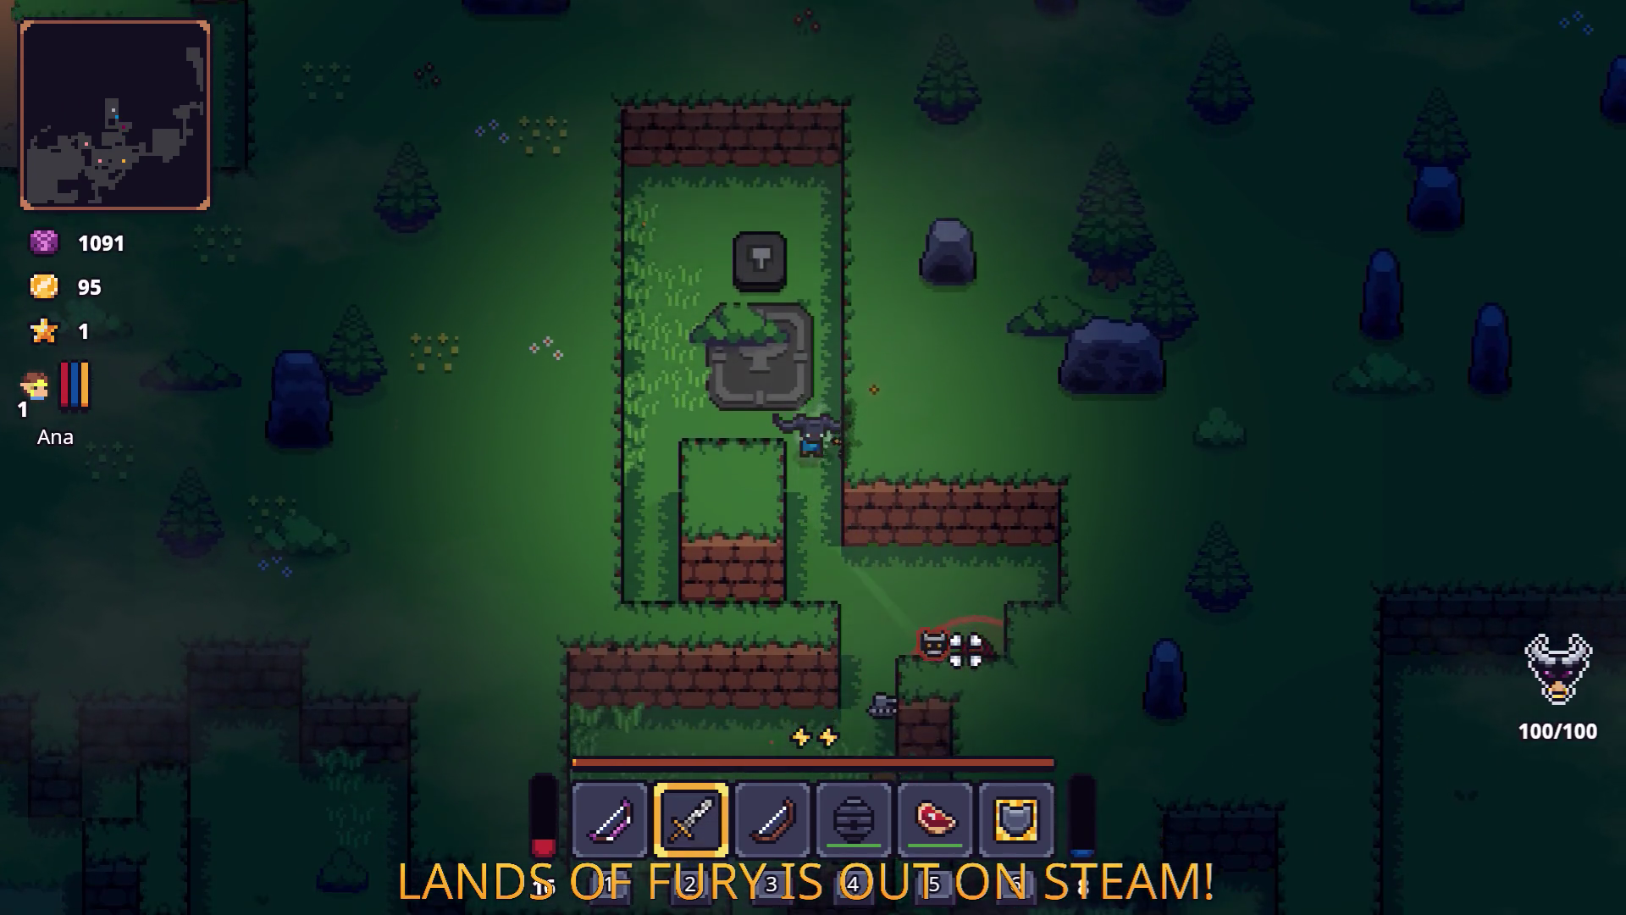
Dodge around the anvil and along the brick walls, then strike the wounded enemy.
{"action": "key", "text": "s"}
{"action": "key", "text": "w"}
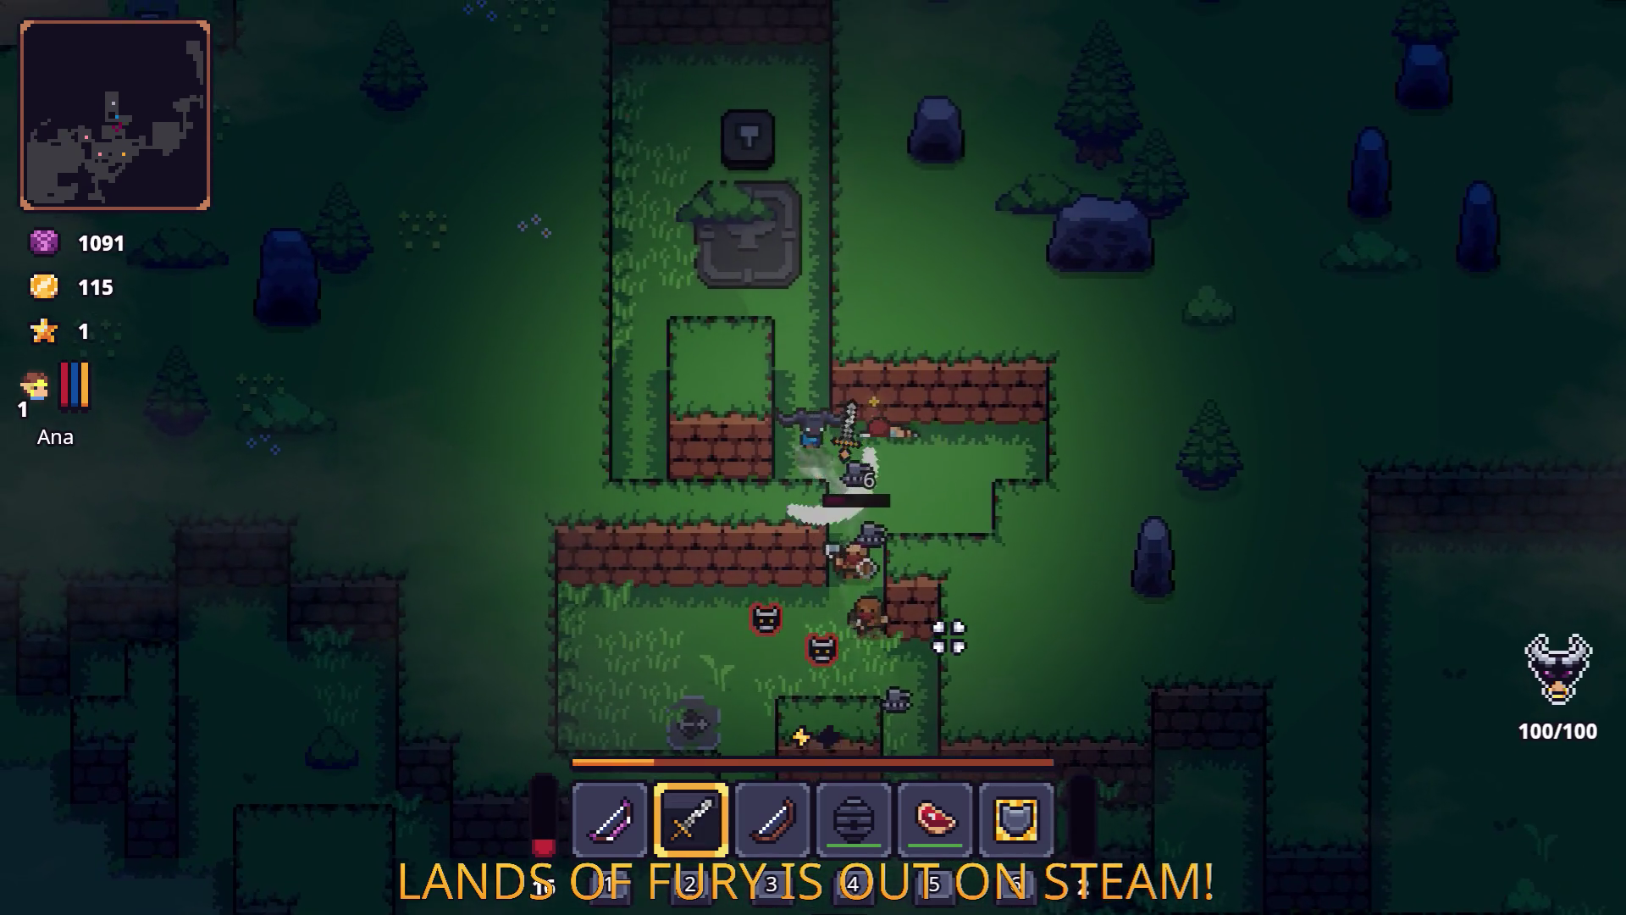
{"action": "key", "text": "w"}
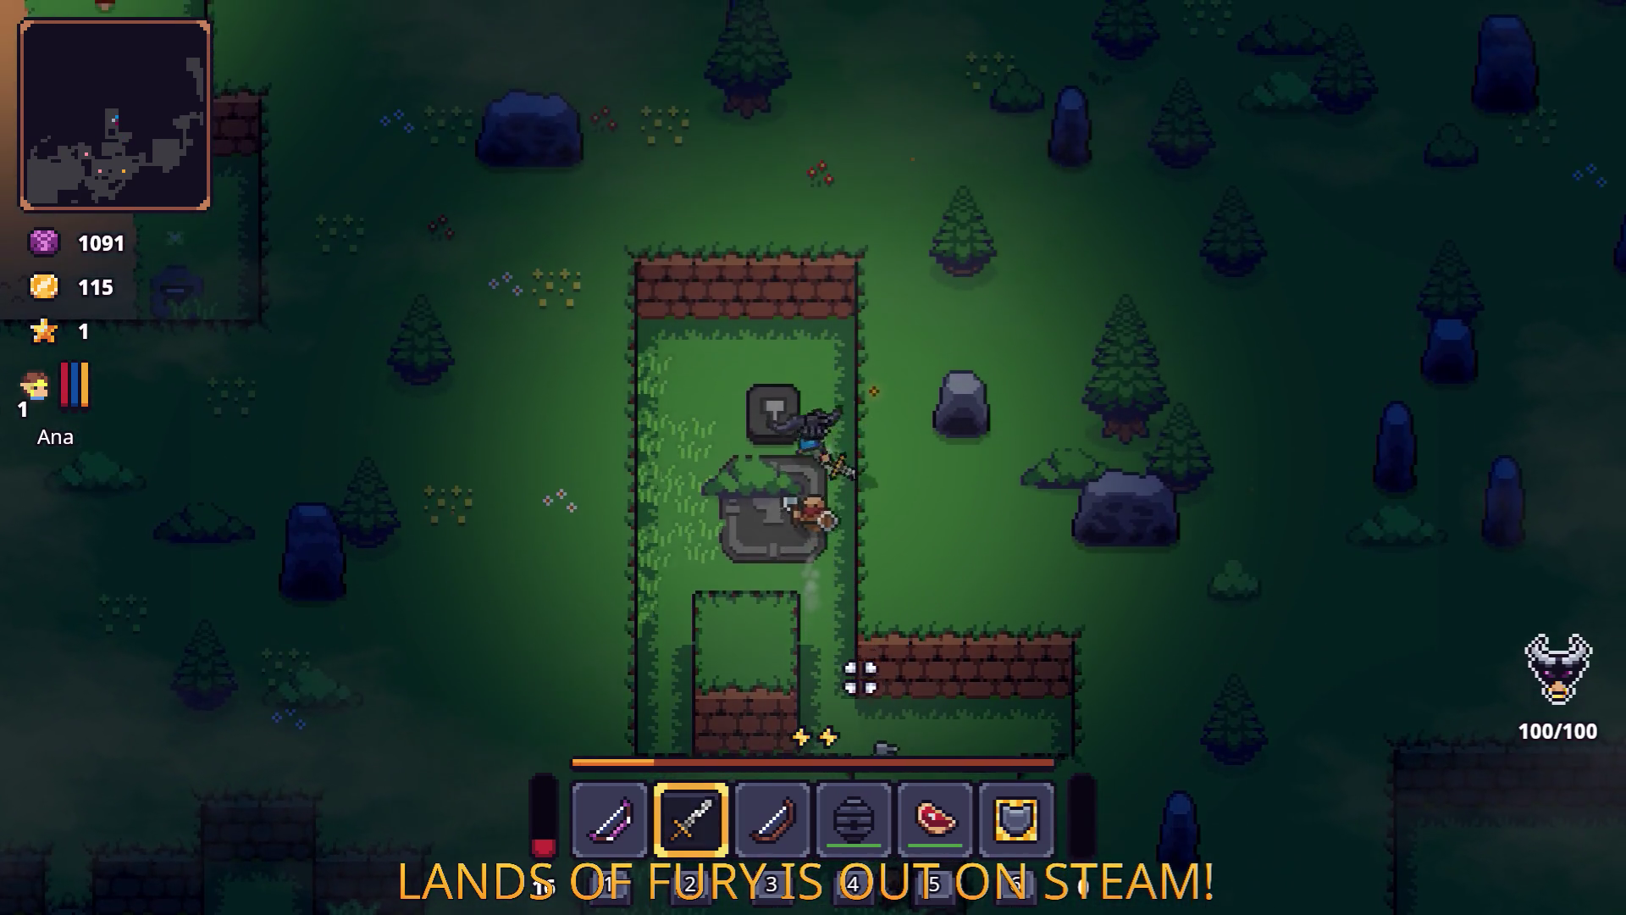
{"action": "key", "text": "s"}
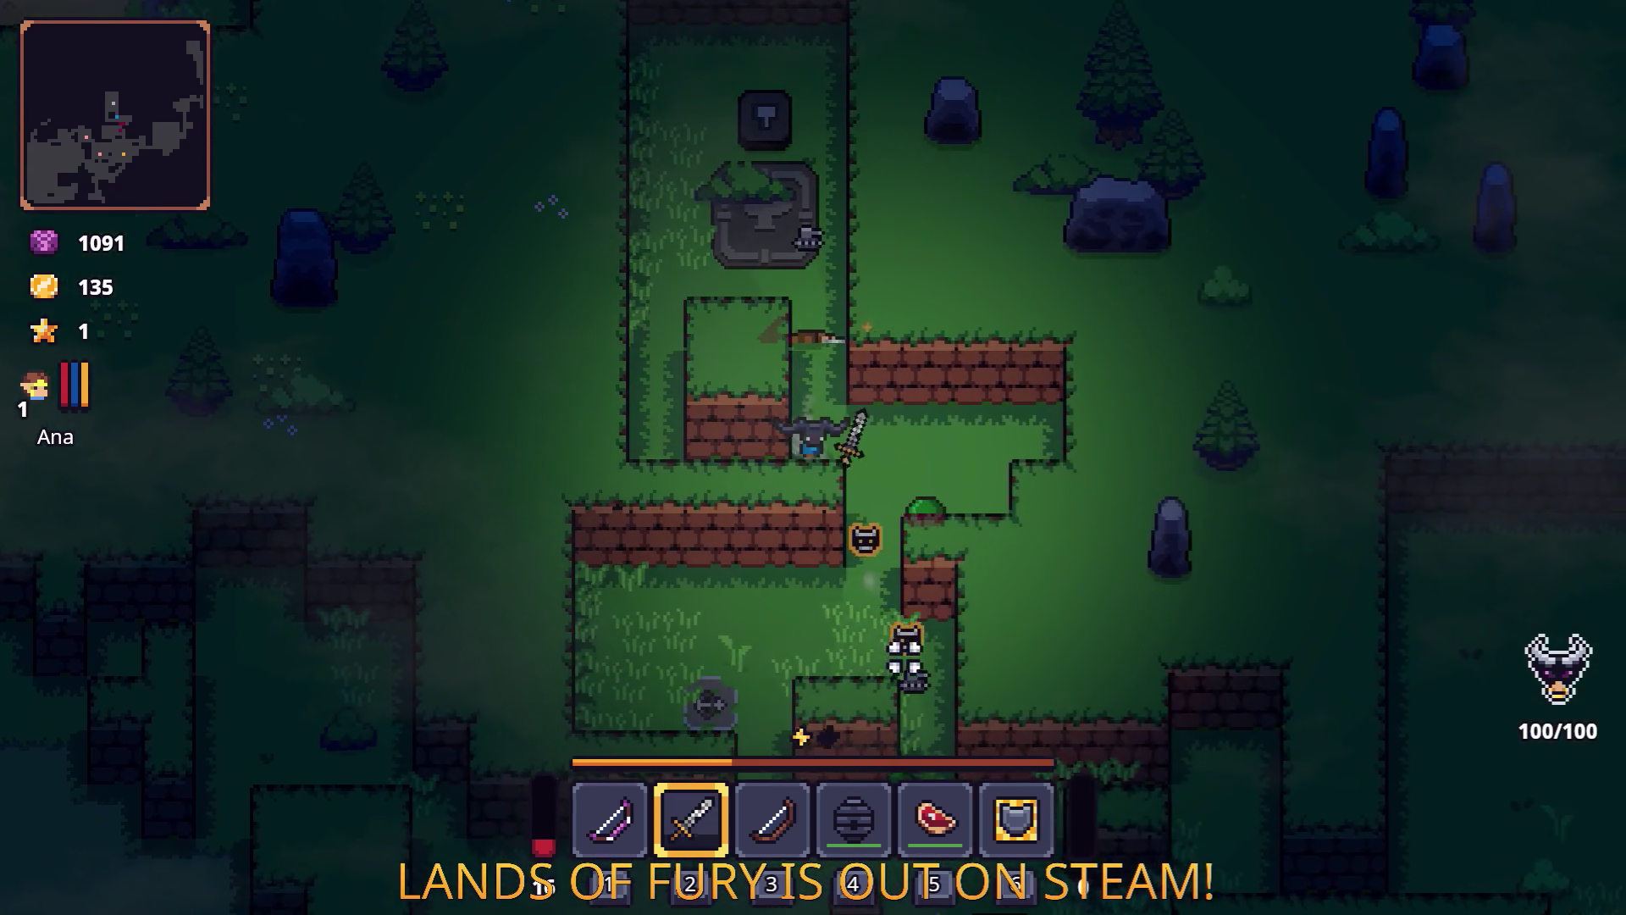
{"action": "key", "text": "d"}
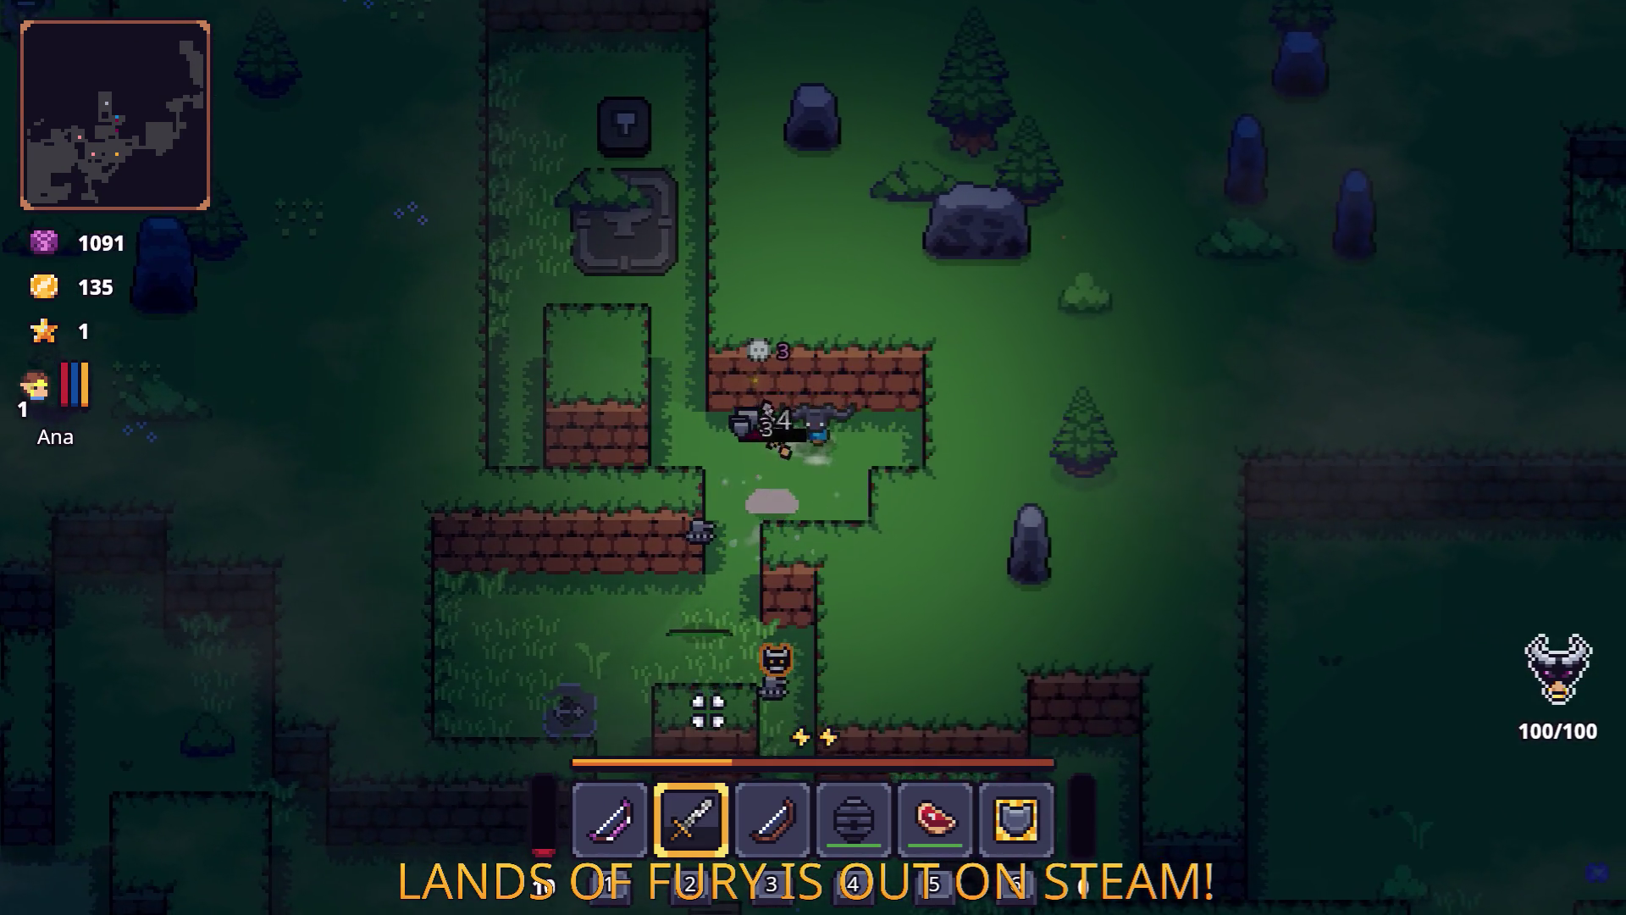
{"action": "key", "text": "a"}
{"action": "key", "text": "s"}
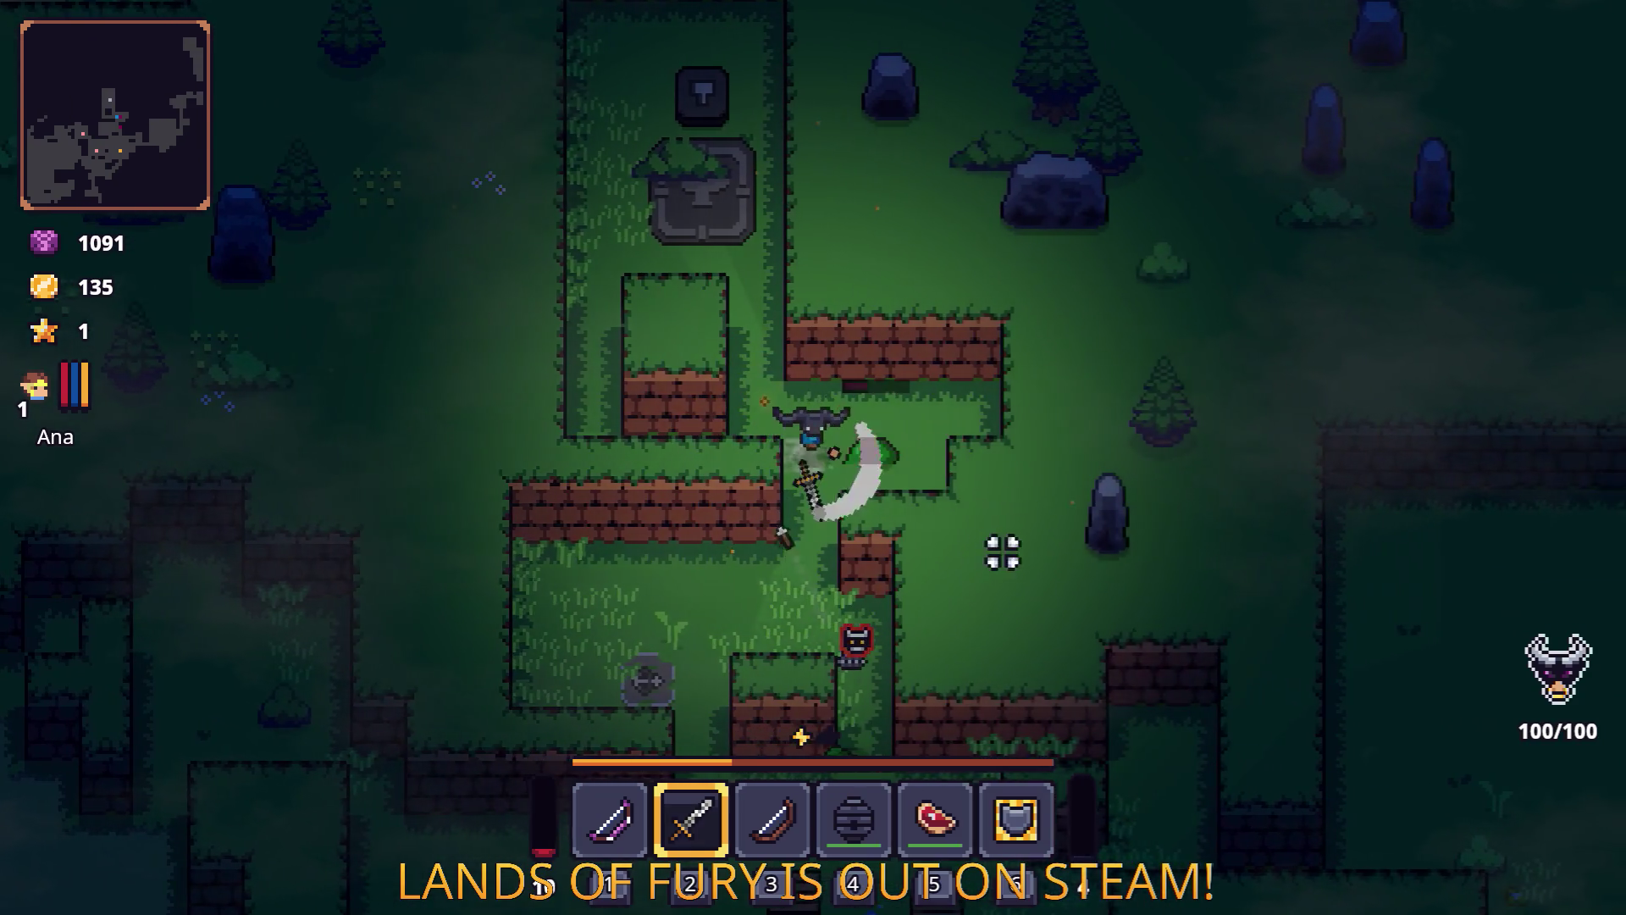
{"action": "left_click", "coordinate": [1002, 461]}
Close in on the enemy to the south-west and collect the dropped nails on the way toward the chest.
{"action": "key", "text": "s"}
{"action": "key", "text": "a"}
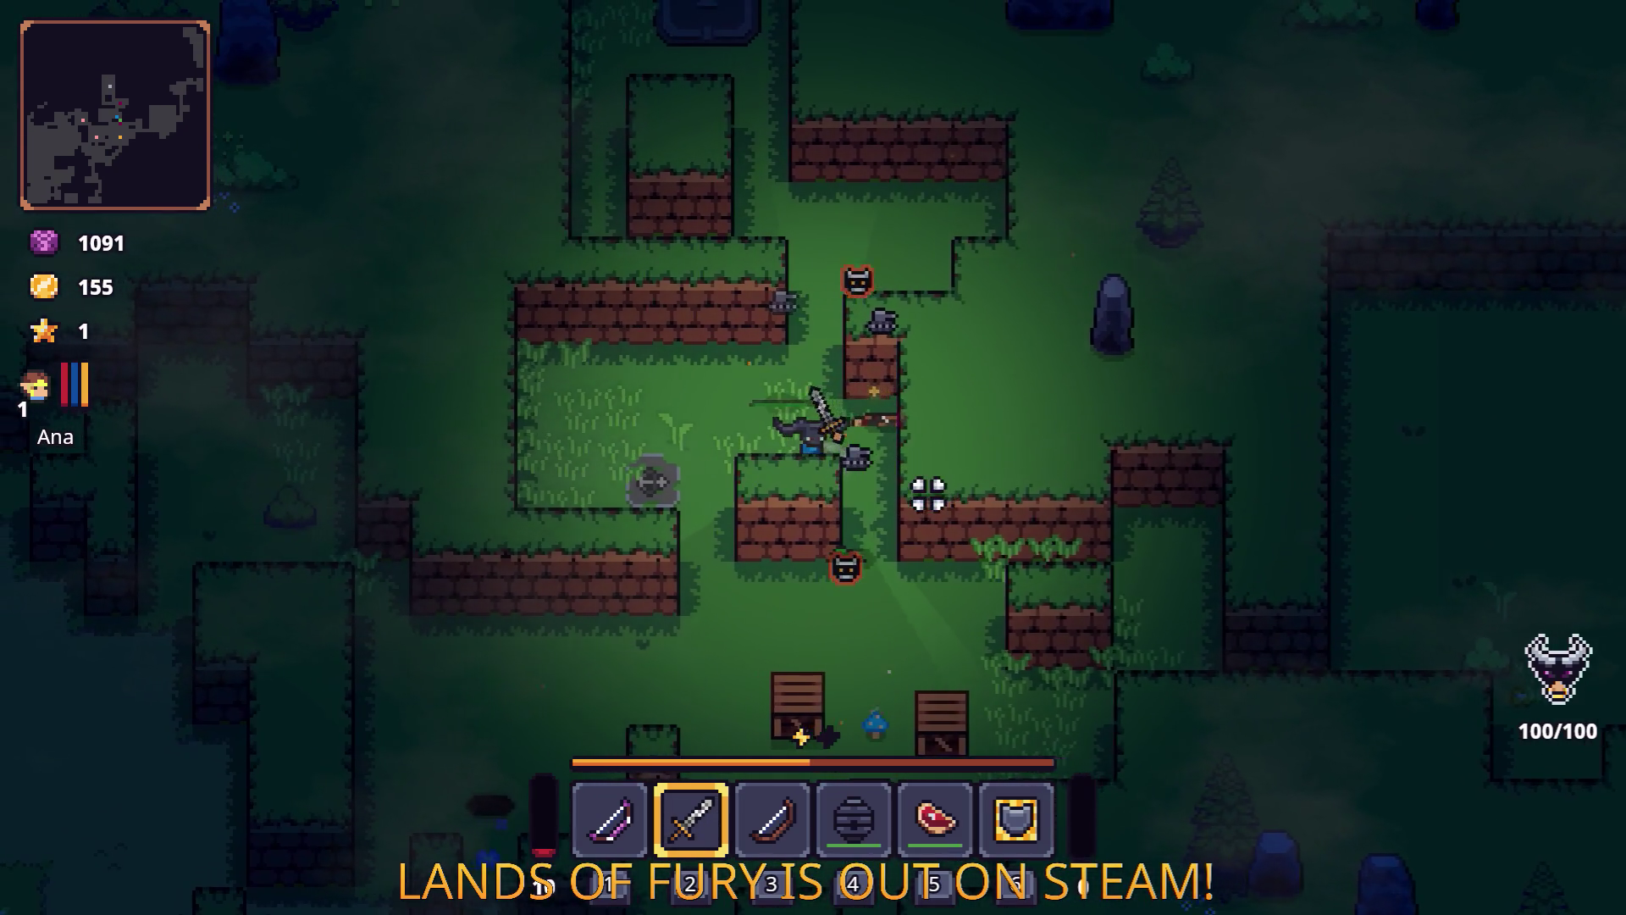
{"action": "key", "text": "d"}
{"action": "key", "text": "s"}
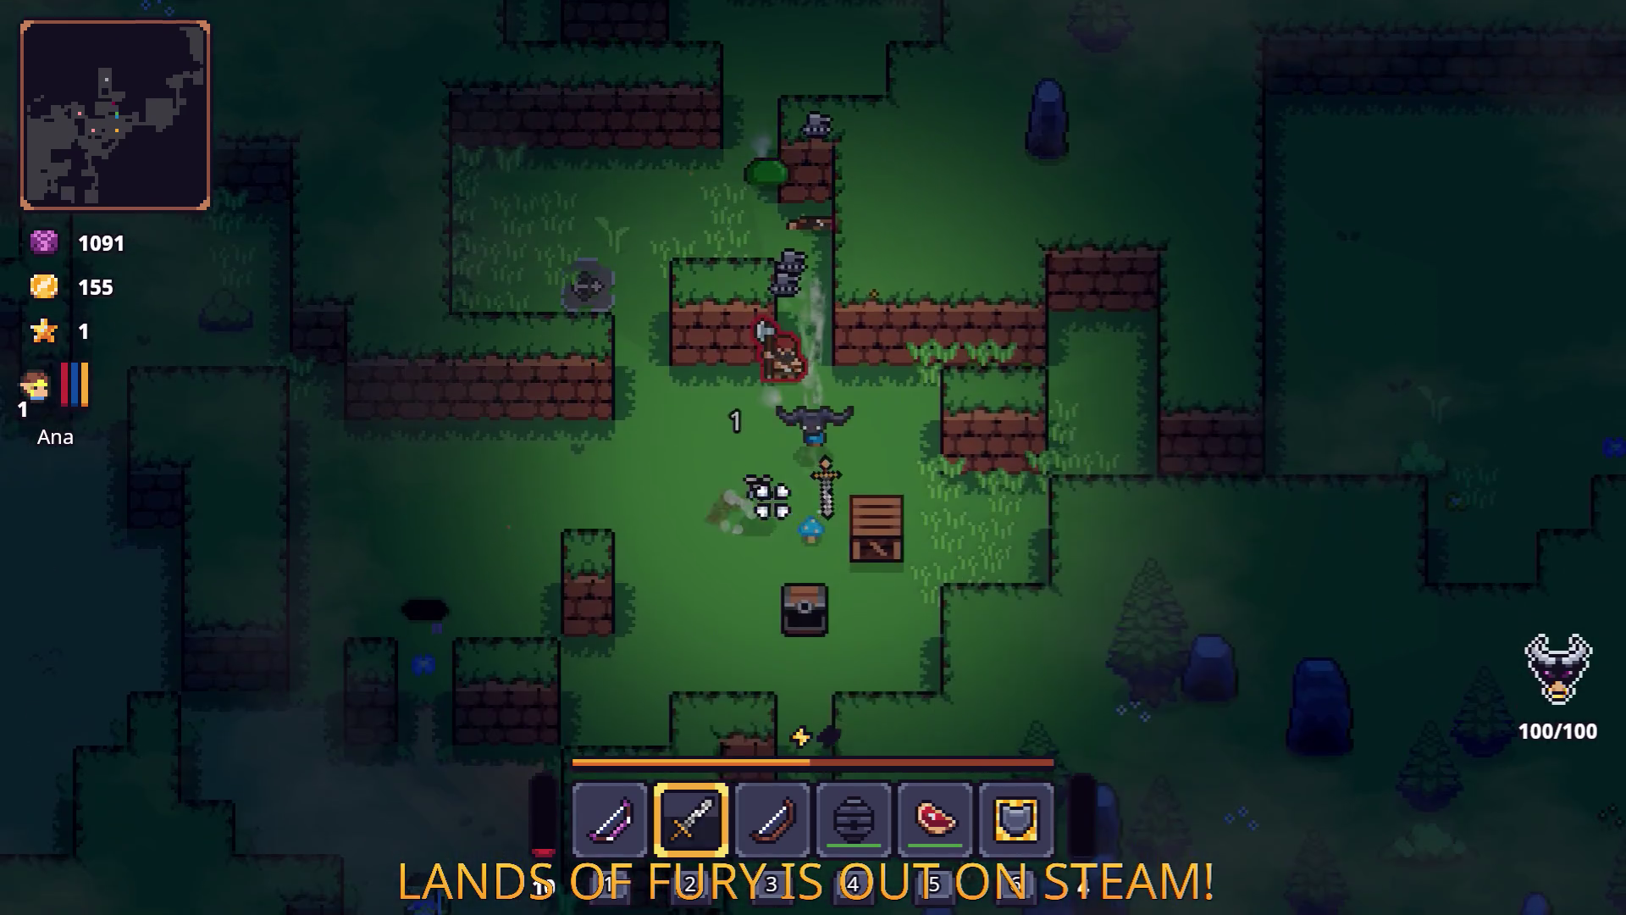
{"action": "key", "text": "a"}
{"action": "key", "text": "s"}
{"action": "key", "text": "d"}
{"action": "key", "text": "a"}
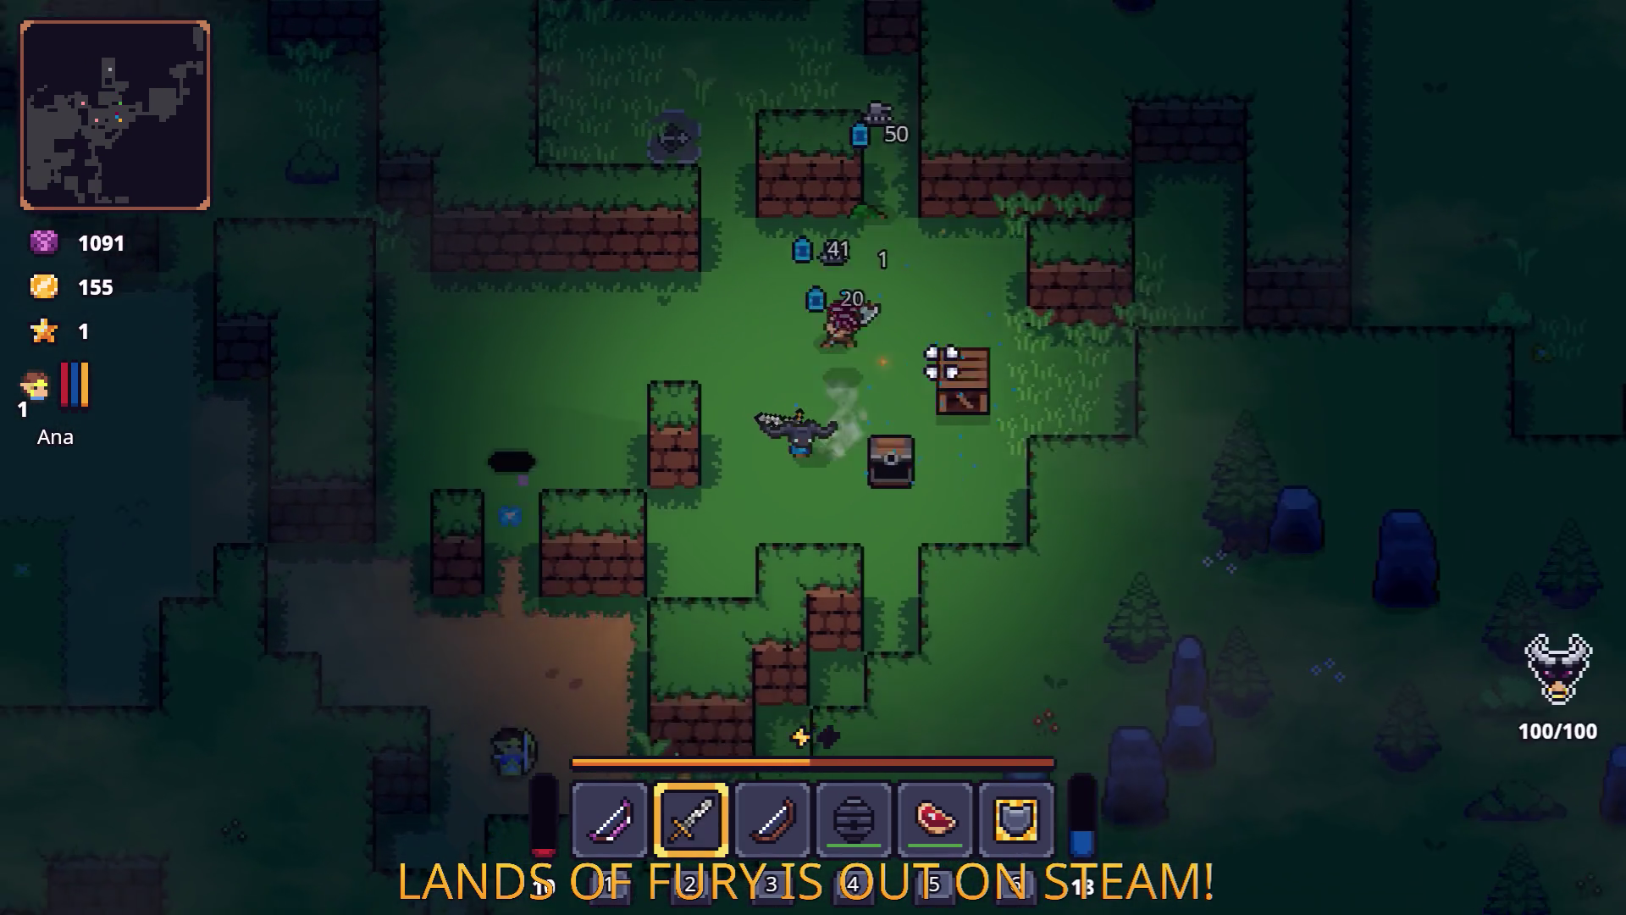
{"action": "key", "text": "s"}
Gather ammo across the dirt clearing, pass the beehive, then loop back north toward an enemy.
{"action": "key", "text": "w"}
{"action": "key", "text": "a"}
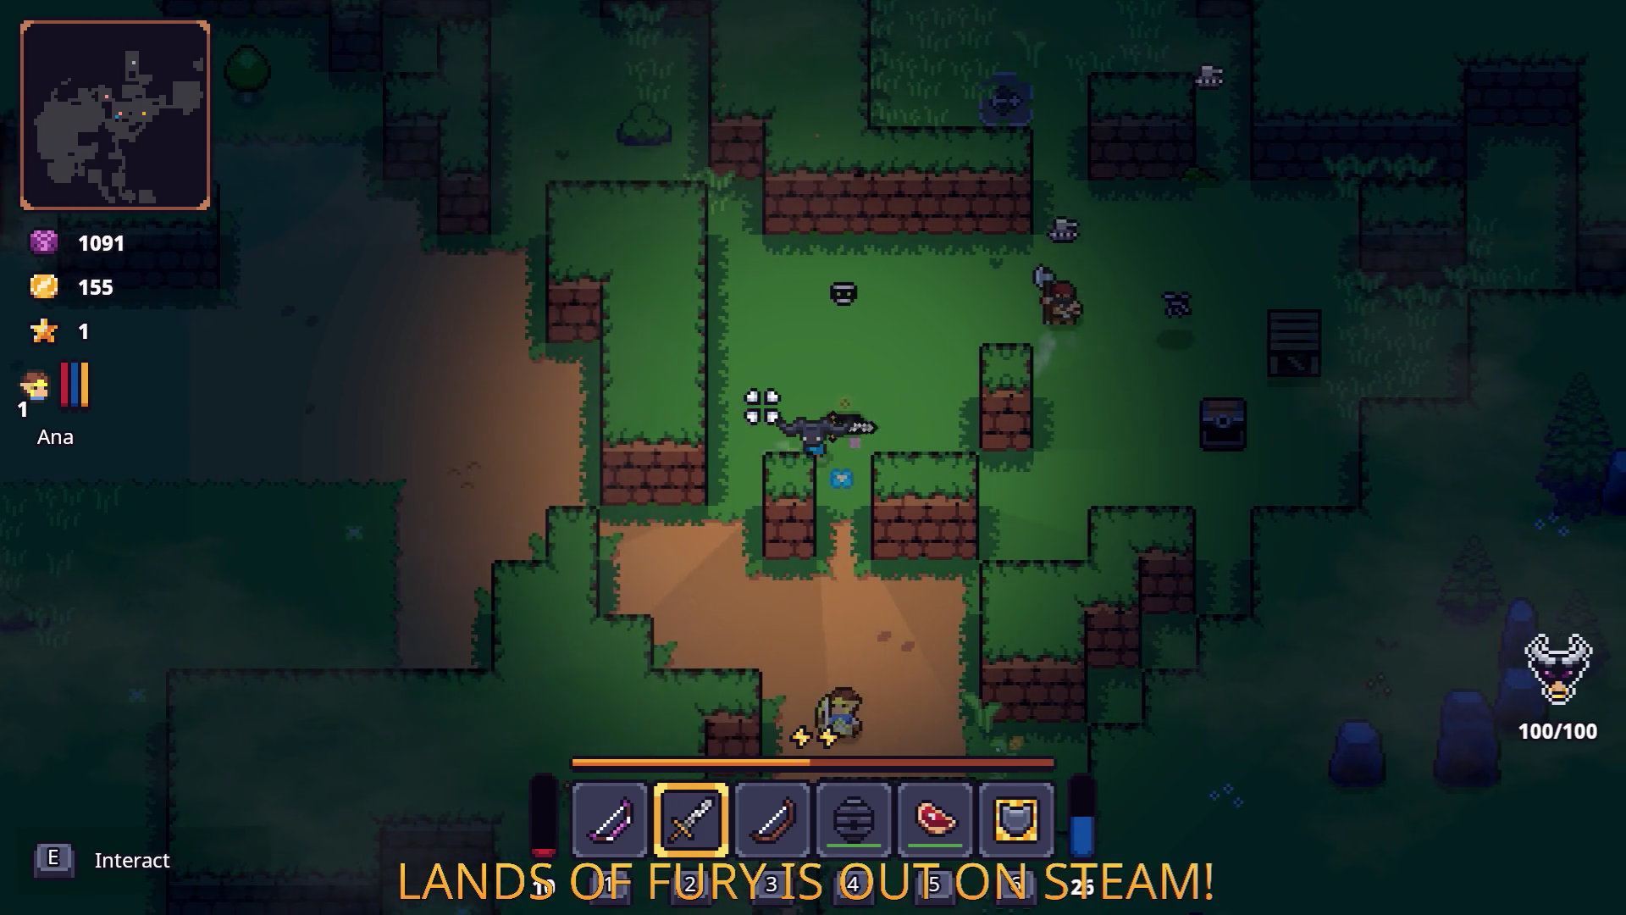
{"action": "key", "text": "a"}
{"action": "key", "text": "w"}
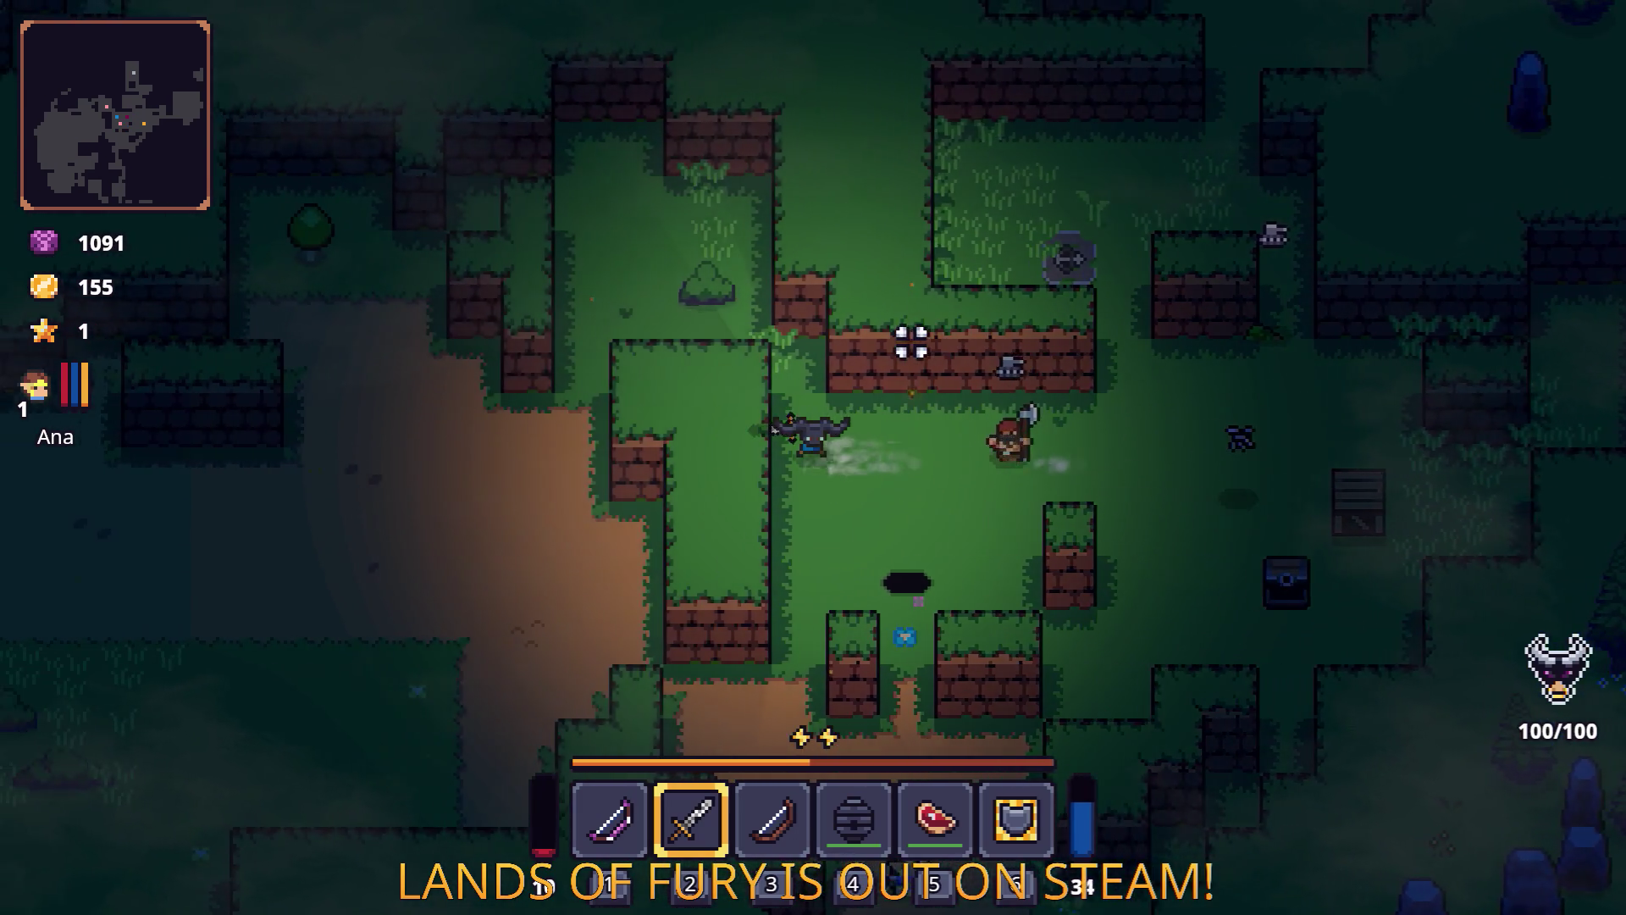
{"action": "key", "text": "a"}
{"action": "key", "text": "w"}
{"action": "key", "text": "s"}
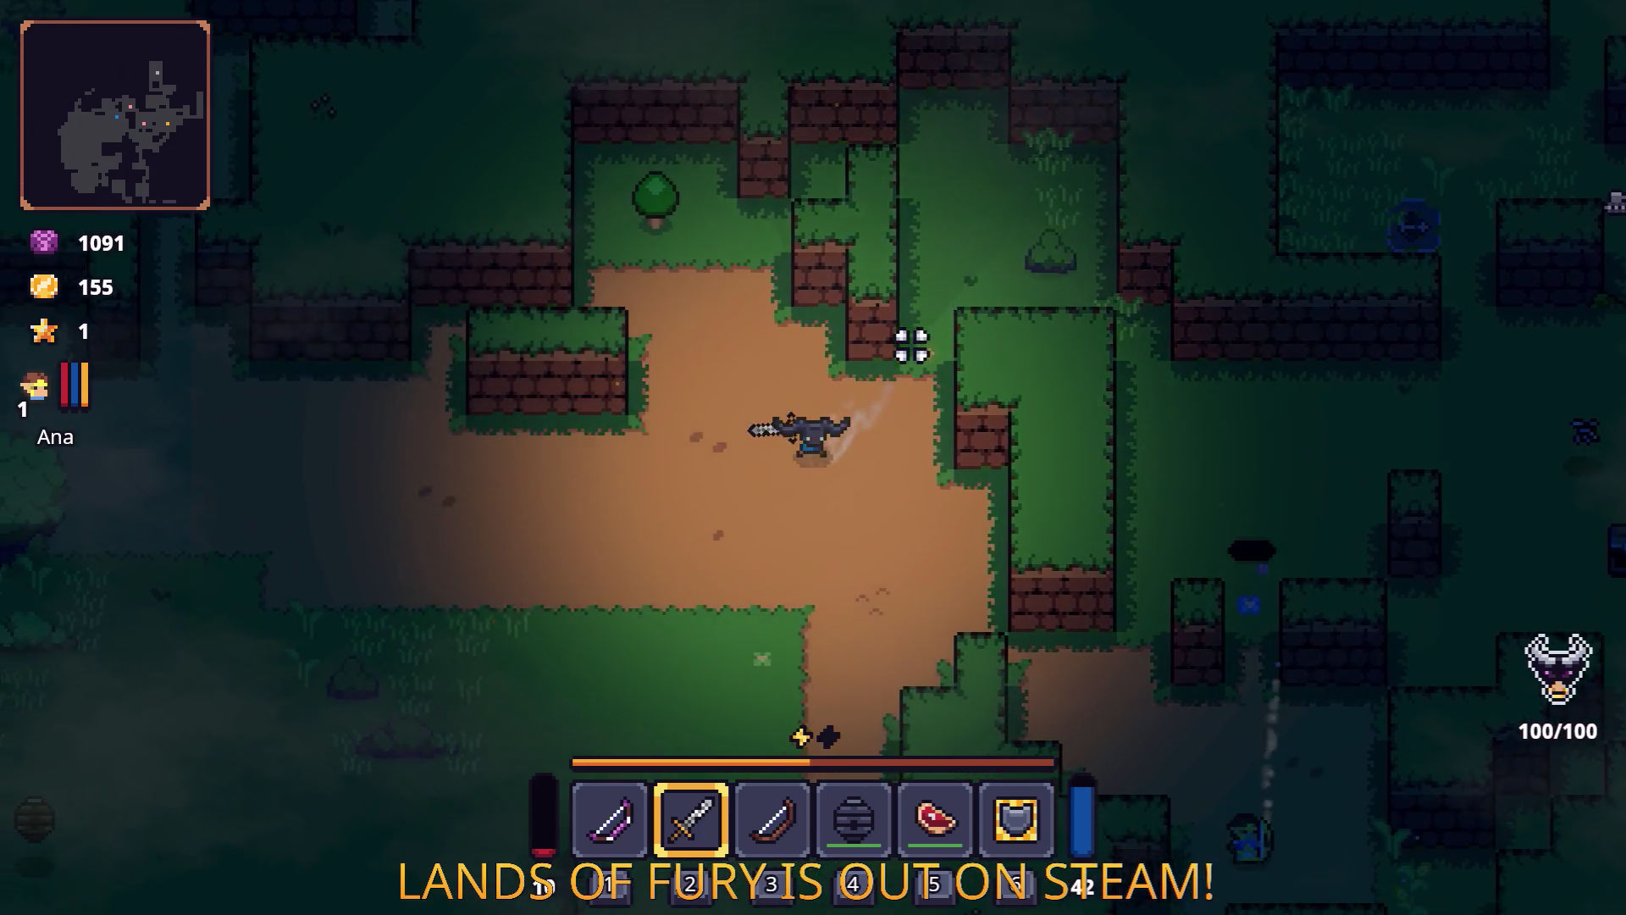
{"action": "key", "text": "s"}
{"action": "key", "text": "a"}
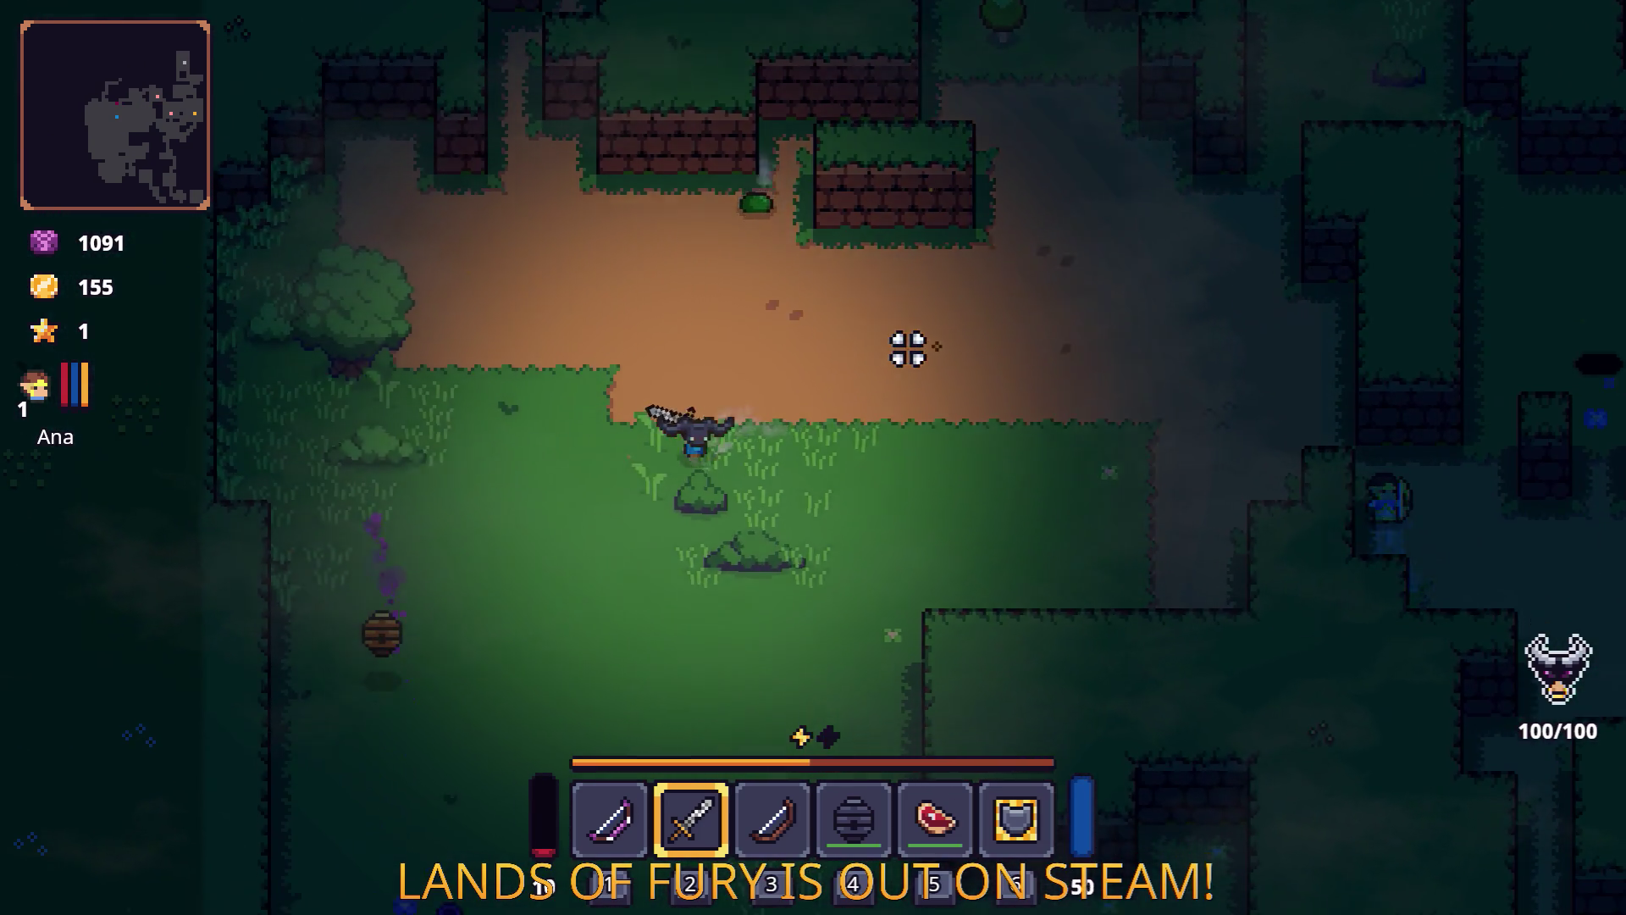
{"action": "key", "text": "s"}
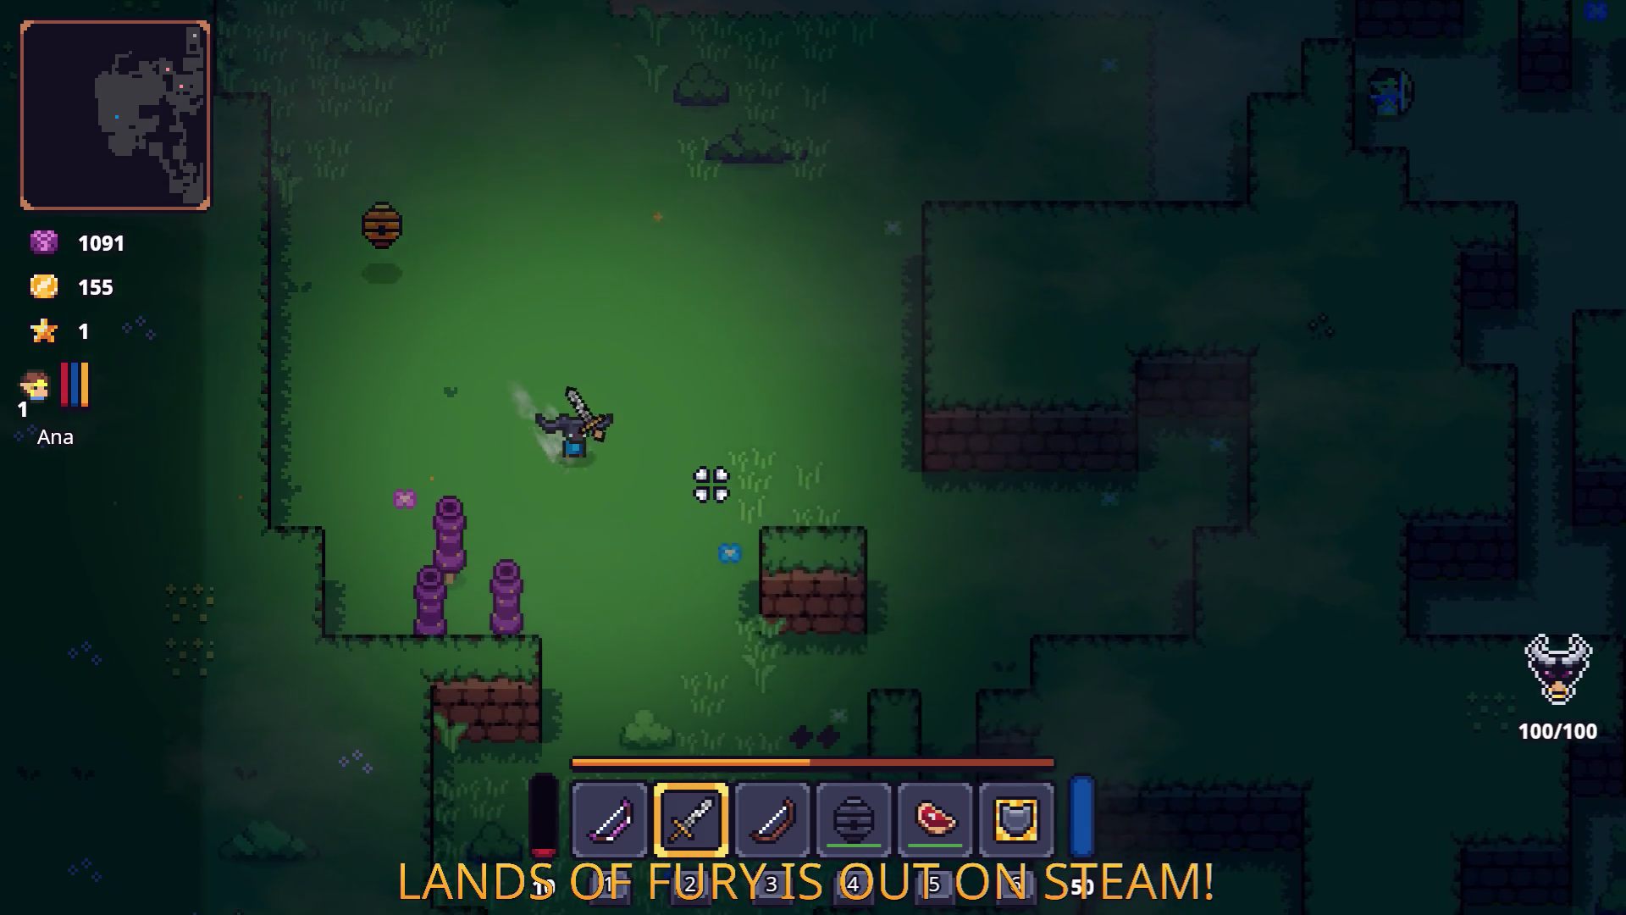
{"action": "key", "text": "d"}
{"action": "key", "text": "w"}
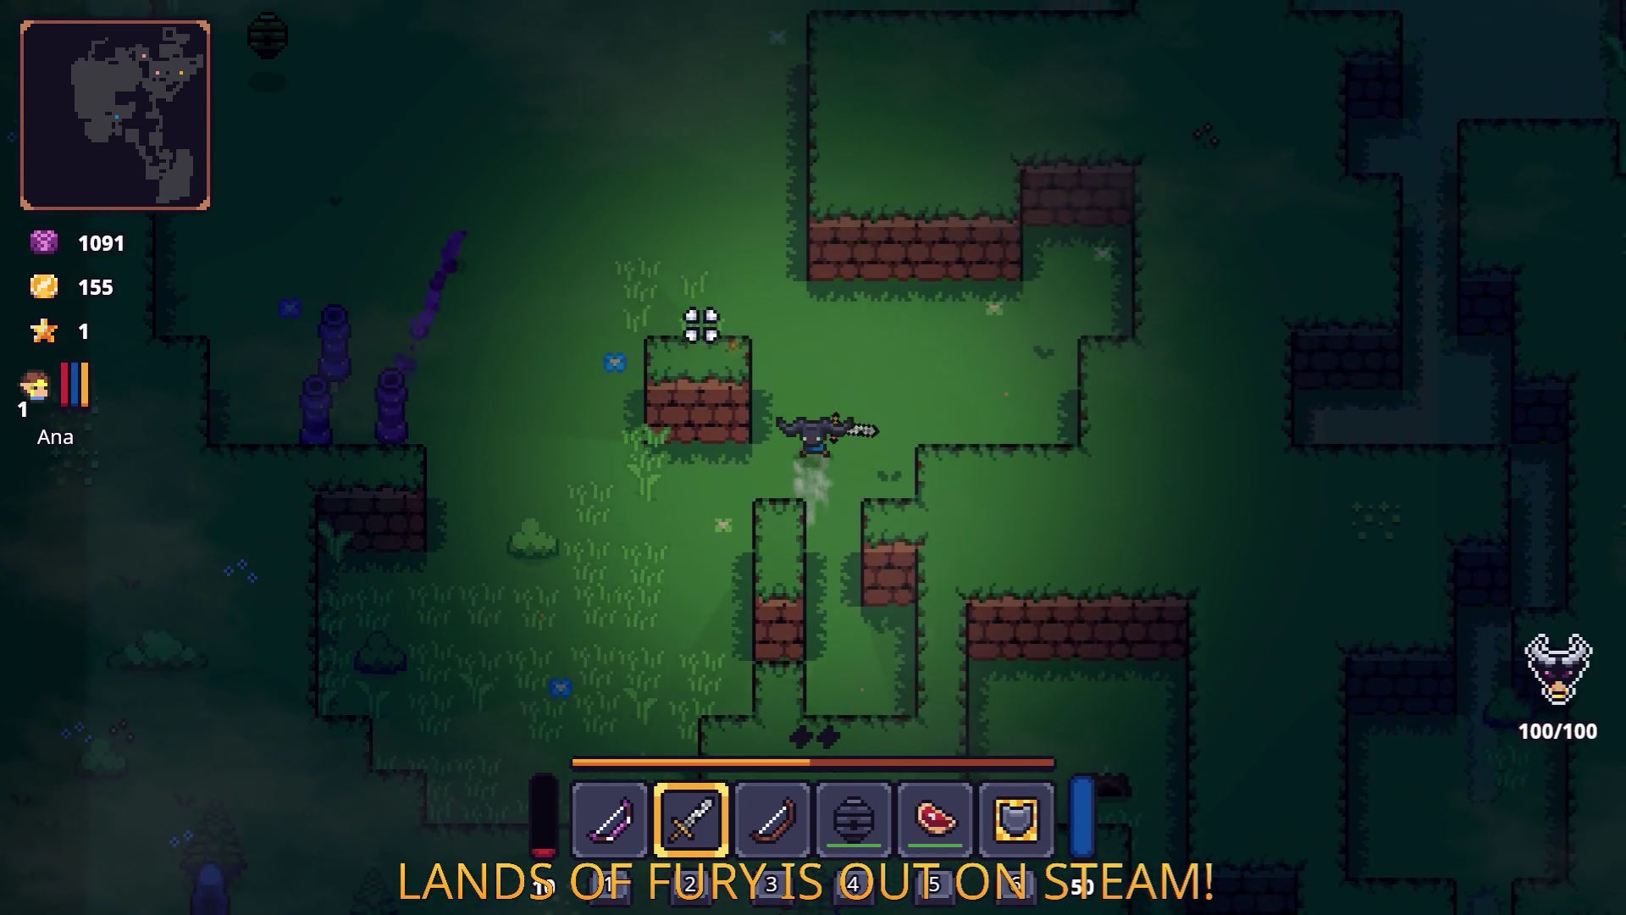
{"action": "key", "text": "a"}
{"action": "key", "text": "w"}
Attack the green slime, knock an apple from a tree, put it in hotbar slot 3 and eat it.
{"action": "left_click", "coordinate": [637, 193]}
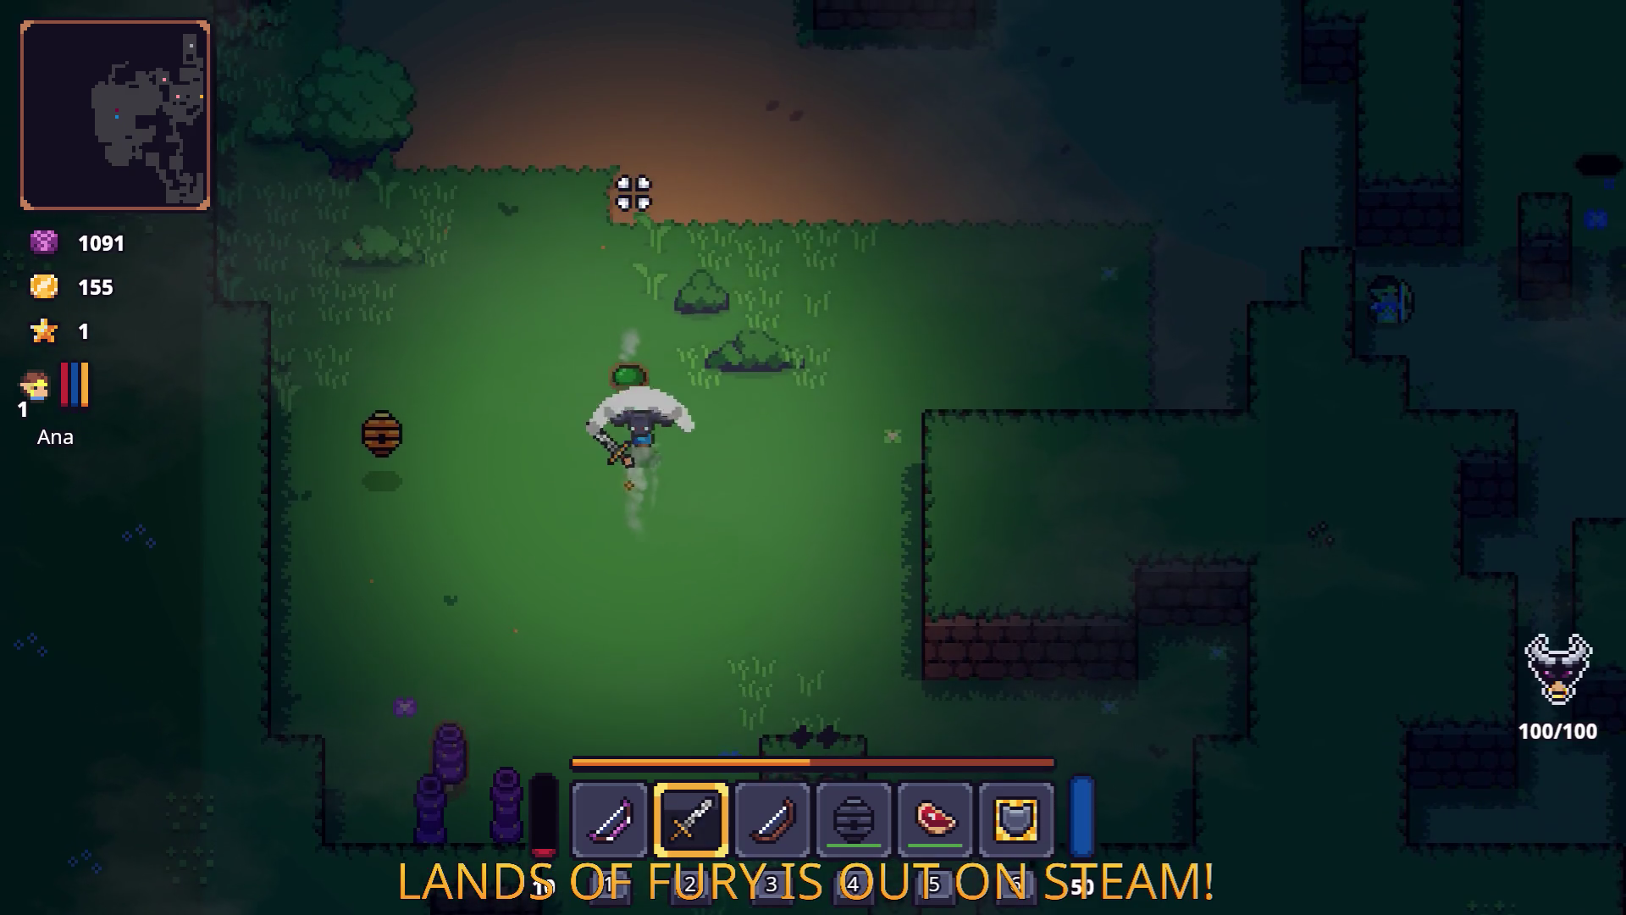
{"action": "key", "text": "a"}
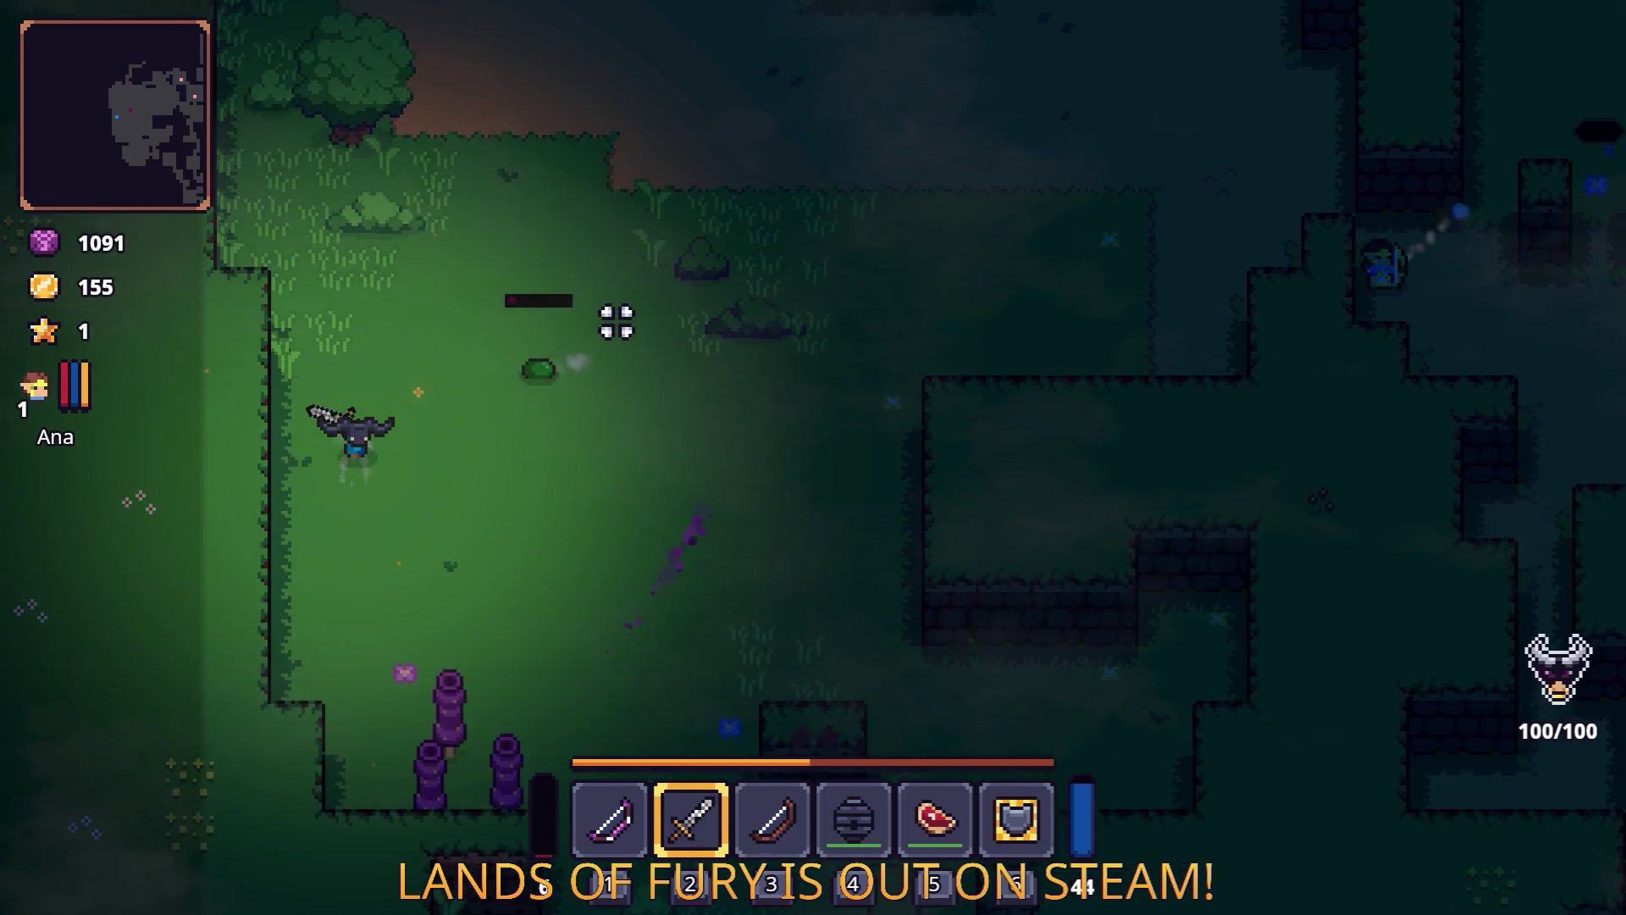
{"action": "key", "text": "w"}
{"action": "left_click", "coordinate": [287, 265]}
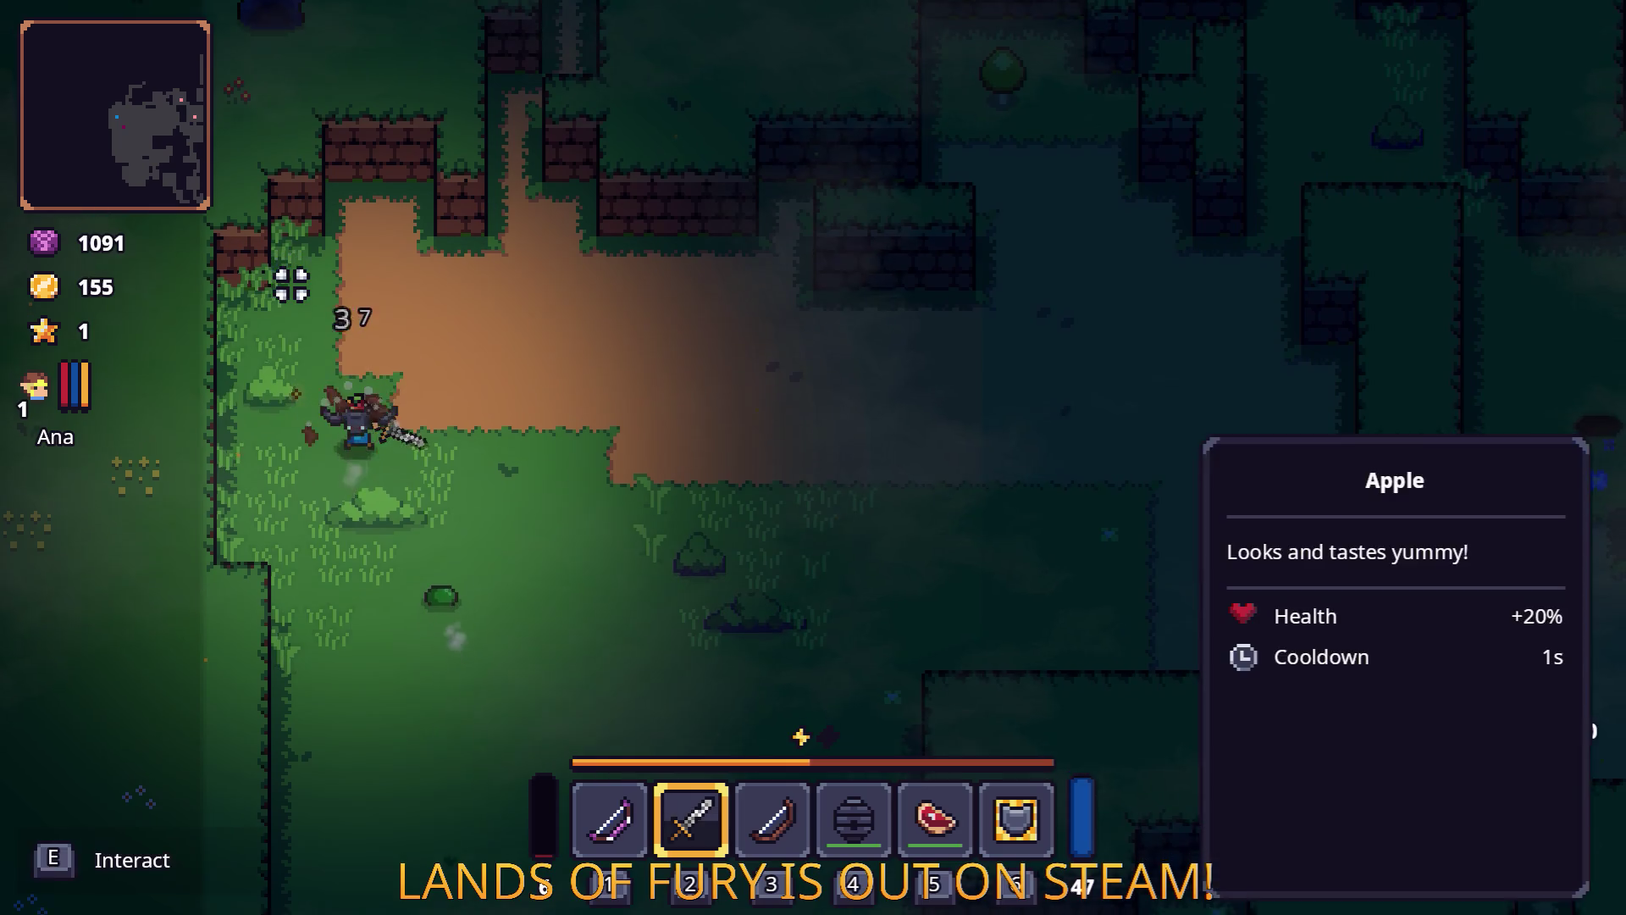
{"action": "key", "text": "d"}
{"action": "key", "text": "Tab"}
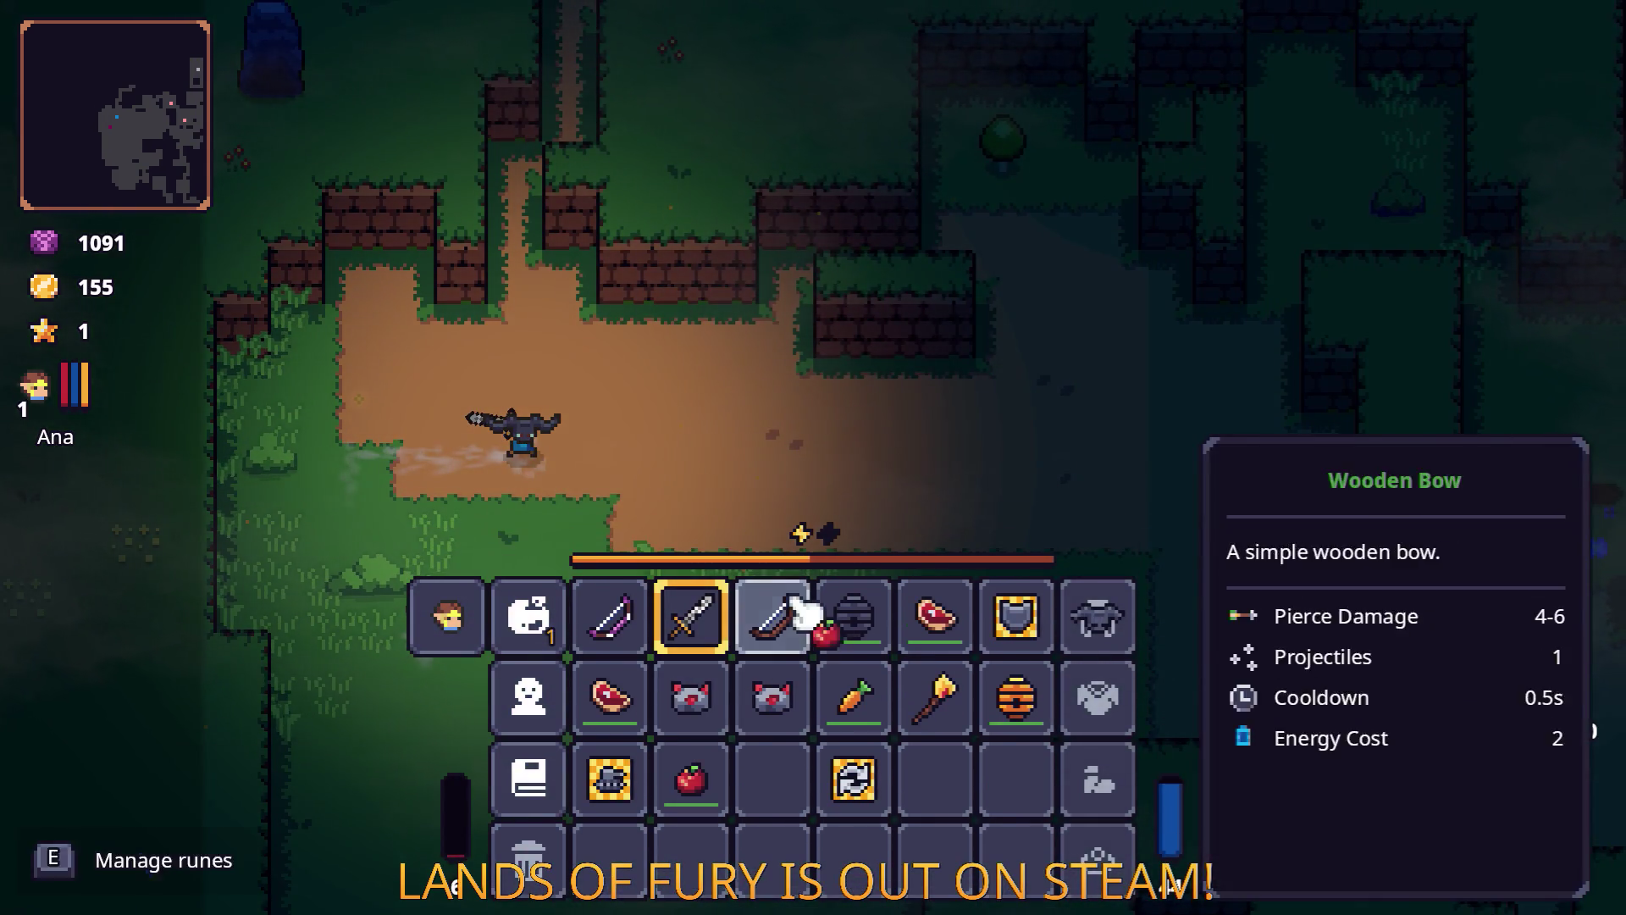
{"action": "left_click", "coordinate": [796, 608]}
{"action": "key", "text": "Tab"}
{"action": "key", "text": "3"}
Strike the tree from its nook, then follow the long dirt path north into the open area.
{"action": "key", "text": "w"}
{"action": "key", "text": "d"}
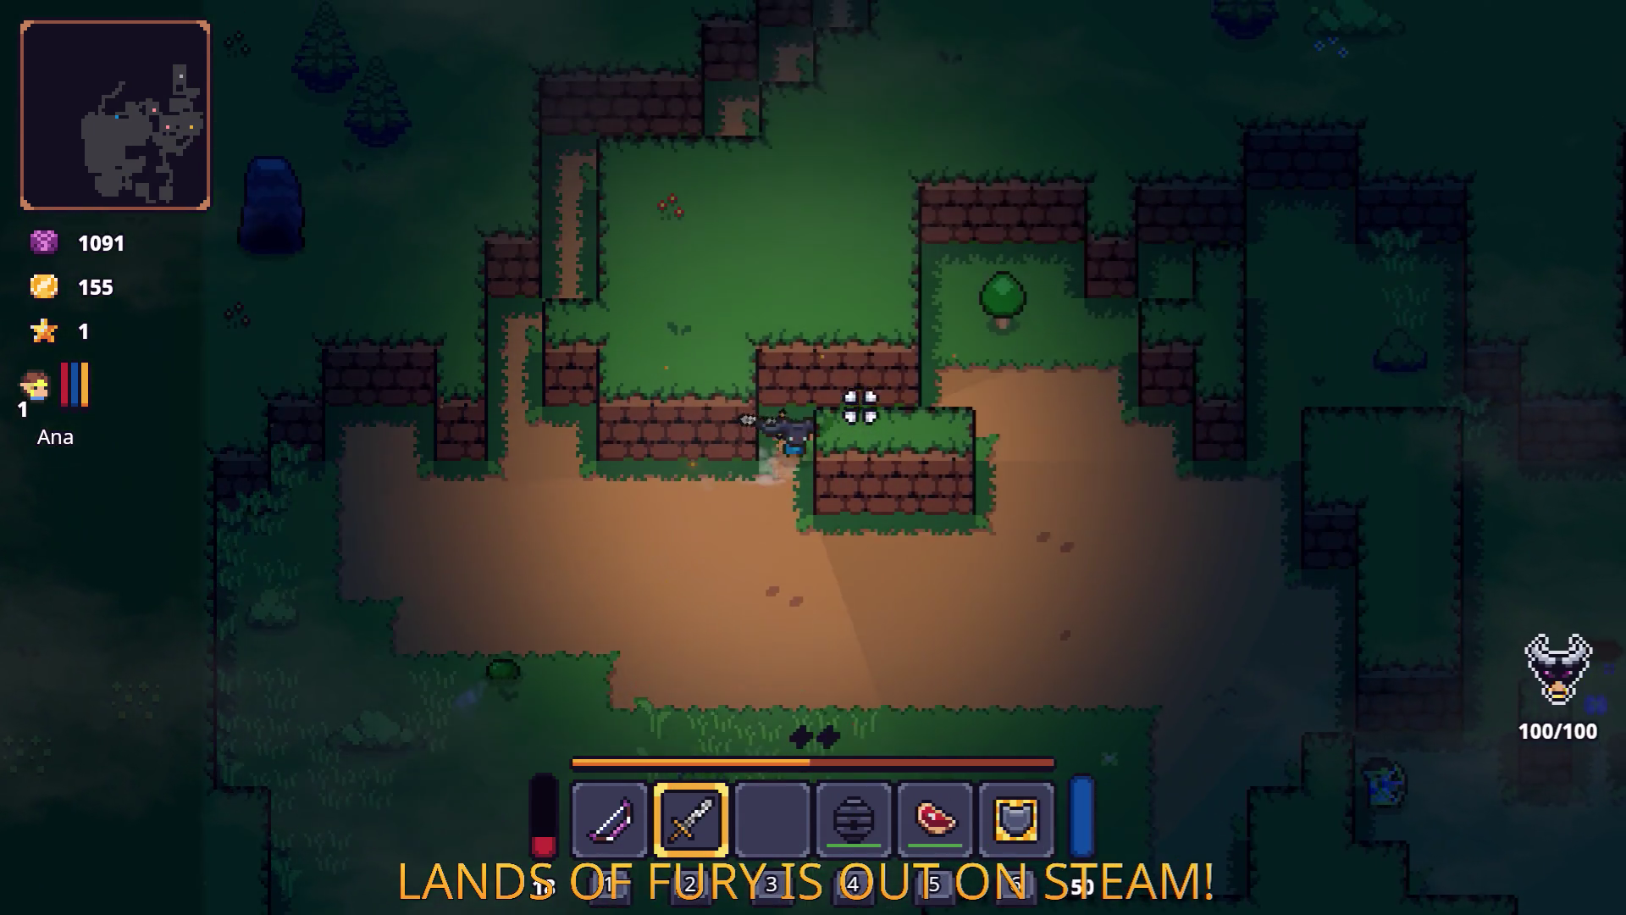
{"action": "key", "text": "w"}
{"action": "key", "text": "d"}
{"action": "left_click", "coordinate": [825, 511]}
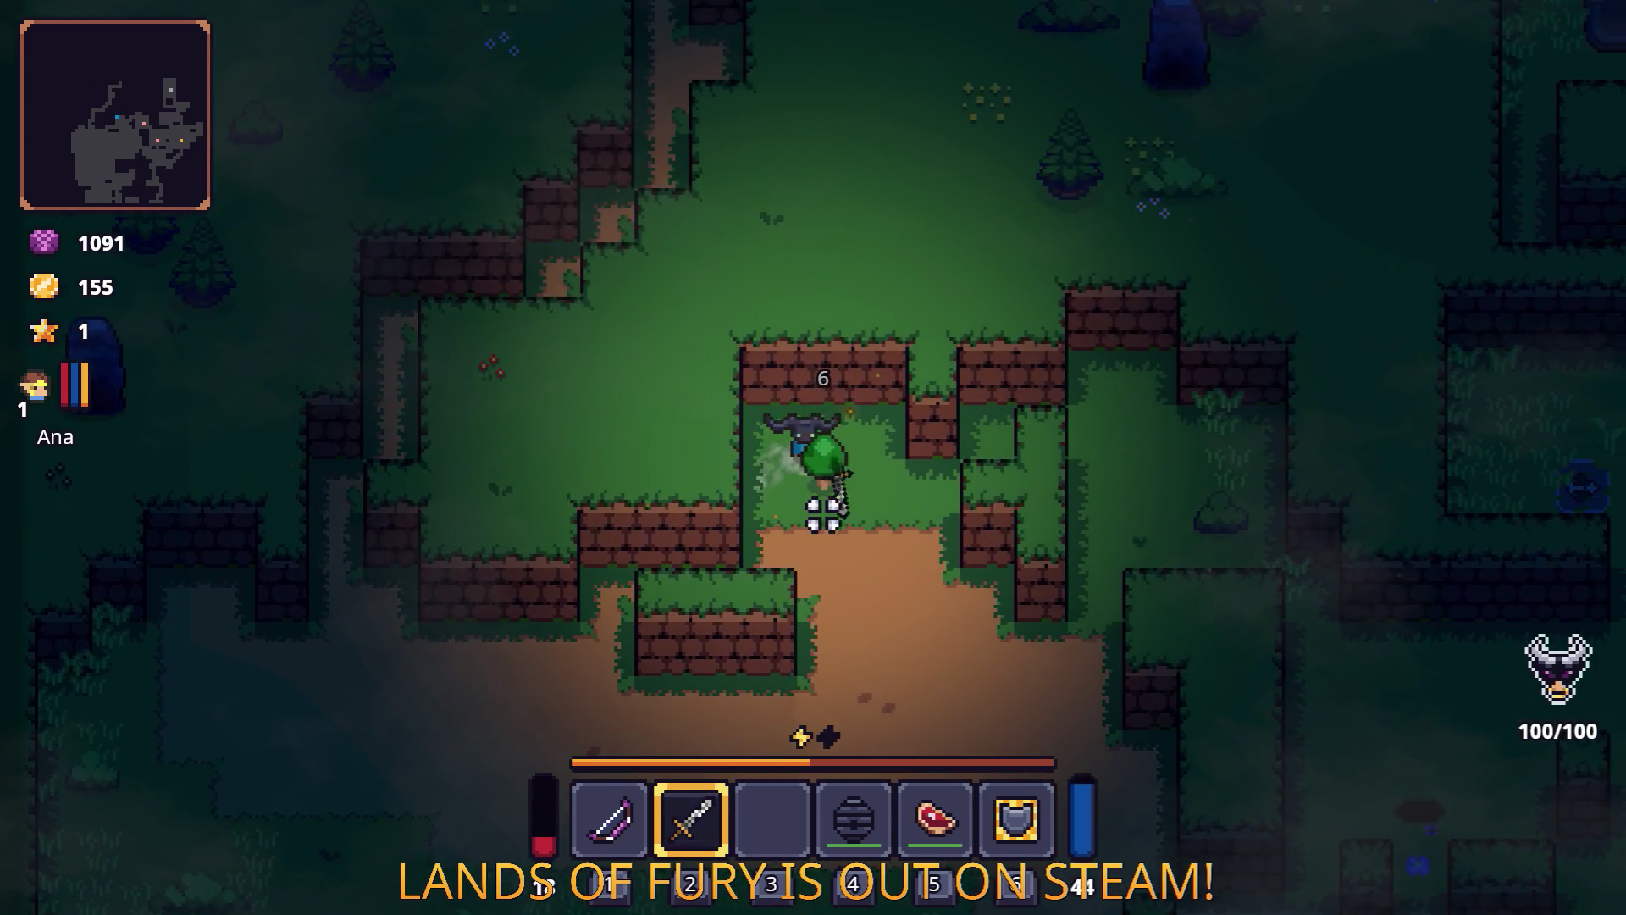
{"action": "key", "text": "s"}
{"action": "key", "text": "a"}
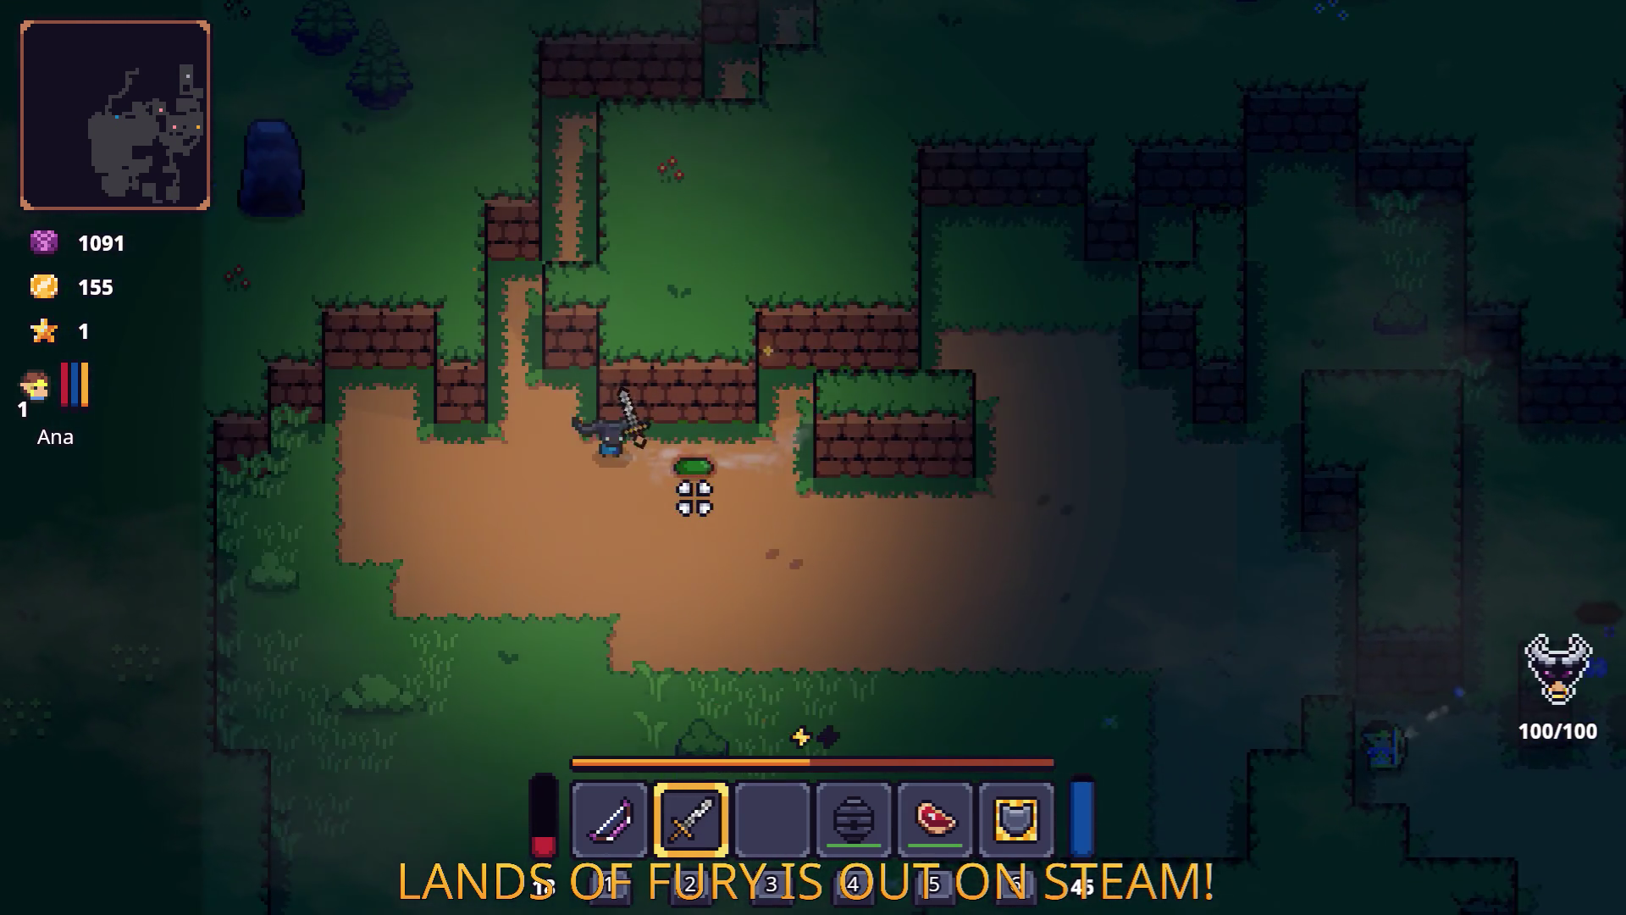
{"action": "key", "text": "a"}
{"action": "key", "text": "w"}
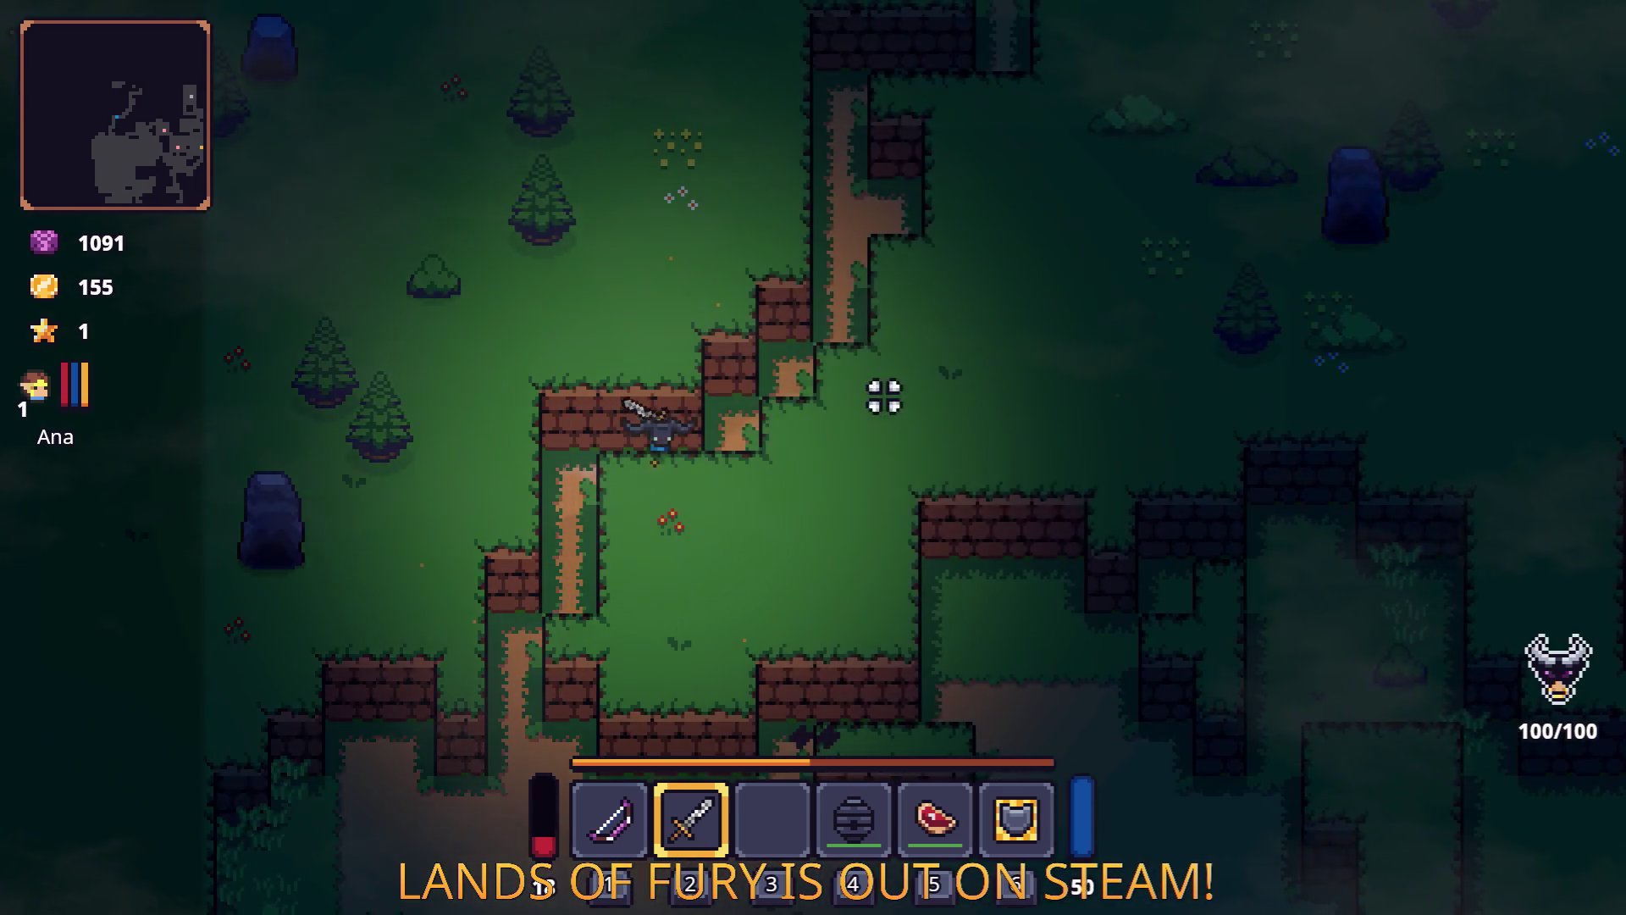
{"action": "key", "text": "d"}
{"action": "key", "text": "w"}
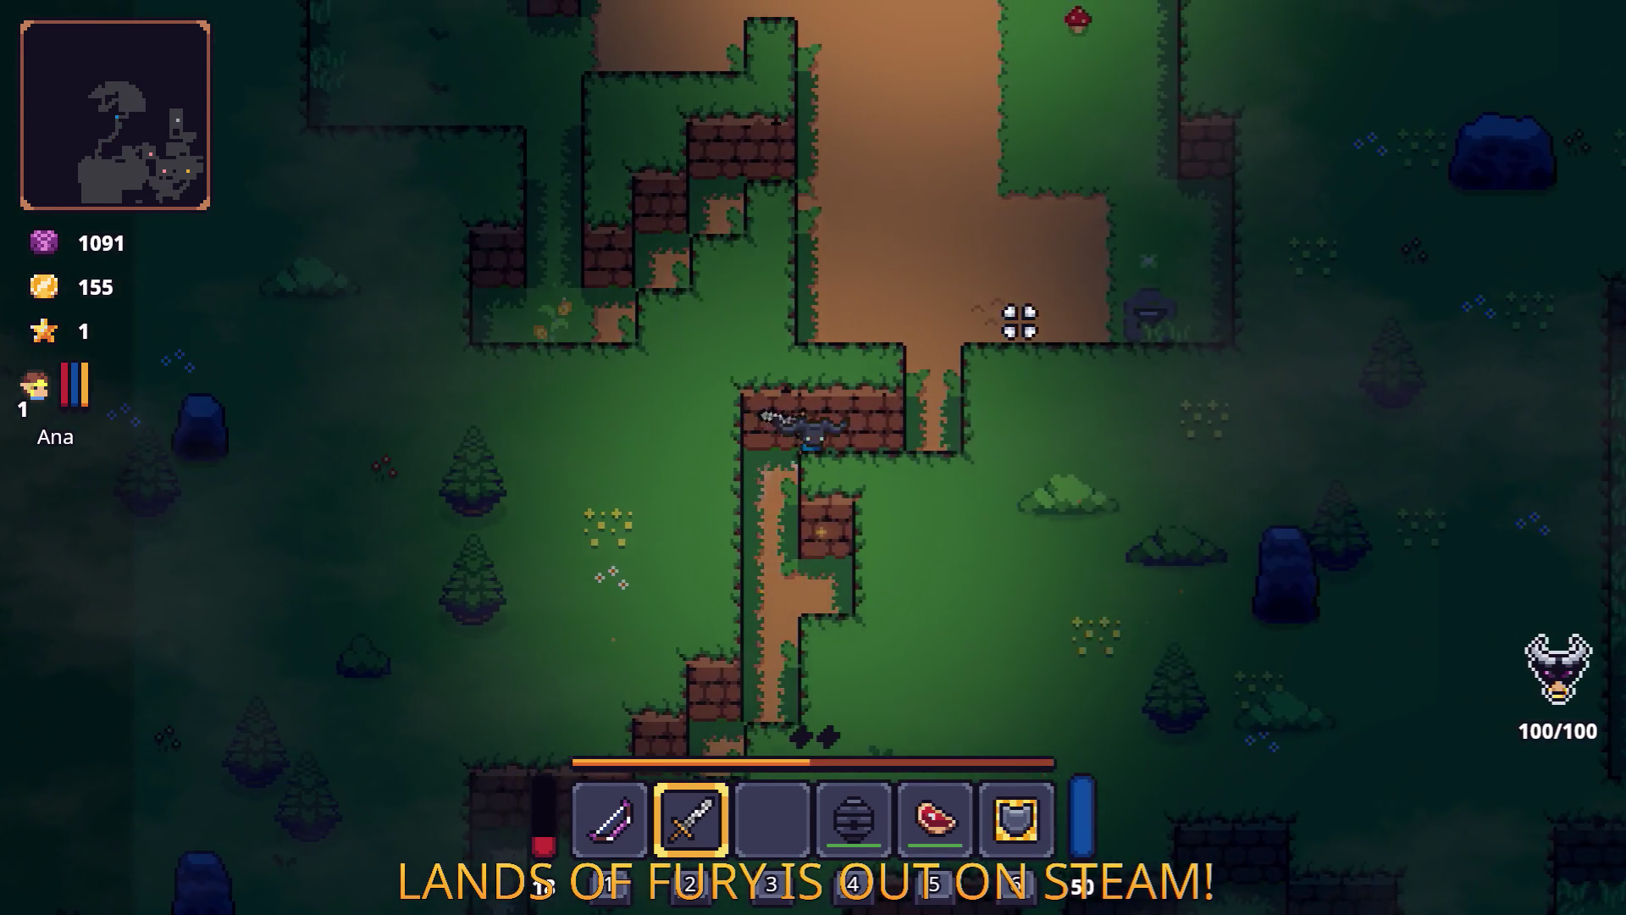
{"action": "key", "text": "d"}
{"action": "key", "text": "w"}
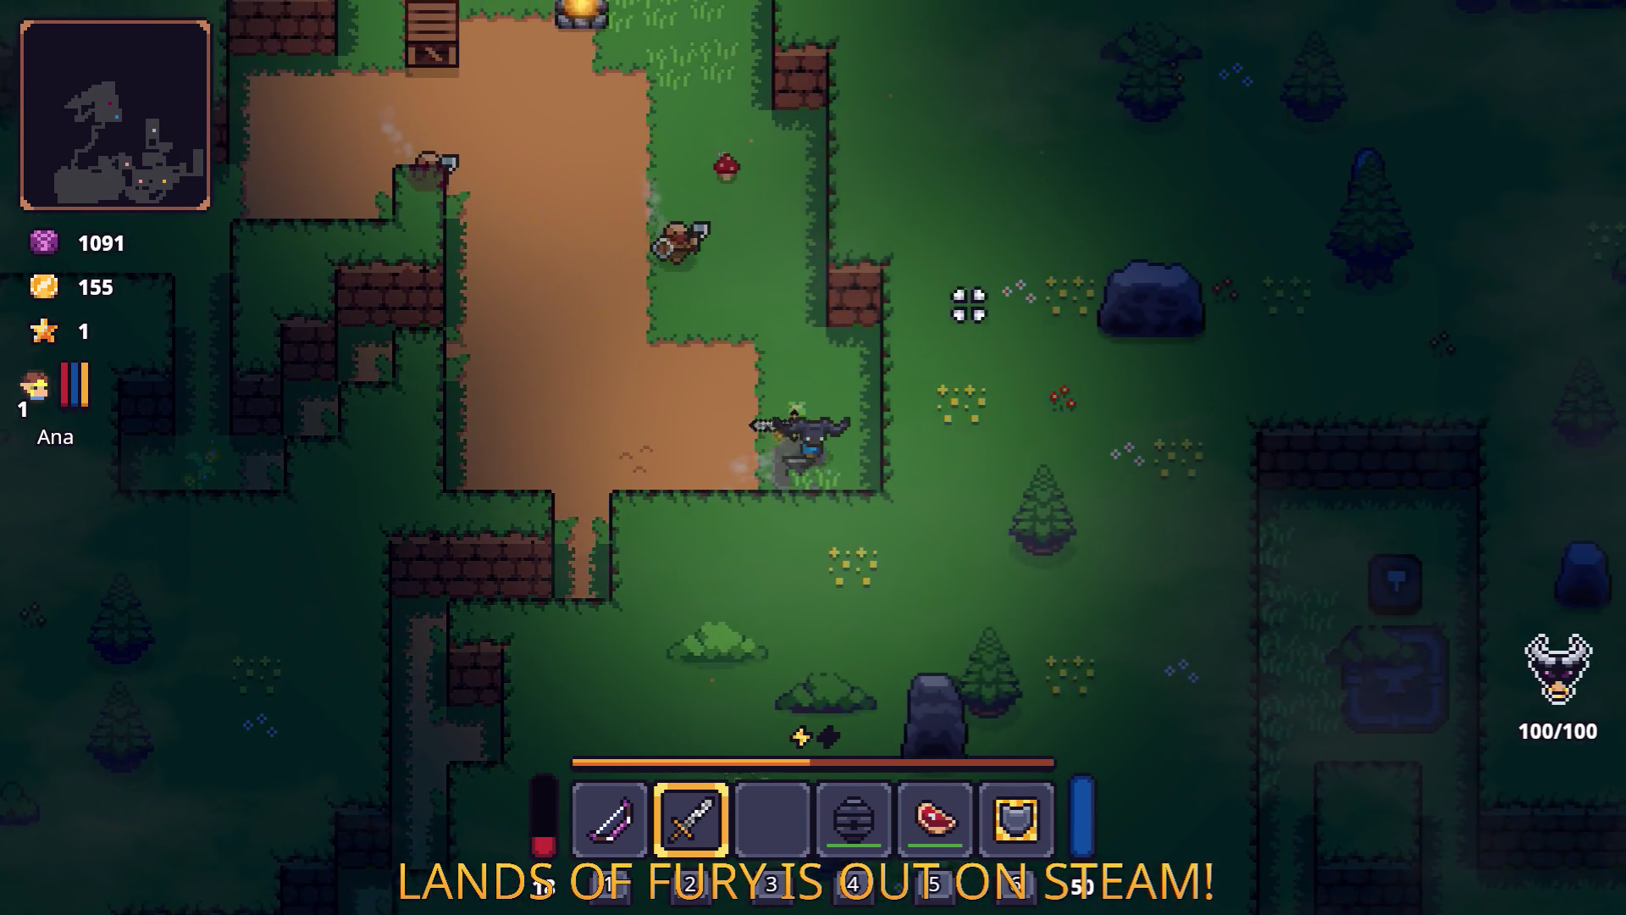
Reach the campfire, swing at nearby enemies in the grass clearing and use a lightning charge.
{"action": "key", "text": "w"}
{"action": "key", "text": "a"}
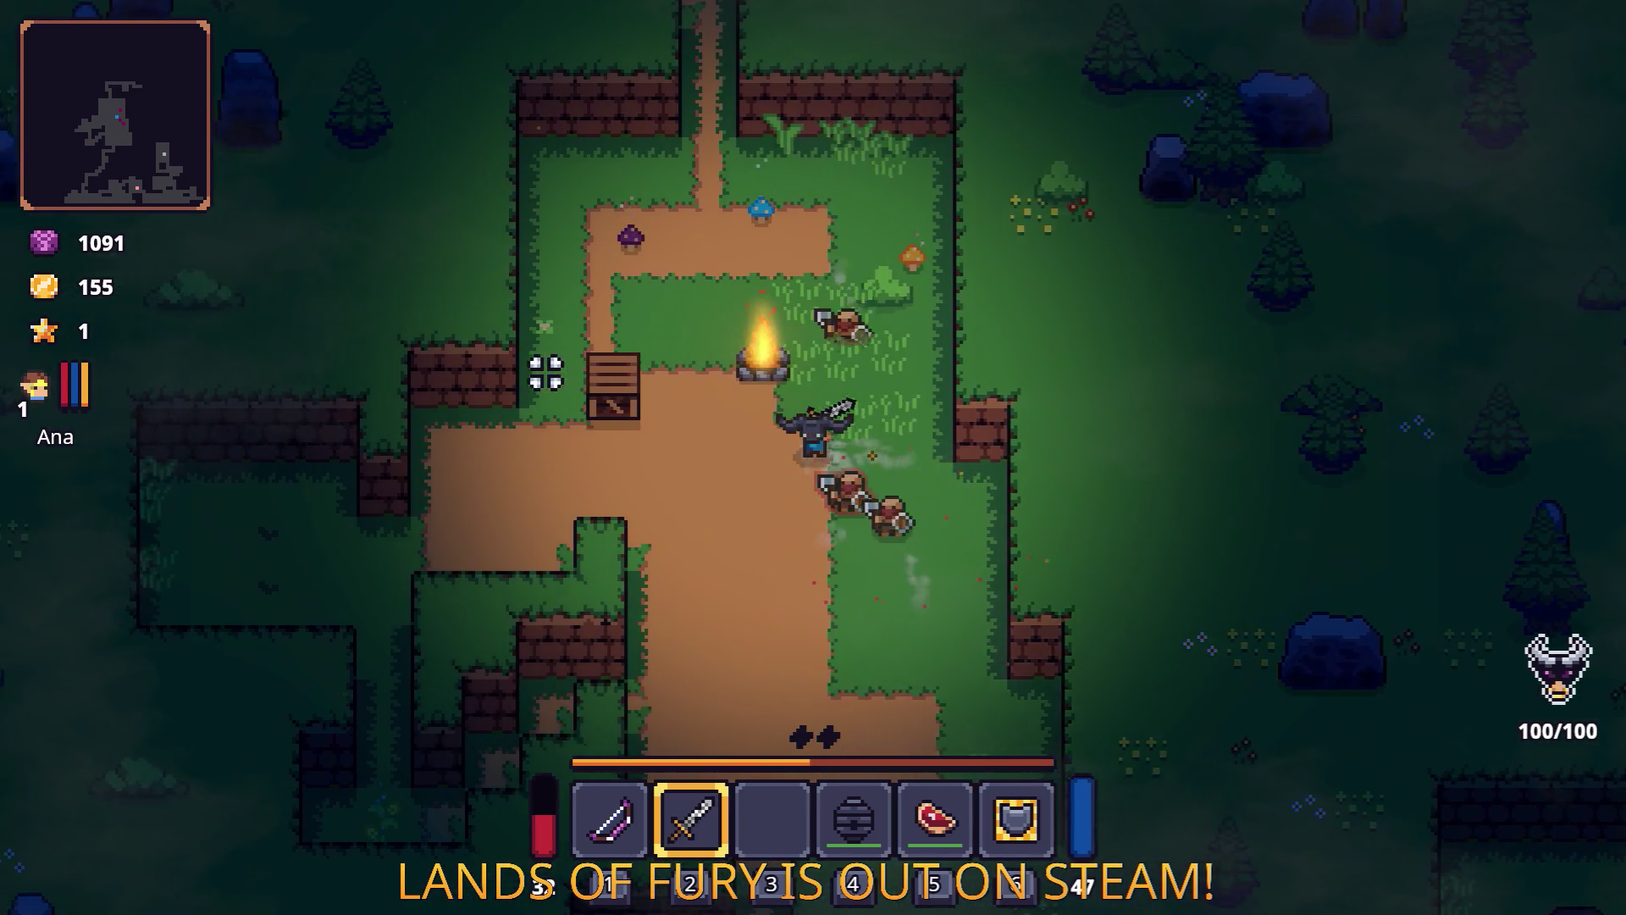
{"action": "key", "text": "a"}
{"action": "key", "text": "w"}
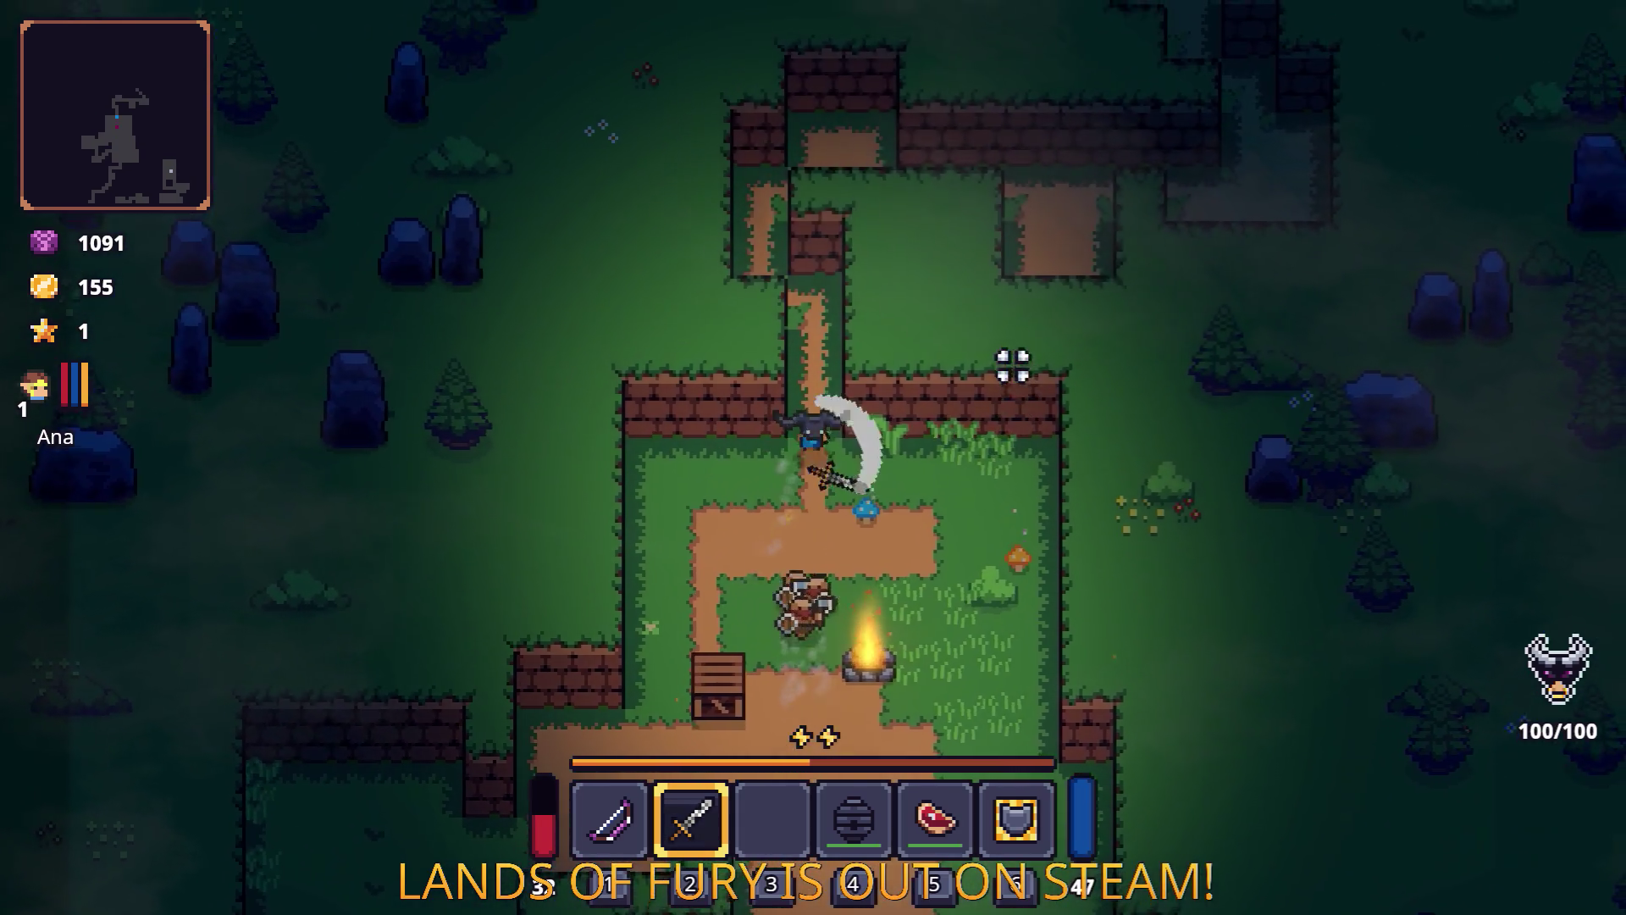
{"action": "key", "text": "s"}
{"action": "key", "text": "d"}
{"action": "left_click", "coordinate": [901, 429]}
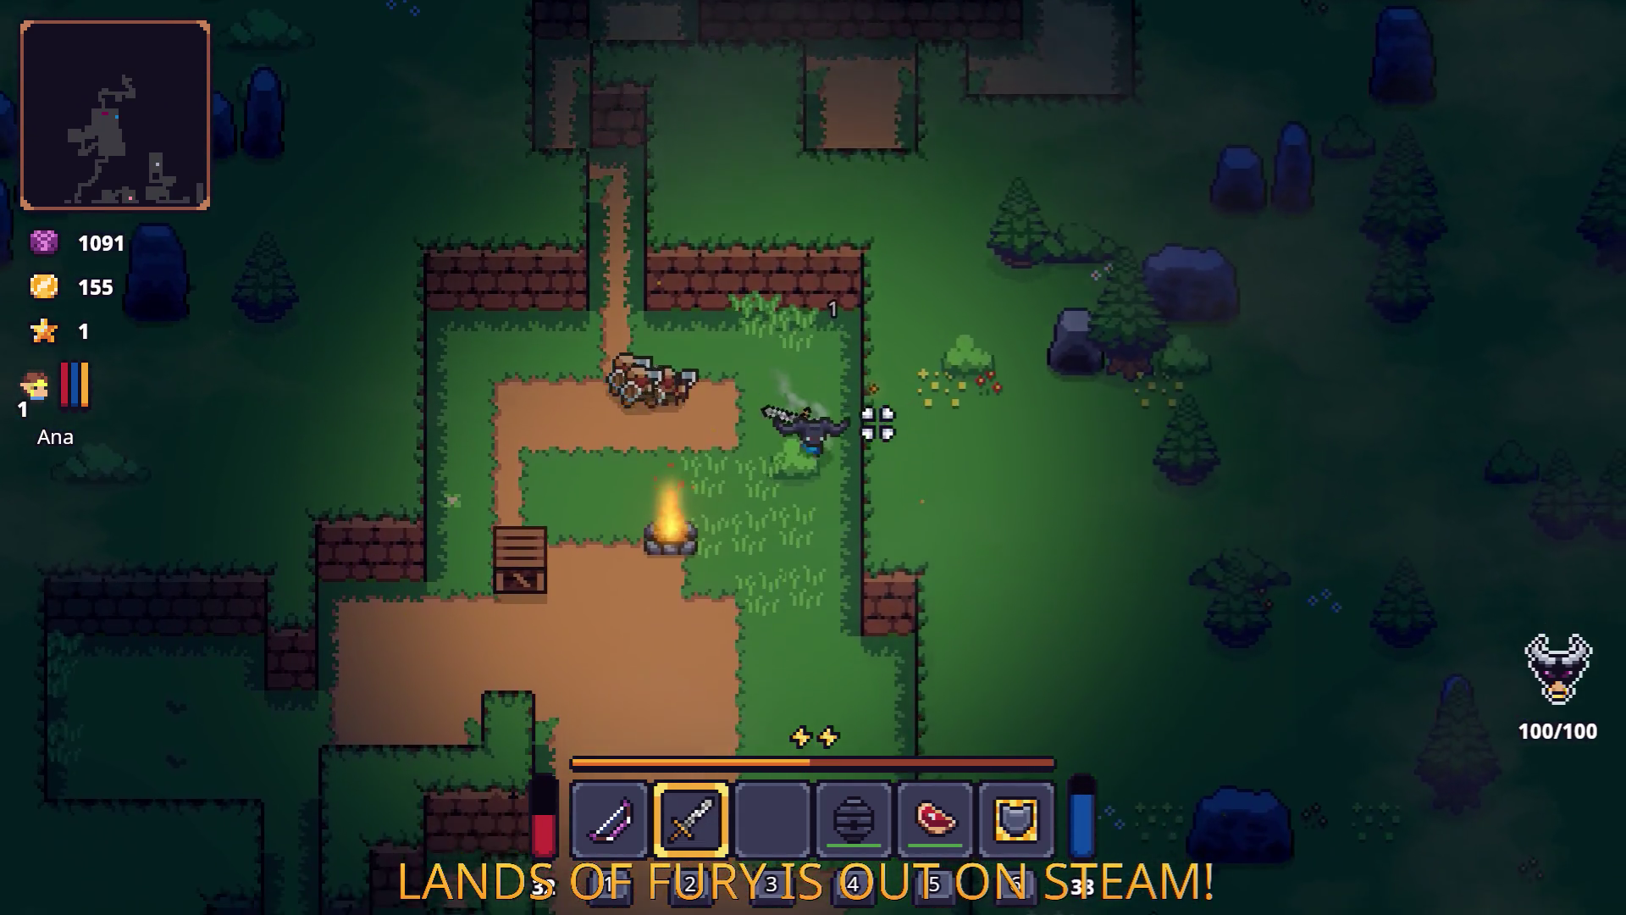
{"action": "key", "text": "s"}
{"action": "key", "text": "space"}
{"action": "key", "text": "a"}
Go north through the wall gap and attack the enemy there until it dies.
{"action": "key", "text": "w"}
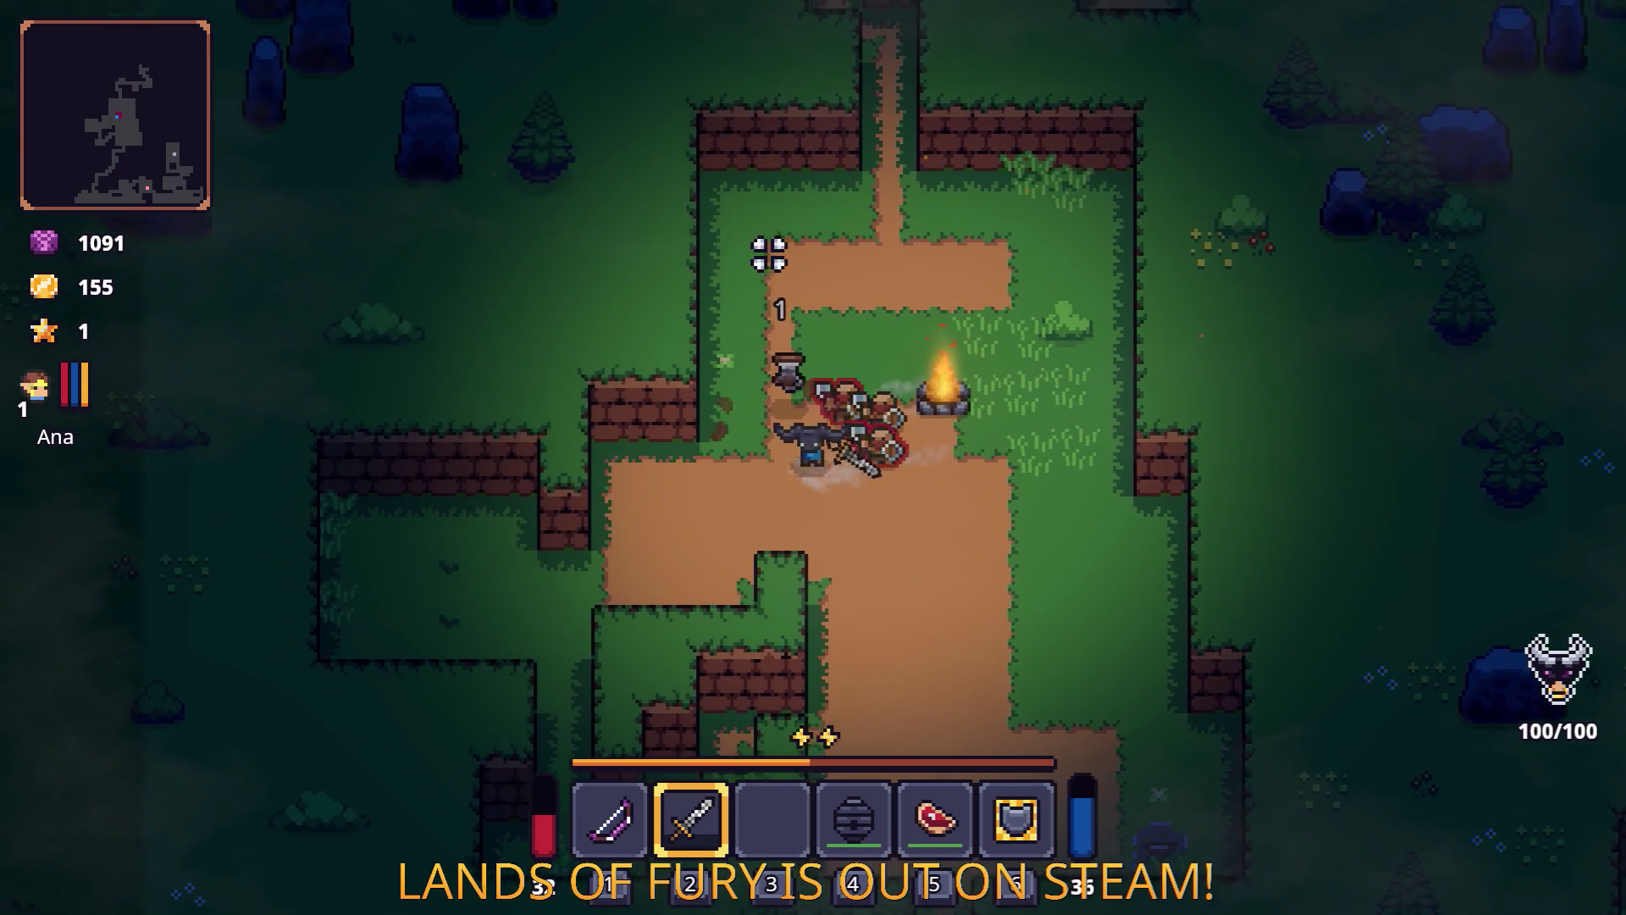
{"action": "key", "text": "w"}
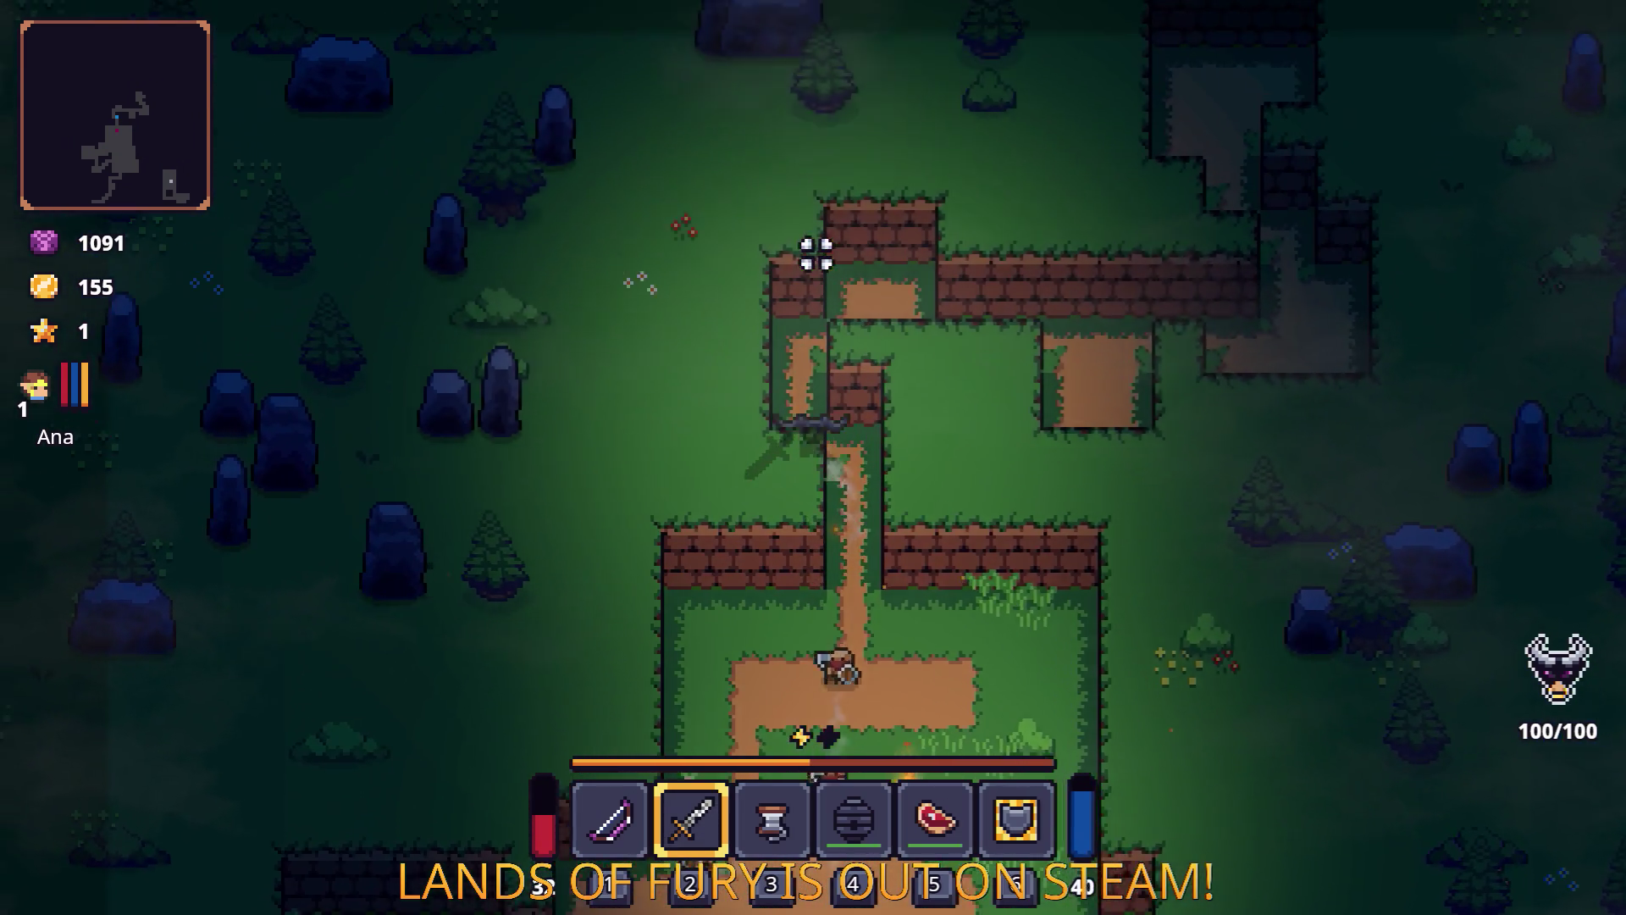
{"action": "key", "text": "d"}
{"action": "key", "text": "d"}
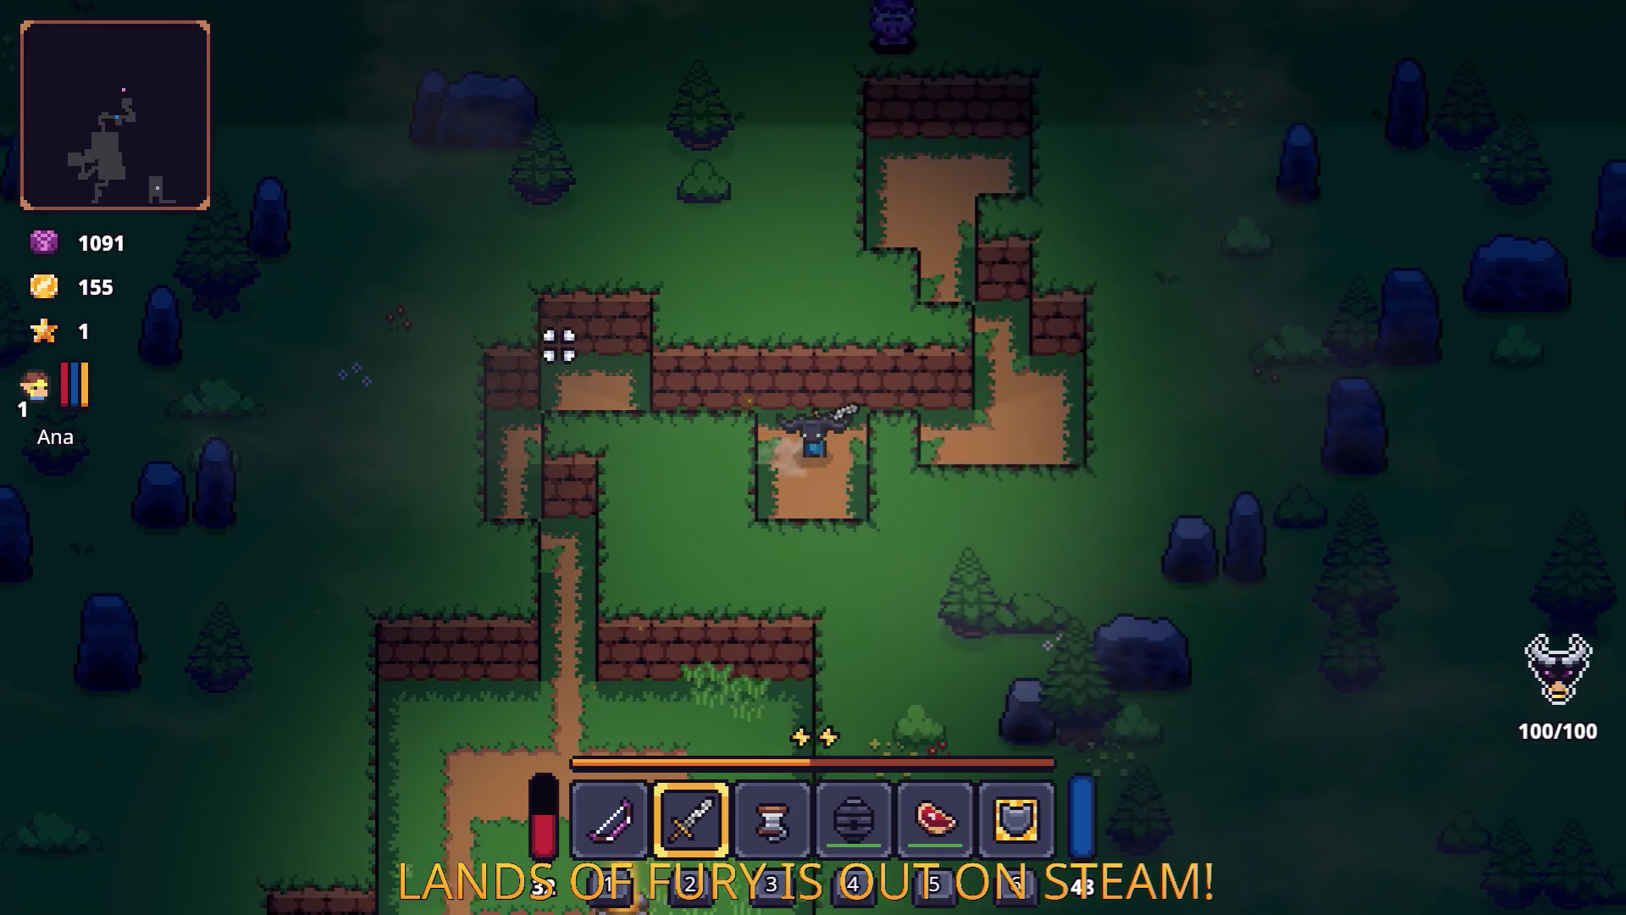
{"action": "key", "text": "a"}
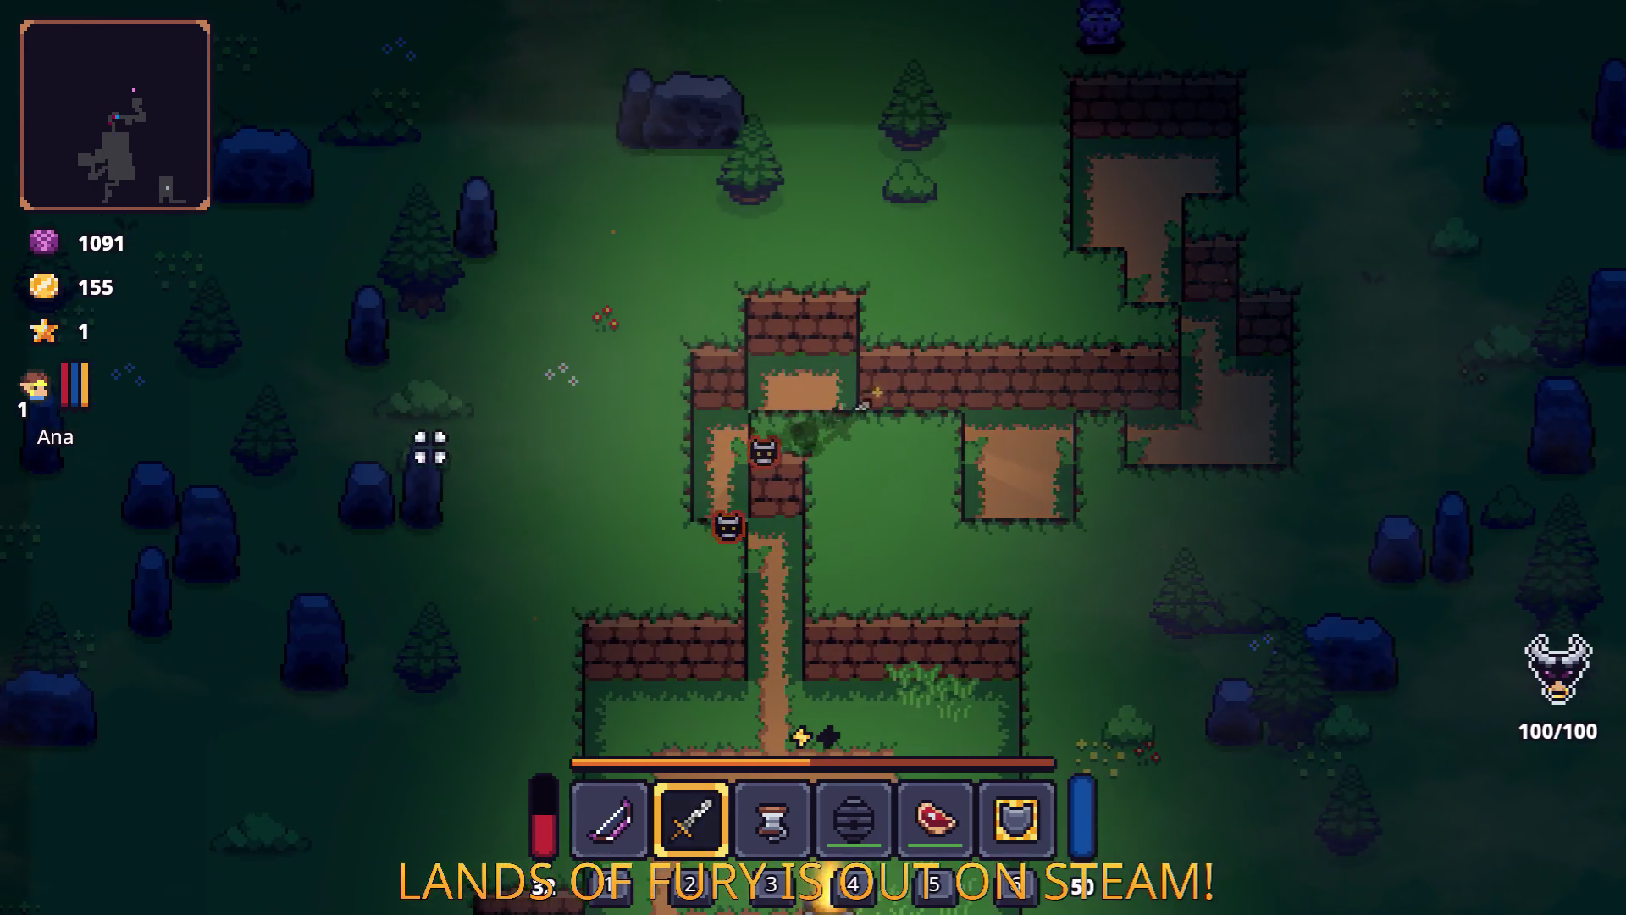
{"action": "key", "text": "d"}
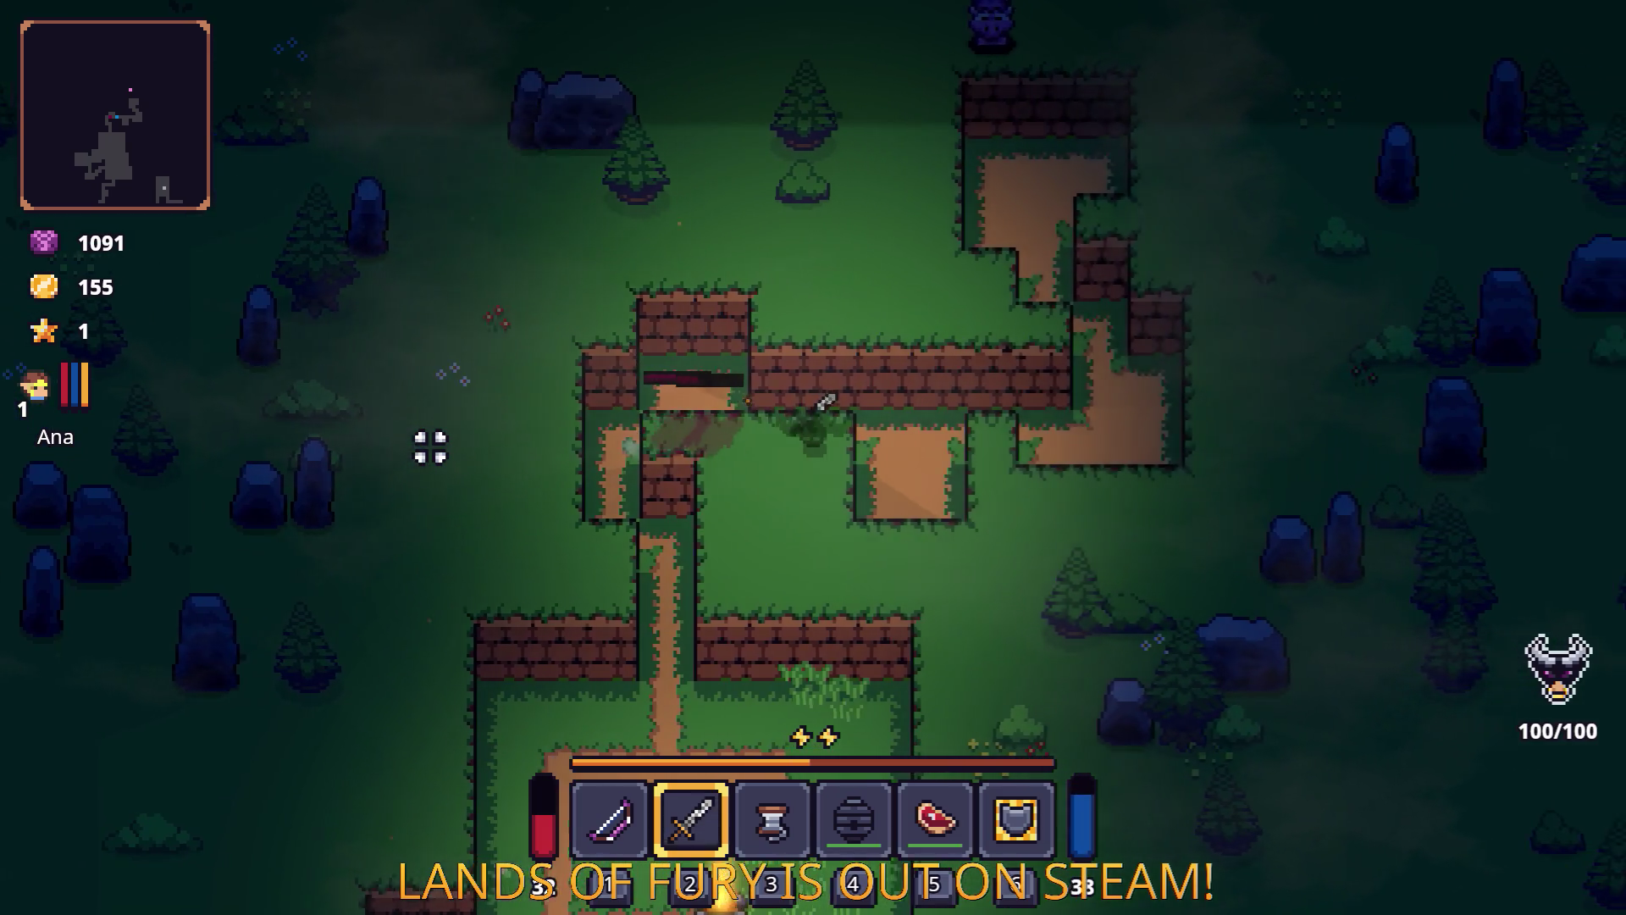
{"action": "left_click", "coordinate": [430, 448]}
{"action": "left_click", "coordinate": [431, 448]}
Walk back down the dirt path past the campfire and through the narrow passage to the clearing.
{"action": "key", "text": "a"}
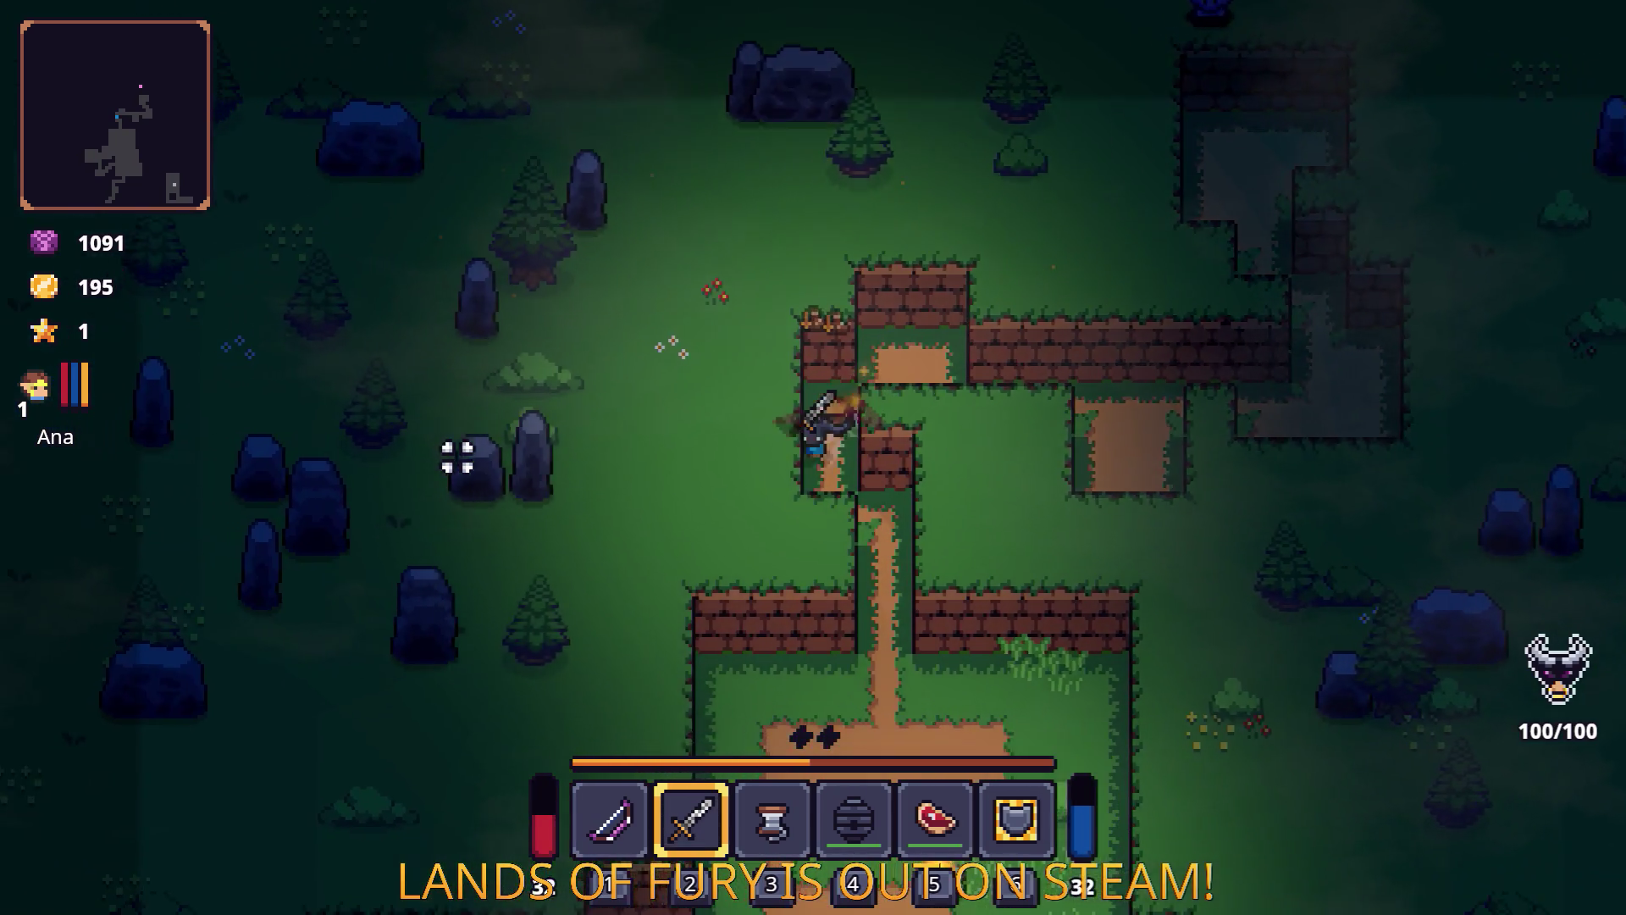
{"action": "key", "text": "s"}
{"action": "key", "text": "s"}
{"action": "key", "text": "a"}
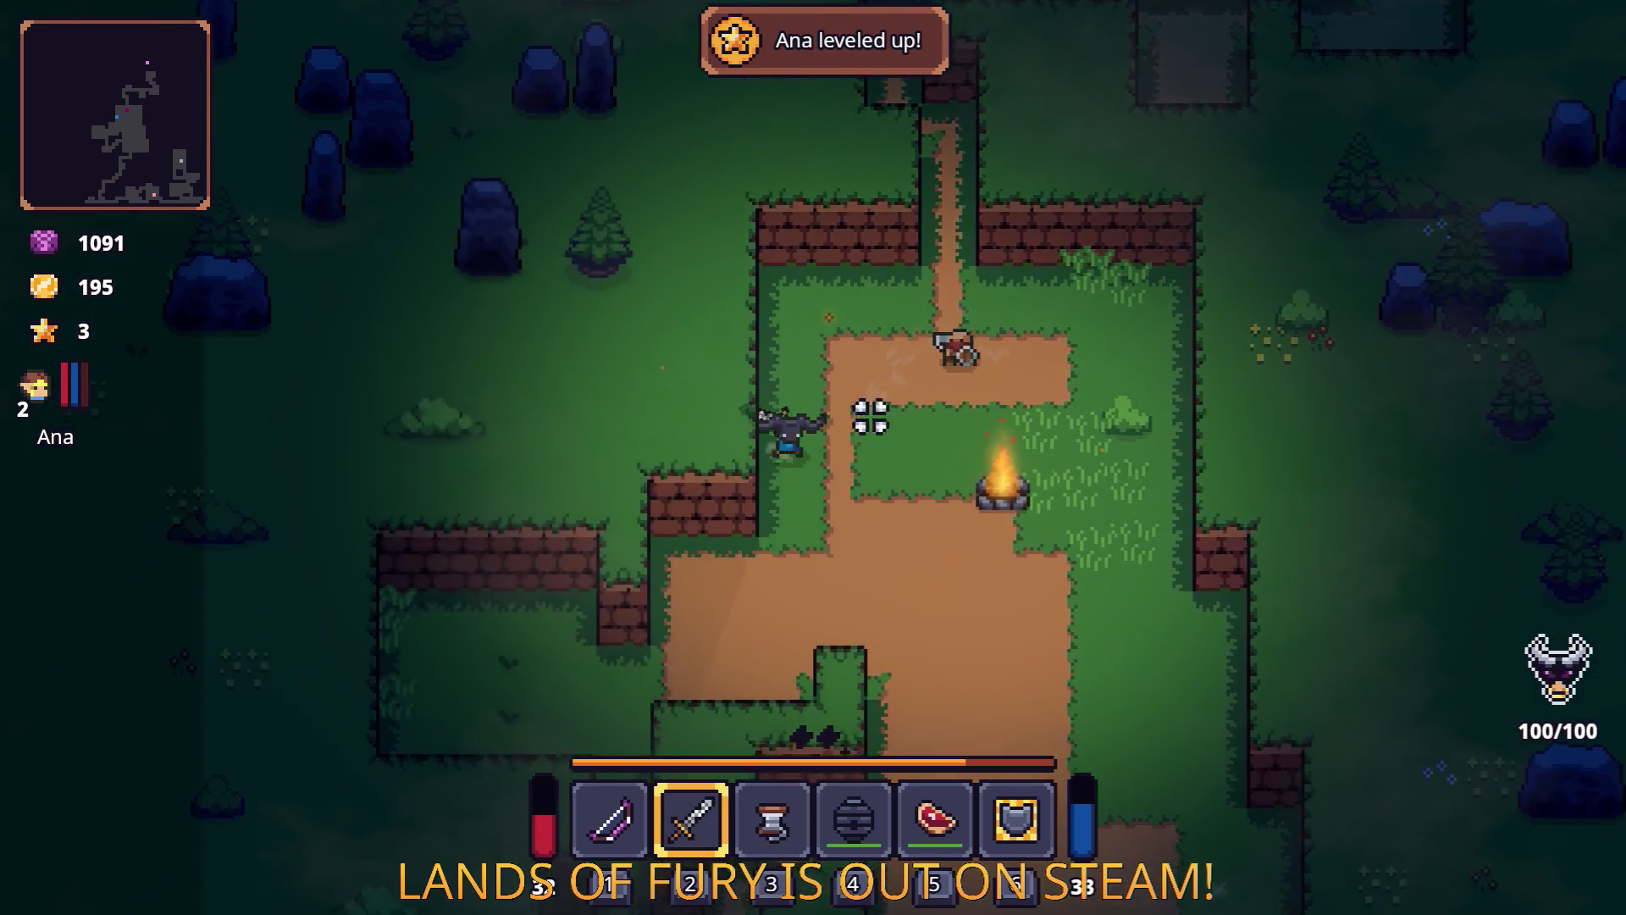
{"action": "key", "text": "s"}
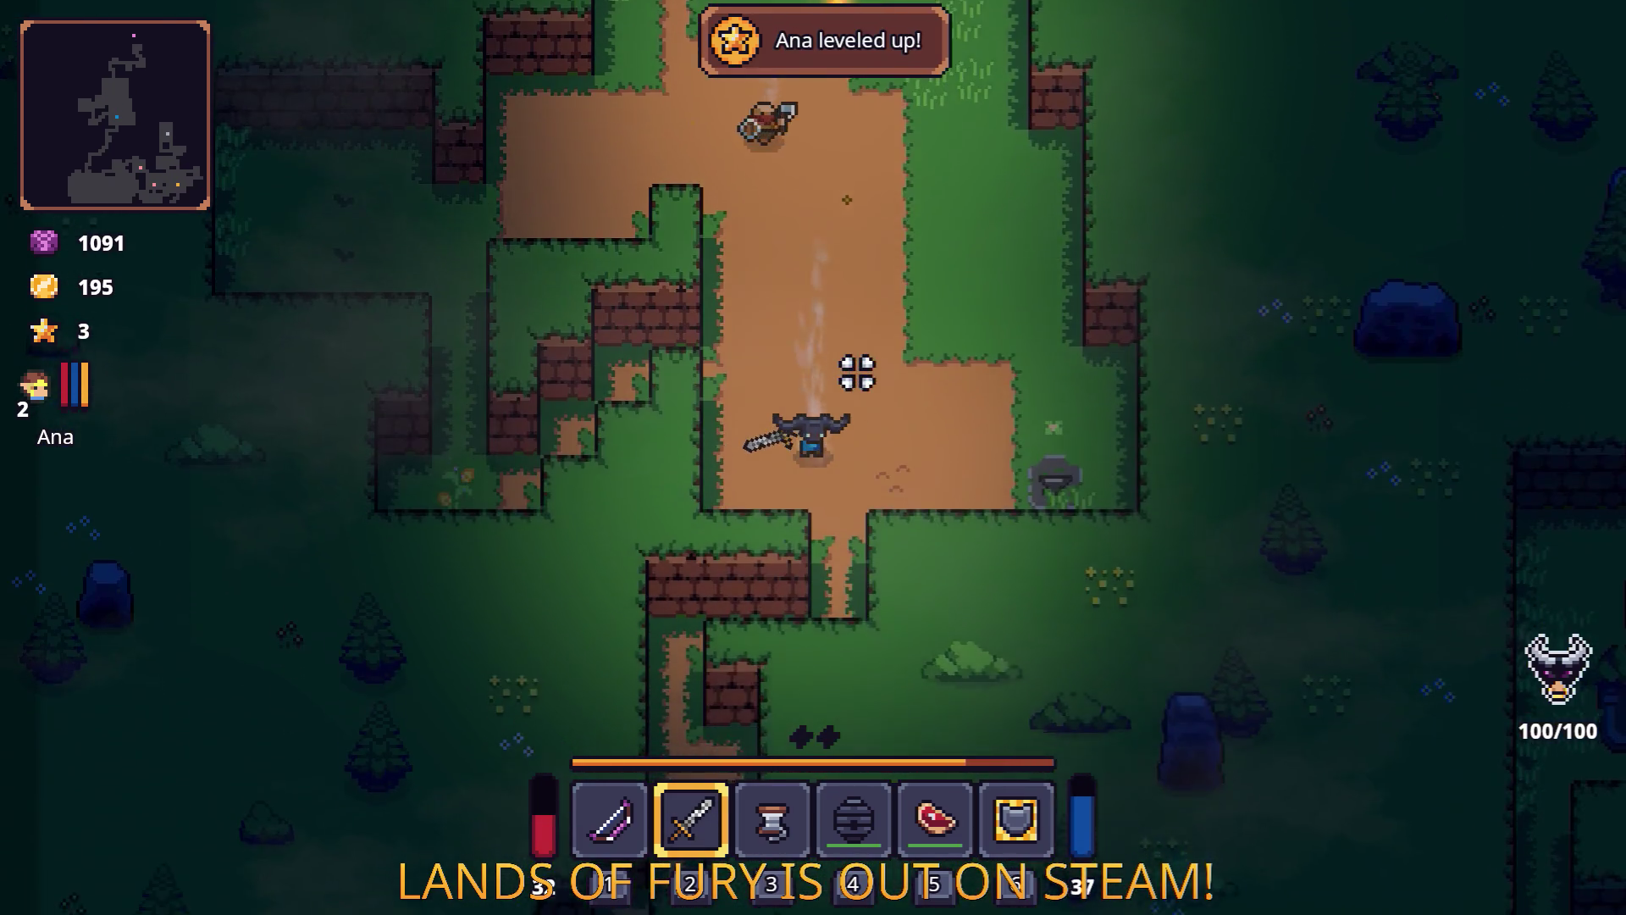
{"action": "key", "text": "a"}
{"action": "key", "text": "s"}
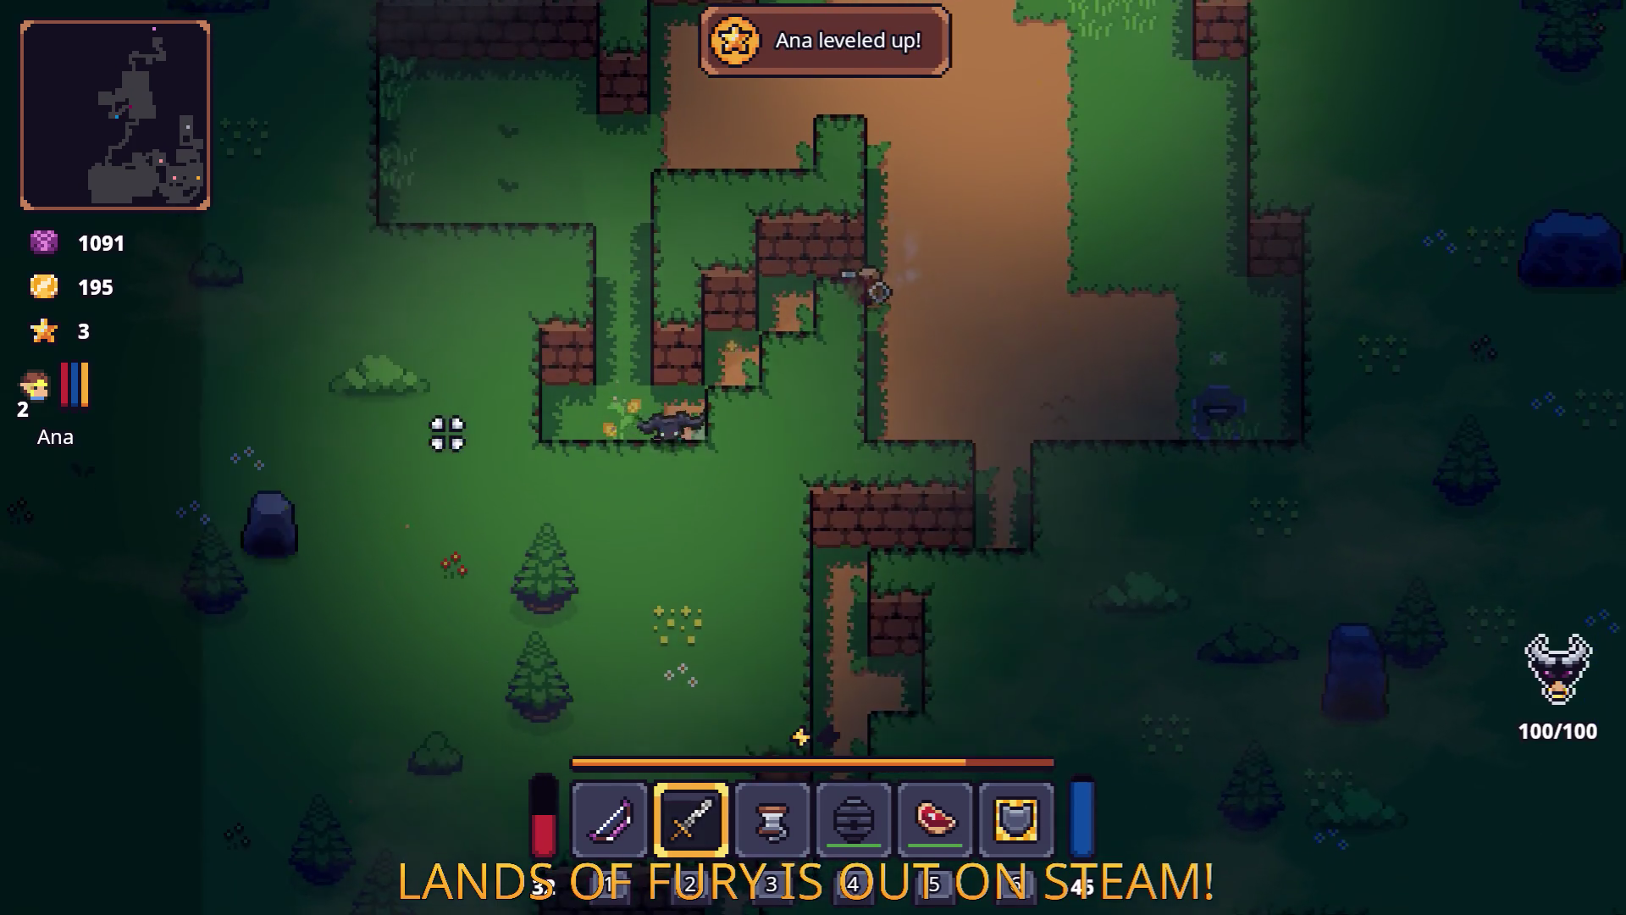
{"action": "key", "text": "w"}
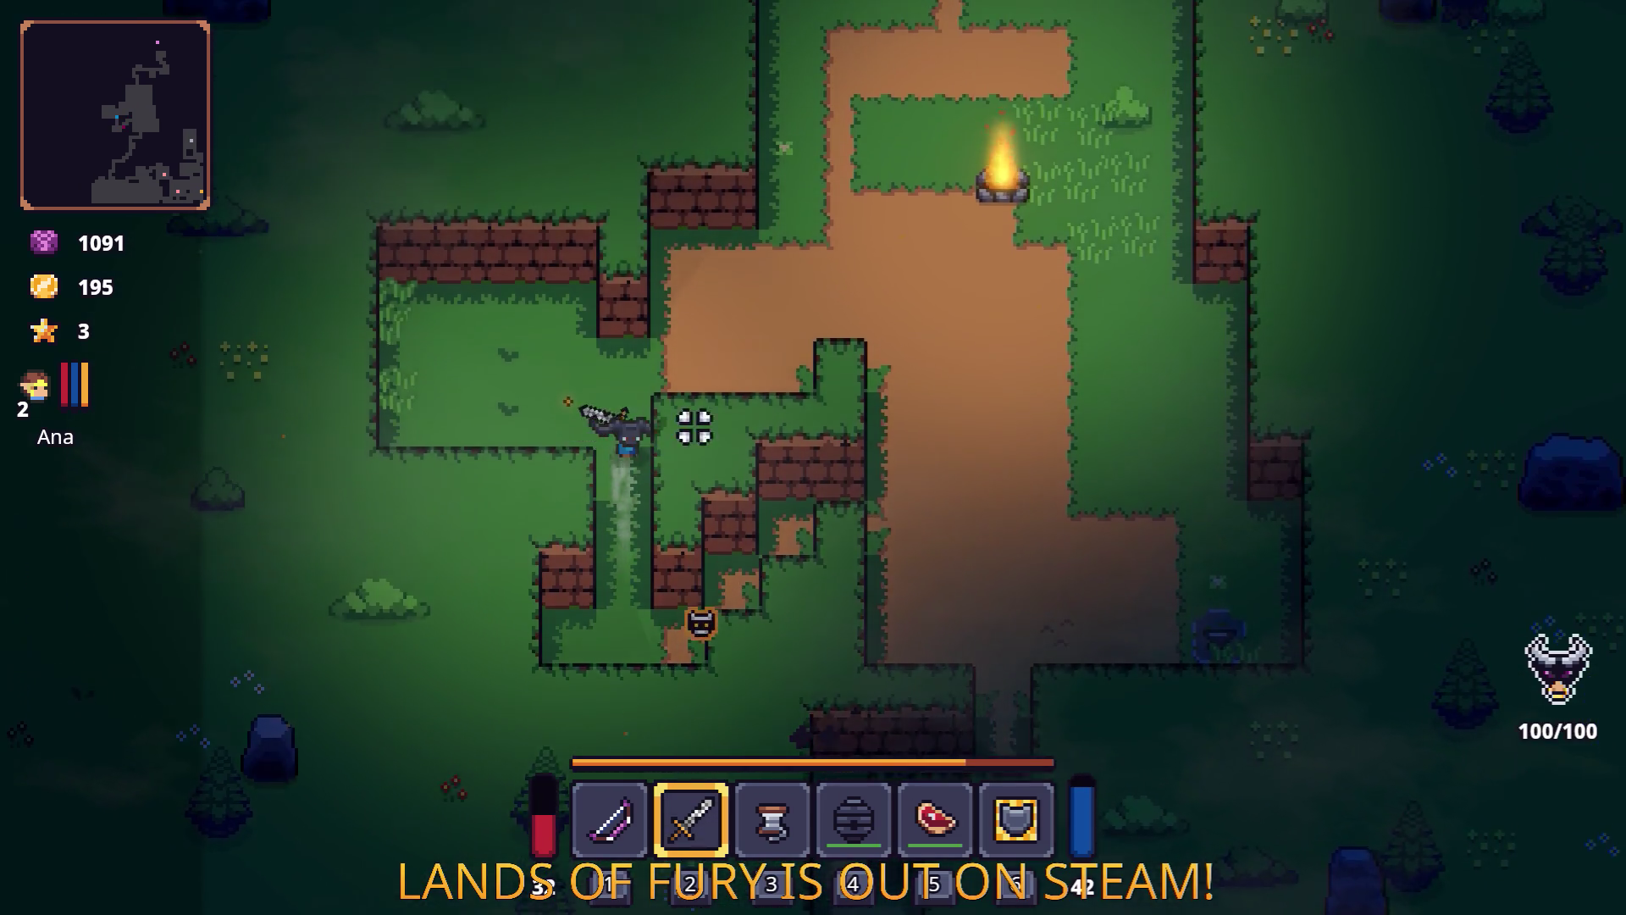
{"action": "key", "text": "d"}
{"action": "key", "text": "s"}
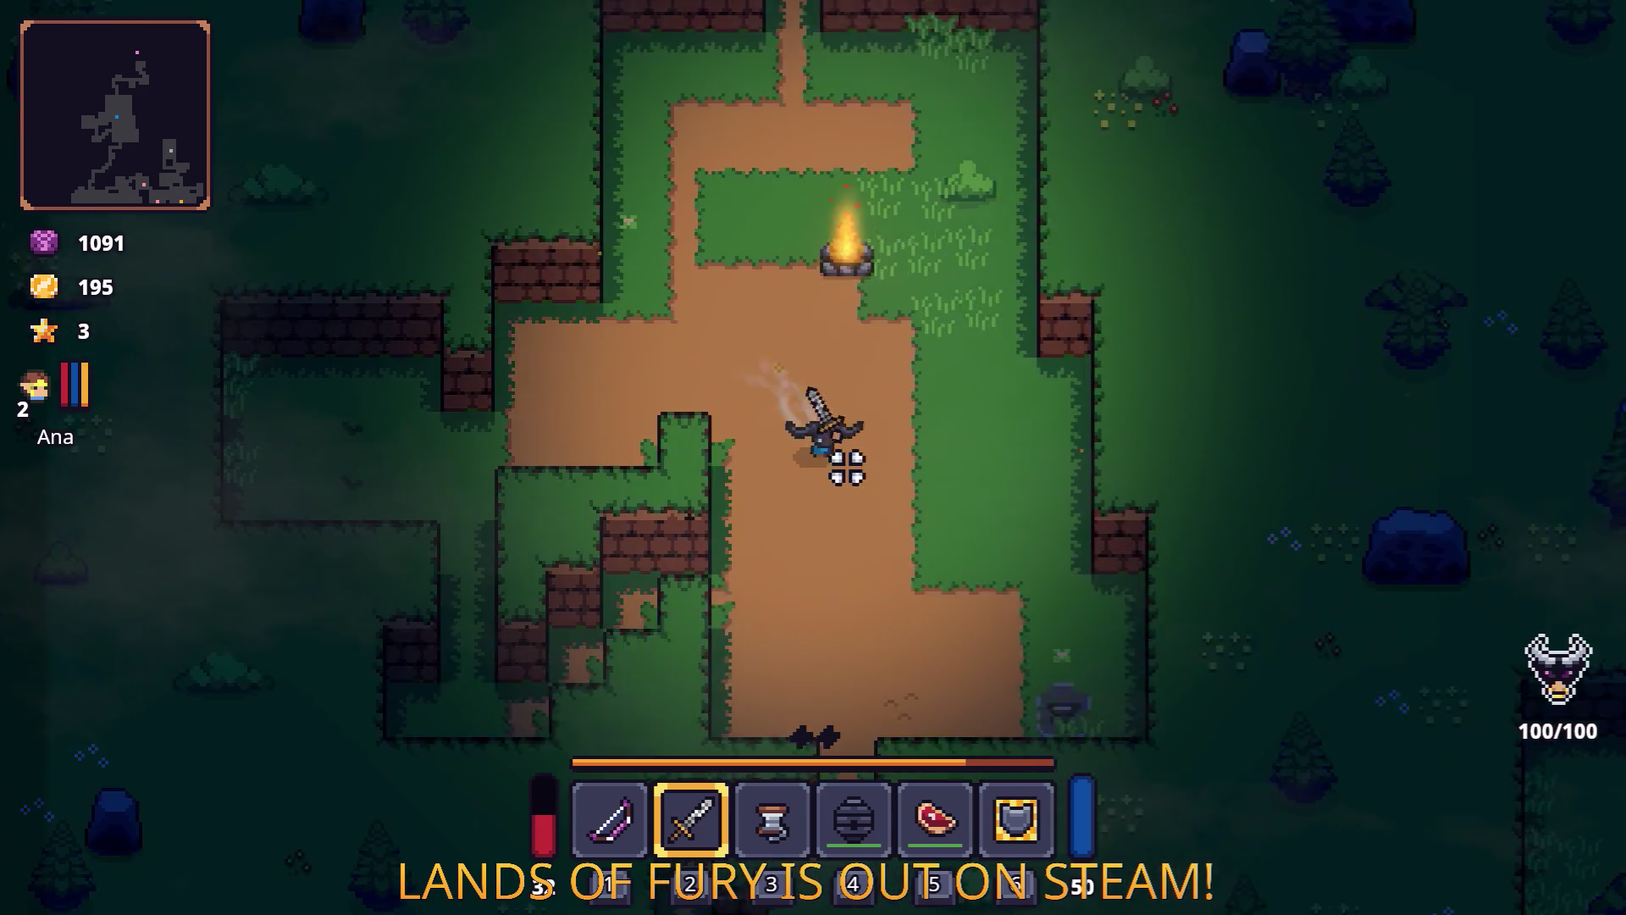
{"action": "key", "text": "s"}
{"action": "key", "text": "a"}
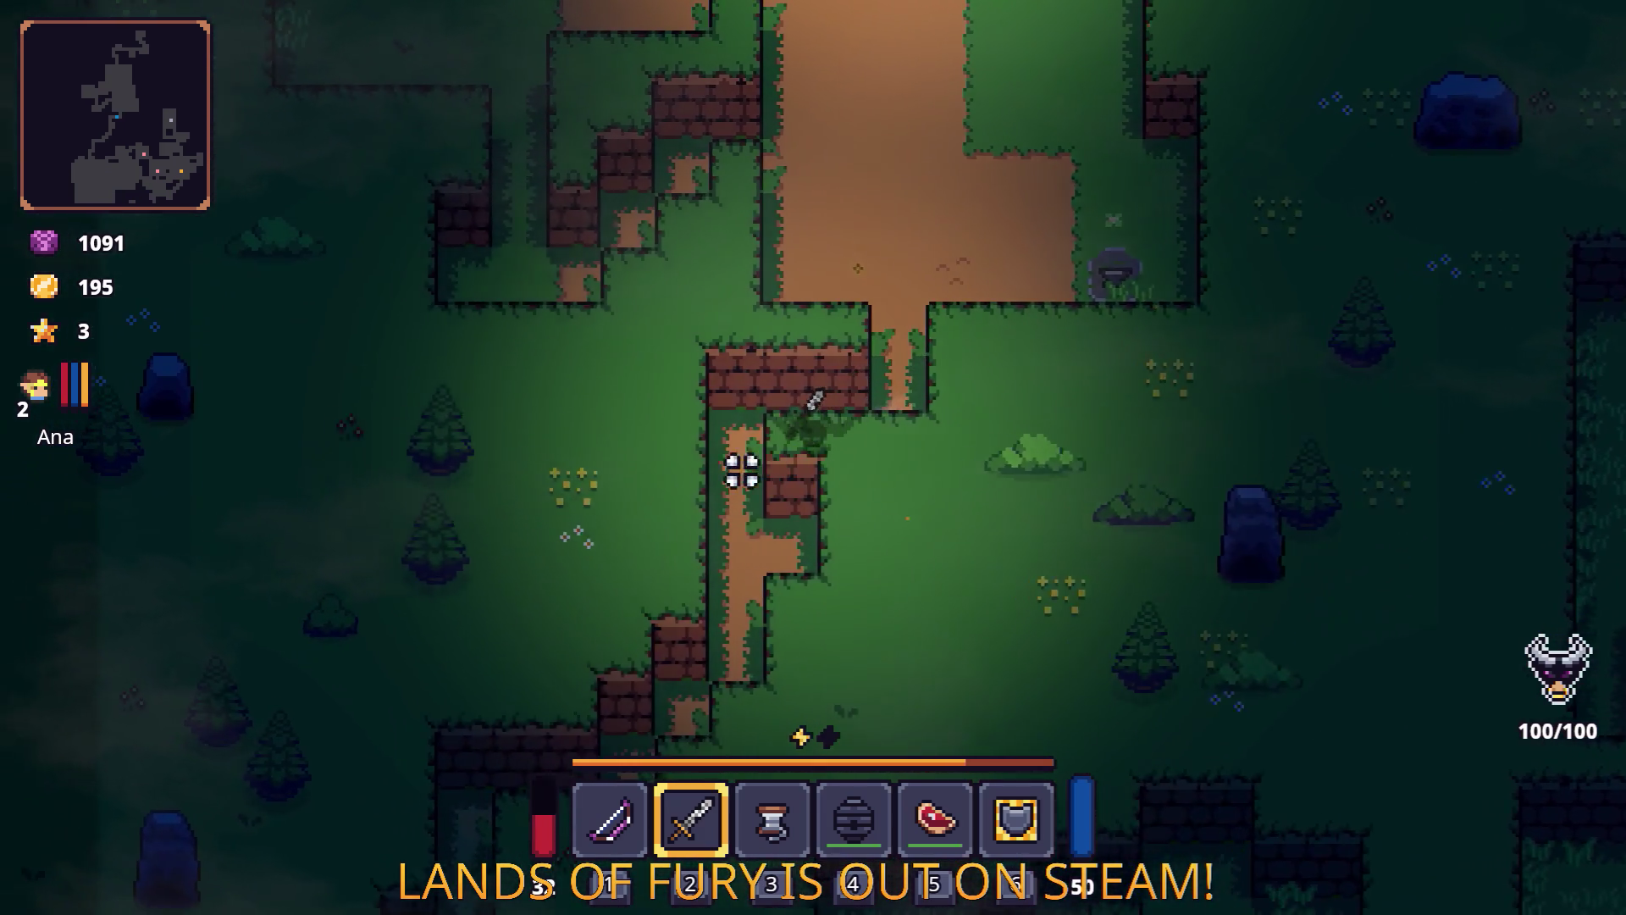
{"action": "key", "text": "s"}
{"action": "key", "text": "a"}
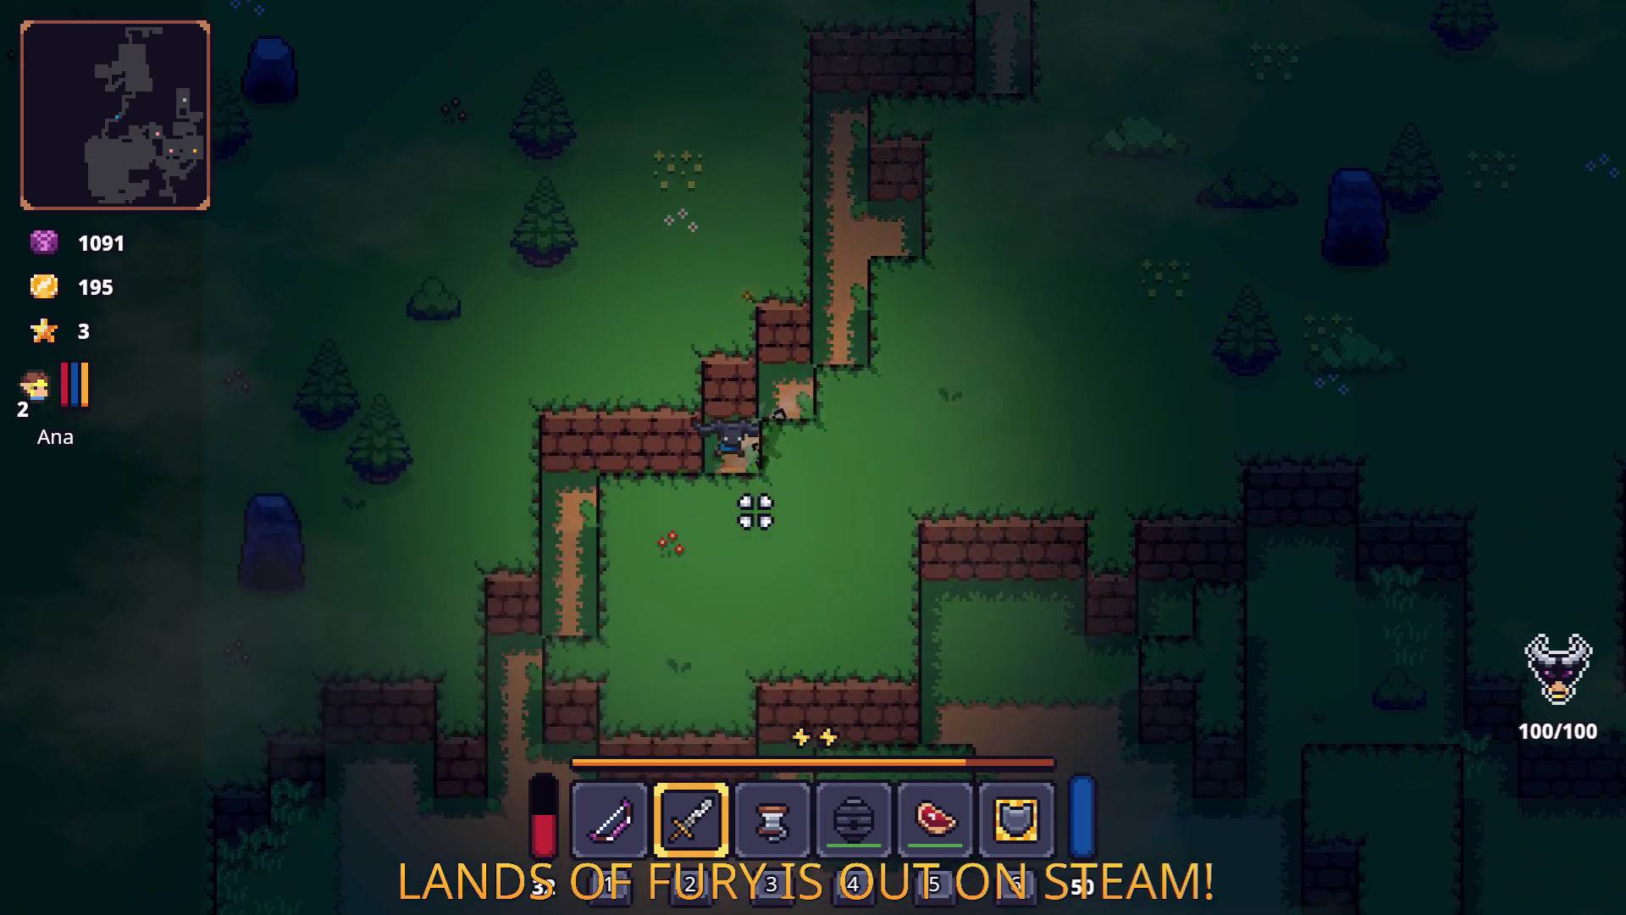
{"action": "key", "text": "s"}
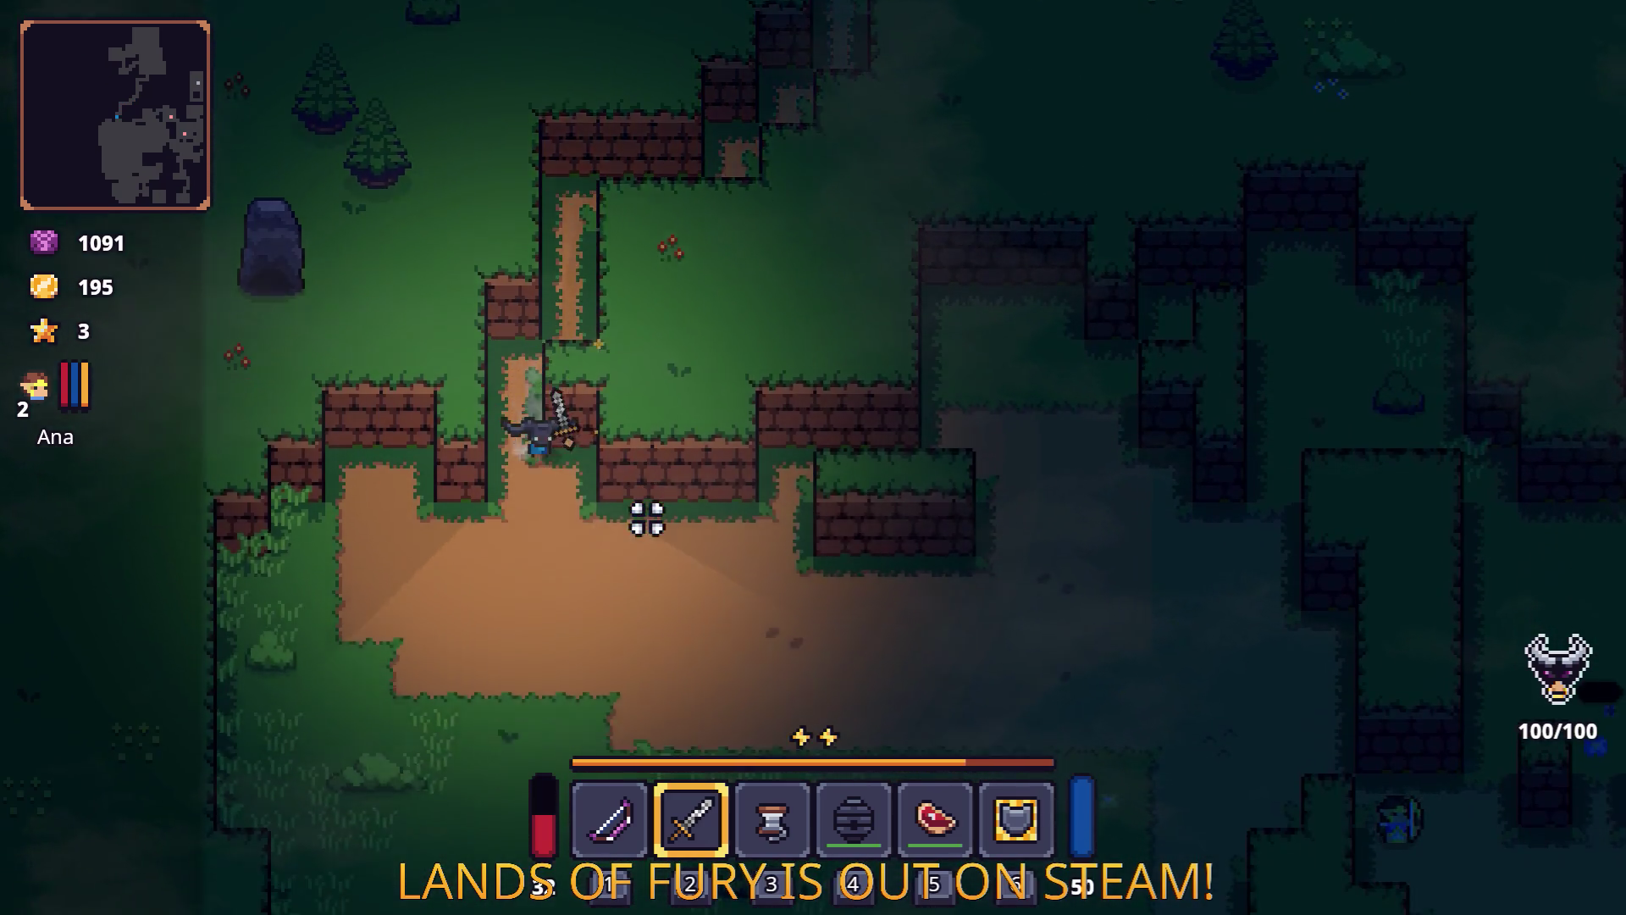
{"action": "key", "text": "d"}
Fight in the clearing, dash toward the chest past the slime, then pause the game with gold at 195.
{"action": "left_click", "coordinate": [930, 374]}
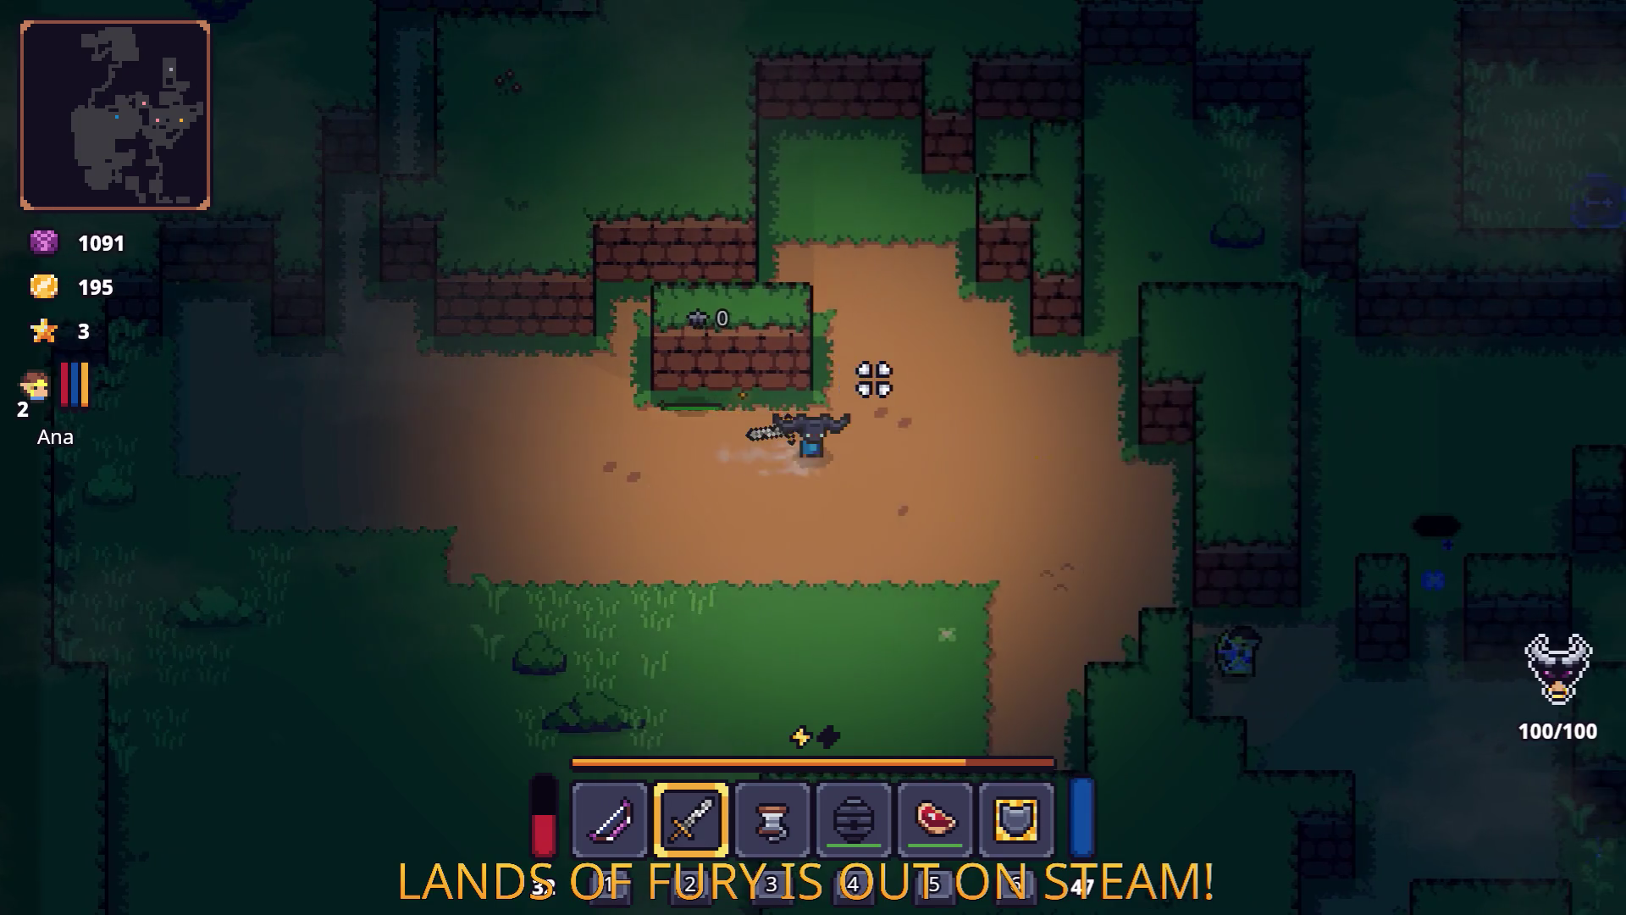
{"action": "key", "text": "d"}
{"action": "key", "text": "s"}
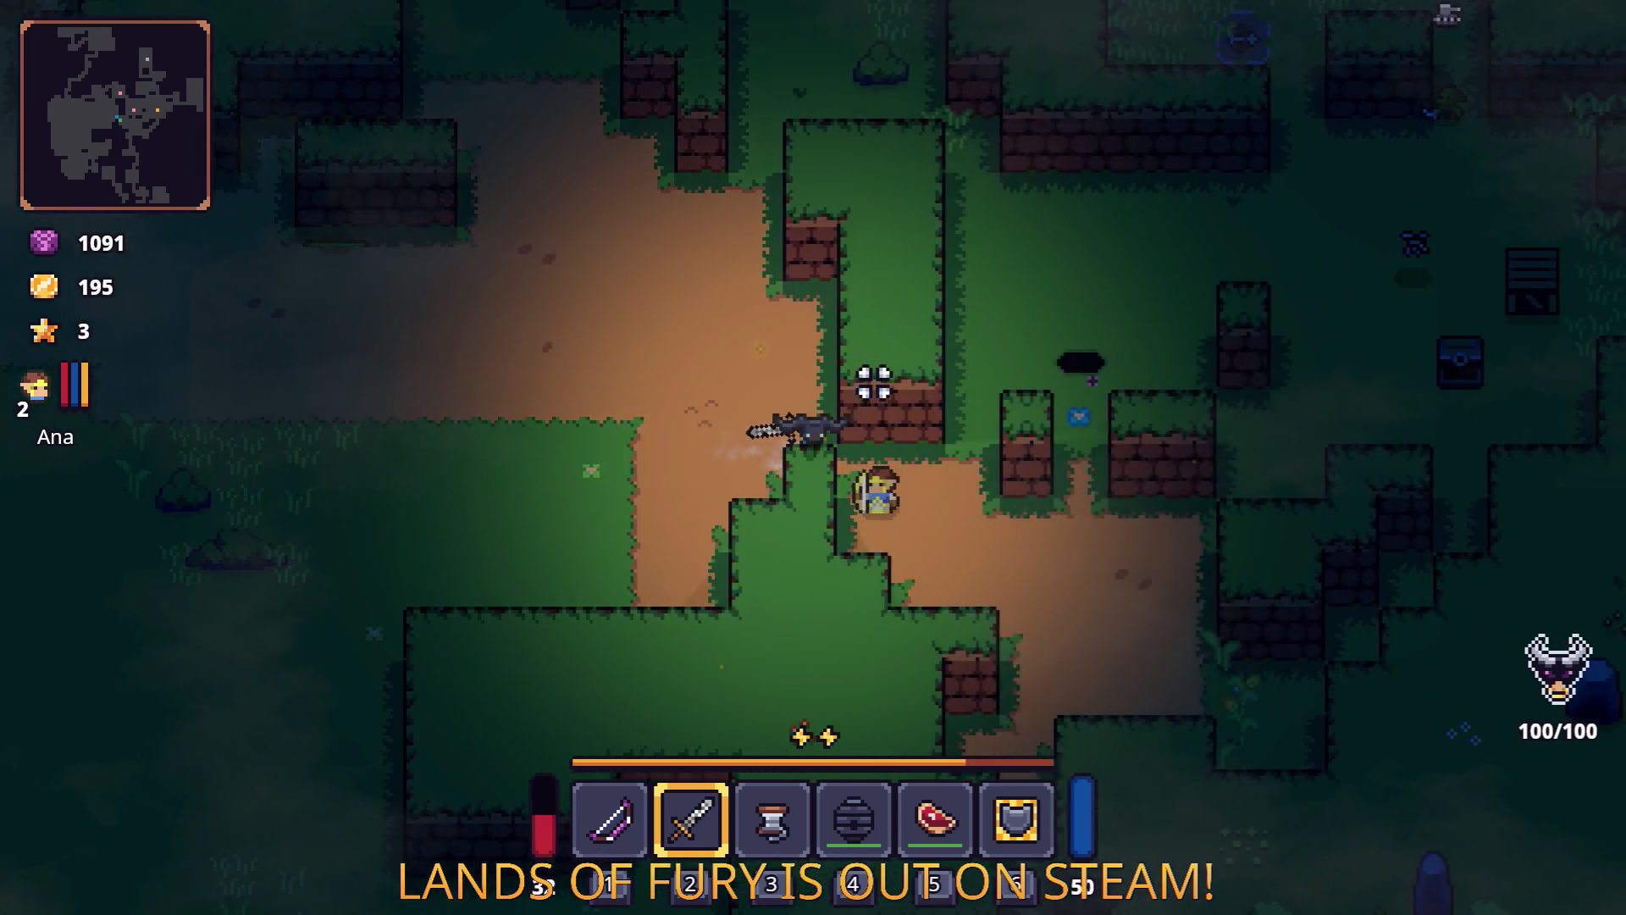
{"action": "key", "text": "d"}
{"action": "key", "text": "w"}
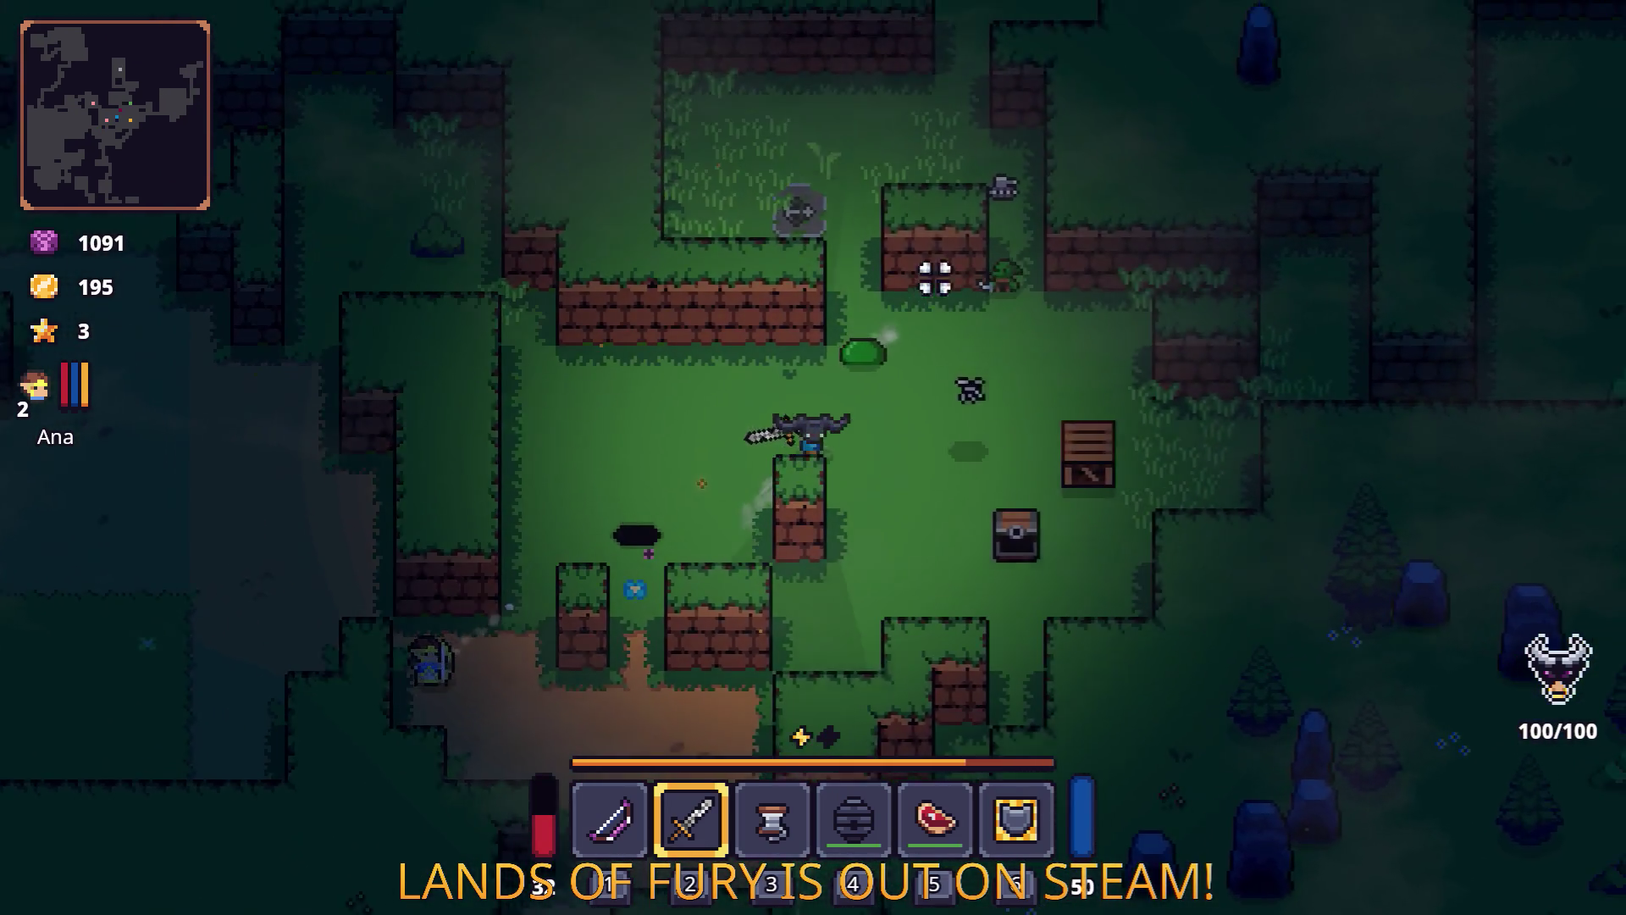
{"action": "key", "text": "space"}
{"action": "key", "text": "d"}
{"action": "key", "text": "w"}
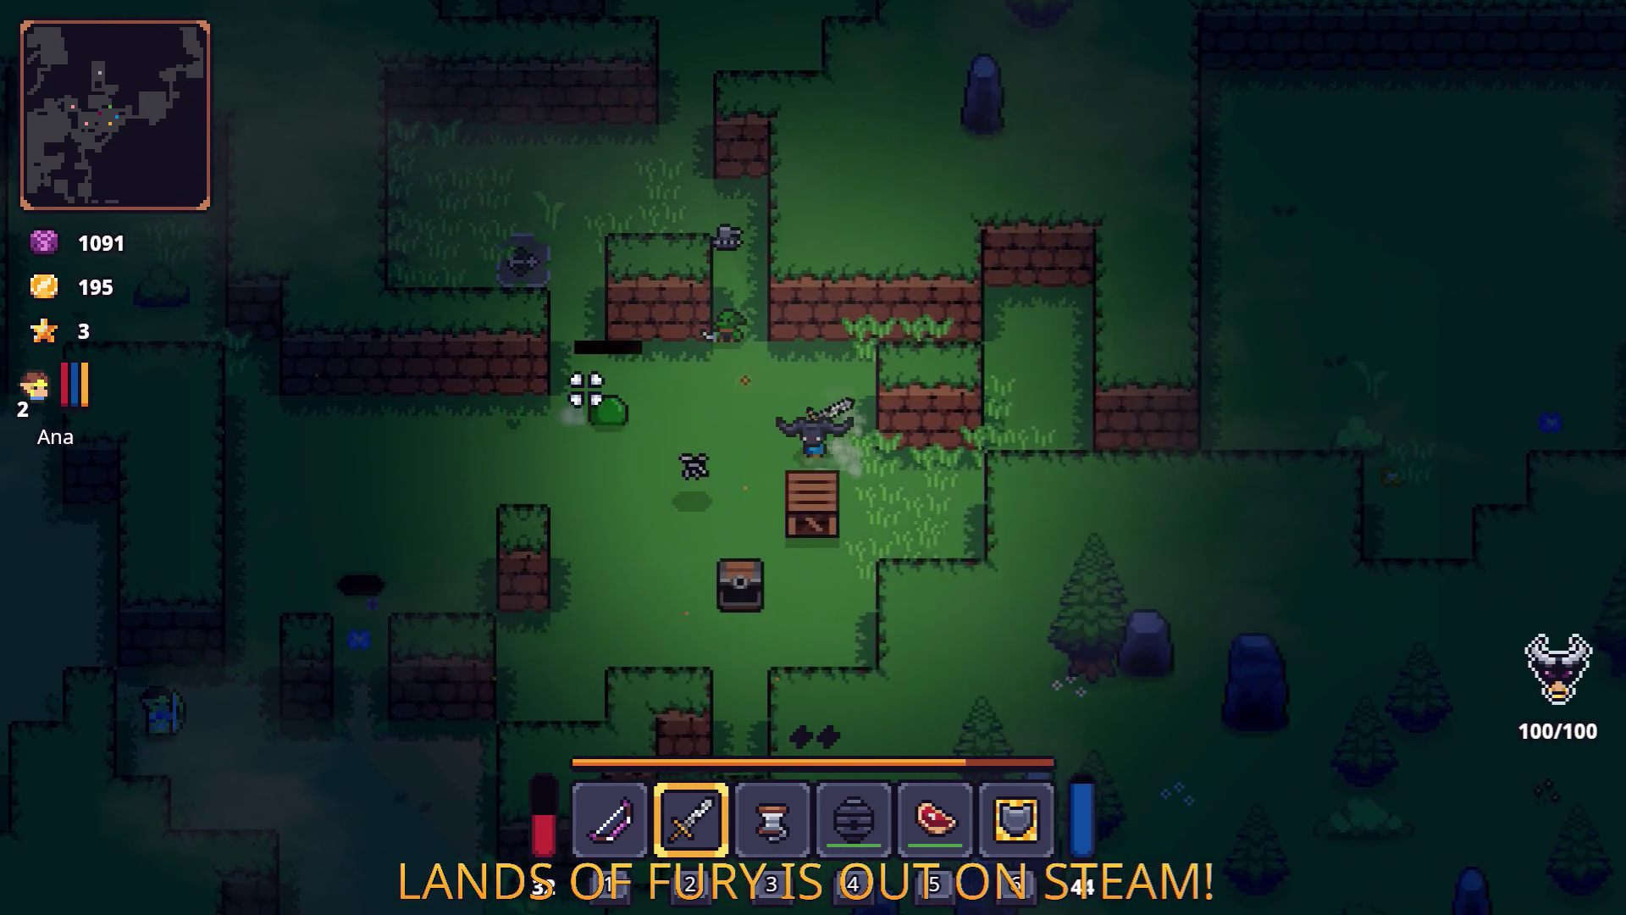
{"action": "key", "text": "a"}
{"action": "key", "text": "s"}
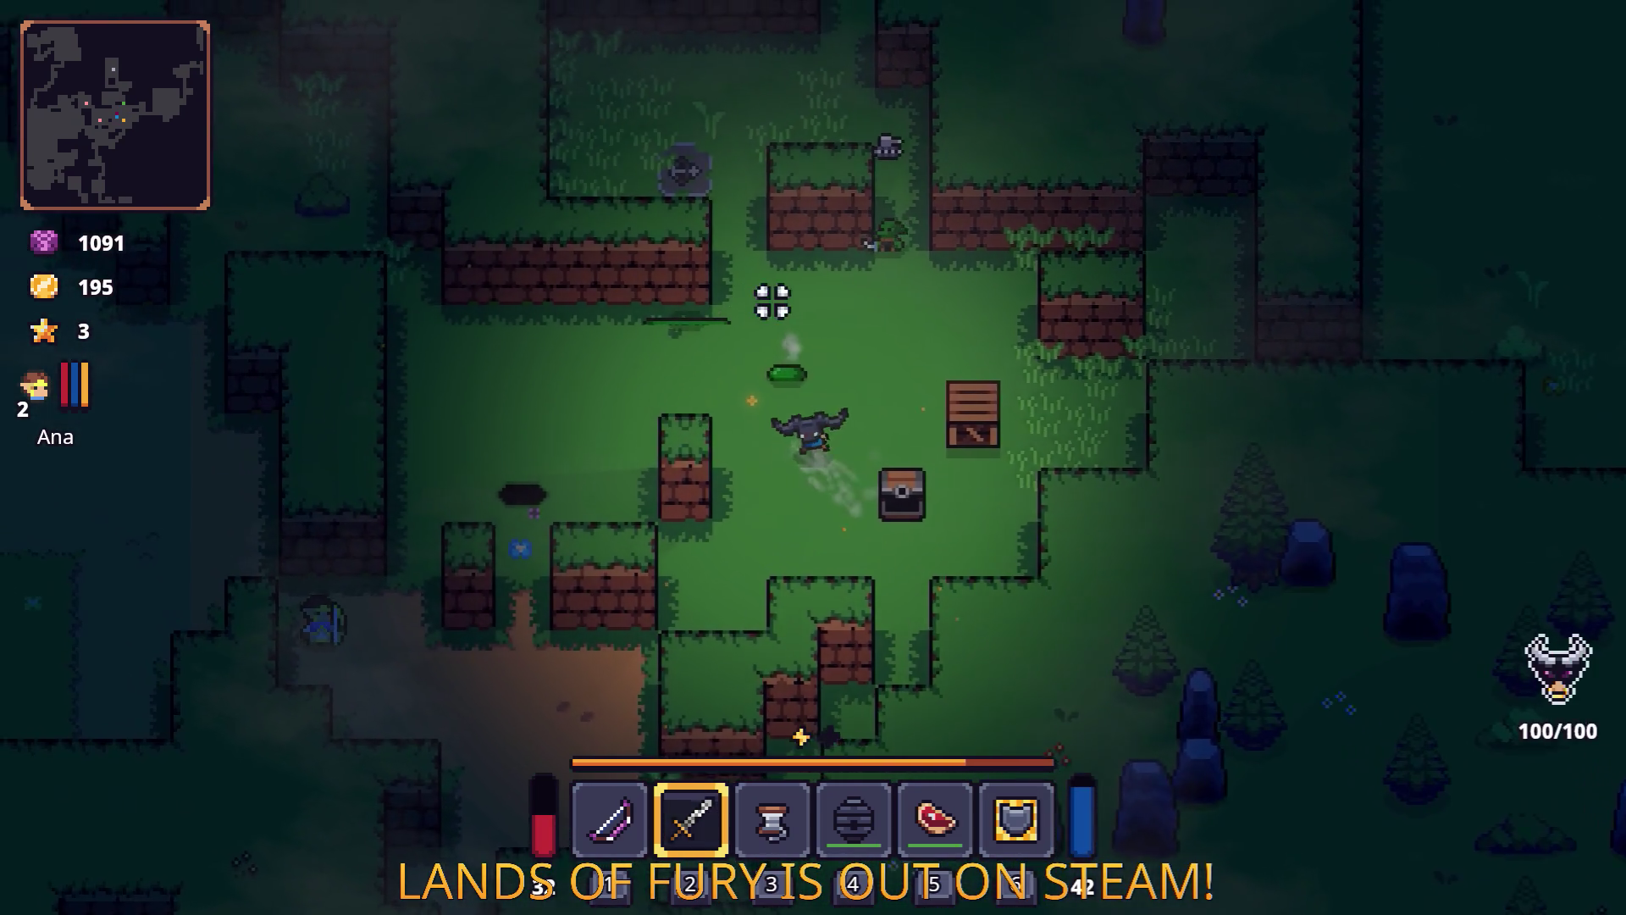
{"action": "key", "text": "a"}
{"action": "key", "text": "w"}
{"action": "key", "text": "d"}
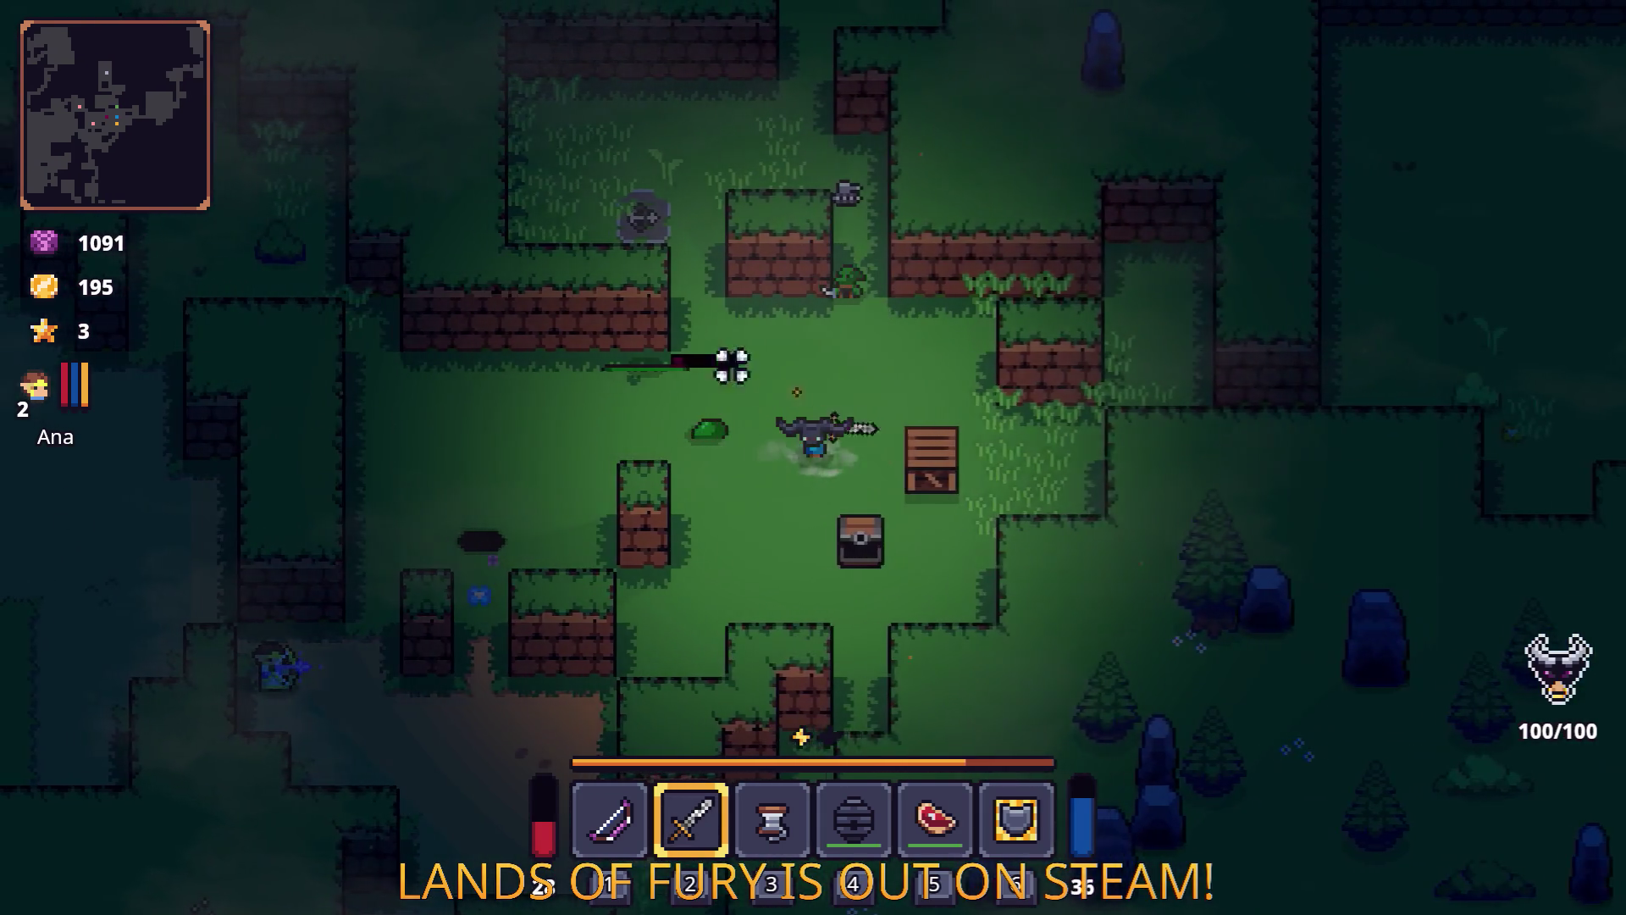
{"action": "key", "text": "Escape"}
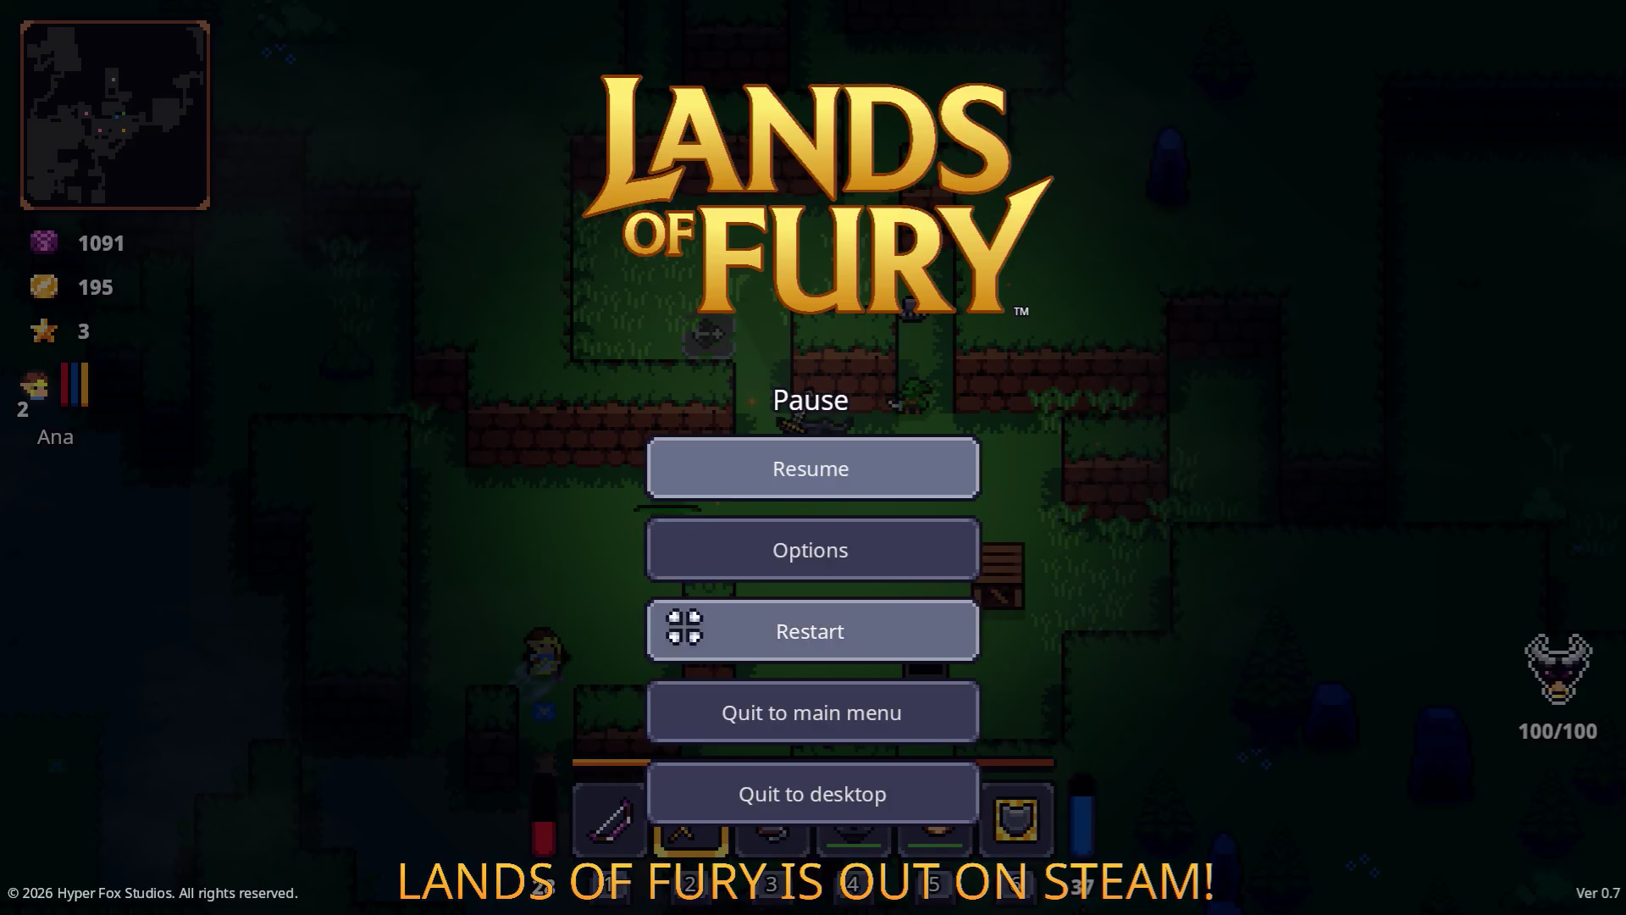
Restart the level, then pause and quit the game back to the Godot editor.
{"action": "left_click", "coordinate": [709, 637]}
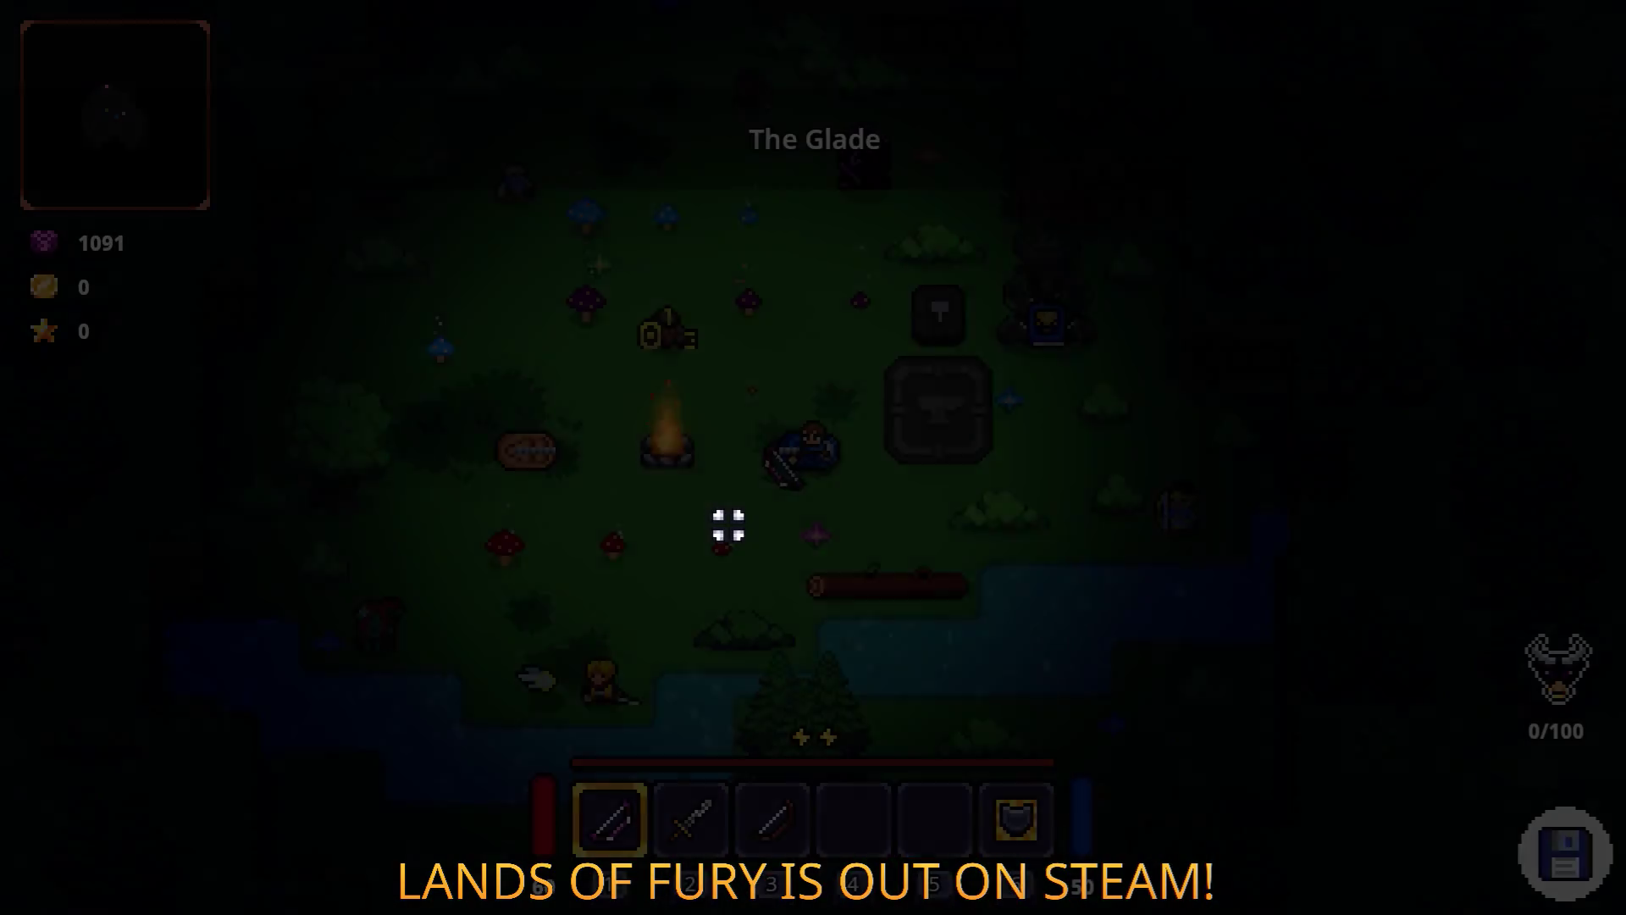
{"action": "key", "text": "Escape"}
{"action": "left_click", "coordinate": [833, 807]}
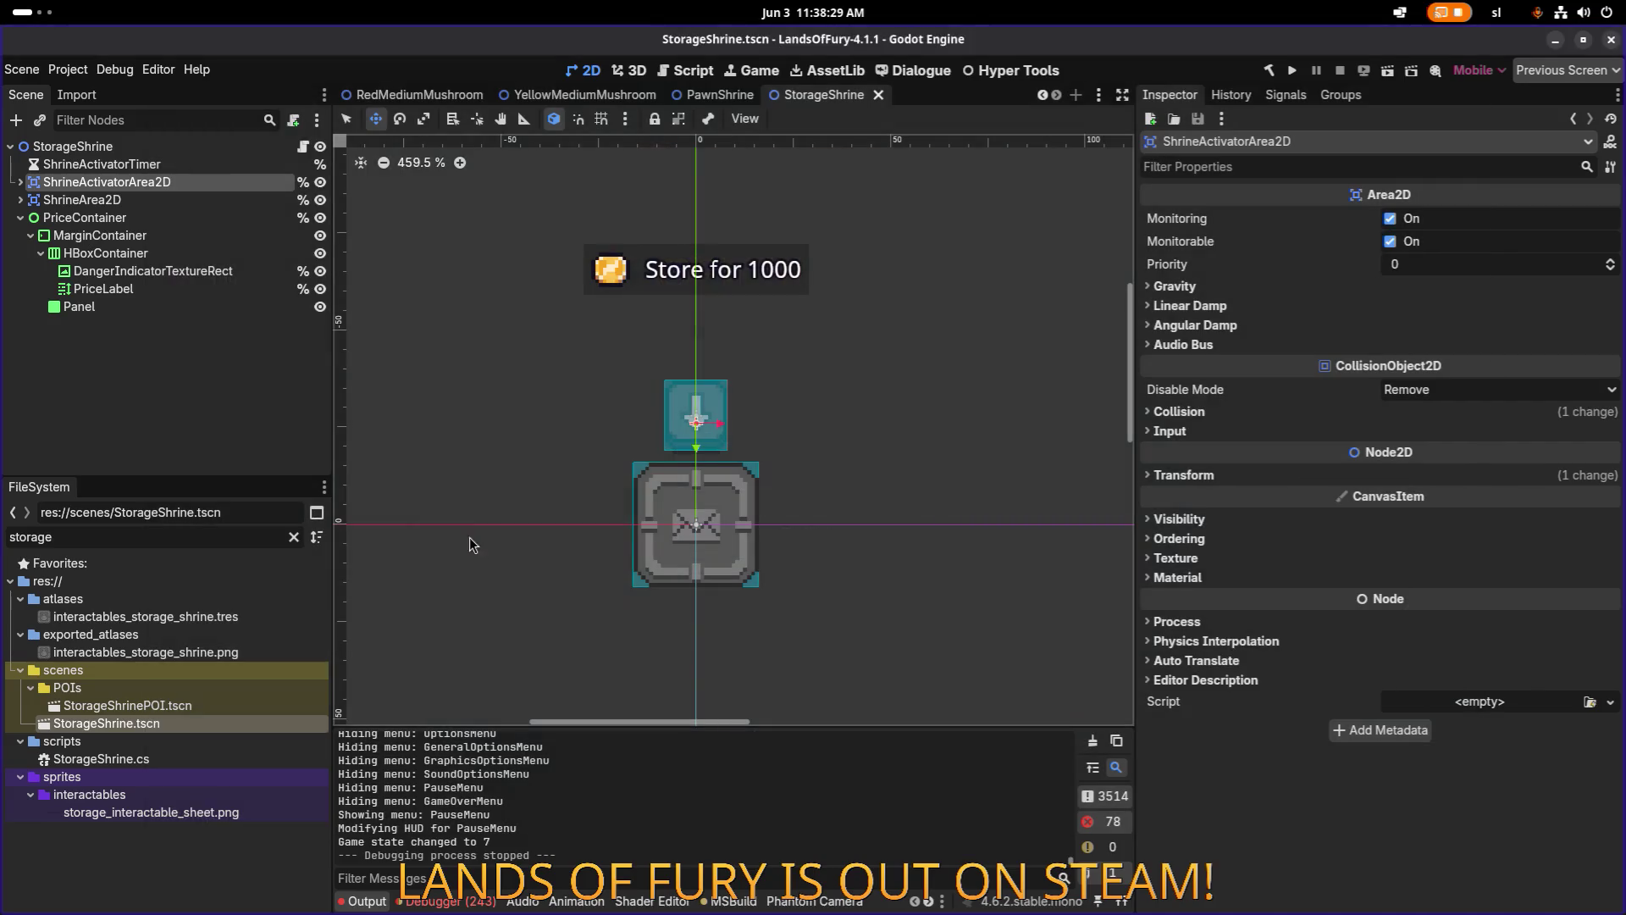
Open TestLevel.tscn through Quick Open Scene and select the FileSystem filter field.
{"action": "key", "text": "ctrl+shift+o"}
{"action": "type", "text": "te"}
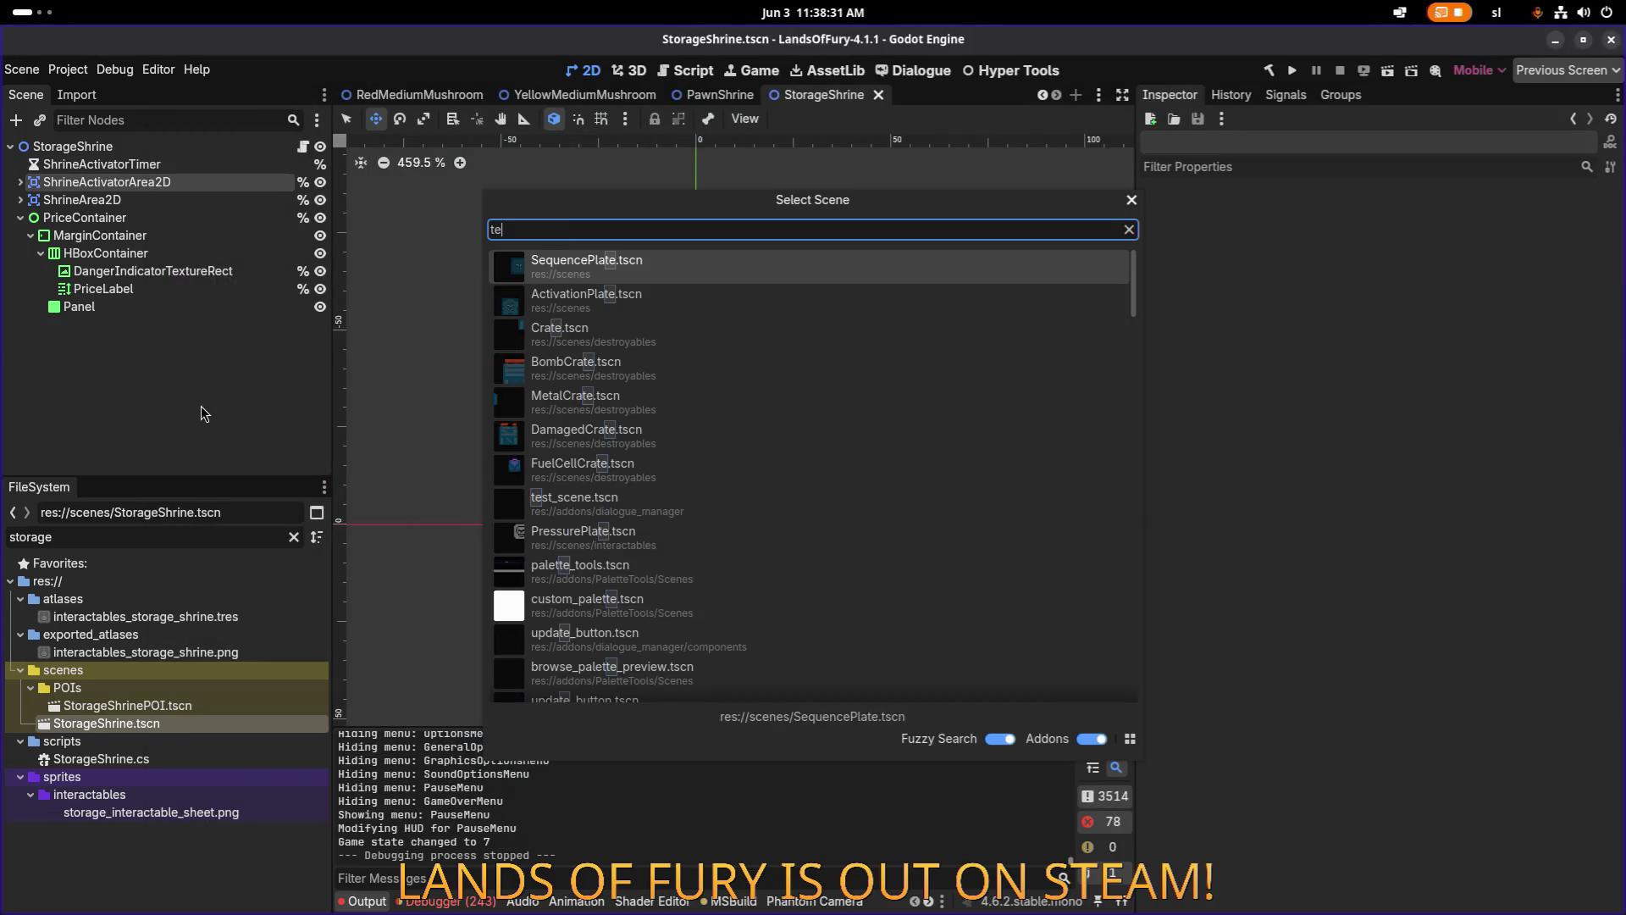
{"action": "type", "text": "stlevel"}
{"action": "key", "text": "Return"}
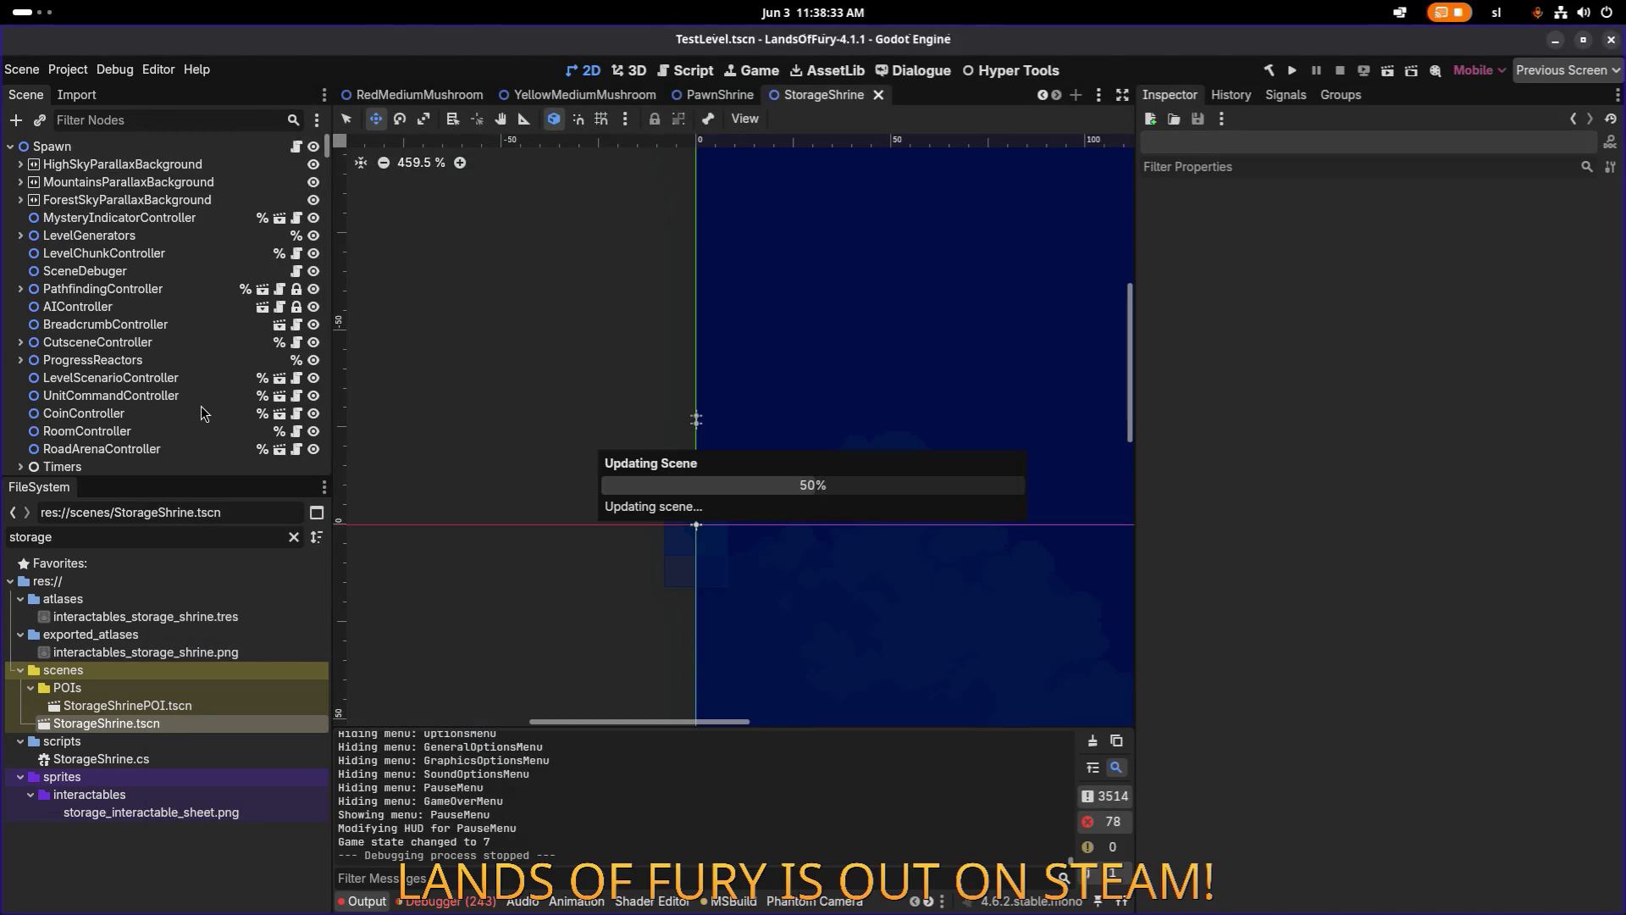
{"action": "left_click", "coordinate": [207, 539]}
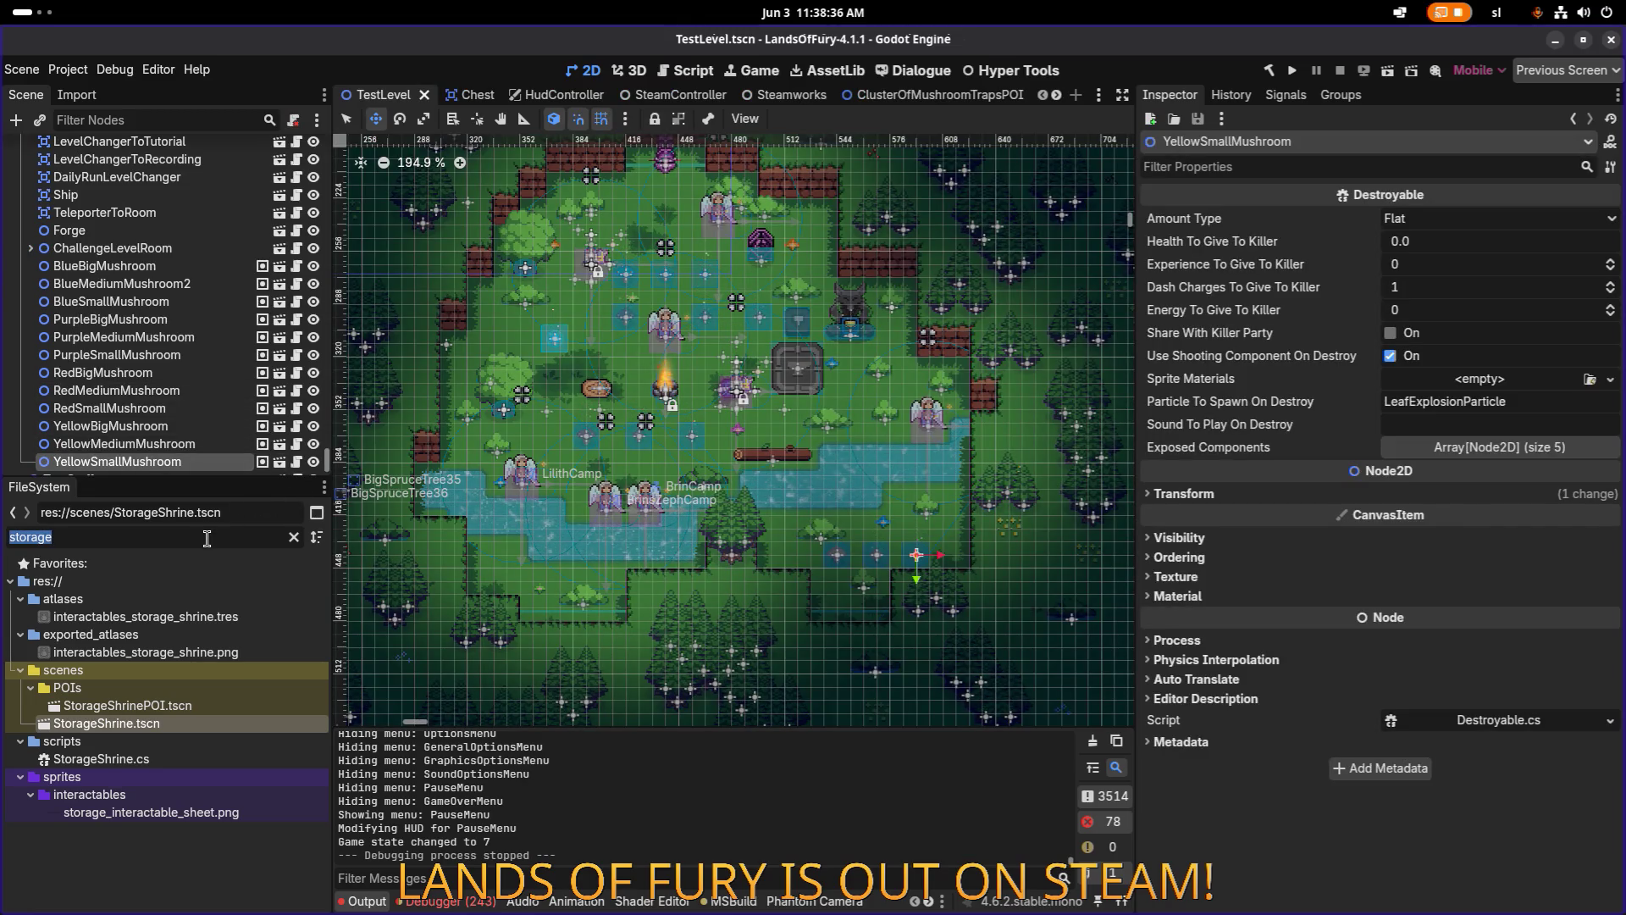
Filter the FileSystem for 'shrine' and select PawnShrinePOI.tscn.
{"action": "type", "text": "shrine"}
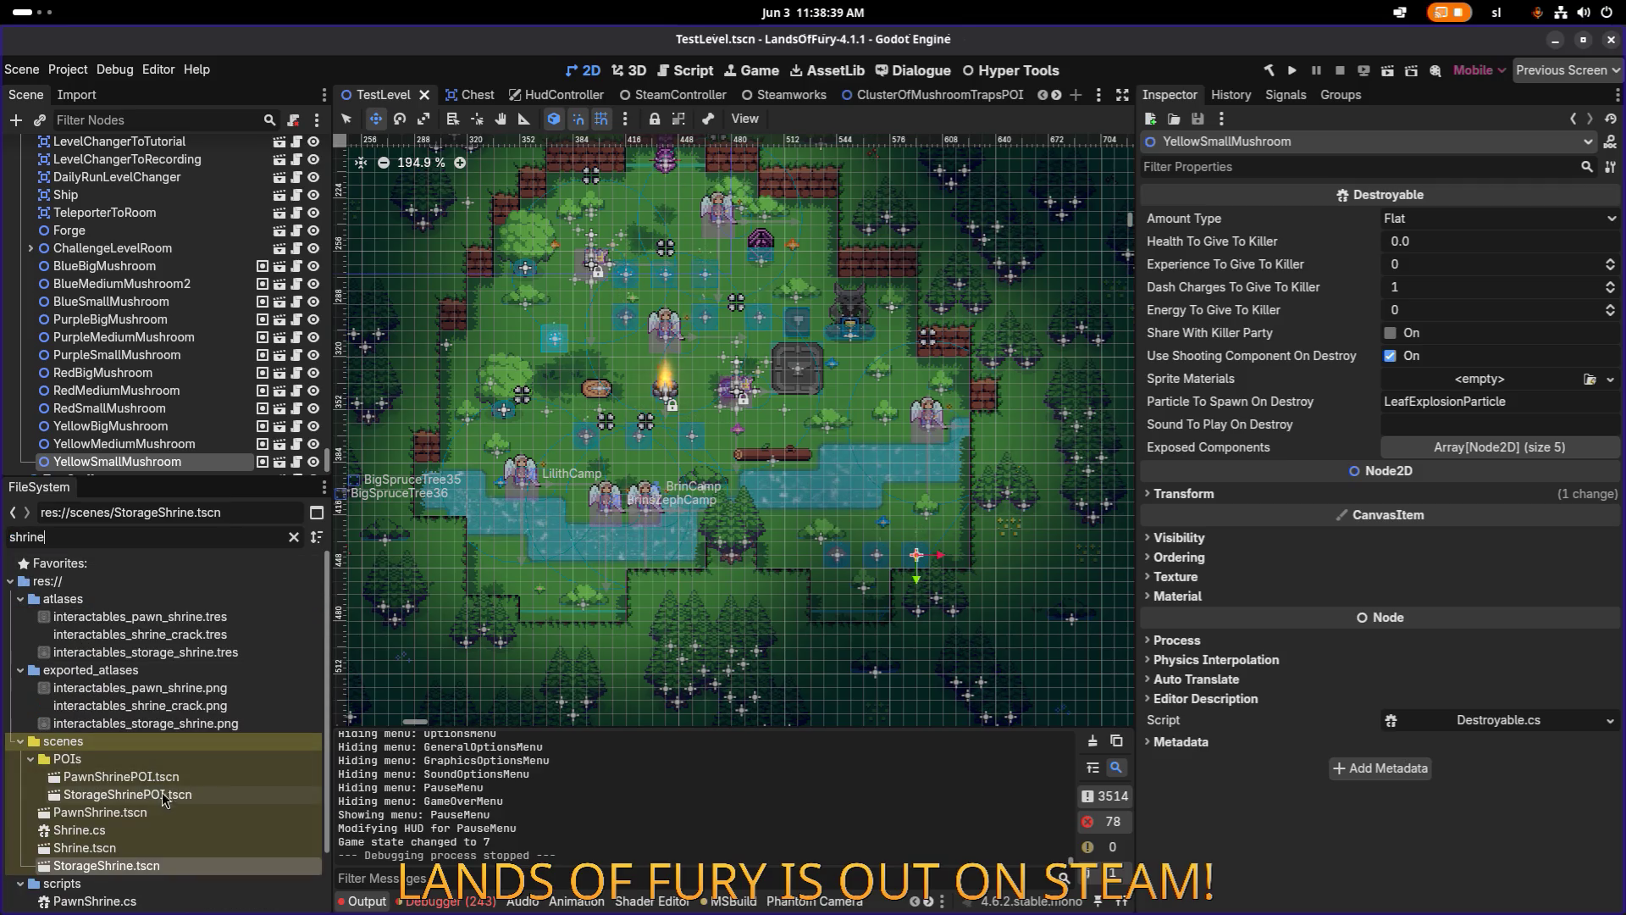
{"action": "left_click", "coordinate": [121, 776]}
{"action": "scroll", "coordinate": [597, 491], "scroll_direction": "up", "scroll_amount": 3}
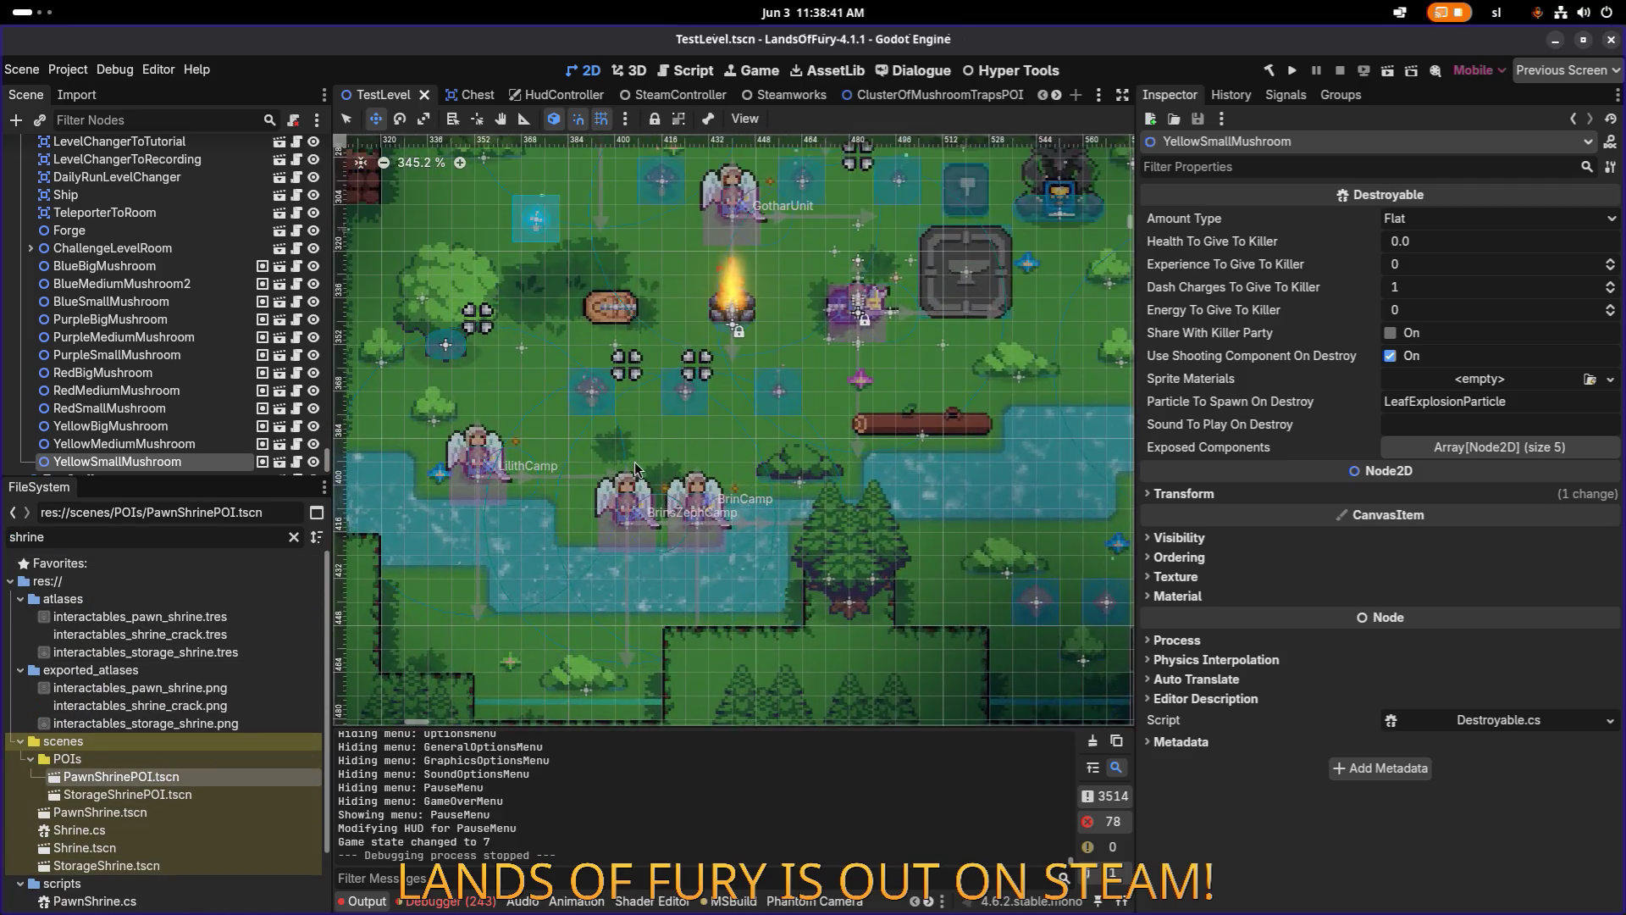
{"action": "scroll", "coordinate": [597, 491], "scroll_direction": "down", "scroll_amount": 2}
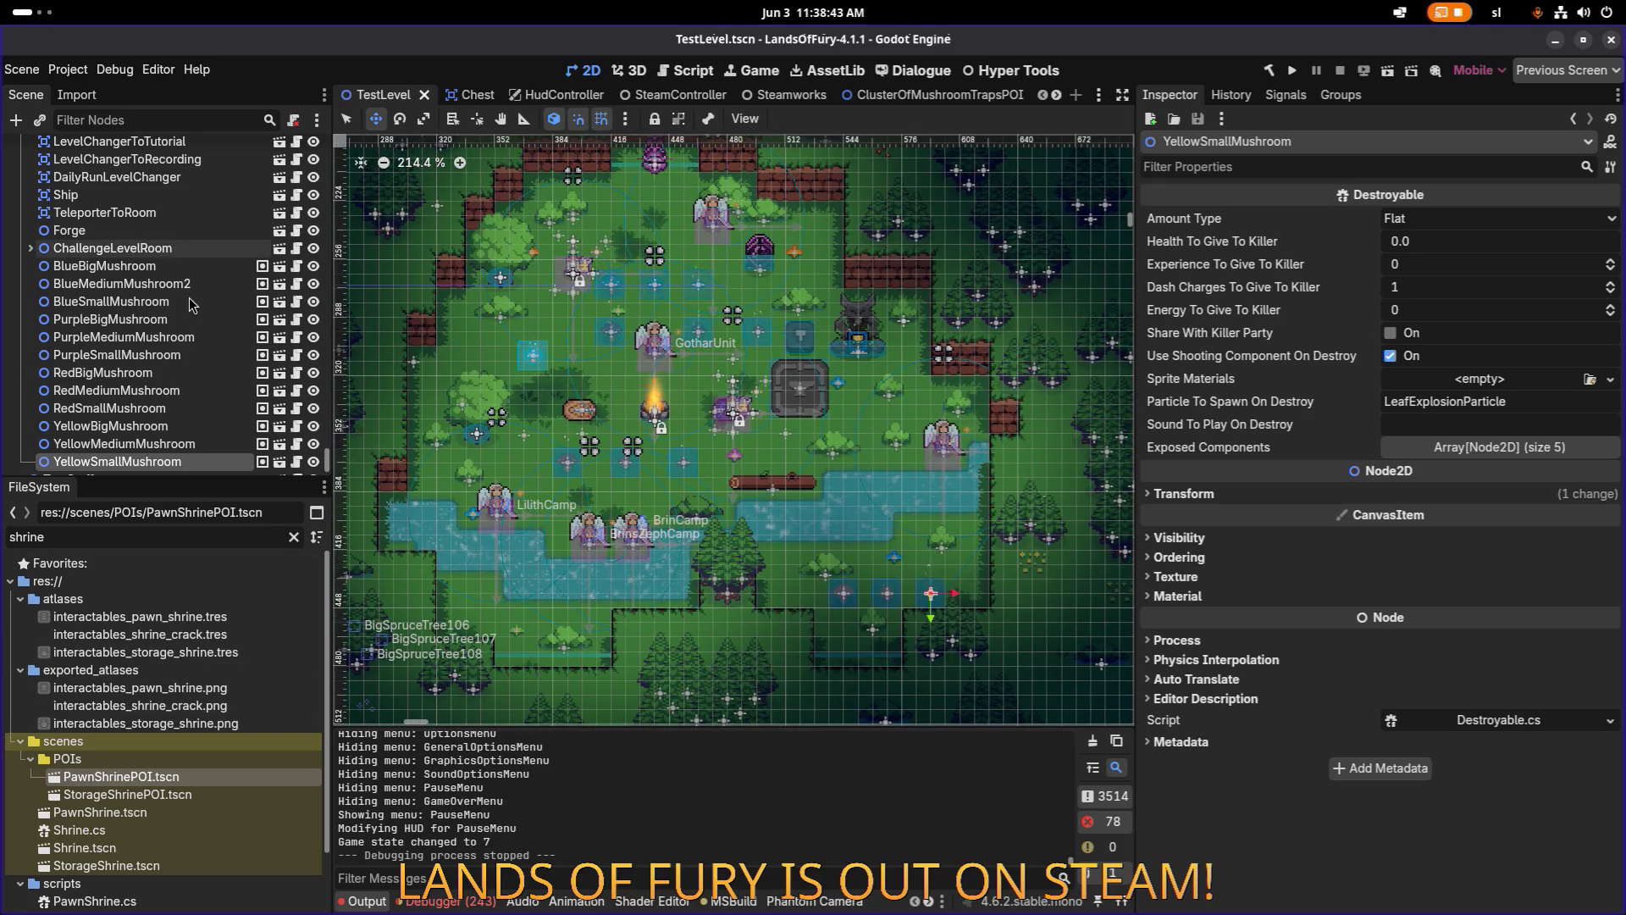
{"action": "scroll", "coordinate": [79, 335], "scroll_direction": "up", "scroll_amount": 15}
{"action": "scroll", "coordinate": [79, 334], "scroll_direction": "up", "scroll_amount": 10}
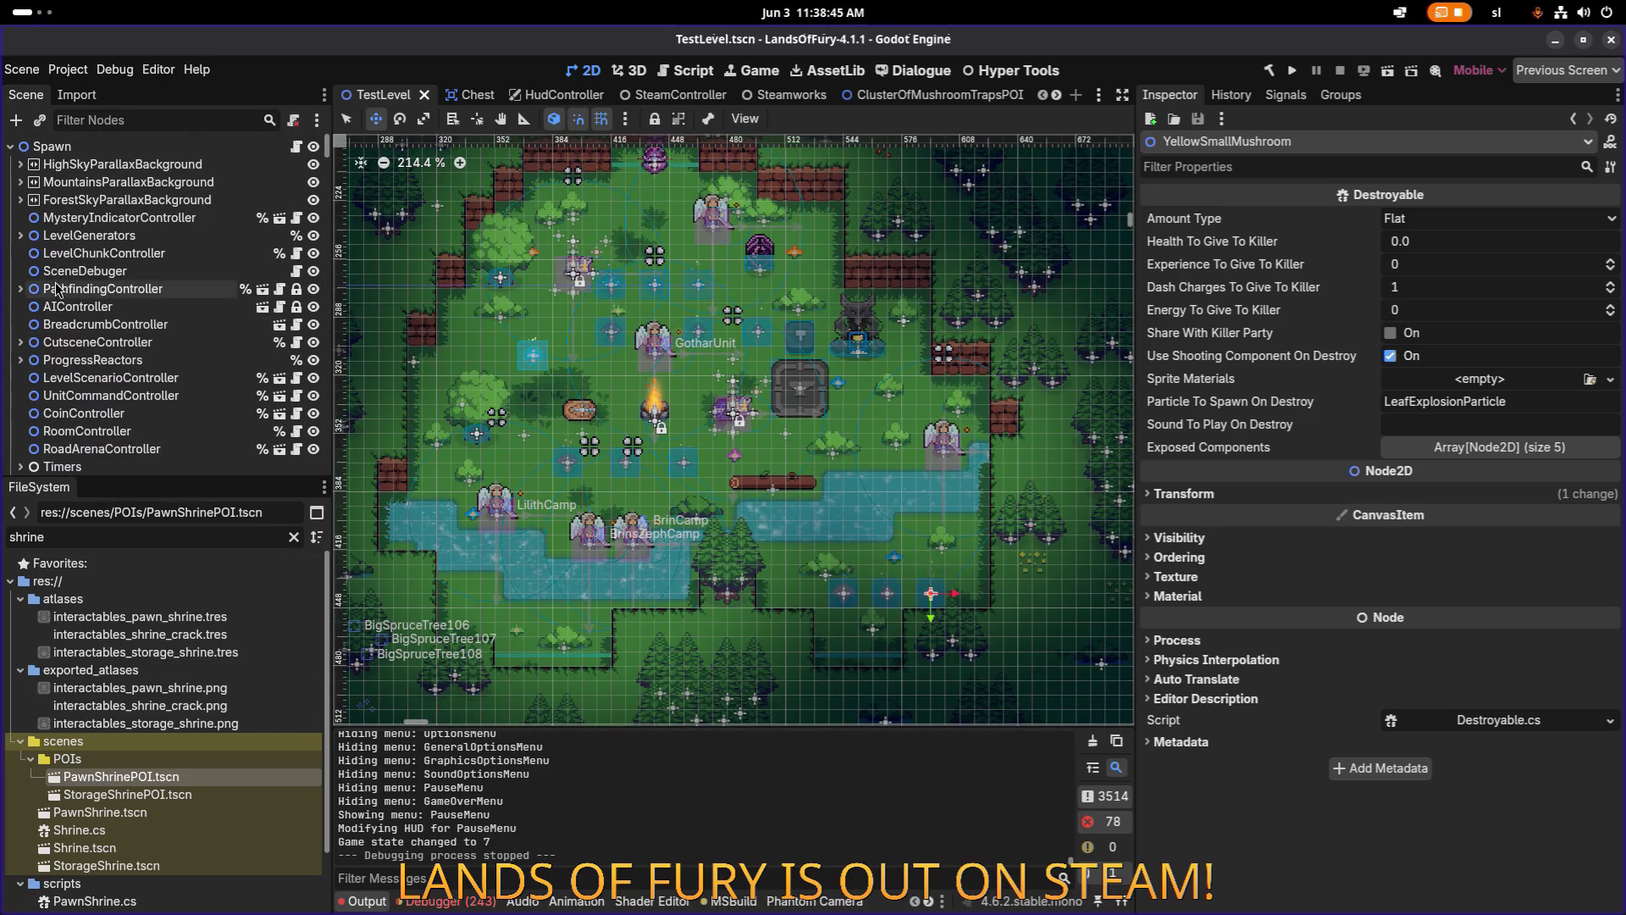
{"action": "scroll", "coordinate": [18, 330], "scroll_direction": "down", "scroll_amount": 3}
Collapse the TileMap and Bonefire nodes and drag a PawnShrinePOI instance into TestLevel.
{"action": "left_click", "coordinate": [20, 320]}
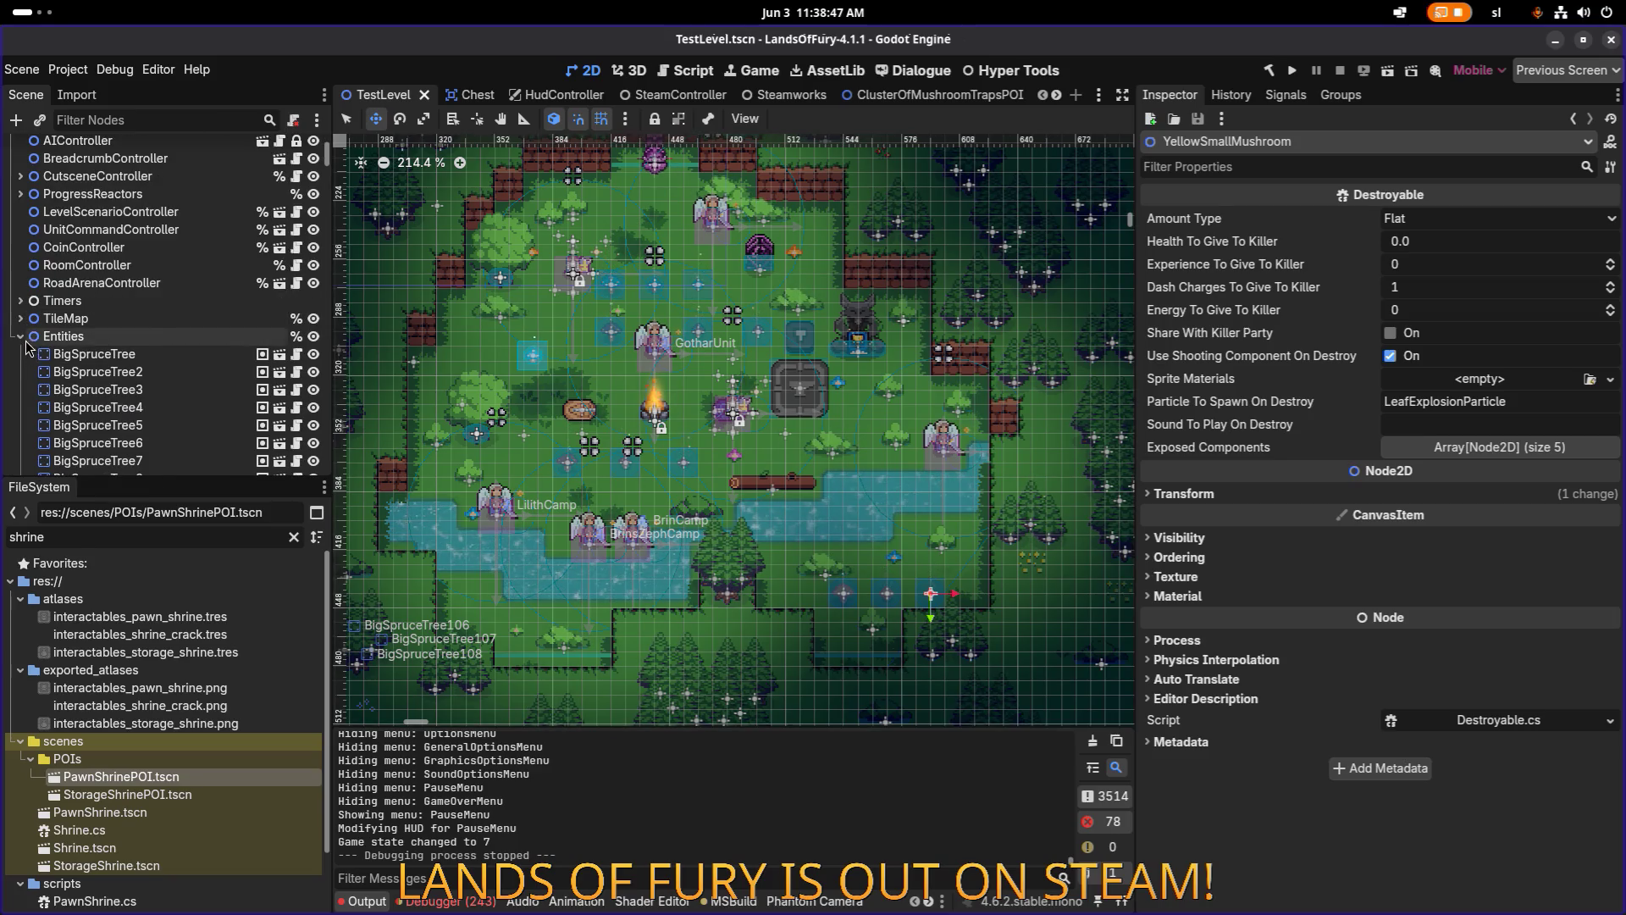
{"action": "scroll", "coordinate": [51, 339], "scroll_direction": "down", "scroll_amount": 15}
{"action": "scroll", "coordinate": [82, 354], "scroll_direction": "up", "scroll_amount": 20}
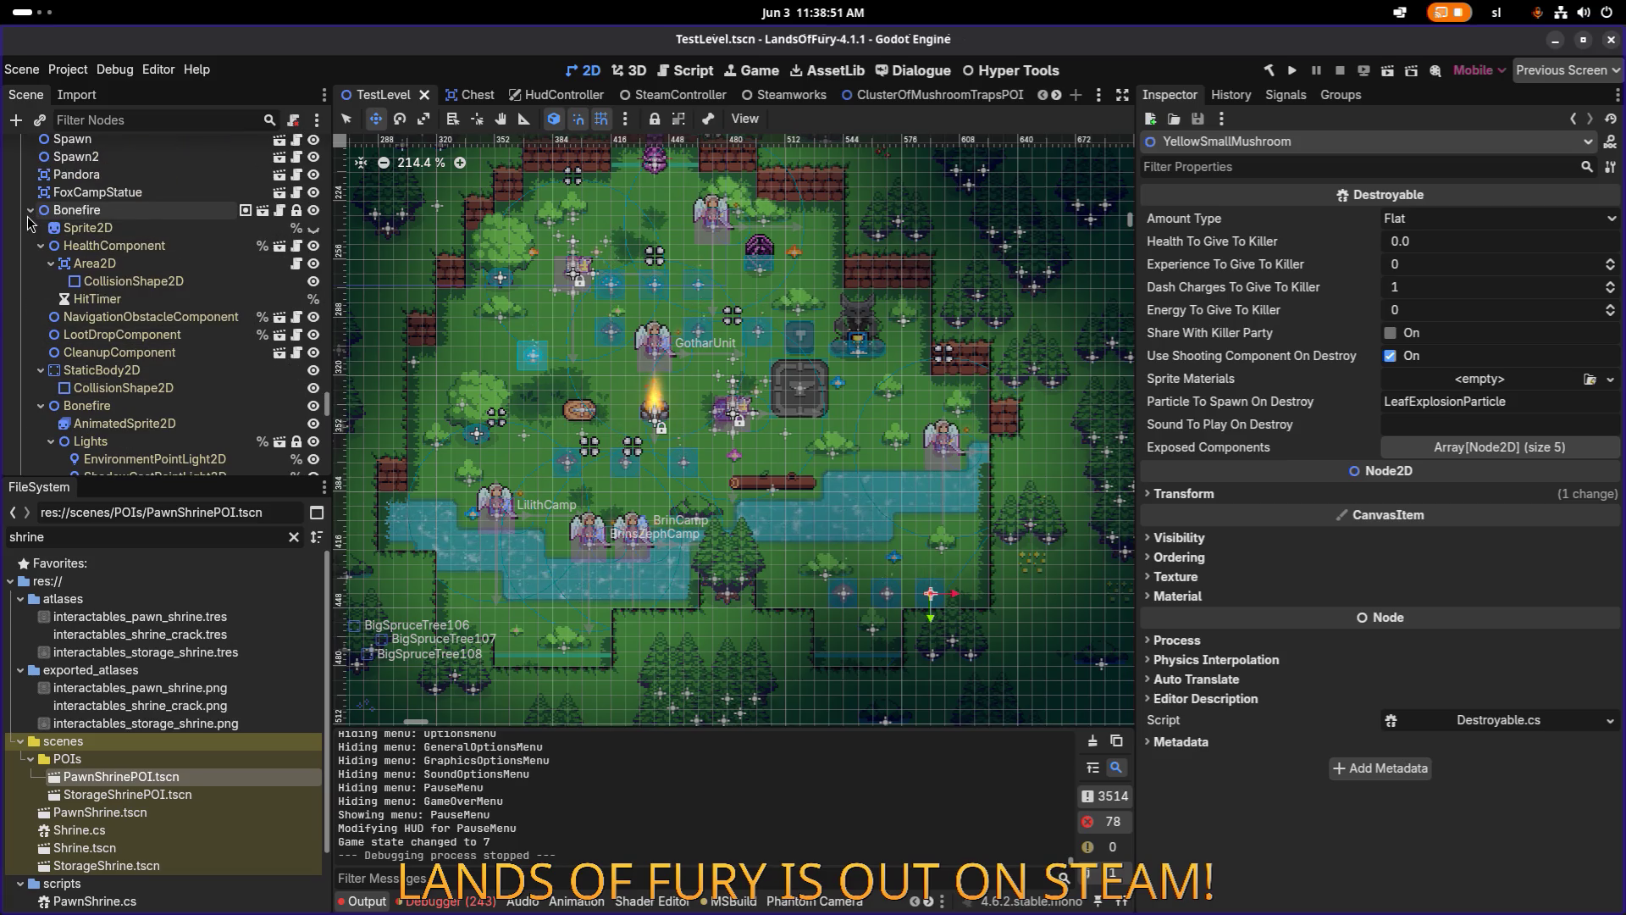
{"action": "left_click", "coordinate": [31, 209]}
{"action": "scroll", "coordinate": [101, 305], "scroll_direction": "up", "scroll_amount": 5}
{"action": "scroll", "coordinate": [110, 309], "scroll_direction": "down", "scroll_amount": 5}
{"action": "scroll", "coordinate": [114, 314], "scroll_direction": "down", "scroll_amount": 15}
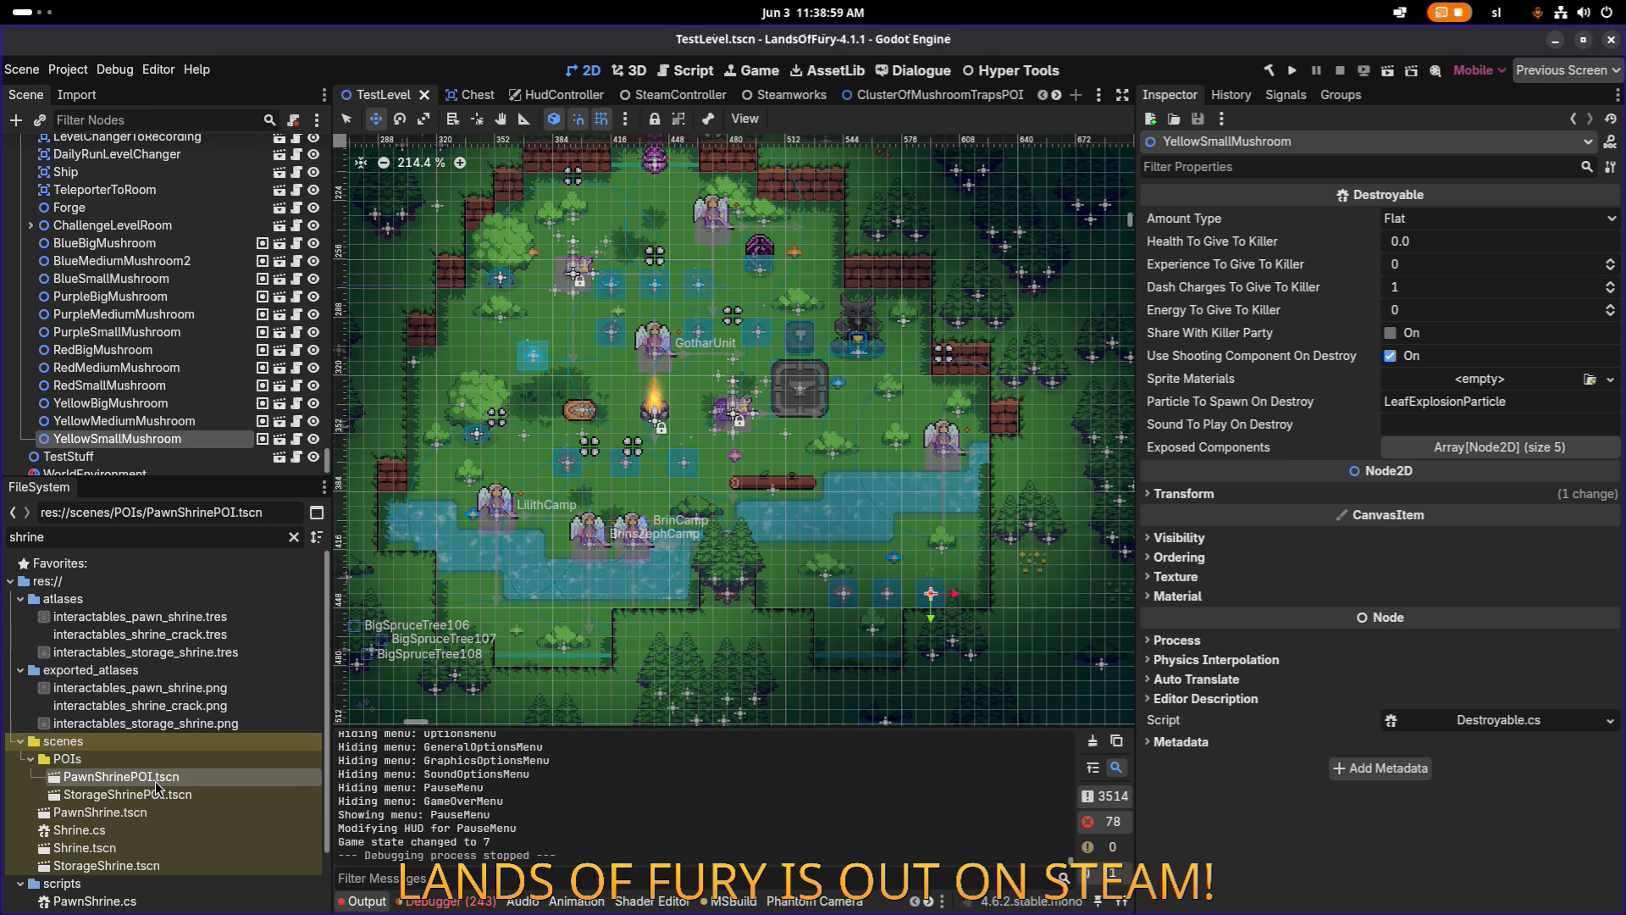
{"action": "mouse_move", "coordinate": [195, 772]}
{"action": "left_mouse_down"}
{"action": "mouse_move", "coordinate": [508, 394]}
{"action": "mouse_move", "coordinate": [570, 370]}
{"action": "mouse_move", "coordinate": [390, 441]}
{"action": "mouse_move", "coordinate": [241, 407]}
{"action": "left_mouse_up"}
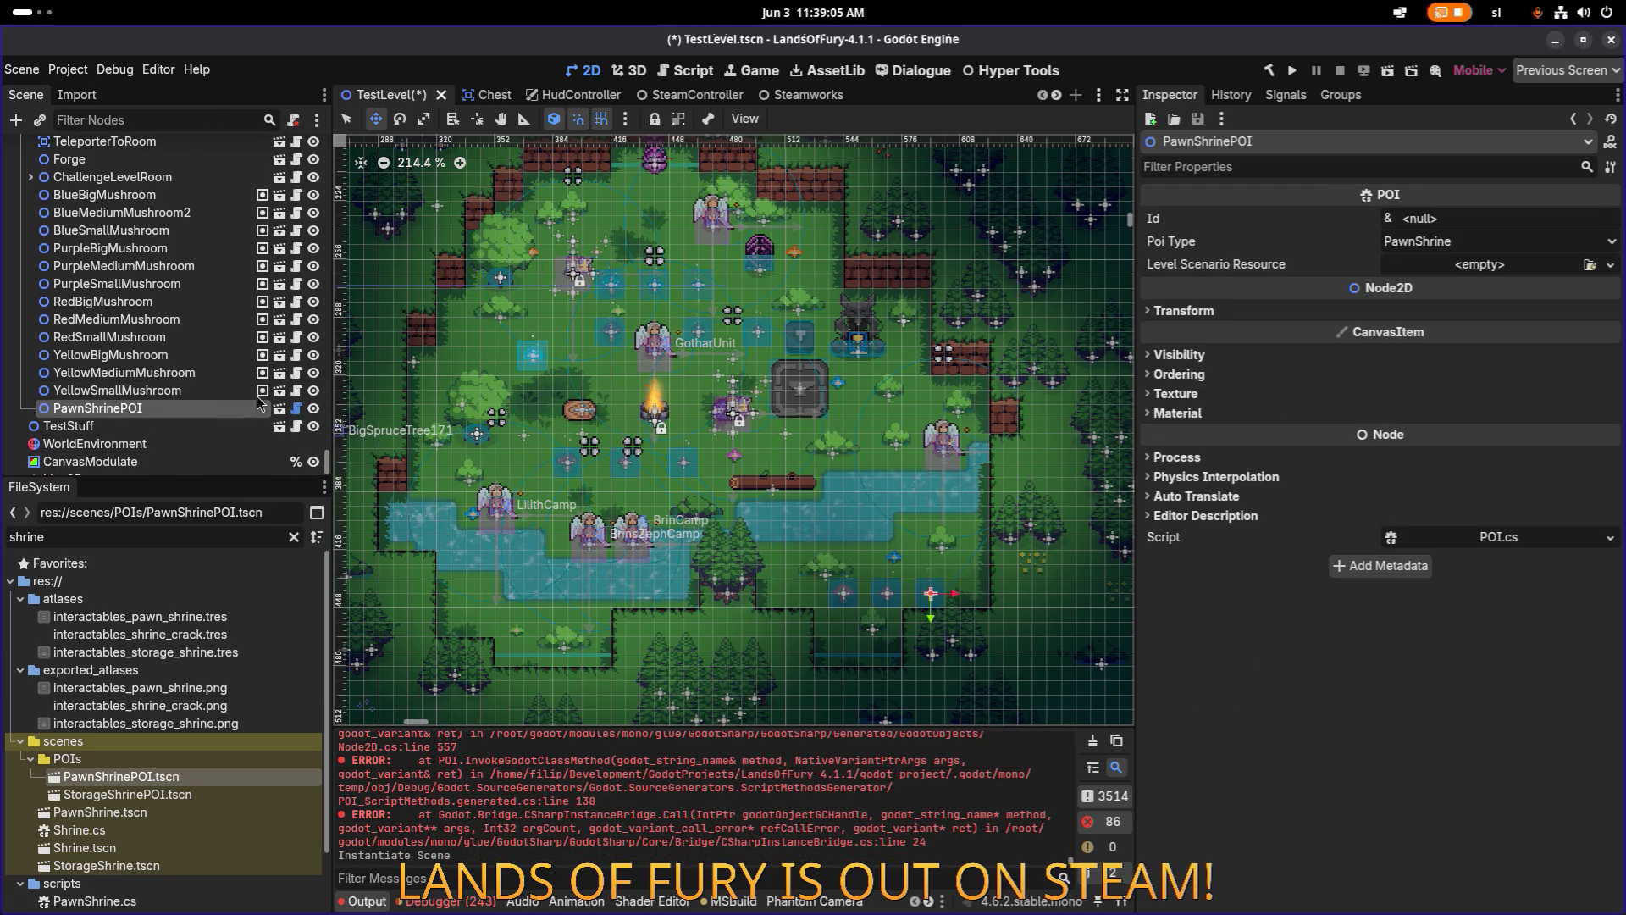
Position the pawn shrine in the glade near the campfire, then open StorageShrinePOI.tscn.
{"action": "scroll", "coordinate": [464, 389], "scroll_direction": "down", "scroll_amount": 5}
{"action": "scroll", "coordinate": [464, 390], "scroll_direction": "down", "scroll_amount": 6}
{"action": "left_click_drag", "start_coordinate": [475, 389], "coordinate": [486, 390]}
{"action": "scroll", "coordinate": [623, 358], "scroll_direction": "up", "scroll_amount": 11}
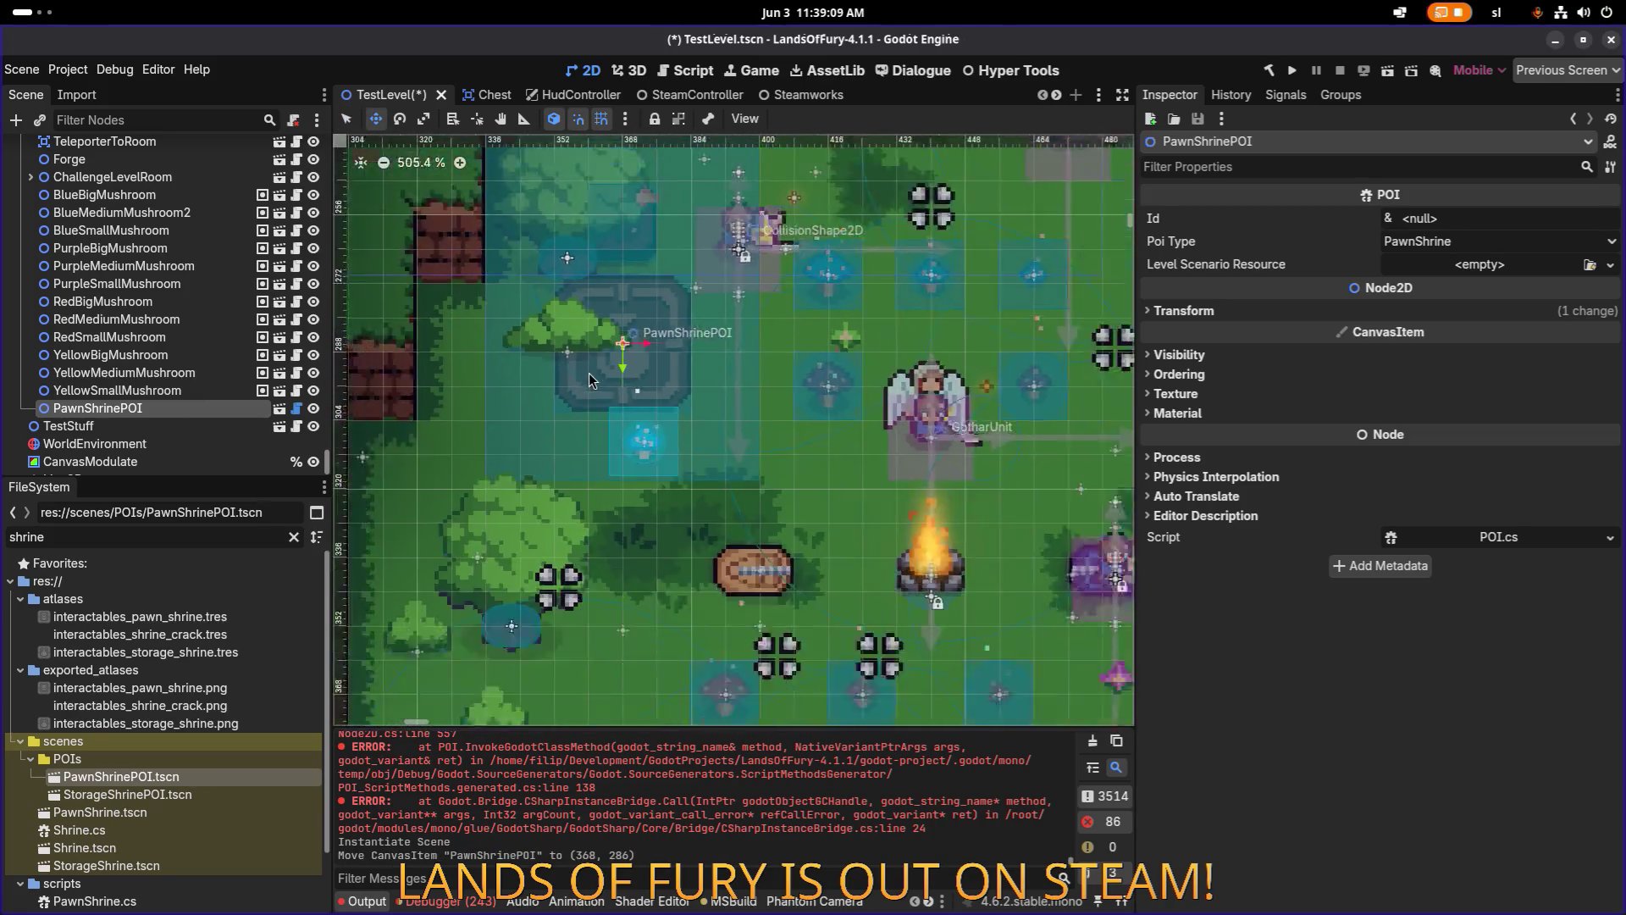
{"action": "left_click_drag", "start_coordinate": [623, 358], "coordinate": [670, 484]}
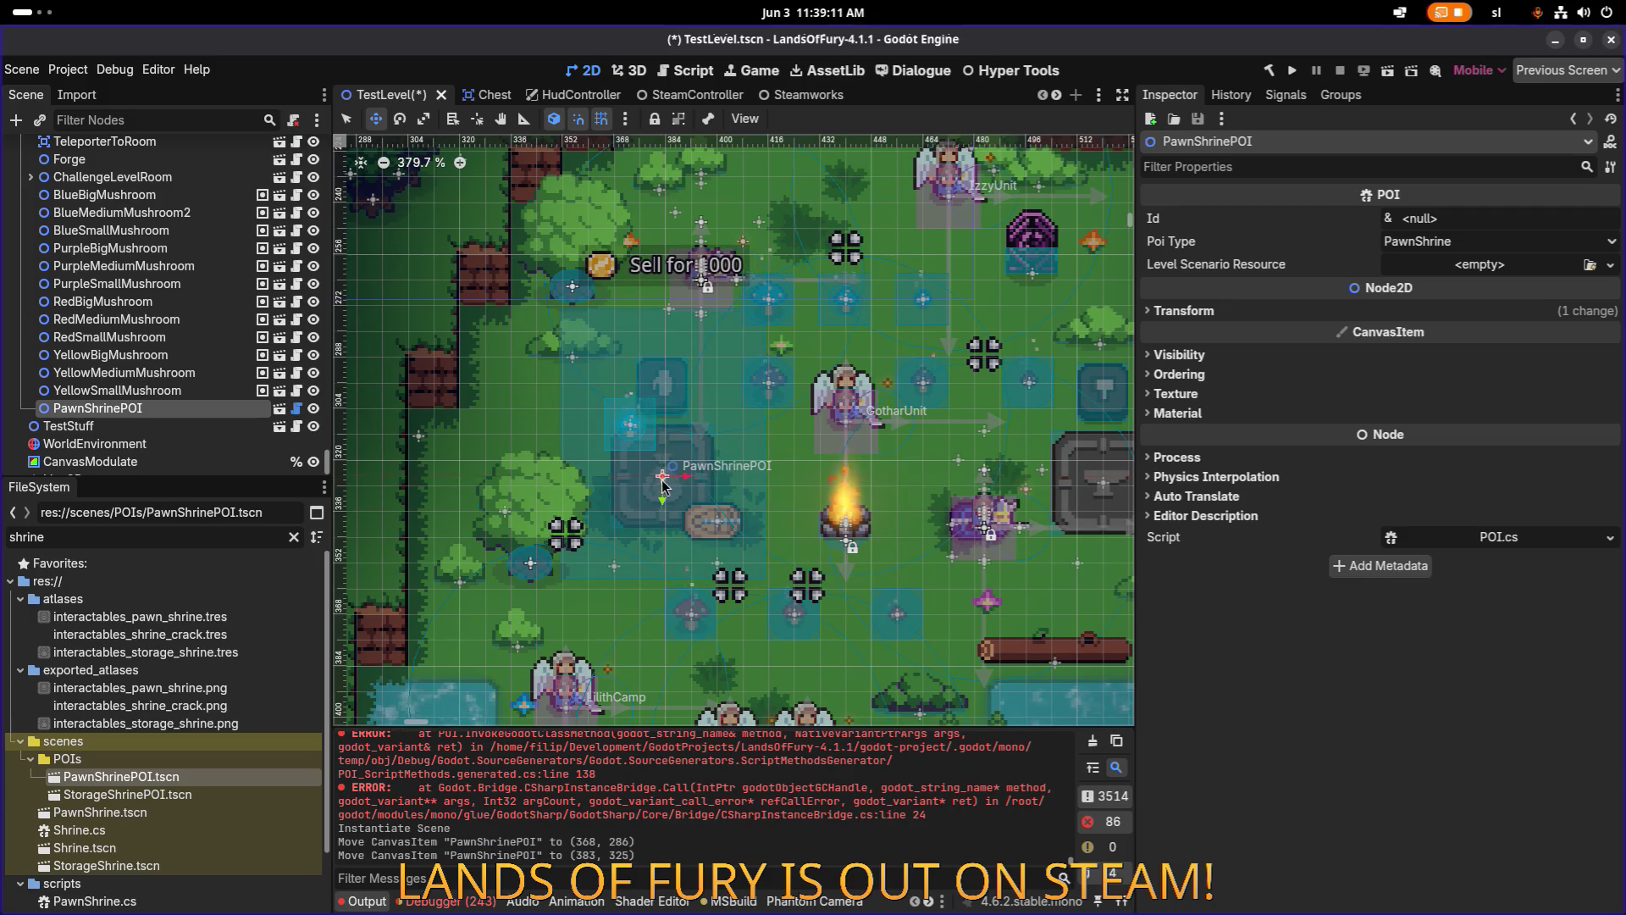
{"action": "double_click", "coordinate": [127, 795]}
{"action": "key", "text": "ctrl+shift+o"}
Reopen TestLevel via Quick Open and drag a StorageShrinePOI instance into it.
{"action": "type", "text": "testle"}
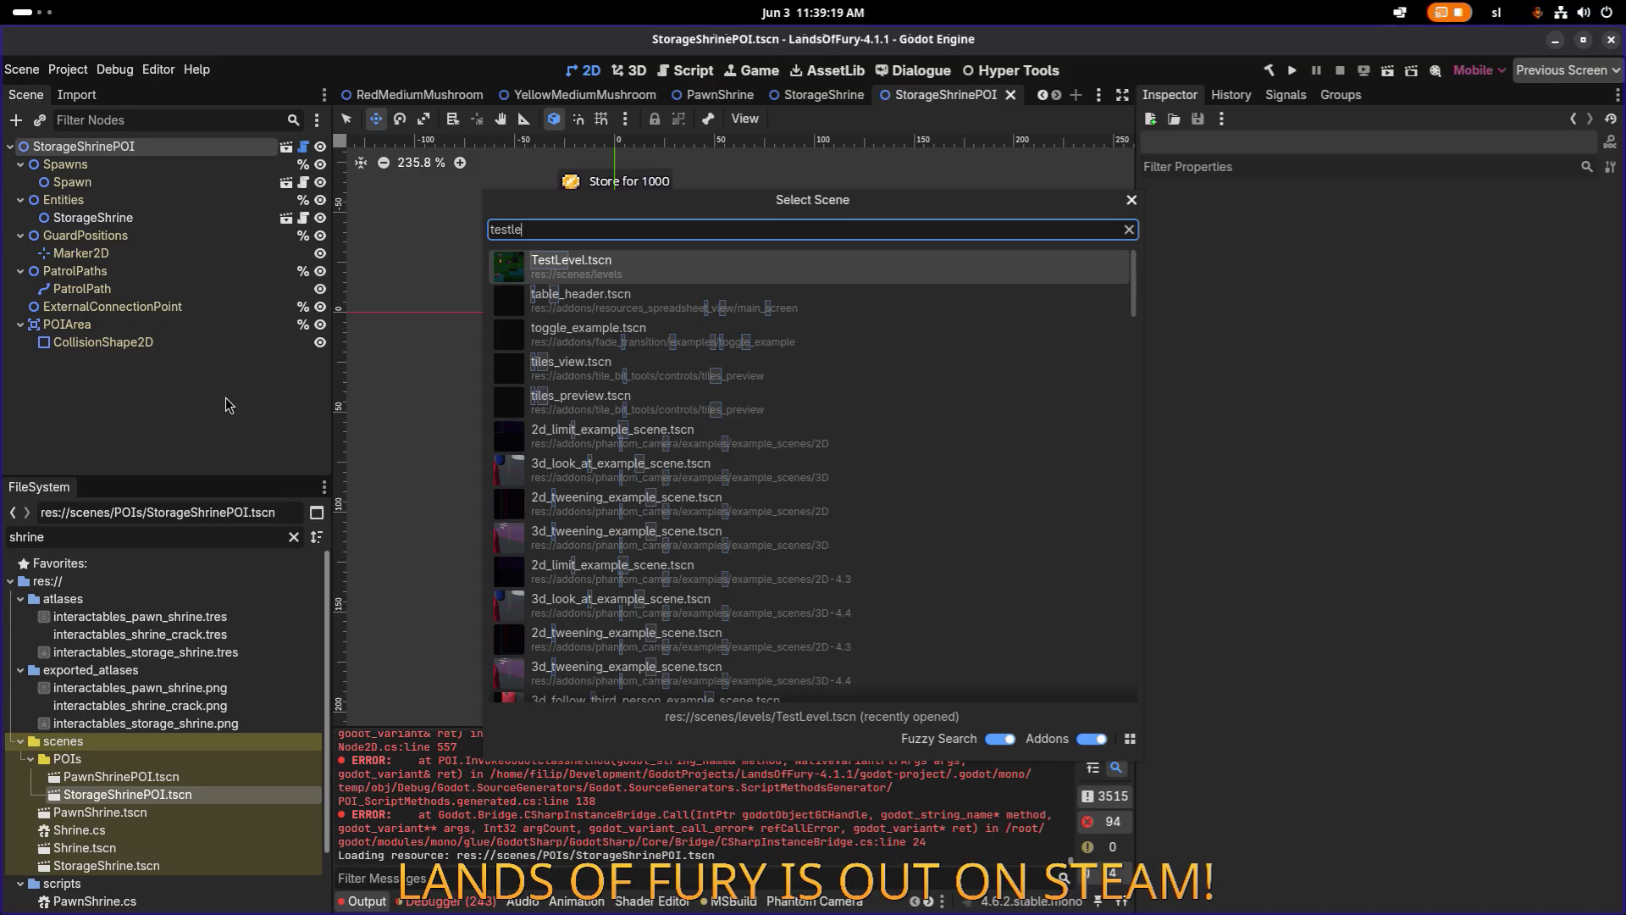
{"action": "key", "text": "Return"}
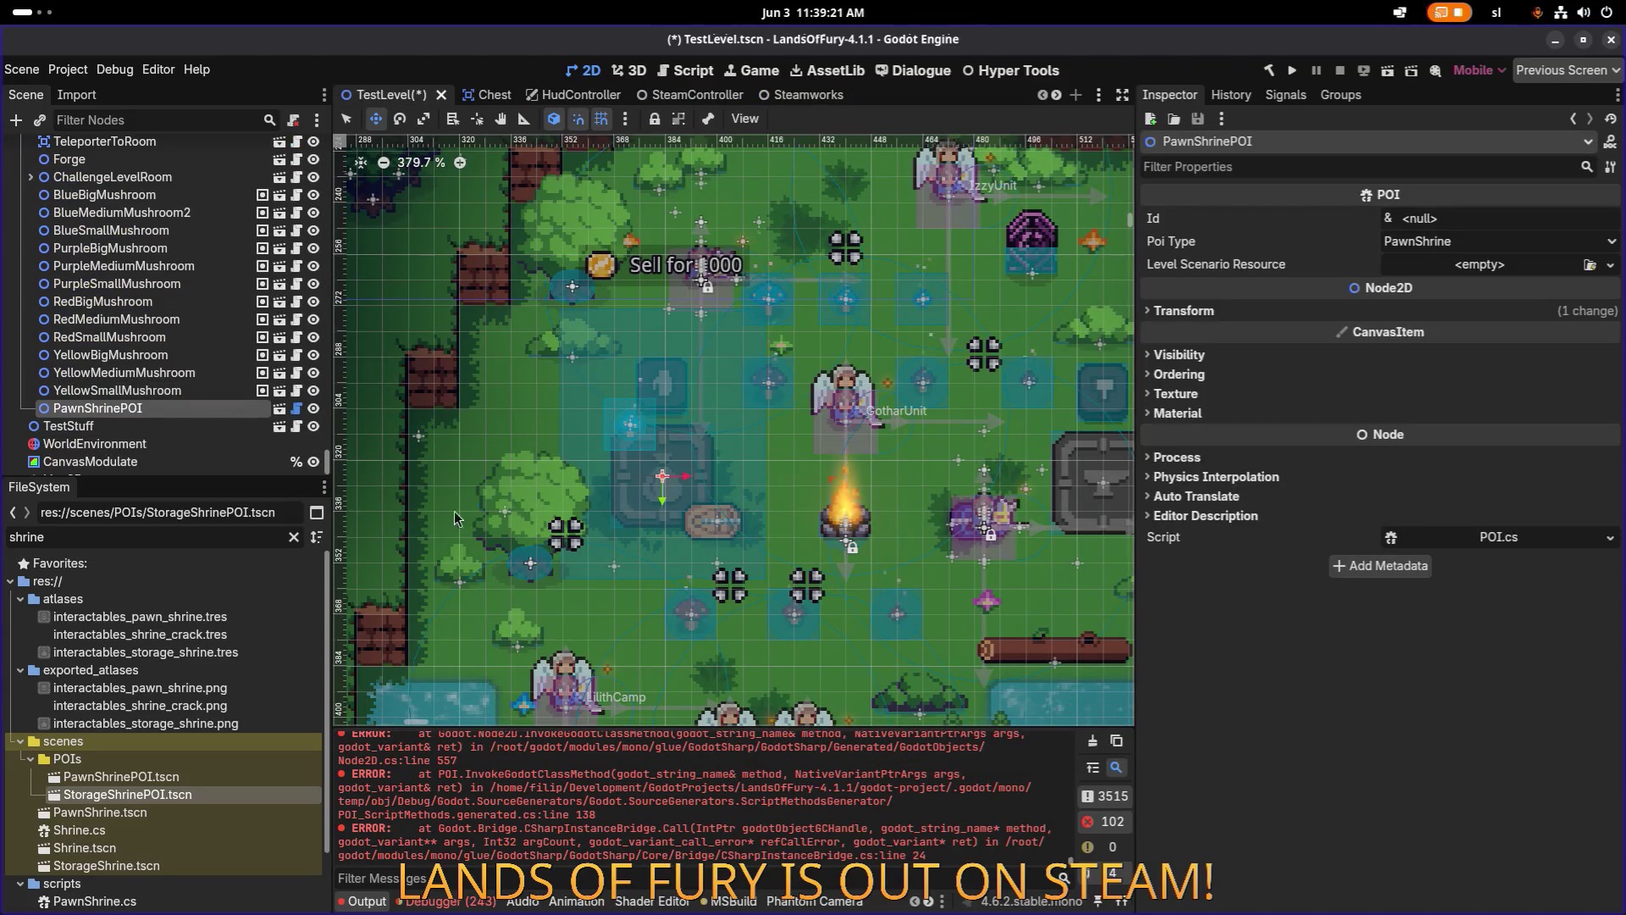
{"action": "mouse_move", "coordinate": [127, 794]}
{"action": "left_mouse_down"}
{"action": "mouse_move", "coordinate": [173, 792]}
{"action": "mouse_move", "coordinate": [219, 405]}
{"action": "mouse_move", "coordinate": [231, 394]}
{"action": "mouse_move", "coordinate": [232, 408]}
{"action": "left_mouse_up"}
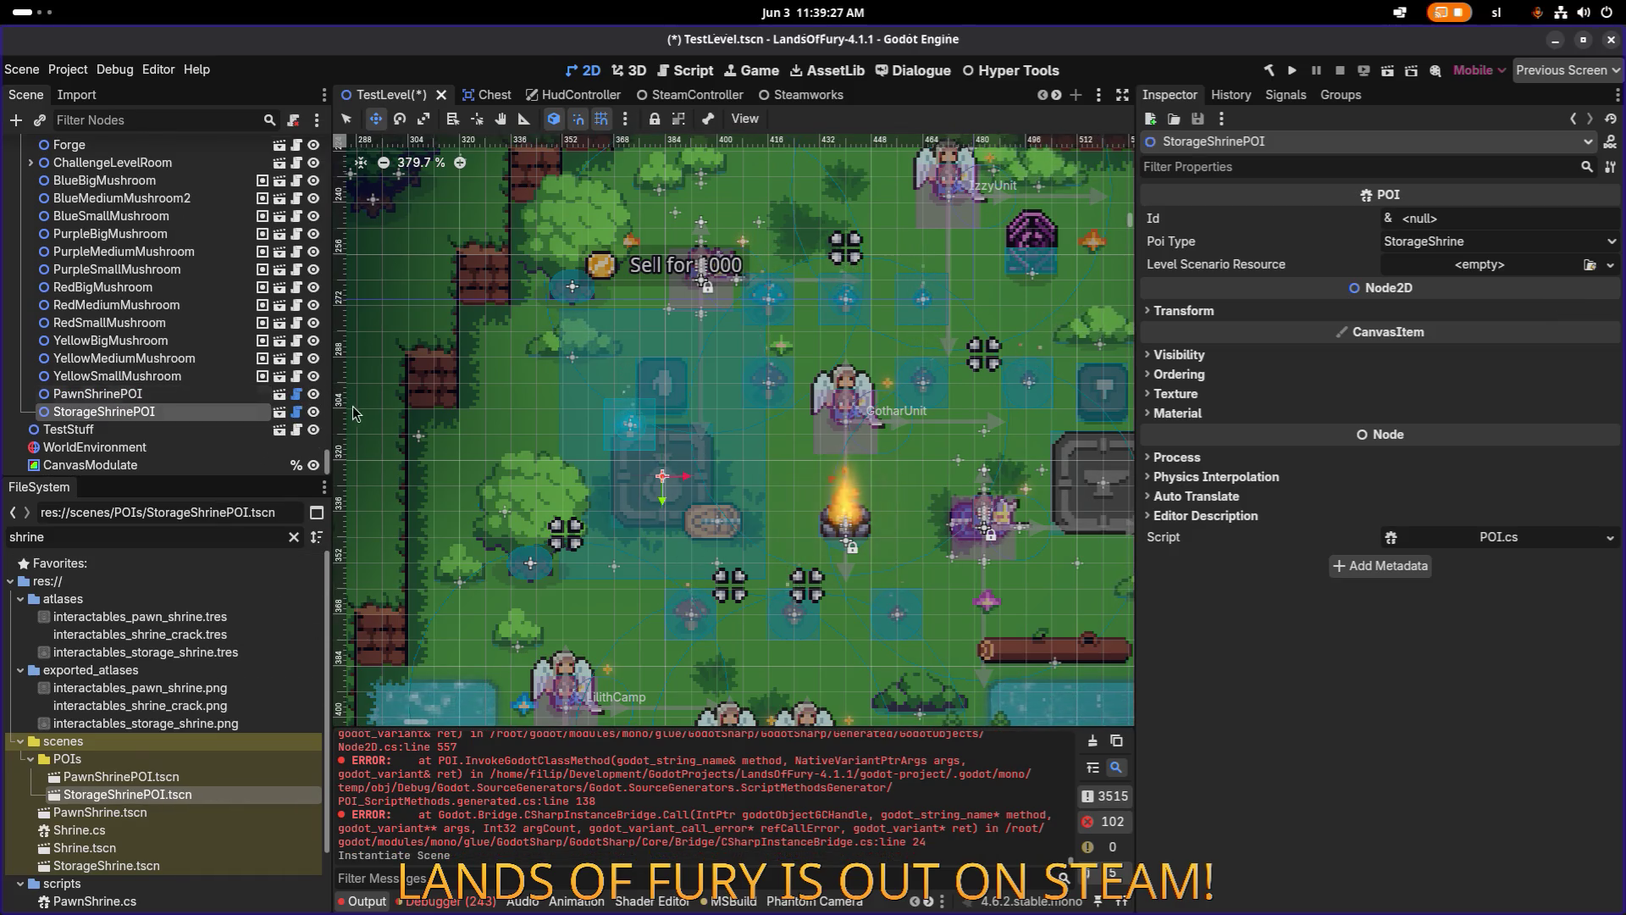
Move the storage shrine into the glade just north of the campfire and save TestLevel.
{"action": "scroll", "coordinate": [506, 402], "scroll_direction": "down", "scroll_amount": 12}
{"action": "left_click_drag", "start_coordinate": [507, 401], "coordinate": [702, 446]}
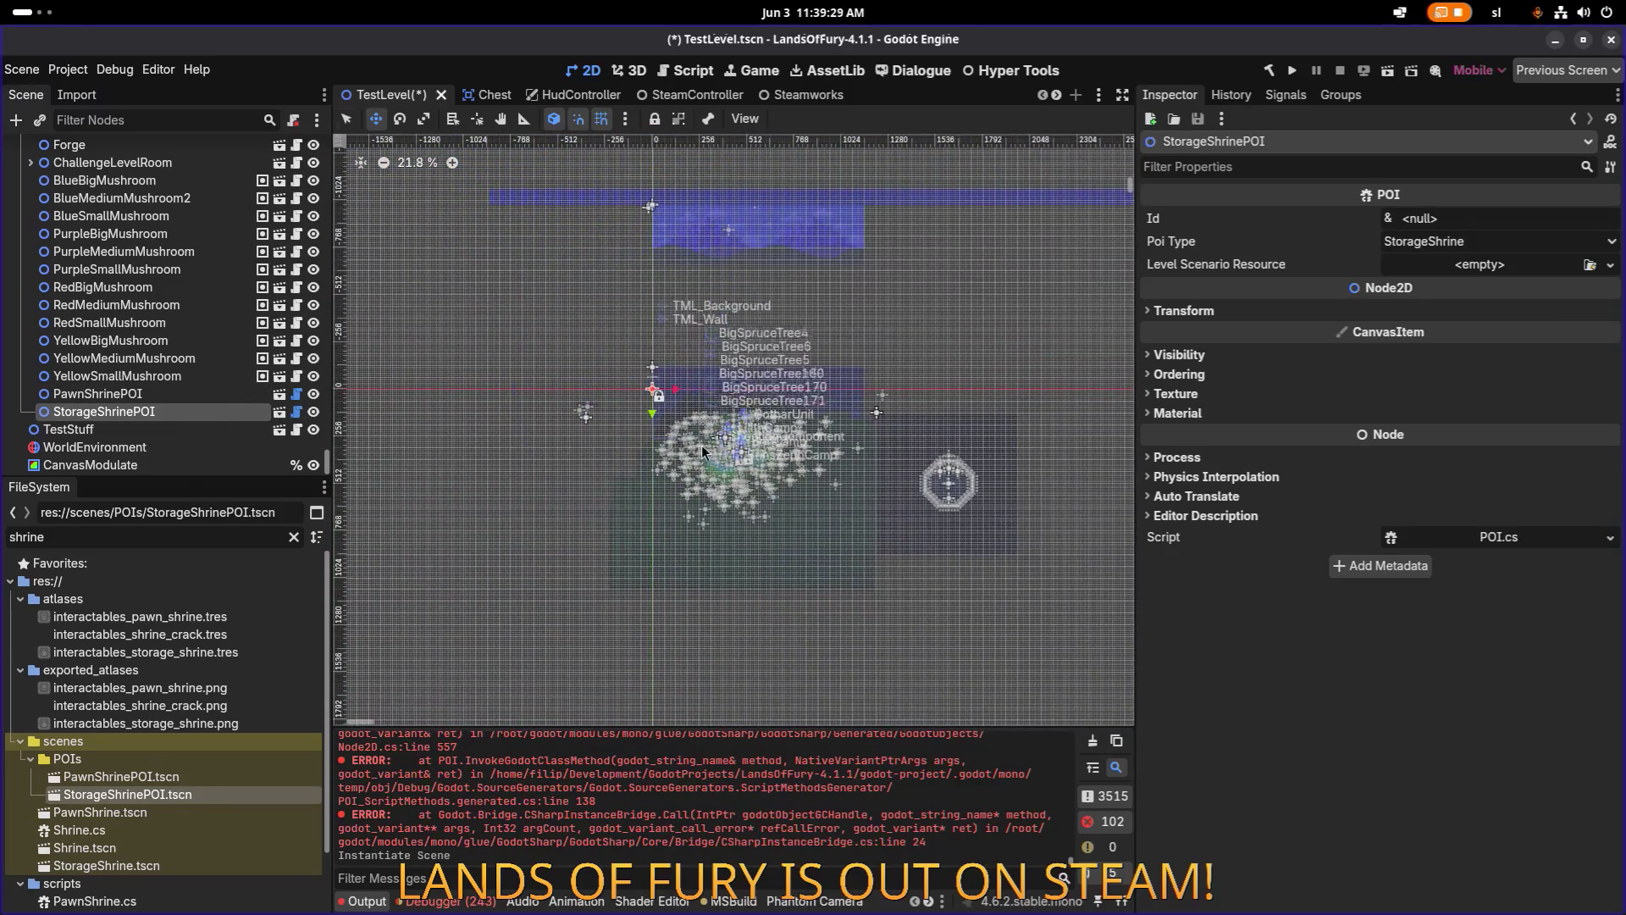
{"action": "scroll", "coordinate": [661, 392], "scroll_direction": "up", "scroll_amount": 3}
{"action": "mouse_move", "coordinate": [659, 394]}
{"action": "left_mouse_down"}
{"action": "mouse_move", "coordinate": [829, 496]}
{"action": "mouse_move", "coordinate": [695, 373]}
{"action": "mouse_move", "coordinate": [585, 308]}
{"action": "left_mouse_up"}
{"action": "scroll", "coordinate": [829, 496], "scroll_direction": "up", "scroll_amount": 11}
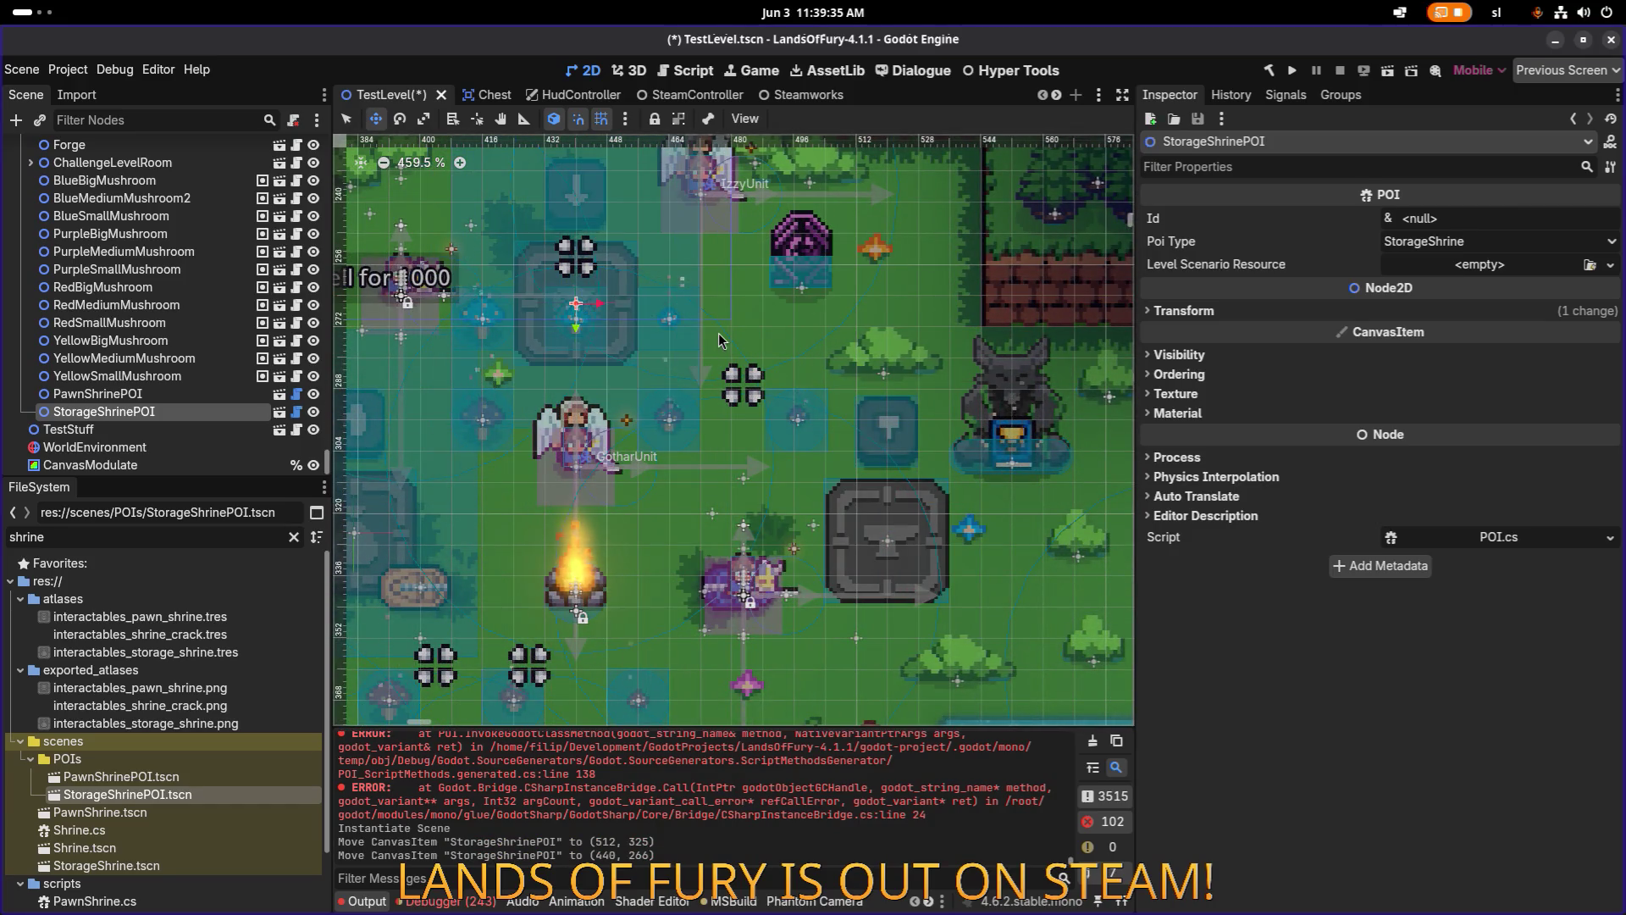
{"action": "key", "text": "ctrl+0"}
{"action": "key", "text": "ctrl+s"}
Run the project, start with the first save profile and walk north up to the shrines.
{"action": "left_click", "coordinate": [1291, 71]}
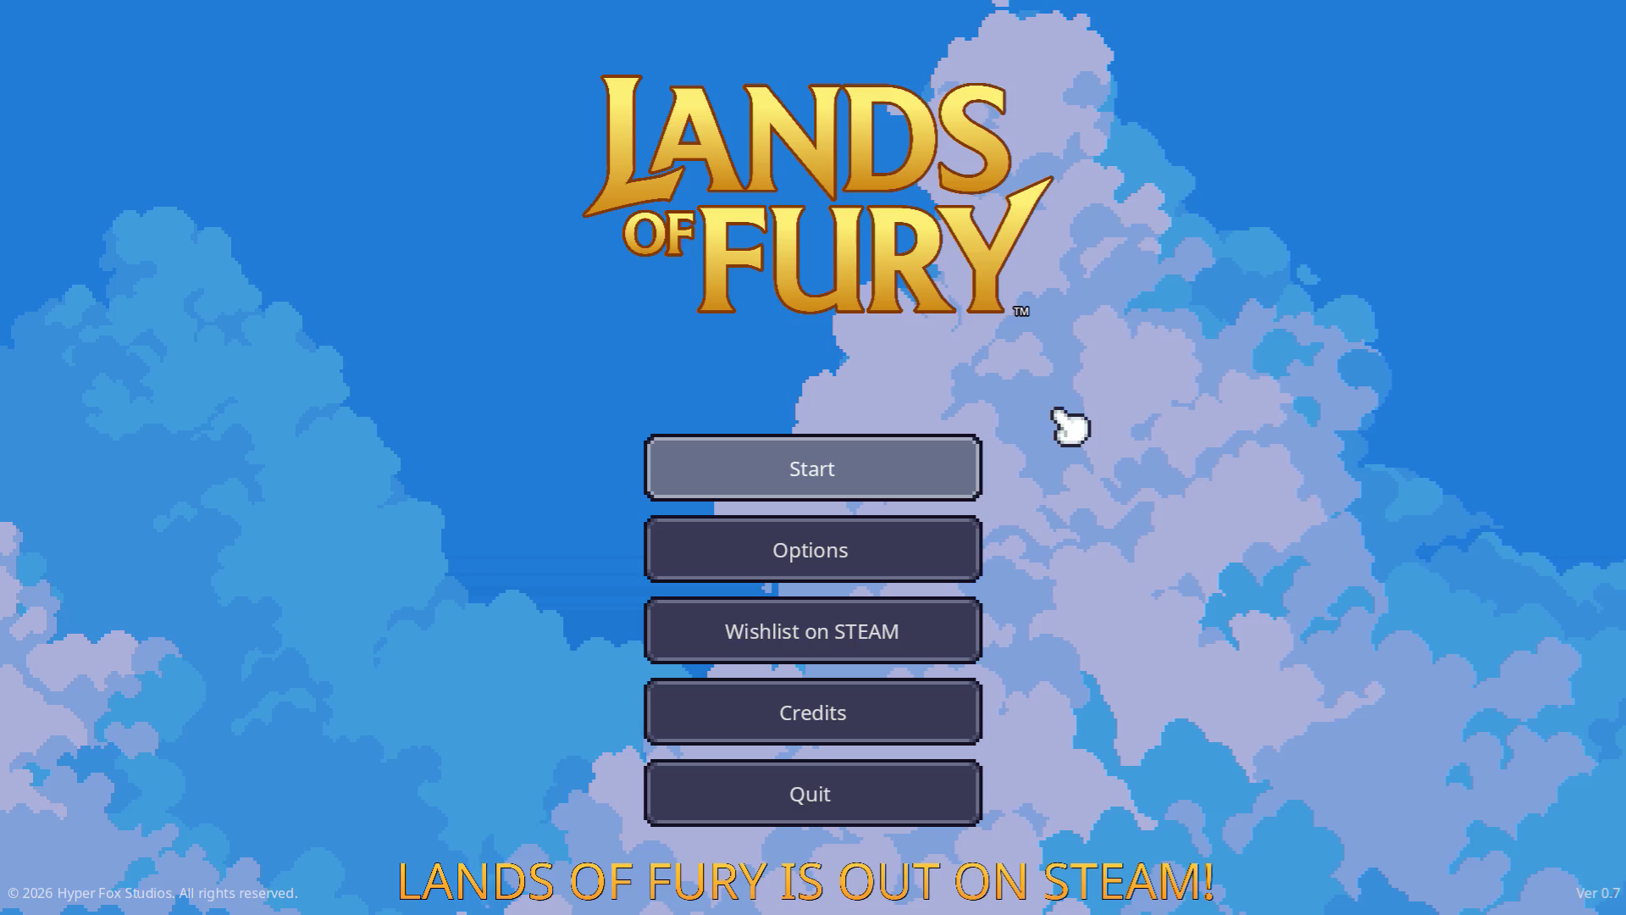
{"action": "left_click", "coordinate": [775, 468]}
{"action": "left_click", "coordinate": [775, 470]}
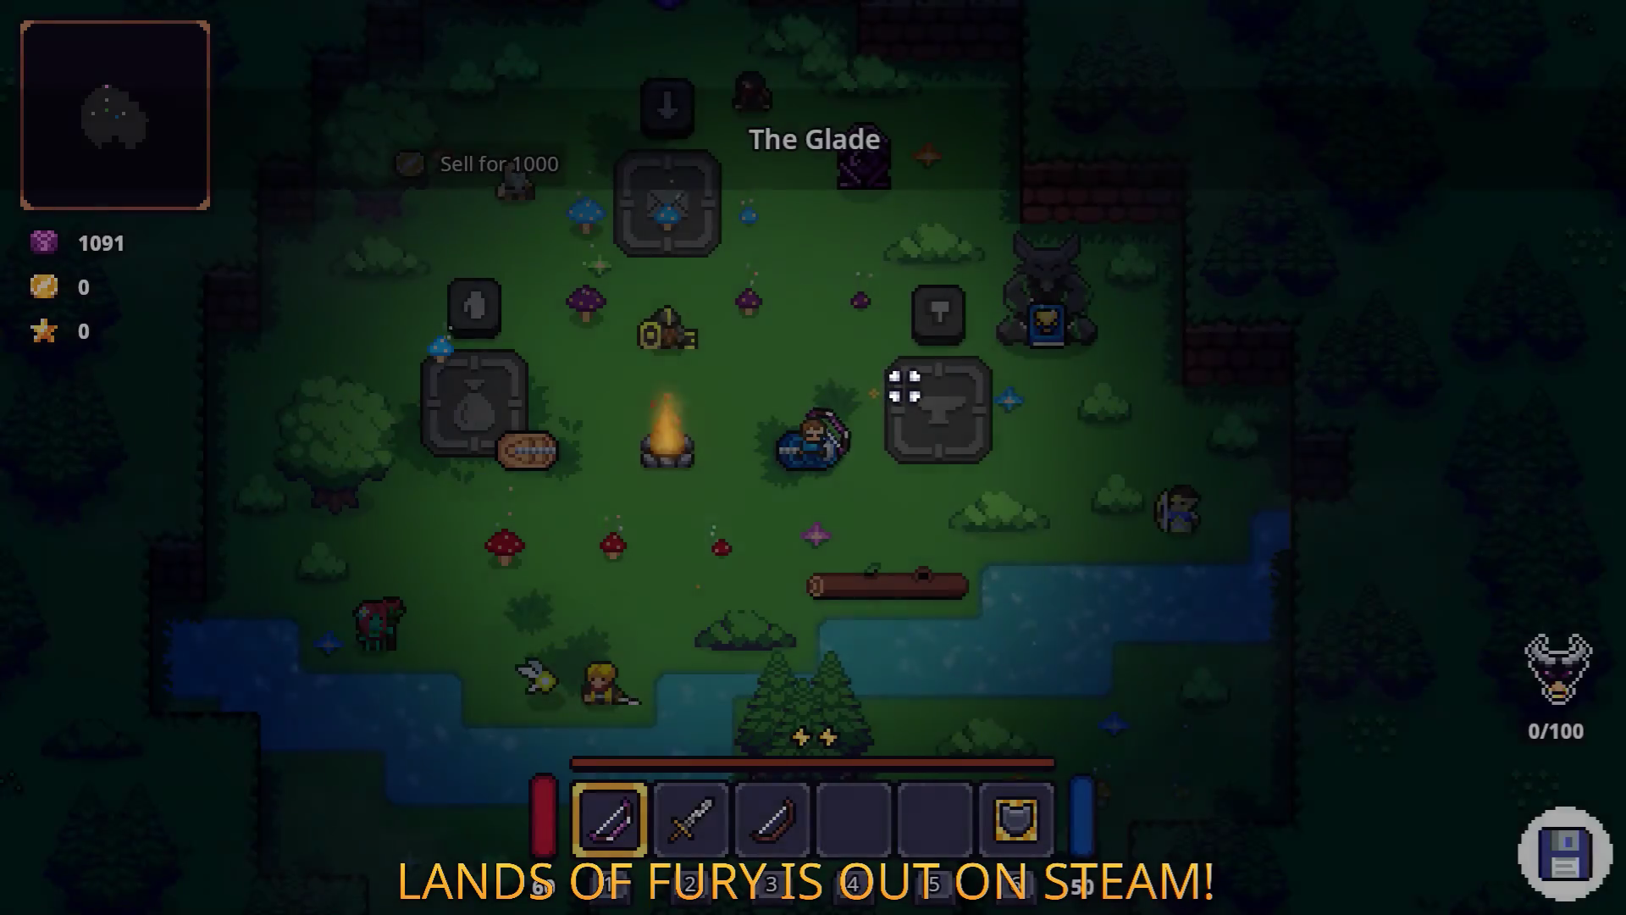
{"action": "key", "text": "w"}
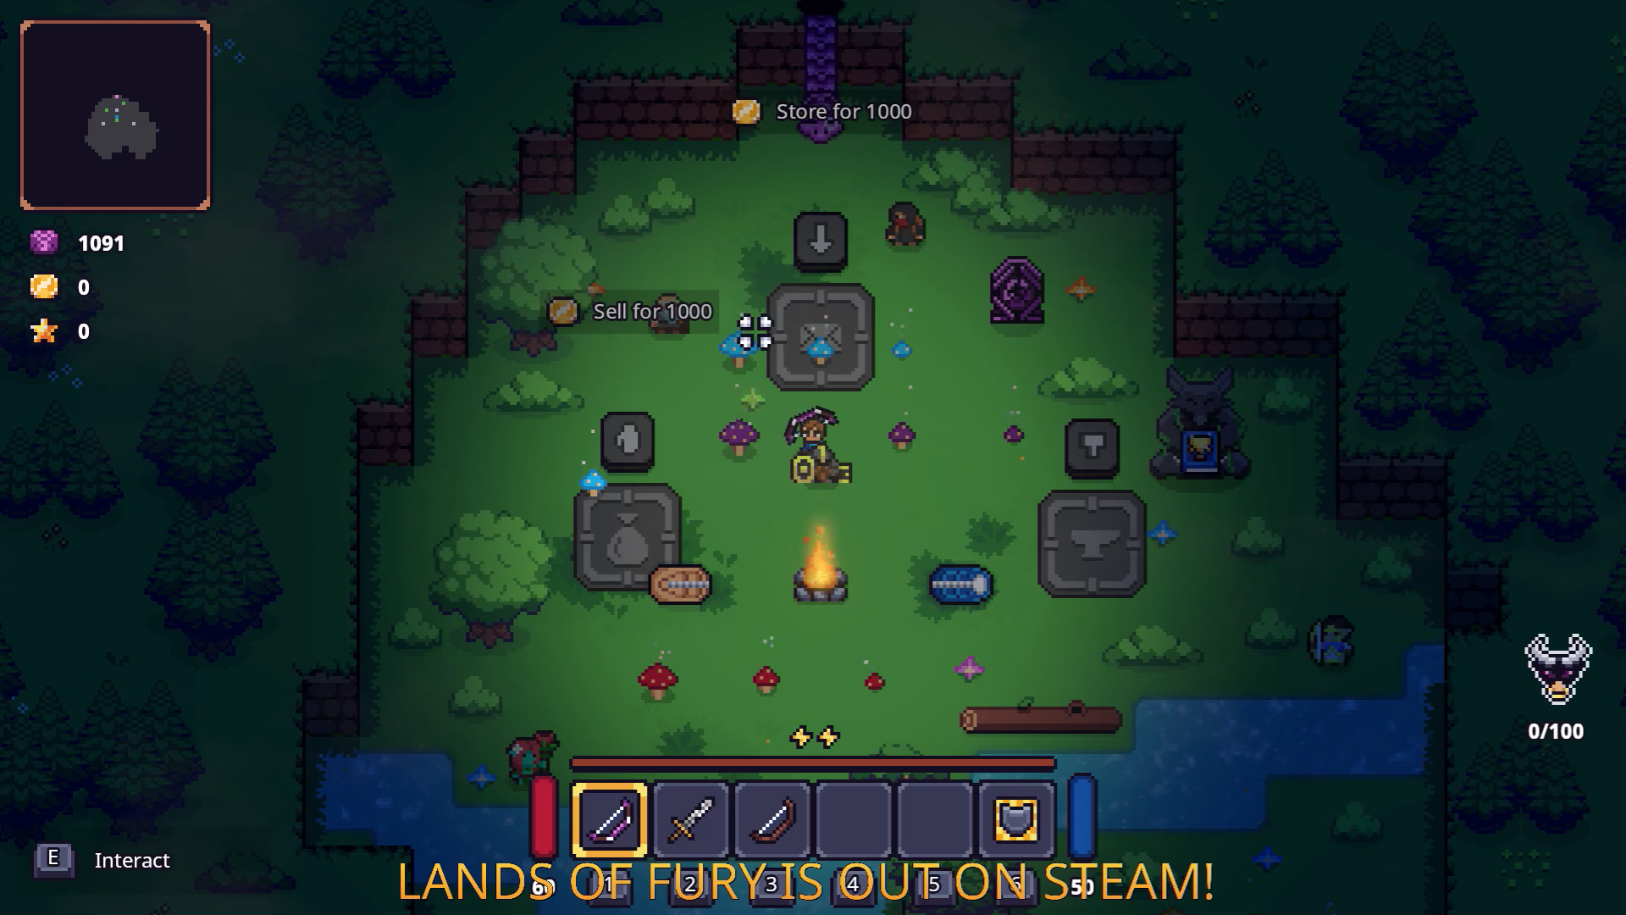
Pause the game and quit back to the Godot editor.
{"action": "key", "text": "alt+Tab"}
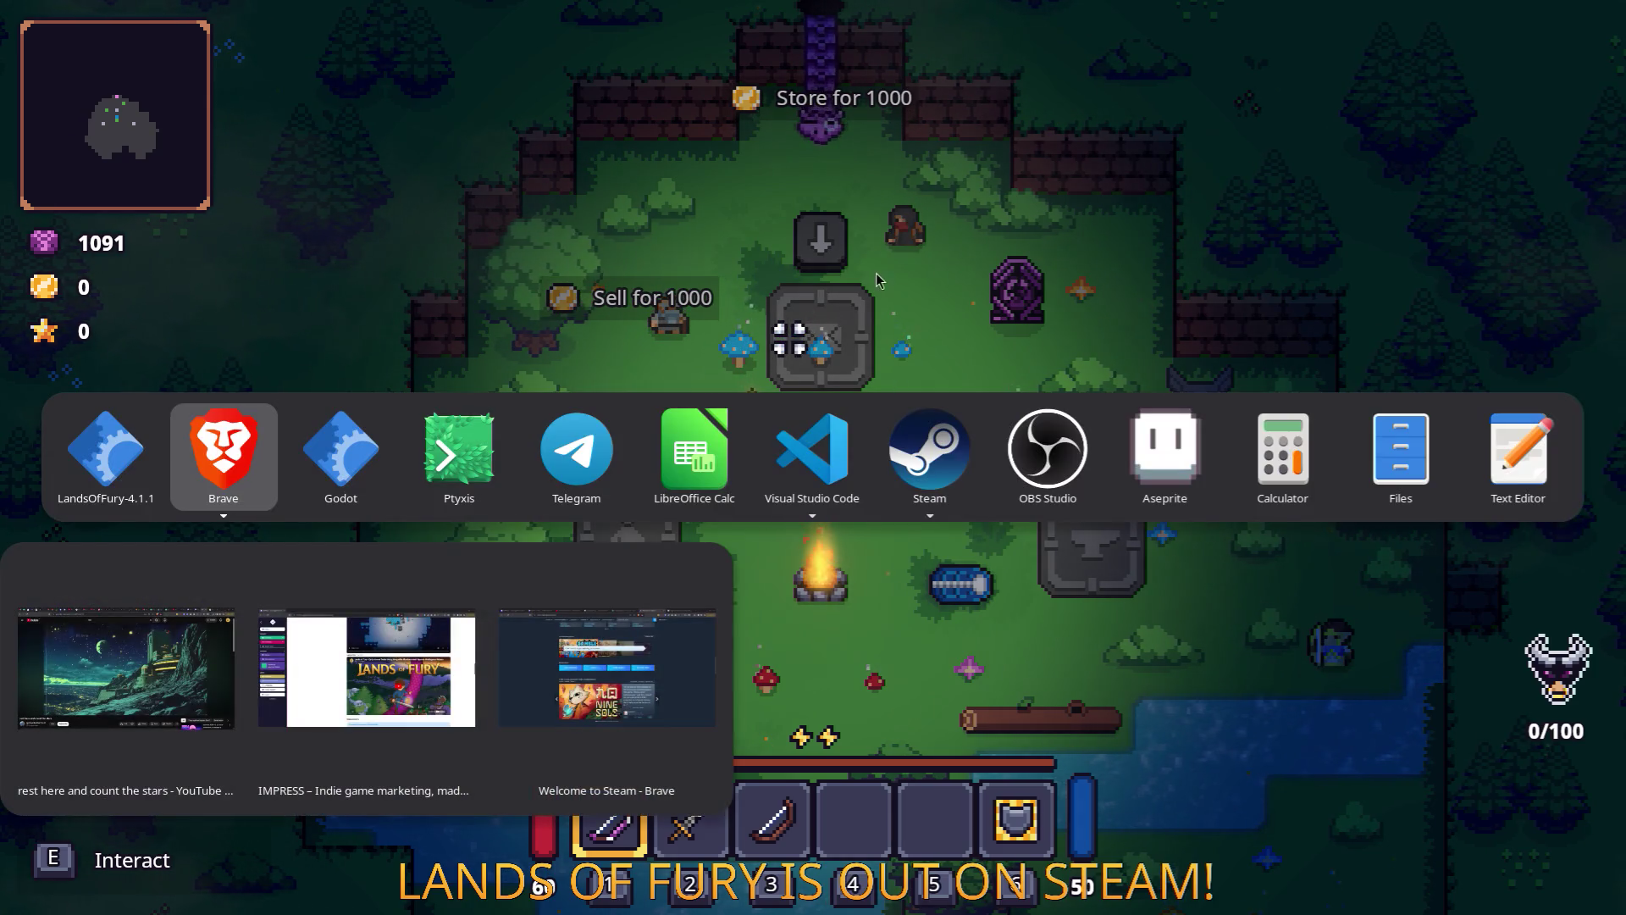
{"action": "key", "text": "Escape"}
{"action": "key", "text": "Escape"}
{"action": "left_click", "coordinate": [809, 792]}
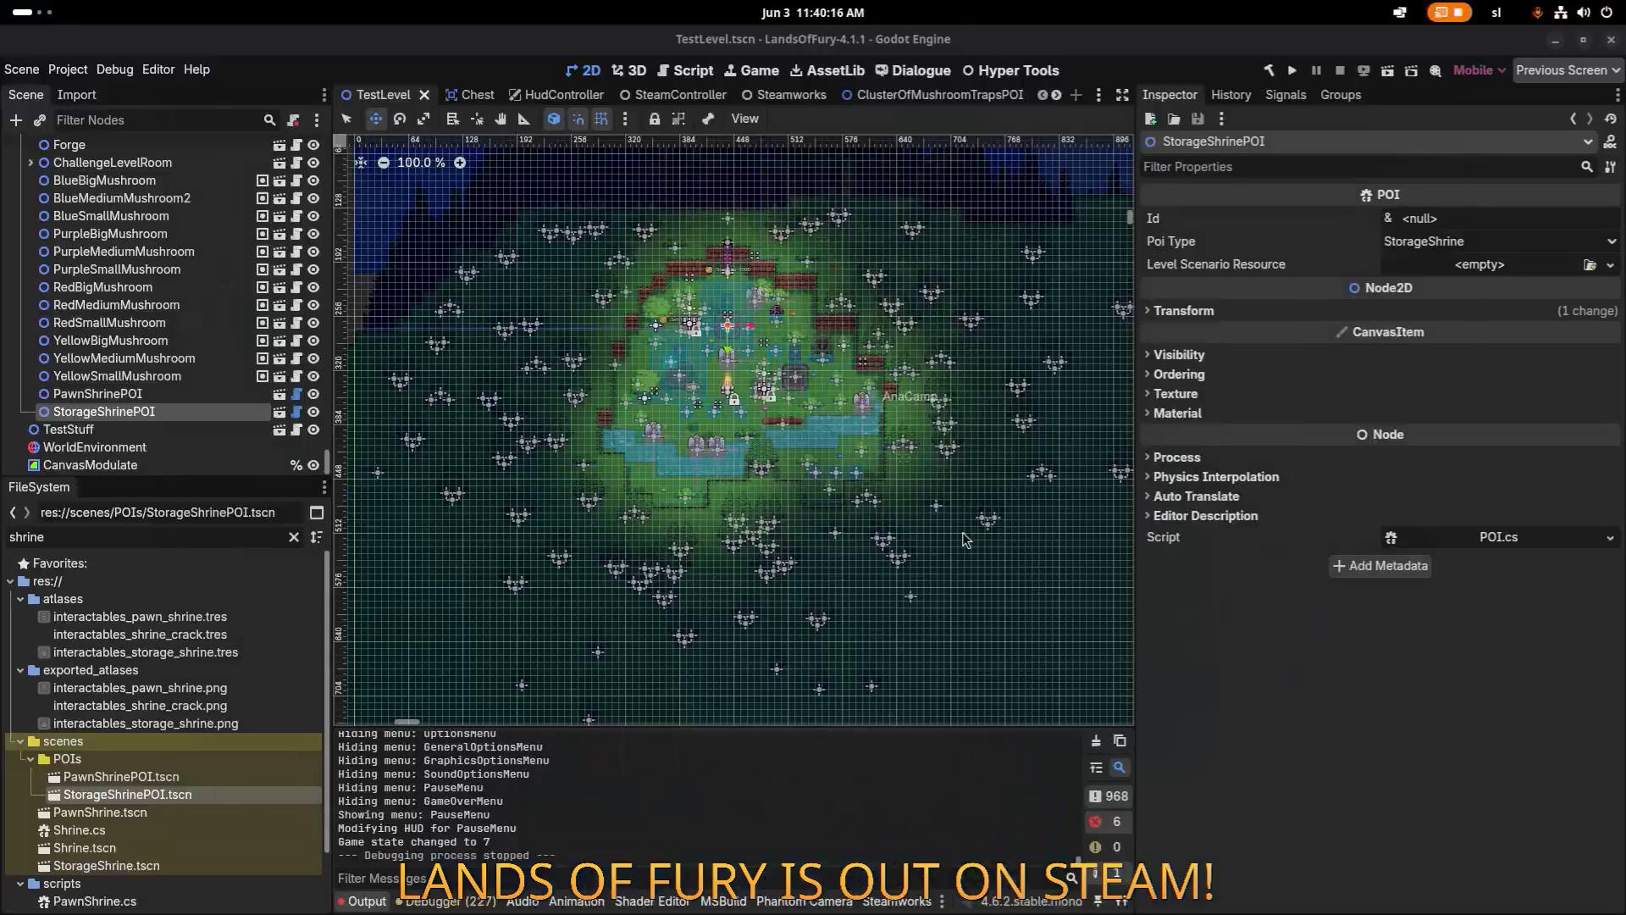
Hide the 'Sell for 1000' PriceContainer in PawnShrine.tscn and save the scene.
{"action": "double_click", "coordinate": [216, 778]}
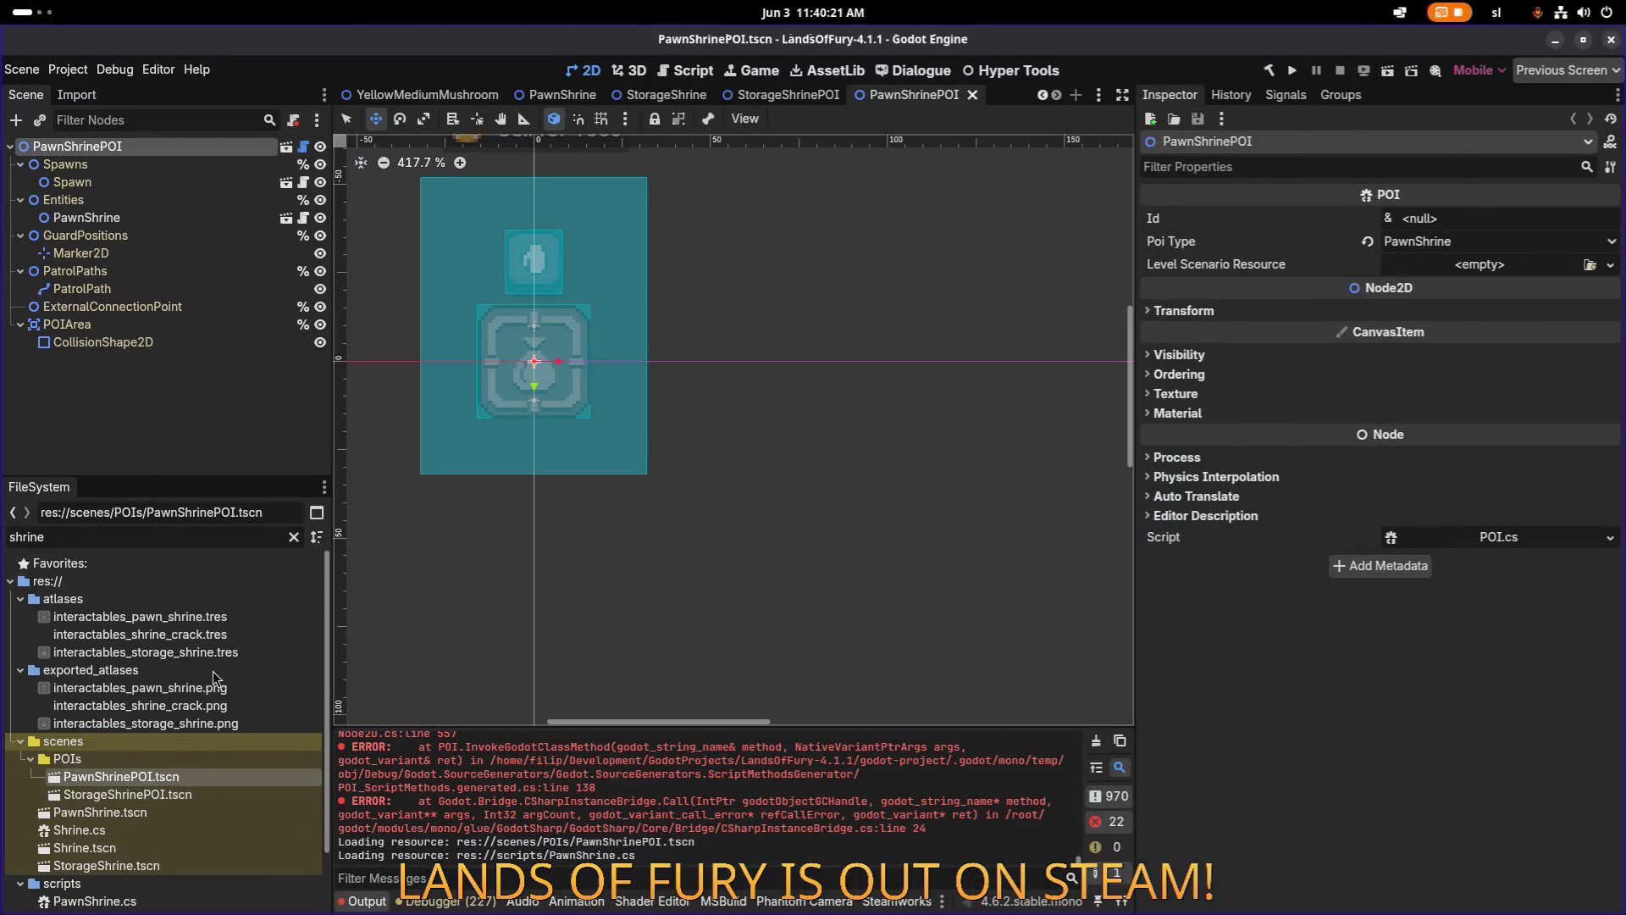
{"action": "double_click", "coordinate": [145, 813]}
{"action": "left_click", "coordinate": [261, 220]}
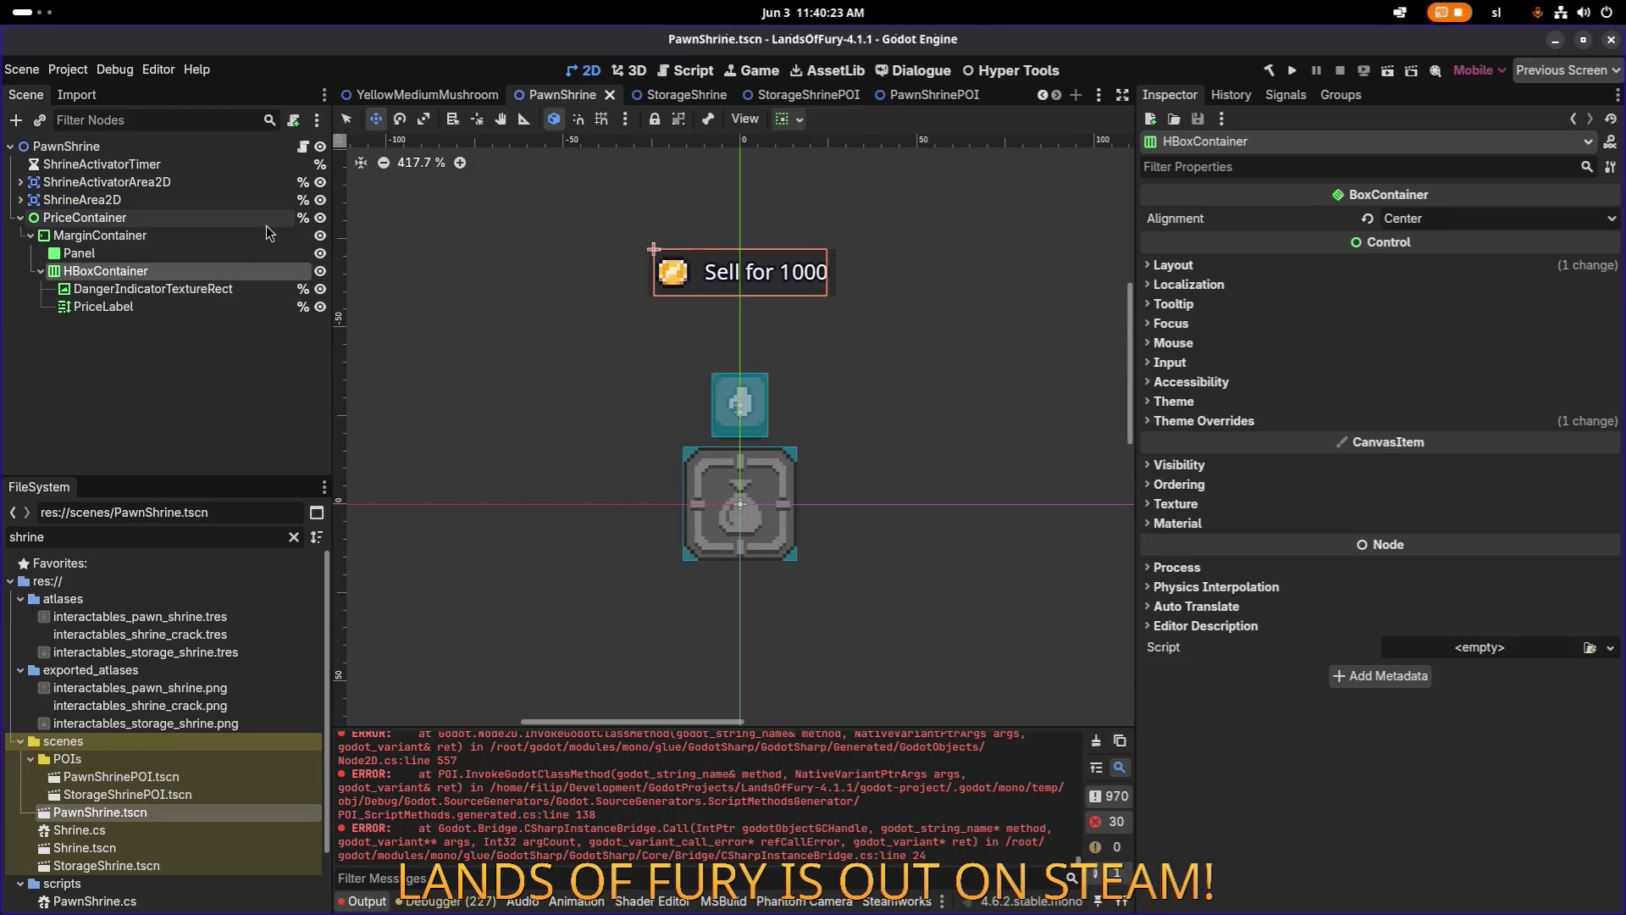
{"action": "left_click", "coordinate": [320, 219]}
{"action": "key", "text": "ctrl+s"}
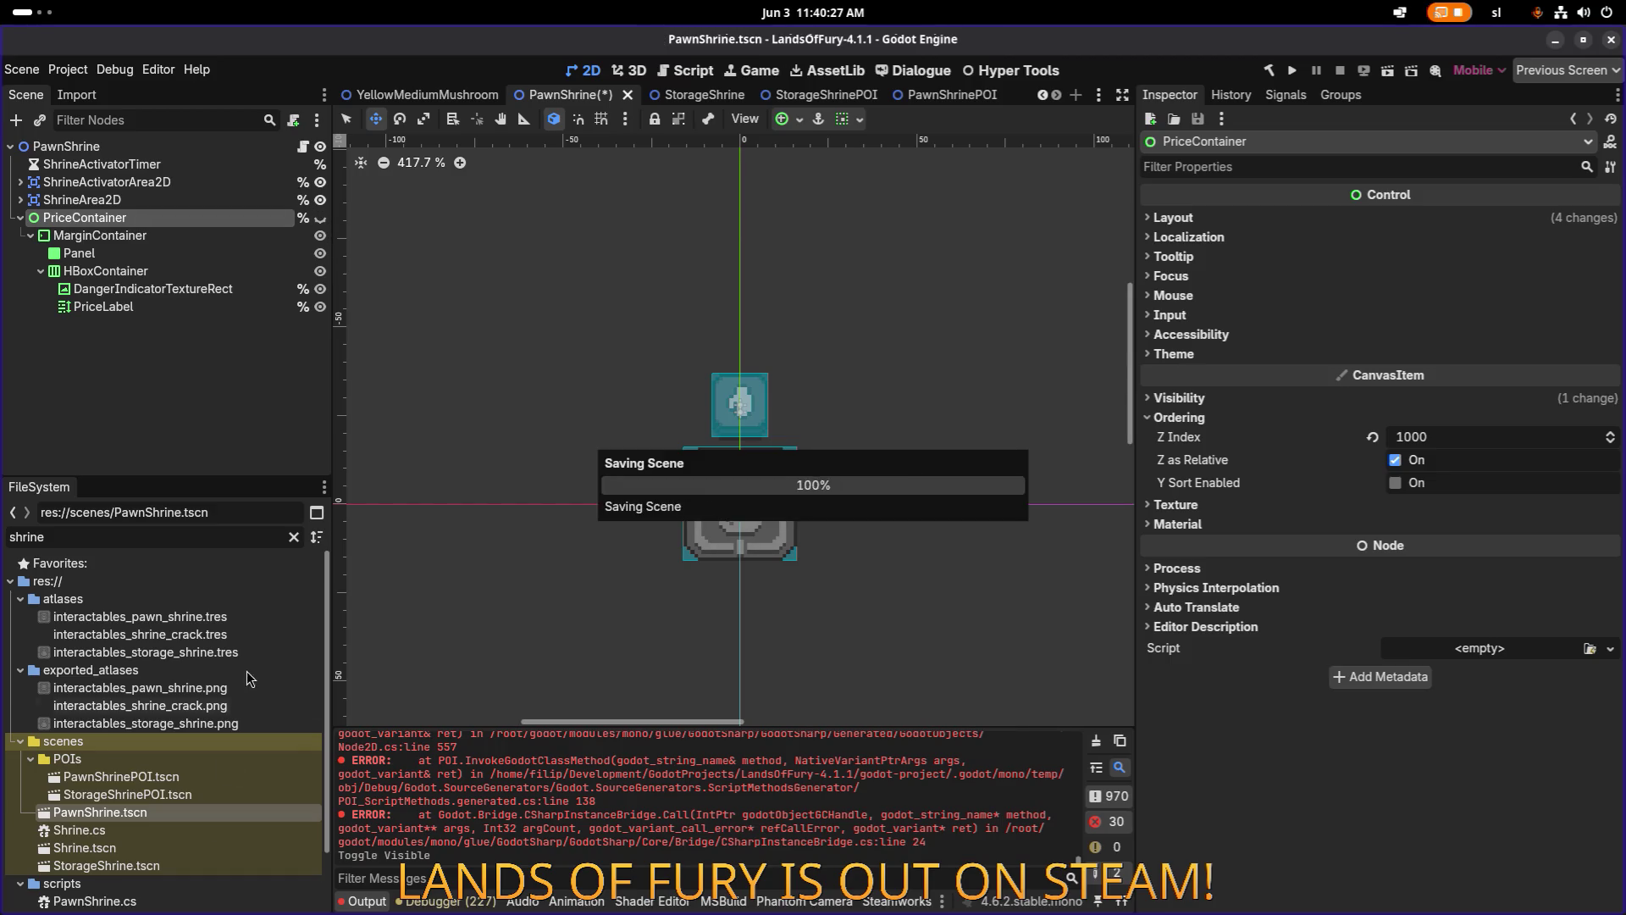
Hide the 'Store for 1000' price label in StorageShrine.tscn, save, and relaunch the game.
{"action": "double_click", "coordinate": [193, 795]}
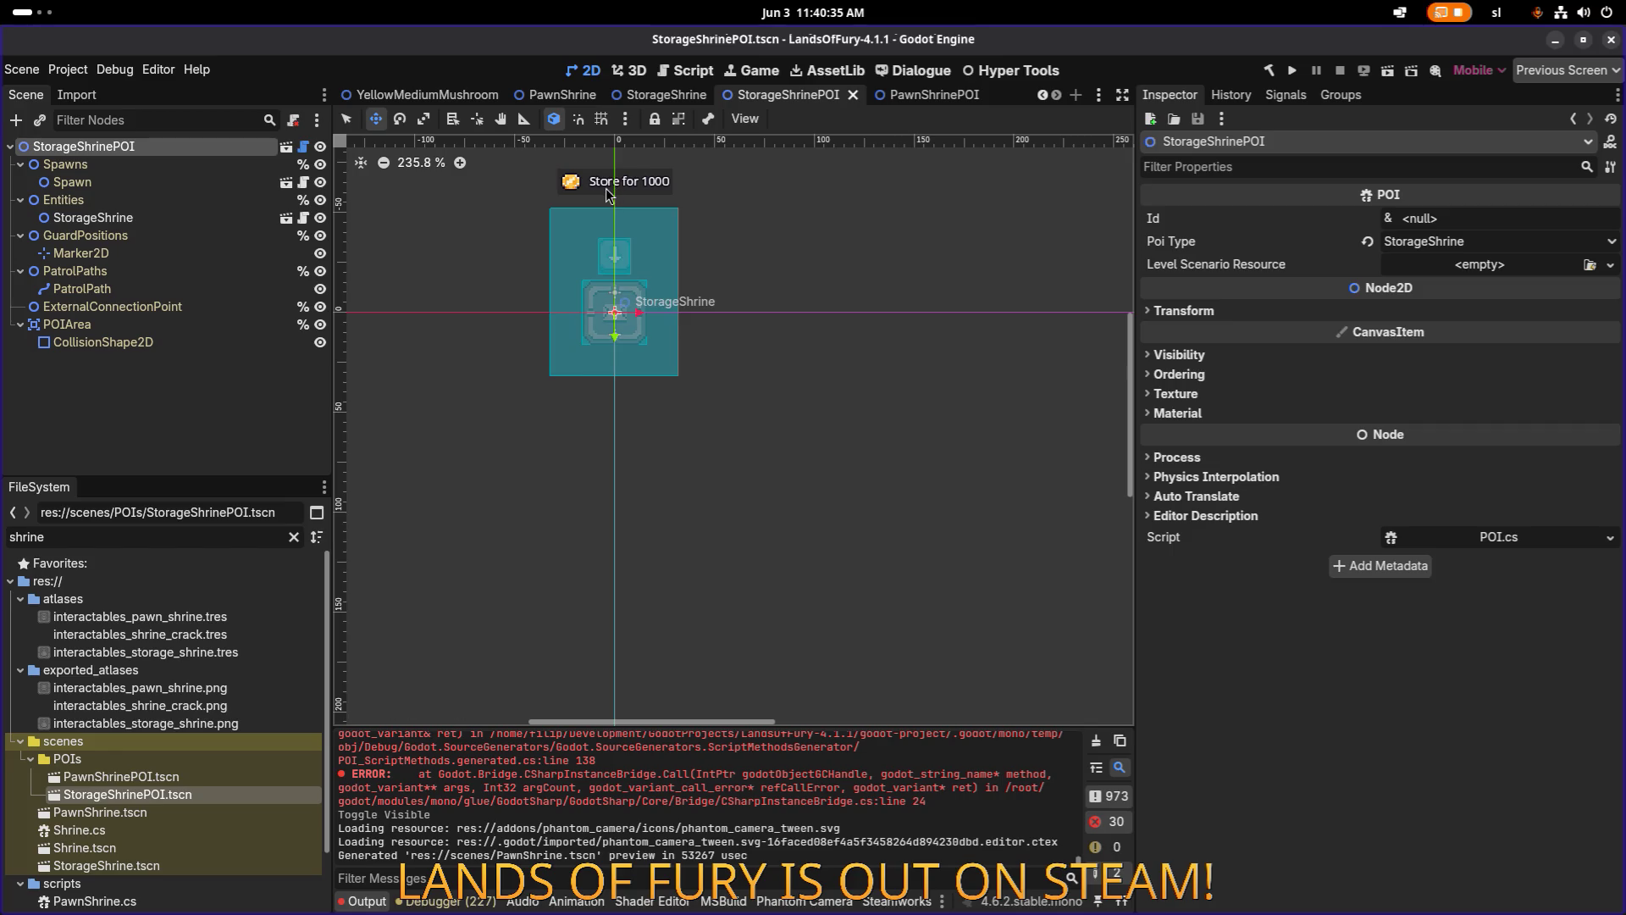
{"action": "double_click", "coordinate": [148, 864]}
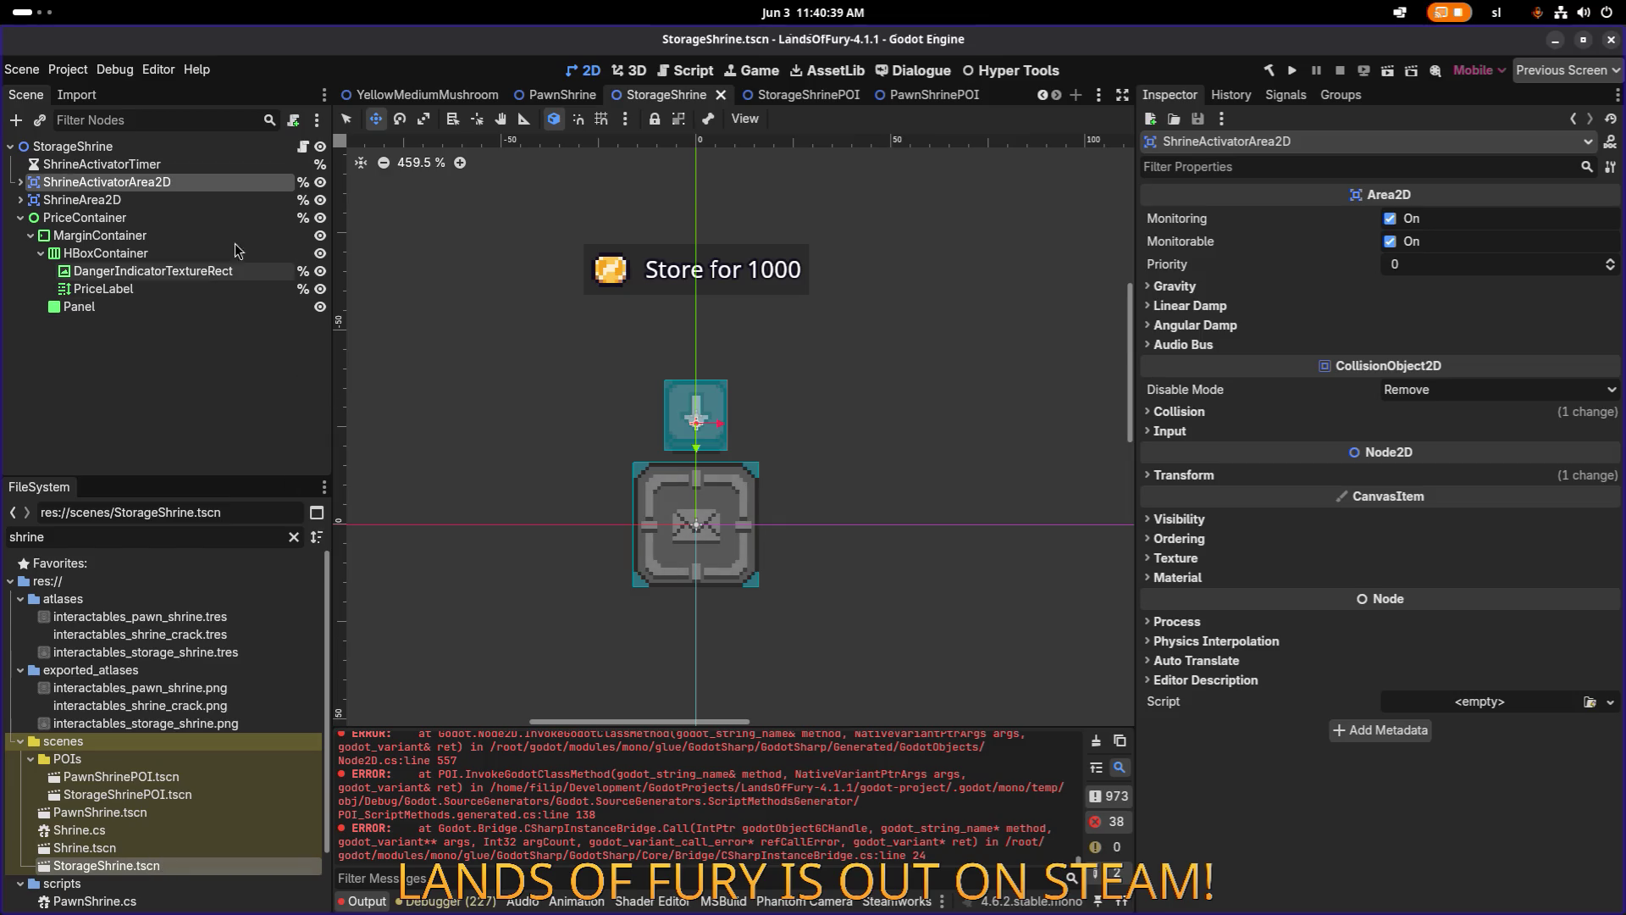
{"action": "left_click", "coordinate": [320, 218]}
{"action": "key", "text": "ctrl+s"}
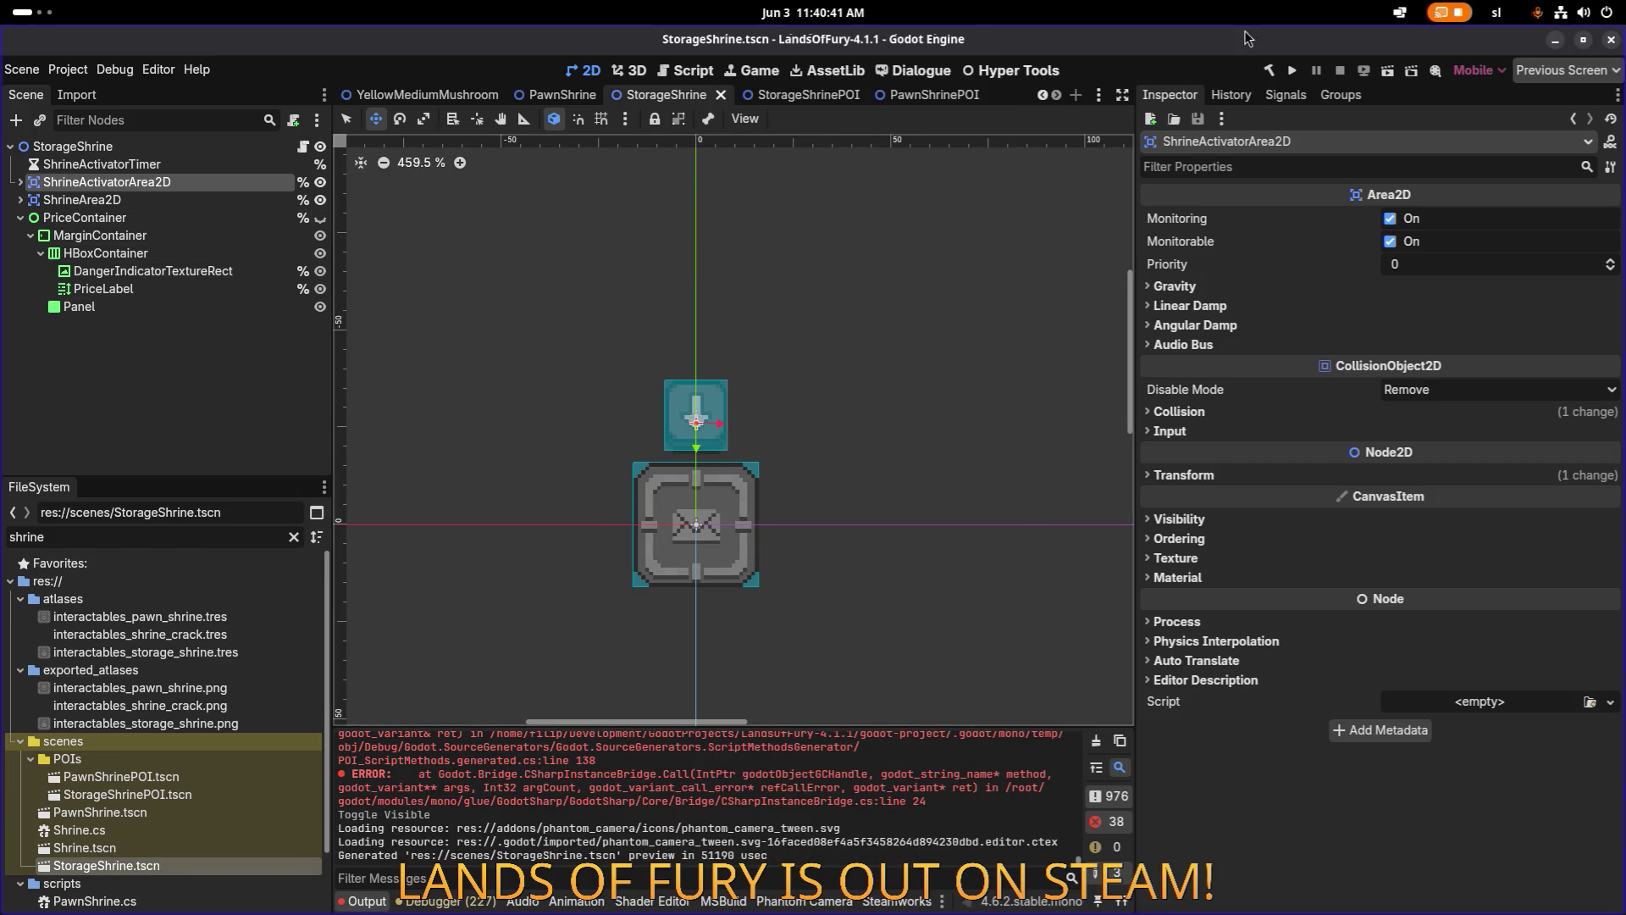
{"action": "left_click", "coordinate": [1291, 71]}
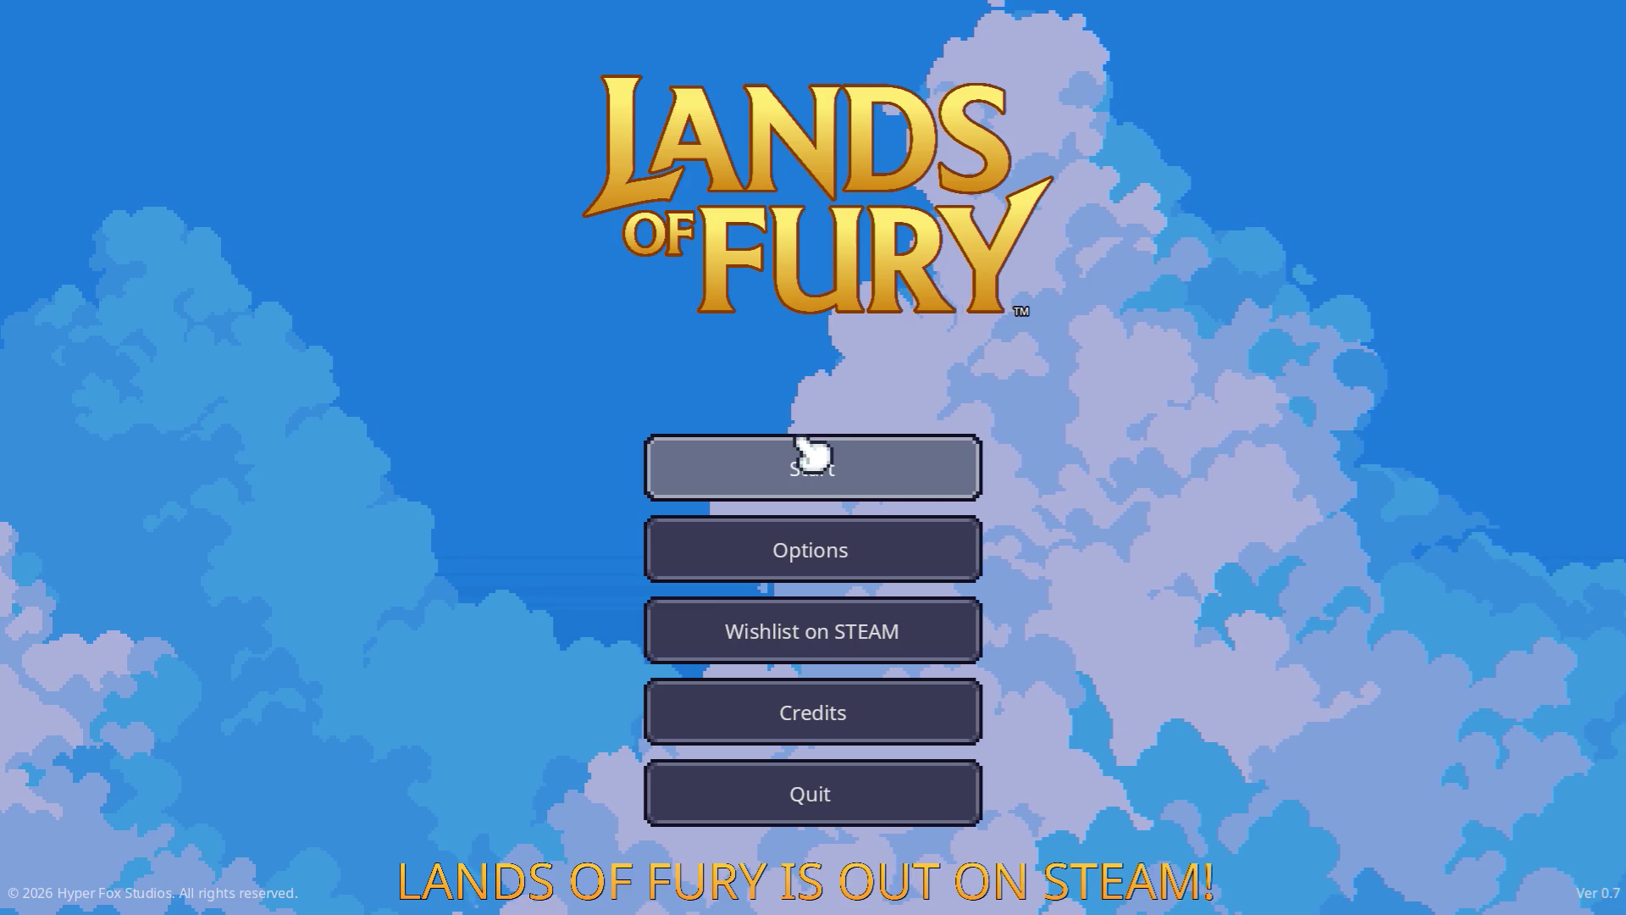
Start the game from the main menu and load the first save profile.
{"action": "left_click", "coordinate": [786, 464]}
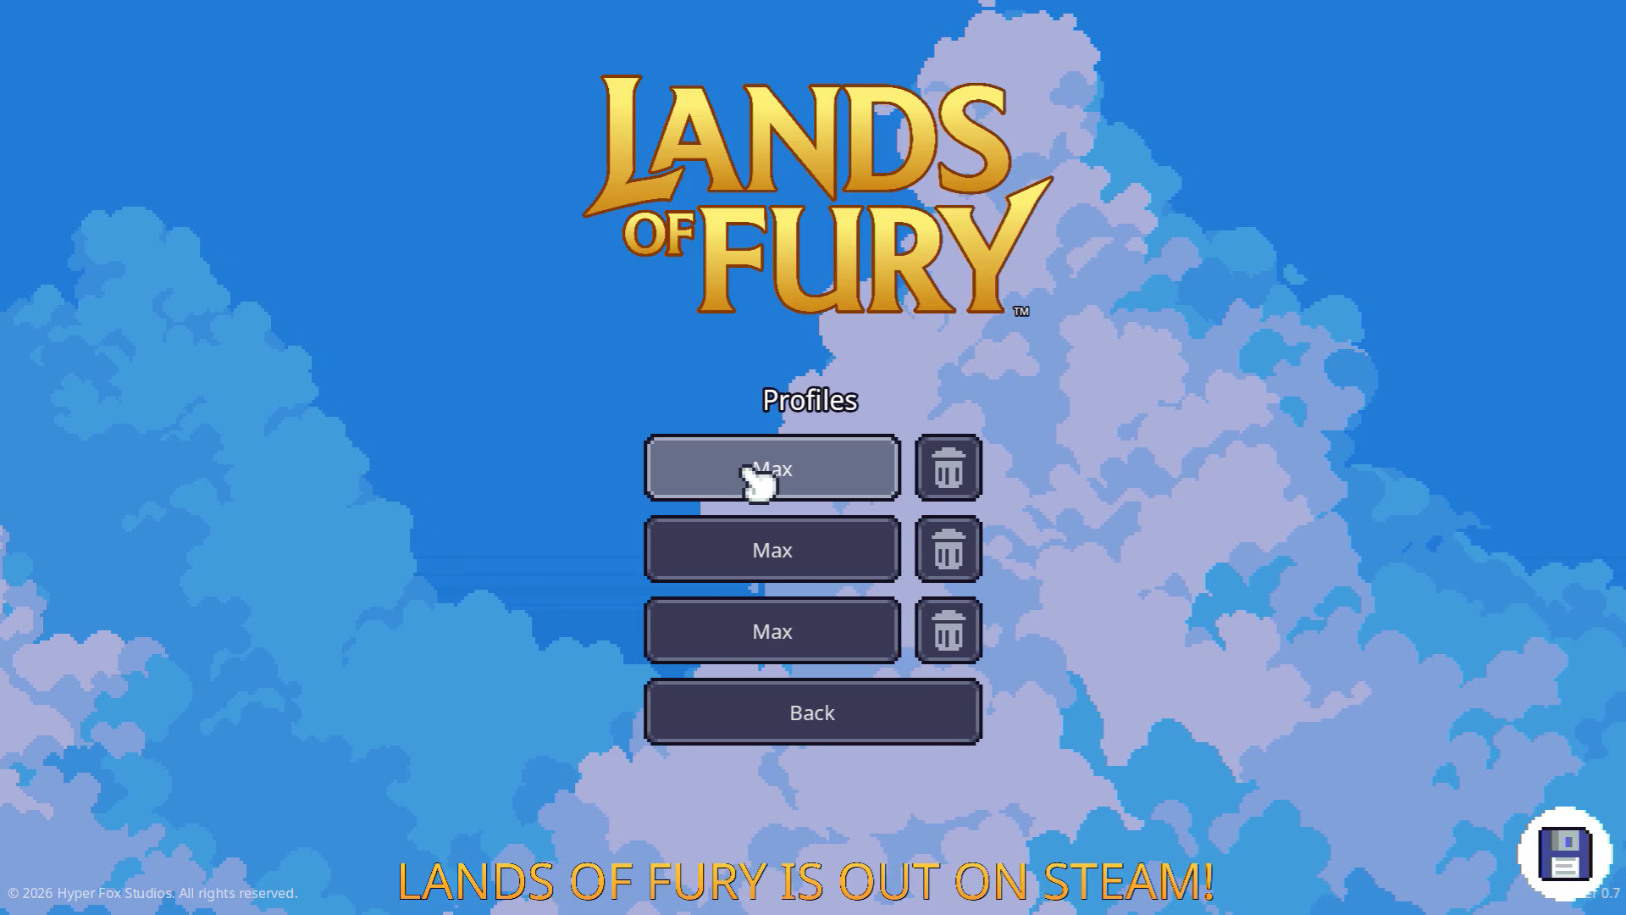
{"action": "left_click", "coordinate": [749, 471]}
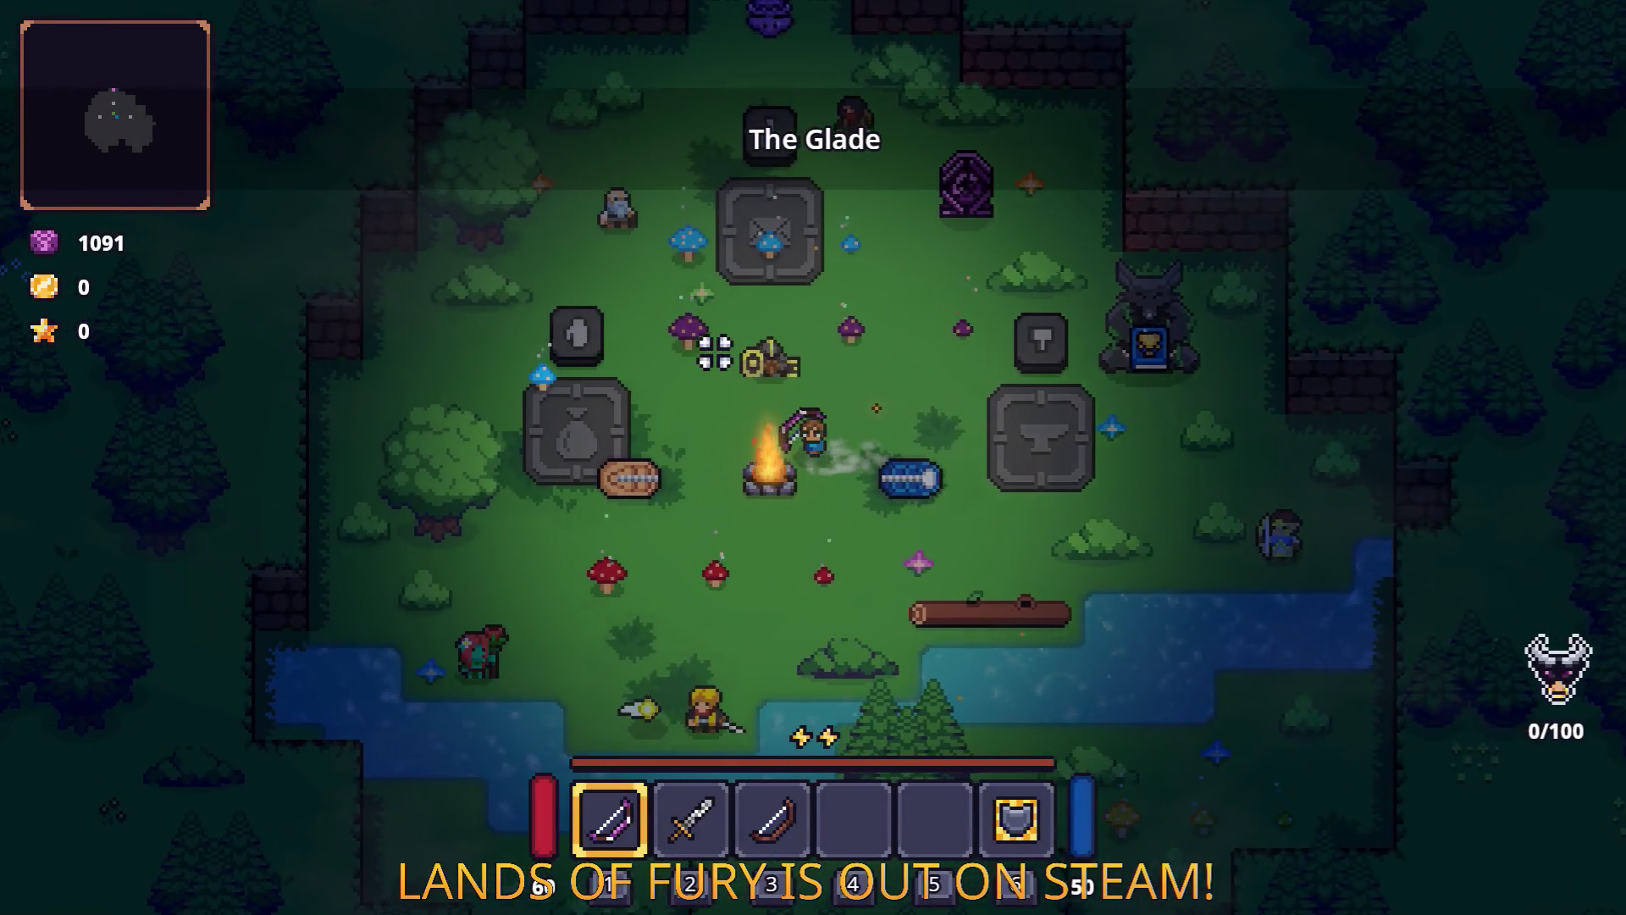
Sell the Rusty Sword at the pawn shrine for 50 gold.
{"action": "key", "text": "a"}
{"action": "key", "text": "Tab"}
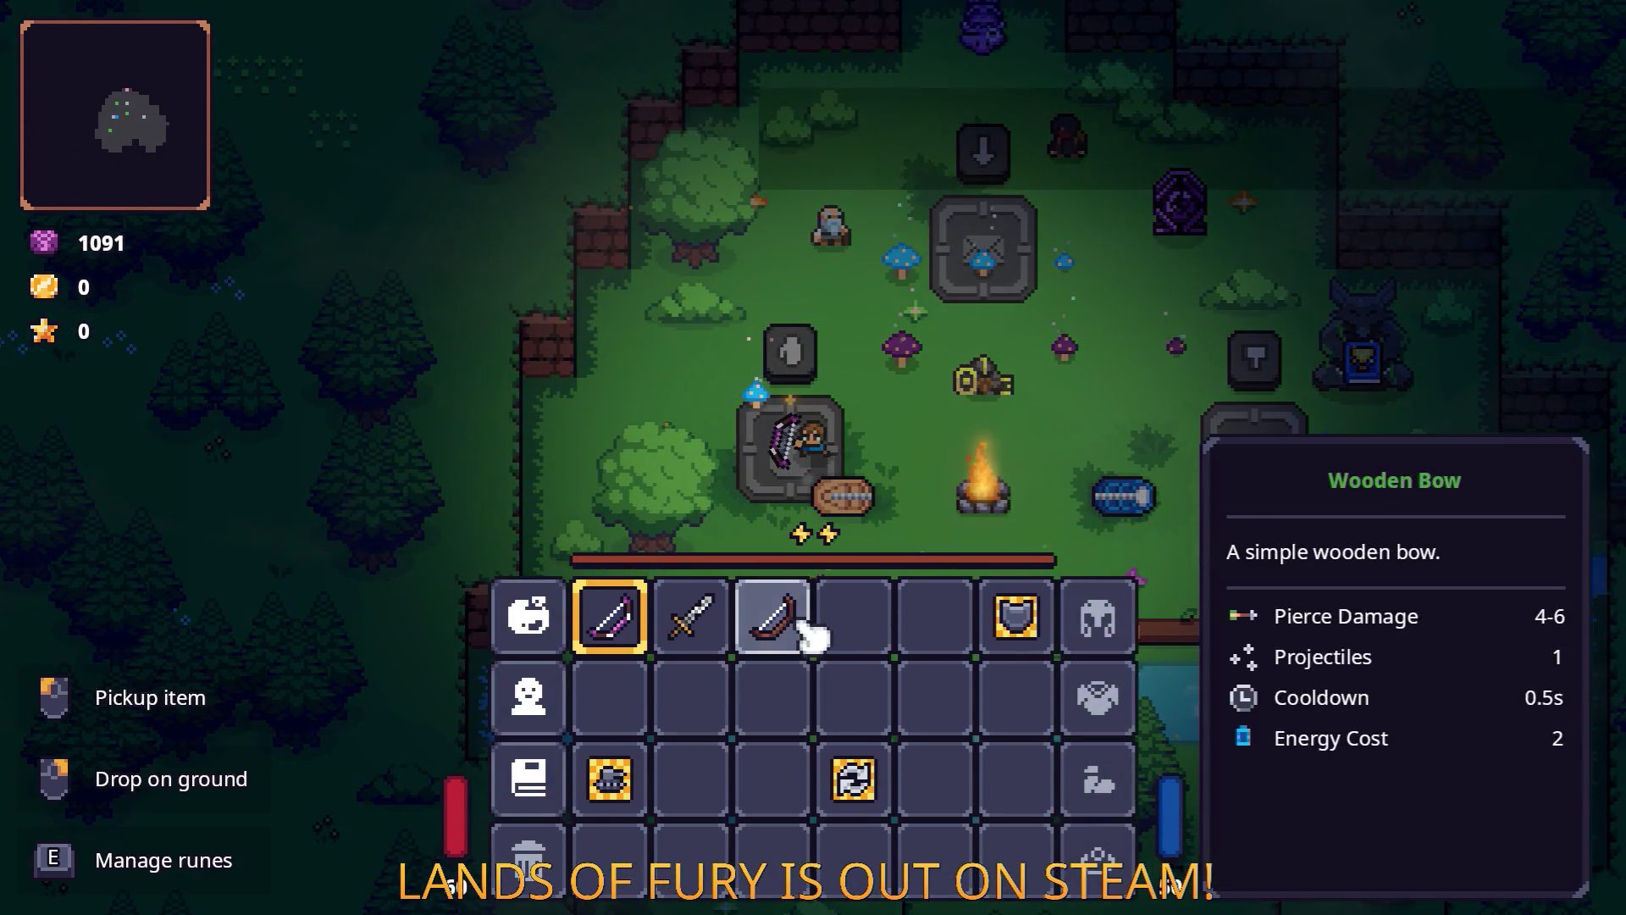
{"action": "right_click", "coordinate": [690, 618]}
{"action": "key", "text": "Tab"}
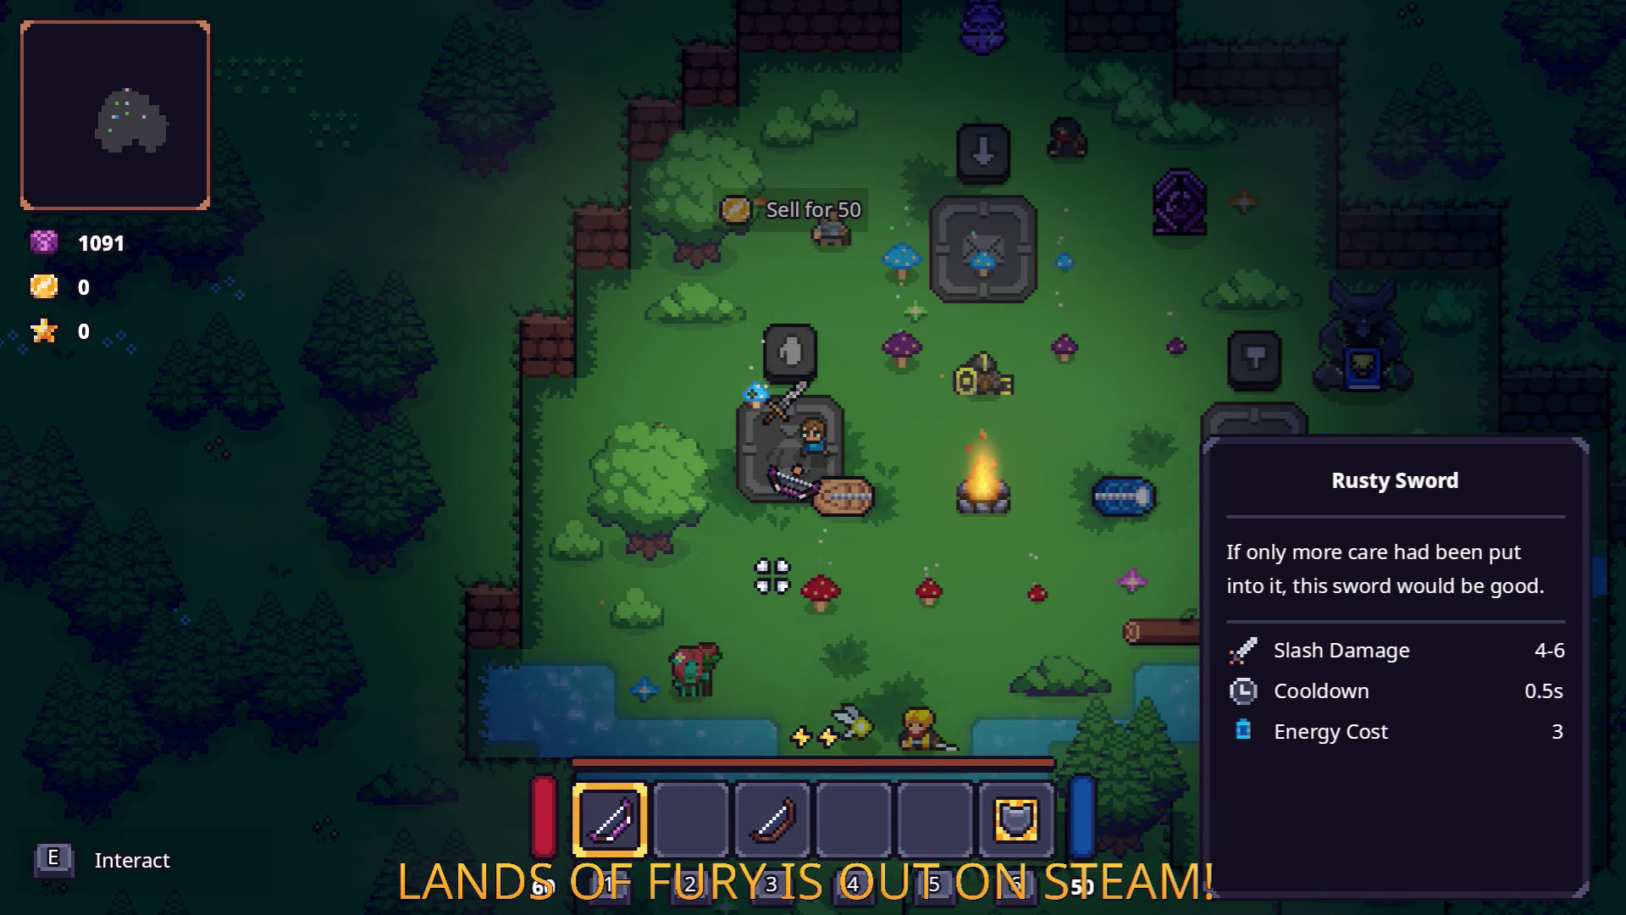
{"action": "key", "text": "d"}
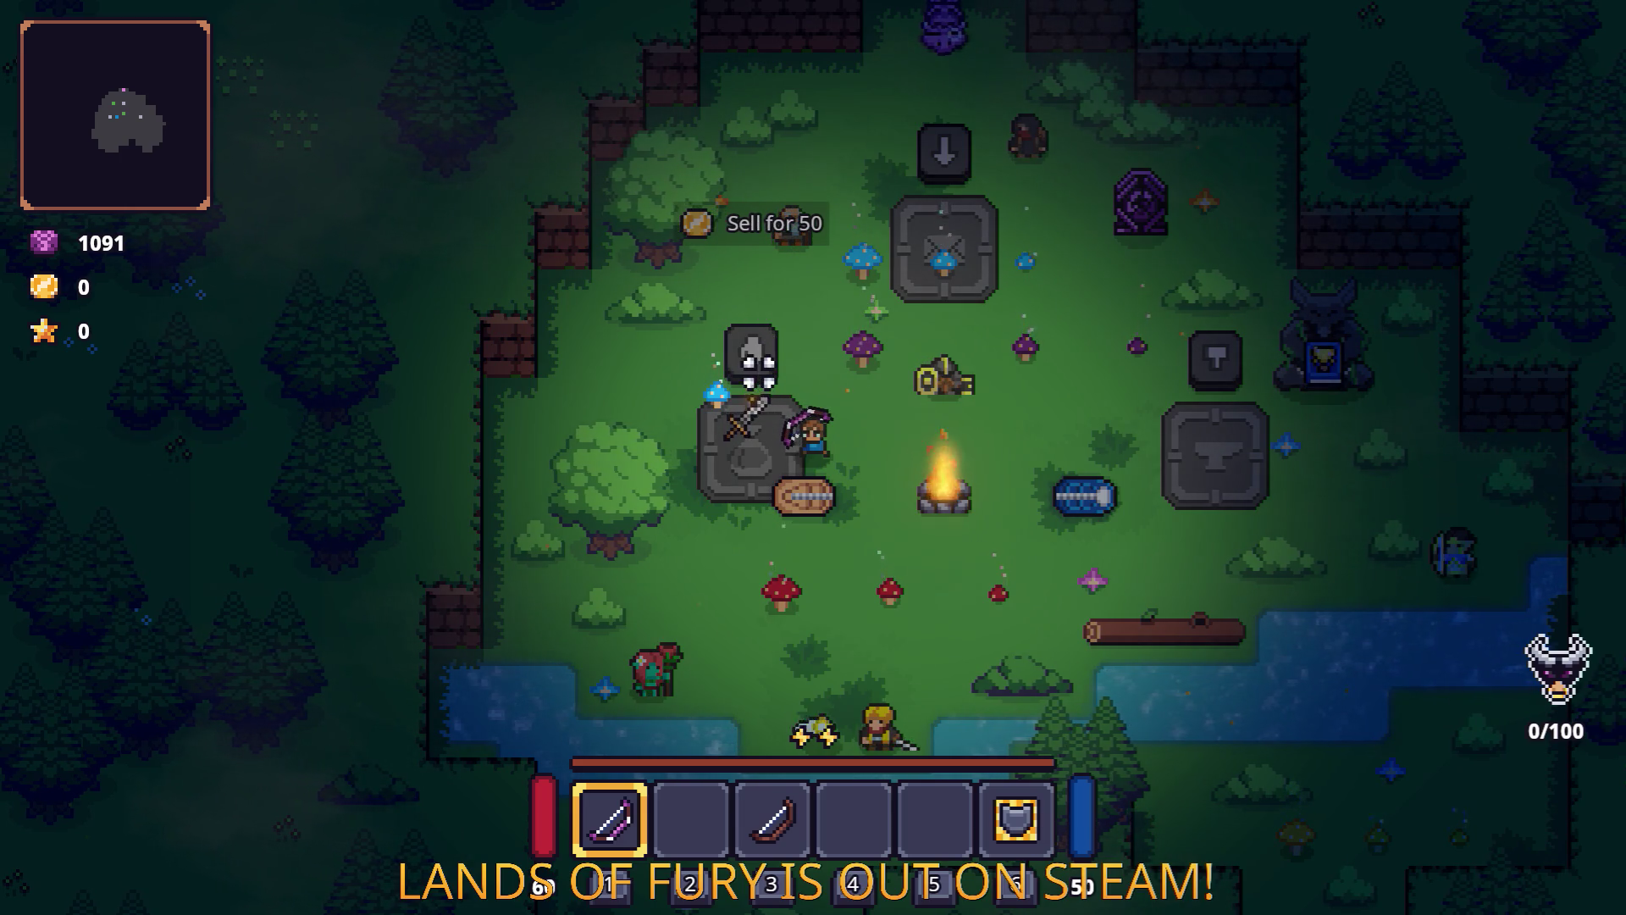
{"action": "key", "text": "w"}
Drop the Wooden Bow on the storage shrine to check its 150-gold storage price.
{"action": "key", "text": "a"}
{"action": "key", "text": "e"}
{"action": "key", "text": "d"}
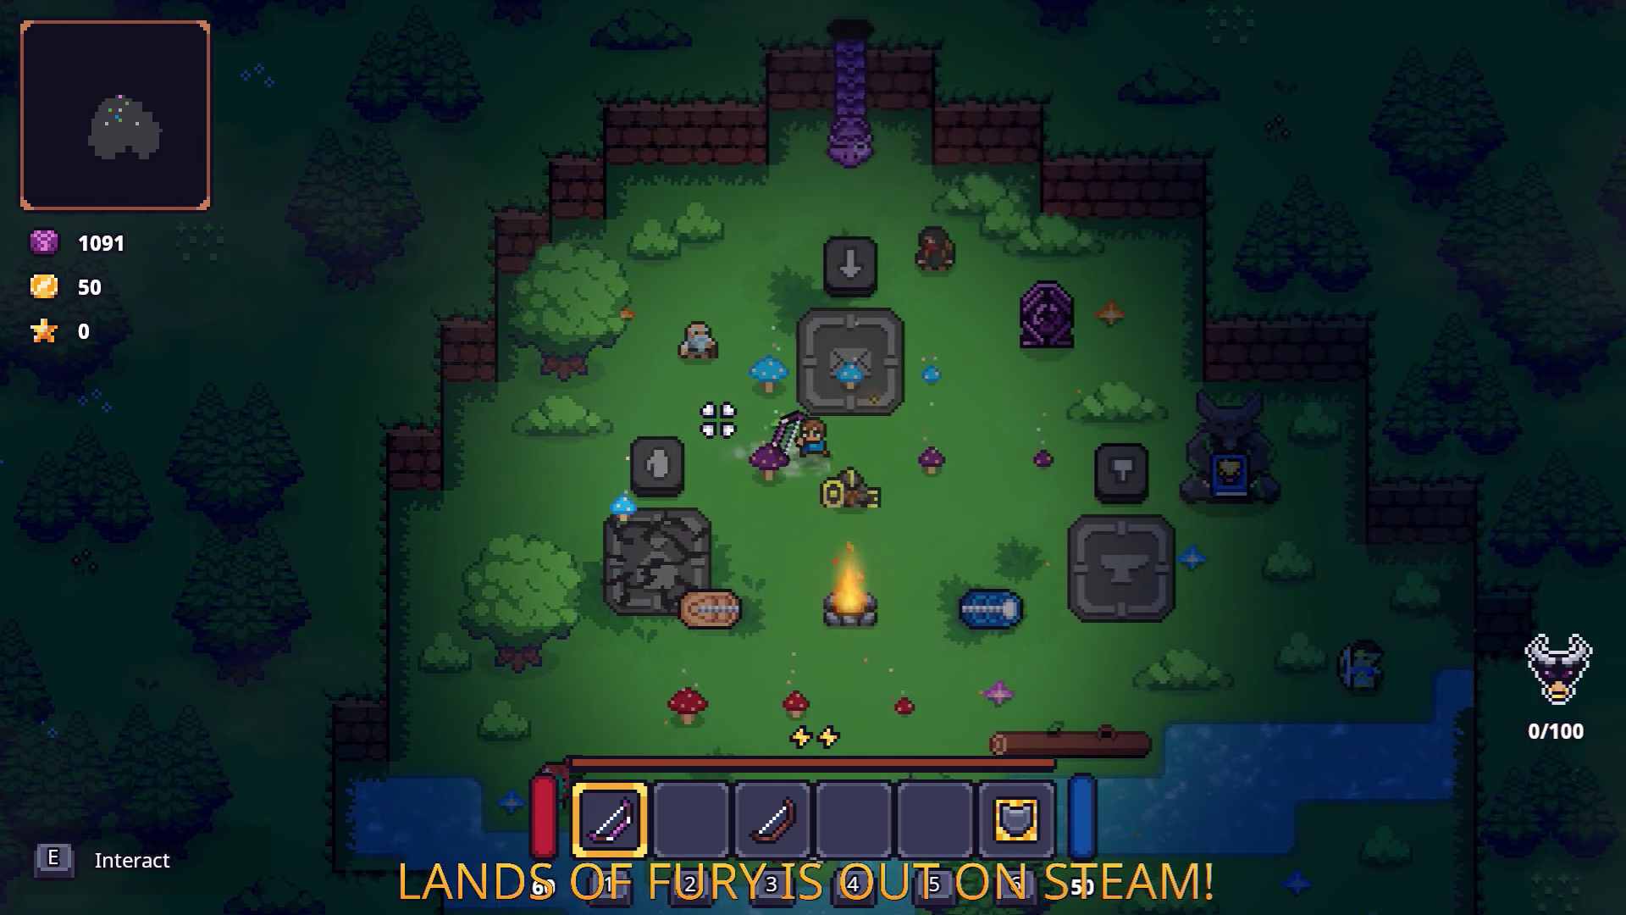
{"action": "key", "text": "w"}
{"action": "key", "text": "Tab"}
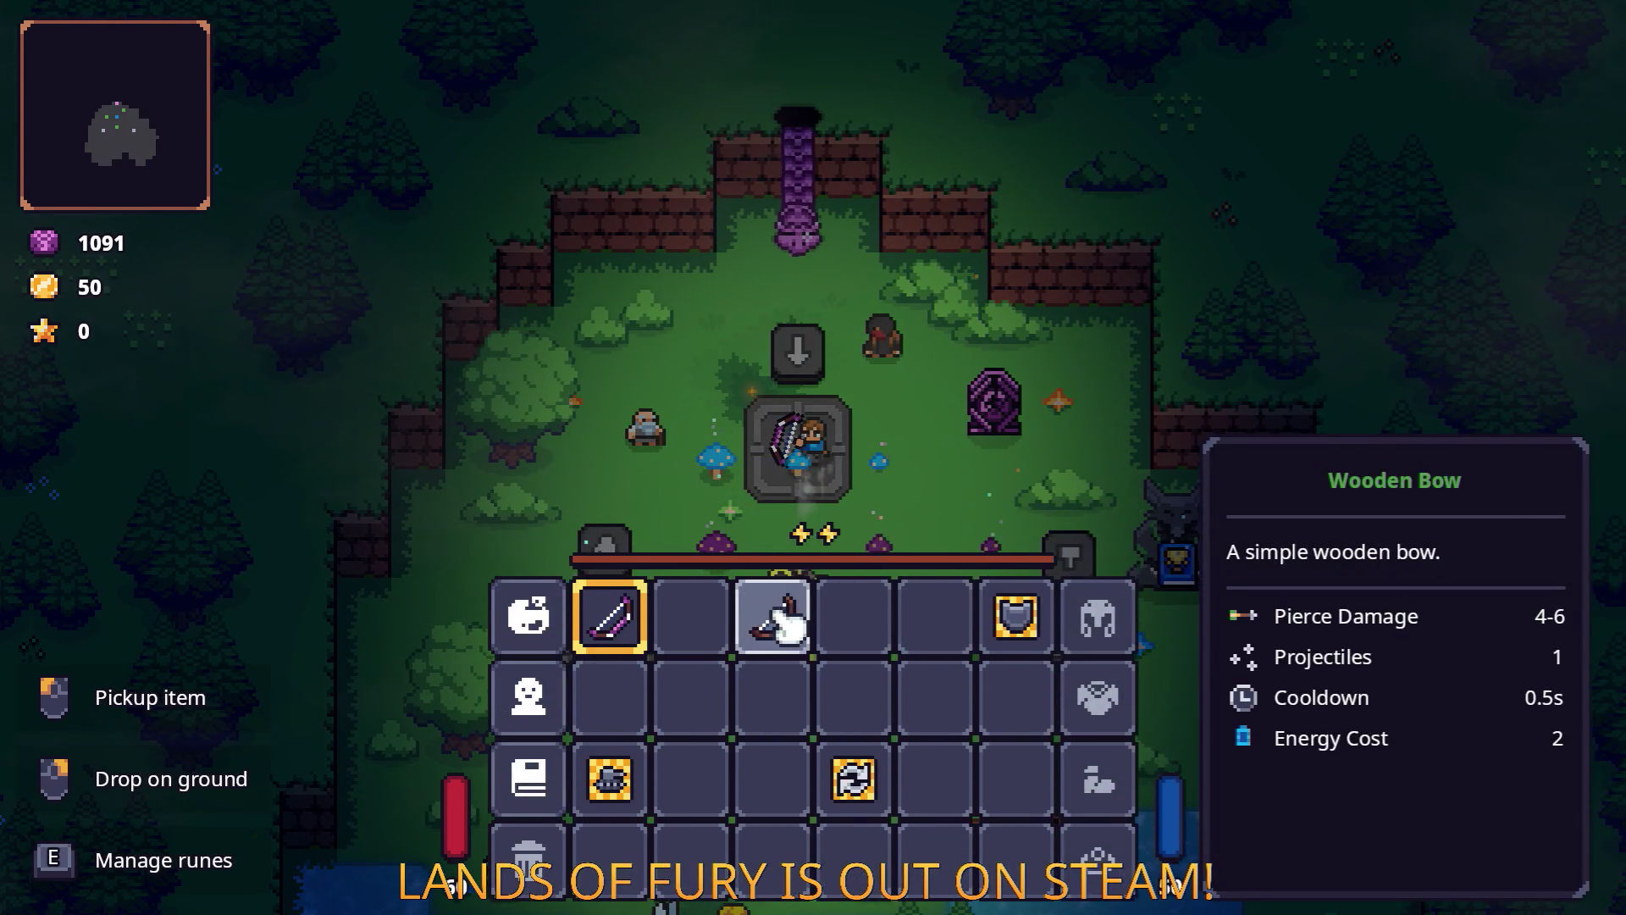
{"action": "right_click", "coordinate": [772, 609]}
{"action": "key", "text": "Tab"}
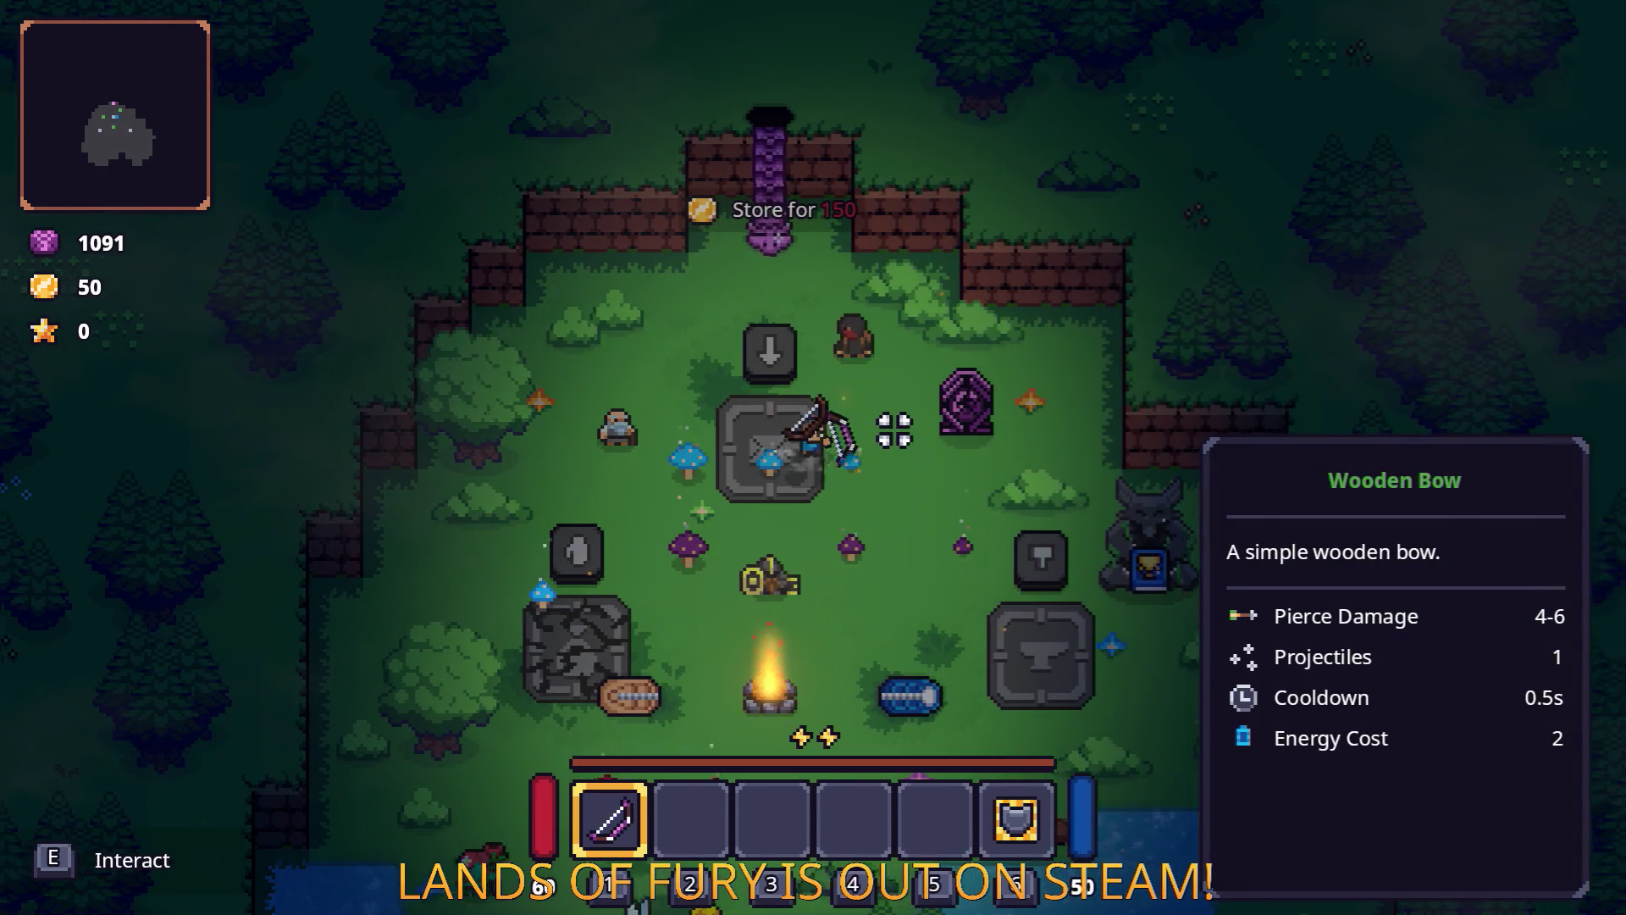
Start a trade with the cartridge seller, cancel it, and head back toward the storage shrine.
{"action": "key", "text": "d"}
{"action": "key", "text": "a"}
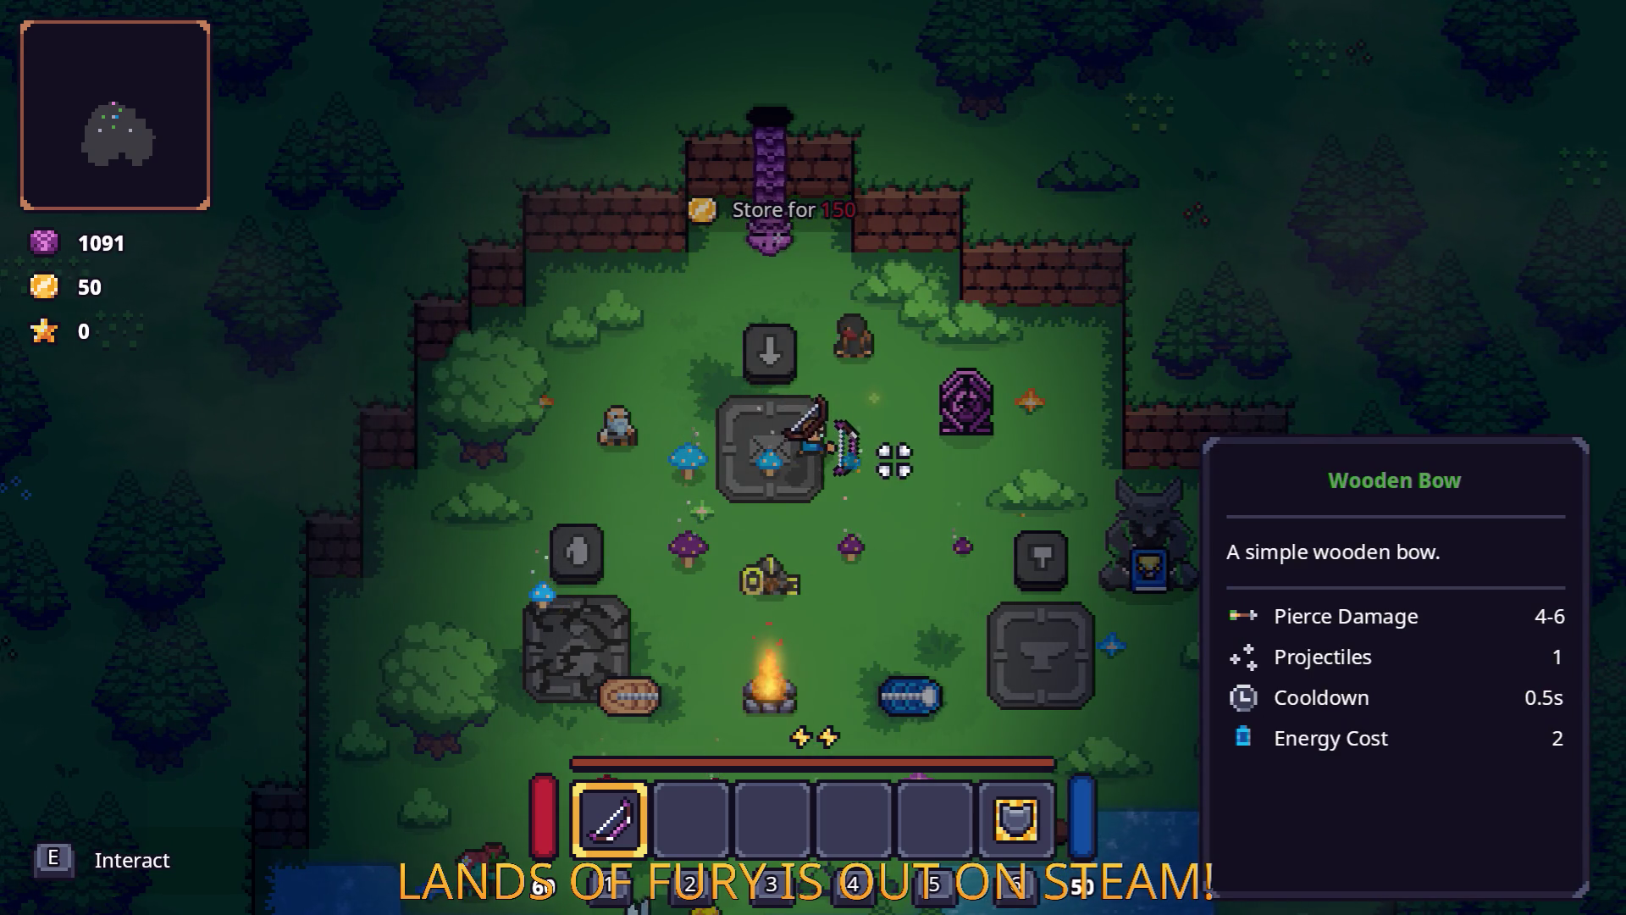
{"action": "key", "text": "w"}
{"action": "key", "text": "d"}
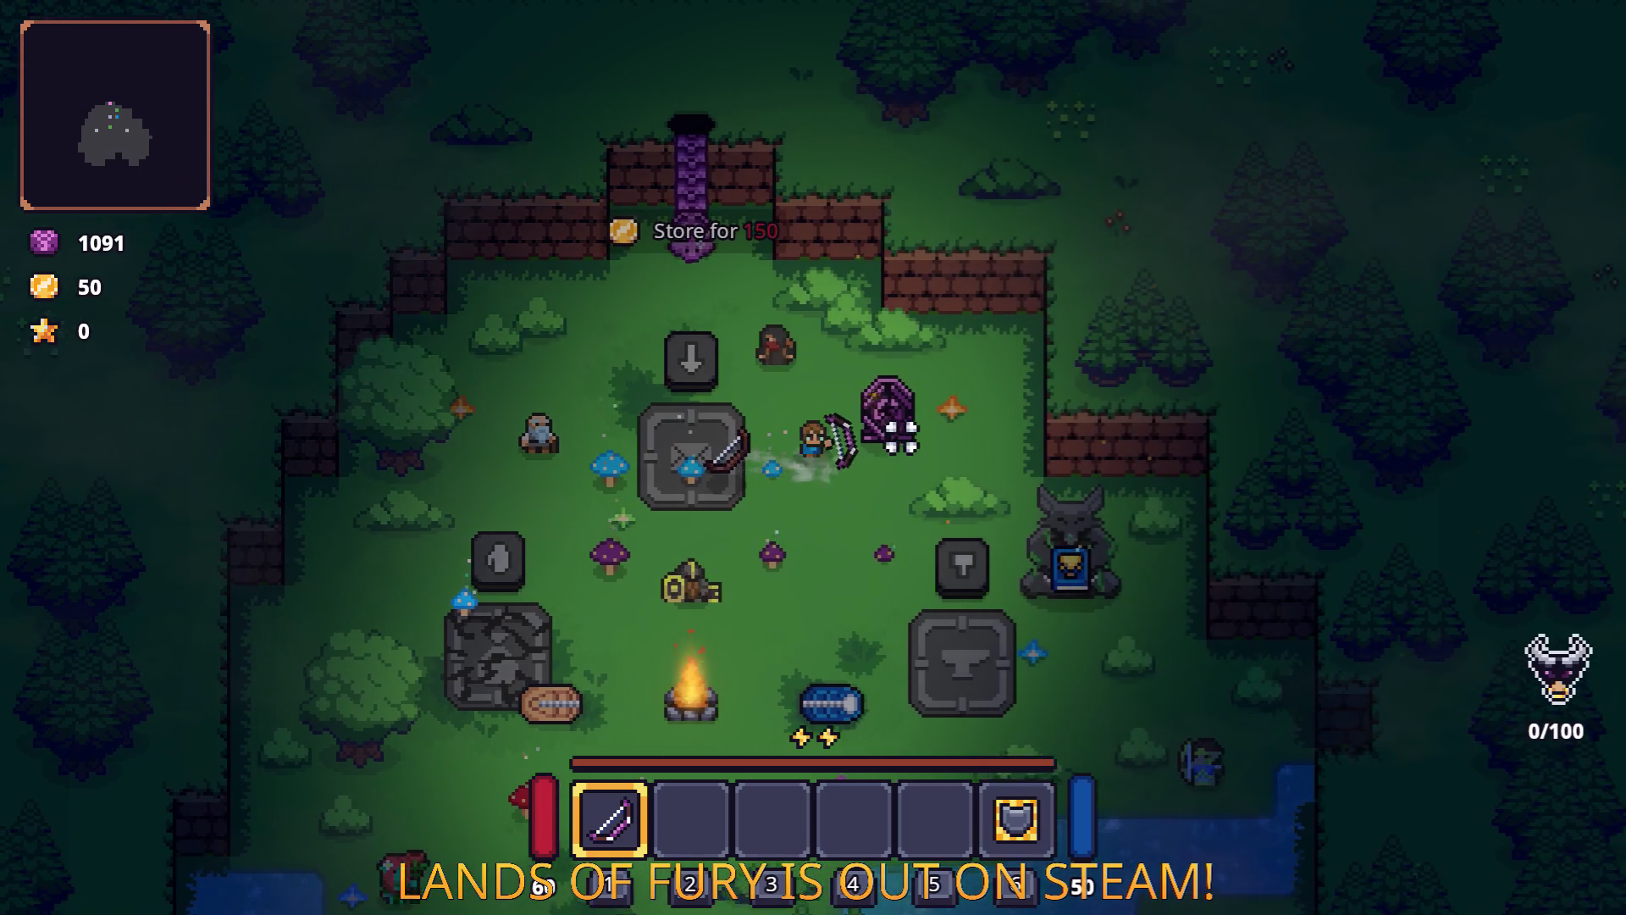
{"action": "key", "text": "e"}
{"action": "key", "text": "e"}
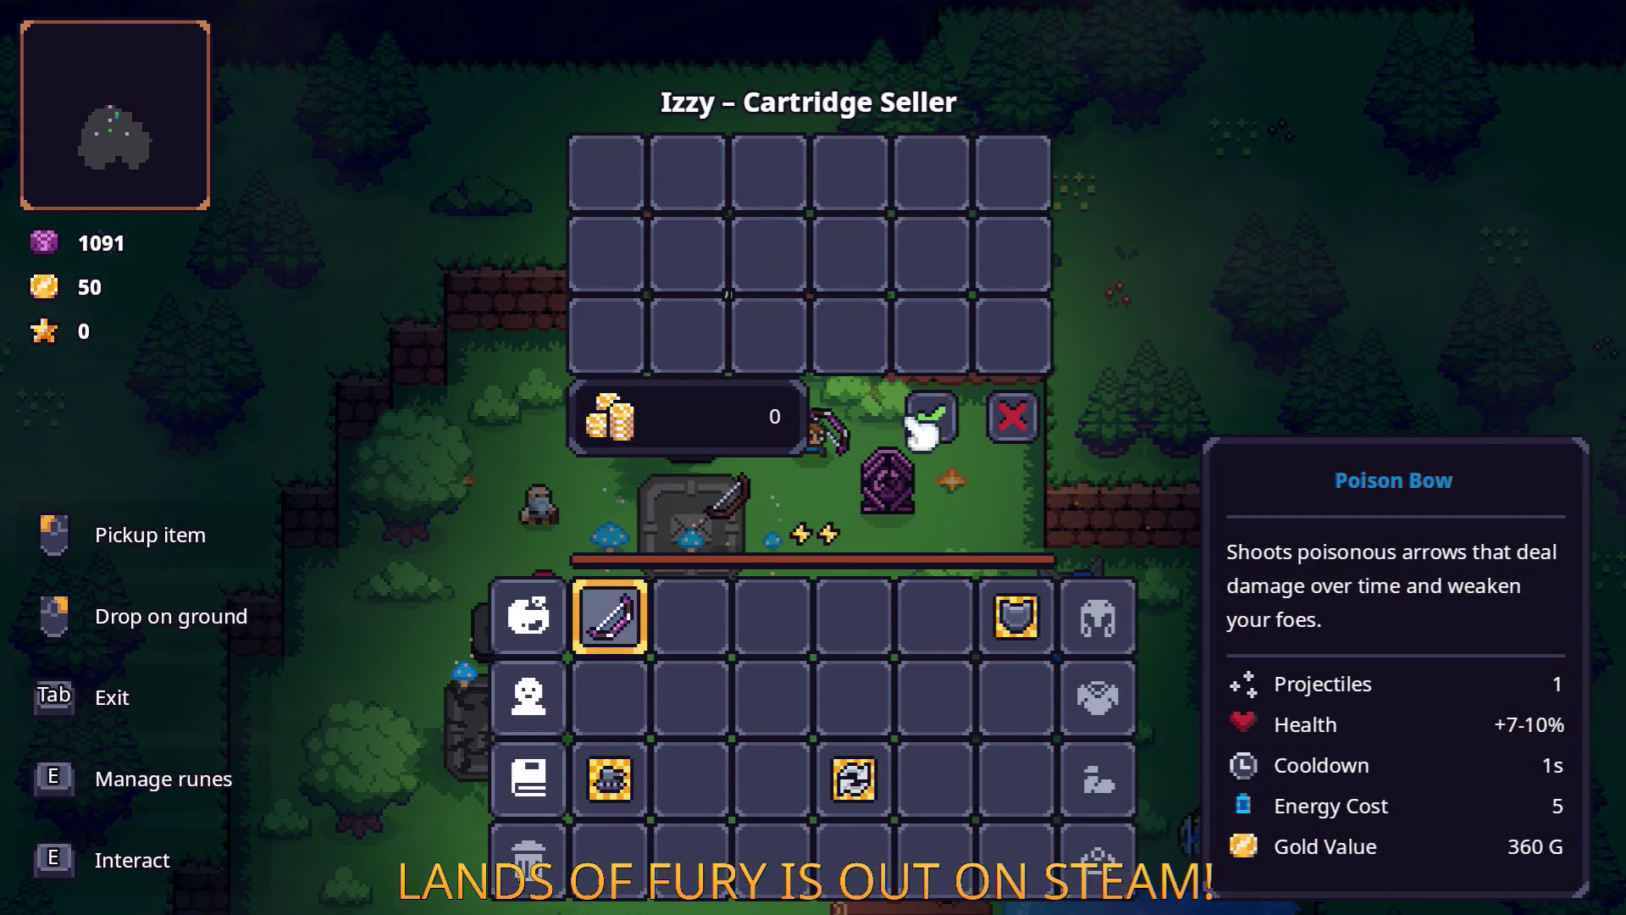
{"action": "left_click", "coordinate": [1017, 411]}
{"action": "key", "text": "s"}
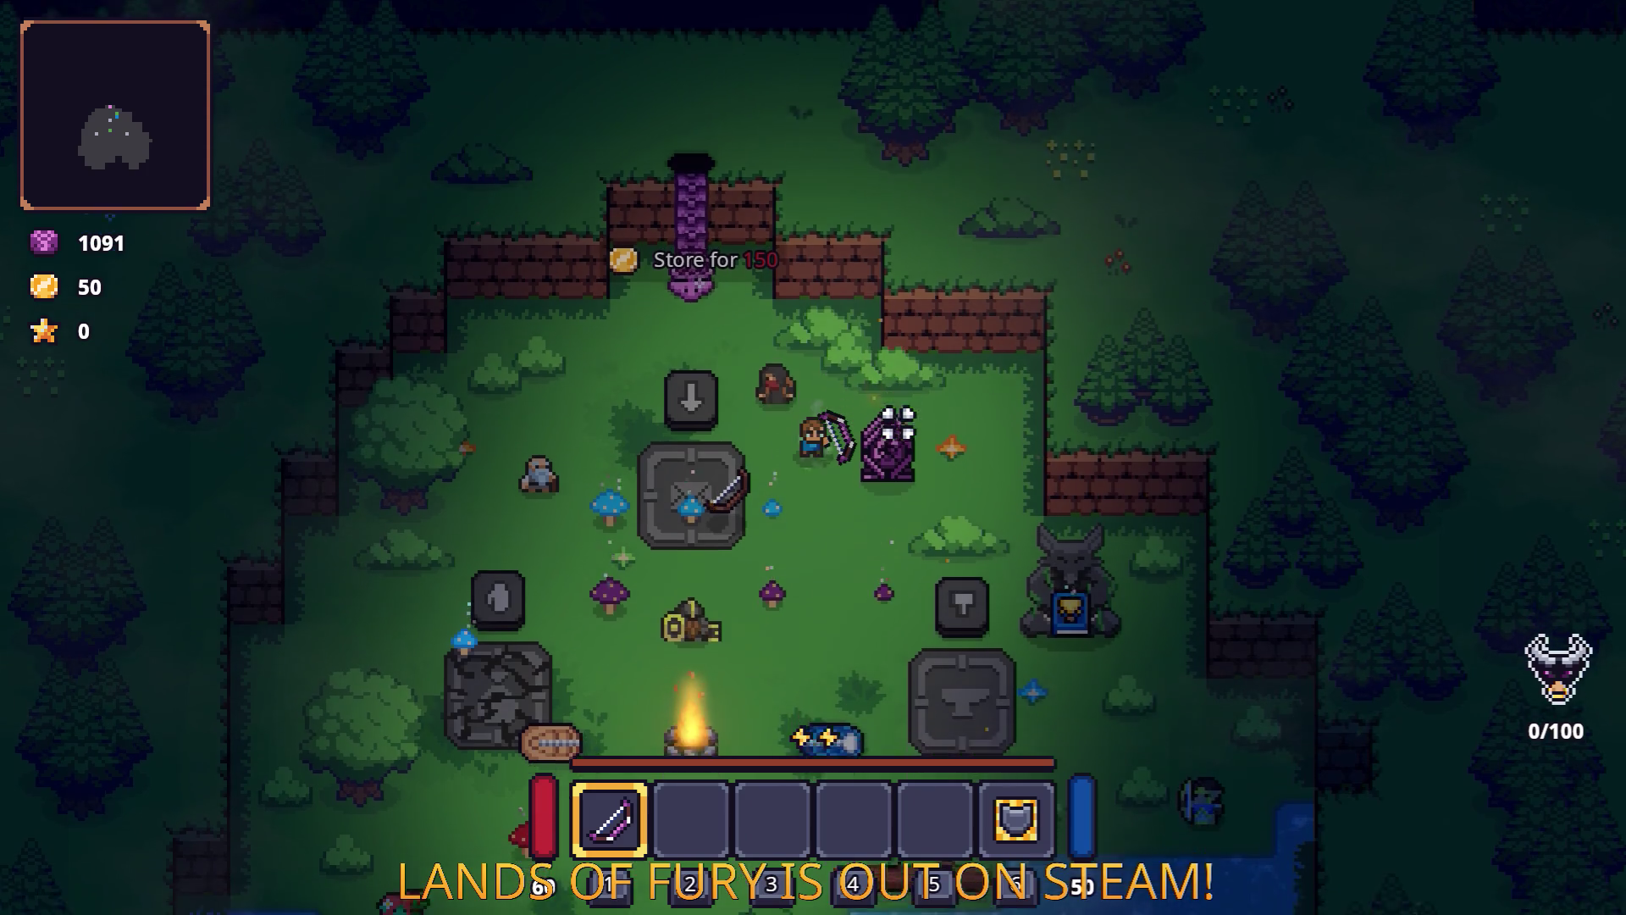
{"action": "key", "text": "a"}
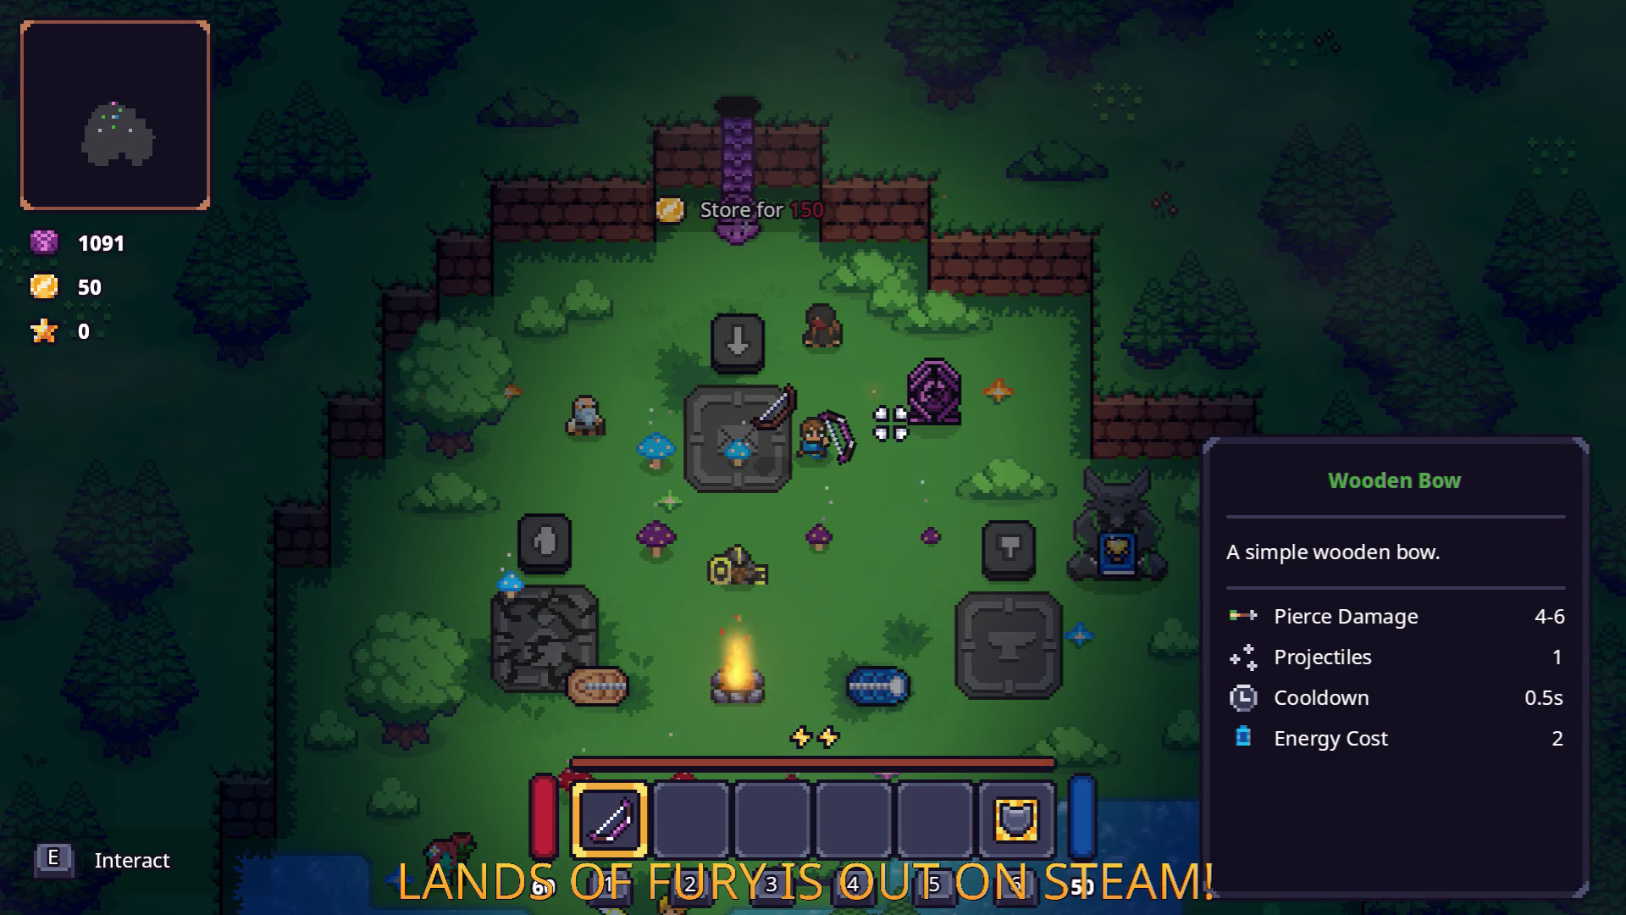
Return to the storage shrine and pick the Wooden Bow back up.
{"action": "key", "text": "s"}
{"action": "key", "text": "a"}
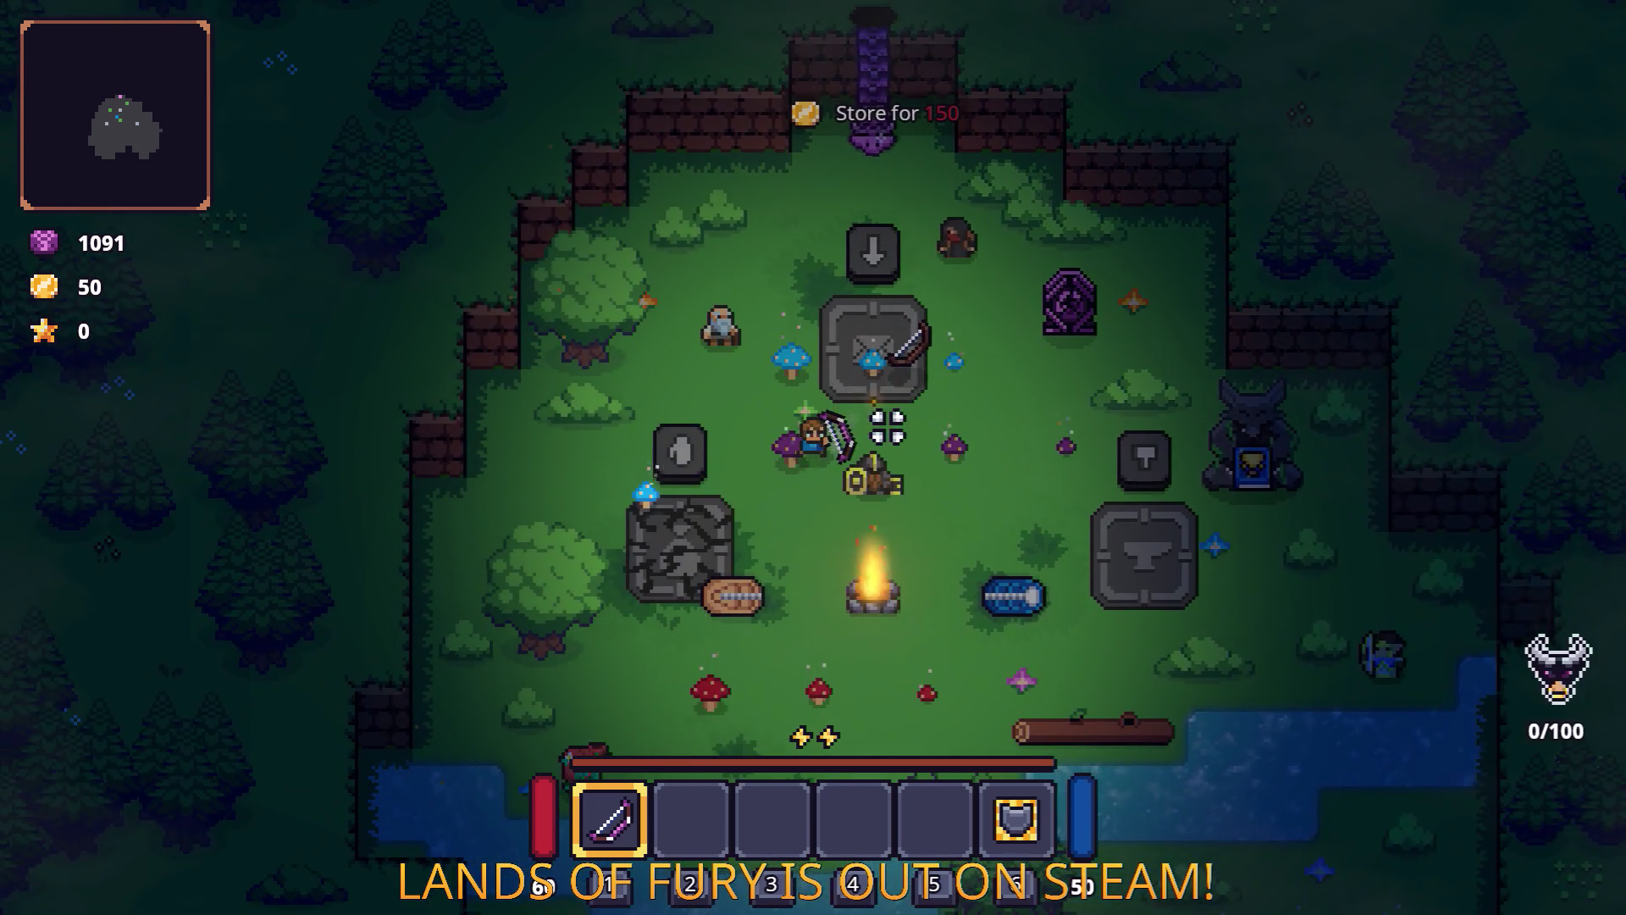
{"action": "key", "text": "w"}
{"action": "key", "text": "d"}
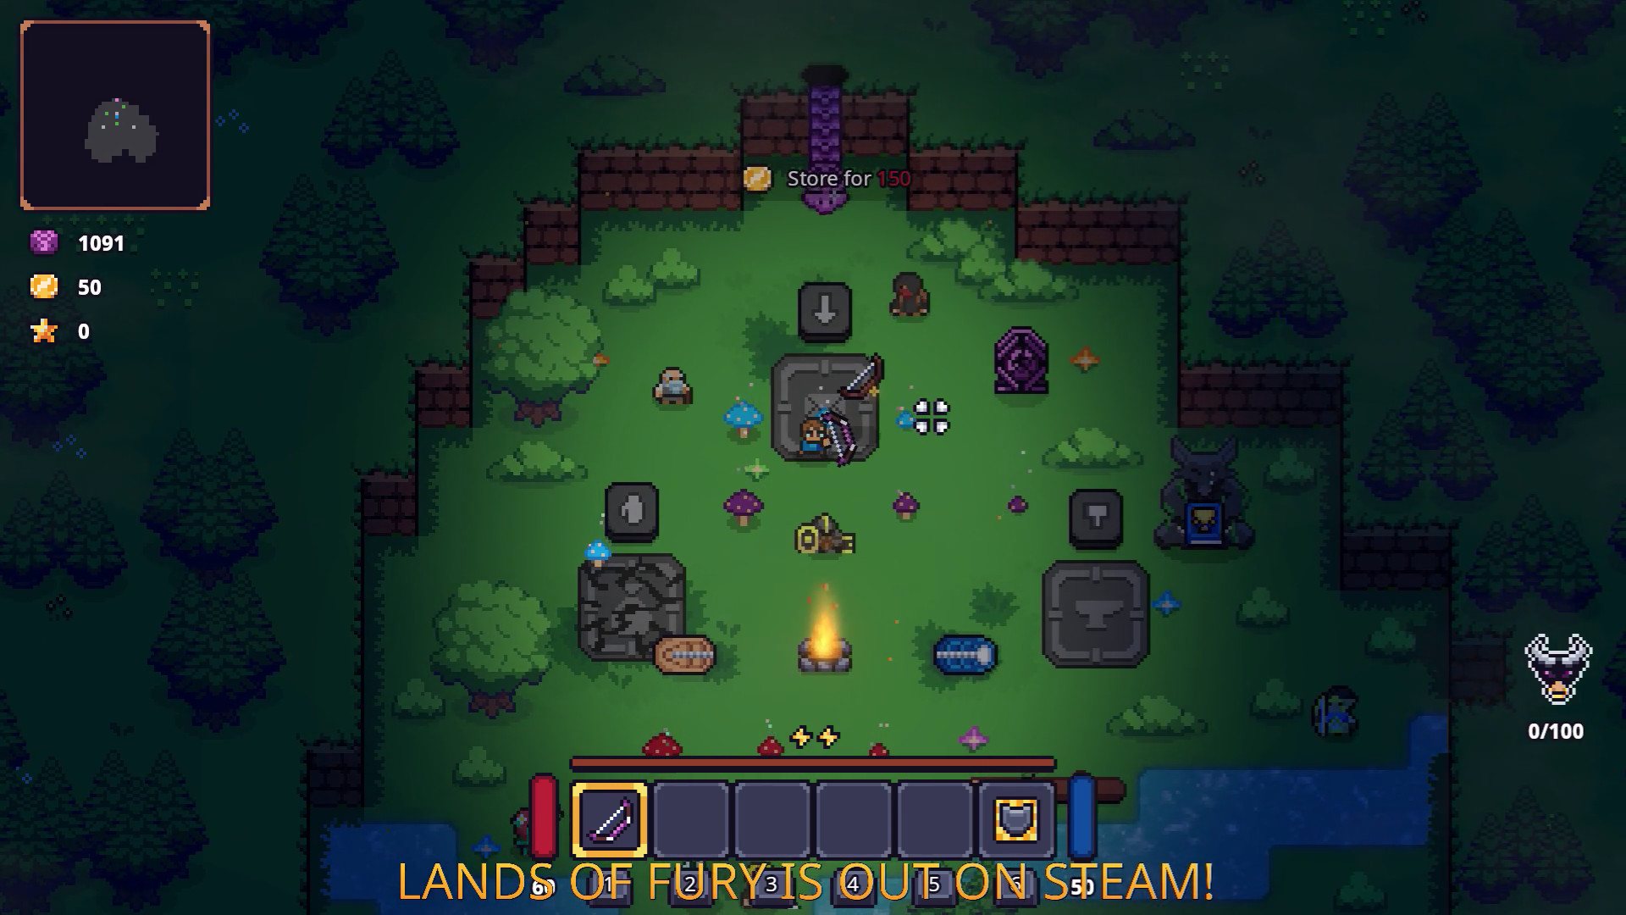
{"action": "key", "text": "w"}
{"action": "key", "text": "d"}
{"action": "key", "text": "e"}
{"action": "key", "text": "s"}
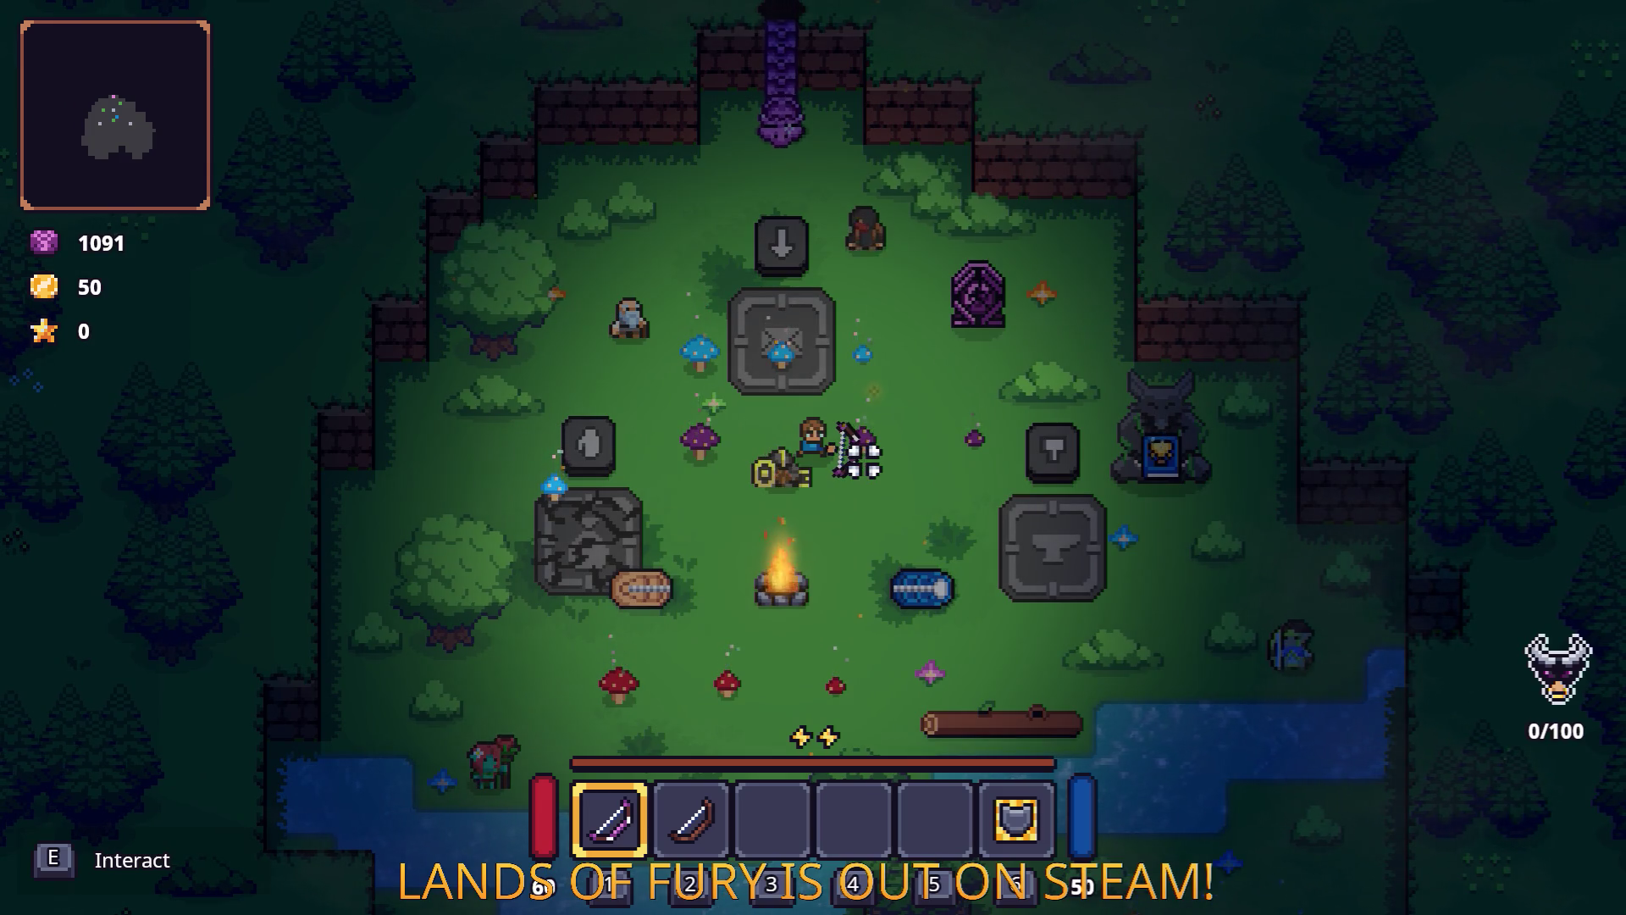
Equip the Wooden Bow from slot 2, toggle the developer console, and pause the game.
{"action": "key", "text": "3"}
{"action": "key", "text": "d"}
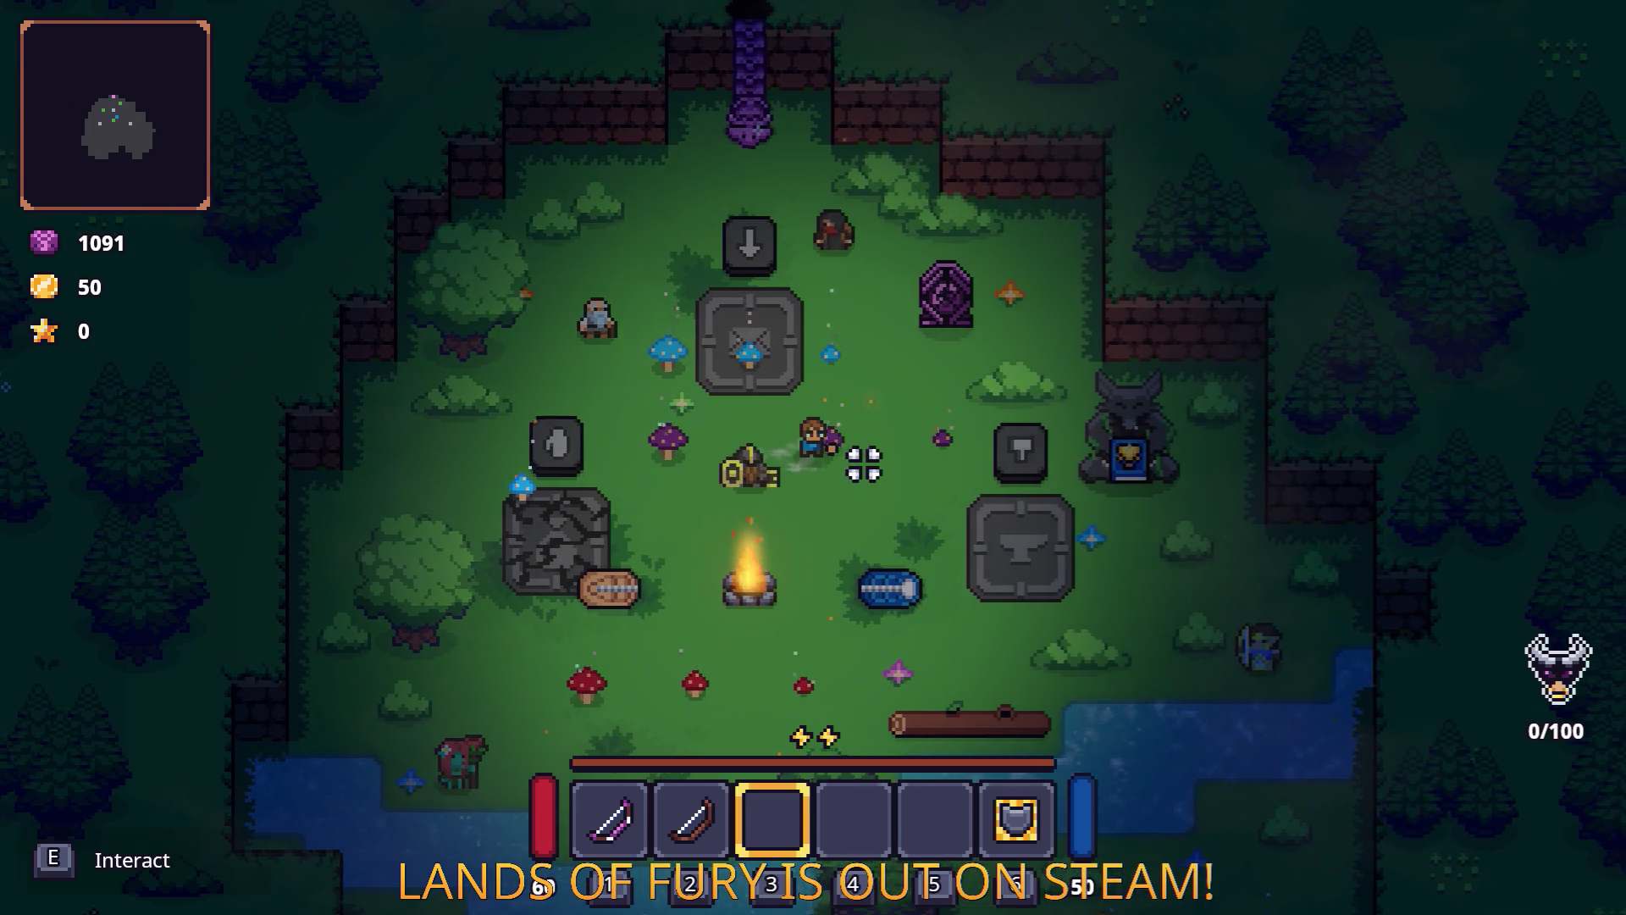
{"action": "key", "text": "2"}
{"action": "key", "text": "s"}
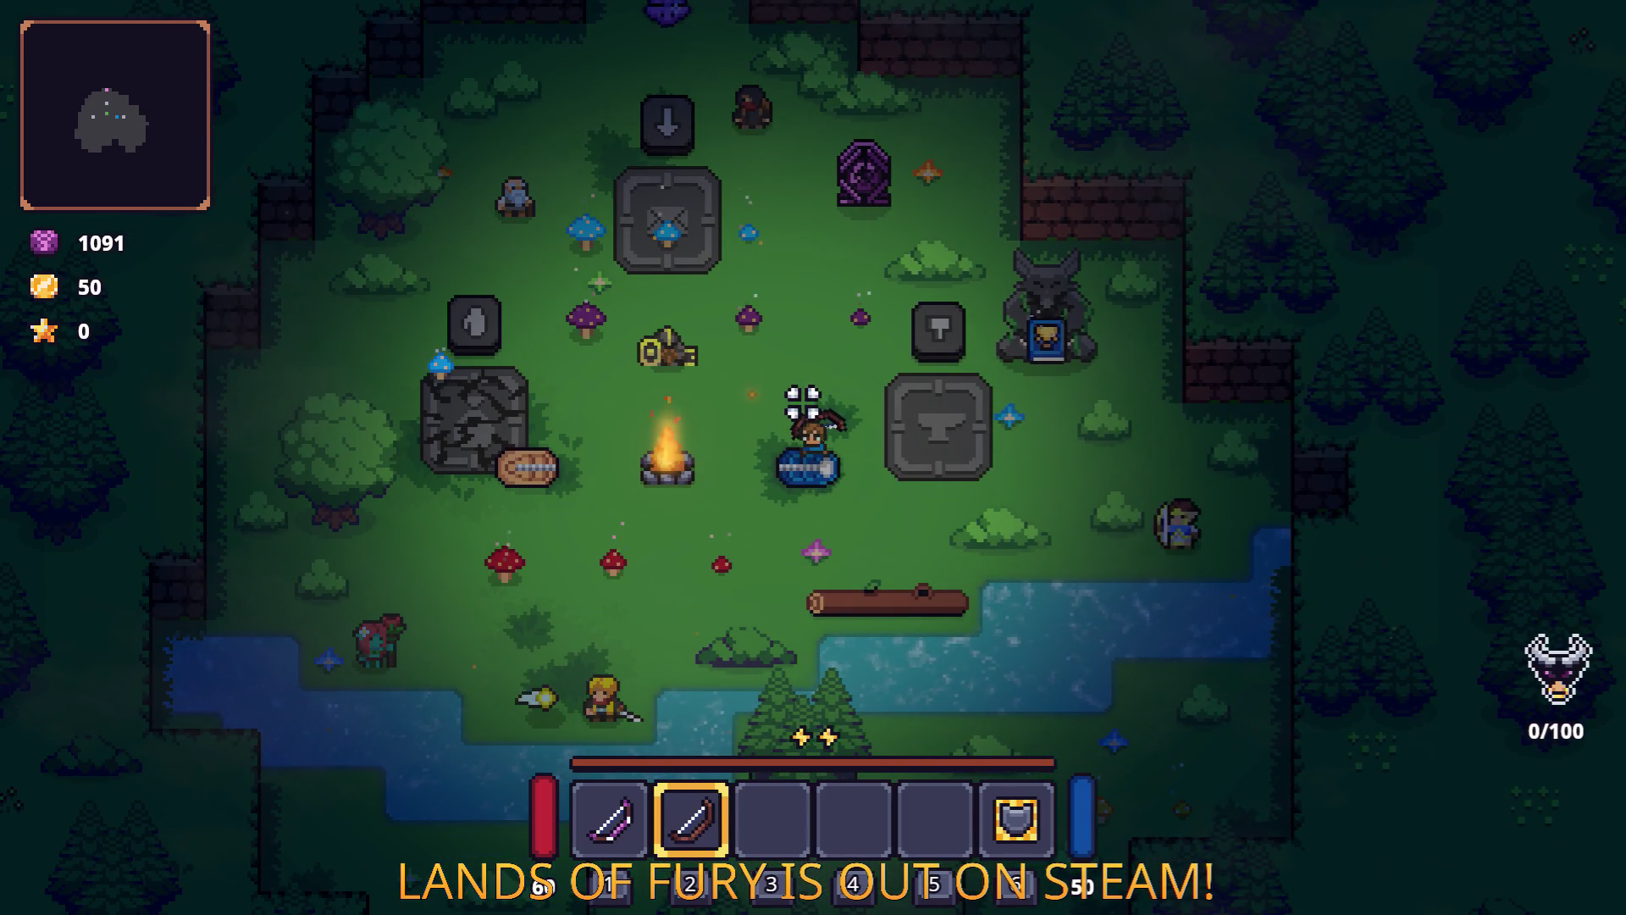
{"action": "key", "text": "grave"}
{"action": "key", "text": "Escape"}
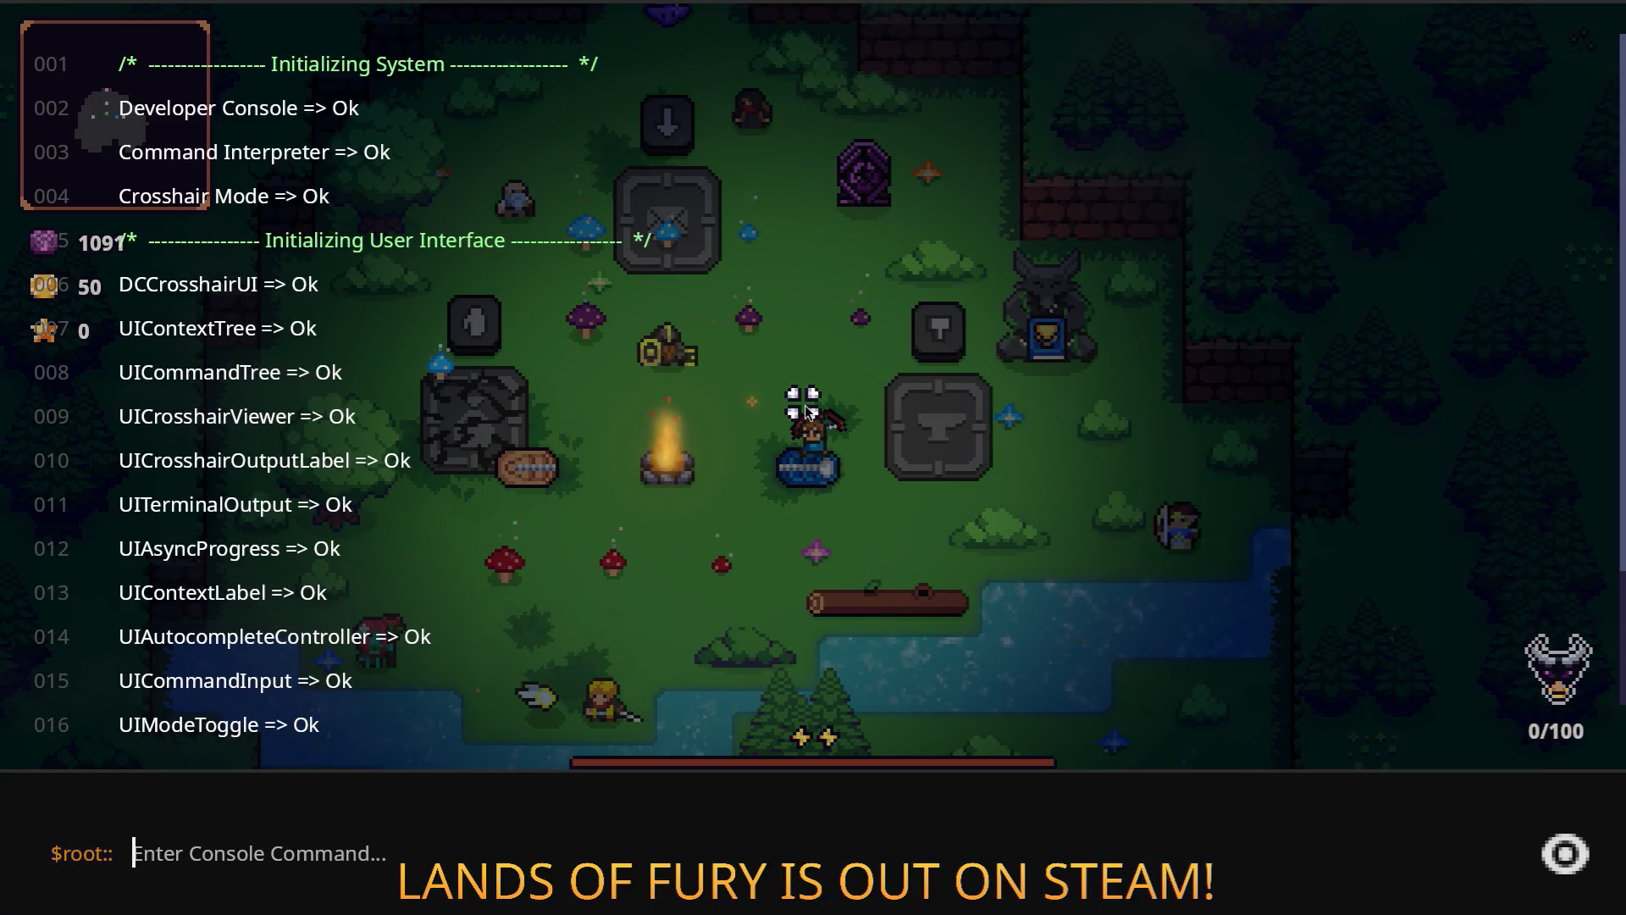
{"action": "key", "text": "grave"}
{"action": "key", "text": "Escape"}
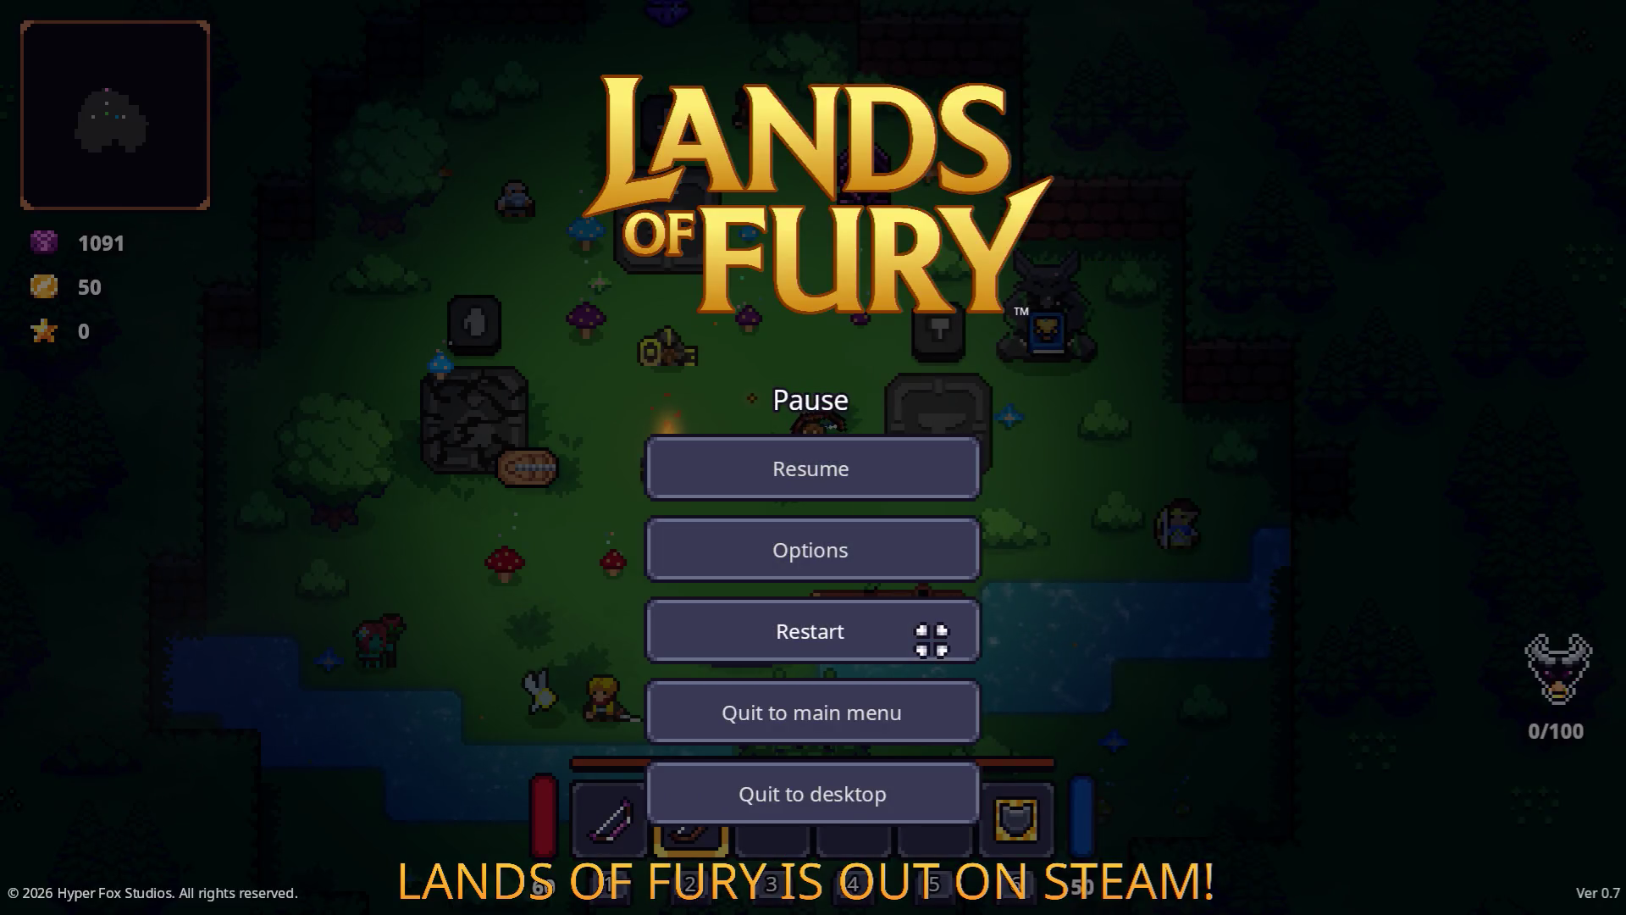
Restart the run, equip the Rusty Sword, and start attacking nearby enemies.
{"action": "left_click", "coordinate": [932, 641]}
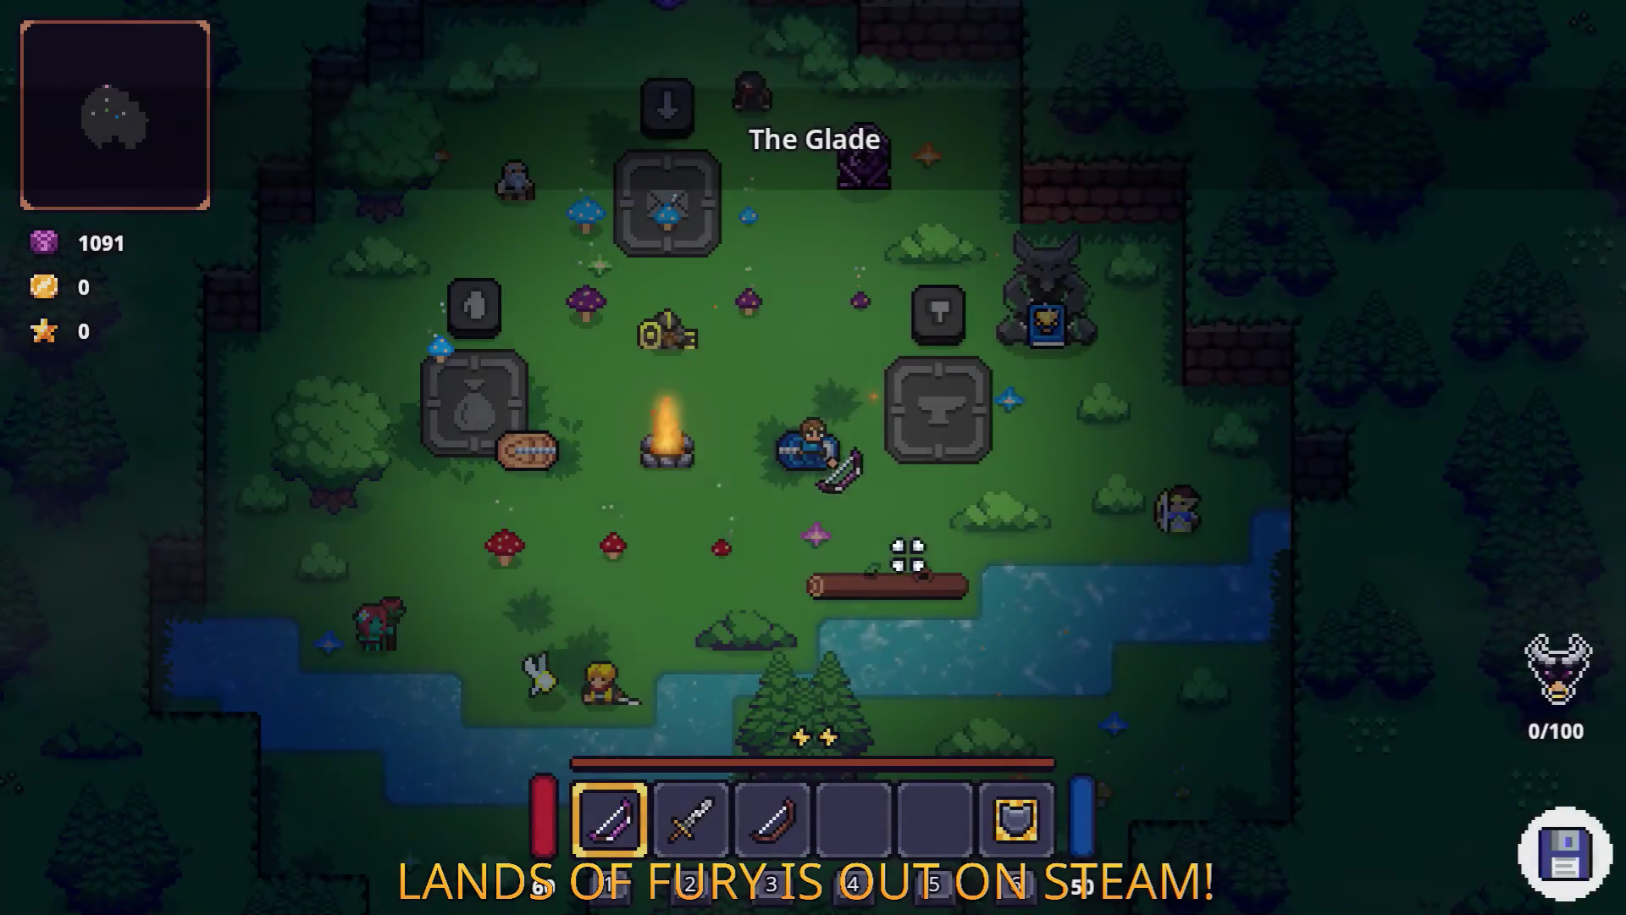
{"action": "key", "text": "w"}
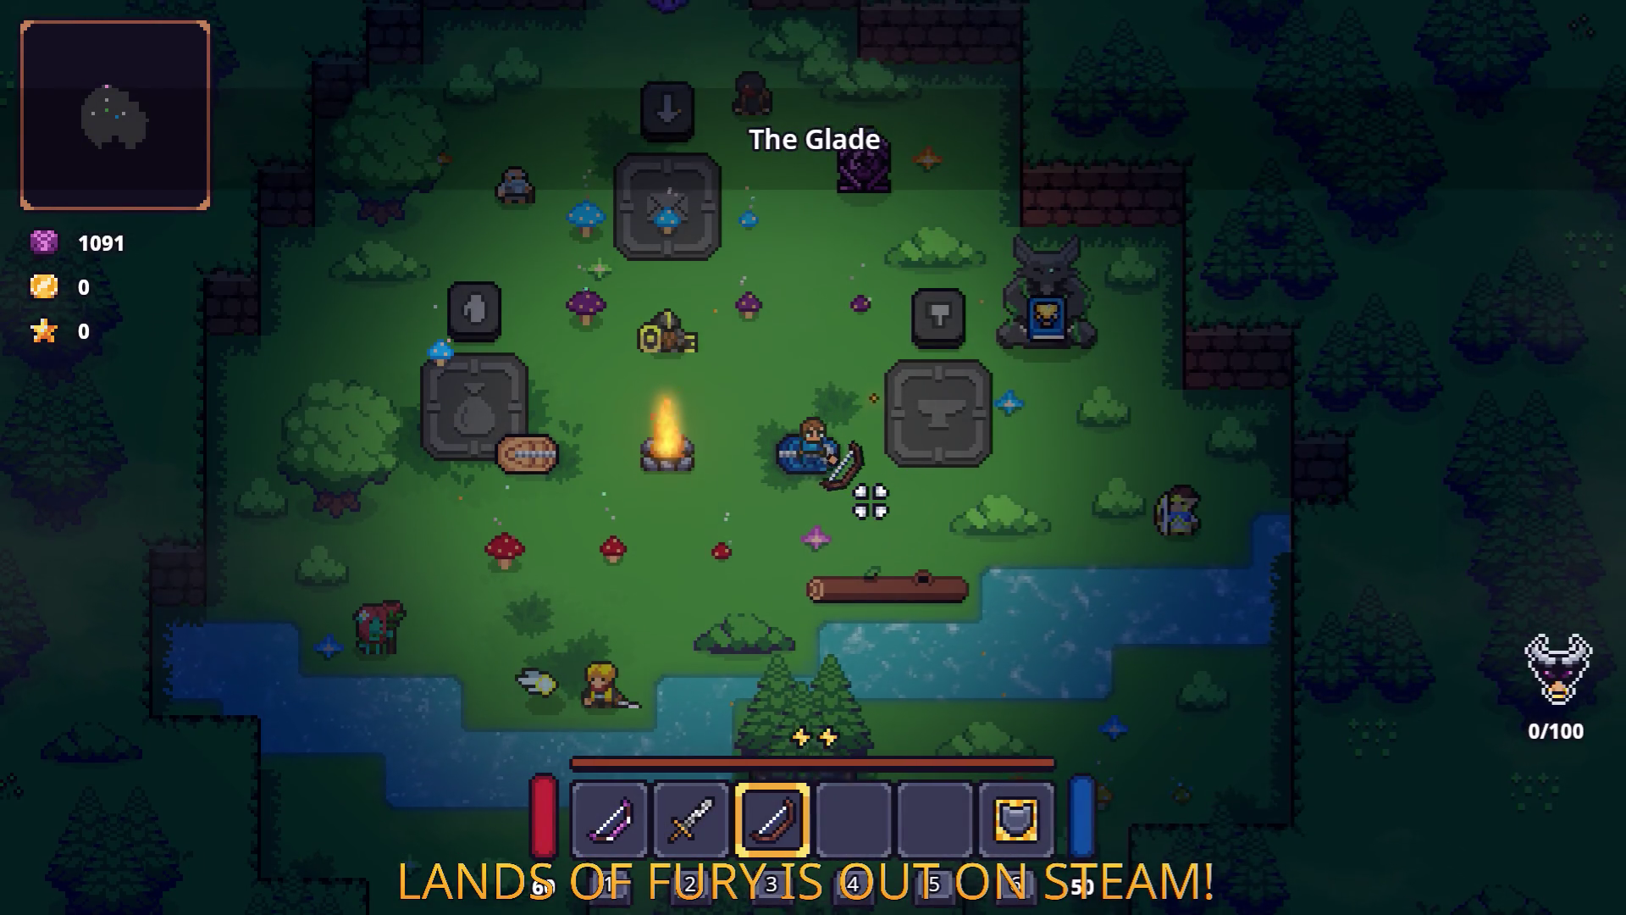
{"action": "key", "text": "2"}
{"action": "key", "text": "w"}
{"action": "left_click", "coordinate": [662, 355]}
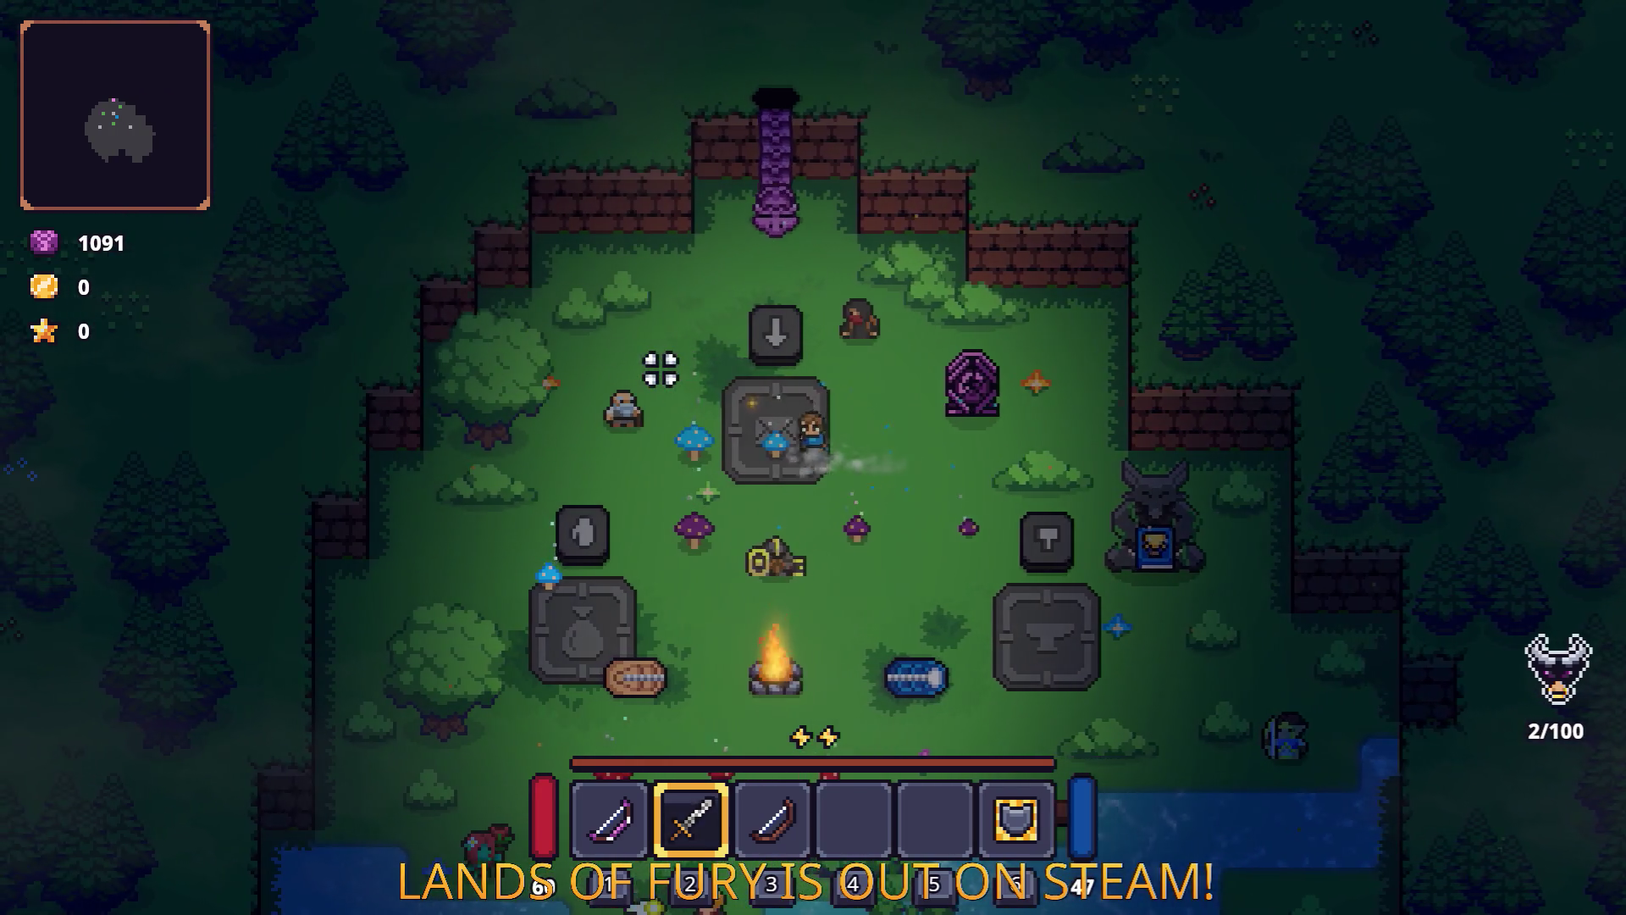
{"action": "key", "text": "a"}
{"action": "left_click", "coordinate": [661, 369]}
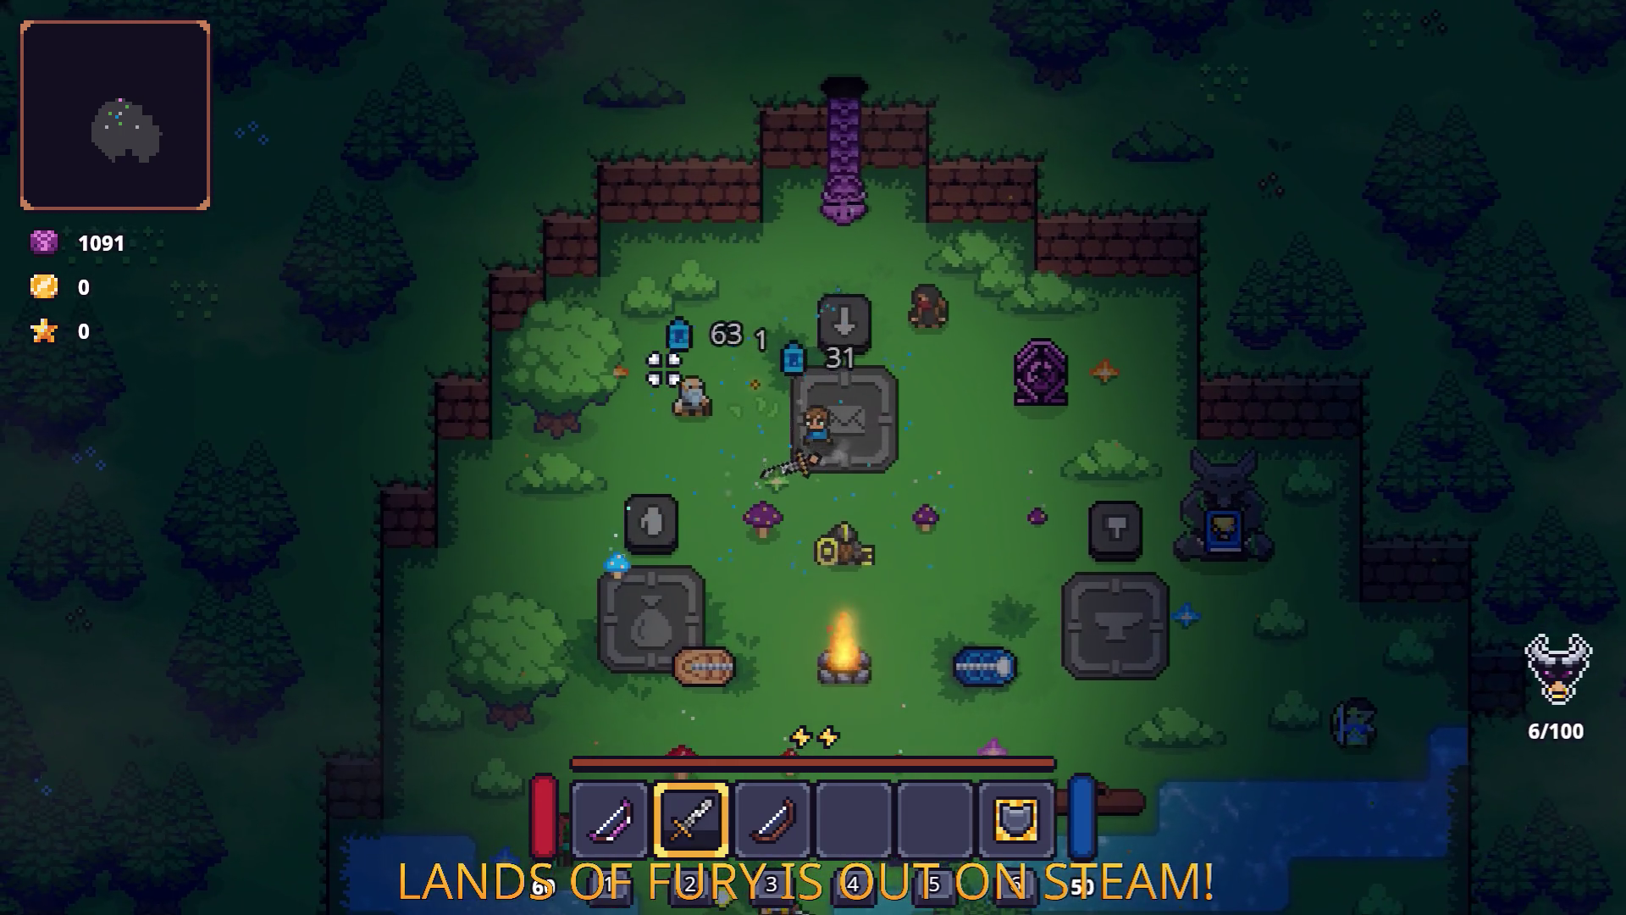
{"action": "key", "text": "s"}
{"action": "left_click", "coordinate": [754, 531]}
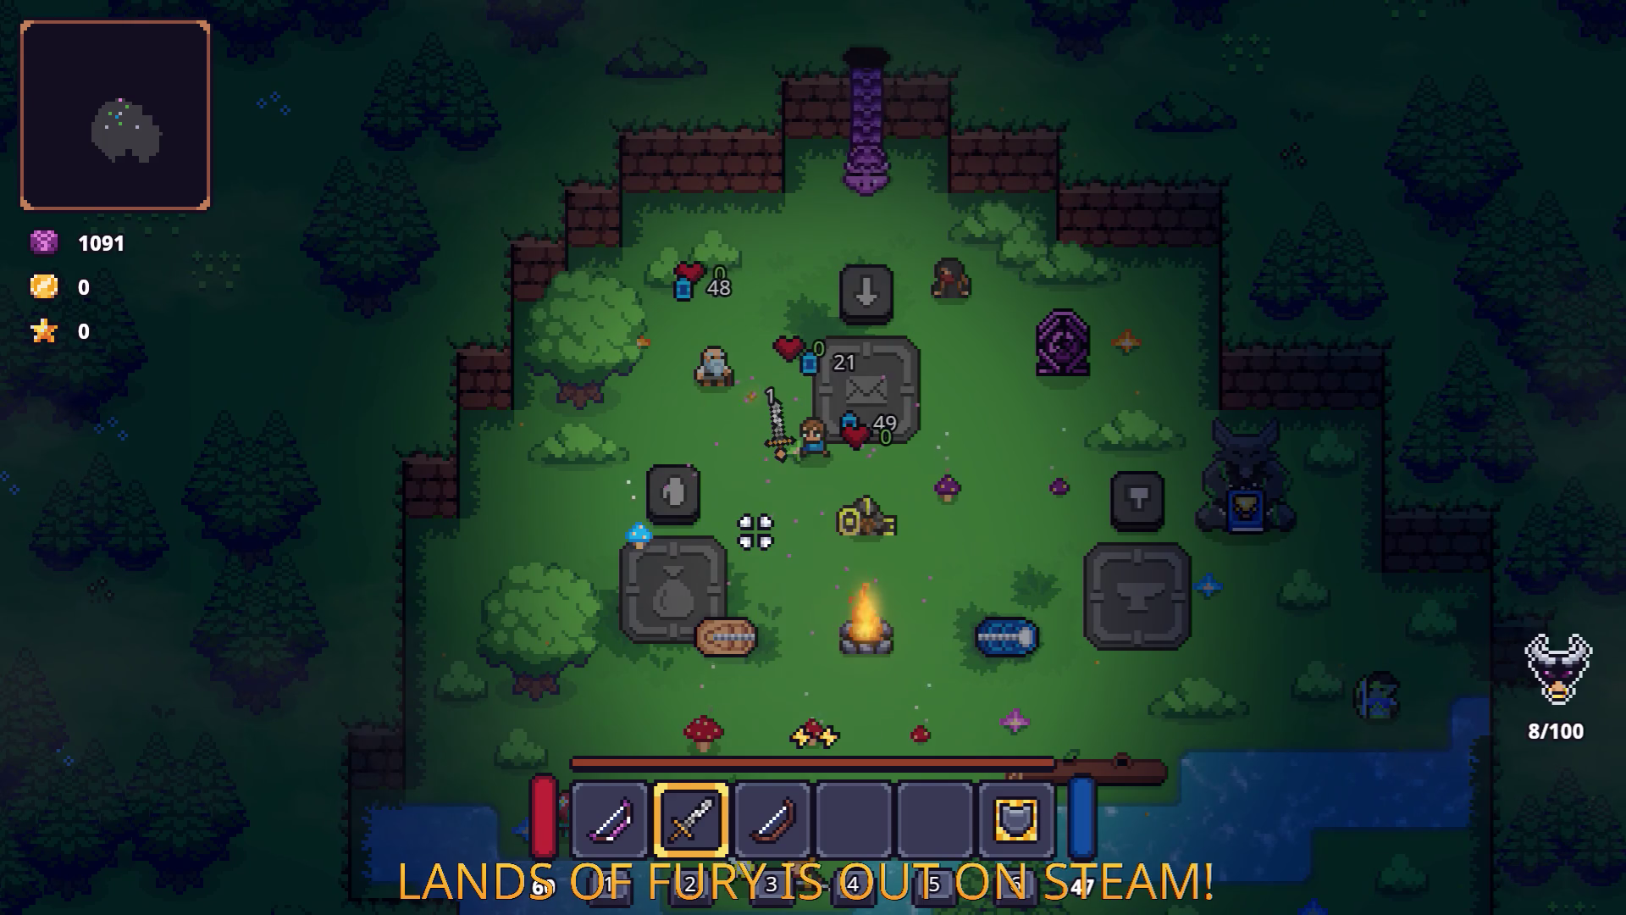
Keep slashing enemies up to 18 kills, then quit to desktop from the pause menu.
{"action": "key", "text": "d"}
{"action": "key", "text": "d"}
{"action": "left_click", "coordinate": [926, 490]}
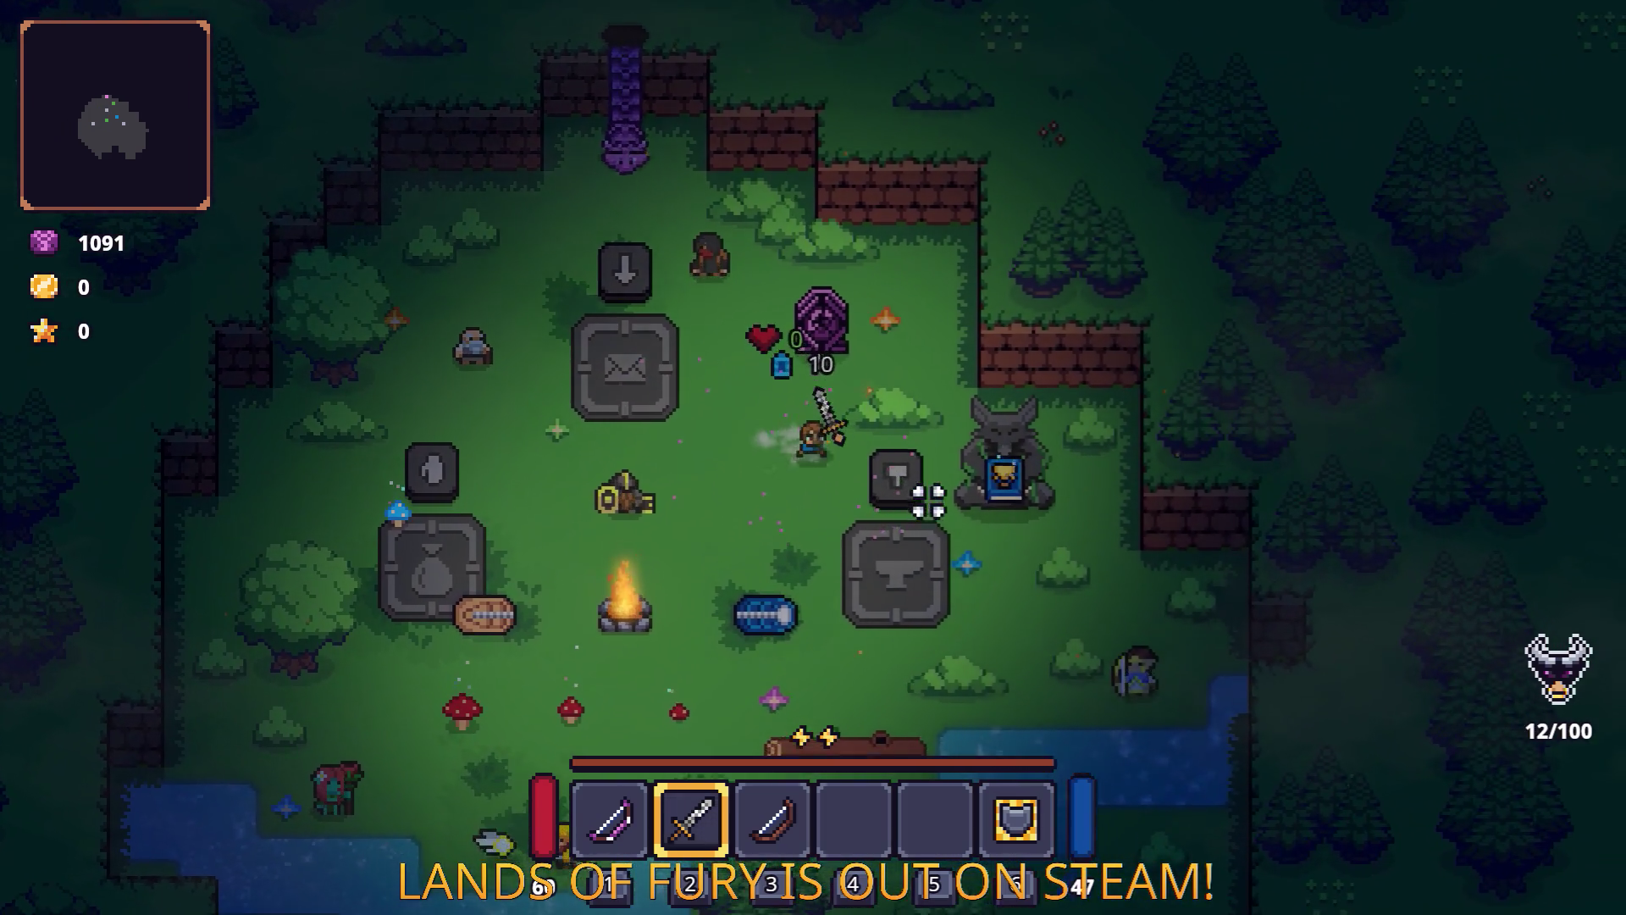
{"action": "key", "text": "s"}
{"action": "key", "text": "s"}
{"action": "left_click", "coordinate": [745, 525]}
{"action": "key", "text": "a"}
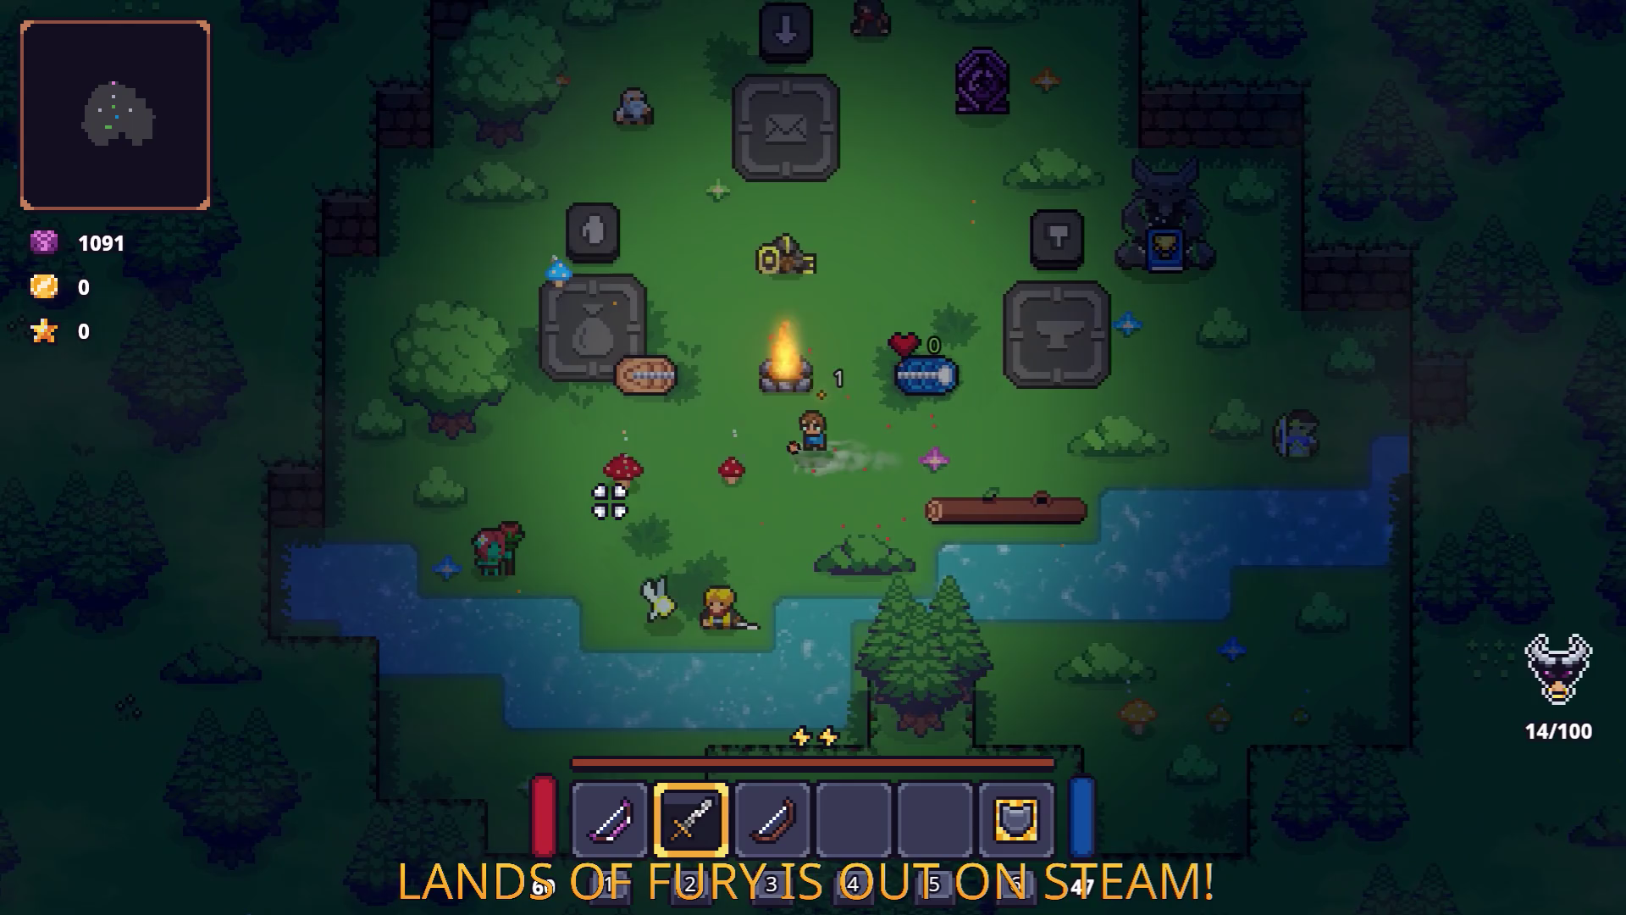
{"action": "left_click", "coordinate": [597, 503]}
{"action": "left_click", "coordinate": [559, 511]}
{"action": "key", "text": "w"}
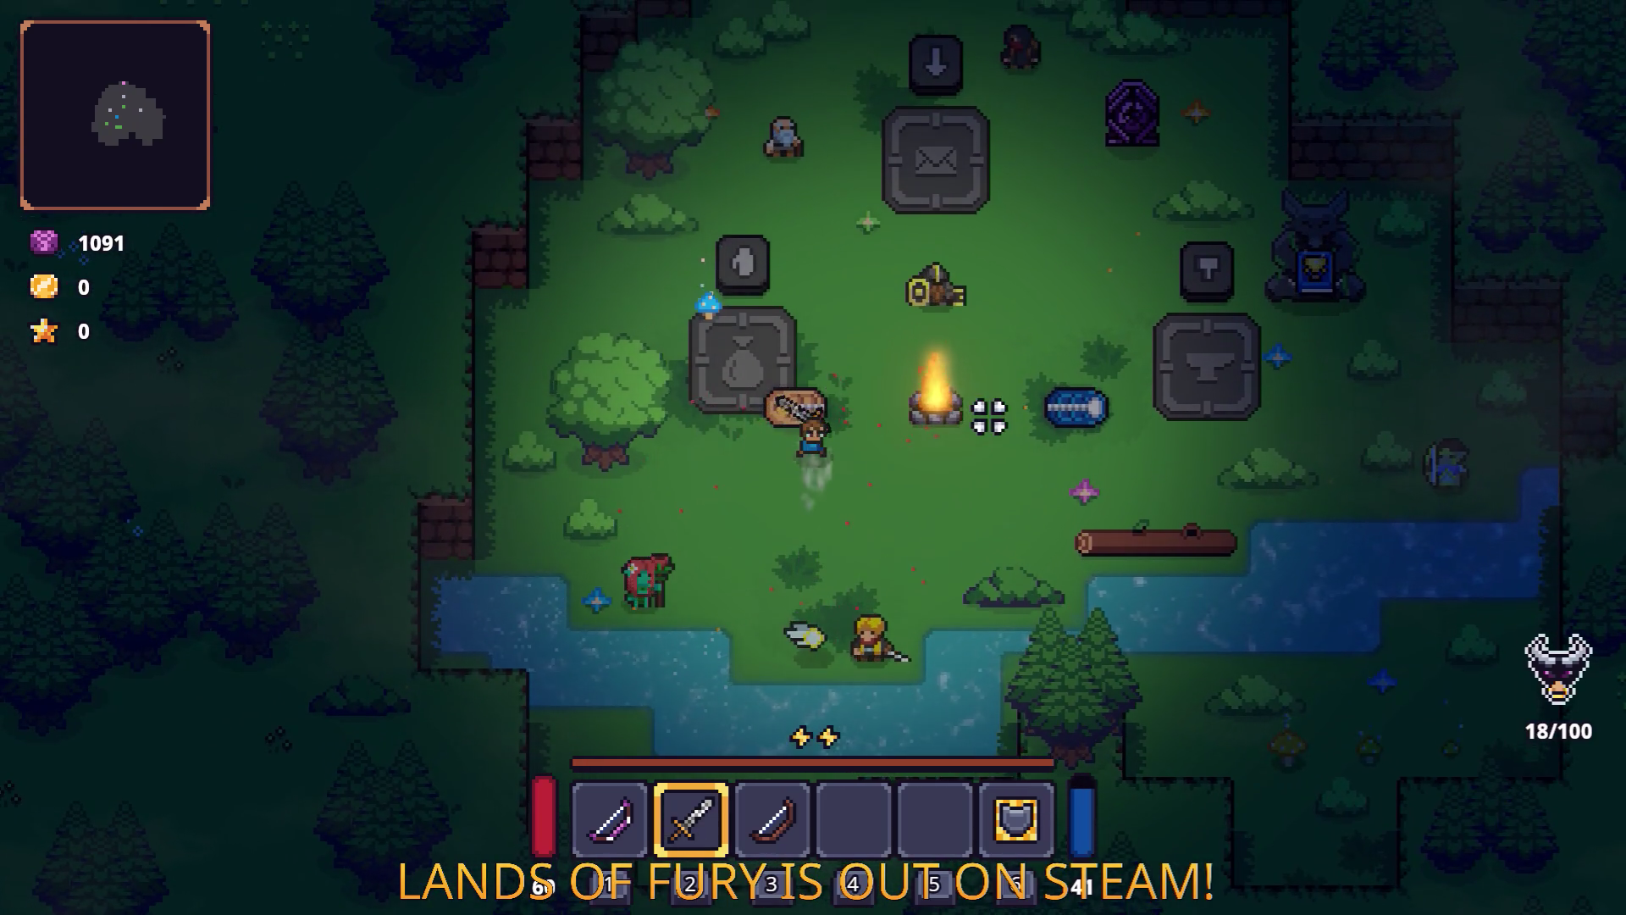
{"action": "key", "text": "Escape"}
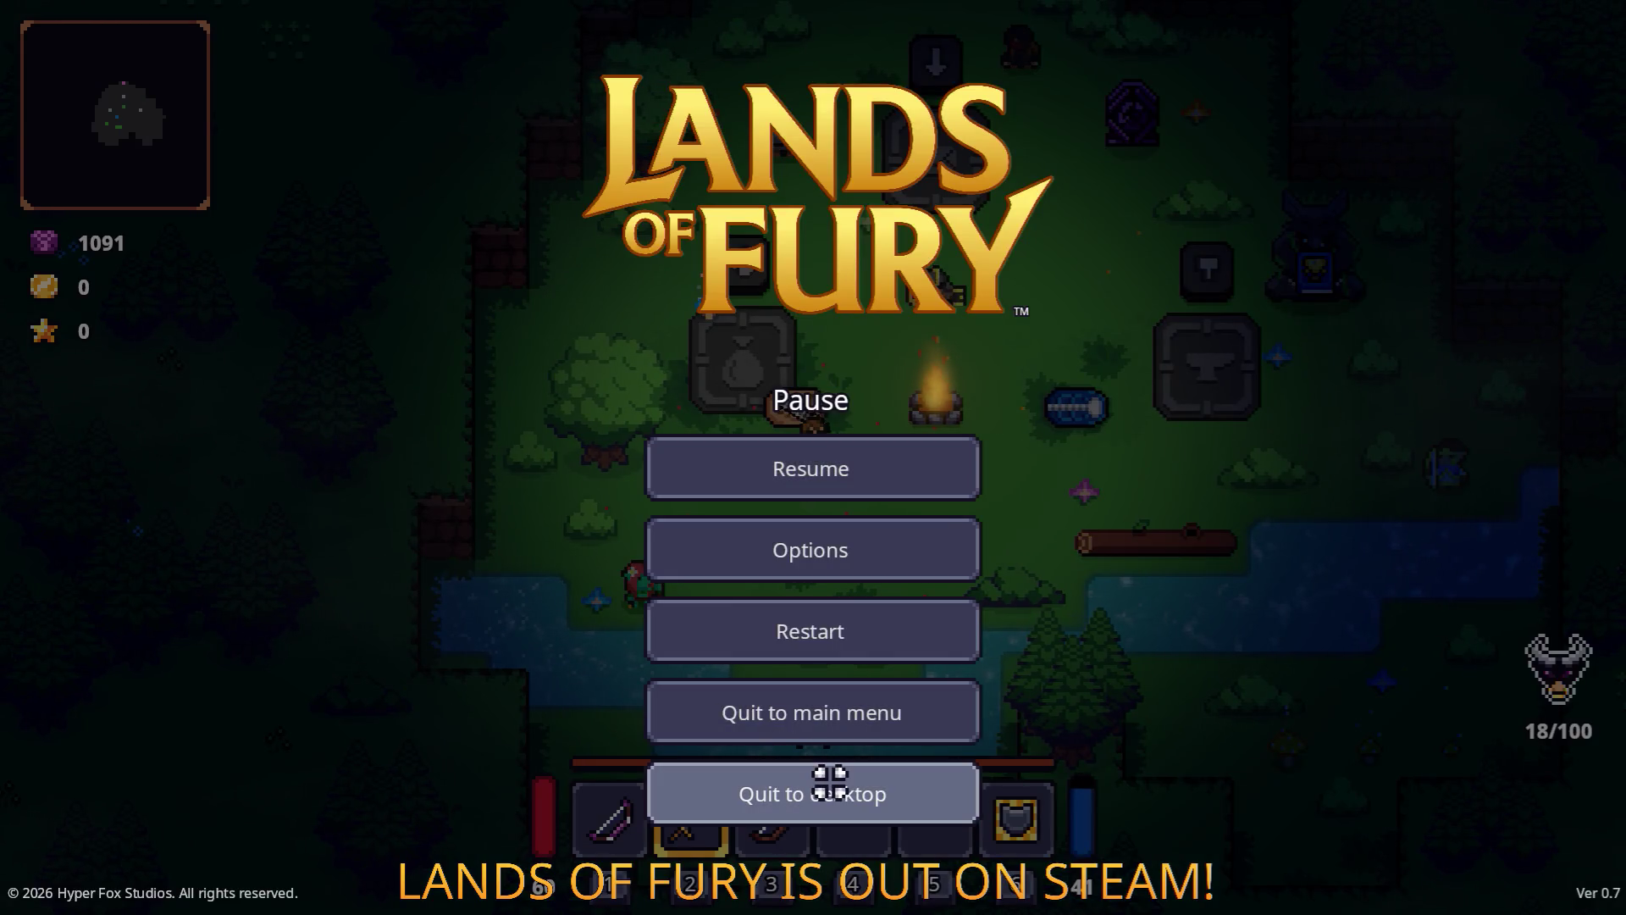
{"action": "left_click", "coordinate": [830, 783]}
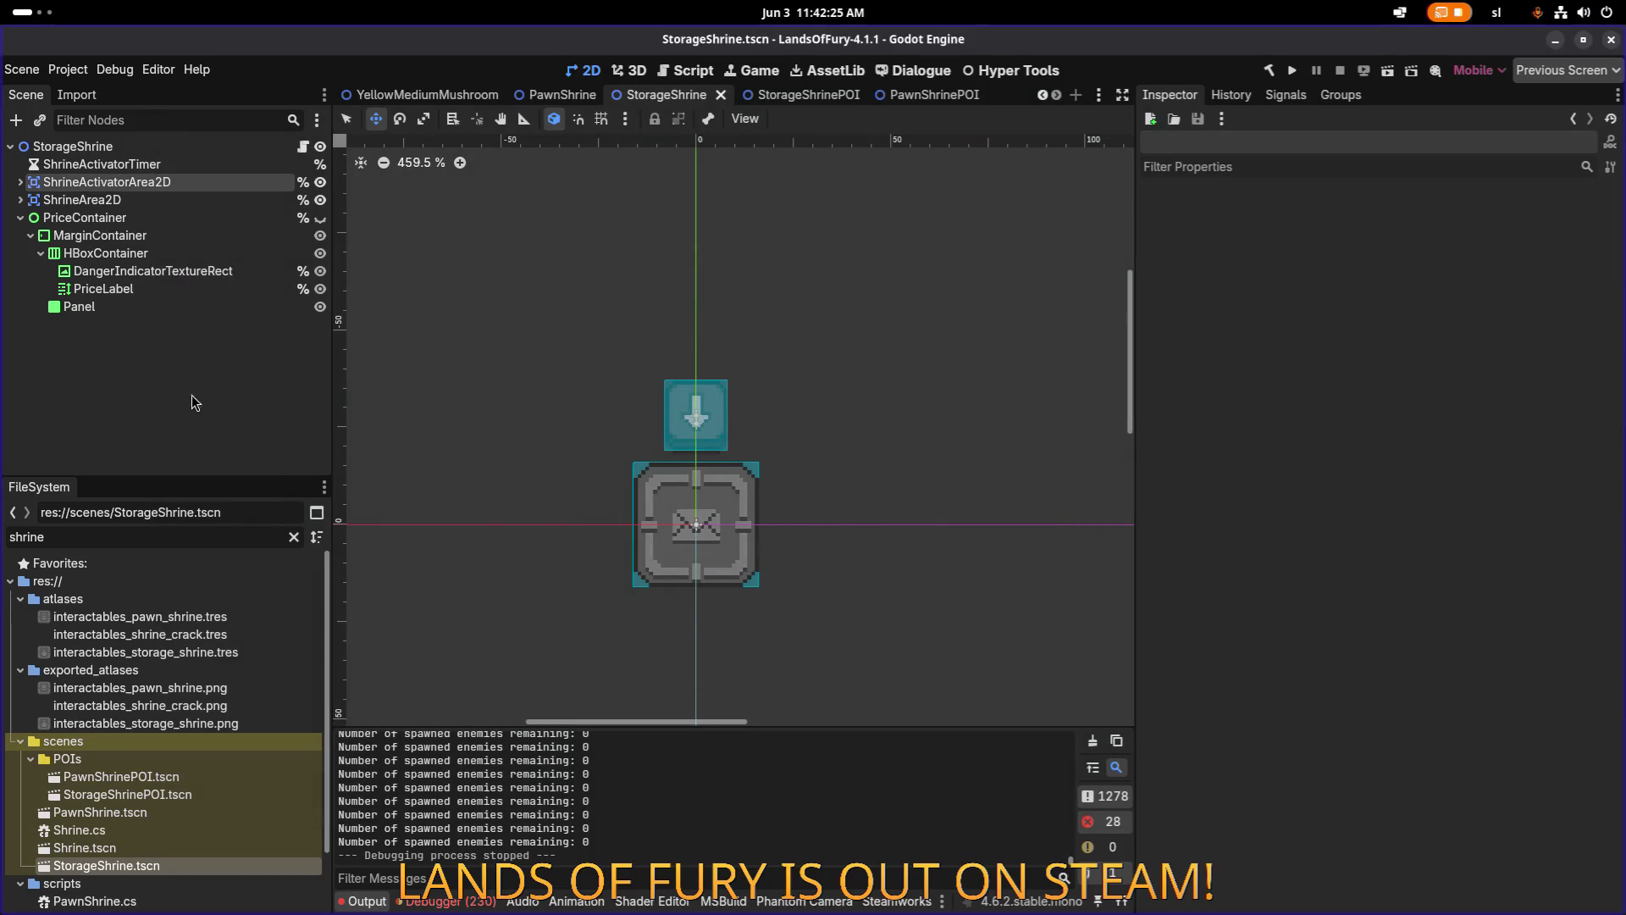
Quick-open a scene with Ctrl+Shift+O, search 'testle', and open TestLevel.tscn.
{"action": "left_click", "coordinate": [206, 535]}
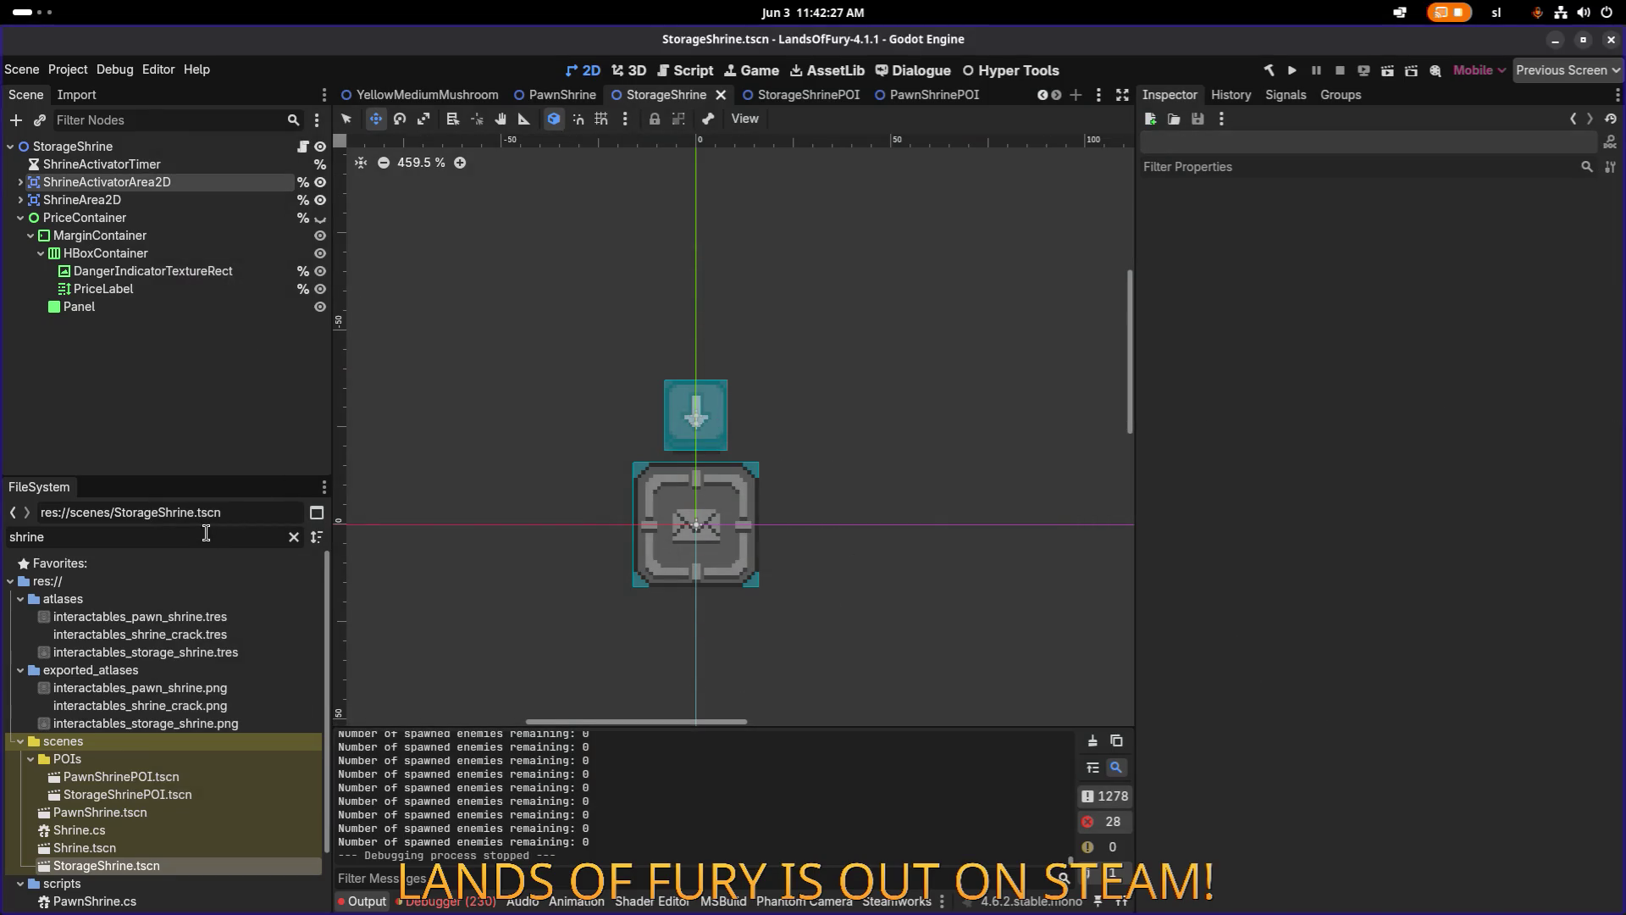
{"action": "key", "text": "ctrl+shift+o"}
{"action": "type", "text": "testle"}
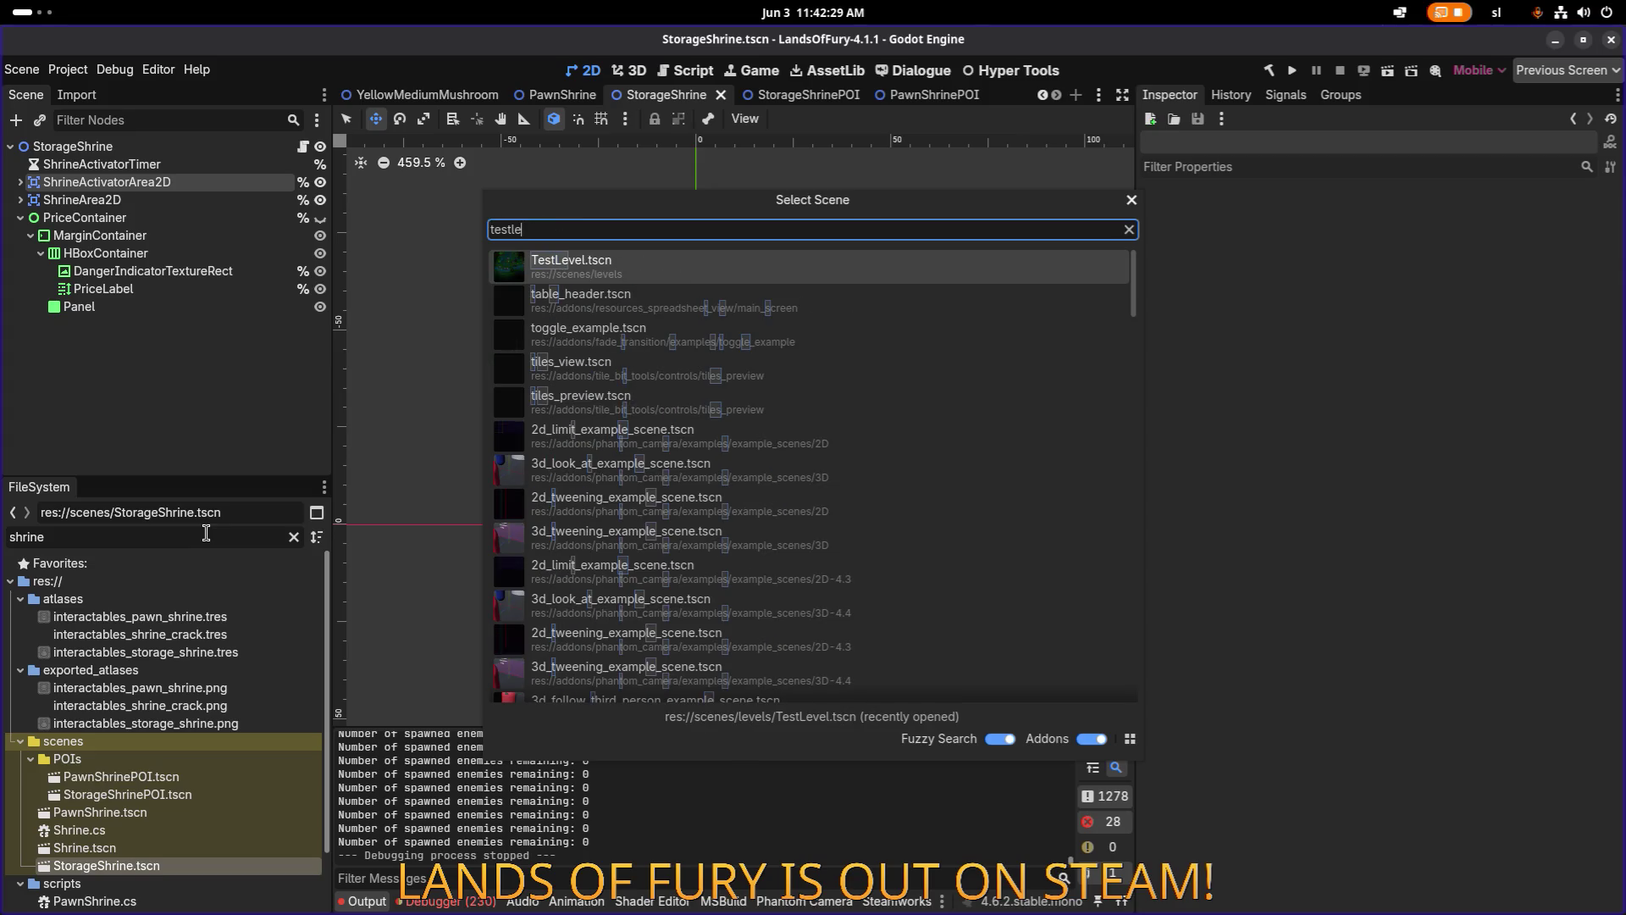
{"action": "key", "text": "Return"}
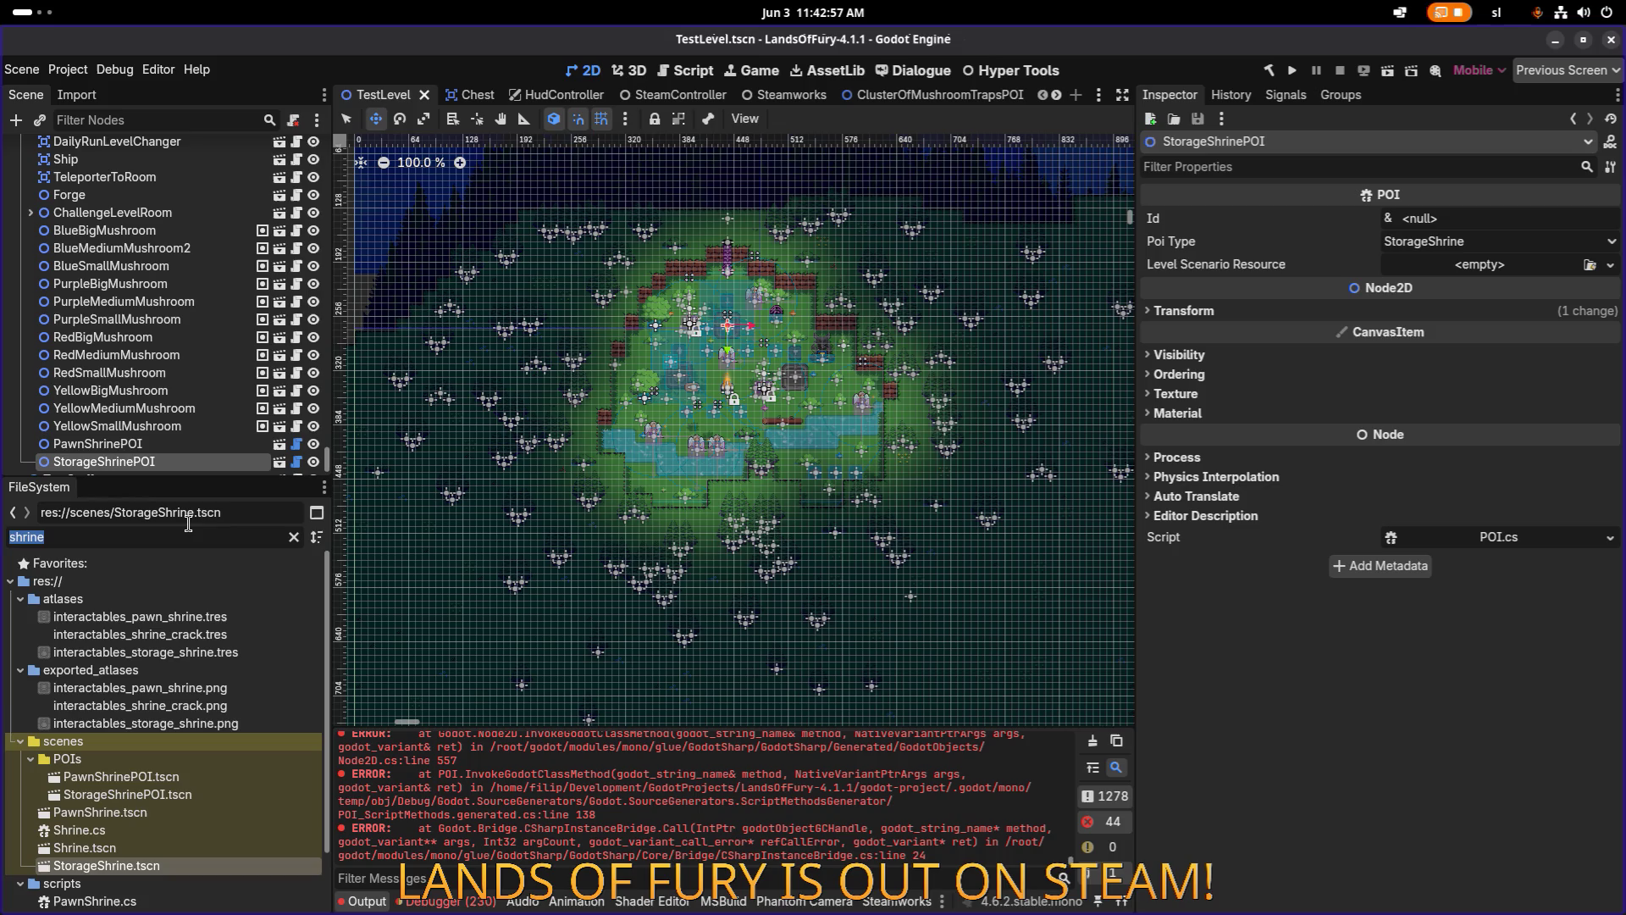
Change the FileSystem filter to 'gotha', then restore the 'gothar' filter.
{"action": "key", "text": "BackSpace"}
{"action": "type", "text": "gothar"}
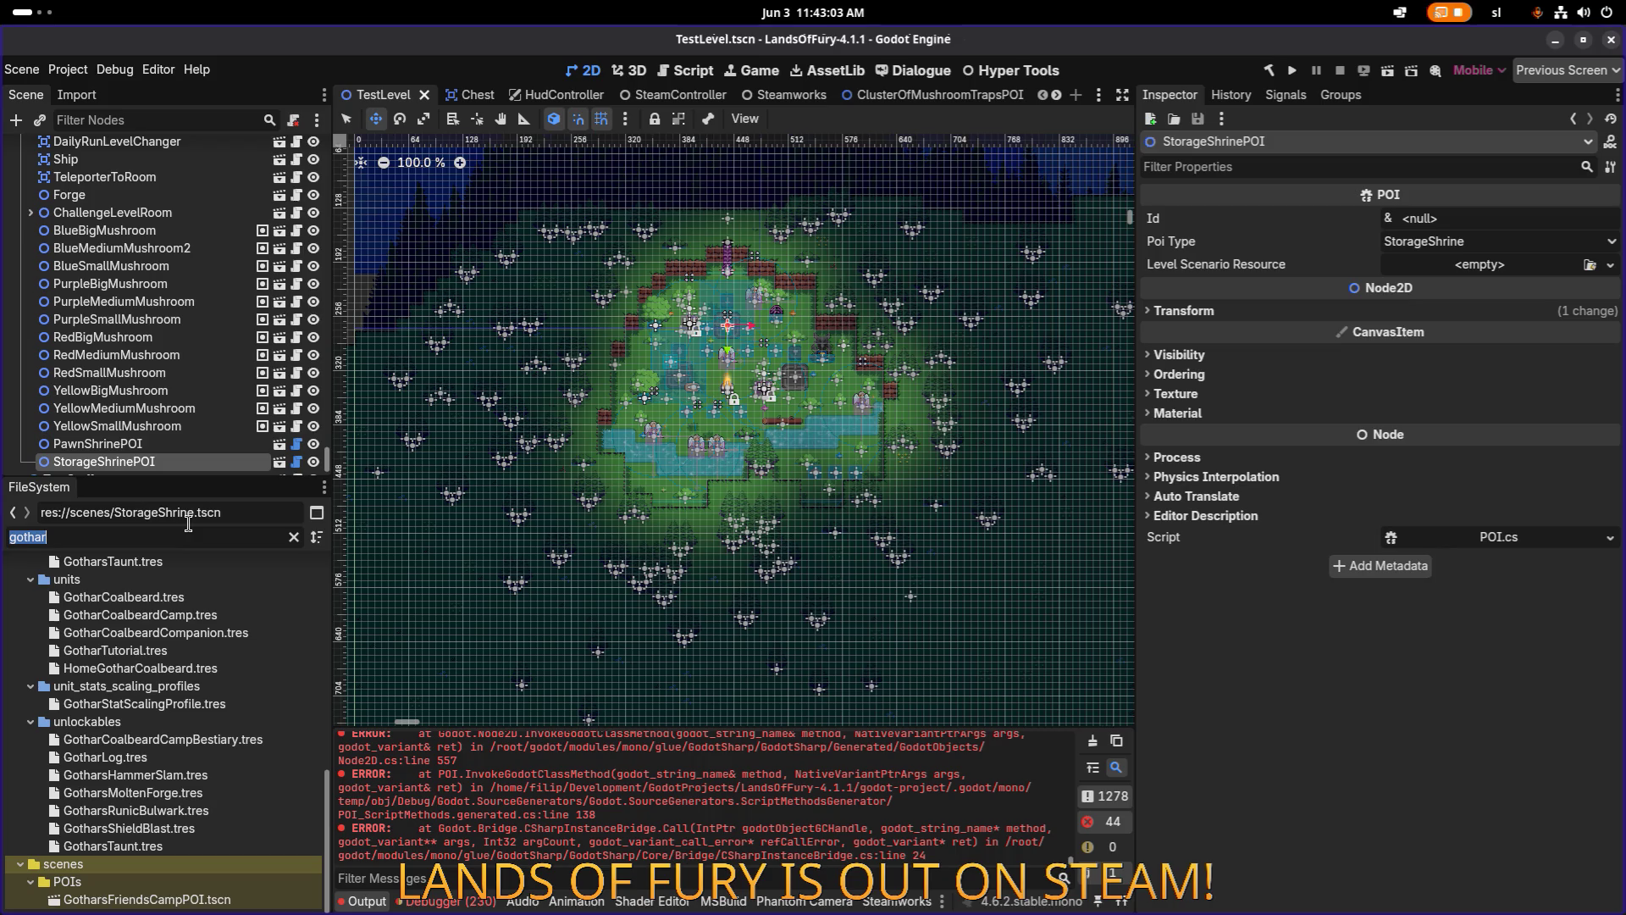
{"action": "key", "text": "BackSpace"}
{"action": "key", "text": "ctrl+z"}
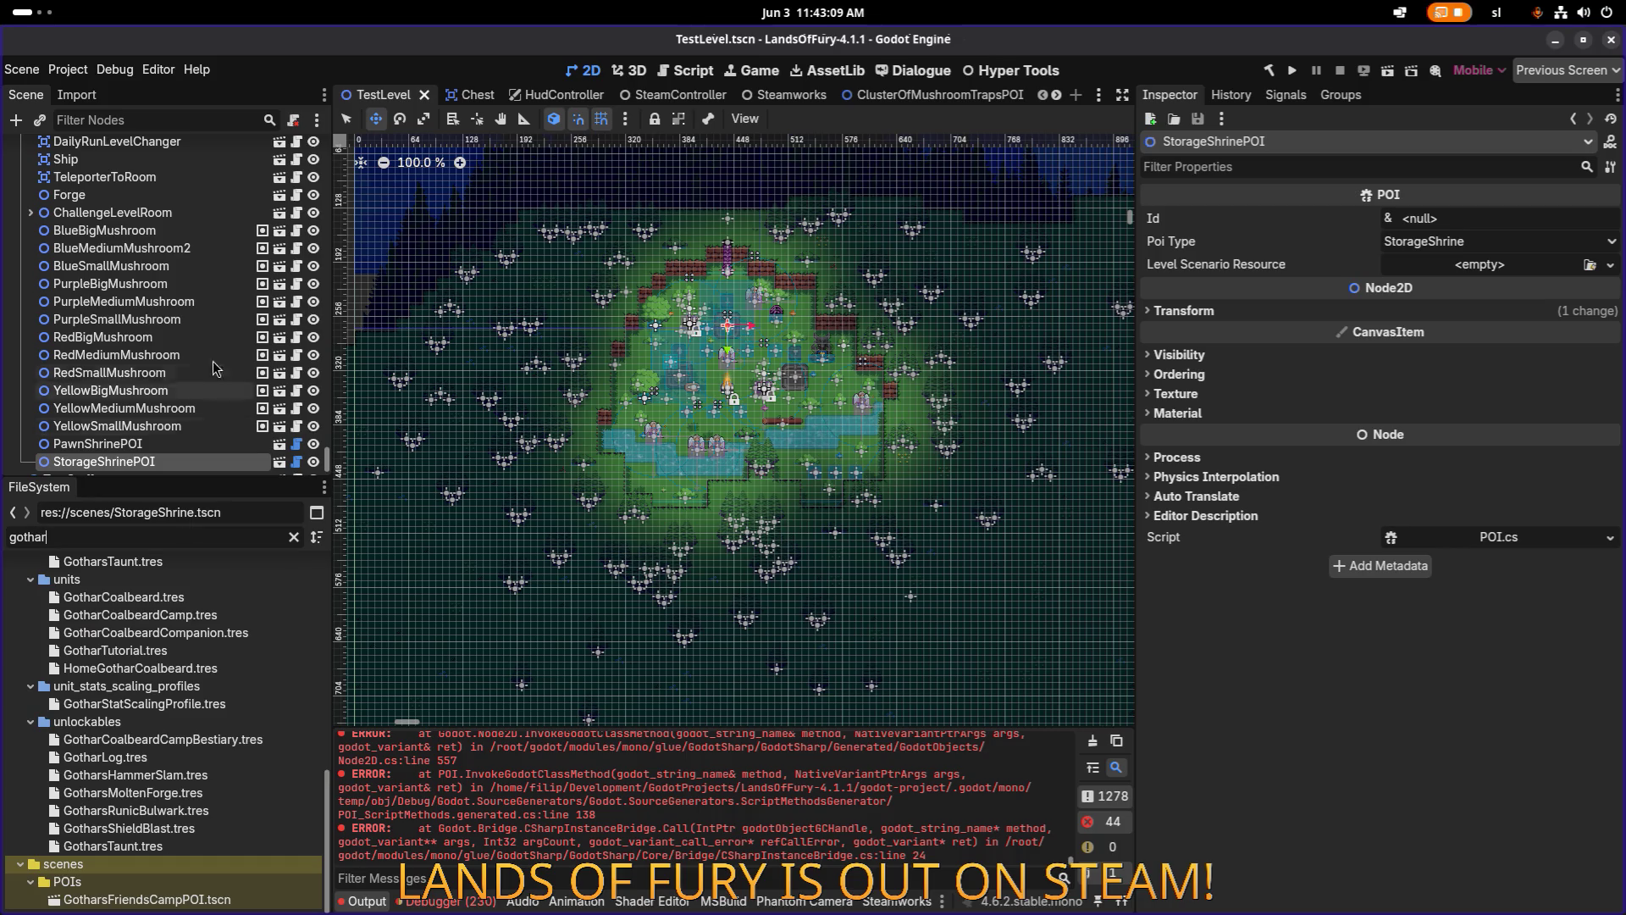
{"action": "scroll", "coordinate": [215, 366], "scroll_direction": "down", "scroll_amount": 2}
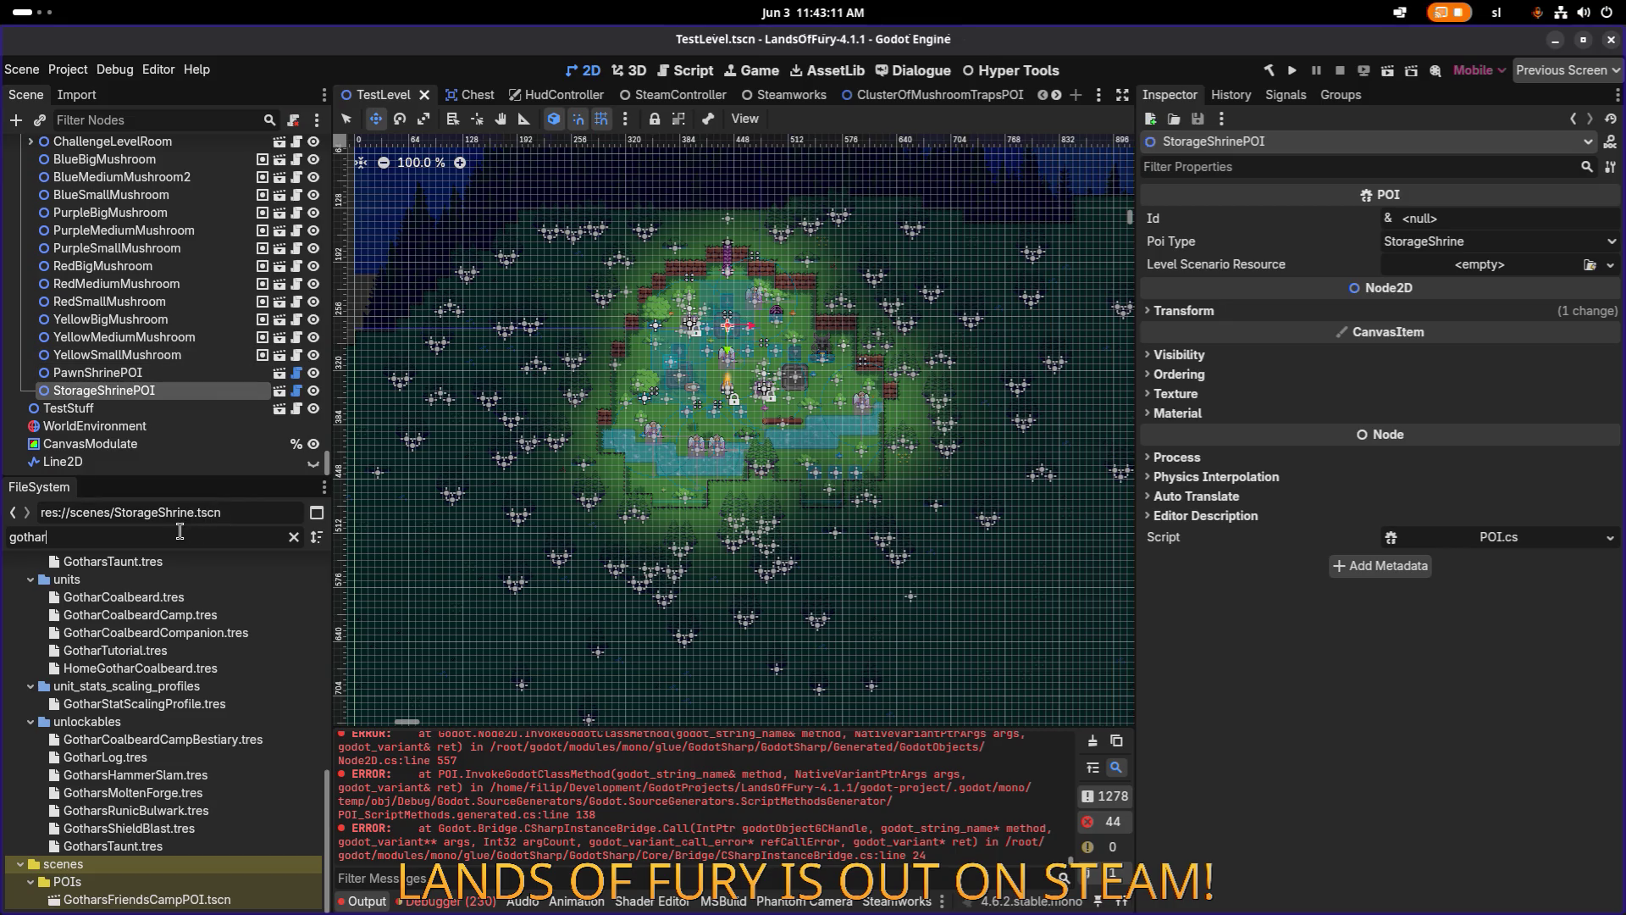
Select the StorageShrinePOI node and frame it in the level view.
{"action": "left_click", "coordinate": [153, 374]}
{"action": "left_click", "coordinate": [153, 390]}
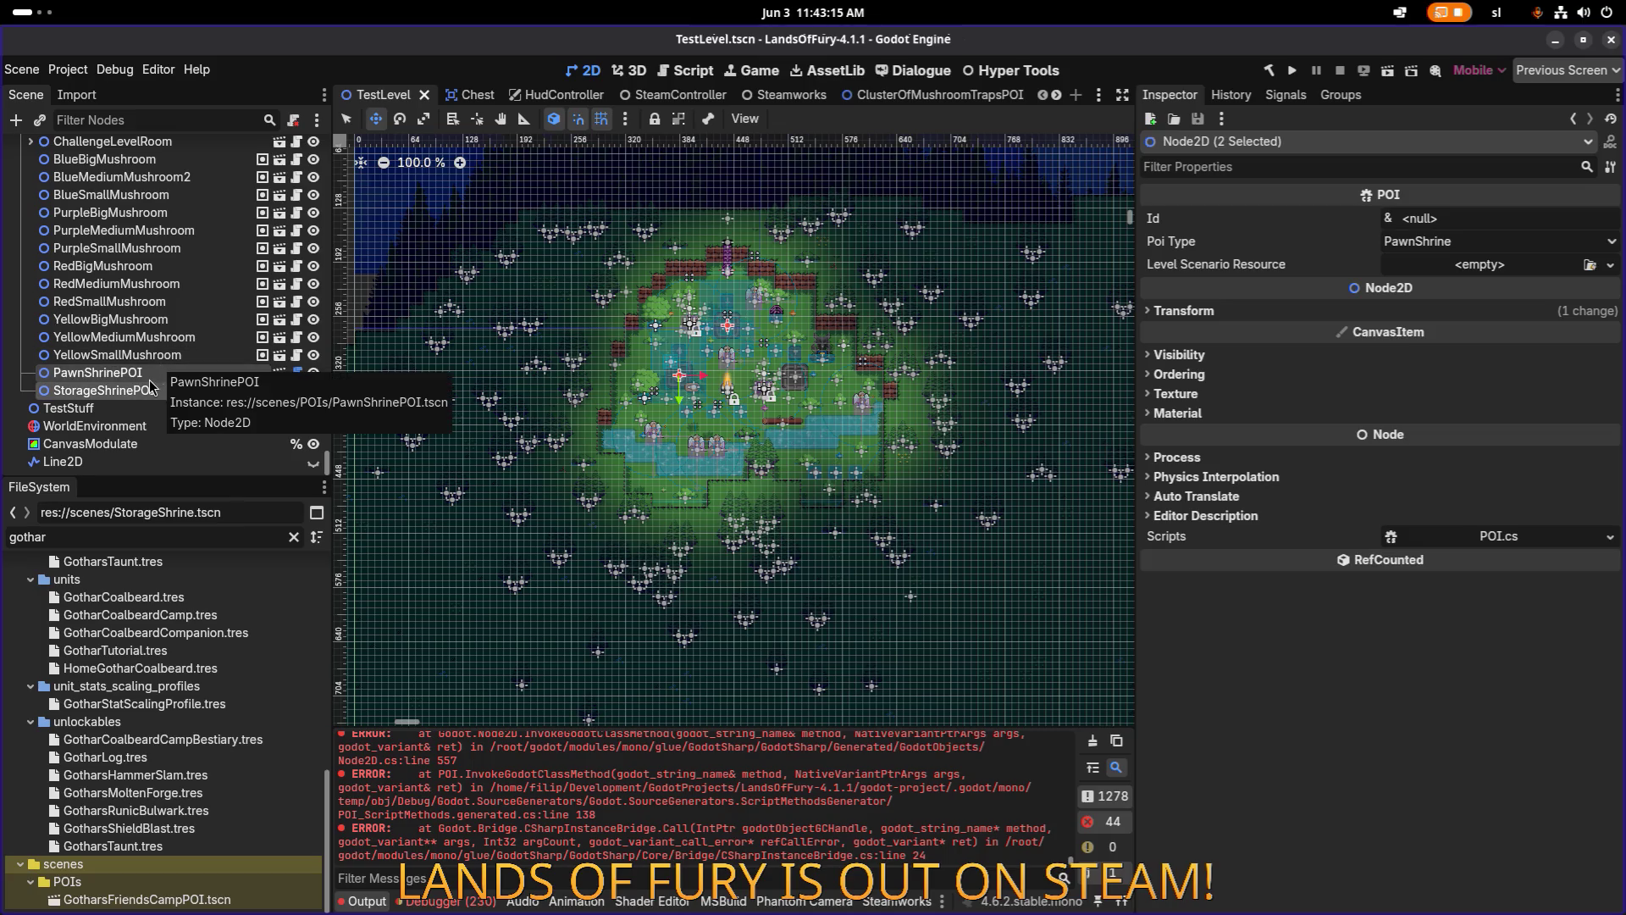
{"action": "left_click", "coordinate": [167, 371]}
{"action": "left_click", "coordinate": [153, 391]}
{"action": "scroll", "coordinate": [169, 381], "scroll_direction": "up", "scroll_amount": 2}
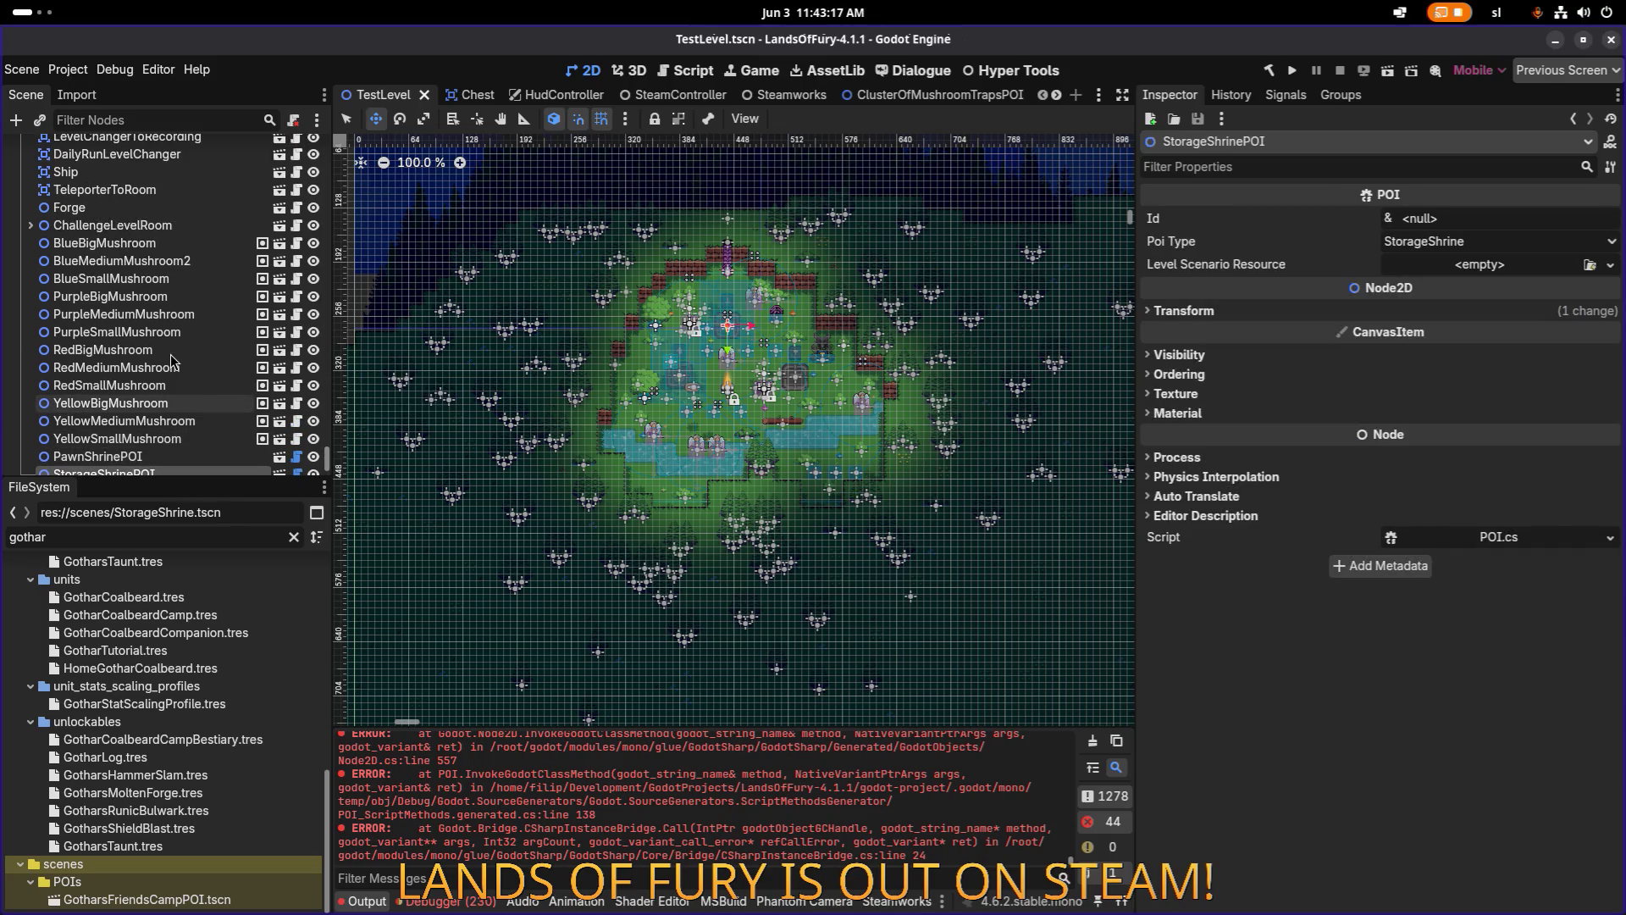
{"action": "key", "text": "f"}
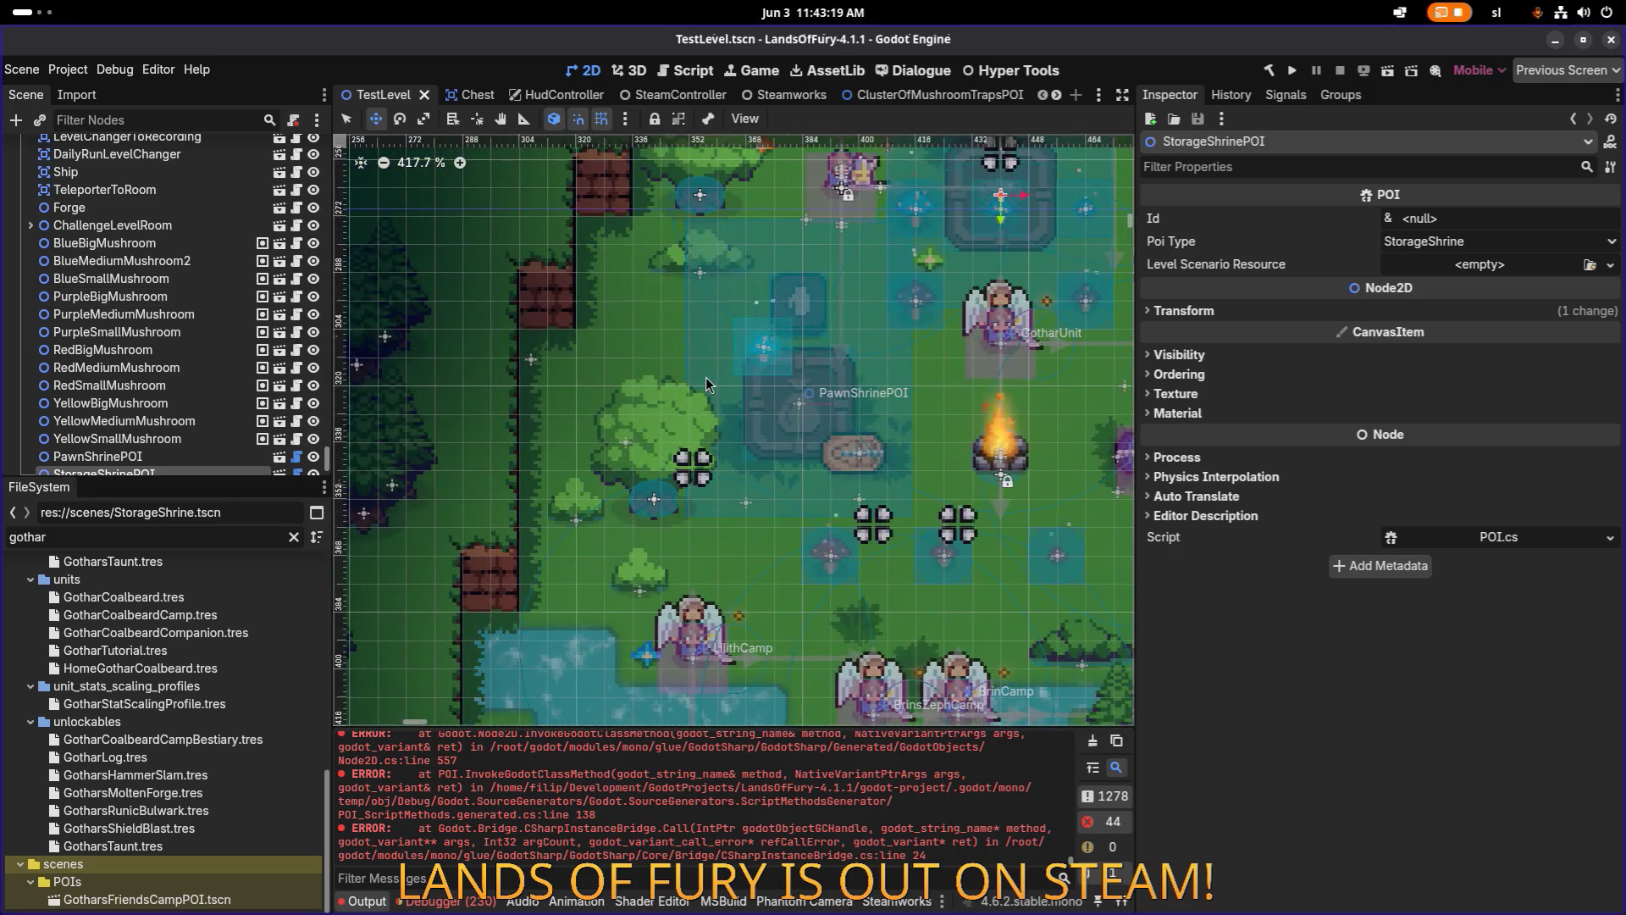
{"action": "scroll", "coordinate": [615, 369], "scroll_direction": "right", "scroll_amount": 1}
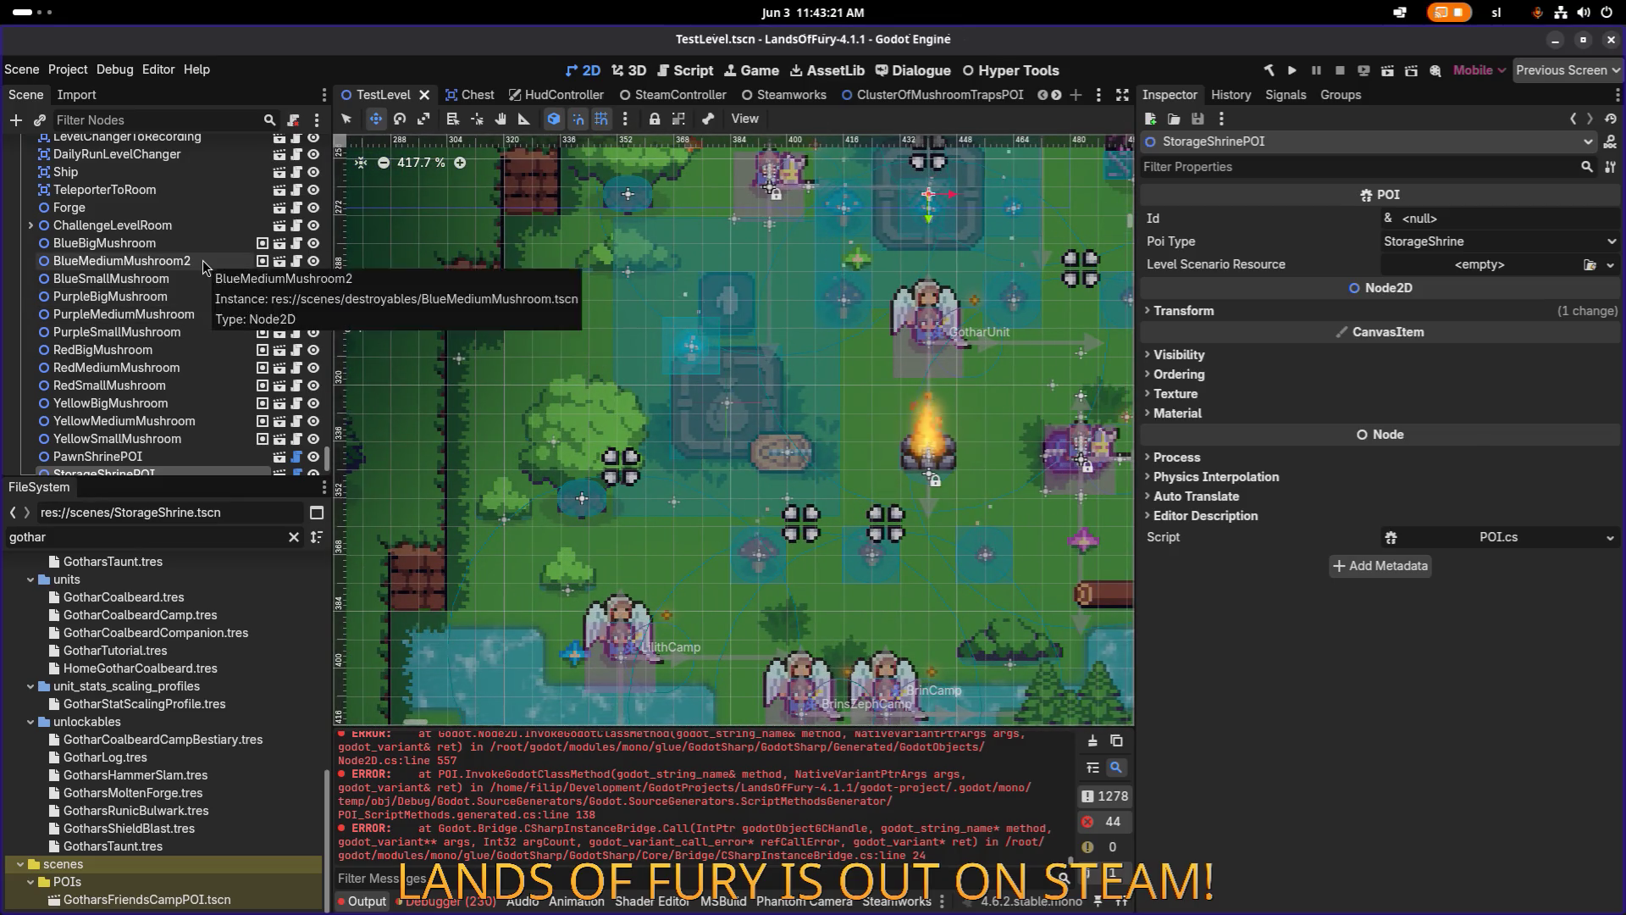
Select BlueMediumMushroom2 through StorageShrinePOI and delete all 13 nodes.
{"action": "left_click", "coordinate": [202, 261], "text": "shift"}
{"action": "scroll", "coordinate": [202, 261], "scroll_direction": "down", "scroll_amount": 1}
{"action": "scroll", "coordinate": [203, 262], "scroll_direction": "down", "scroll_amount": 1}
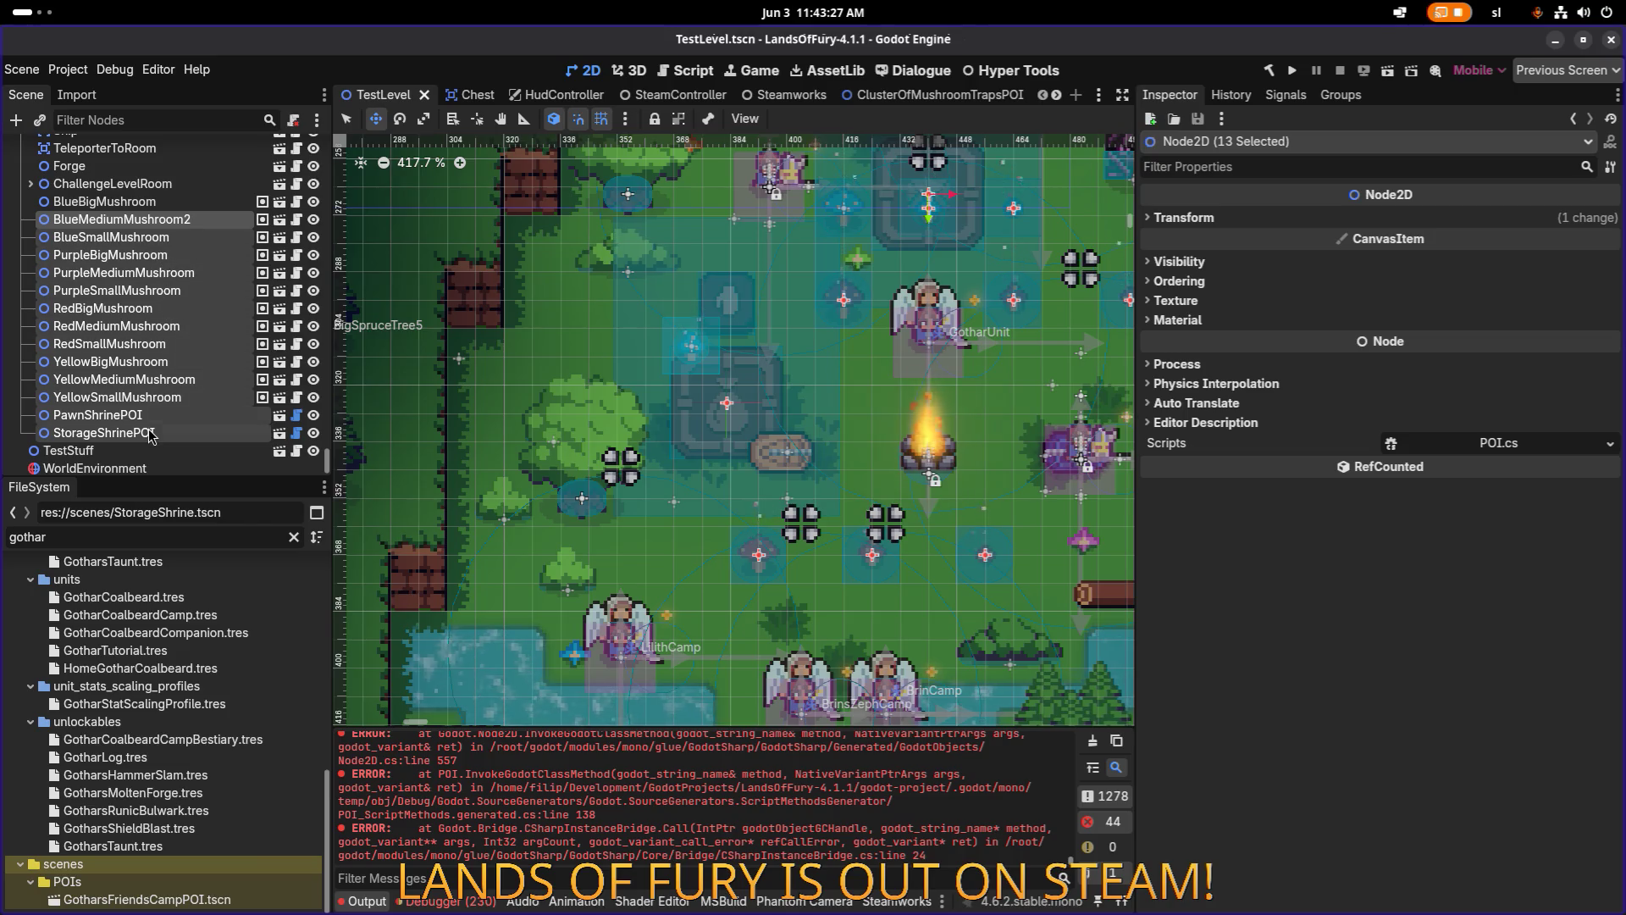
{"action": "key", "text": "Delete"}
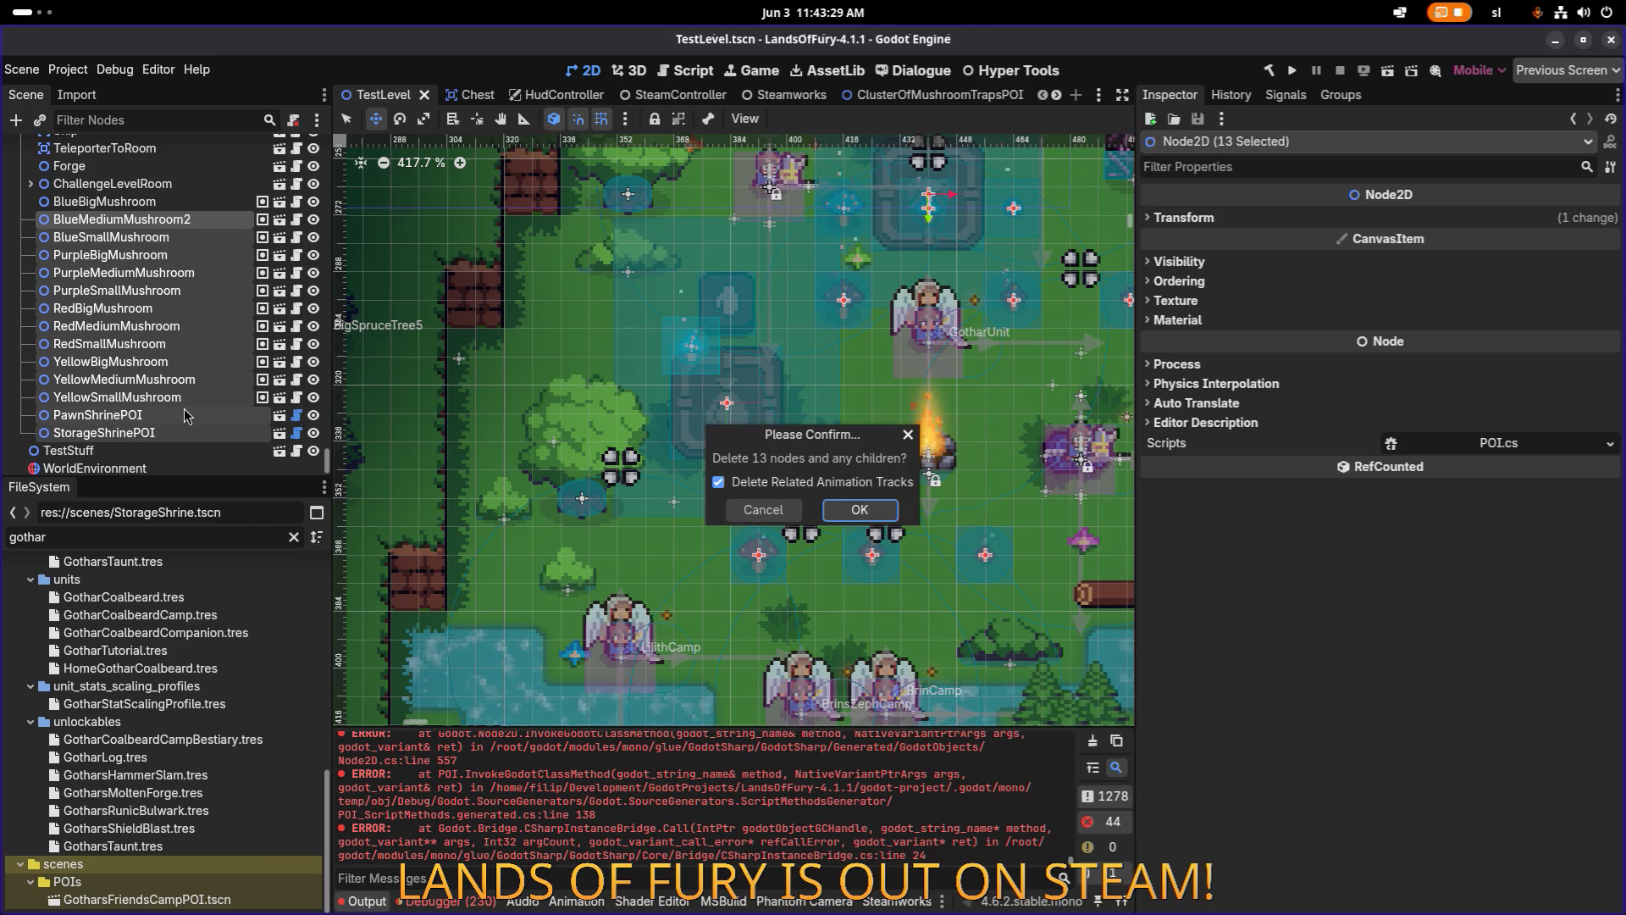
{"action": "key", "text": "Return"}
{"action": "scroll", "coordinate": [455, 362], "scroll_direction": "down", "scroll_amount": 3}
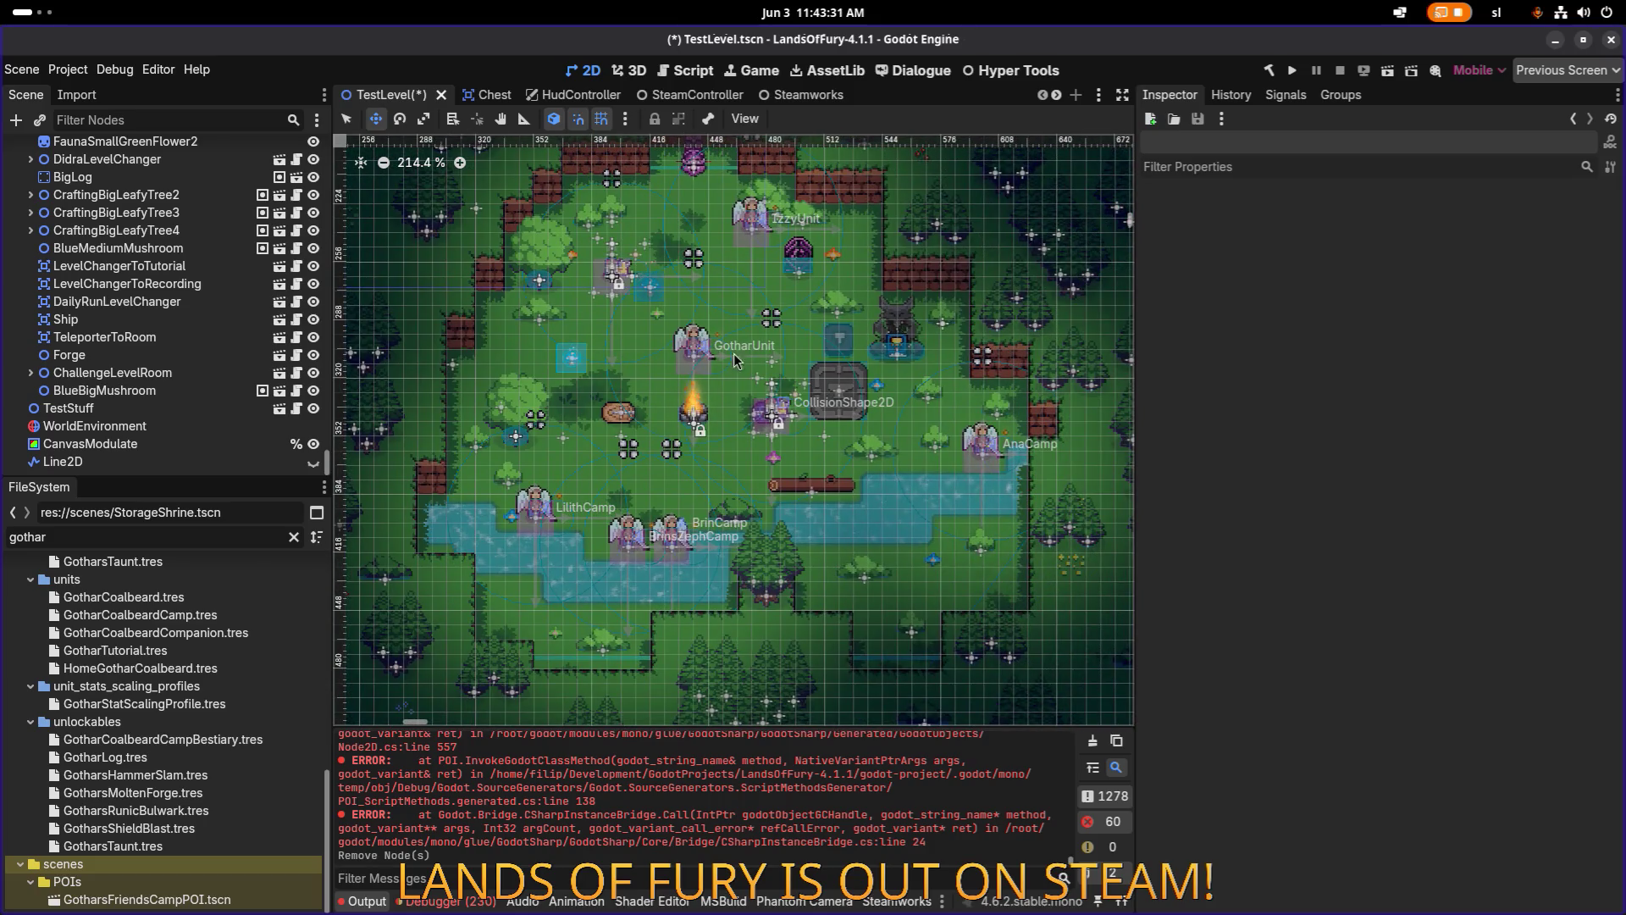
Delete the Forge node and save the TestLevel scene.
{"action": "left_click", "coordinate": [160, 354]}
{"action": "scroll", "coordinate": [751, 368], "scroll_direction": "up", "scroll_amount": 2}
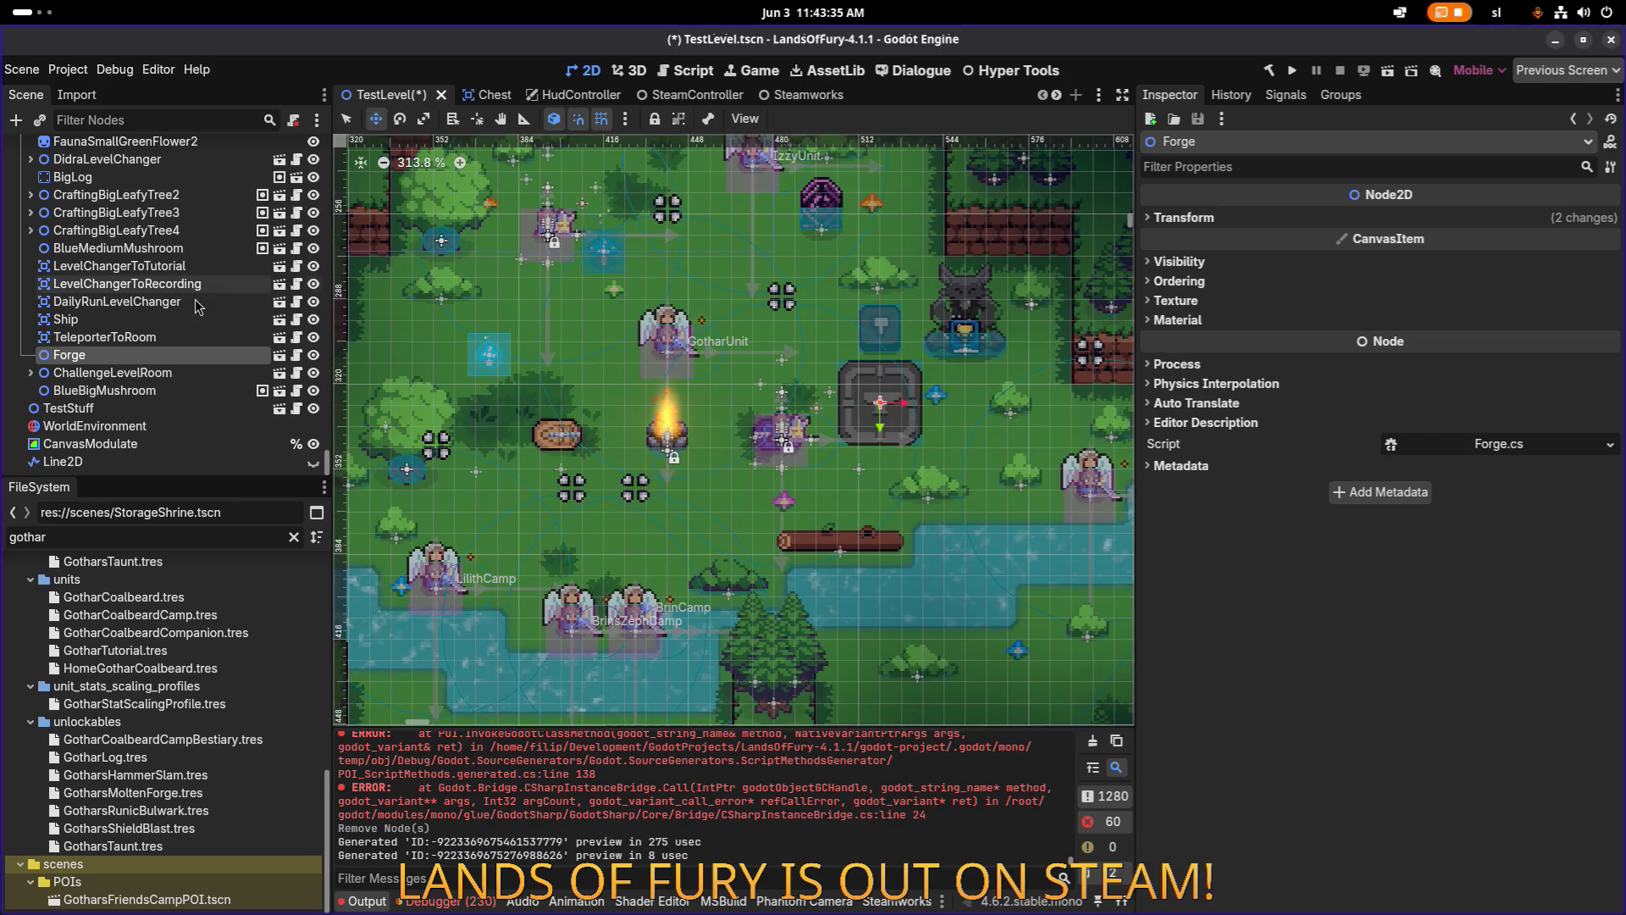
{"action": "left_click", "coordinate": [155, 336]}
{"action": "left_click", "coordinate": [154, 359]}
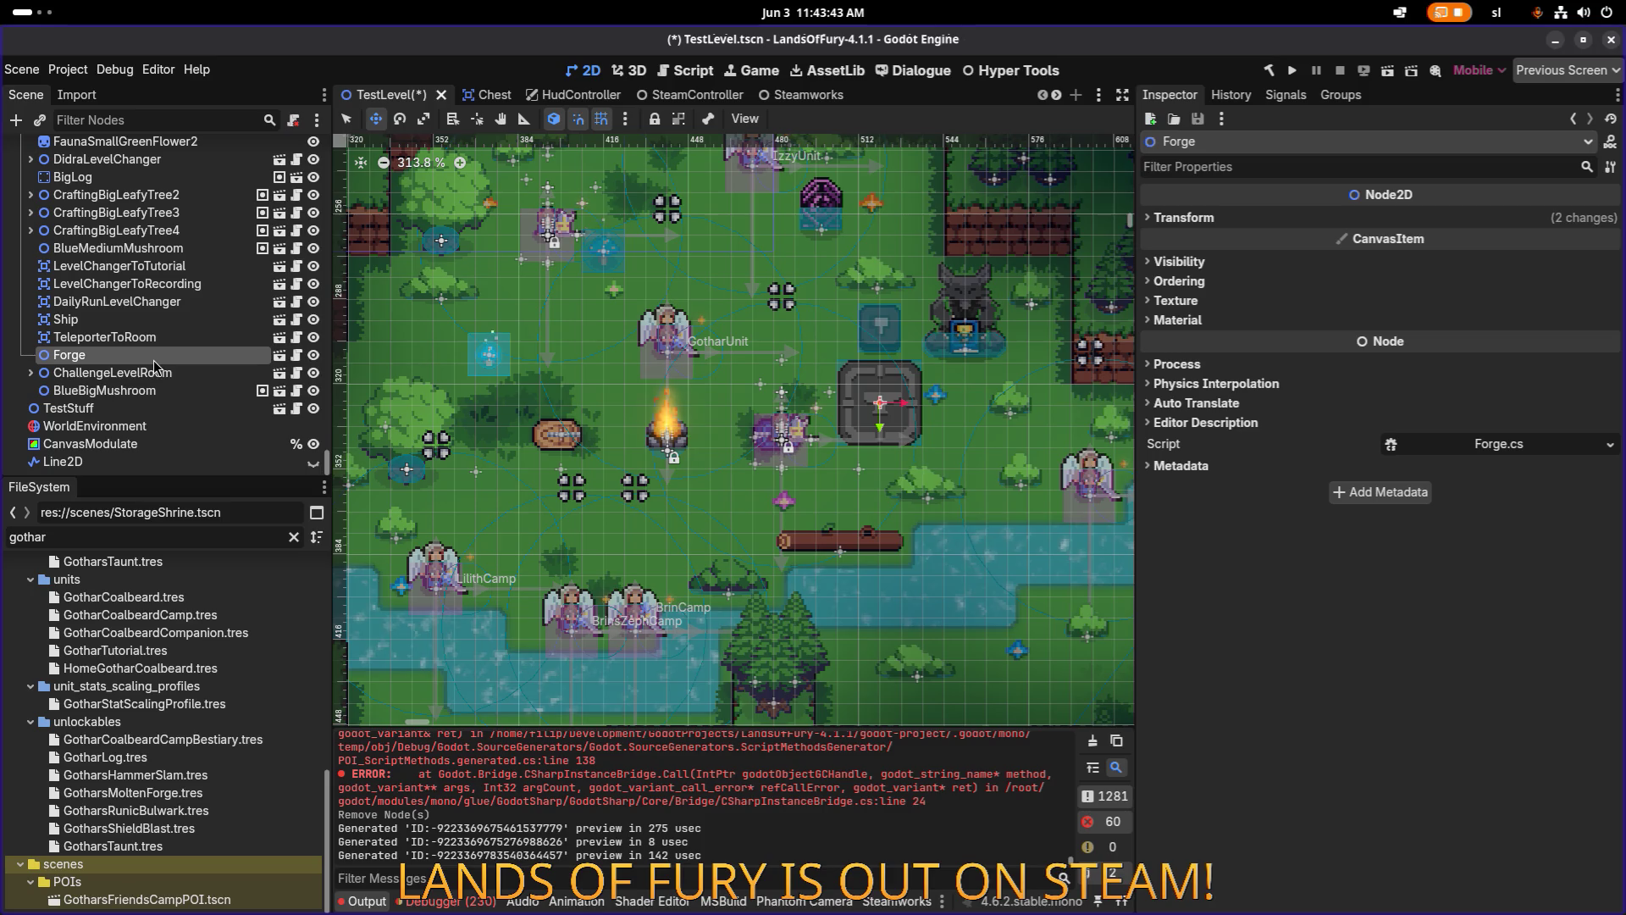
{"action": "key", "text": "Up"}
{"action": "key", "text": "Down"}
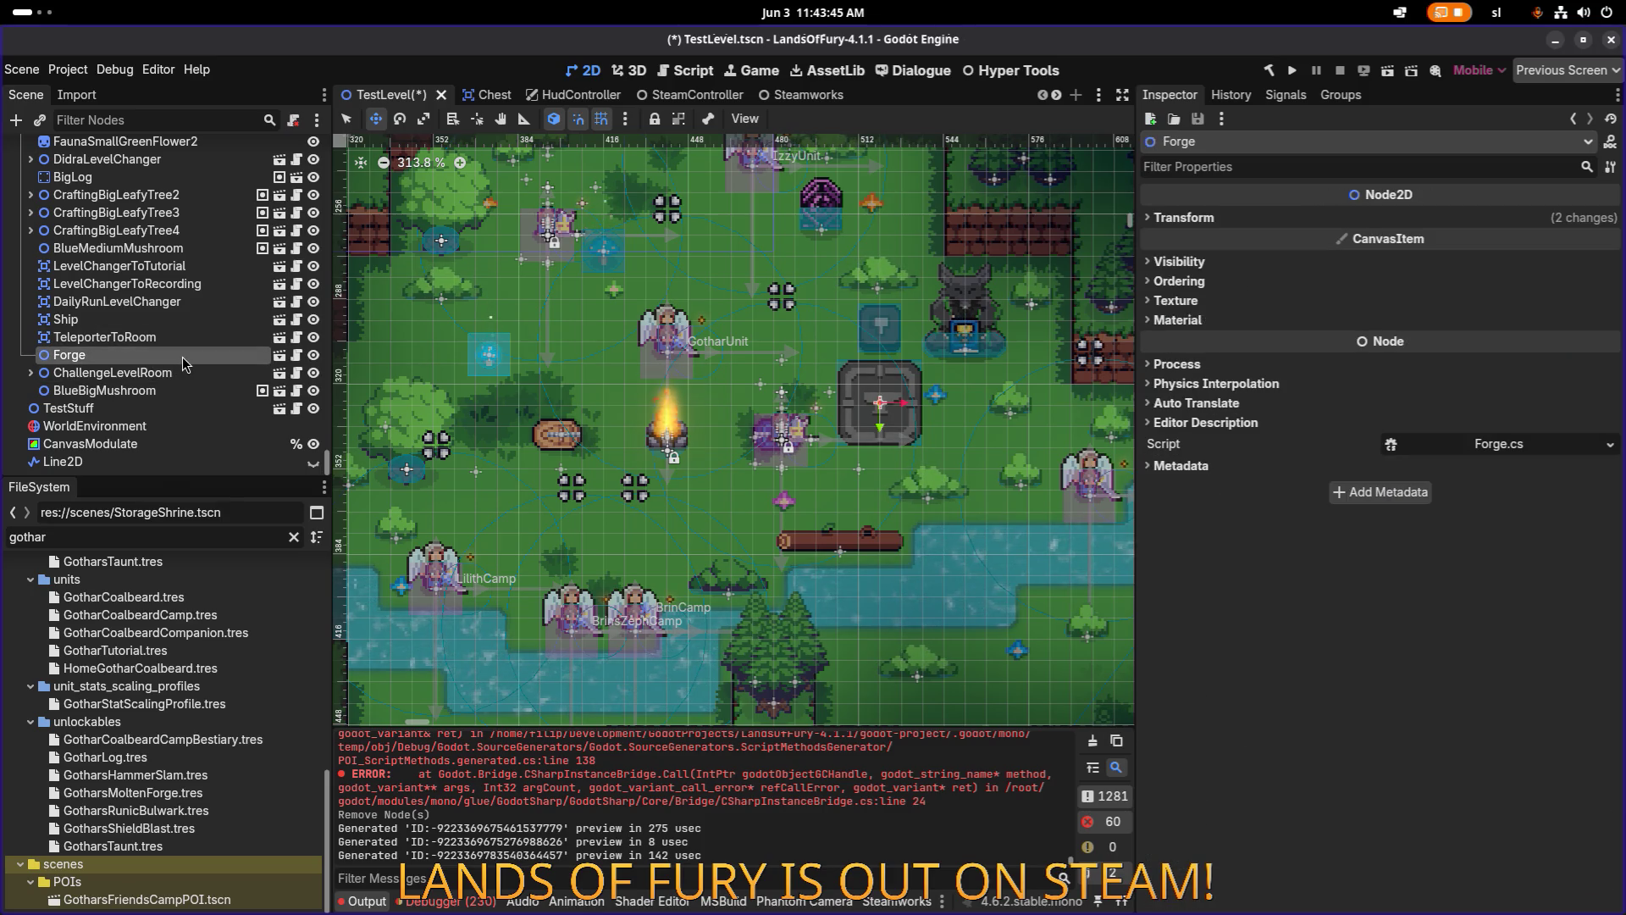
{"action": "key", "text": "Delete"}
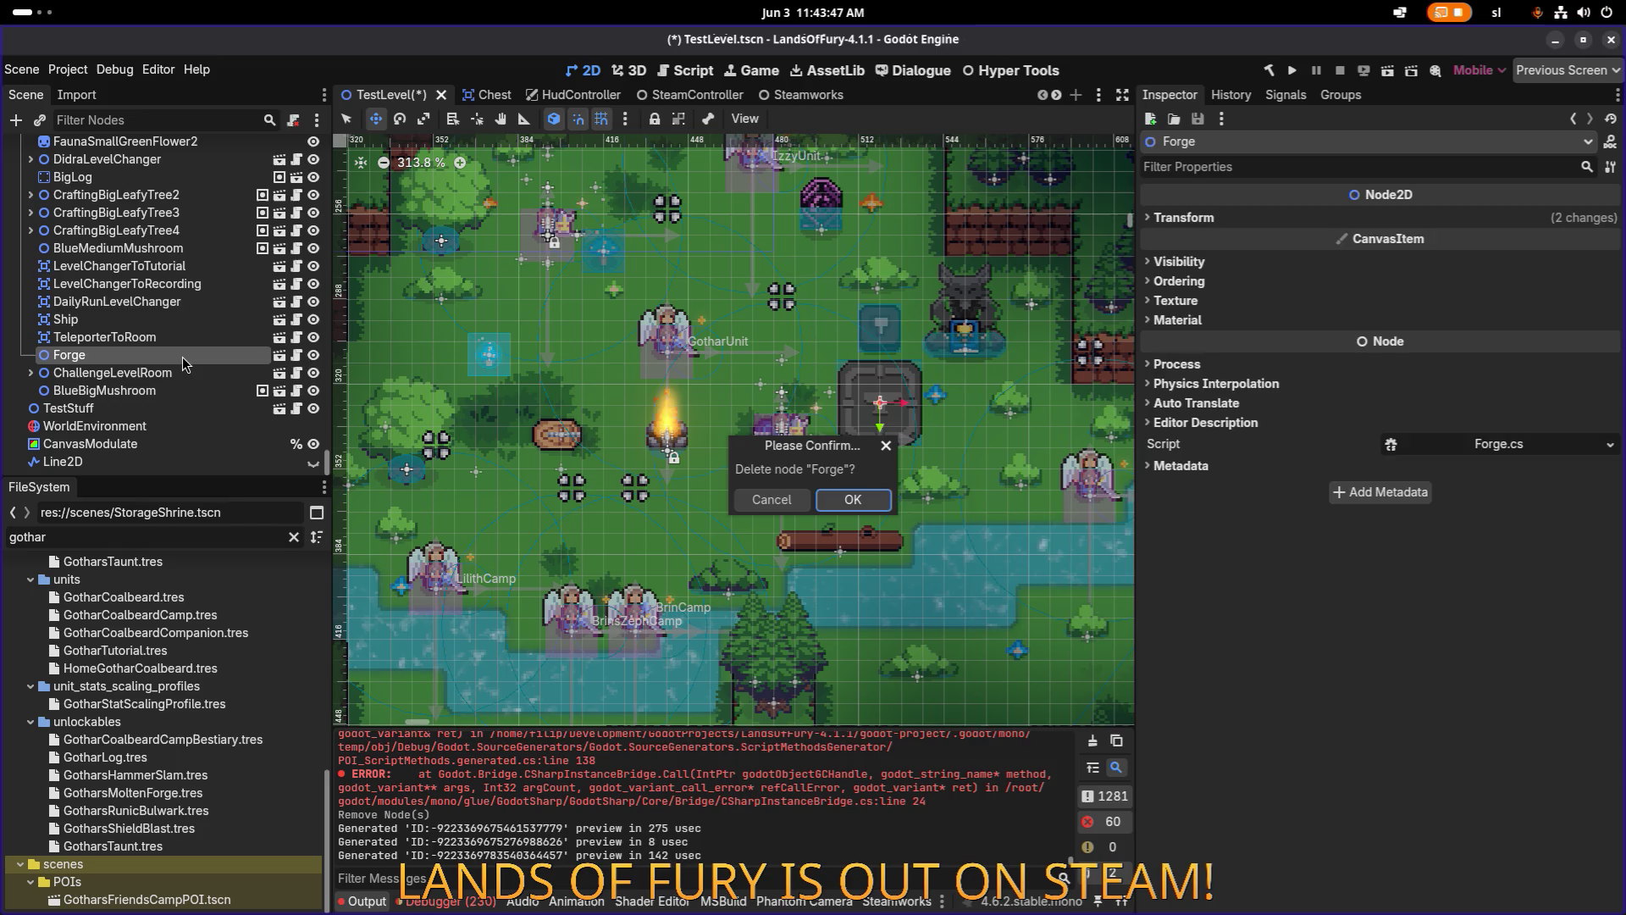
{"action": "key", "text": "Return"}
{"action": "key", "text": "ctrl+s"}
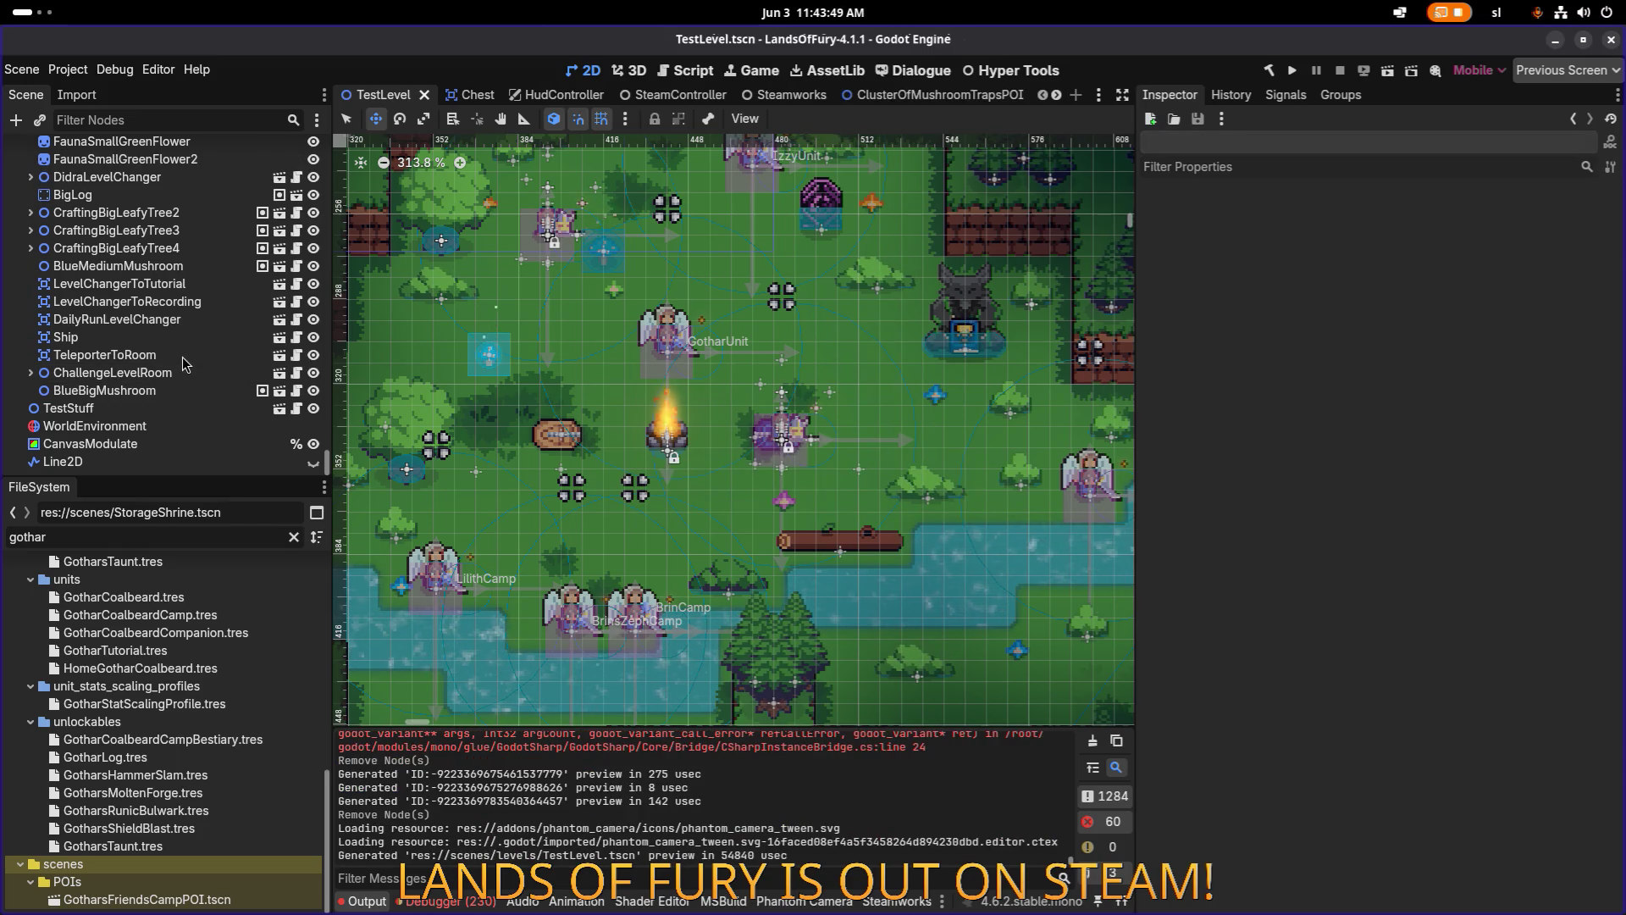
Move BlueBigMushroom left and down in the level, to about (373, 309).
{"action": "left_click", "coordinate": [156, 391]}
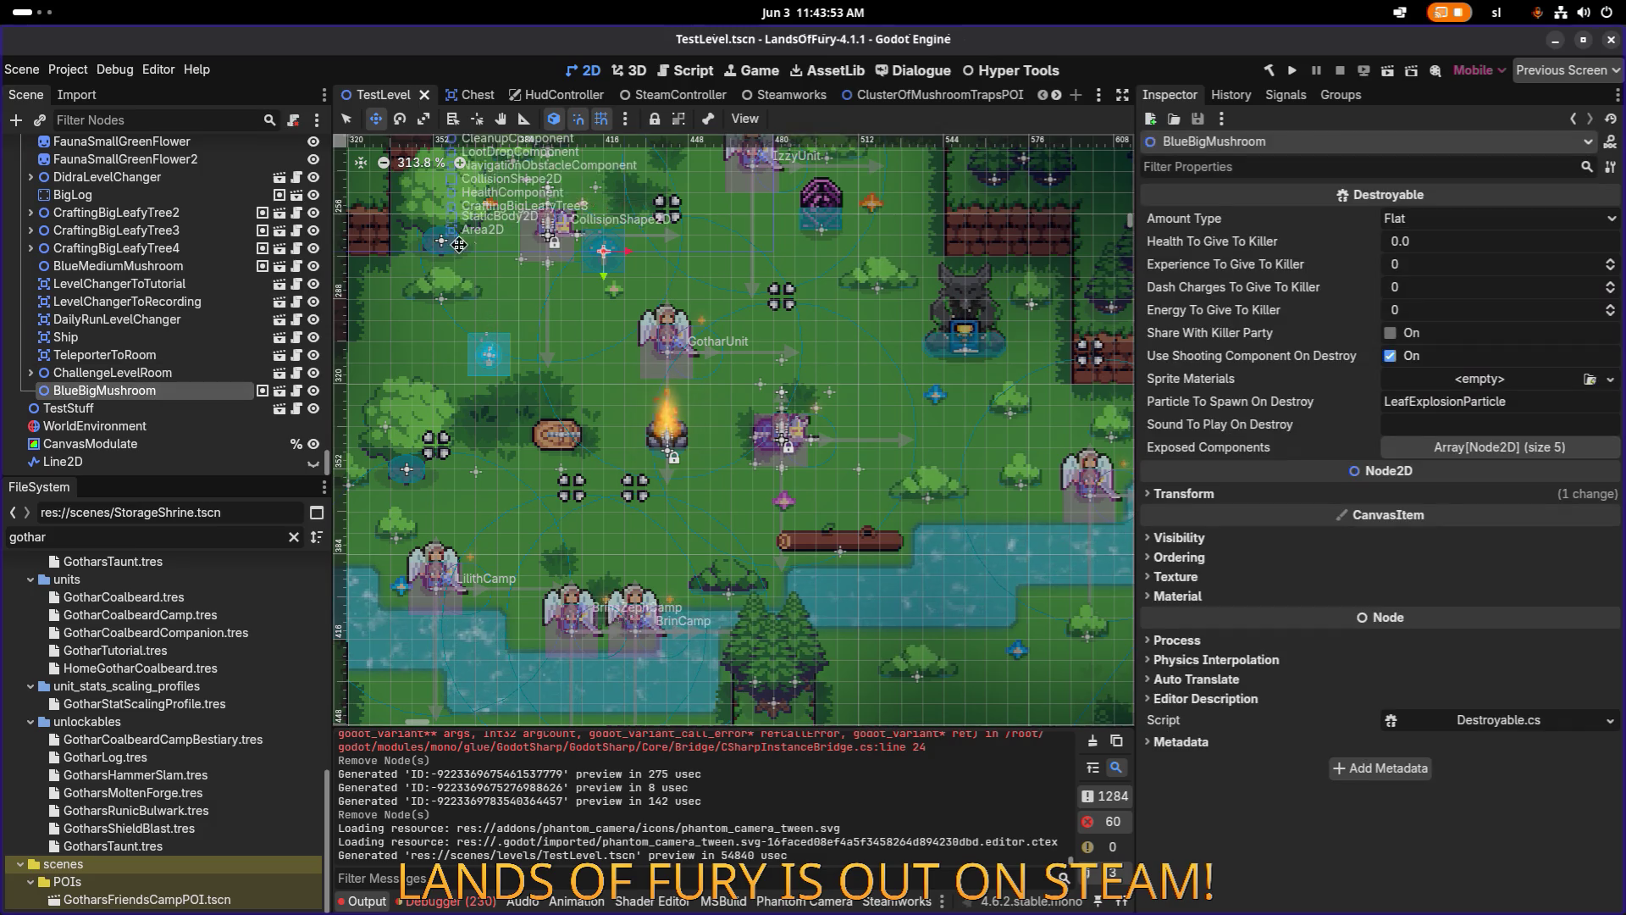
{"action": "left_click_drag", "start_coordinate": [516, 268], "coordinate": [622, 287]}
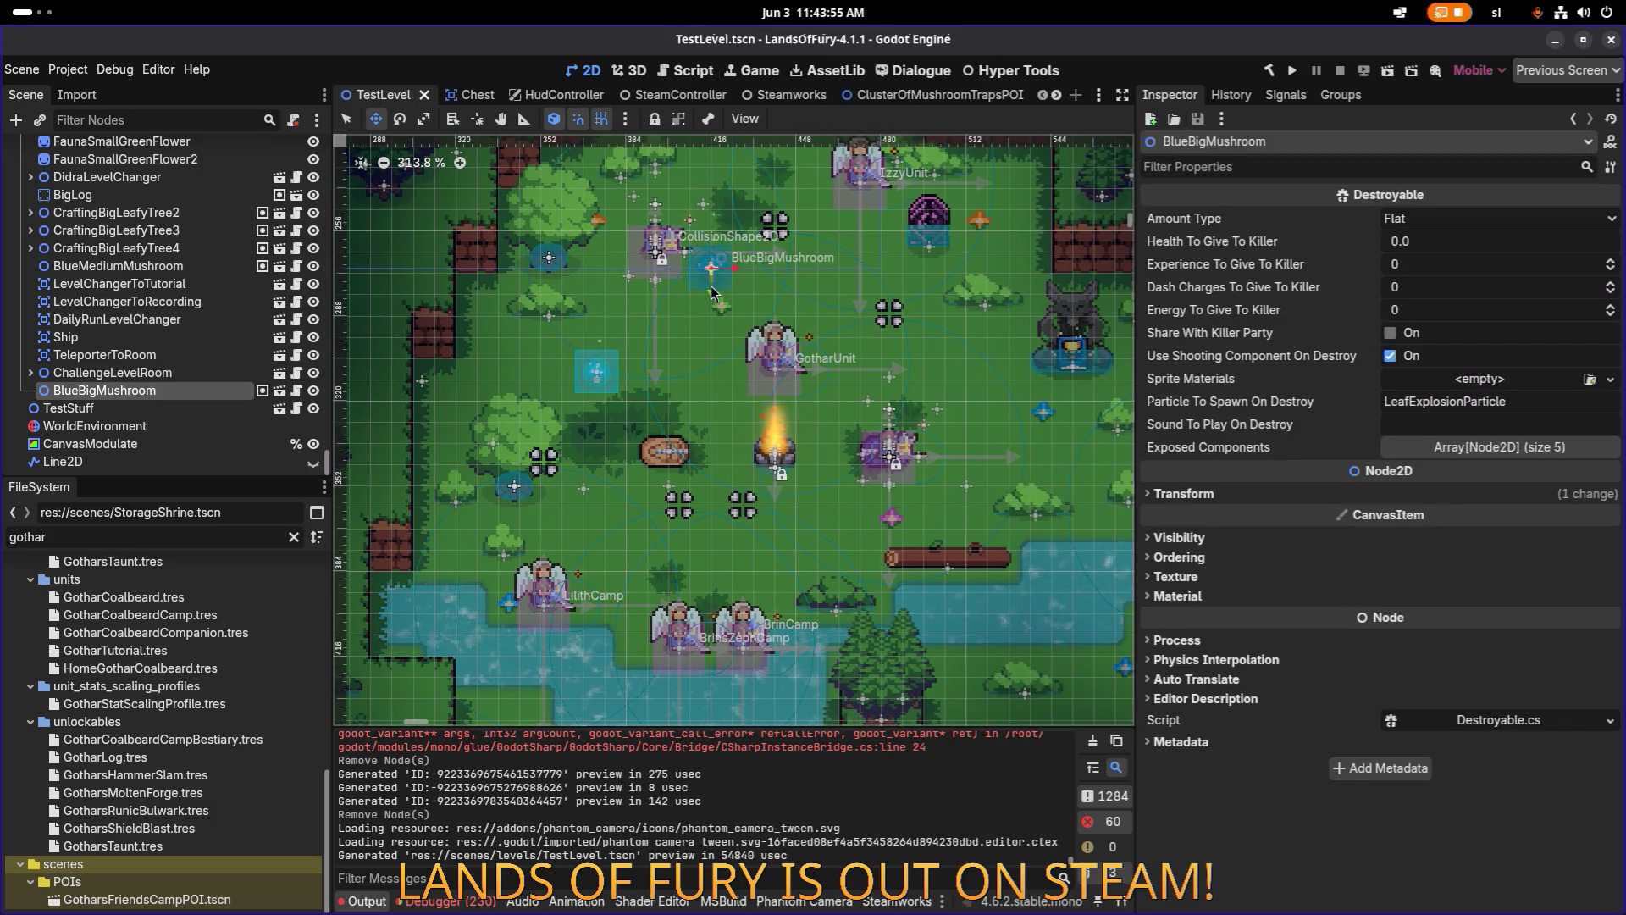
{"action": "scroll", "coordinate": [712, 264], "scroll_direction": "up", "scroll_amount": 3}
{"action": "mouse_move", "coordinate": [712, 264]}
{"action": "left_mouse_down"}
{"action": "mouse_move", "coordinate": [593, 377]}
{"action": "mouse_move", "coordinate": [537, 396]}
{"action": "mouse_move", "coordinate": [535, 428]}
{"action": "left_mouse_up"}
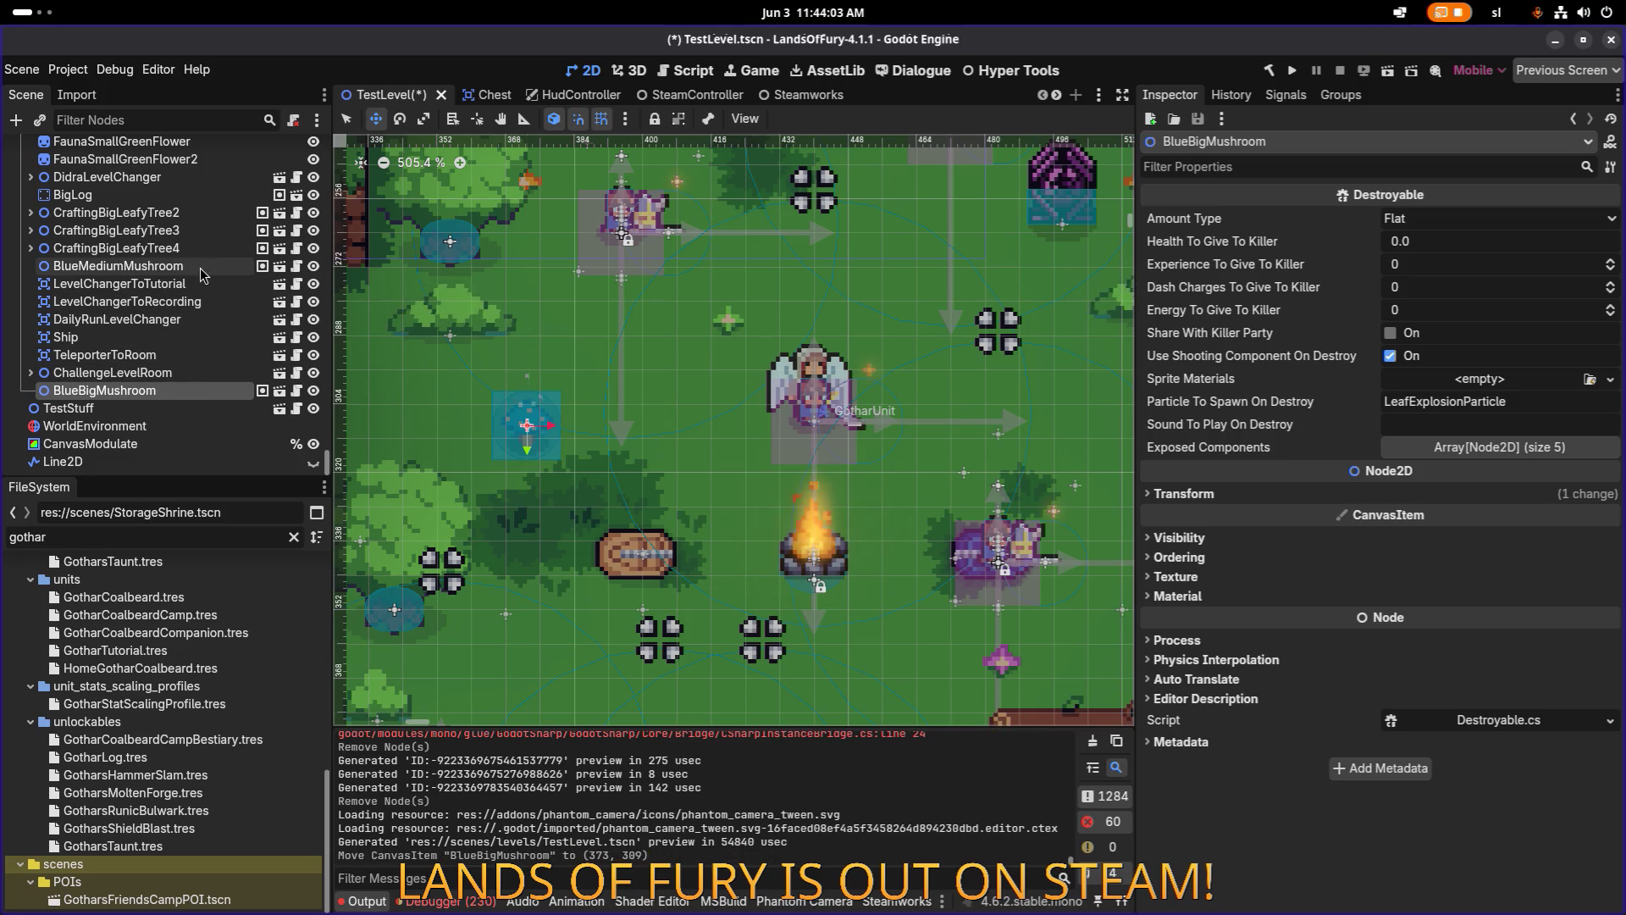
Locate and delete the BlueMediumMushroom node, then save TestLevel.
{"action": "left_click", "coordinate": [313, 267]}
{"action": "left_click", "coordinate": [313, 267]}
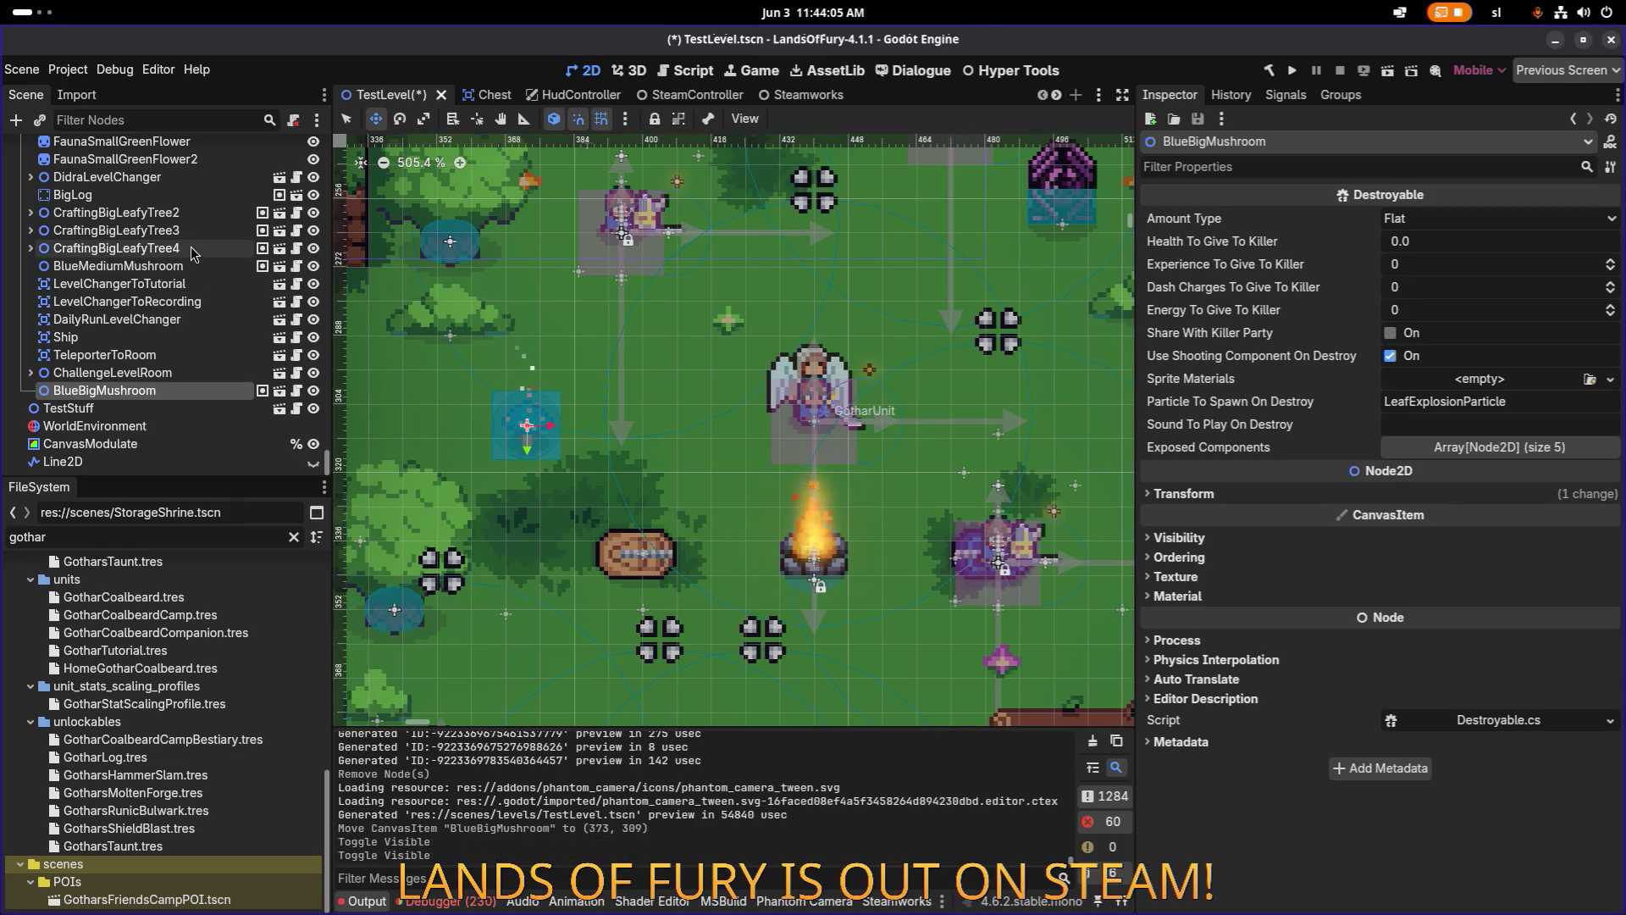
{"action": "left_click", "coordinate": [212, 248]}
{"action": "left_click", "coordinate": [201, 271]}
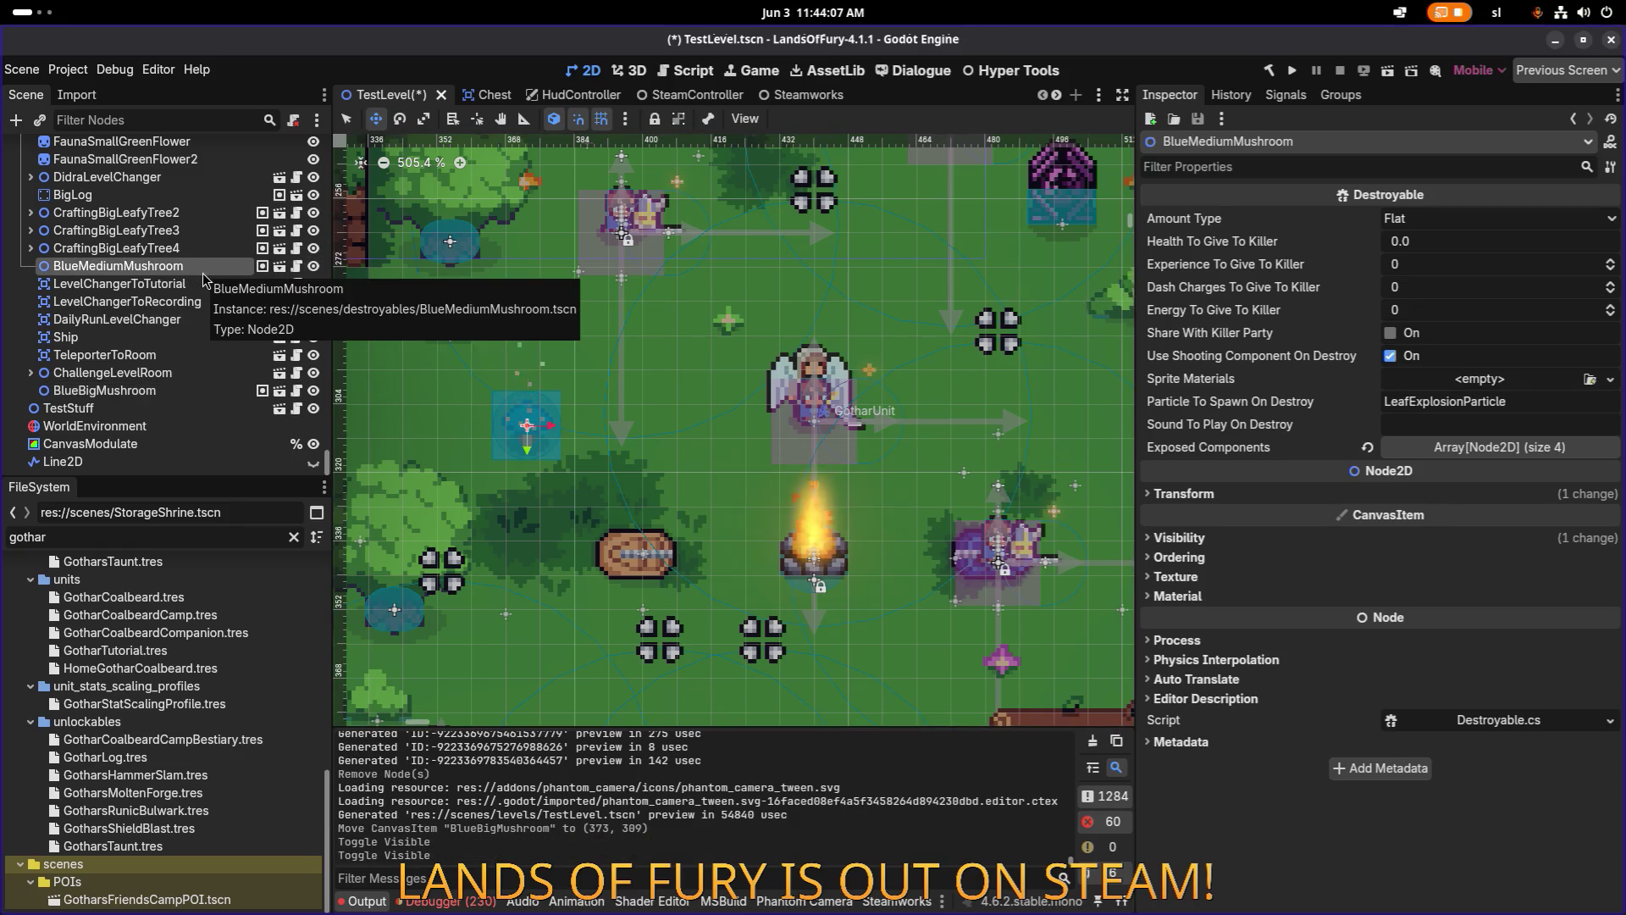
{"action": "key", "text": "Delete"}
{"action": "key", "text": "Return"}
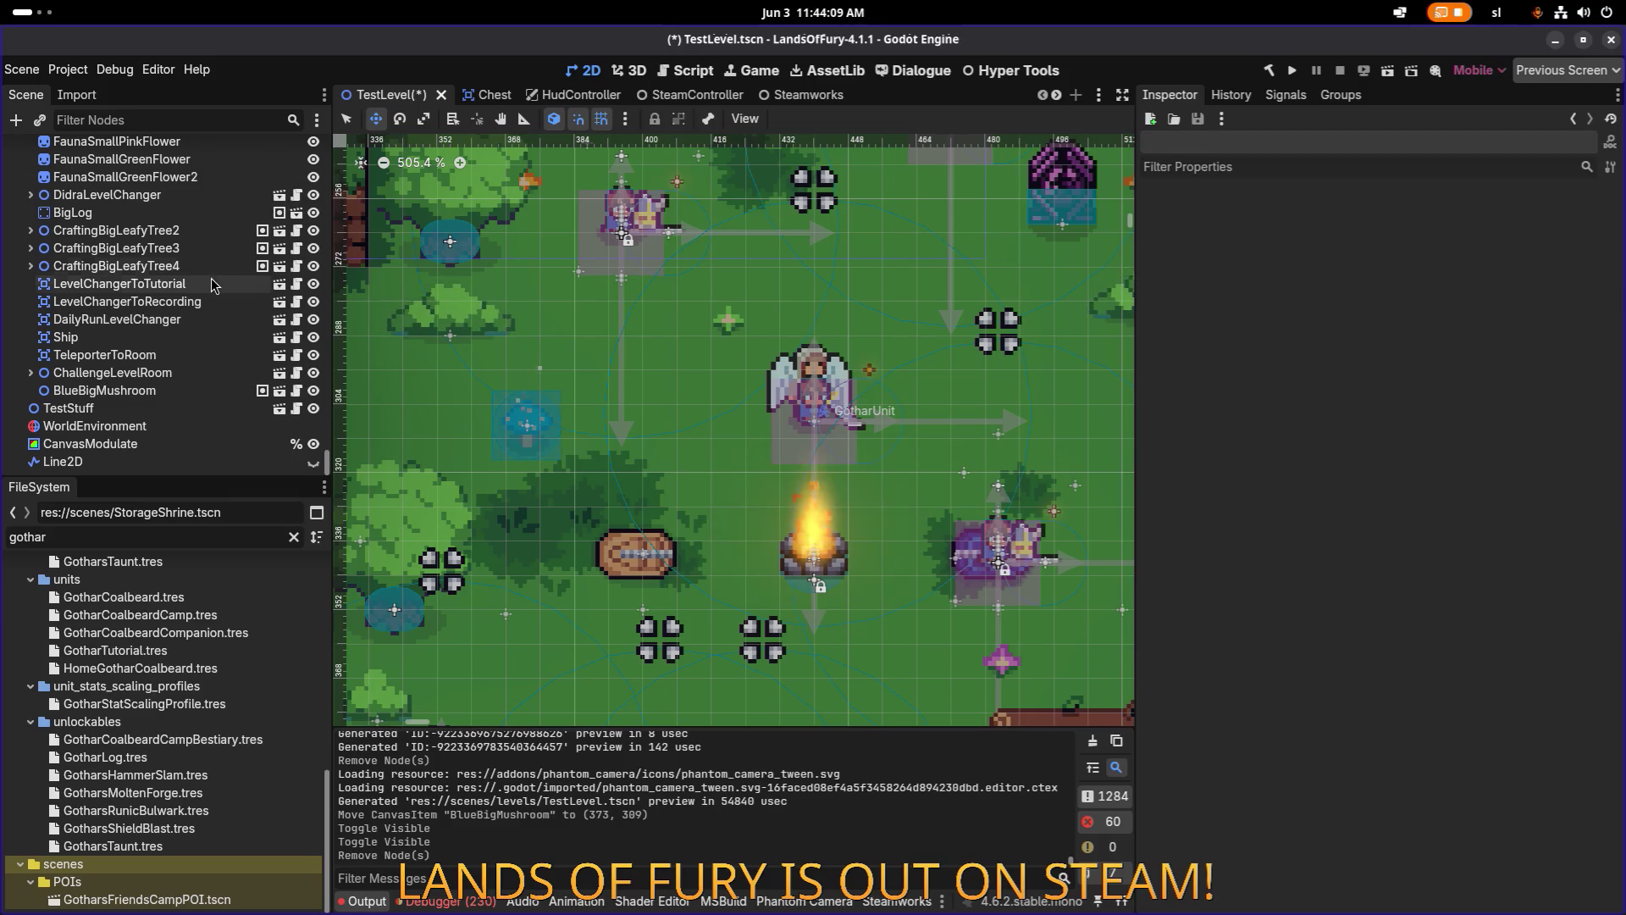
{"action": "key", "text": "ctrl+s"}
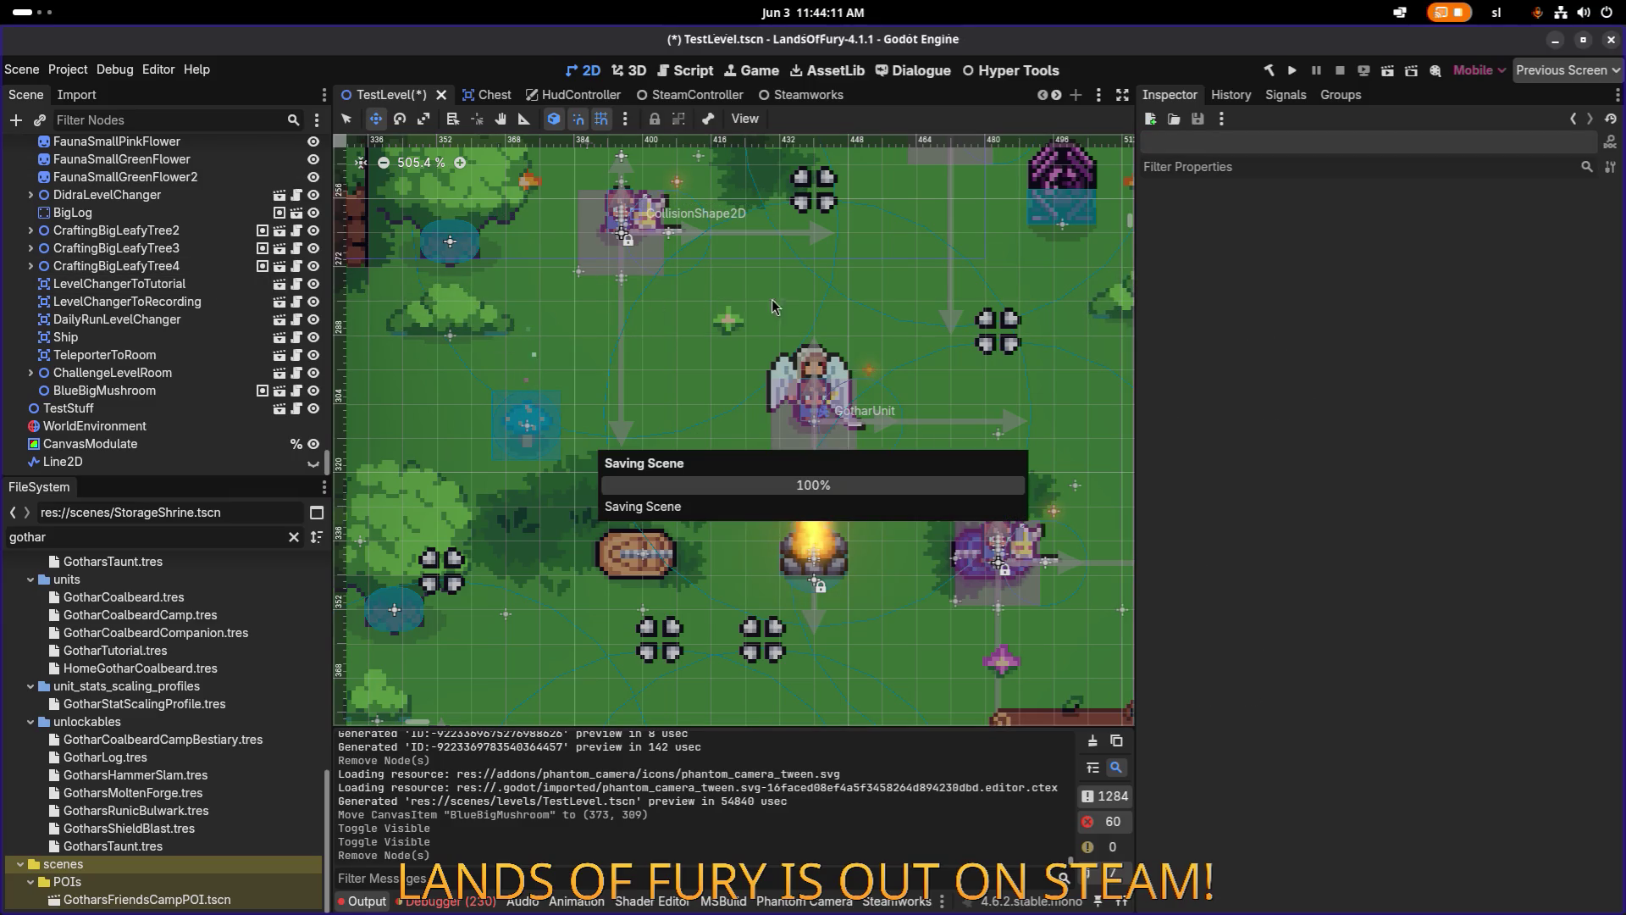
Run the game, load the first profile and walk the hero left through the Glade.
{"action": "left_click", "coordinate": [1296, 73]}
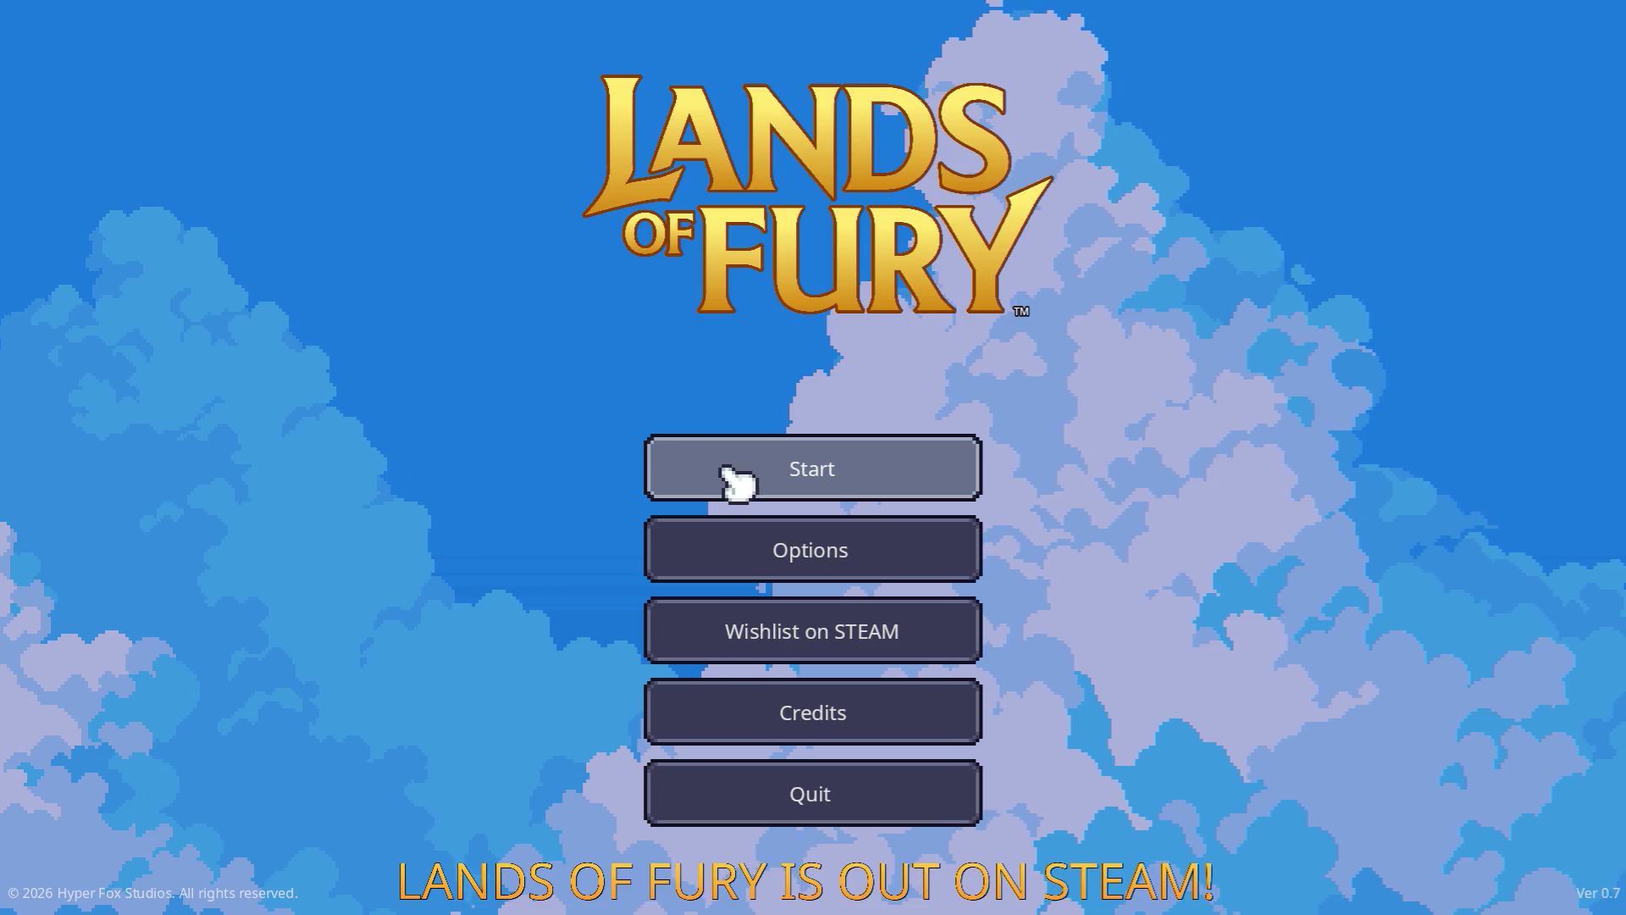
{"action": "left_click", "coordinate": [735, 471]}
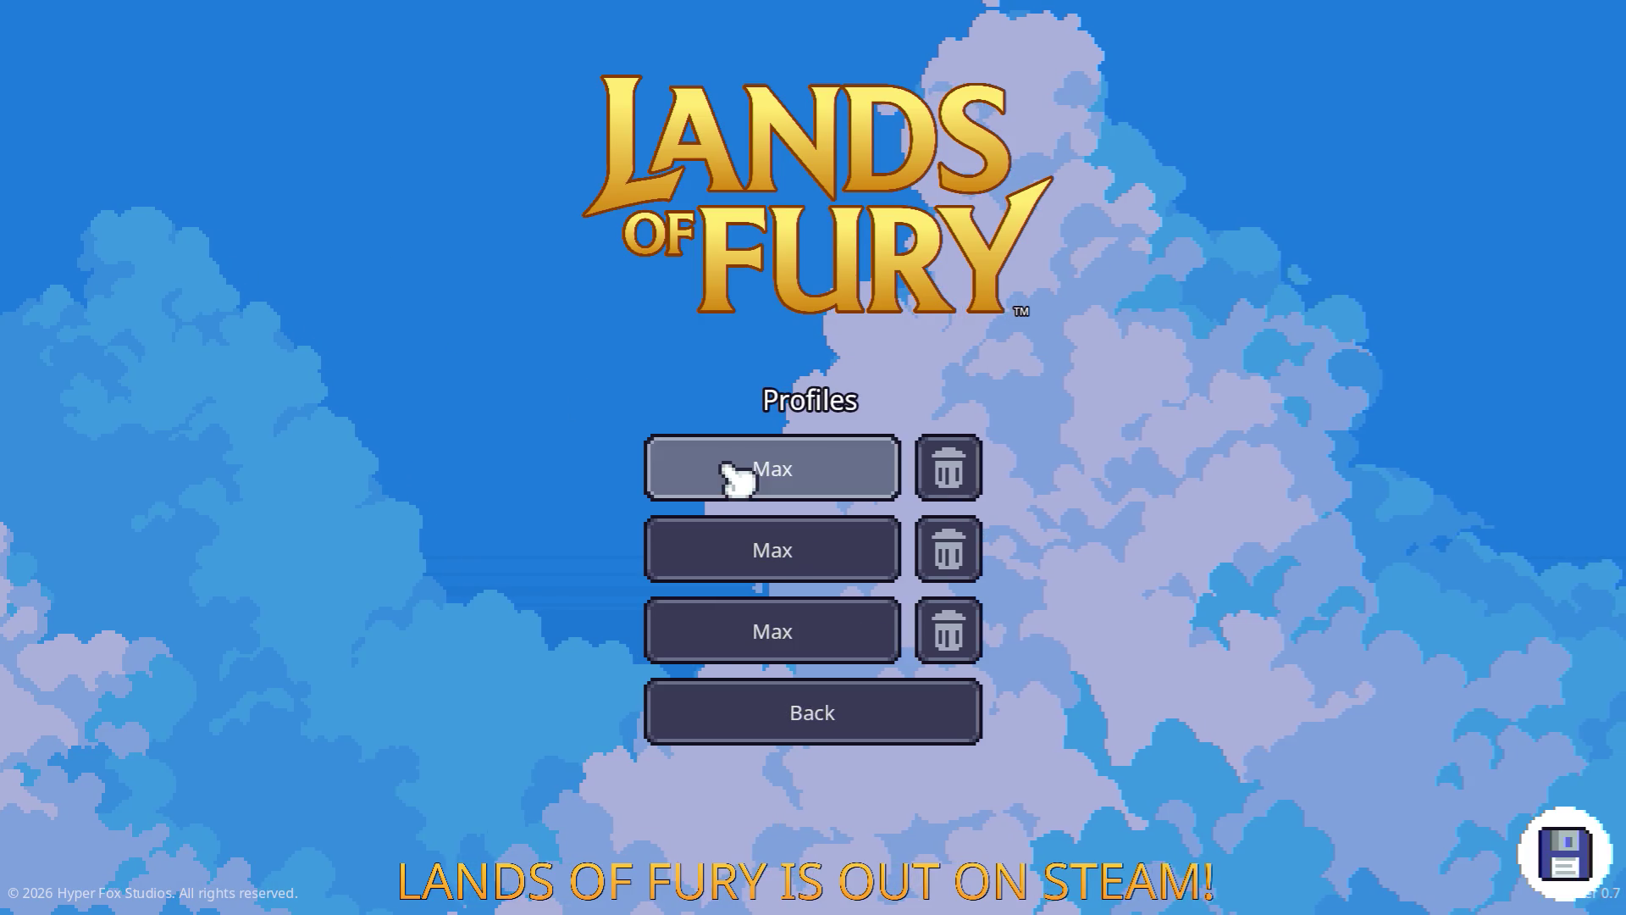
{"action": "left_click", "coordinate": [734, 474]}
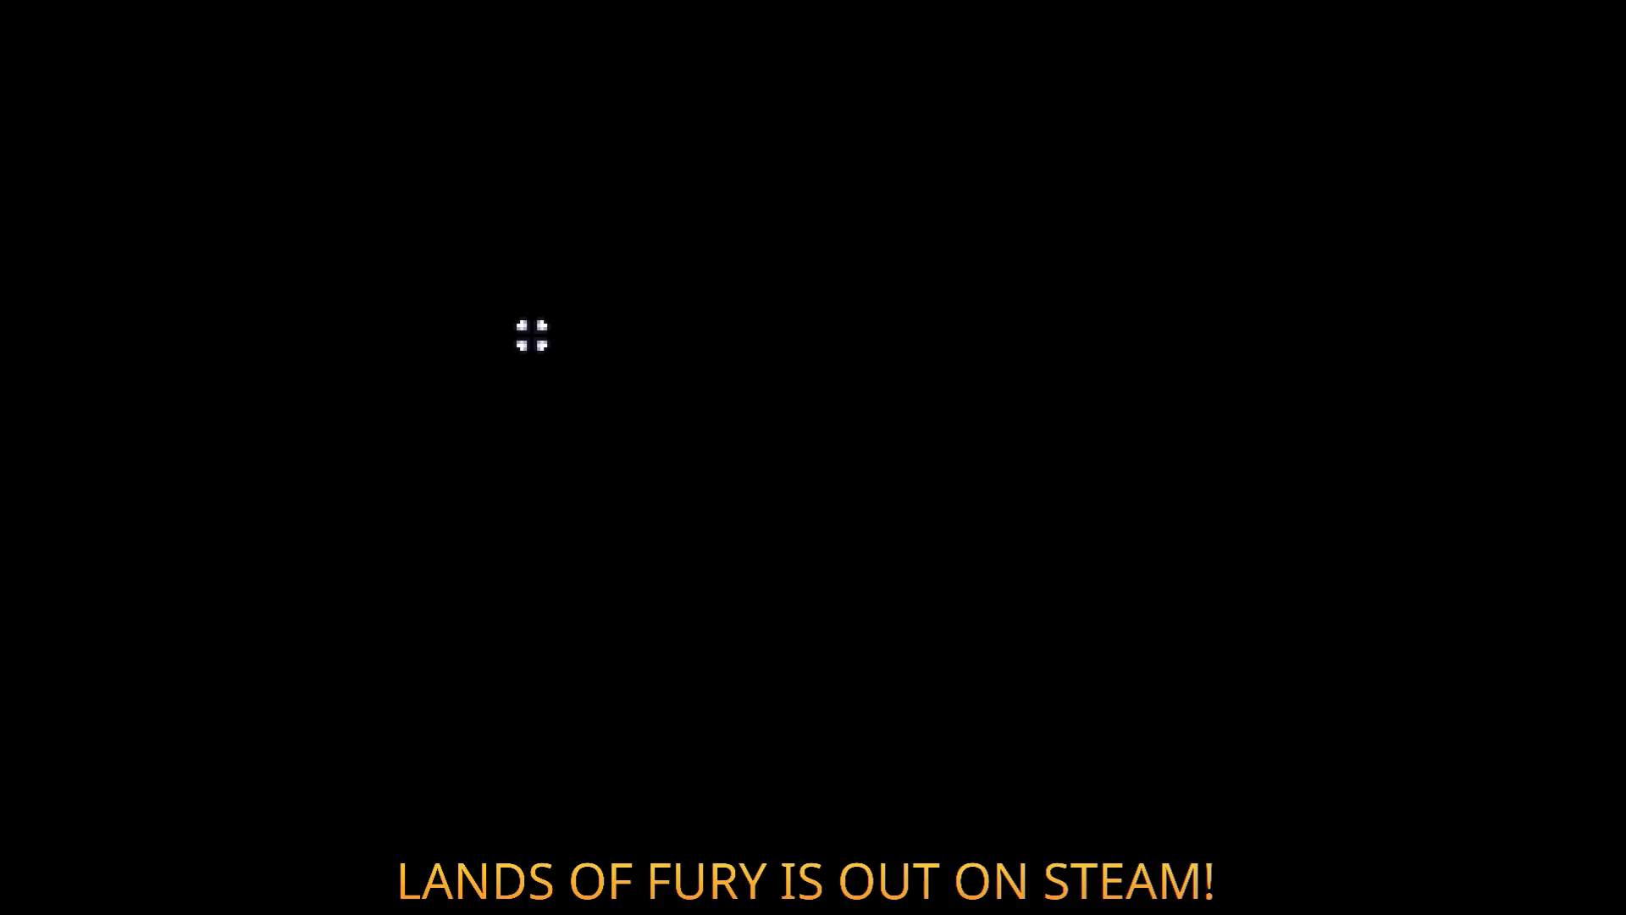
{"action": "key", "text": "a"}
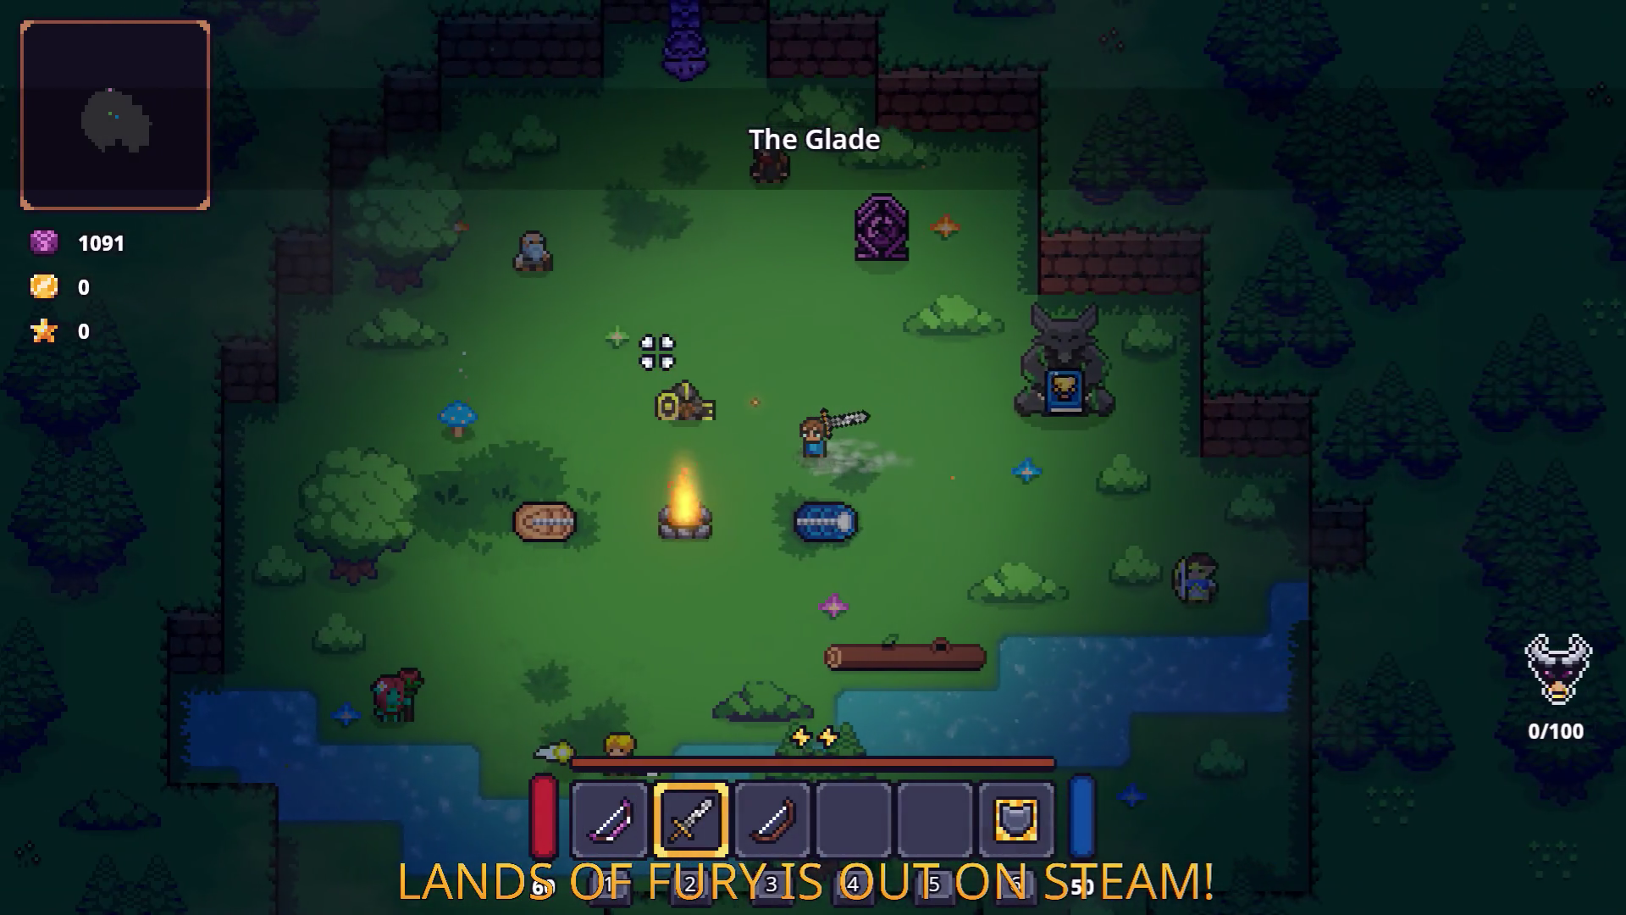
{"action": "key", "text": "a"}
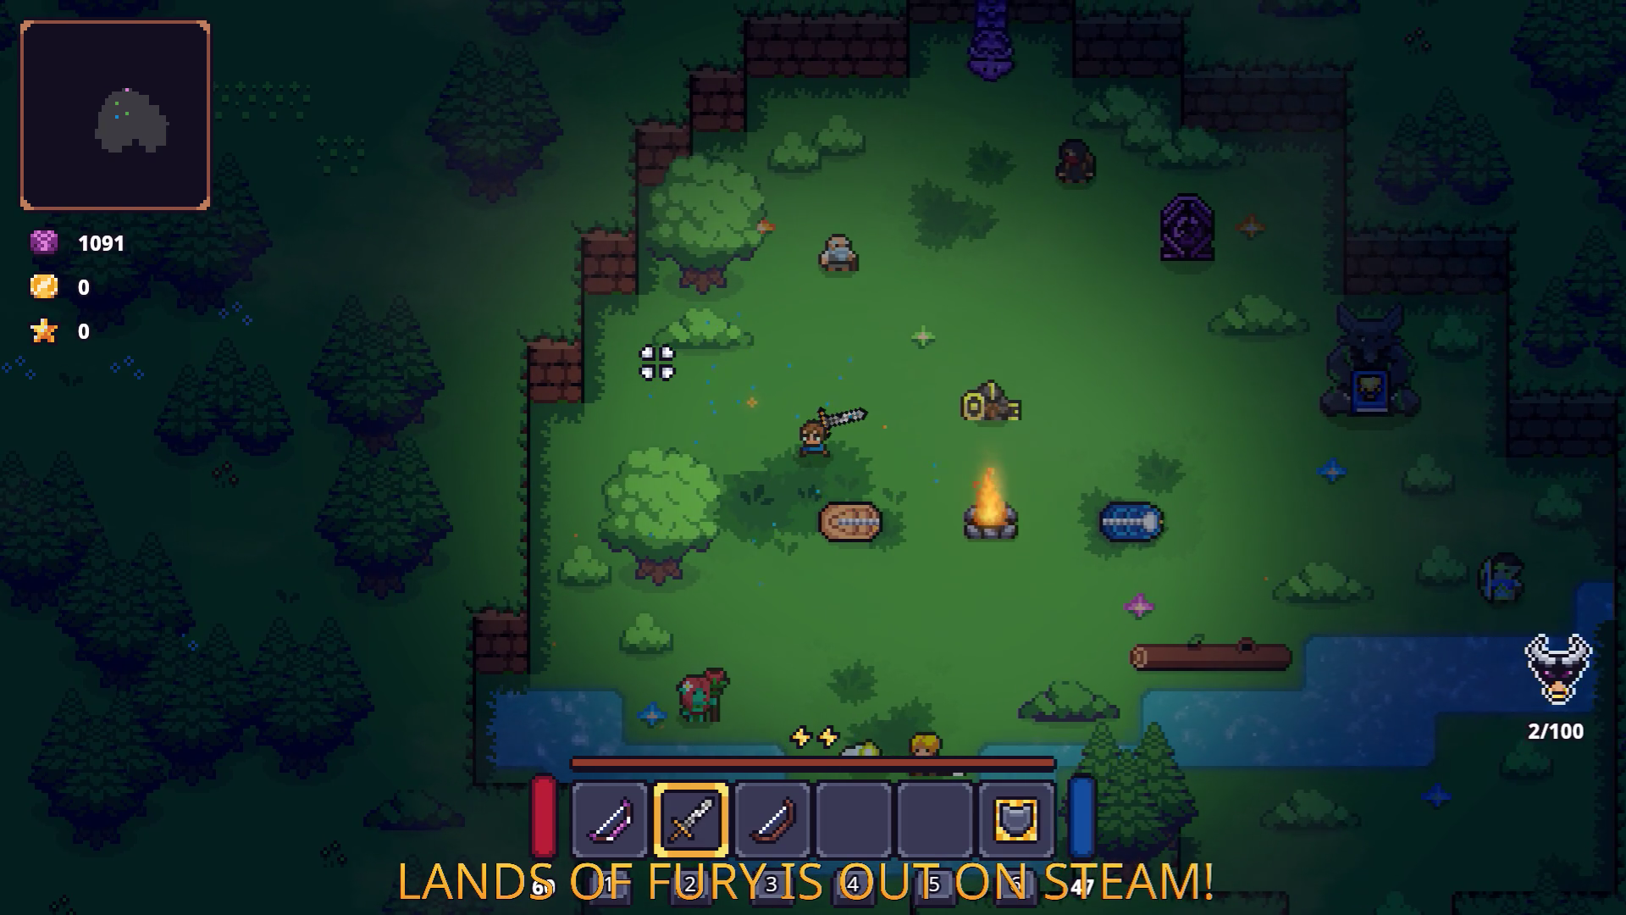
Pause, quit to the main menu and exit the game.
{"action": "key", "text": "Escape"}
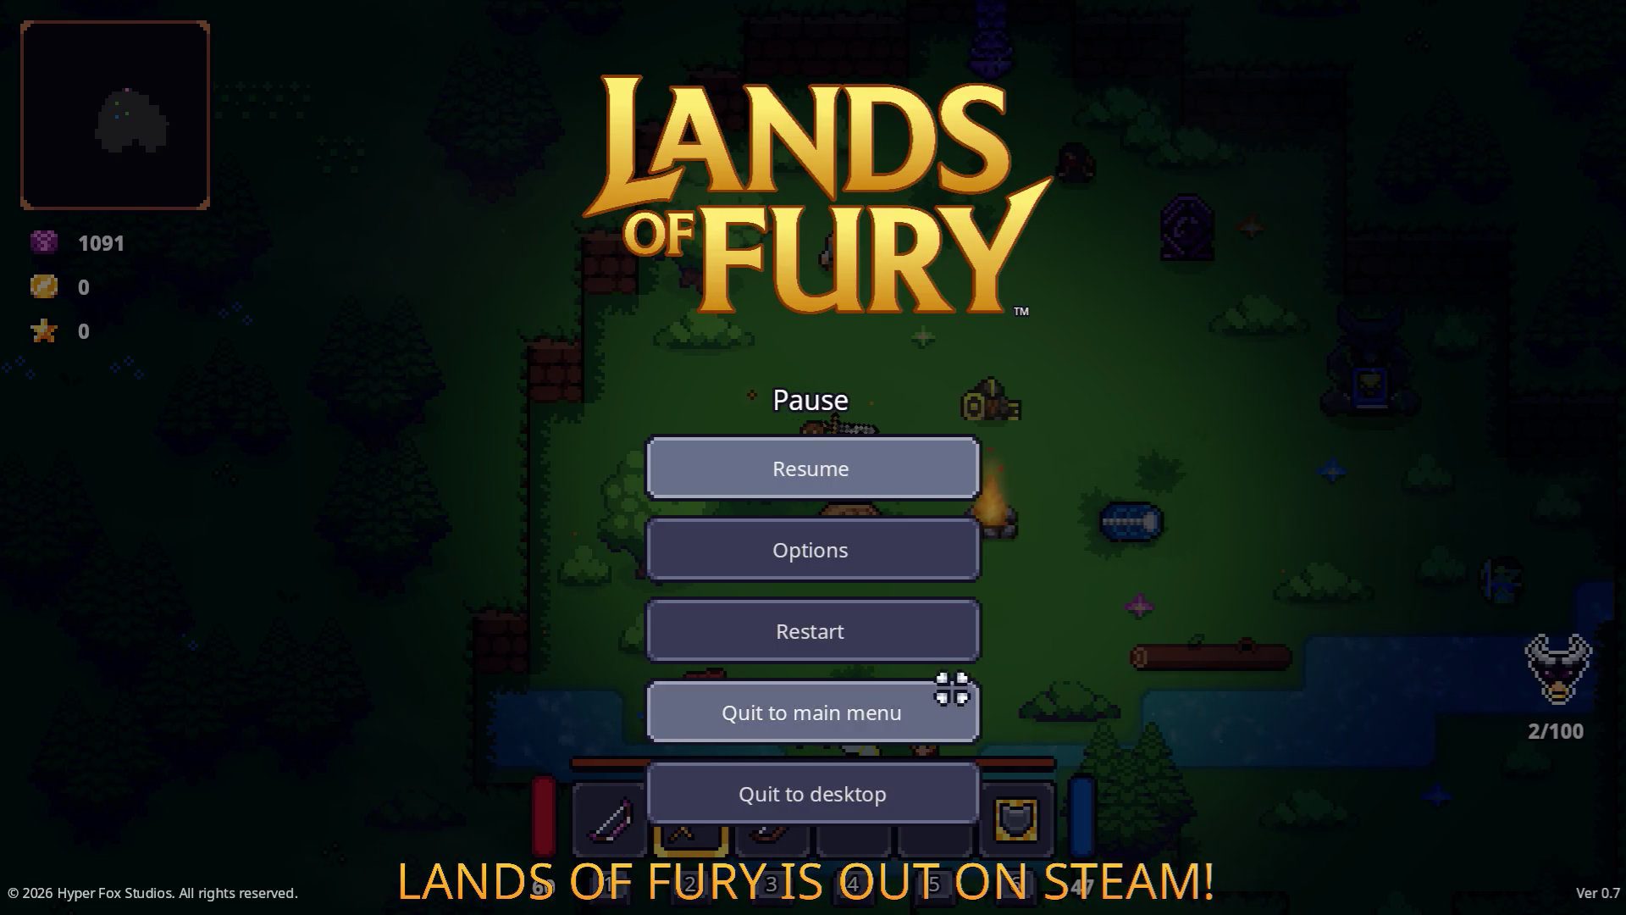
{"action": "left_click", "coordinate": [928, 702]}
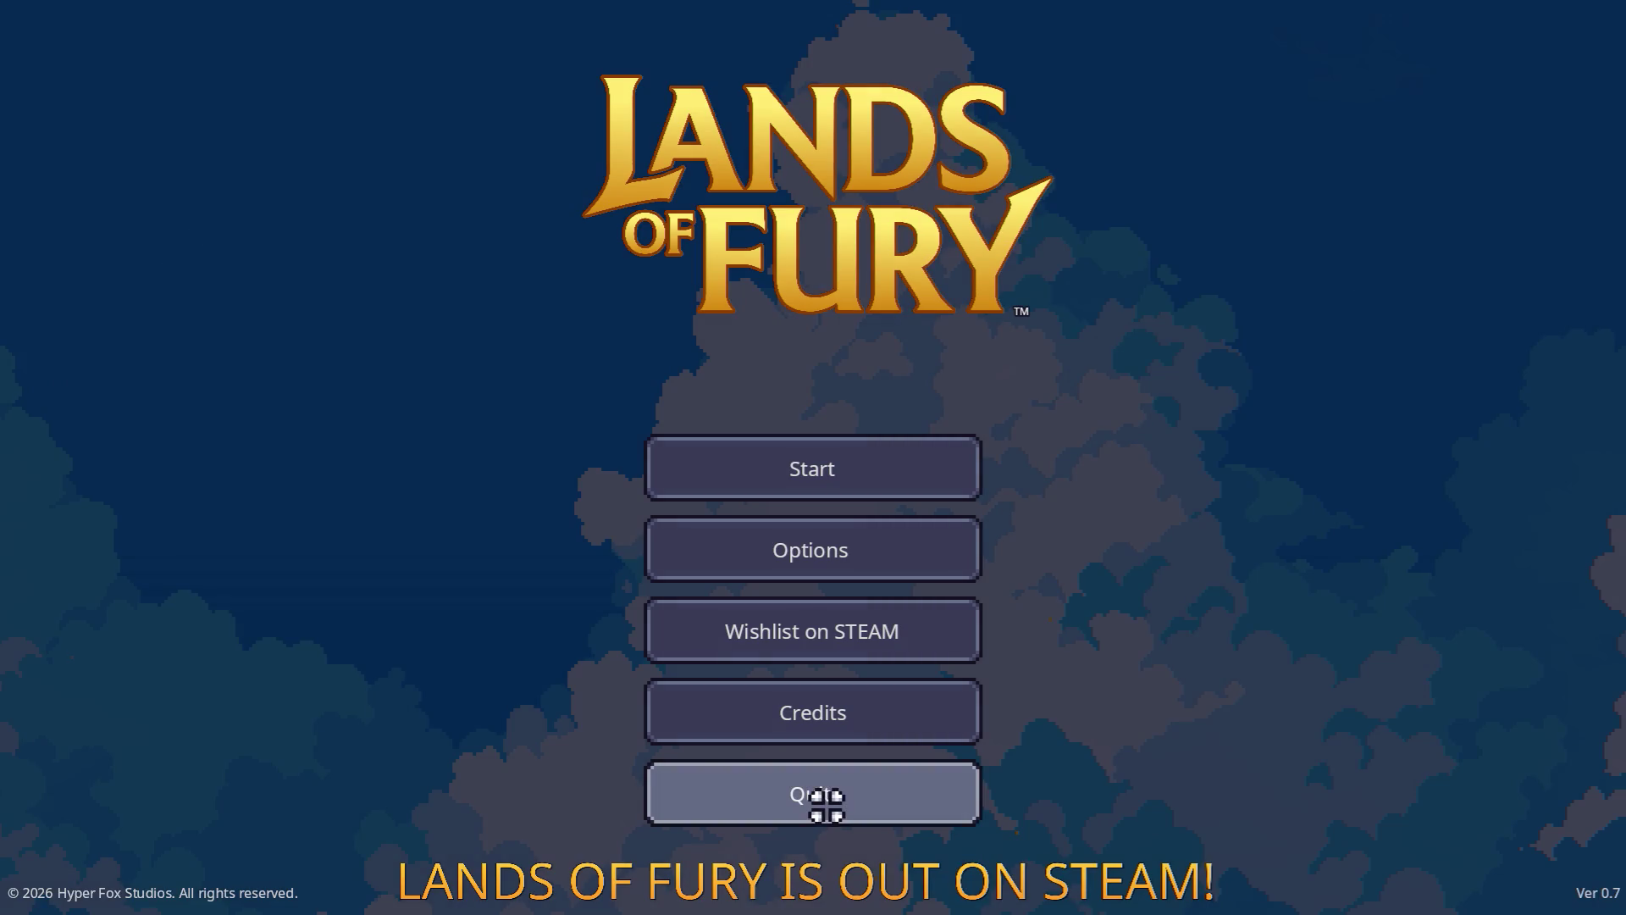
{"action": "left_click", "coordinate": [826, 805]}
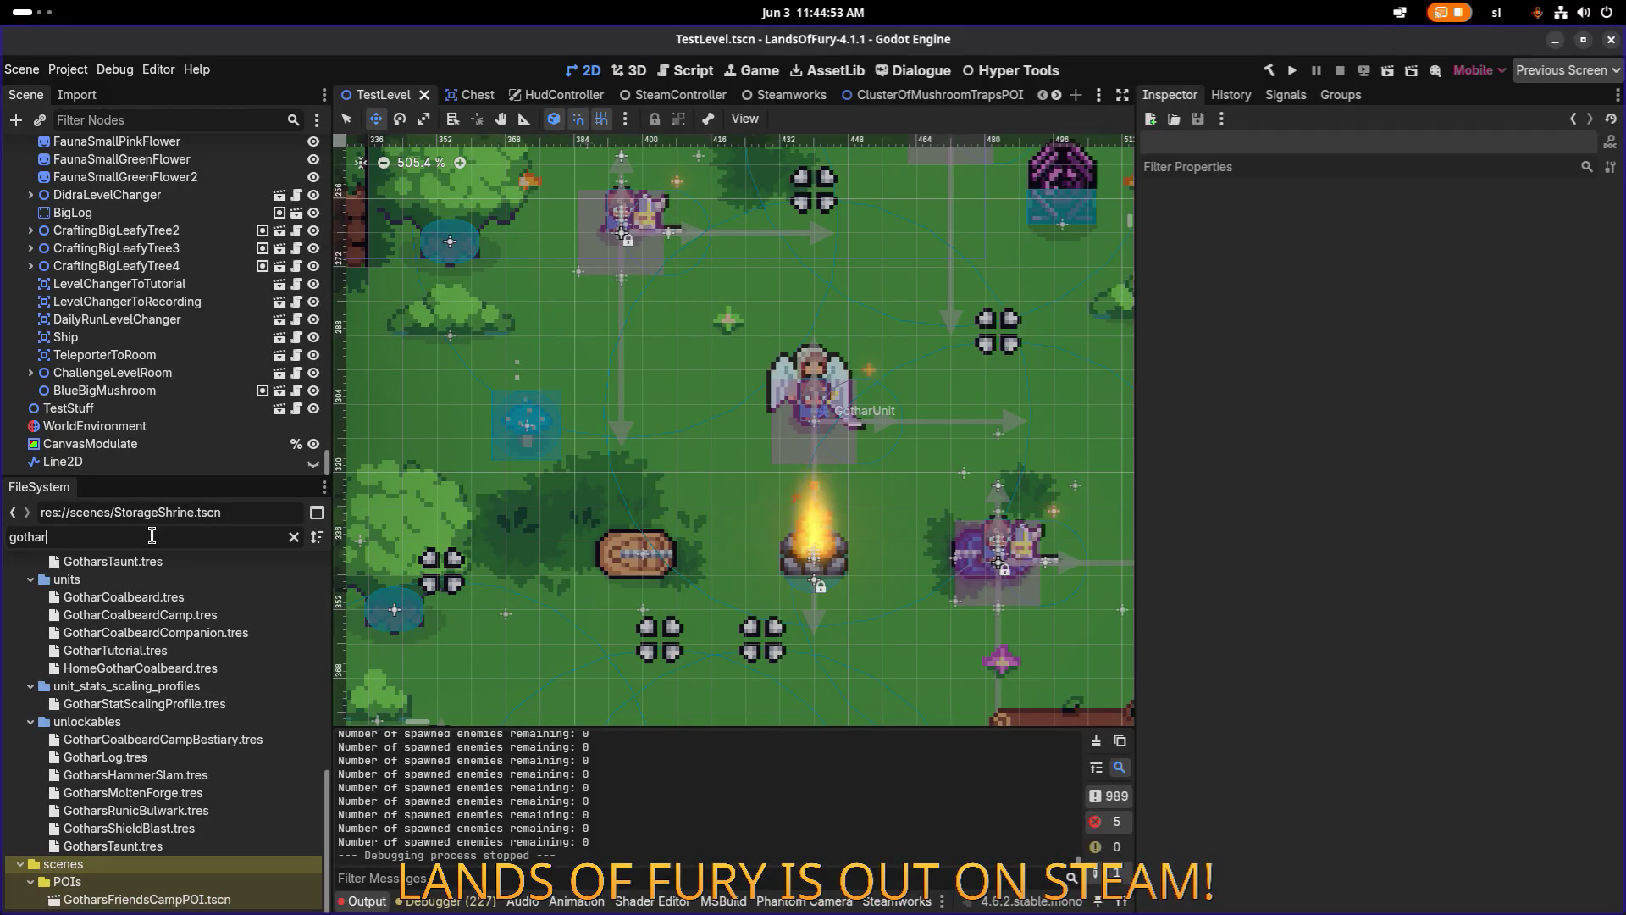
Filter FileSystem for 'bluem' and add BlueMediumMushroom.tscn into the TestLevel scene.
{"action": "type", "text": "medi"}
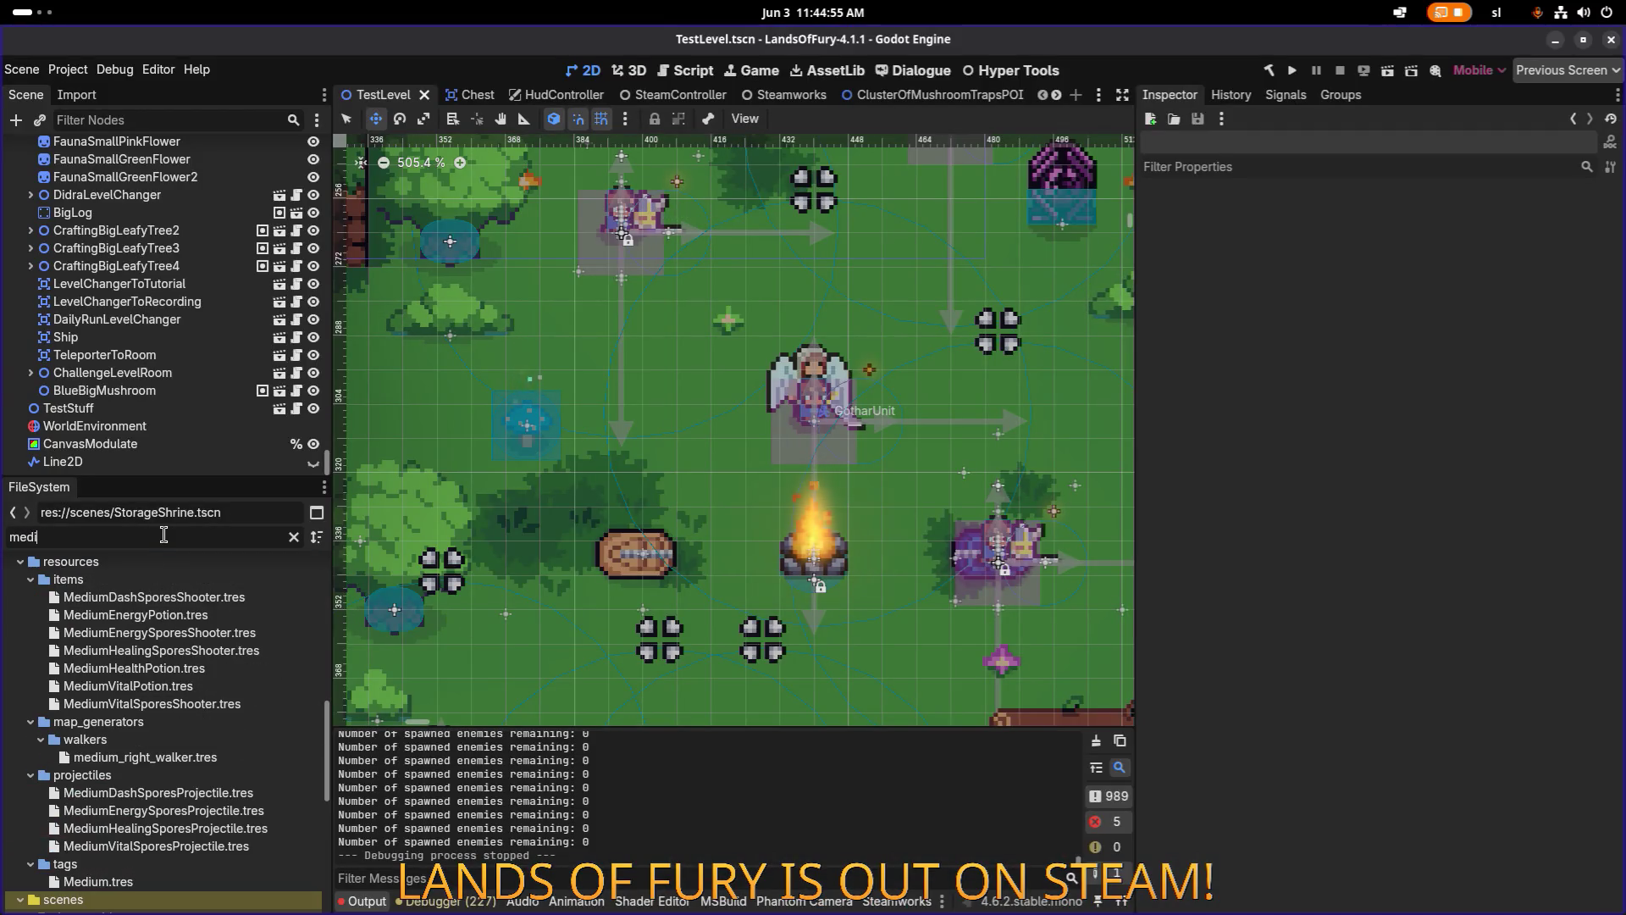
{"action": "type", "text": "umen"}
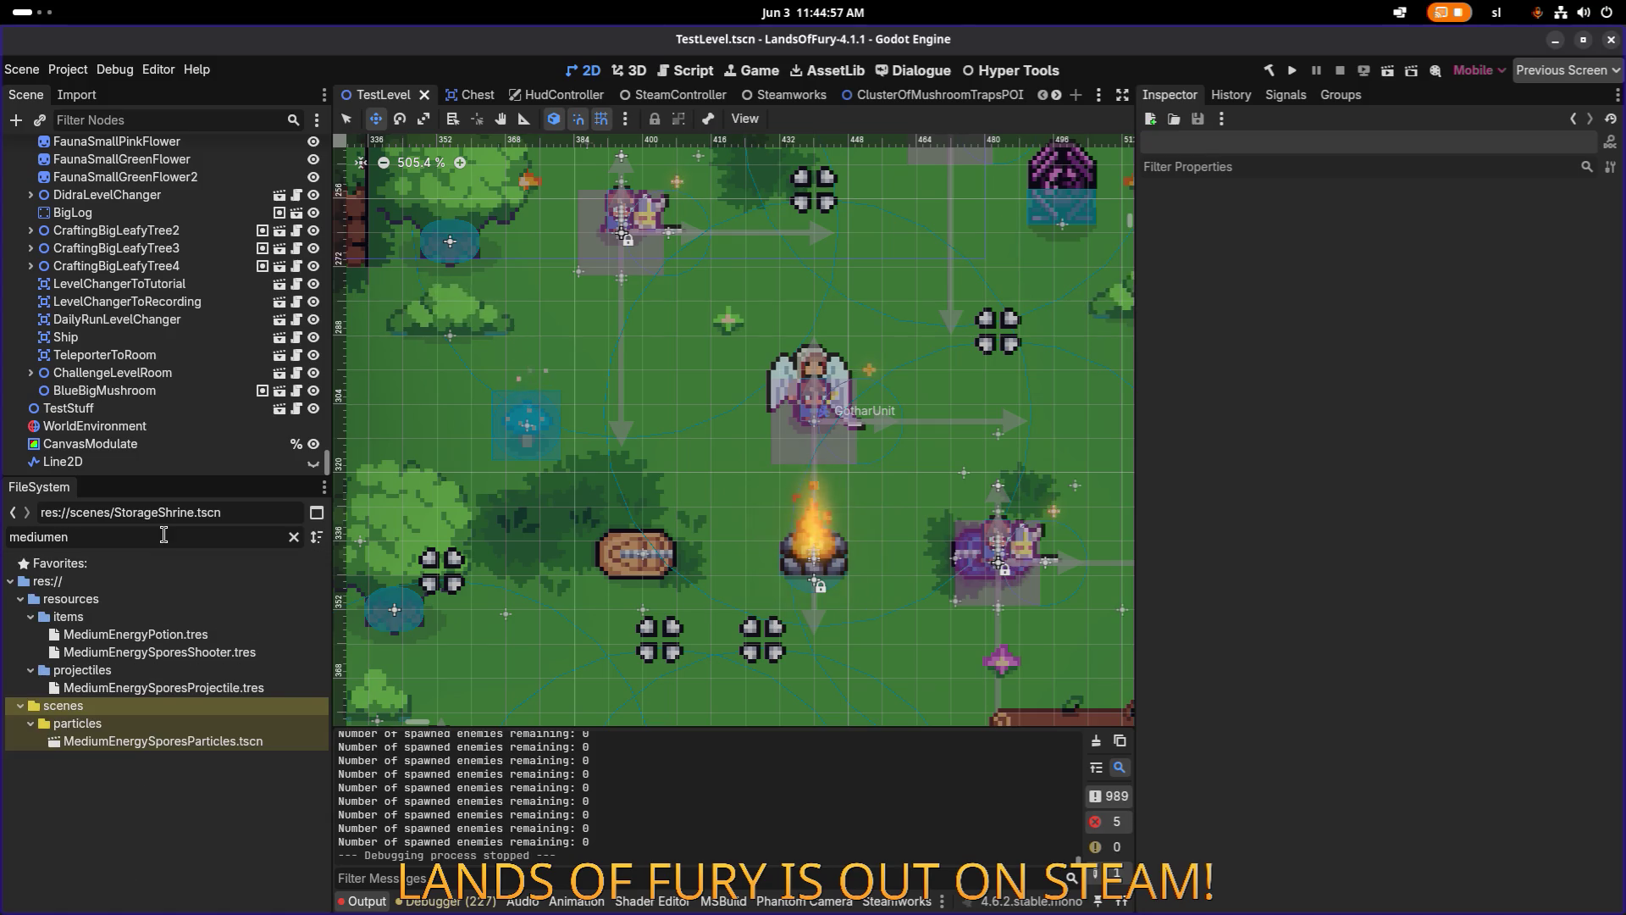
{"action": "scroll", "coordinate": [641, 553], "scroll_direction": "down", "scroll_amount": 5}
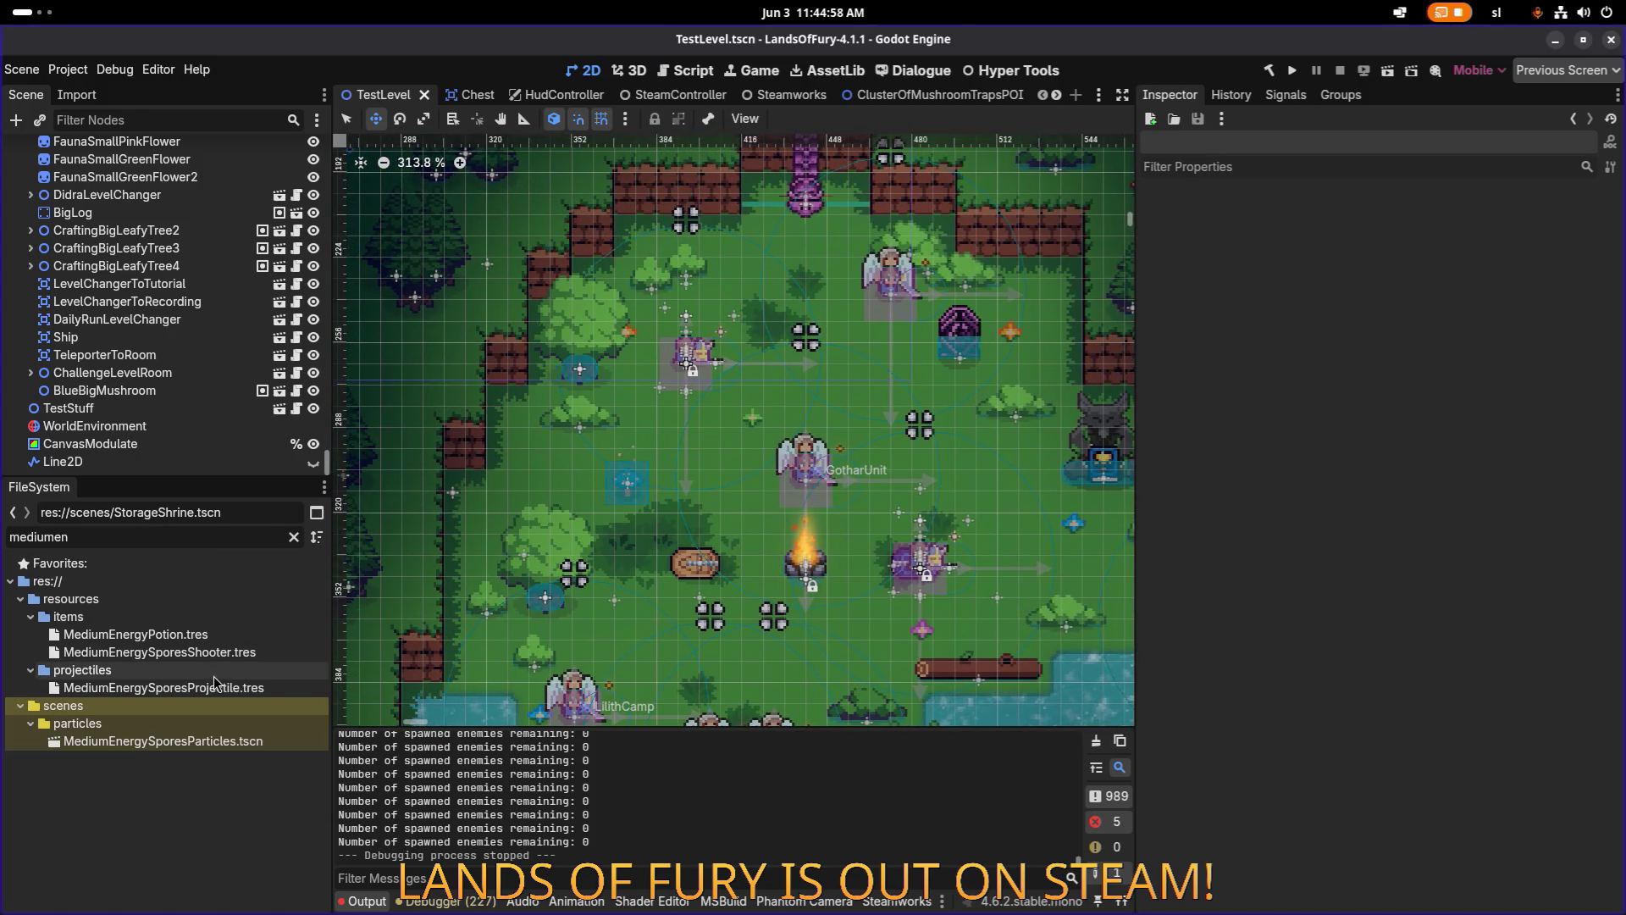
{"action": "double_click", "coordinate": [157, 531]}
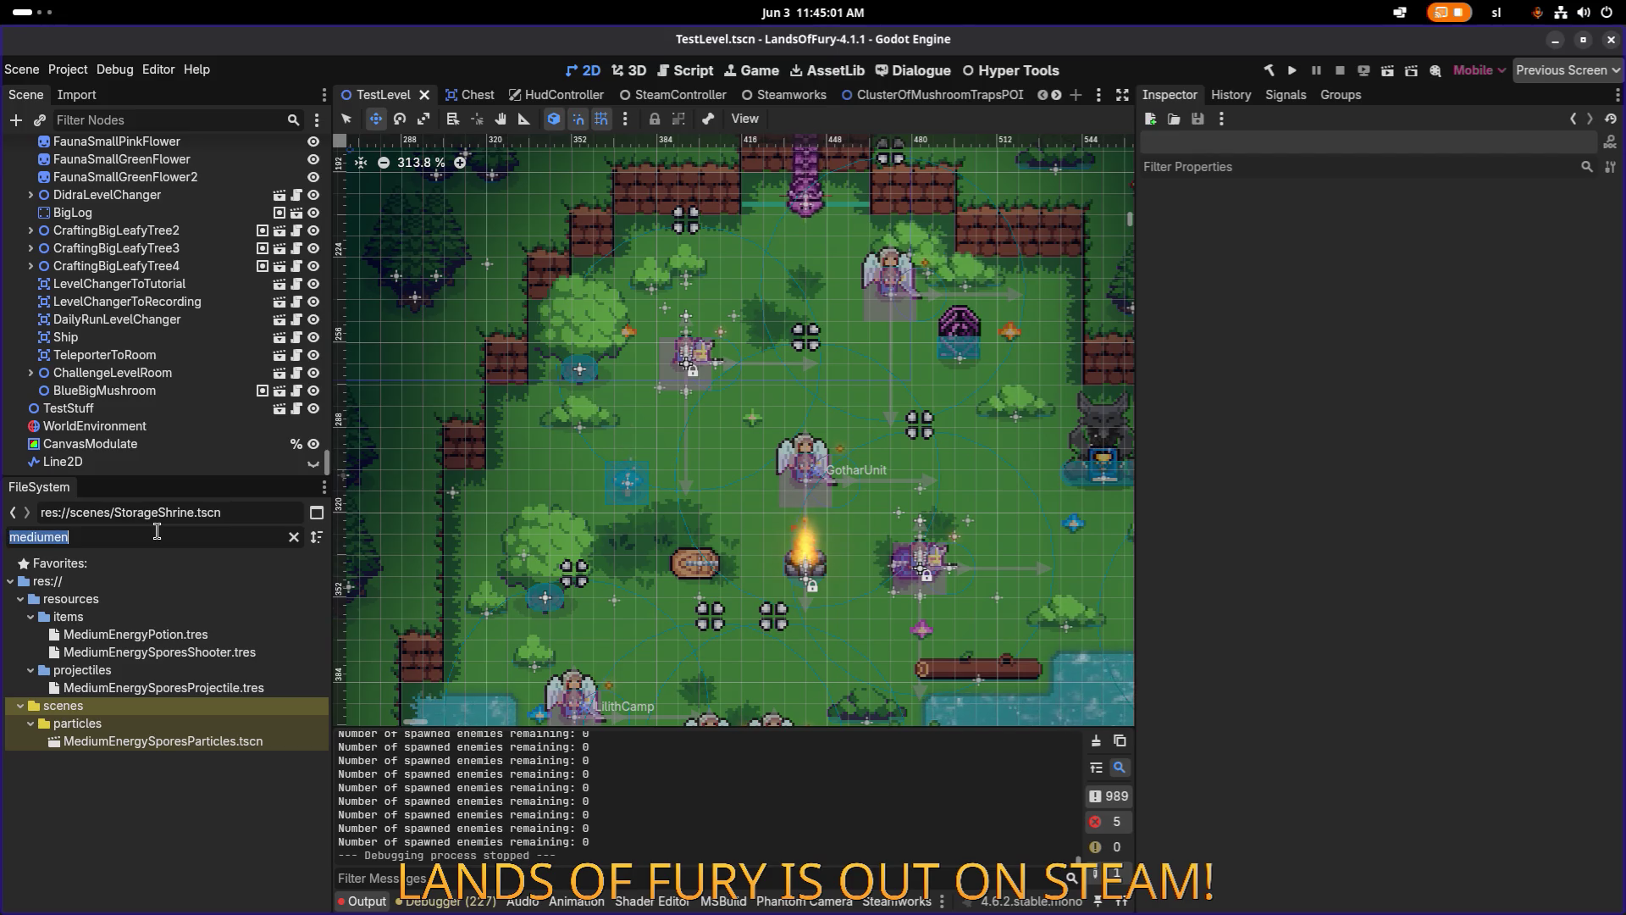
{"action": "type", "text": "medi"}
{"action": "key", "text": "ctrl+a"}
{"action": "type", "text": "bluem"}
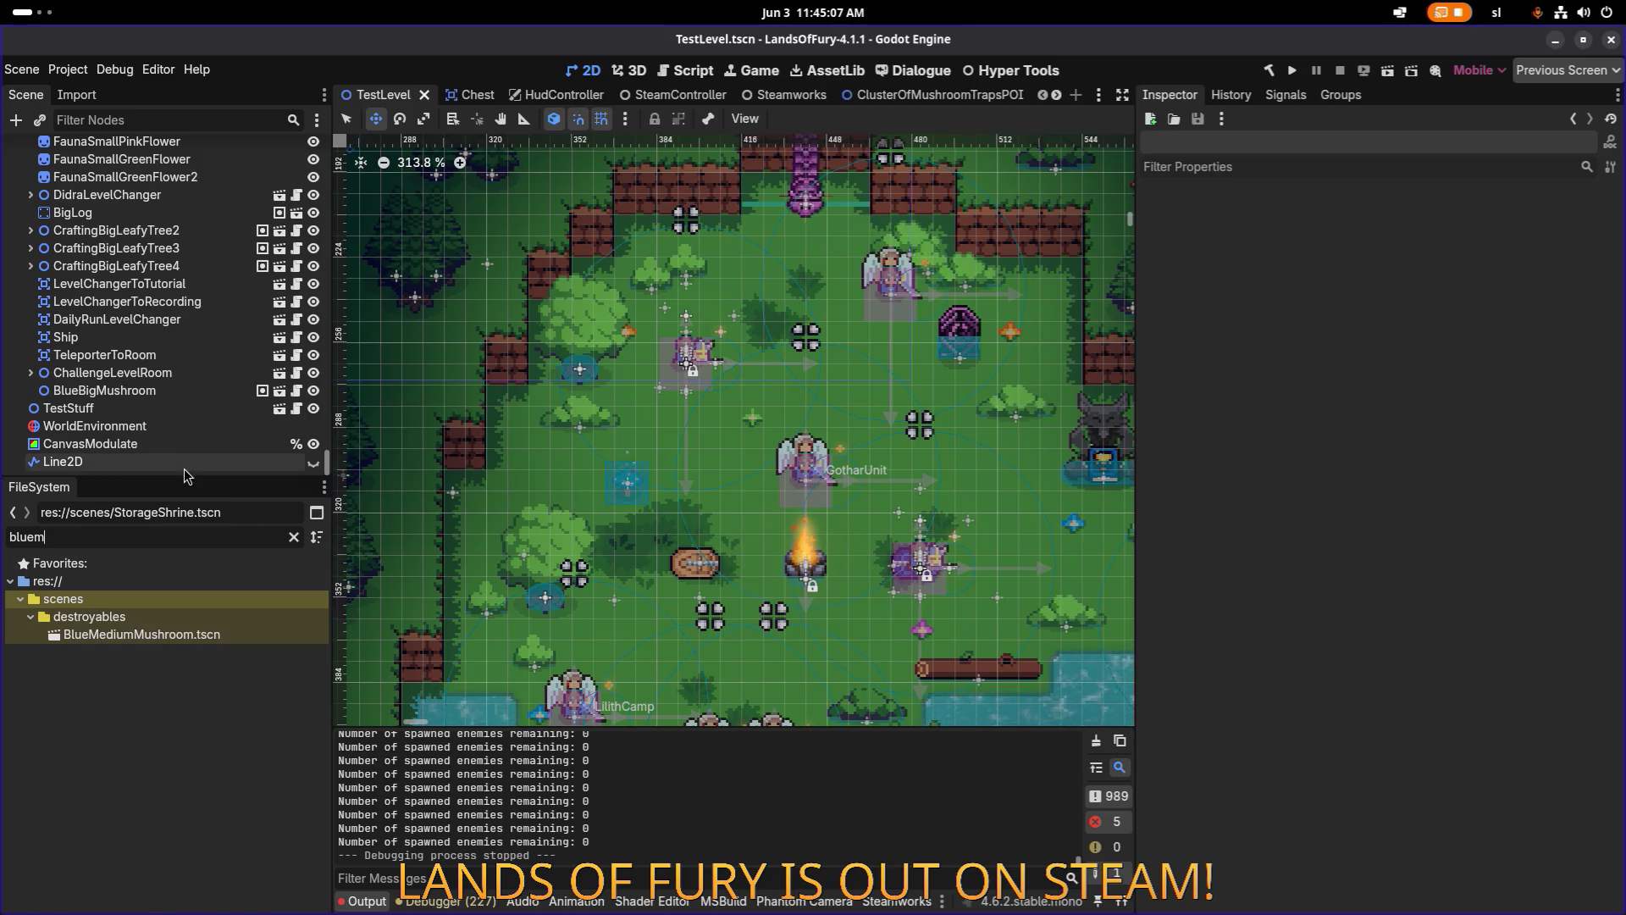
{"action": "mouse_move", "coordinate": [142, 631]}
{"action": "left_mouse_down"}
{"action": "mouse_move", "coordinate": [595, 473]}
{"action": "mouse_move", "coordinate": [250, 363]}
{"action": "mouse_move", "coordinate": [166, 405]}
{"action": "mouse_move", "coordinate": [578, 466]}
{"action": "mouse_move", "coordinate": [615, 491]}
{"action": "left_mouse_up"}
Place the new BlueMediumMushroom beside BlueBigMushroom in the tree and onto its spot.
{"action": "left_click_drag", "start_coordinate": [109, 462], "coordinate": [127, 381]}
{"action": "scroll", "coordinate": [612, 508], "scroll_direction": "up", "scroll_amount": 2}
{"action": "scroll", "coordinate": [611, 508], "scroll_direction": "up", "scroll_amount": 10}
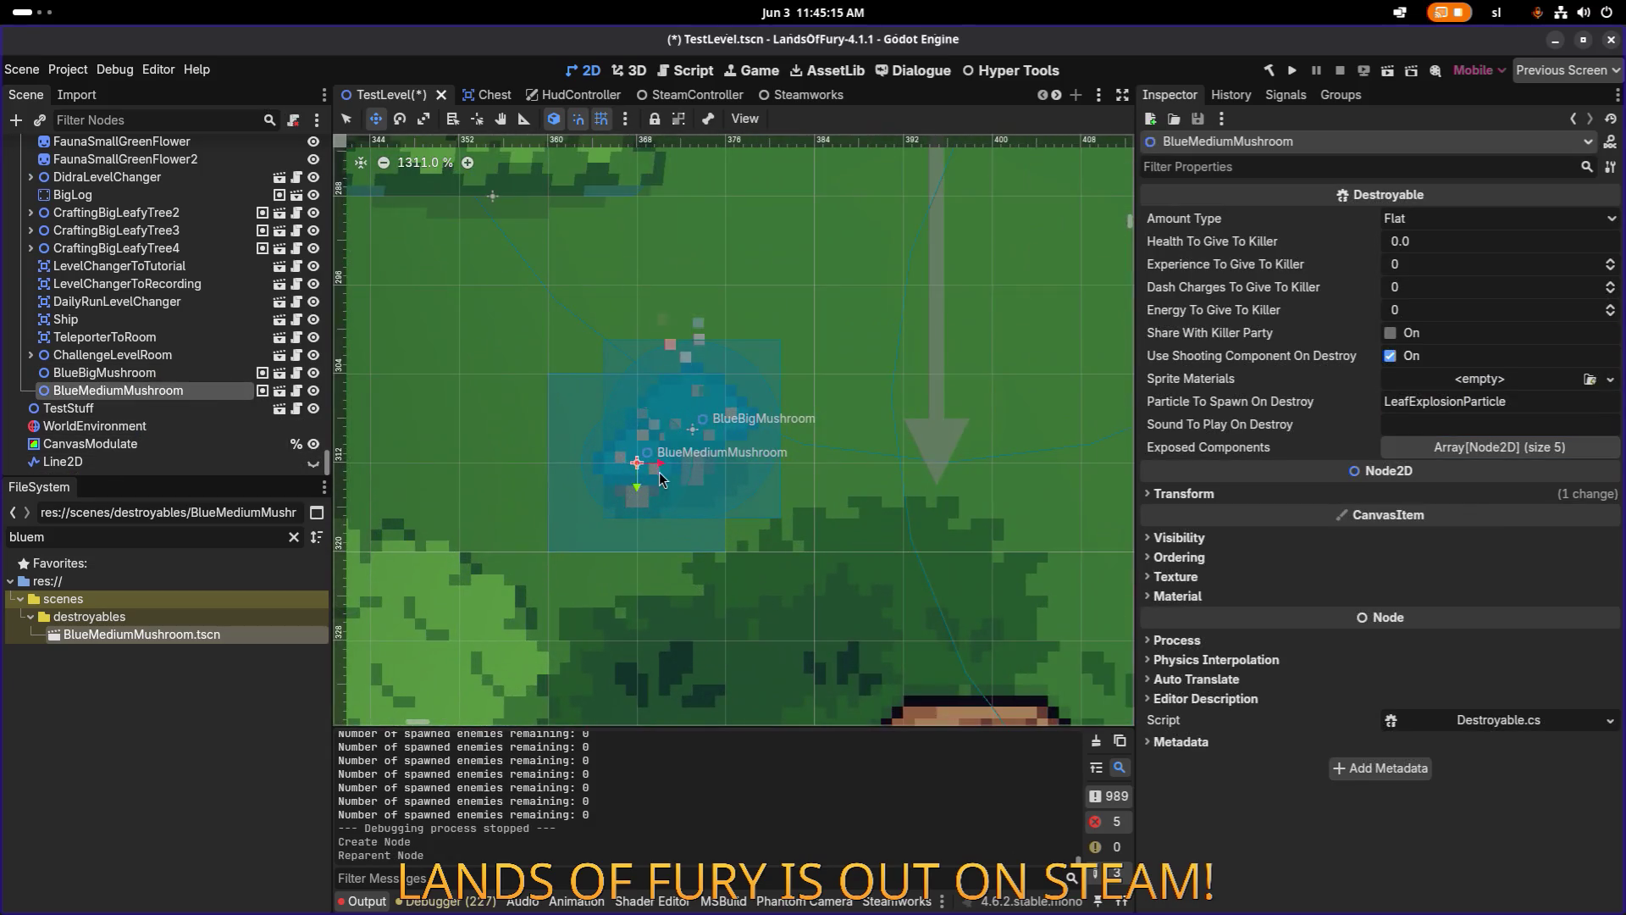
{"action": "left_click_drag", "start_coordinate": [648, 466], "coordinate": [725, 436]}
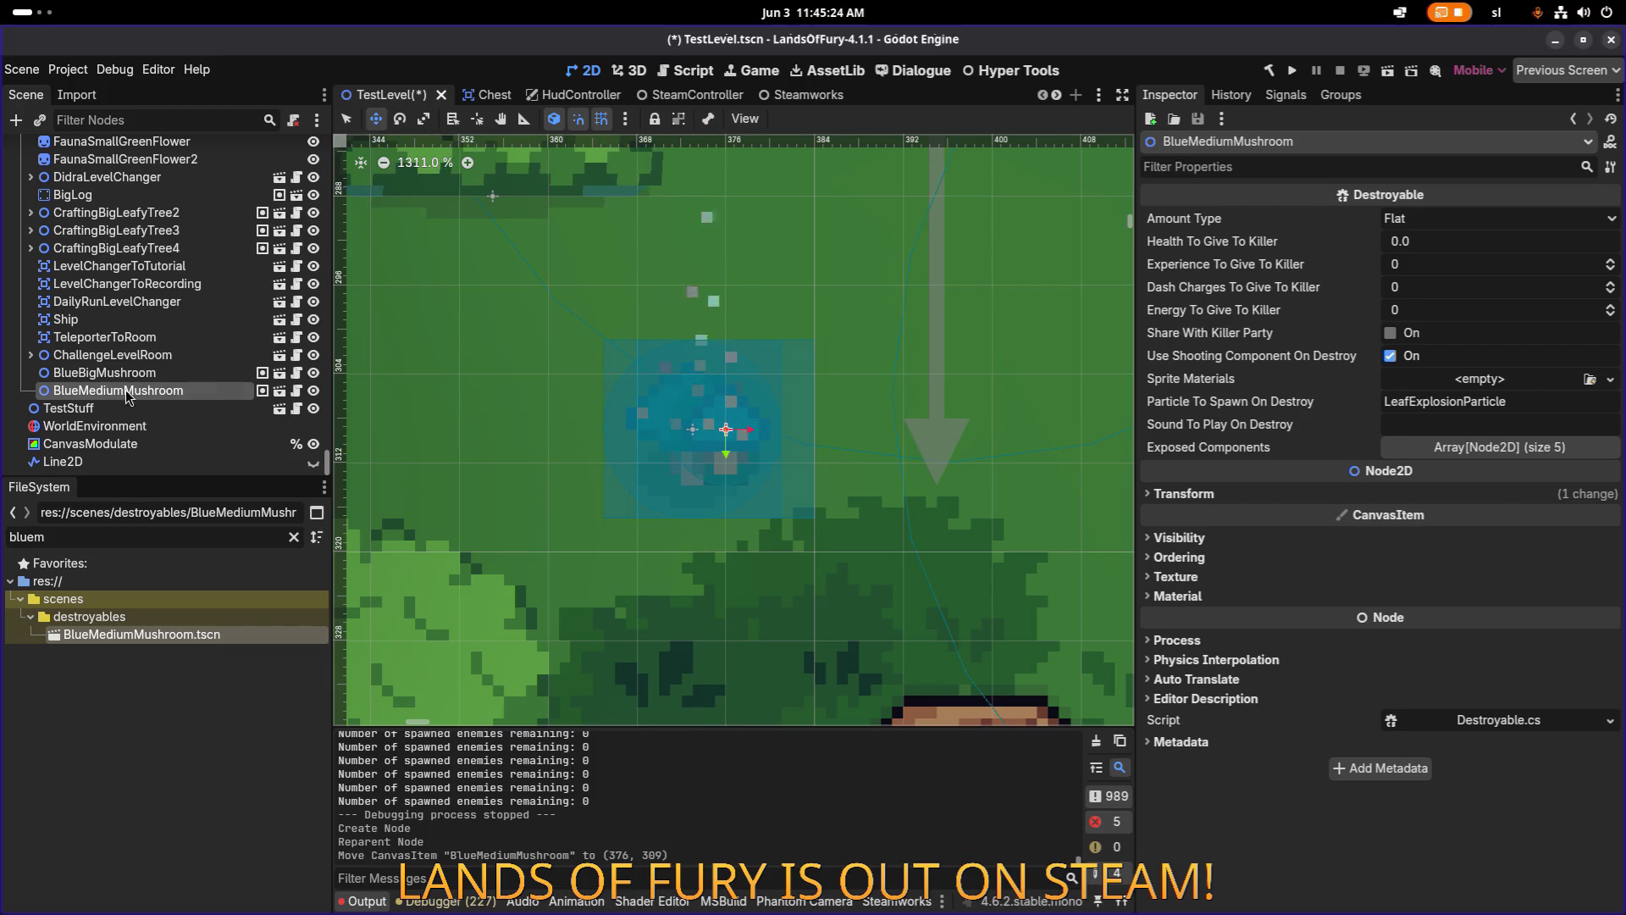
Delete the BlueBigMushroom node and save the TestLevel scene.
{"action": "left_click", "coordinate": [201, 380]}
{"action": "key", "text": "Delete"}
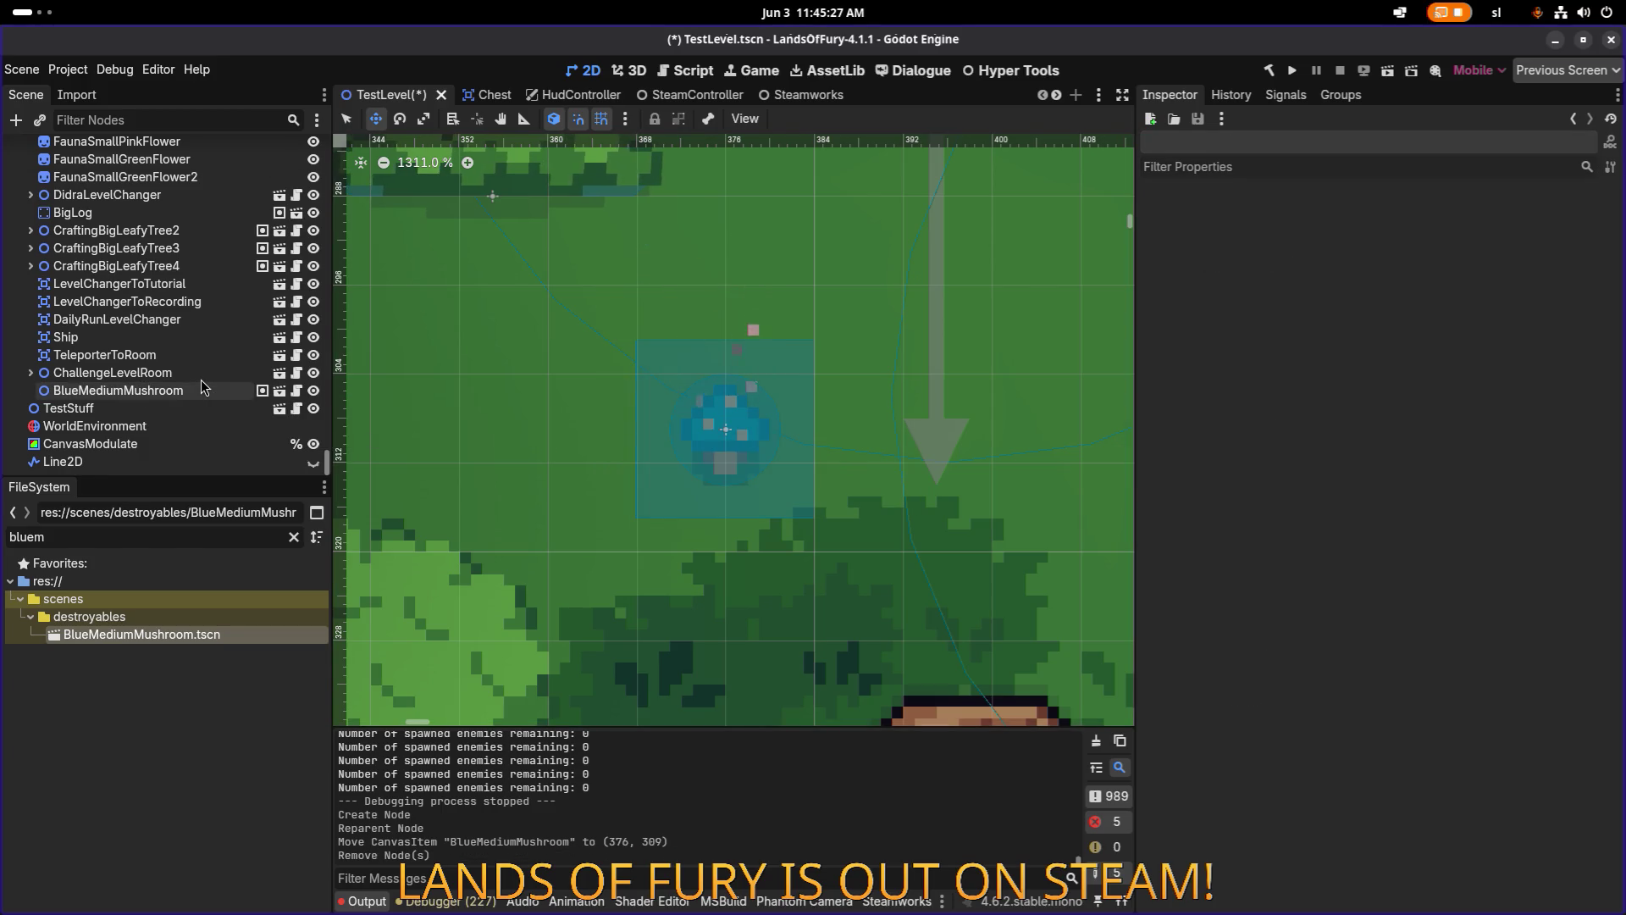
{"action": "scroll", "coordinate": [657, 366], "scroll_direction": "down", "scroll_amount": 14}
{"action": "scroll", "coordinate": [570, 381], "scroll_direction": "up", "scroll_amount": 7}
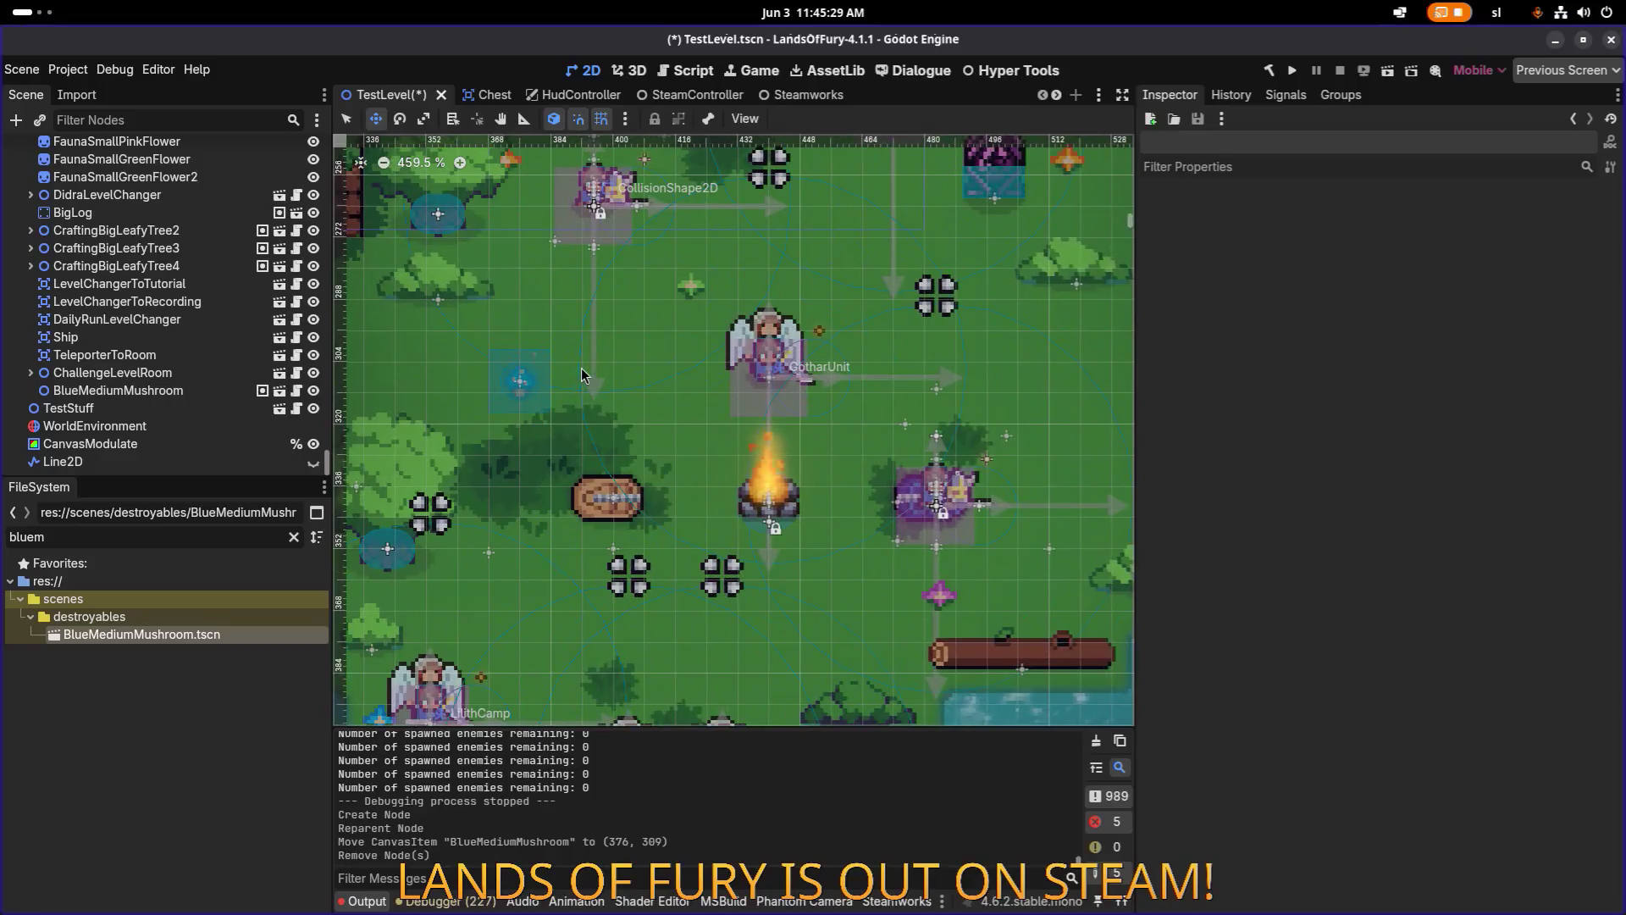
{"action": "scroll", "coordinate": [570, 381], "scroll_direction": "up", "scroll_amount": 2}
{"action": "key", "text": "ctrl+s"}
{"action": "scroll", "coordinate": [549, 406], "scroll_direction": "down", "scroll_amount": 5}
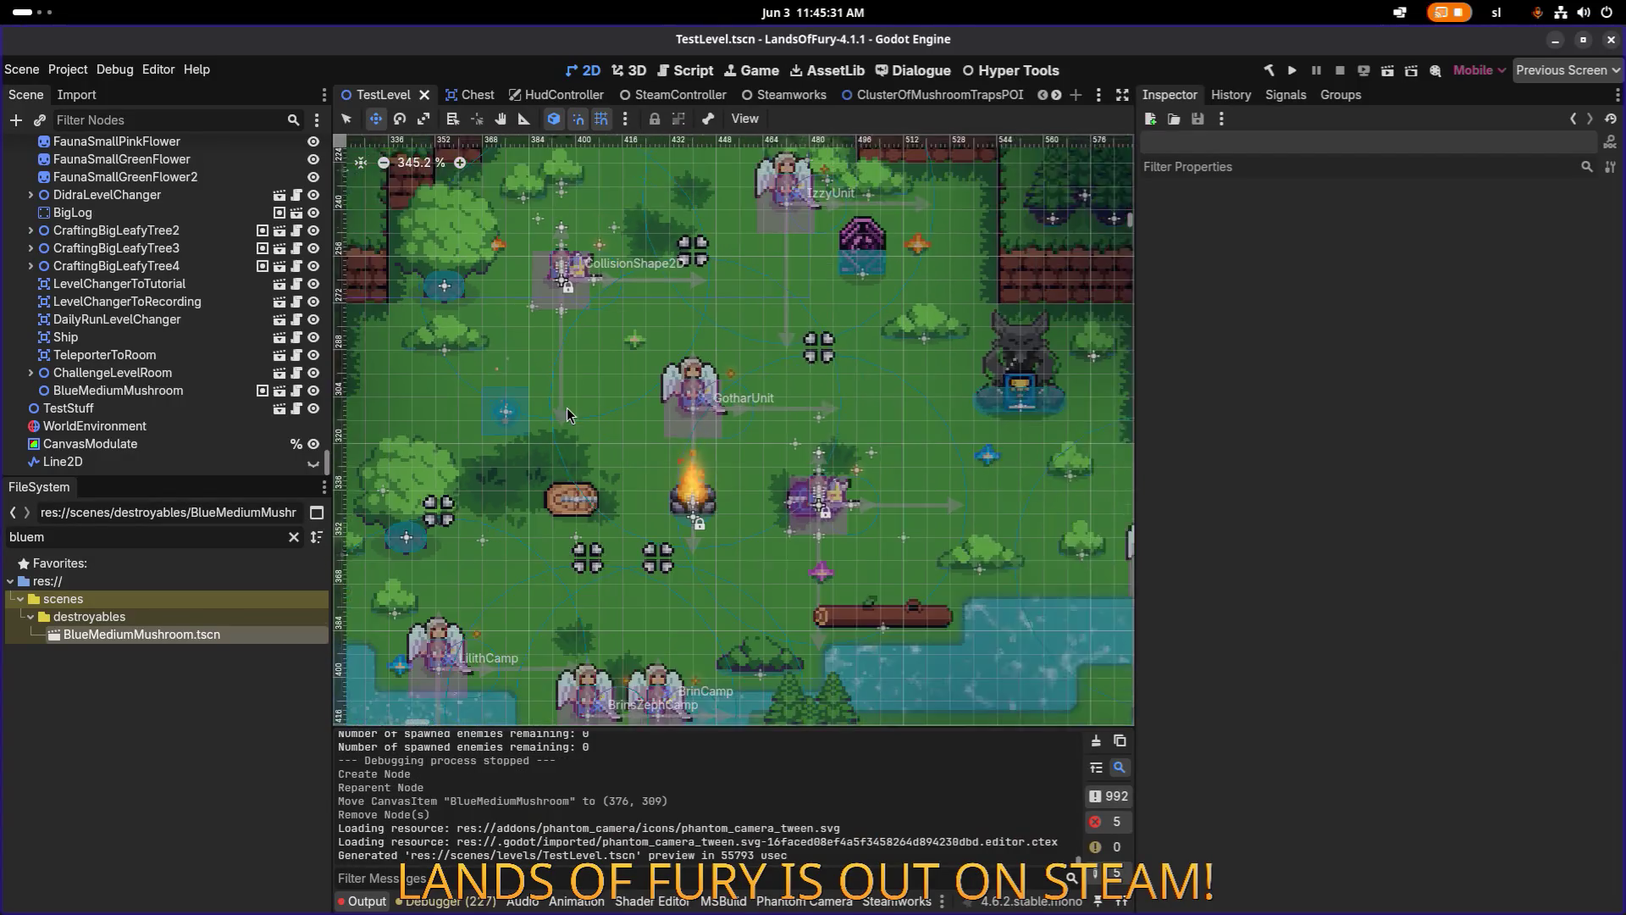
{"action": "scroll", "coordinate": [749, 399], "scroll_direction": "right", "scroll_amount": 3}
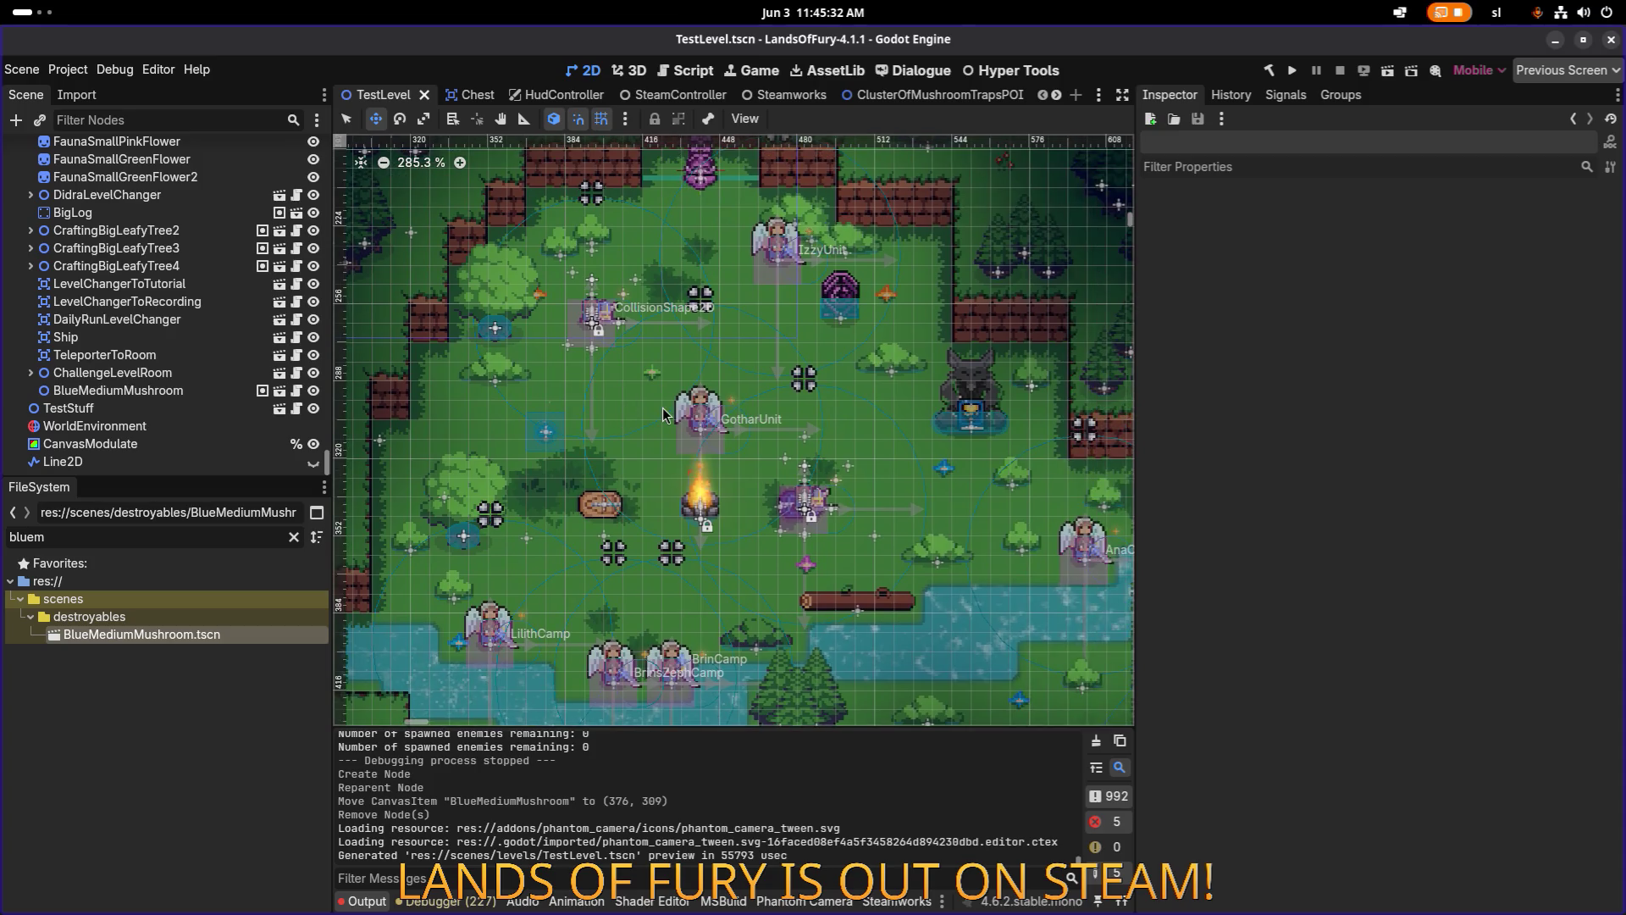
{"action": "key", "text": "ctrl+s"}
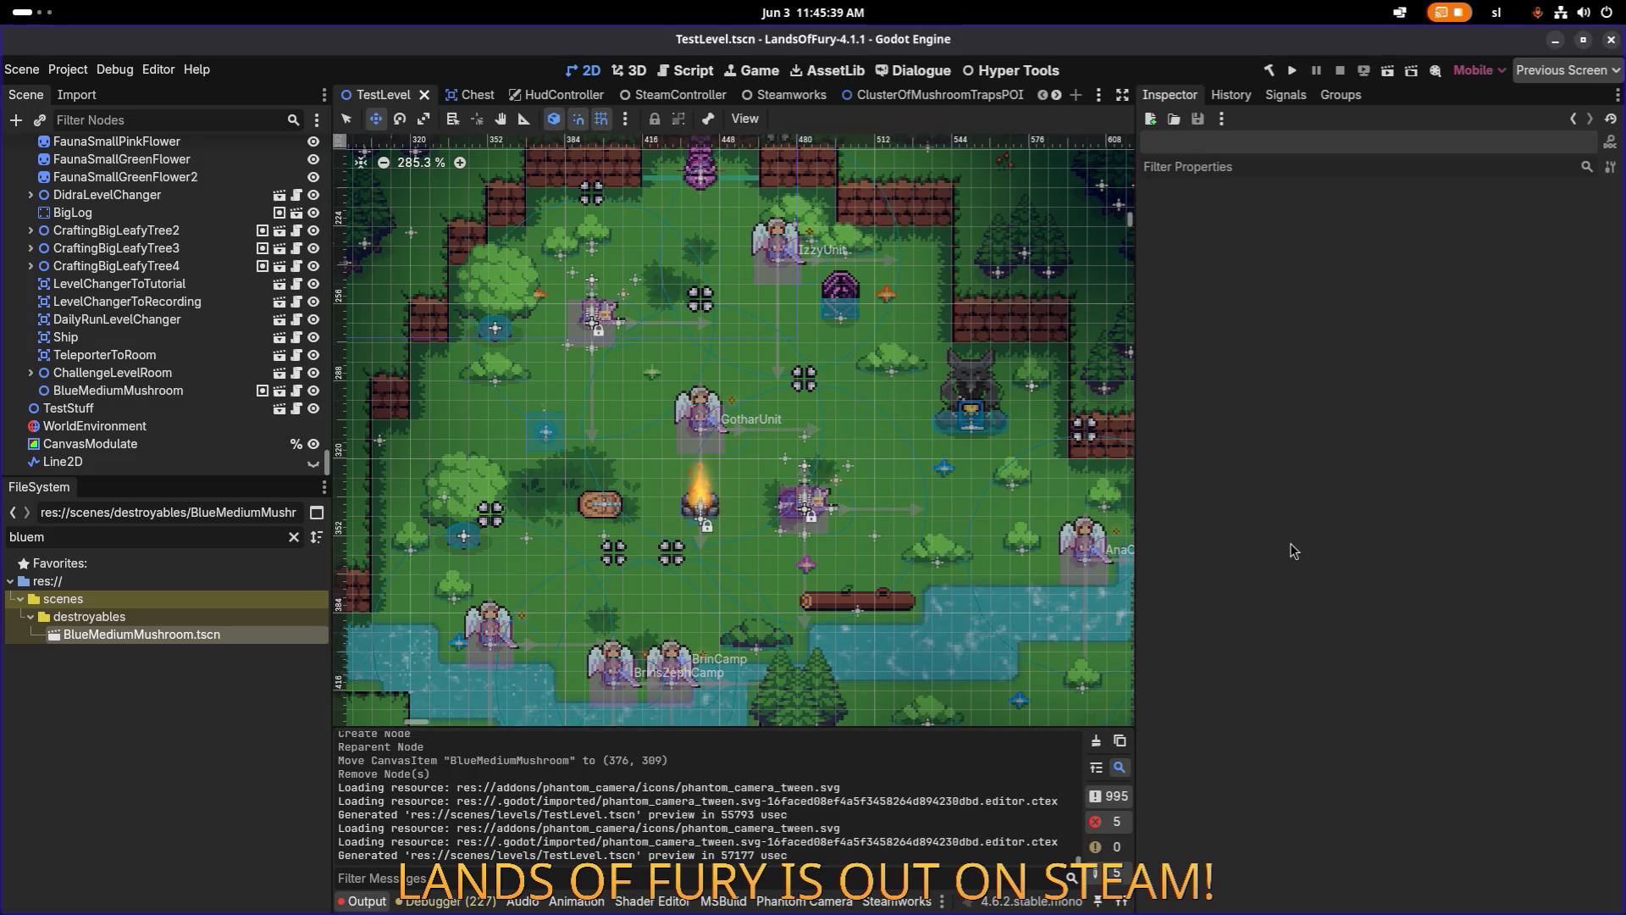
{"action": "left_click", "coordinate": [180, 539]}
{"action": "key", "text": "ctrl+a"}
Open RandomMushroomPOI.tscn via a 'mushroompo' search and view the first entry's RedBigMushroom scene.
{"action": "type", "text": "mushroompo"}
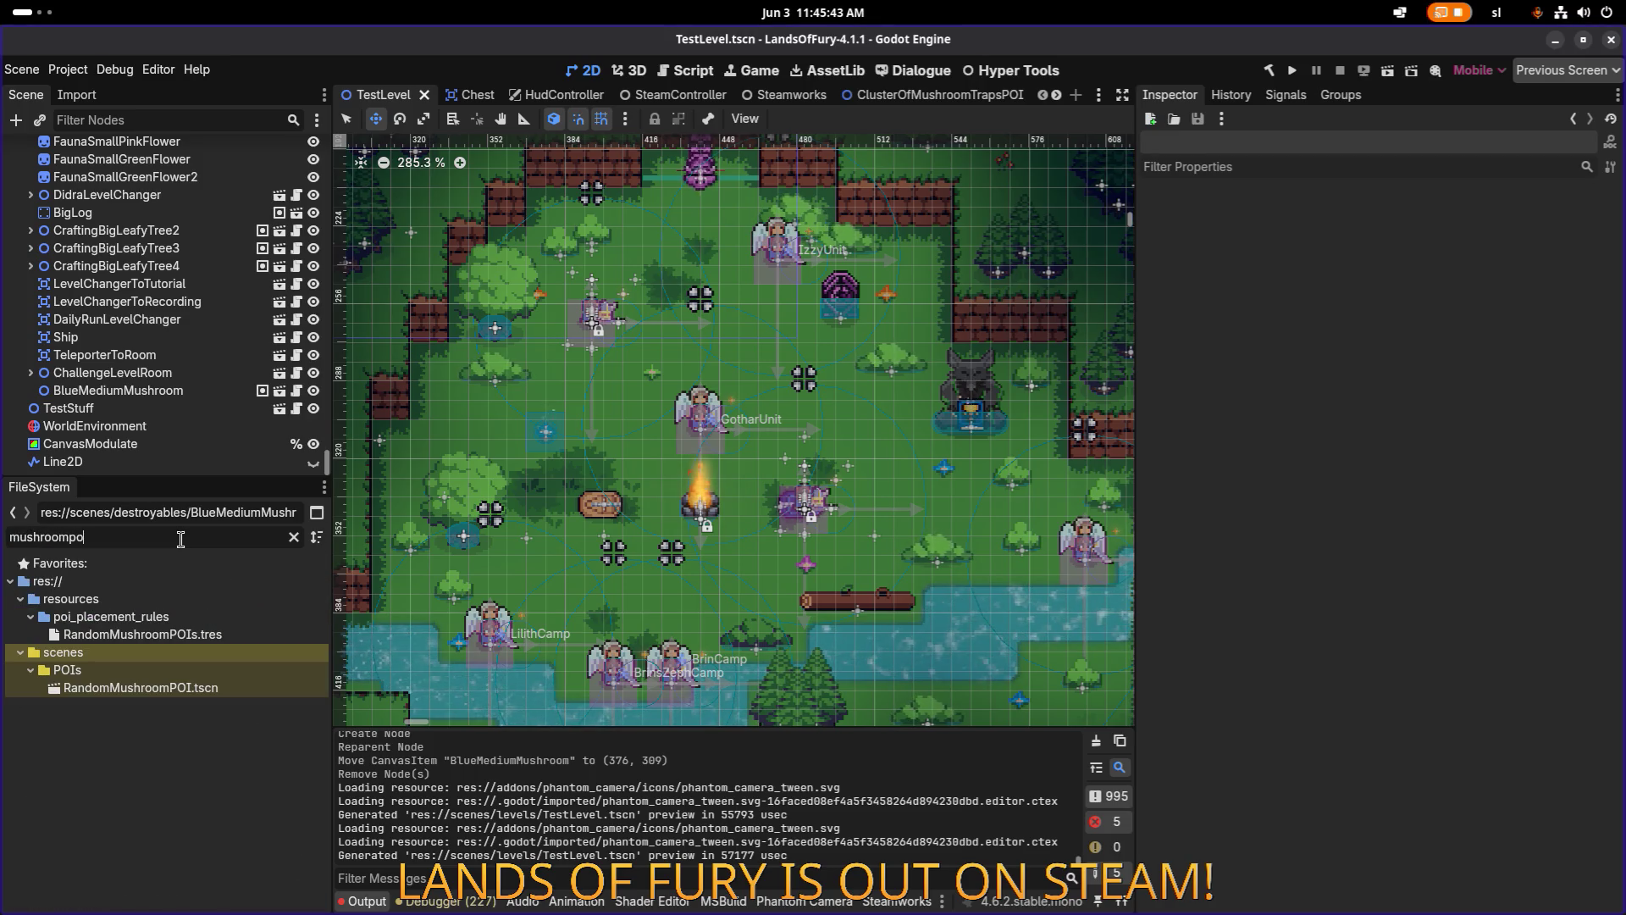
{"action": "double_click", "coordinate": [219, 688]}
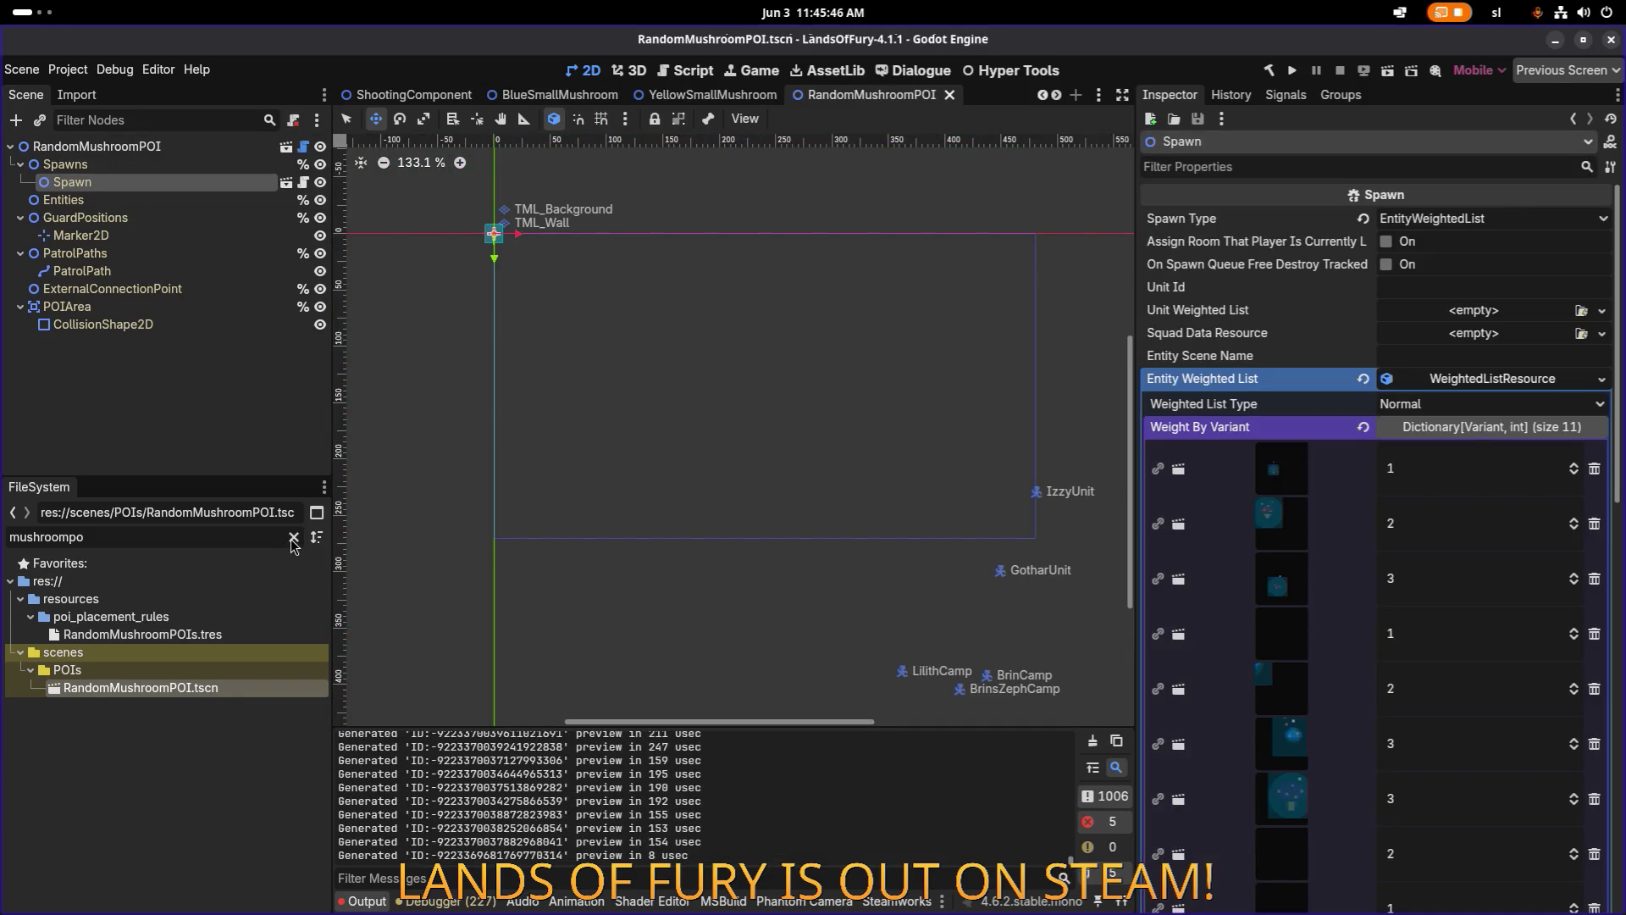
{"action": "left_click", "coordinate": [294, 537]}
{"action": "scroll", "coordinate": [616, 380], "scroll_direction": "up", "scroll_amount": 2}
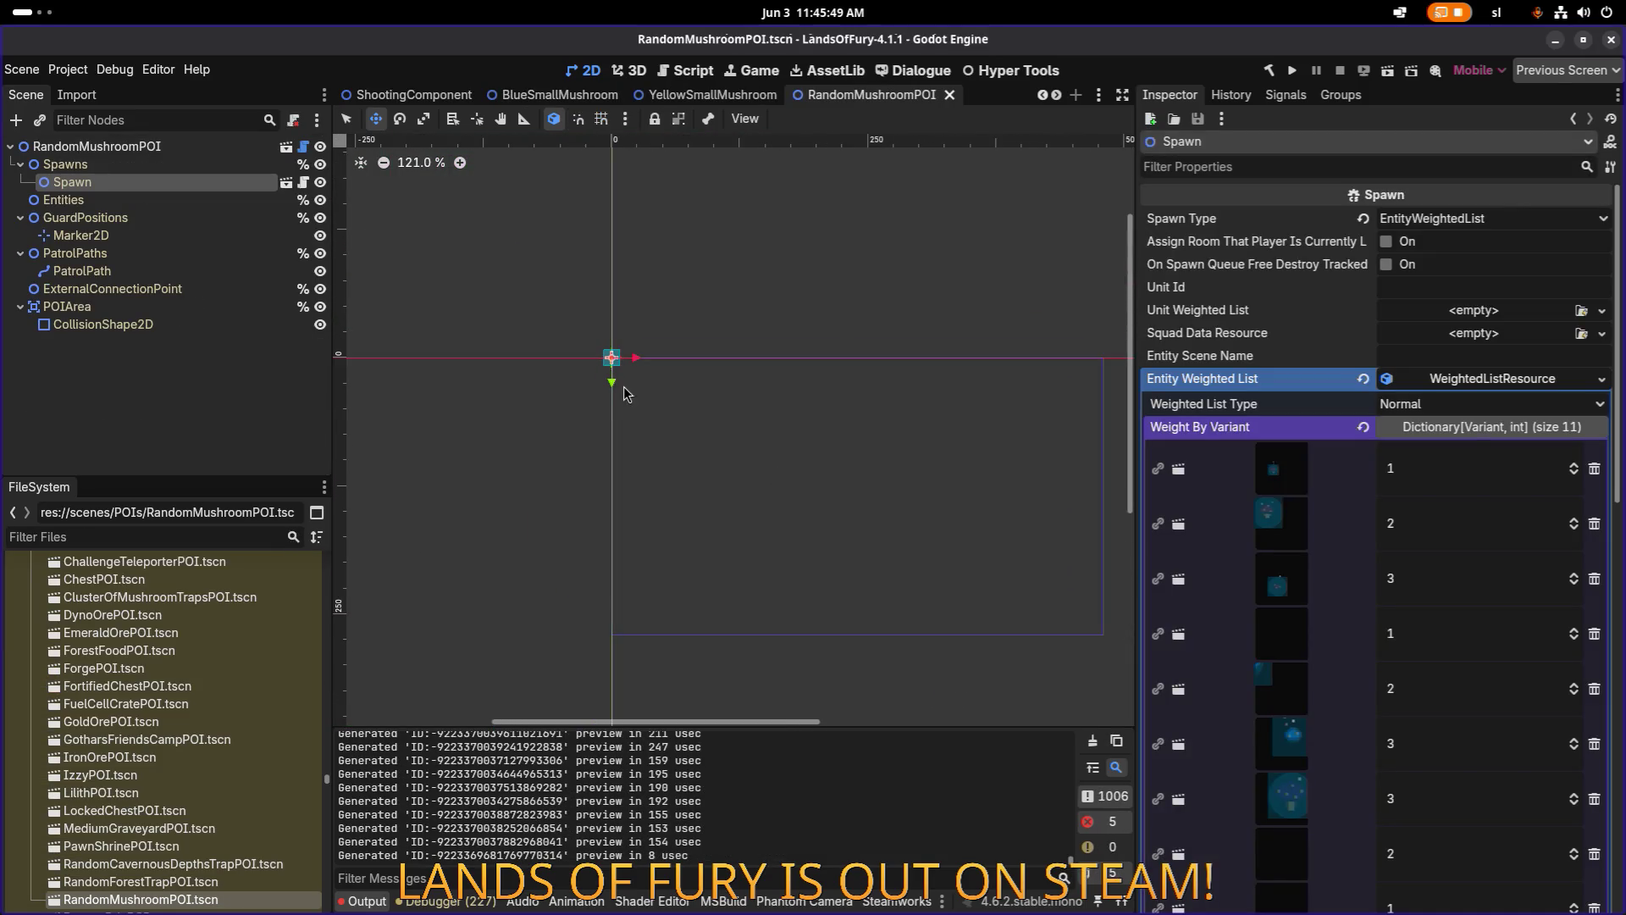
{"action": "scroll", "coordinate": [682, 460], "scroll_direction": "up", "scroll_amount": 5}
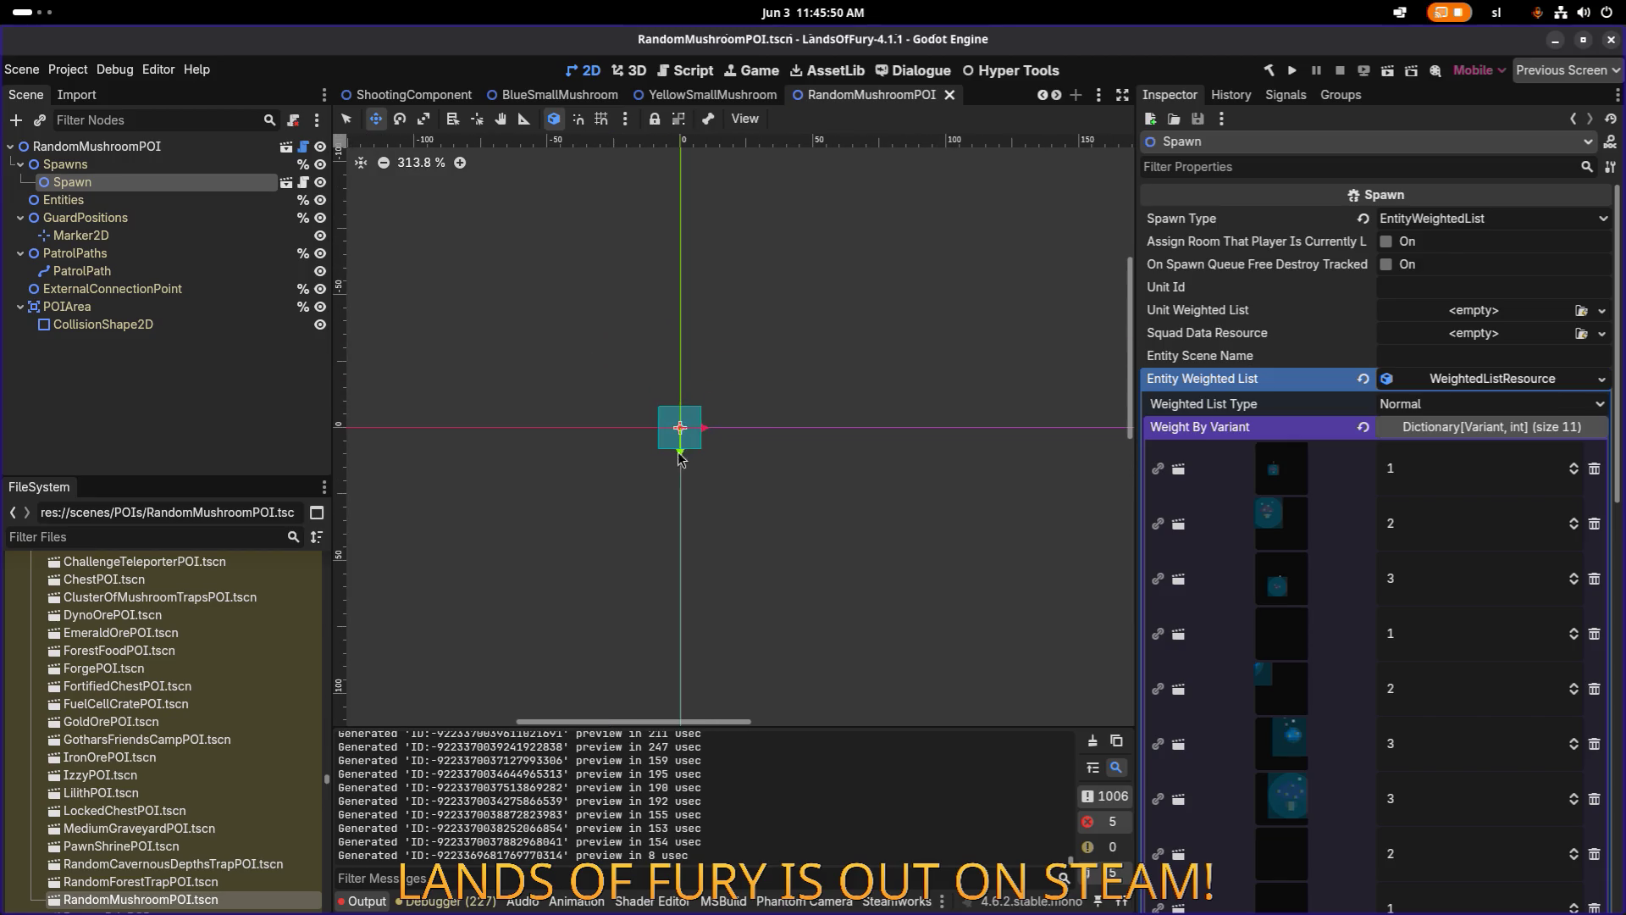
{"action": "left_click", "coordinate": [1283, 475]}
{"action": "left_click", "coordinate": [1281, 514]}
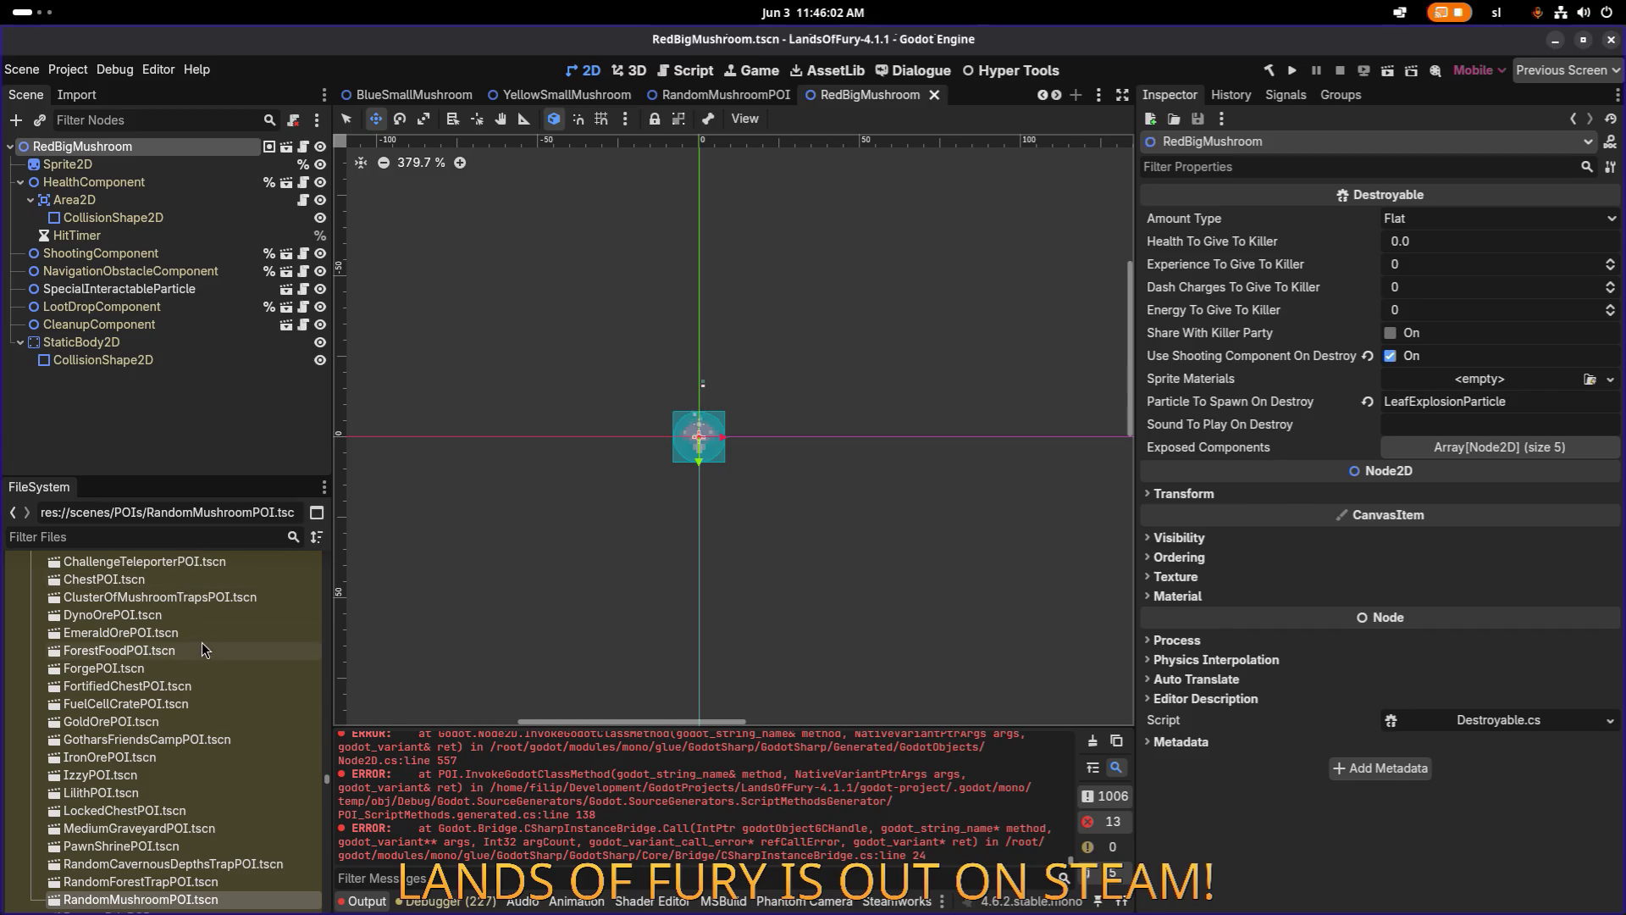
Return to RandomMushroomPOI and open the second entry's RedMediumMushroom scene.
{"action": "double_click", "coordinate": [166, 900]}
{"action": "left_click", "coordinate": [1290, 530]}
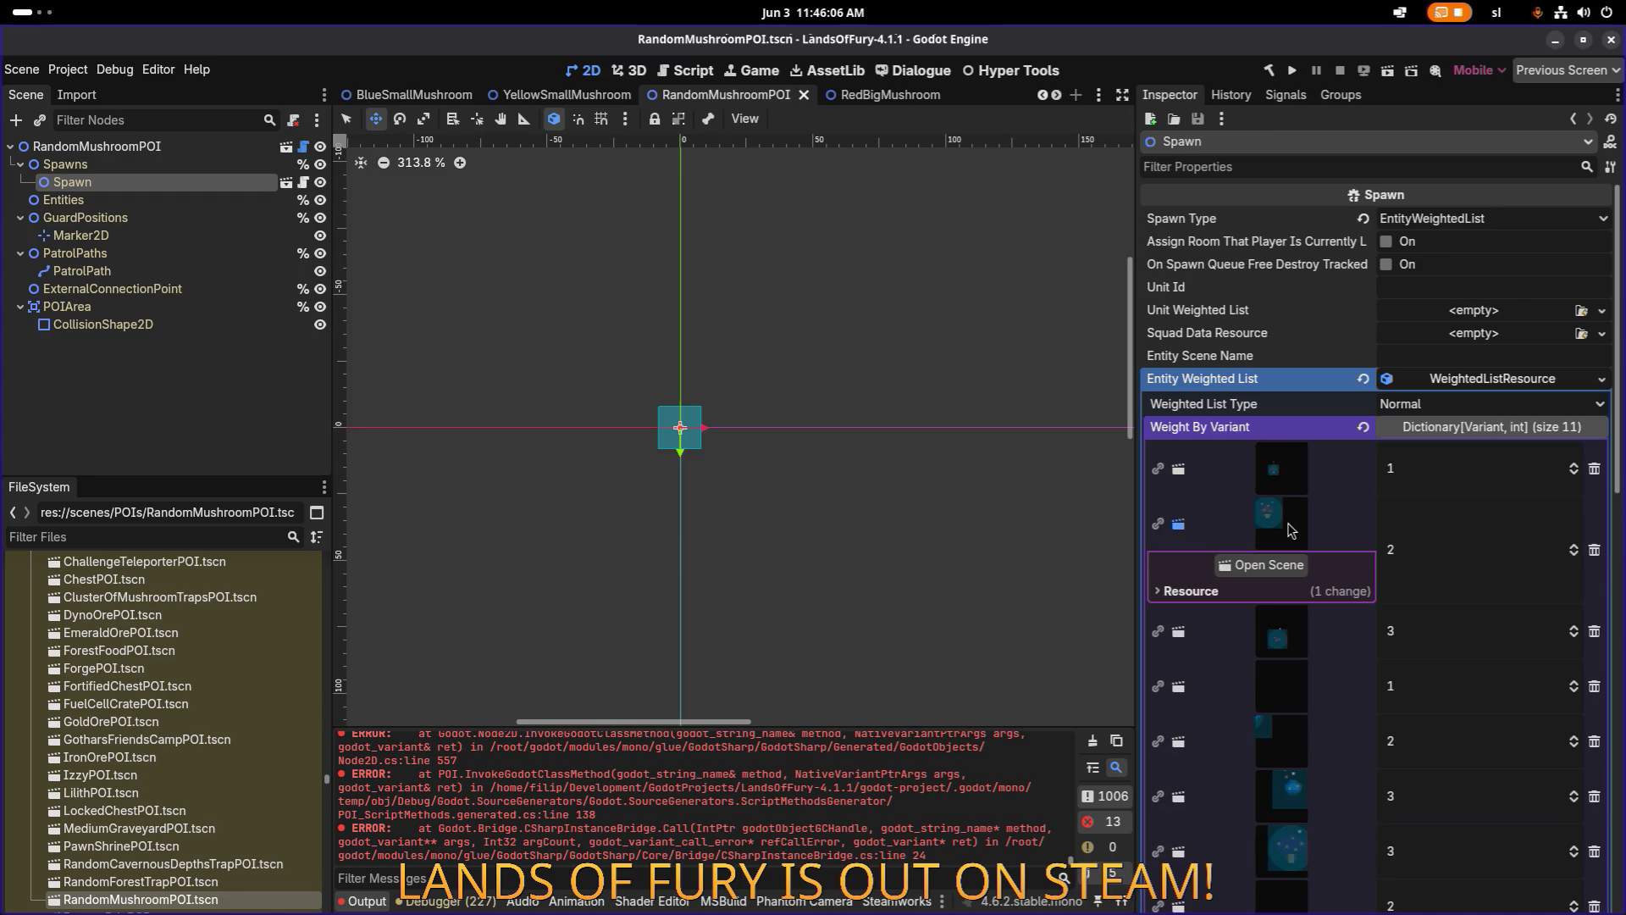
{"action": "left_click", "coordinate": [1278, 571]}
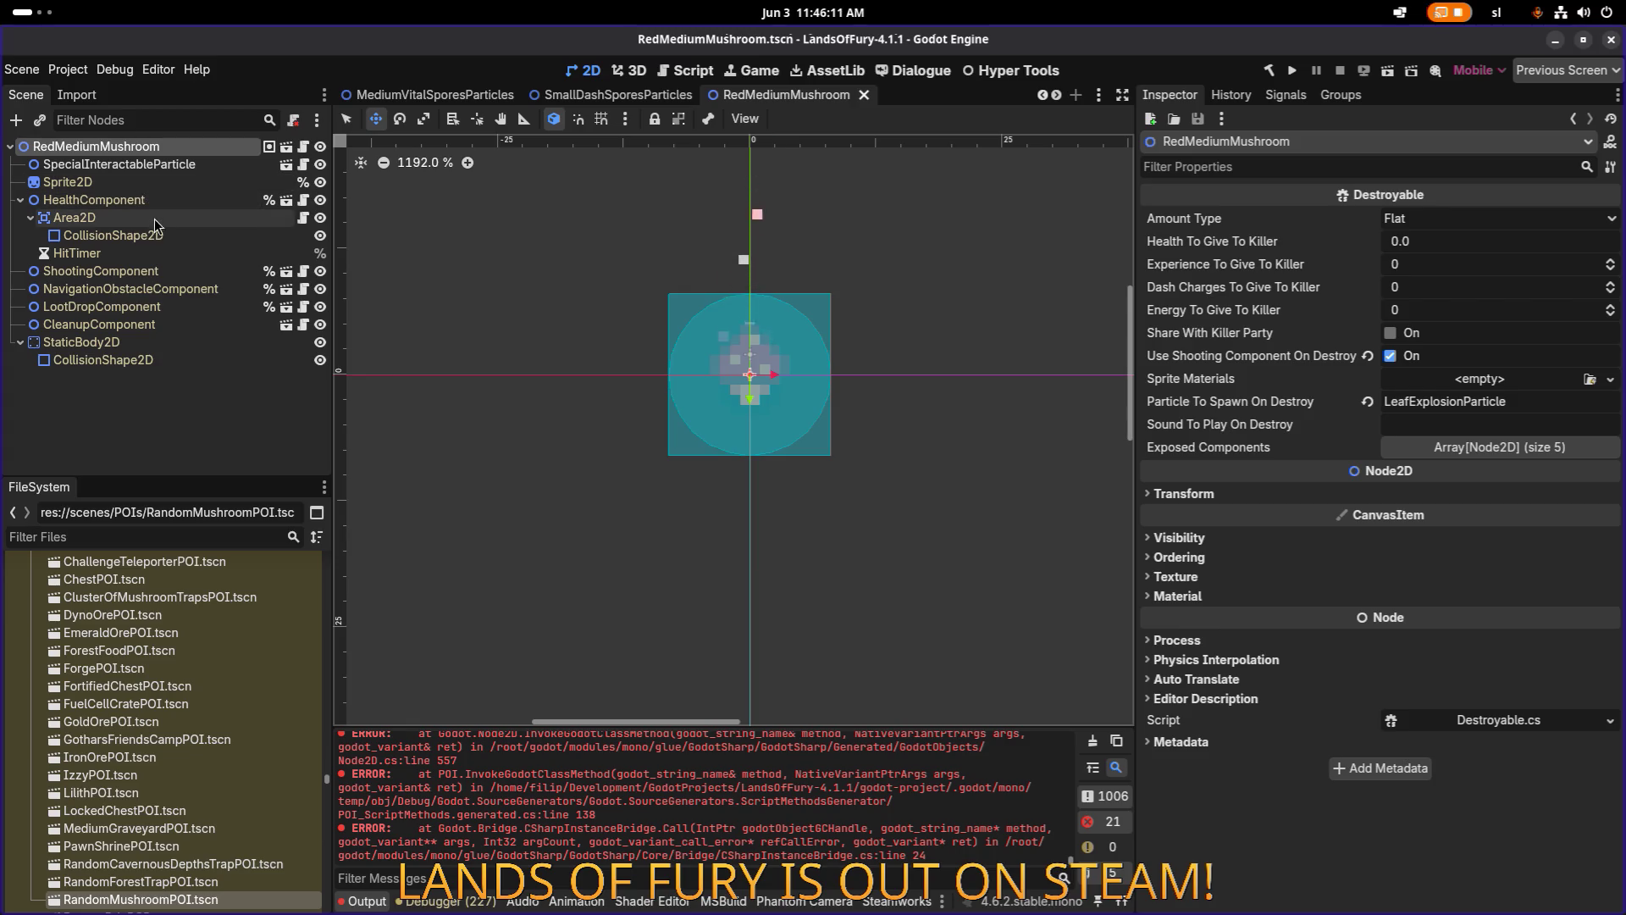
Check Timer Independent under Manual Control on RedMediumMushroom's ShootingComponent and save.
{"action": "left_click", "coordinate": [159, 273]}
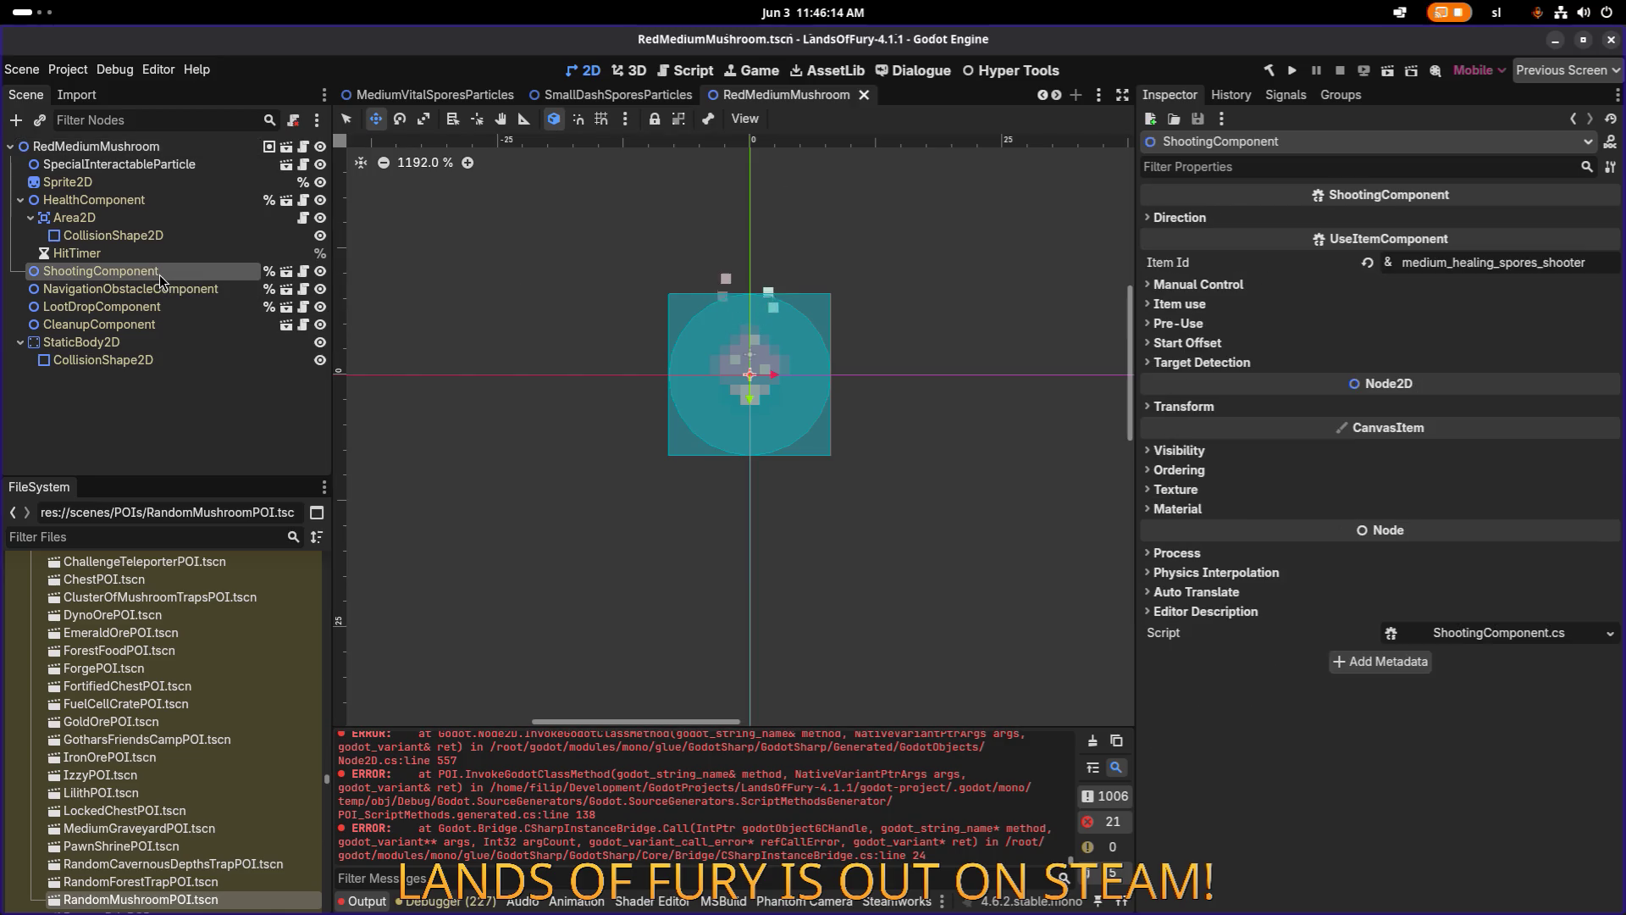
{"action": "left_click", "coordinate": [1269, 285]}
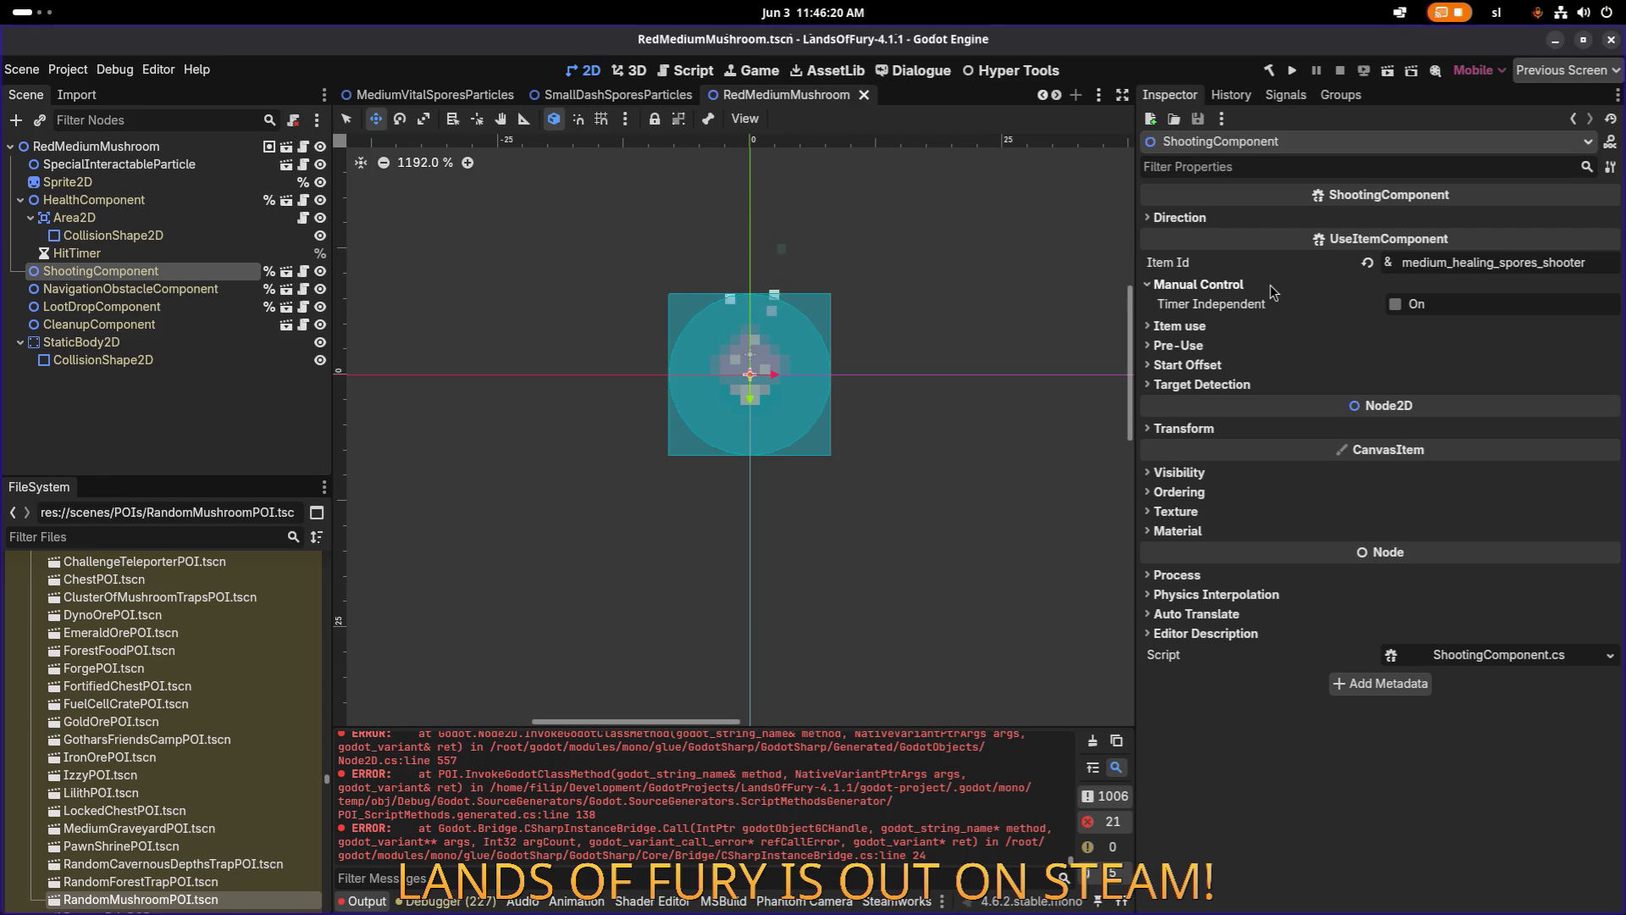
{"action": "left_click", "coordinate": [1407, 311]}
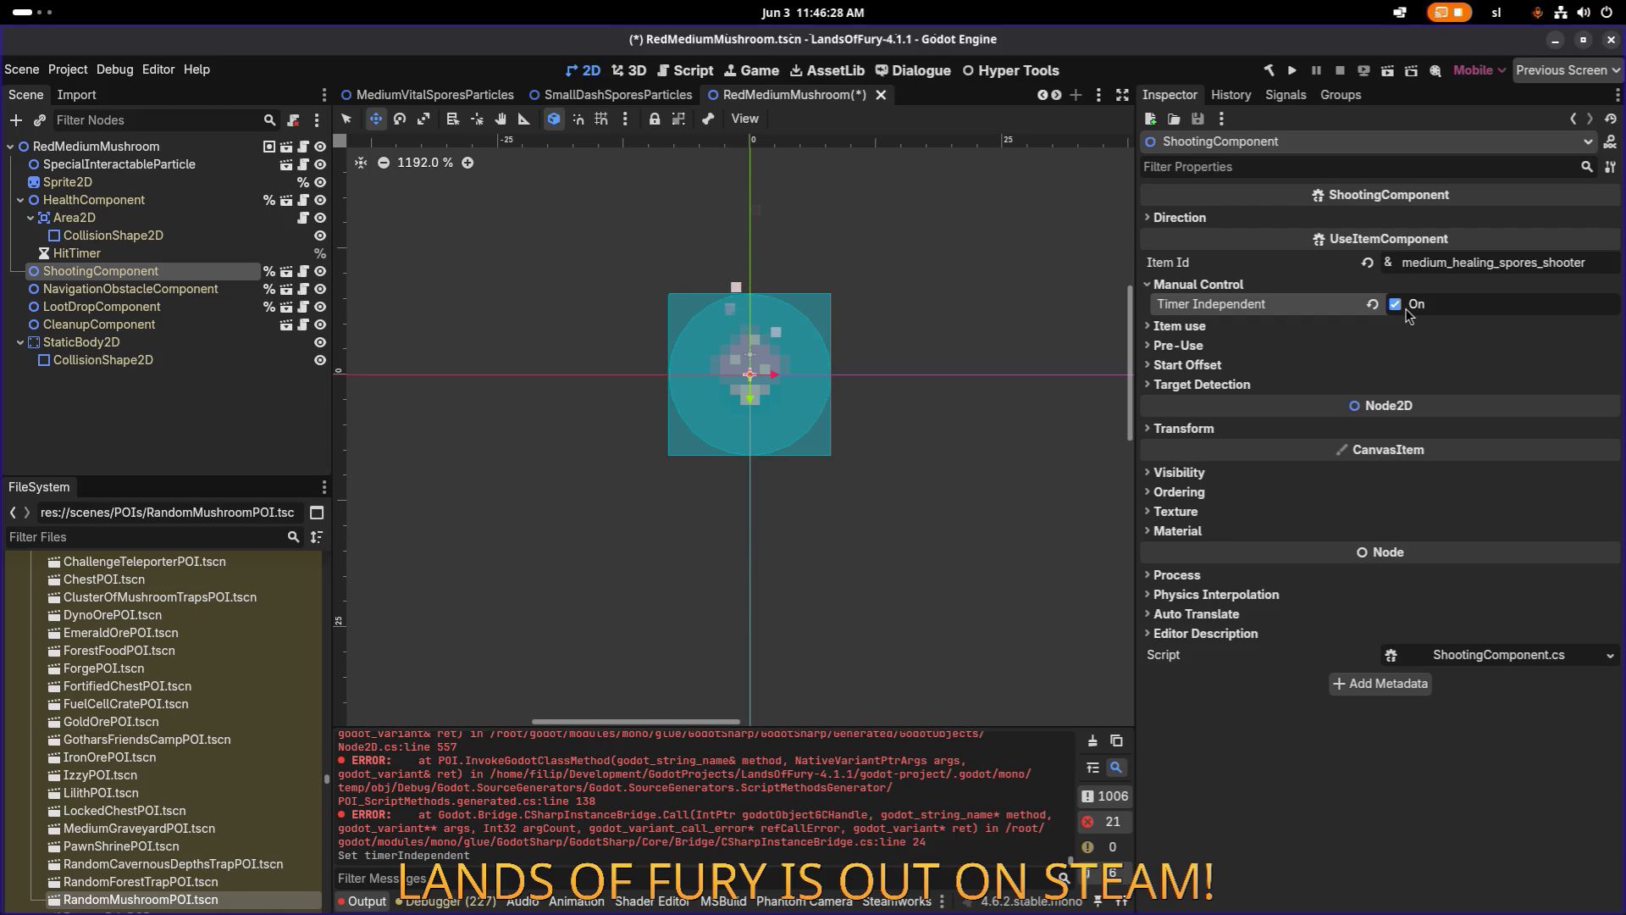
{"action": "key", "text": "ctrl+s"}
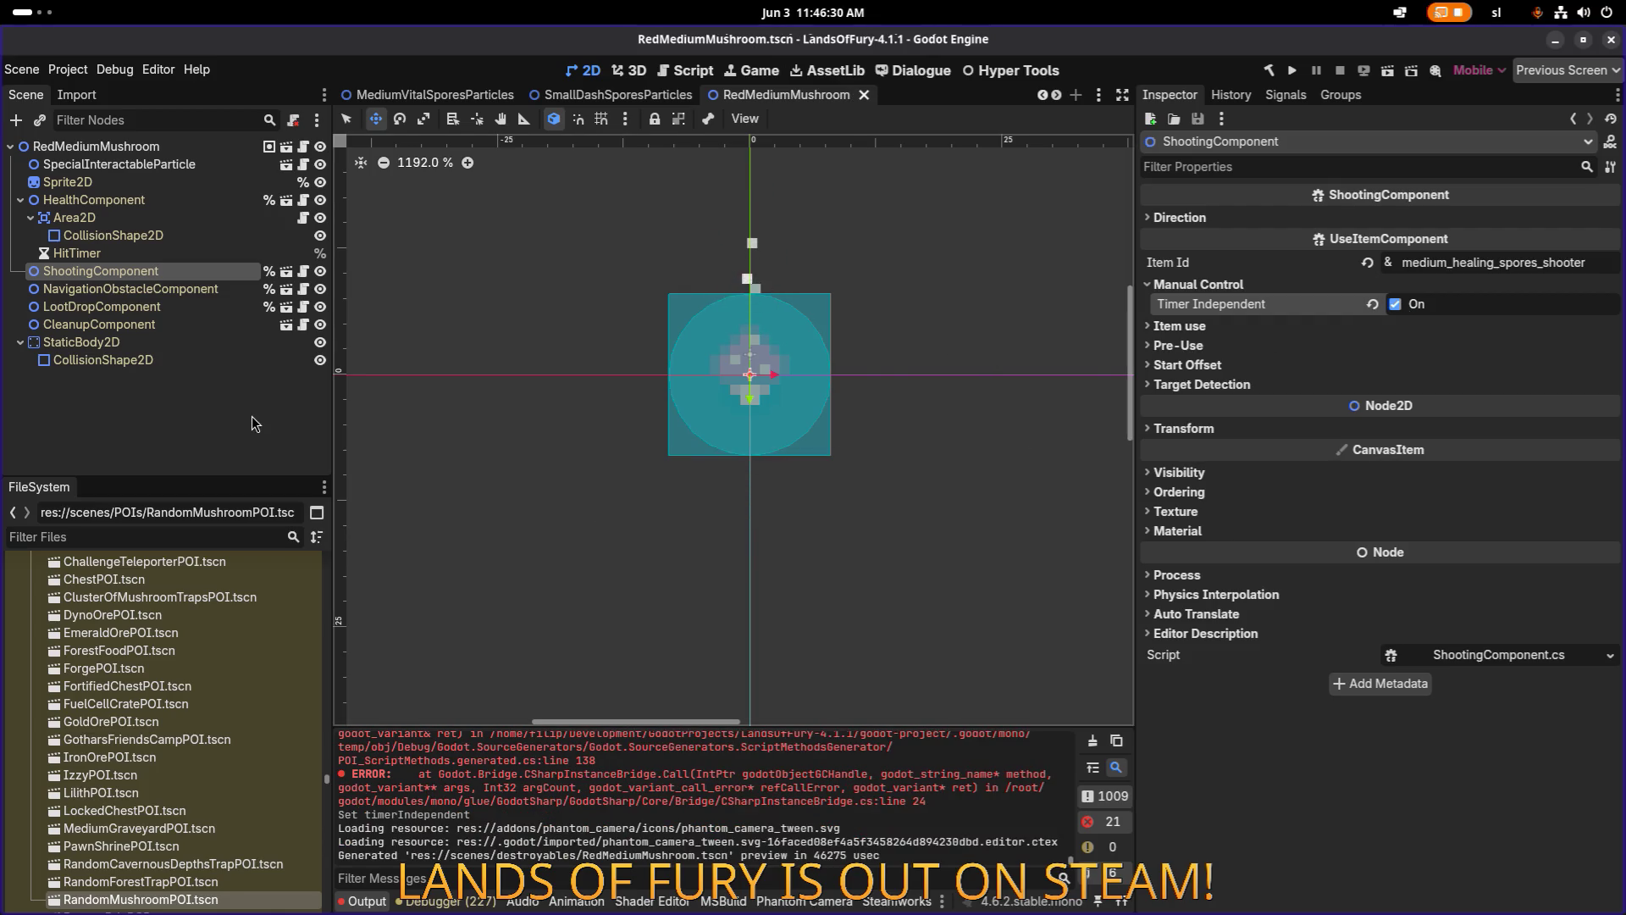
{"action": "left_click", "coordinate": [181, 534]}
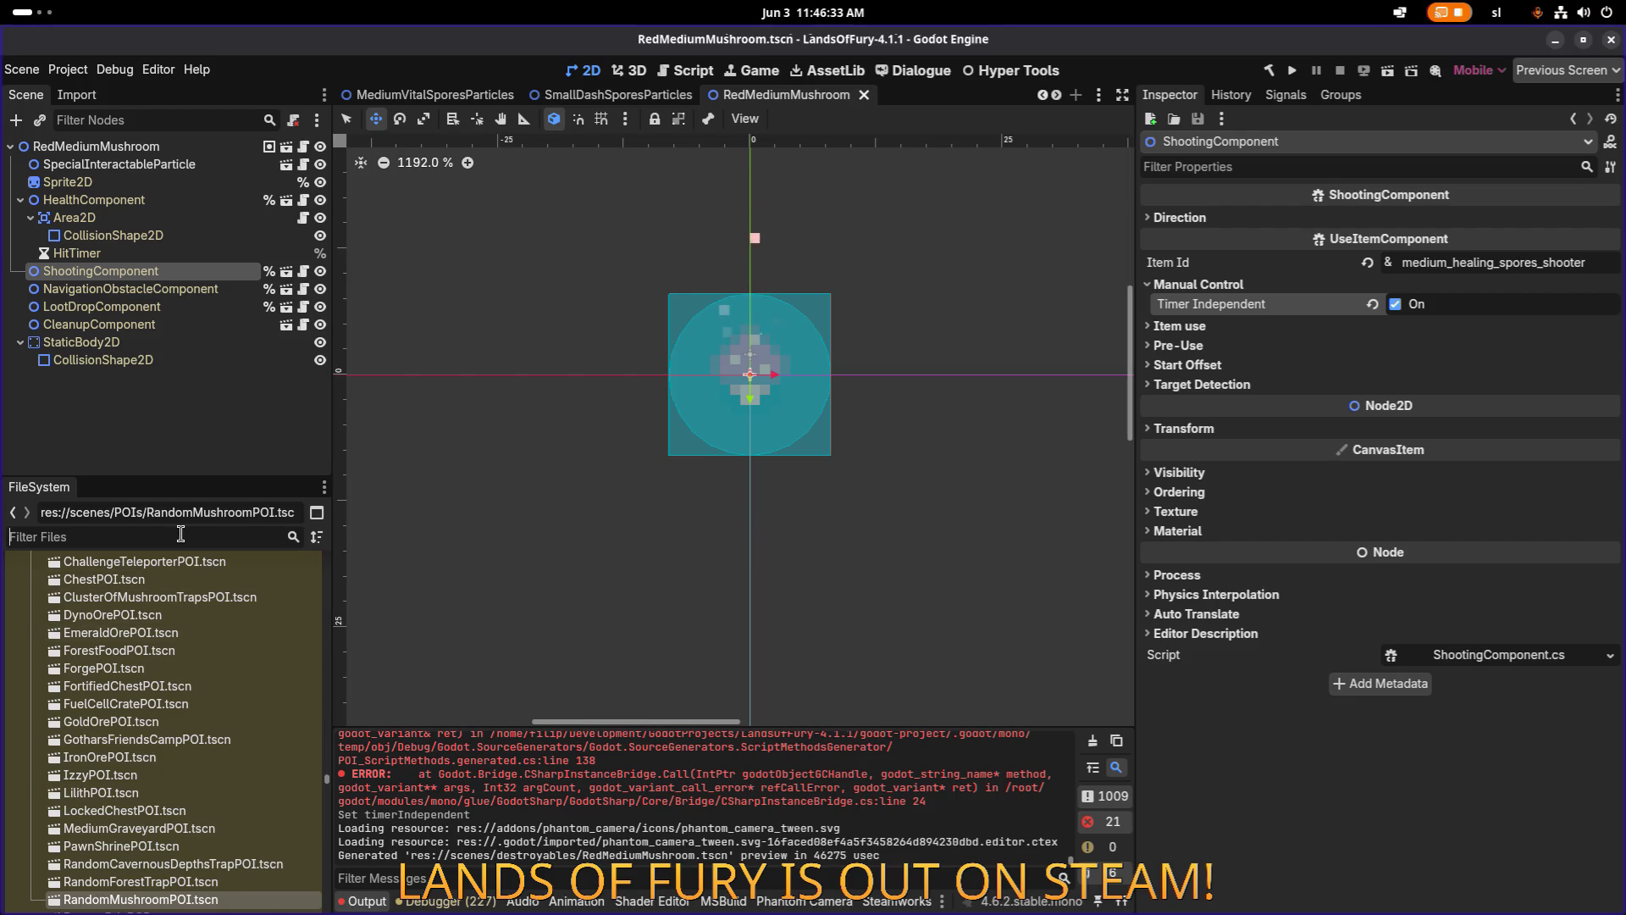
Filter for mushroom scenes and enable Timer Independent on BlueBigMushroom's ShootingComponent, saving it.
{"action": "type", "text": "mushrooms"}
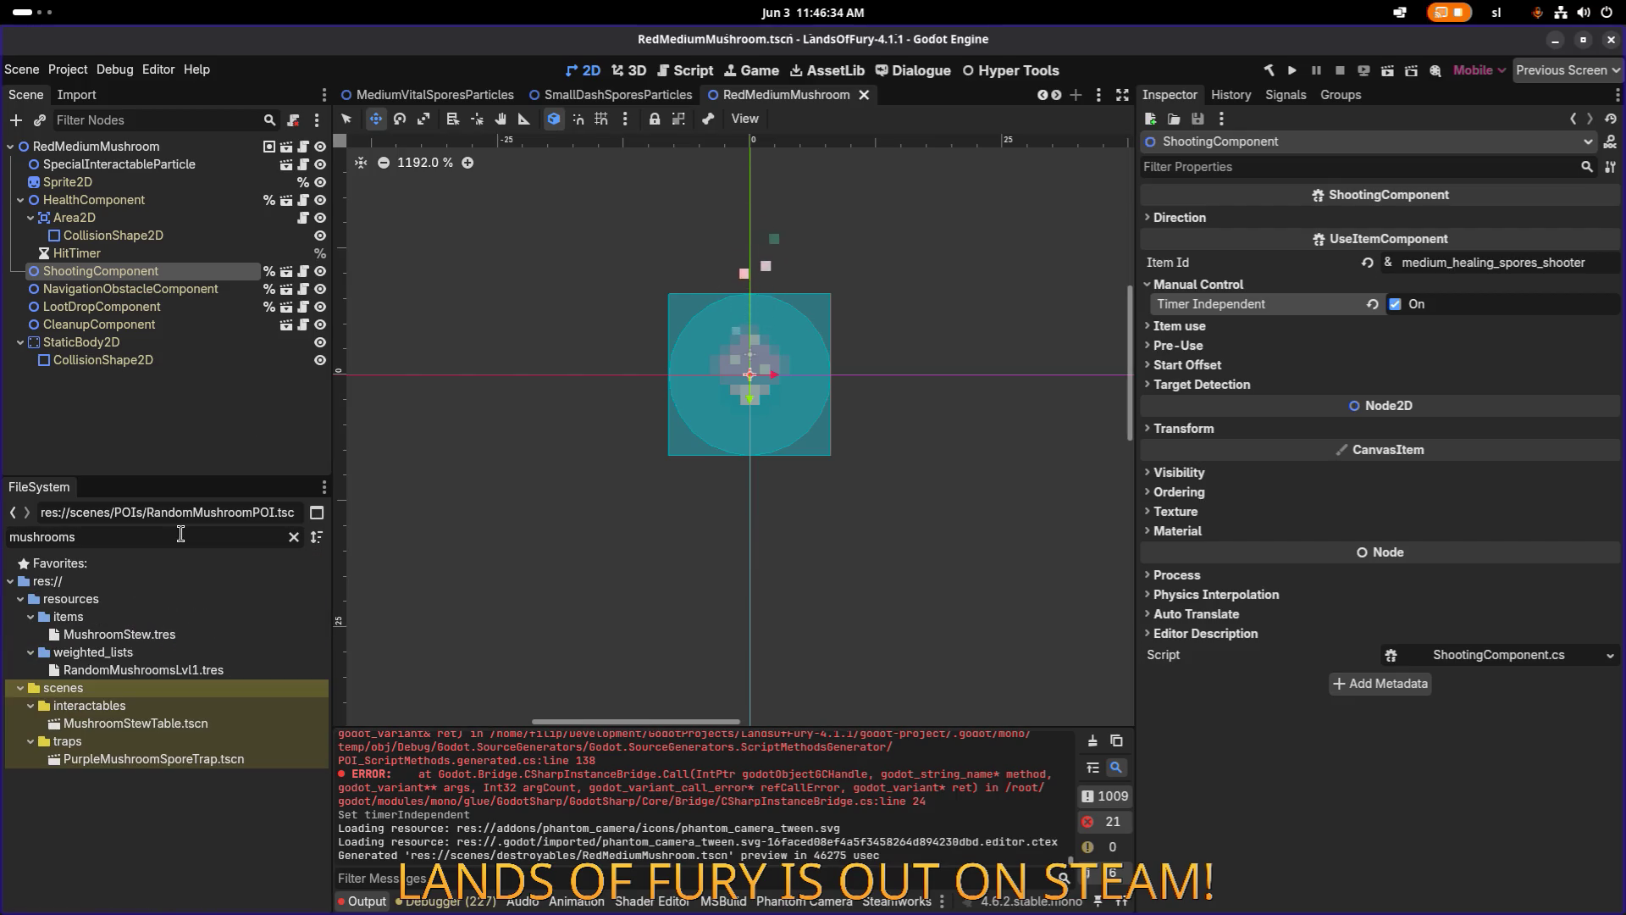
{"action": "key", "text": "BackSpace"}
{"action": "scroll", "coordinate": [226, 663], "scroll_direction": "down", "scroll_amount": 10}
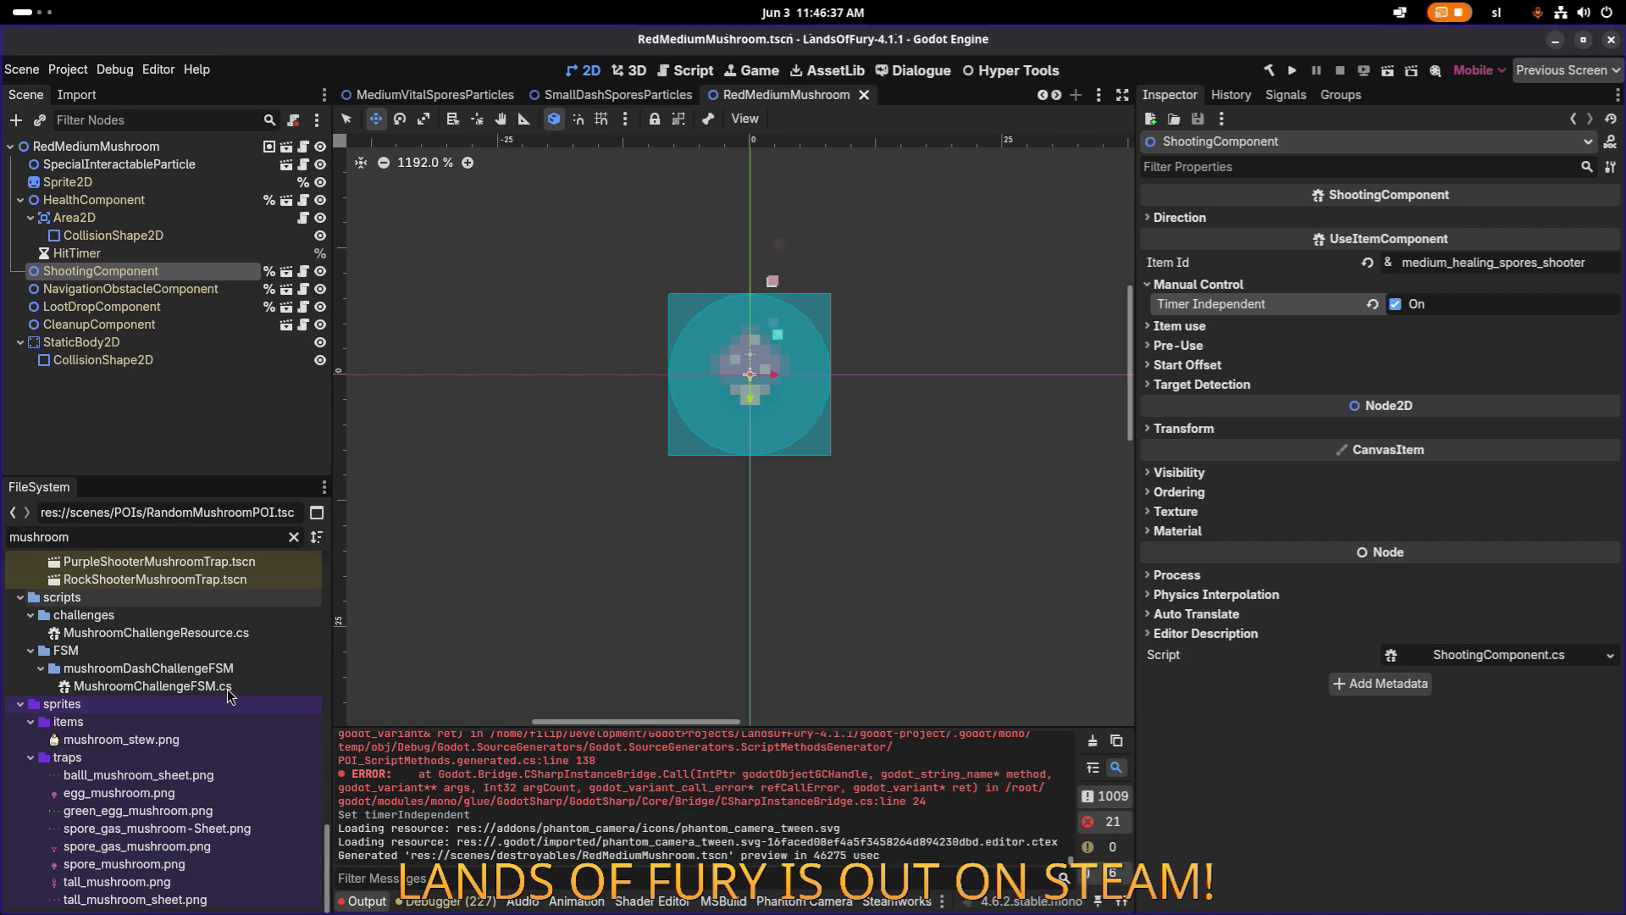
{"action": "scroll", "coordinate": [221, 695], "scroll_direction": "up", "scroll_amount": 5}
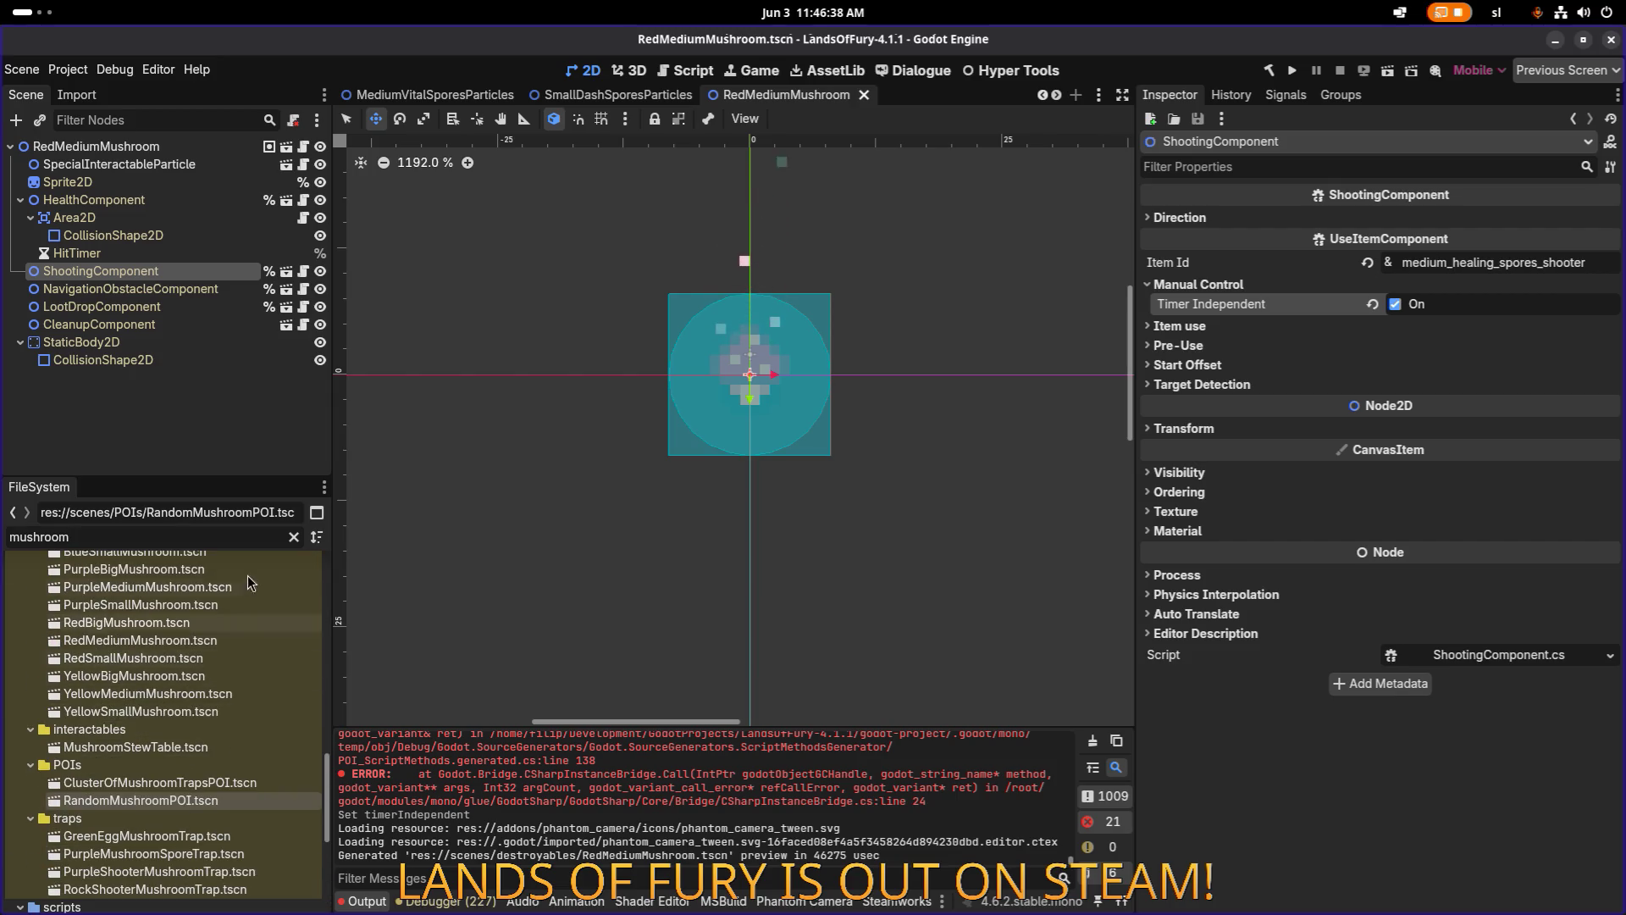
{"action": "scroll", "coordinate": [189, 603], "scroll_direction": "up", "scroll_amount": 1}
{"action": "double_click", "coordinate": [189, 604]}
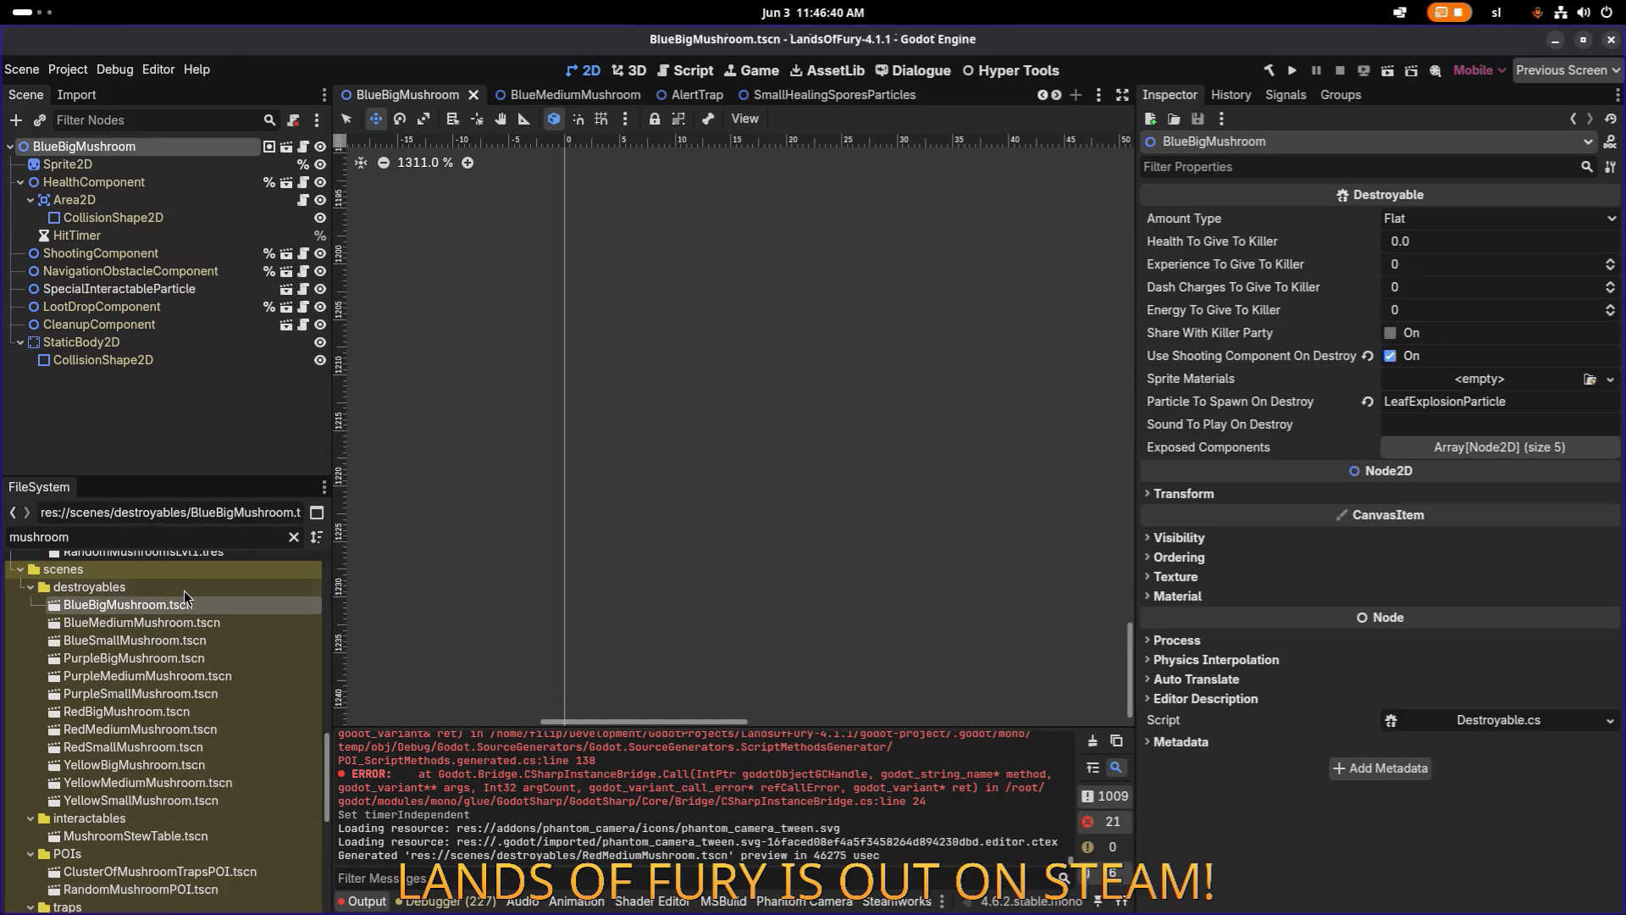
{"action": "left_click", "coordinate": [125, 256]}
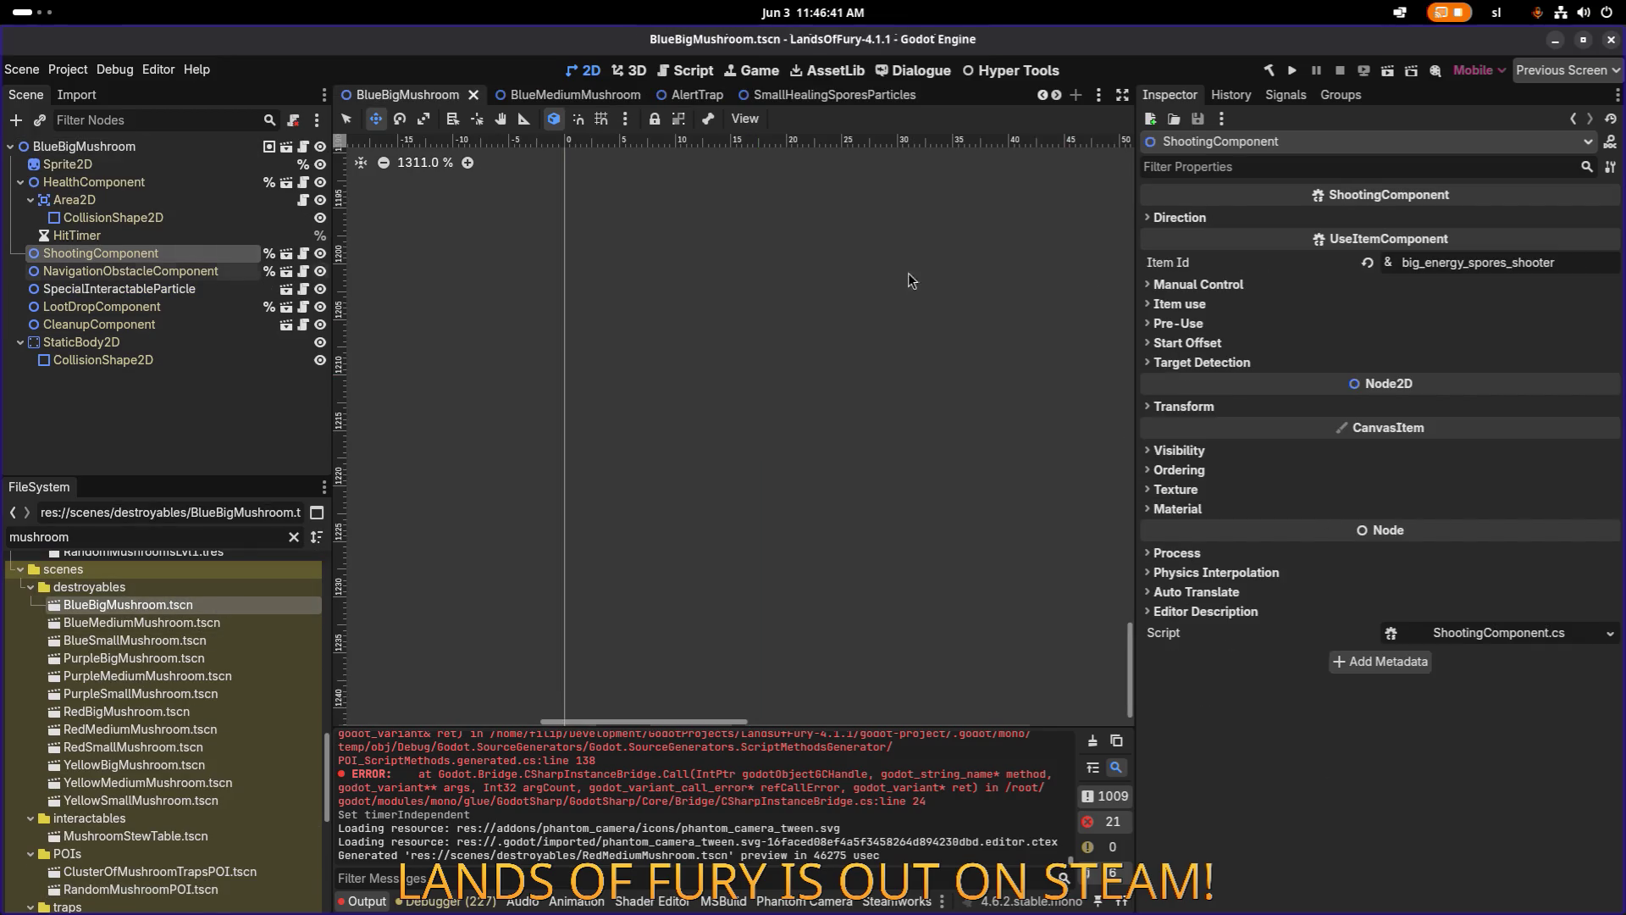
{"action": "left_click", "coordinate": [1197, 285]}
{"action": "left_click", "coordinate": [1395, 305]}
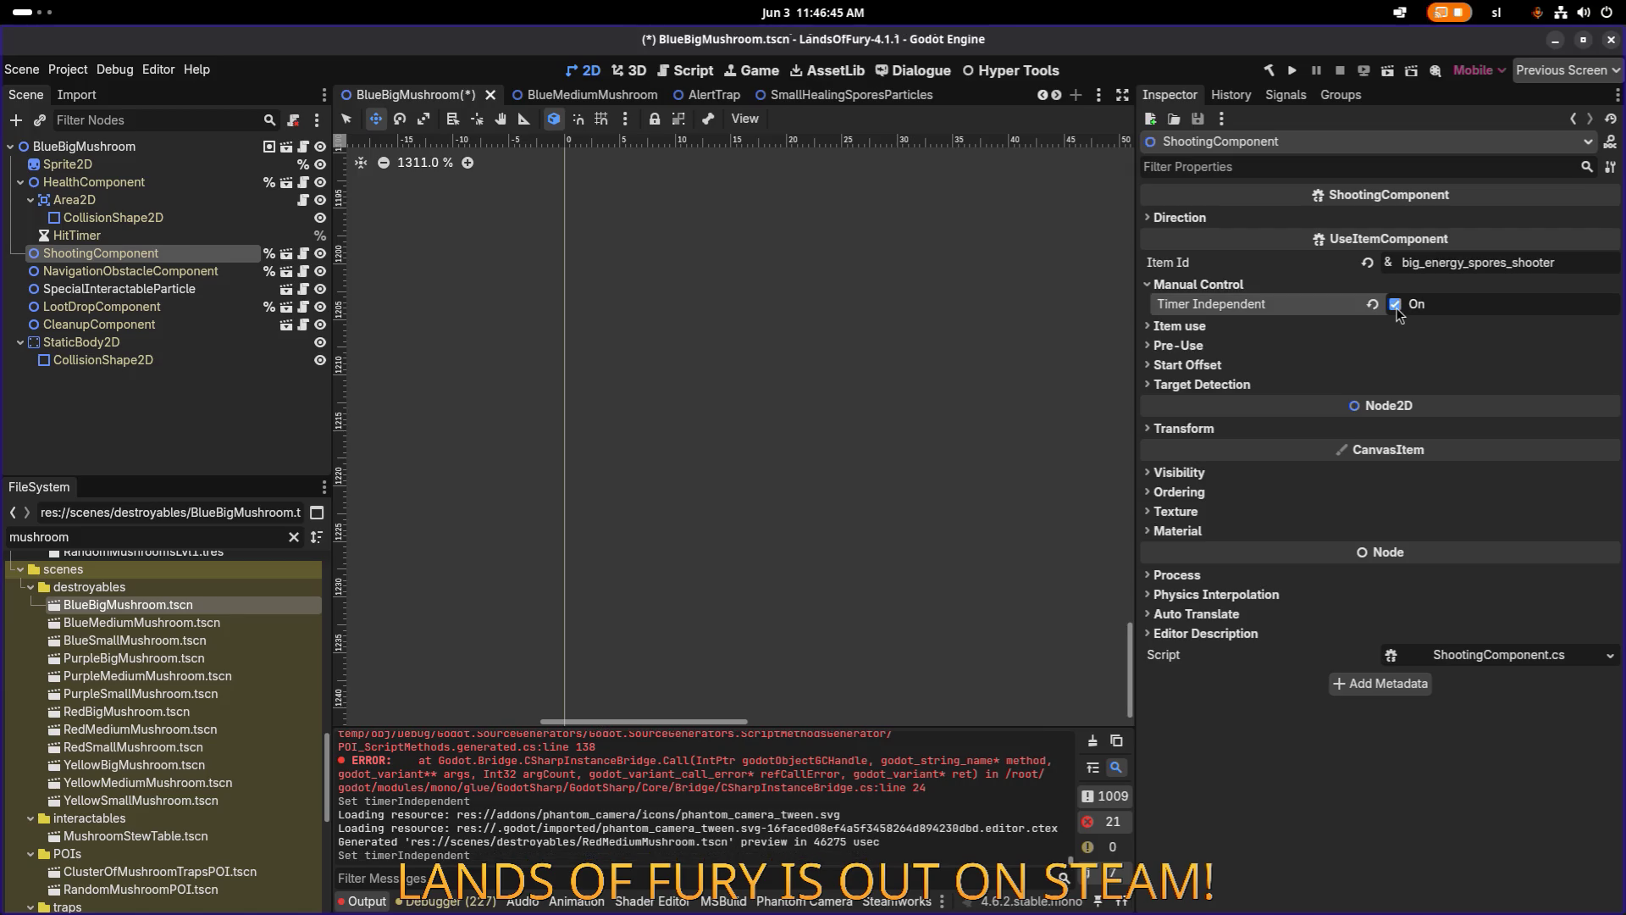
{"action": "key", "text": "ctrl+s"}
Enable Timer Independent on BlueMediumMushroom's ShootingComponent and save the scene.
{"action": "double_click", "coordinate": [142, 623]}
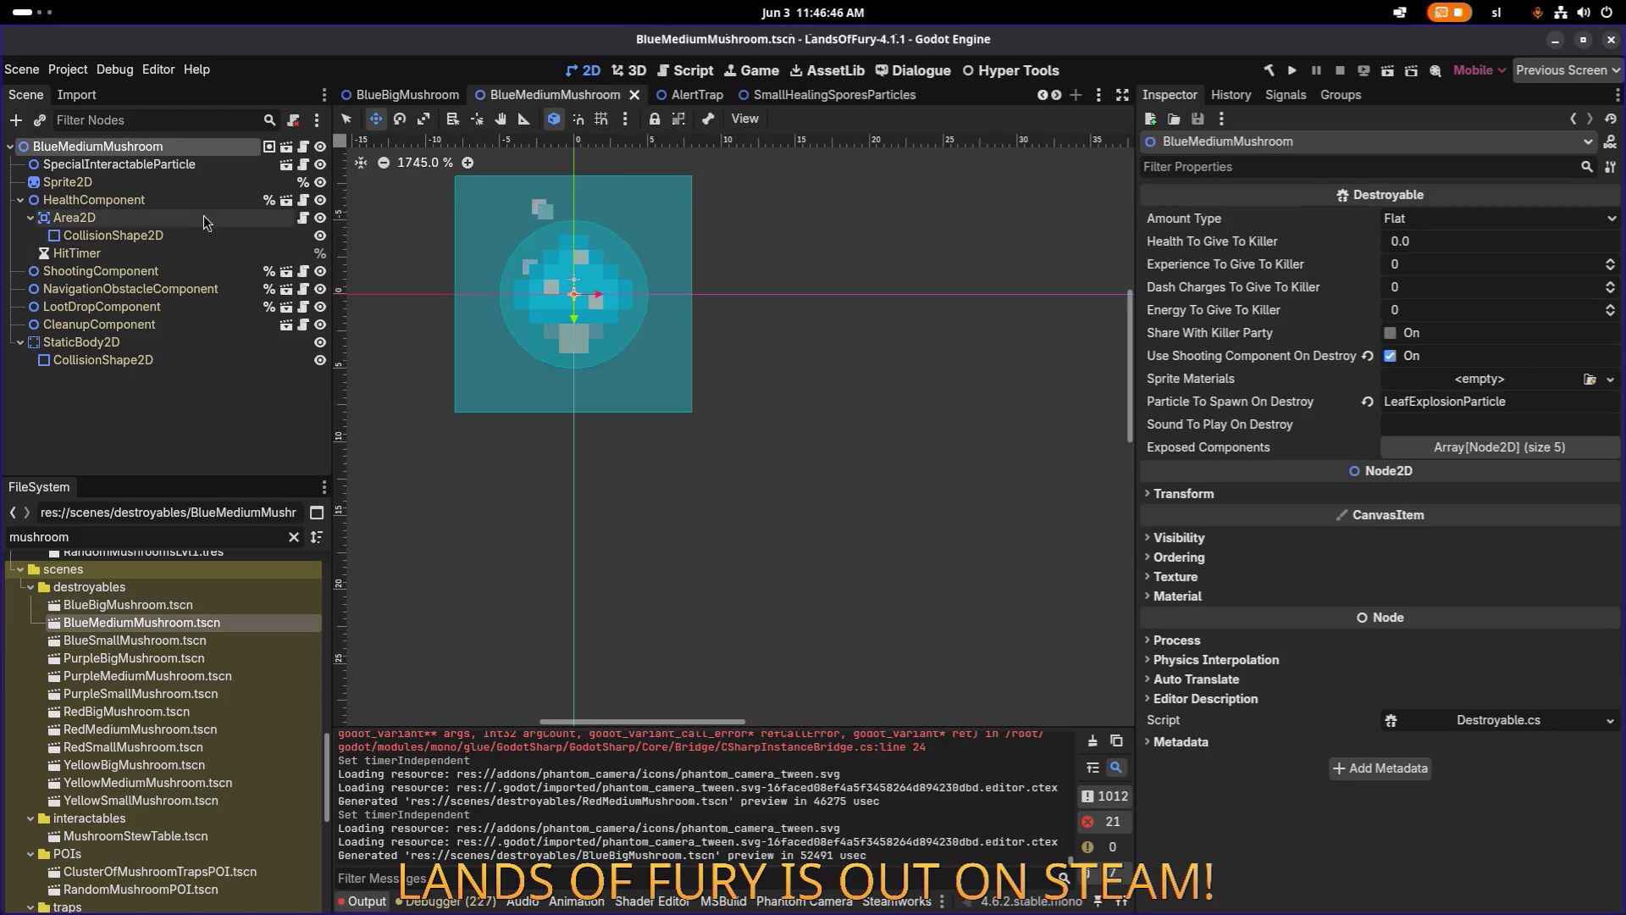
{"action": "left_click", "coordinate": [171, 270]}
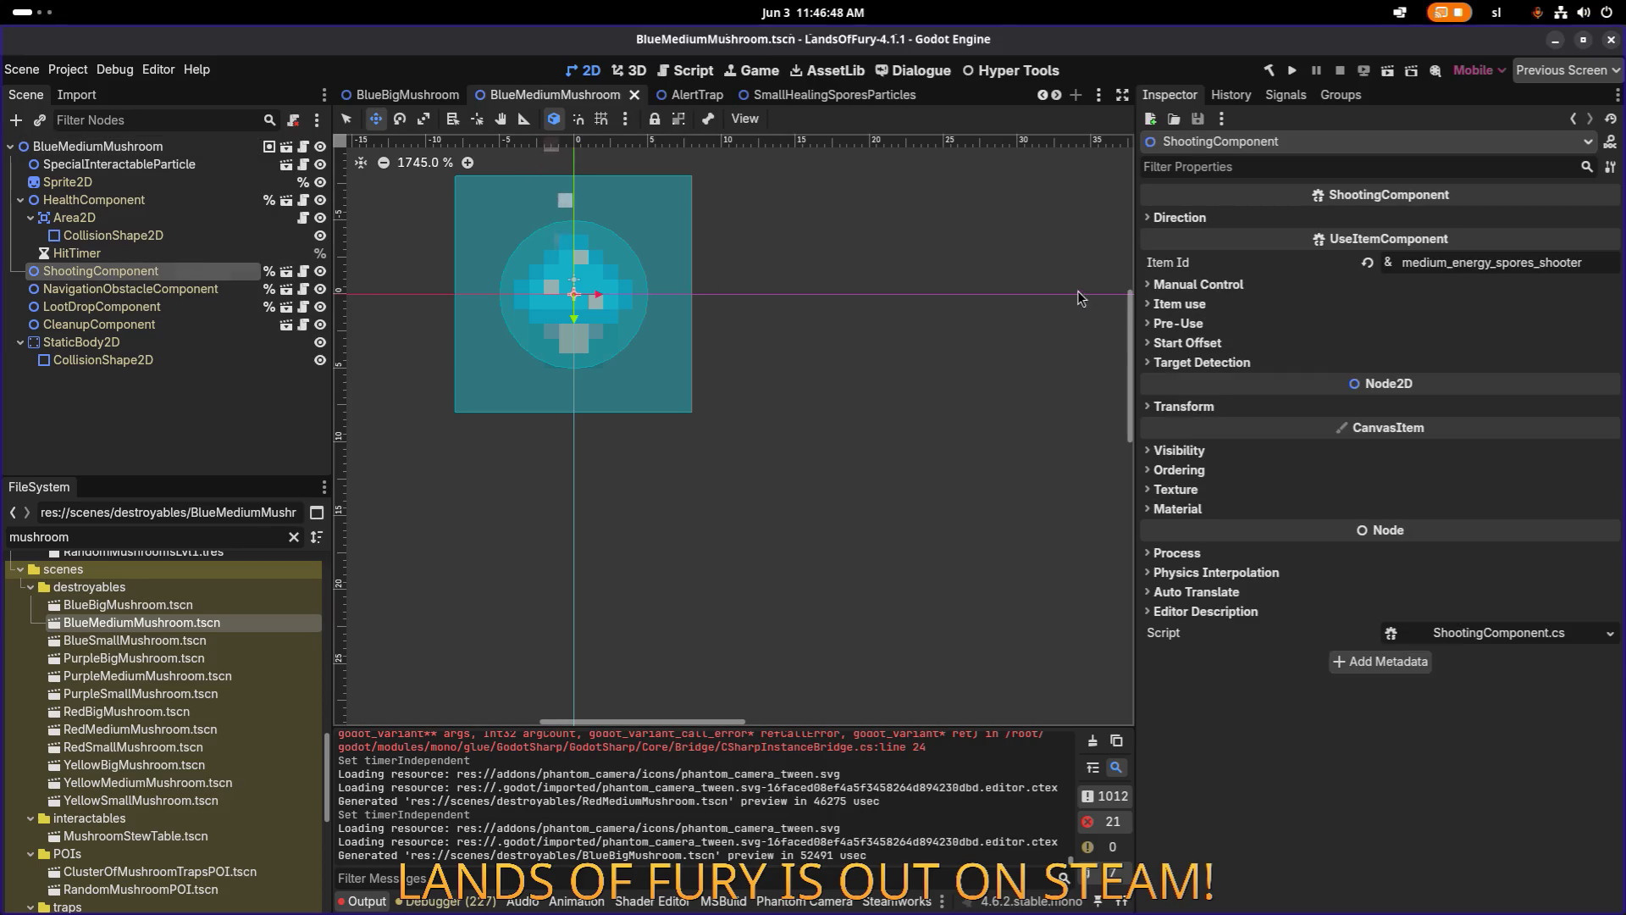
{"action": "left_click", "coordinate": [1228, 286]}
{"action": "left_click", "coordinate": [1395, 304]}
{"action": "key", "text": "ctrl+s"}
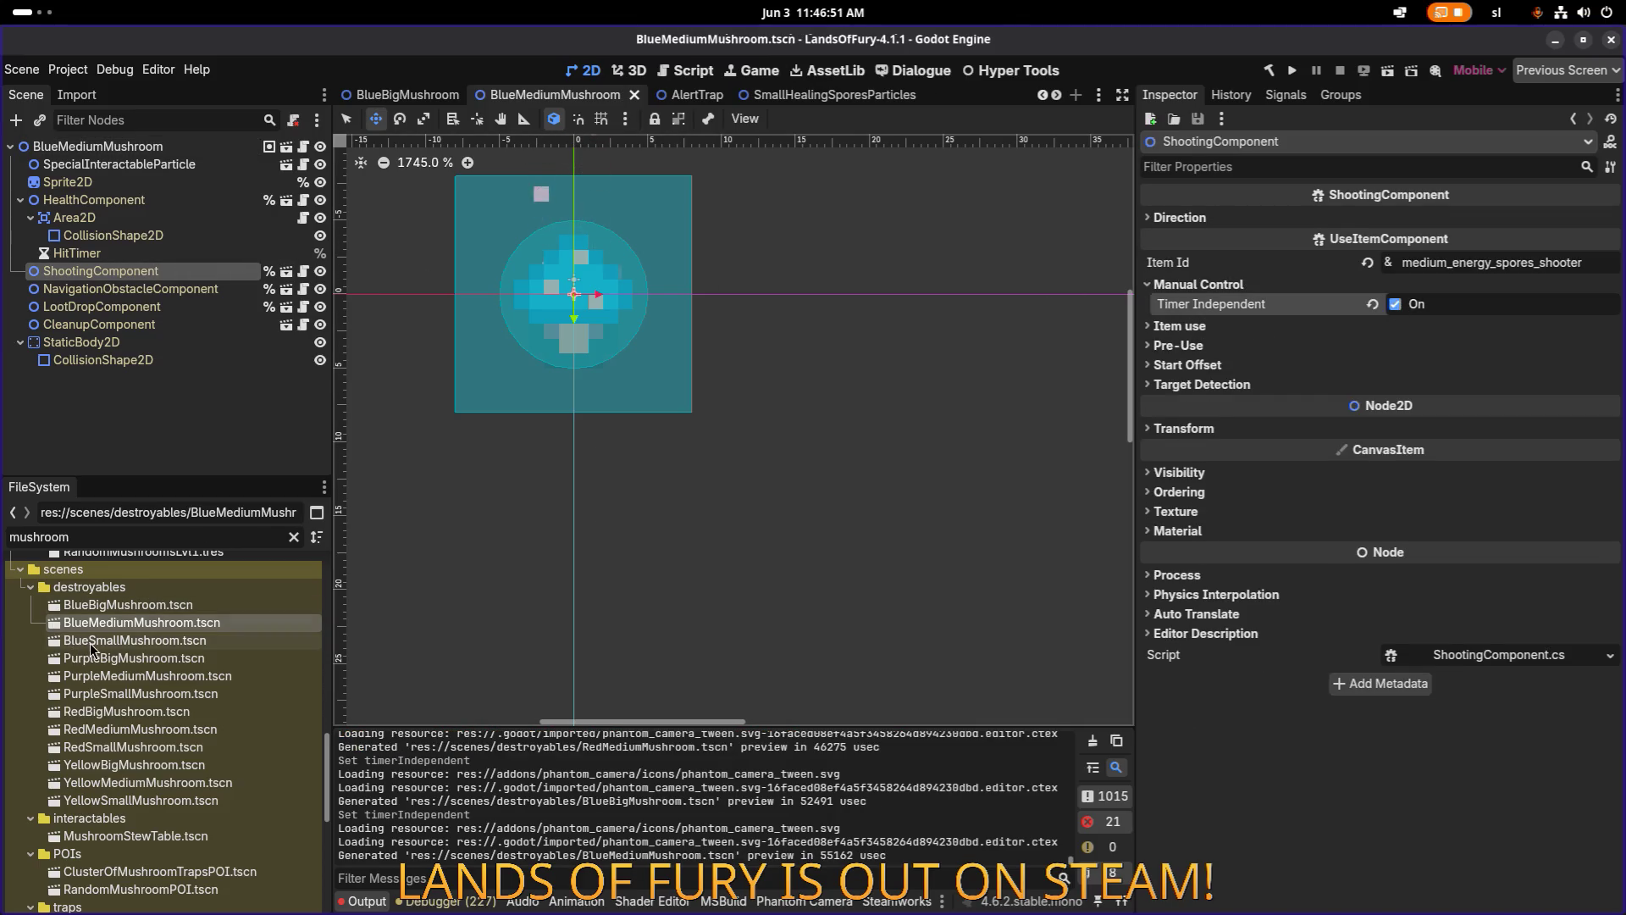
Inspect BlueSmallMushroom's ShootingComponent, then enable Timer Independent on PurpleBigMushroom and save.
{"action": "double_click", "coordinate": [90, 642]}
{"action": "left_click", "coordinate": [190, 270]}
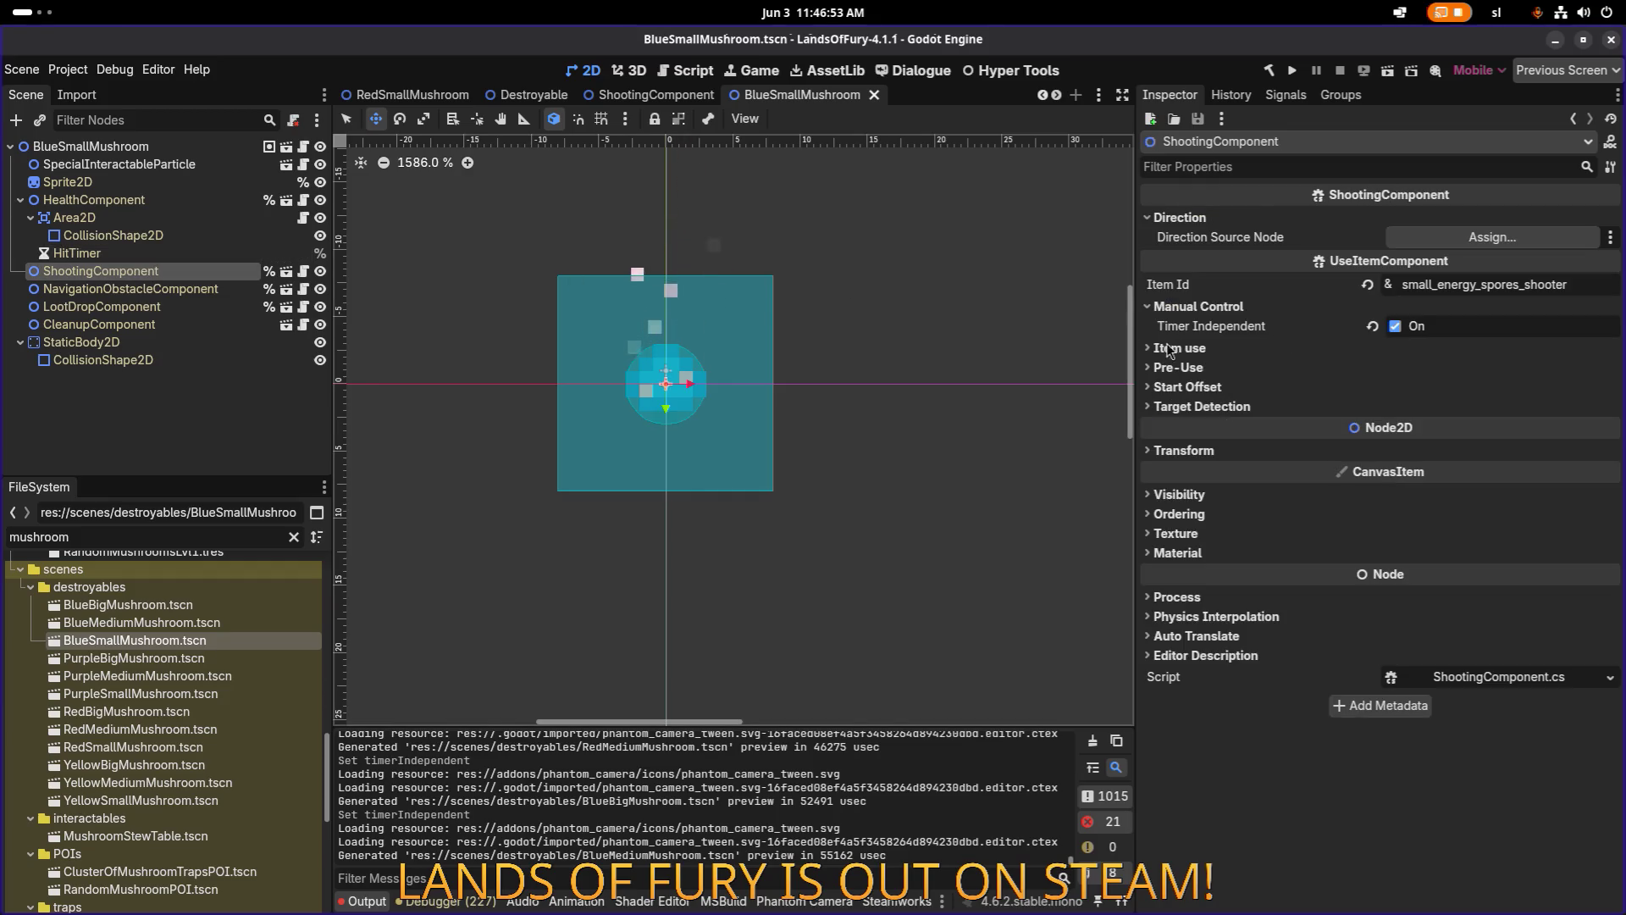
{"action": "double_click", "coordinate": [134, 659]}
{"action": "left_click", "coordinate": [190, 268]}
{"action": "left_click", "coordinate": [190, 253]}
{"action": "left_click", "coordinate": [1199, 285]}
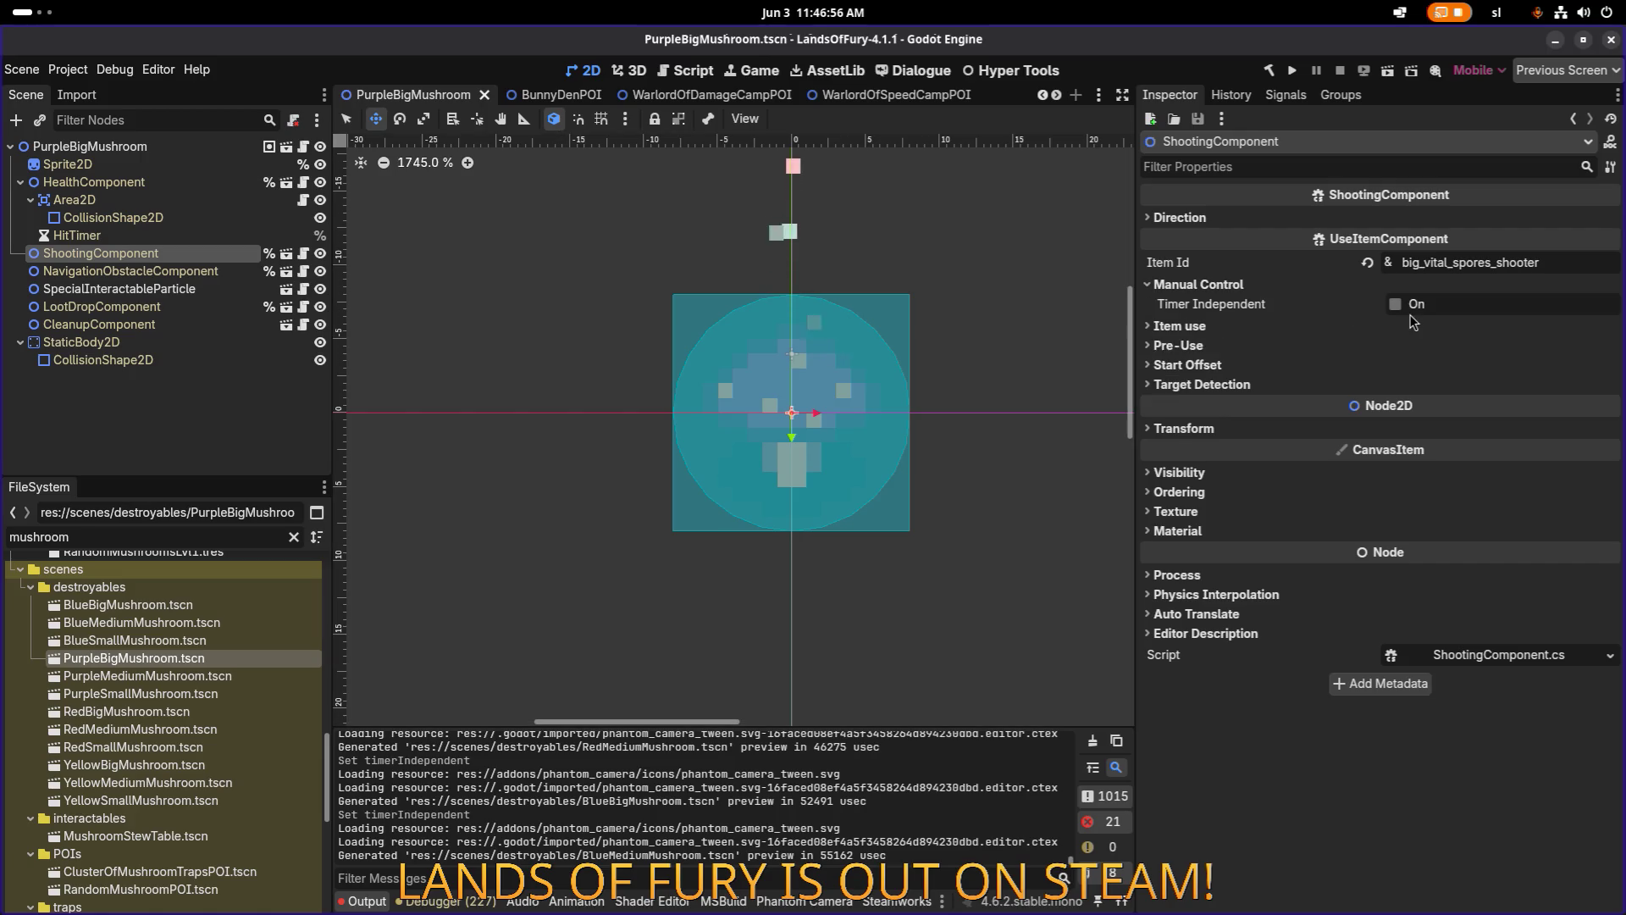
{"action": "left_click", "coordinate": [1396, 304]}
{"action": "key", "text": "ctrl+s"}
Enable Timer Independent on PurpleMediumMushroom and save, then inspect PurpleSmallMushroom's ShootingComponent.
{"action": "double_click", "coordinate": [147, 676]}
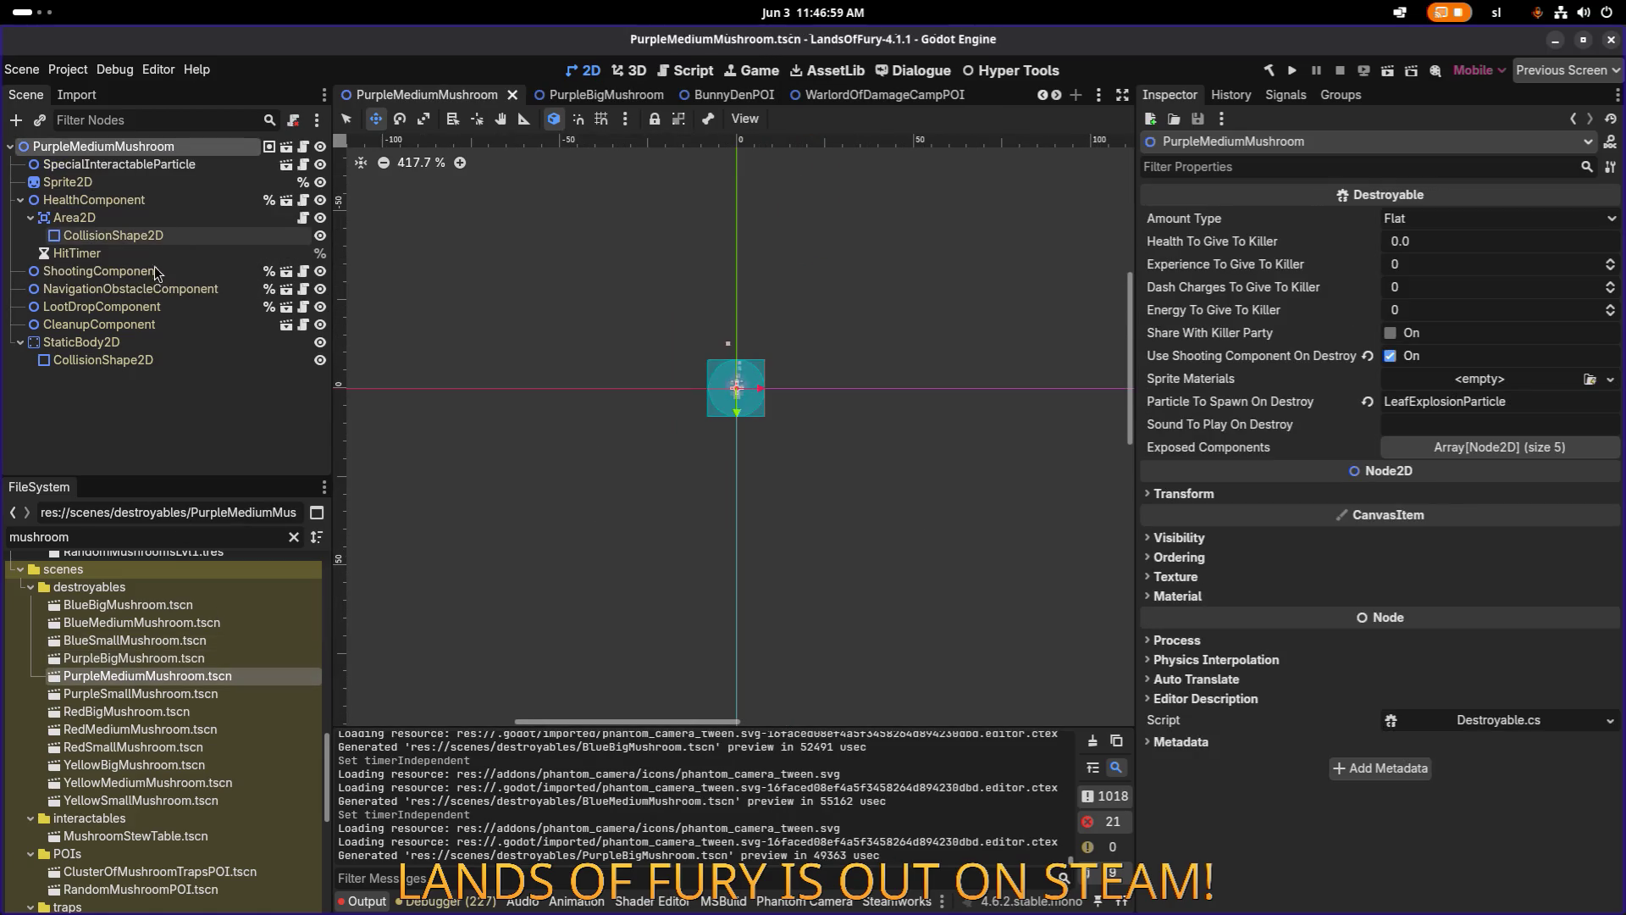
{"action": "left_click", "coordinate": [157, 271]}
{"action": "left_click", "coordinate": [1228, 284]}
{"action": "left_click", "coordinate": [1396, 304]}
{"action": "key", "text": "ctrl+s"}
{"action": "double_click", "coordinate": [123, 695]}
{"action": "left_click", "coordinate": [170, 271]}
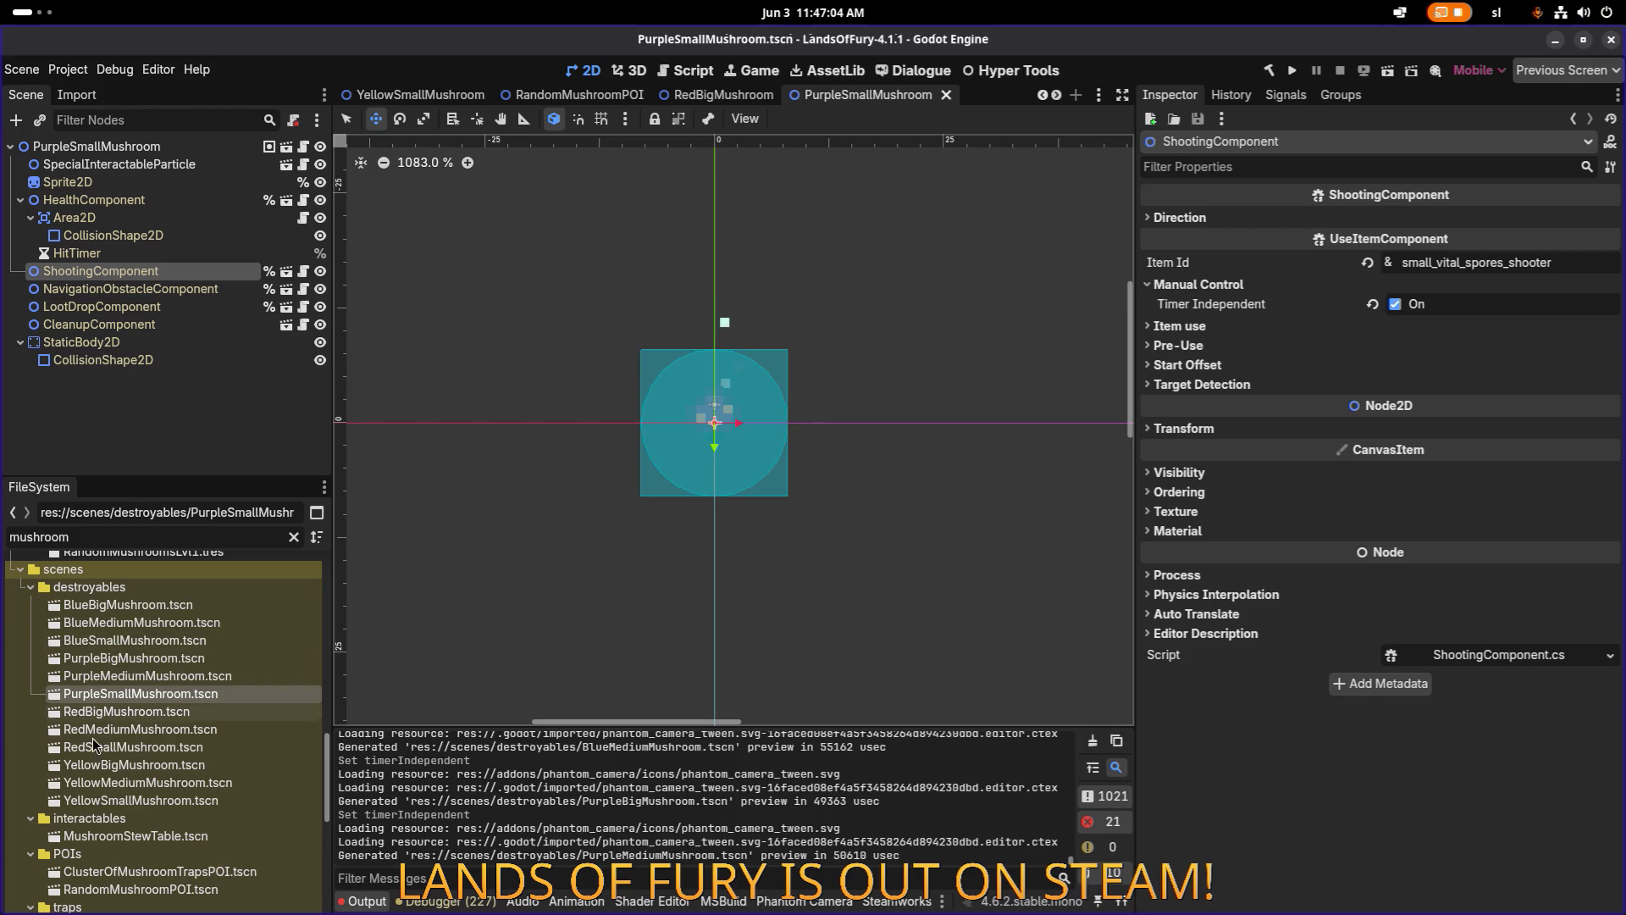
Check Timer Independent on the red mushroom scenes and YellowBigMushroom's ShootingComponent.
{"action": "double_click", "coordinate": [120, 713]}
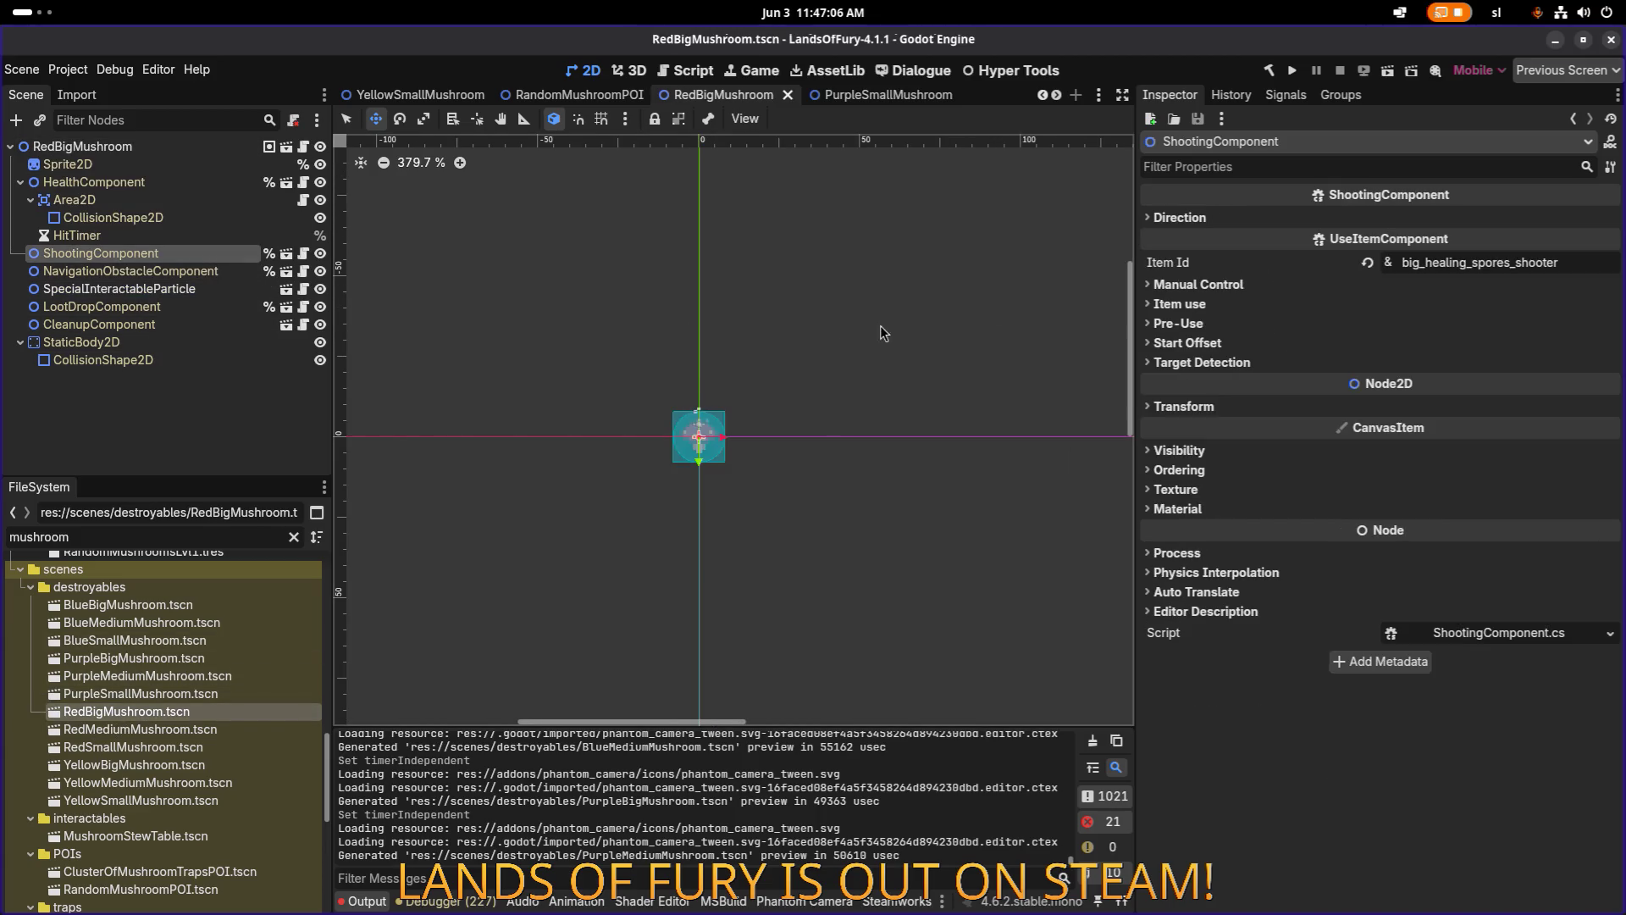
{"action": "left_click", "coordinate": [1201, 284]}
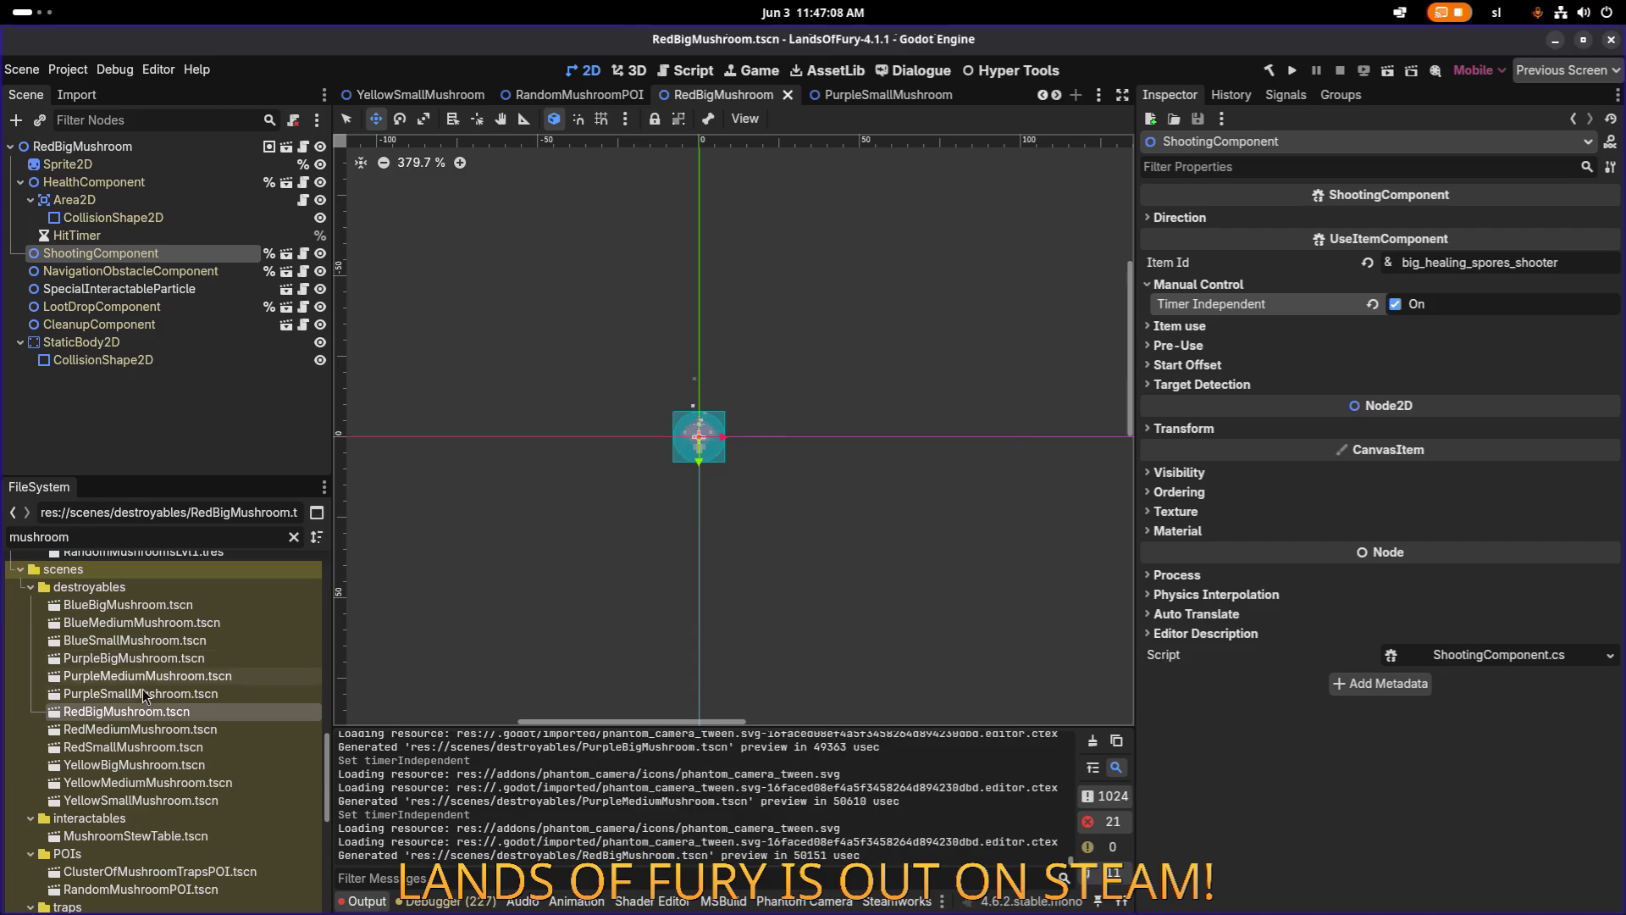
{"action": "left_click", "coordinate": [127, 730]}
{"action": "double_click", "coordinate": [127, 732]}
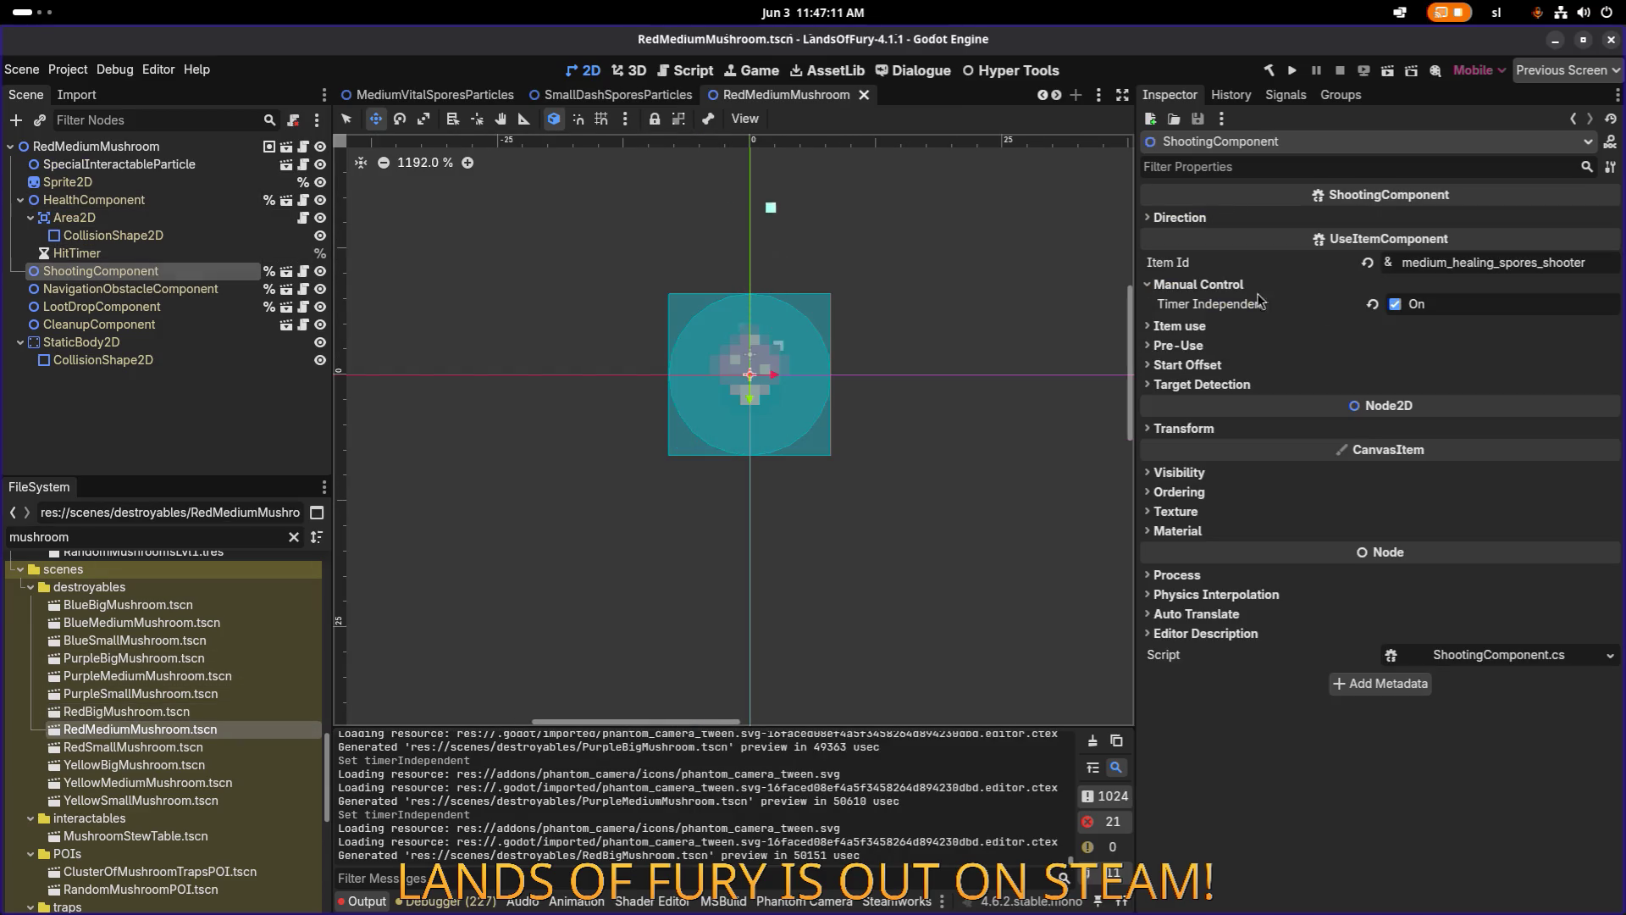
{"action": "double_click", "coordinate": [146, 745]}
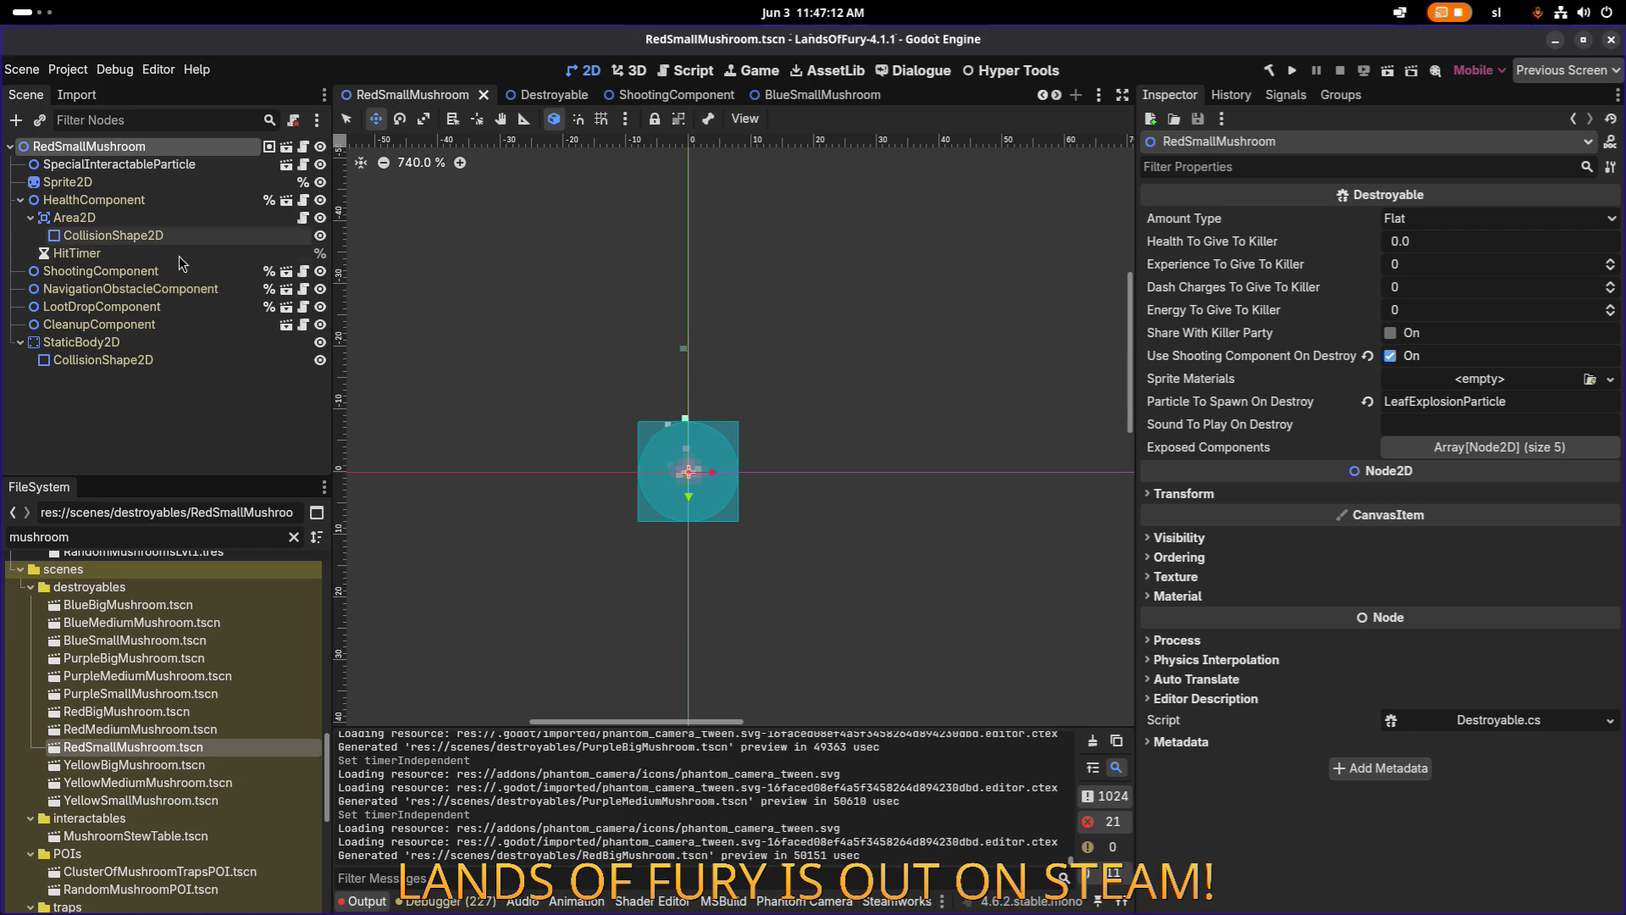
{"action": "double_click", "coordinate": [126, 766]}
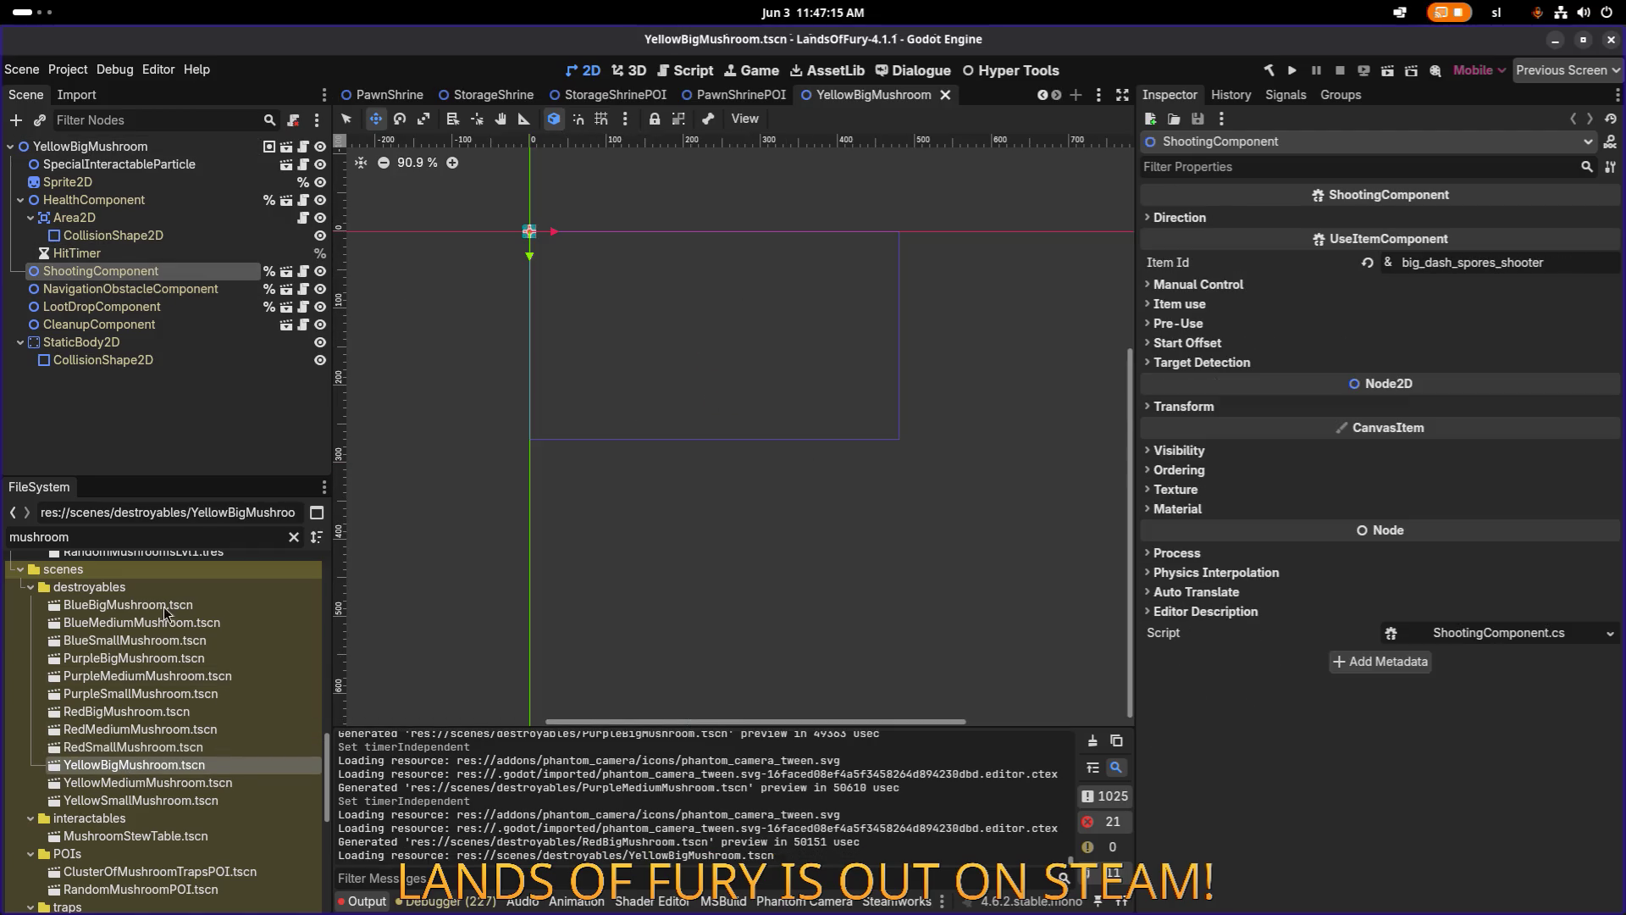
{"action": "left_click", "coordinate": [180, 306]}
{"action": "left_click", "coordinate": [221, 270]}
{"action": "left_click", "coordinate": [1197, 283]}
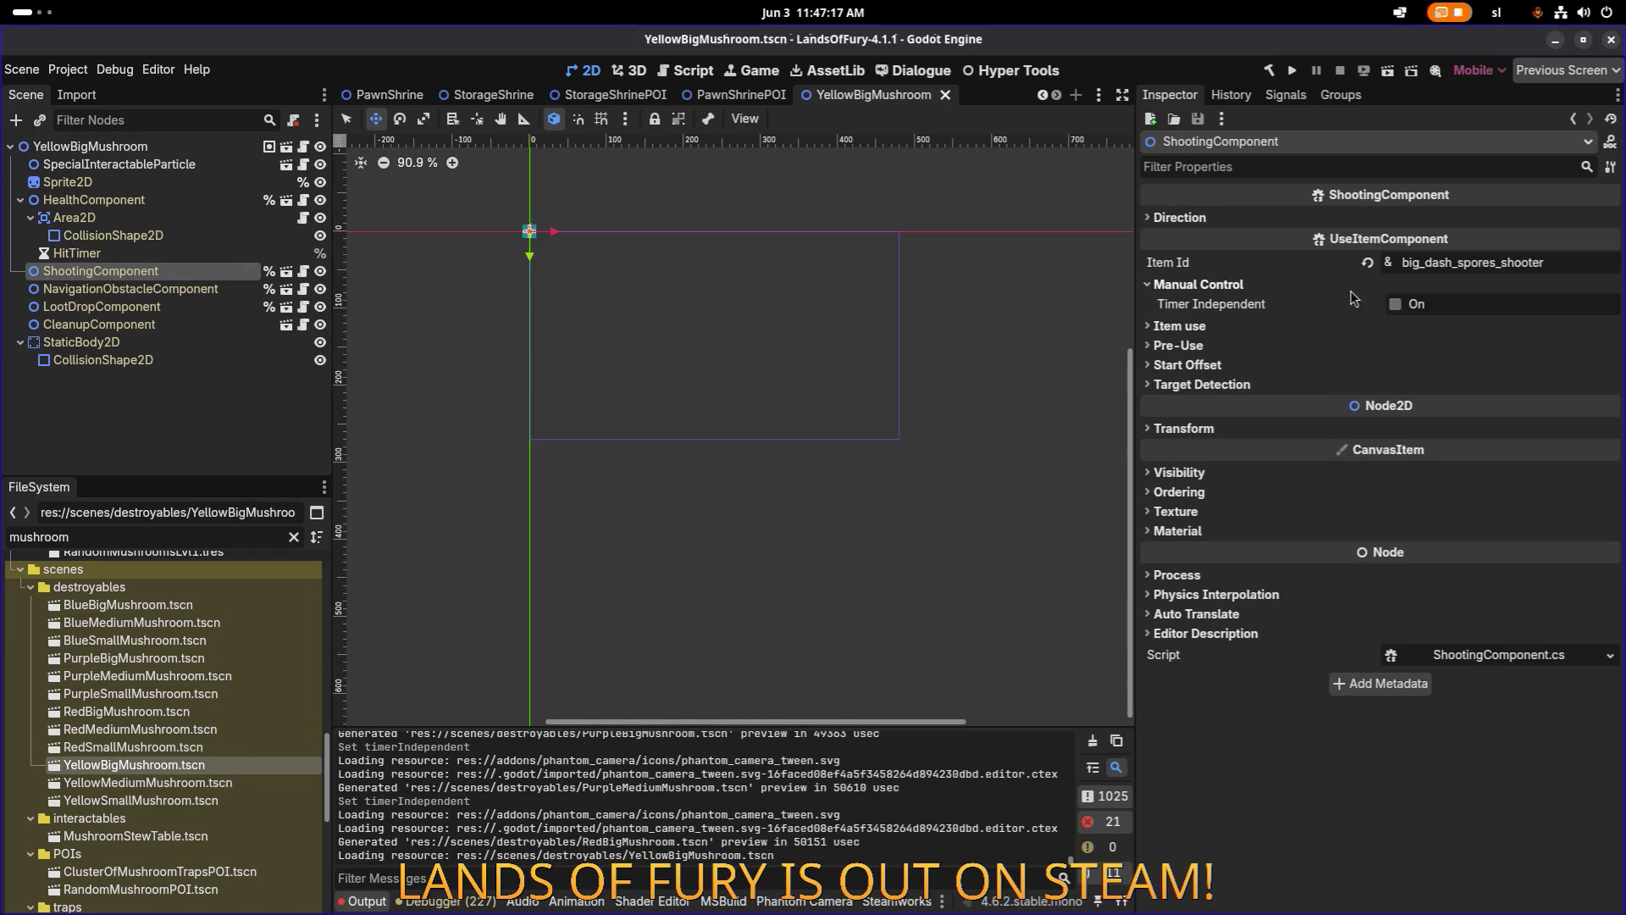
Enable Timer Independent on YellowMediumMushroom's ShootingComponent and save the scene.
{"action": "double_click", "coordinate": [146, 782]}
{"action": "left_click", "coordinate": [214, 269]}
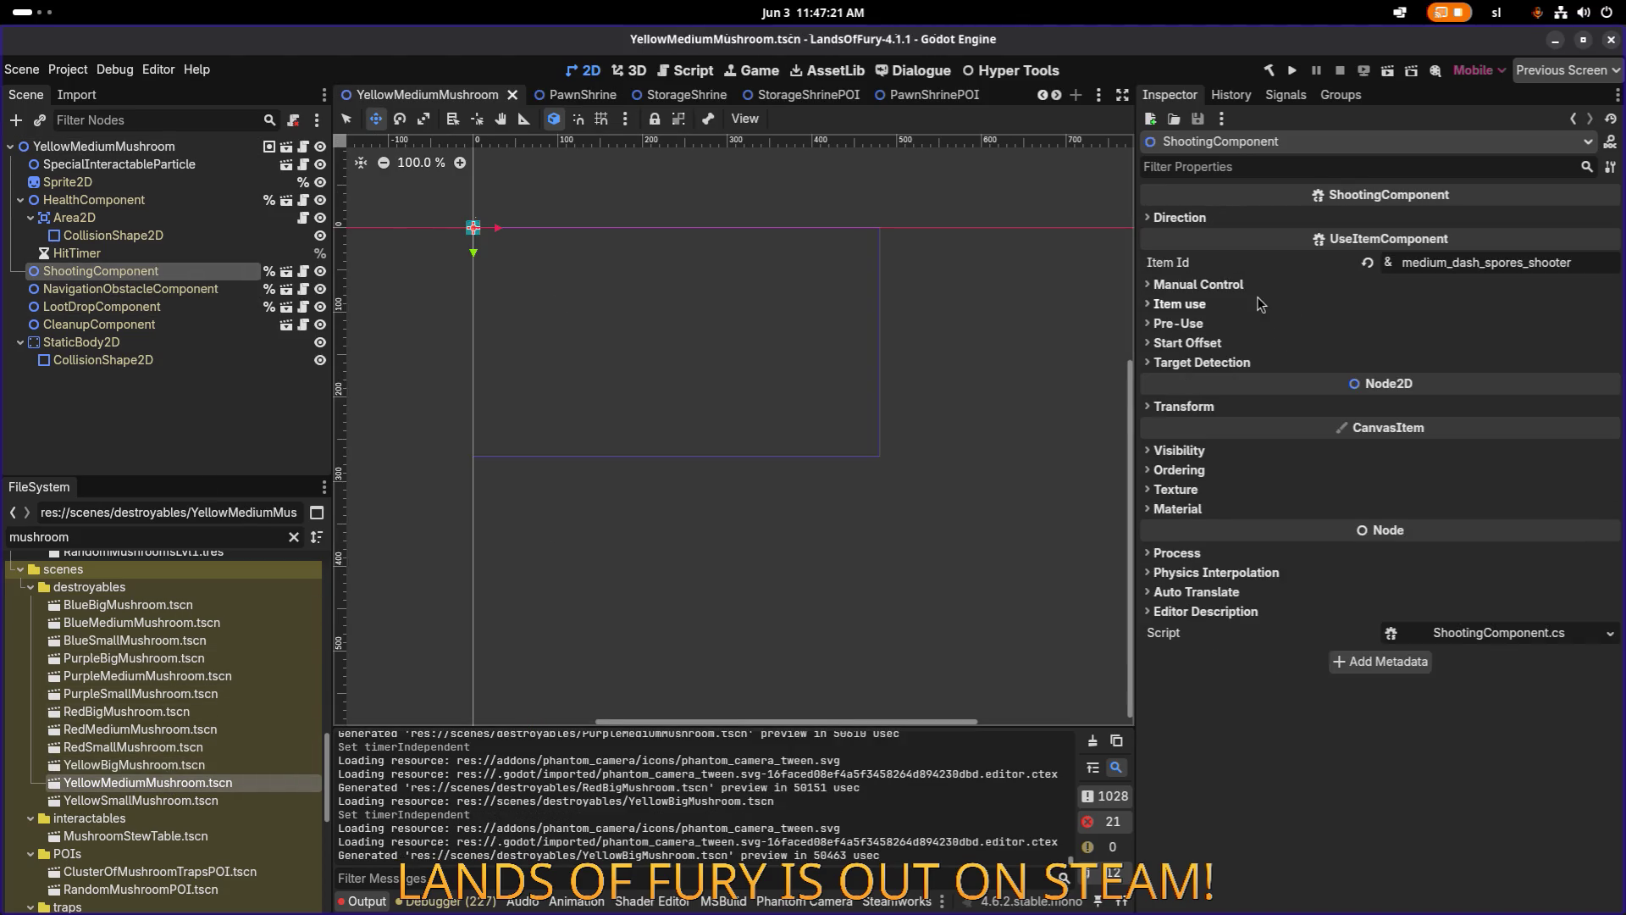
{"action": "left_click", "coordinate": [1252, 285]}
{"action": "left_click", "coordinate": [1395, 303]}
{"action": "key", "text": "ctrl+s"}
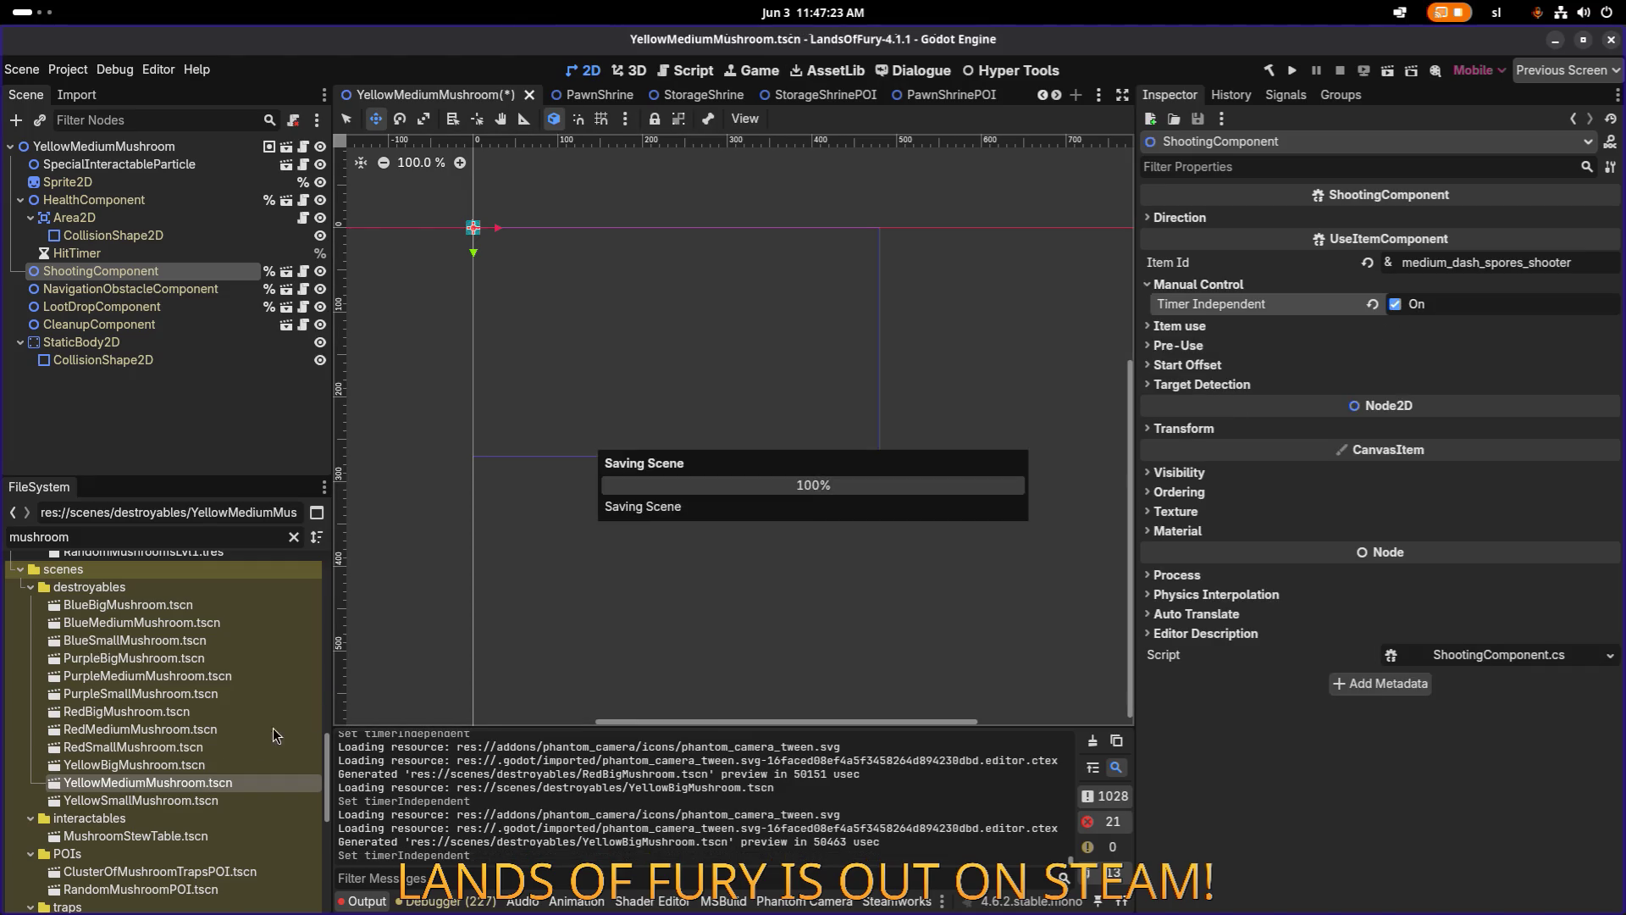
Open YellowSmallMushroom, keep its ShootingComponent's unique name and save the scene.
{"action": "double_click", "coordinate": [175, 802]}
{"action": "left_click", "coordinate": [268, 272]}
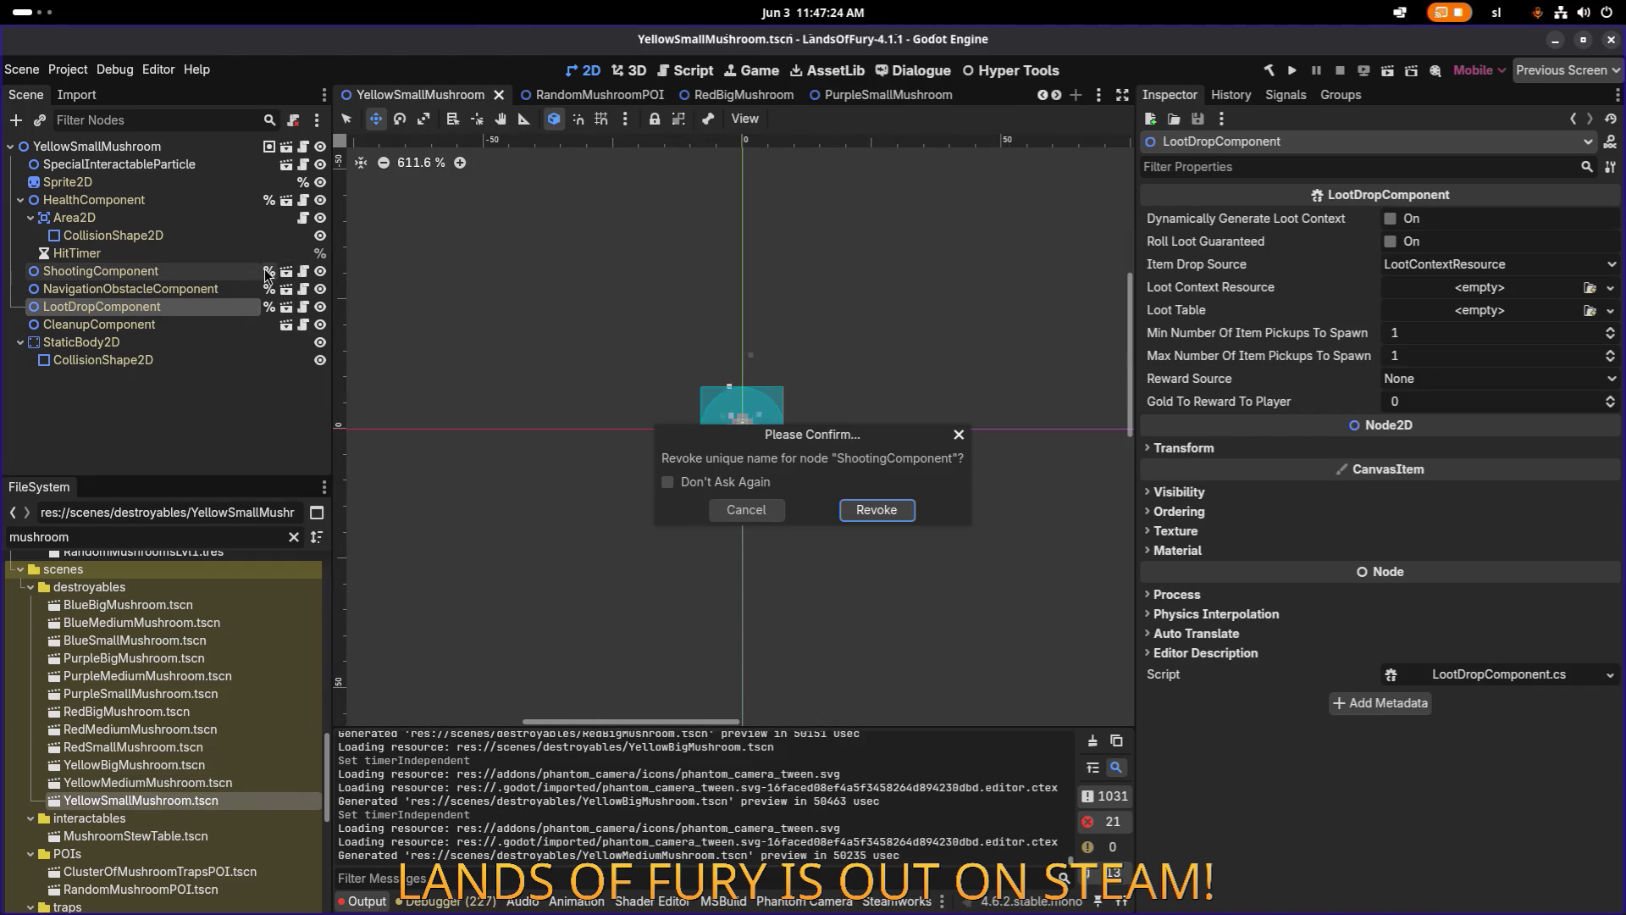
{"action": "left_click", "coordinate": [763, 514]}
{"action": "left_click", "coordinate": [191, 273]}
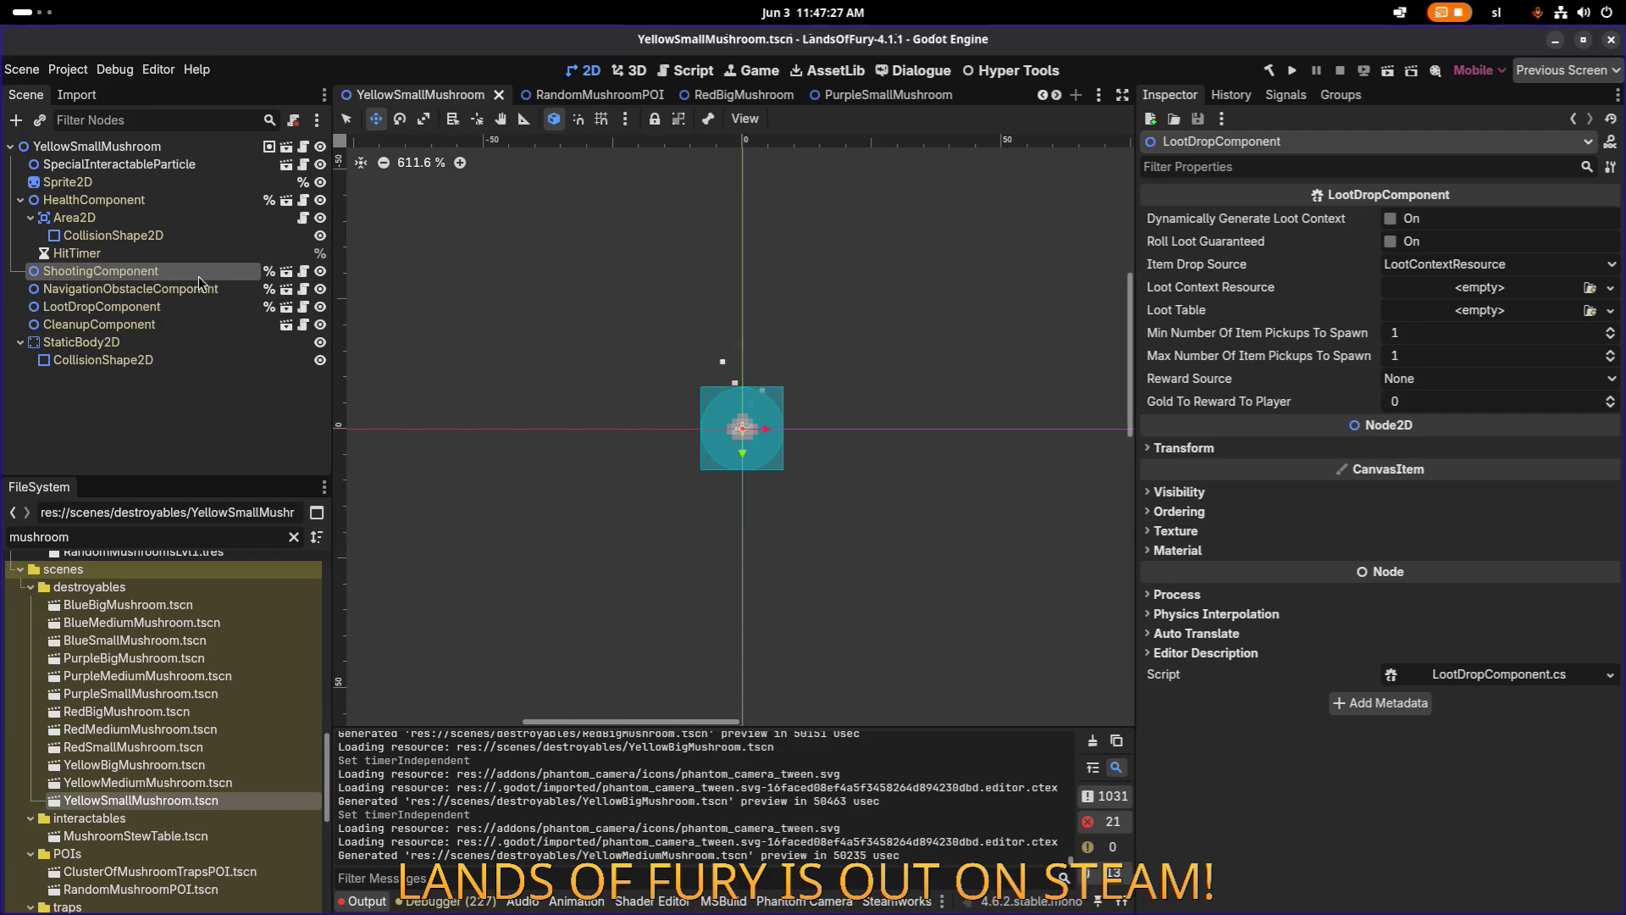
{"action": "key", "text": "ctrl+s"}
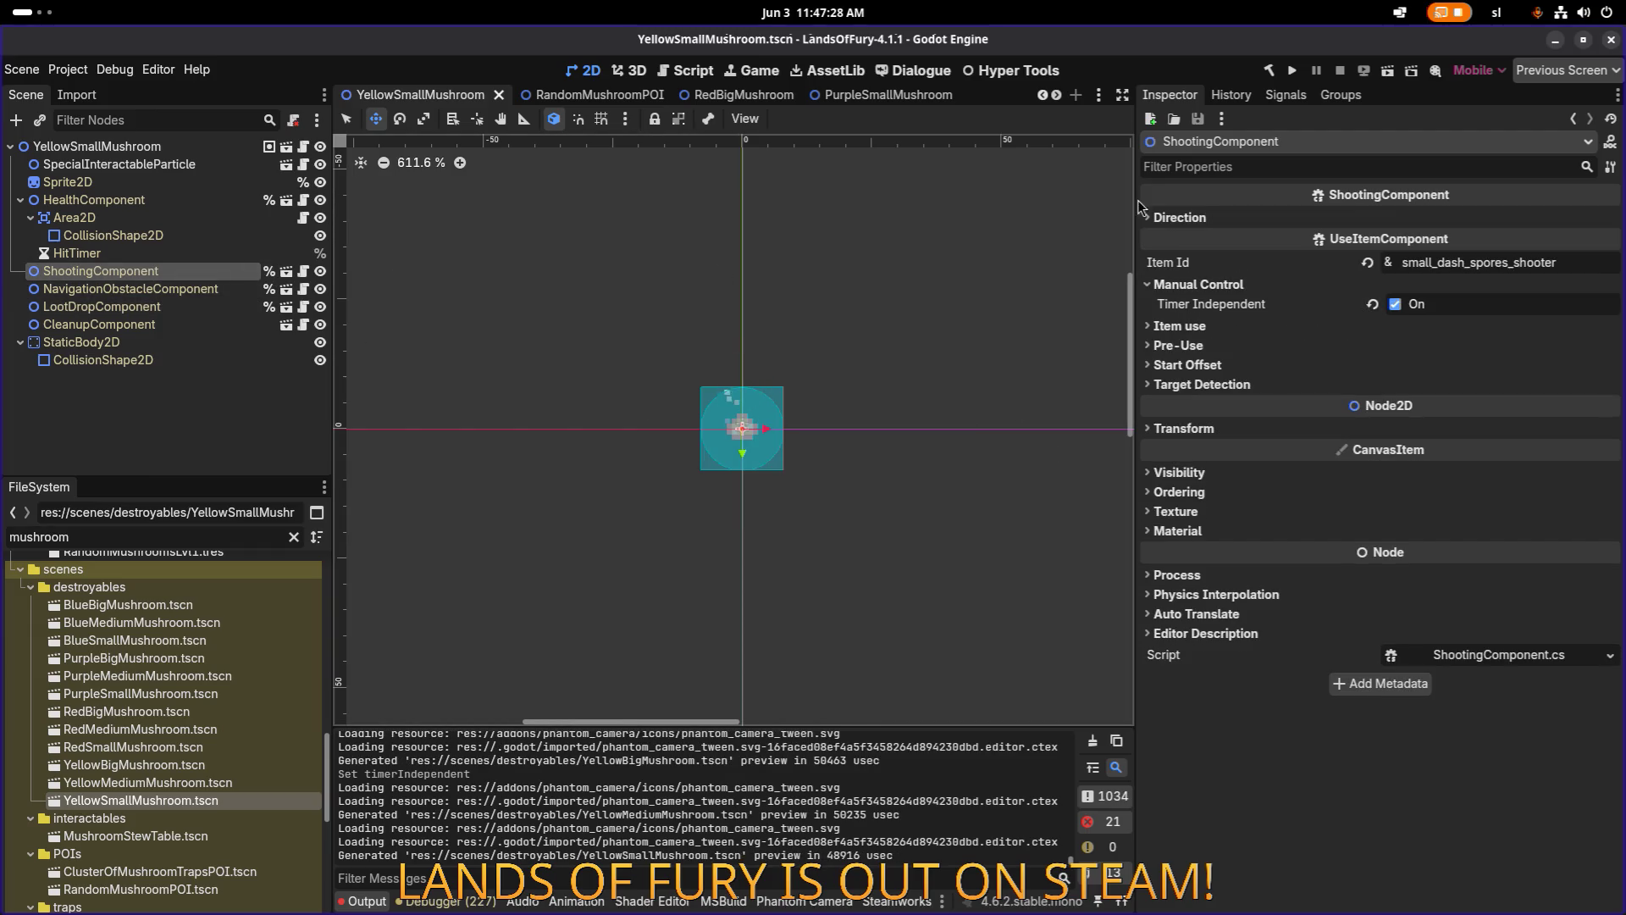
{"action": "left_click", "coordinate": [1296, 73]}
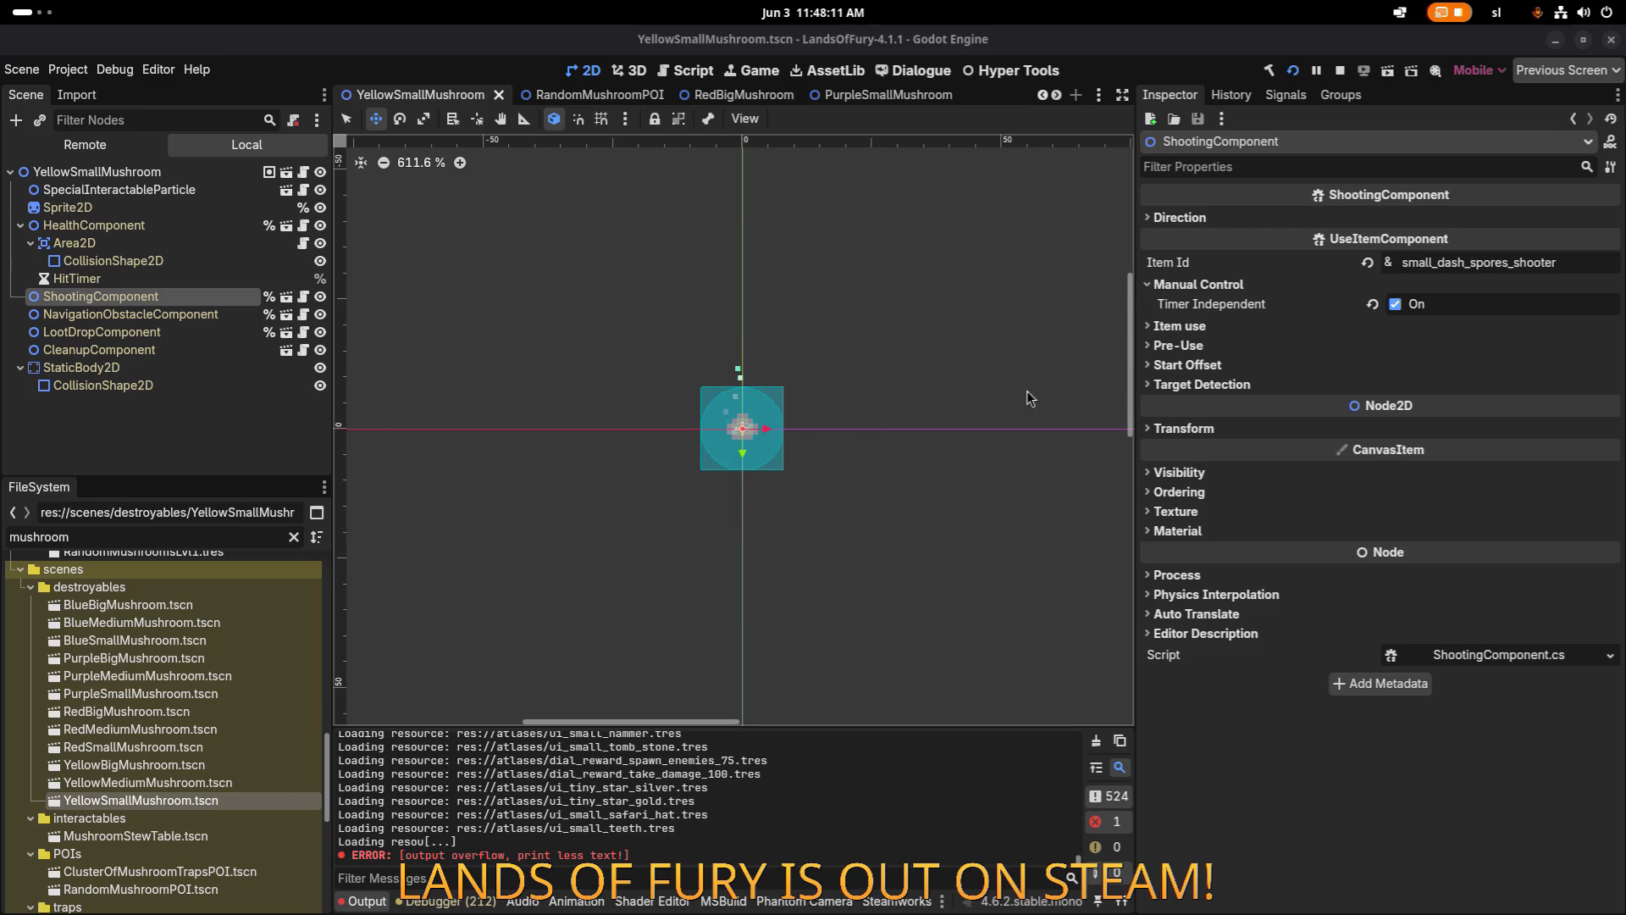
Bring up the list of open apps while the project builds.
{"action": "key", "text": "super"}
Load the first saved profile, equip the sword, and walk the hero into the purple portal.
{"action": "left_click", "coordinate": [258, 472]}
{"action": "key", "text": "Return"}
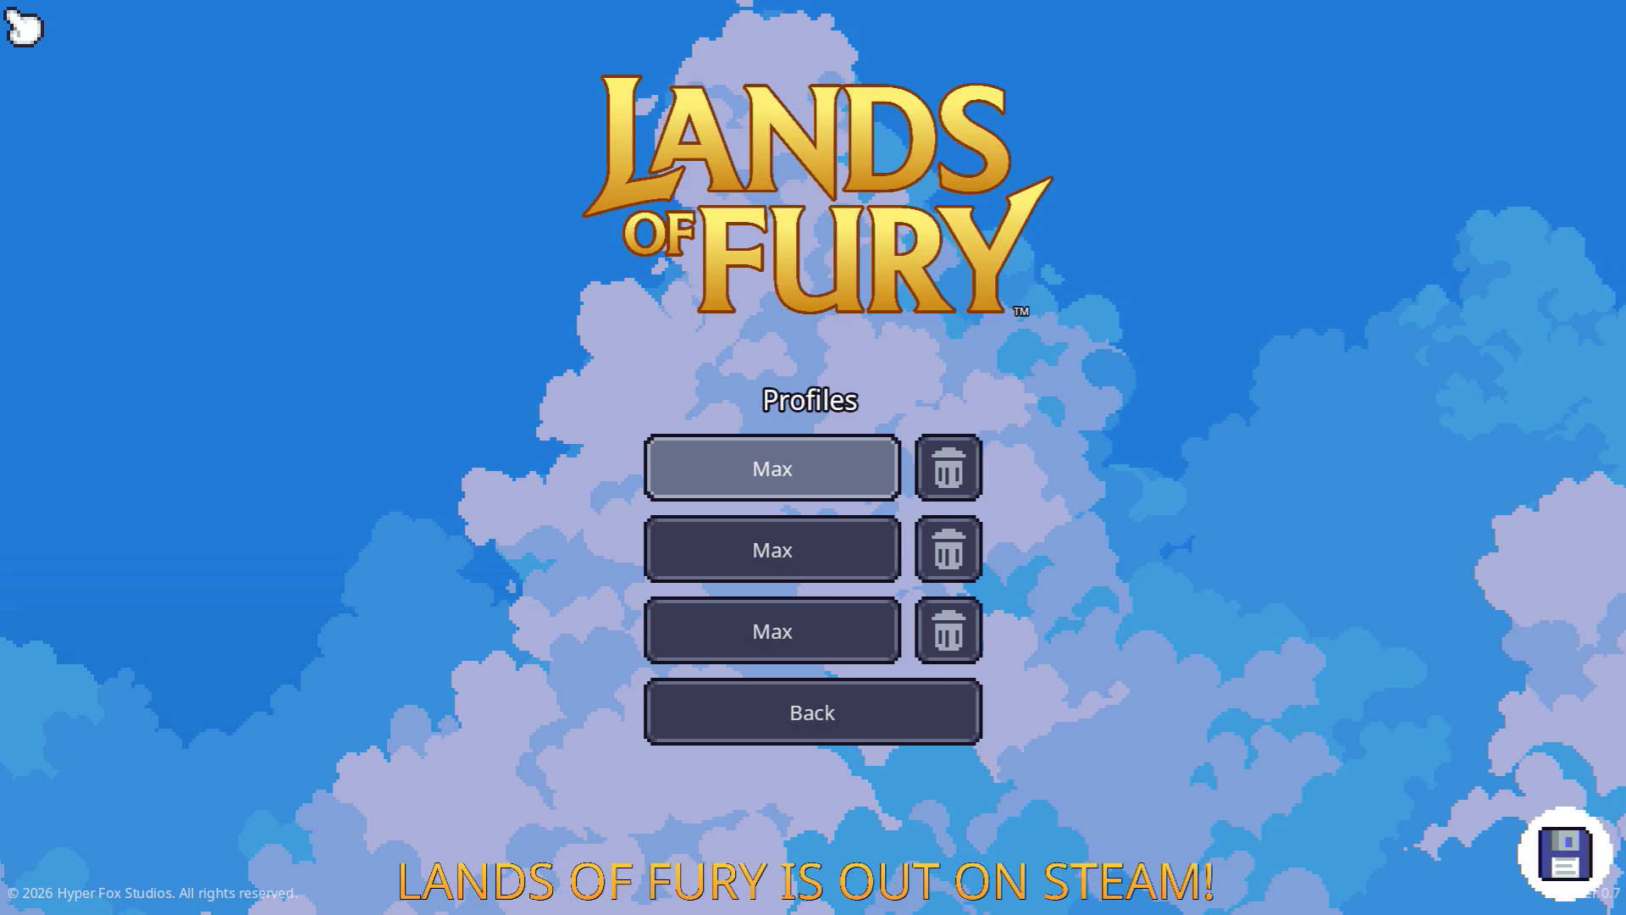
{"action": "key", "text": "Return"}
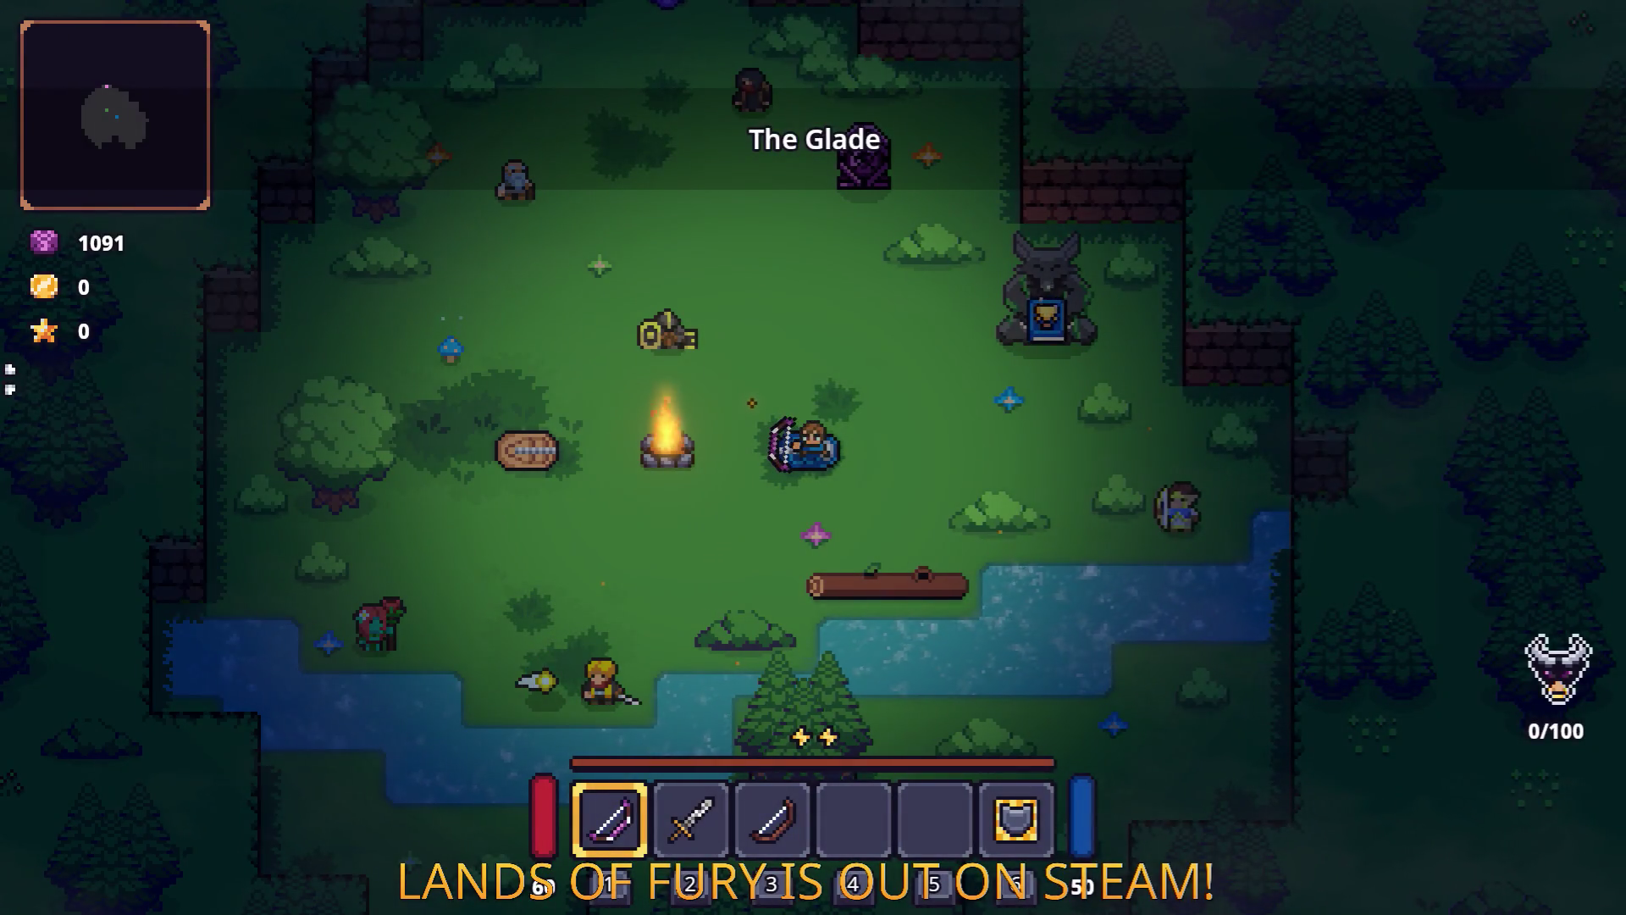
{"action": "key", "text": "w"}
{"action": "key", "text": "2"}
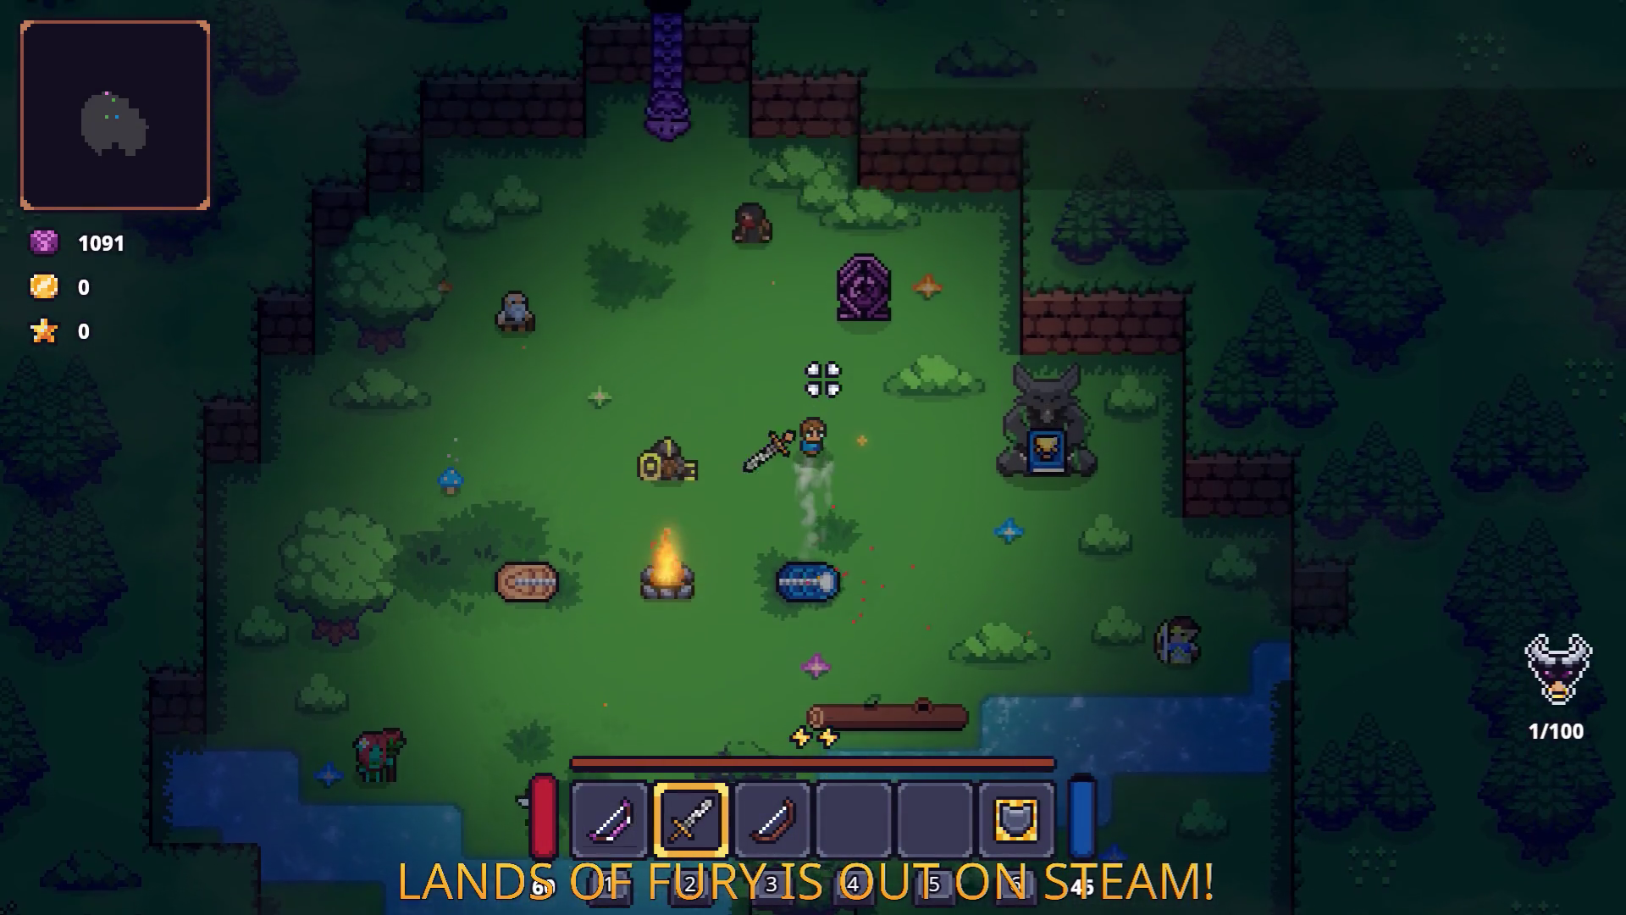
{"action": "key", "text": "w"}
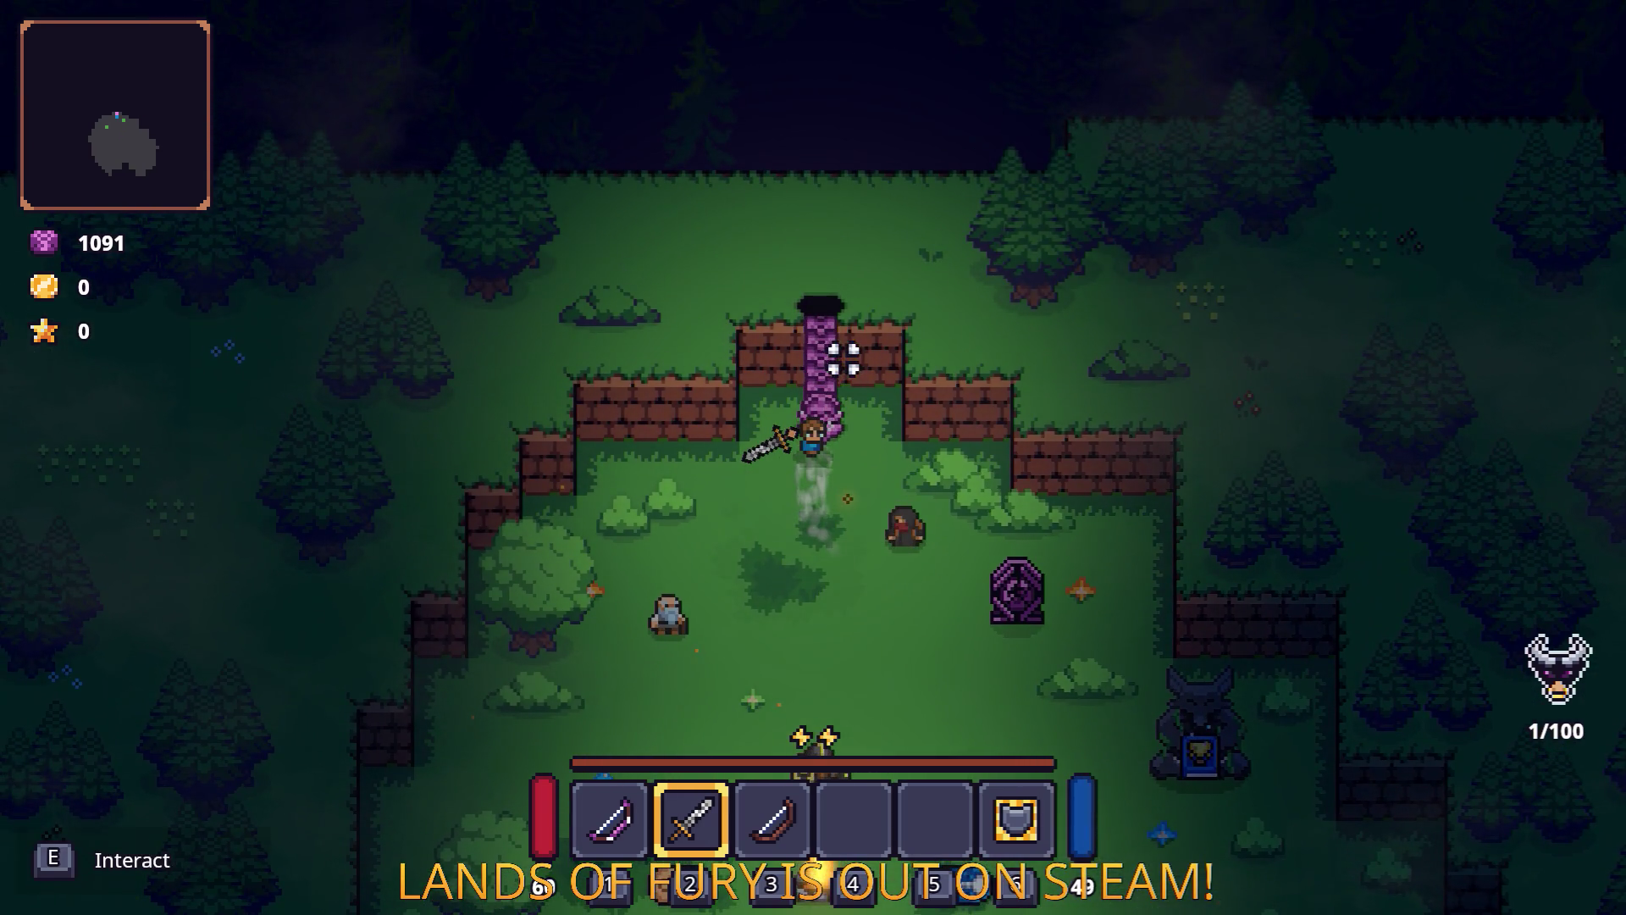
{"action": "key", "text": "e"}
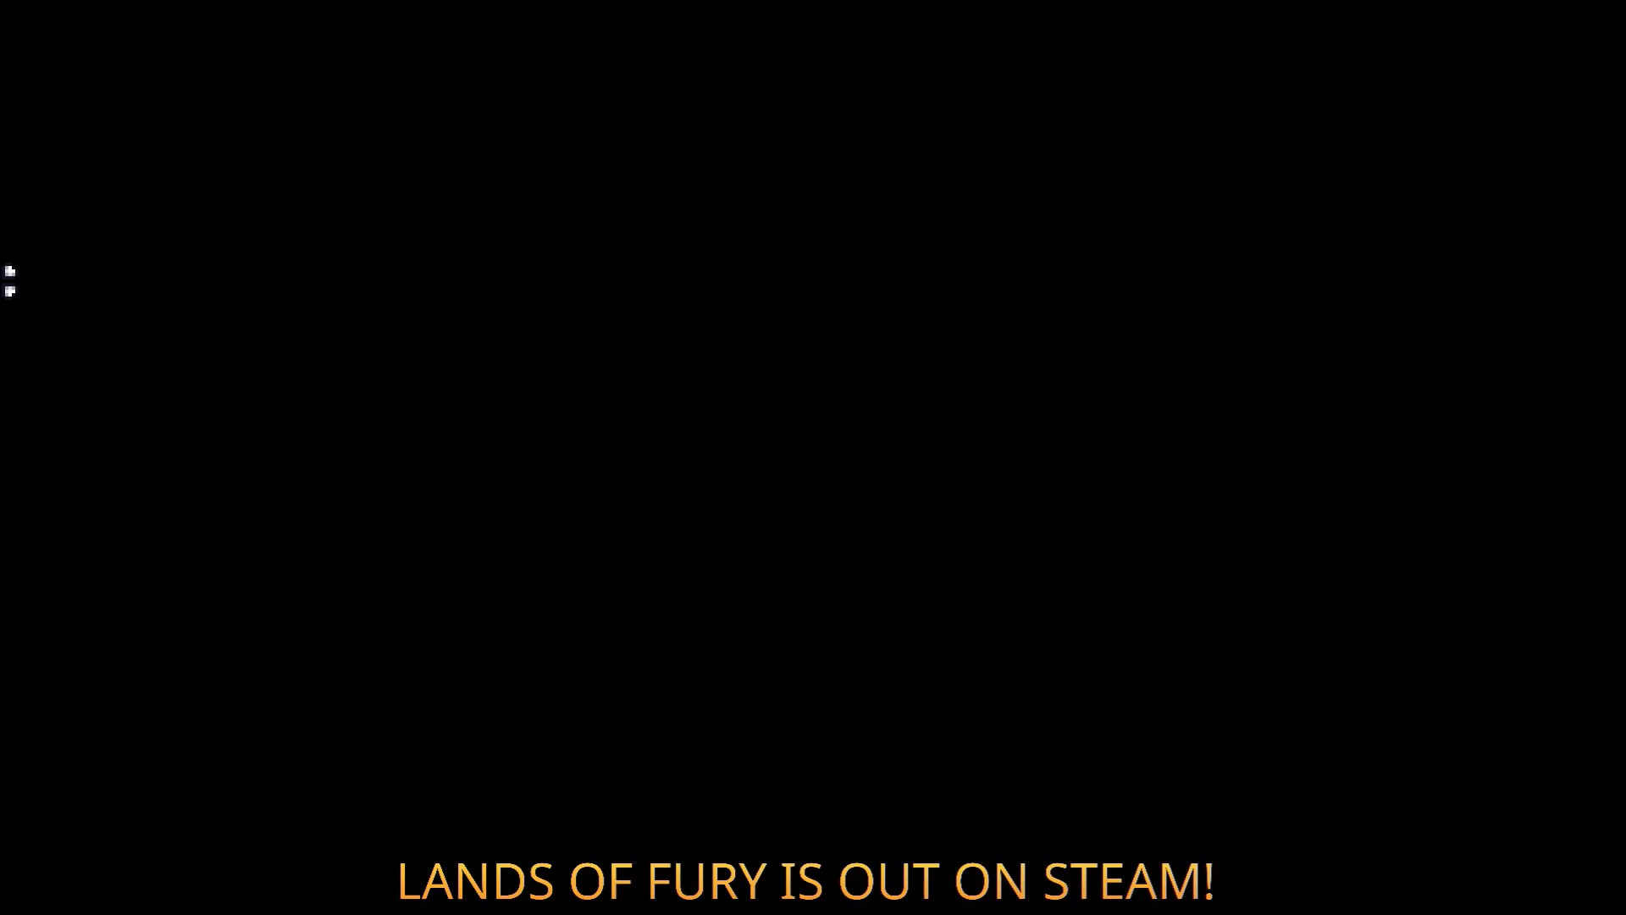
Equip the sword and fight the ghost and other enemies around the first campfire.
{"action": "key", "text": "w"}
{"action": "key", "text": "2"}
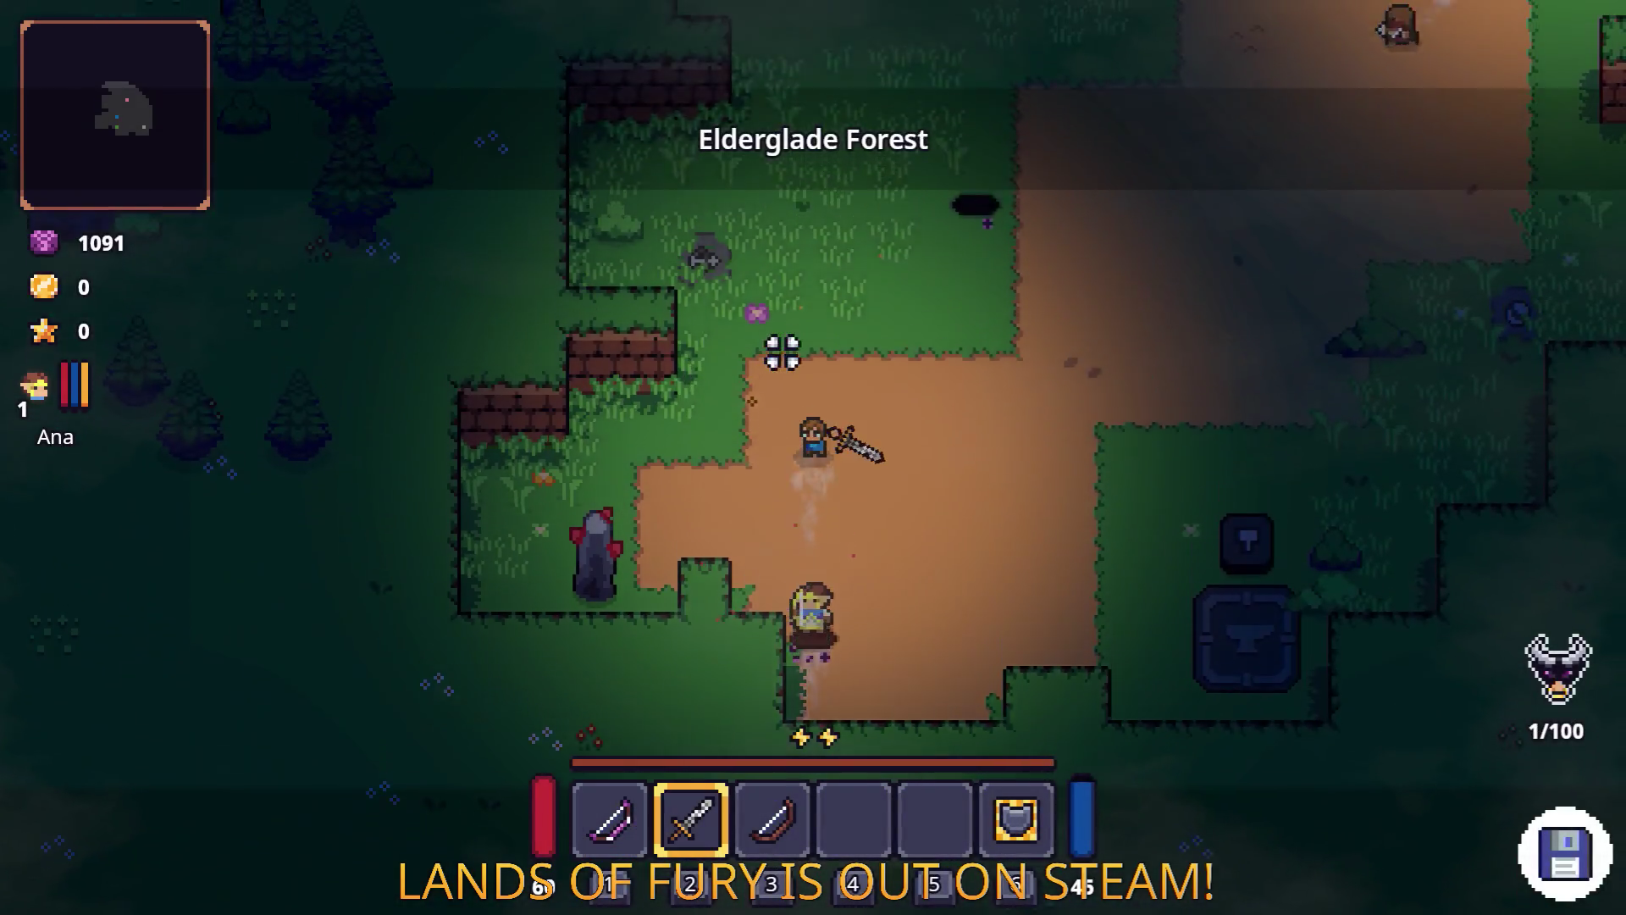
{"action": "left_click", "coordinate": [781, 349]}
{"action": "key", "text": "d"}
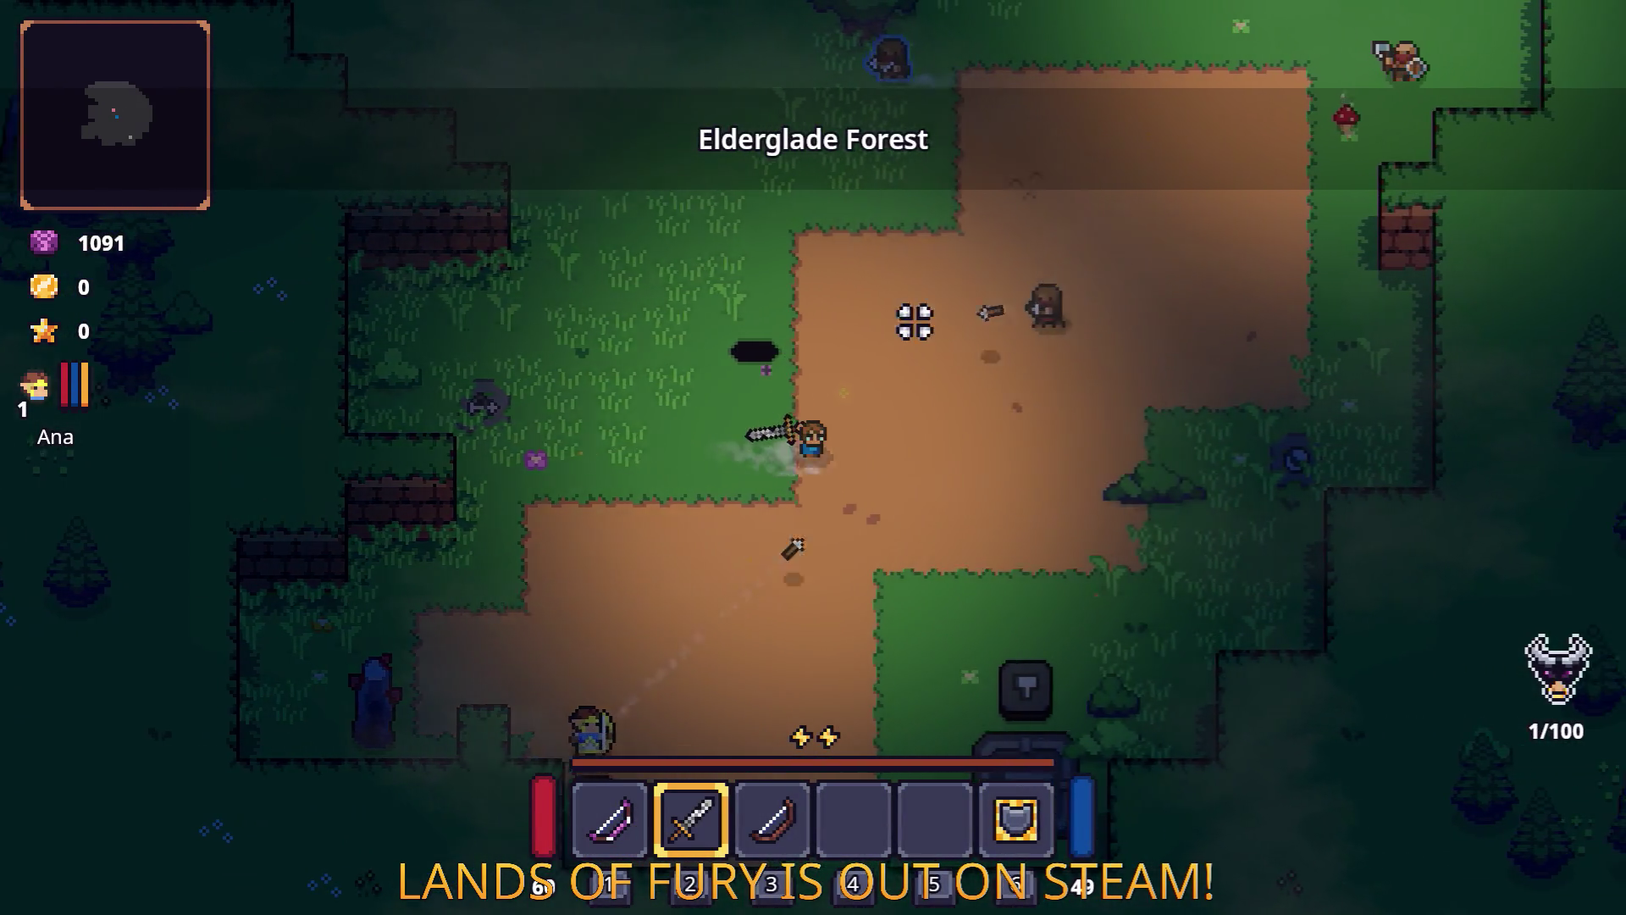
{"action": "left_click", "coordinate": [935, 298]}
{"action": "key", "text": "w"}
{"action": "key", "text": "d"}
{"action": "left_click", "coordinate": [907, 338]}
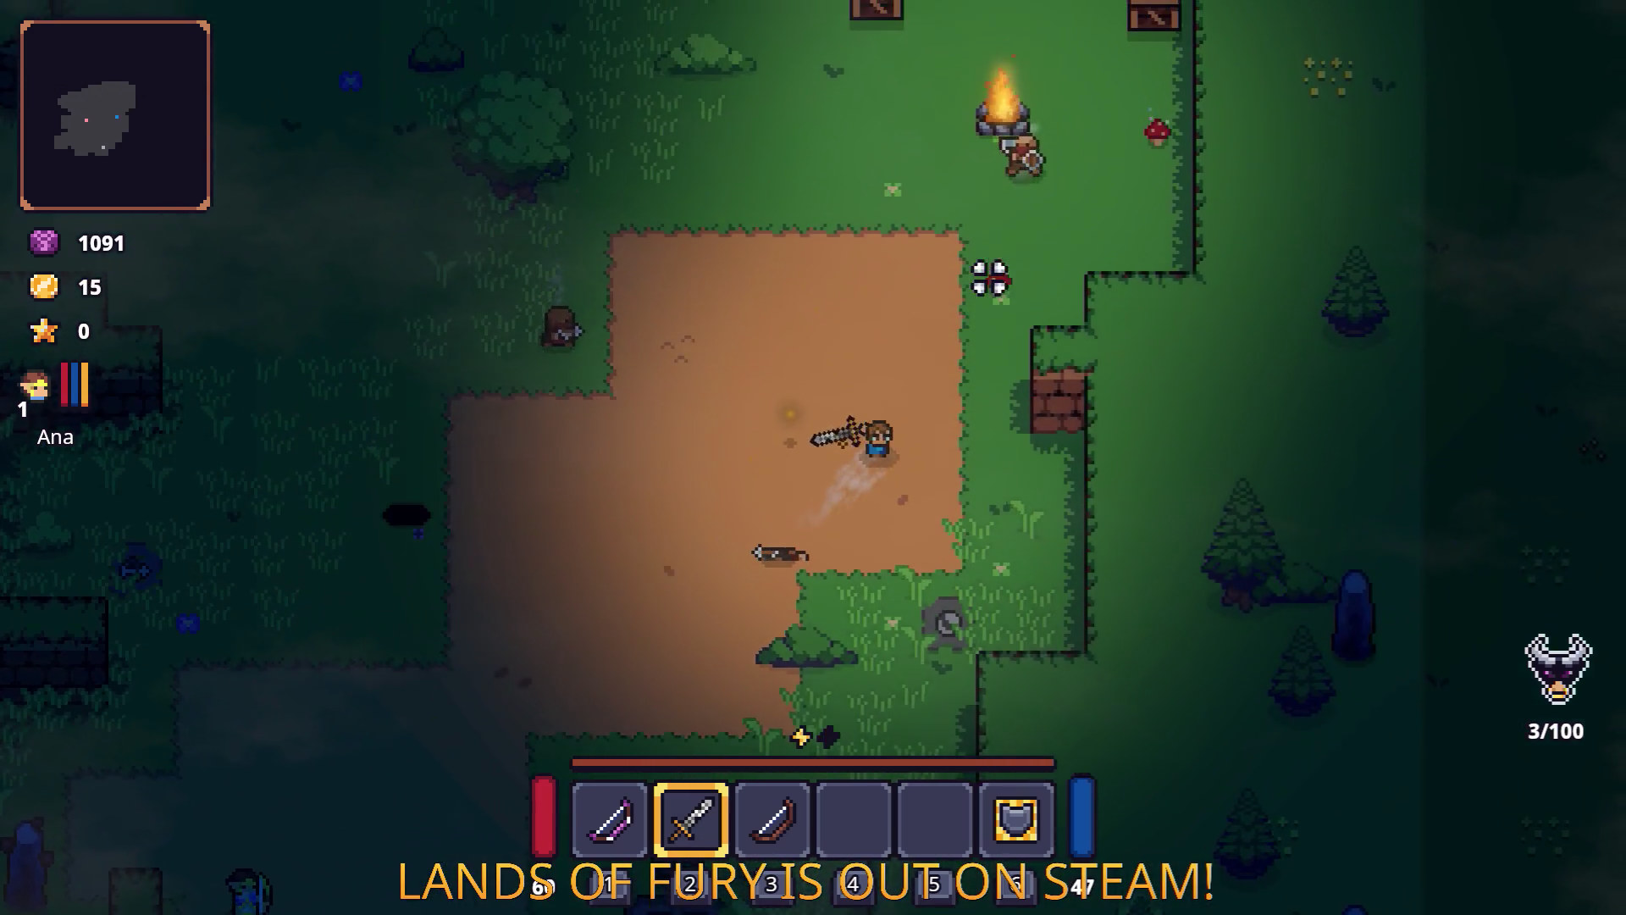
{"action": "key", "text": "w"}
{"action": "key", "text": "d"}
{"action": "left_click", "coordinate": [1104, 212]}
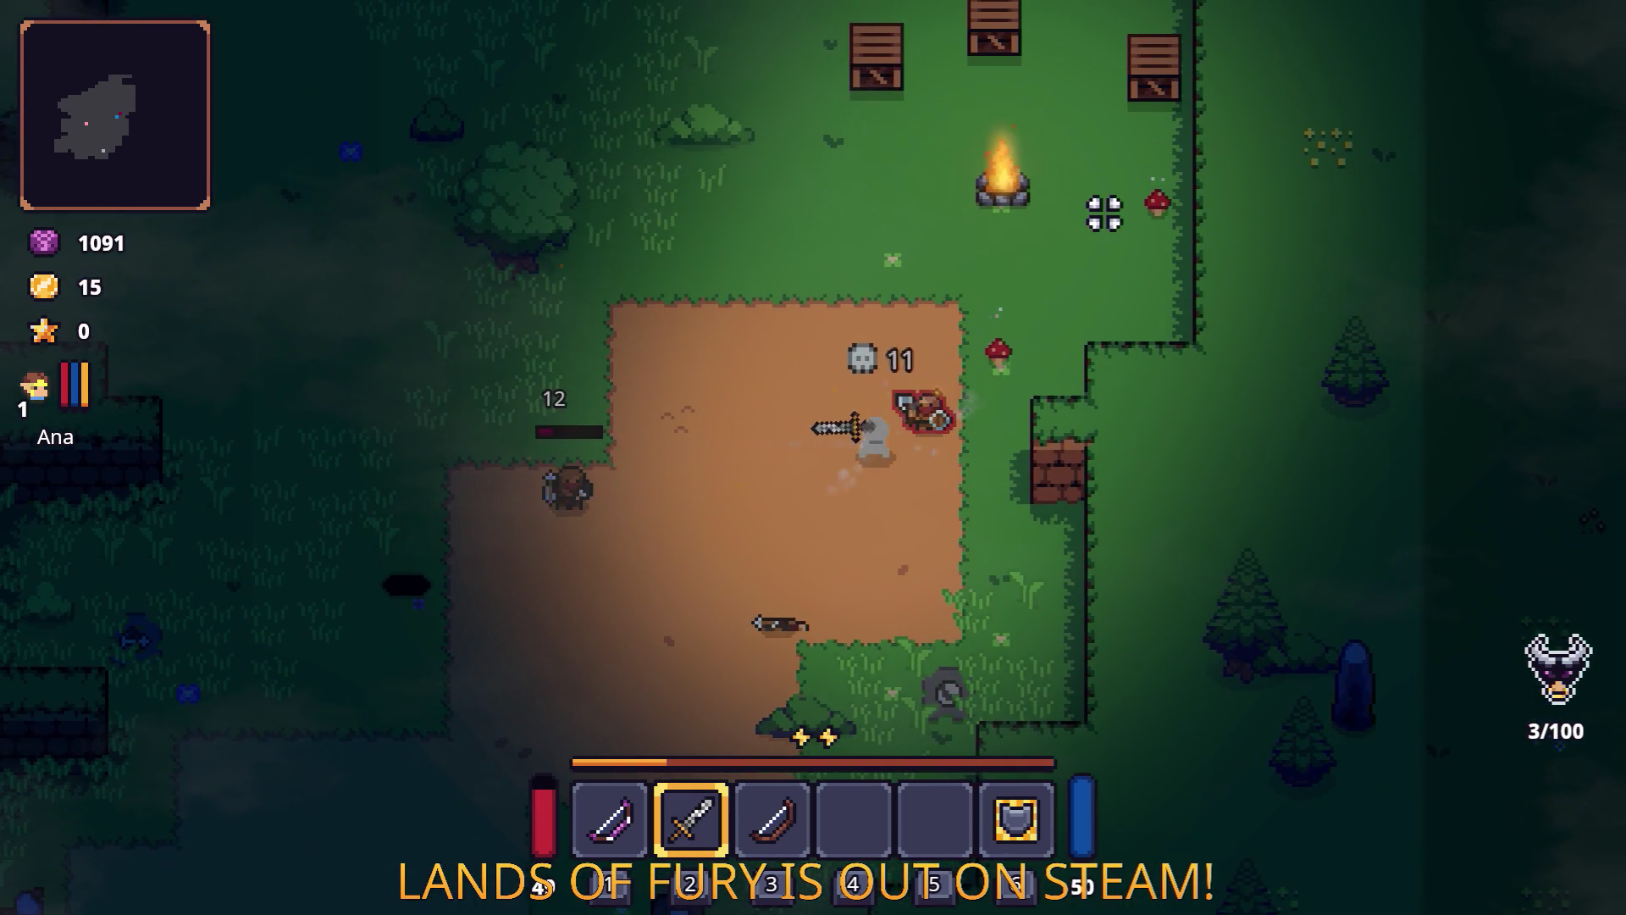
{"action": "key", "text": "d"}
{"action": "left_click", "coordinate": [977, 465]}
{"action": "key", "text": "a"}
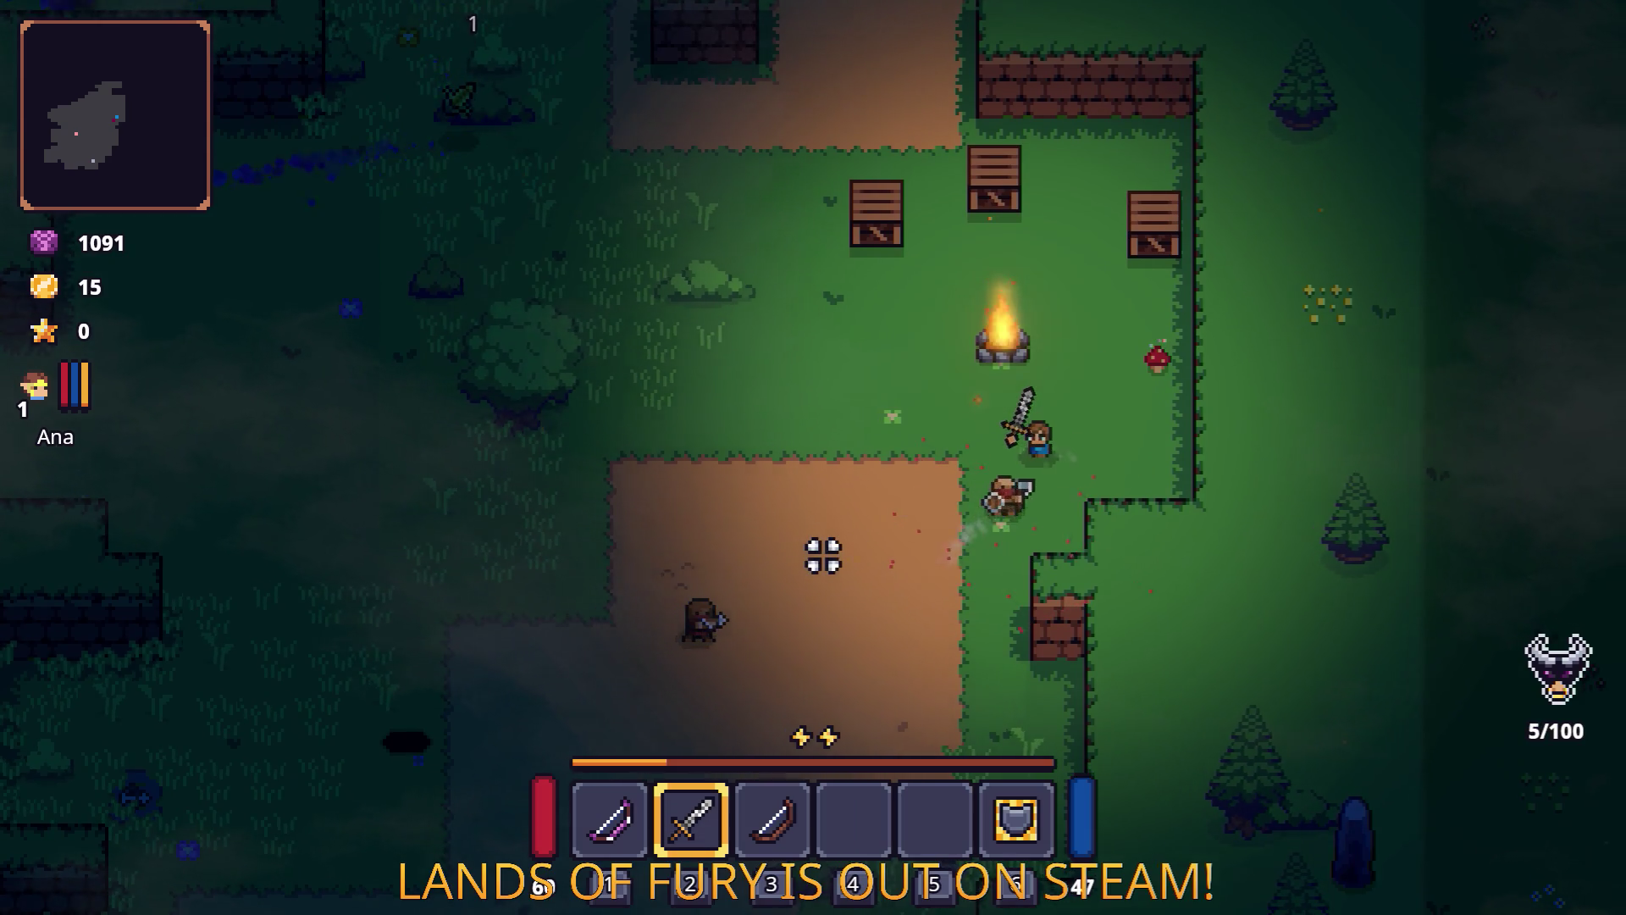
{"action": "key", "text": "w"}
{"action": "left_click", "coordinate": [1053, 348]}
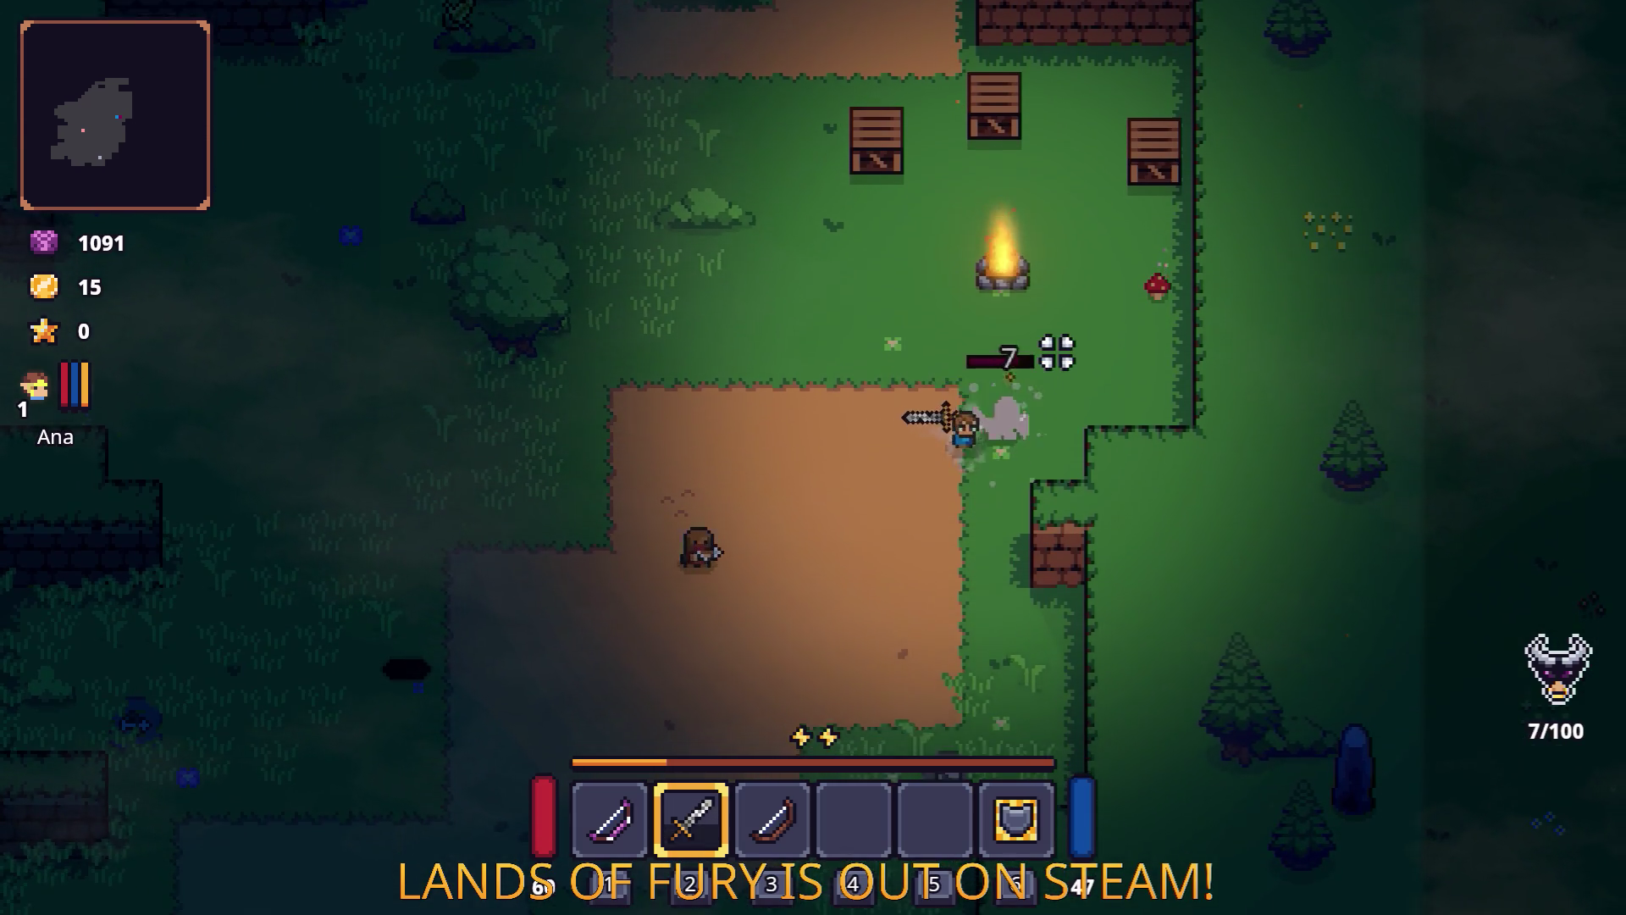
{"action": "key", "text": "a"}
{"action": "left_click", "coordinate": [785, 338]}
{"action": "left_click", "coordinate": [846, 483]}
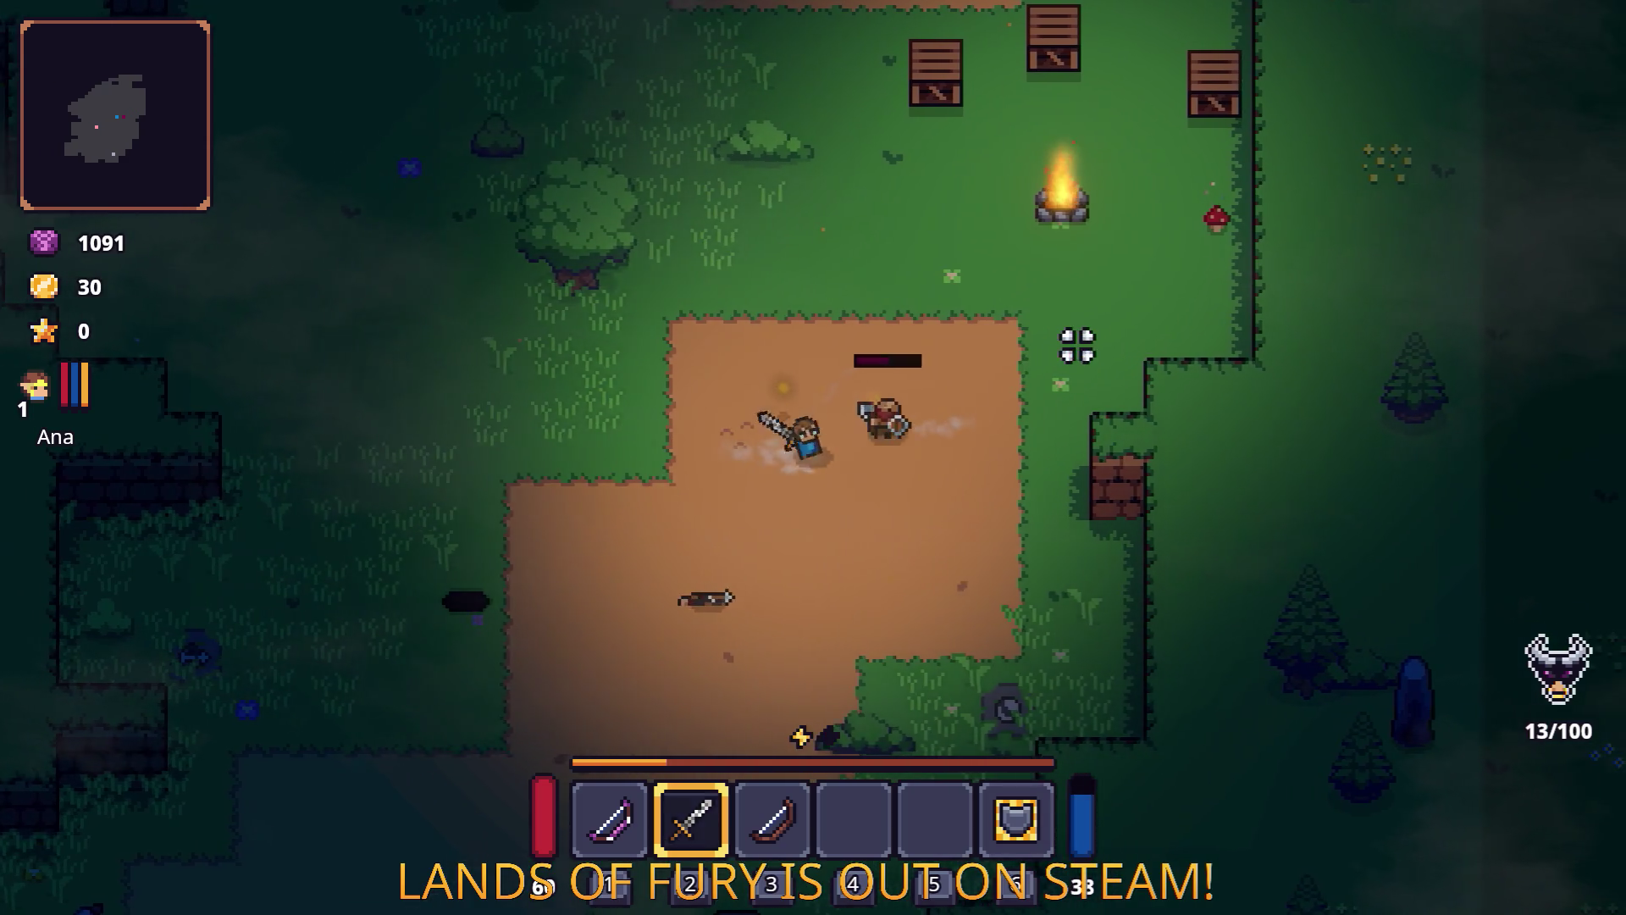
{"action": "left_click", "coordinate": [963, 463]}
{"action": "left_click", "coordinate": [787, 533]}
{"action": "key", "text": "w"}
{"action": "key", "text": "d"}
{"action": "left_click", "coordinate": [952, 432]}
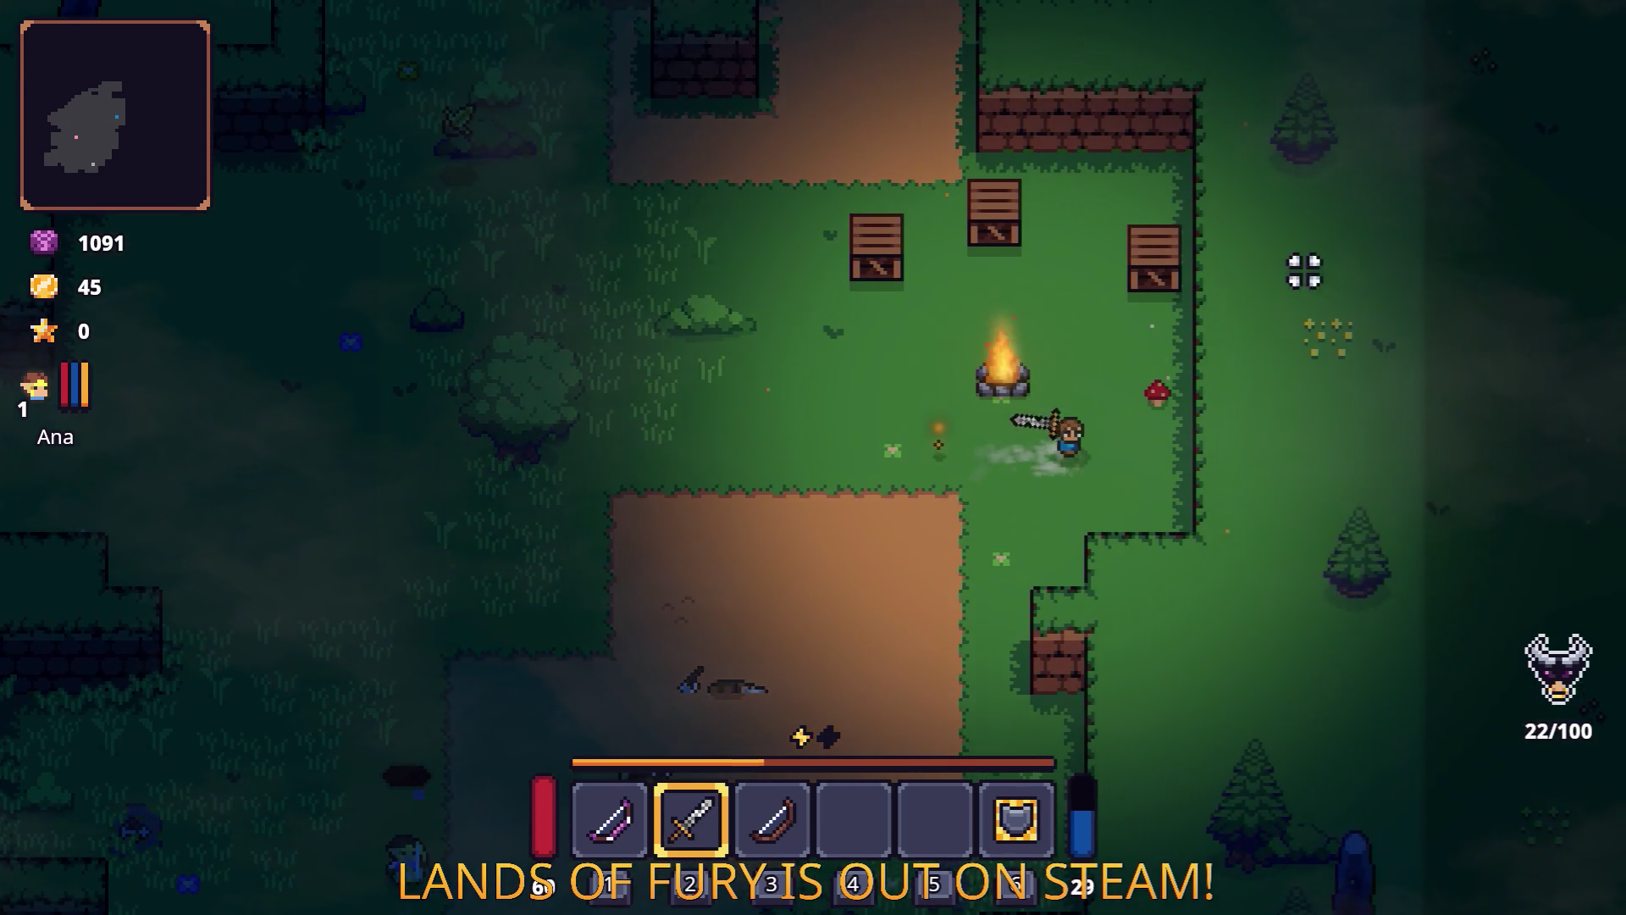
Smash the crates up the path to collect the Nails and grab the loot.
{"action": "key", "text": "w"}
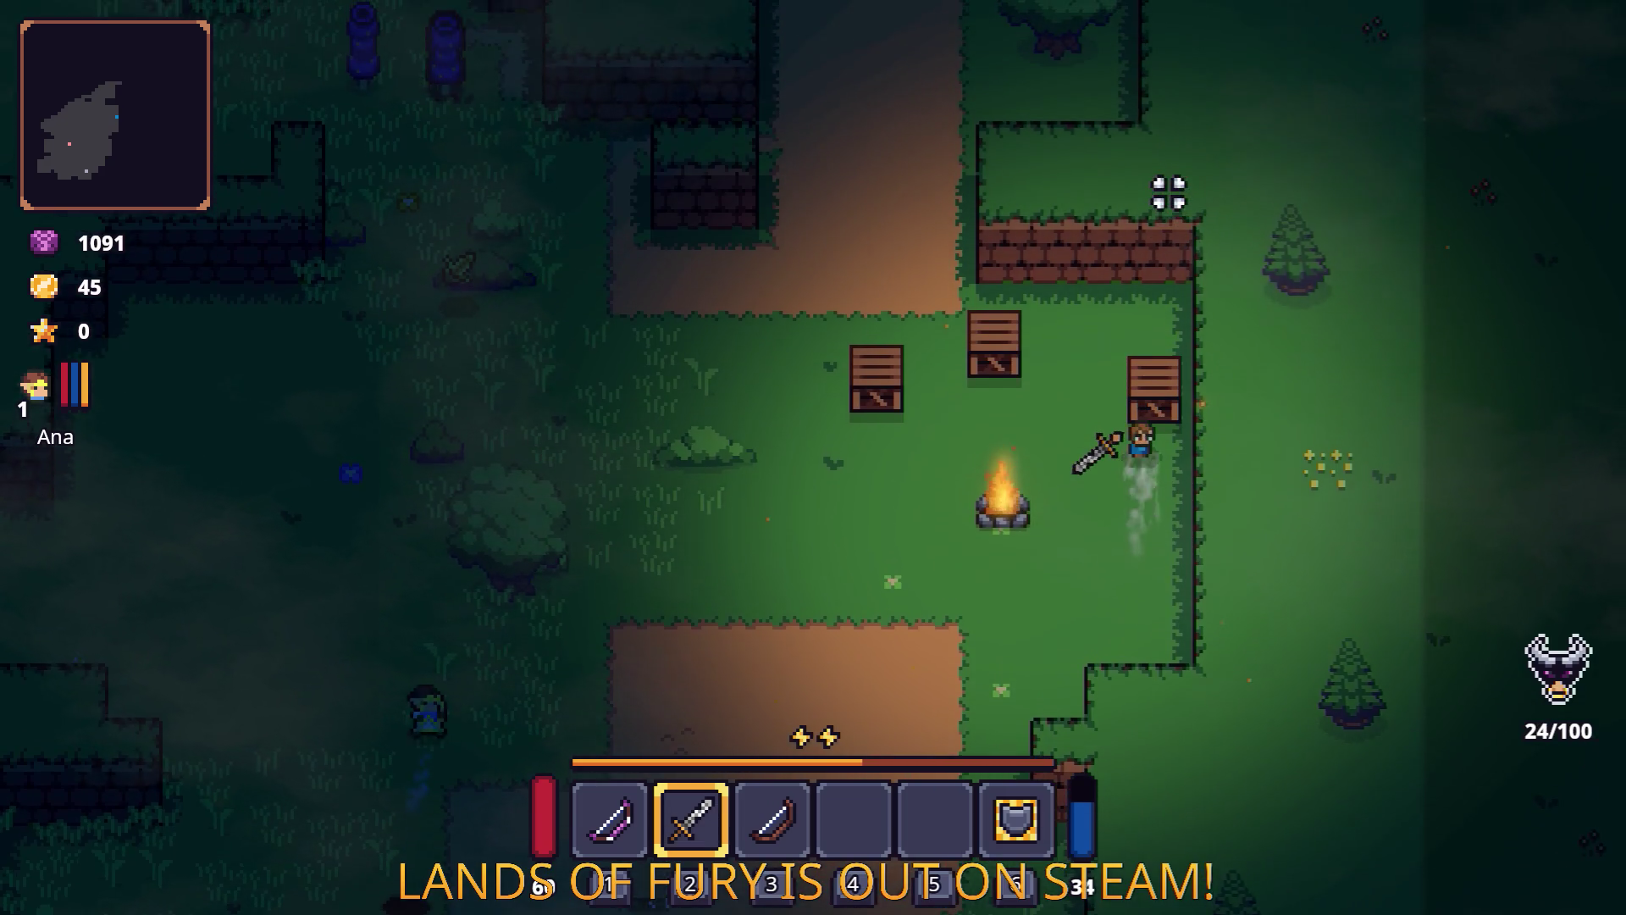
{"action": "key", "text": "w"}
{"action": "left_click", "coordinate": [762, 189]}
{"action": "left_click", "coordinate": [1126, 280]}
{"action": "left_click", "coordinate": [952, 260]}
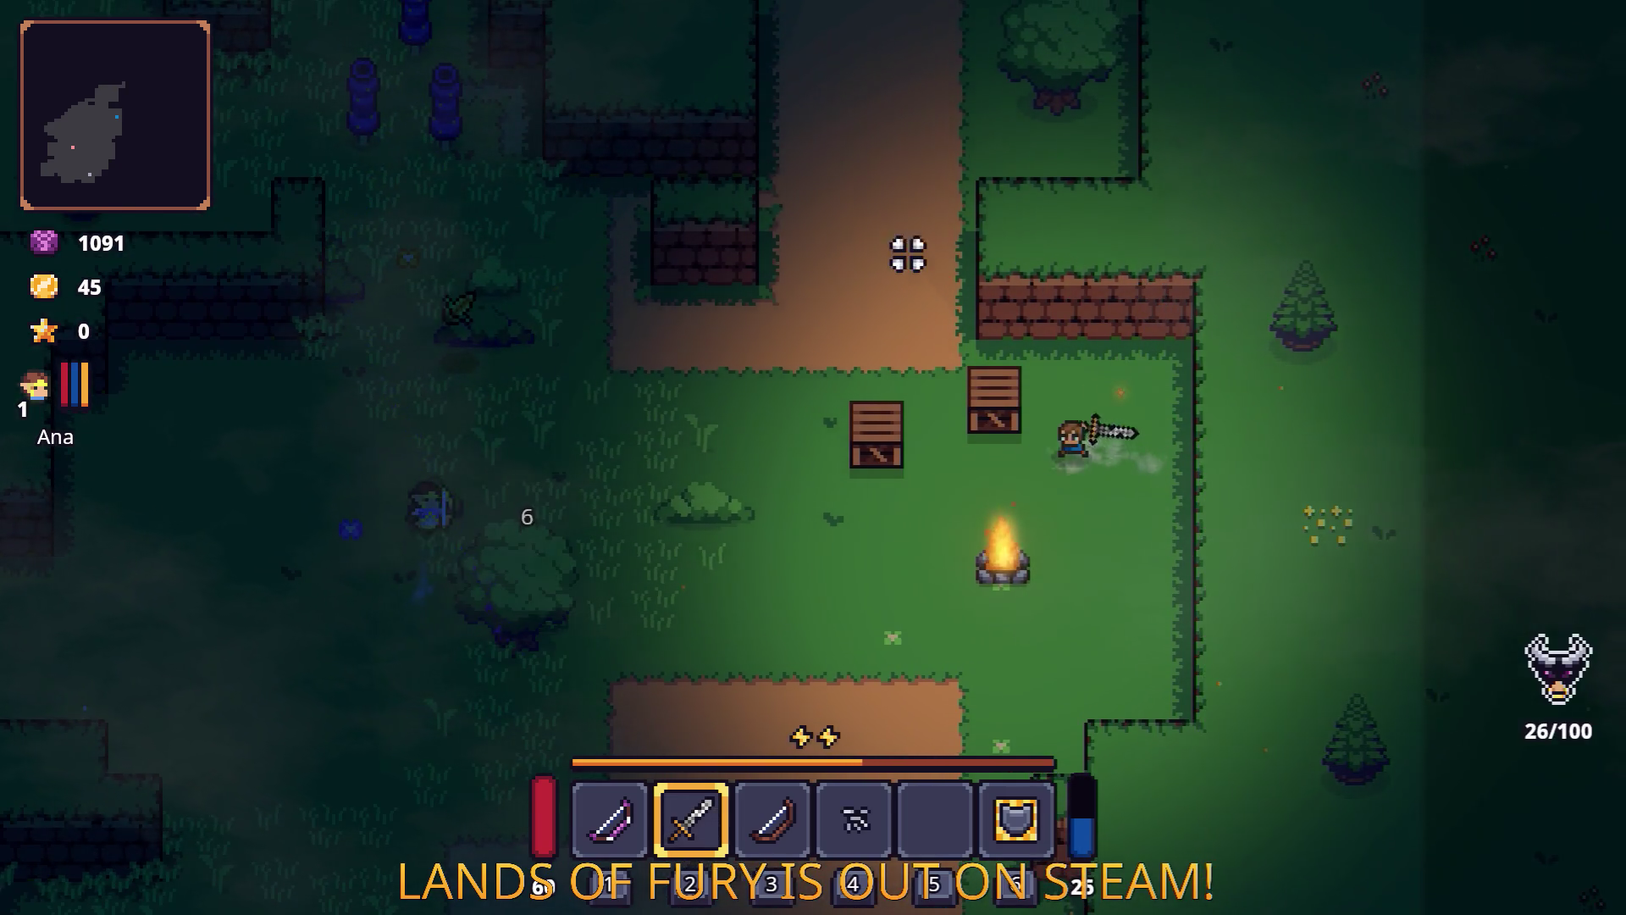
{"action": "key", "text": "w"}
{"action": "key", "text": "d"}
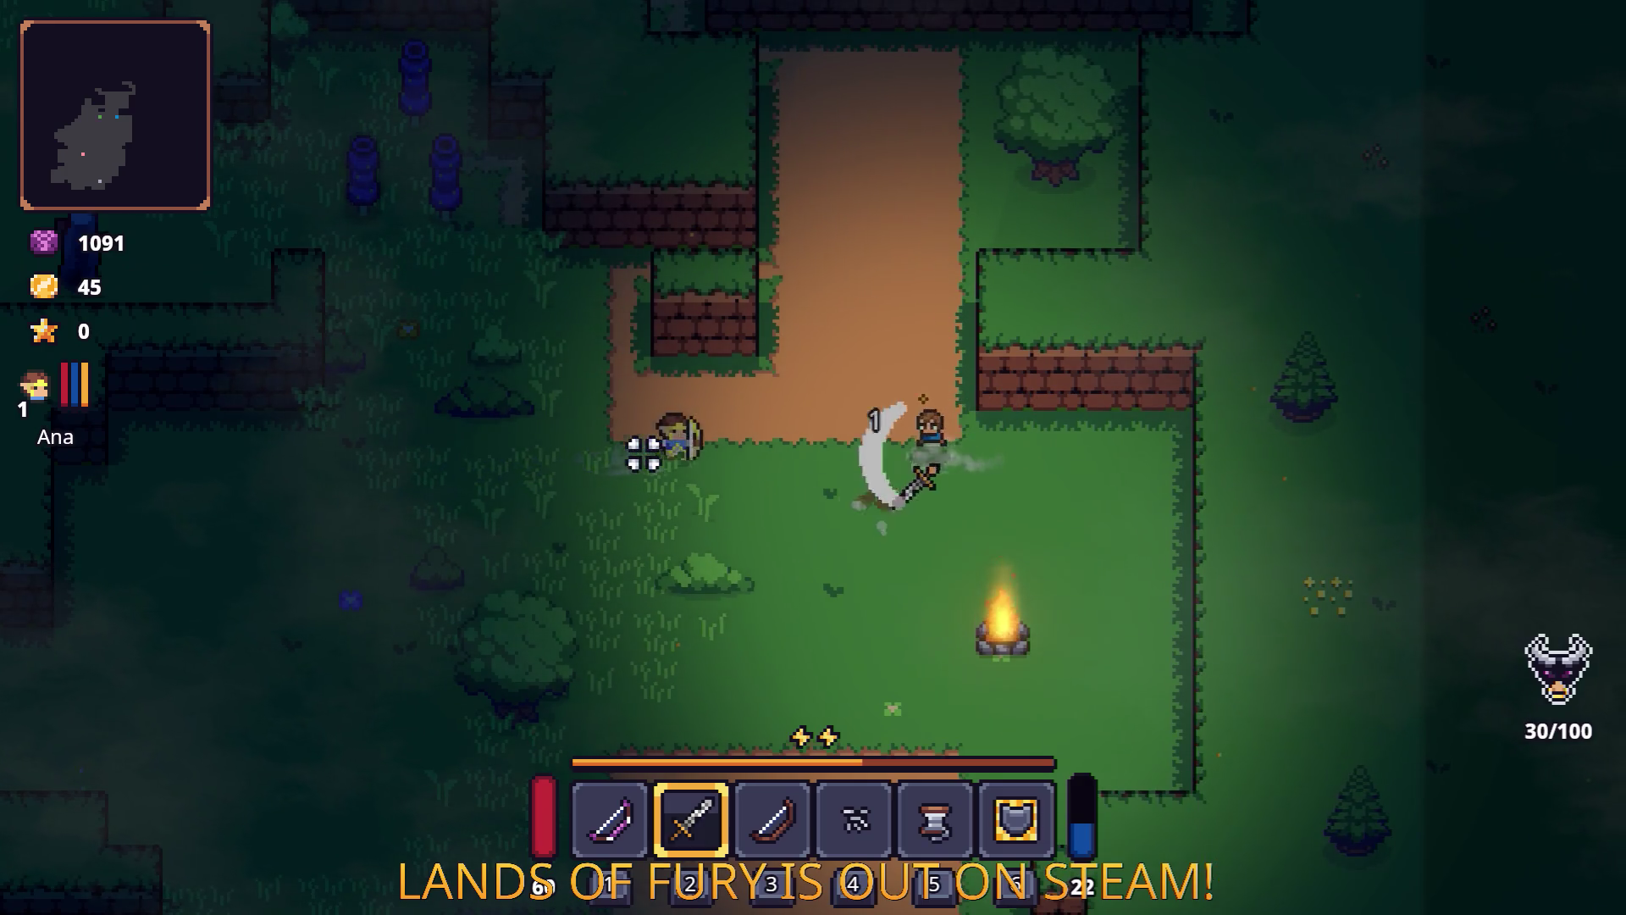
Fight through the enemy group in the campfire clearing past the brick walls, circling until they fall.
{"action": "key", "text": "a"}
{"action": "key", "text": "w"}
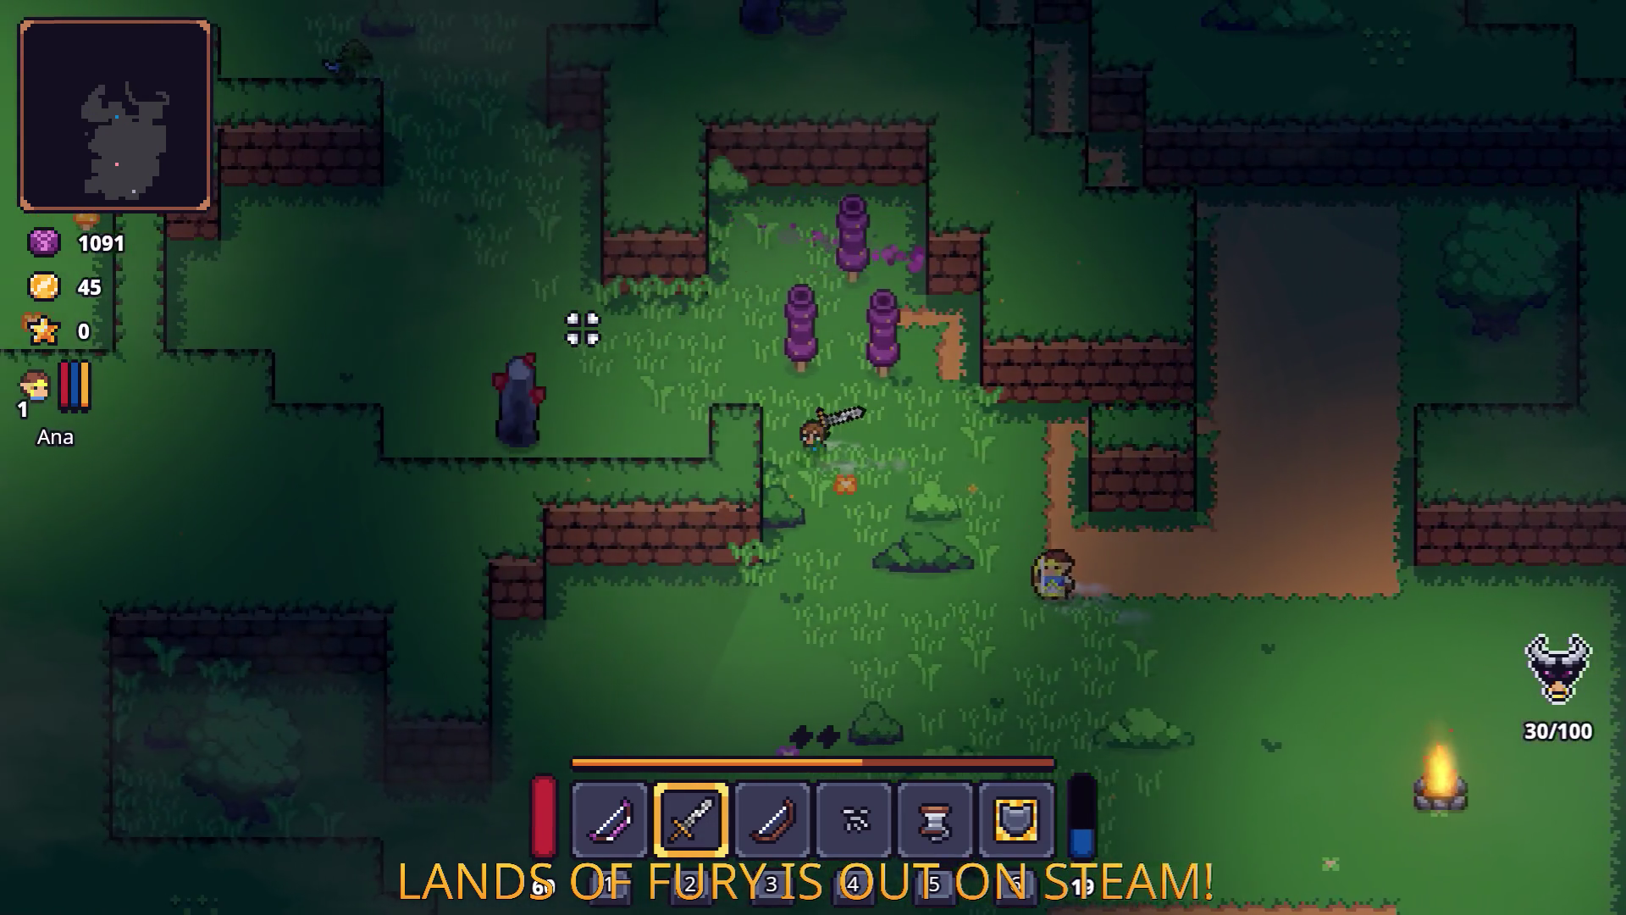
{"action": "key", "text": "a"}
{"action": "key", "text": "w"}
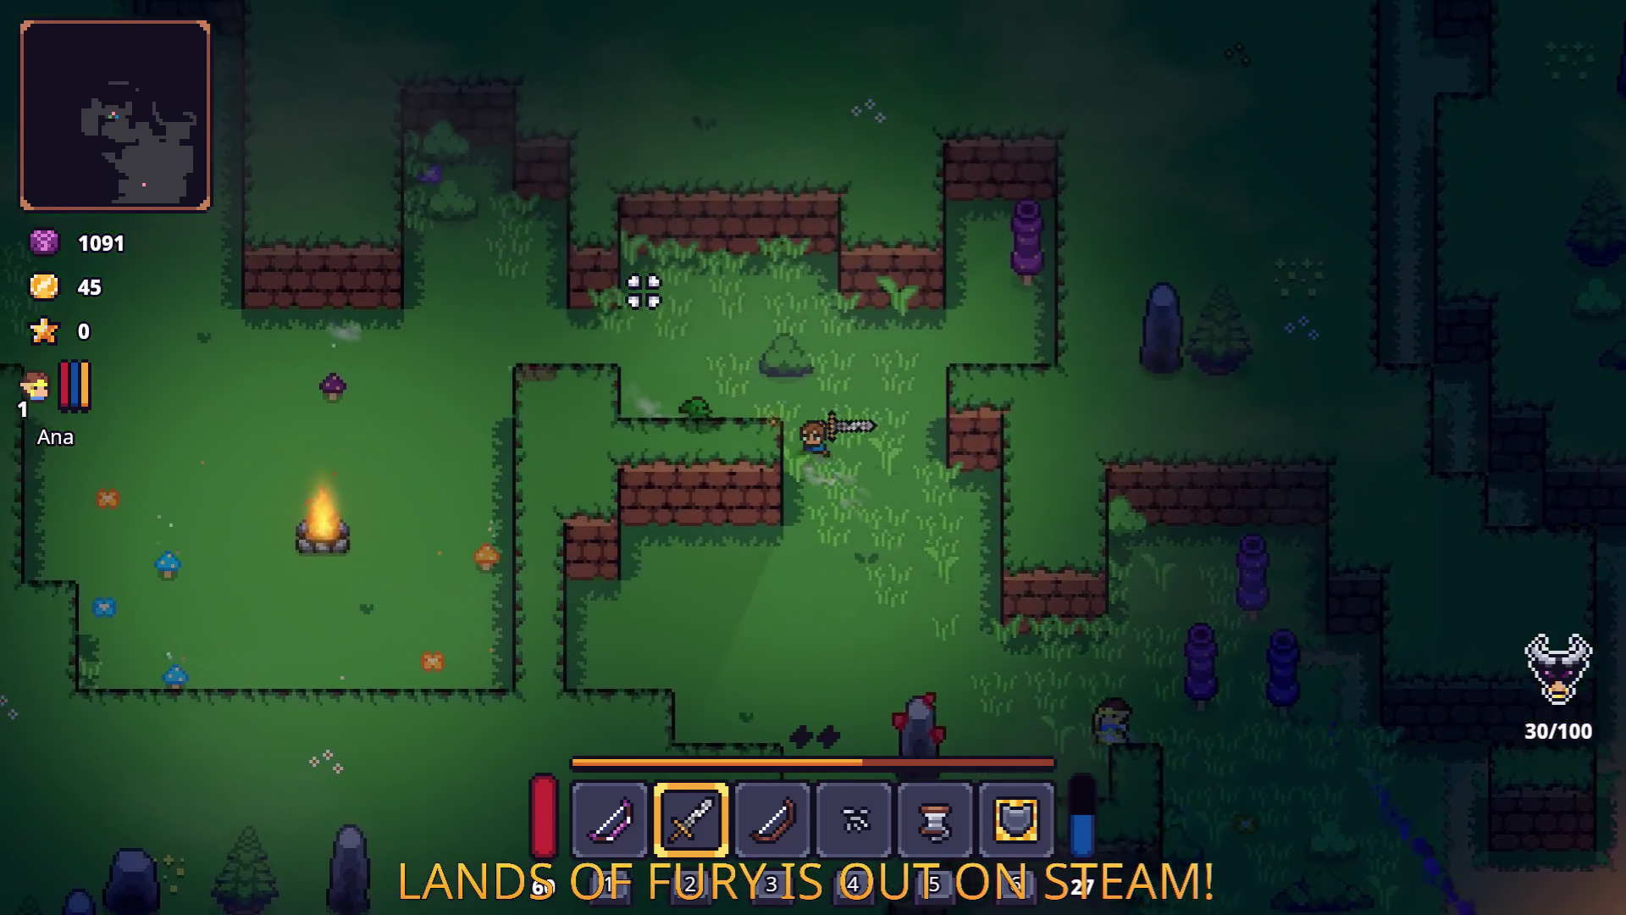
{"action": "key", "text": "d"}
{"action": "key", "text": "a"}
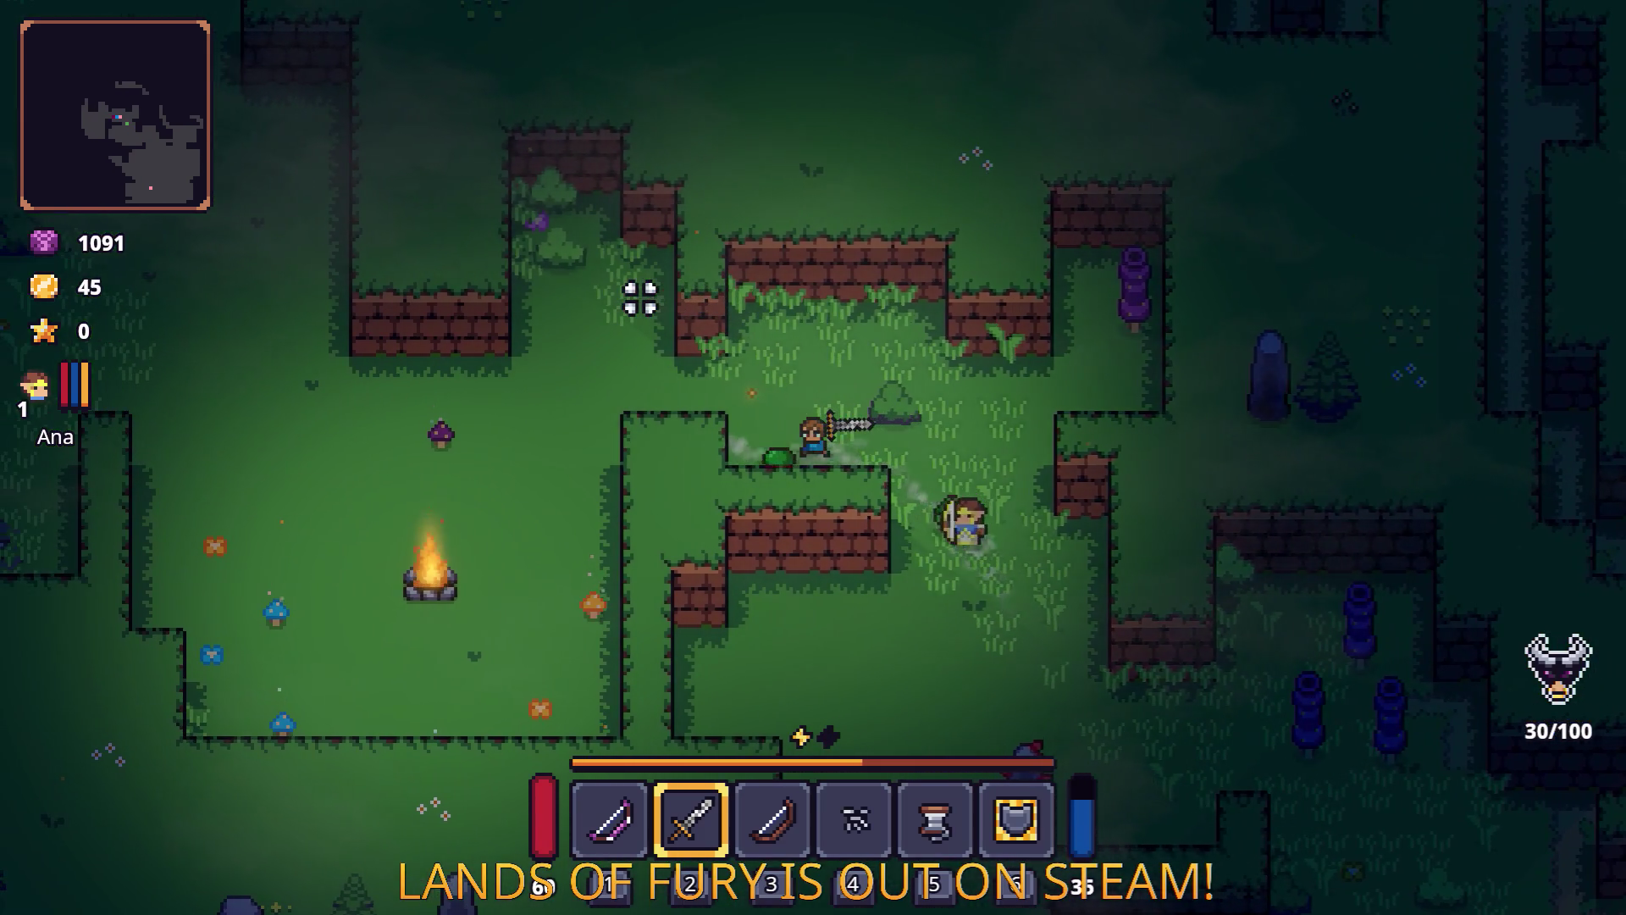
{"action": "left_click", "coordinate": [678, 364]}
{"action": "key", "text": "a"}
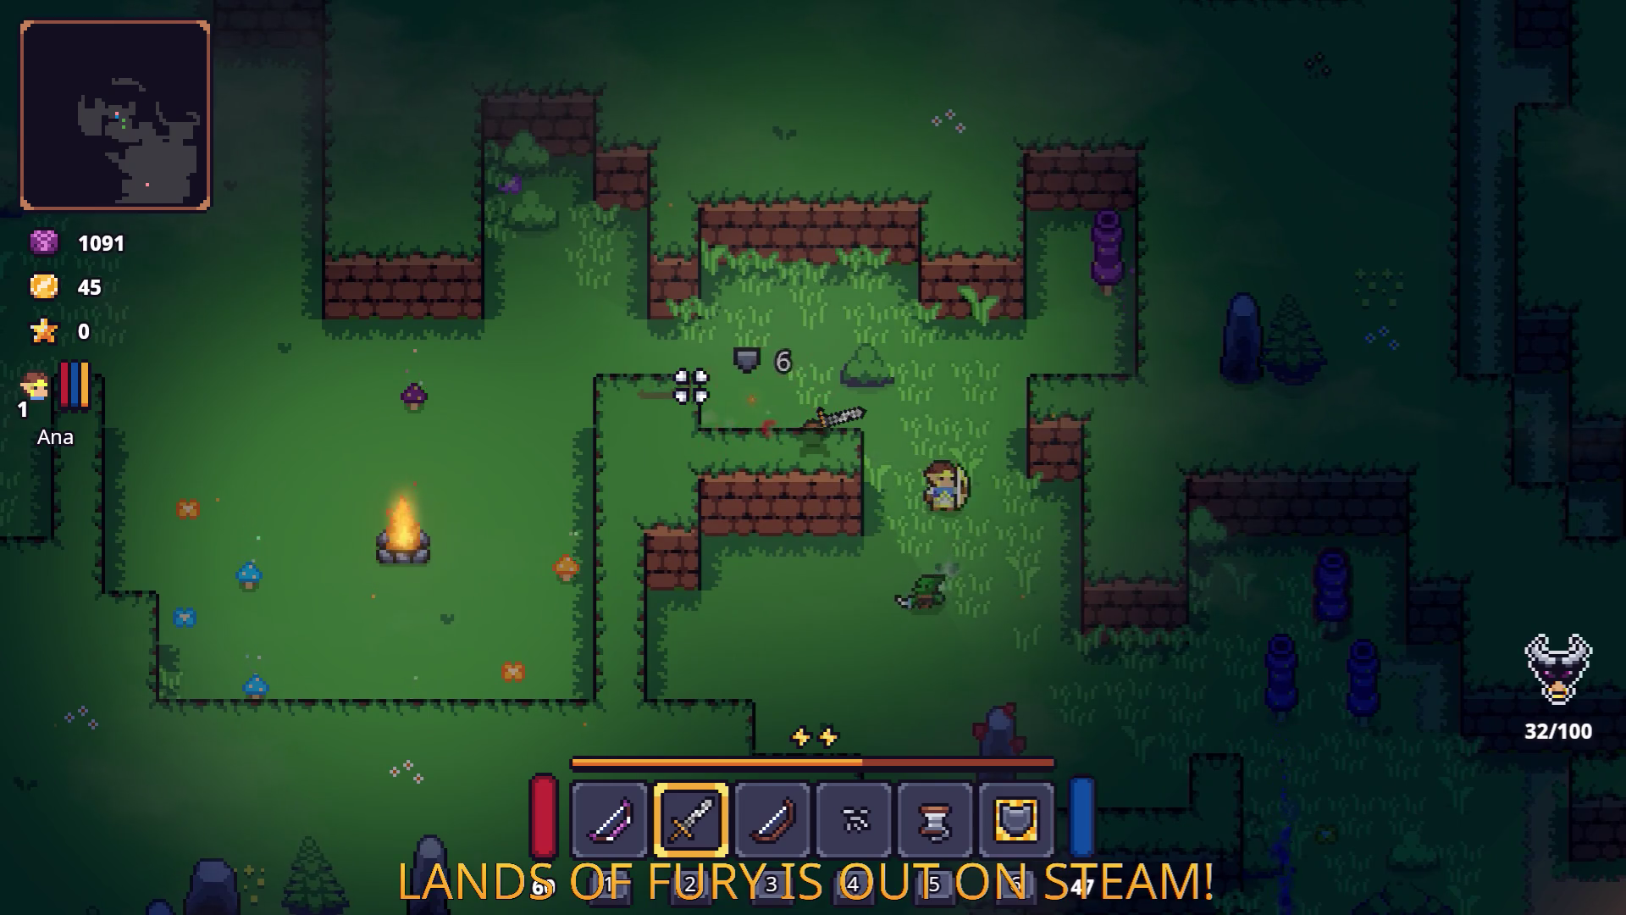
{"action": "key", "text": "w"}
{"action": "key", "text": "s"}
{"action": "key", "text": "a"}
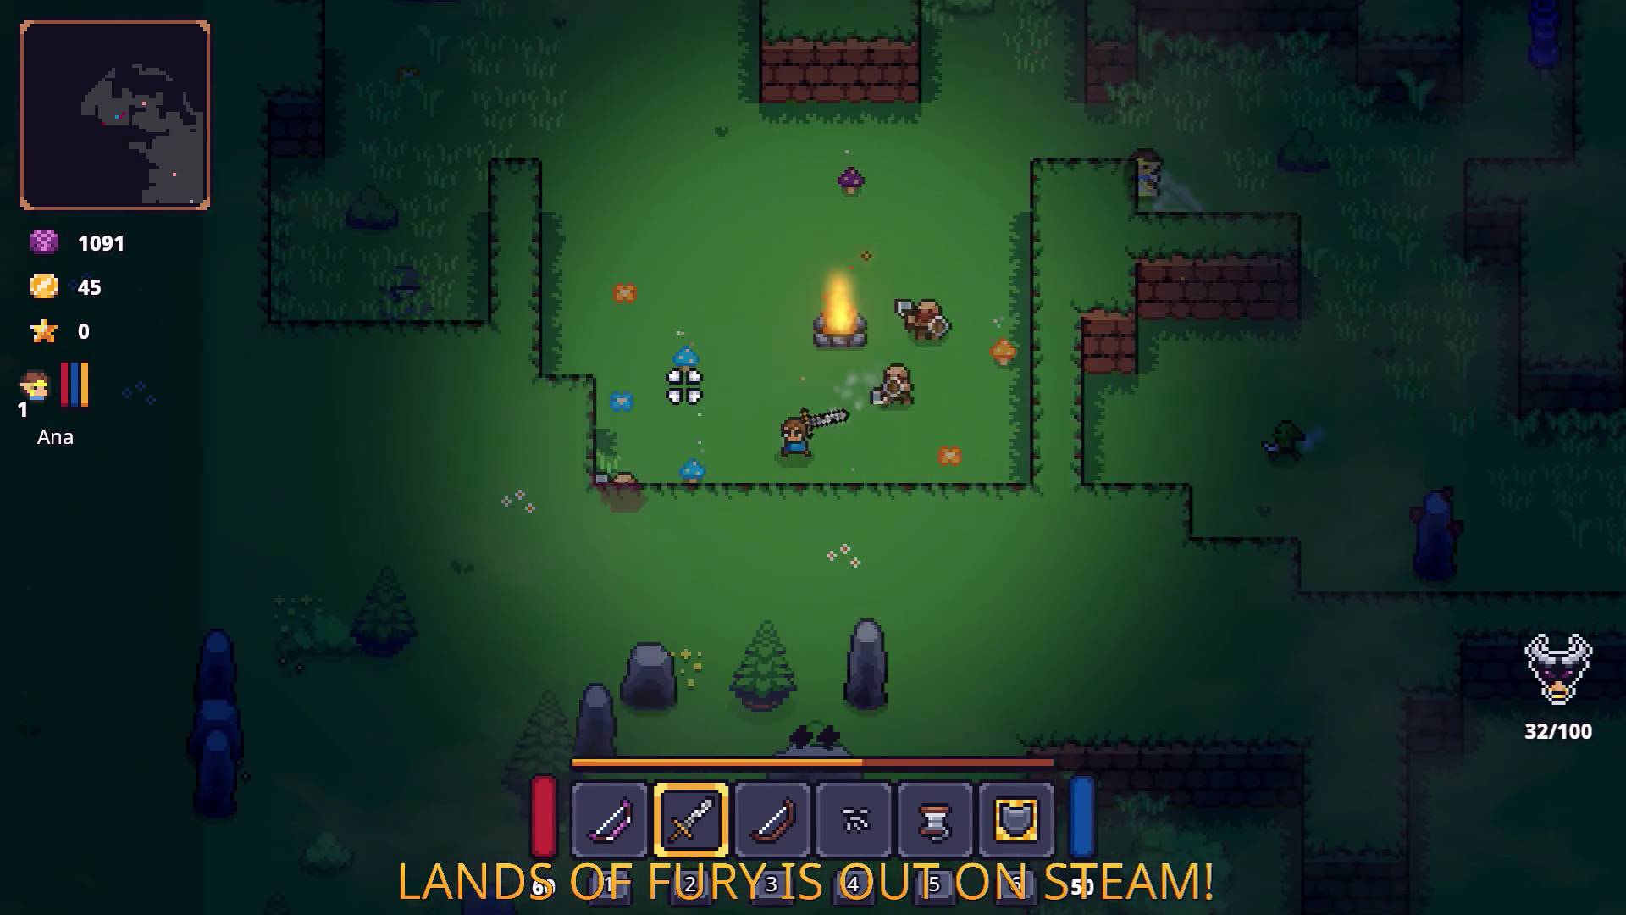
{"action": "key", "text": "w"}
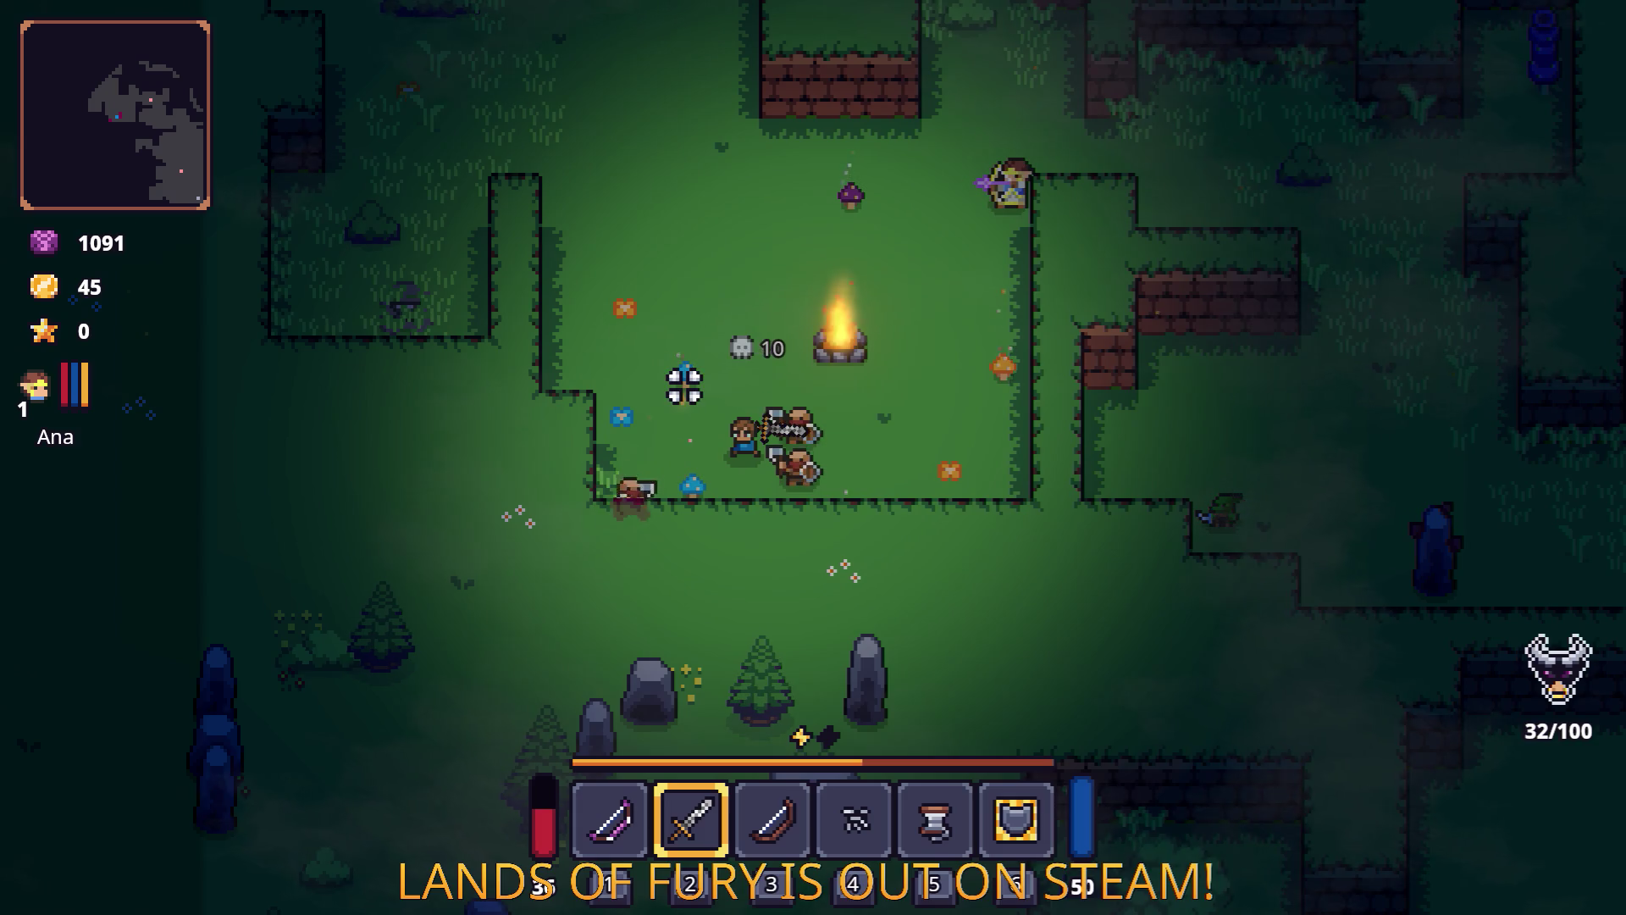
{"action": "key", "text": "w"}
{"action": "key", "text": "a"}
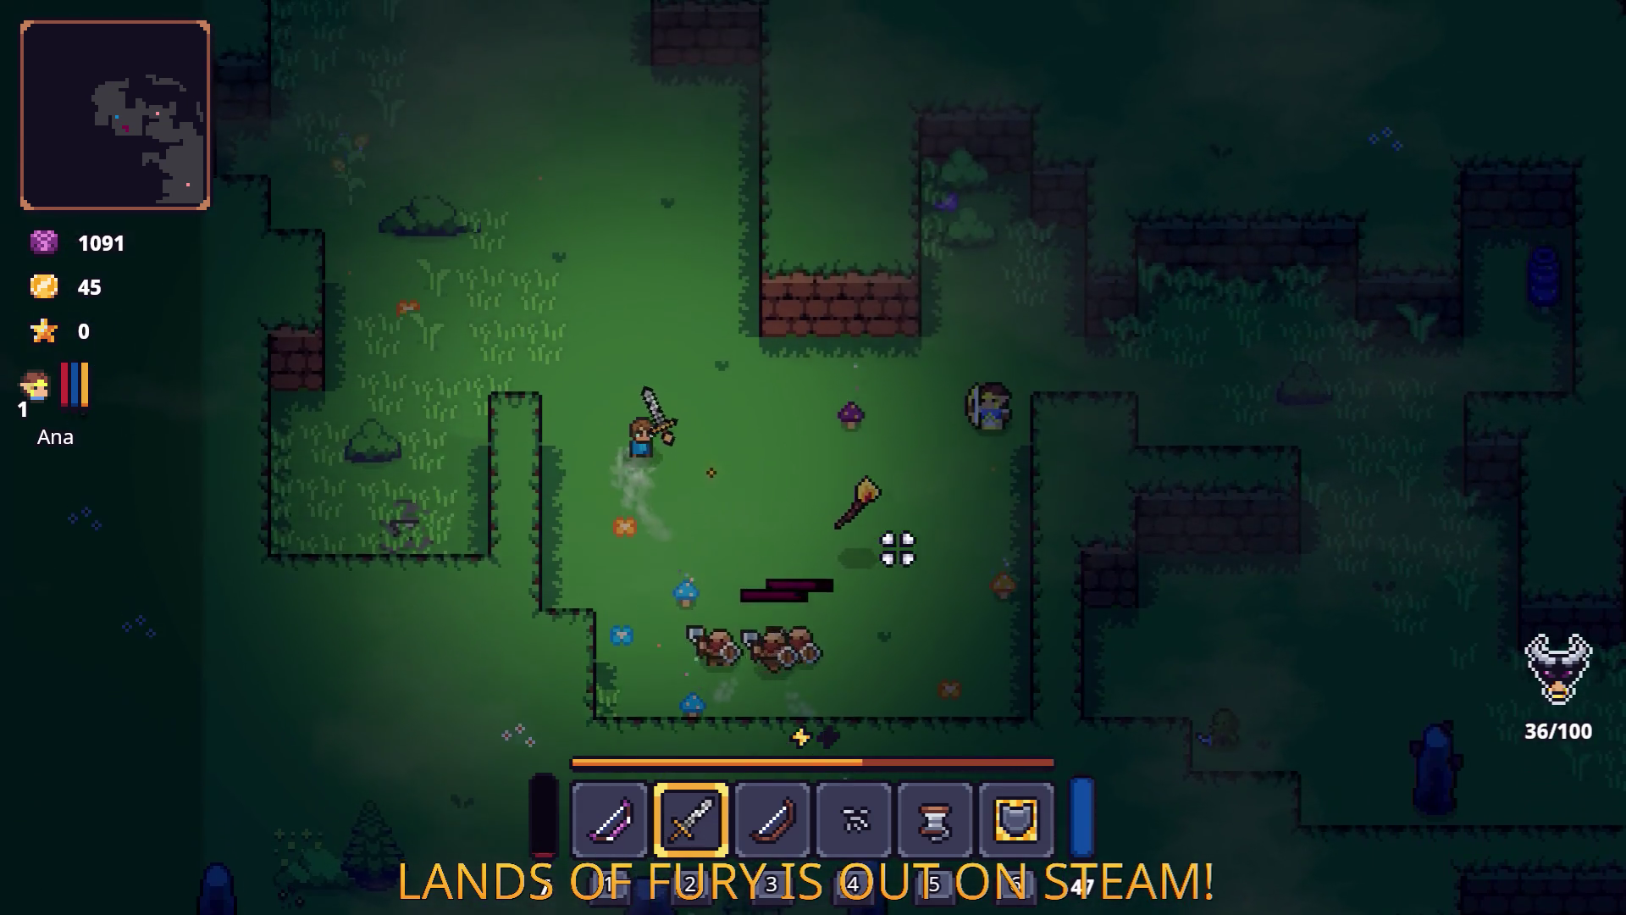
{"action": "key", "text": "d"}
{"action": "key", "text": "s"}
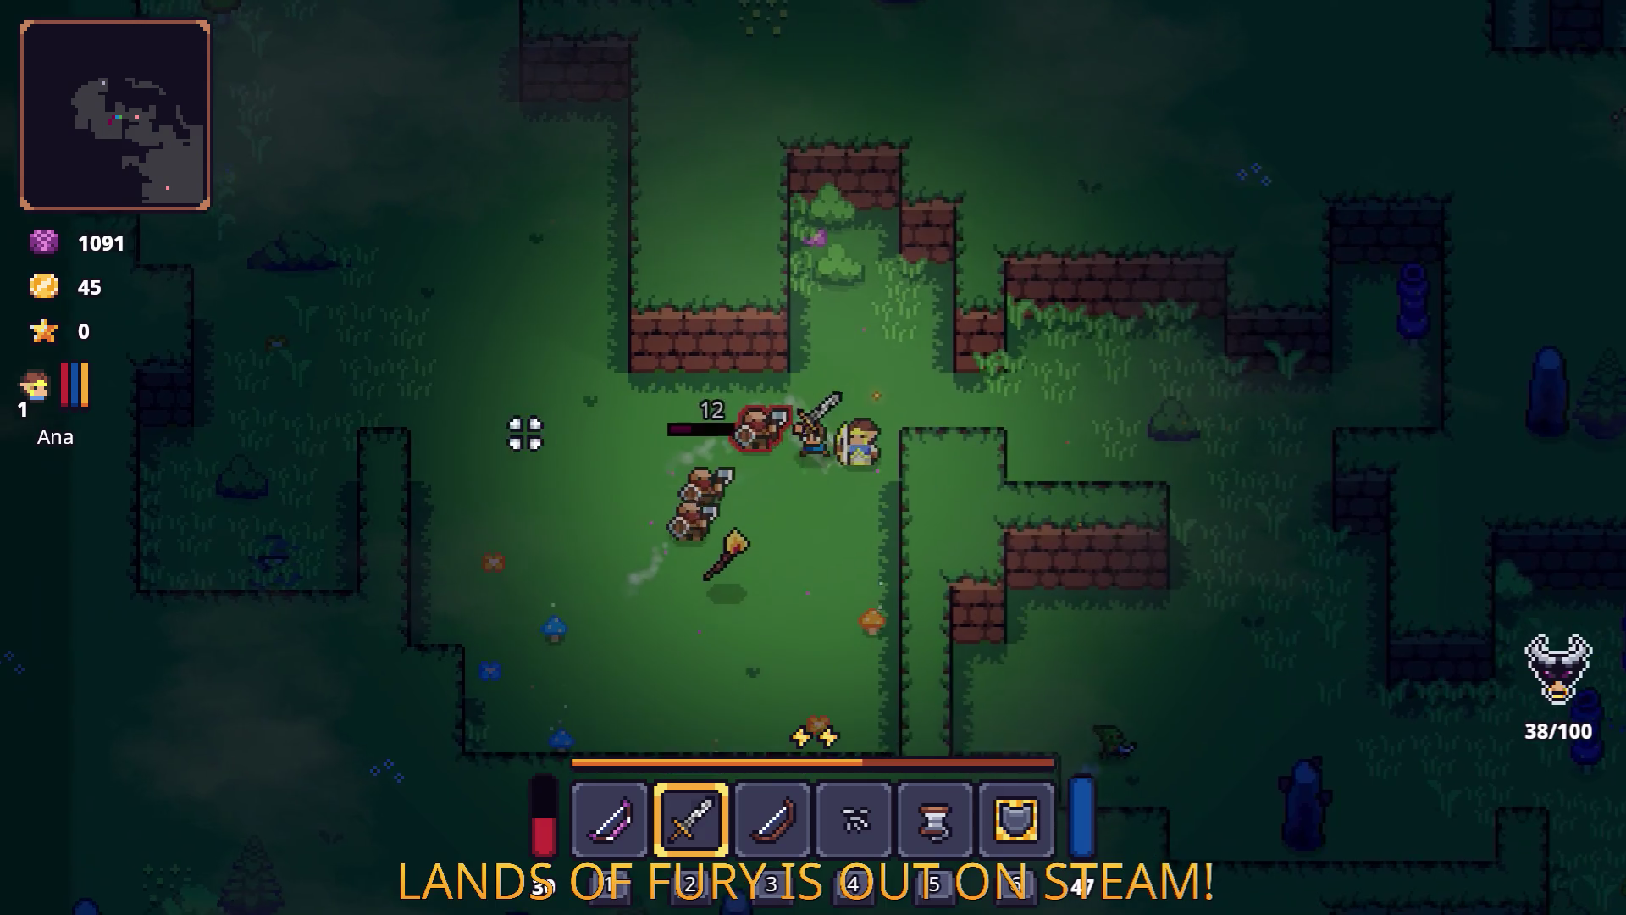
{"action": "key", "text": "a"}
{"action": "key", "text": "w"}
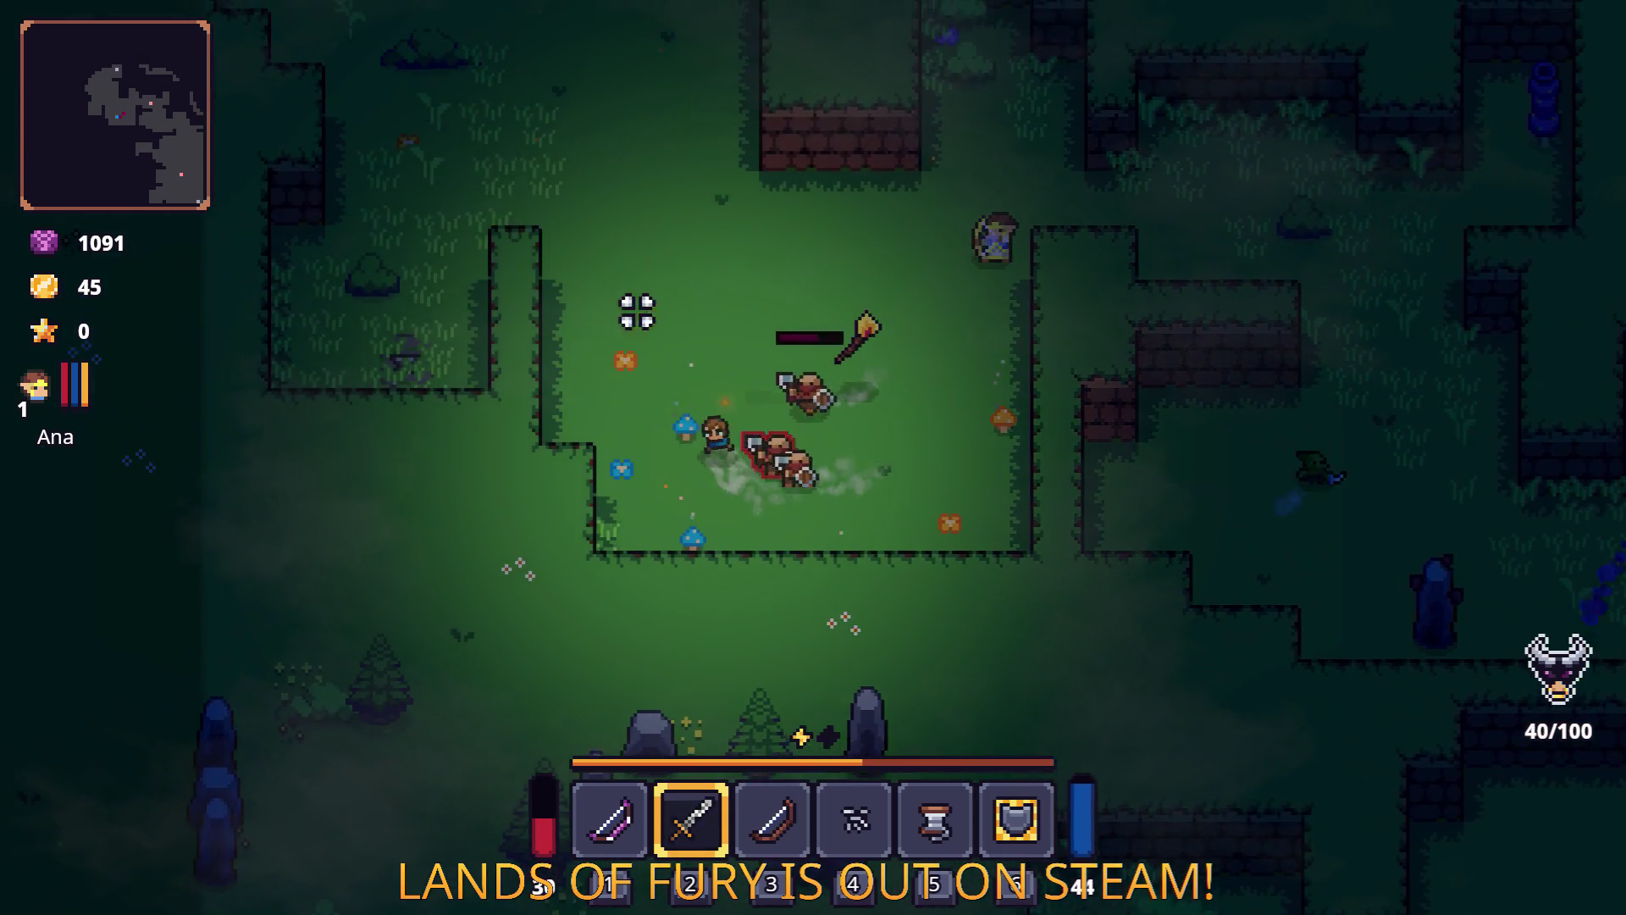
{"action": "key", "text": "w"}
{"action": "key", "text": "d"}
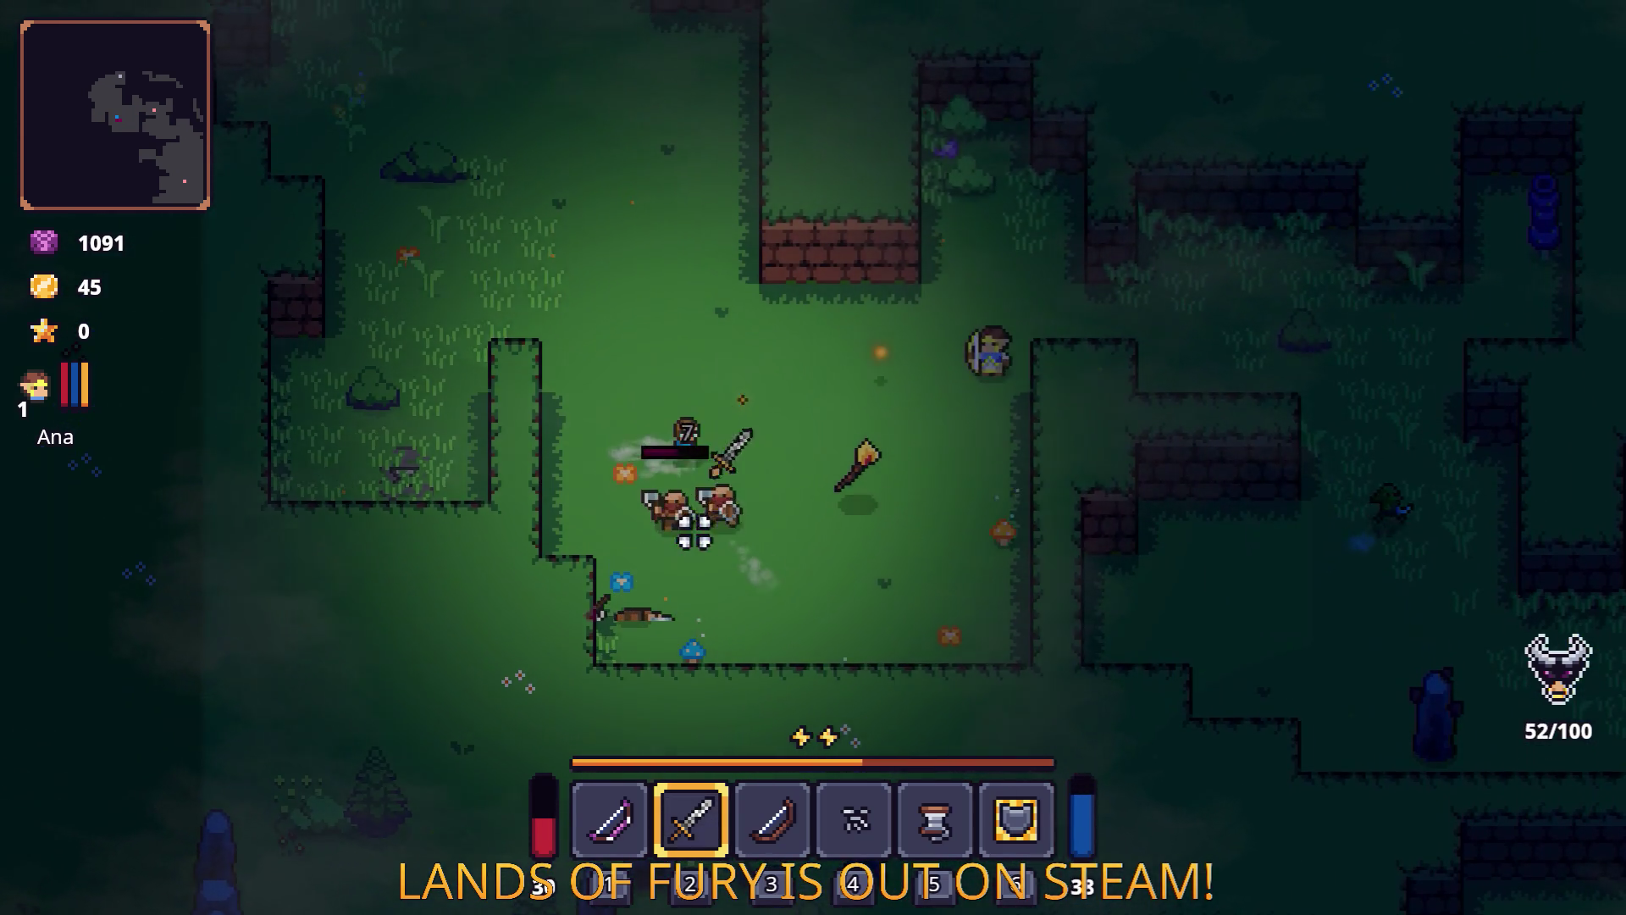
{"action": "key", "text": "s"}
{"action": "key", "text": "a"}
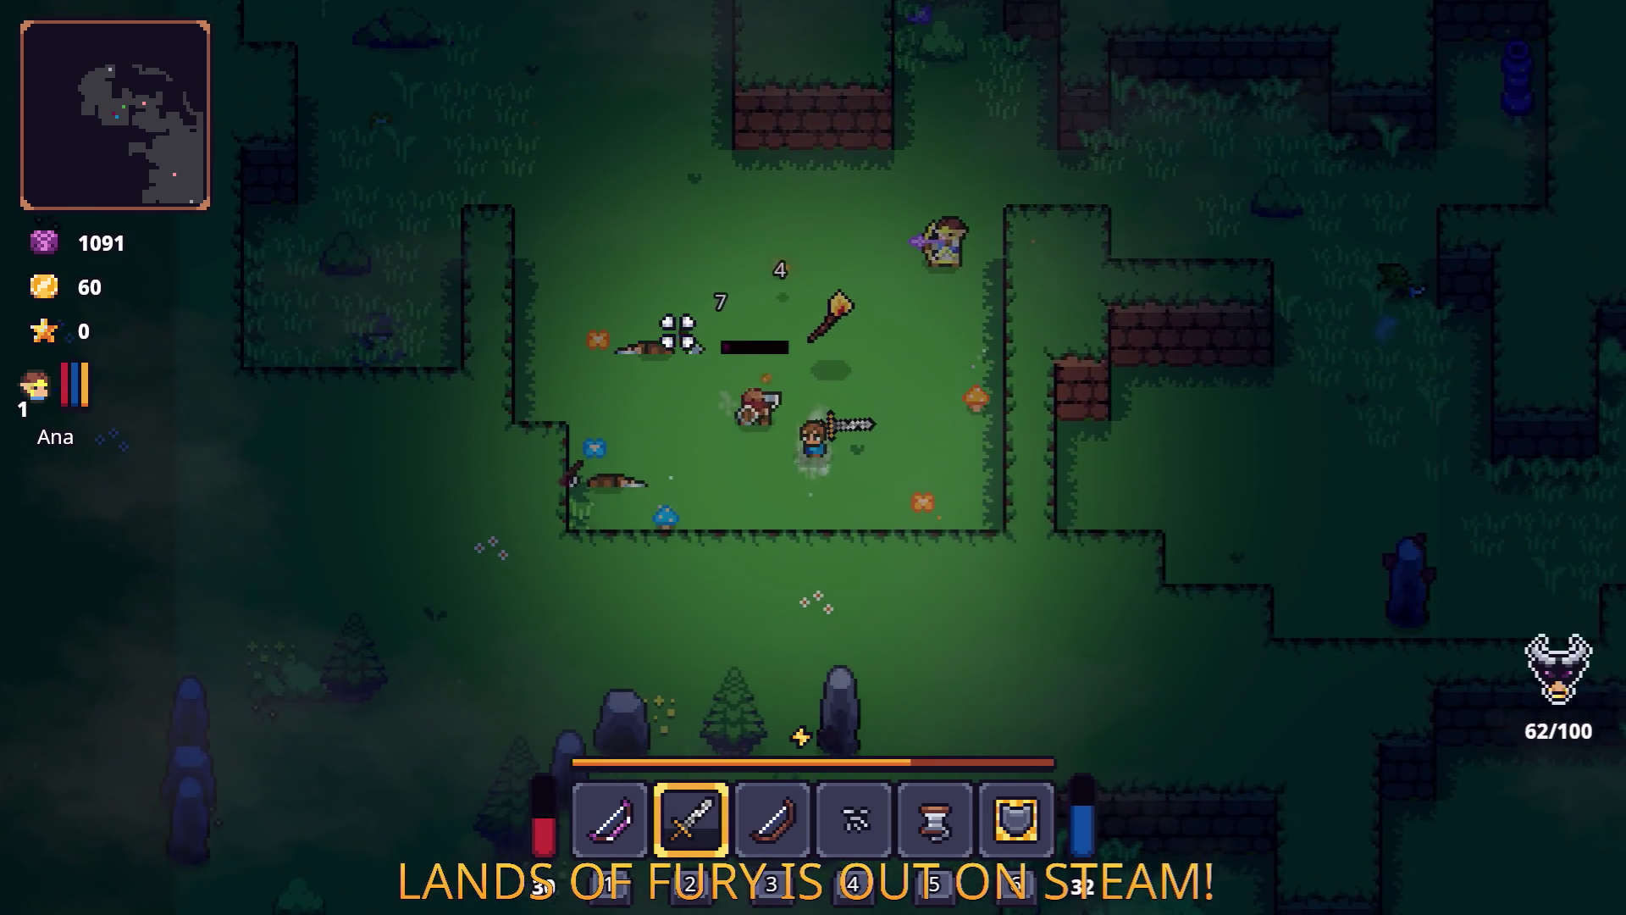
{"action": "key", "text": "a"}
{"action": "key", "text": "w"}
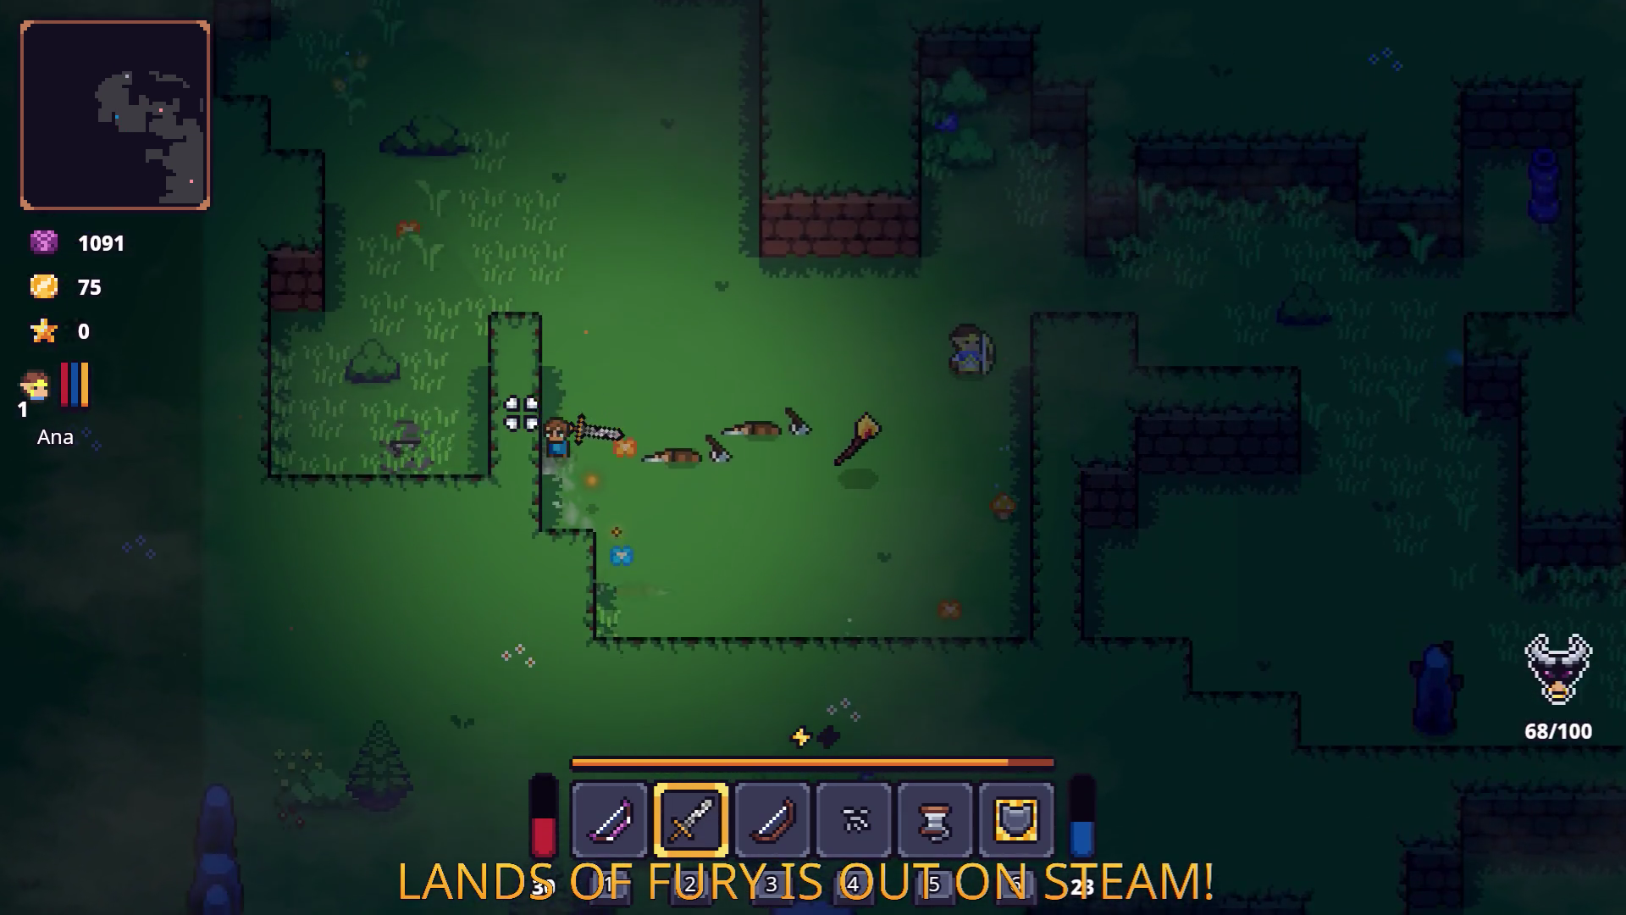
Finish the remaining clearing enemies and head north past the brick walls toward the stone monument.
{"action": "key", "text": "d"}
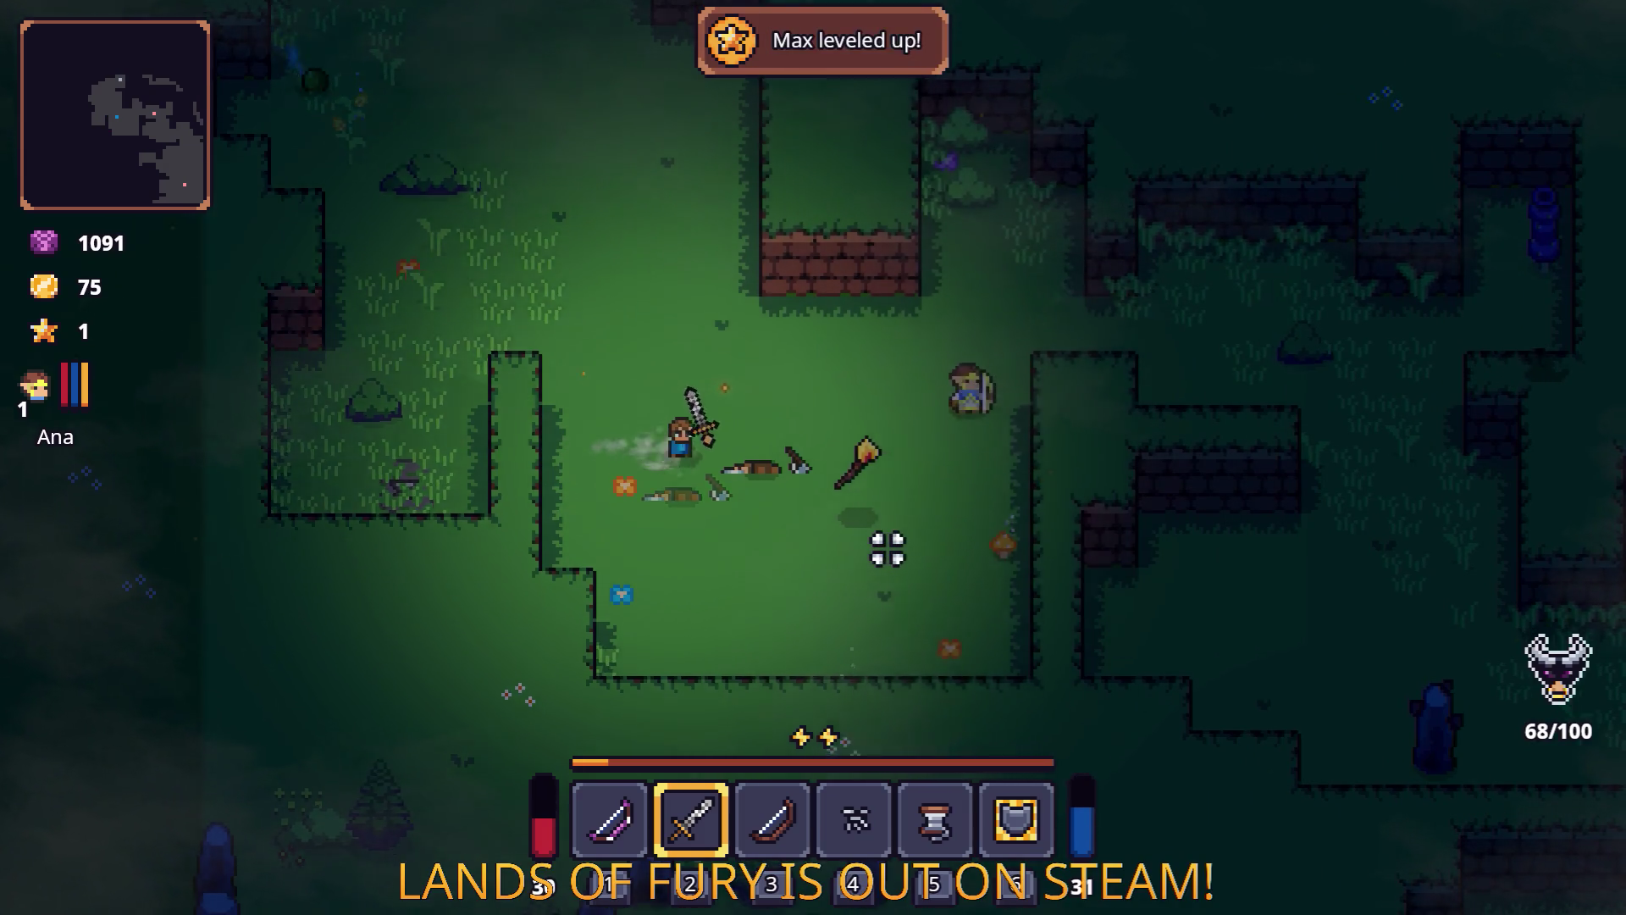
{"action": "key", "text": "s"}
{"action": "key", "text": "w"}
{"action": "key", "text": "d"}
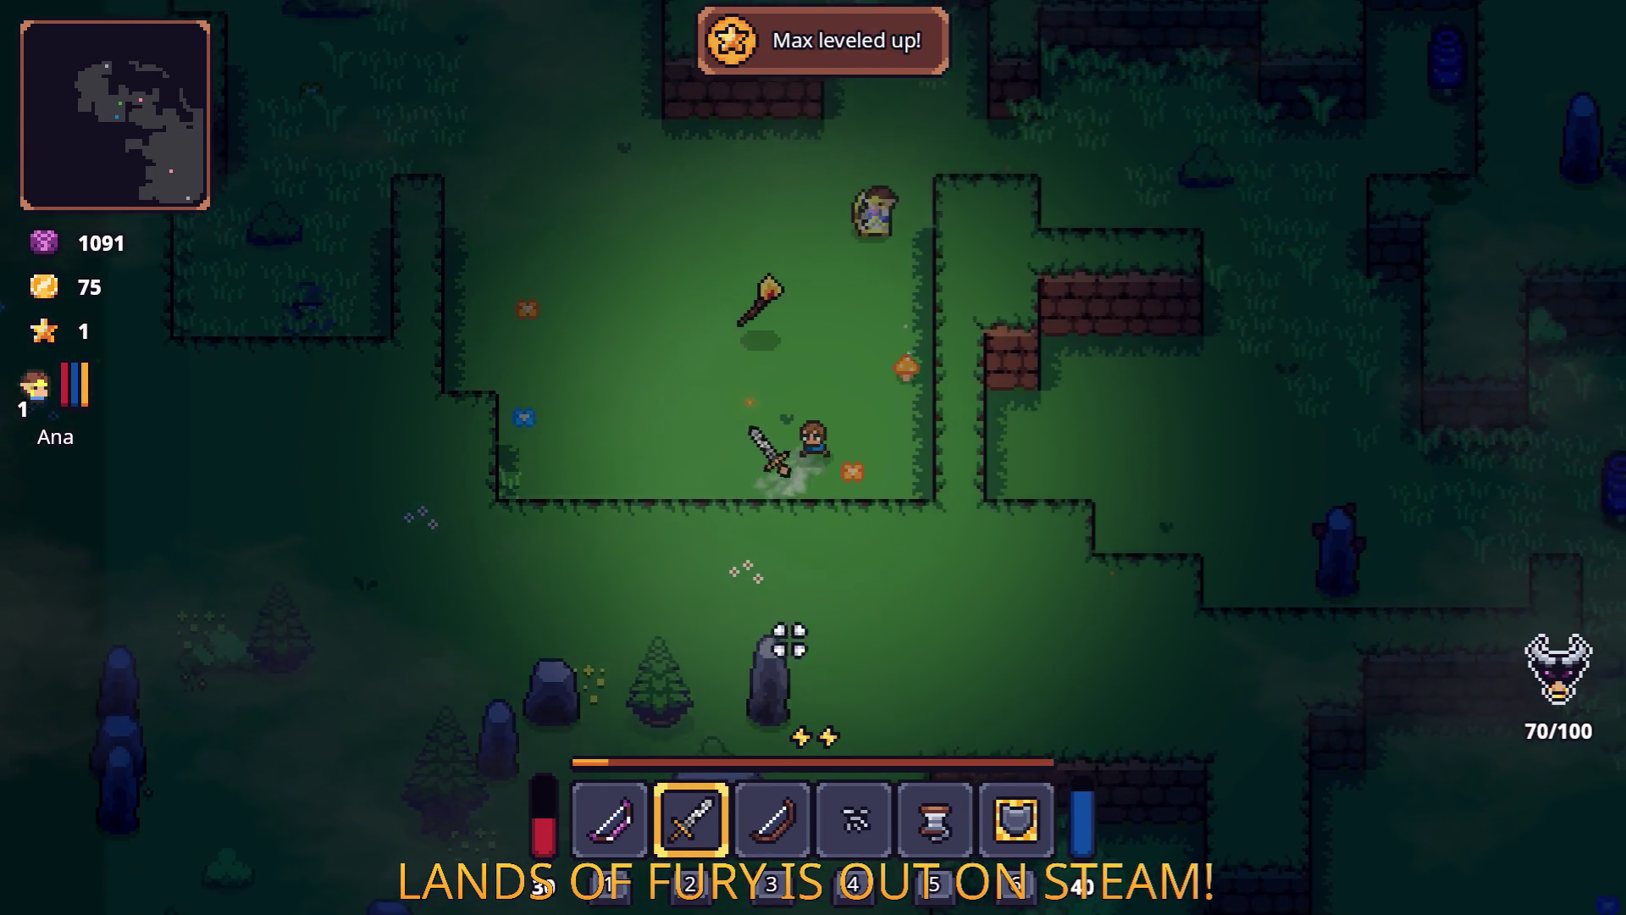
{"action": "key", "text": "a"}
{"action": "key", "text": "w"}
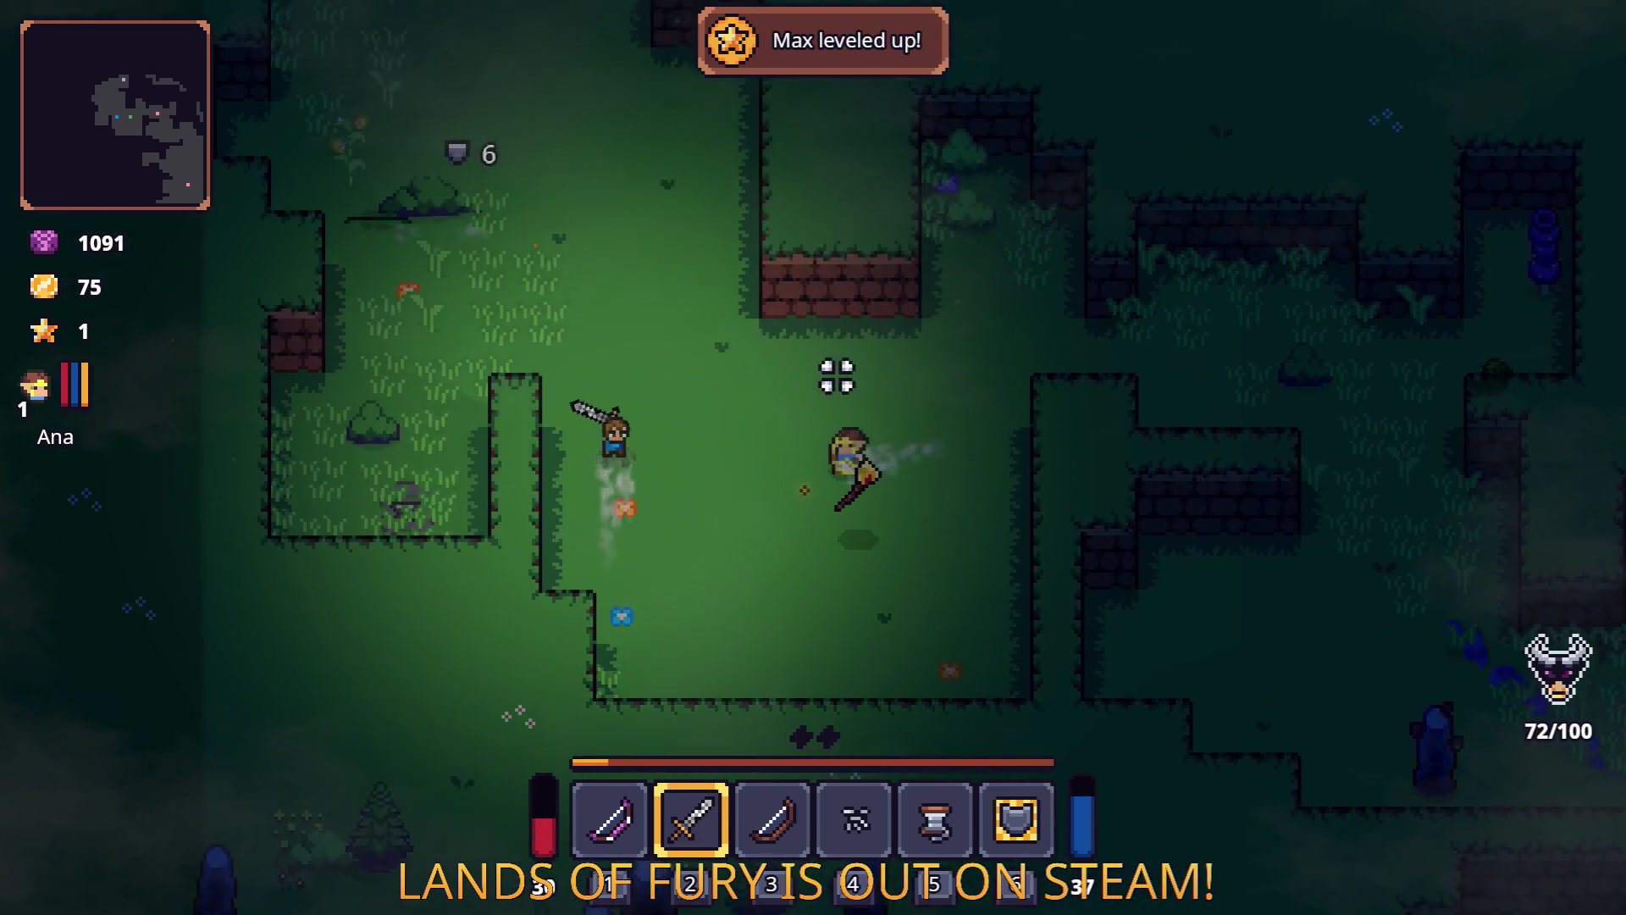
{"action": "key", "text": "a"}
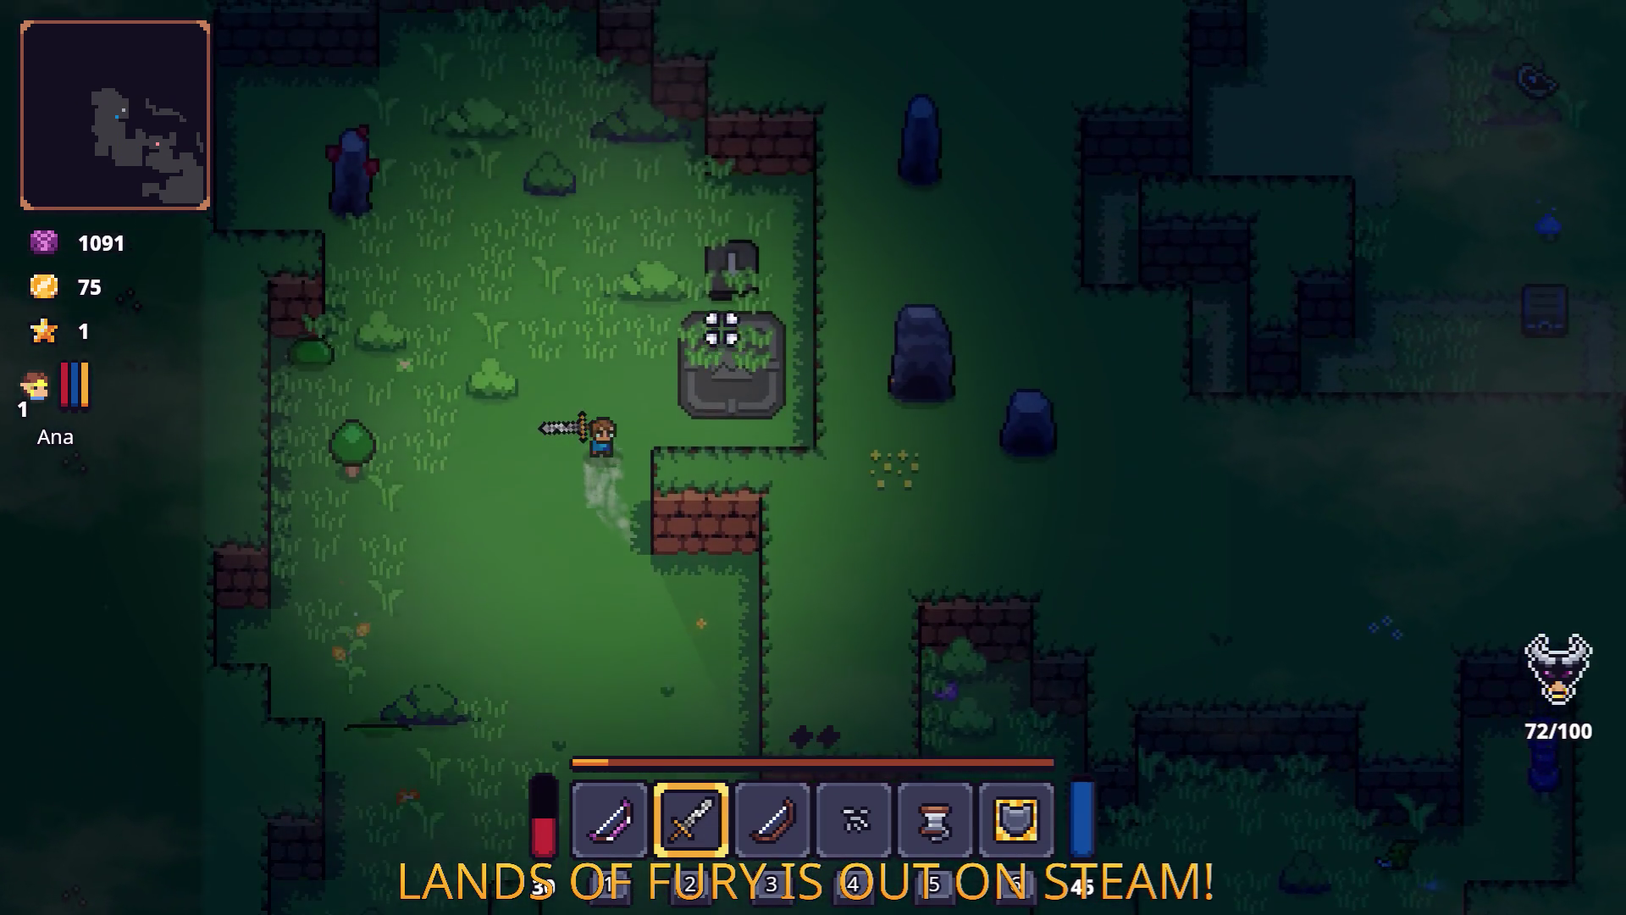
{"action": "key", "text": "w"}
Attack the slime with the bow then the sword and collect its drops.
{"action": "key", "text": "1"}
{"action": "left_click", "coordinate": [301, 501]}
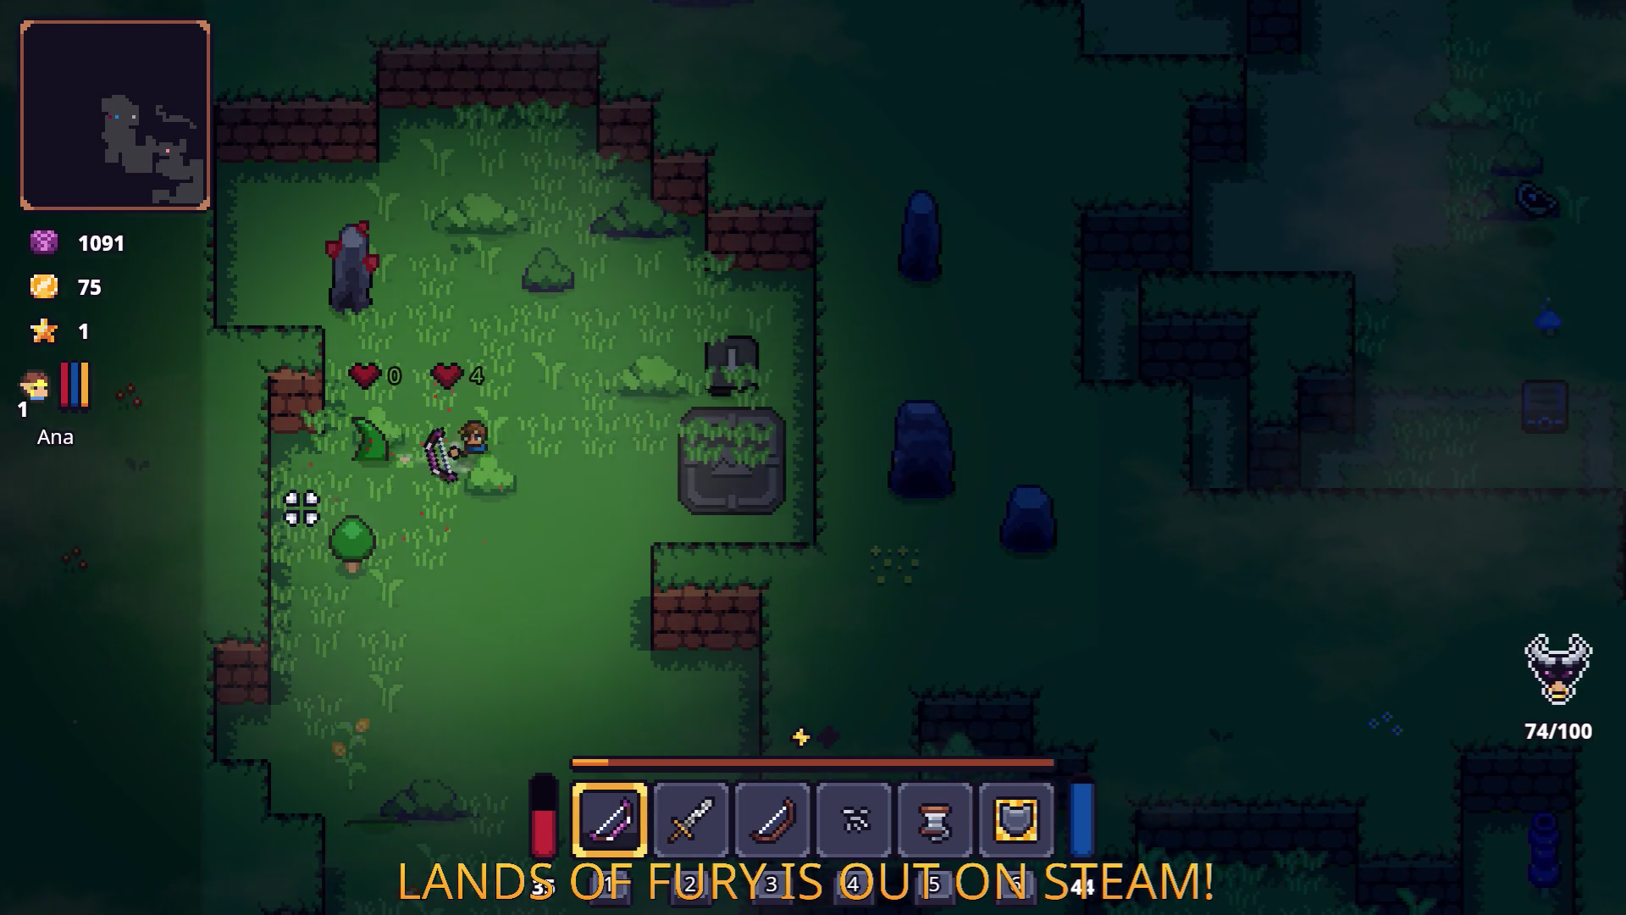
{"action": "key", "text": "2"}
{"action": "key", "text": "a"}
{"action": "left_click", "coordinate": [336, 463]}
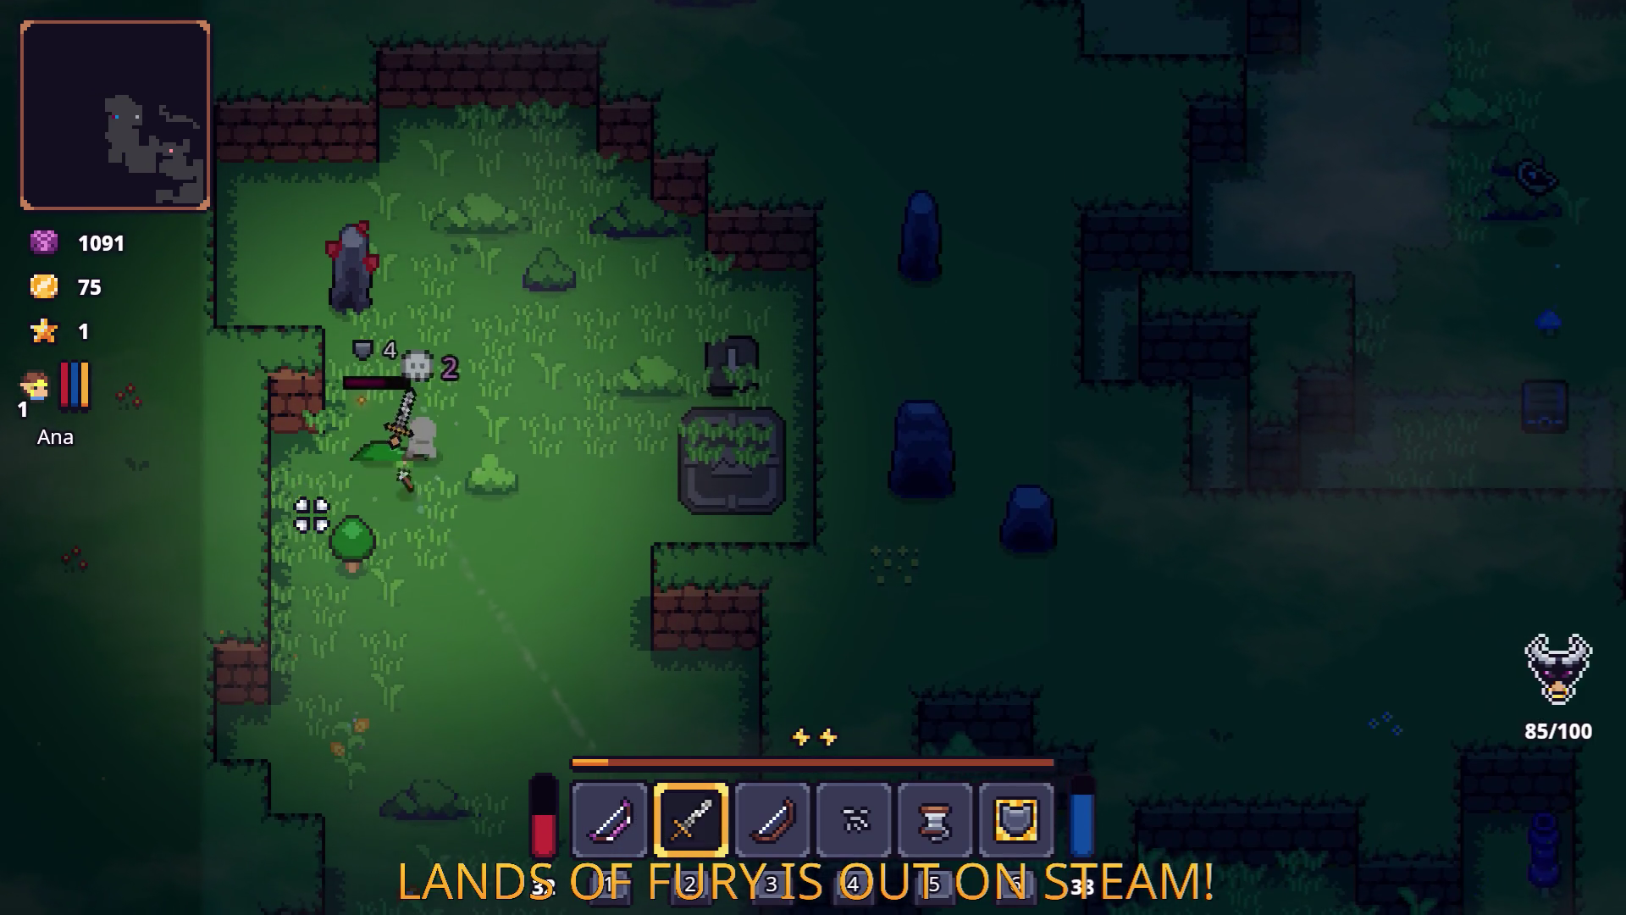
{"action": "key", "text": "a"}
{"action": "key", "text": "s"}
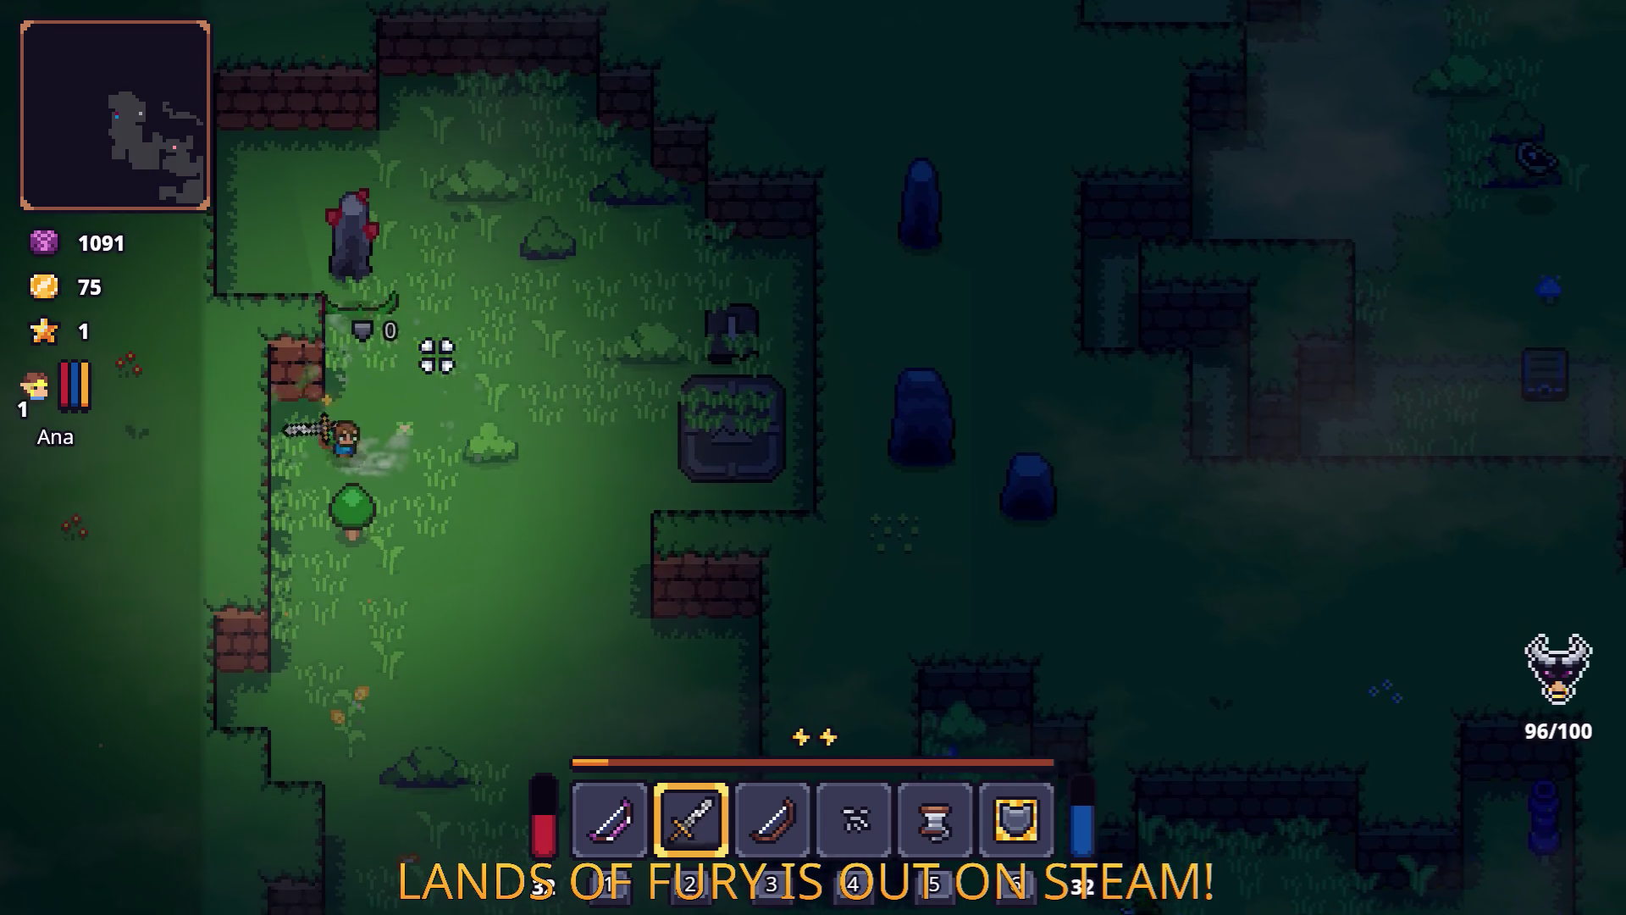
{"action": "key", "text": "s"}
{"action": "key", "text": "d"}
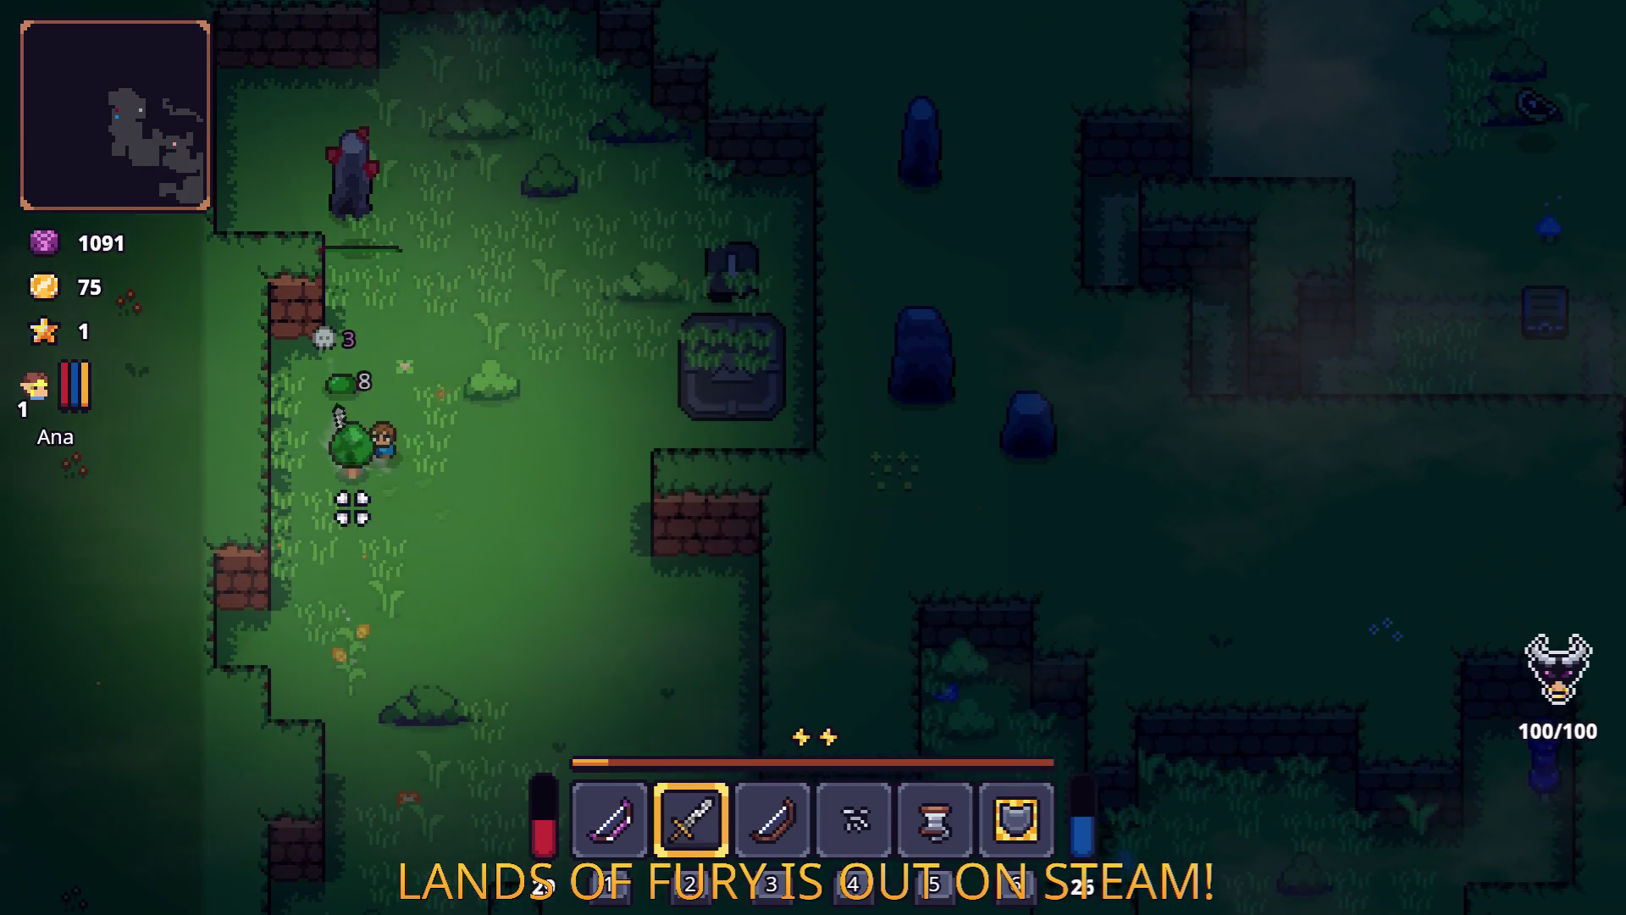
{"action": "key", "text": "d"}
{"action": "key", "text": "s"}
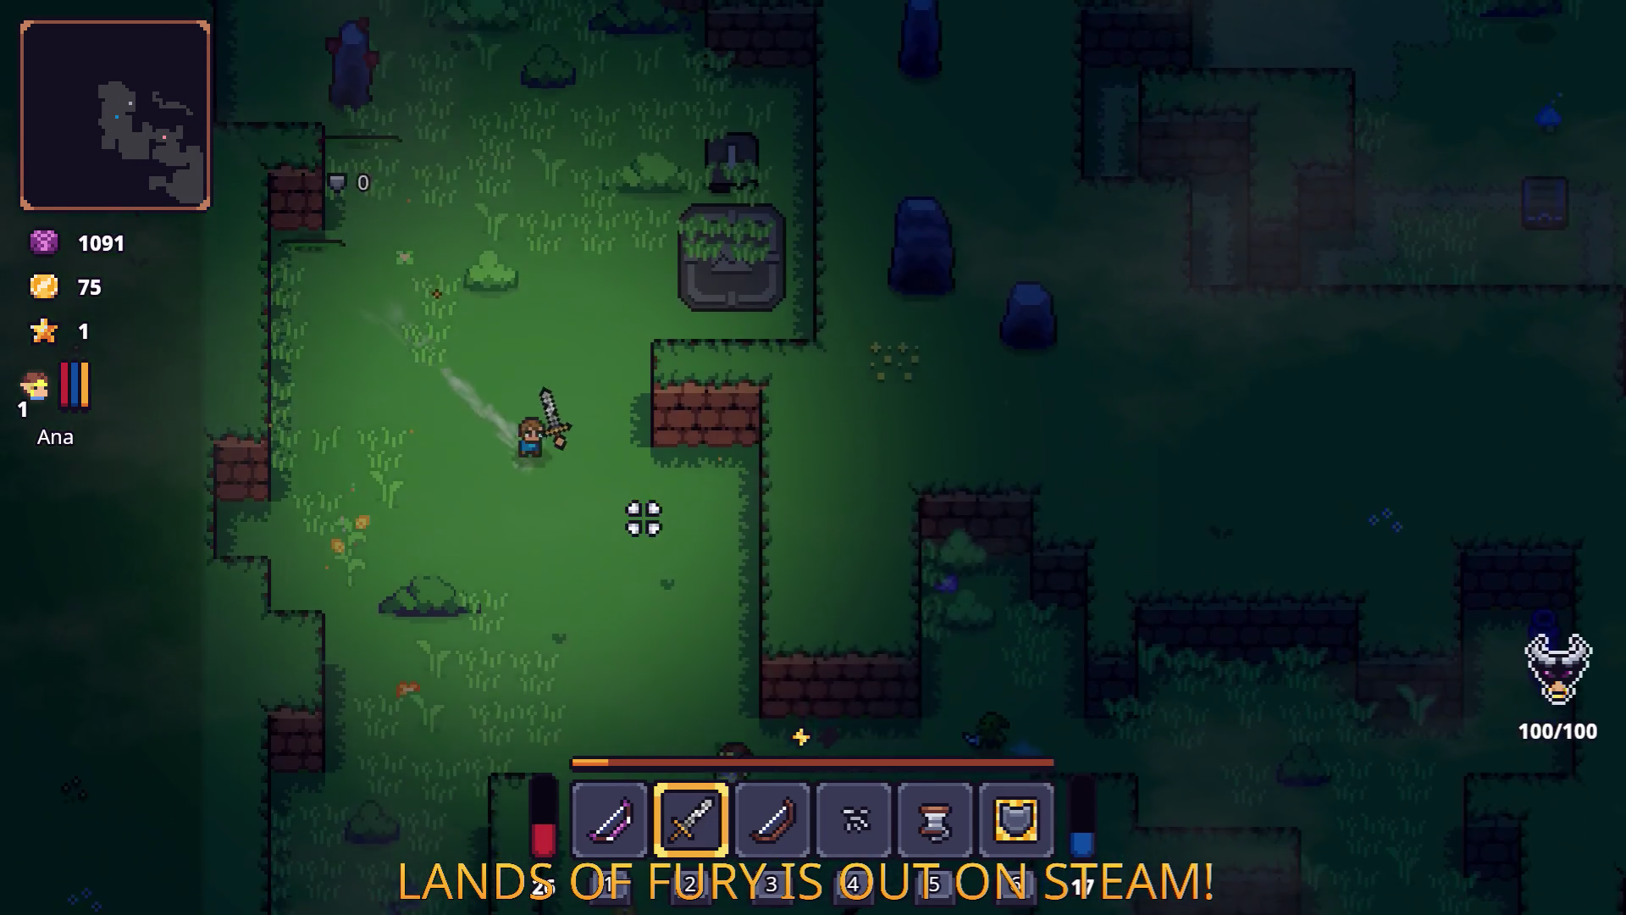
Walk the hero down-right through the forest and up the narrow dirt path into the clearing.
{"action": "key", "text": "a"}
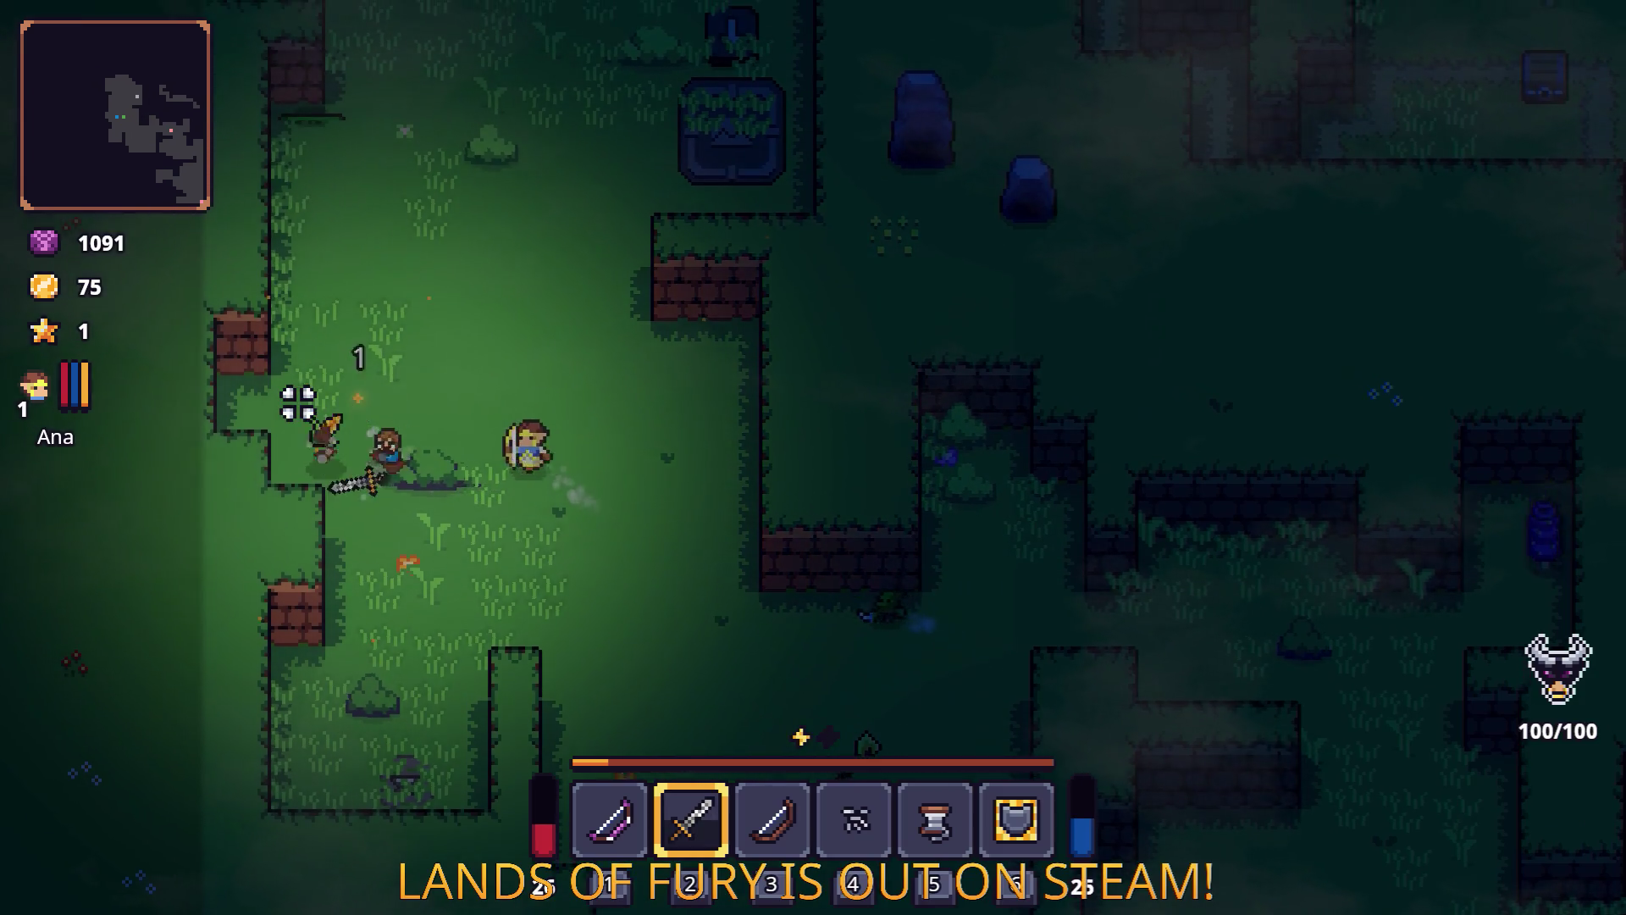
{"action": "key", "text": "s"}
{"action": "key", "text": "d"}
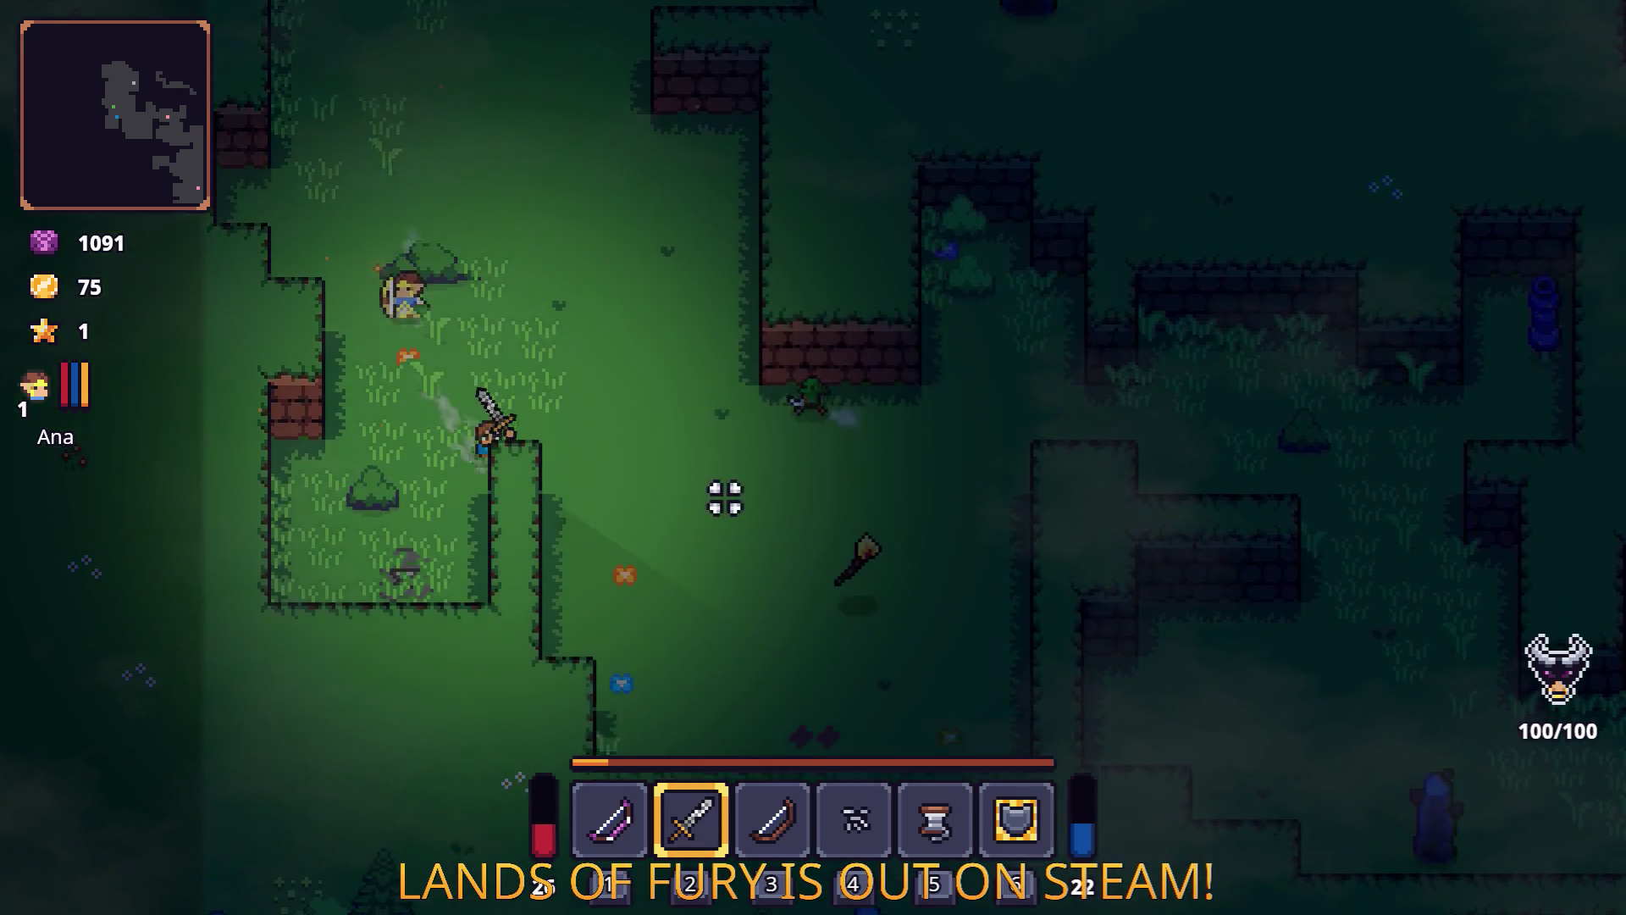
{"action": "key", "text": "d"}
{"action": "key", "text": "s"}
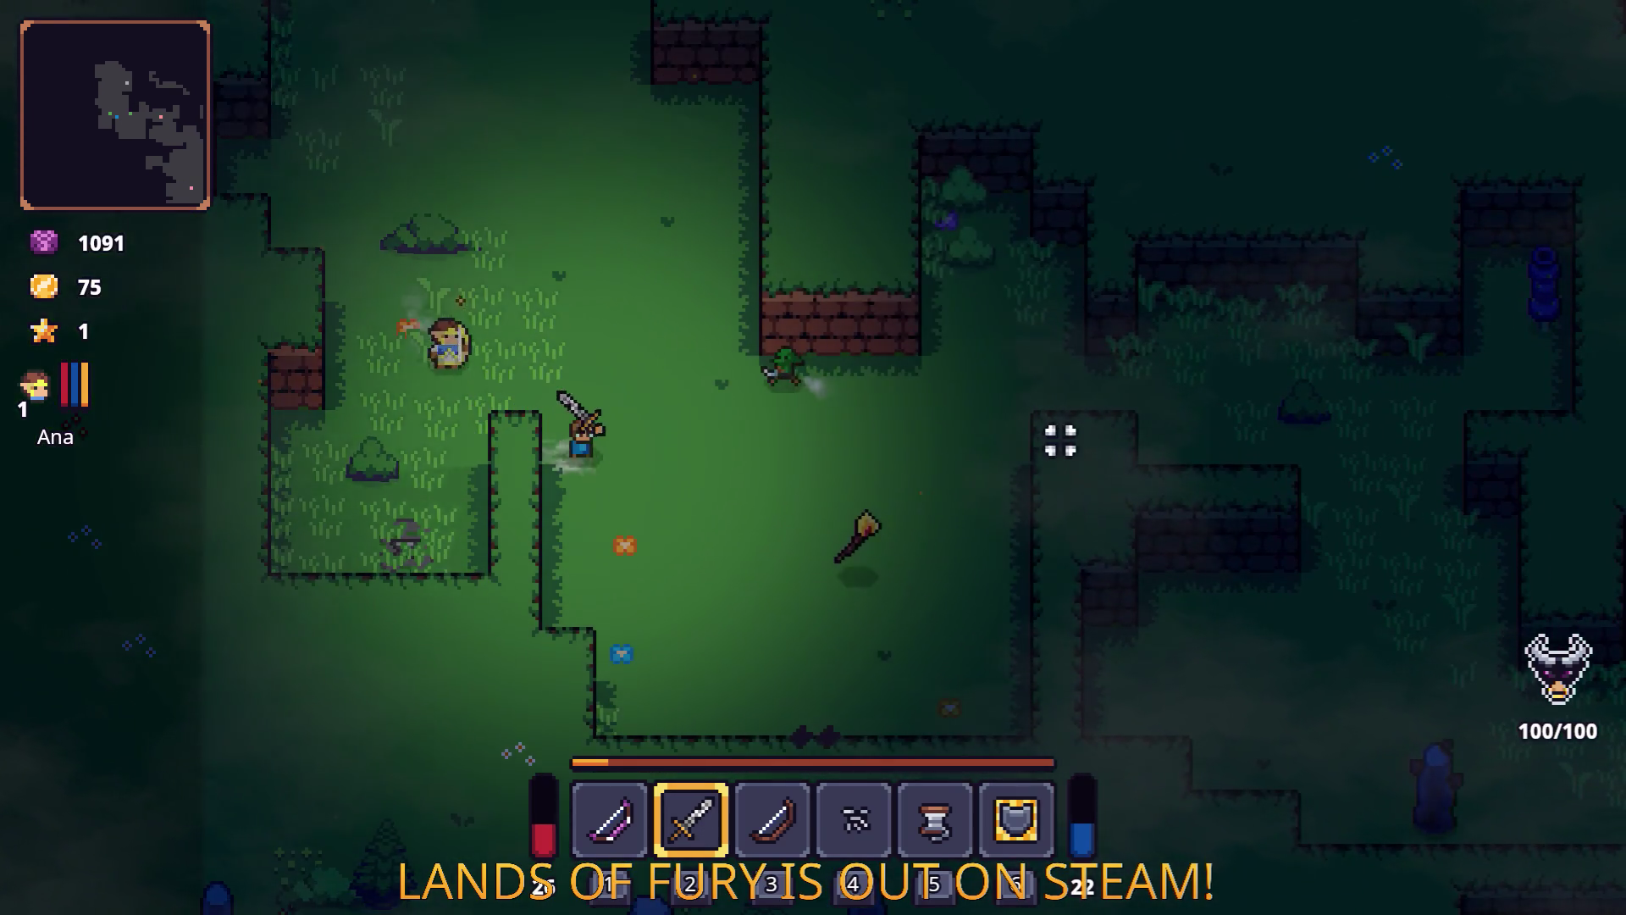
{"action": "key", "text": "d"}
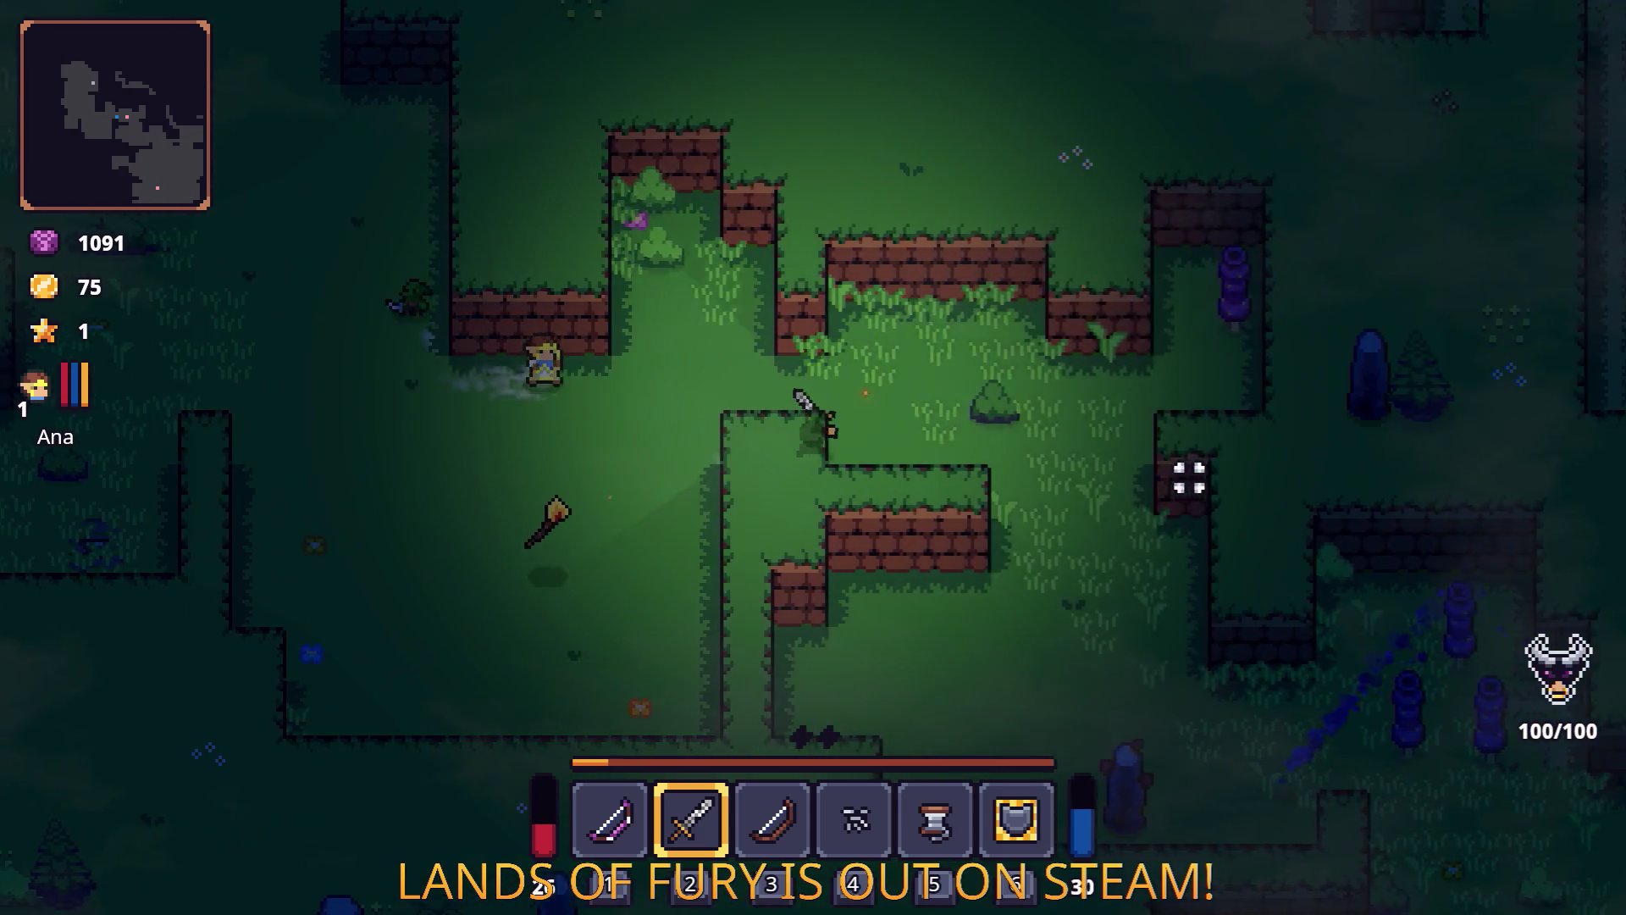
{"action": "key", "text": "s"}
{"action": "key", "text": "d"}
{"action": "key", "text": "s"}
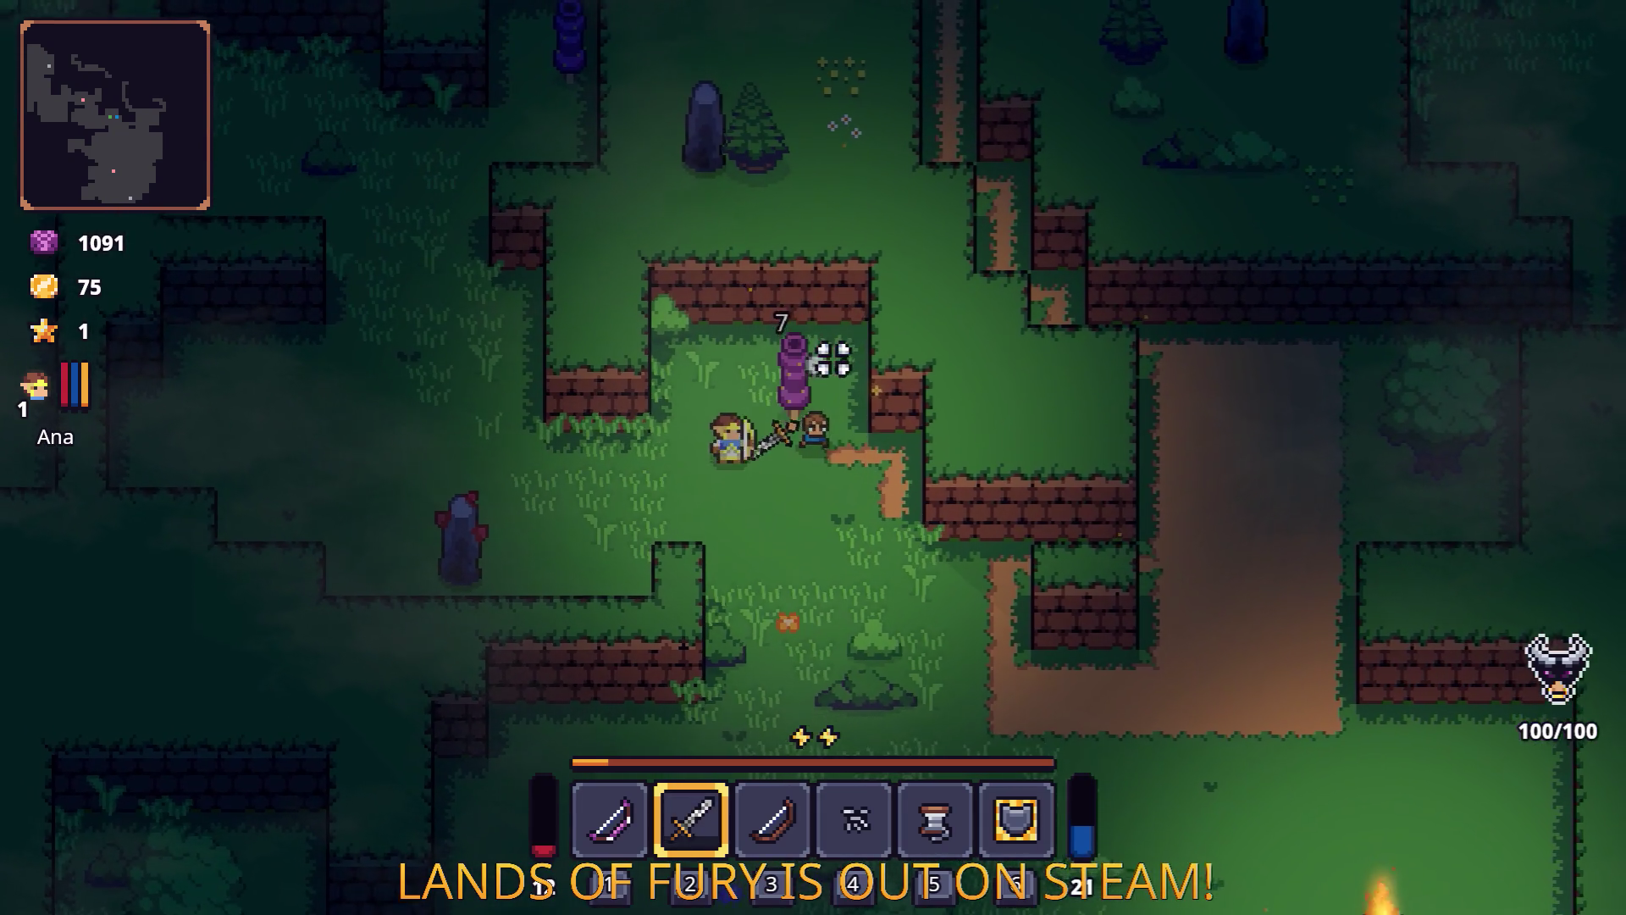
{"action": "key", "text": "d"}
{"action": "key", "text": "s"}
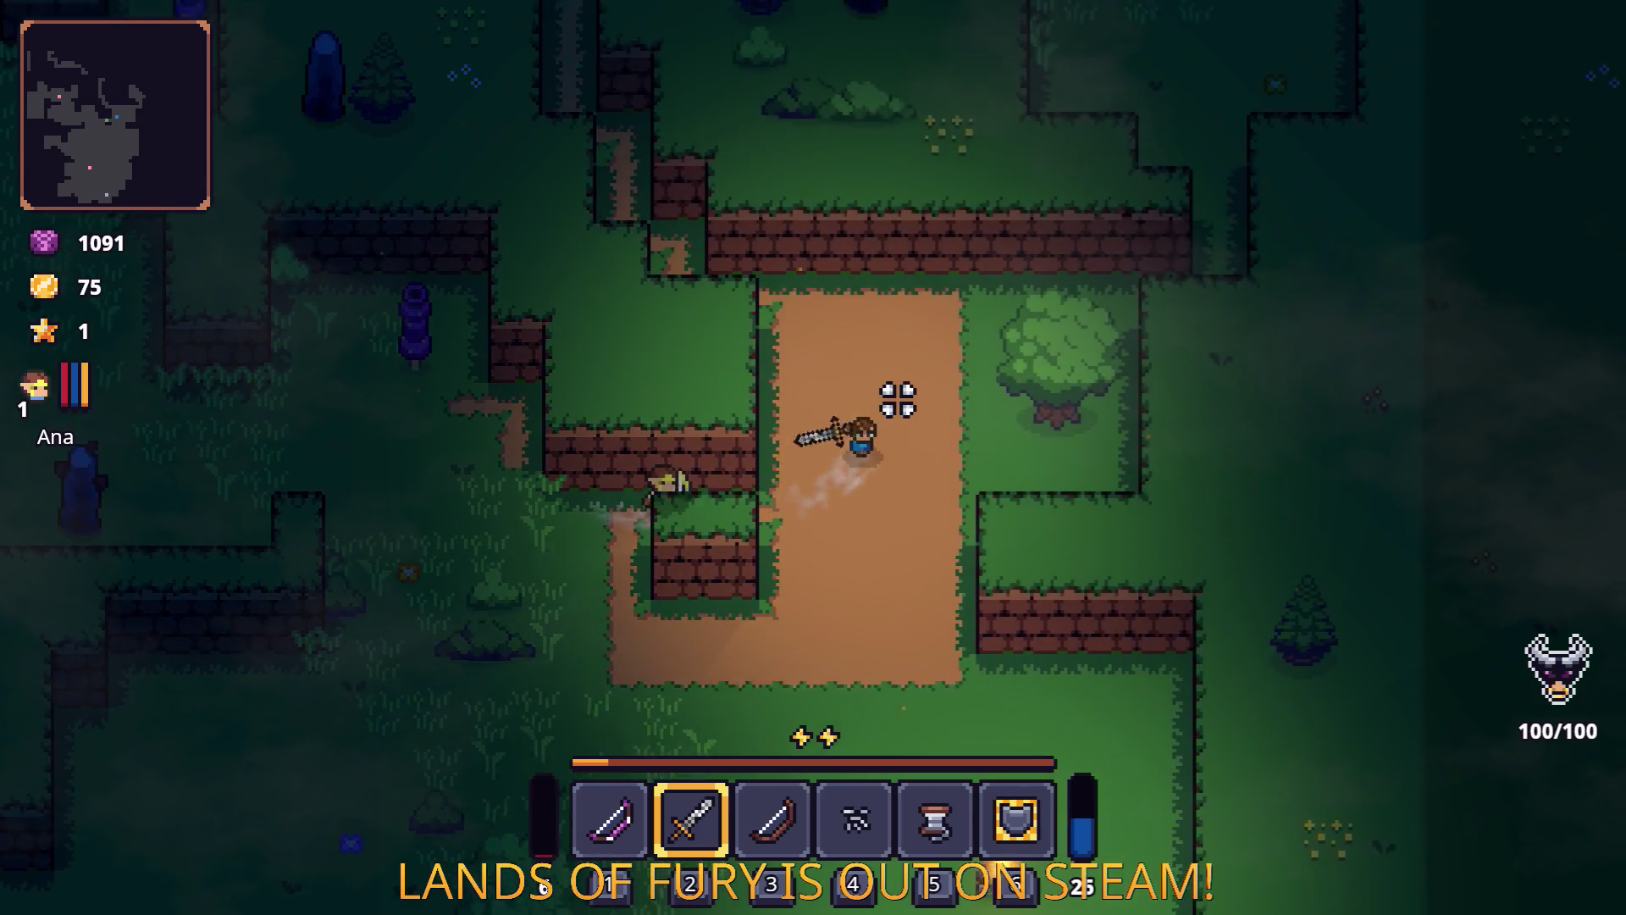
{"action": "key", "text": "w"}
{"action": "key", "text": "a"}
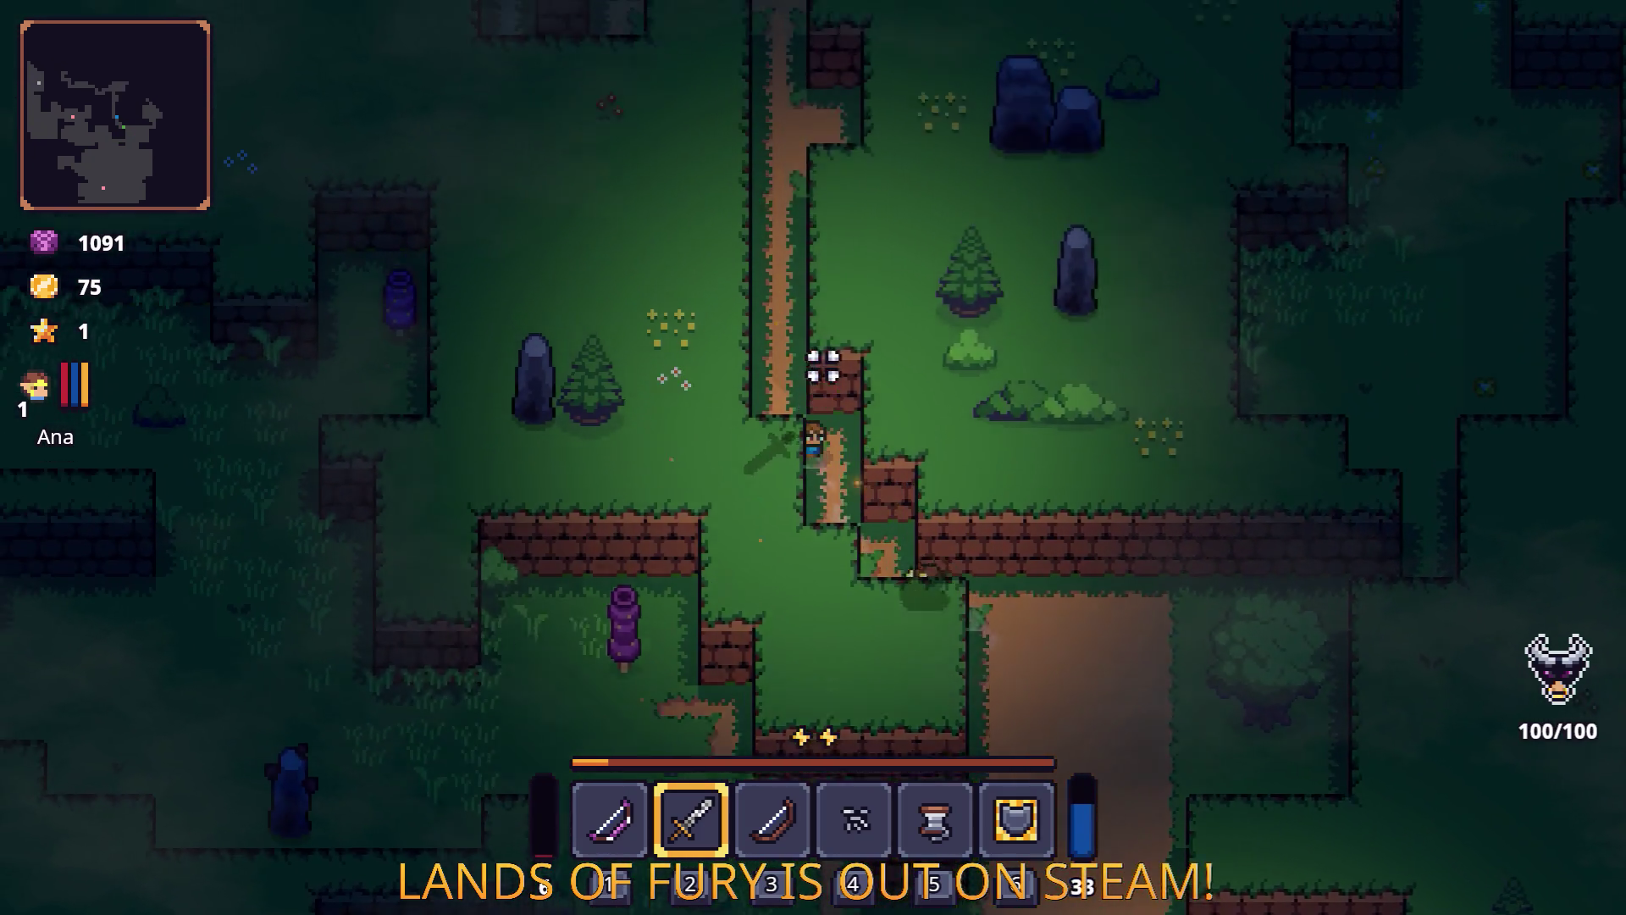
{"action": "key", "text": "w"}
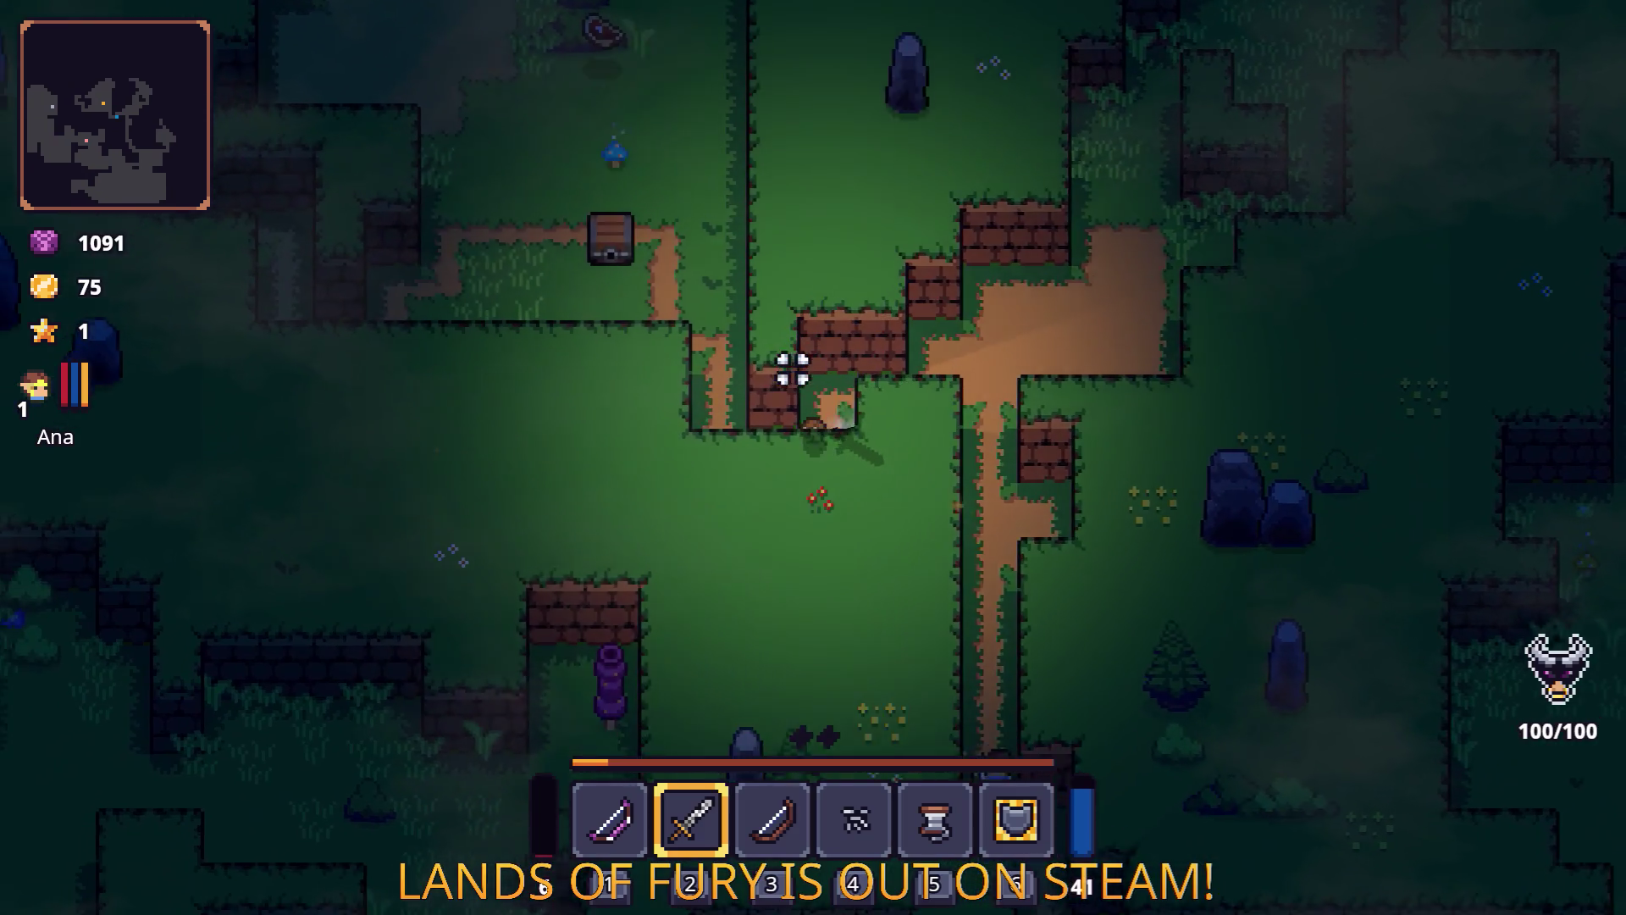
{"action": "key", "text": "a"}
{"action": "key", "text": "w"}
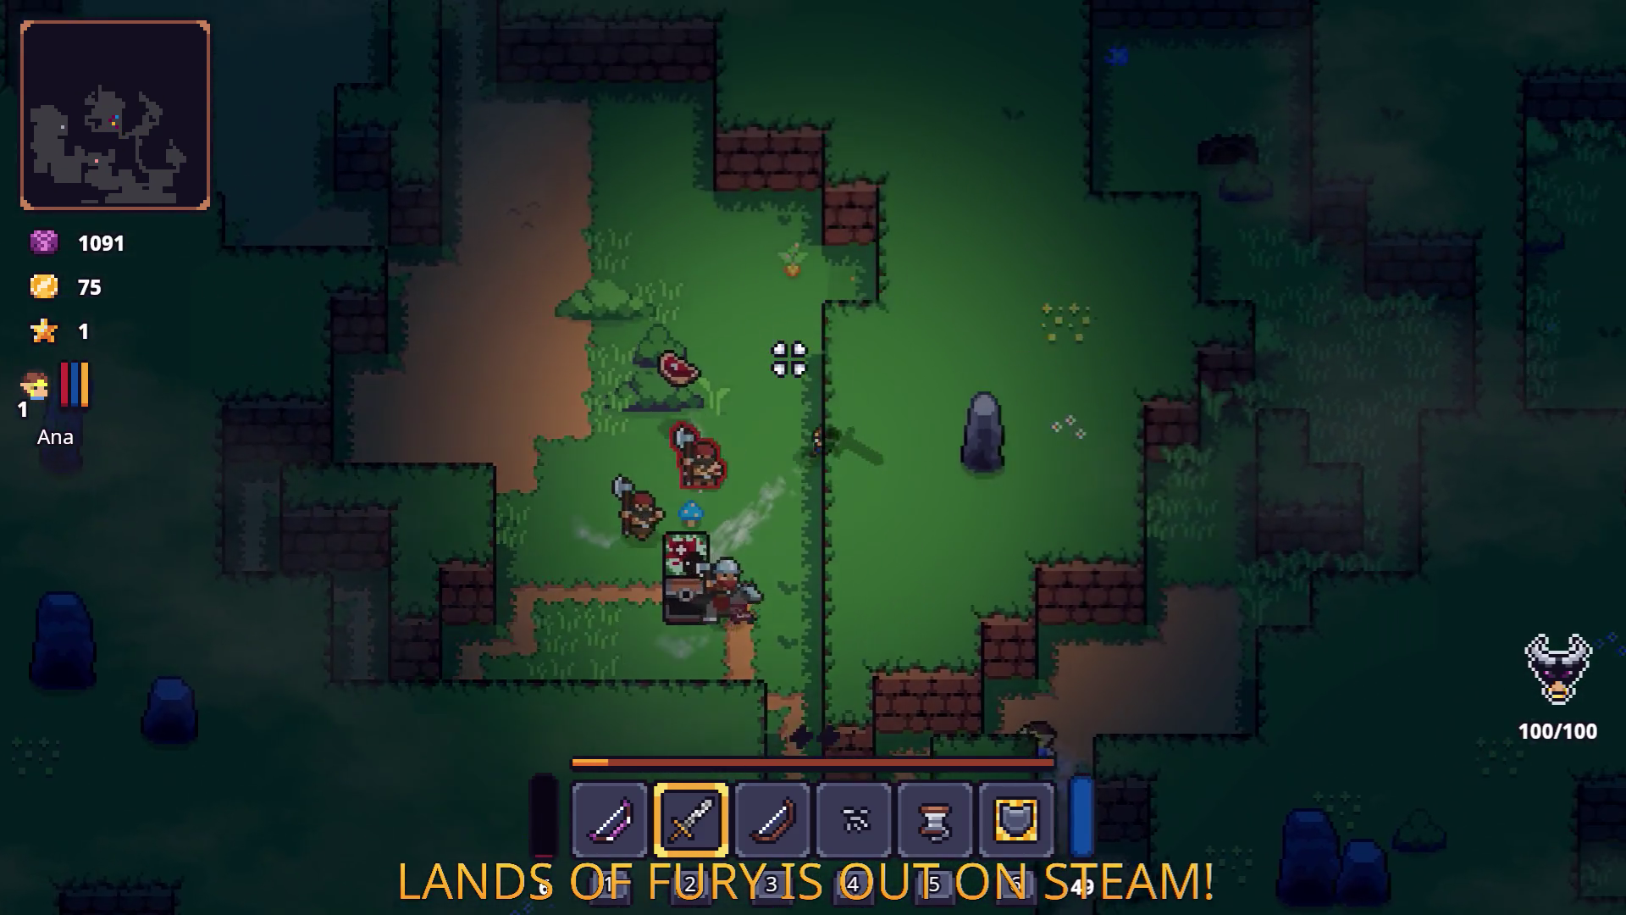
Head toward the enemies, pick up the carrot, and open the inventory.
{"action": "key", "text": "a"}
{"action": "key", "text": "w"}
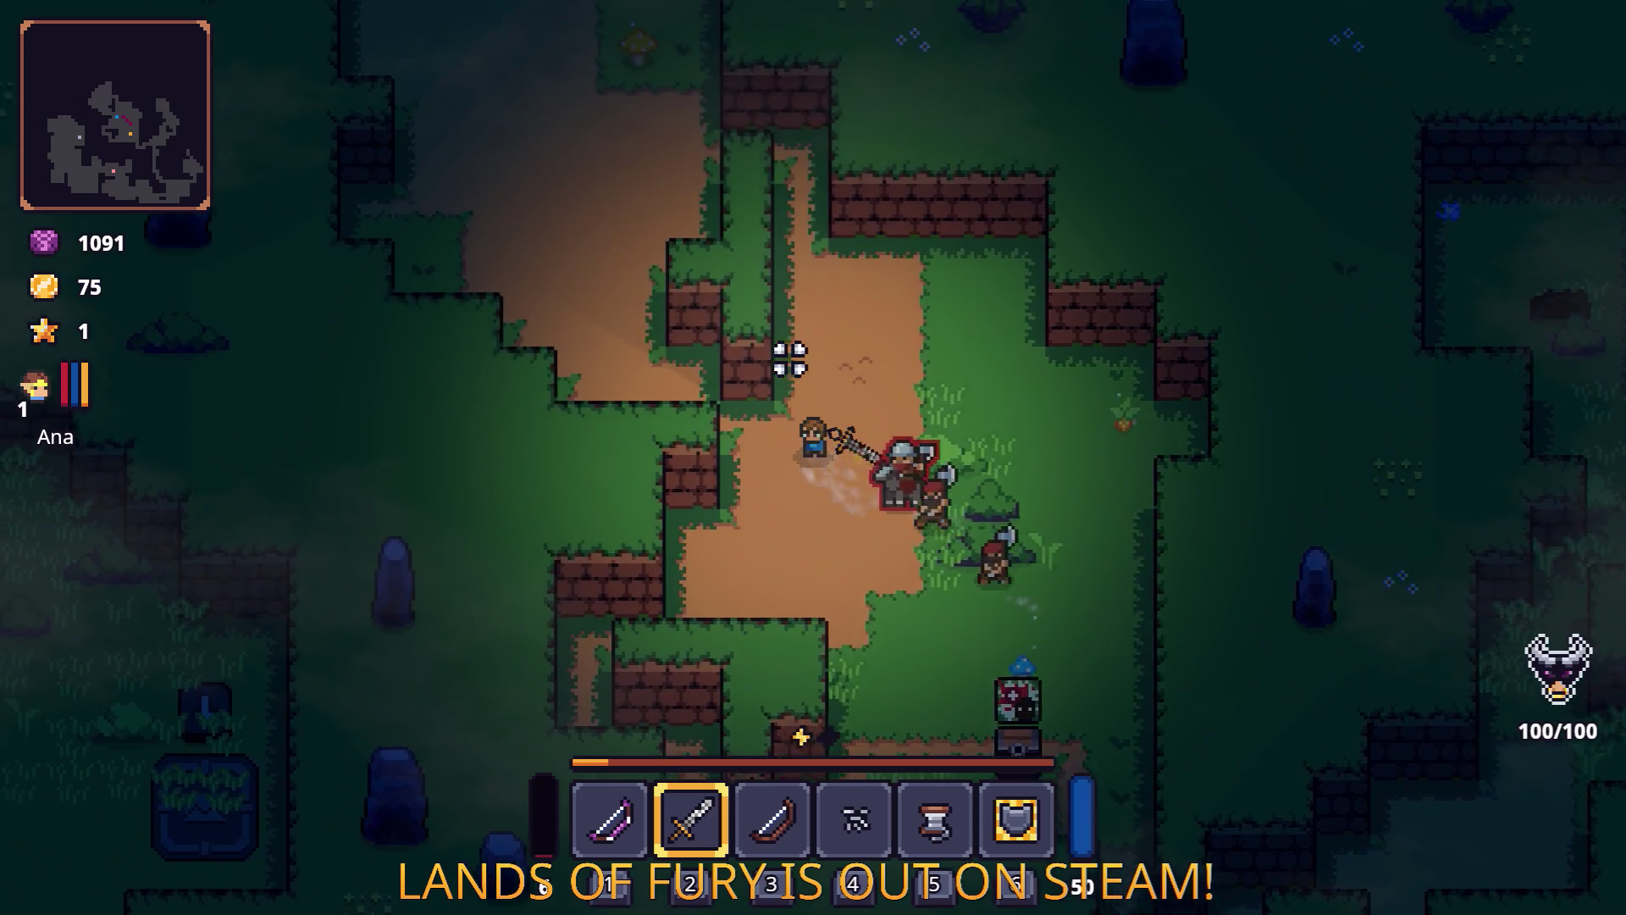
{"action": "key", "text": "w"}
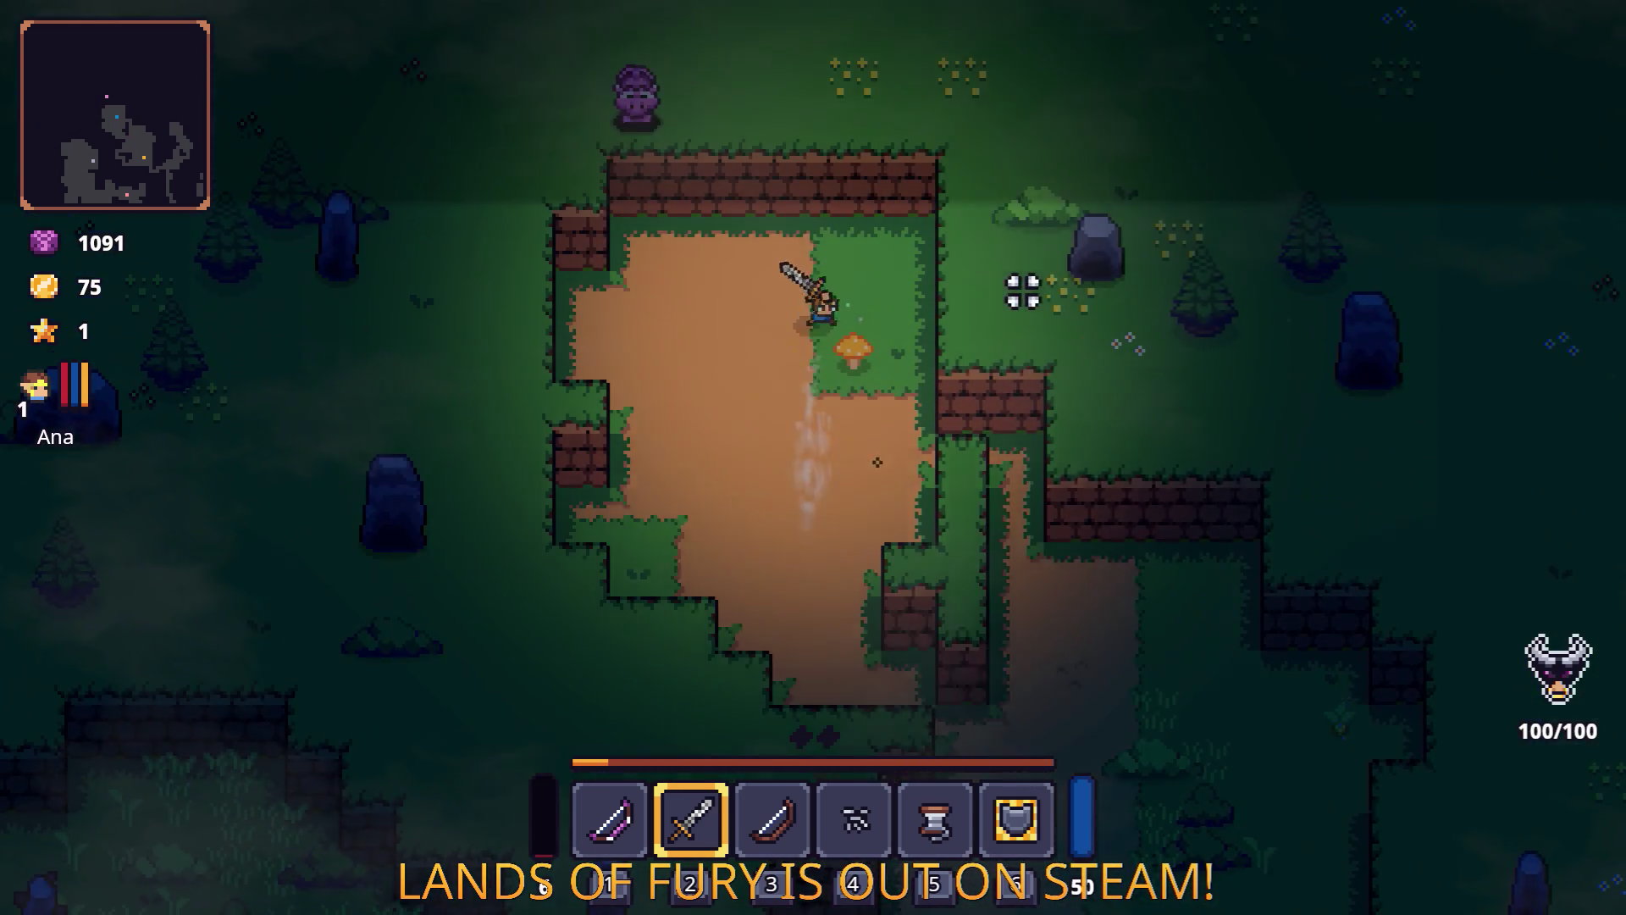
{"action": "key", "text": "d"}
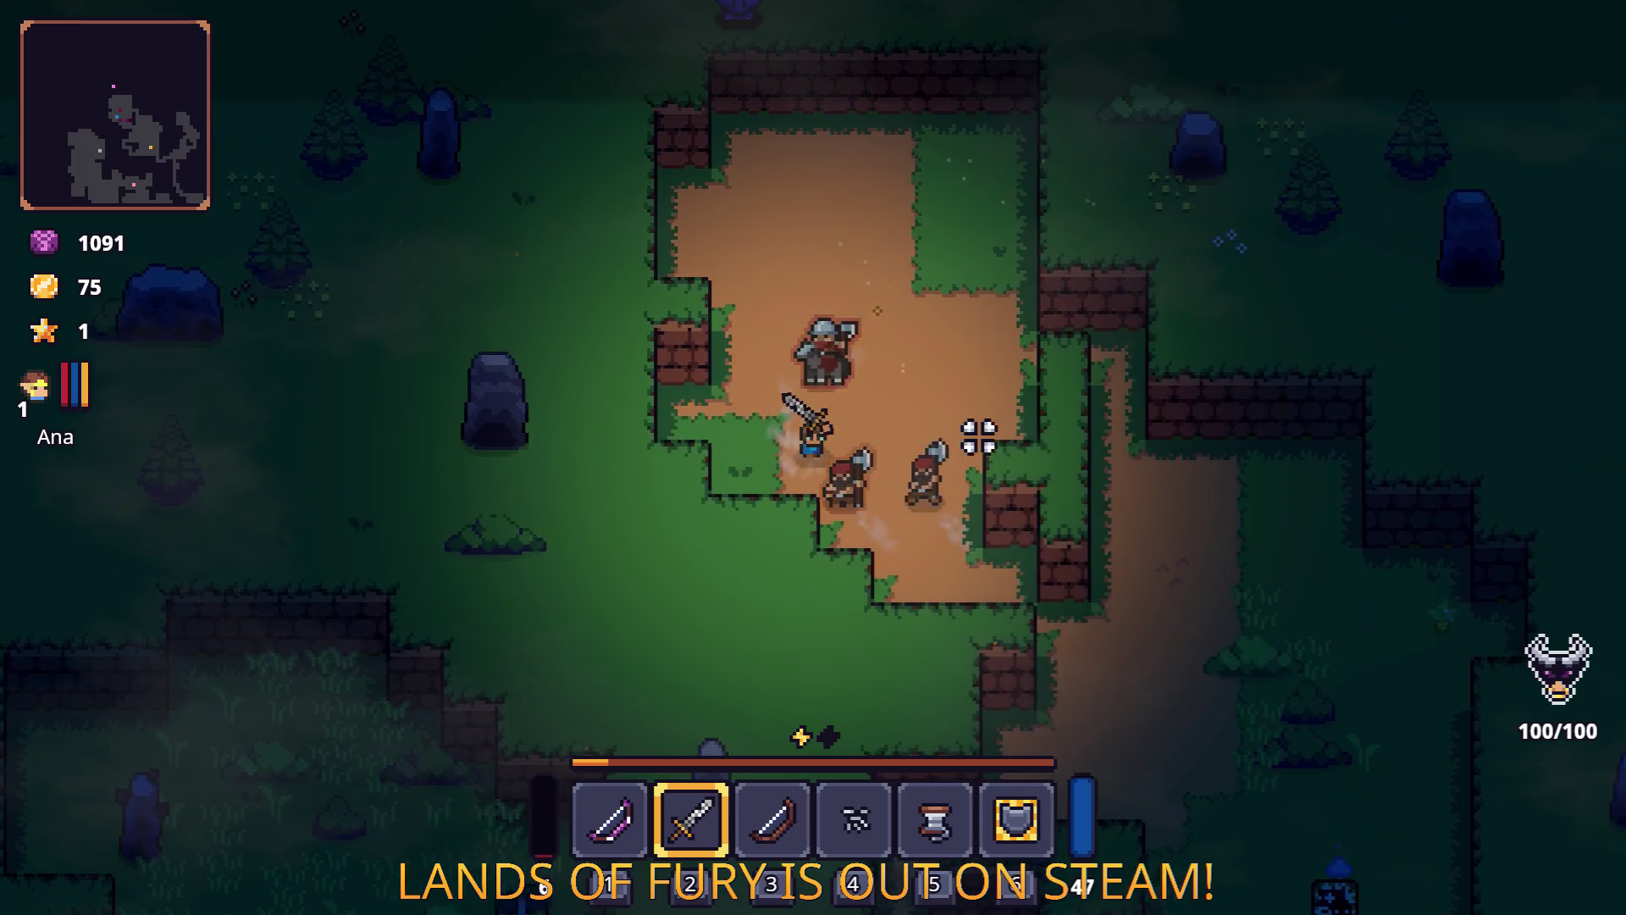
{"action": "key", "text": "s"}
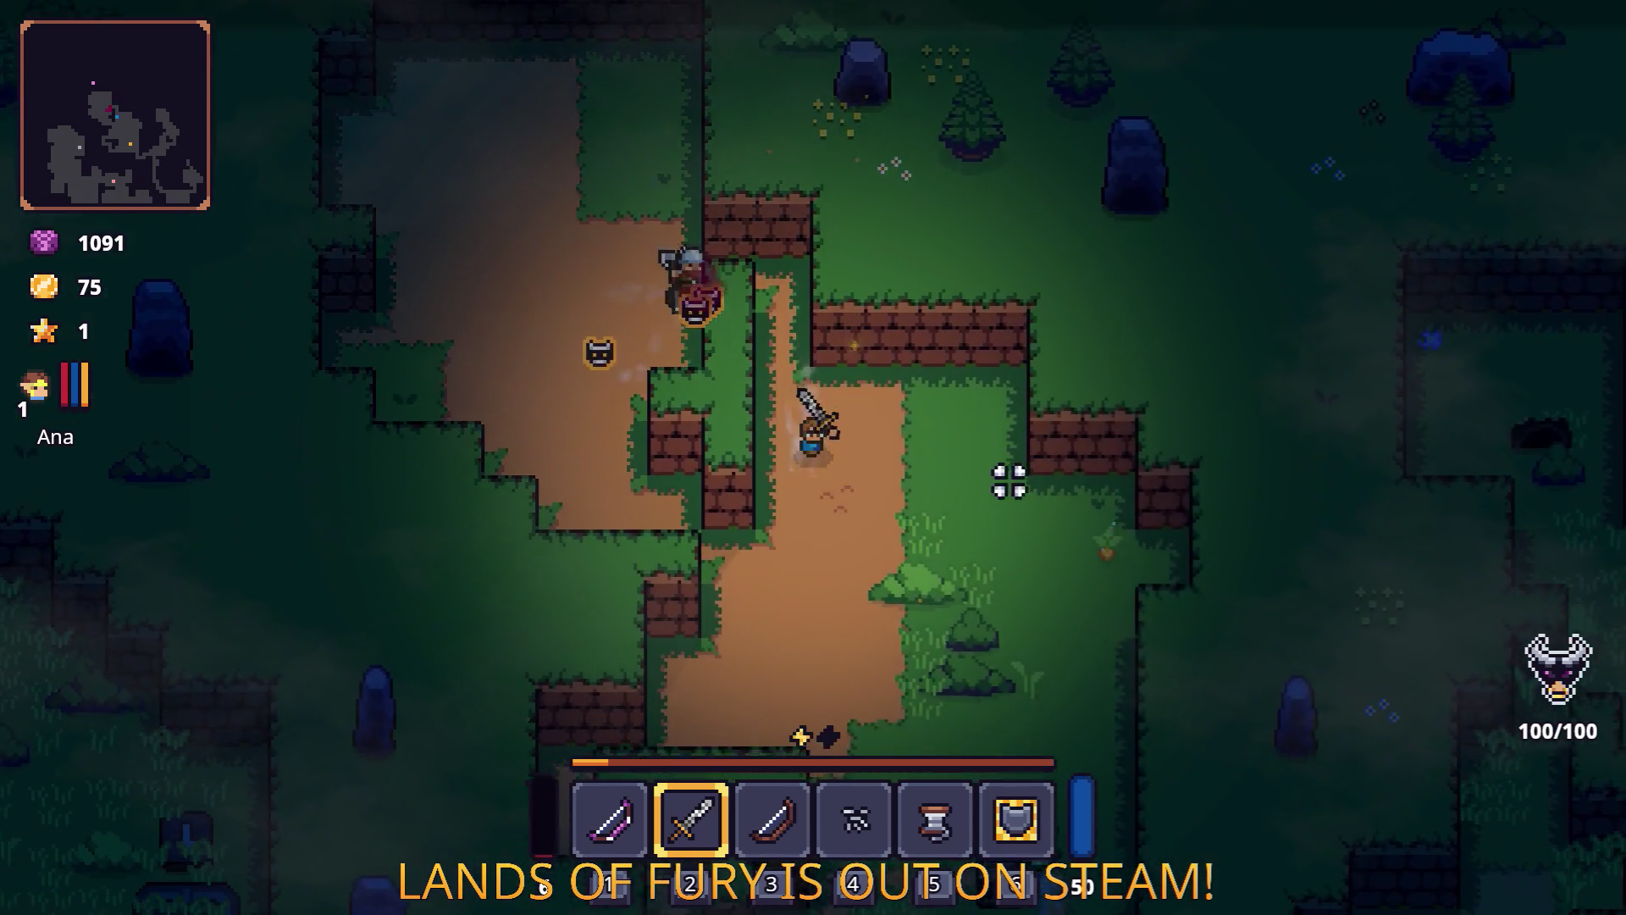
{"action": "key", "text": "d"}
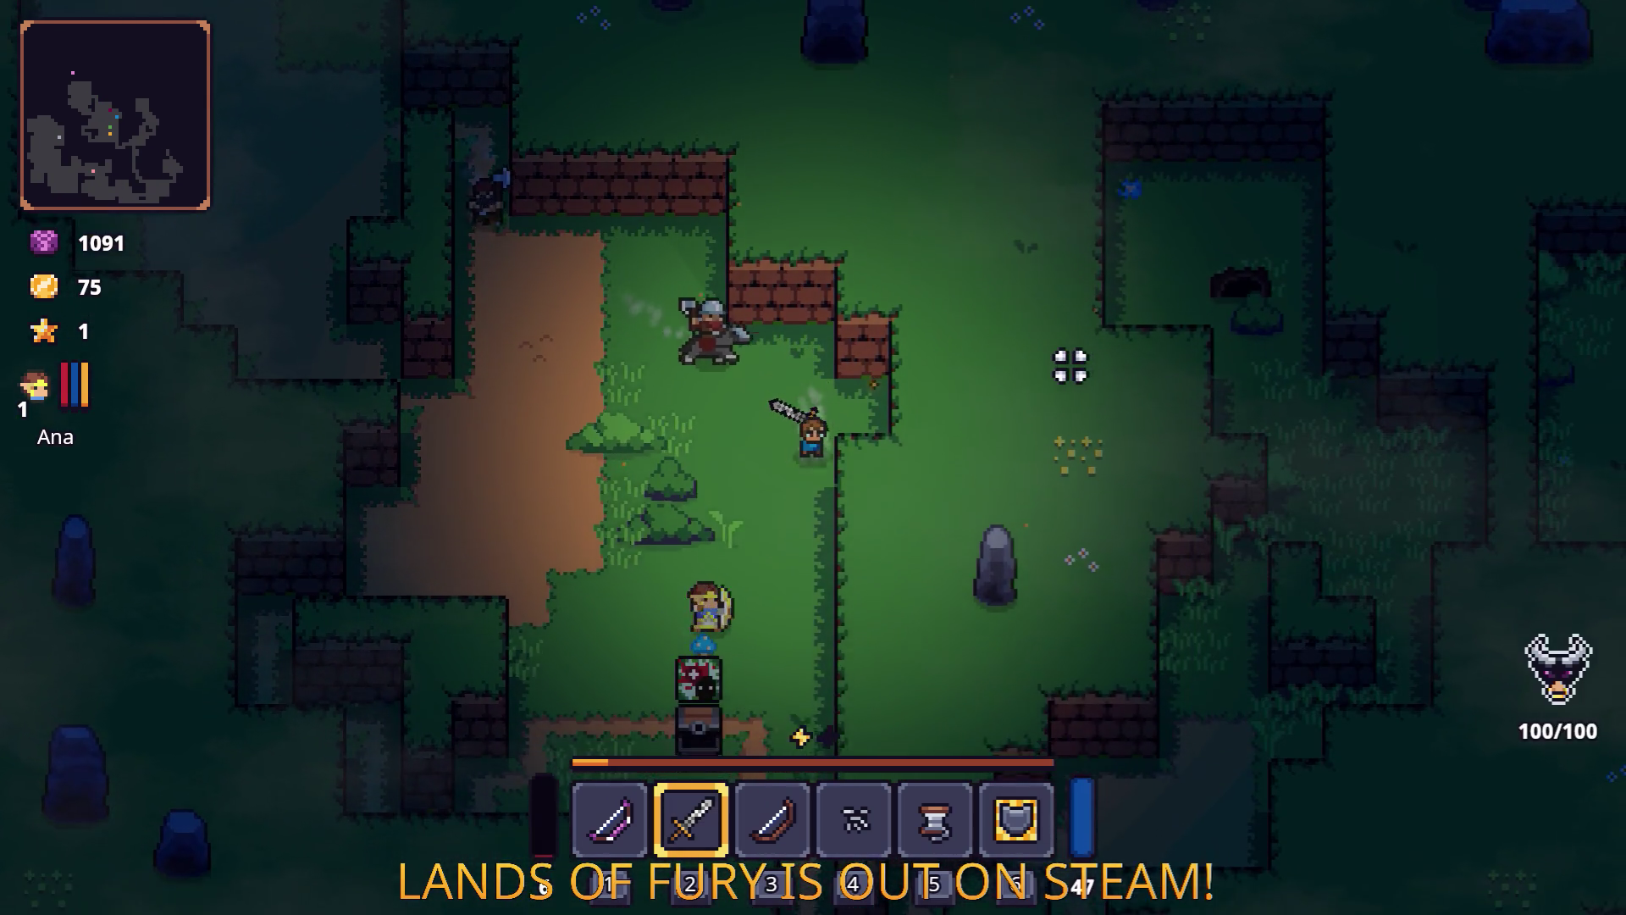
{"action": "key", "text": "Tab"}
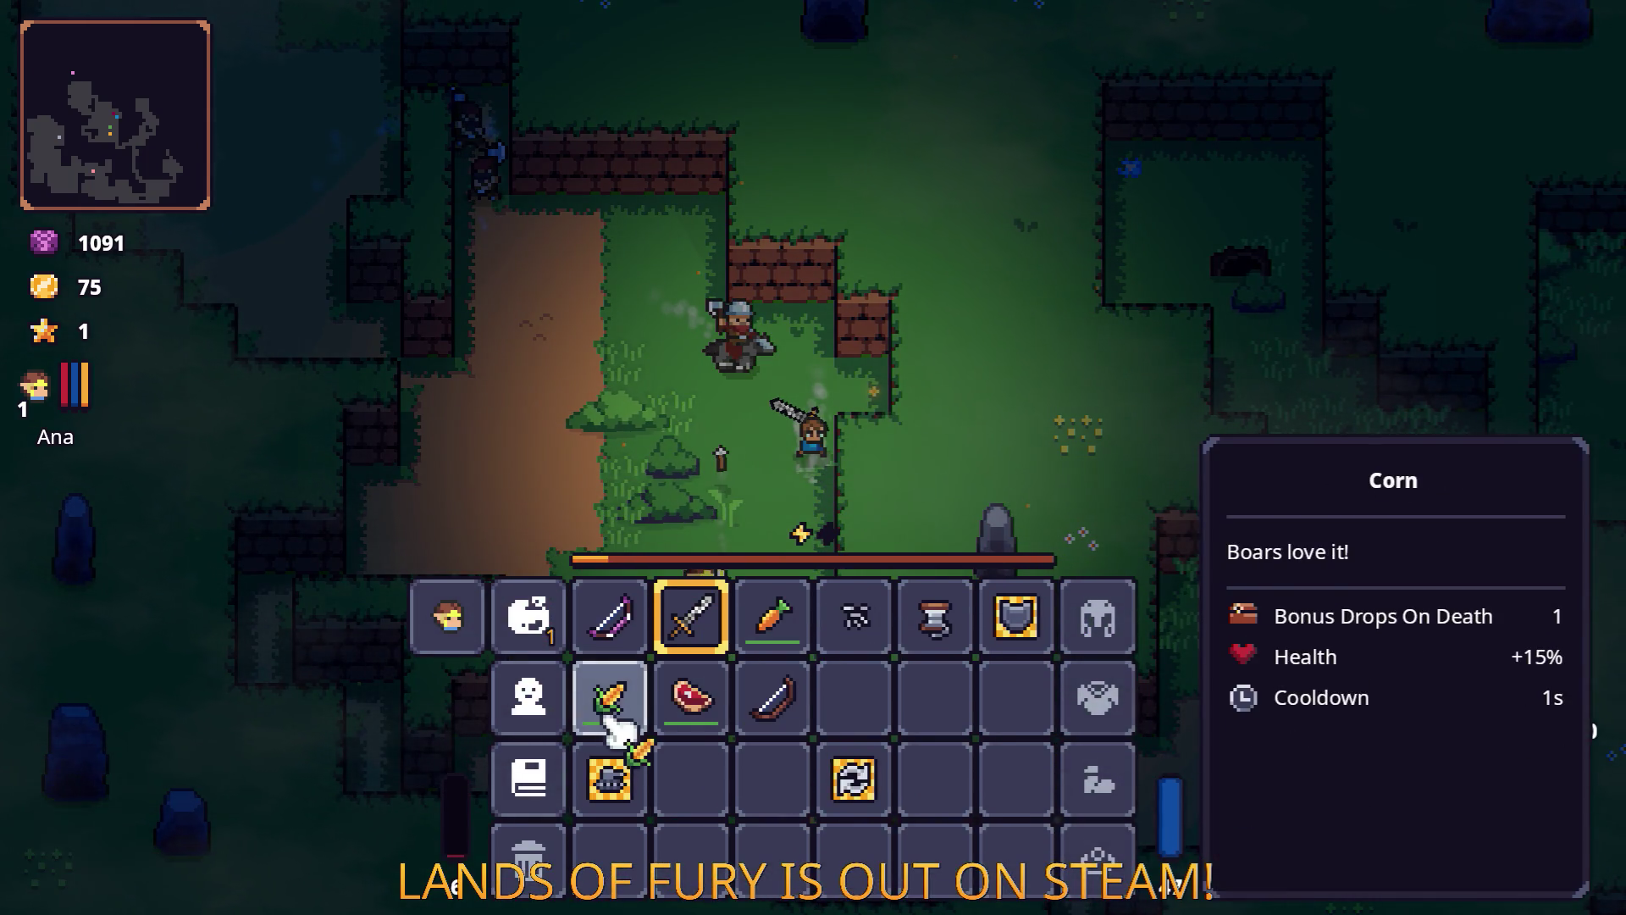
Eat the carrot and corn to restore health and close the inventory.
{"action": "key", "text": "Tab"}
{"action": "key", "text": "s"}
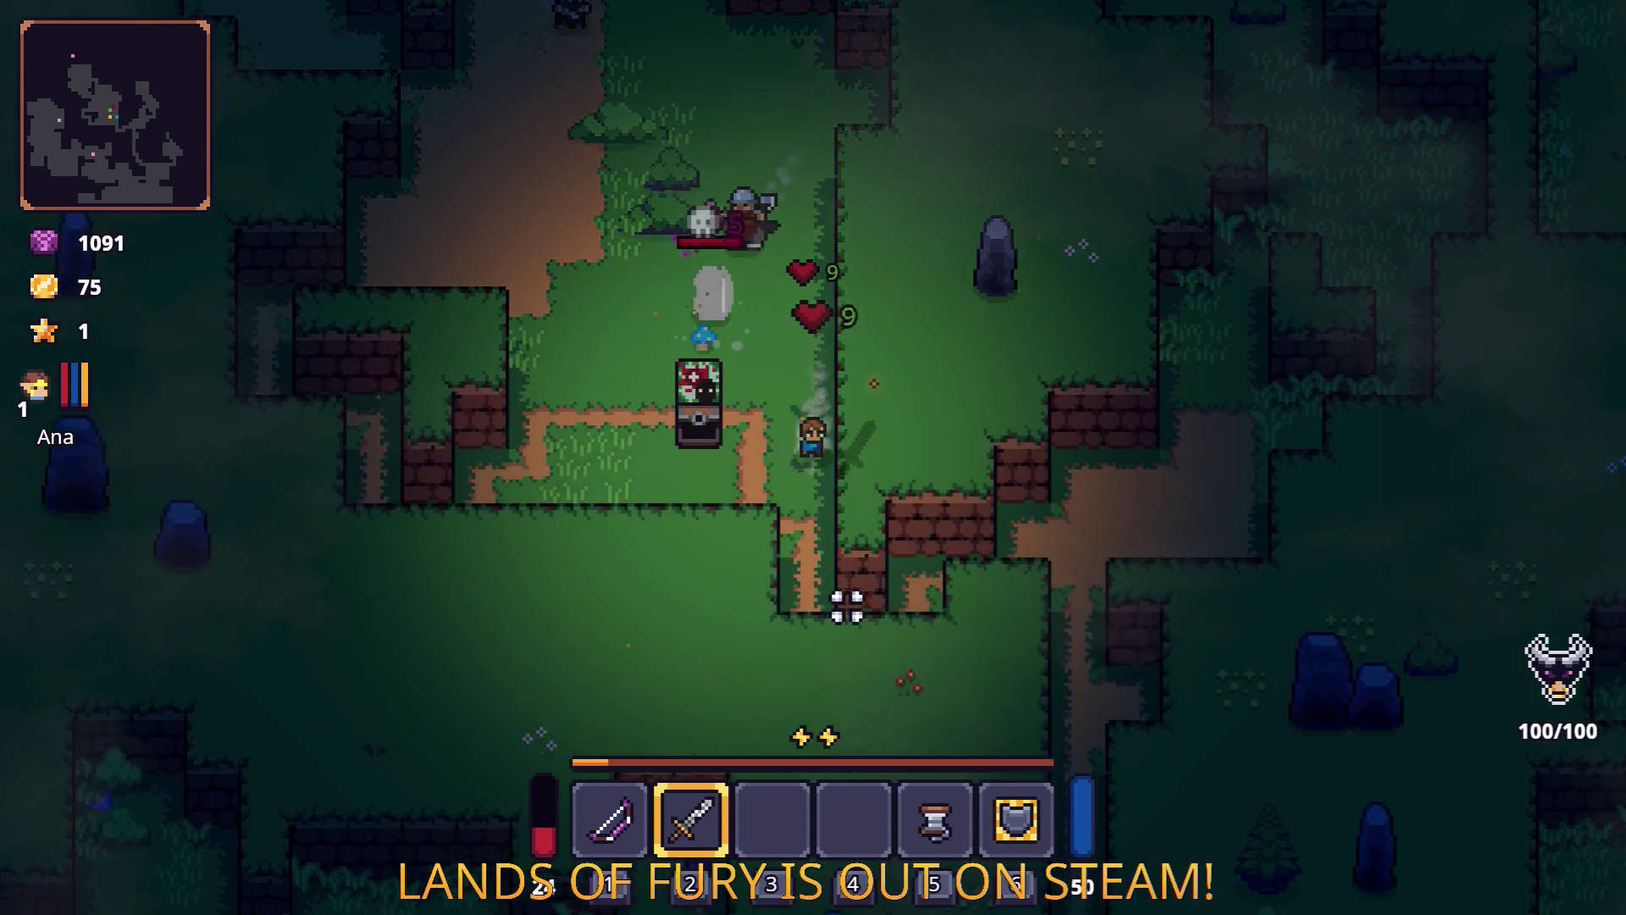
{"action": "key", "text": "s"}
{"action": "key", "text": "d"}
{"action": "key", "text": "w"}
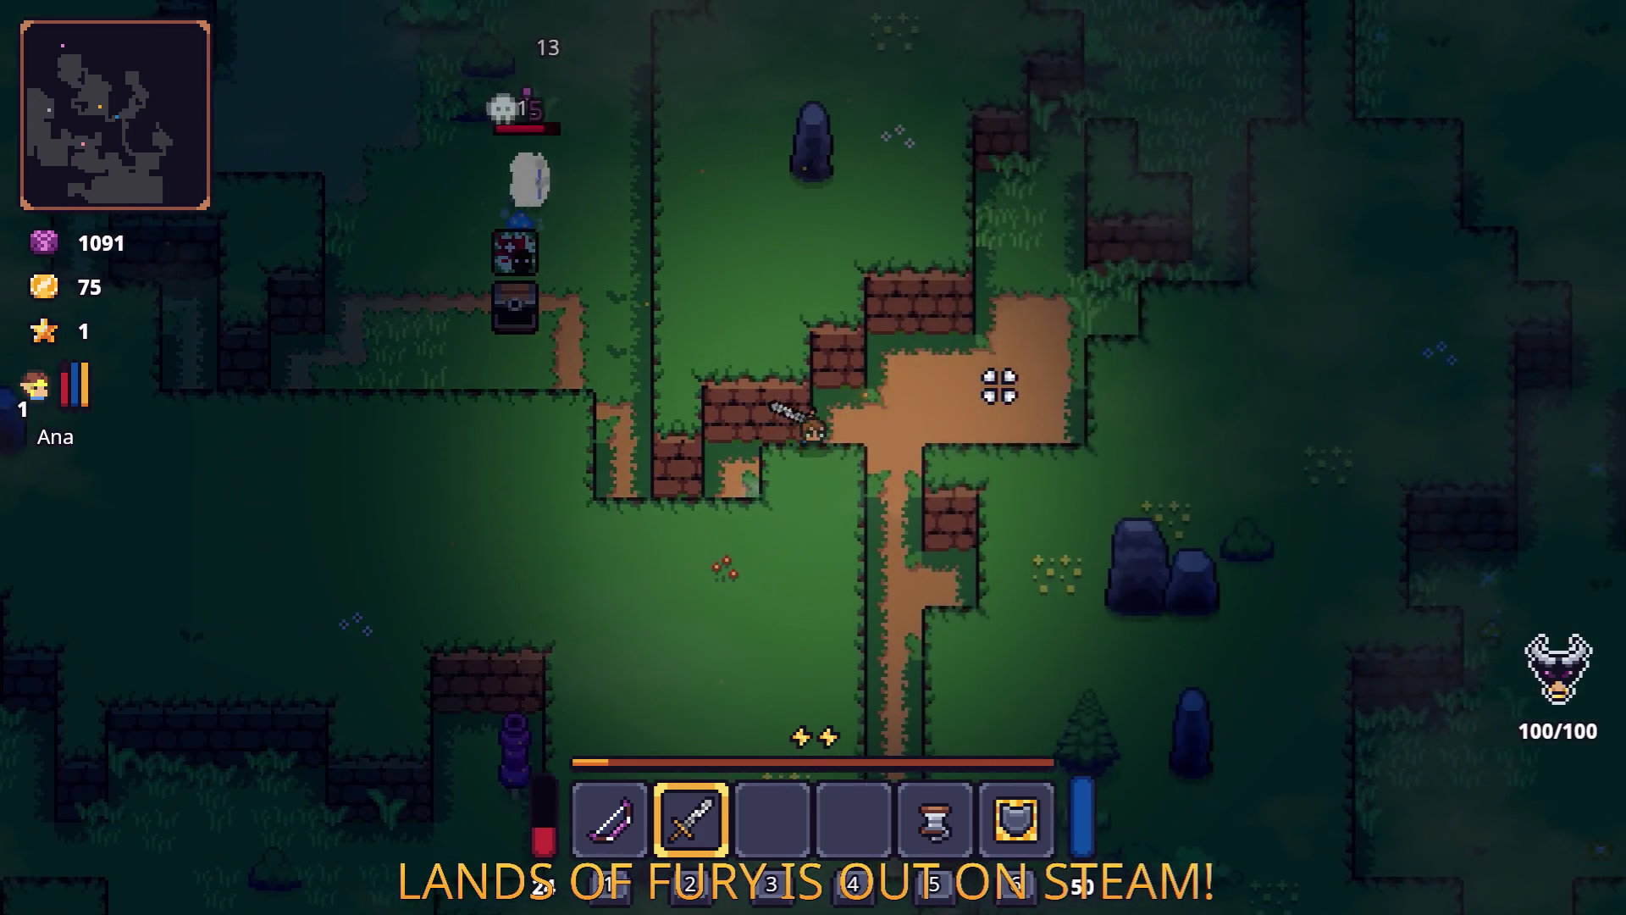
{"action": "key", "text": "w"}
{"action": "key", "text": "d"}
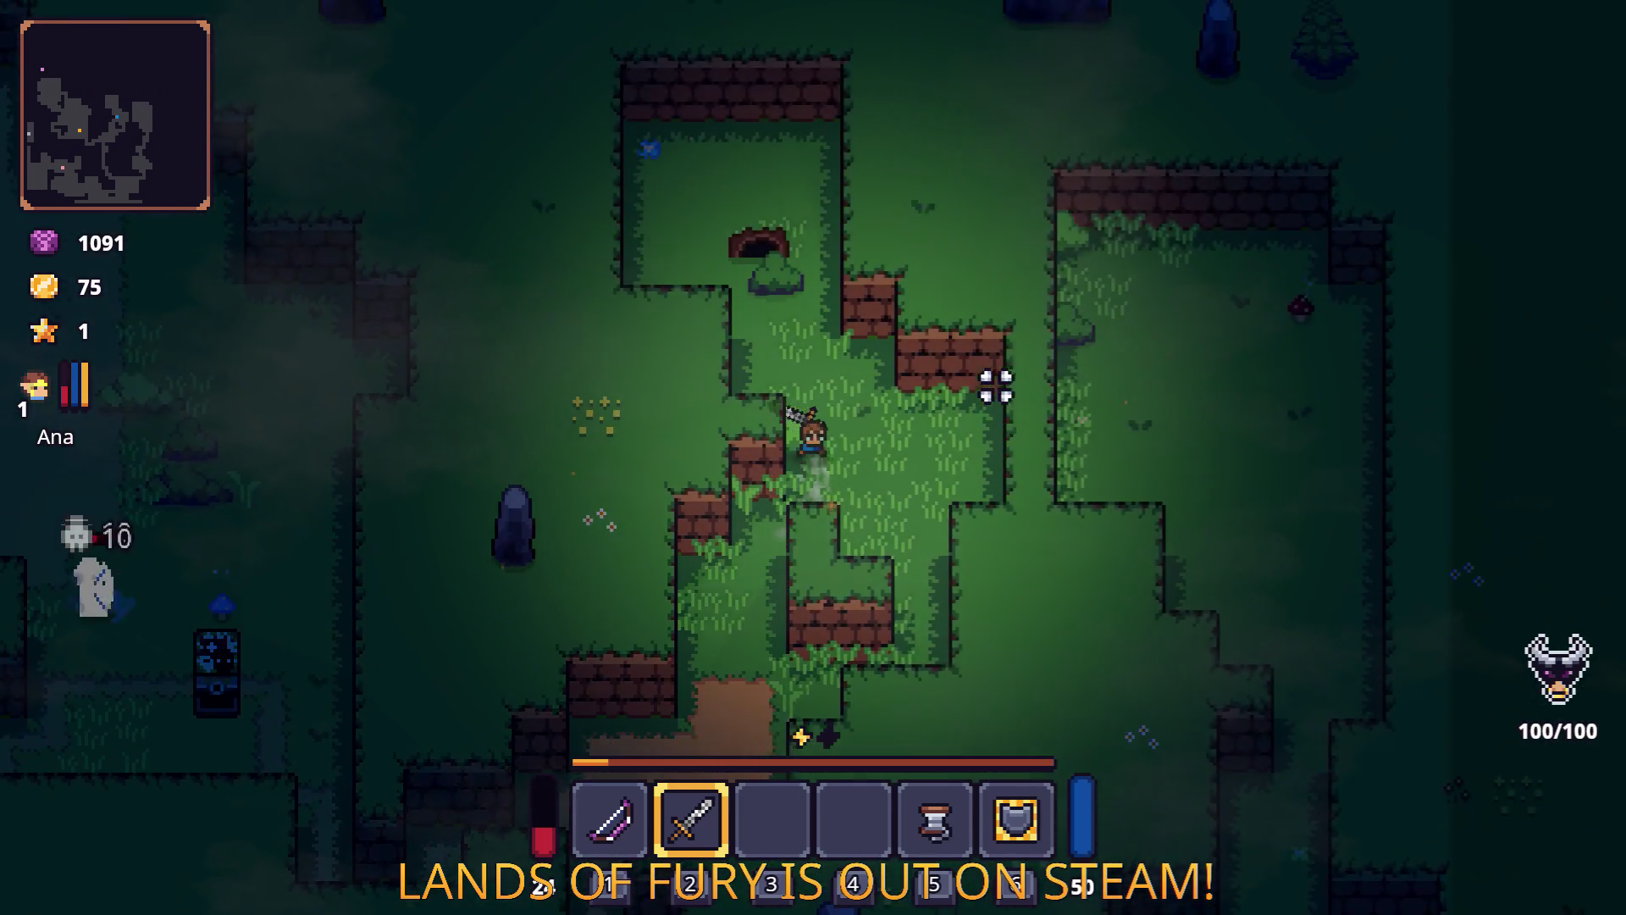
Explore along the brick wall and up the narrow passage, swinging the sword.
{"action": "key", "text": "s"}
{"action": "key", "text": "a"}
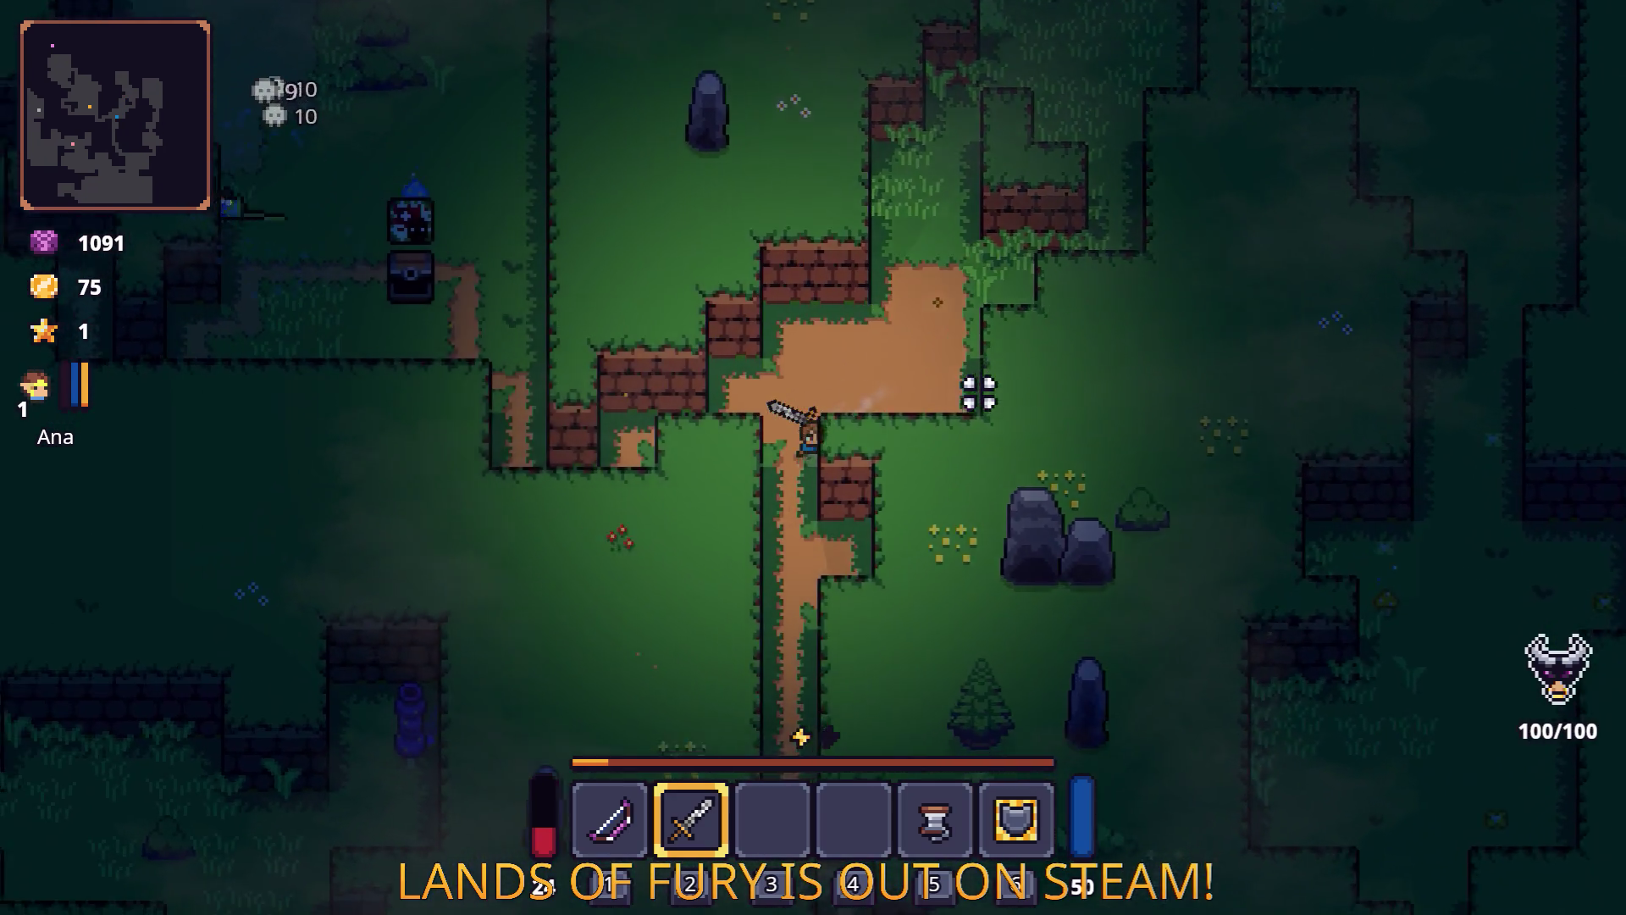
{"action": "key", "text": "s"}
{"action": "key", "text": "d"}
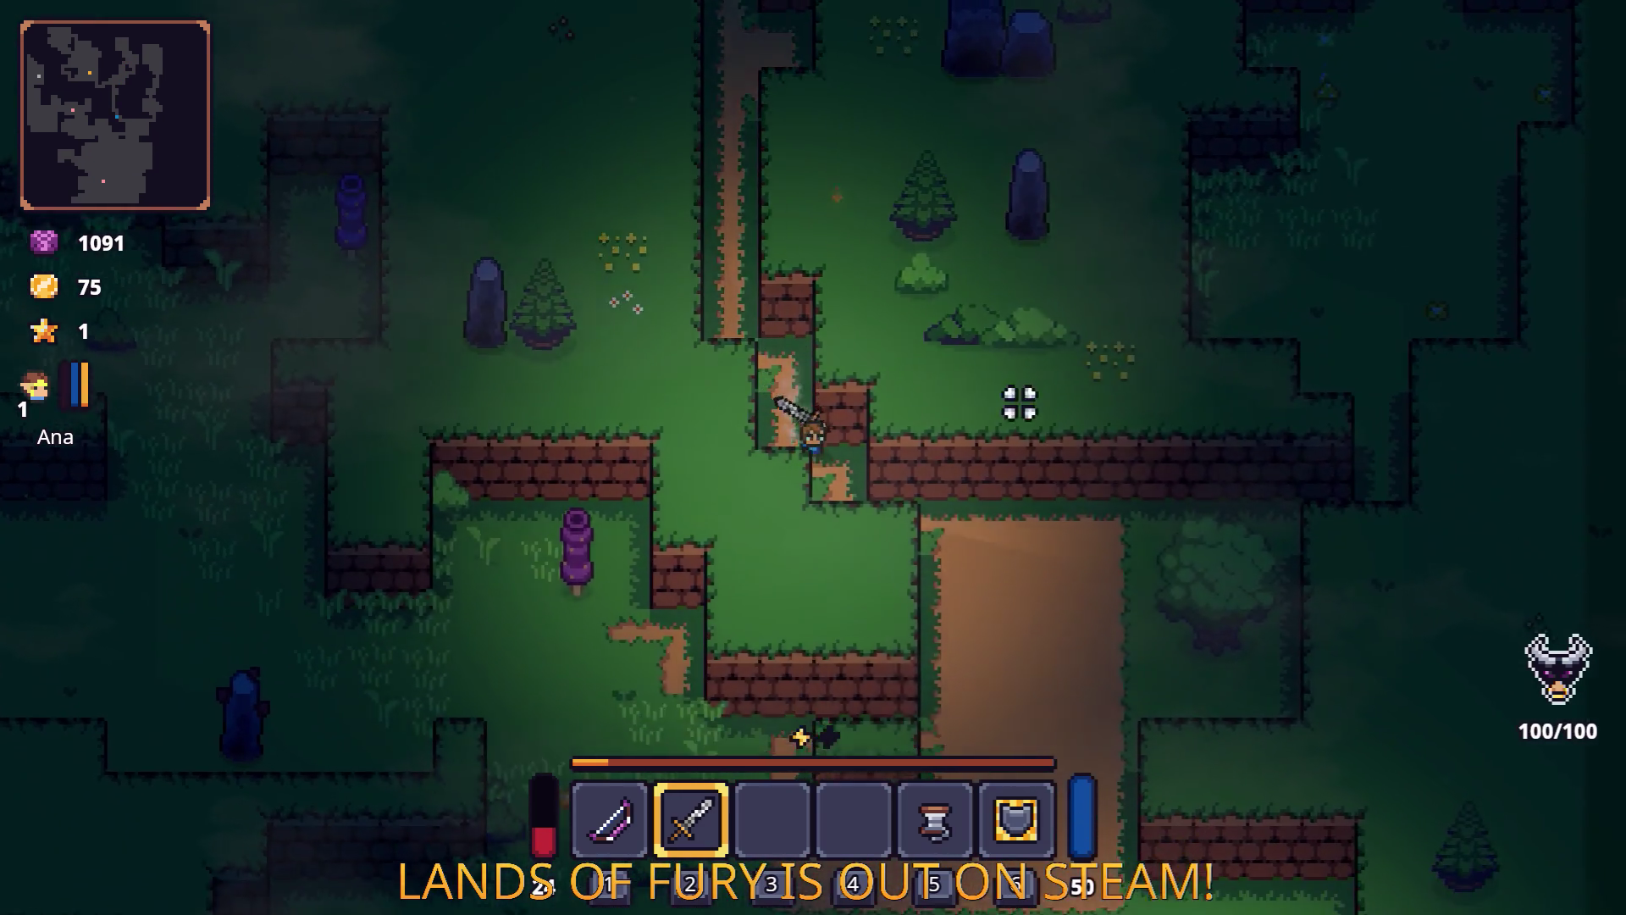
{"action": "key", "text": "d"}
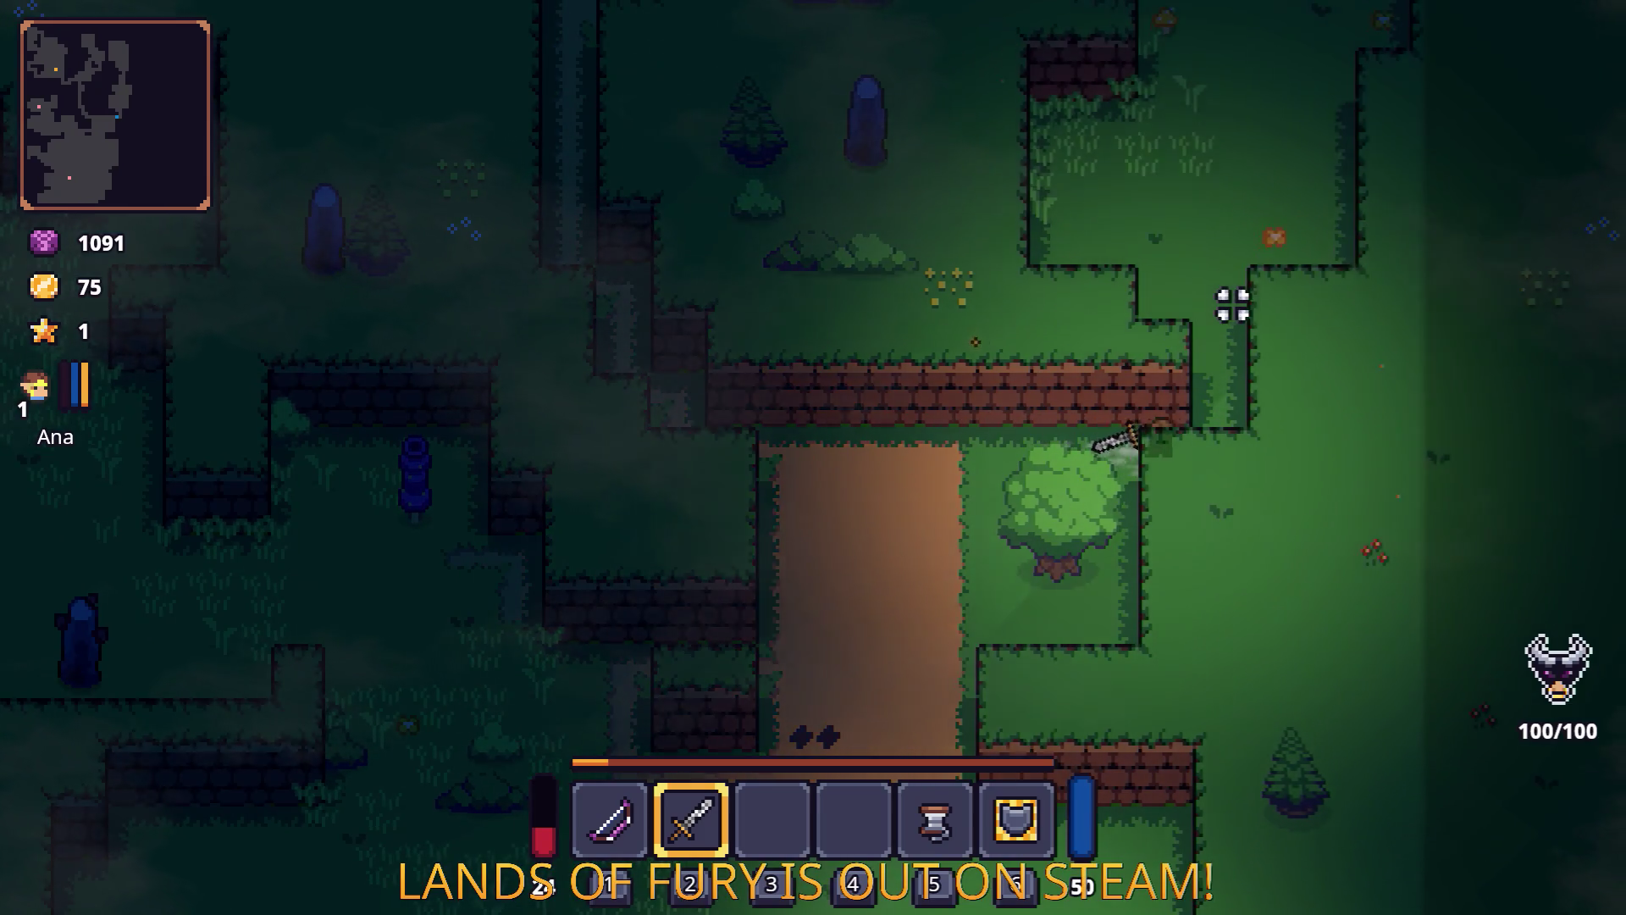
{"action": "key", "text": "w"}
{"action": "key", "text": "w"}
{"action": "key", "text": "d"}
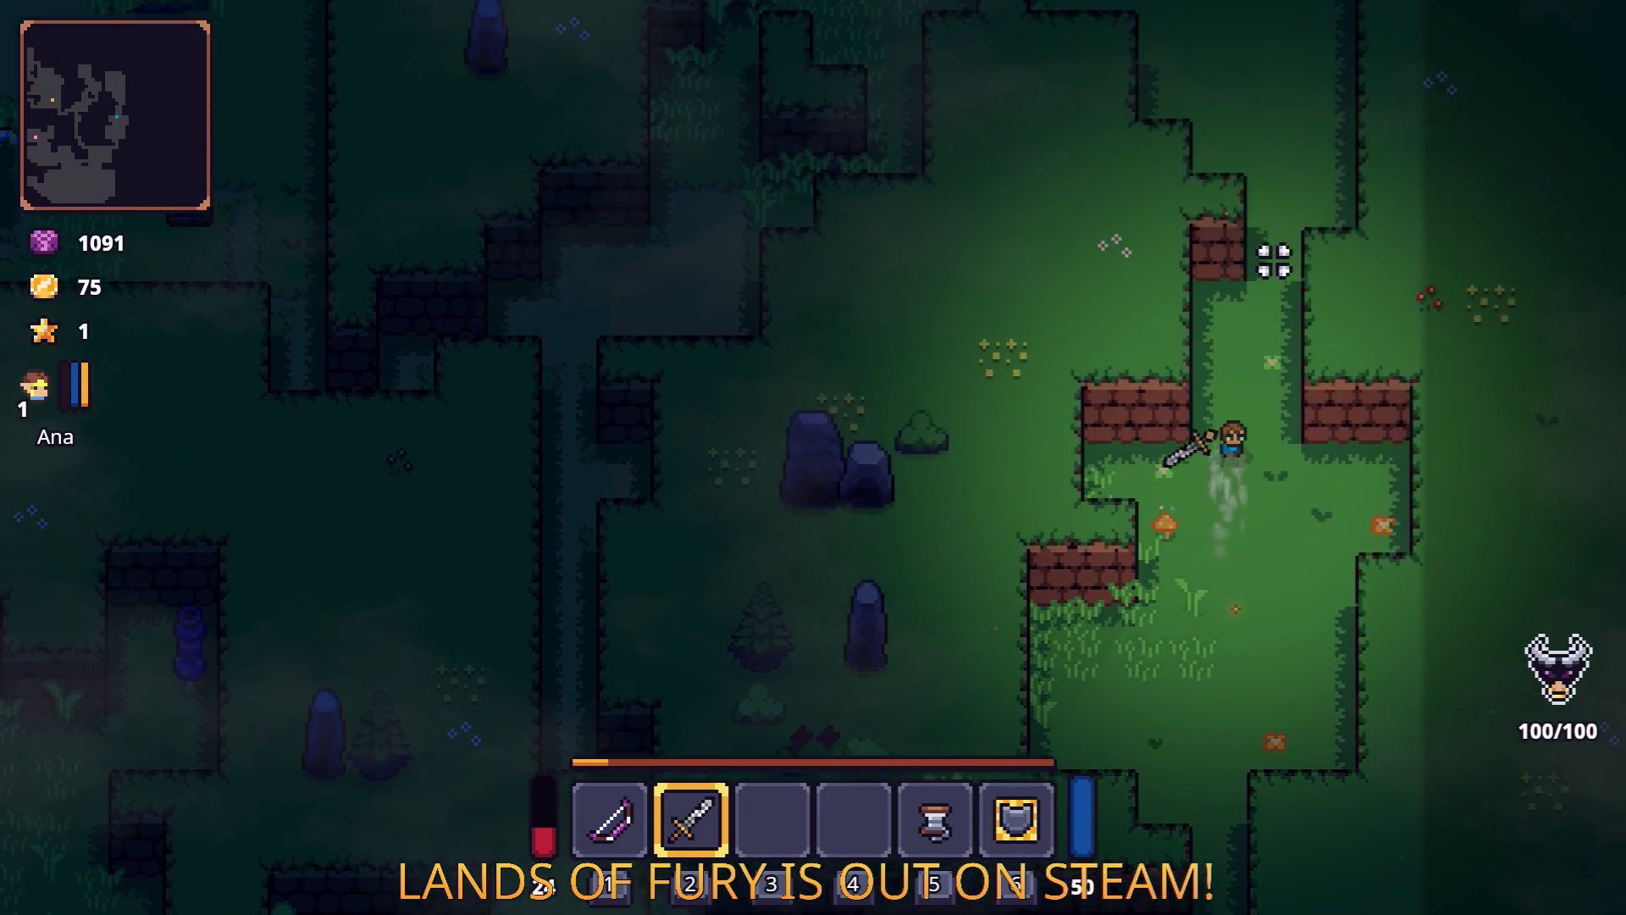
{"action": "key", "text": "w"}
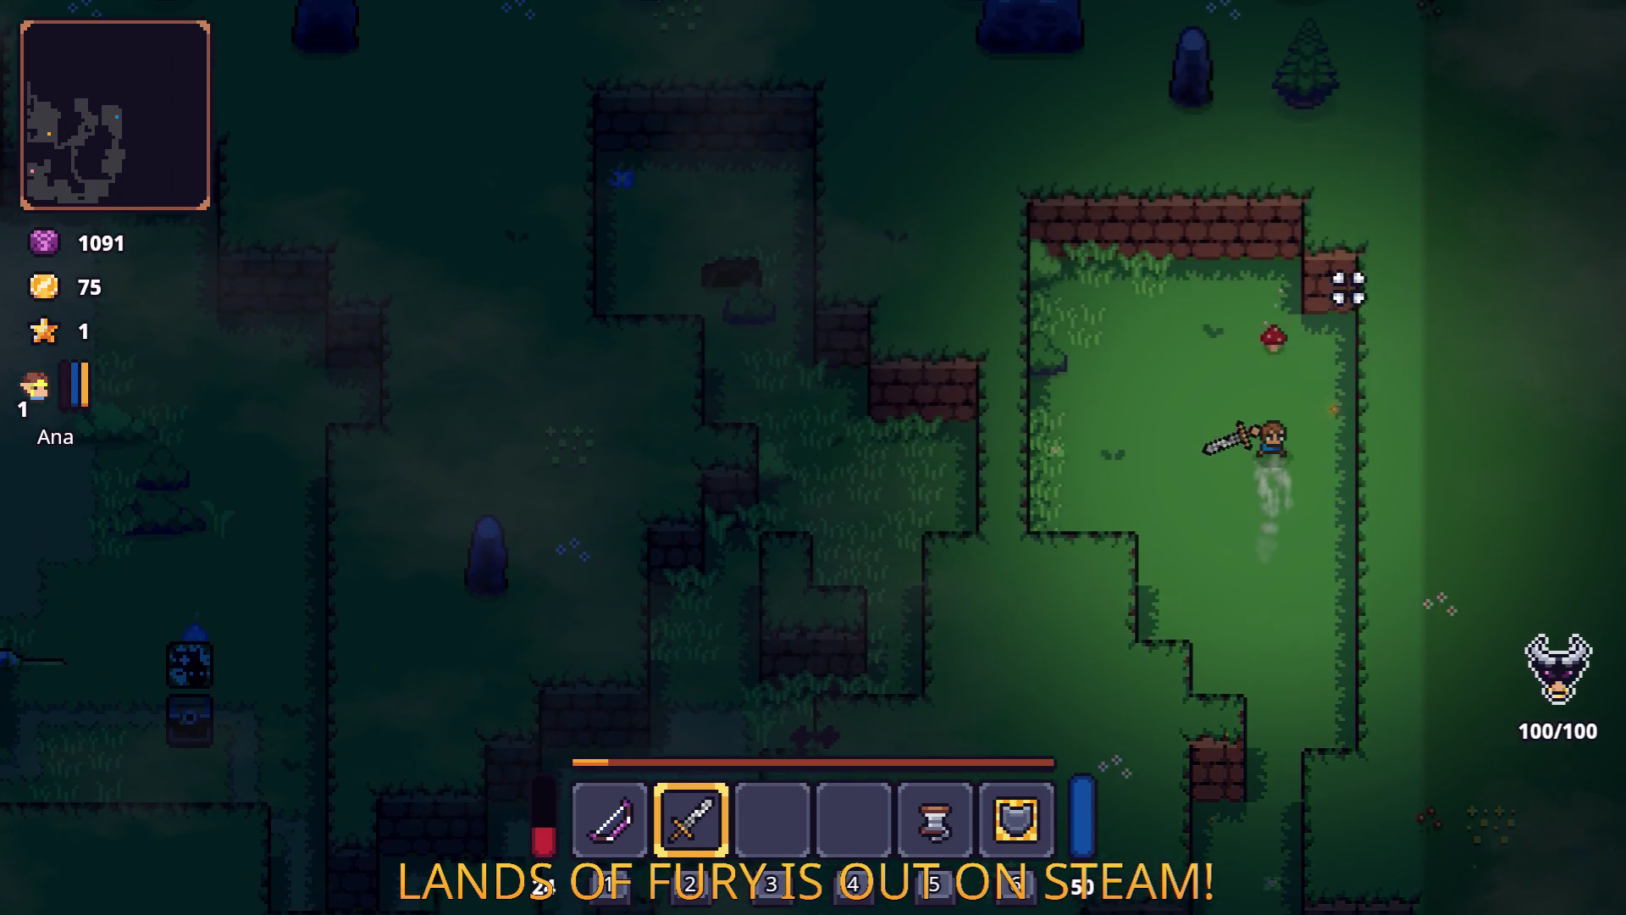
{"action": "left_click", "coordinate": [1365, 292]}
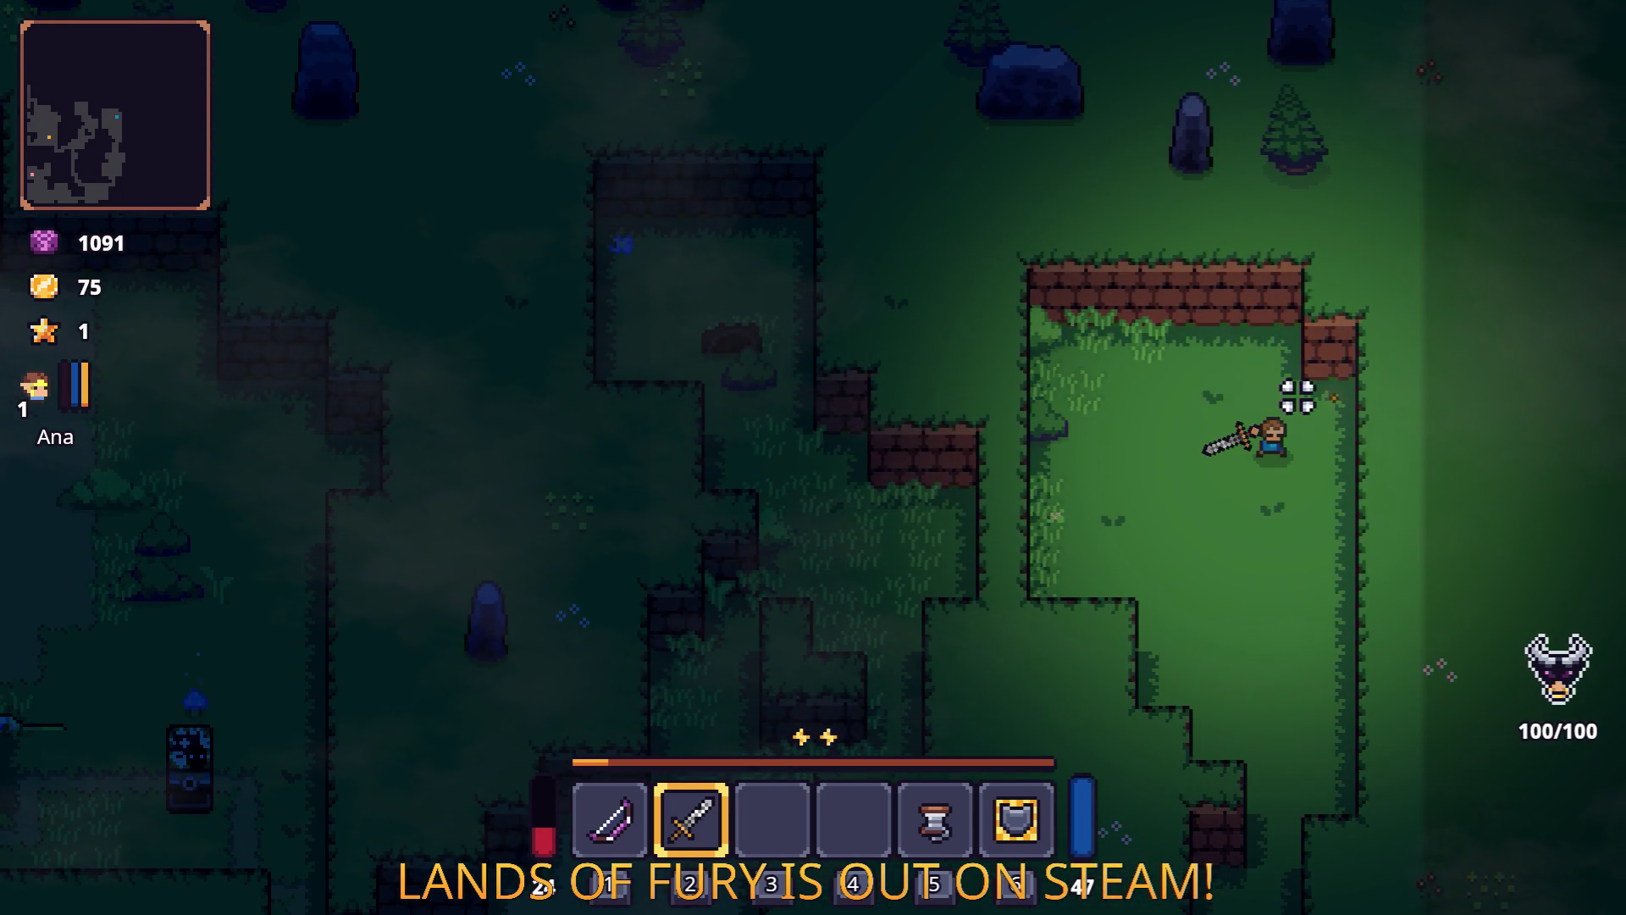
Pause the game and quit to desktop, returning to the Godot editor.
{"action": "key", "text": "Escape"}
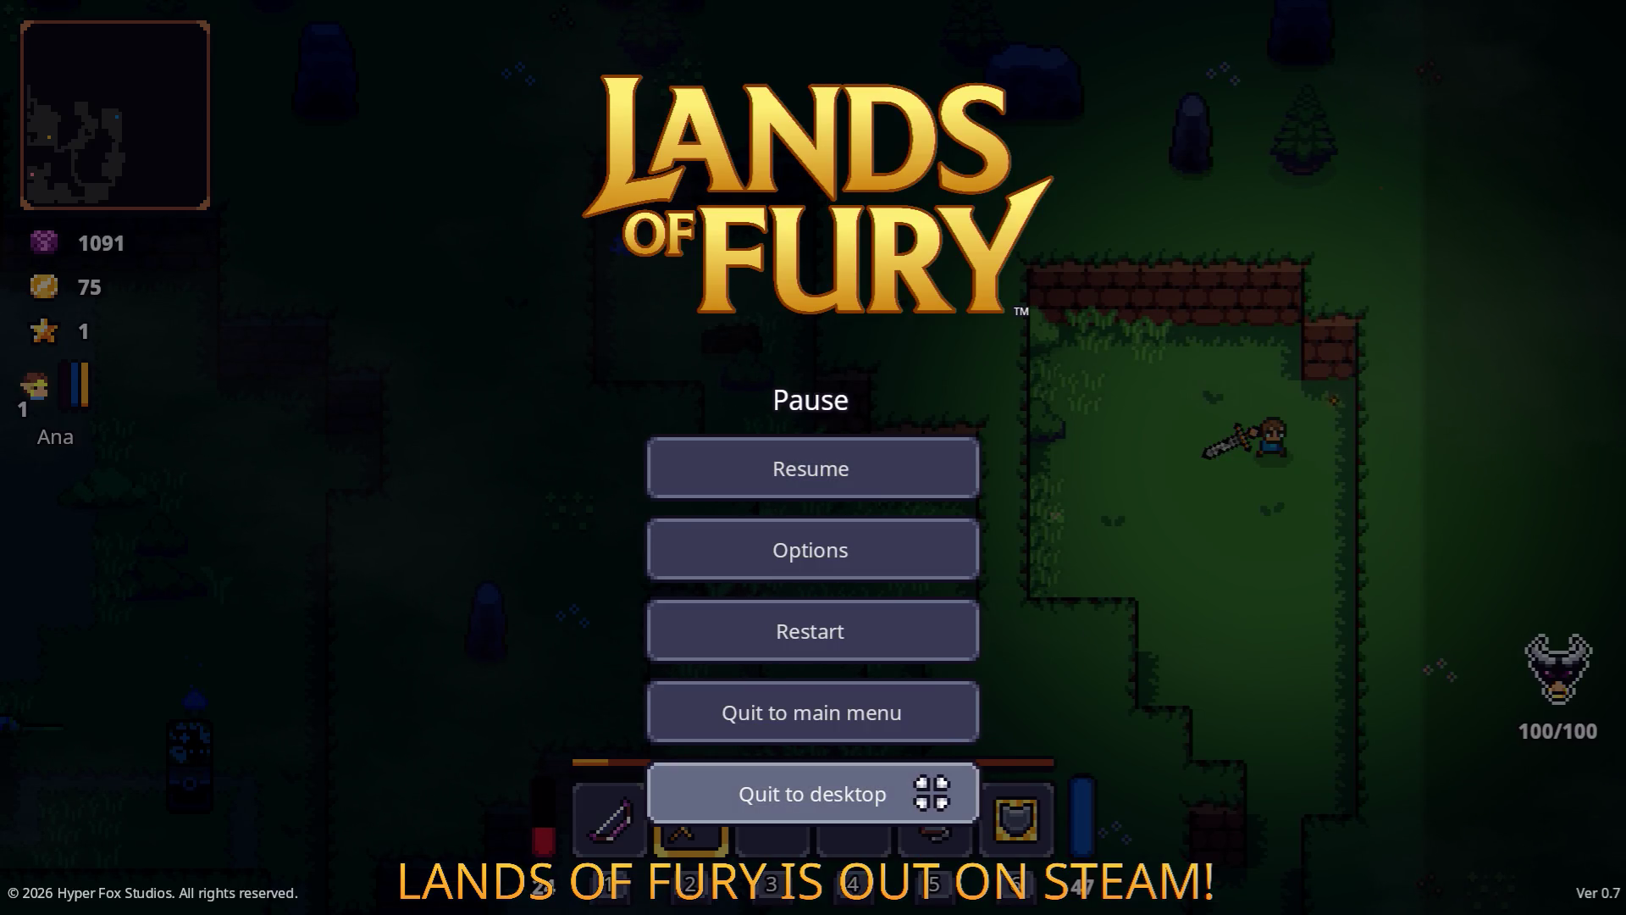
{"action": "left_click", "coordinate": [932, 794]}
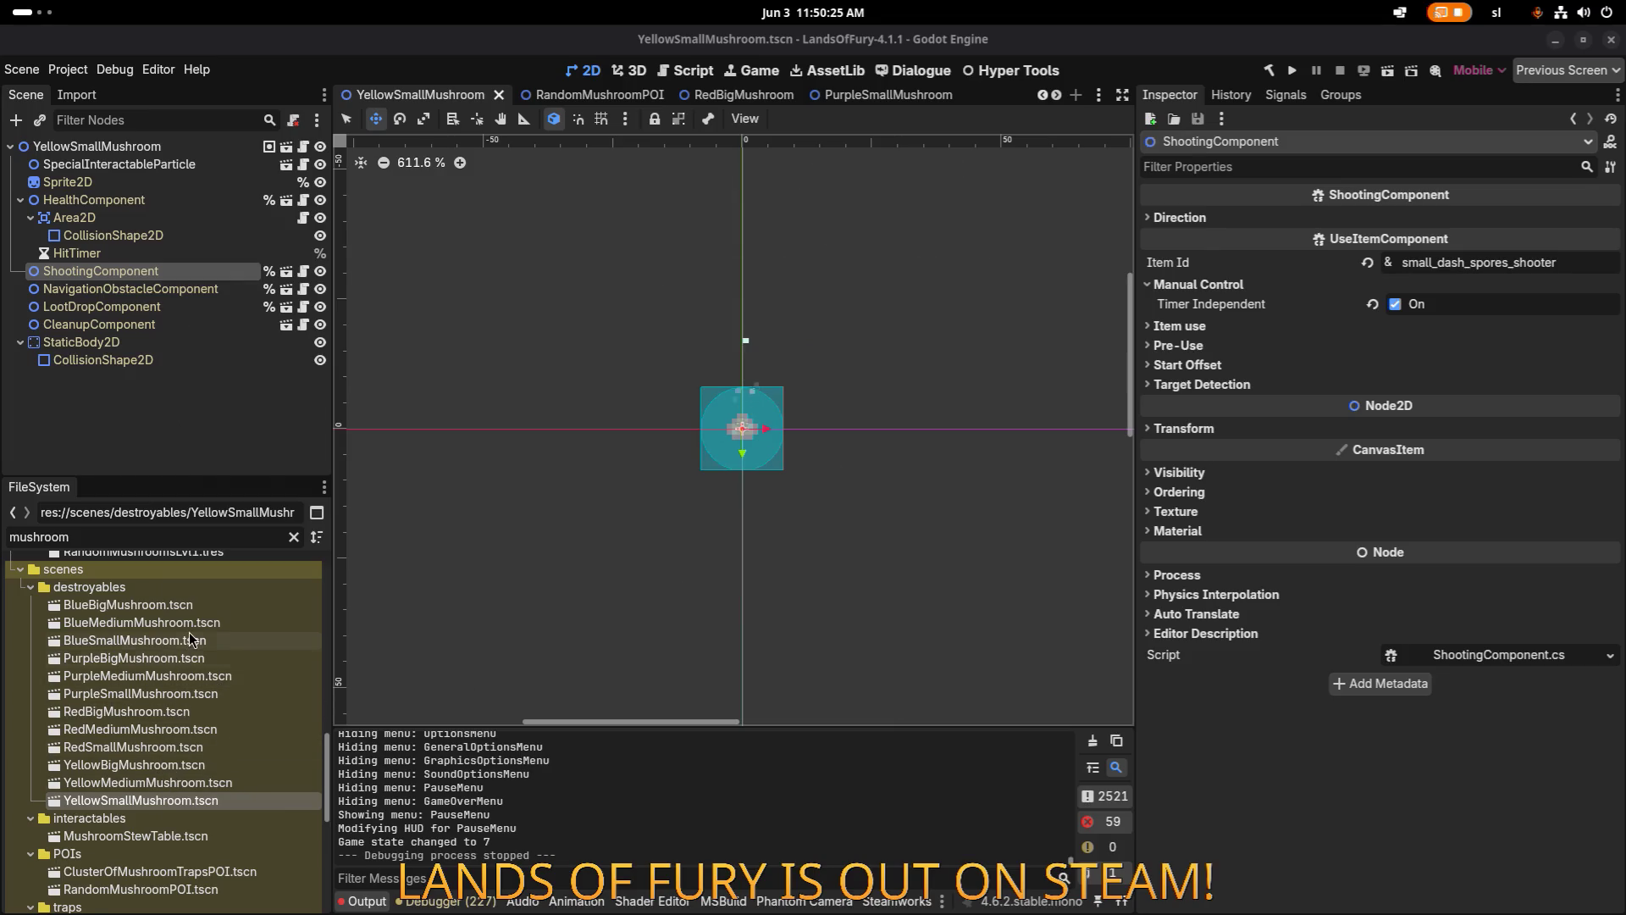
{"action": "left_click", "coordinate": [179, 713]}
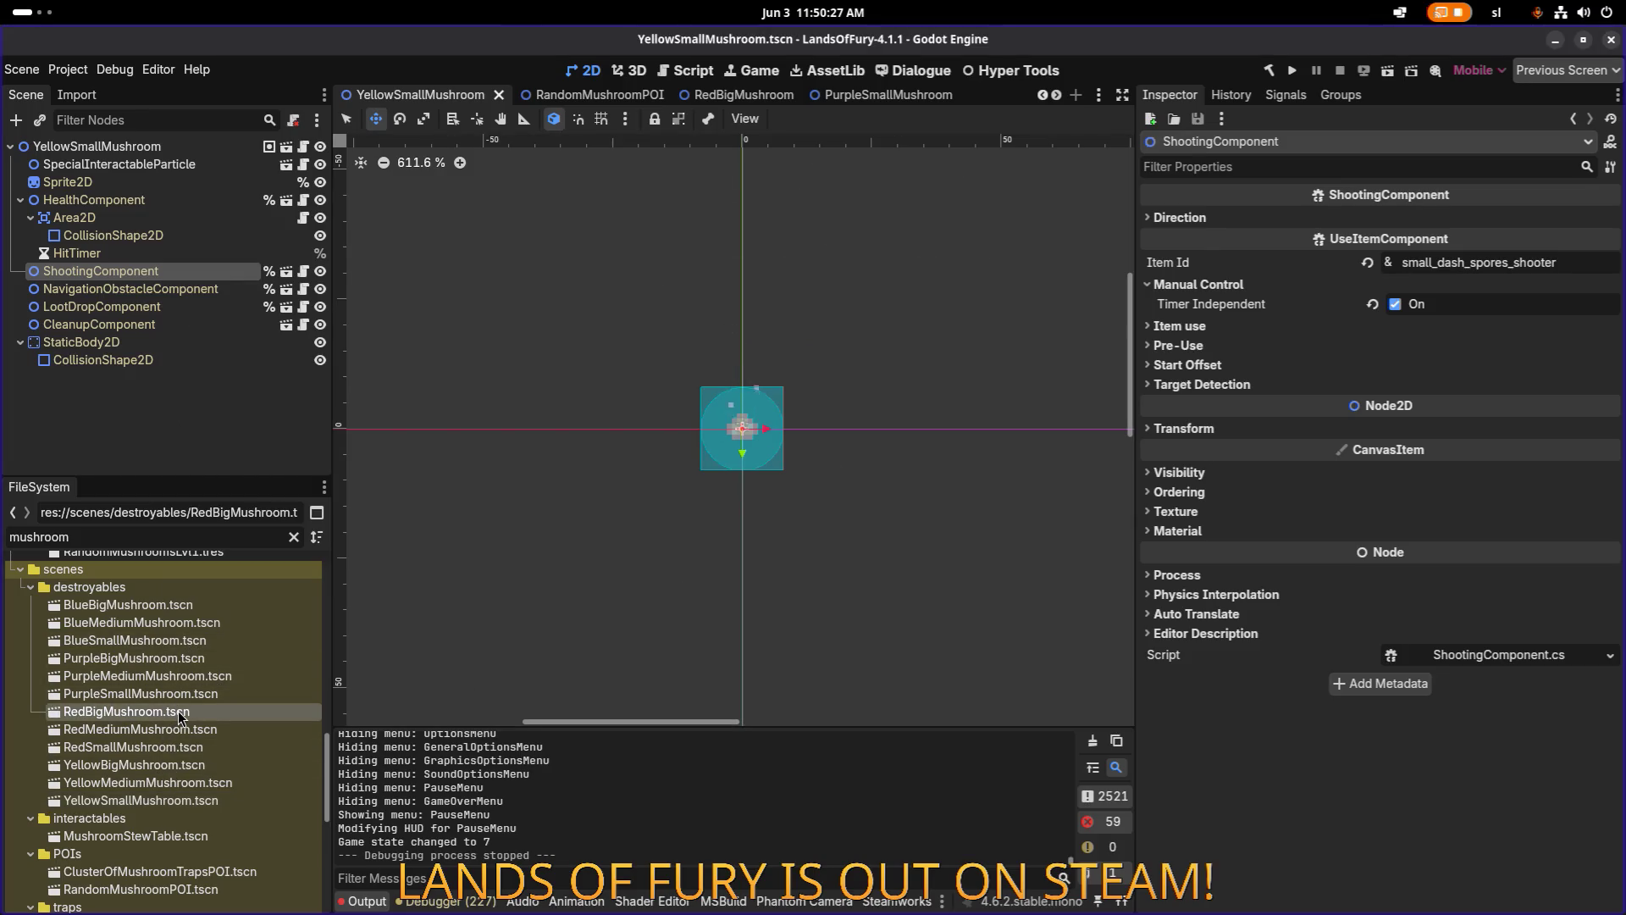
Open the RedBigMushroom and RedMediumMushroom scenes and check ShootingComponent and root Destroyable settings.
{"action": "double_click", "coordinate": [179, 713]}
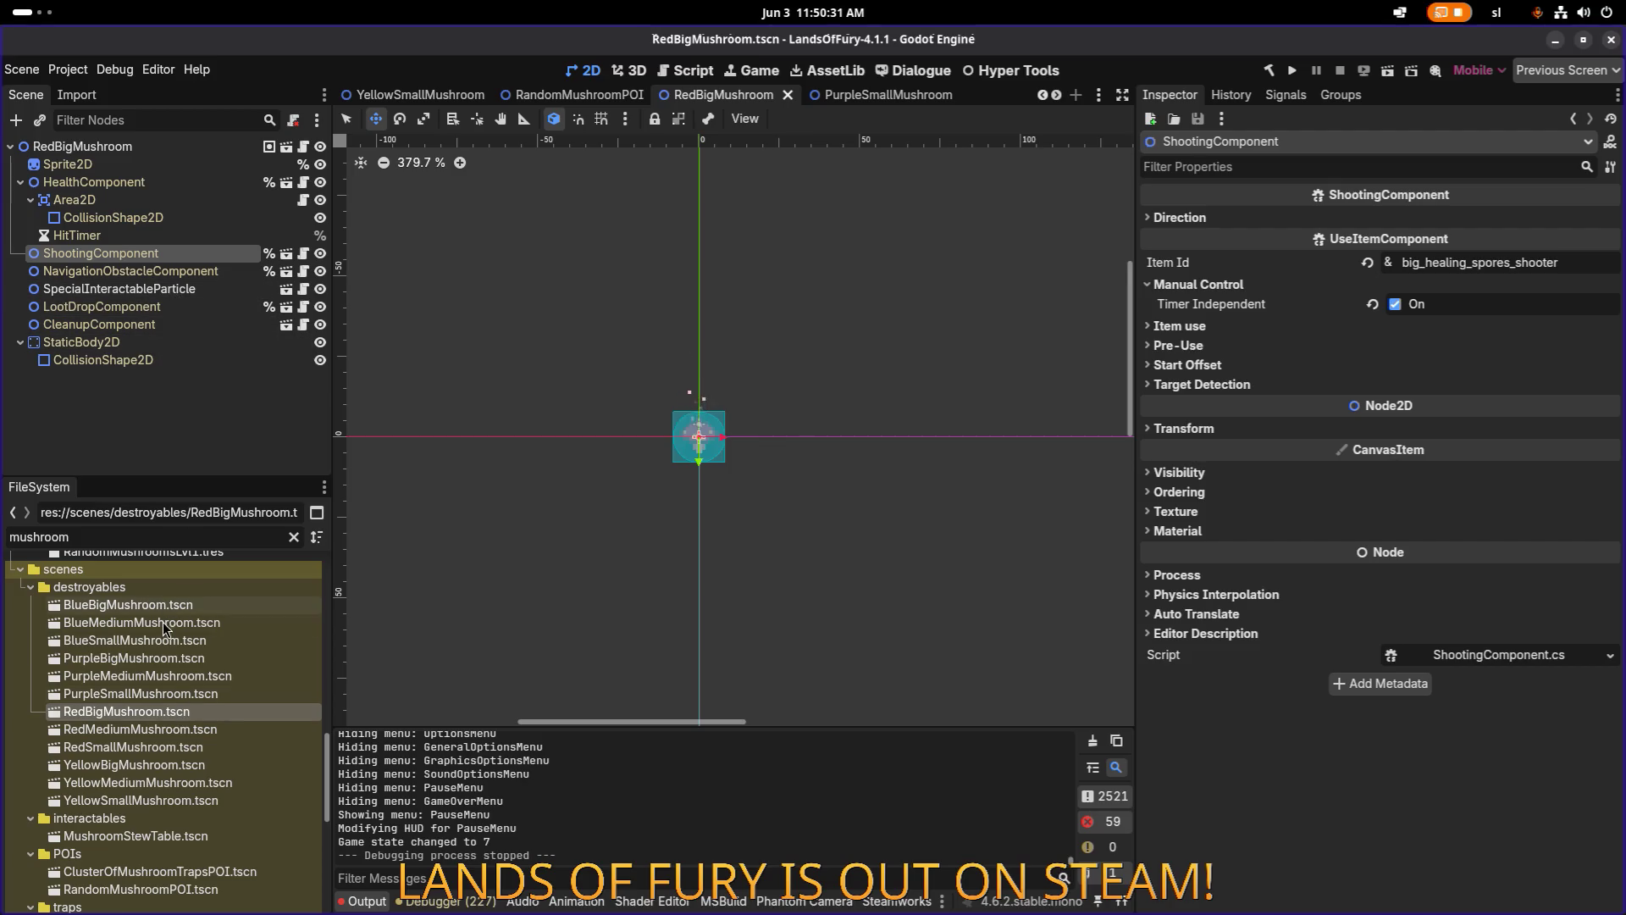
{"action": "double_click", "coordinate": [144, 730]}
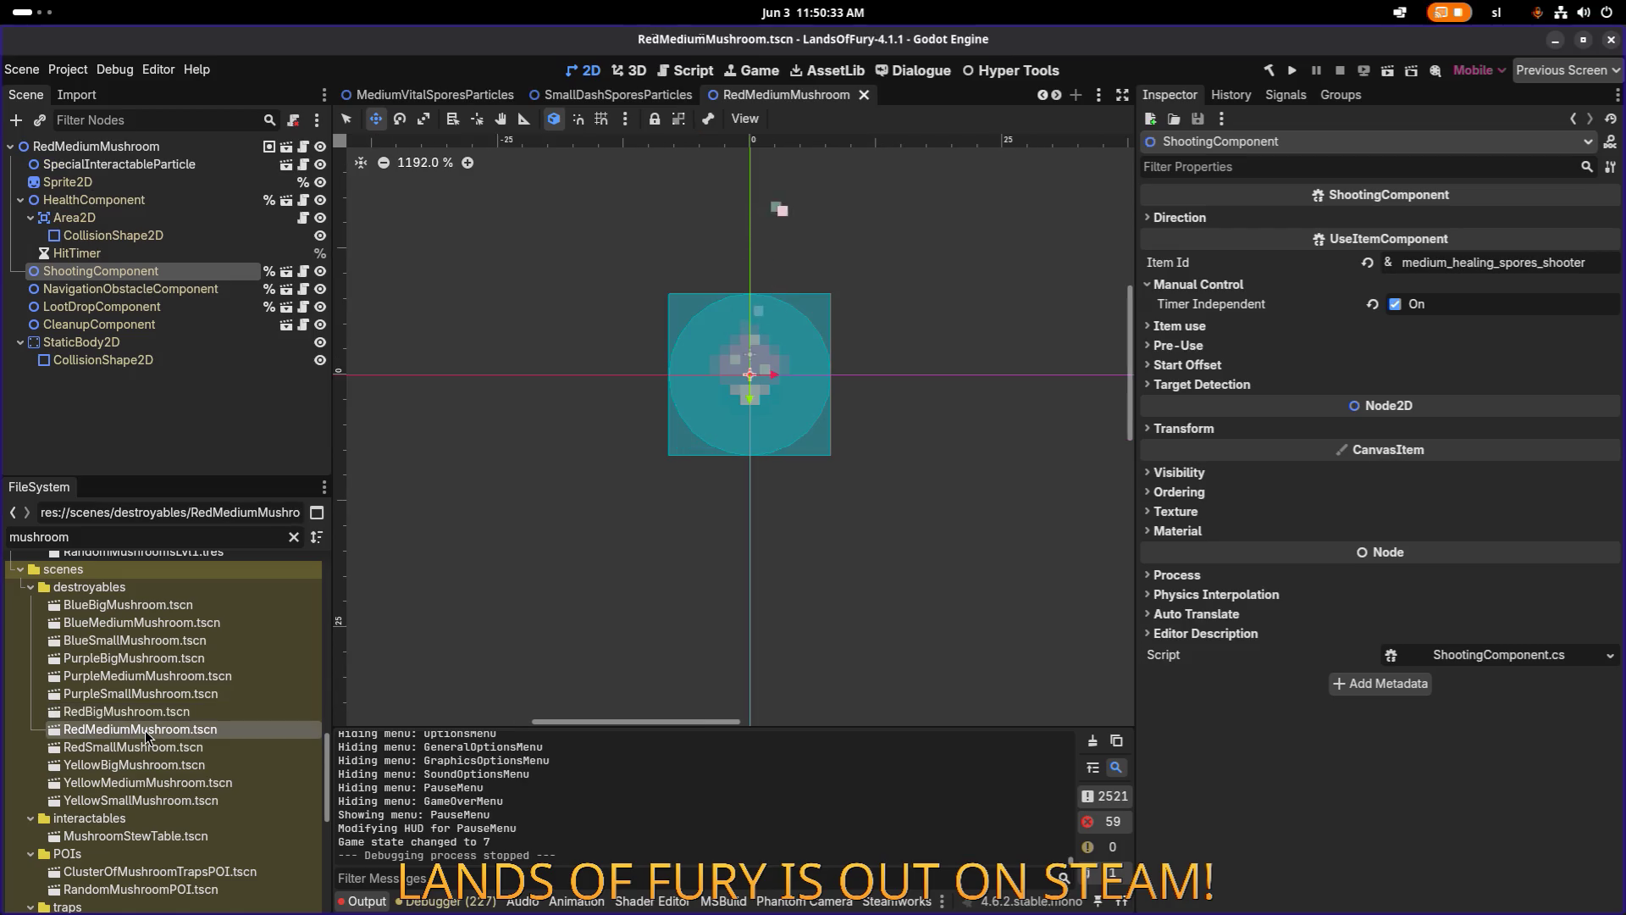
{"action": "left_click", "coordinate": [175, 287]}
{"action": "left_click", "coordinate": [176, 271]}
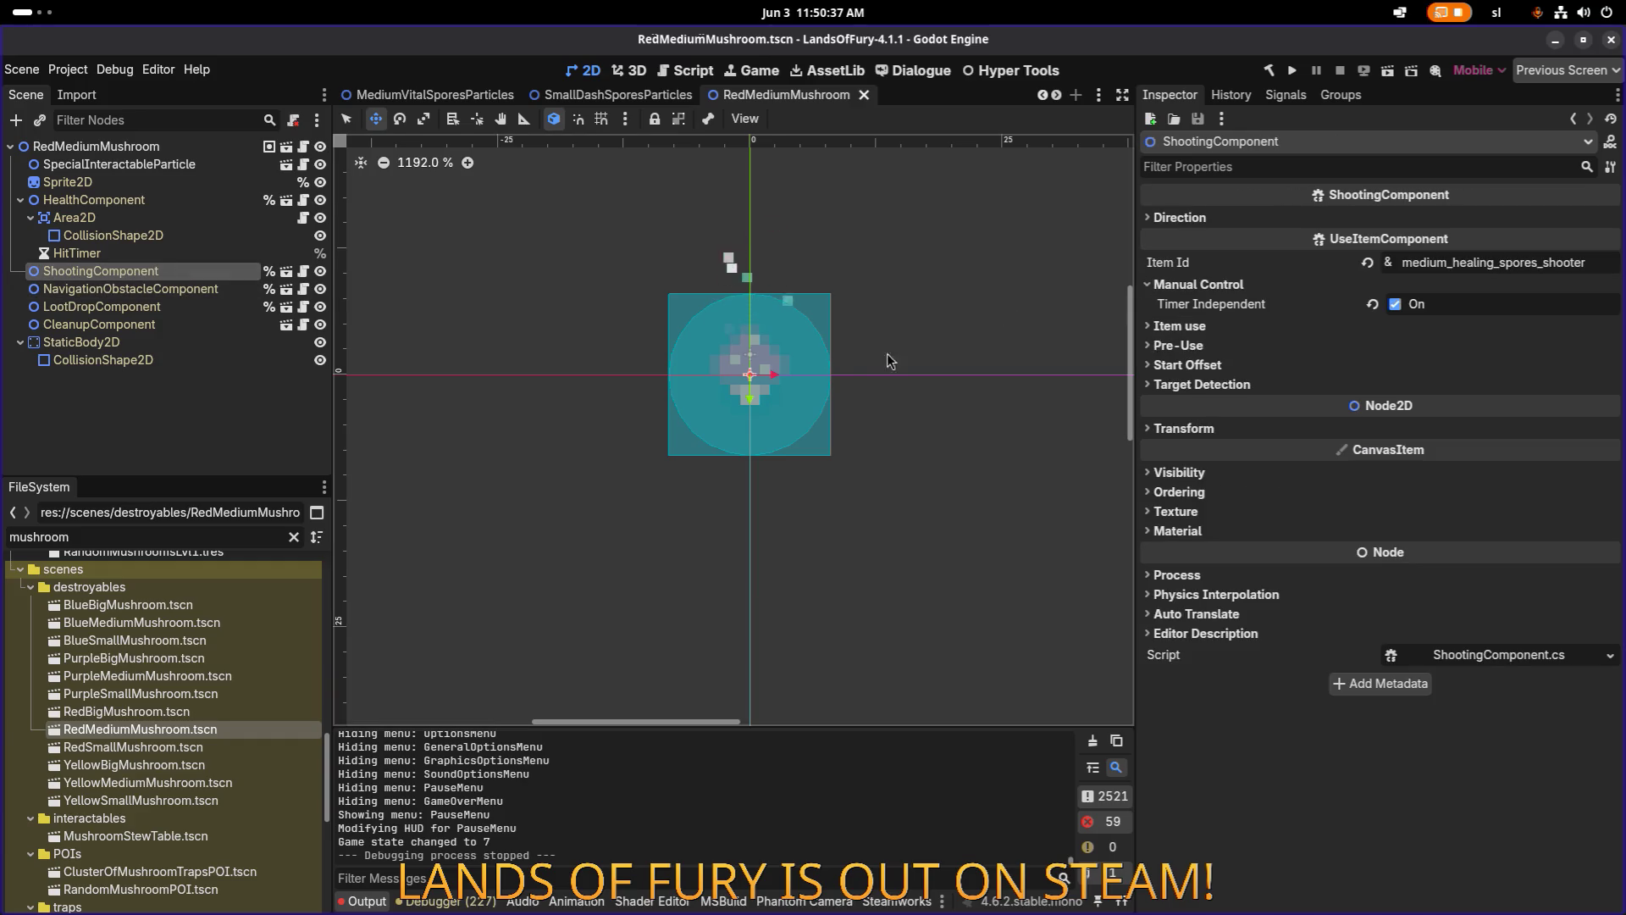
{"action": "left_click", "coordinate": [166, 149]}
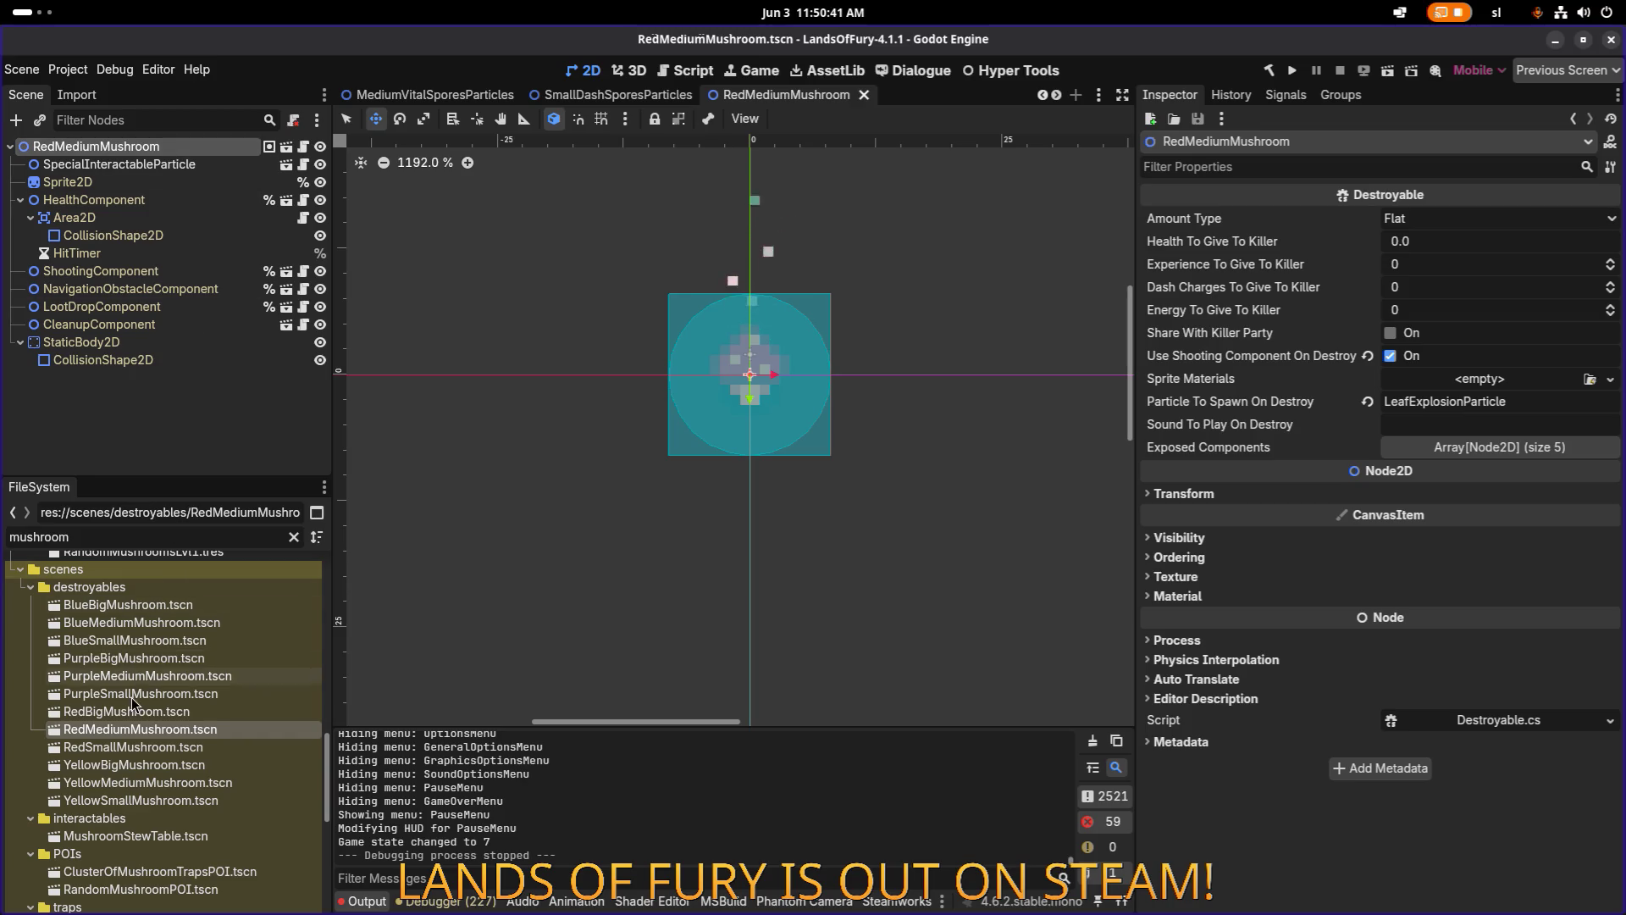
Open the RedSmallMushroom scene and review its root node's Destroyable settings.
{"action": "left_click", "coordinate": [133, 749]}
{"action": "double_click", "coordinate": [133, 749]}
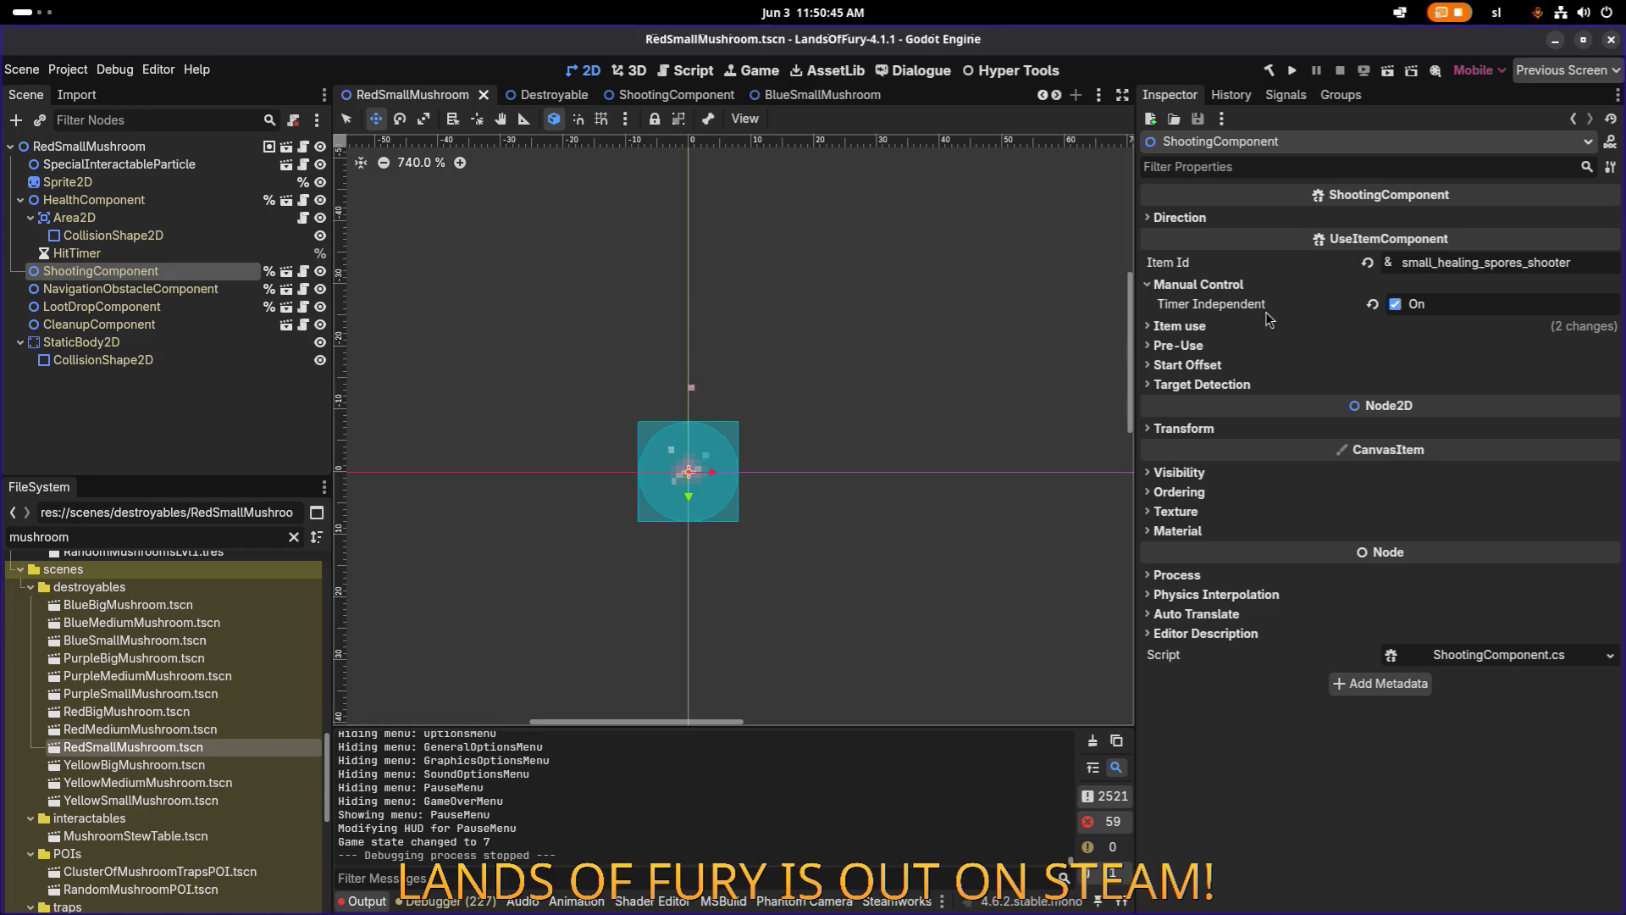
{"action": "left_click", "coordinate": [205, 149]}
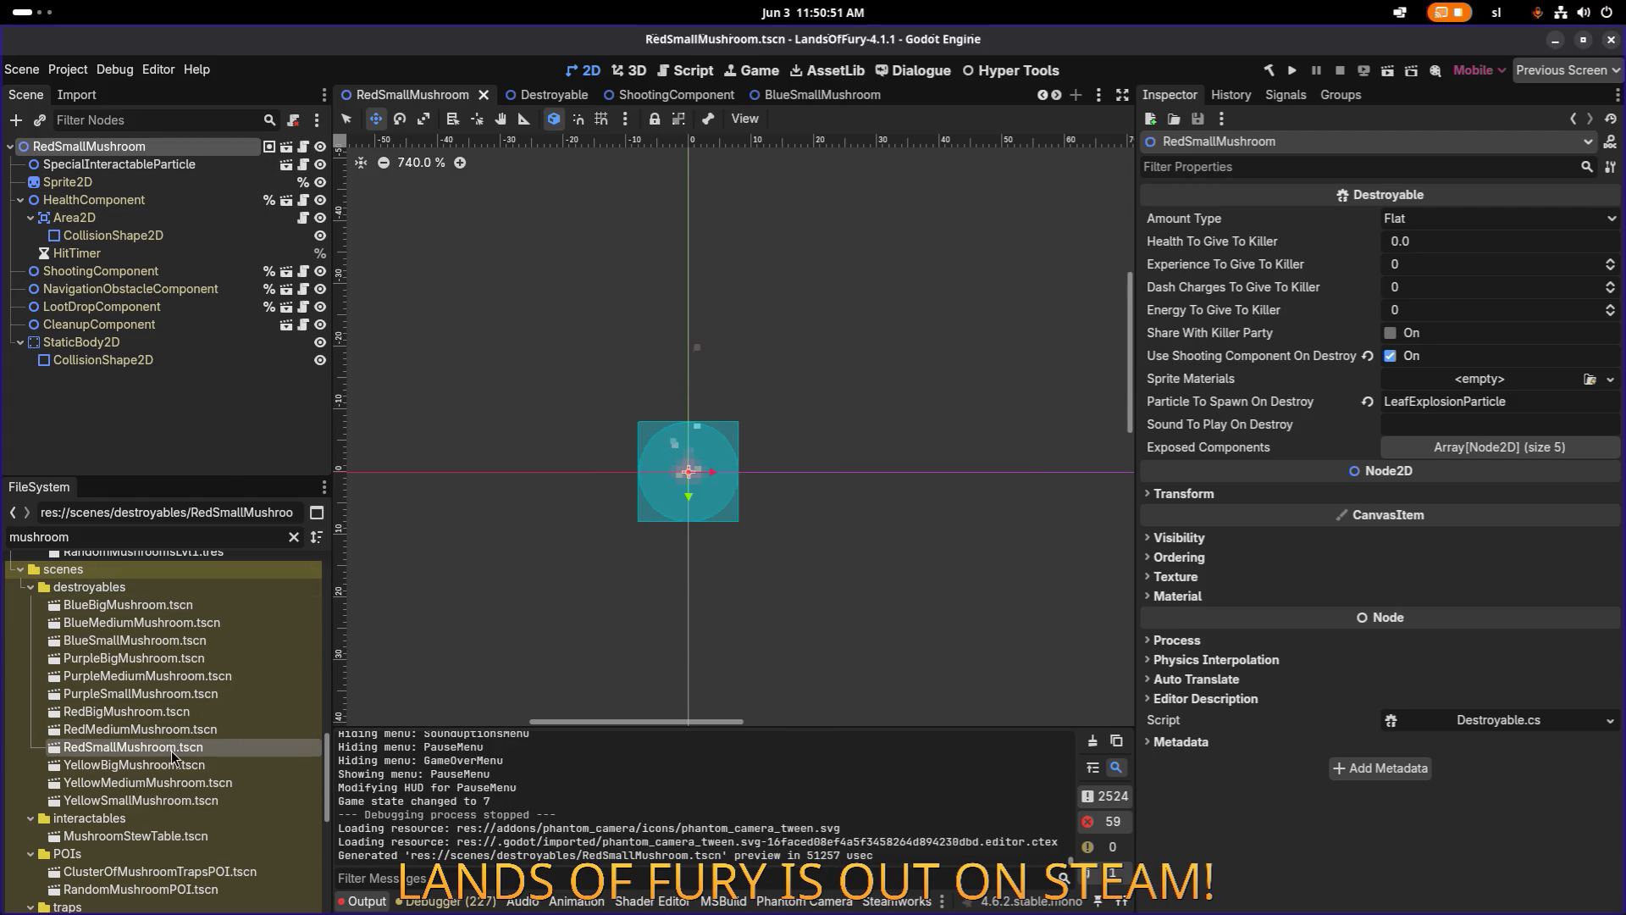
{"action": "scroll", "coordinate": [180, 675], "scroll_direction": "up", "scroll_amount": 15}
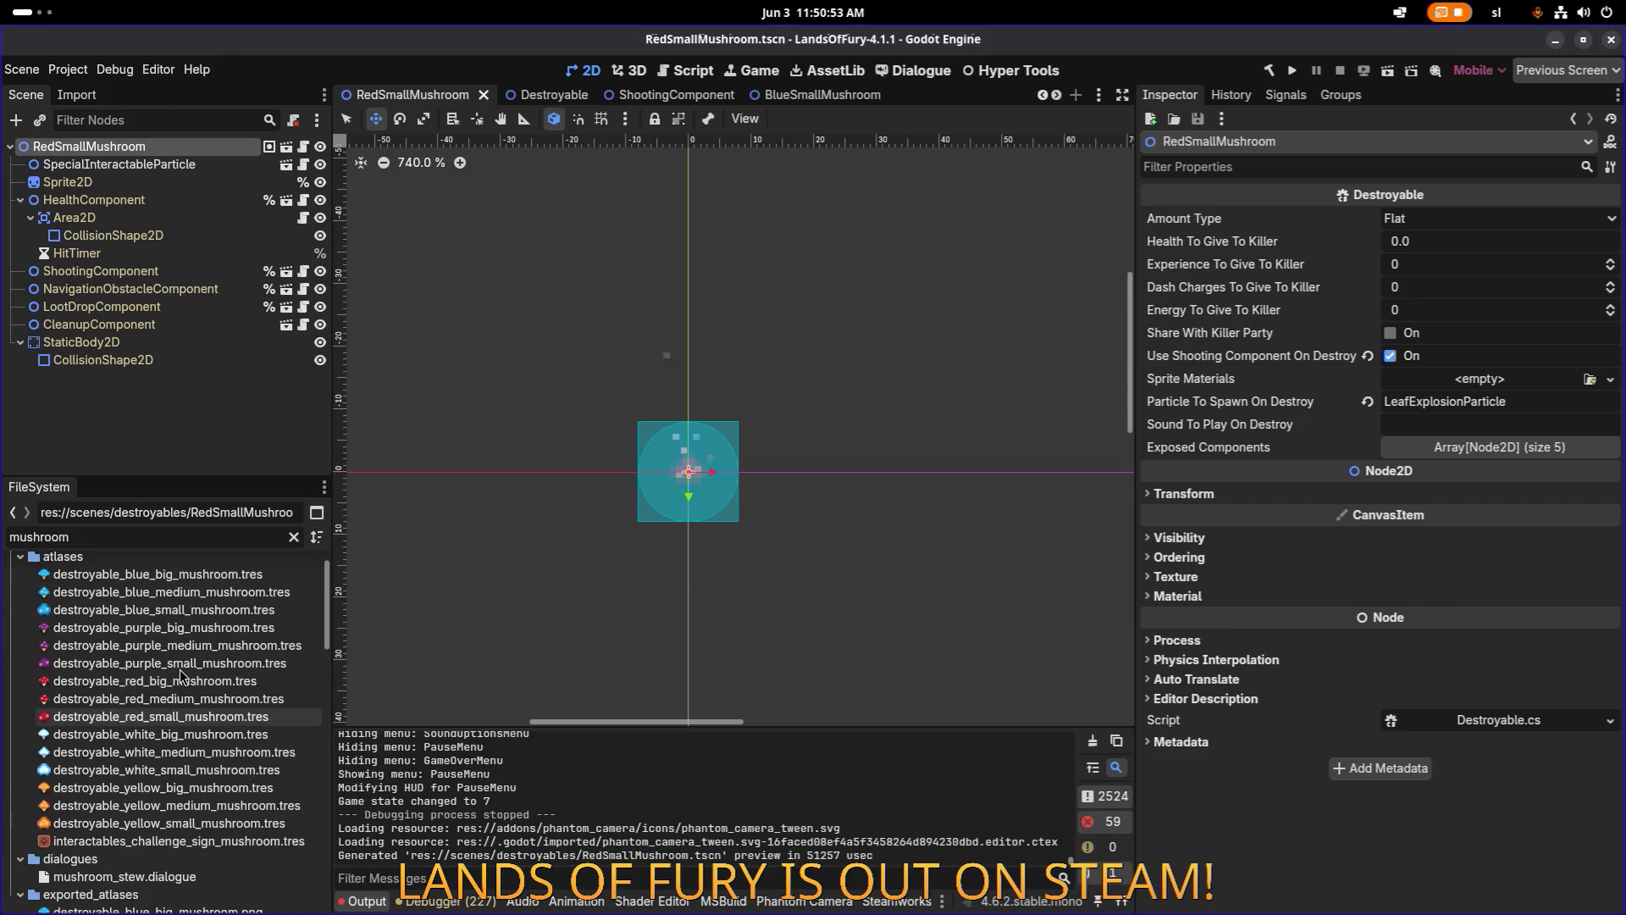
{"action": "scroll", "coordinate": [180, 675], "scroll_direction": "up", "scroll_amount": 2}
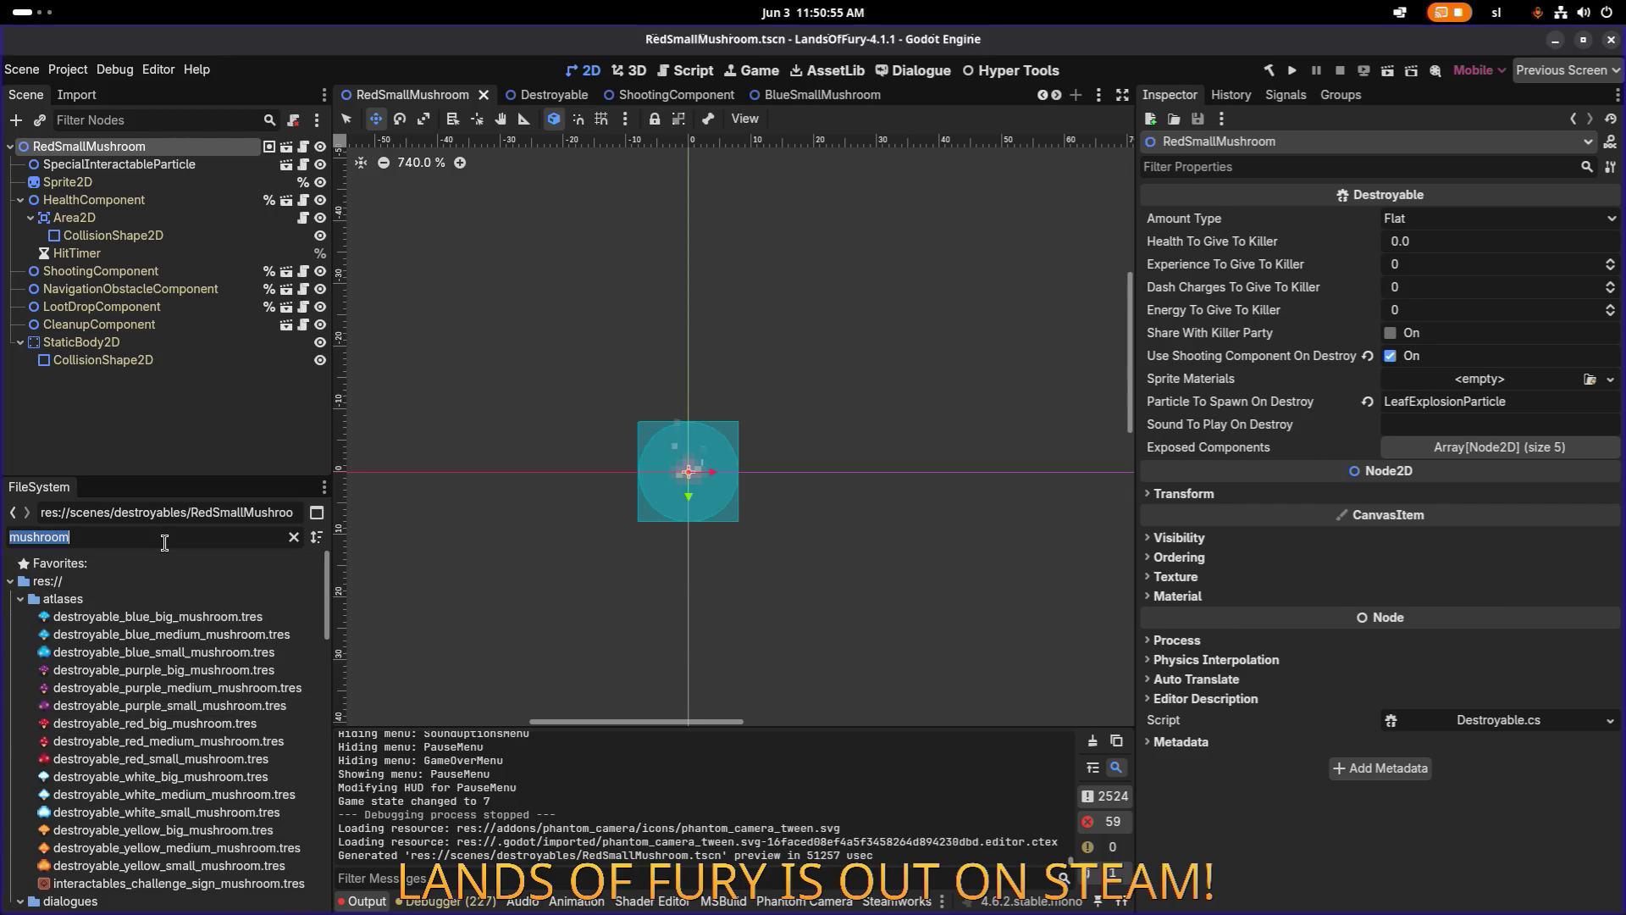
Filter the FileSystem for 'sporessh' and open SmallHealingSporesShooter.tres.
{"action": "type", "text": "shooter"}
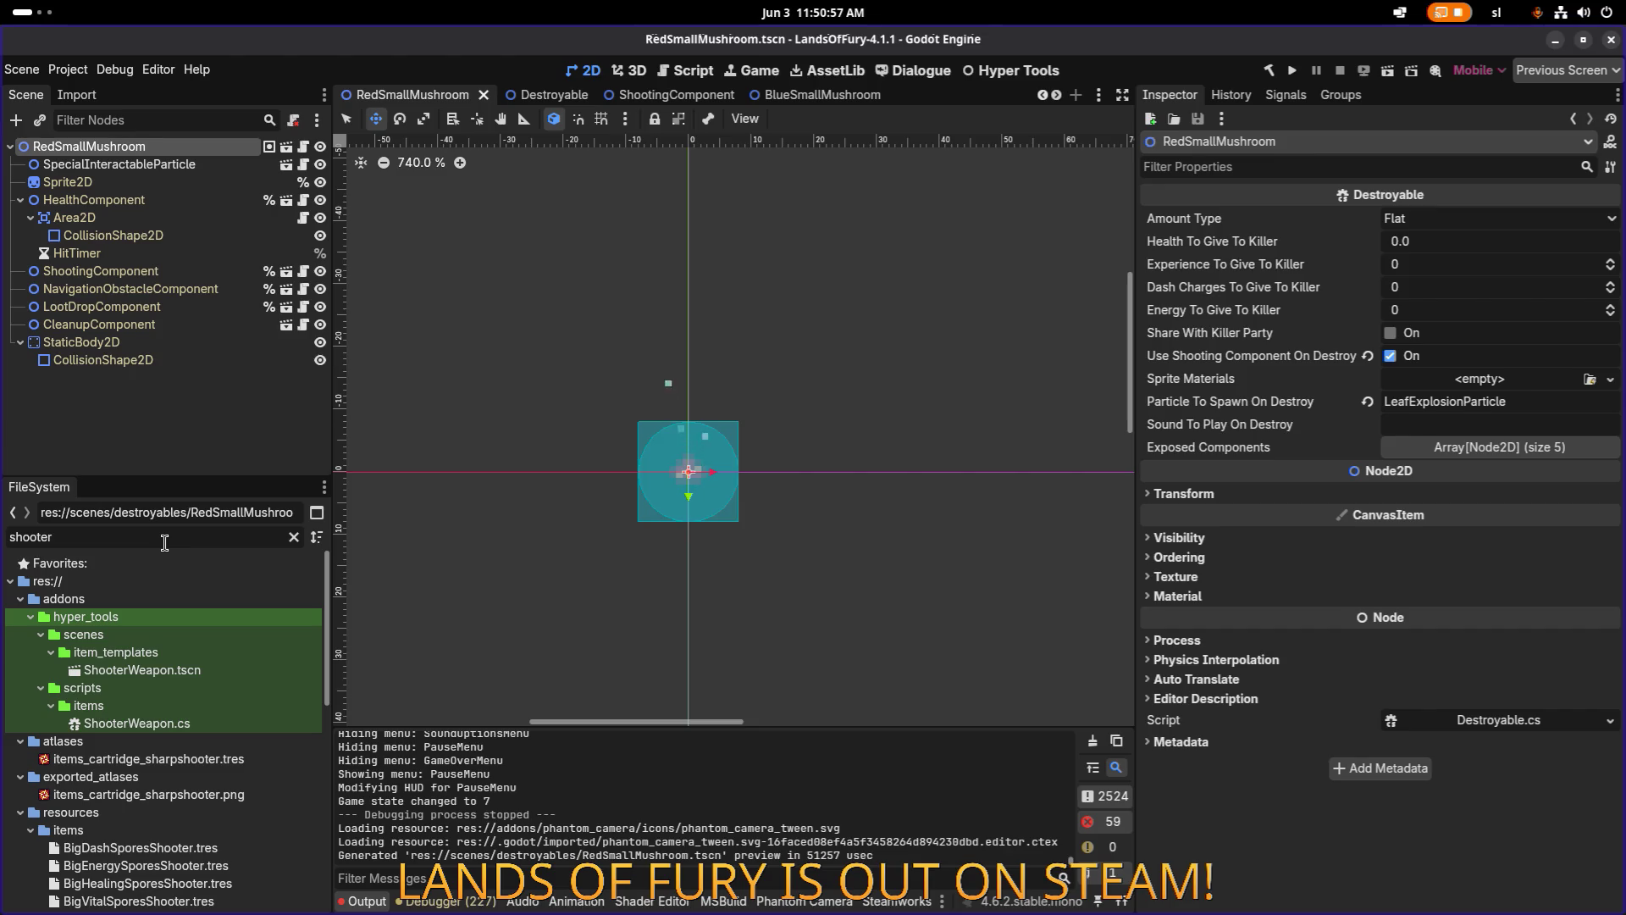
{"action": "key", "text": "ctrl+a"}
{"action": "type", "text": "sporessh"}
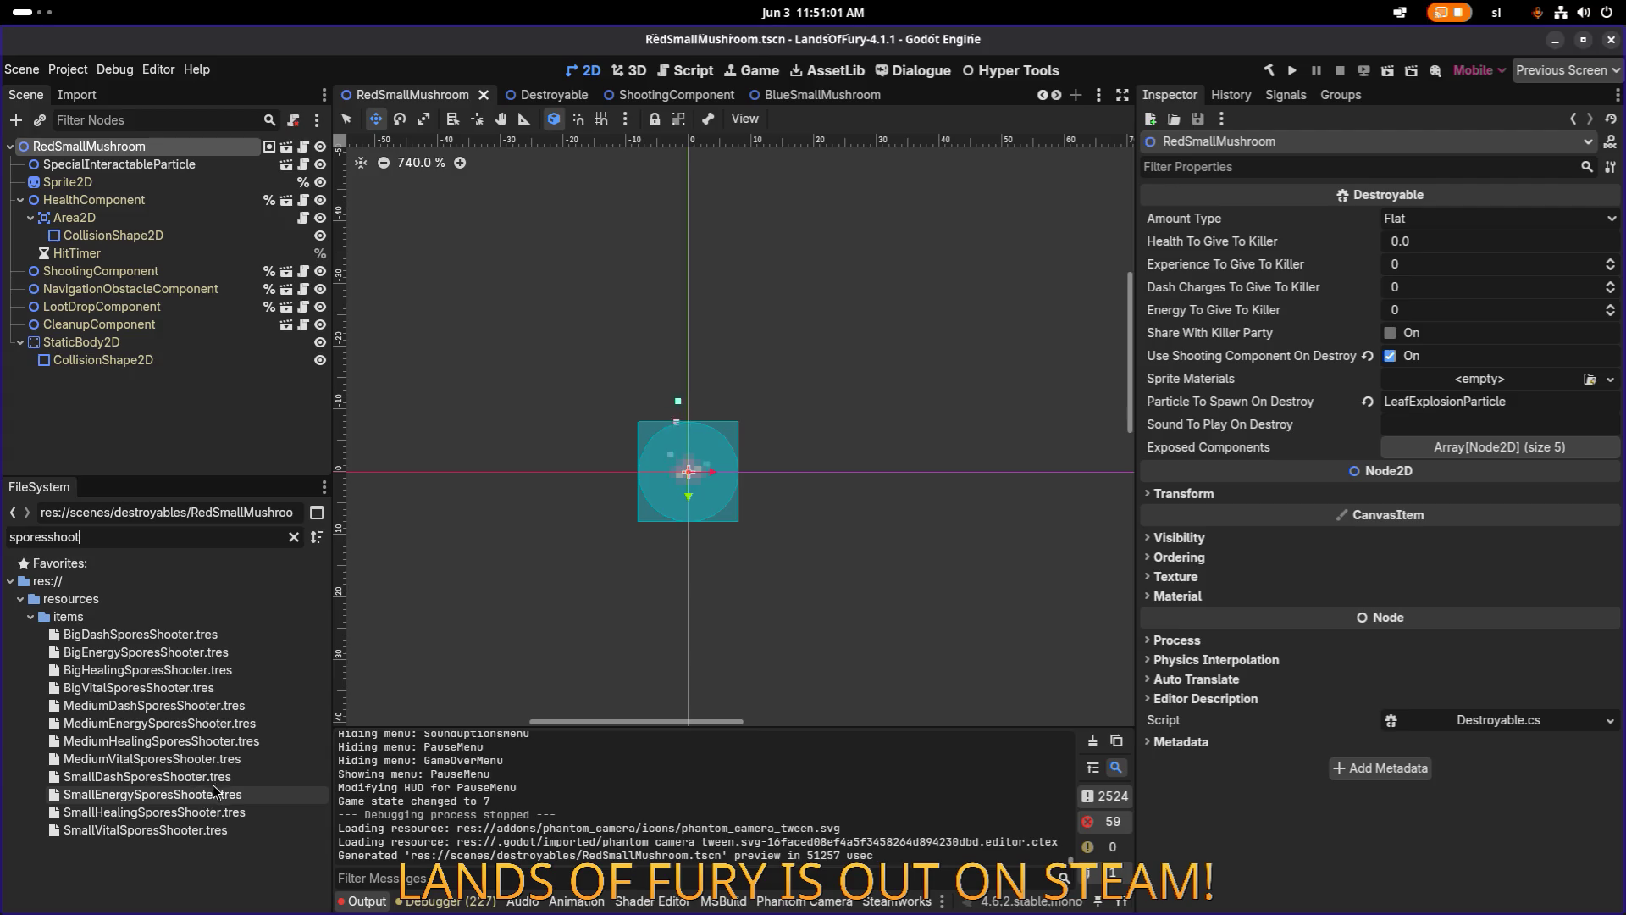
{"action": "left_click", "coordinate": [227, 811]}
{"action": "scroll", "coordinate": [1164, 518], "scroll_direction": "up", "scroll_amount": 10}
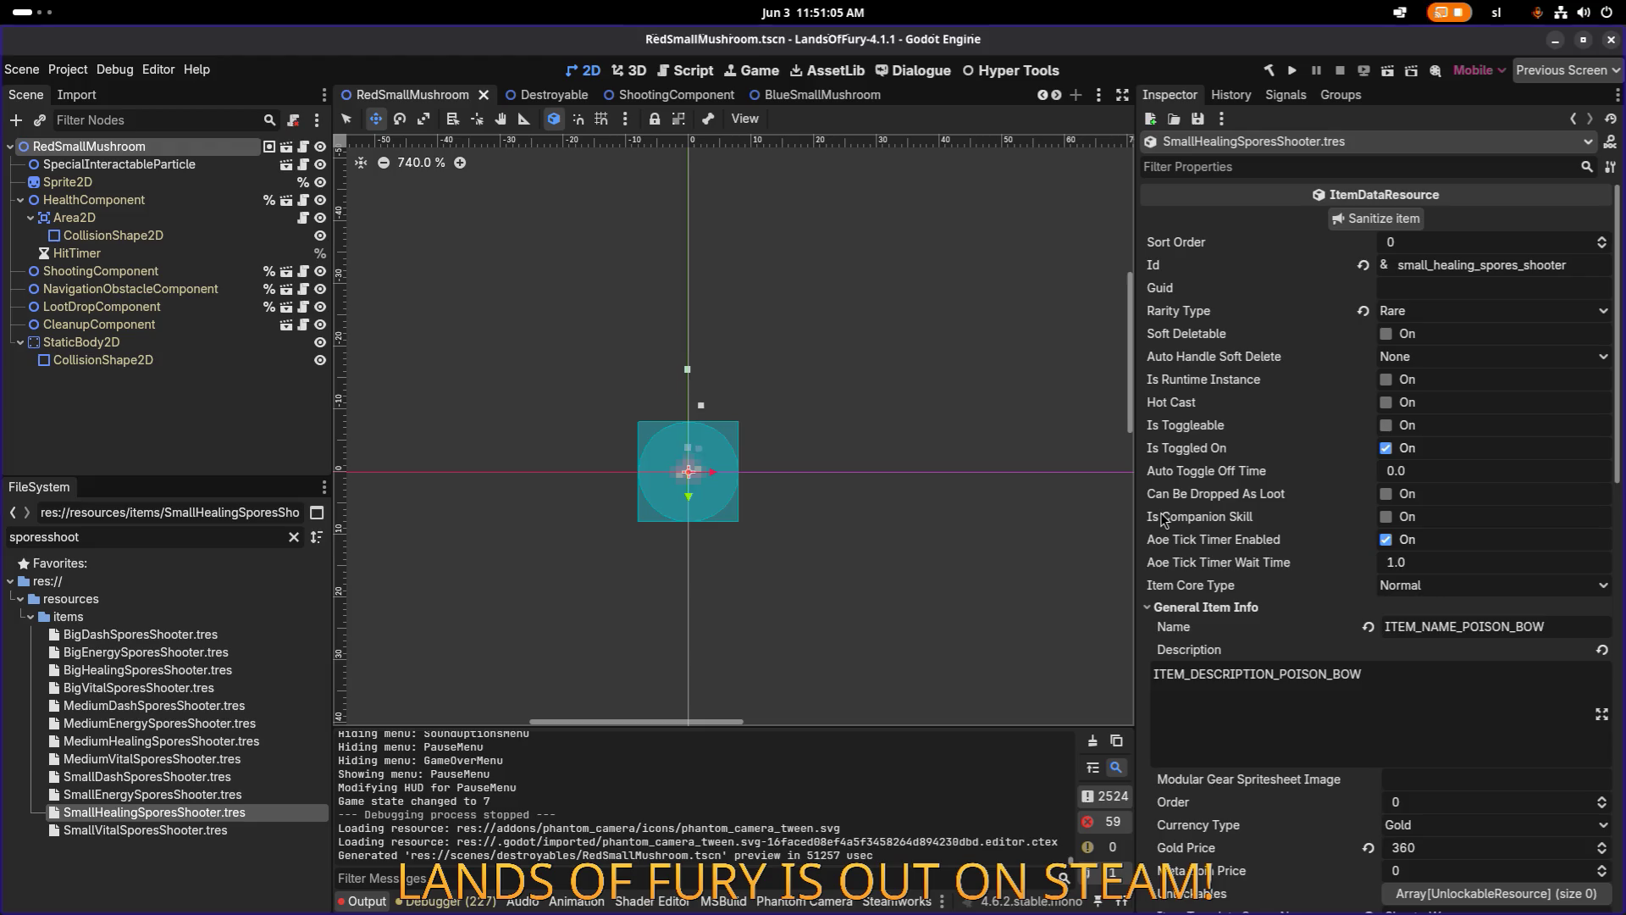
Review the healing shooter's spawn projectile effect, then bring up SmallVitalSporesShooter.tres.
{"action": "double_click", "coordinate": [1559, 264]}
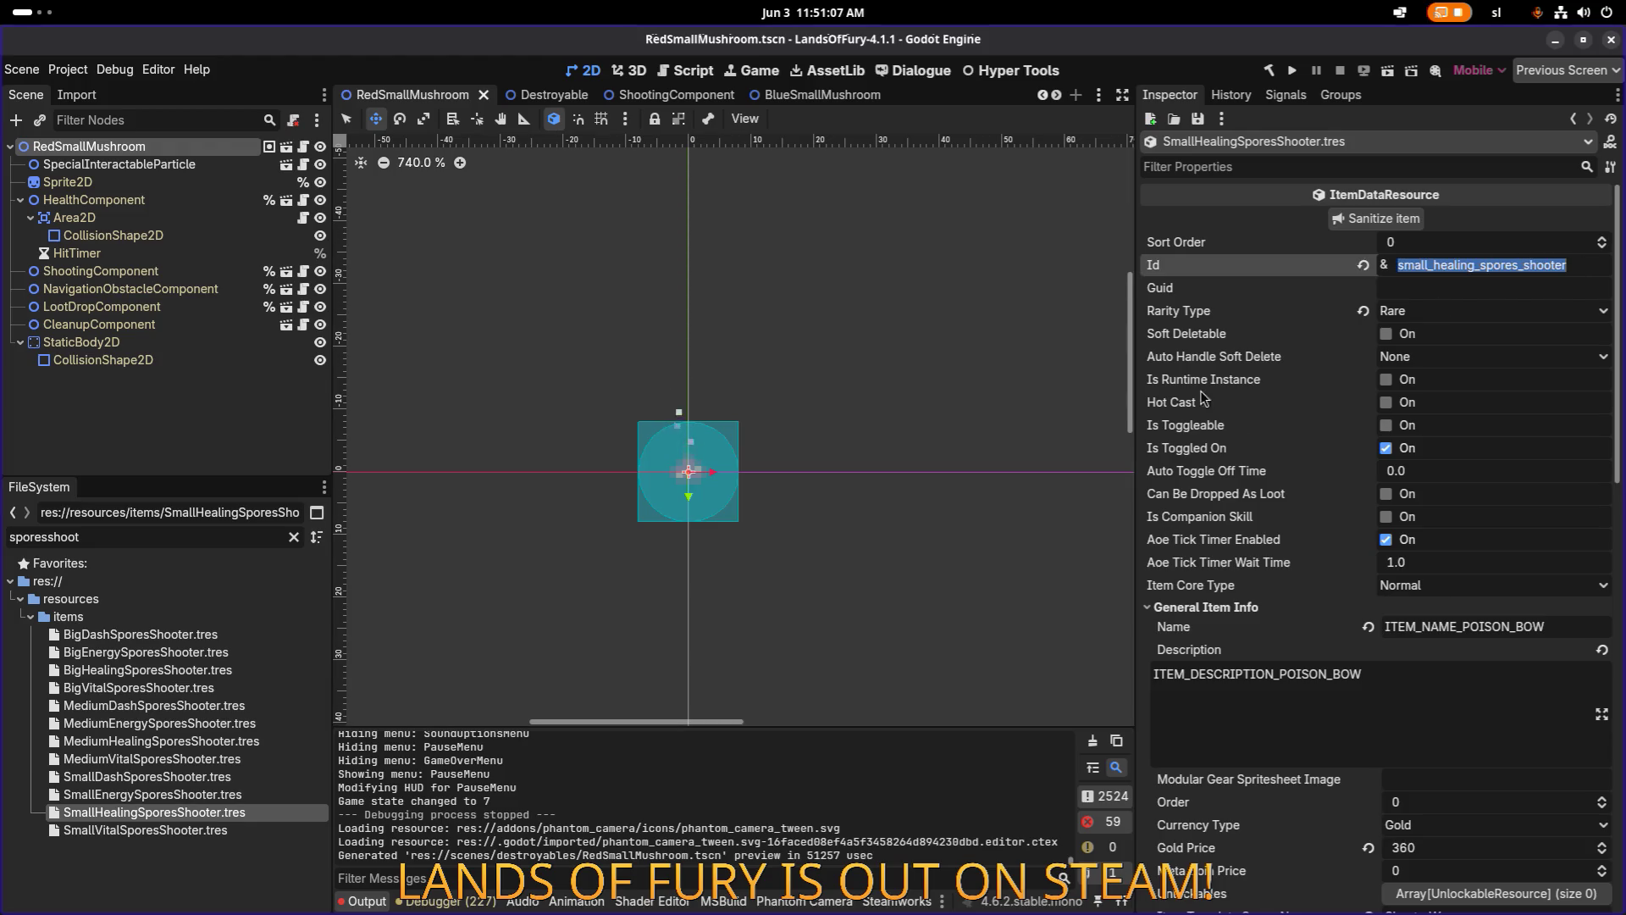
{"action": "scroll", "coordinate": [1195, 514], "scroll_direction": "down", "scroll_amount": 15}
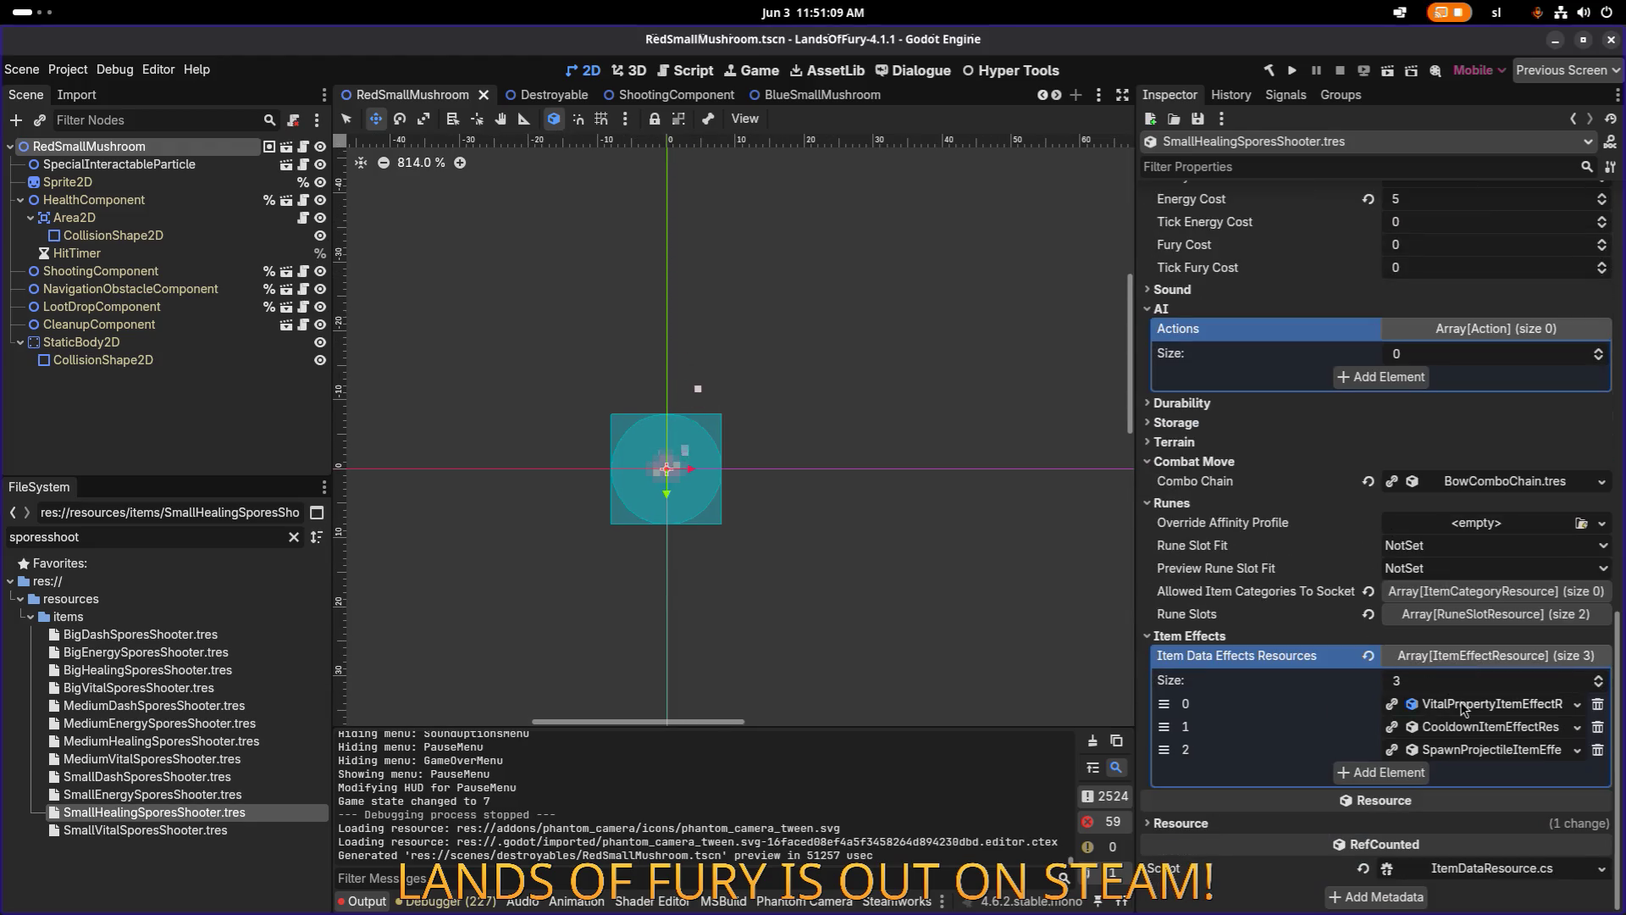
{"action": "left_click", "coordinate": [1463, 705]}
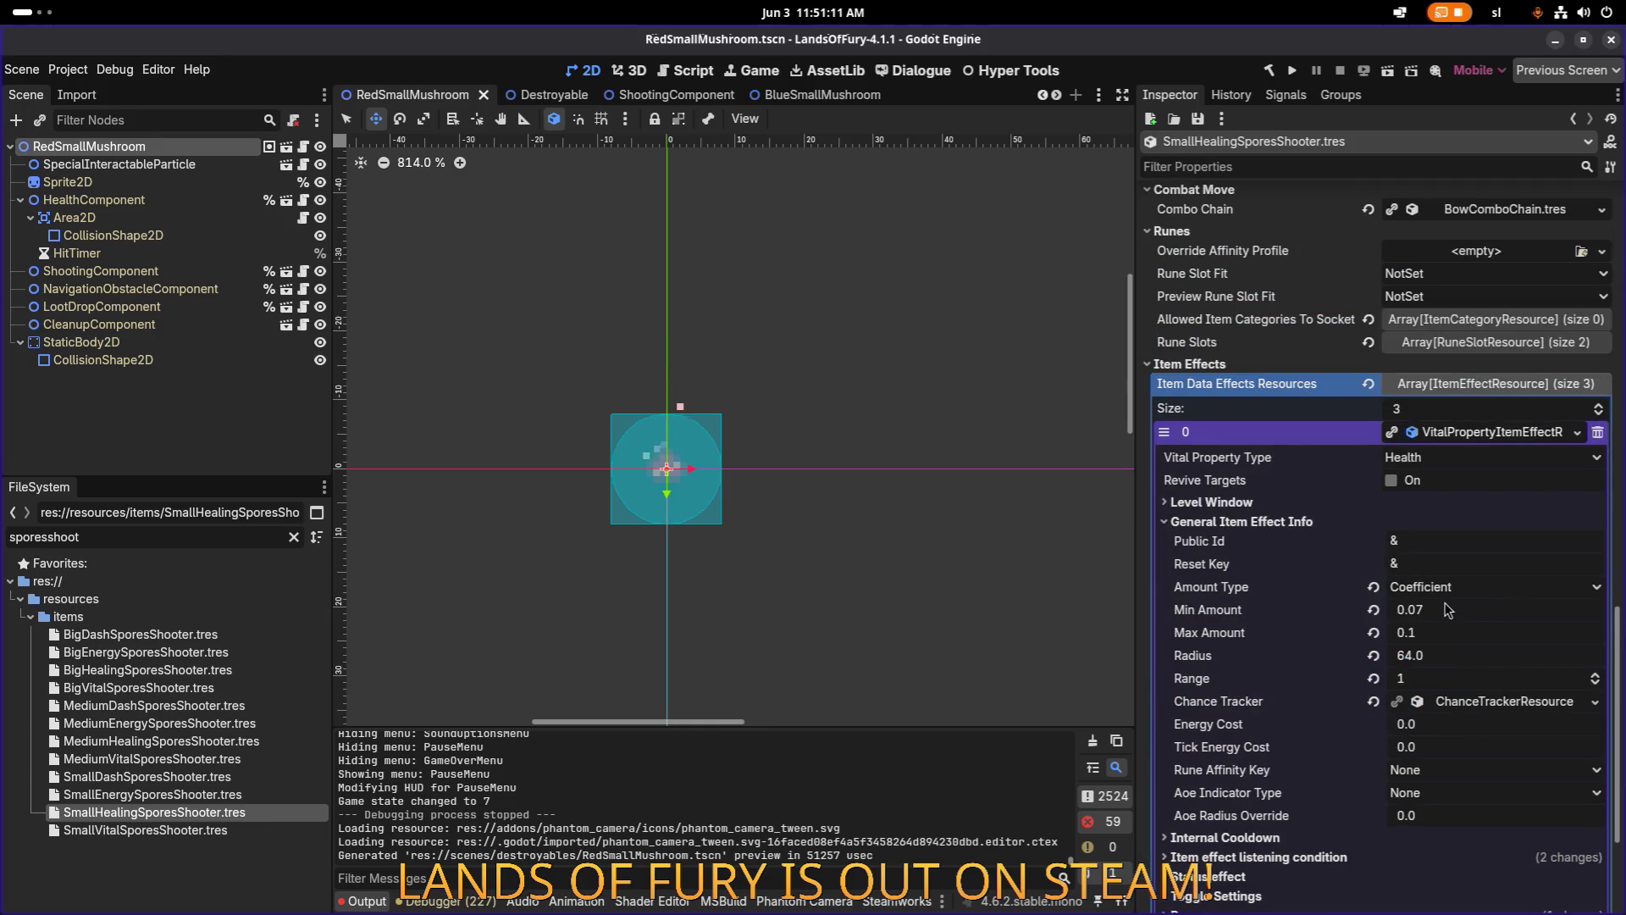
{"action": "scroll", "coordinate": [1466, 551], "scroll_direction": "down", "scroll_amount": 3}
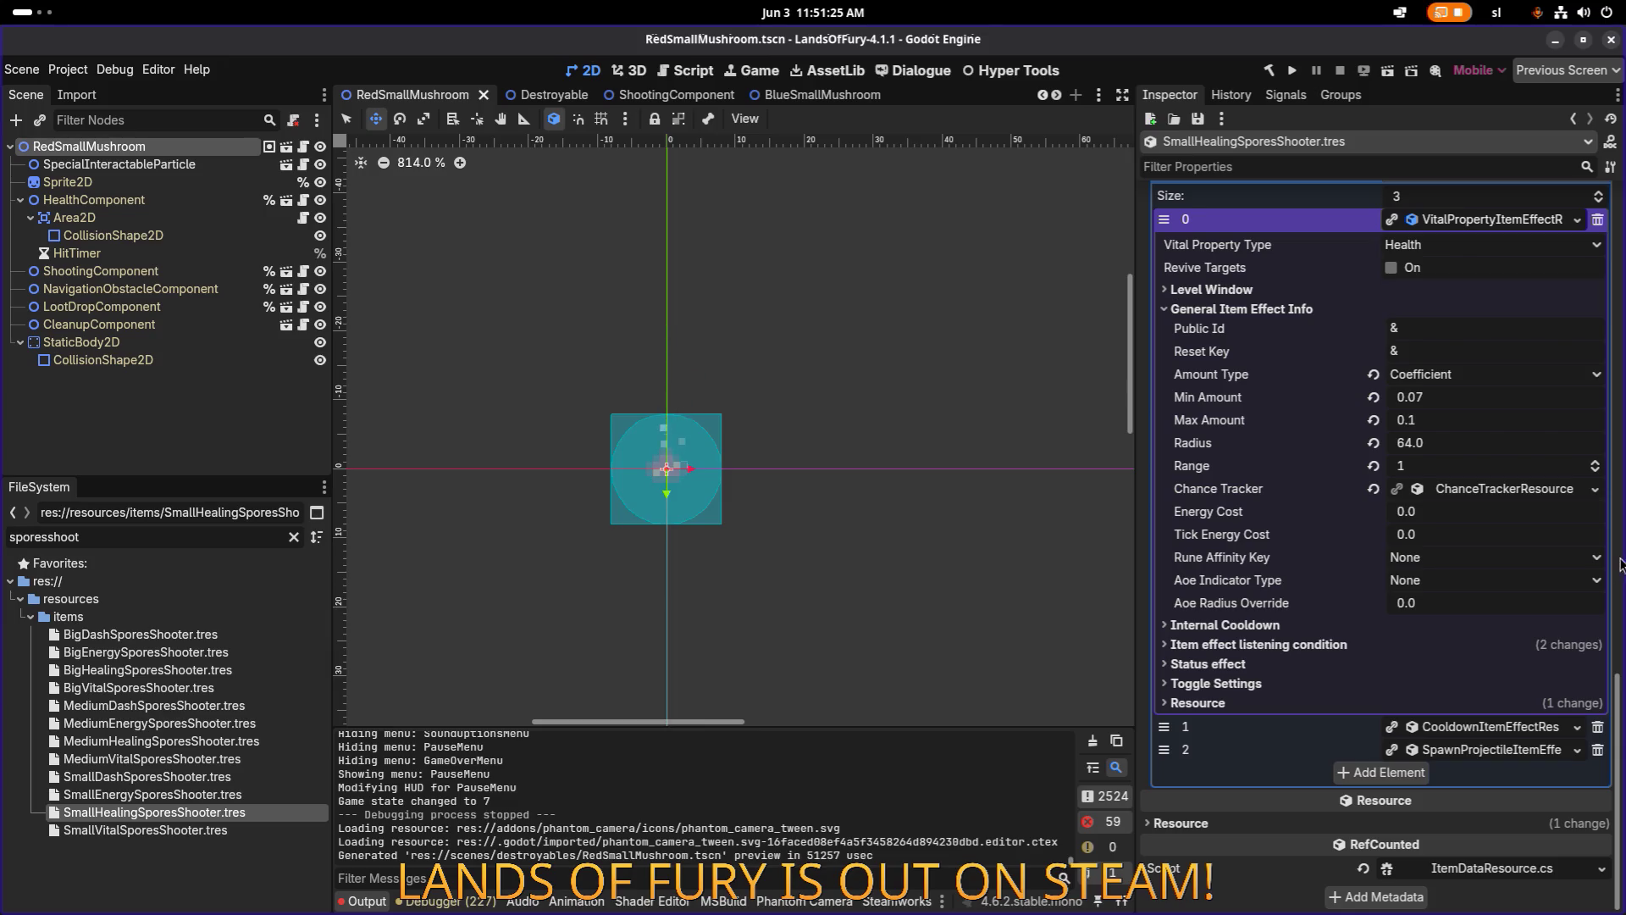
{"action": "left_click", "coordinate": [1516, 756]}
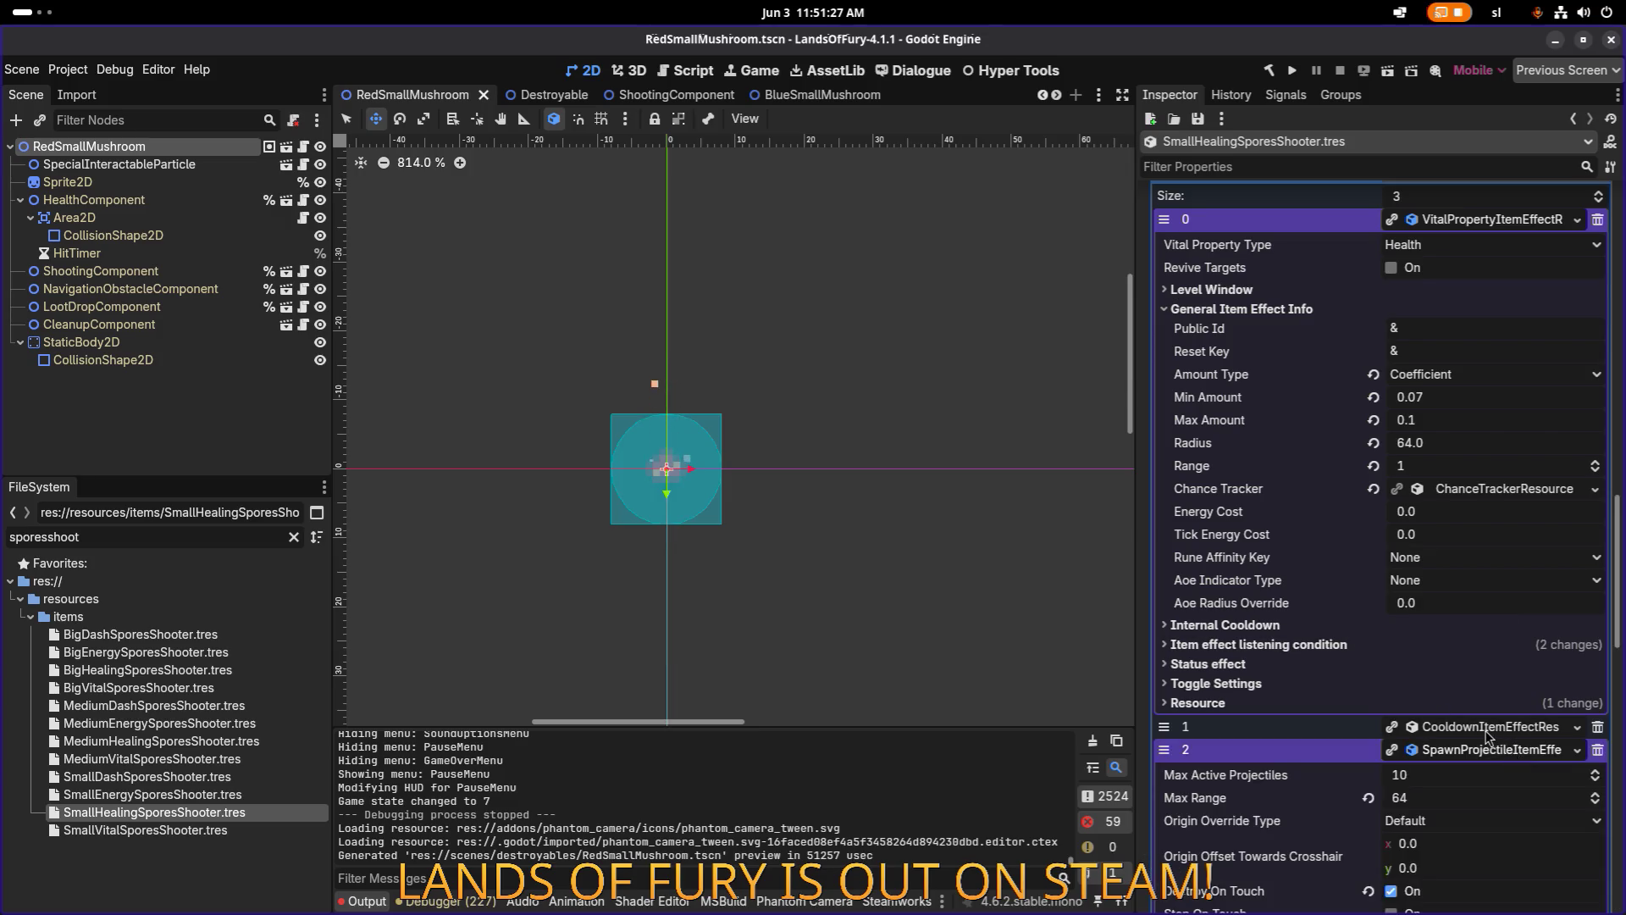
{"action": "scroll", "coordinate": [1488, 737], "scroll_direction": "down", "scroll_amount": 5}
{"action": "scroll", "coordinate": [1474, 714], "scroll_direction": "down", "scroll_amount": 3}
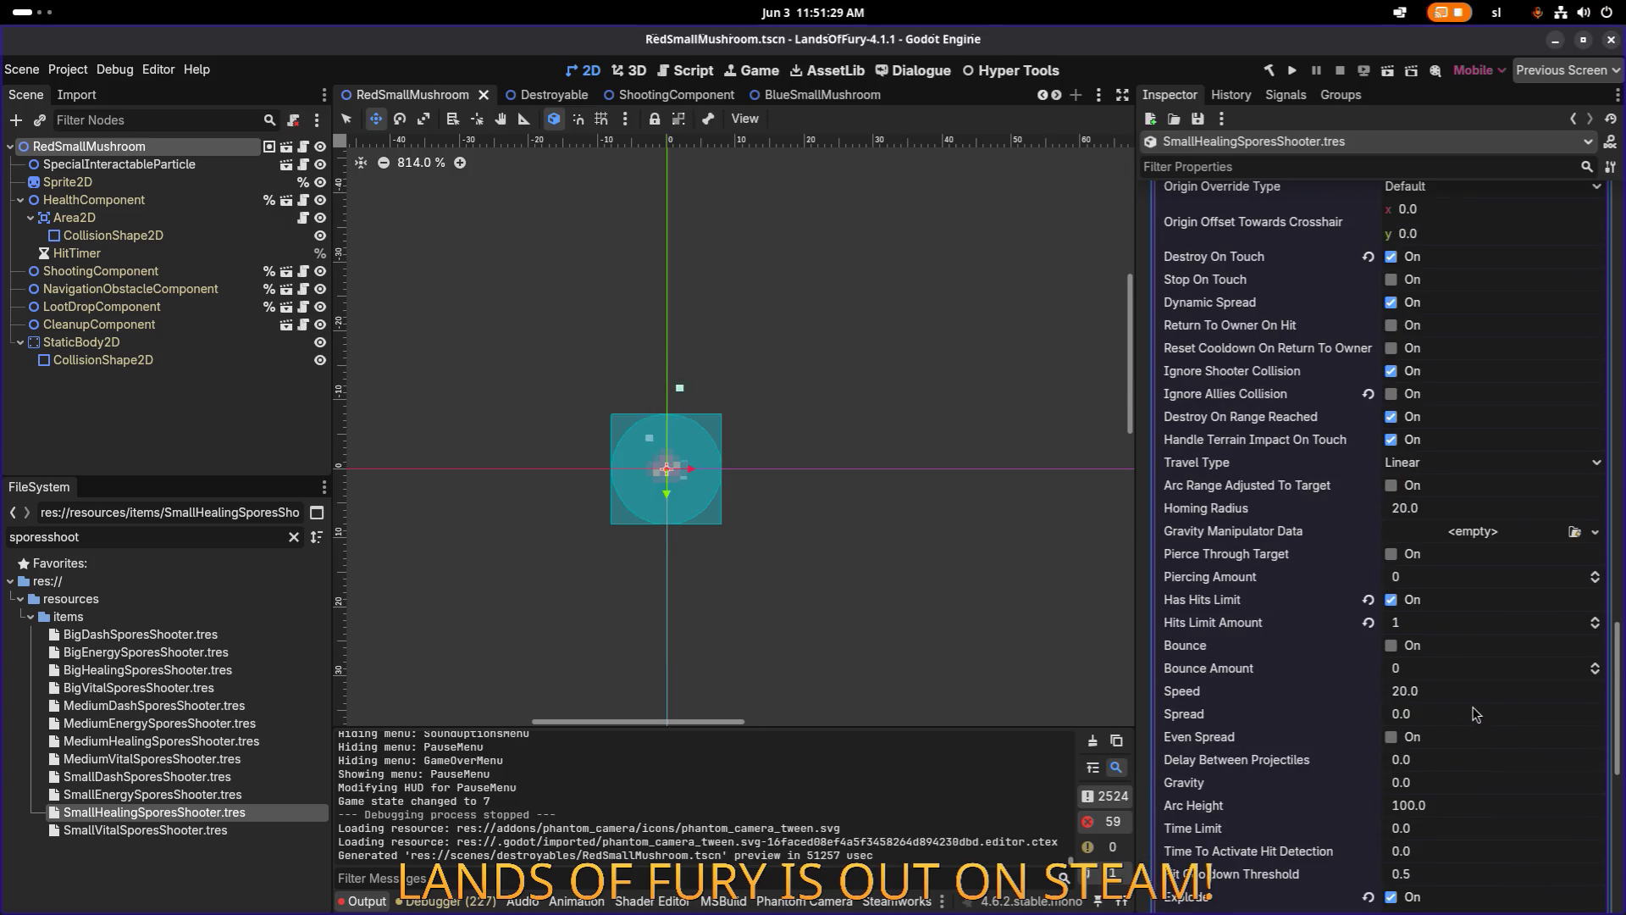
{"action": "scroll", "coordinate": [1476, 714], "scroll_direction": "down", "scroll_amount": 2}
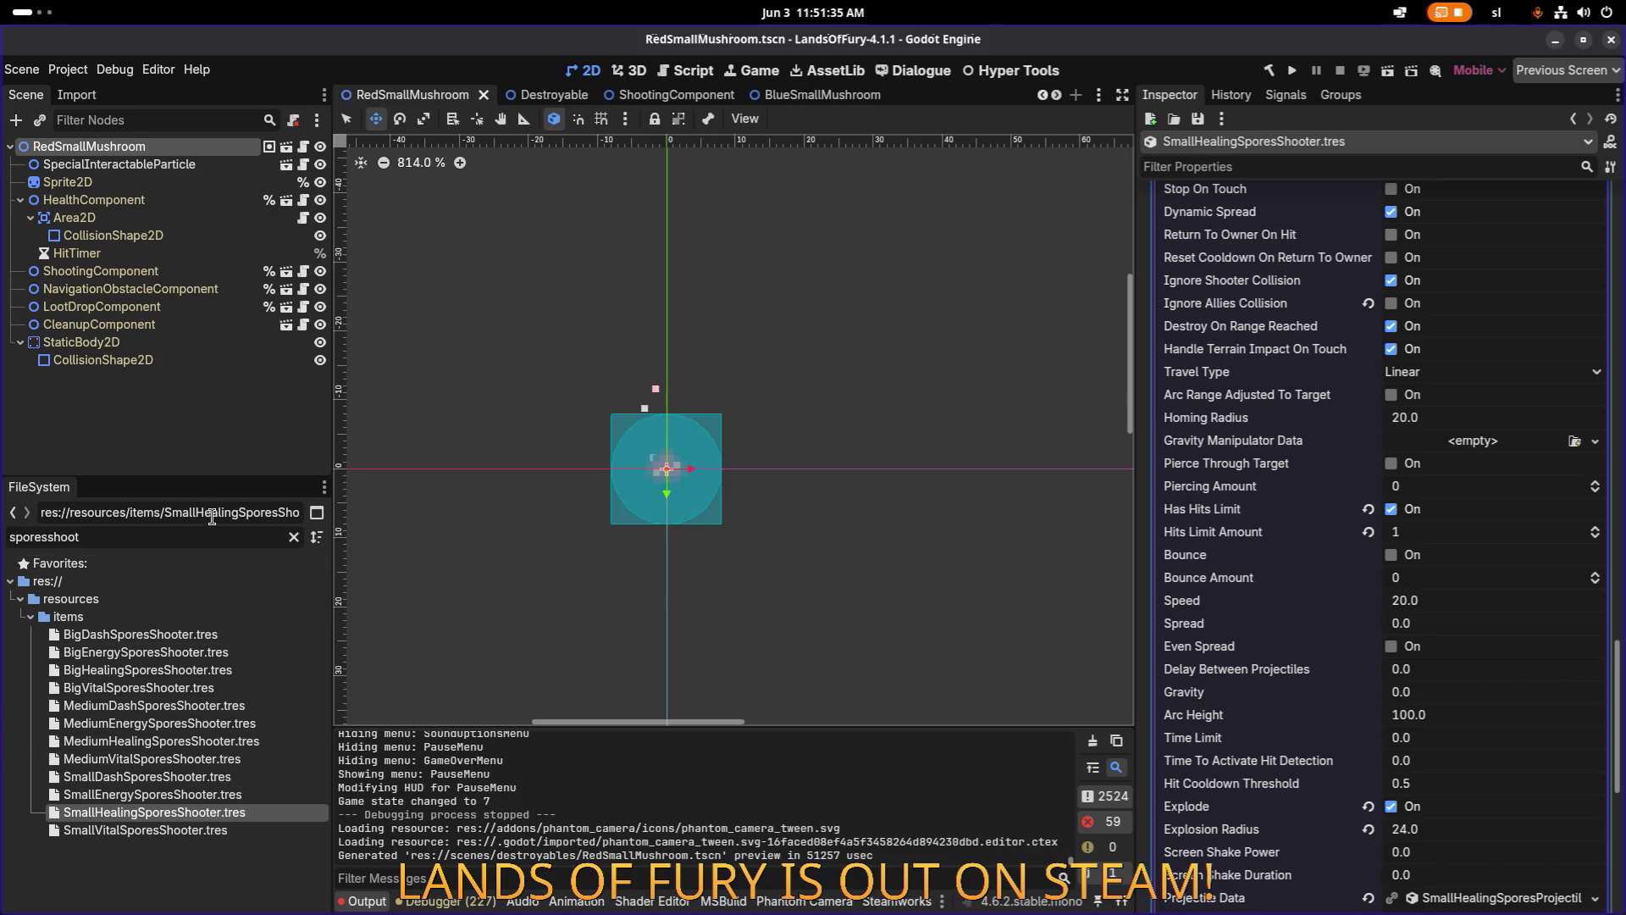
{"action": "left_click", "coordinate": [209, 831]}
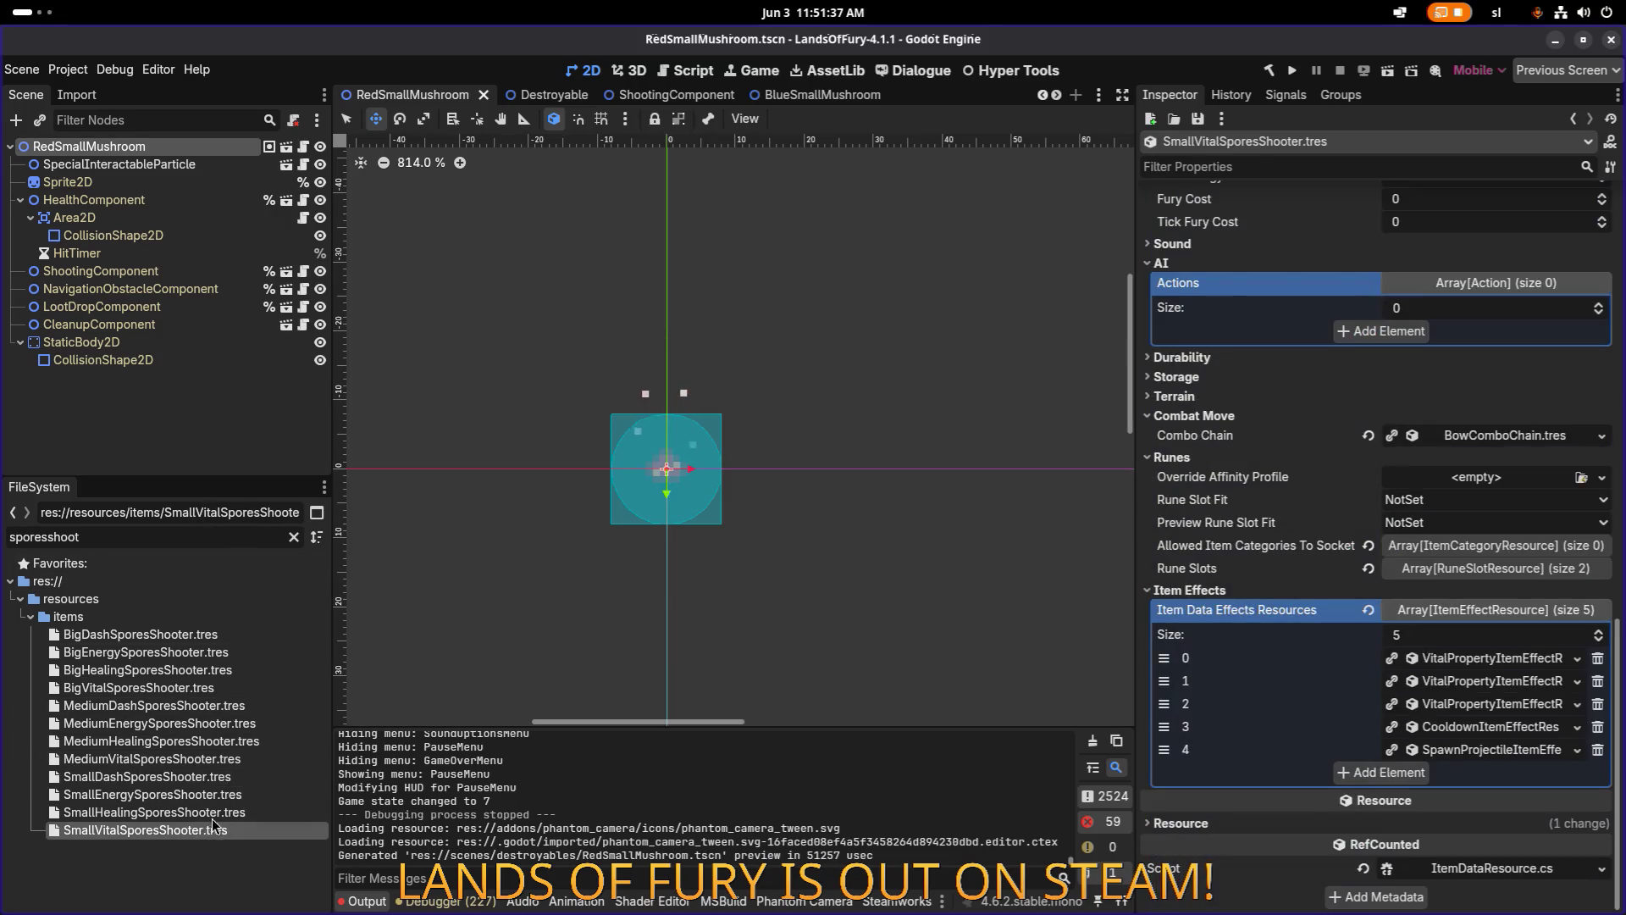
Reselect SmallHealingSporesShooter.tres and expand its health effect's listening condition settings.
{"action": "left_click", "coordinate": [218, 814]}
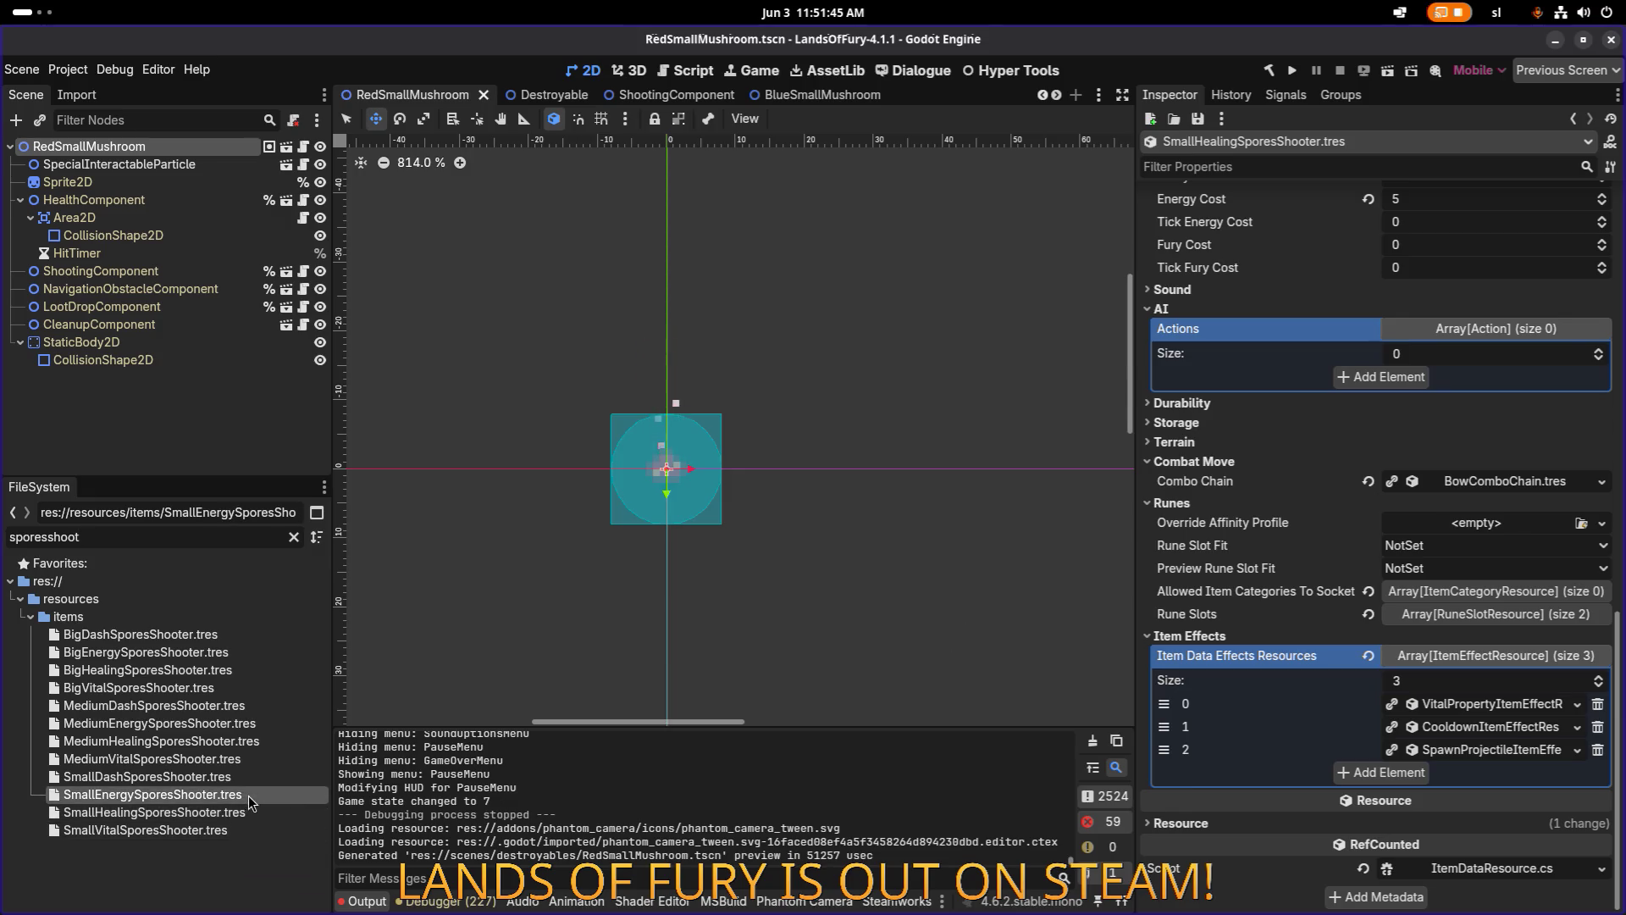
{"action": "scroll", "coordinate": [902, 645], "scroll_direction": "down", "scroll_amount": 1}
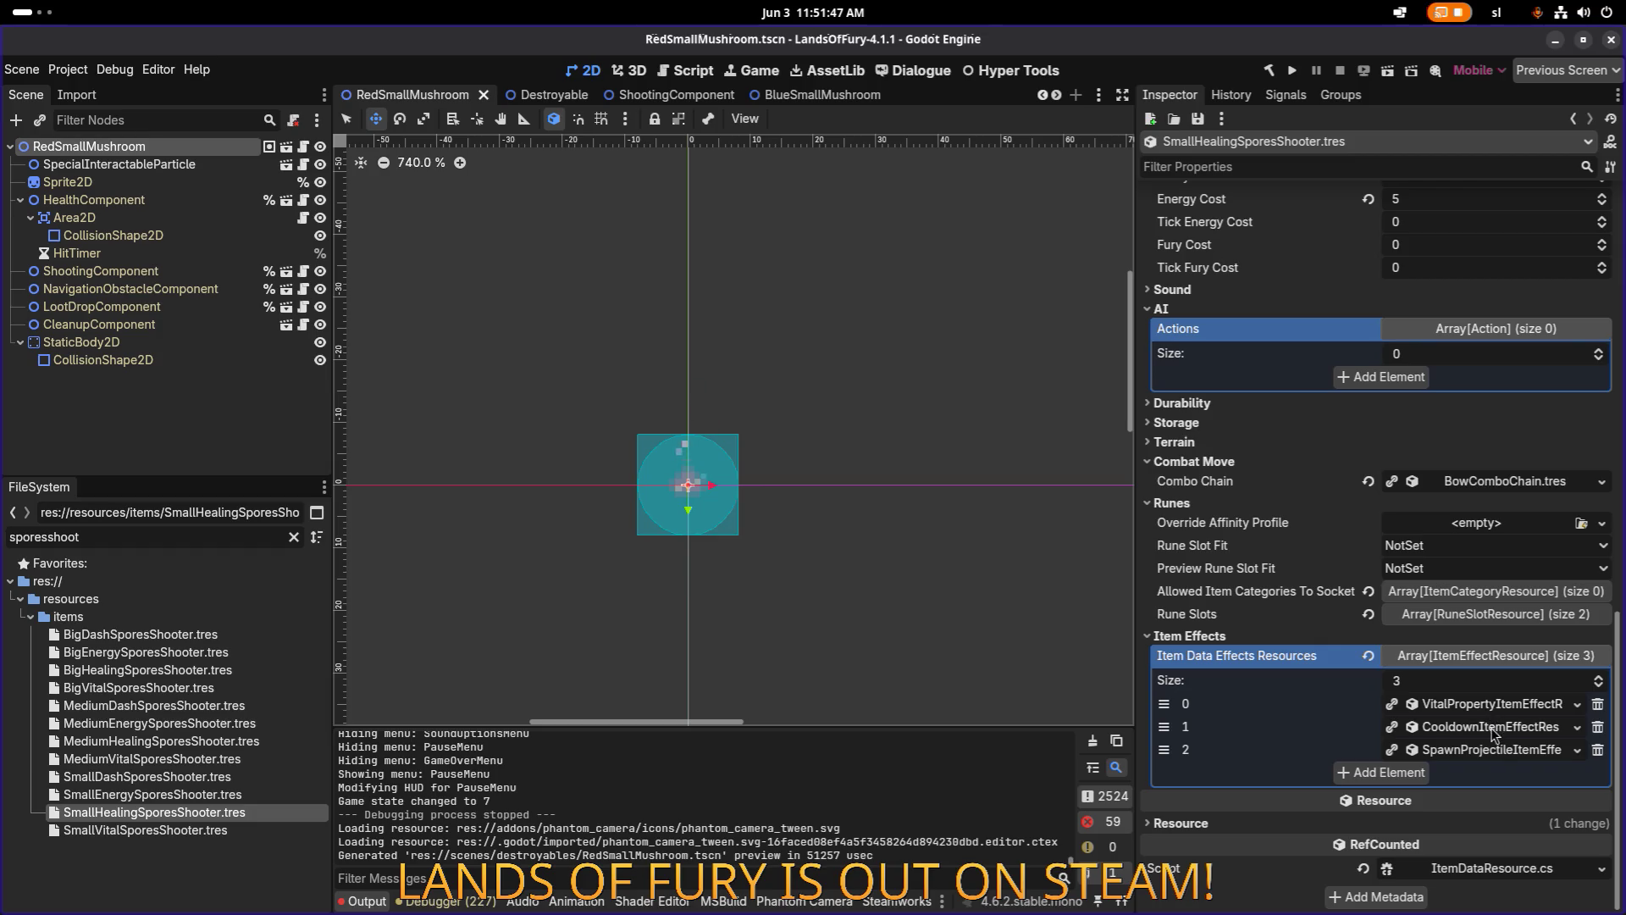
{"action": "left_click", "coordinate": [1505, 711]}
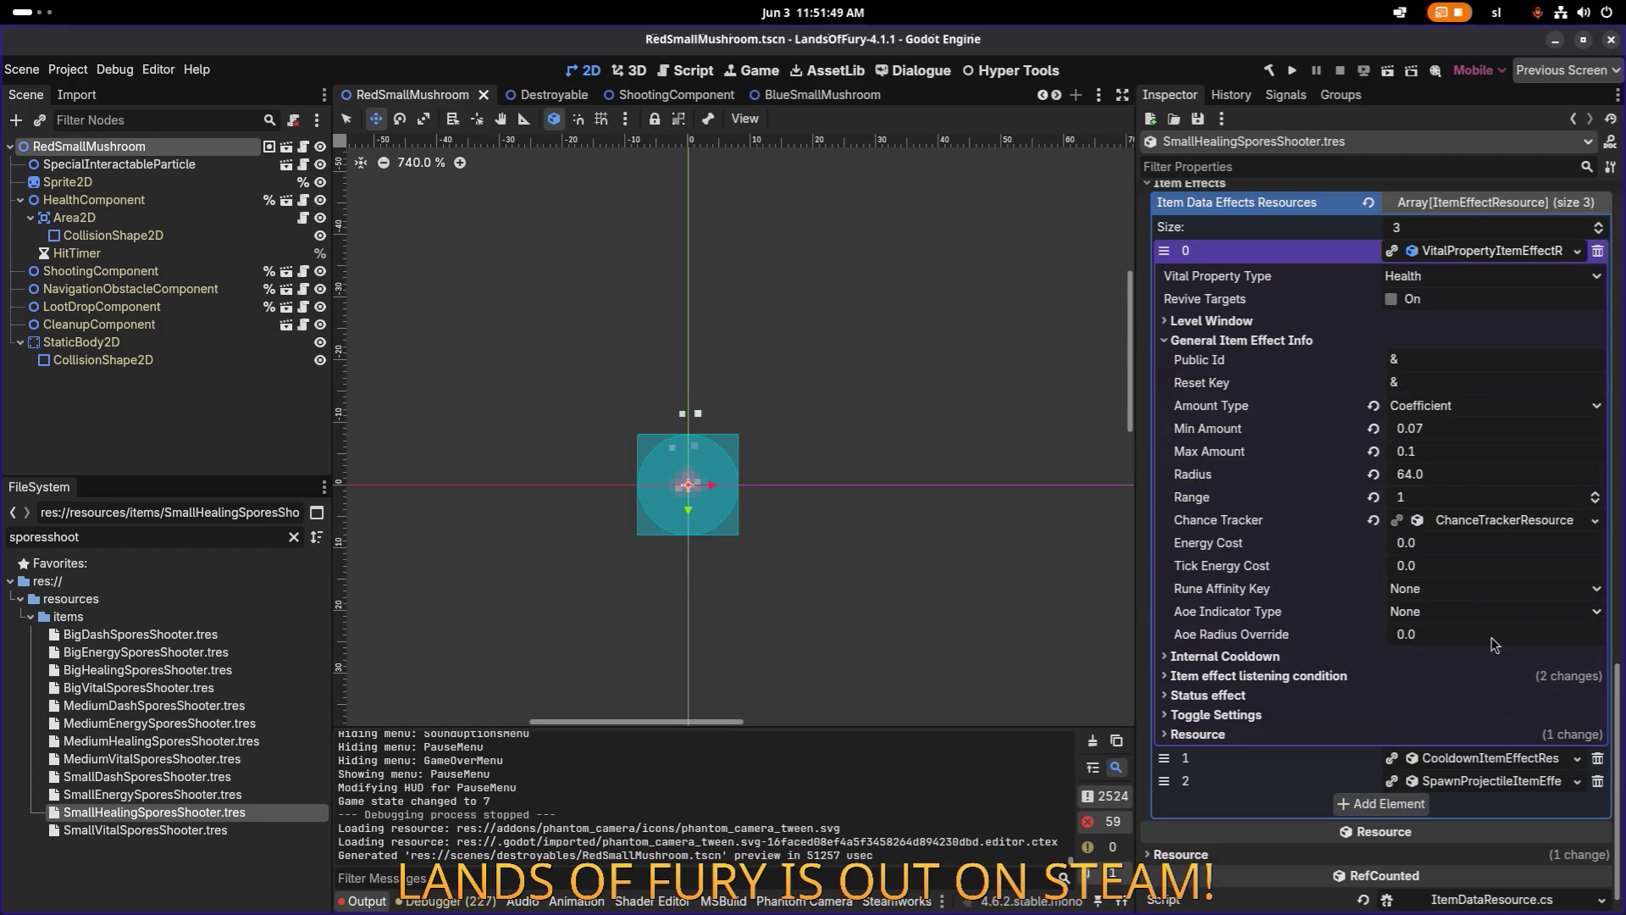
{"action": "left_click", "coordinate": [1379, 676]}
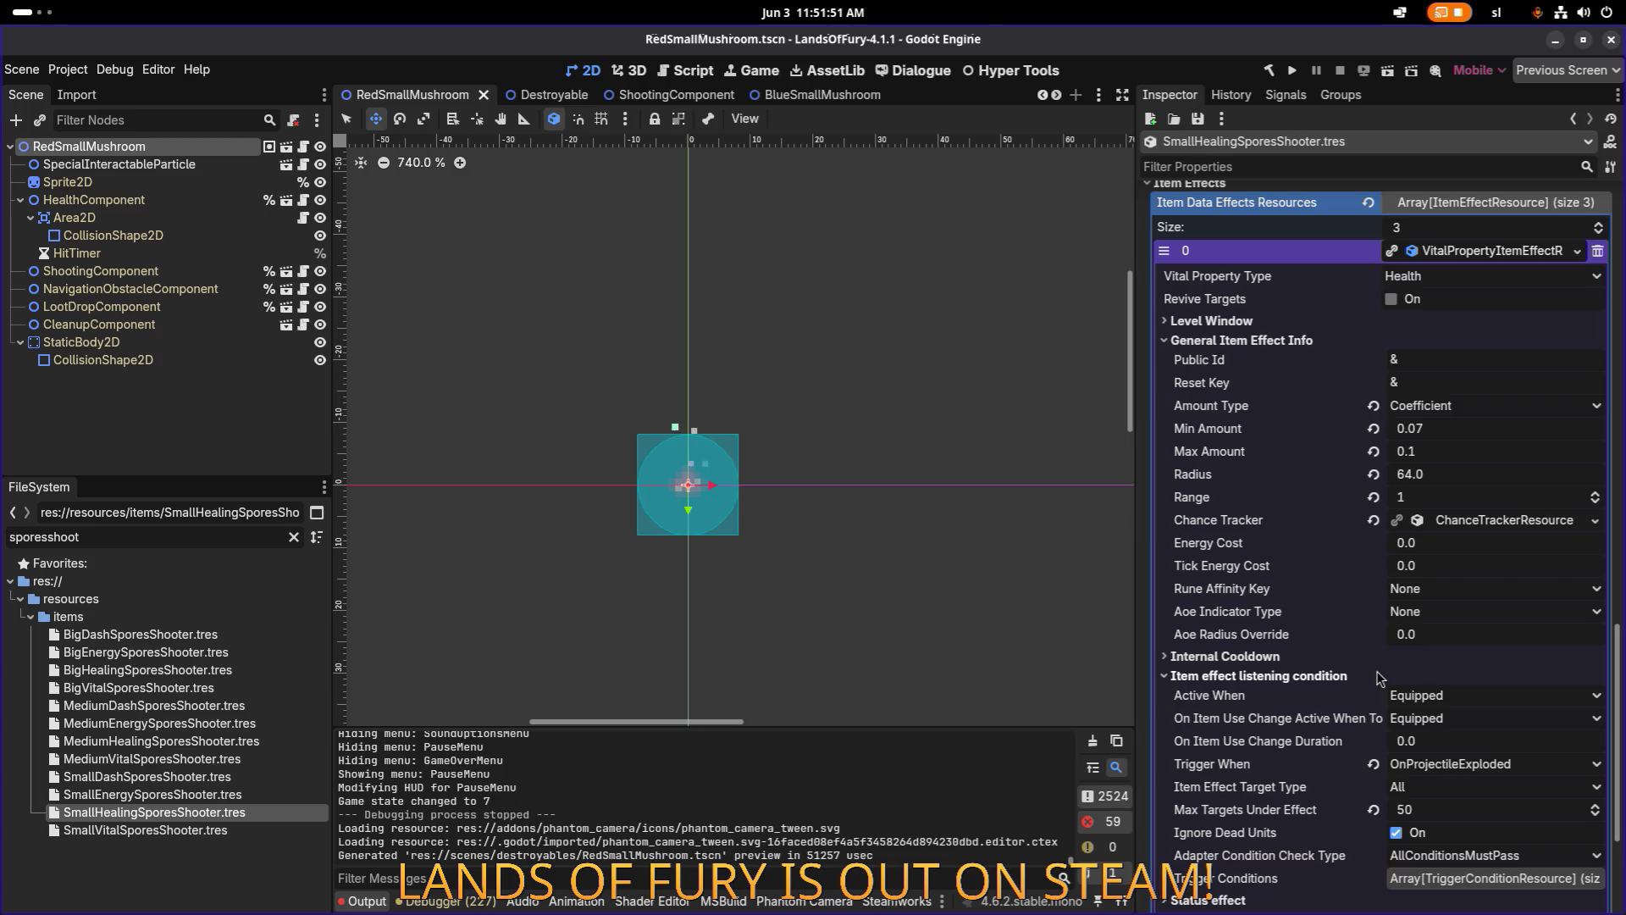
{"action": "scroll", "coordinate": [1379, 677], "scroll_direction": "down", "scroll_amount": 5}
Inspect the health effect's internal cooldown, status effect and chance tracker, then view HealthComponent.
{"action": "left_click", "coordinate": [1345, 421]}
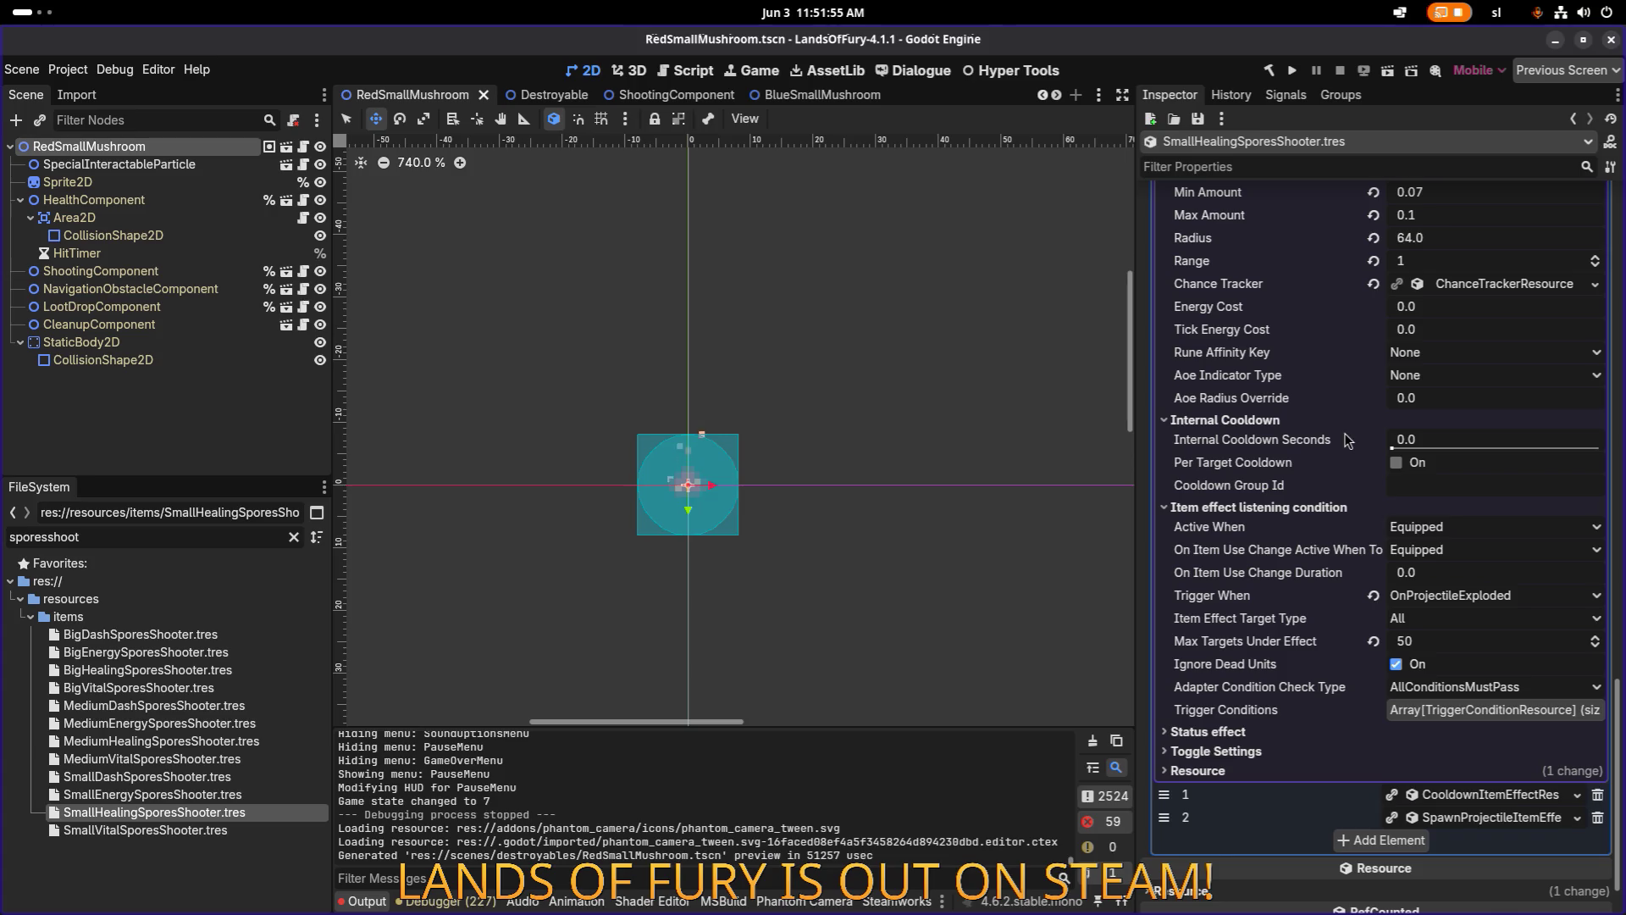
{"action": "left_click", "coordinate": [1244, 733]}
{"action": "scroll", "coordinate": [1245, 737], "scroll_direction": "down", "scroll_amount": 5}
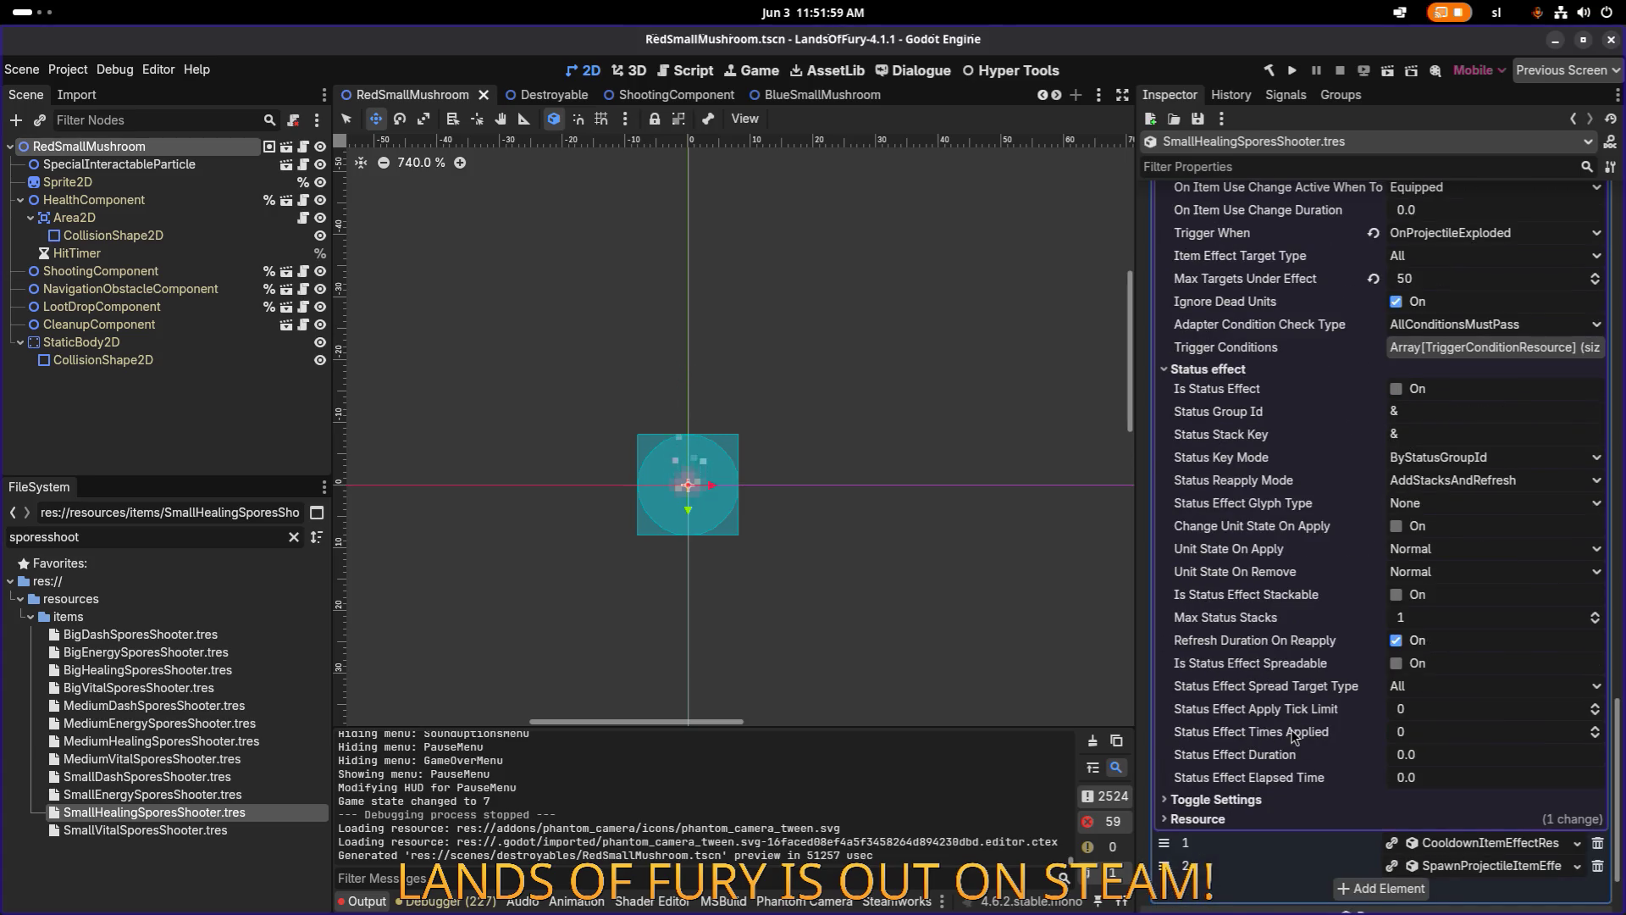
{"action": "scroll", "coordinate": [1291, 728], "scroll_direction": "up", "scroll_amount": 8}
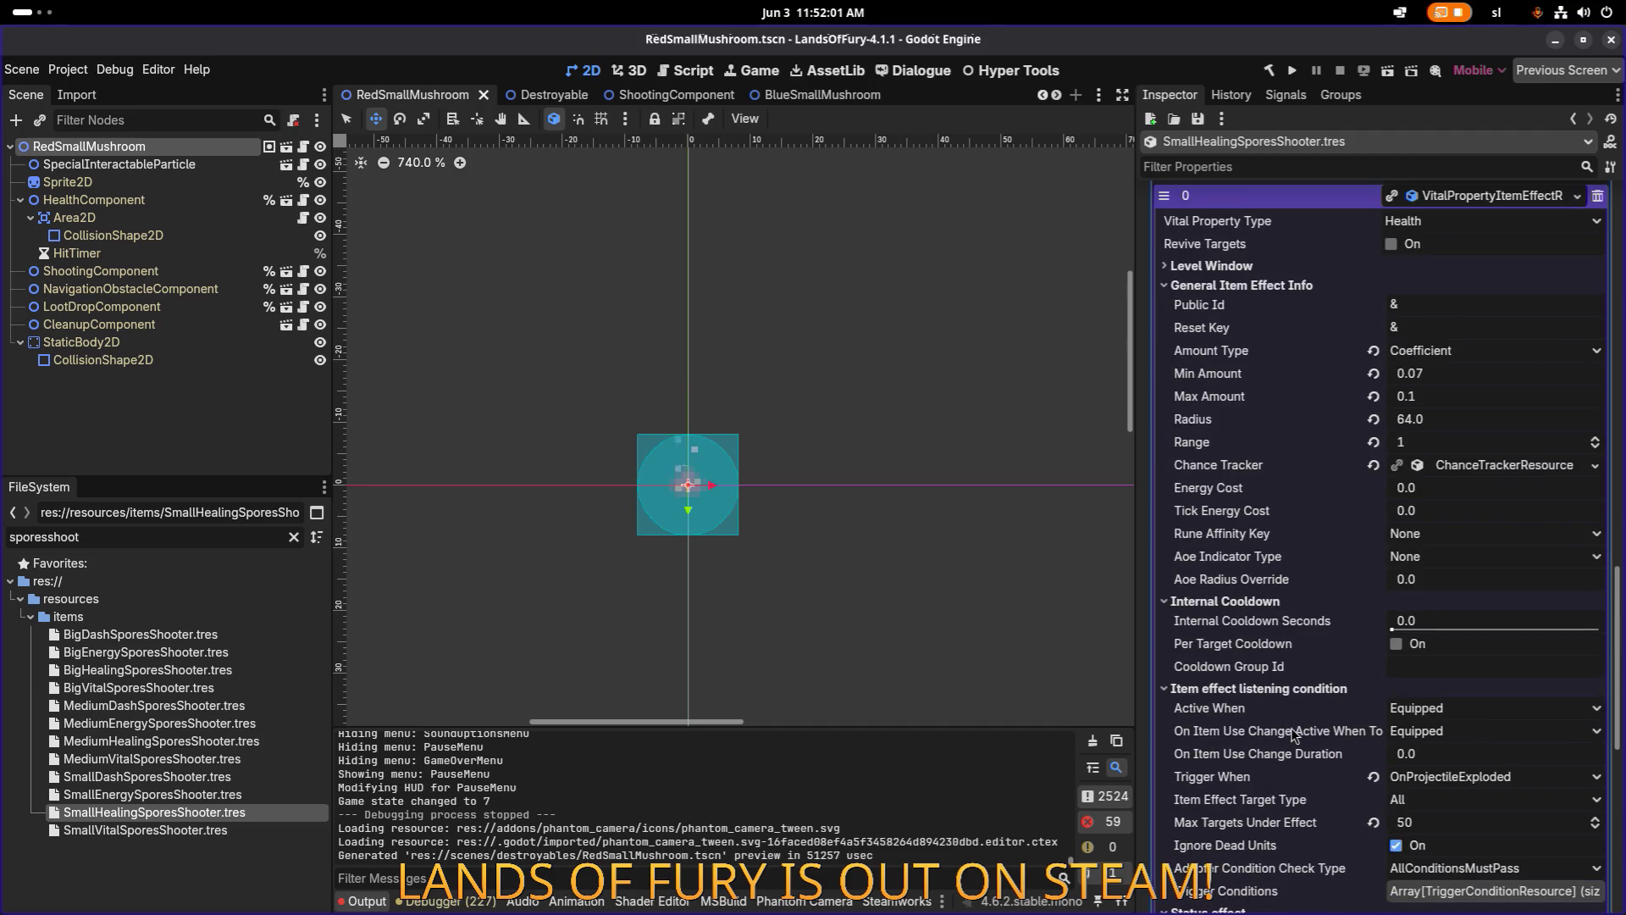
{"action": "left_click", "coordinate": [1492, 468]}
{"action": "left_click", "coordinate": [1493, 468]}
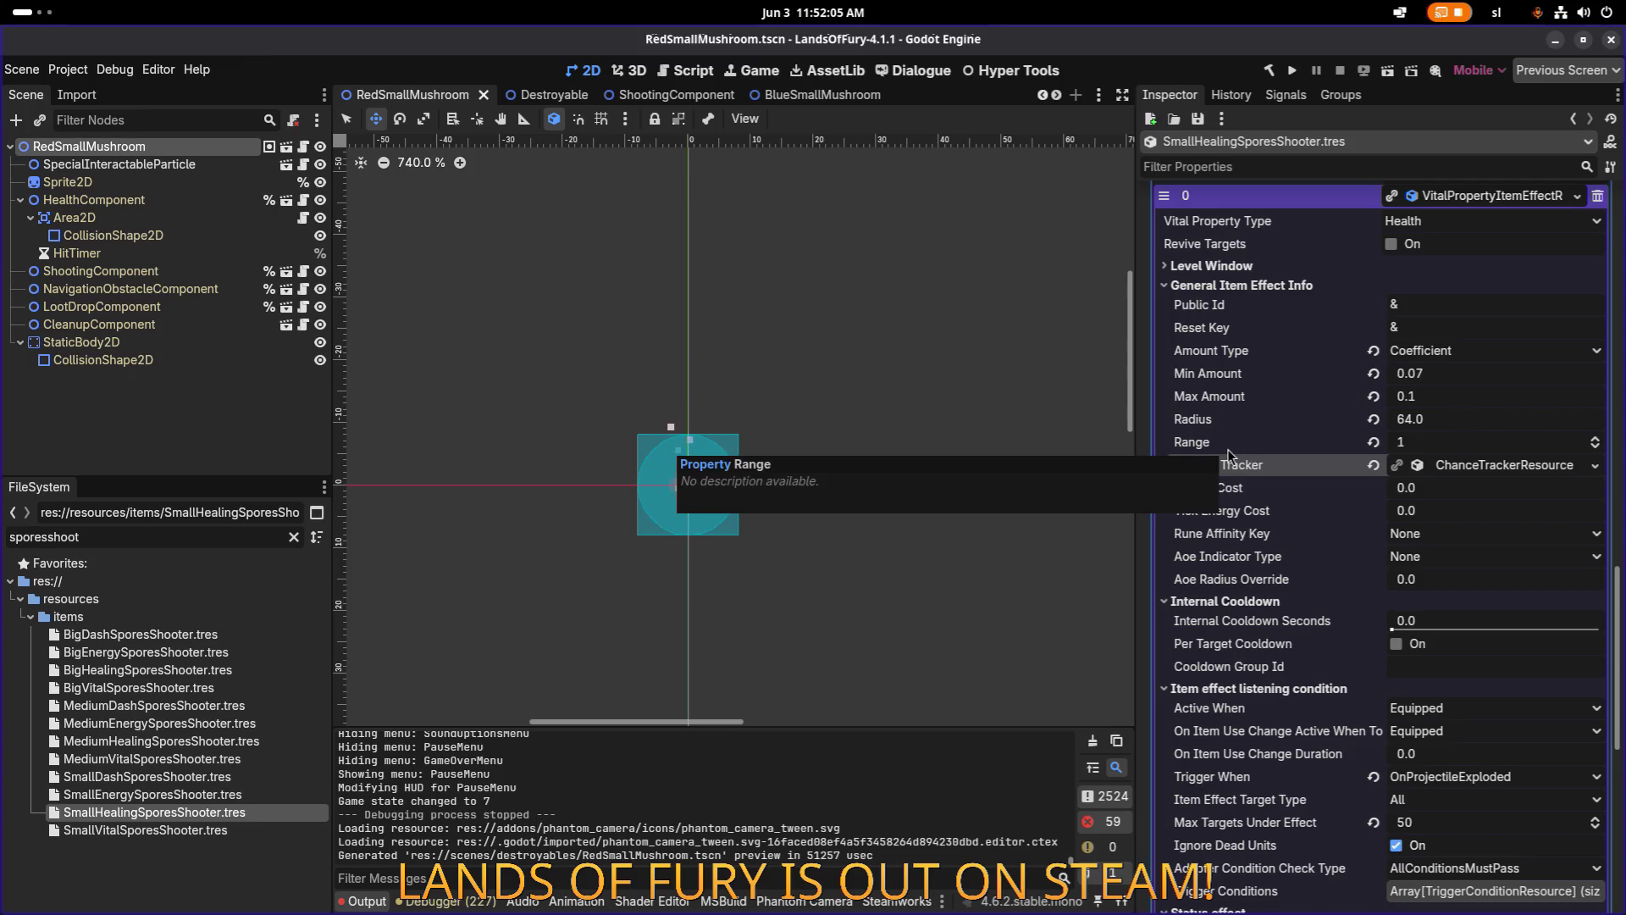
{"action": "scroll", "coordinate": [1228, 449], "scroll_direction": "down", "scroll_amount": 1}
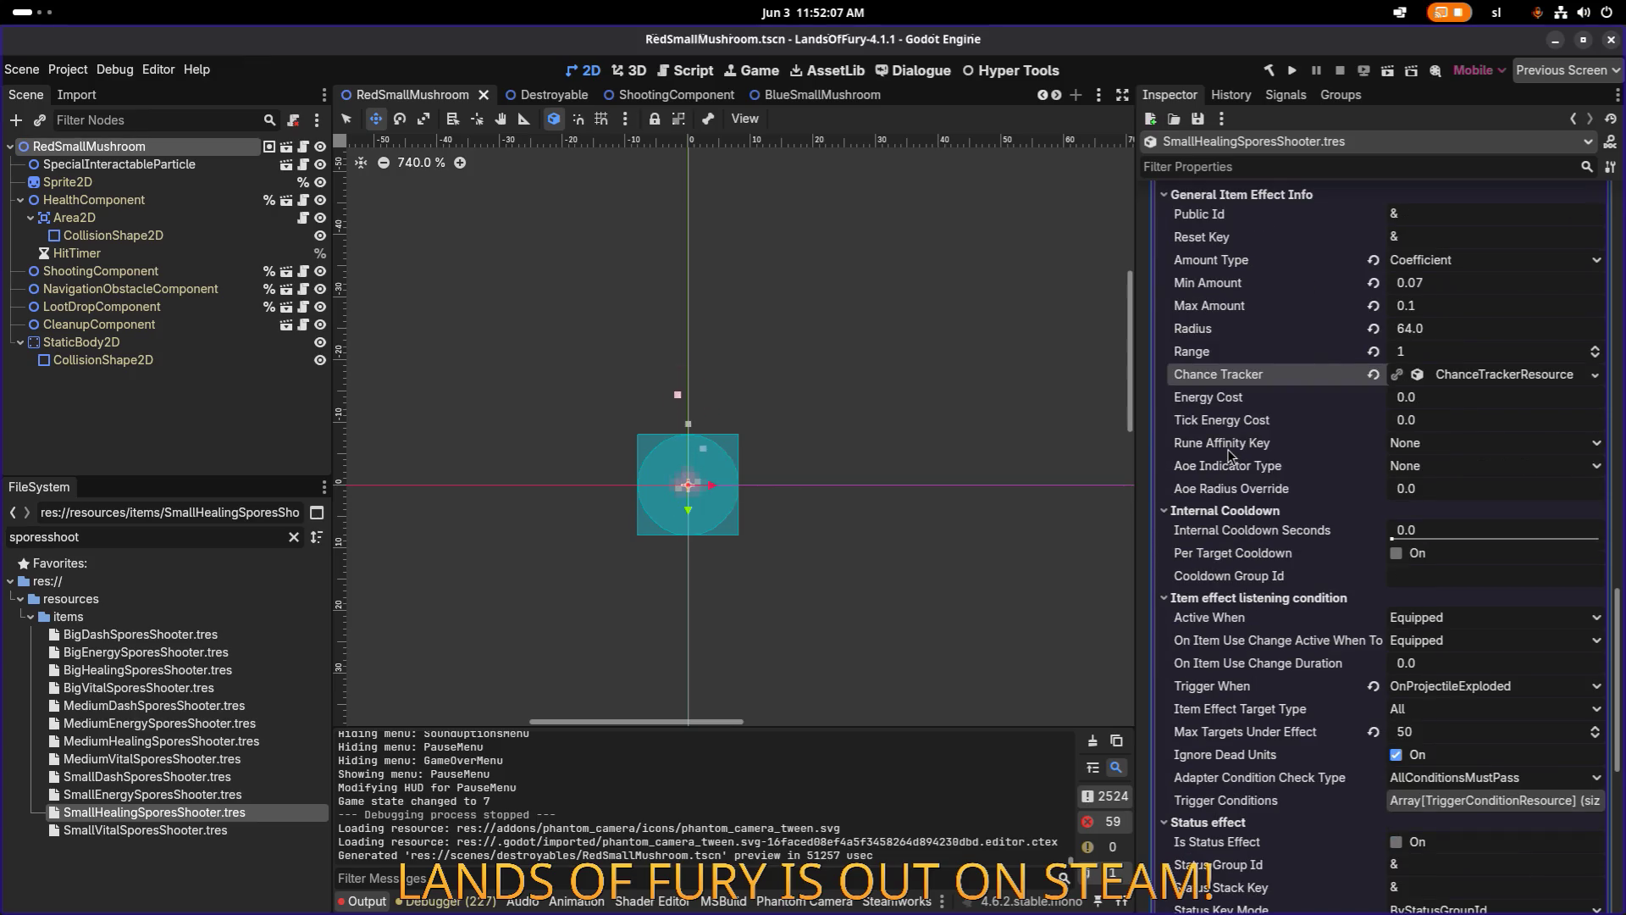
{"action": "scroll", "coordinate": [1227, 449], "scroll_direction": "up", "scroll_amount": 2}
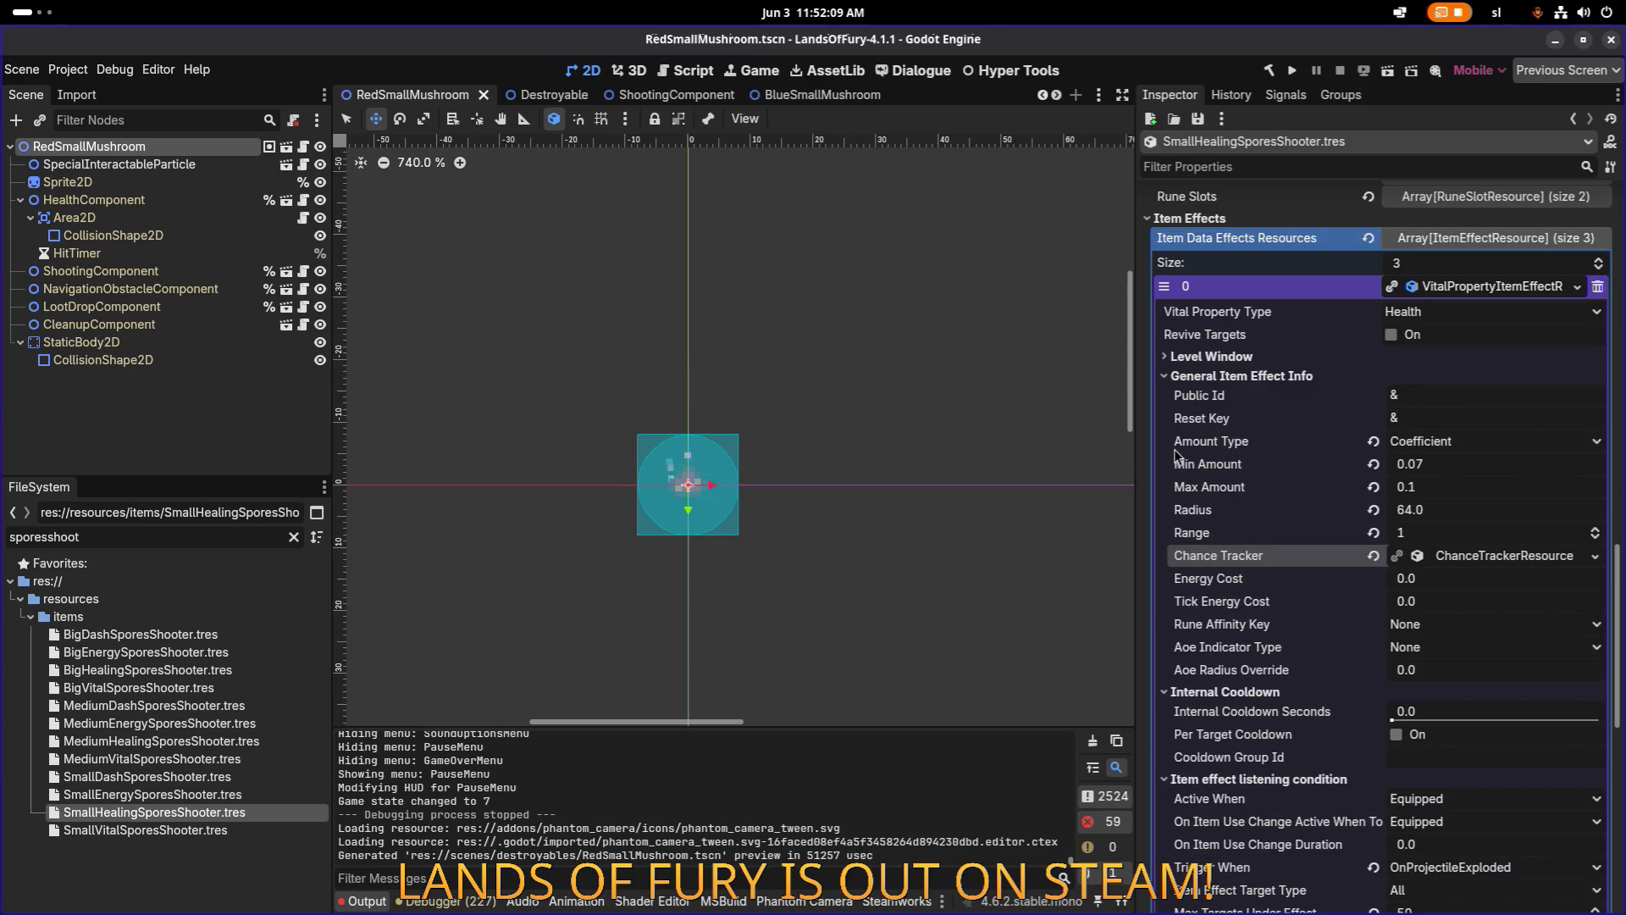
{"action": "left_click", "coordinate": [231, 201]}
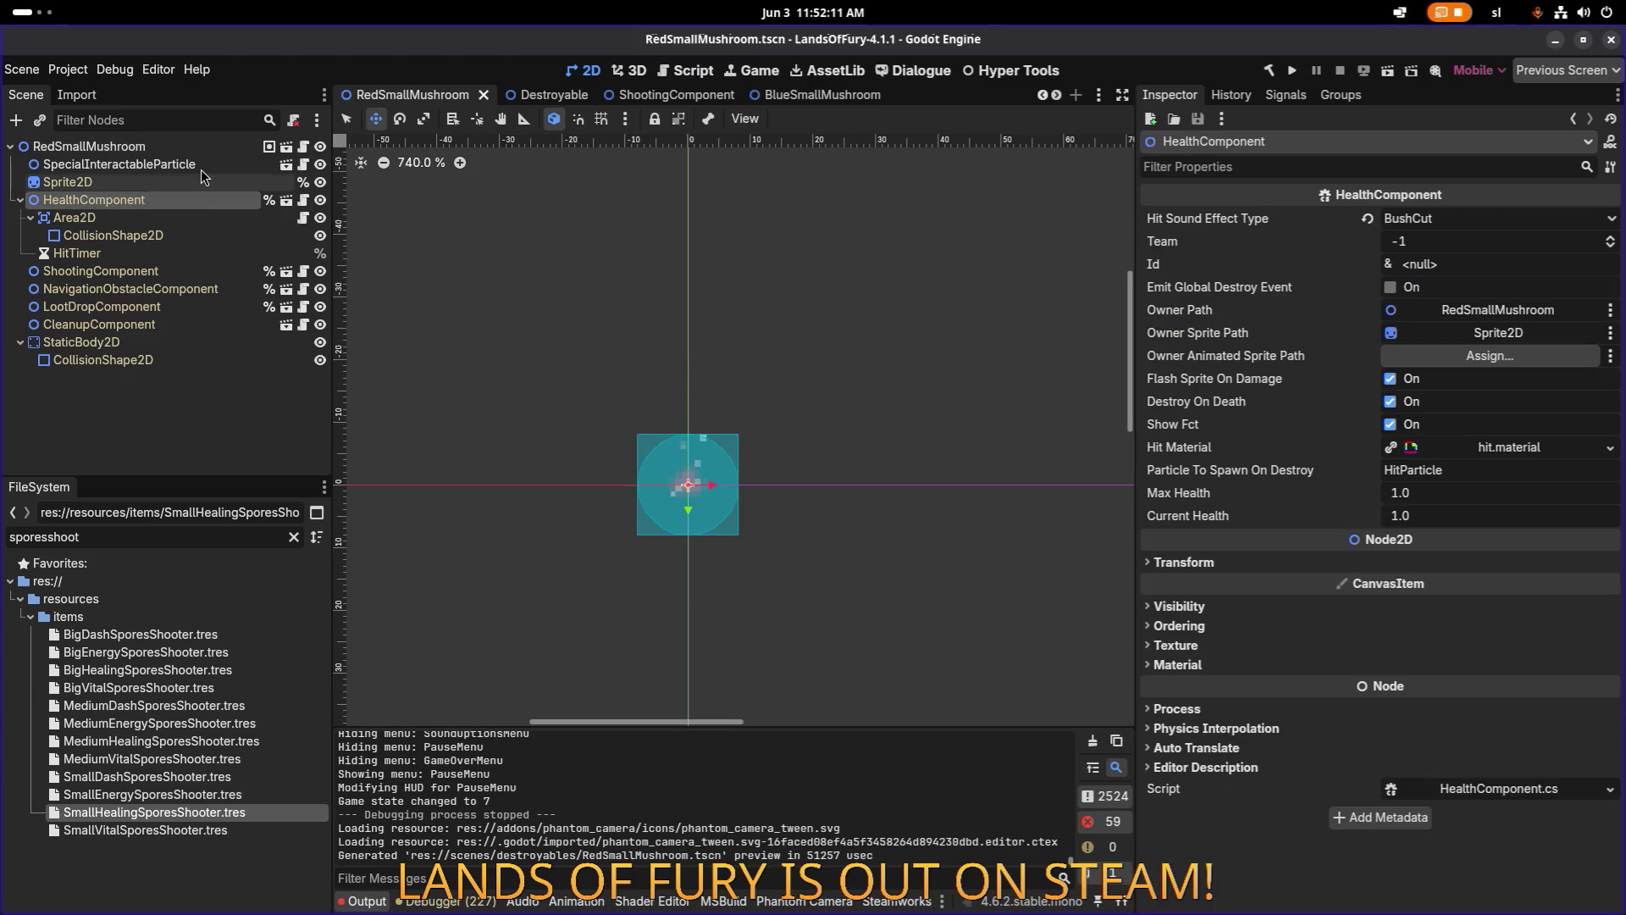
Check RedSmallMushroom's nodes and expand the ShootingComponent's item use settings.
{"action": "left_click", "coordinate": [203, 164]}
{"action": "left_click", "coordinate": [199, 150]}
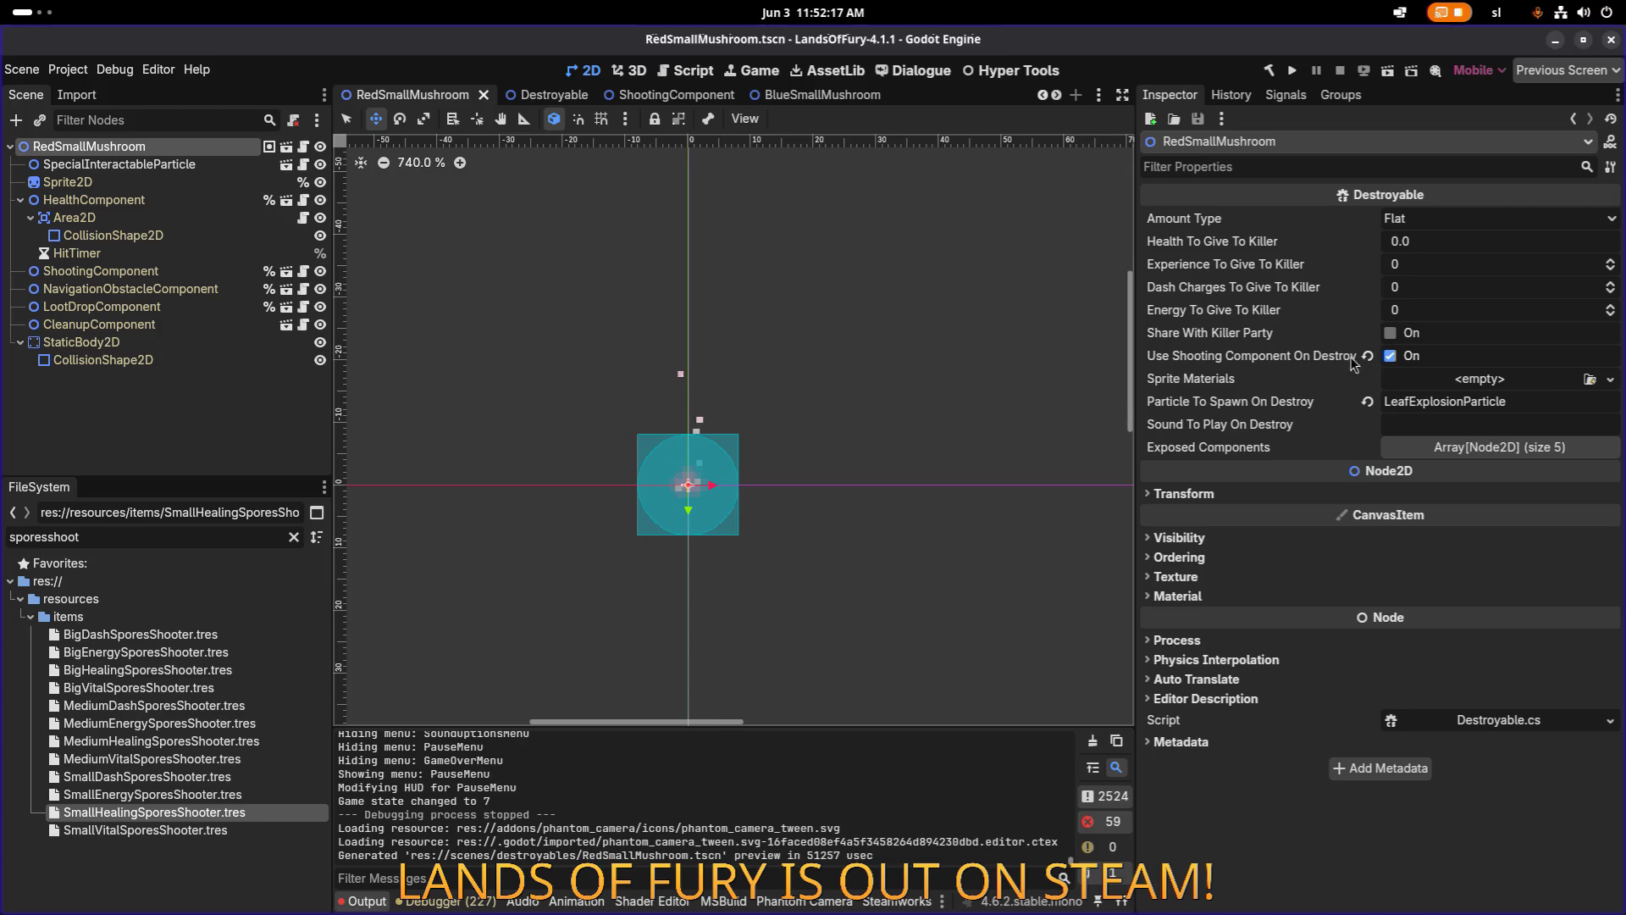
{"action": "left_click", "coordinate": [176, 200]}
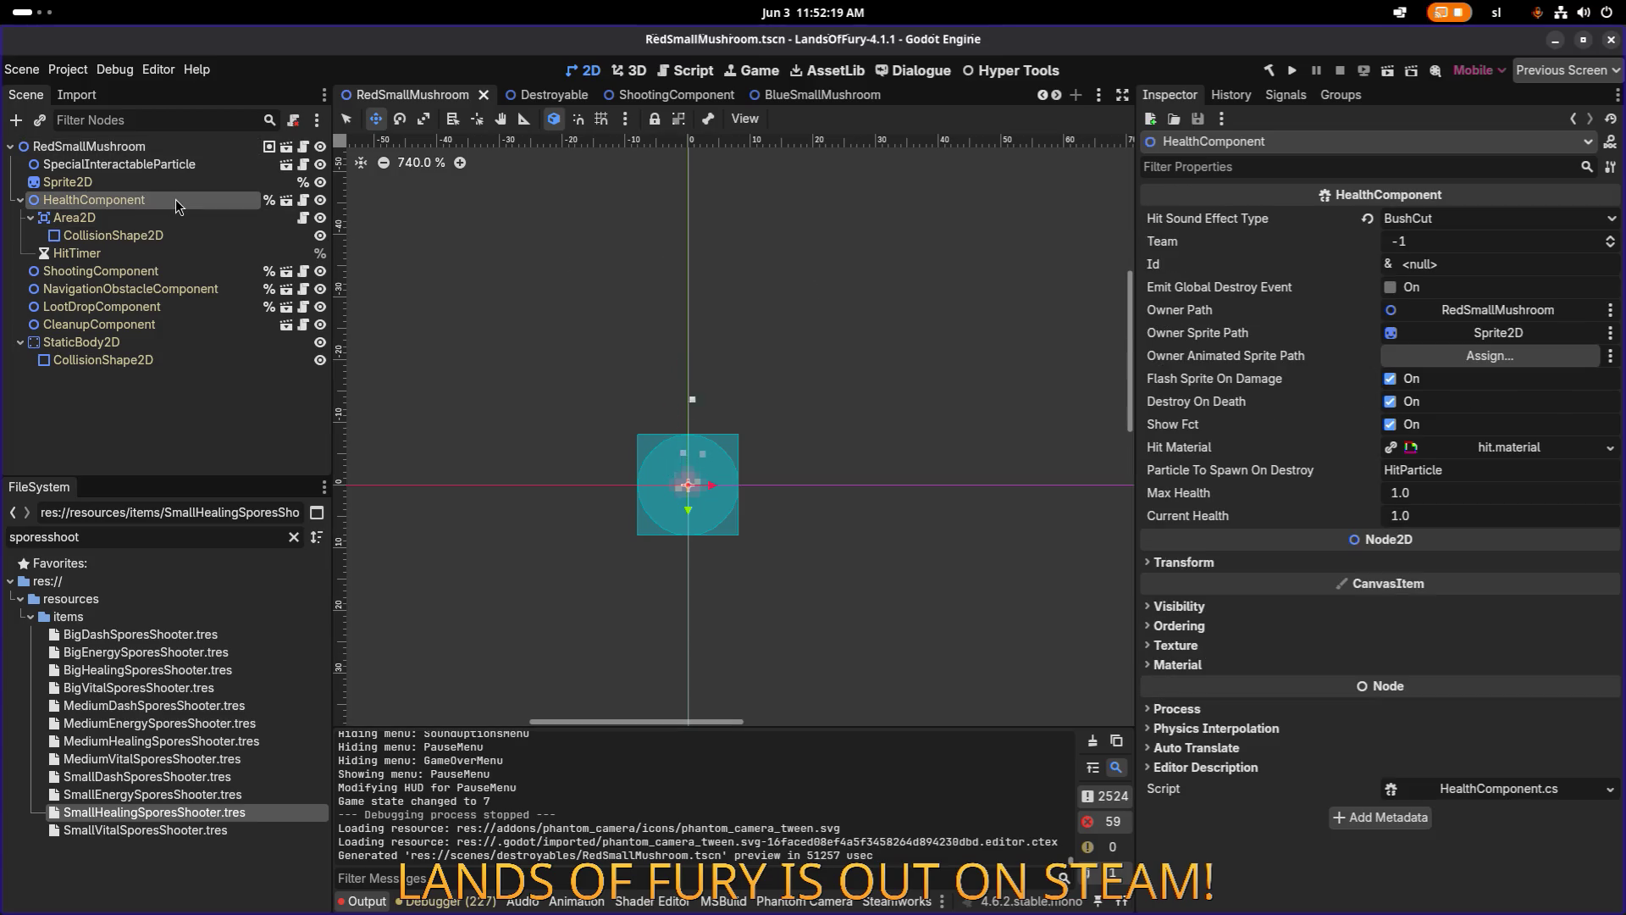
{"action": "left_click", "coordinate": [165, 271]}
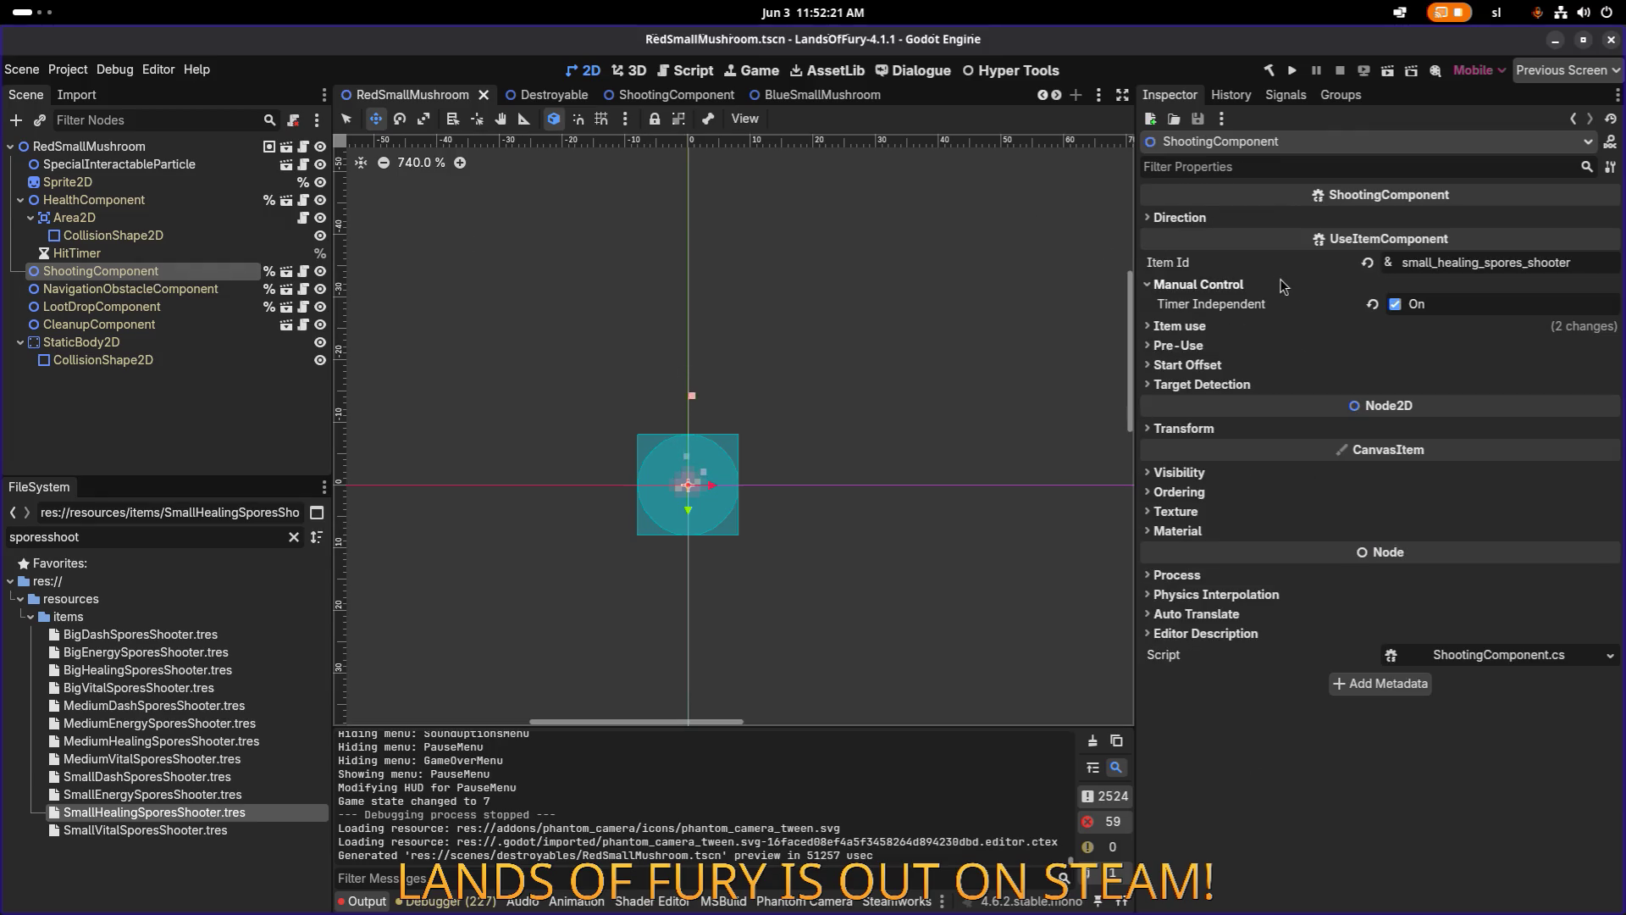
{"action": "left_click", "coordinate": [1243, 329]}
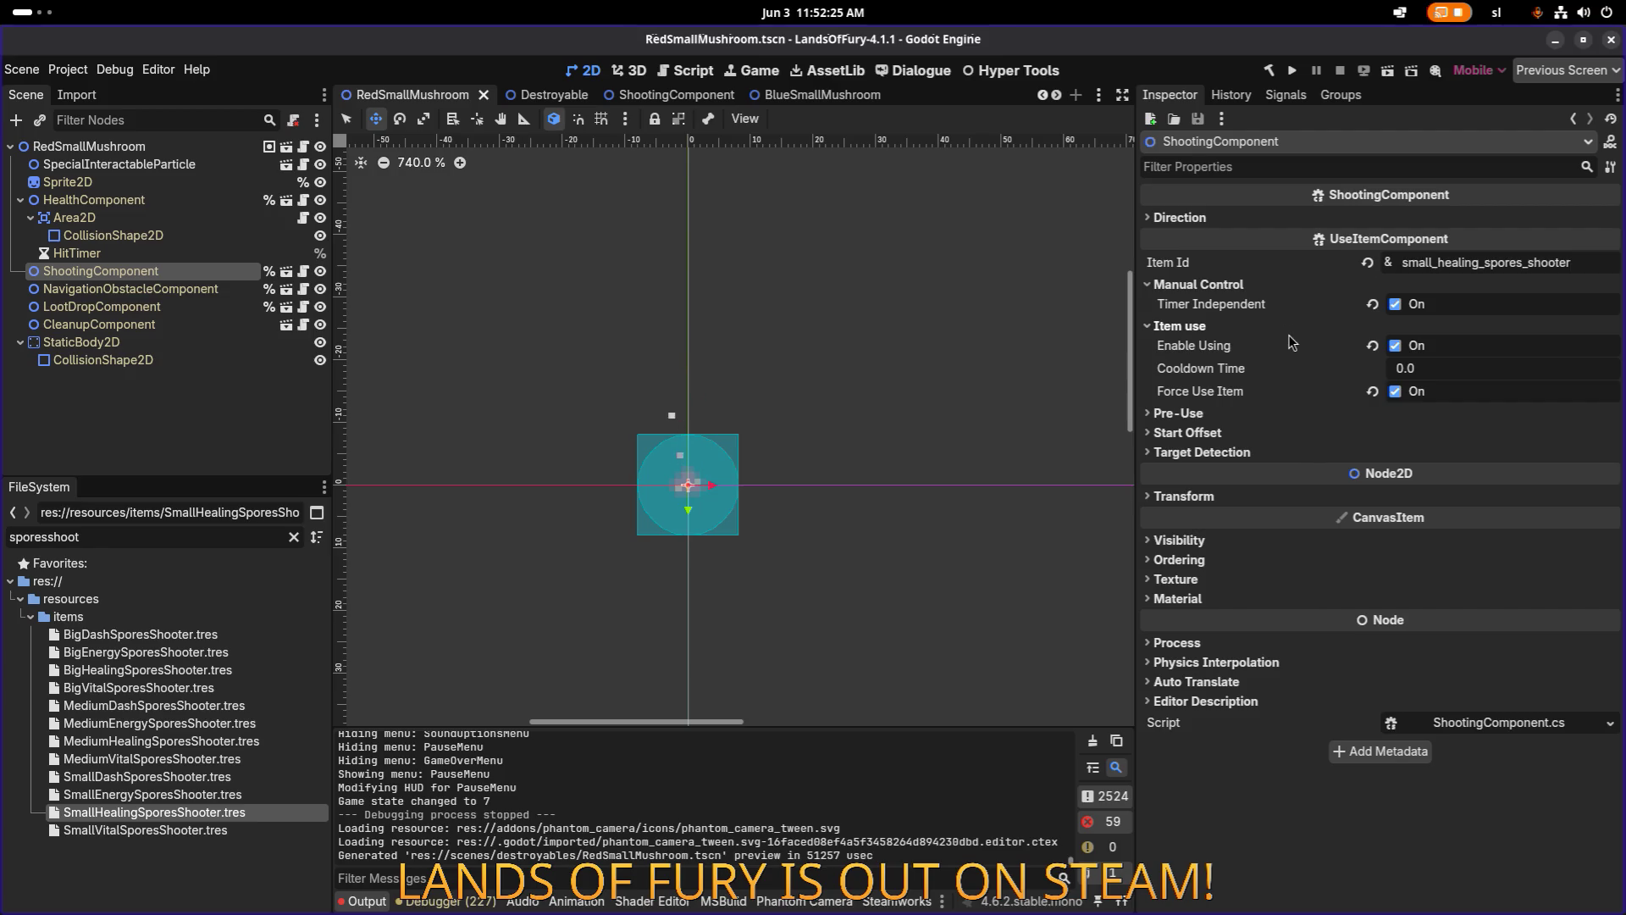
Cross-check SmallVitalSporesShooter and the ShootingComponent's start offset, pre-use and target detection settings.
{"action": "left_click", "coordinate": [146, 829]}
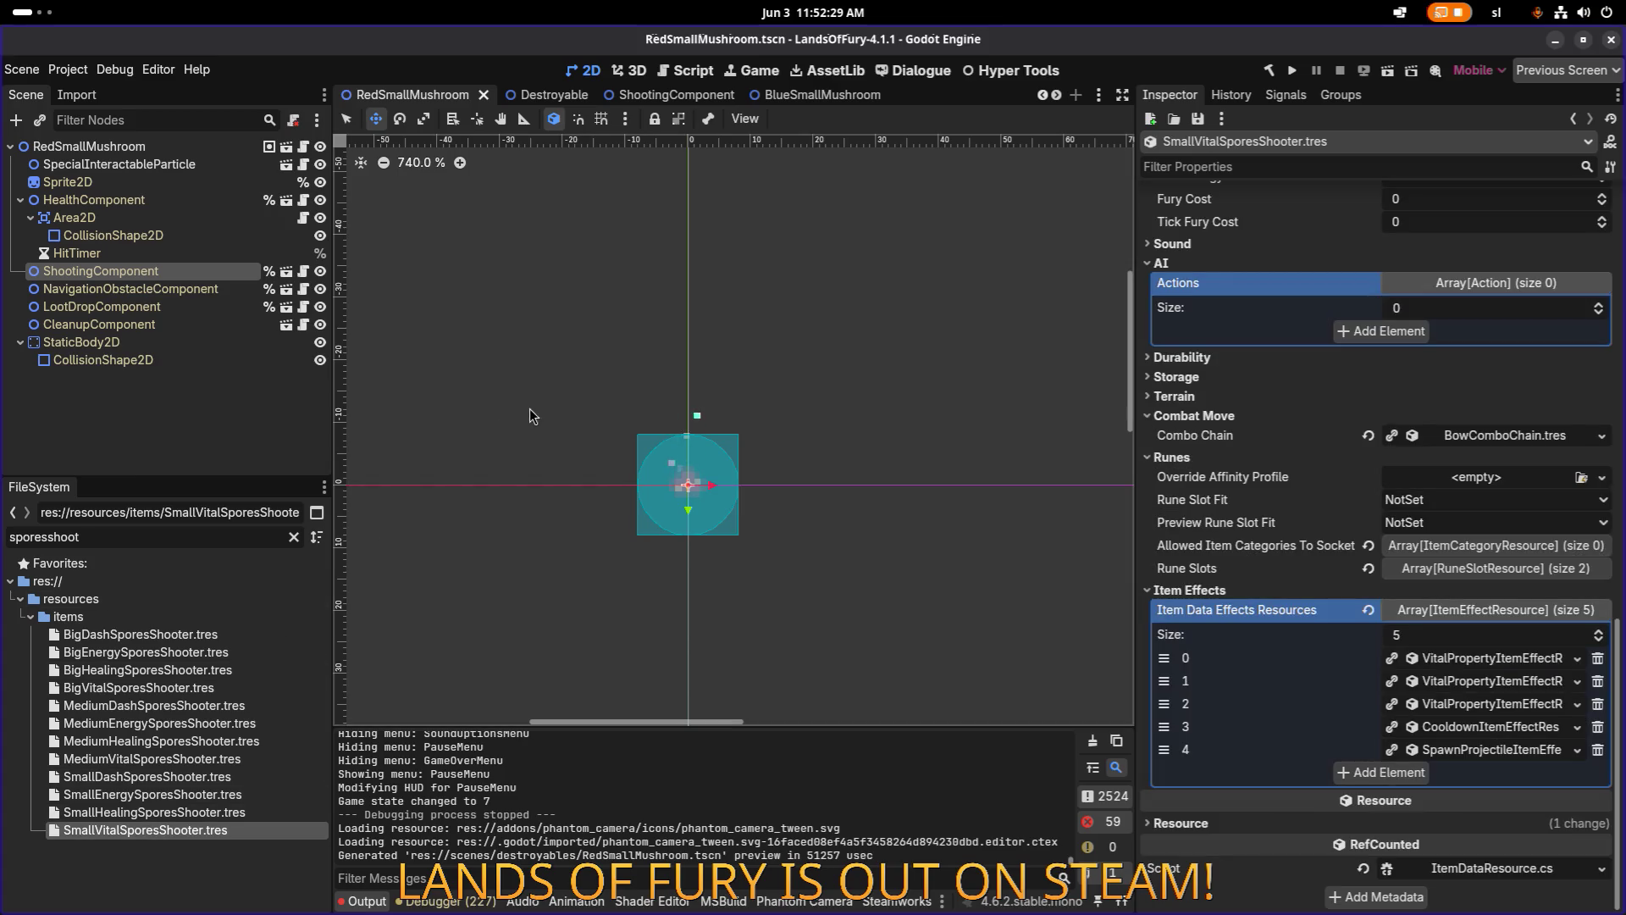
{"action": "left_click", "coordinate": [189, 205]}
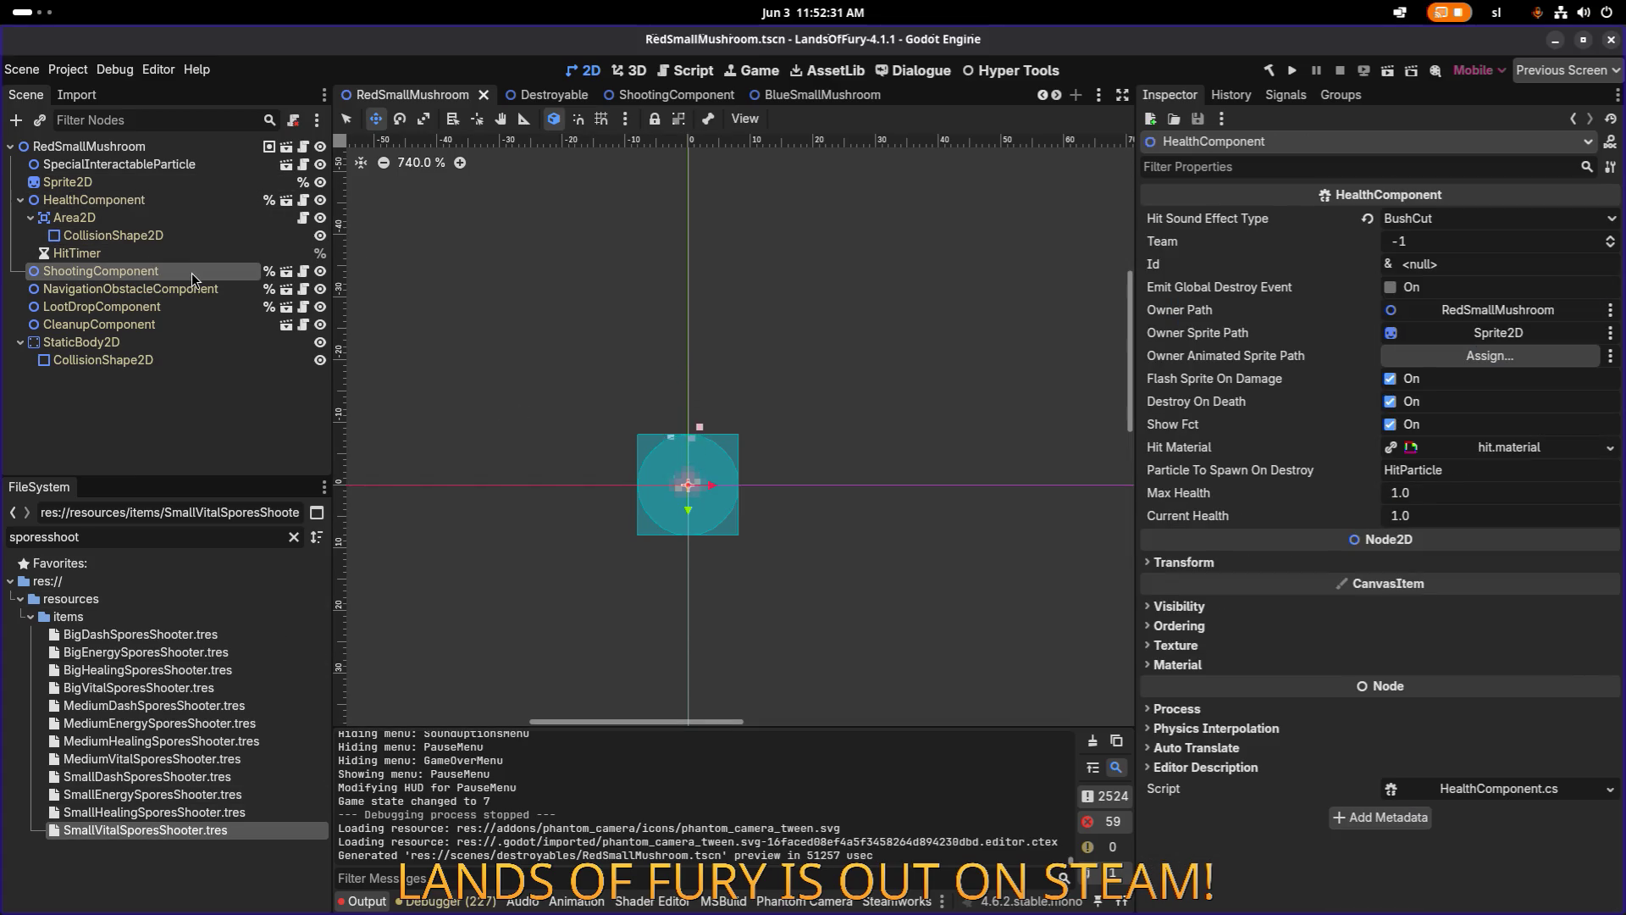
{"action": "left_click", "coordinate": [191, 272]}
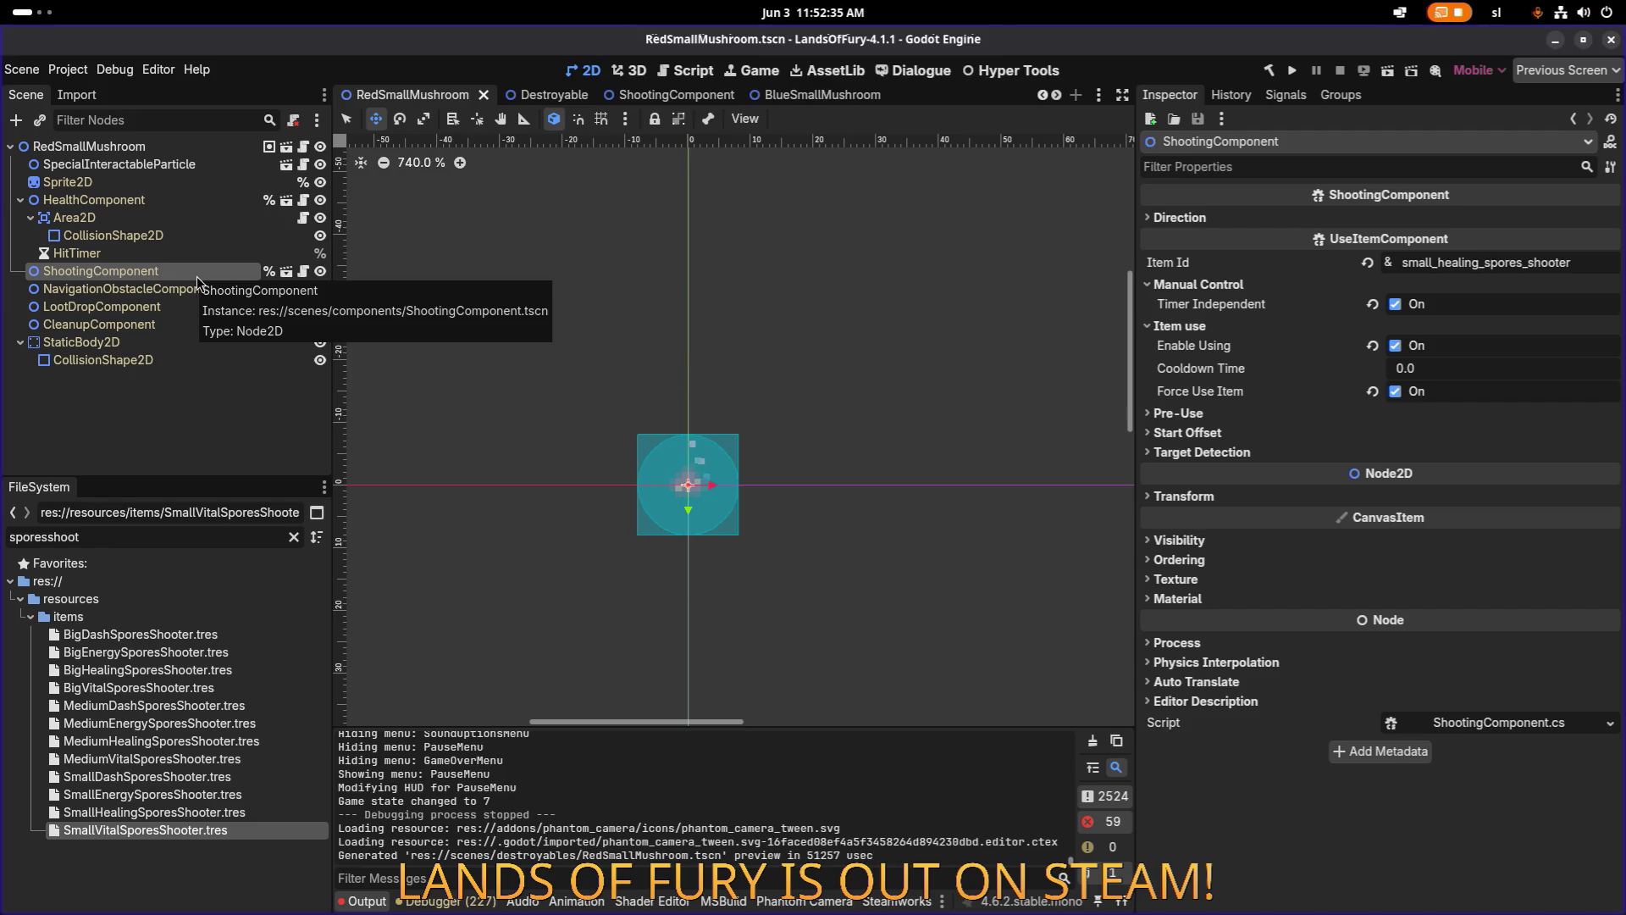
{"action": "left_click", "coordinate": [1211, 434]}
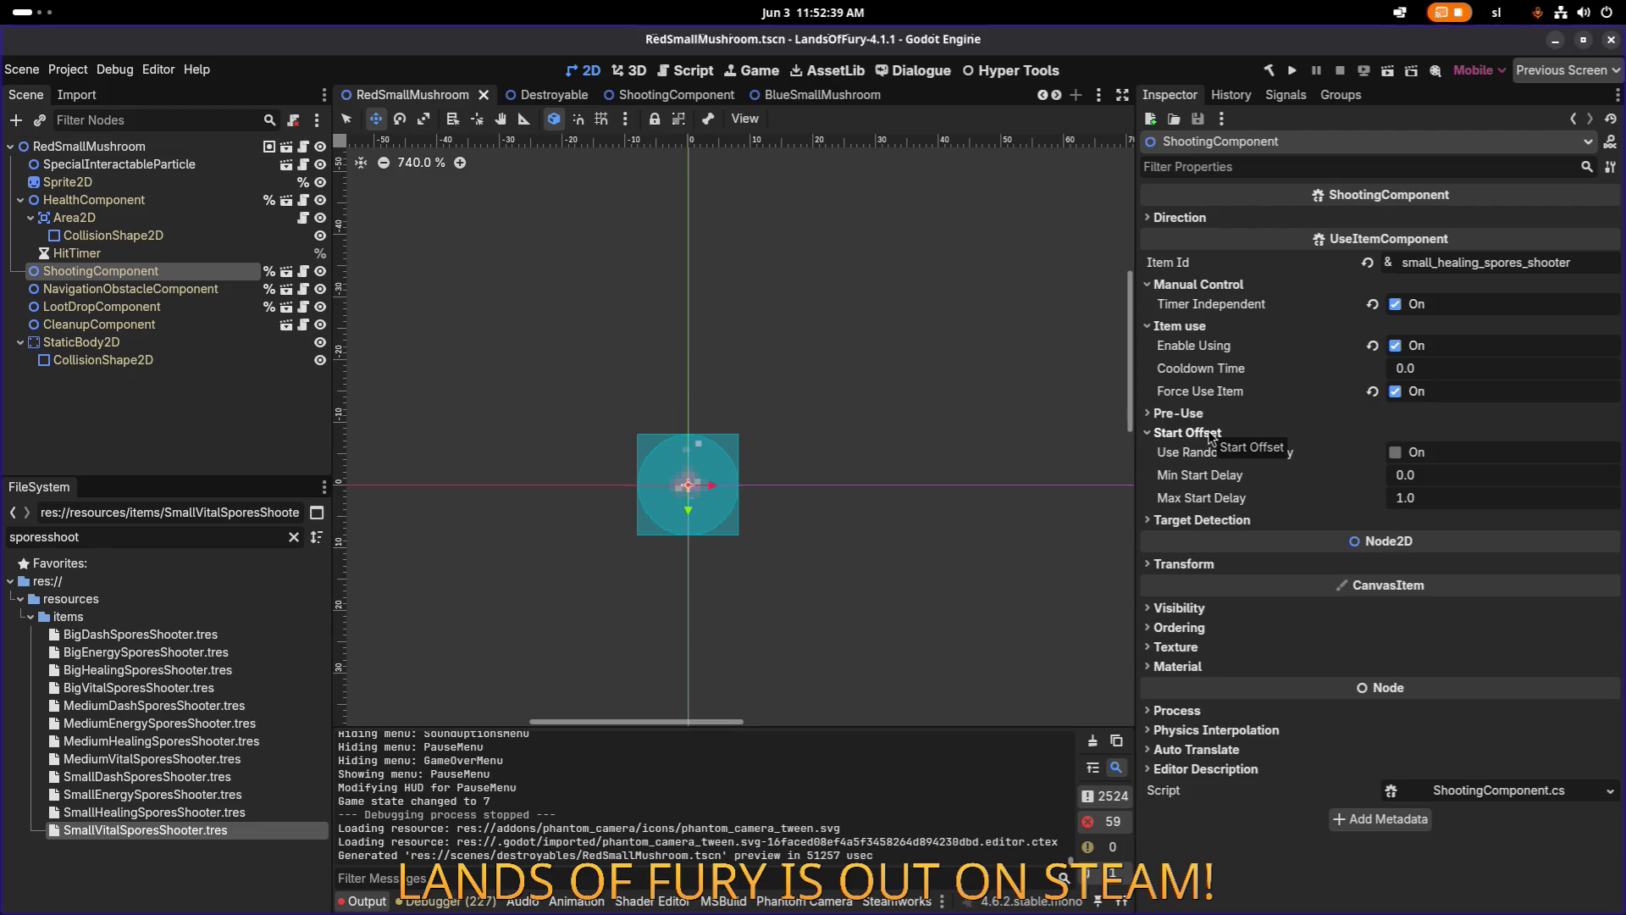
{"action": "left_click", "coordinate": [1208, 435]}
{"action": "left_click", "coordinate": [1210, 413]}
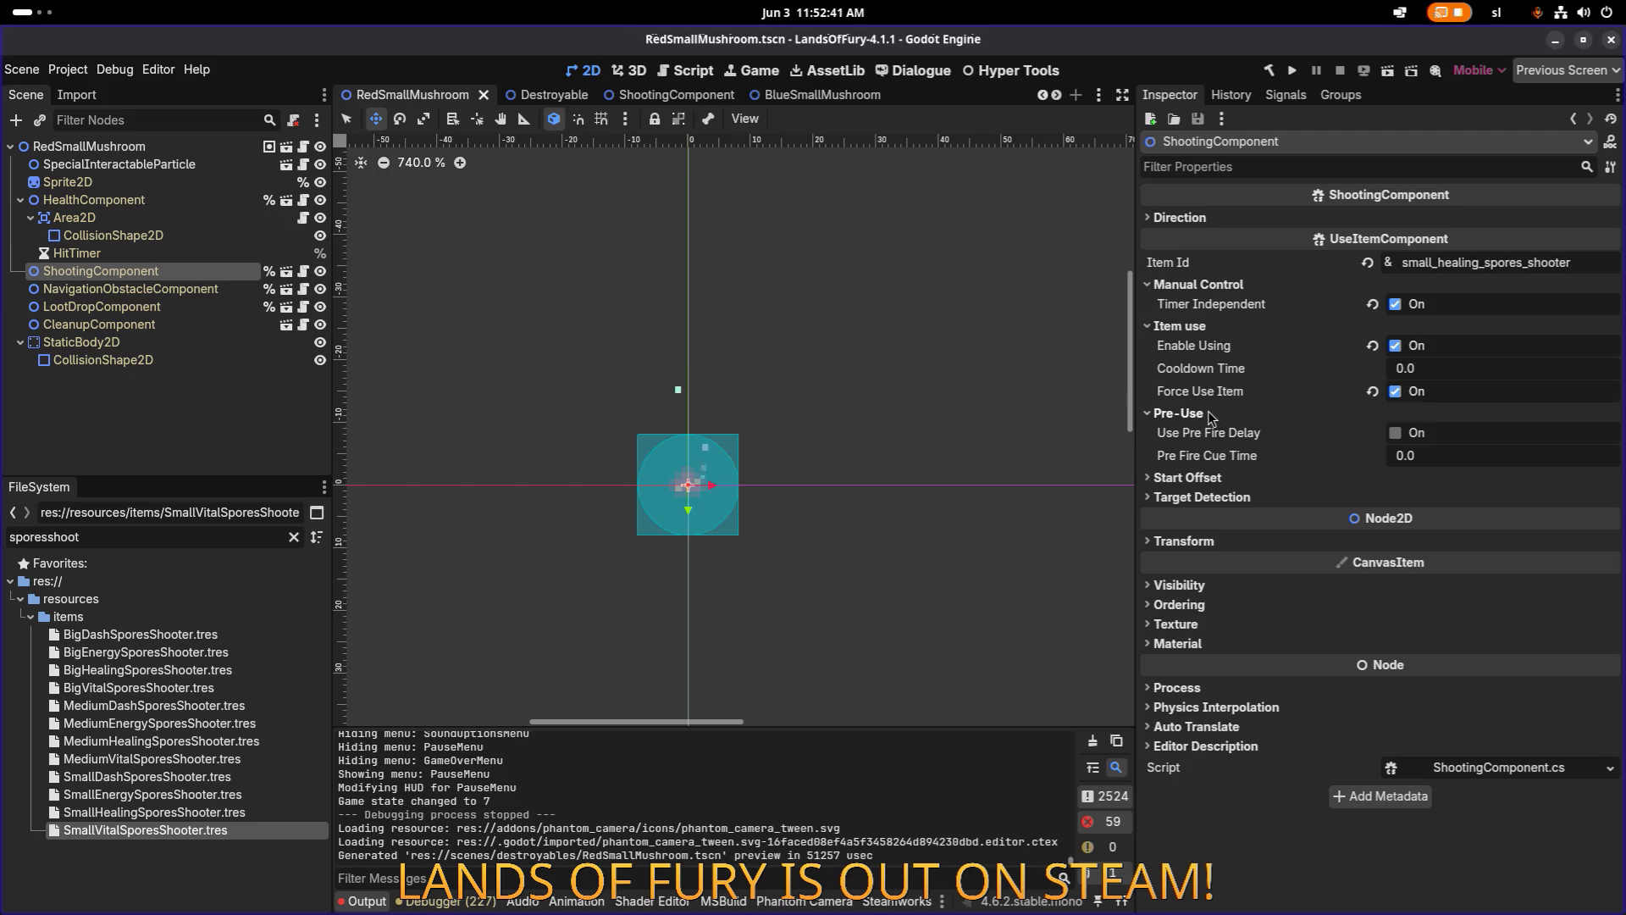
{"action": "left_click", "coordinate": [1209, 413]}
{"action": "left_click", "coordinate": [1210, 453]}
{"action": "left_click", "coordinate": [1210, 453]}
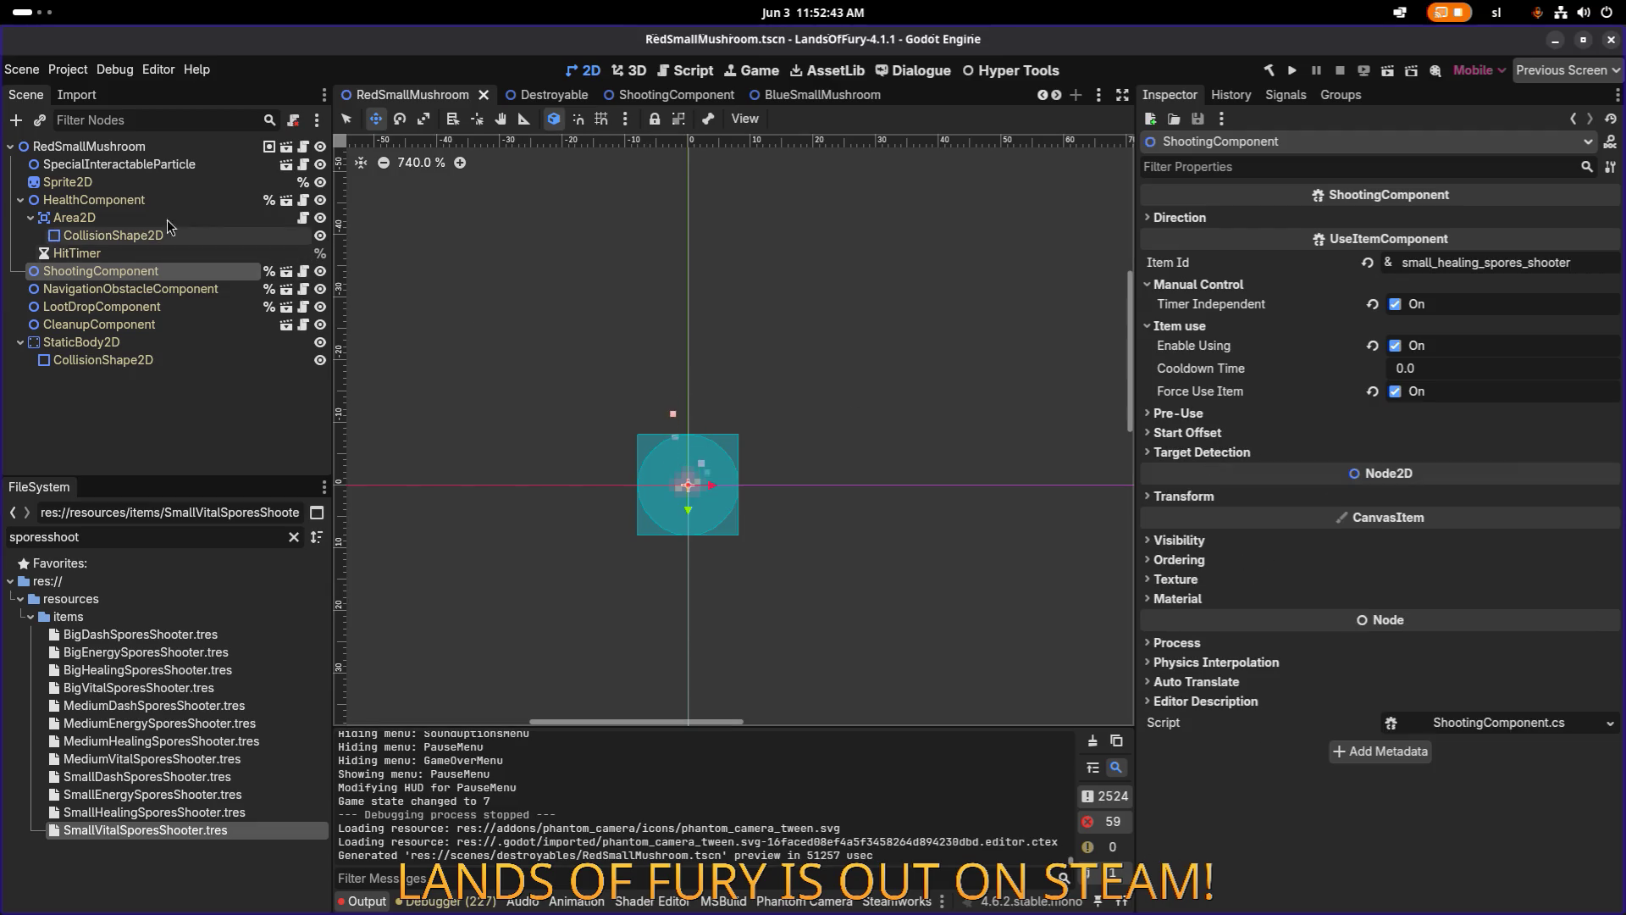
{"action": "left_click", "coordinate": [144, 165]}
{"action": "left_click", "coordinate": [145, 149]}
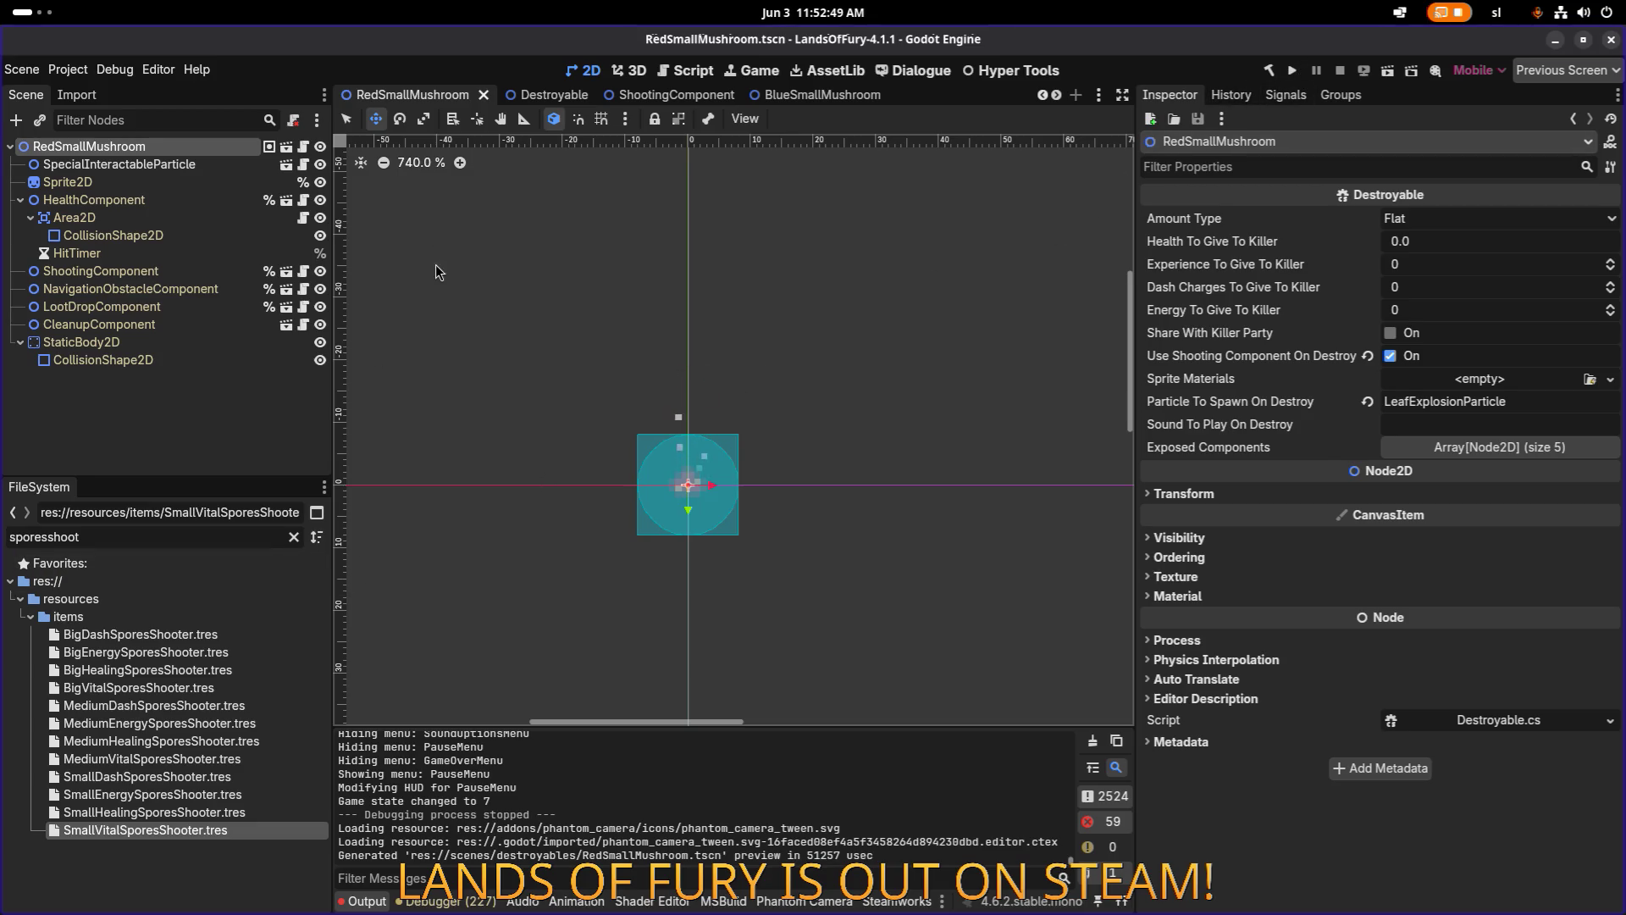
Quick-open the TestLevel.tscn main scene by searching 'teste'.
{"action": "key", "text": "ctrl+shift+o"}
{"action": "type", "text": "teste"}
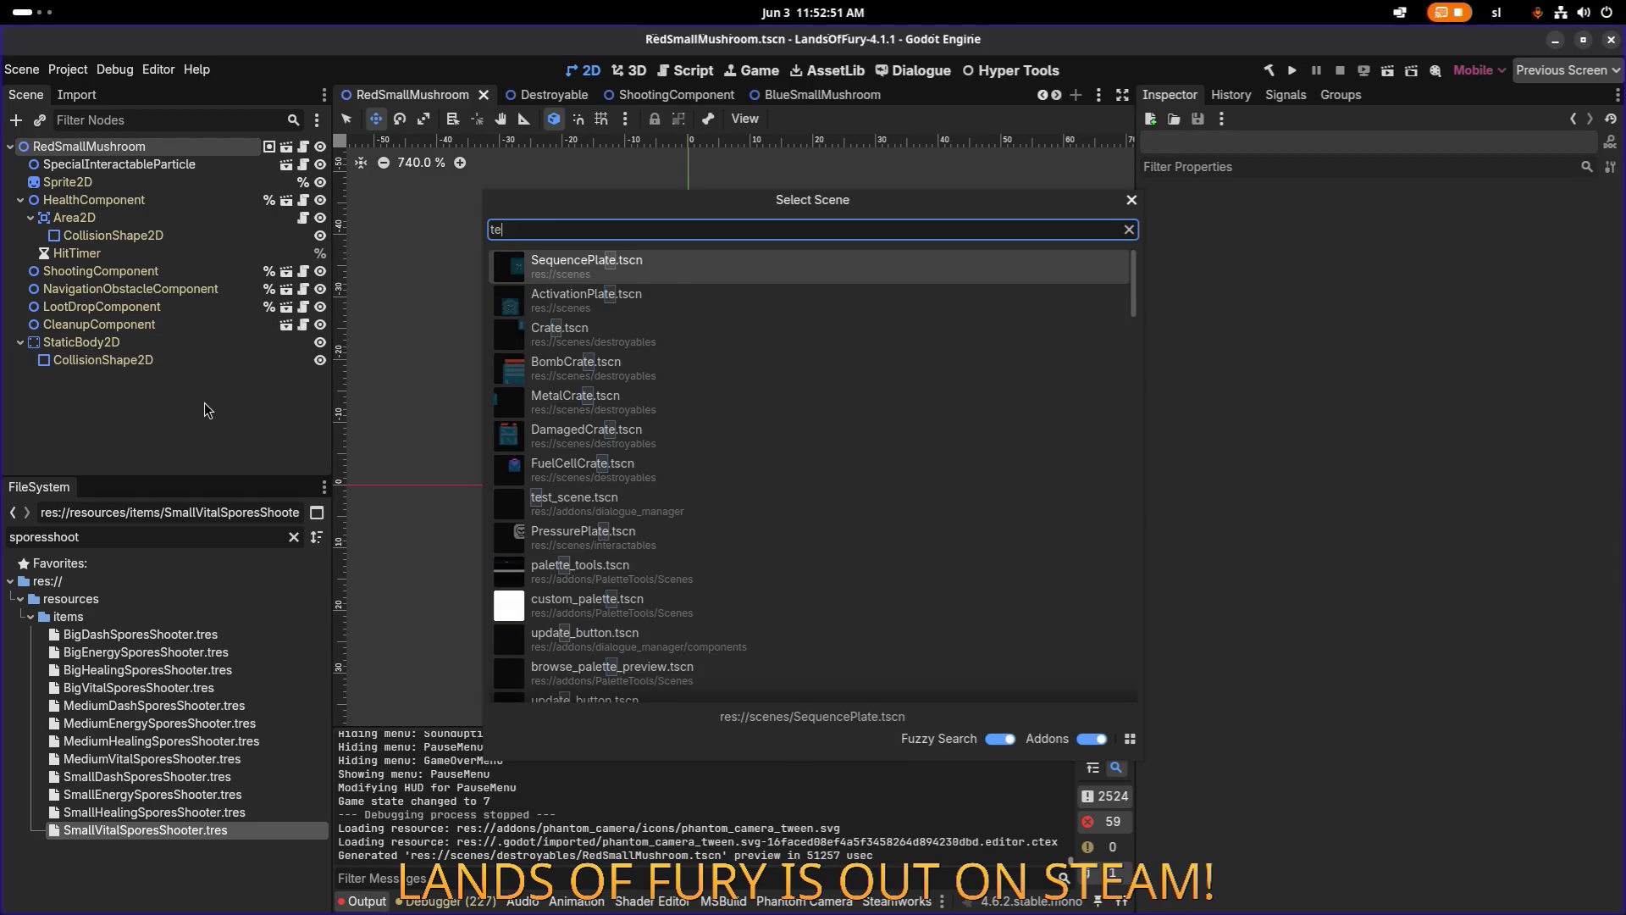
{"action": "key", "text": "Down"}
{"action": "key", "text": "Return"}
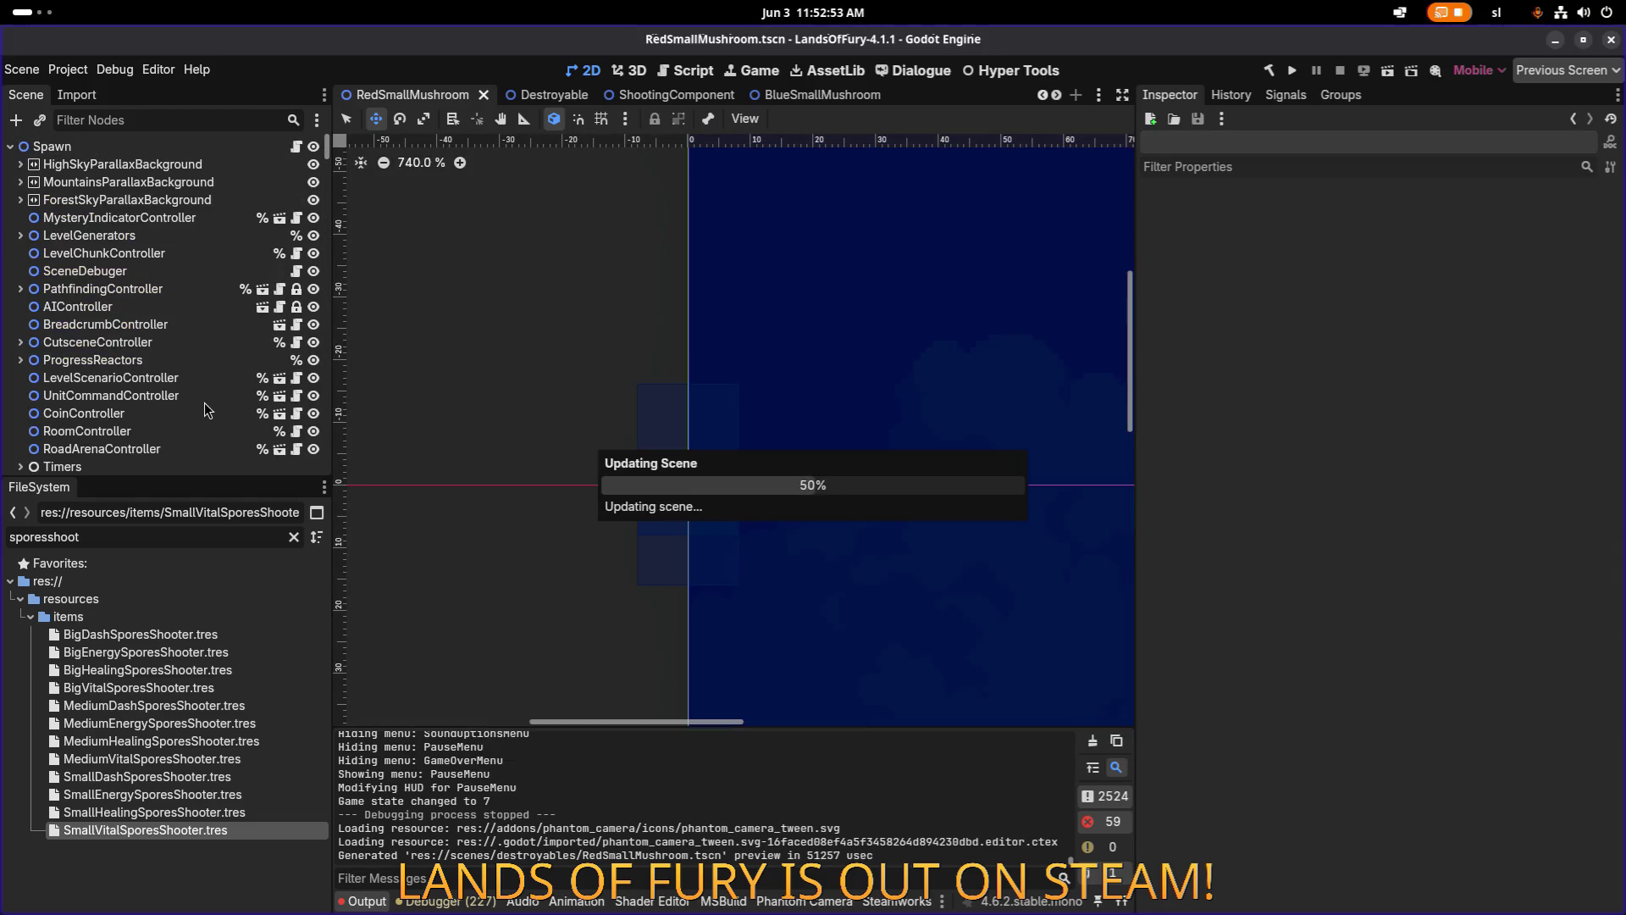